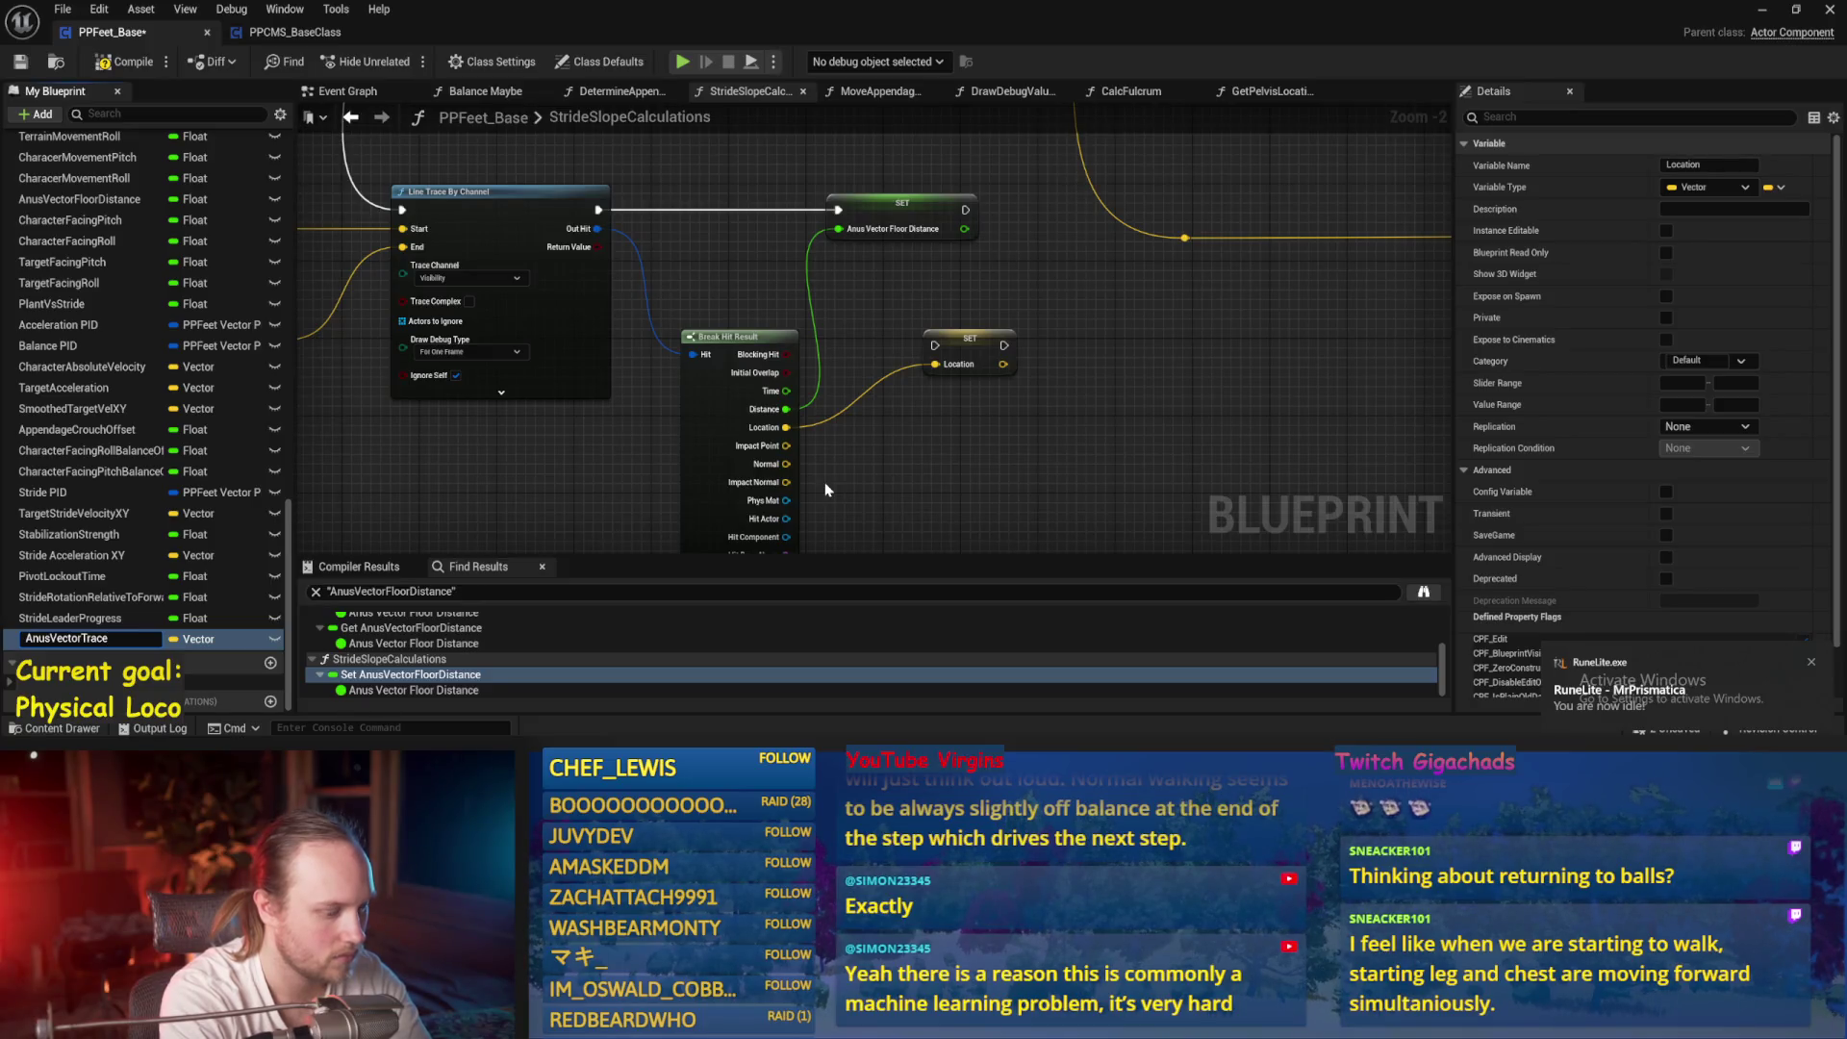
Name the variable AnusVectorTraceLocation and chain its SET node after the floor distance SET
{"action": "key", "text": "Return"}
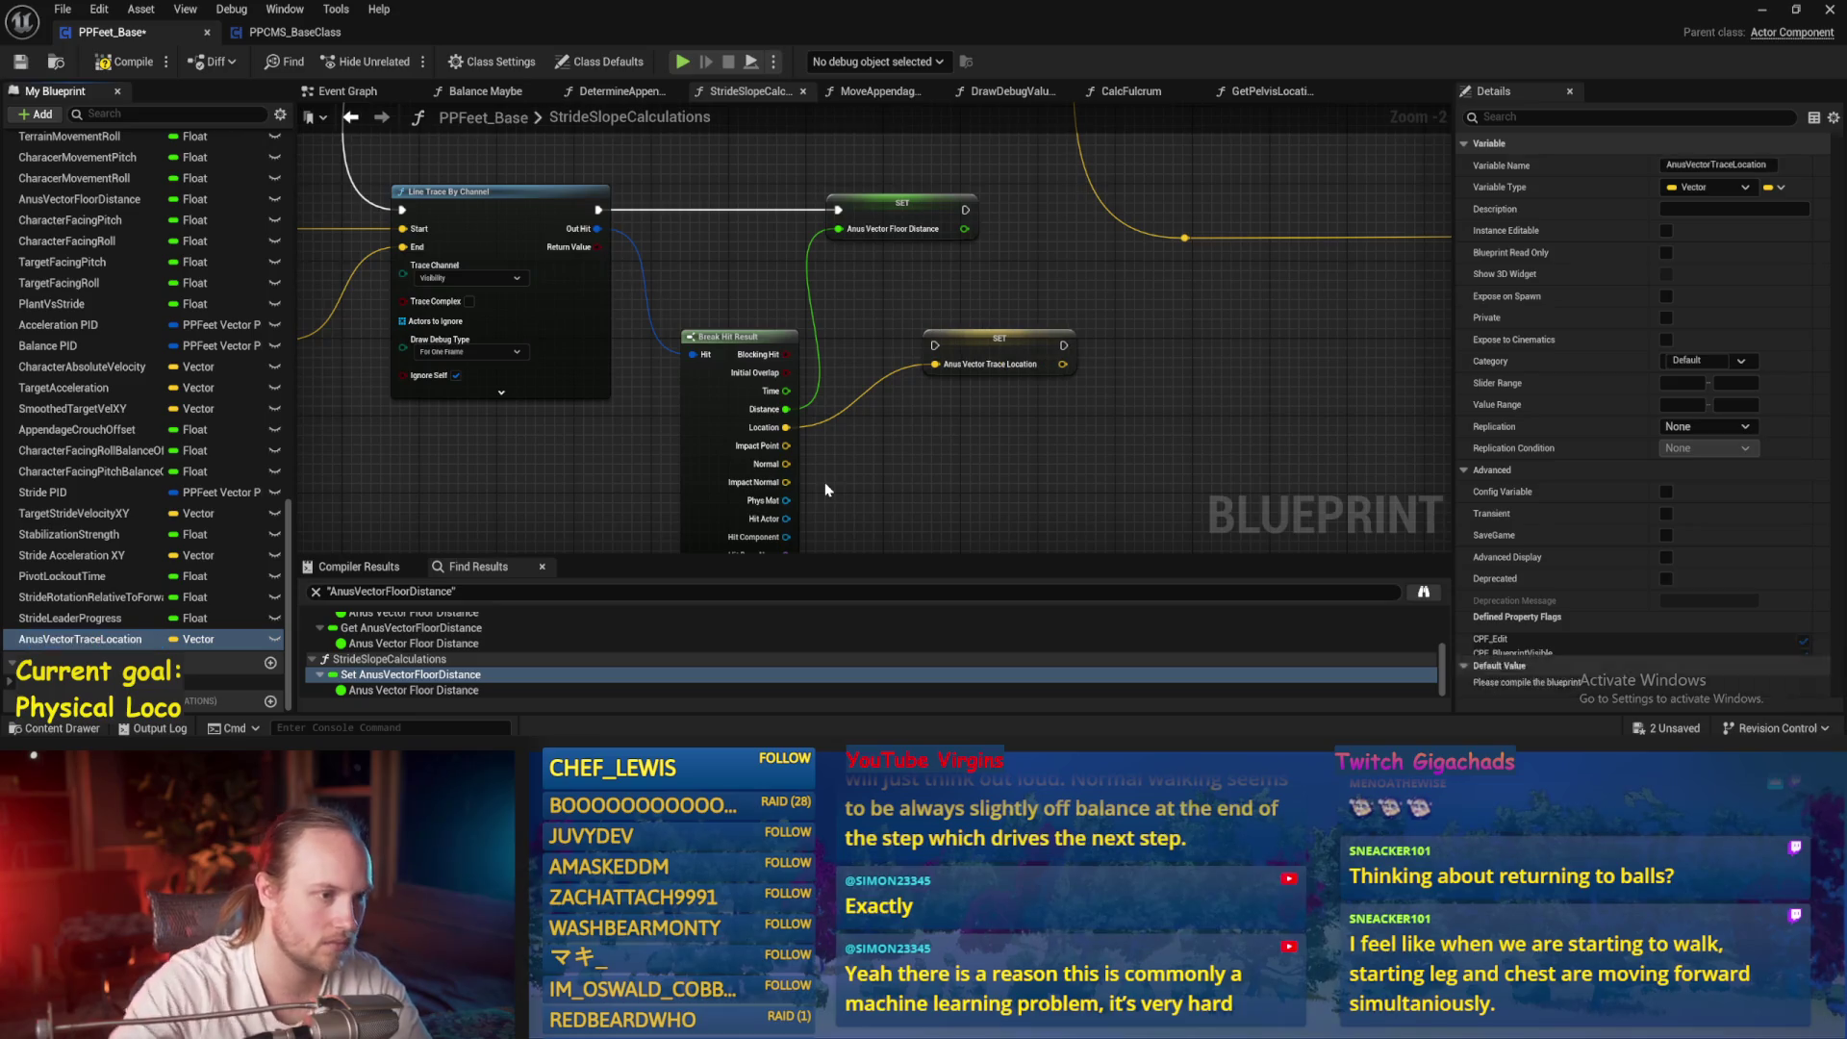
{"action": "mouse_move", "coordinate": [971, 344]}
{"action": "left_mouse_down"}
{"action": "mouse_move", "coordinate": [1040, 209]}
{"action": "mouse_move", "coordinate": [1078, 208]}
{"action": "left_mouse_up"}
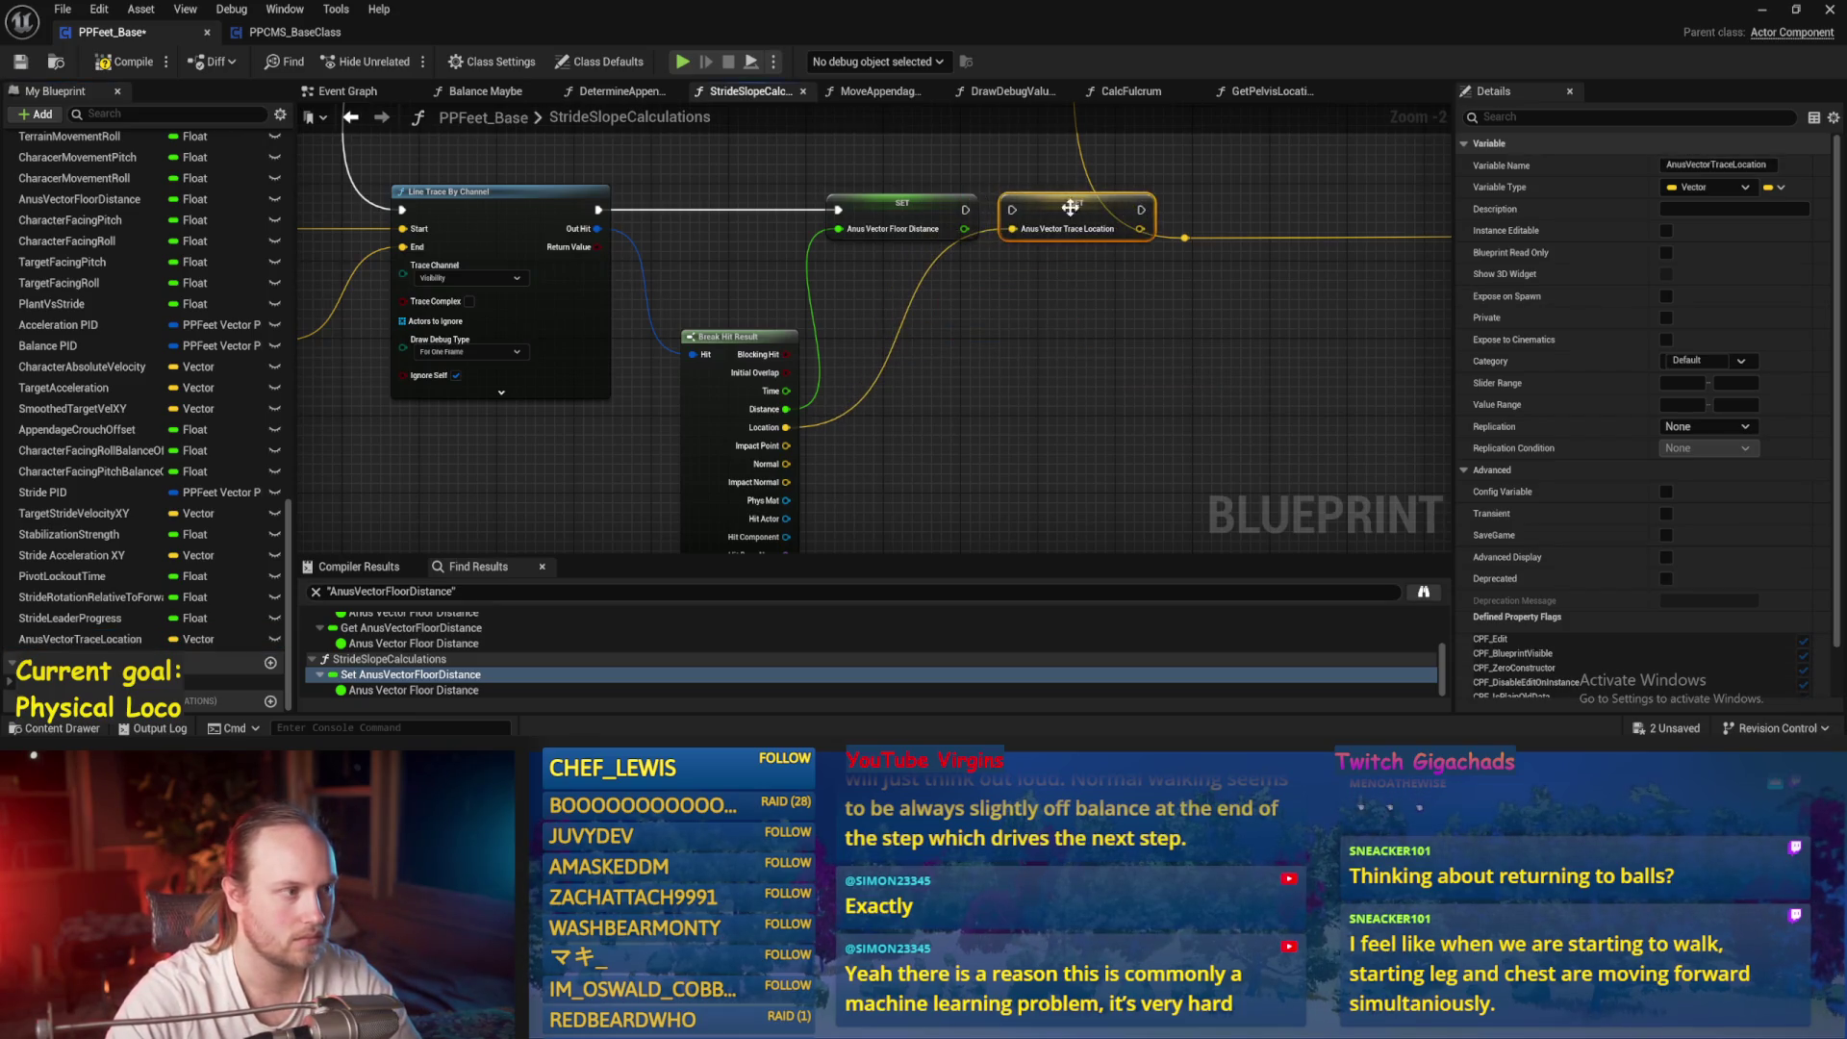
{"action": "left_click", "coordinate": [986, 216]}
{"action": "left_click_drag", "start_coordinate": [964, 210], "coordinate": [1012, 209]}
Save the PPFeet_Base blueprint
{"action": "key", "text": "ctrl+s"}
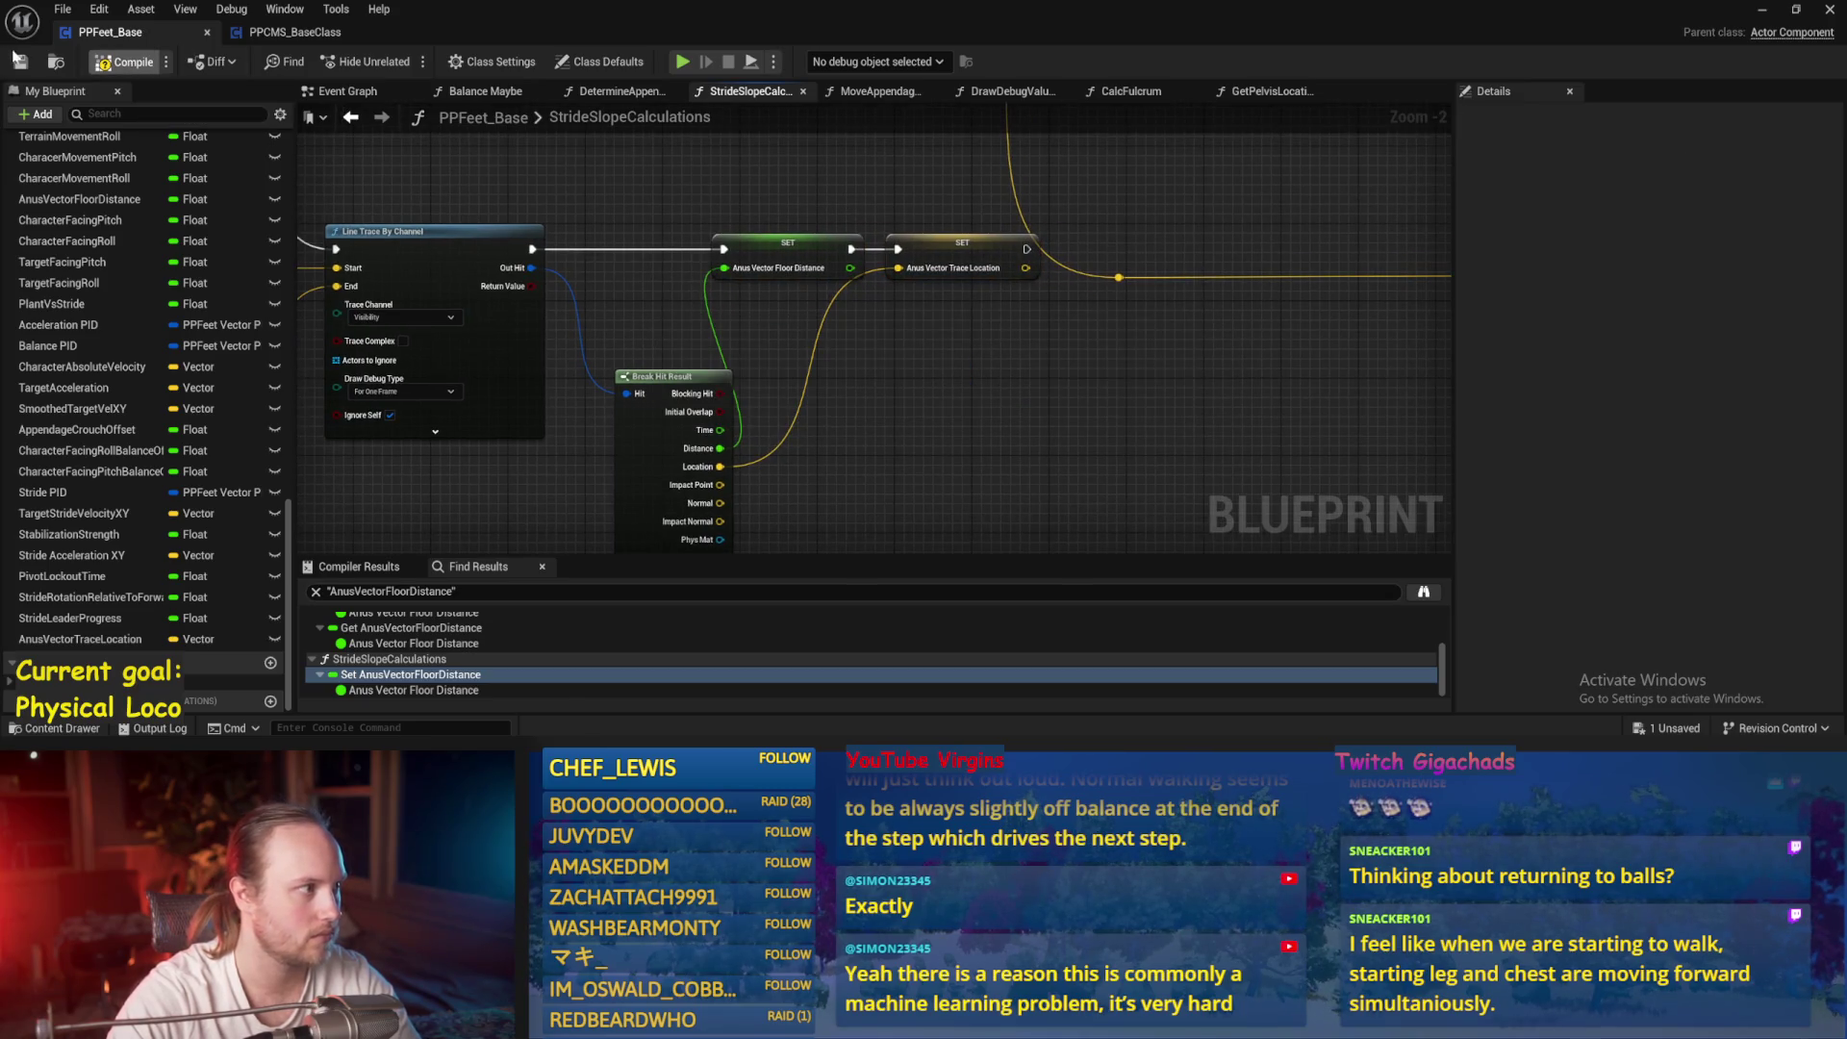
{"action": "left_click", "coordinate": [17, 59]}
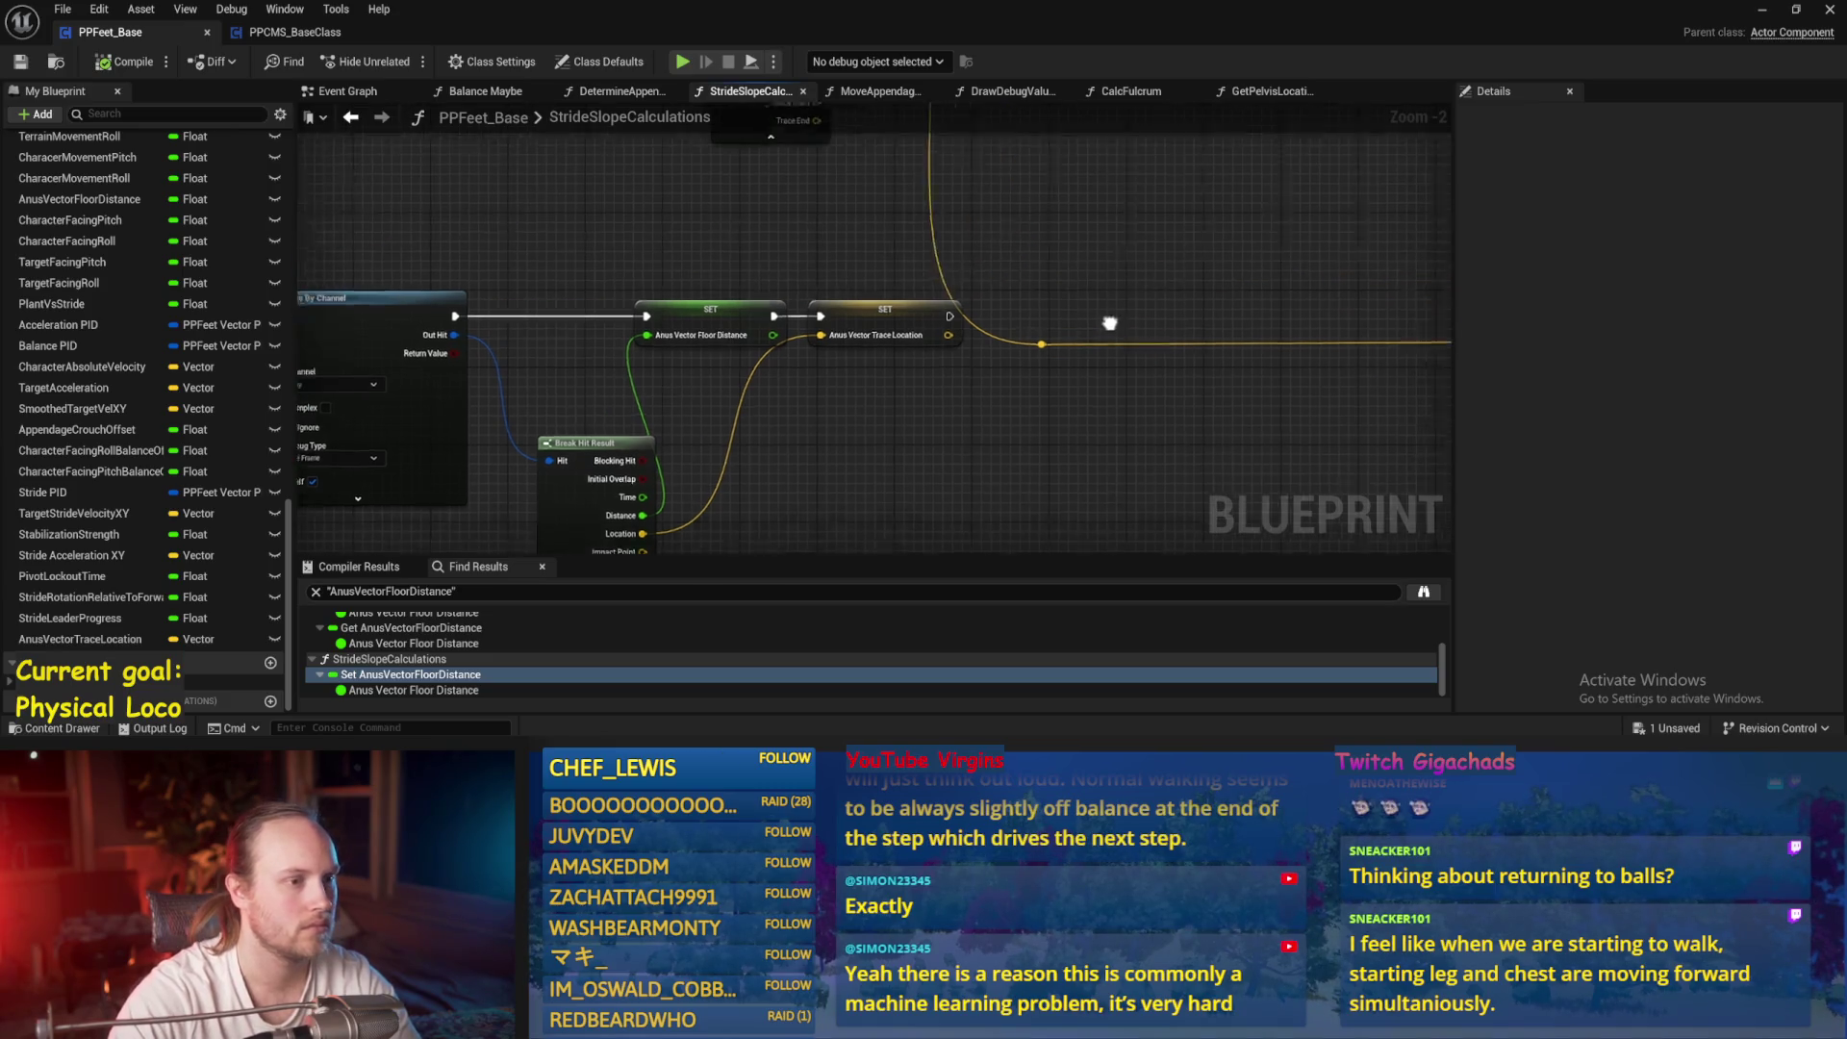
{"action": "key", "text": "ctrl+s"}
{"action": "left_click", "coordinate": [345, 93]}
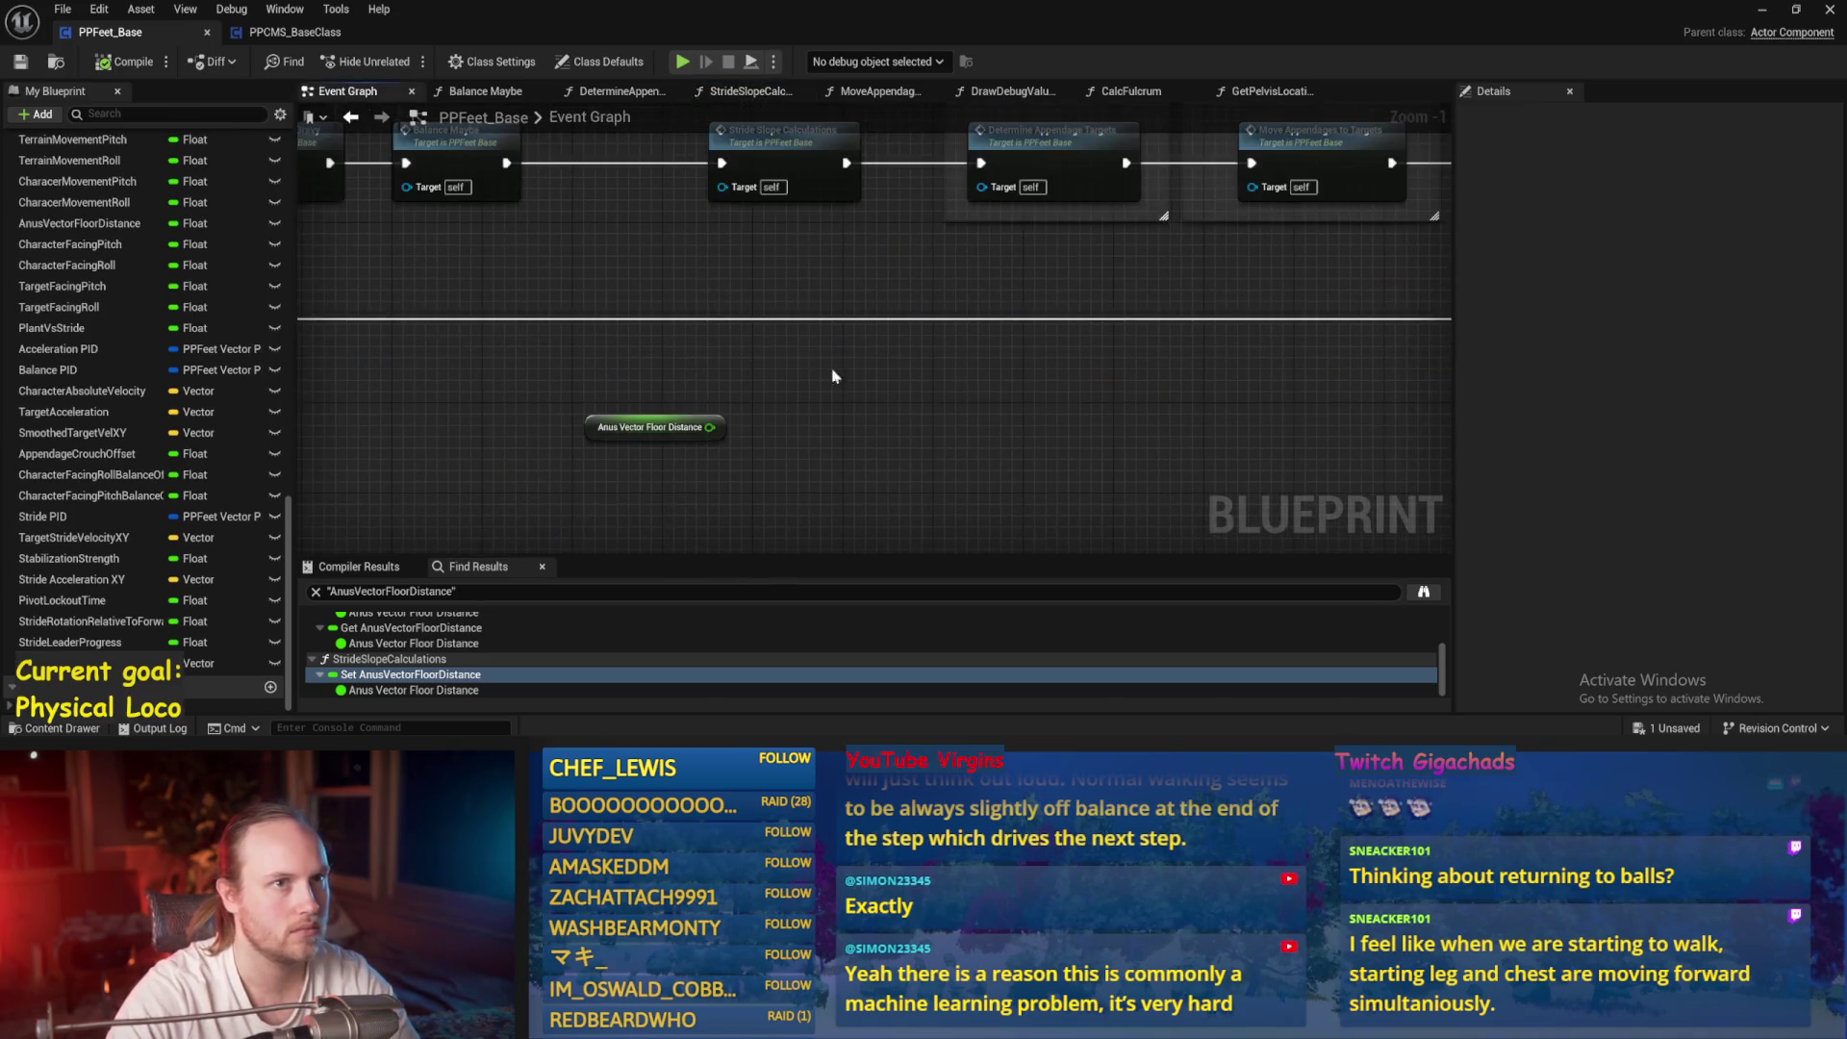
Add a Get Anus Vector Trace Location node to the Event Graph
{"action": "key", "text": "ctrl+s"}
{"action": "scroll", "coordinate": [908, 384], "scroll_direction": "up", "scroll_amount": 1}
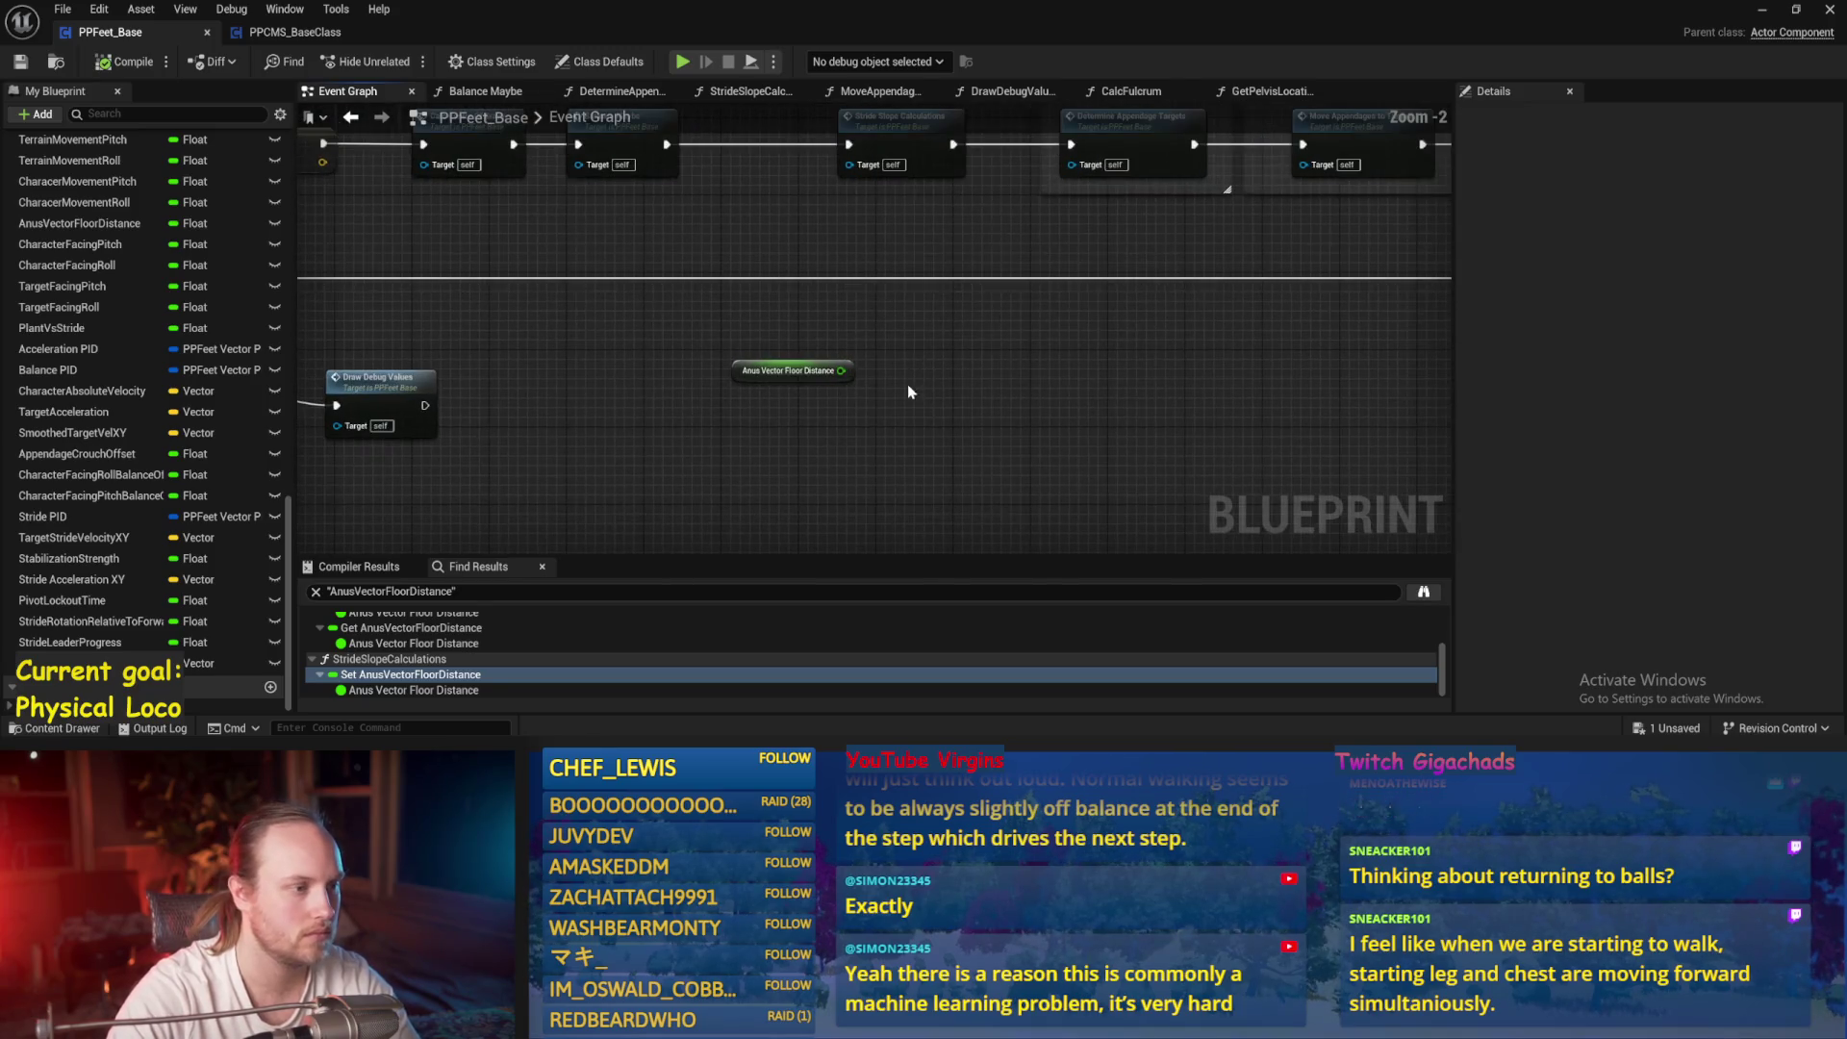
{"action": "left_click_drag", "start_coordinate": [908, 384], "coordinate": [837, 272]}
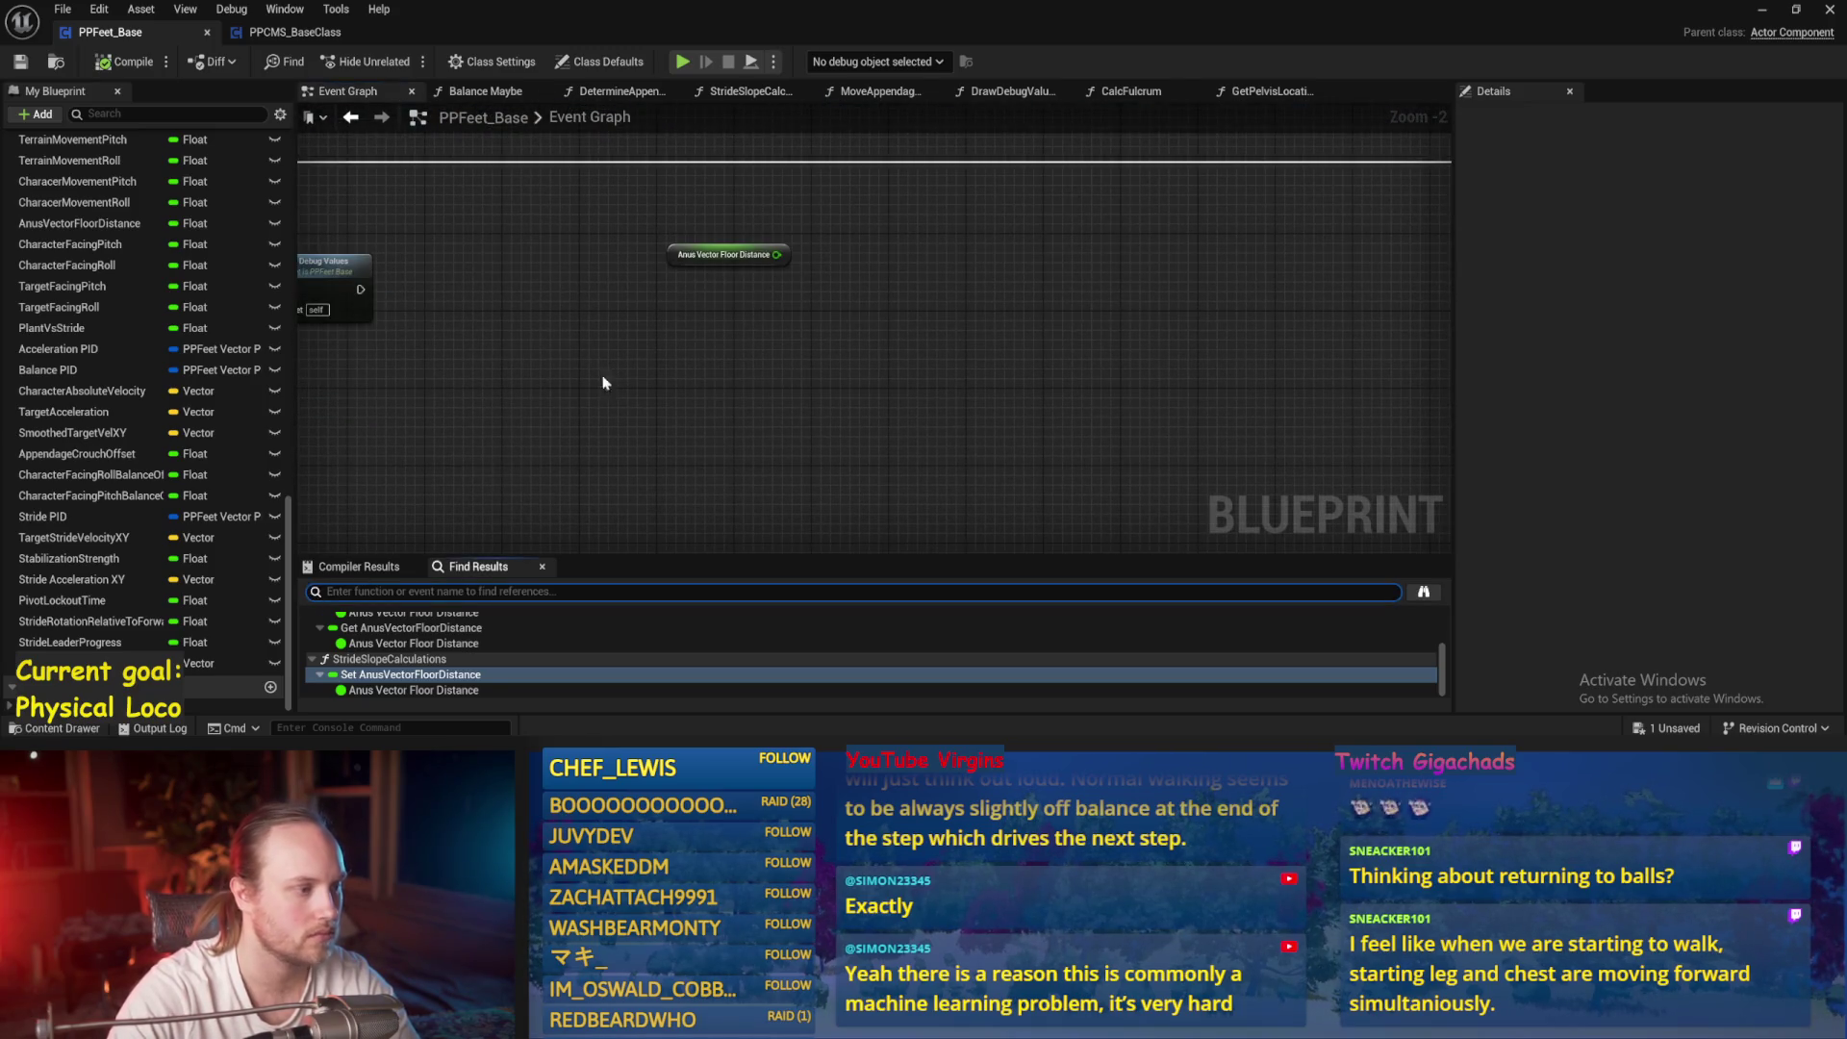
{"action": "left_click_drag", "start_coordinate": [603, 383], "coordinate": [897, 332]}
{"action": "right_click", "coordinate": [919, 375]}
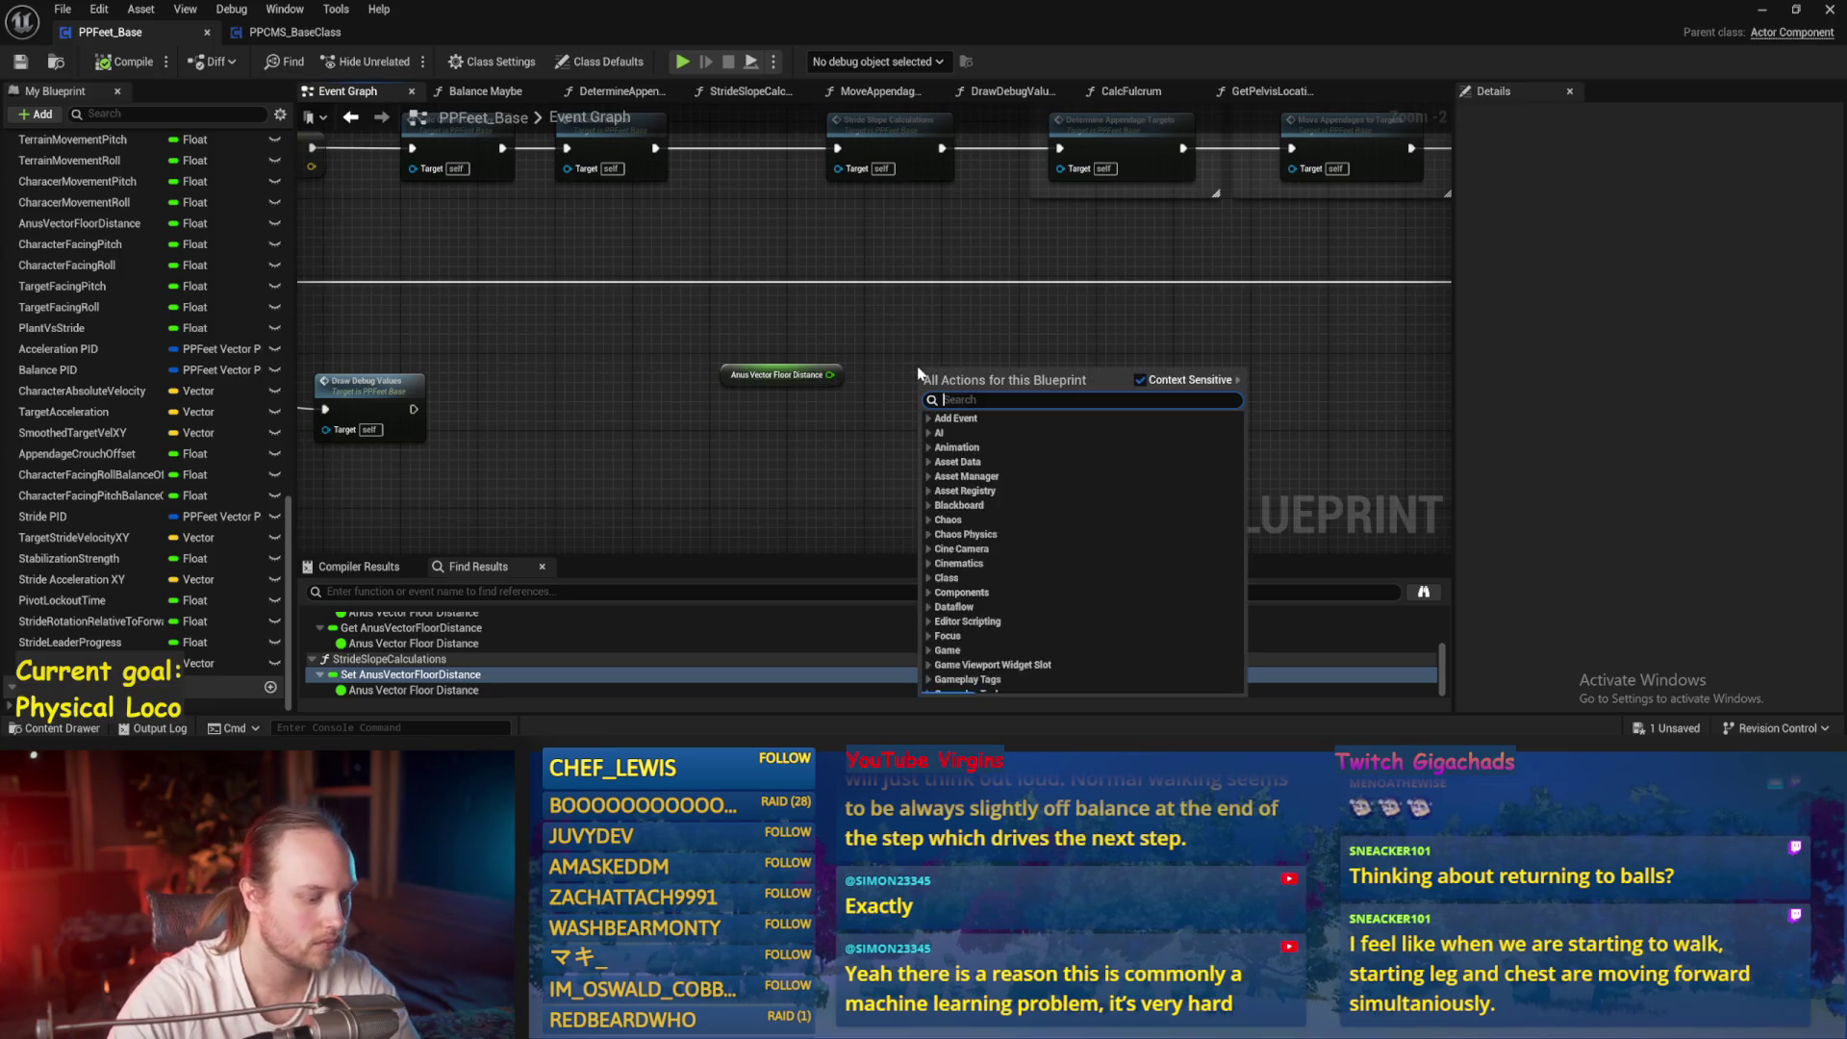
{"action": "type", "text": "anus vecto"}
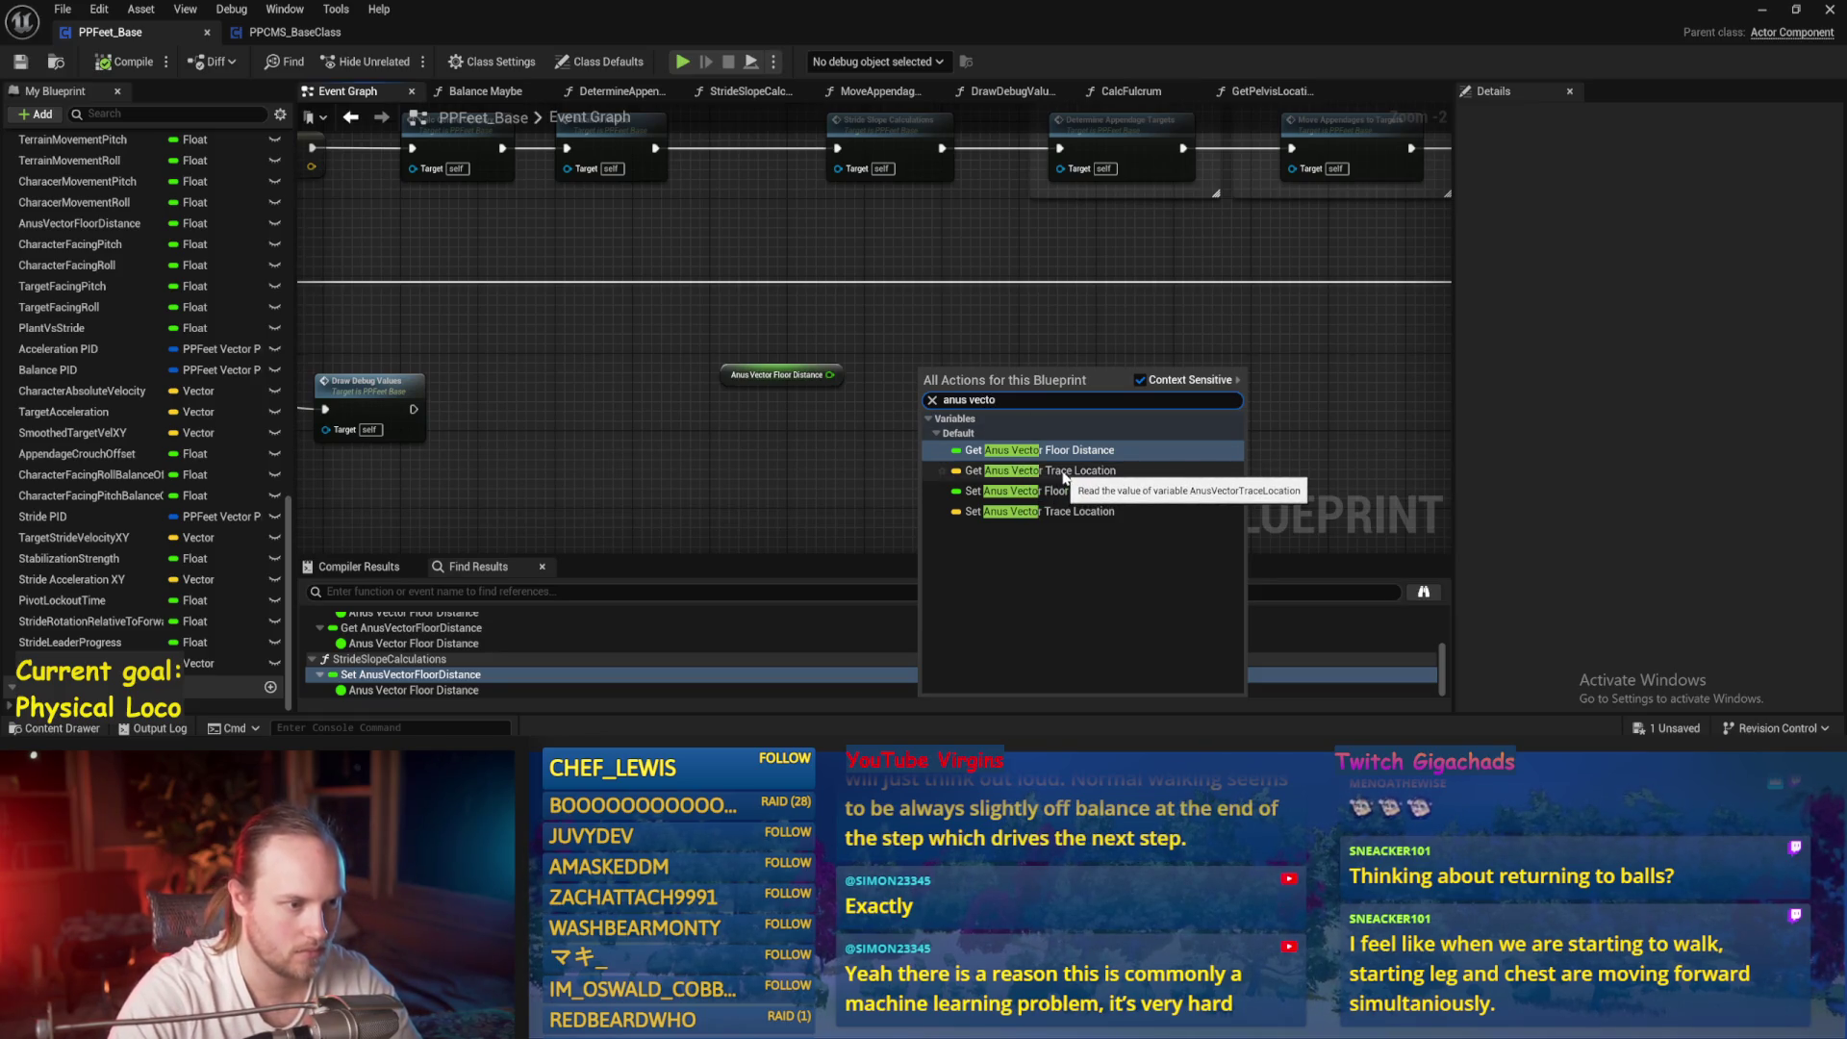
{"action": "left_click", "coordinate": [1063, 470]}
Delete the floor distance getter and paste the trace location getter into Balance Maybe
{"action": "left_click", "coordinate": [957, 332]}
{"action": "key", "text": "Delete"}
{"action": "left_click", "coordinate": [991, 421]}
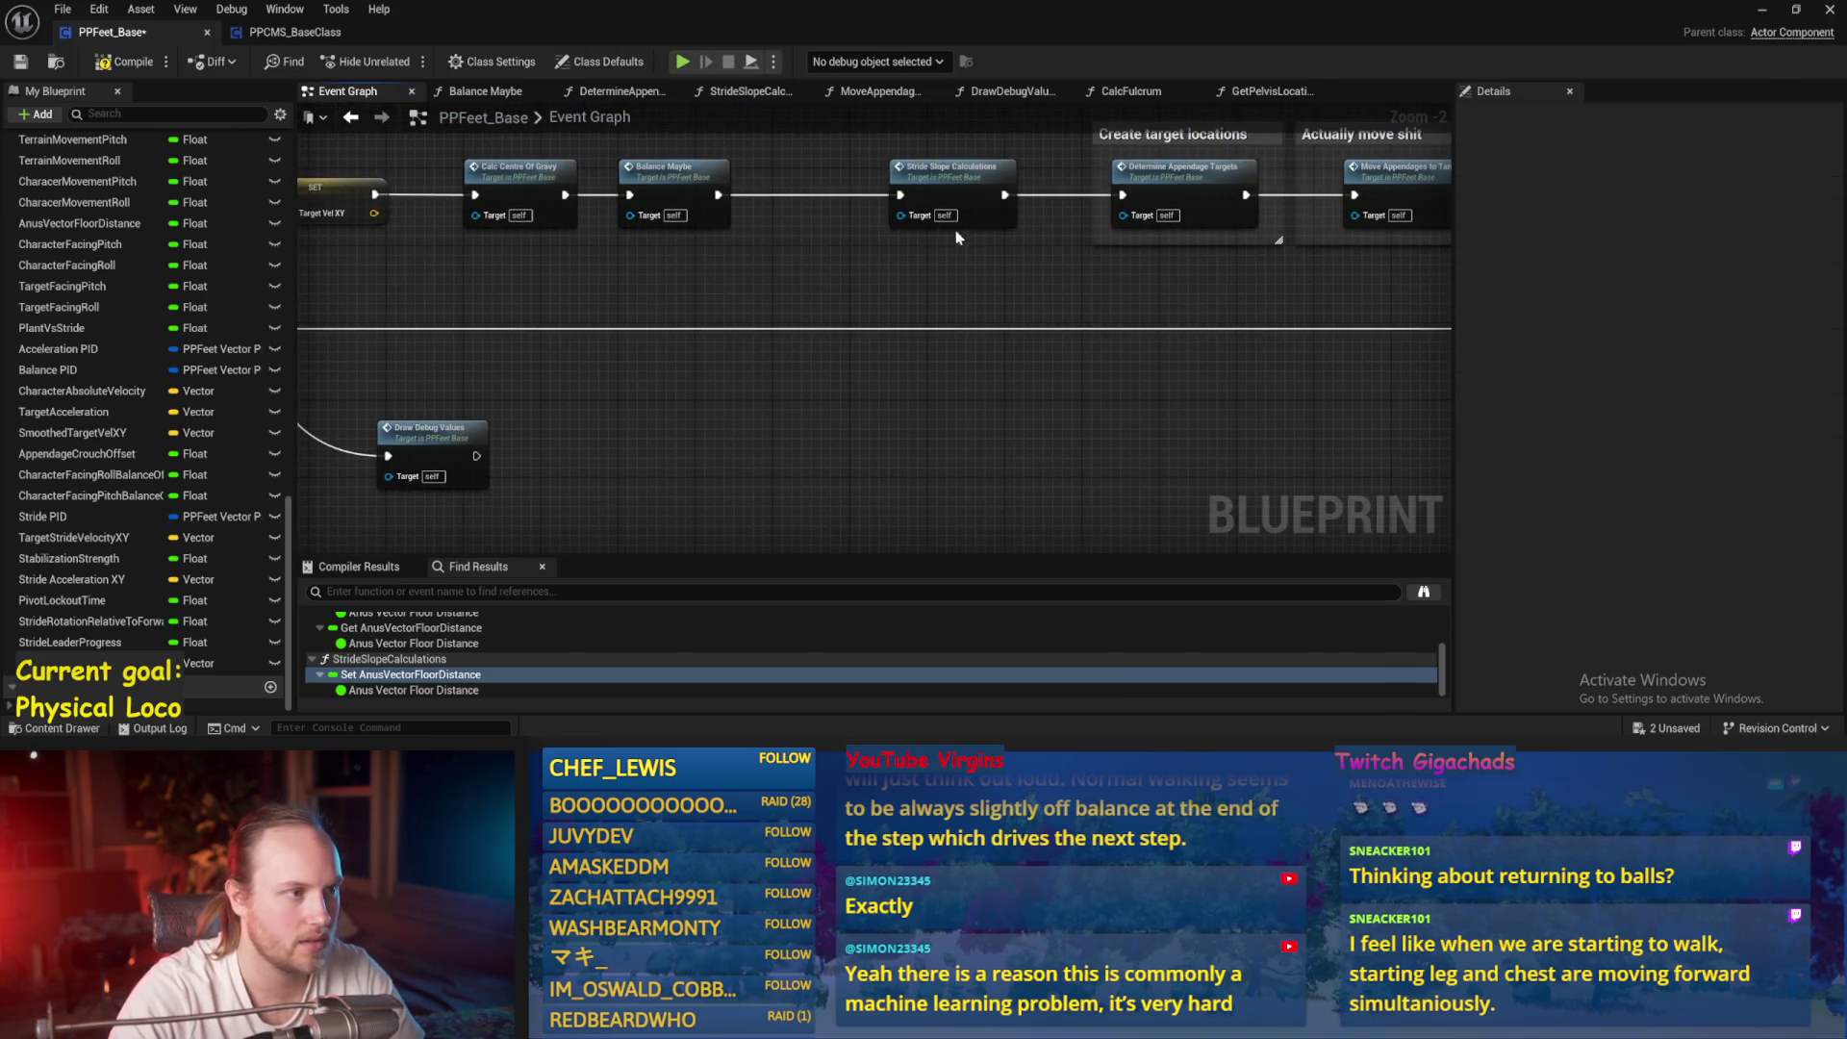
{"action": "double_click", "coordinate": [673, 188]}
{"action": "key", "text": "ctrl+v"}
Add Character Centre Of Gravy and Anus Vector Trace Location getters to Balance Maybe
{"action": "right_click", "coordinate": [528, 404]}
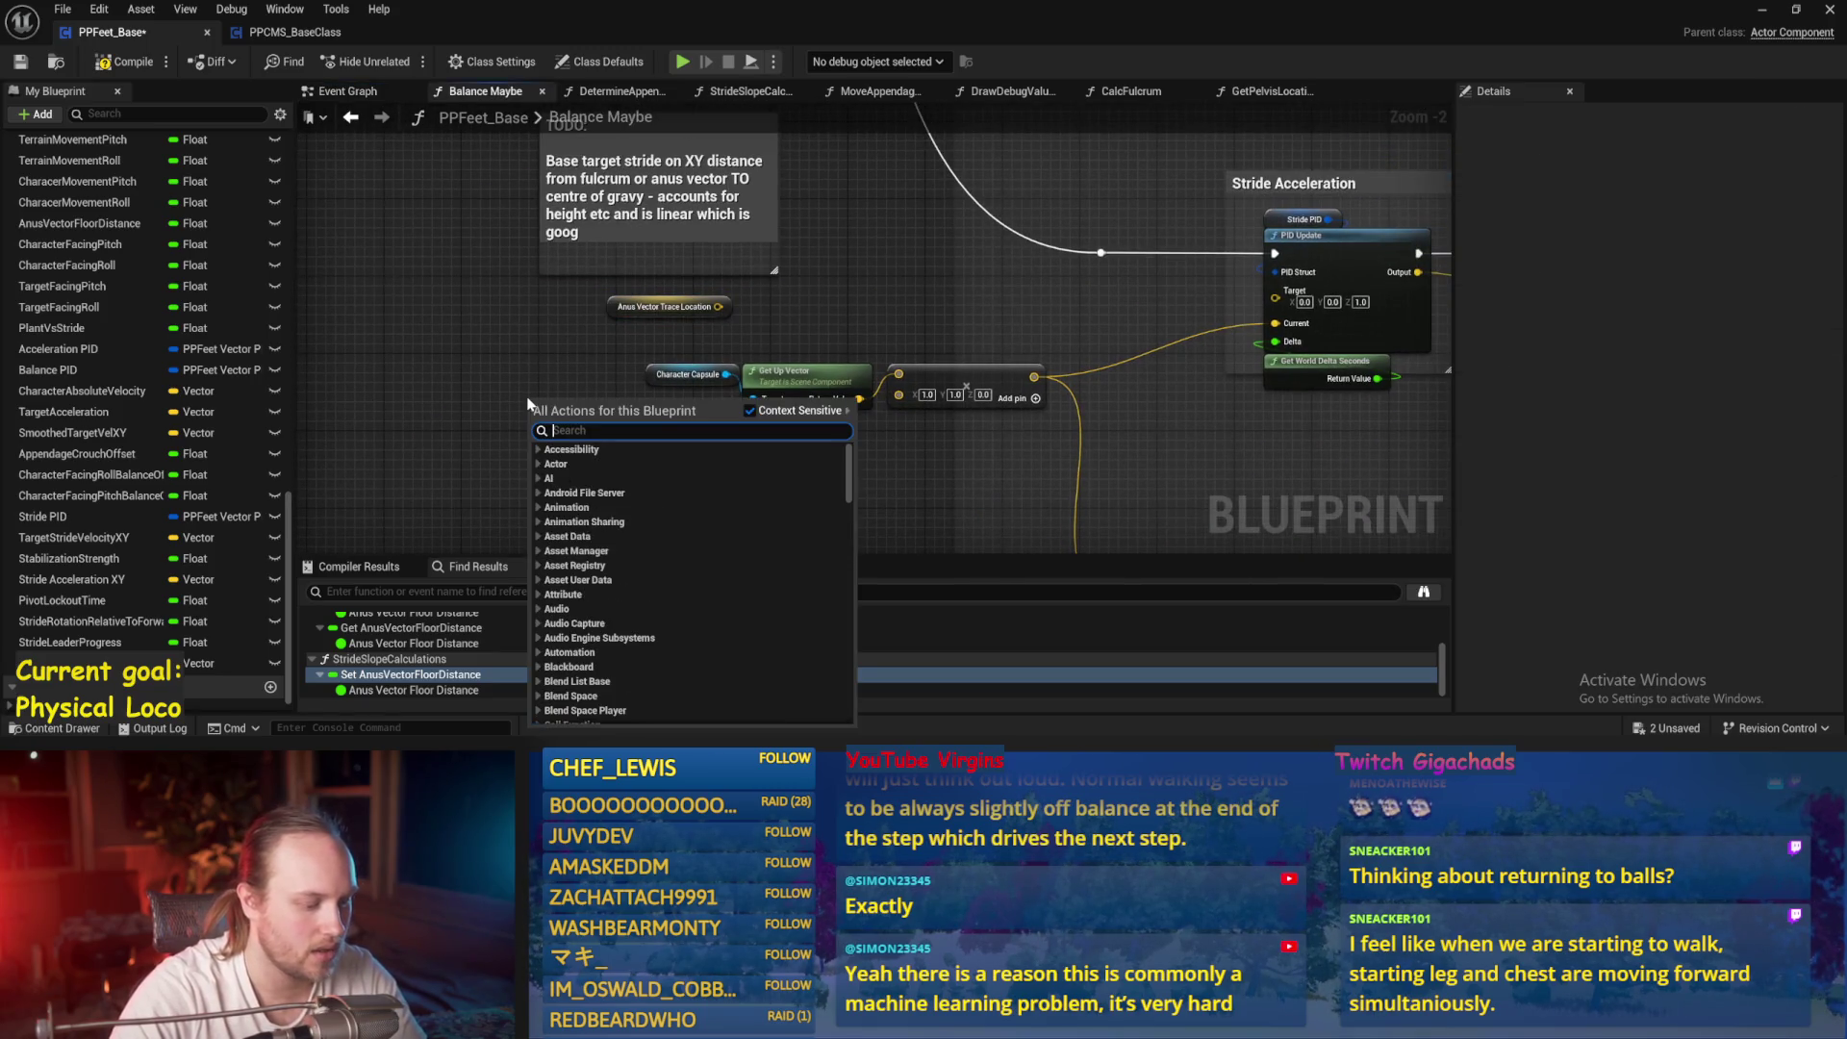
{"action": "type", "text": "centre"}
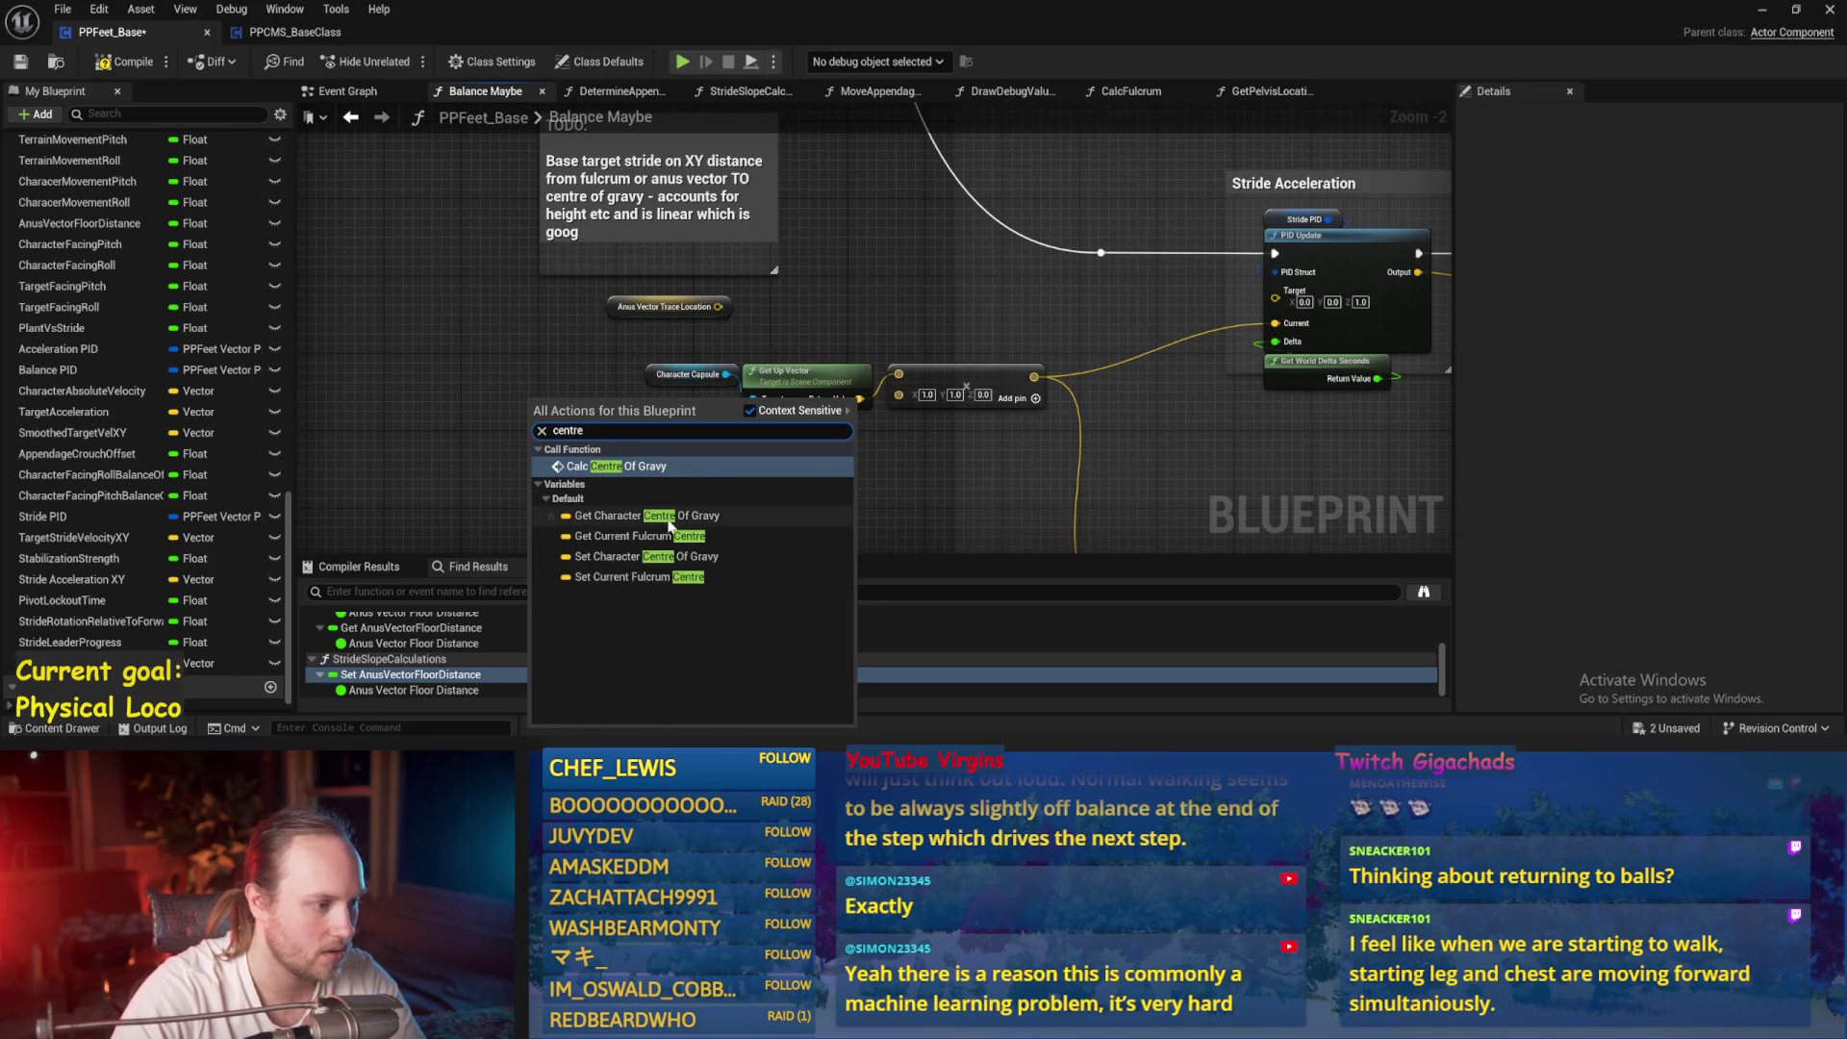
{"action": "left_click", "coordinate": [699, 523]}
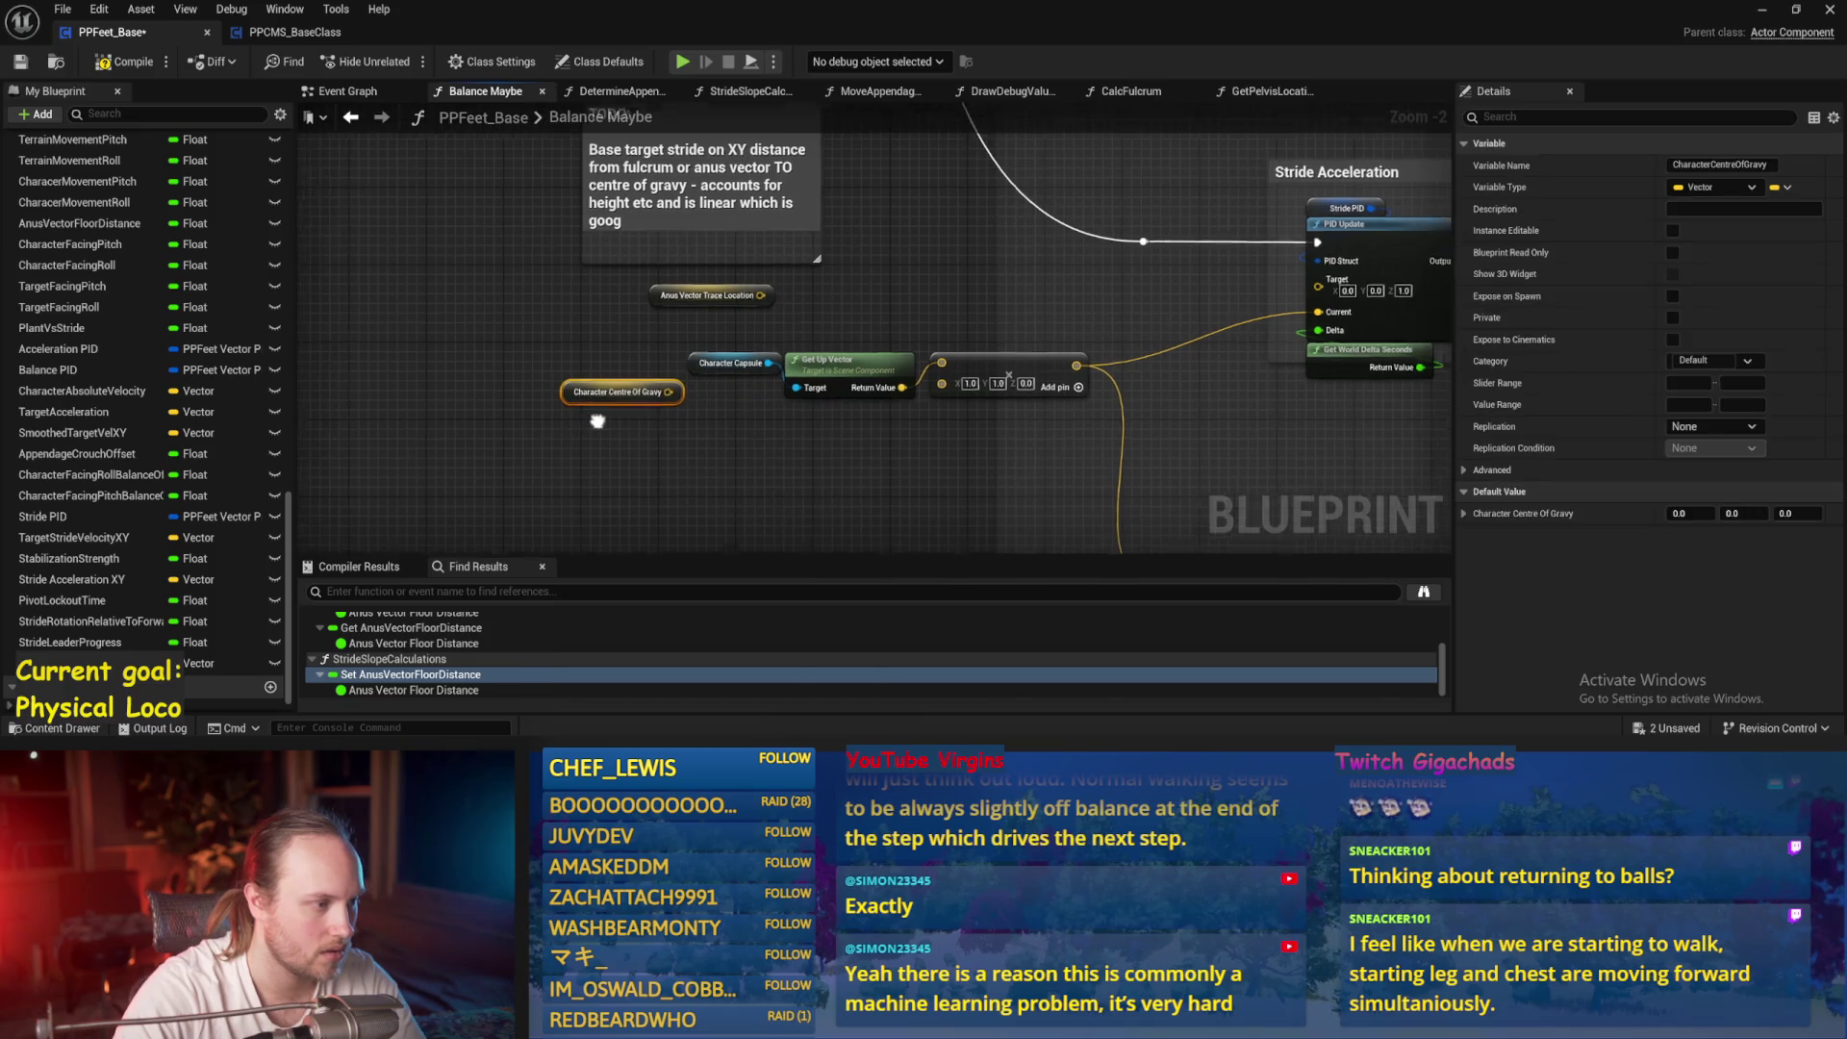
{"action": "left_click", "coordinate": [133, 62]}
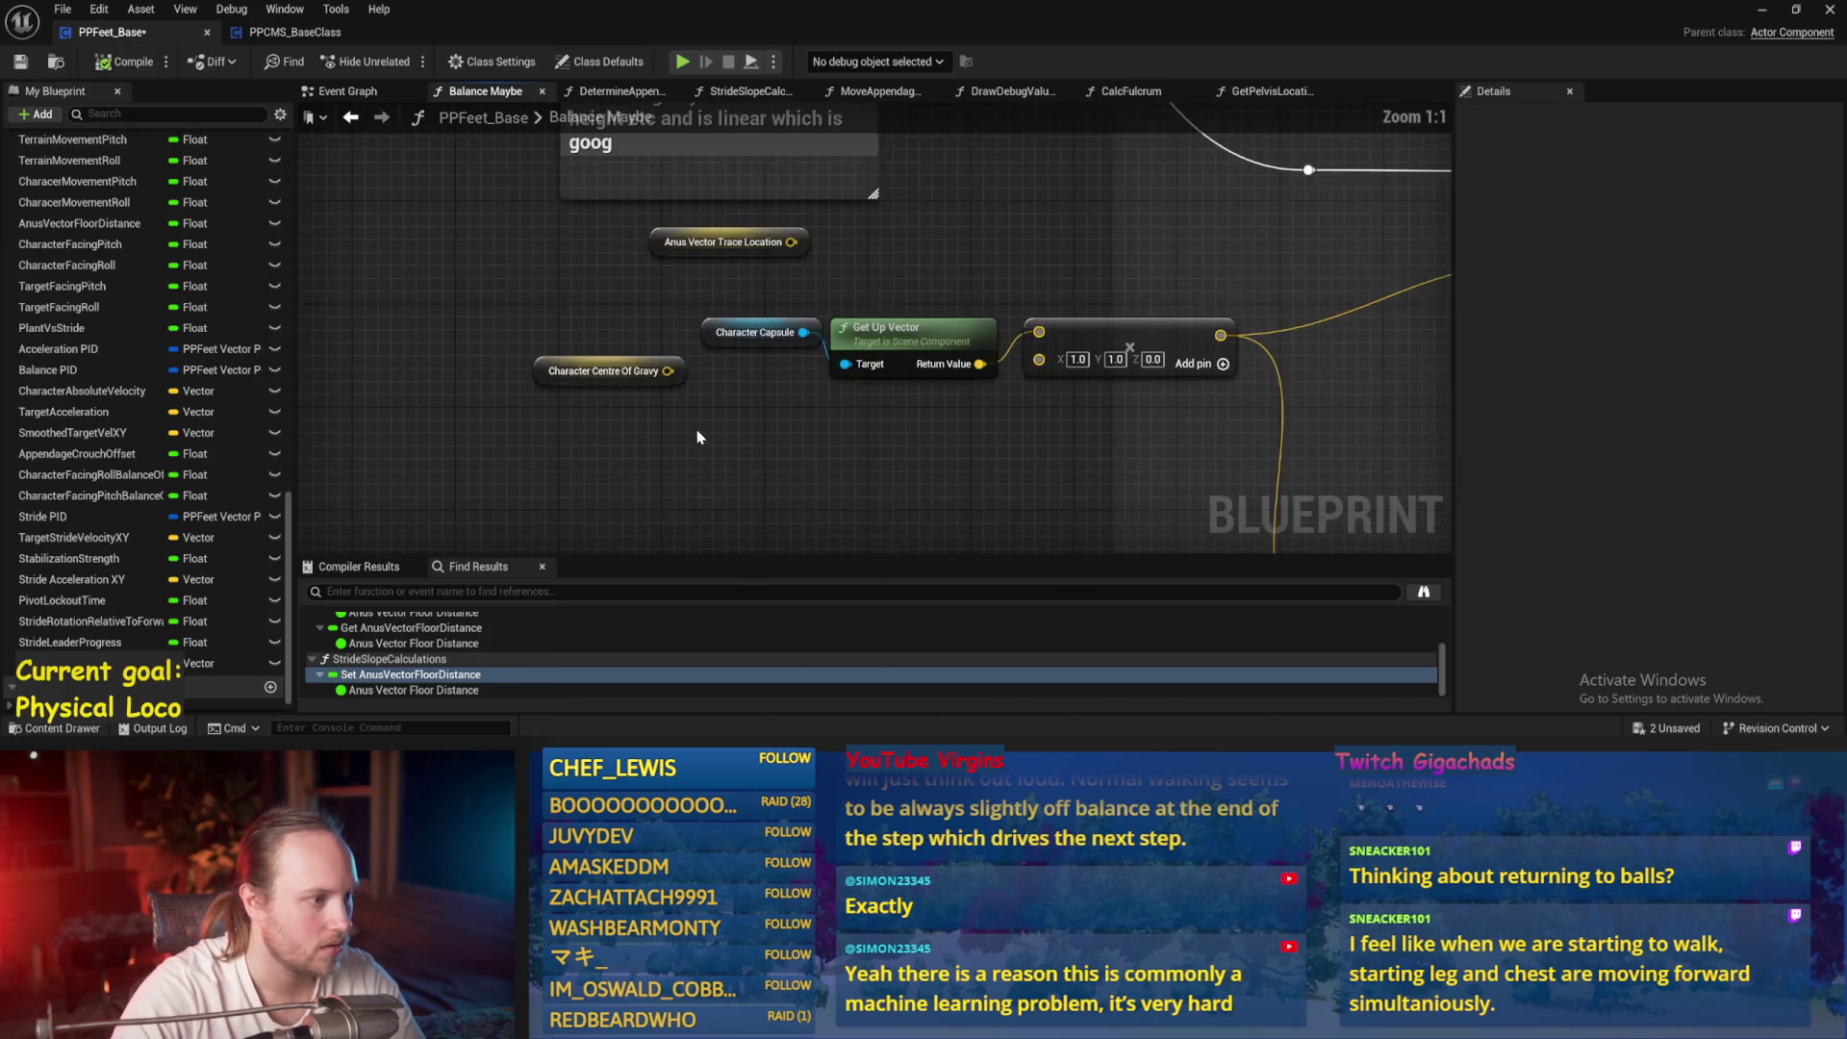
{"action": "left_click", "coordinate": [19, 65]}
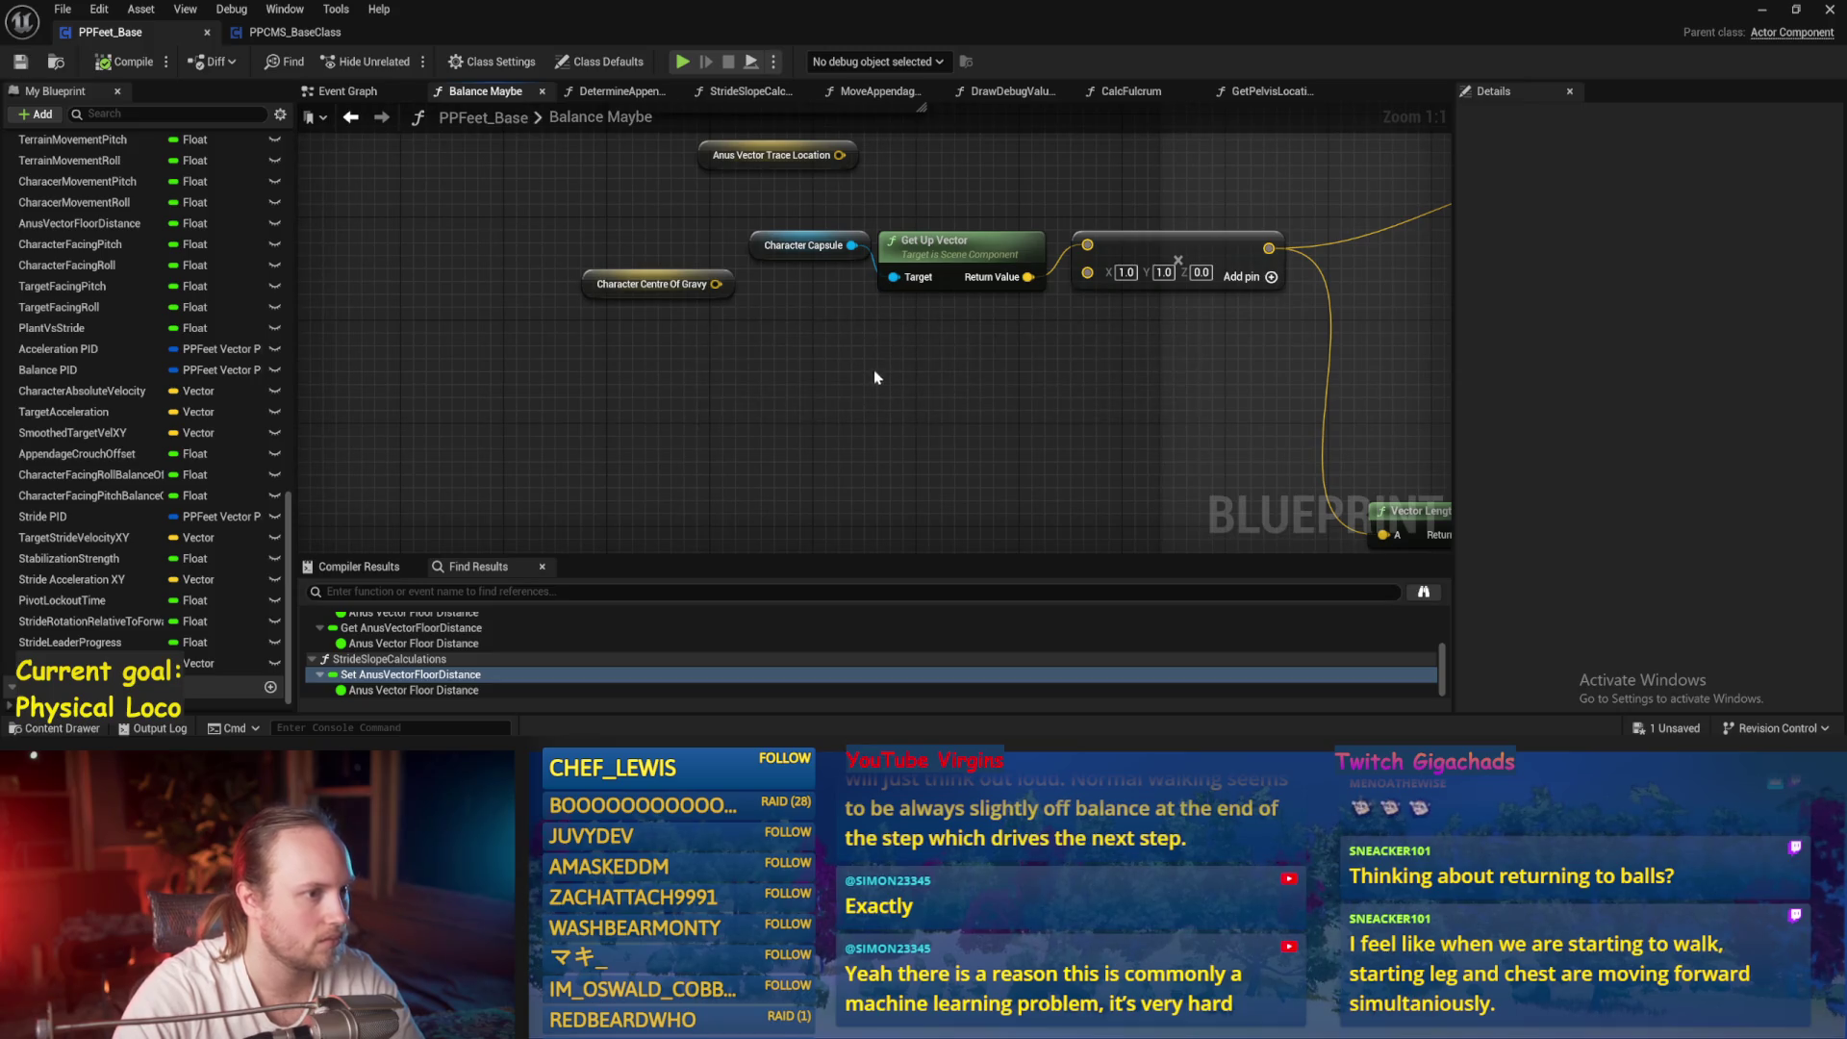
{"action": "key", "text": "ctrl+v"}
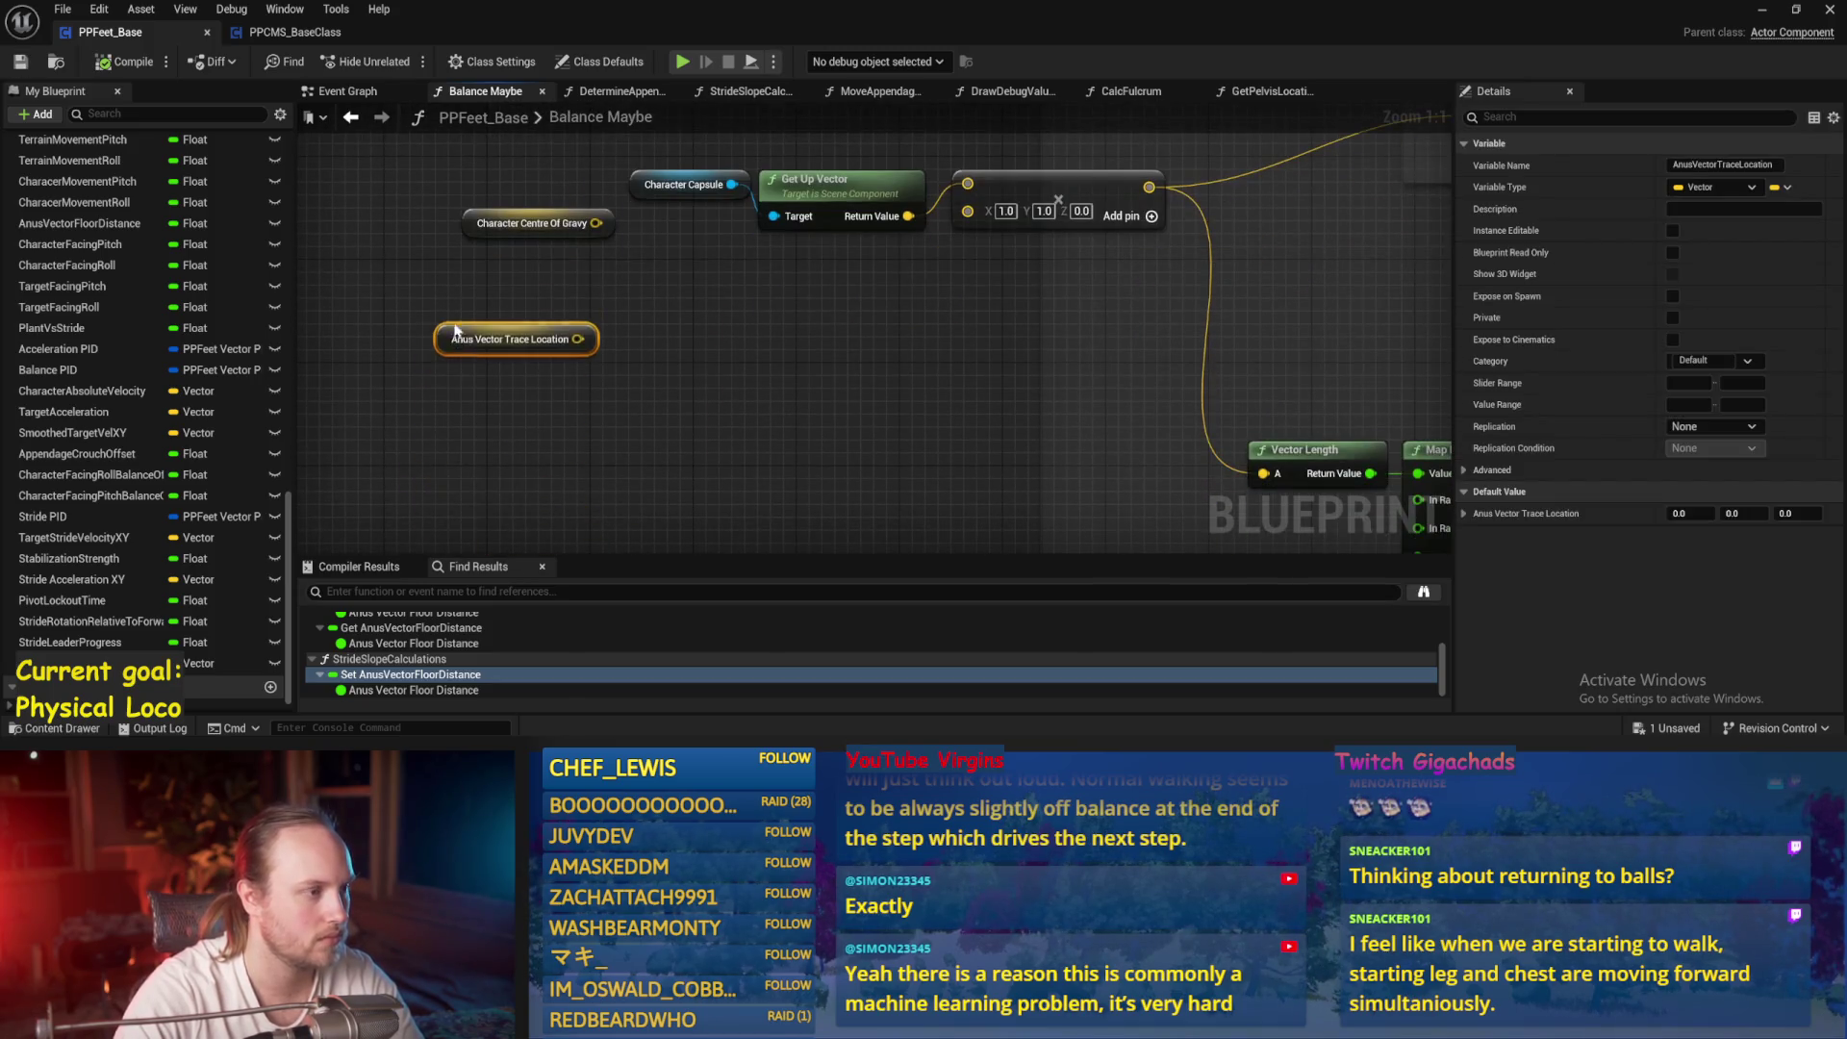
{"action": "key", "text": "ctrl+s"}
{"action": "left_click", "coordinate": [568, 313]}
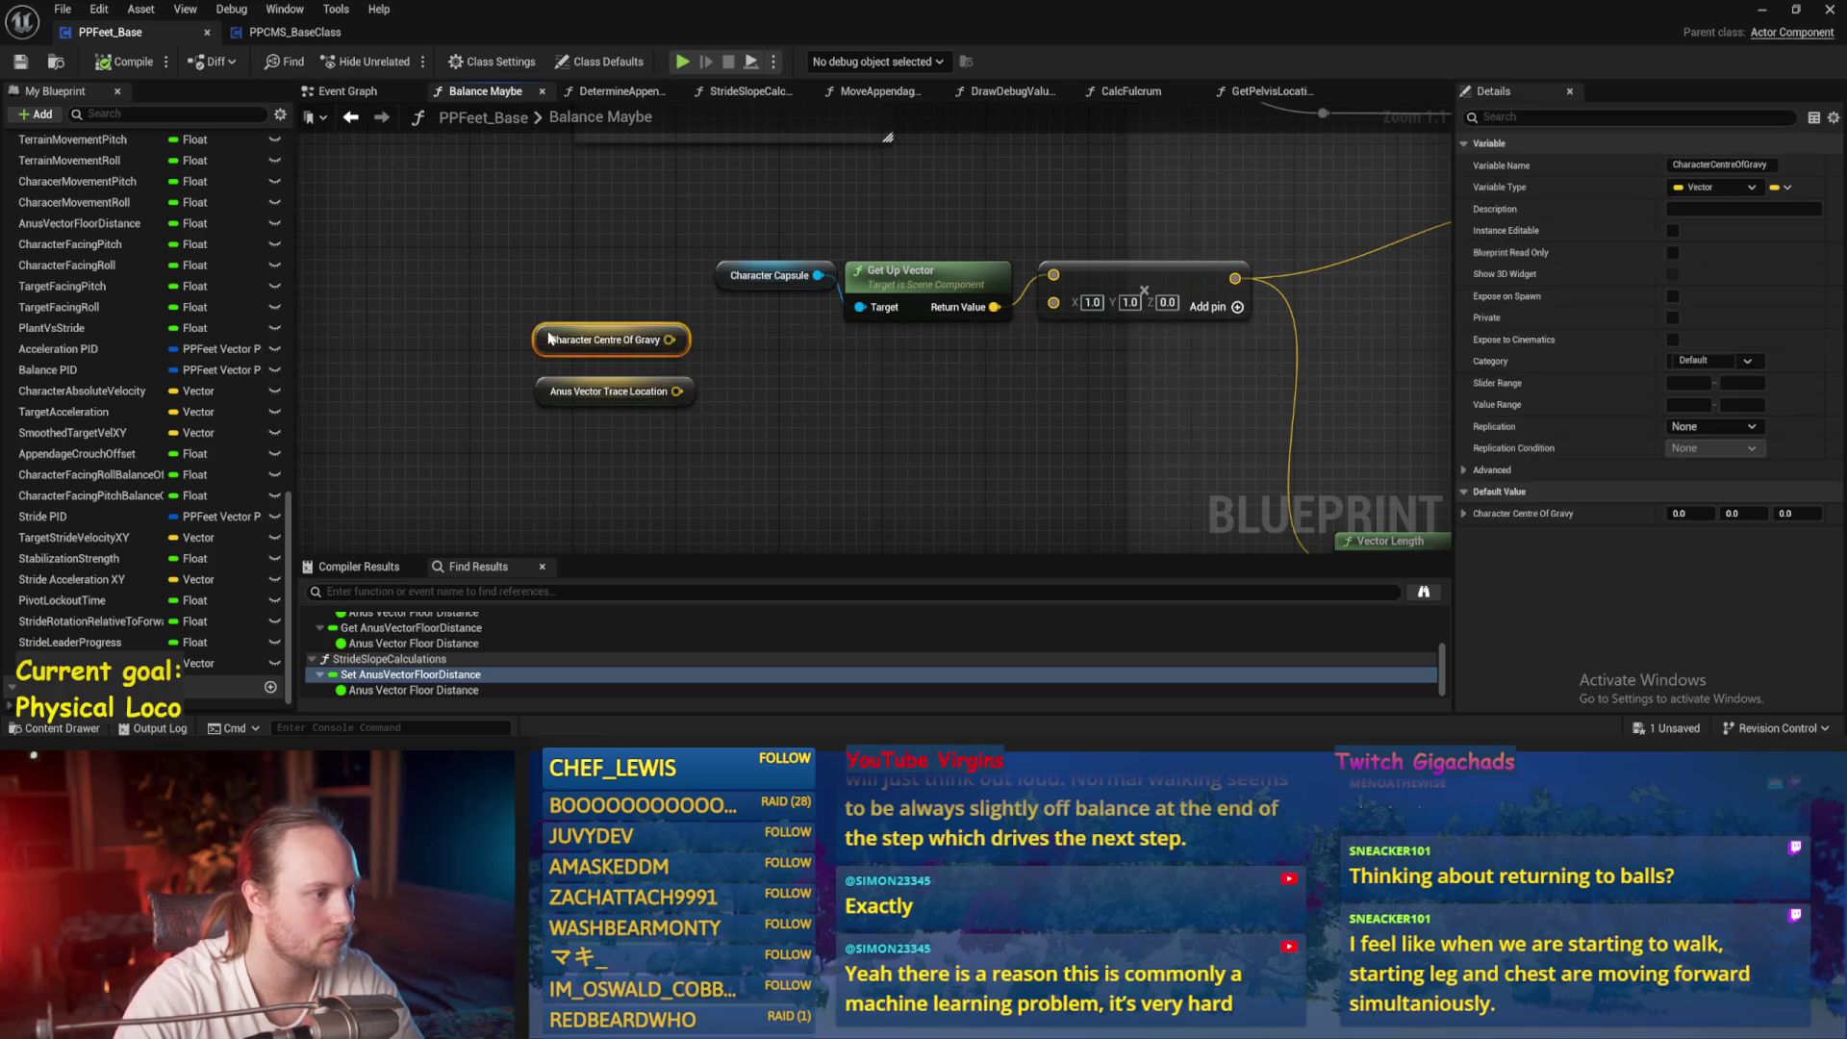
{"action": "mouse_move", "coordinate": [569, 363]}
{"action": "left_mouse_down"}
{"action": "mouse_move", "coordinate": [539, 448]}
{"action": "mouse_move", "coordinate": [493, 481]}
{"action": "left_mouse_up"}
{"action": "key", "text": "ctrl+s"}
Subtract the trace location from Centre Of Gravy and multiply by a duplicated (1,1,0) node
{"action": "mouse_move", "coordinate": [617, 356]}
{"action": "left_mouse_down"}
{"action": "mouse_move", "coordinate": [679, 364]}
{"action": "mouse_move", "coordinate": [692, 395]}
{"action": "left_mouse_up"}
{"action": "type", "text": "+"}
{"action": "key", "text": "Return"}
{"action": "left_click", "coordinate": [1008, 242]}
{"action": "key", "text": "ctrl+d"}
{"action": "left_click_drag", "start_coordinate": [756, 360], "coordinate": [691, 352]}
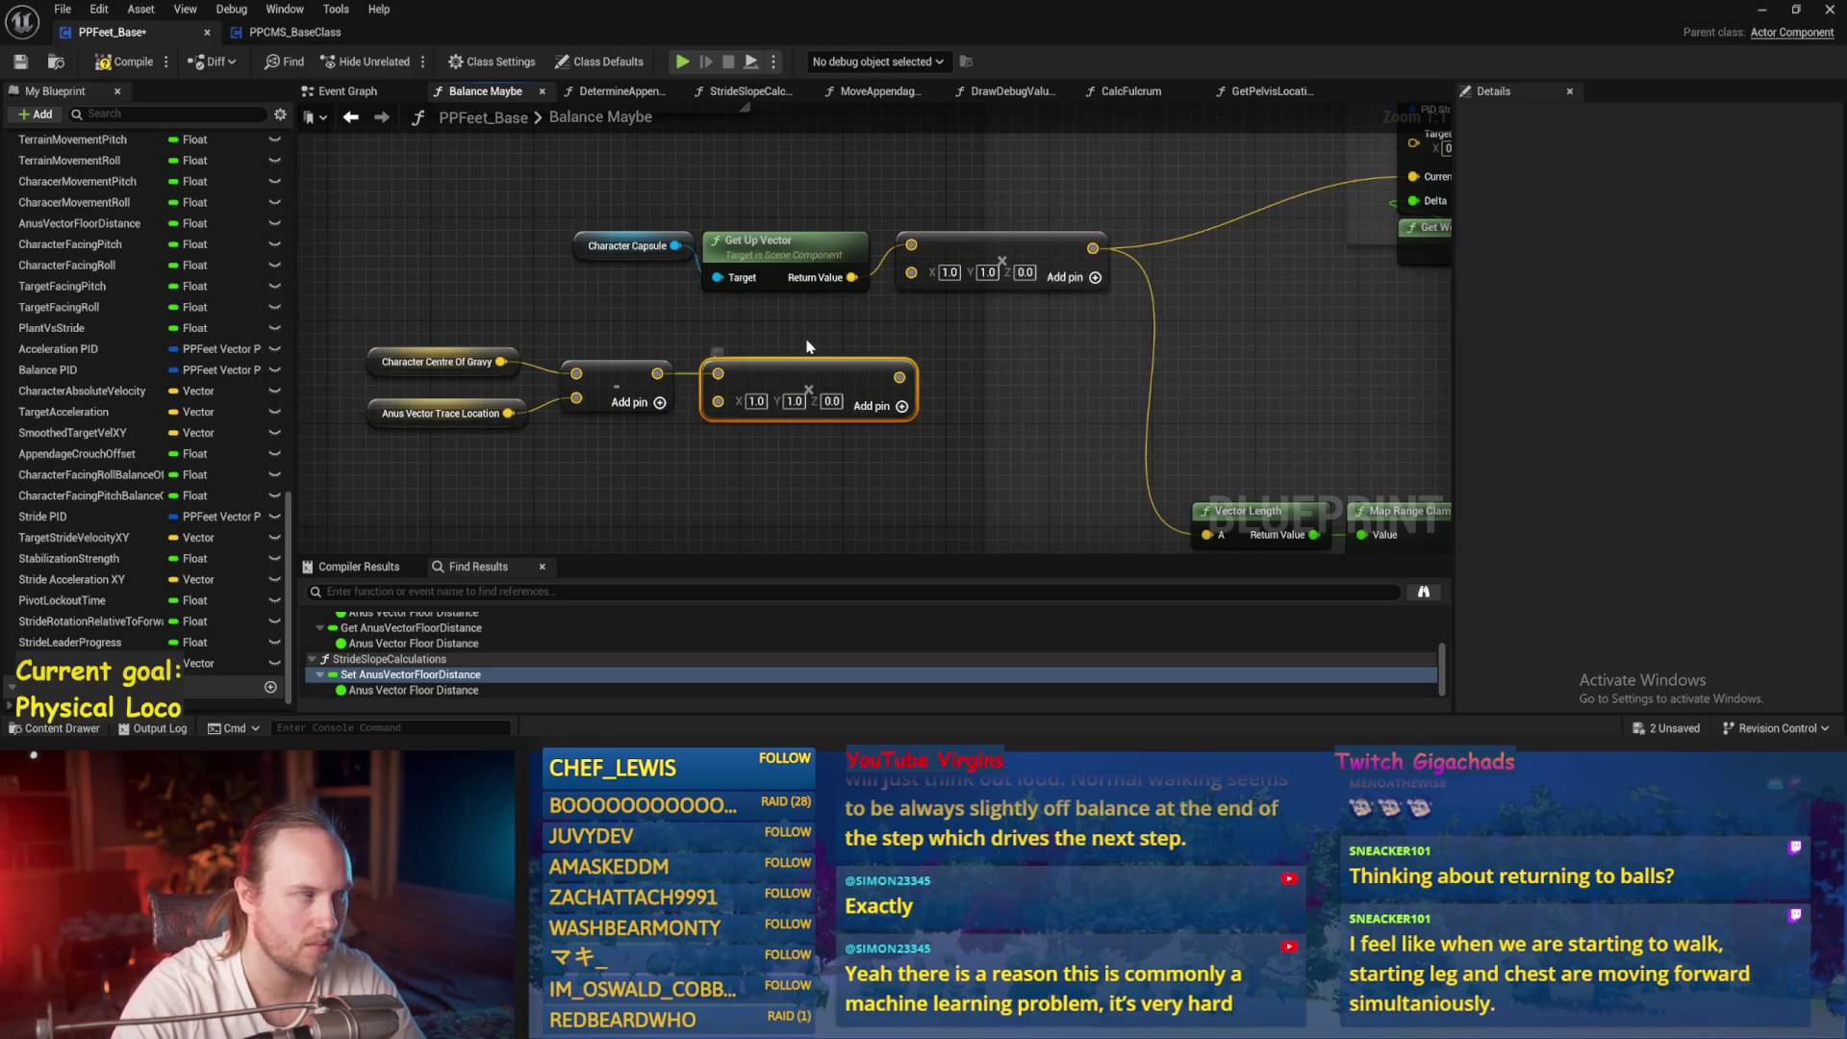
Wire the flattened offset into PID Update's Current input, tidy the nodes, and save
{"action": "left_click_drag", "start_coordinate": [807, 347], "coordinate": [528, 317]}
{"action": "left_click", "coordinate": [20, 66]}
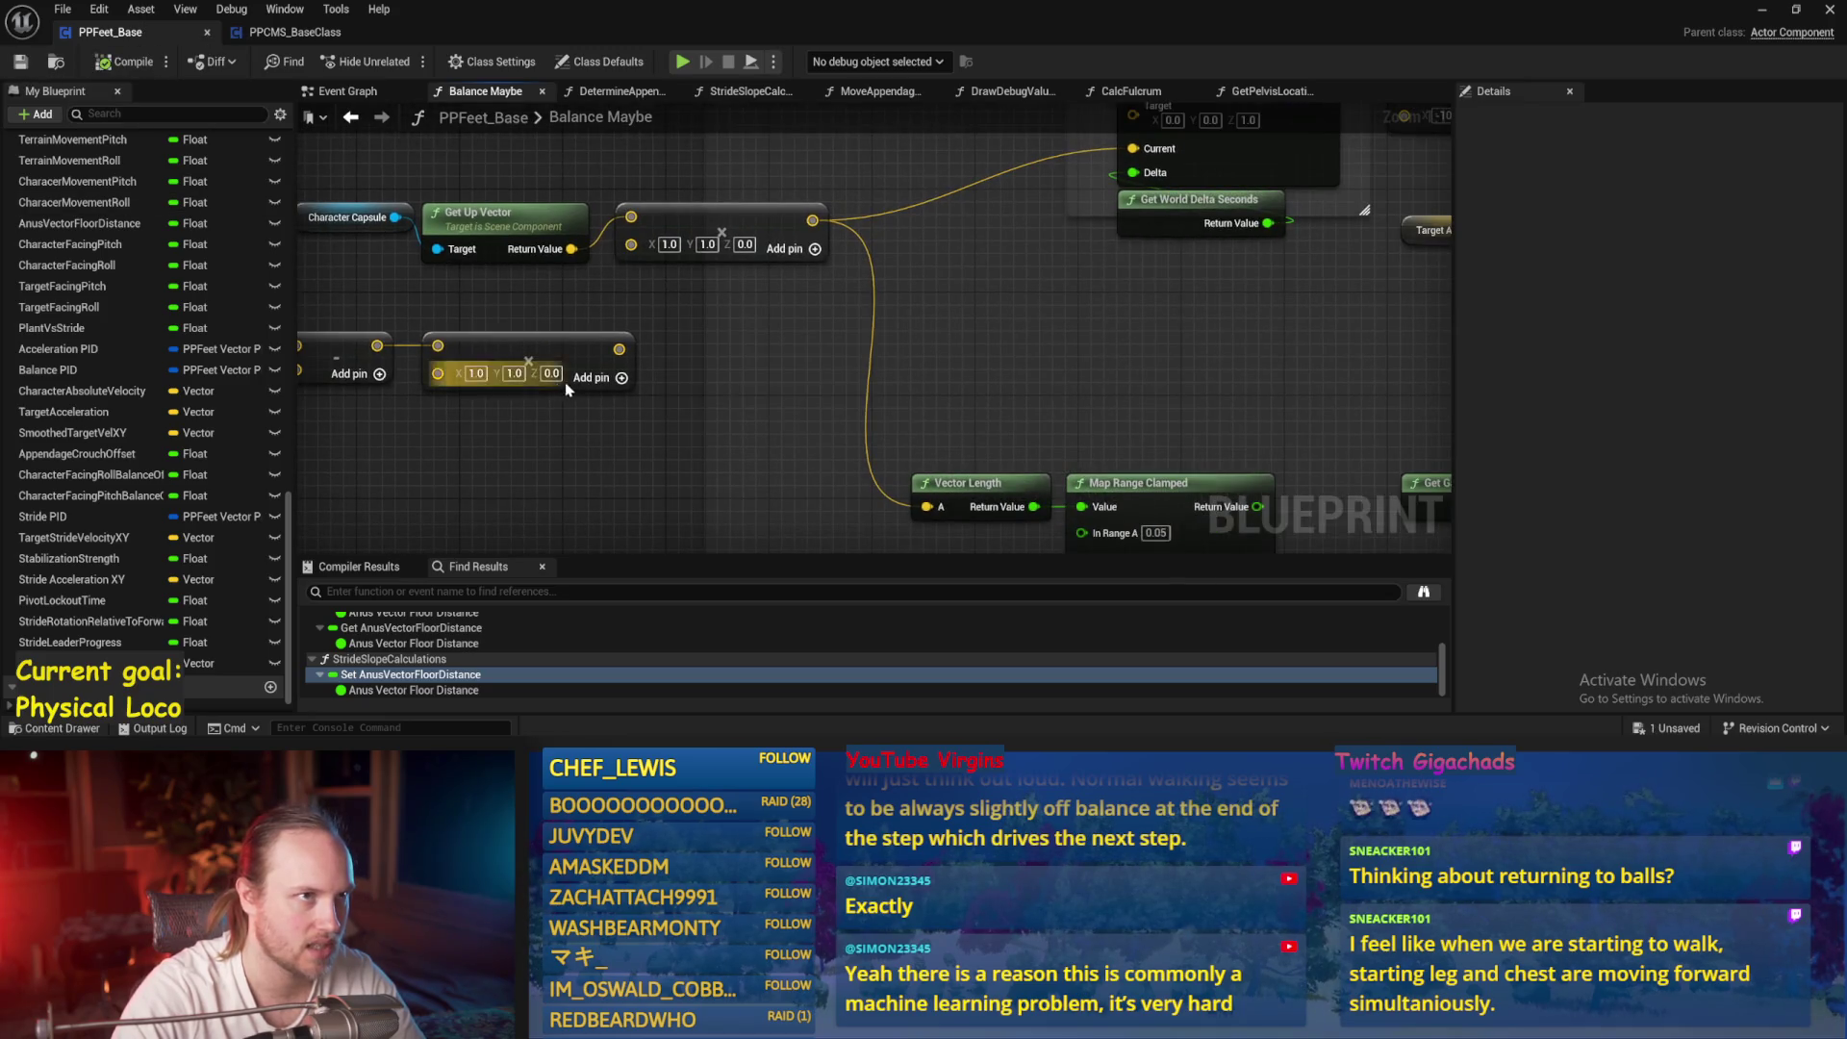
{"action": "scroll", "coordinate": [770, 454], "scroll_direction": "down", "scroll_amount": 1}
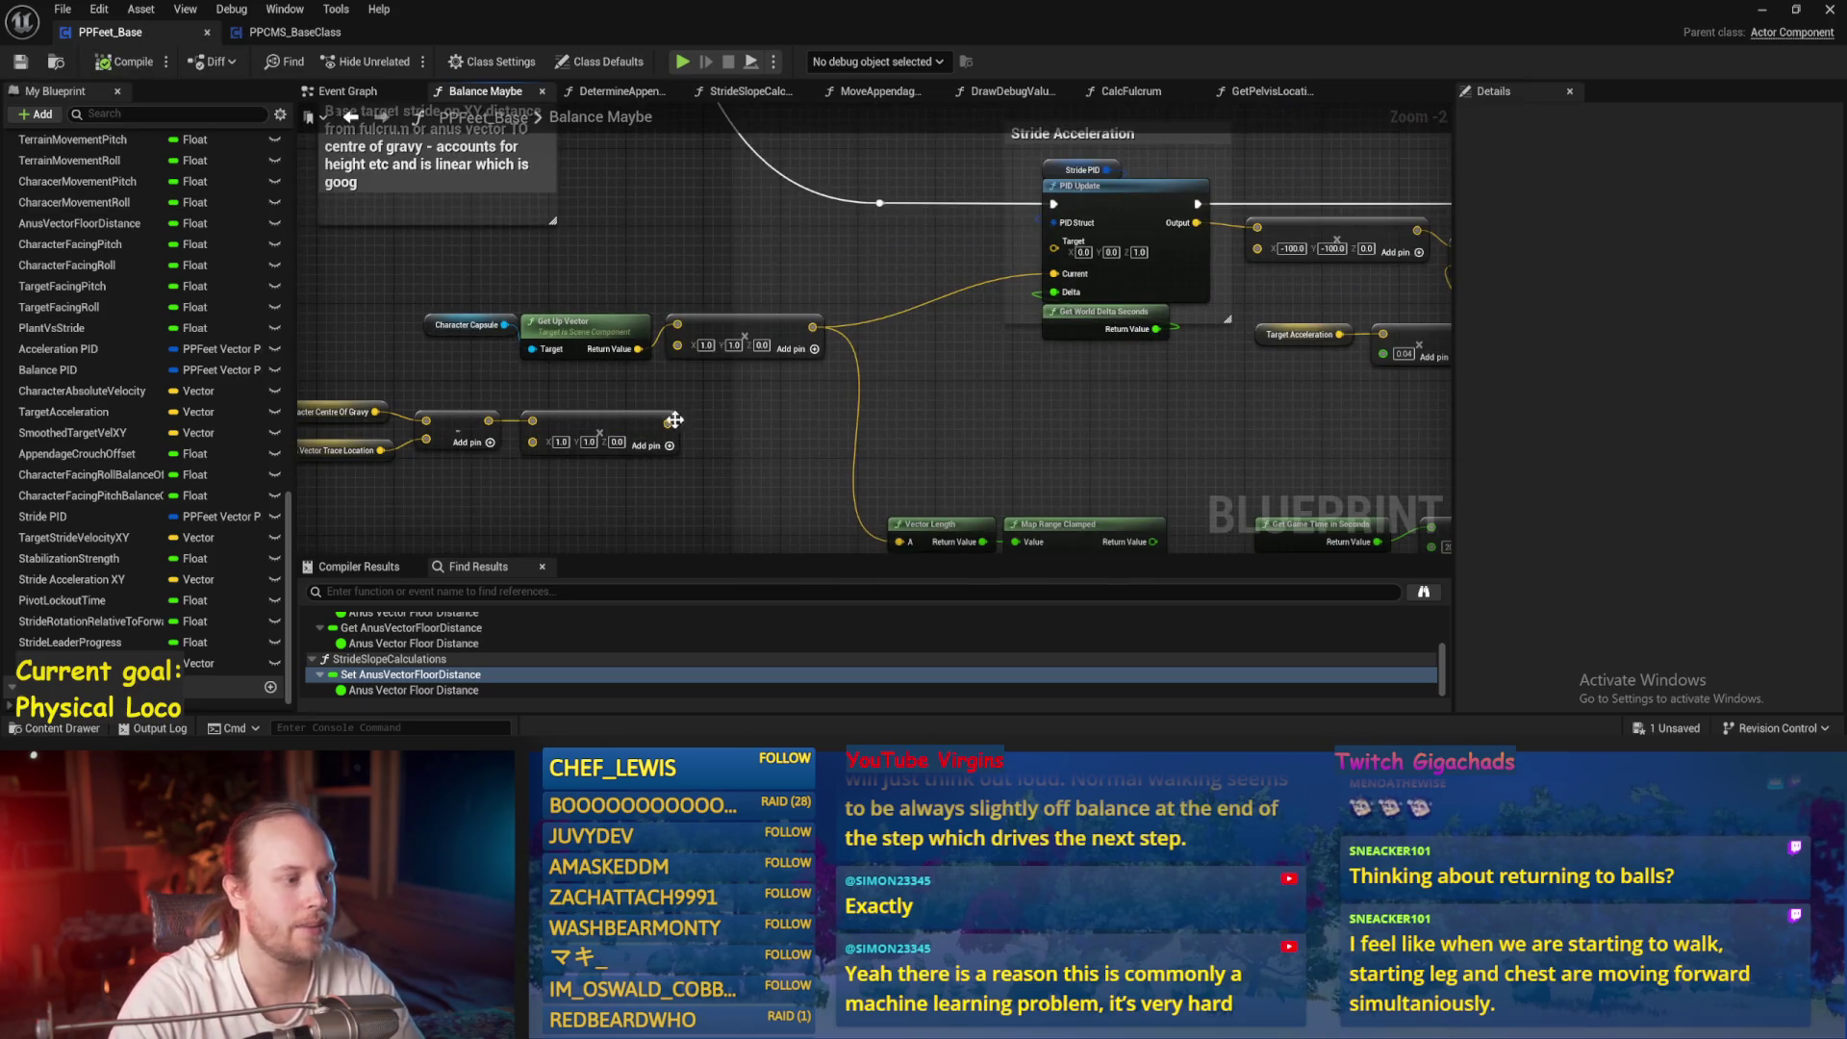
{"action": "left_click_drag", "start_coordinate": [667, 423], "coordinate": [1056, 277]}
{"action": "left_click_drag", "start_coordinate": [577, 403], "coordinate": [414, 454]}
{"action": "left_click_drag", "start_coordinate": [714, 420], "coordinate": [909, 430]}
{"action": "scroll", "coordinate": [1134, 433], "scroll_direction": "up", "scroll_amount": 1}
{"action": "left_click", "coordinate": [866, 462]}
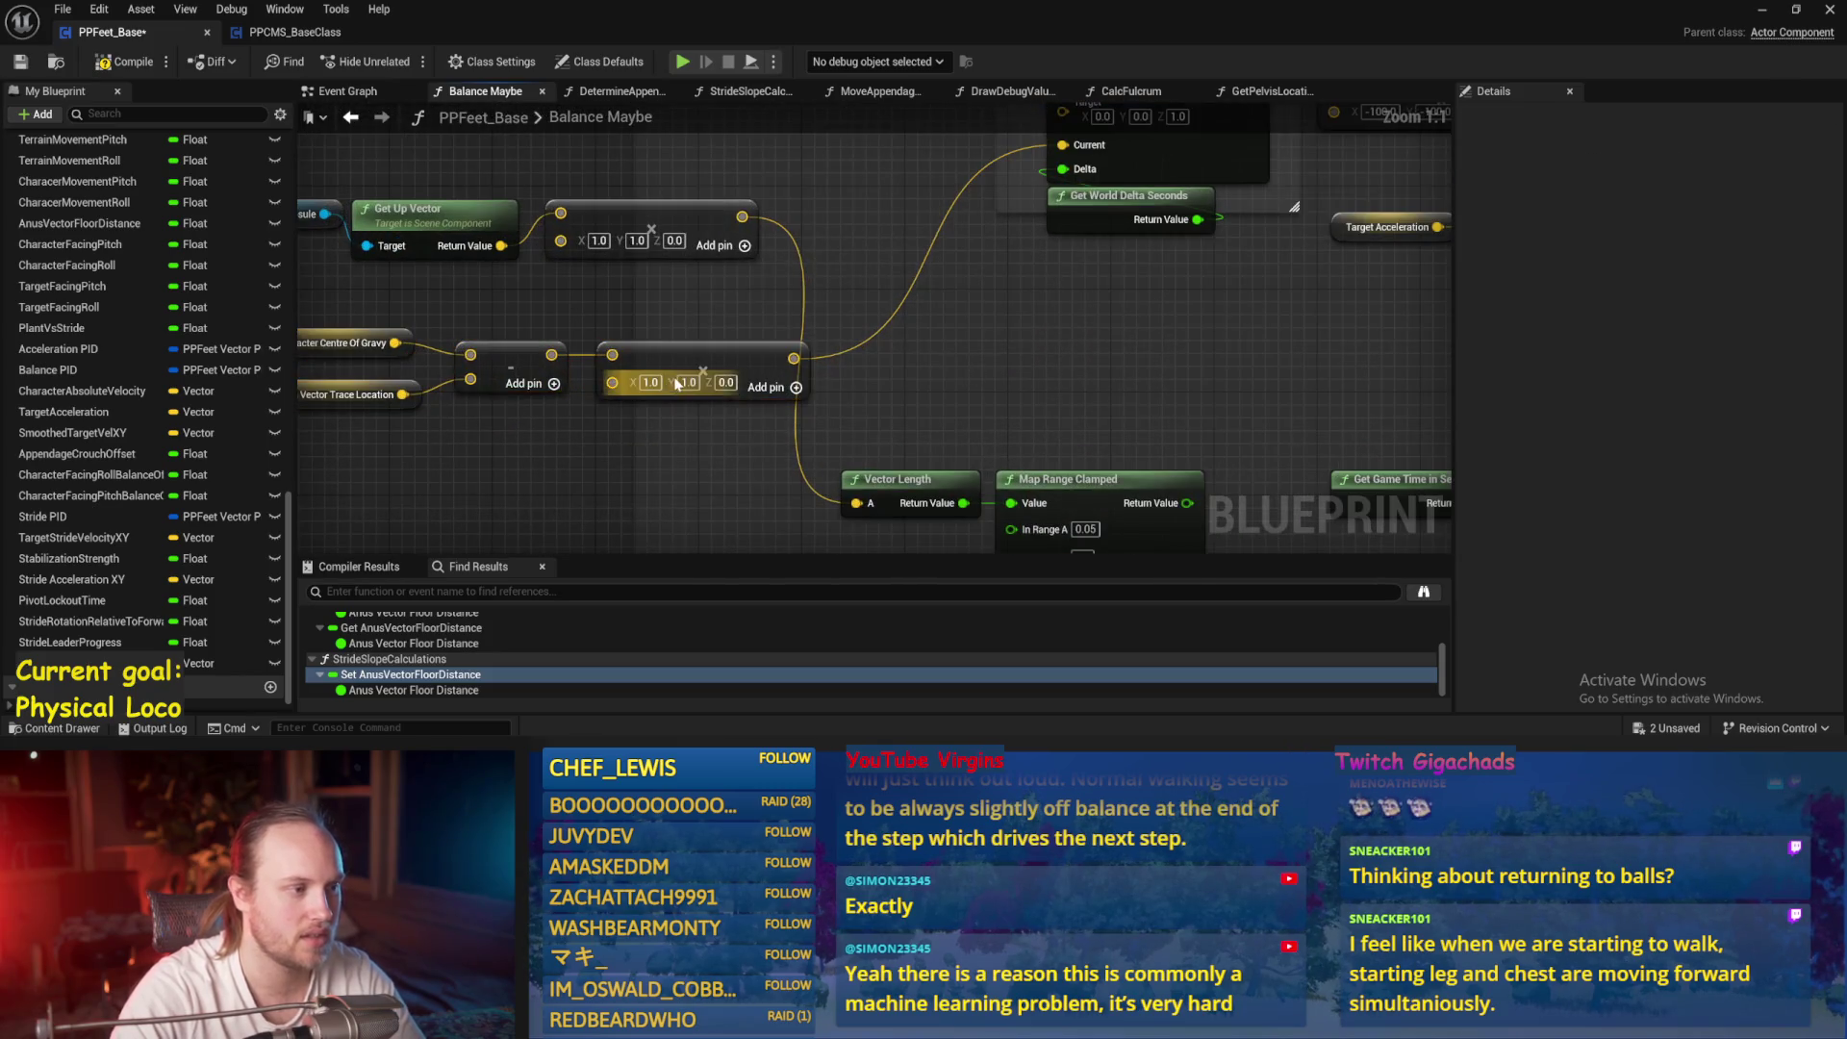
{"action": "scroll", "coordinate": [745, 395], "scroll_direction": "up", "scroll_amount": 1}
{"action": "left_click_drag", "start_coordinate": [746, 394], "coordinate": [934, 338]}
{"action": "key", "text": "ctrl+s"}
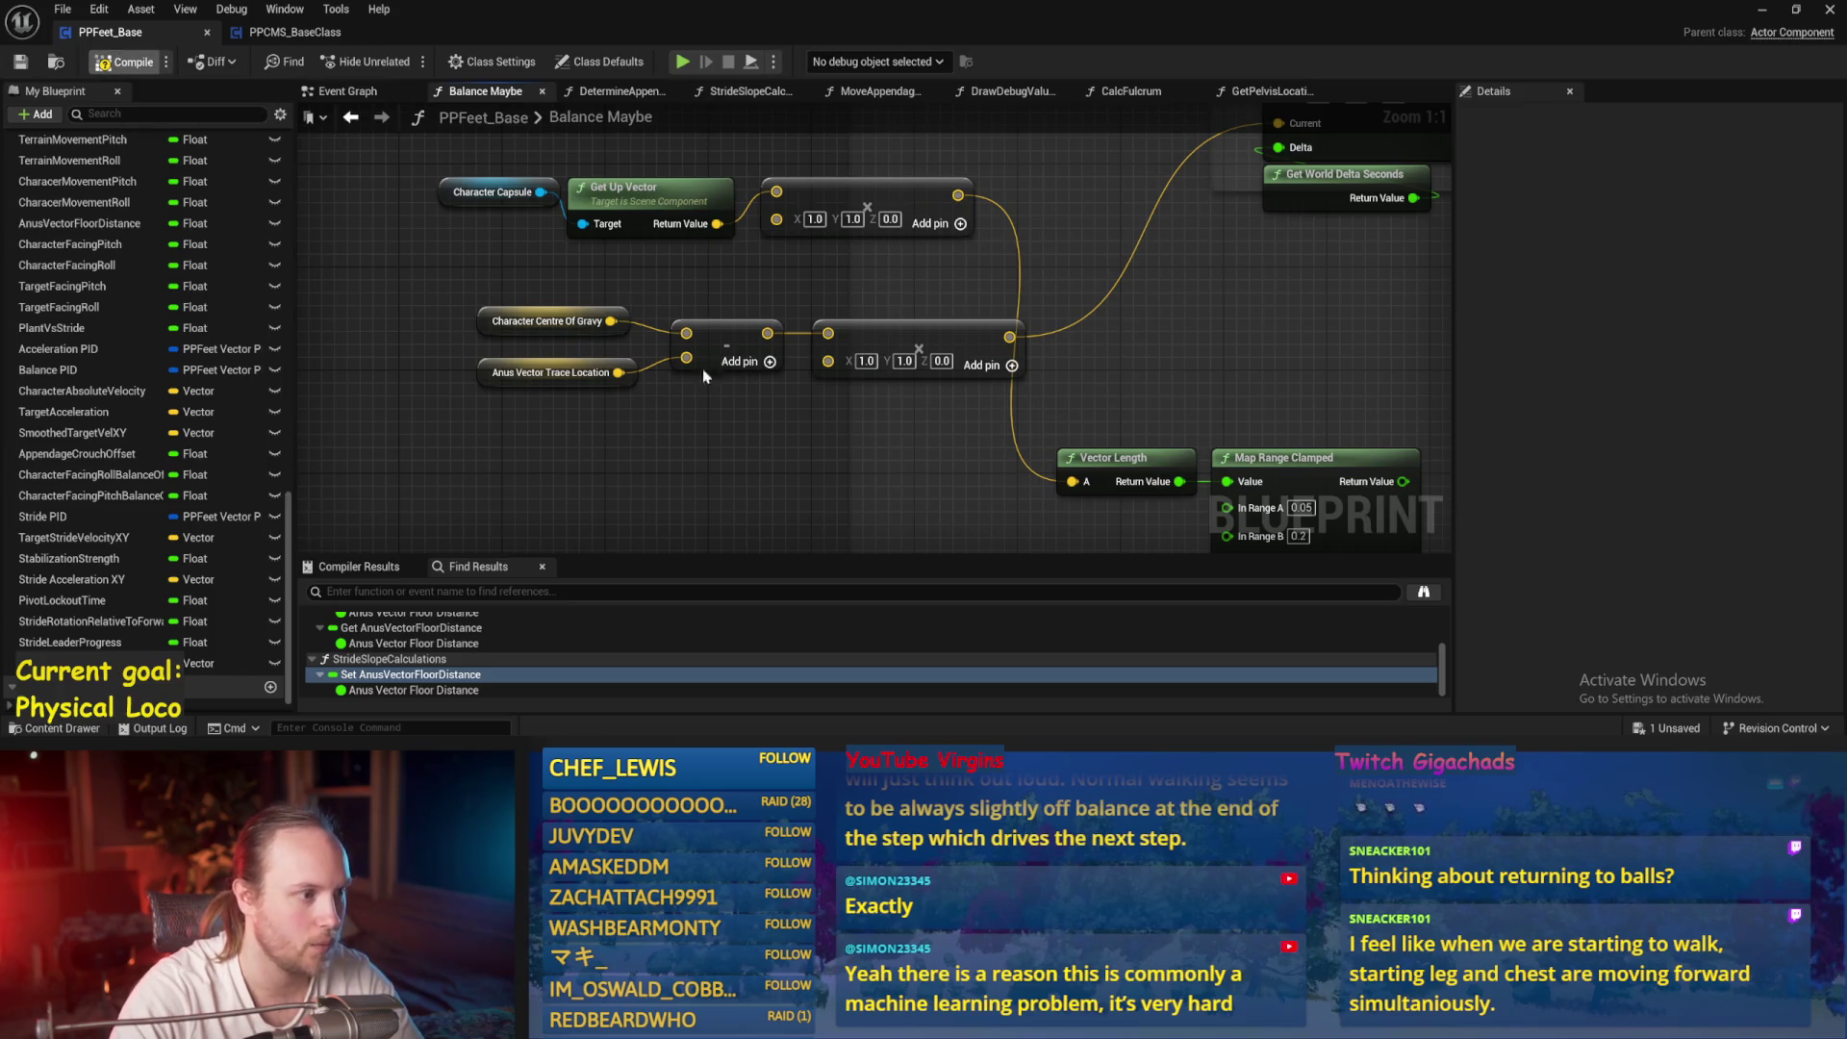
{"action": "left_click", "coordinate": [547, 320]}
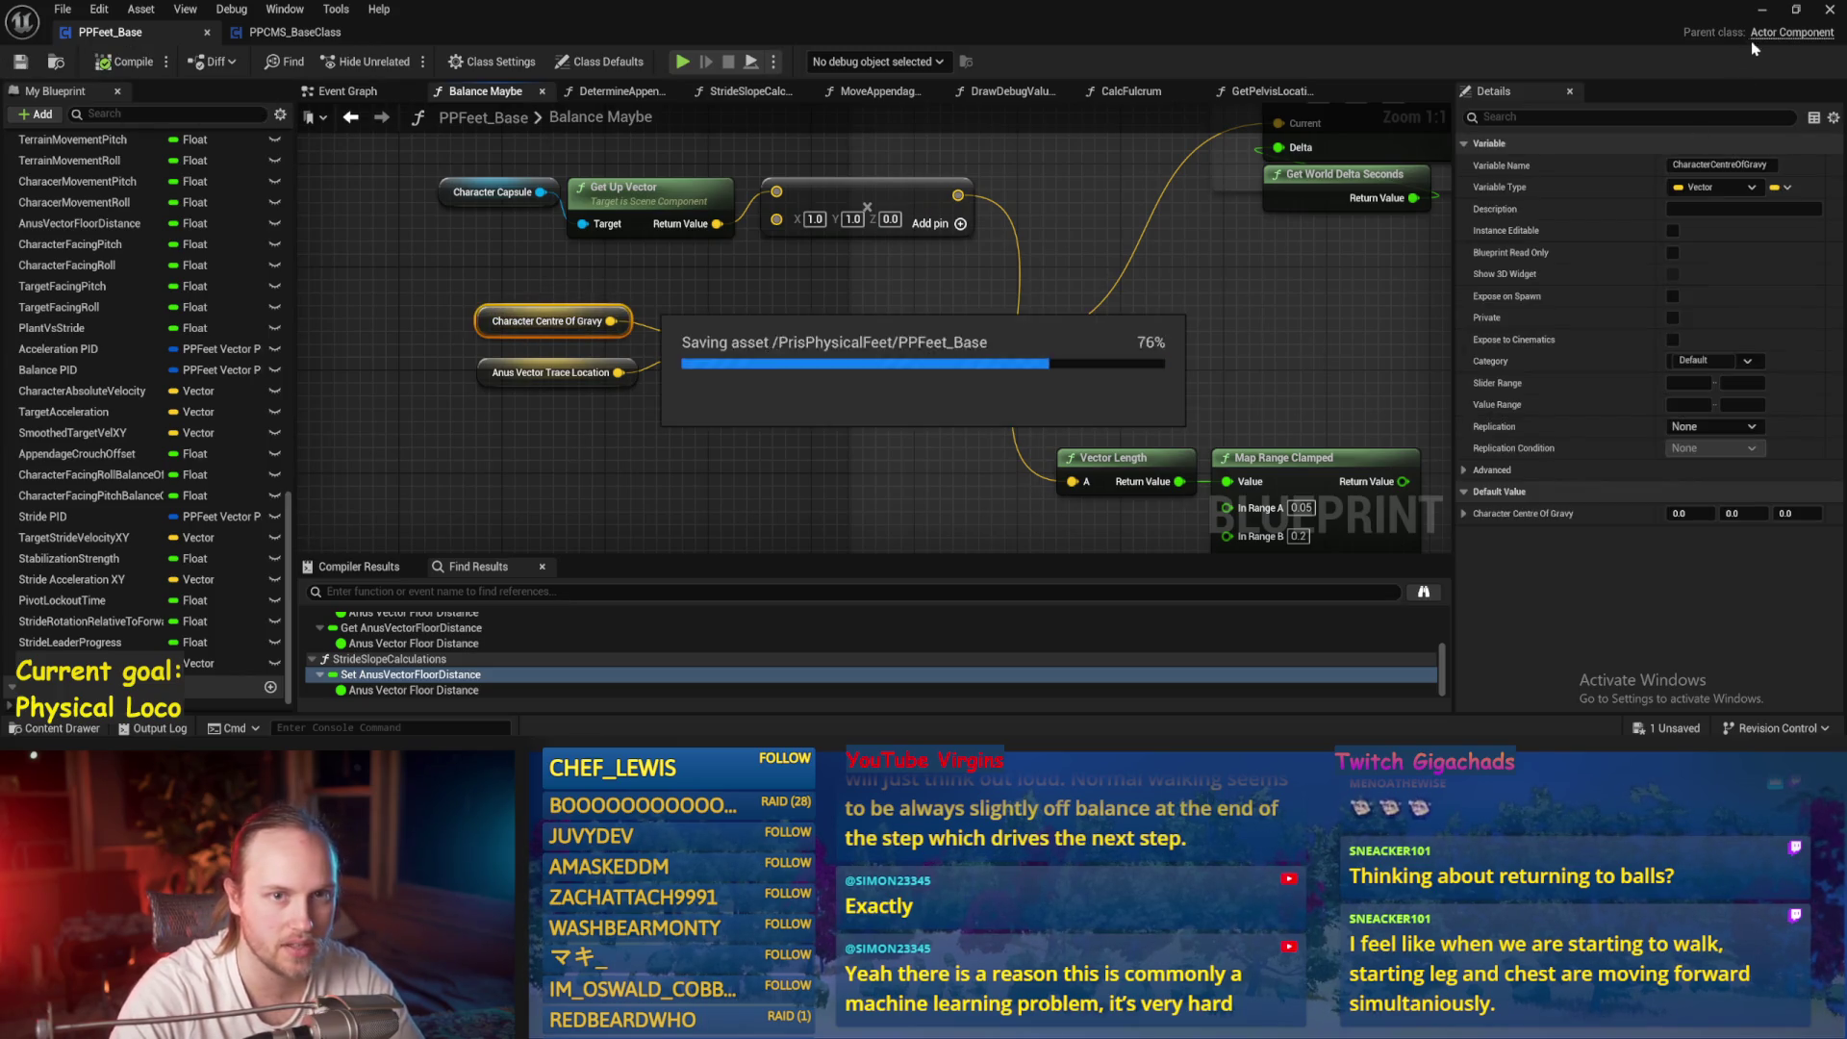
Run a quick simulation to test the new balance logic
{"action": "left_click", "coordinate": [1763, 9]}
{"action": "key", "text": "alt+p"}
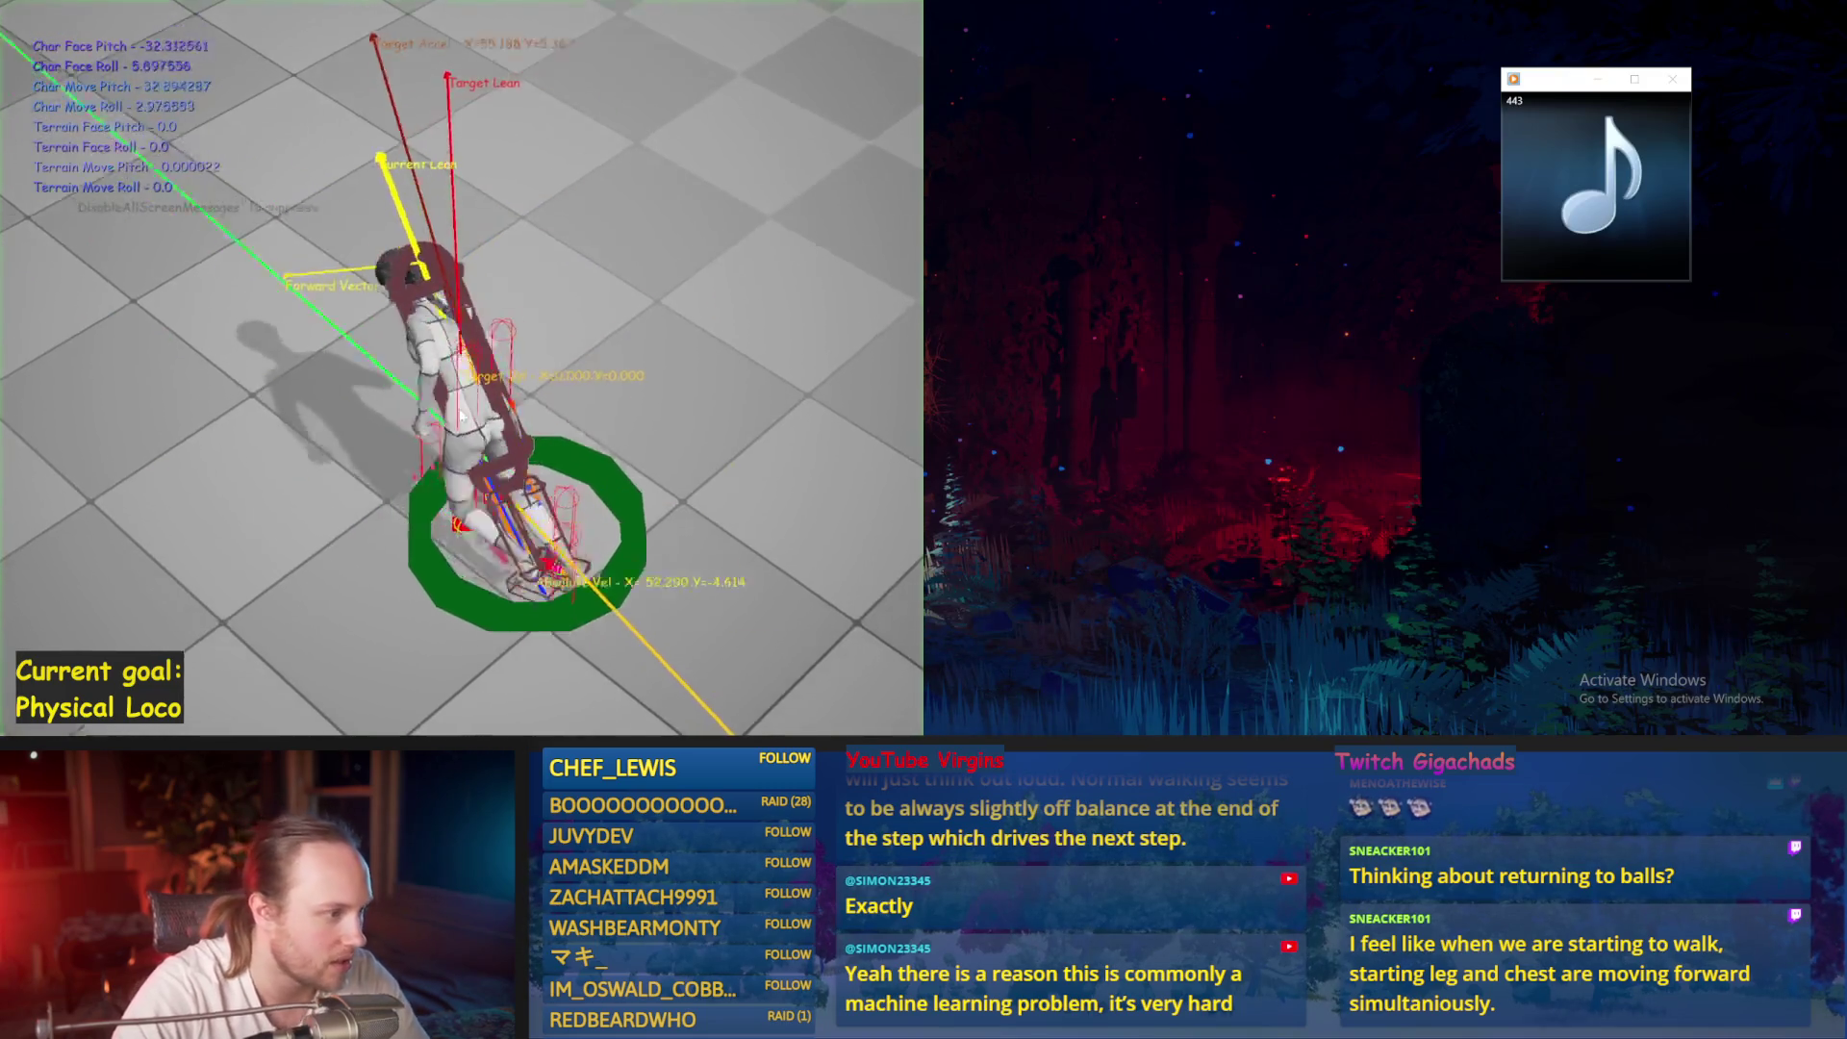
{"action": "key", "text": "Escape"}
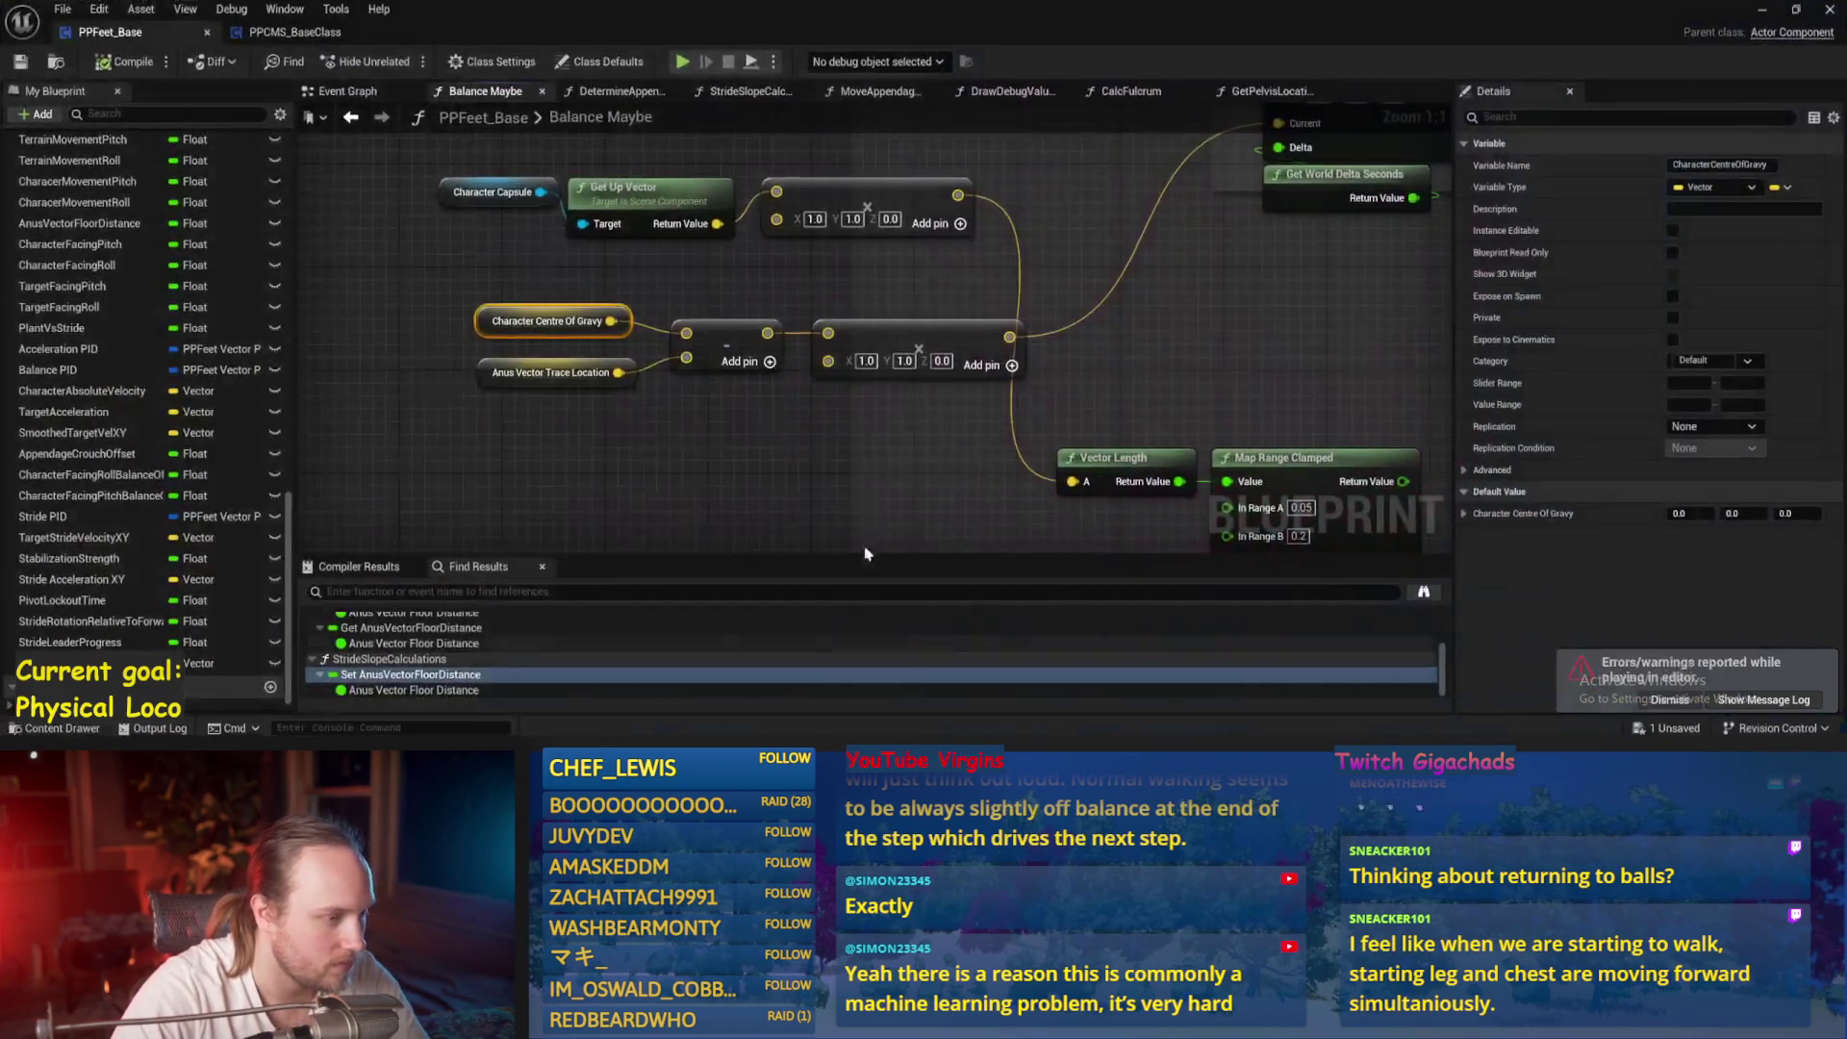
Reverse the subtraction order by detaching Character Centre Of Gravy, save, and return to the level
{"action": "scroll", "coordinate": [700, 458], "scroll_direction": "down", "scroll_amount": 1}
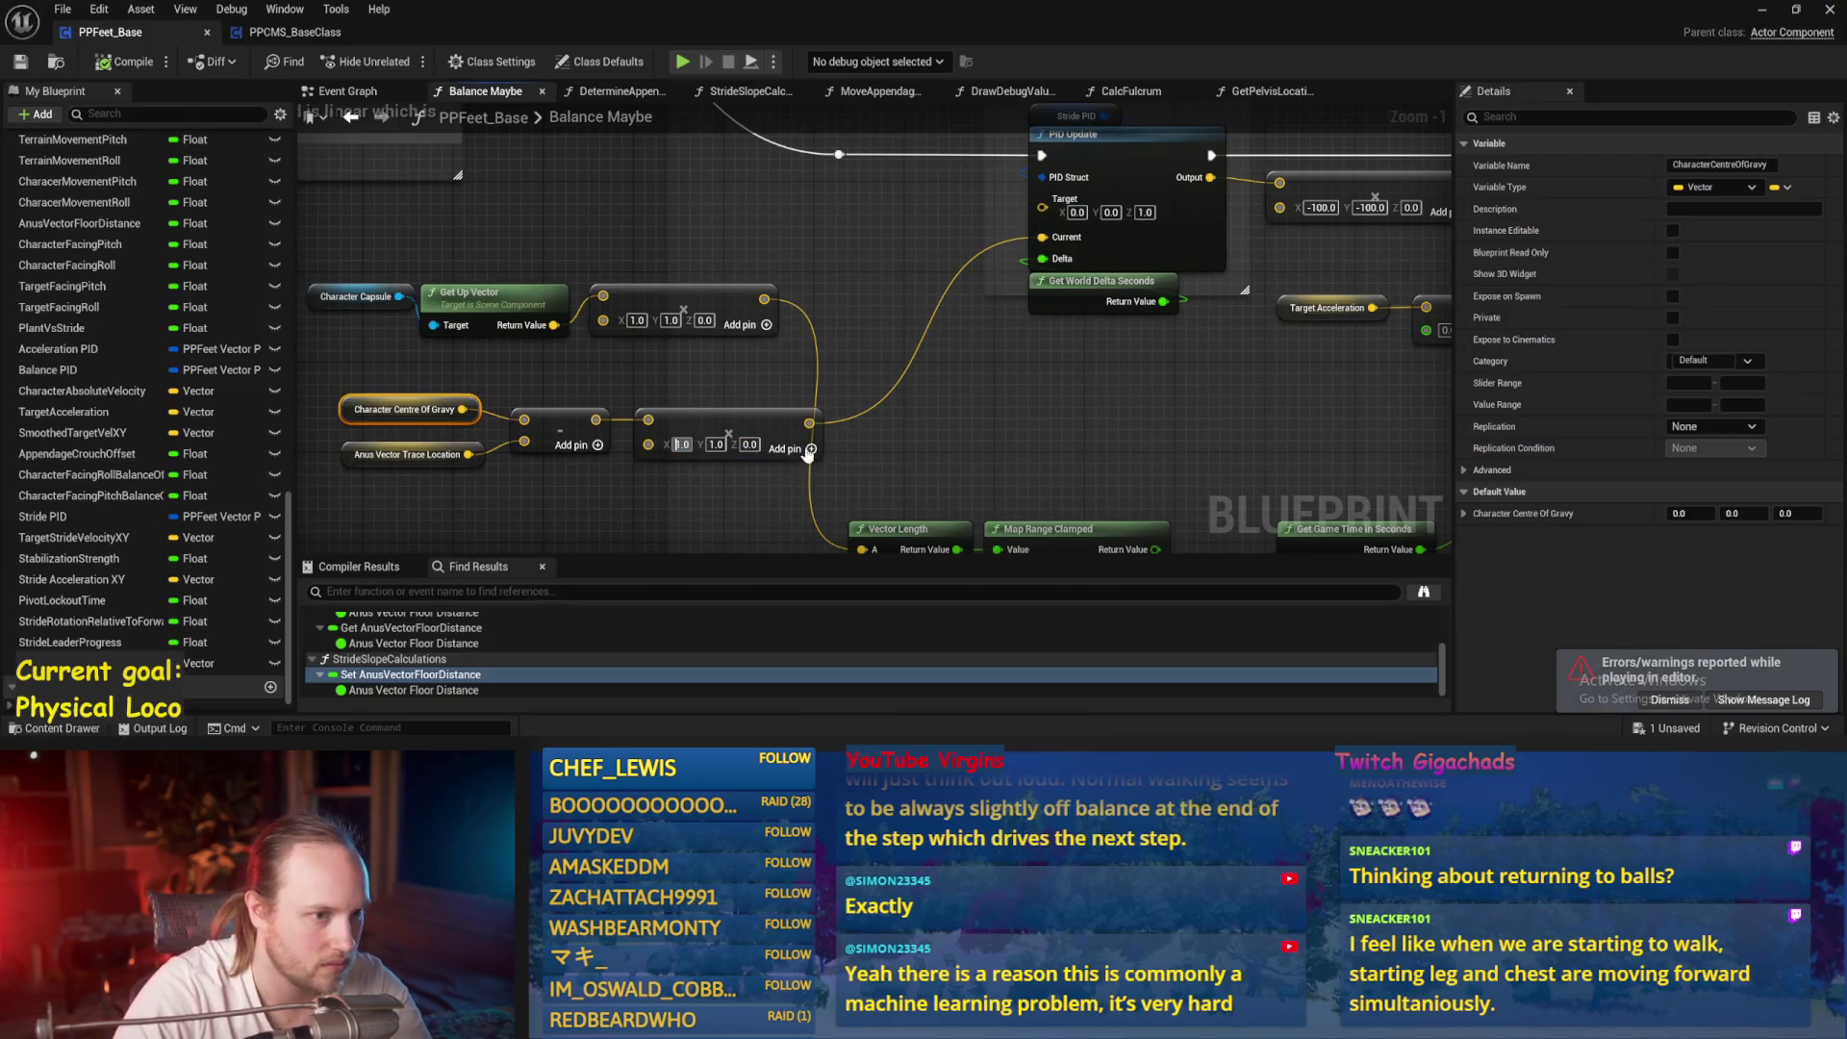
{"action": "left_click_drag", "start_coordinate": [1299, 231], "coordinate": [1013, 304]}
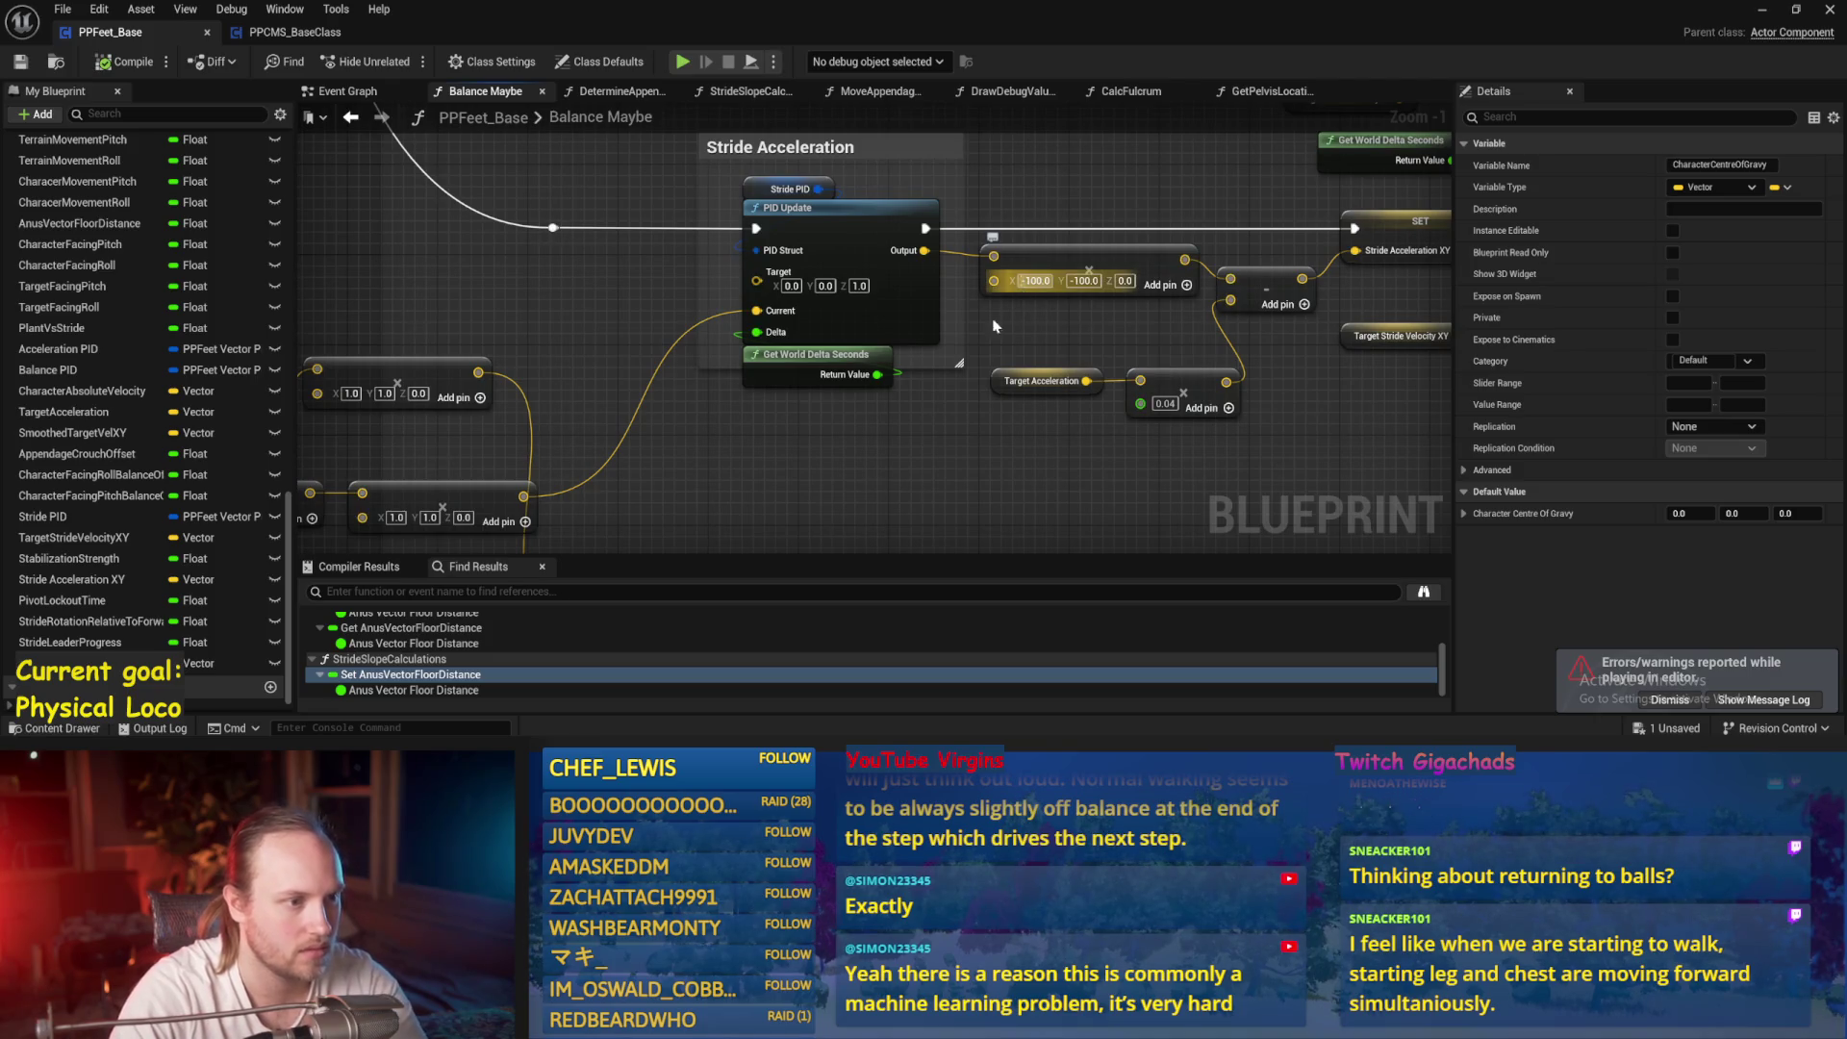
{"action": "left_click_drag", "start_coordinate": [539, 452], "coordinate": [991, 337]}
{"action": "scroll", "coordinate": [624, 385], "scroll_direction": "up", "scroll_amount": 1}
{"action": "left_click_drag", "start_coordinate": [806, 336], "coordinate": [676, 373]}
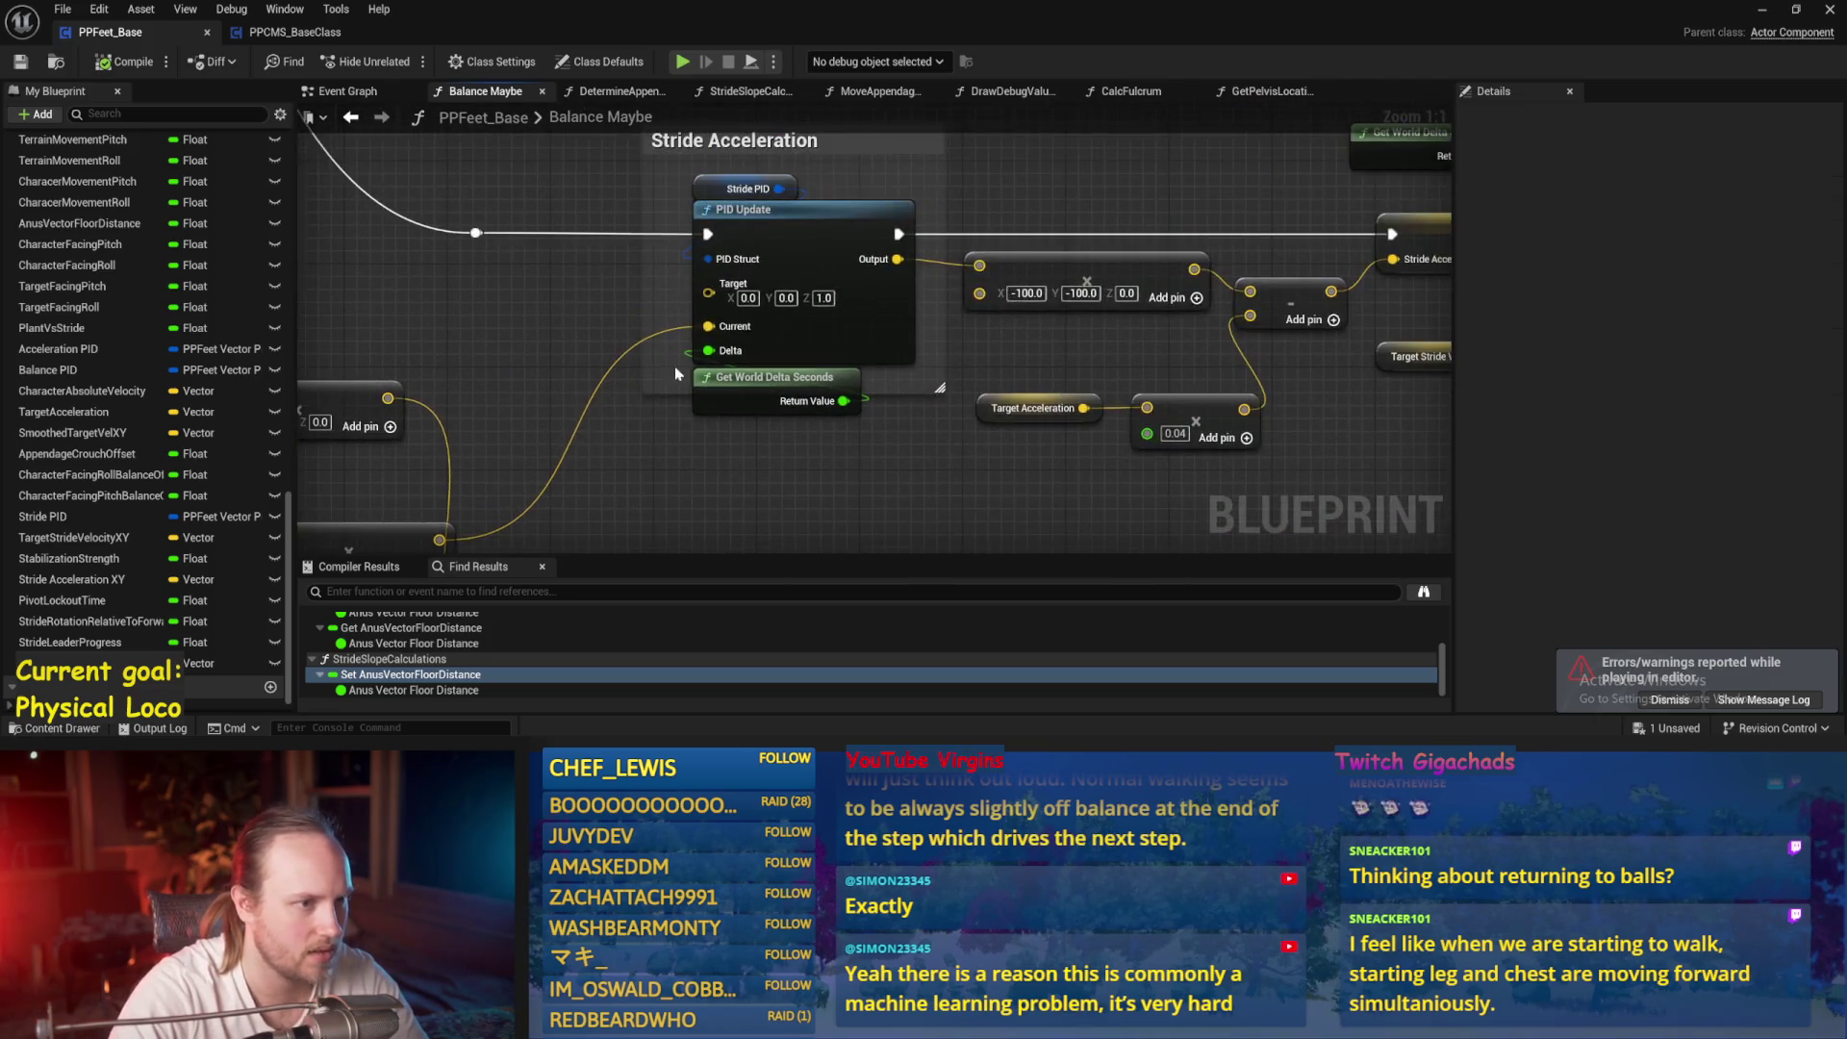
{"action": "left_click_drag", "start_coordinate": [498, 453], "coordinate": [1194, 286]}
{"action": "left_click_drag", "start_coordinate": [811, 368], "coordinate": [770, 364]}
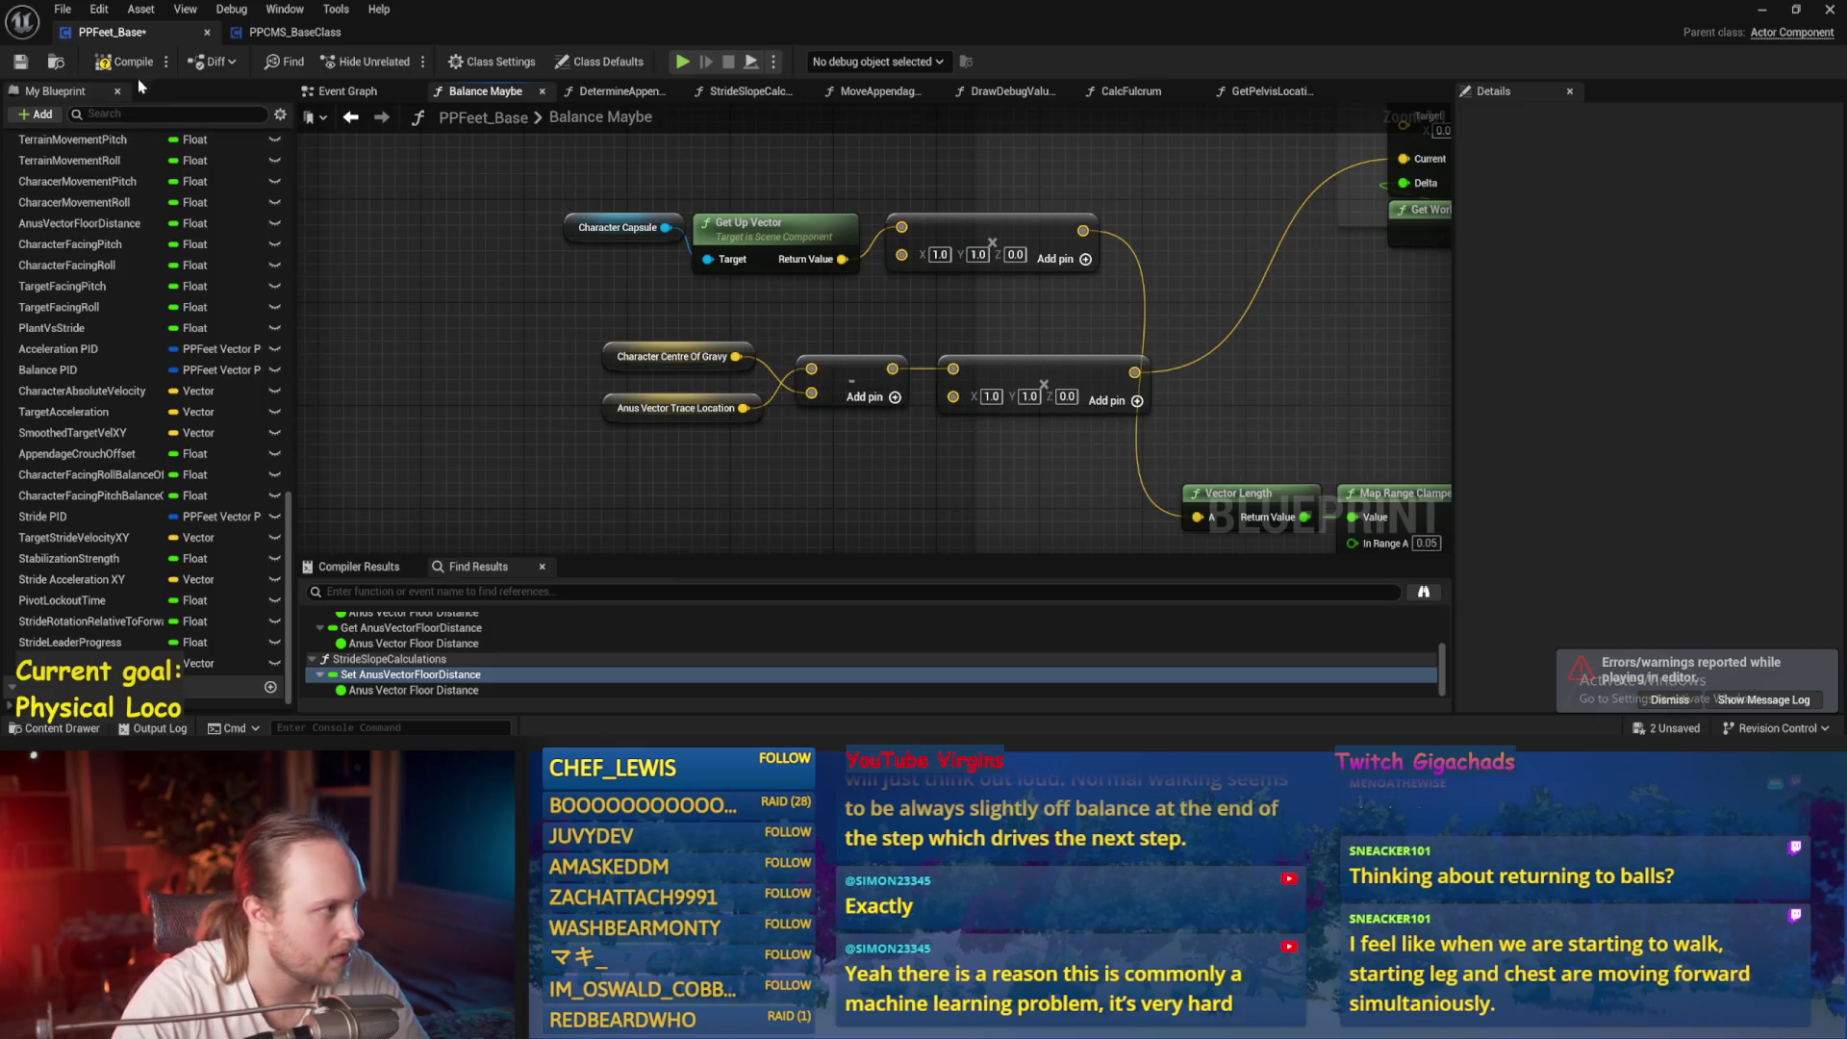
{"action": "left_click", "coordinate": [22, 62]}
{"action": "left_click_drag", "start_coordinate": [1319, 330], "coordinate": [833, 407]}
{"action": "scroll", "coordinate": [834, 407], "scroll_direction": "down", "scroll_amount": 2}
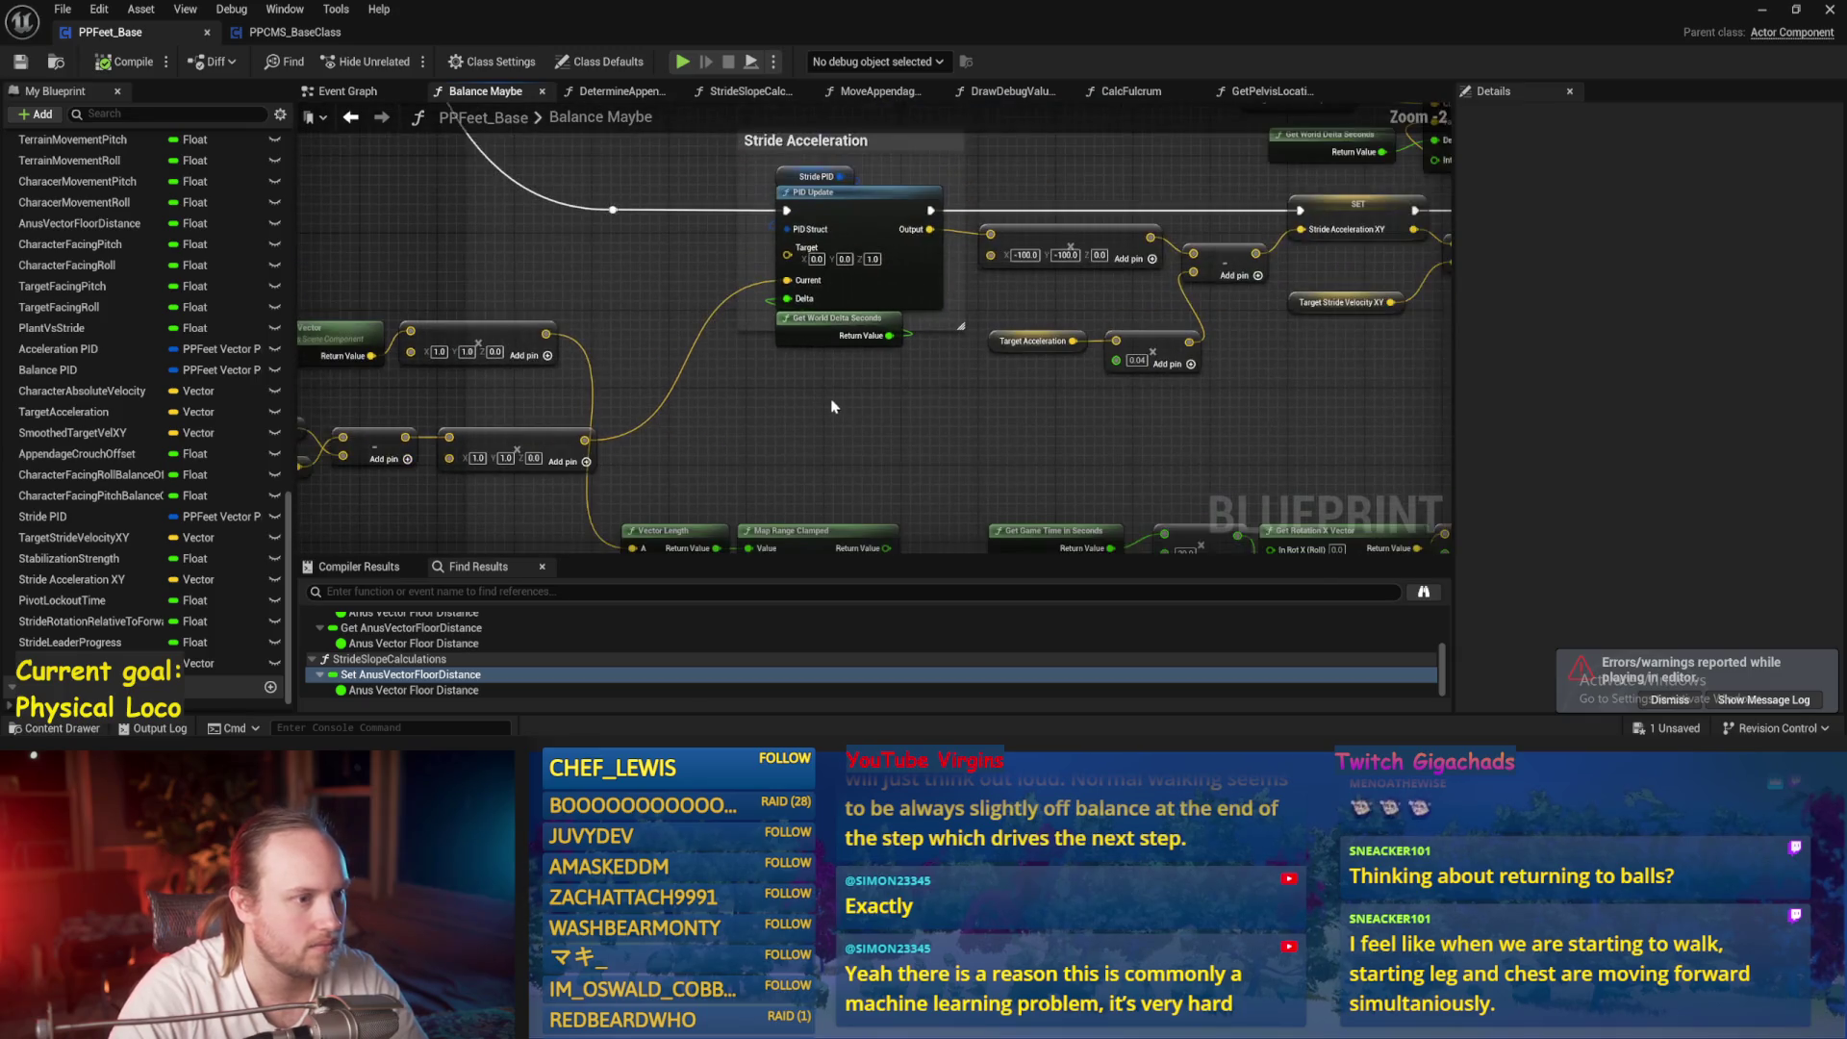
{"action": "left_click", "coordinate": [1763, 10]}
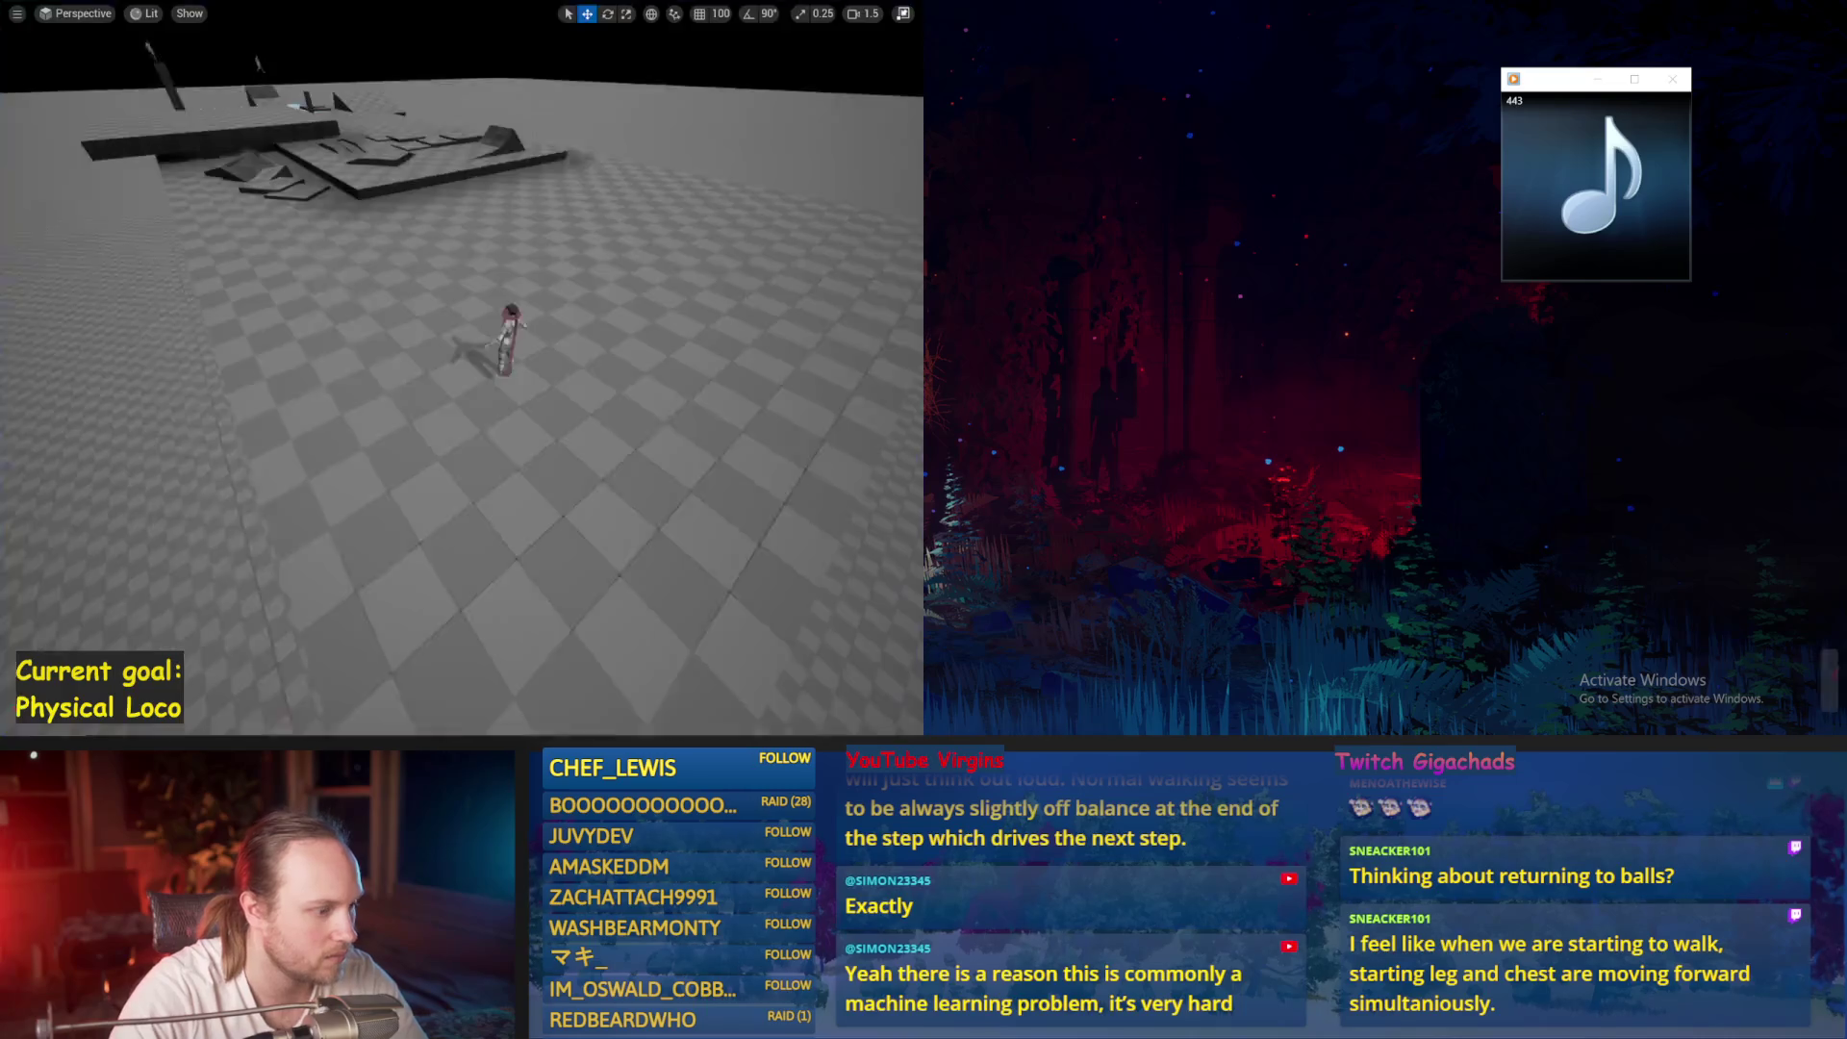
Rewire Character Centre Of Gravy into the subtract node in Balance Maybe
{"action": "left_click", "coordinate": [754, 729]}
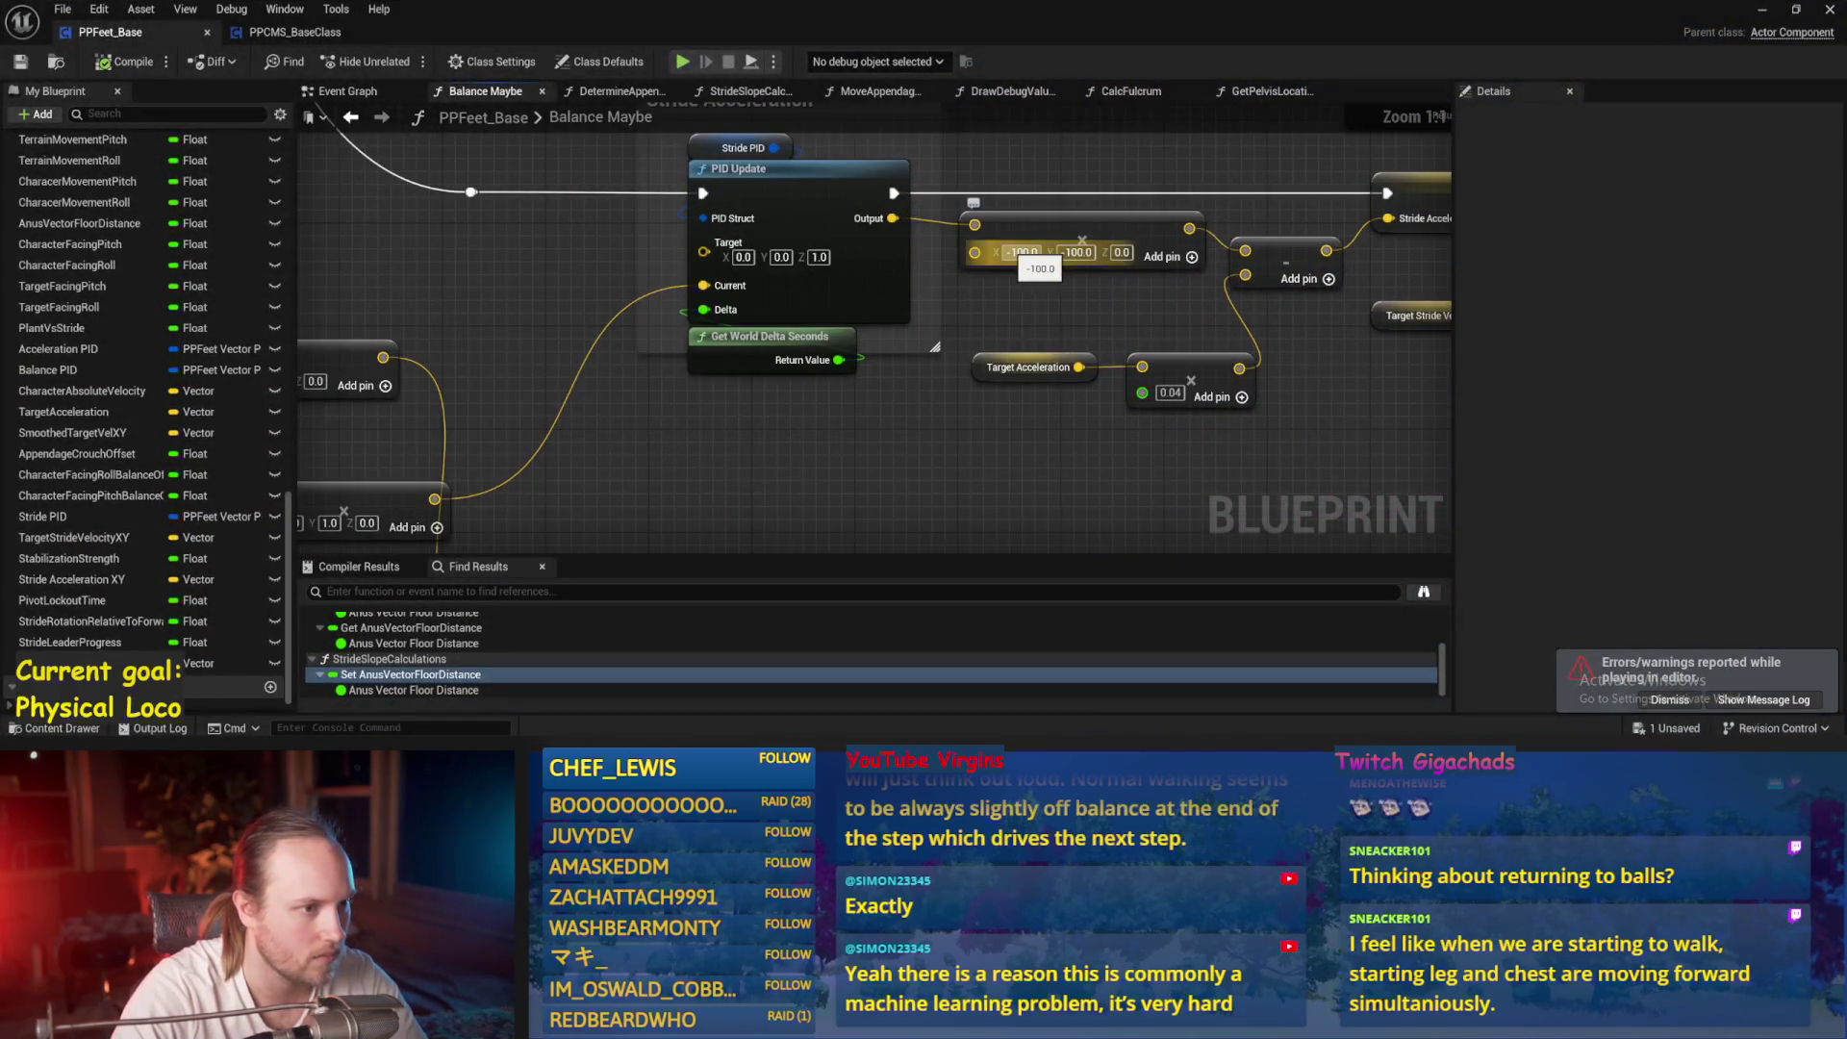
{"action": "left_click_drag", "start_coordinate": [813, 332], "coordinate": [1328, 200]}
{"action": "left_click_drag", "start_coordinate": [627, 389], "coordinate": [615, 396]}
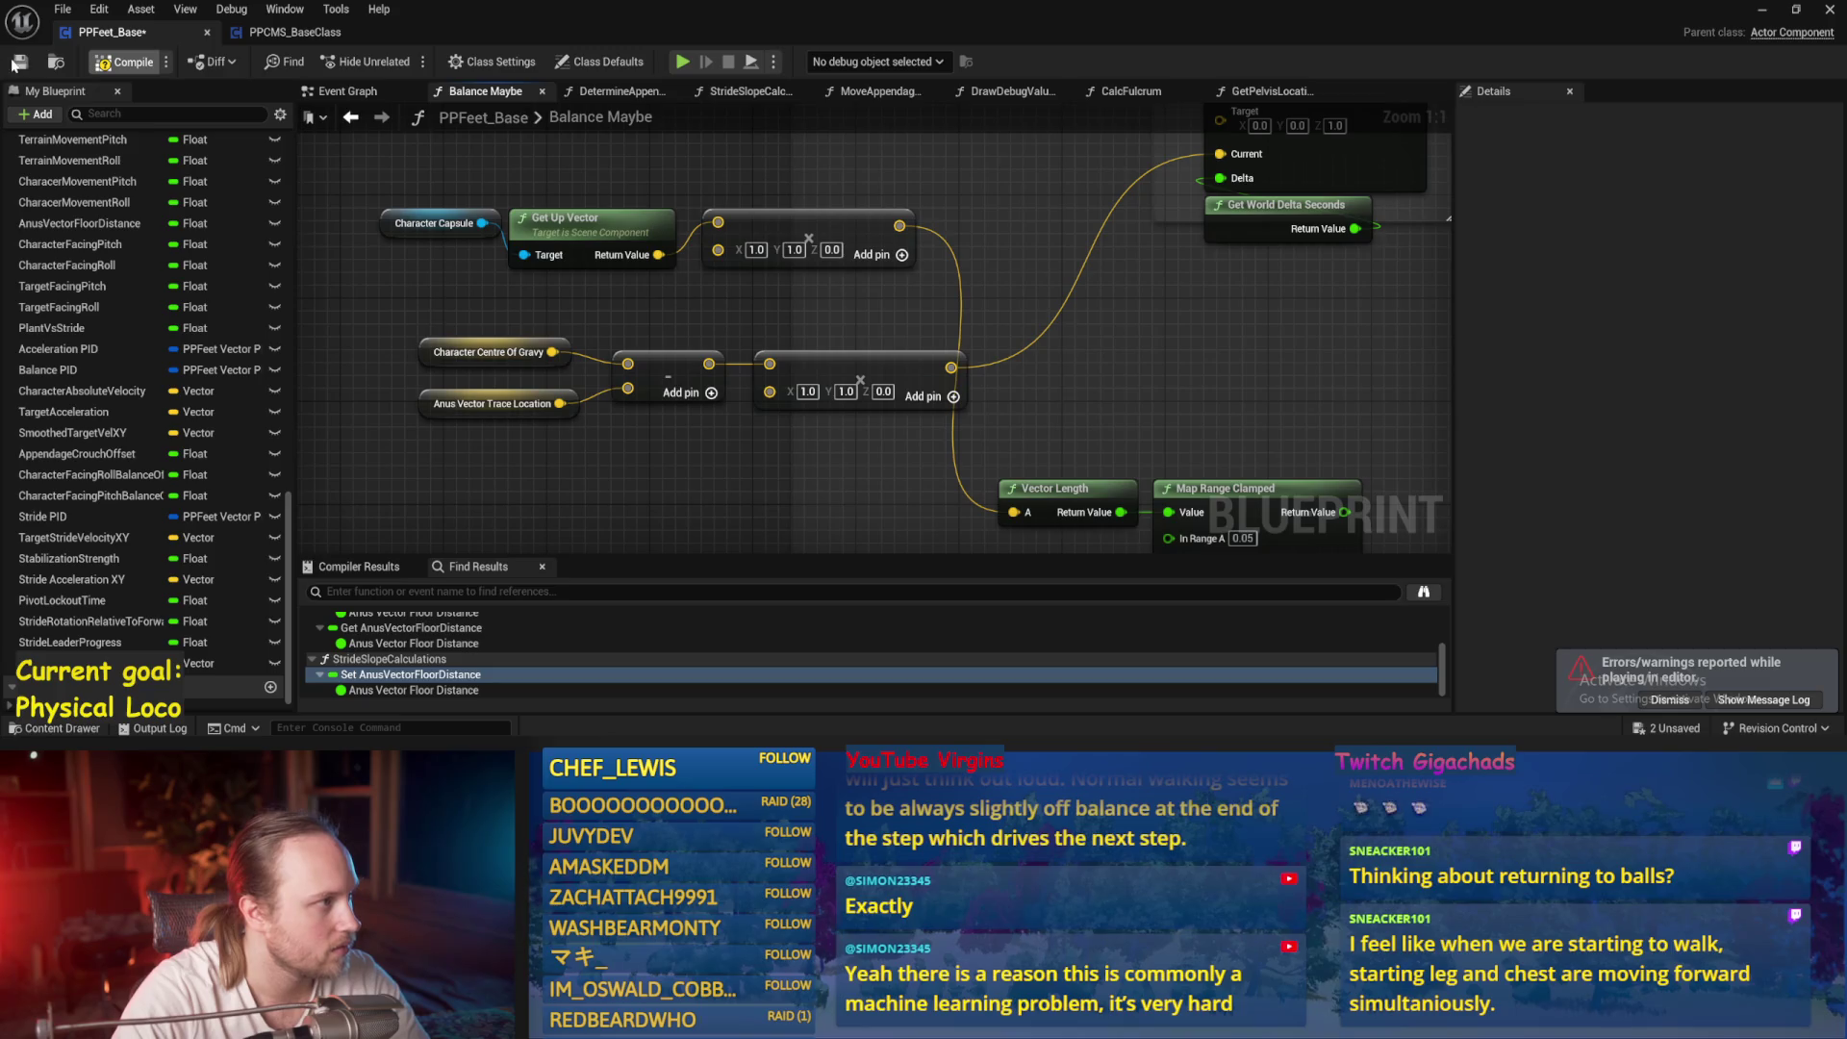
Stop the Play-in-Editor session and snap the Blueprint editor to the right half
{"action": "left_click", "coordinate": [1761, 9]}
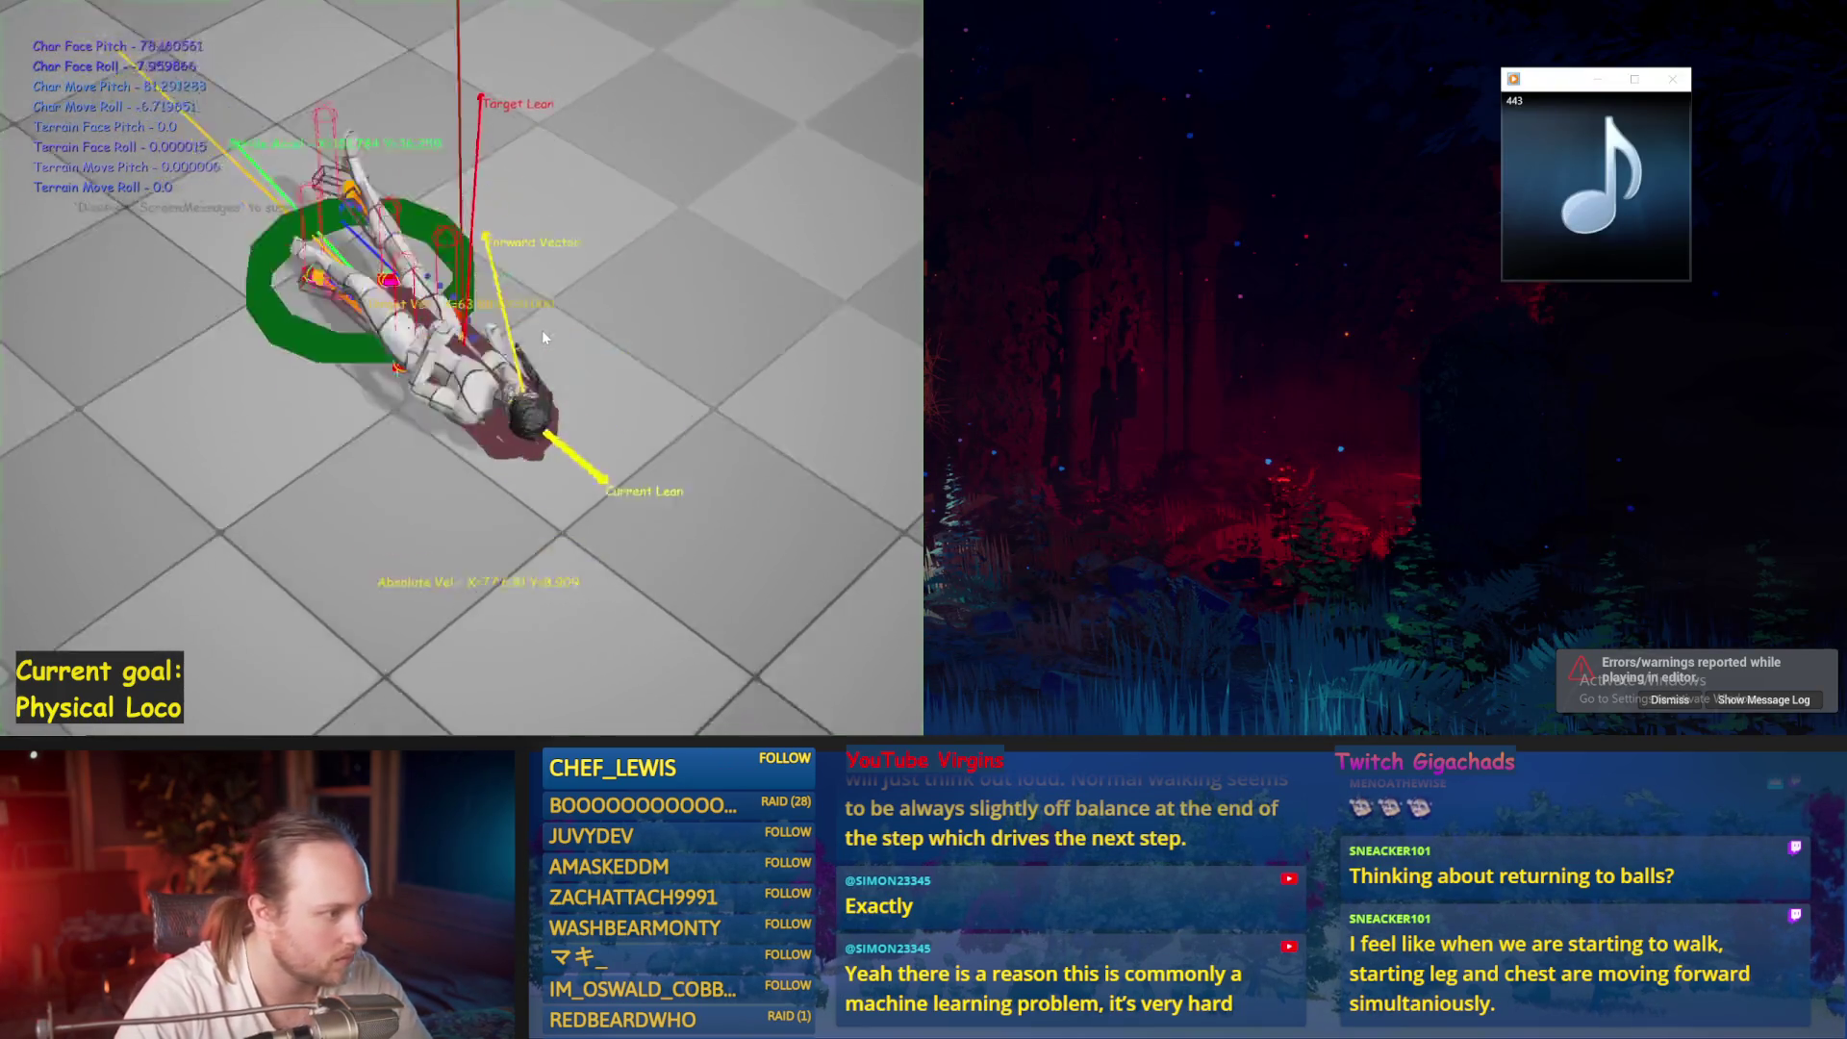
{"action": "key", "text": "Escape"}
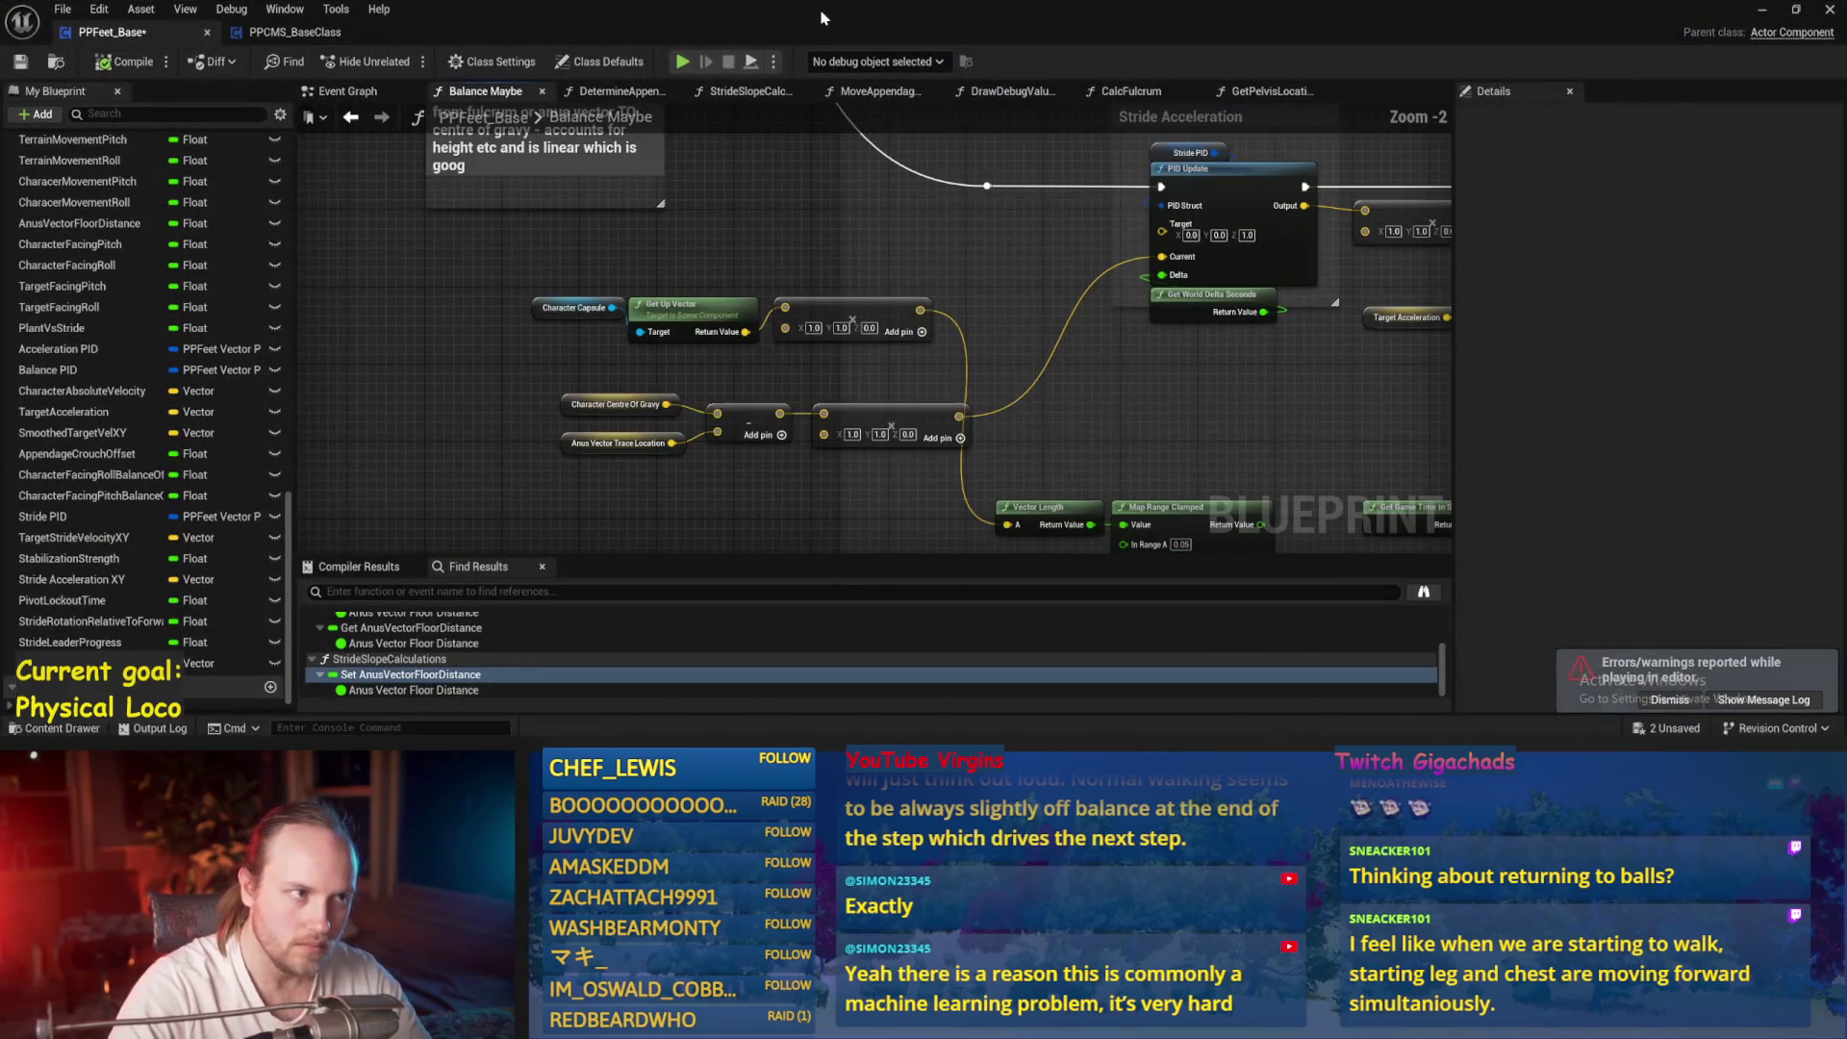
{"action": "left_click_drag", "start_coordinate": [823, 18], "coordinate": [1806, 259]}
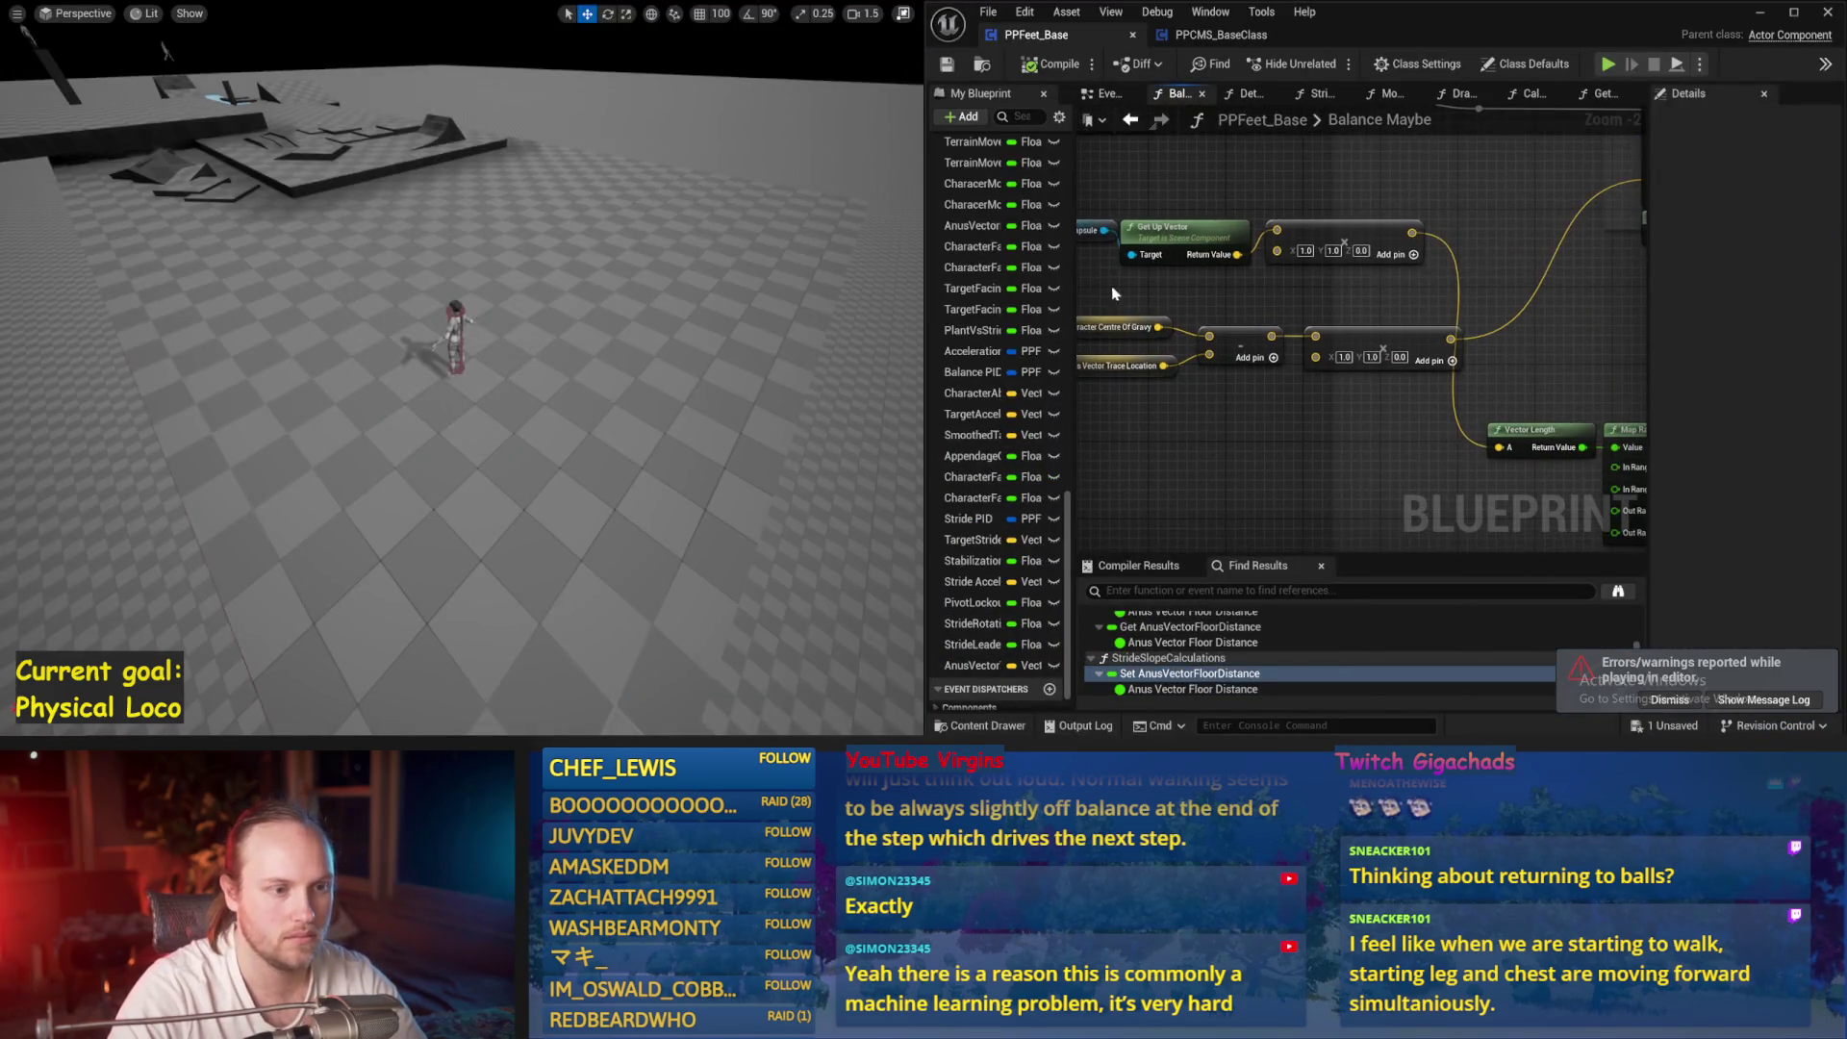
Adjust Stride PID gains, wire the interpolated velocity into Set Stride Acceleration XY, and compile
{"action": "key", "text": "ctrl+s"}
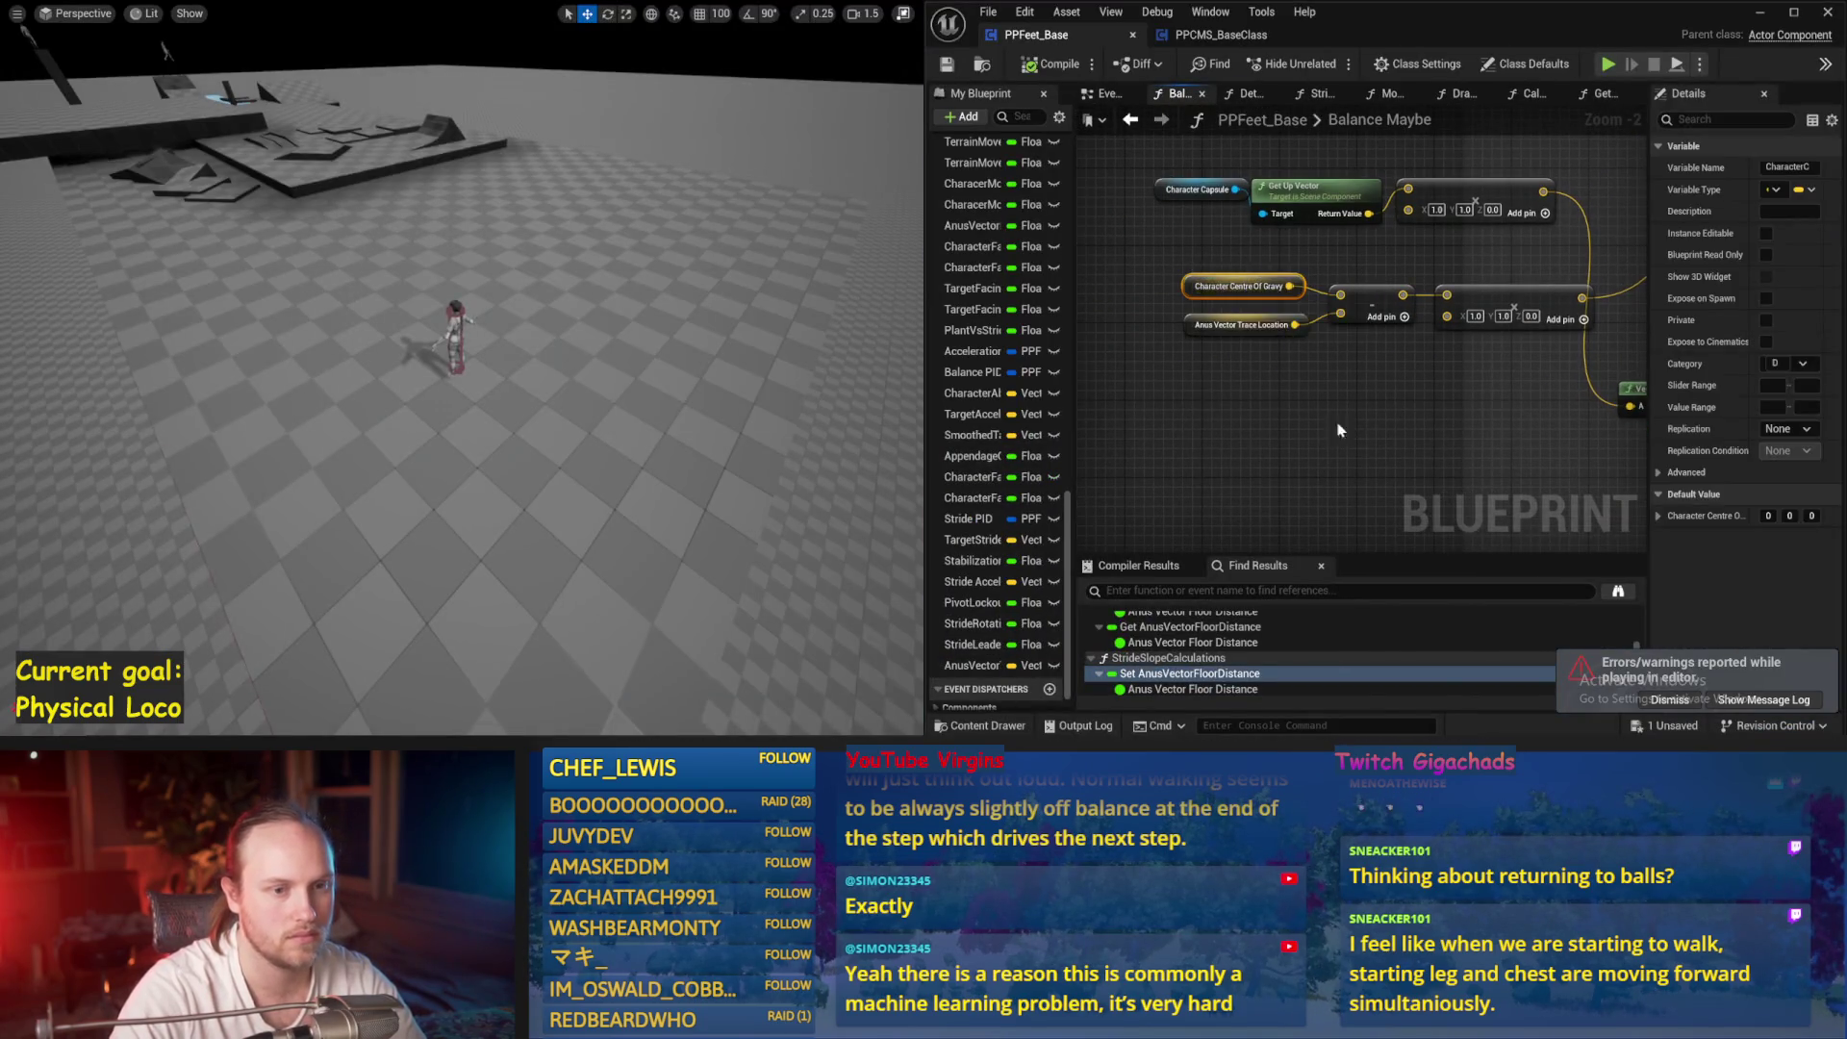
{"action": "left_click", "coordinate": [1224, 249]}
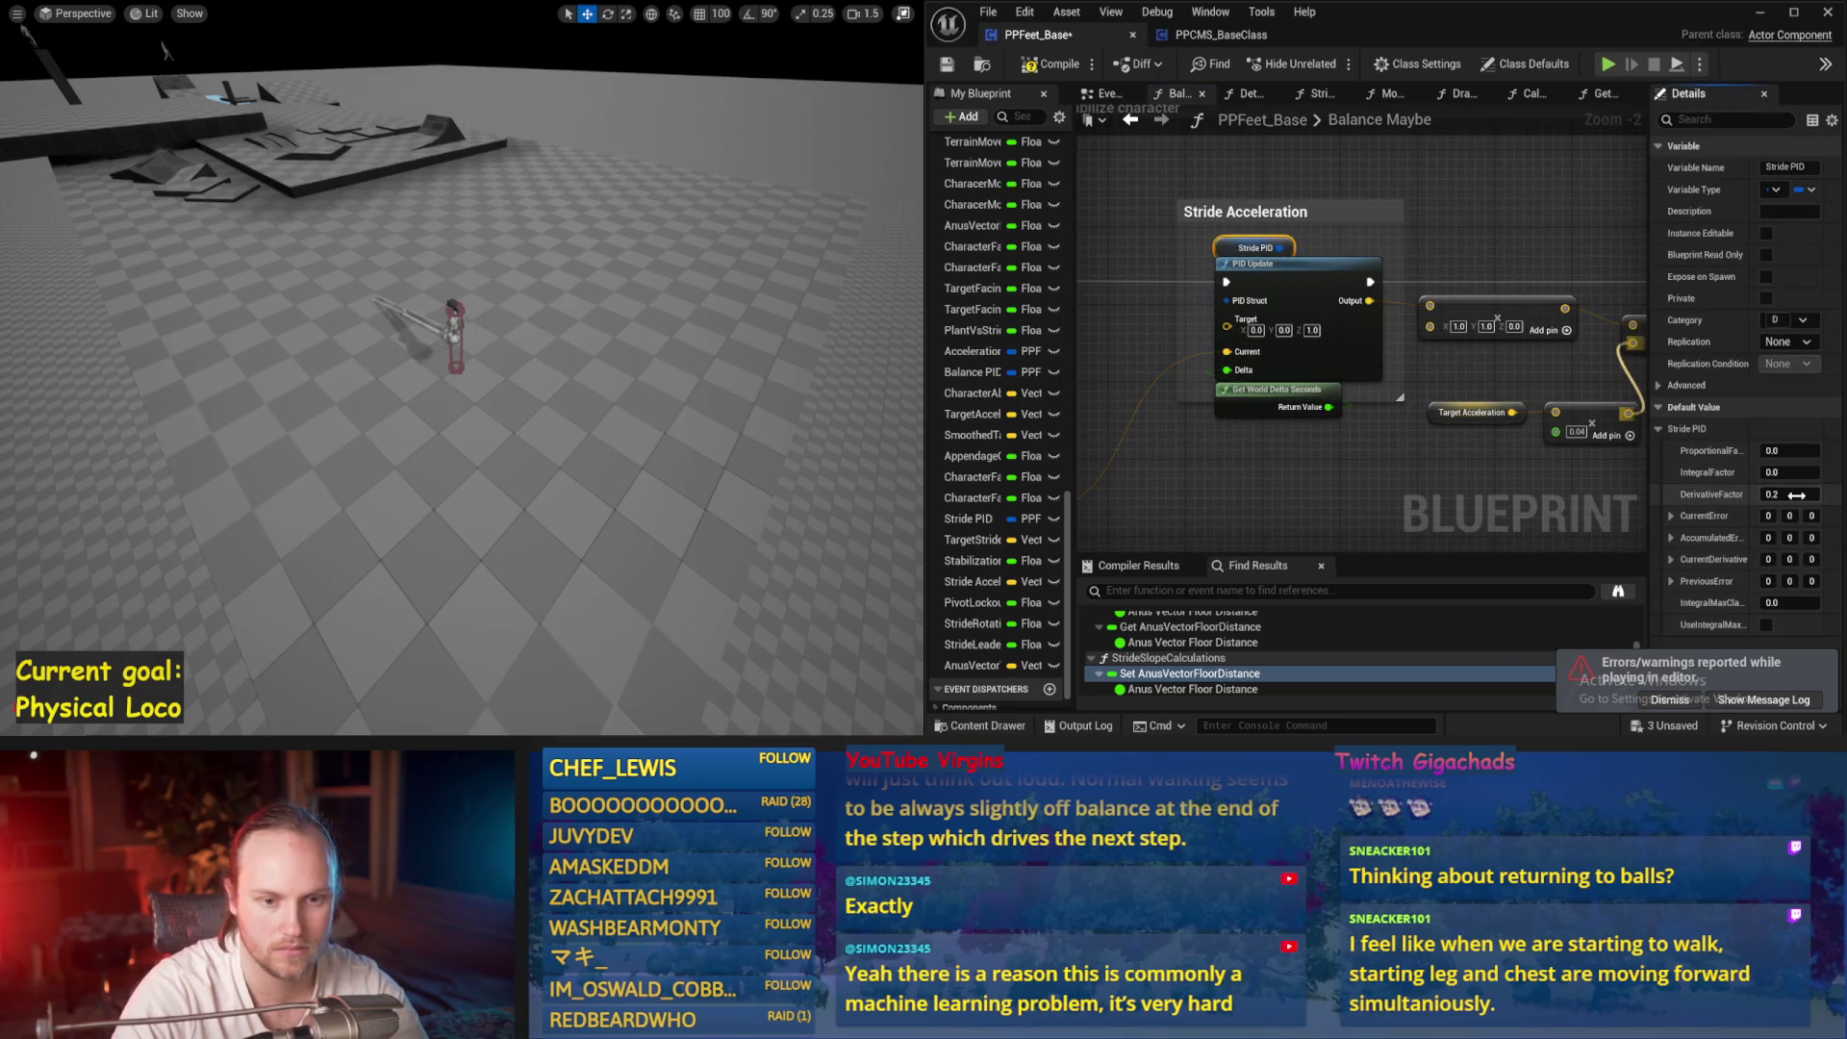
{"action": "left_click", "coordinate": [1272, 460]}
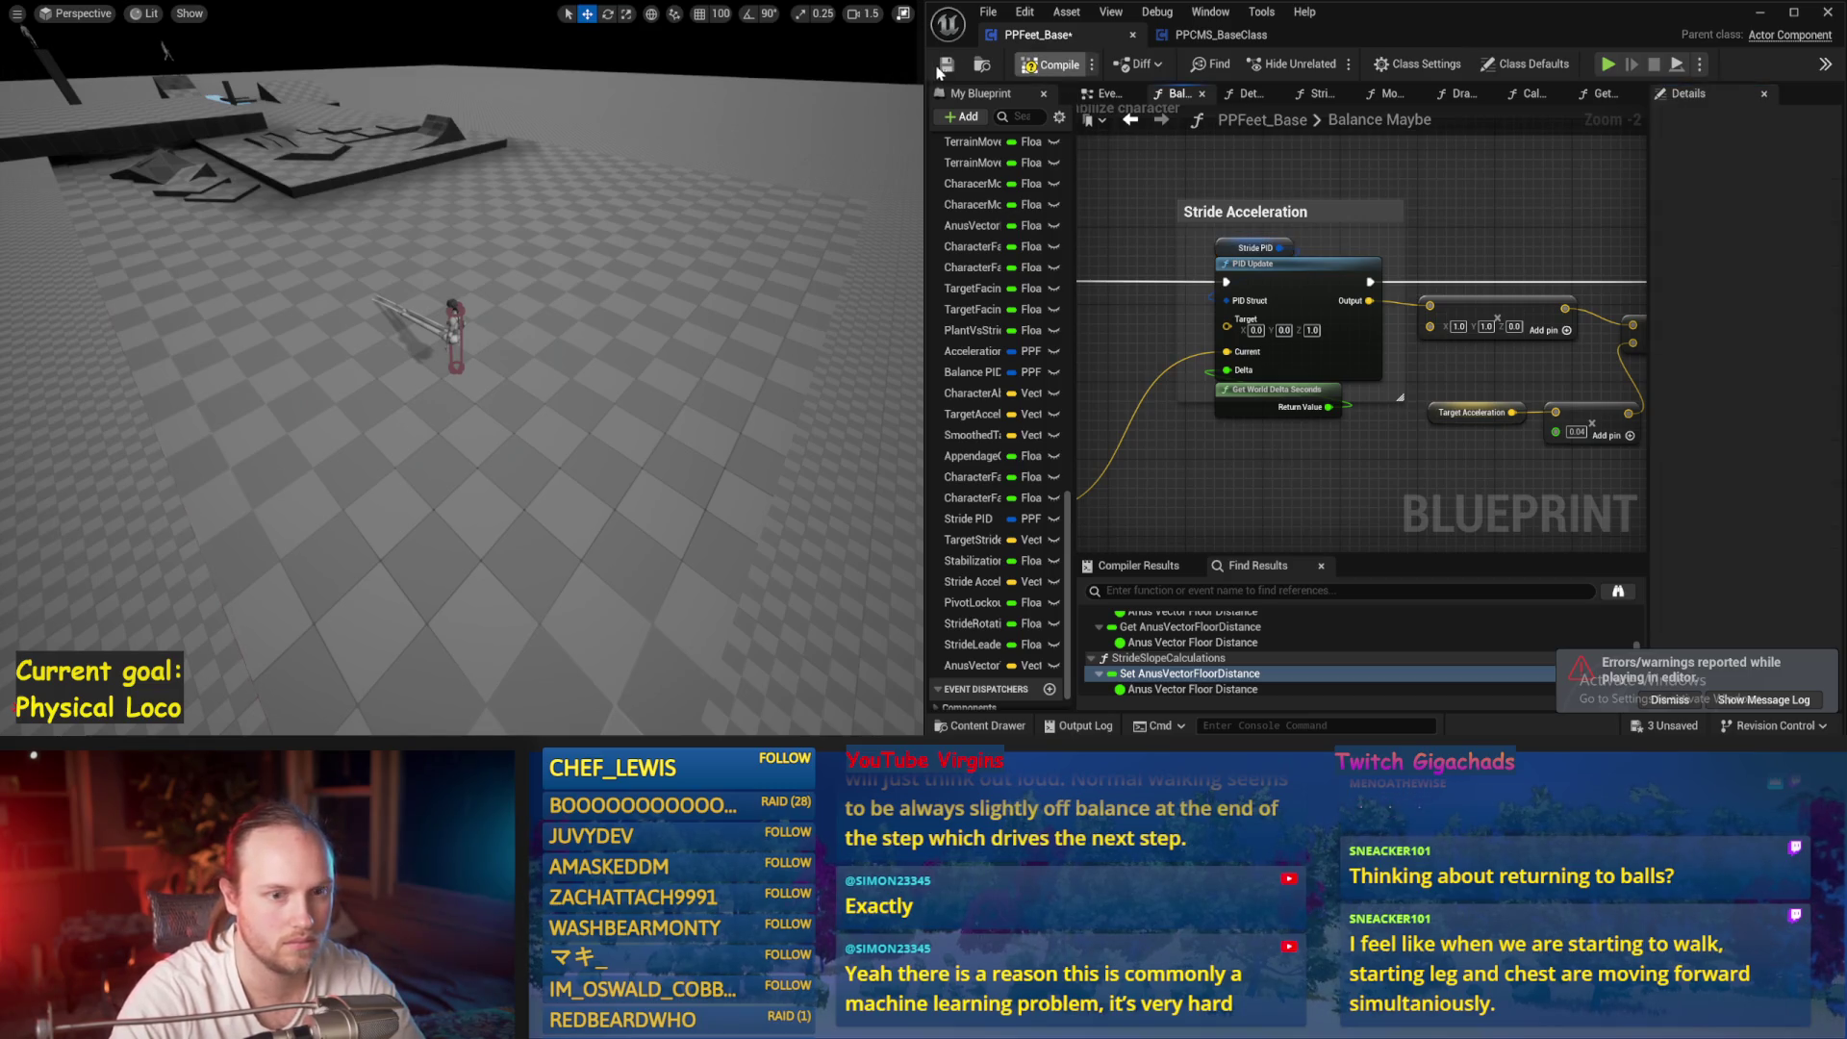
{"action": "key", "text": "ctrl+z"}
{"action": "key", "text": "ctrl+s"}
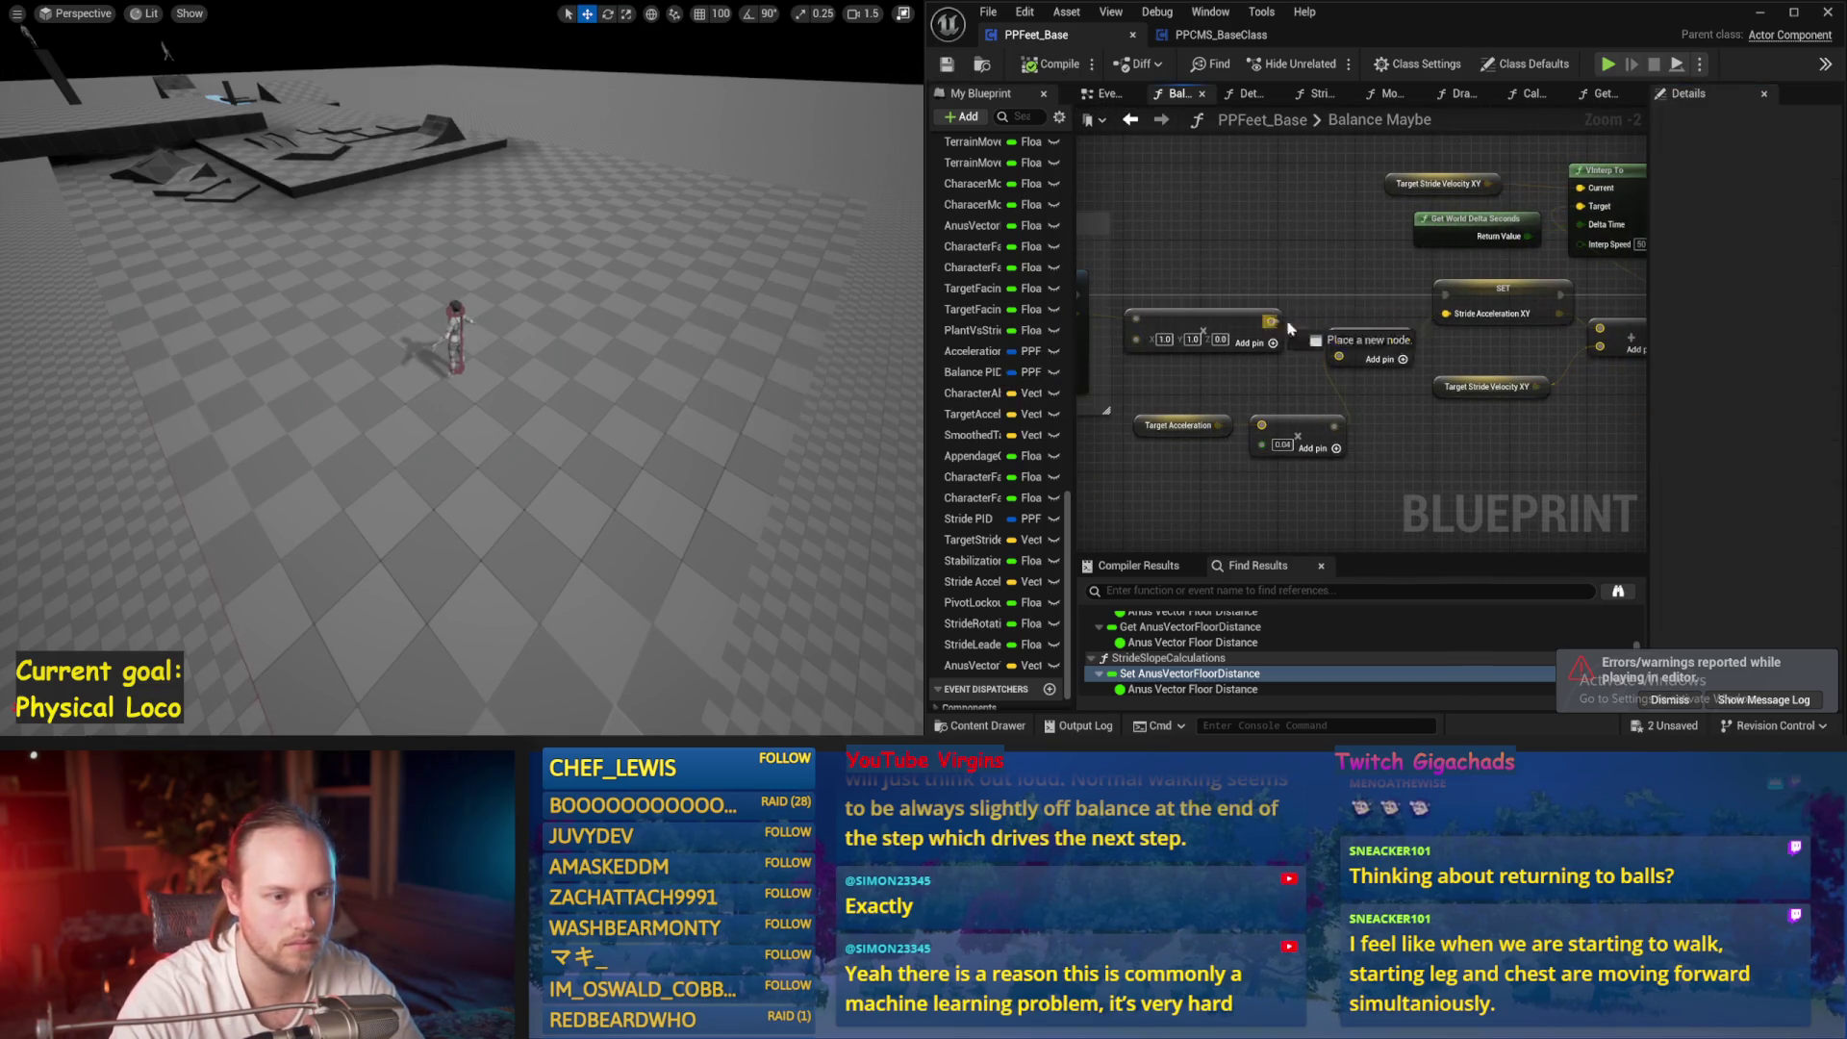
{"action": "left_click_drag", "start_coordinate": [1460, 321], "coordinate": [1448, 314]}
{"action": "left_click", "coordinate": [1056, 65]}
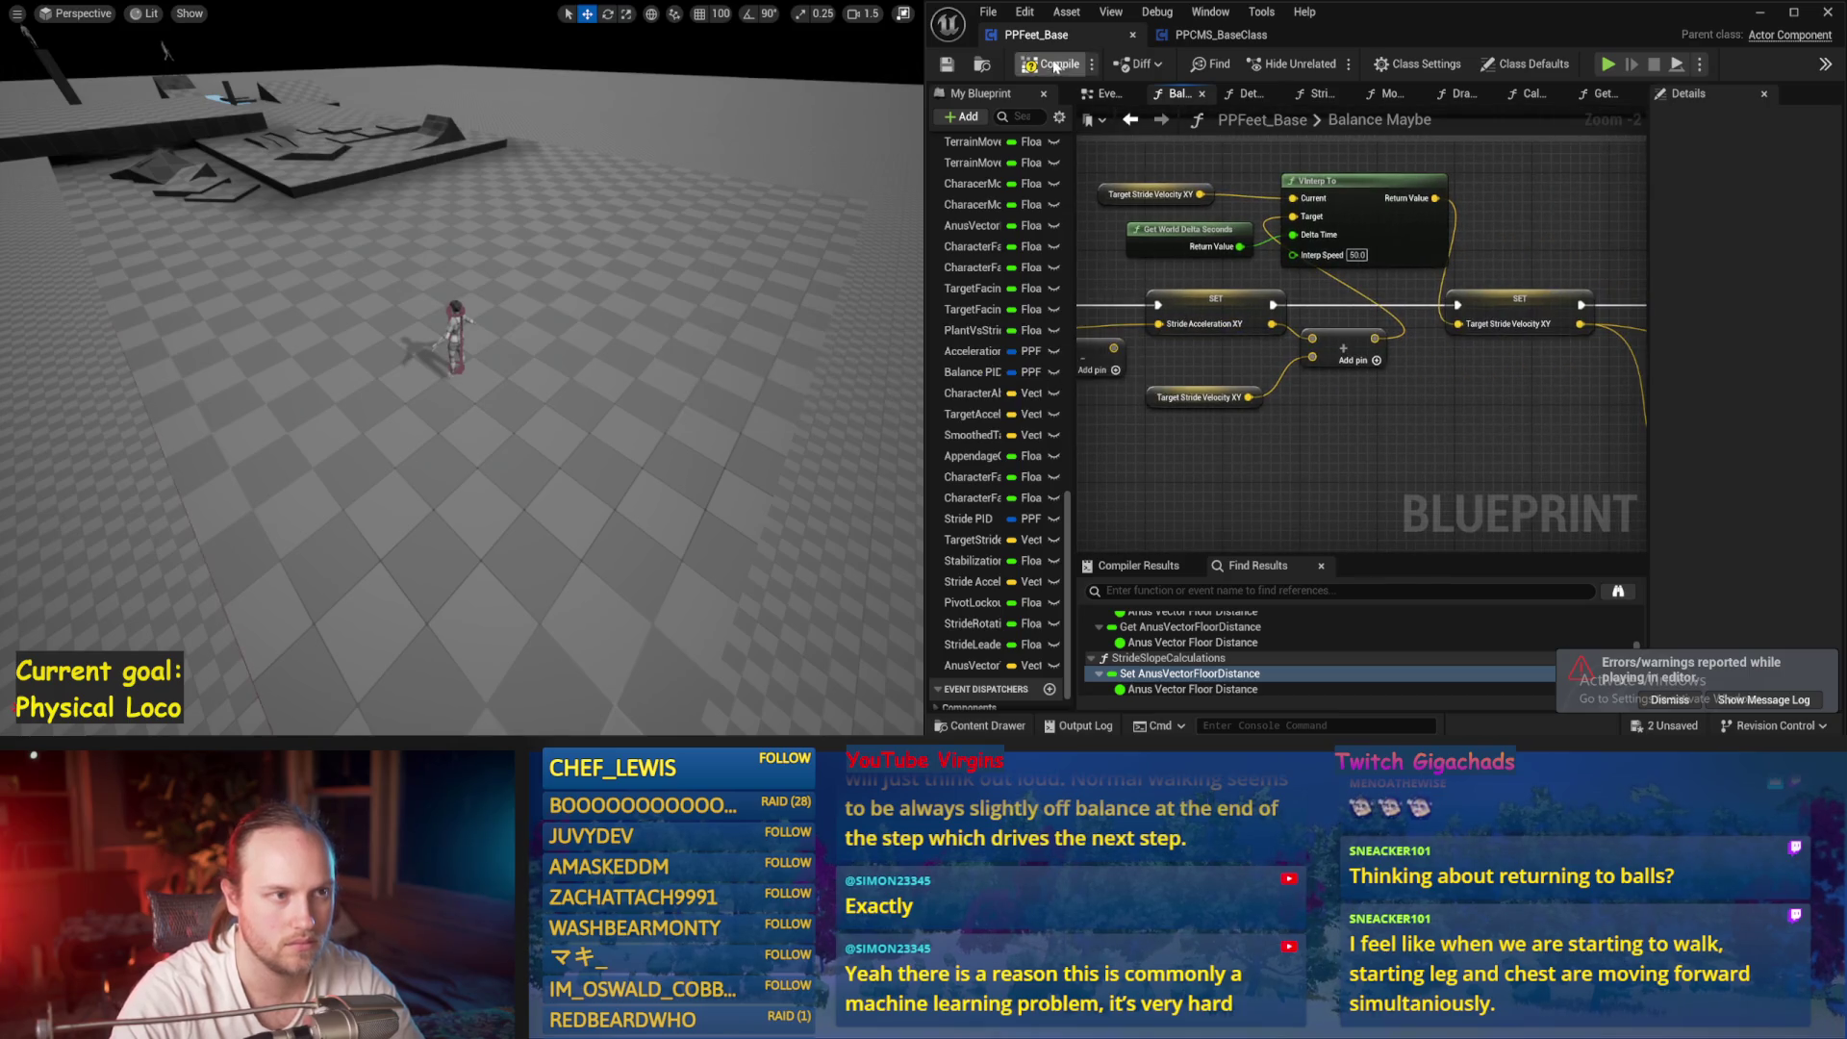
Run three simulations to watch the character's balance
{"action": "key", "text": "alt+p"}
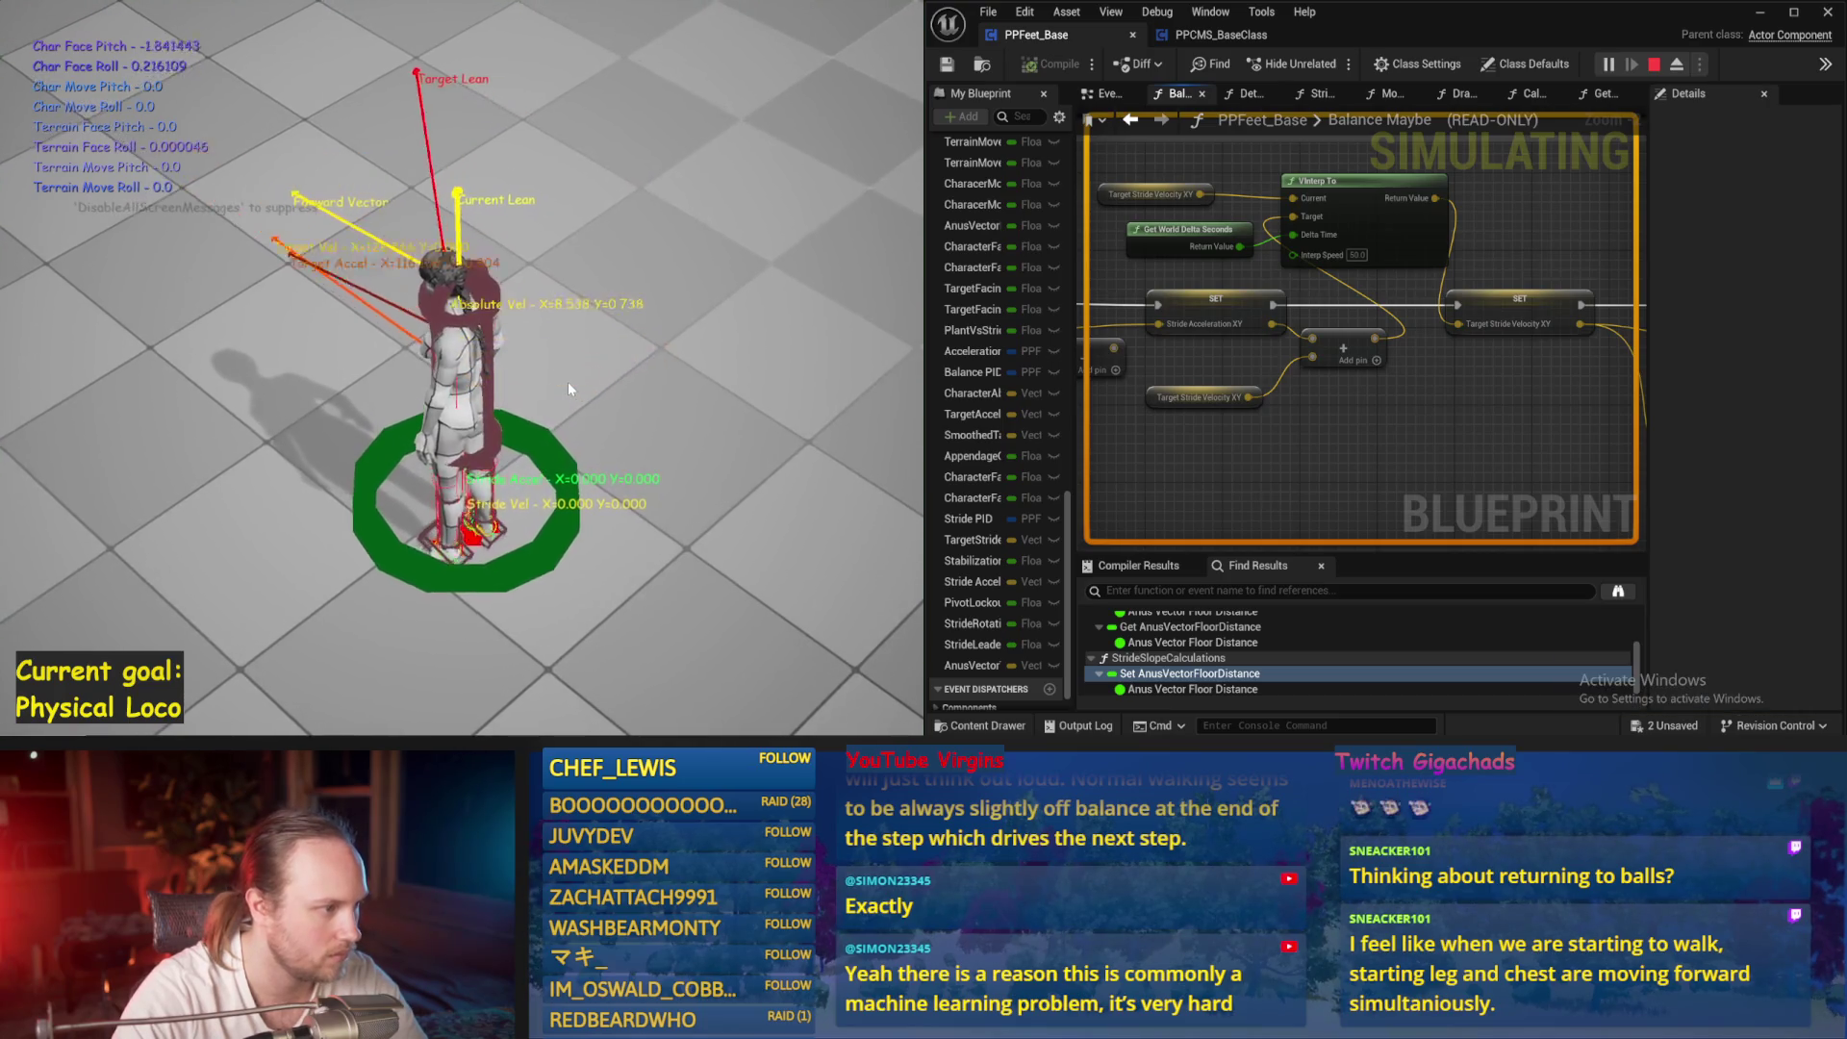
{"action": "key", "text": "Escape"}
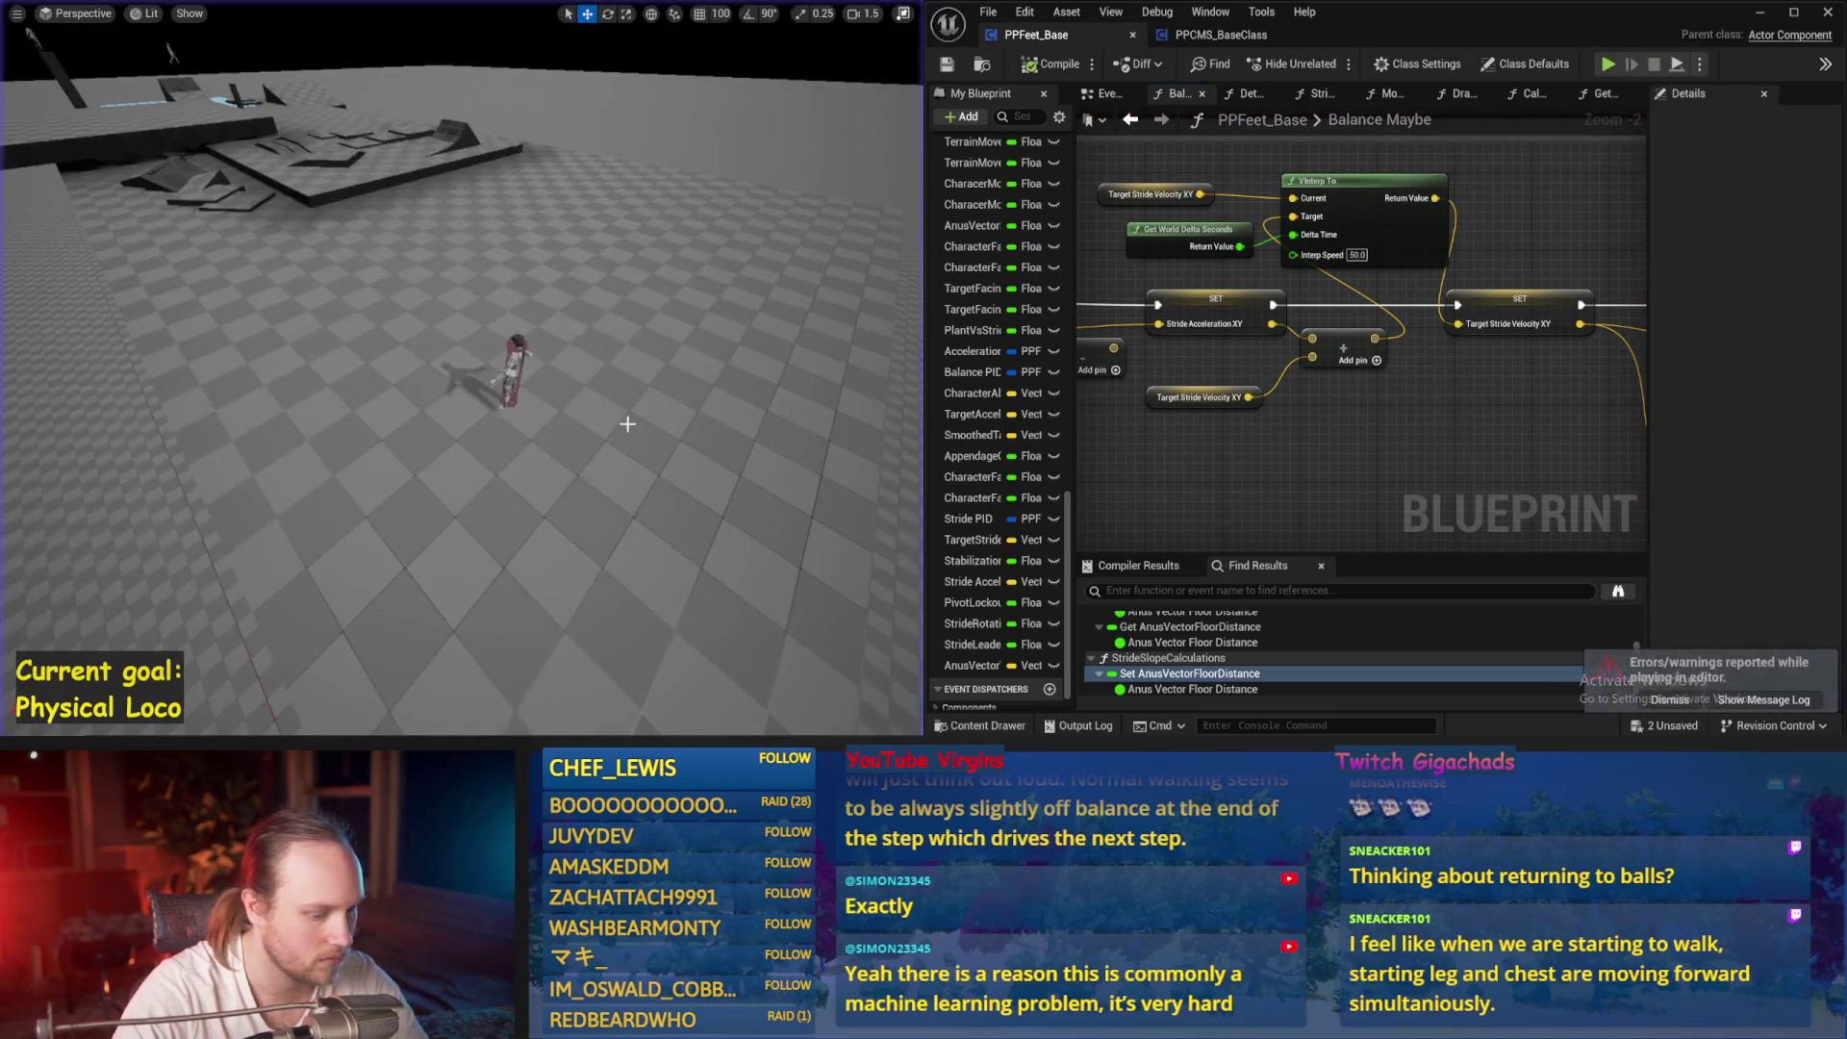
{"action": "key", "text": "alt+p"}
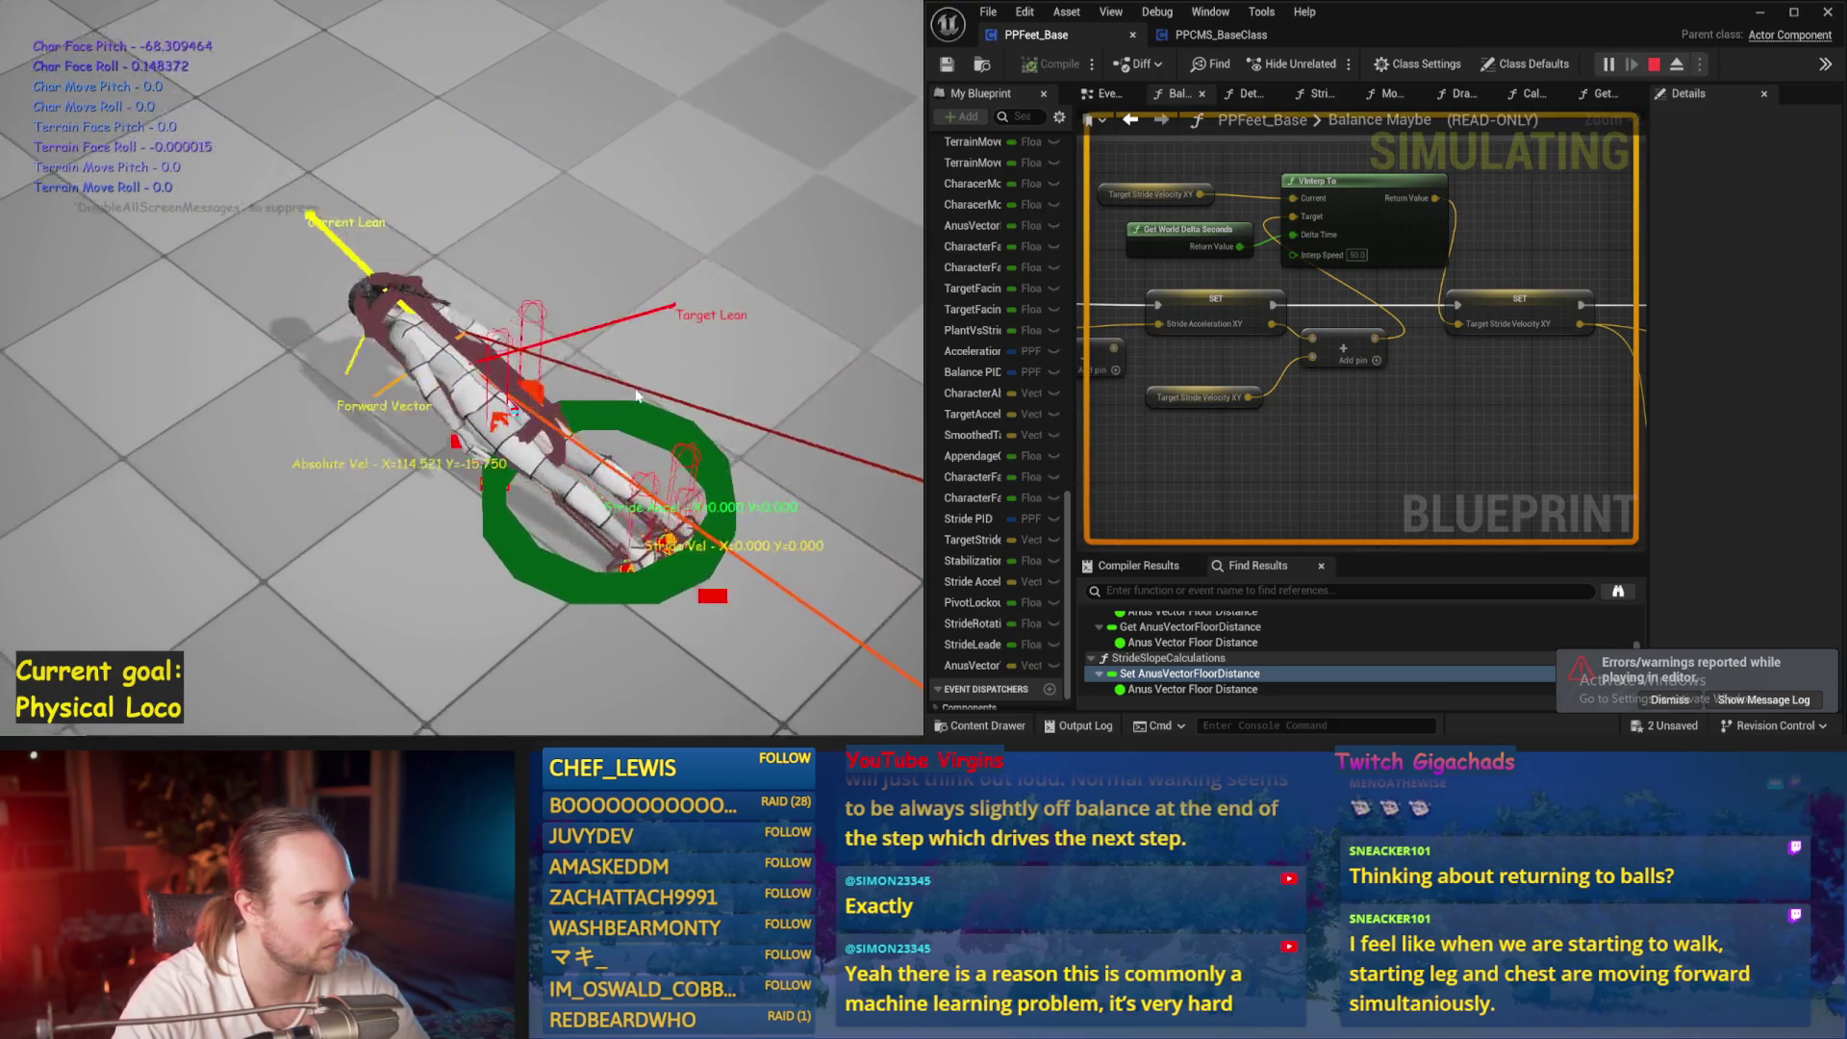
{"action": "key", "text": "Escape"}
{"action": "key", "text": "alt+p"}
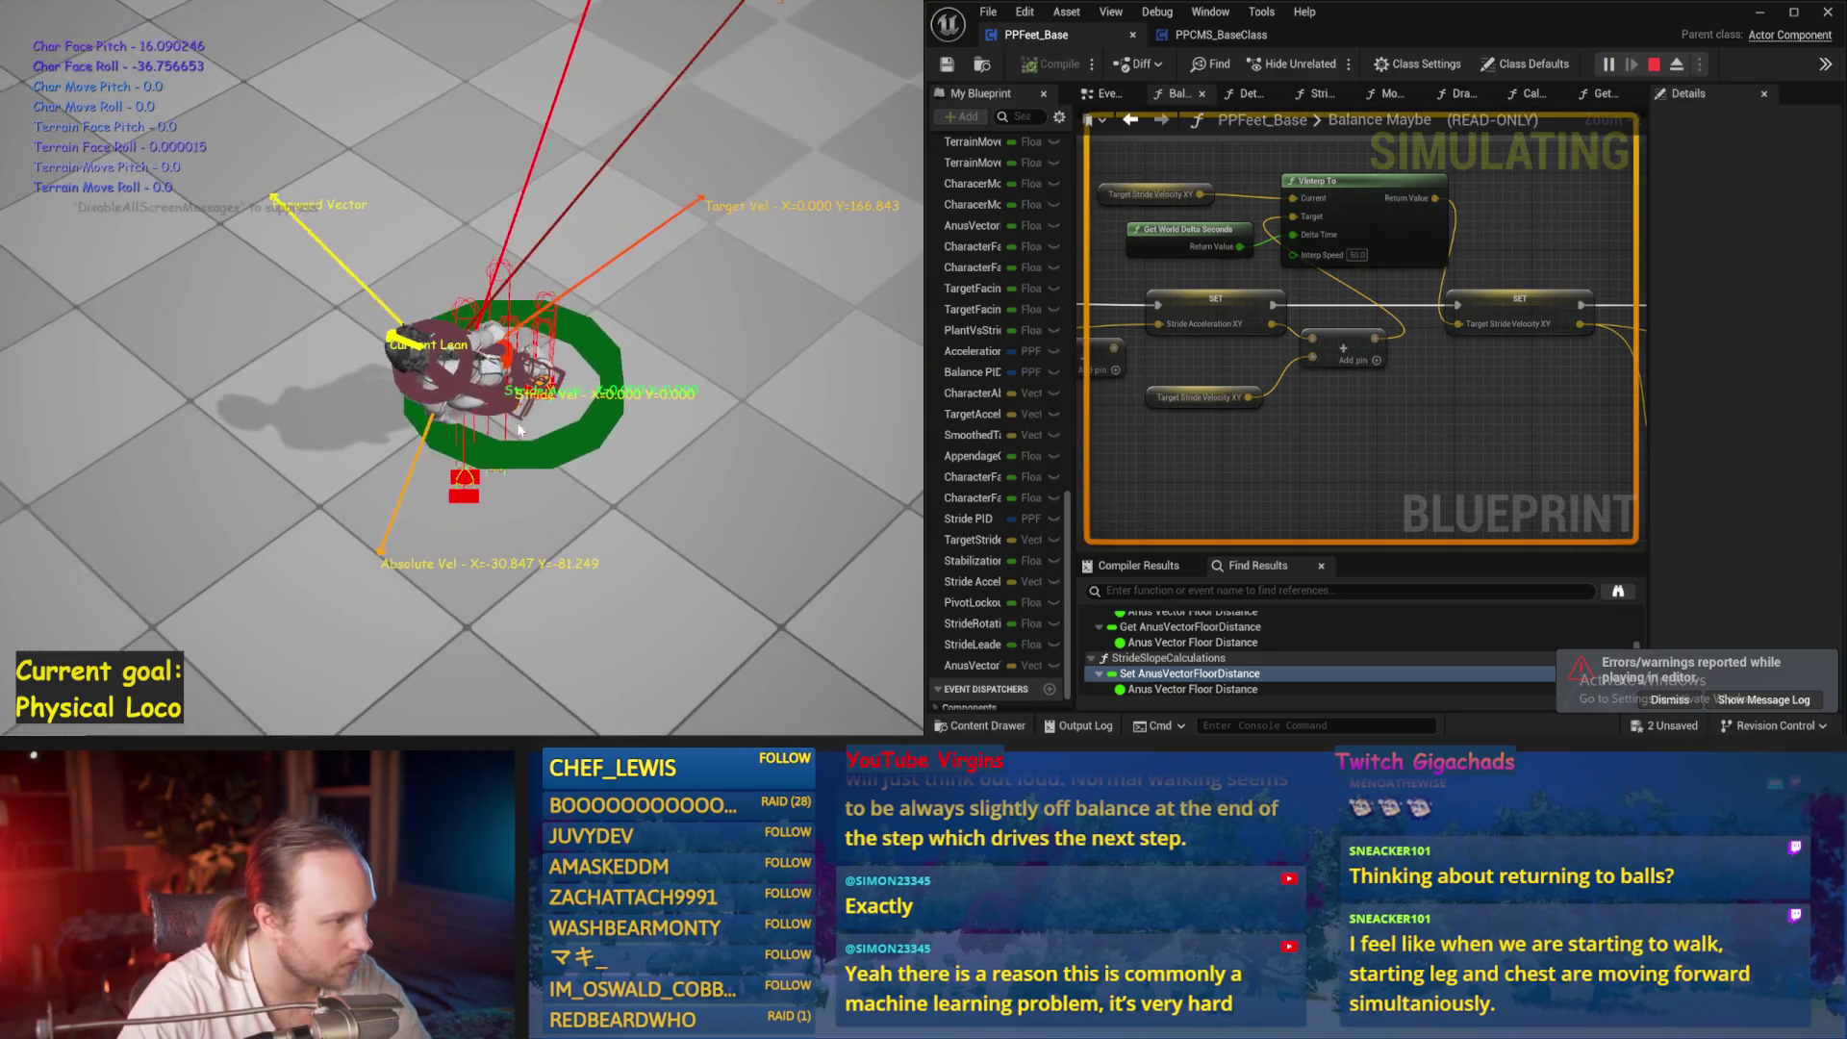
{"action": "key", "text": "Escape"}
Change the Stride PID factors again, save, and test in simulation
{"action": "left_click_drag", "start_coordinate": [1191, 439], "coordinate": [1303, 442]}
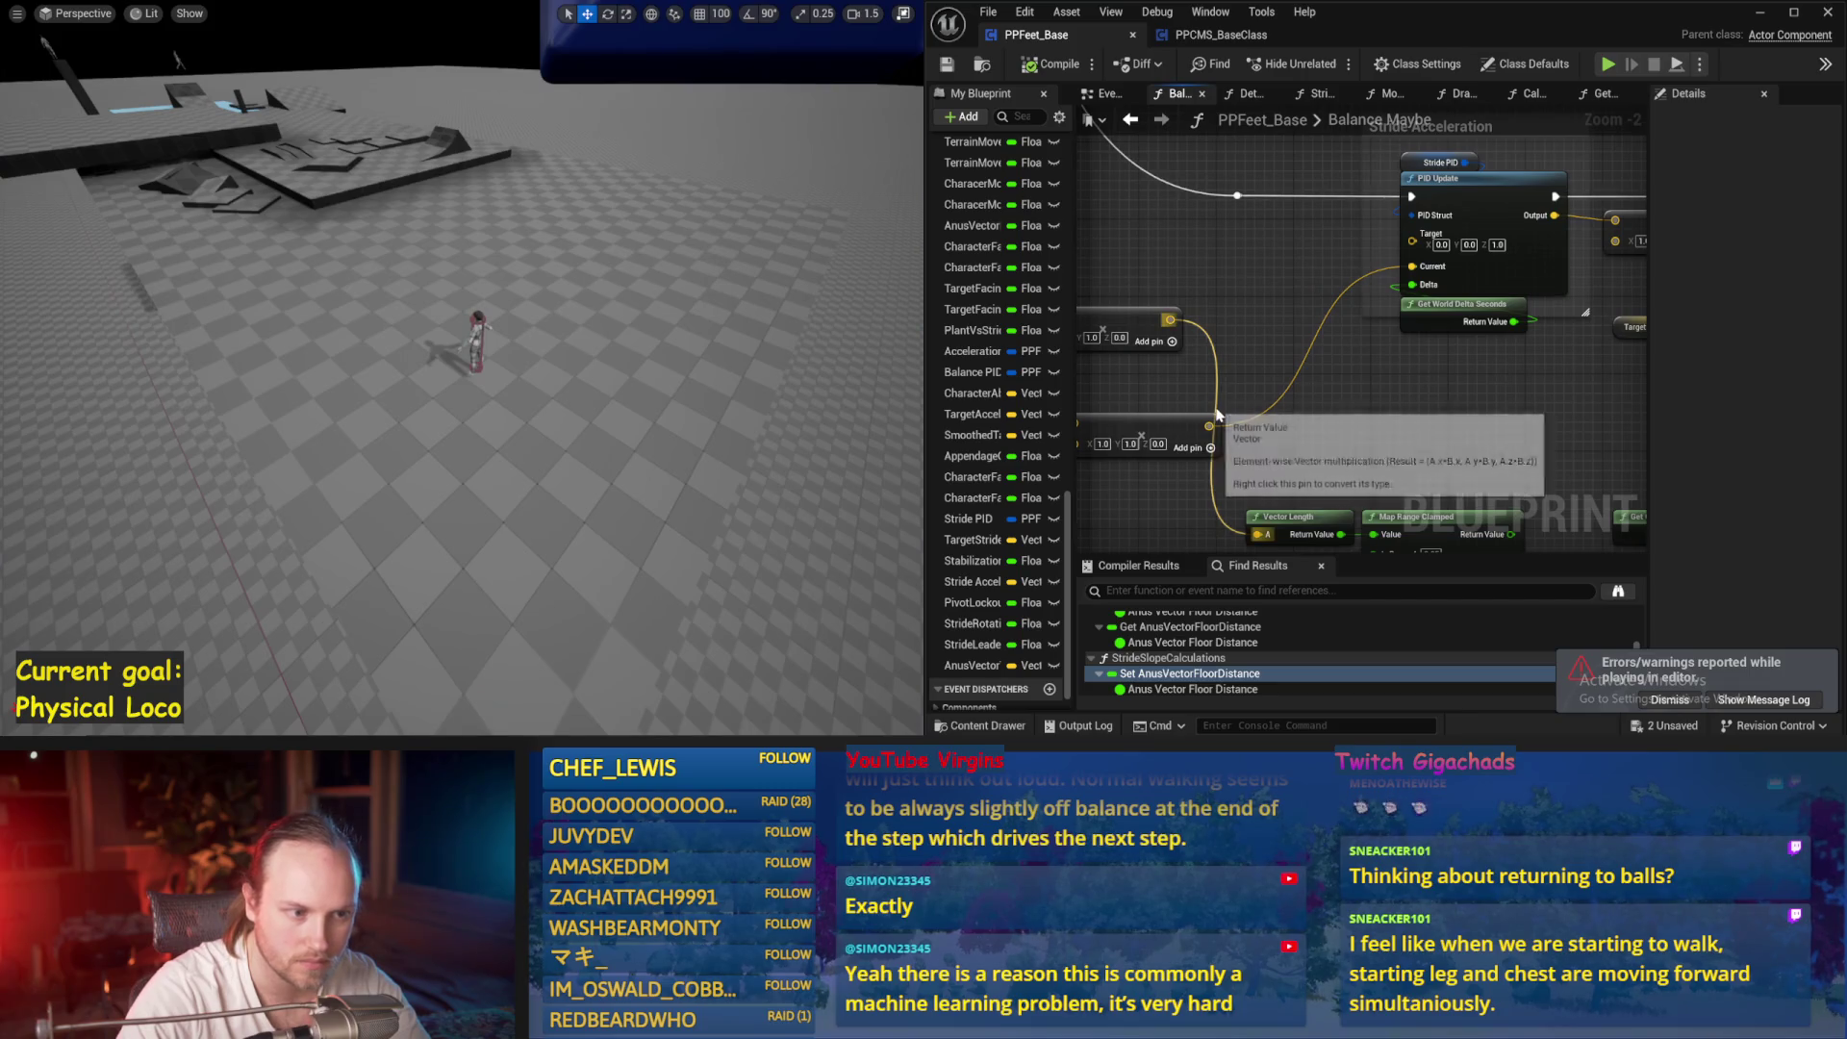
{"action": "left_click", "coordinate": [1228, 237]}
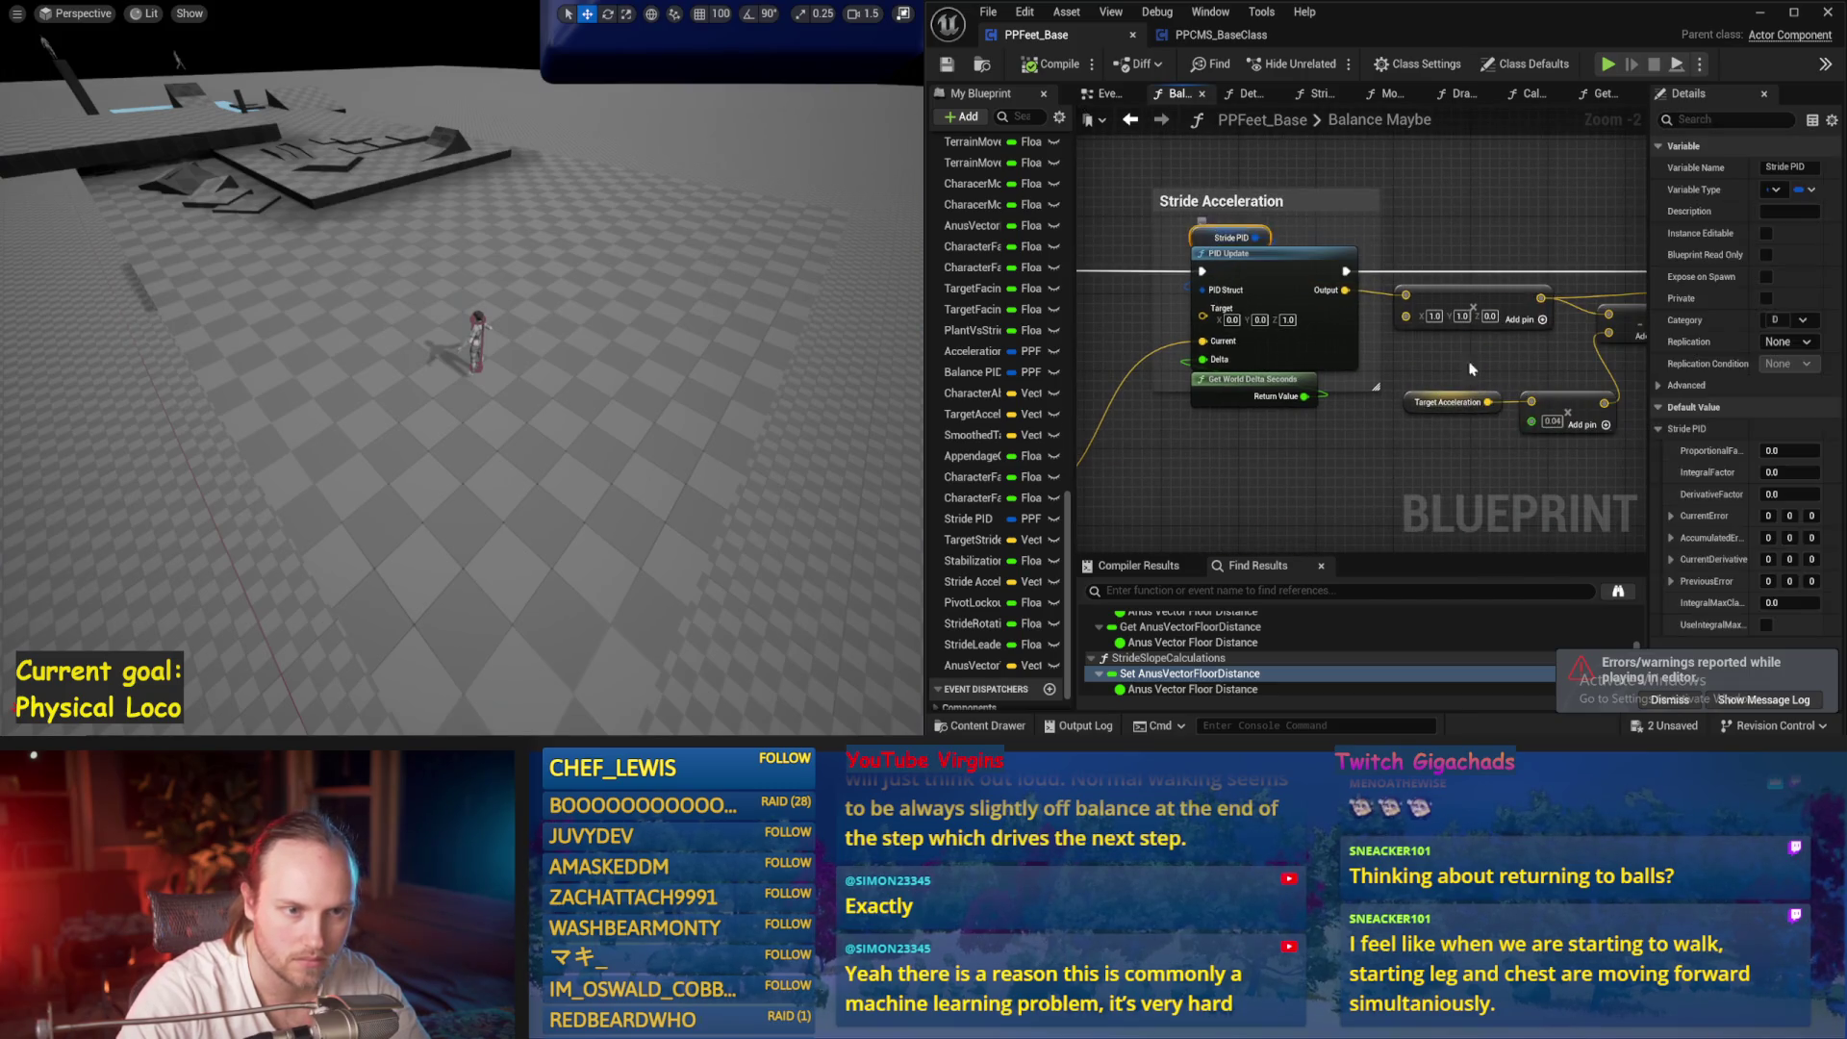
{"action": "left_click", "coordinate": [1257, 406]}
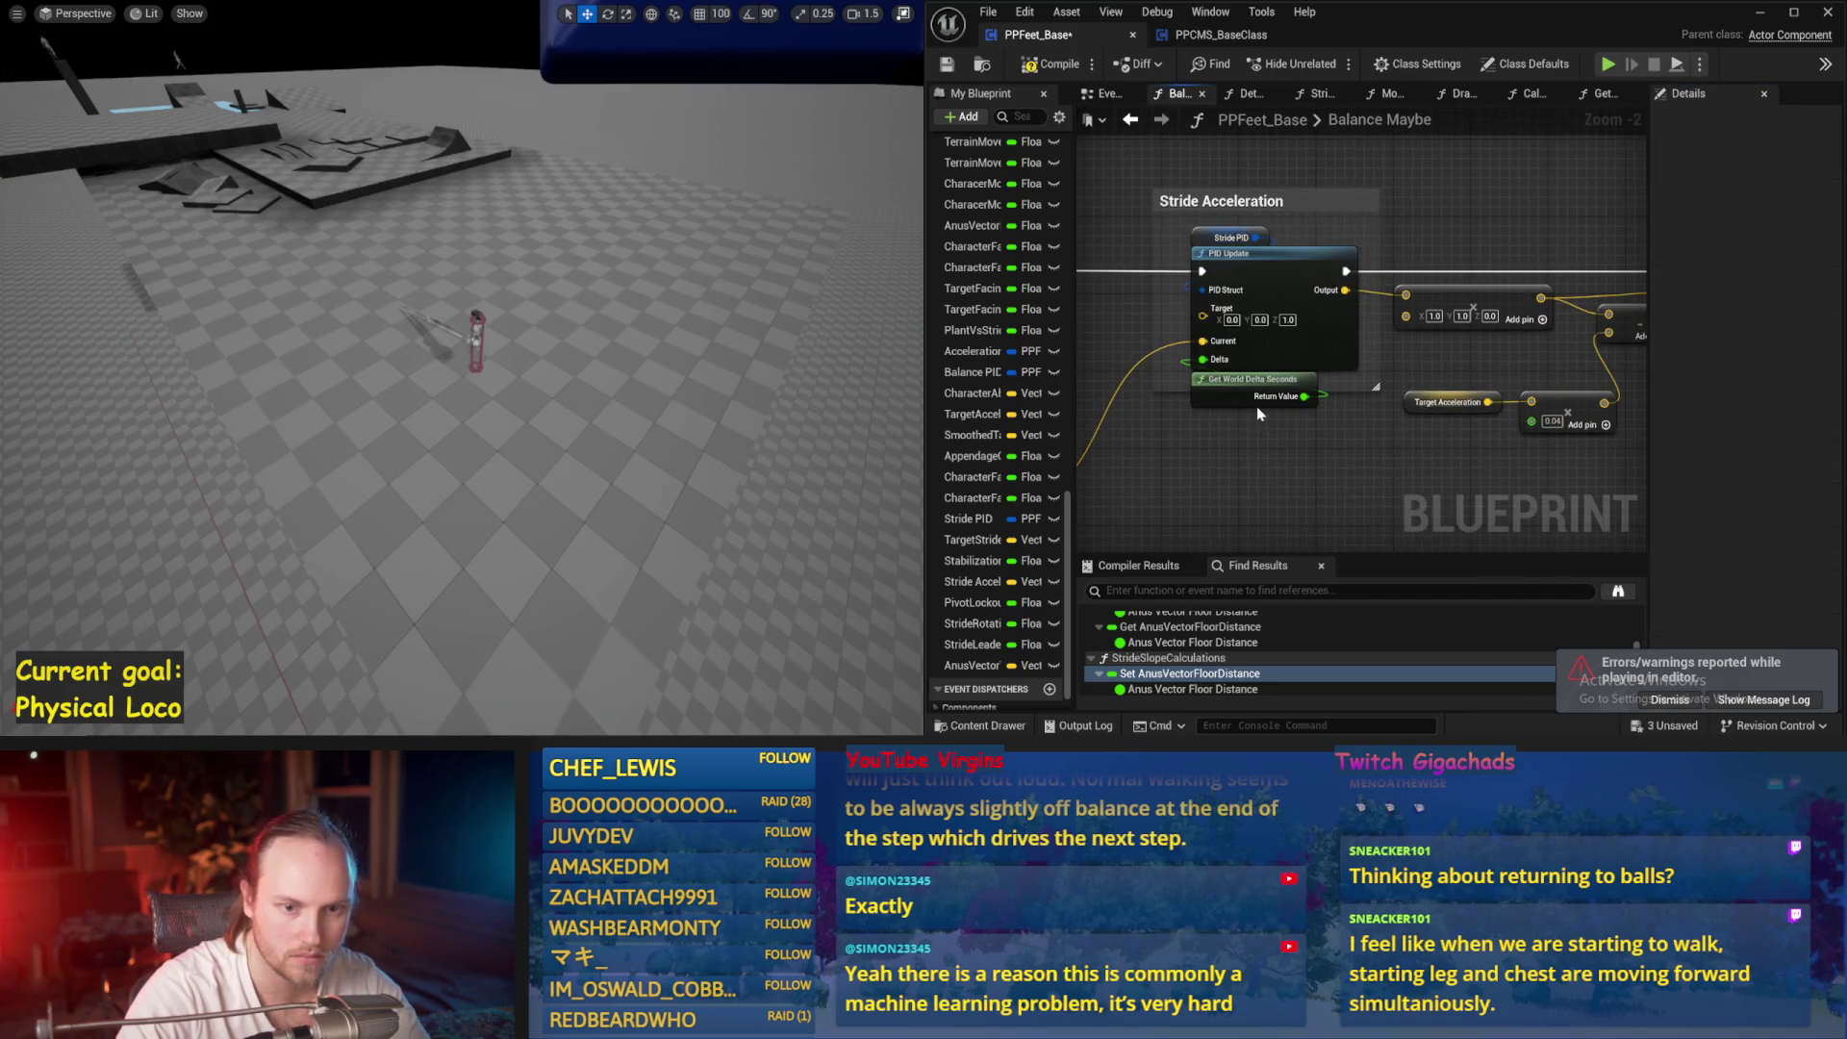
{"action": "left_click", "coordinate": [948, 67]}
{"action": "key", "text": "alt+p"}
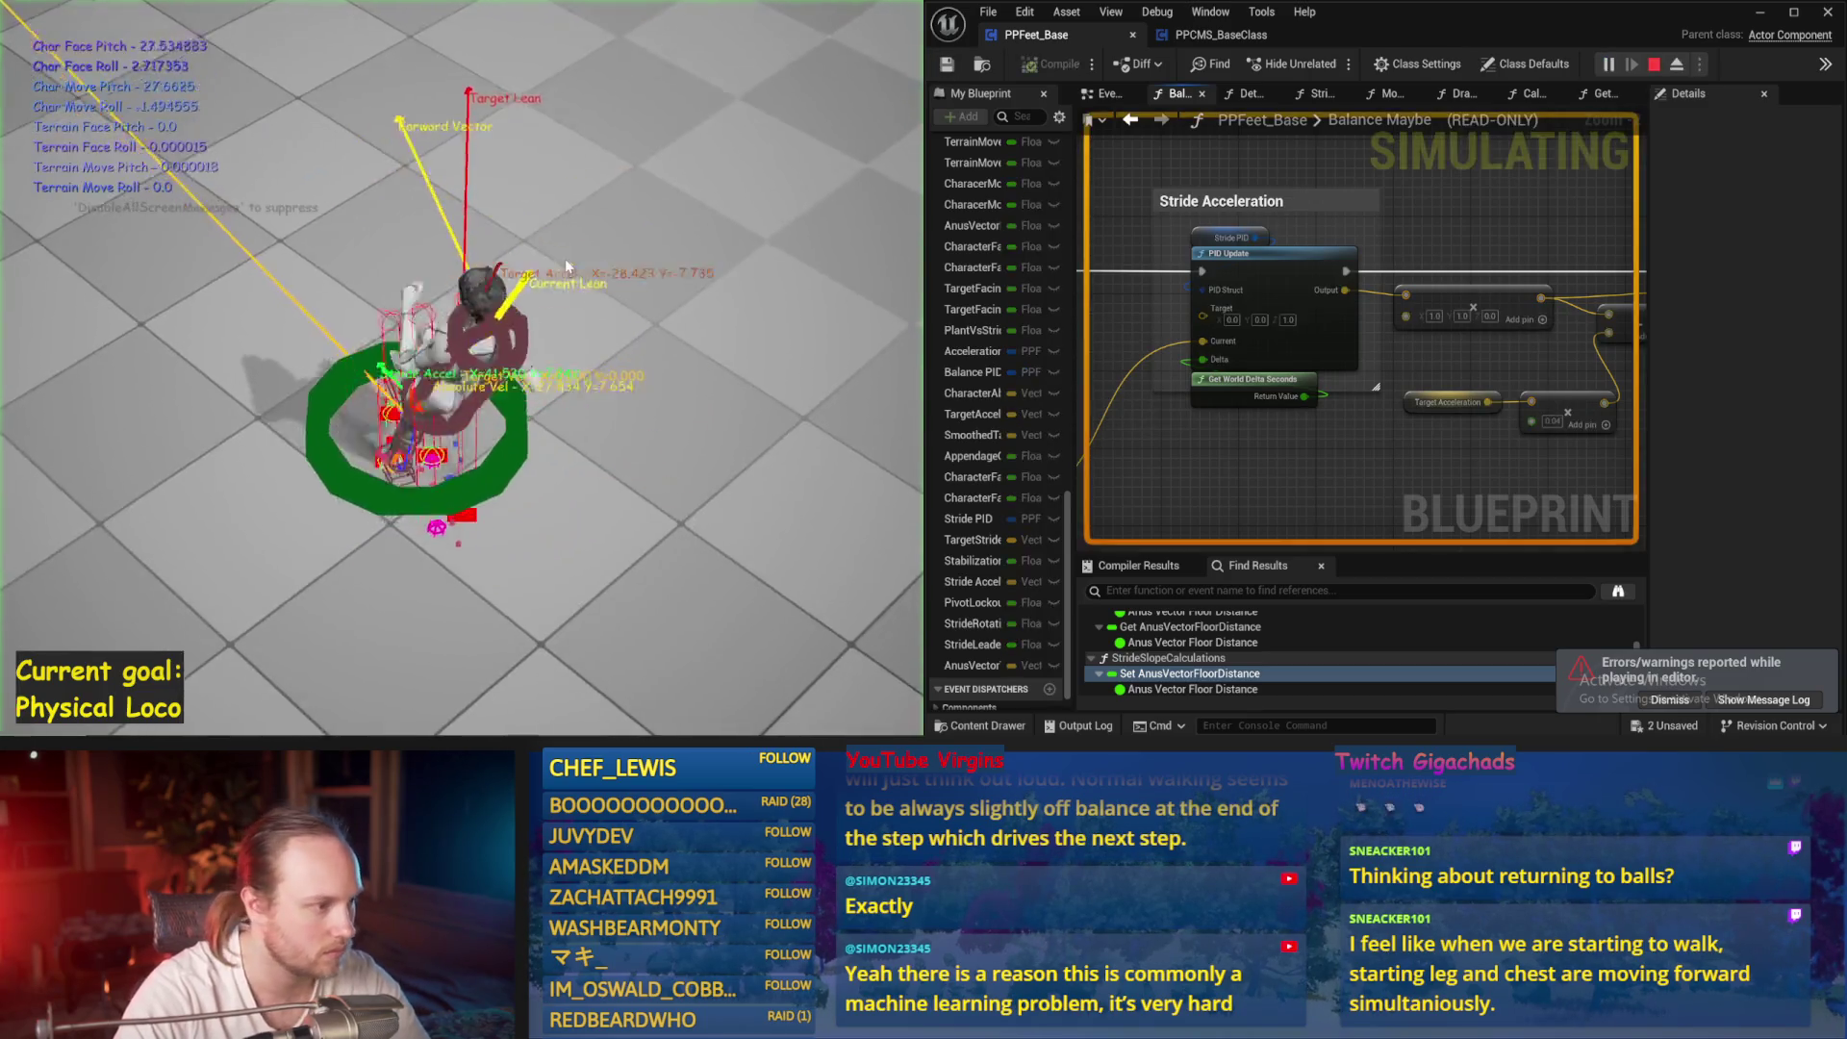
{"action": "key", "text": "Escape"}
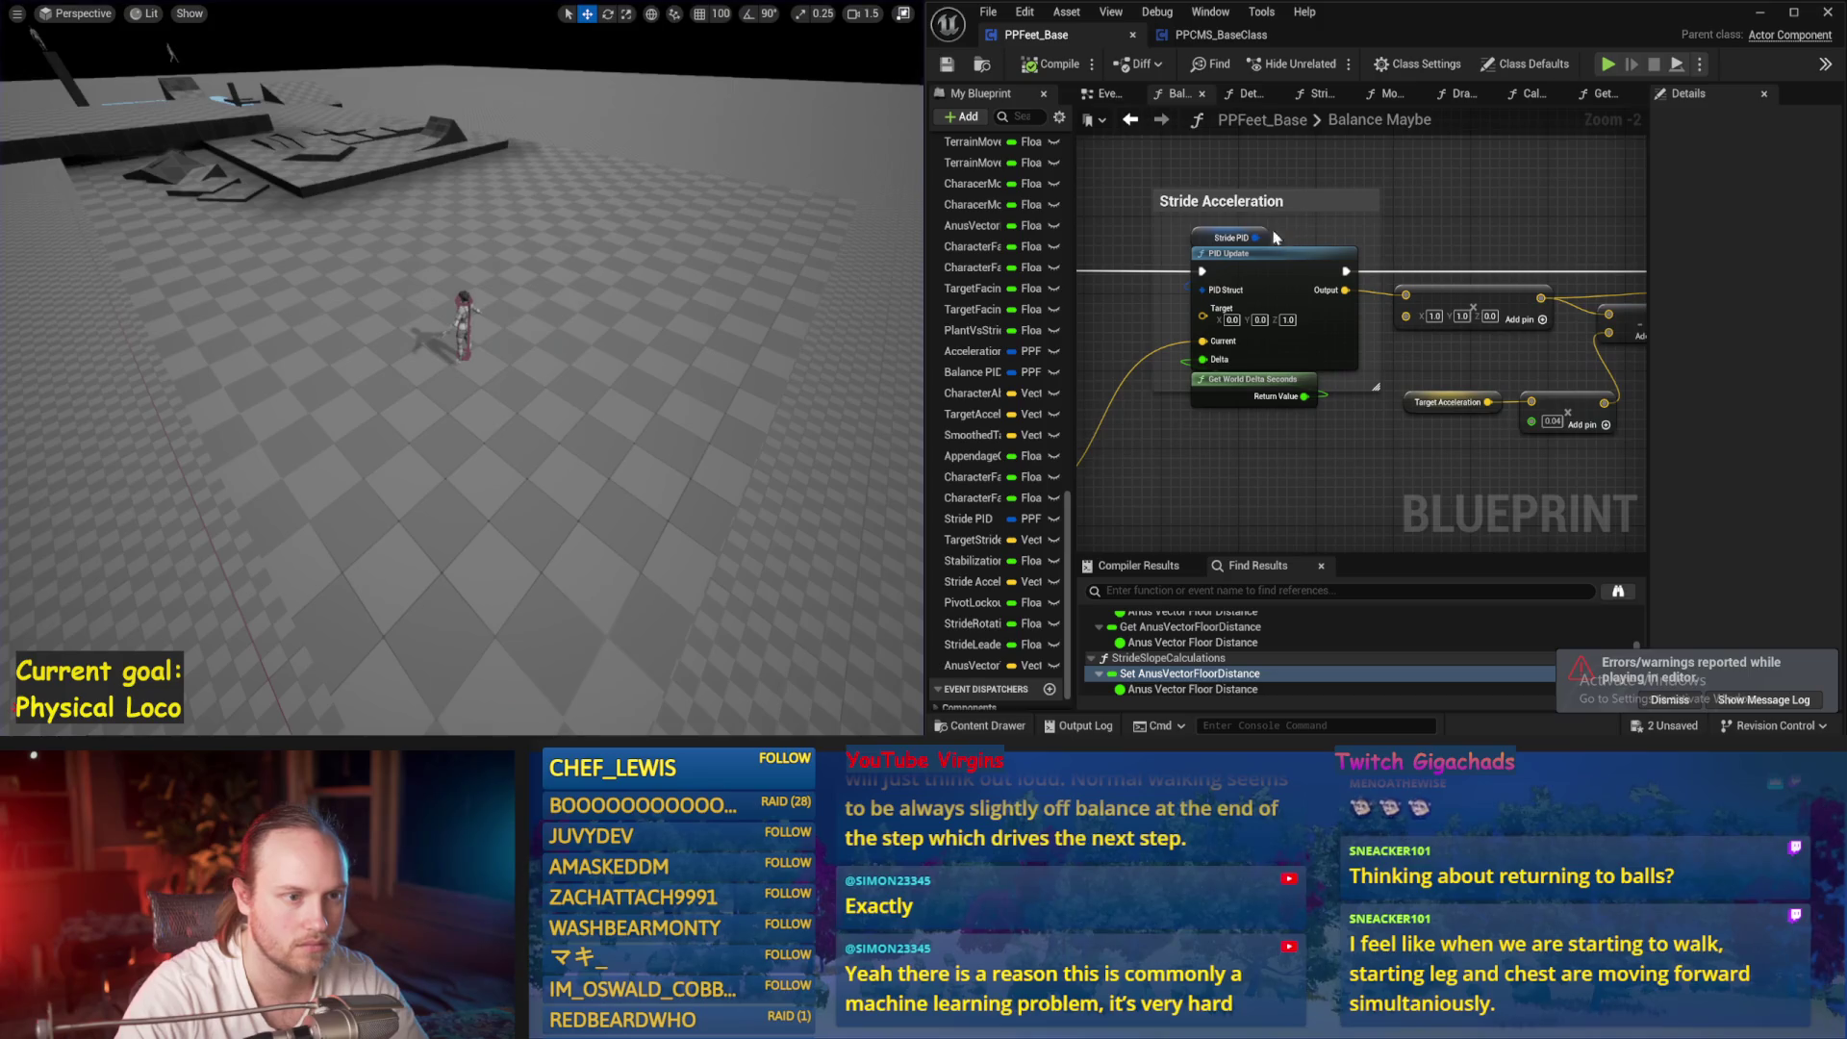
Set Stride PID's ProportionalFactor to 1.0, save, and run a test simulation
{"action": "left_click", "coordinate": [1266, 238]}
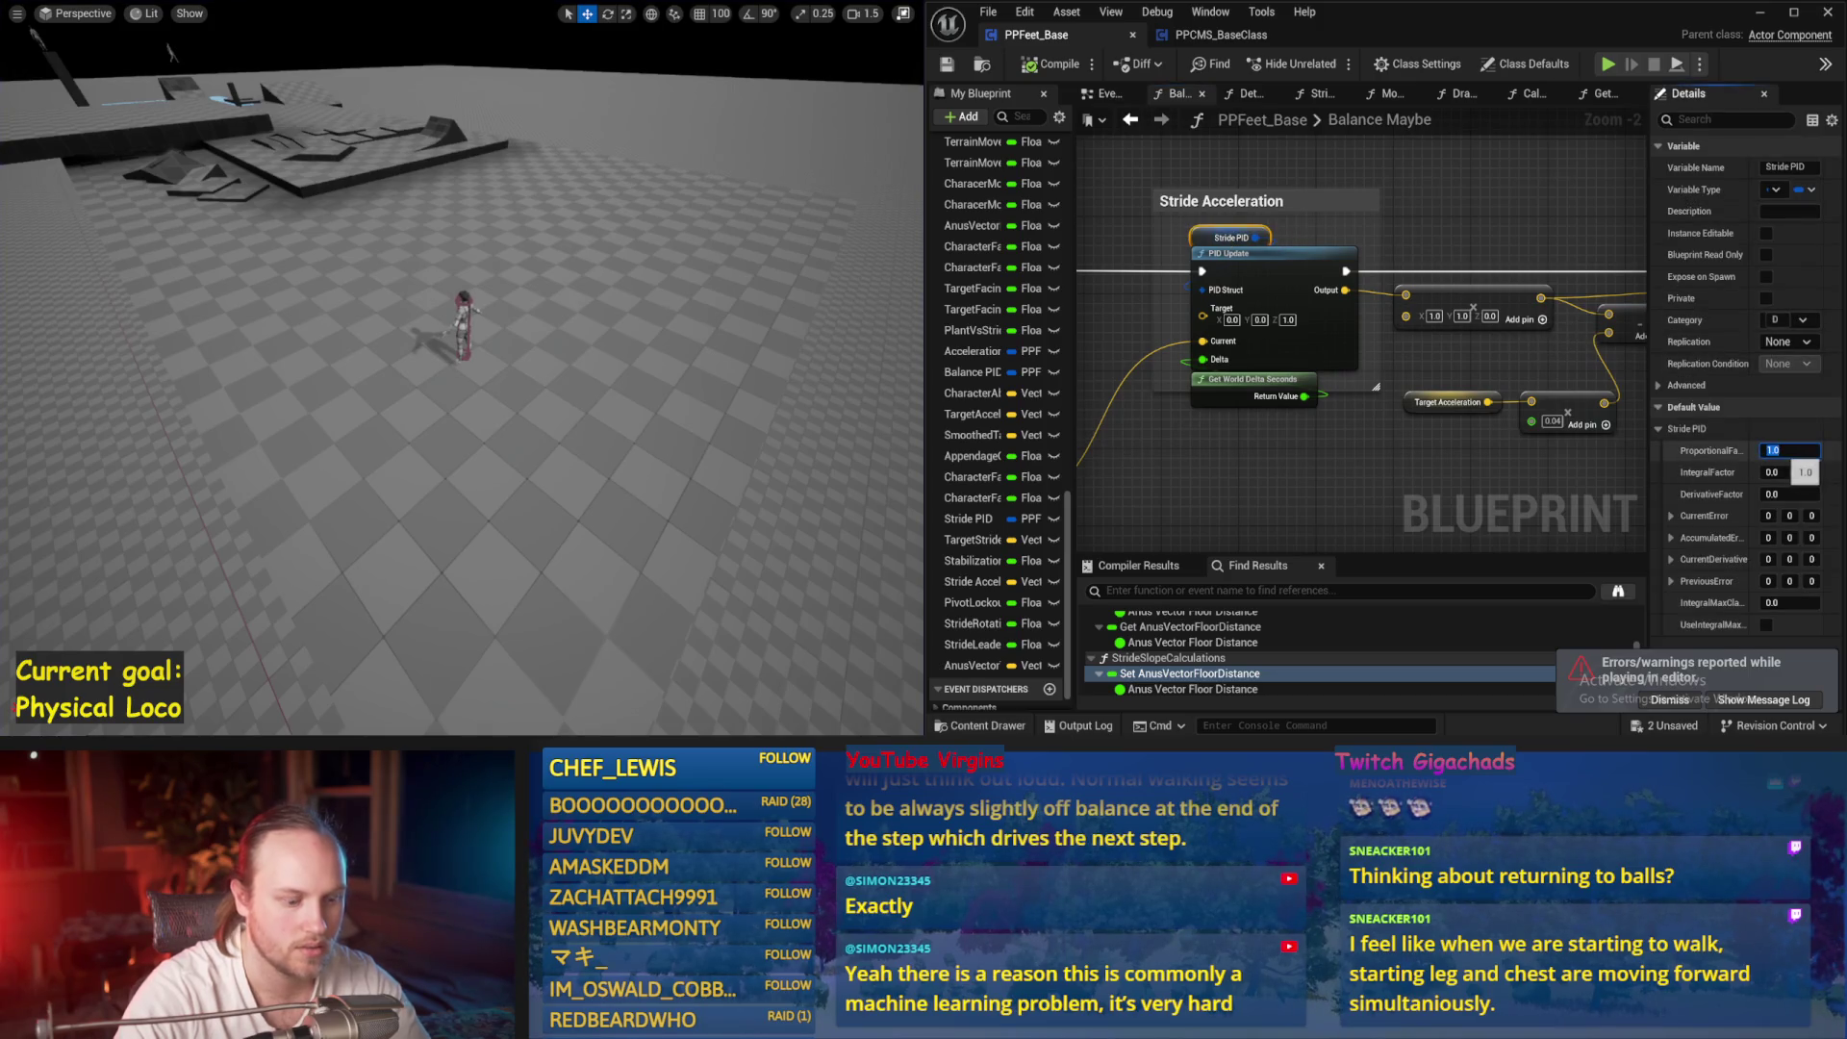
{"action": "left_click", "coordinate": [1406, 418]}
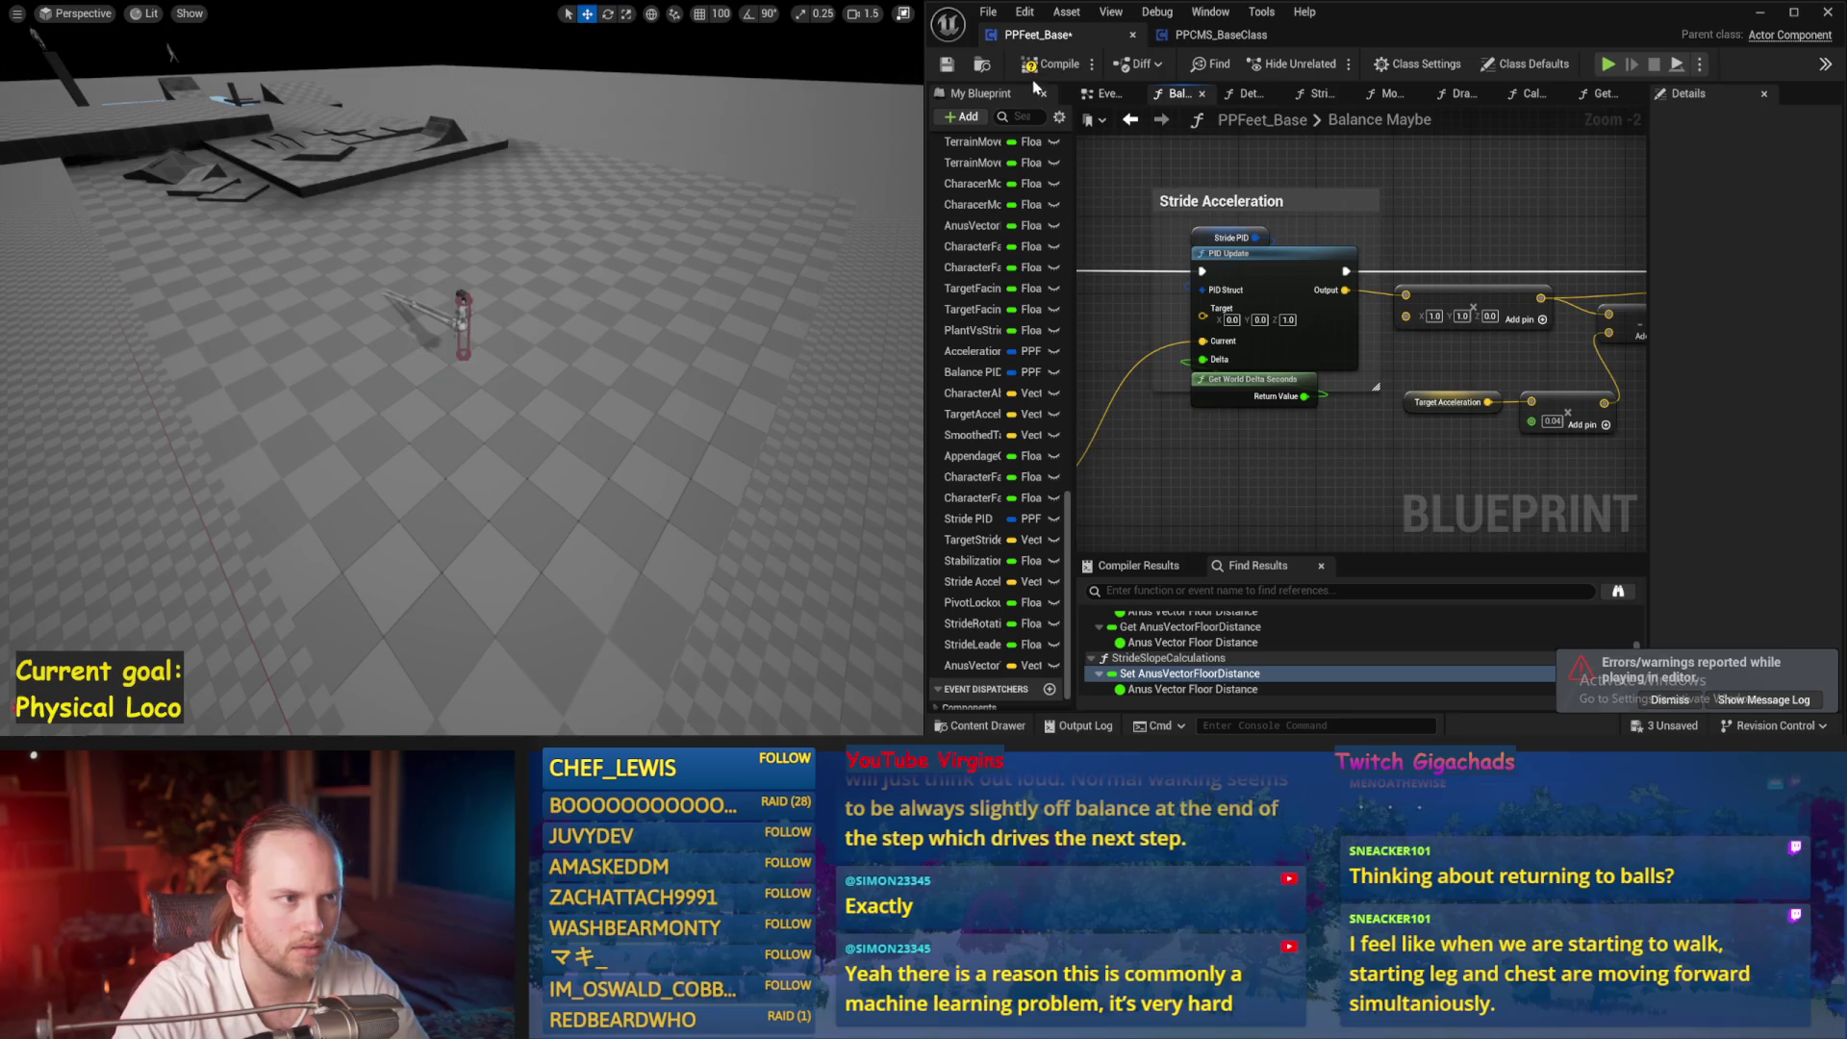
{"action": "left_click", "coordinate": [946, 69]}
{"action": "key", "text": "alt+p"}
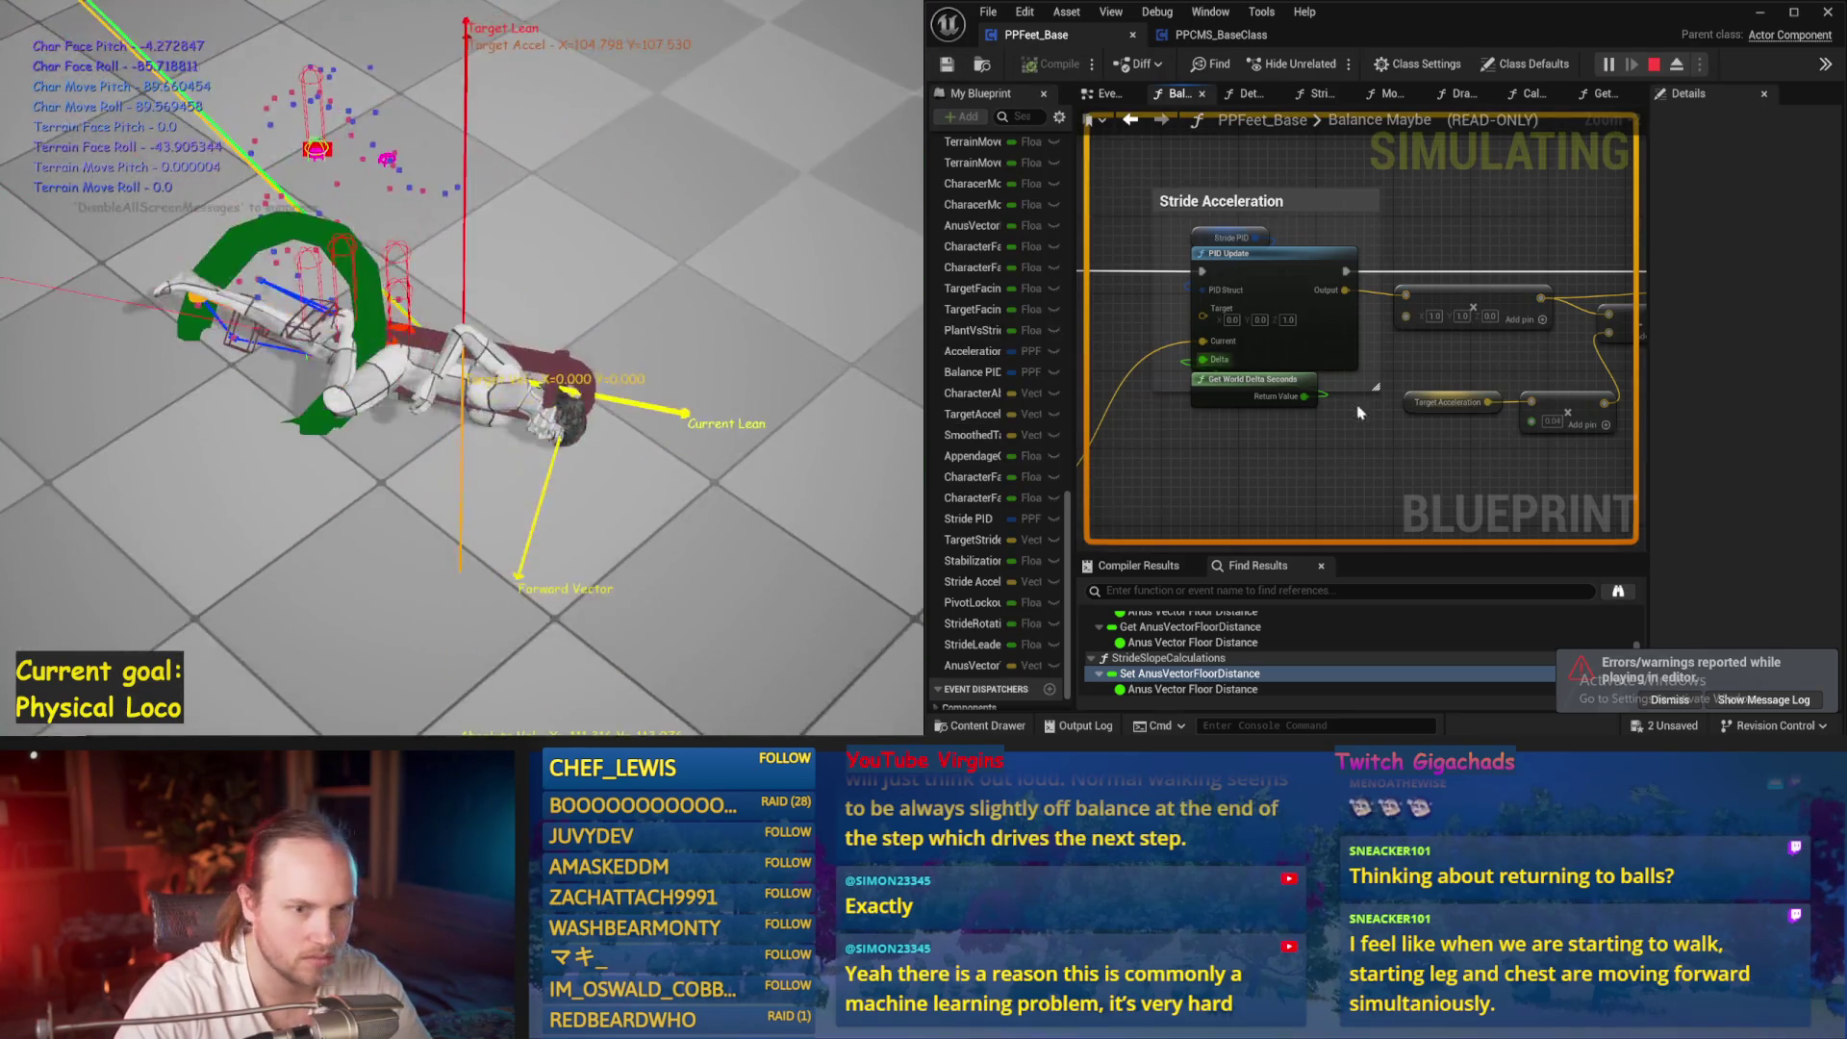
{"action": "key", "text": "Escape"}
Add a Print String node near Stride Acceleration, wire its exec pin, and compile
{"action": "mouse_move", "coordinate": [1143, 349]}
{"action": "left_mouse_down"}
{"action": "mouse_move", "coordinate": [1417, 396]}
{"action": "mouse_move", "coordinate": [1414, 435]}
{"action": "mouse_move", "coordinate": [1539, 399]}
{"action": "mouse_move", "coordinate": [1385, 376]}
{"action": "mouse_move", "coordinate": [1397, 359]}
{"action": "left_mouse_up"}
{"action": "right_click", "coordinate": [1454, 329]}
{"action": "type", "text": "print"}
{"action": "key", "text": "Return"}
{"action": "mouse_move", "coordinate": [1459, 328]}
{"action": "left_mouse_down"}
{"action": "mouse_move", "coordinate": [1597, 233]}
{"action": "mouse_move", "coordinate": [1310, 235]}
{"action": "mouse_move", "coordinate": [1344, 230]}
{"action": "left_mouse_up"}
{"action": "left_click_drag", "start_coordinate": [1254, 462], "coordinate": [1384, 412]}
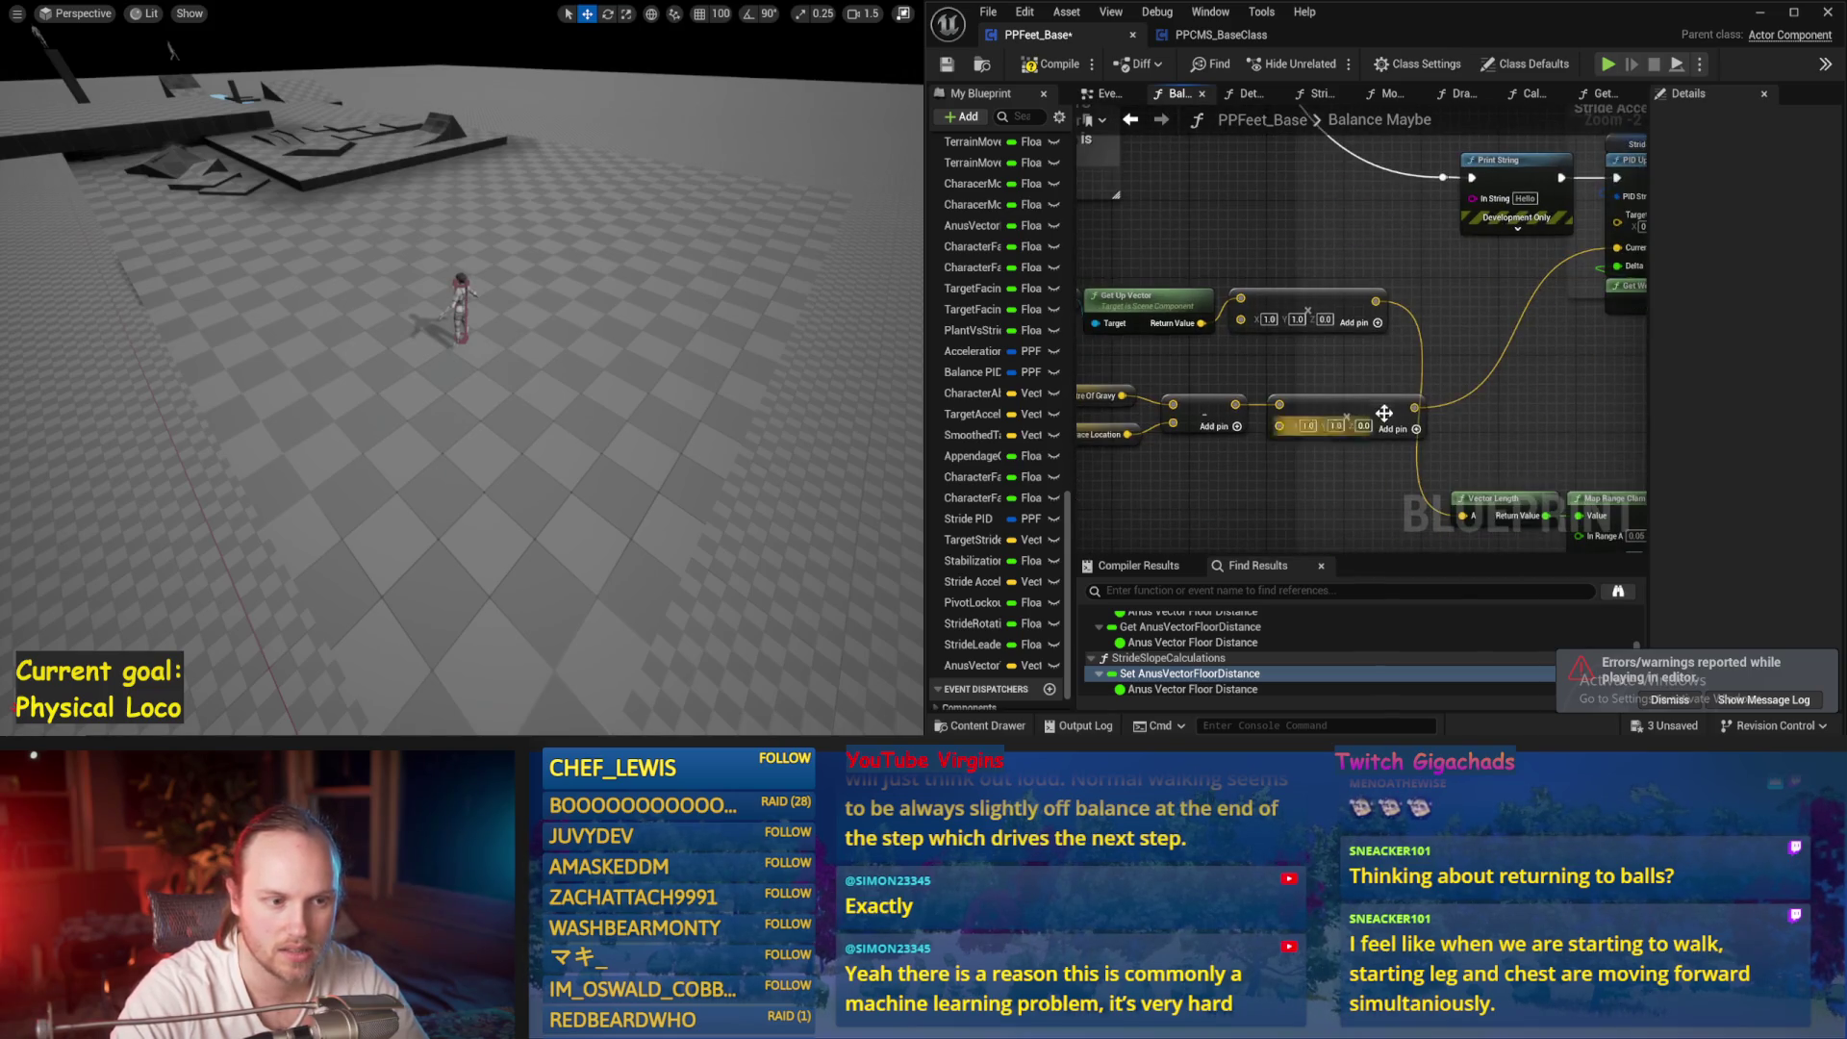
{"action": "left_click_drag", "start_coordinate": [1251, 414], "coordinate": [1397, 414]}
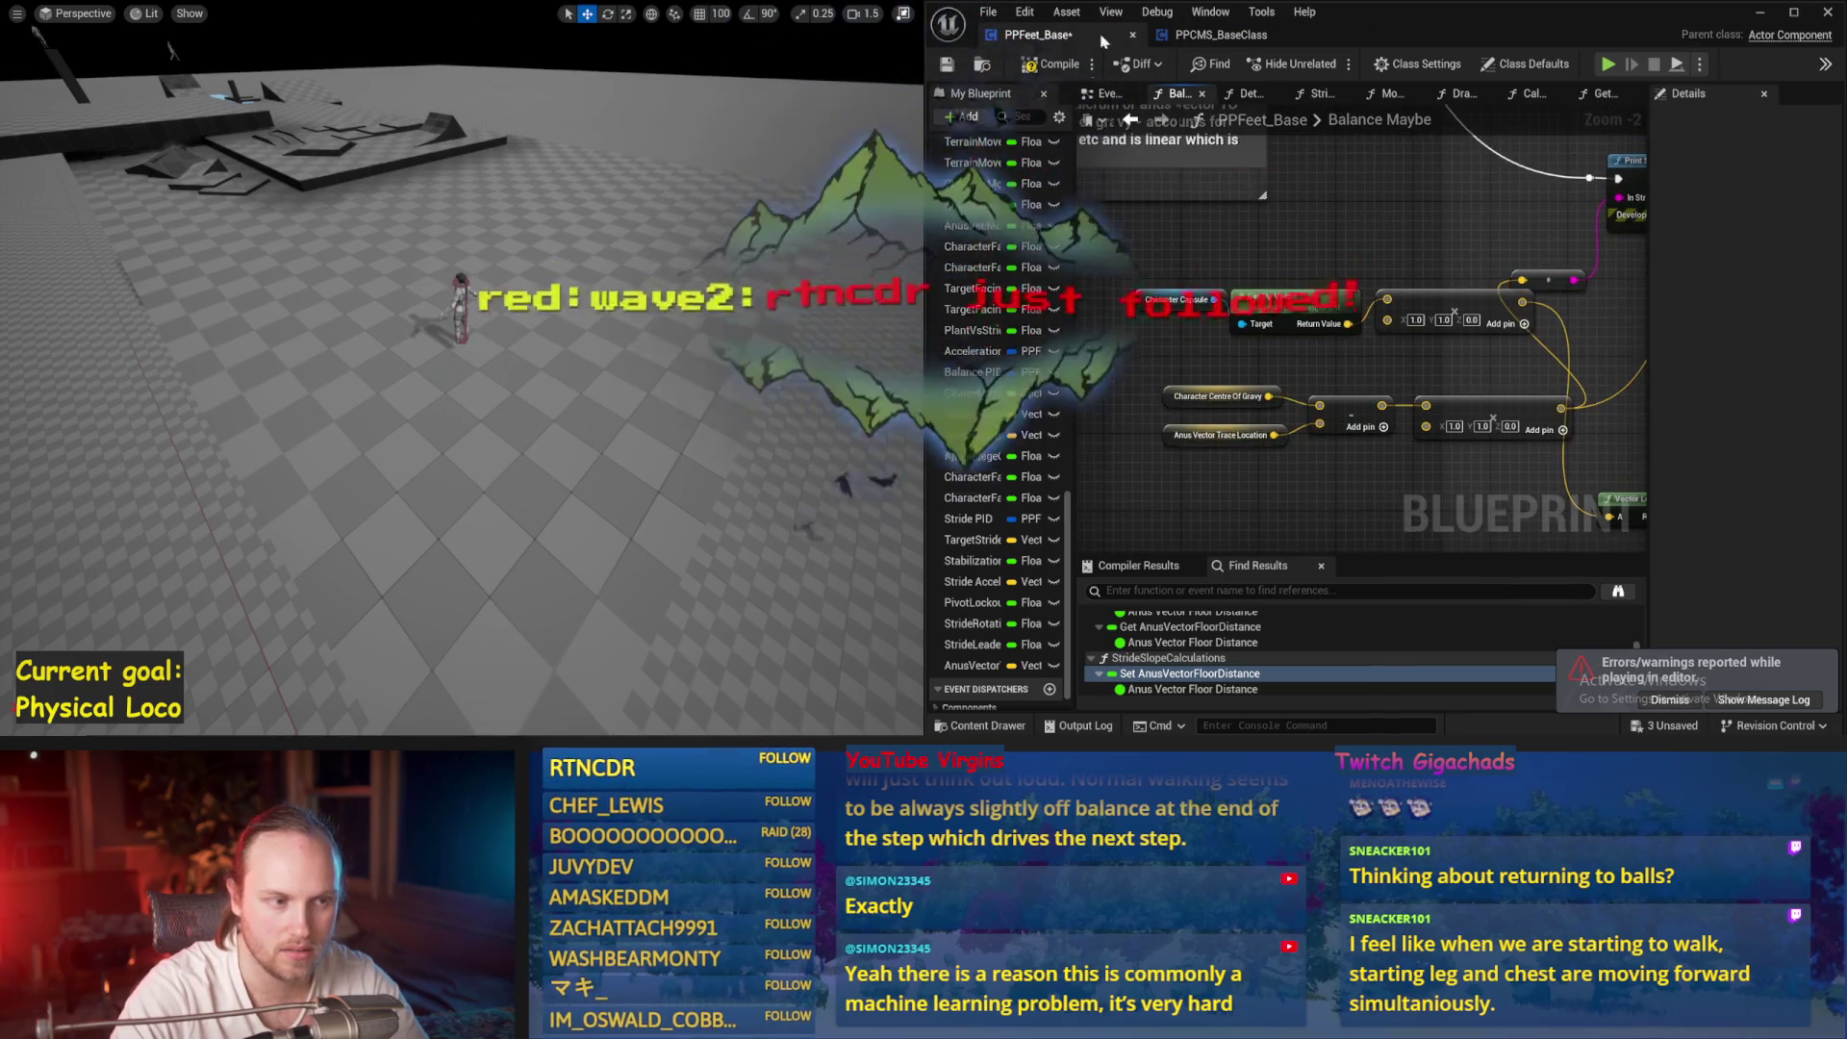
{"action": "left_click", "coordinate": [1056, 64]}
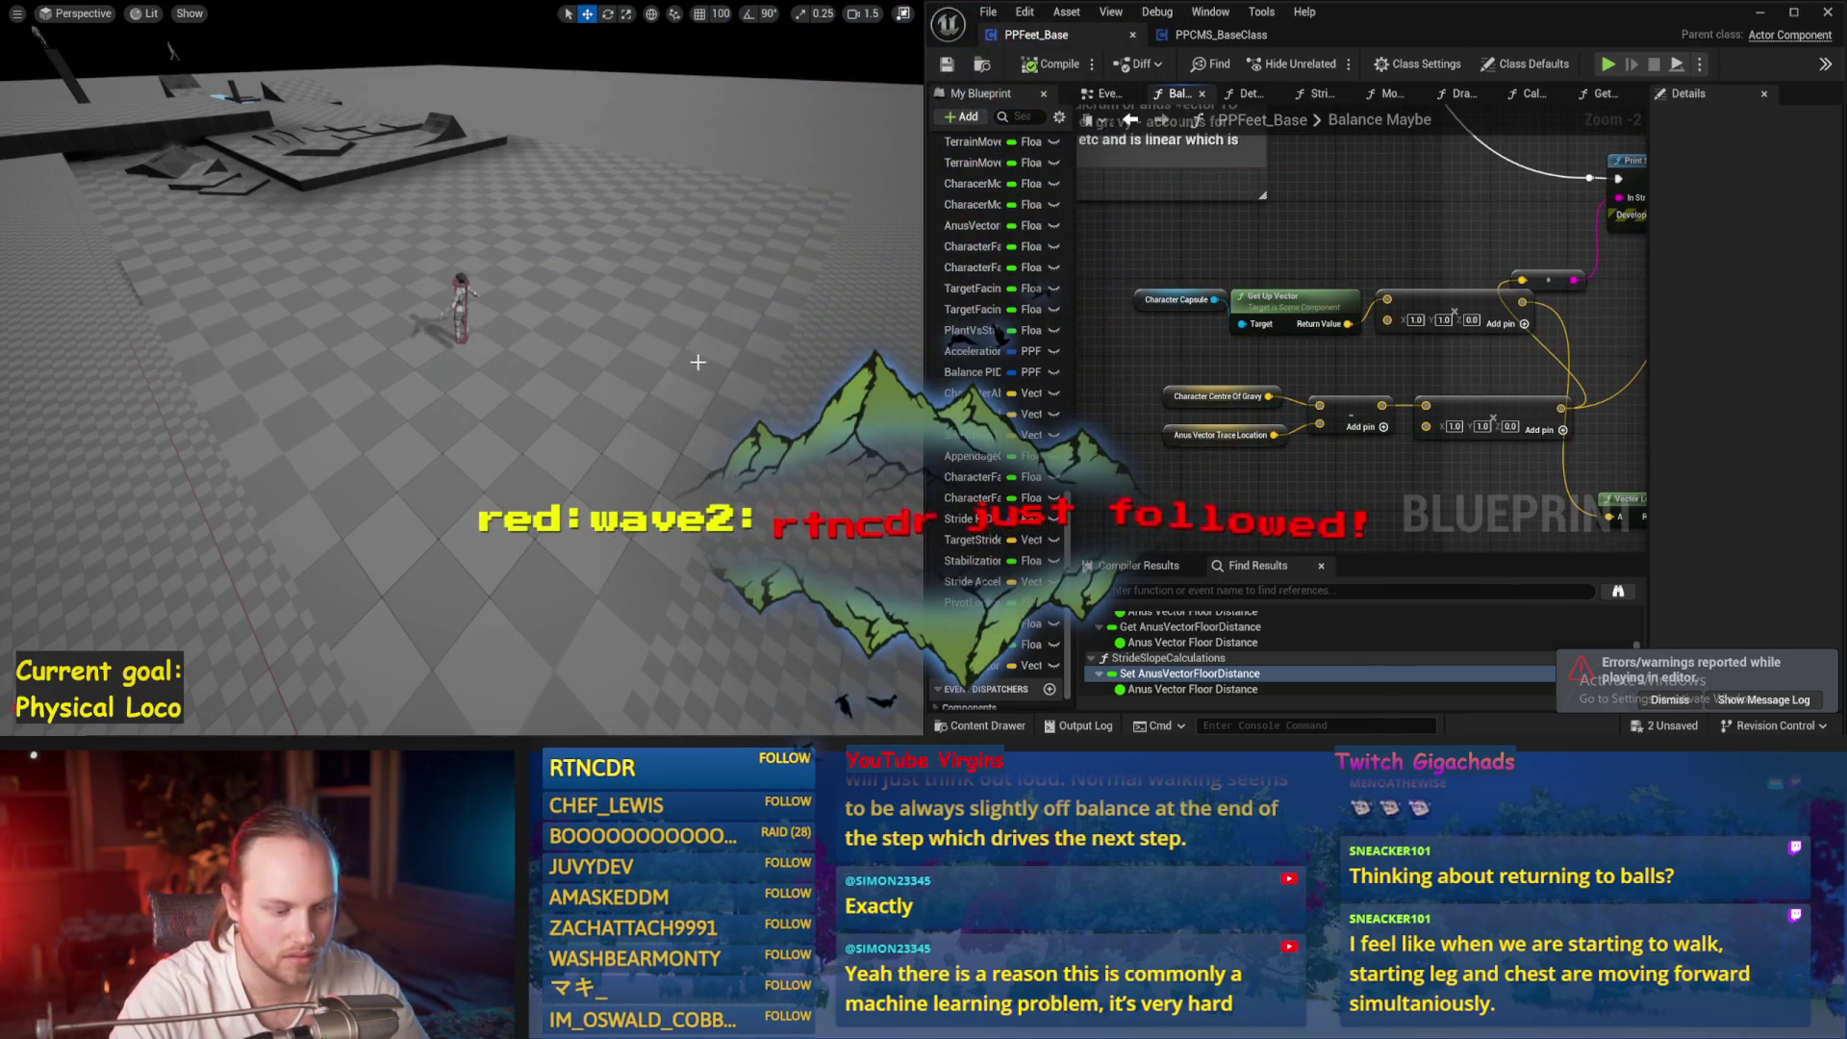
Run two simulations to read the printed vector values, then switch to DetermineAppendageTargets
{"action": "key", "text": "alt+p"}
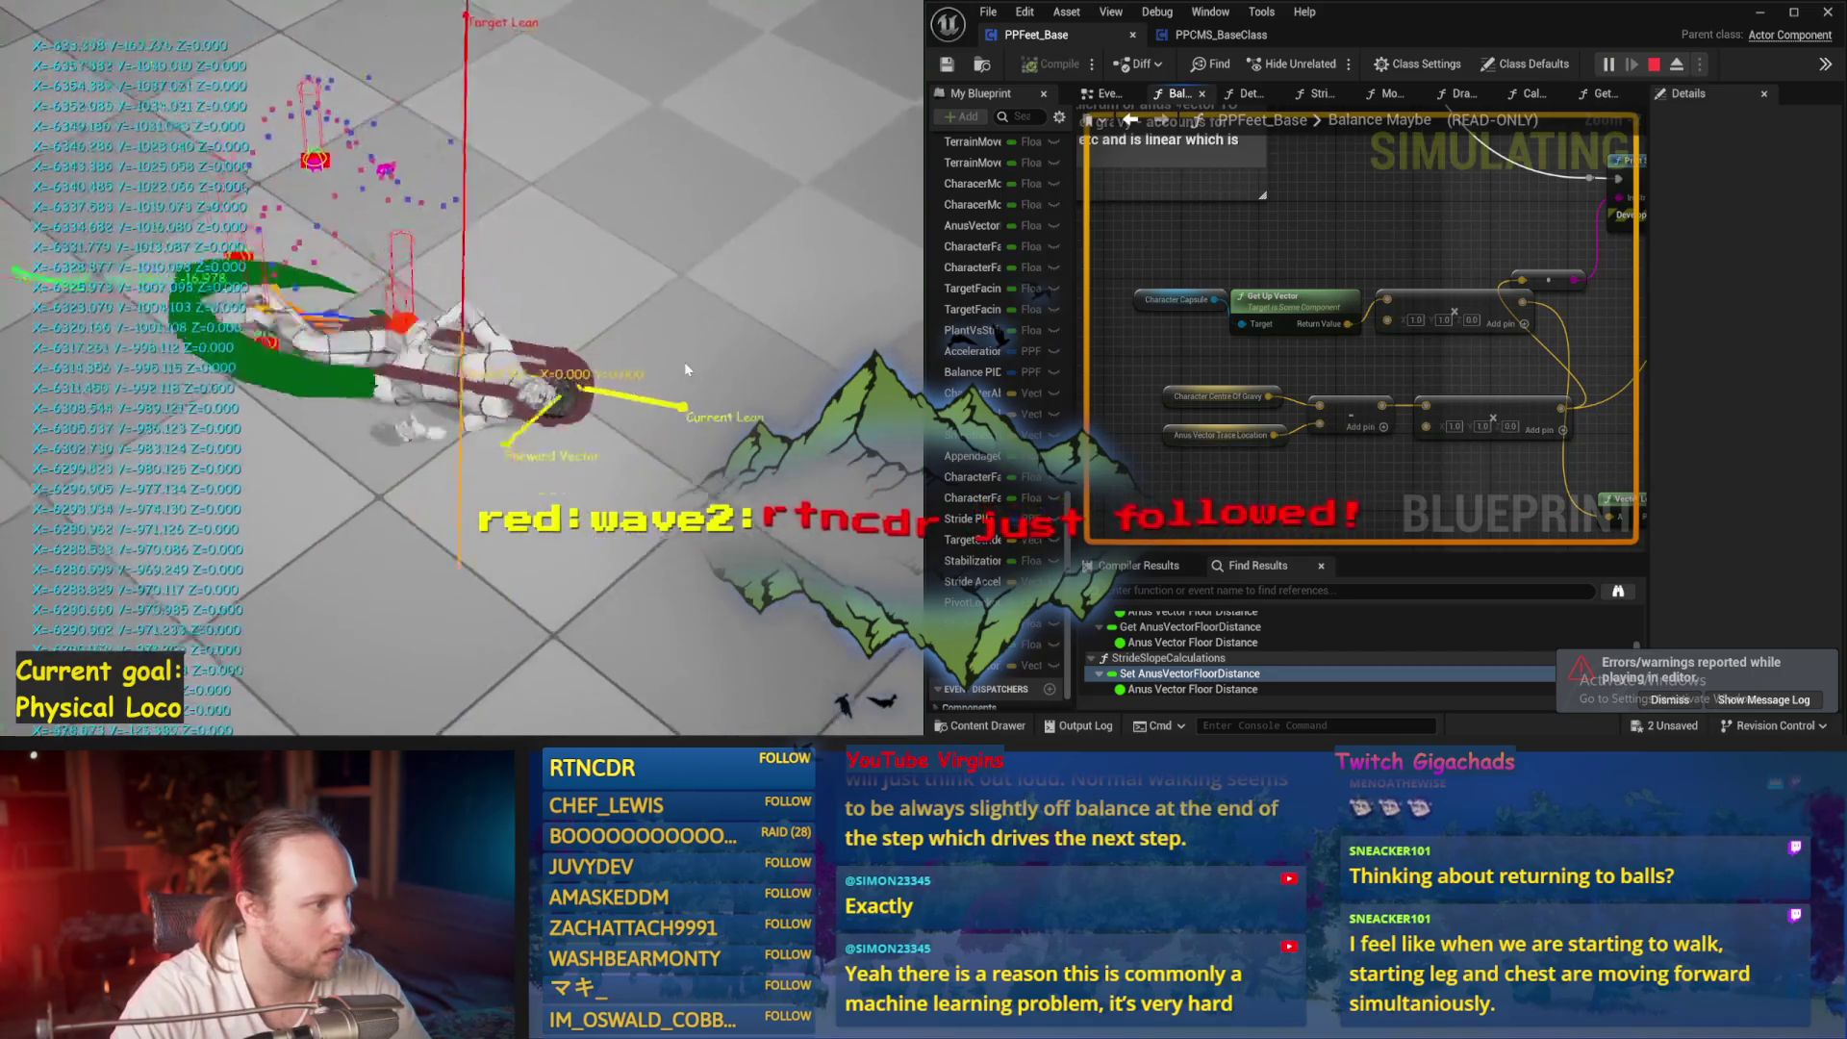
{"action": "key", "text": "Escape"}
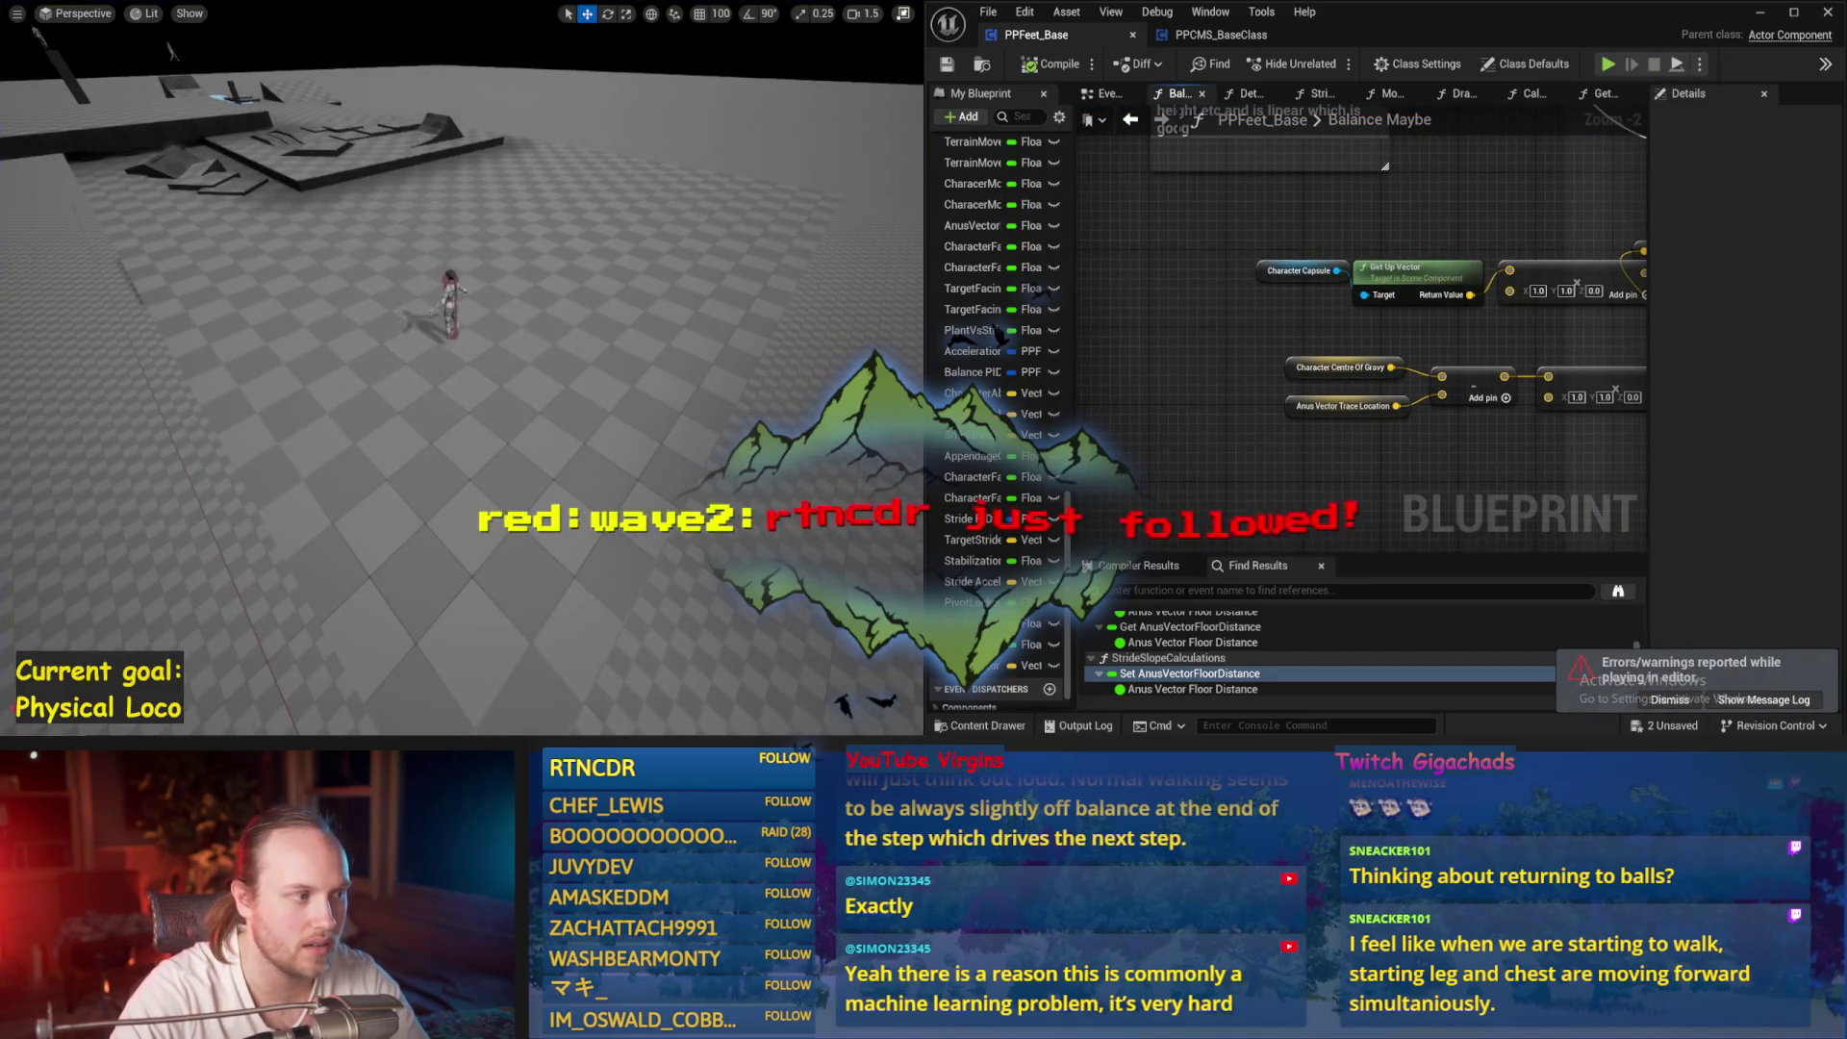
{"action": "key", "text": "alt+p"}
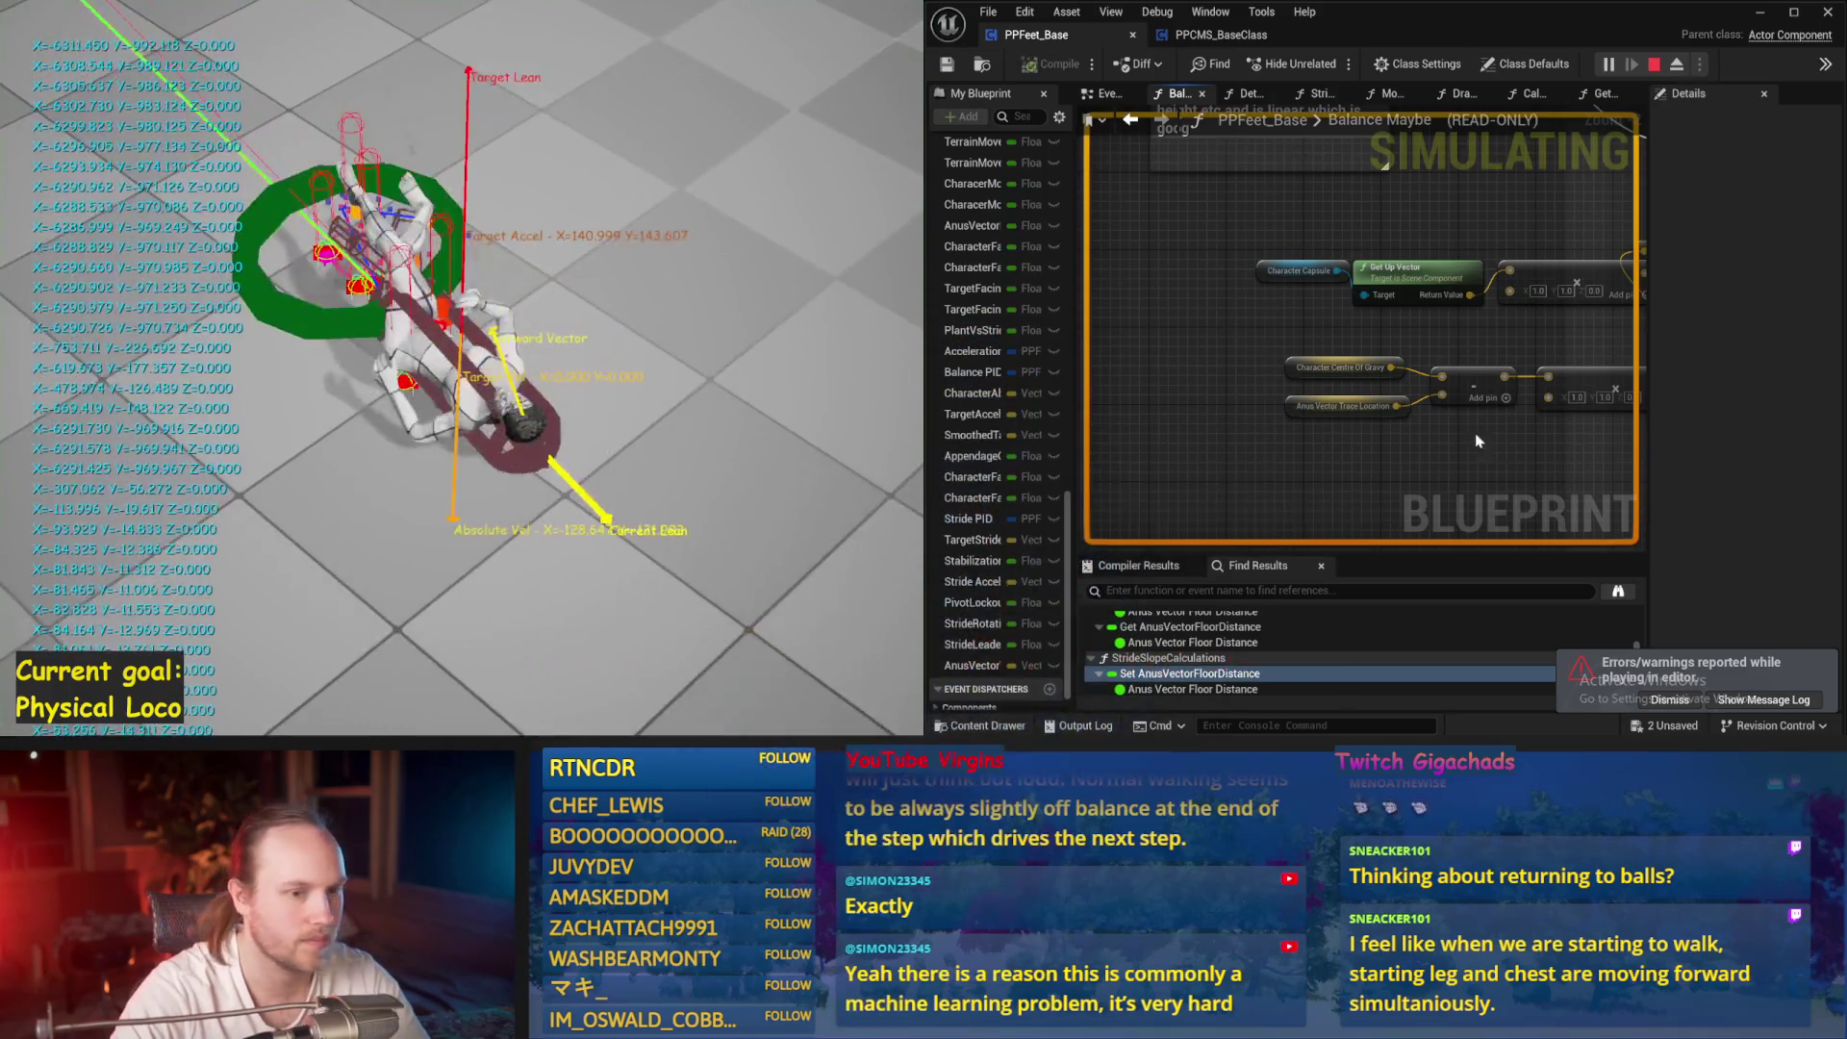
{"action": "key", "text": "Escape"}
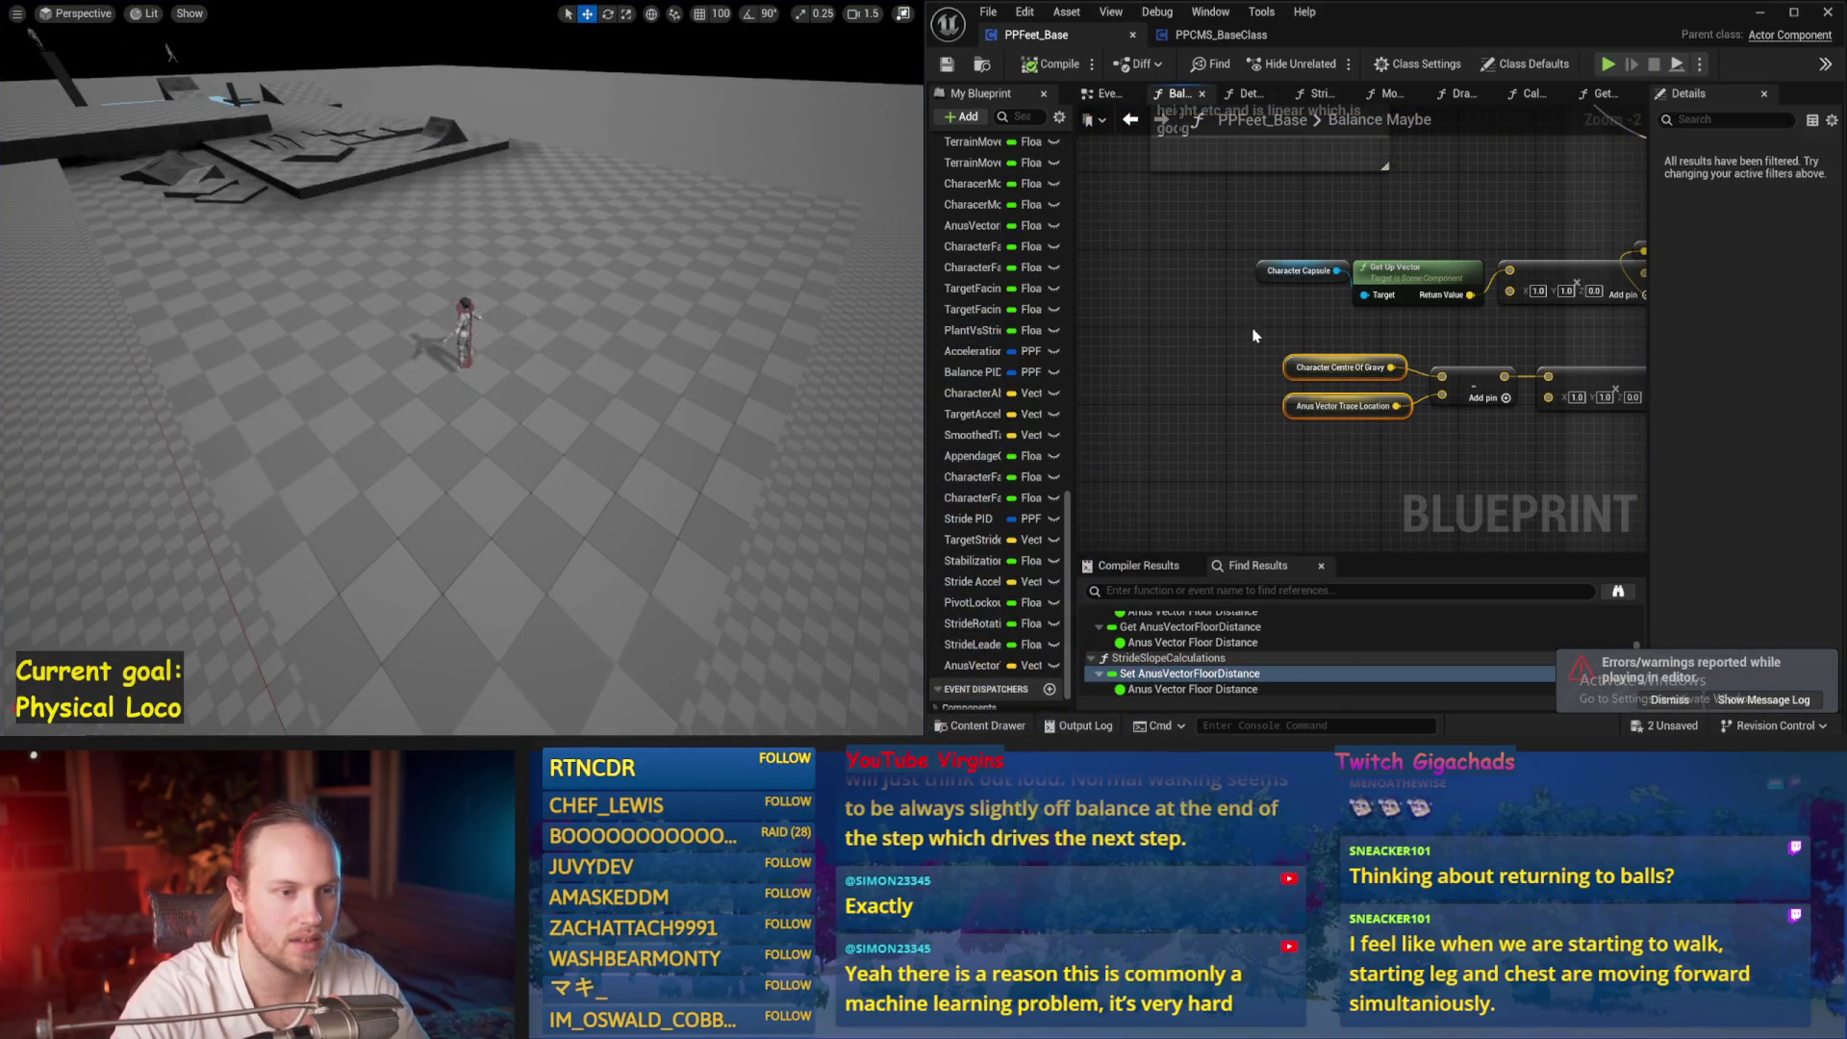
{"action": "left_click", "coordinate": [1248, 94]}
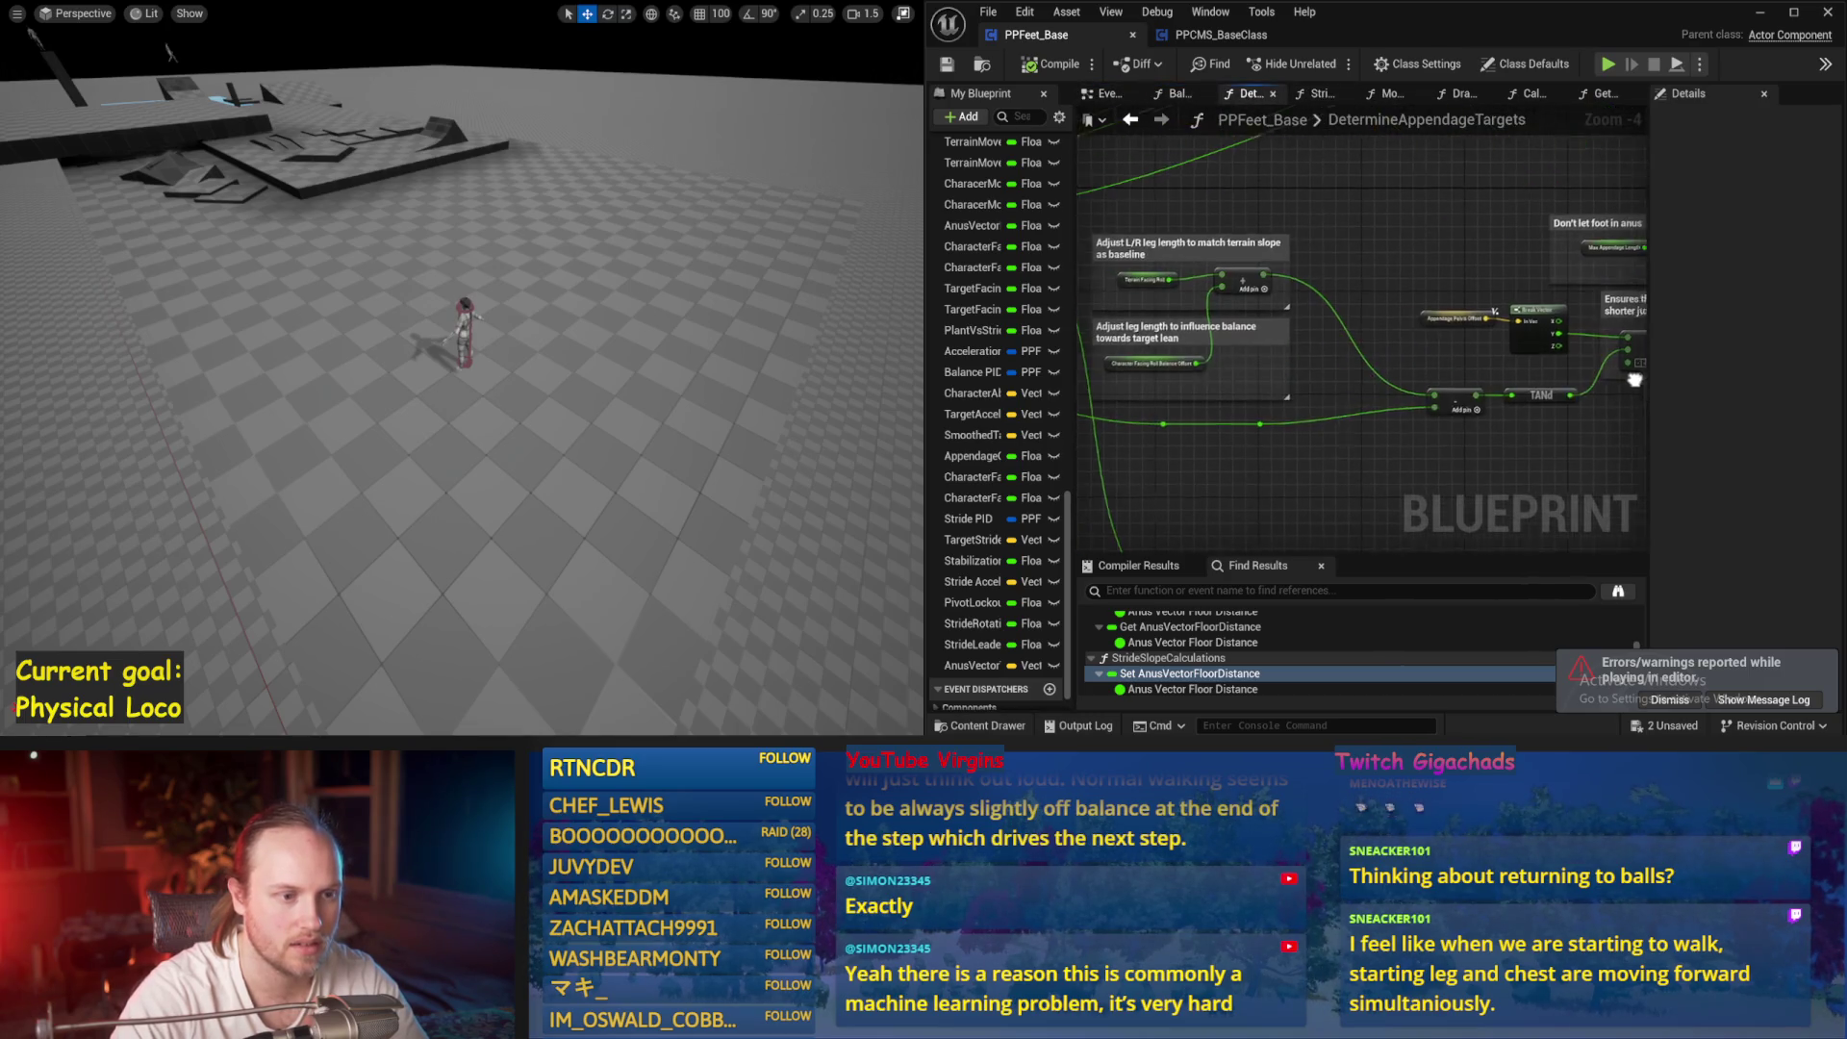
Reconnect an execution wire from the SET node to its target in the Event Graph
{"action": "scroll", "coordinate": [1290, 337], "scroll_direction": "down", "scroll_amount": 4}
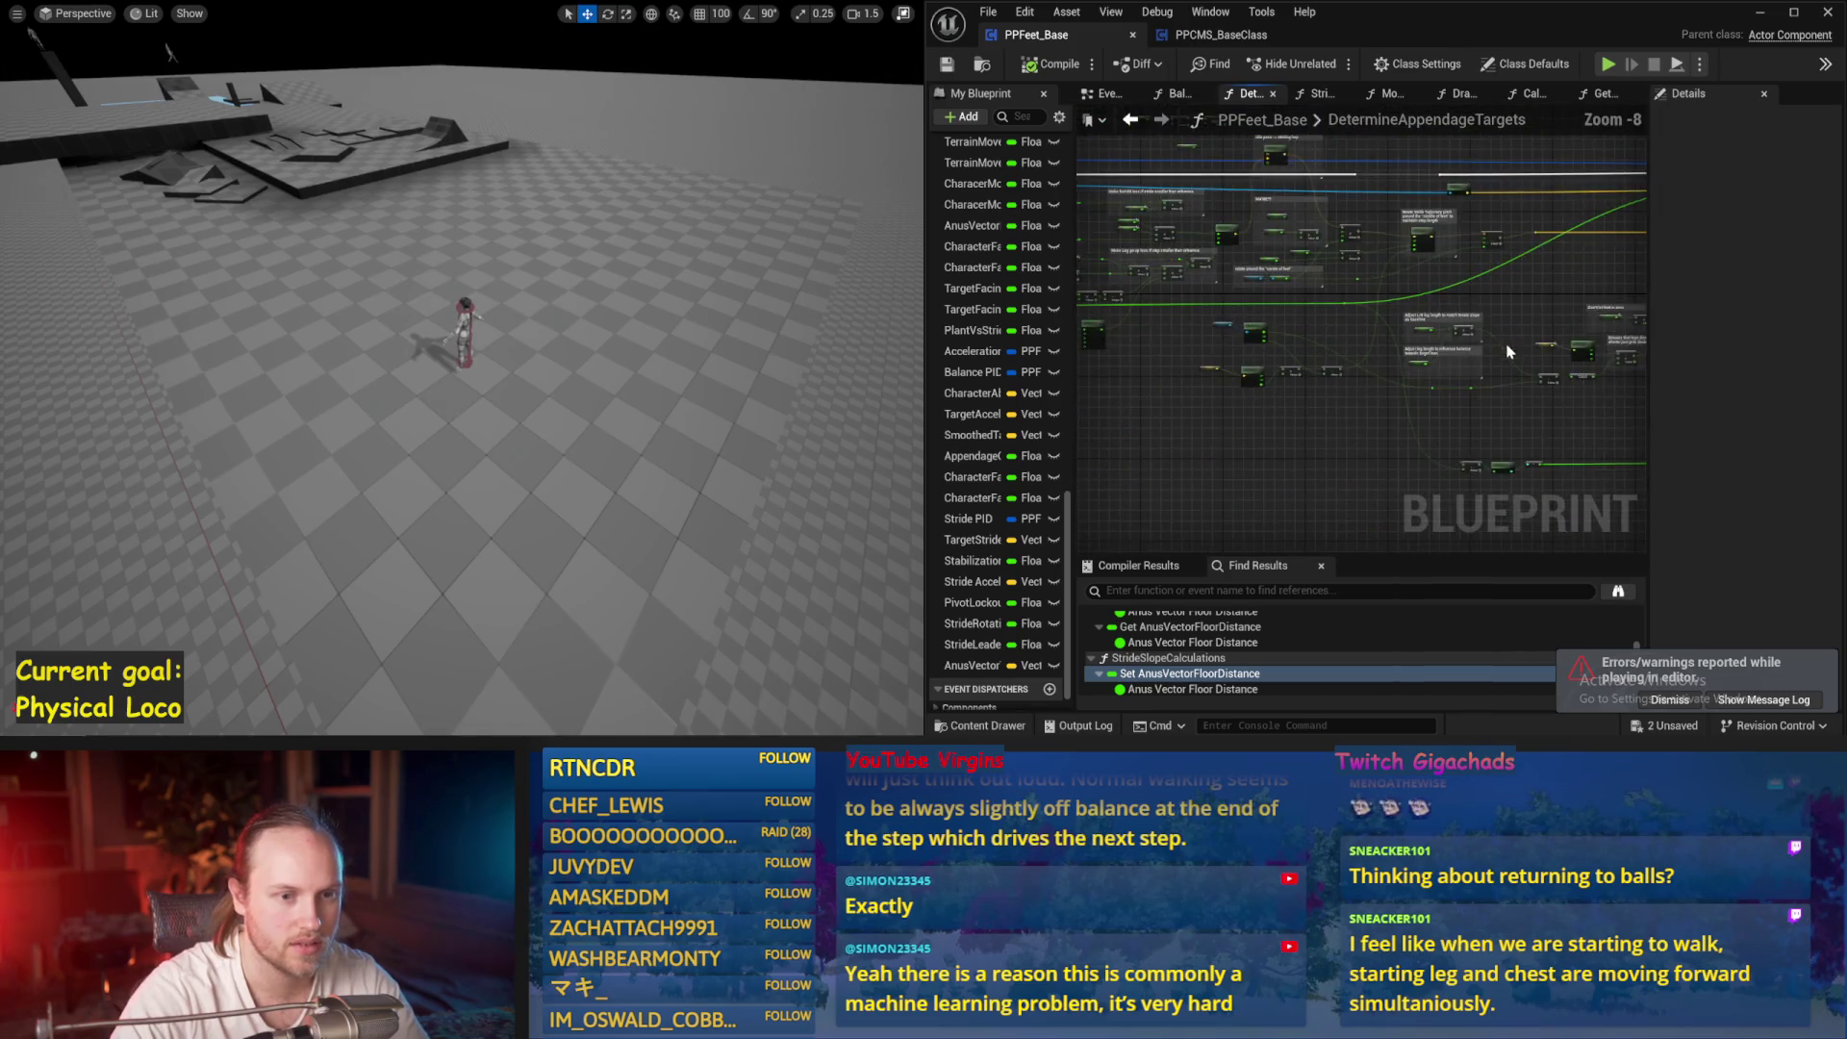
{"action": "scroll", "coordinate": [1337, 356], "scroll_direction": "up", "scroll_amount": 4}
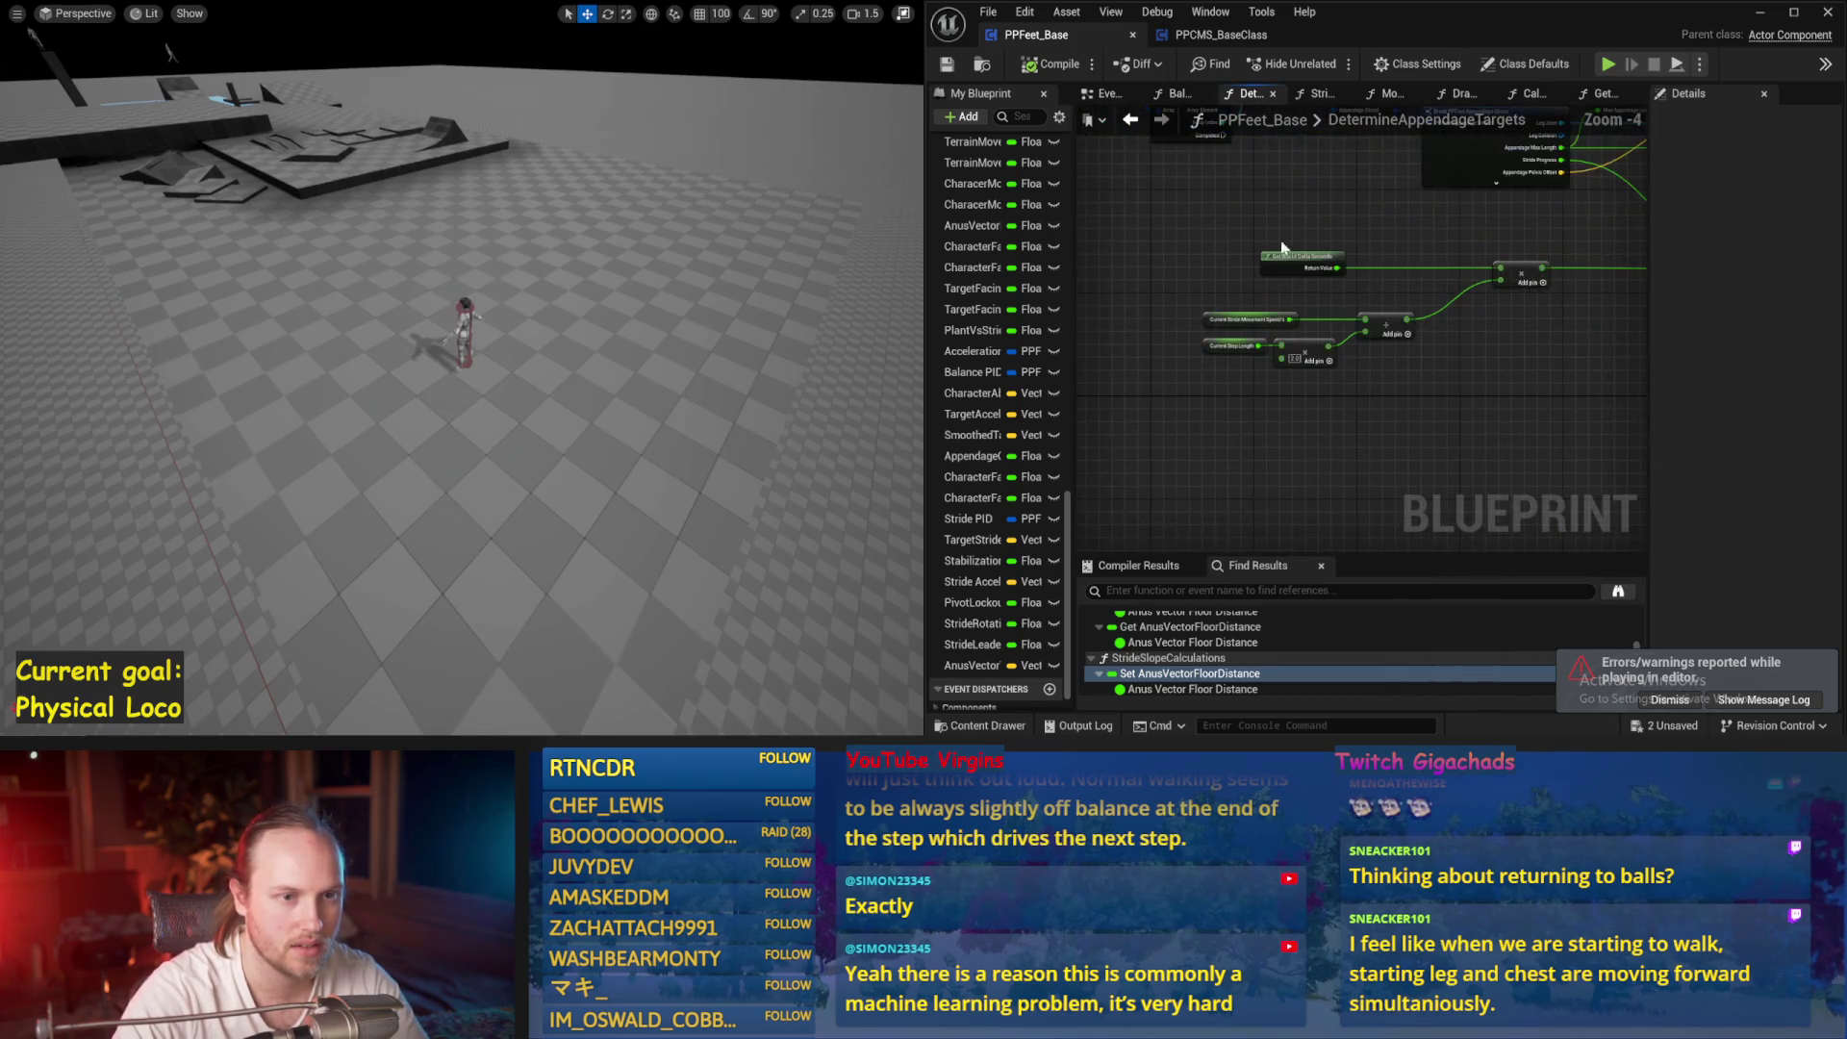
{"action": "left_click", "coordinate": [1107, 93]}
{"action": "left_click_drag", "start_coordinate": [1595, 249], "coordinate": [1127, 420]}
{"action": "scroll", "coordinate": [1559, 299], "scroll_direction": "down", "scroll_amount": 1}
{"action": "mouse_move", "coordinate": [1559, 299]}
{"action": "left_mouse_down"}
{"action": "mouse_move", "coordinate": [1444, 520]}
{"action": "mouse_move", "coordinate": [1323, 457]}
{"action": "mouse_move", "coordinate": [1086, 386]}
{"action": "left_mouse_up"}
{"action": "scroll", "coordinate": [1086, 386], "scroll_direction": "up", "scroll_amount": 1}
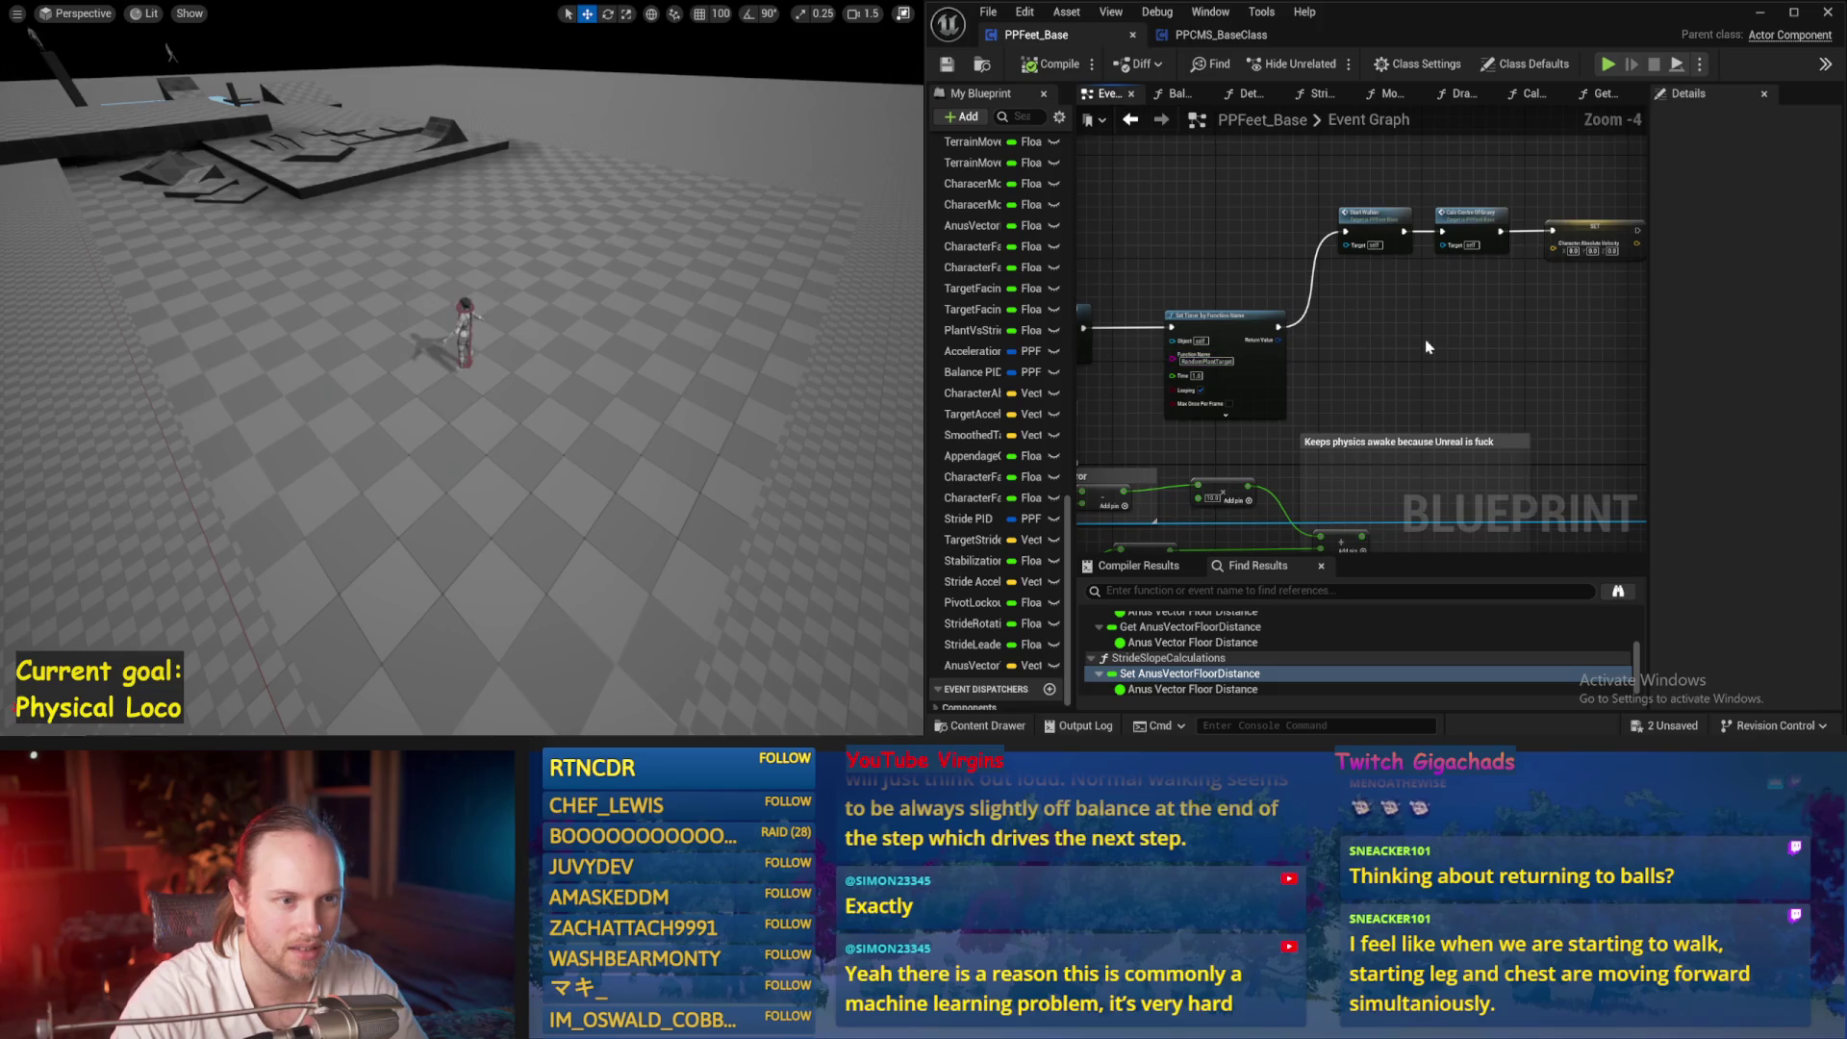
{"action": "left_click_drag", "start_coordinate": [1428, 348], "coordinate": [1374, 321]}
{"action": "mouse_move", "coordinate": [1524, 214]}
{"action": "left_mouse_down"}
{"action": "mouse_move", "coordinate": [1549, 241]}
{"action": "mouse_move", "coordinate": [1337, 501]}
{"action": "mouse_move", "coordinate": [1360, 160]}
{"action": "left_mouse_up"}
{"action": "mouse_move", "coordinate": [1359, 289]}
{"action": "left_mouse_down"}
{"action": "mouse_move", "coordinate": [1440, 260]}
{"action": "mouse_move", "coordinate": [1227, 367]}
{"action": "left_mouse_up"}
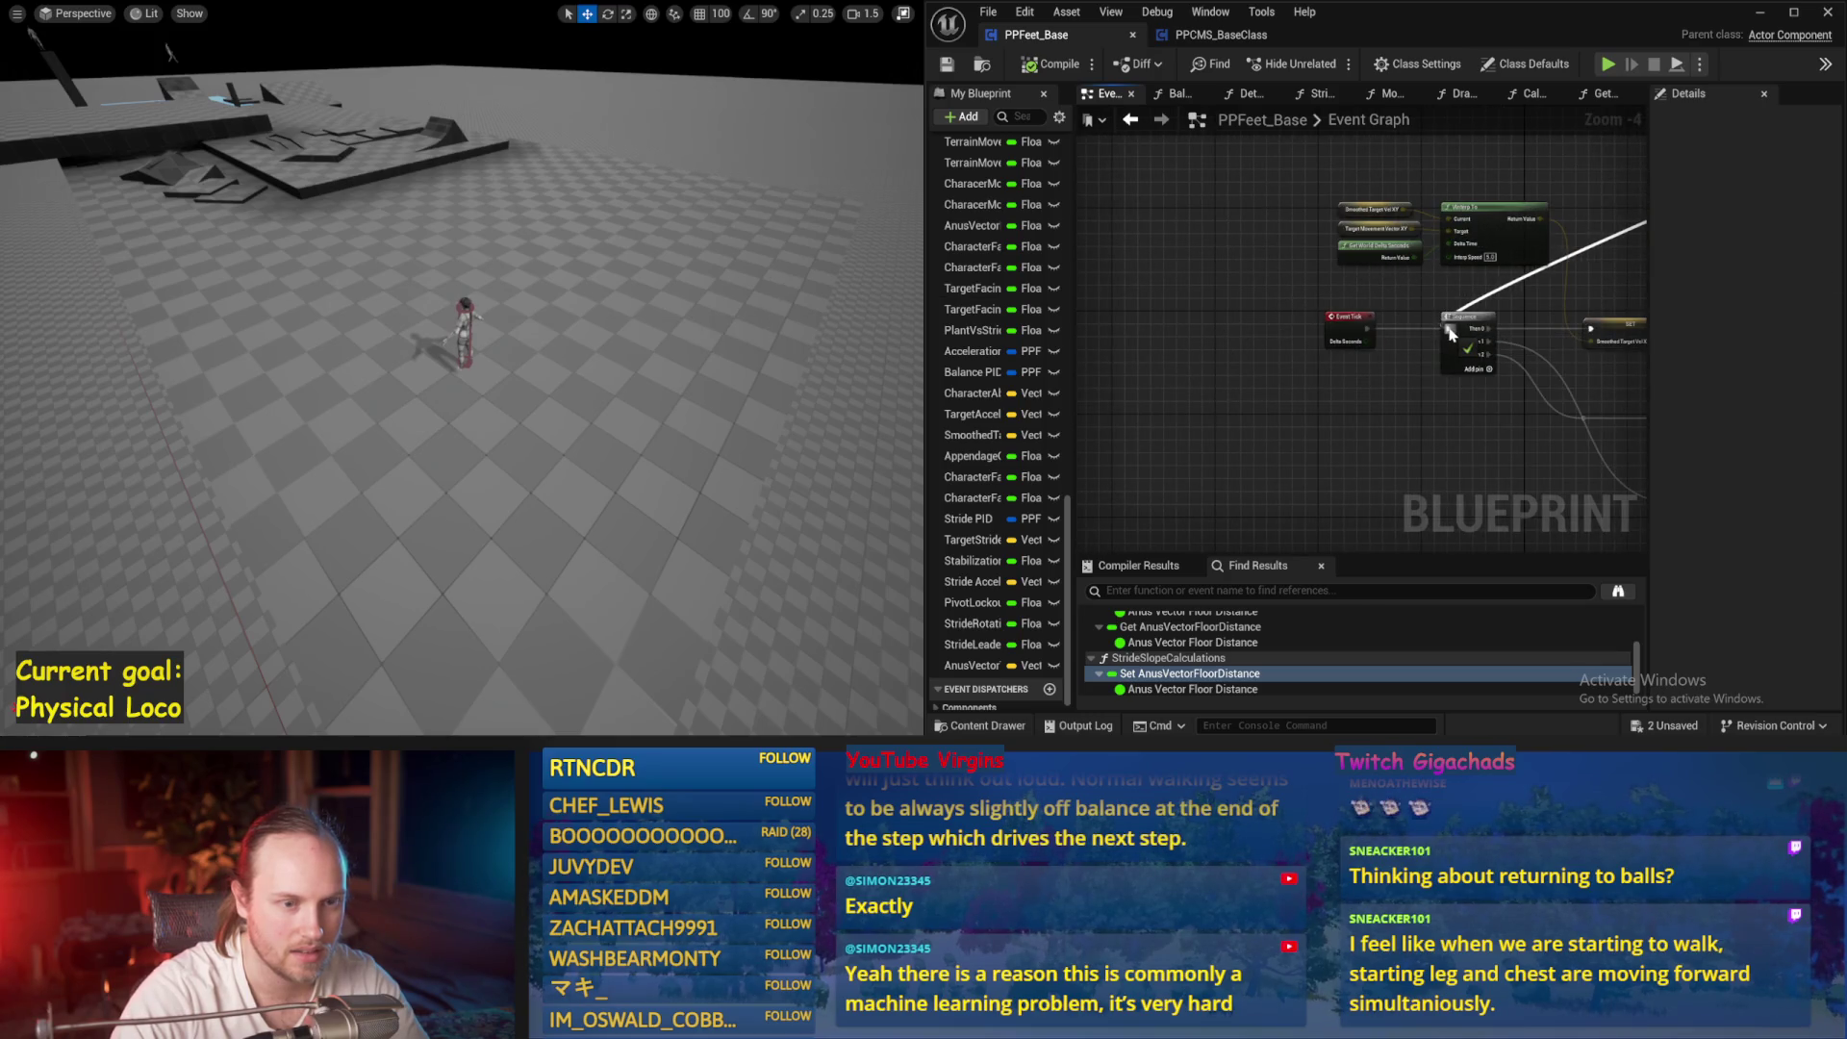
{"action": "left_click_drag", "start_coordinate": [1450, 334], "coordinate": [1344, 340]}
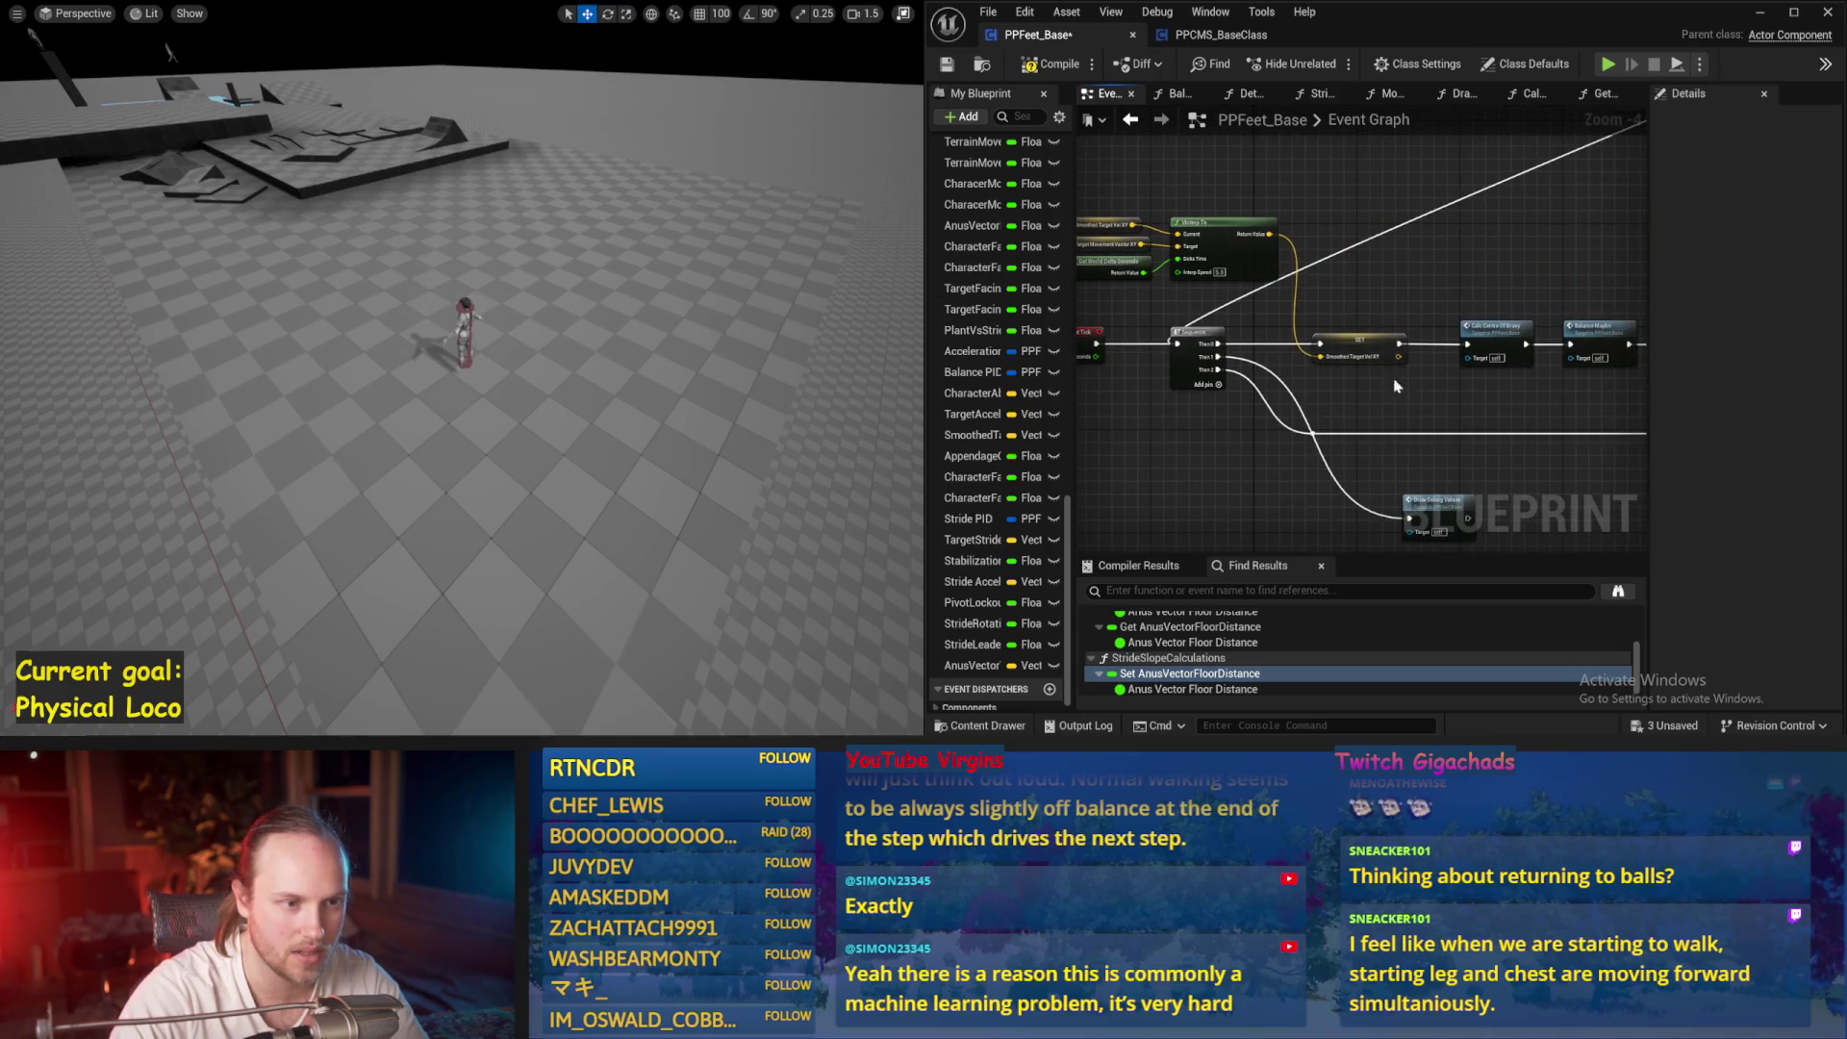
Compile, run three quick play tests, then open the Balance Maybe function graph
{"action": "left_click", "coordinate": [1054, 63]}
{"action": "left_click", "coordinate": [947, 64]}
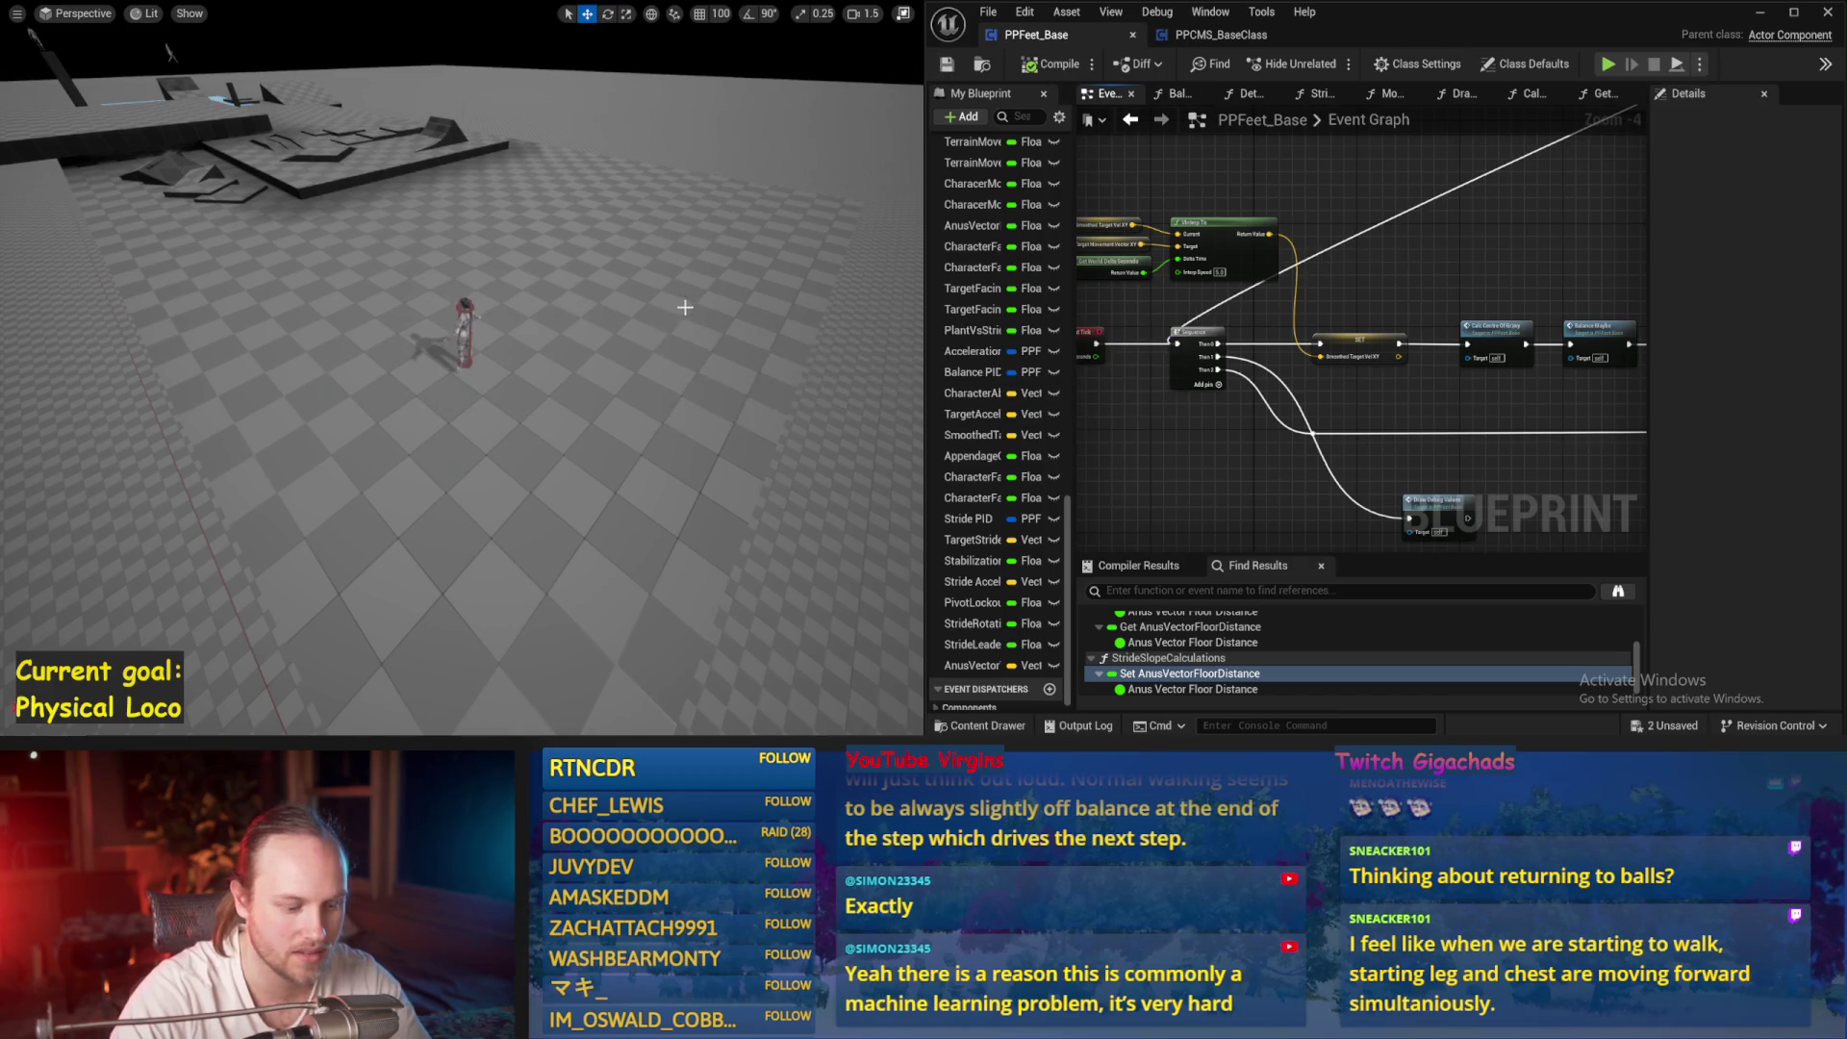
{"action": "key", "text": "alt+p"}
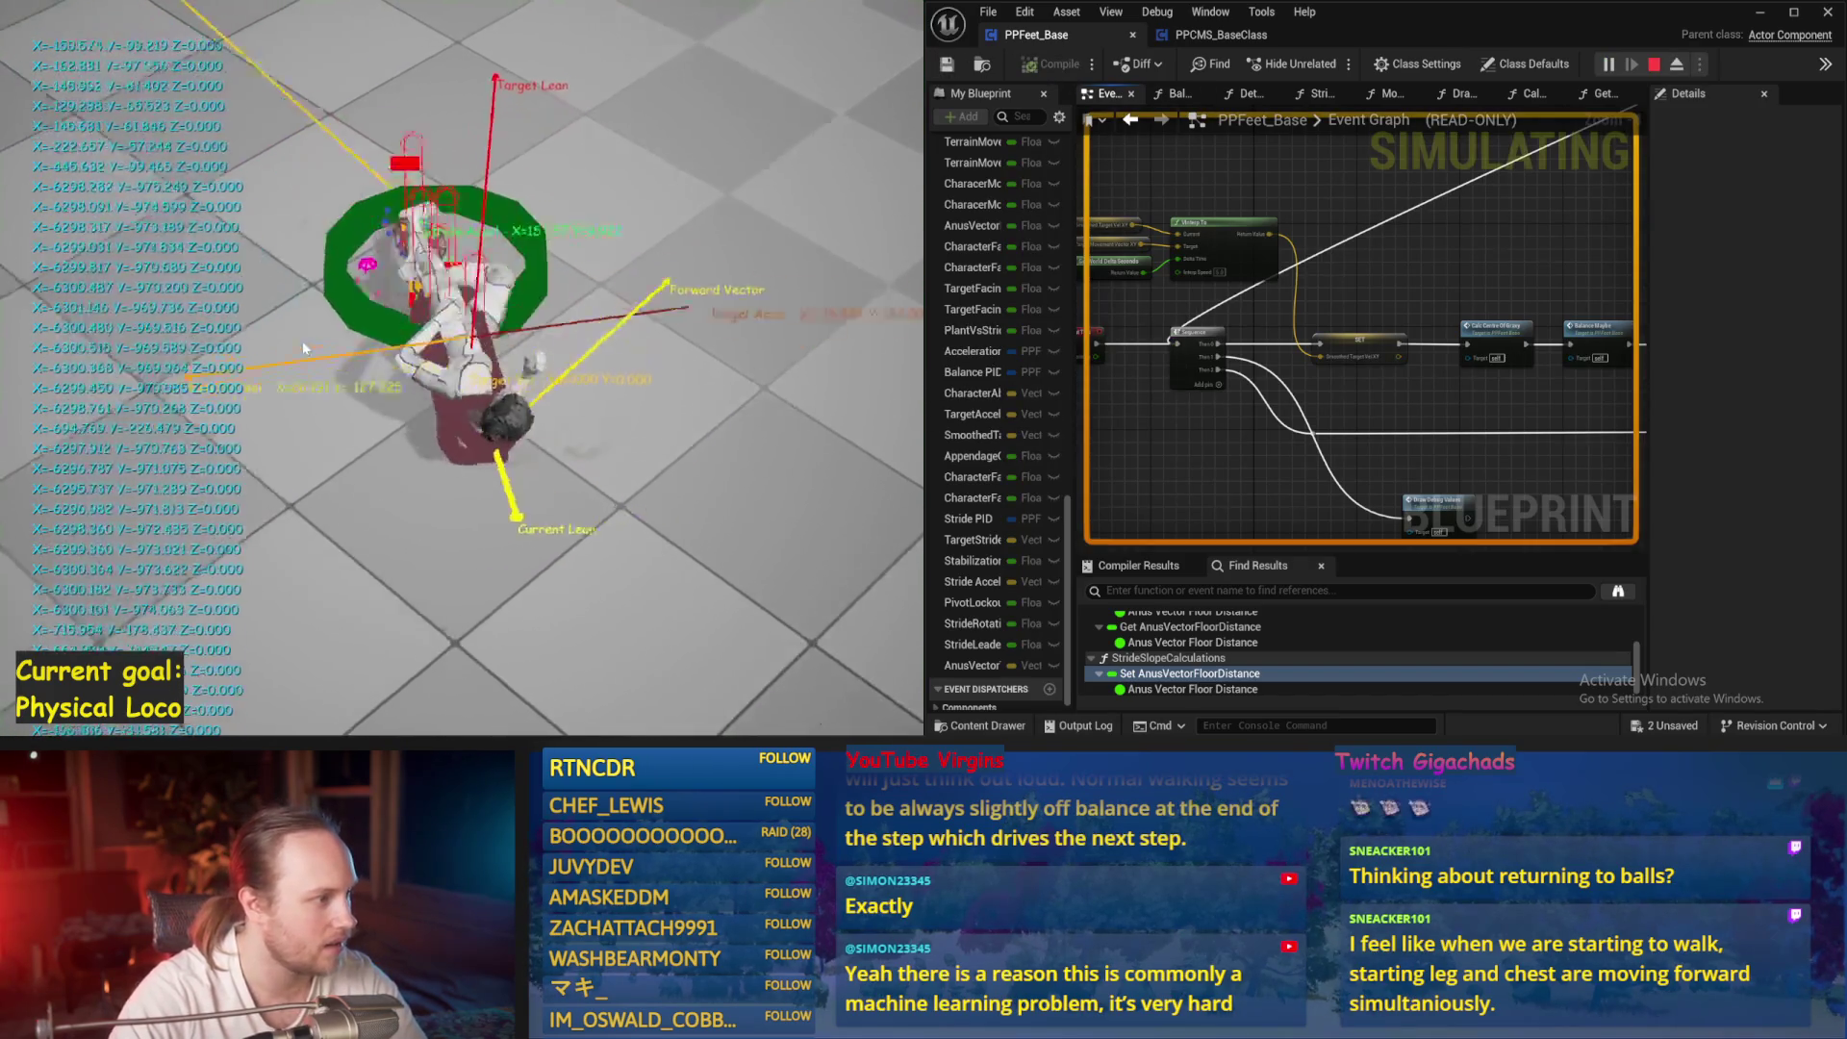
{"action": "key", "text": "Escape"}
{"action": "key", "text": "alt+p"}
{"action": "key", "text": "Escape"}
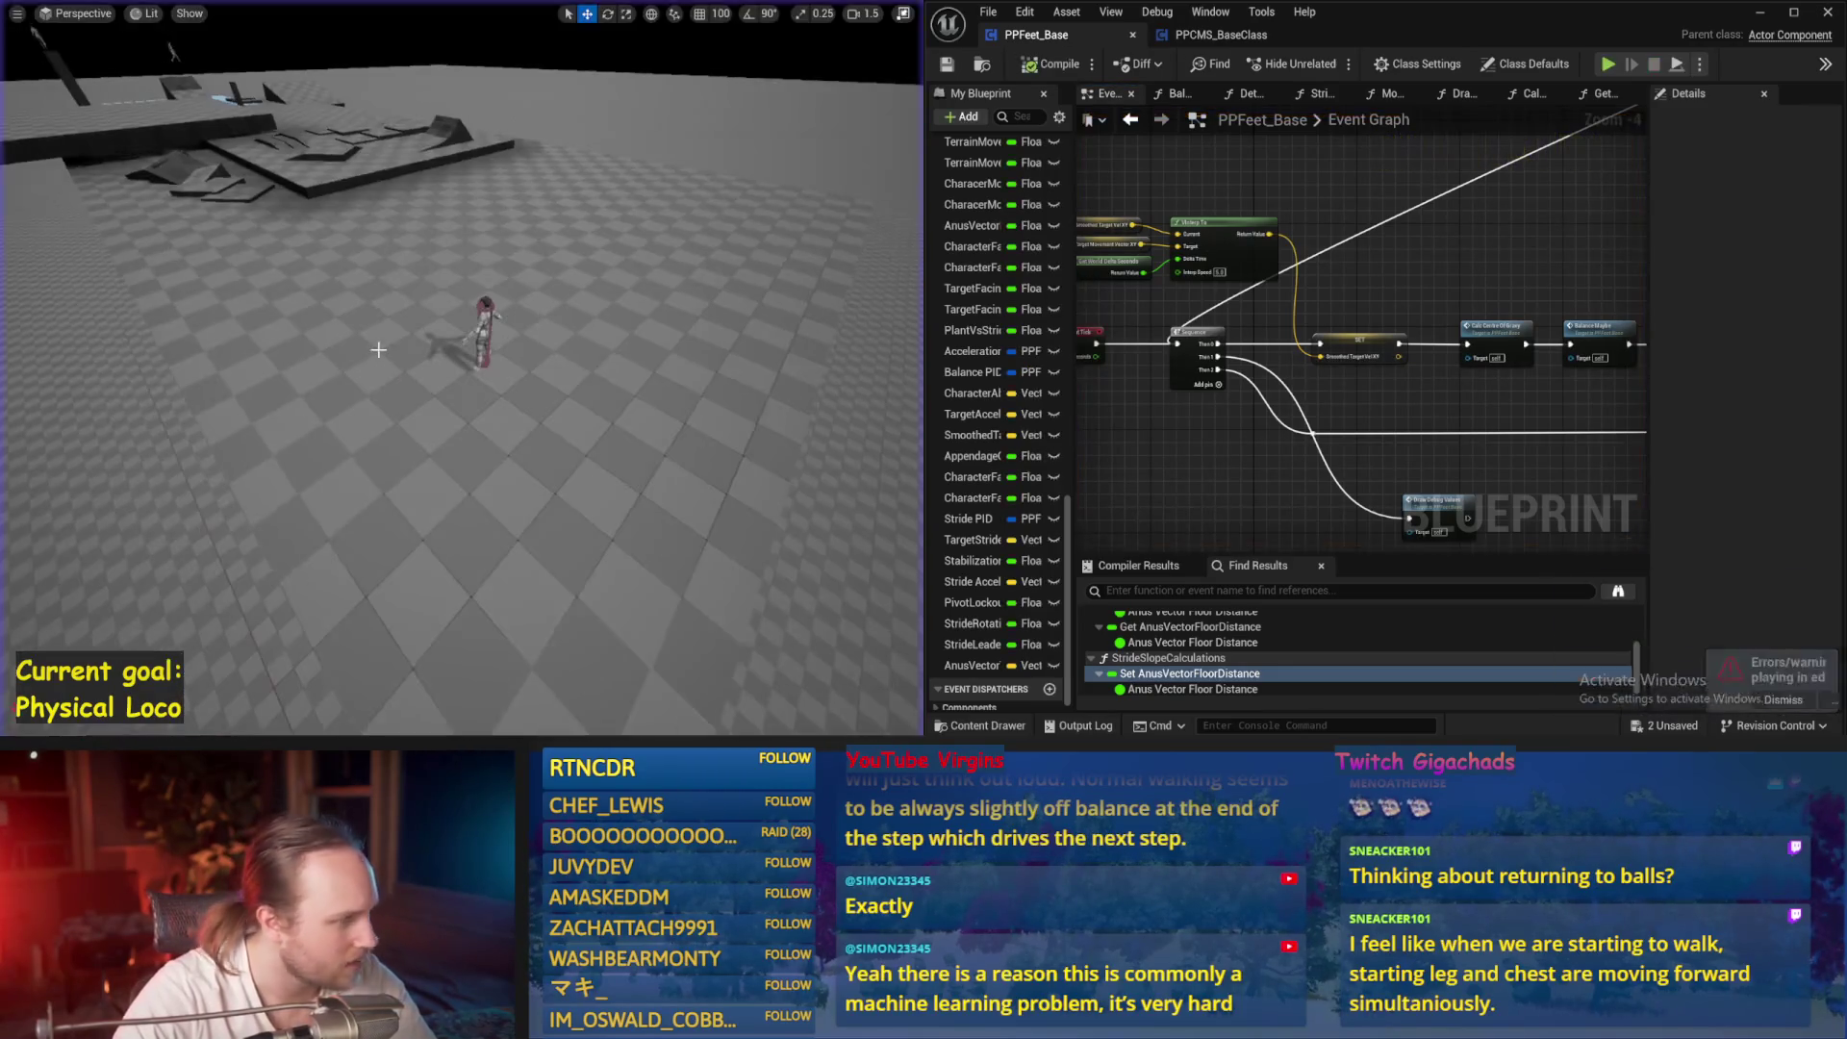
{"action": "key", "text": "alt+p"}
{"action": "key", "text": "Escape"}
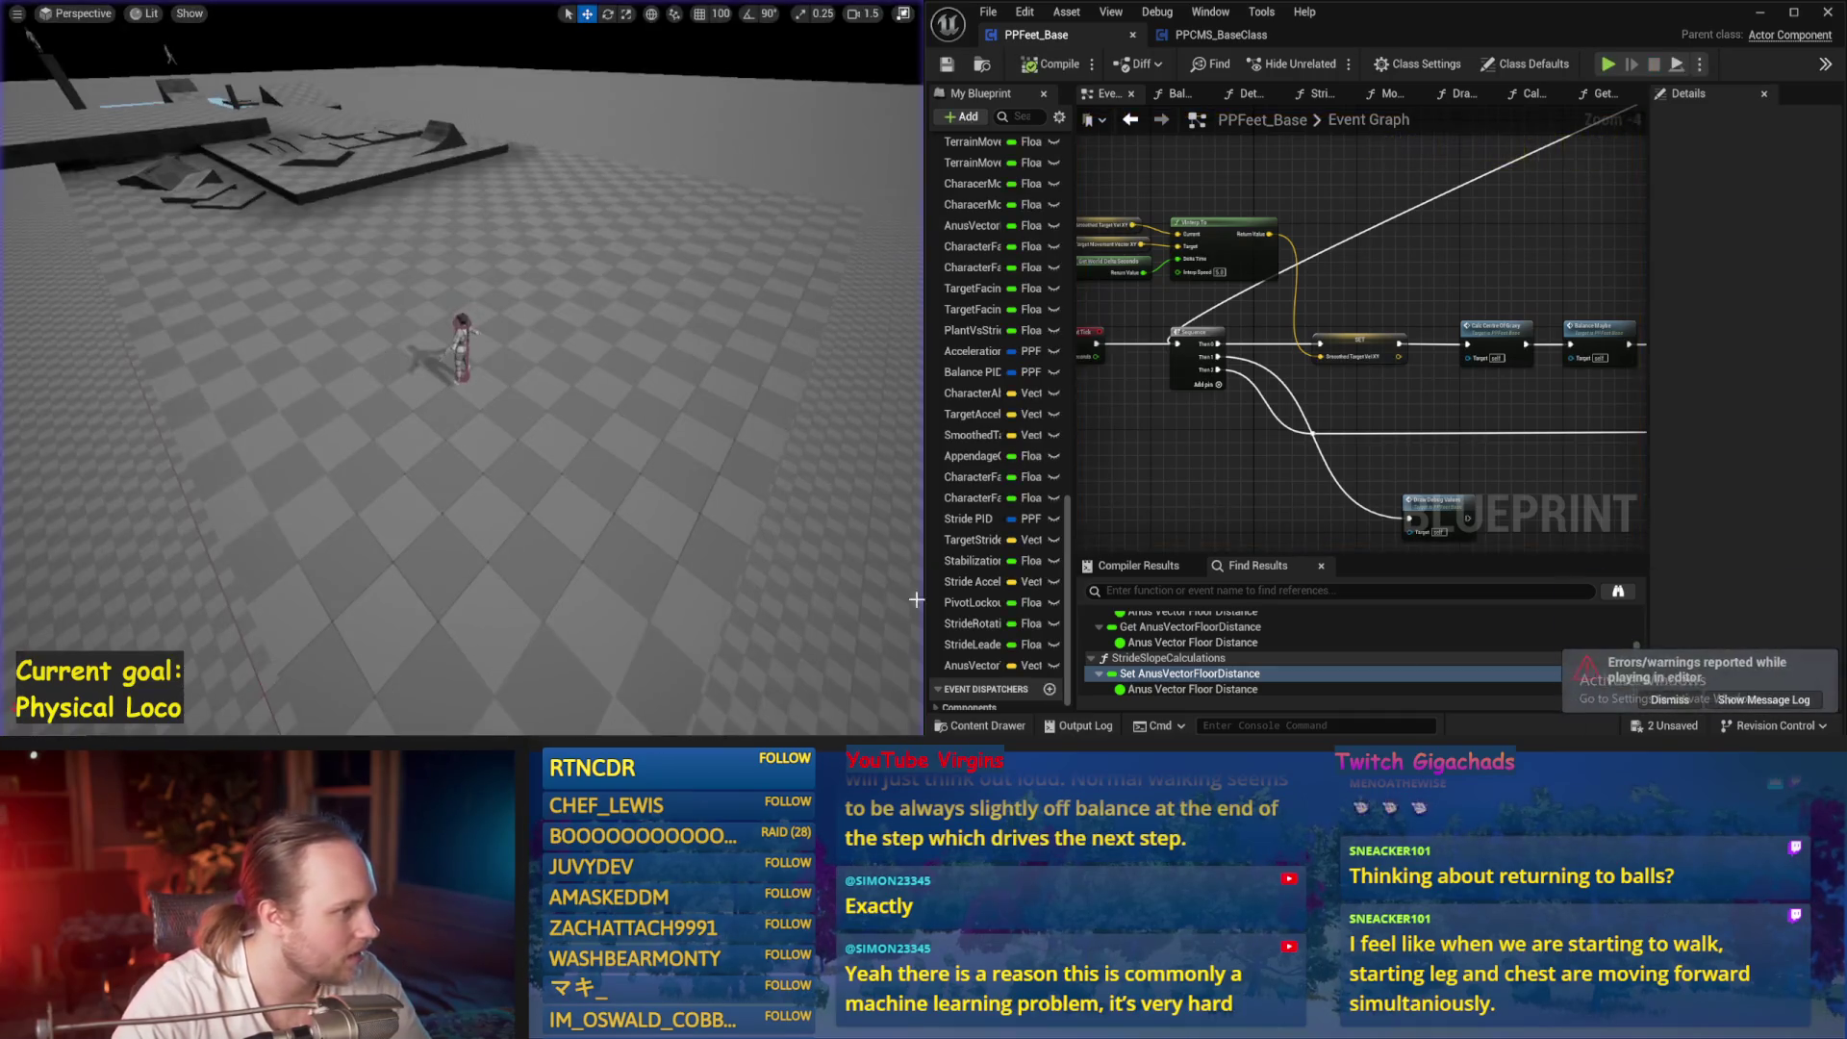
{"action": "left_click_drag", "start_coordinate": [1431, 315], "coordinate": [1228, 347]}
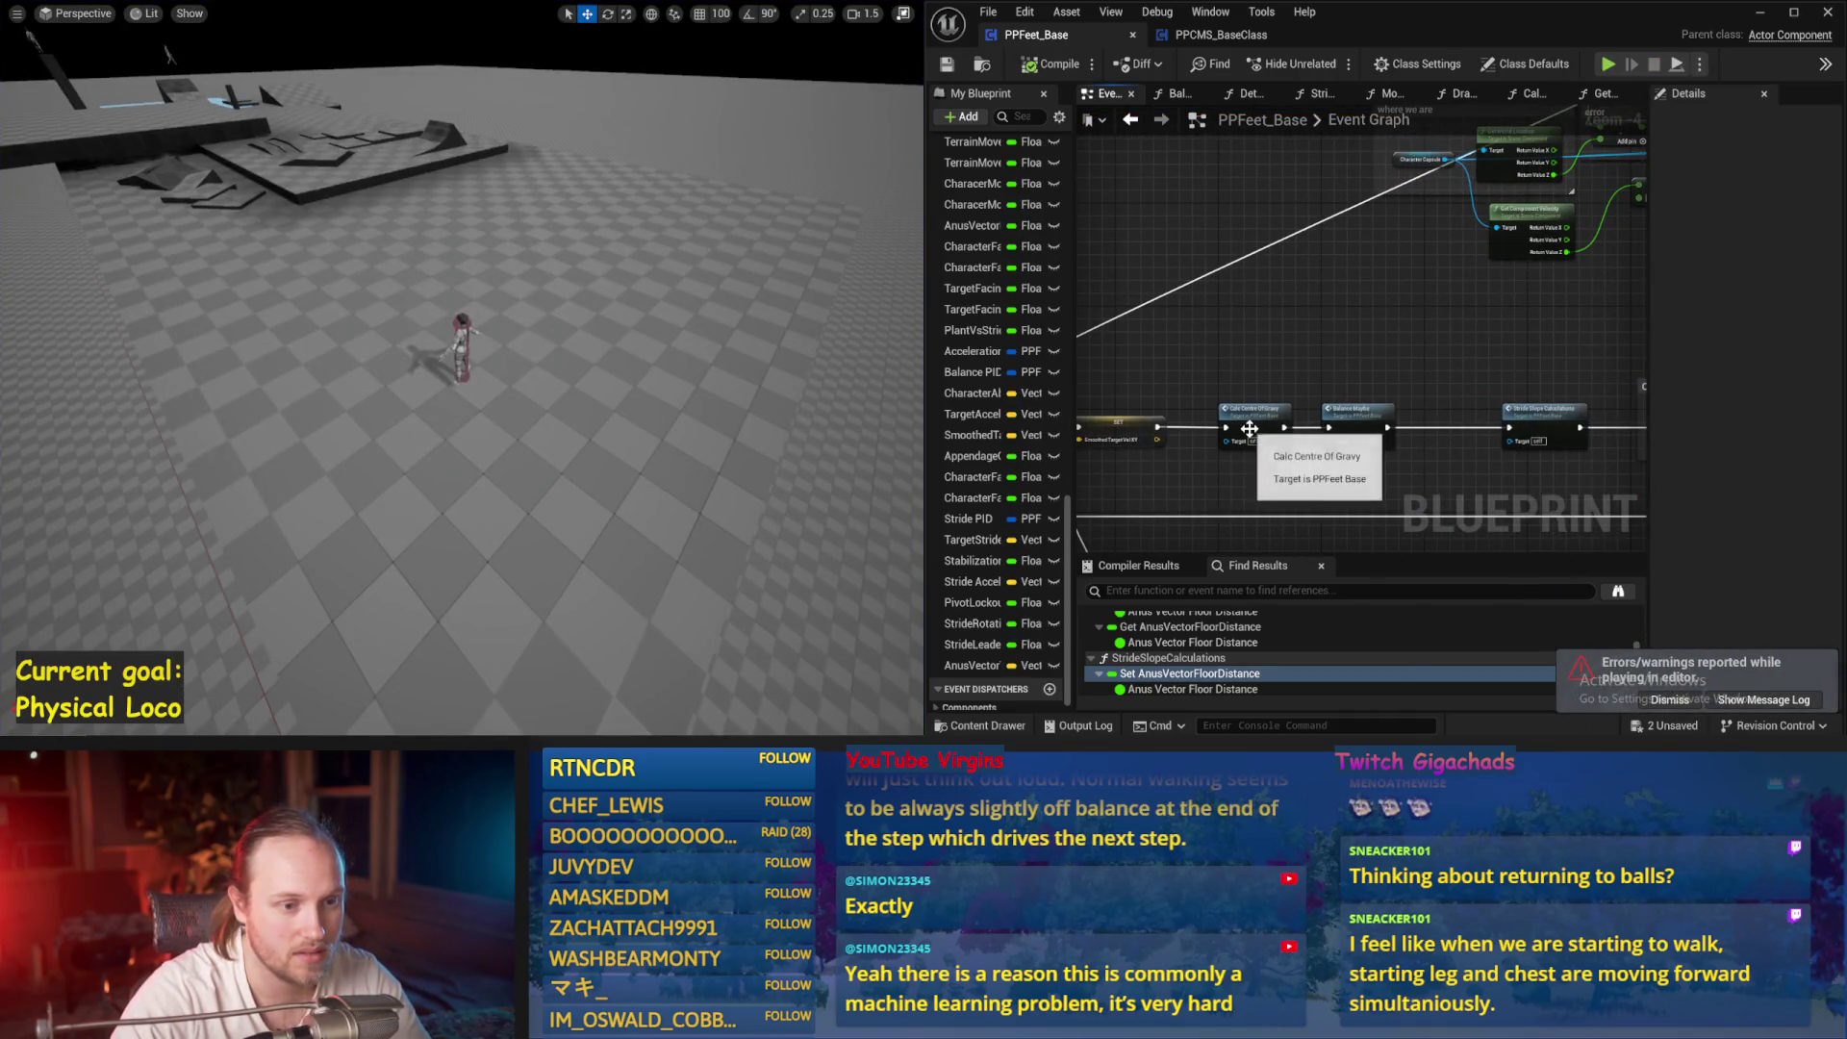
{"action": "double_click", "coordinate": [1355, 421]}
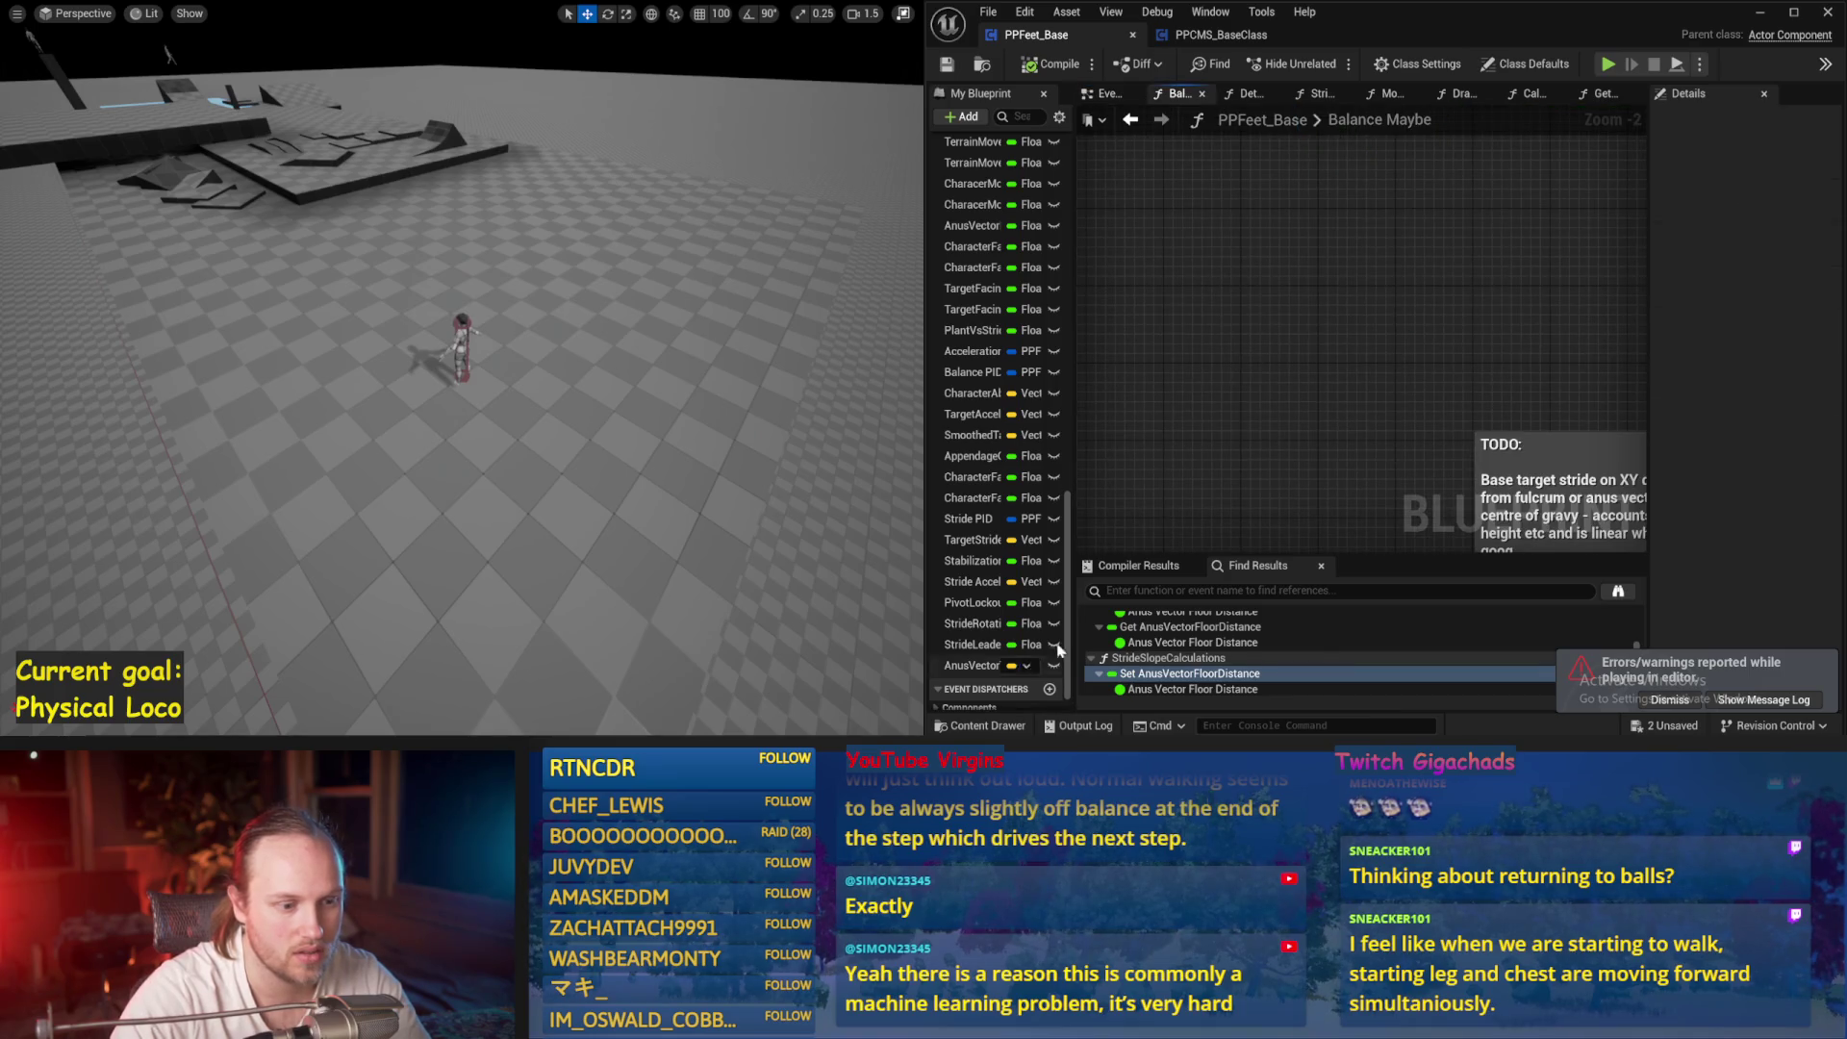
{"action": "scroll", "coordinate": [1200, 225], "scroll_direction": "down", "scroll_amount": 2}
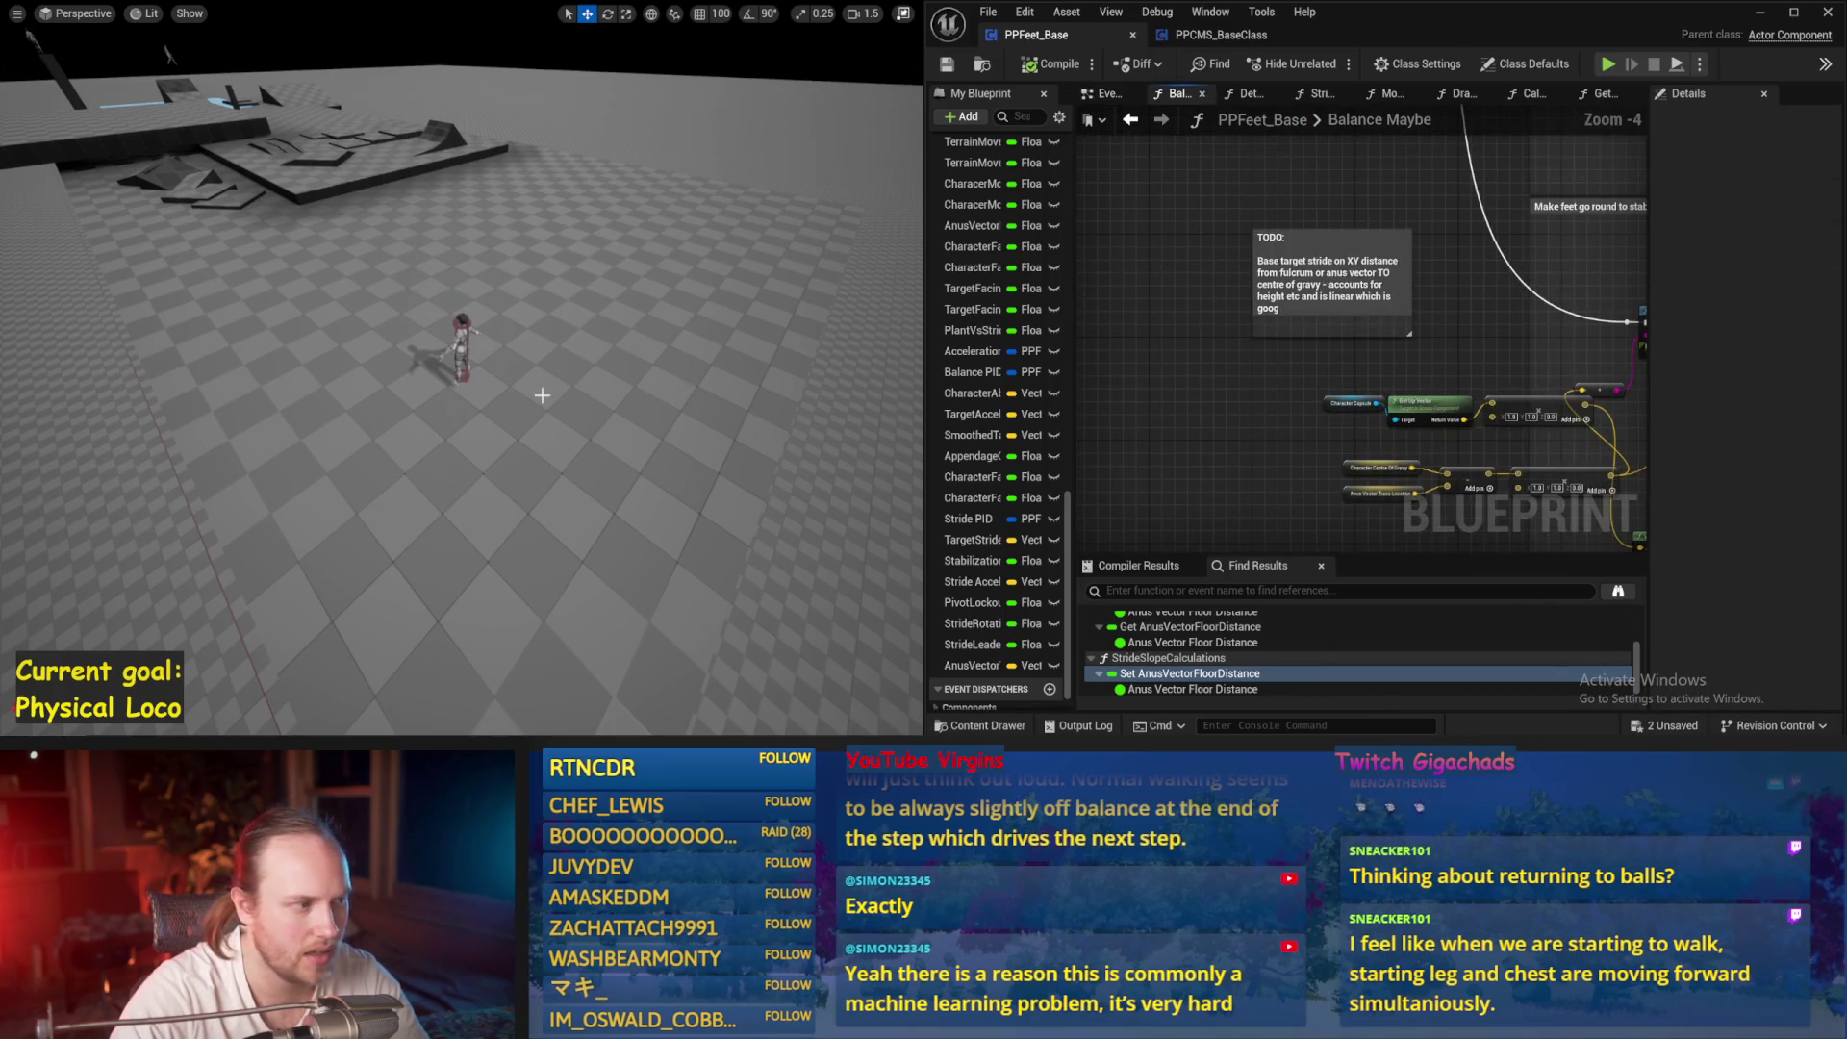
{"action": "key", "text": "alt+p"}
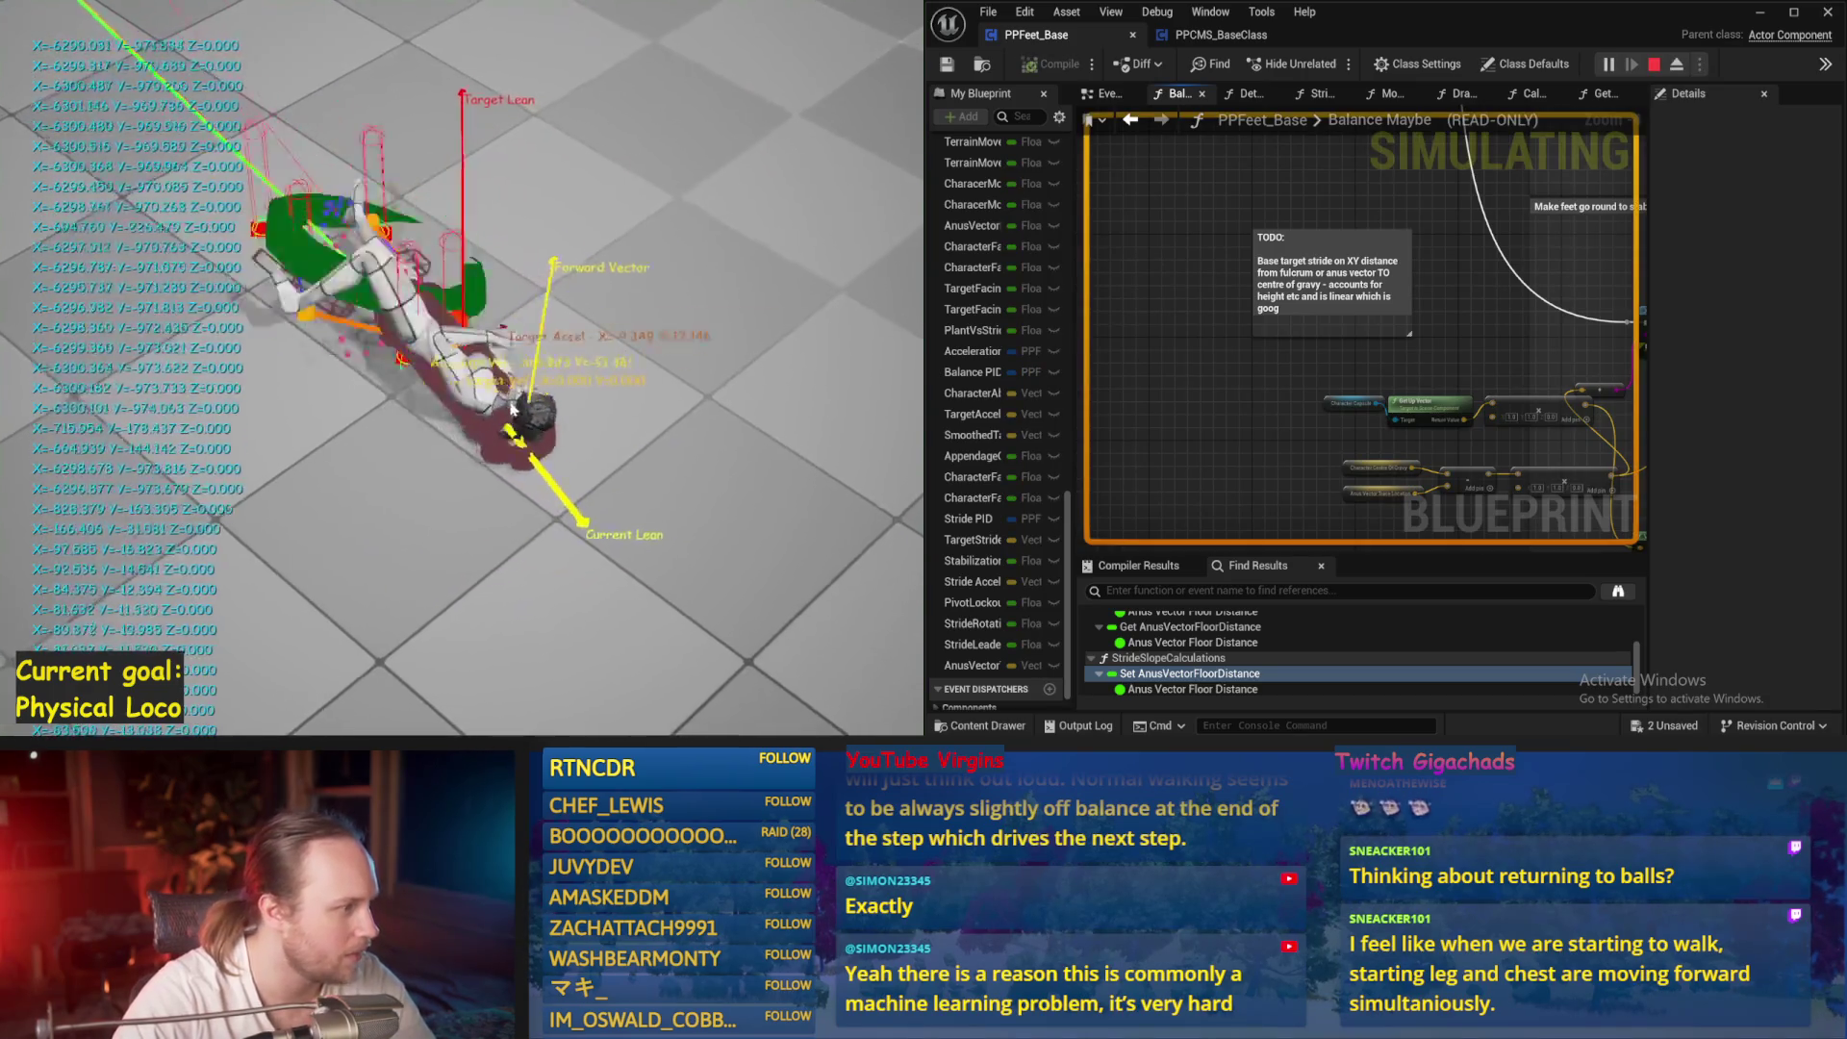
{"action": "key", "text": "Escape"}
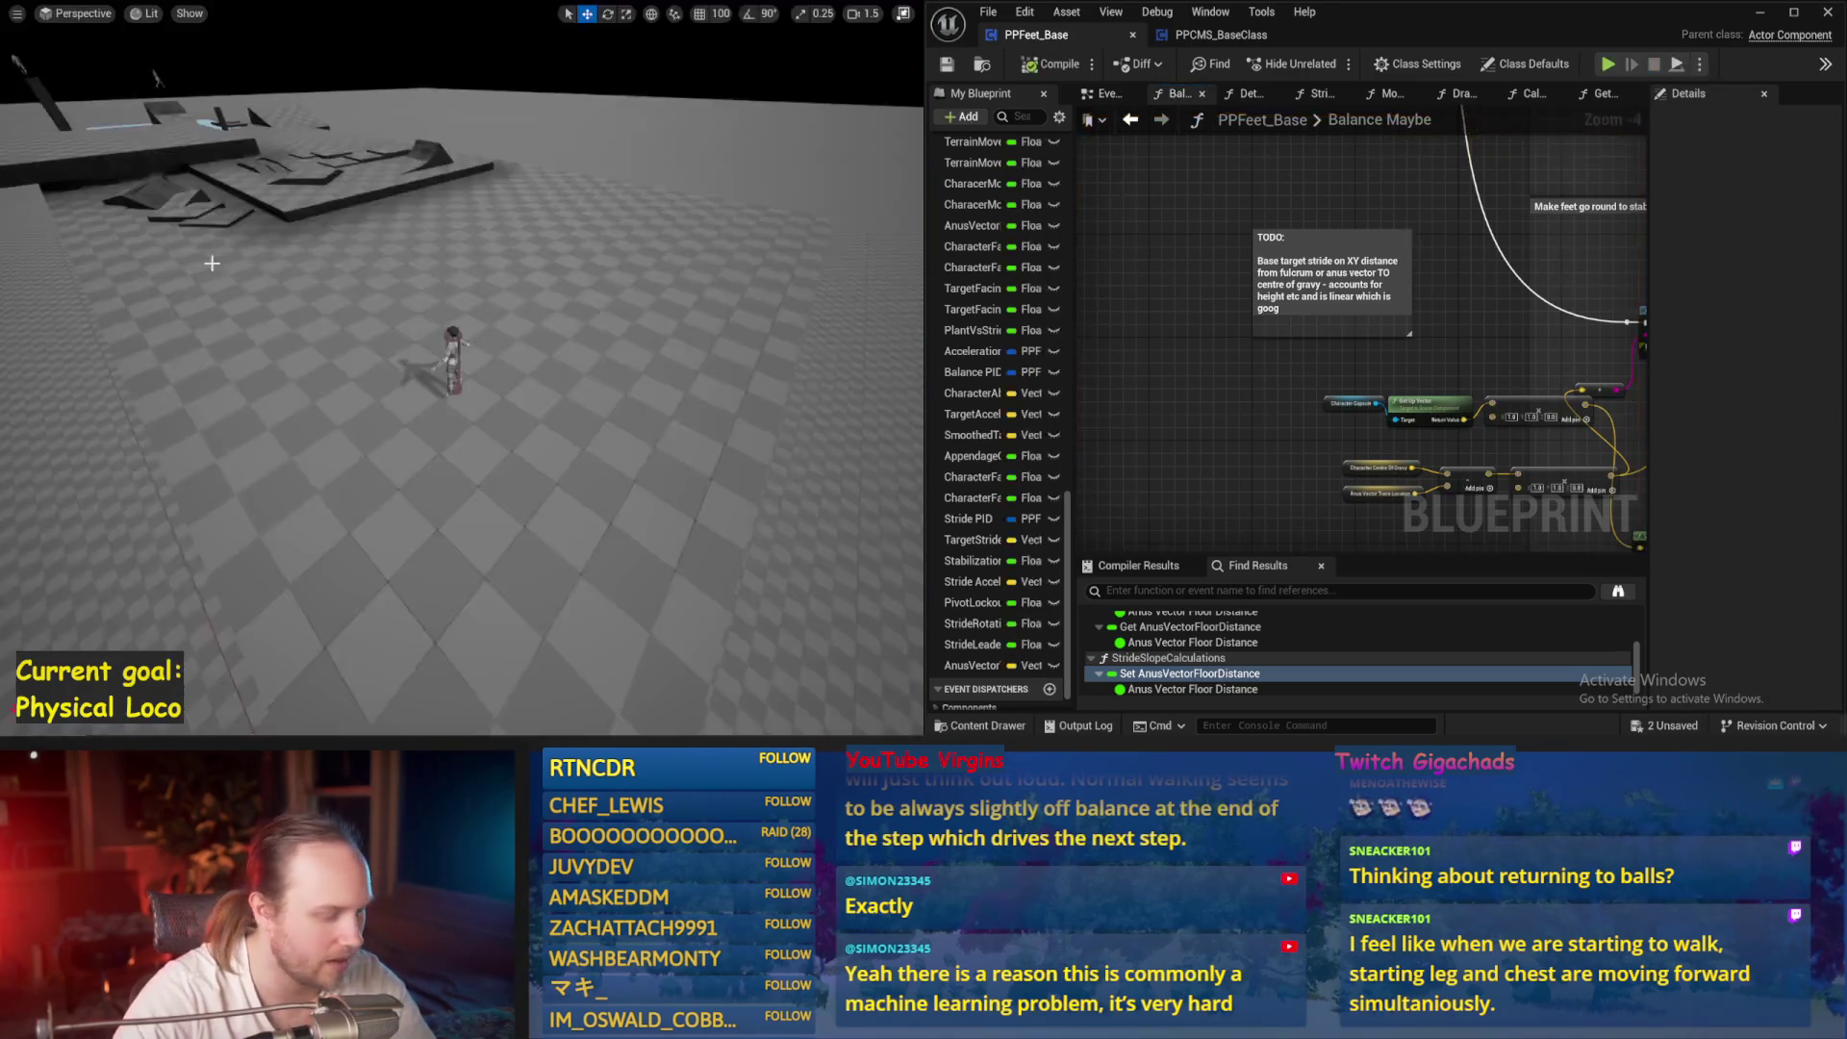
{"action": "key", "text": "alt+p"}
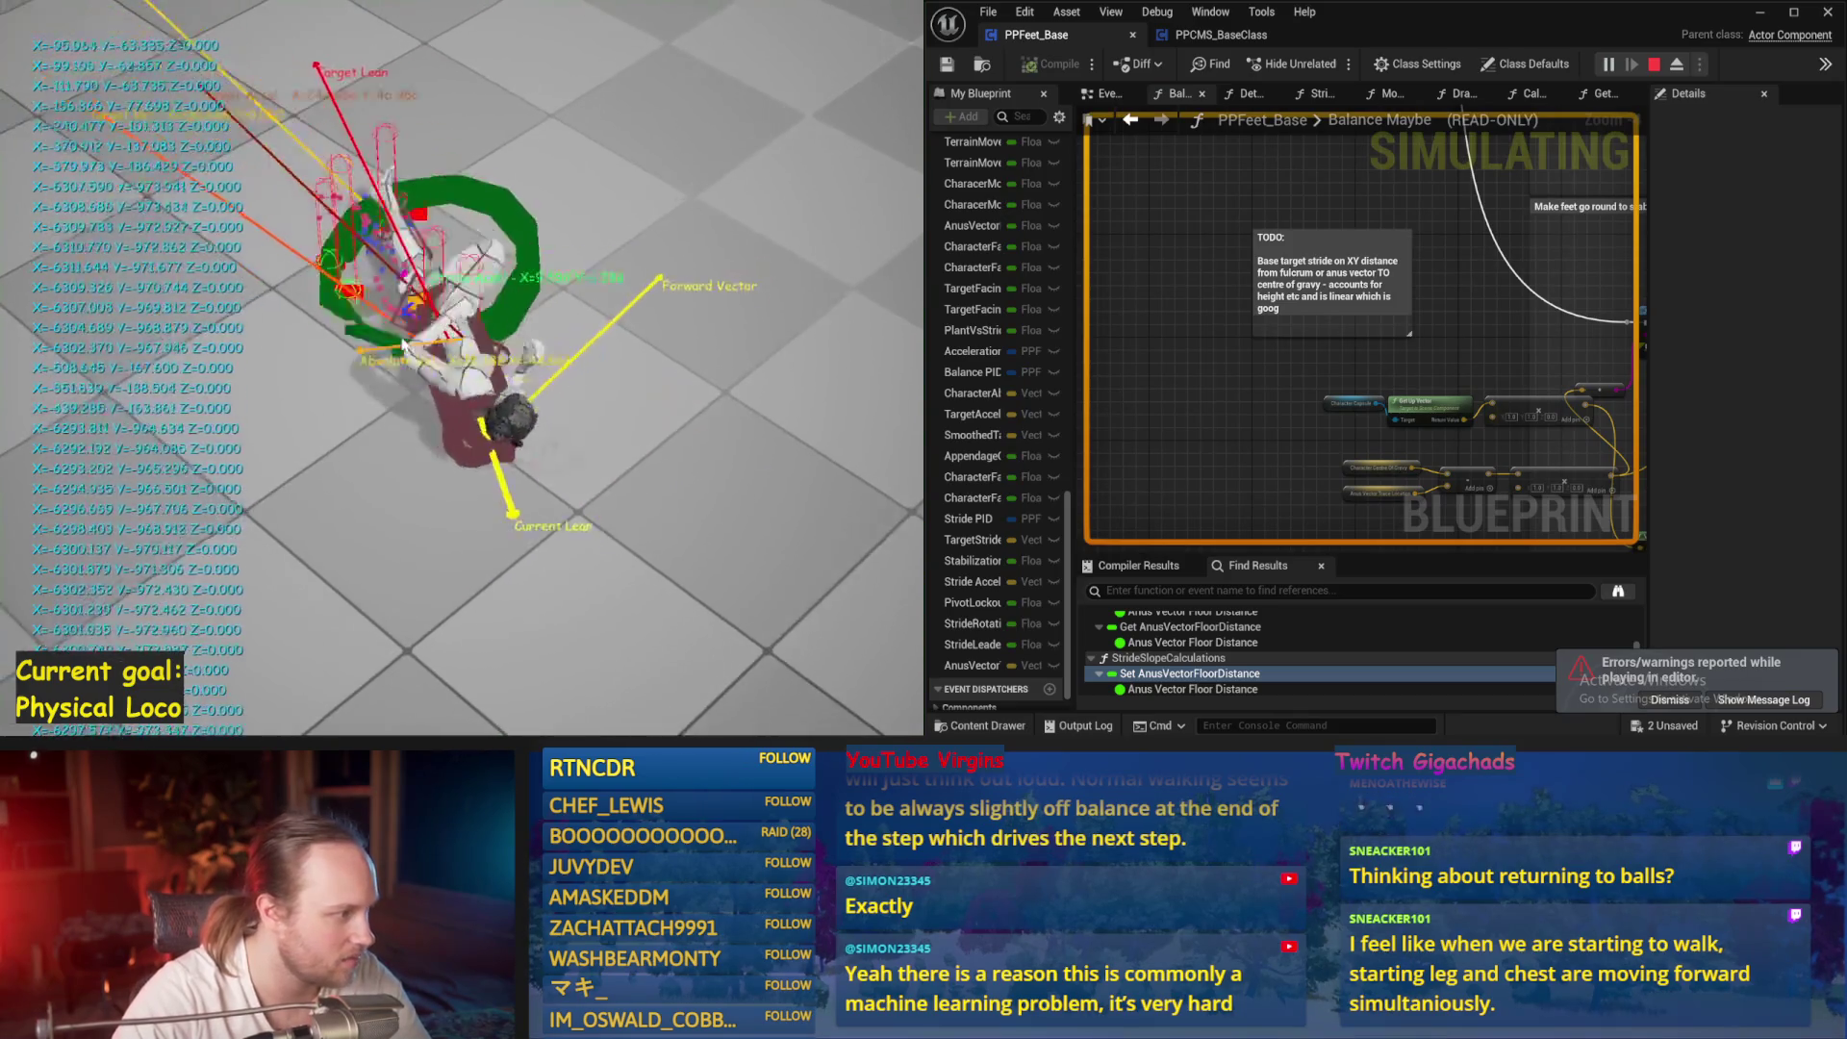
{"action": "key", "text": "Escape"}
{"action": "key", "text": "alt+p"}
{"action": "key", "text": "Escape"}
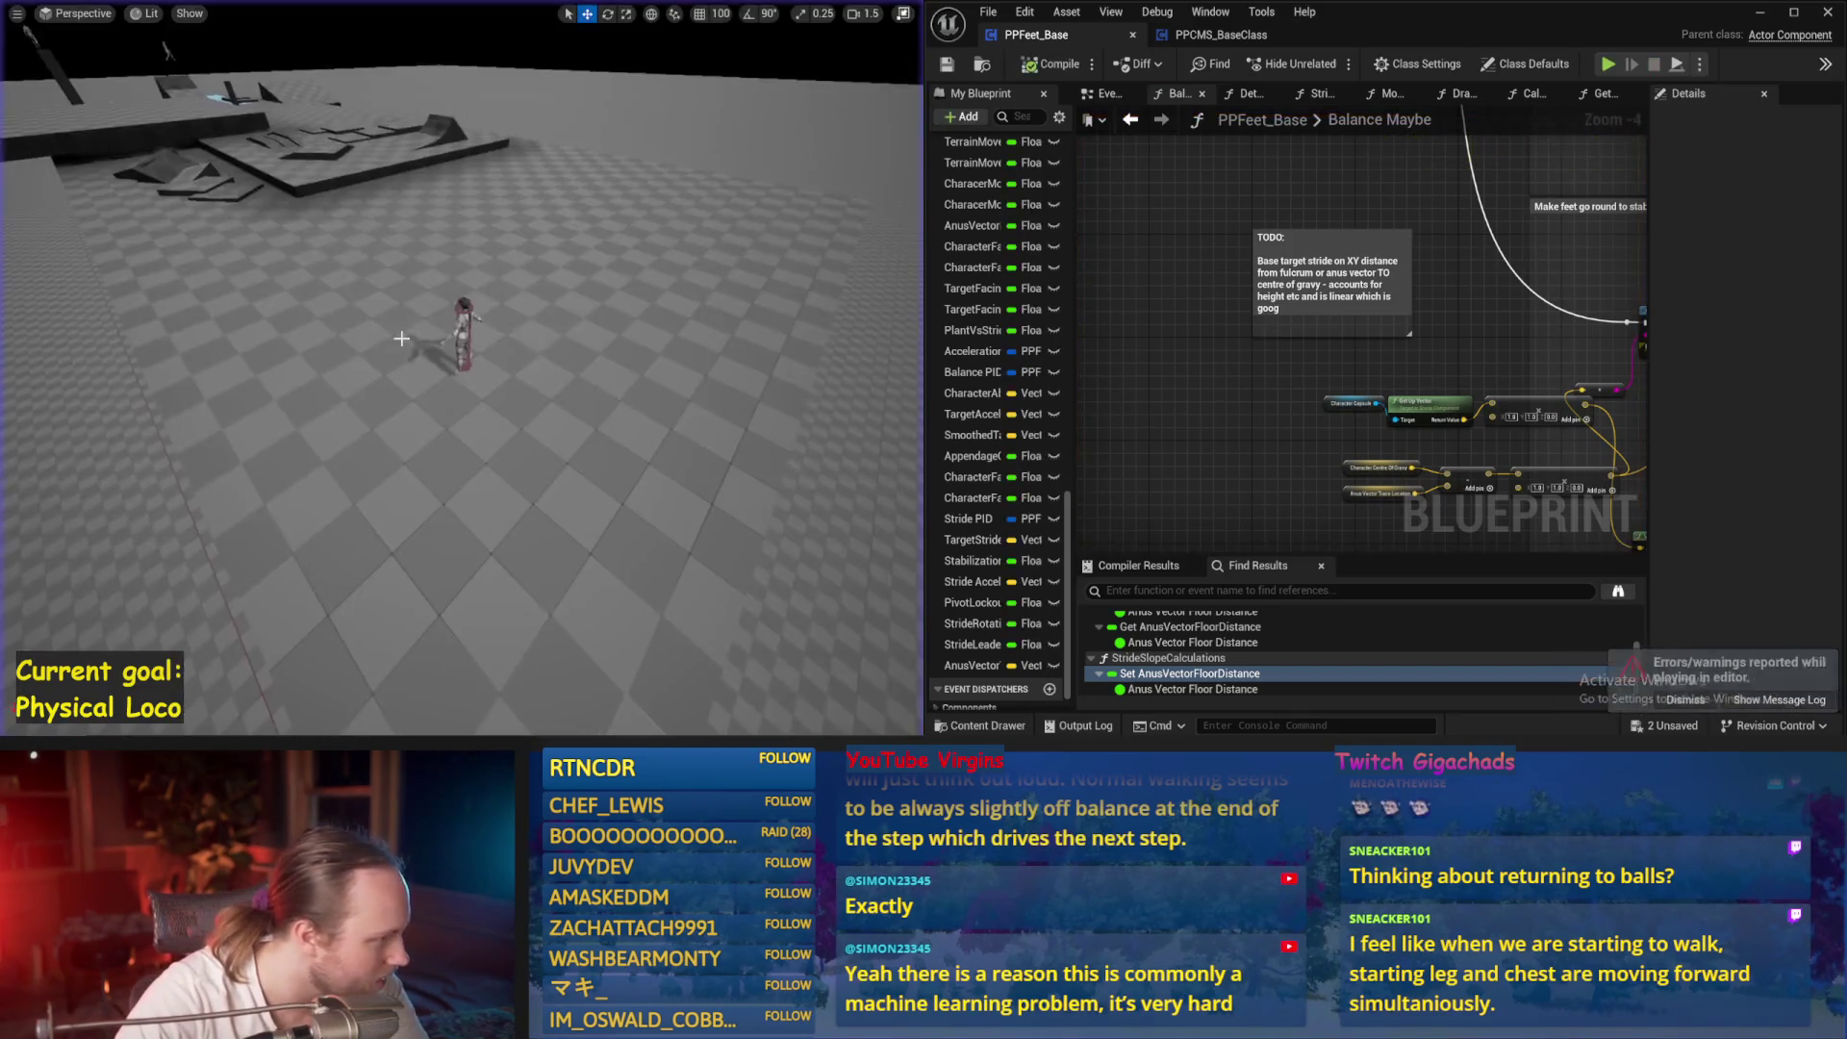
{"action": "key", "text": "alt+p"}
{"action": "key", "text": "Escape"}
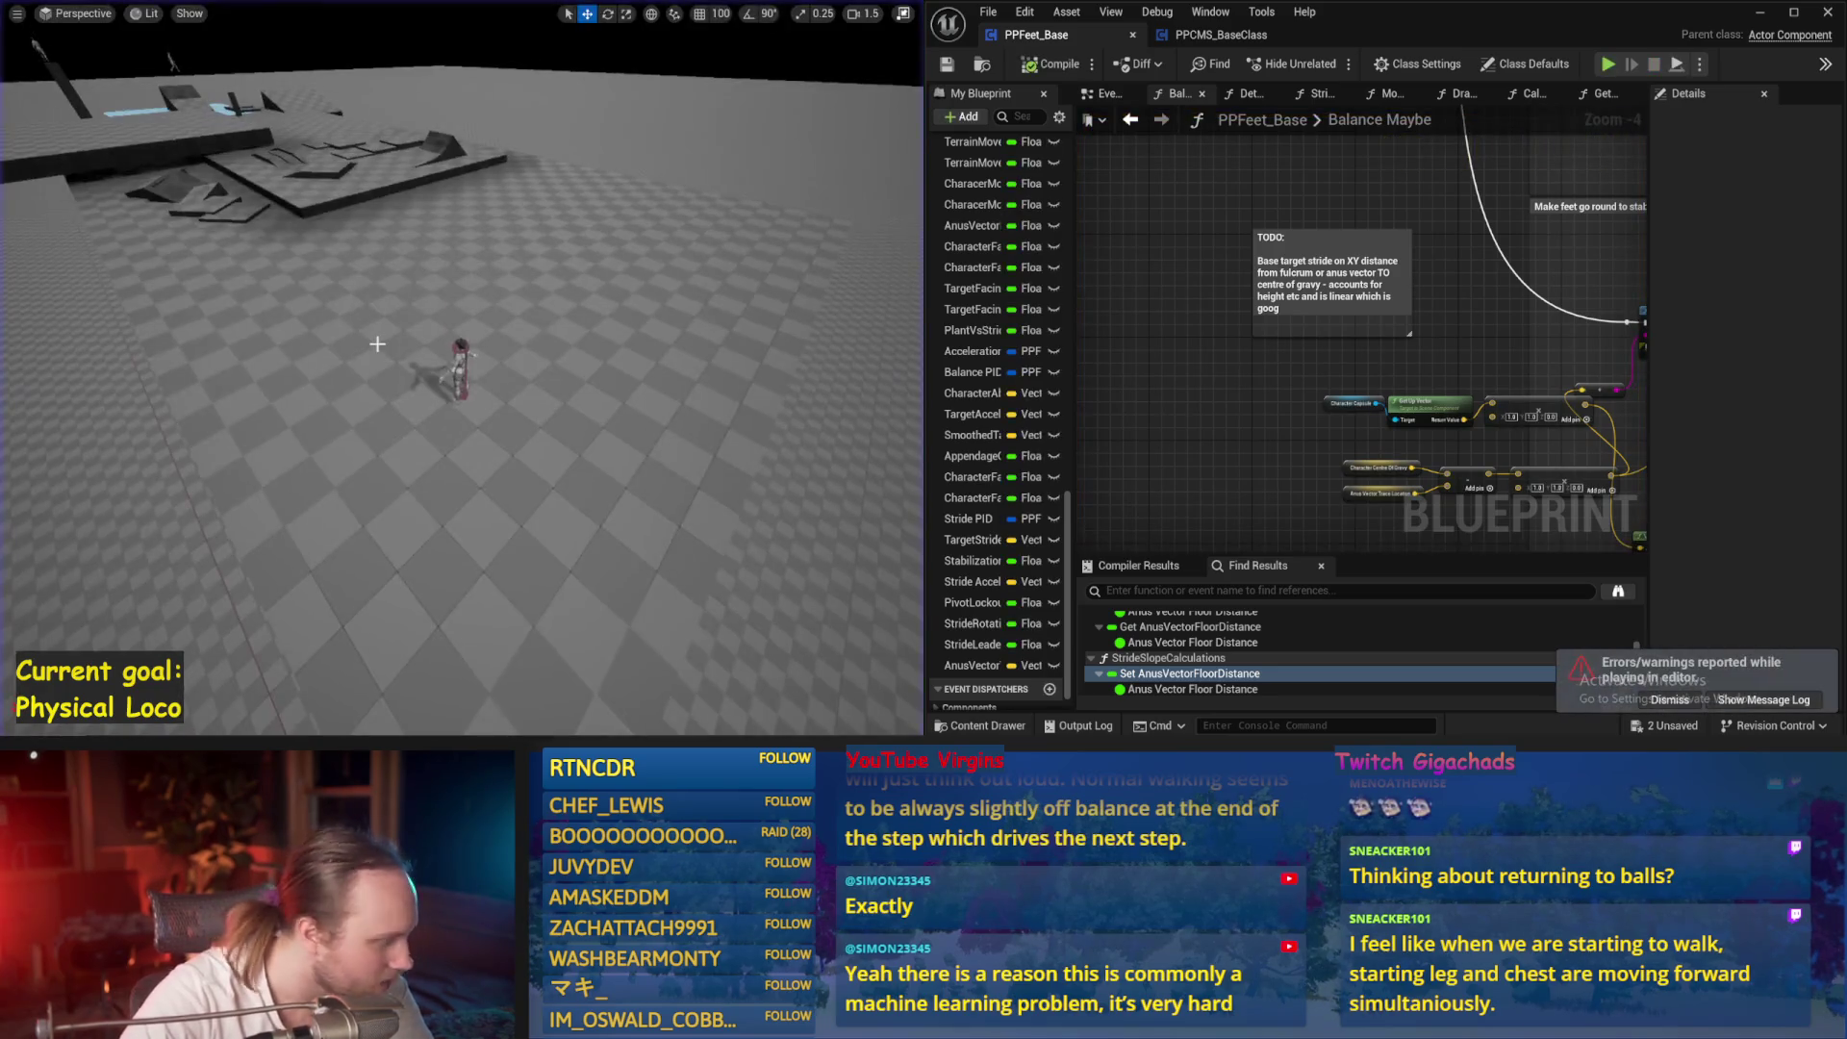
{"action": "key", "text": "alt+p"}
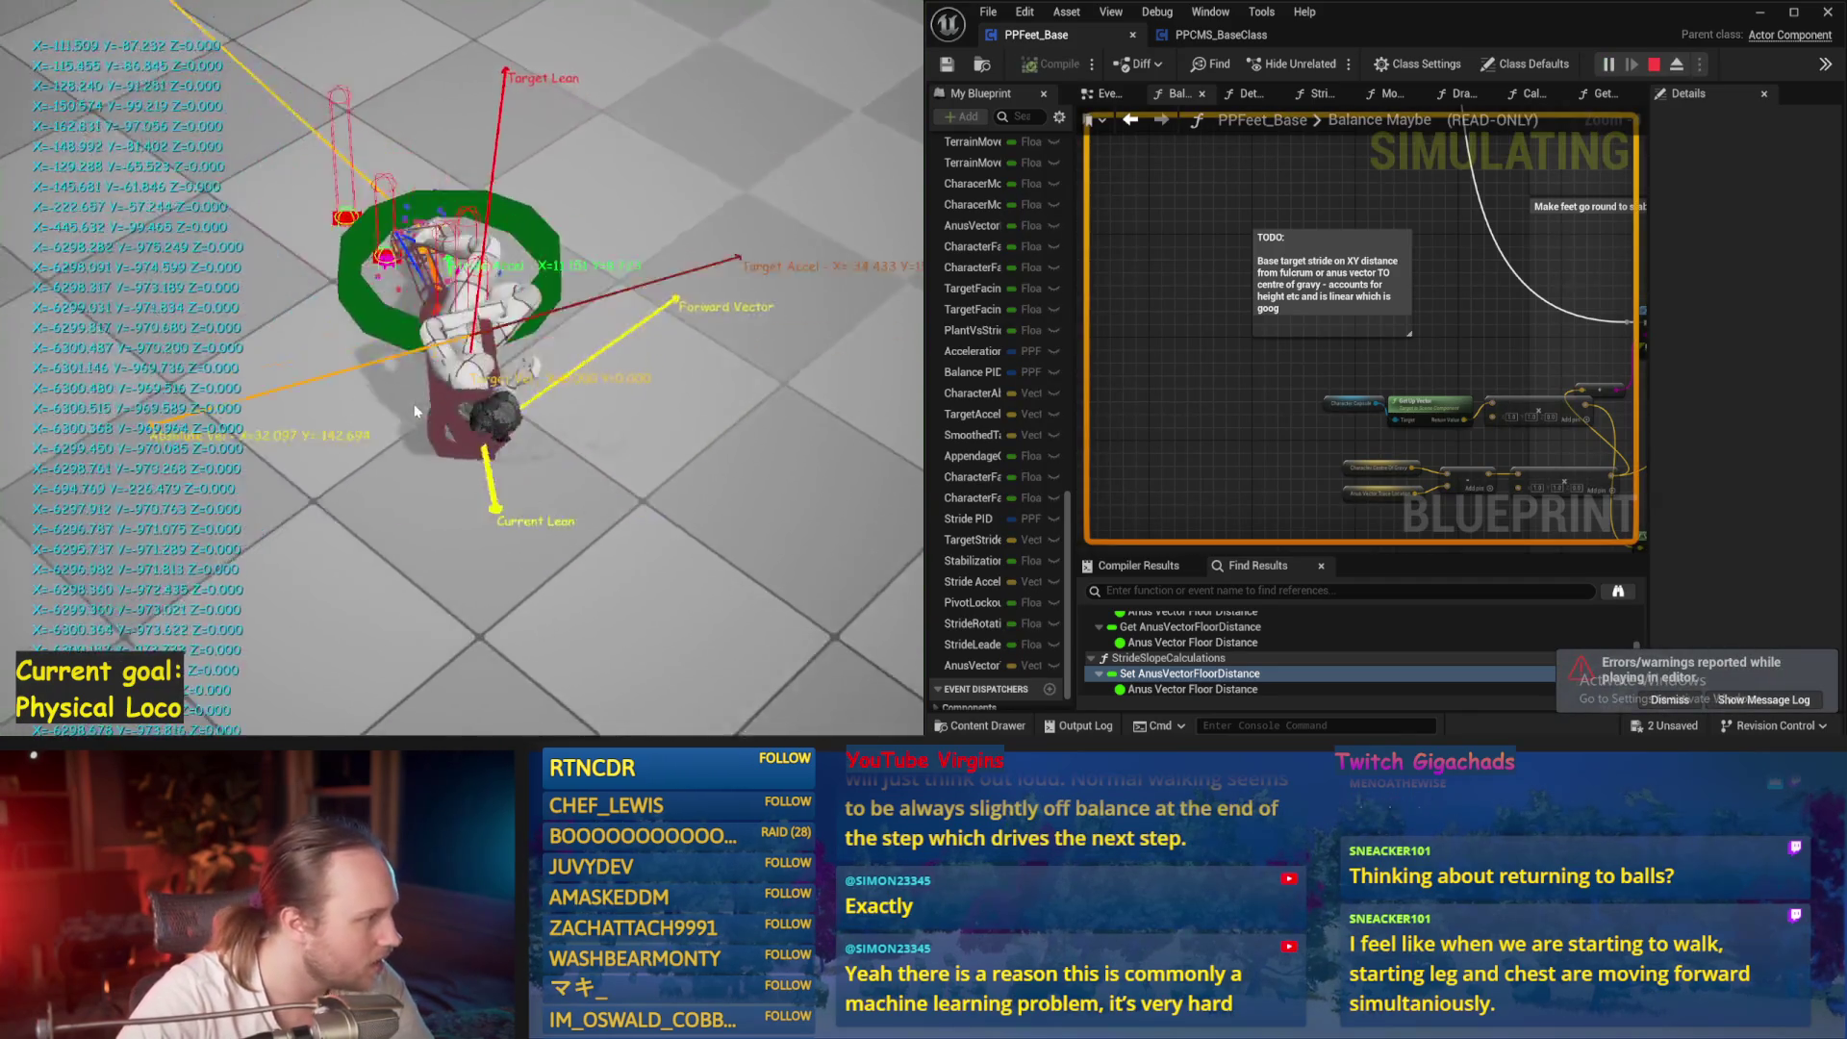
{"action": "key", "text": "Escape"}
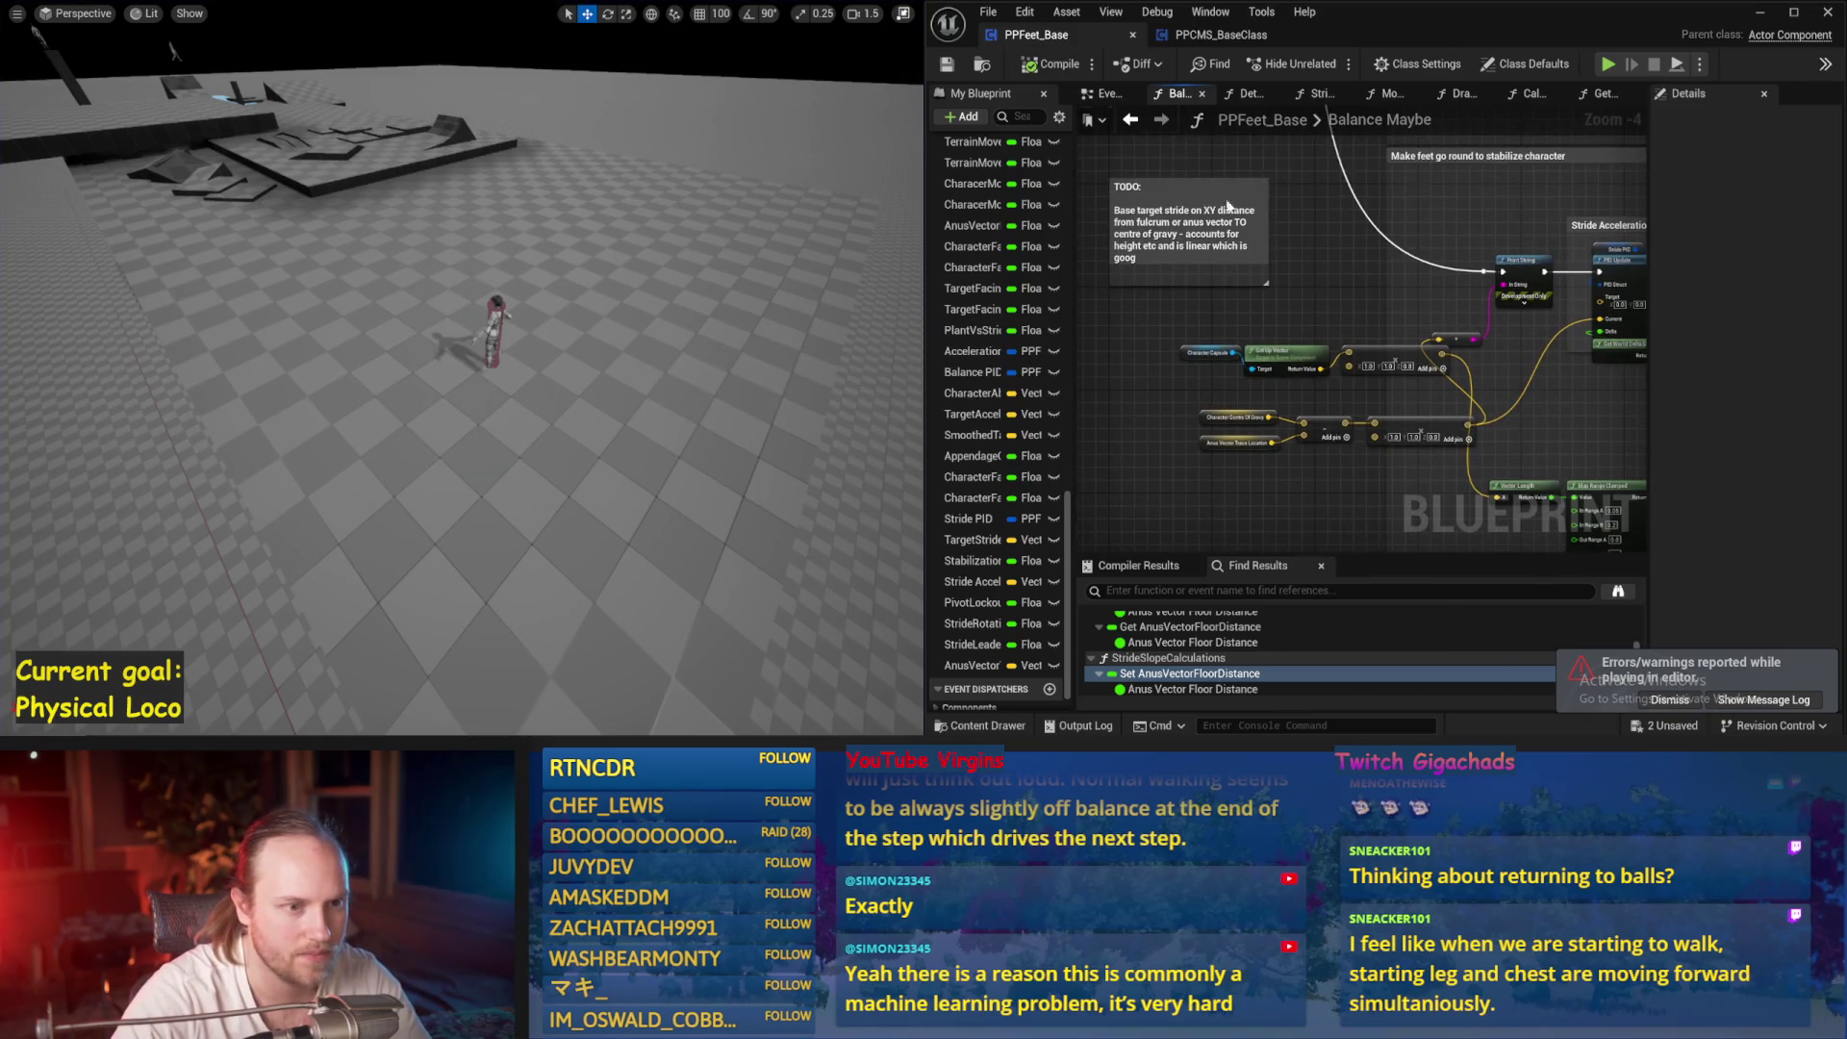
{"action": "scroll", "coordinate": [1082, 201], "scroll_direction": "up", "scroll_amount": 3}
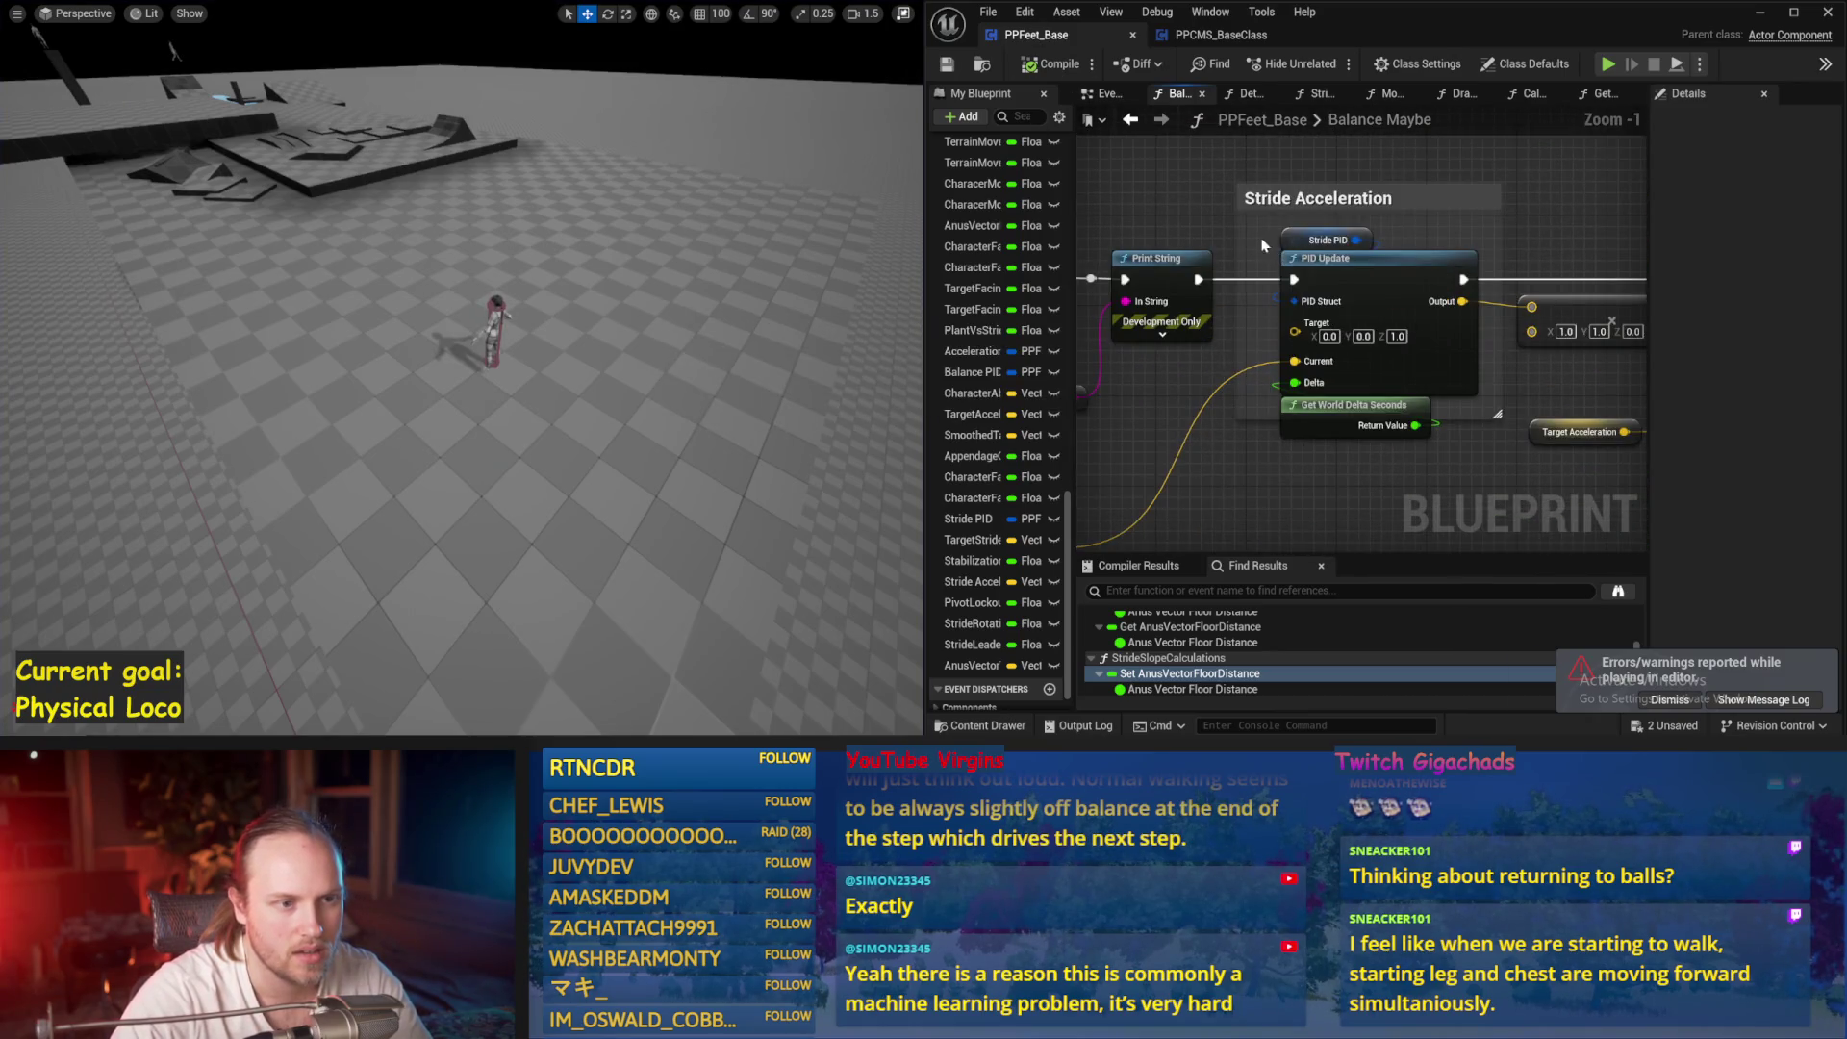
Inspect the Stride PID variable and the Vector Length, Clamp and Stride Acceleration nodes
{"action": "left_click", "coordinate": [1327, 240]}
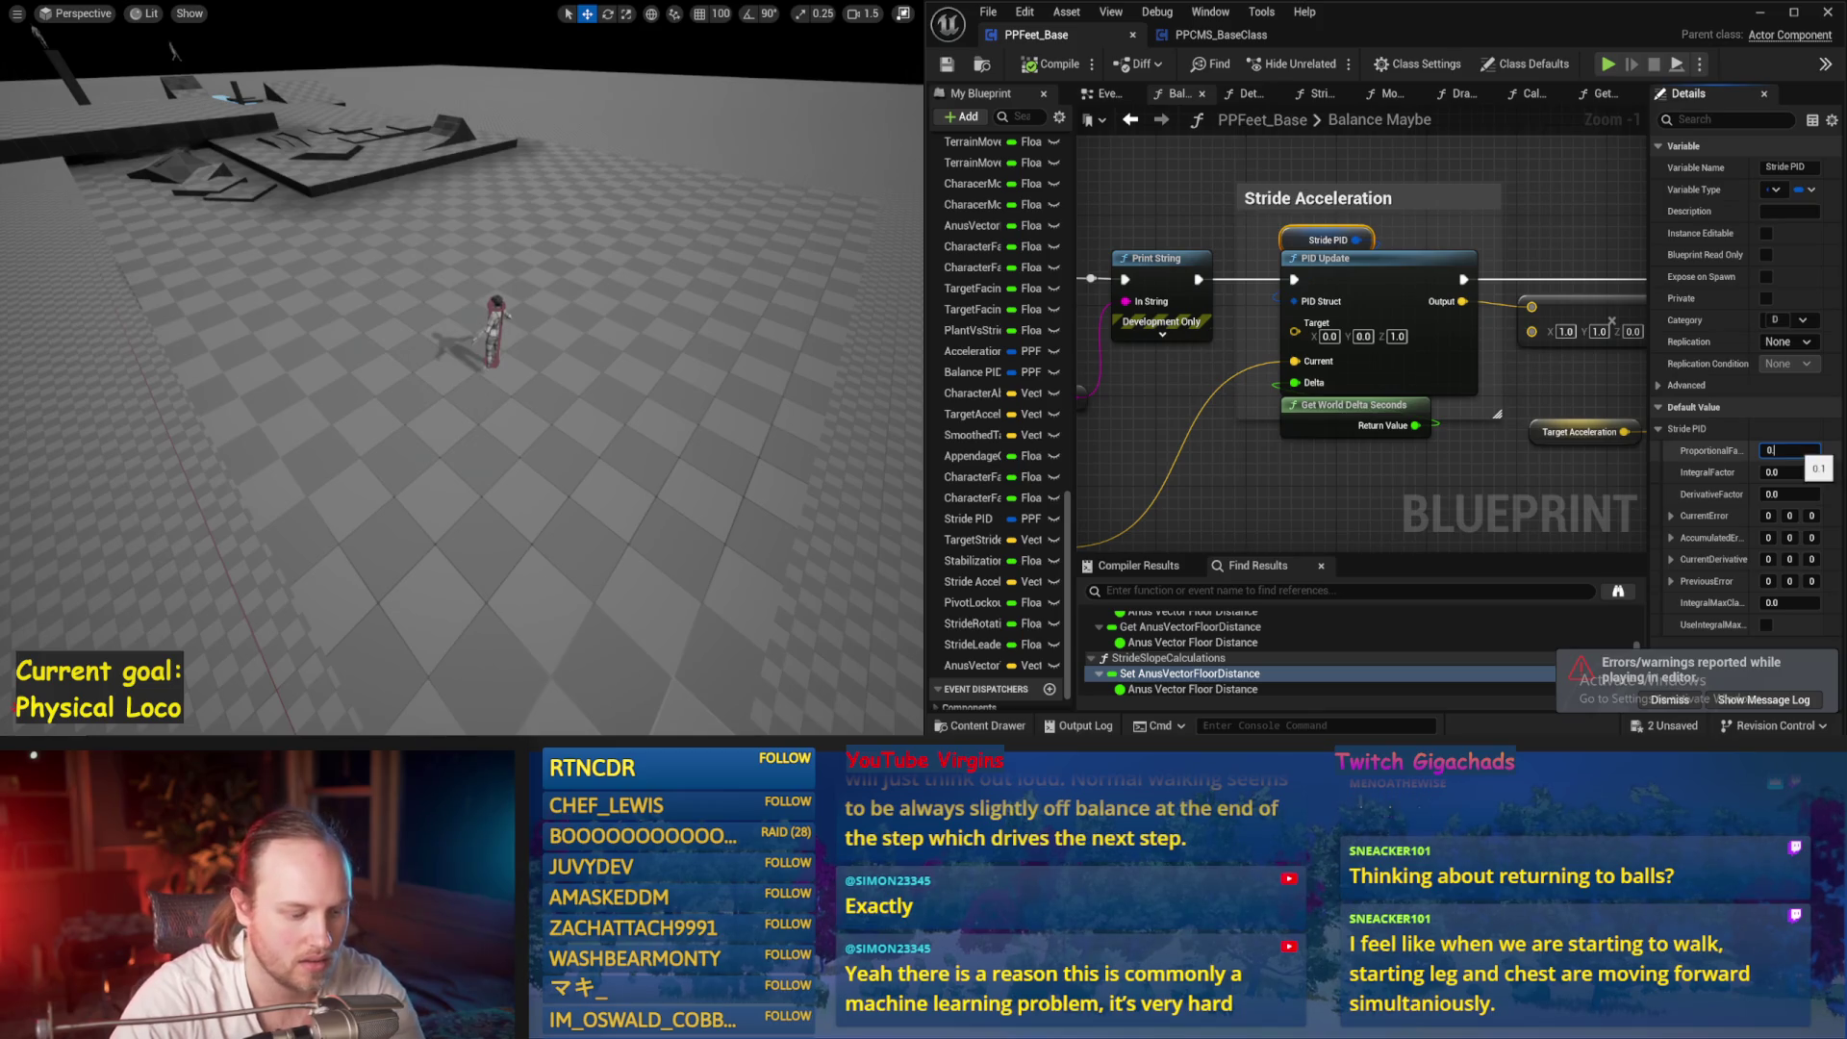
{"action": "scroll", "coordinate": [1156, 344], "scroll_direction": "down", "scroll_amount": 2}
{"action": "left_click", "coordinate": [1095, 243]}
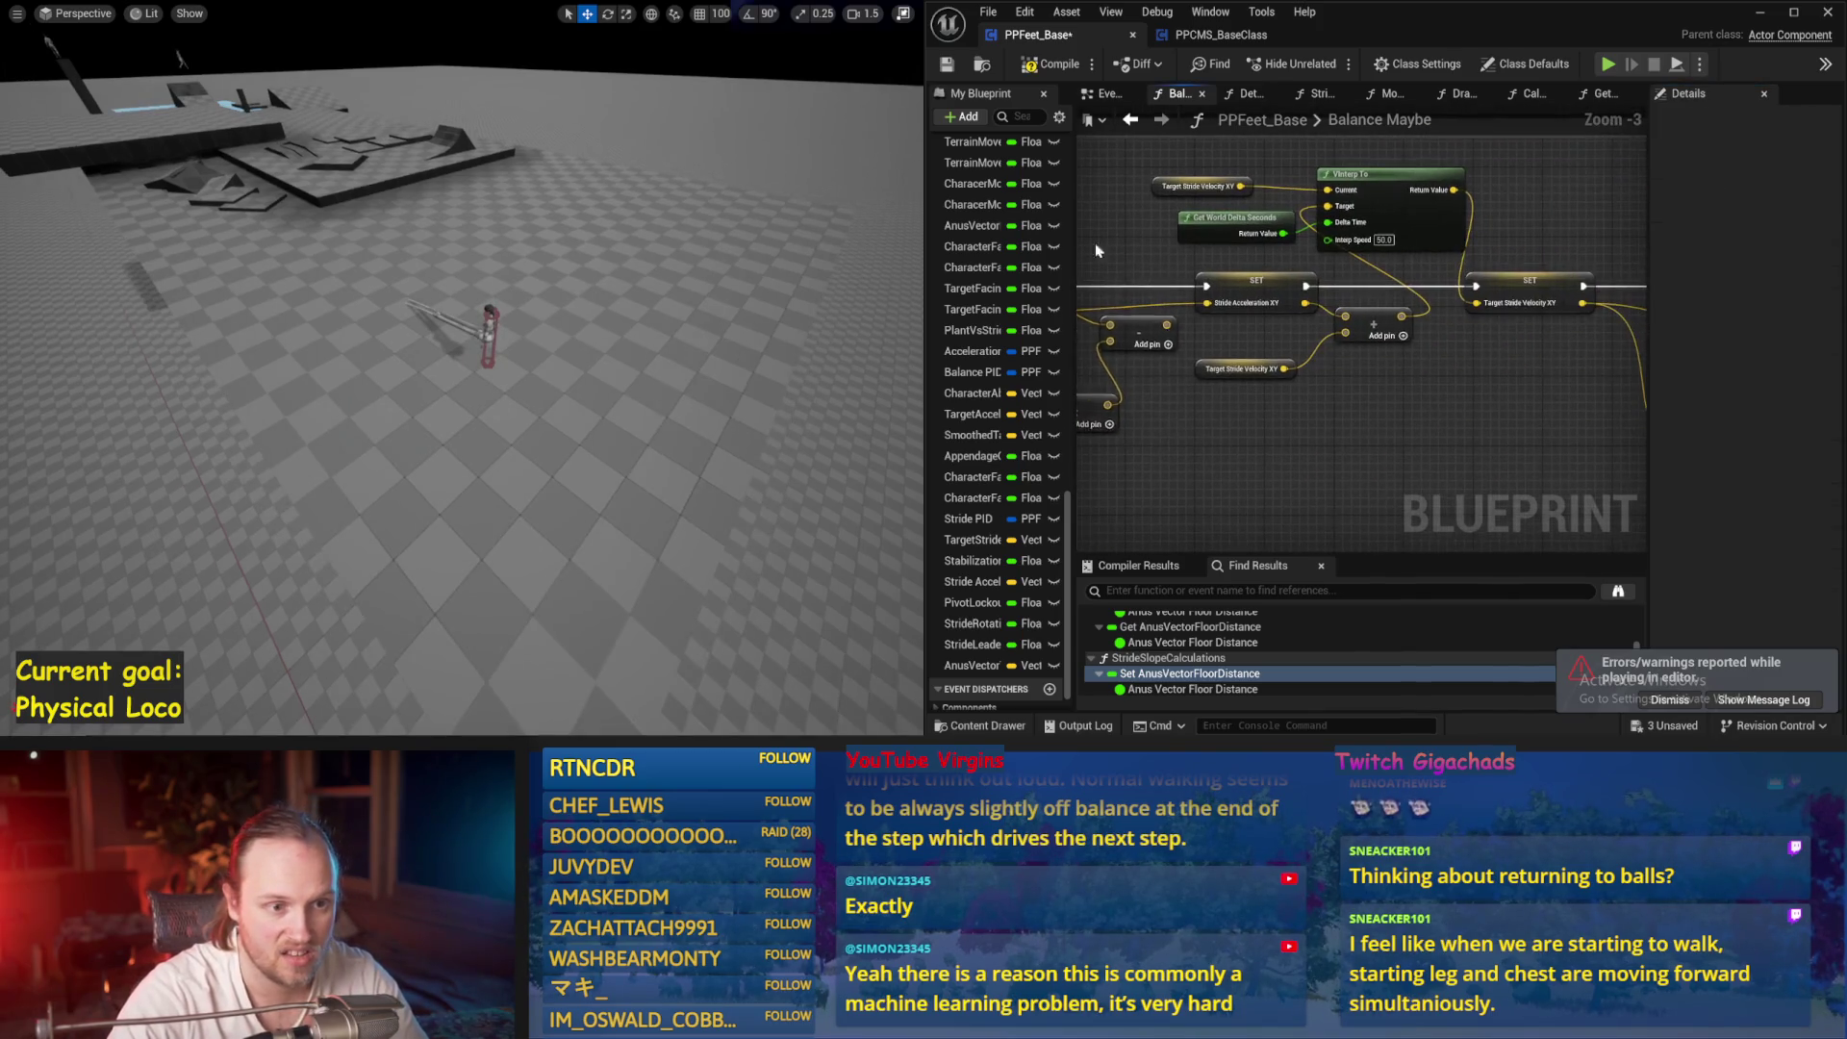
{"action": "mouse_move", "coordinate": [1421, 407]}
{"action": "left_mouse_down"}
{"action": "mouse_move", "coordinate": [1439, 348]}
{"action": "mouse_move", "coordinate": [1184, 362]}
{"action": "mouse_move", "coordinate": [1624, 407]}
{"action": "left_mouse_up"}
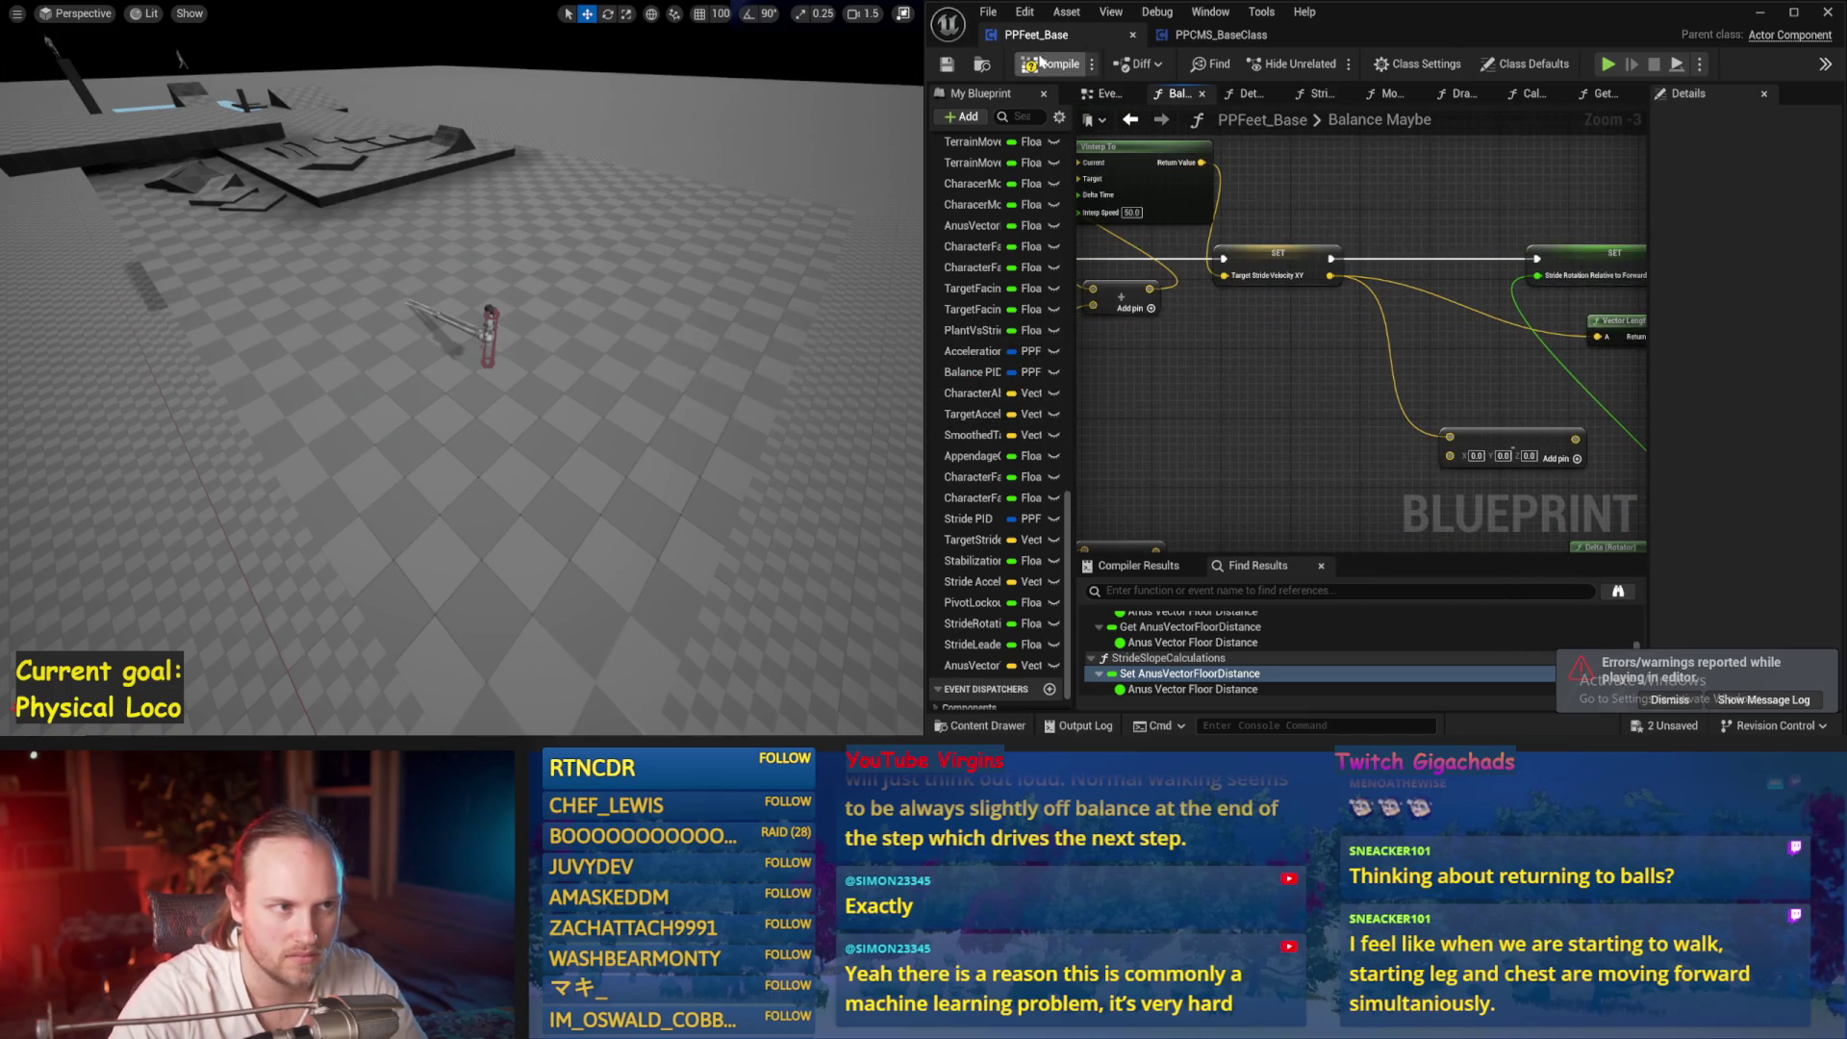
{"action": "mouse_move", "coordinate": [1251, 318]}
{"action": "left_mouse_down"}
{"action": "mouse_move", "coordinate": [1154, 384]}
{"action": "mouse_move", "coordinate": [1607, 337]}
{"action": "left_mouse_up"}
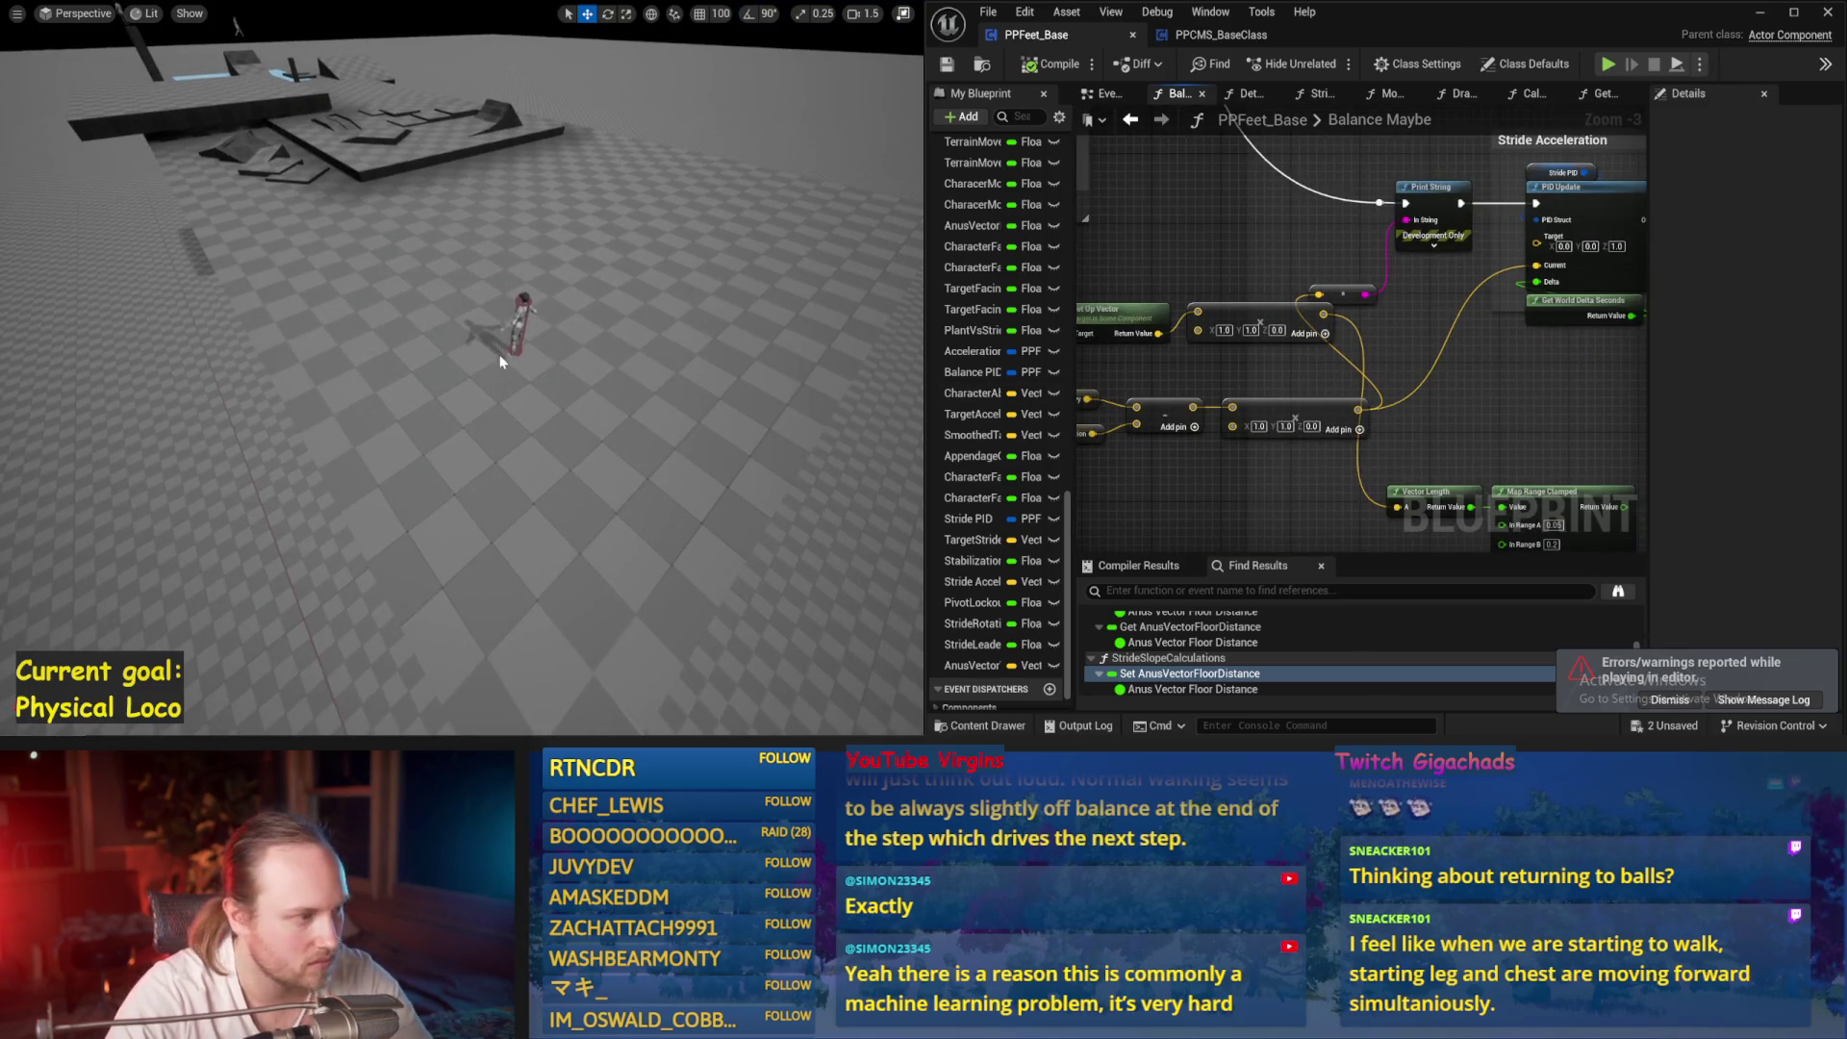
Run two quick play tests of the character
{"action": "key", "text": "alt+p"}
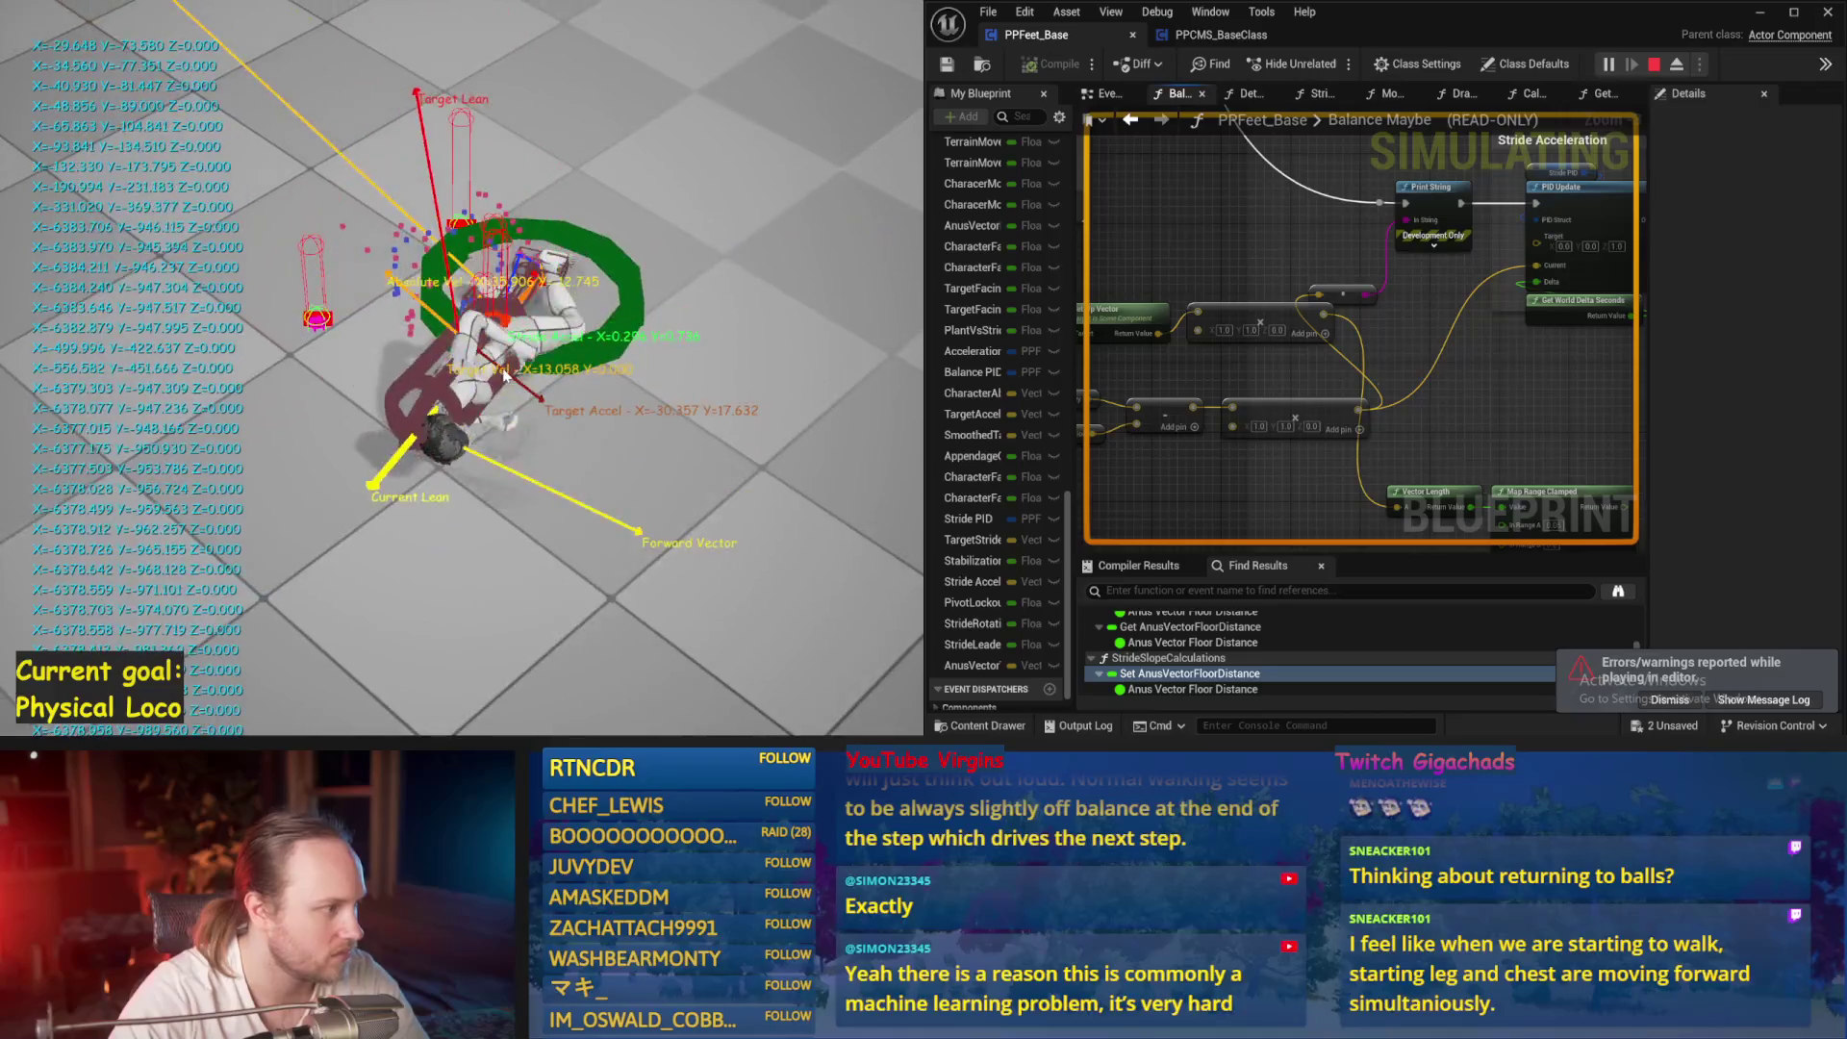
{"action": "key", "text": "Escape"}
{"action": "key", "text": "alt+p"}
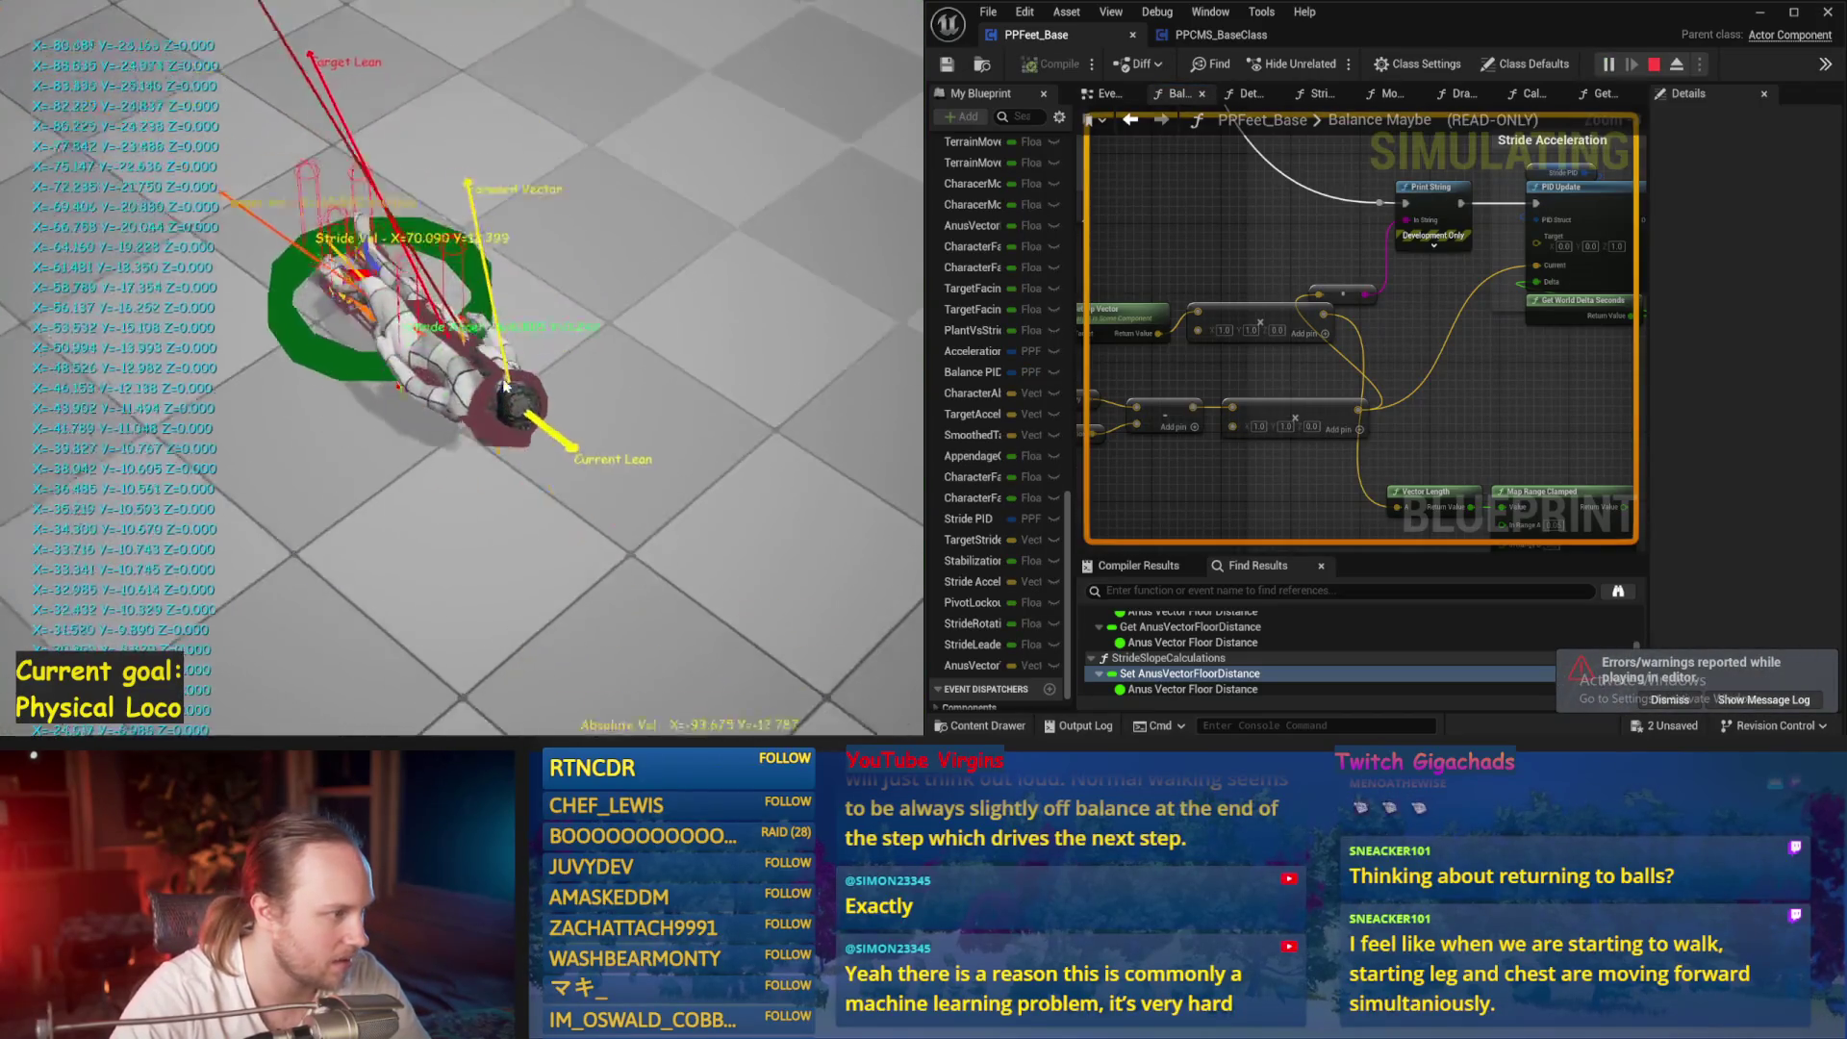
{"action": "key", "text": "Escape"}
Rotate the character 45 degrees in the level and play-test it again
{"action": "scroll", "coordinate": [1461, 369], "scroll_direction": "up", "scroll_amount": 2}
{"action": "left_click", "coordinate": [433, 303]}
{"action": "key", "text": "e"}
{"action": "left_click_drag", "start_coordinate": [454, 287], "coordinate": [459, 280]}
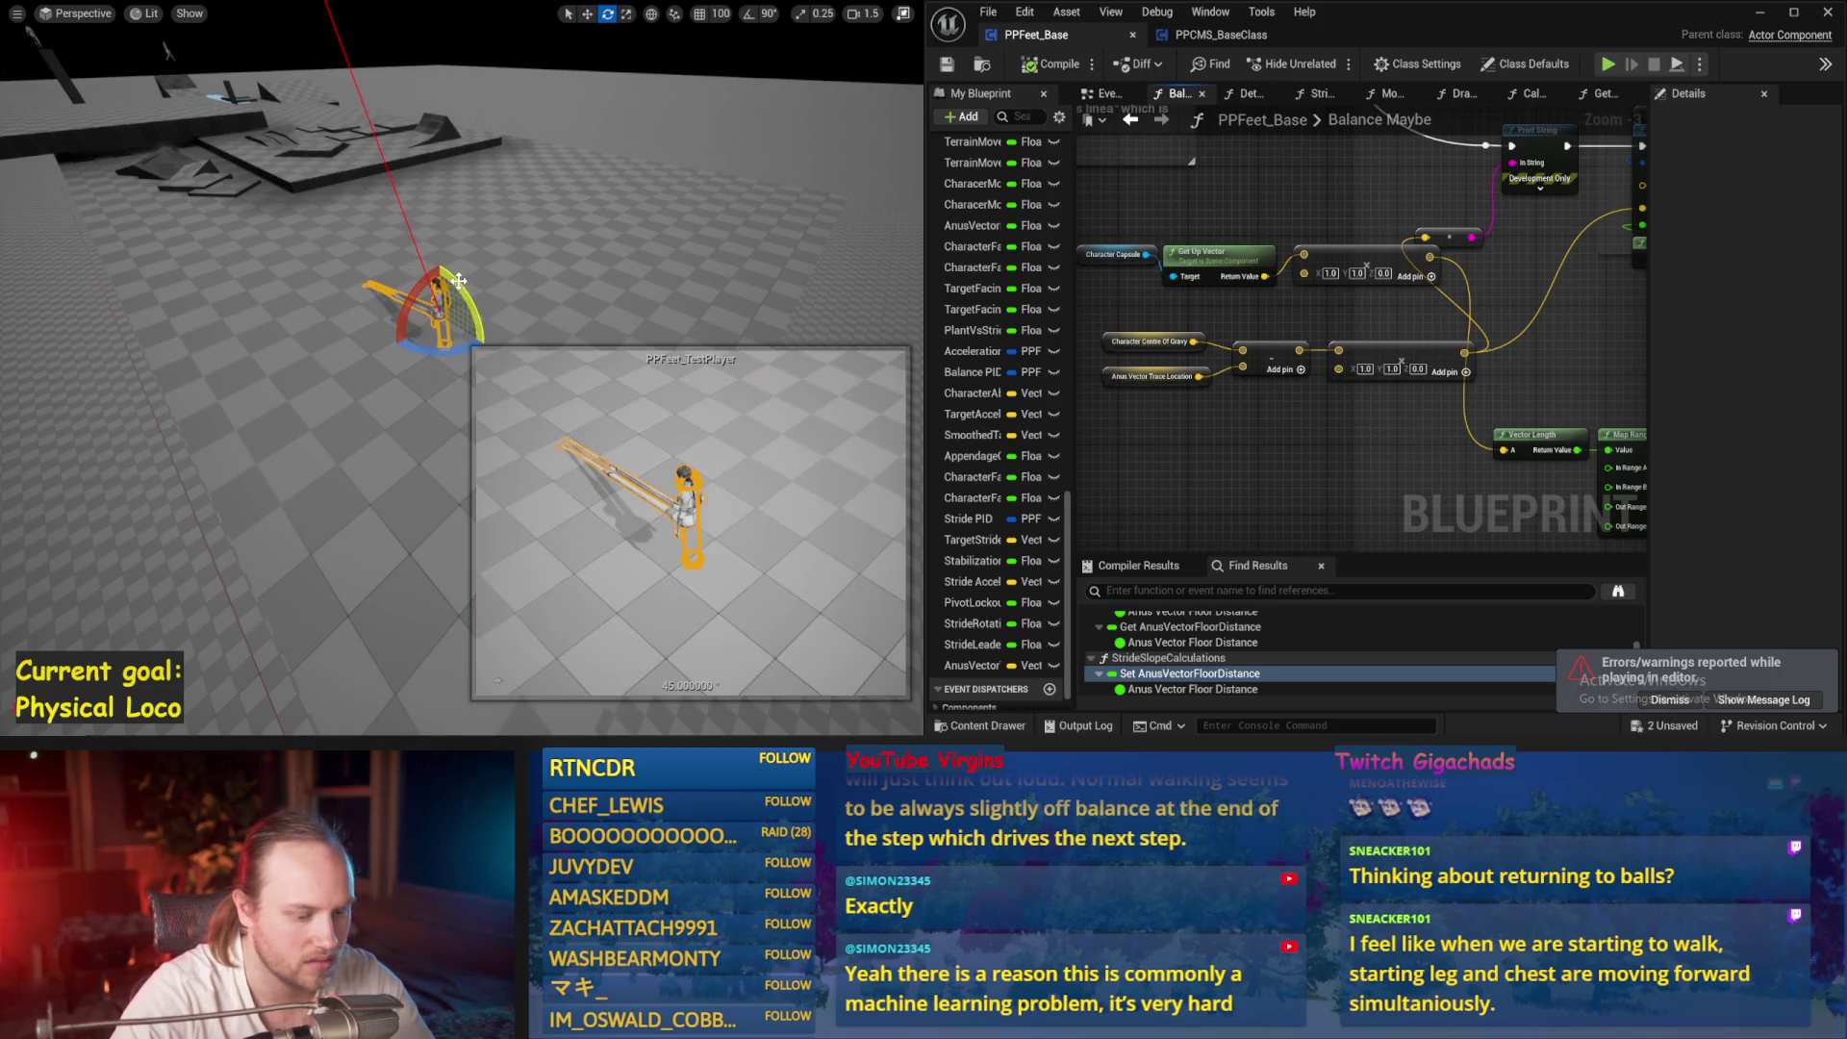
{"action": "key", "text": "alt+p"}
{"action": "key", "text": "Escape"}
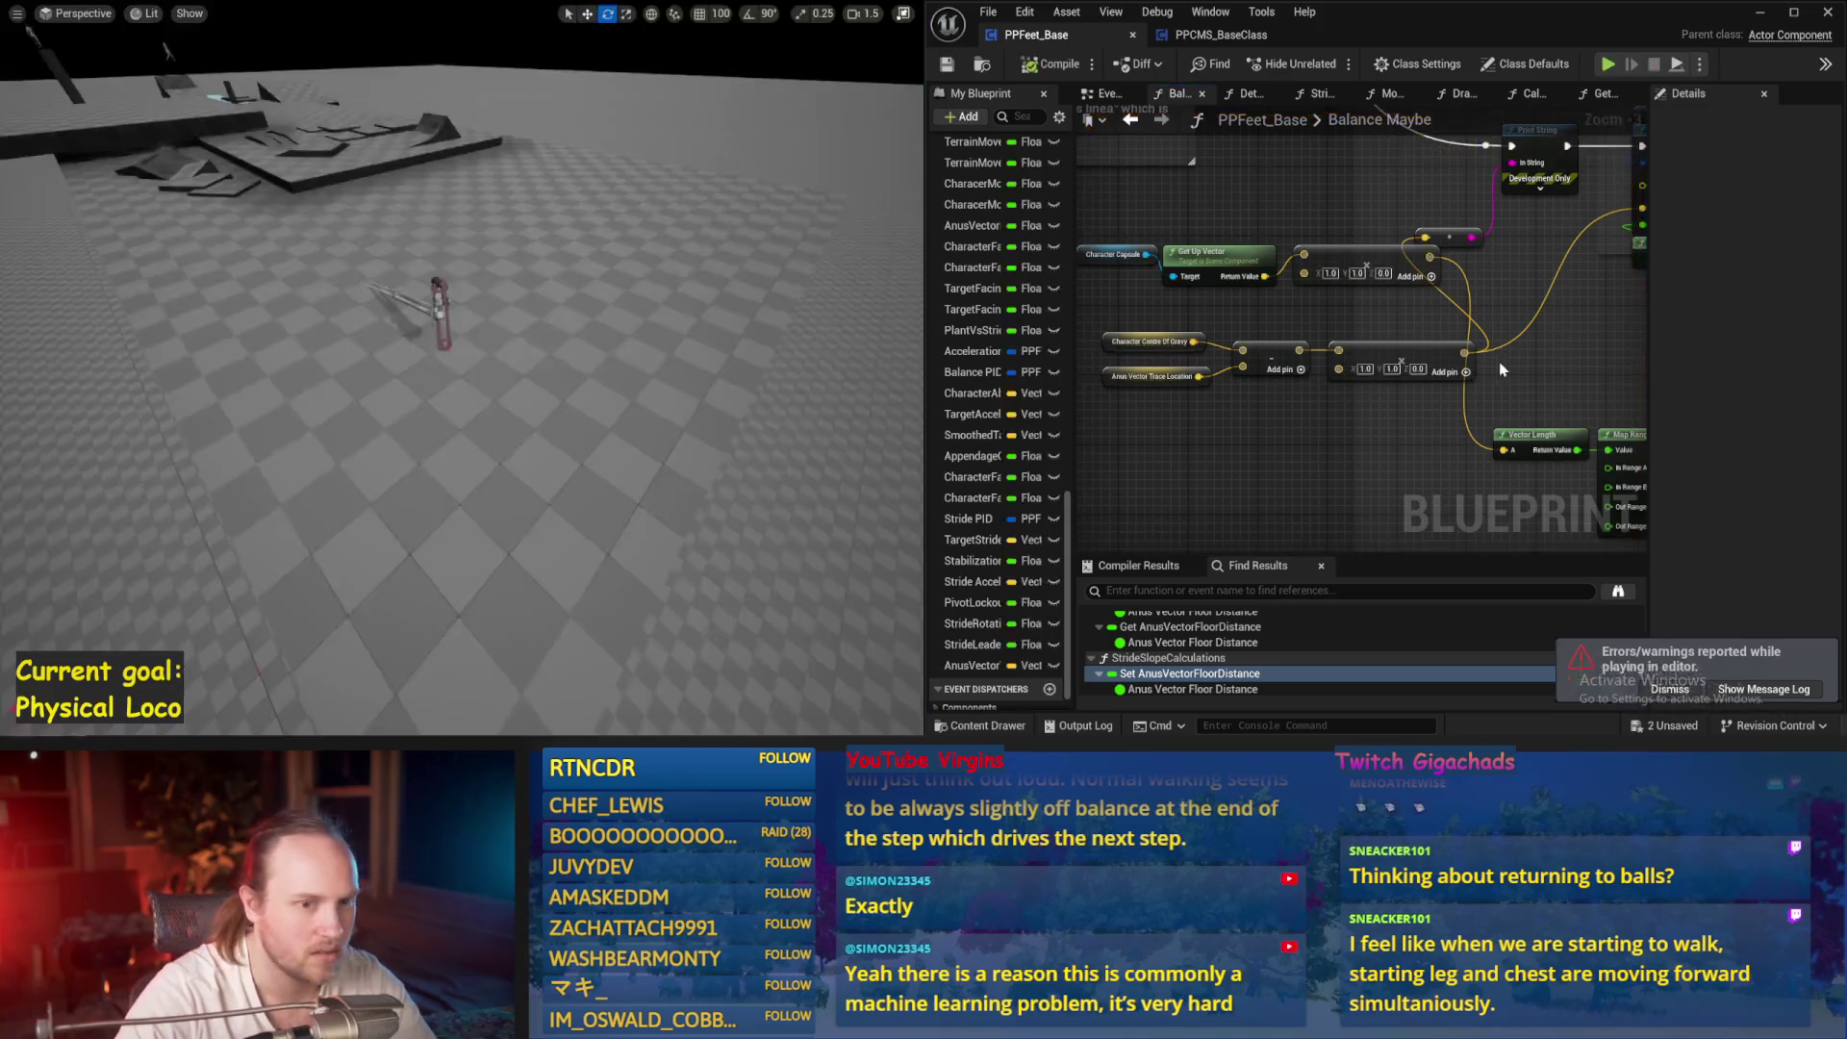
Set the Stride PID ProportionalFactor to 0.05 and simulate
{"action": "left_click", "coordinate": [1377, 228]}
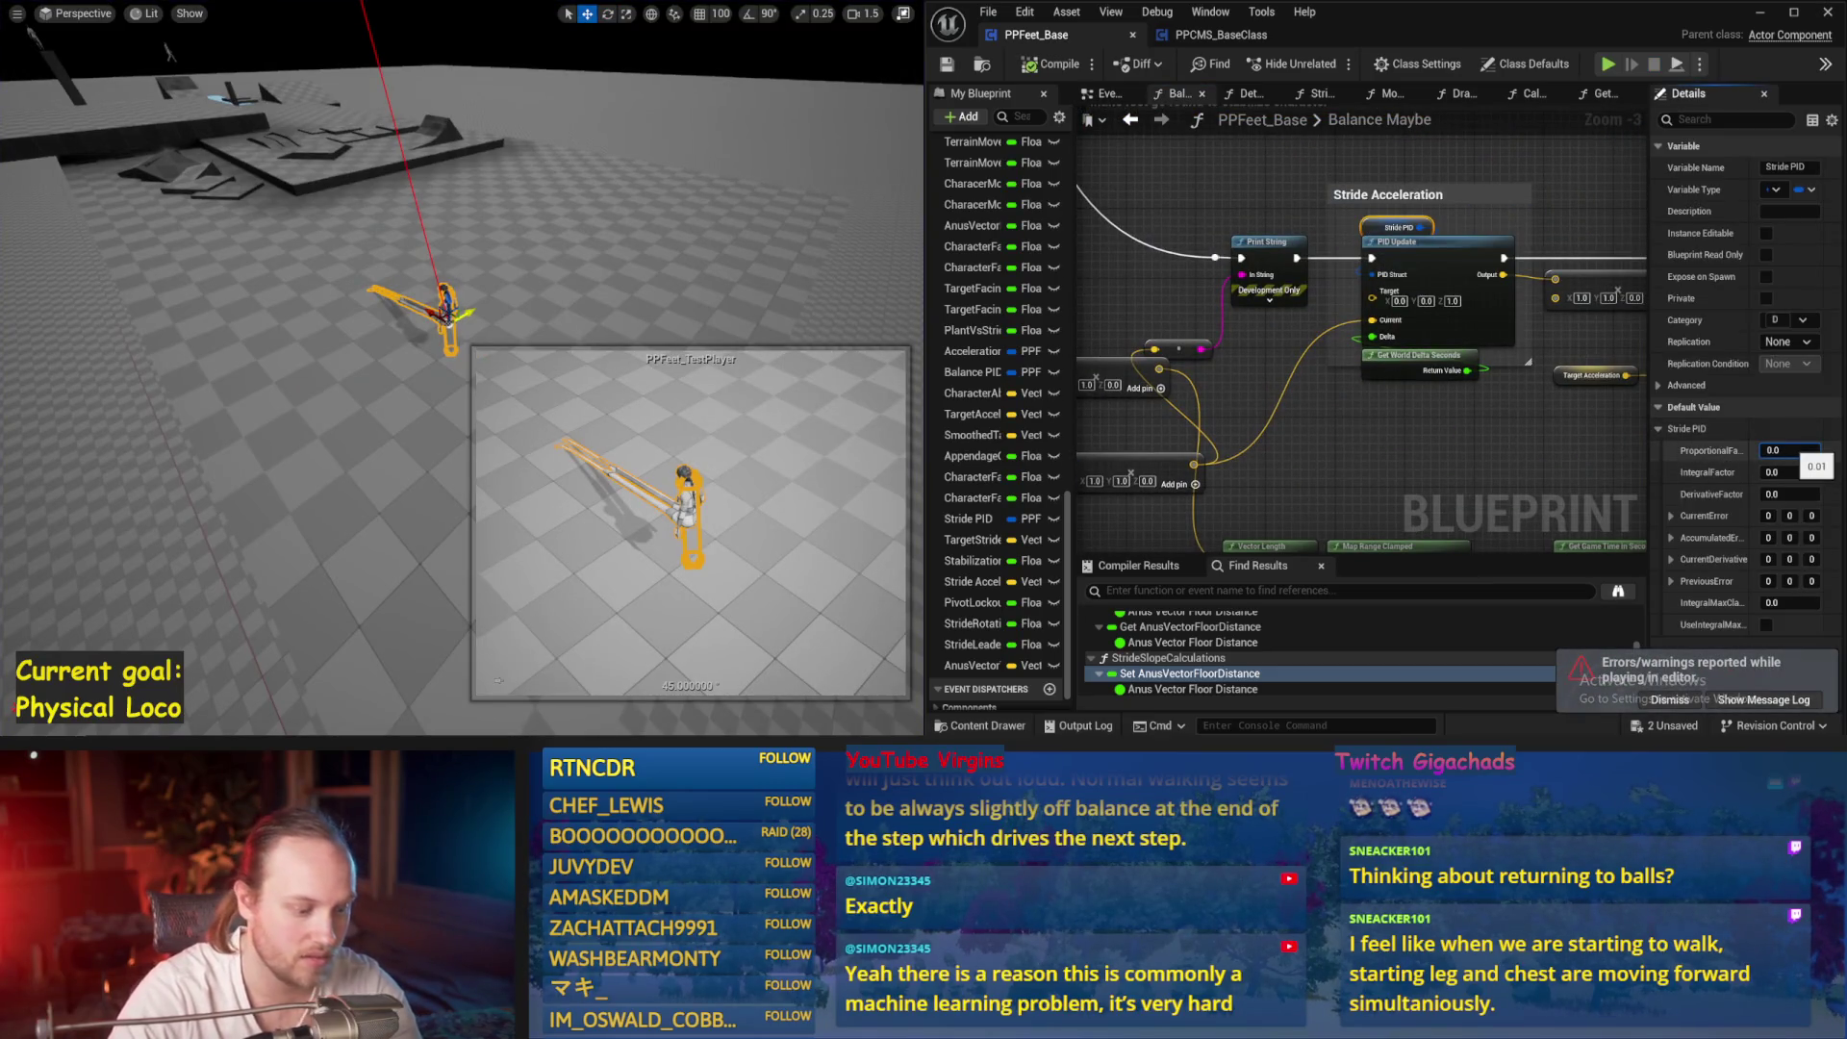
{"action": "left_click_drag", "start_coordinate": [741, 289], "coordinate": [691, 282]}
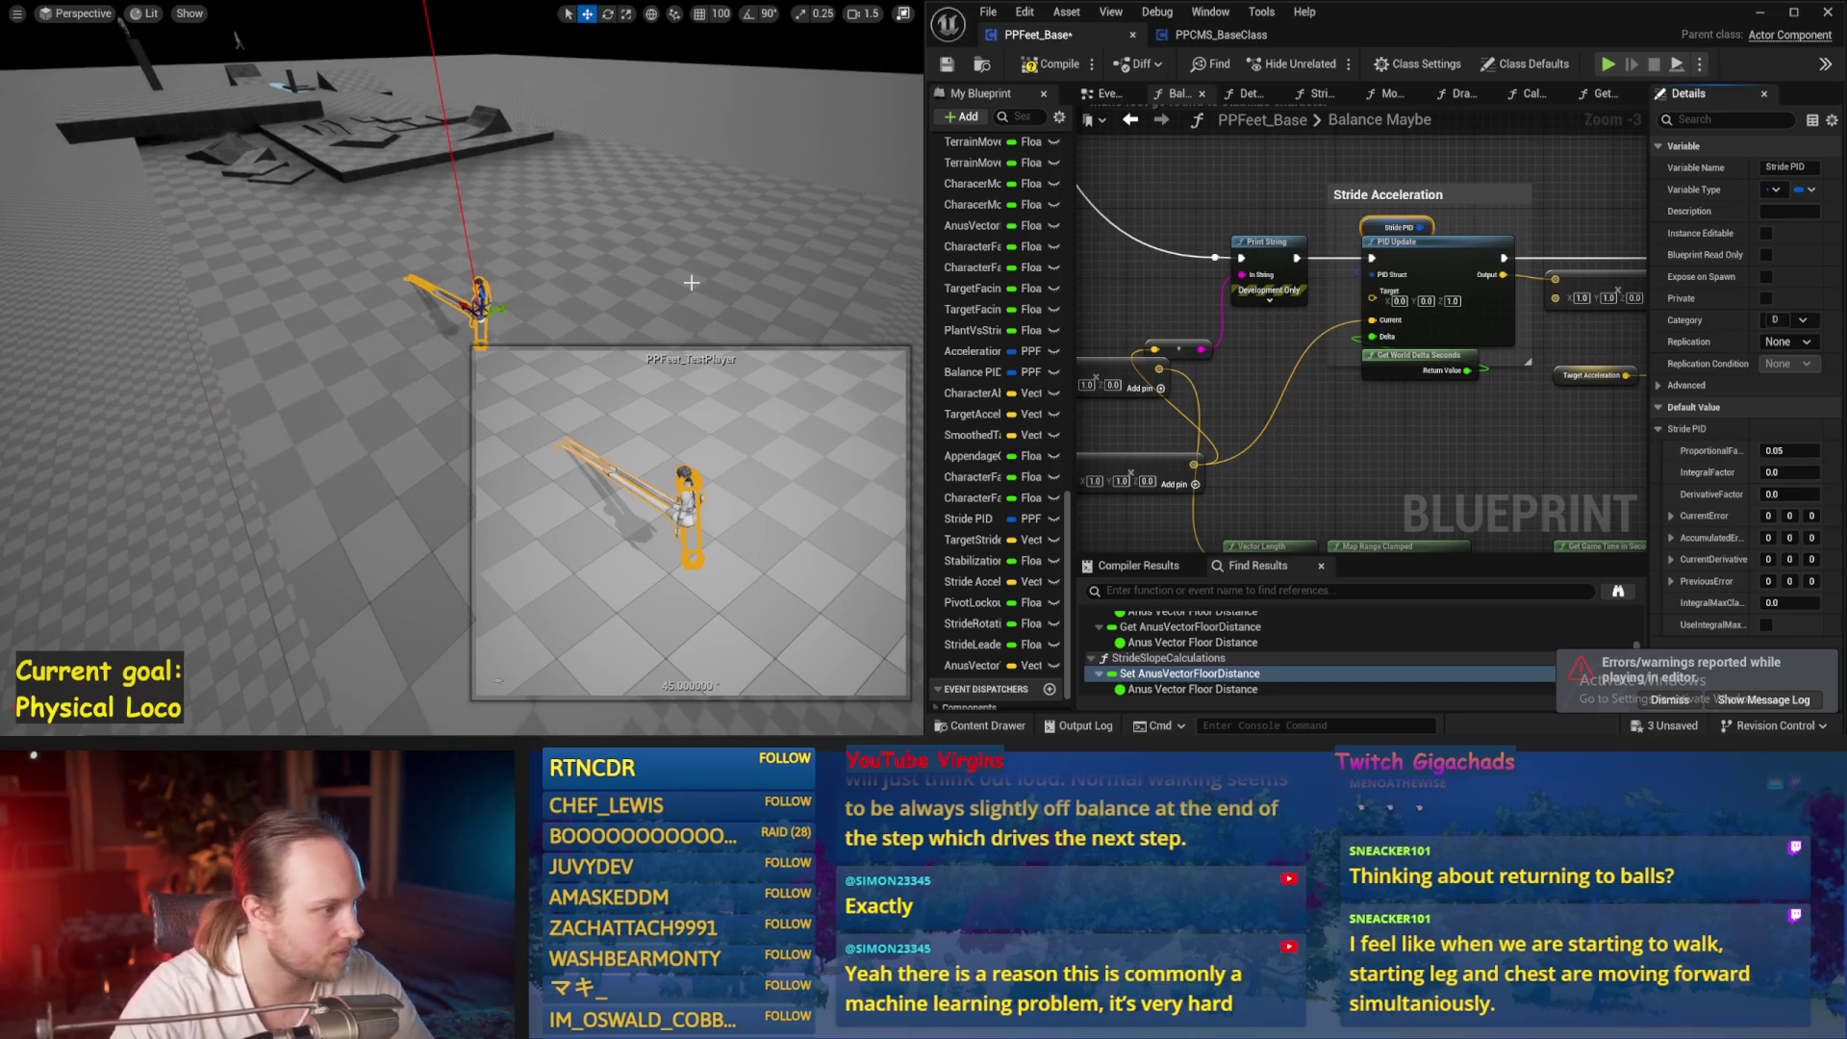
{"action": "key", "text": "alt+s"}
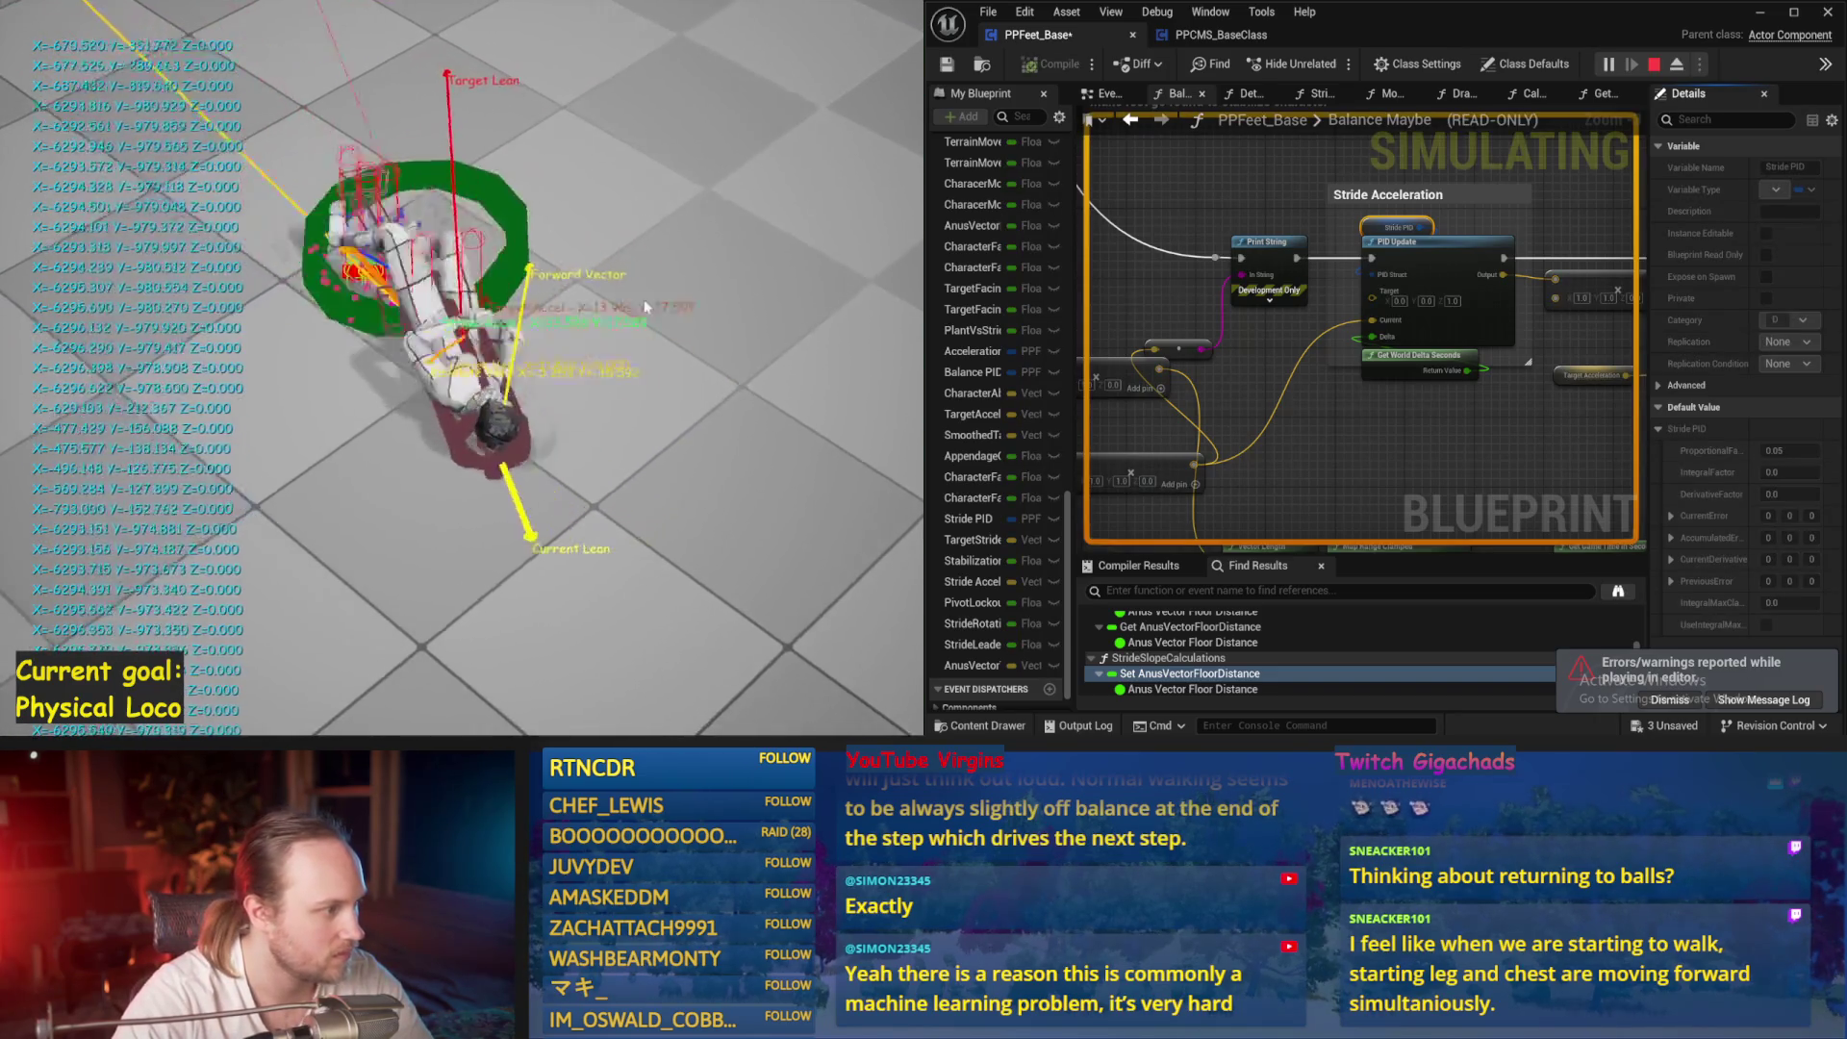
{"action": "key", "text": "Escape"}
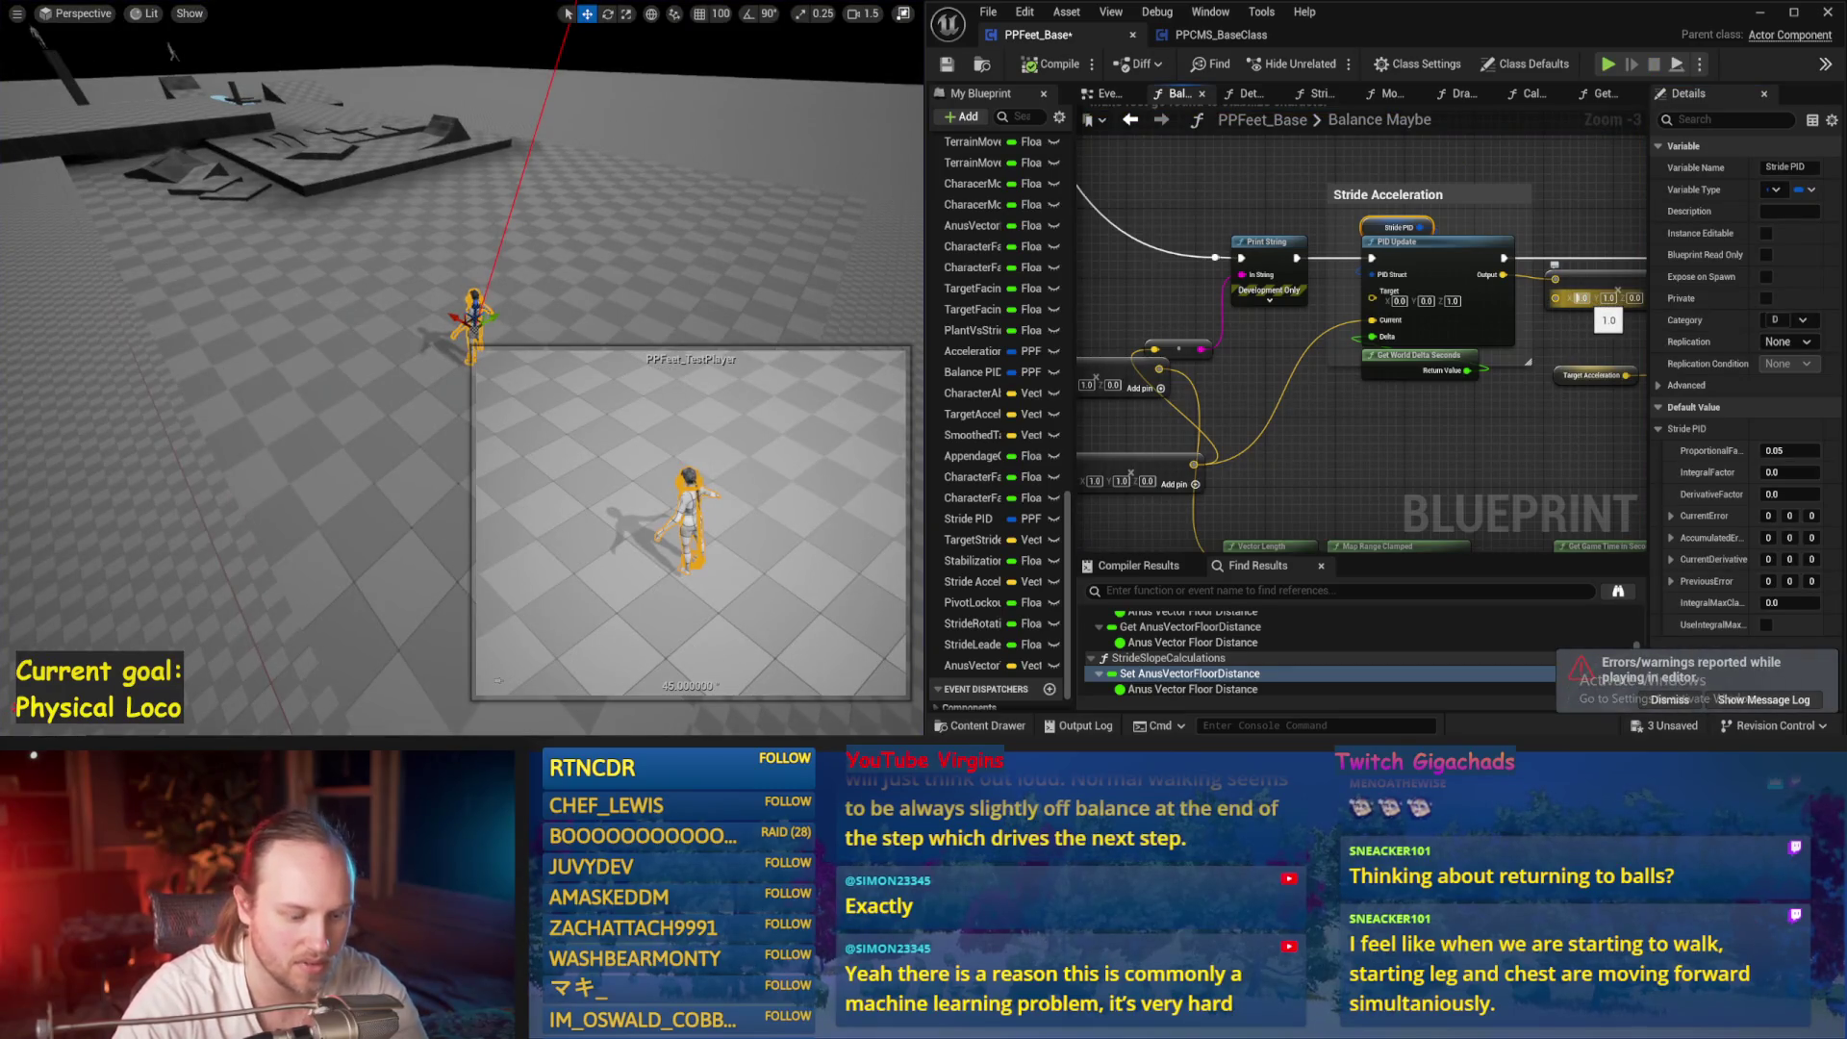
Save the blueprint and run the balance simulation twice
{"action": "left_click", "coordinate": [1626, 324]}
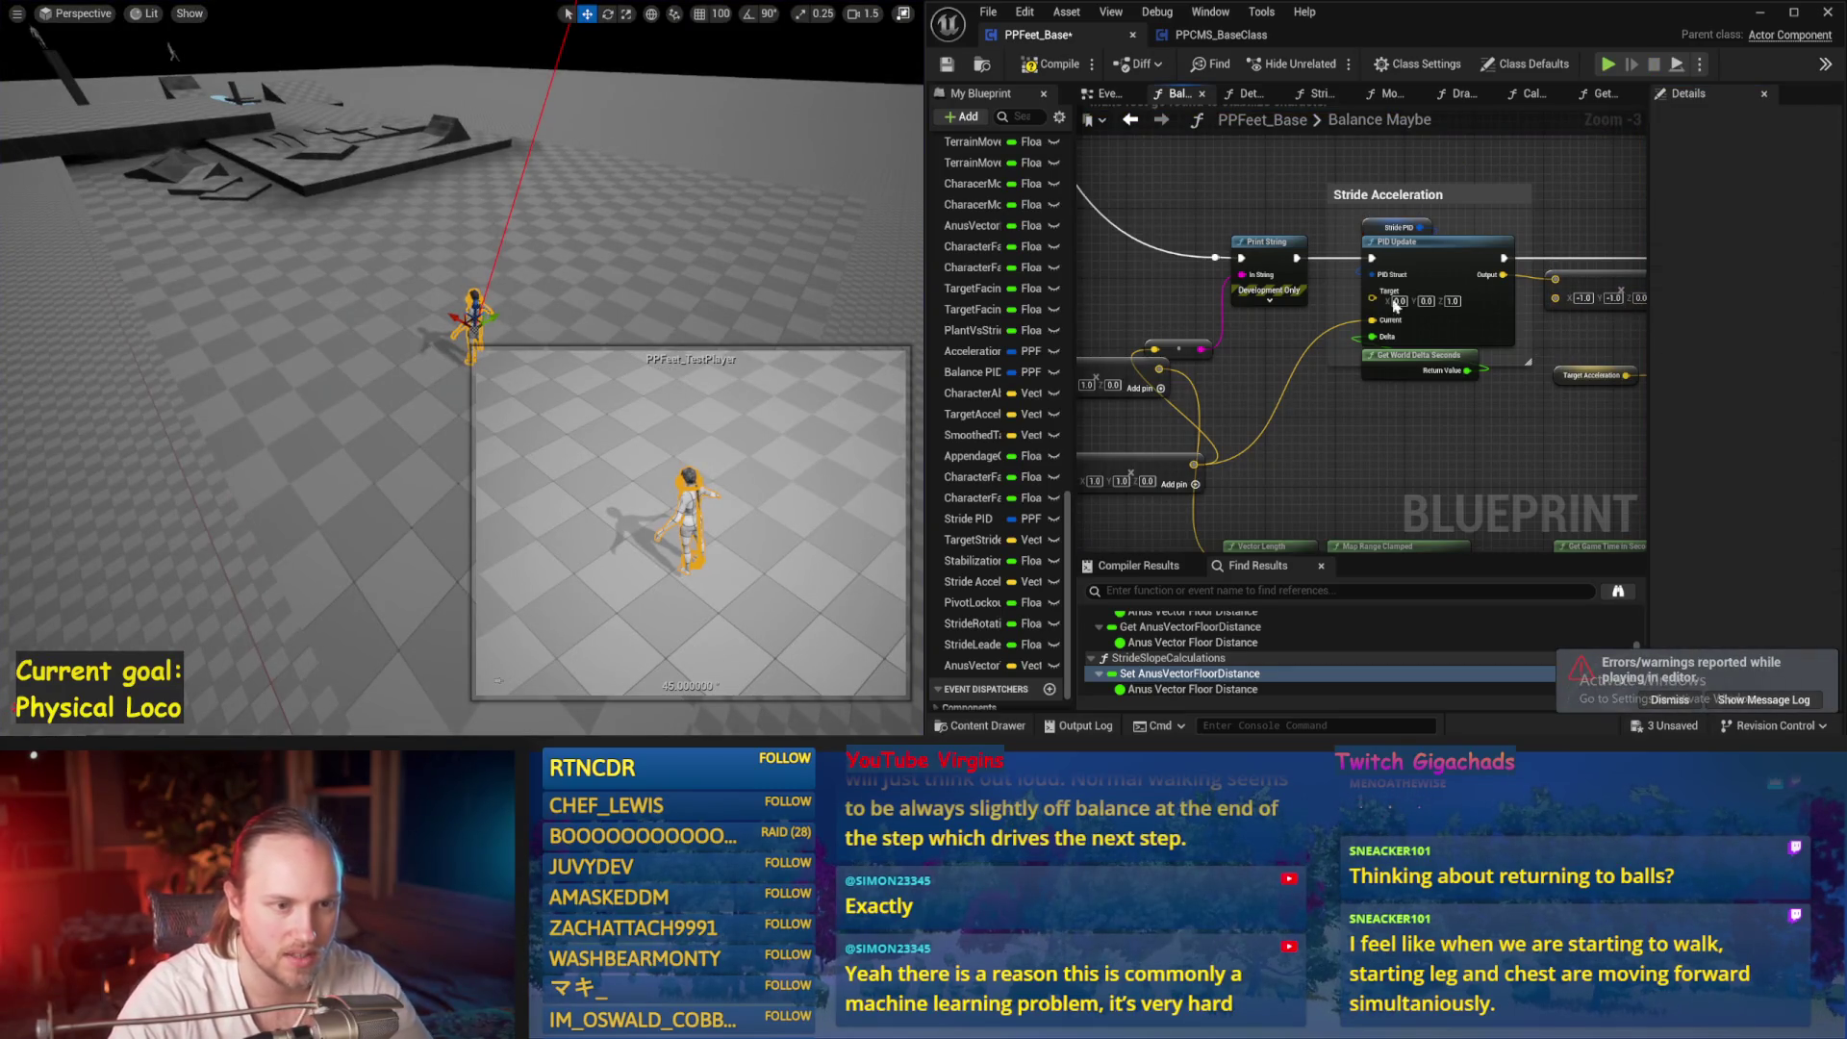
{"action": "left_click", "coordinate": [946, 66]}
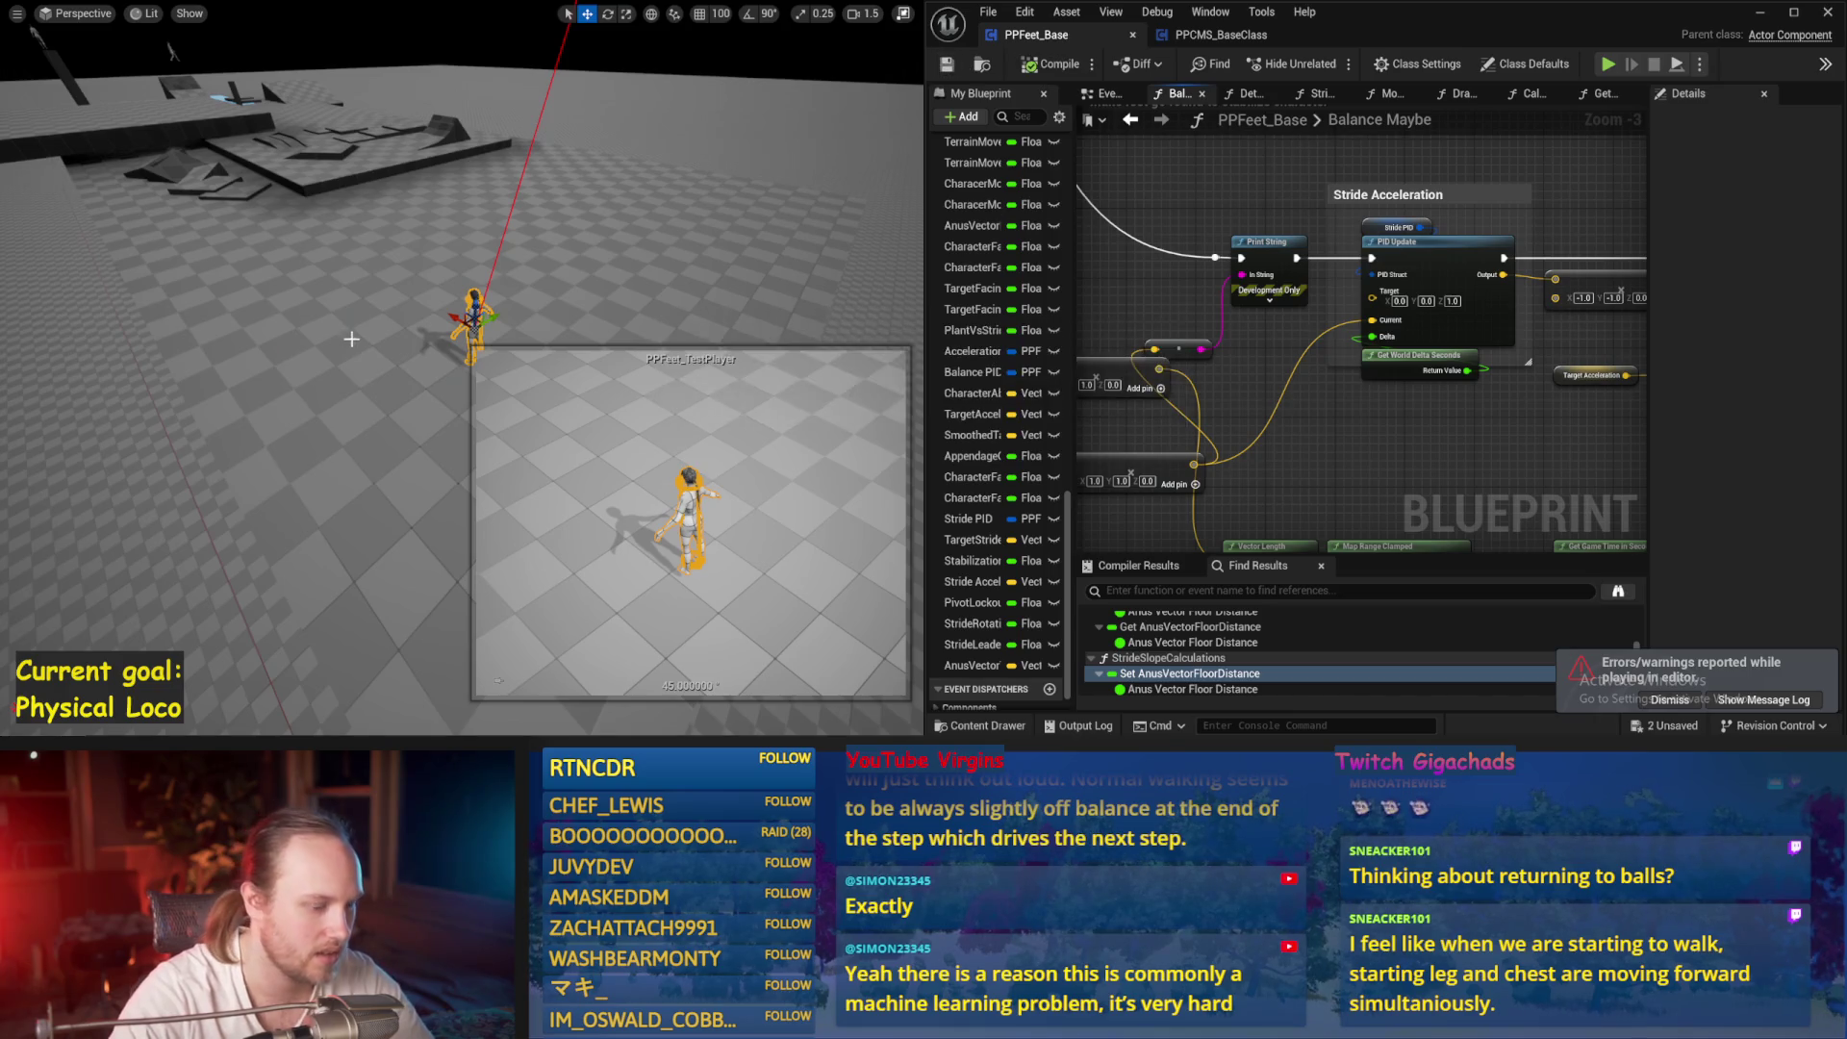
{"action": "key", "text": "alt+s"}
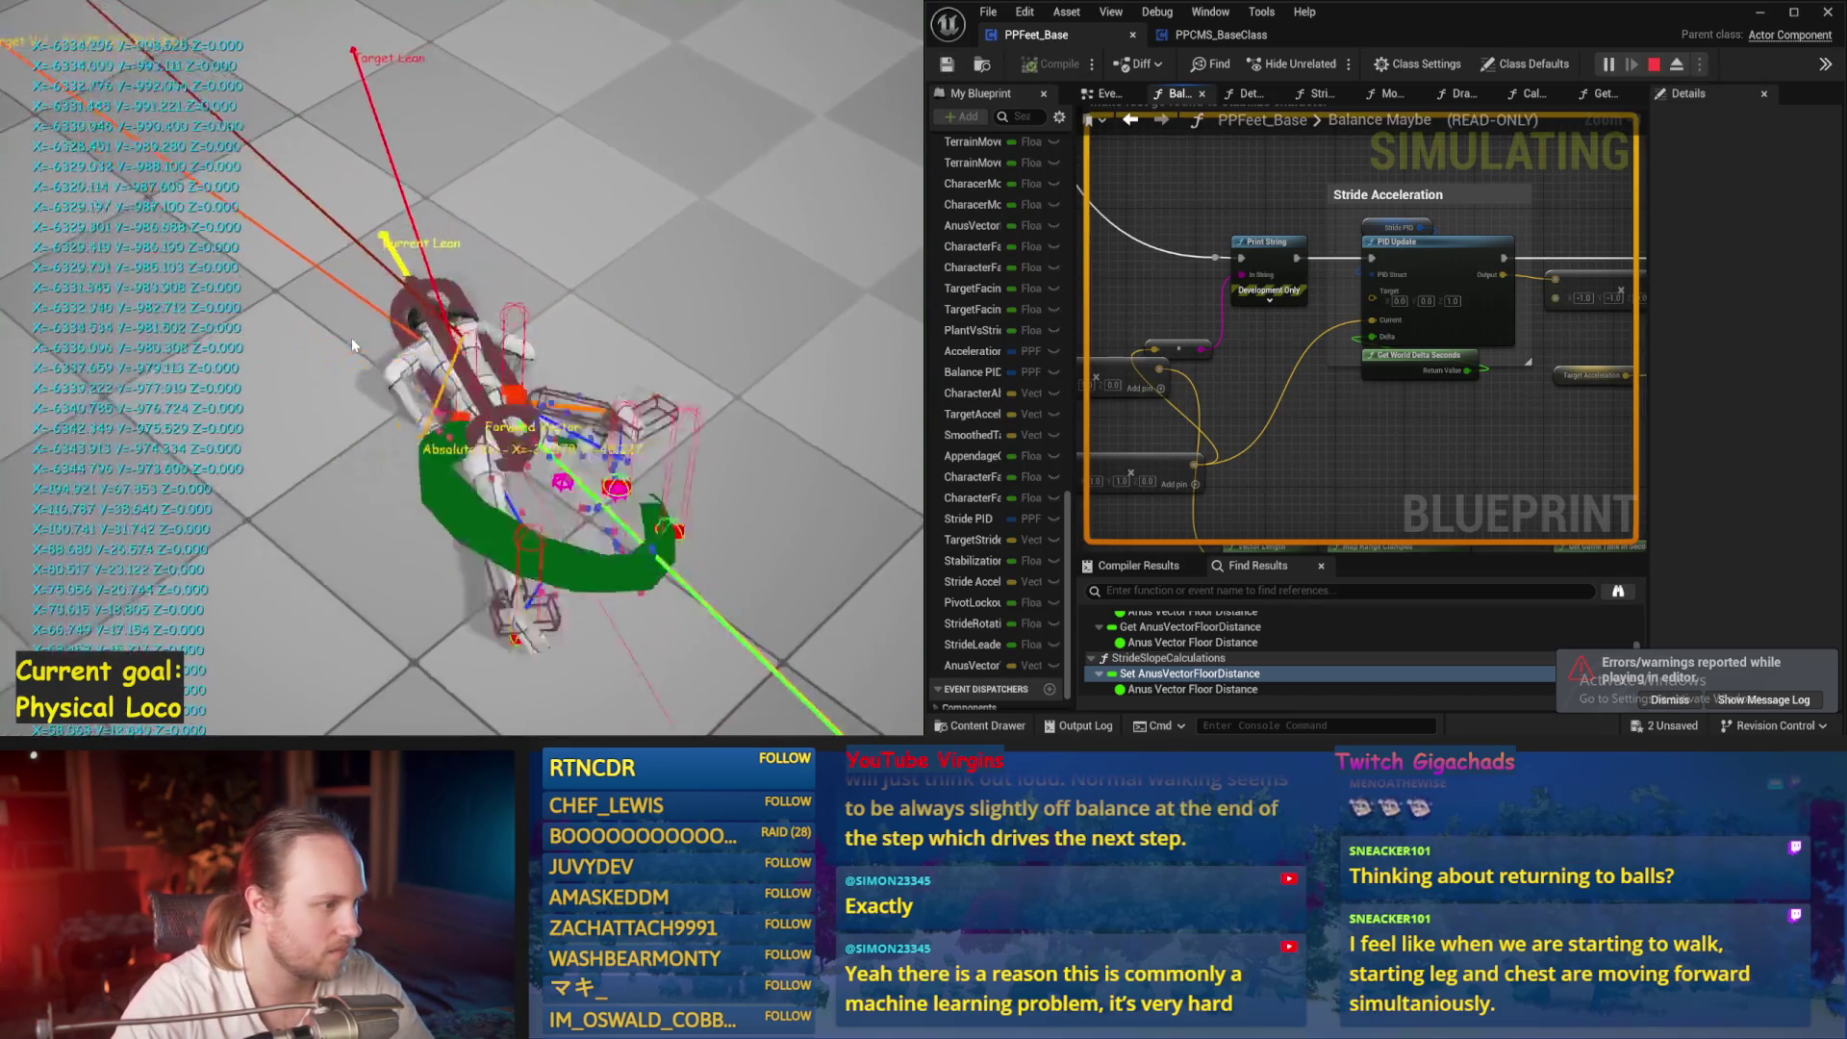
{"action": "key", "text": "Escape"}
{"action": "key", "text": "alt+s"}
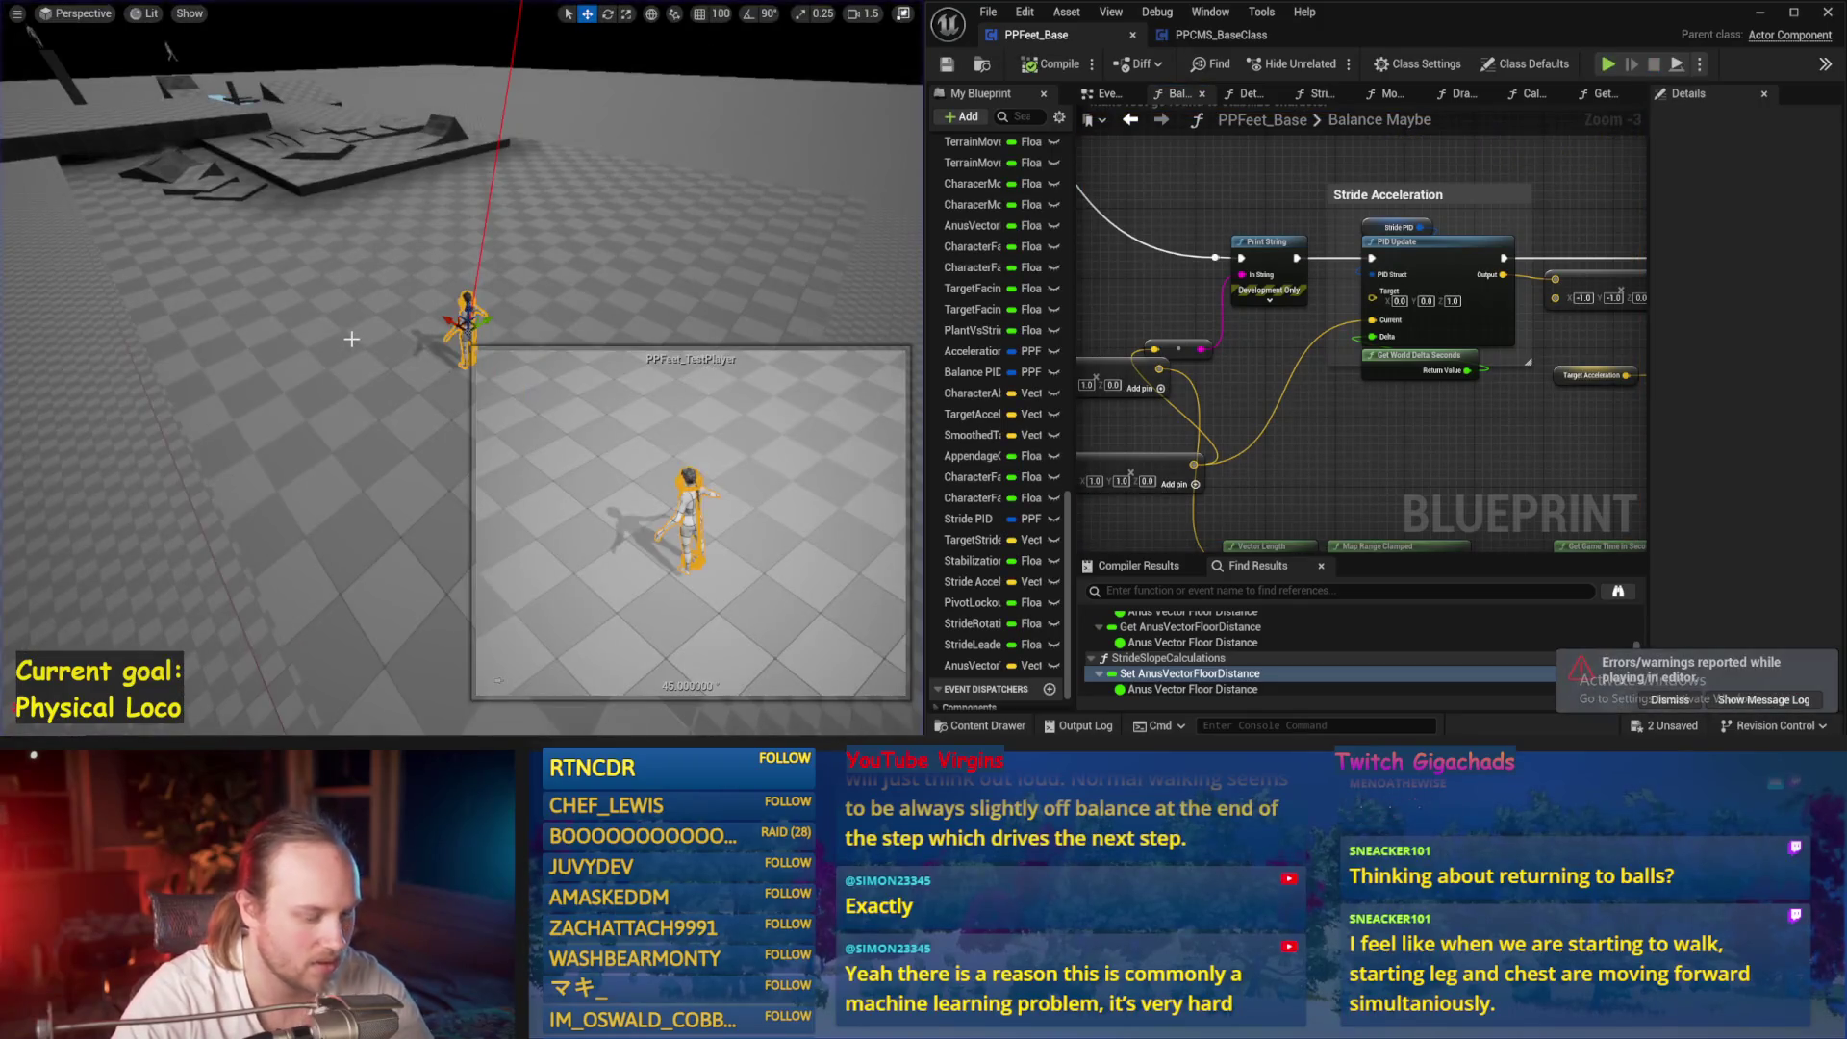
{"action": "key", "text": "Escape"}
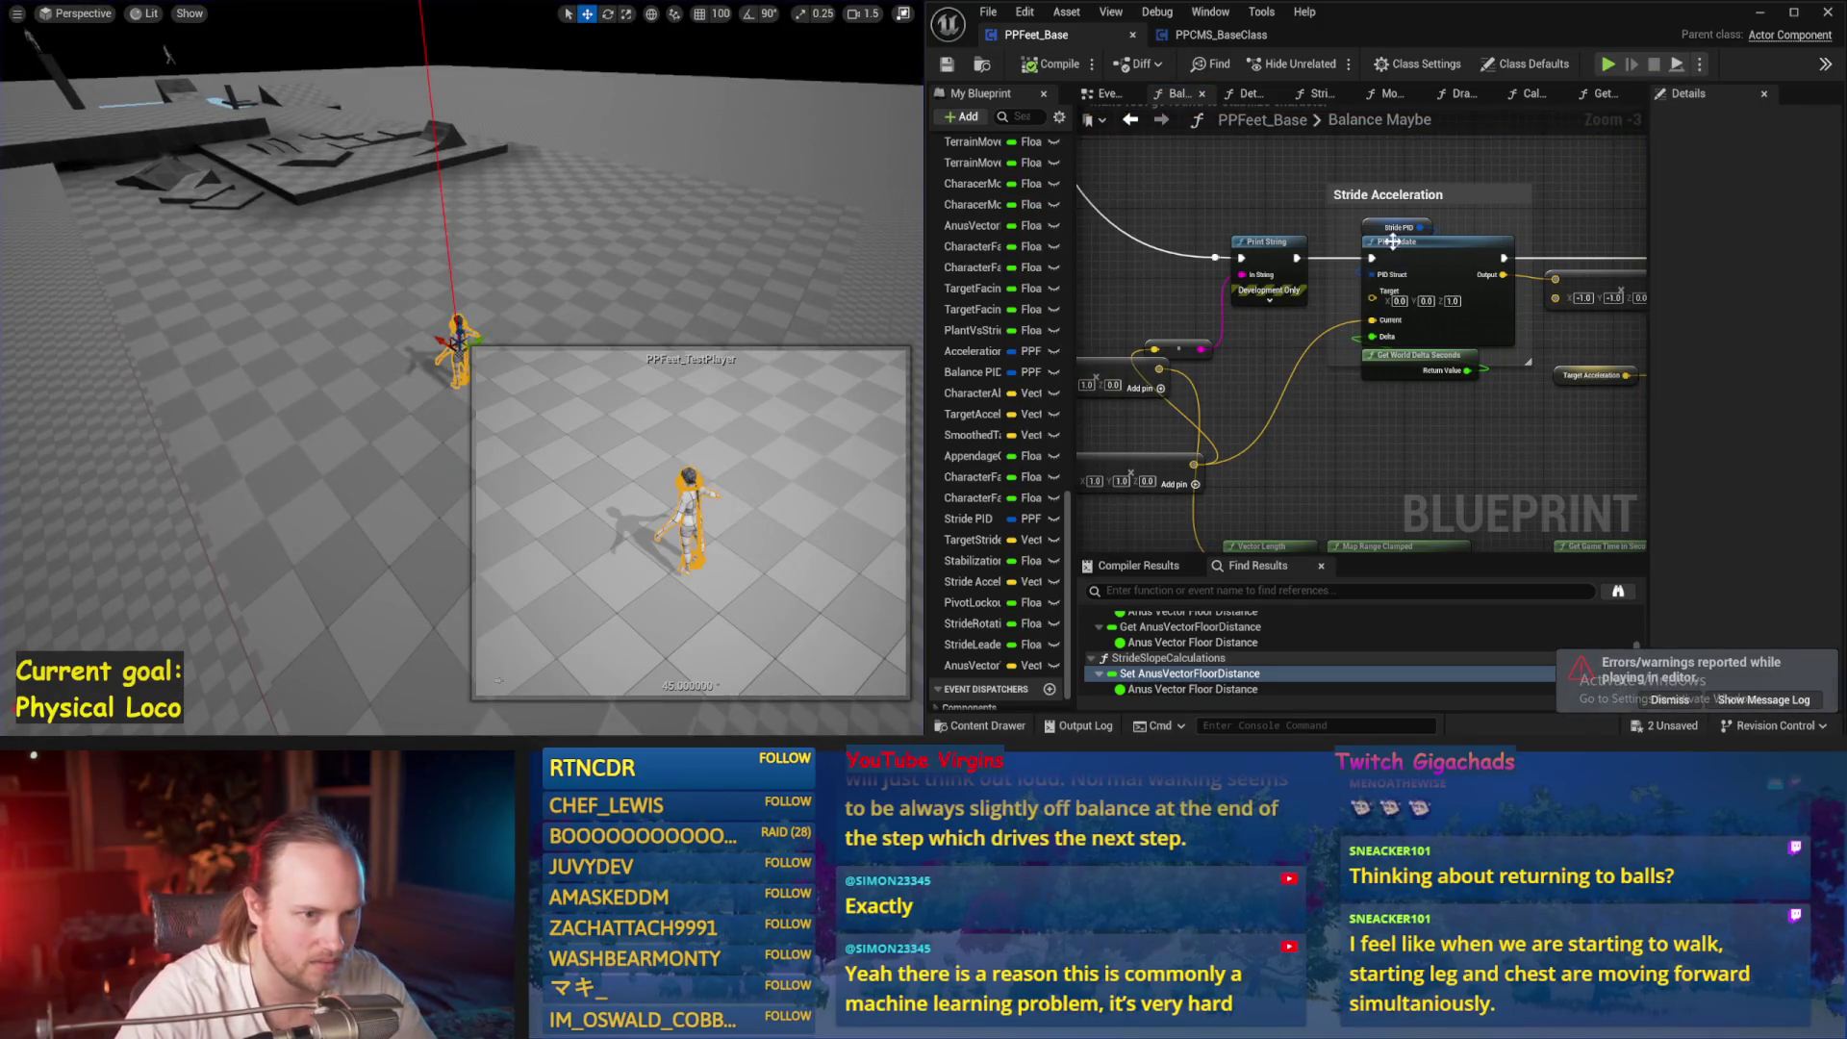
Set the Stride PID DerivativeFactor to 0.04 and simulate
{"action": "left_click", "coordinate": [1373, 226]}
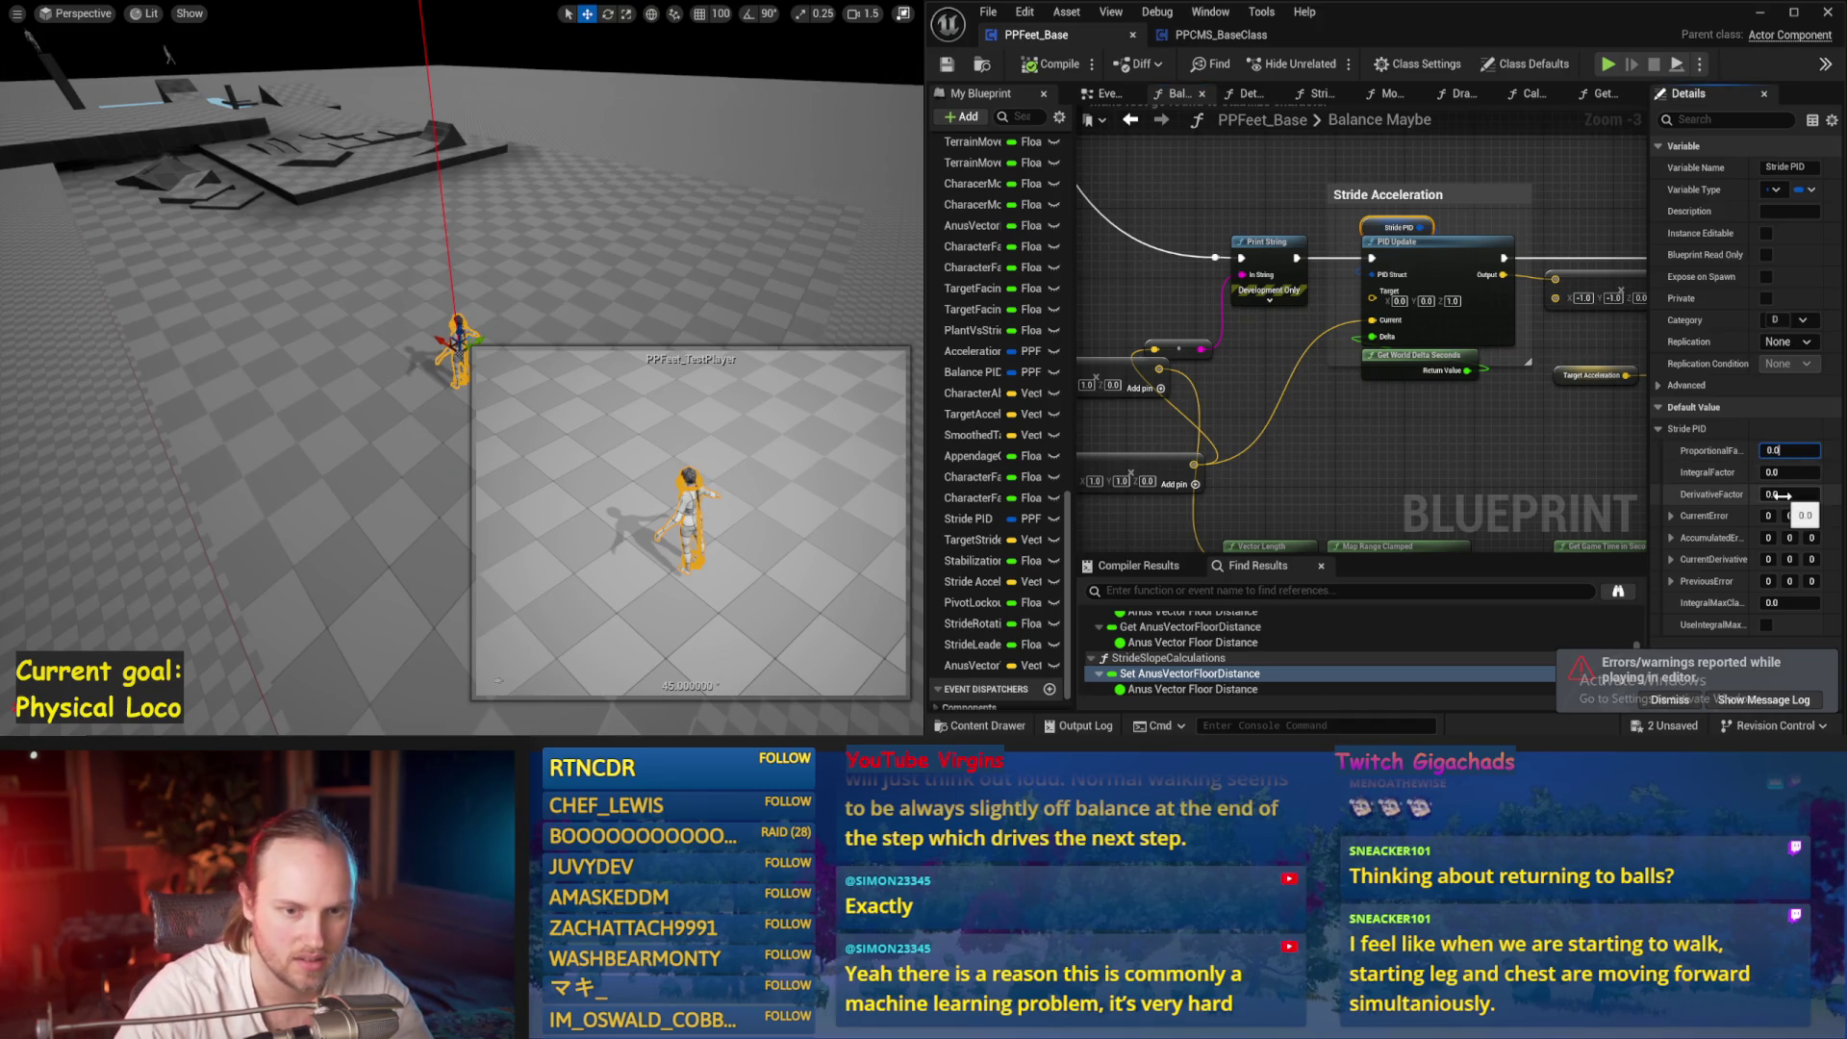
{"action": "type", "text": "0.04"}
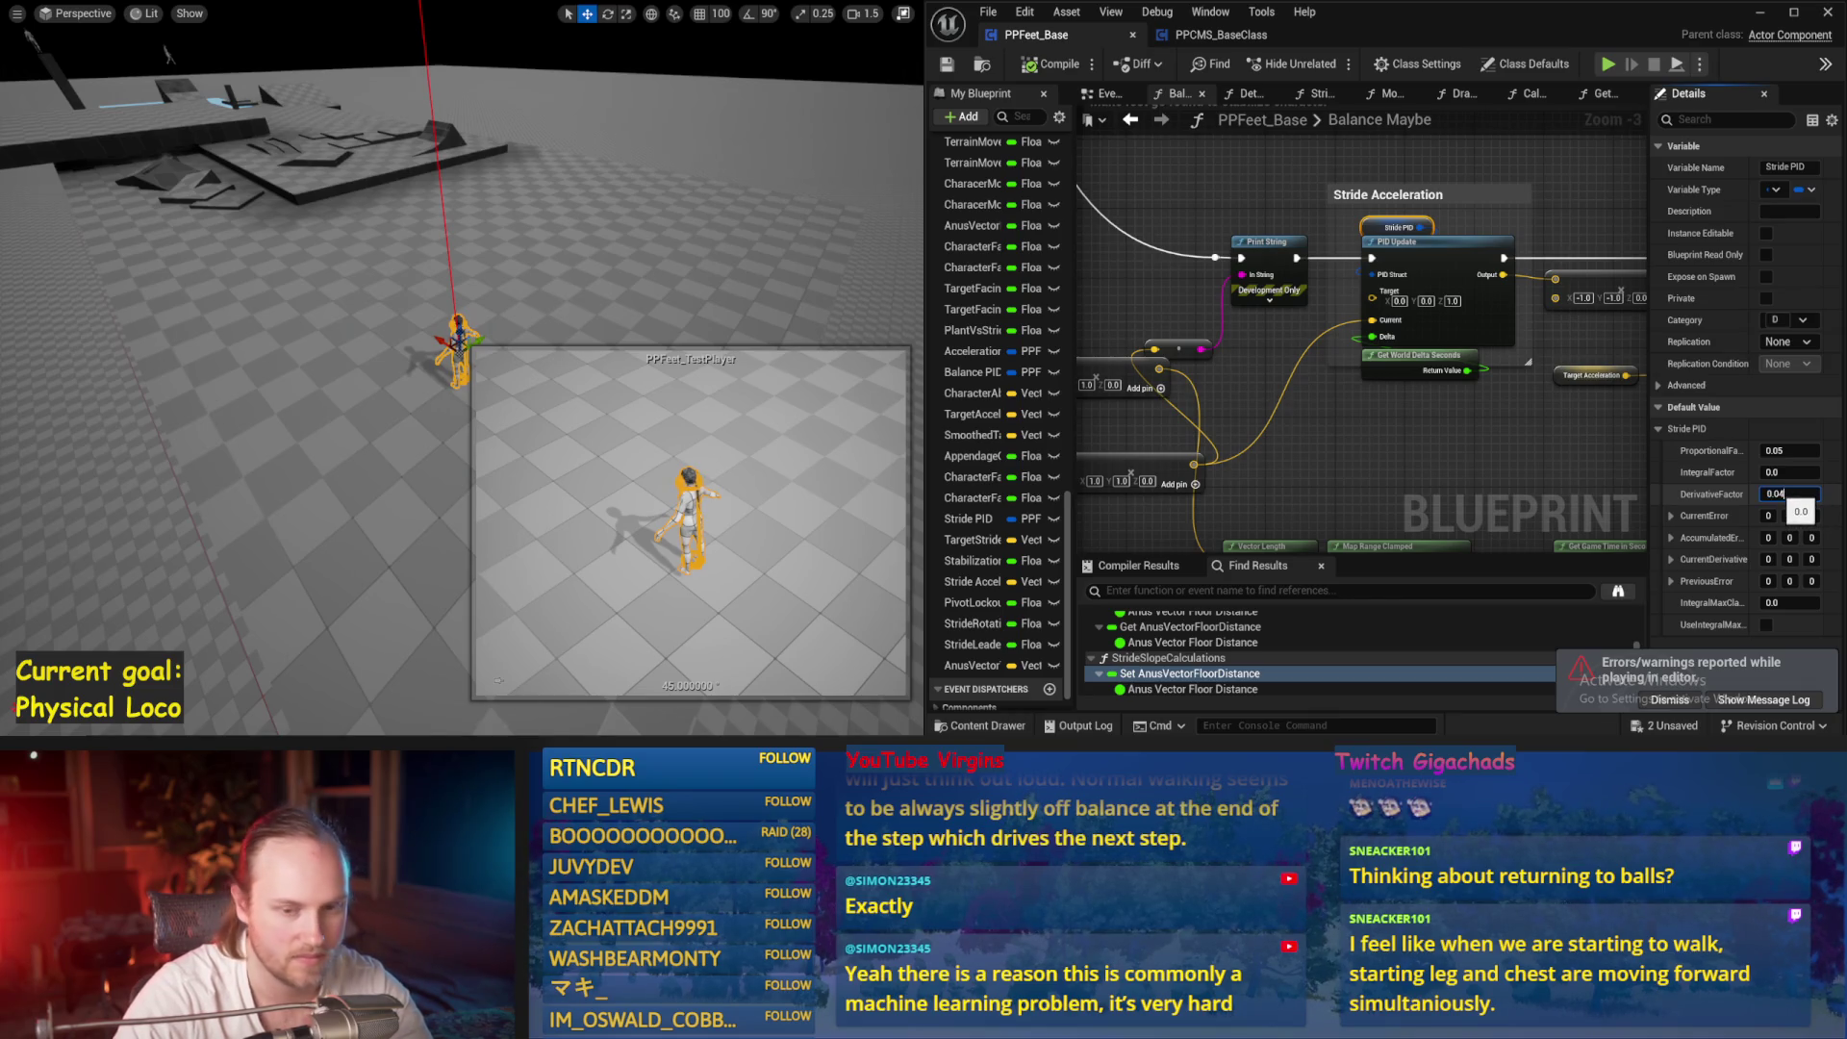
{"action": "key", "text": "Return"}
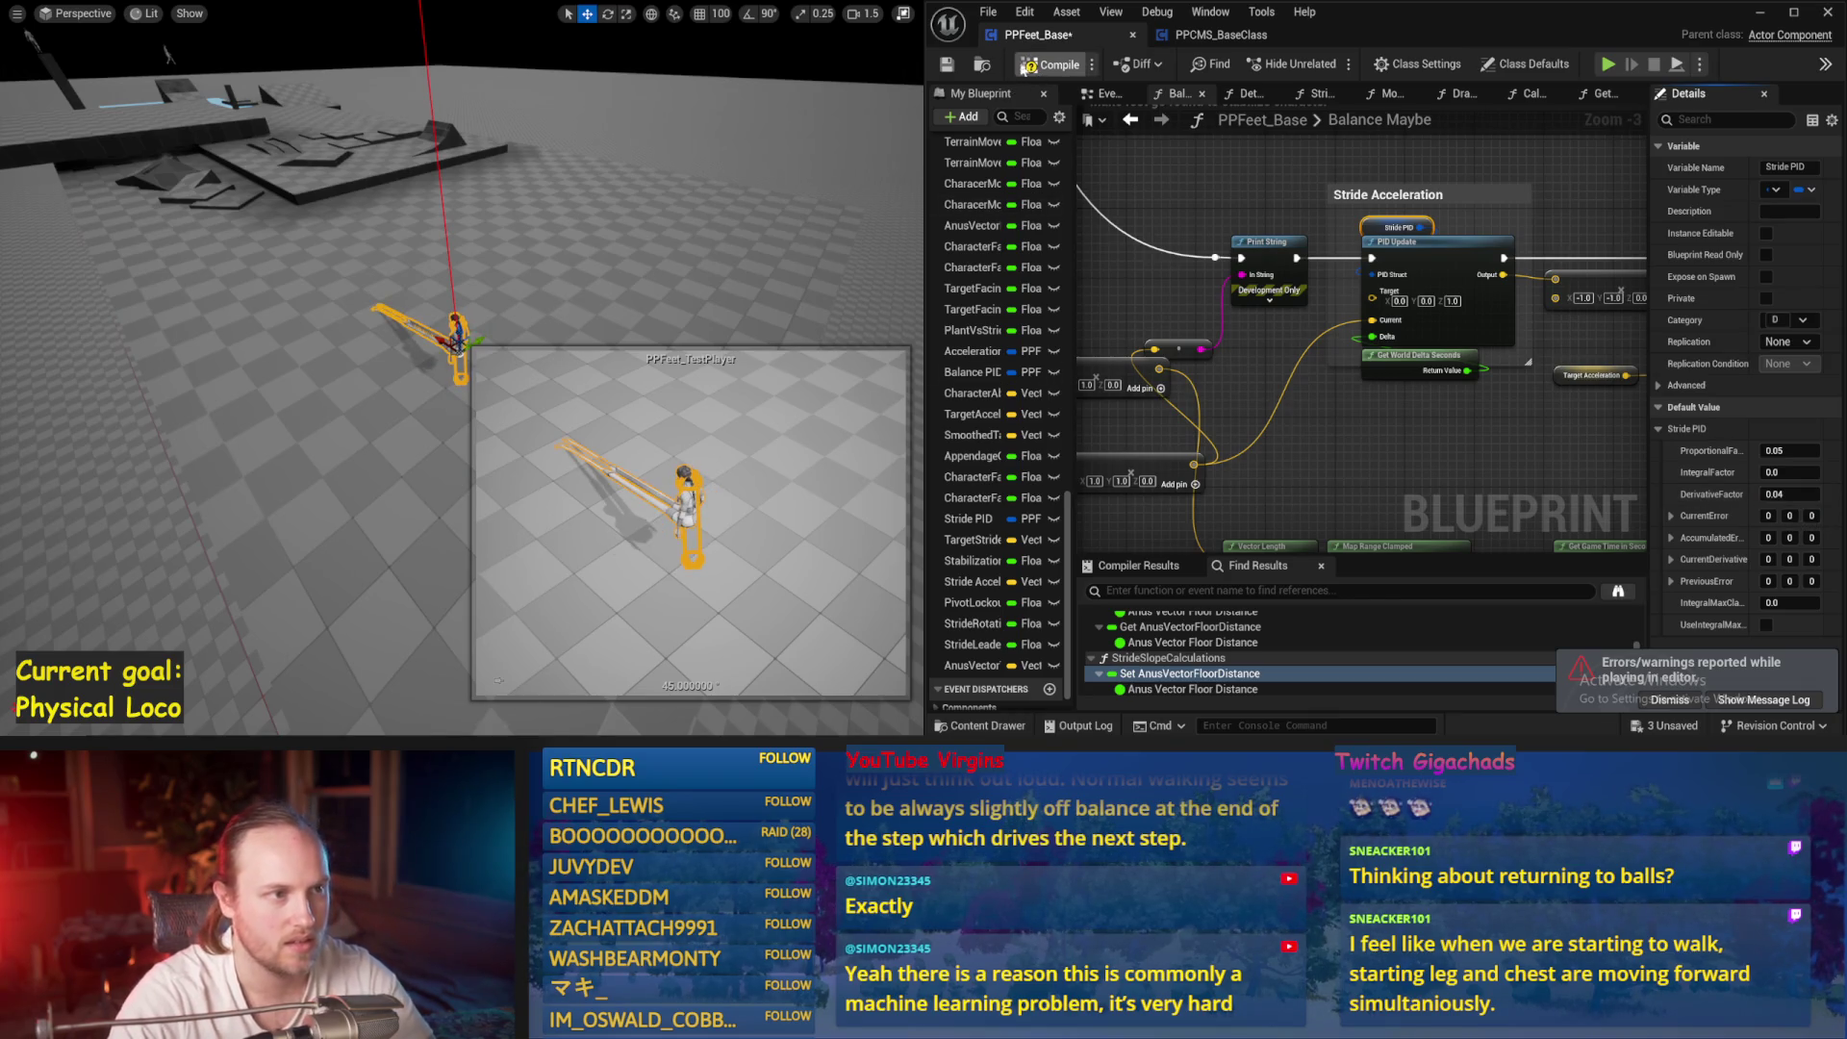
{"action": "key", "text": "alt+s"}
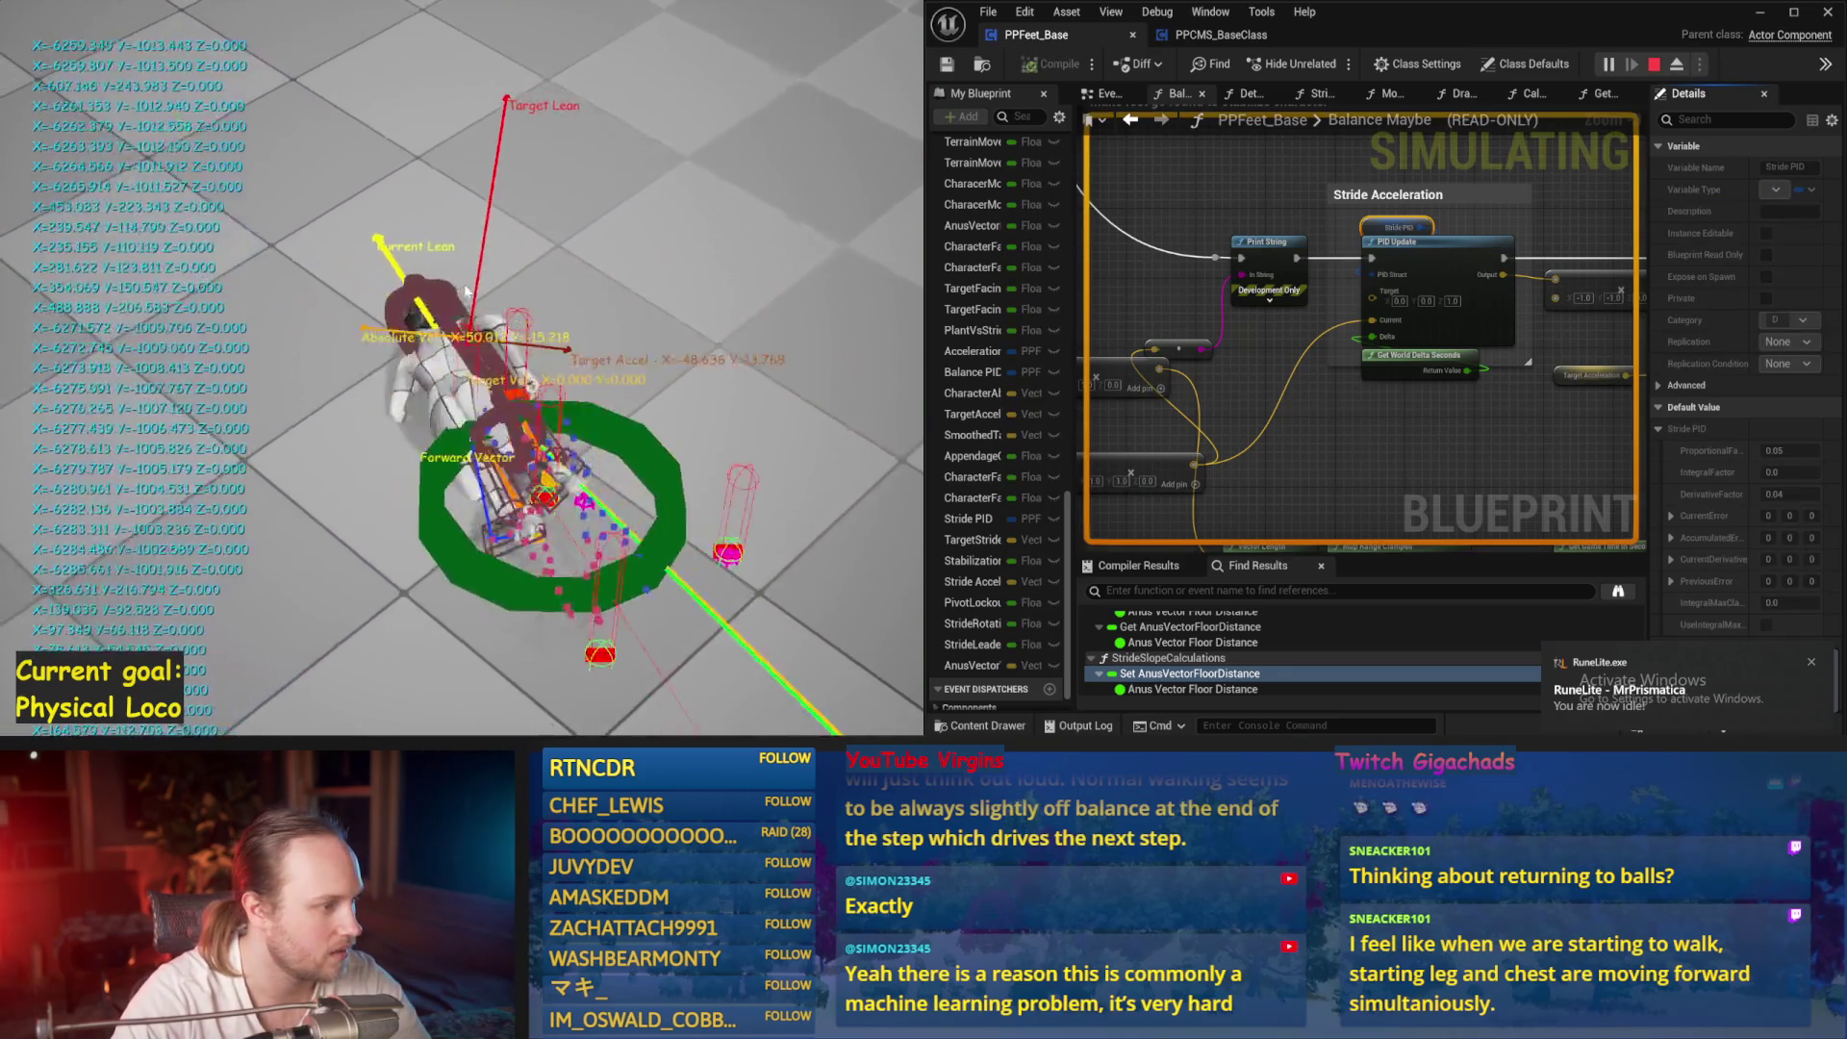
{"action": "key", "text": "Escape"}
Save, simulate once more, and return to the Stride Acceleration PID node
{"action": "left_click_drag", "start_coordinate": [1594, 194], "coordinate": [1550, 197]}
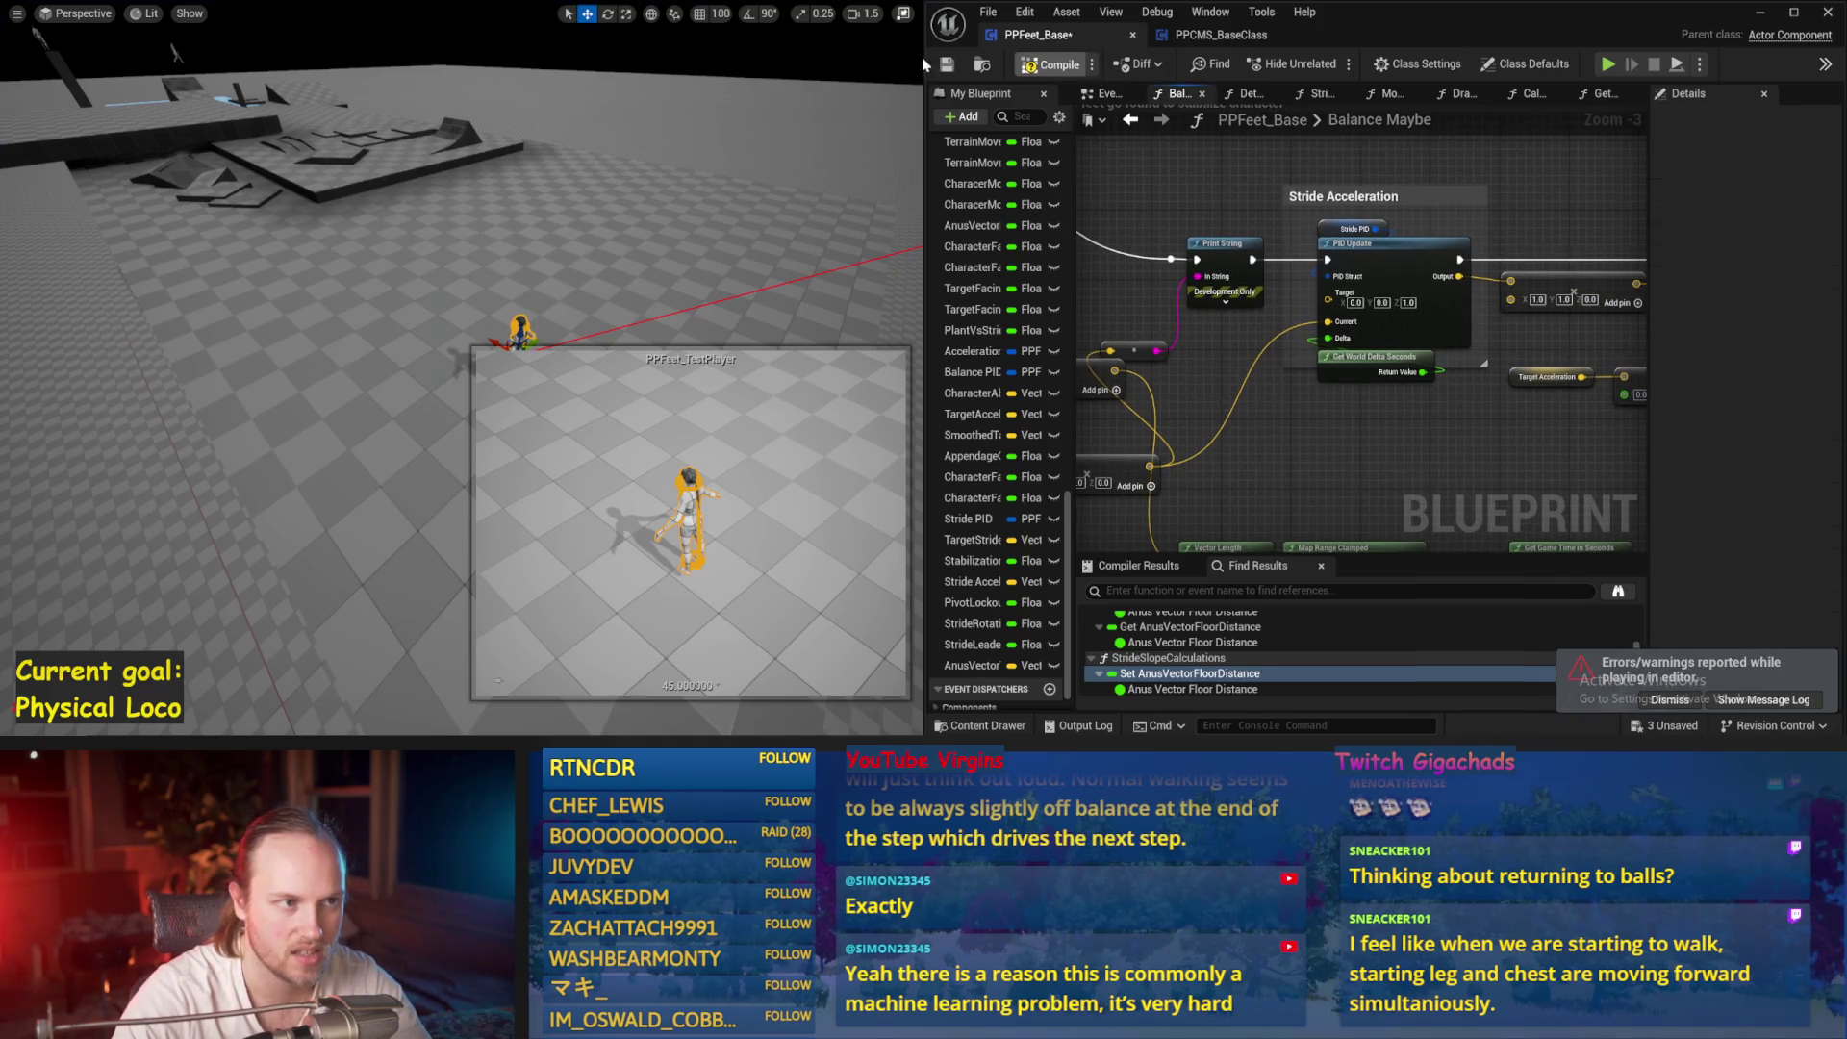
{"action": "left_click", "coordinate": [948, 65]}
{"action": "key", "text": "alt+s"}
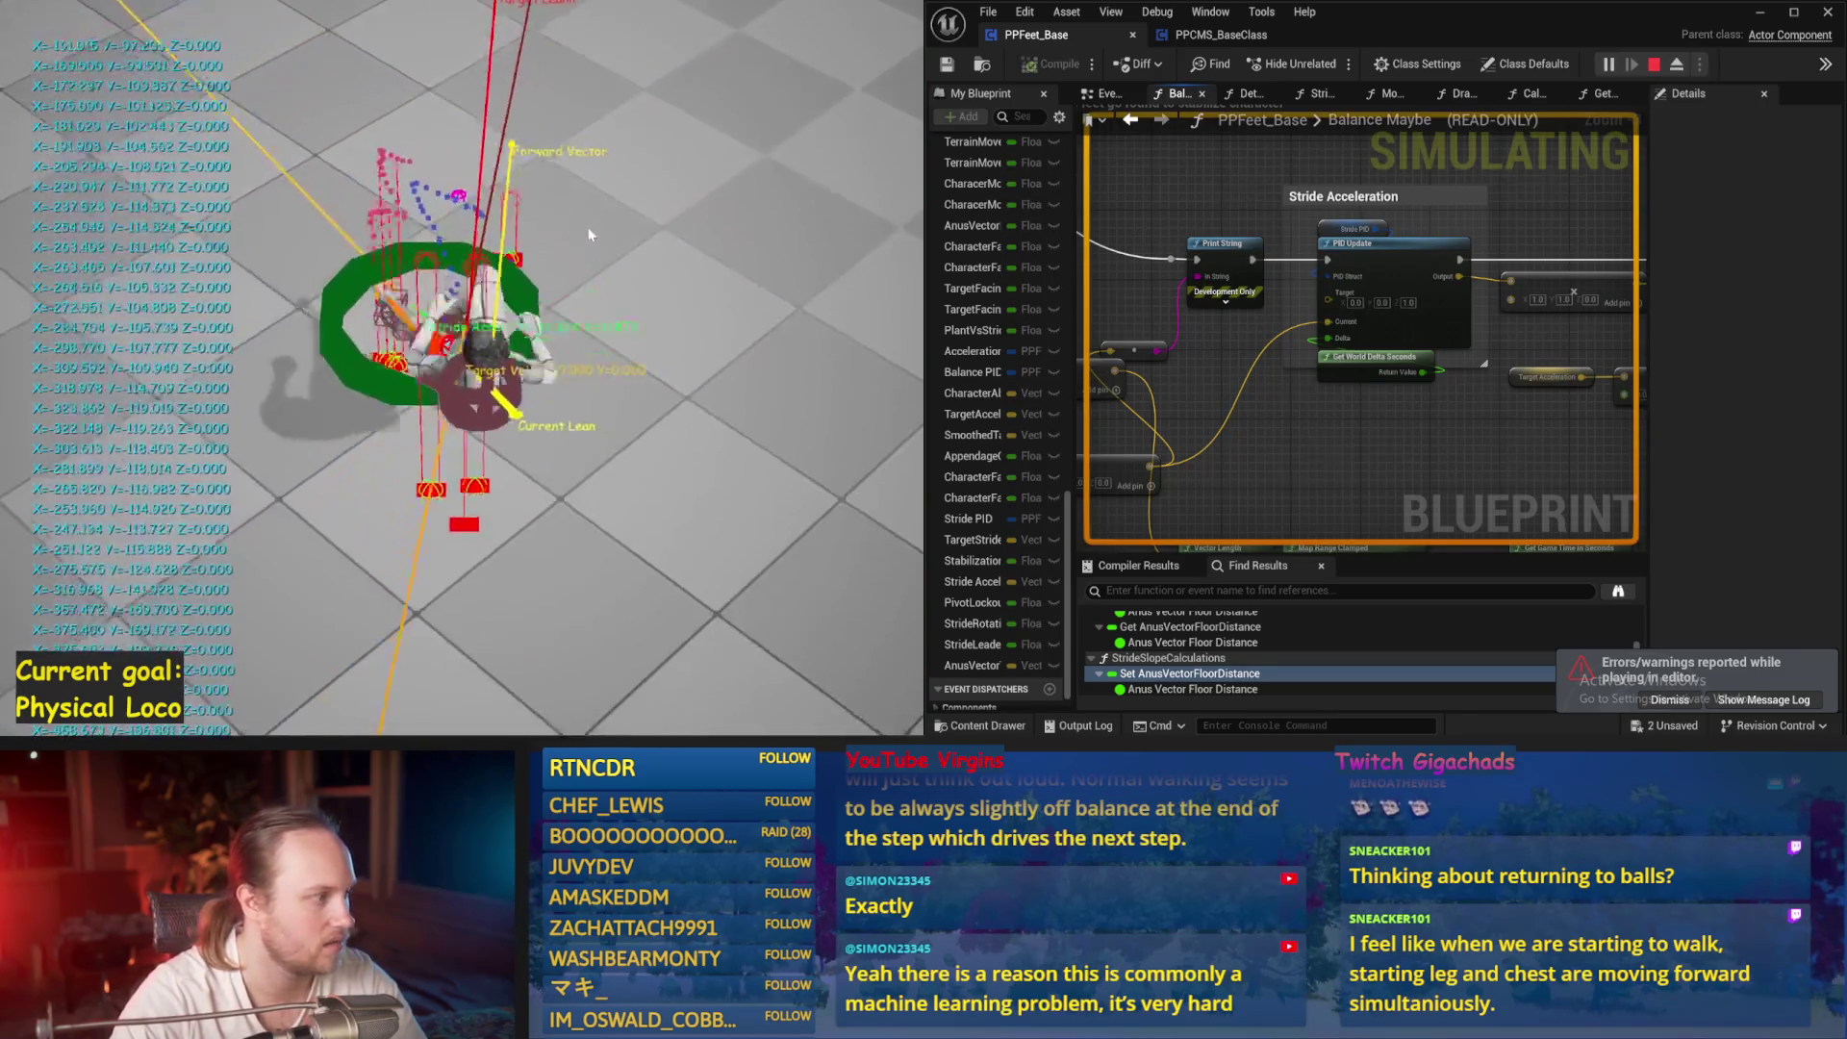
{"action": "key", "text": "Escape"}
{"action": "mouse_move", "coordinate": [1303, 440]}
{"action": "left_mouse_down"}
{"action": "mouse_move", "coordinate": [1647, 355]}
{"action": "mouse_move", "coordinate": [1596, 578]}
{"action": "left_mouse_up"}
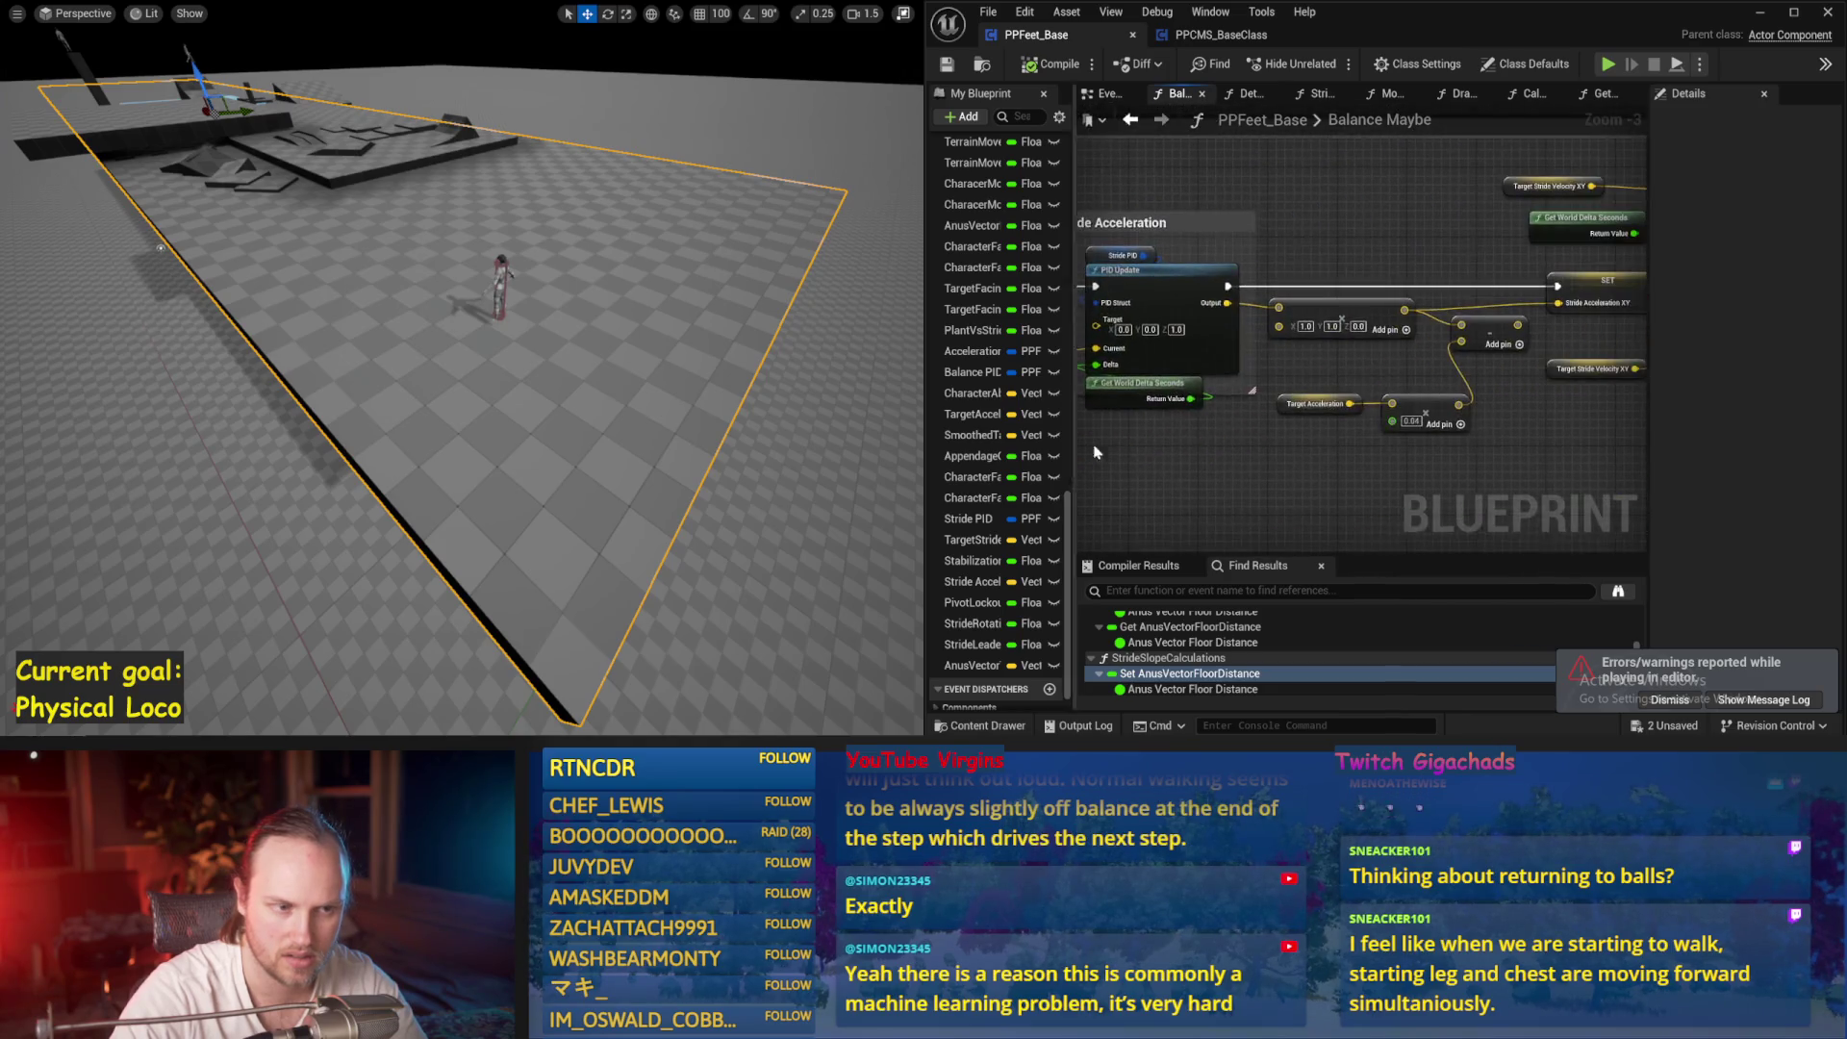
{"action": "left_click", "coordinate": [1140, 256]}
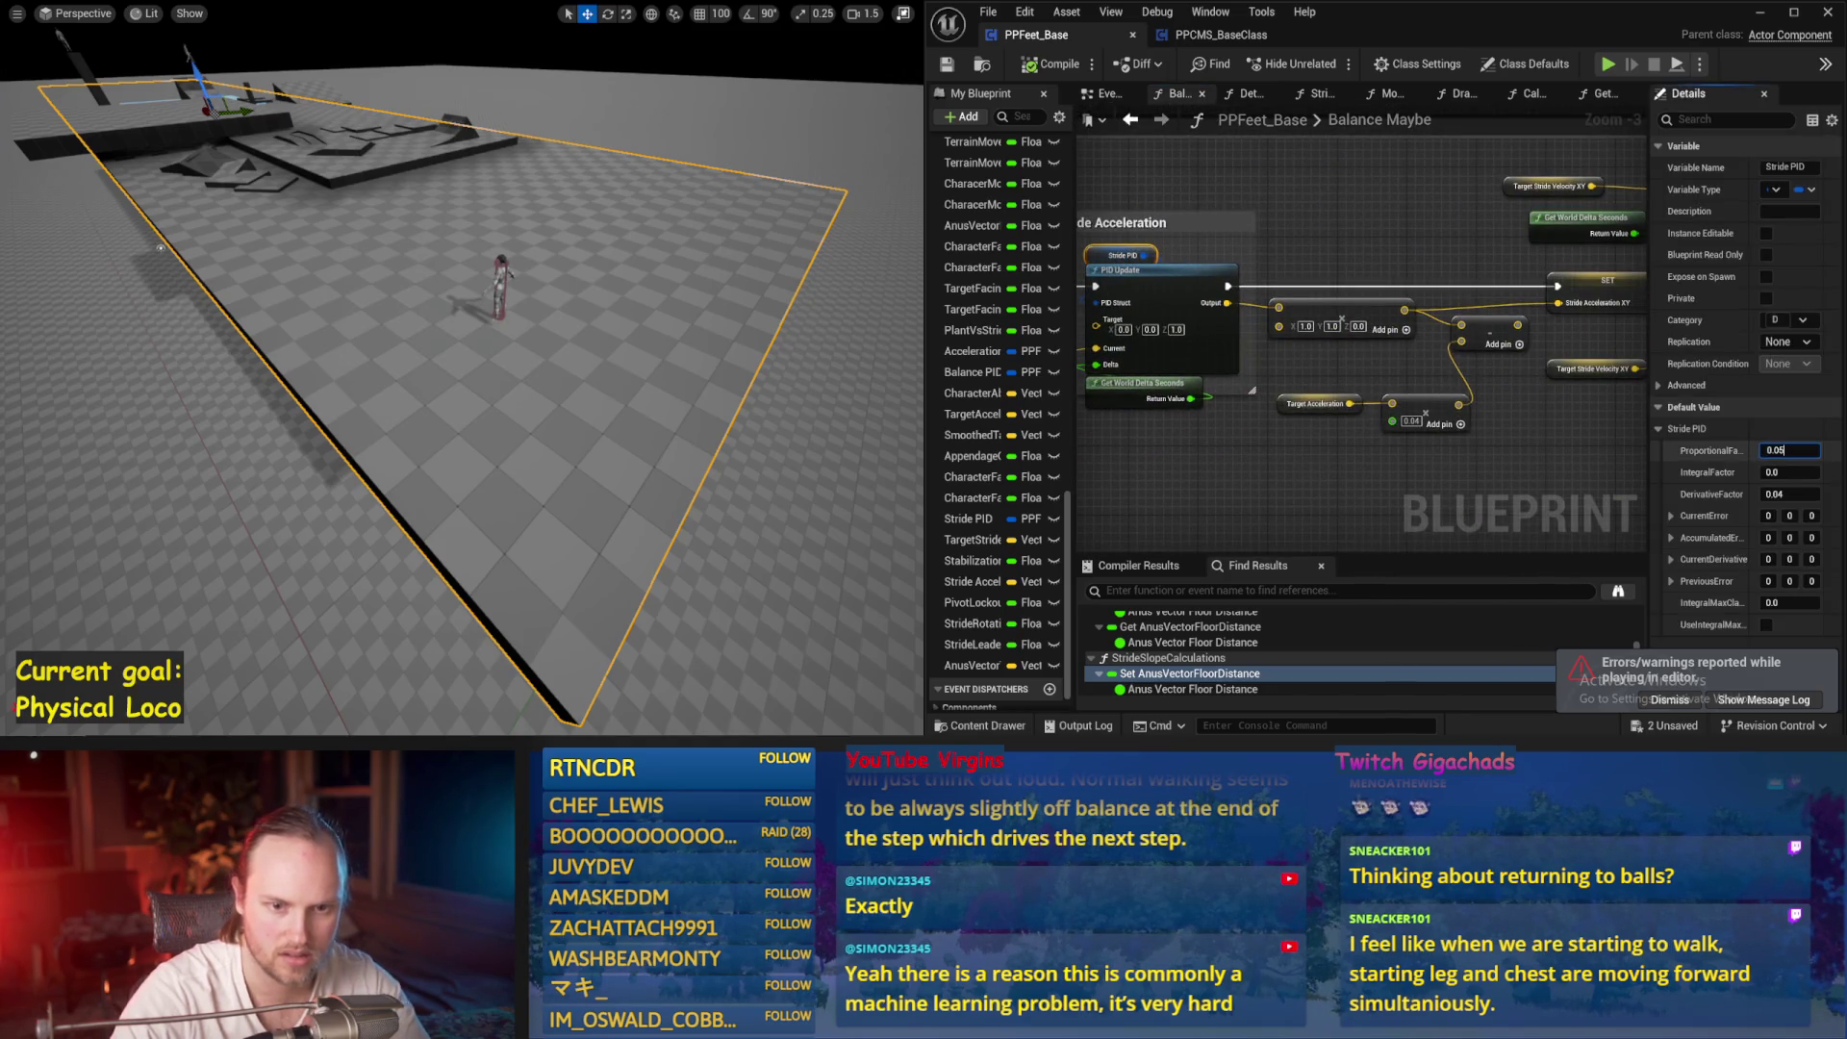
Commit the edited Stride PID ProportionalFactor and simulate twice
{"action": "left_click", "coordinate": [1442, 270]}
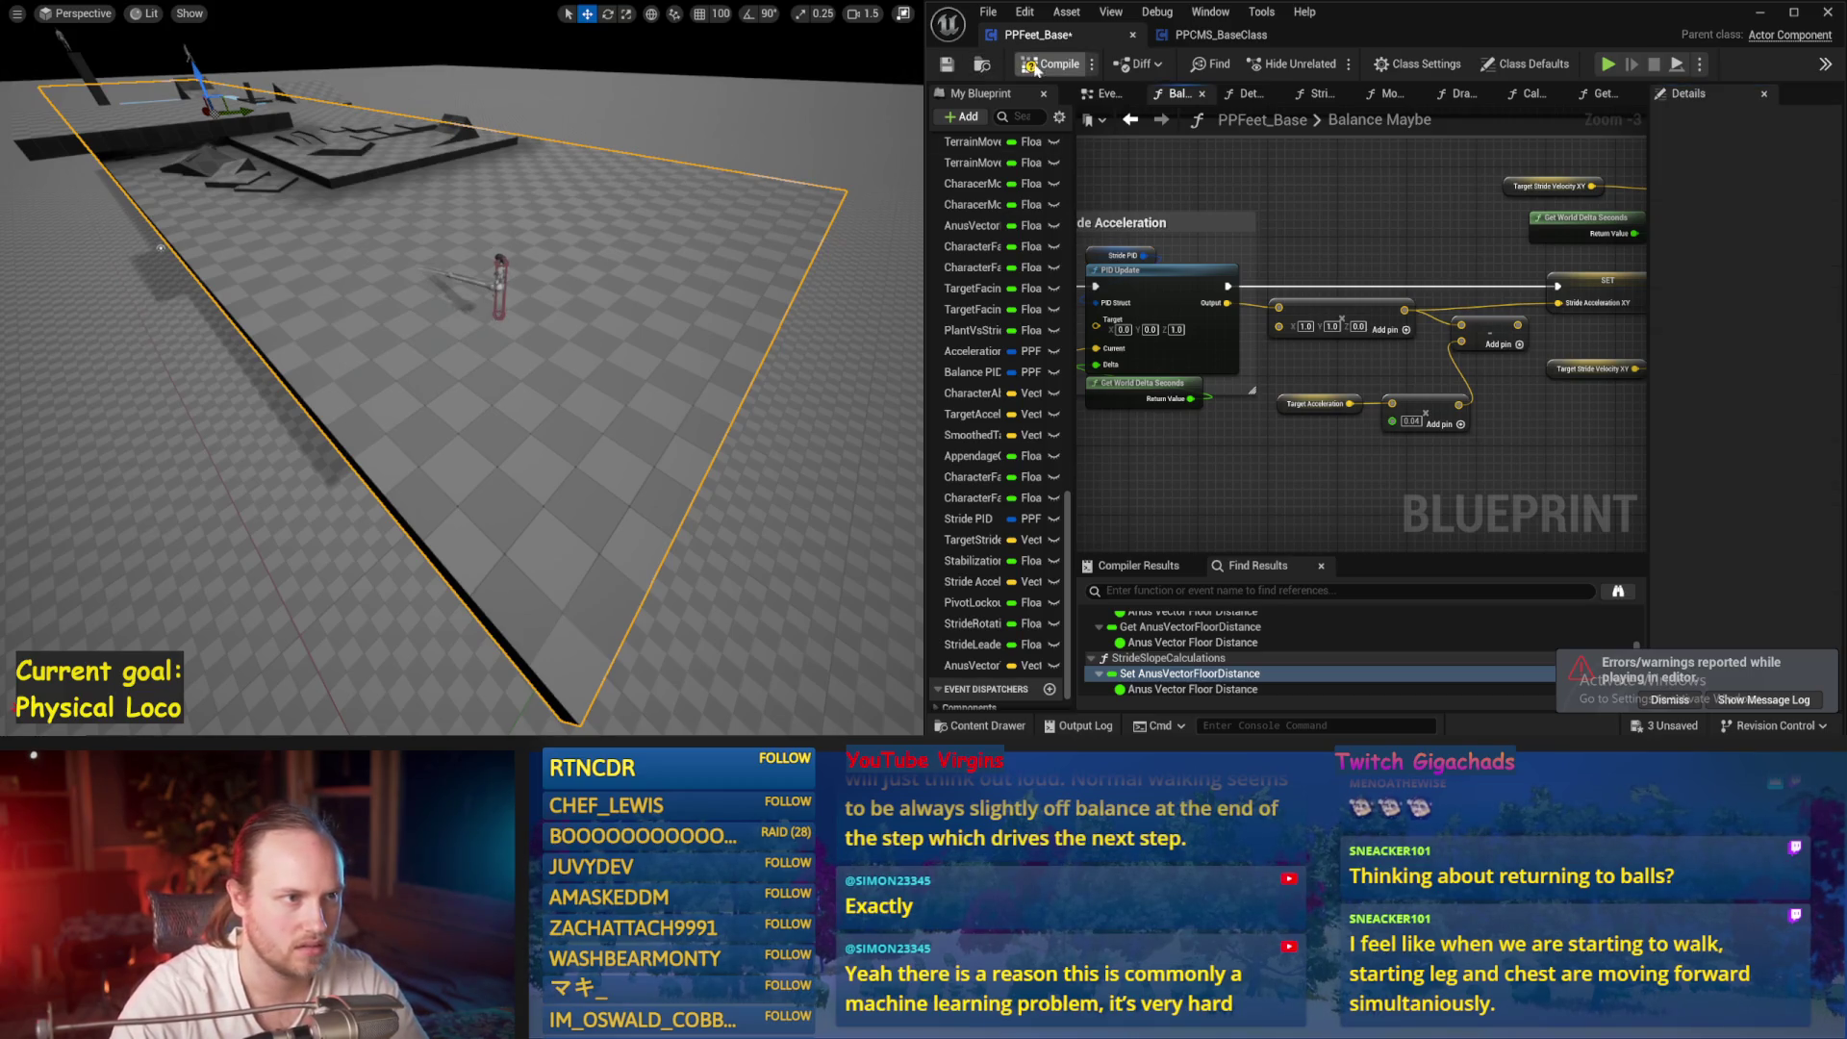
{"action": "key", "text": "alt+s"}
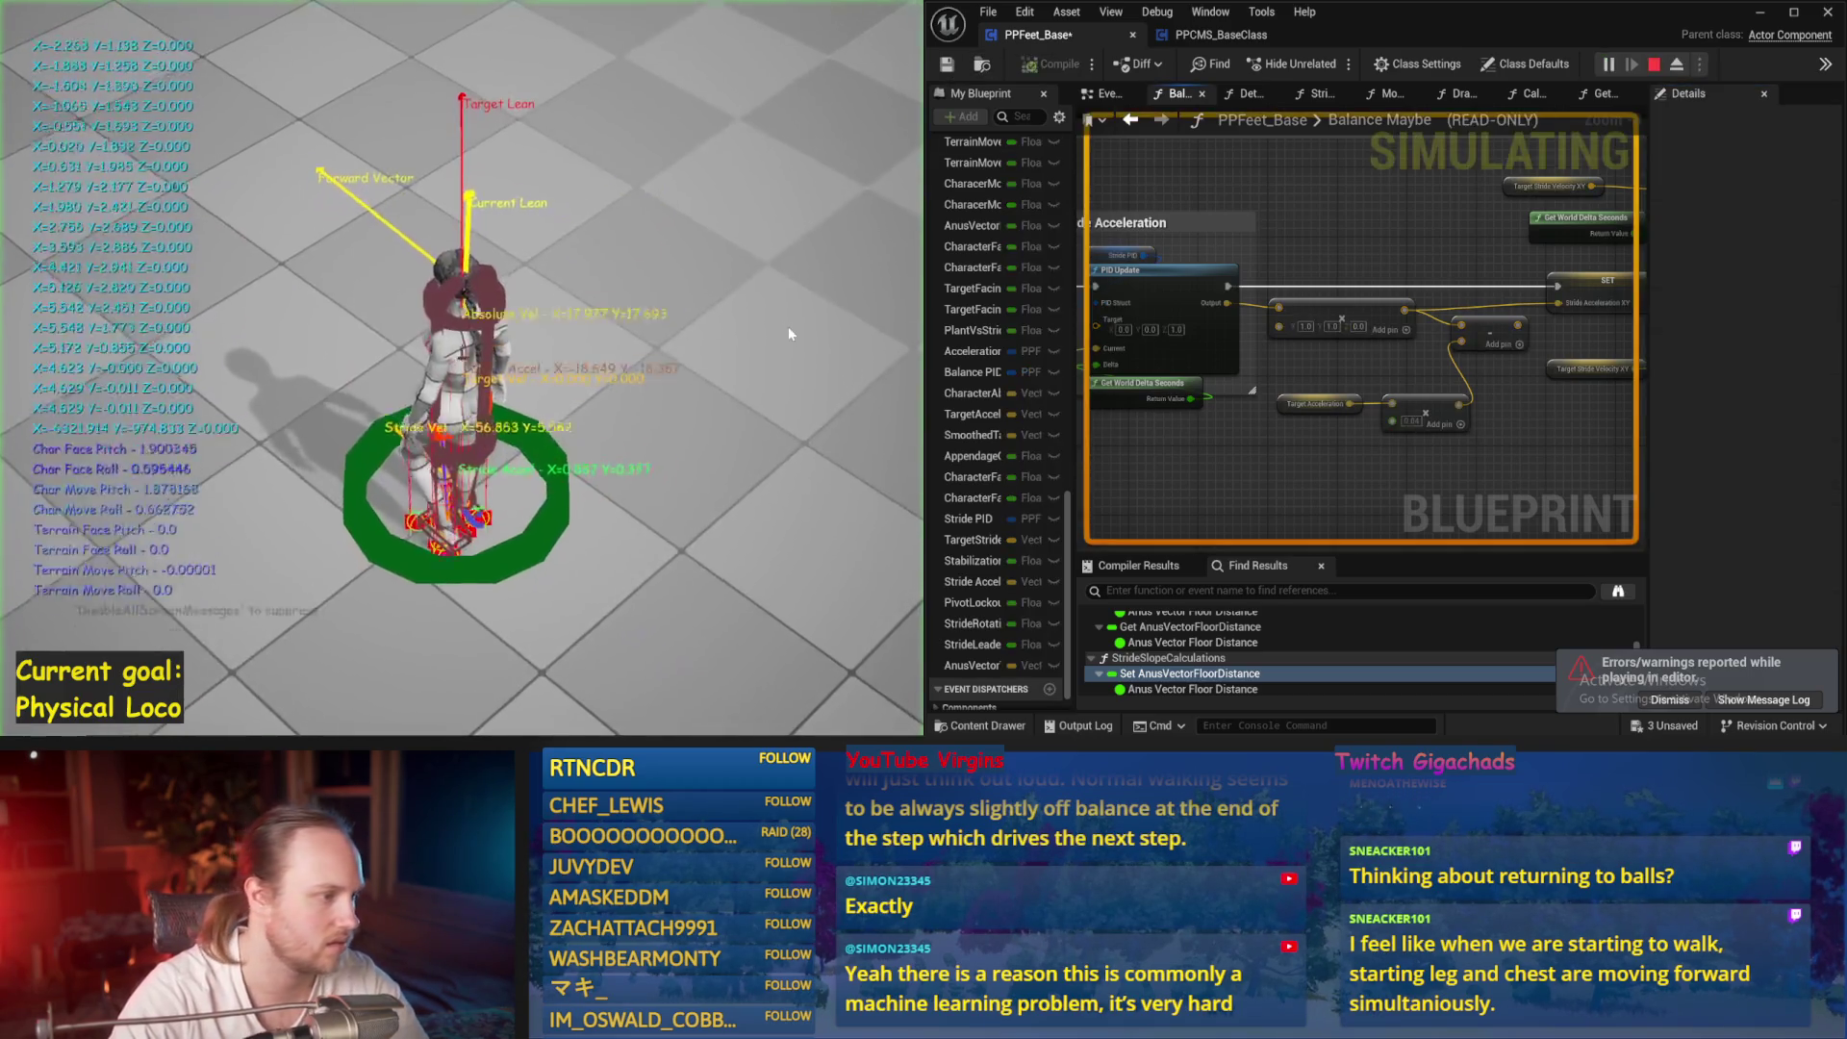
{"action": "key", "text": "Escape"}
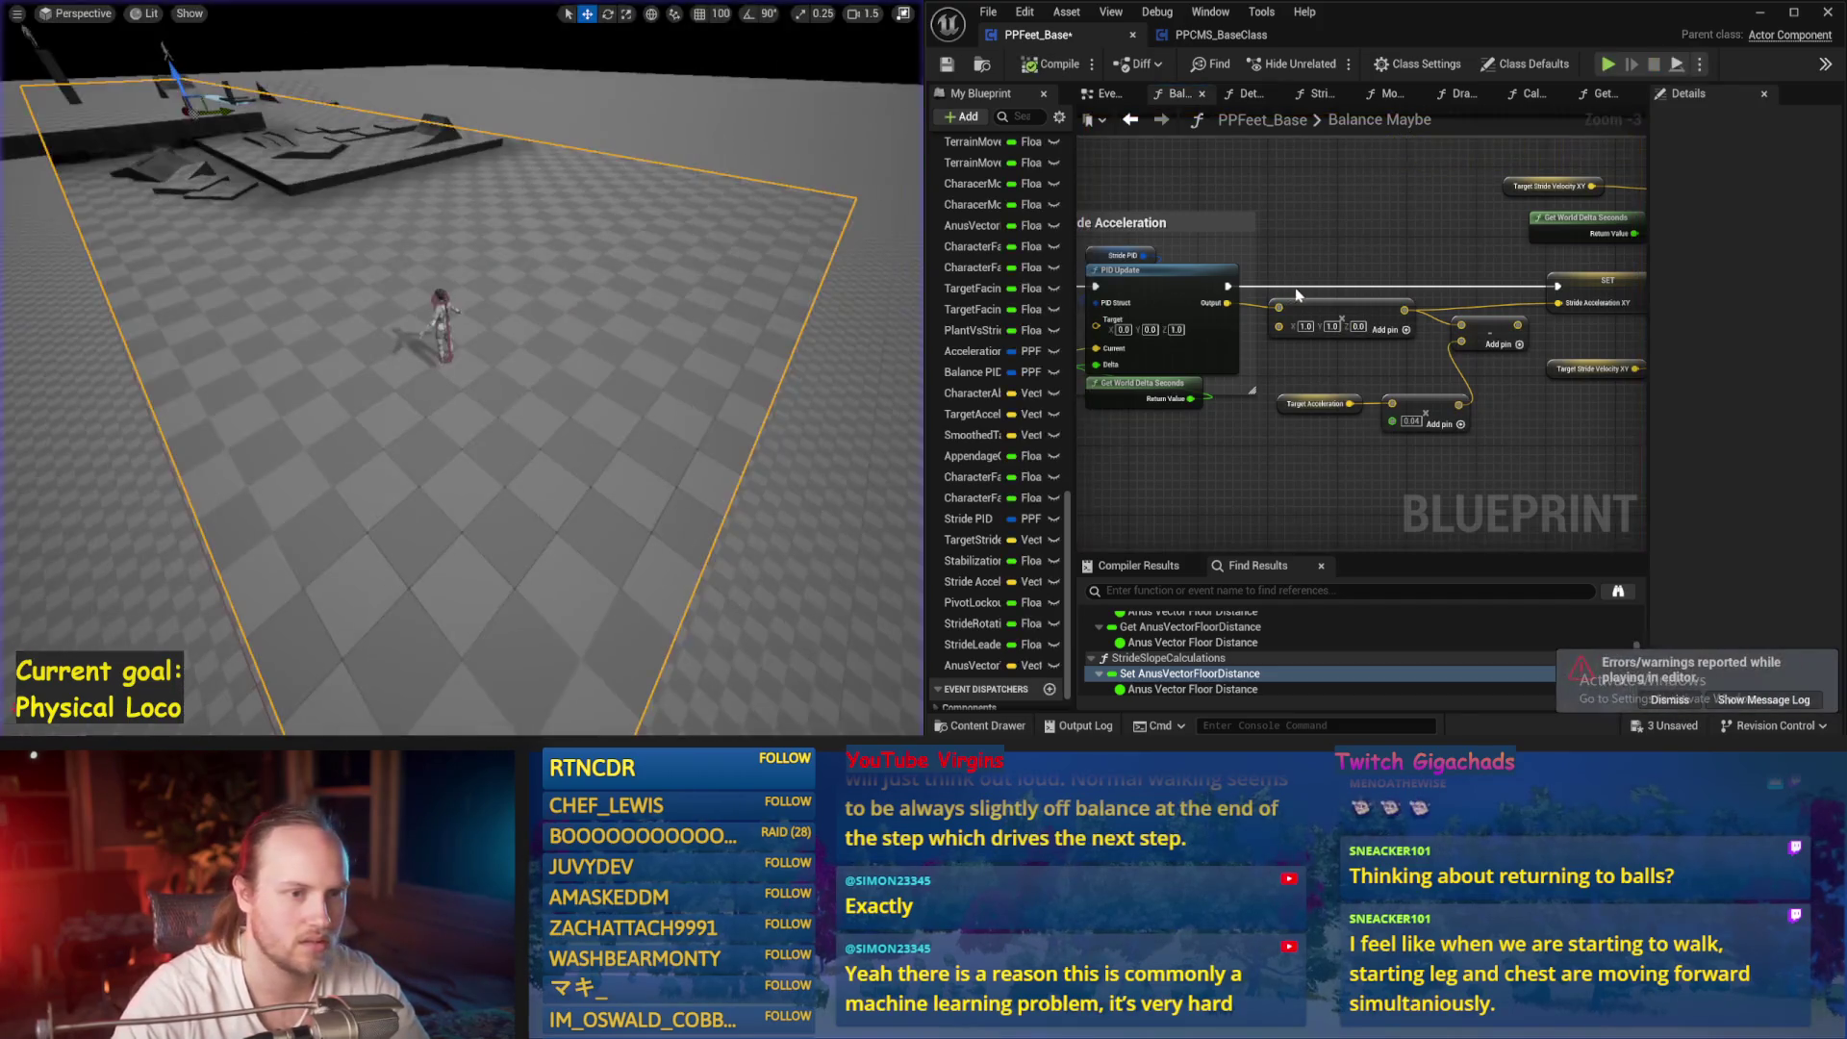
{"action": "left_click", "coordinate": [1116, 255]}
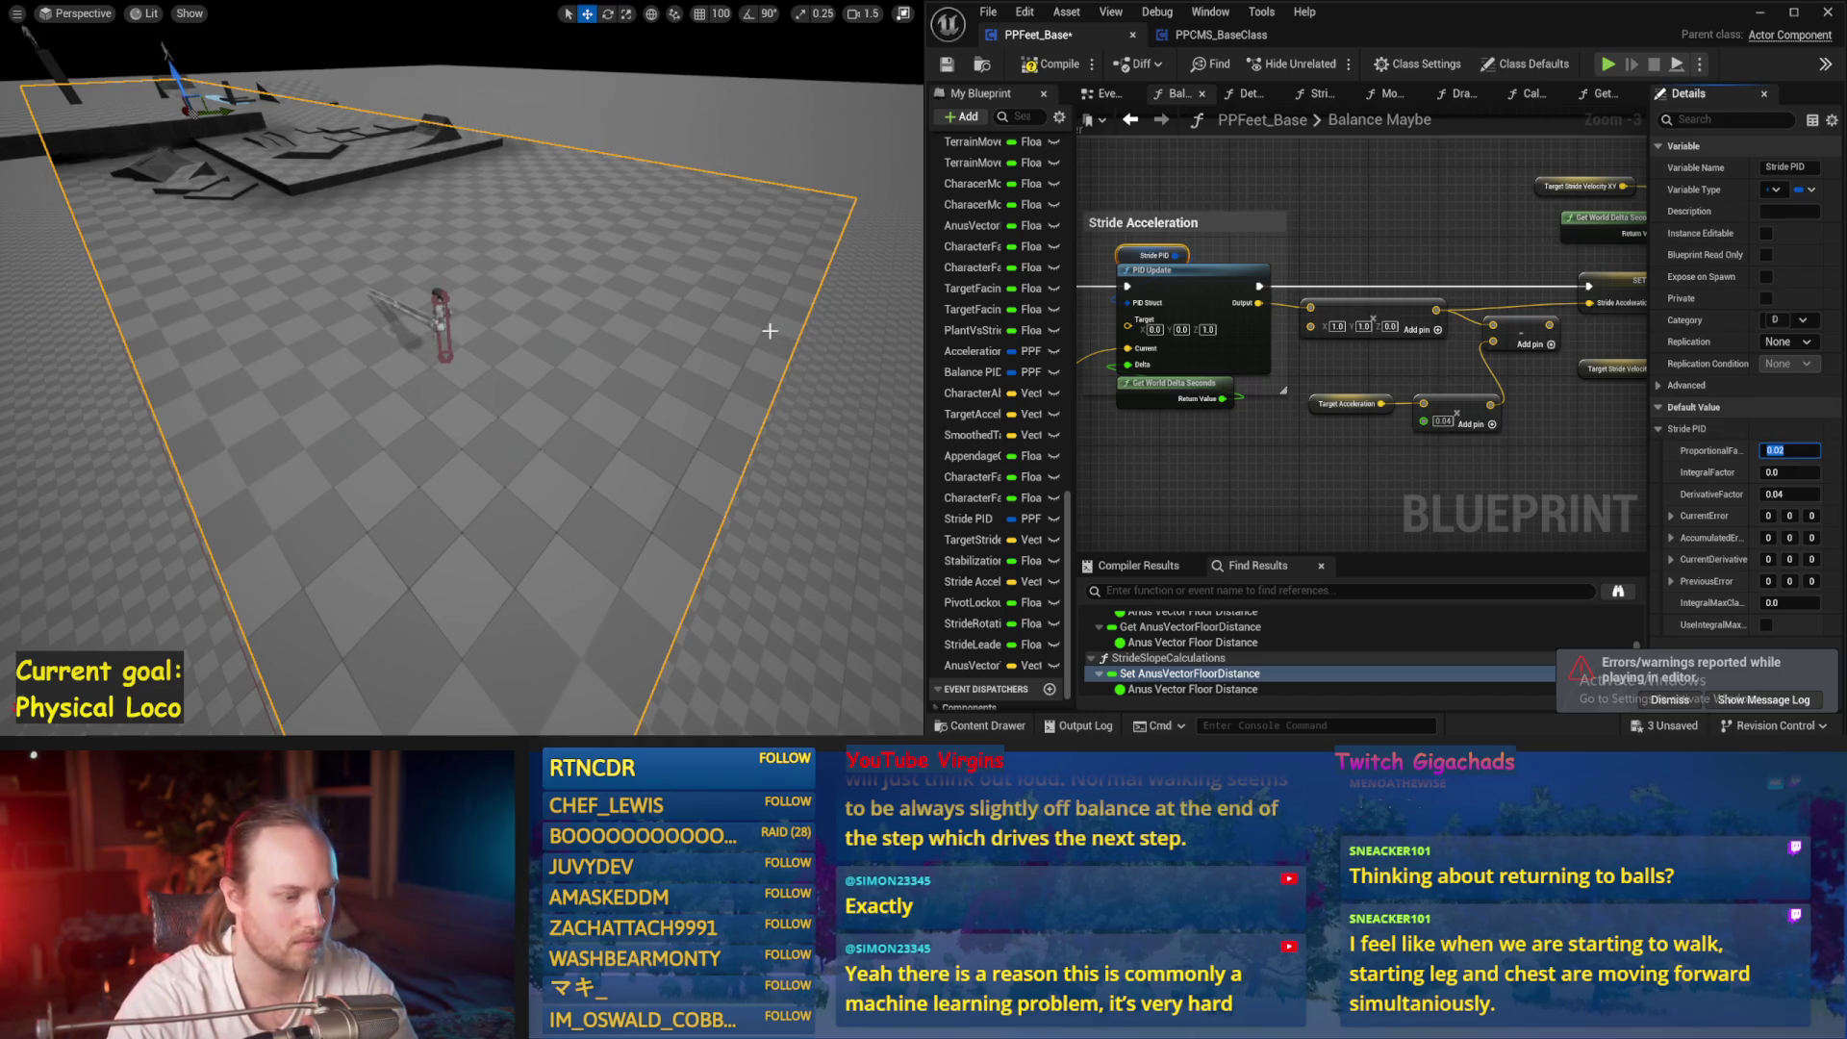
{"action": "left_click_drag", "start_coordinate": [769, 330], "coordinate": [750, 330]}
{"action": "key", "text": "alt+s"}
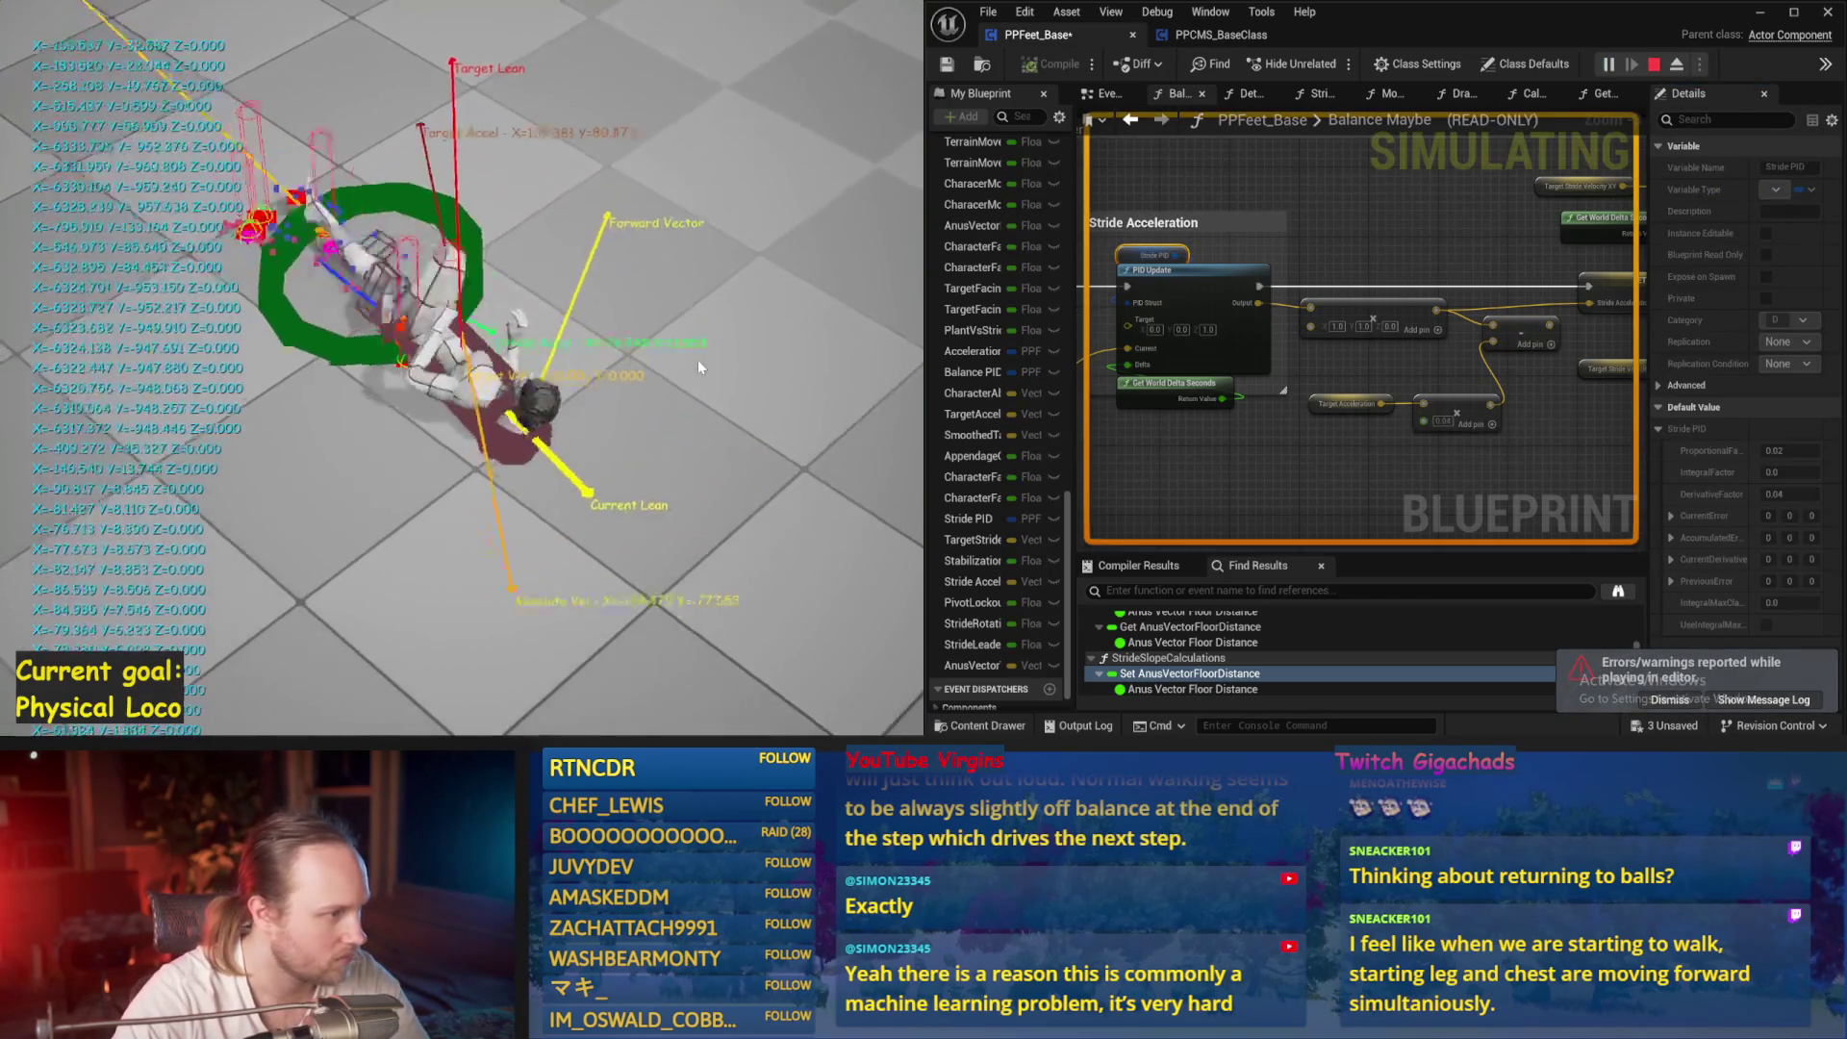
{"action": "key", "text": "Escape"}
Set the stride acceleration multiplier to -1.0, compile, save and simulate twice
{"action": "left_click", "coordinate": [1356, 351]}
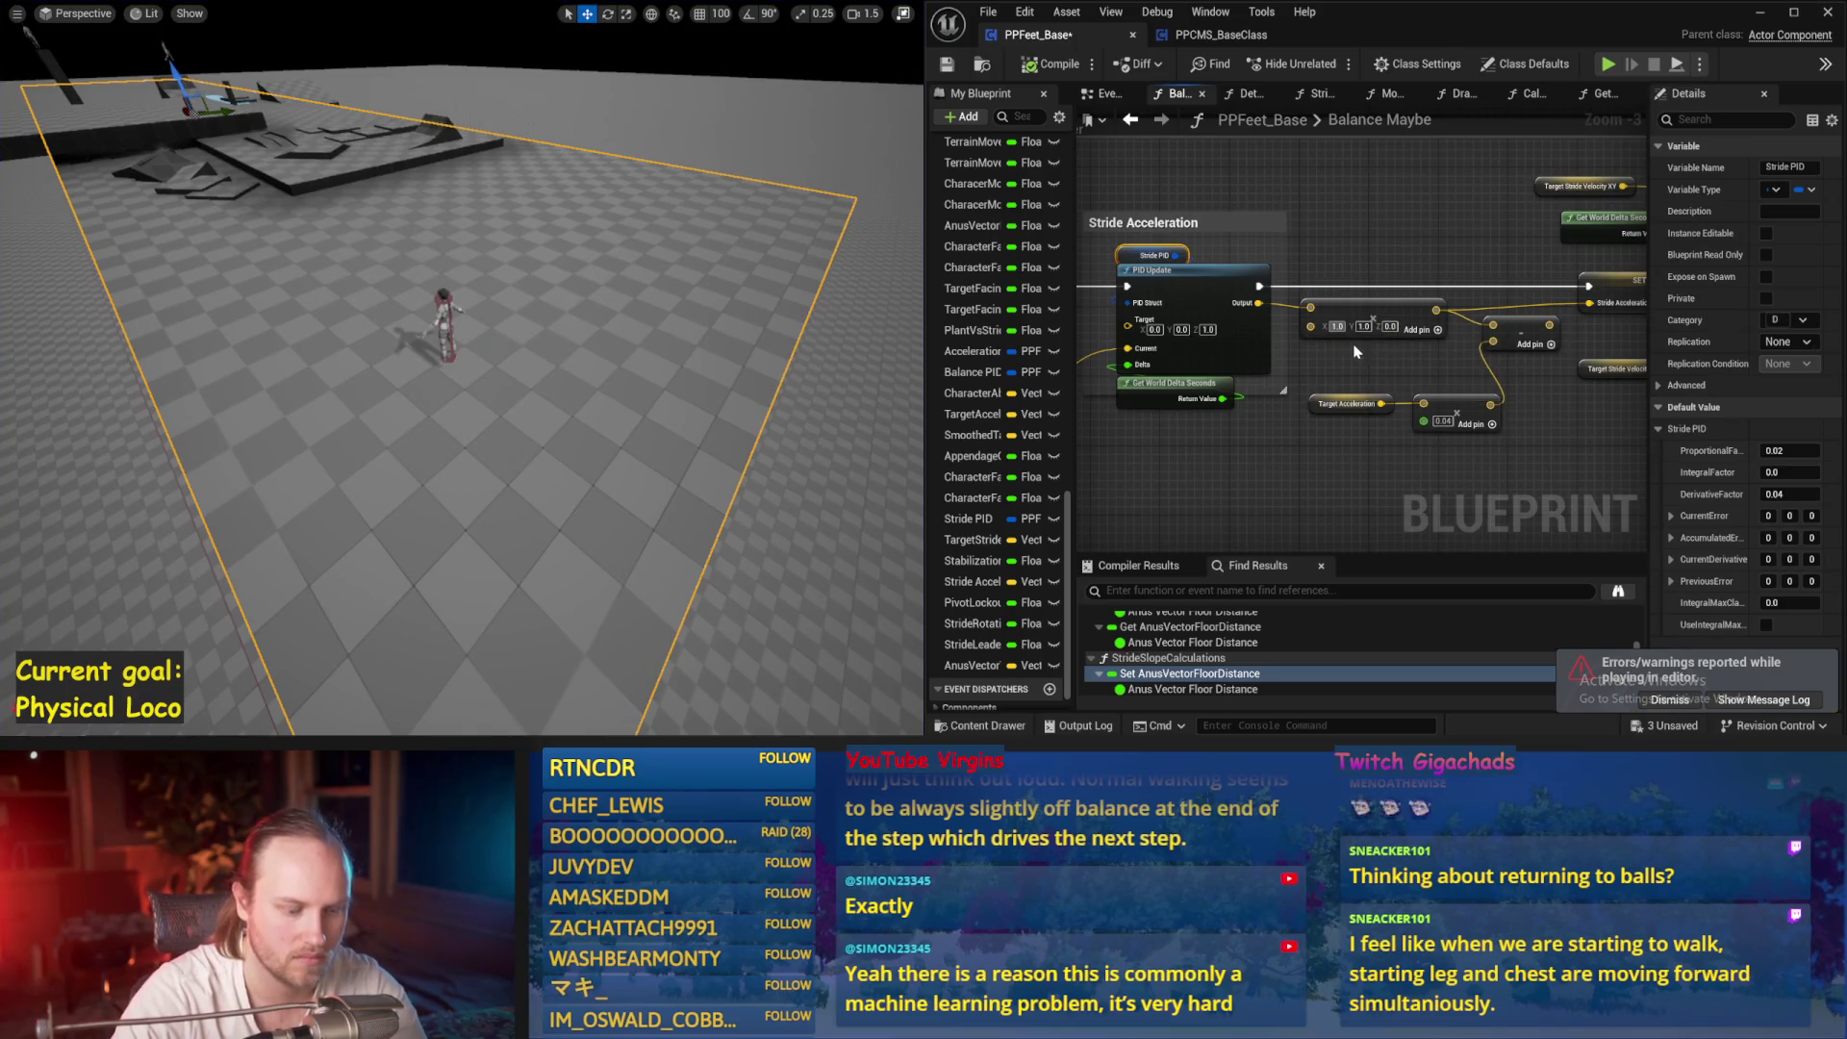
{"action": "left_click", "coordinate": [1344, 190]}
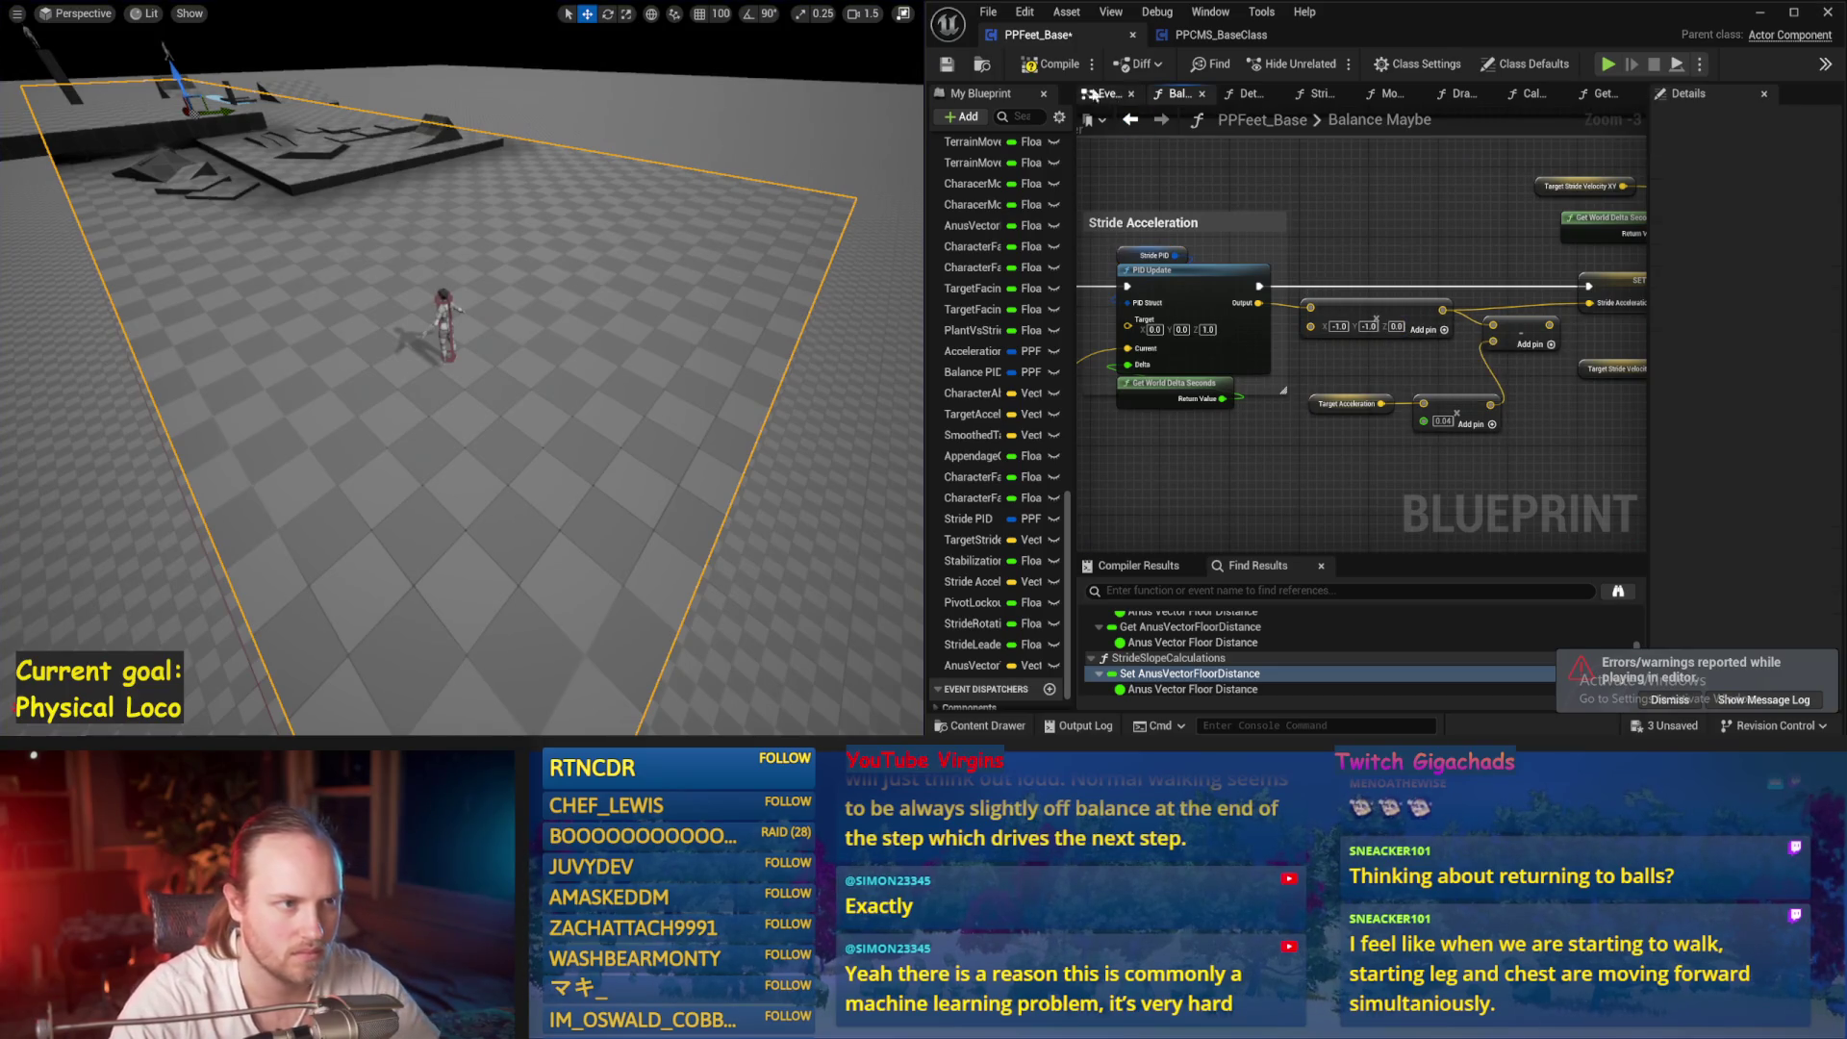
{"action": "left_click", "coordinate": [947, 64]}
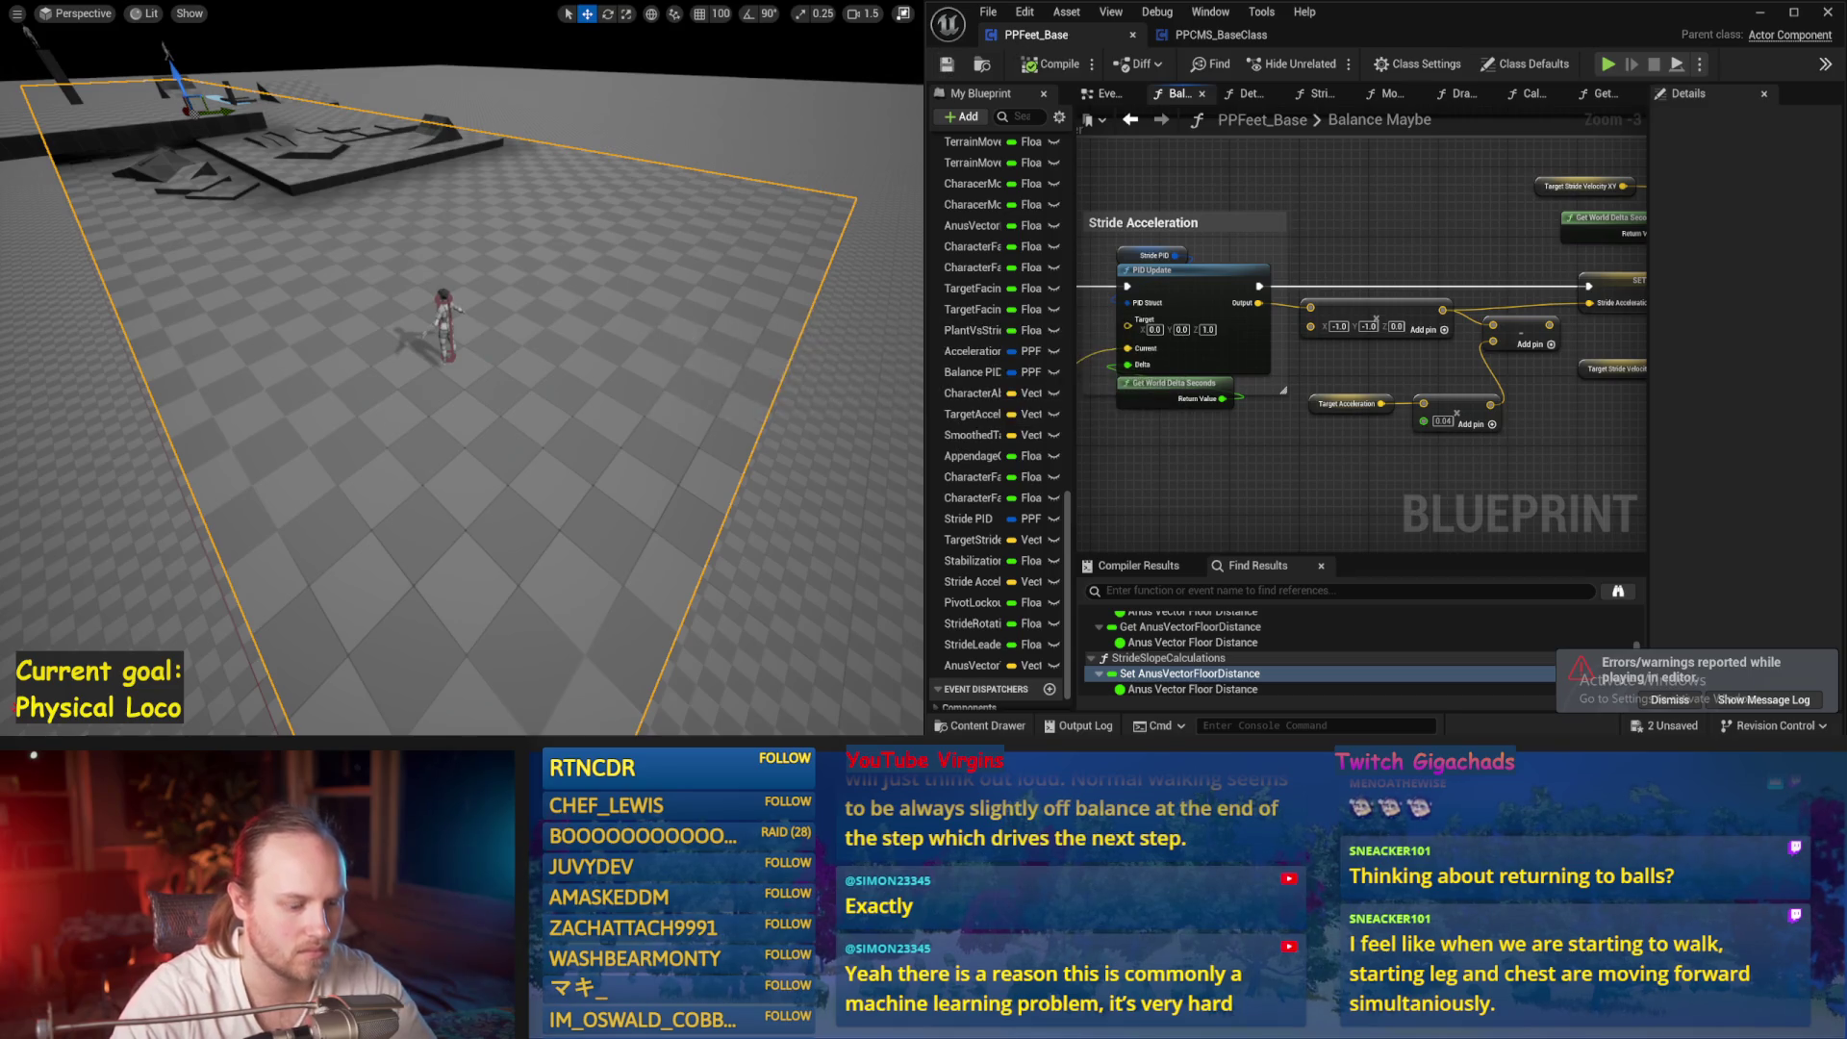
{"action": "key", "text": "alt+s"}
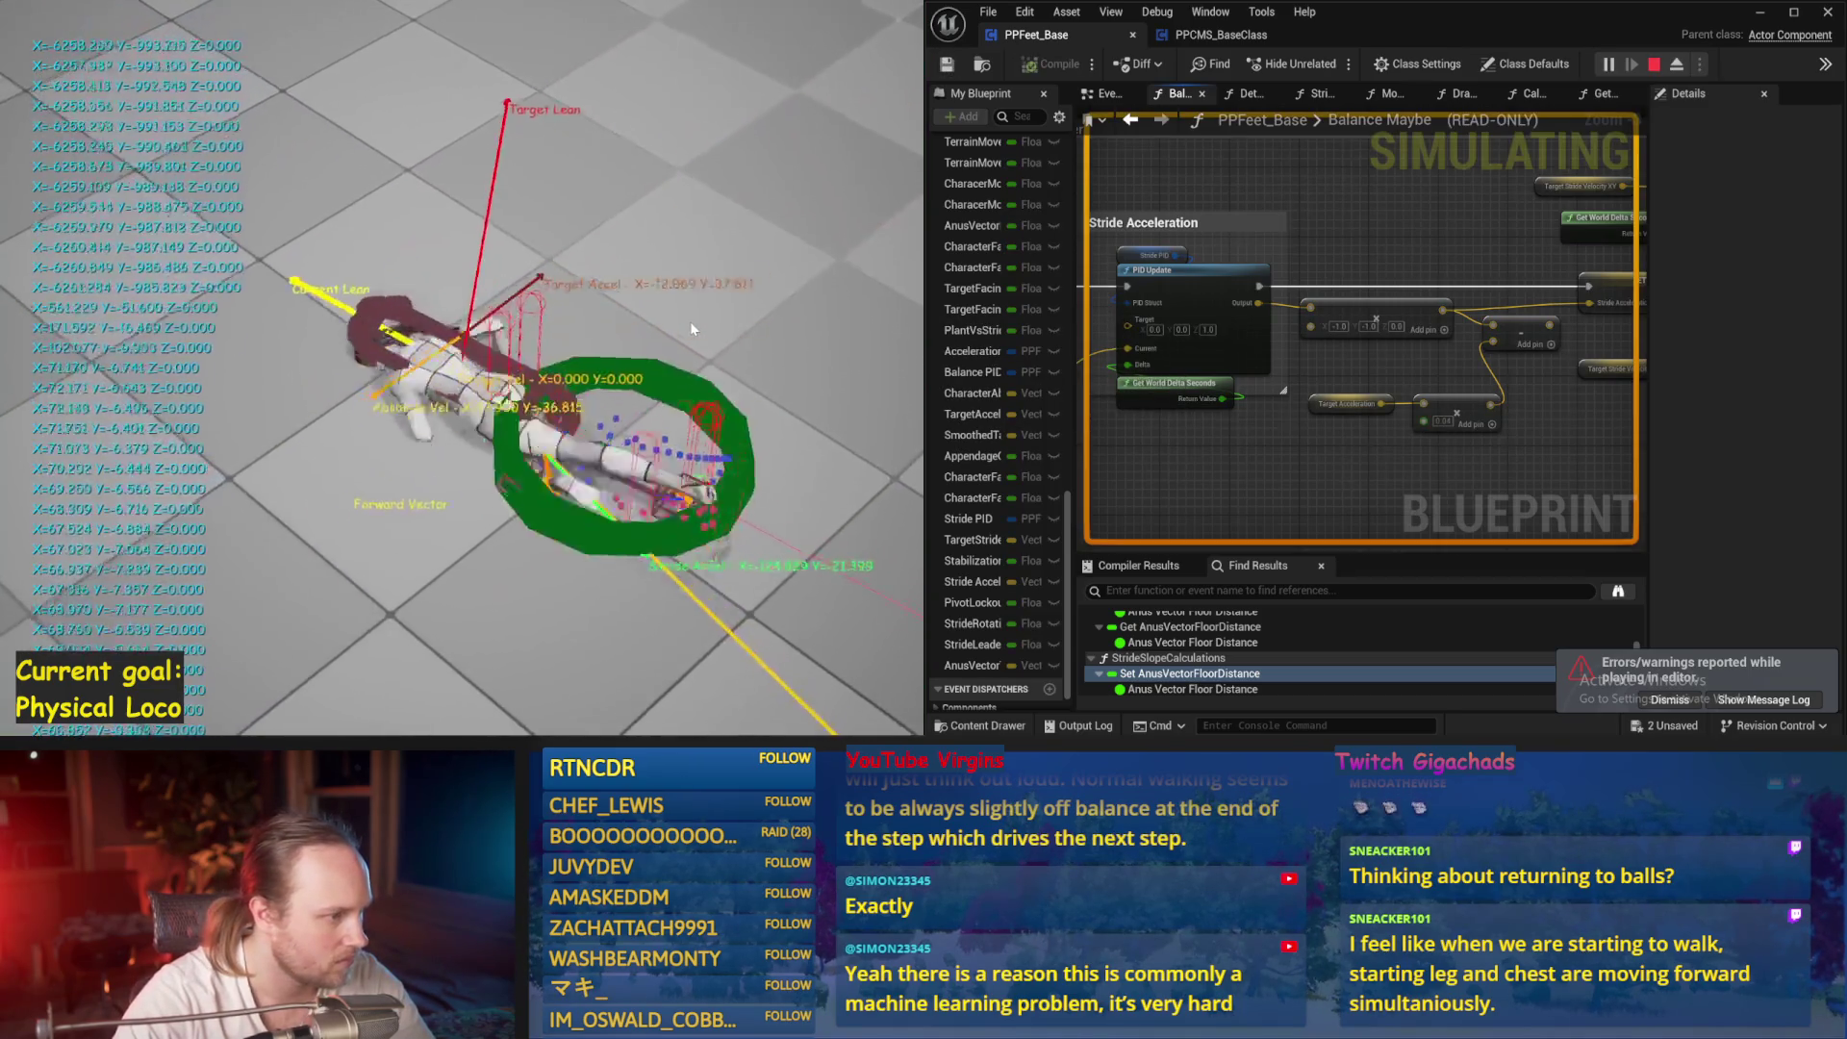
{"action": "key", "text": "Escape"}
{"action": "key", "text": "alt+s"}
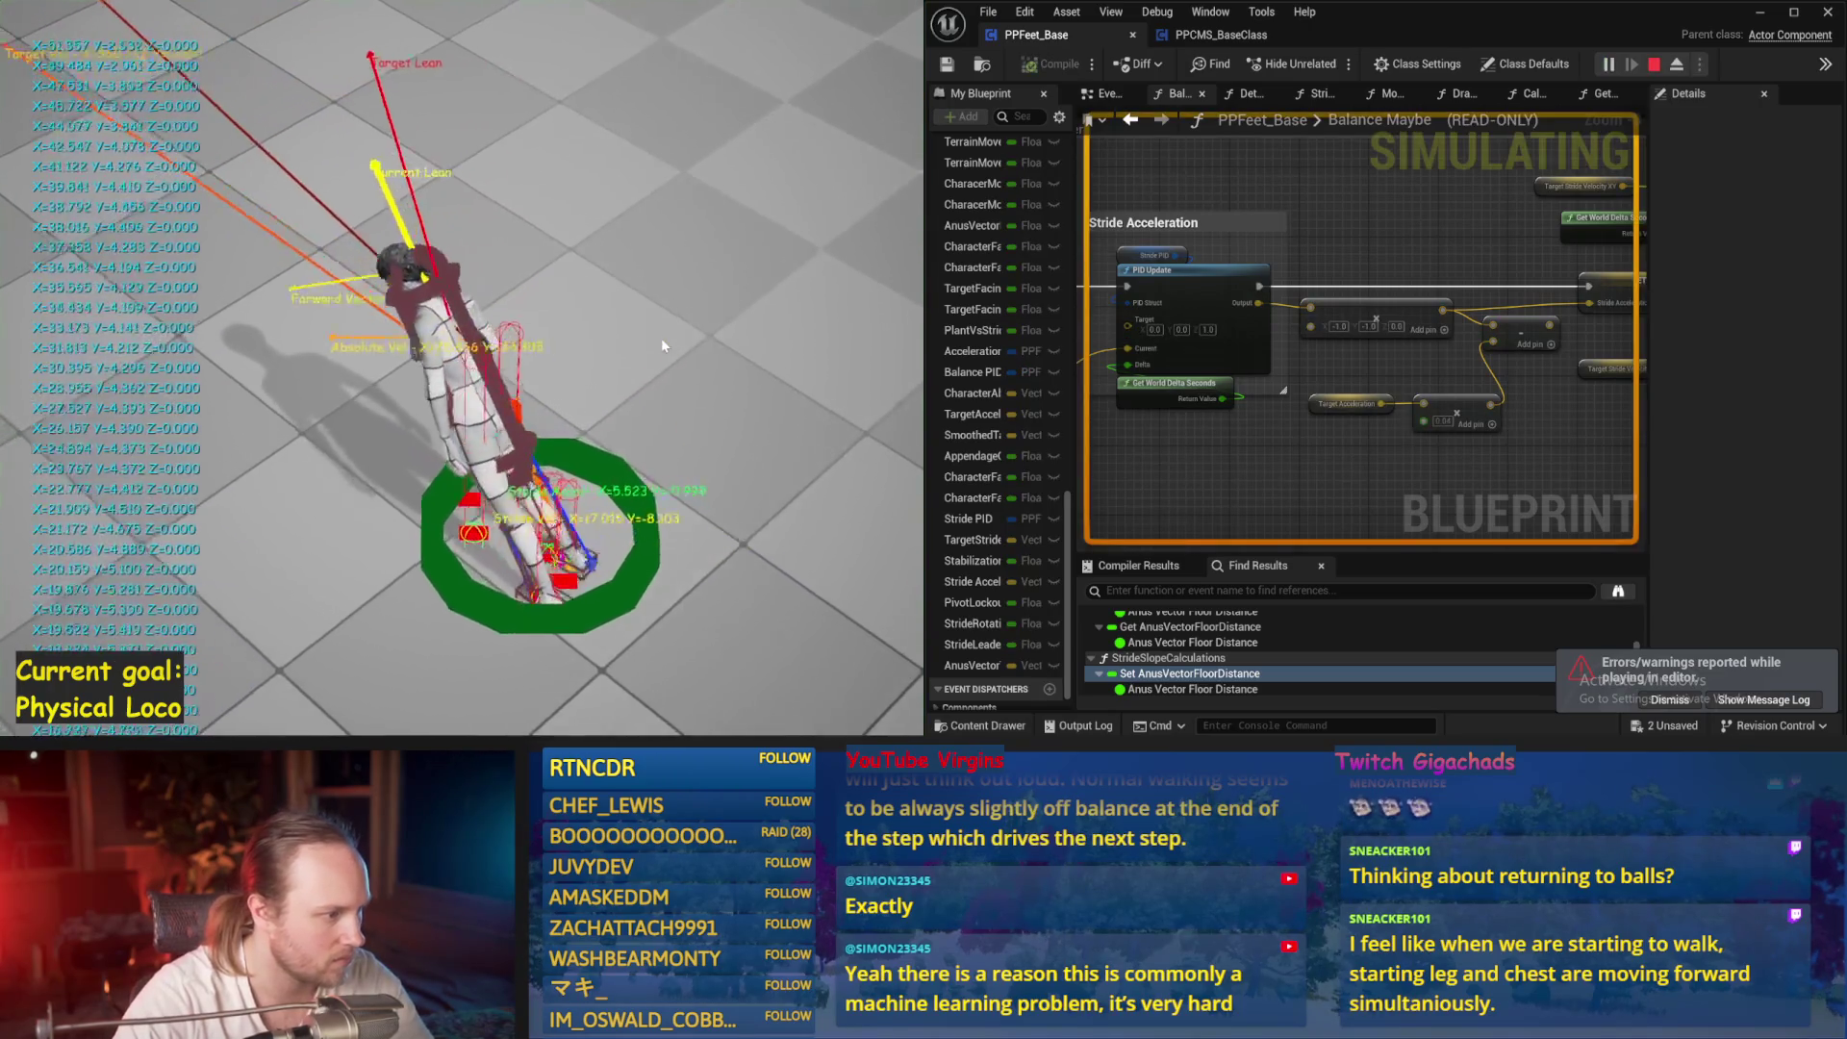
{"action": "key", "text": "Escape"}
Check the Stride PID settings with ProportionalFactor 0.05 and simulate again
{"action": "left_click", "coordinate": [1136, 254]}
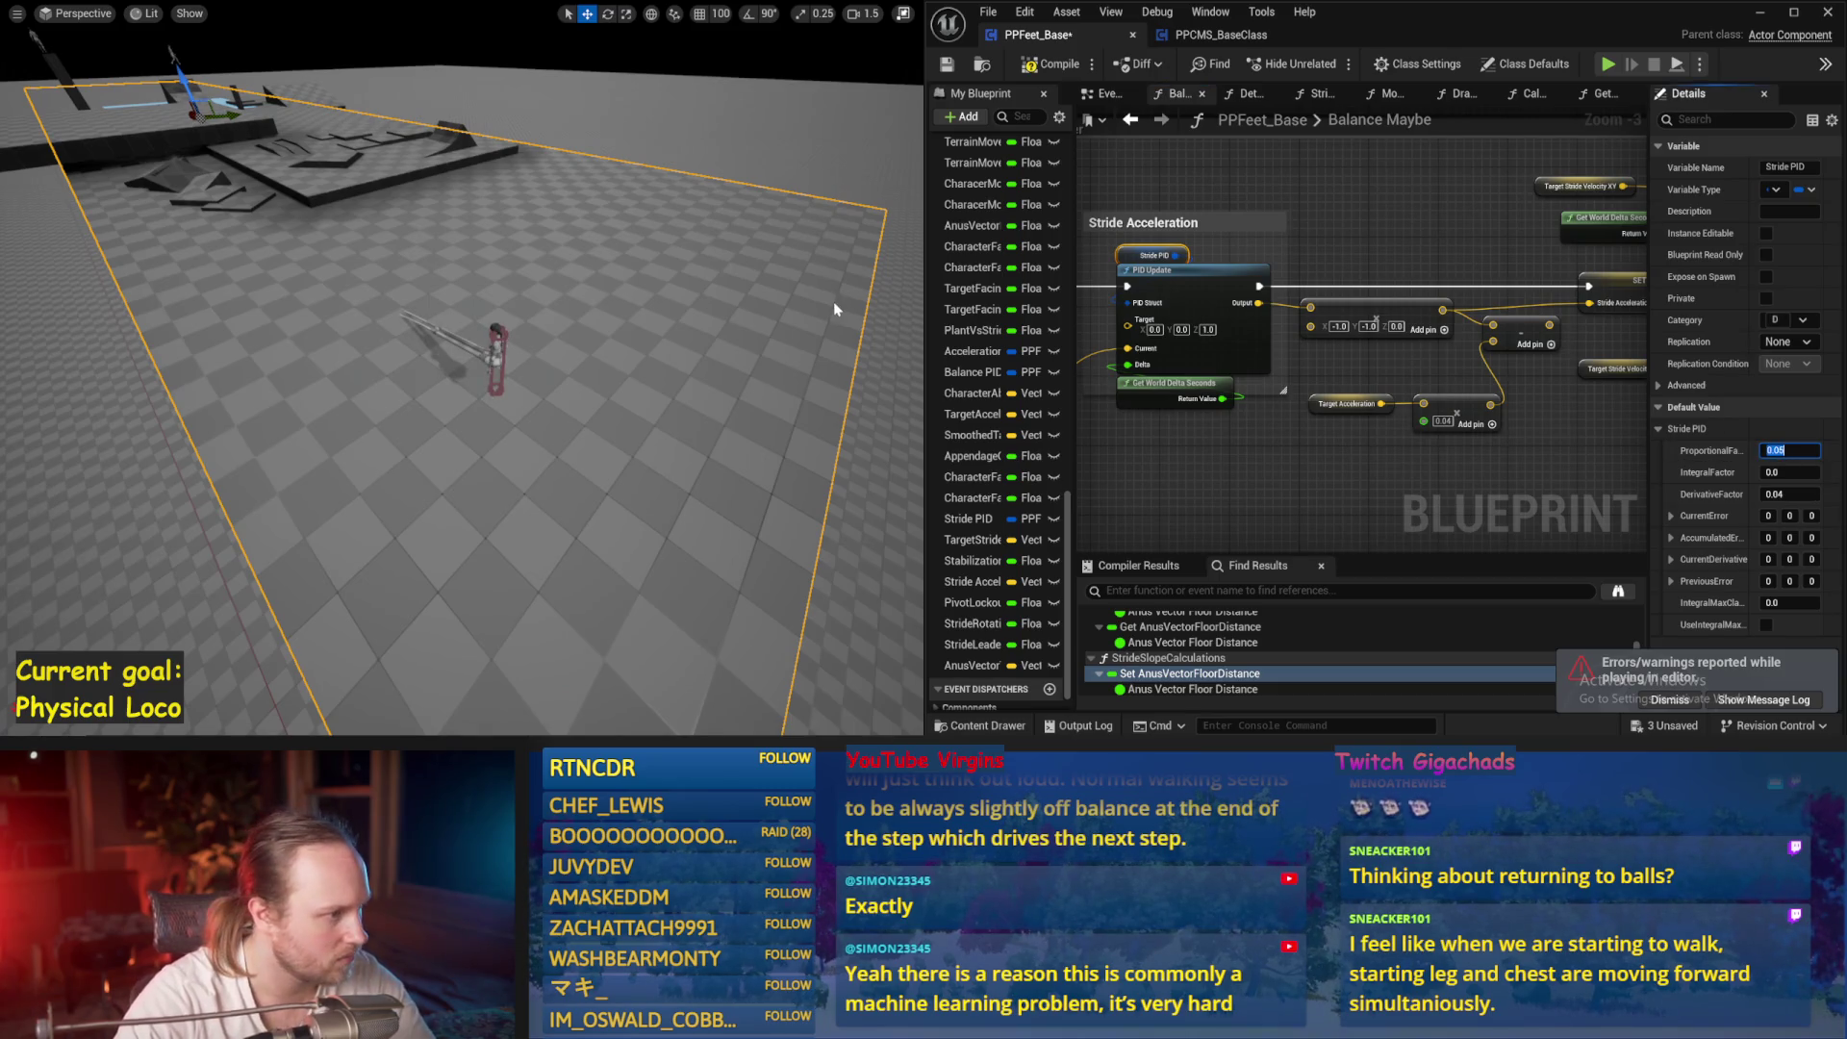
{"action": "key", "text": "alt+s"}
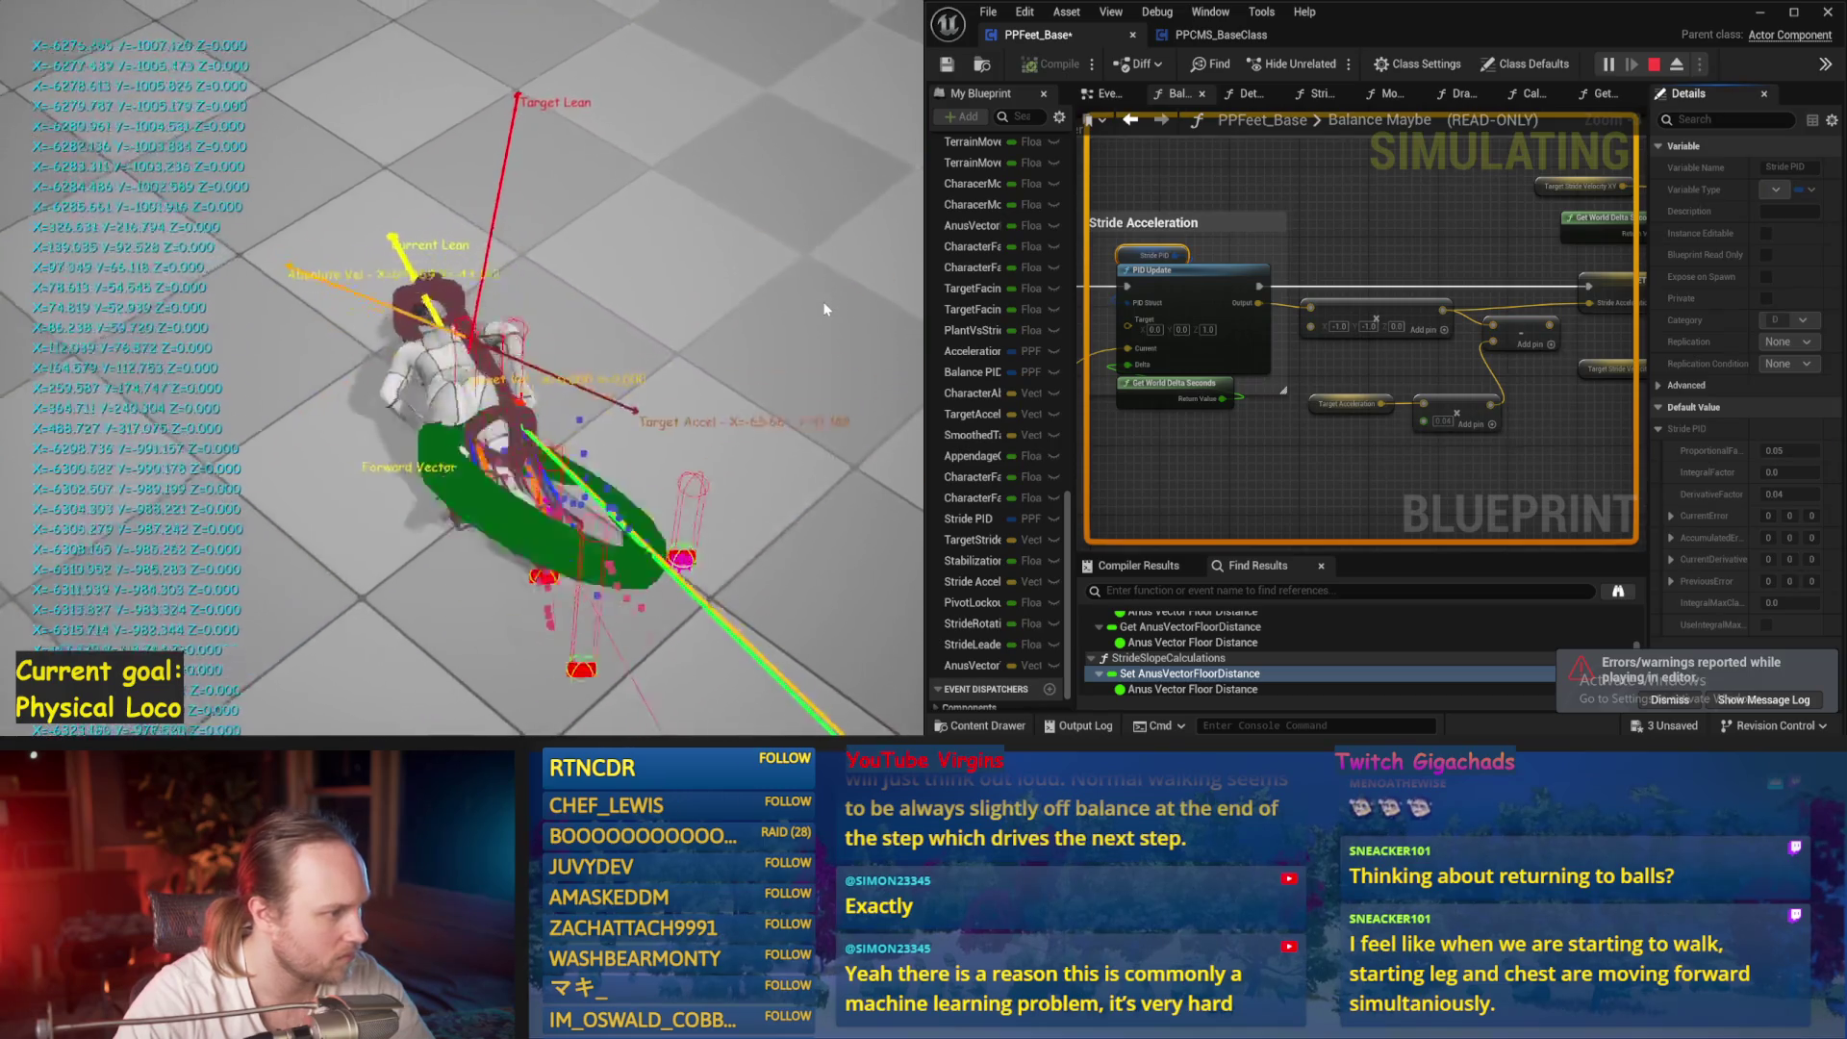
{"action": "key", "text": "Escape"}
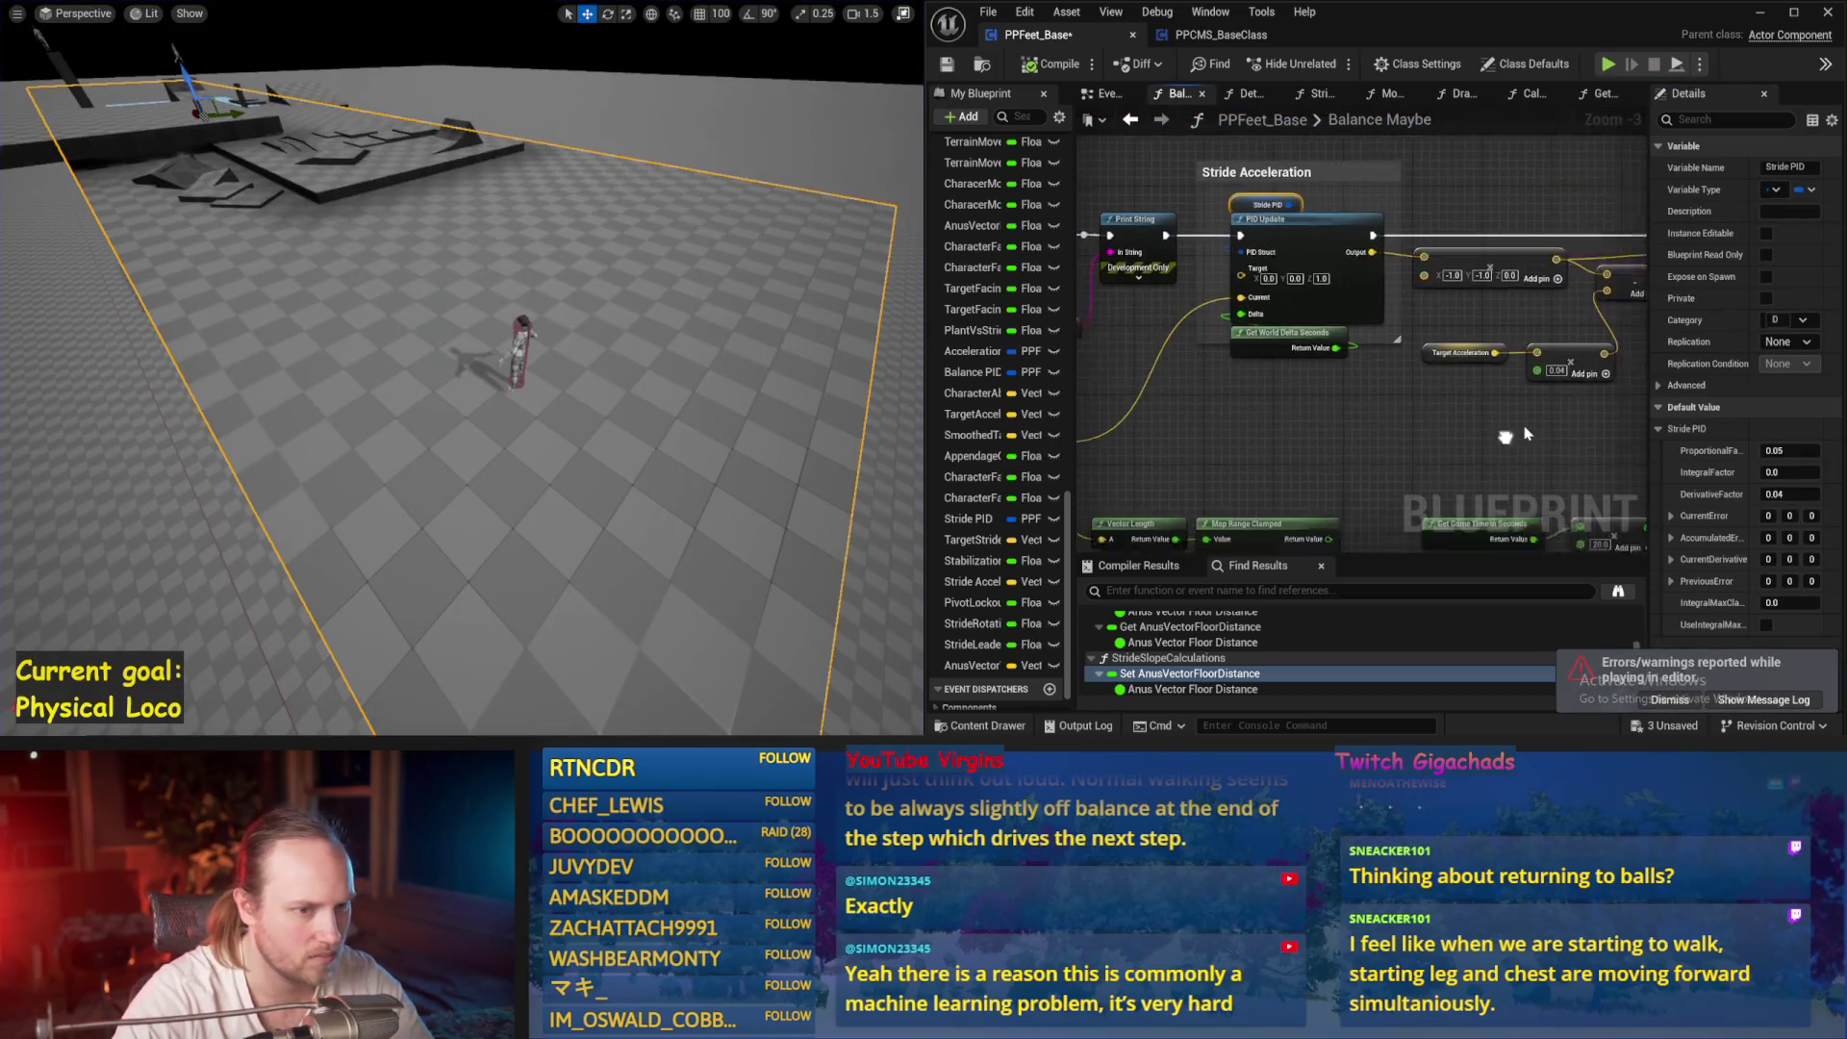
Wire the vector into PID Update's Current, set multiplier -100, -100, 0, and simulate
{"action": "key", "text": "ctrl+s"}
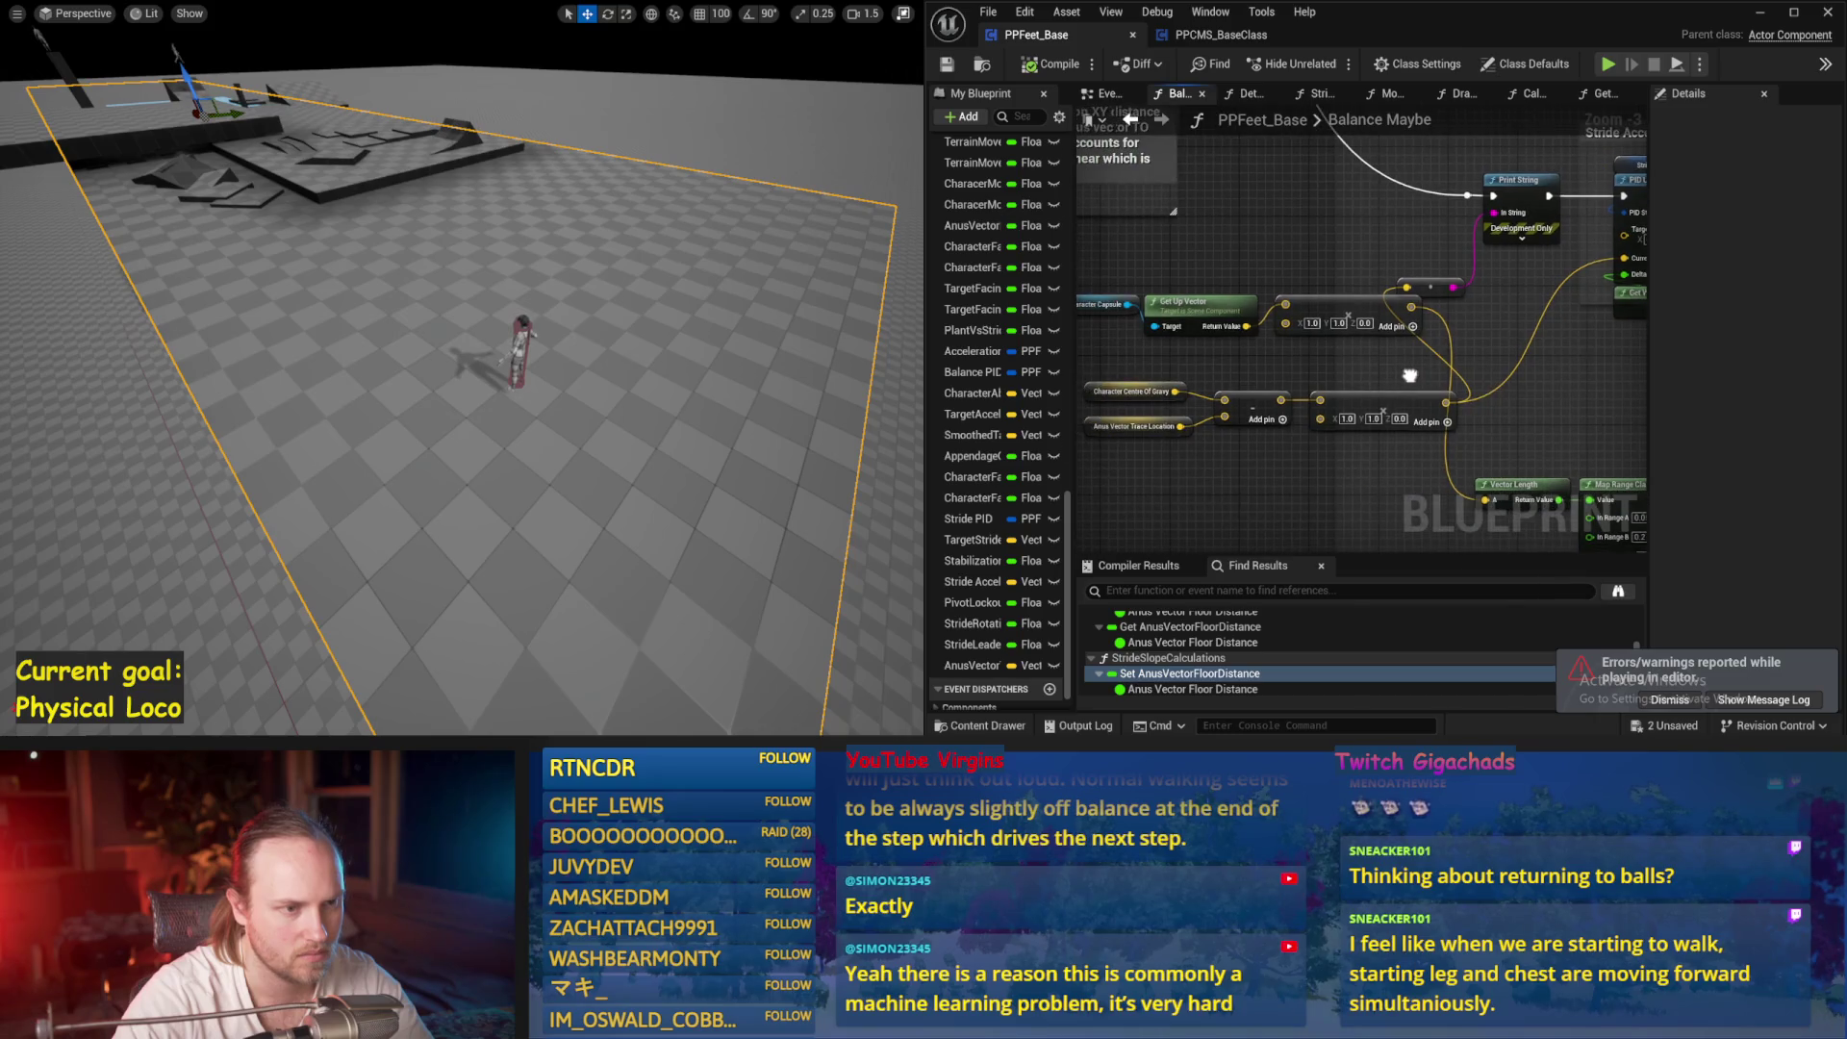
{"action": "left_click_drag", "start_coordinate": [1346, 309], "coordinate": [1361, 318]}
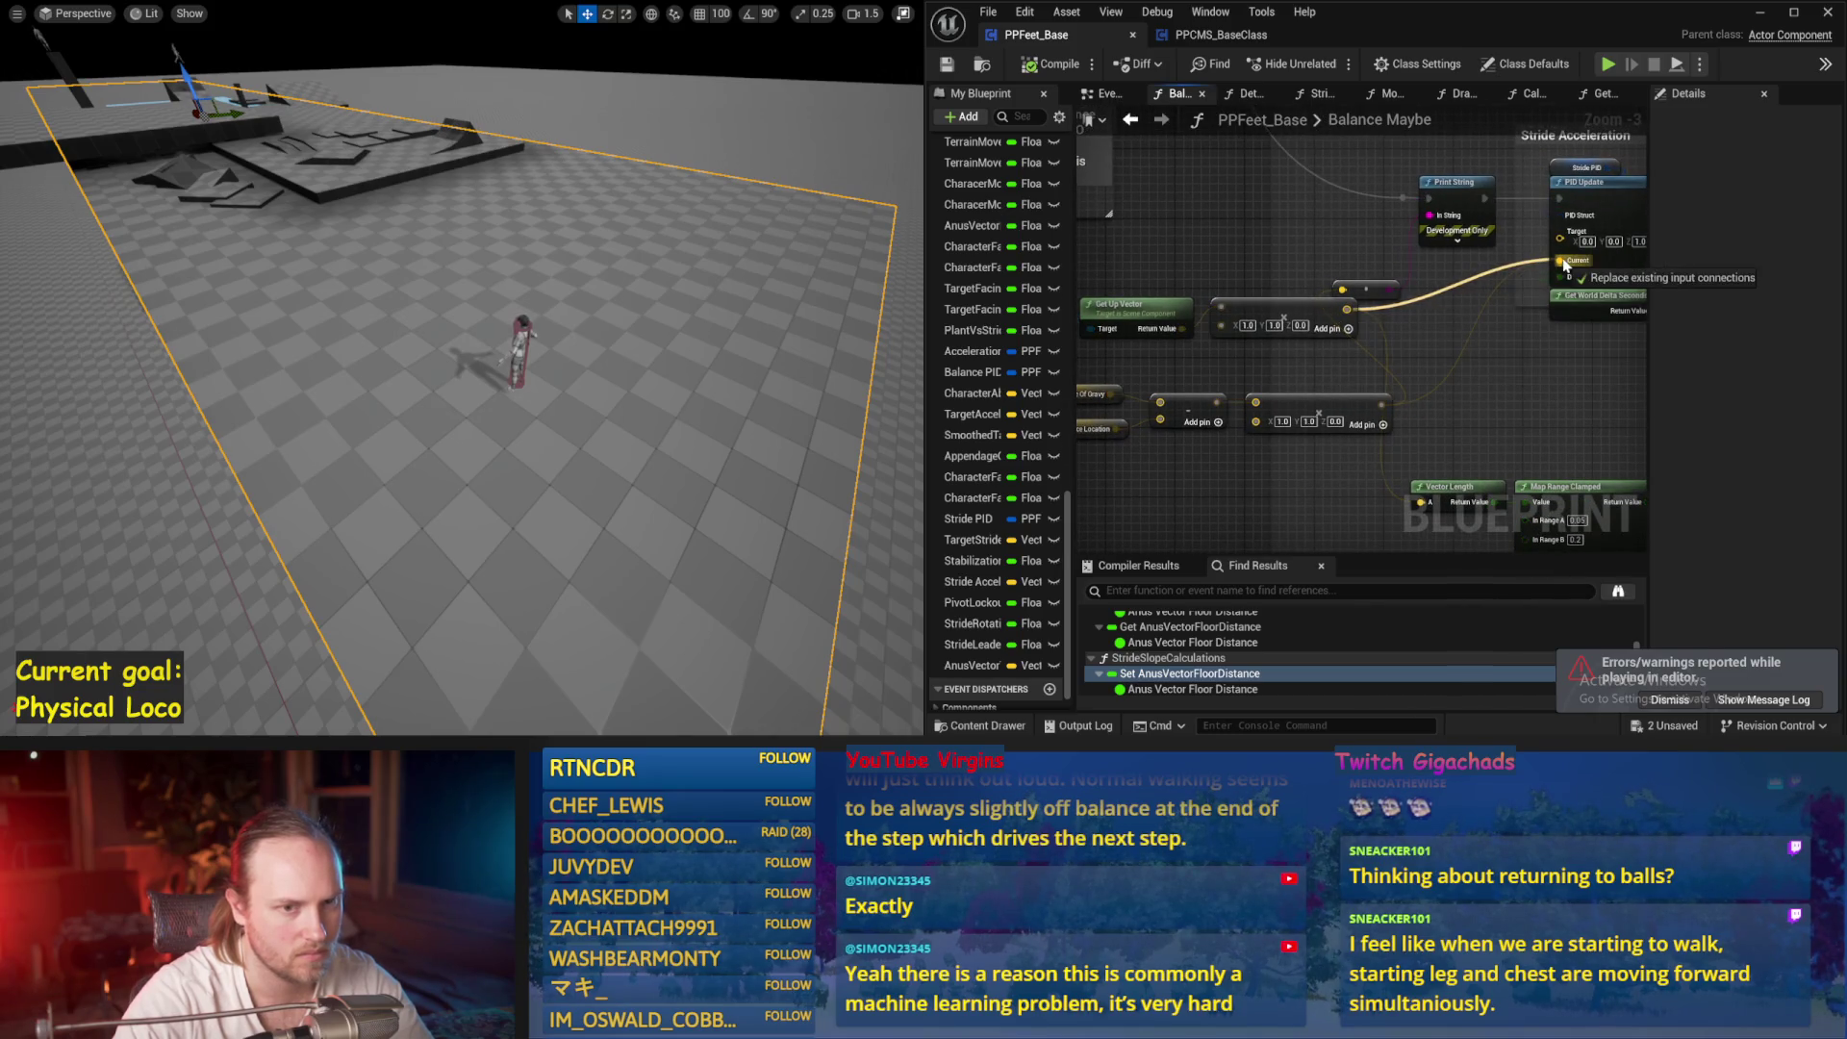
{"action": "left_click_drag", "start_coordinate": [1563, 264], "coordinate": [1561, 261]}
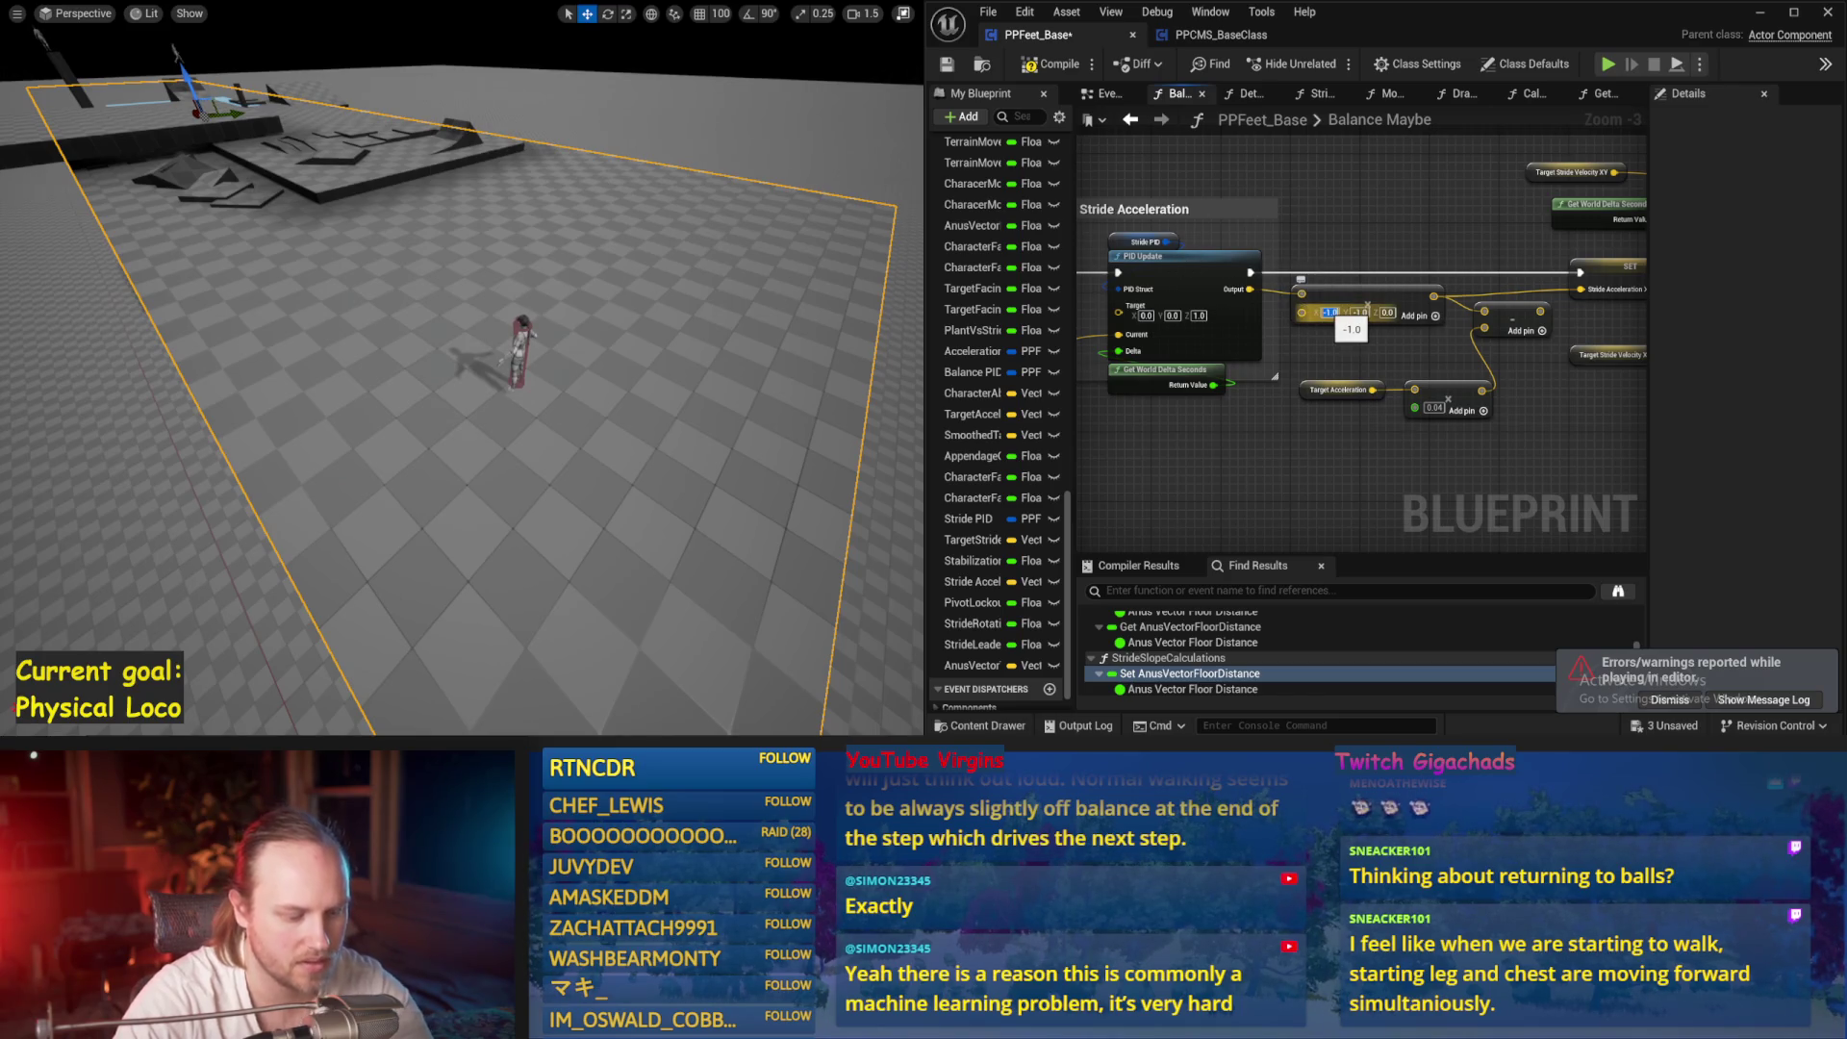
{"action": "left_click", "coordinate": [1392, 364]}
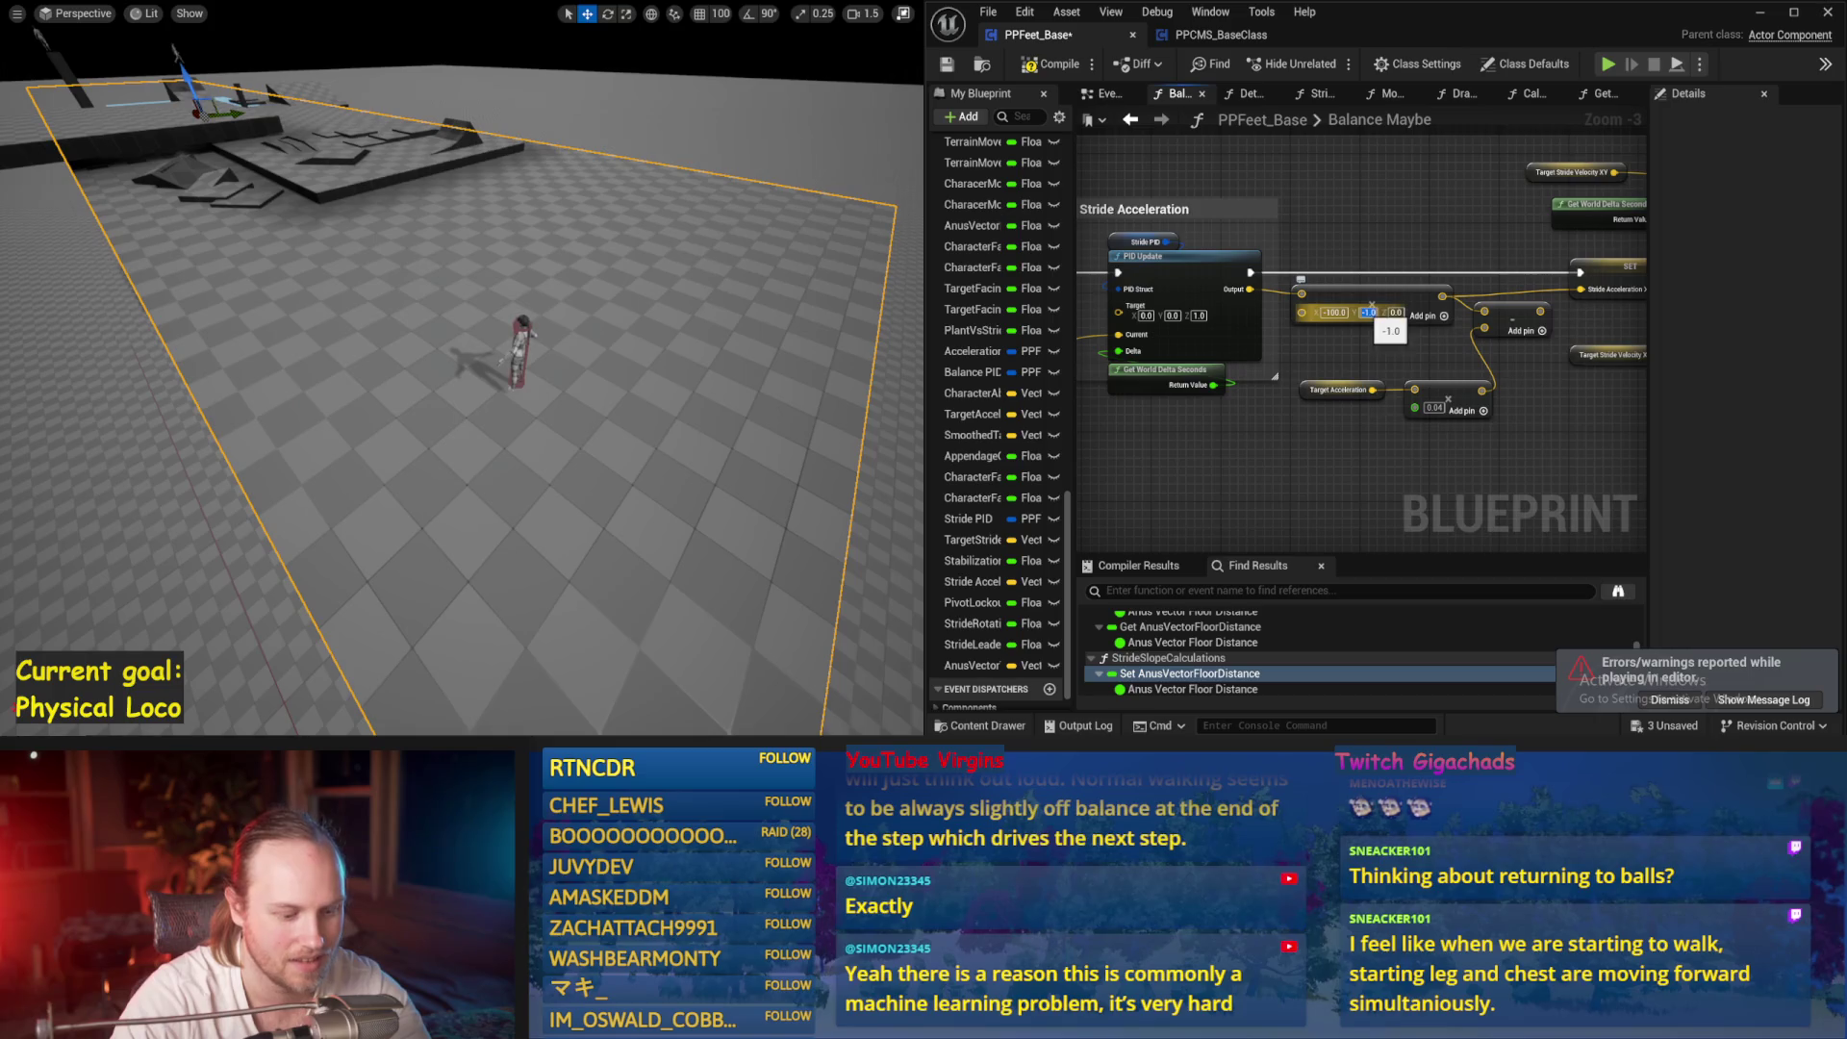
{"action": "key", "text": "Return"}
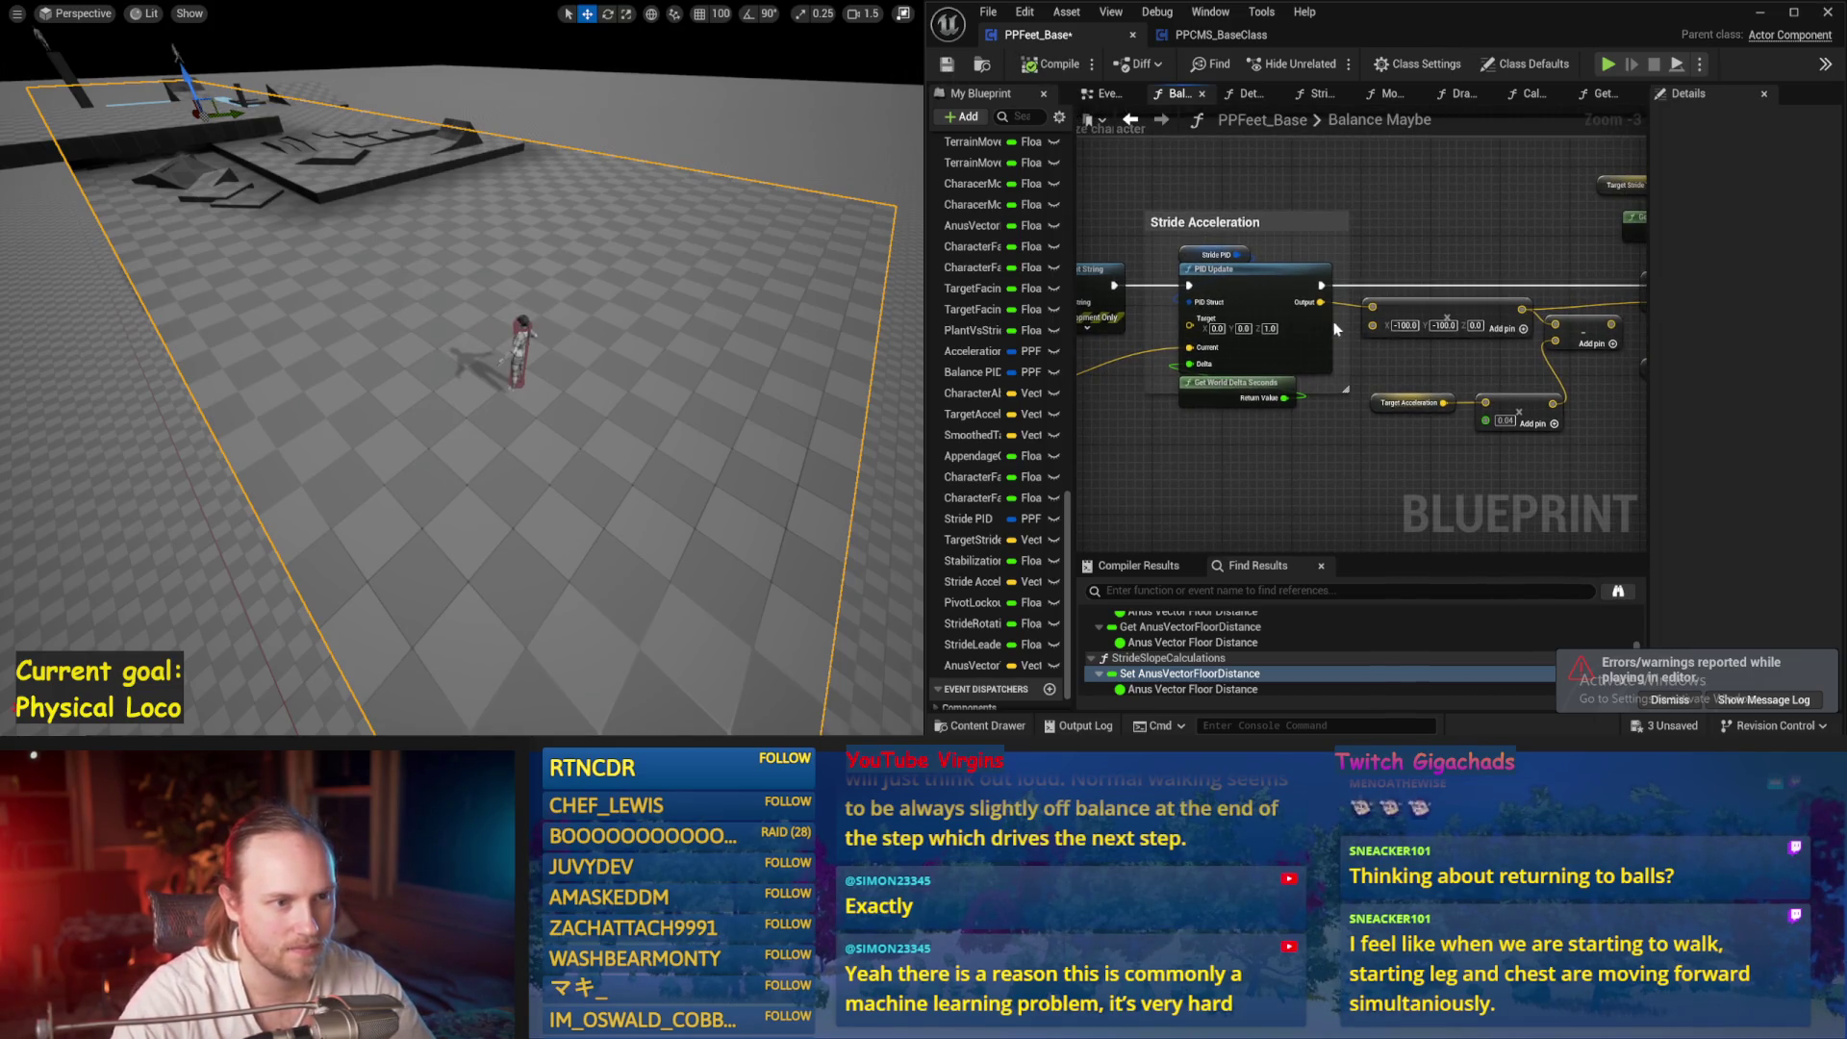
{"action": "left_click", "coordinate": [1199, 252]}
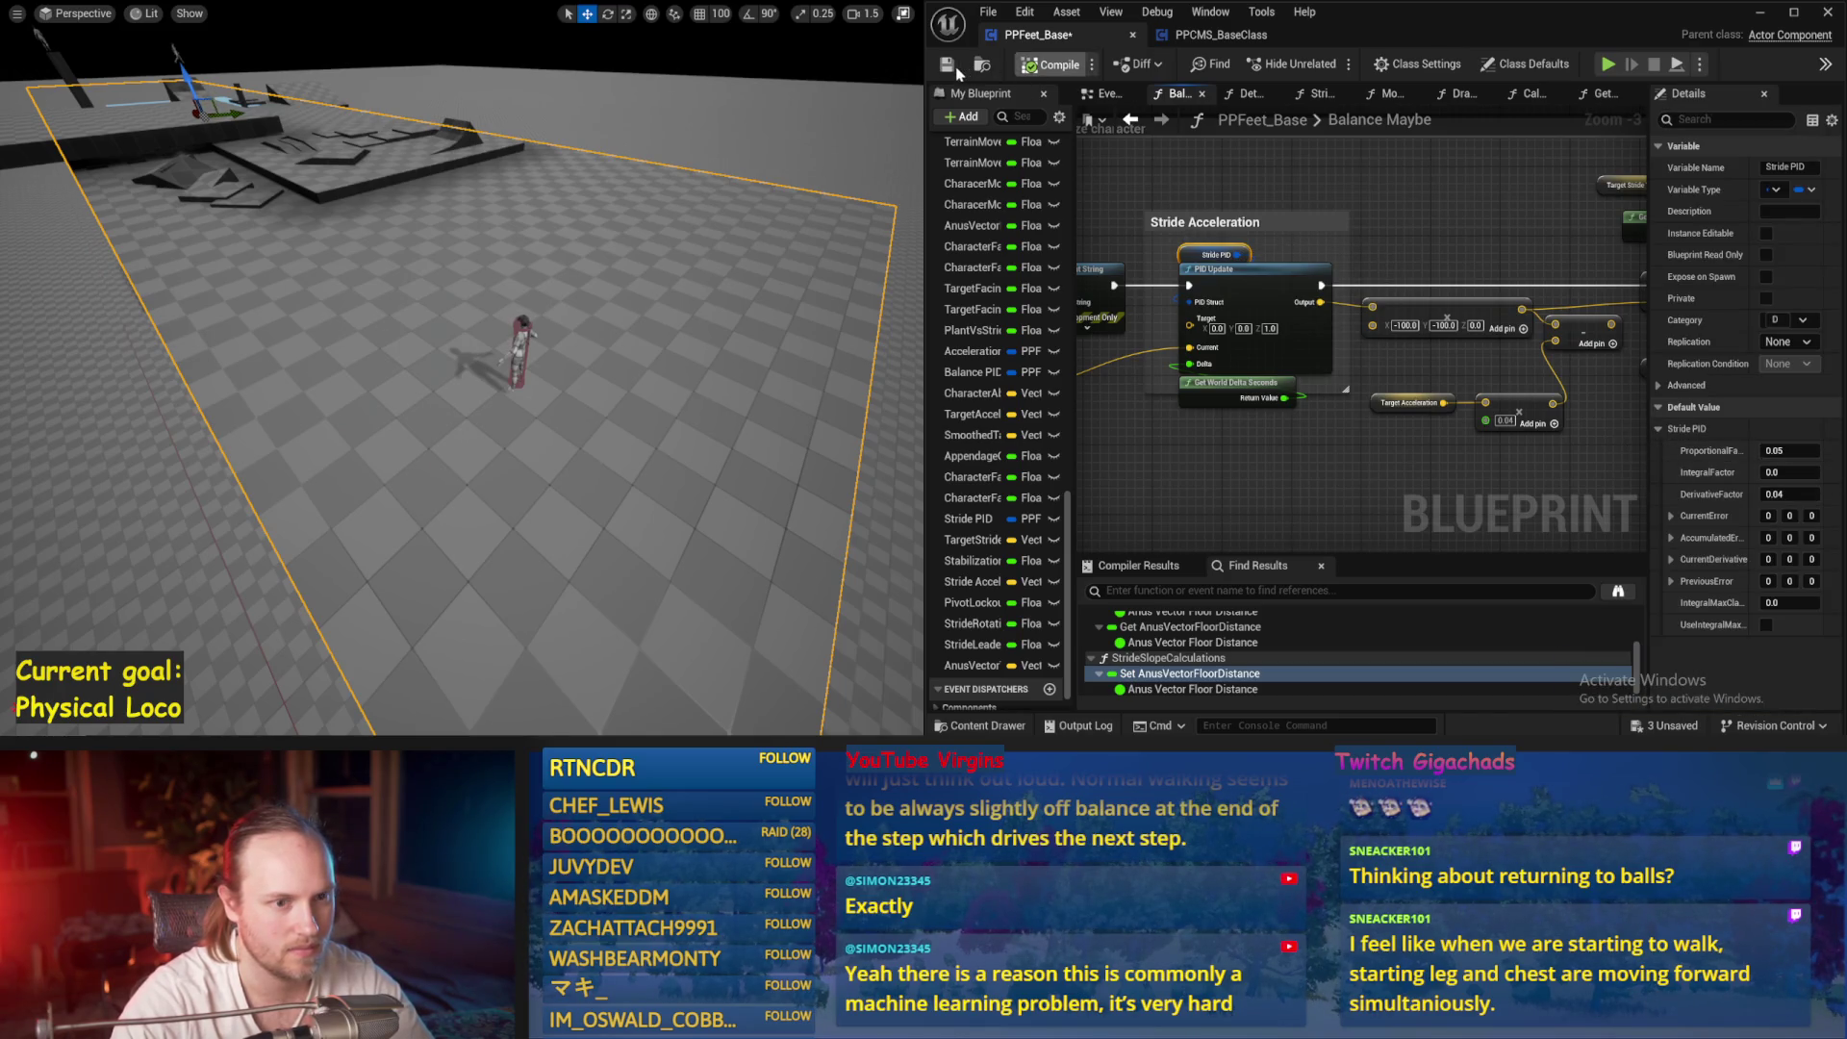
{"action": "key", "text": "alt+s"}
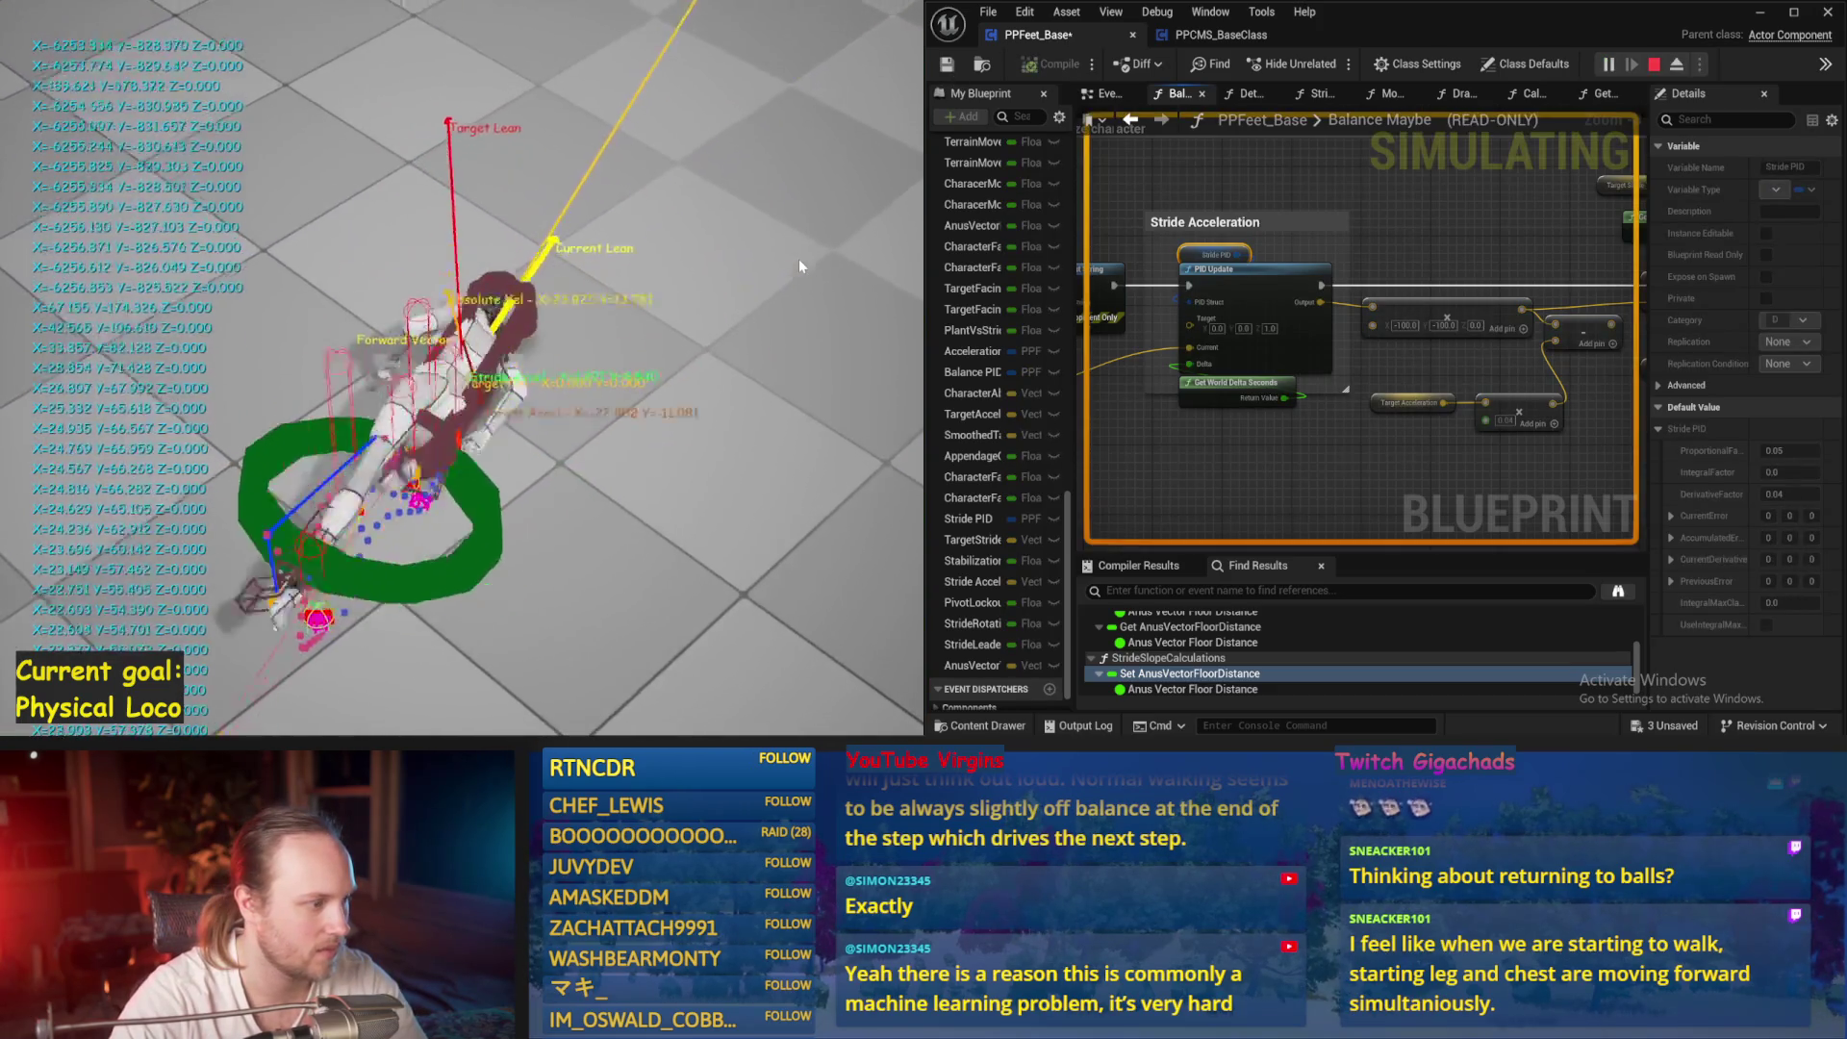
Set the Stride PID ProportionalFactor to 0.1 and simulate
{"action": "key", "text": "Escape"}
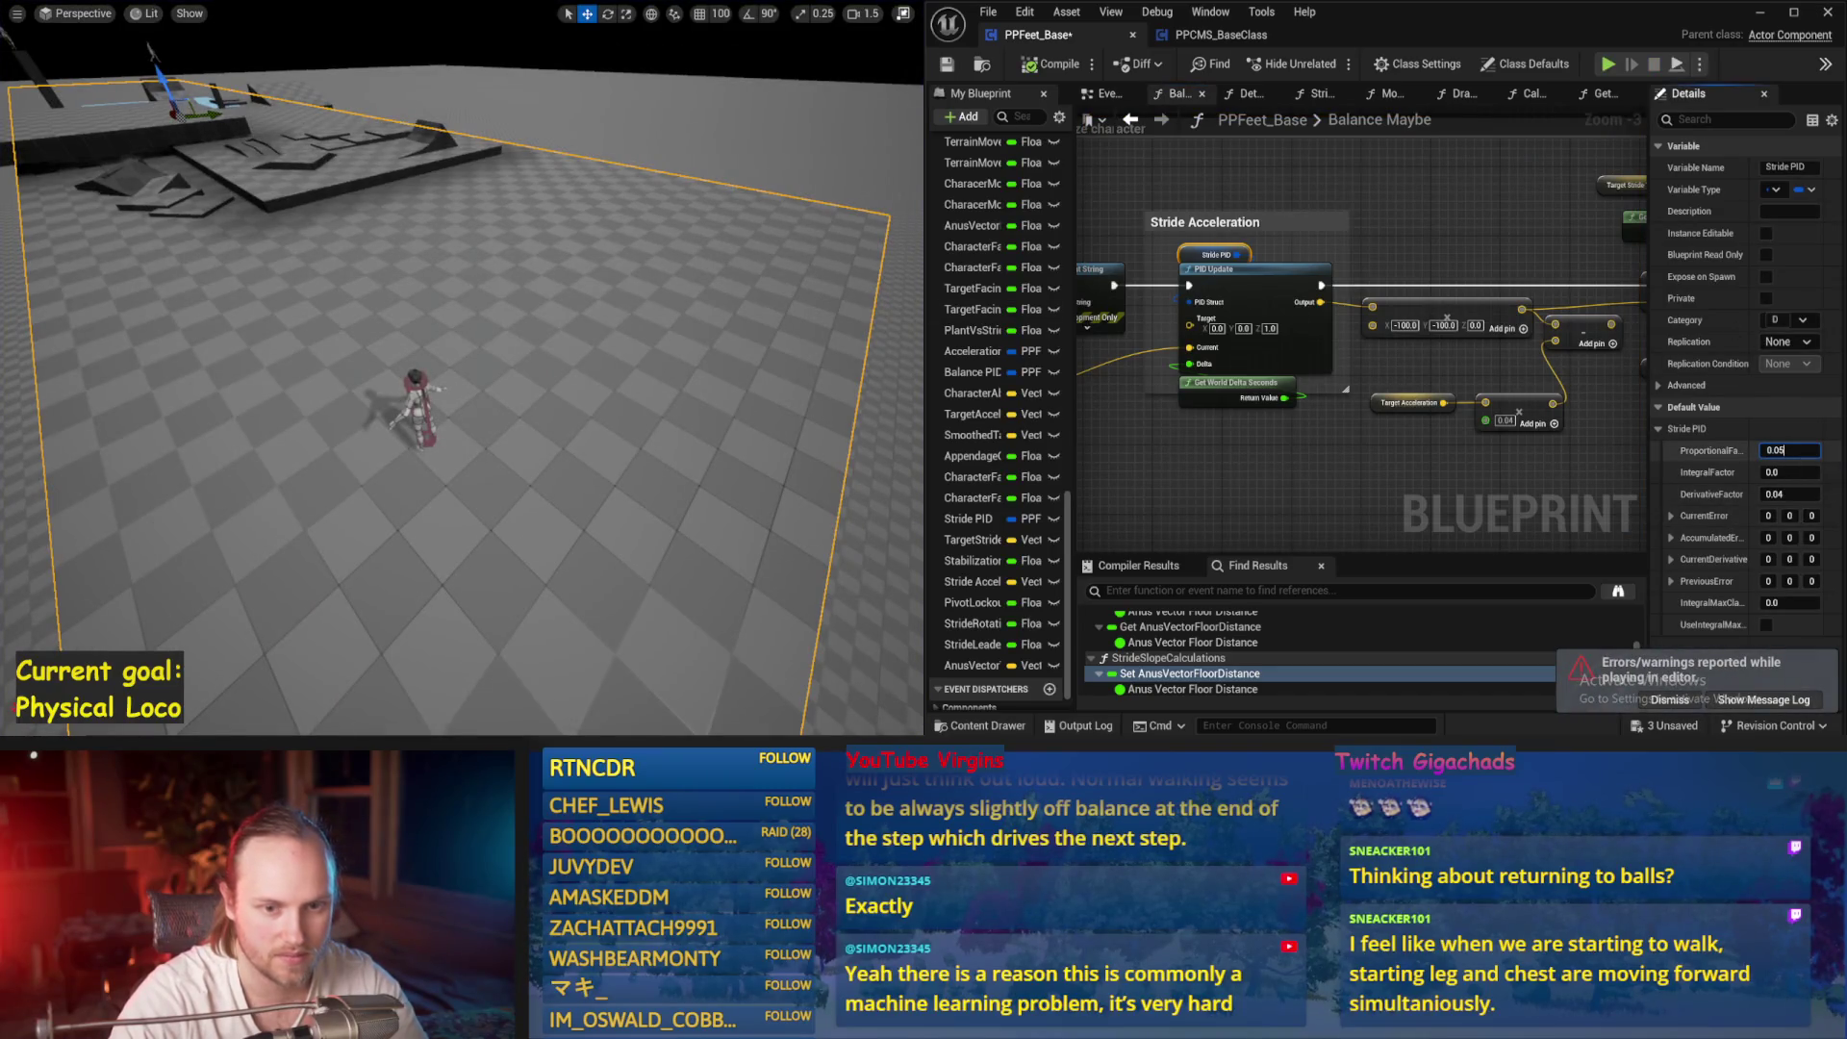
{"action": "left_click", "coordinate": [575, 386]}
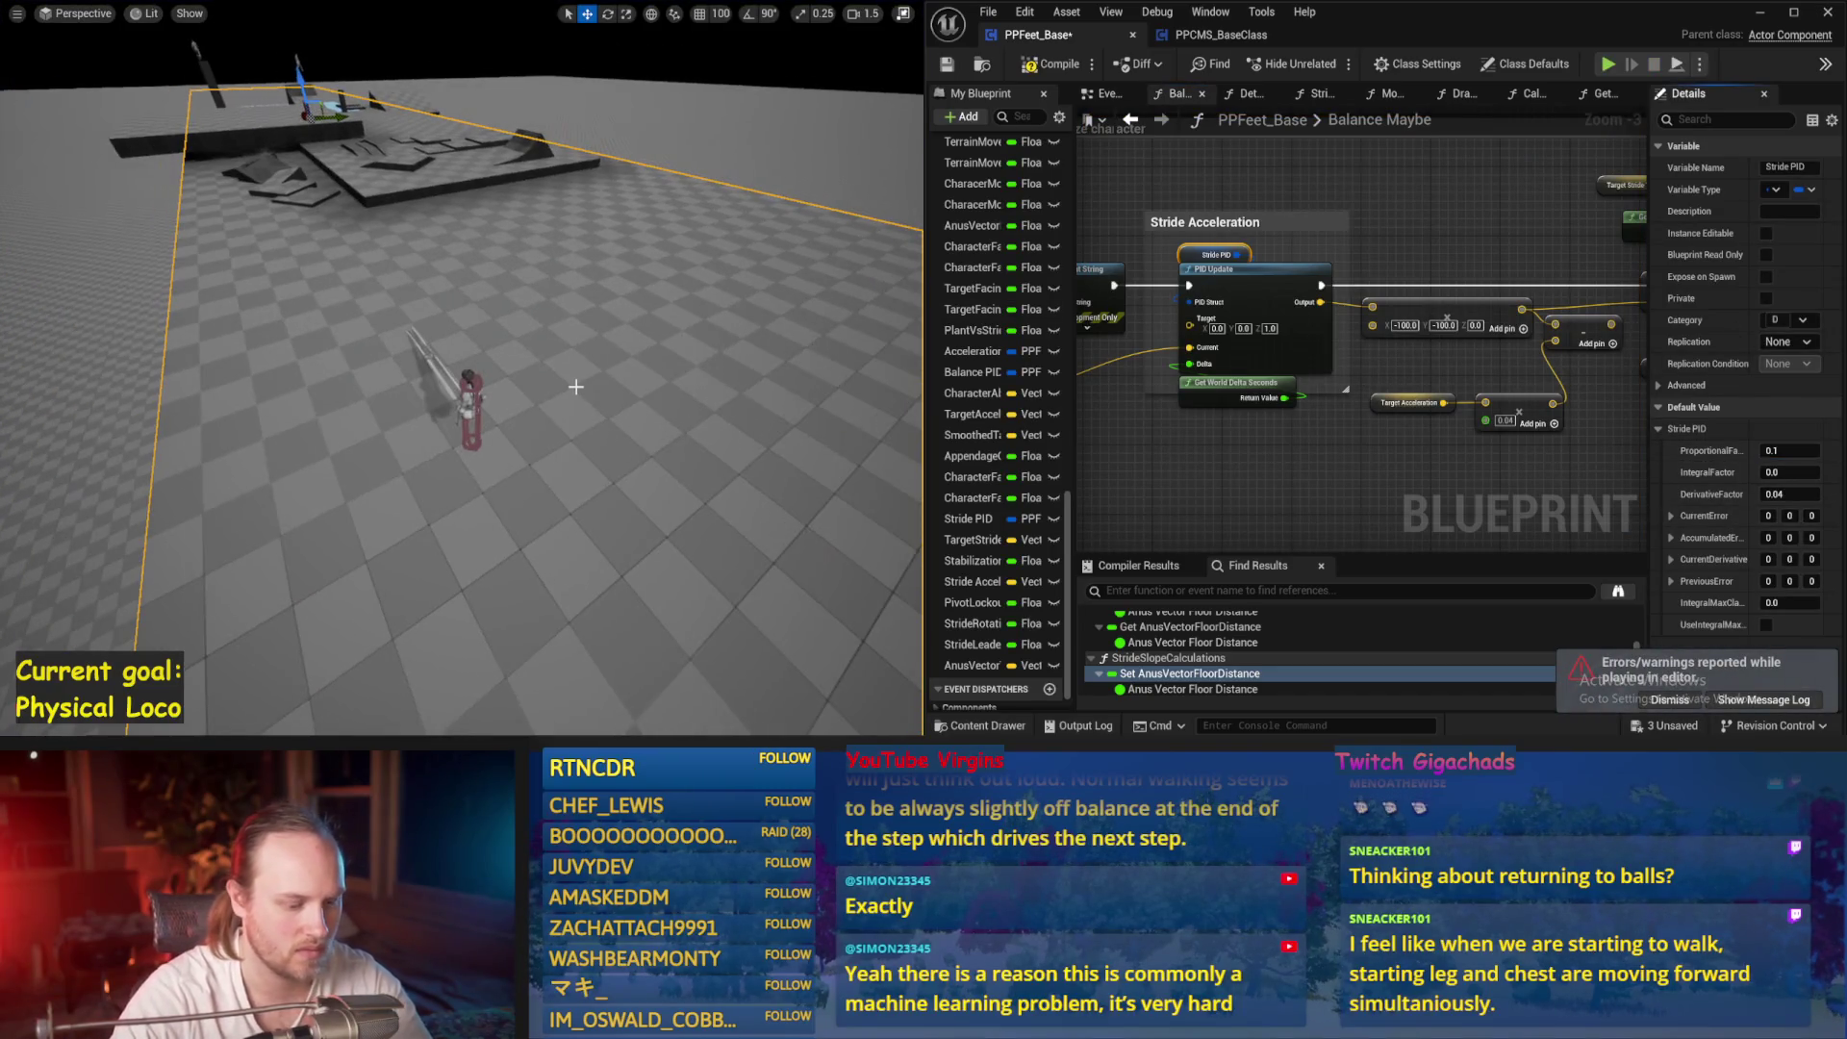
{"action": "key", "text": "alt+s"}
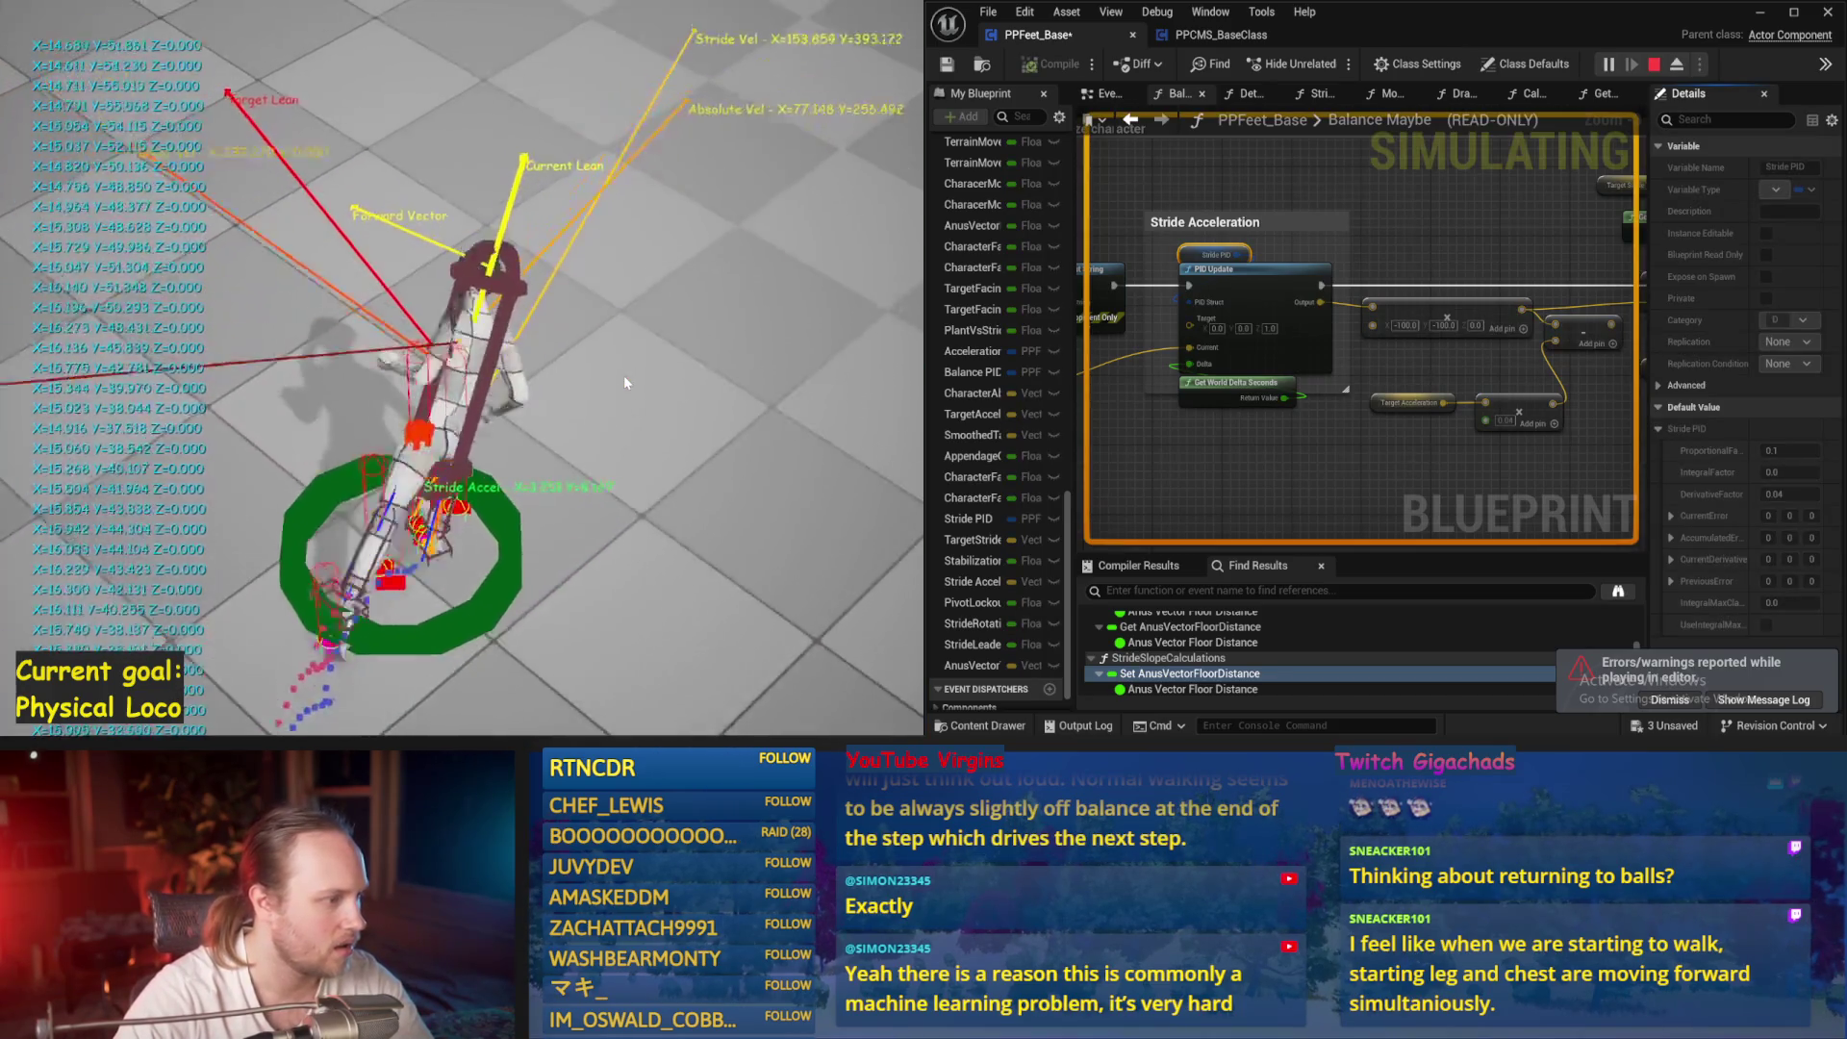
{"action": "key", "text": "Escape"}
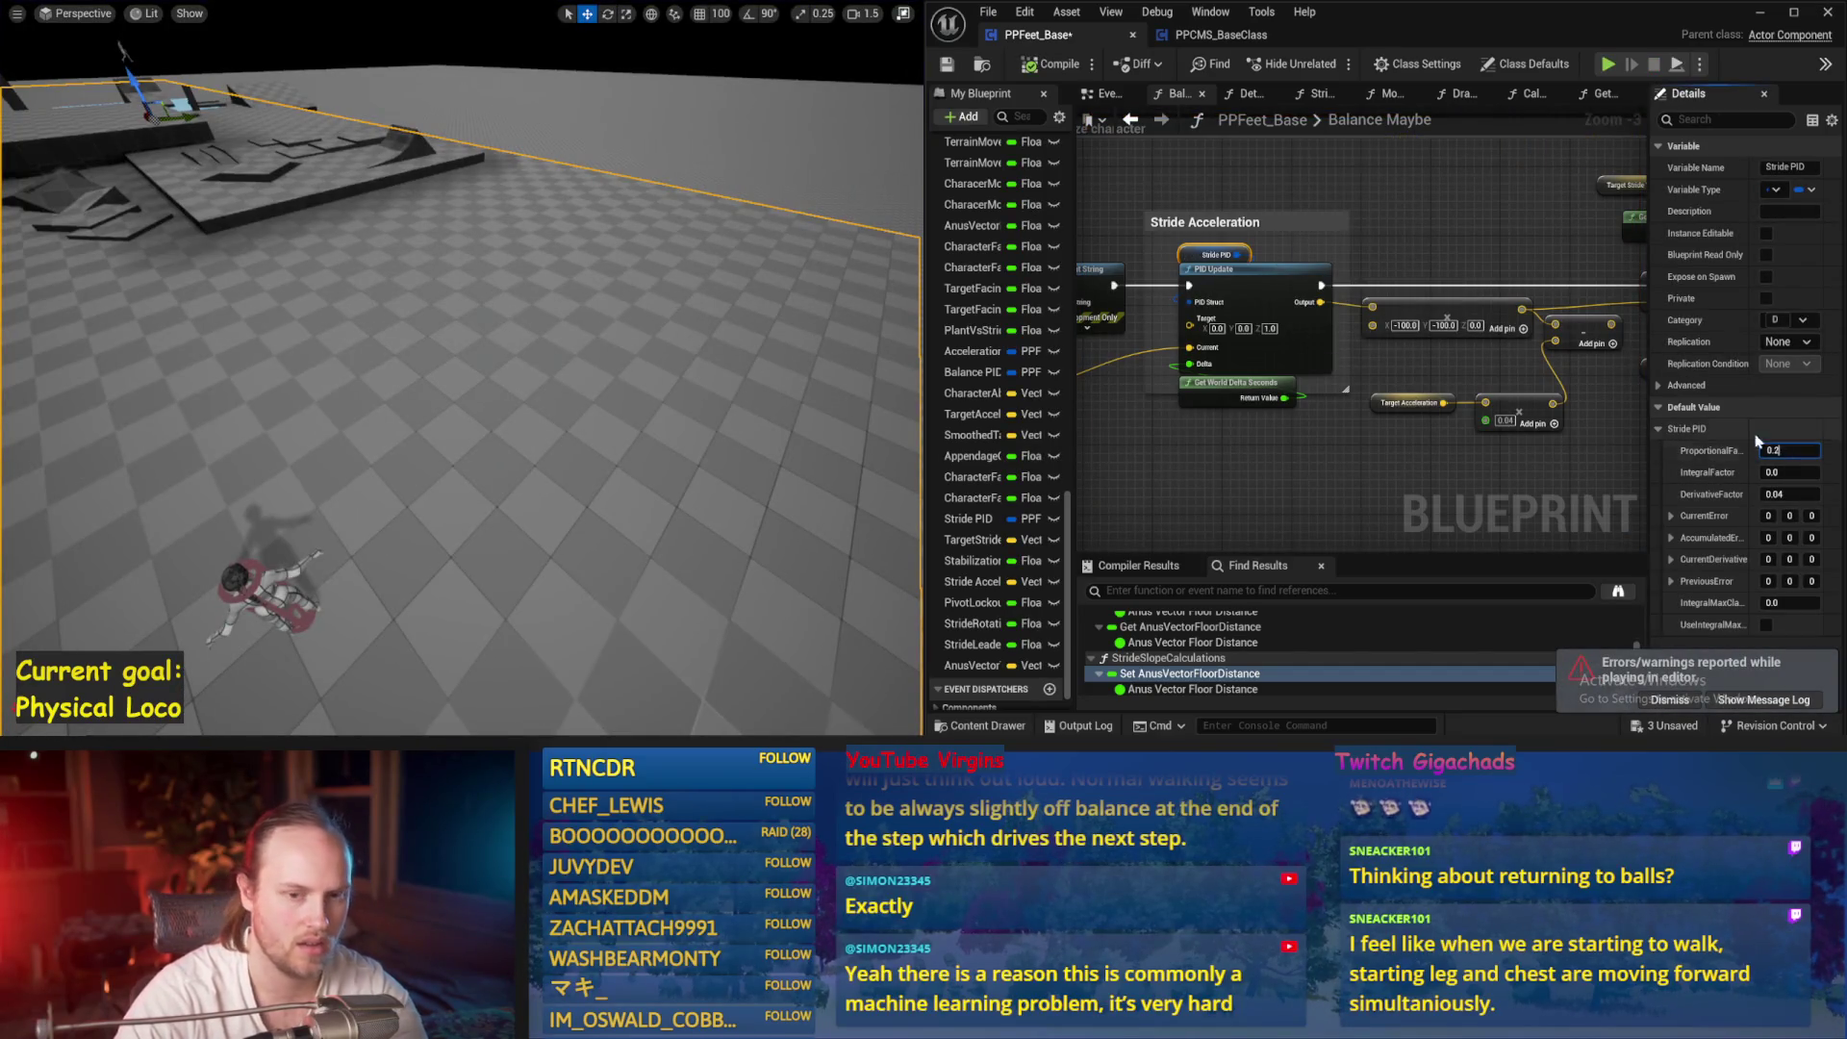
Simulate with ProportionalFactor 0.2, then again with DerivativeFactor 0.2
{"action": "scroll", "coordinate": [765, 371], "scroll_direction": "down", "scroll_amount": 3}
{"action": "key", "text": "alt+s"}
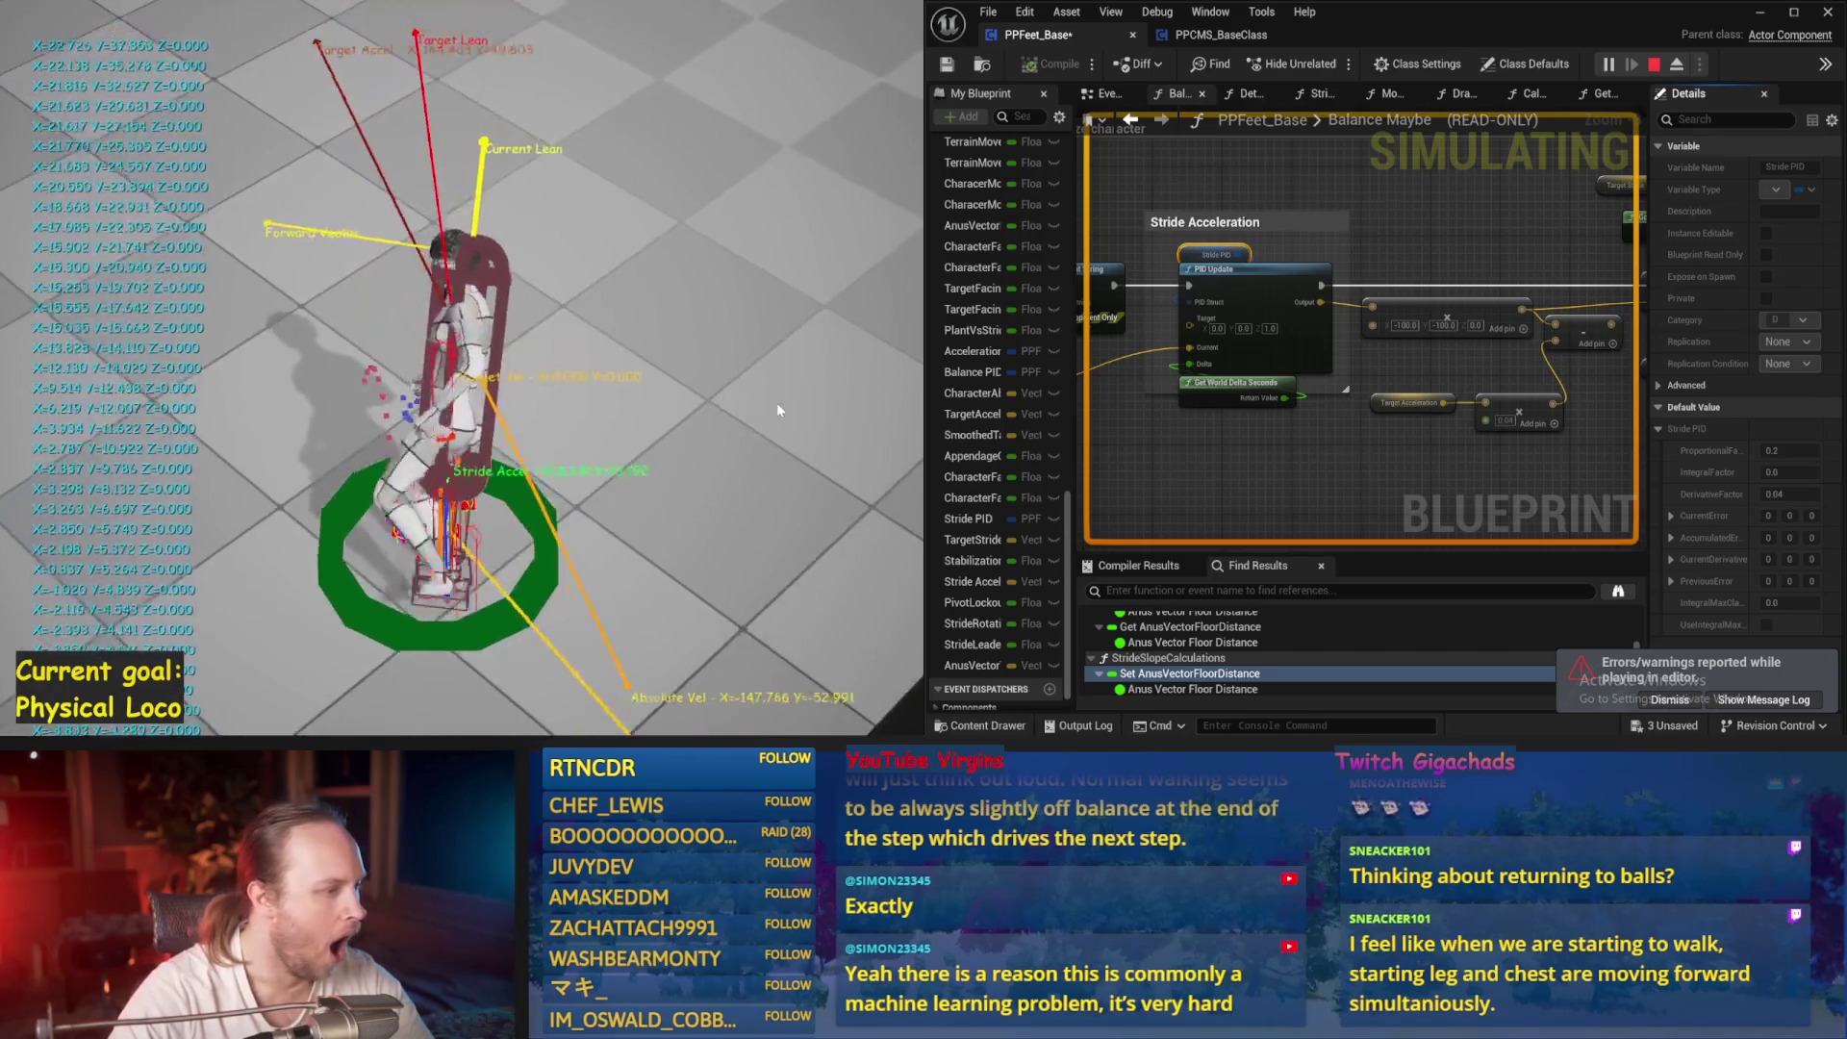
{"action": "key", "text": "Escape"}
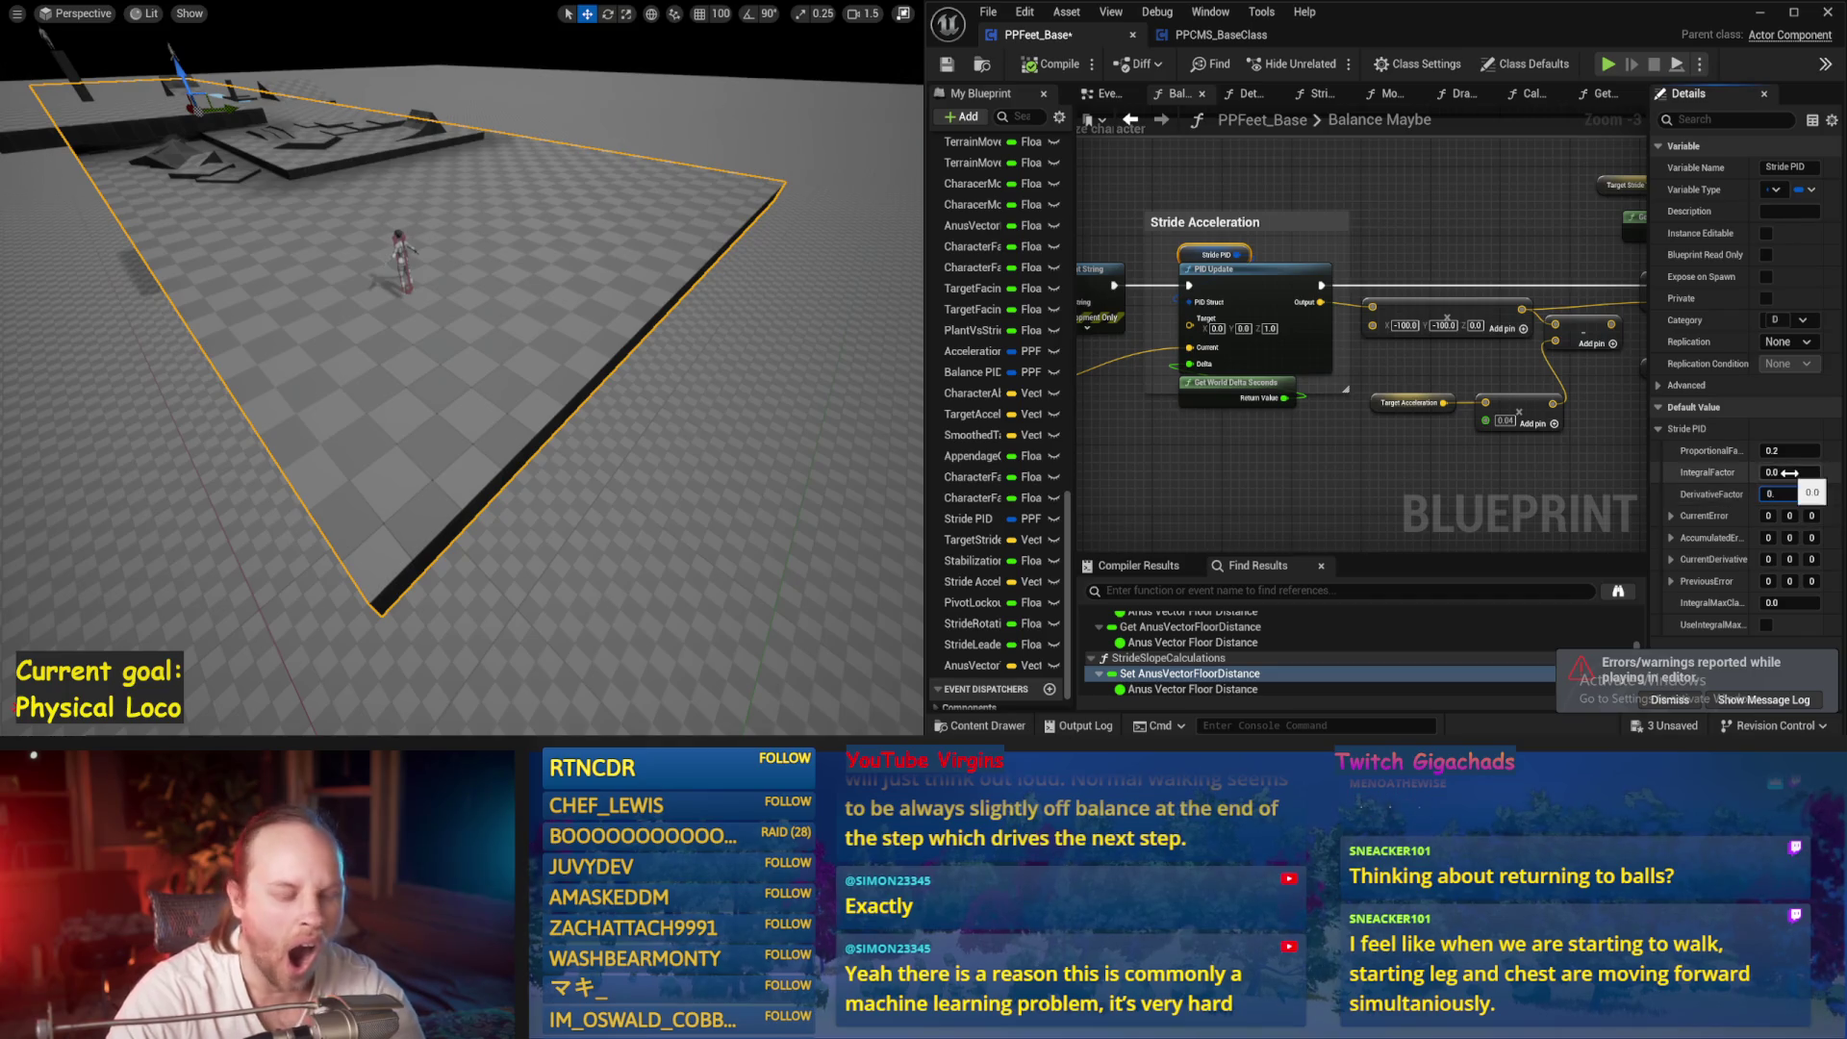
{"action": "left_click_drag", "start_coordinate": [769, 336], "coordinate": [731, 336]}
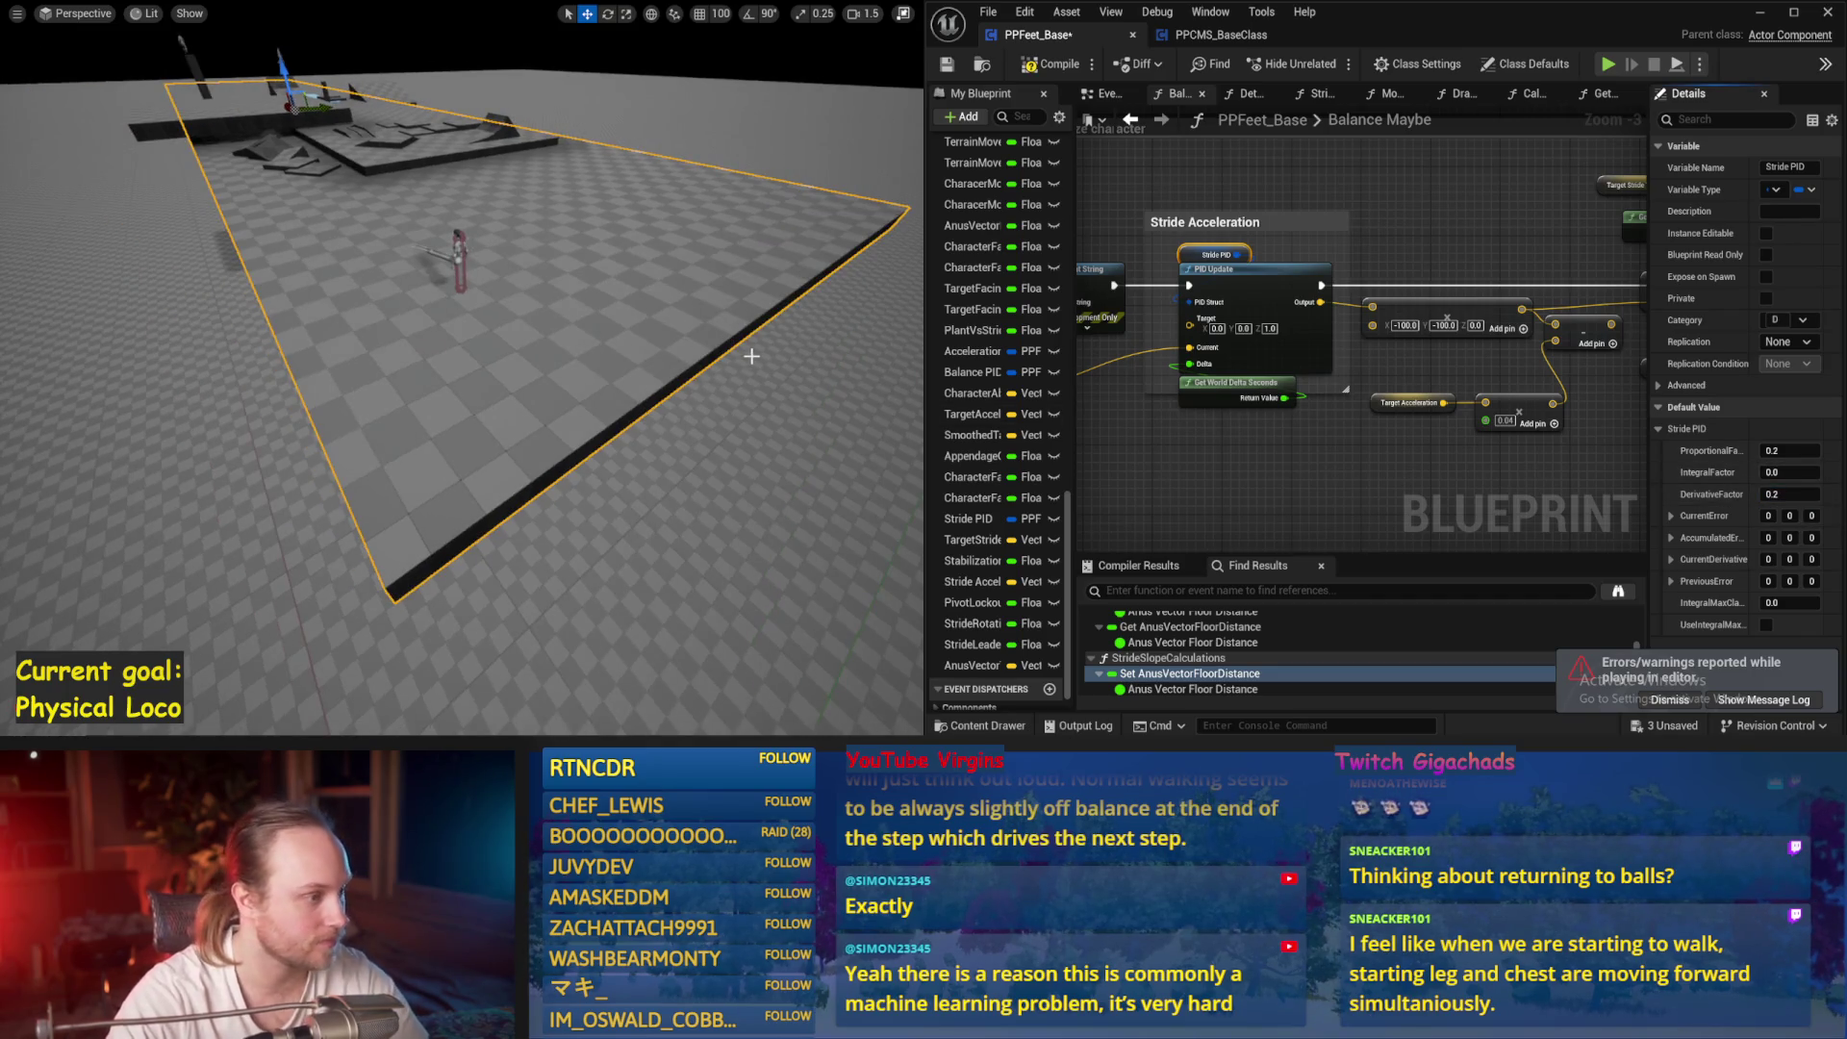
{"action": "key", "text": "alt+s"}
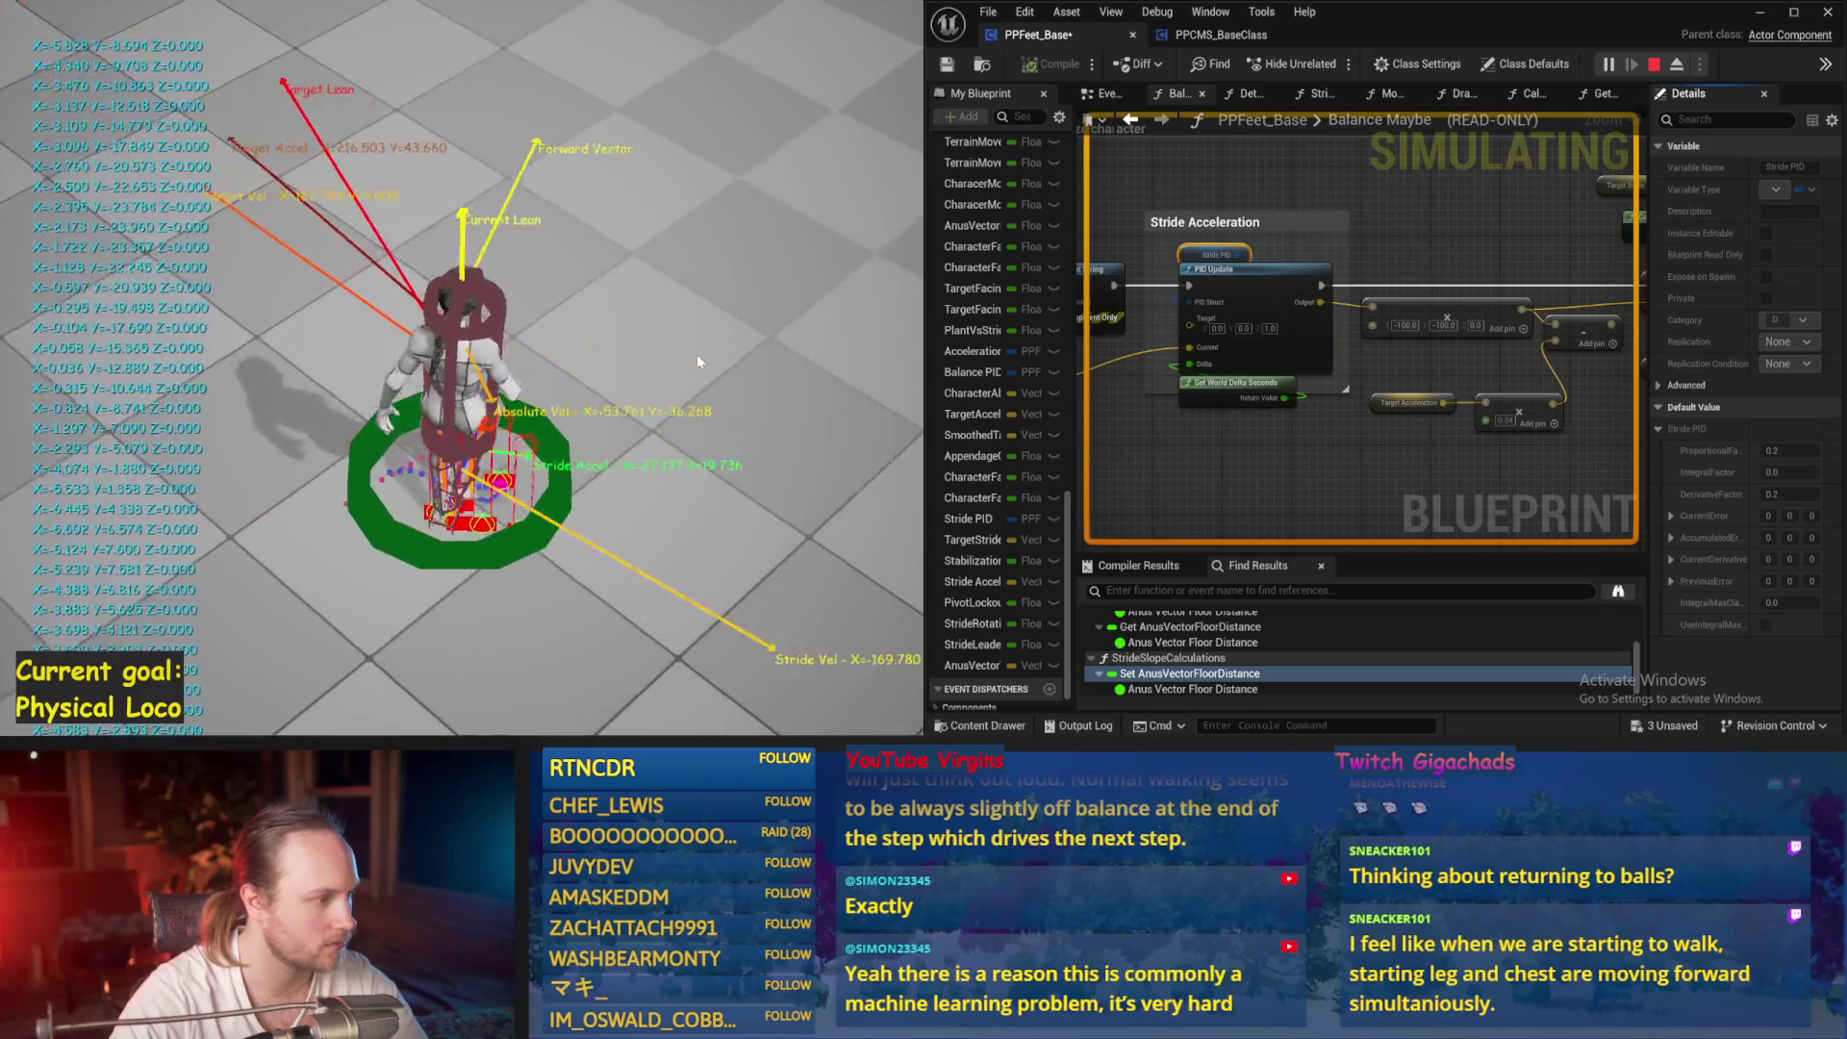
{"action": "key", "text": "Escape"}
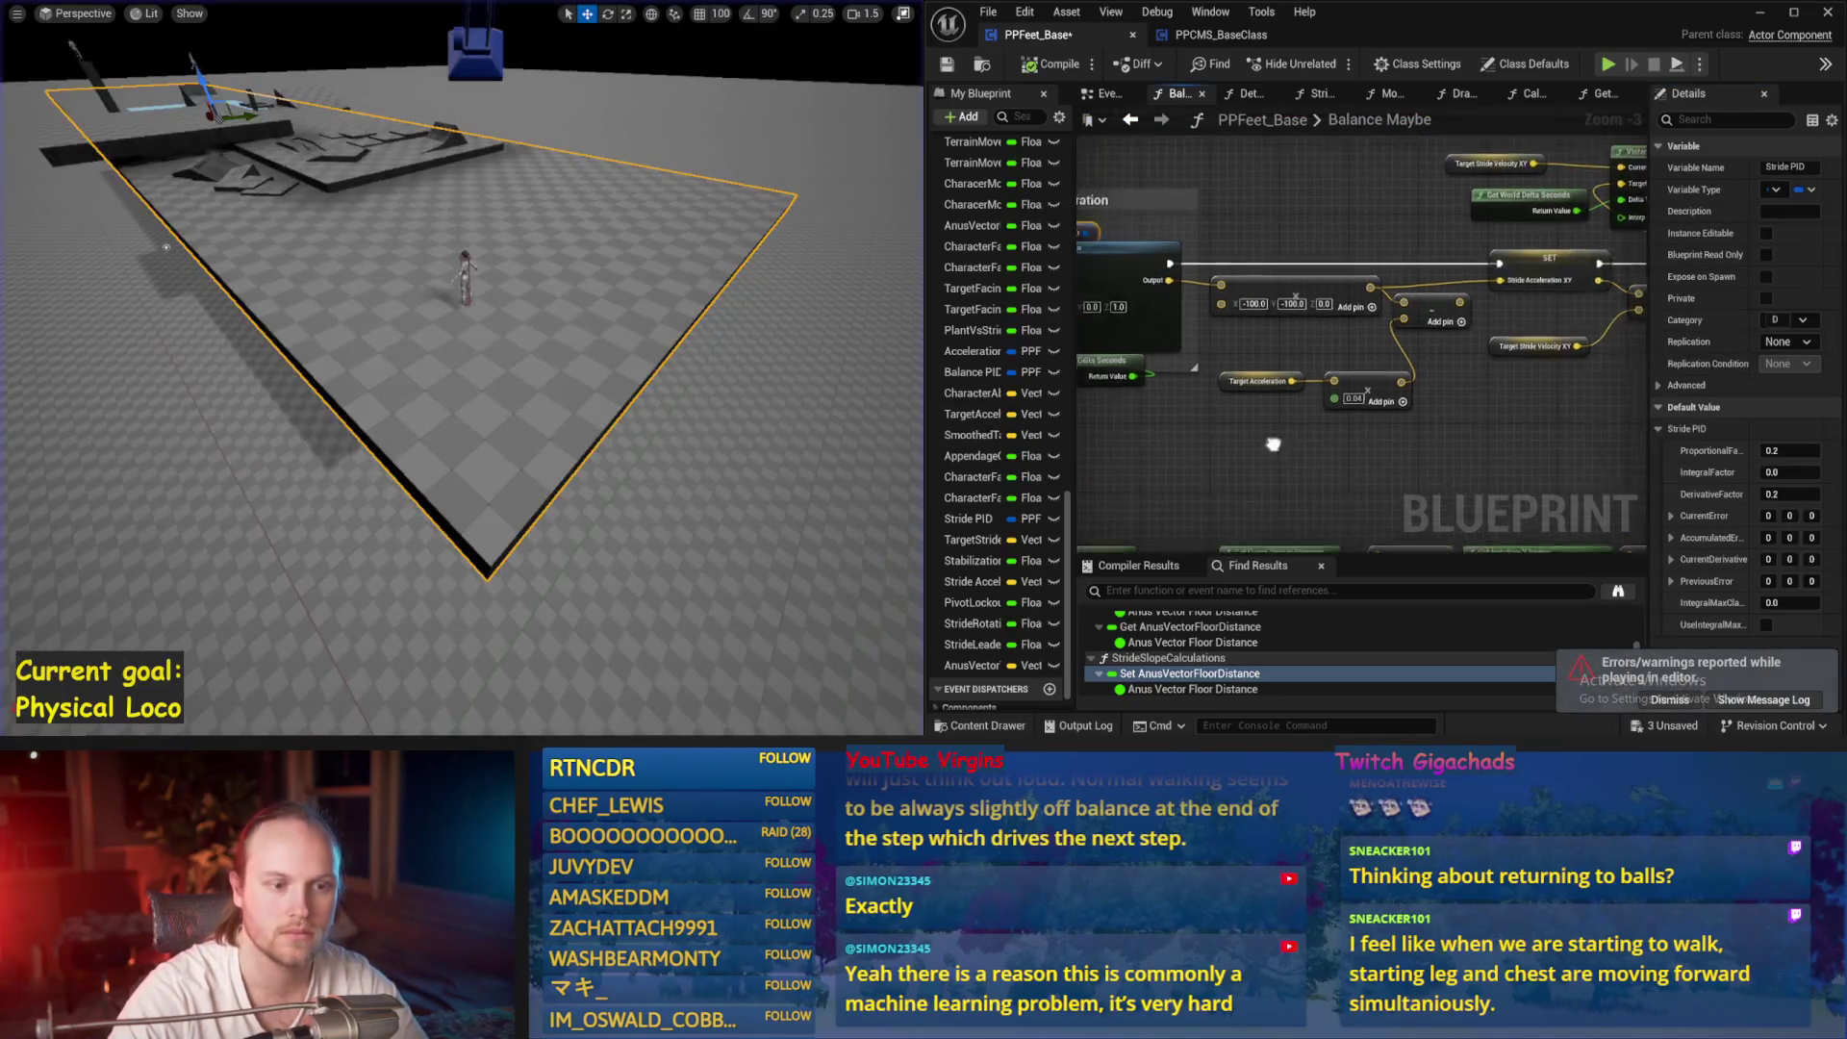
Save PPFeet_Base and delete the small stray vector node
{"action": "left_click", "coordinate": [947, 67]}
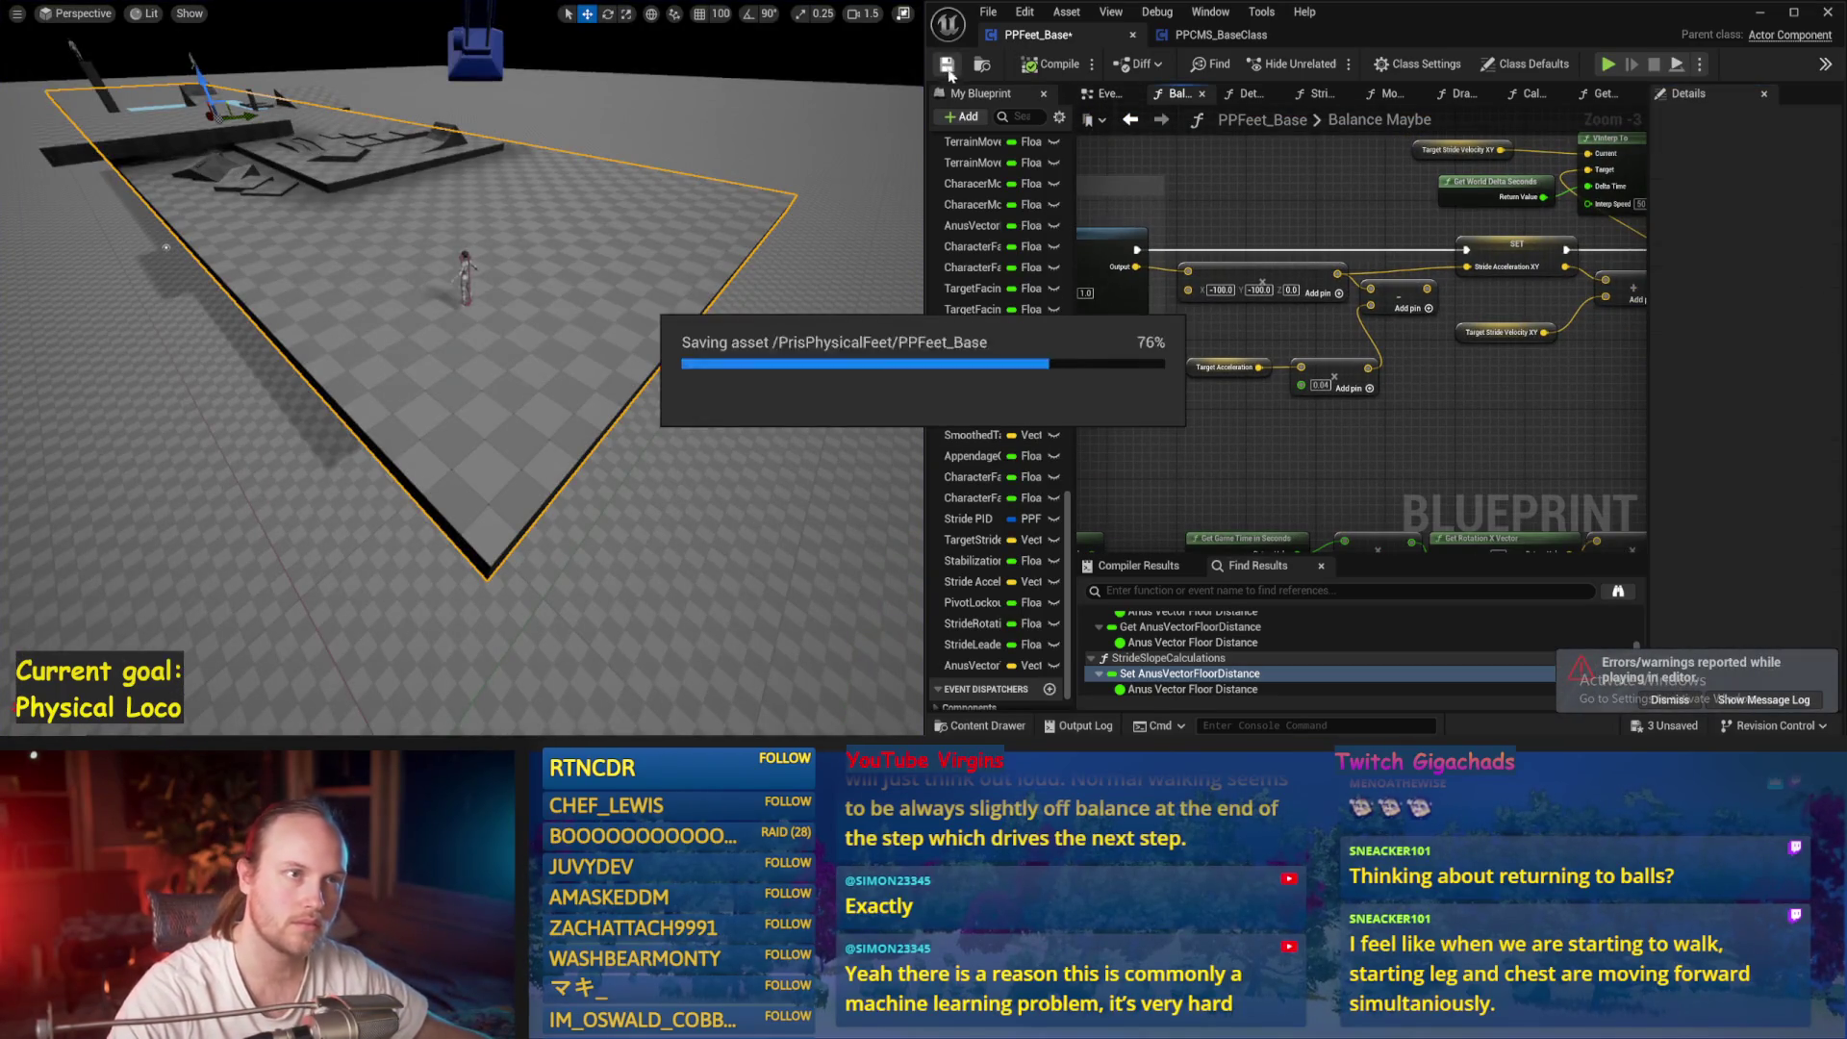
{"action": "mouse_move", "coordinate": [1397, 437]}
{"action": "left_mouse_down"}
{"action": "mouse_move", "coordinate": [1400, 413]}
{"action": "mouse_move", "coordinate": [1486, 425]}
{"action": "mouse_move", "coordinate": [1366, 356]}
{"action": "mouse_move", "coordinate": [1140, 279]}
{"action": "mouse_move", "coordinate": [1140, 315]}
{"action": "left_mouse_up"}
{"action": "mouse_move", "coordinate": [1316, 377]}
{"action": "left_mouse_down"}
{"action": "mouse_move", "coordinate": [1255, 371]}
{"action": "mouse_move", "coordinate": [1501, 461]}
{"action": "left_mouse_up"}
{"action": "left_click_drag", "start_coordinate": [1232, 449], "coordinate": [1105, 374]}
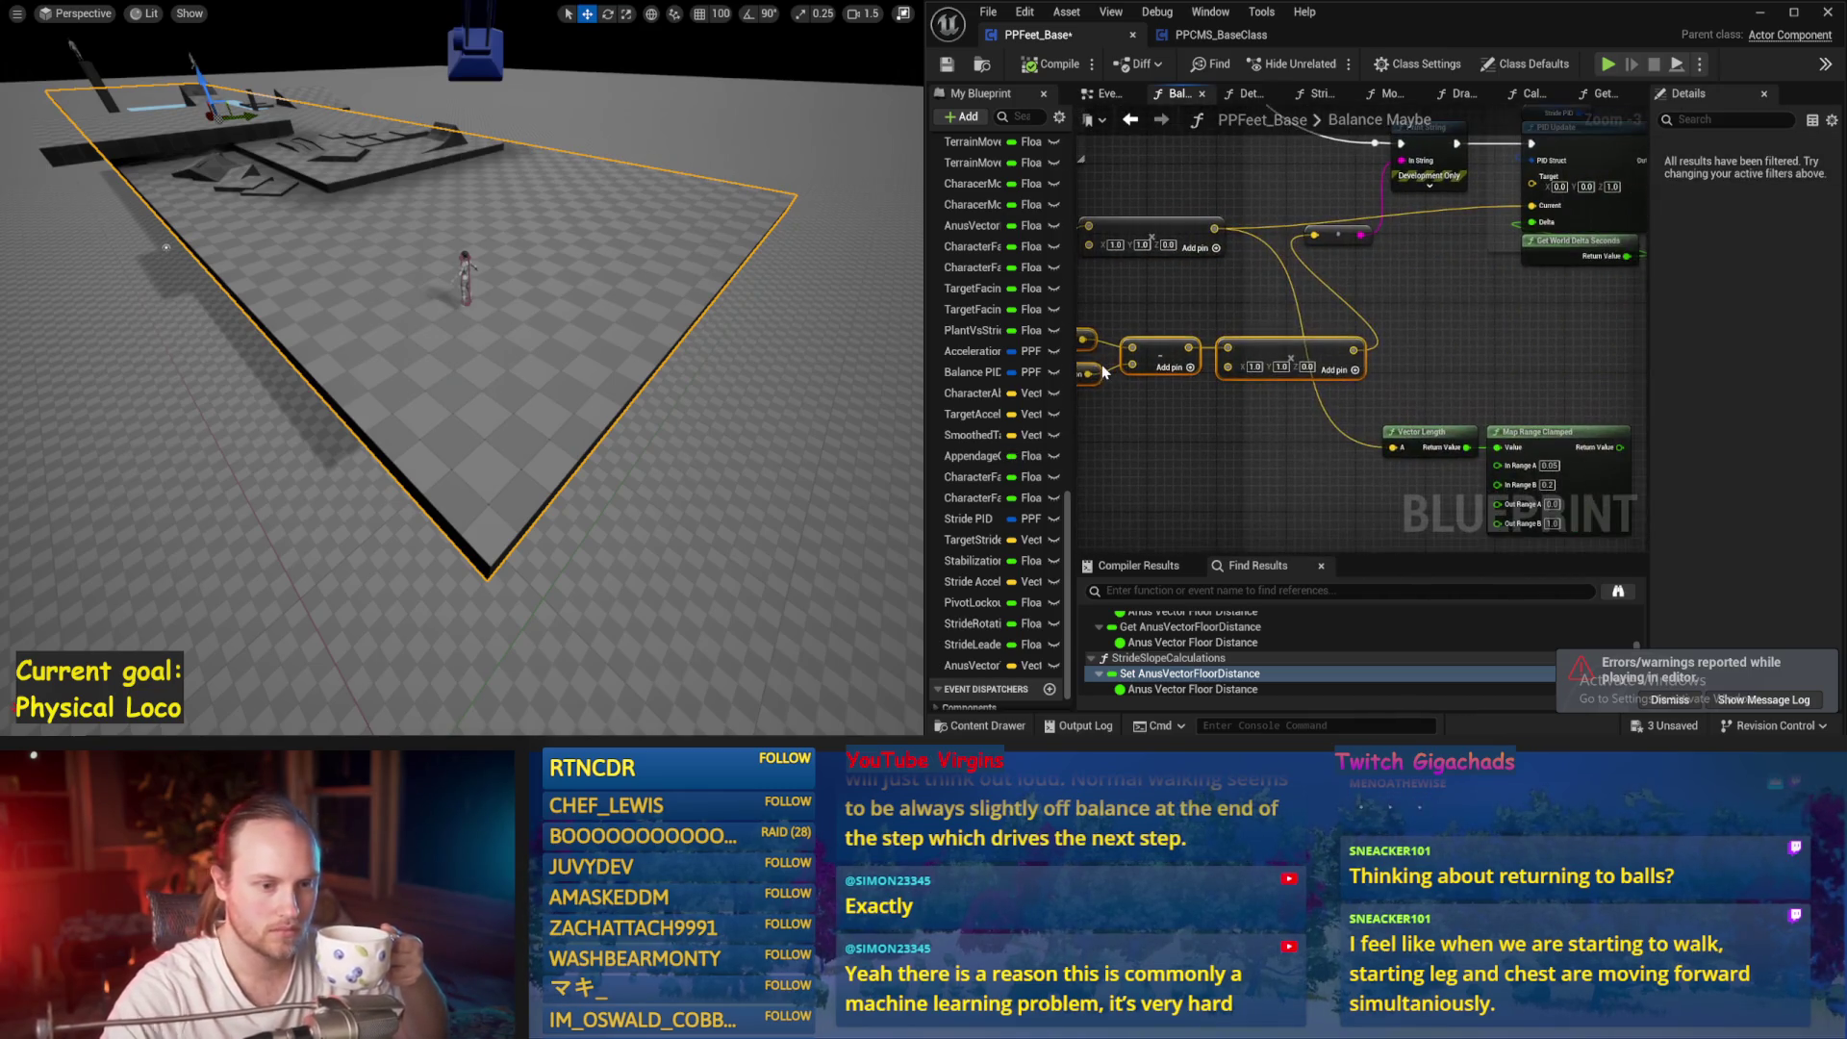
{"action": "left_click", "coordinate": [1352, 238]}
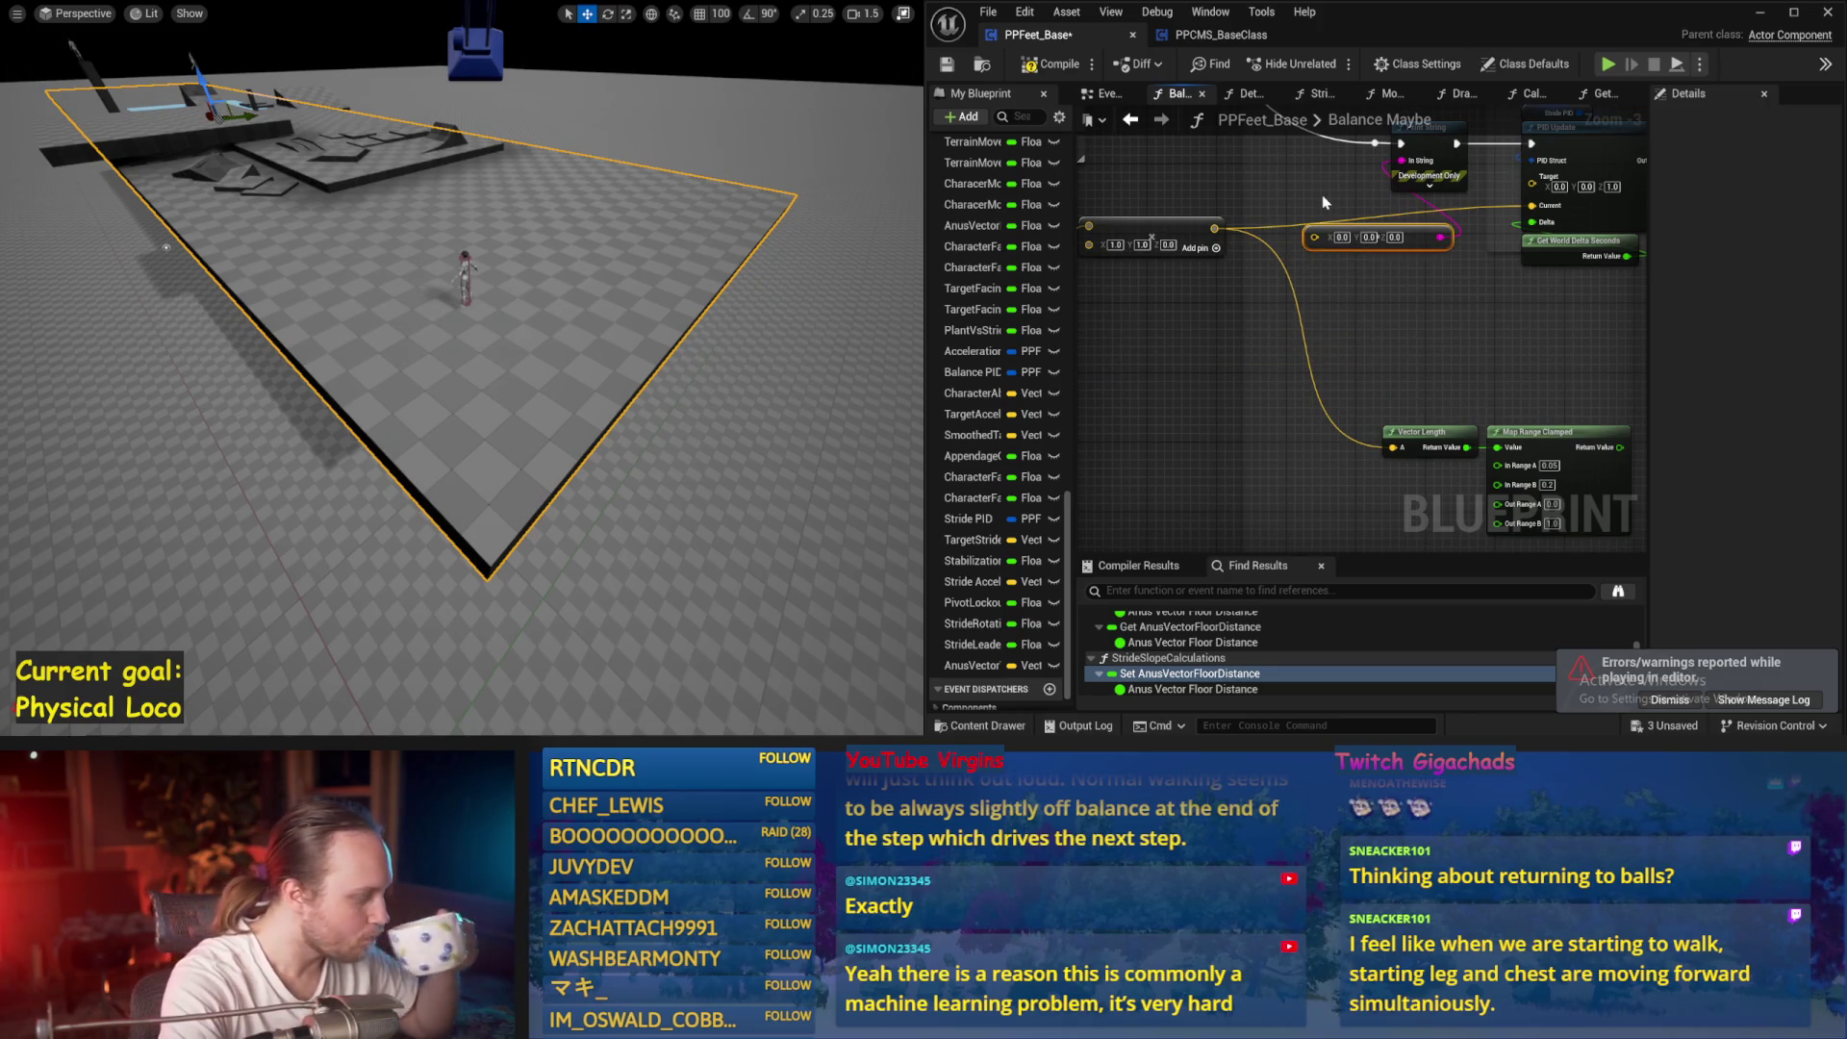
{"action": "key", "text": "Delete"}
Delete the Print String debug node and save the blueprint
{"action": "left_click_drag", "start_coordinate": [1322, 196], "coordinate": [1278, 371]}
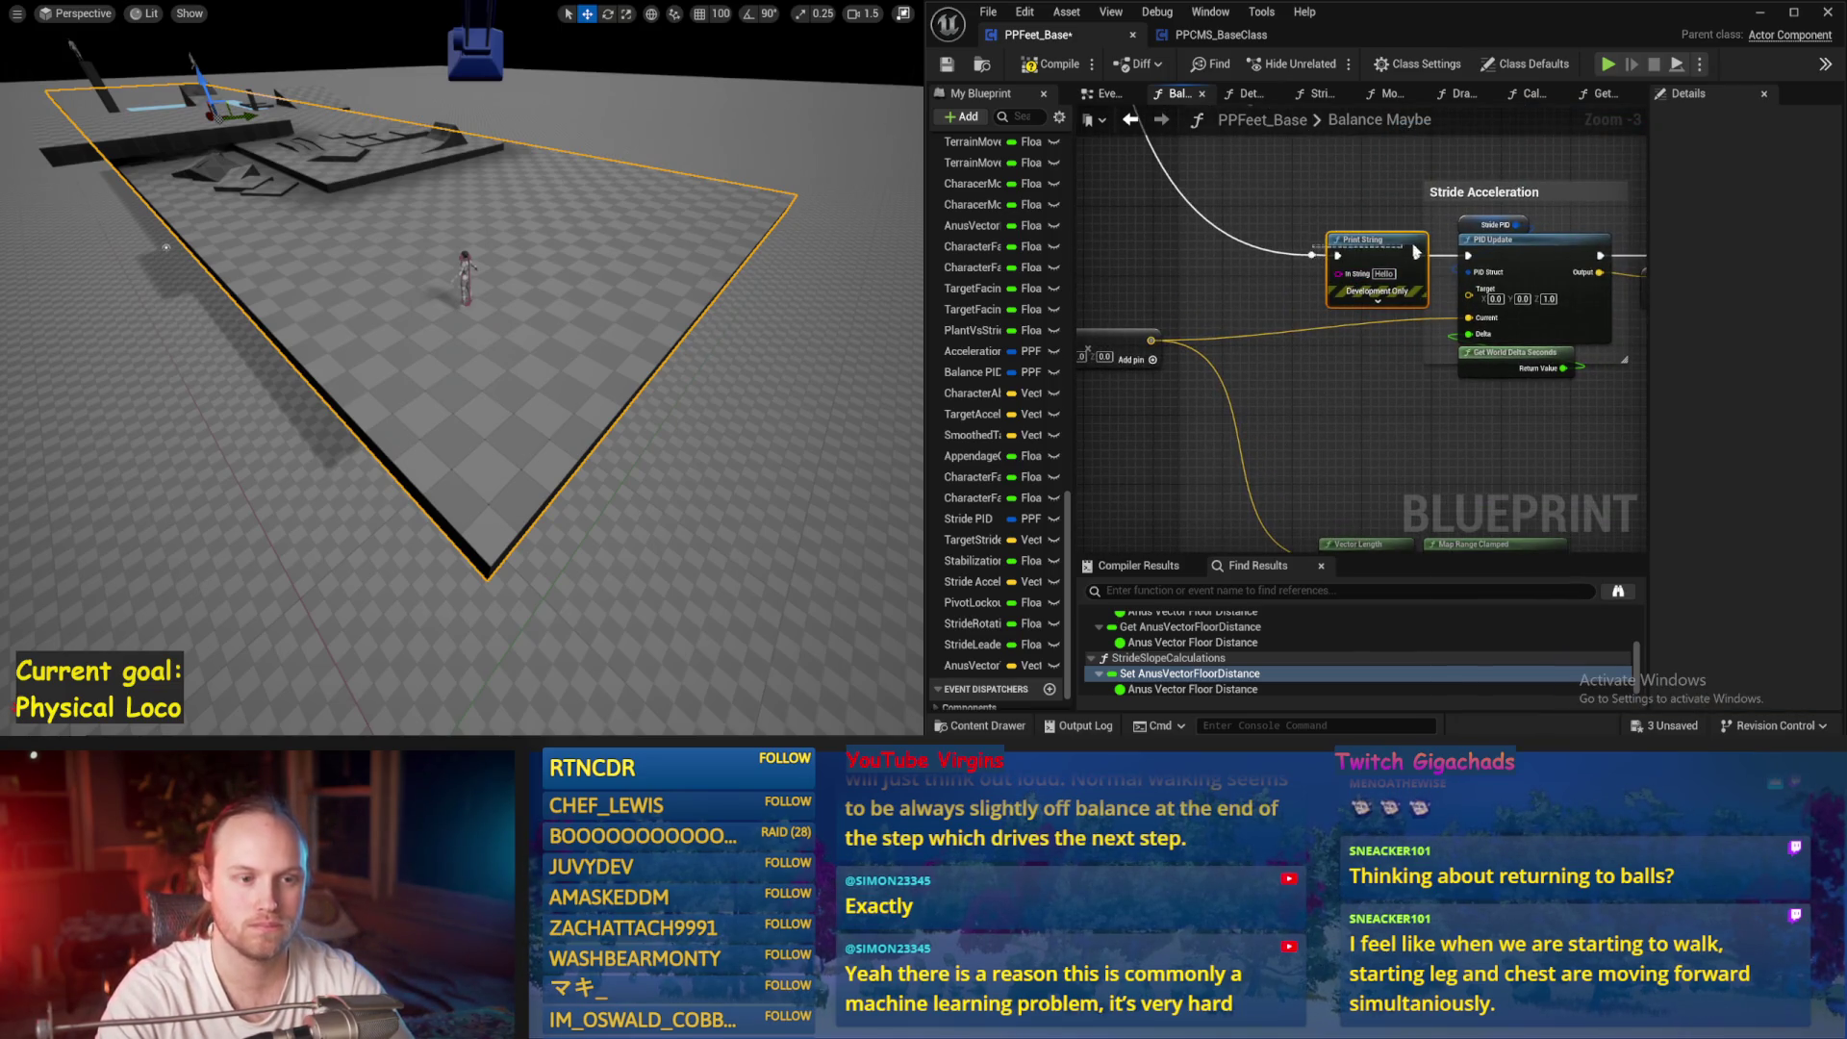
{"action": "key", "text": "Delete"}
{"action": "left_click_drag", "start_coordinate": [1370, 247], "coordinate": [1176, 220]}
{"action": "key", "text": "ctrl+s"}
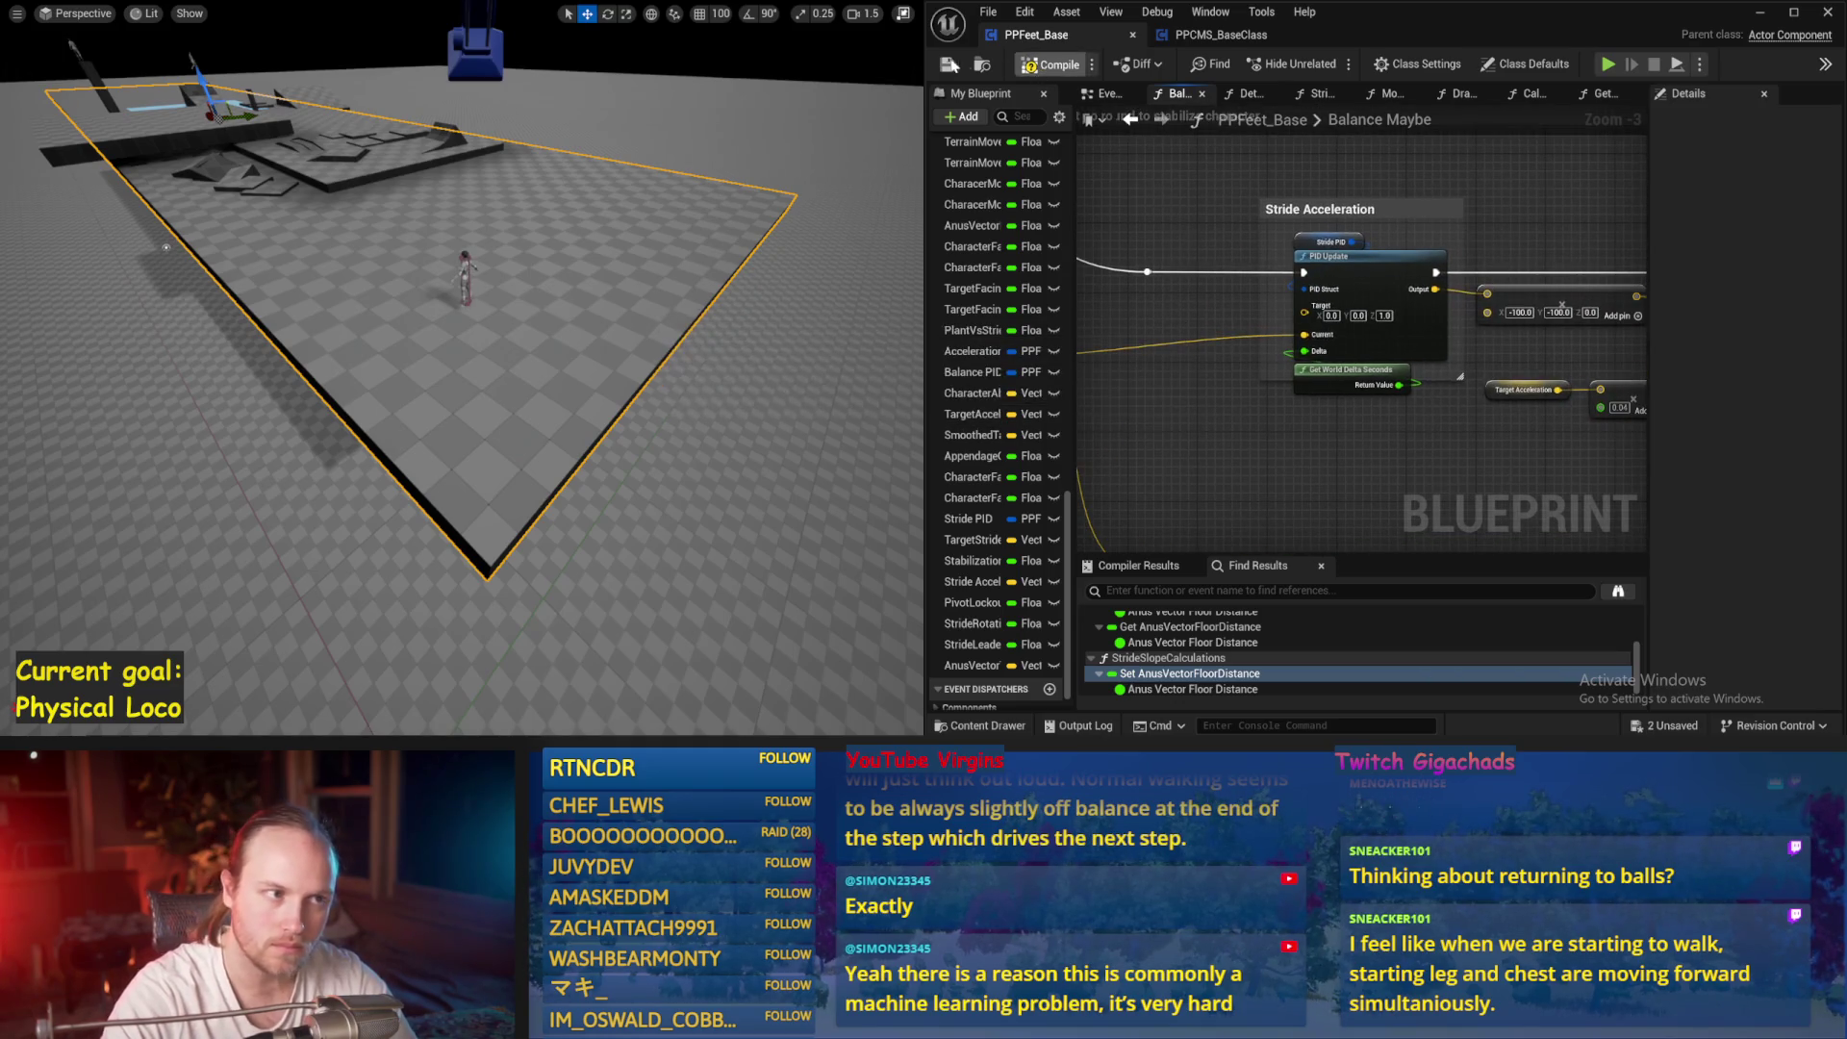
Save again and search the graph for a lean vector length node
{"action": "left_click_drag", "start_coordinate": [1373, 364], "coordinate": [1359, 439]}
{"action": "mouse_move", "coordinate": [1480, 381]}
{"action": "left_mouse_down"}
{"action": "mouse_move", "coordinate": [1424, 317]}
{"action": "mouse_move", "coordinate": [1533, 408]}
{"action": "left_mouse_up"}
{"action": "key", "text": "ctrl+s"}
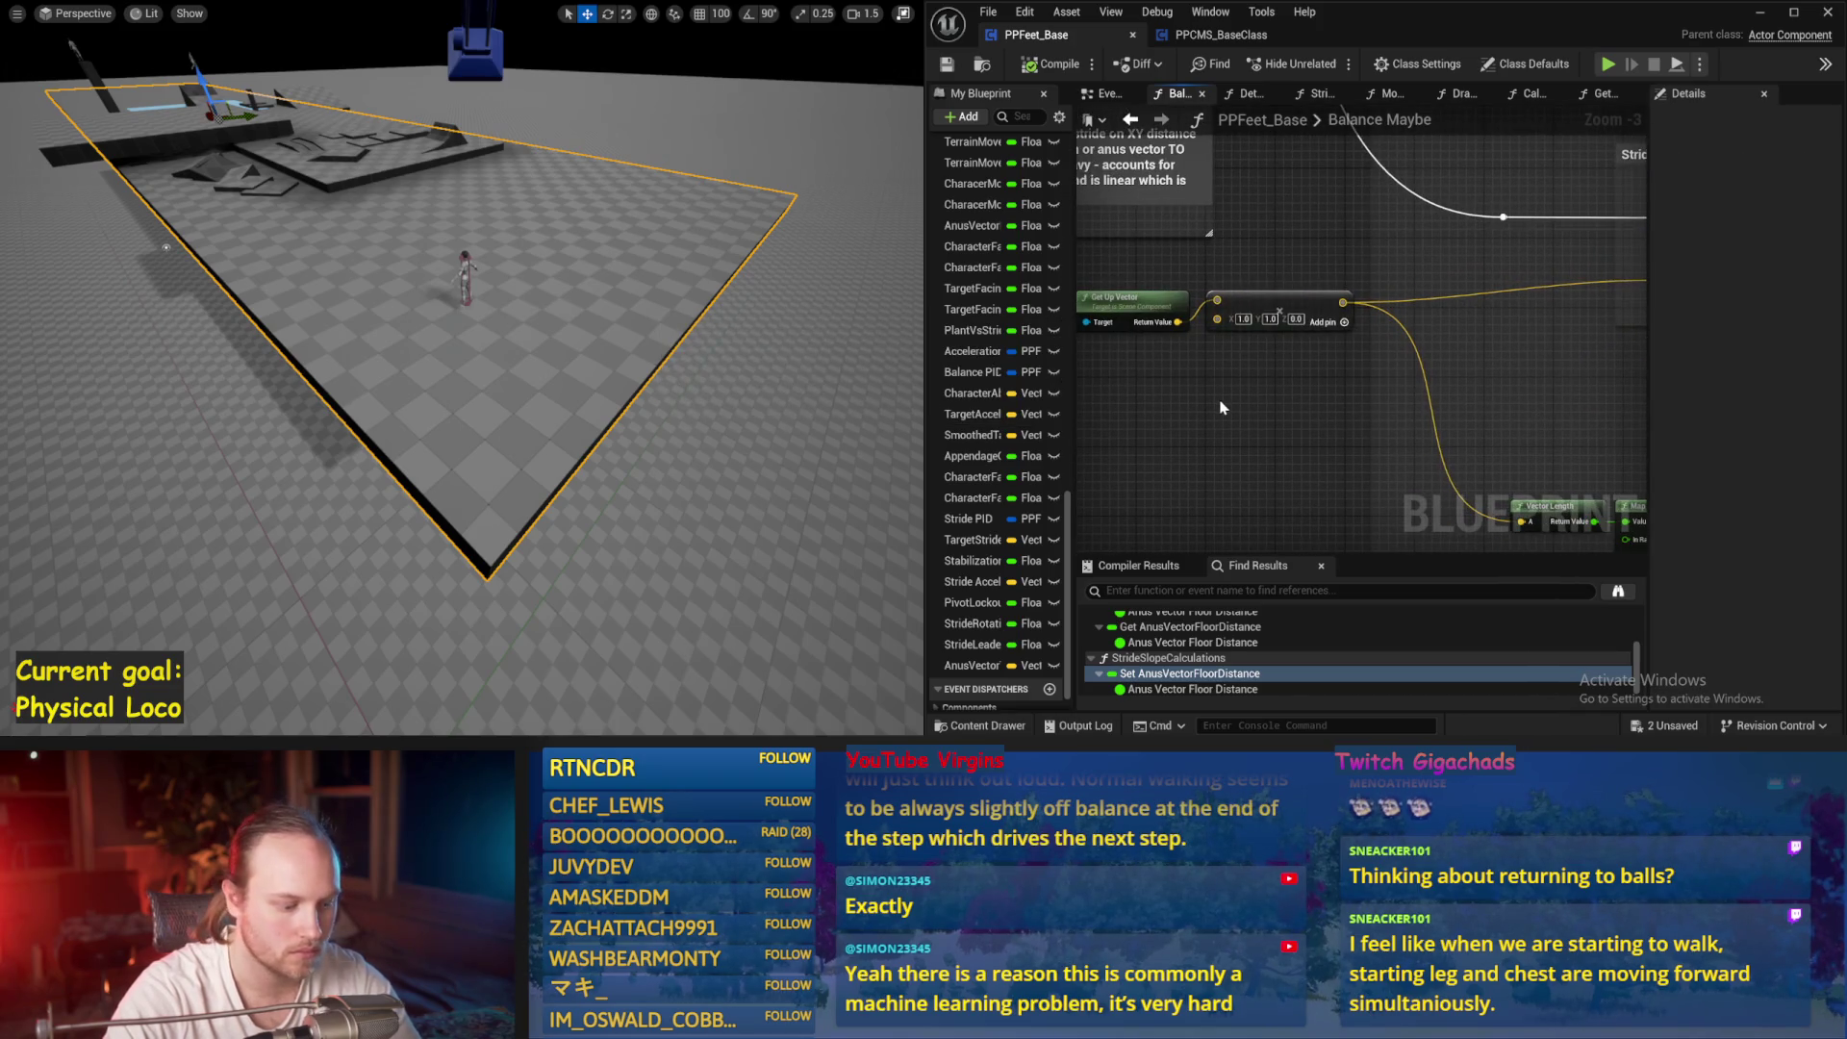
{"action": "right_click", "coordinate": [1222, 408]}
{"action": "type", "text": "lean verc"}
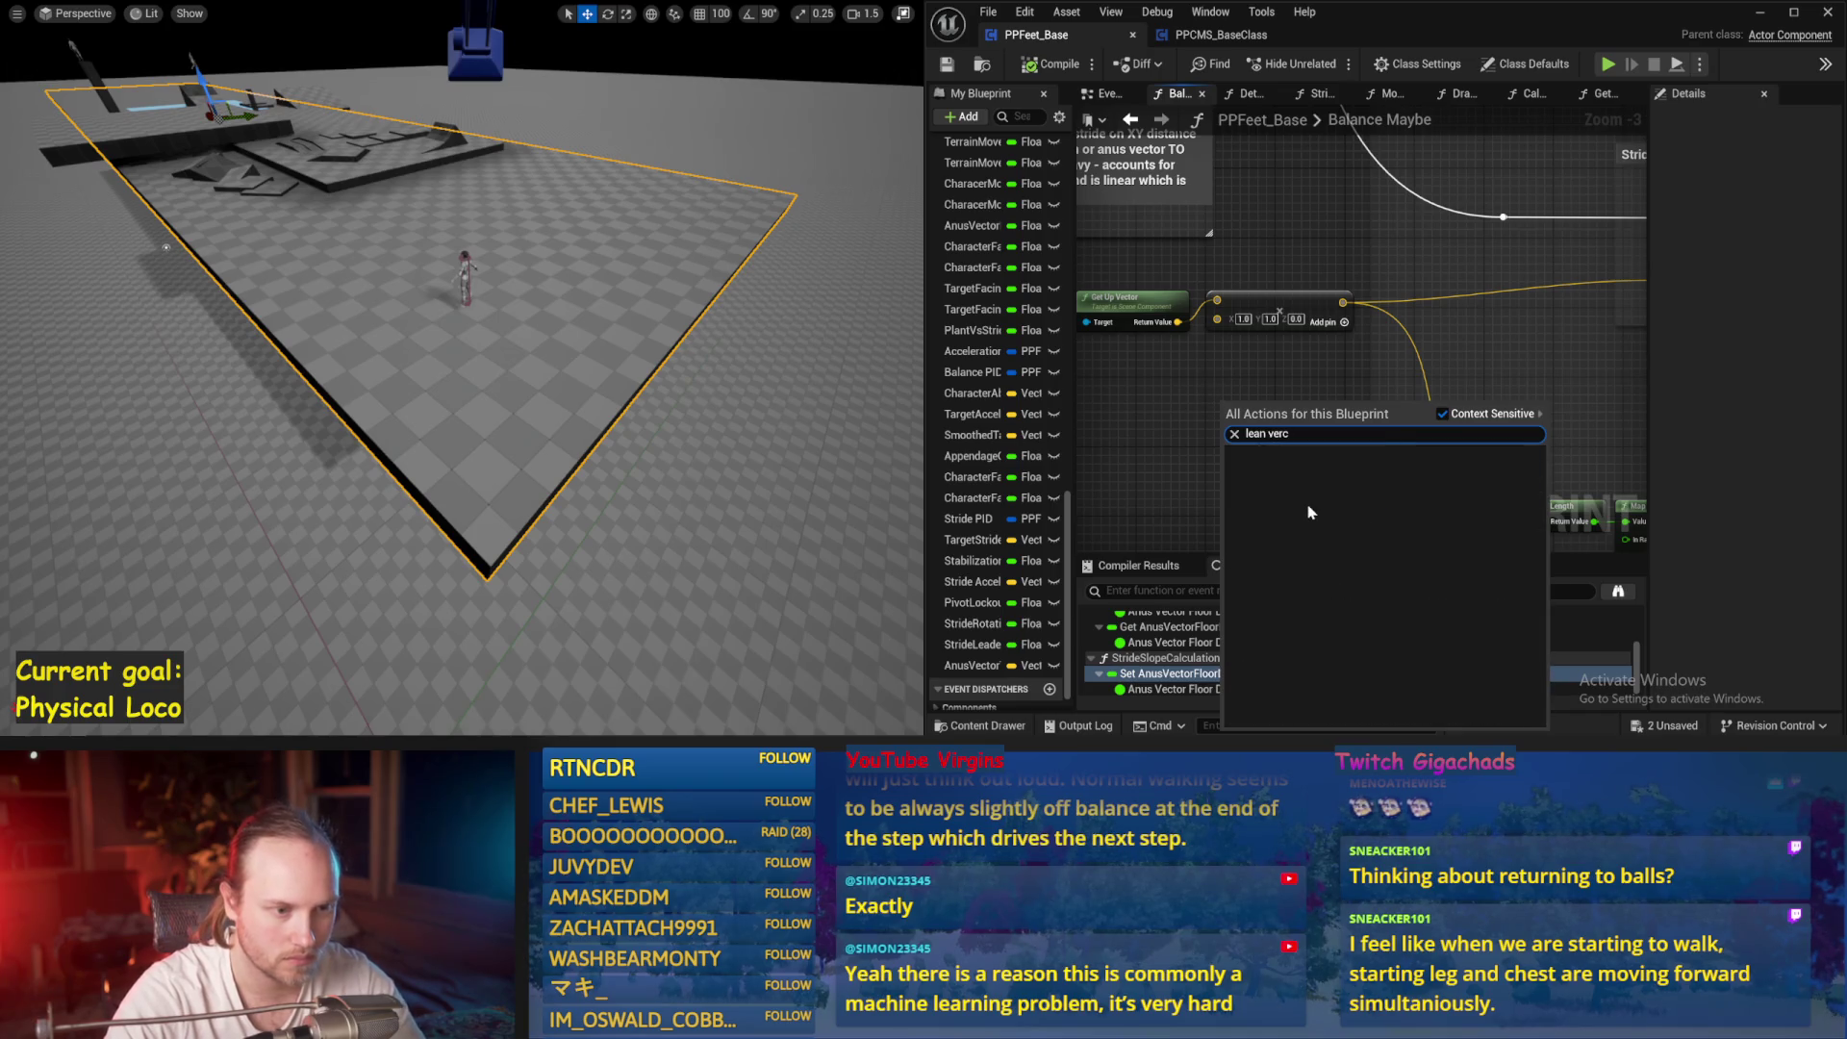
{"action": "type", "text": "vector length"}
Rearrange the Target Lean Vector and -100 Add nodes, then save
{"action": "key", "text": "Escape"}
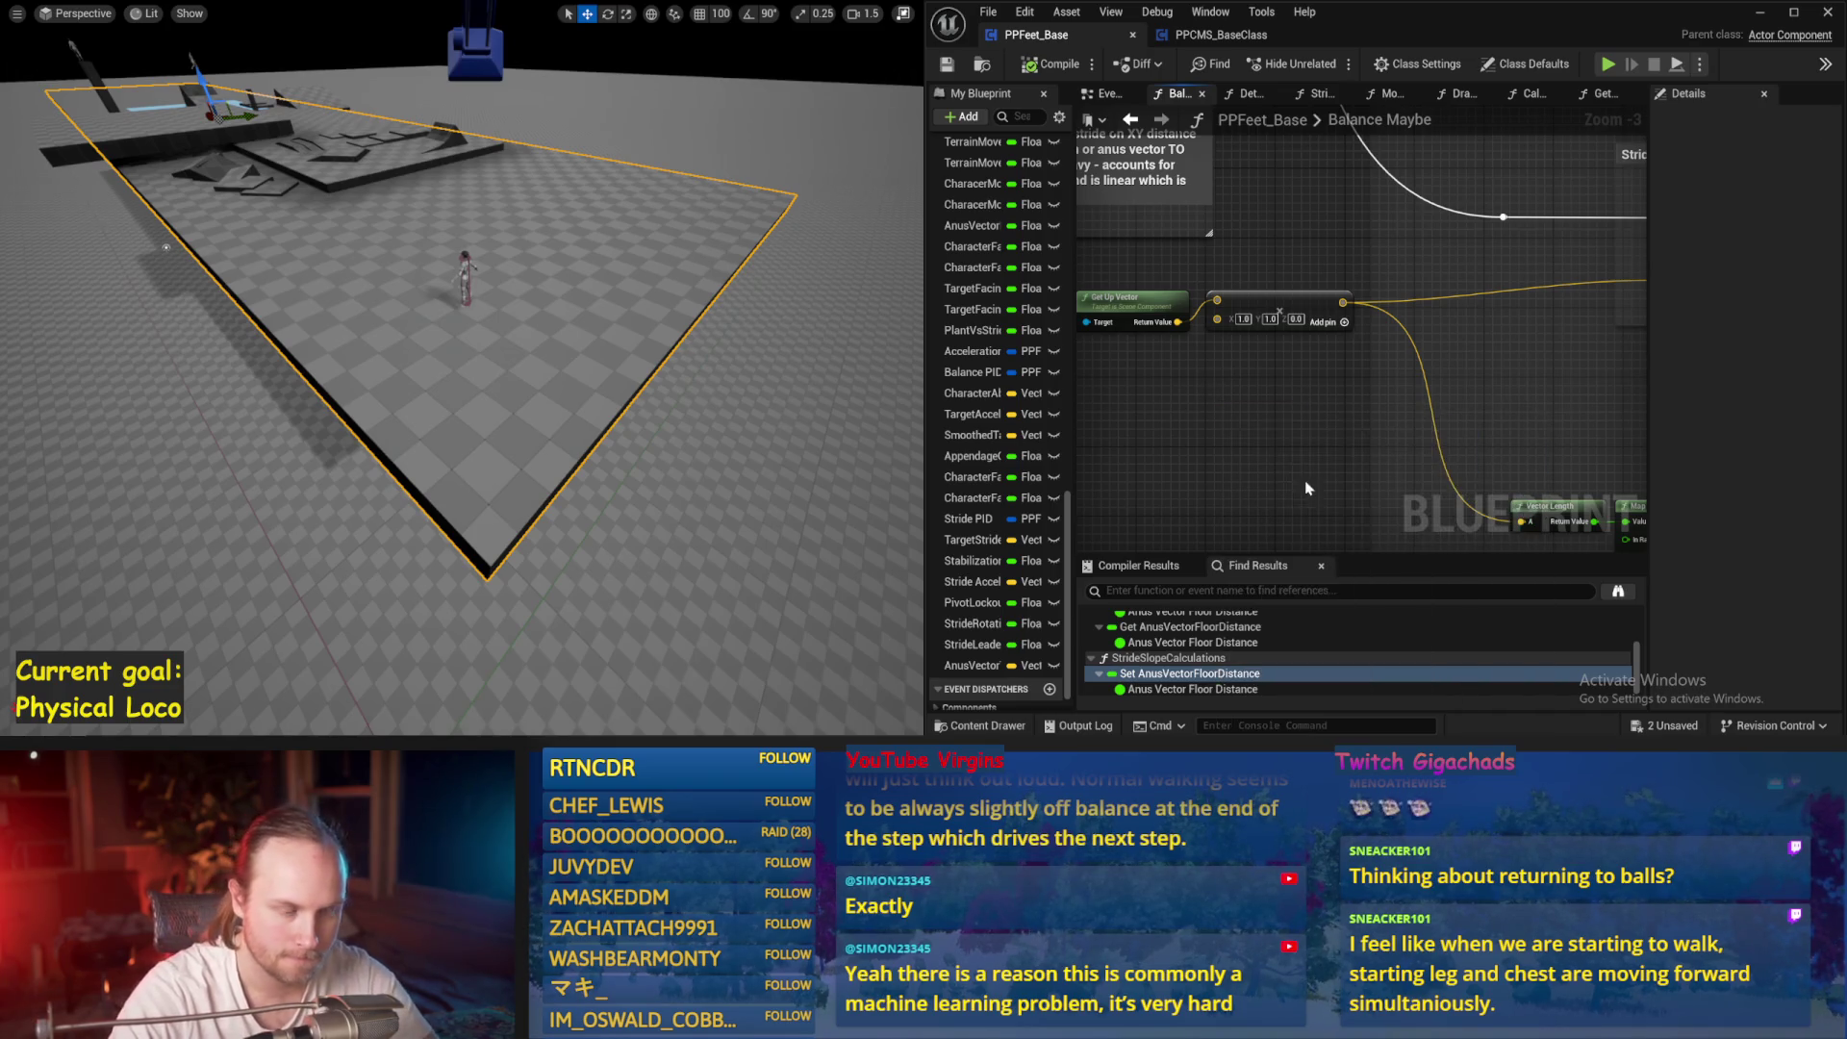
{"action": "mouse_move", "coordinate": [1082, 445]}
{"action": "left_mouse_down"}
{"action": "mouse_move", "coordinate": [1241, 399]}
{"action": "mouse_move", "coordinate": [1458, 420]}
{"action": "left_mouse_up"}
{"action": "left_click", "coordinate": [1314, 317]}
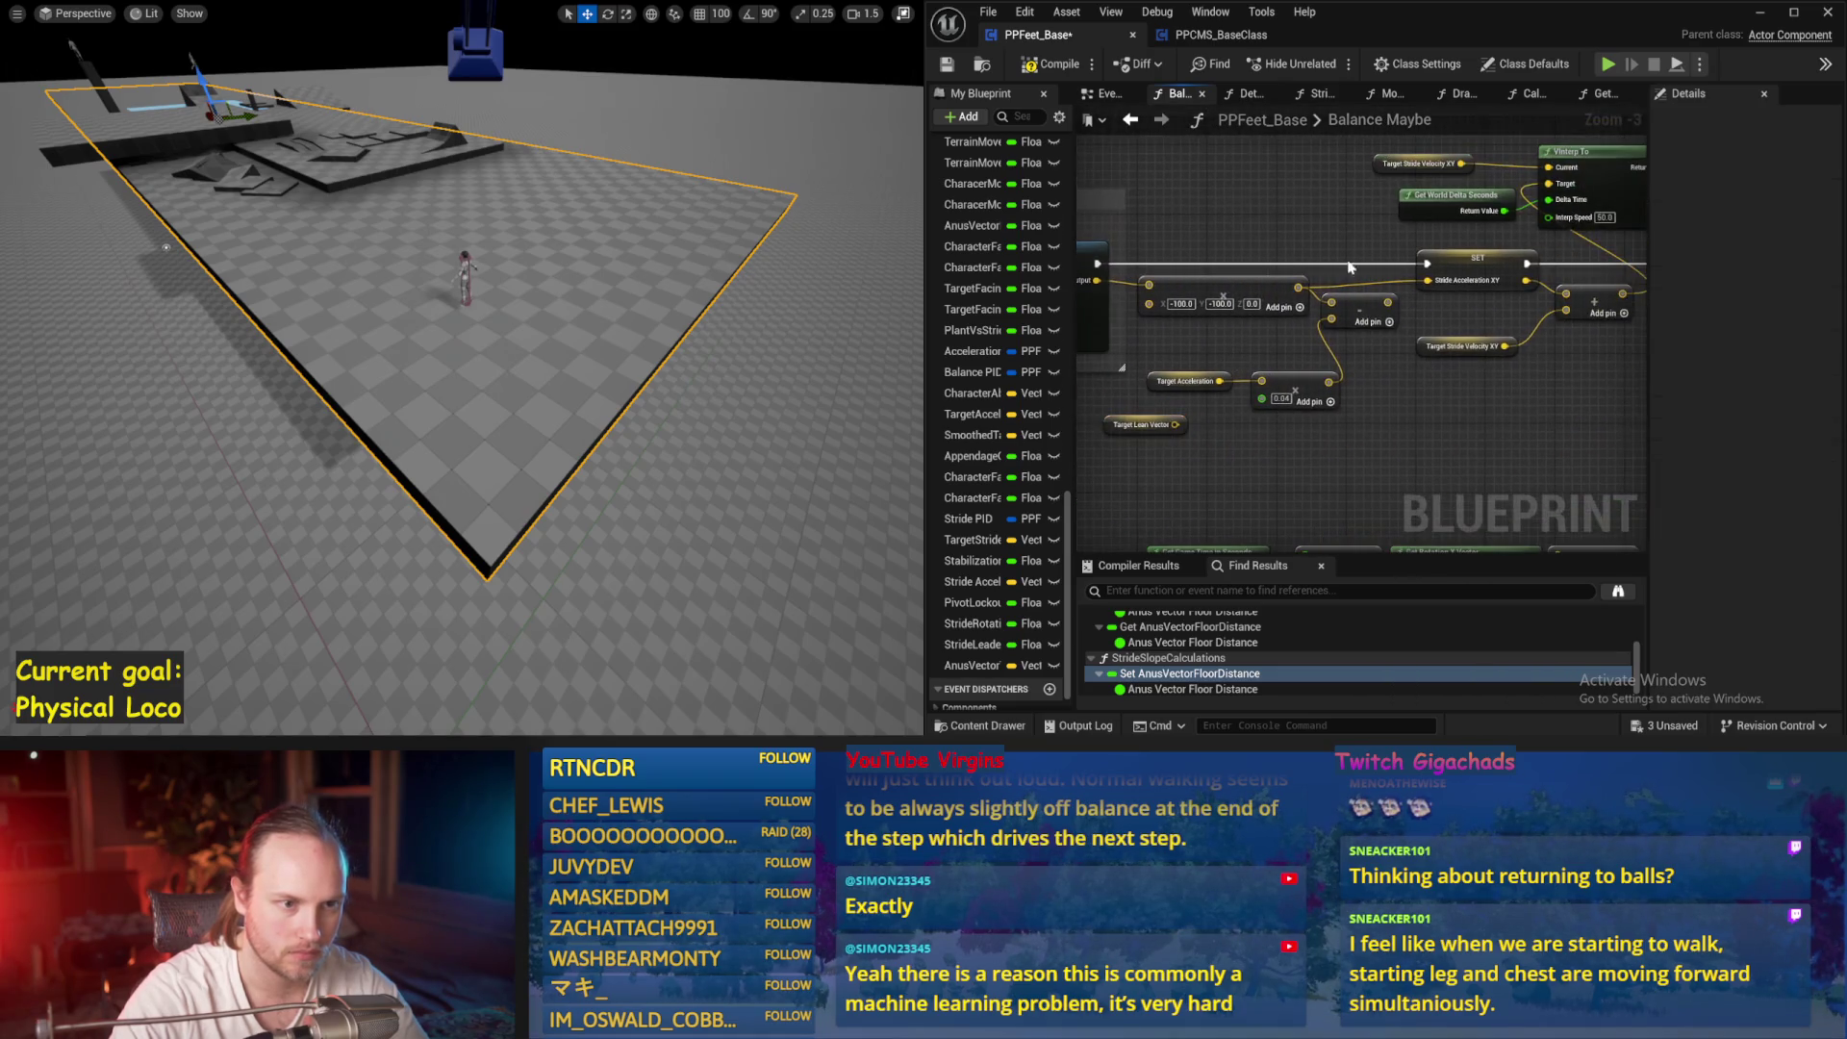
{"action": "left_click", "coordinate": [1364, 299]}
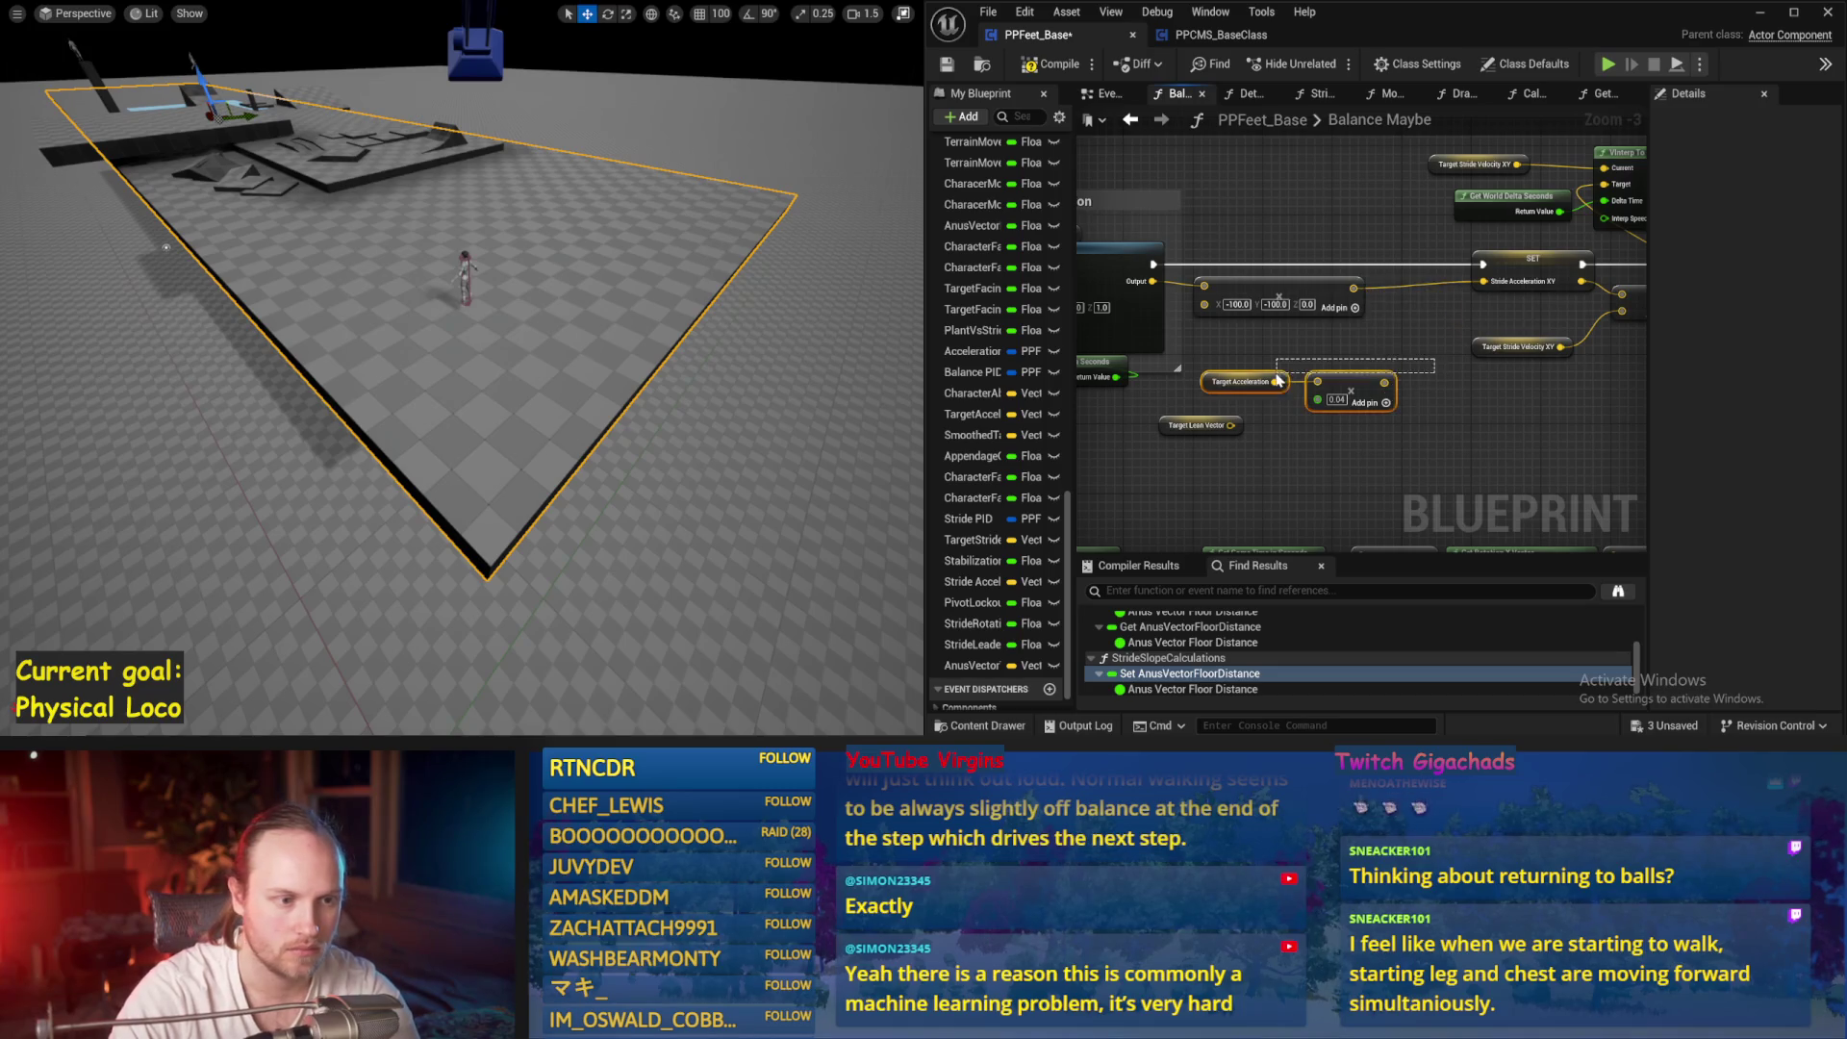
{"action": "left_click_drag", "start_coordinate": [1372, 260], "coordinate": [1463, 257]}
{"action": "scroll", "coordinate": [1431, 214], "scroll_direction": "up", "scroll_amount": 3}
{"action": "key", "text": "ctrl+s"}
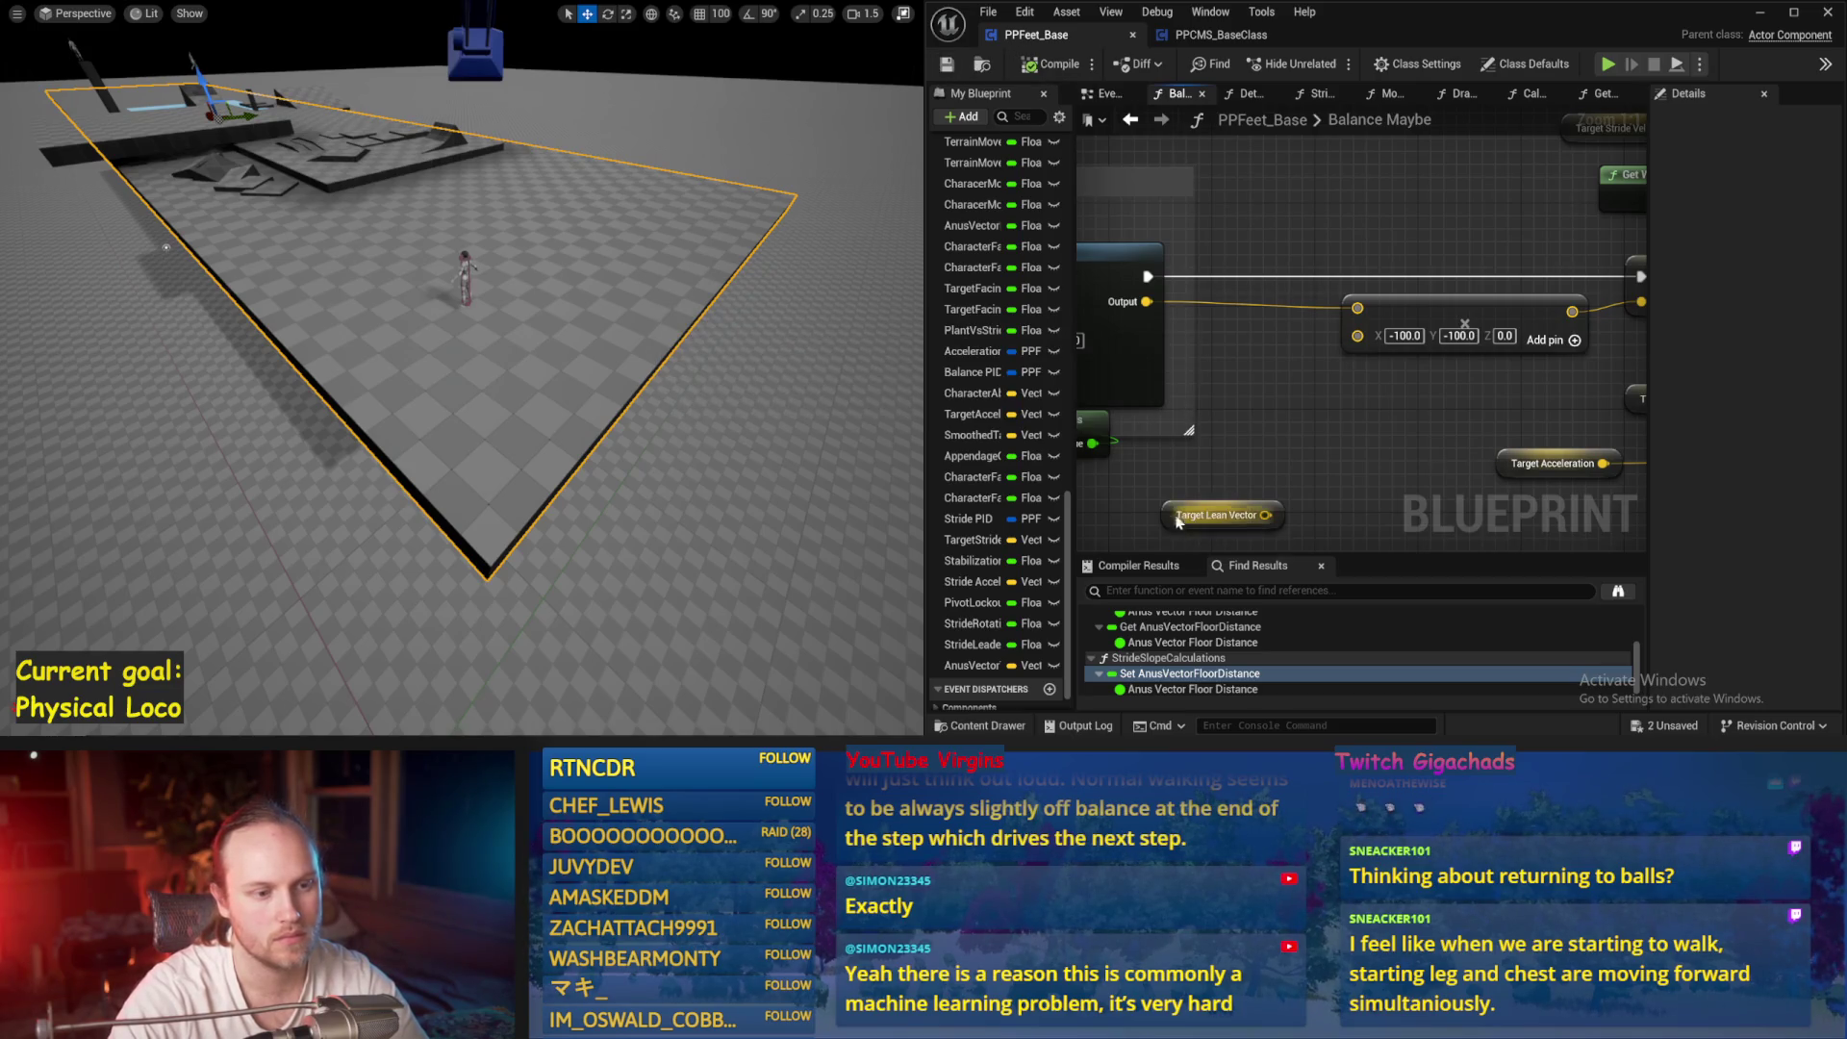
Place Target Lean Vector below PID Update and add an Add node on the PID Output
{"action": "left_click_drag", "start_coordinate": [1178, 520], "coordinate": [1220, 460]}
{"action": "mouse_move", "coordinate": [1128, 518]}
{"action": "left_mouse_down"}
{"action": "mouse_move", "coordinate": [1270, 435]}
{"action": "mouse_move", "coordinate": [1373, 433]}
{"action": "left_mouse_up"}
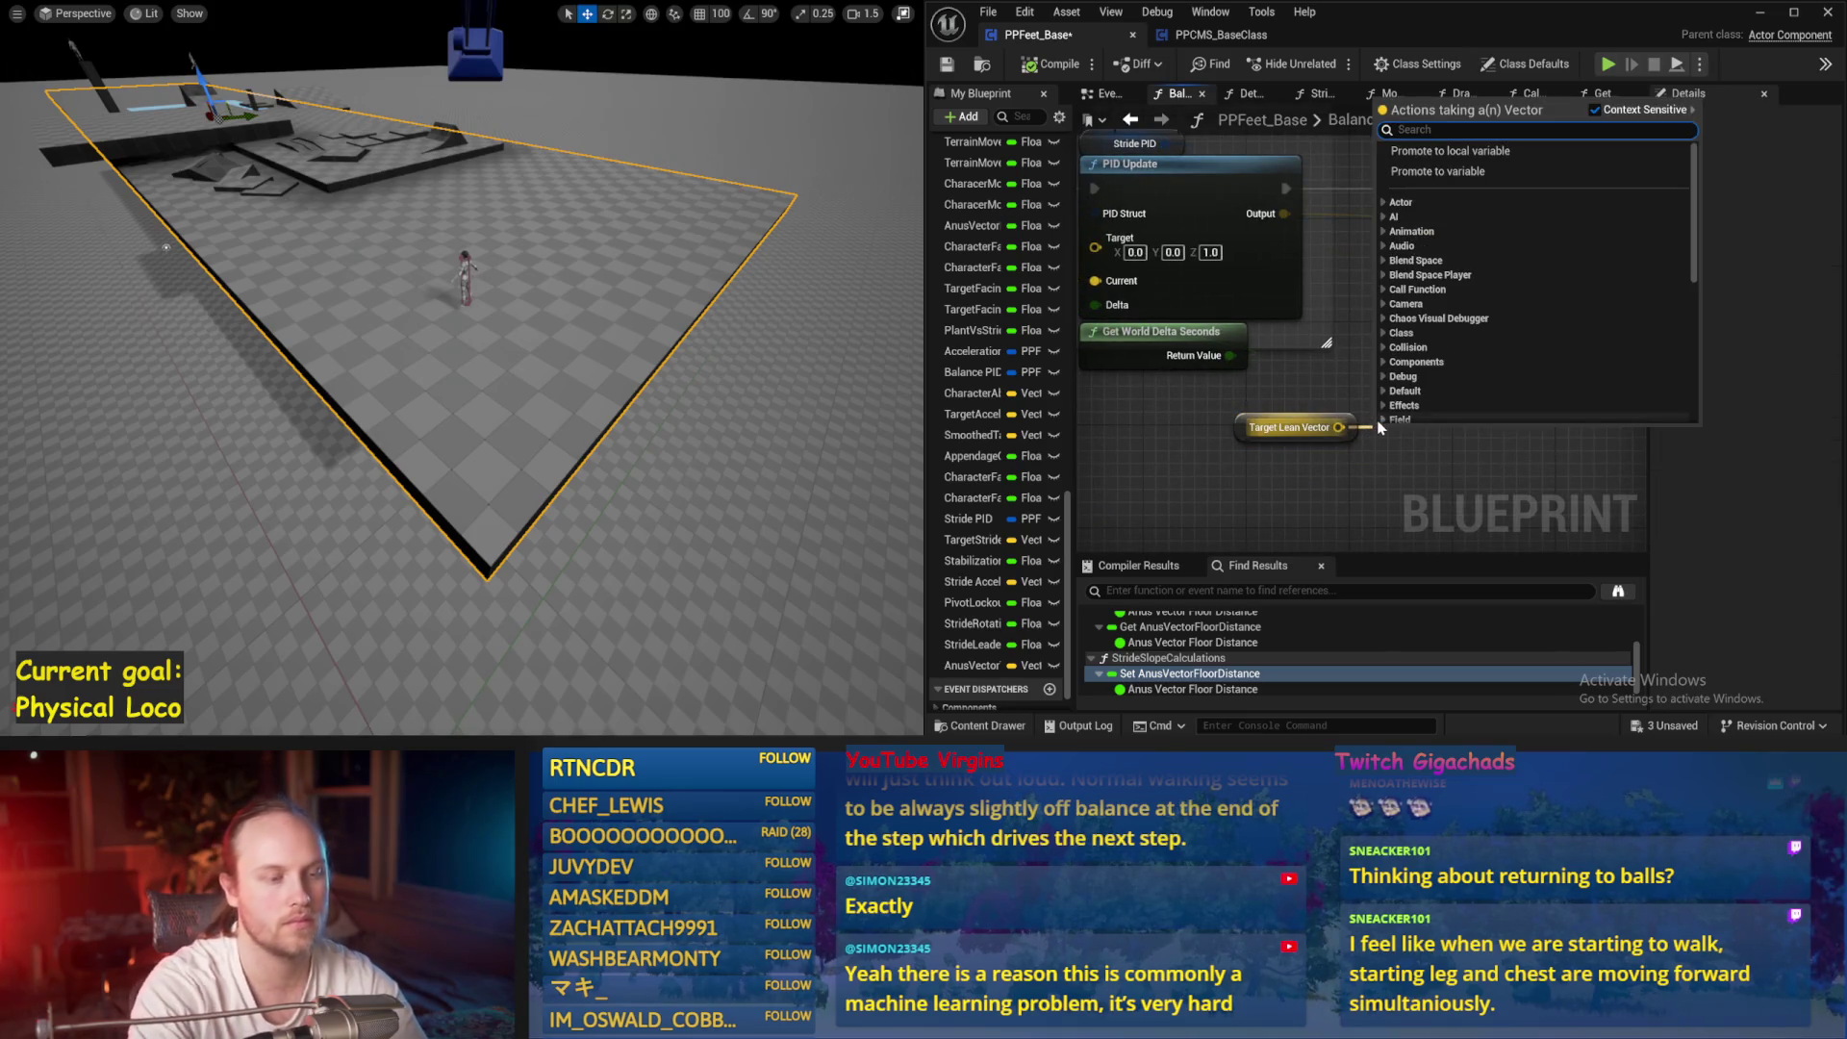
{"action": "left_click", "coordinate": [1344, 389]}
{"action": "right_click", "coordinate": [1344, 389]}
{"action": "left_click_drag", "start_coordinate": [1285, 213], "coordinate": [1385, 281]}
{"action": "type", "text": "+"}
{"action": "key", "text": "Return"}
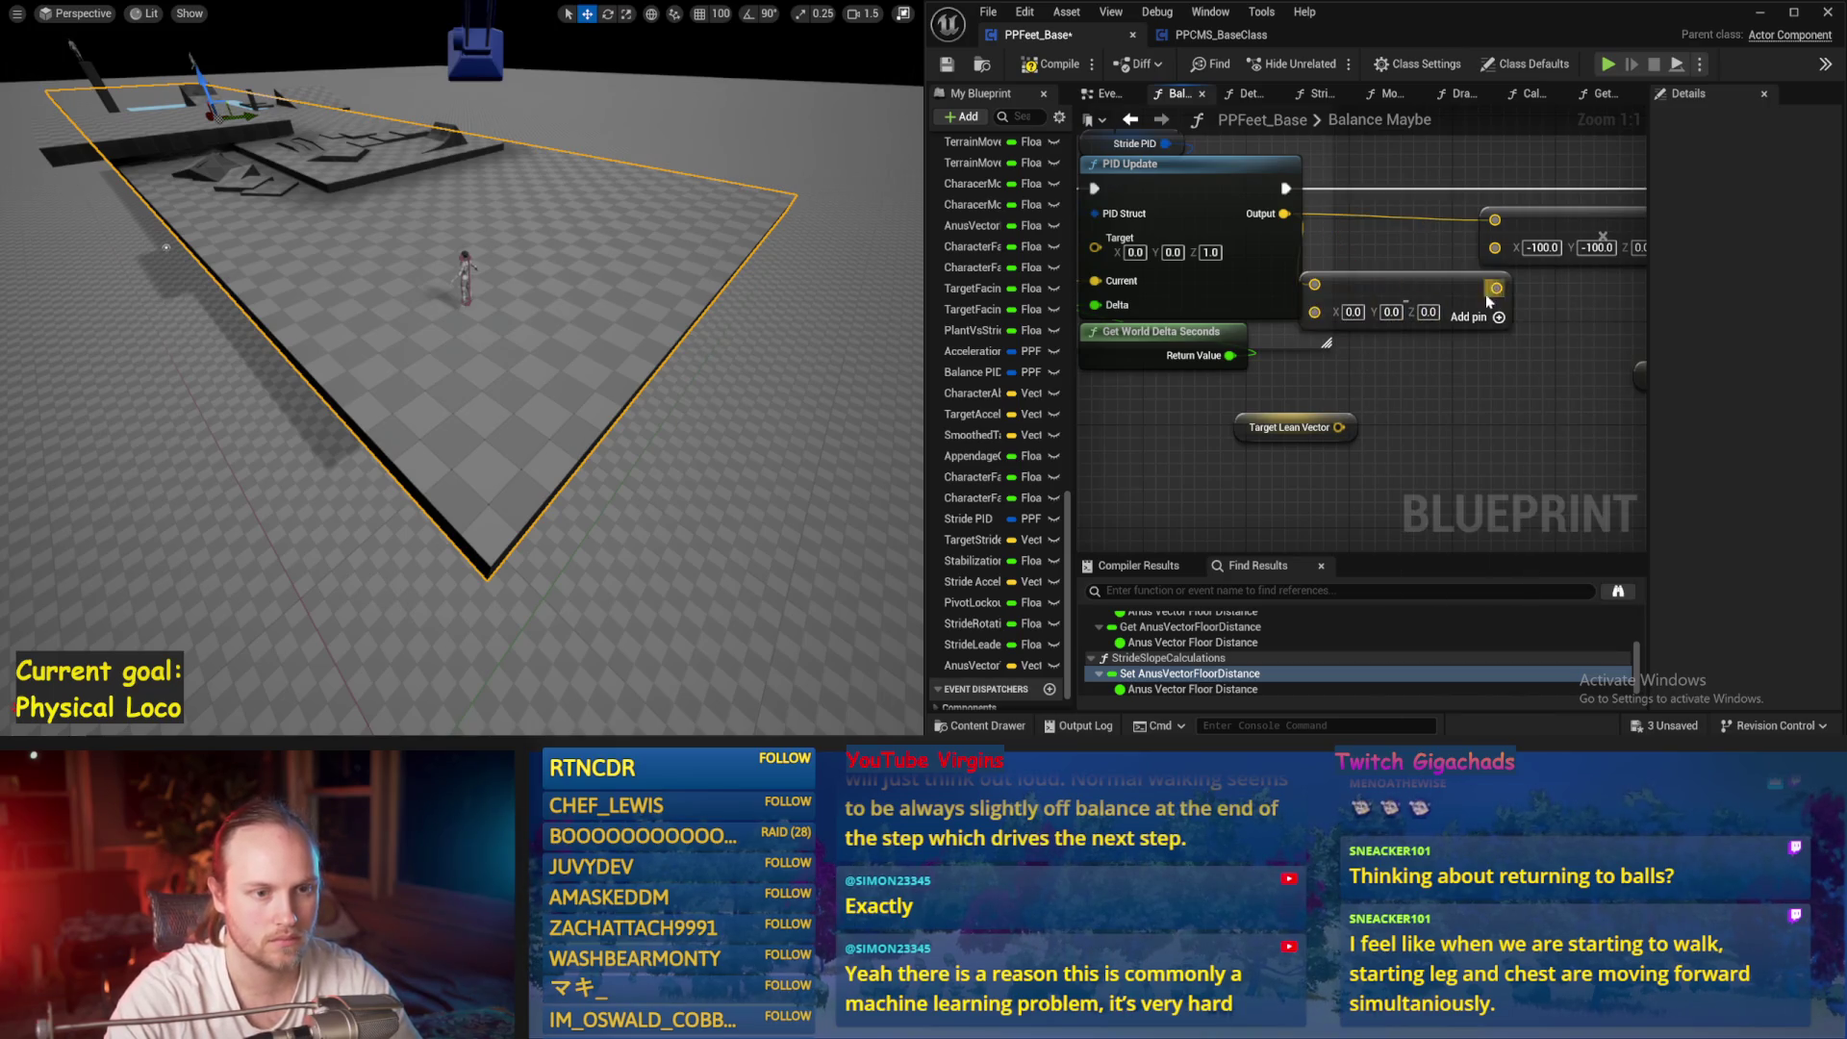
{"action": "left_click_drag", "start_coordinate": [1395, 255], "coordinate": [1473, 321]}
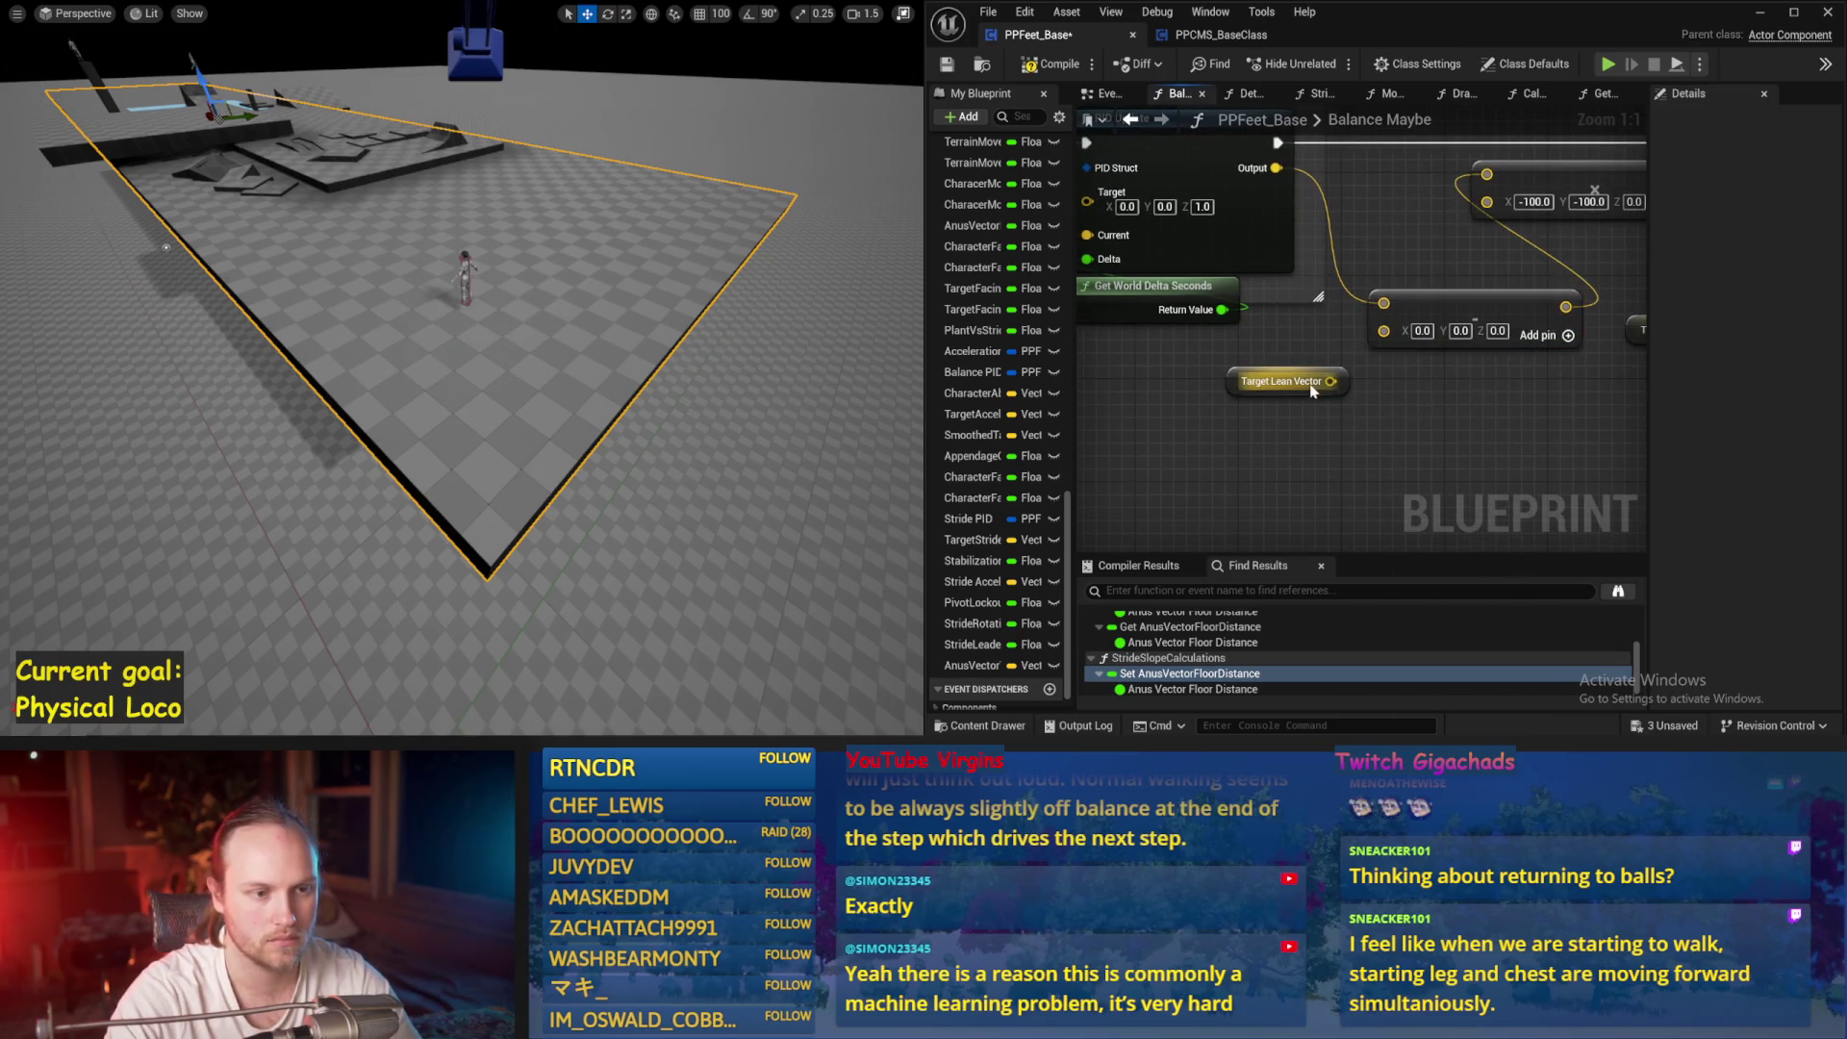
Add a float-scaled math node on Target Lean Vector, wire it into the Add, and simulate
{"action": "left_click_drag", "start_coordinate": [1382, 422], "coordinate": [1386, 423]}
{"action": "type", "text": "+"}
{"action": "key", "text": "Return"}
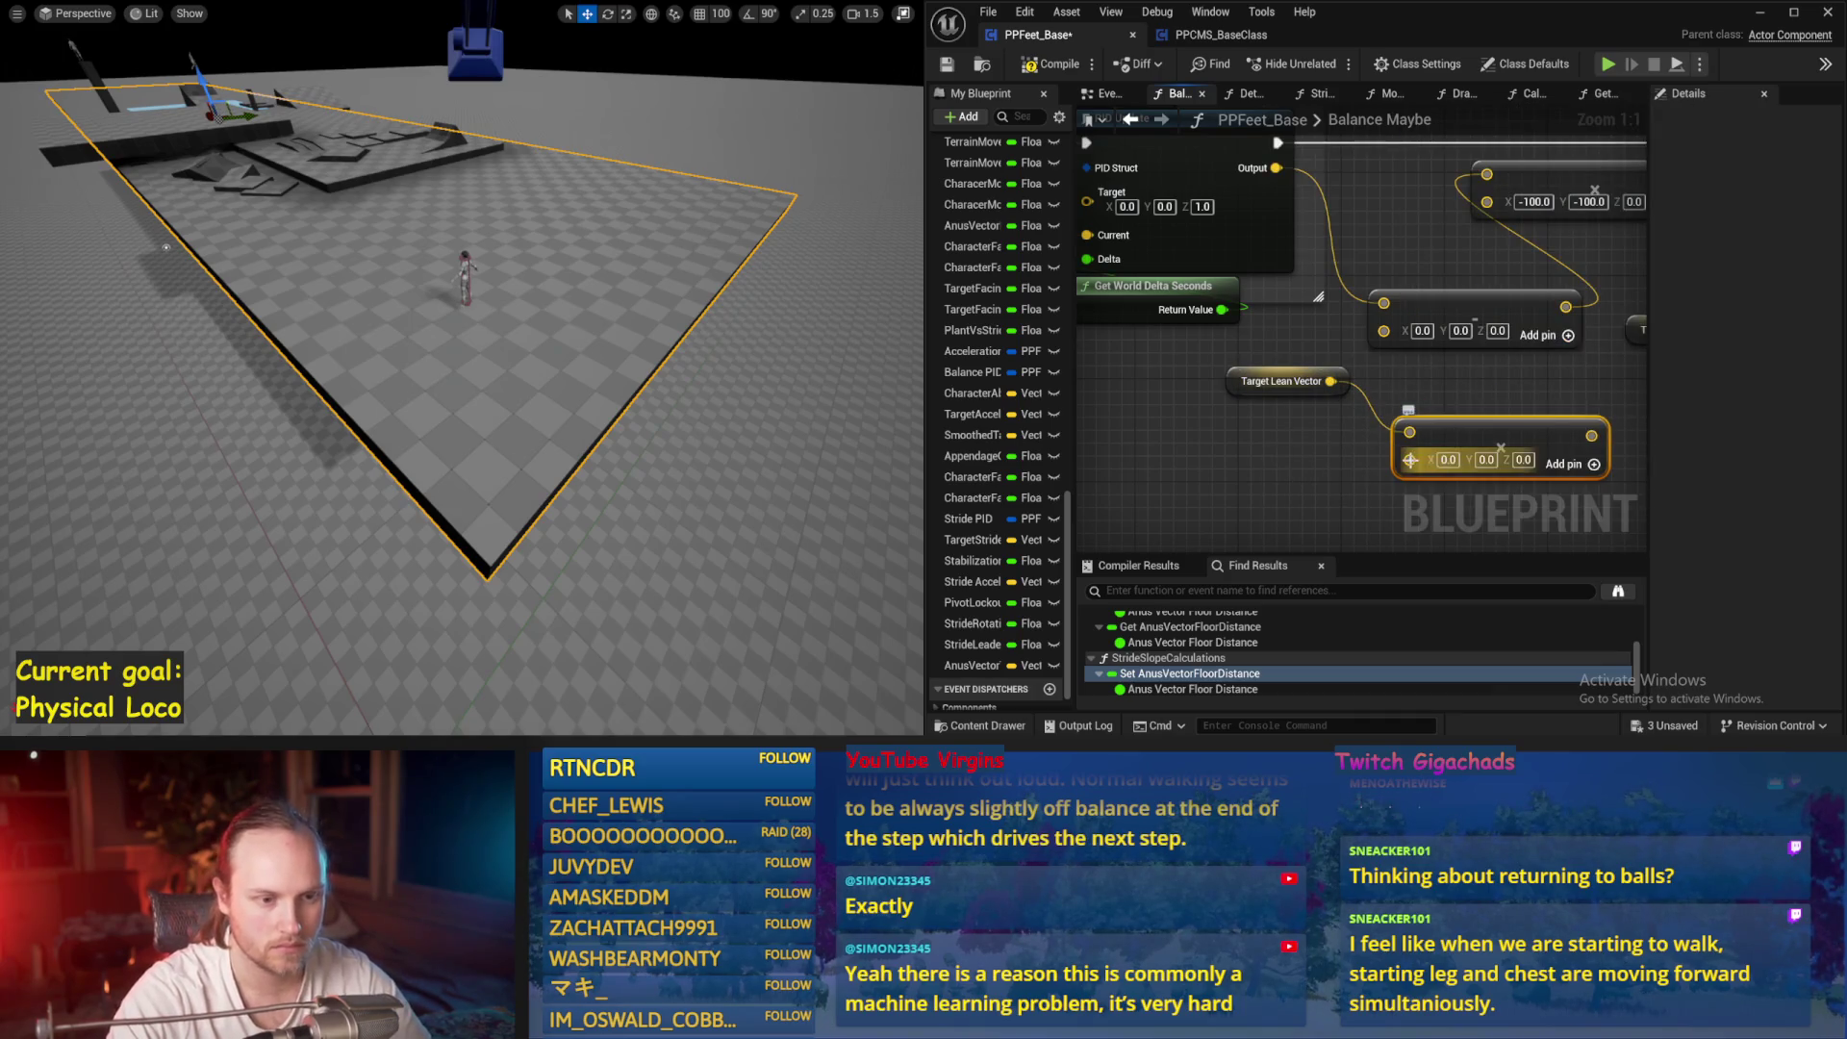
{"action": "right_click", "coordinate": [1411, 460]}
{"action": "left_click", "coordinate": [1473, 325]}
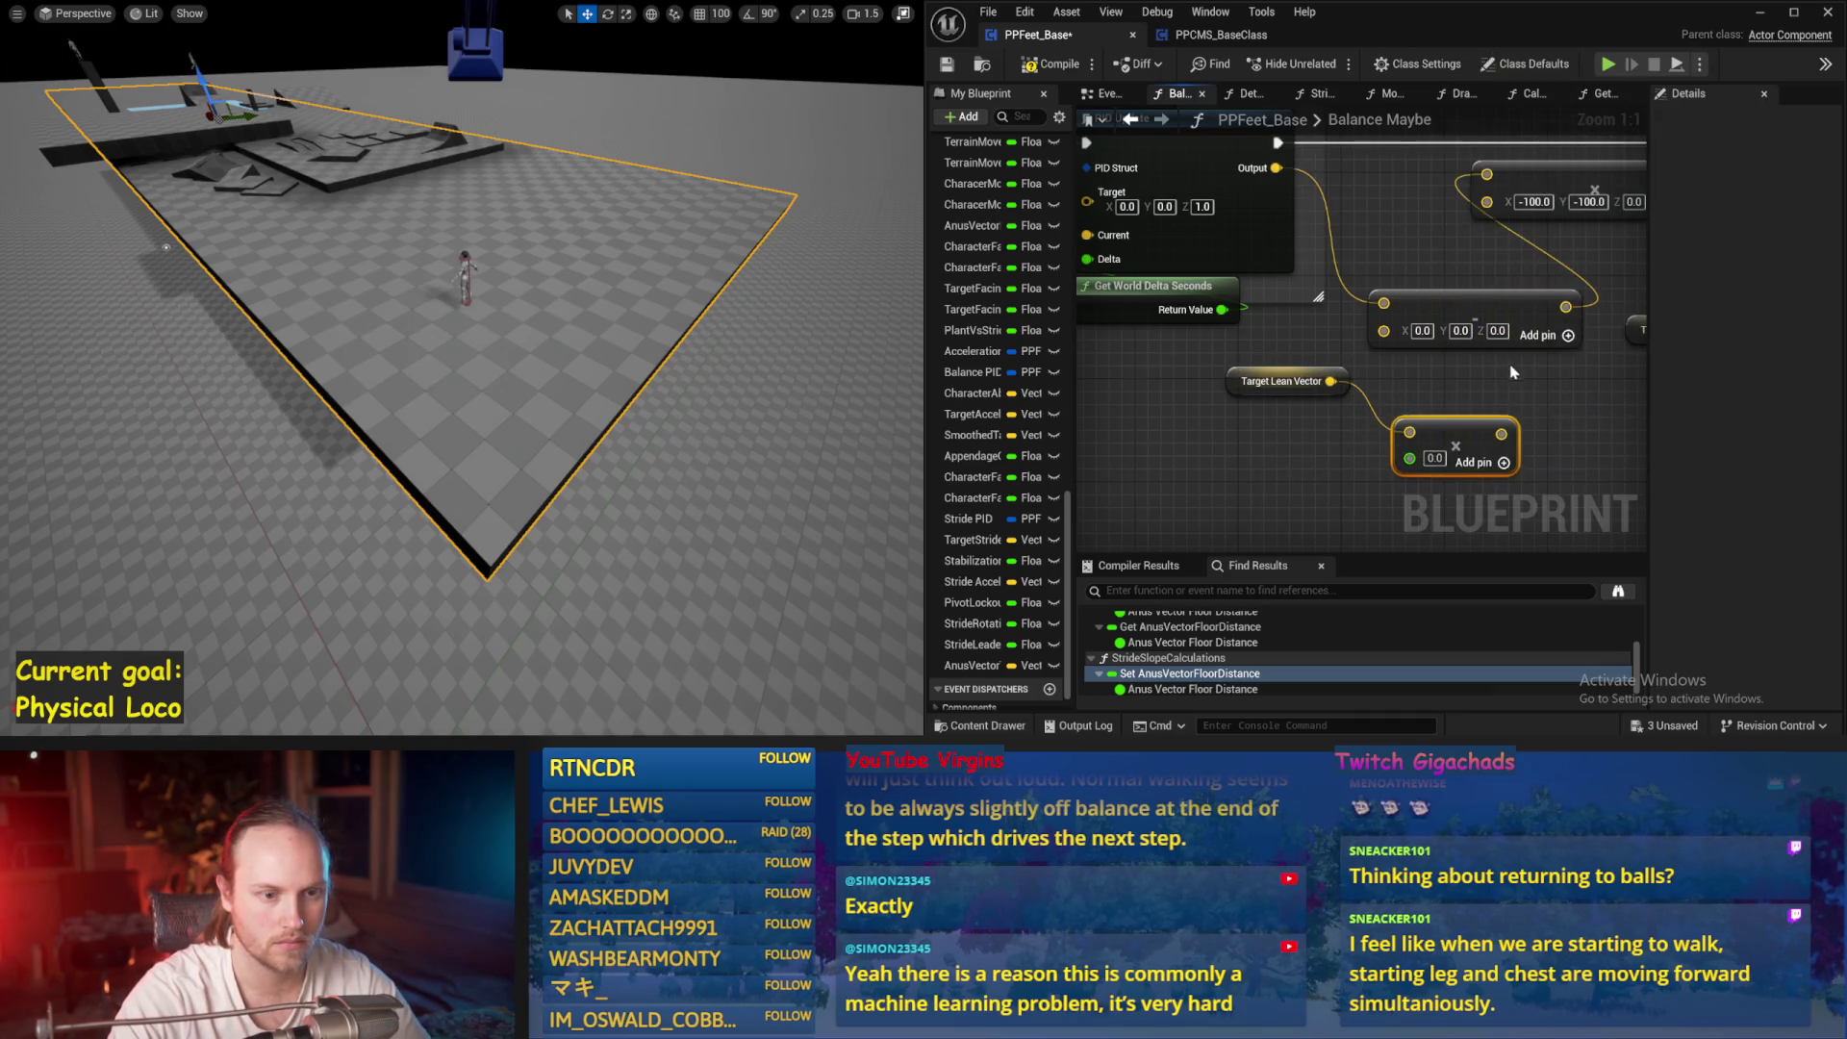
{"action": "left_click_drag", "start_coordinate": [1400, 344], "coordinate": [1386, 332]}
{"action": "right_click", "coordinate": [1412, 462]}
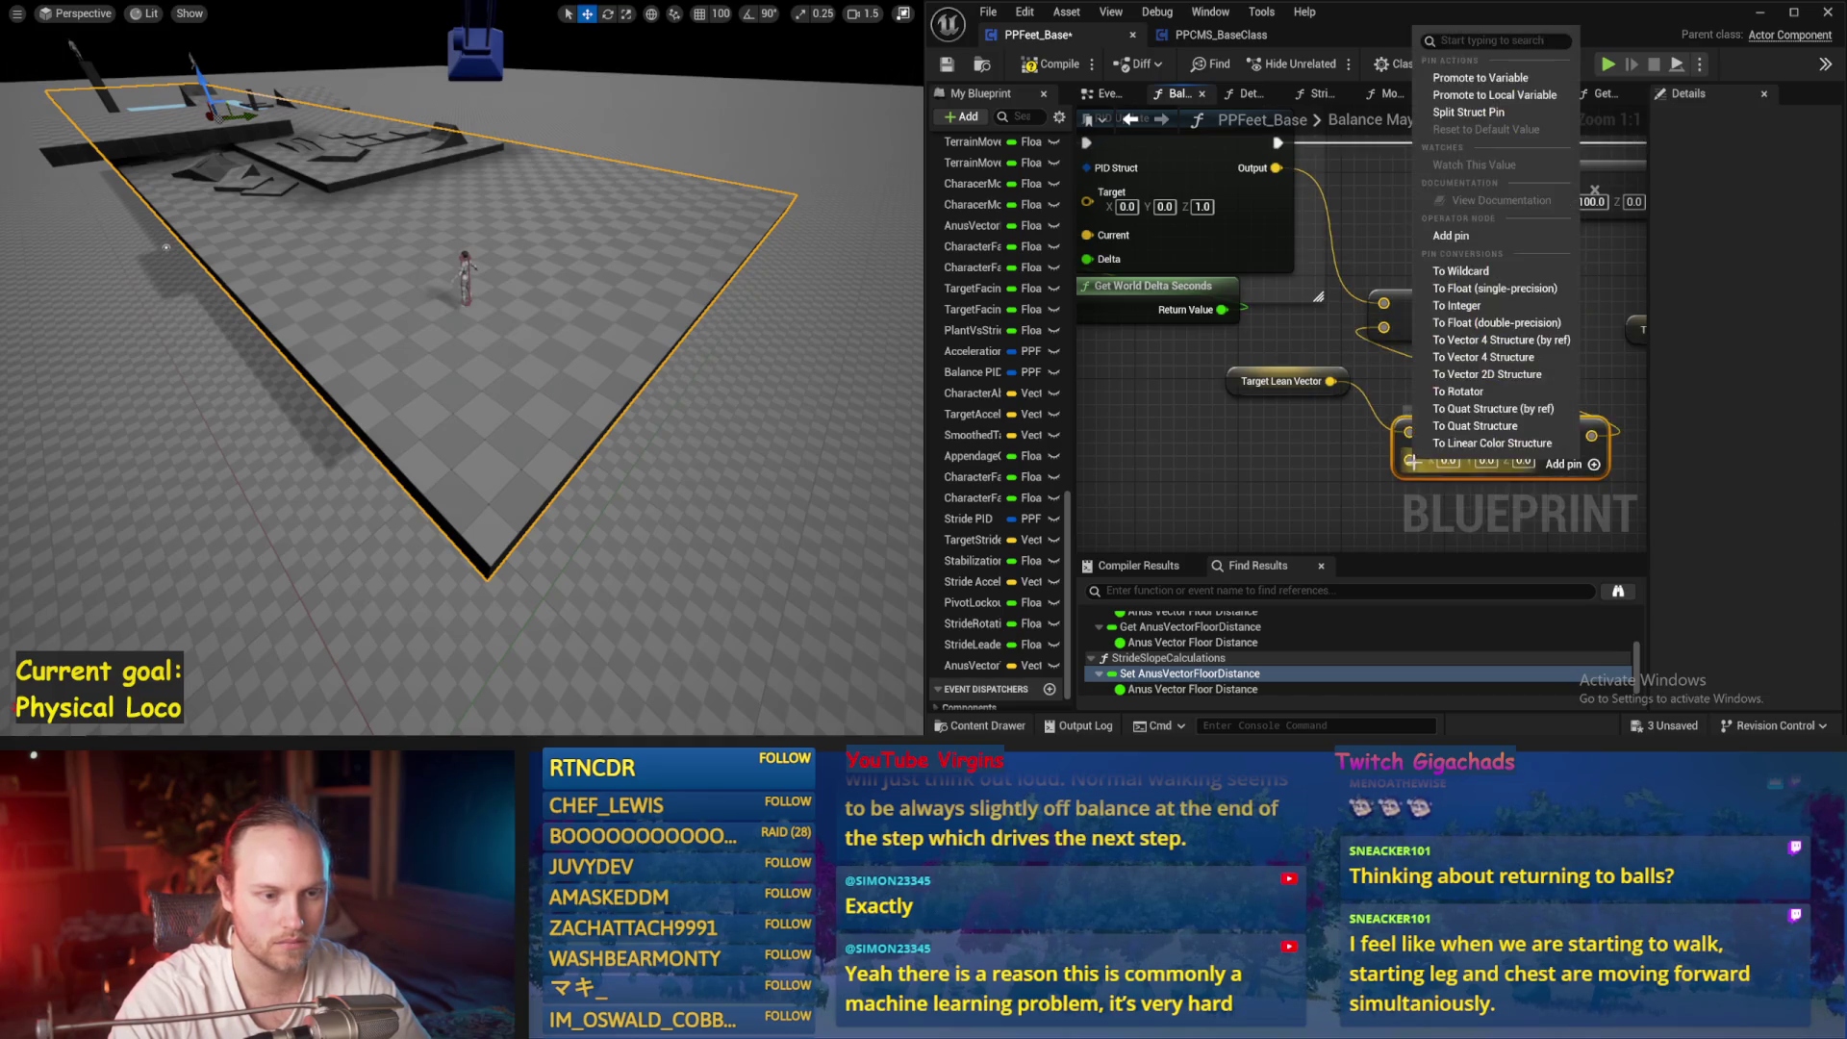
{"action": "left_click", "coordinate": [1501, 324]}
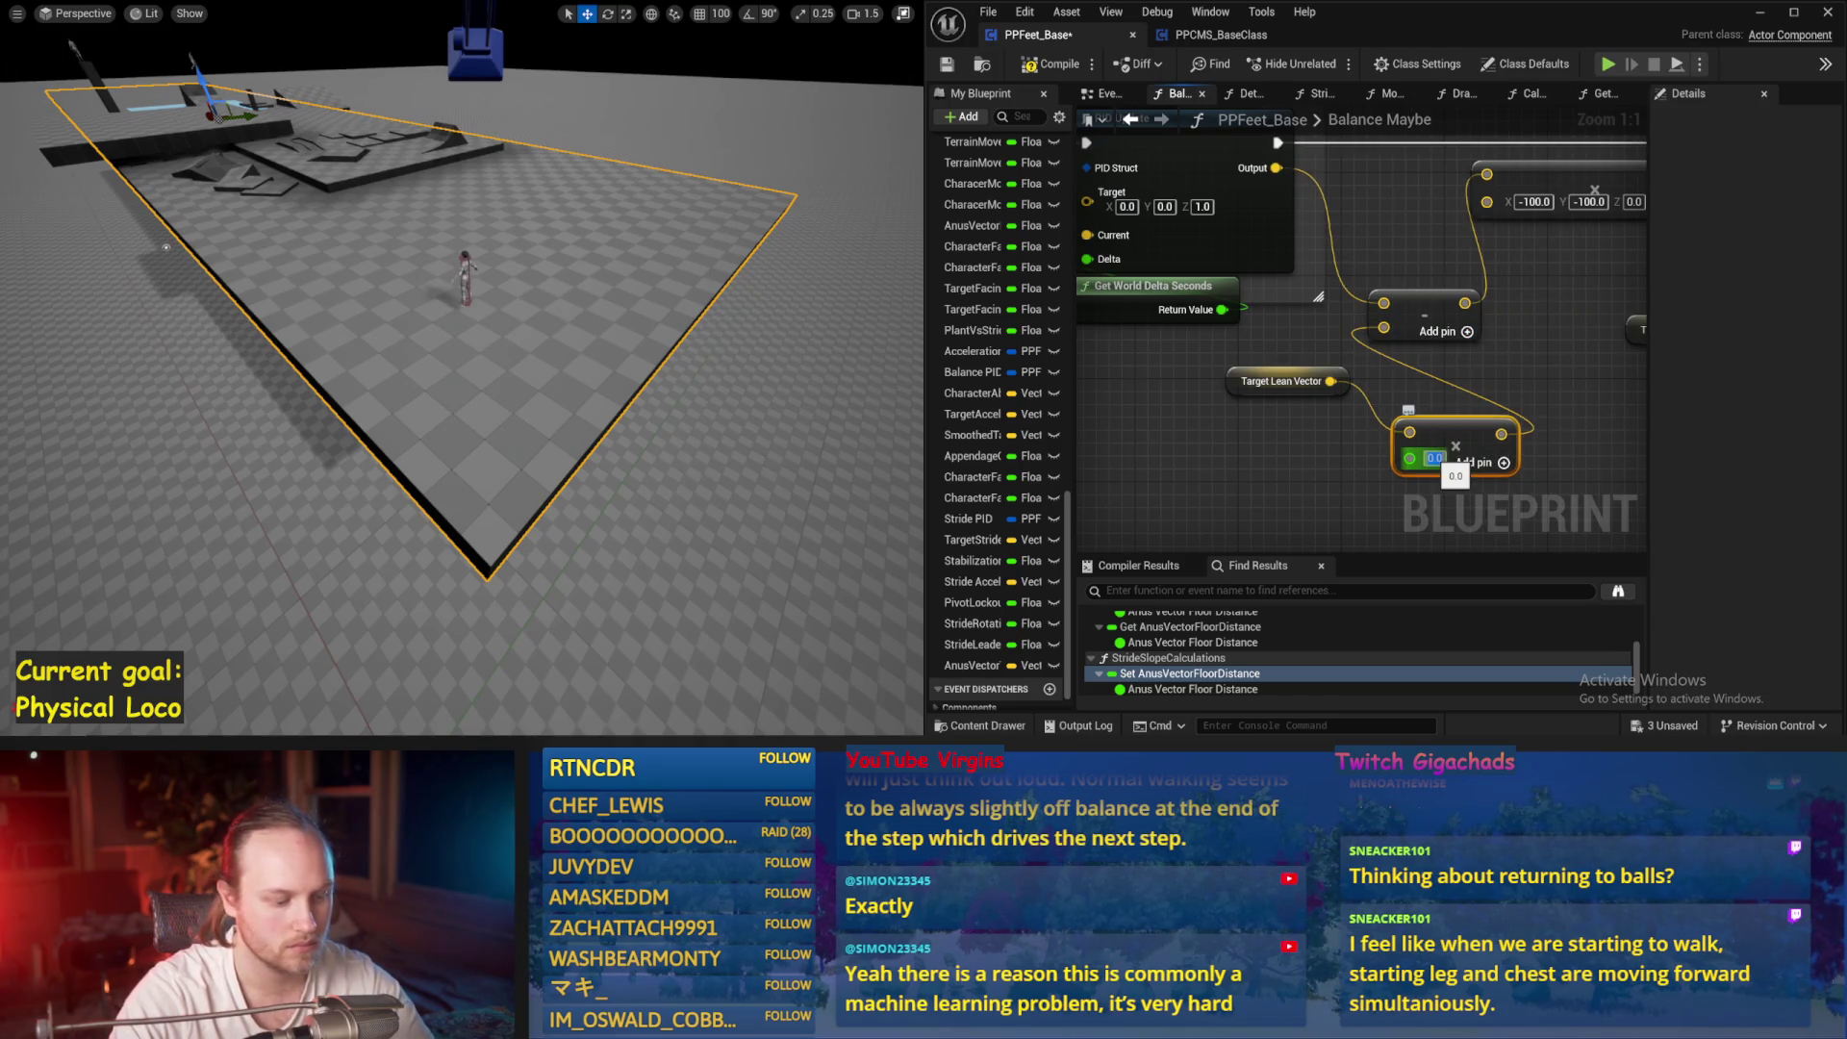
{"action": "scroll", "coordinate": [1343, 380], "scroll_direction": "down", "scroll_amount": 3}
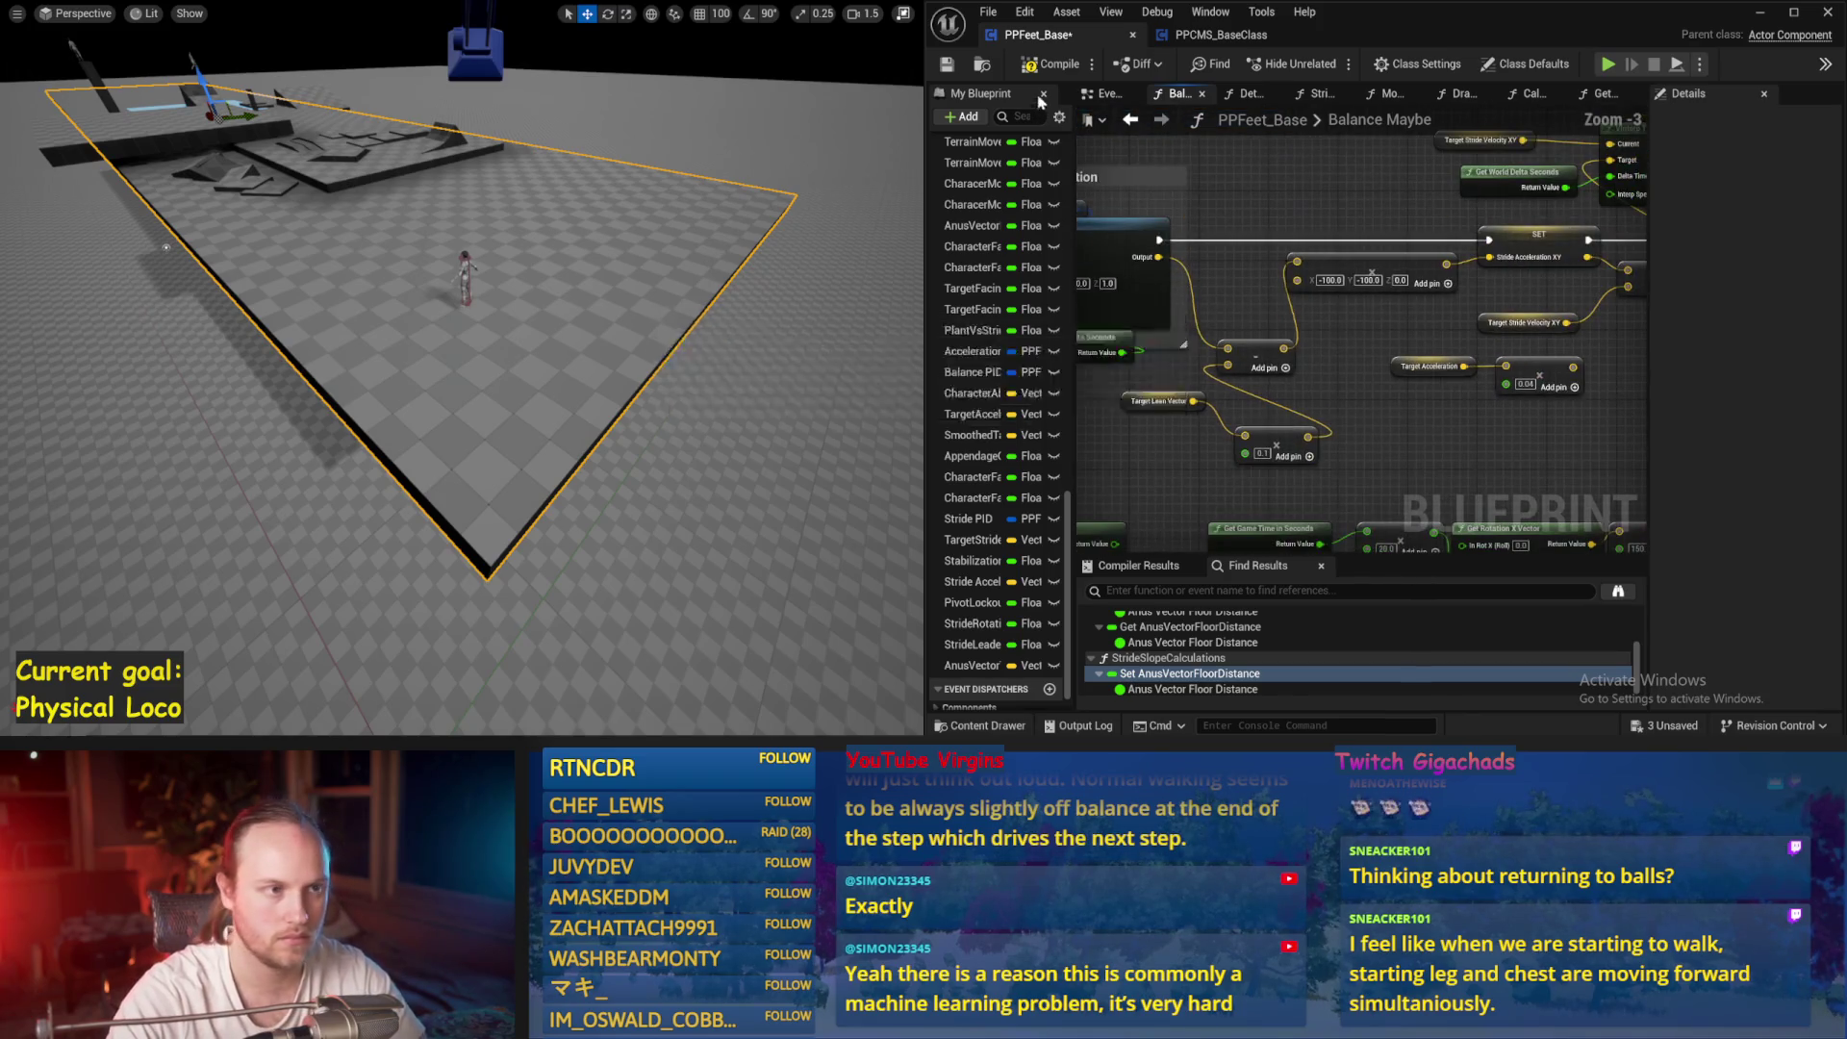
{"action": "key", "text": "alt+p"}
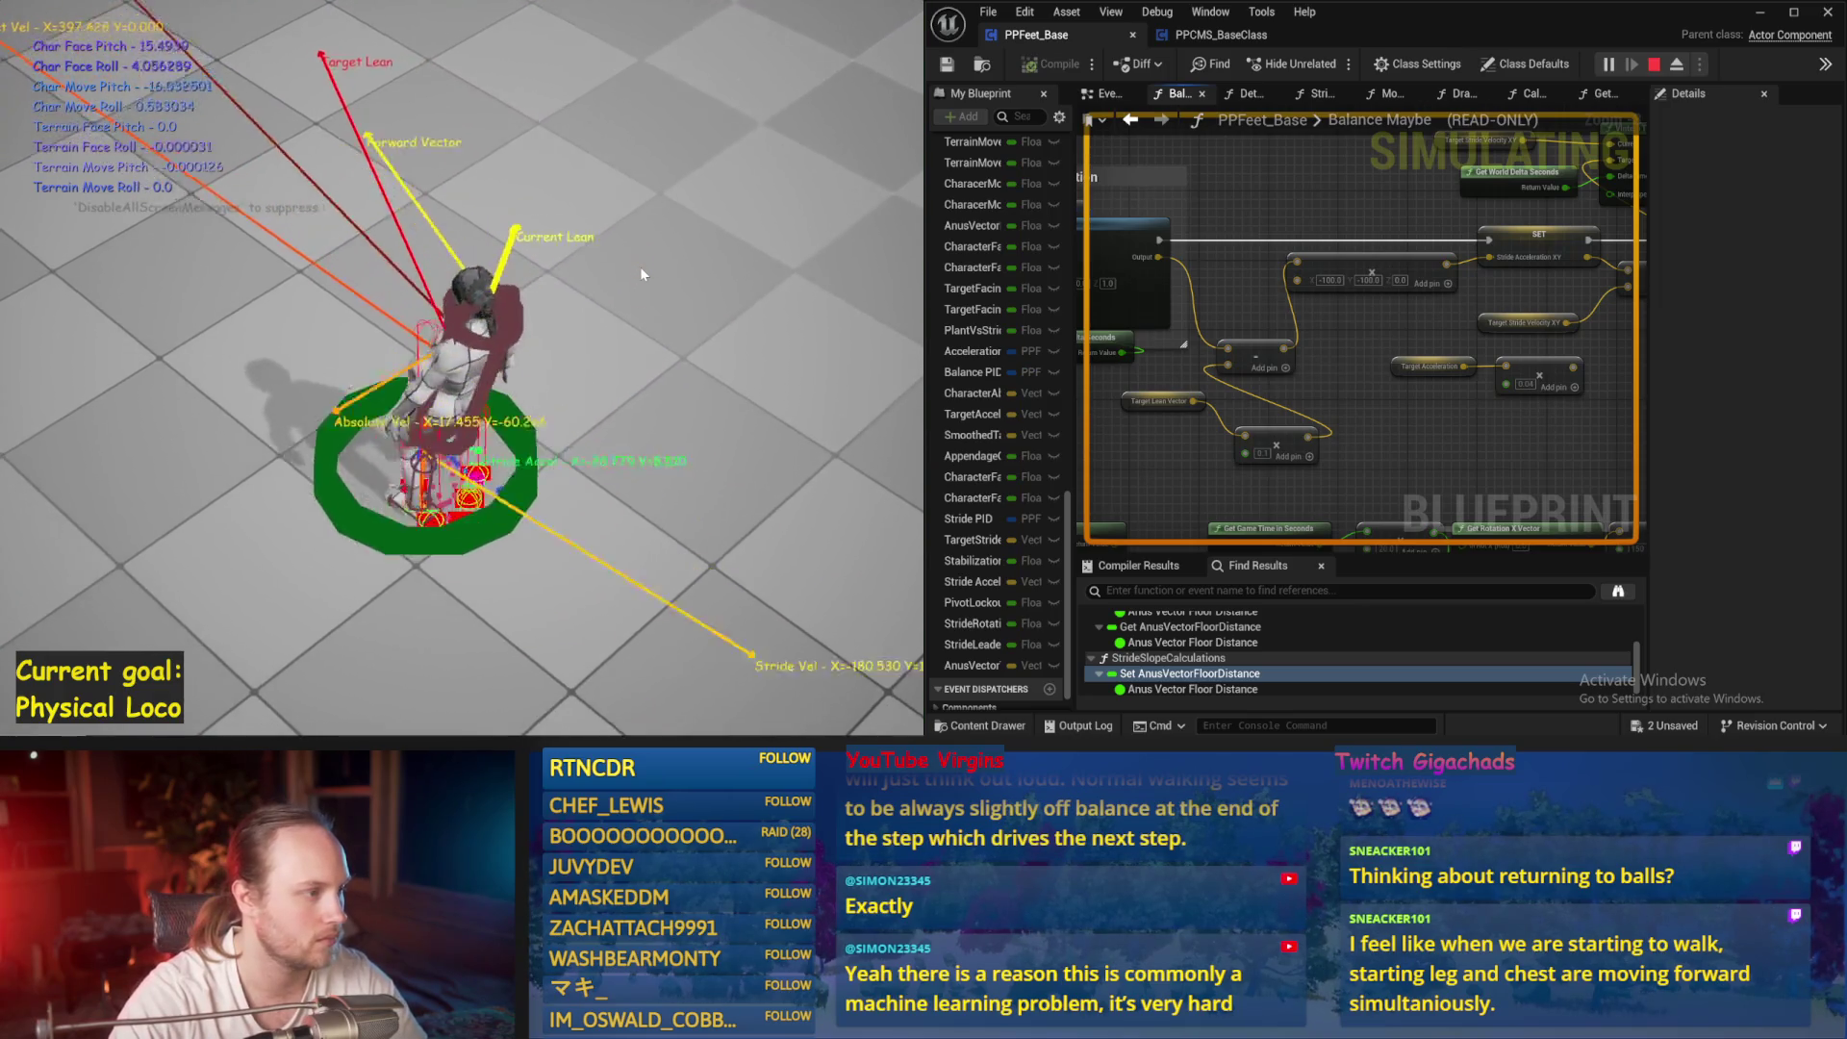
Set the lean vector factor to -0.1 and simulate the character
{"action": "key", "text": "Escape"}
{"action": "type", "text": "-0.1"}
{"action": "key", "text": "Return"}
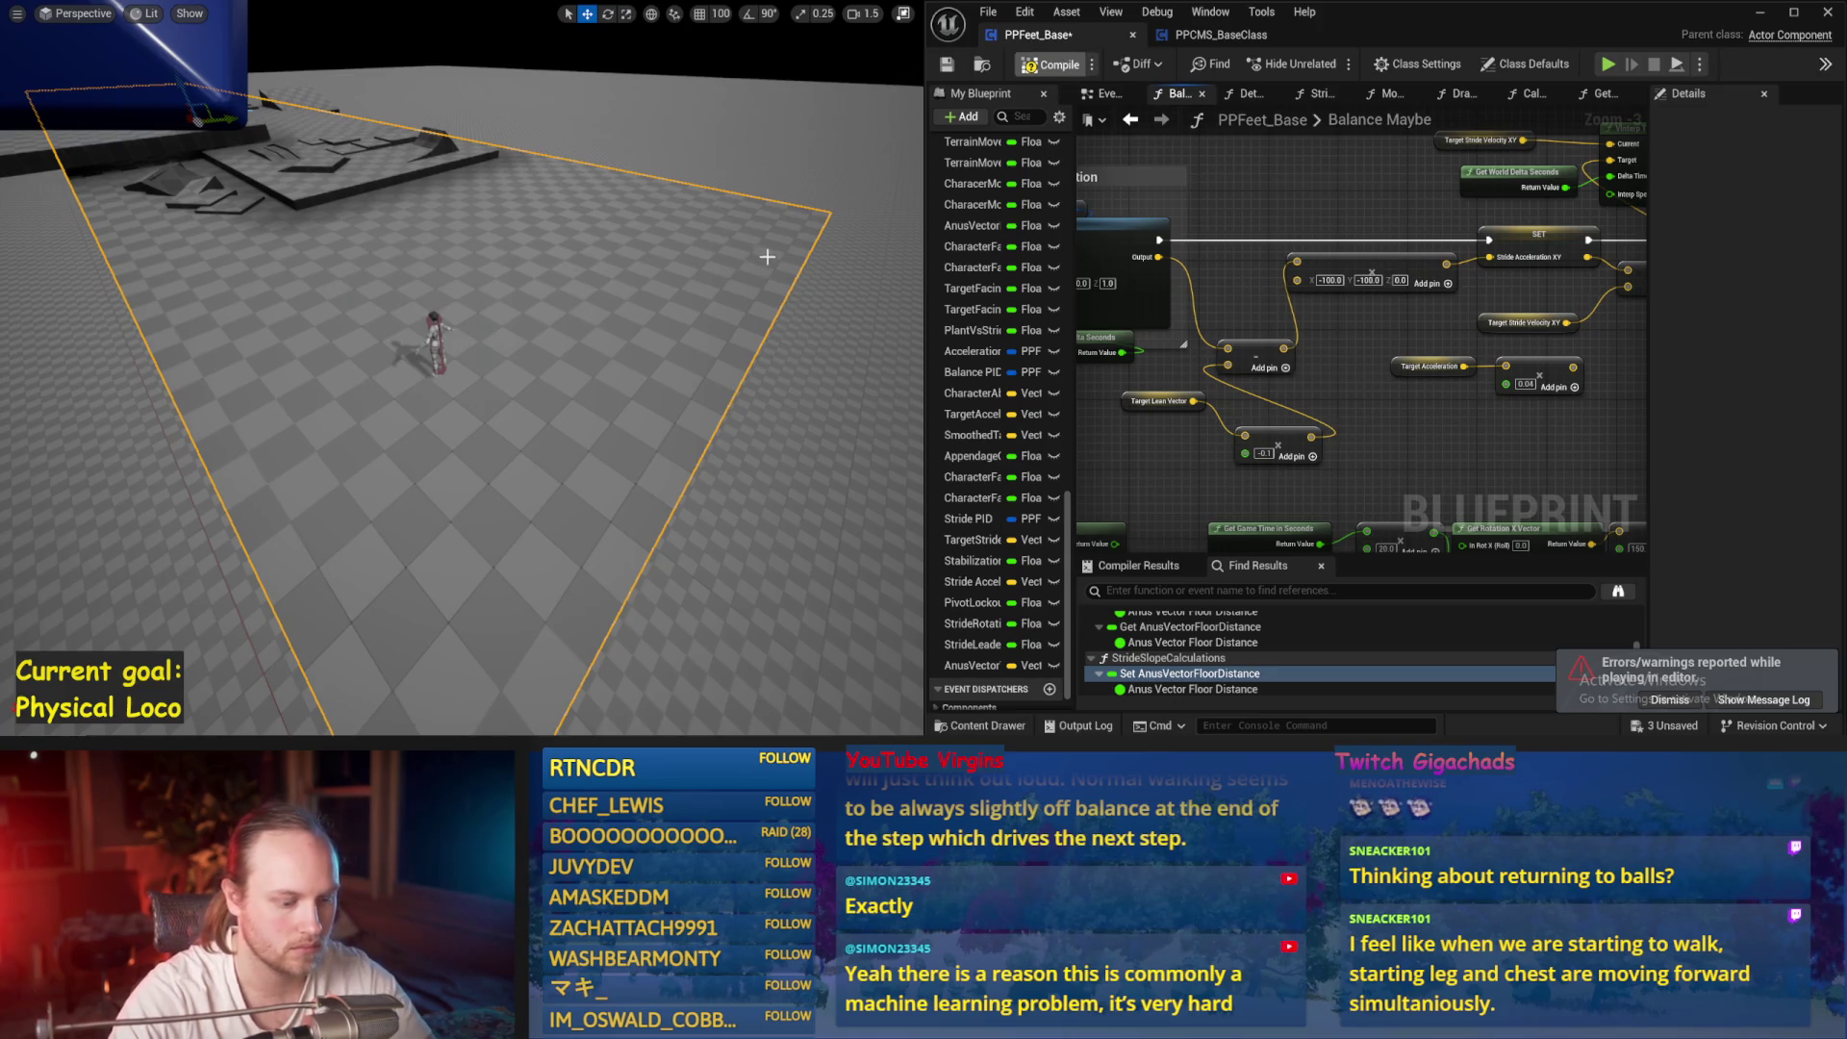
{"action": "key", "text": "alt+p"}
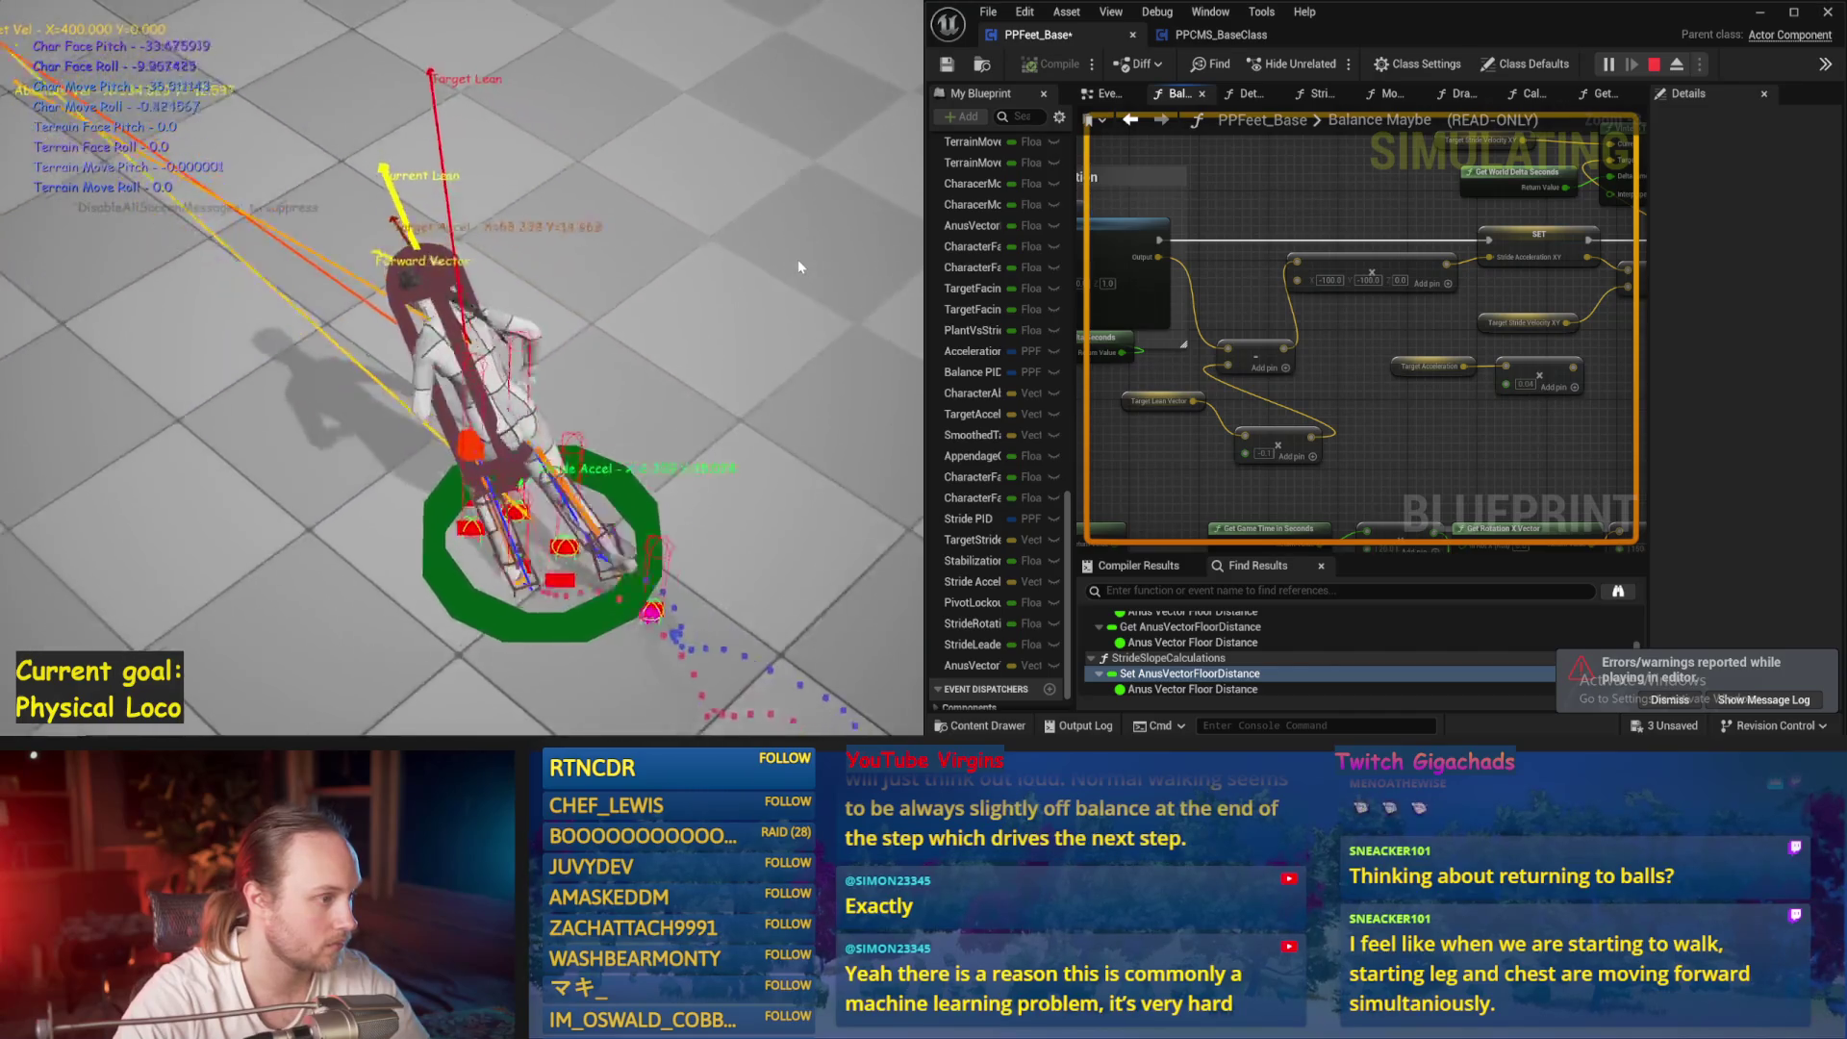
{"action": "key", "text": "Escape"}
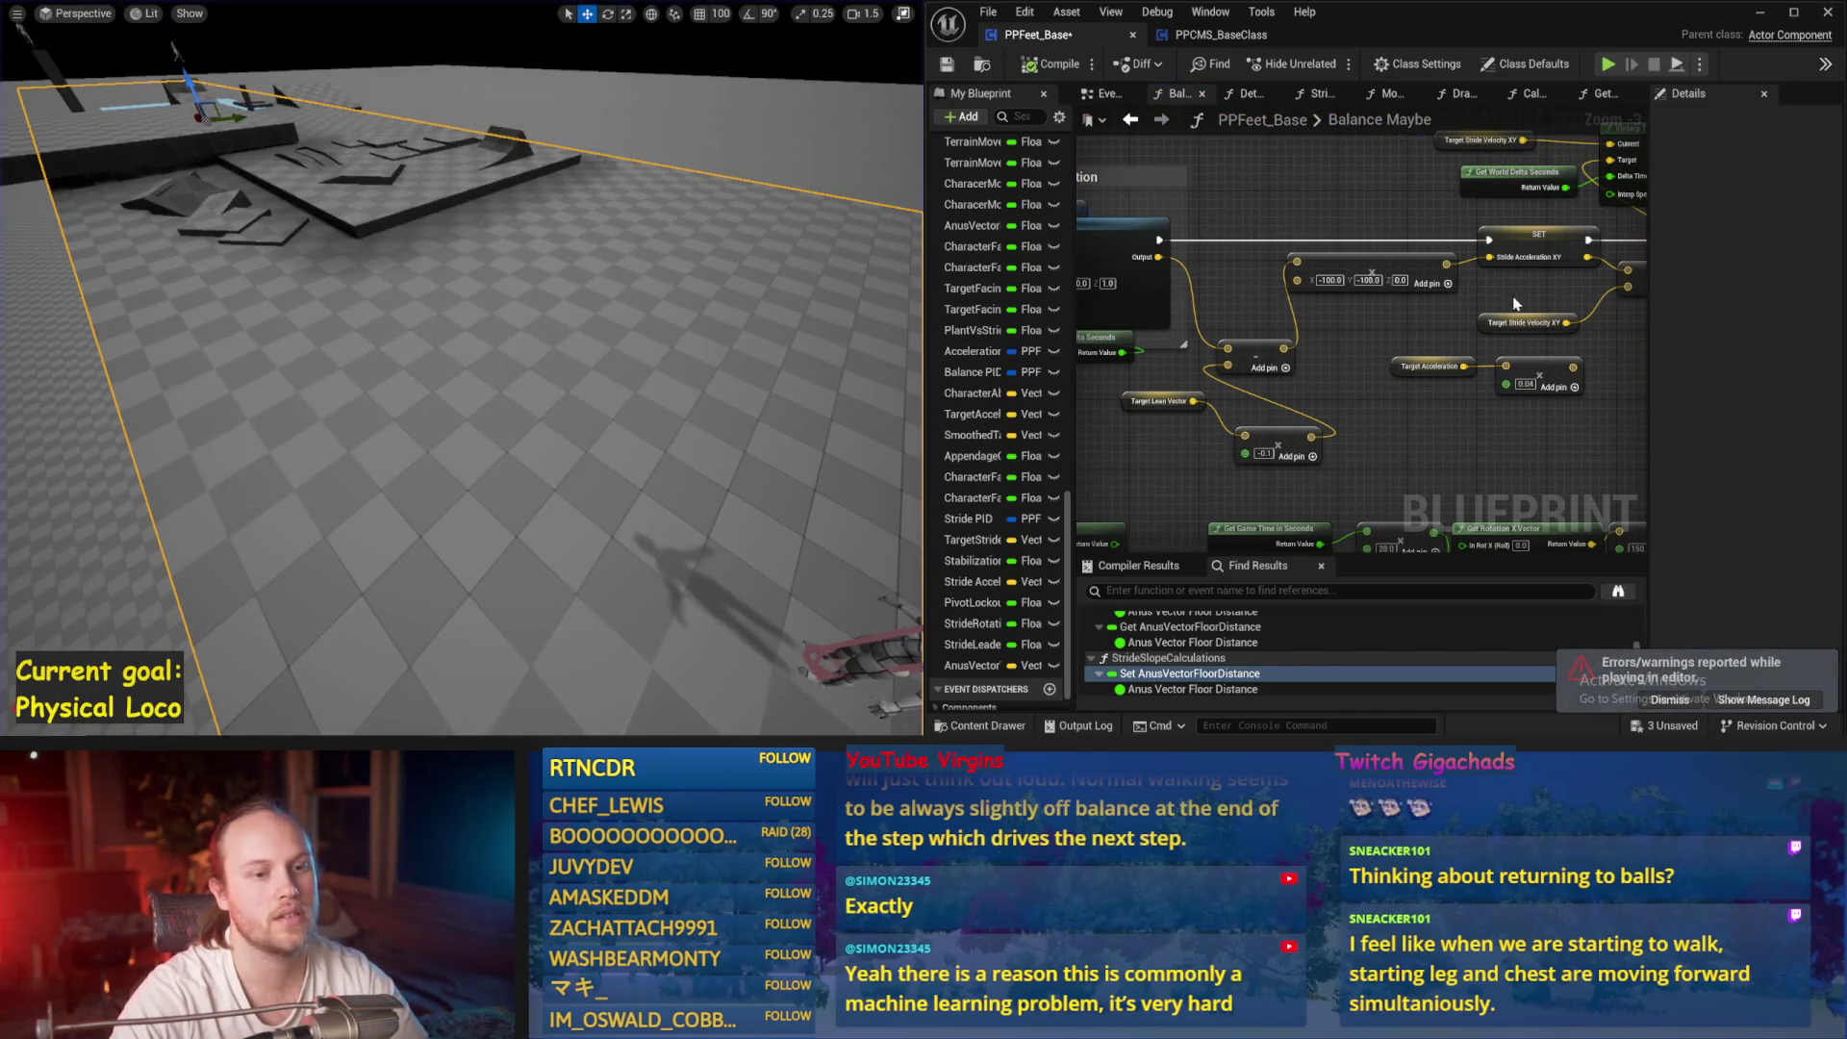
Connect the PID Update Output to the next math node, save, and simulate
{"action": "scroll", "coordinate": [1233, 332], "scroll_direction": "up", "scroll_amount": 2}
{"action": "left_click_drag", "start_coordinate": [1318, 249], "coordinate": [1319, 248]}
{"action": "scroll", "coordinate": [1455, 305], "scroll_direction": "down", "scroll_amount": 1}
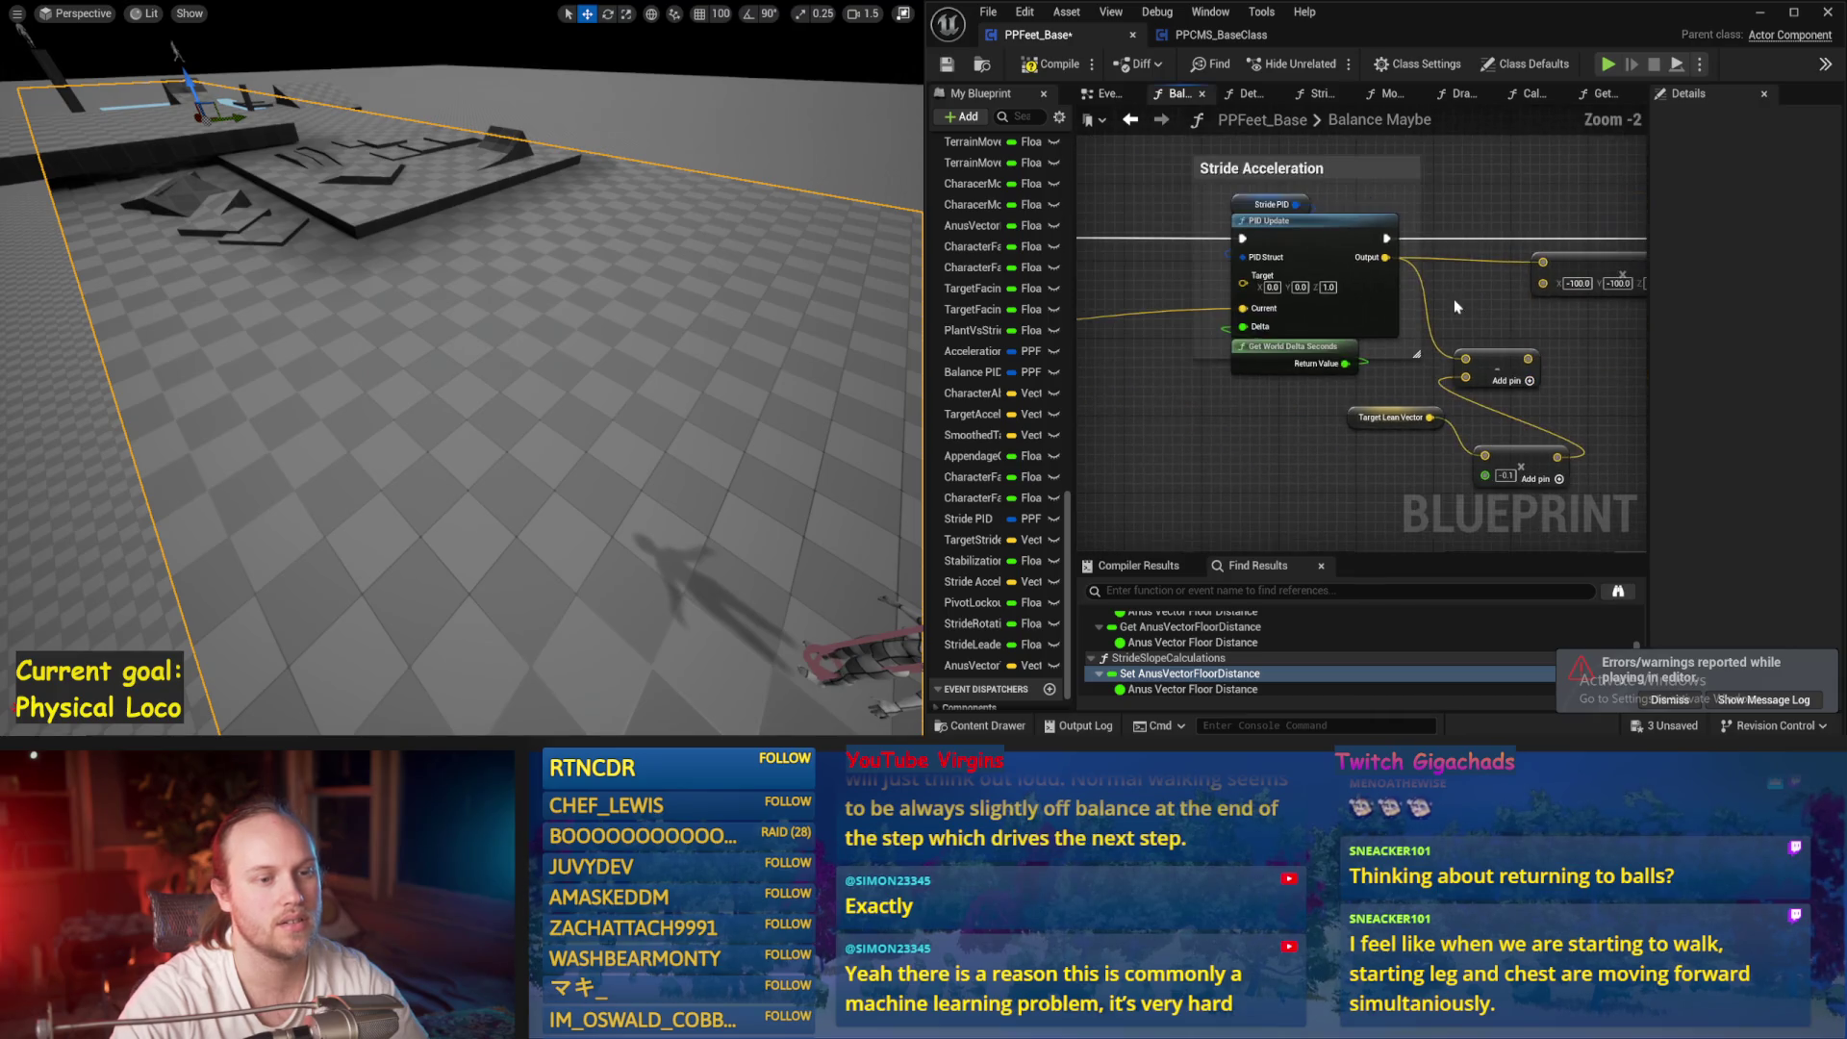
{"action": "left_click_drag", "start_coordinate": [1543, 402], "coordinate": [1381, 343]}
{"action": "left_click_drag", "start_coordinate": [1202, 402], "coordinate": [1365, 403]}
{"action": "scroll", "coordinate": [1362, 411], "scroll_direction": "down", "scroll_amount": 4}
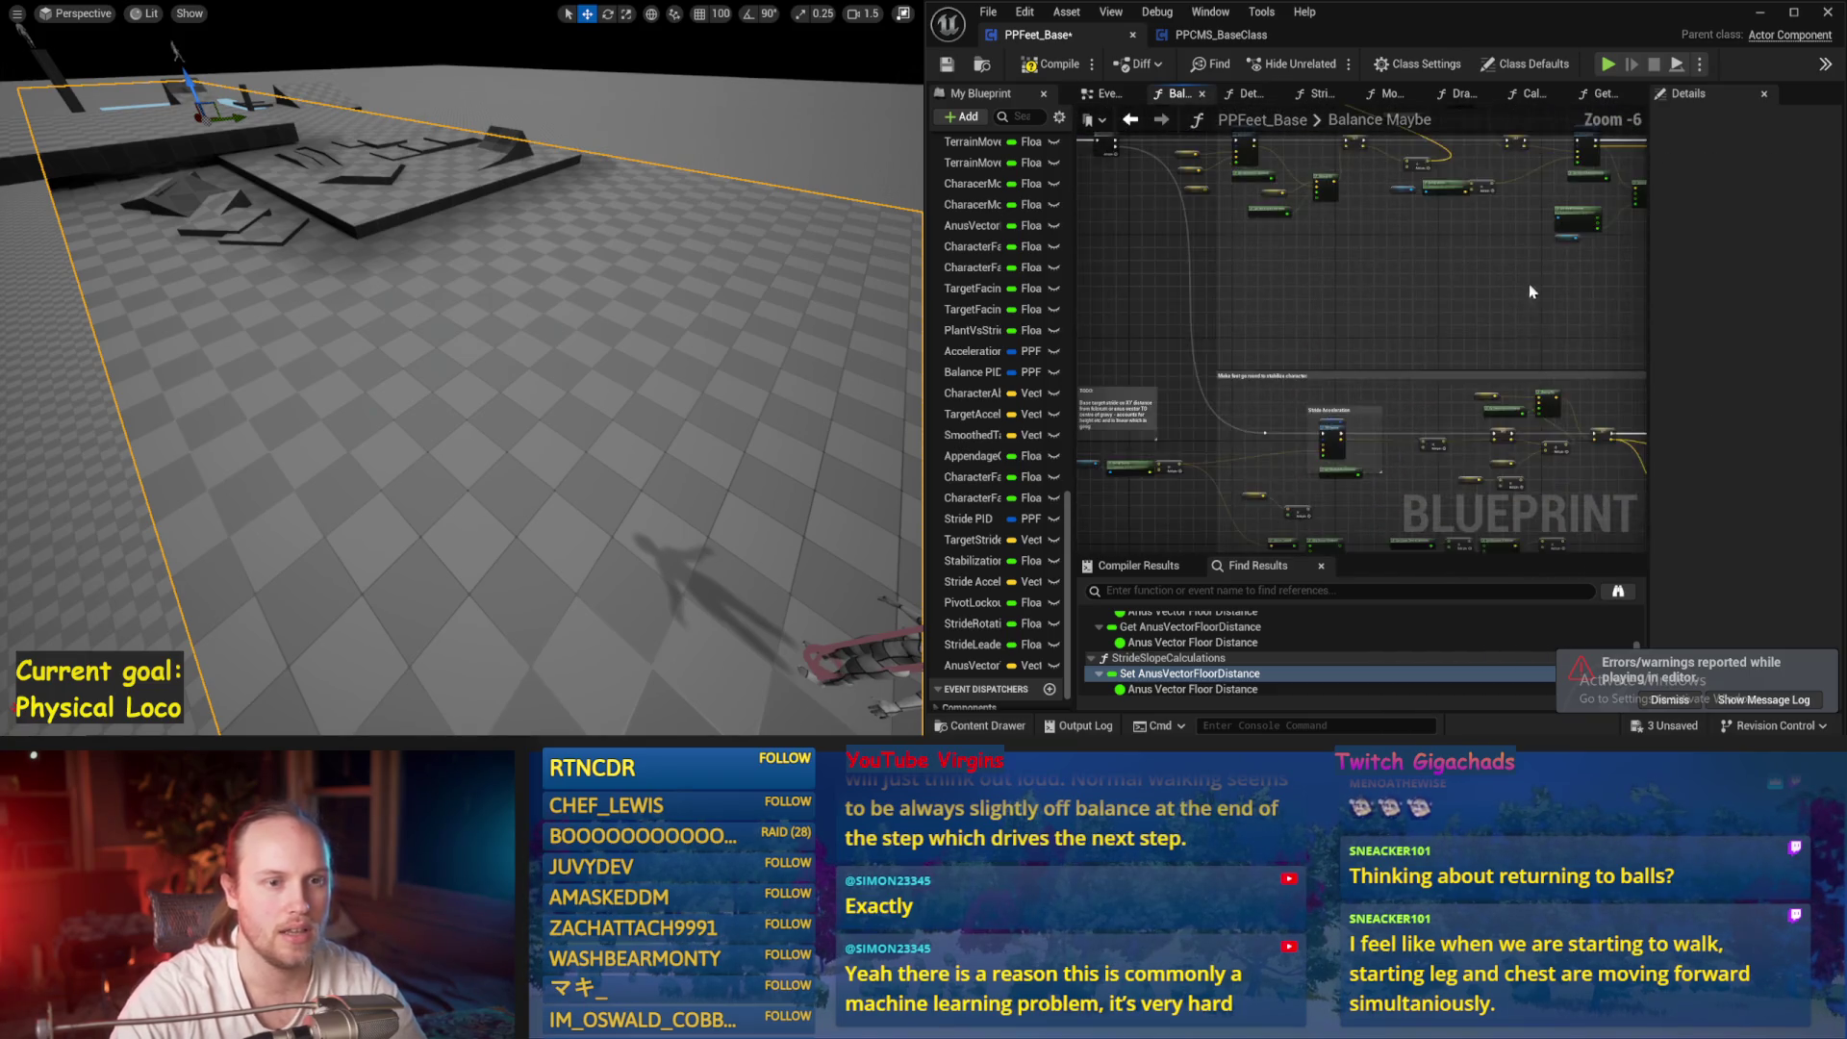
{"action": "scroll", "coordinate": [1195, 366], "scroll_direction": "up", "scroll_amount": 2}
{"action": "mouse_move", "coordinate": [1195, 366]}
{"action": "left_mouse_down"}
{"action": "mouse_move", "coordinate": [1238, 272]}
{"action": "mouse_move", "coordinate": [1600, 331]}
{"action": "mouse_move", "coordinate": [1517, 378]}
{"action": "mouse_move", "coordinate": [1536, 334]}
{"action": "mouse_move", "coordinate": [1234, 348]}
{"action": "left_mouse_up"}
{"action": "scroll", "coordinate": [1241, 288], "scroll_direction": "up", "scroll_amount": 4}
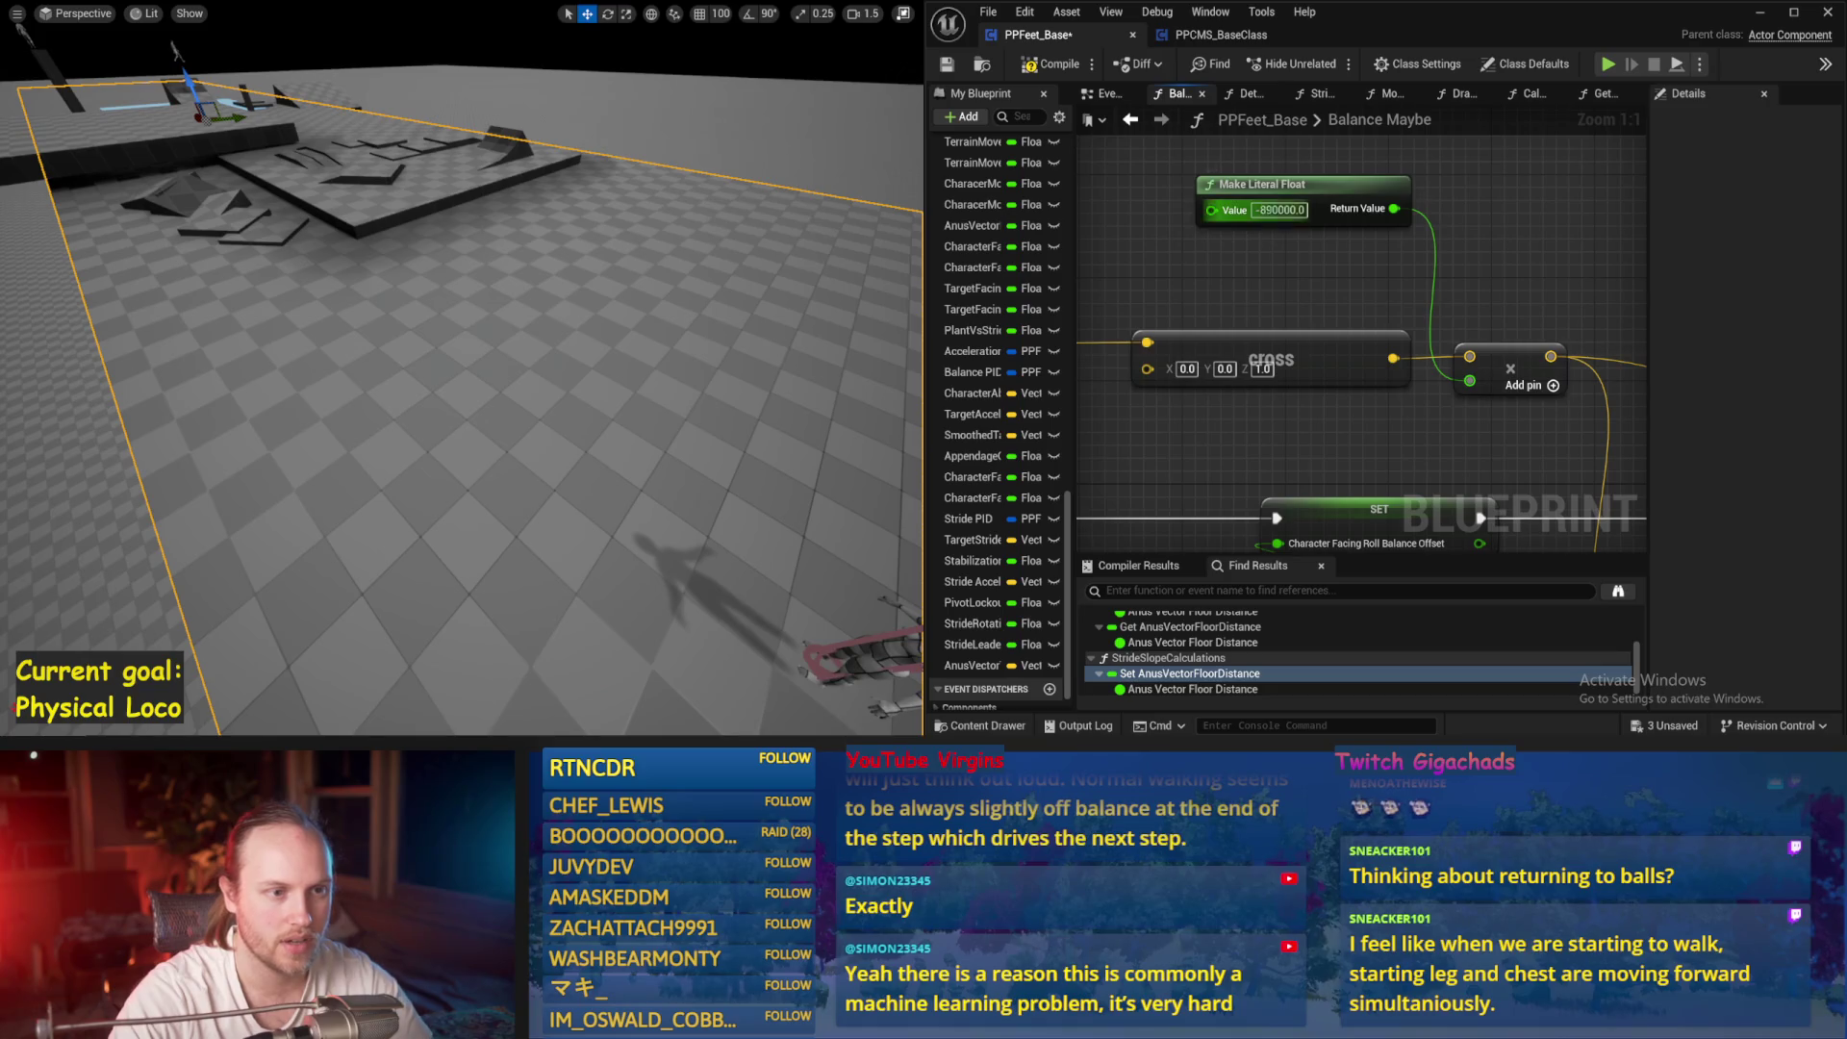
{"action": "left_click", "coordinate": [946, 66]}
{"action": "key", "text": "alt+s"}
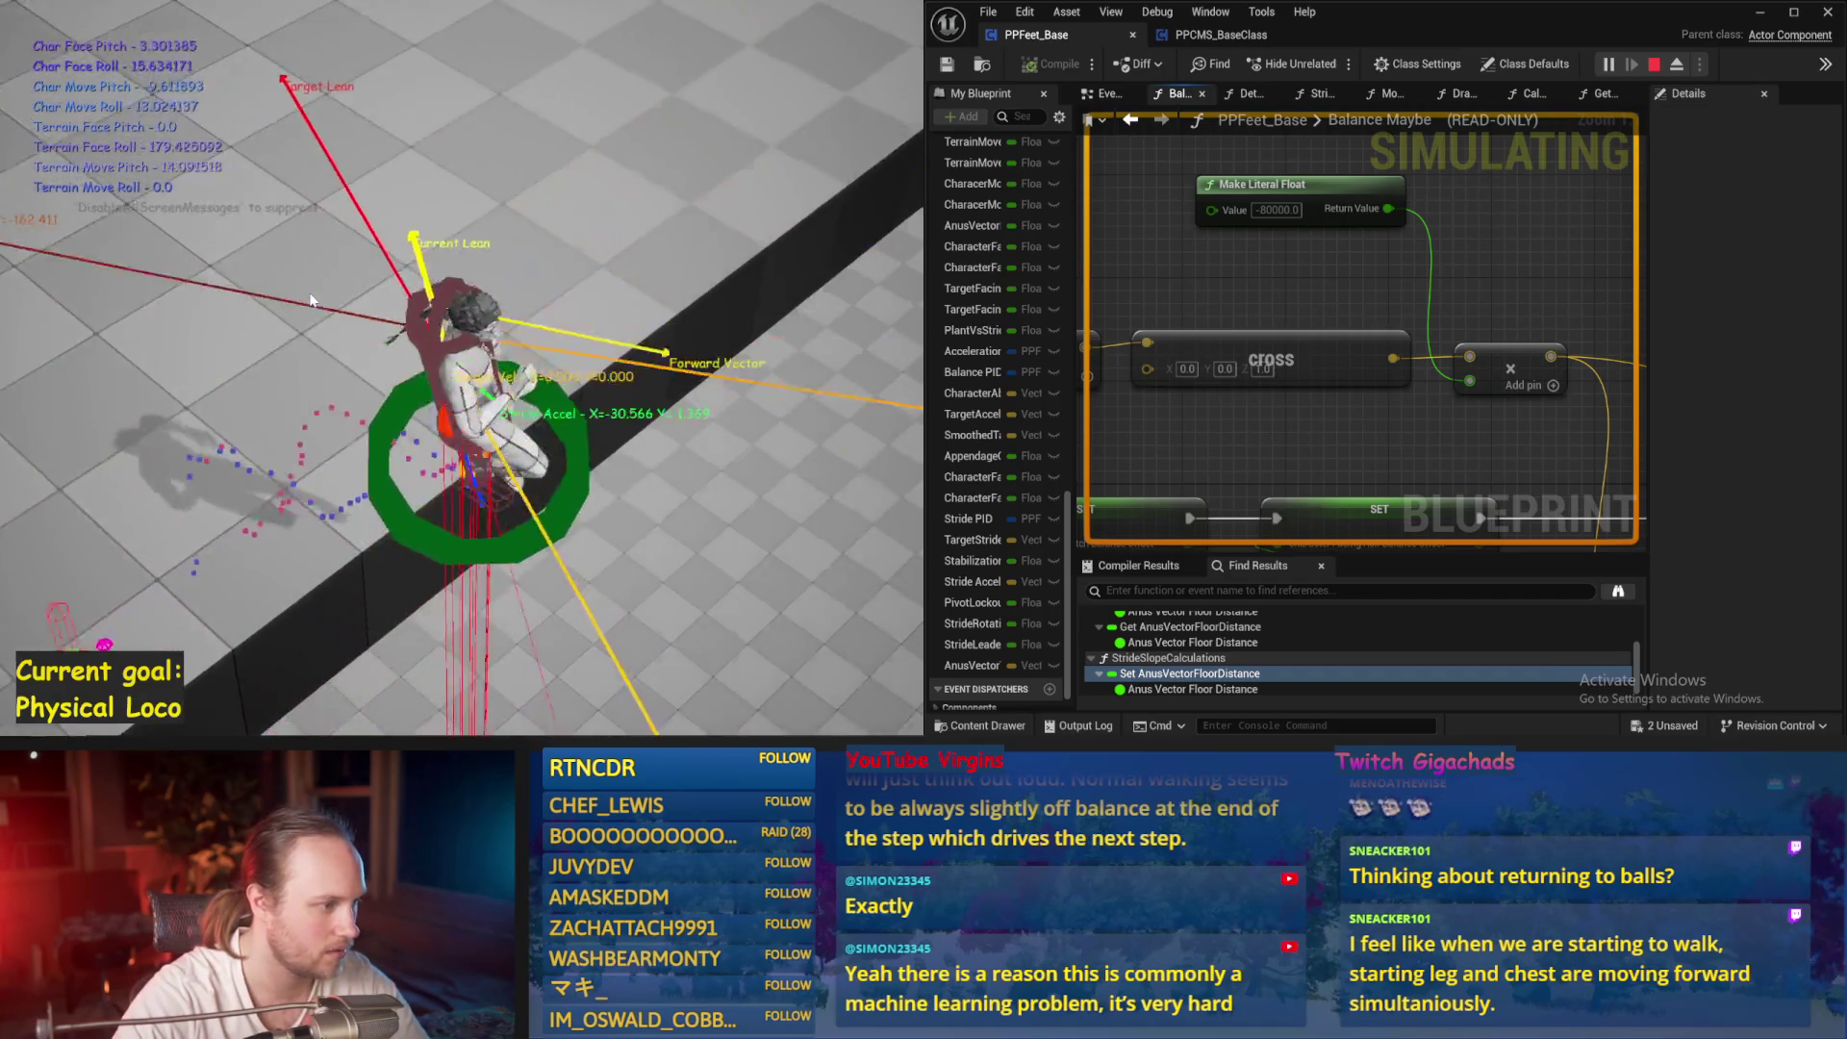
Stop the running simulation and save and compile the blueprint
{"action": "key", "text": "Escape"}
{"action": "scroll", "coordinate": [1420, 310], "scroll_direction": "down", "scroll_amount": 5}
{"action": "scroll", "coordinate": [1420, 310], "scroll_direction": "down", "scroll_amount": 2}
{"action": "scroll", "coordinate": [1395, 327], "scroll_direction": "up", "scroll_amount": 7}
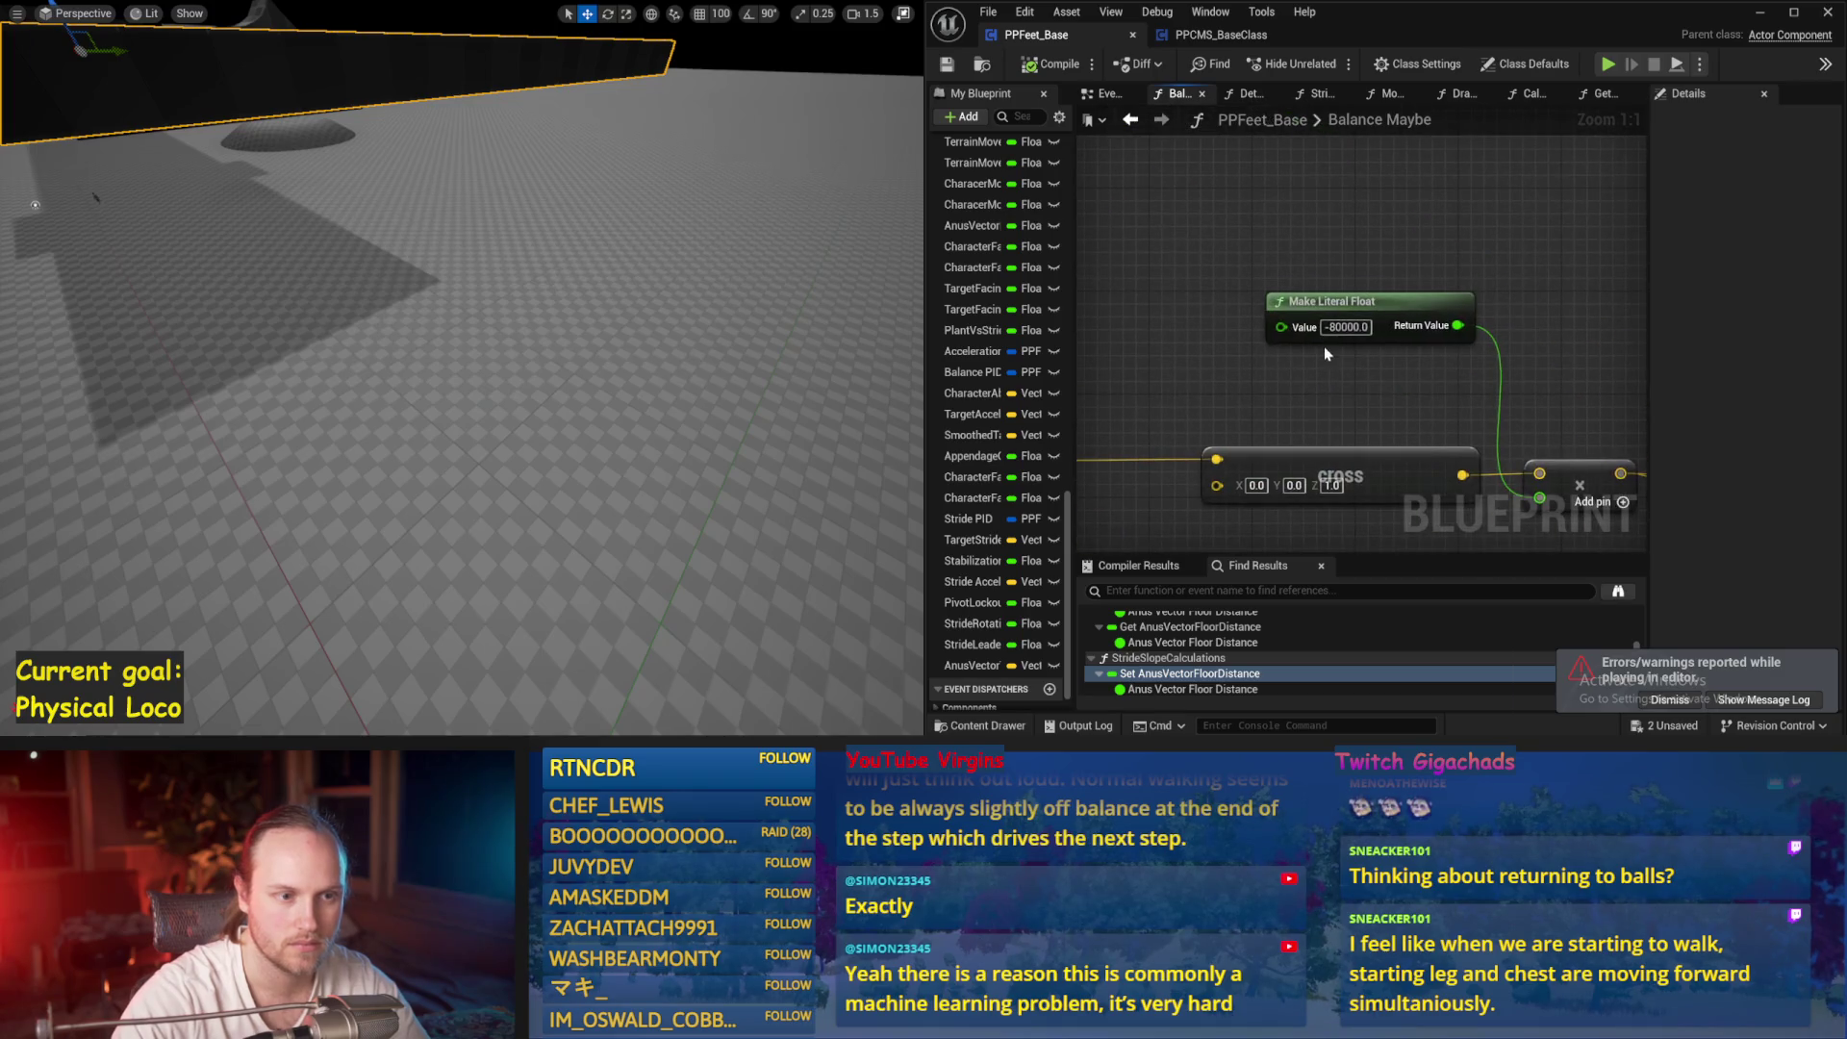
{"action": "left_click", "coordinate": [946, 64]}
{"action": "scroll", "coordinate": [1263, 323], "scroll_direction": "down", "scroll_amount": 7}
{"action": "scroll", "coordinate": [1263, 323], "scroll_direction": "up", "scroll_amount": 3}
{"action": "scroll", "coordinate": [1624, 356], "scroll_direction": "up", "scroll_amount": 2}
Select the Stride PID variable by the Stride Acceleration PID Update and run a quick simulation
{"action": "mouse_move", "coordinate": [1293, 347]}
{"action": "left_mouse_down"}
{"action": "mouse_move", "coordinate": [1361, 466]}
{"action": "mouse_move", "coordinate": [1207, 468]}
{"action": "left_mouse_up"}
{"action": "left_click_drag", "start_coordinate": [1551, 255], "coordinate": [1248, 223]}
{"action": "left_click", "coordinate": [1247, 223]}
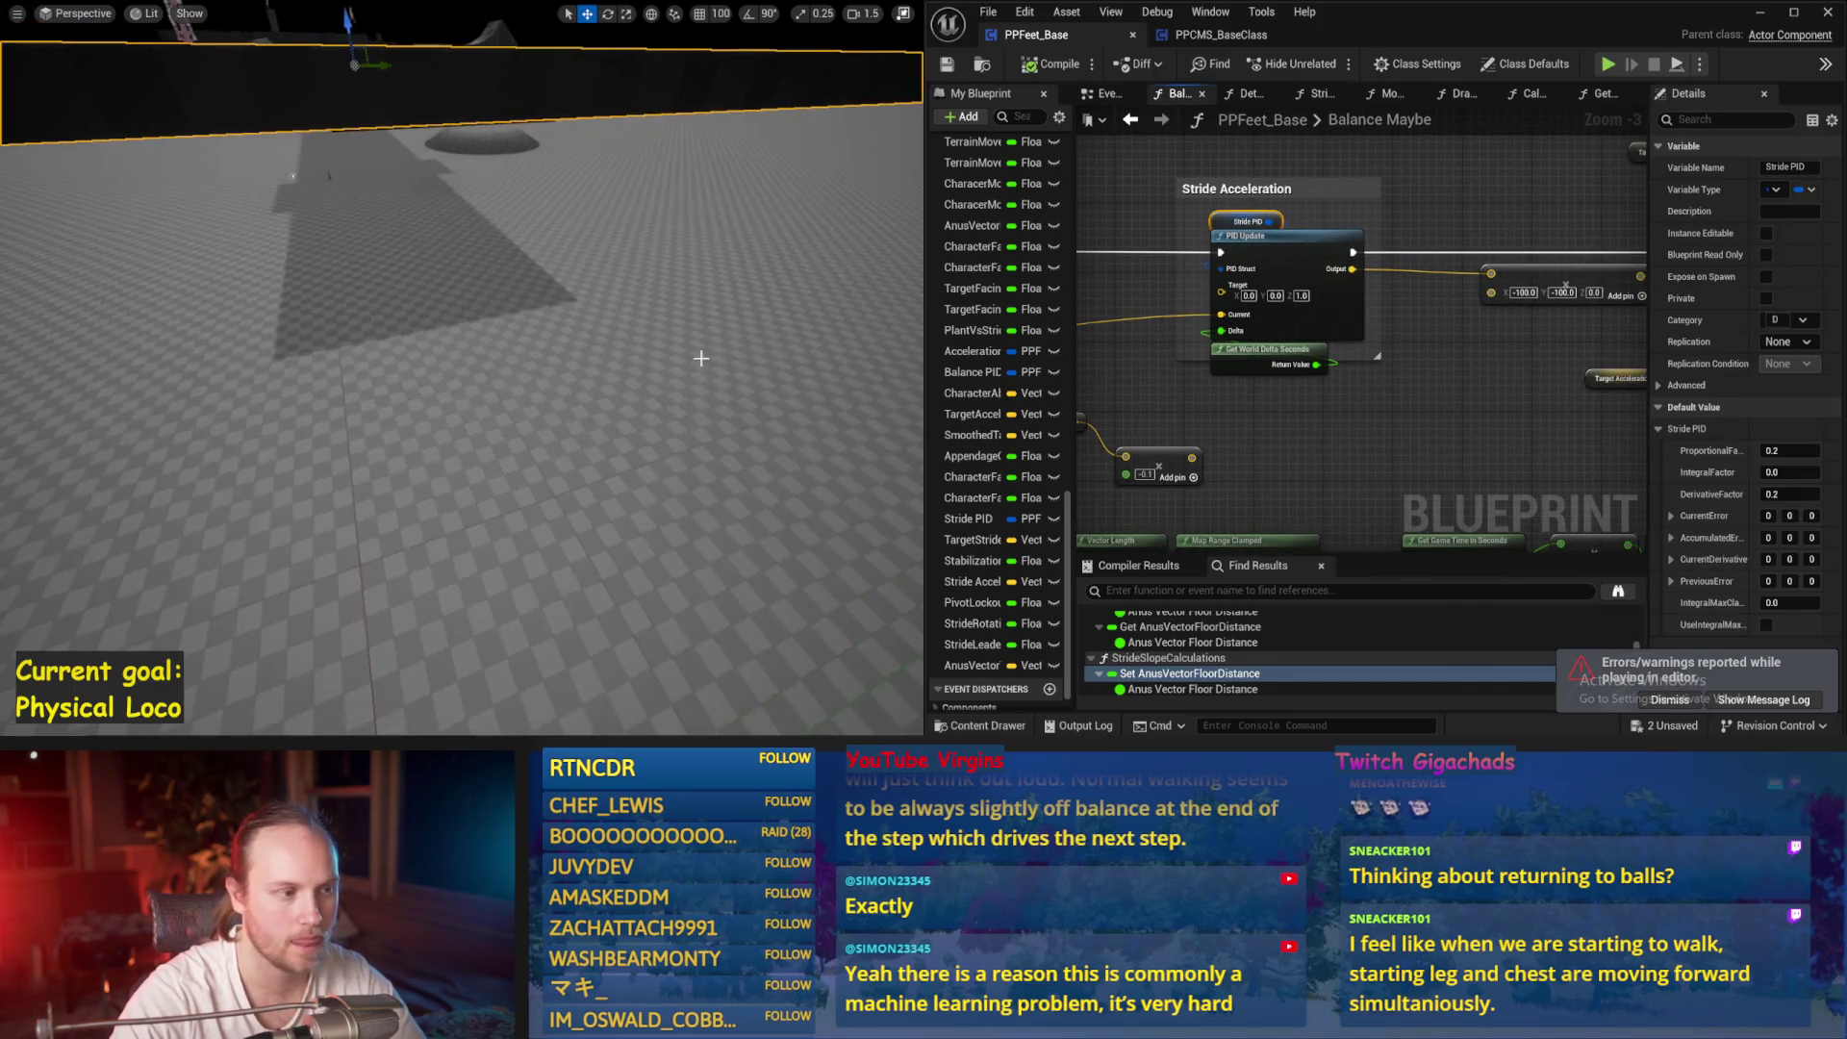
{"action": "key", "text": "alt+s"}
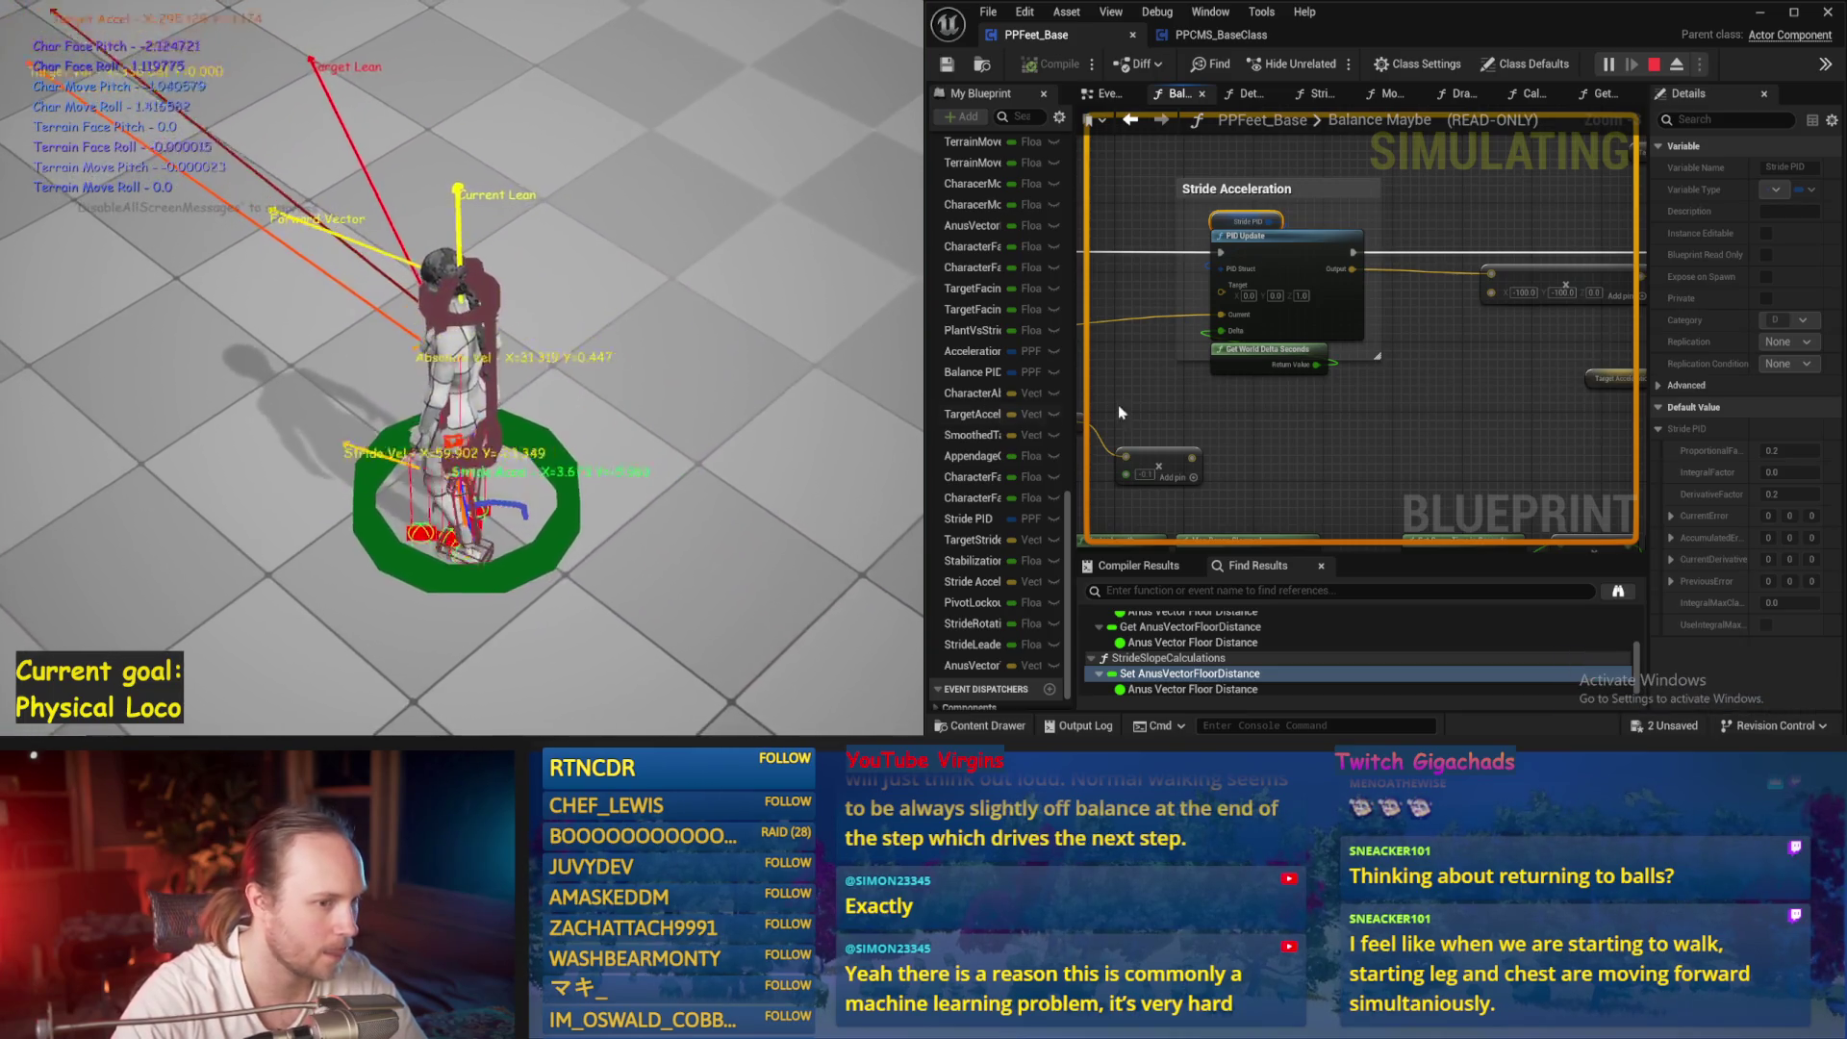
{"action": "key", "text": "Escape"}
Create a Vector + node from the -0.1 multiply output of Target Lean Vector
{"action": "mouse_move", "coordinate": [1171, 403]}
{"action": "left_mouse_down"}
{"action": "mouse_move", "coordinate": [1419, 392]}
{"action": "mouse_move", "coordinate": [1085, 383]}
{"action": "left_mouse_up"}
{"action": "left_click_drag", "start_coordinate": [1501, 411], "coordinate": [1380, 394]}
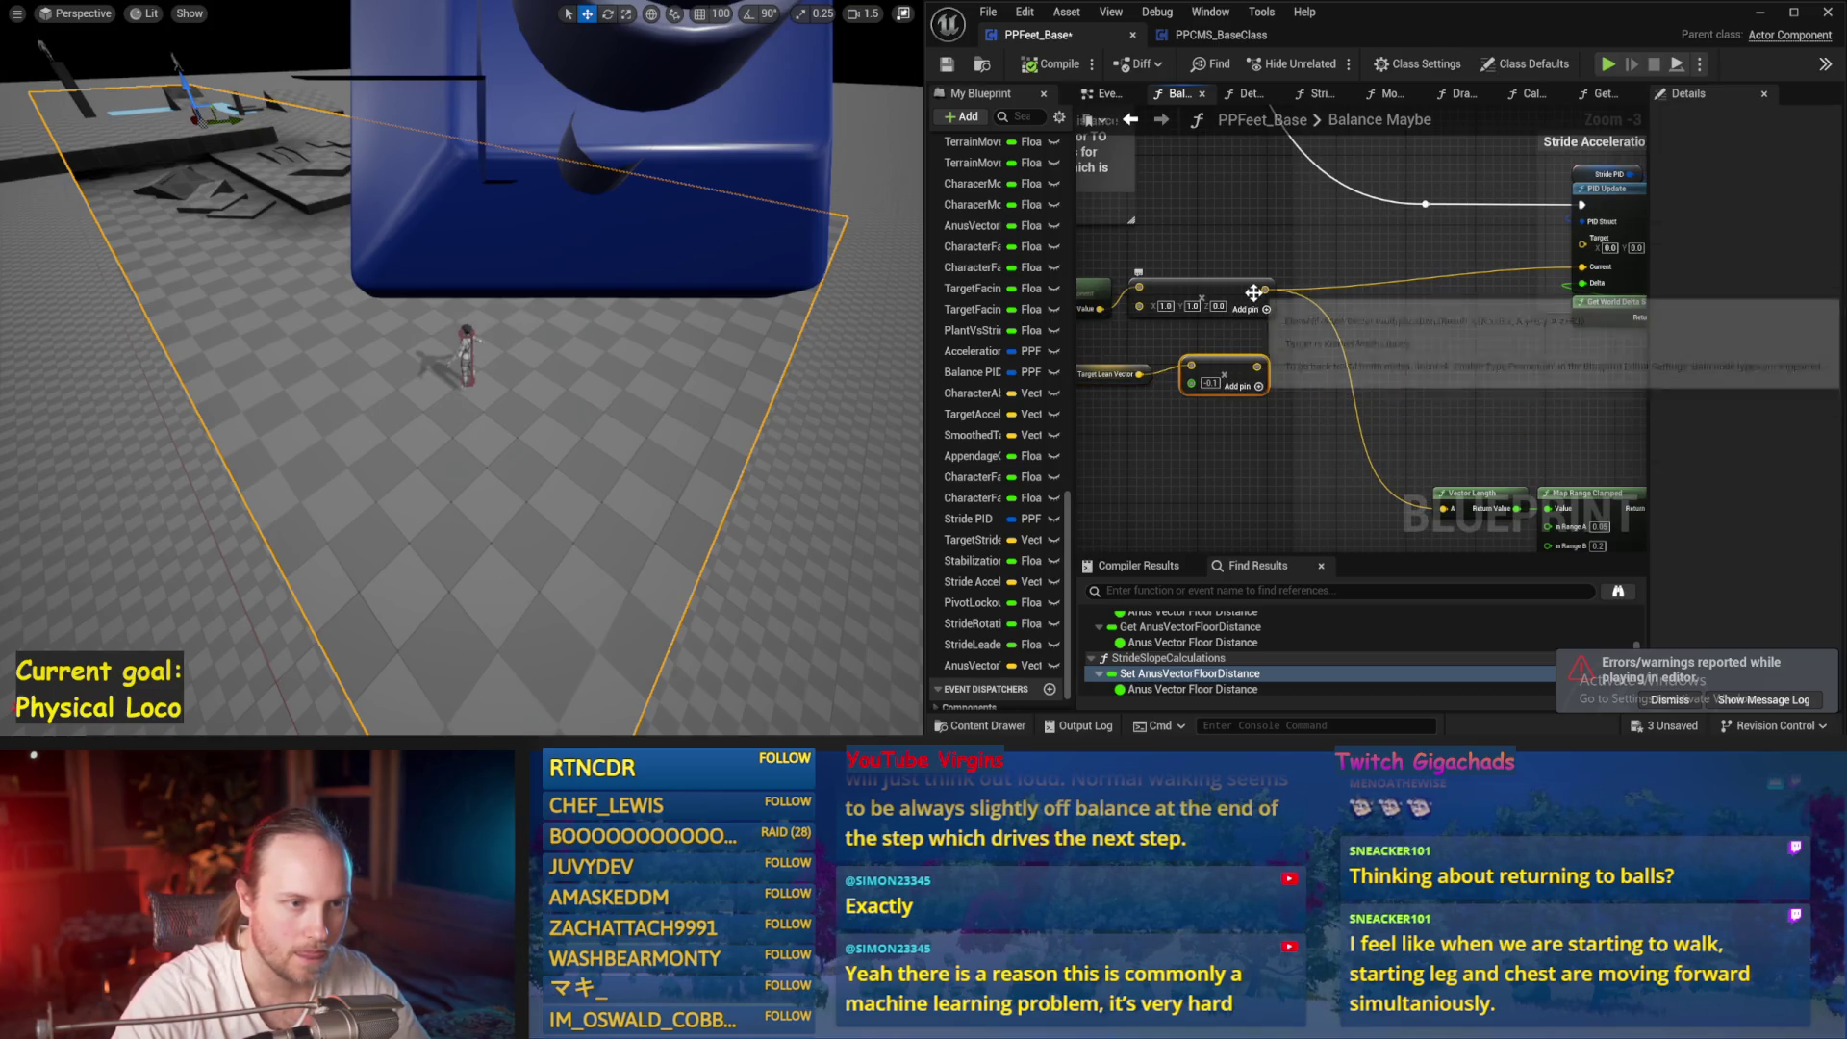
{"action": "left_click_drag", "start_coordinate": [1128, 273], "coordinate": [1262, 276]}
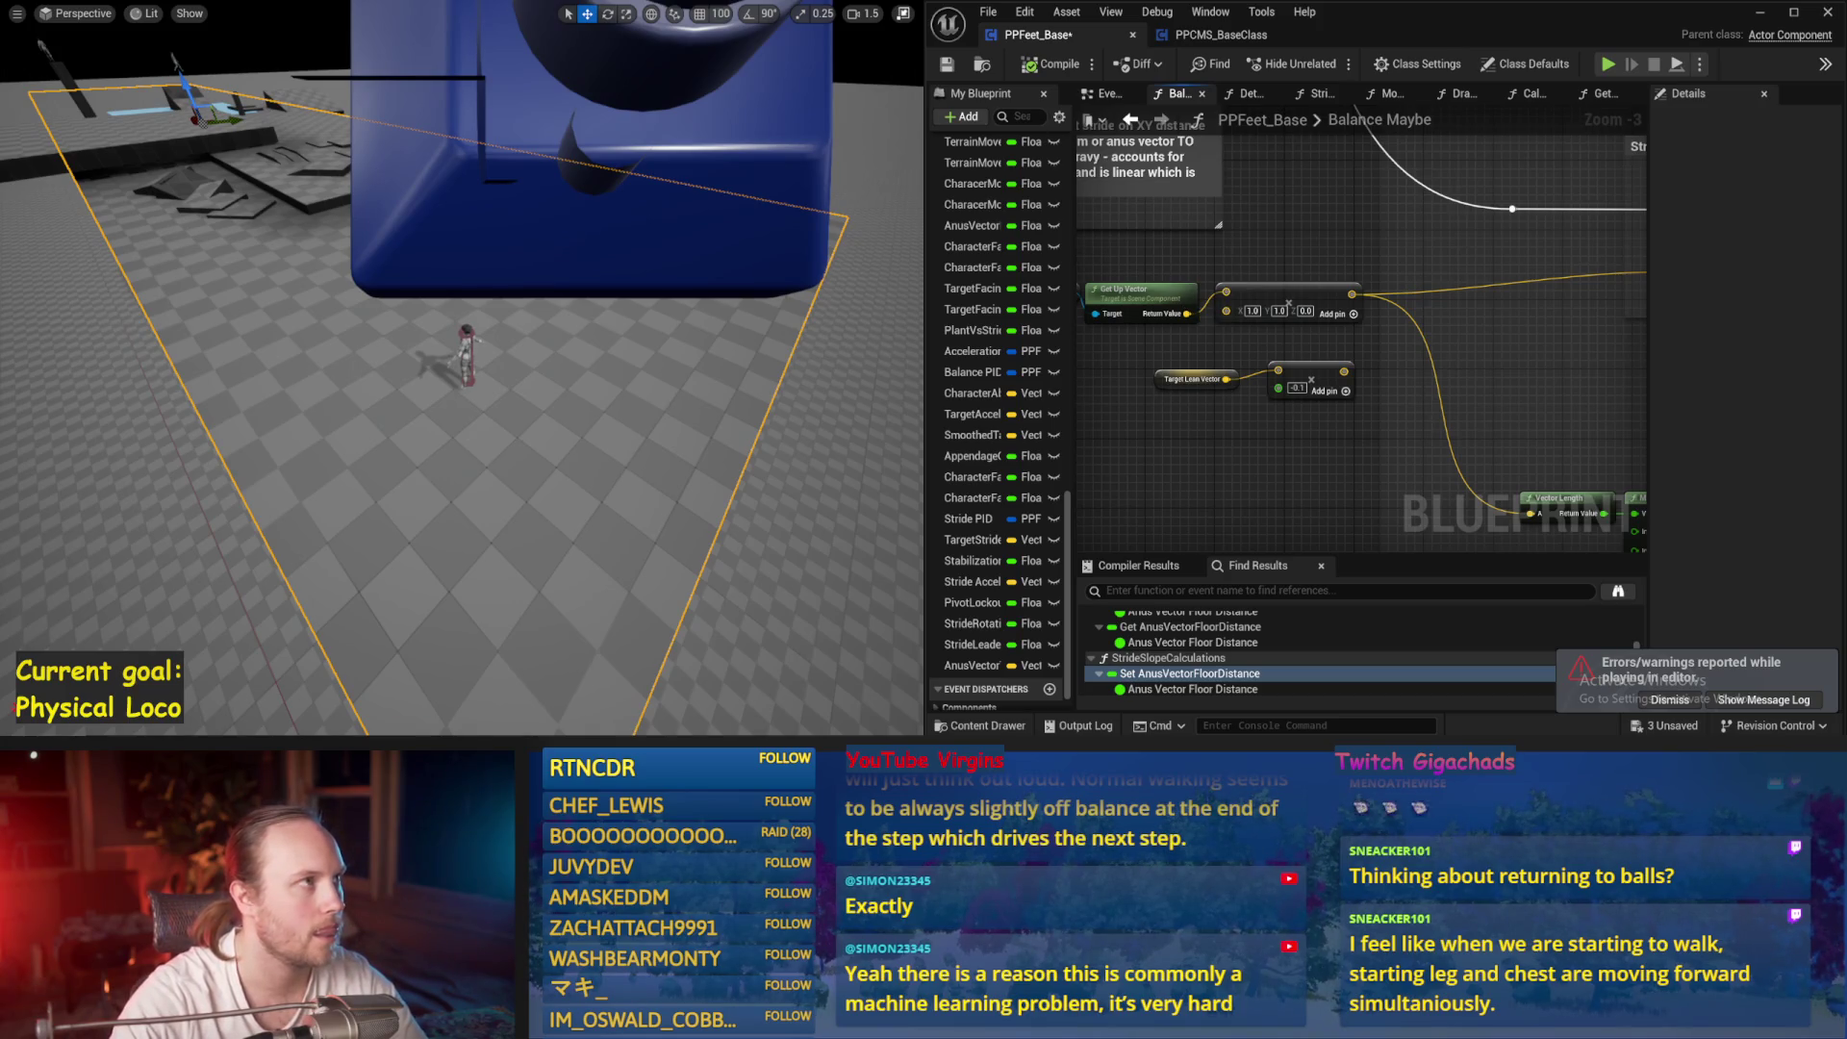
{"action": "mouse_move", "coordinate": [1465, 302]}
{"action": "left_mouse_down"}
{"action": "mouse_move", "coordinate": [1318, 293]}
{"action": "mouse_move", "coordinate": [1379, 279]}
{"action": "left_mouse_up"}
{"action": "left_click", "coordinate": [1520, 349]}
{"action": "left_click", "coordinate": [1423, 421]}
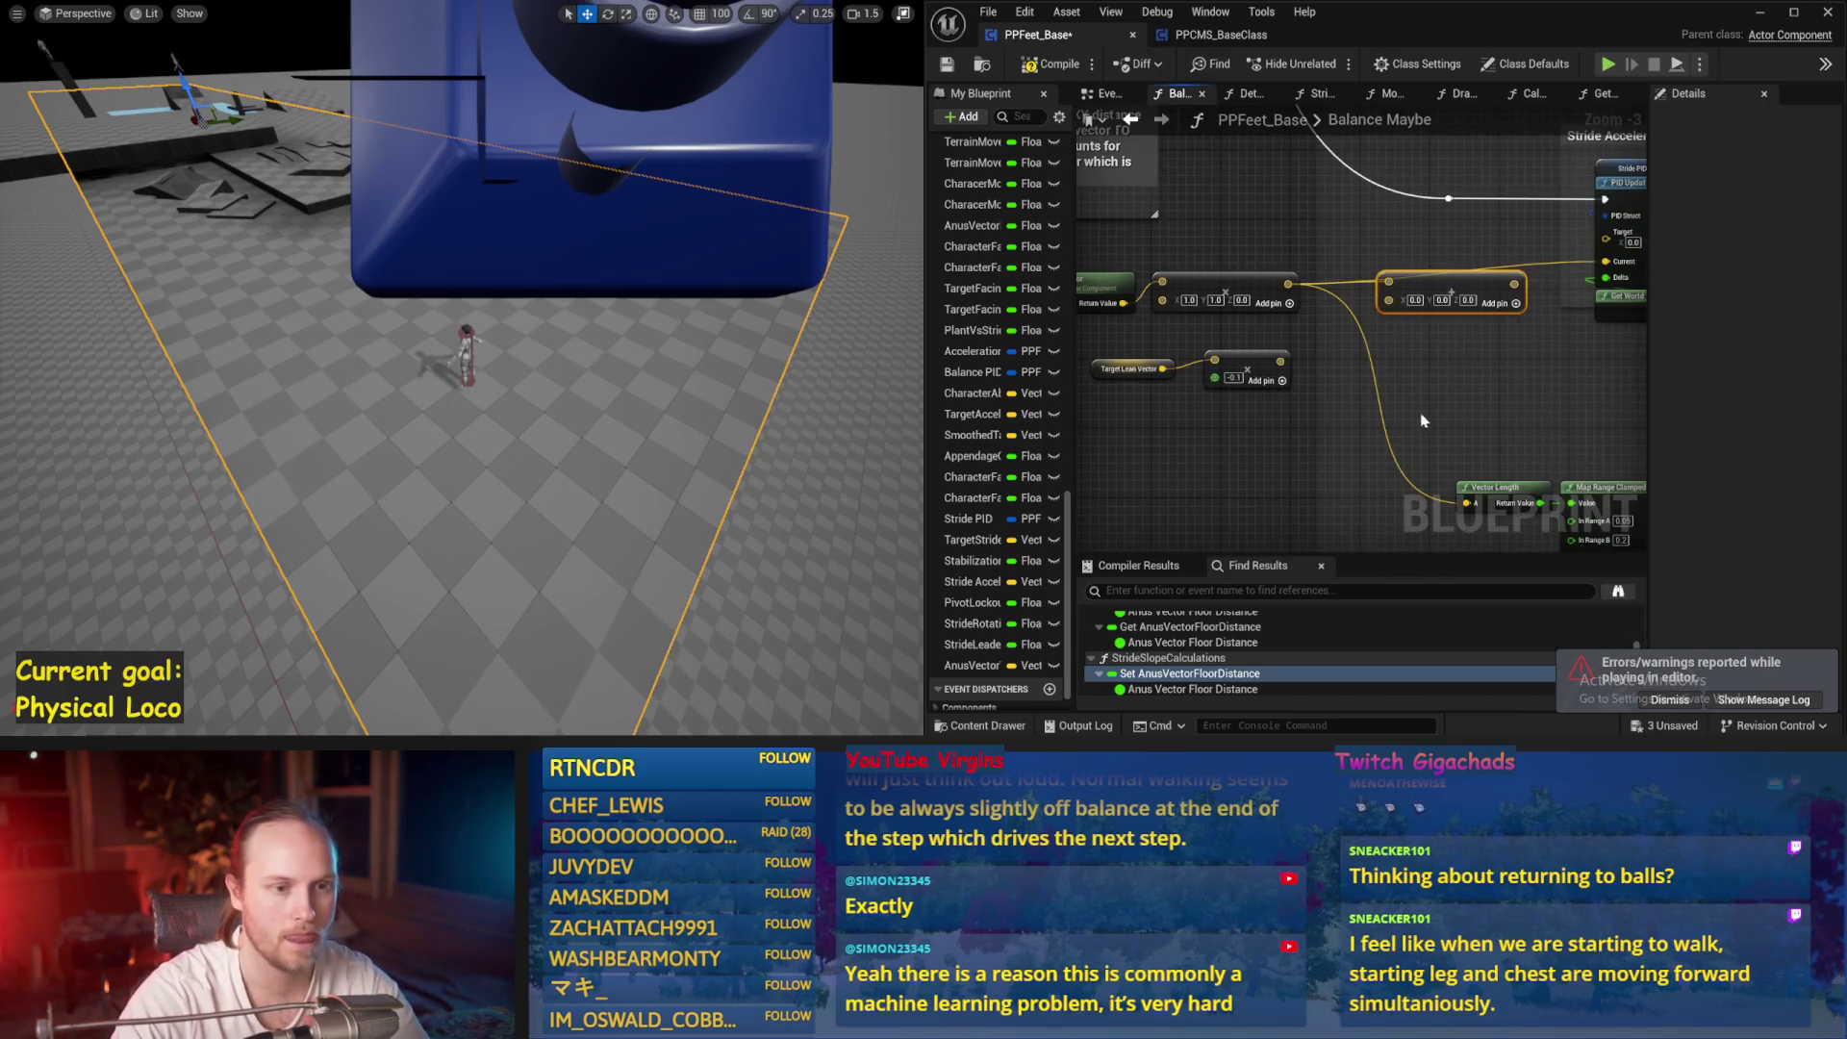
Wire the add node's output into the Stride PID Update, save, and start simulating
{"action": "mouse_move", "coordinate": [1280, 361]}
{"action": "left_mouse_down"}
{"action": "mouse_move", "coordinate": [1406, 304]}
{"action": "mouse_move", "coordinate": [1314, 317]}
{"action": "mouse_move", "coordinate": [1436, 341]}
{"action": "left_mouse_up"}
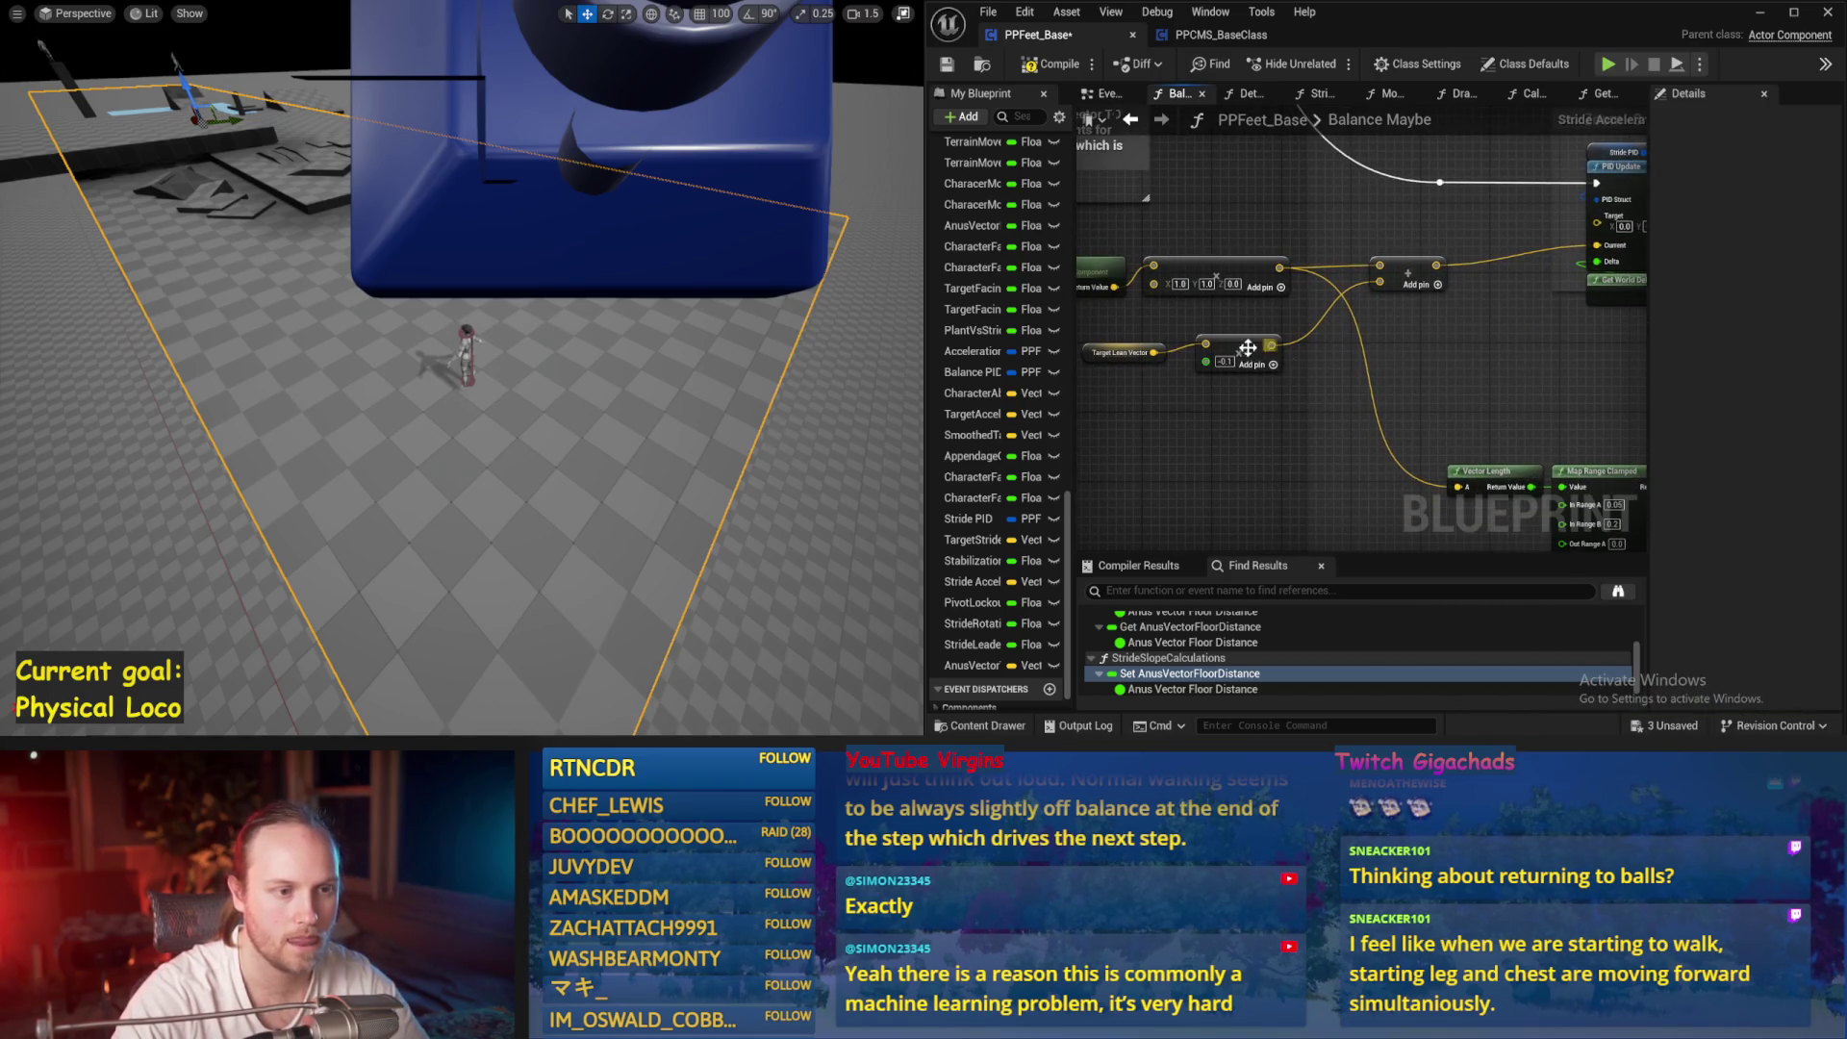
{"action": "left_click", "coordinate": [948, 68]}
{"action": "key", "text": "alt+p"}
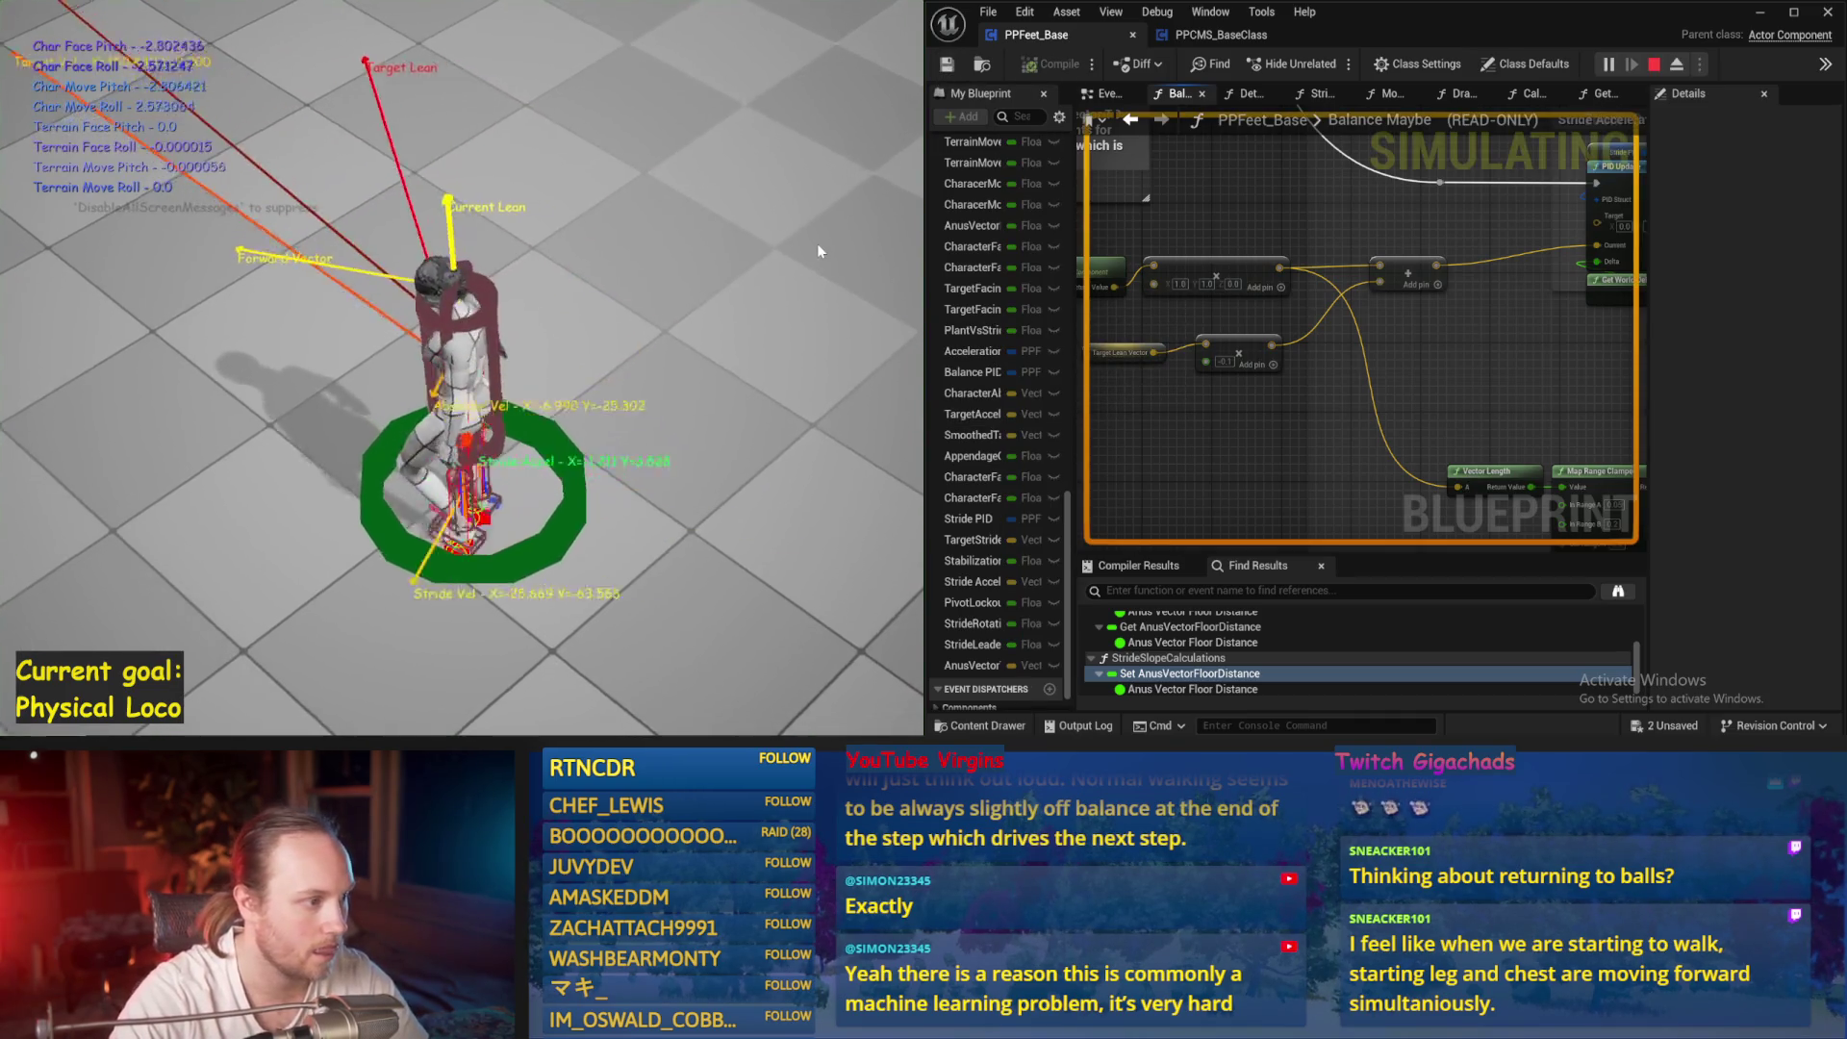
Rerun the simulation twice, saving in between, to observe the new lean wiring
{"action": "key", "text": "Escape"}
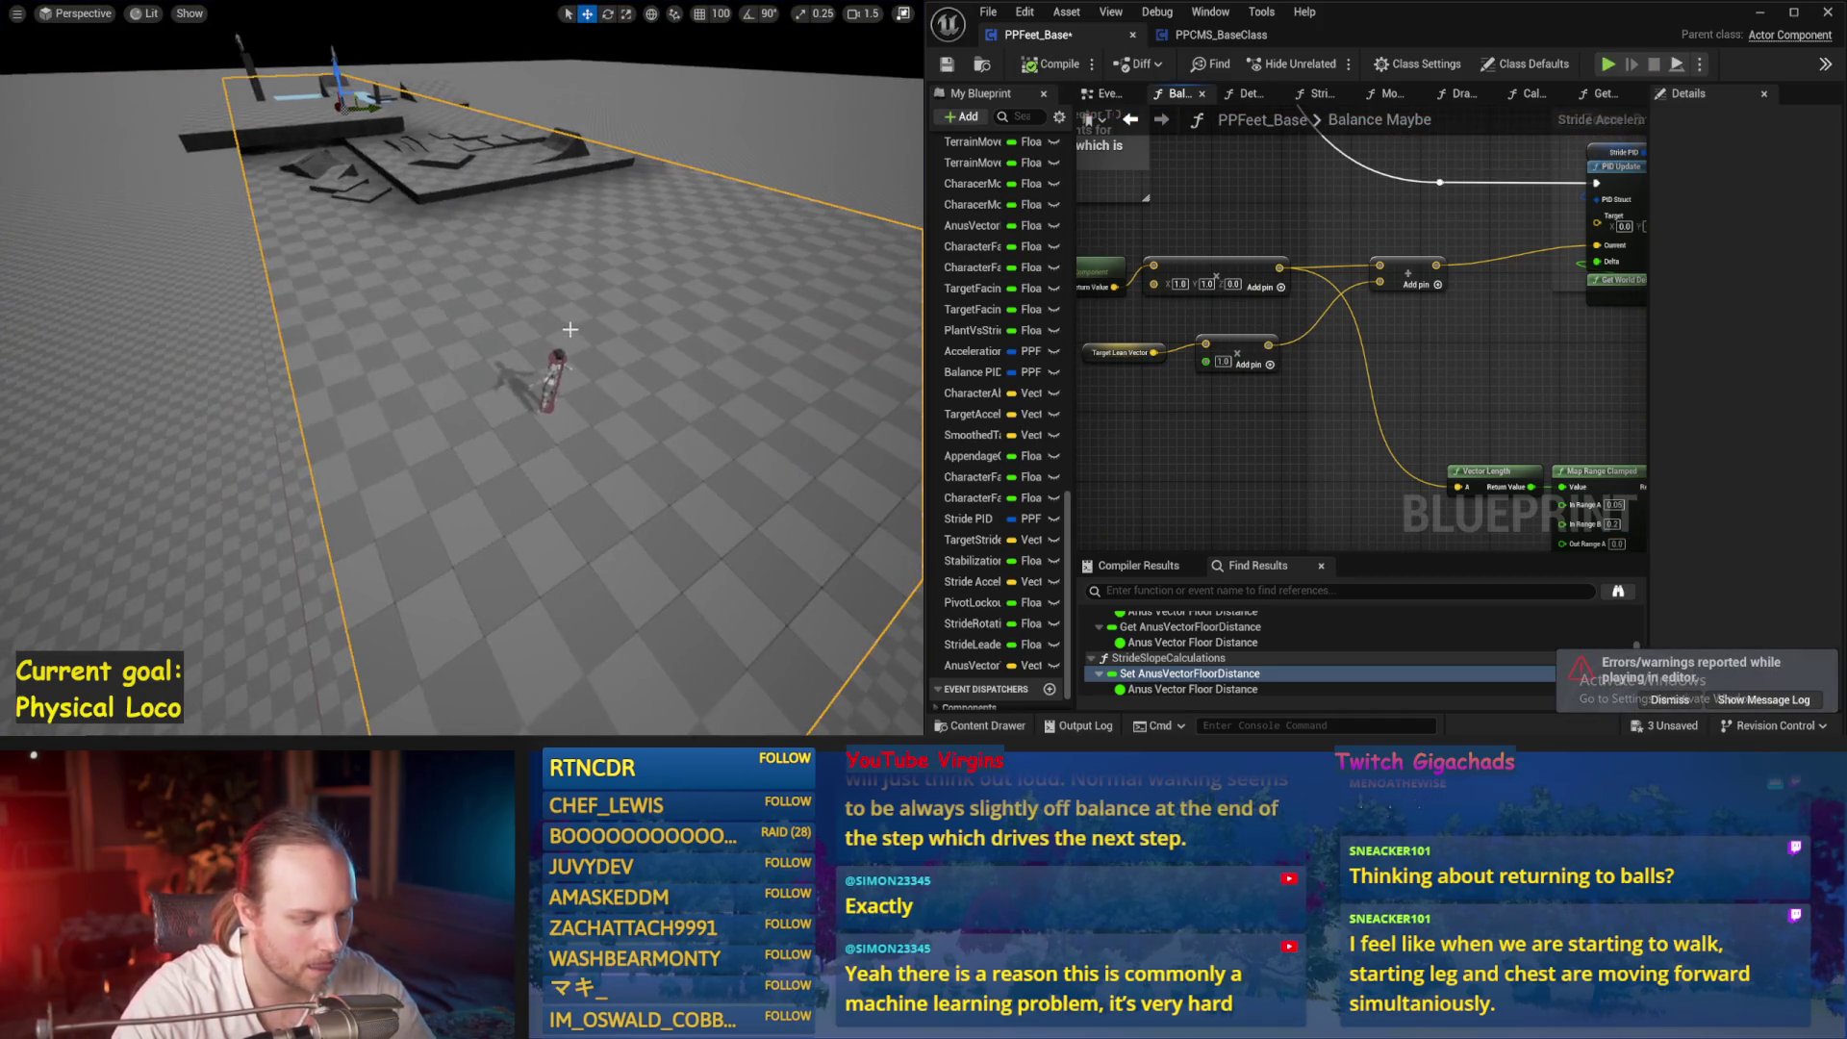
{"action": "key", "text": "alt+p"}
{"action": "key", "text": "Escape"}
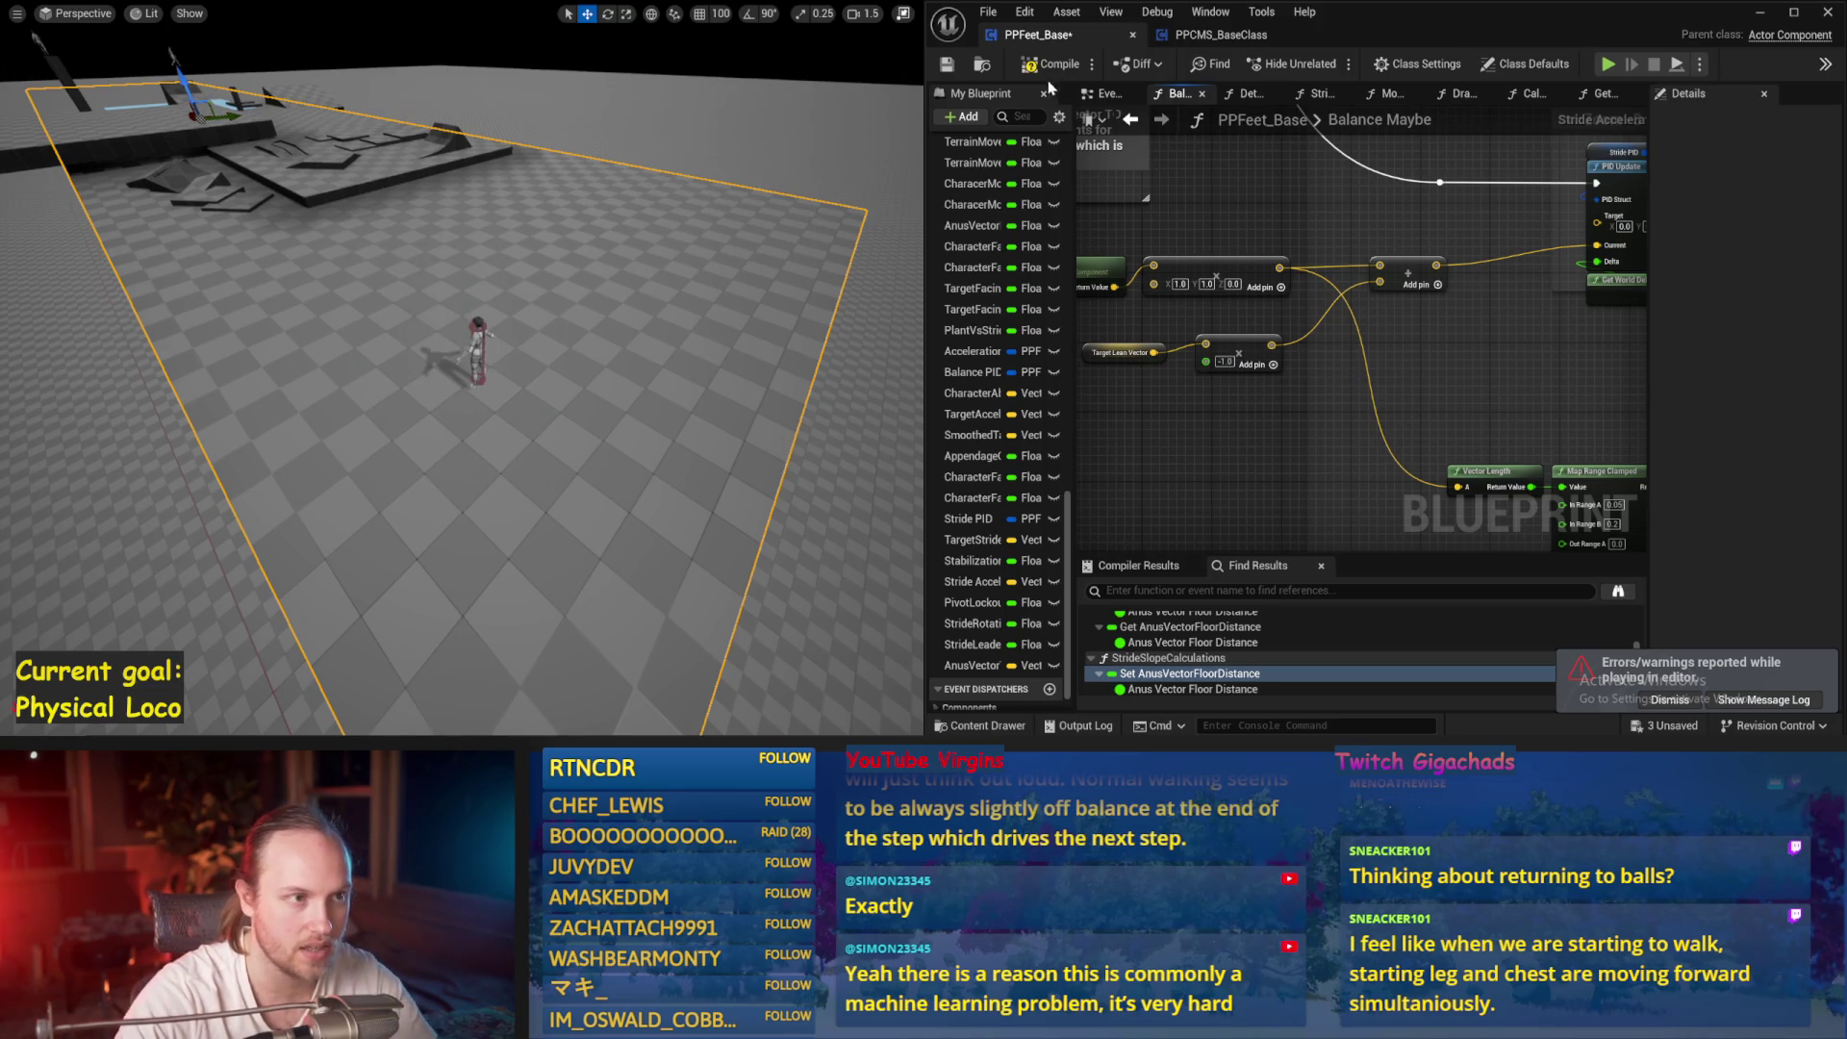
{"action": "left_click", "coordinate": [947, 65]}
{"action": "key", "text": "alt+p"}
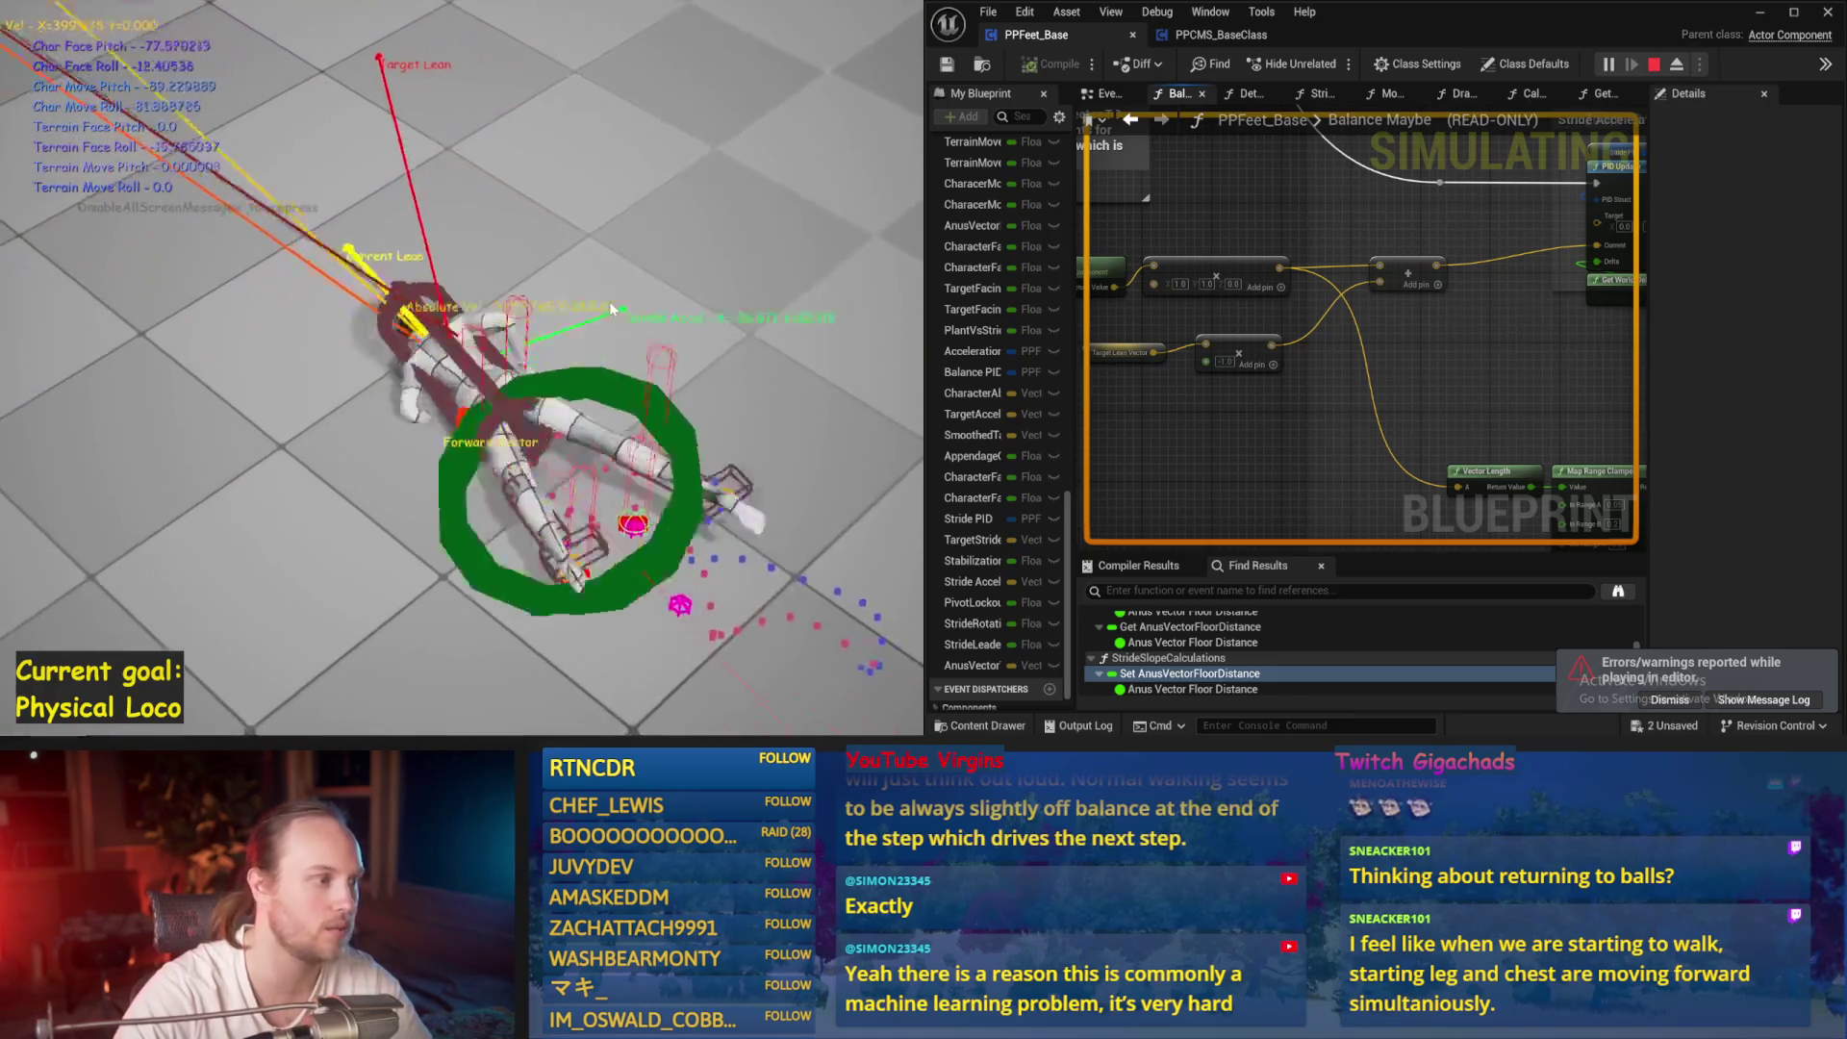
{"action": "key", "text": "Escape"}
Set the Target Lean Vector multiplier to -0.5, save, and simulate
{"action": "scroll", "coordinate": [1227, 386], "scroll_direction": "up", "scroll_amount": 2}
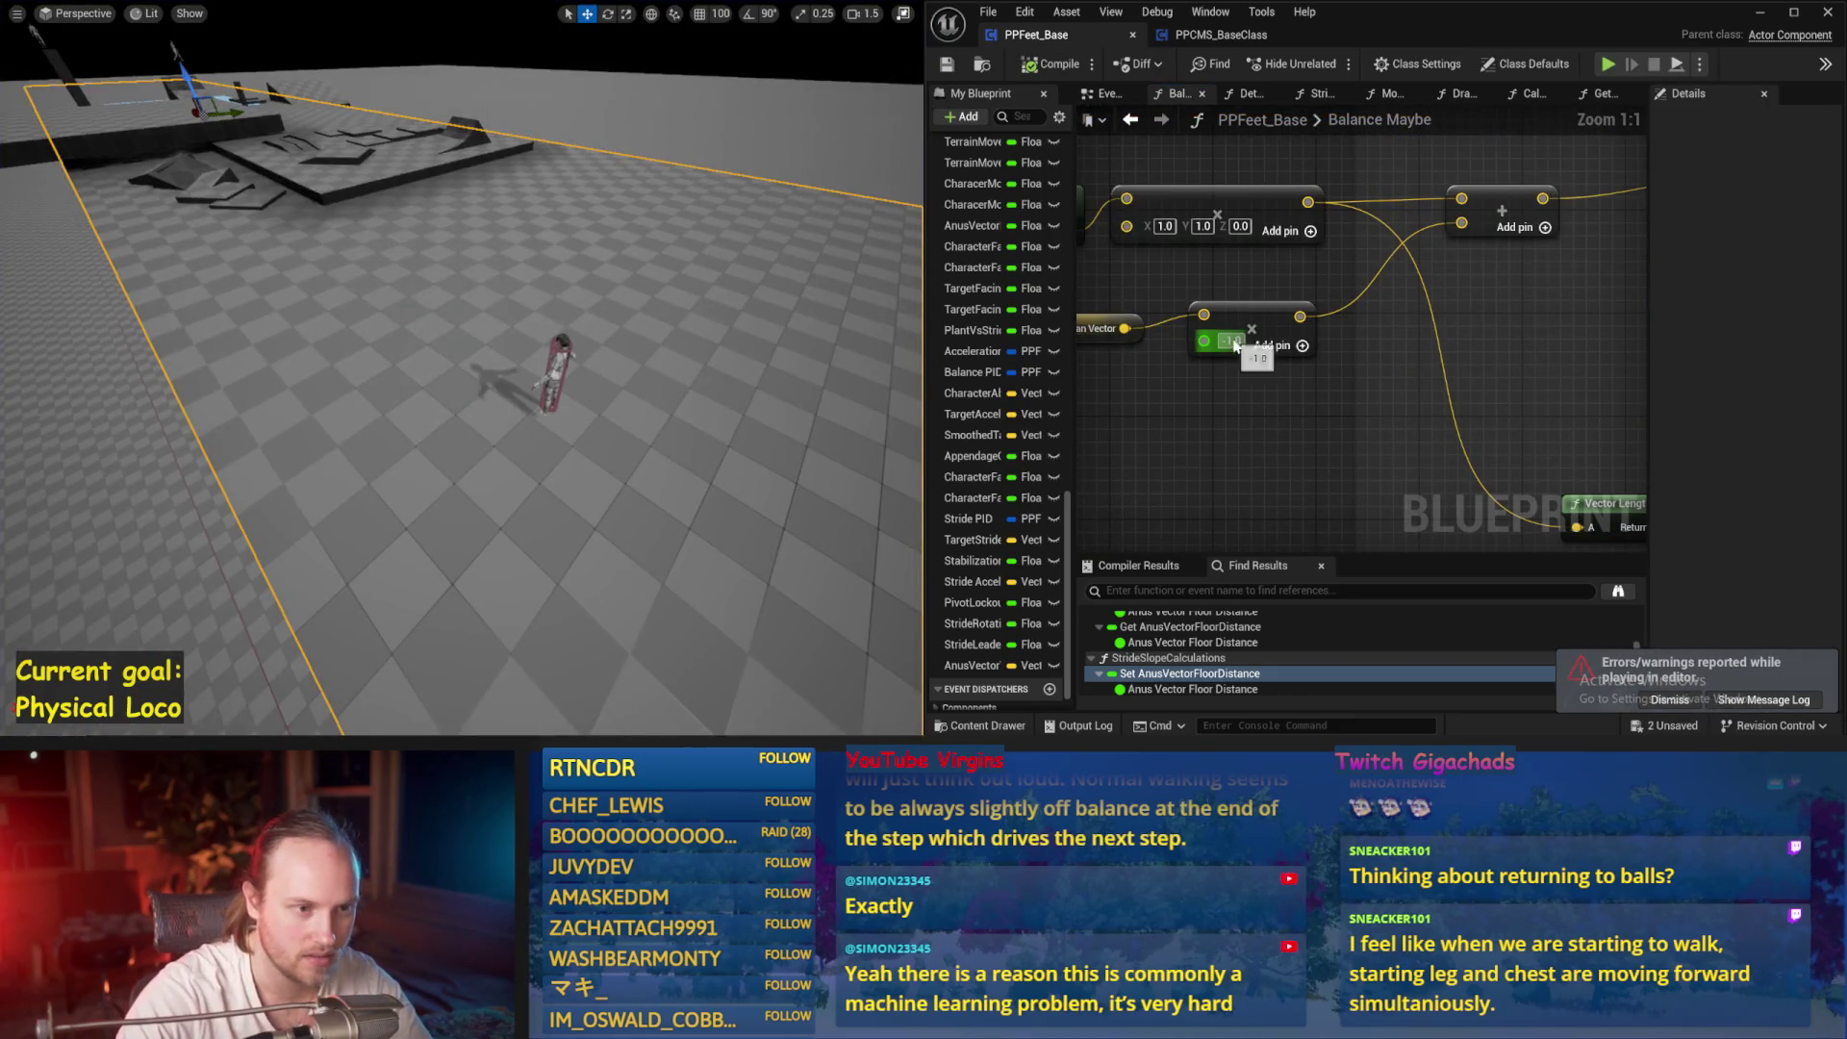
{"action": "type", "text": "-0.5"}
{"action": "key", "text": "Return"}
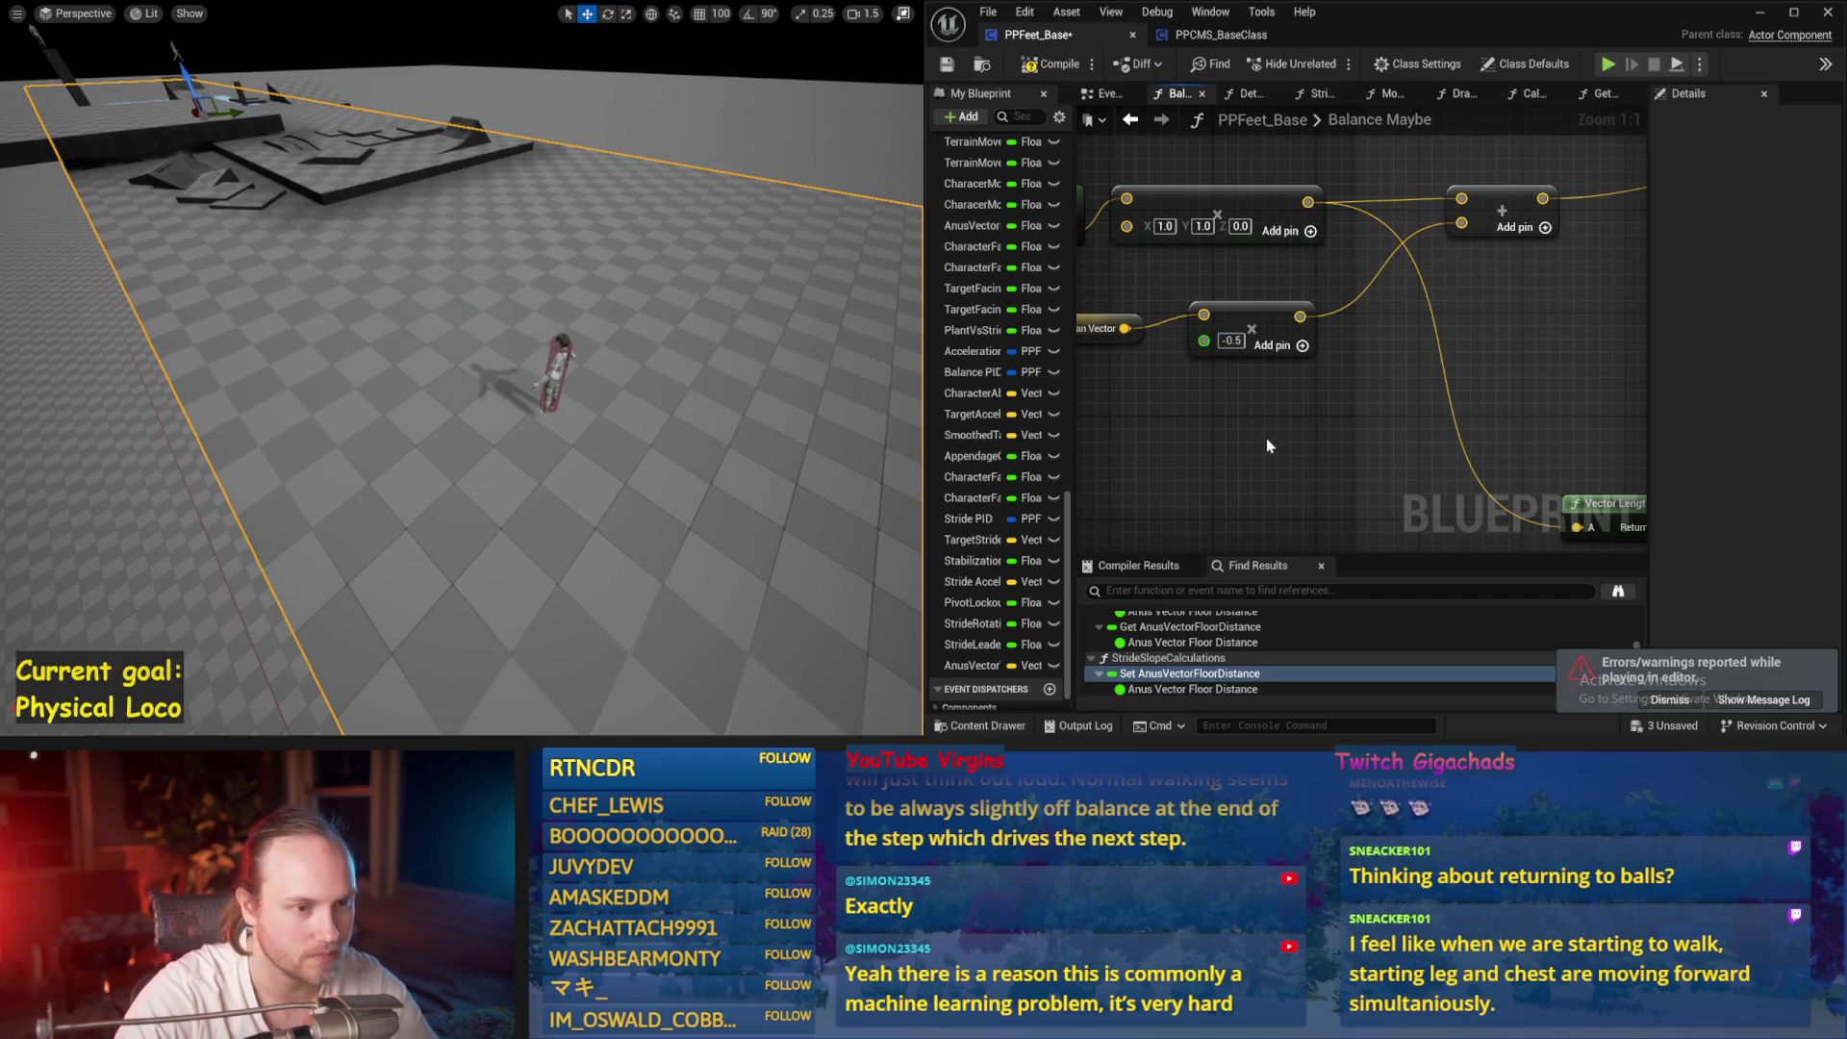
{"action": "left_click", "coordinate": [948, 65]}
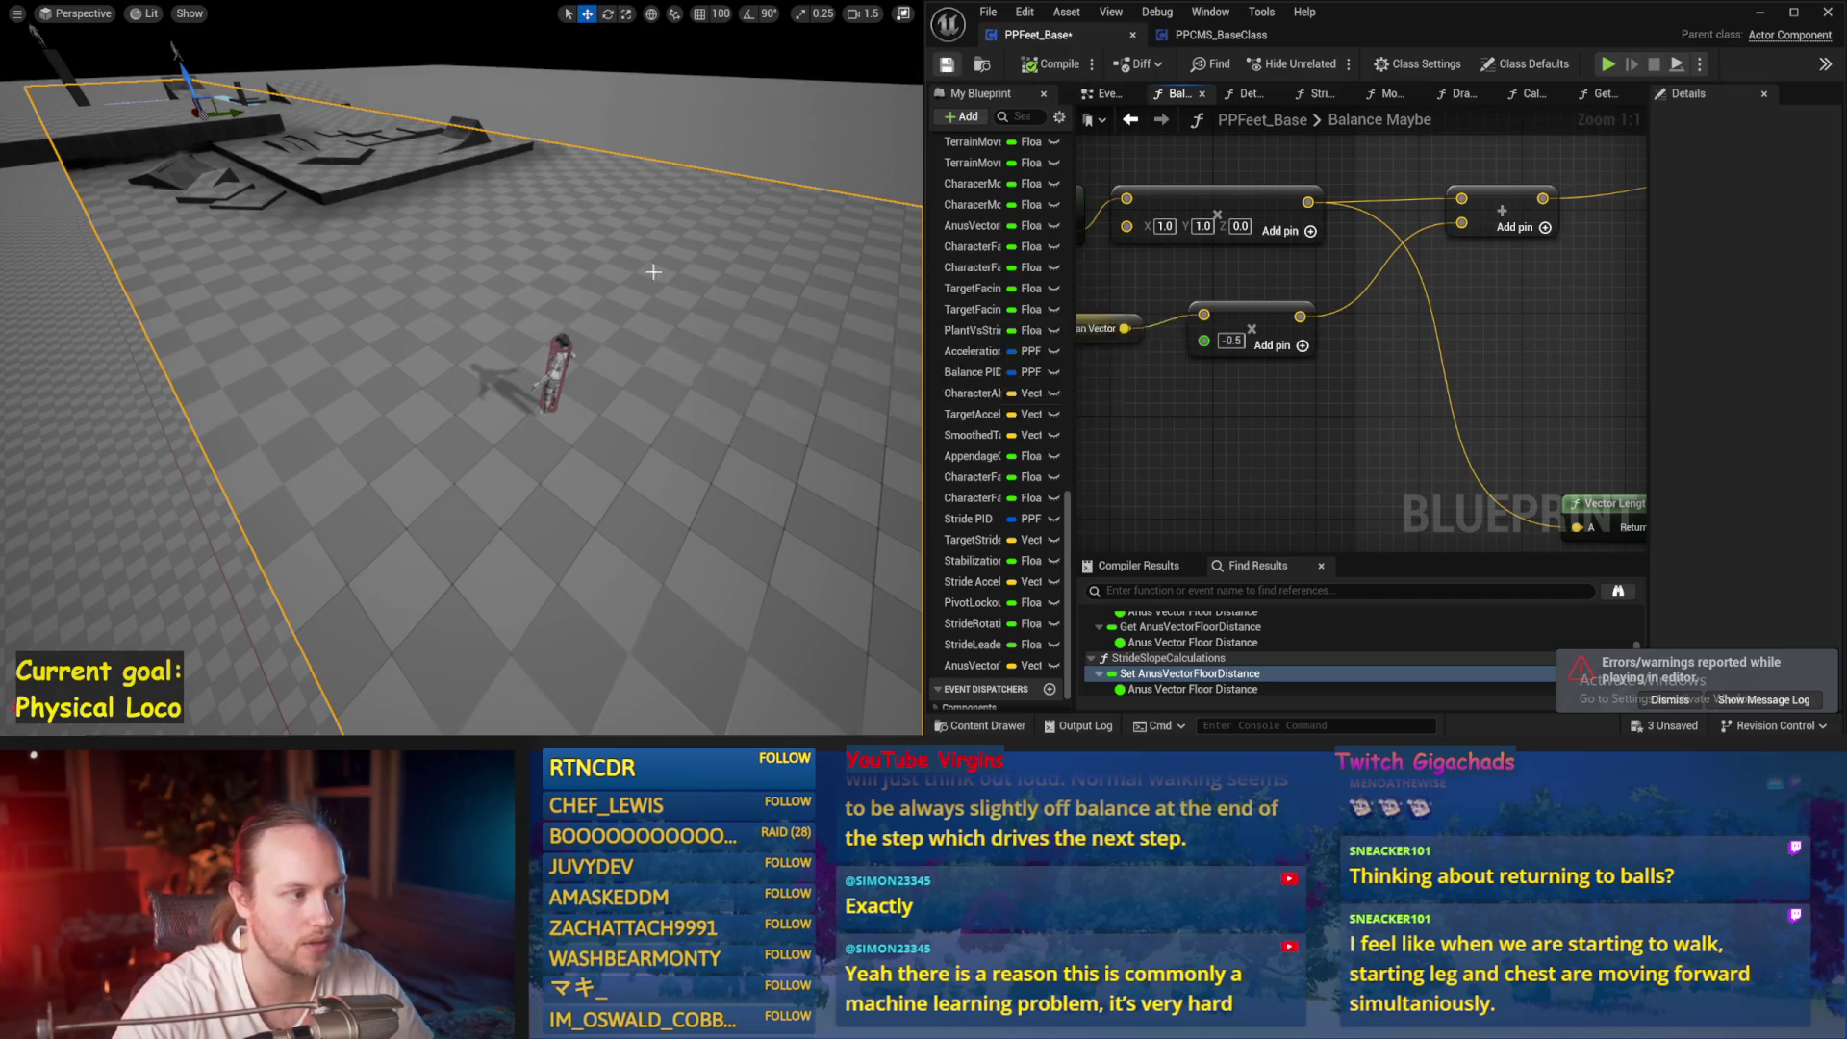
{"action": "key", "text": "alt+p"}
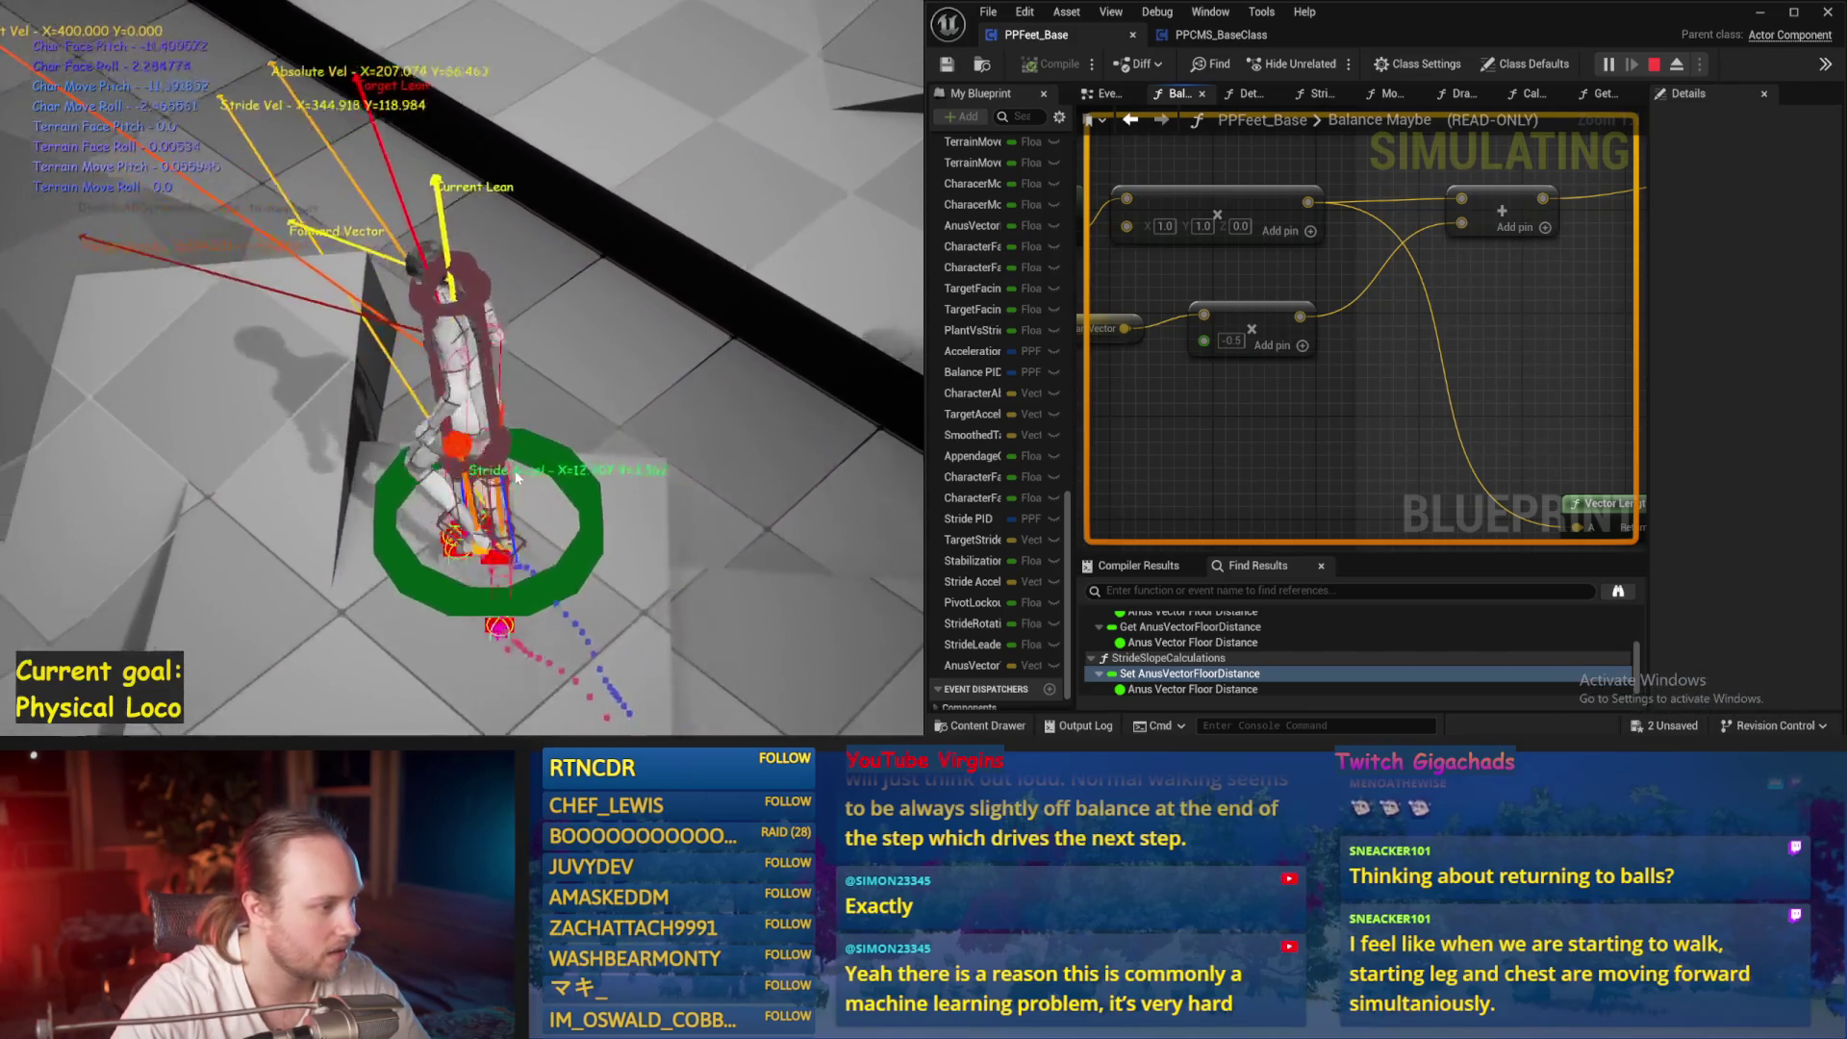
Stop and rerun the simulation, then select the Stride PID variable to show its settings
{"action": "key", "text": "Escape"}
{"action": "key", "text": "alt+s"}
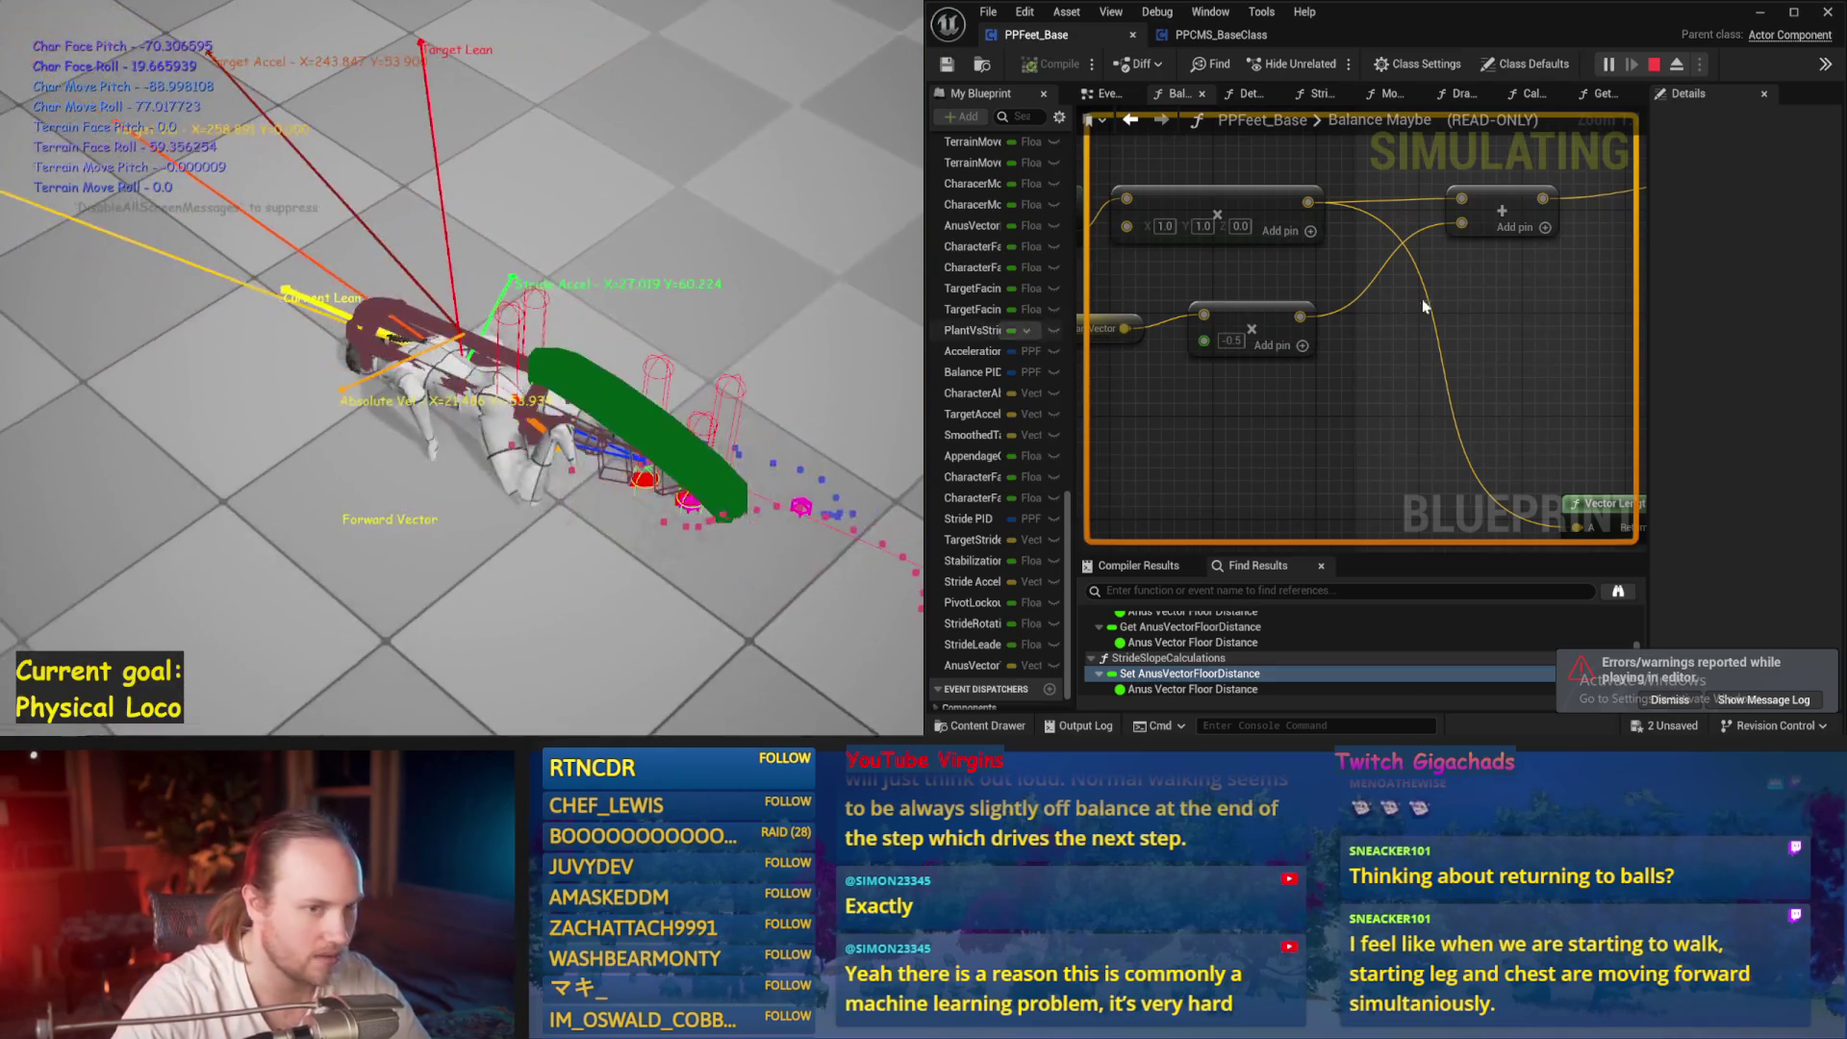
{"action": "key", "text": "Escape"}
{"action": "left_click", "coordinate": [1434, 226]}
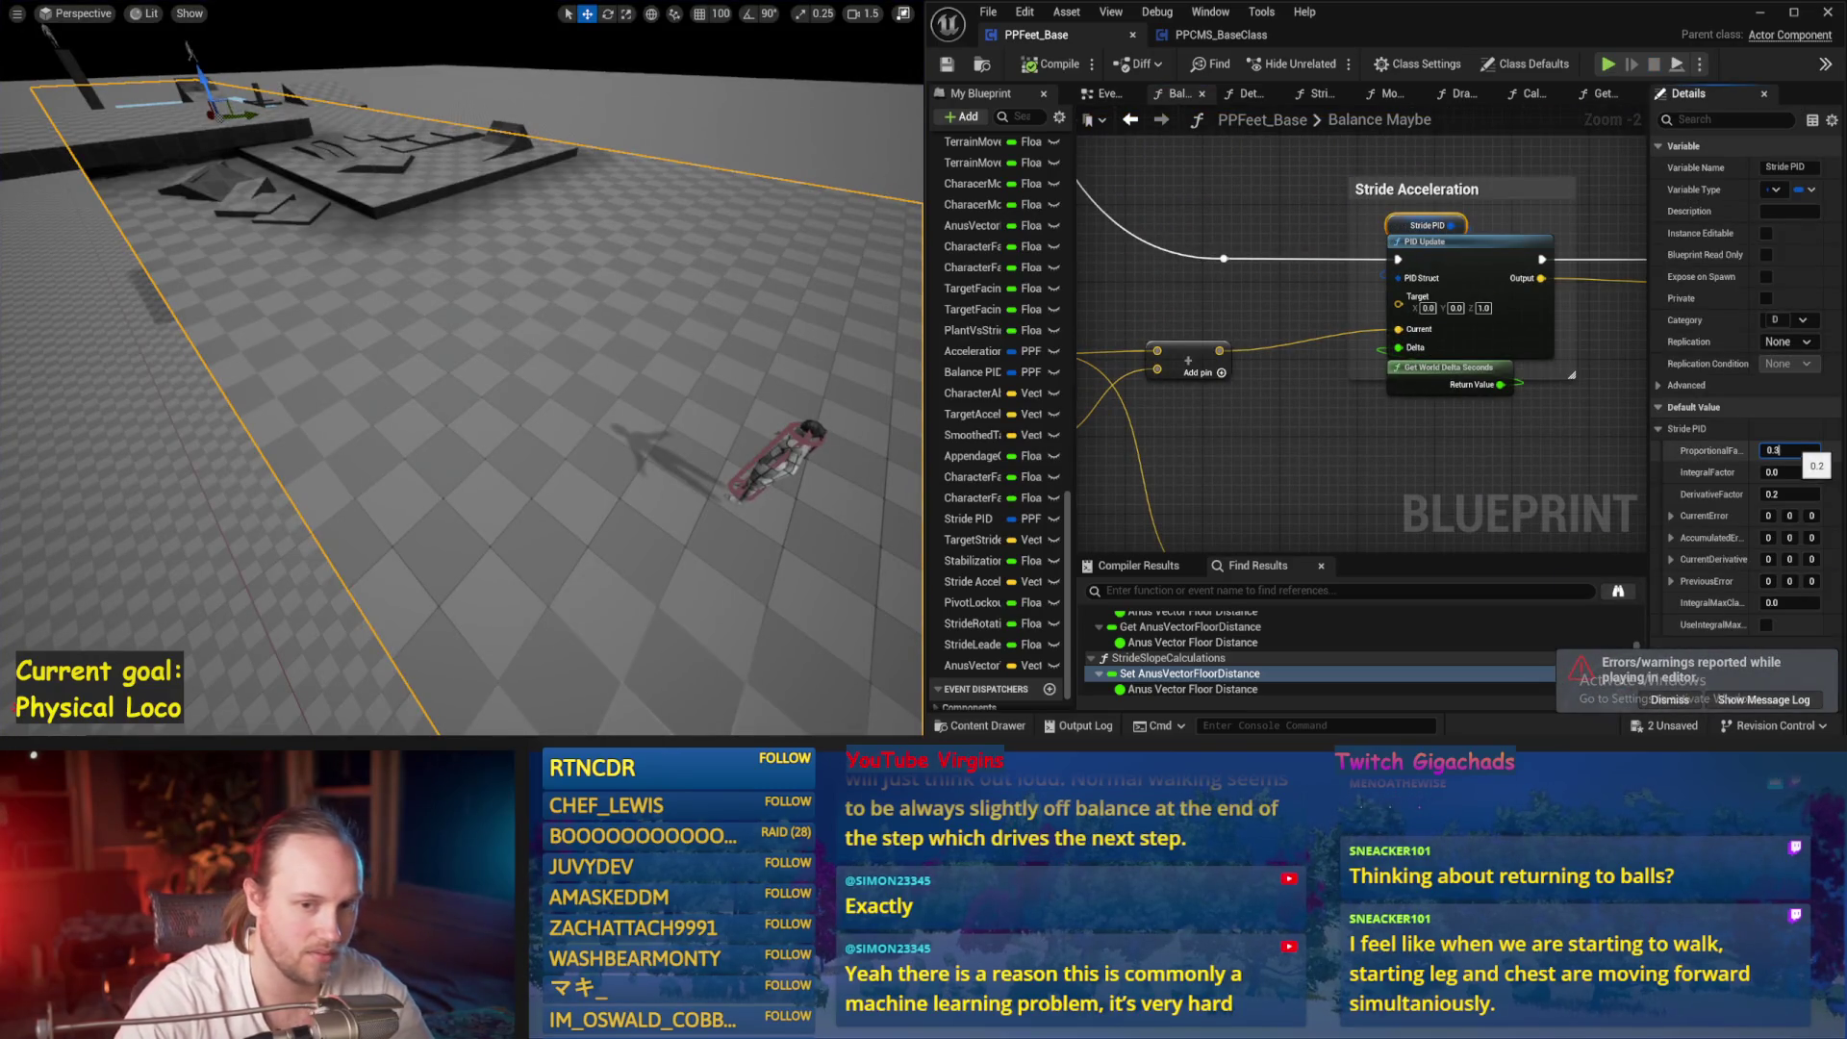
Run baseline simulations of the character, saving the blueprint between runs
{"action": "left_click_drag", "start_coordinate": [725, 344], "coordinate": [737, 344]}
{"action": "key", "text": "alt+s"}
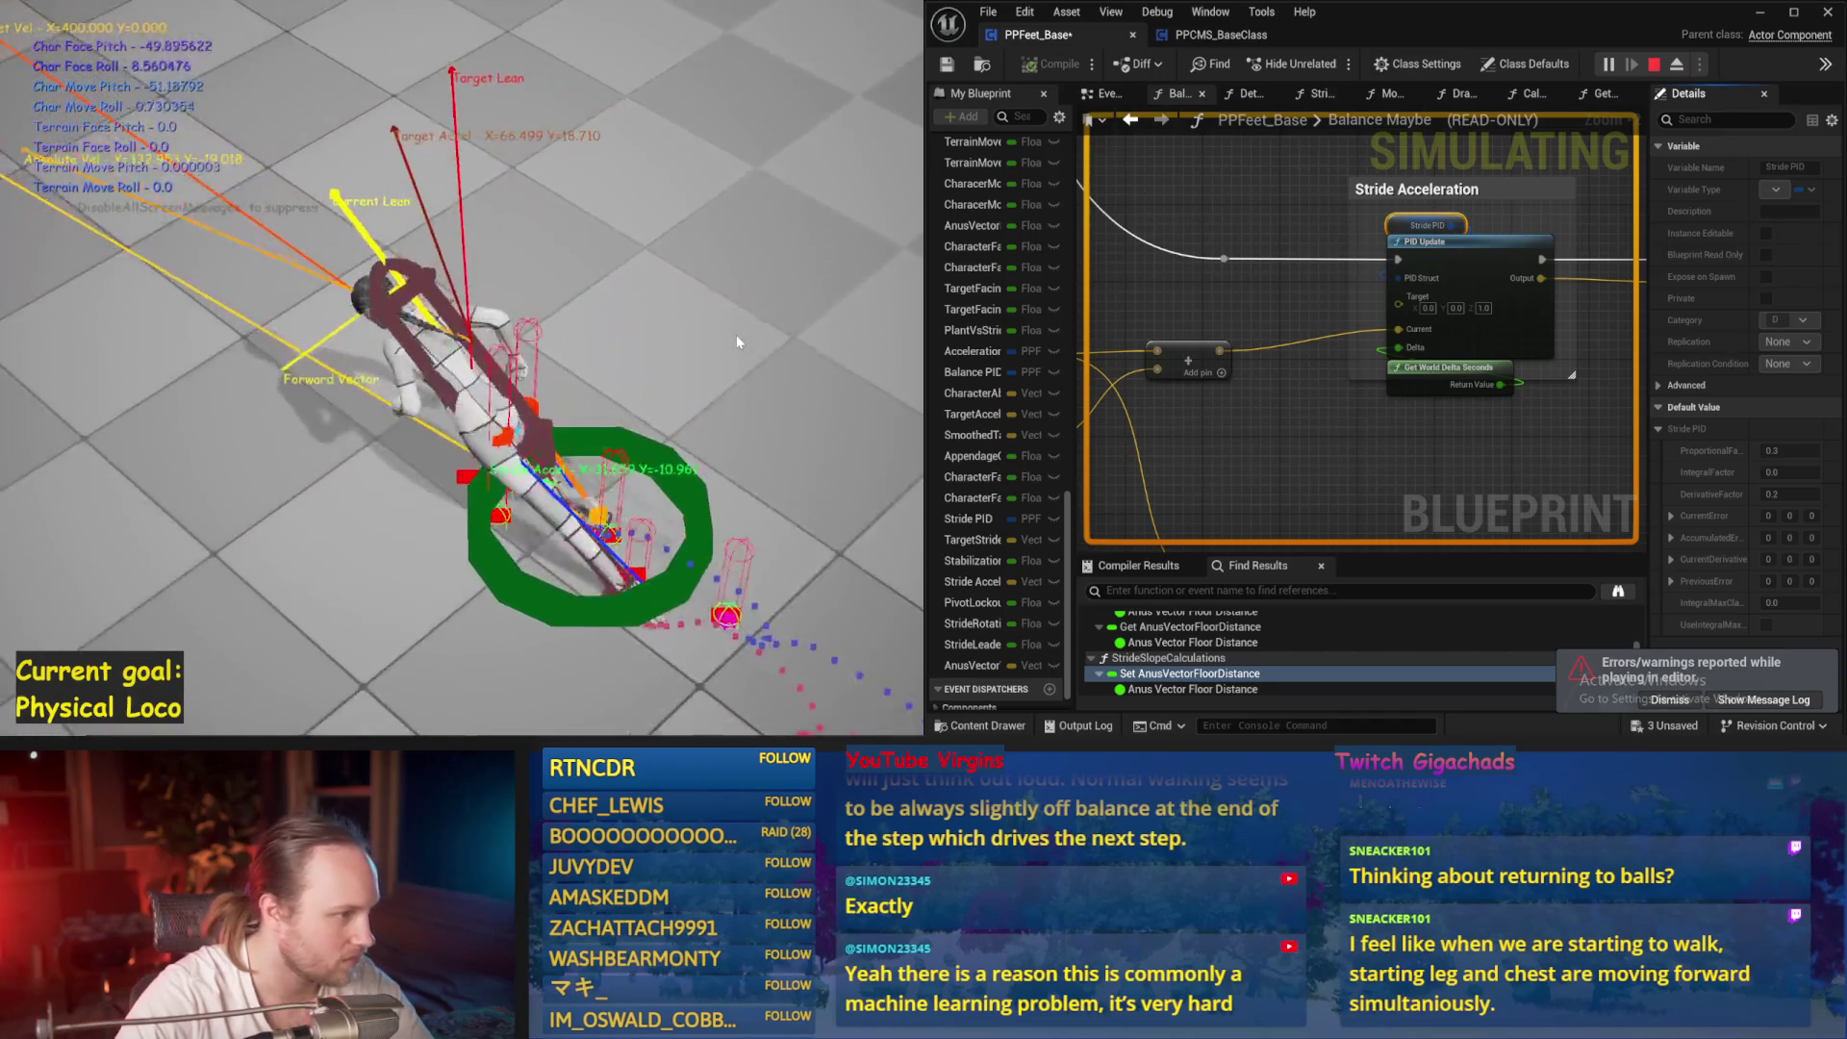
{"action": "key", "text": "Escape"}
{"action": "scroll", "coordinate": [1419, 440], "scroll_direction": "down", "scroll_amount": 2}
{"action": "left_click", "coordinate": [1419, 440]}
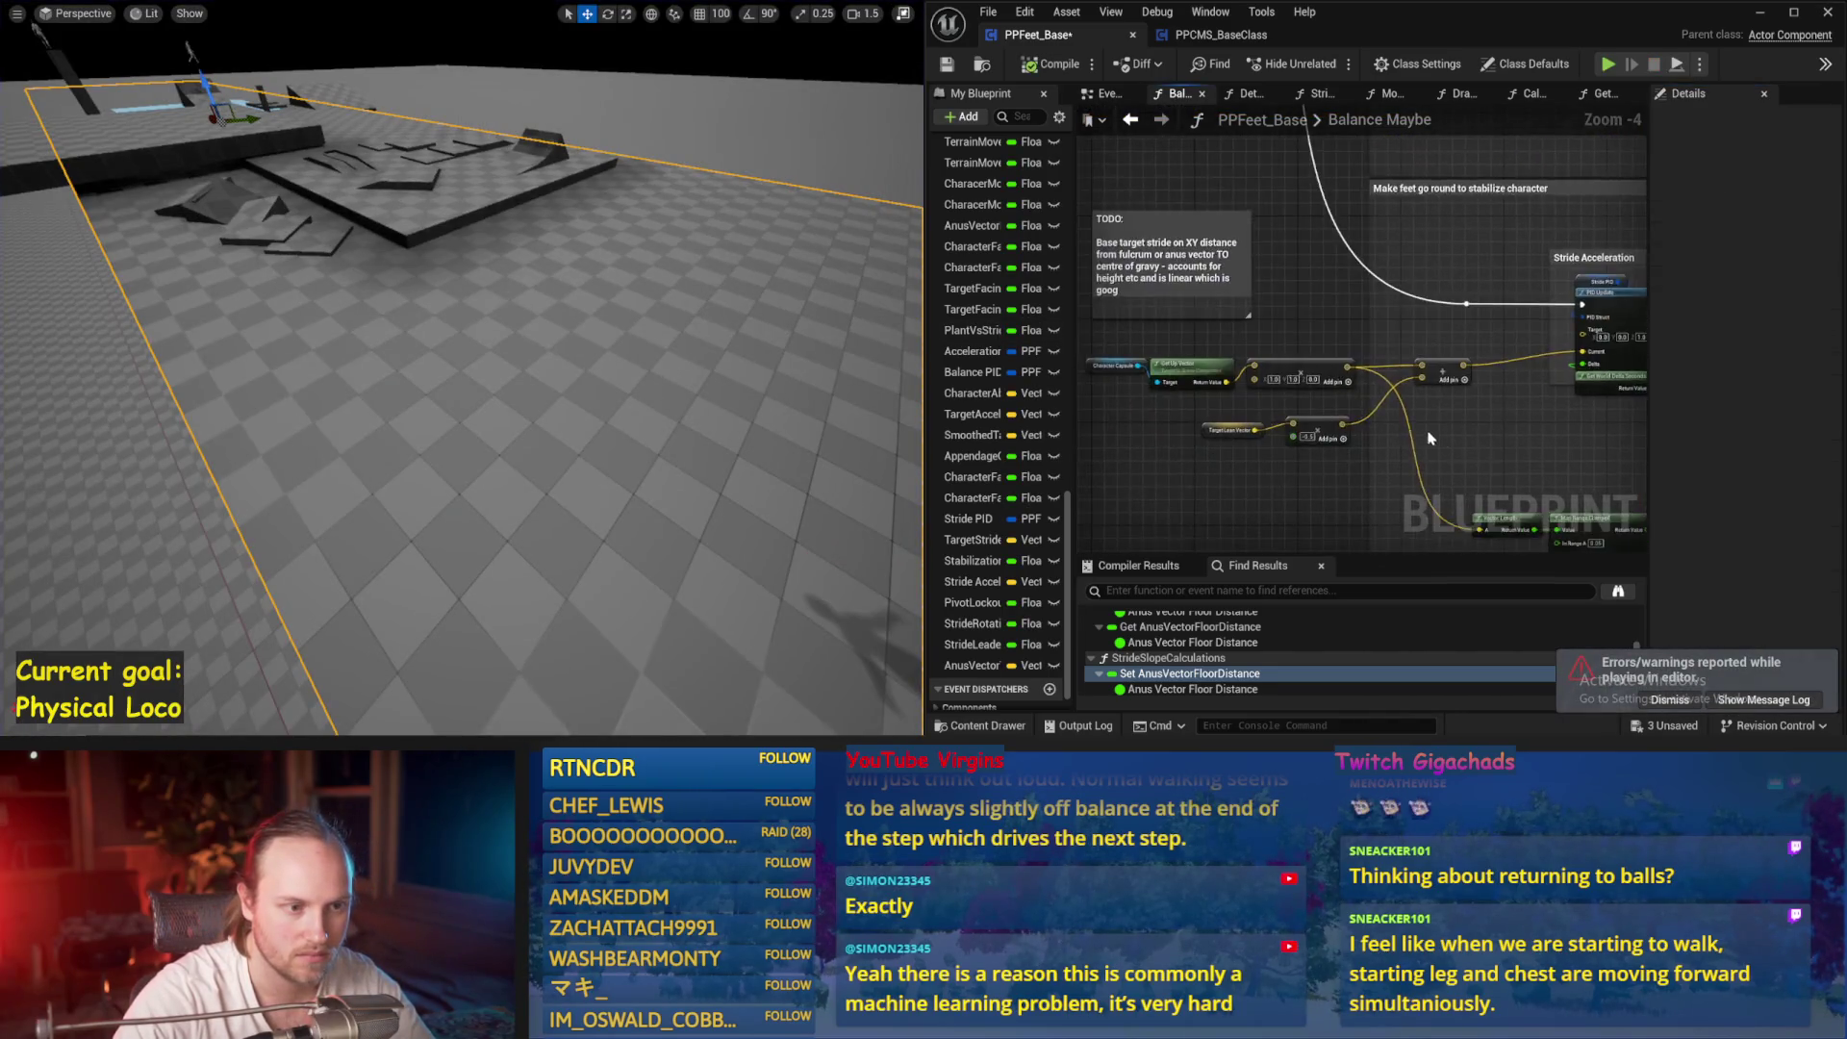
{"action": "scroll", "coordinate": [1418, 440], "scroll_direction": "up", "scroll_amount": 2}
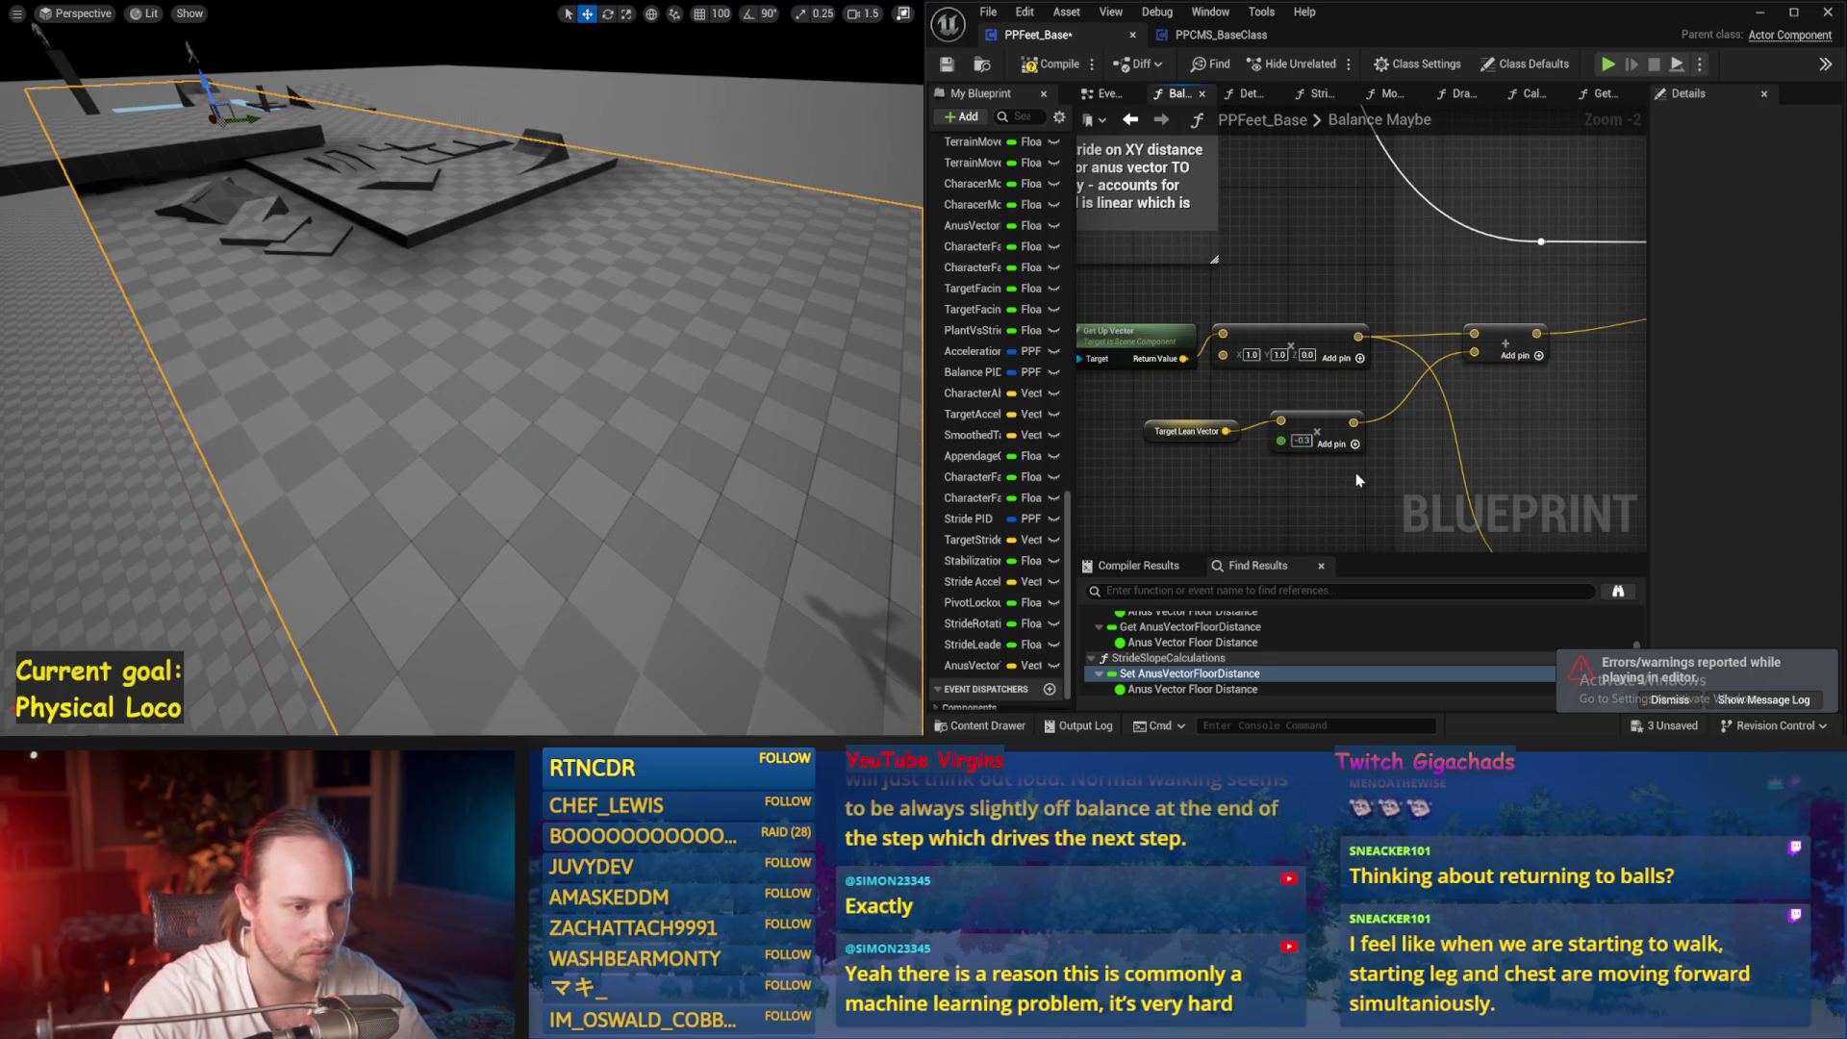
{"action": "left_click", "coordinate": [953, 69]}
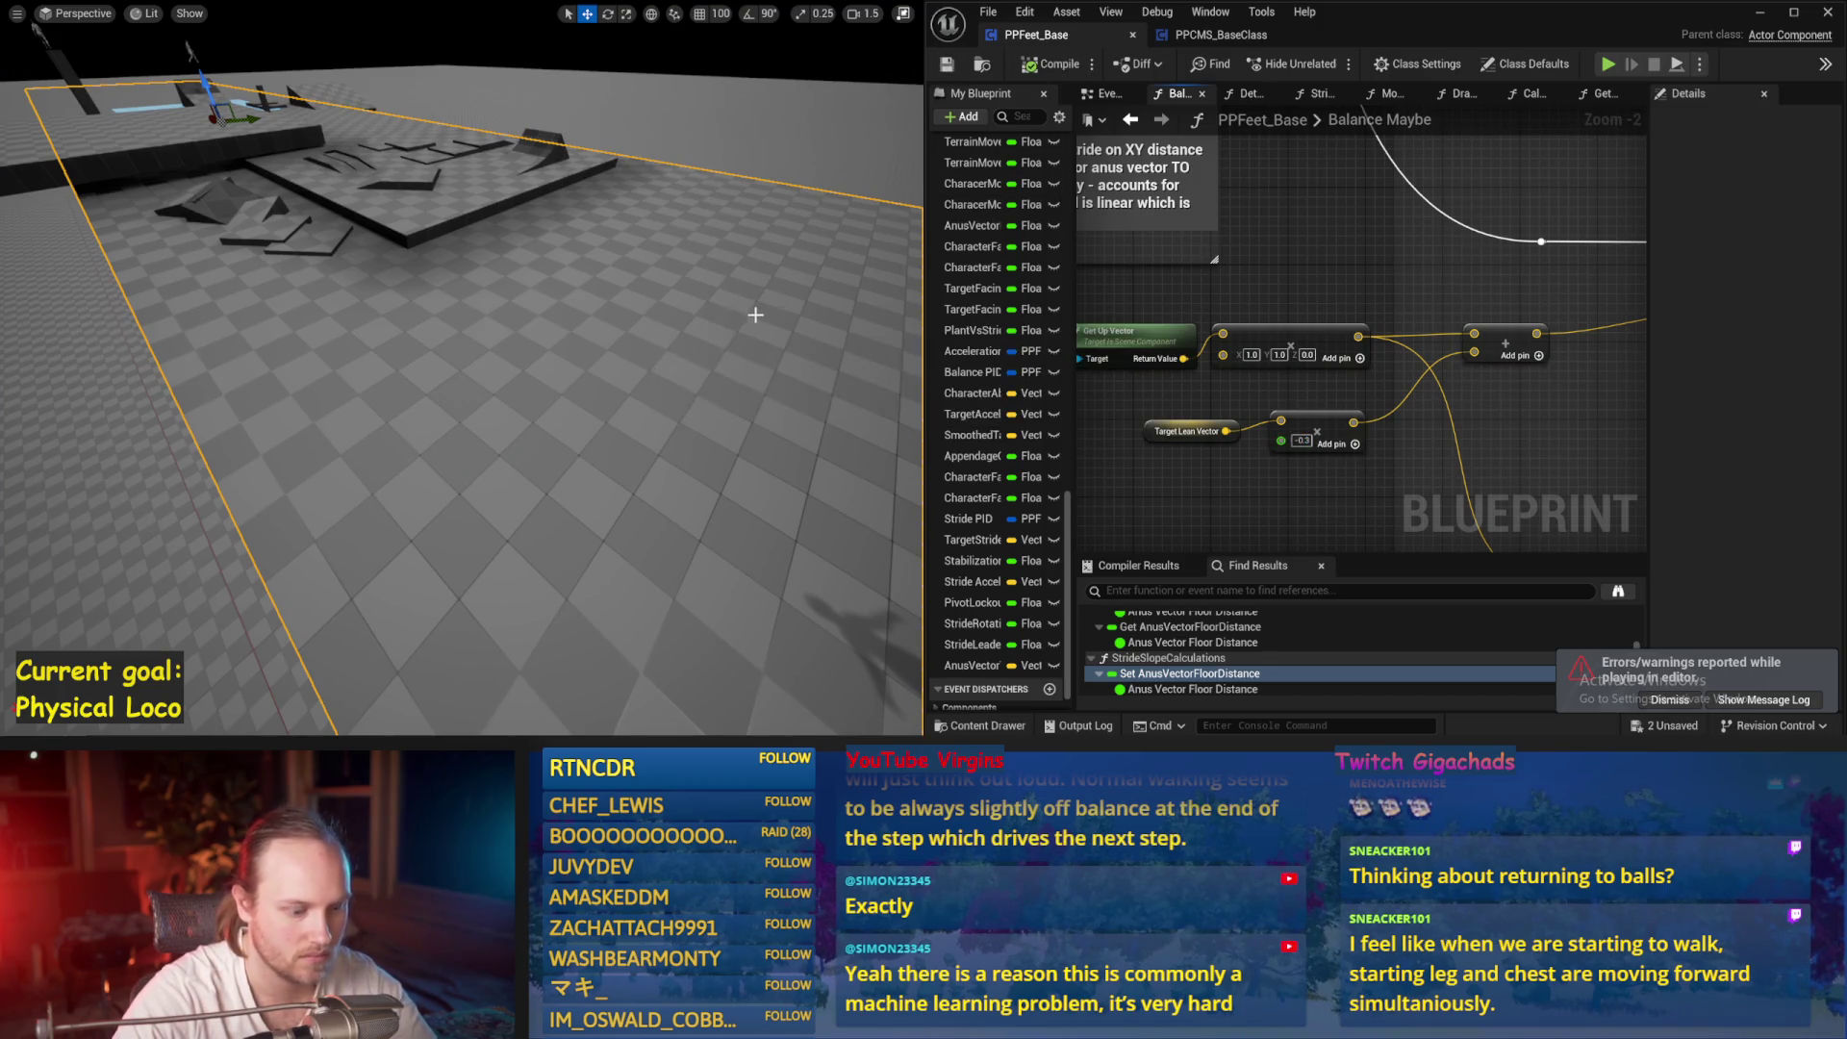
{"action": "key", "text": "alt+s"}
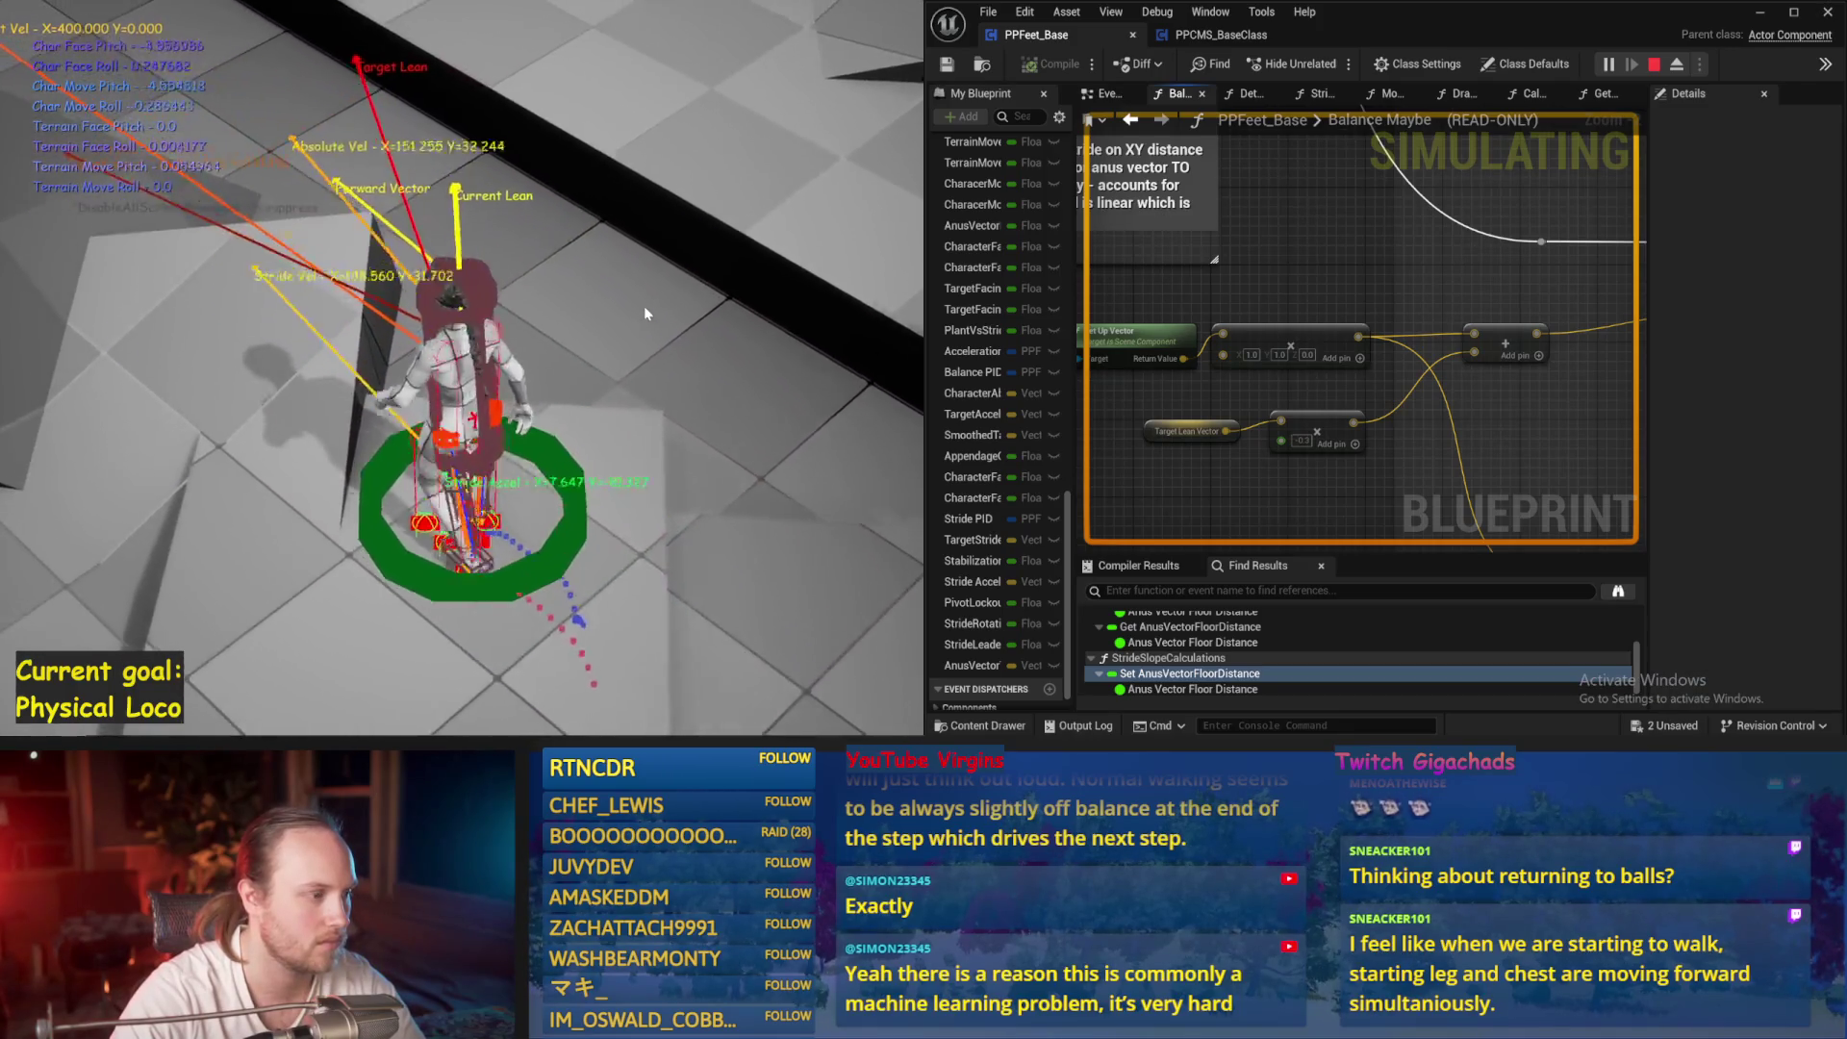
{"action": "key", "text": "Escape"}
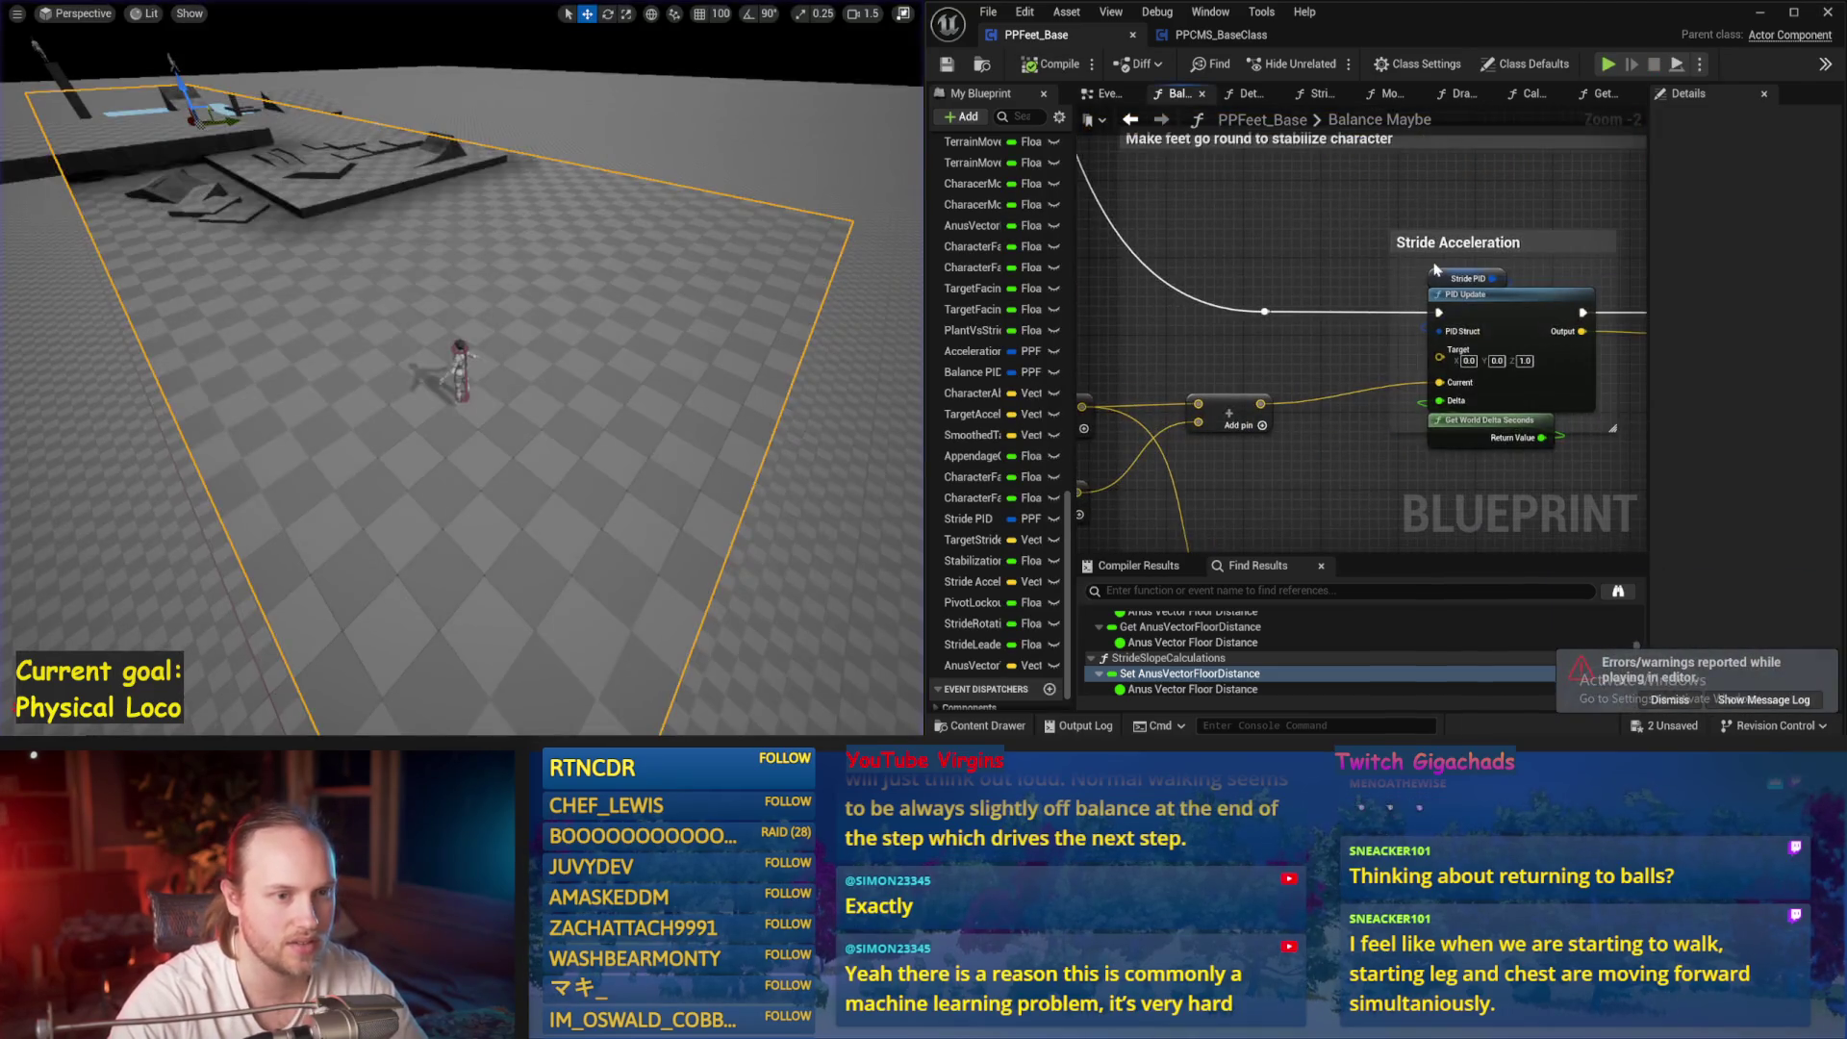
Bring up the Stride PID settings and test the balance in two simulation runs
{"action": "left_click", "coordinate": [1449, 270]}
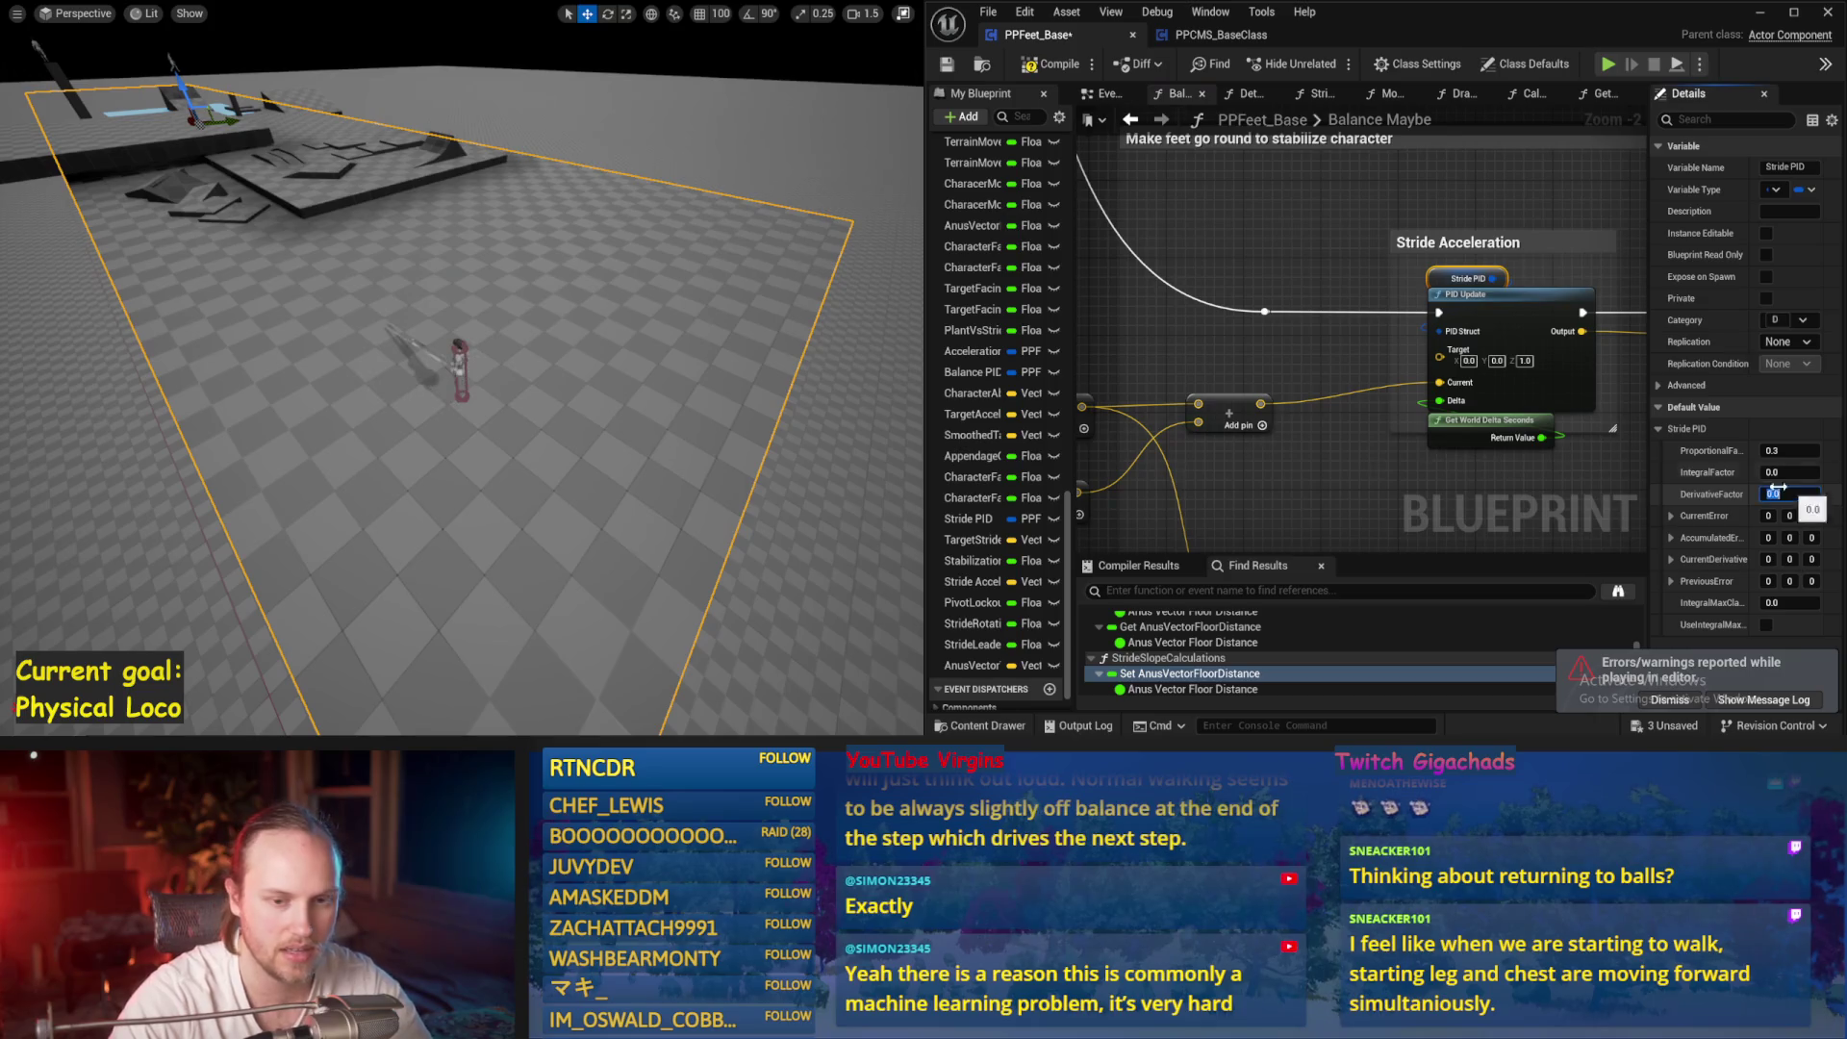
{"action": "left_click_drag", "start_coordinate": [789, 304], "coordinate": [751, 279]}
{"action": "key", "text": "alt+p"}
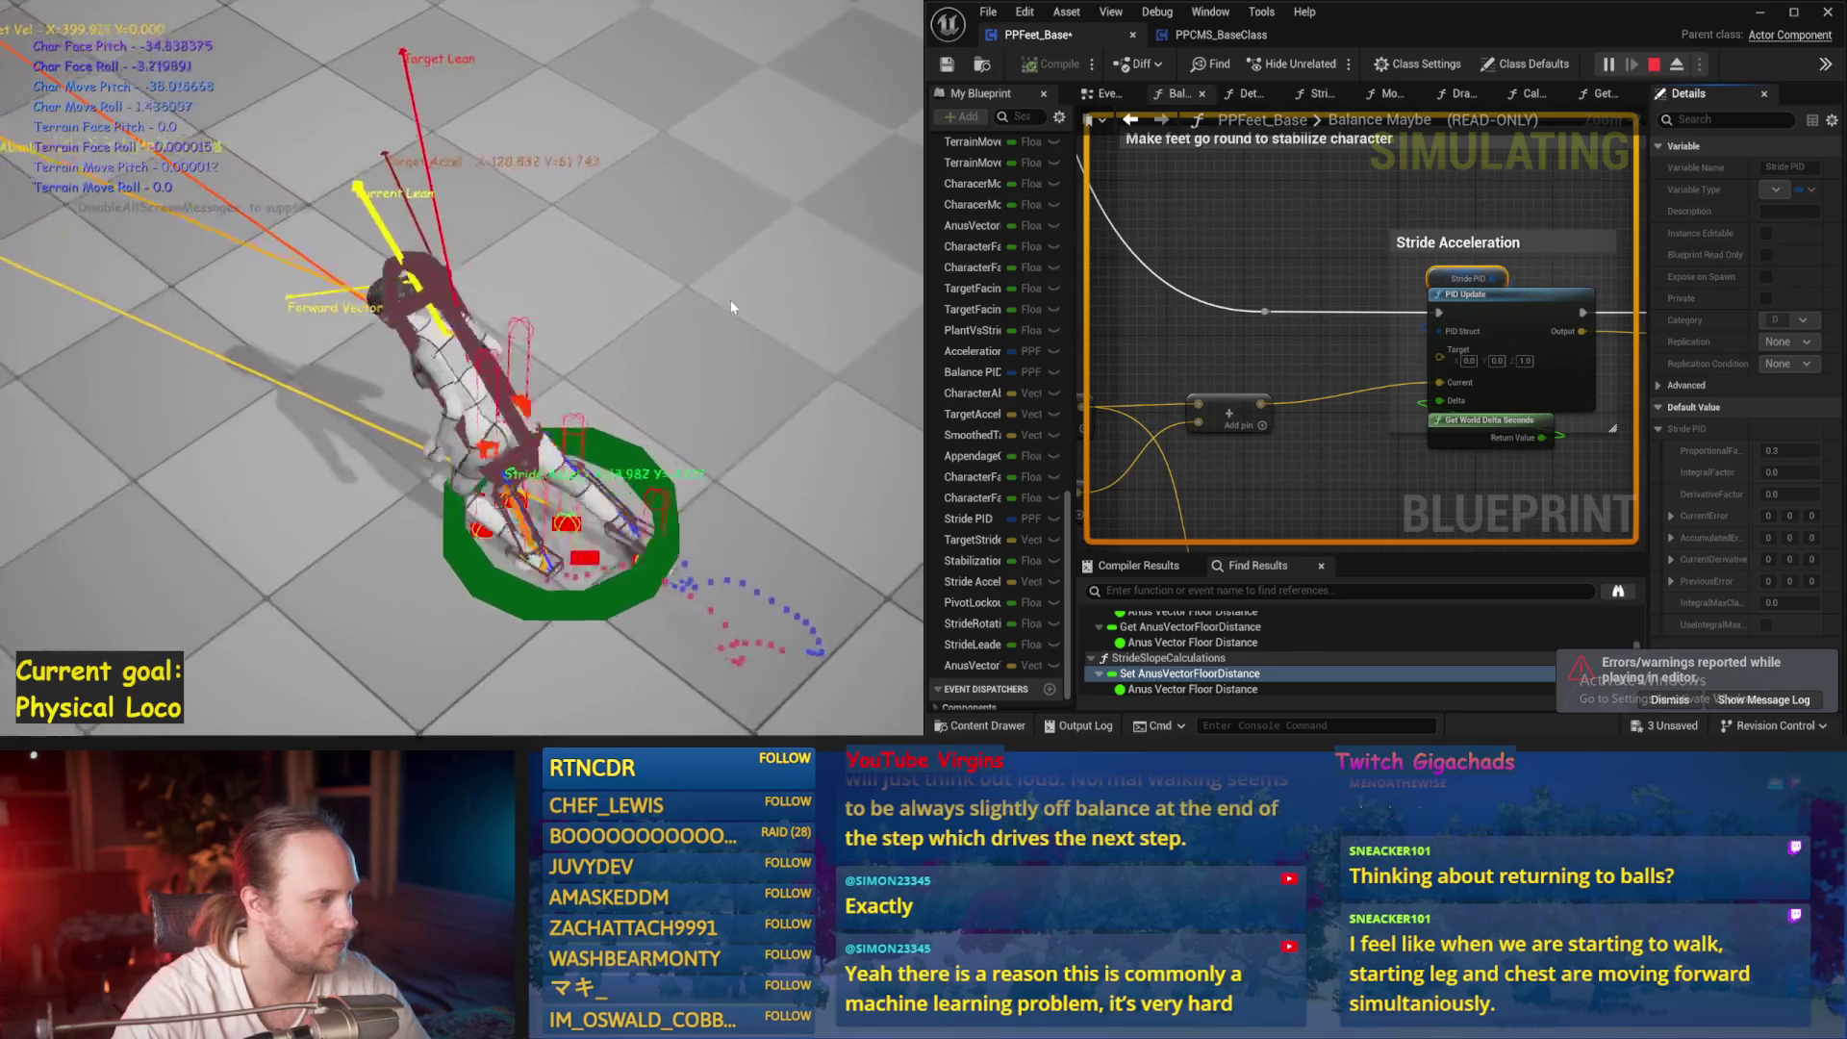
{"action": "key", "text": "Escape"}
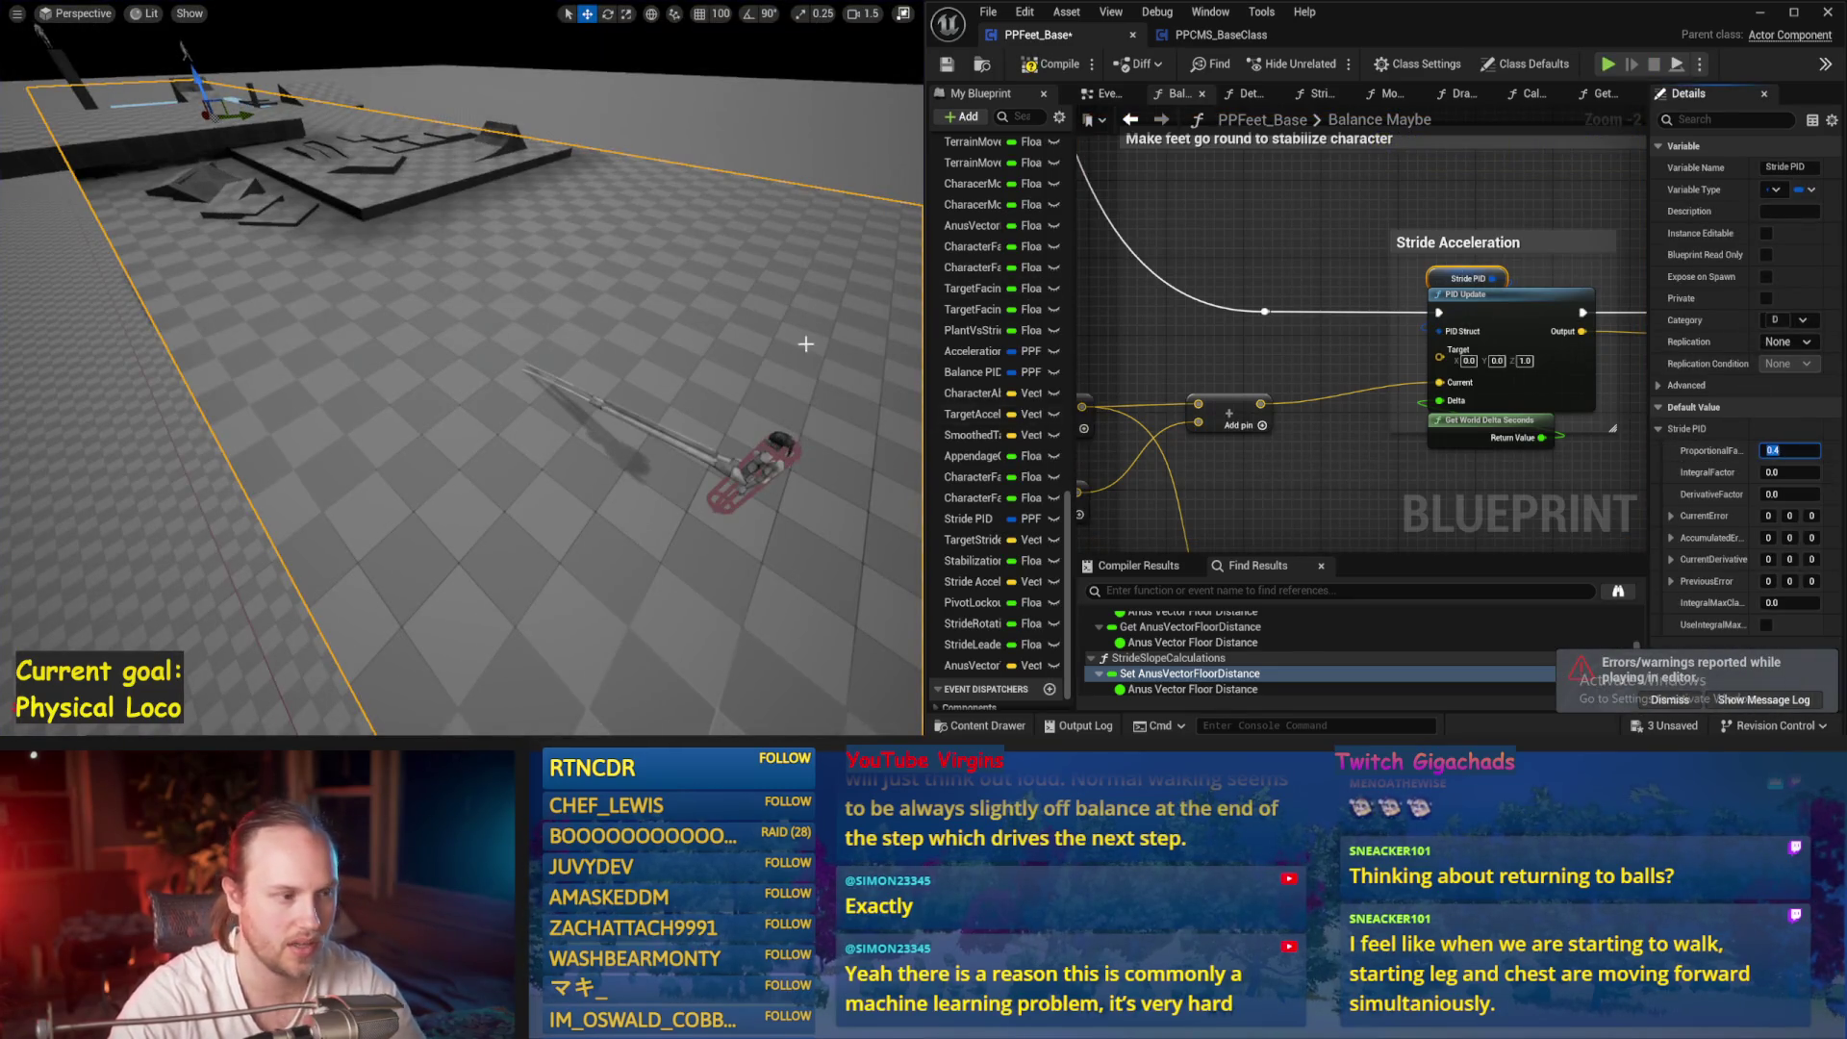
{"action": "left_click_drag", "start_coordinate": [805, 343], "coordinate": [786, 333]}
{"action": "key", "text": "alt+p"}
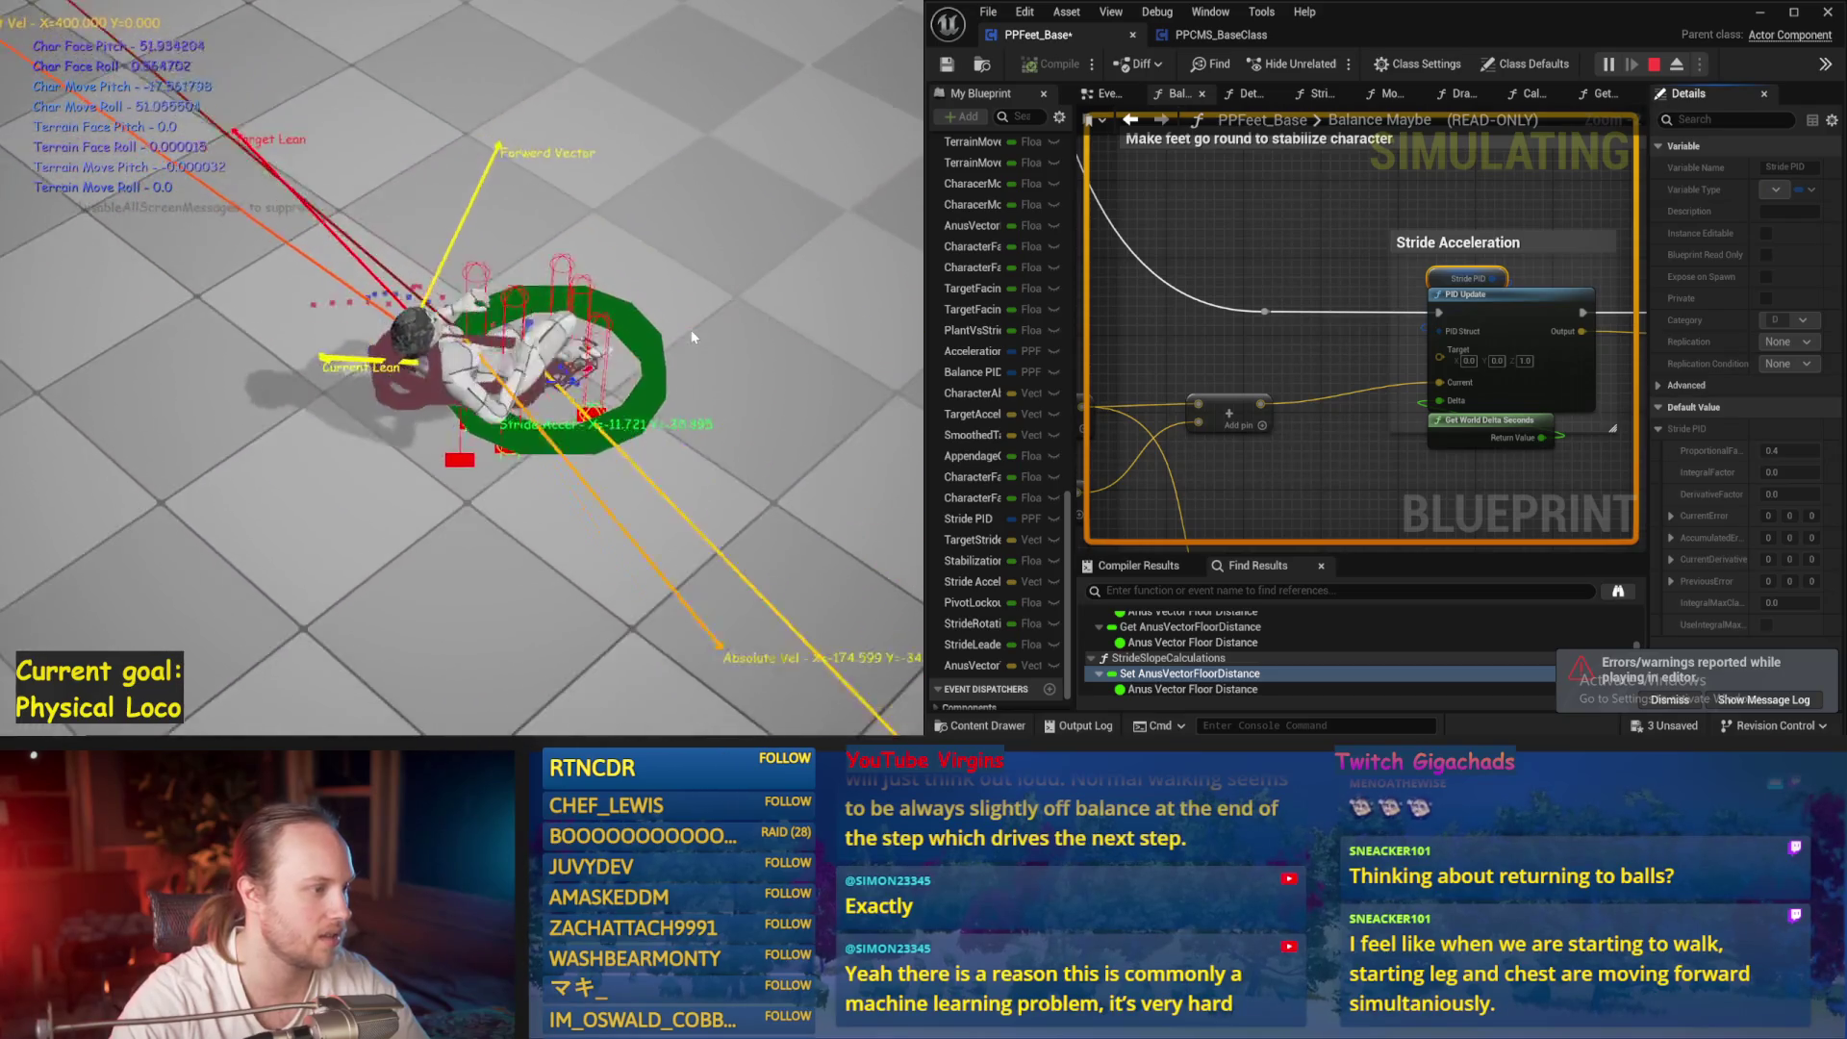
{"action": "key", "text": "Escape"}
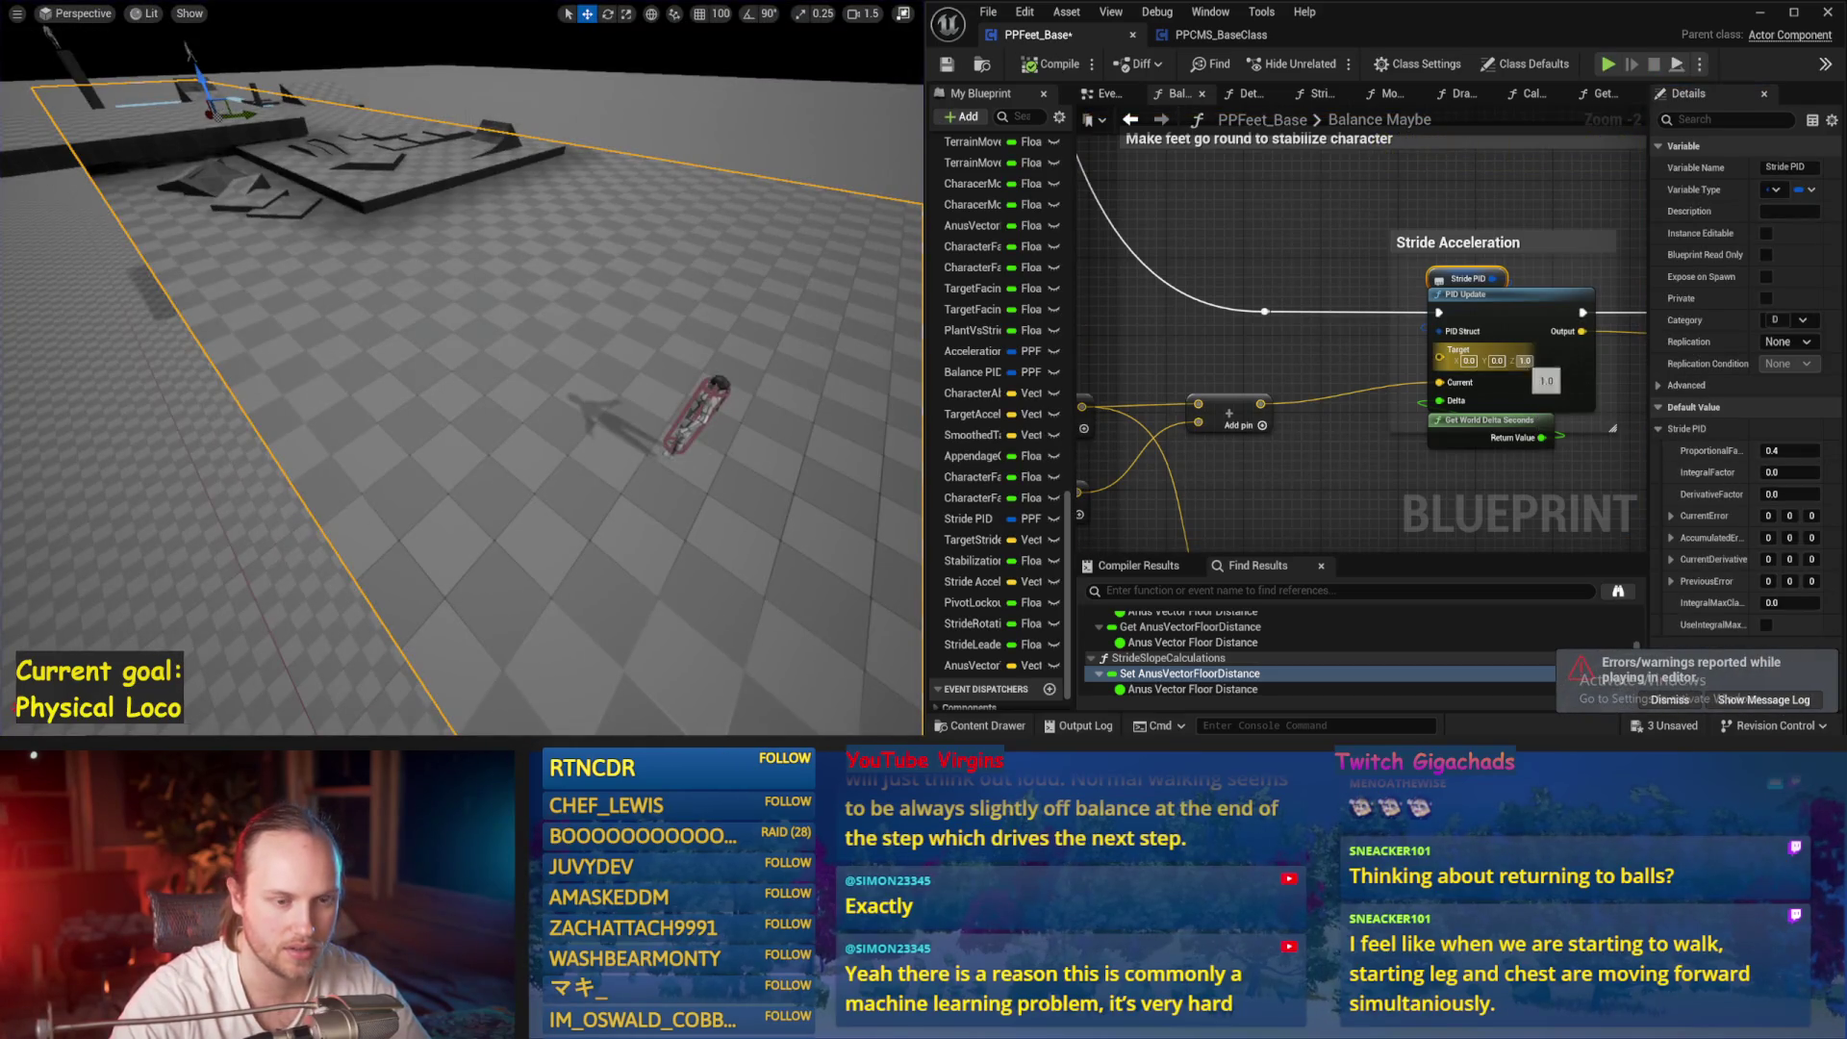
Simulate with the new PID values, including a derivative factor of 1.0
{"action": "left_click_drag", "start_coordinate": [1555, 374], "coordinate": [1298, 373]}
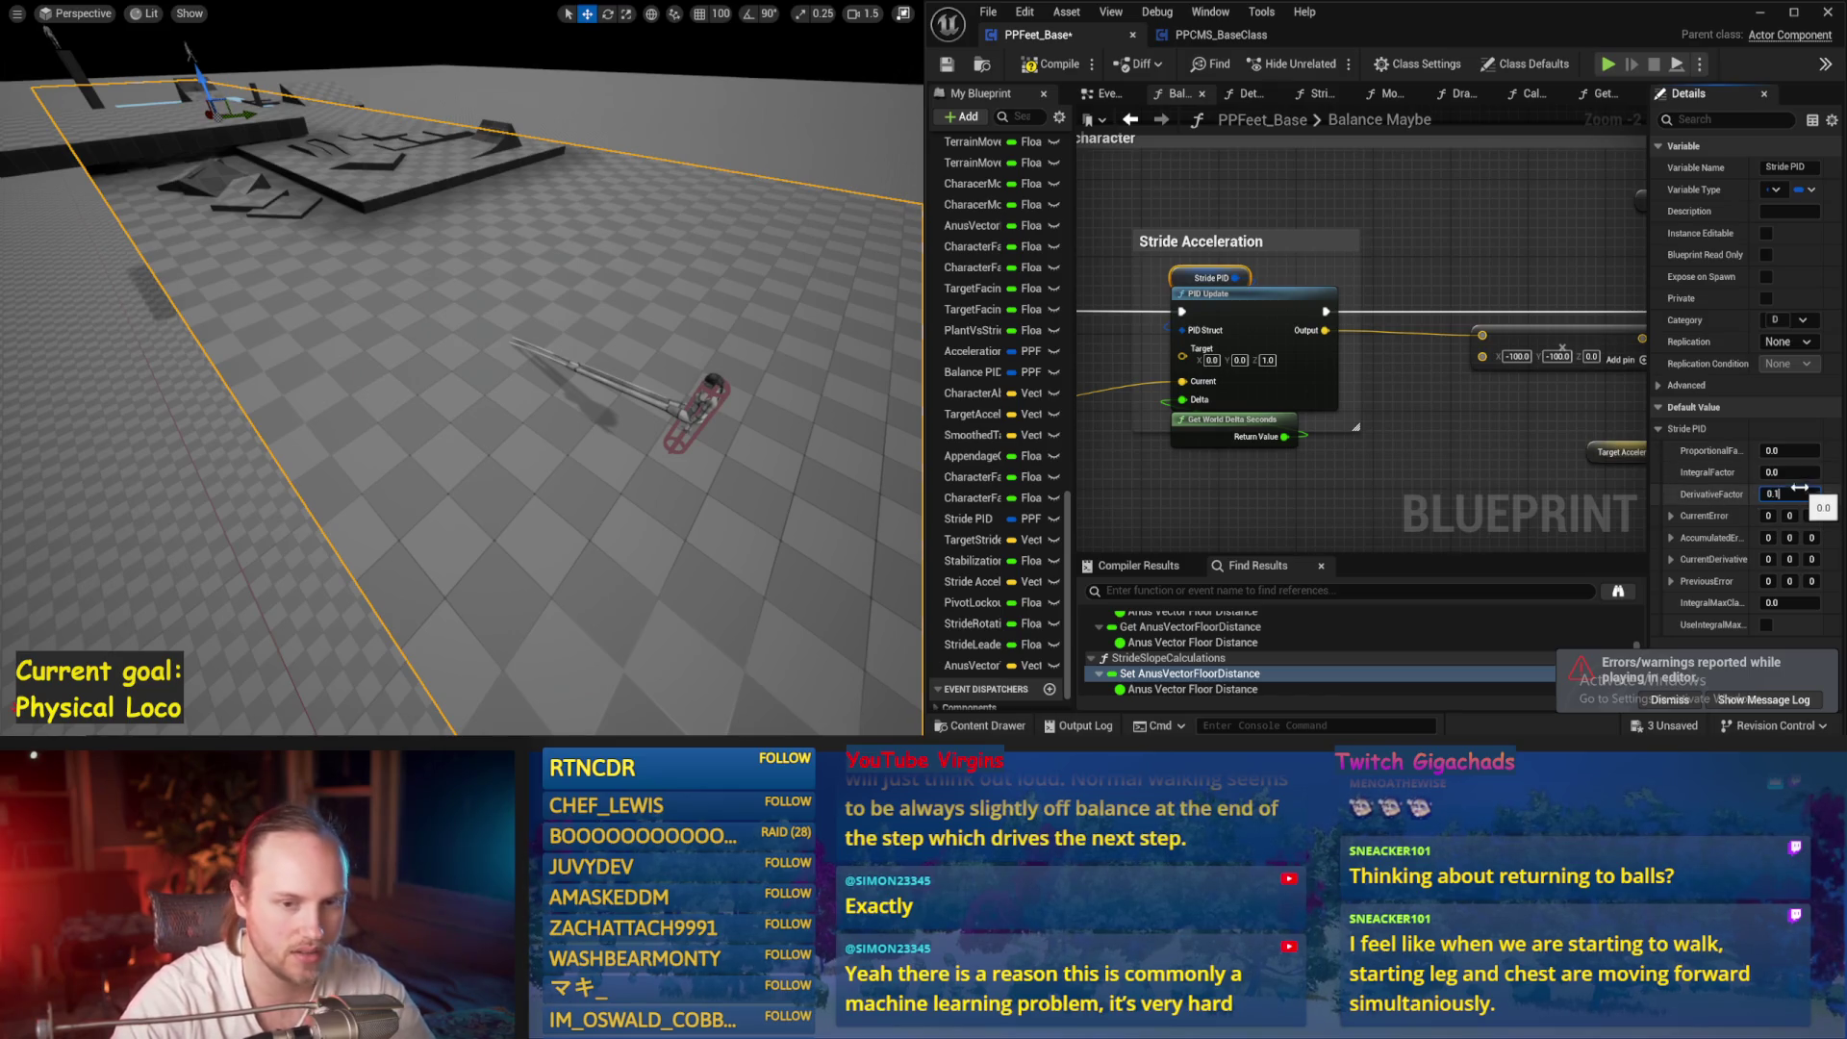
{"action": "key", "text": "alt+s"}
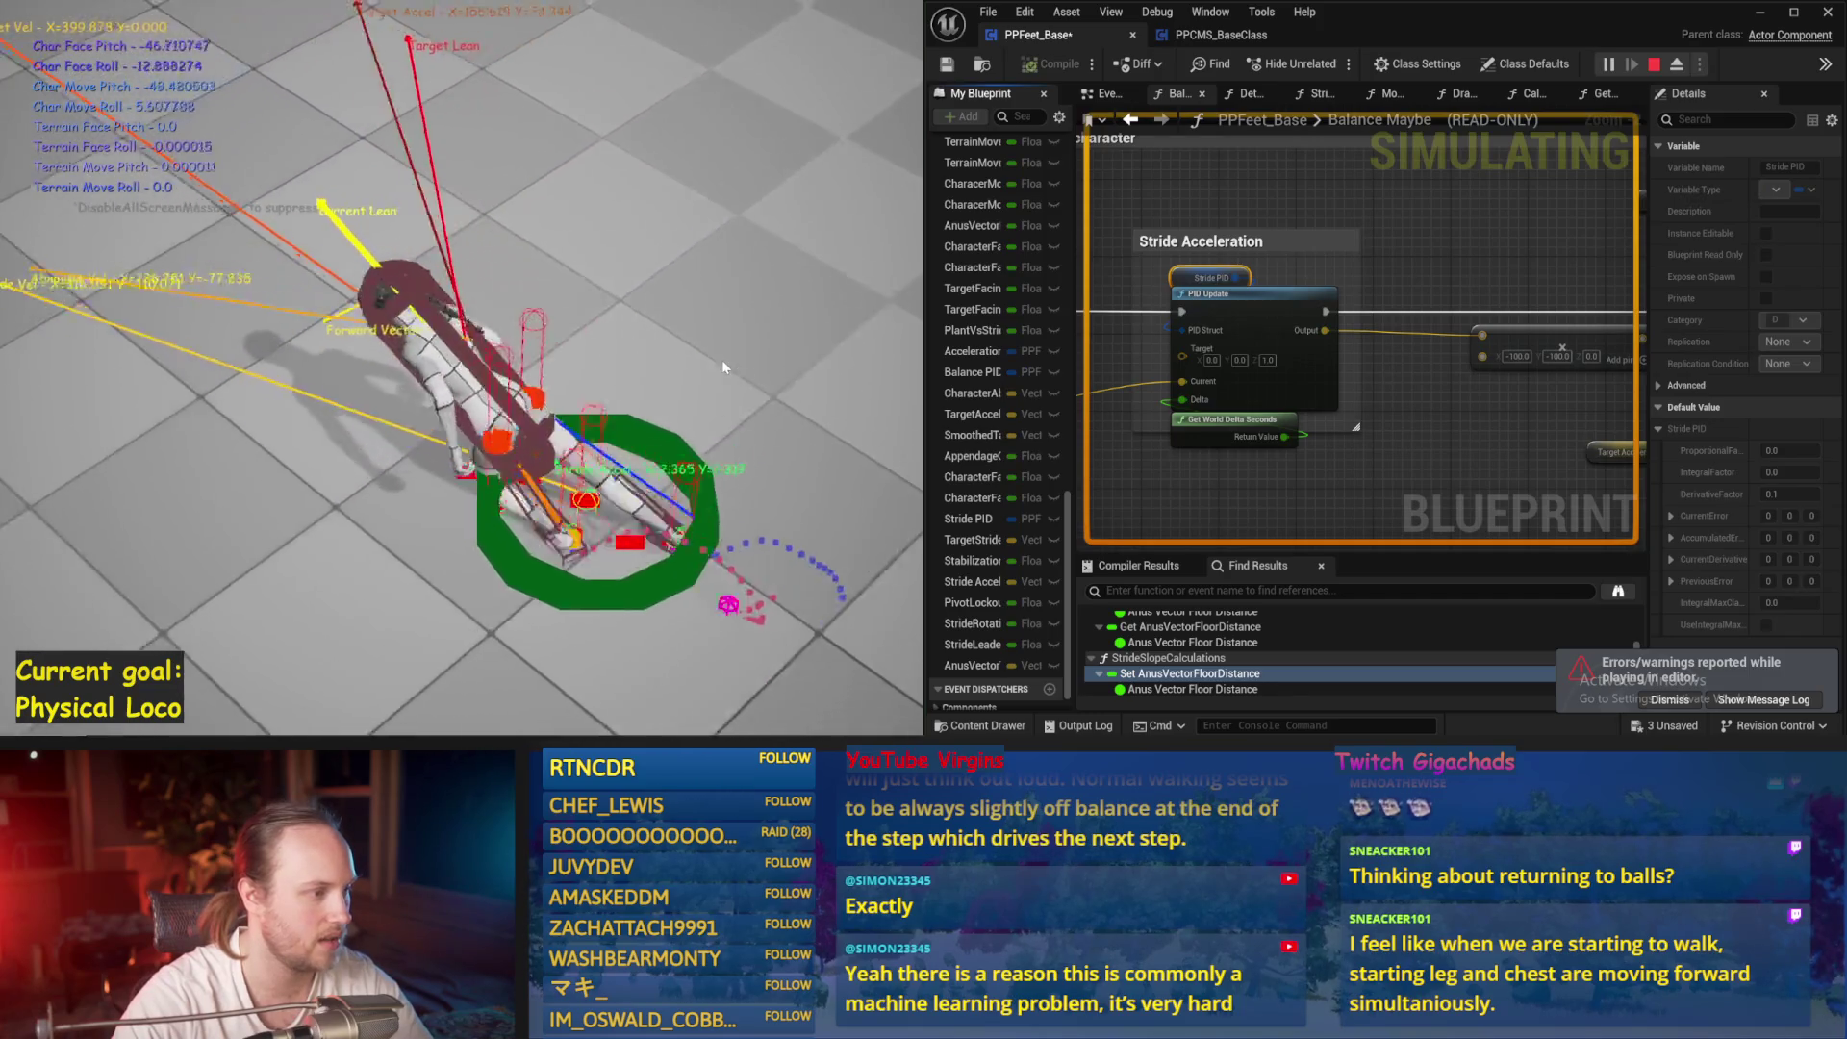
{"action": "key", "text": "Escape"}
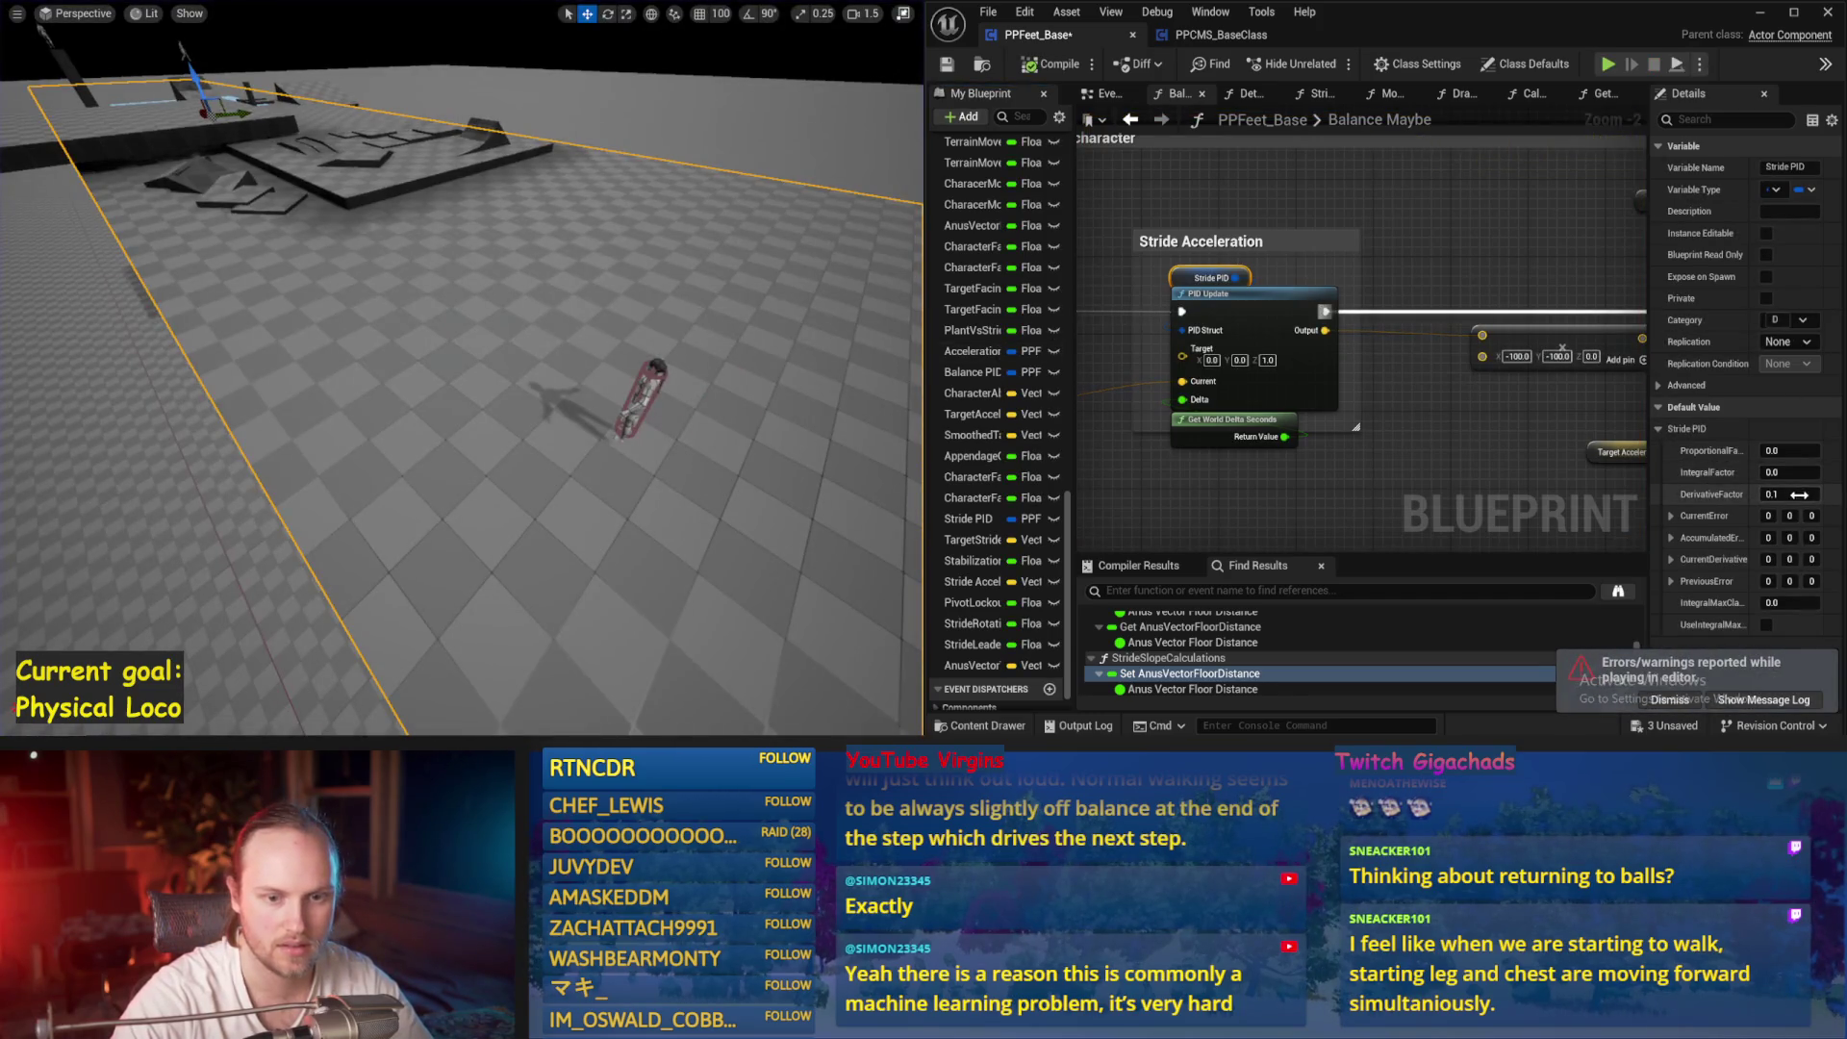
{"action": "left_click_drag", "start_coordinate": [809, 343], "coordinate": [819, 328]}
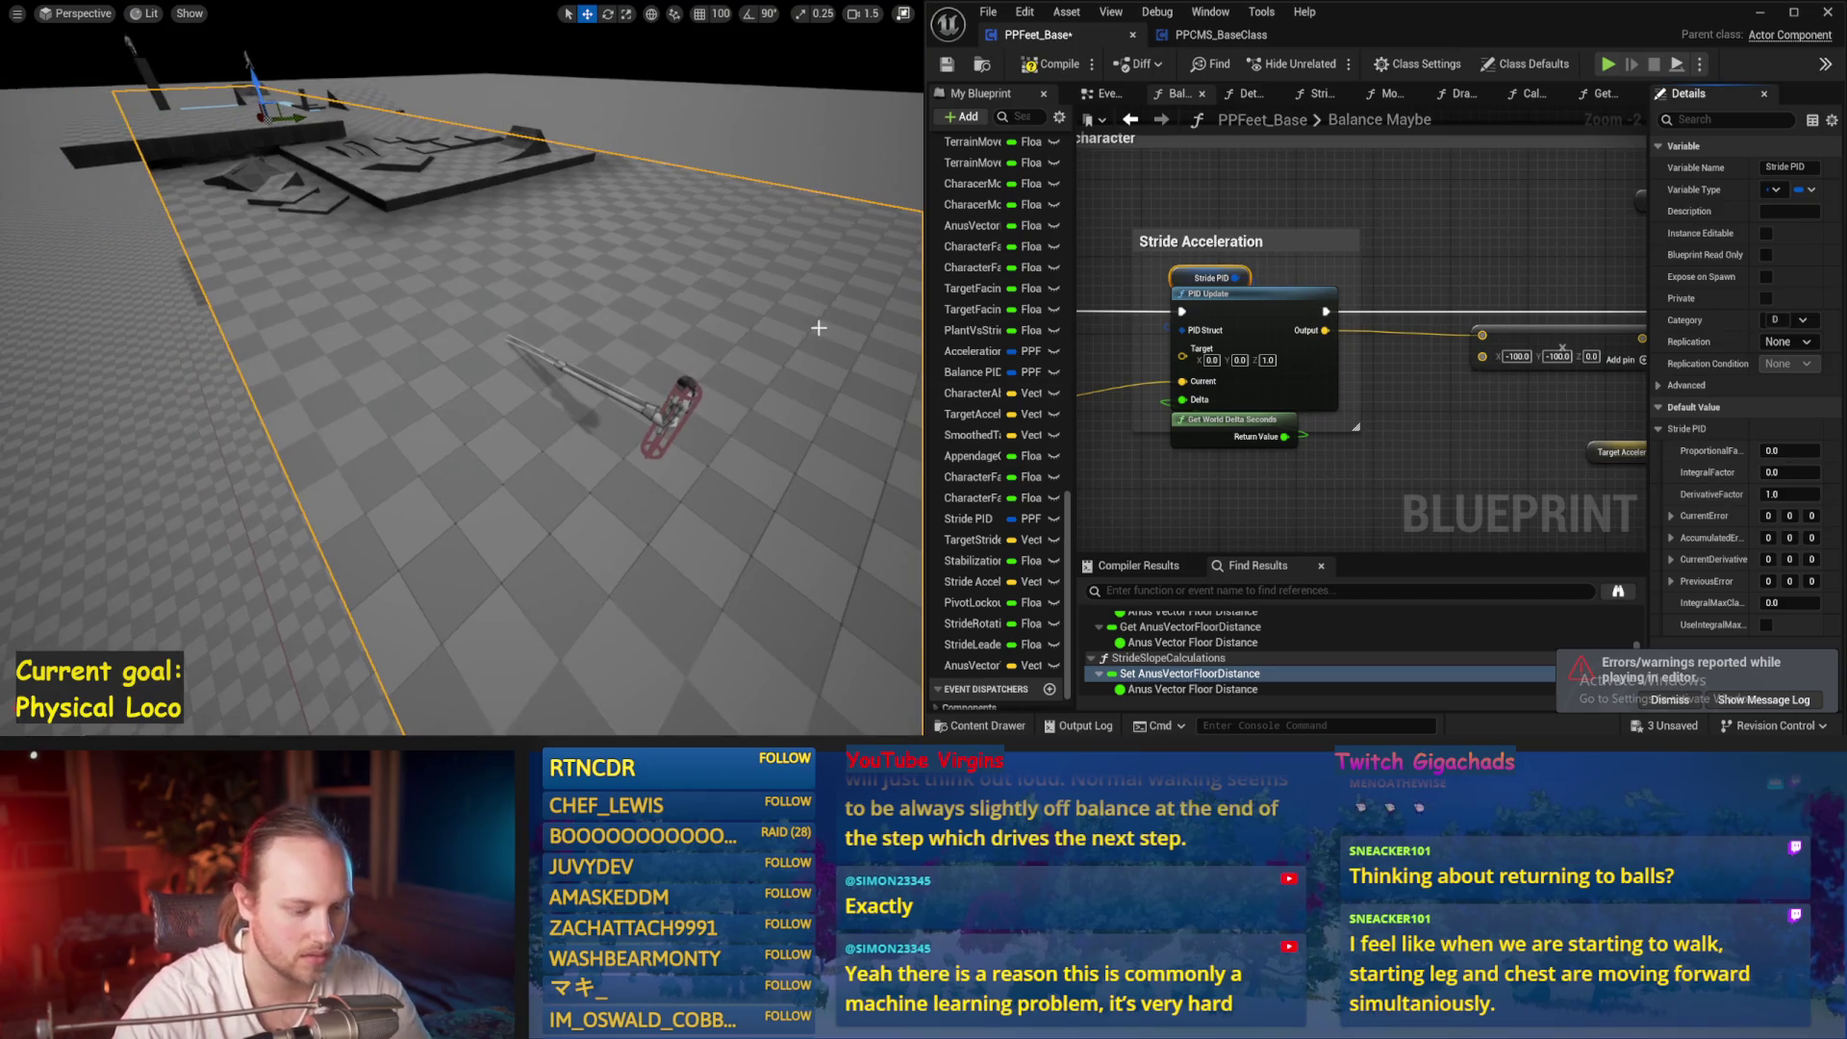
{"action": "key", "text": "alt+s"}
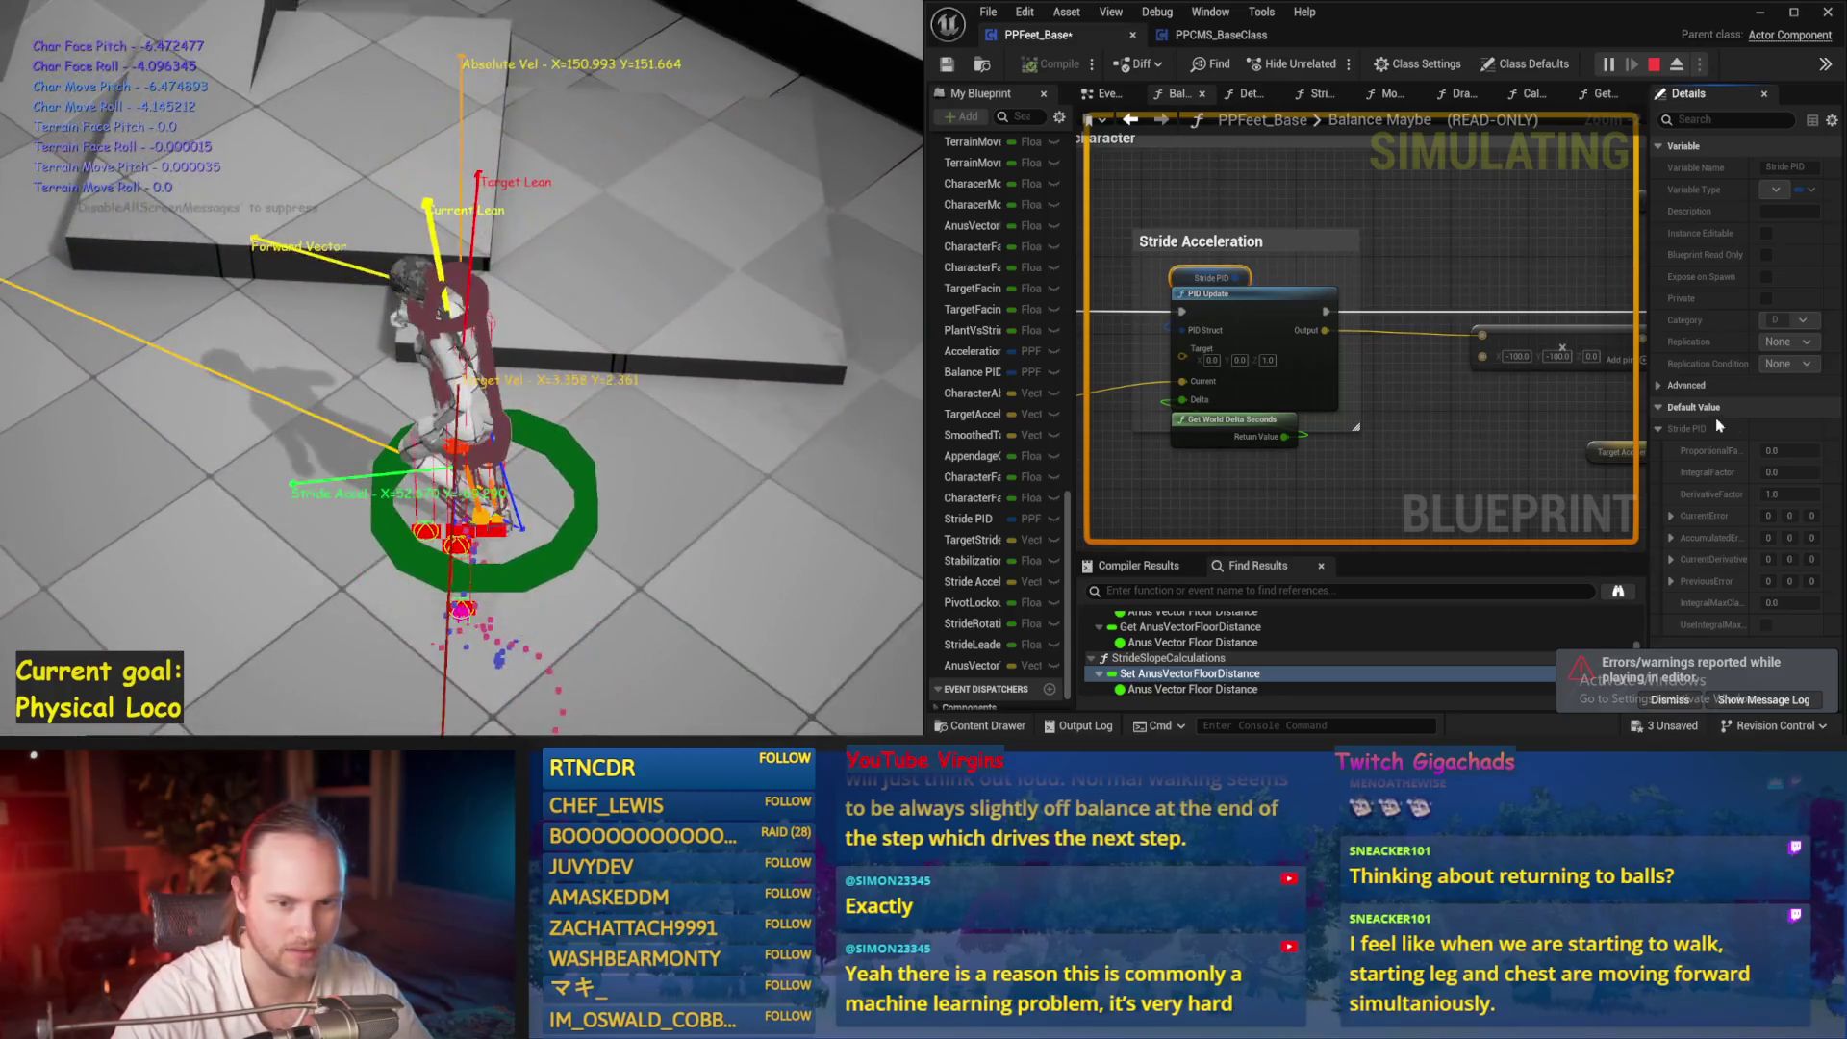
{"action": "key", "text": "Escape"}
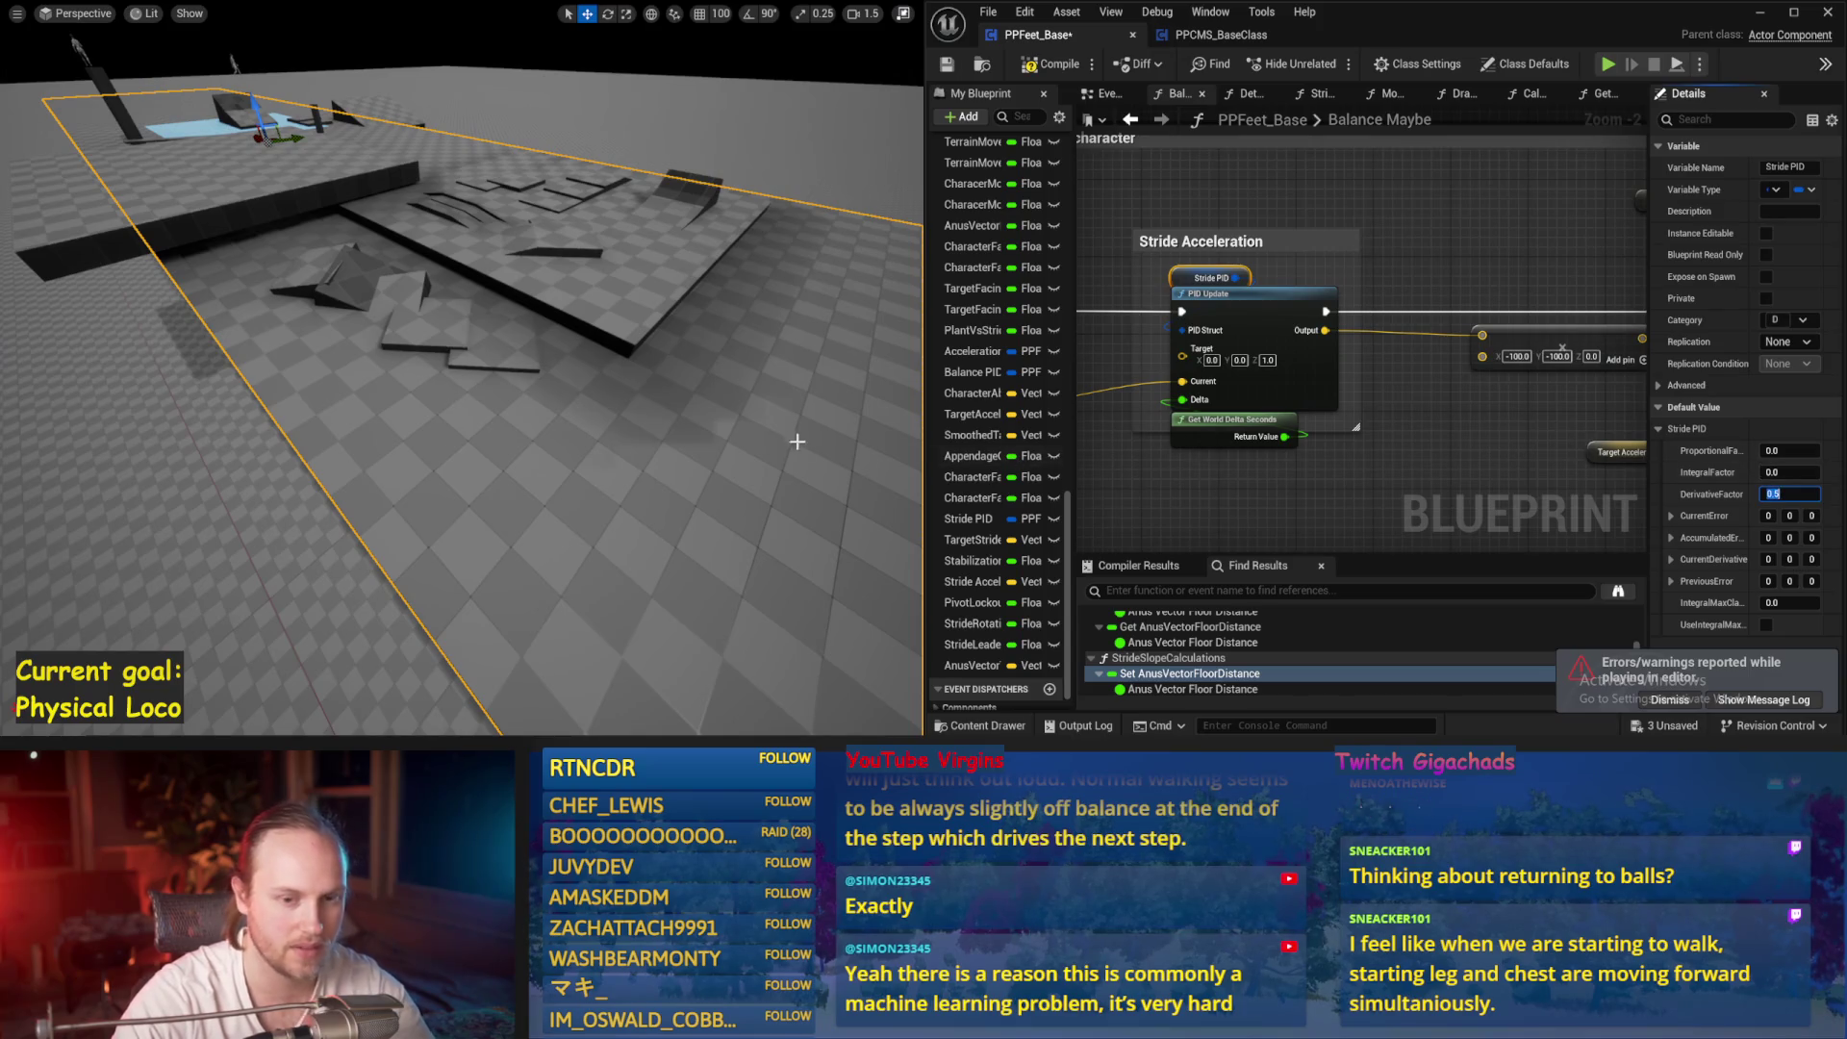
Test an adjusted derivative factor and then 0.2 in further simulations
{"action": "key", "text": "alt+p"}
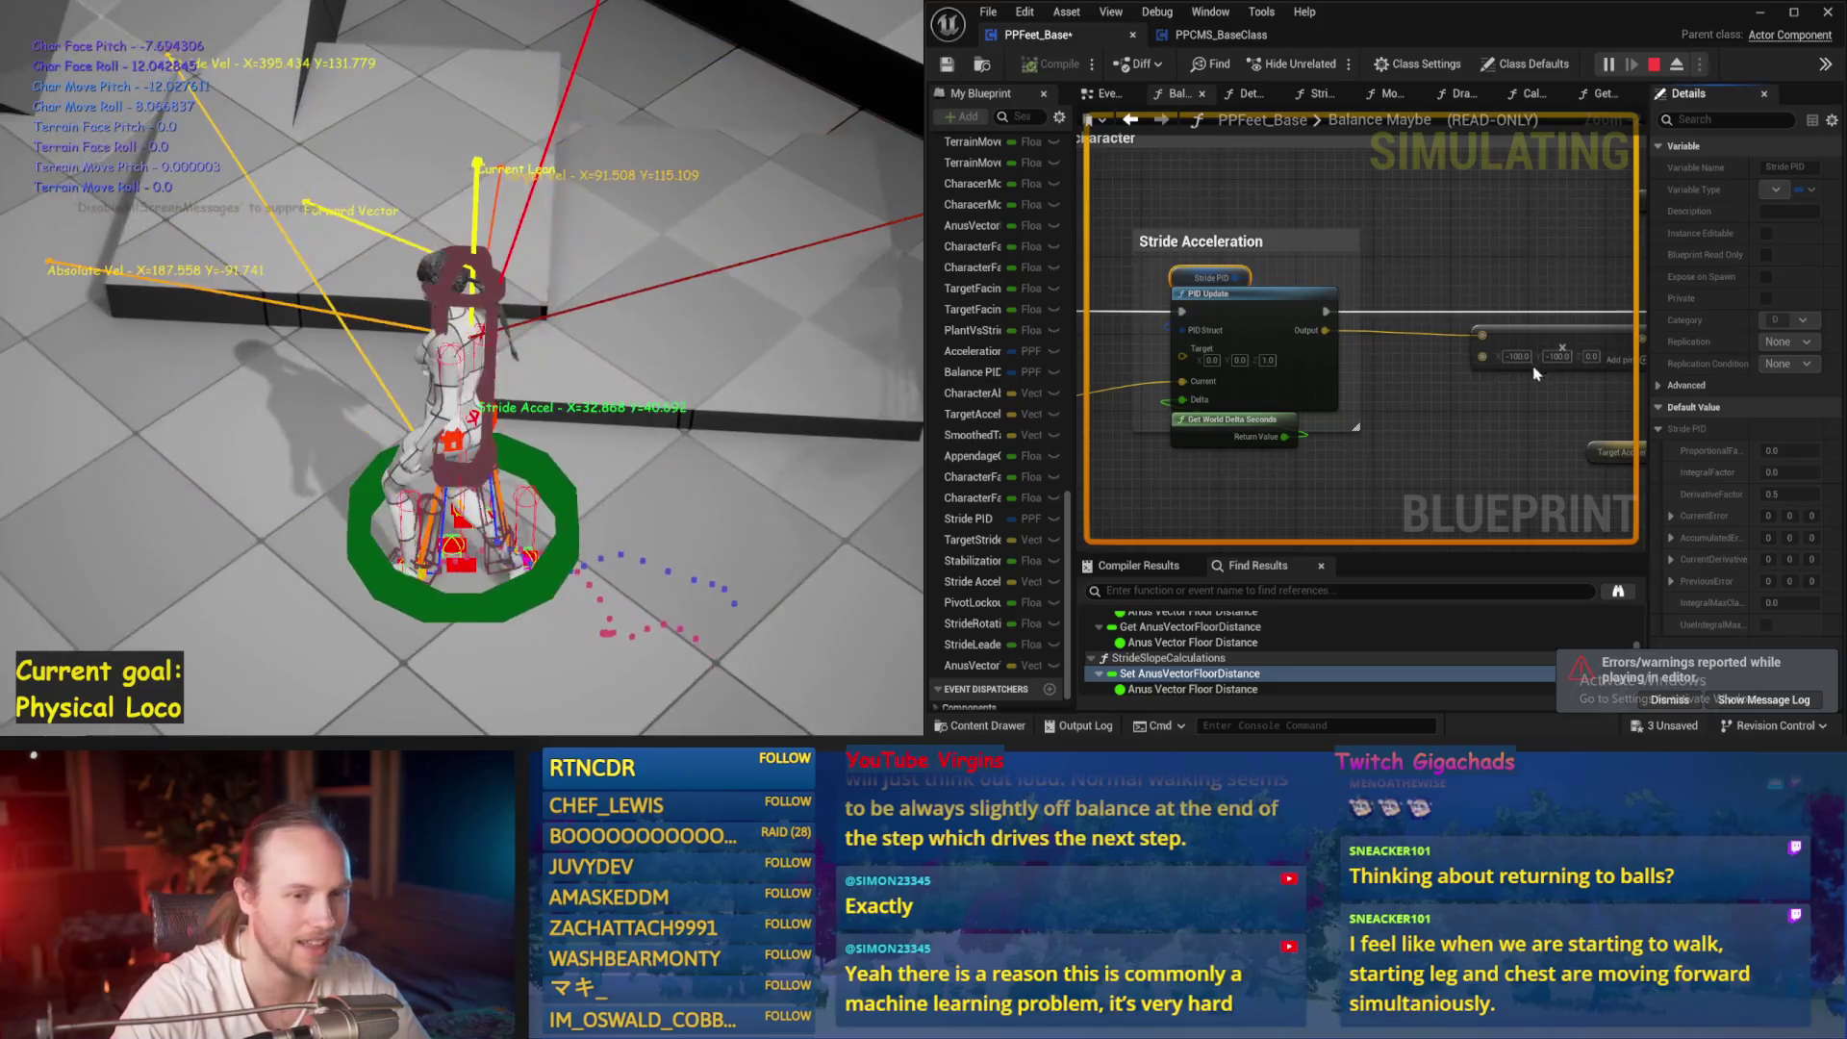
{"action": "key", "text": "Escape"}
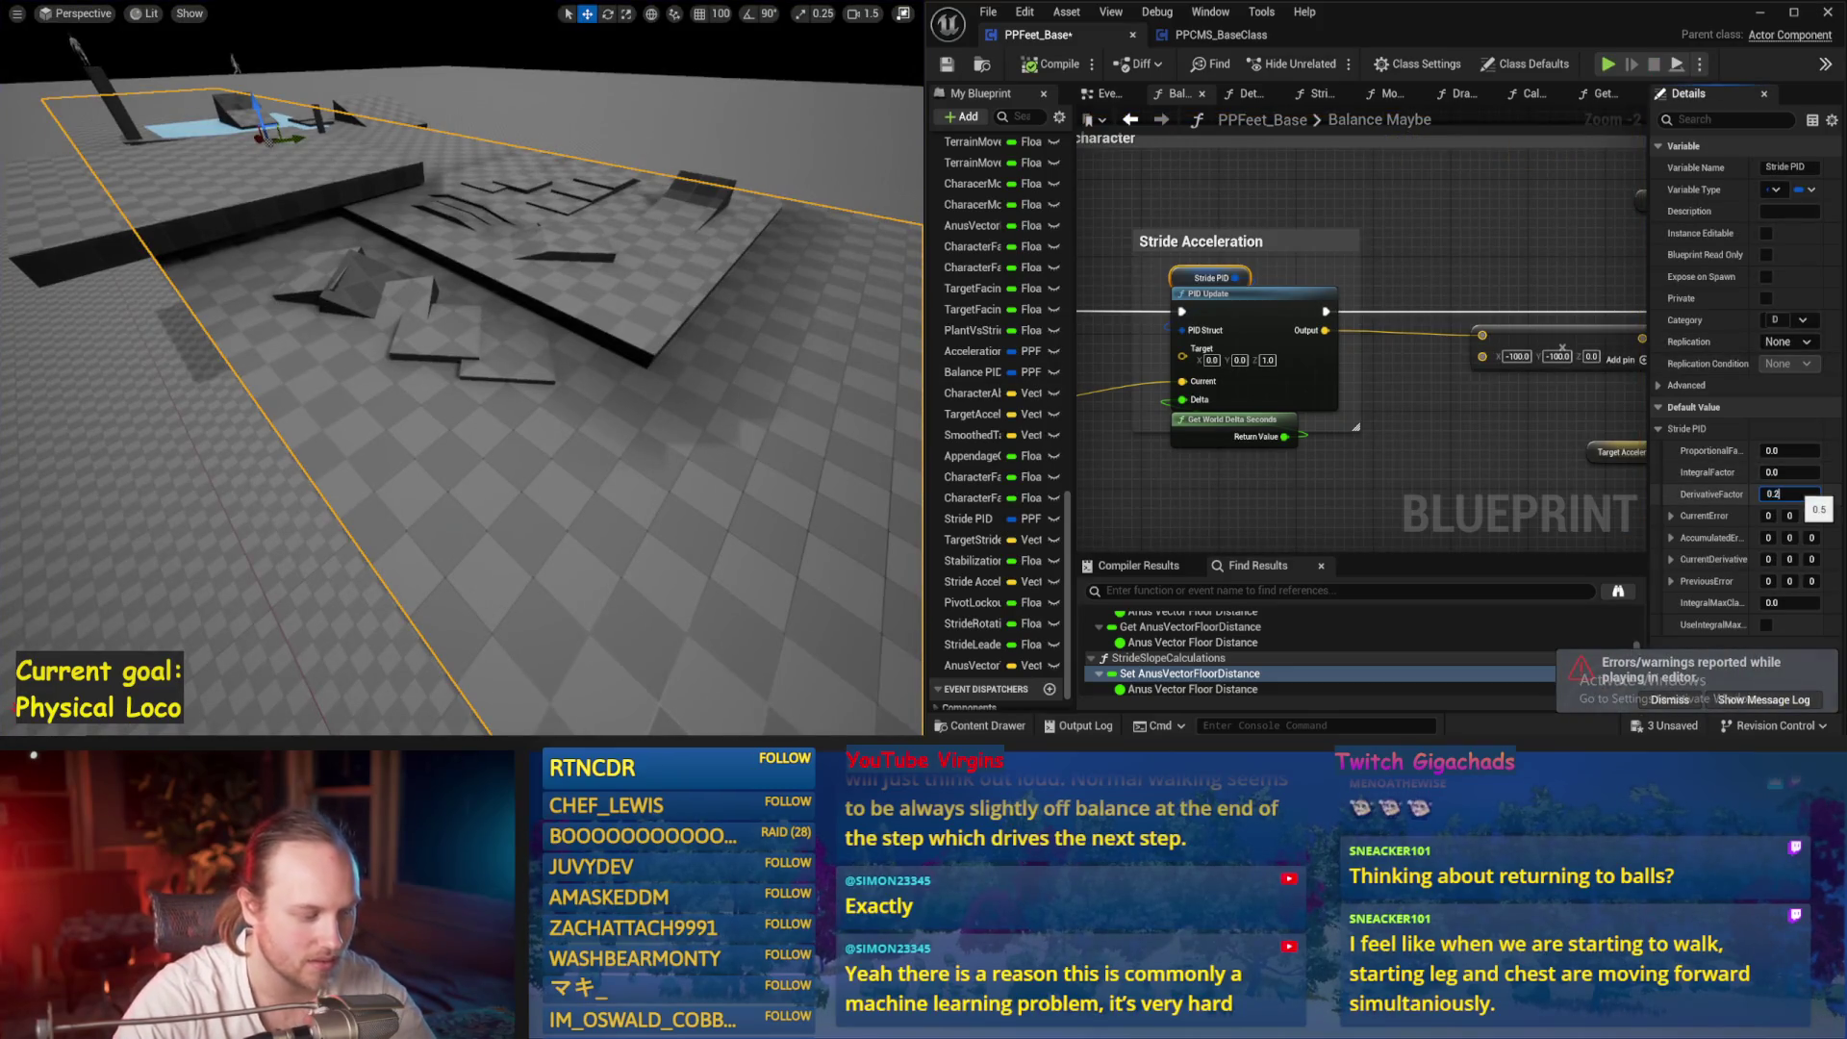
{"action": "key", "text": "alt+p"}
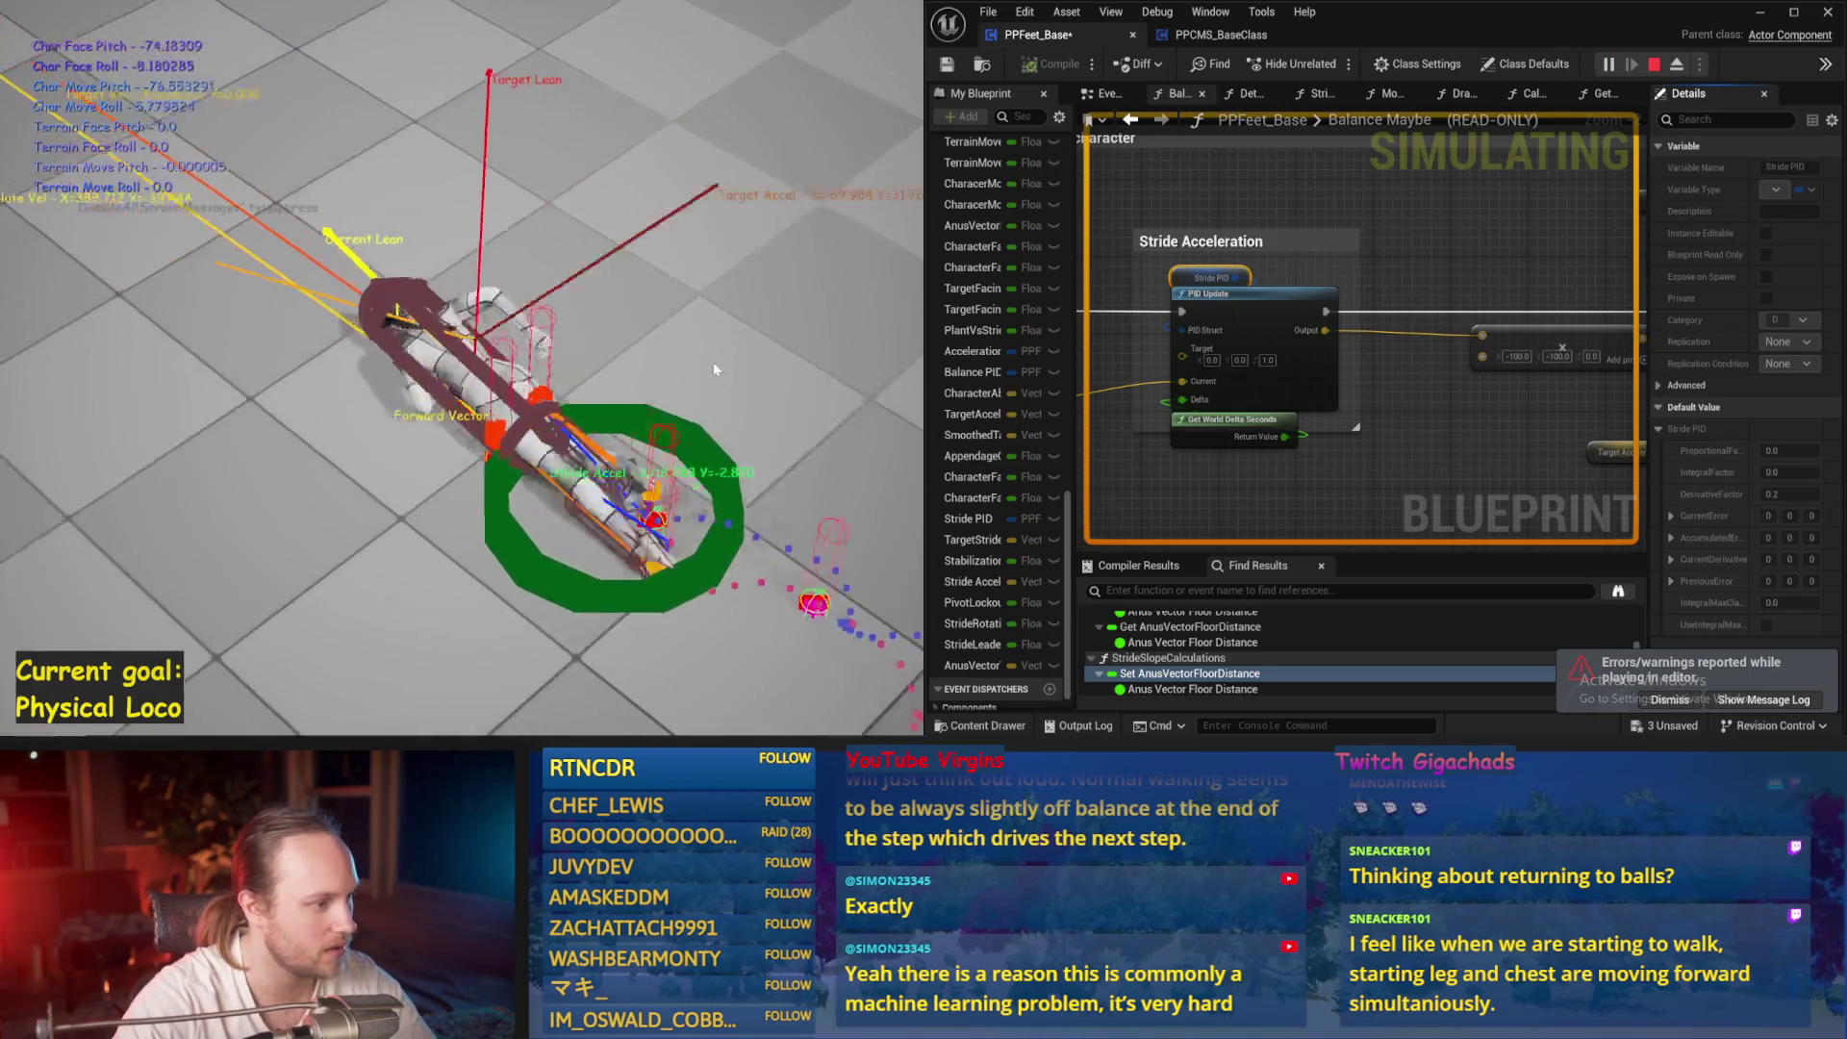
{"action": "key", "text": "Escape"}
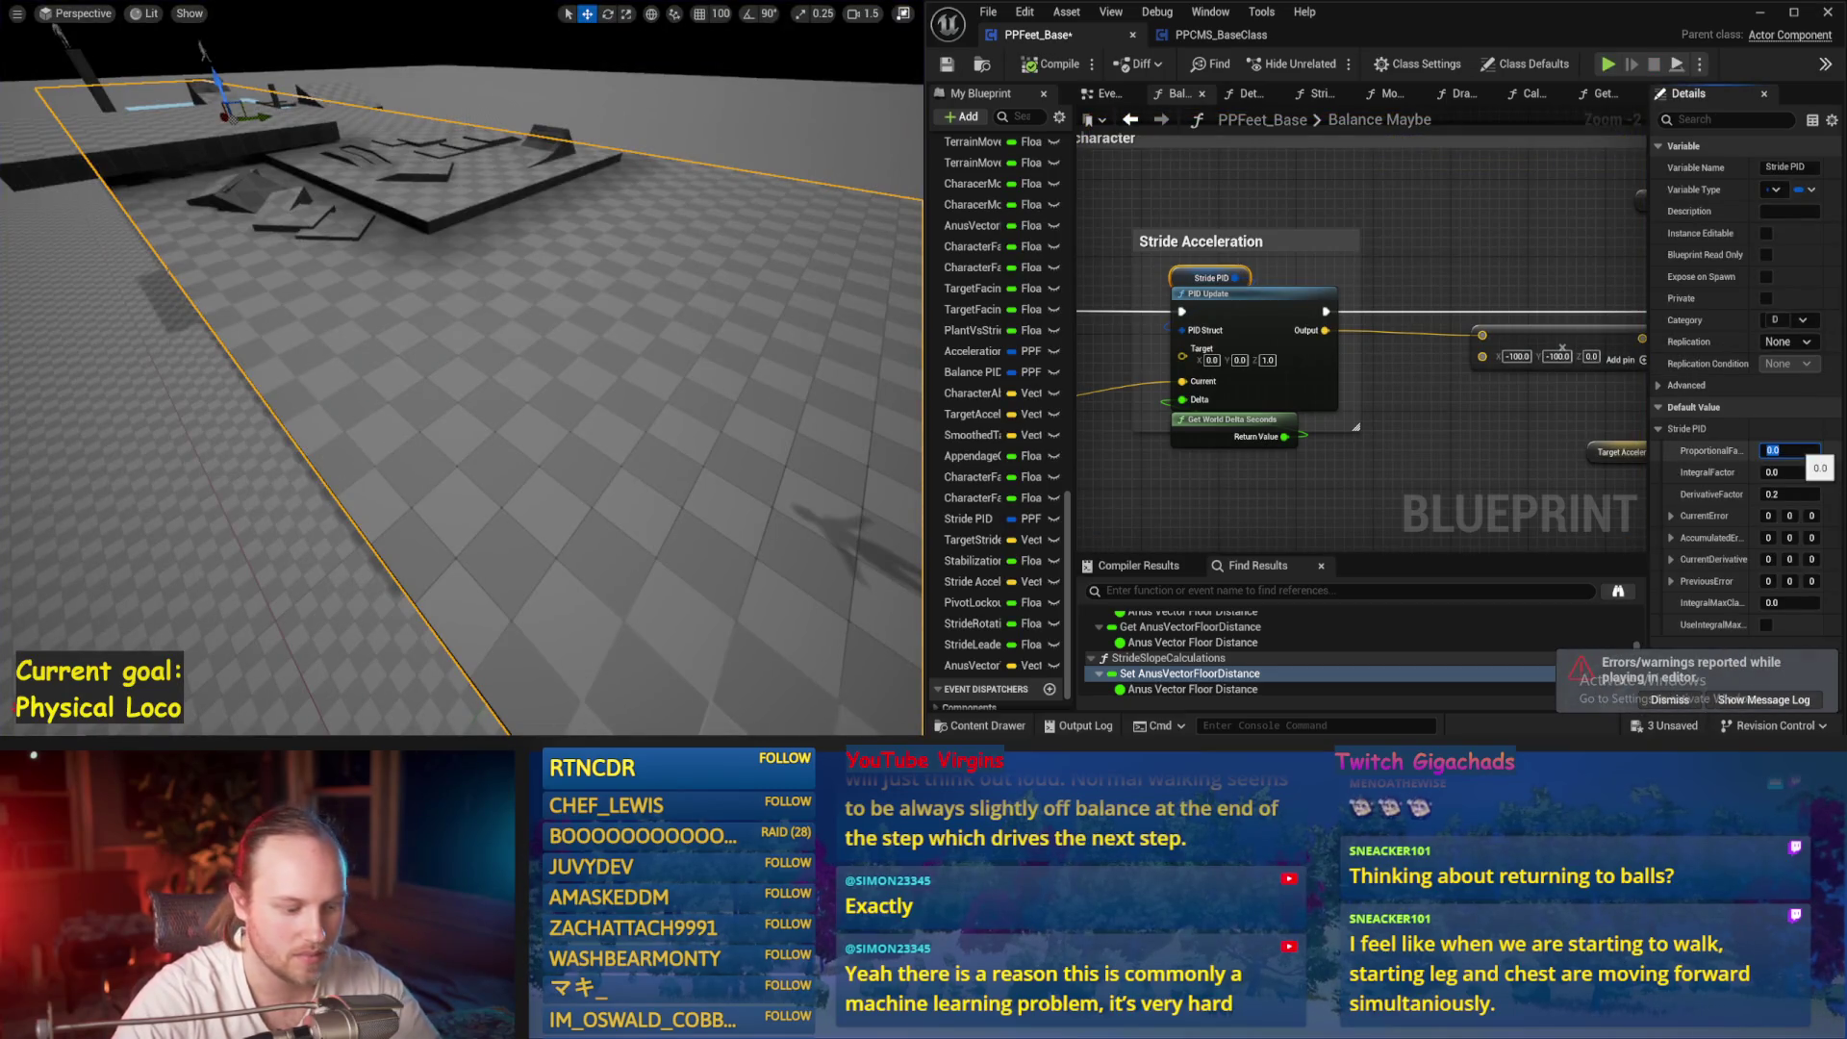
Simulate with proportional factor 0.1, then stop and save PPFeet_Base with Ctrl+S
{"action": "key", "text": "Left"}
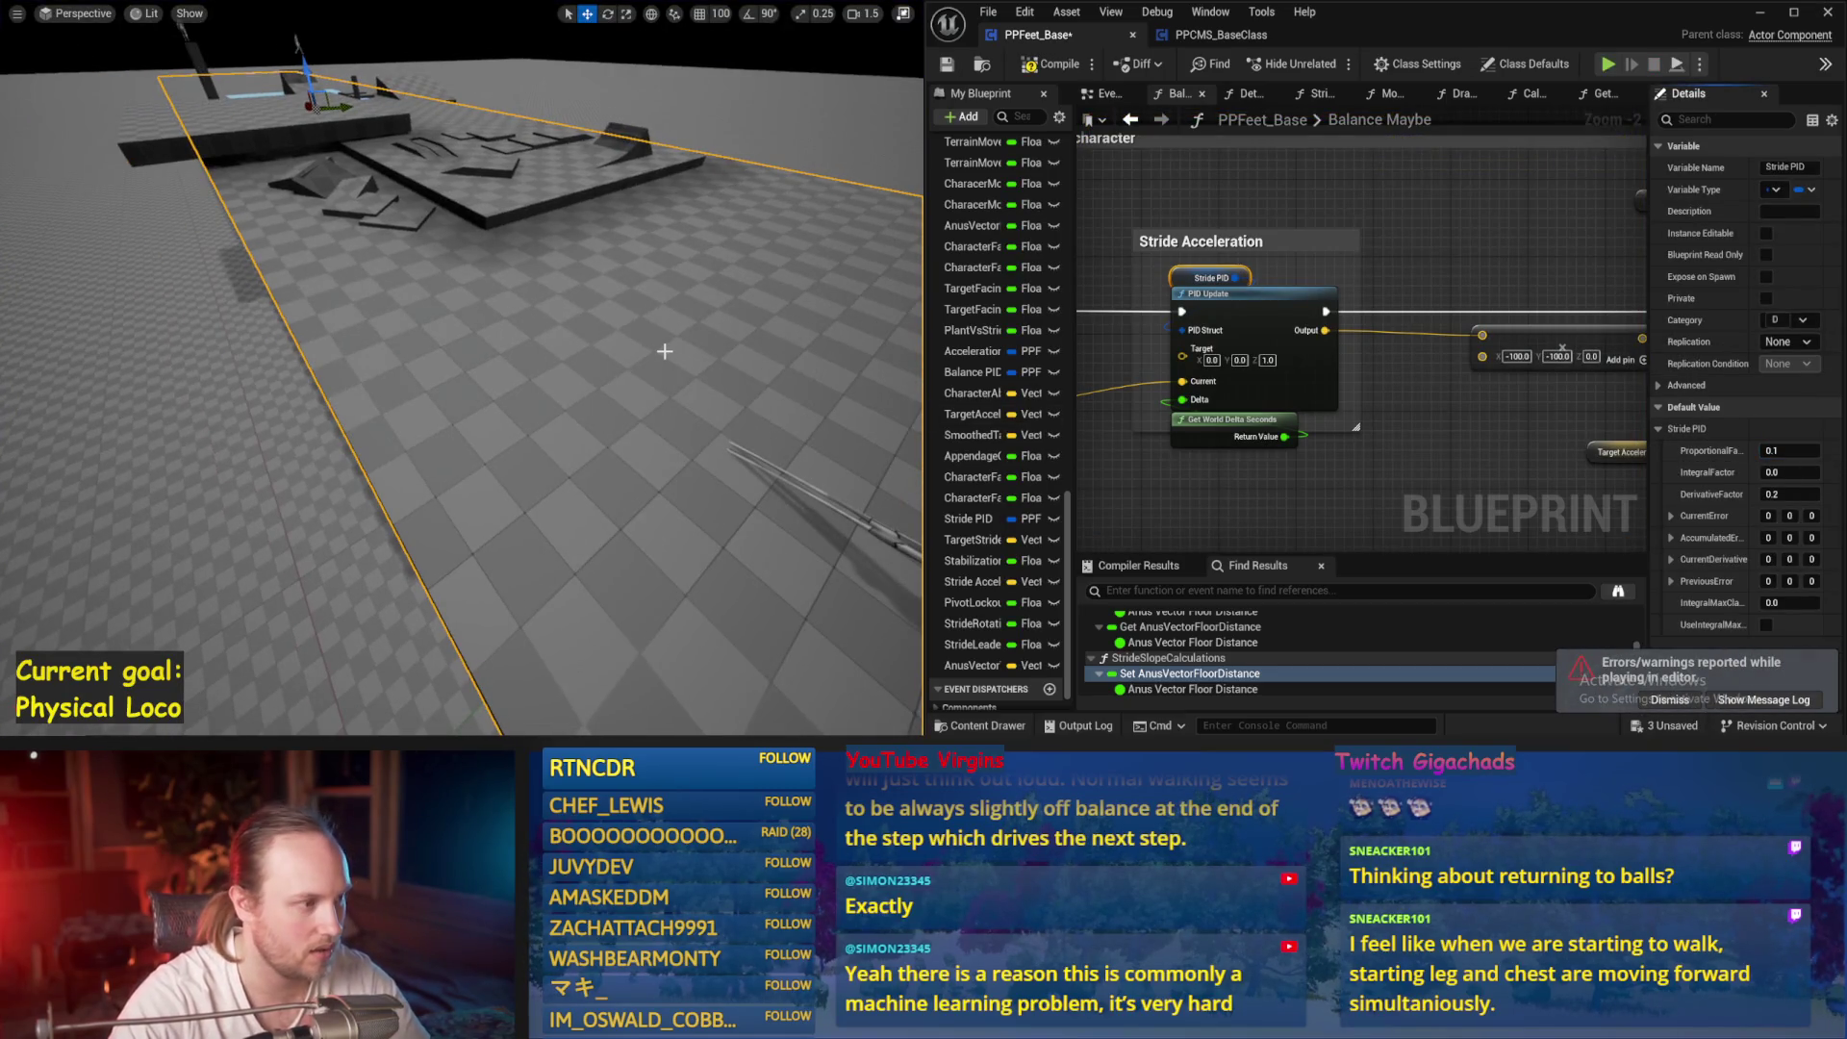
{"action": "key", "text": "alt+p"}
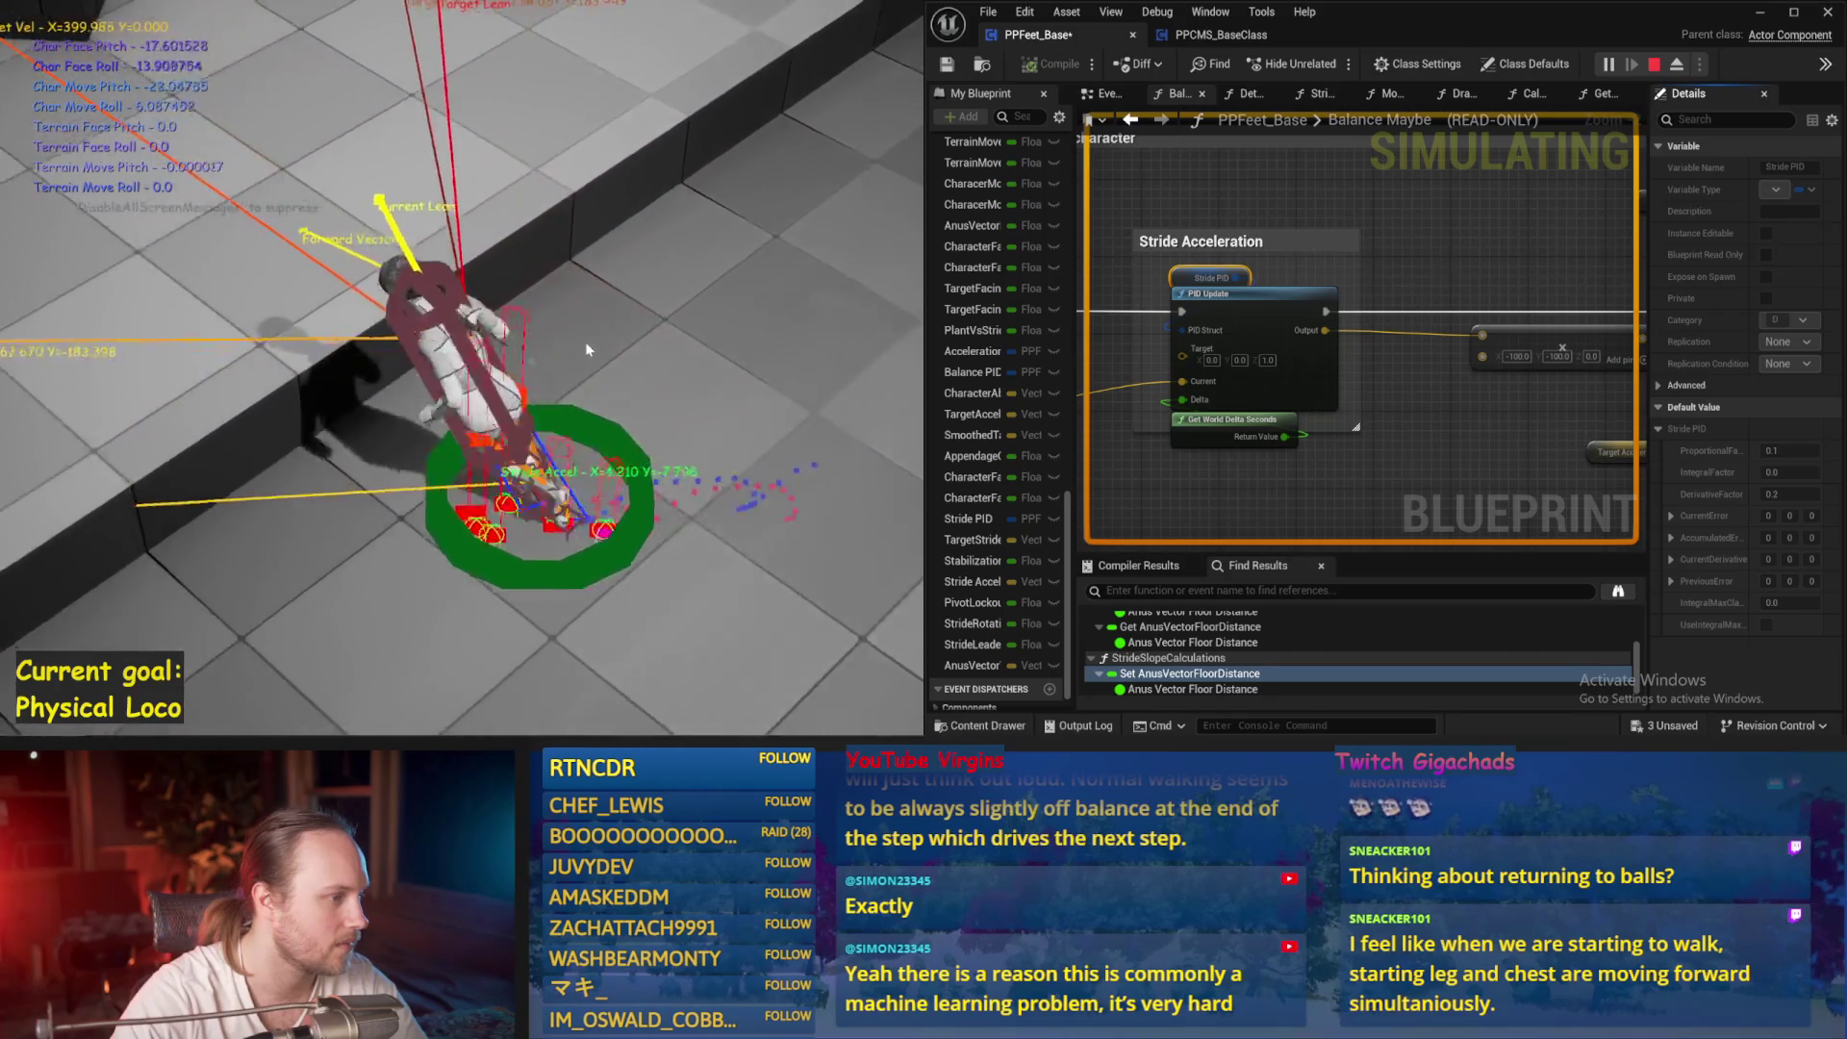
{"action": "key", "text": "Escape"}
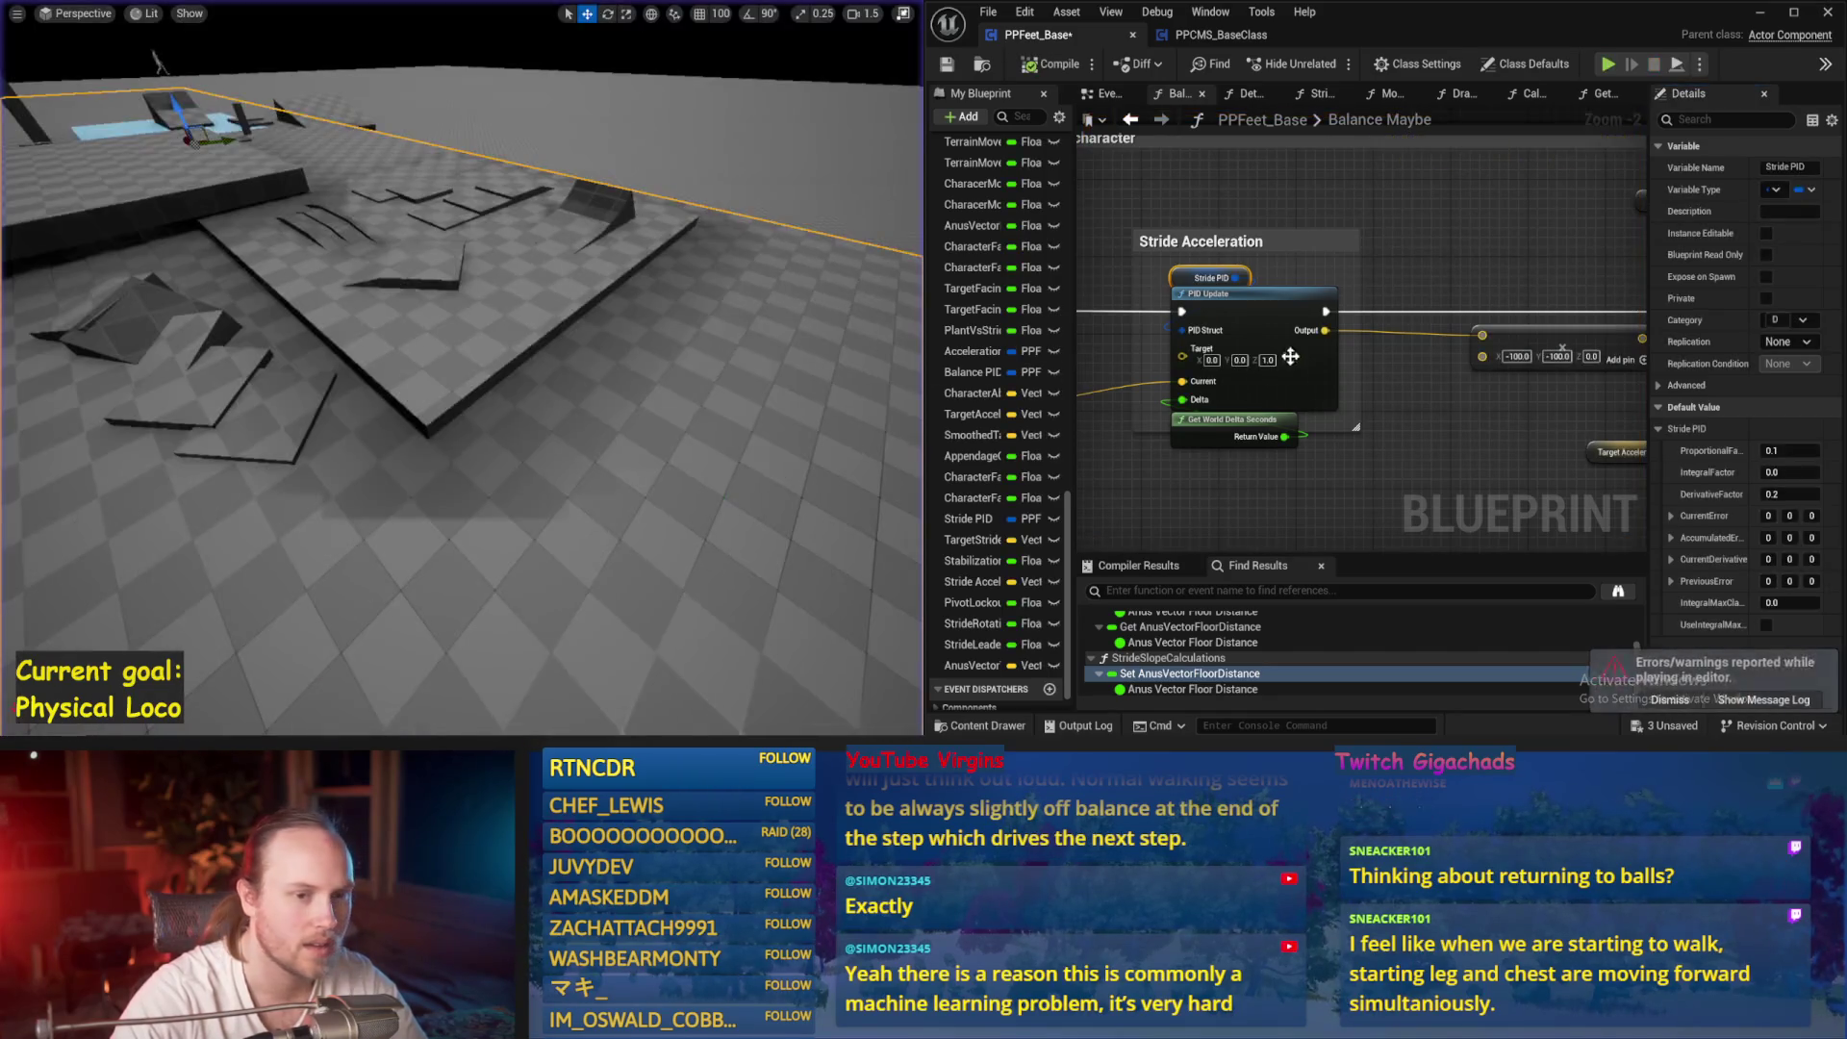
{"action": "key", "text": "ctrl+s"}
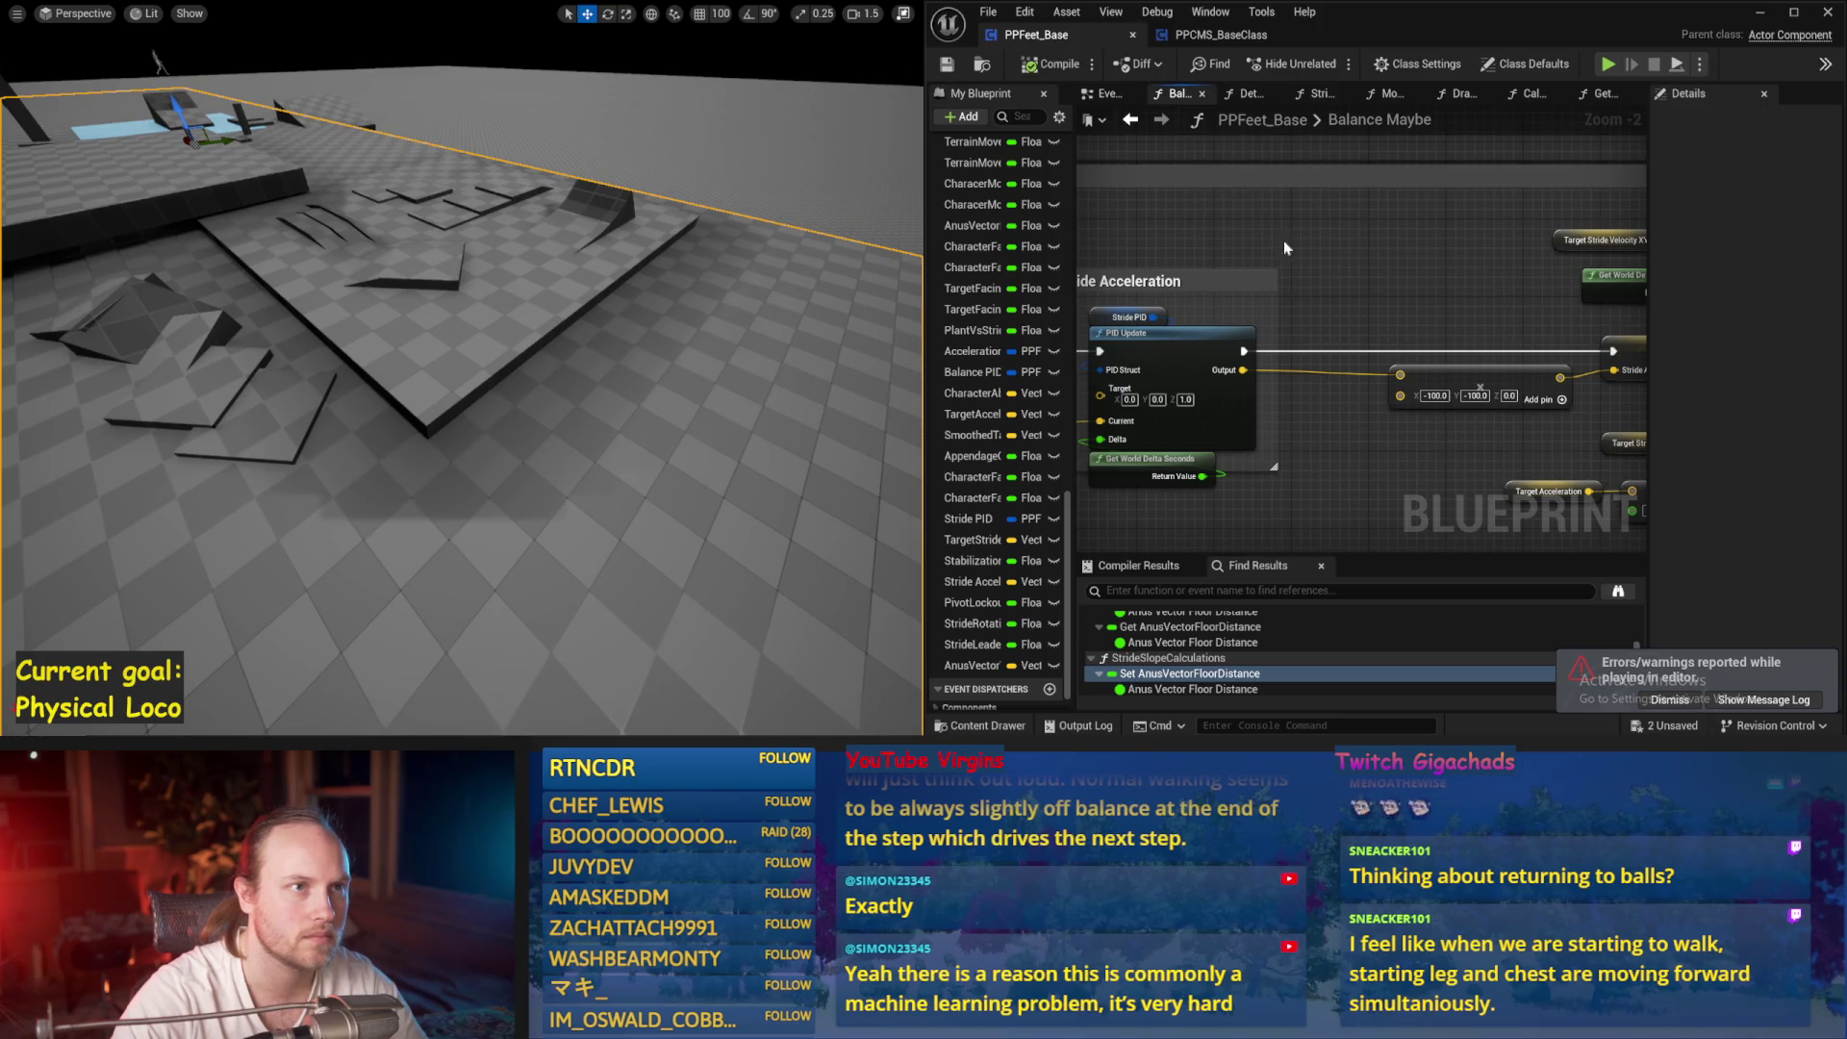
{"action": "scroll", "coordinate": [1283, 248], "scroll_direction": "down", "scroll_amount": 2}
{"action": "mouse_move", "coordinate": [1364, 275]}
{"action": "left_mouse_down"}
{"action": "mouse_move", "coordinate": [1536, 241]}
{"action": "mouse_move", "coordinate": [1390, 396]}
{"action": "mouse_move", "coordinate": [1218, 398]}
{"action": "left_mouse_up"}
{"action": "left_click", "coordinate": [1209, 37]}
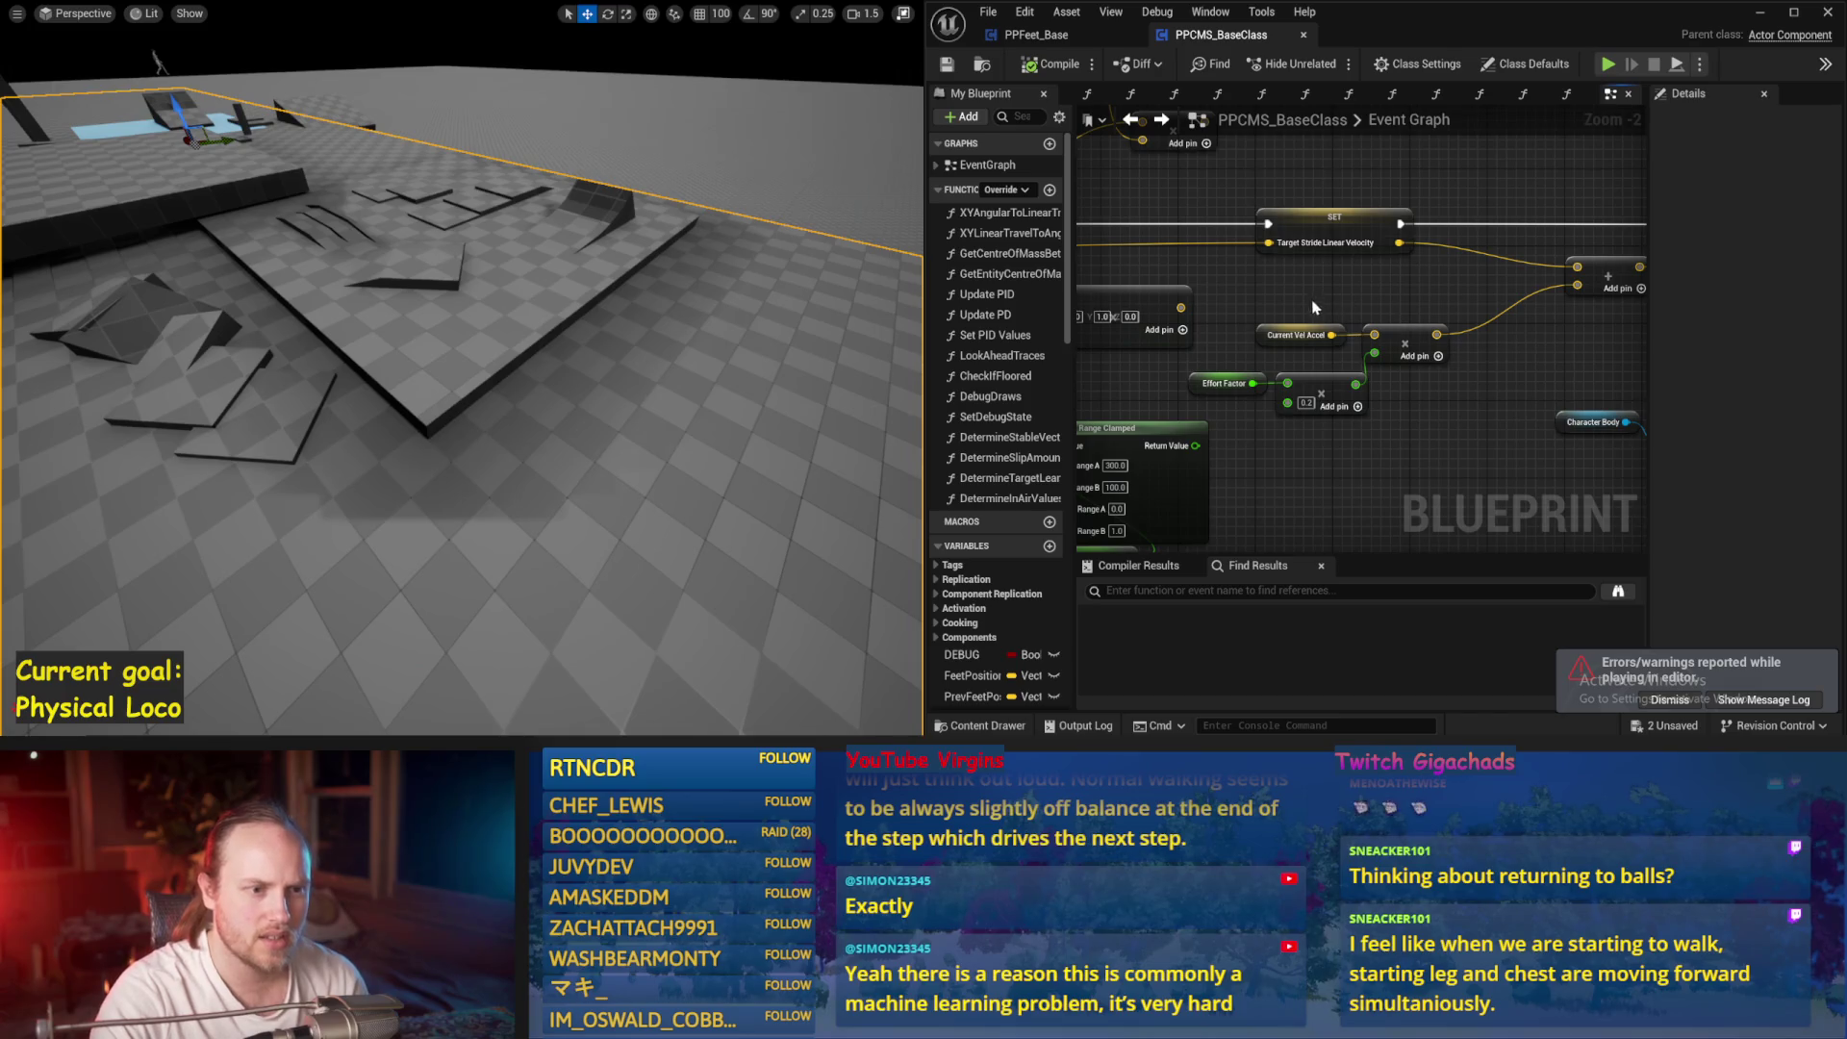
{"action": "left_click", "coordinate": [1299, 334]}
{"action": "scroll", "coordinate": [1301, 339], "scroll_direction": "up", "scroll_amount": 2}
{"action": "left_click", "coordinate": [1279, 370]}
{"action": "scroll", "coordinate": [1299, 404], "scroll_direction": "down", "scroll_amount": 1}
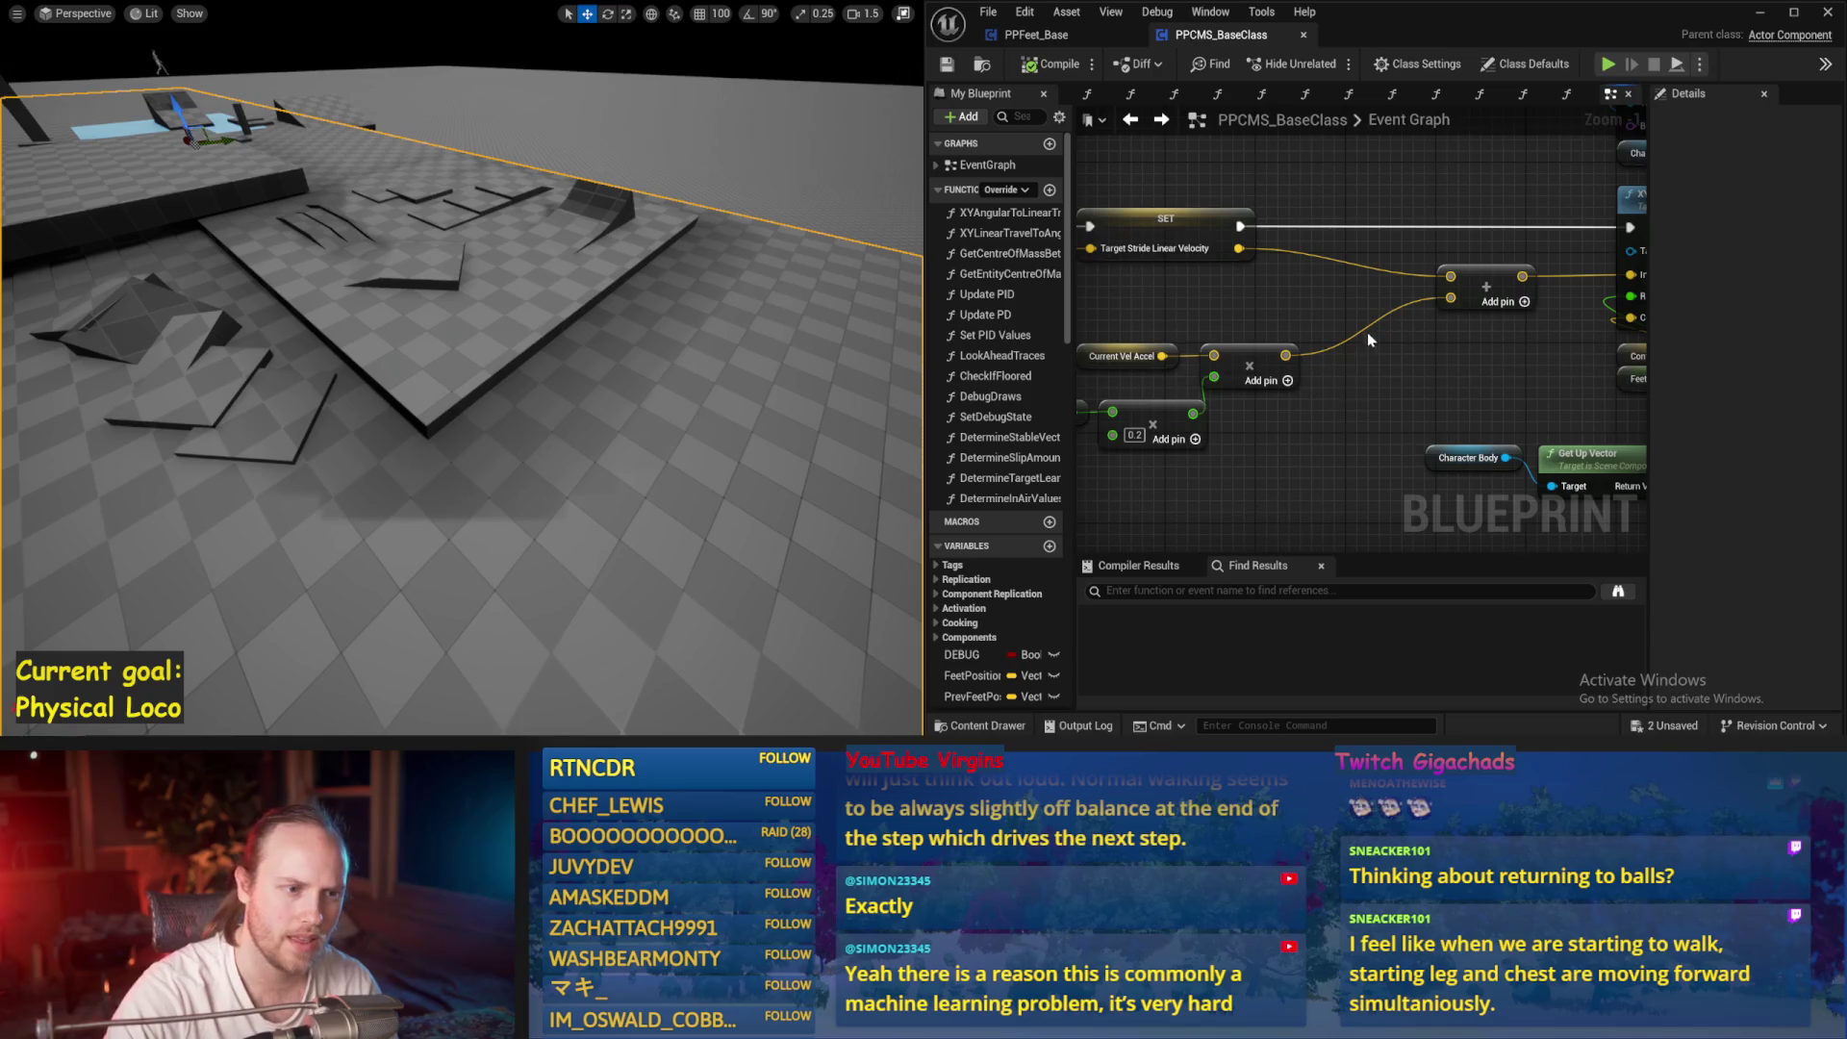
{"action": "mouse_move", "coordinate": [1358, 334]}
{"action": "left_mouse_down"}
{"action": "mouse_move", "coordinate": [1123, 361]}
{"action": "mouse_move", "coordinate": [1485, 356]}
{"action": "mouse_move", "coordinate": [1303, 473]}
{"action": "left_mouse_up"}
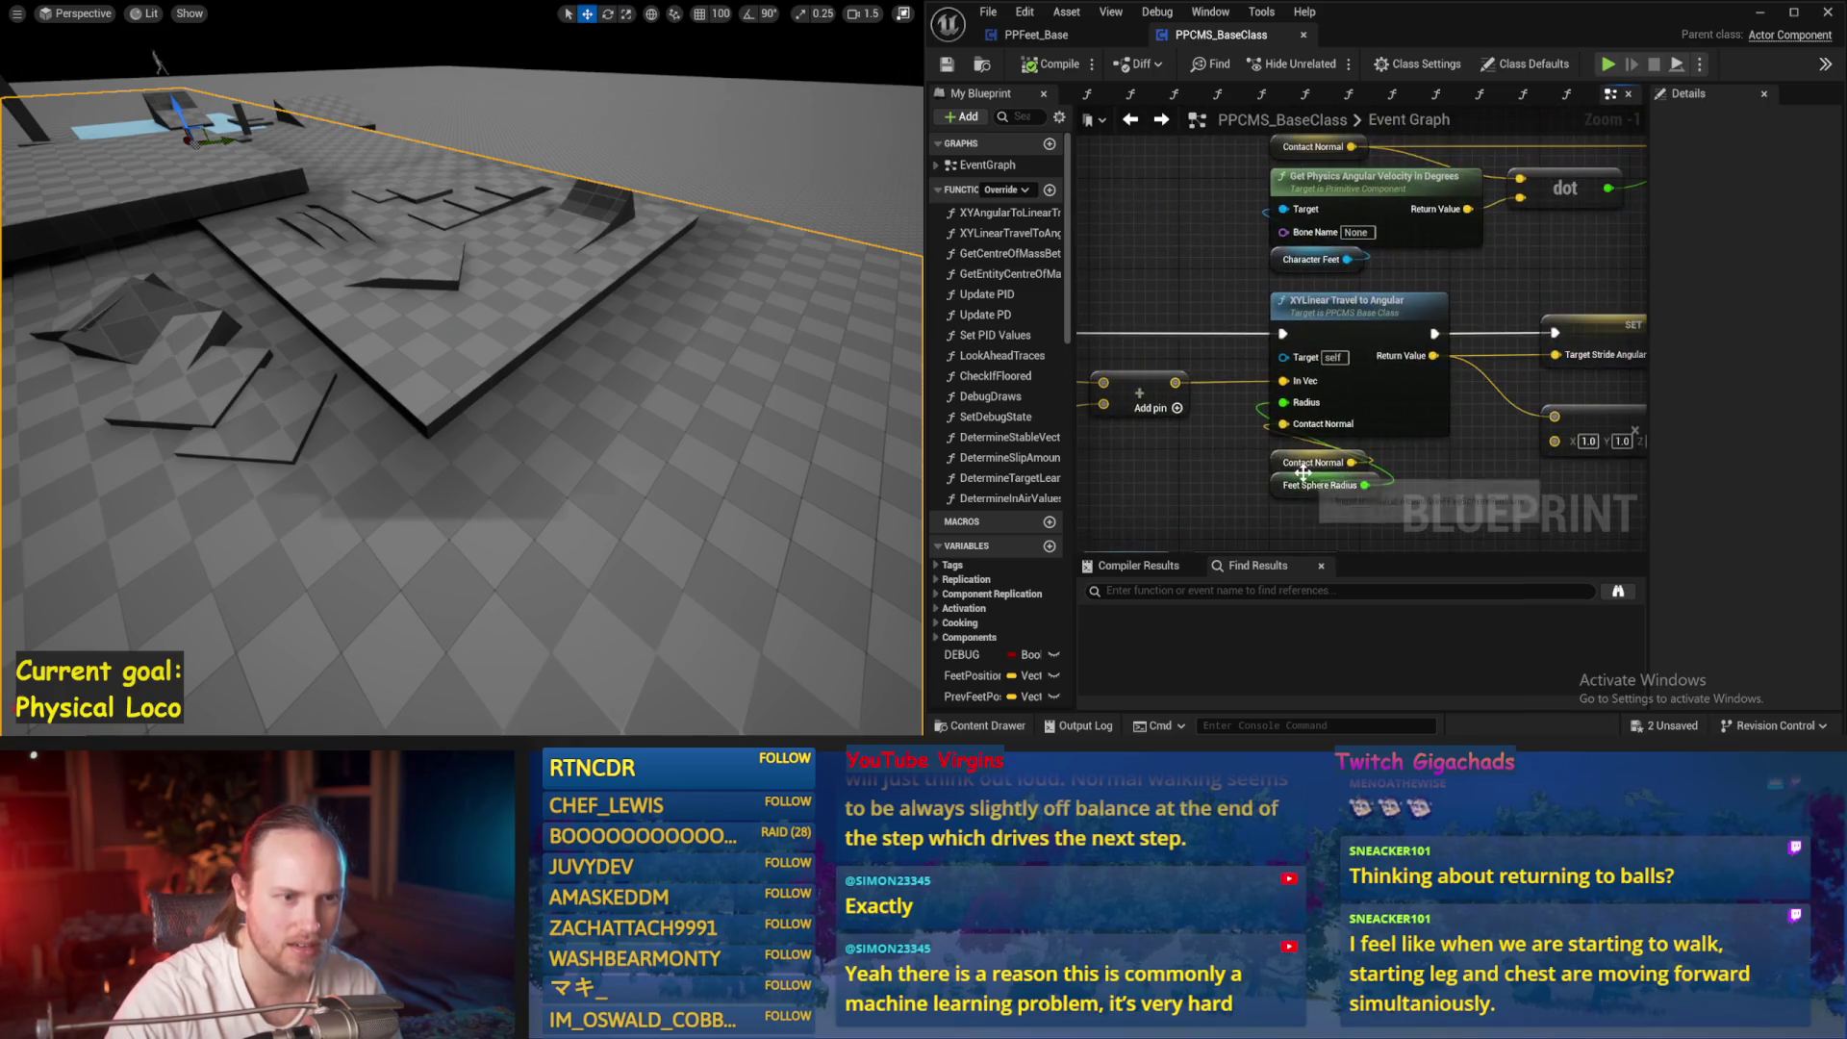
{"action": "scroll", "coordinate": [1404, 435], "scroll_direction": "down", "scroll_amount": 1}
{"action": "mouse_move", "coordinate": [1404, 435]}
{"action": "left_mouse_down"}
{"action": "mouse_move", "coordinate": [1320, 414]}
{"action": "mouse_move", "coordinate": [1125, 420]}
{"action": "left_mouse_up"}
{"action": "mouse_move", "coordinate": [1173, 336]}
{"action": "left_mouse_down"}
{"action": "mouse_move", "coordinate": [1328, 305]}
{"action": "mouse_move", "coordinate": [1270, 275]}
{"action": "mouse_move", "coordinate": [1251, 318]}
{"action": "mouse_move", "coordinate": [1280, 298]}
{"action": "mouse_move", "coordinate": [1347, 327]}
{"action": "mouse_move", "coordinate": [1290, 373]}
{"action": "mouse_move", "coordinate": [1361, 384]}
{"action": "left_mouse_up"}
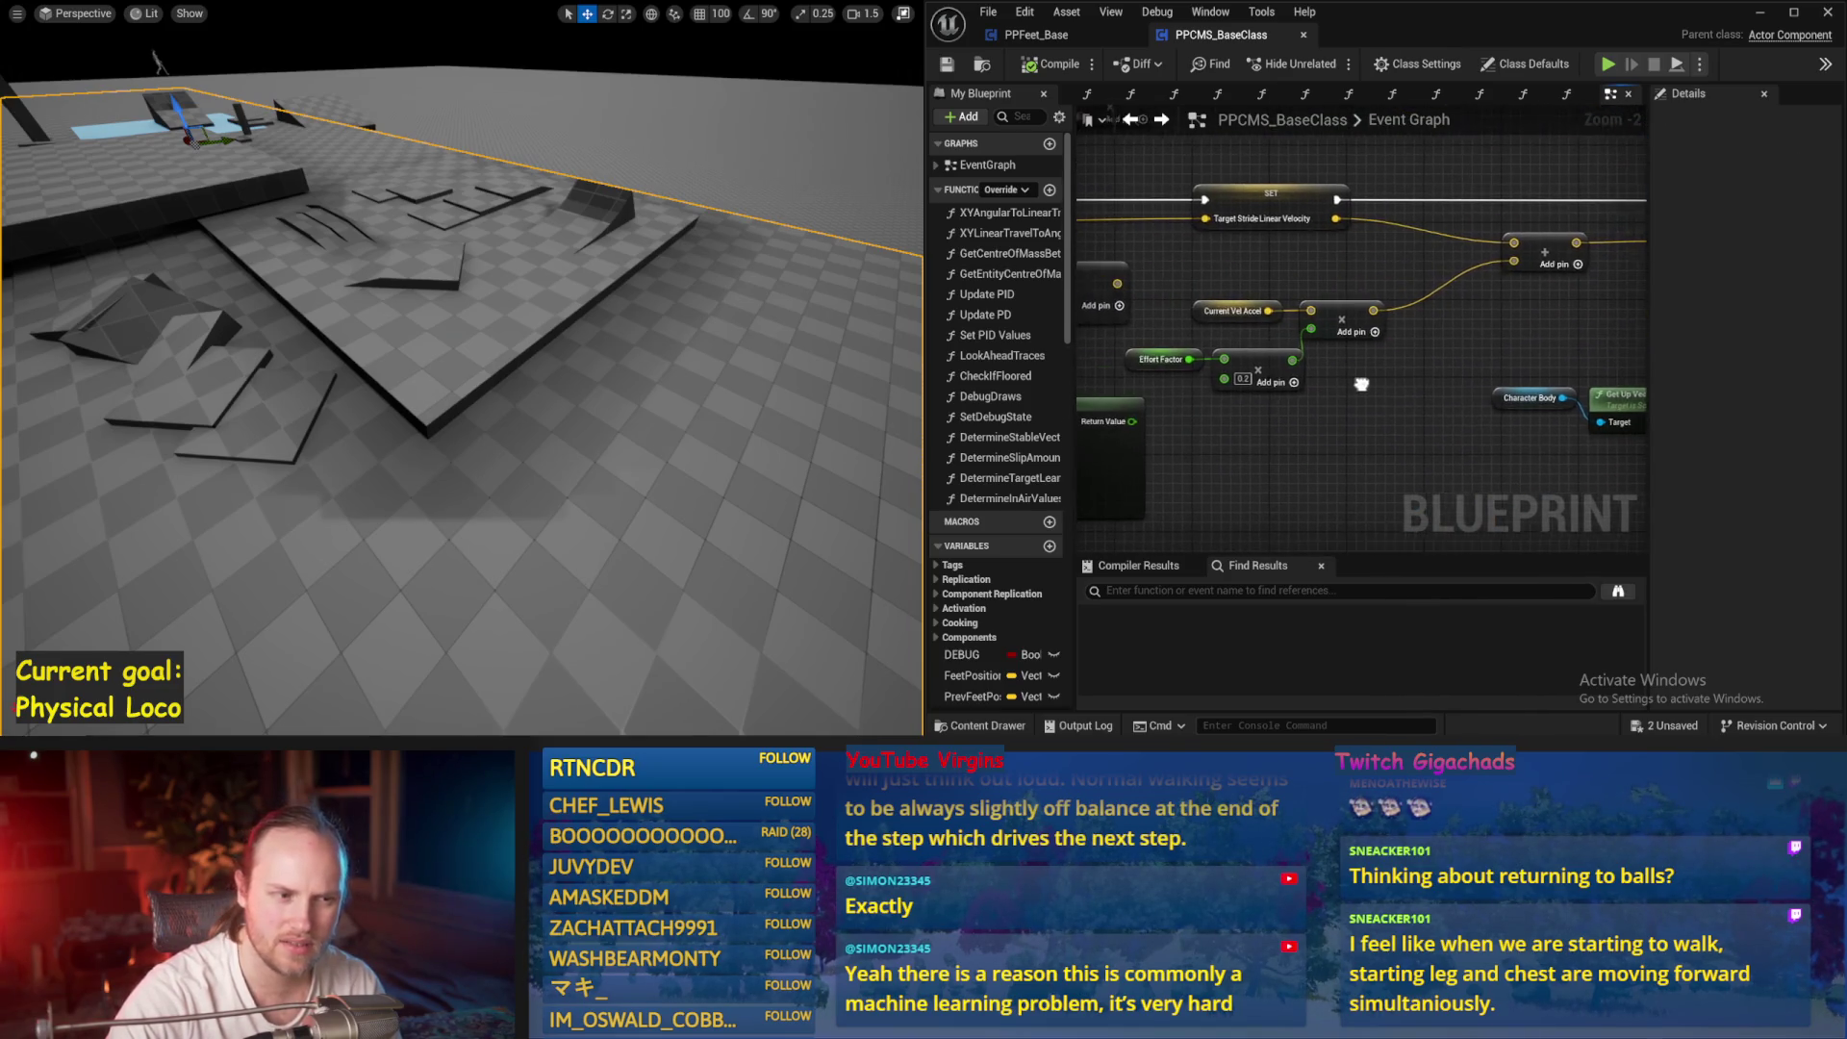
{"action": "scroll", "coordinate": [1231, 290], "scroll_direction": "up", "scroll_amount": 2}
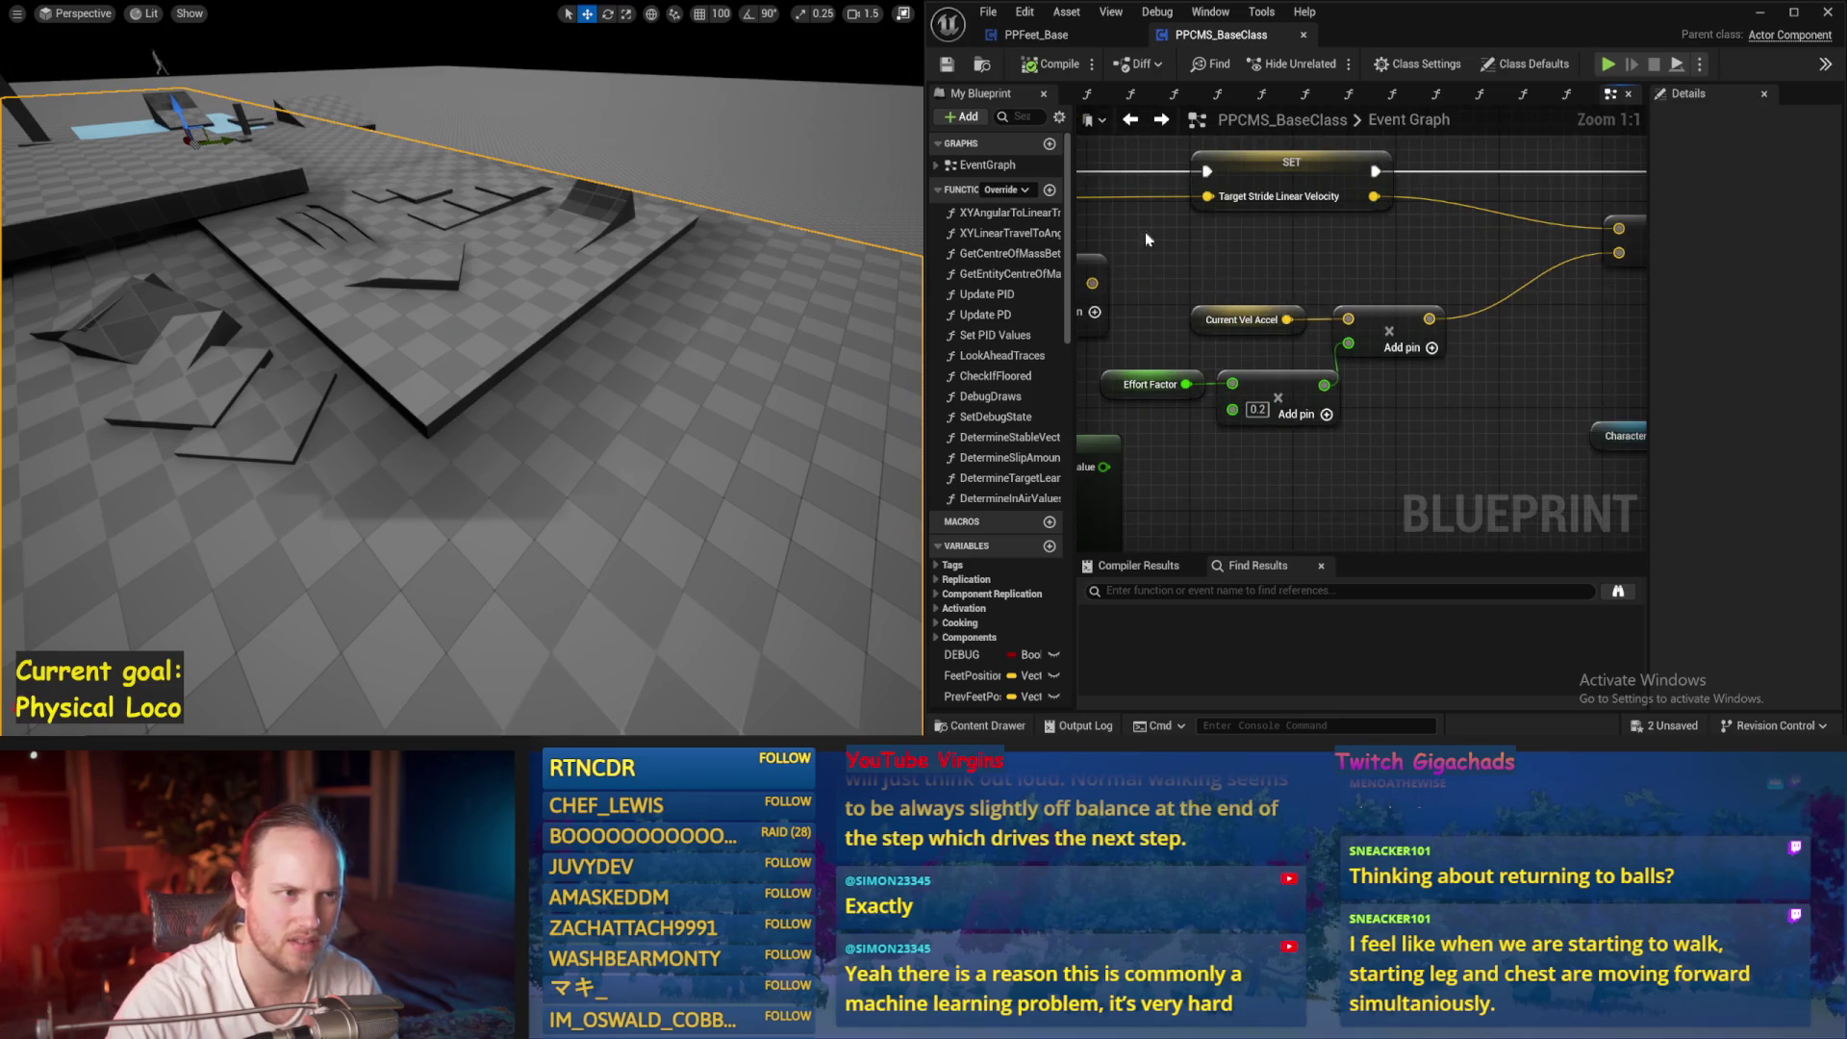
{"action": "left_click", "coordinate": [1030, 39]}
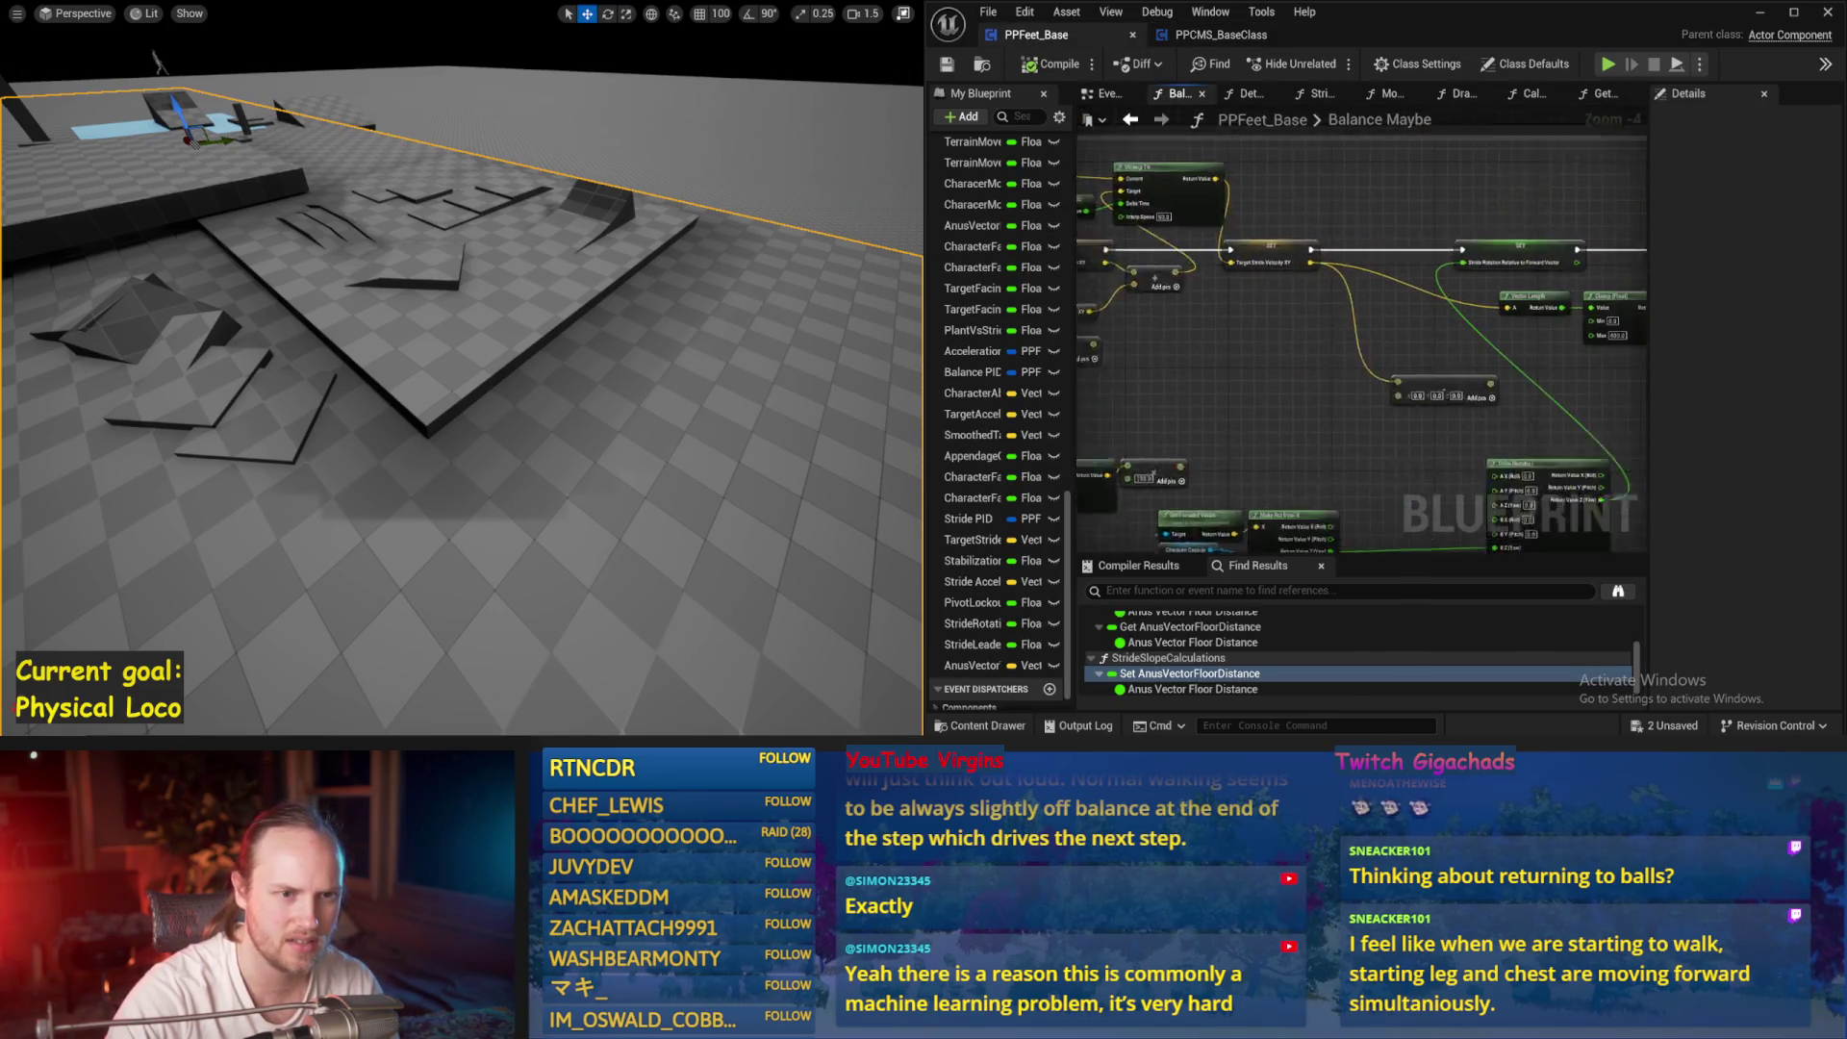
Add a Stride Acceleration XY getter node to the Balance Maybe graph
{"action": "scroll", "coordinate": [1227, 324], "scroll_direction": "up", "scroll_amount": 1}
{"action": "scroll", "coordinate": [1227, 324], "scroll_direction": "up", "scroll_amount": 1}
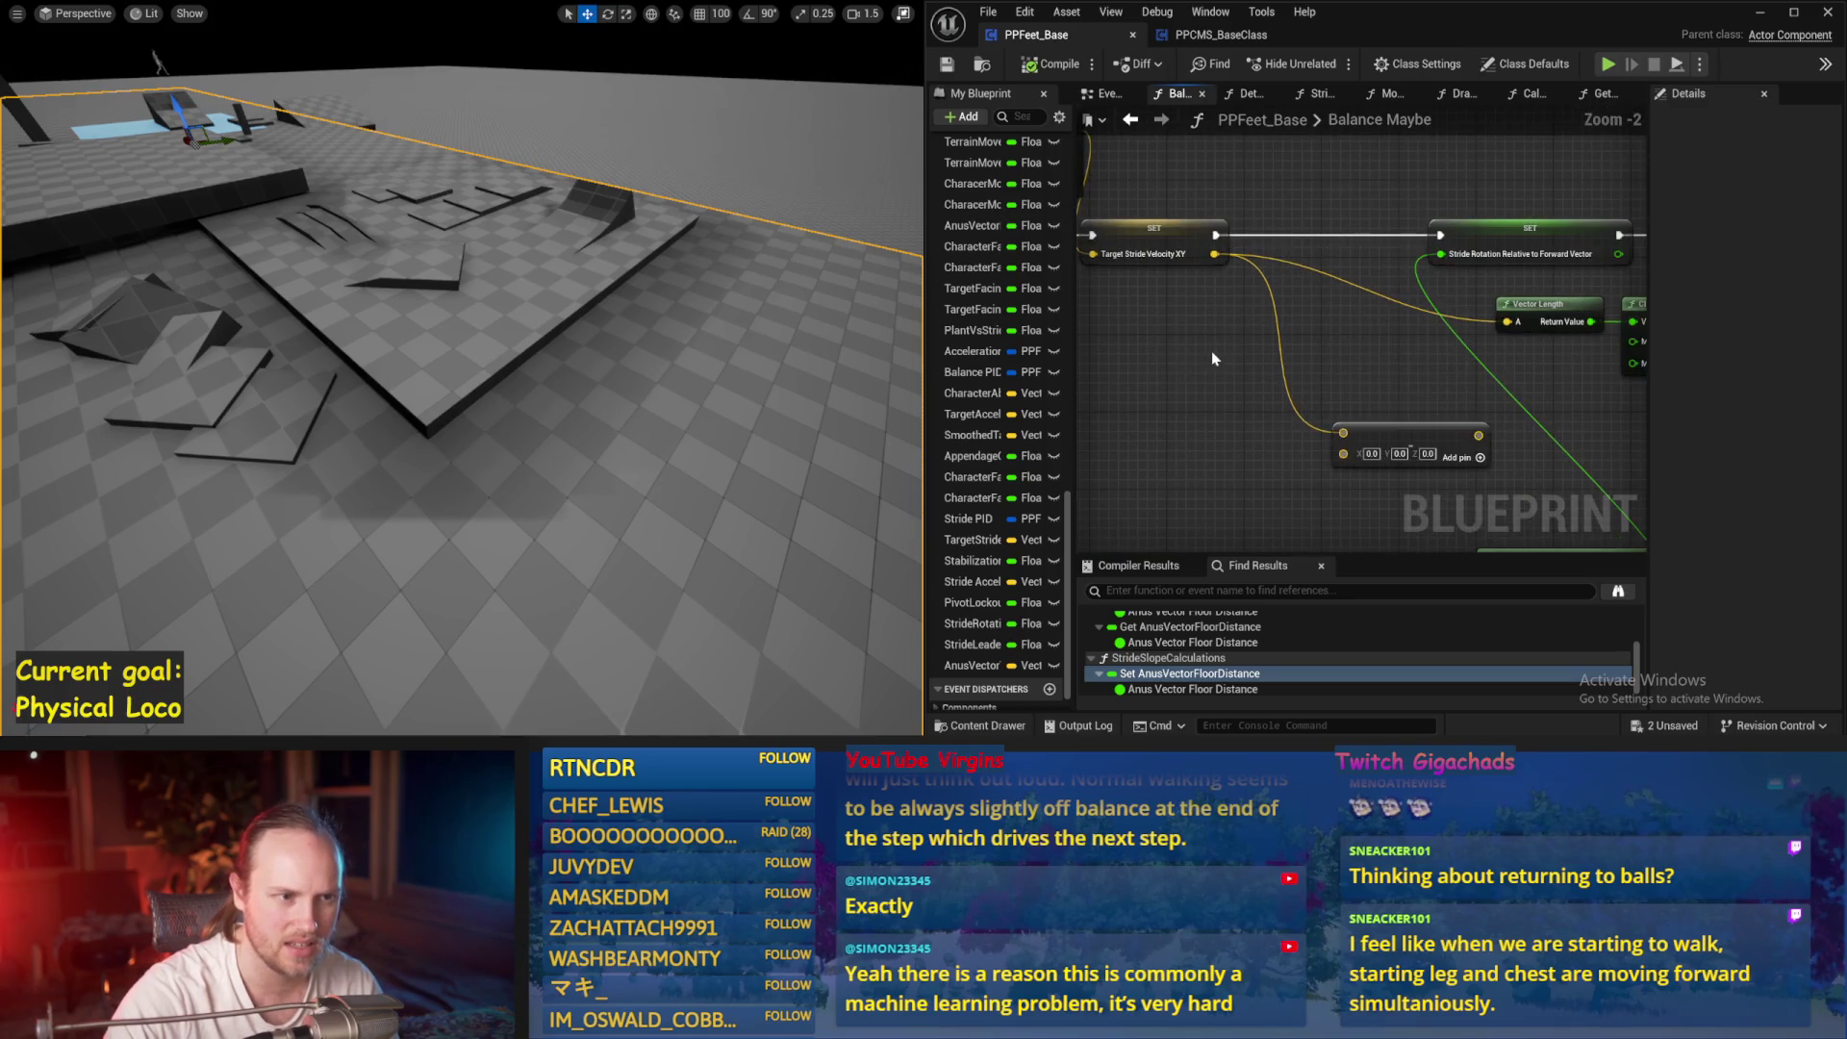
{"action": "right_click", "coordinate": [1209, 349]}
{"action": "type", "text": "accel"}
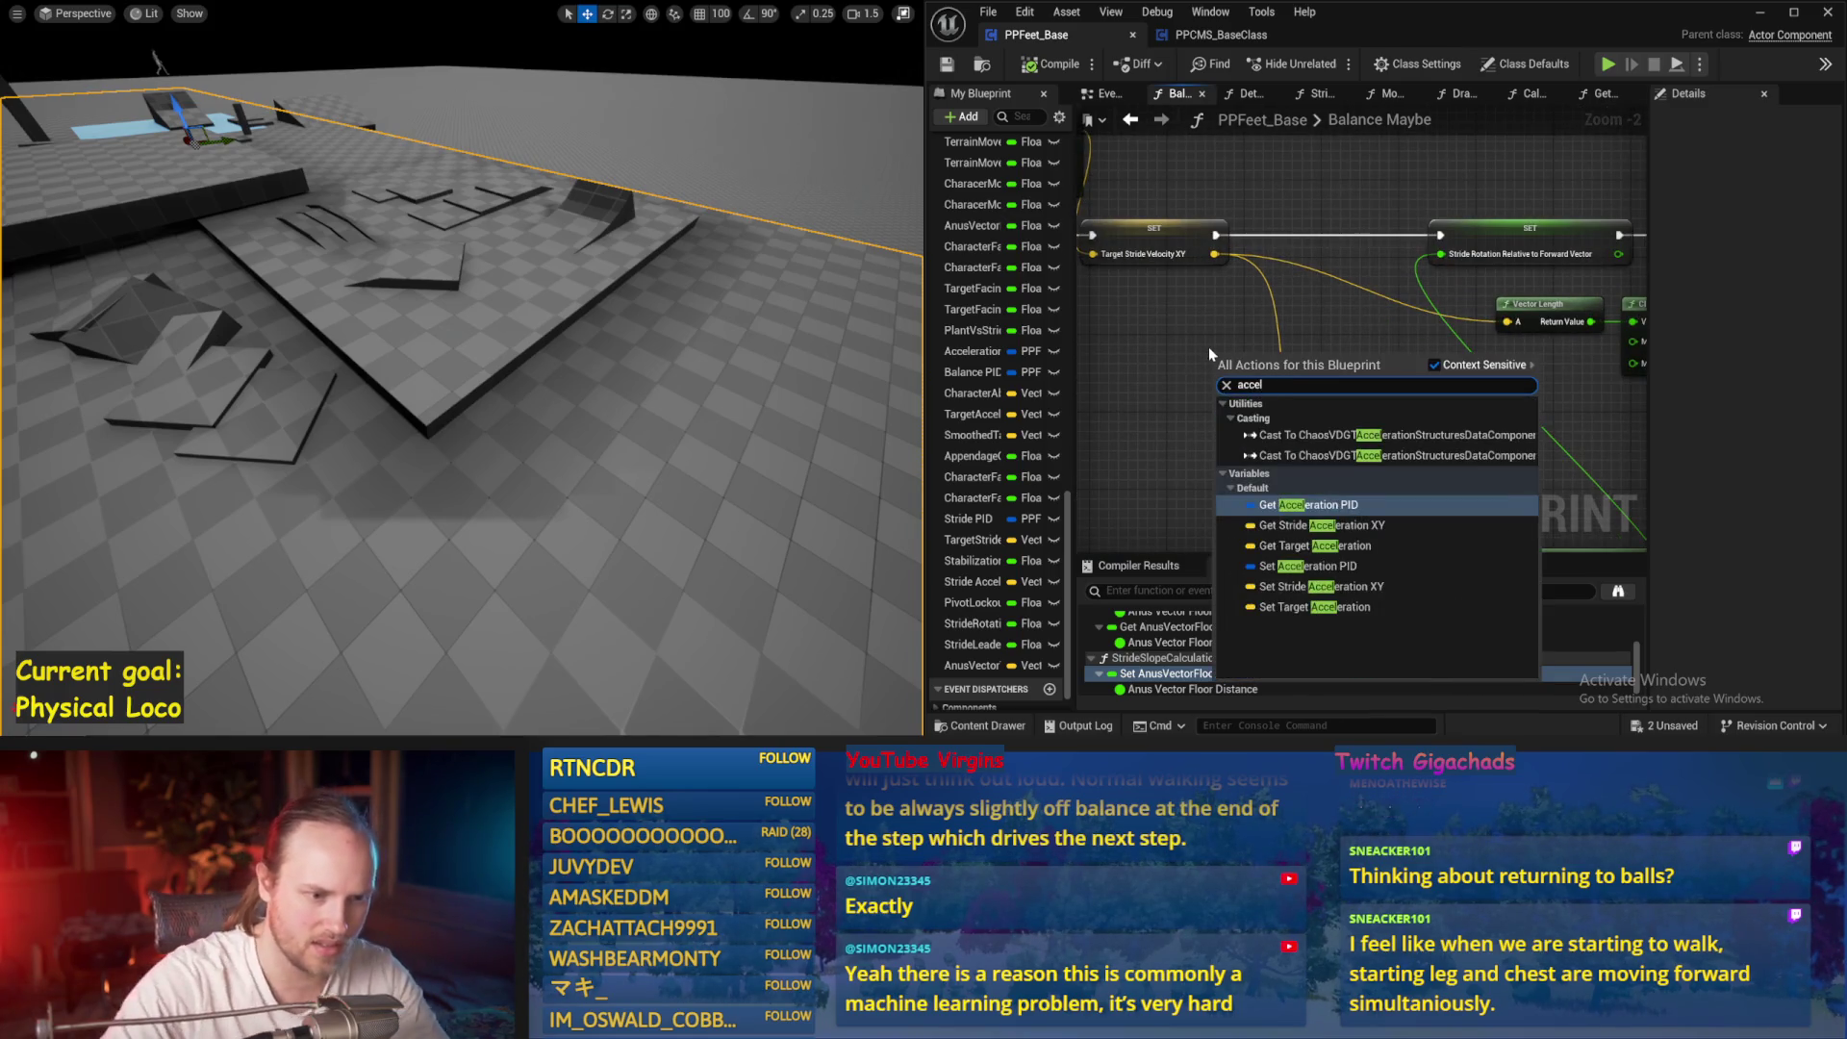
{"action": "left_click", "coordinate": [1298, 528]}
Check the Target Stride Linear Velocity setter in the PPCMS_BaseClass Event Graph, then return to Balance Maybe
{"action": "left_click", "coordinate": [1220, 35]}
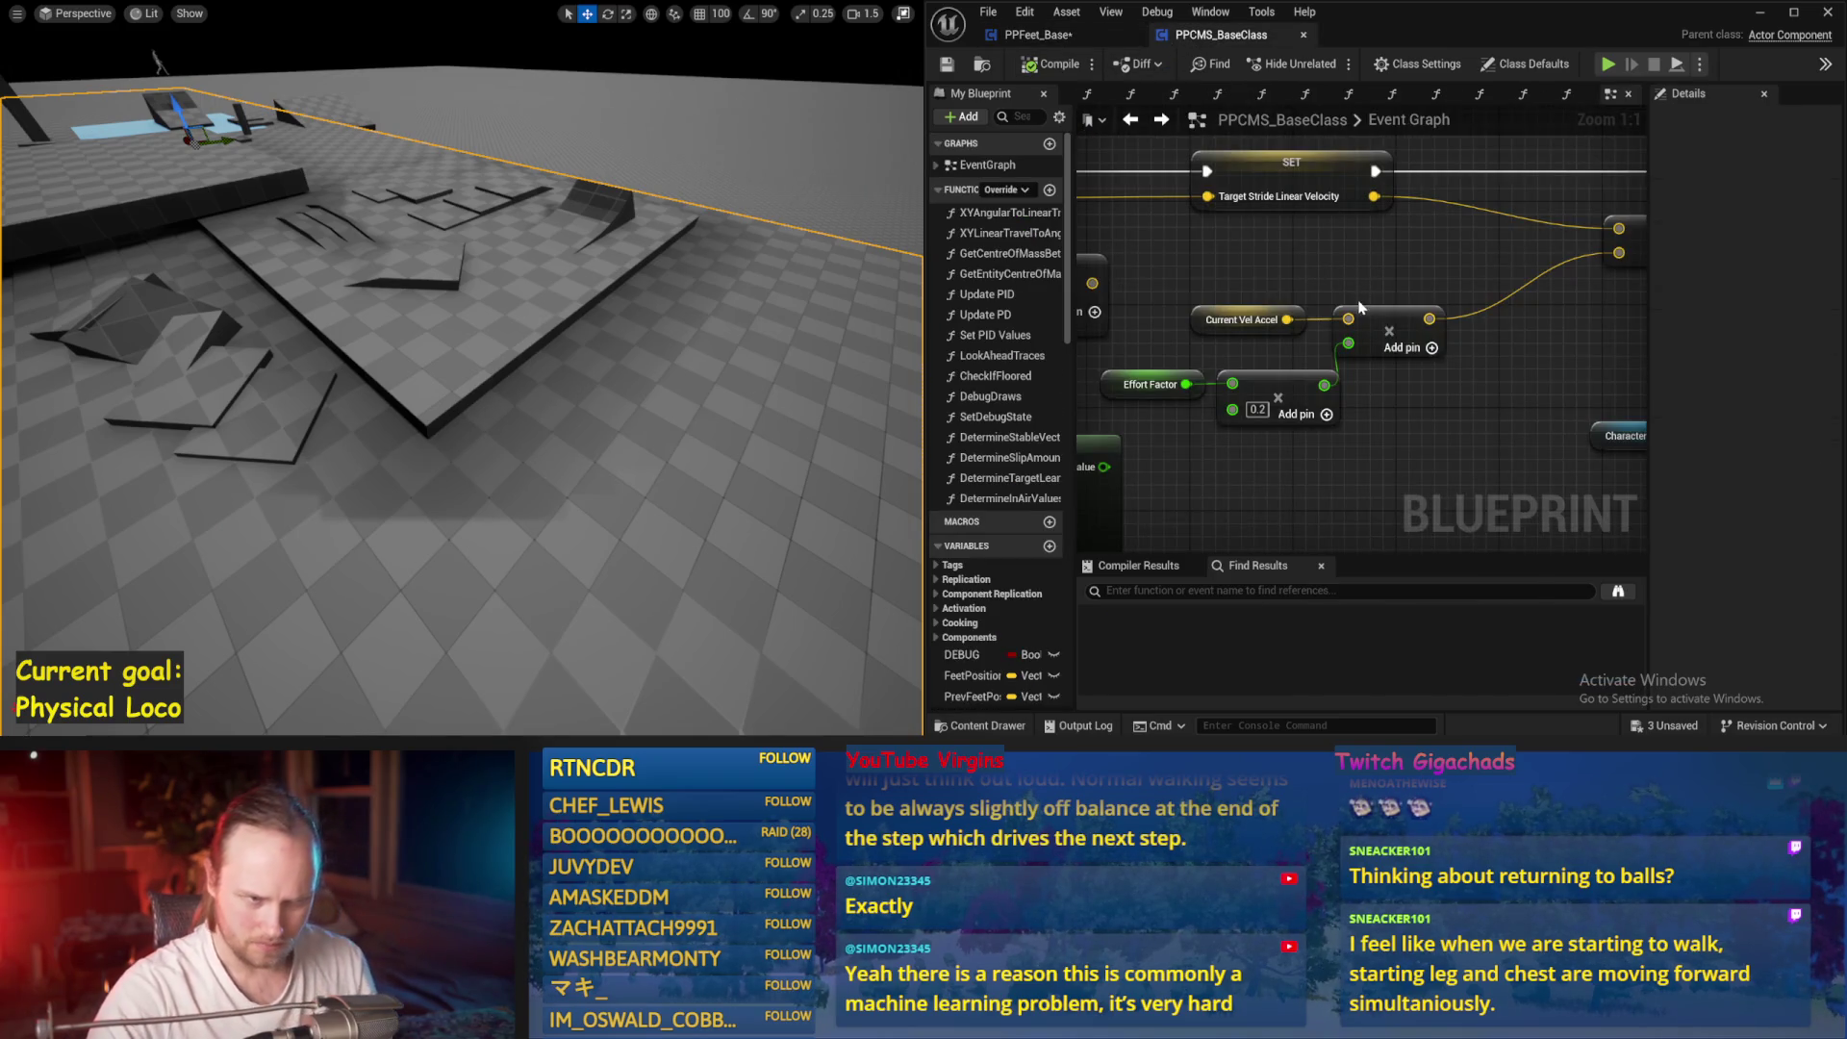
{"action": "scroll", "coordinate": [1249, 254], "scroll_direction": "down", "scroll_amount": 2}
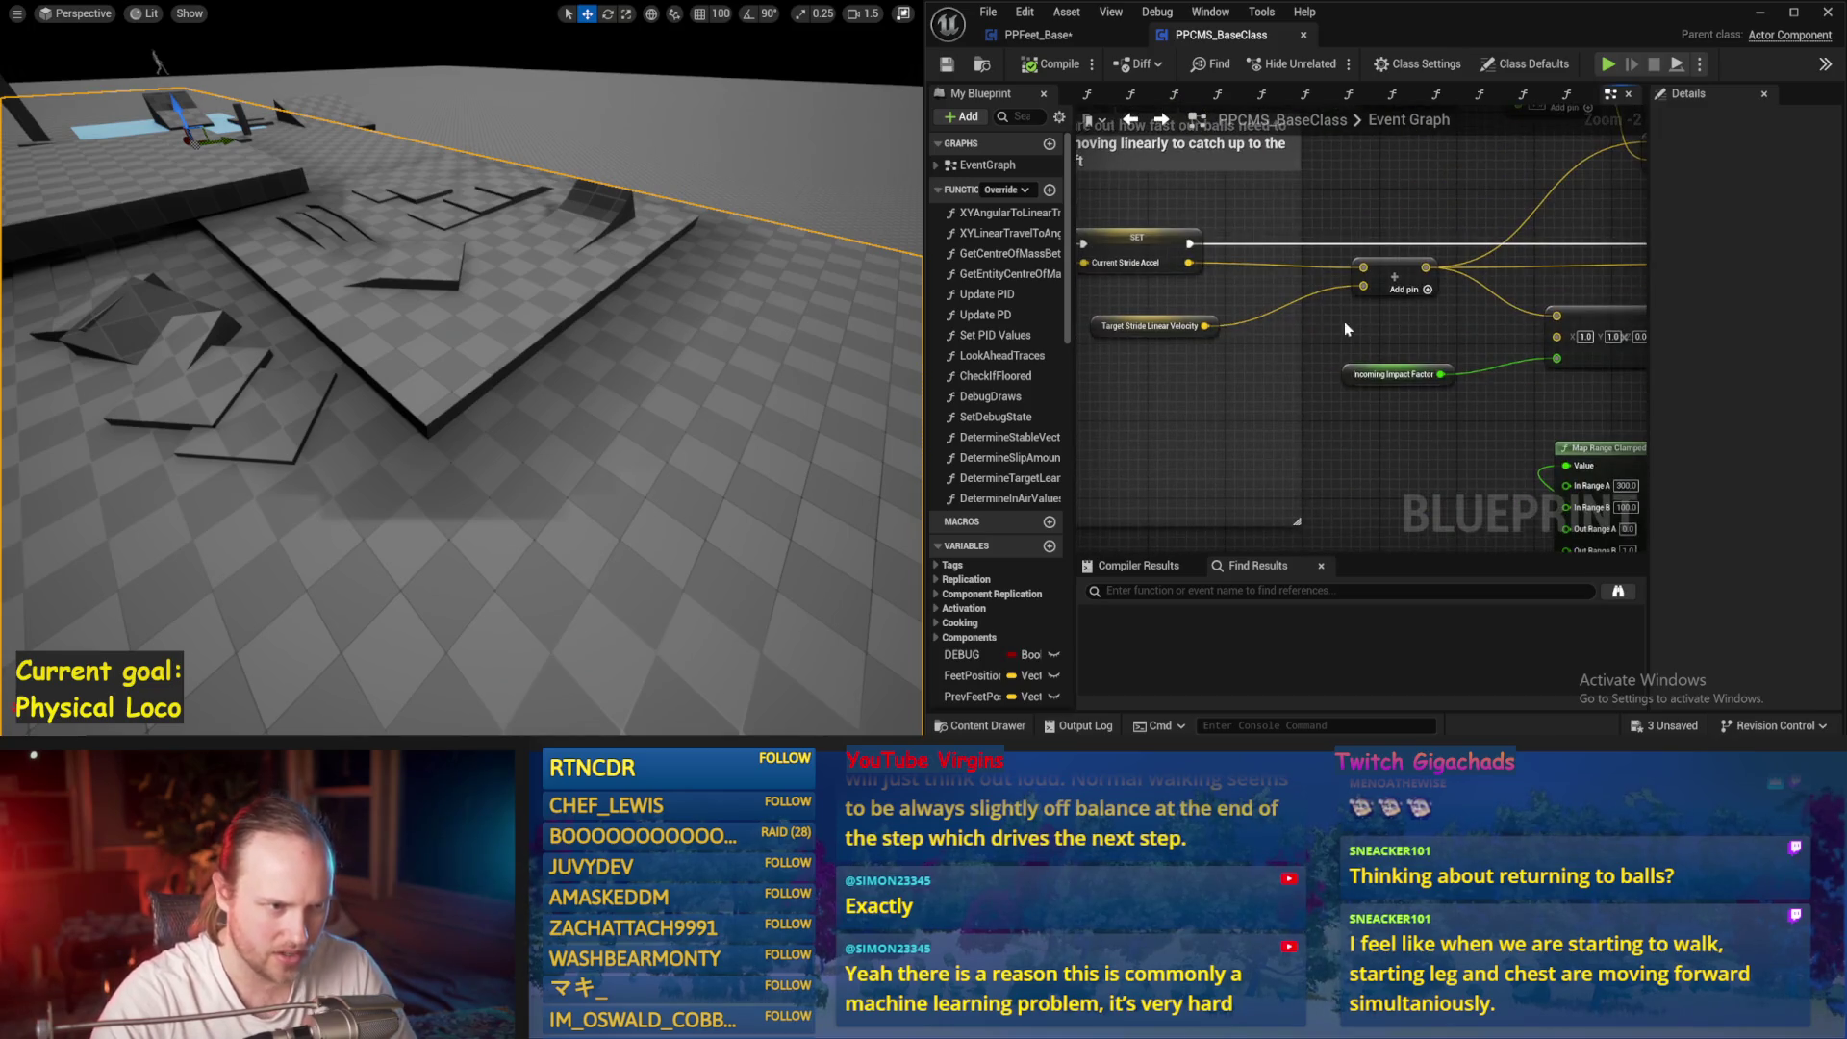
{"action": "left_click_drag", "start_coordinate": [1331, 405], "coordinate": [1441, 412]}
{"action": "left_click", "coordinate": [1071, 33]}
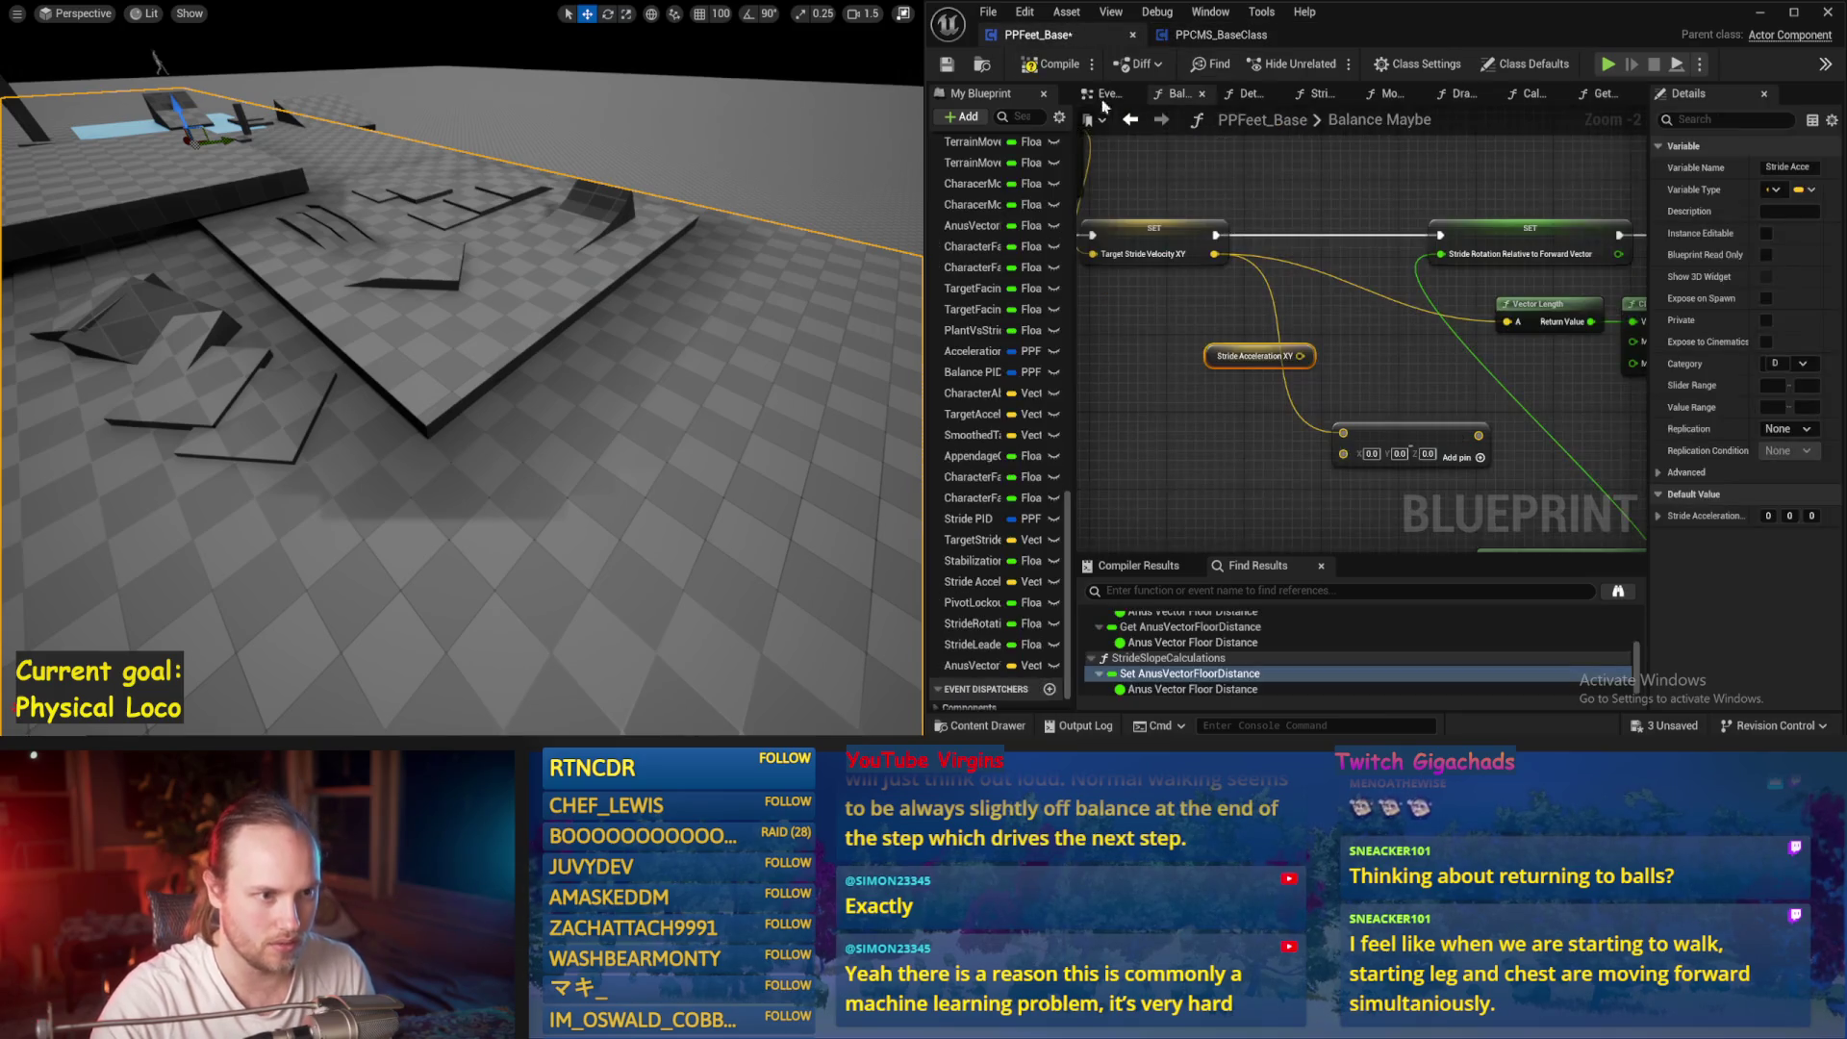
{"action": "left_click", "coordinate": [1126, 313]}
{"action": "right_click", "coordinate": [1126, 312]}
{"action": "left_click", "coordinate": [1119, 299]}
{"action": "left_click_drag", "start_coordinate": [1139, 296], "coordinate": [1252, 269]}
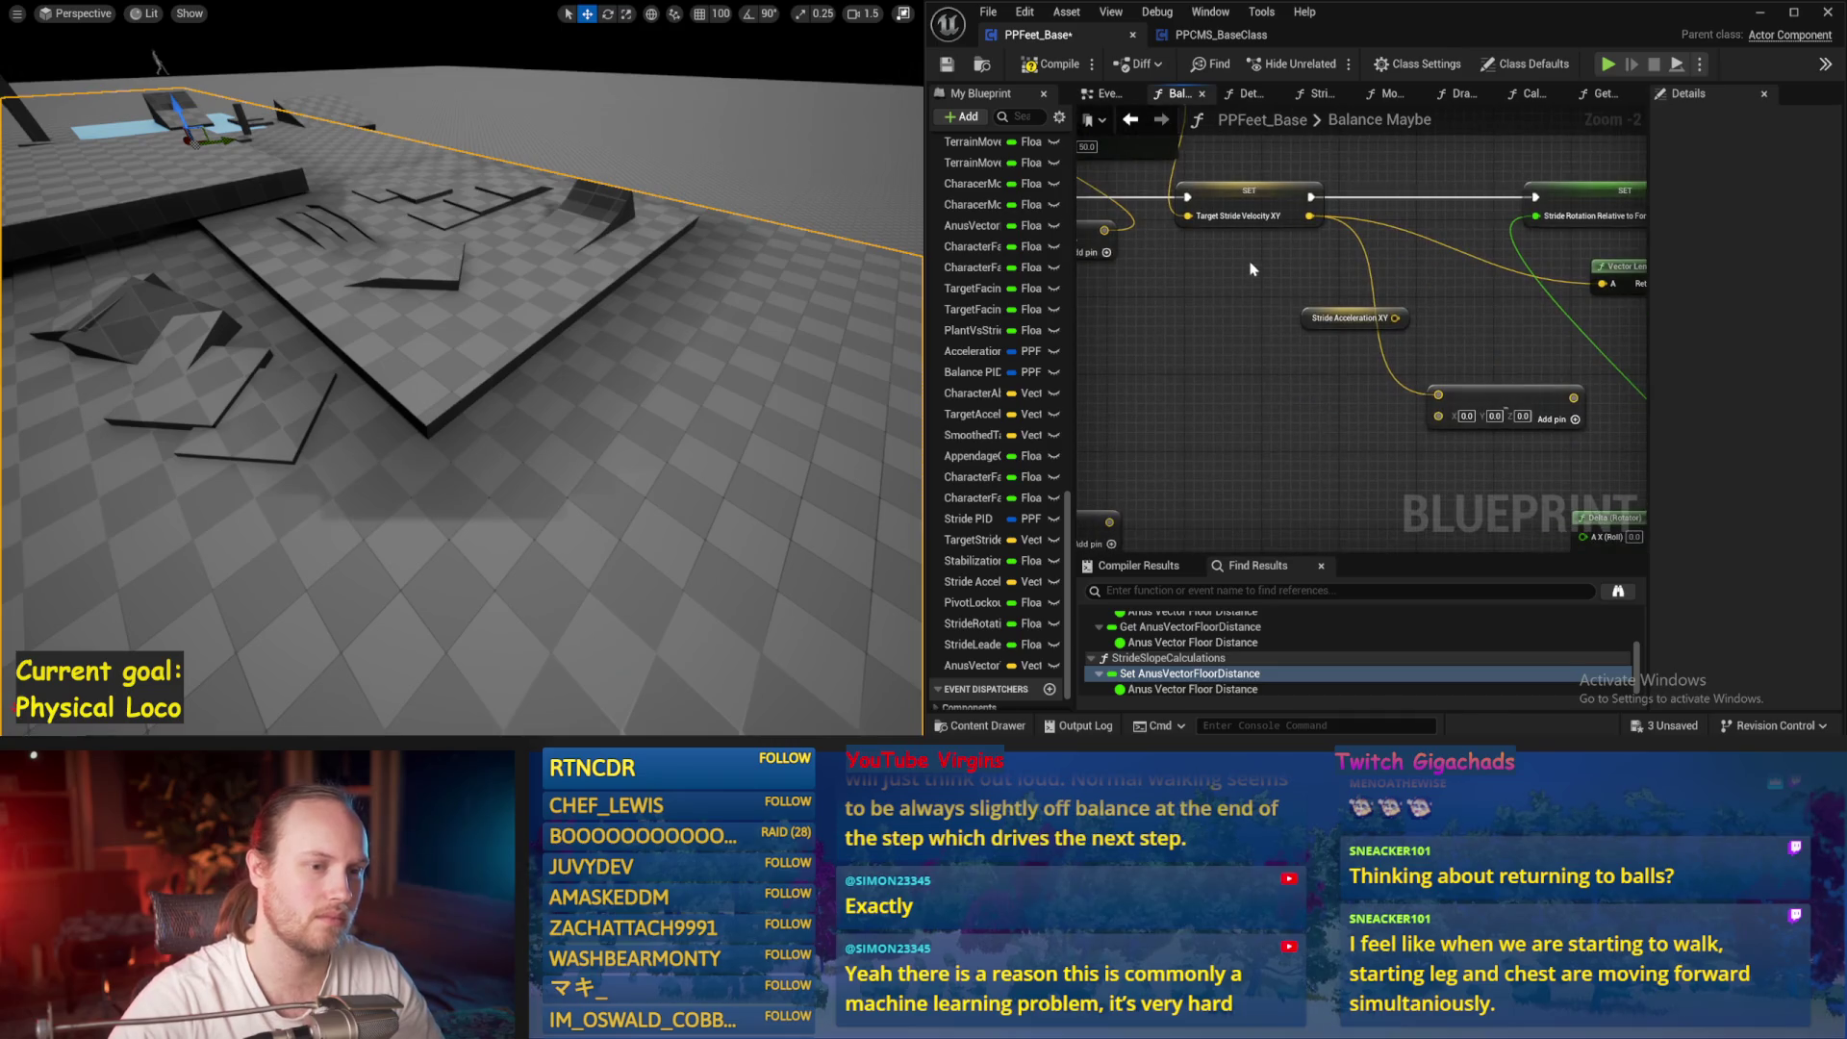
Add a Target Acceleration getter and place it beside Stride Acceleration XY
{"action": "right_click", "coordinate": [1231, 345]}
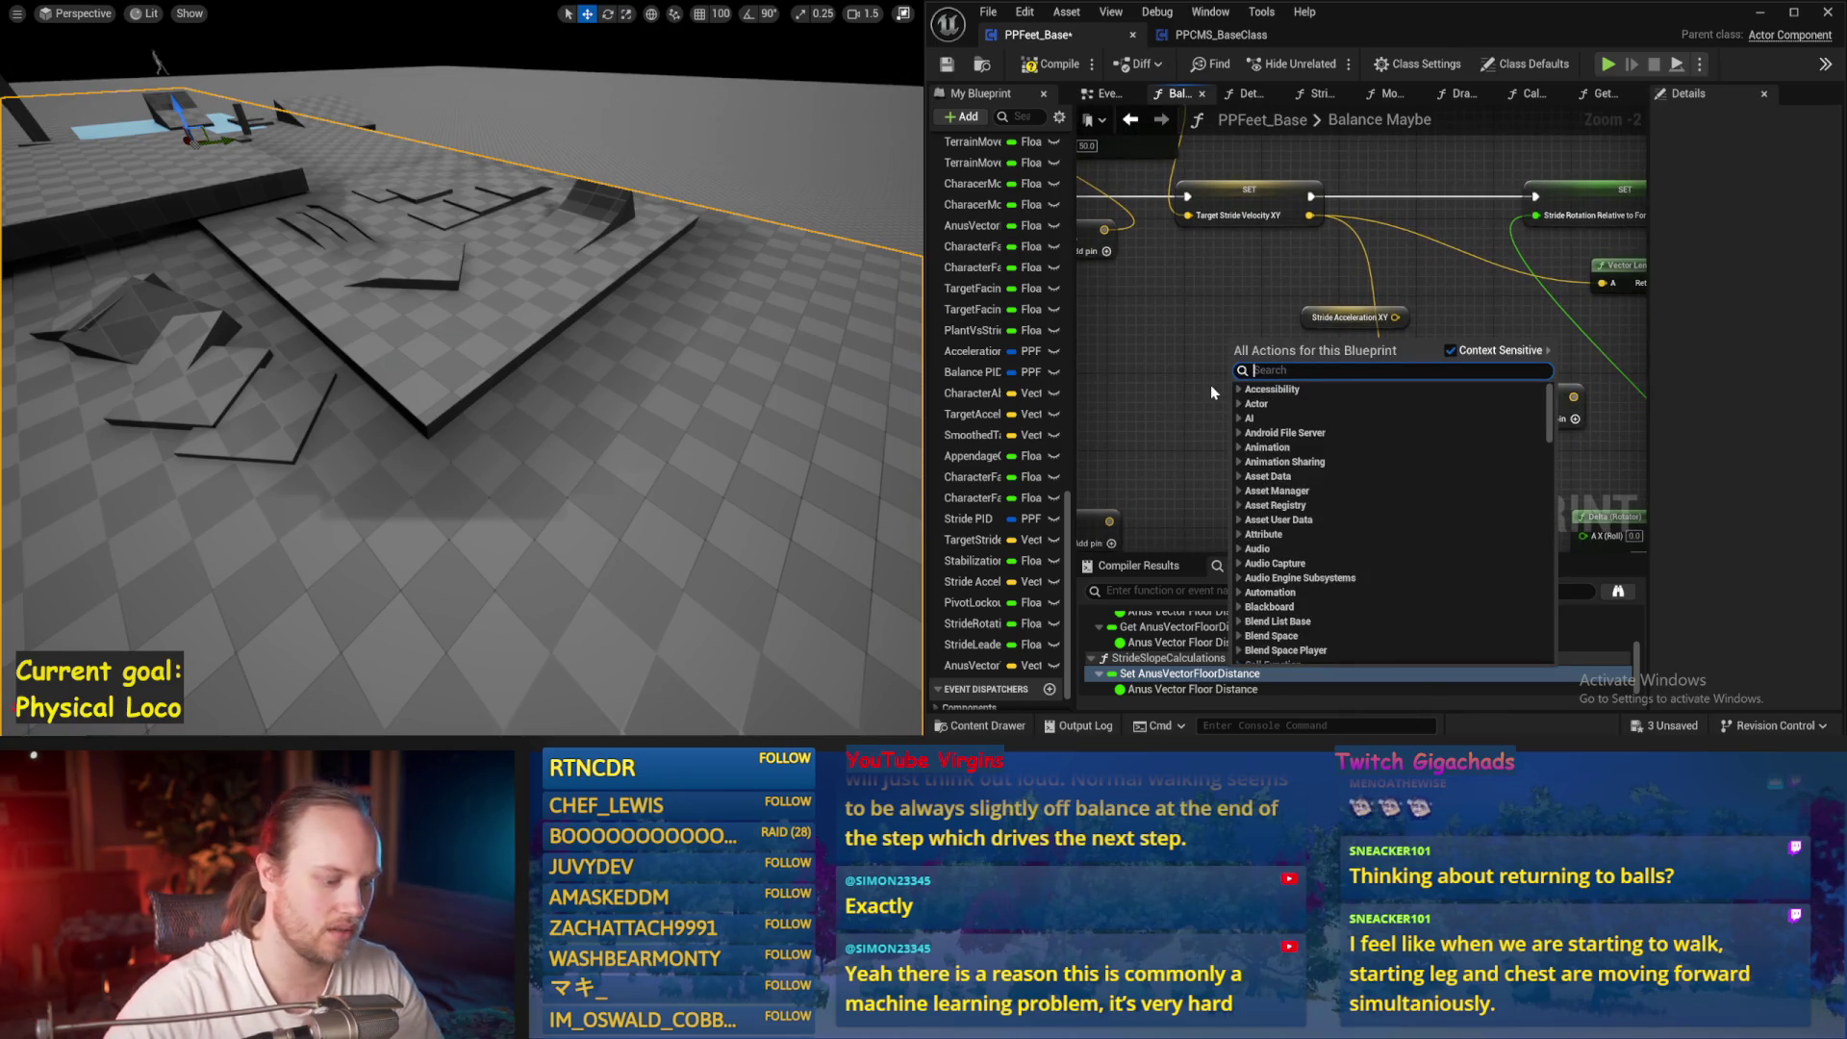
{"action": "type", "text": "accel"}
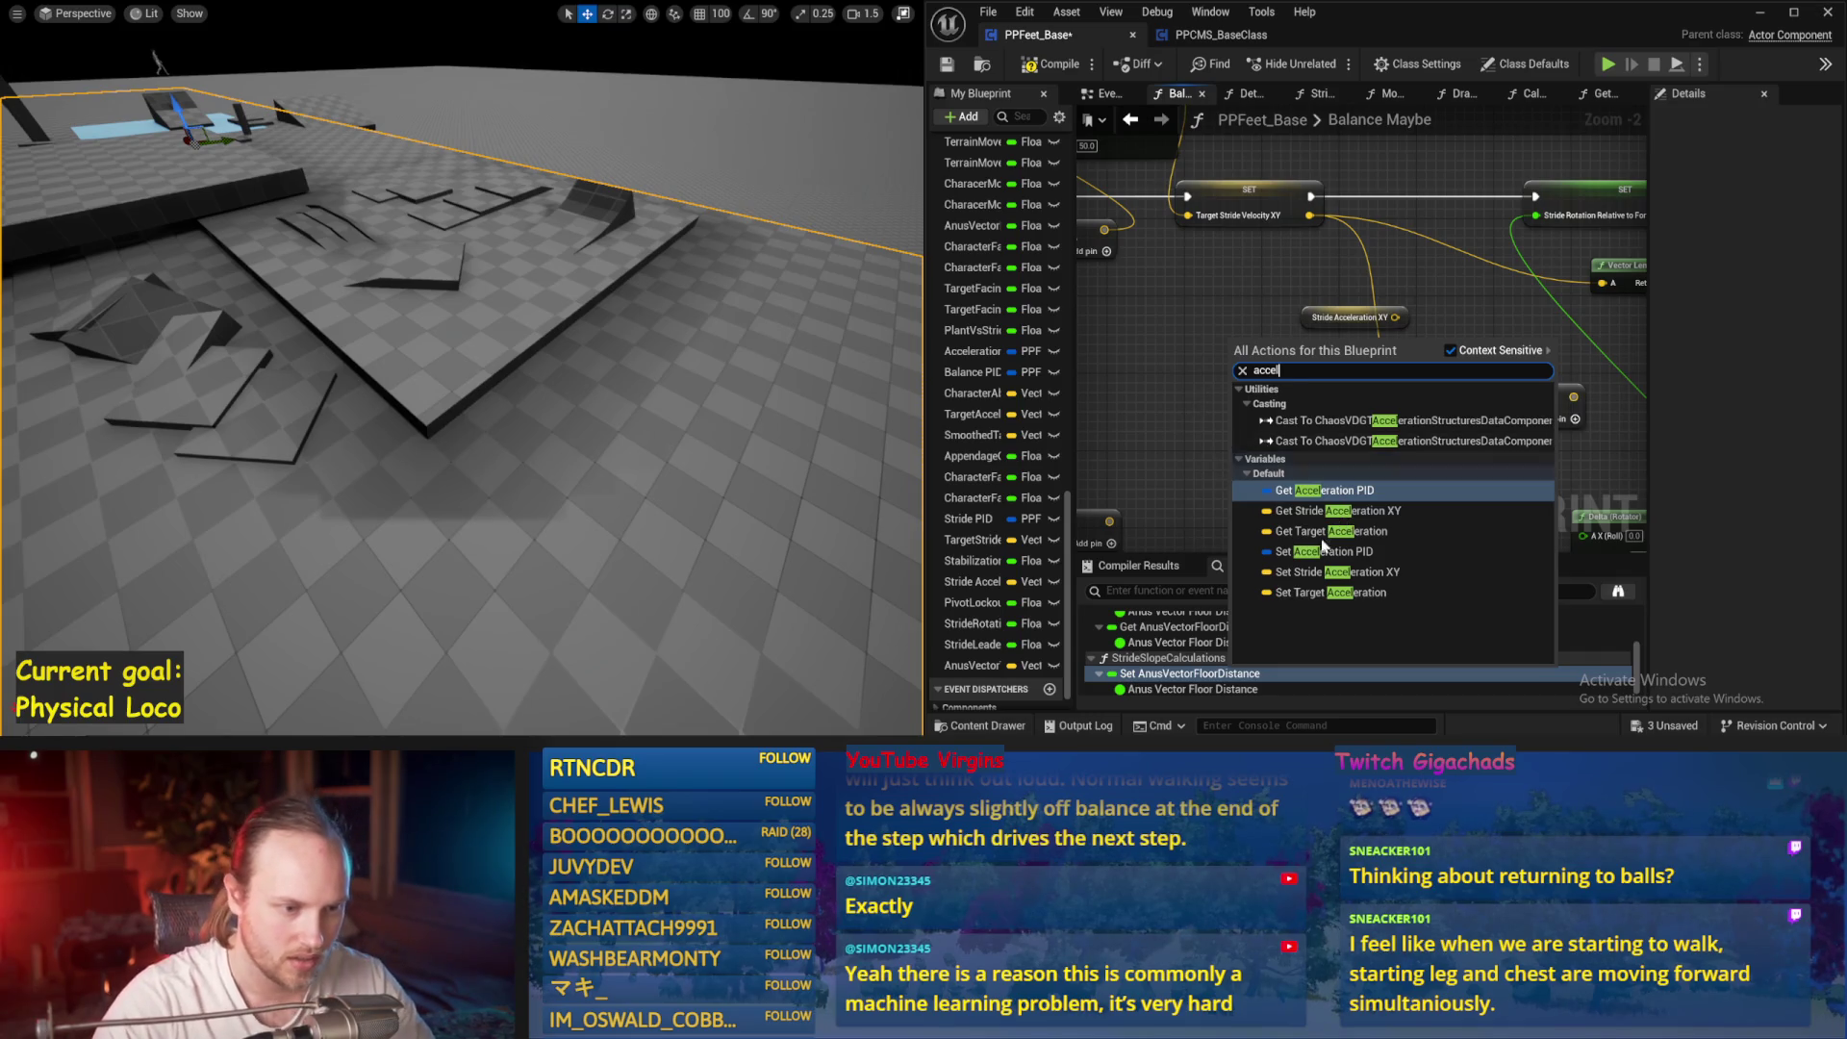
{"action": "left_click", "coordinate": [1304, 532]}
{"action": "mouse_move", "coordinate": [1285, 361]}
{"action": "left_mouse_down"}
{"action": "mouse_move", "coordinate": [1468, 351]}
{"action": "mouse_move", "coordinate": [1263, 375]}
{"action": "left_mouse_up"}
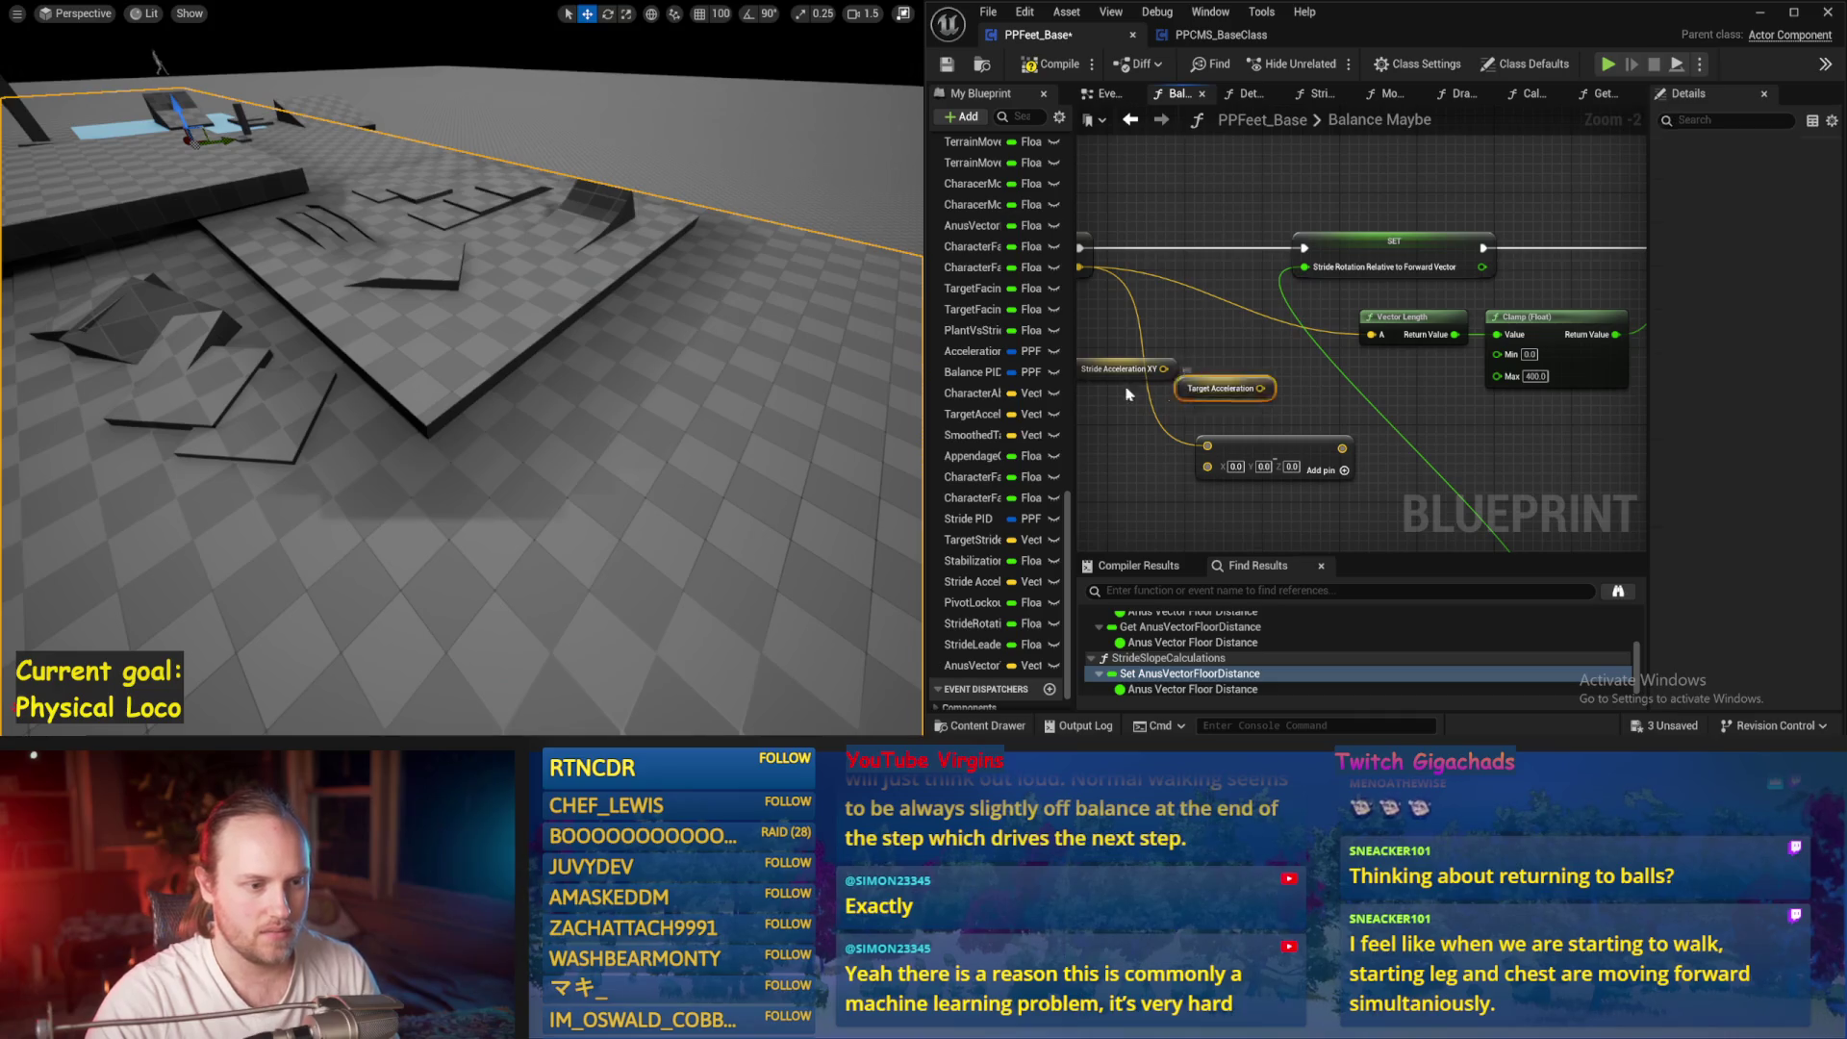
{"action": "left_click_drag", "start_coordinate": [1129, 395], "coordinate": [1140, 323]}
Feed Target Acceleration into a Multiply node with a single float multiplier of 0.3
{"action": "mouse_move", "coordinate": [1309, 308]}
{"action": "left_mouse_down"}
{"action": "mouse_move", "coordinate": [1198, 385]}
{"action": "mouse_move", "coordinate": [1173, 436]}
{"action": "mouse_move", "coordinate": [1234, 439]}
{"action": "left_mouse_up"}
{"action": "left_click", "coordinate": [1244, 324]}
{"action": "left_click", "coordinate": [1243, 332]}
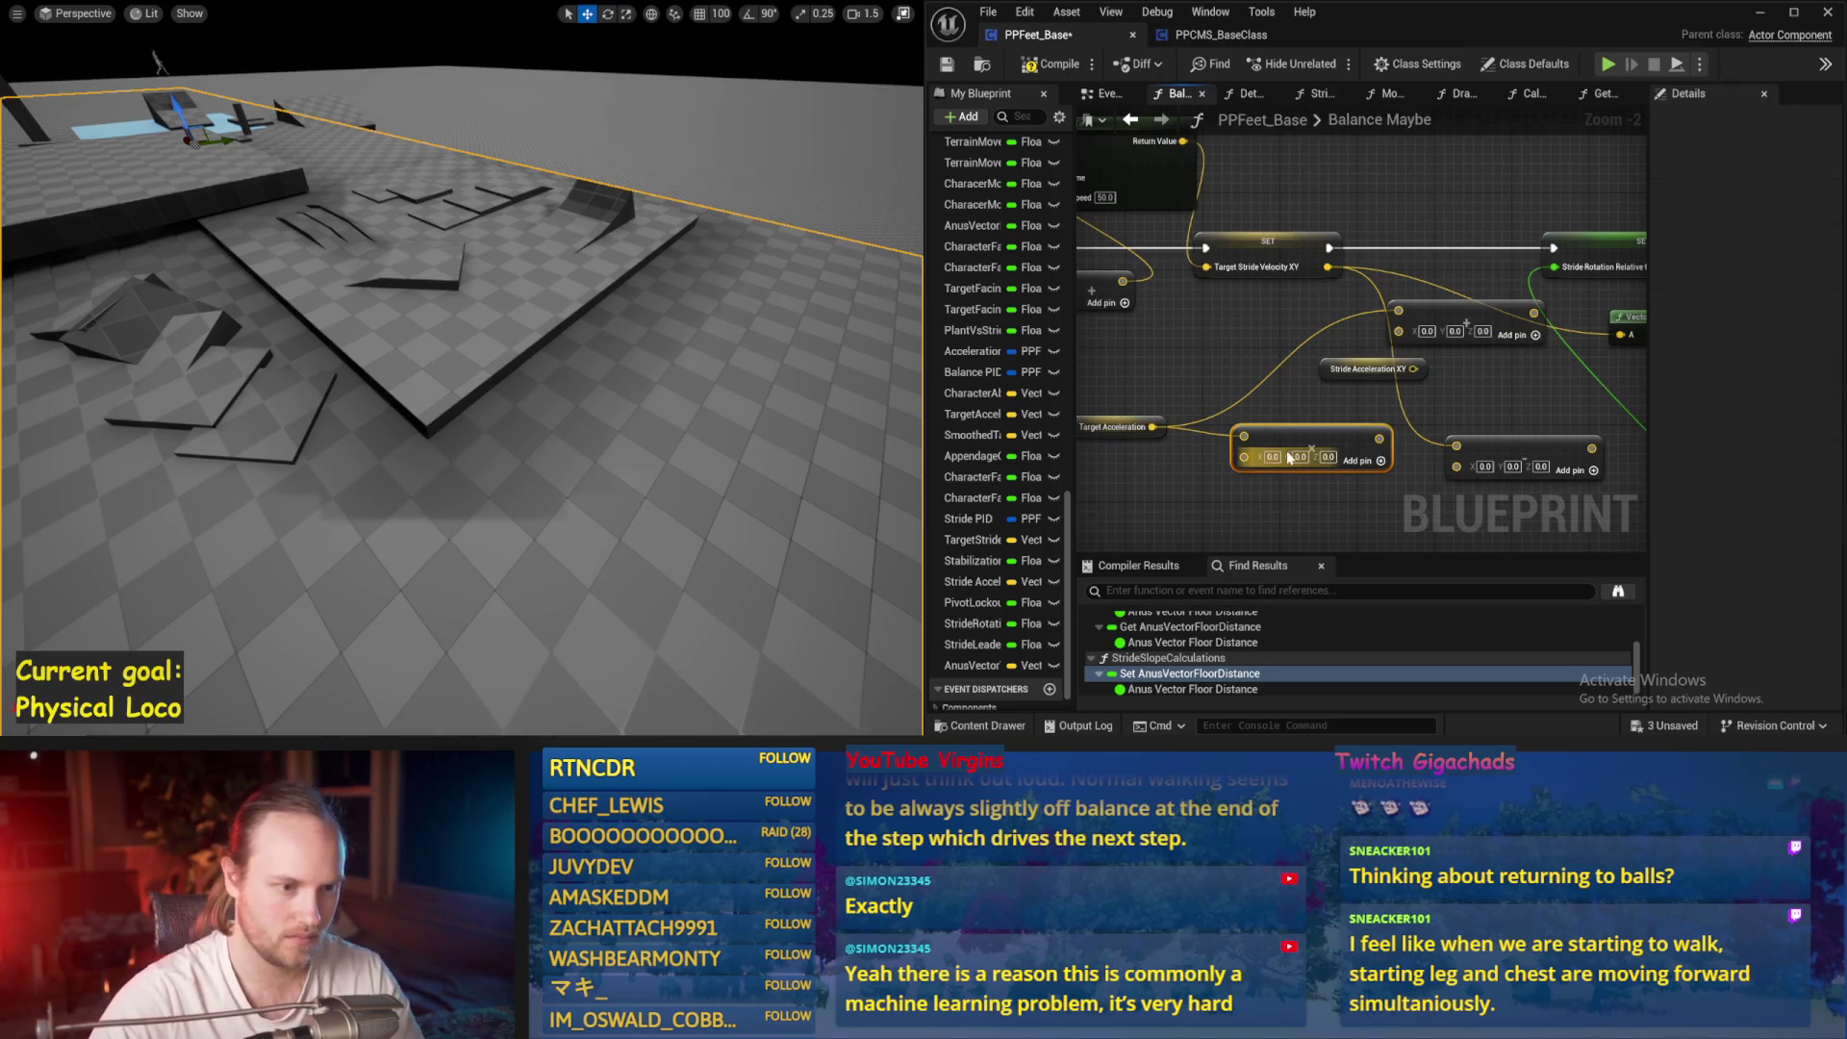
{"action": "right_click", "coordinate": [1244, 457]}
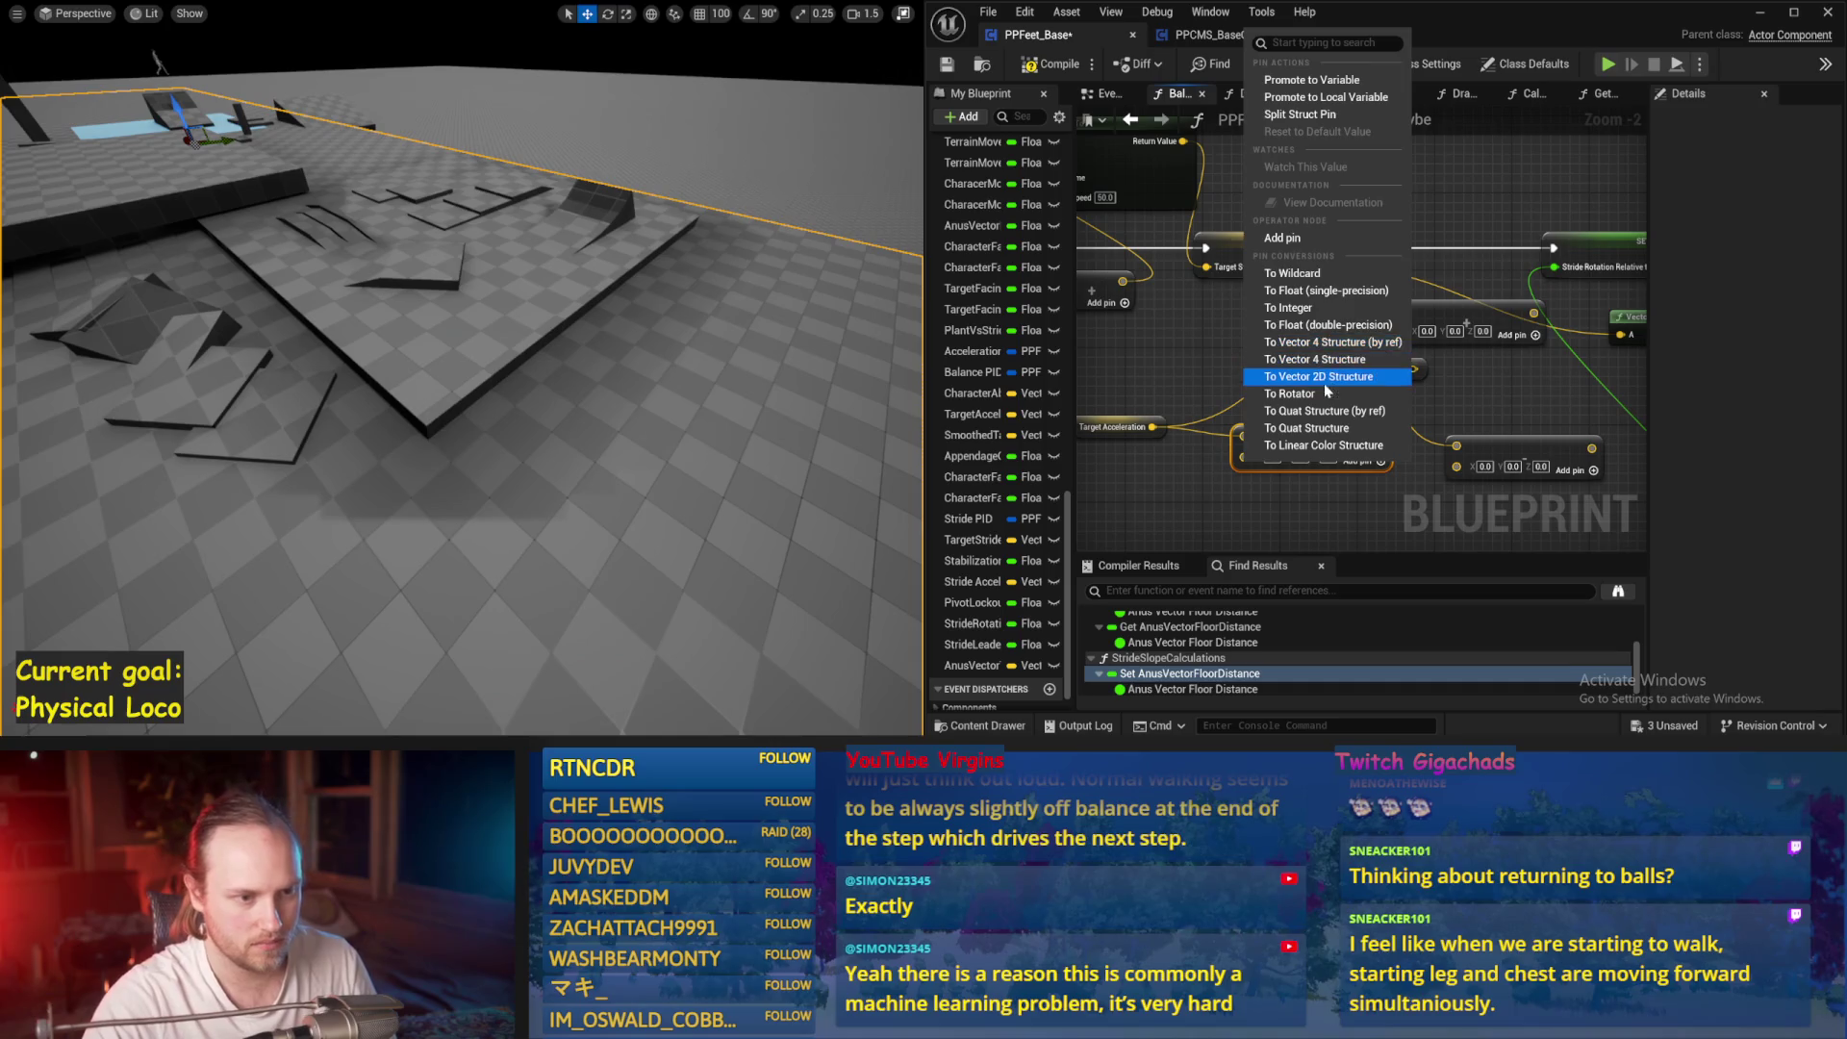
{"action": "left_click", "coordinate": [1331, 325]}
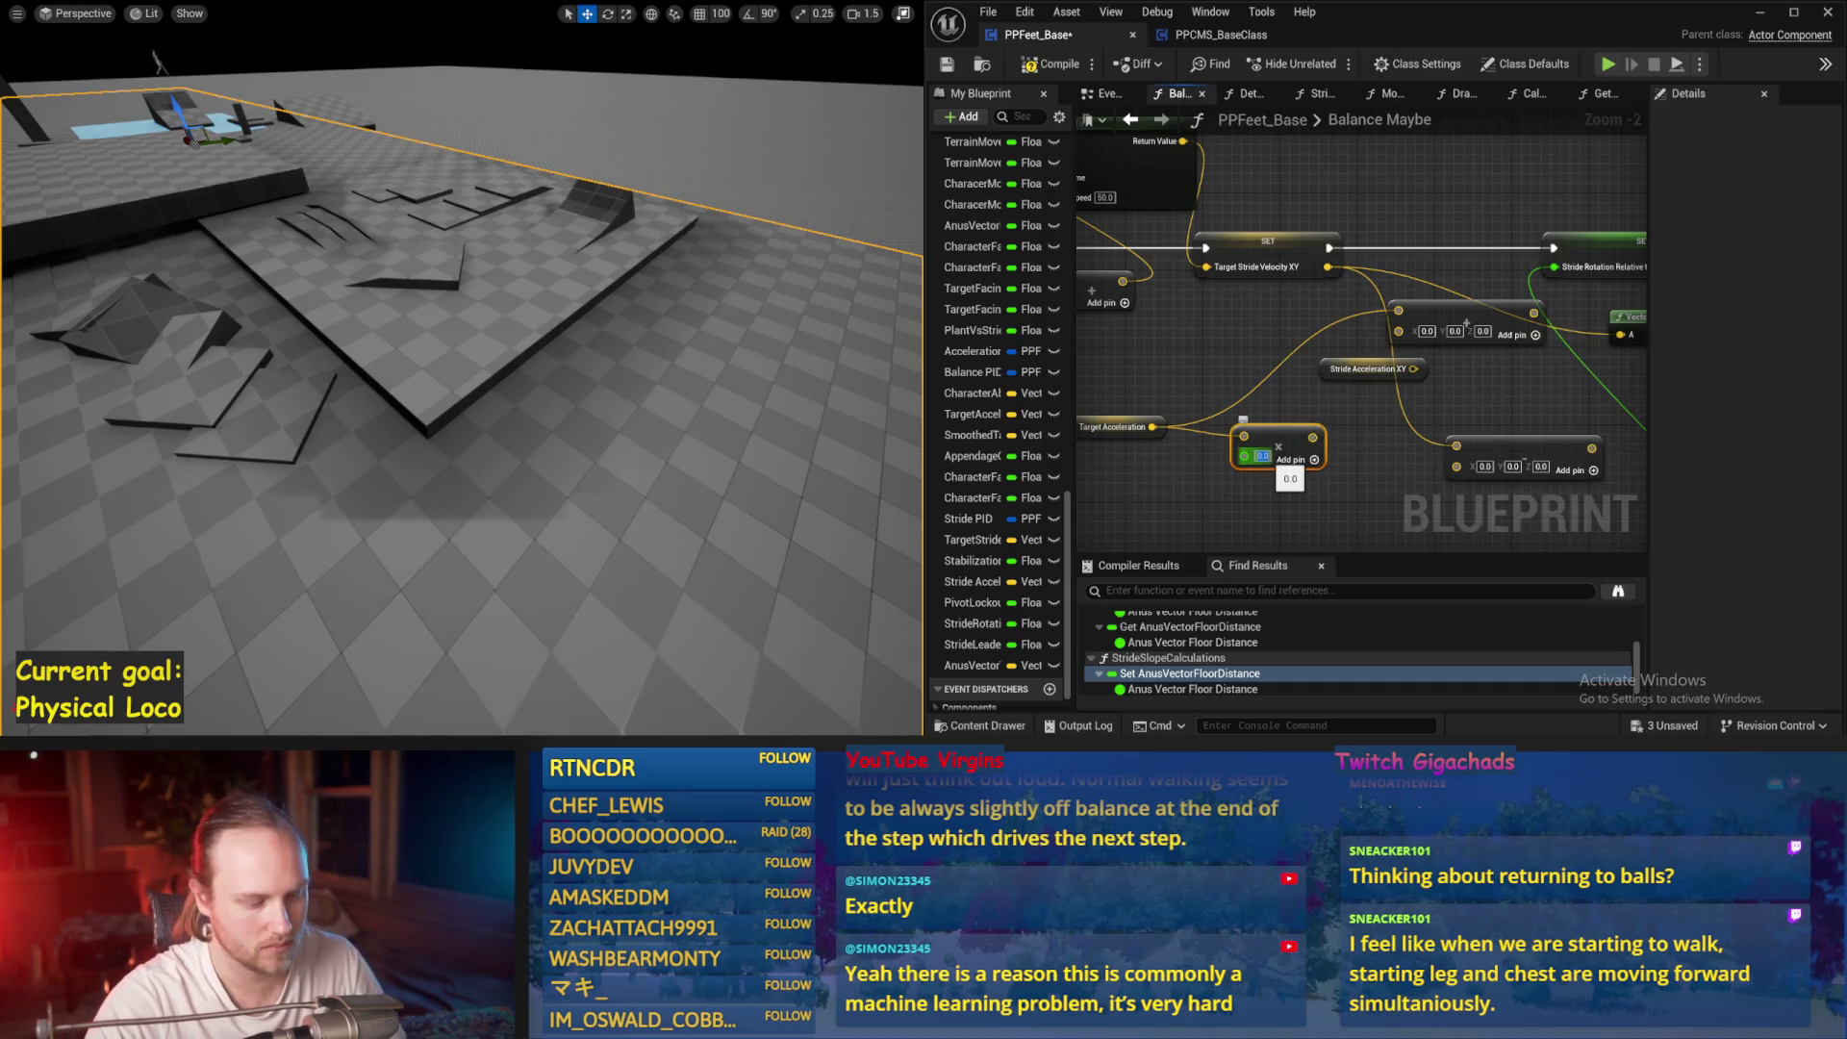
Add the scaled acceleration to Target Stride Velocity XY and save the blueprint
{"action": "left_click_drag", "start_coordinate": [1315, 437], "coordinate": [1433, 326]}
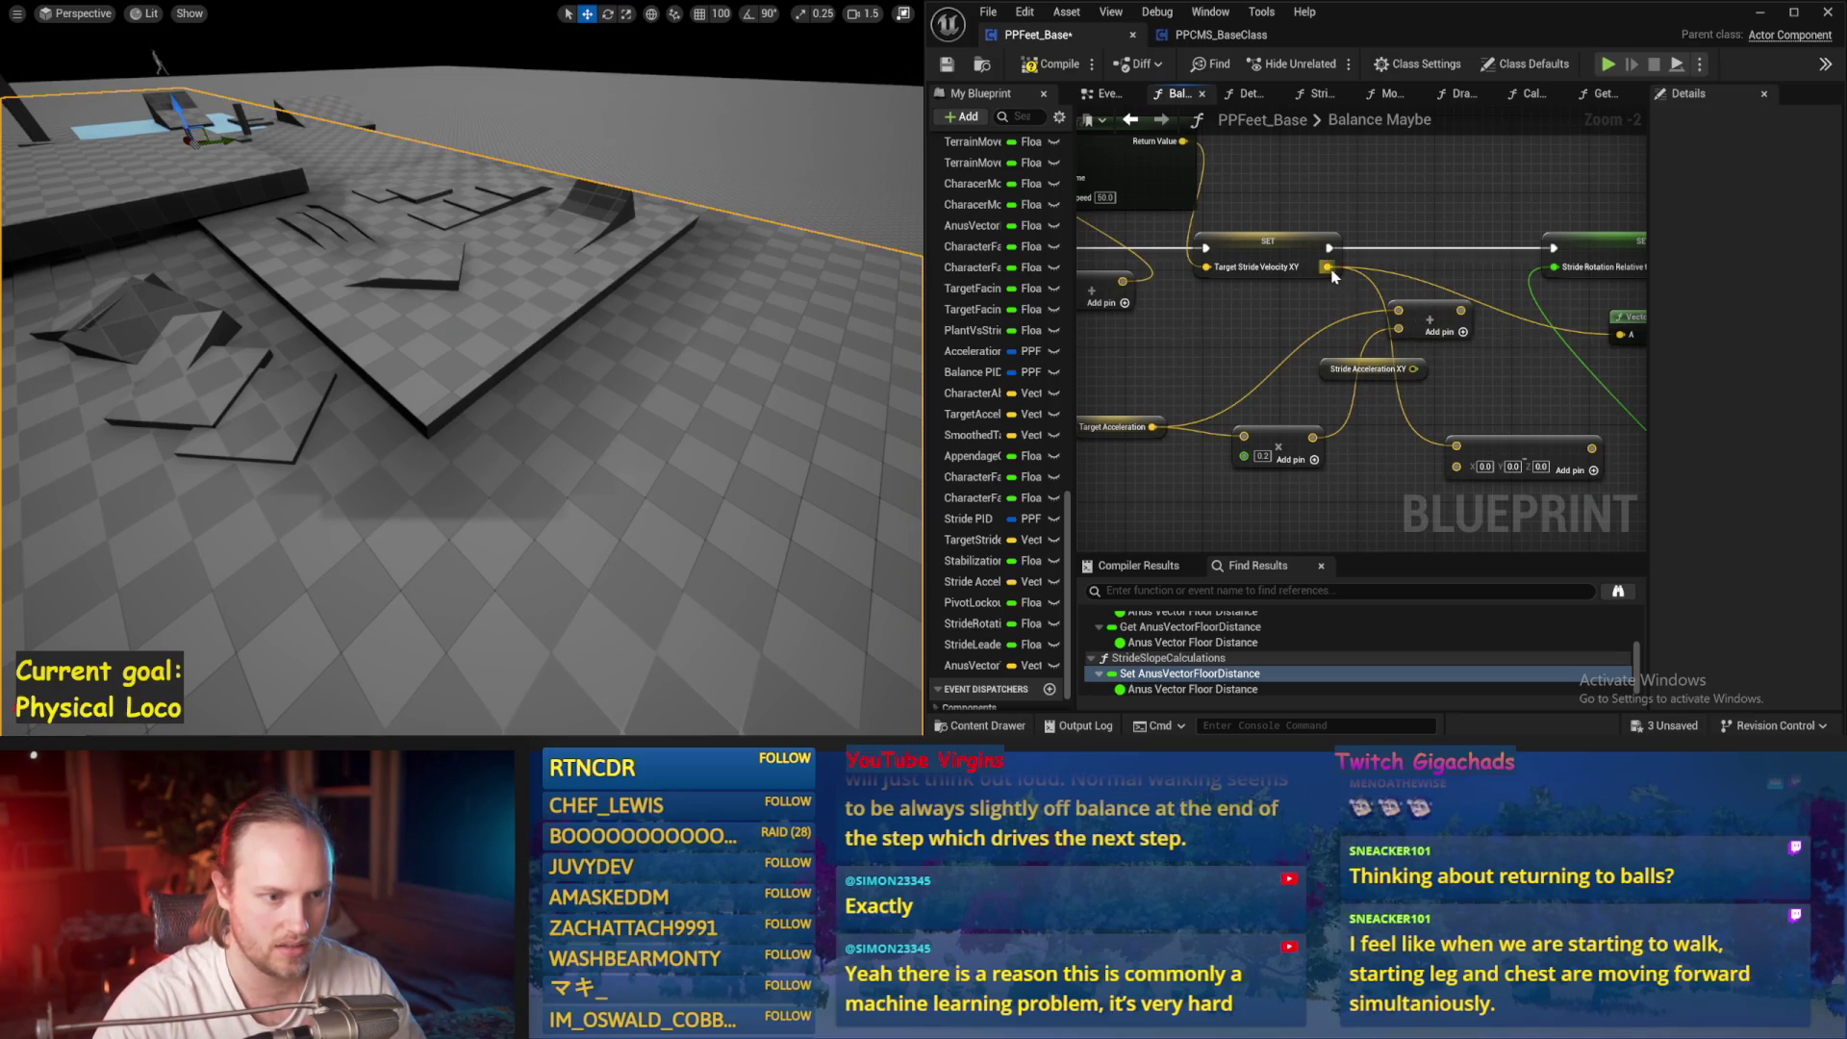
{"action": "left_click_drag", "start_coordinate": [1400, 313], "coordinate": [1458, 359]}
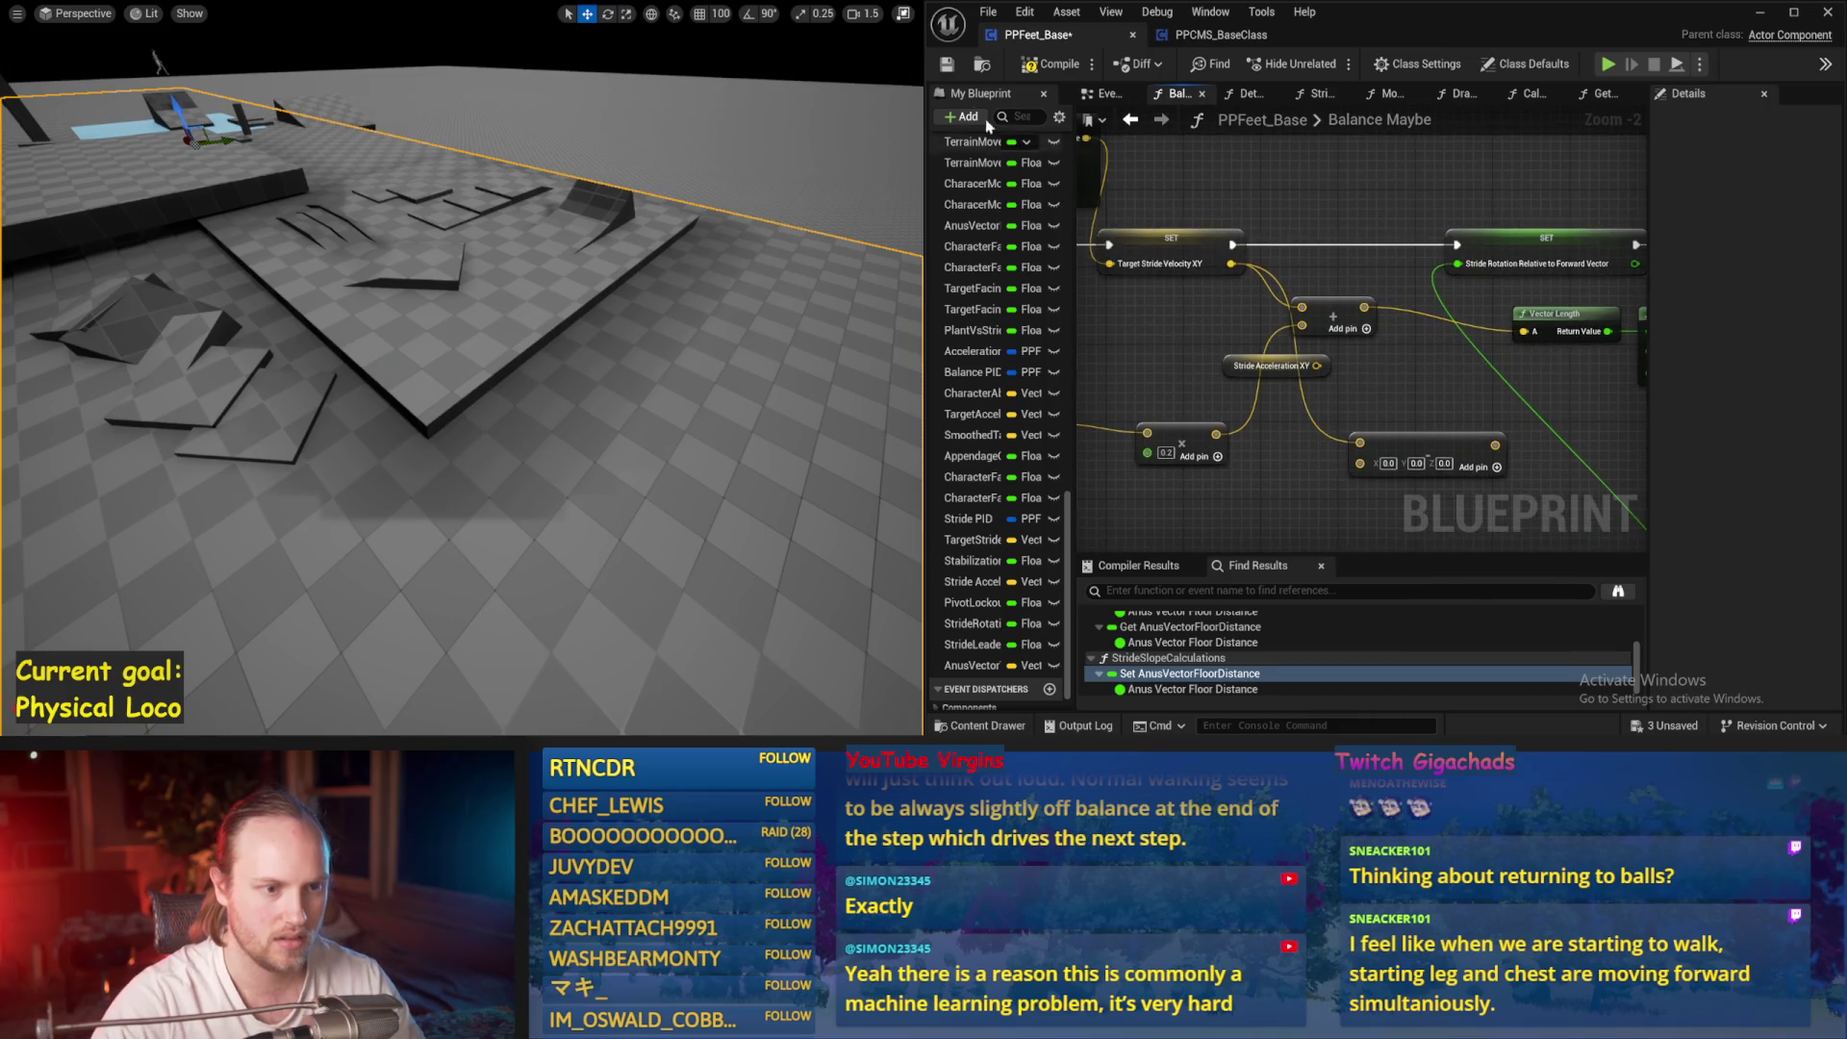
{"action": "left_click", "coordinate": [949, 68]}
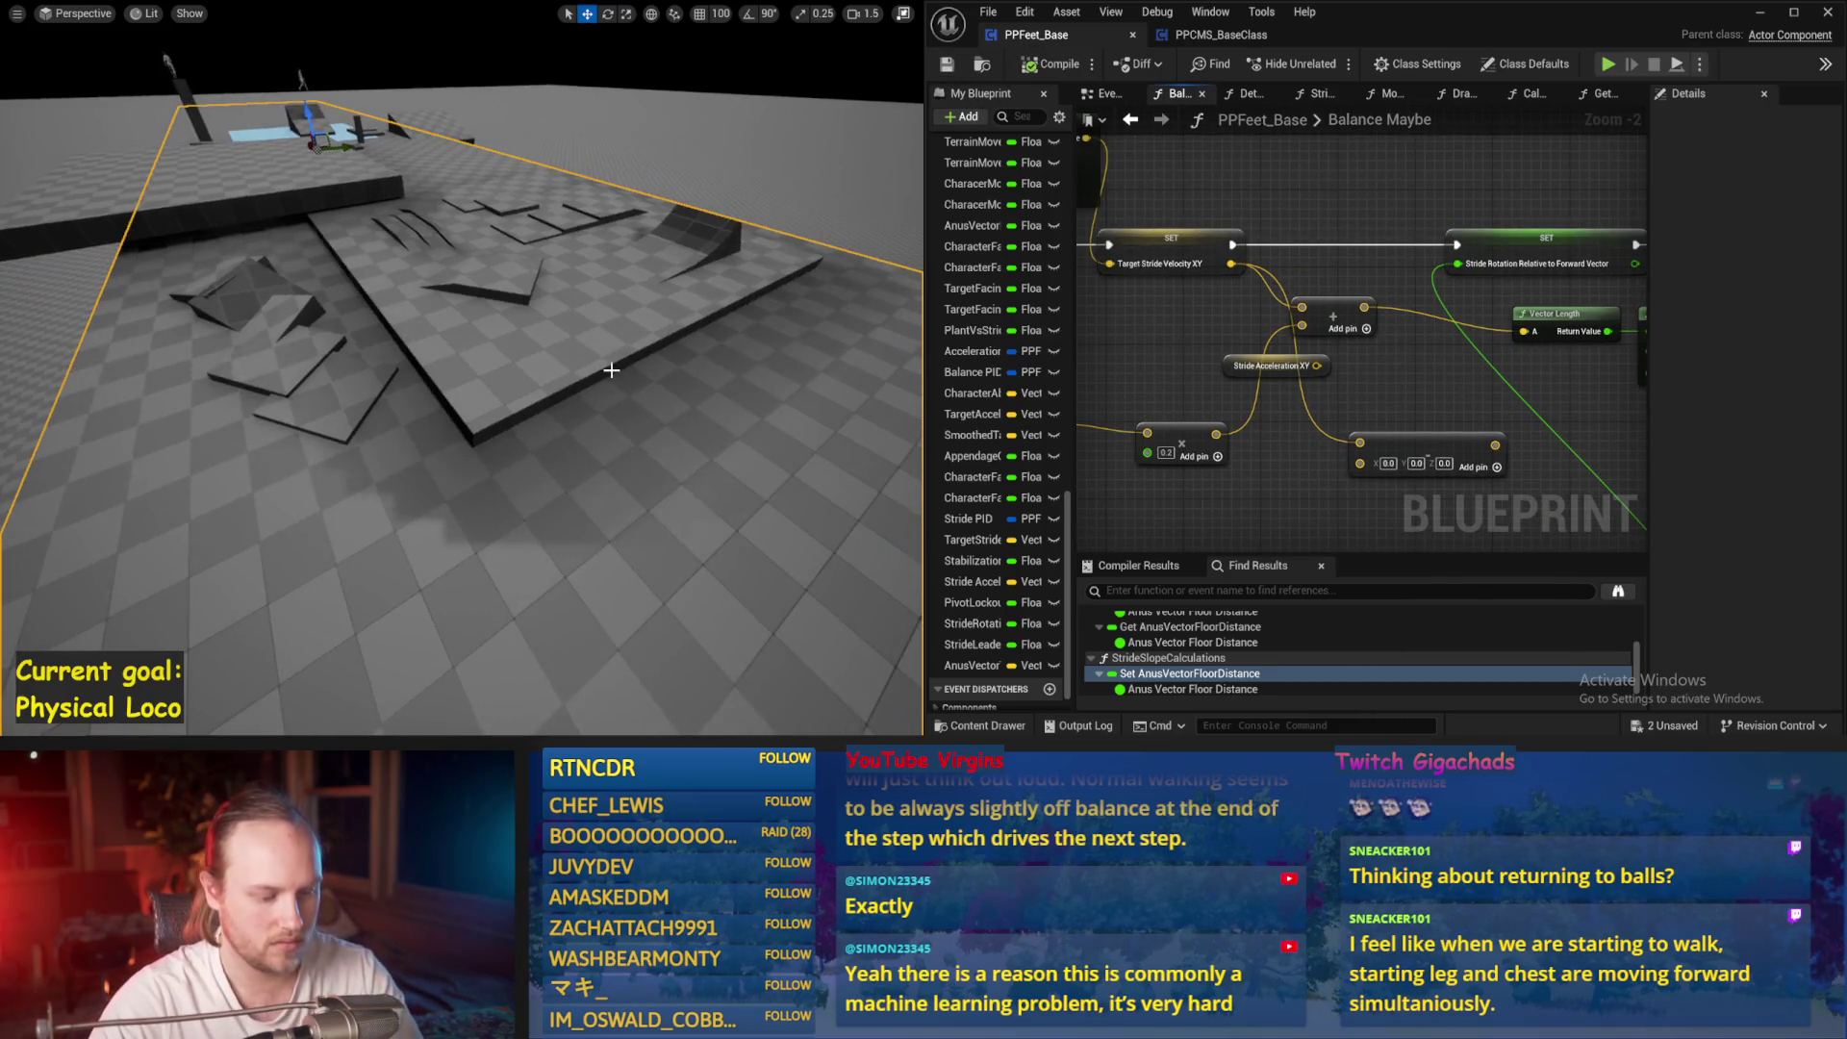
Run a simulation in the enlarged level view to watch the character's debug lines, then stop it
{"action": "key", "text": "alt+p"}
{"action": "key", "text": "F11"}
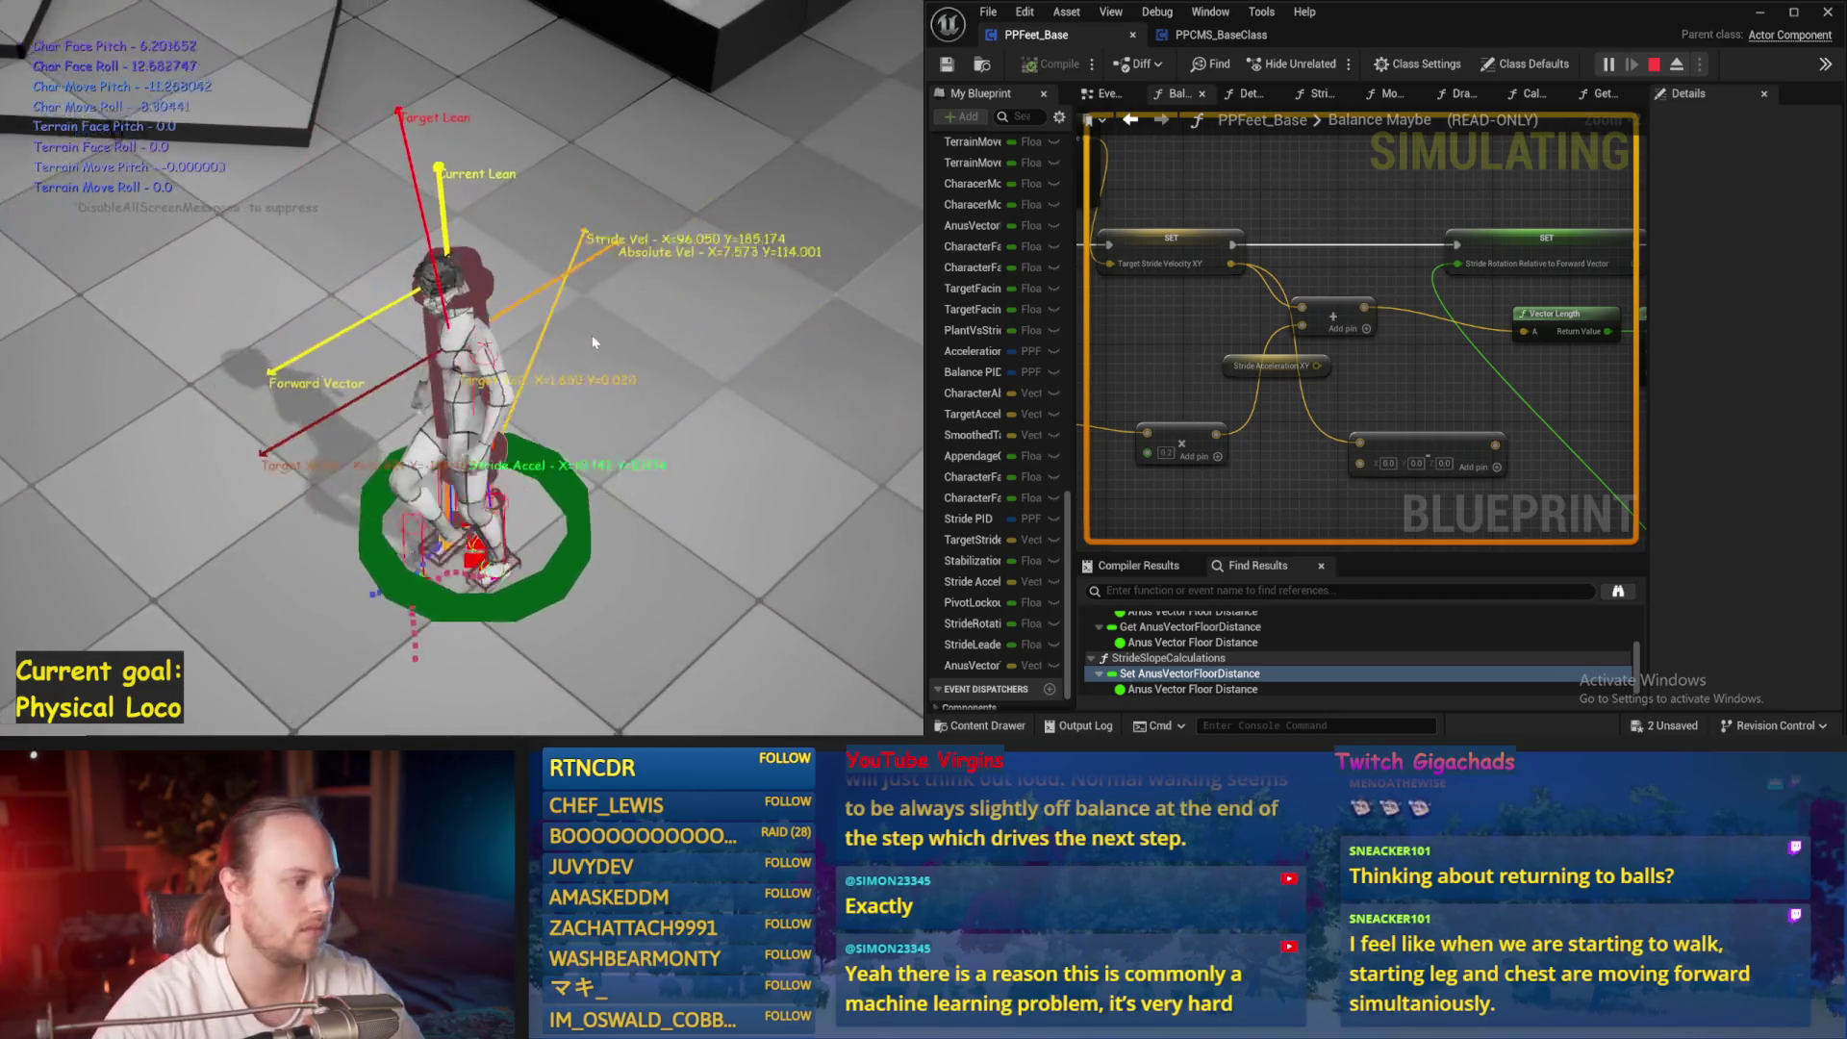
{"action": "left_click_drag", "start_coordinate": [1213, 424], "coordinate": [1377, 388]}
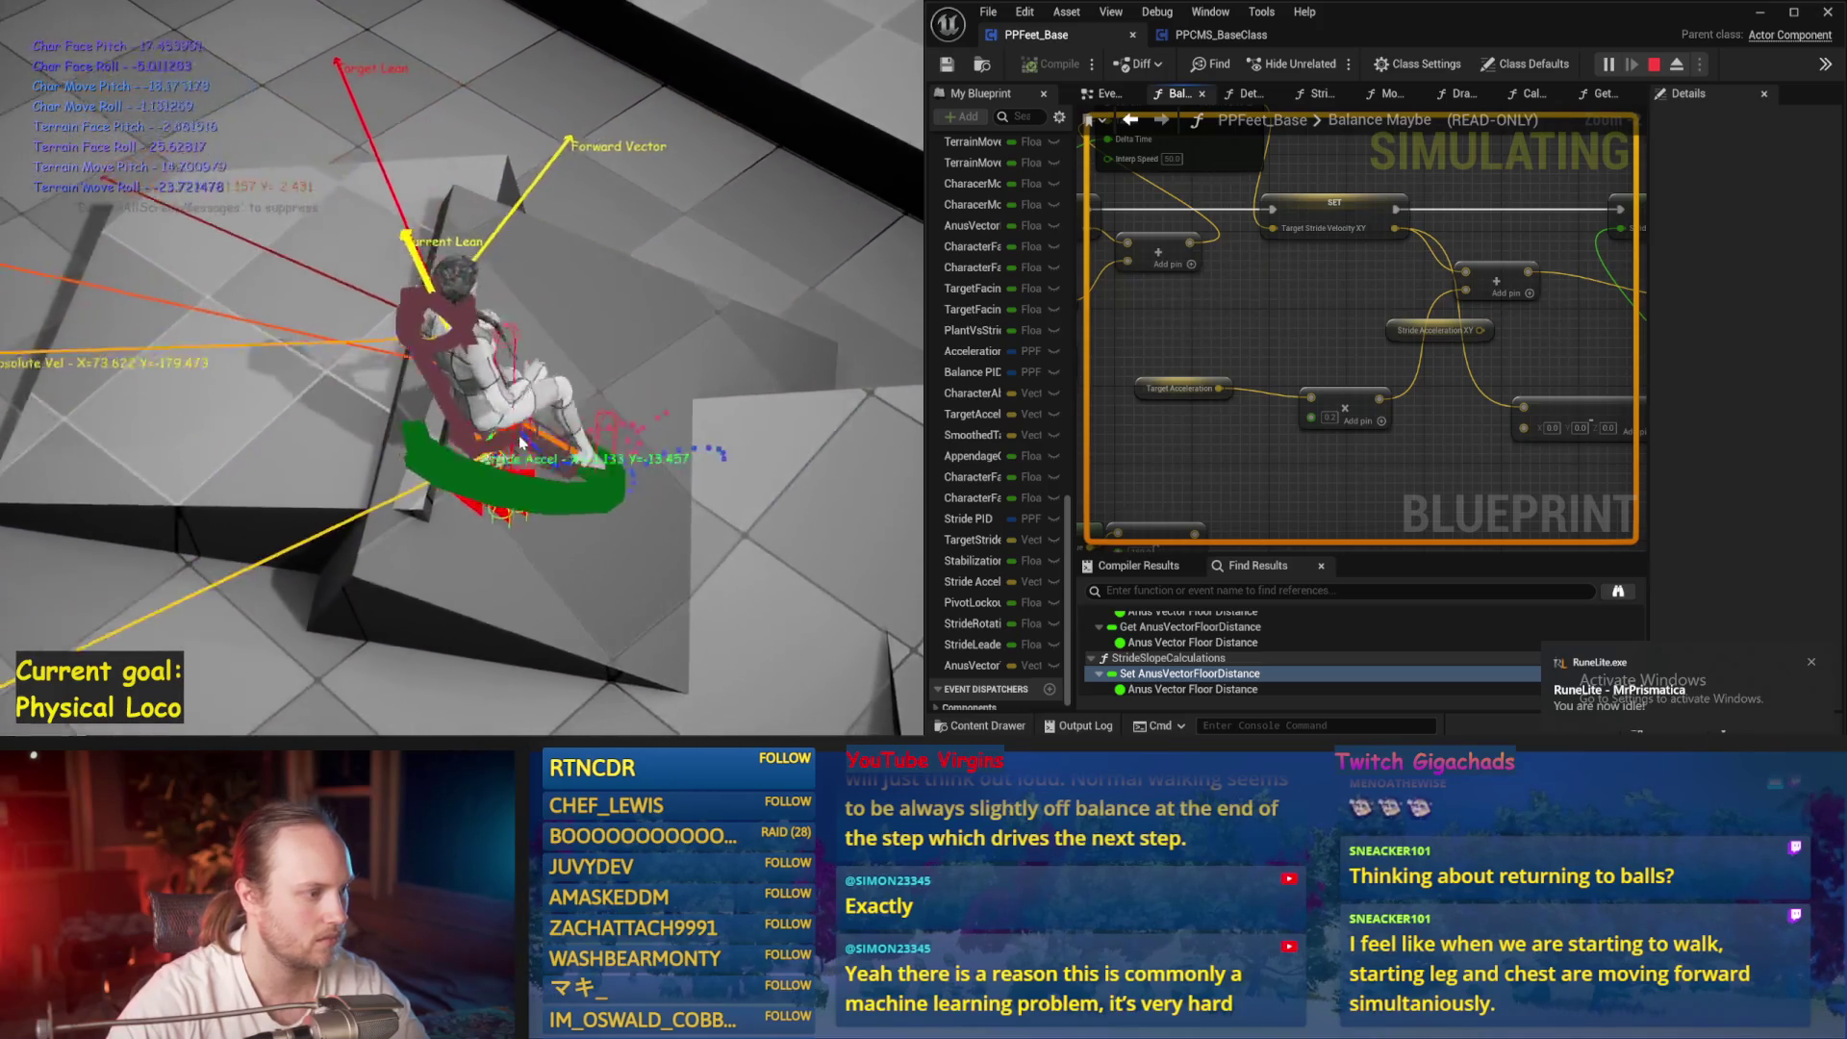
{"action": "key", "text": "Escape"}
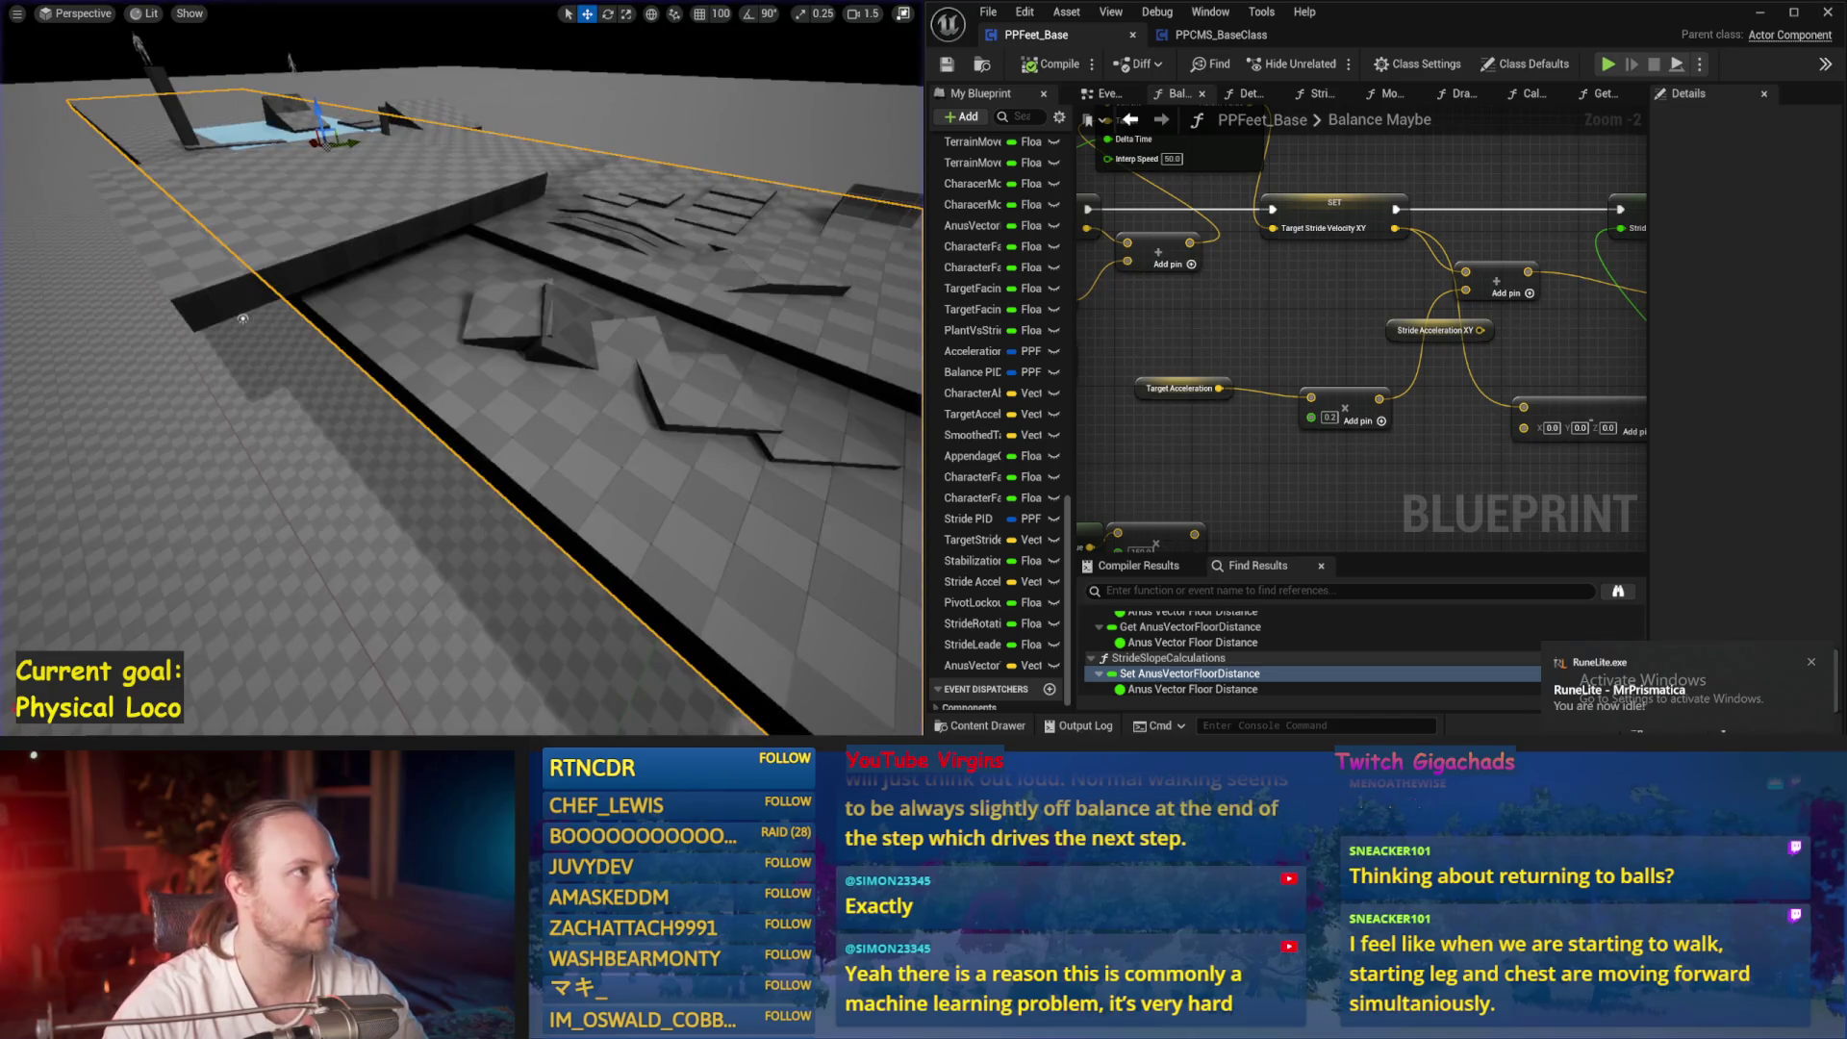
{"action": "scroll", "coordinate": [618, 591], "scroll_direction": "up", "scroll_amount": 3}
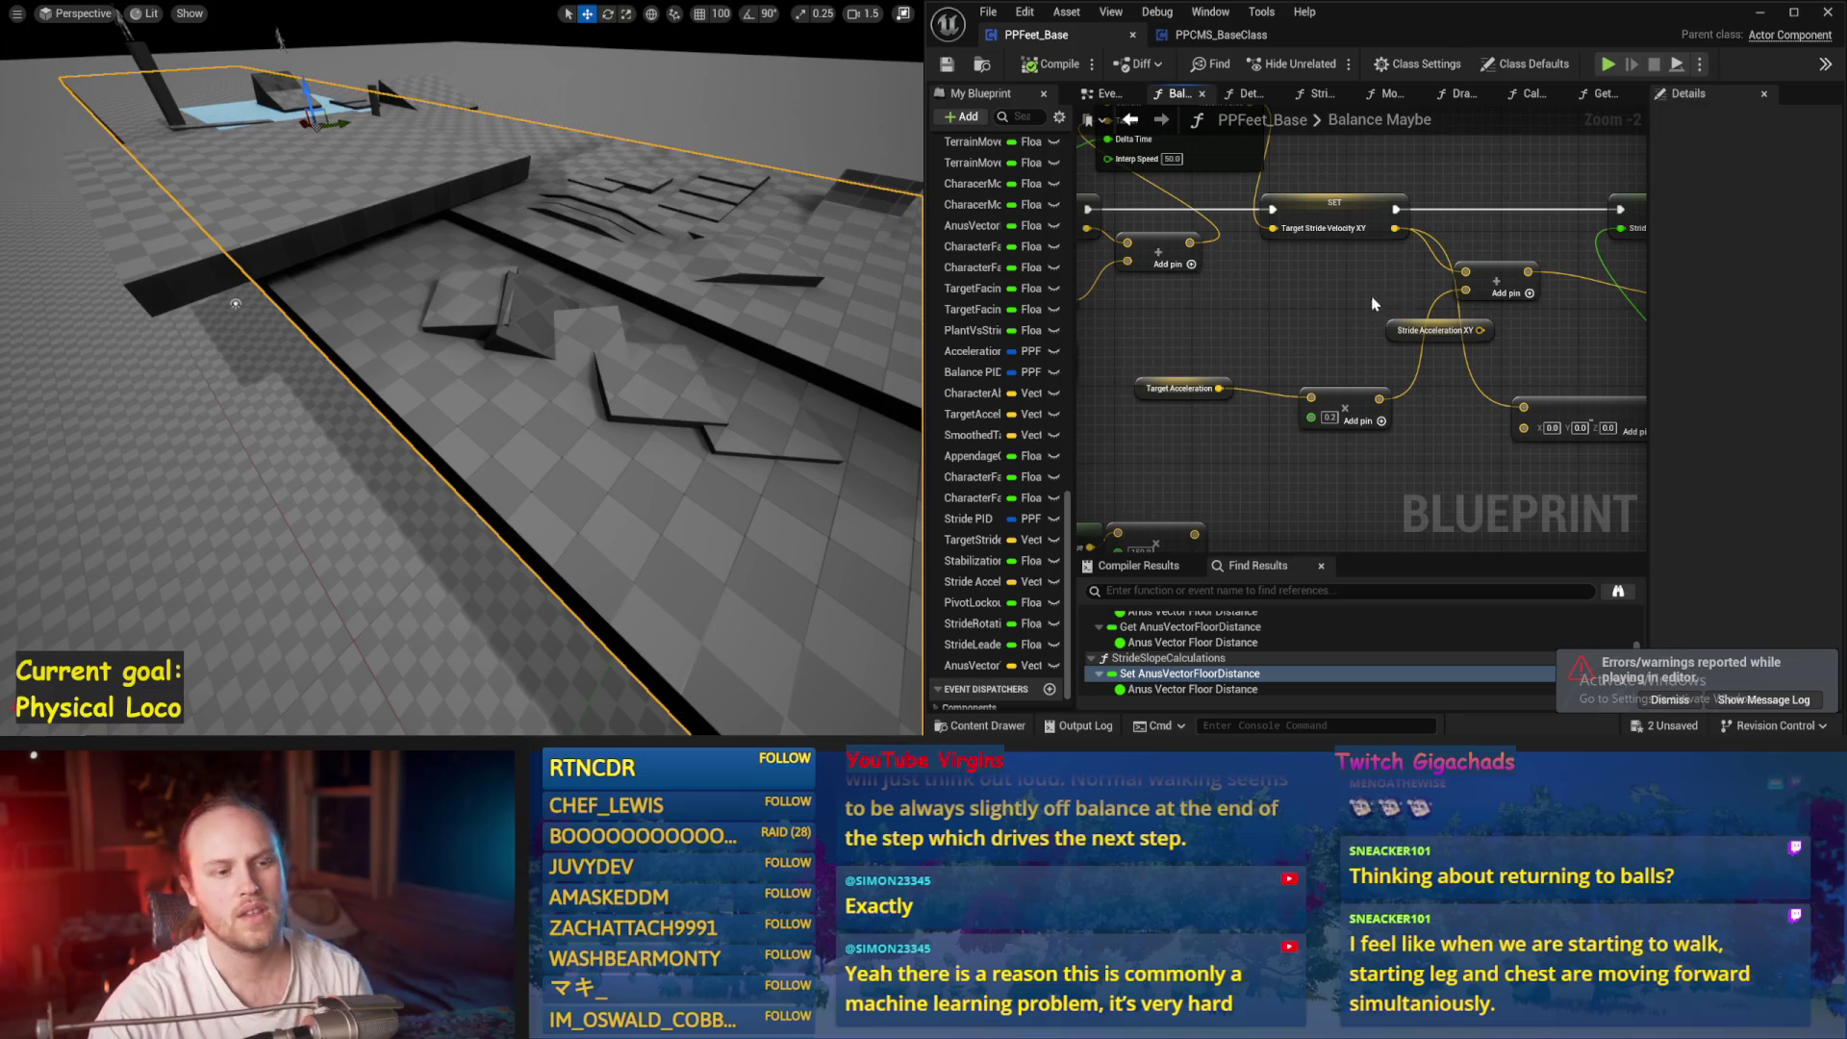
After a test run, connect the VInterp To output to SET Target Stride Velocity XY and save
{"action": "mouse_move", "coordinate": [1496, 348]}
{"action": "left_mouse_down"}
{"action": "mouse_move", "coordinate": [1122, 314]}
{"action": "mouse_move", "coordinate": [1203, 322]}
{"action": "mouse_move", "coordinate": [1179, 357]}
{"action": "mouse_move", "coordinate": [1251, 405]}
{"action": "mouse_move", "coordinate": [1489, 433]}
{"action": "left_mouse_up"}
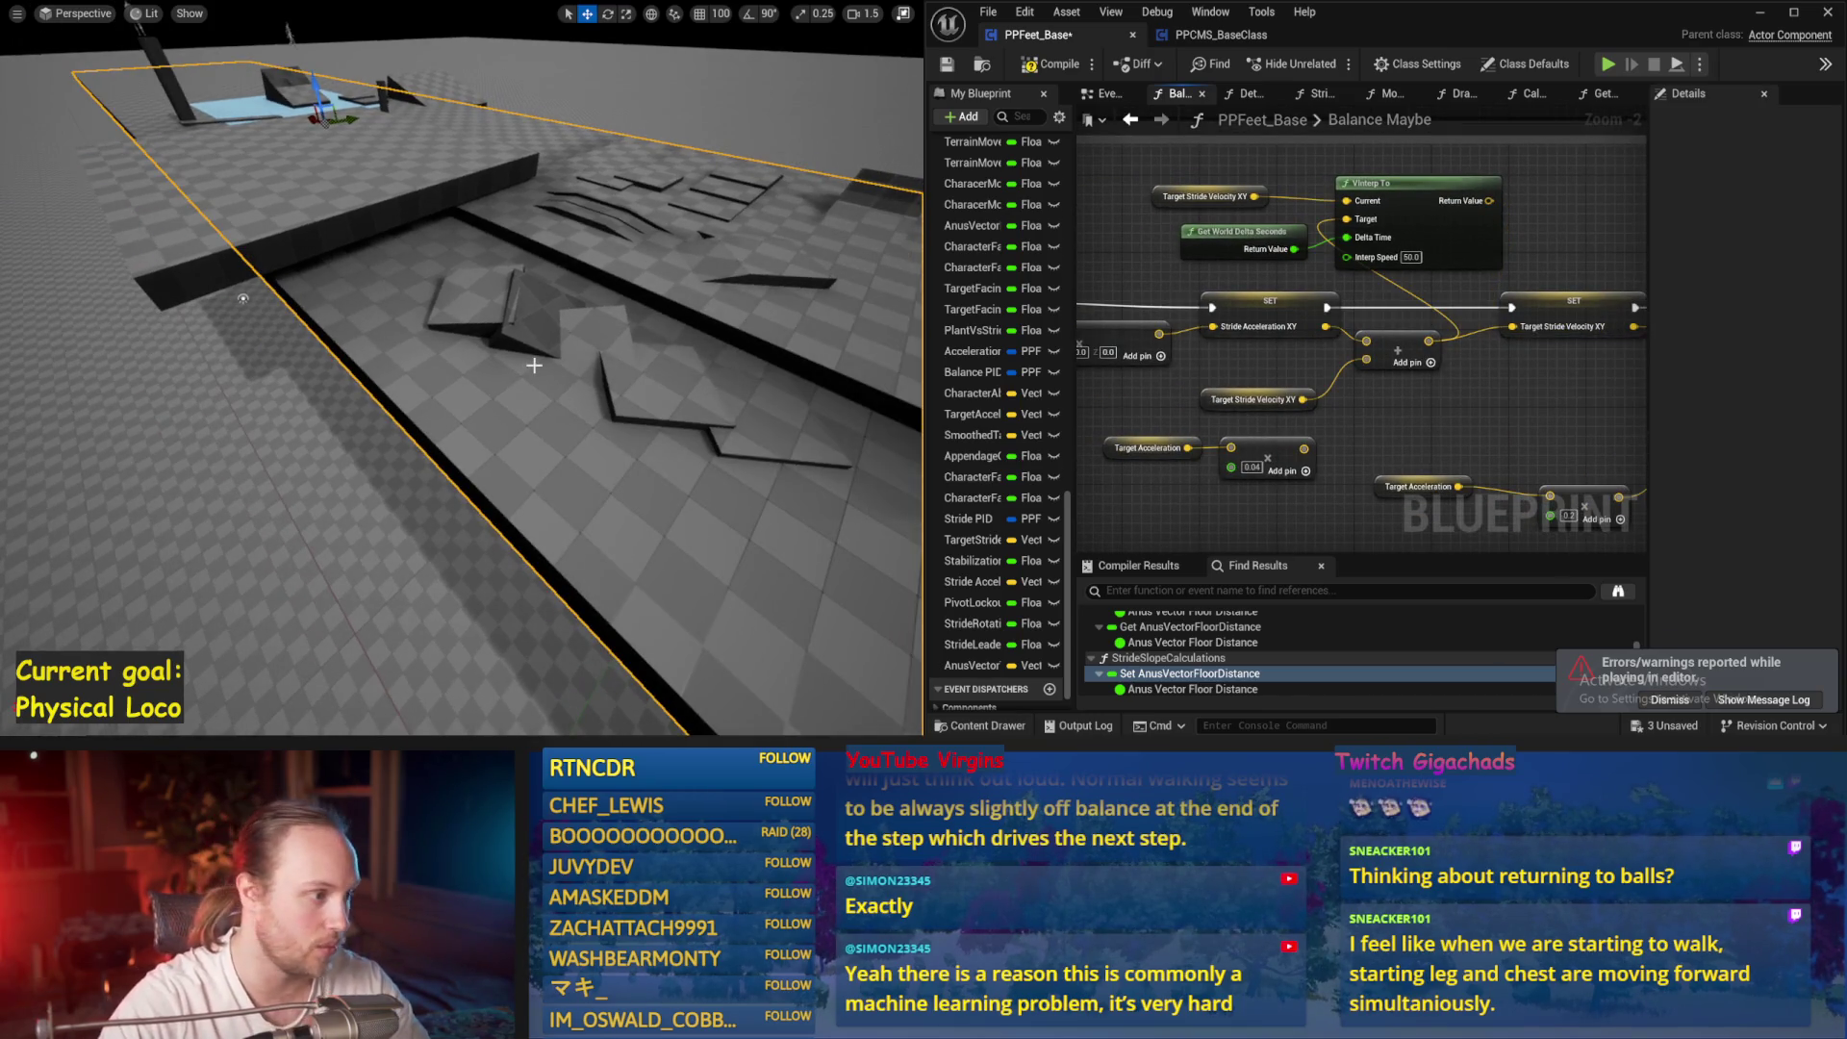
{"action": "key", "text": "alt+p"}
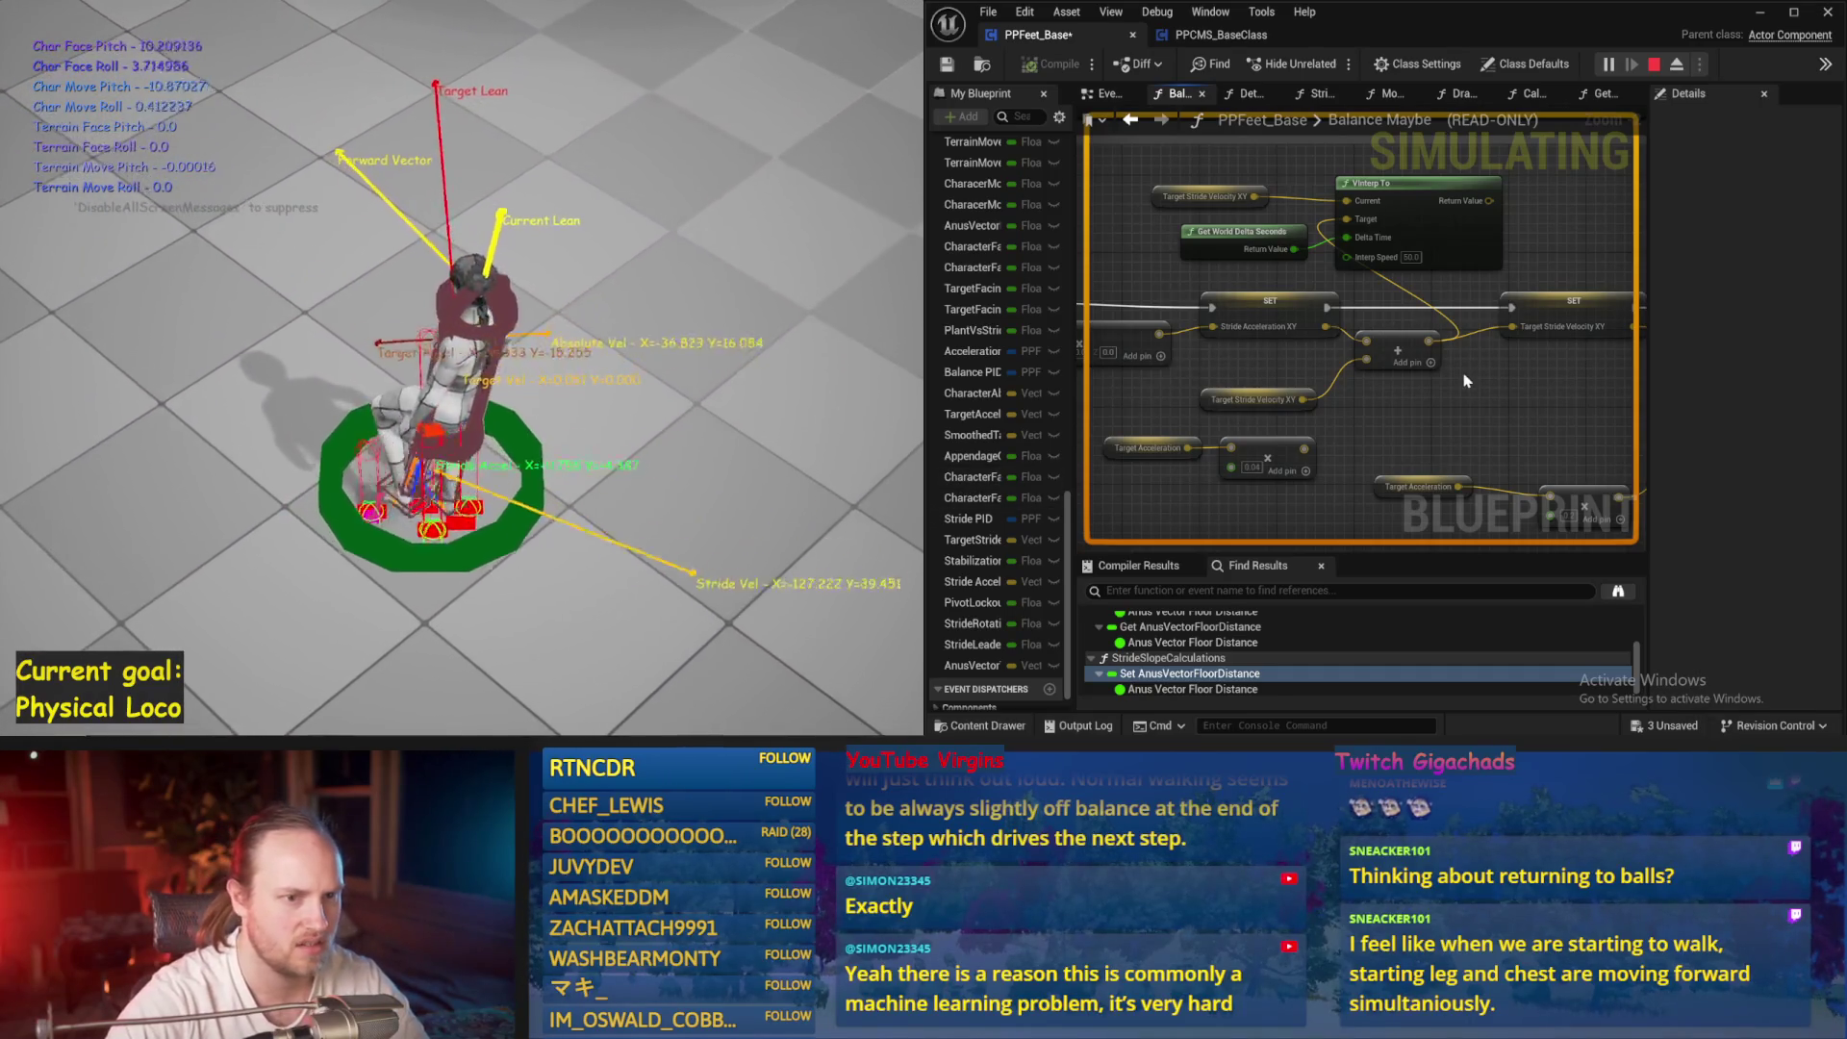
{"action": "key", "text": "Escape"}
{"action": "left_click_drag", "start_coordinate": [1489, 200], "coordinate": [1528, 360]}
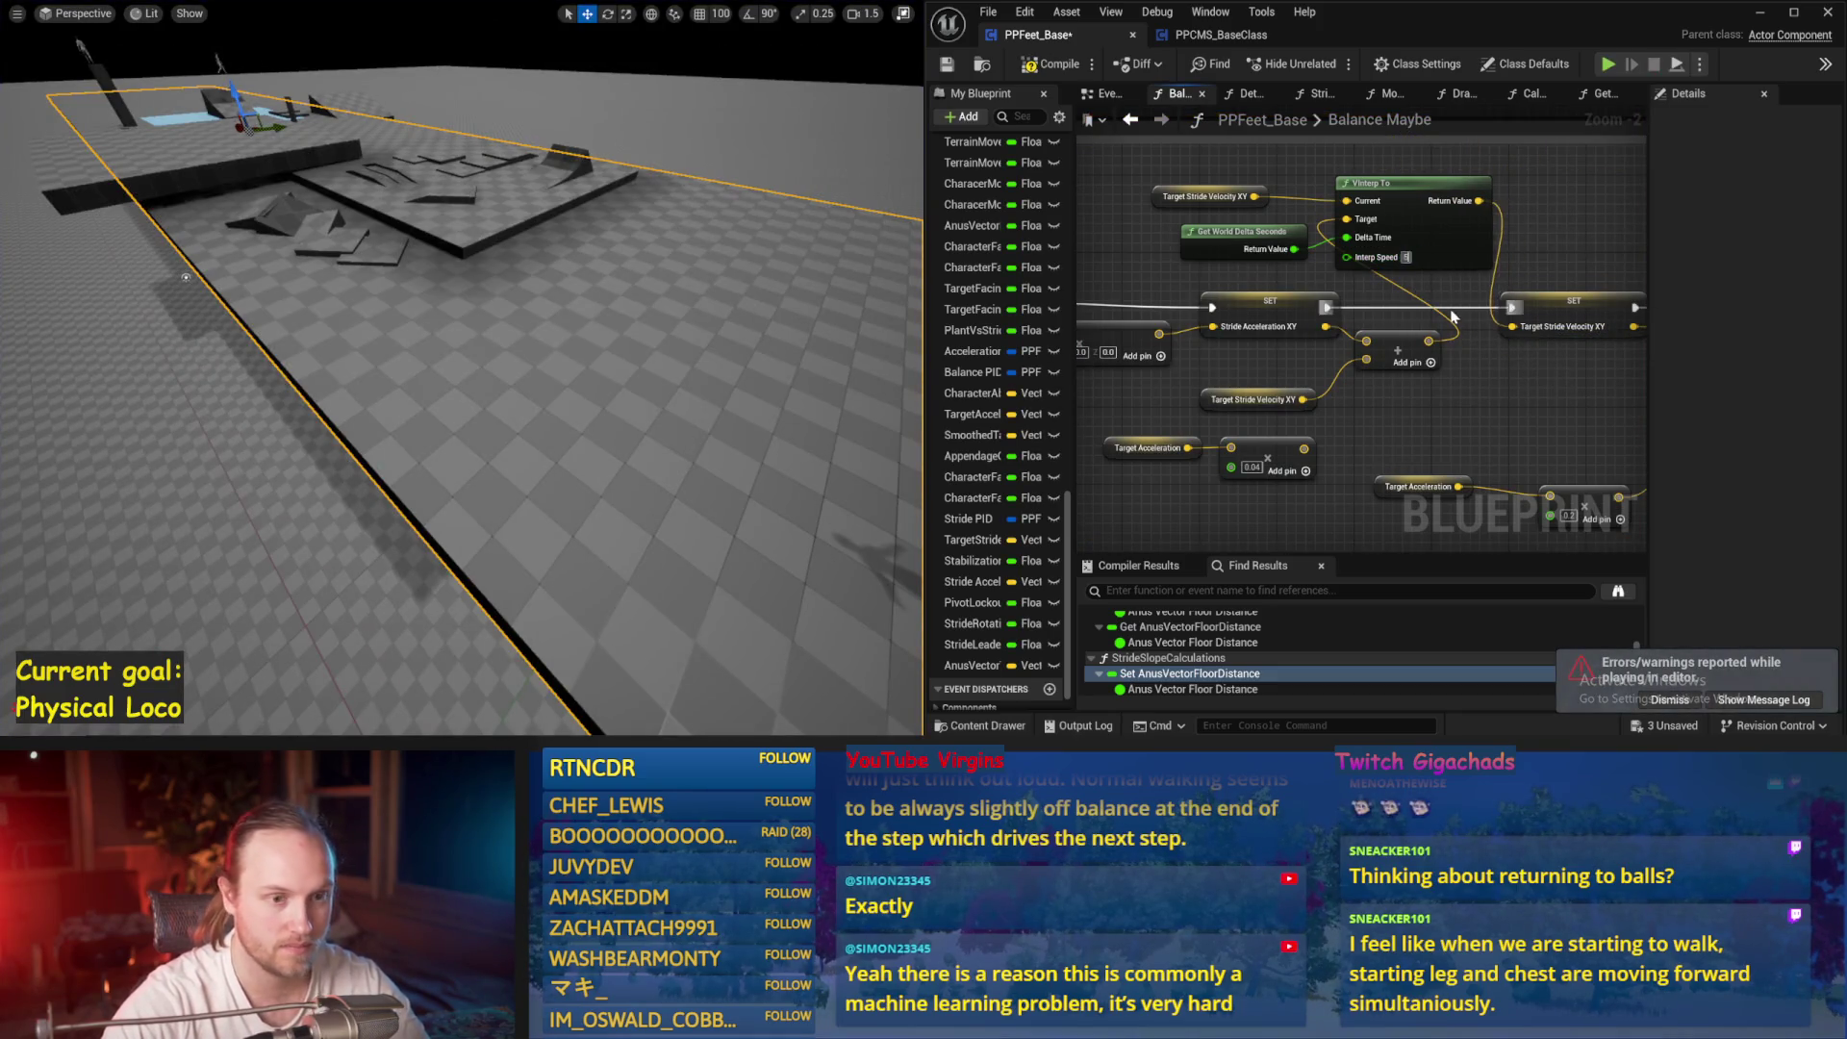
{"action": "scroll", "coordinate": [1453, 315], "scroll_direction": "down", "scroll_amount": 1}
{"action": "left_click", "coordinate": [948, 67]}
Run two more simulations of the interpolated velocity, then save and compile again
{"action": "key", "text": "alt+s"}
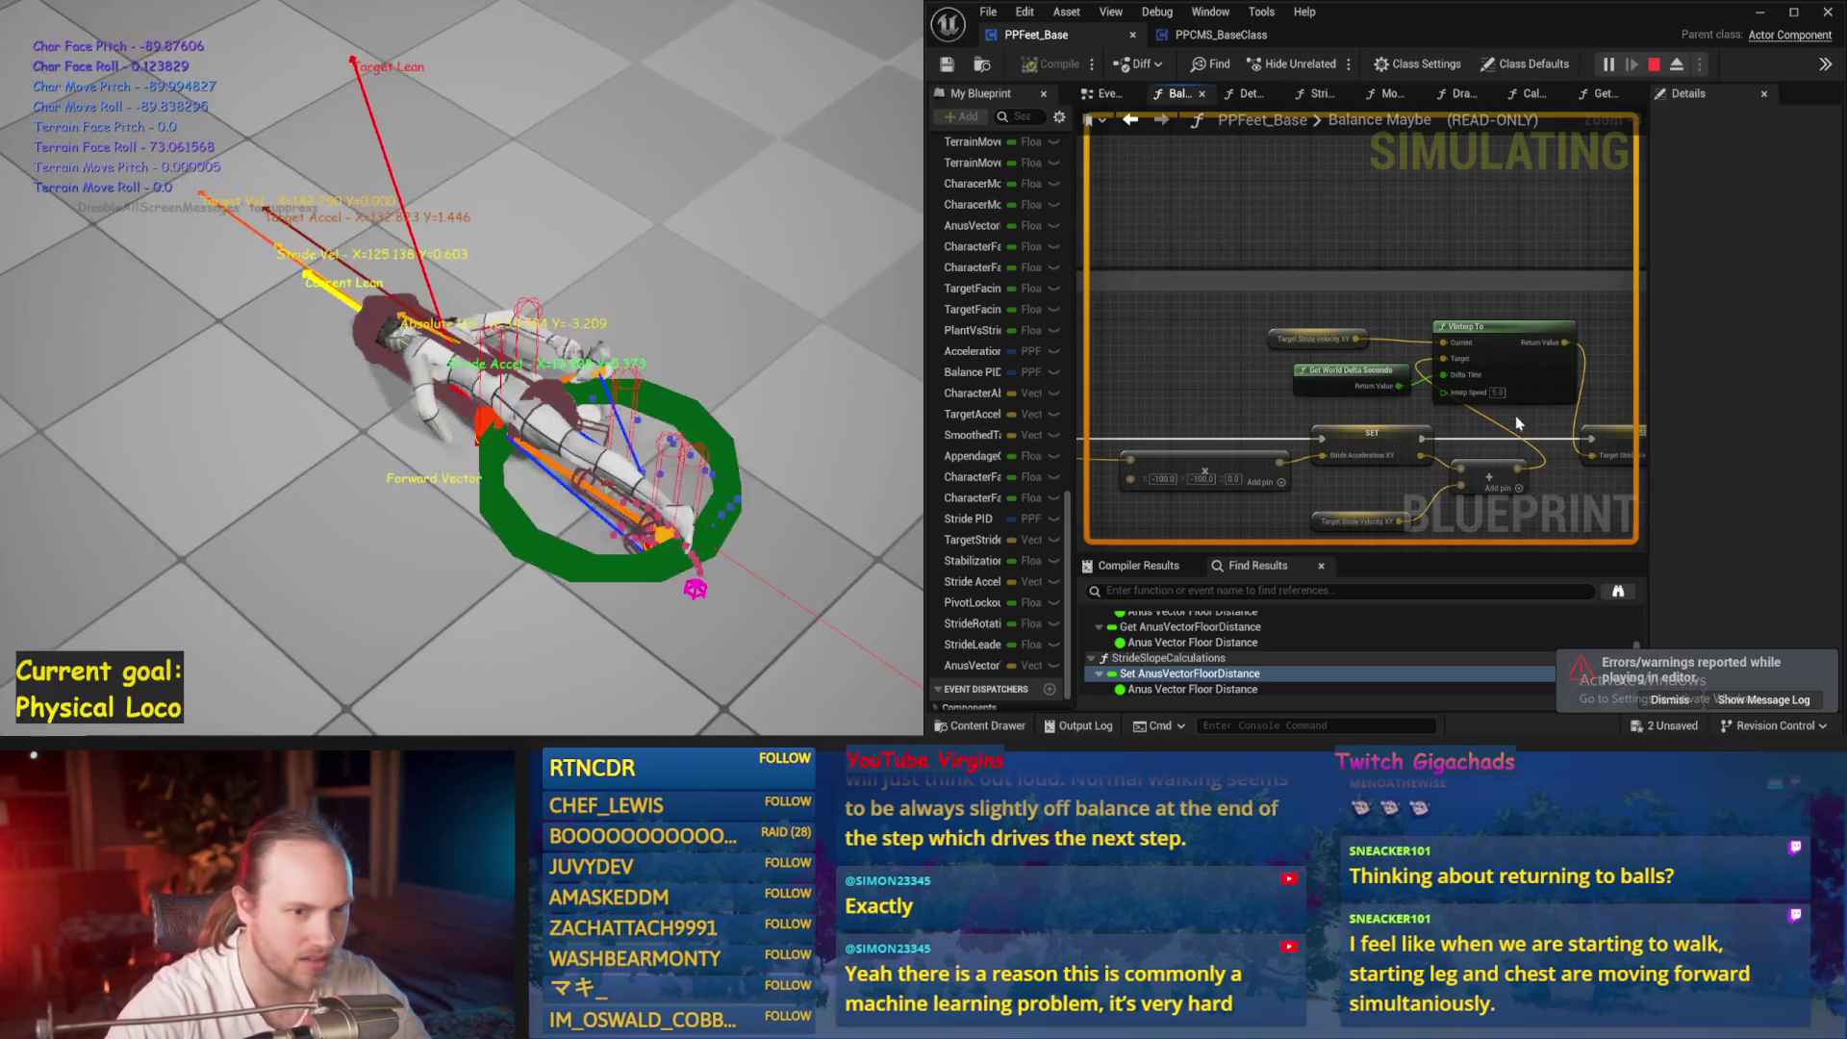
{"action": "key", "text": "Escape"}
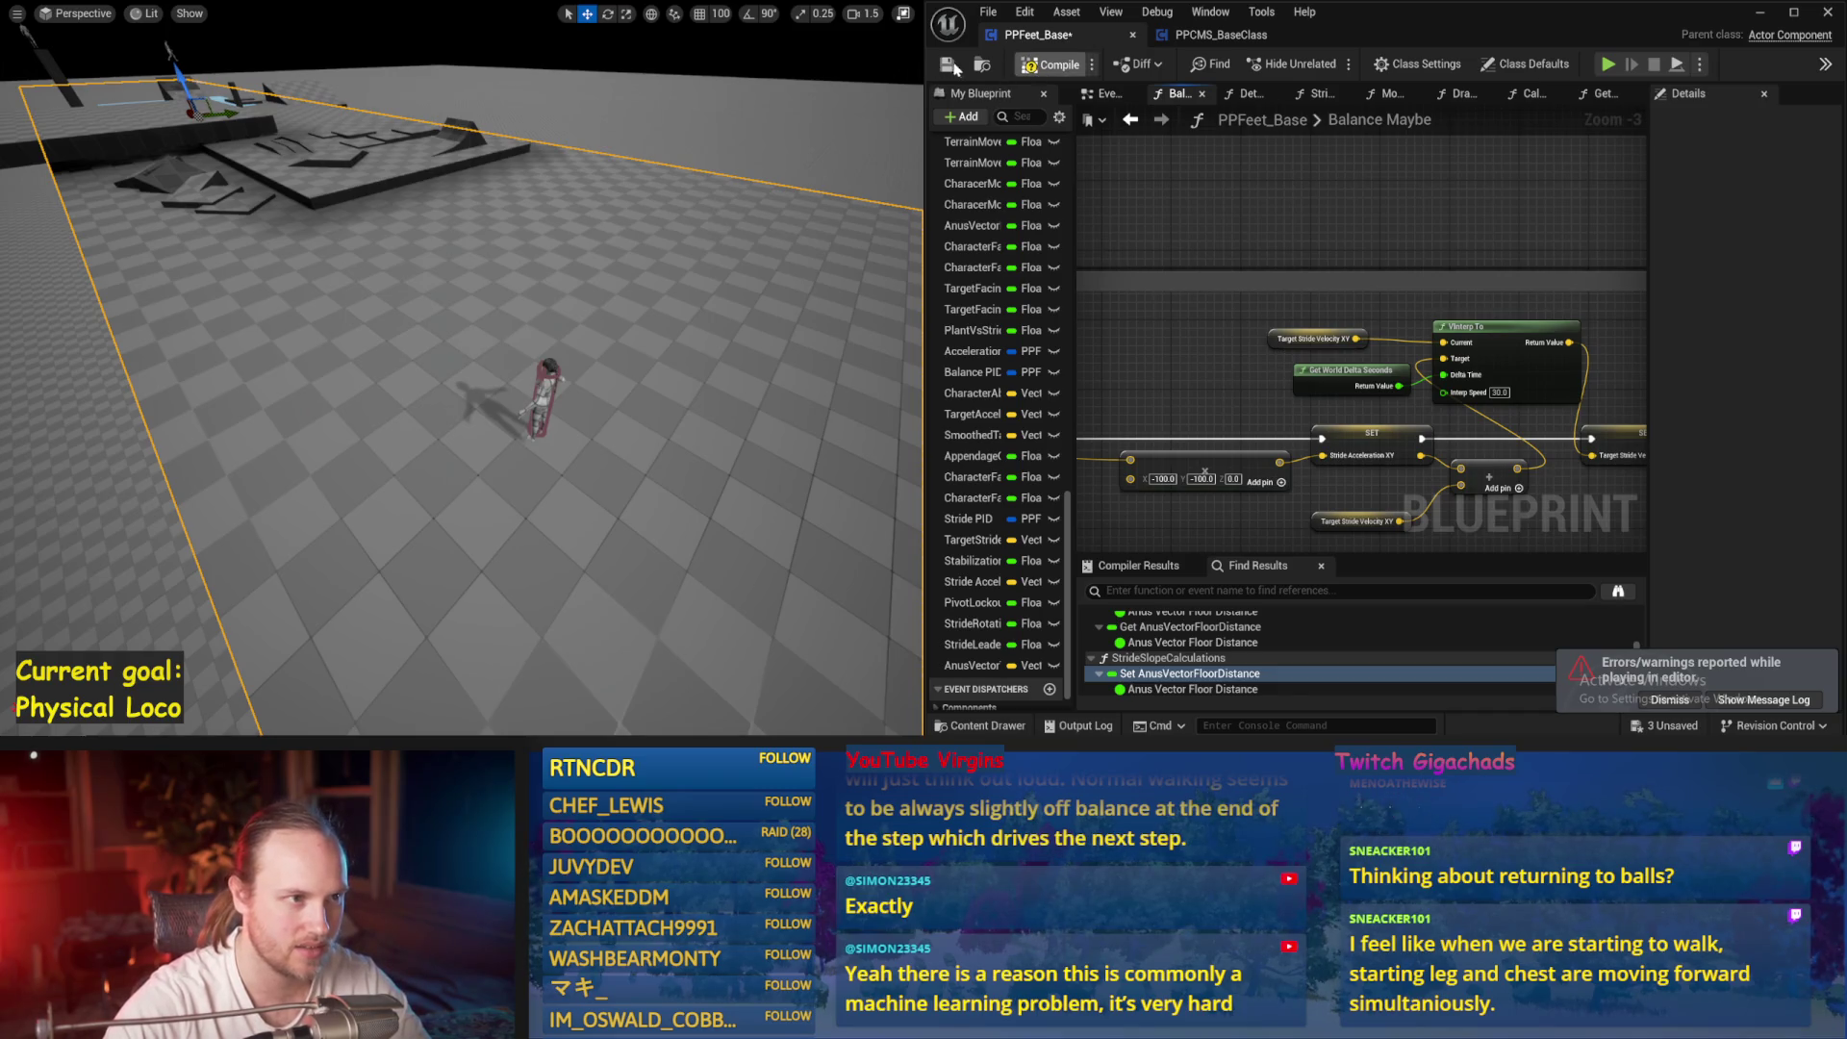
{"action": "key", "text": "alt+p"}
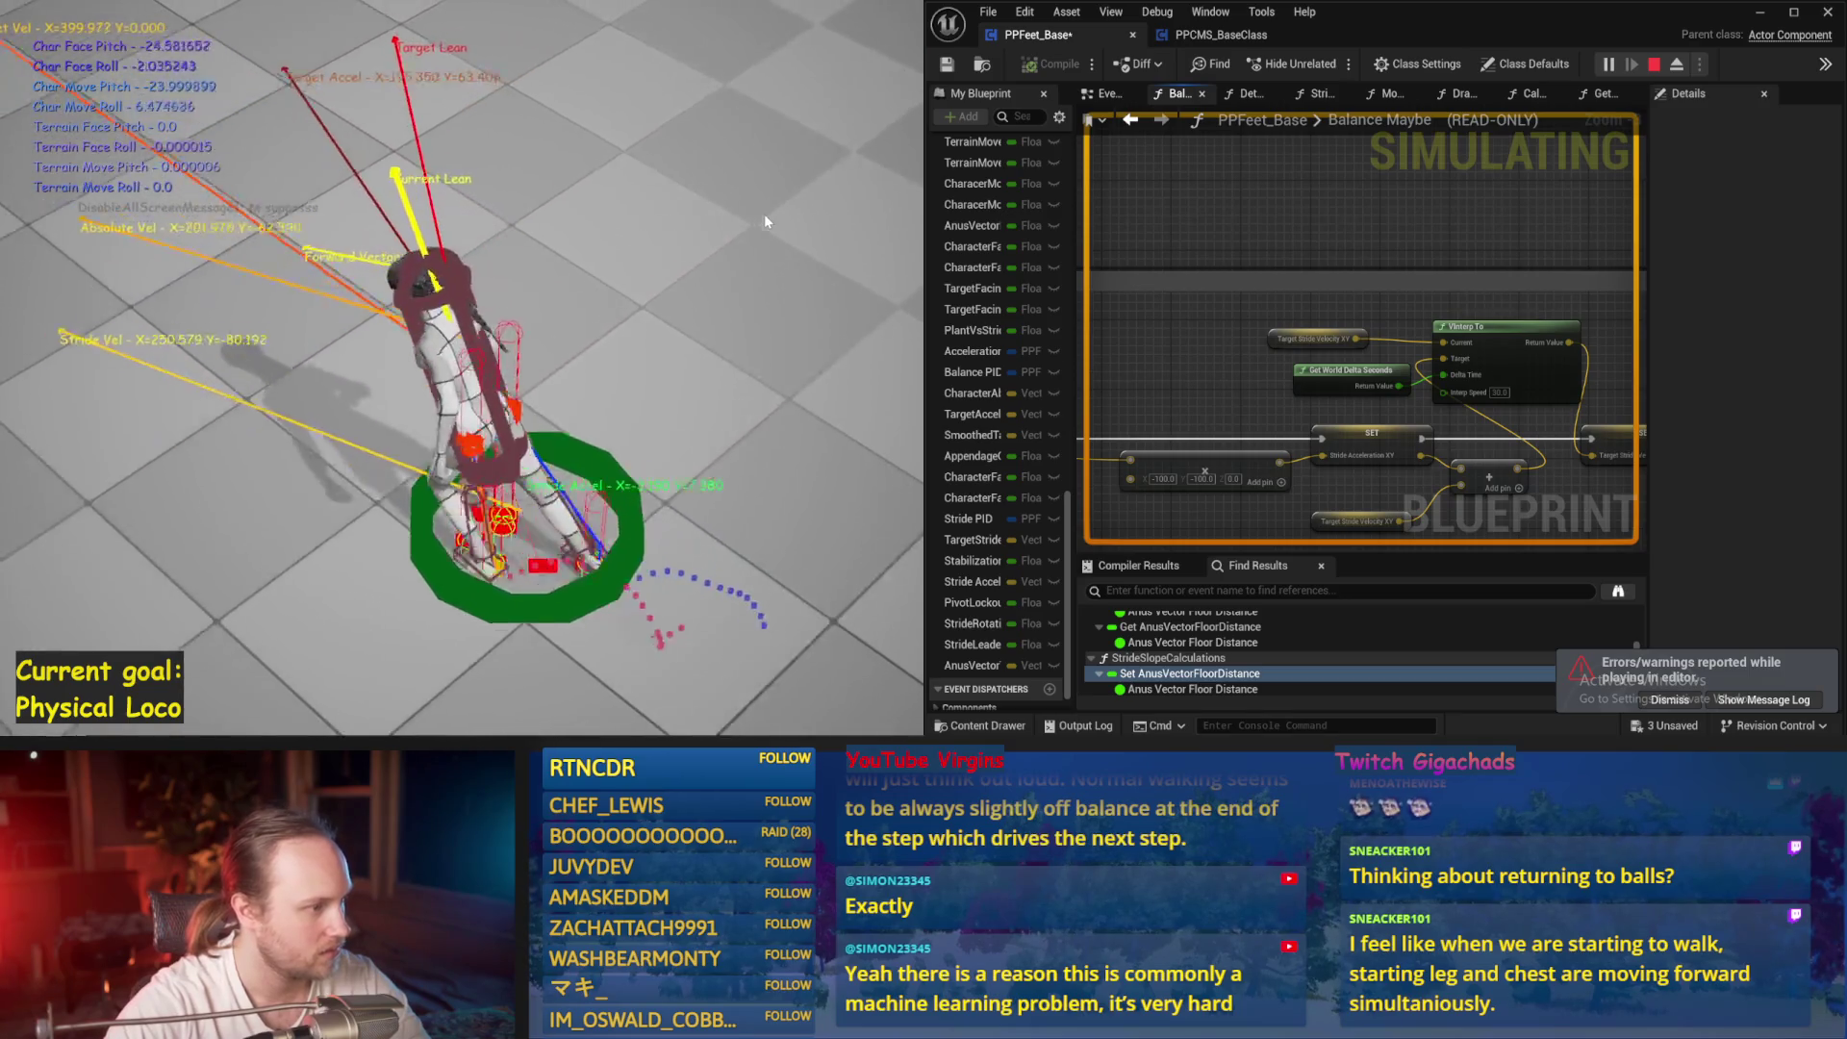
{"action": "key", "text": "Escape"}
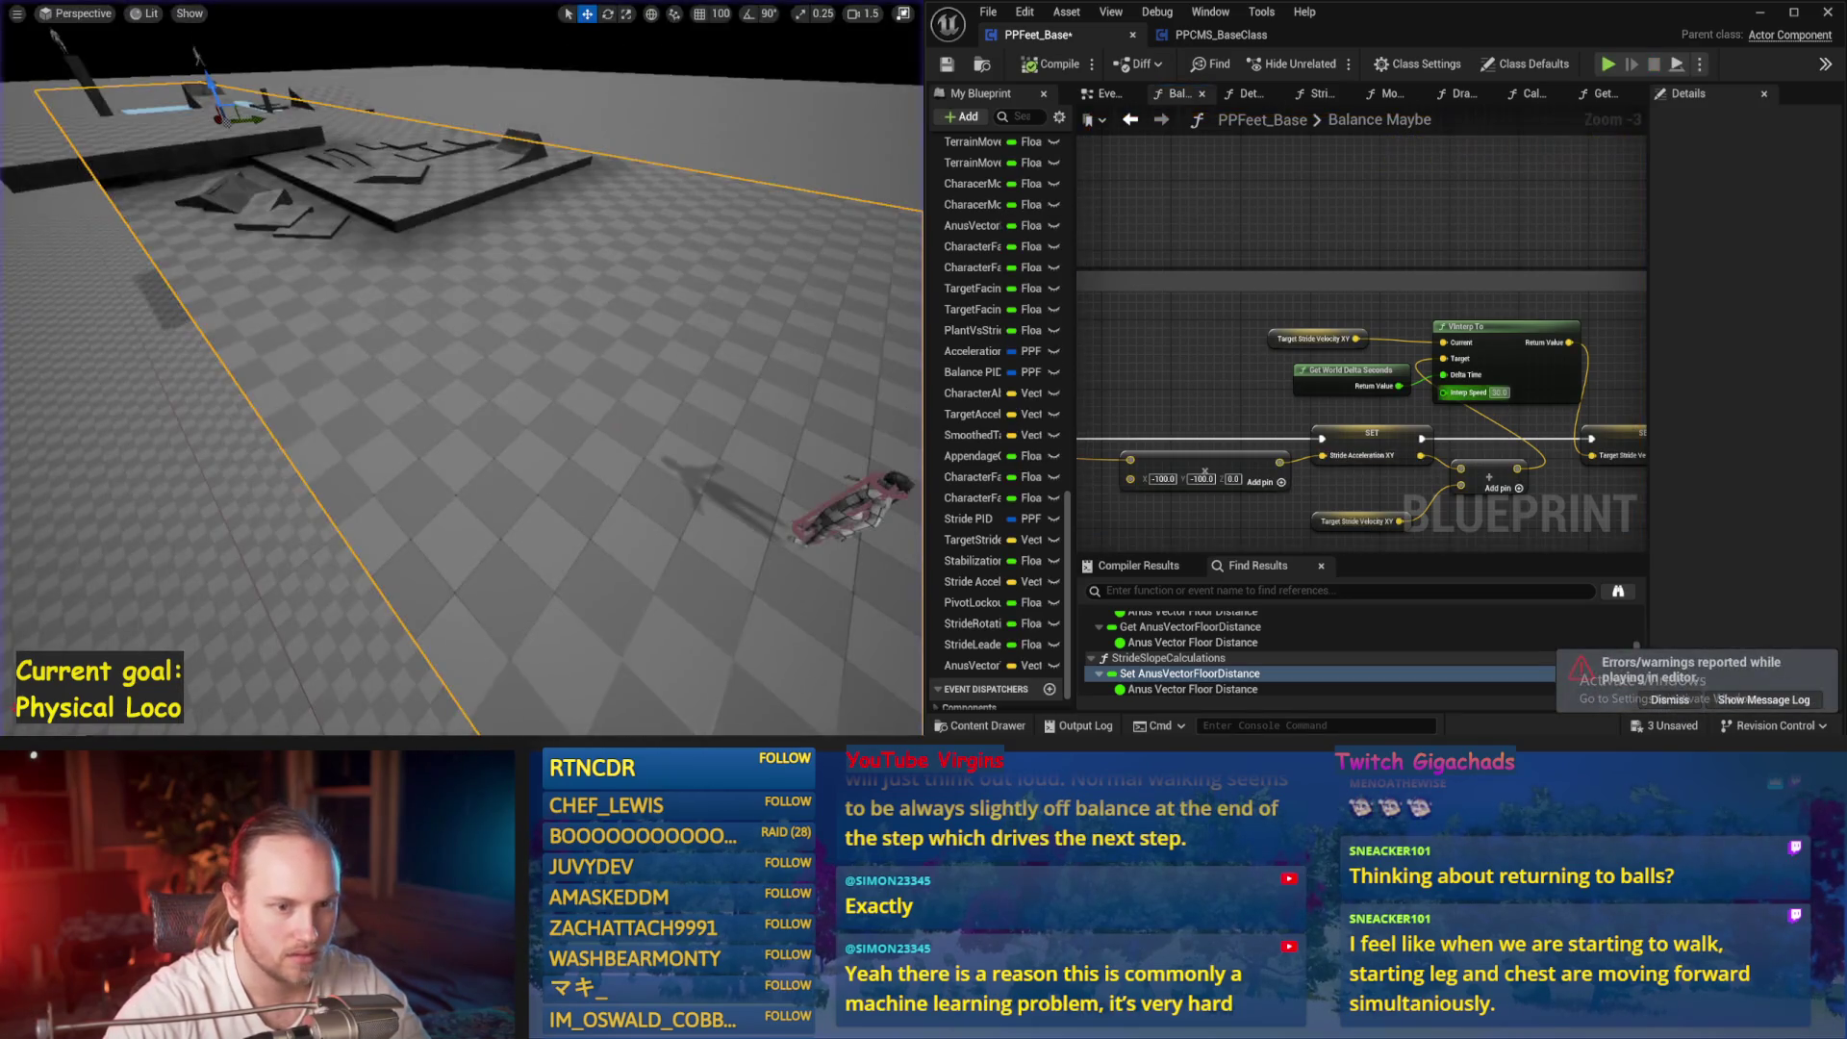
{"action": "left_click_drag", "start_coordinate": [1517, 466], "coordinate": [1423, 410]}
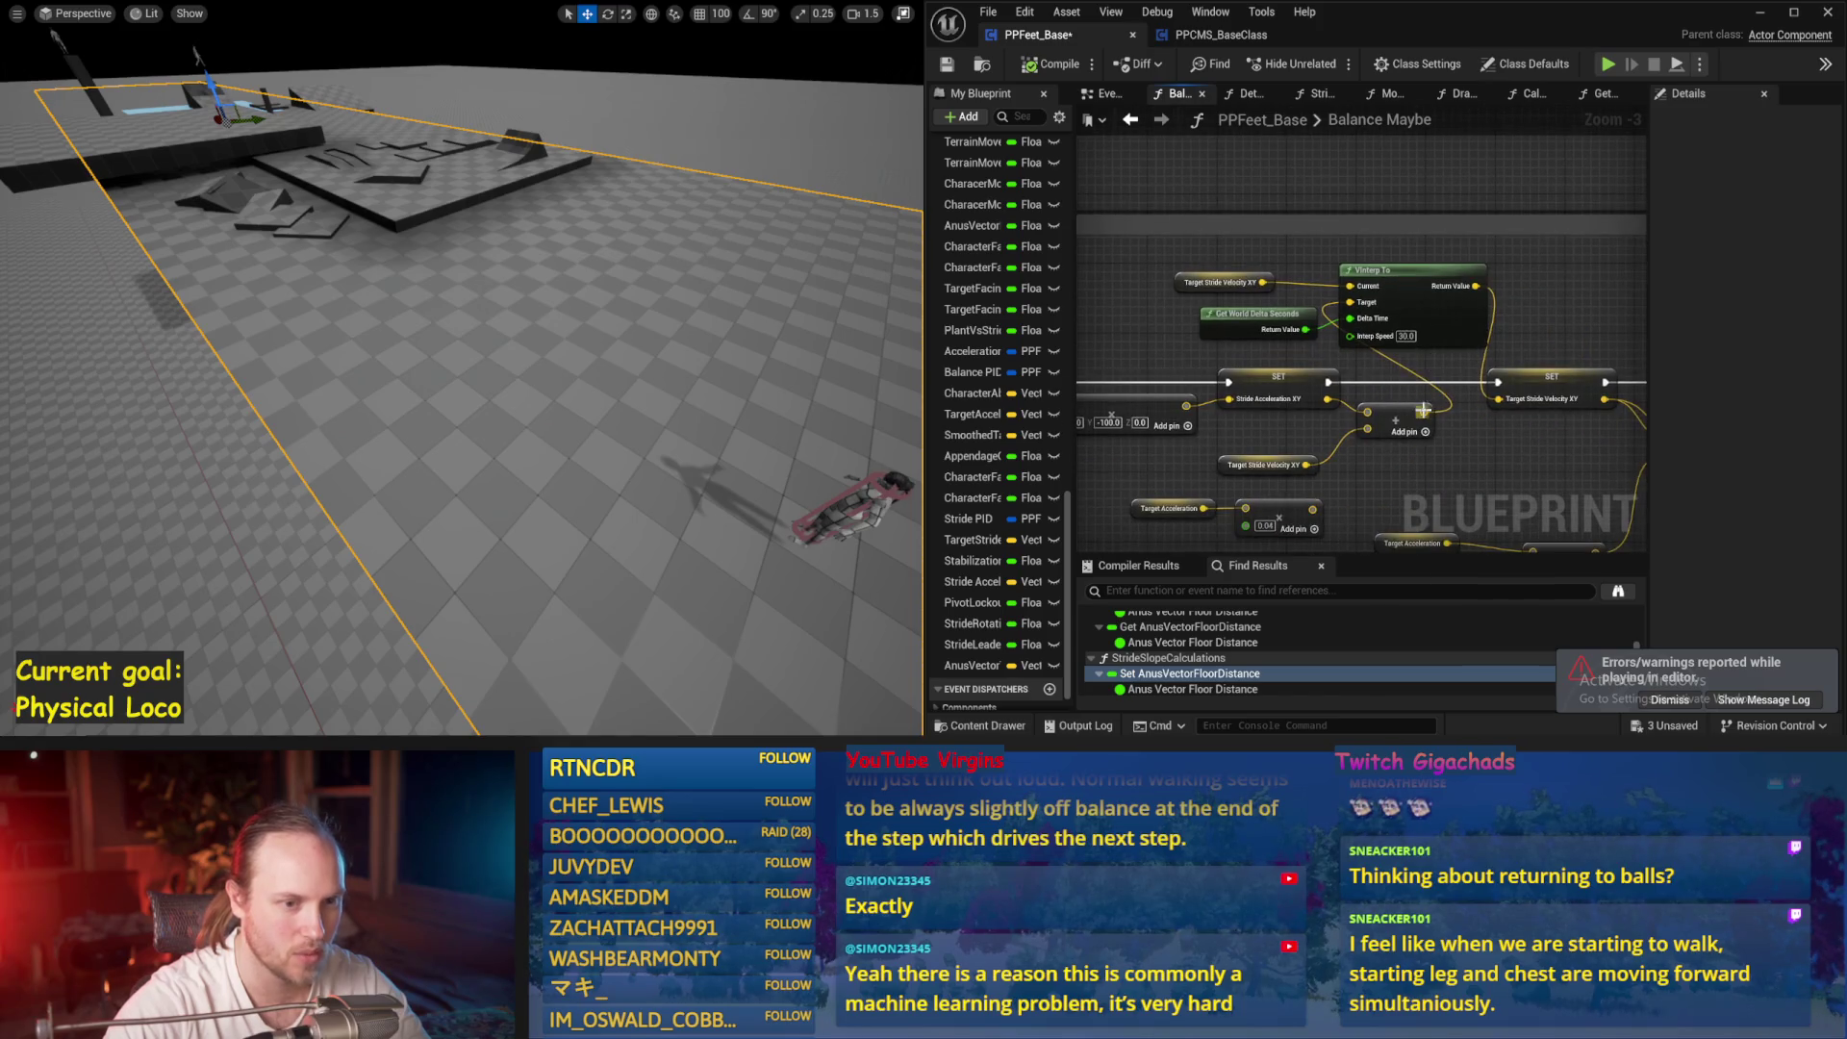
{"action": "left_click", "coordinate": [949, 68]}
Test the interp speed 40.0 smoothing in two further simulations, saving after each
{"action": "key", "text": "alt+p"}
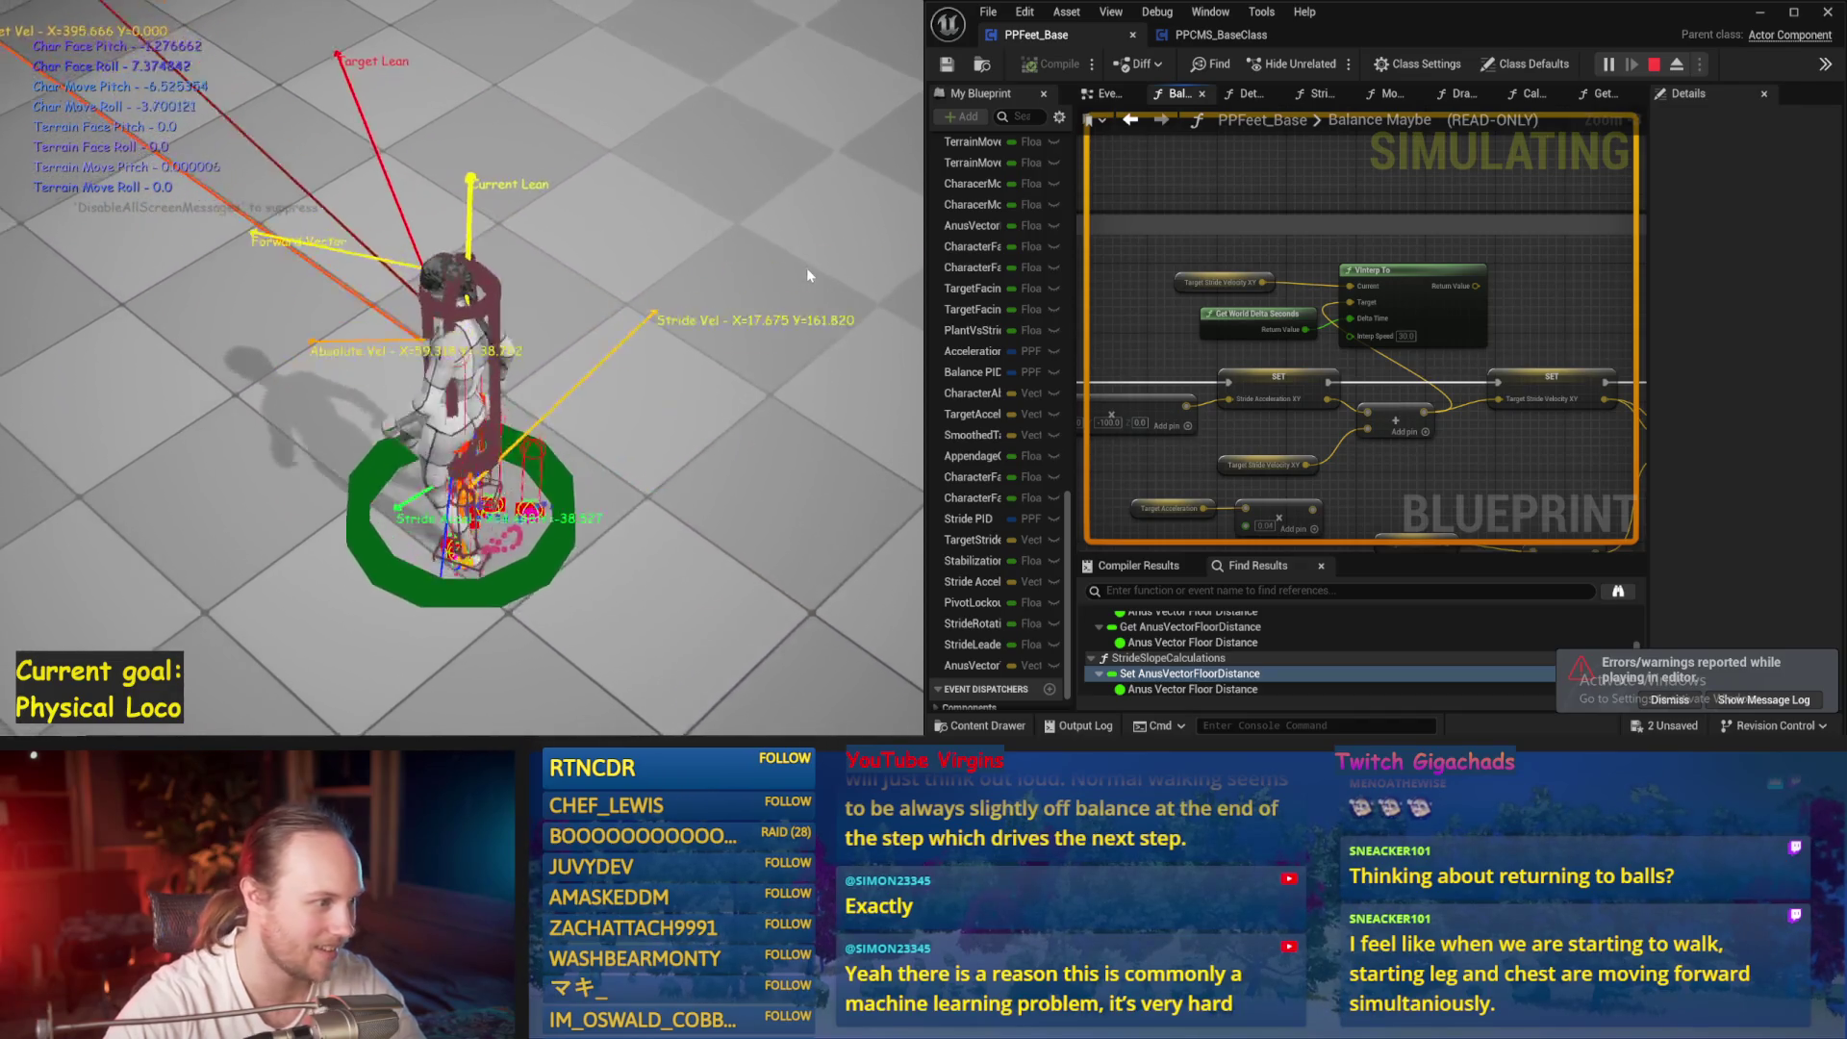
{"action": "key", "text": "Escape"}
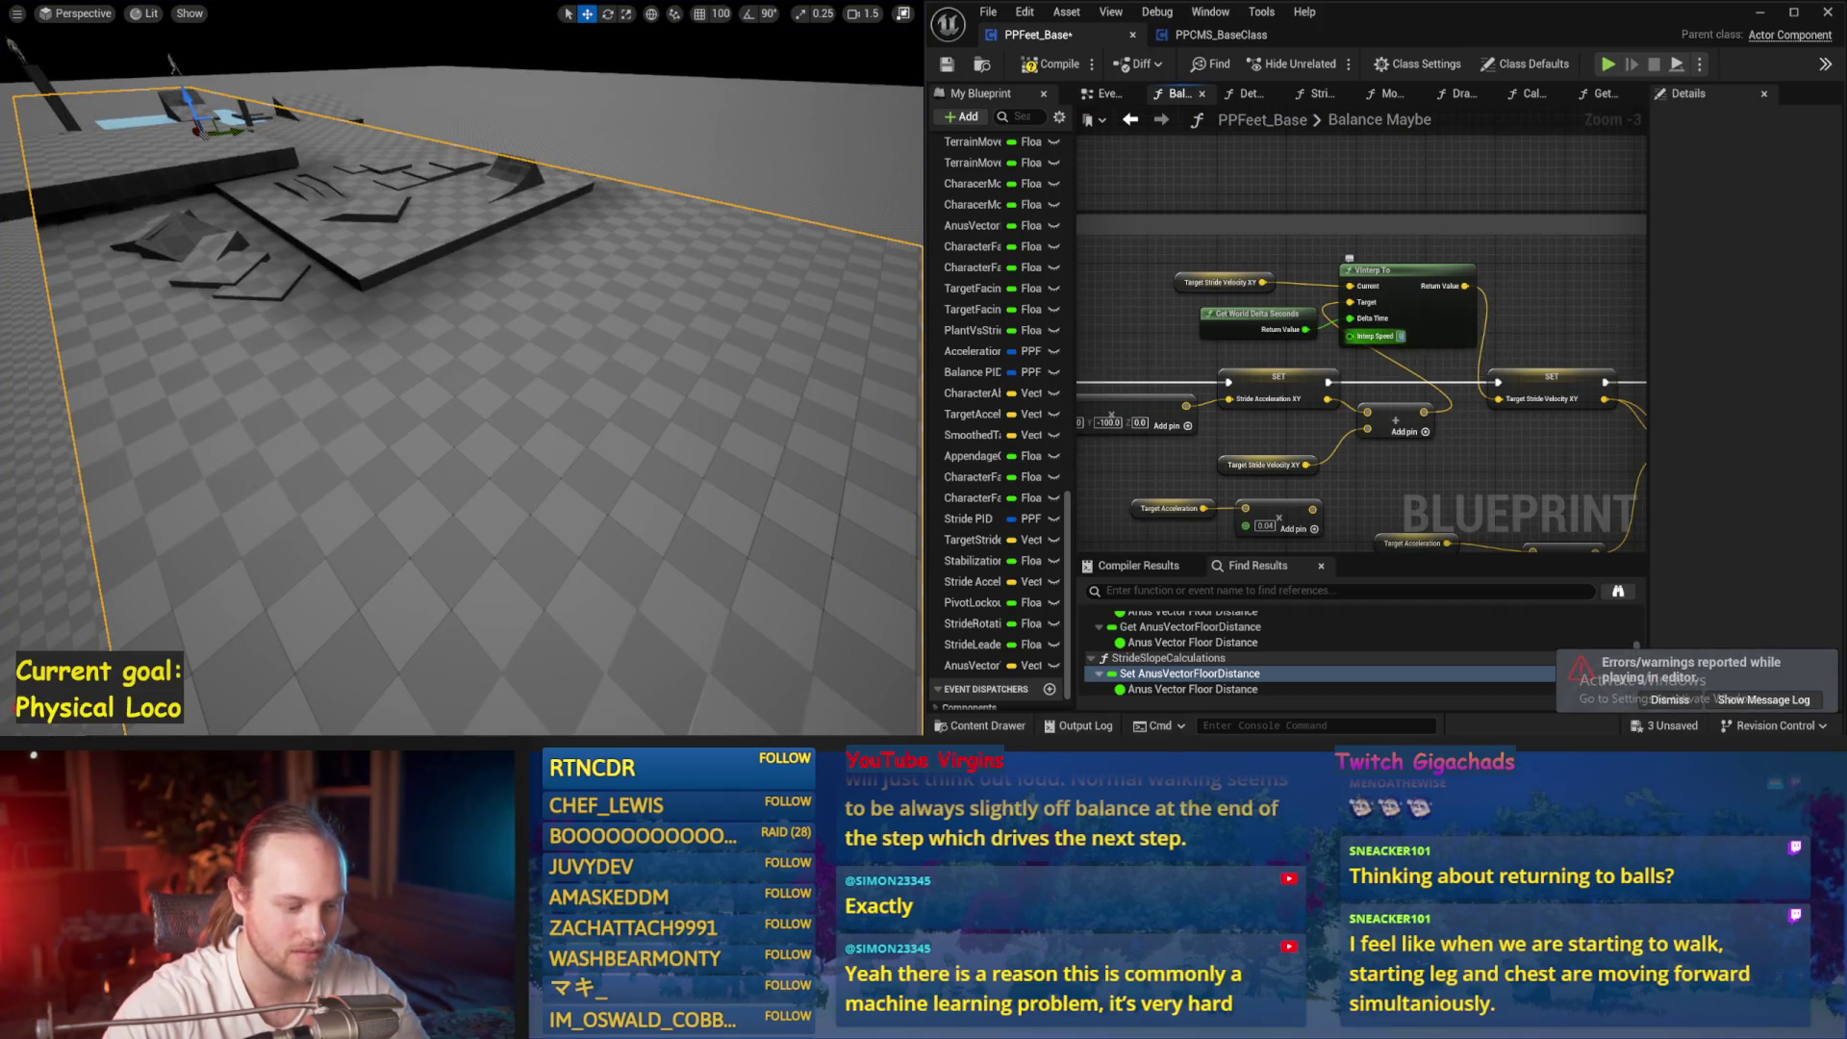
{"action": "left_click", "coordinate": [948, 67]}
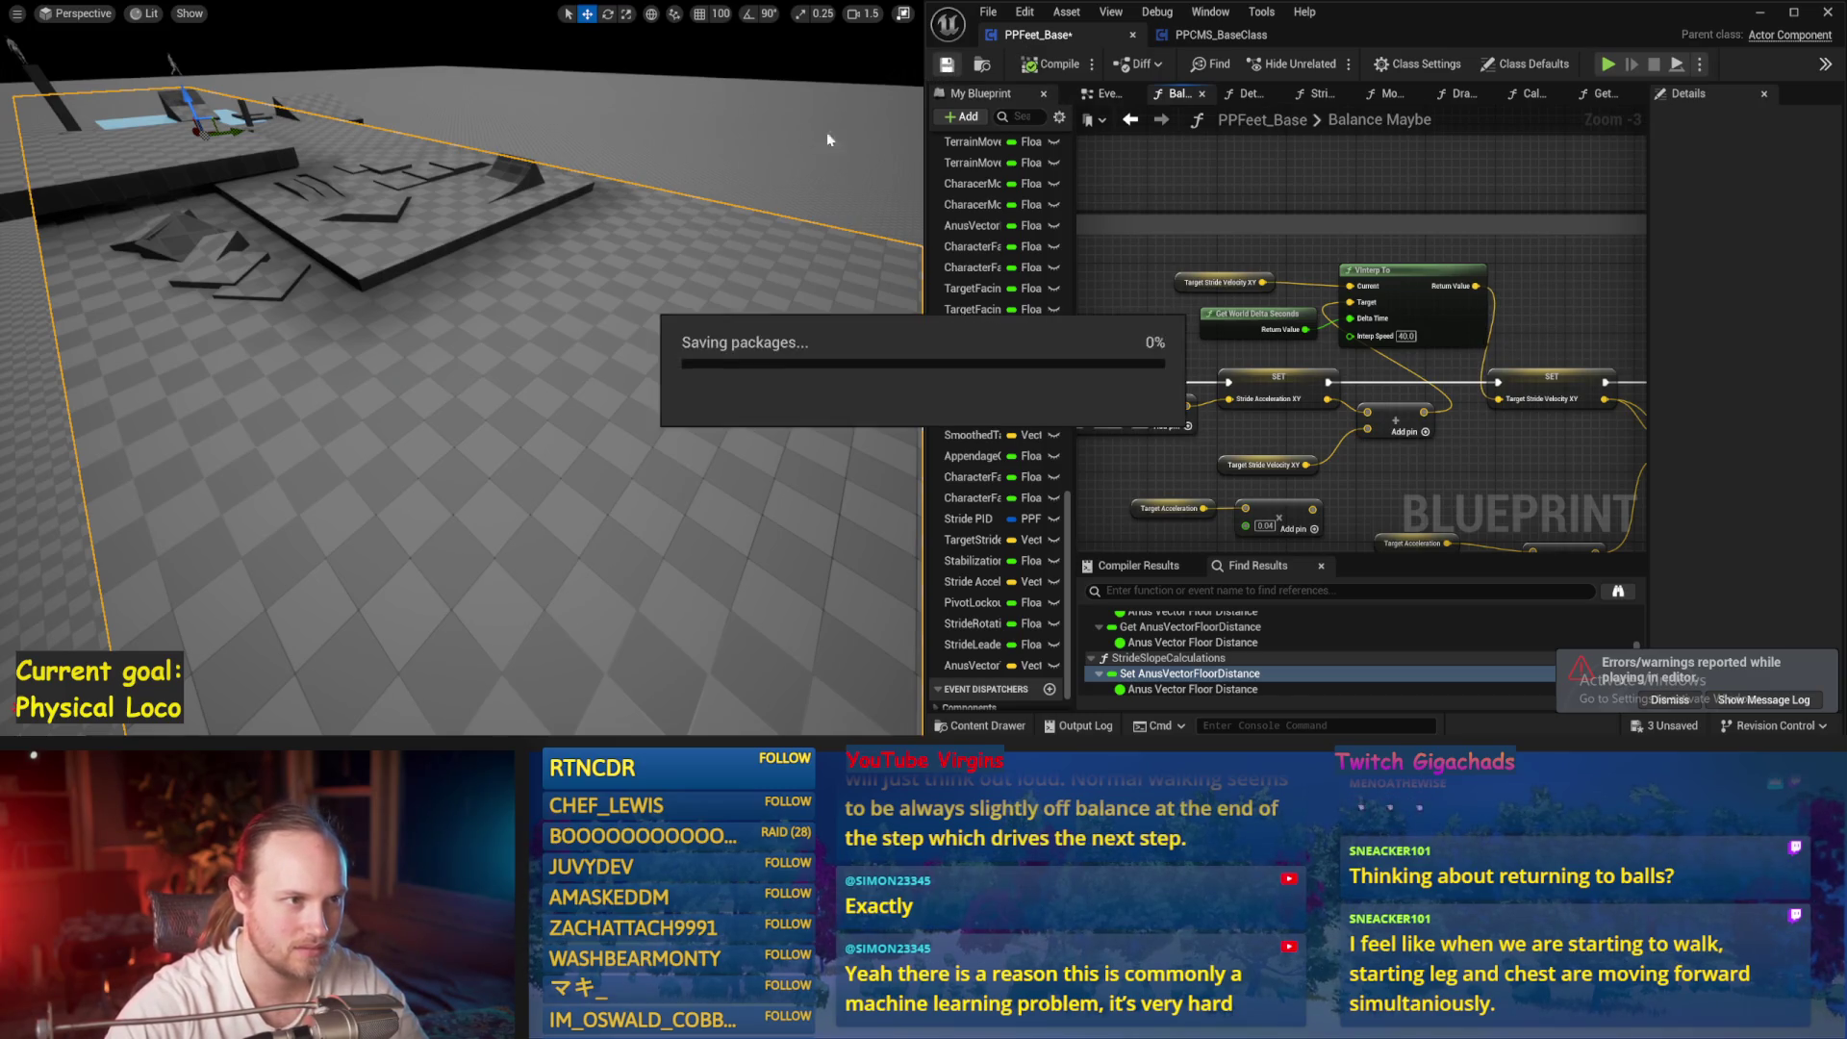
{"action": "key", "text": "alt+s"}
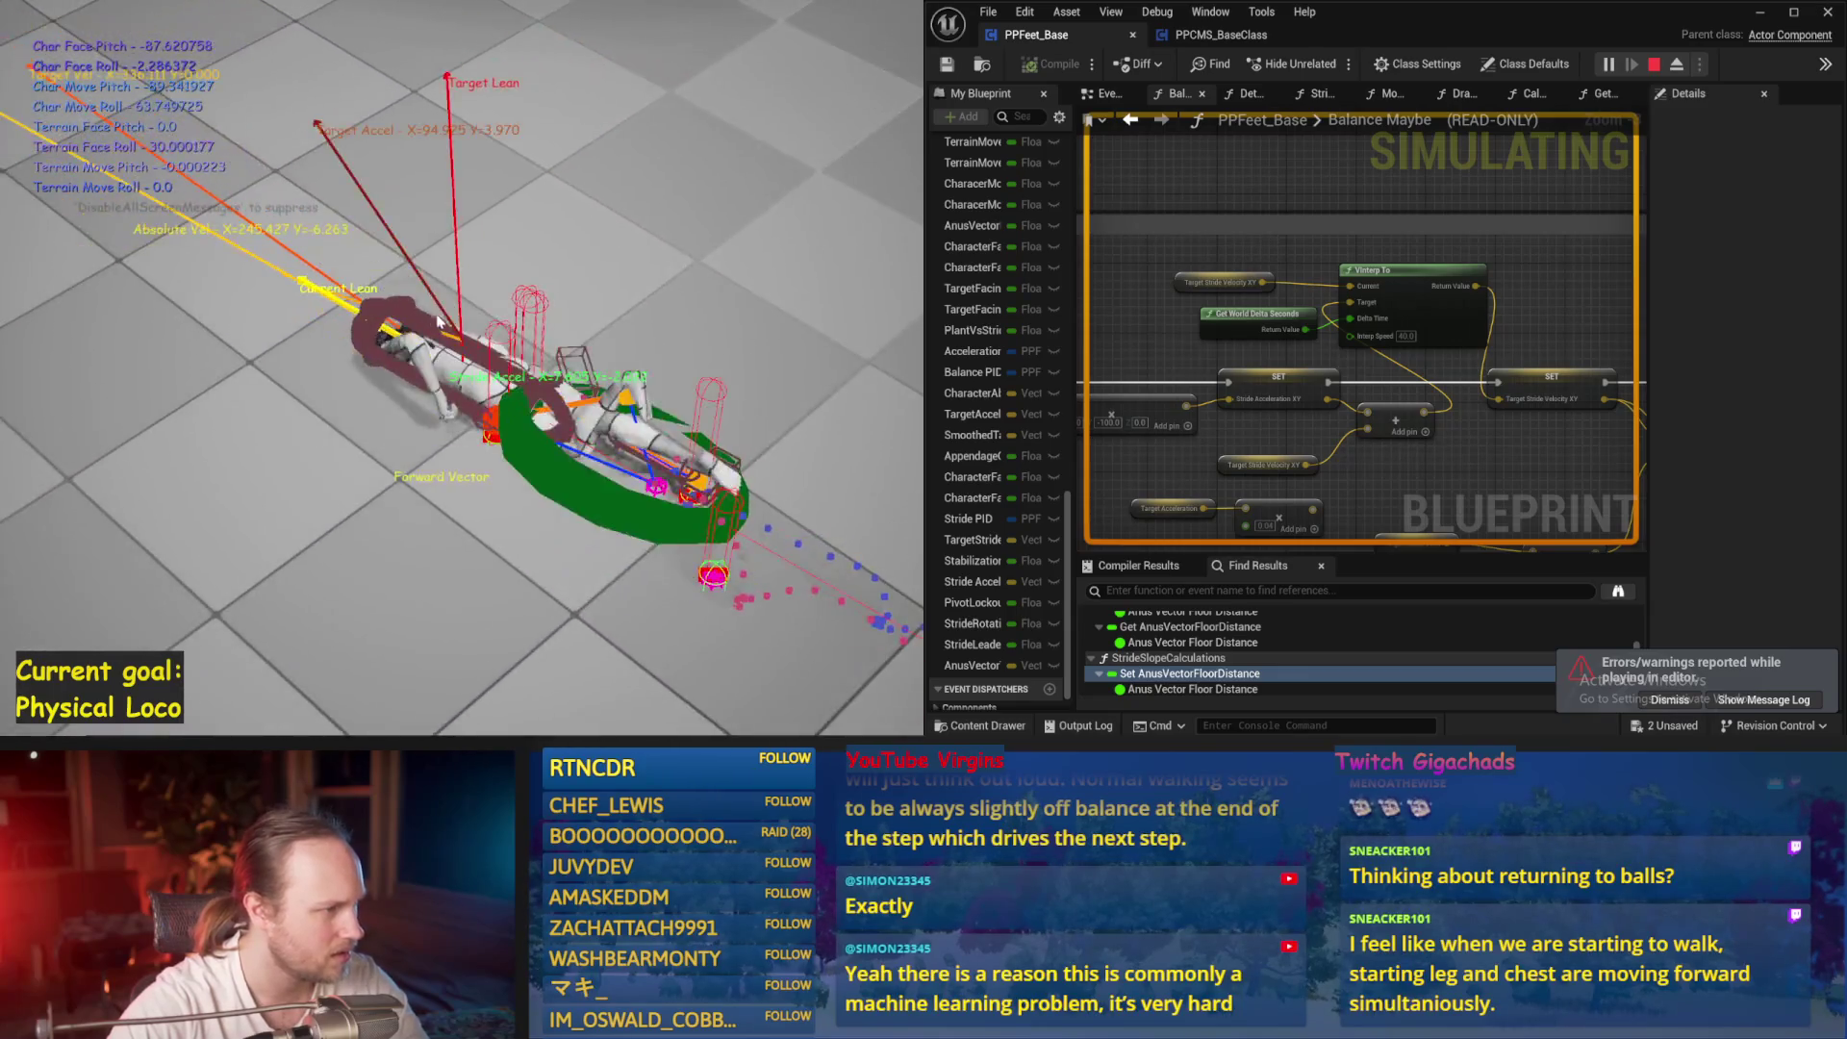
{"action": "key", "text": "Escape"}
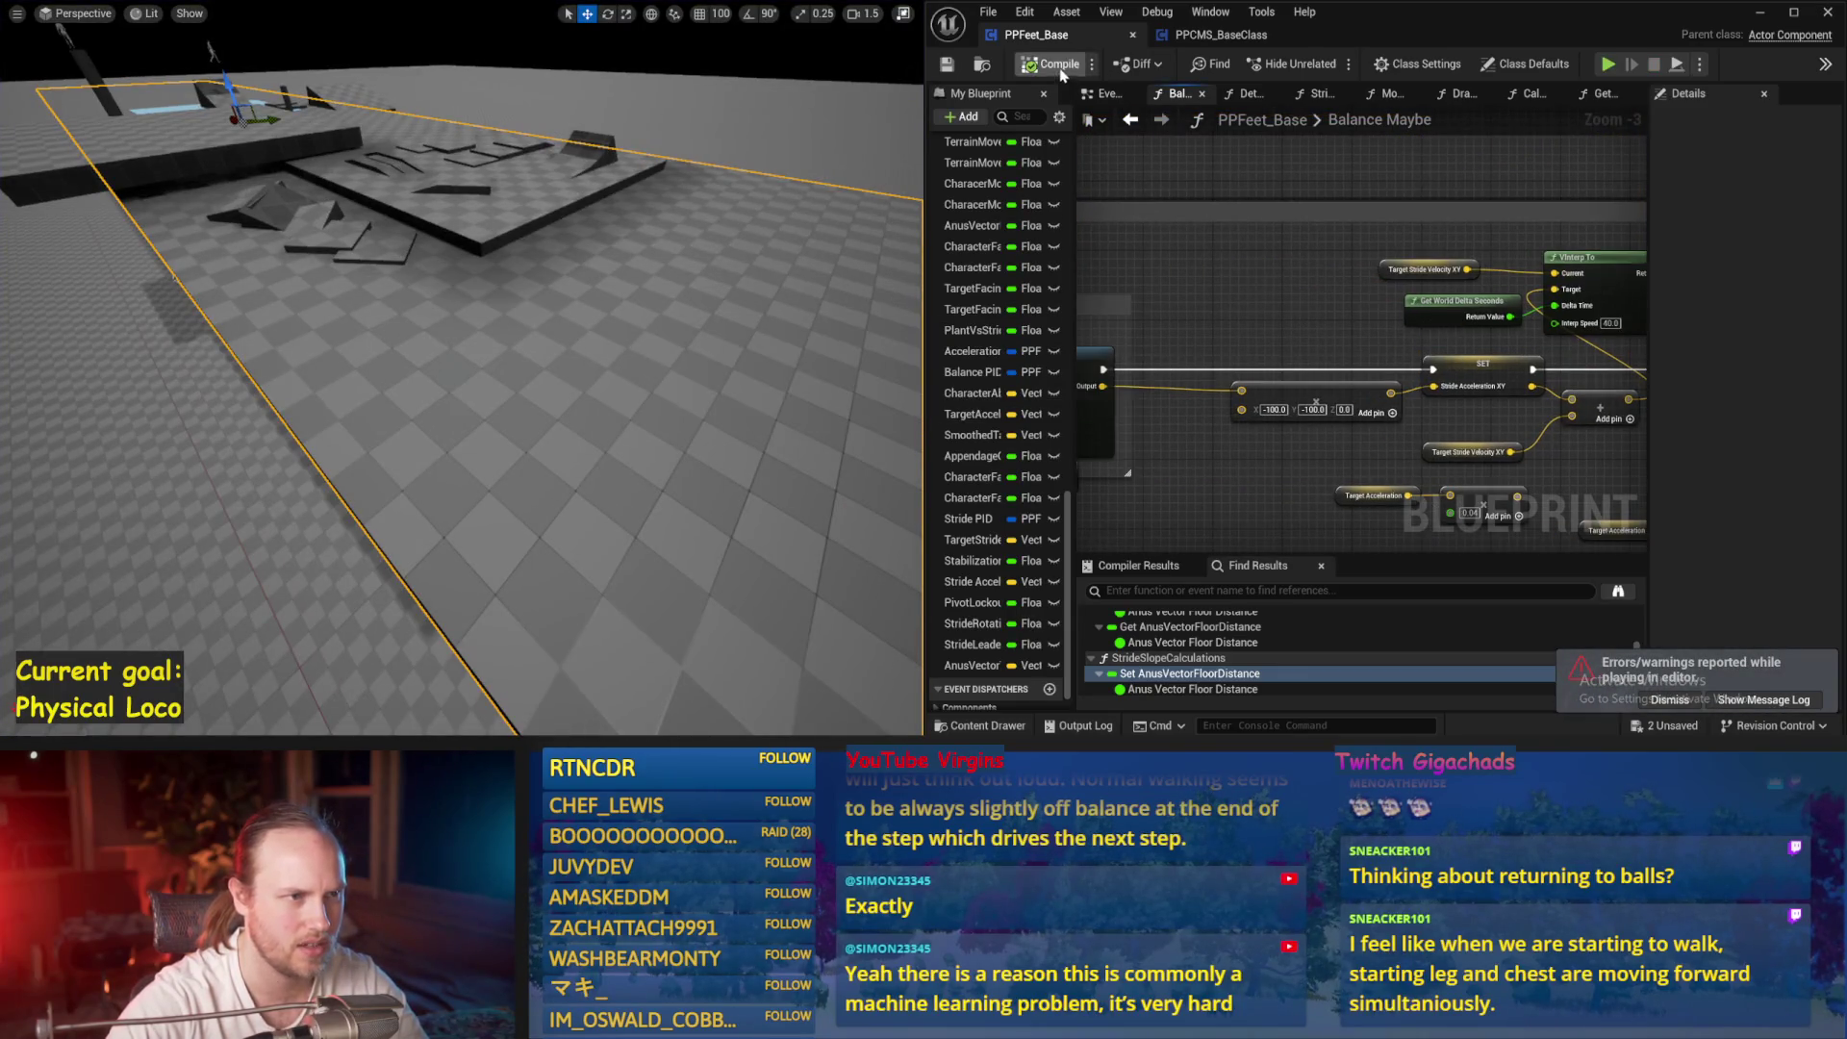
{"action": "left_click", "coordinate": [947, 65]}
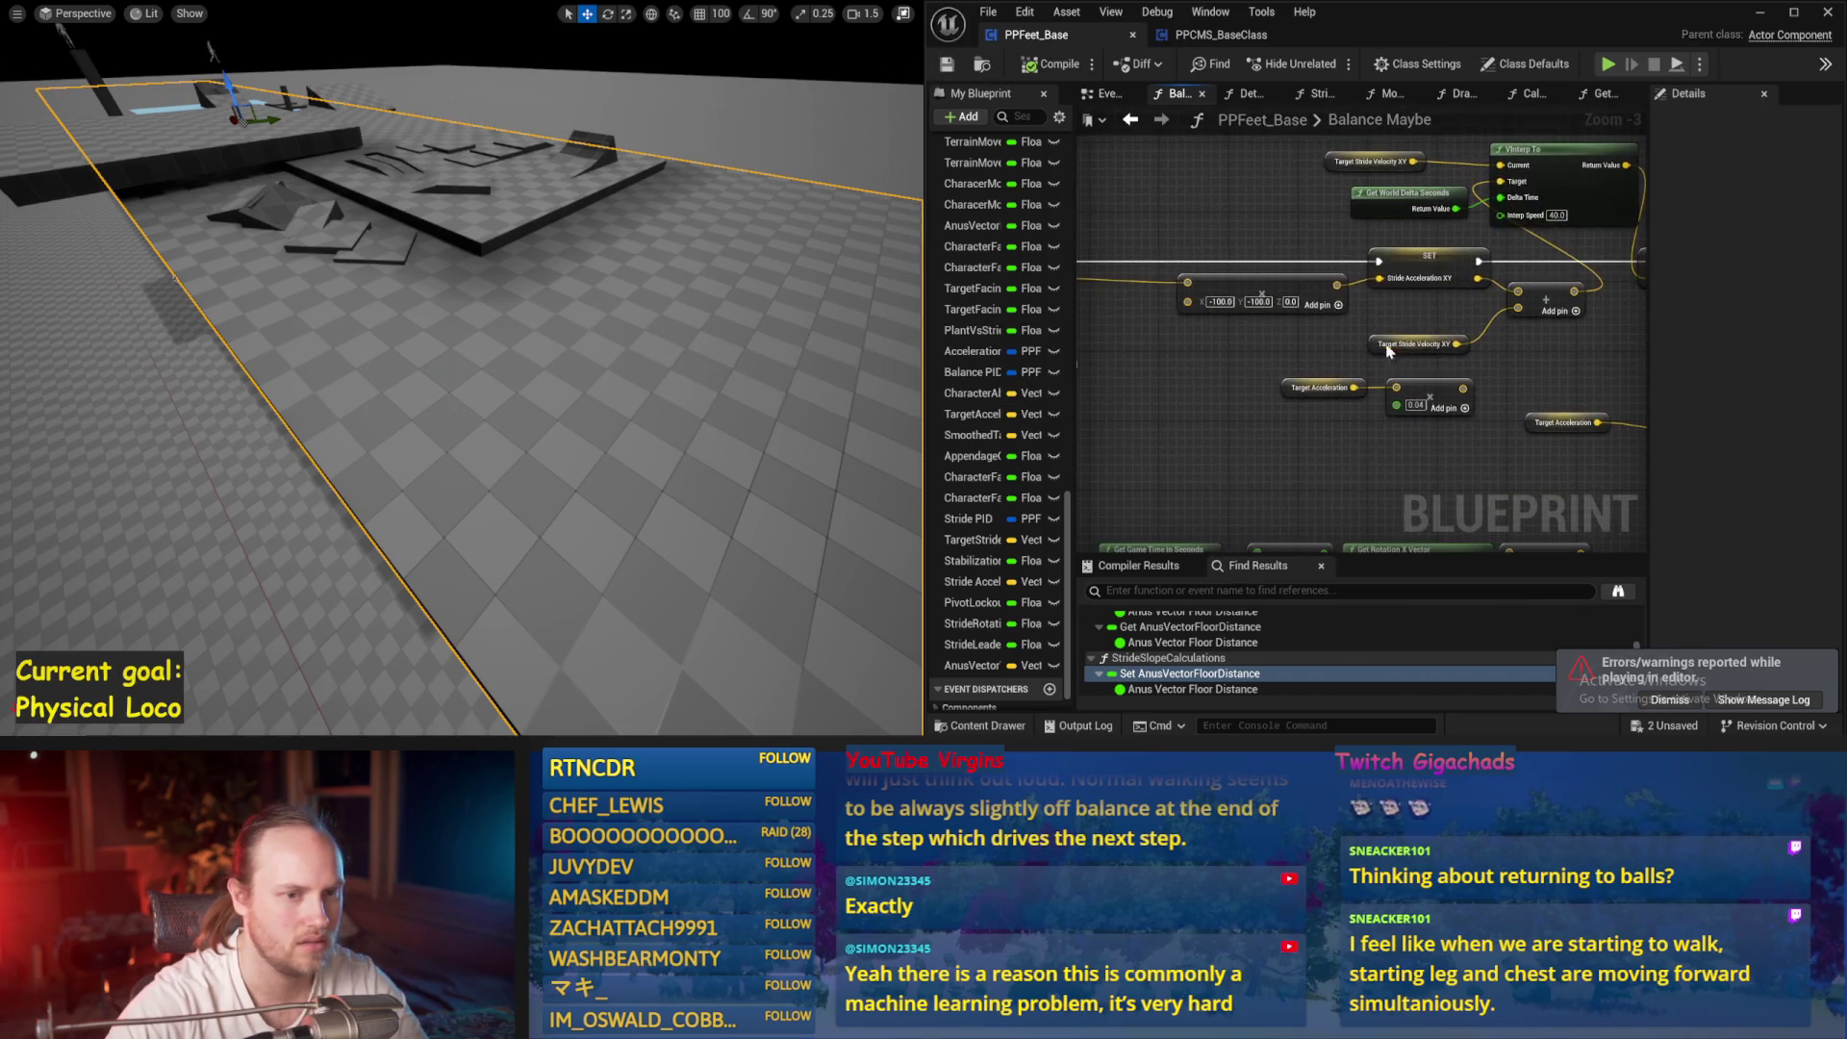
Connect the add result to SET Target Stride Velocity XY and test it in a simulation
{"action": "scroll", "coordinate": [1498, 345], "scroll_direction": "up", "scroll_amount": 1}
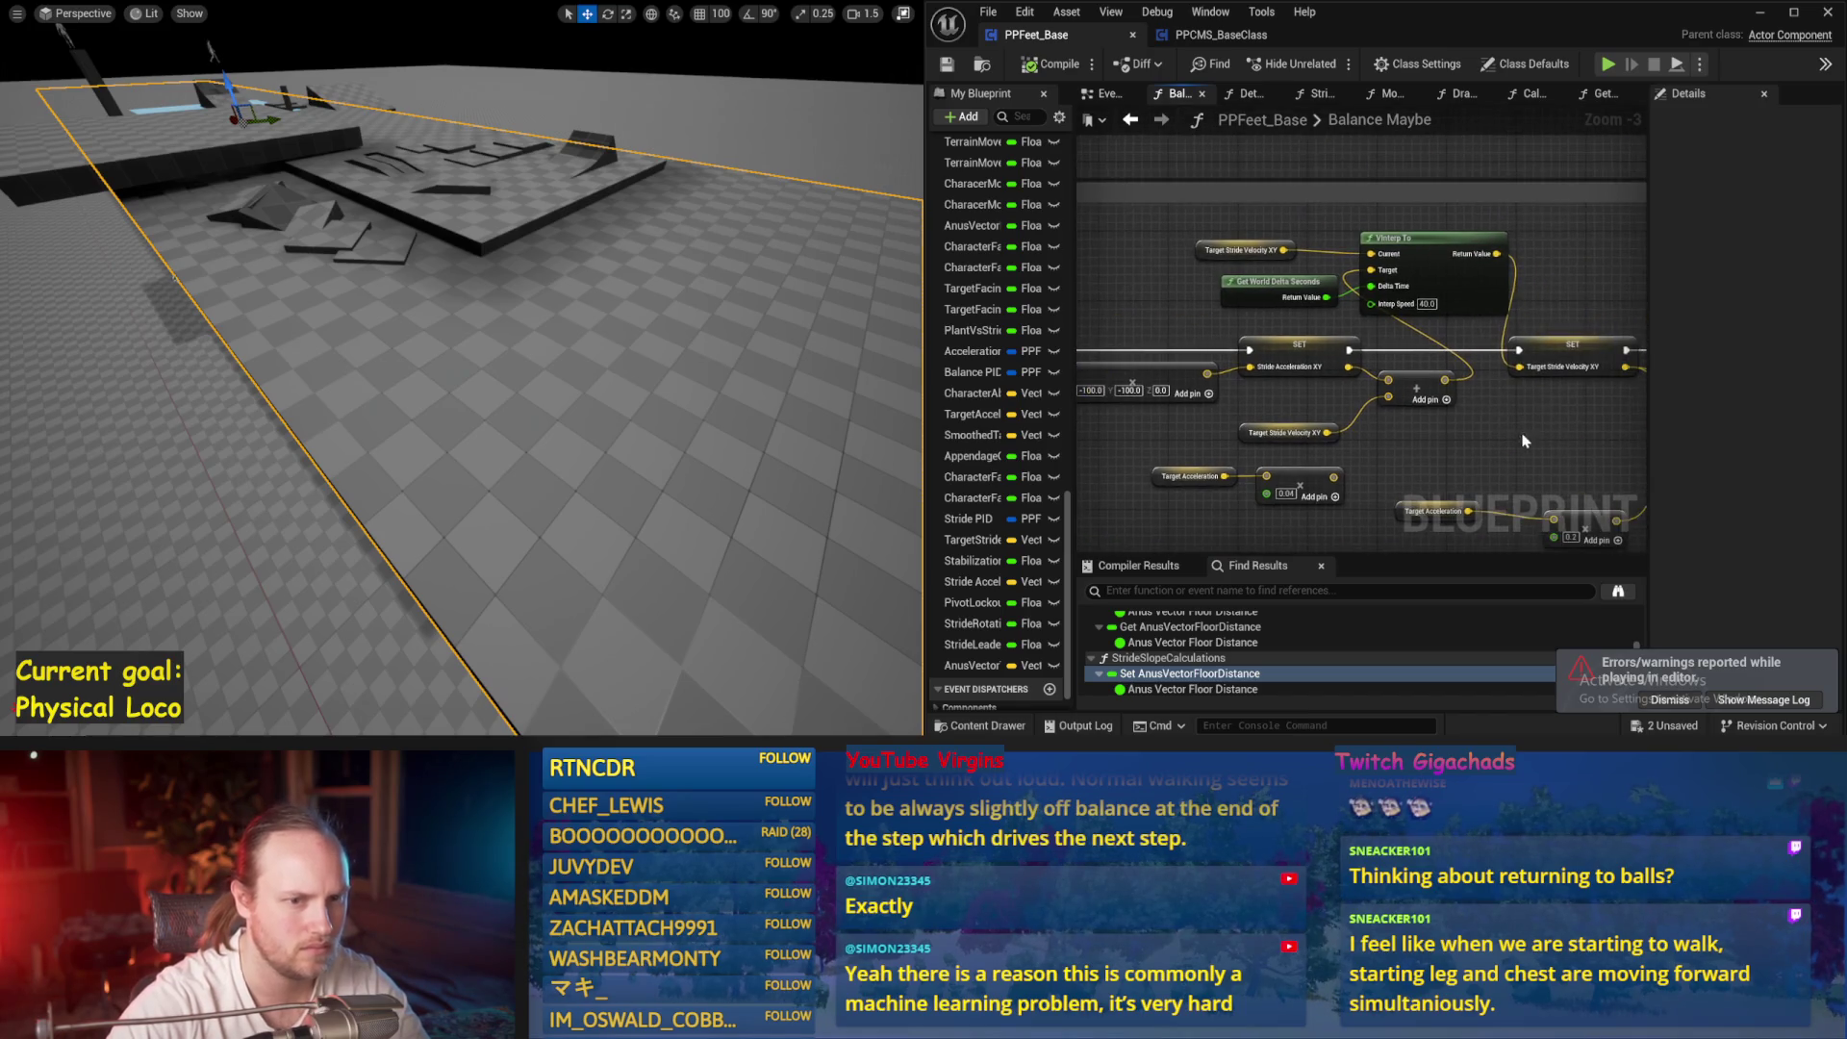
{"action": "left_click_drag", "start_coordinate": [1392, 348], "coordinate": [1501, 339]}
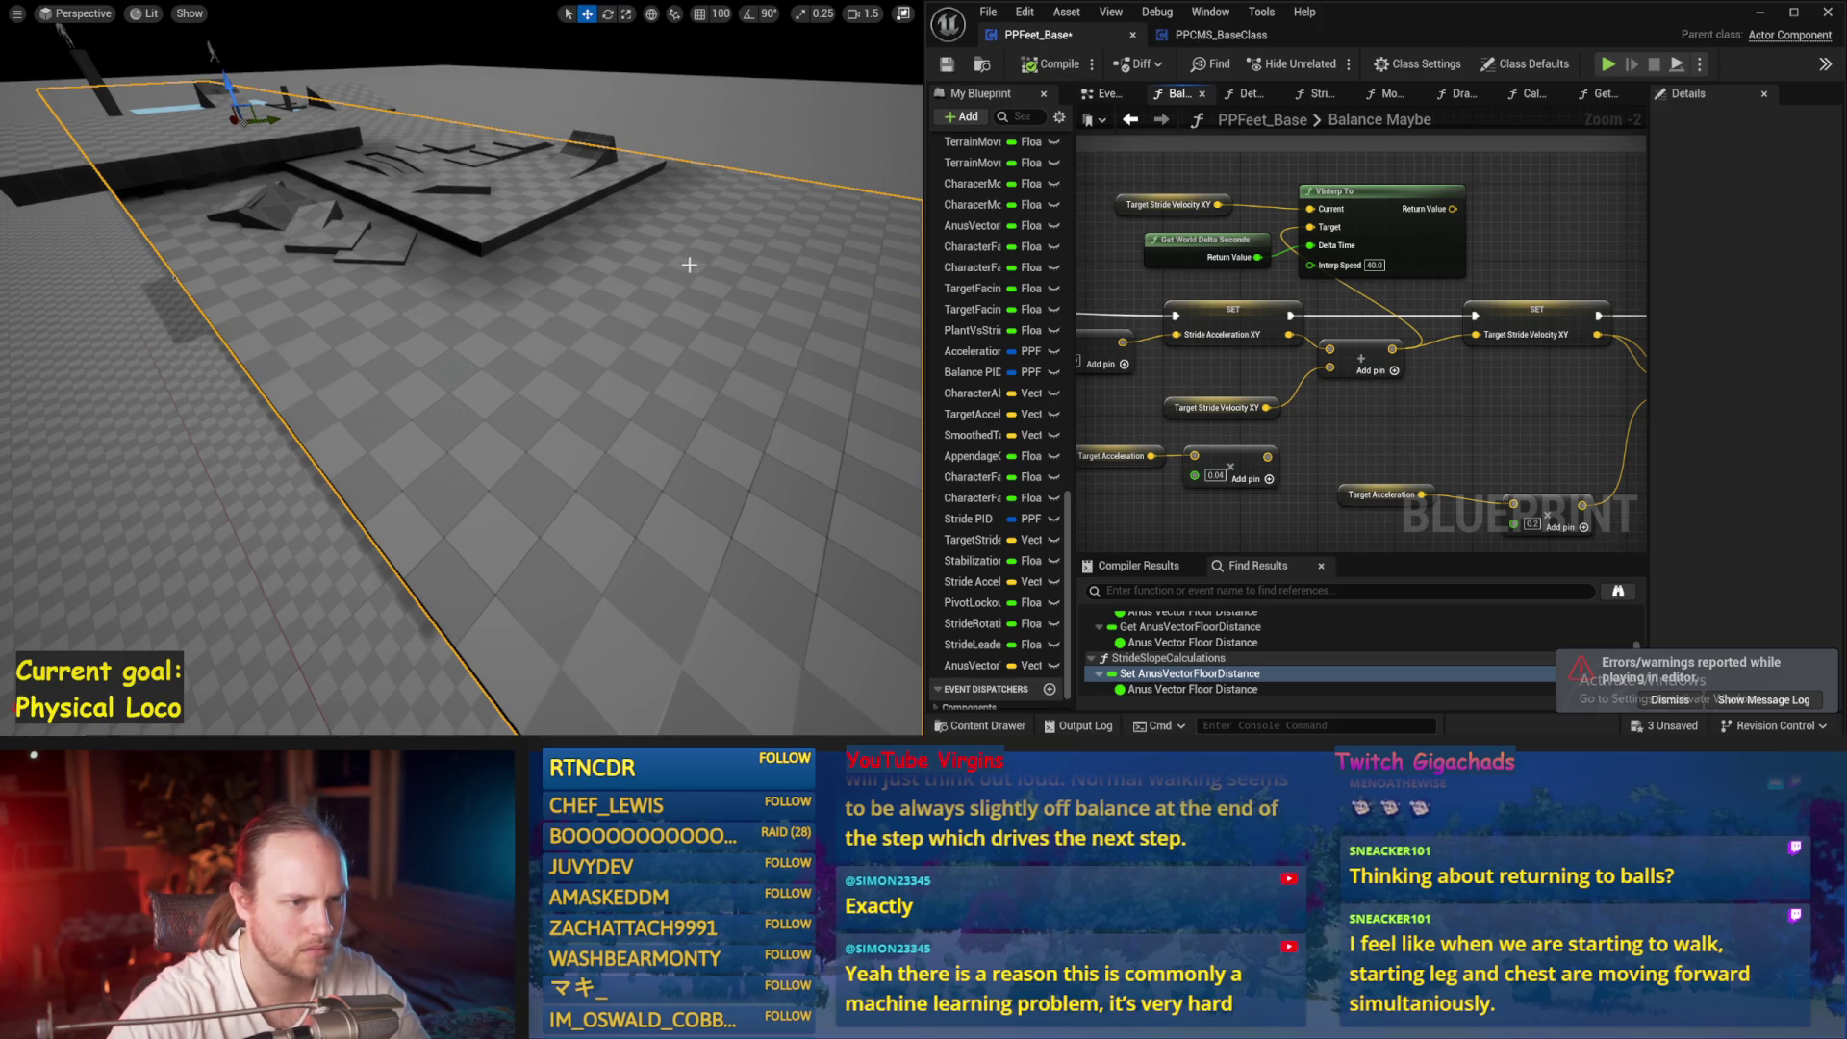
{"action": "key", "text": "alt+s"}
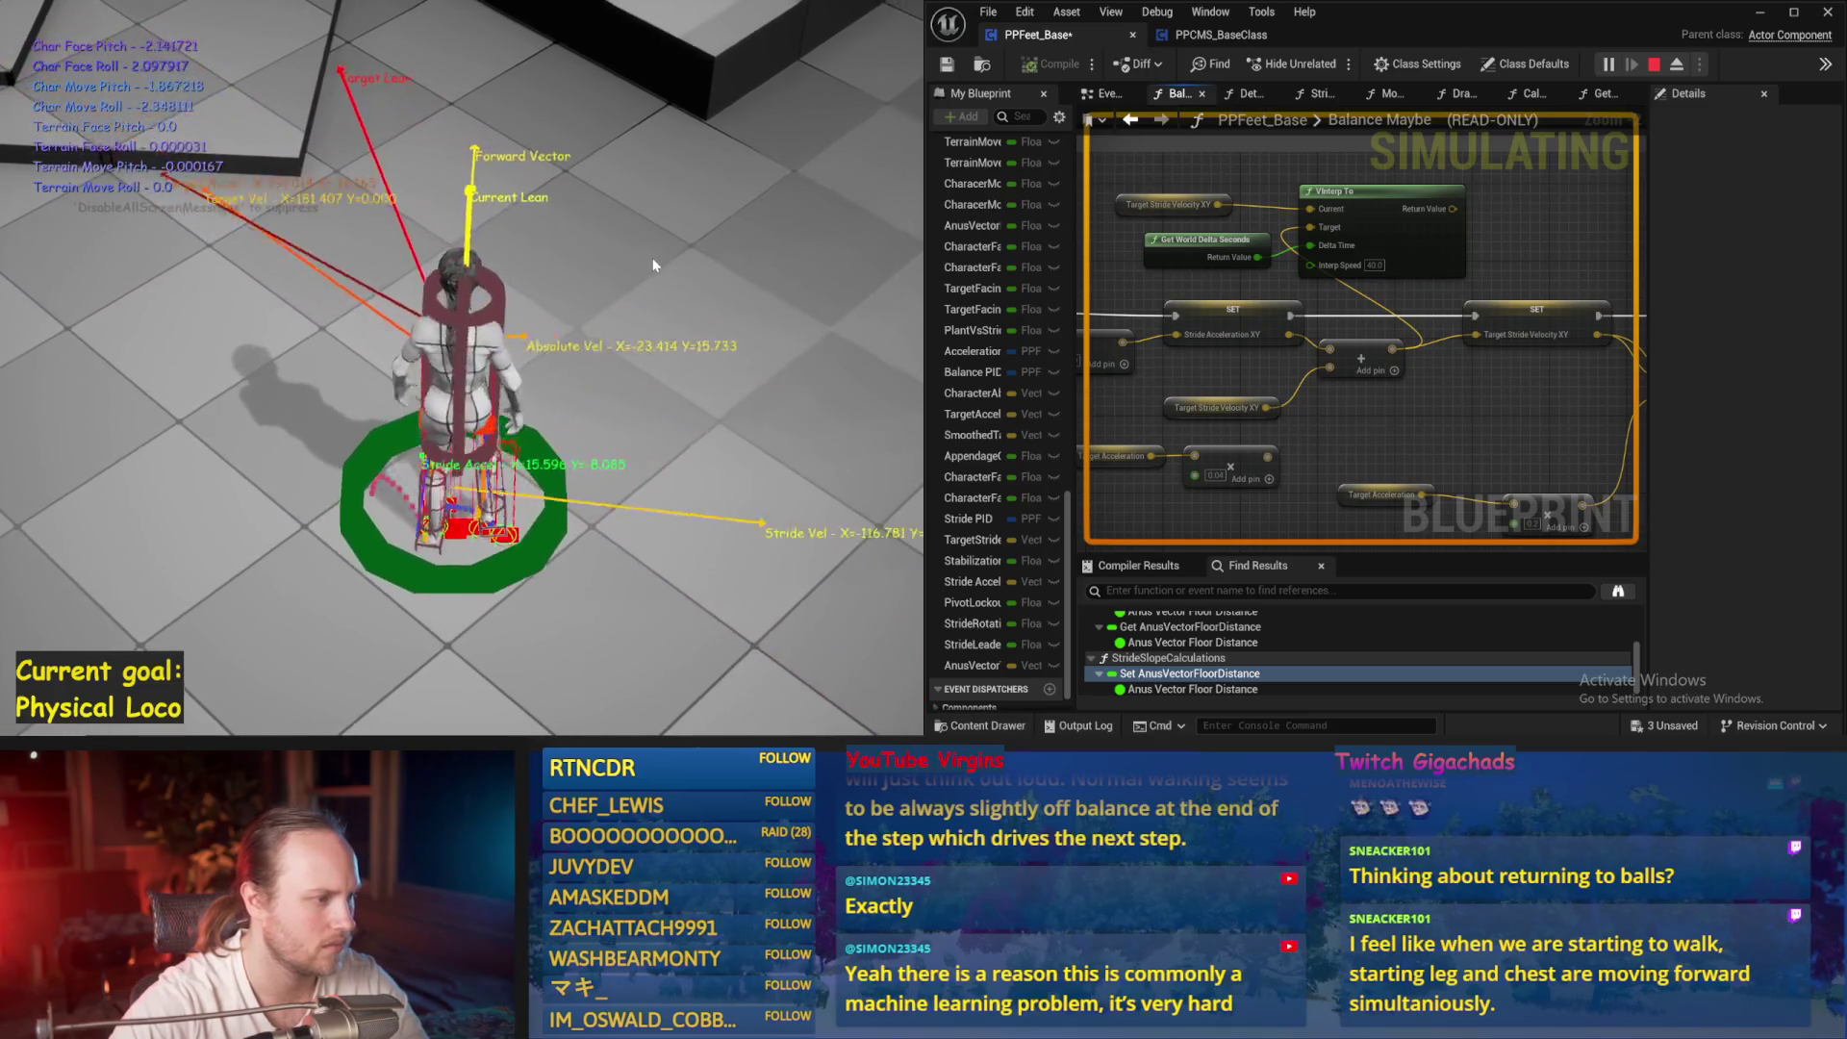
{"action": "key", "text": "Escape"}
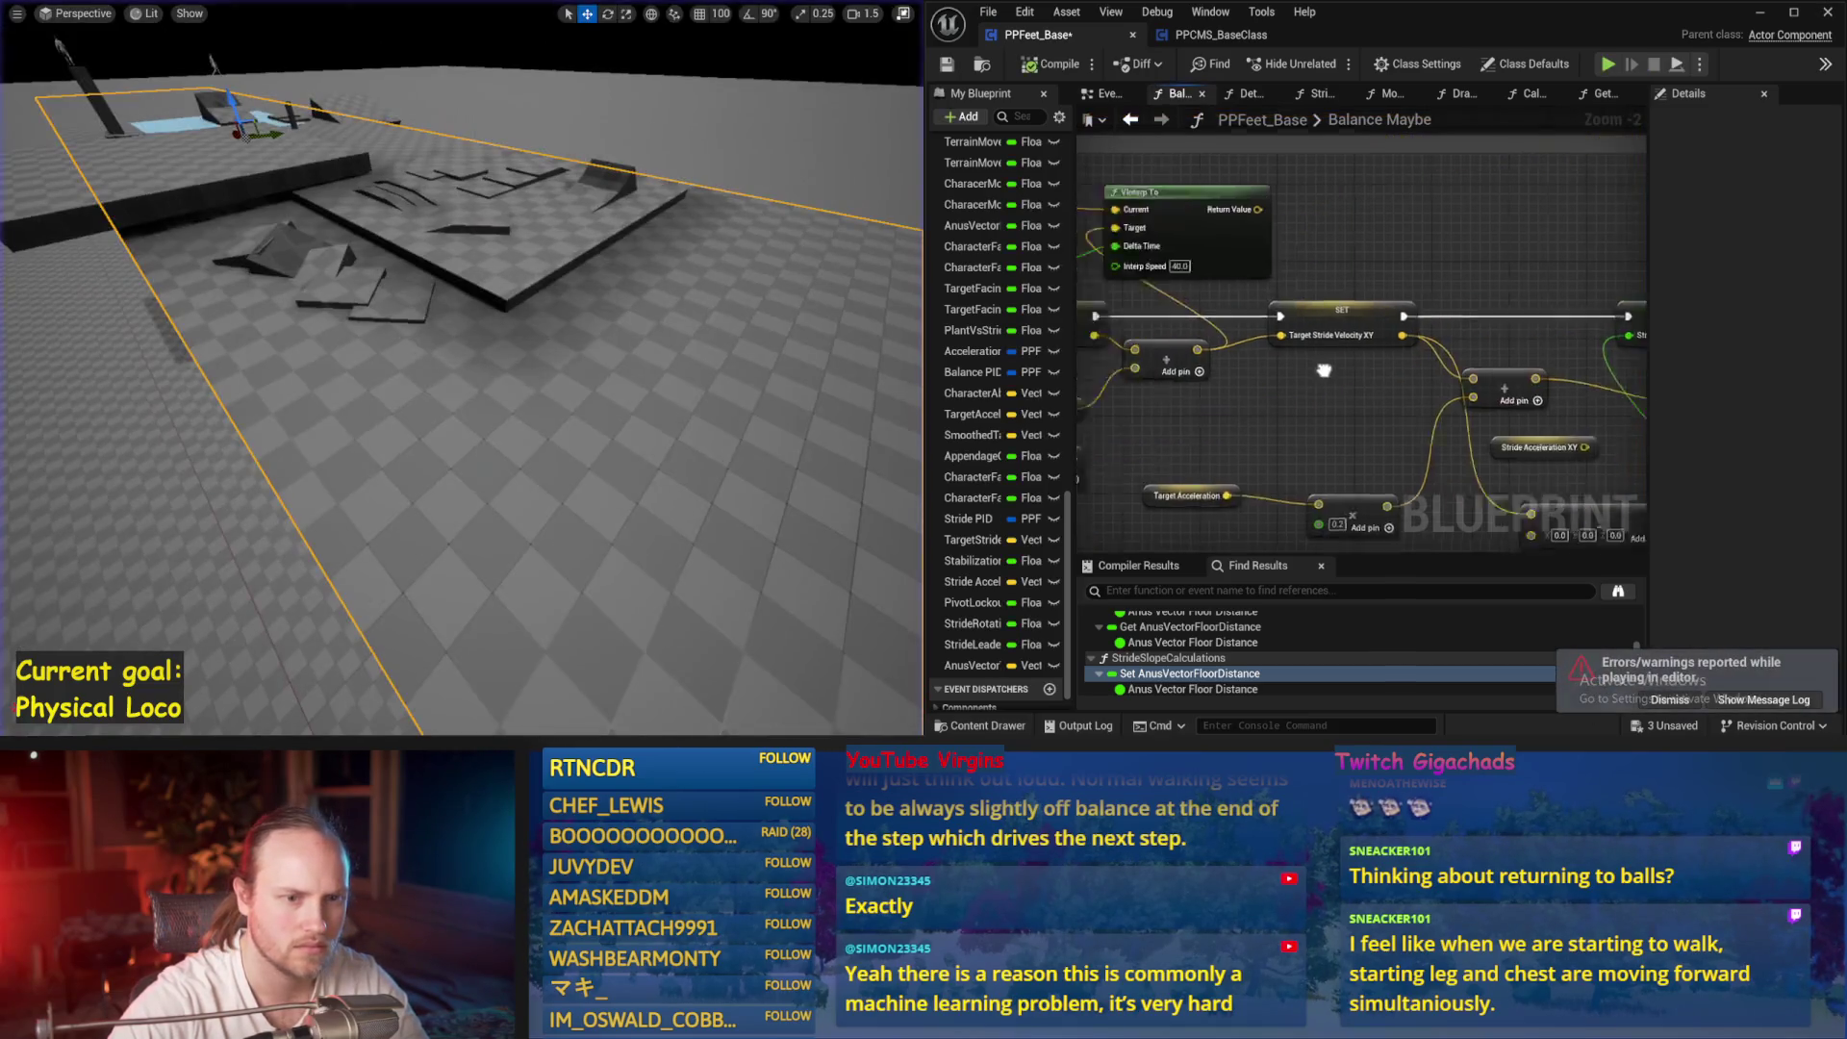
Box-select the Target Stride Velocity getter, Get World Delta Seconds and VInterp To nodes and nudge them left
{"action": "left_click_drag", "start_coordinate": [1324, 371], "coordinate": [1211, 370]}
{"action": "left_click_drag", "start_coordinate": [1647, 283], "coordinate": [1838, 283]}
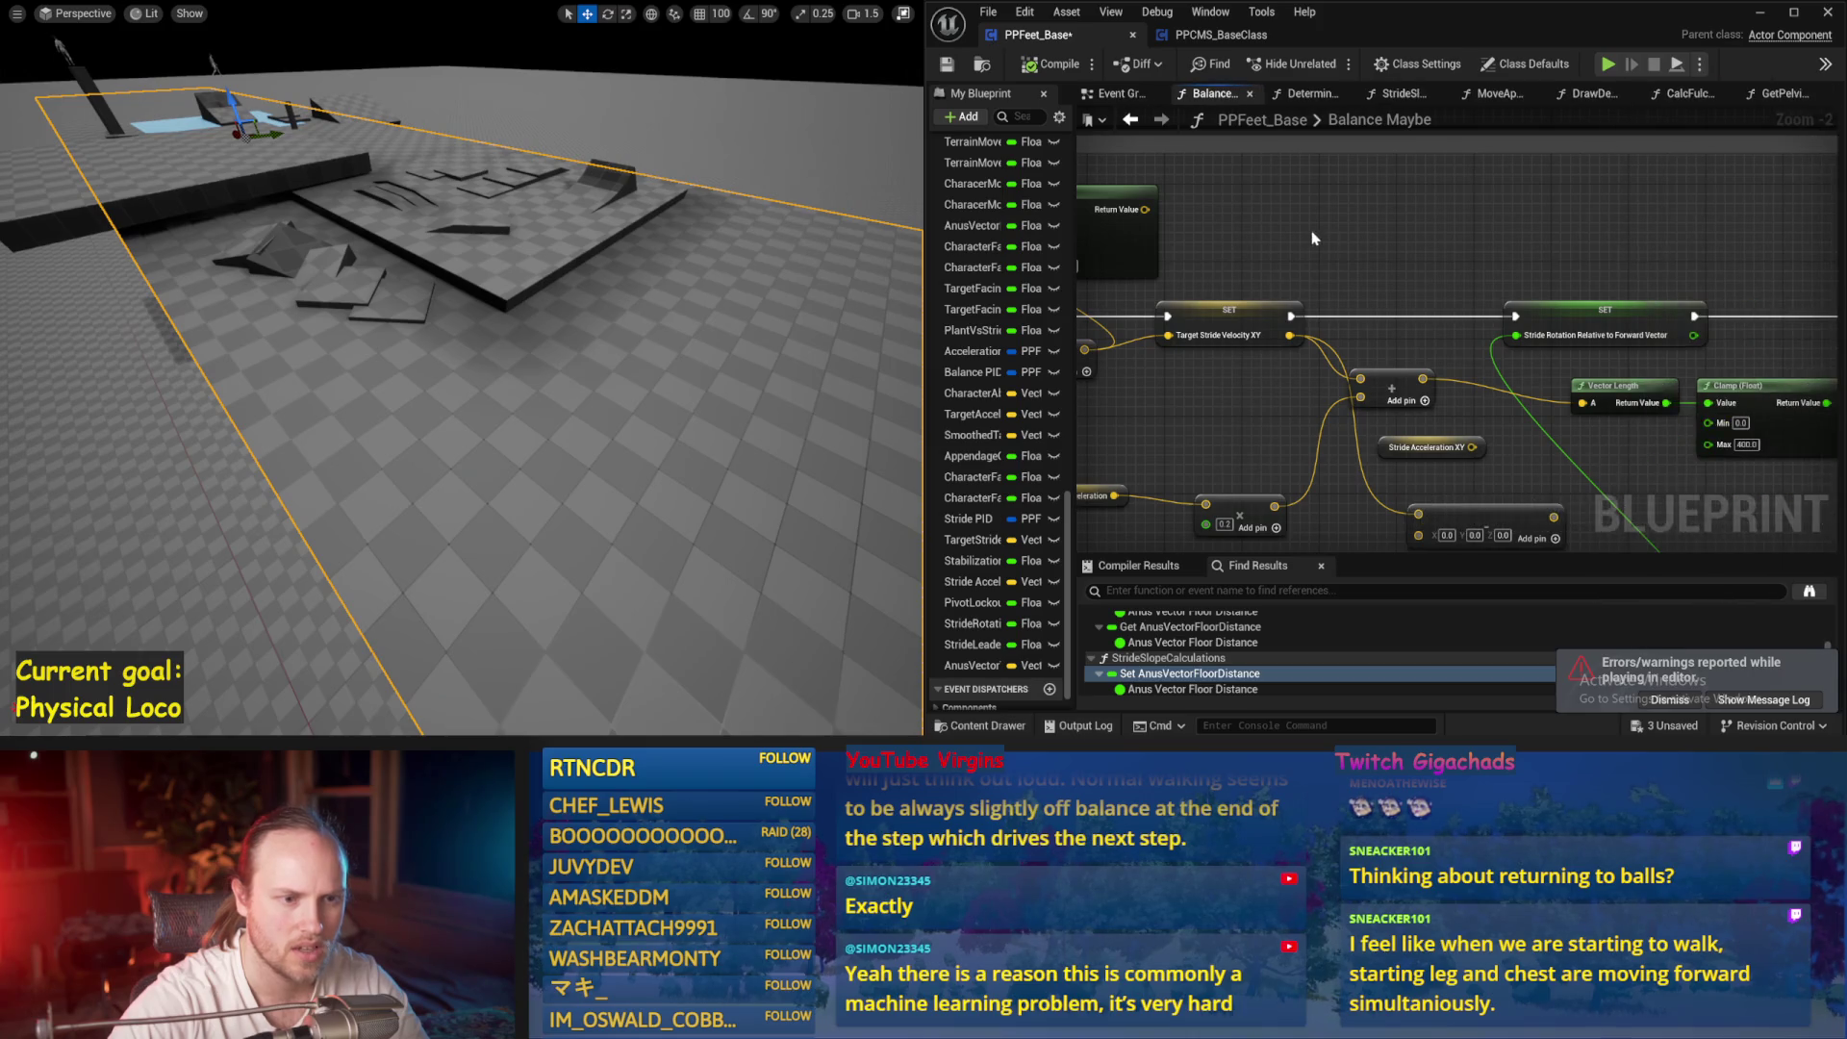
{"action": "left_click_drag", "start_coordinate": [1397, 364], "coordinate": [1342, 358]}
{"action": "left_click_drag", "start_coordinate": [1428, 402], "coordinate": [1616, 429]}
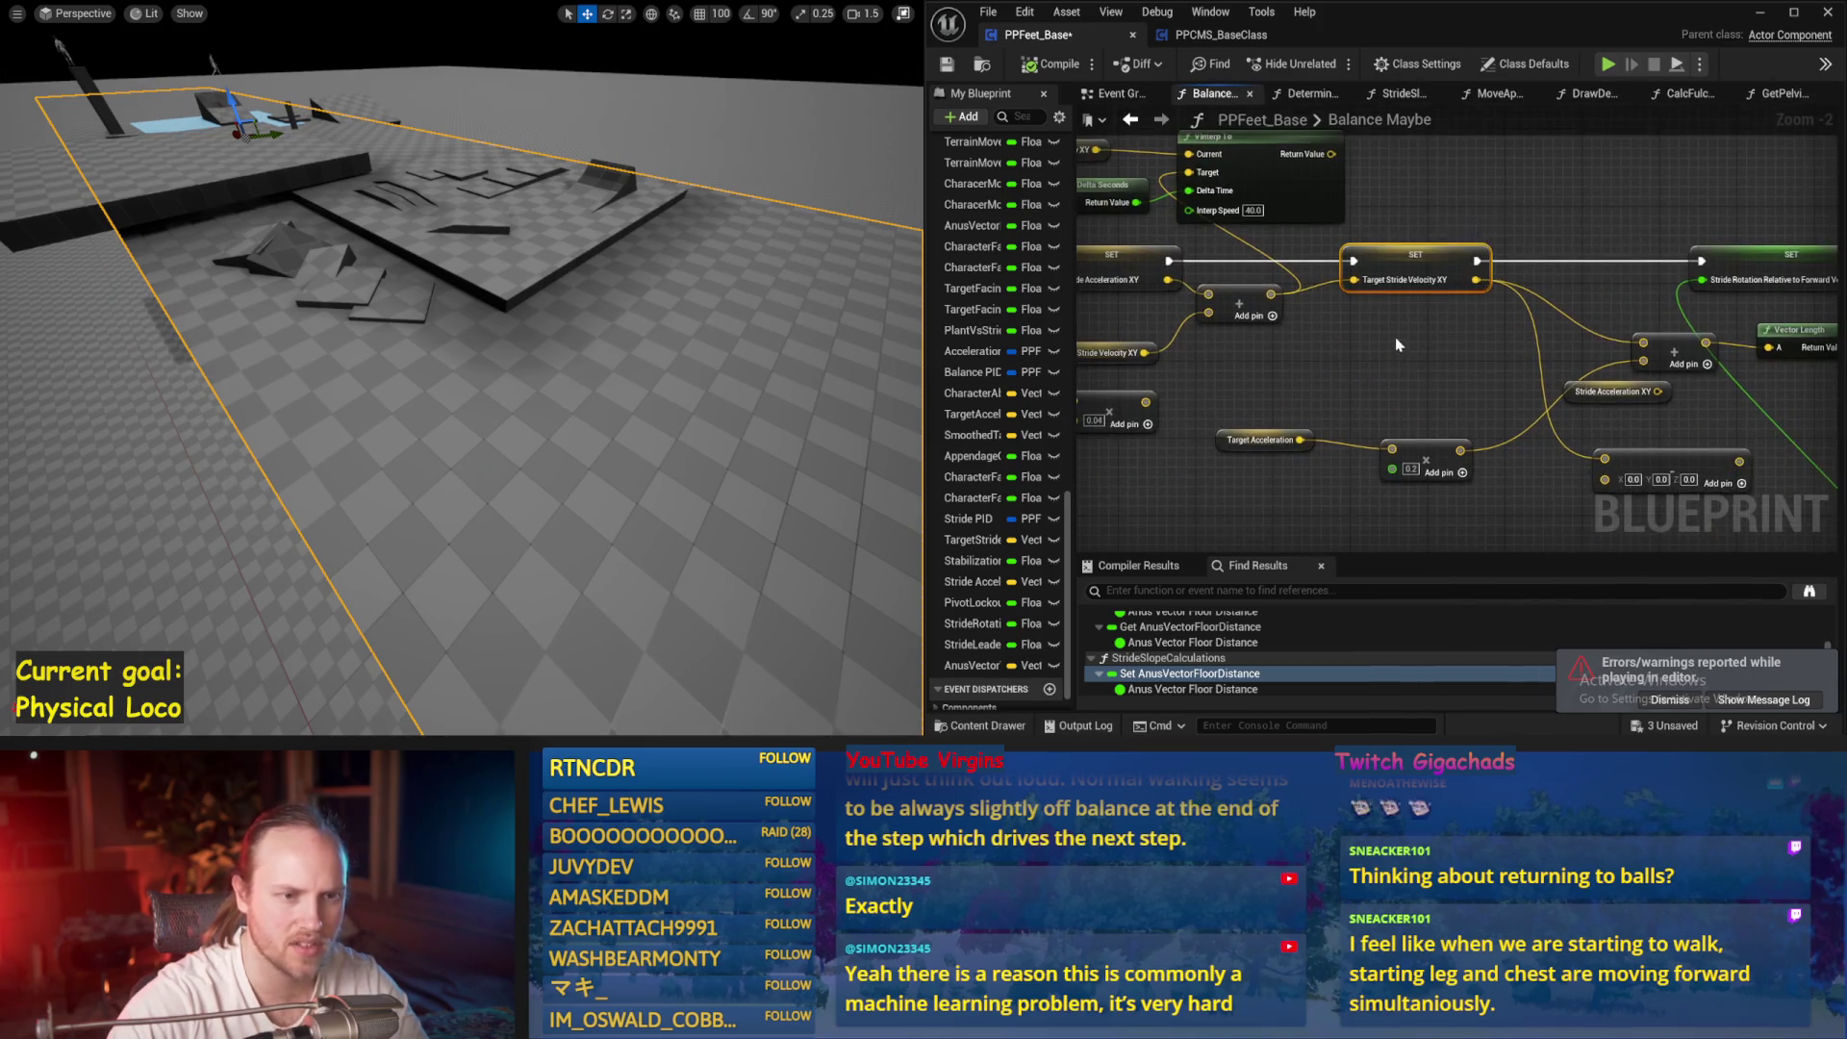
{"action": "left_click_drag", "start_coordinate": [1359, 308], "coordinate": [1546, 333]}
{"action": "left_click_drag", "start_coordinate": [1470, 248], "coordinate": [1667, 249]}
{"action": "left_click_drag", "start_coordinate": [1729, 242], "coordinate": [1199, 306]}
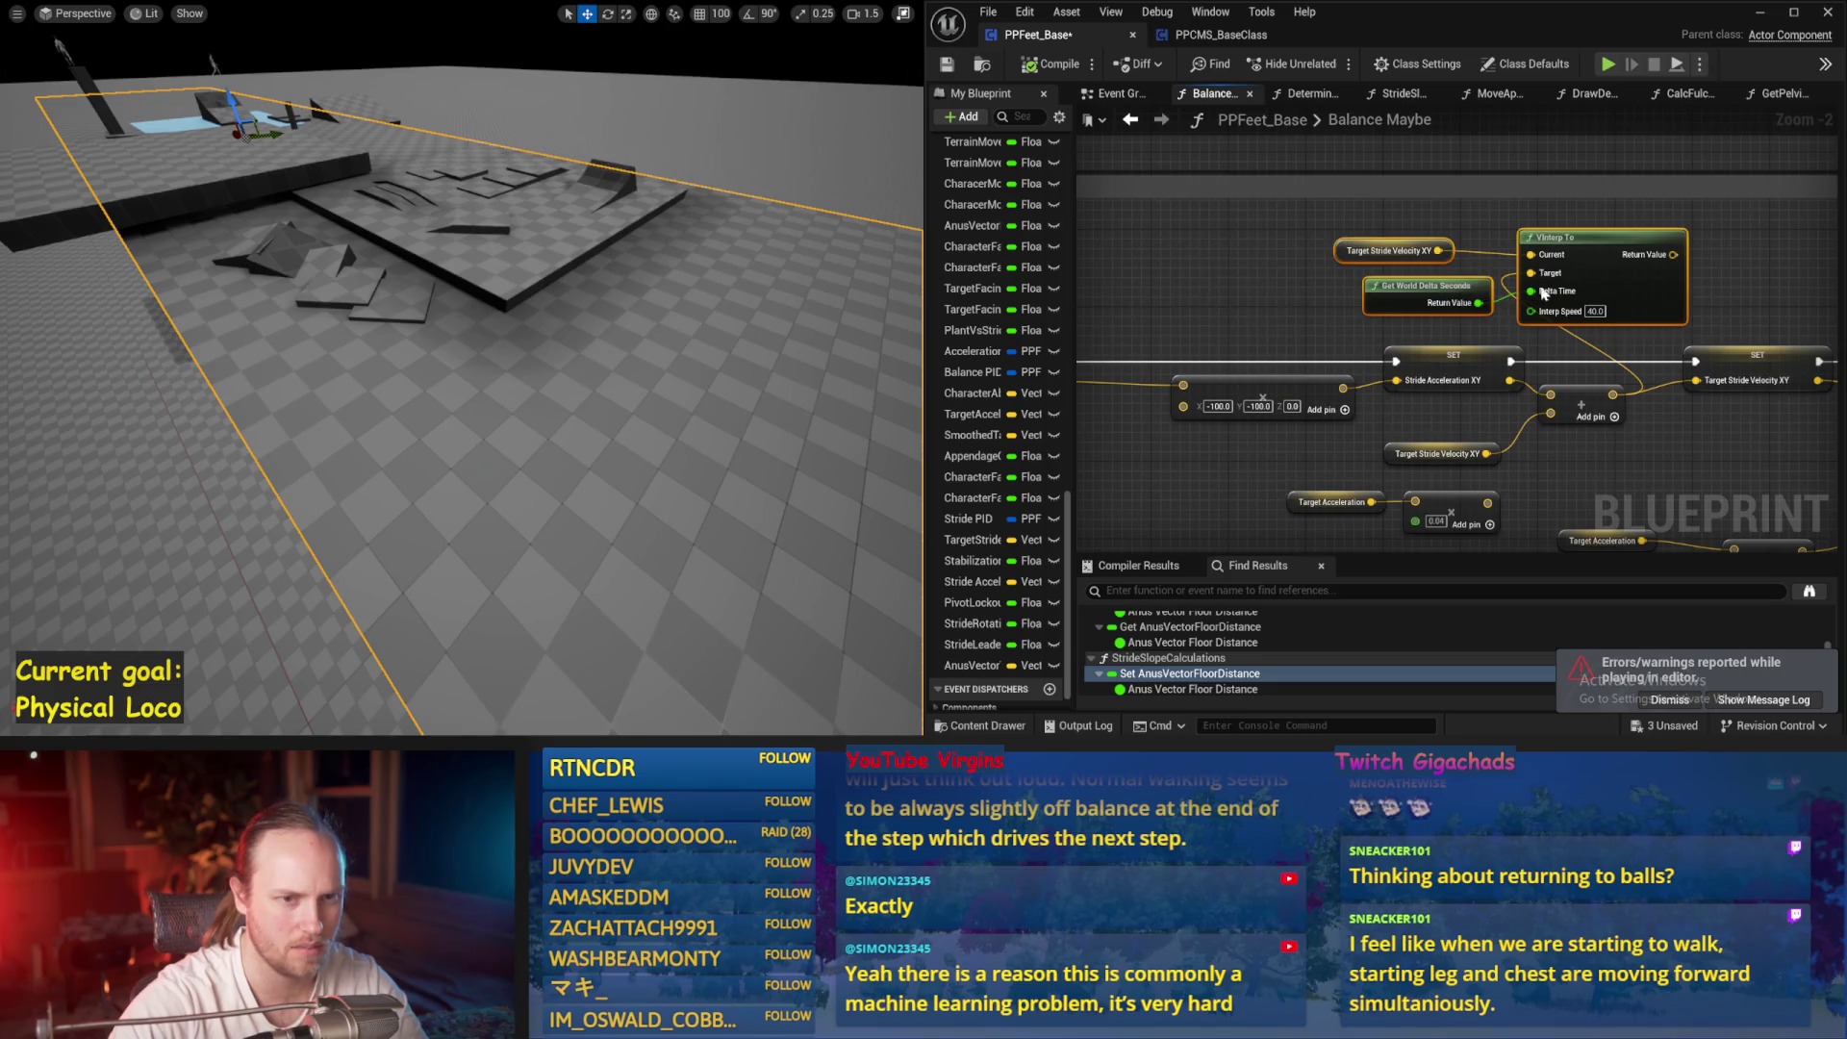
{"action": "left_click_drag", "start_coordinate": [1640, 286], "coordinate": [1583, 276]}
Pan and zoom back to the Target Stride Velocity XY setter
{"action": "left_click_drag", "start_coordinate": [1586, 435], "coordinate": [1569, 405]}
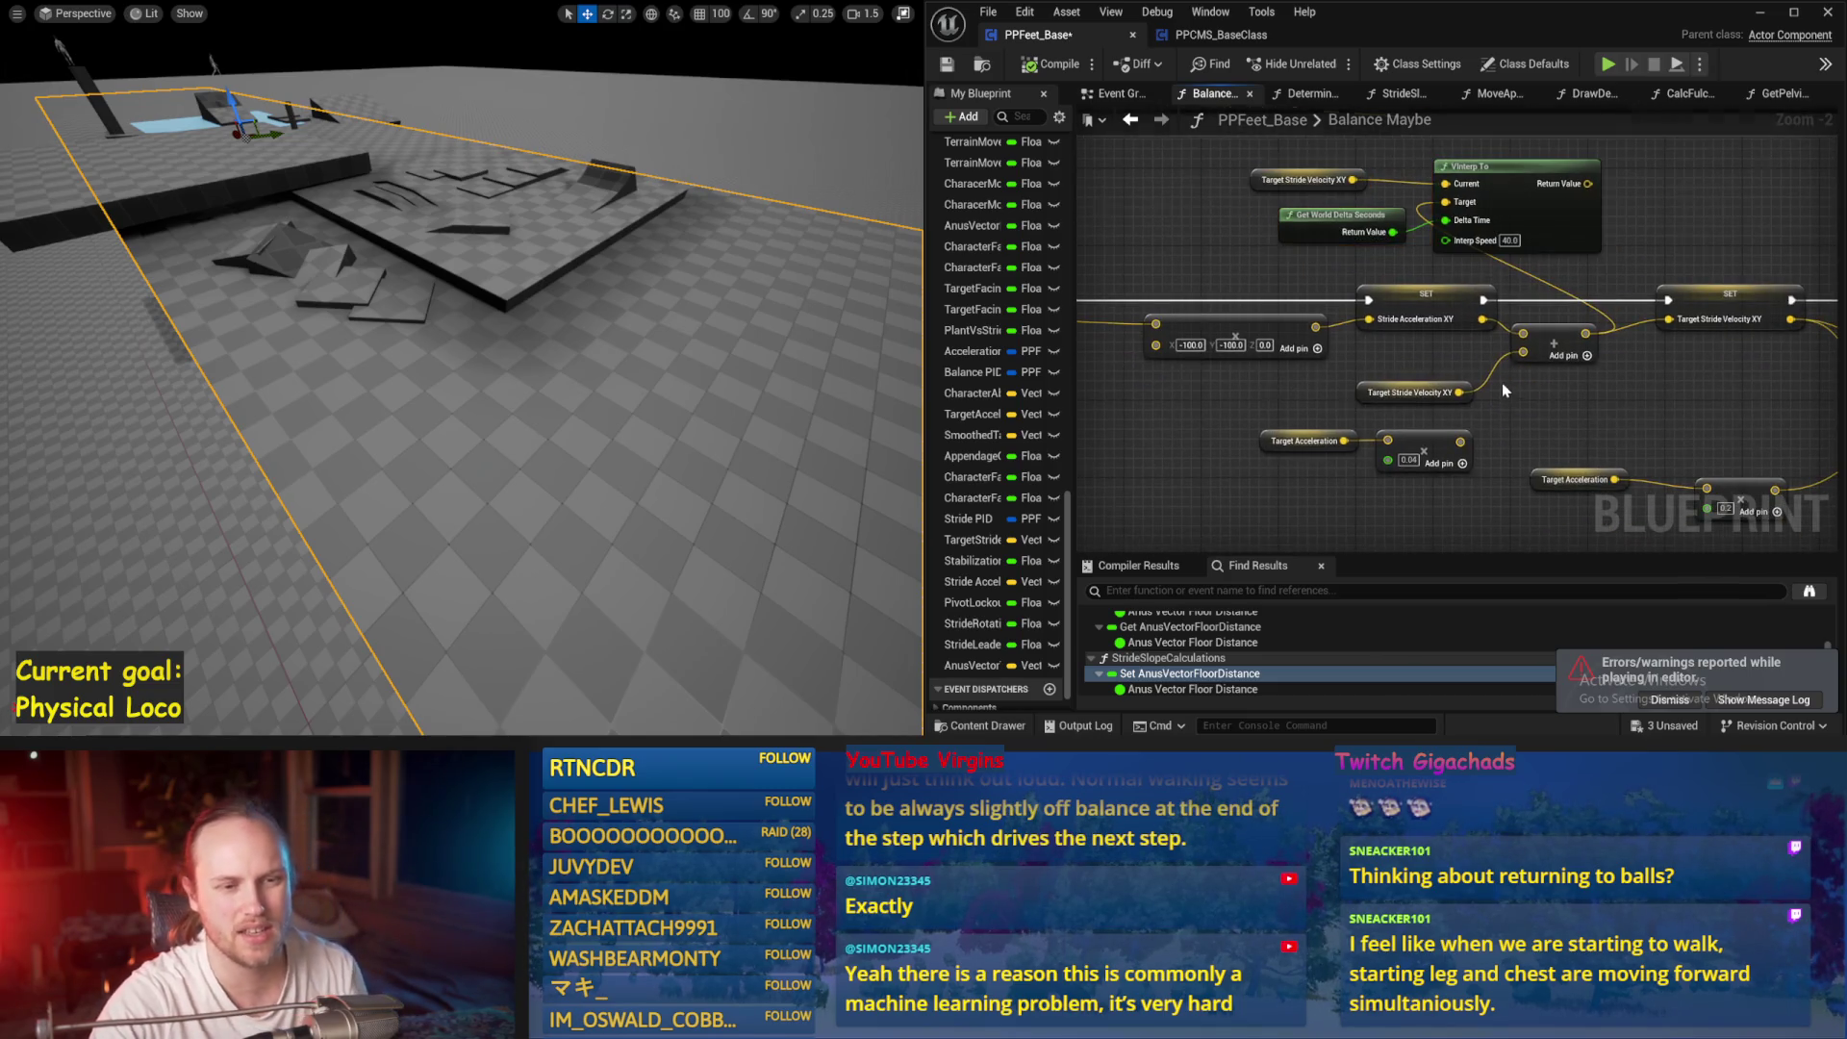
{"action": "scroll", "coordinate": [1506, 390], "scroll_direction": "up", "scroll_amount": 2}
{"action": "left_click", "coordinate": [1539, 486]}
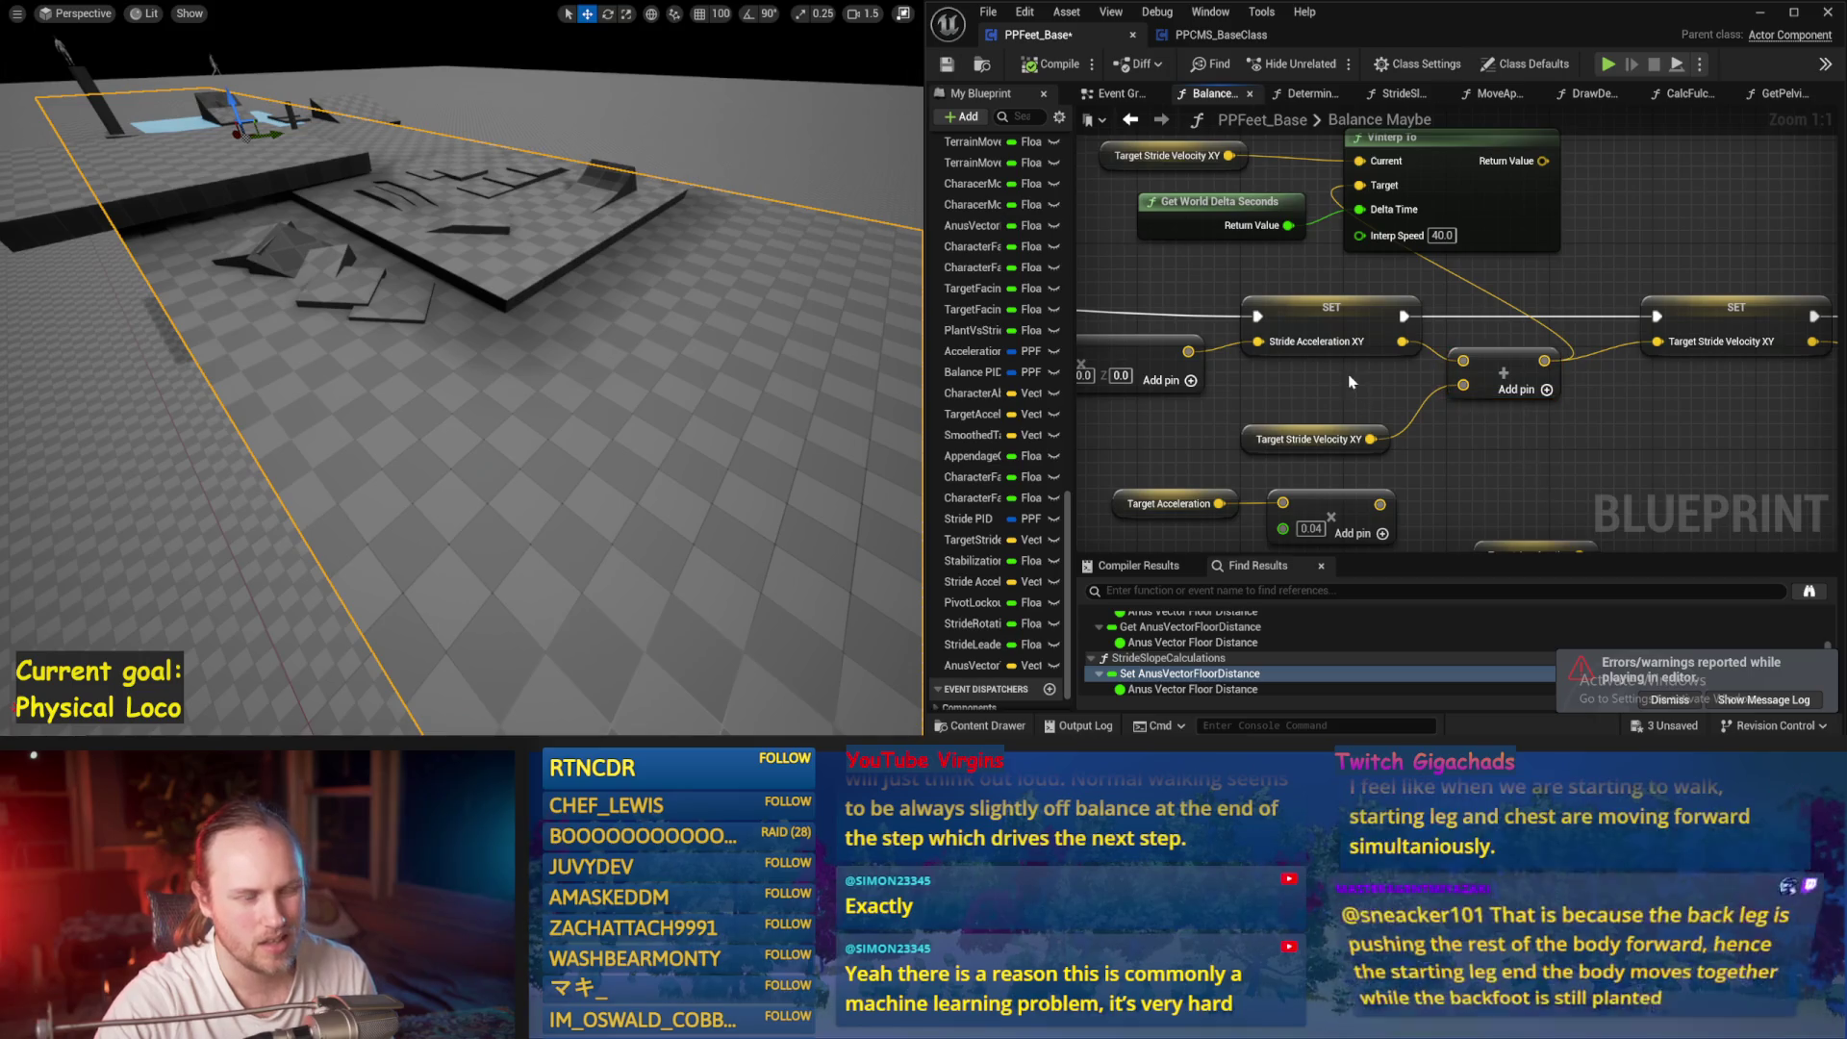
{"action": "mouse_move", "coordinate": [1334, 409]}
{"action": "left_mouse_down"}
{"action": "mouse_move", "coordinate": [1490, 396]}
{"action": "mouse_move", "coordinate": [1252, 386]}
{"action": "left_mouse_up"}
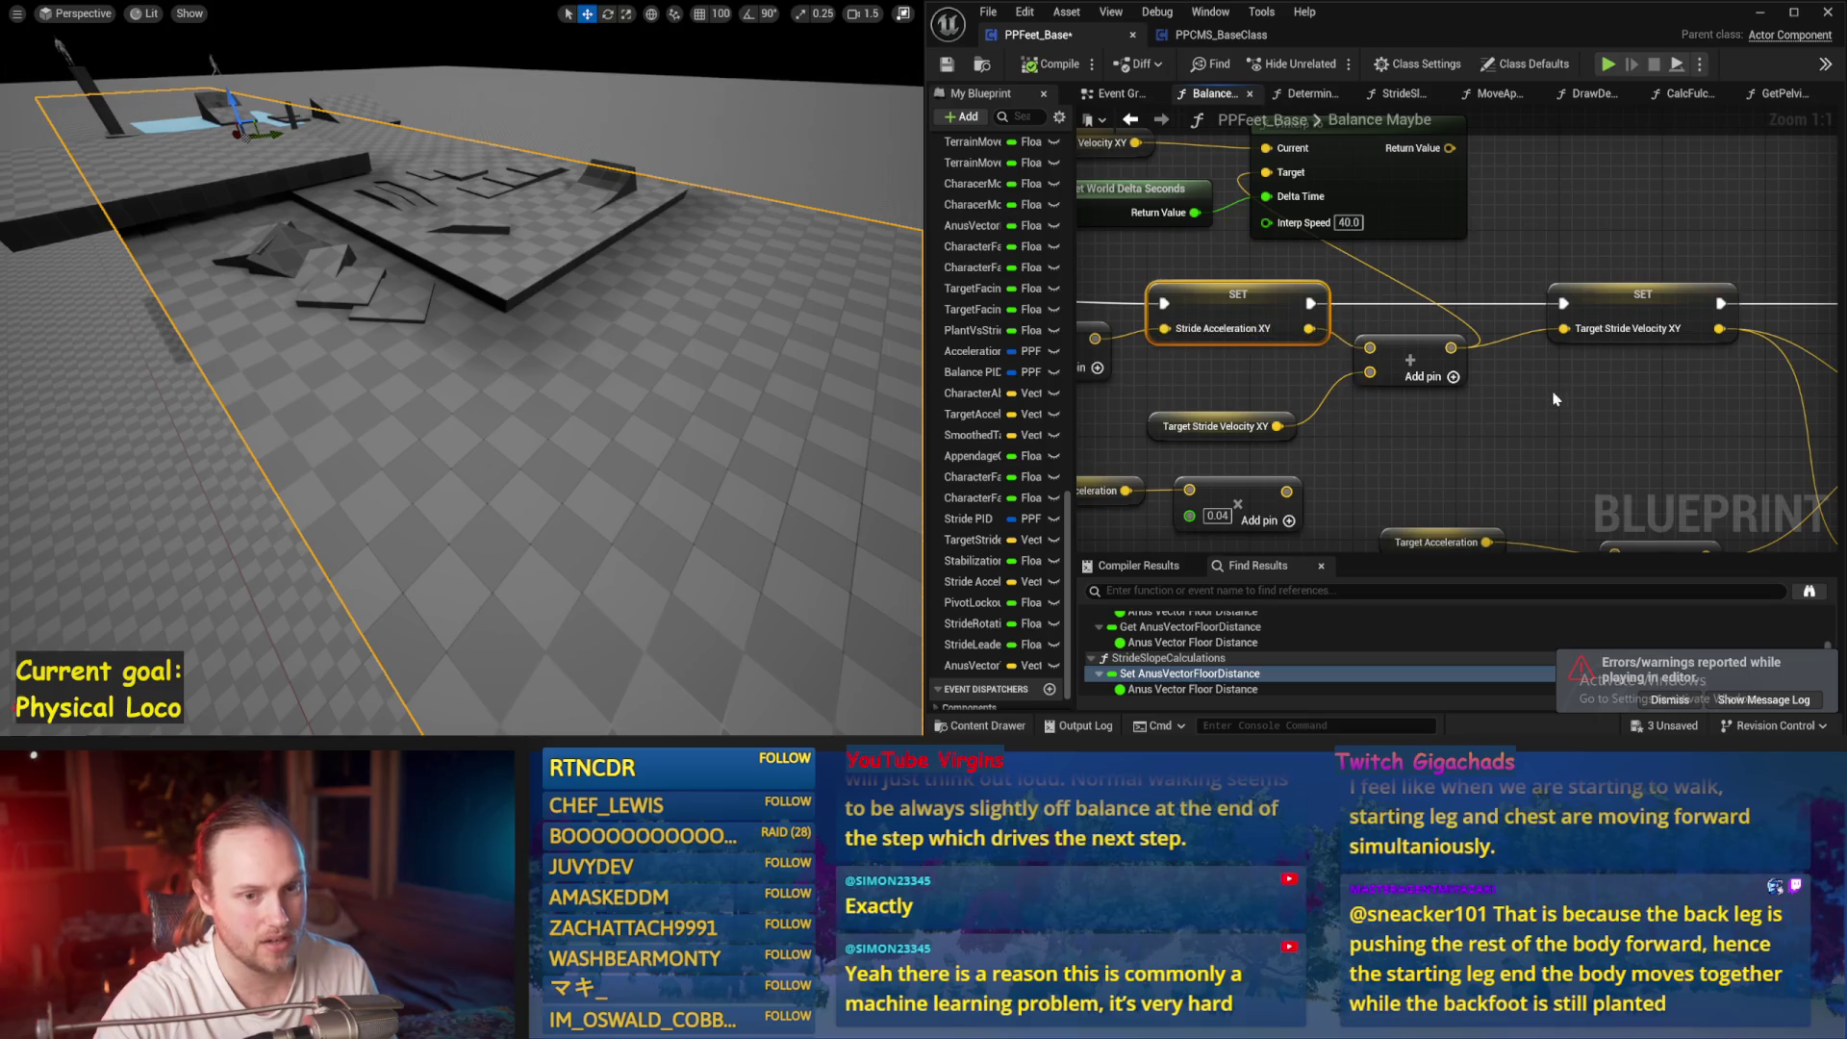
{"action": "left_click_drag", "start_coordinate": [1626, 389], "coordinate": [1313, 389]}
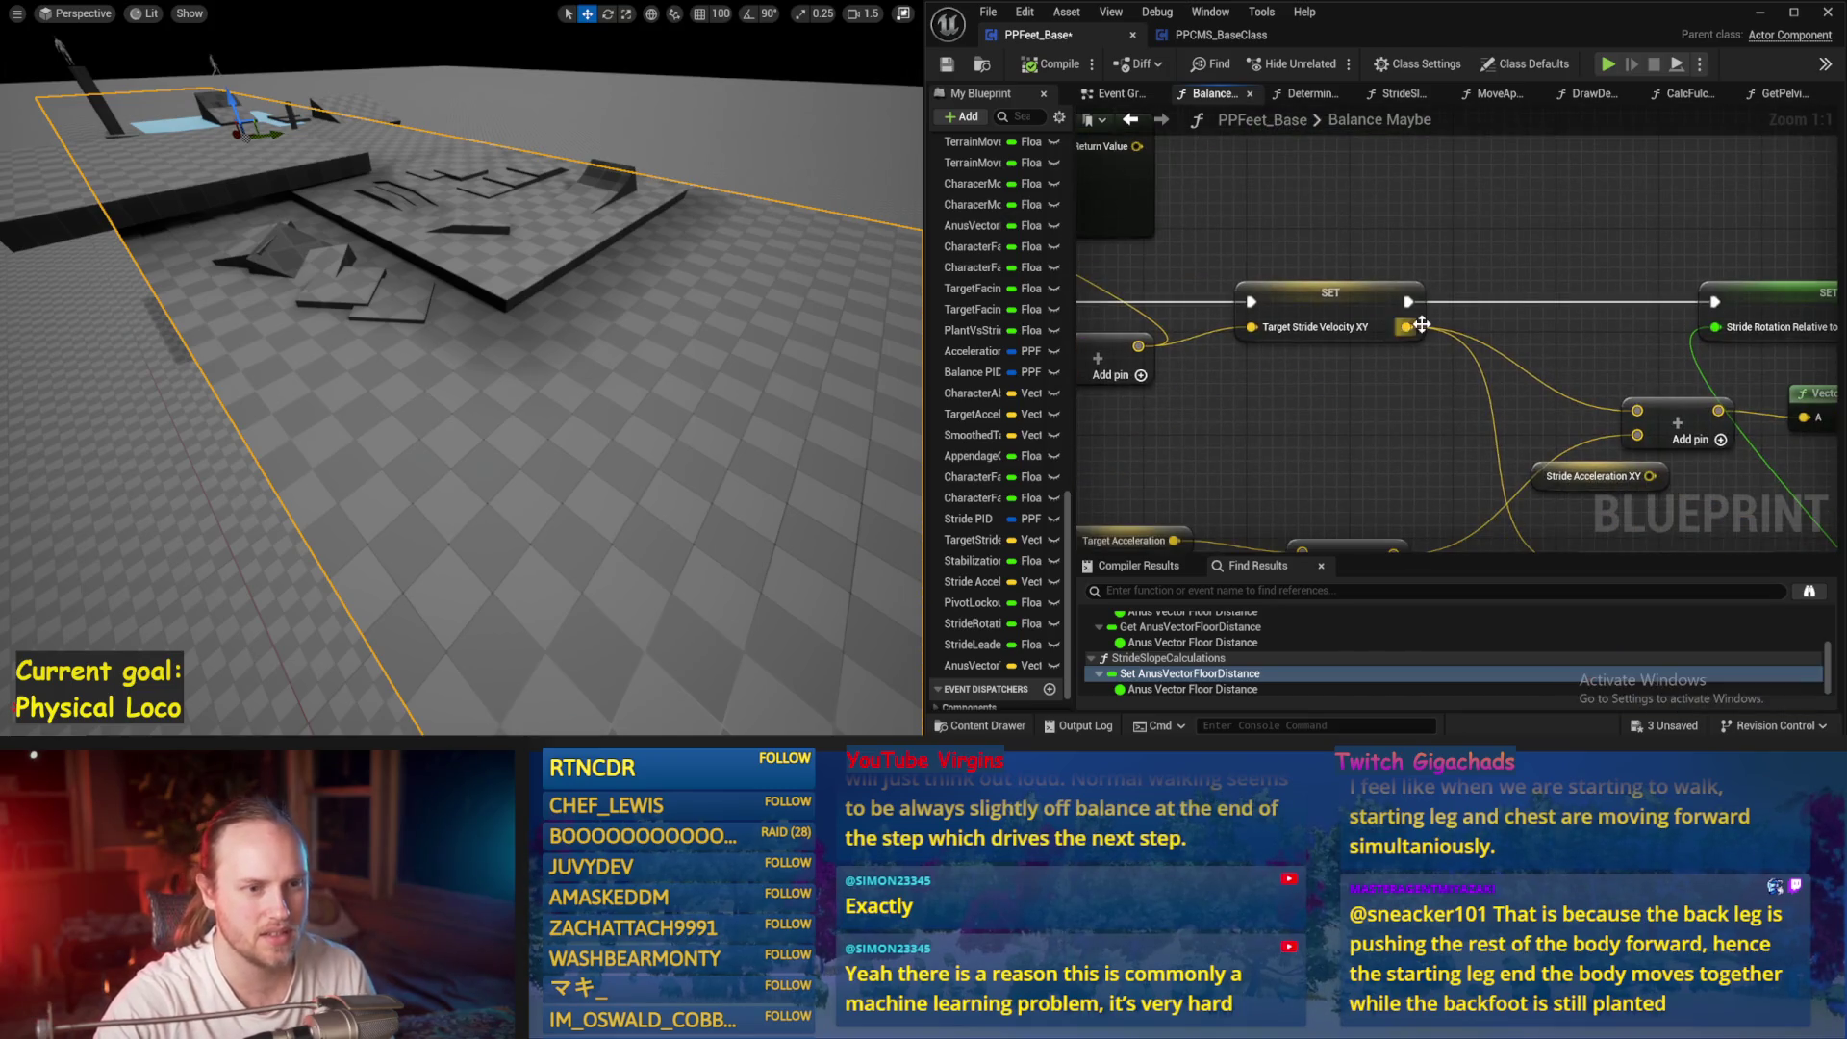
Promote Target Stride Velocity XY to a new SmoothedStrideVelocity variable, wiring its setter and the interp target
{"action": "right_click", "coordinate": [1412, 333]}
{"action": "left_click", "coordinate": [1493, 467]}
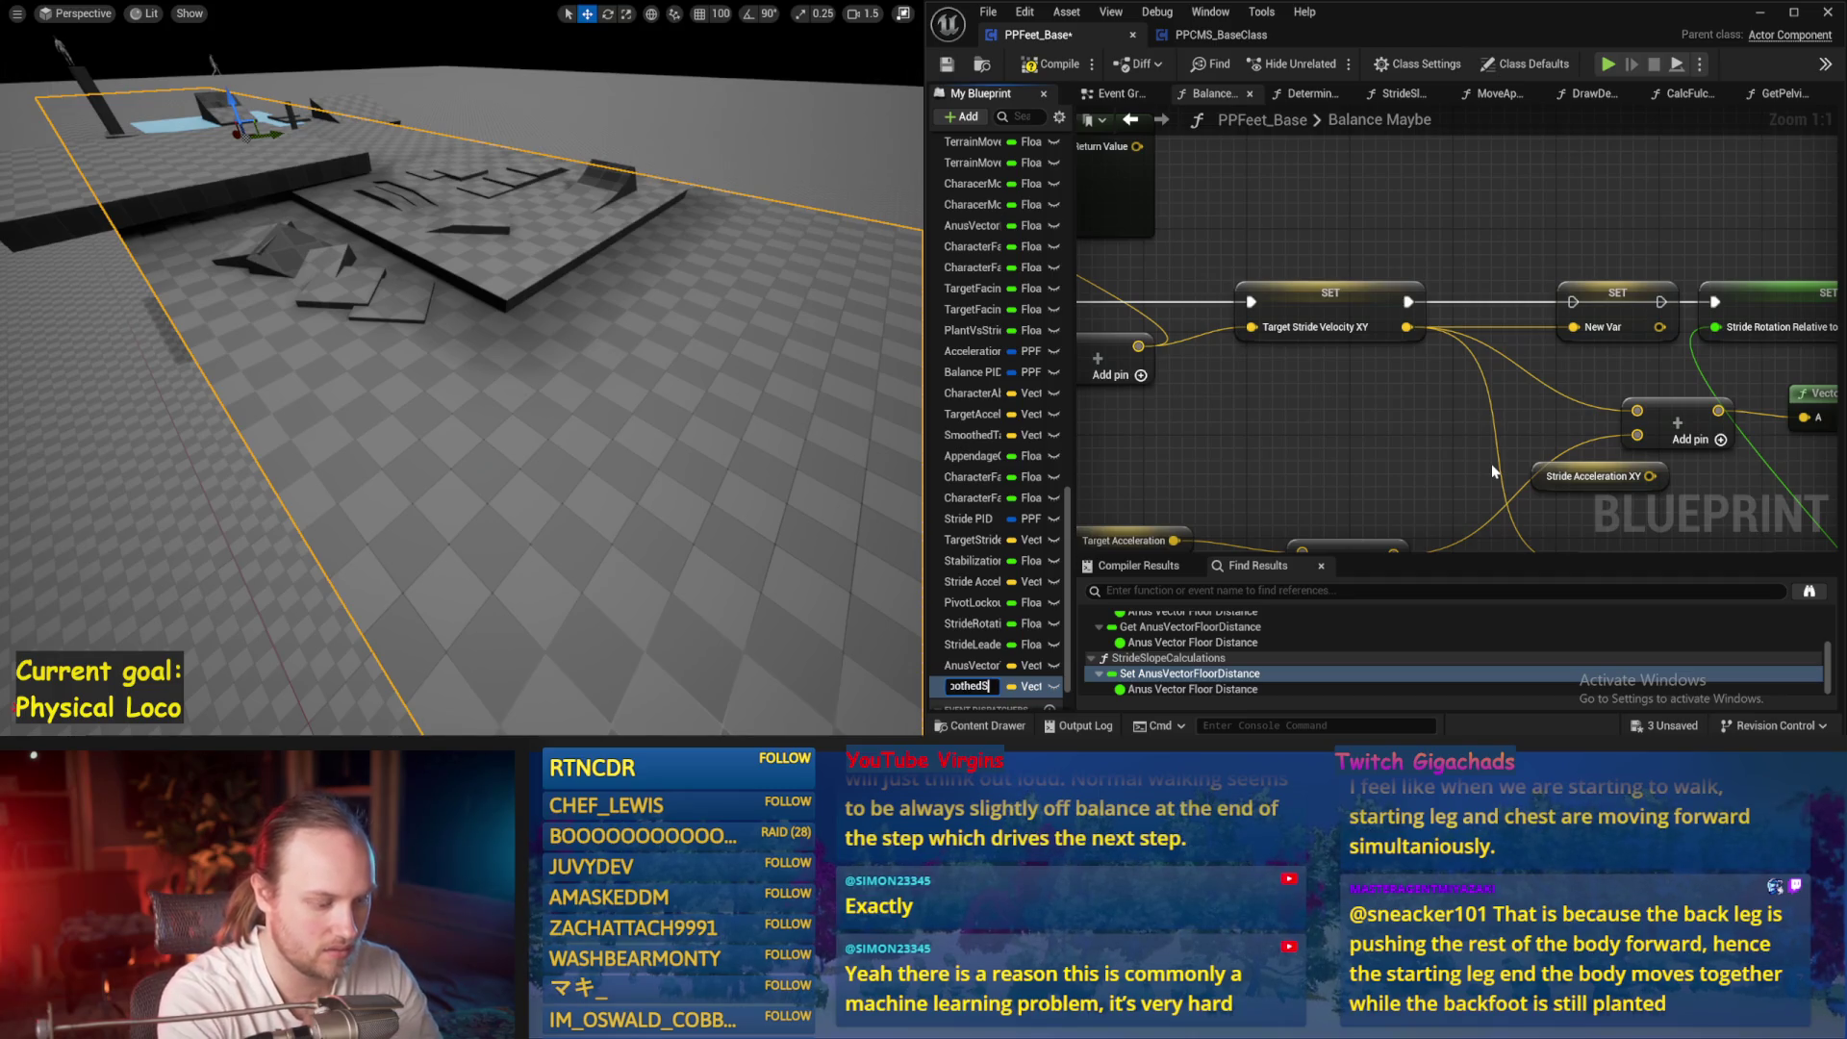
{"action": "type", "text": "Velocity"}
{"action": "key", "text": "Return"}
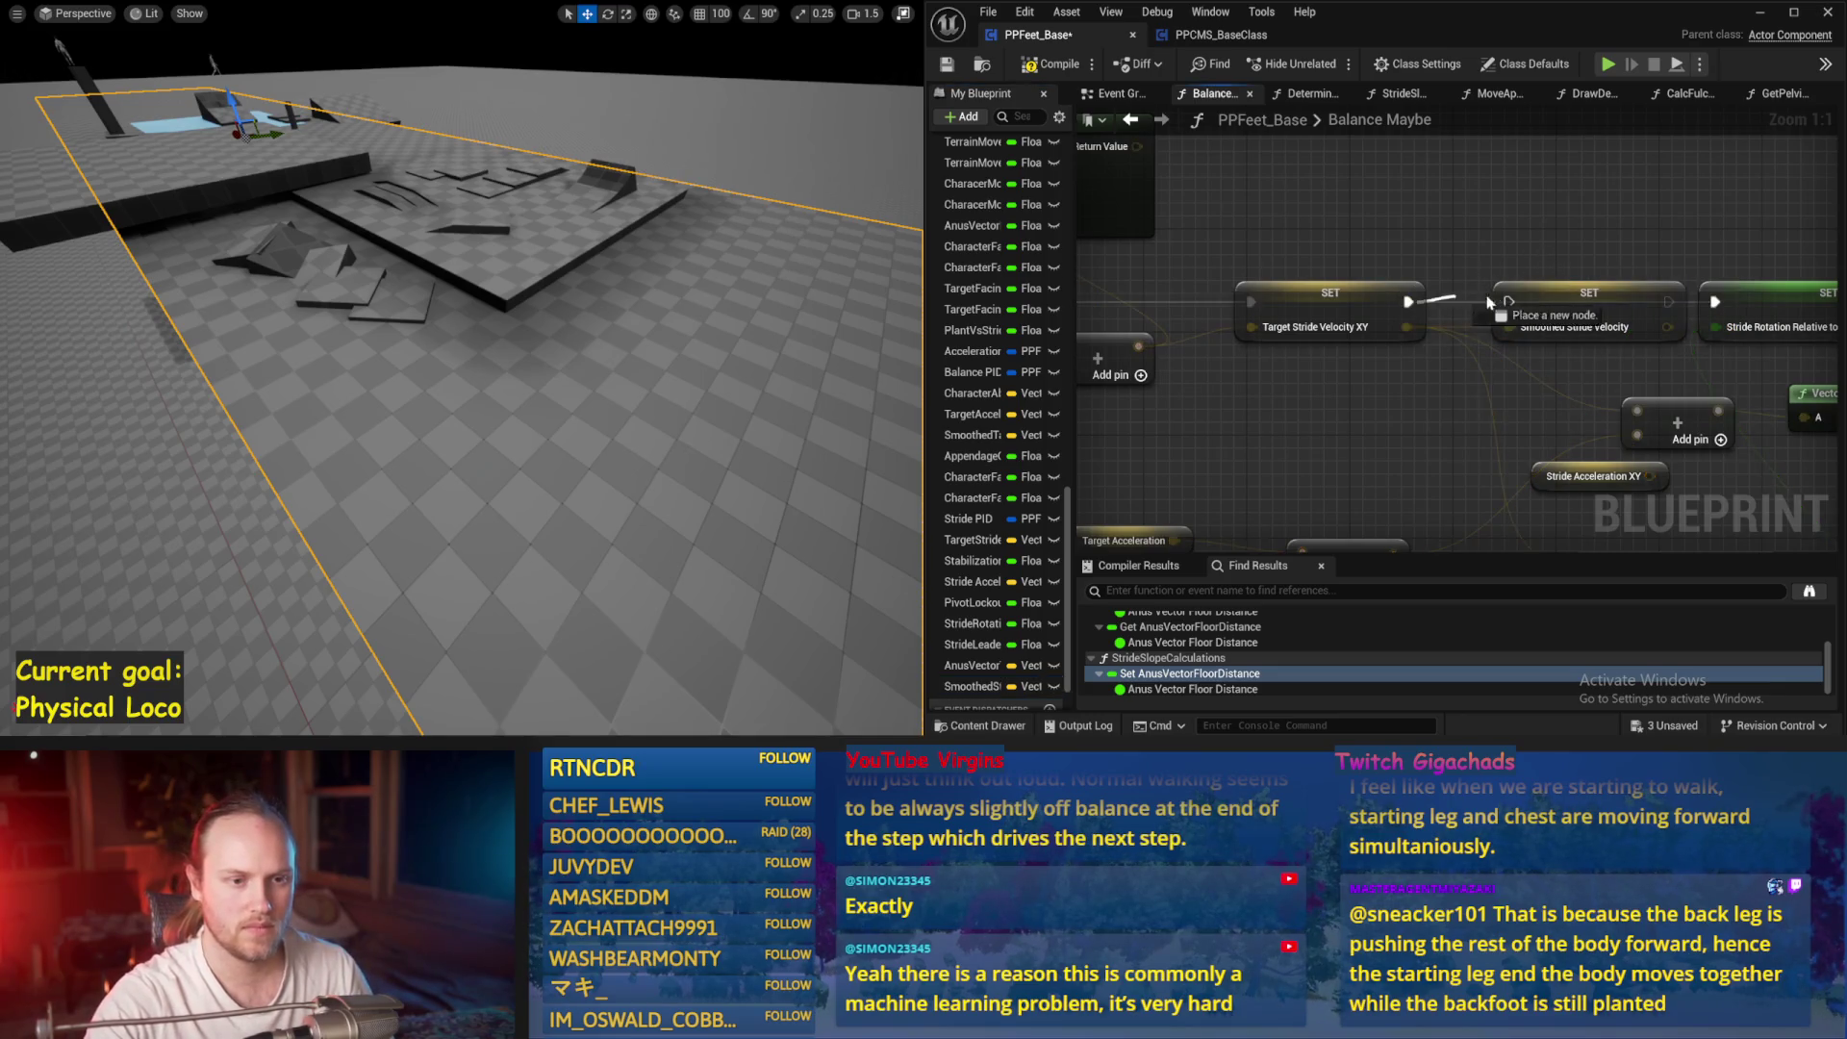
{"action": "left_click_drag", "start_coordinate": [1723, 310], "coordinate": [1715, 303]}
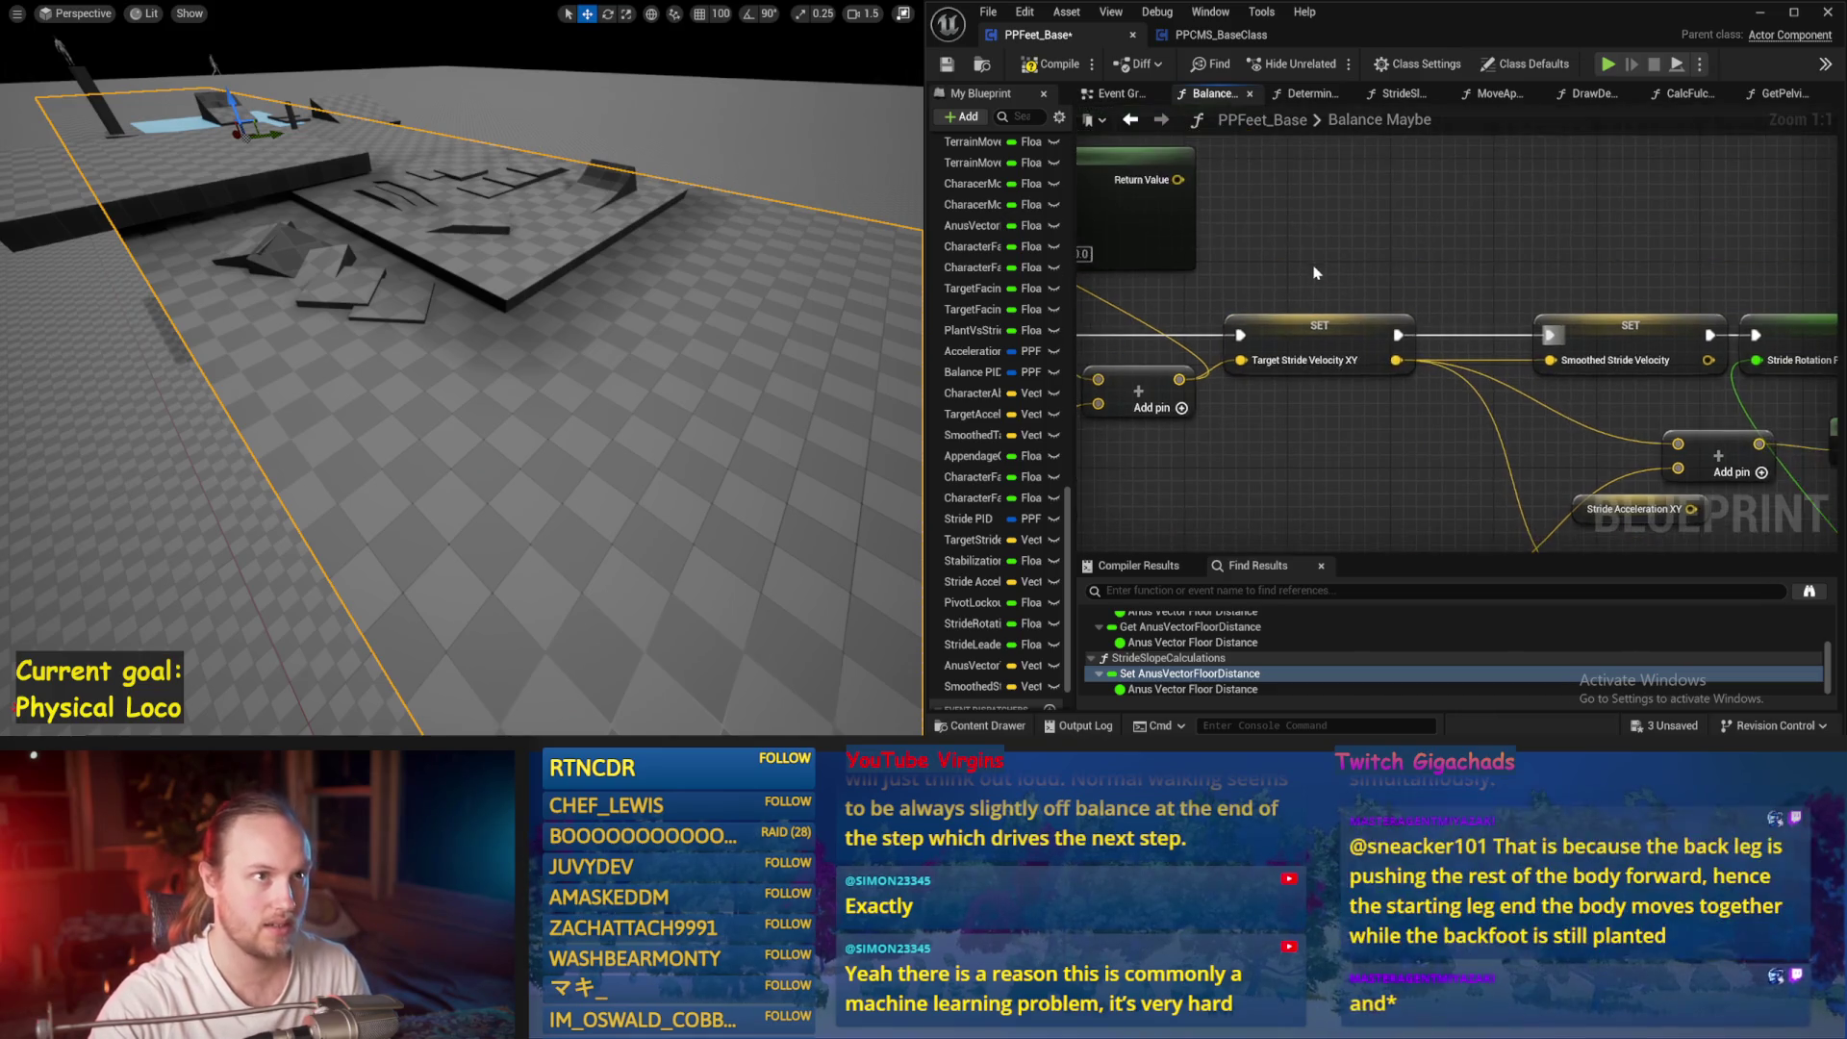
{"action": "scroll", "coordinate": [1357, 282], "scroll_direction": "down", "scroll_amount": 1}
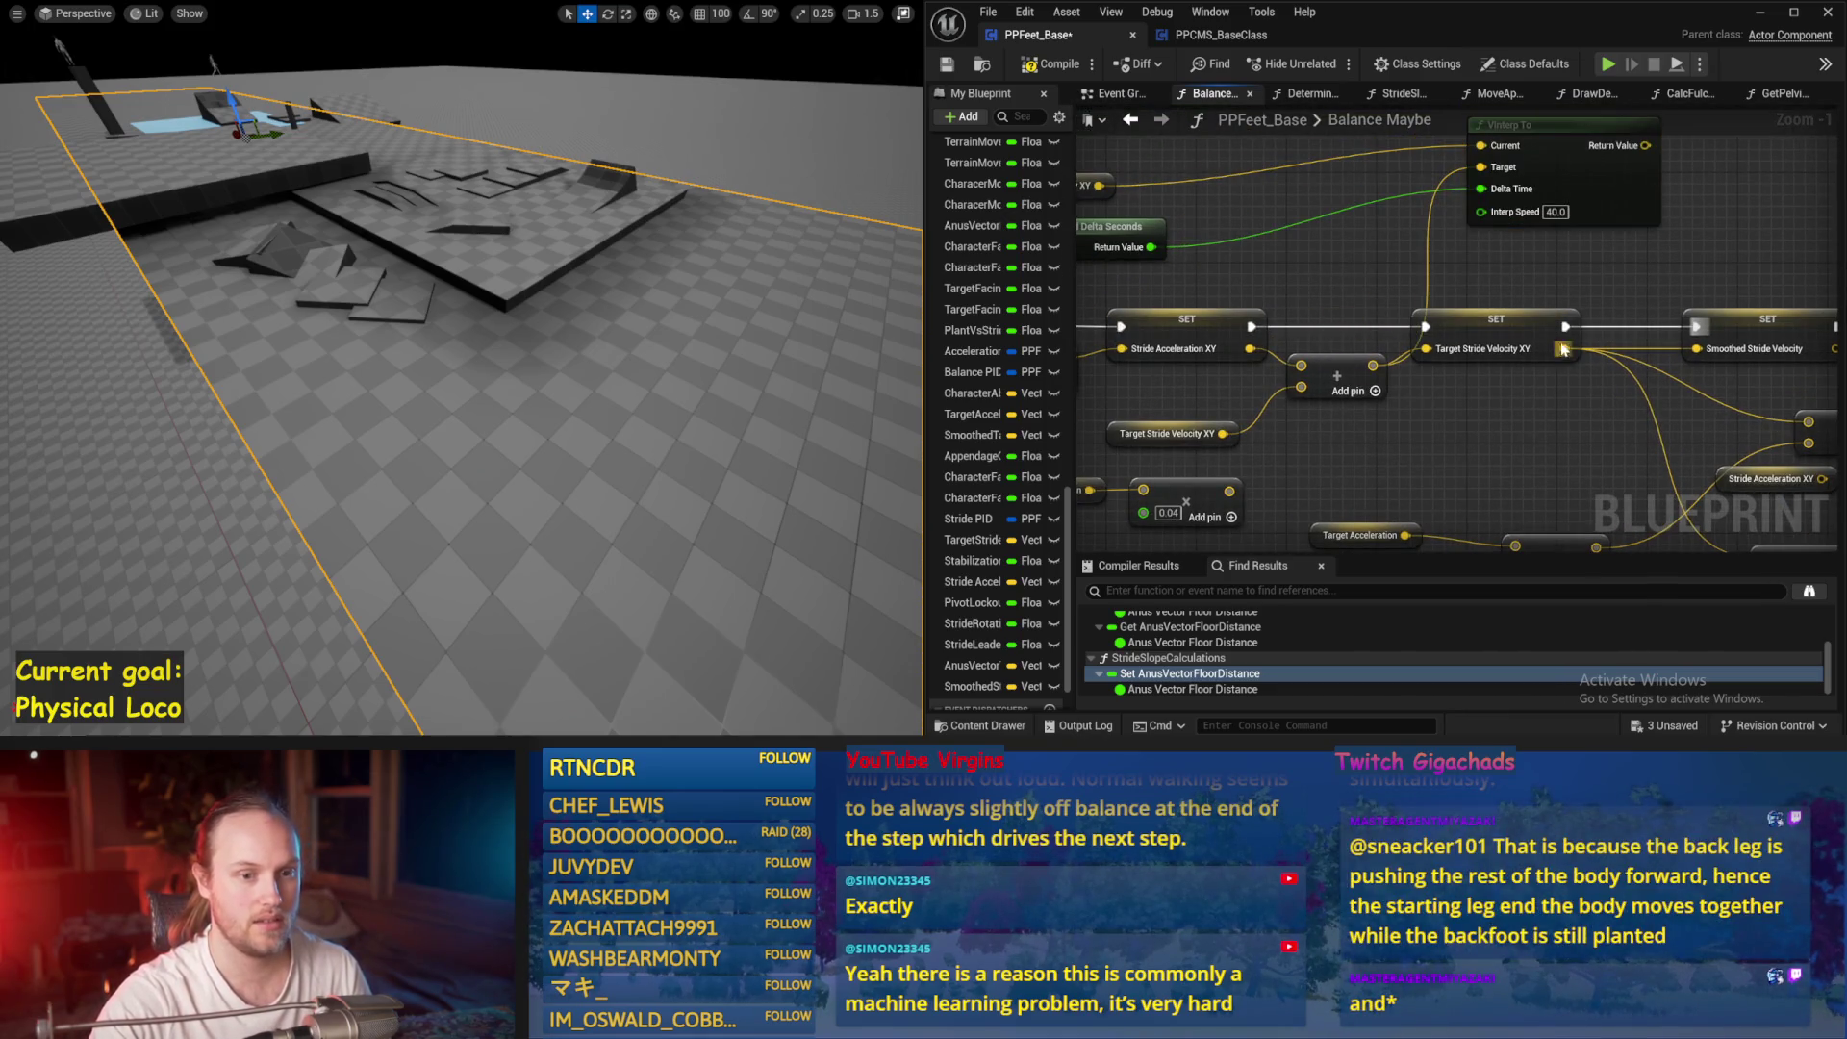
{"action": "mouse_move", "coordinate": [1565, 349]}
{"action": "left_mouse_down"}
{"action": "mouse_move", "coordinate": [1587, 241]}
{"action": "mouse_move", "coordinate": [1482, 167]}
{"action": "left_mouse_up"}
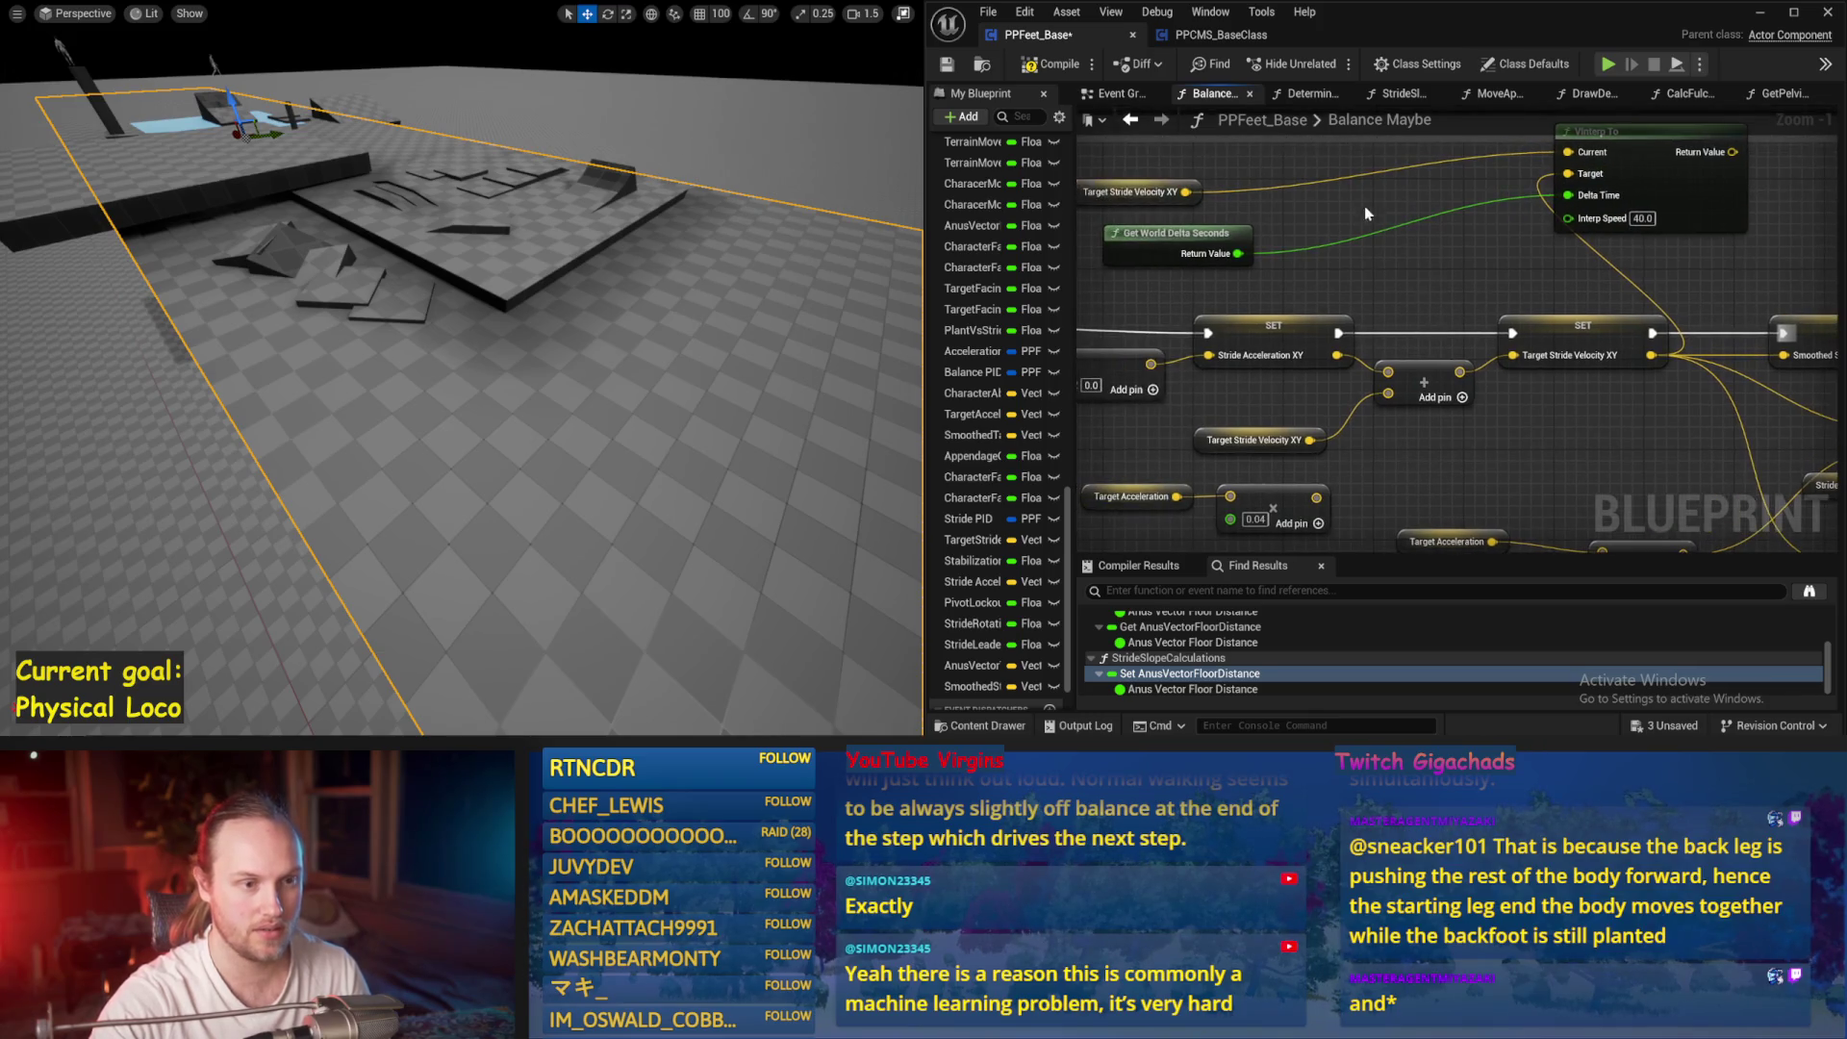
Replace the VInterp To Current getter with Smoothed Stride Velocity and reposition it
{"action": "right_click", "coordinate": [1196, 191]}
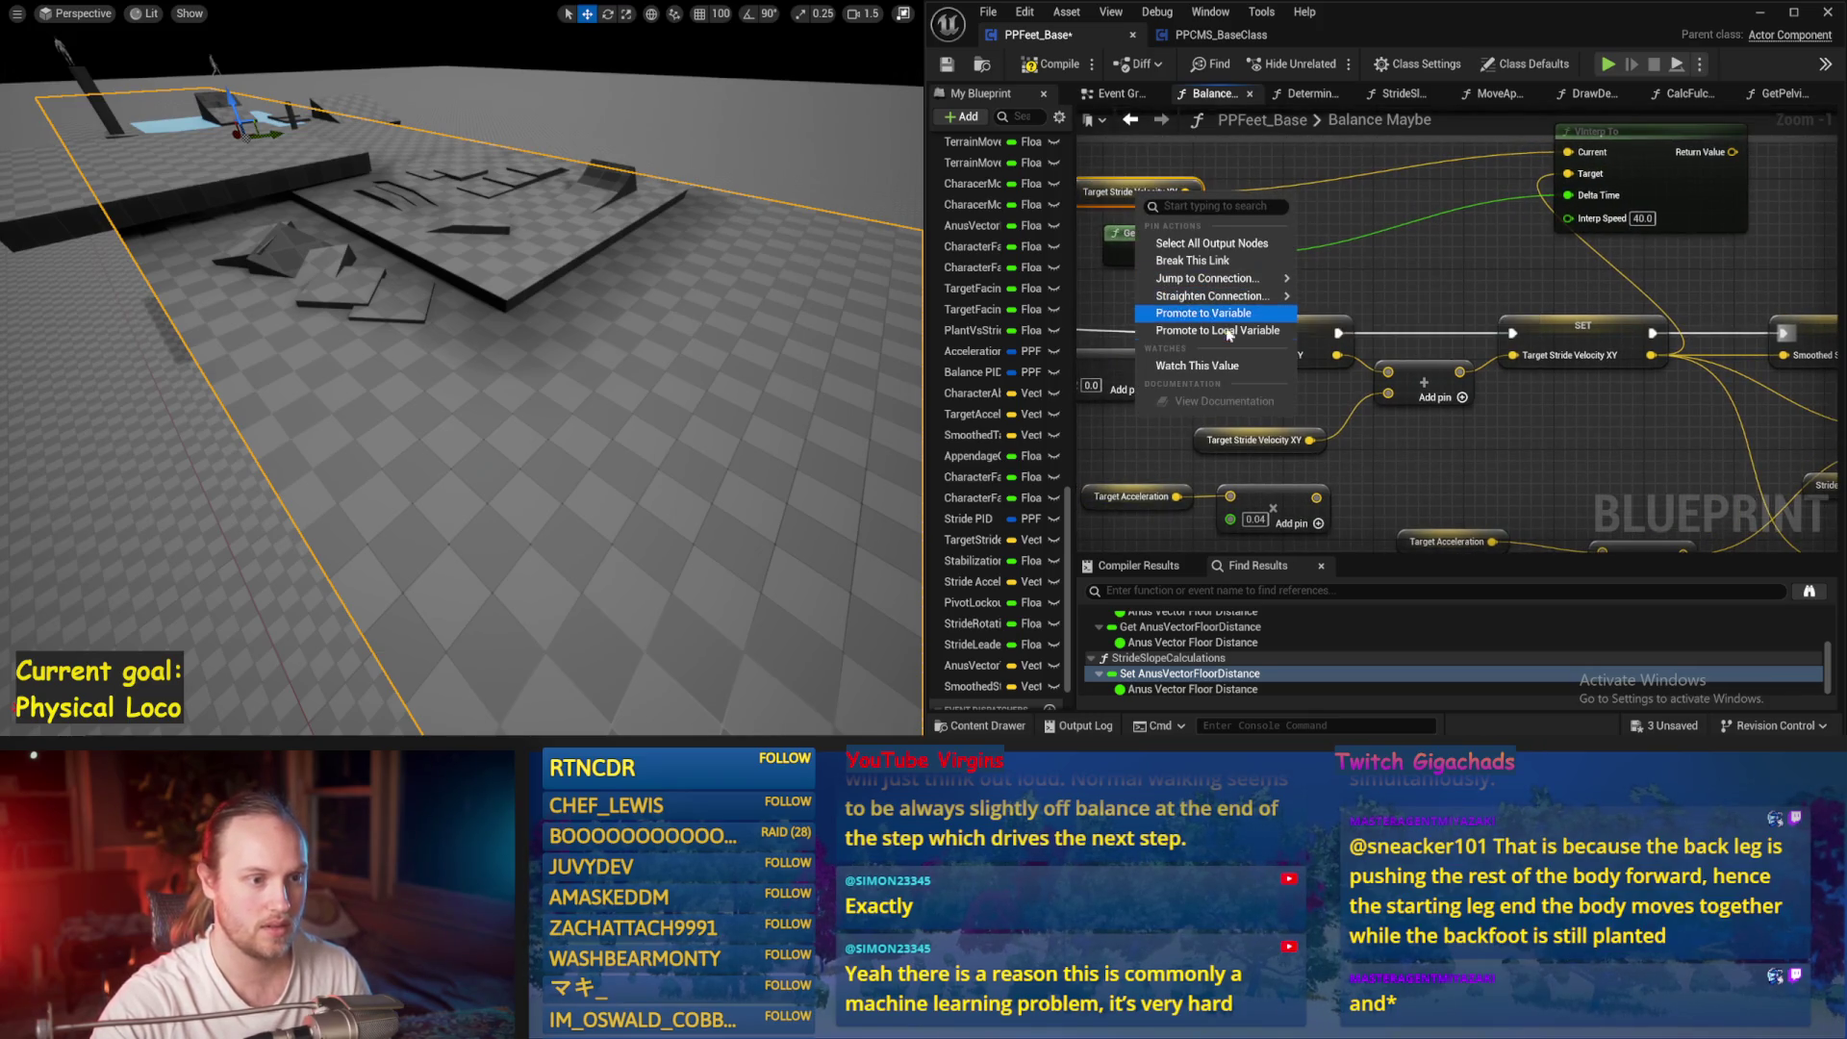
{"action": "right_click", "coordinate": [1093, 202]}
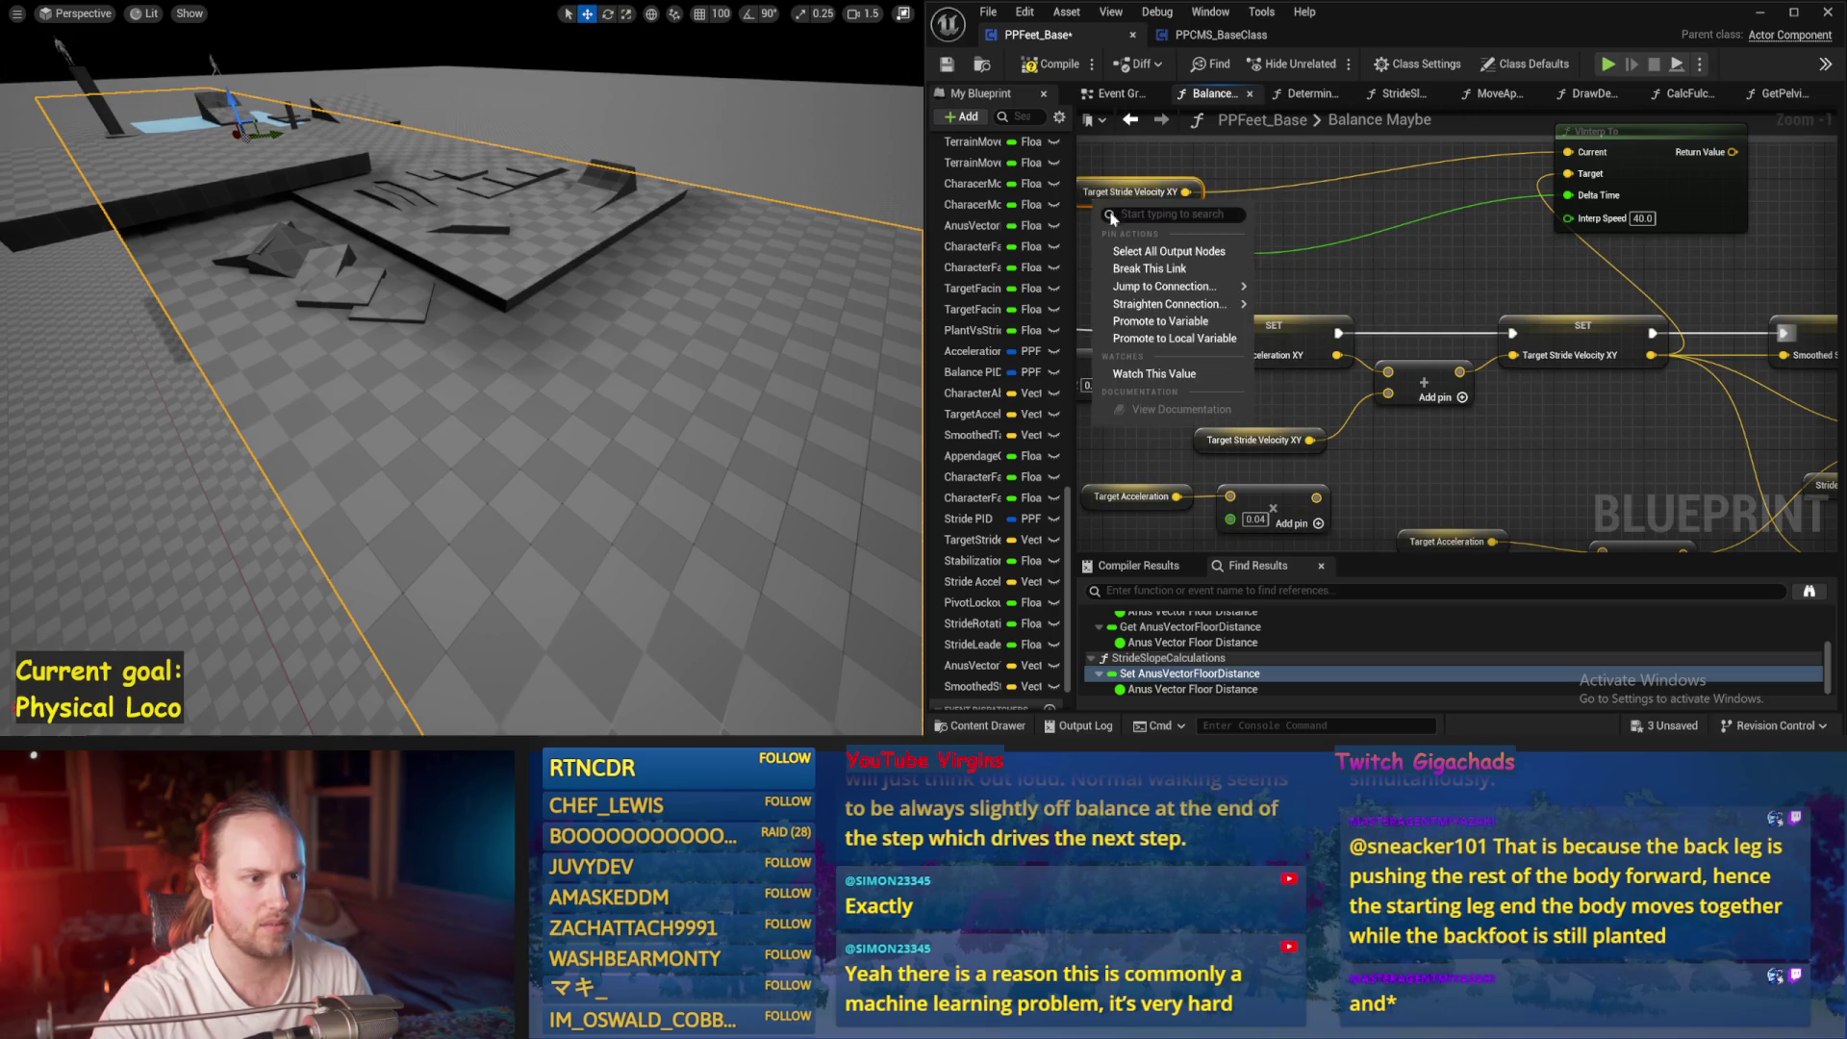
{"action": "right_click", "coordinate": [1197, 217]}
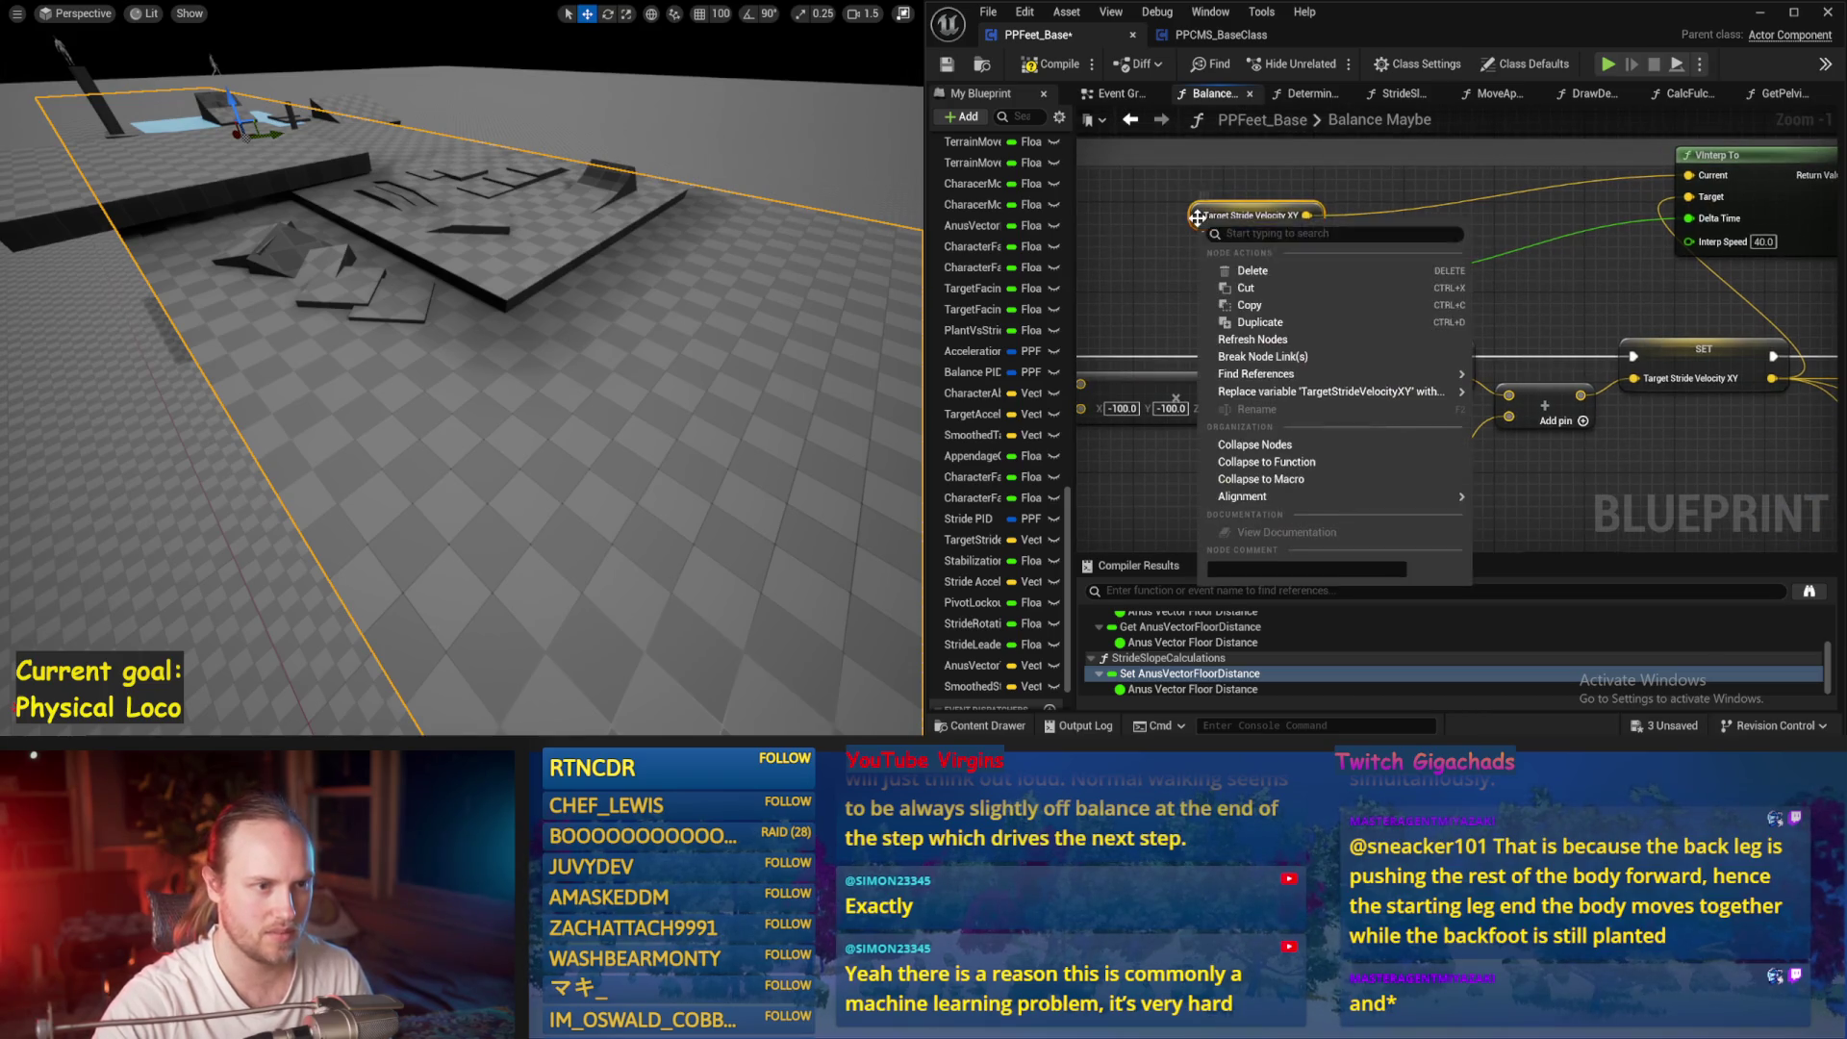
{"action": "mouse_move", "coordinate": [1395, 391]}
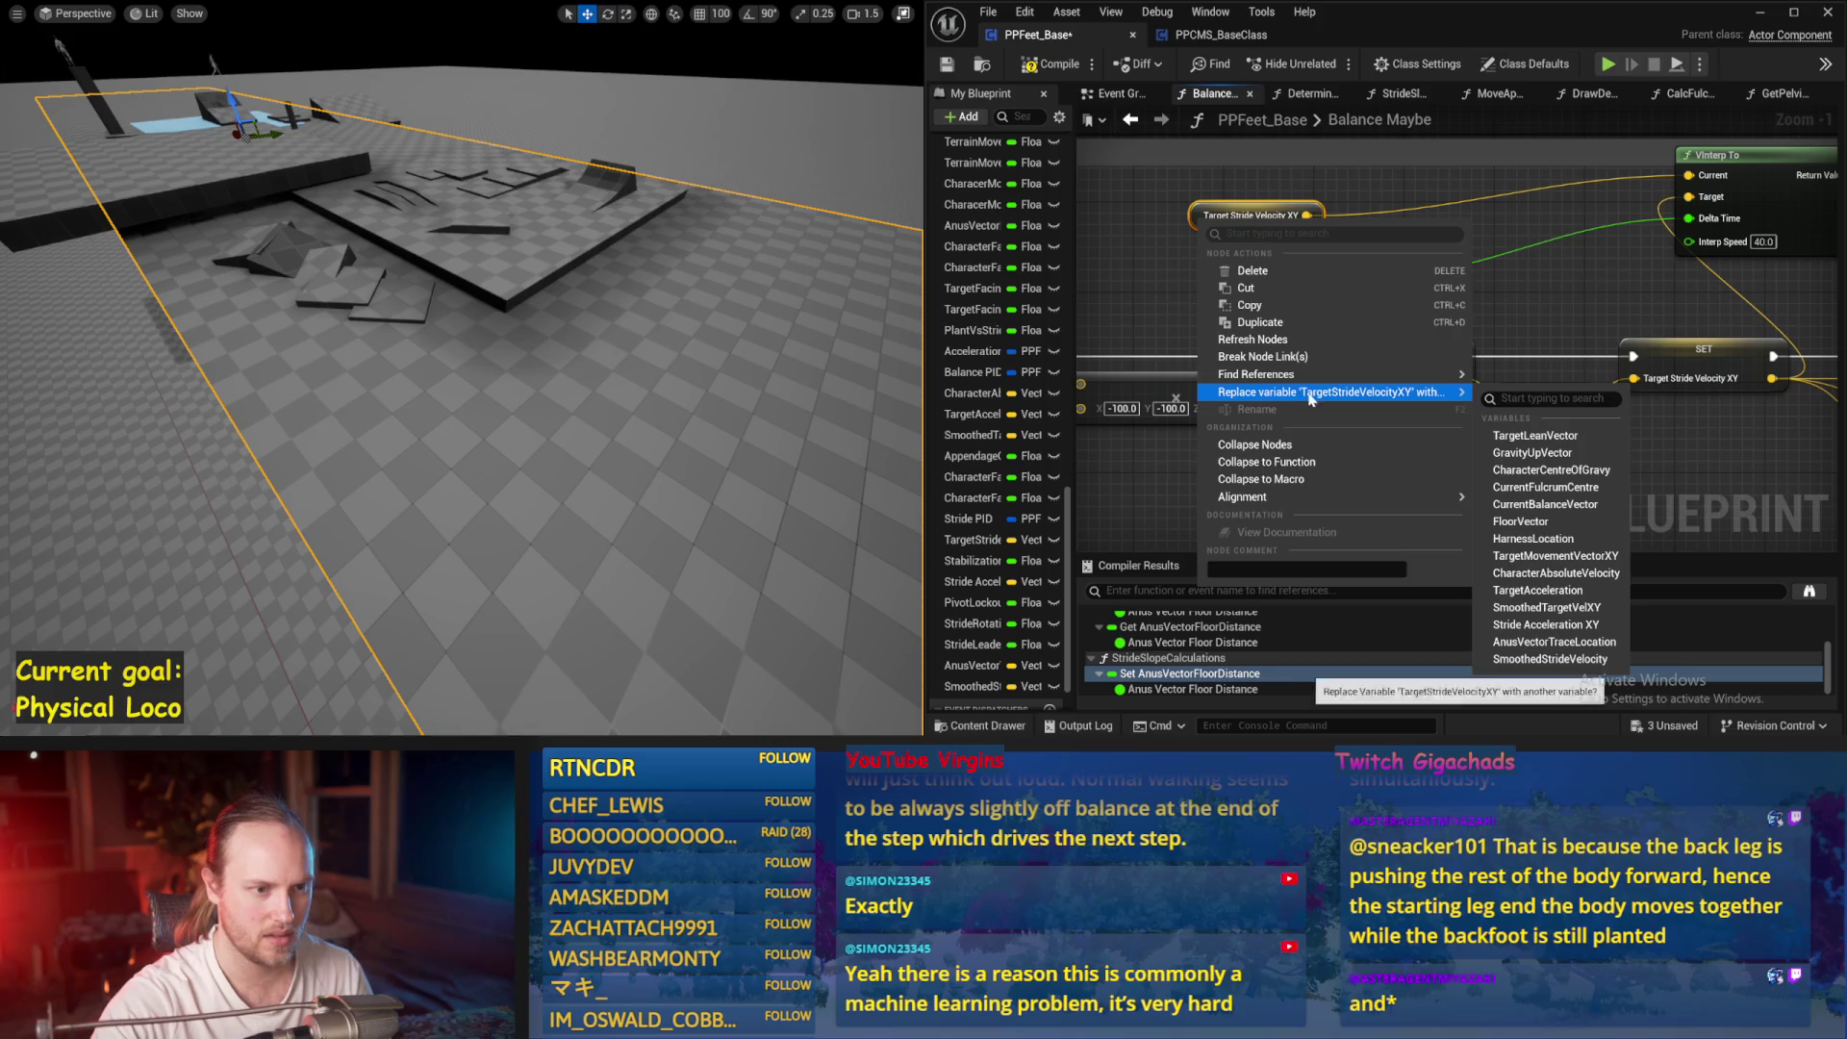
{"action": "left_click", "coordinate": [1565, 663]}
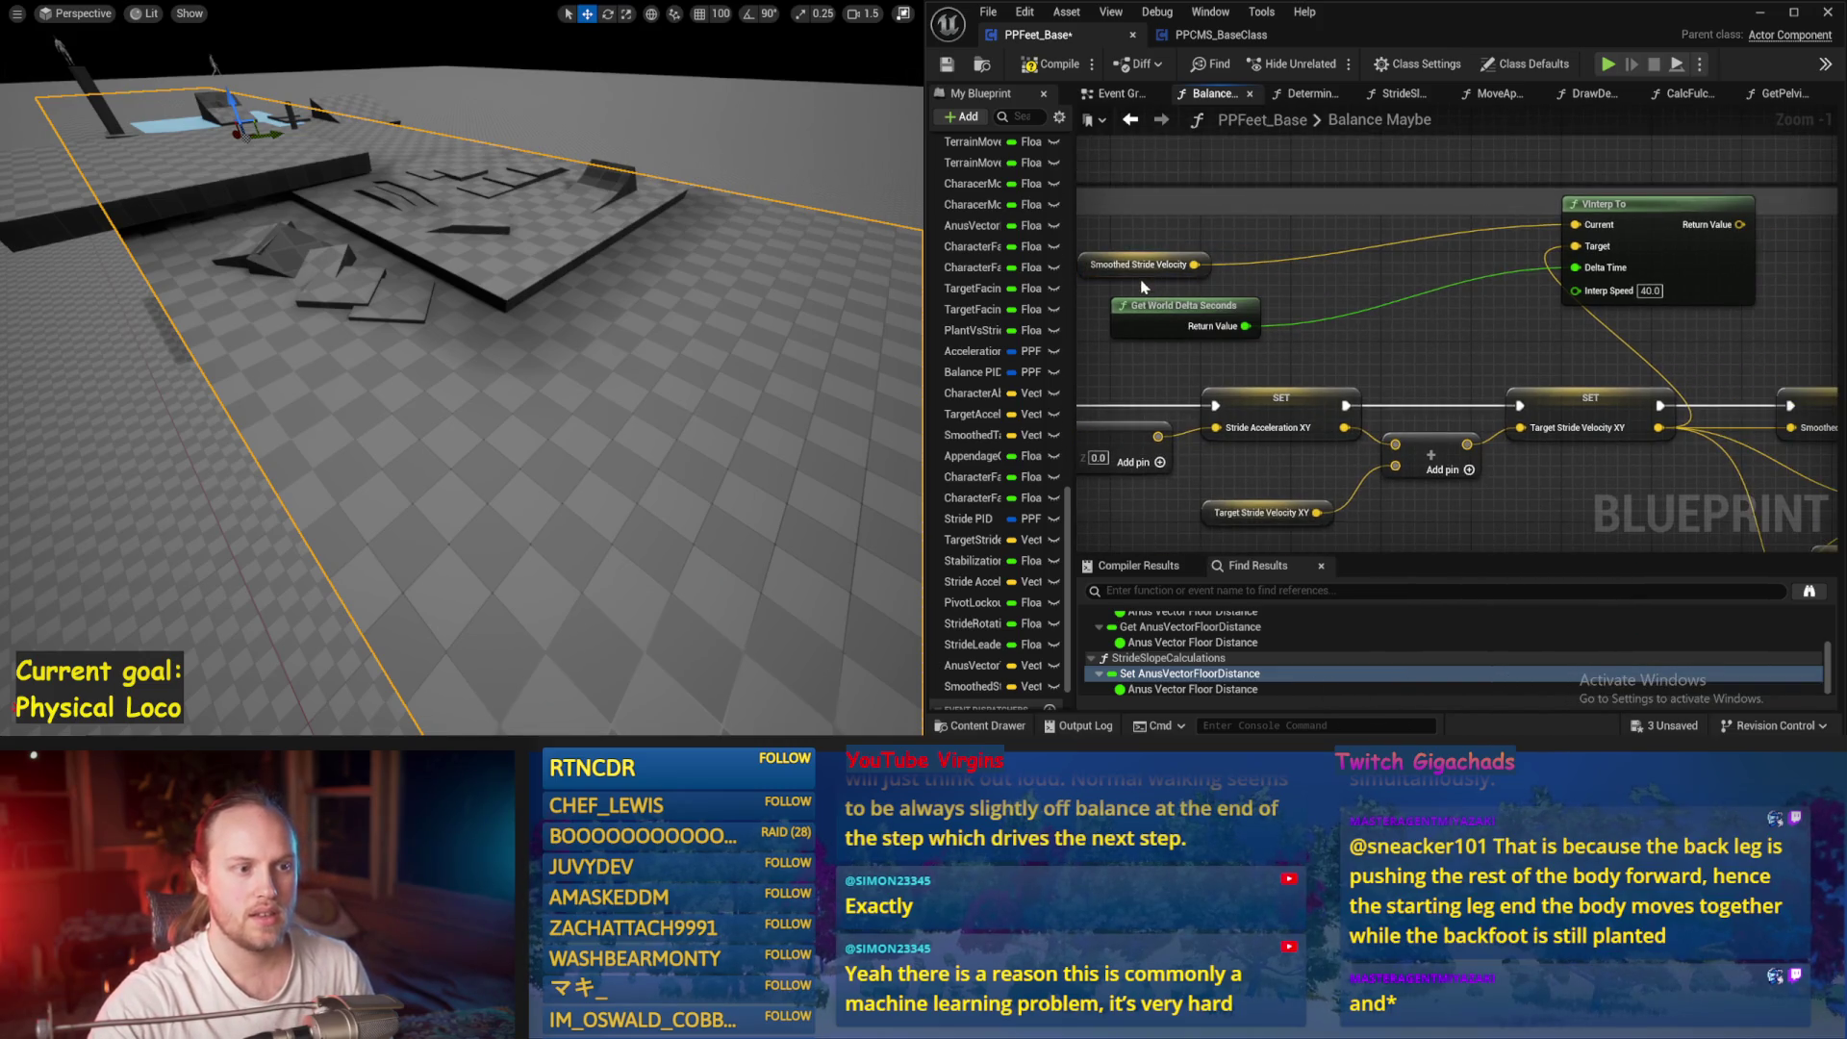
{"action": "left_click_drag", "start_coordinate": [1142, 286], "coordinate": [1360, 252]}
{"action": "mouse_move", "coordinate": [1666, 231]}
{"action": "left_mouse_down"}
{"action": "mouse_move", "coordinate": [1723, 366]}
{"action": "mouse_move", "coordinate": [1718, 419]}
{"action": "left_mouse_up"}
Set the VInterp To Interp Speed to 20, then save and compile the blueprint
{"action": "type", "text": "20"}
{"action": "key", "text": "Return"}
{"action": "key", "text": "ctrl+s"}
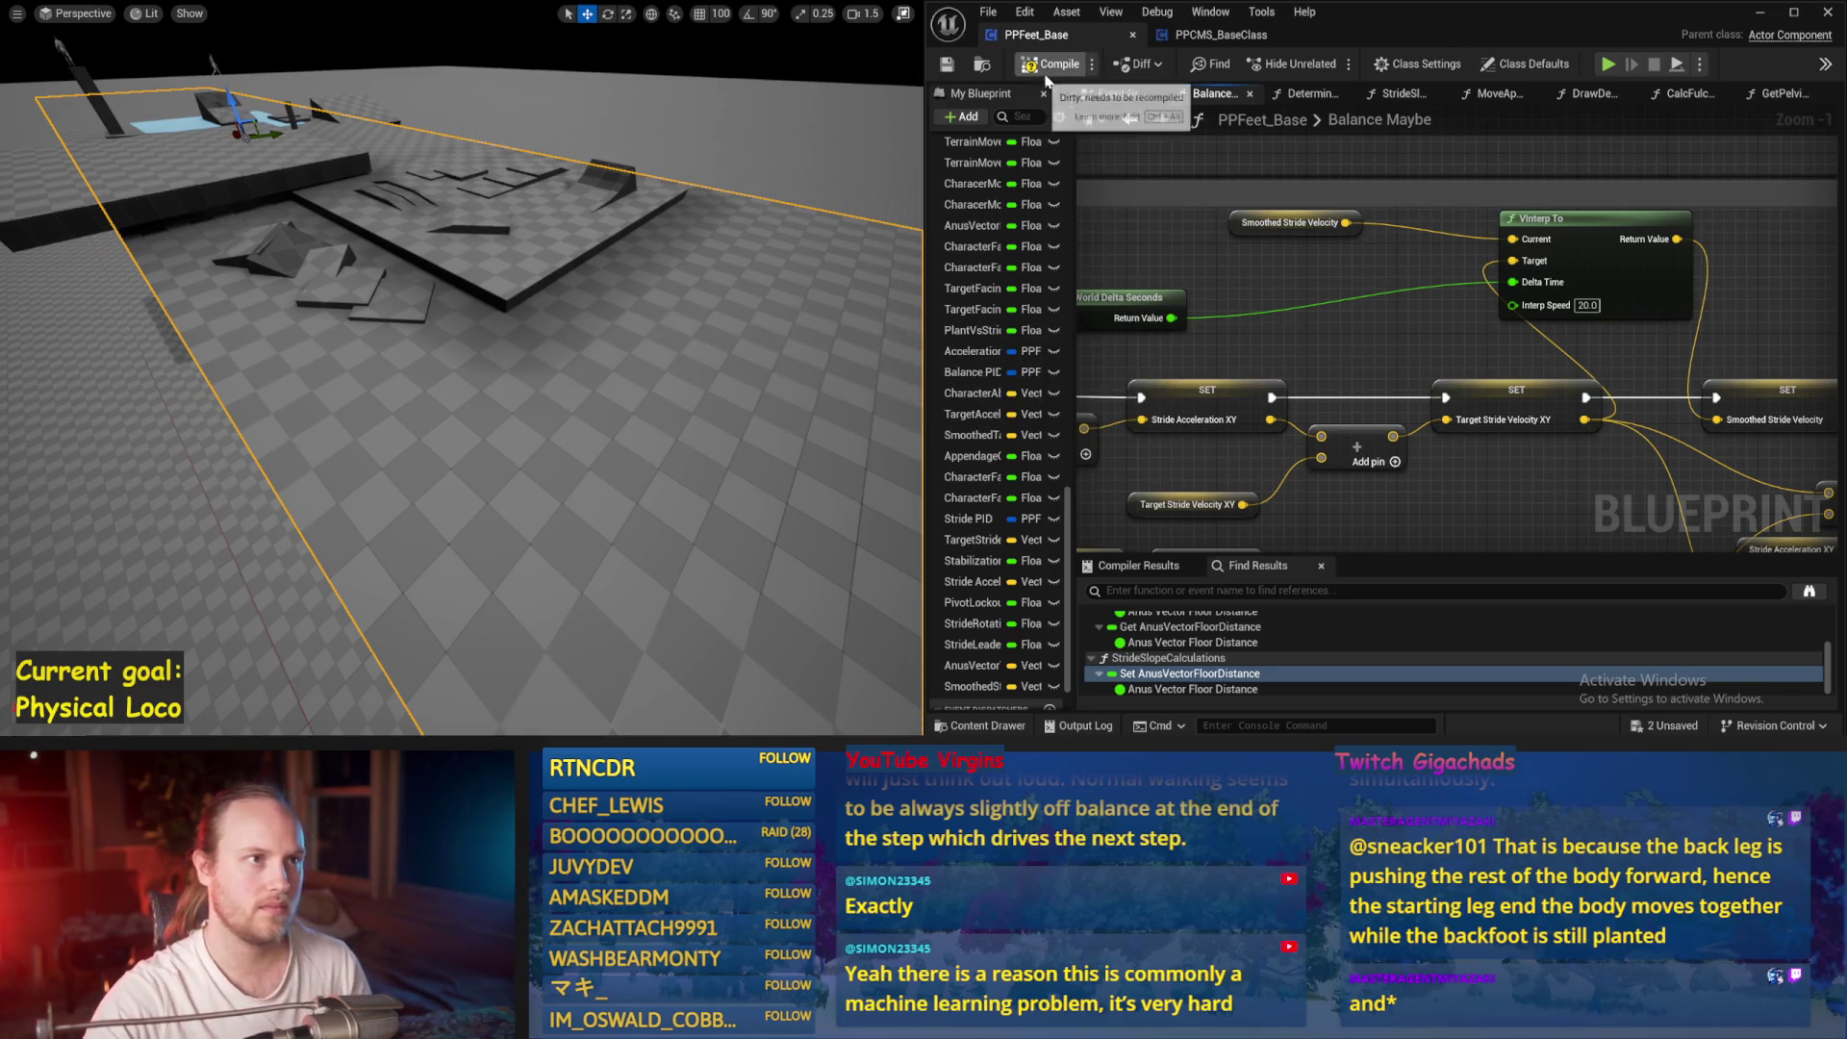
{"action": "left_click", "coordinate": [1047, 81]}
Move the viewport camera forward over the floor and save the level
{"action": "scroll", "coordinate": [728, 169], "scroll_direction": "up", "scroll_amount": 3}
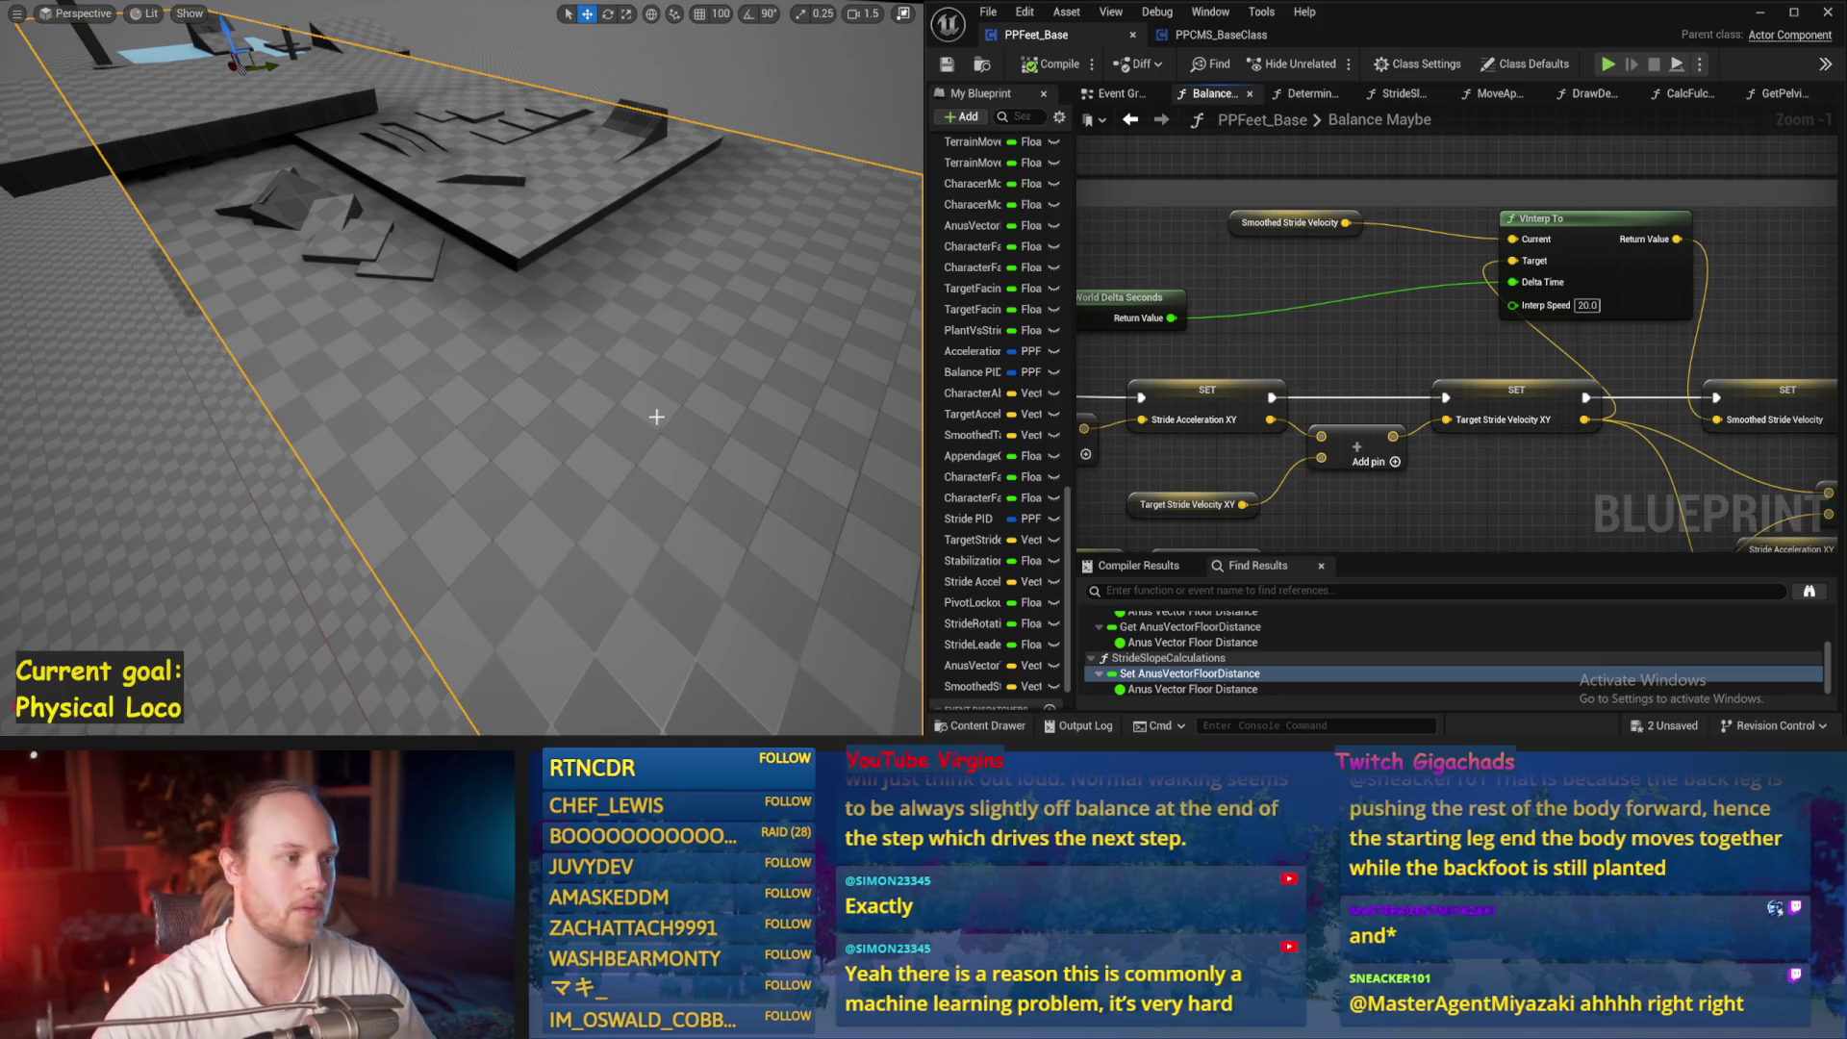
{"action": "left_click_drag", "start_coordinate": [656, 415], "coordinate": [656, 407]}
{"action": "key", "text": "ctrl+s"}
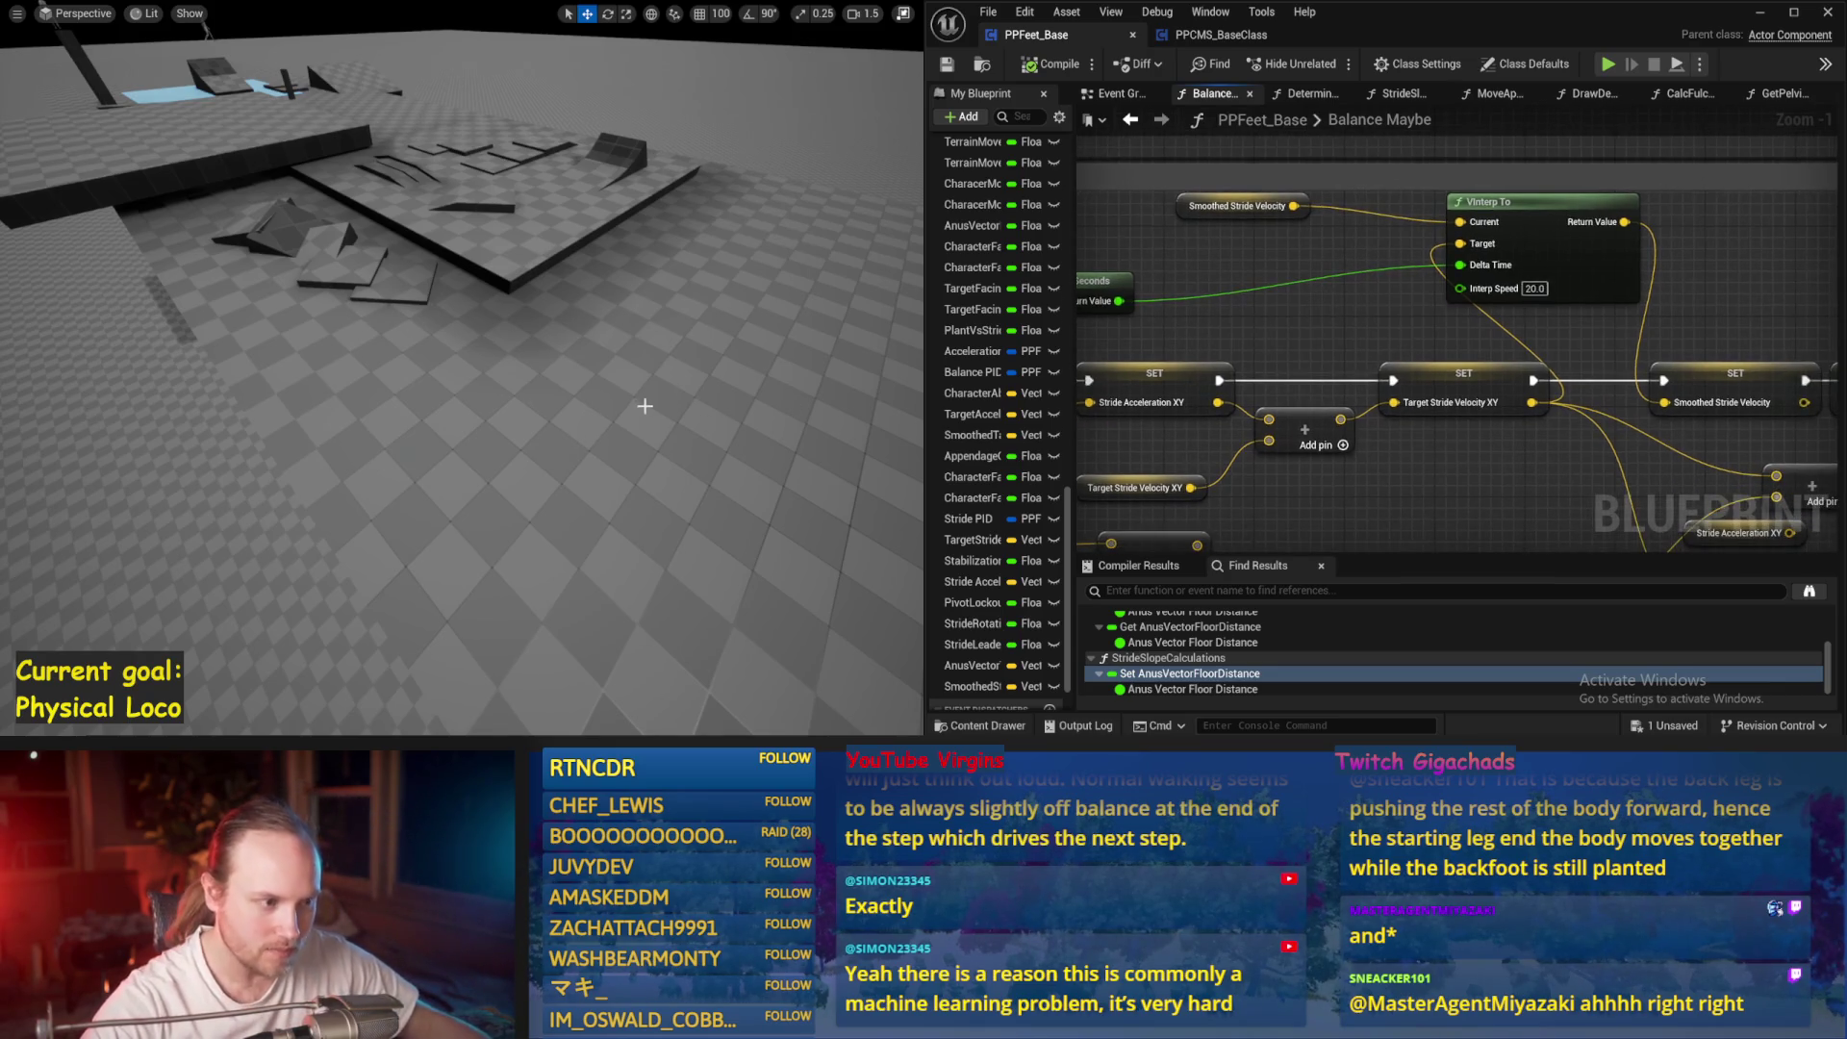
Stop the running simulation and save the PPFeet_Base blueprint asset
{"action": "left_click_drag", "start_coordinate": [648, 400], "coordinate": [648, 401]}
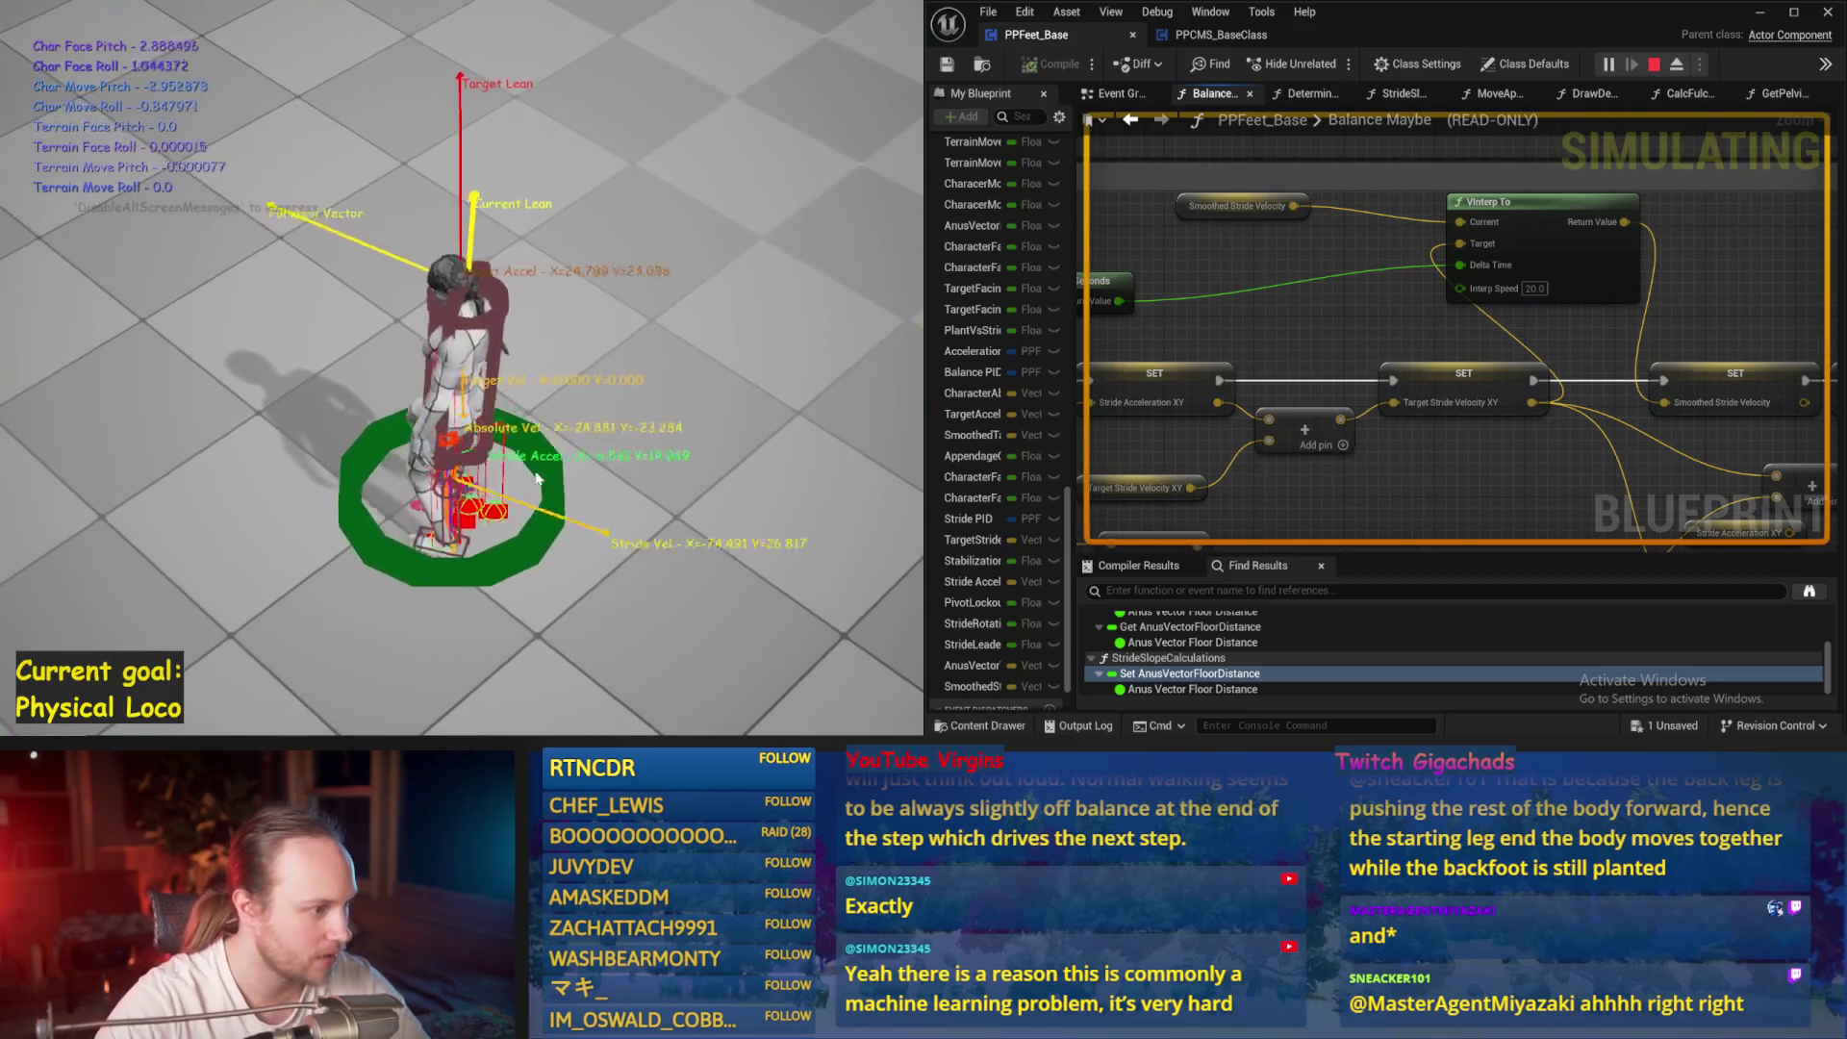
{"action": "key", "text": "Escape"}
{"action": "left_click_drag", "start_coordinate": [1440, 443], "coordinate": [1383, 370]}
{"action": "key", "text": "ctrl+s"}
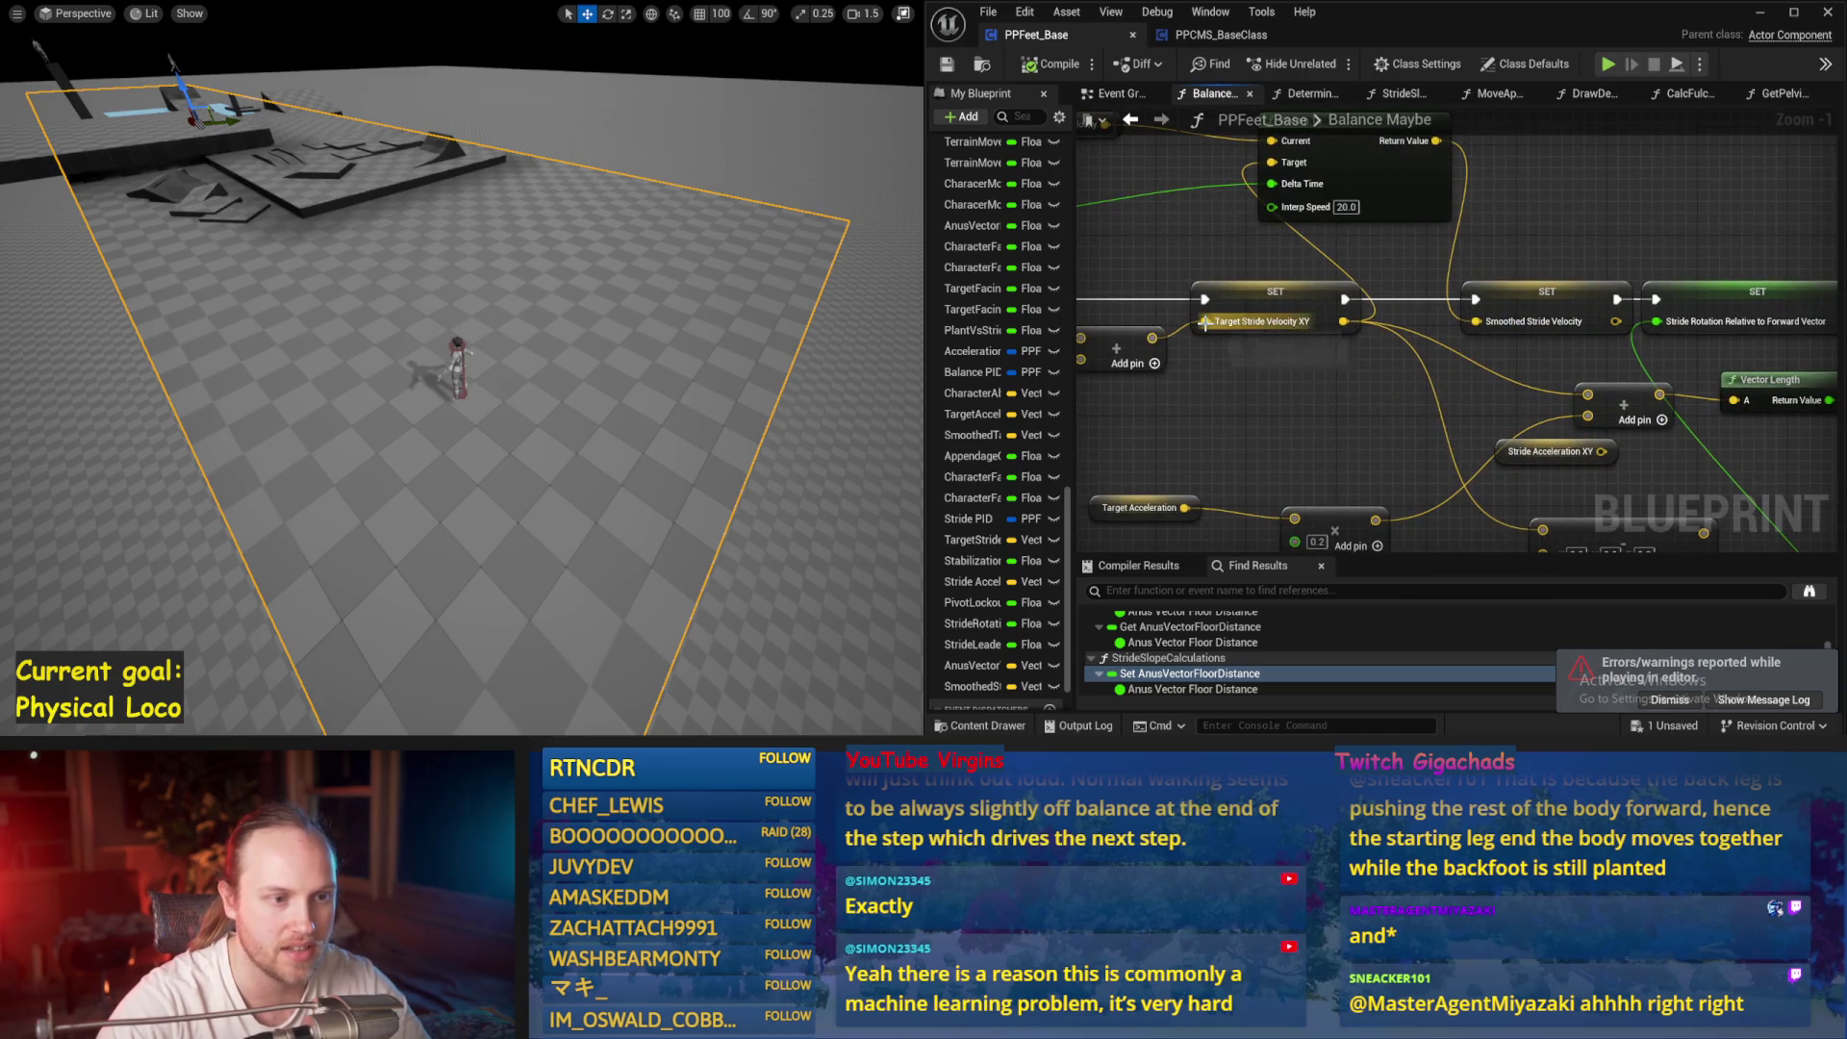
Feed Target Stride Velocity XY directly into Smoothed Stride Velocity, fix its X at 100, and compile
{"action": "left_click", "coordinate": [1477, 321], "text": "alt"}
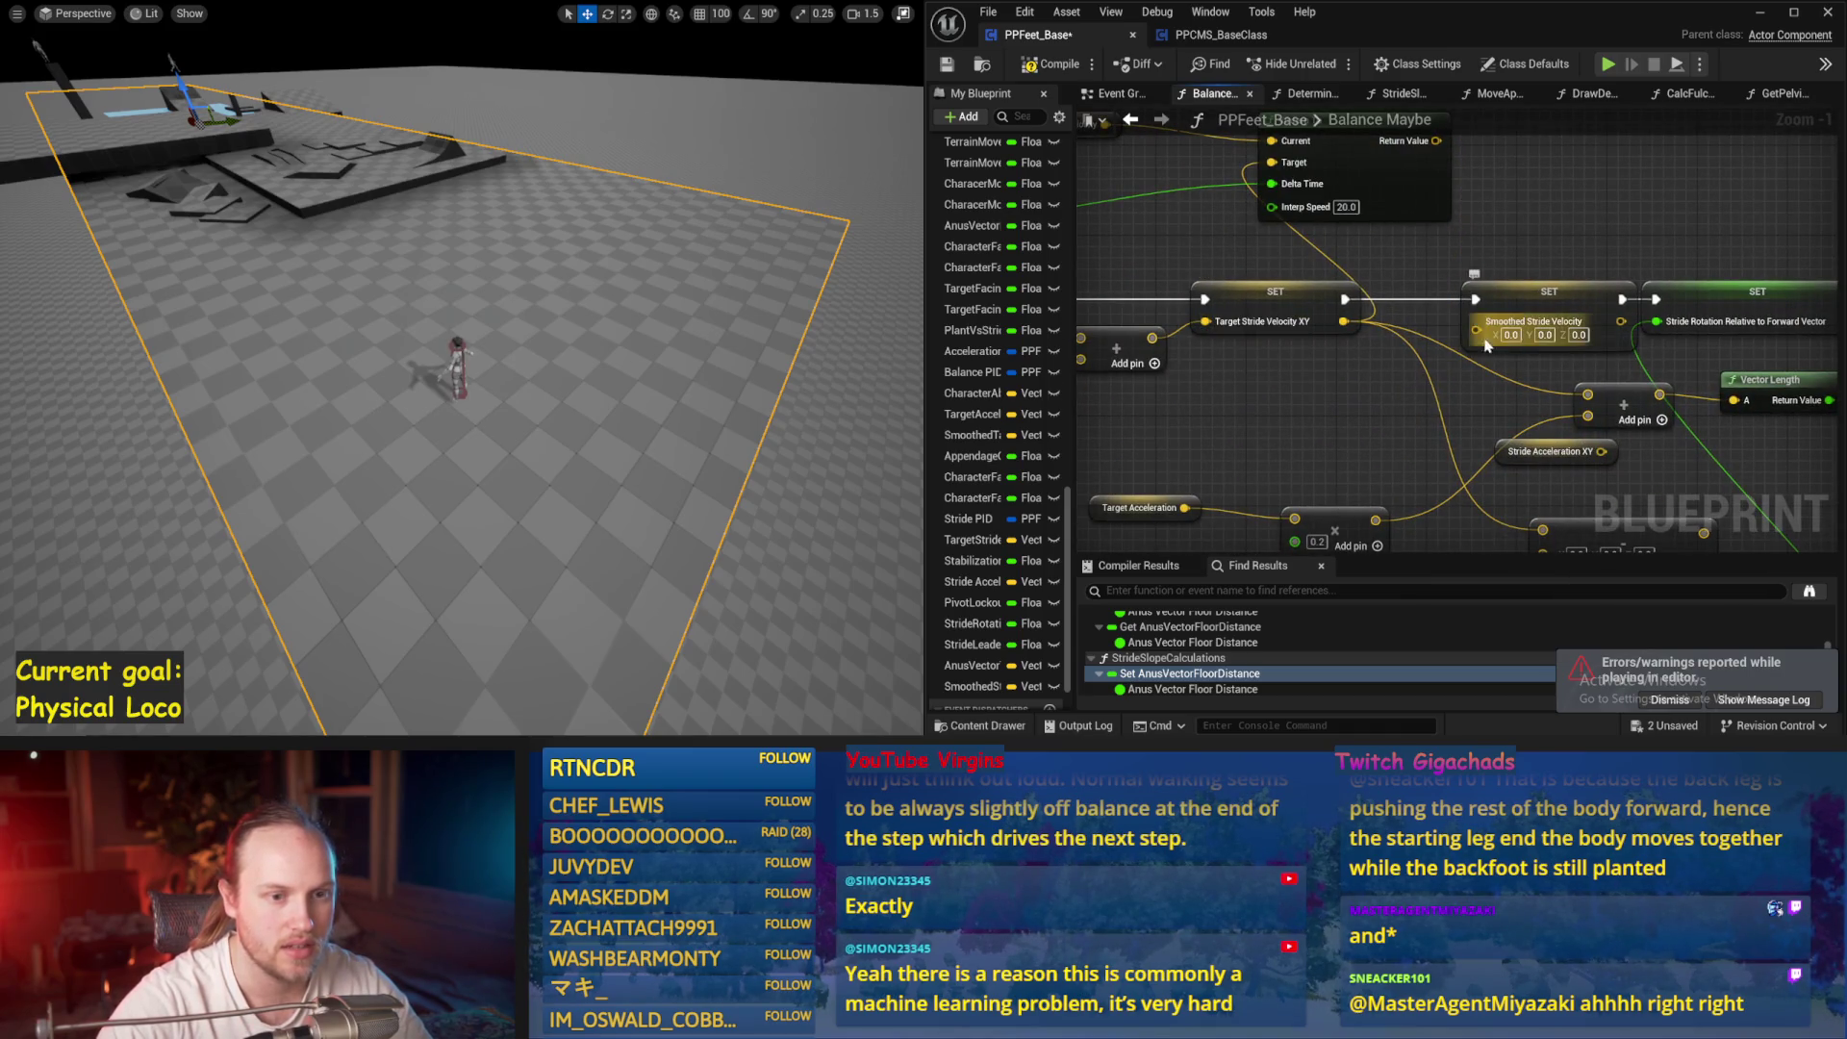
{"action": "left_click_drag", "start_coordinate": [1344, 321], "coordinate": [1477, 322]}
{"action": "left_click", "coordinate": [1204, 322], "text": "alt"}
{"action": "type", "text": "100"}
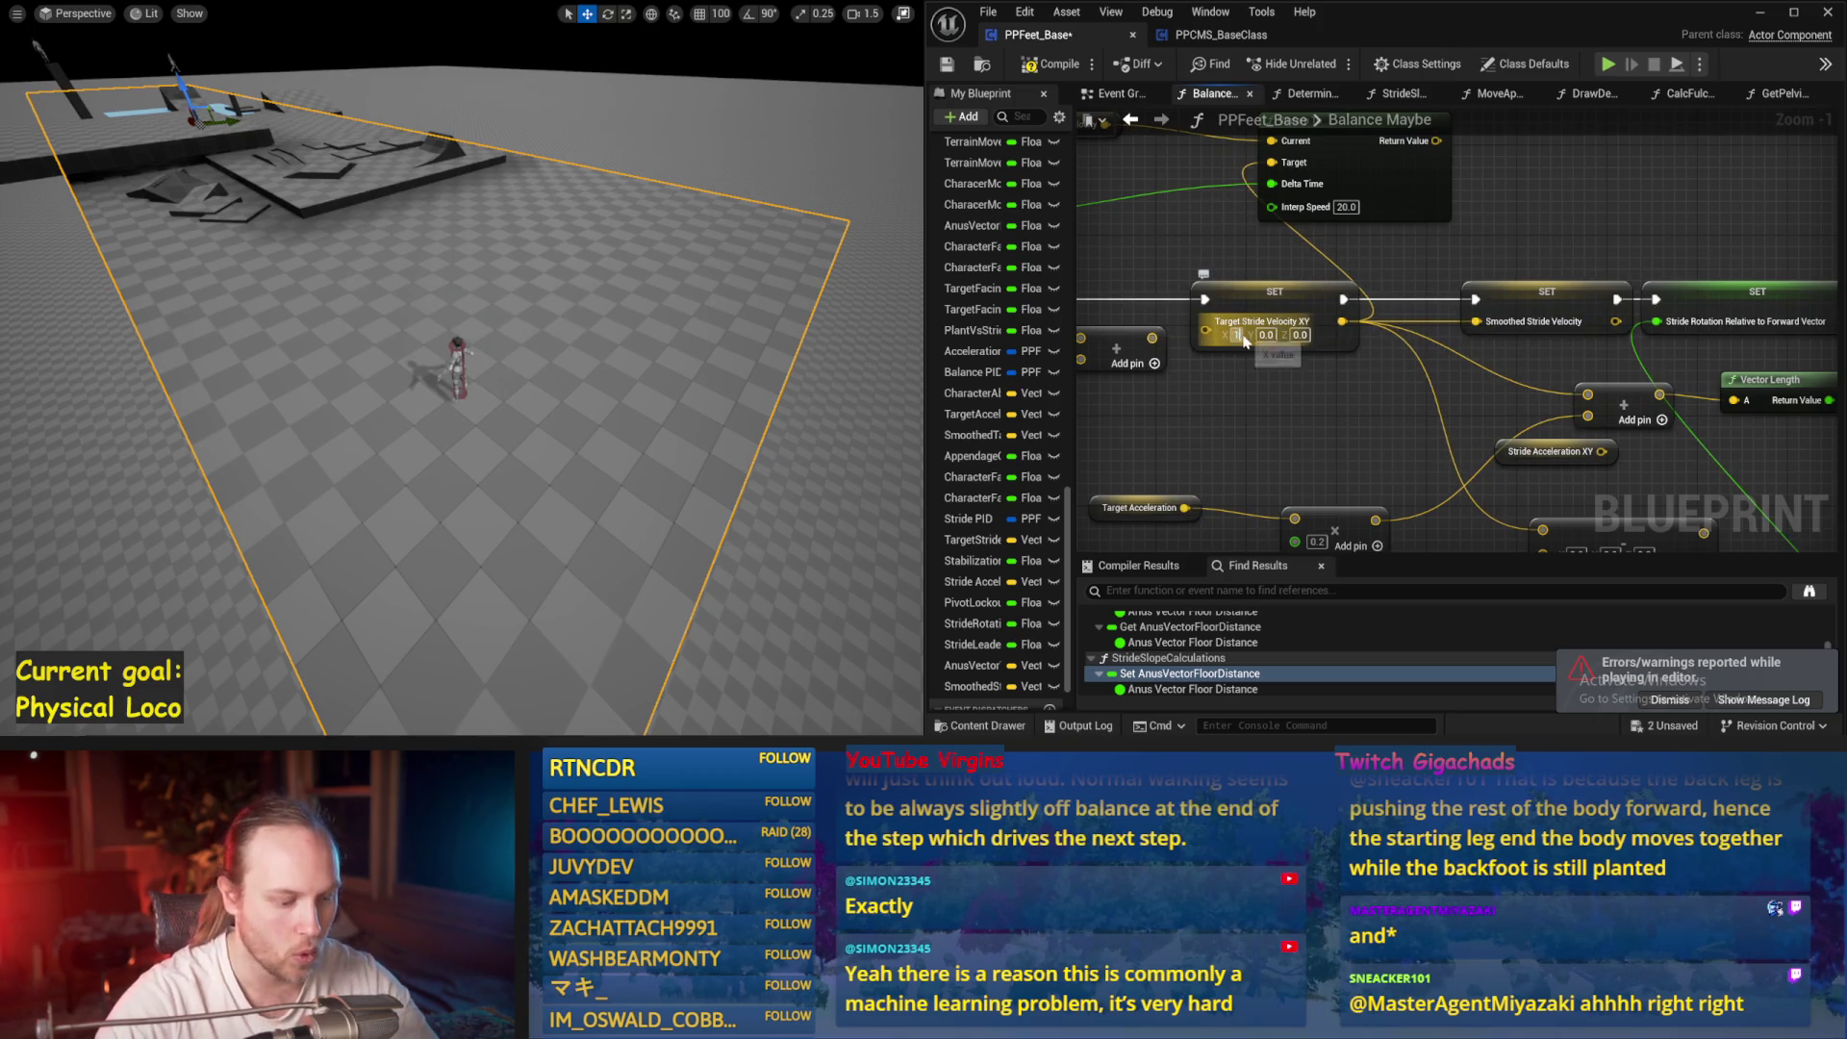
{"action": "key", "text": "Return"}
{"action": "left_click", "coordinate": [949, 66]}
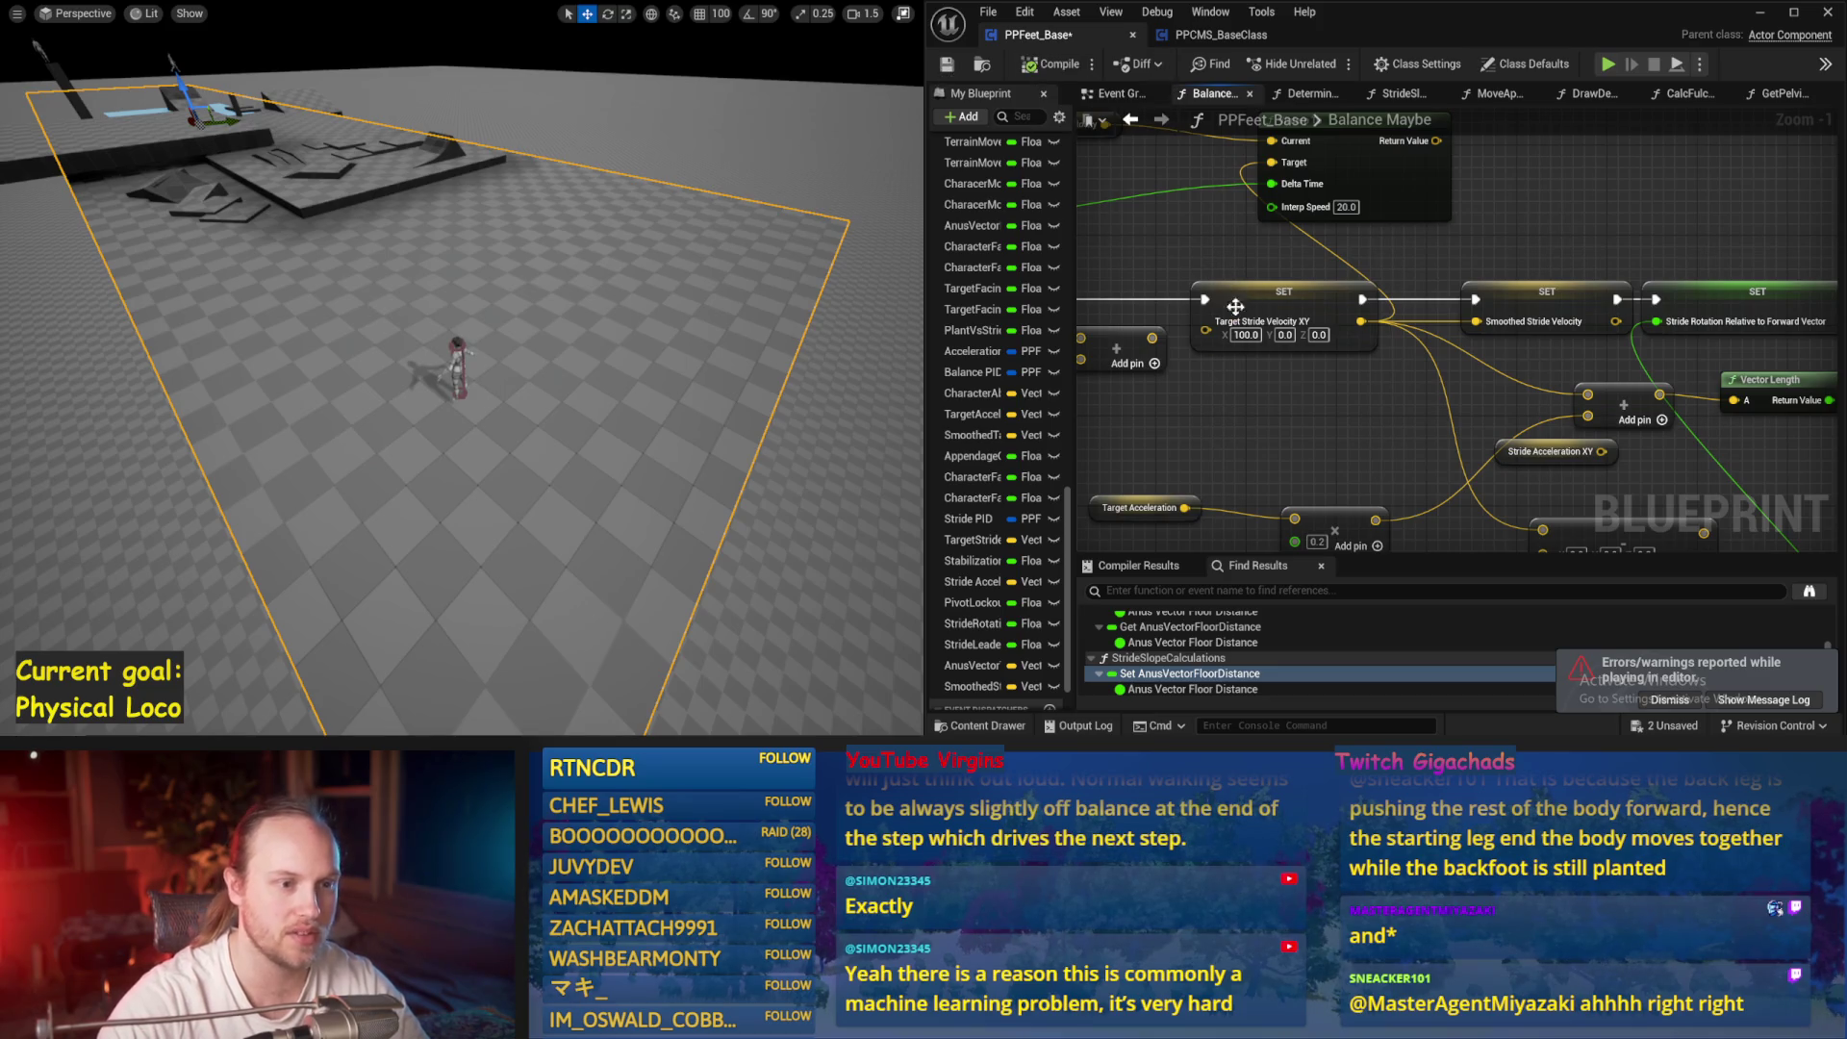
Start and stop the simulation several times with Alt+S and Escape to test the change
{"action": "key", "text": "alt+s"}
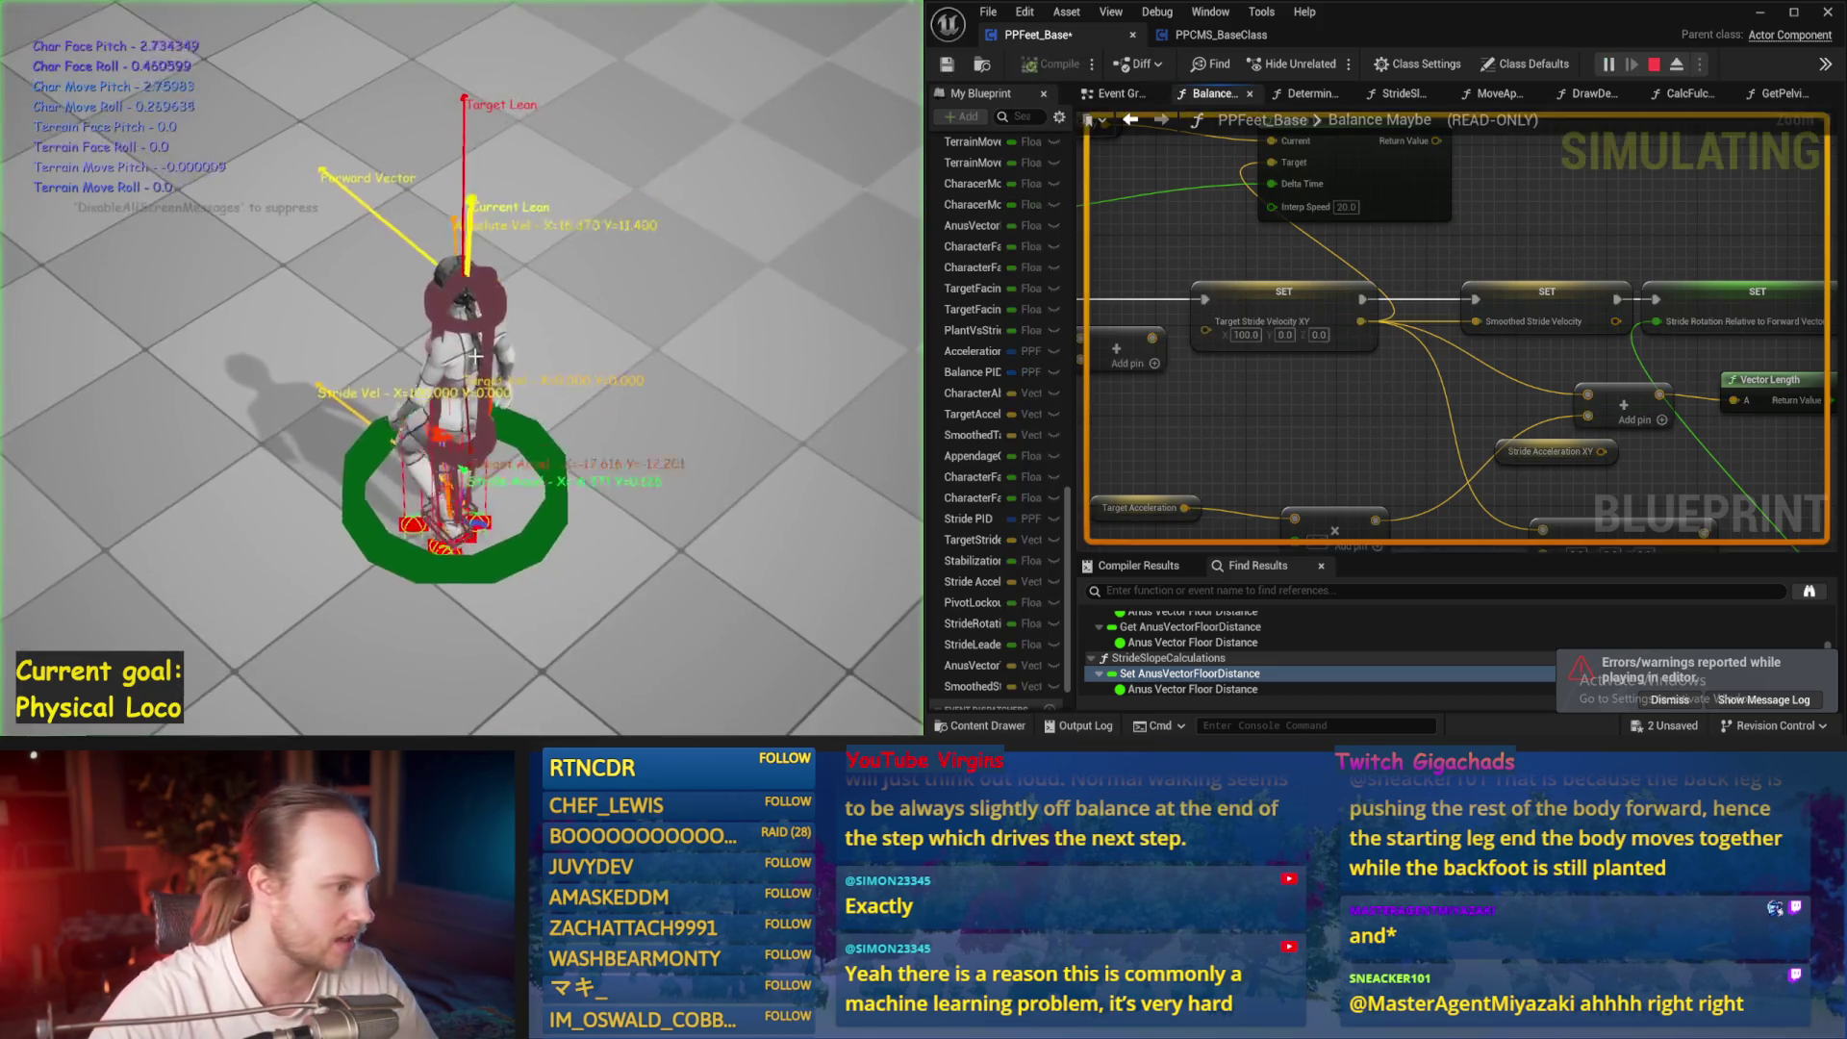
{"action": "key", "text": "Escape"}
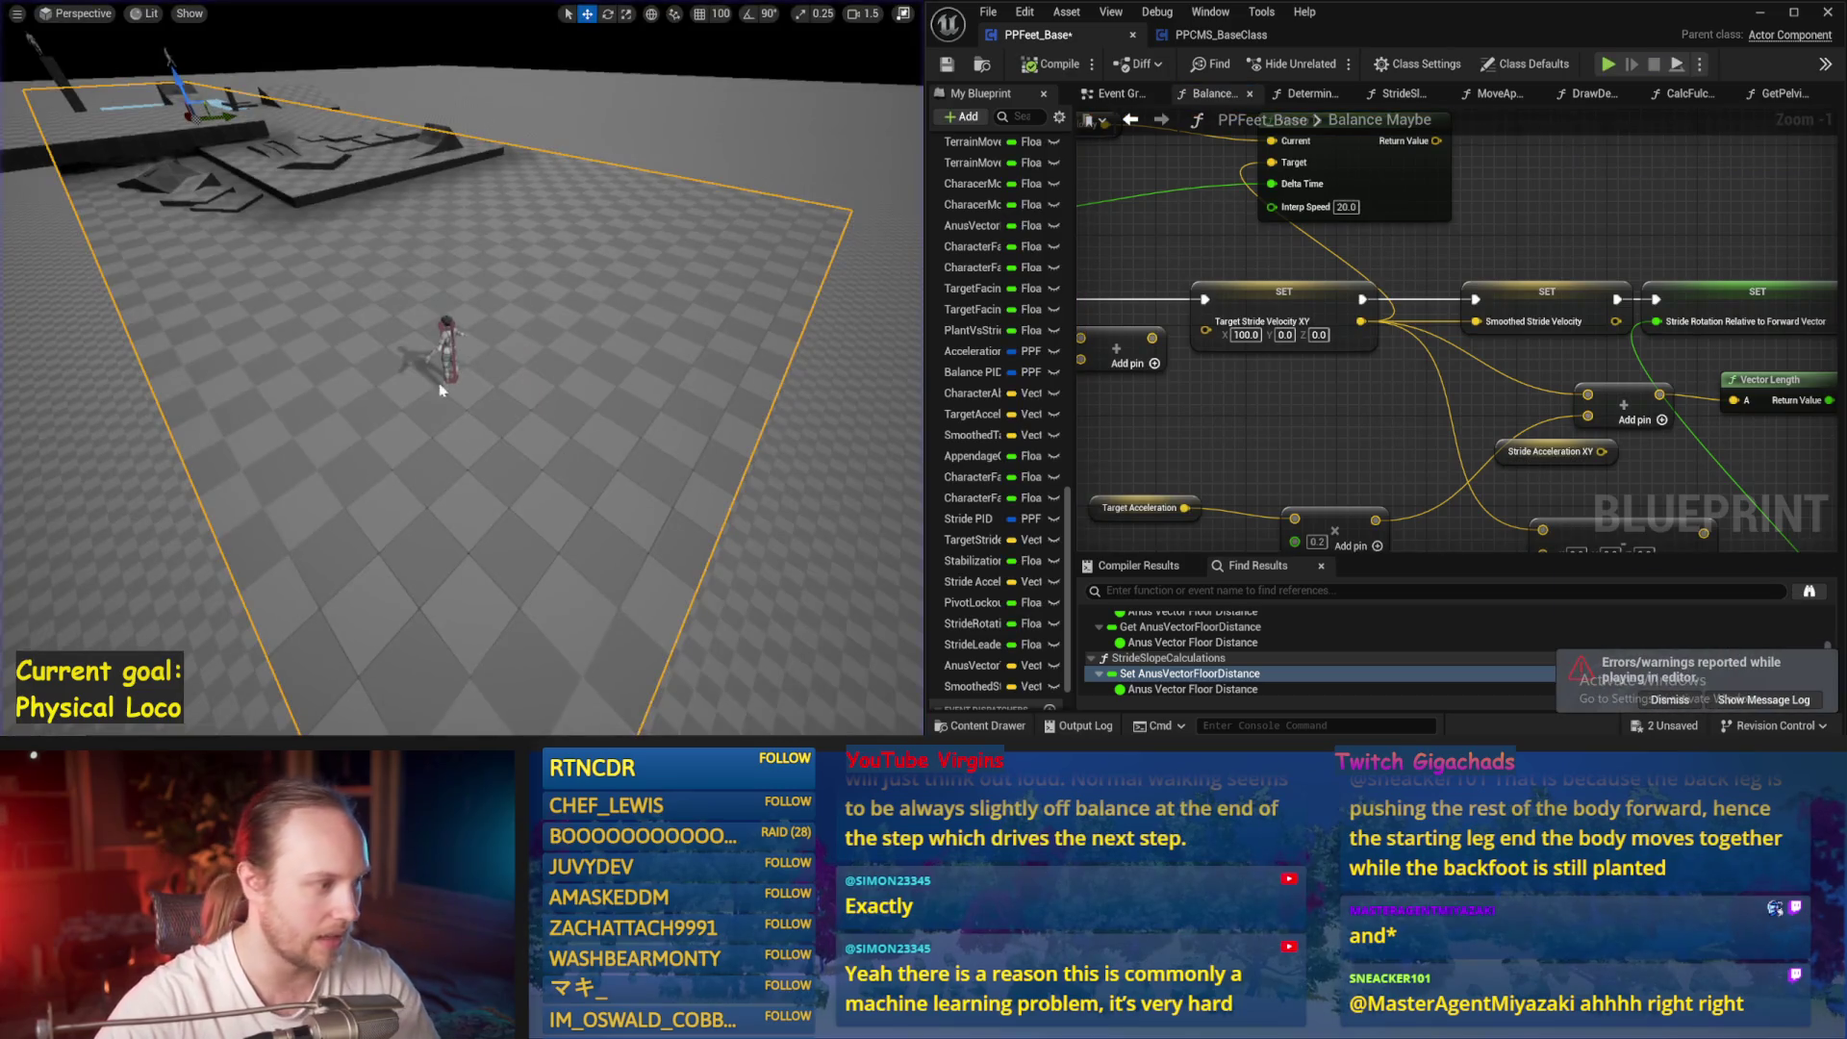
{"action": "key", "text": "alt+s"}
{"action": "key", "text": "Escape"}
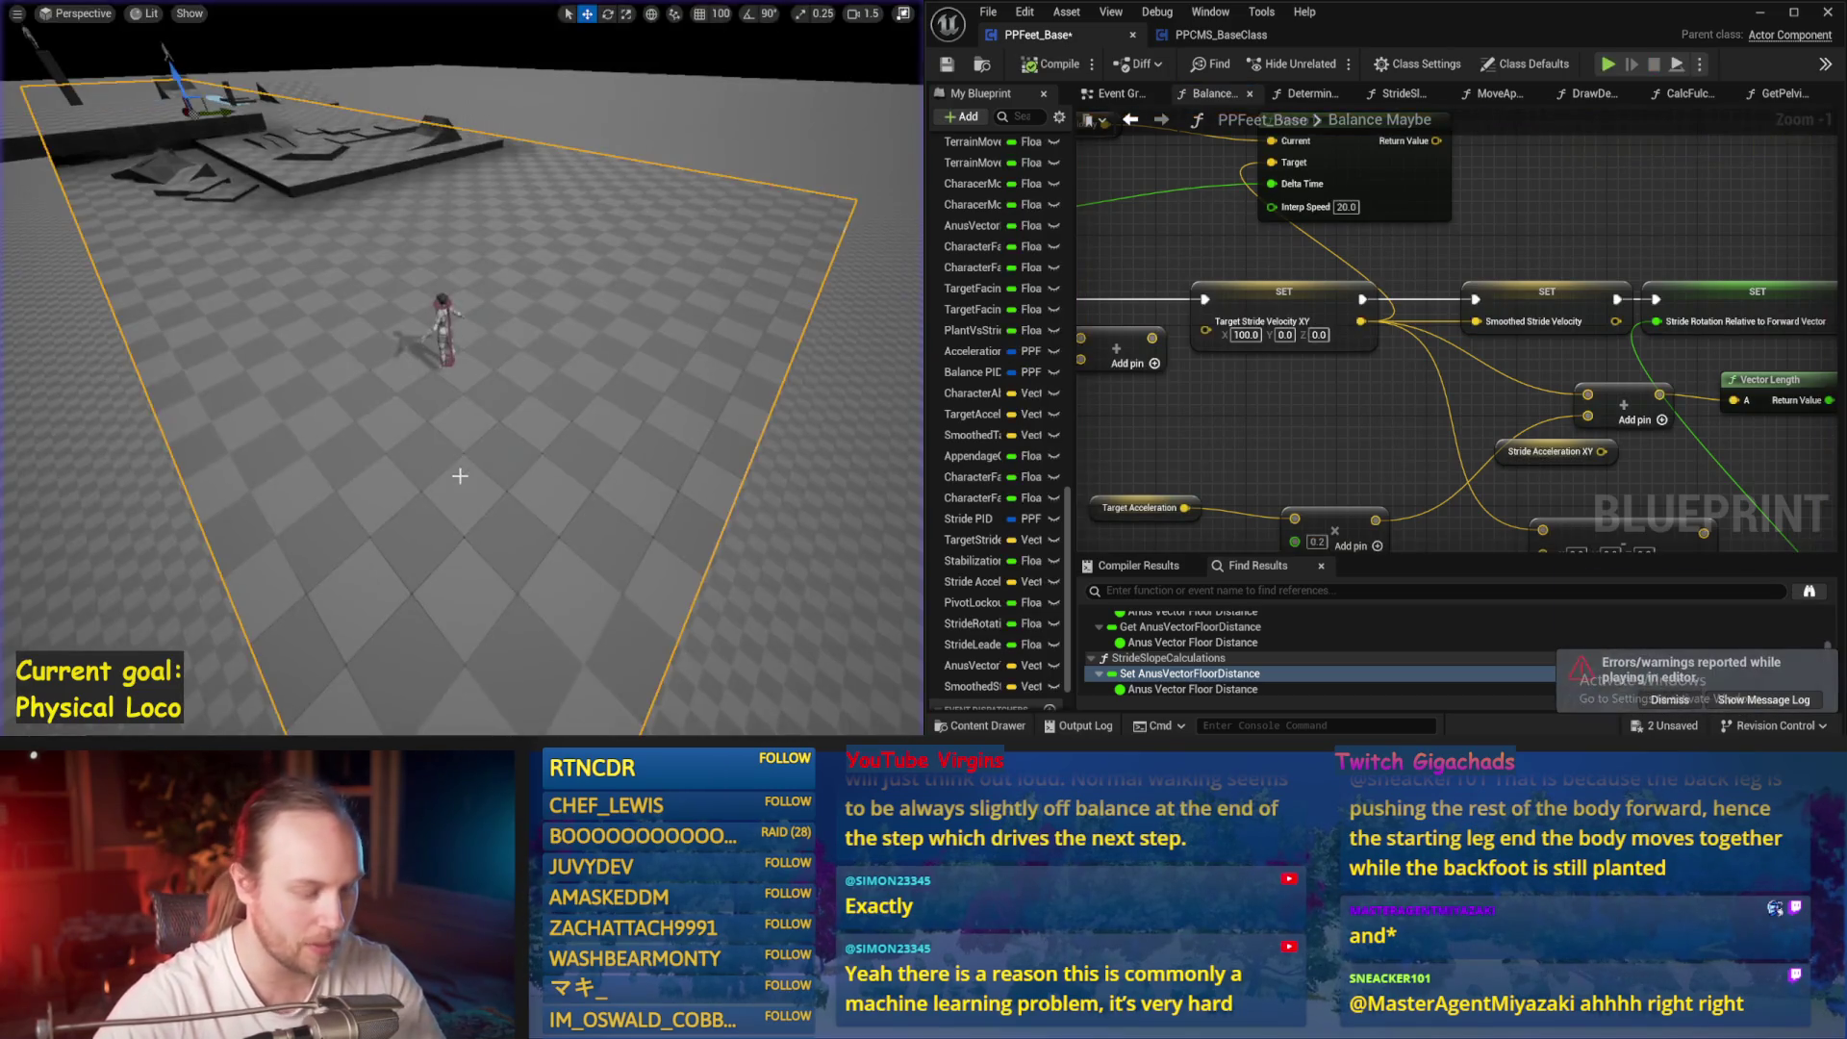
{"action": "key", "text": "alt+s"}
{"action": "key", "text": "Escape"}
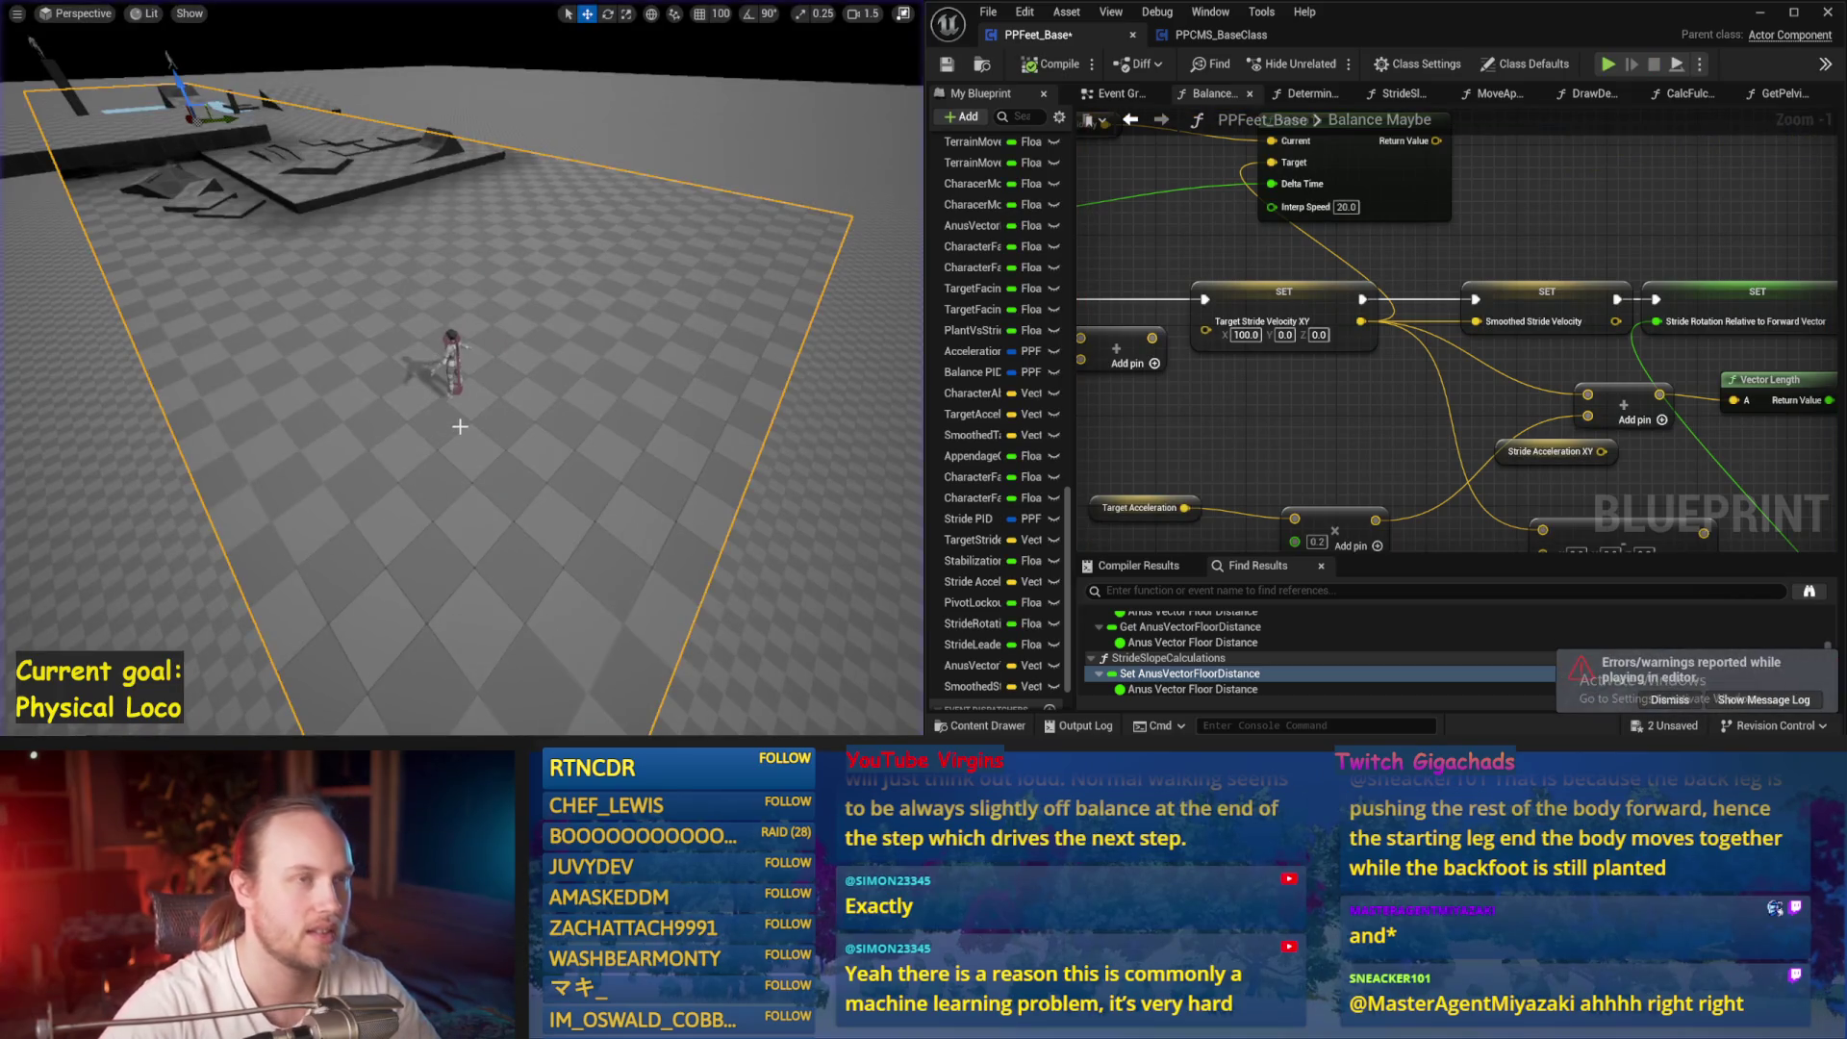
{"action": "key", "text": "alt+s"}
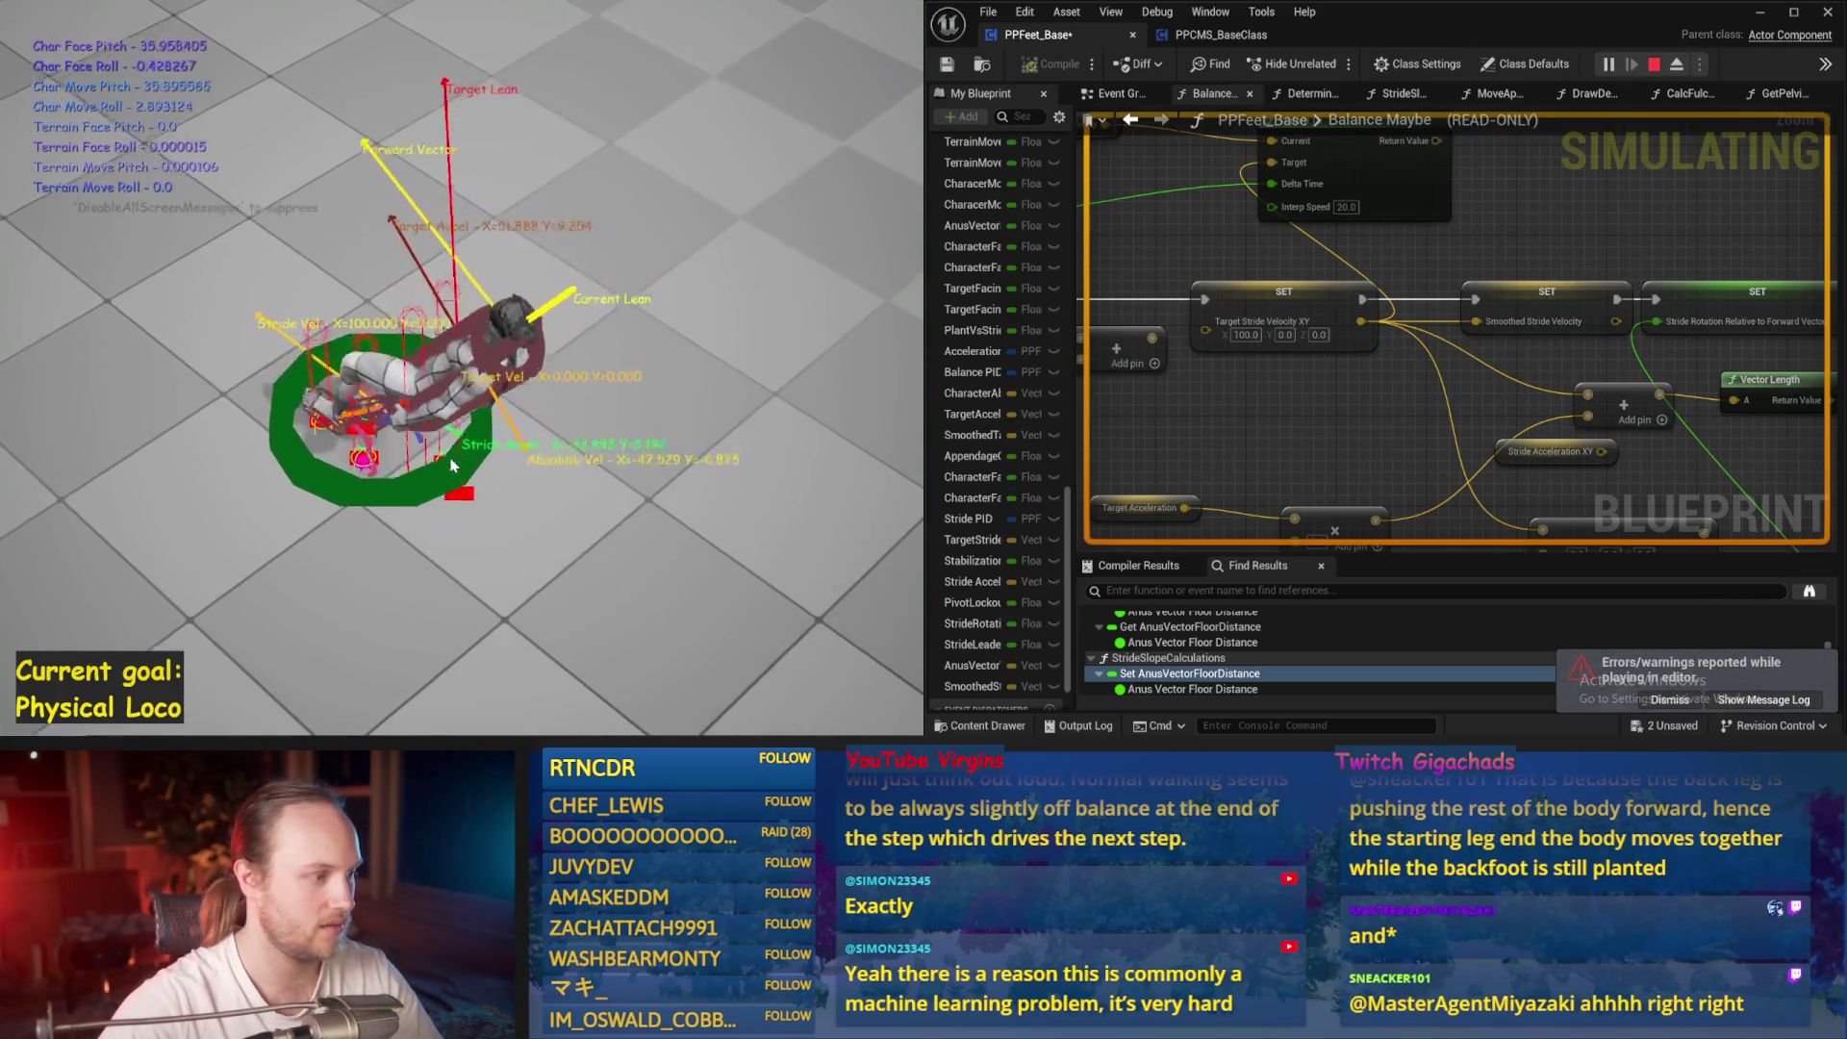
{"action": "key", "text": "Escape"}
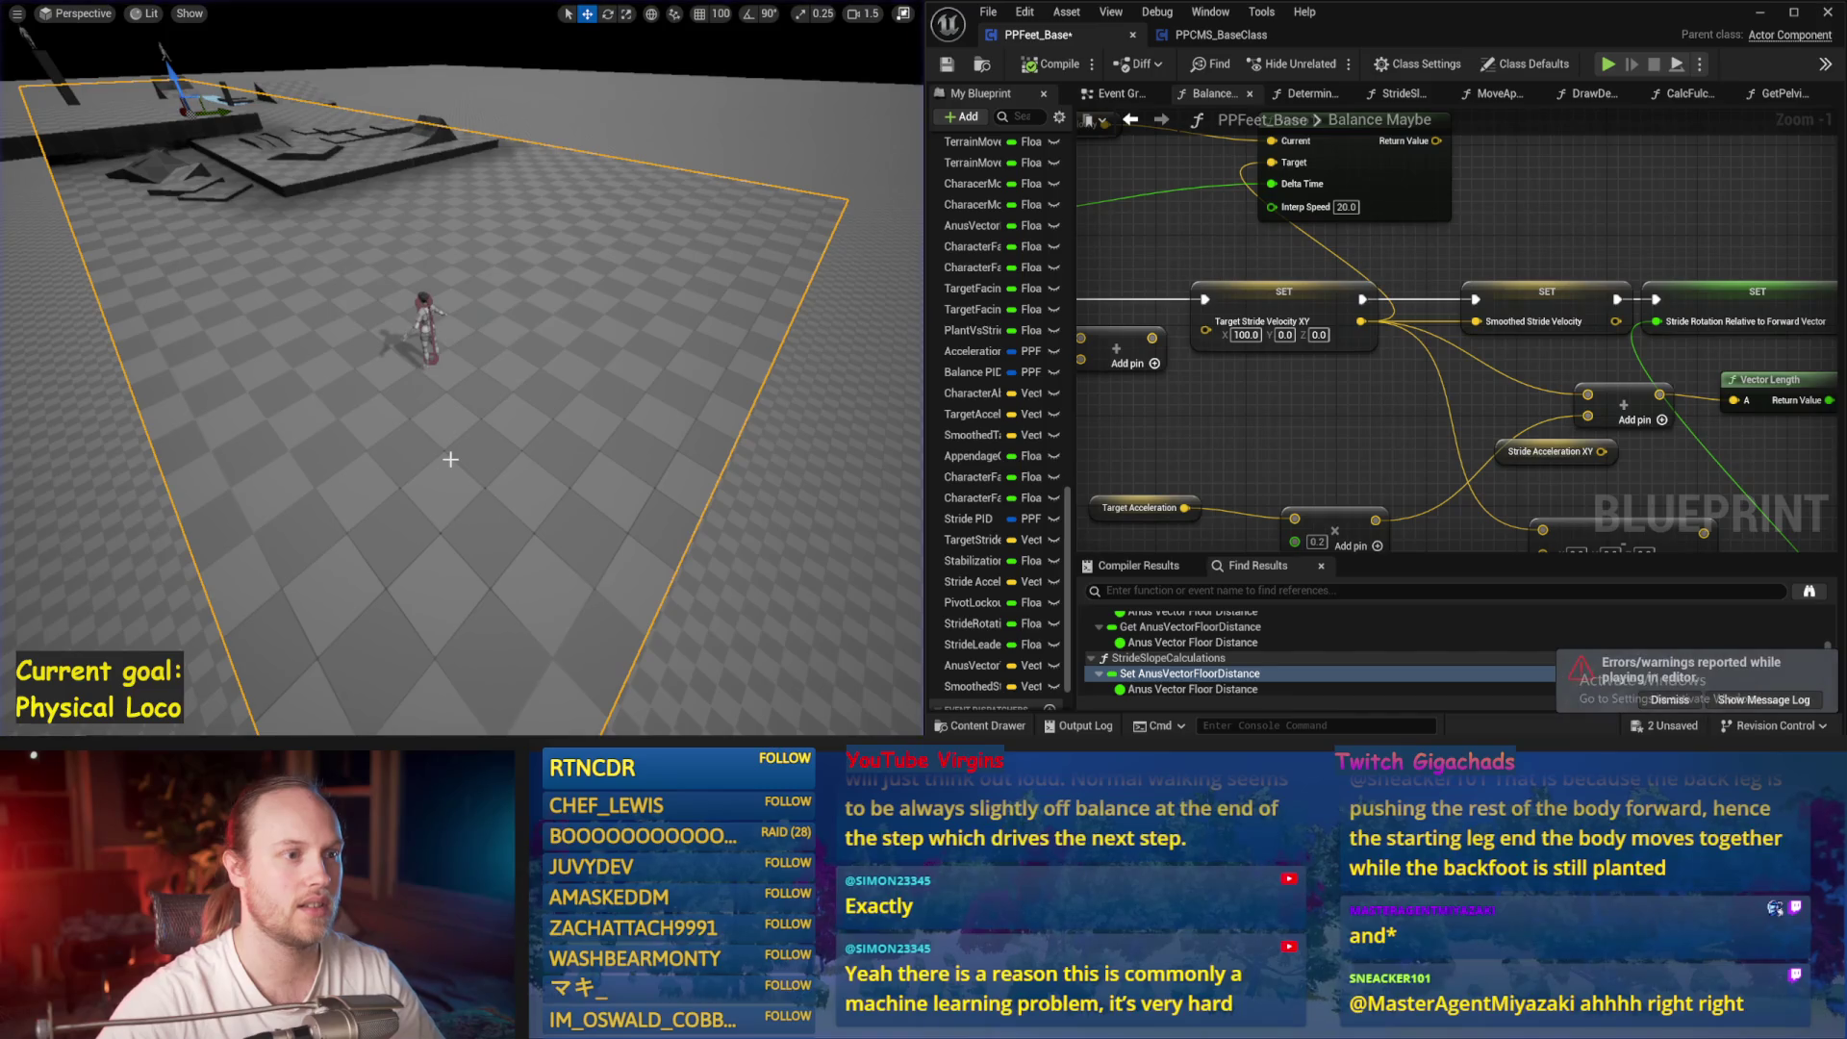
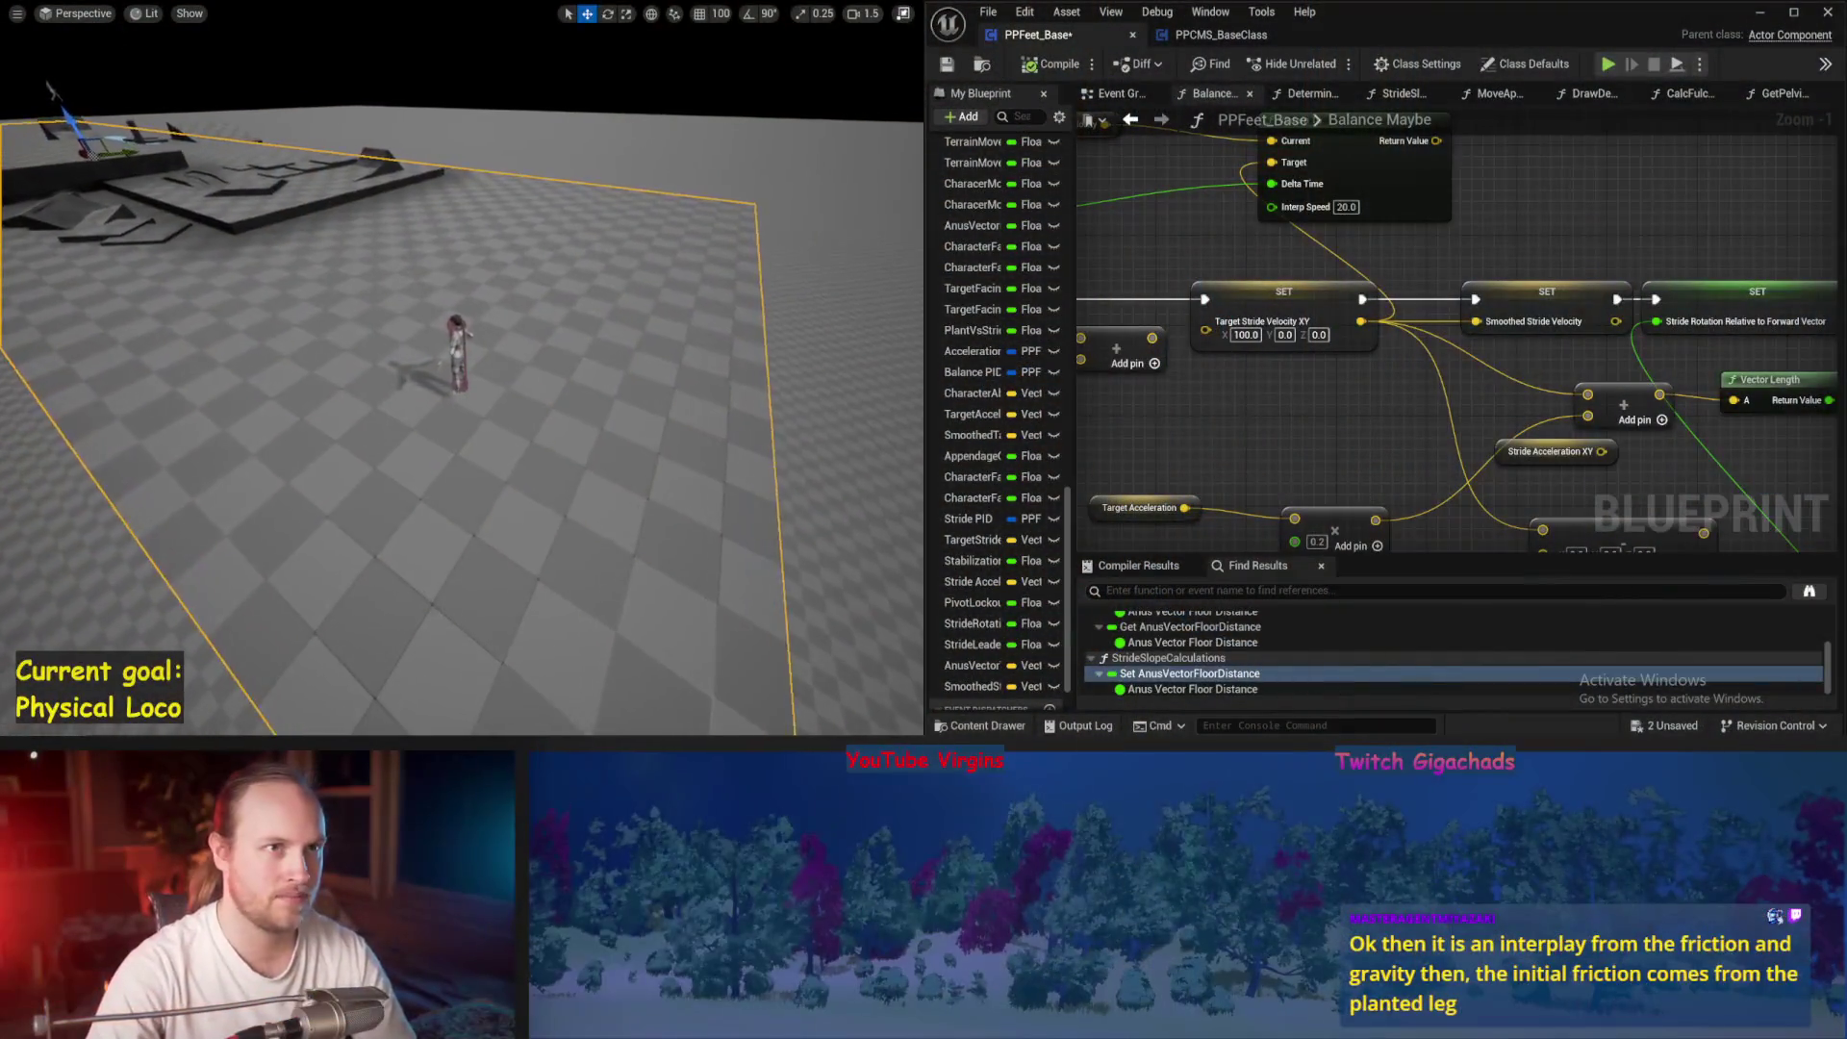
Run and restart a quick simulation of the character on the test floor
{"action": "left_click_drag", "start_coordinate": [496, 448], "coordinate": [495, 447]}
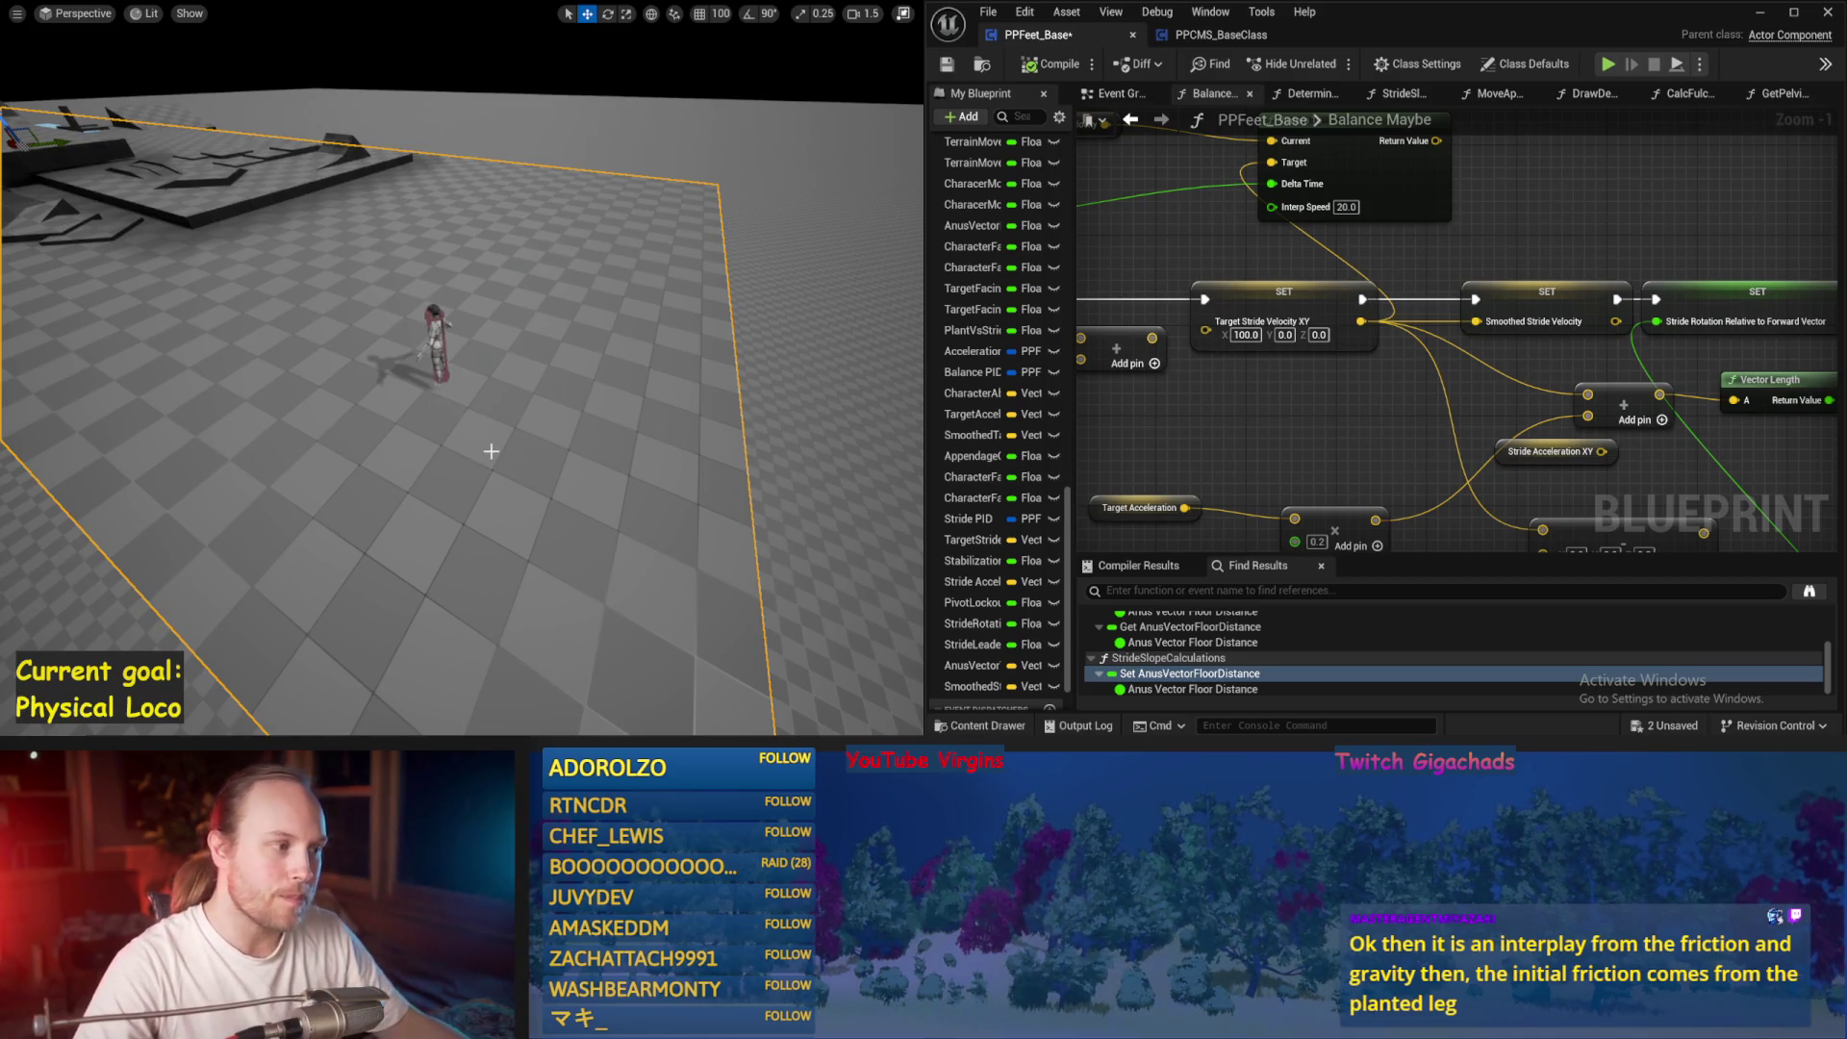
{"action": "left_click_drag", "start_coordinate": [497, 442], "coordinate": [498, 438]}
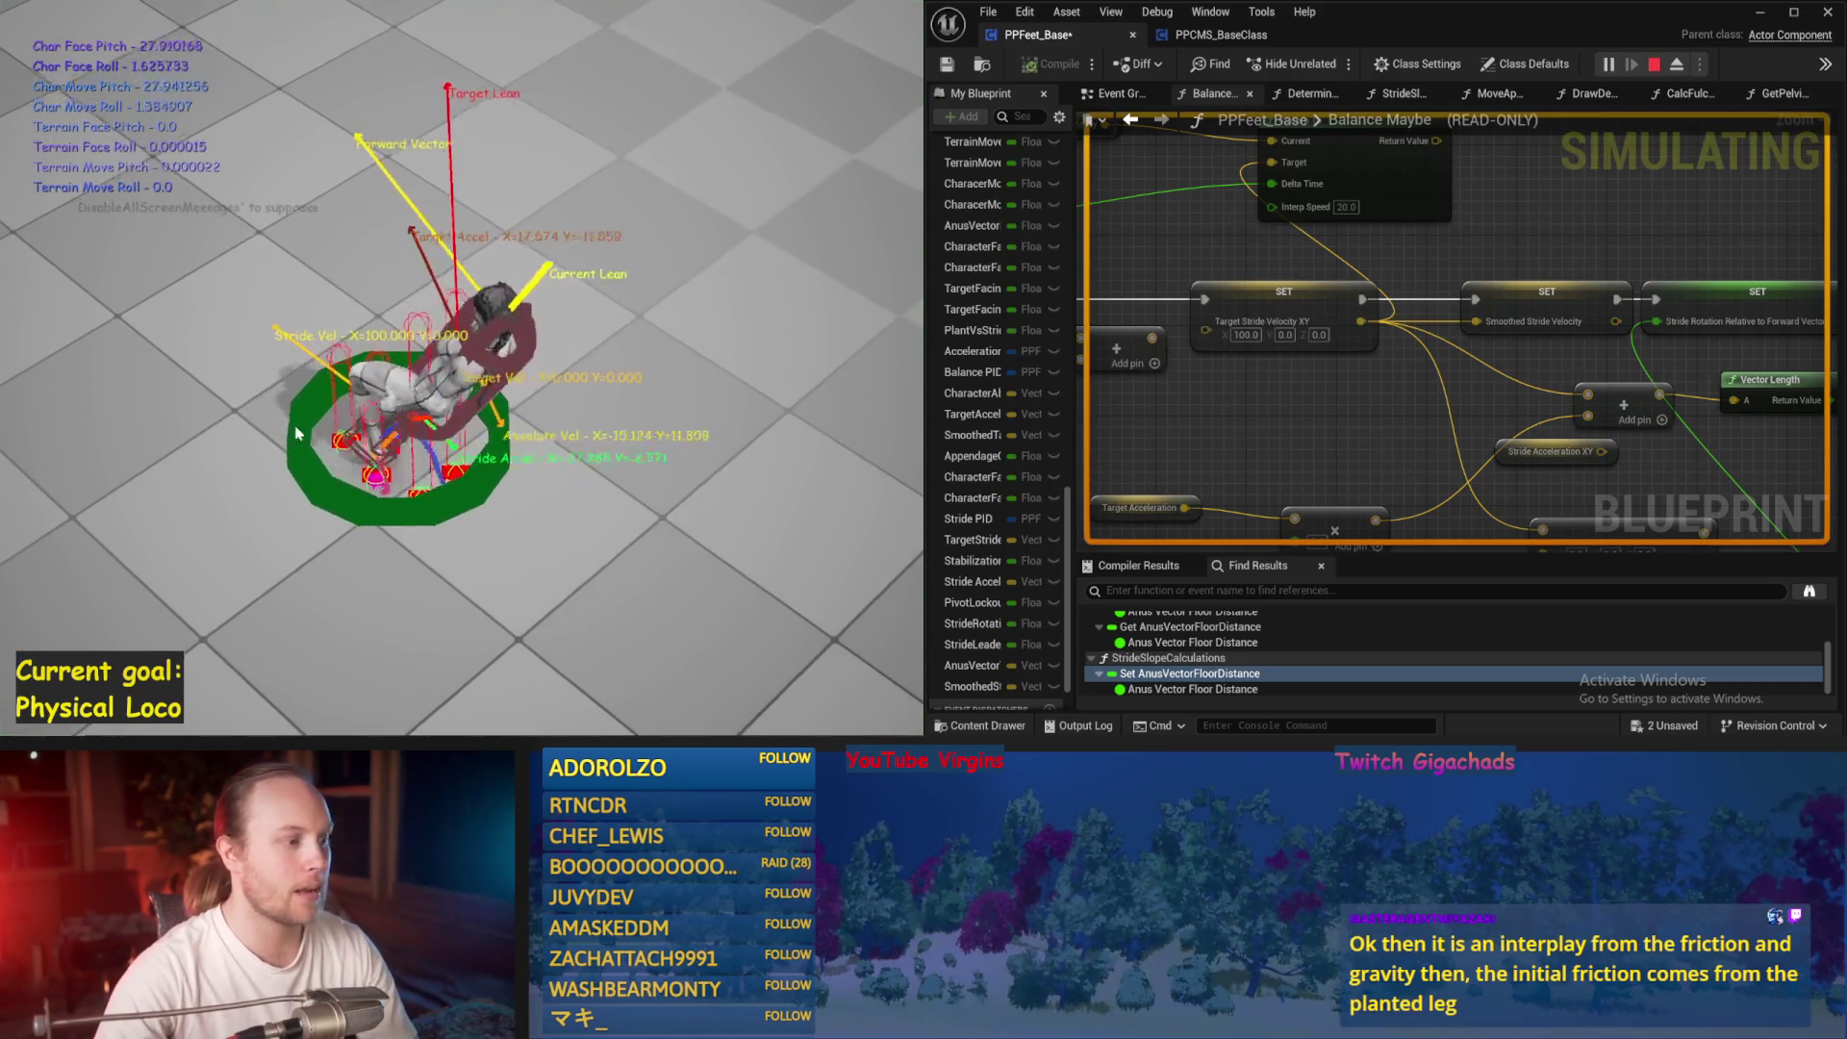
{"action": "key", "text": "Escape"}
{"action": "key", "text": "alt+s"}
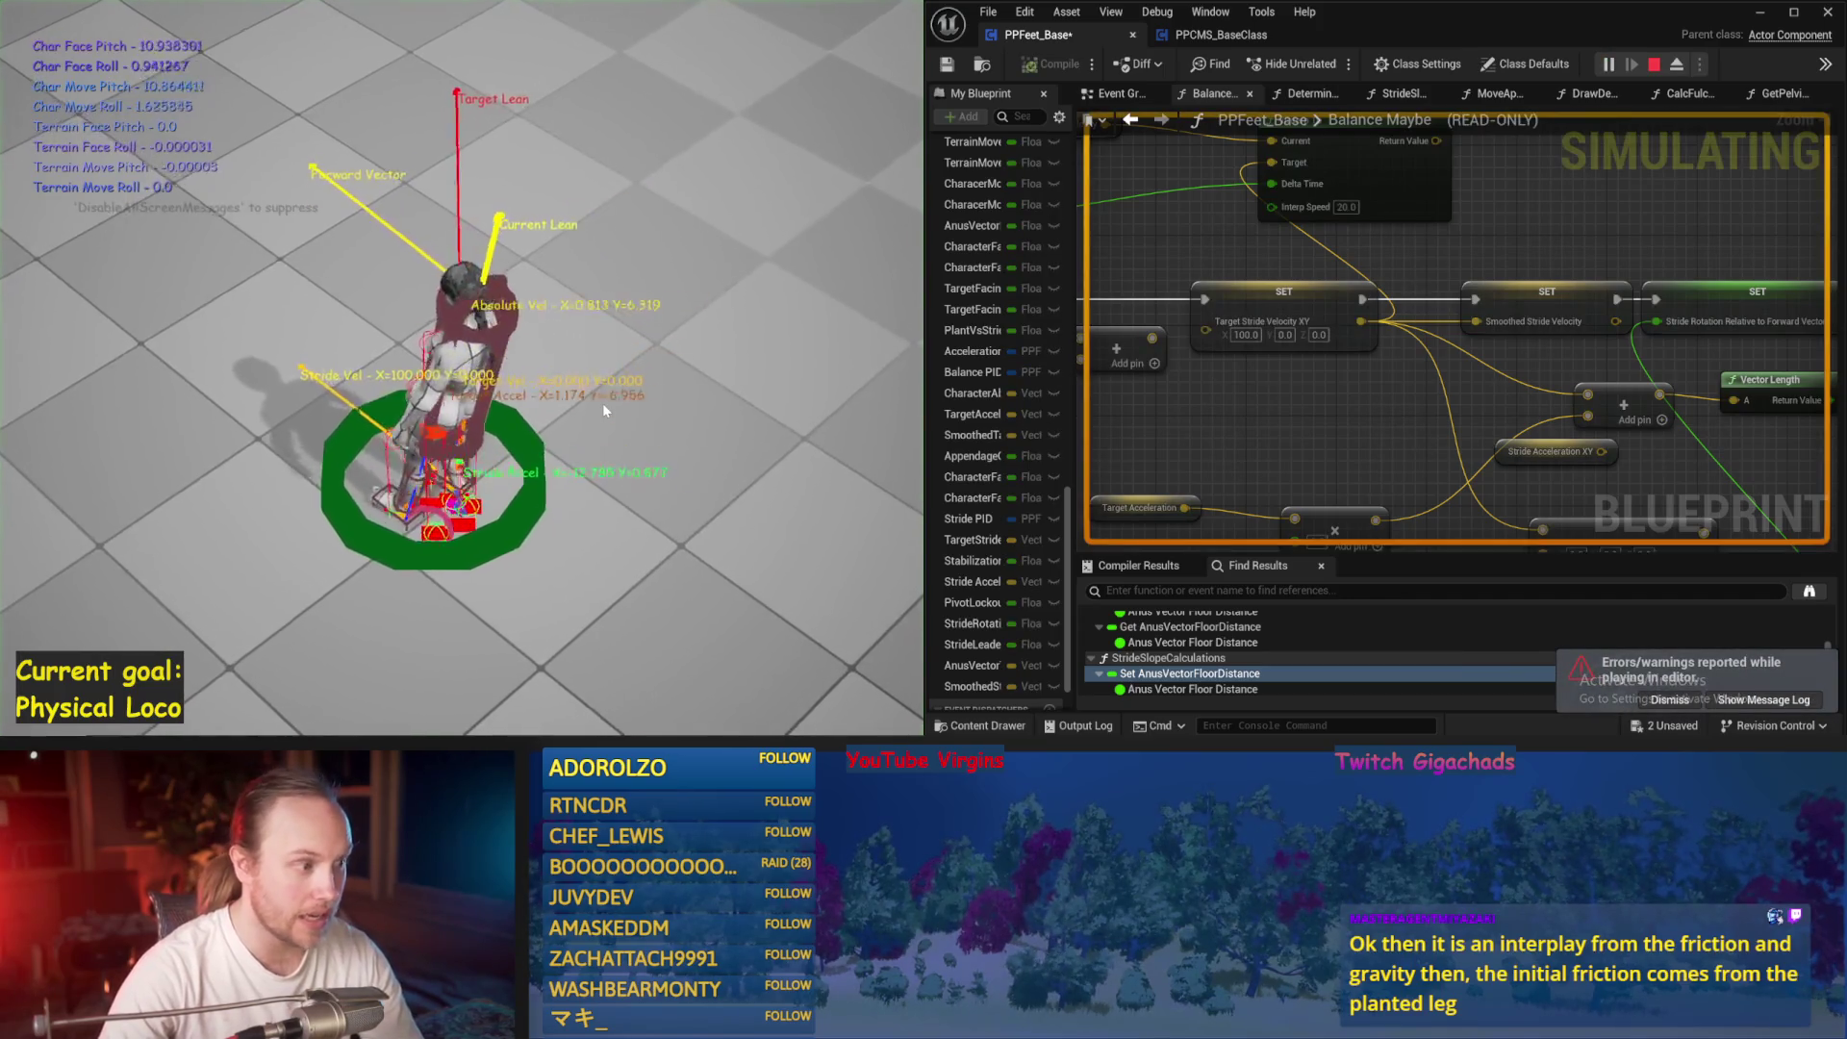
{"action": "key", "text": "Escape"}
{"action": "key", "text": "alt+s"}
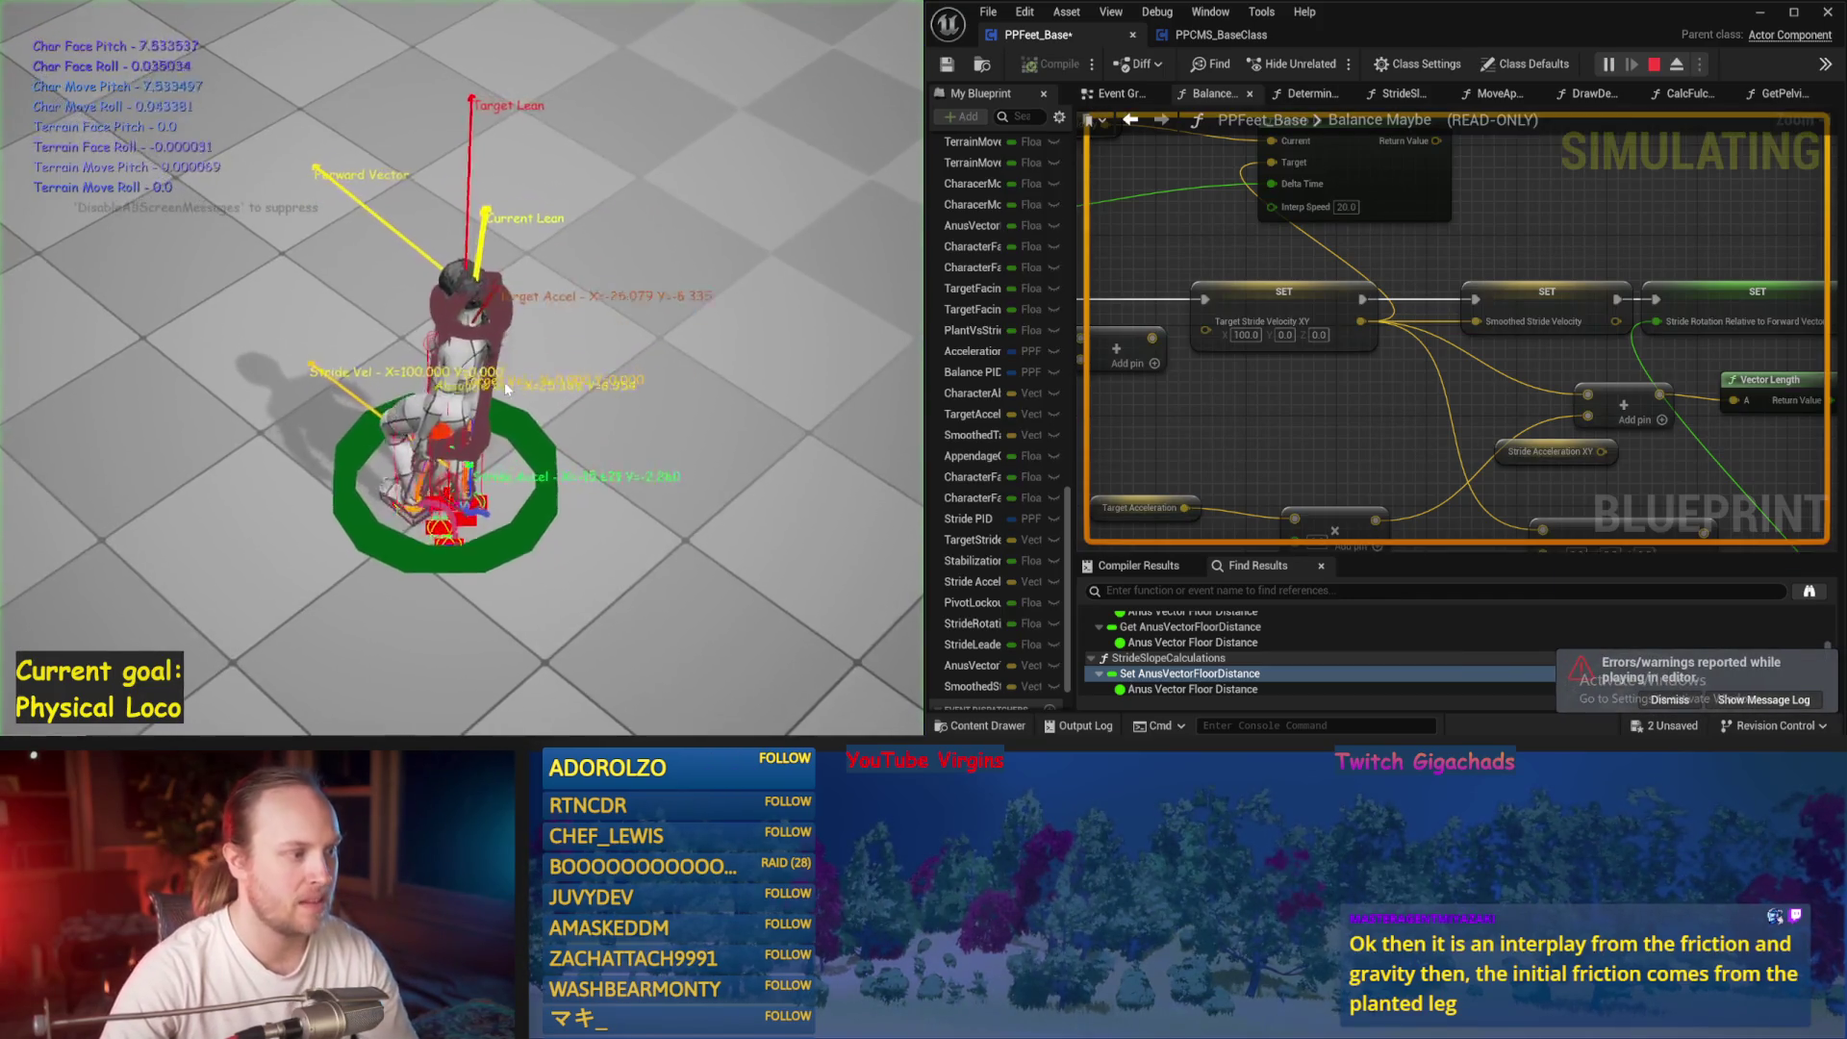
{"action": "key", "text": "Escape"}
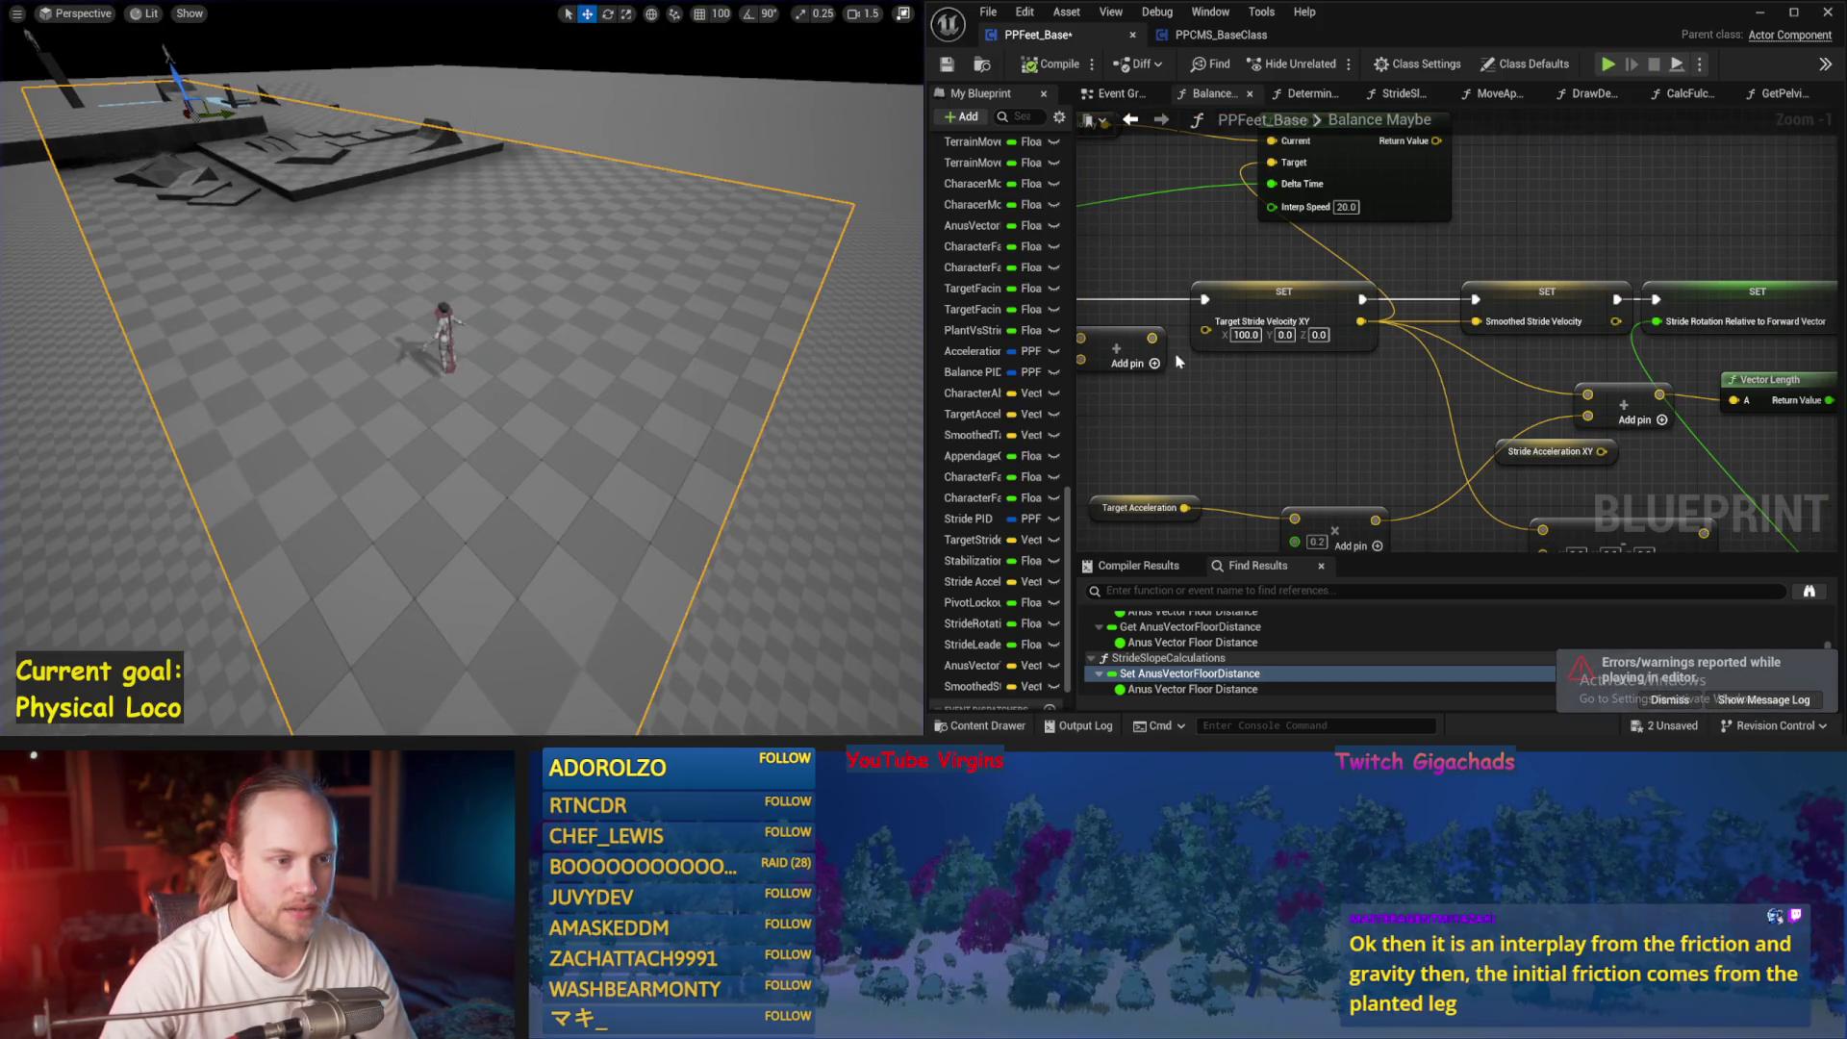
Wire Target Stride Velocity XY, save PPFeet_Base, and simulate to test the change
{"action": "left_click_drag", "start_coordinate": [1202, 334], "coordinate": [1204, 333]}
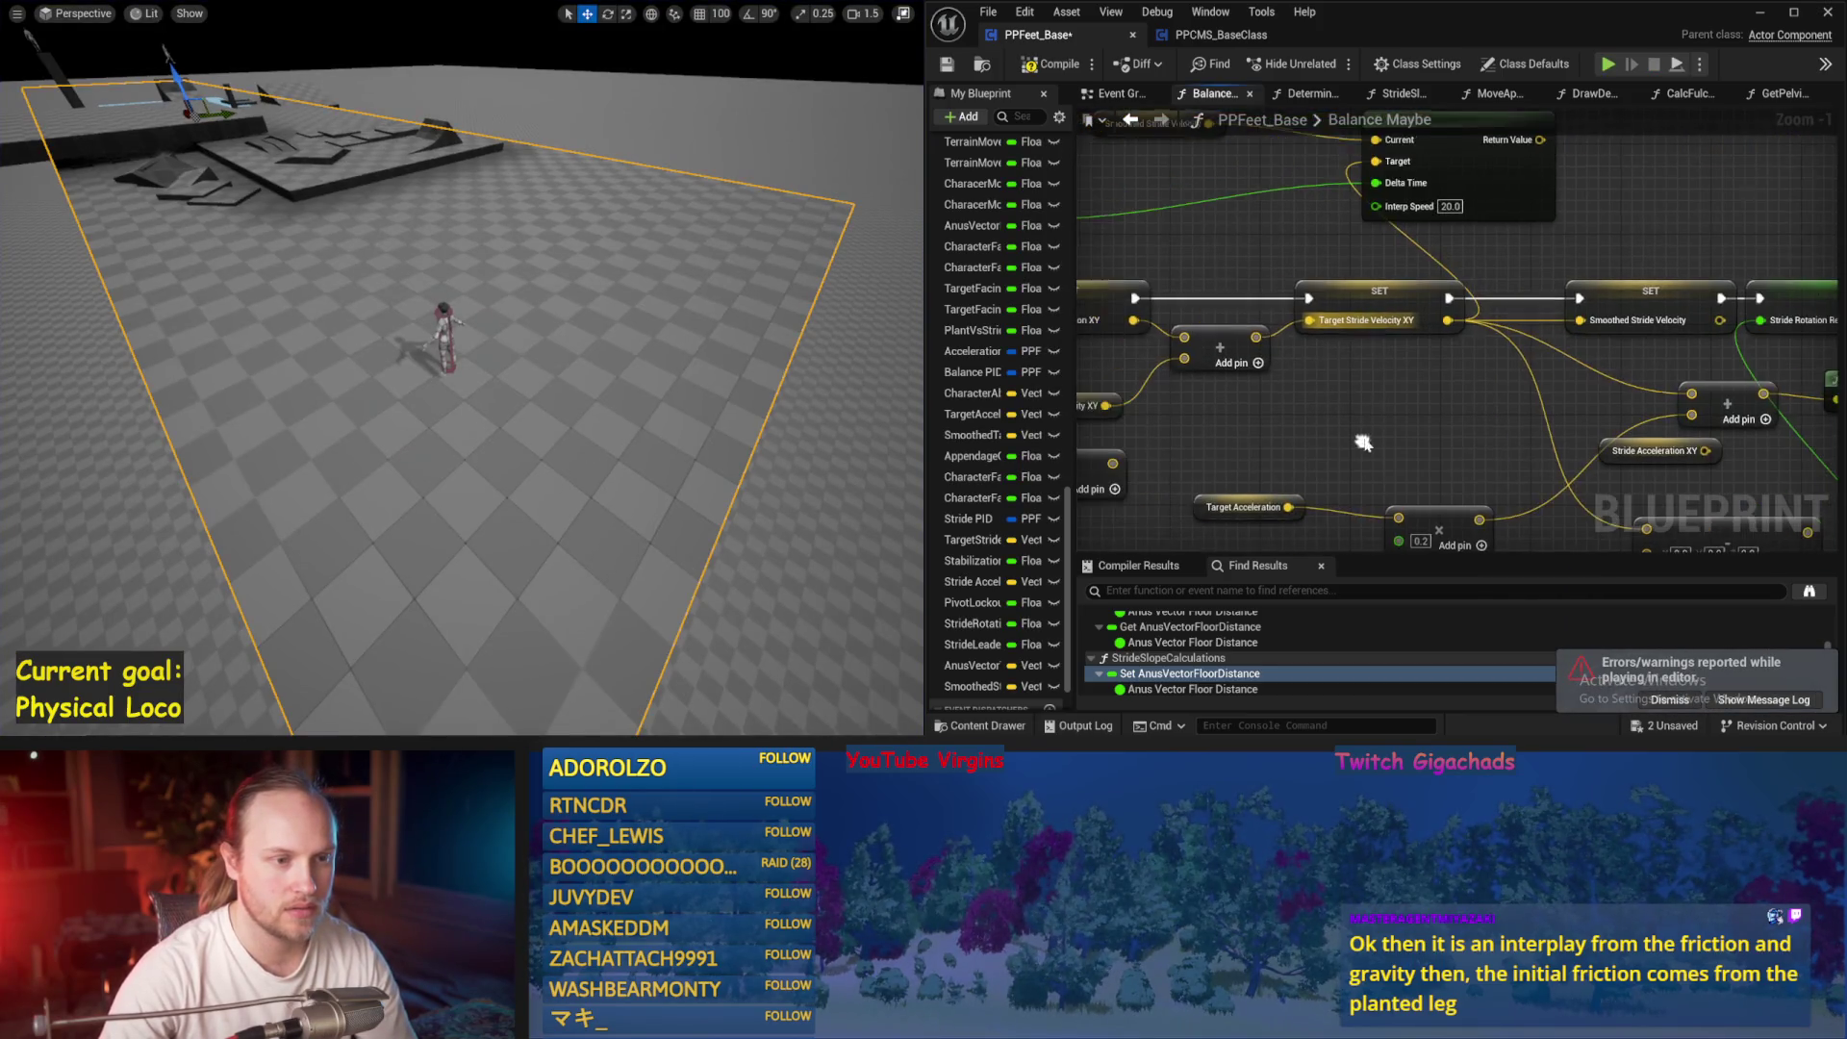
{"action": "left_click", "coordinate": [948, 67]}
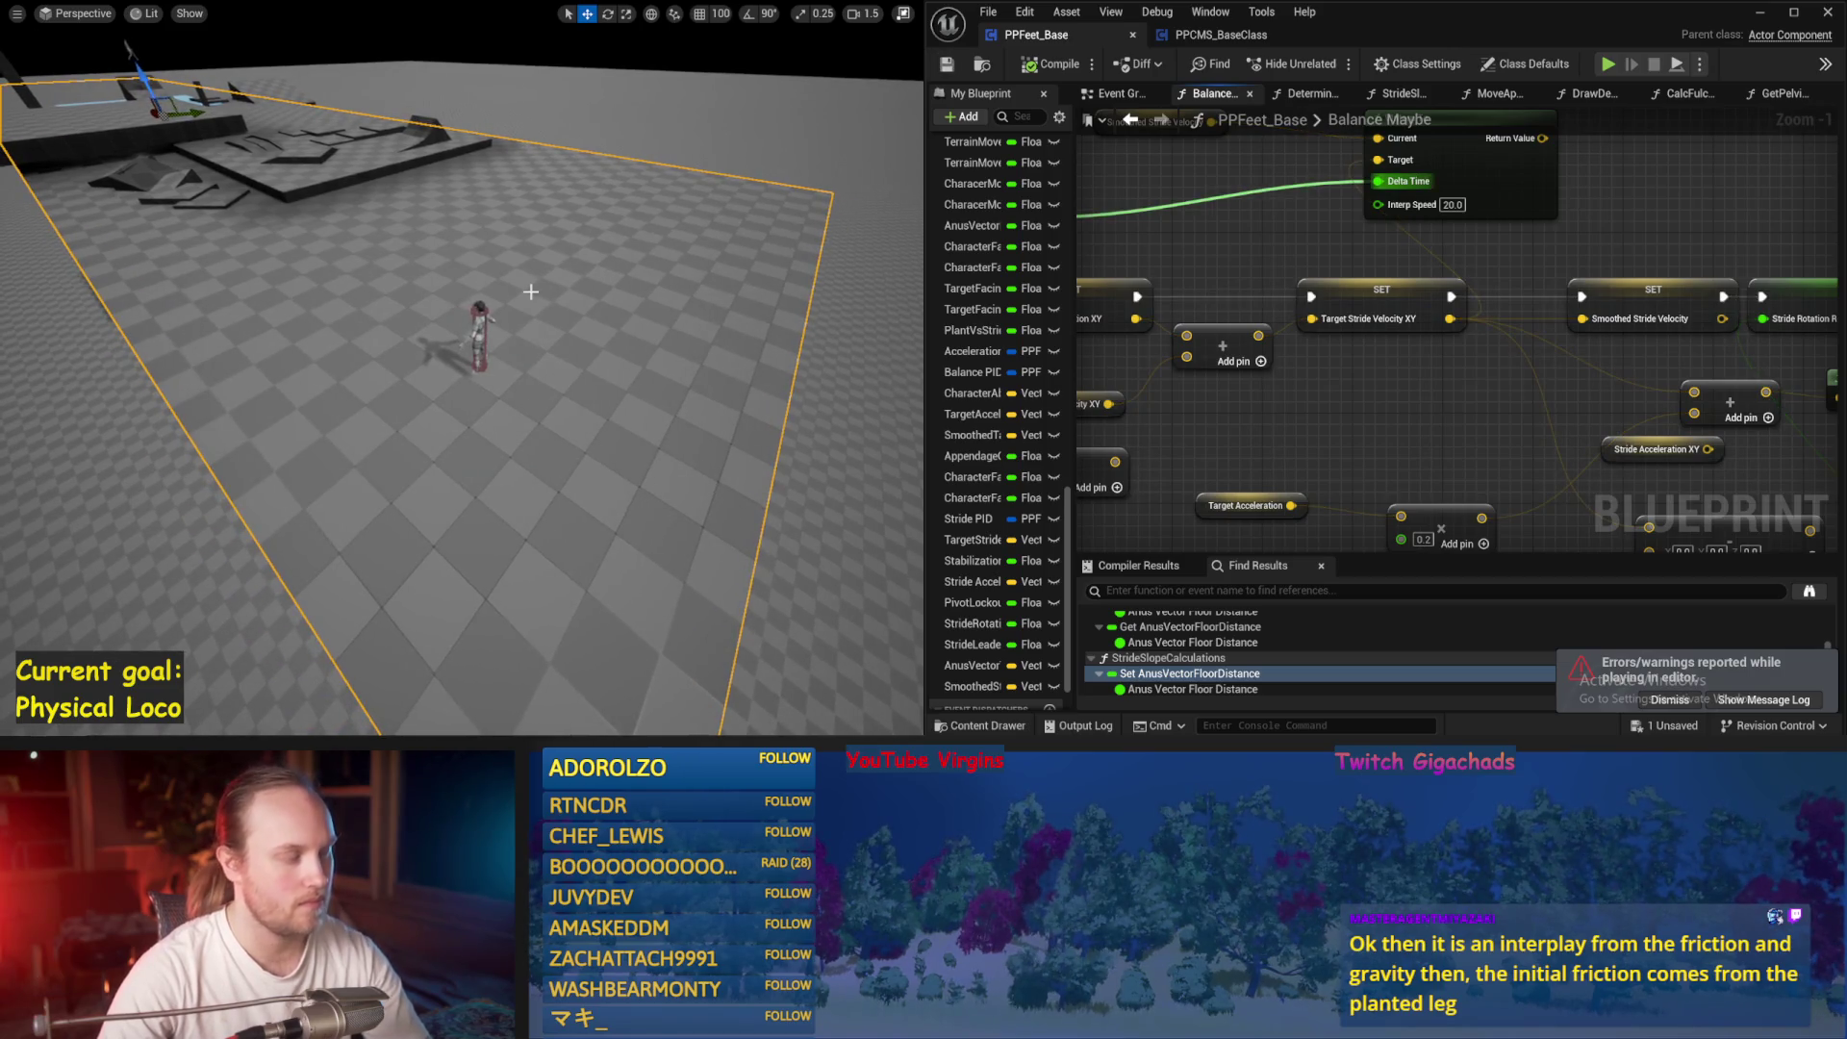
{"action": "key", "text": "alt+s"}
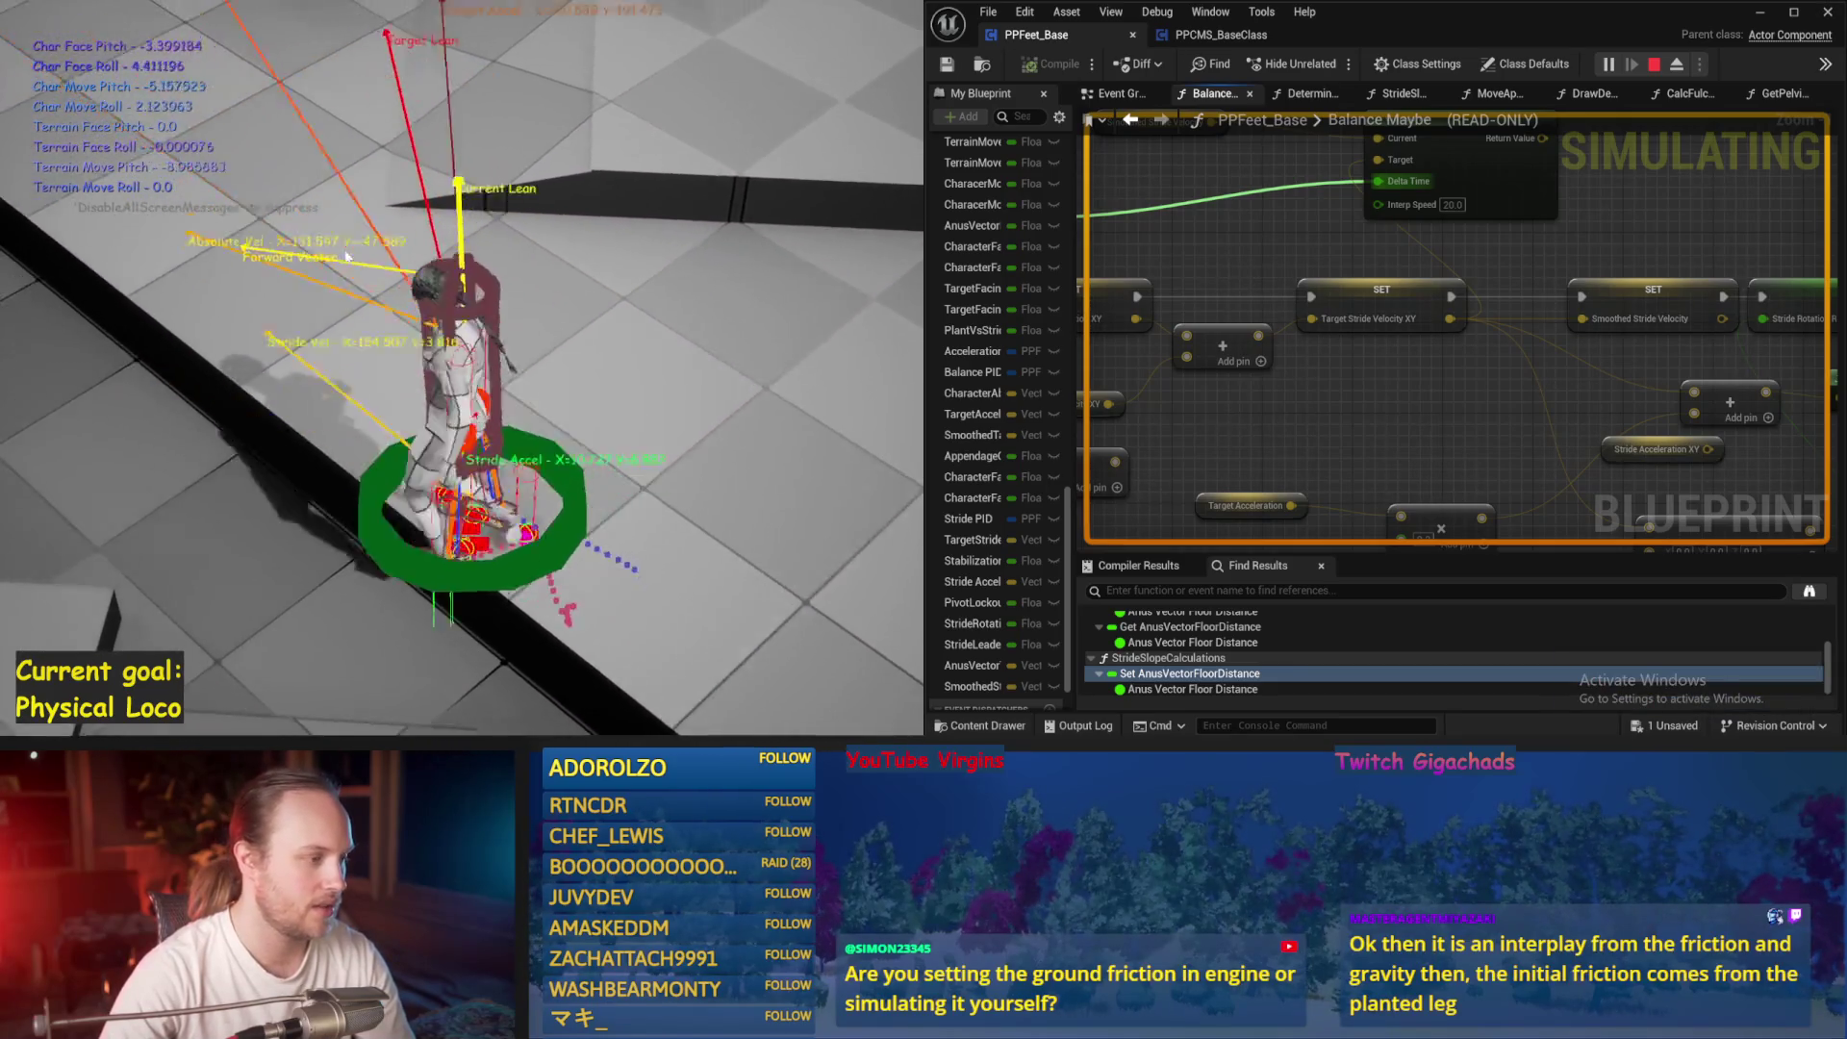
{"action": "key", "text": "Escape"}
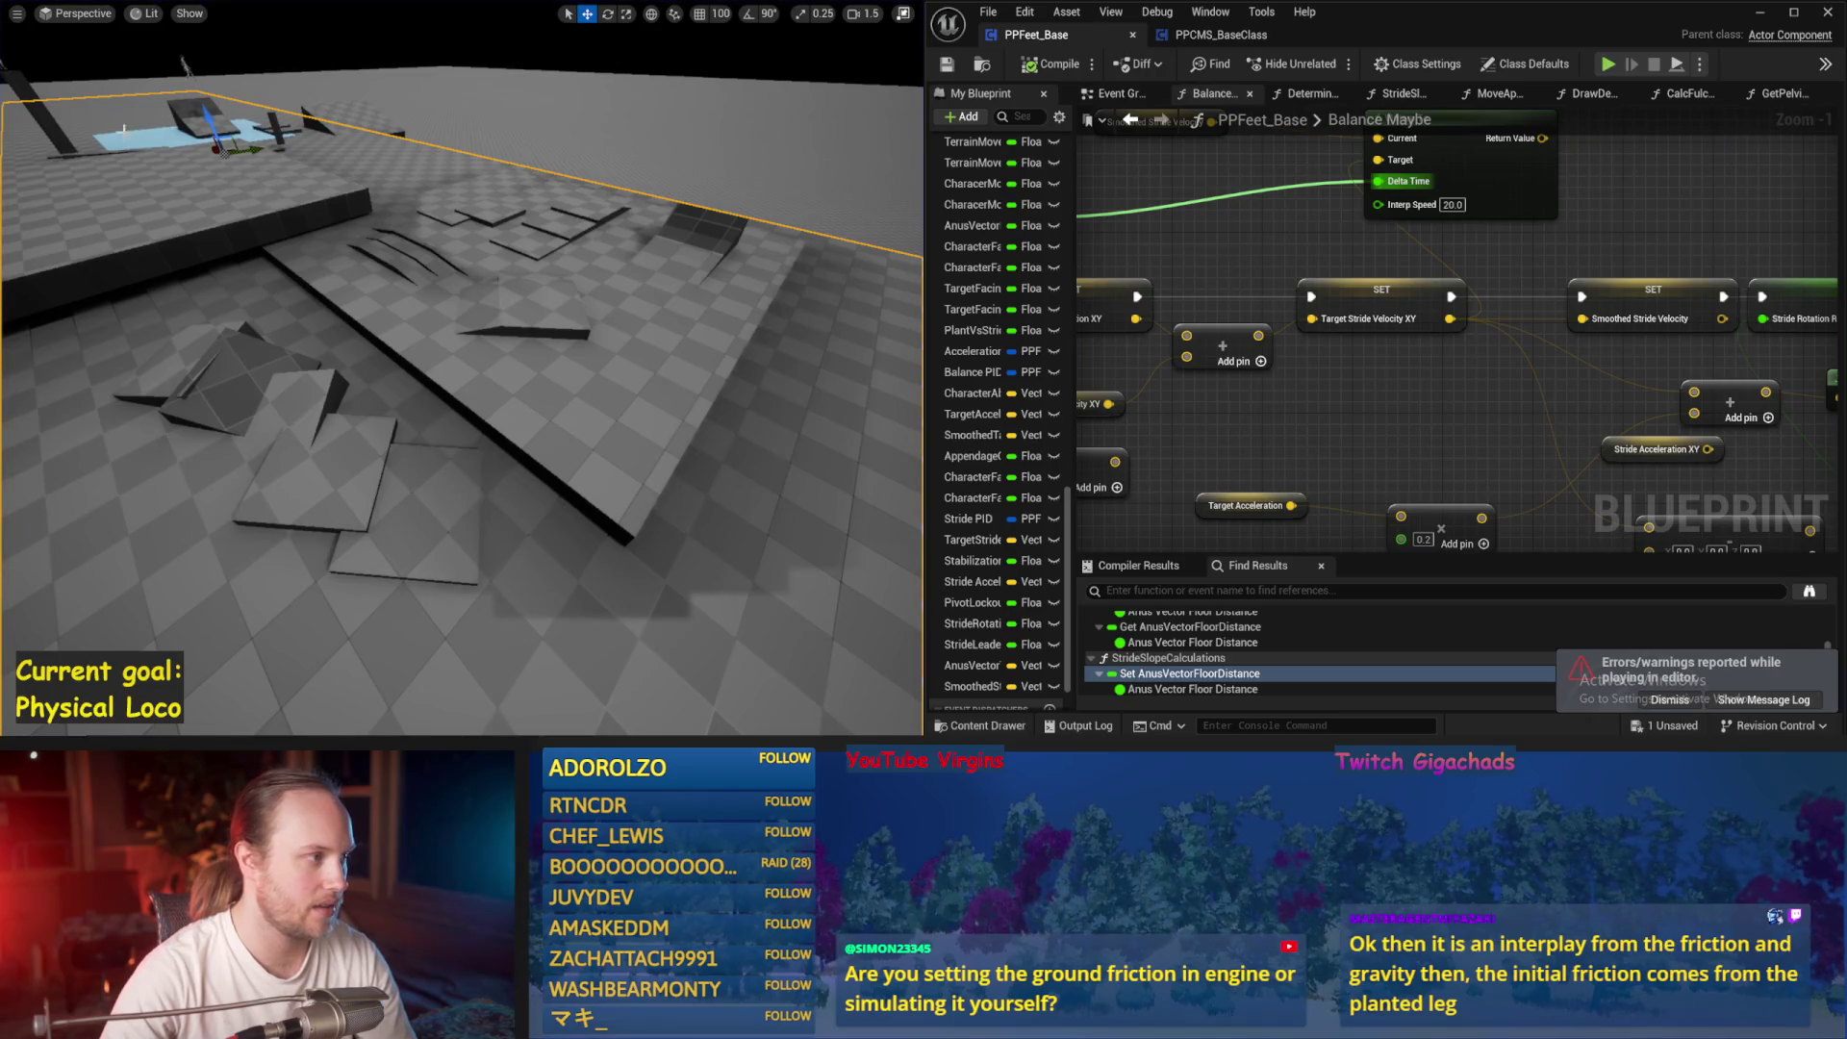
{"action": "left_click_drag", "start_coordinate": [211, 154], "coordinate": [285, 171]}
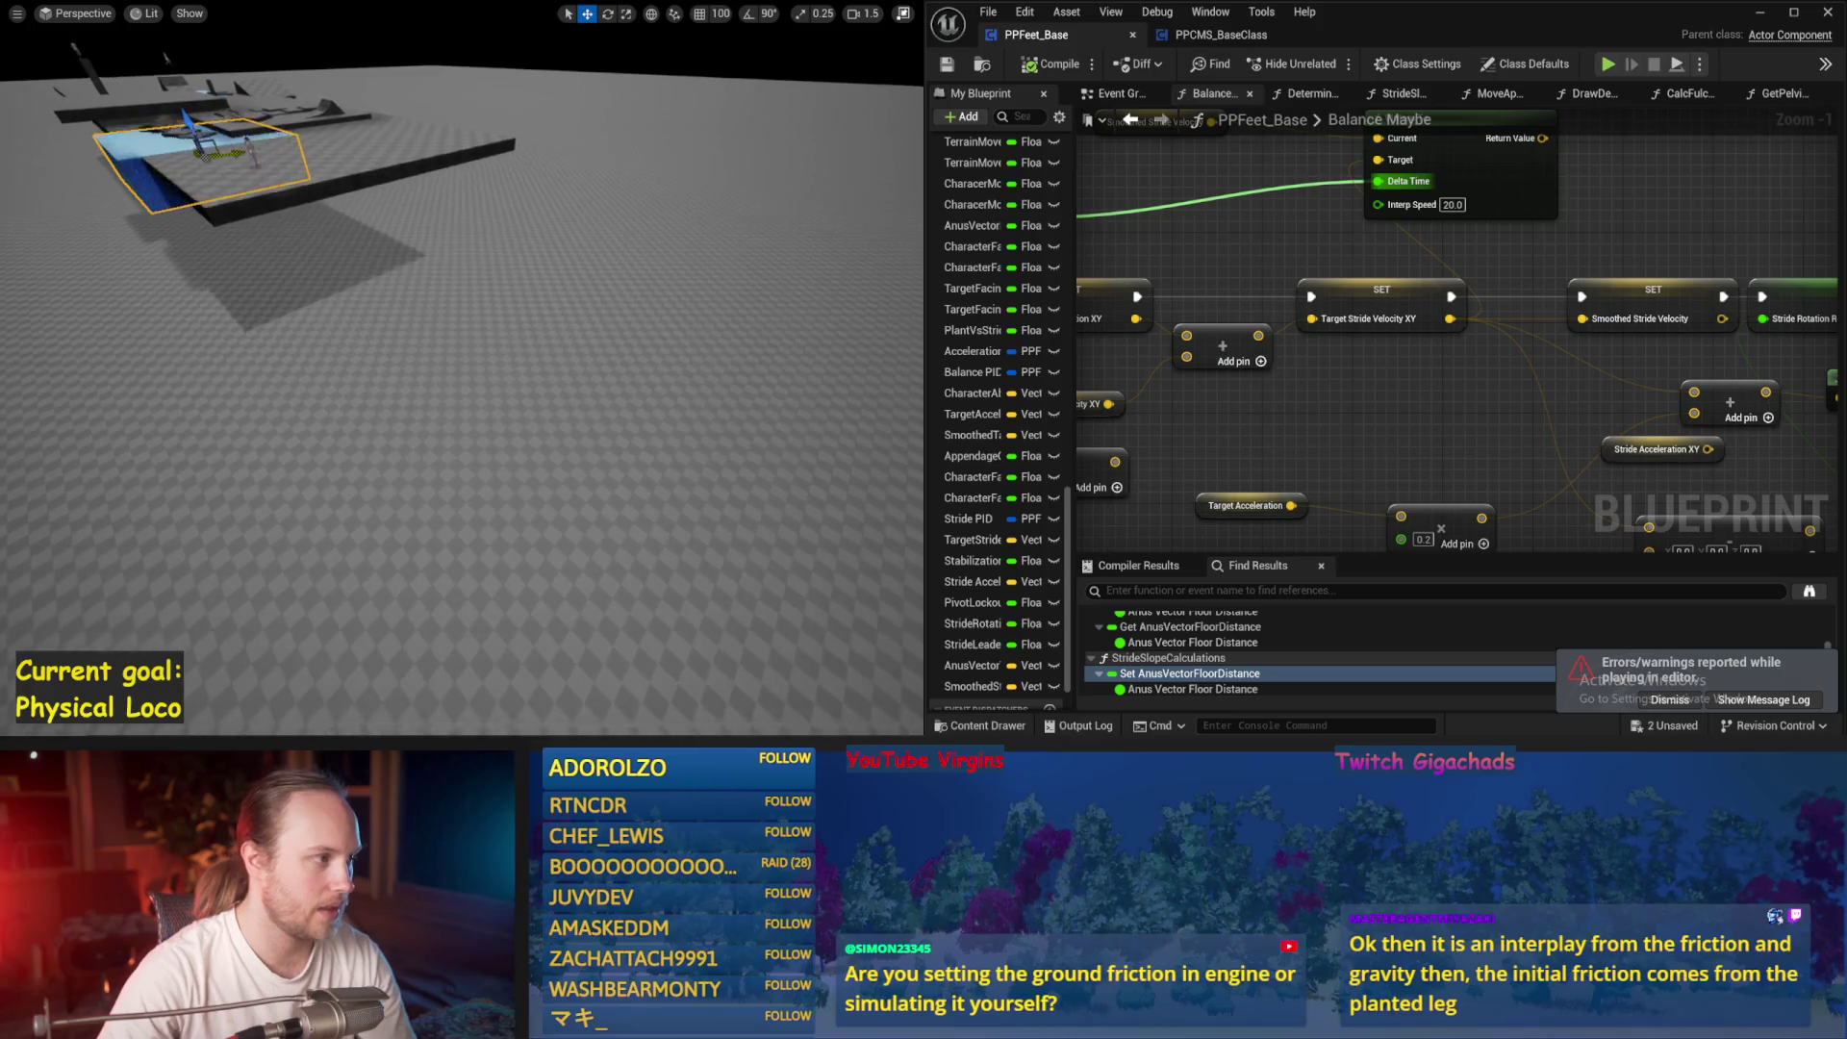
{"action": "left_click_drag", "start_coordinate": [255, 290], "coordinate": [269, 290]}
{"action": "key", "text": "alt+s"}
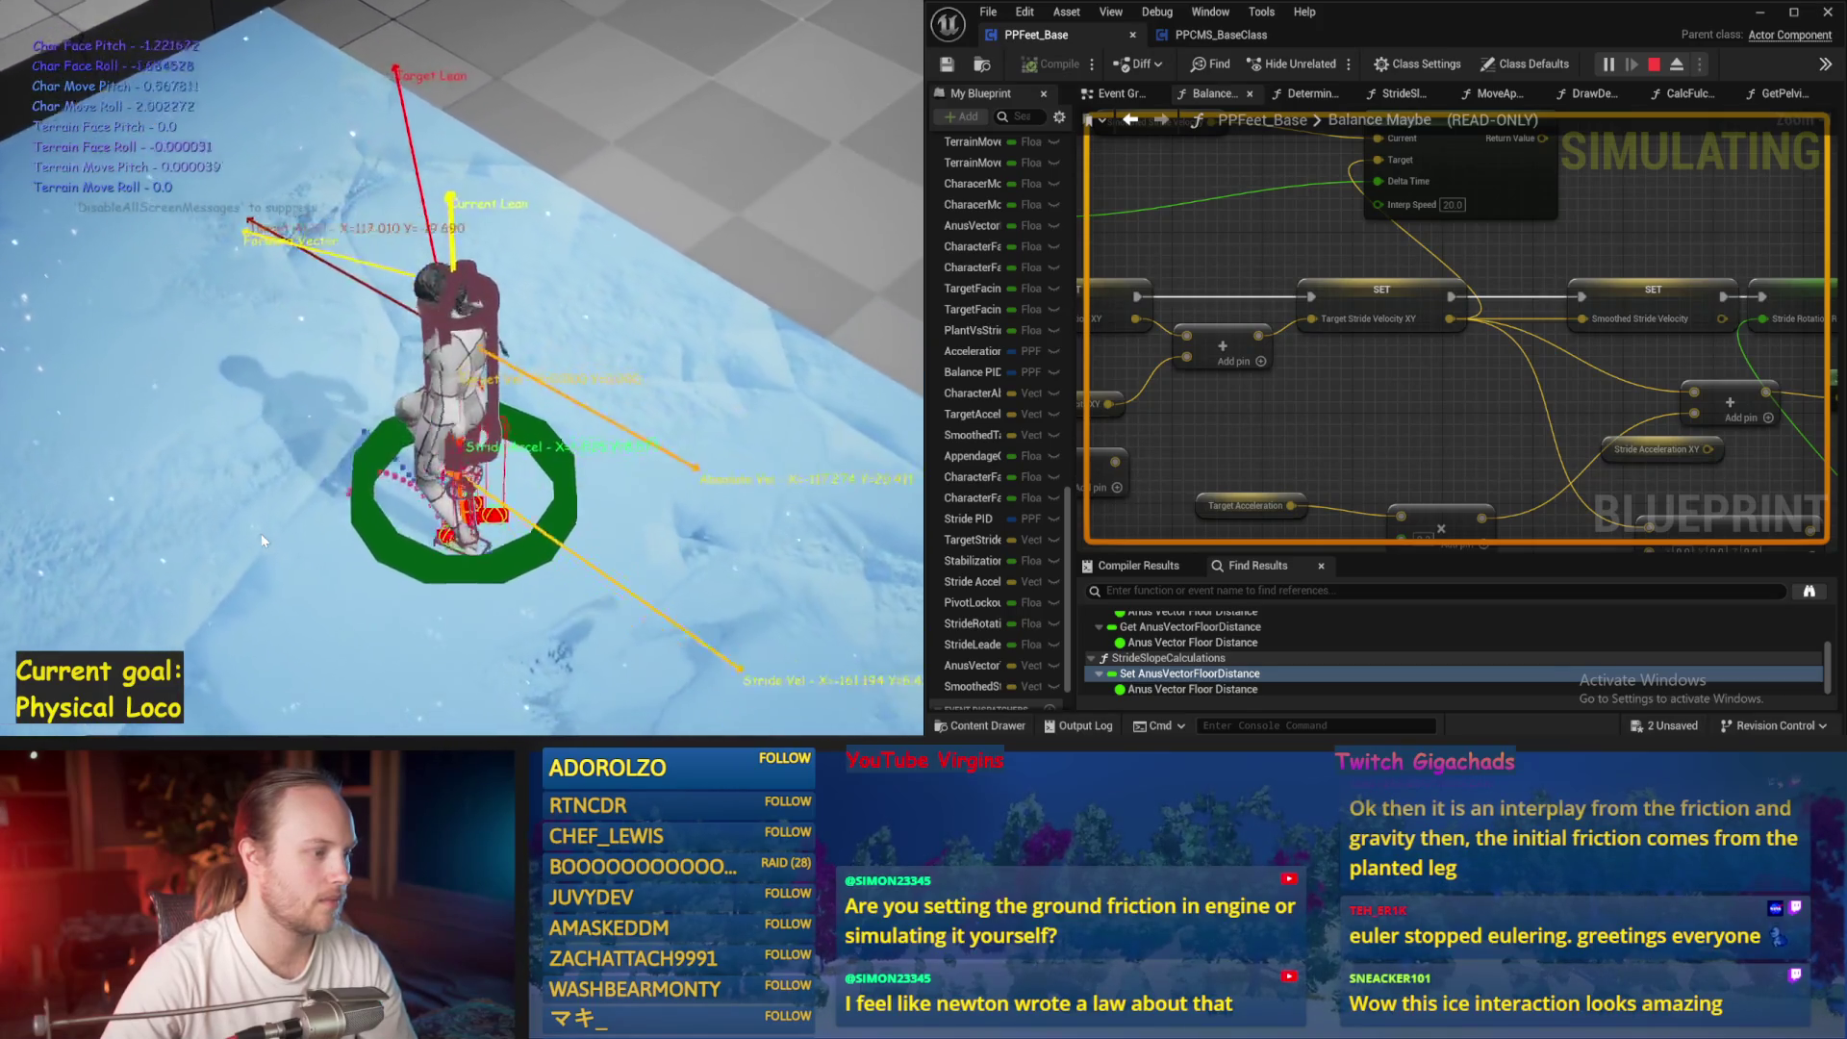
{"action": "key", "text": "Escape"}
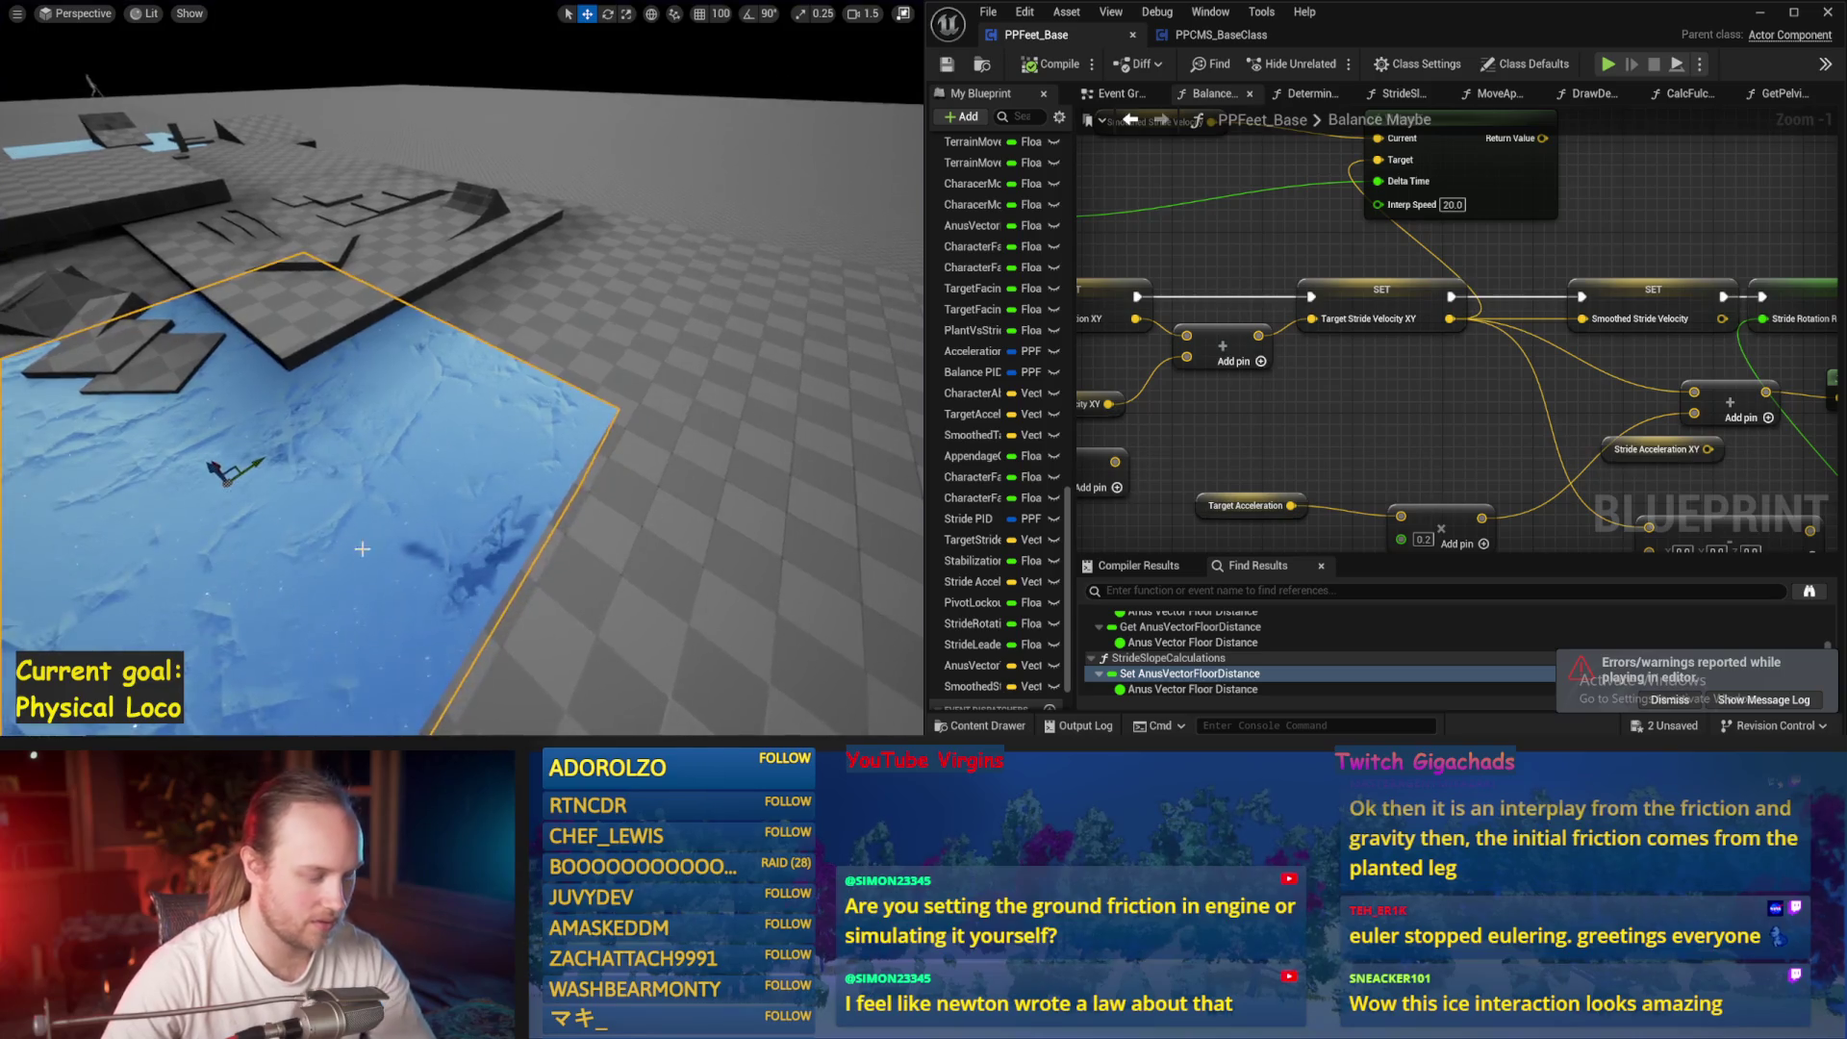
{"action": "key", "text": "F11"}
Find Cube26's Phys Material Override in Details and open PrisPhys_Ice
{"action": "scroll", "coordinate": [799, 568], "scroll_direction": "down", "scroll_amount": 5}
{"action": "scroll", "coordinate": [814, 562], "scroll_direction": "down", "scroll_amount": 5}
{"action": "scroll", "coordinate": [803, 556], "scroll_direction": "down", "scroll_amount": 5}
{"action": "scroll", "coordinate": [797, 564], "scroll_direction": "up", "scroll_amount": 10}
{"action": "scroll", "coordinate": [801, 567], "scroll_direction": "down", "scroll_amount": 10}
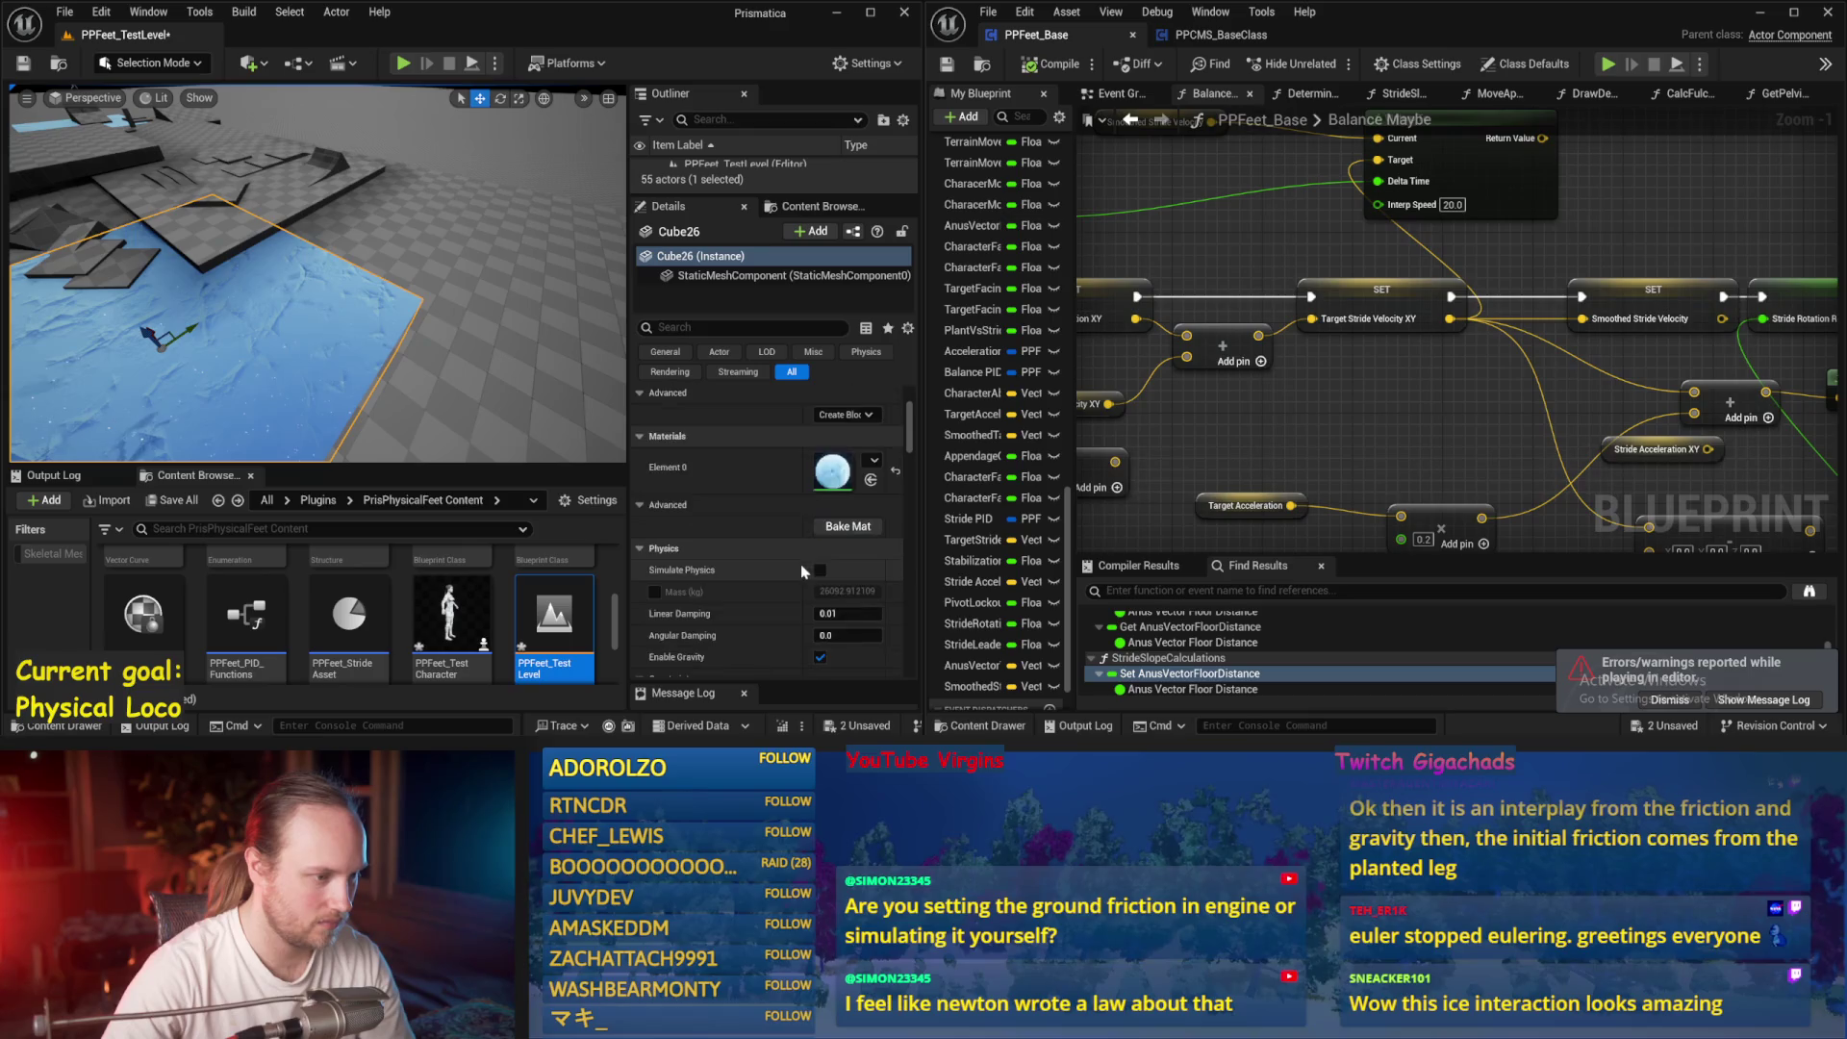
{"action": "scroll", "coordinate": [794, 558], "scroll_direction": "down", "scroll_amount": 3}
{"action": "scroll", "coordinate": [792, 557], "scroll_direction": "down", "scroll_amount": 3}
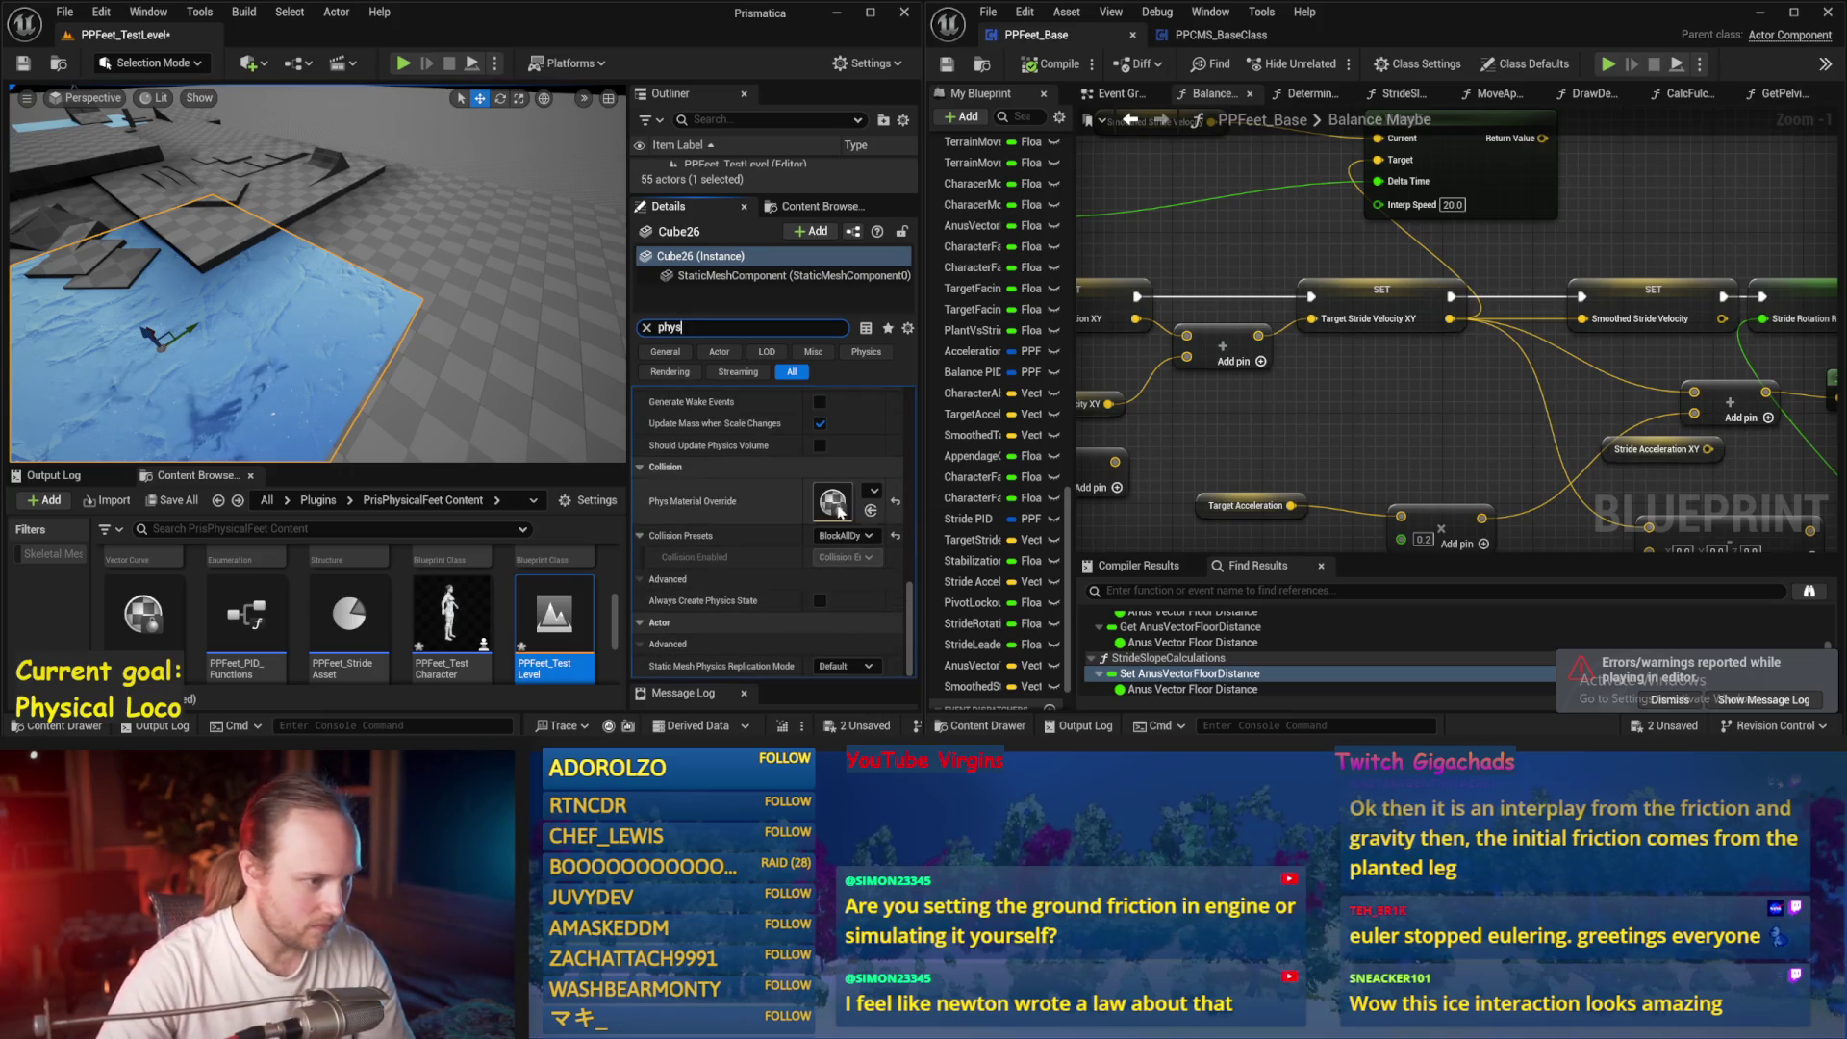
{"action": "double_click", "coordinate": [833, 502]}
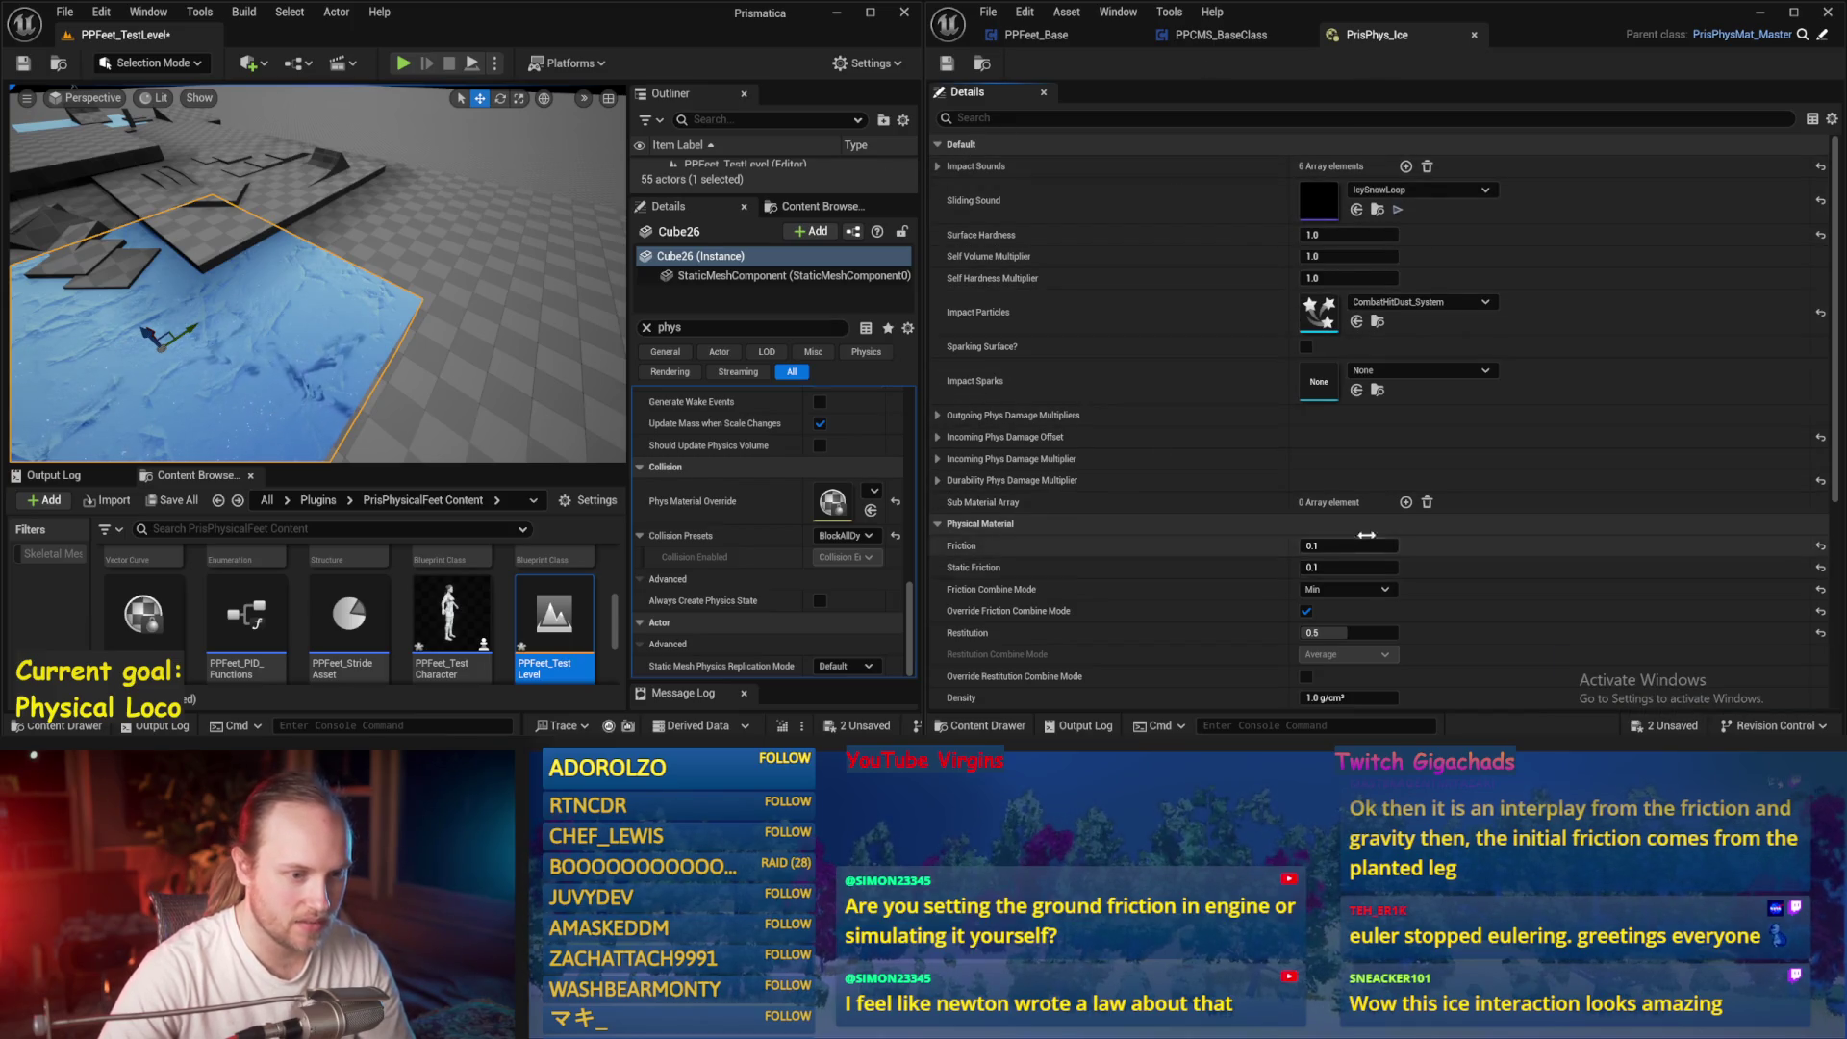
Try Friction and Static Friction 0.02 with Multiply combining, and walk the character on the ice
{"action": "left_click", "coordinate": [939, 524]}
{"action": "type", "text": "0.02"}
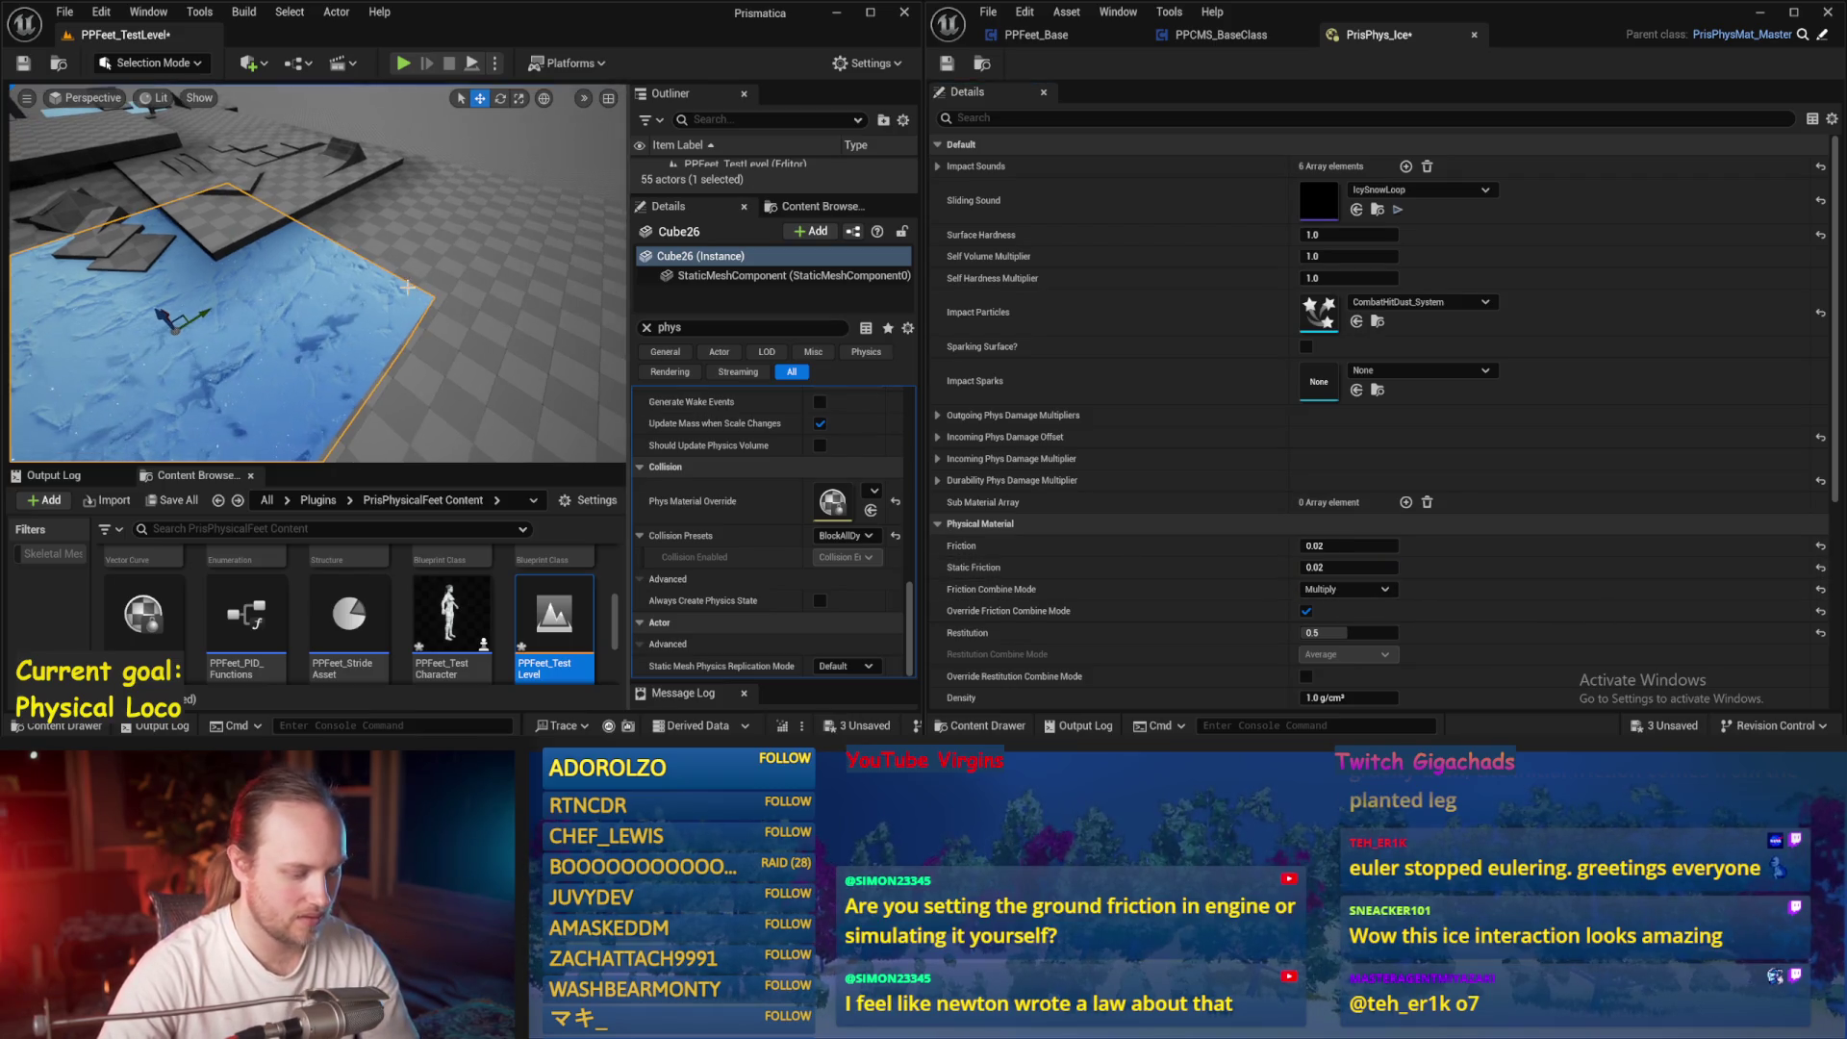
{"action": "key", "text": "alt+p"}
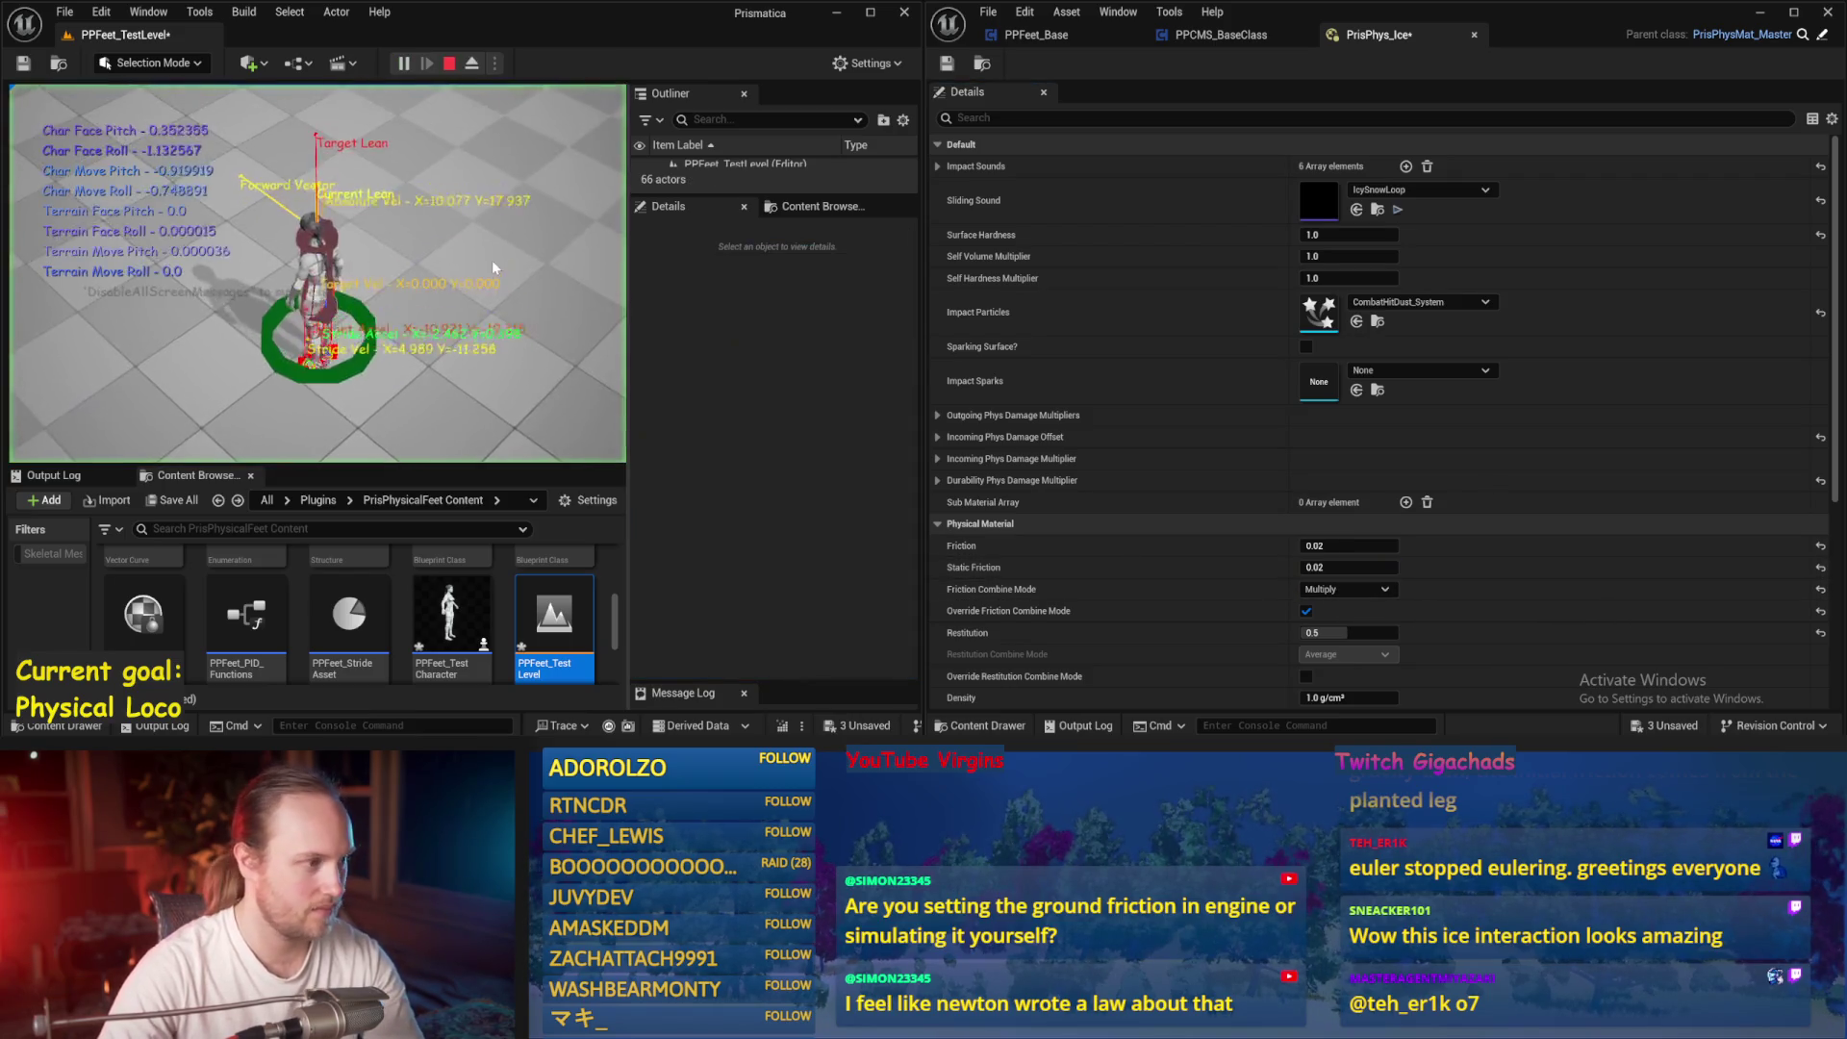
{"action": "key", "text": "F11"}
{"action": "key", "text": "w"}
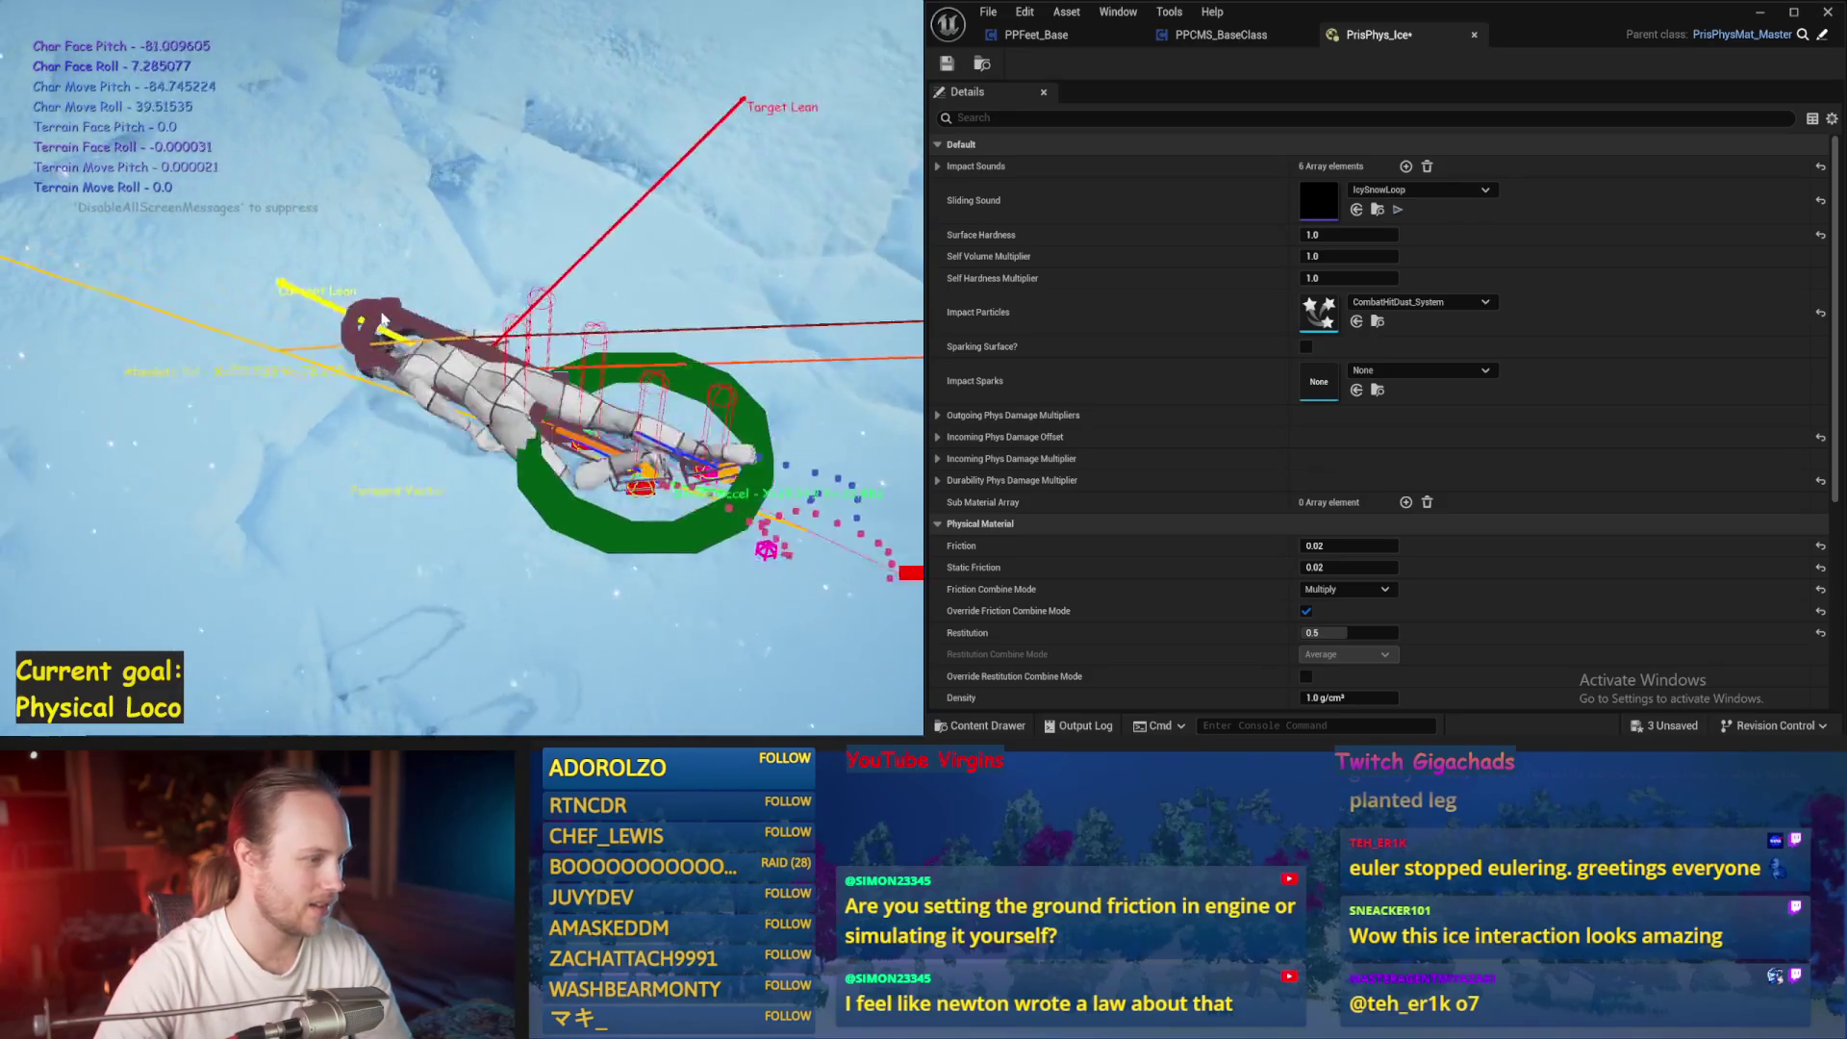
{"action": "key", "text": "Escape"}
Restore Friction 0.1 with Min combining, play-test again, and return to the Balance Maybe graph
{"action": "left_click", "coordinate": [1323, 545]}
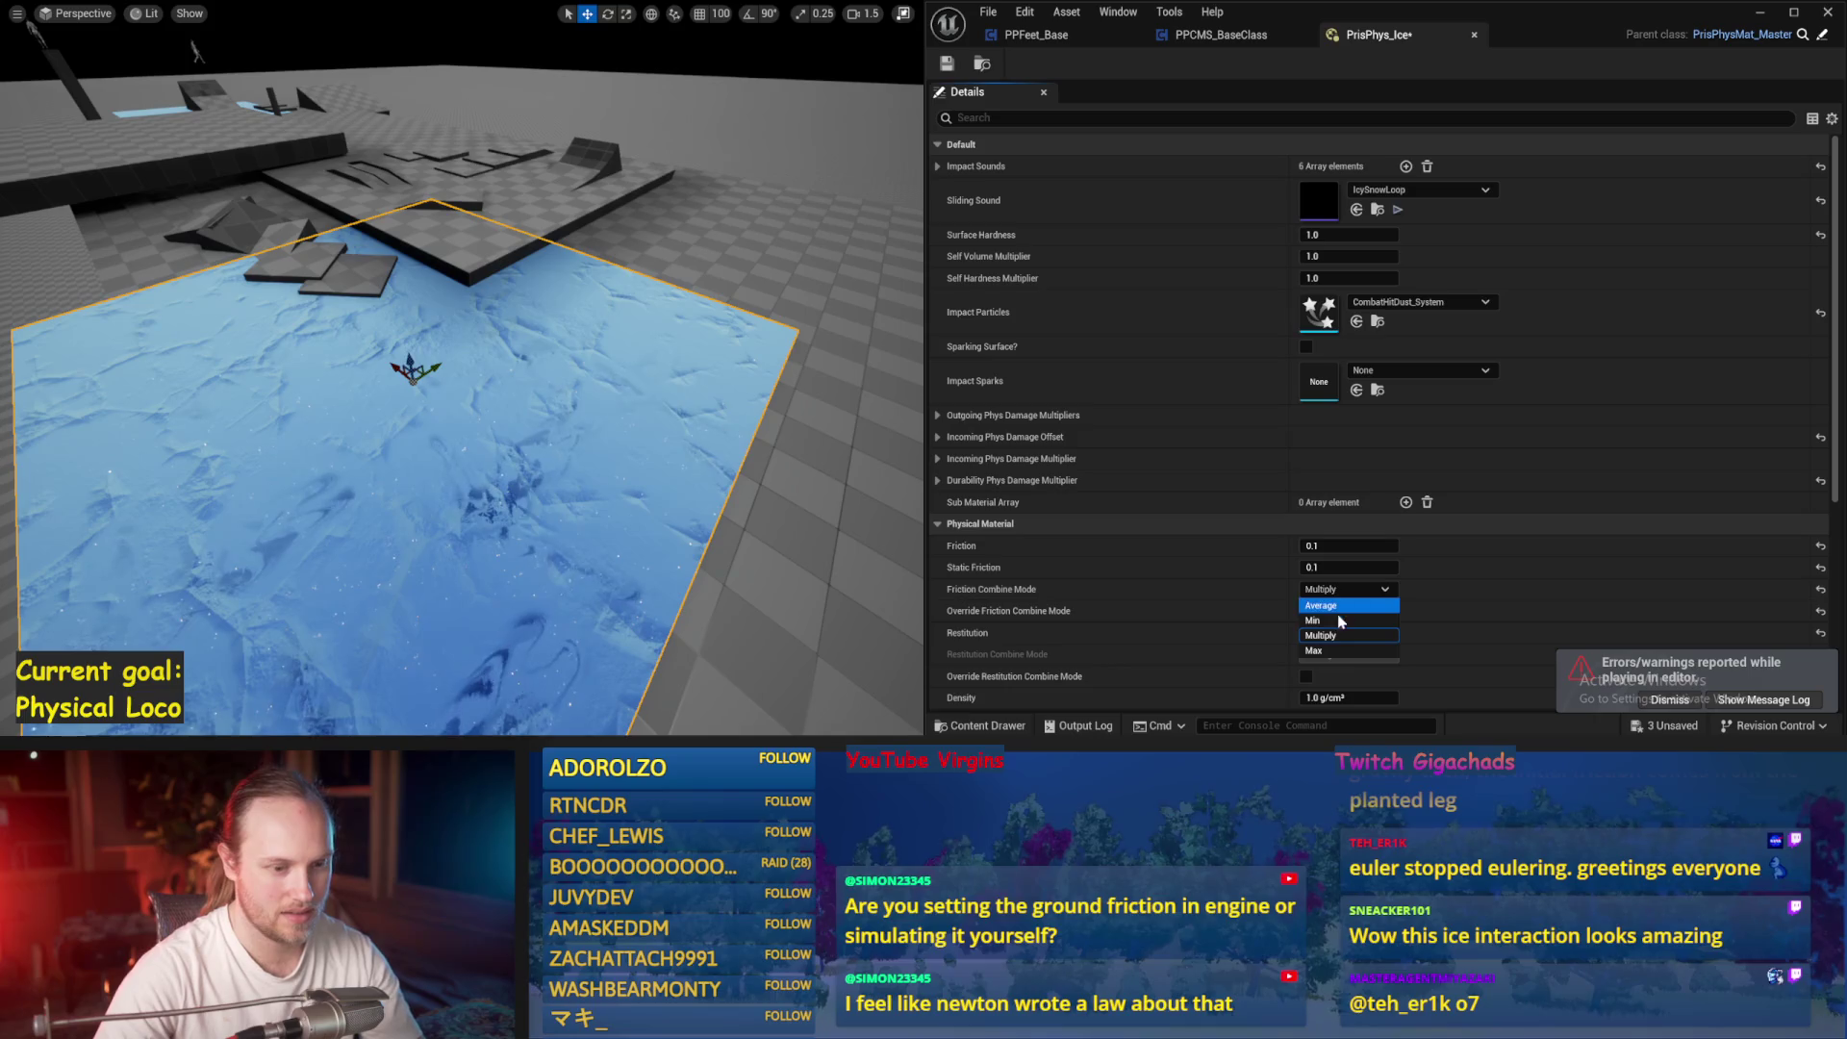
{"action": "left_click_drag", "start_coordinate": [840, 476], "coordinate": [852, 496]}
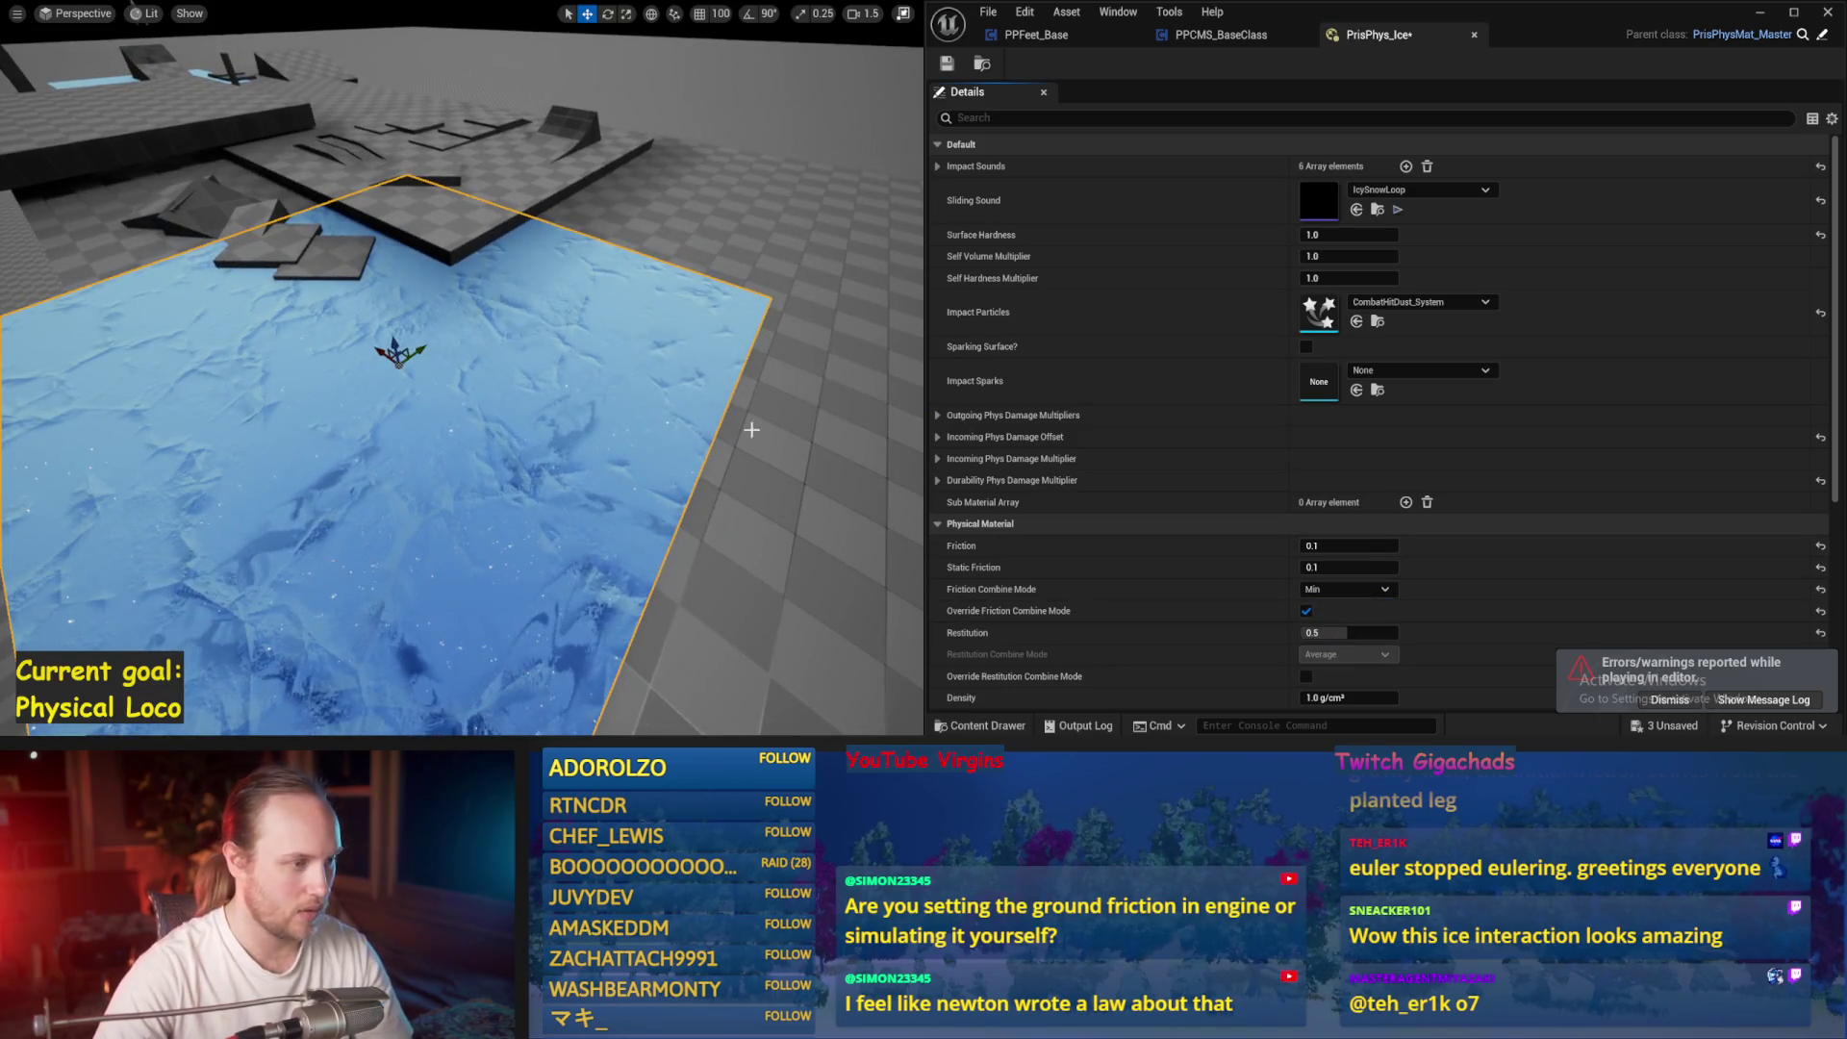
{"action": "left_click_drag", "start_coordinate": [752, 430], "coordinate": [619, 445]}
{"action": "key", "text": "F11"}
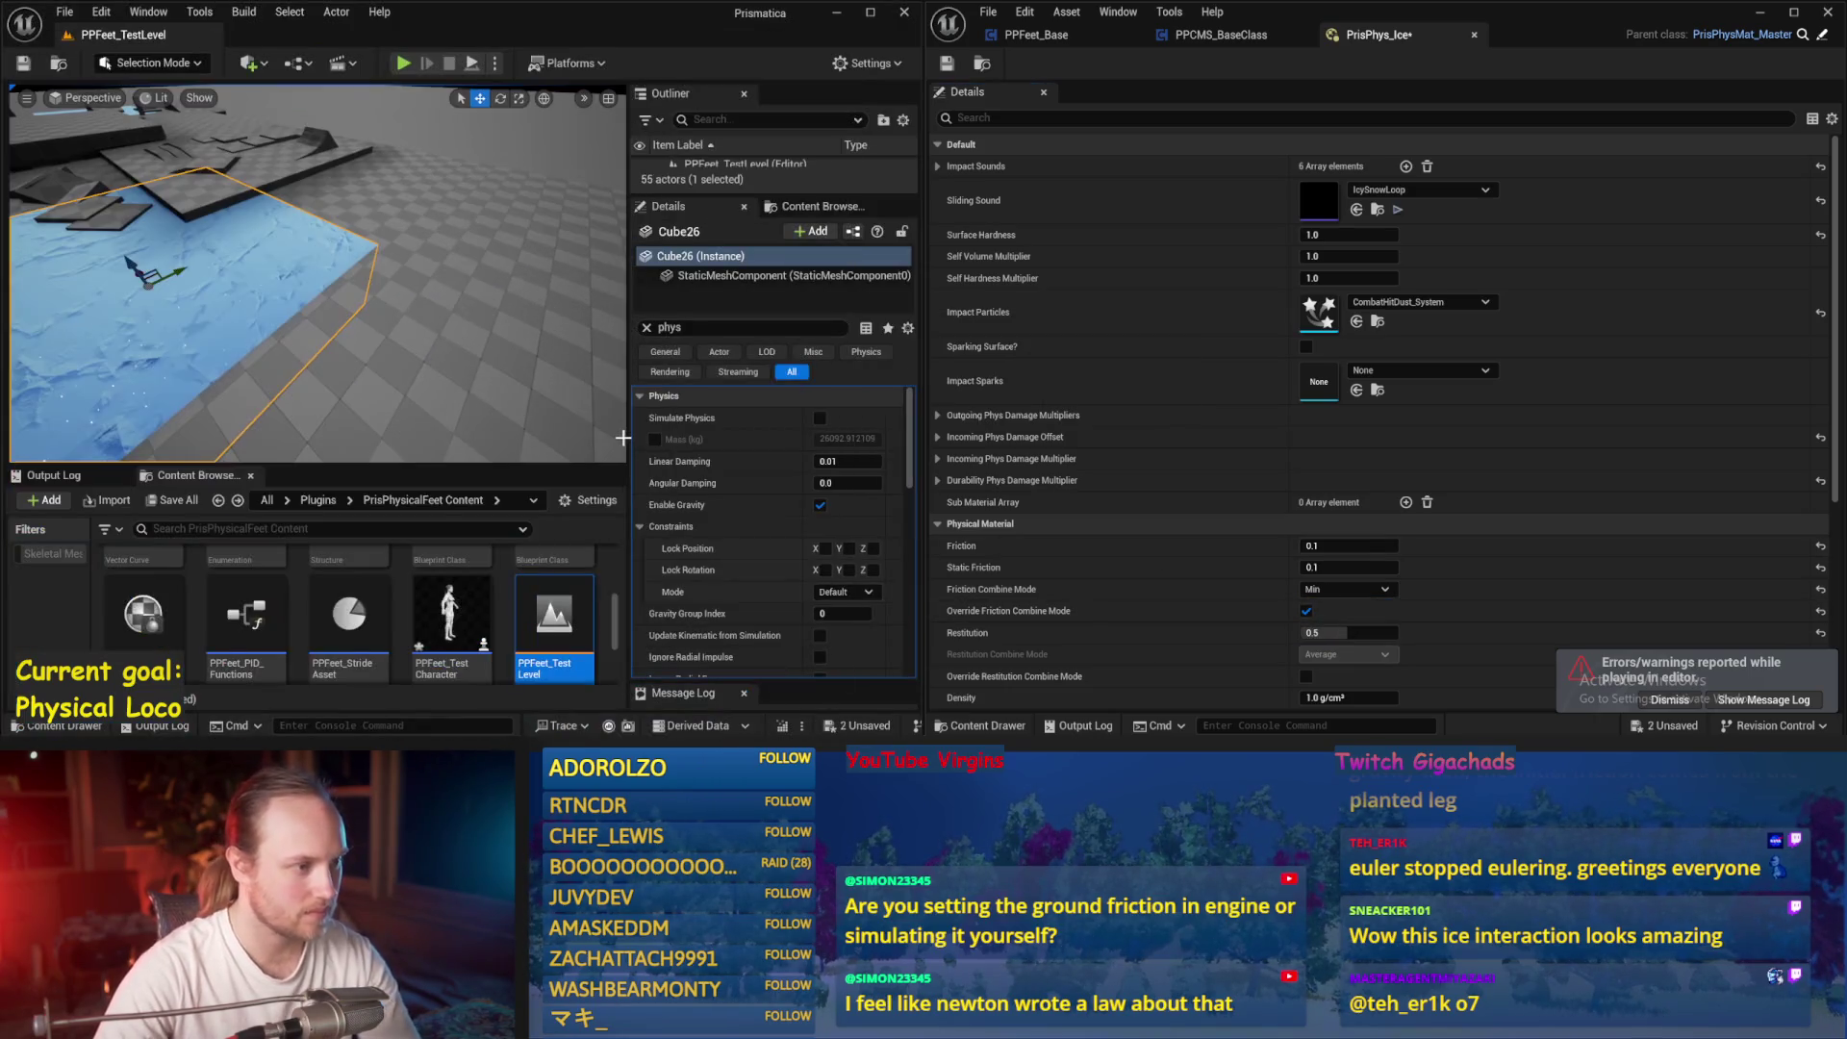
{"action": "key", "text": "alt+p"}
{"action": "key", "text": "F11"}
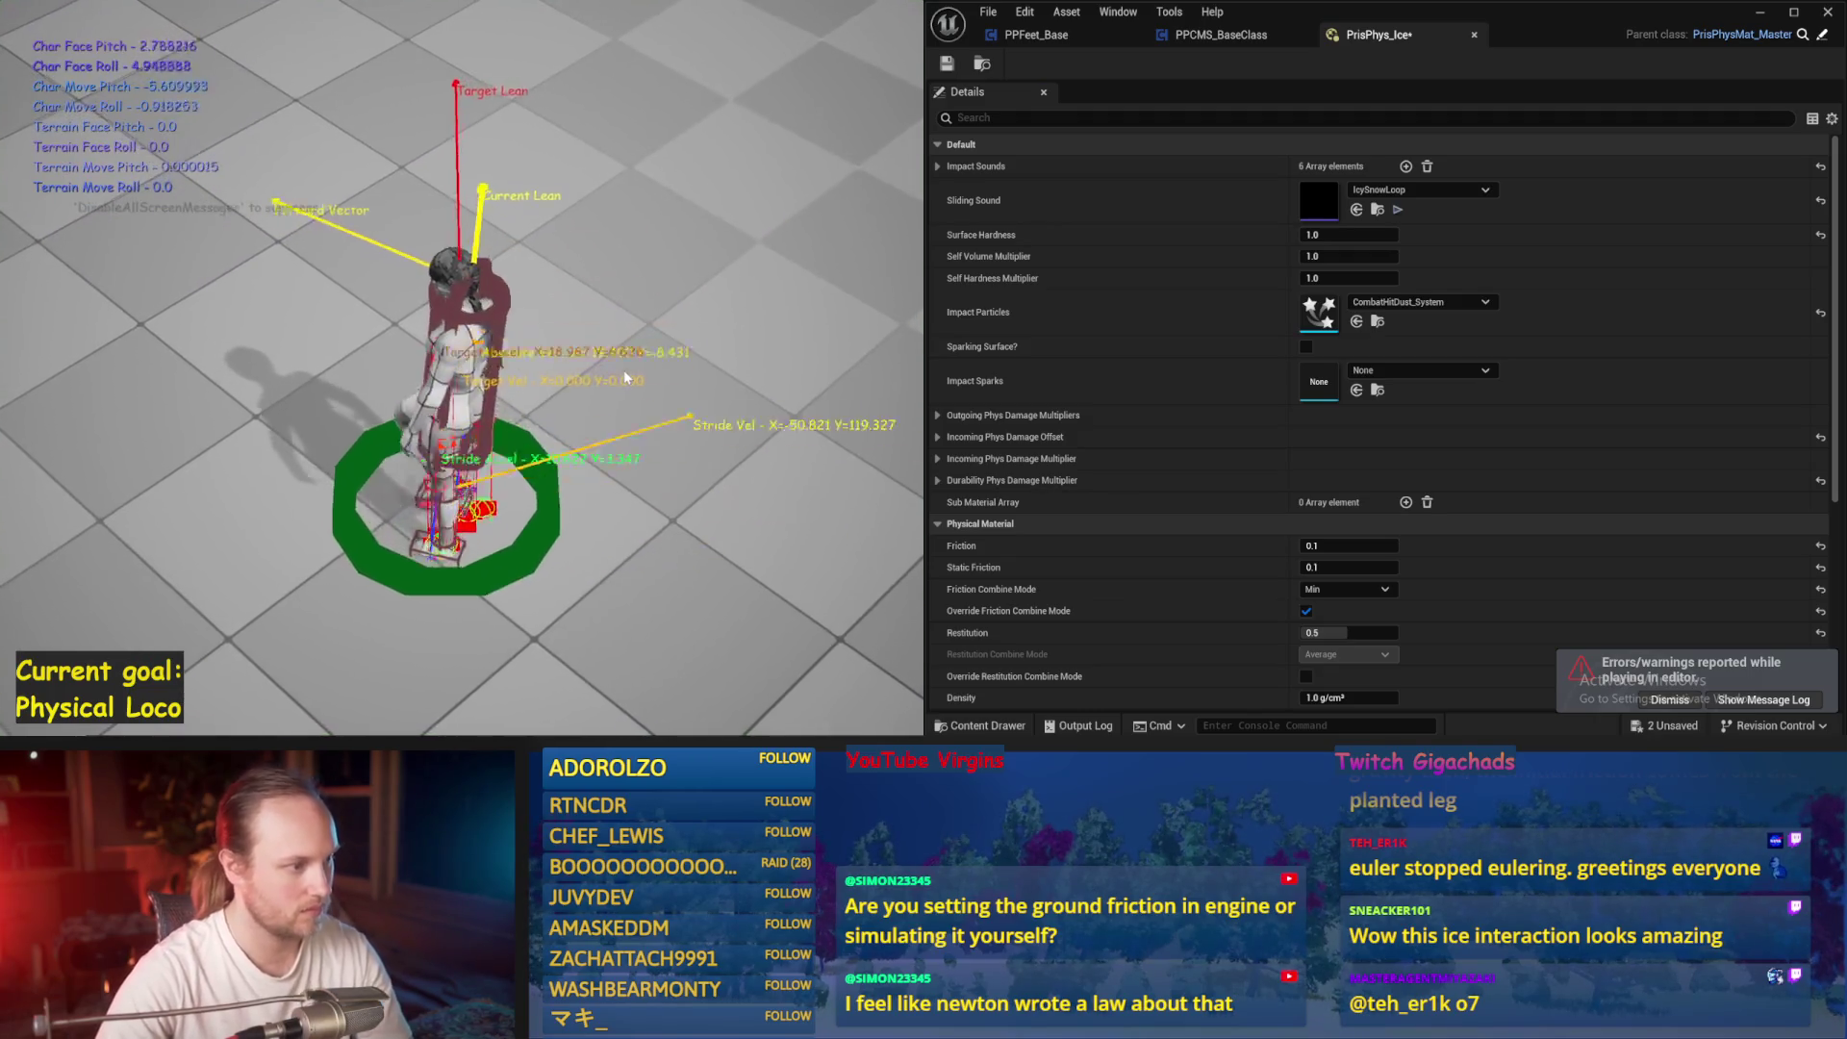
{"action": "key", "text": "Escape"}
{"action": "left_click", "coordinate": [1220, 34]}
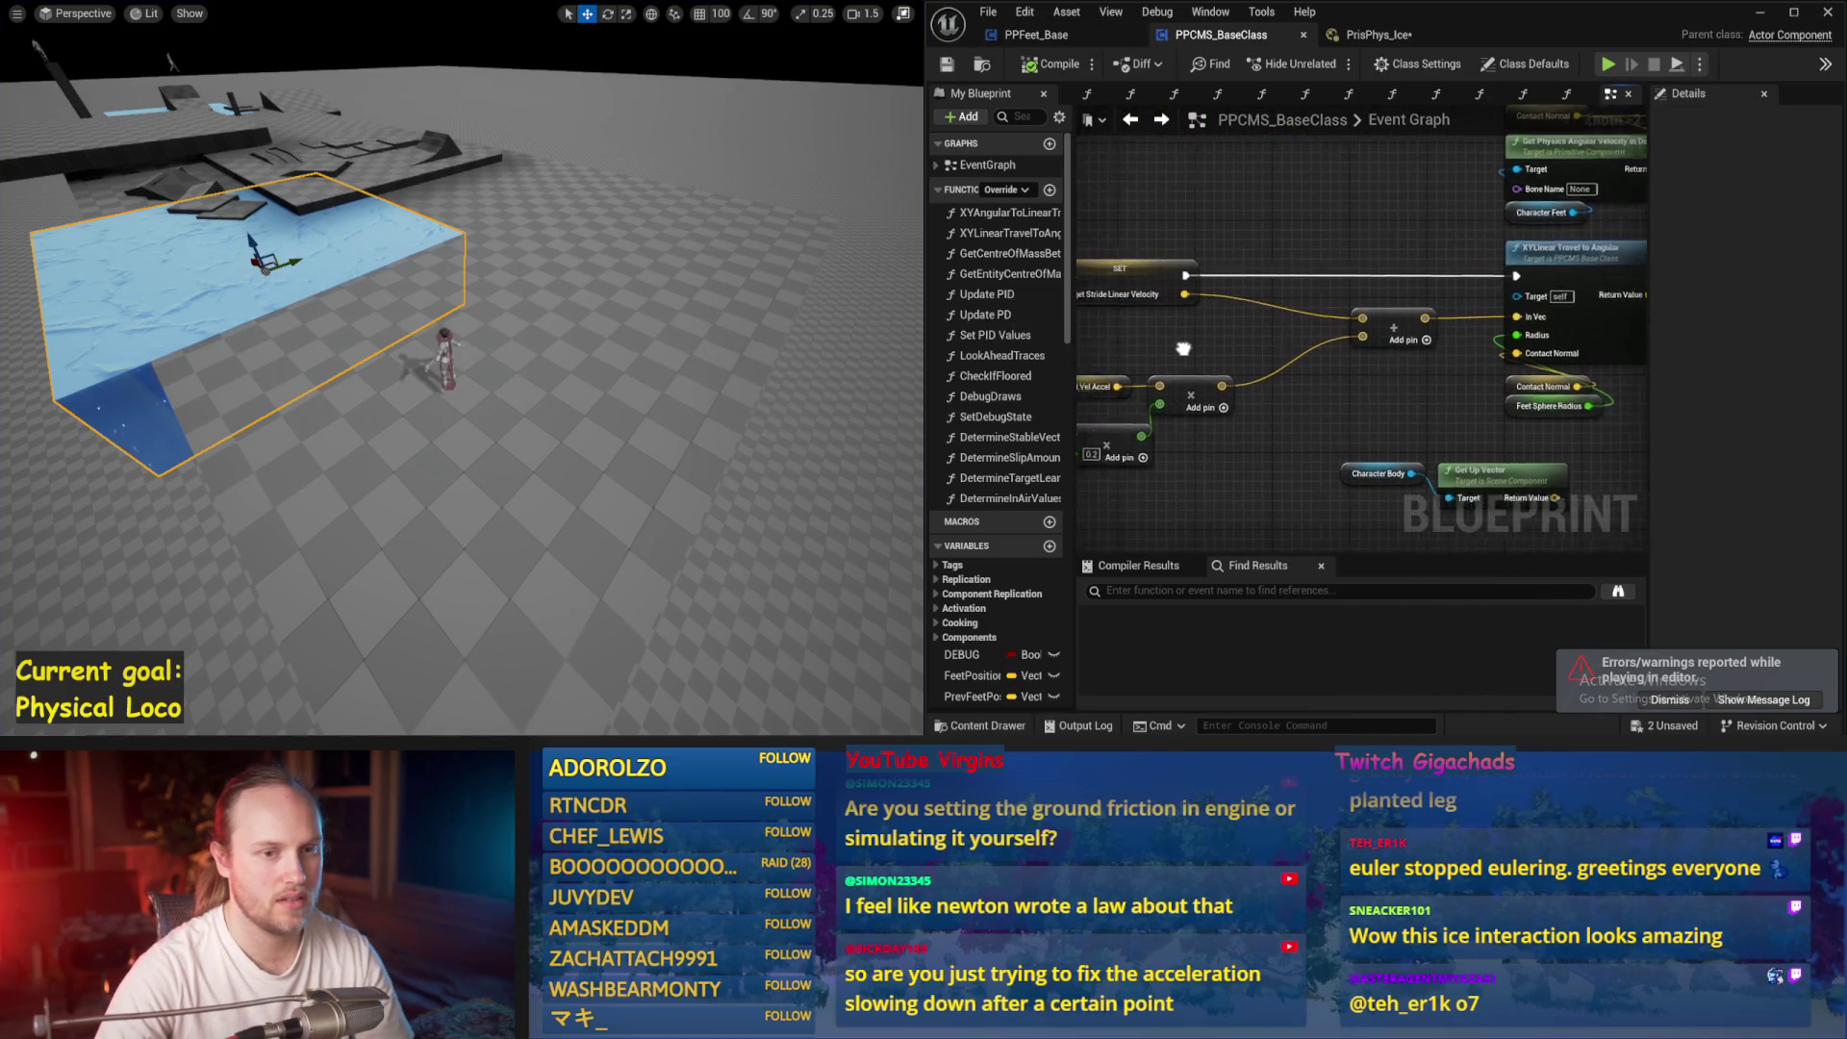
{"action": "left_click", "coordinate": [1076, 39]}
Route Target Stride Velocity XY through the VInterp To smoothing and save PPFeet_Base
{"action": "mouse_move", "coordinate": [1508, 172]}
{"action": "left_mouse_down"}
{"action": "mouse_move", "coordinate": [1363, 176]}
{"action": "mouse_move", "coordinate": [1378, 251]}
{"action": "left_mouse_up"}
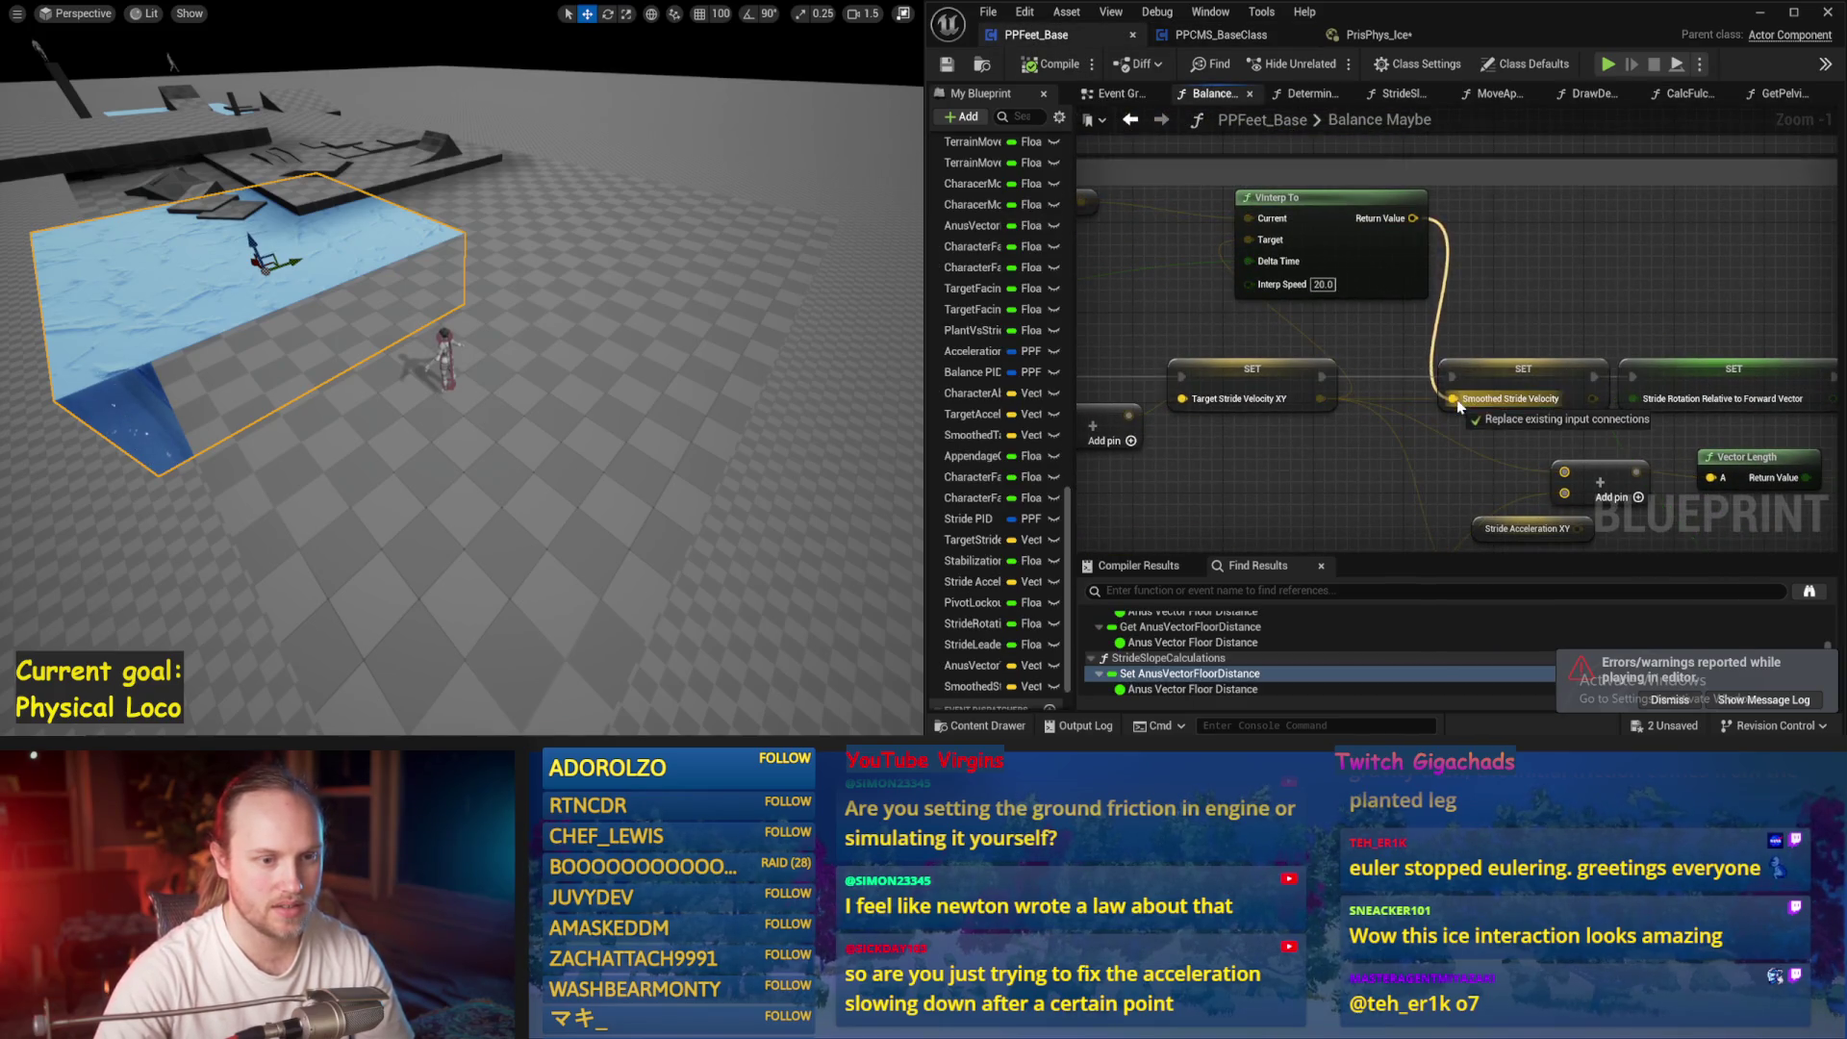
{"action": "left_click_drag", "start_coordinate": [1394, 486], "coordinate": [1292, 382]}
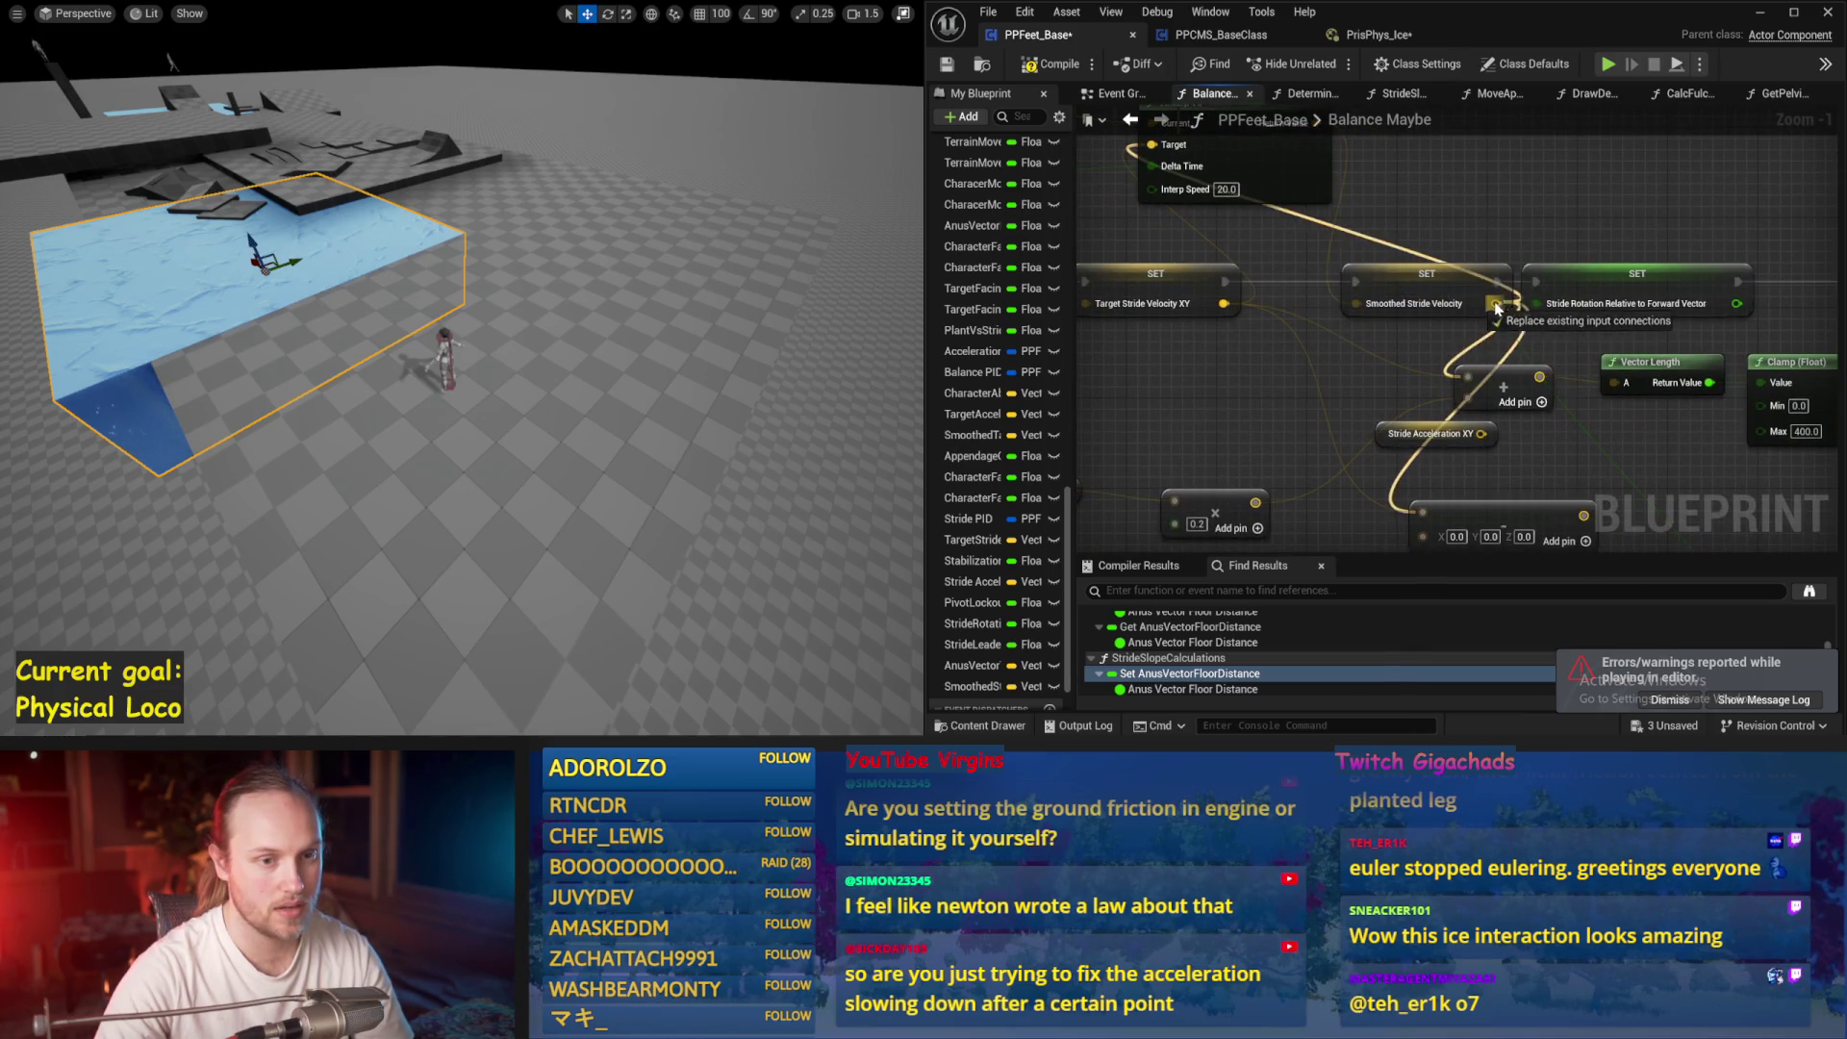
{"action": "left_click_drag", "start_coordinate": [1223, 304], "coordinate": [1126, 351]}
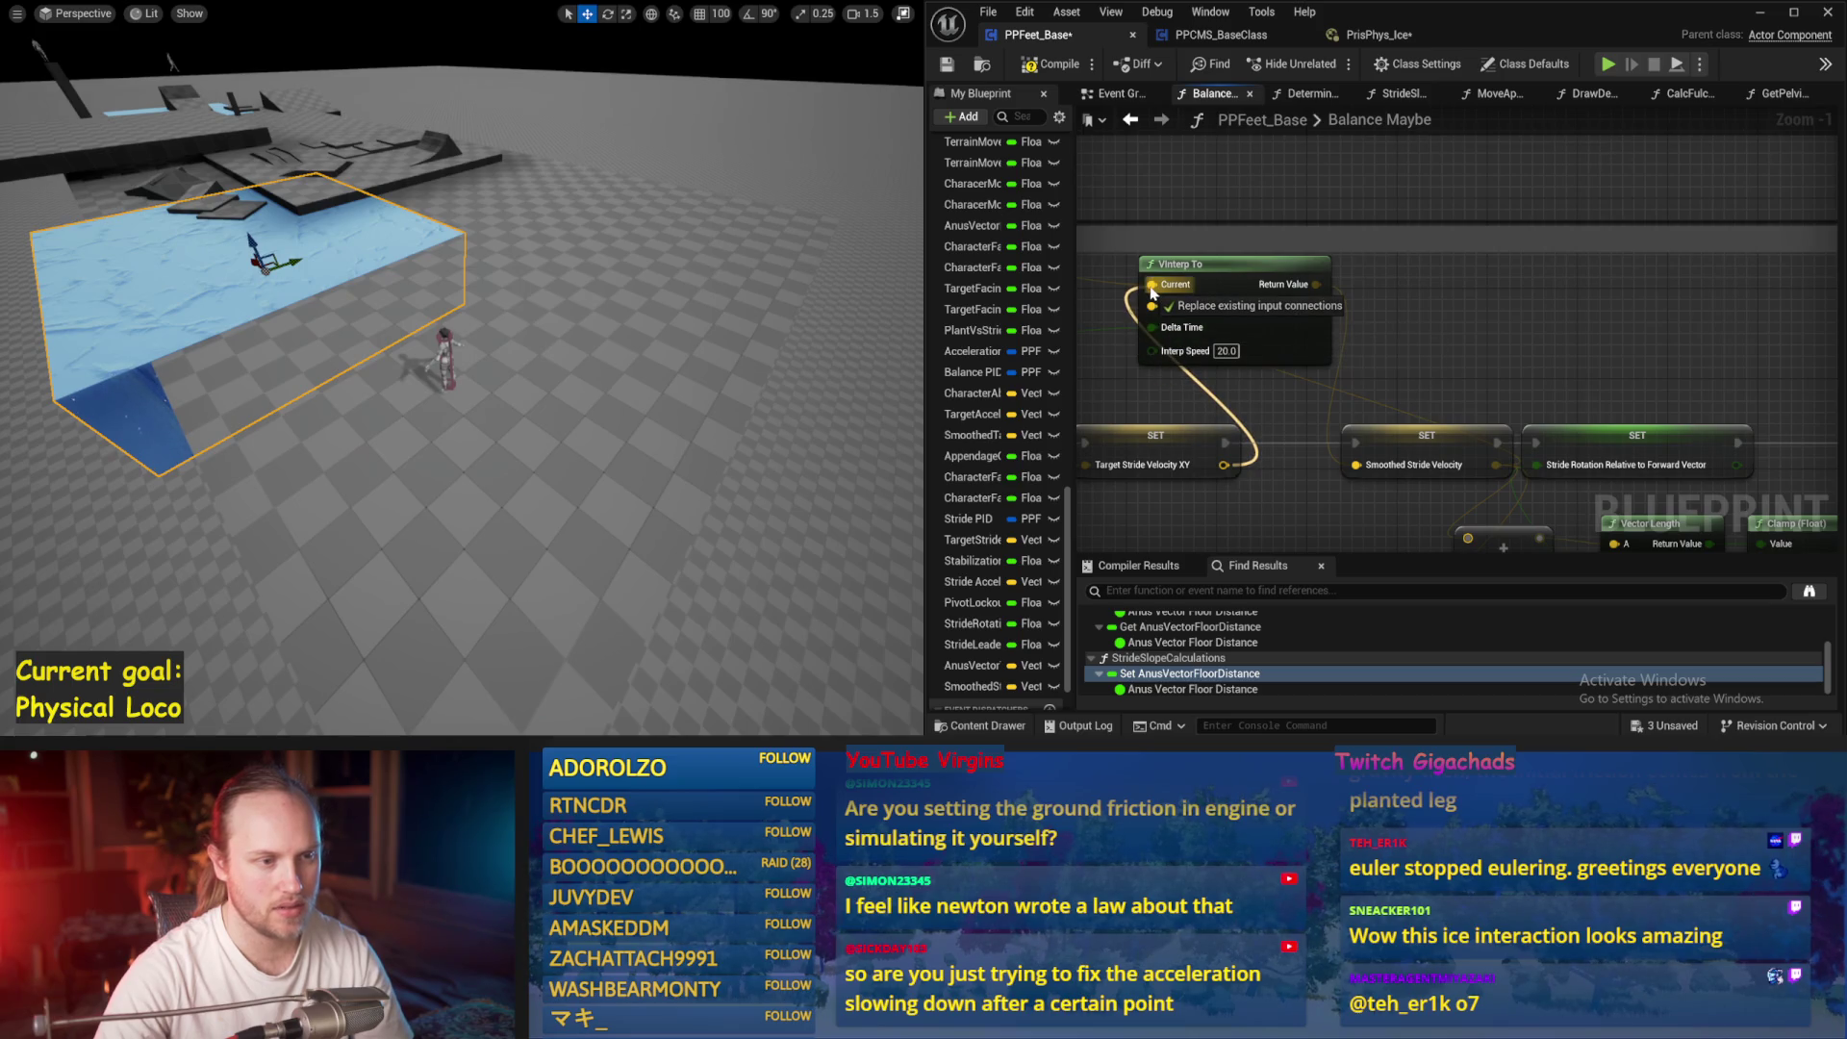
{"action": "scroll", "coordinate": [1384, 332], "scroll_direction": "down", "scroll_amount": 2}
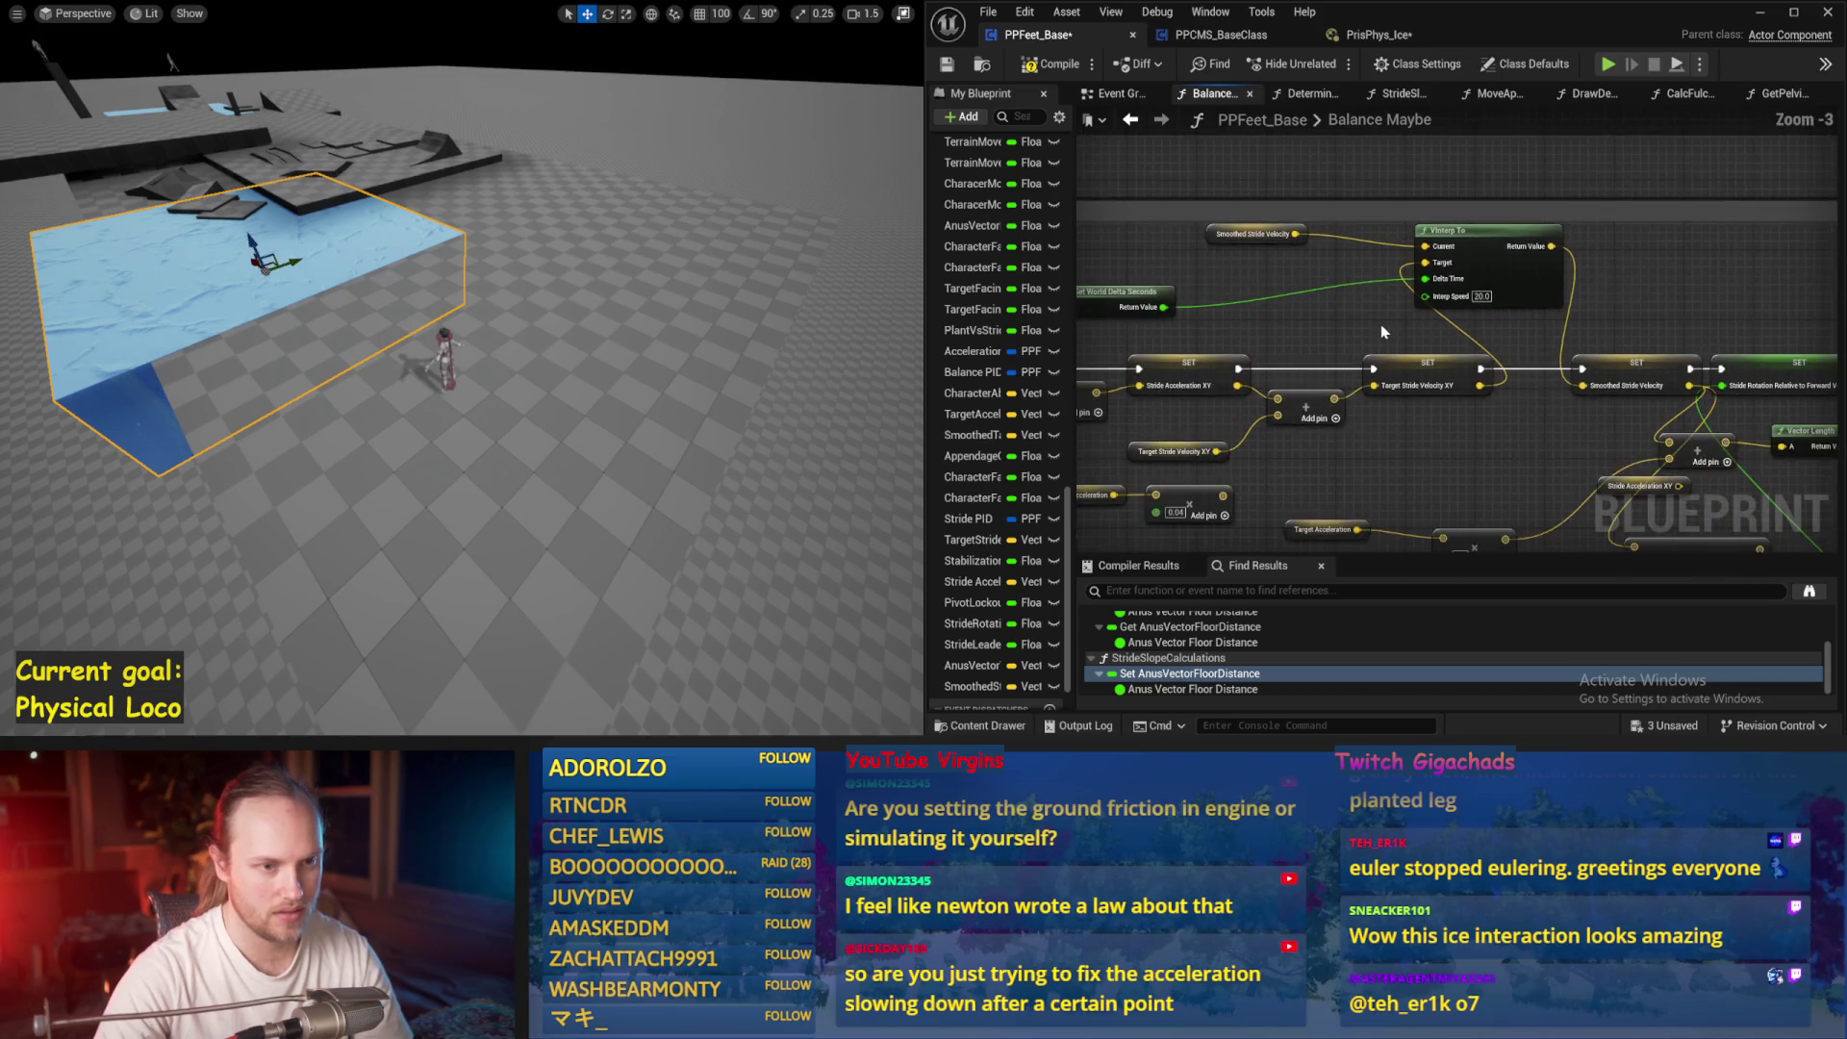
{"action": "left_click_drag", "start_coordinate": [1718, 299], "coordinate": [1459, 225]}
{"action": "key", "text": "ctrl+s"}
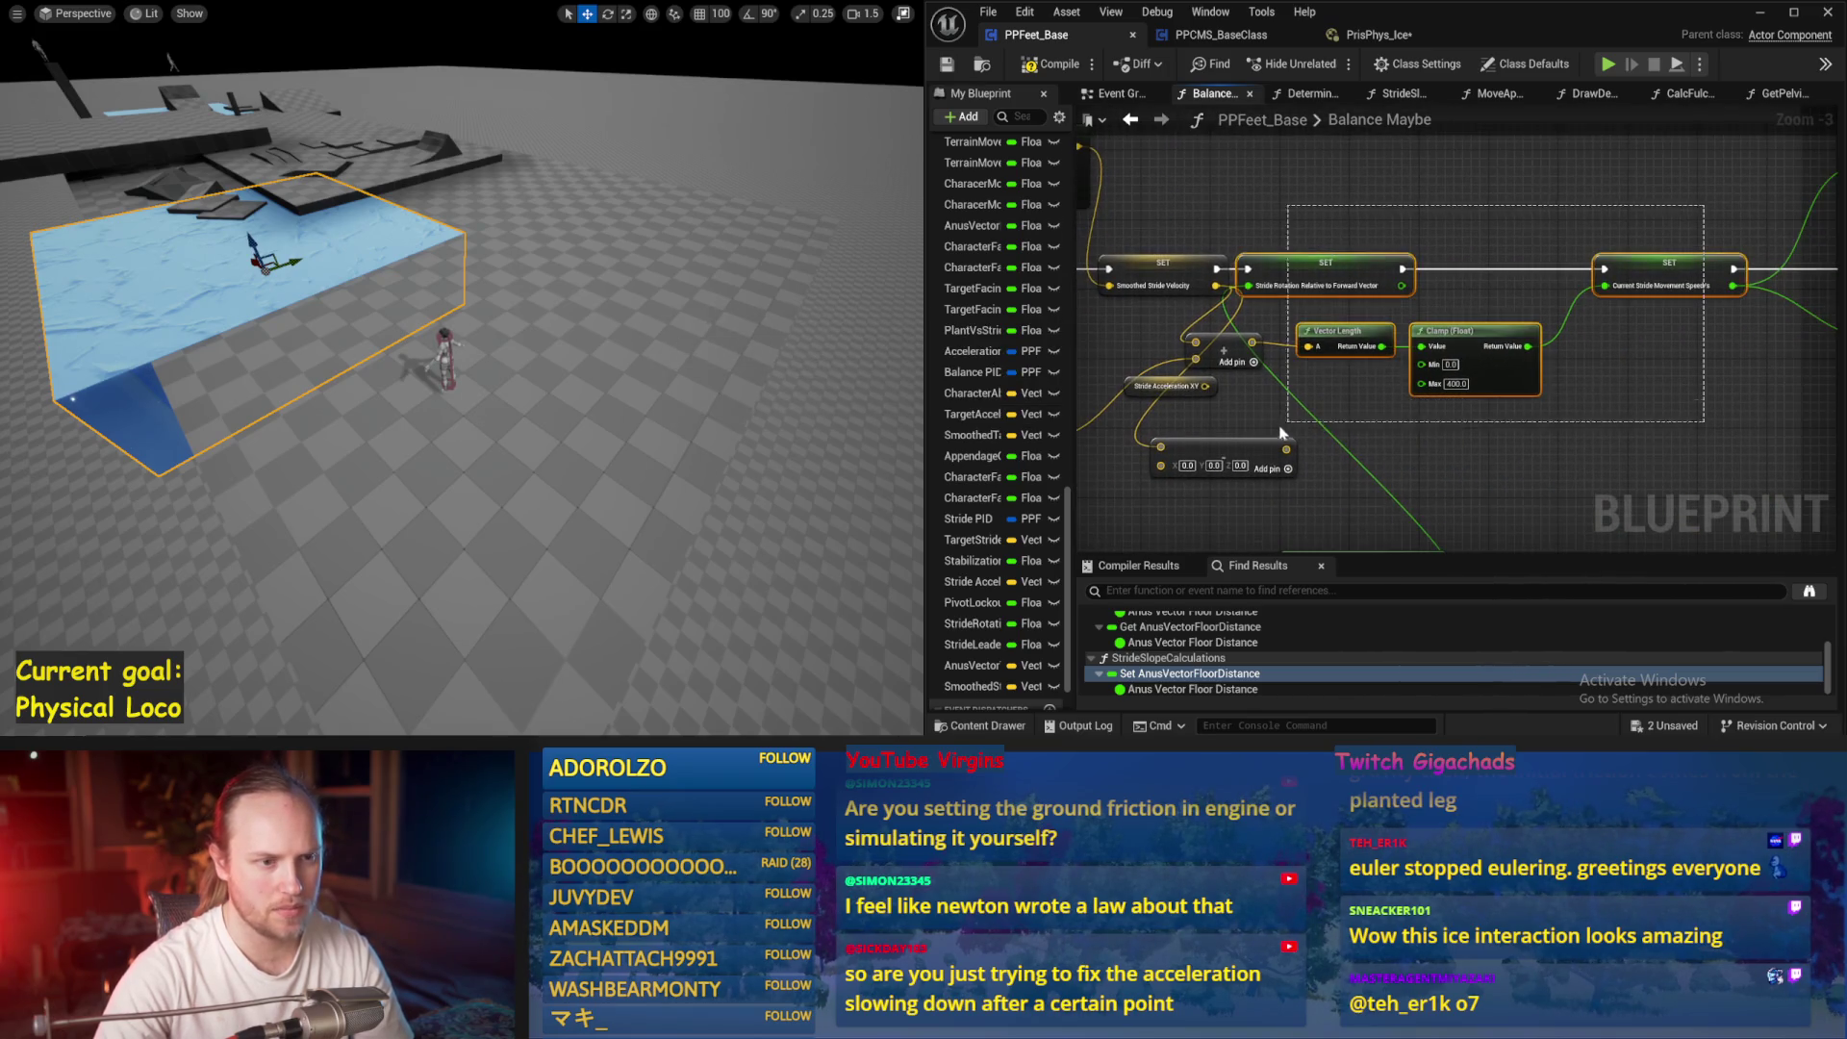
Shift the selected Balance Maybe nodes right and save the blueprint again
{"action": "left_click_drag", "start_coordinate": [1256, 476], "coordinate": [1345, 460]}
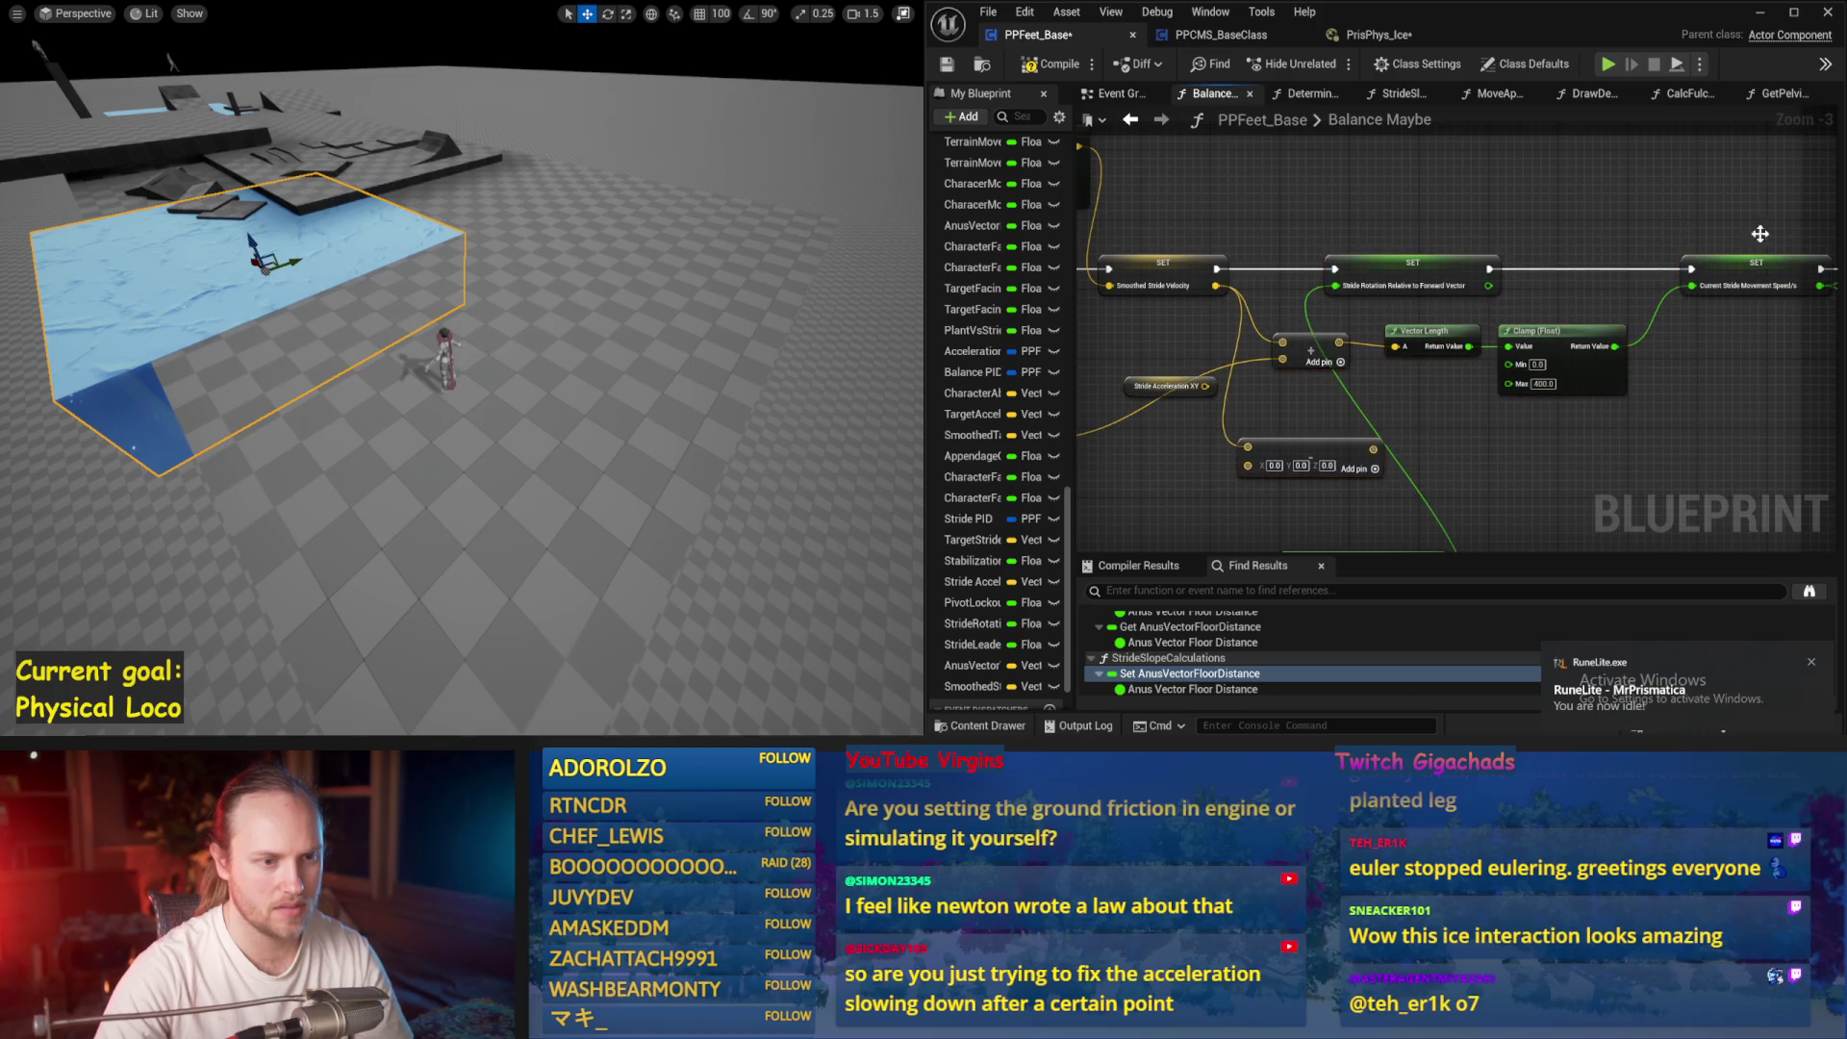
{"action": "left_click_drag", "start_coordinate": [1186, 352], "coordinate": [1397, 315]}
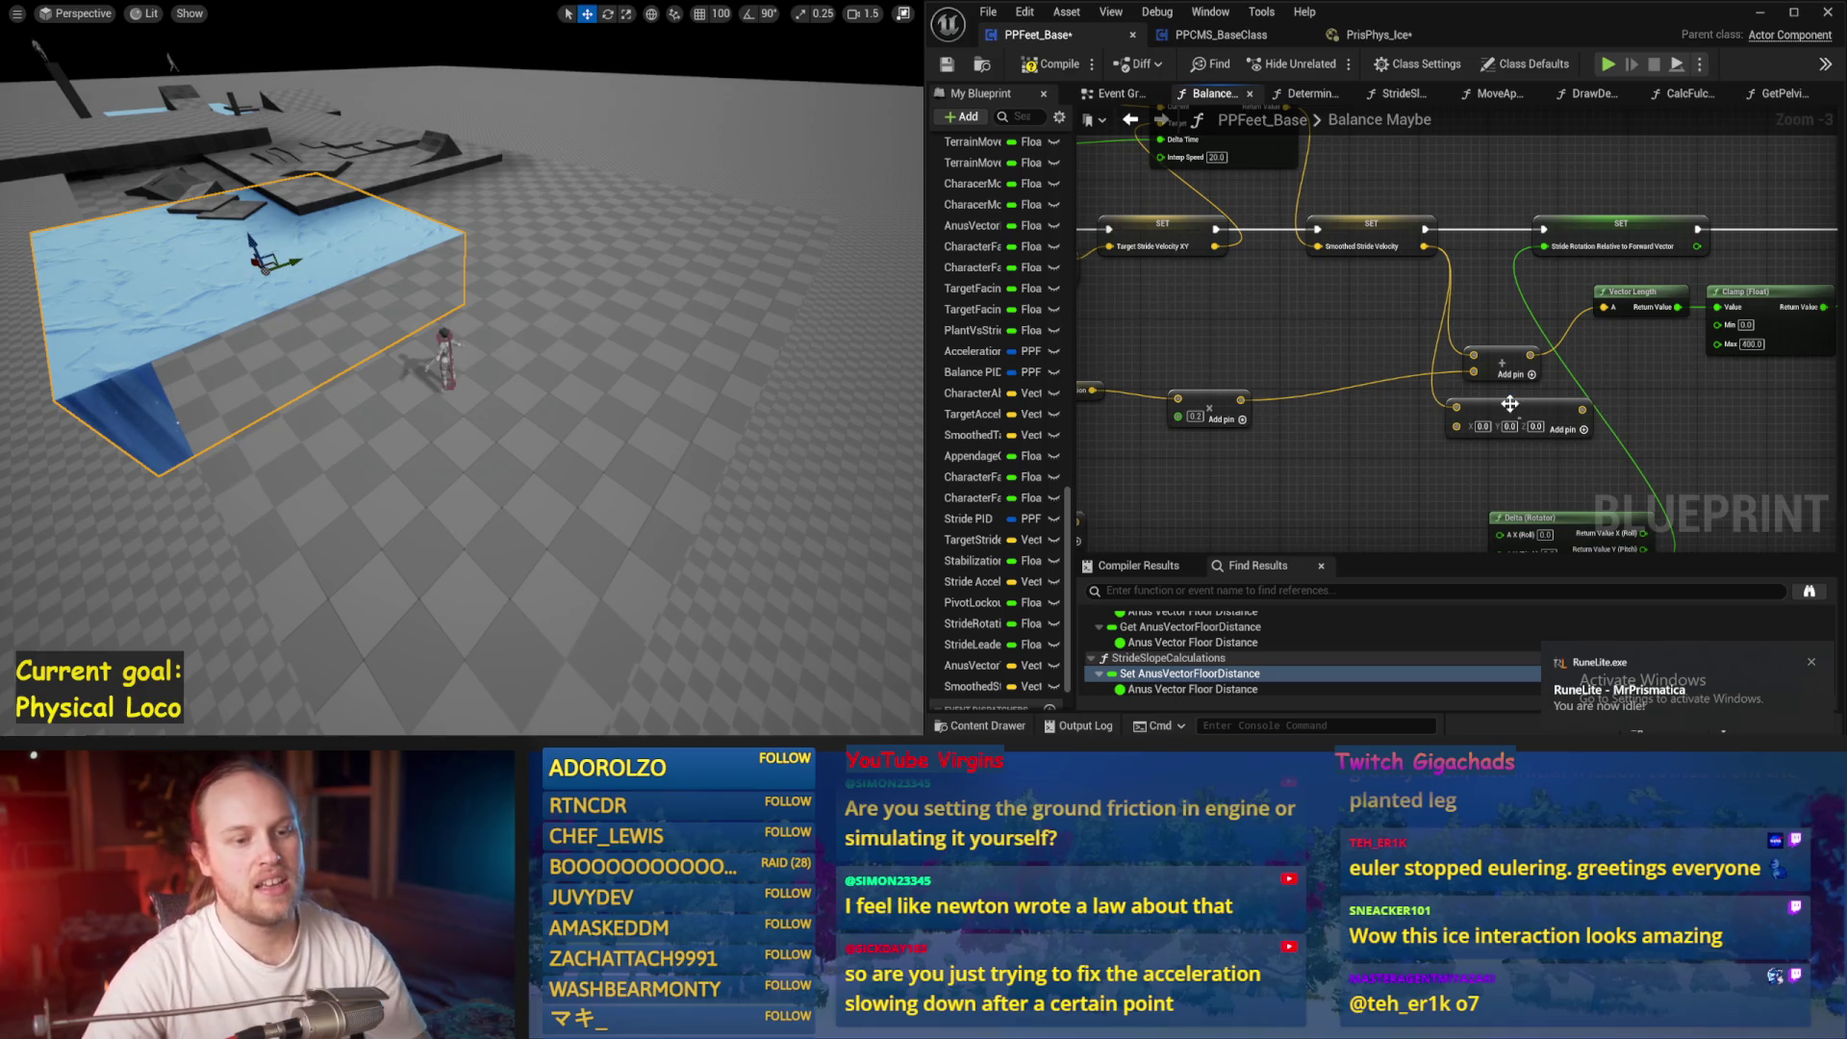
{"action": "key", "text": "ctrl+s"}
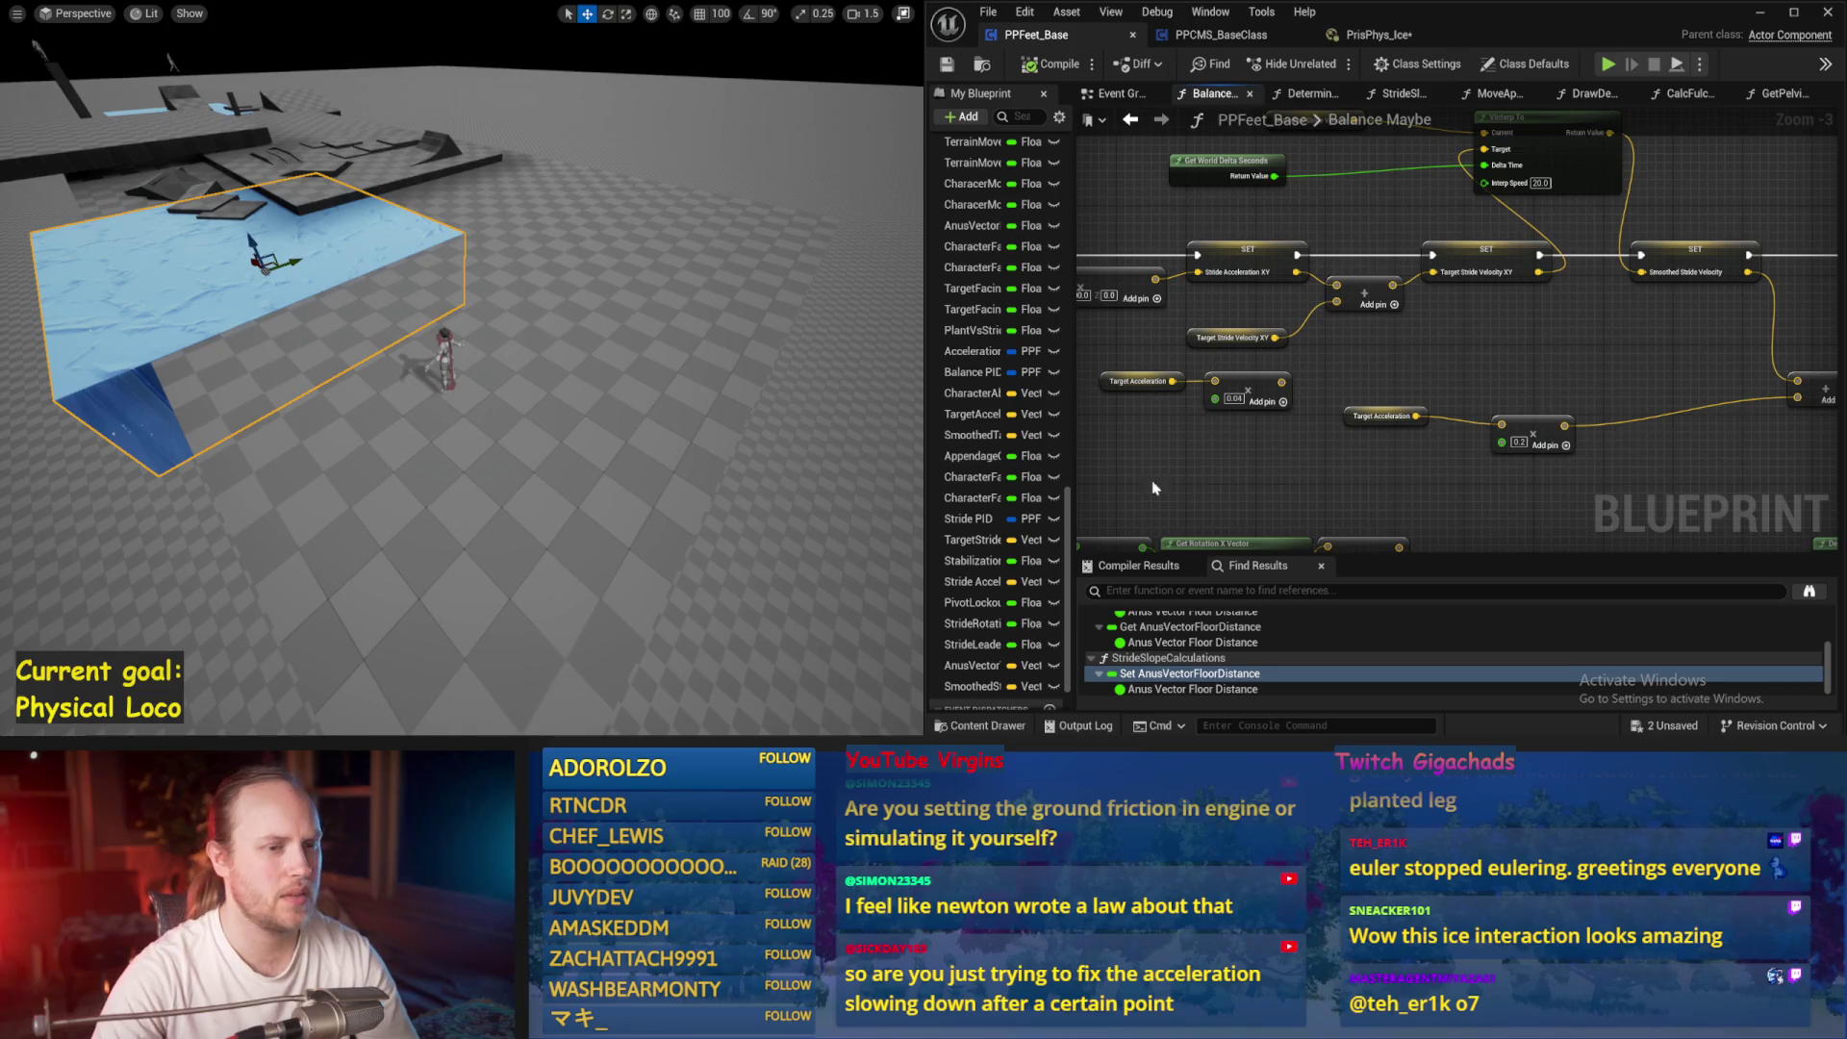
{"action": "left_click_drag", "start_coordinate": [1153, 488], "coordinate": [1092, 531]}
{"action": "key", "text": "ctrl+s"}
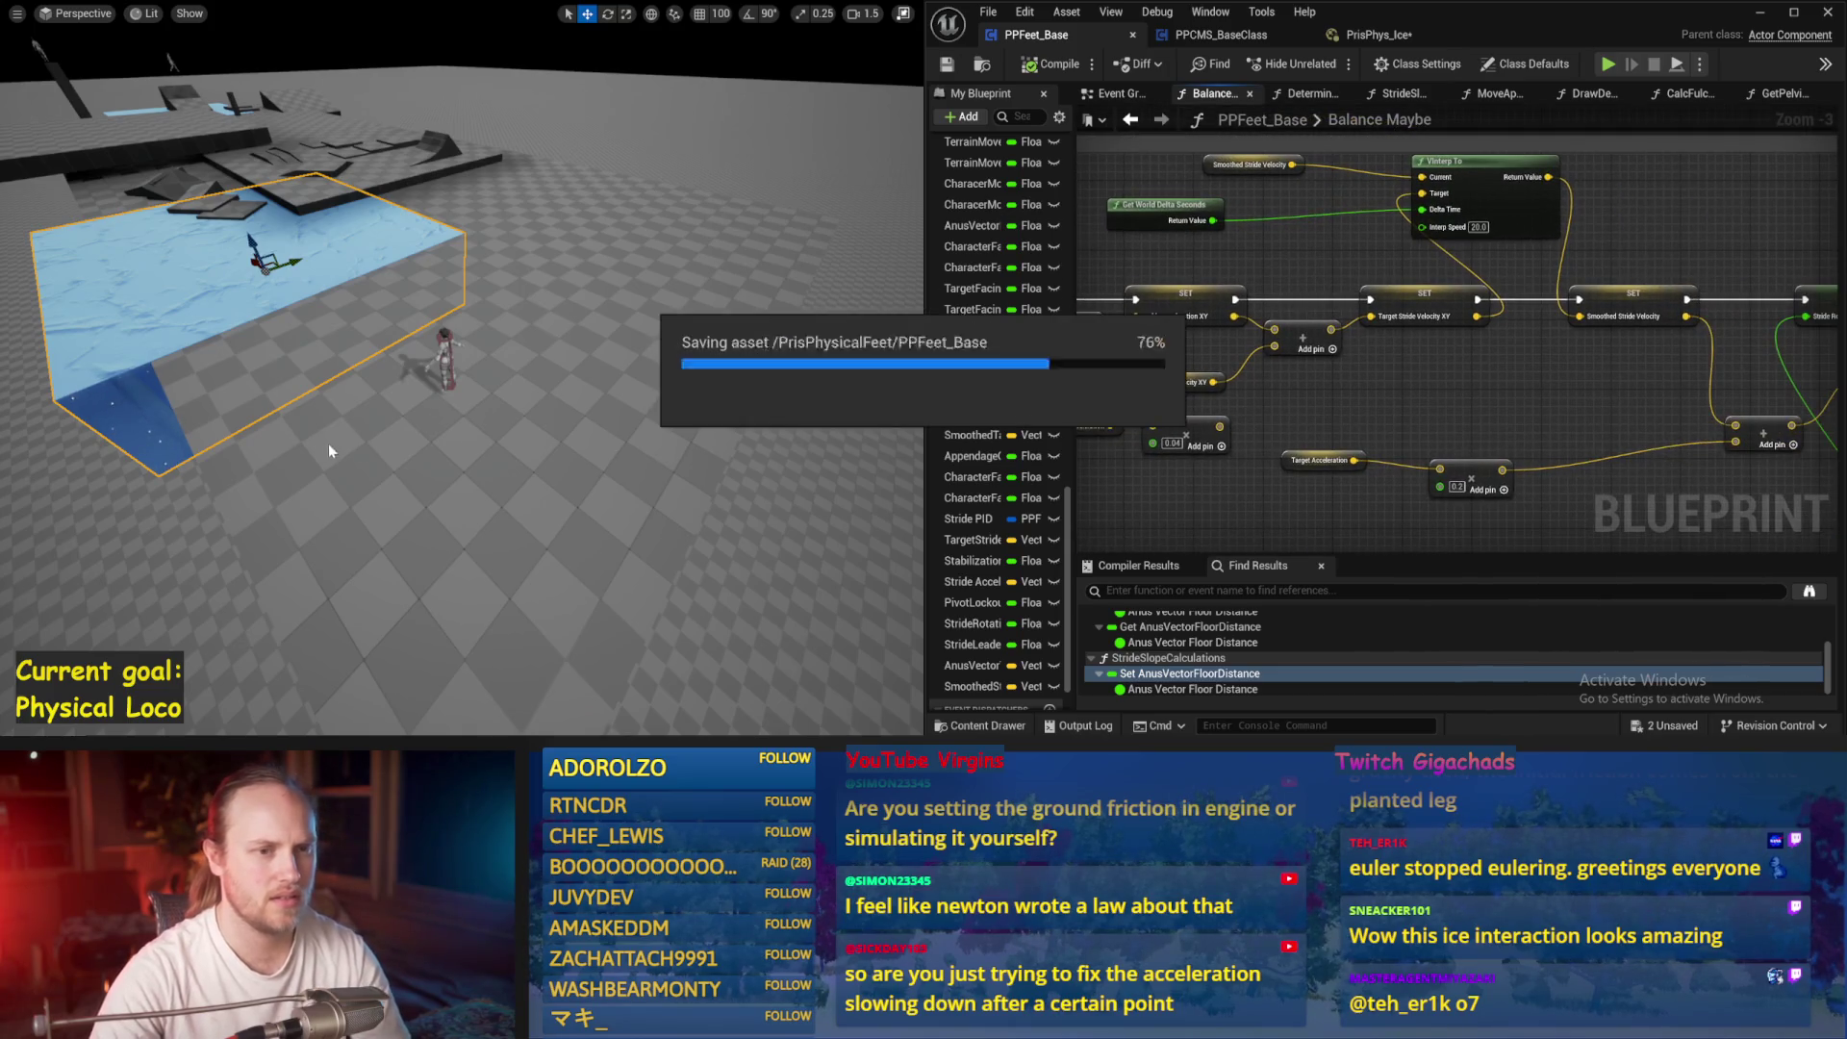
Run a short simulation of the character, then go back to the Event Graph
{"action": "key", "text": "alt+s"}
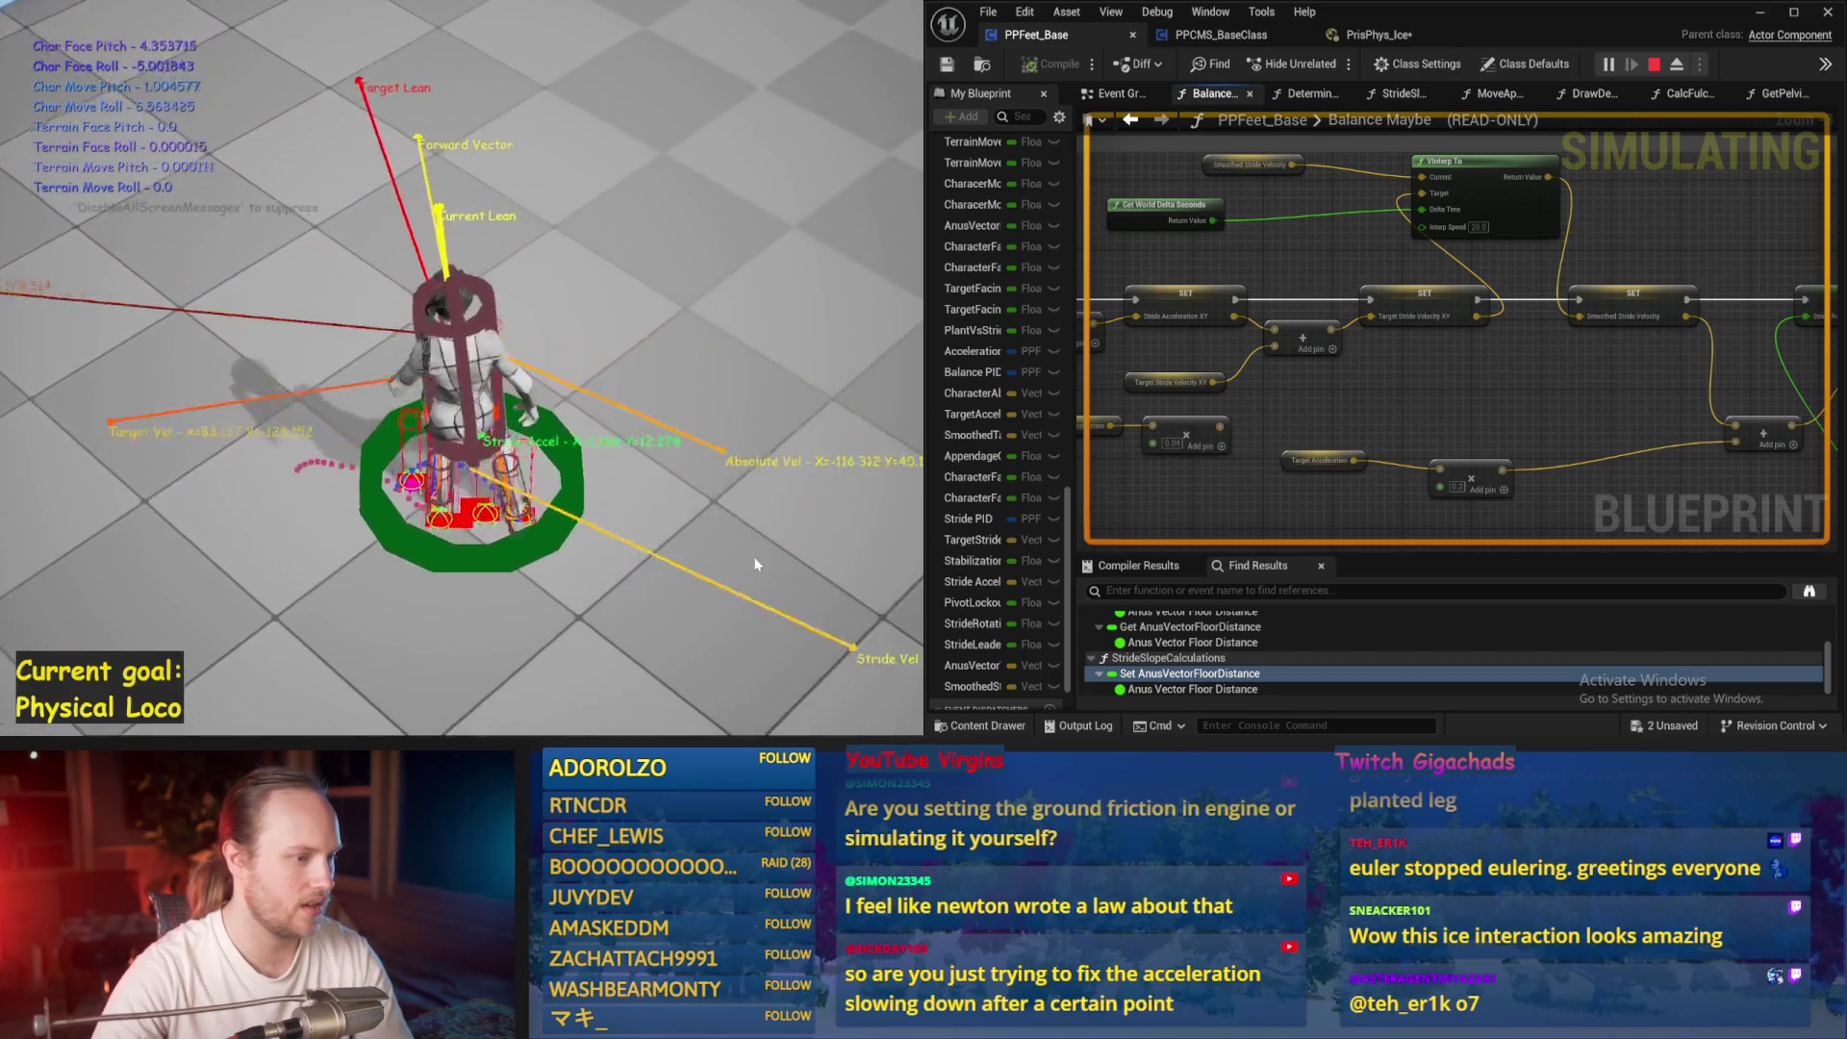
{"action": "key", "text": "Escape"}
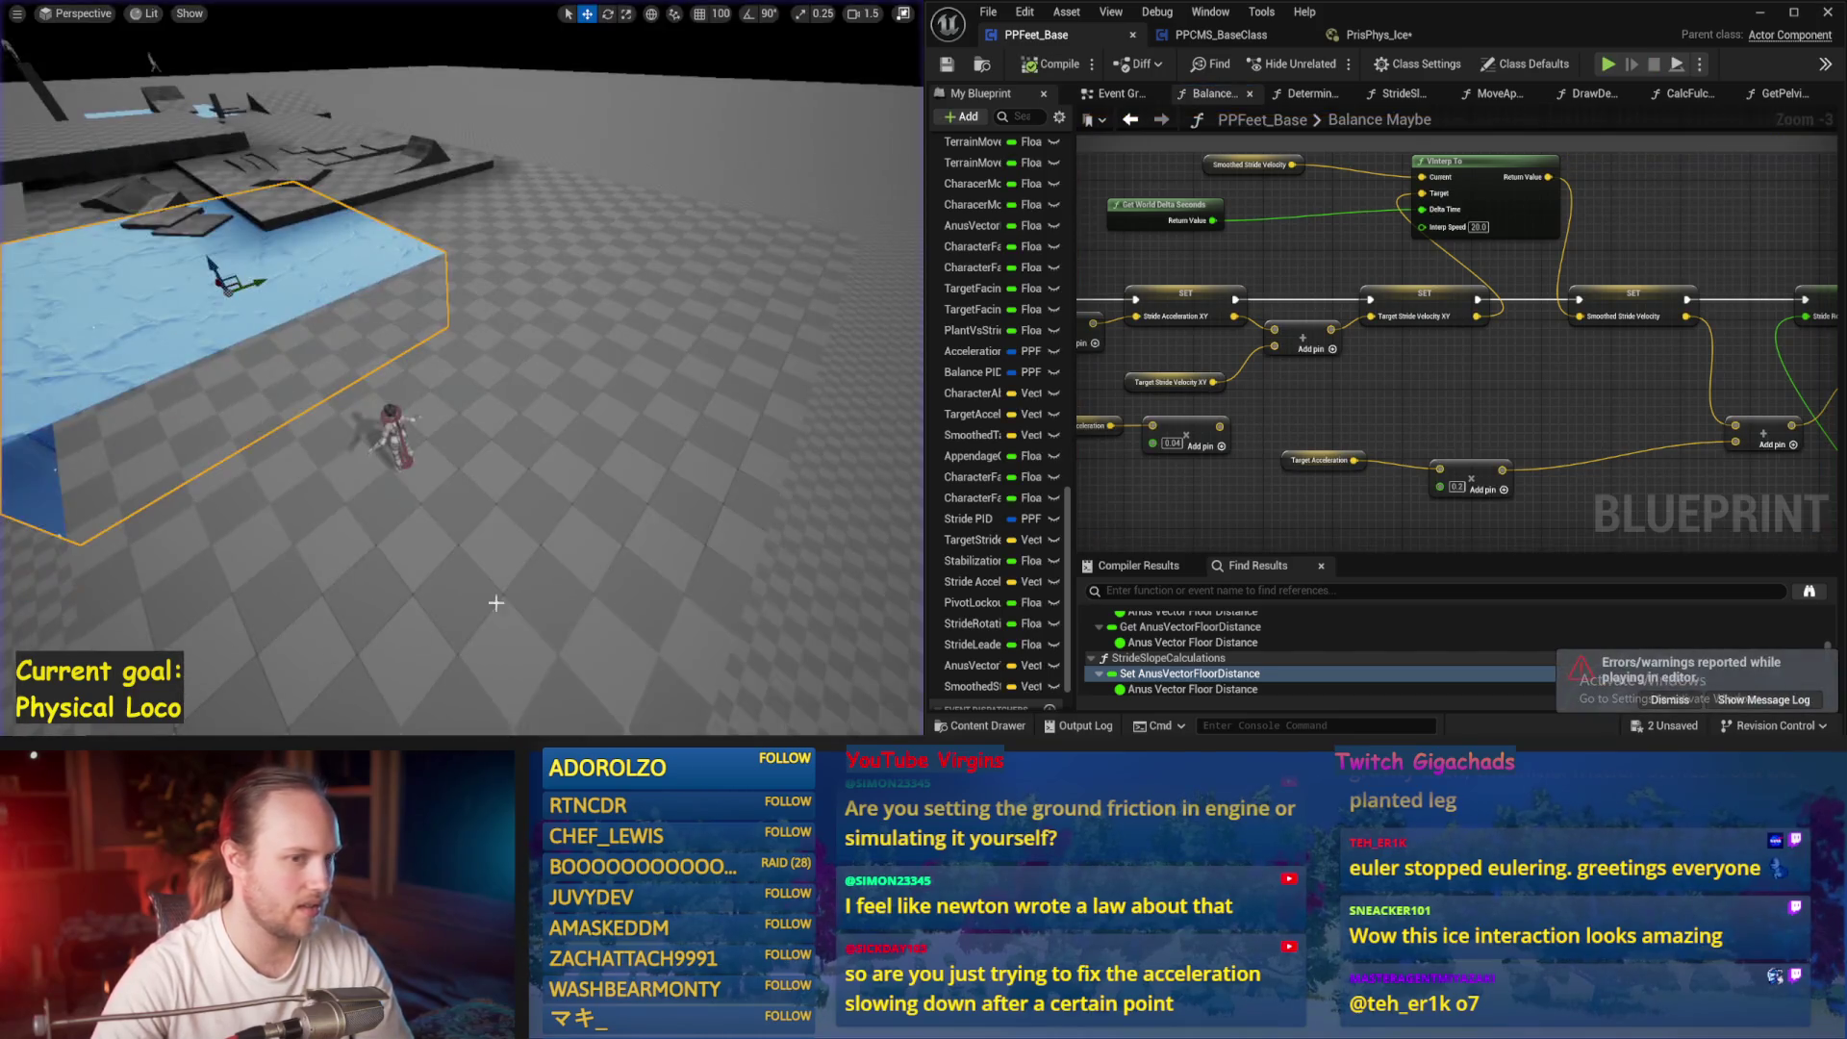
{"action": "left_click", "coordinate": [1133, 119]}
{"action": "left_click", "coordinate": [1132, 119]}
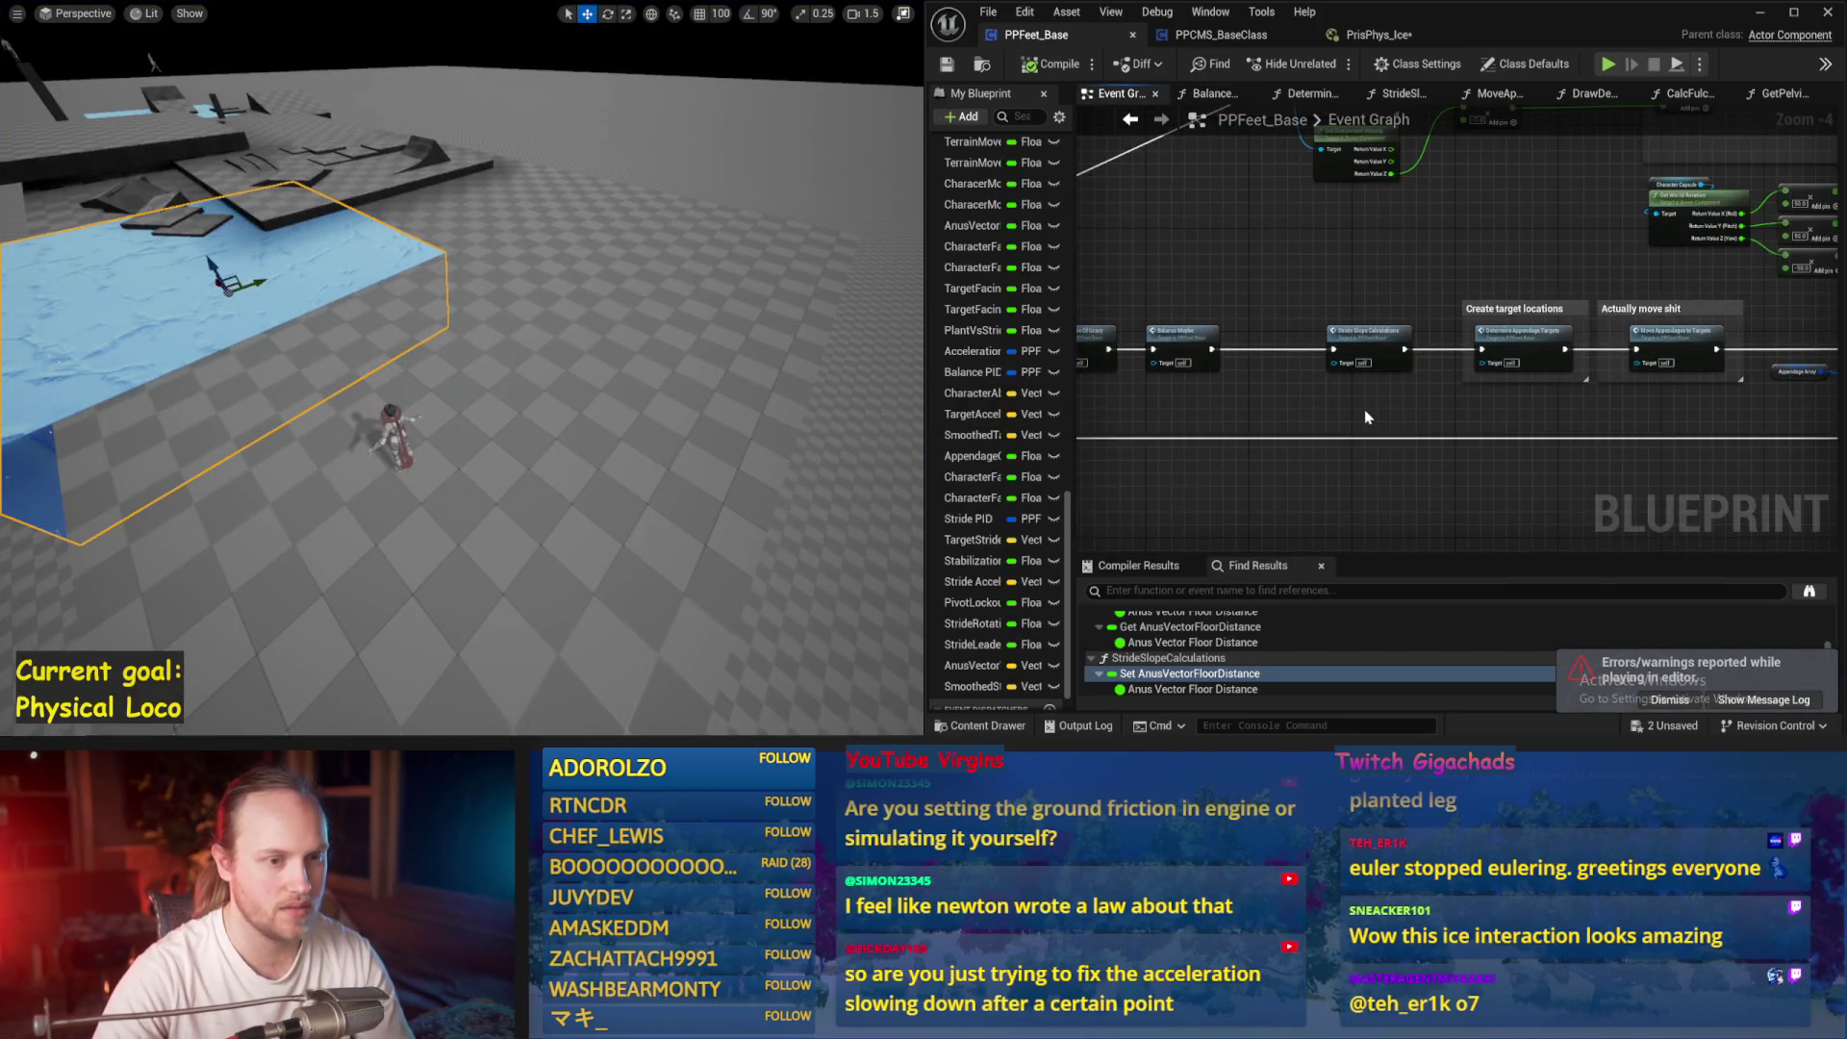
Open Draw Debug Values and frame the stride and feet debug groups
{"action": "double_click", "coordinate": [1363, 327]}
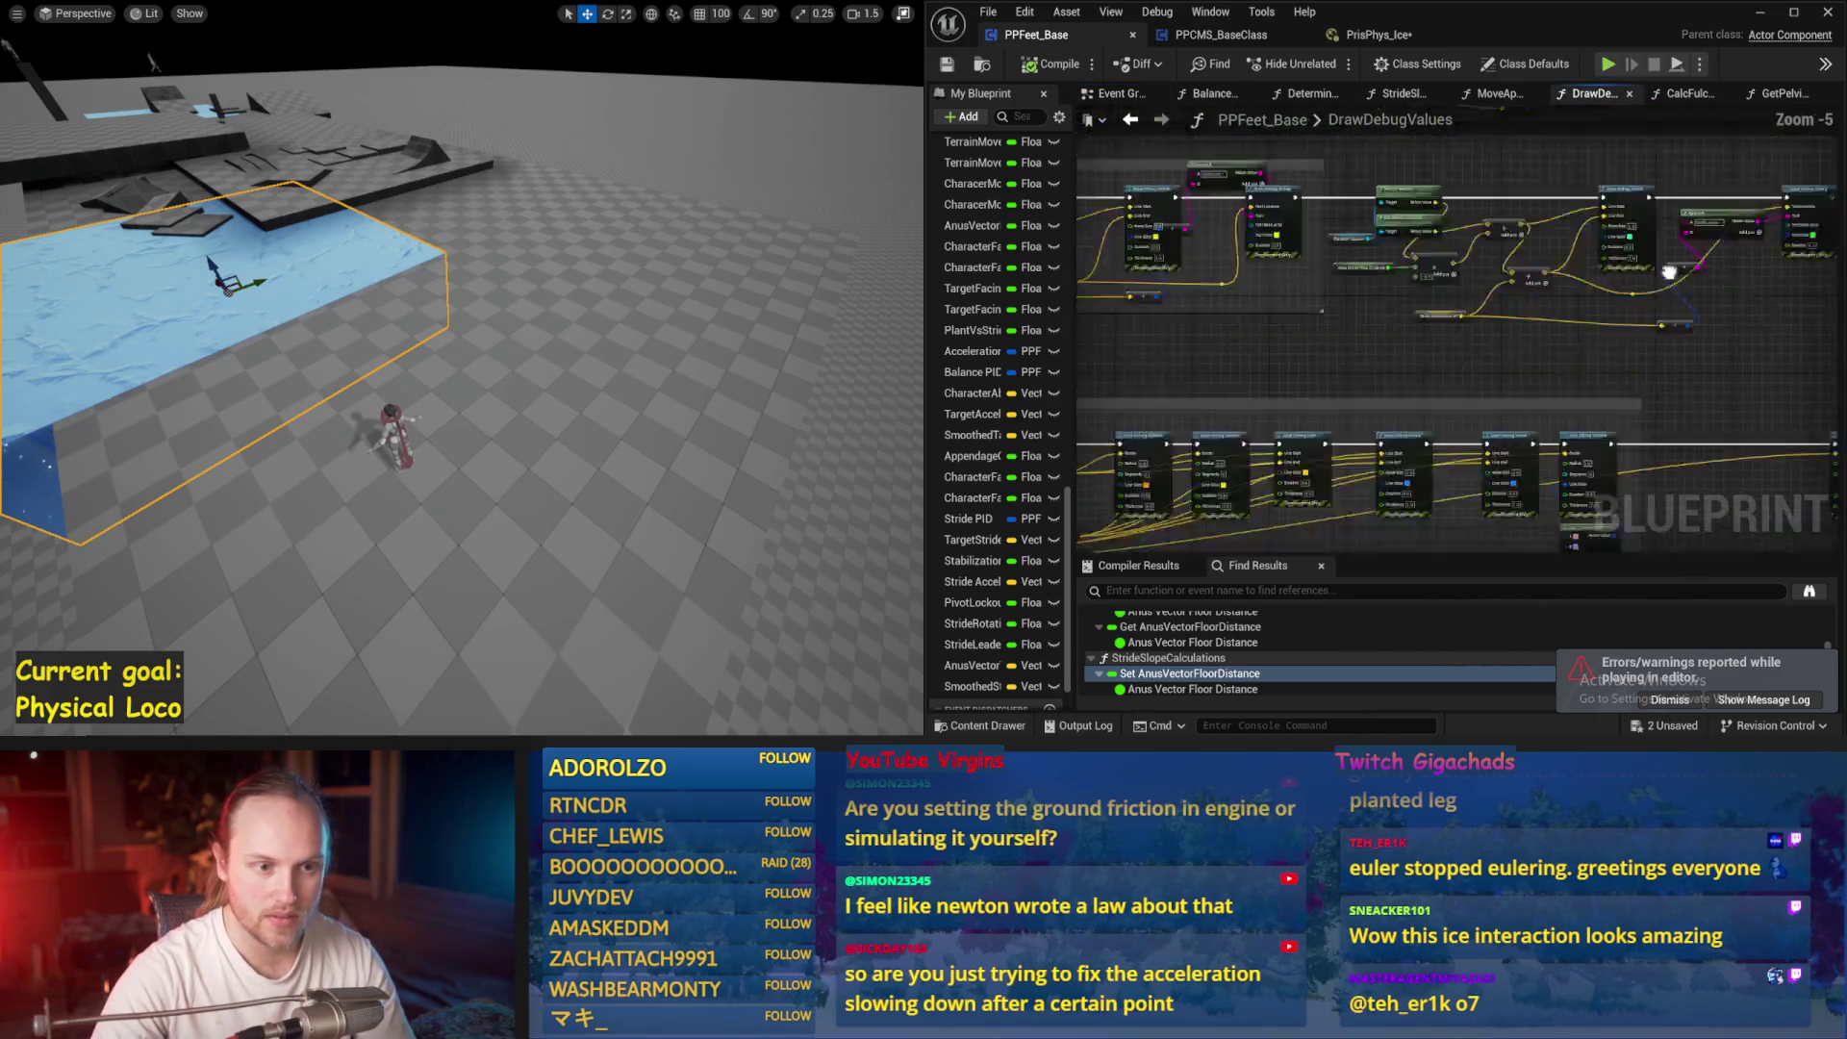
{"action": "left_click_drag", "start_coordinate": [1470, 309], "coordinate": [1599, 160]}
{"action": "left_click_drag", "start_coordinate": [1443, 385], "coordinate": [1385, 241]}
{"action": "mouse_move", "coordinate": [1837, 219]}
{"action": "left_mouse_down"}
{"action": "mouse_move", "coordinate": [1546, 297]}
{"action": "mouse_move", "coordinate": [1530, 207]}
{"action": "left_mouse_up"}
{"action": "left_click_drag", "start_coordinate": [1187, 401], "coordinate": [1422, 293]}
{"action": "mouse_move", "coordinate": [1511, 443]}
{"action": "left_mouse_down"}
{"action": "mouse_move", "coordinate": [1625, 463]}
{"action": "mouse_move", "coordinate": [1395, 366]}
{"action": "left_mouse_up"}
{"action": "scroll", "coordinate": [1395, 365], "scroll_direction": "up", "scroll_amount": 1}
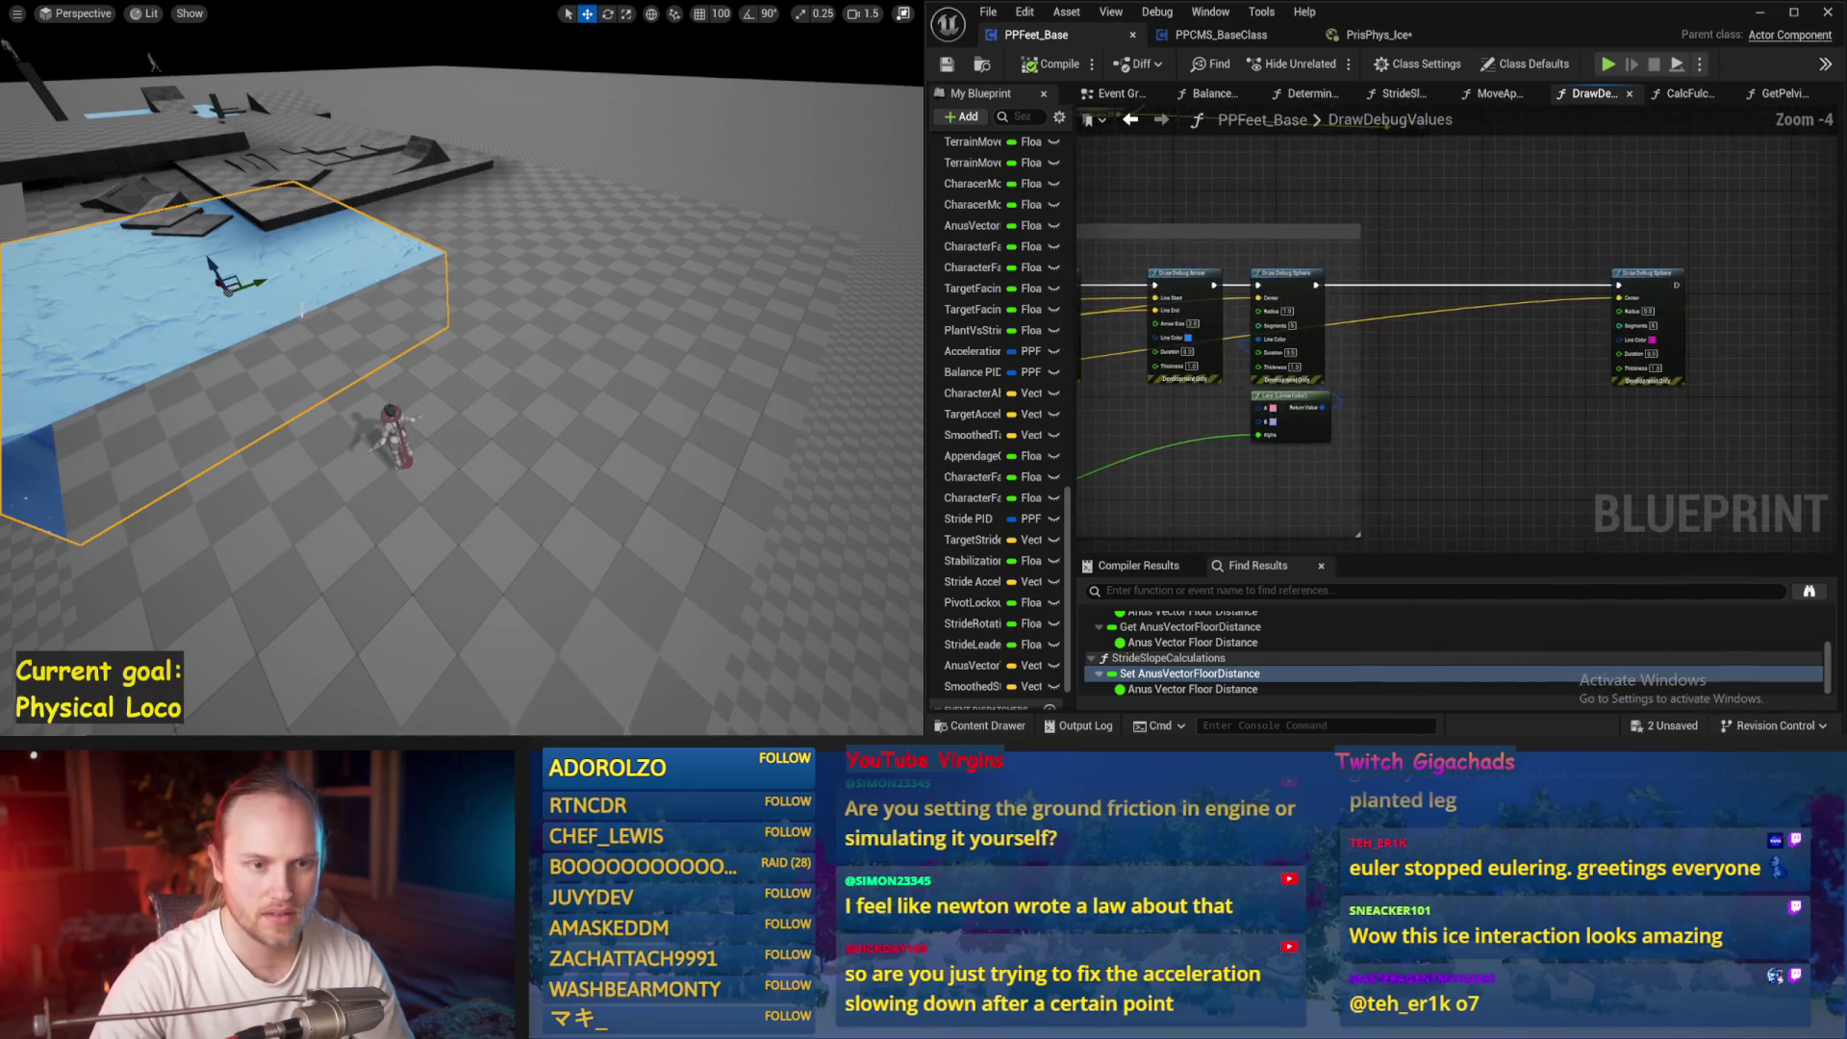
{"action": "scroll", "coordinate": [1339, 276], "scroll_direction": "down", "scroll_amount": 2}
{"action": "scroll", "coordinate": [1230, 443], "scroll_direction": "up", "scroll_amount": 2}
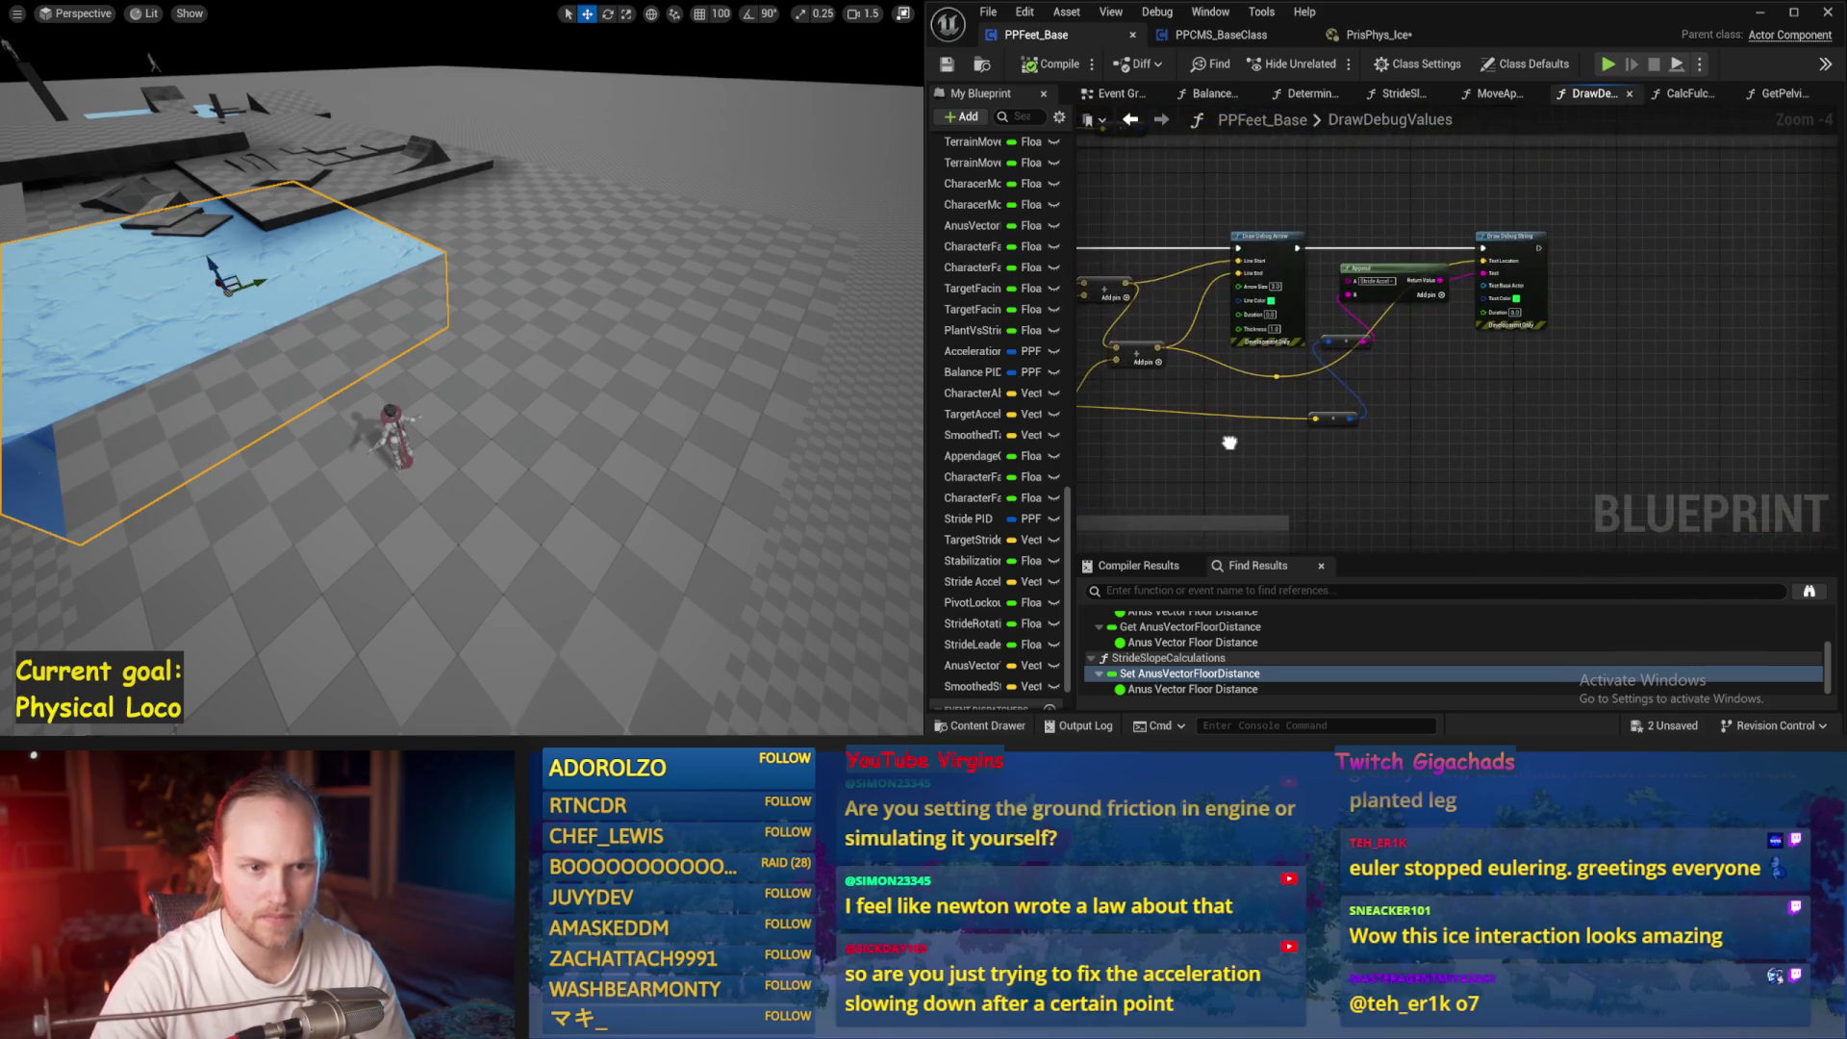
{"action": "left_click_drag", "start_coordinate": [1229, 443], "coordinate": [1008, 431]}
{"action": "left_click_drag", "start_coordinate": [1364, 430], "coordinate": [1441, 438]}
{"action": "scroll", "coordinate": [1501, 444], "scroll_direction": "up", "scroll_amount": 4}
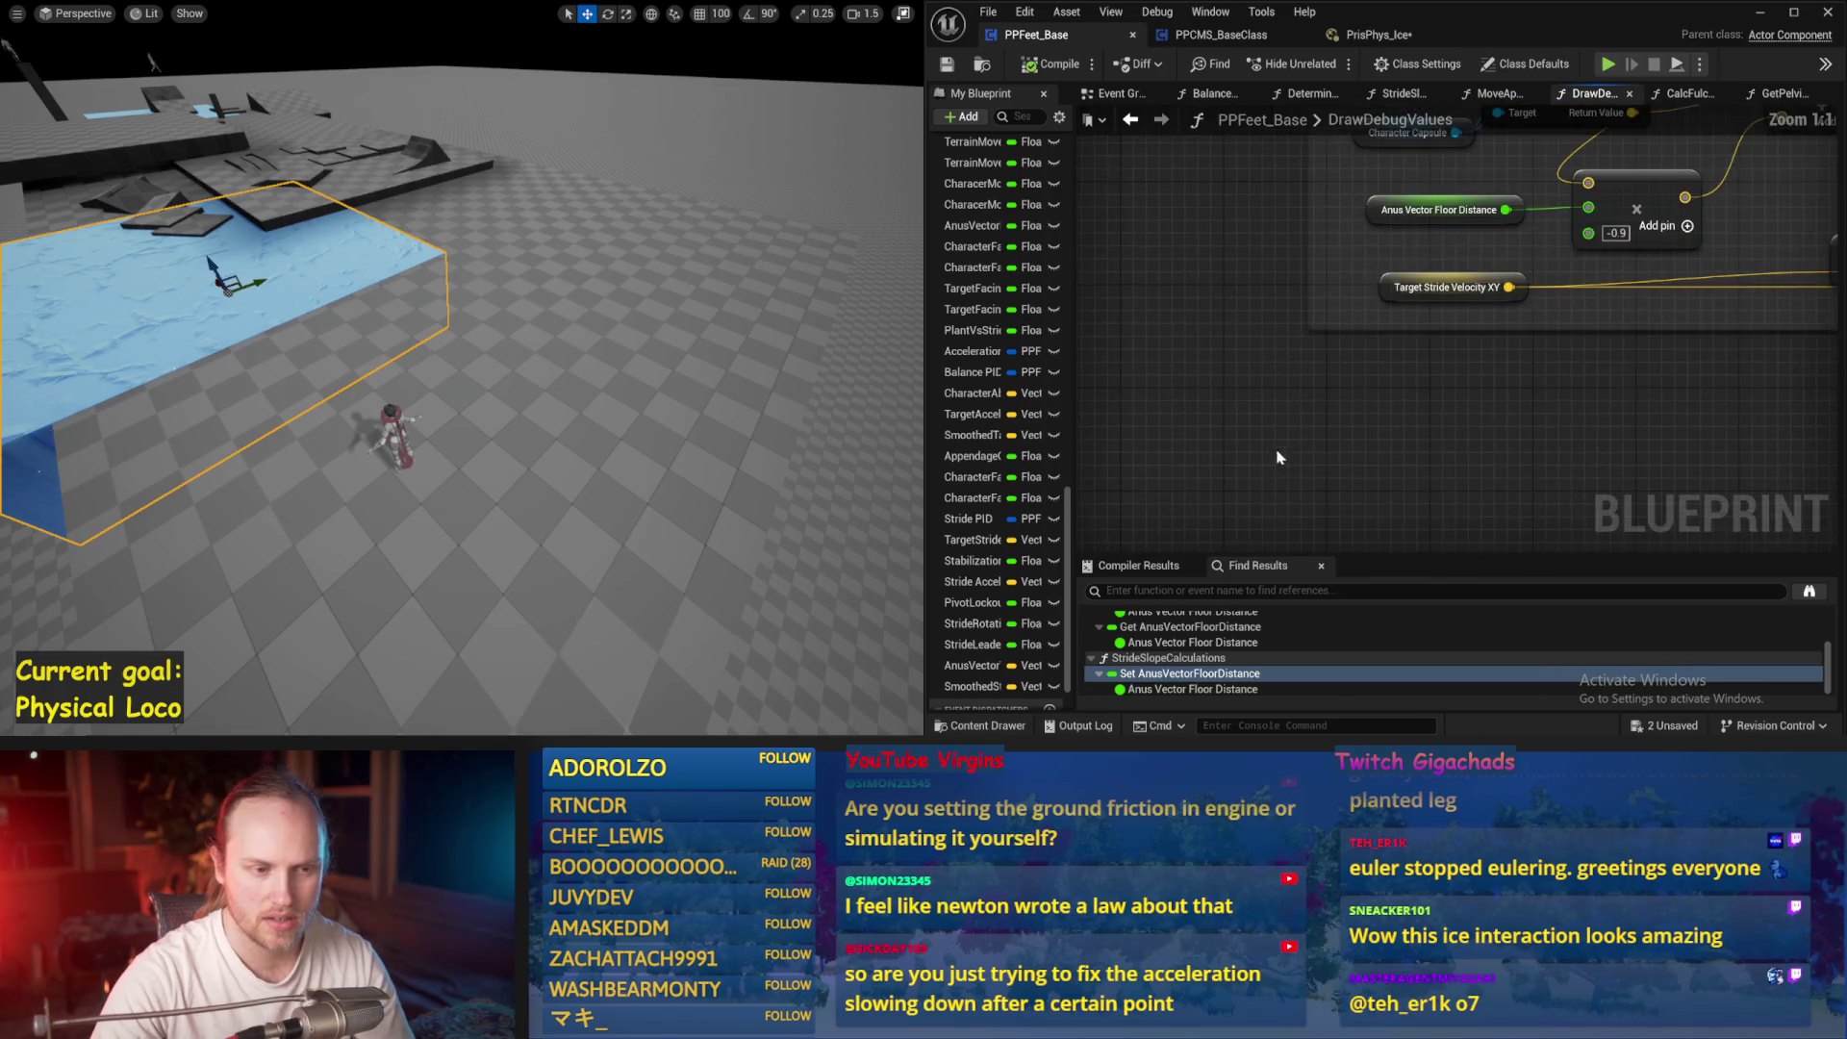
Add a Get Smoothed Stride Velocity node, wire it to the stride debug arrow, and simulate
{"action": "right_click", "coordinate": [1420, 360]}
{"action": "type", "text": "othed"}
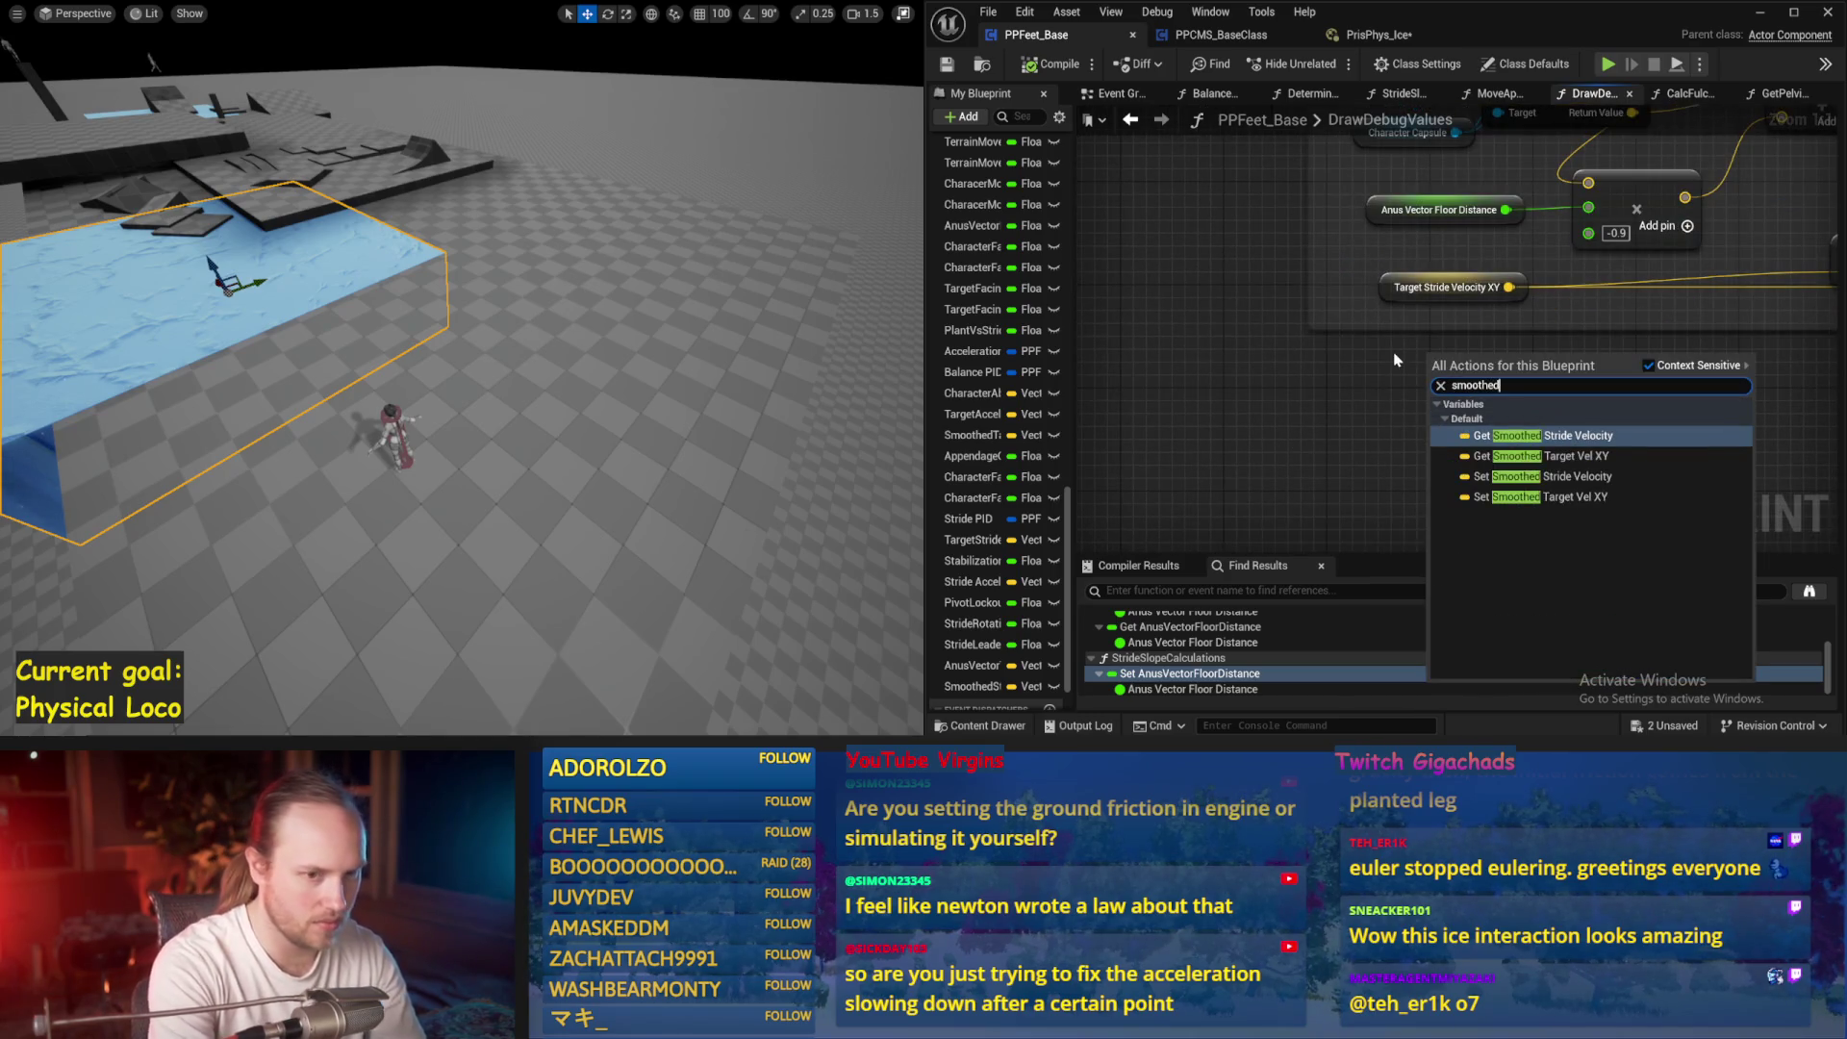
{"action": "left_click", "coordinate": [1524, 435]}
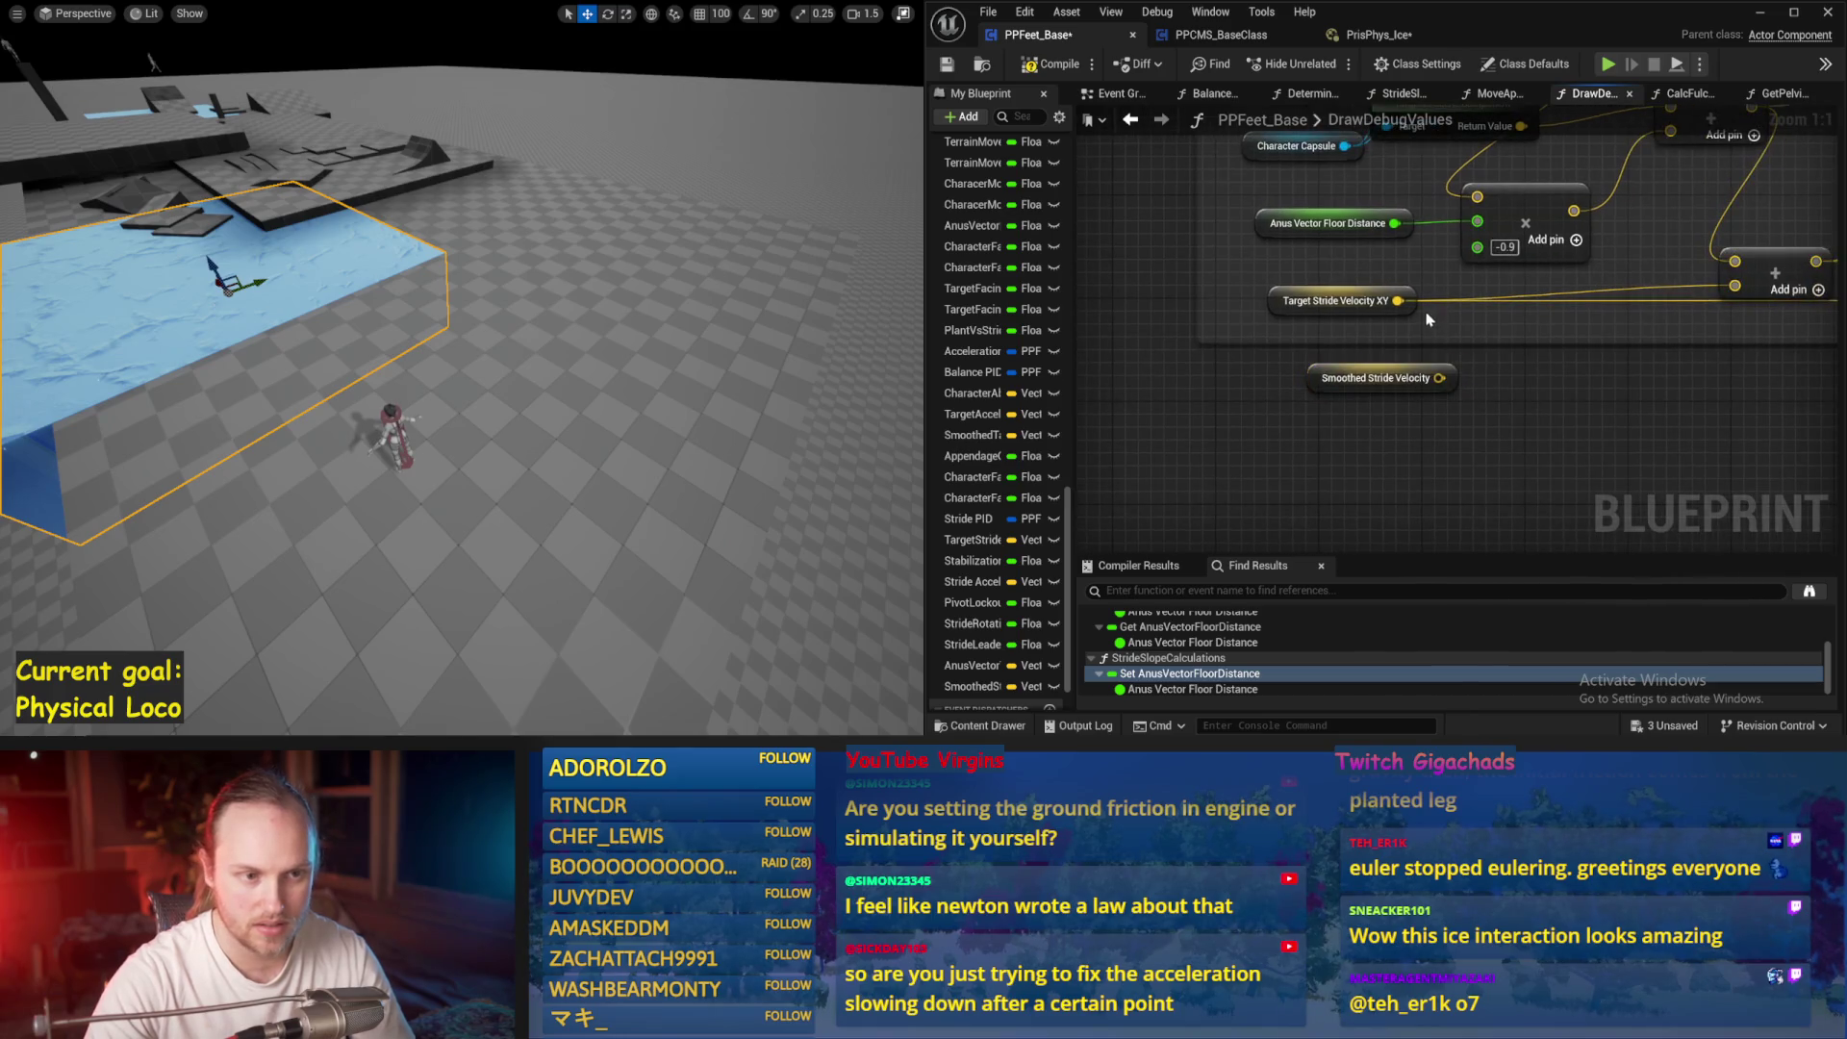
{"action": "left_click_drag", "start_coordinate": [1439, 382], "coordinate": [1470, 383]}
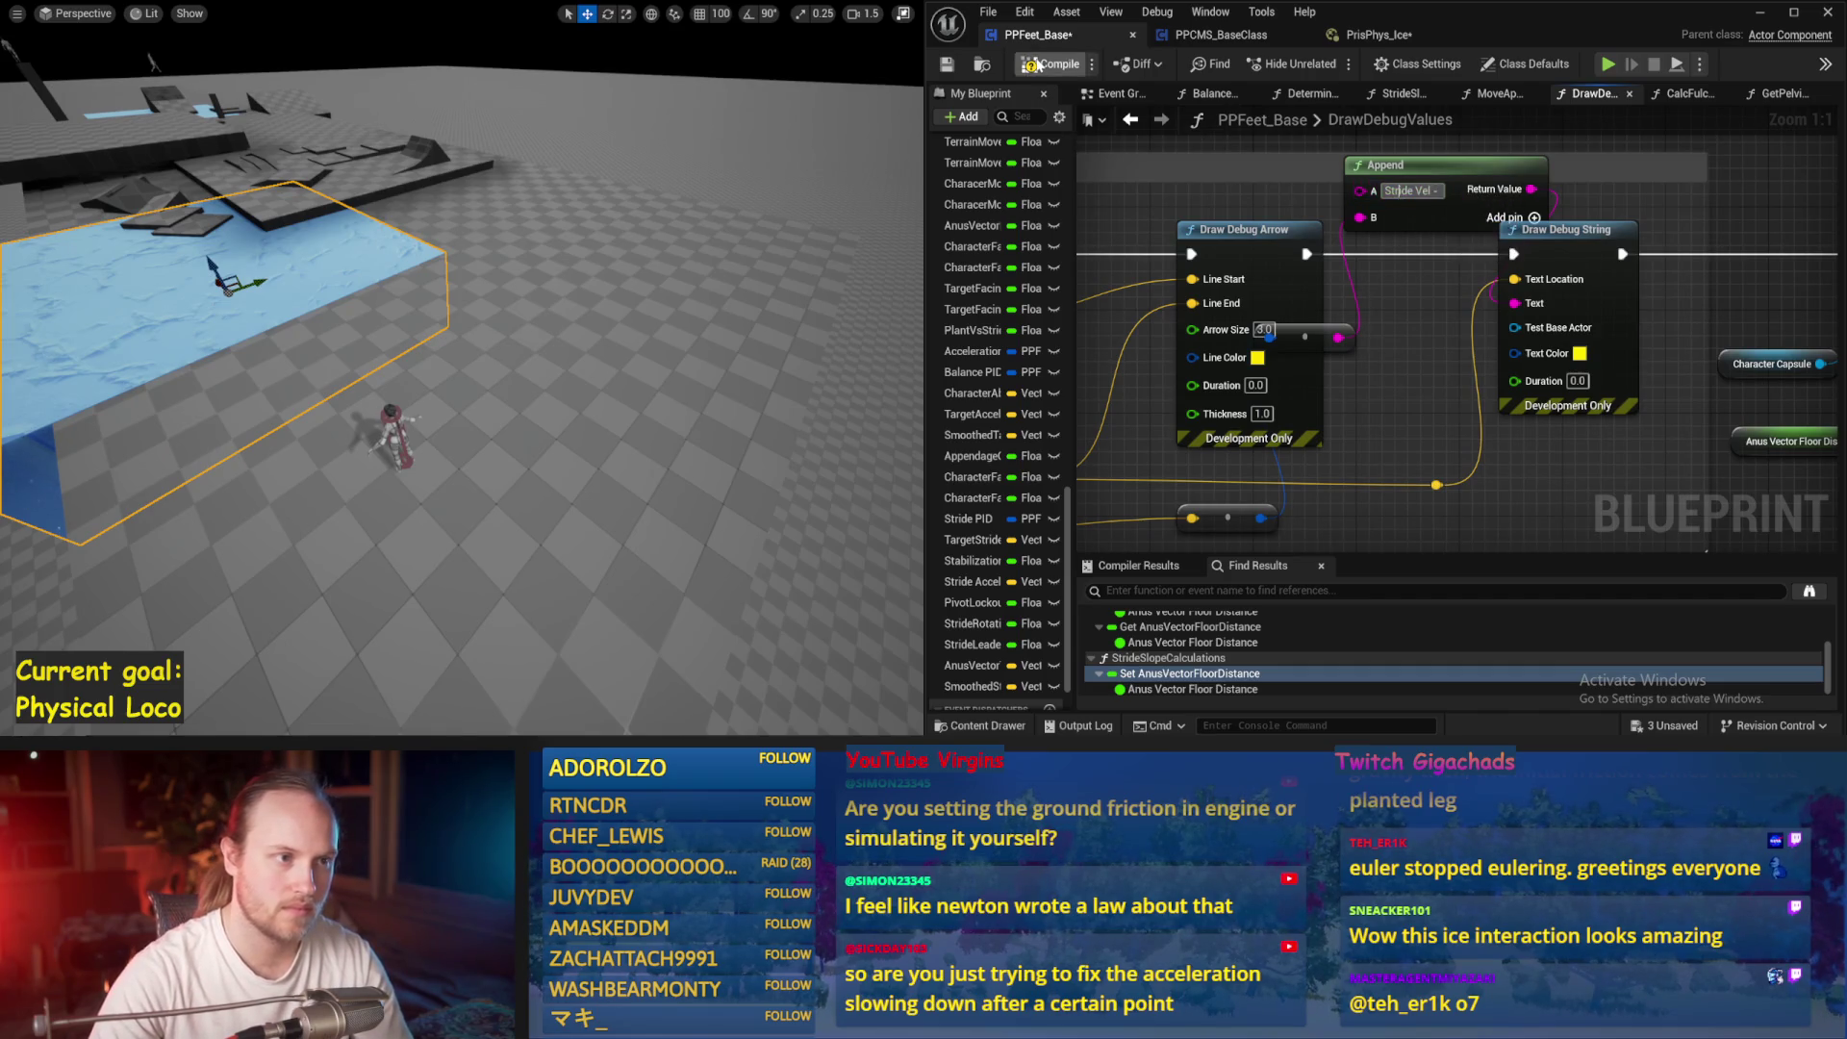
{"action": "key", "text": "alt+p"}
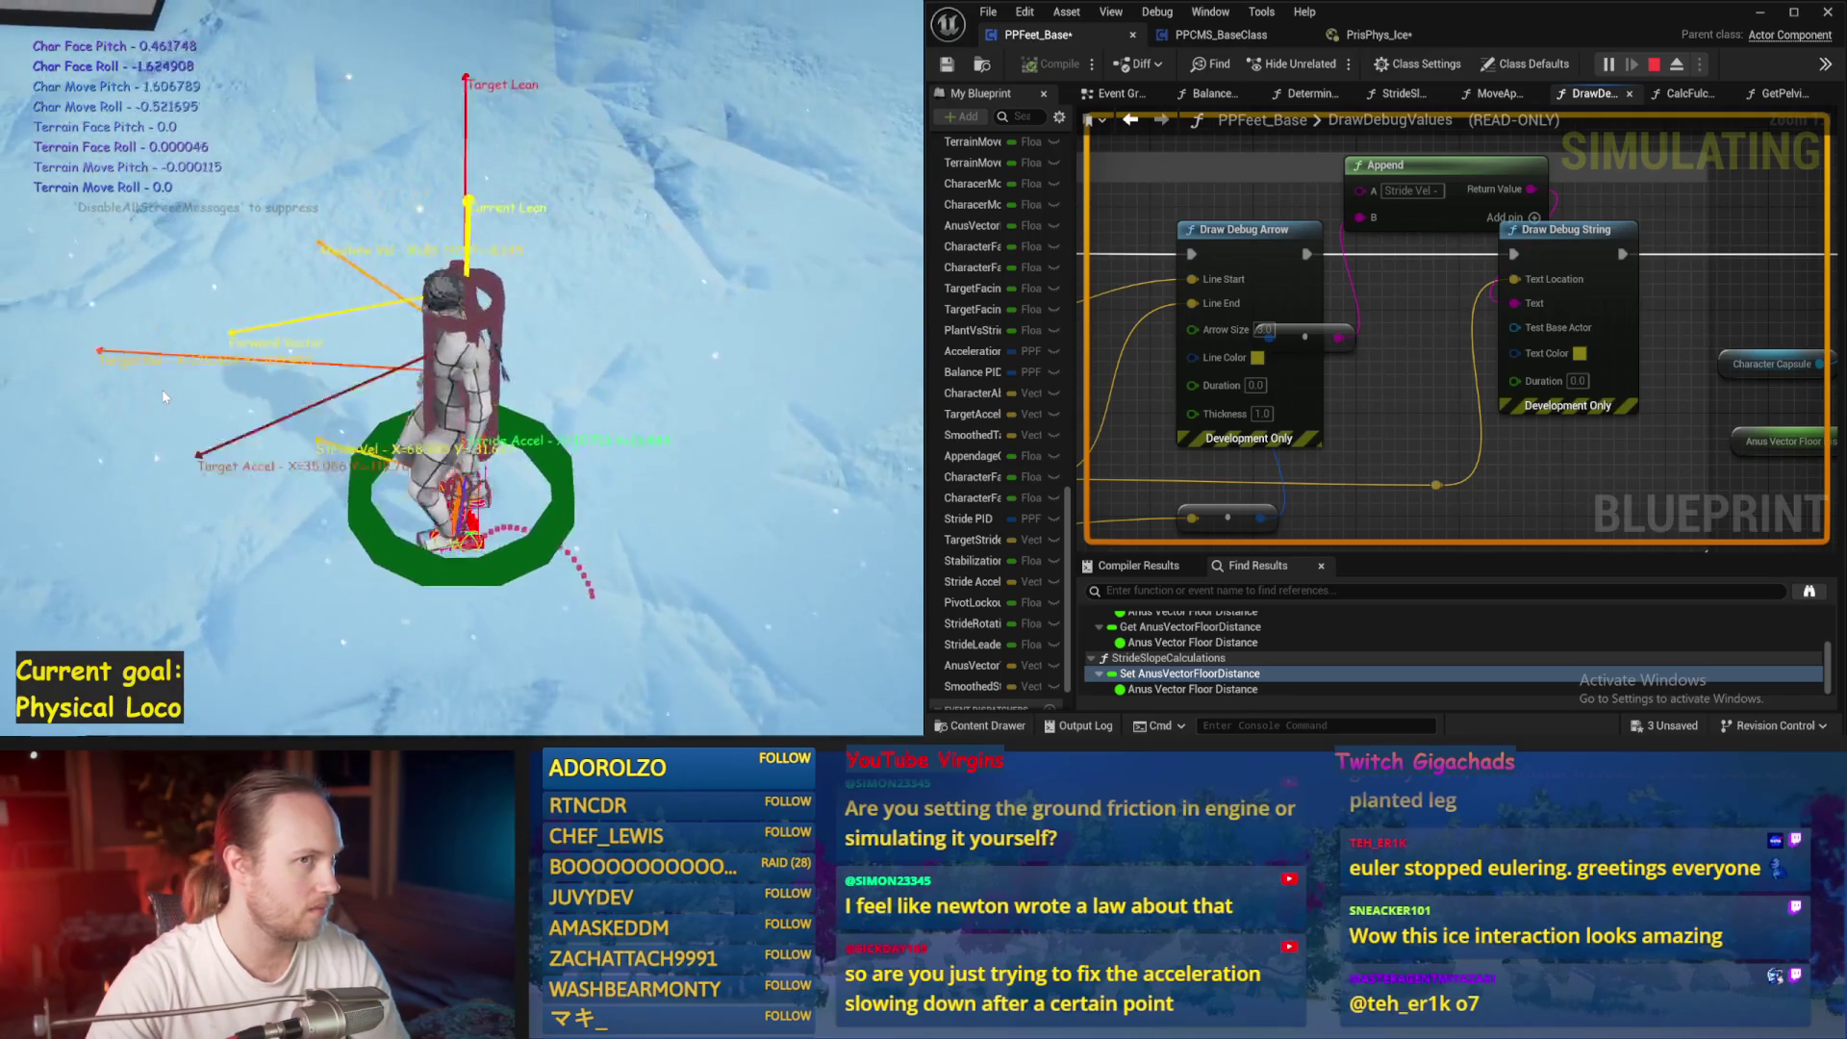
Stop and save, move the ice plane toward the back, and simulate the walk again
{"action": "key", "text": "Escape"}
{"action": "key", "text": "ctrl+s"}
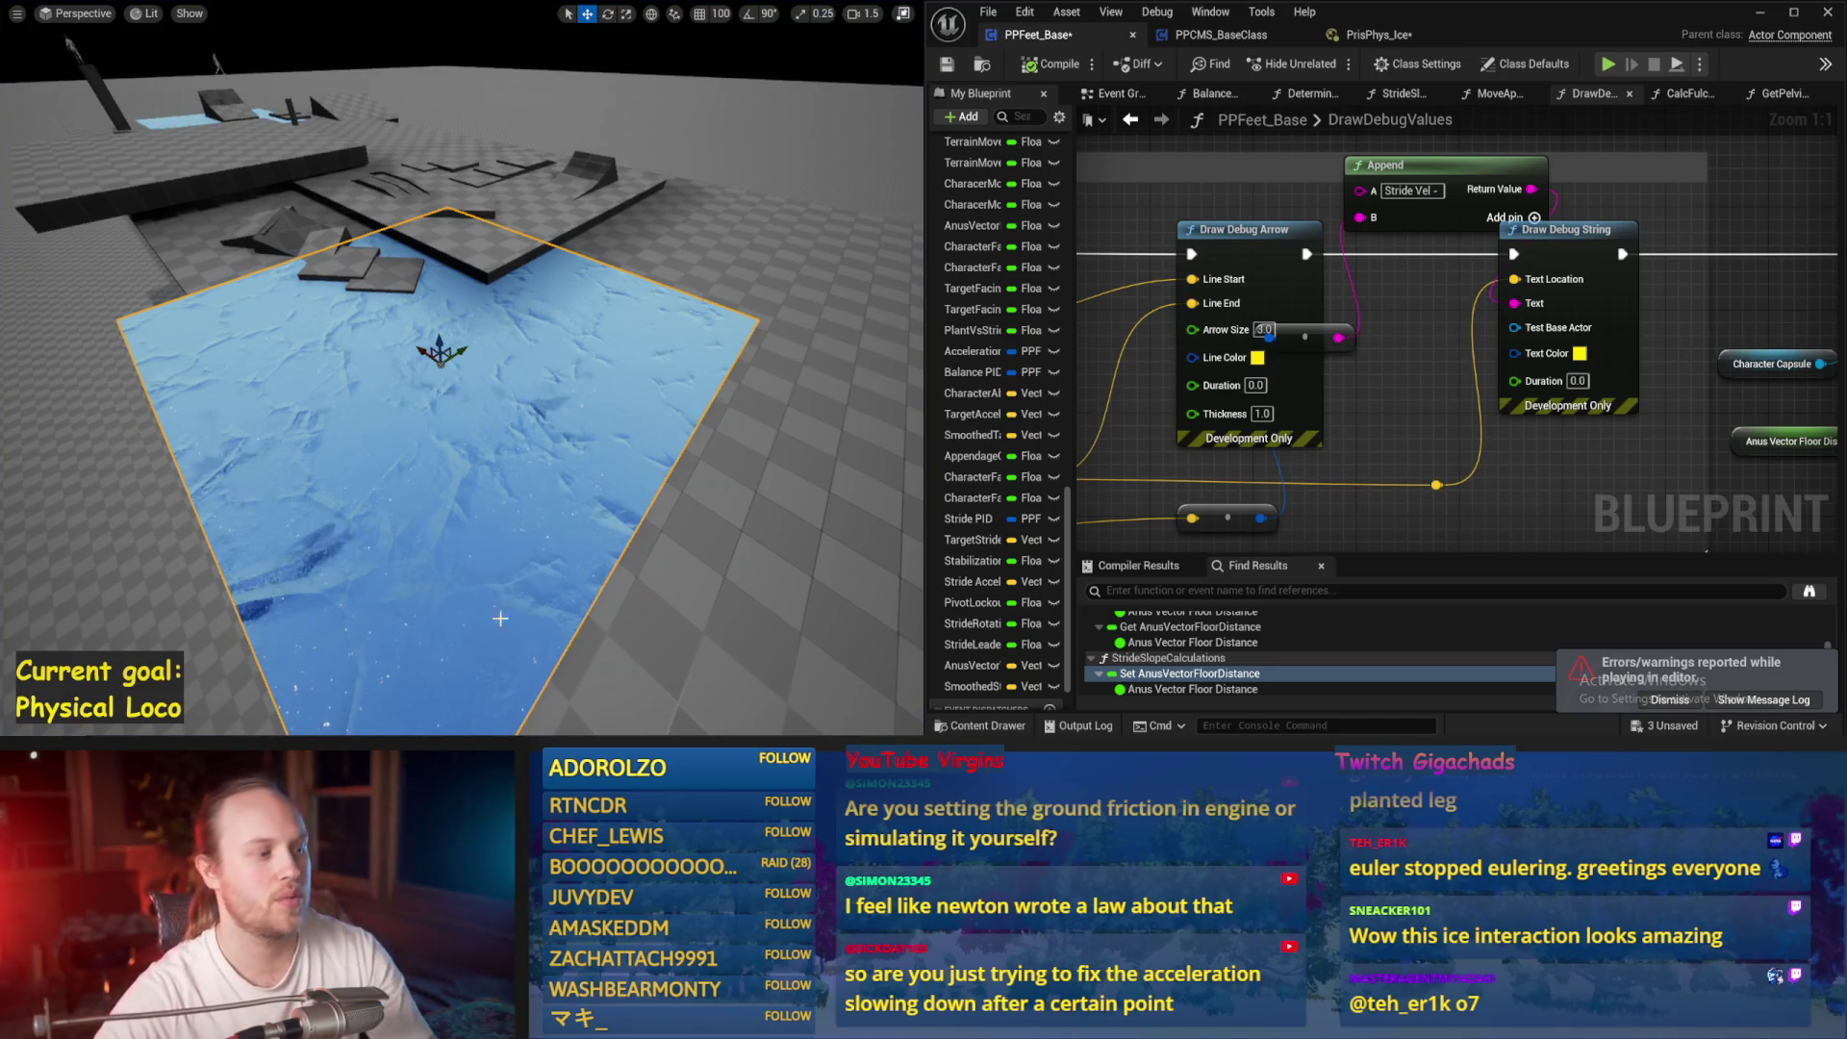
{"action": "left_click_drag", "start_coordinate": [468, 346], "coordinate": [769, 186]}
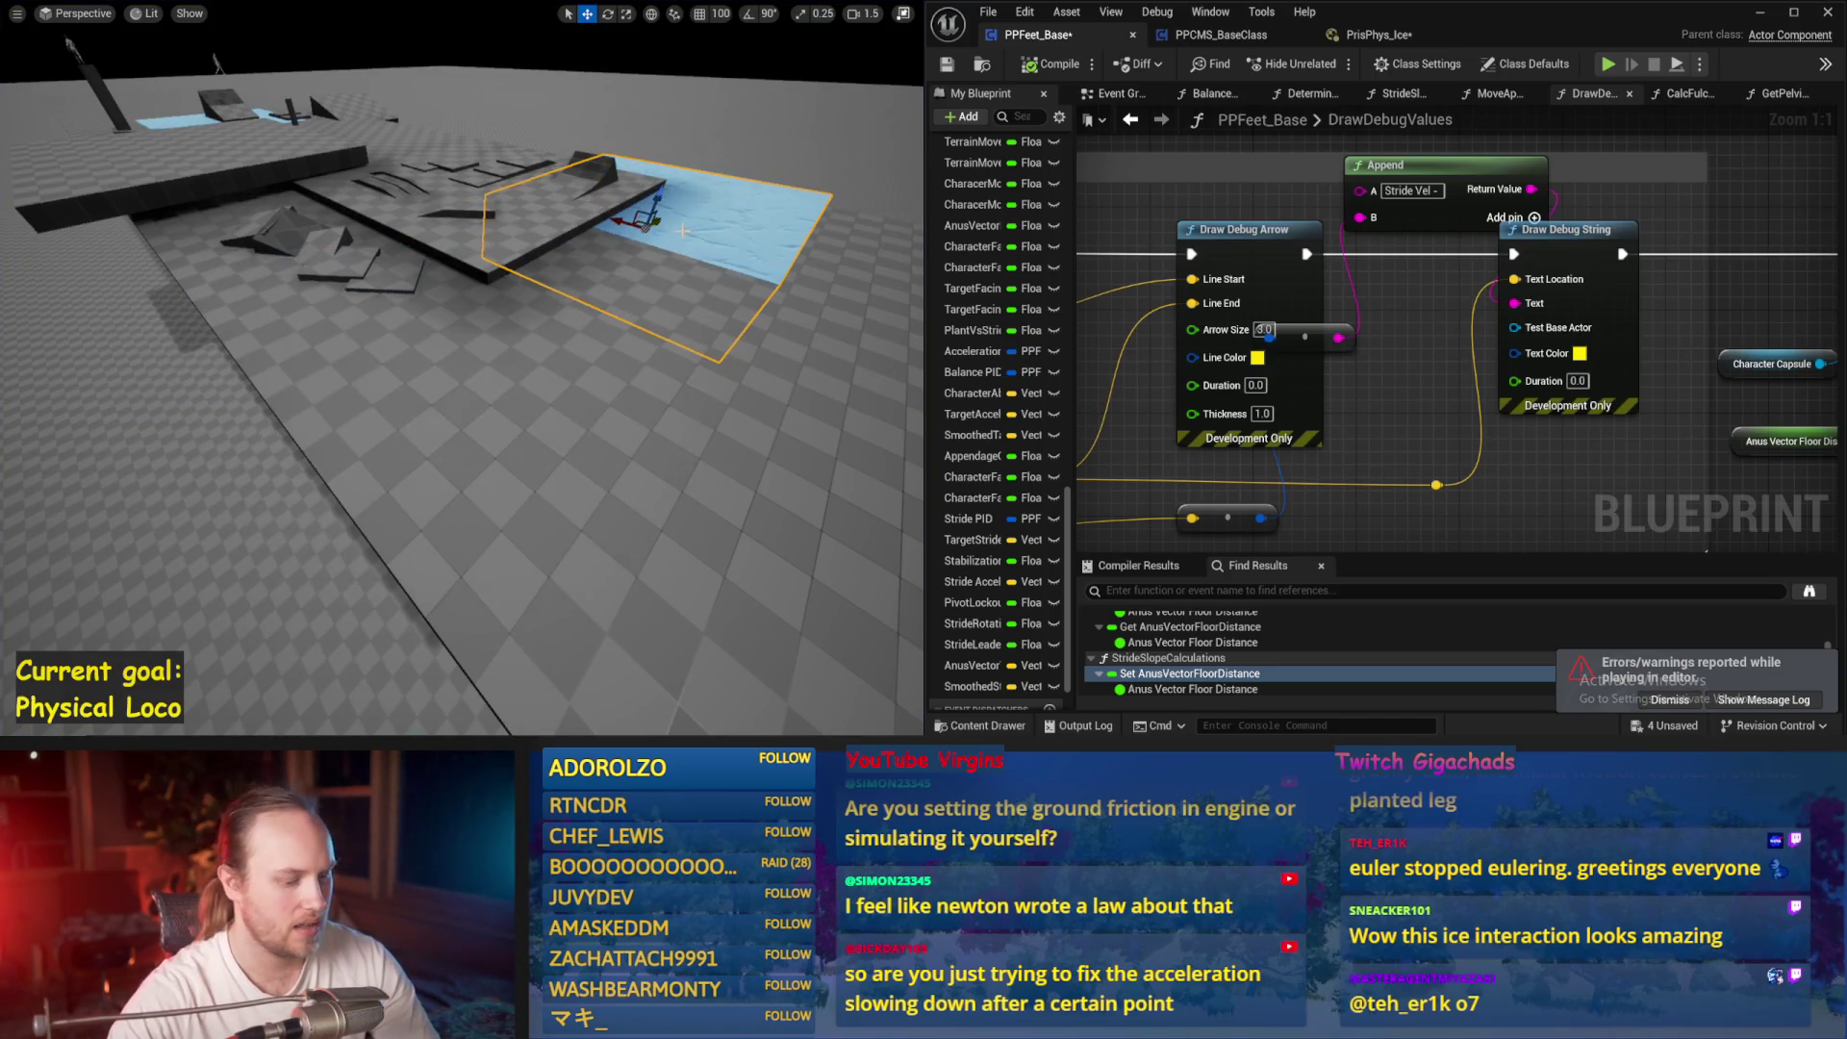
{"action": "key", "text": "alt+s"}
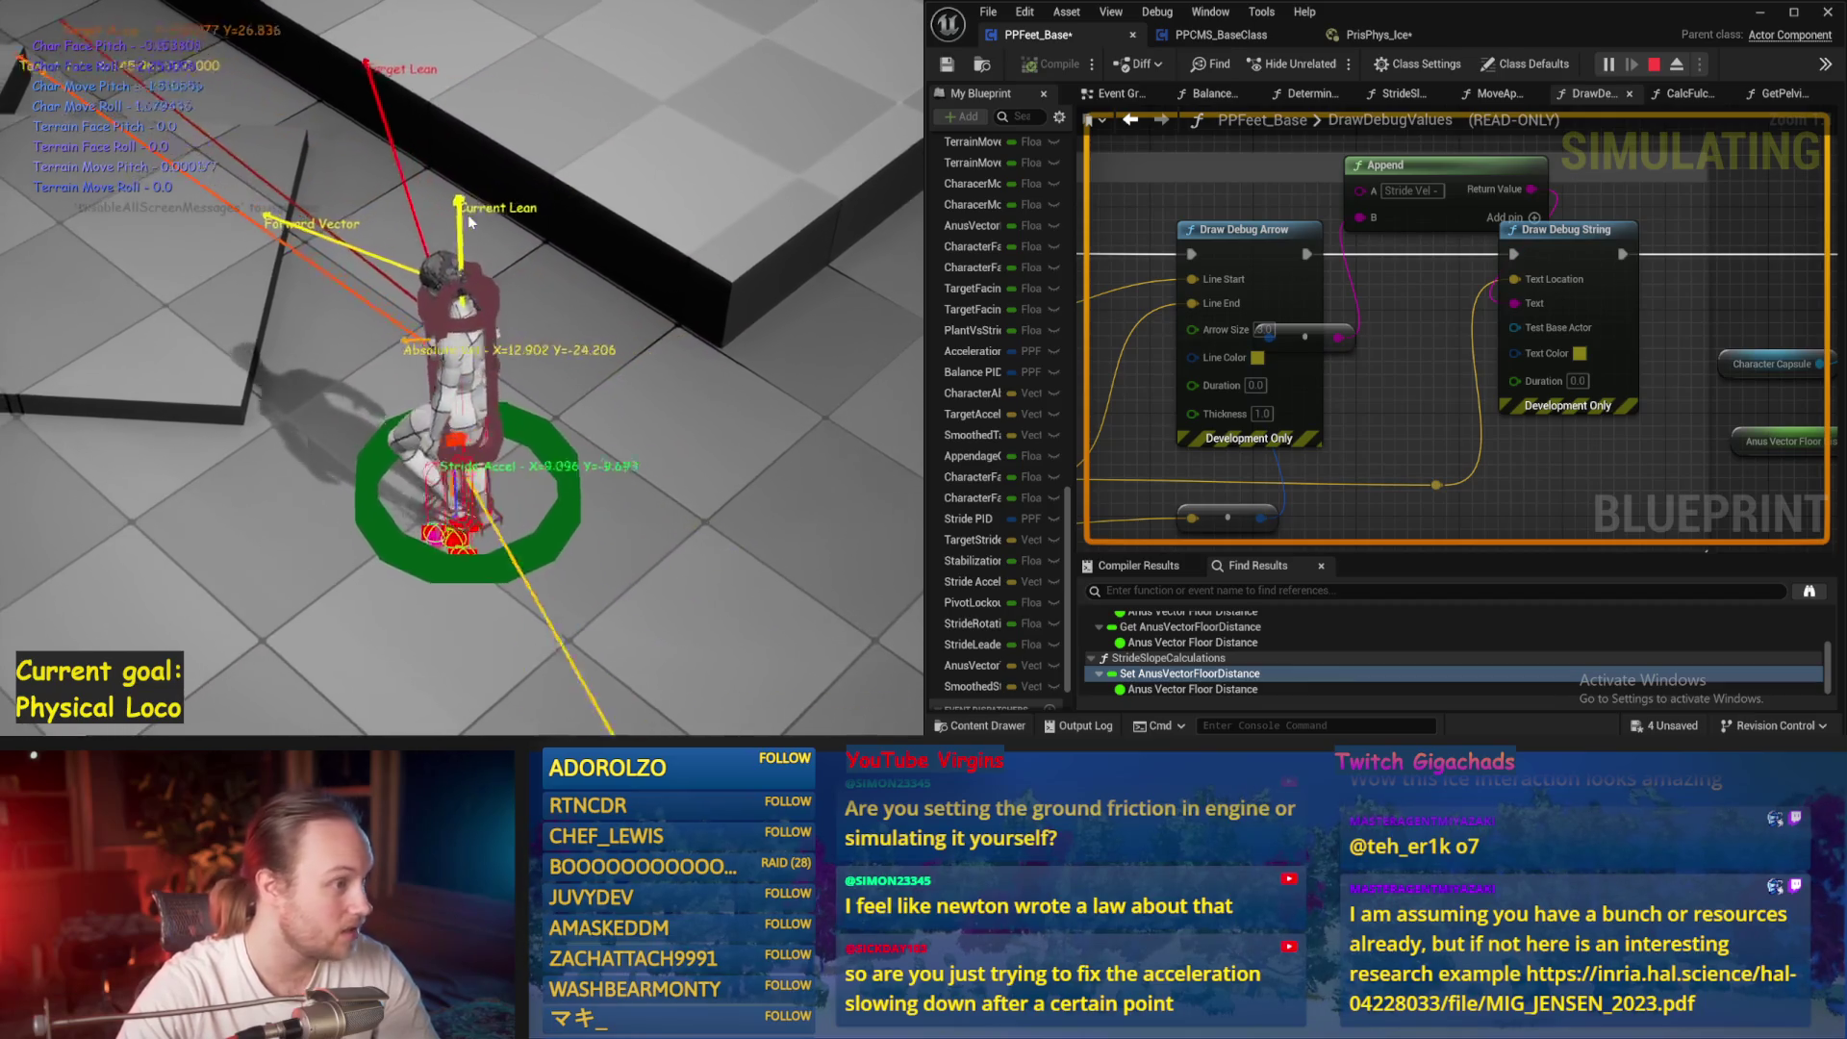
{"action": "key", "text": "Escape"}
{"action": "scroll", "coordinate": [1413, 330], "scroll_direction": "down", "scroll_amount": 5}
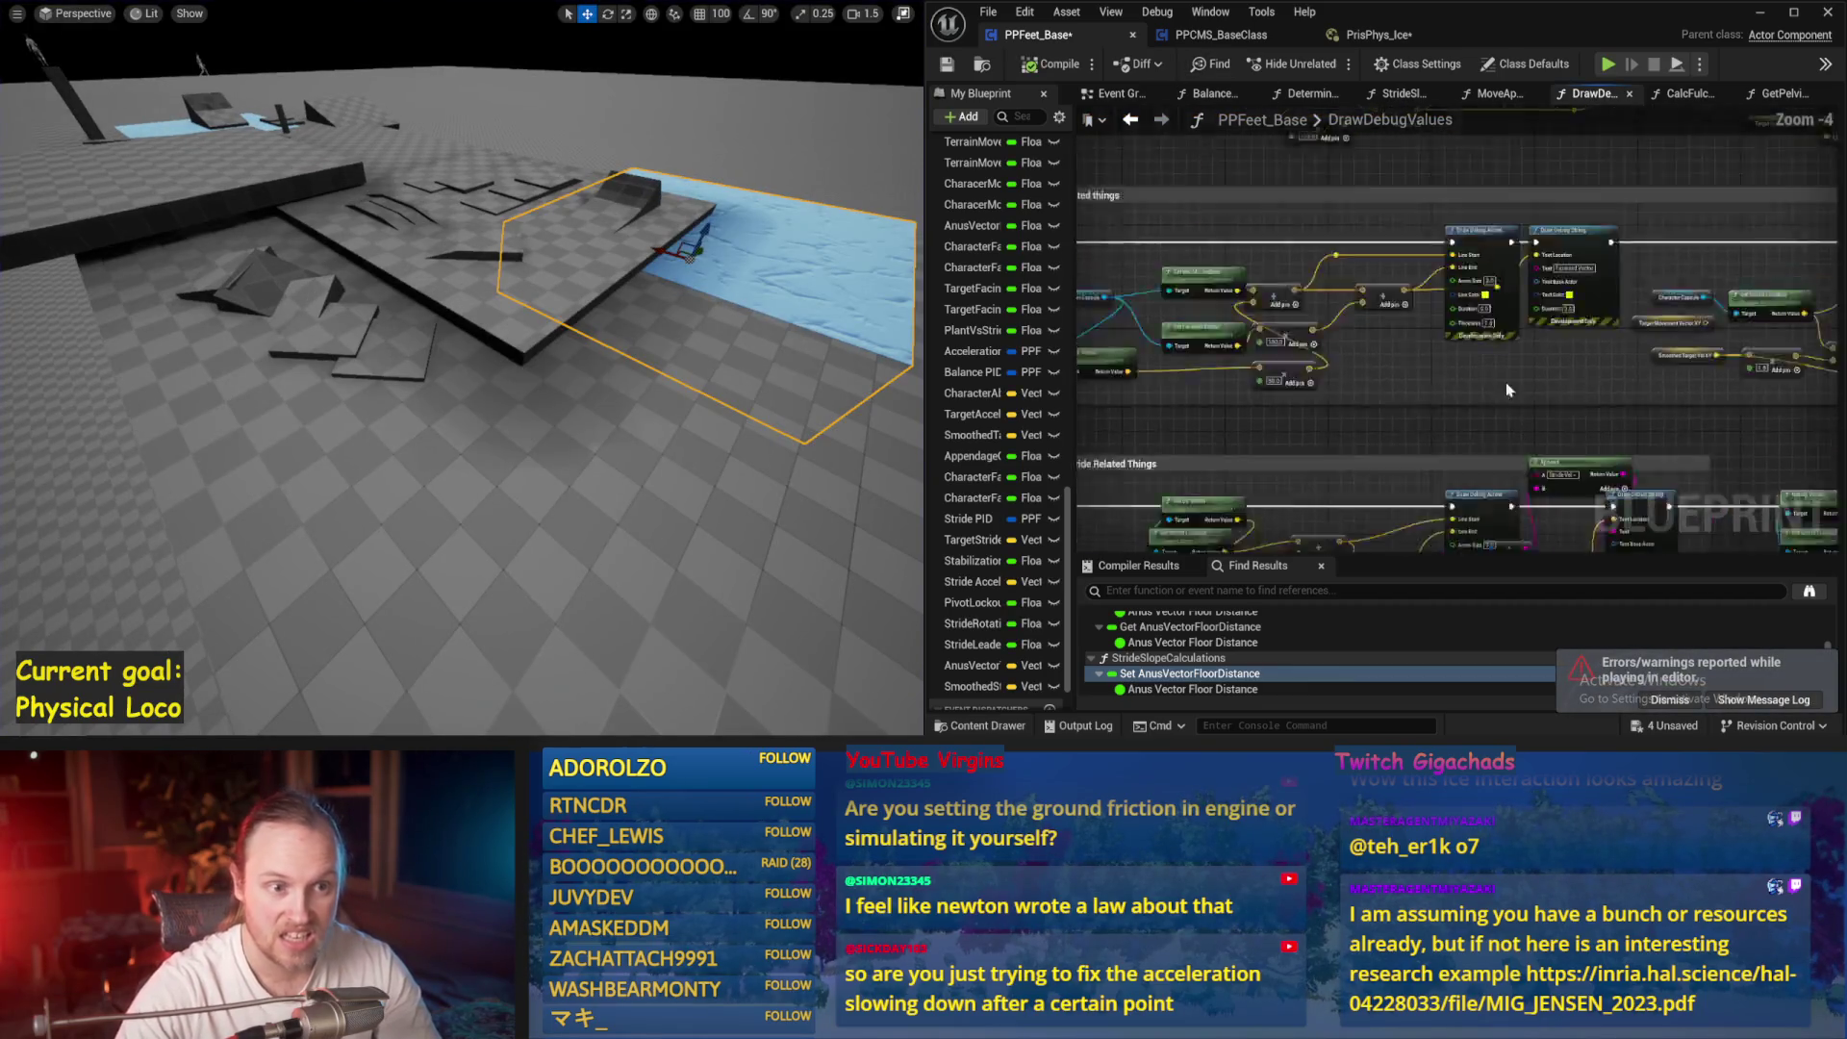
Set the Target Acceleration multiplier X and Y to 400, save PPFeet_Base, and simulate
{"action": "left_click_drag", "start_coordinate": [1412, 262], "coordinate": [1350, 390]}
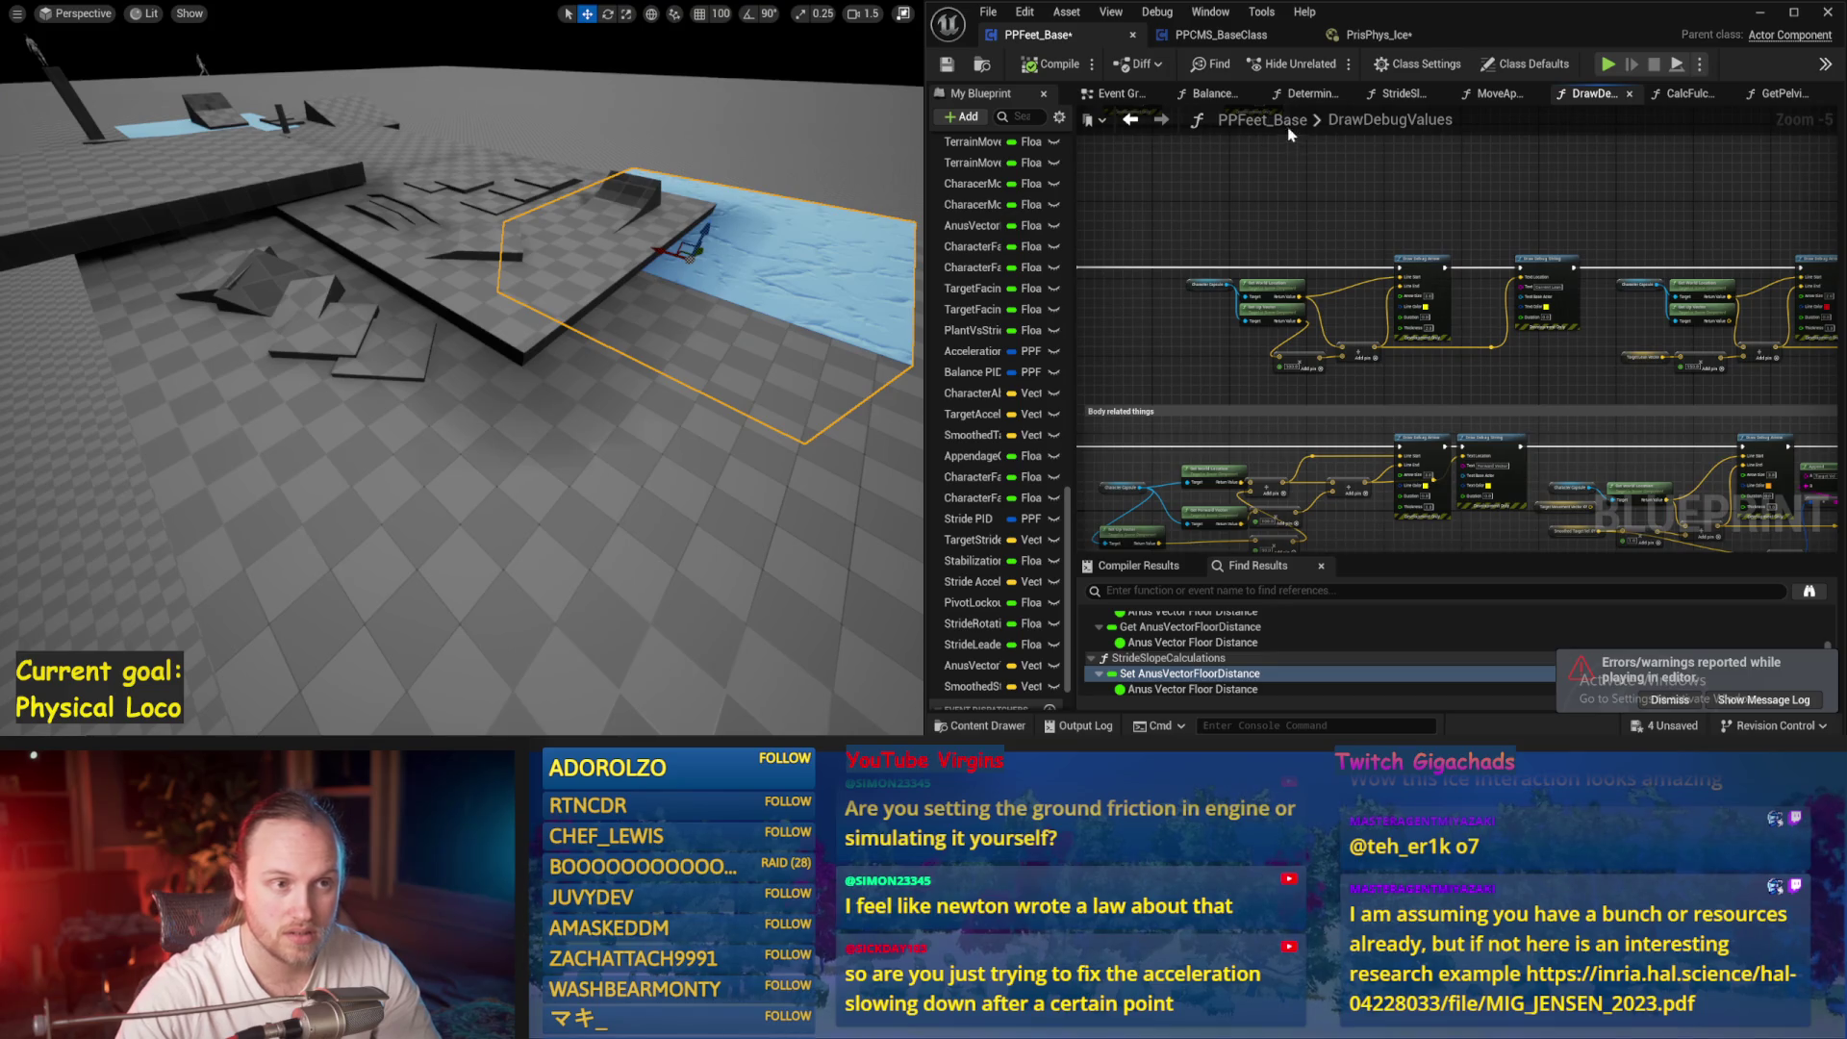
{"action": "left_click", "coordinate": [1226, 93]}
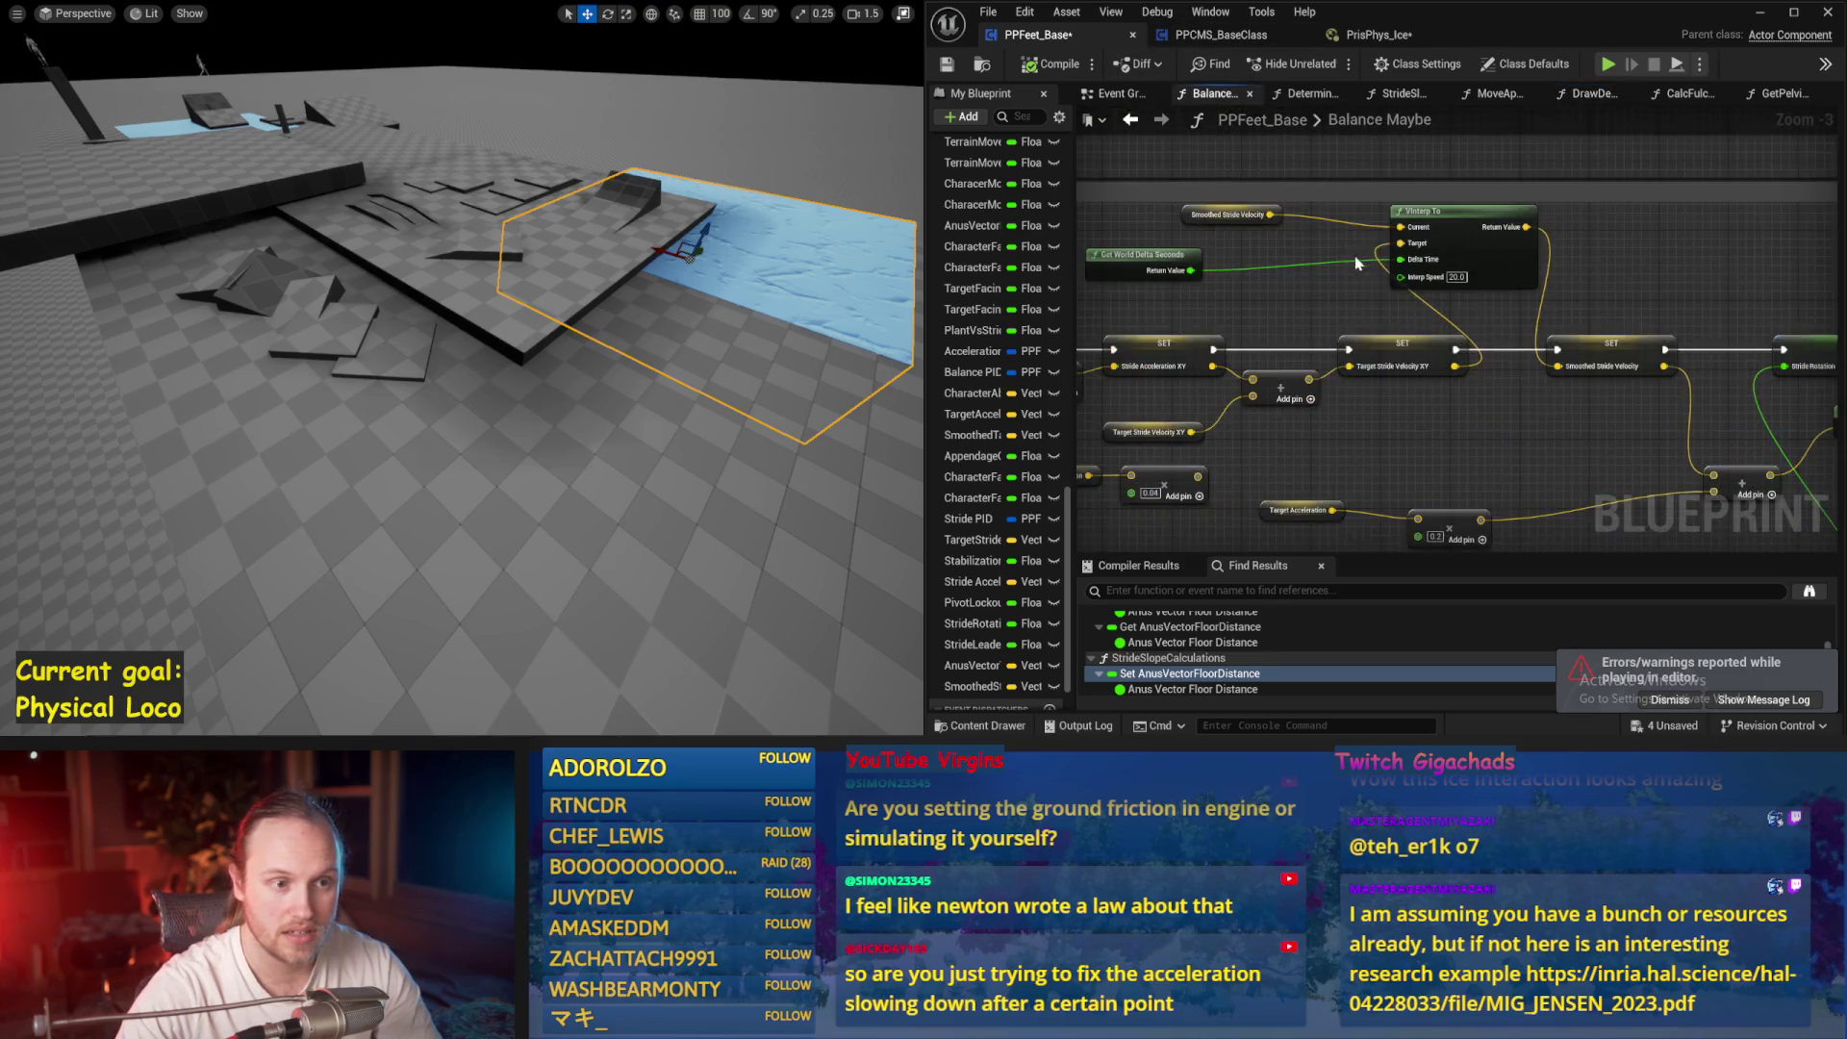
{"action": "scroll", "coordinate": [1393, 273], "scroll_direction": "up", "scroll_amount": 2}
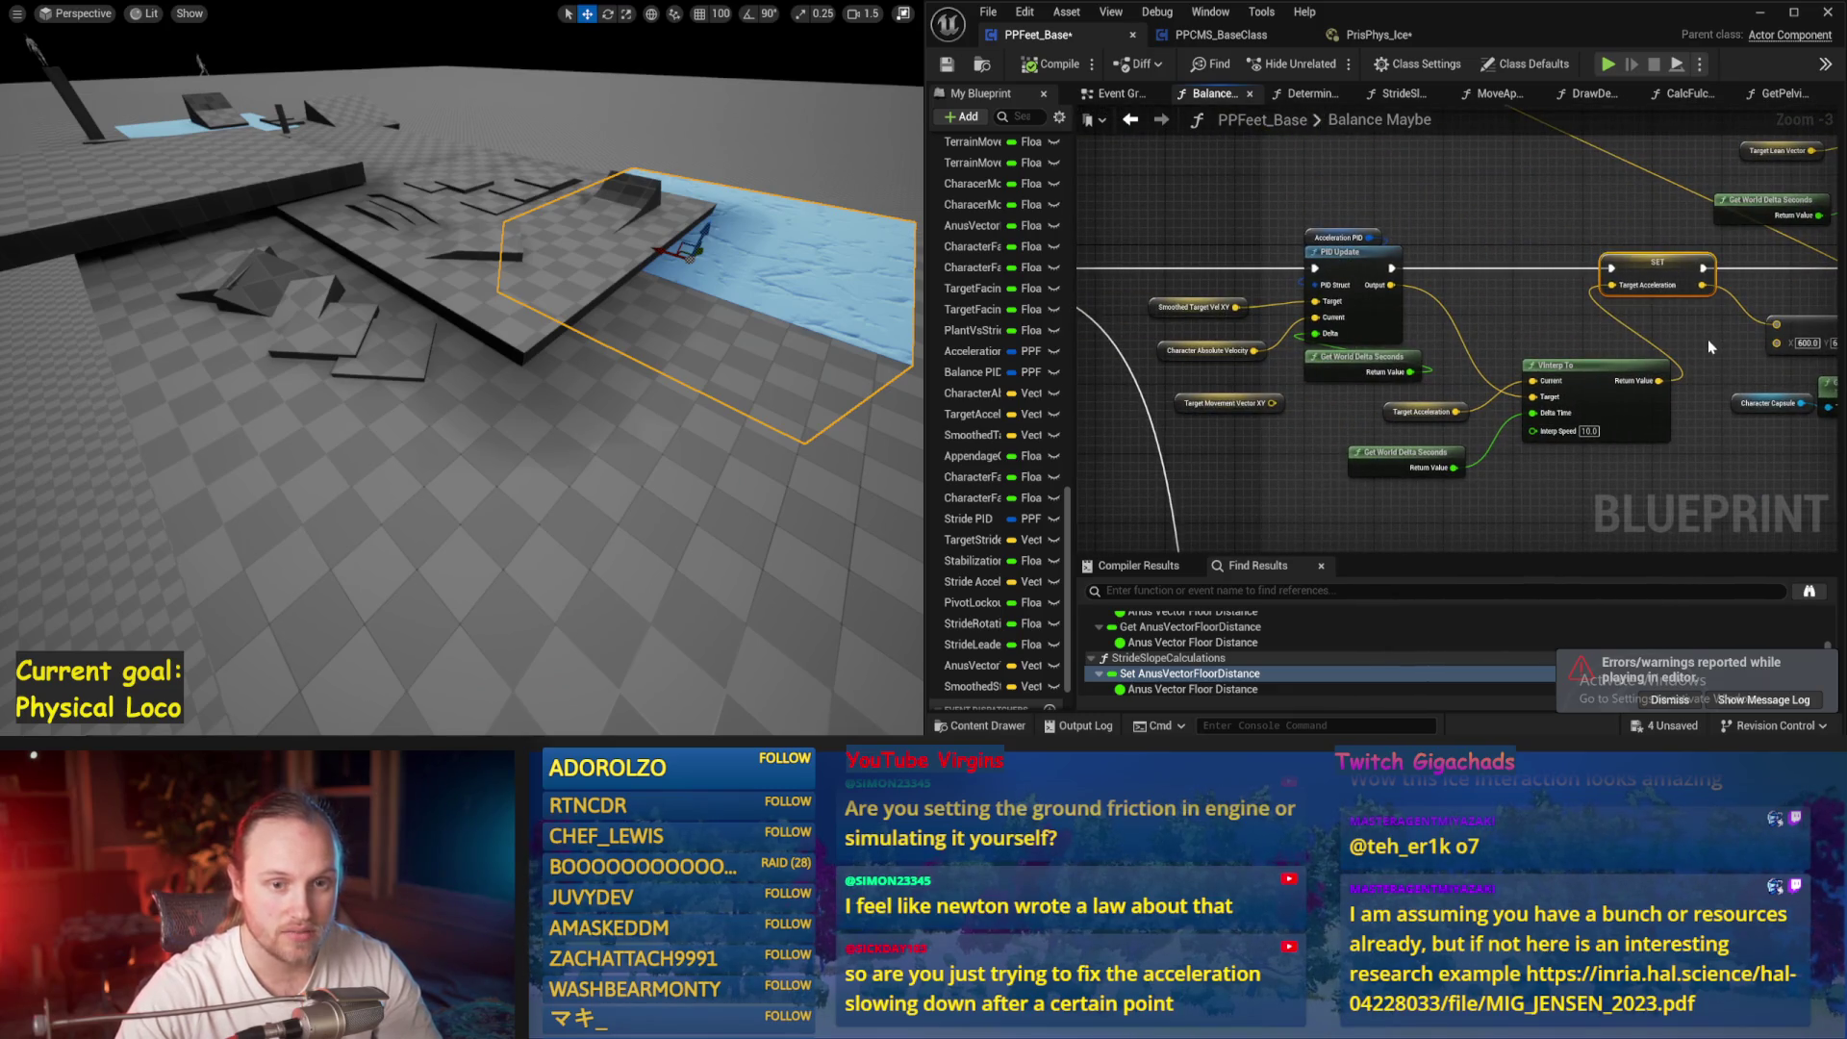
{"action": "scroll", "coordinate": [1711, 345], "scroll_direction": "up", "scroll_amount": 2}
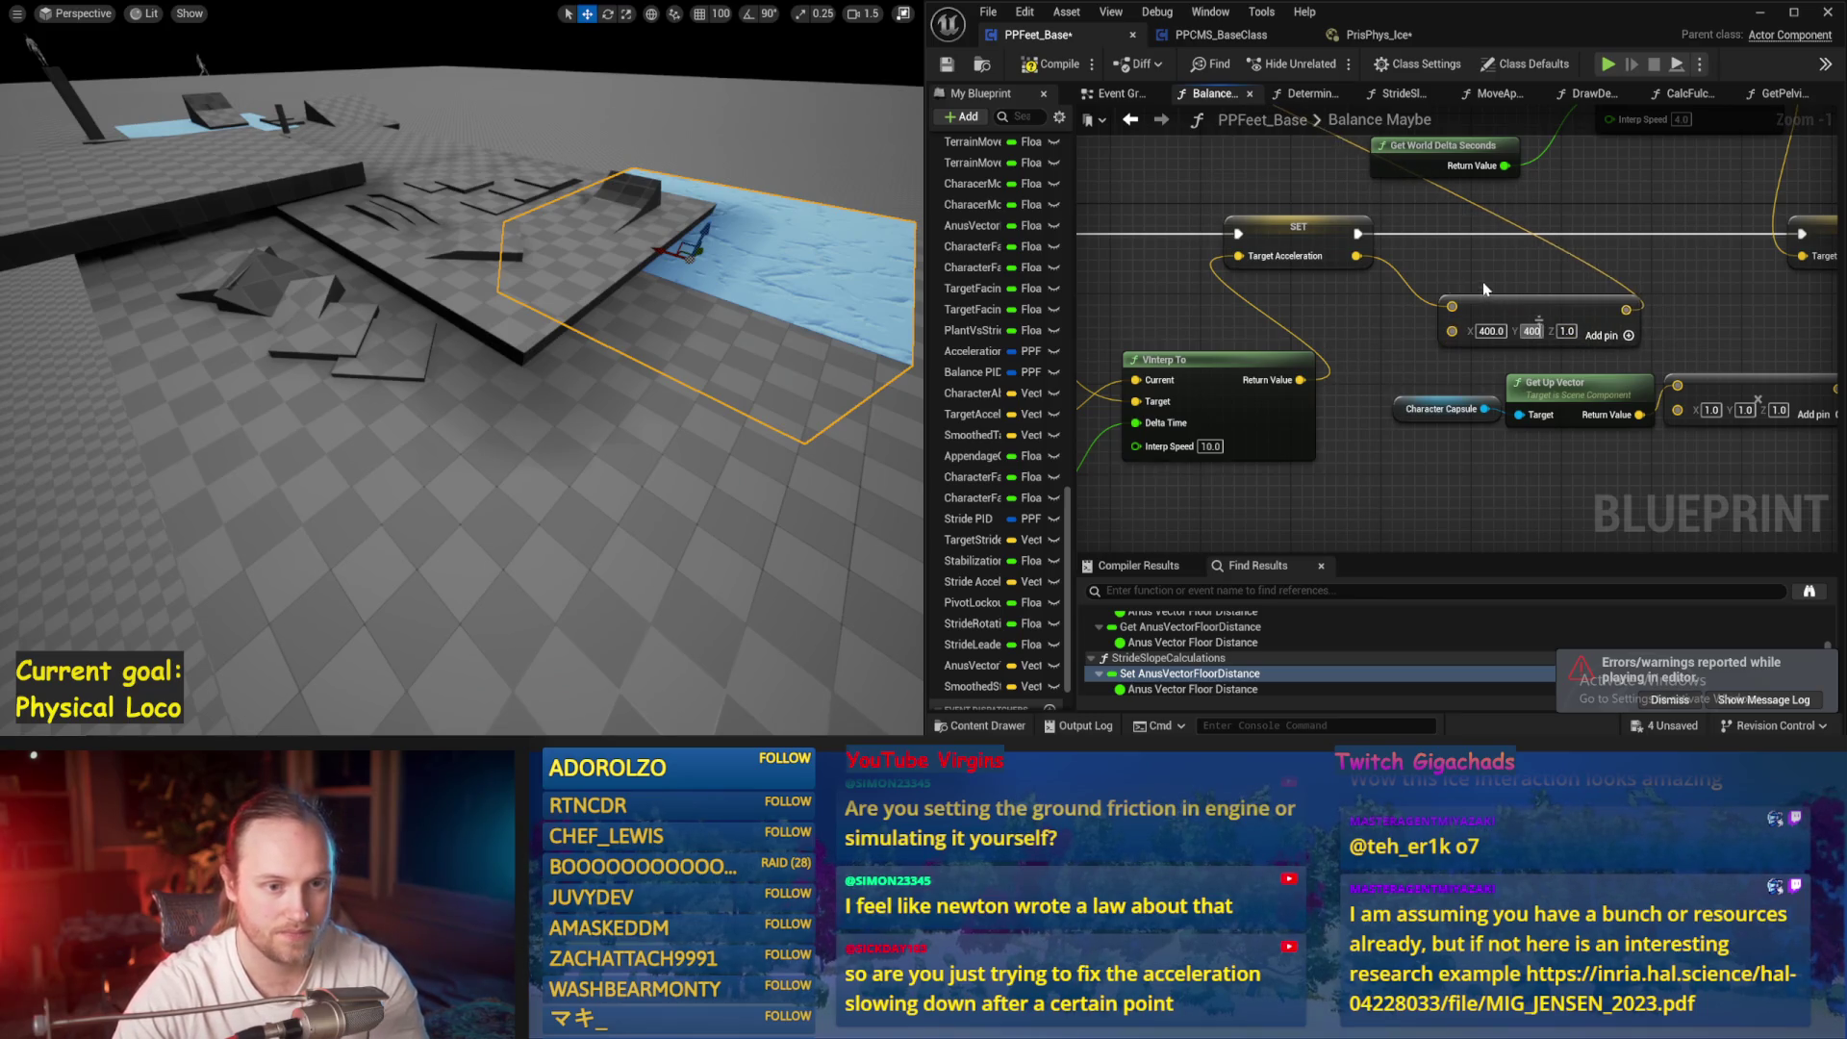
{"action": "left_click", "coordinate": [947, 65]}
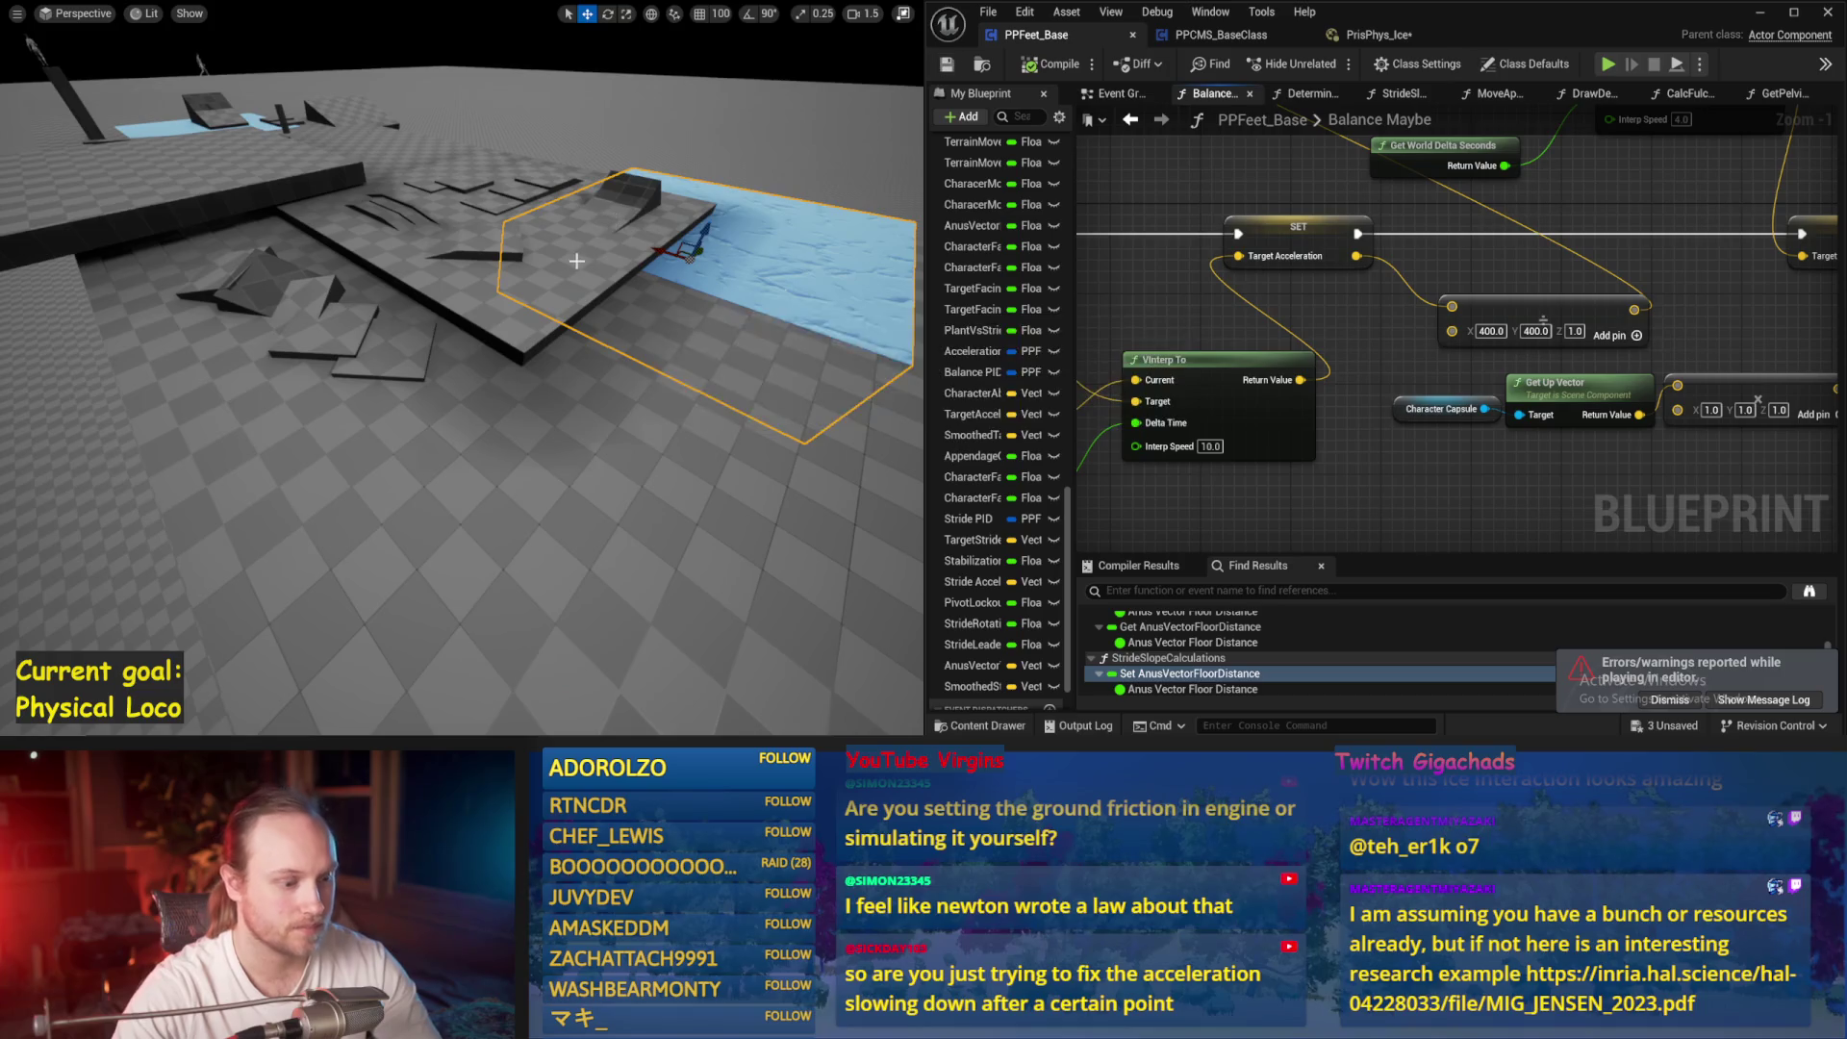
{"action": "key", "text": "alt+p"}
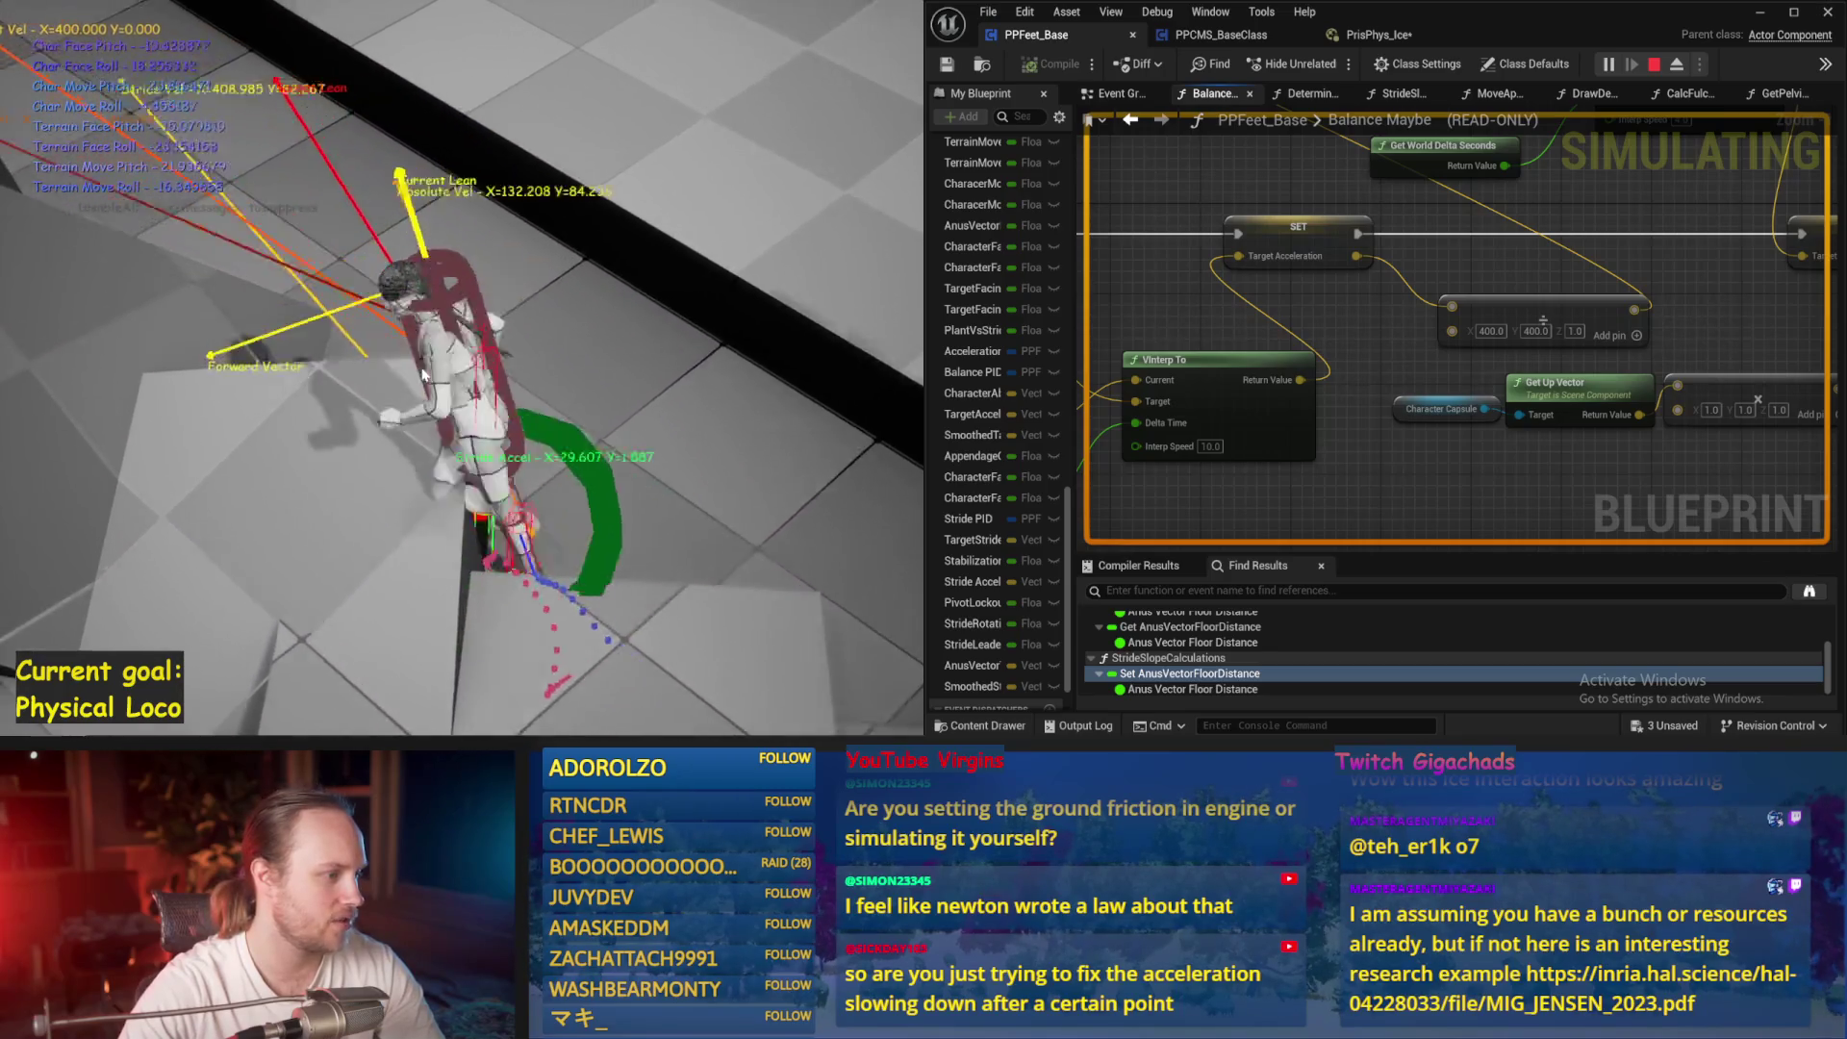
Restart the simulation, watch the character balance with the 400 multiplier, then stop
{"action": "key", "text": "Escape"}
{"action": "key", "text": "alt+s"}
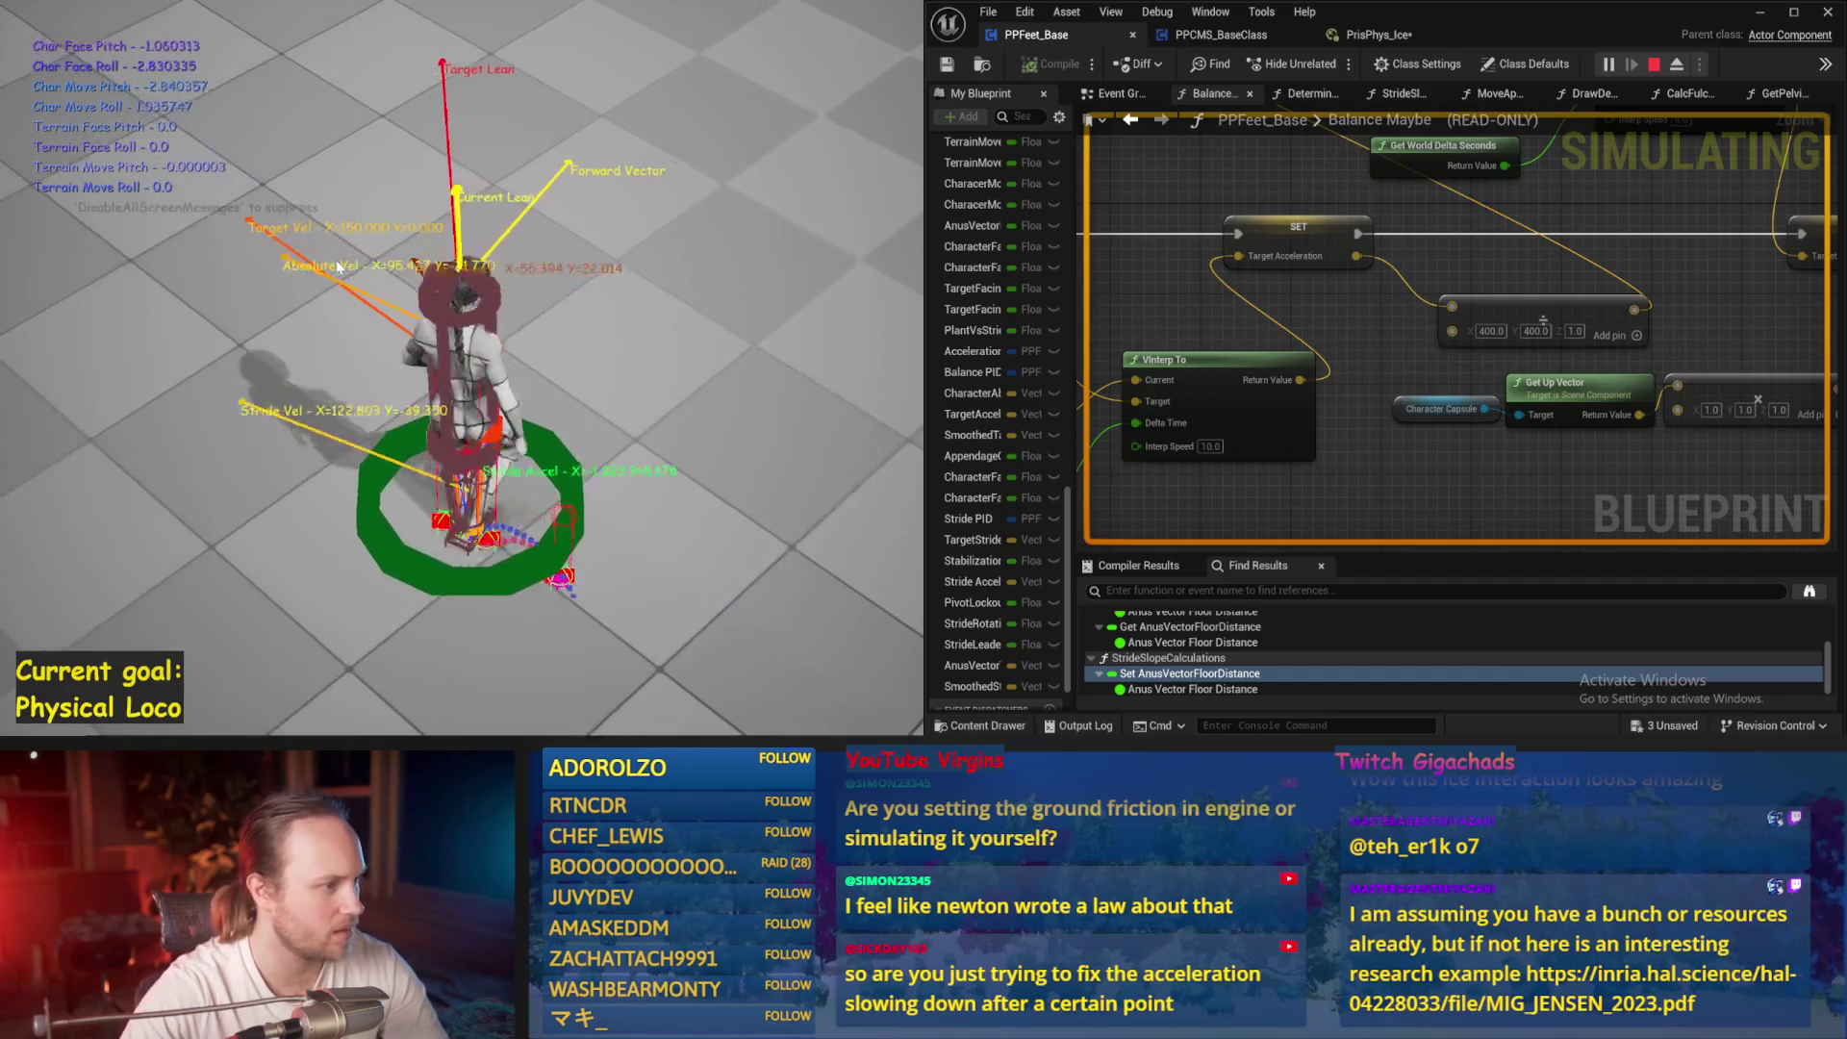
{"action": "key", "text": "Escape"}
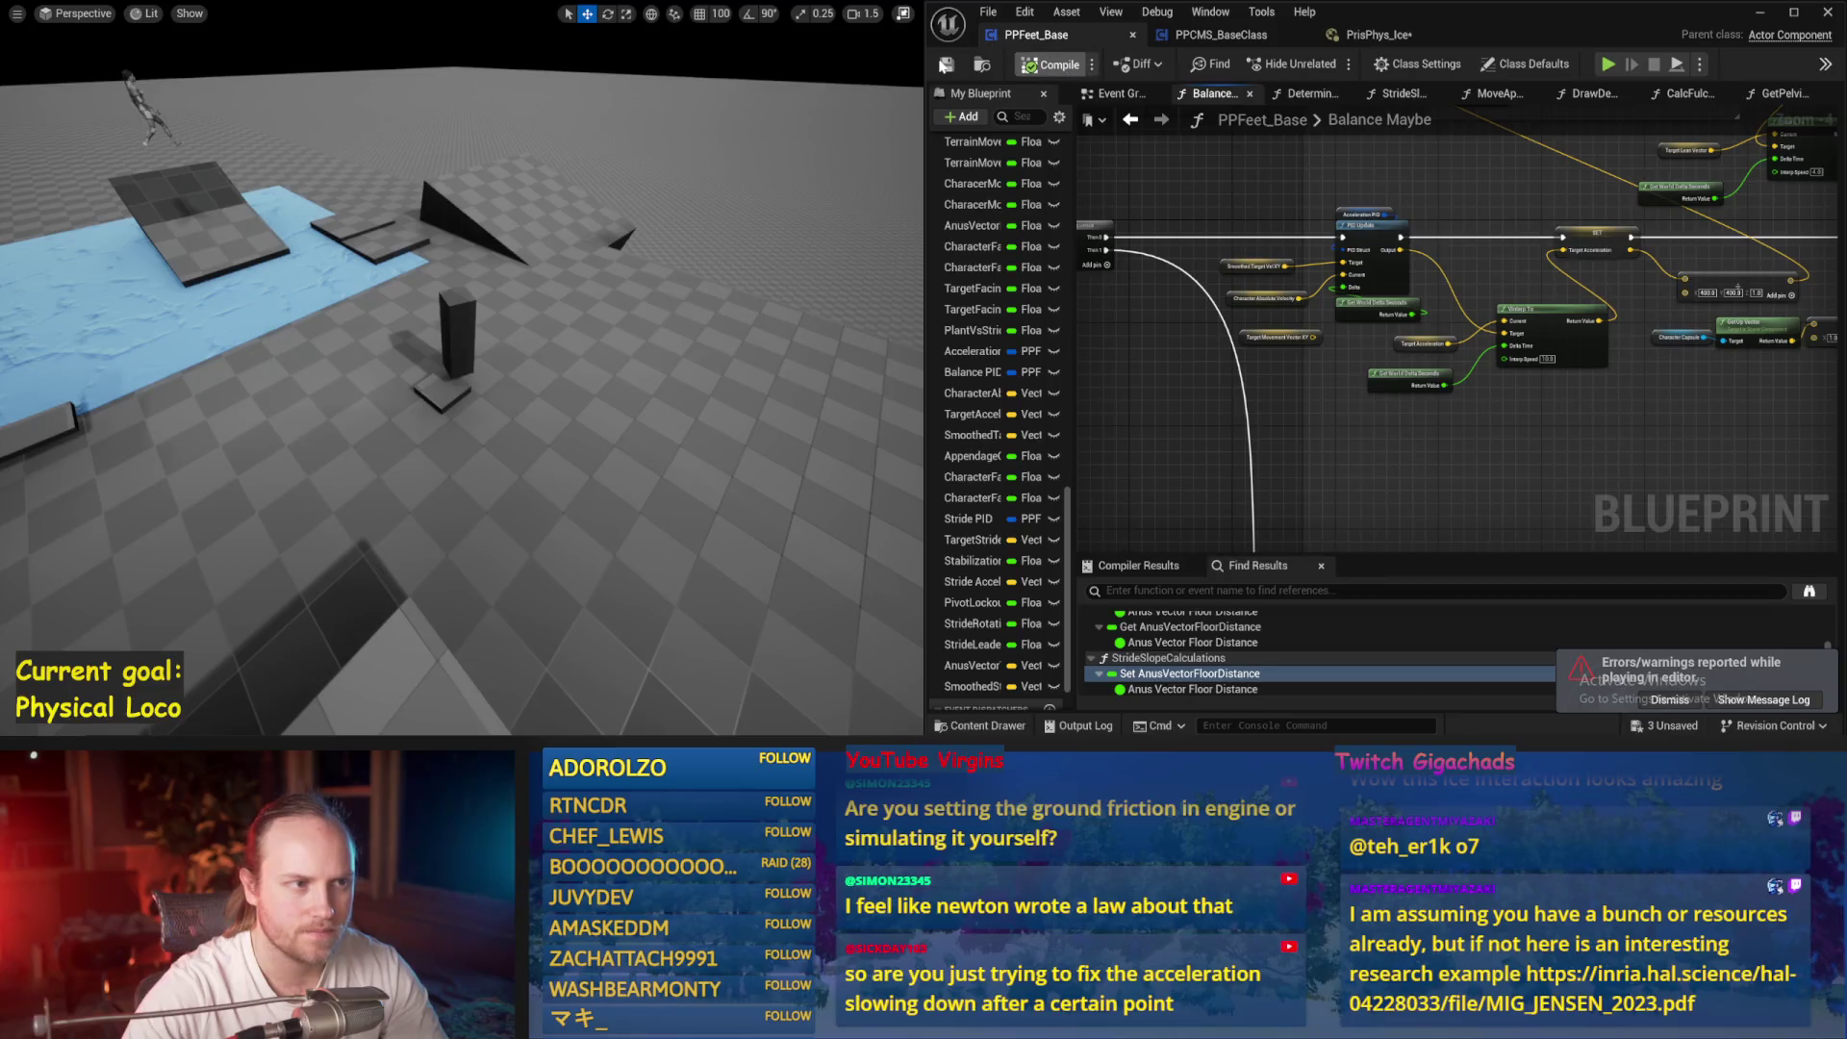
Fly the viewport camera back to an overhead view of the ice and floor
{"action": "scroll", "coordinate": [779, 231], "scroll_direction": "up", "scroll_amount": 3}
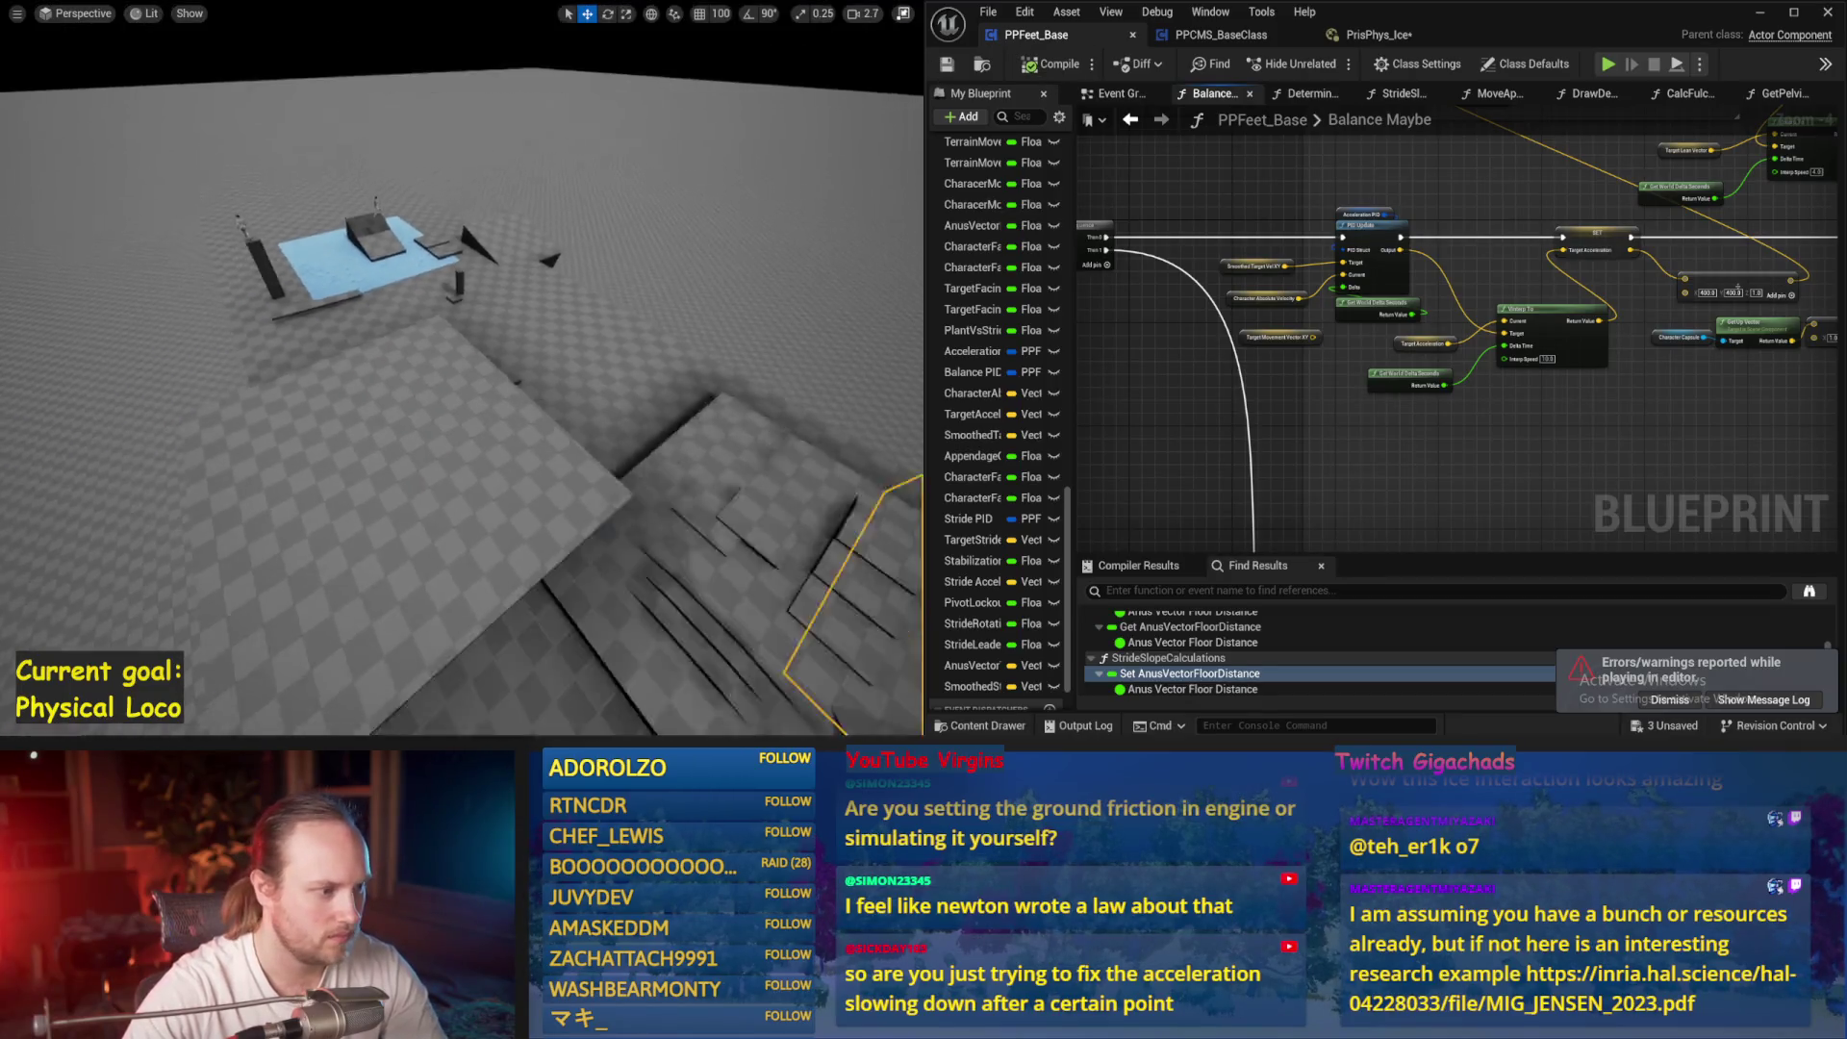
{"action": "left_click_drag", "start_coordinate": [538, 404], "coordinate": [584, 381]}
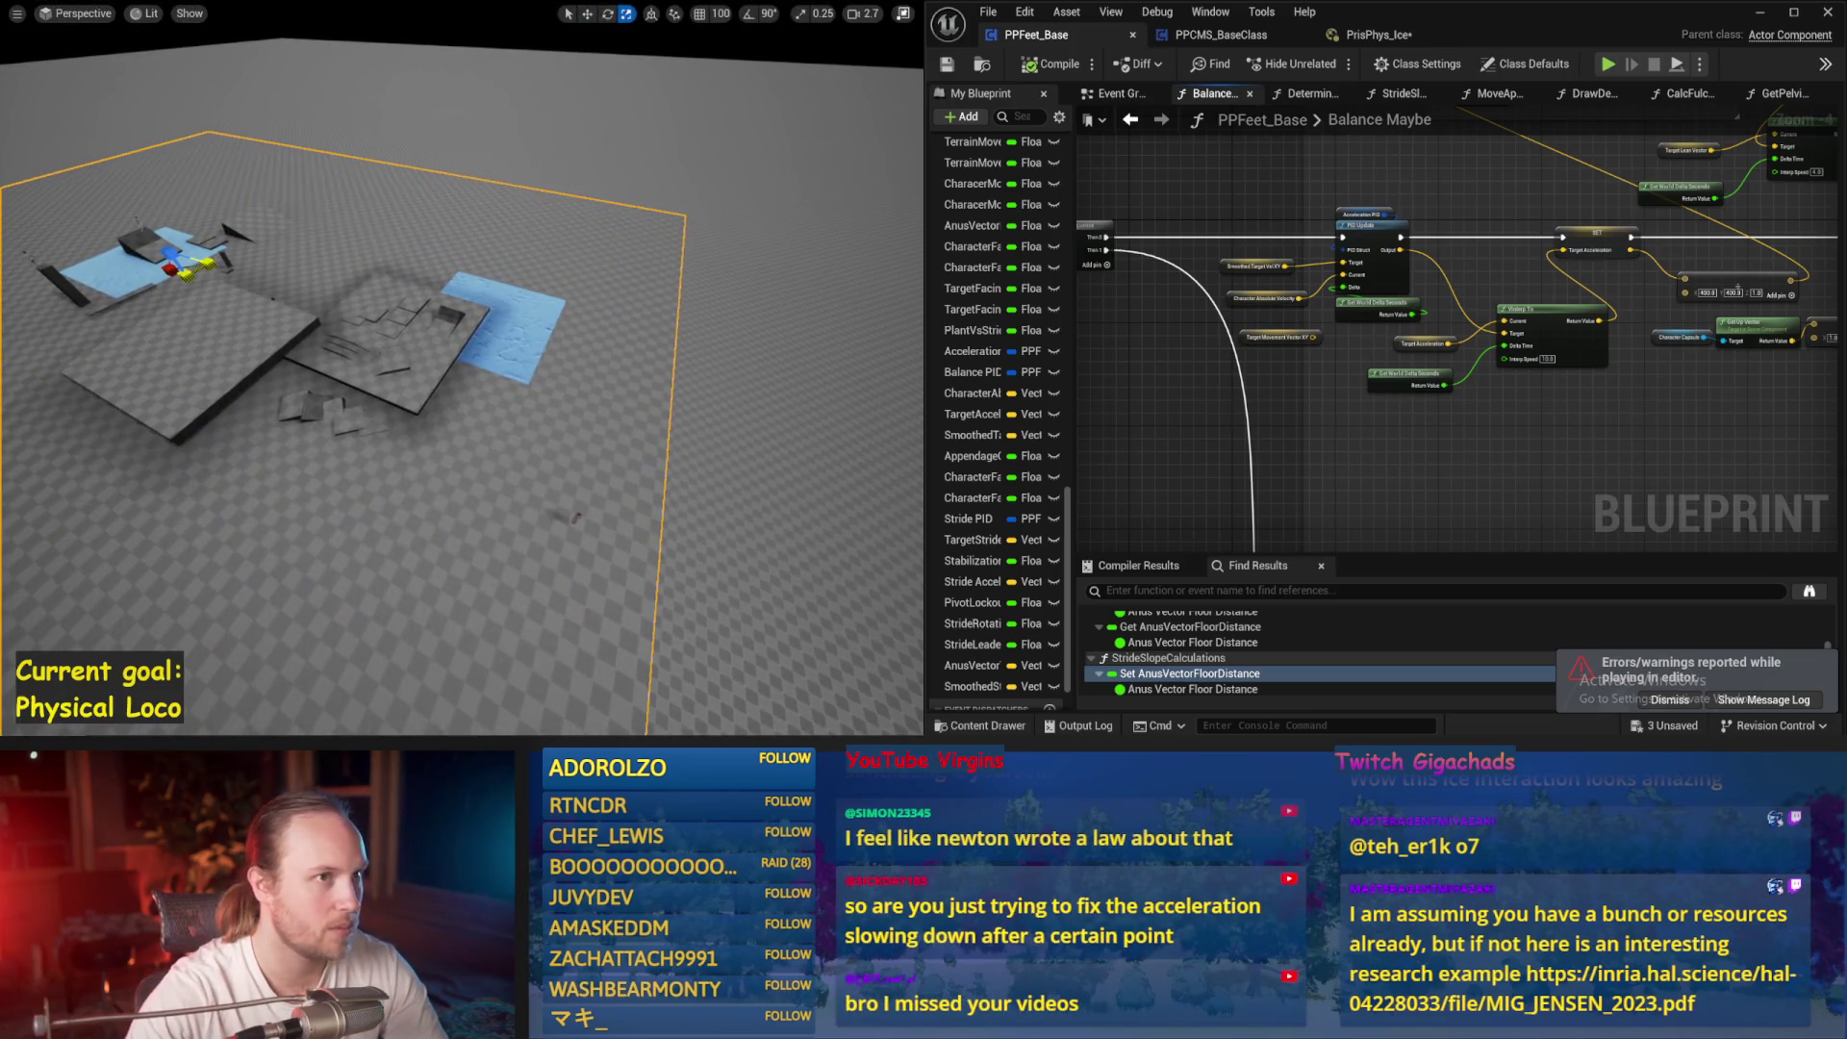
{"action": "left_click_drag", "start_coordinate": [88, 412], "coordinate": [93, 472]}
{"action": "mouse_move", "coordinate": [258, 287]}
{"action": "left_mouse_down"}
{"action": "mouse_move", "coordinate": [257, 264]}
{"action": "mouse_move", "coordinate": [258, 286]}
{"action": "left_mouse_up"}
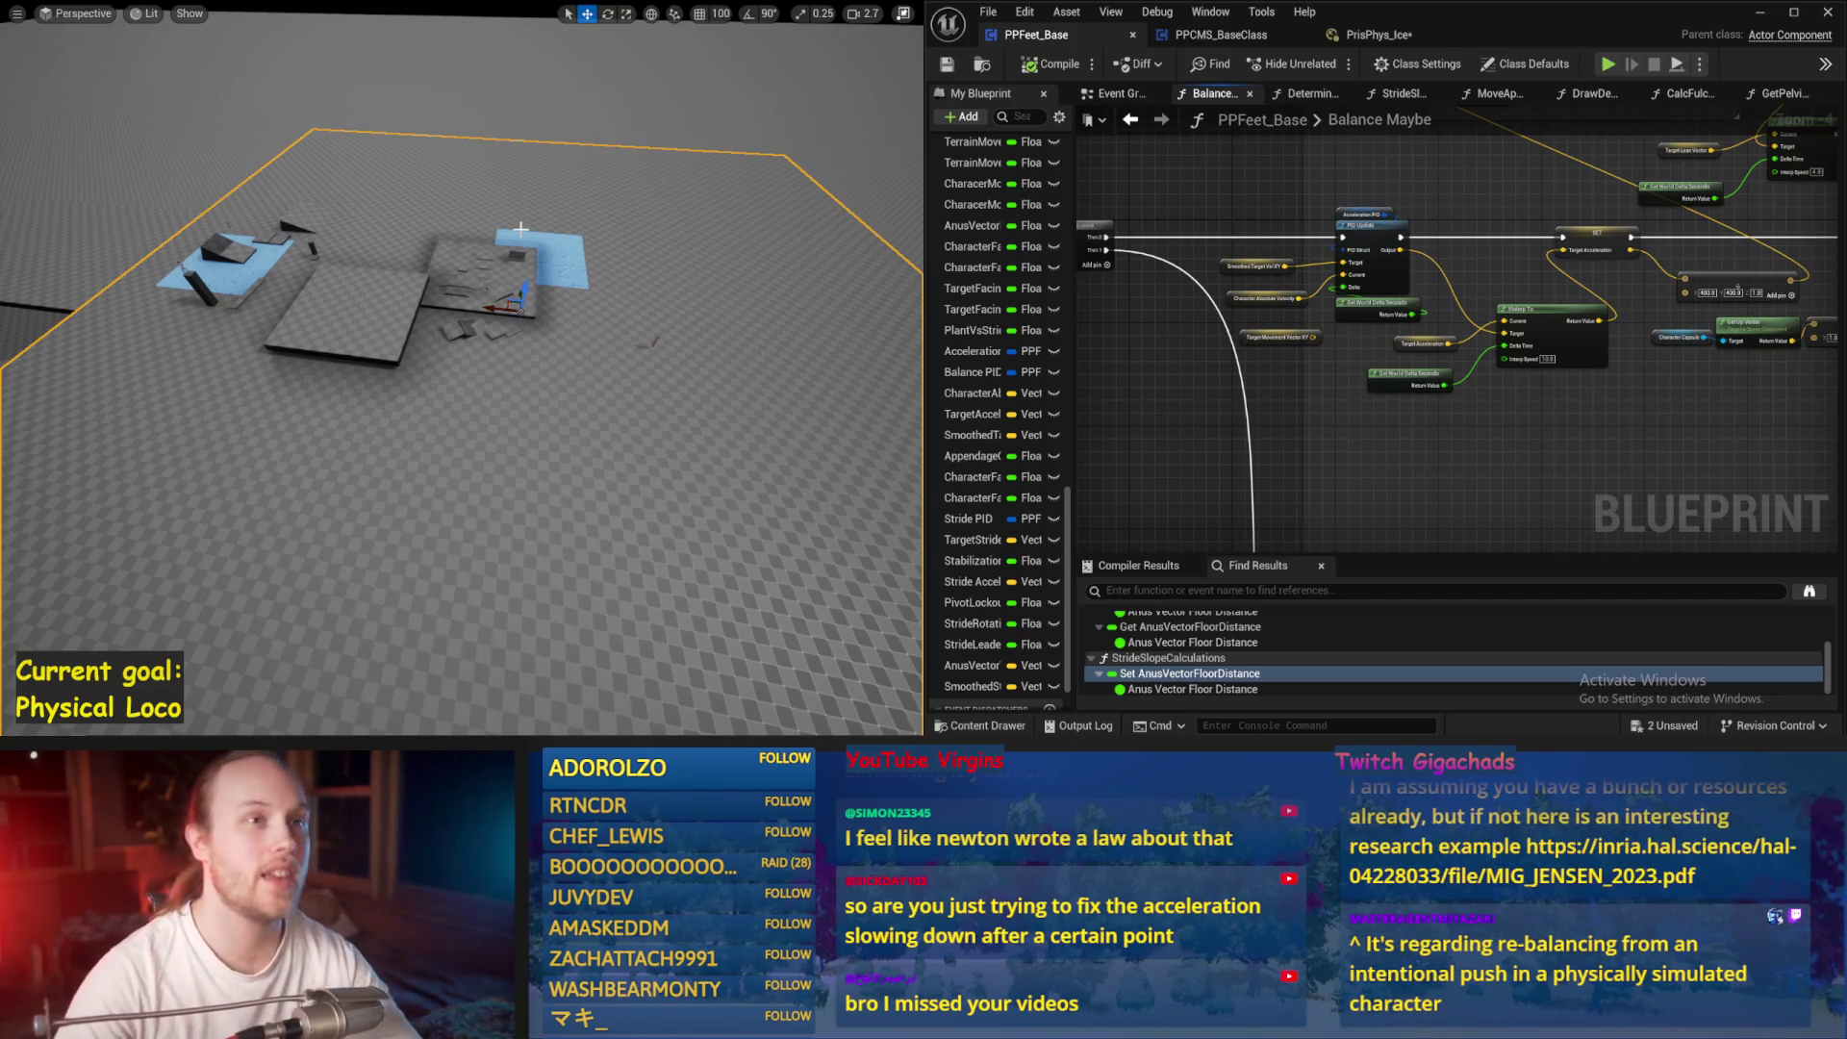
{"action": "left_click_drag", "start_coordinate": [624, 294], "coordinate": [596, 269]}
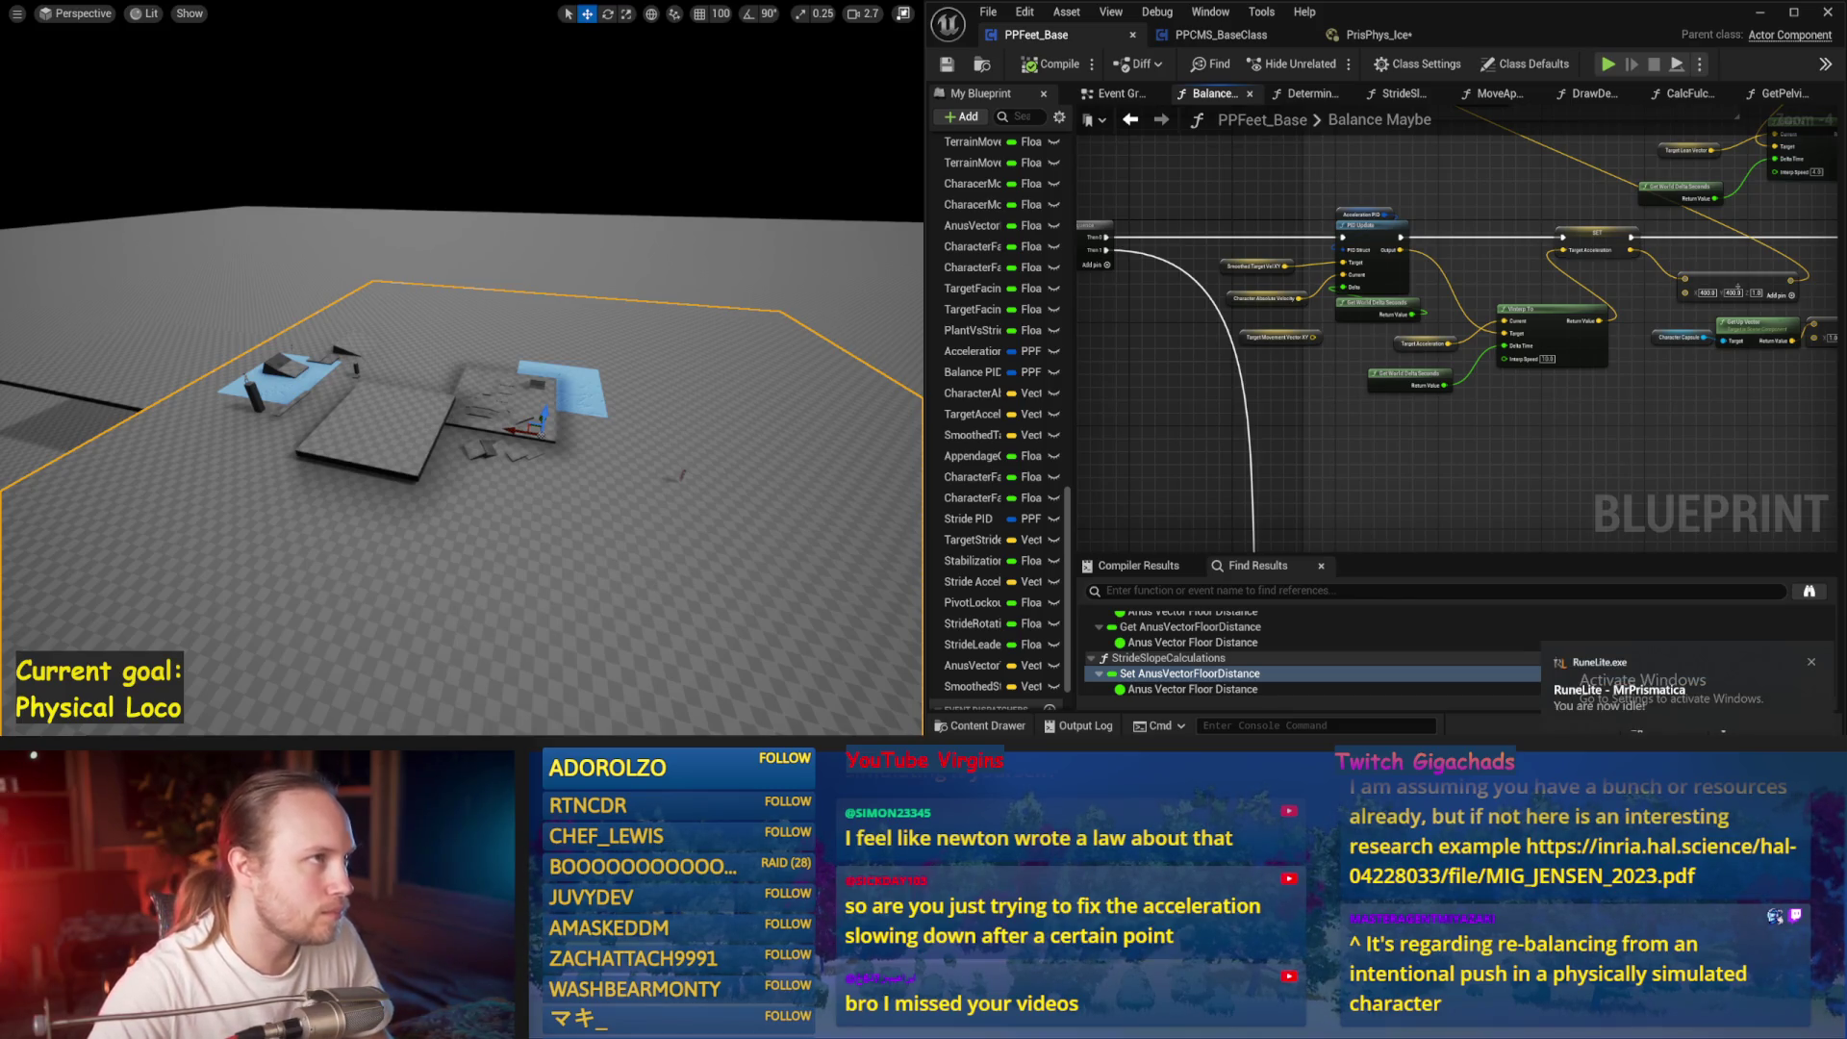
Start a fresh simulation to watch the character balance with debug vectors drawn
{"action": "key", "text": "alt+p"}
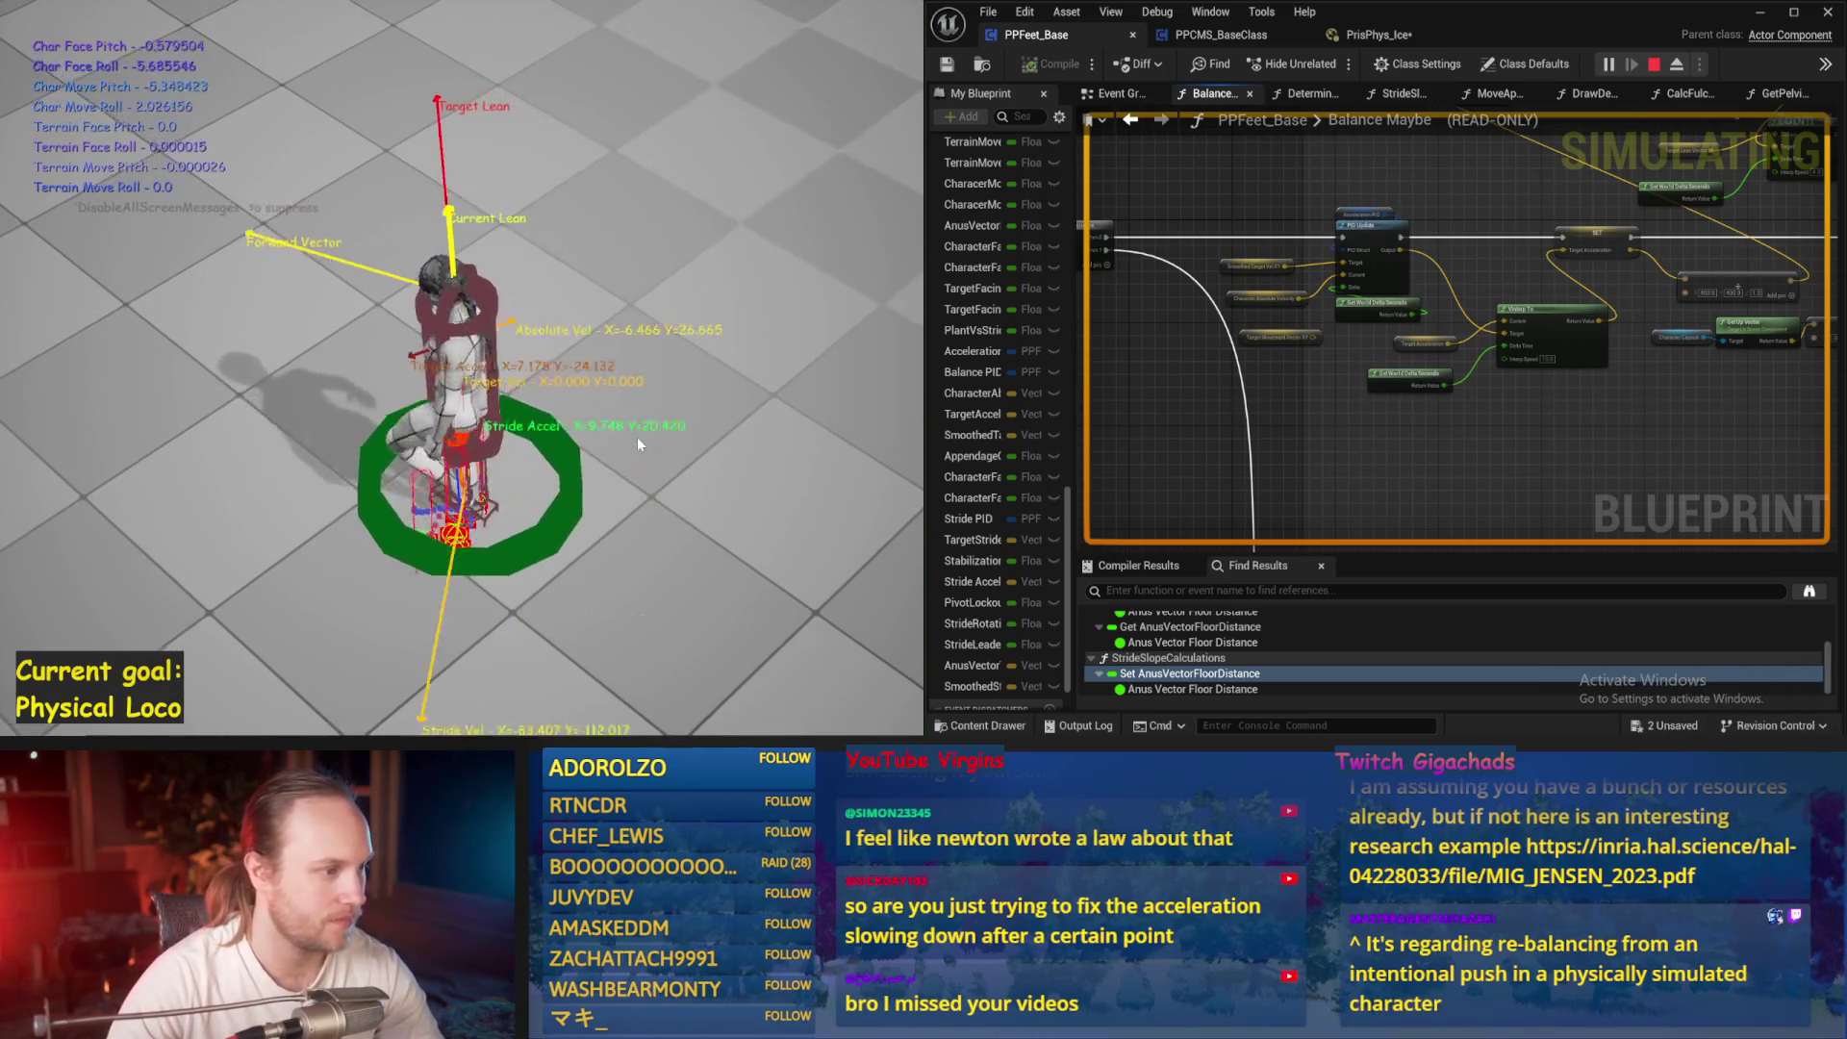
Detach to a free camera, lift a platform box up and carry it toward the character, then stop
{"action": "key", "text": "F8"}
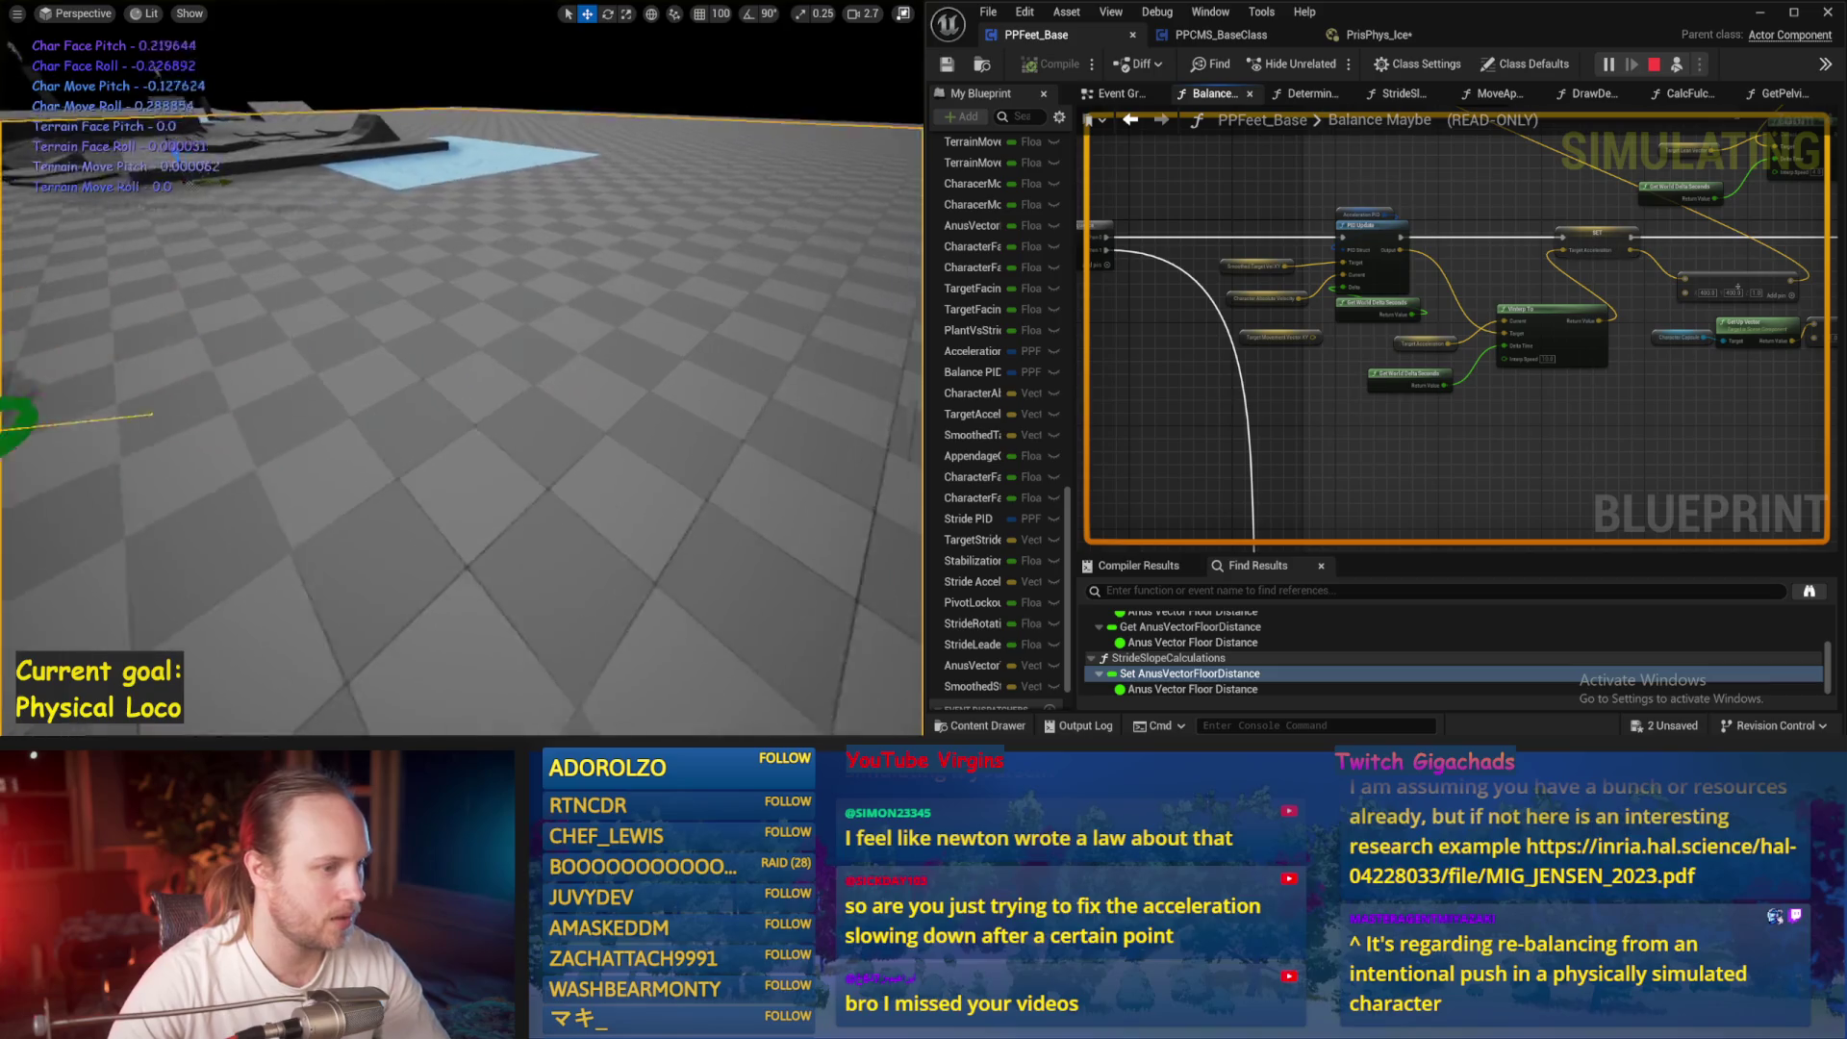
{"action": "key", "text": "w"}
{"action": "left_click", "coordinate": [499, 188]}
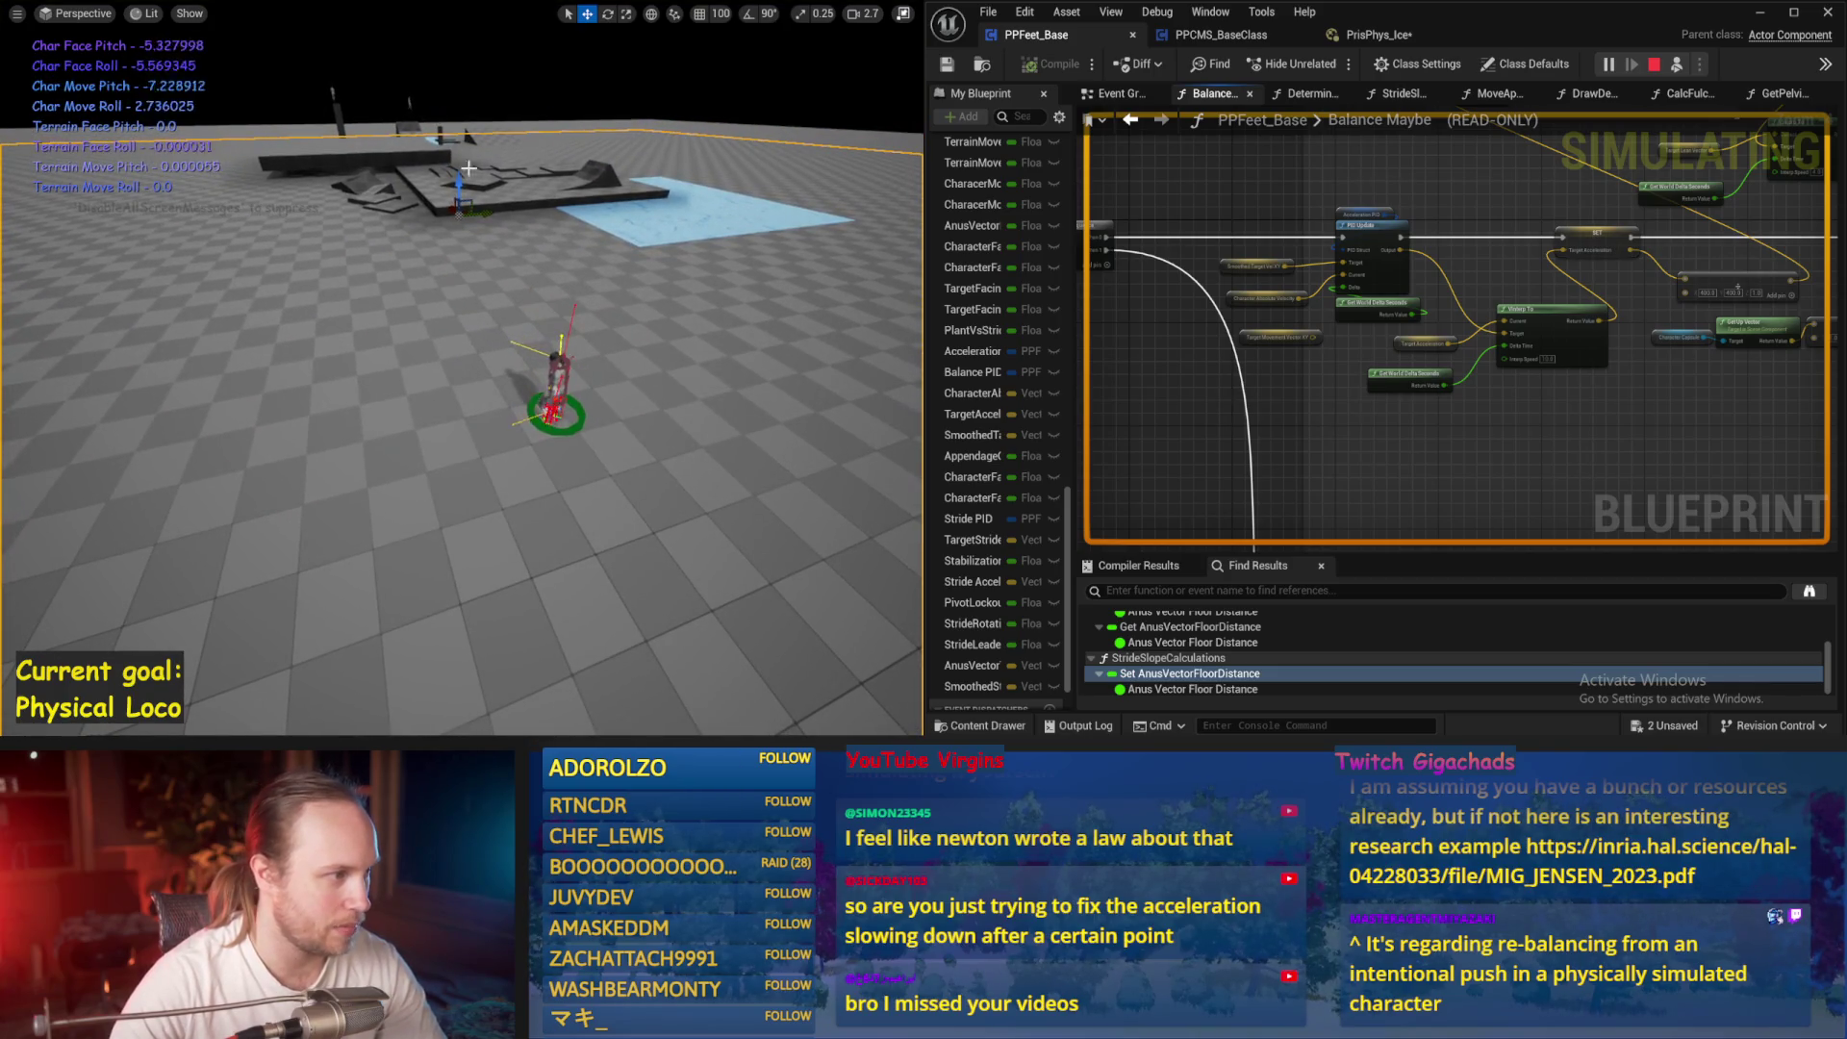
{"action": "left_click_drag", "start_coordinate": [488, 170], "coordinate": [486, 104]}
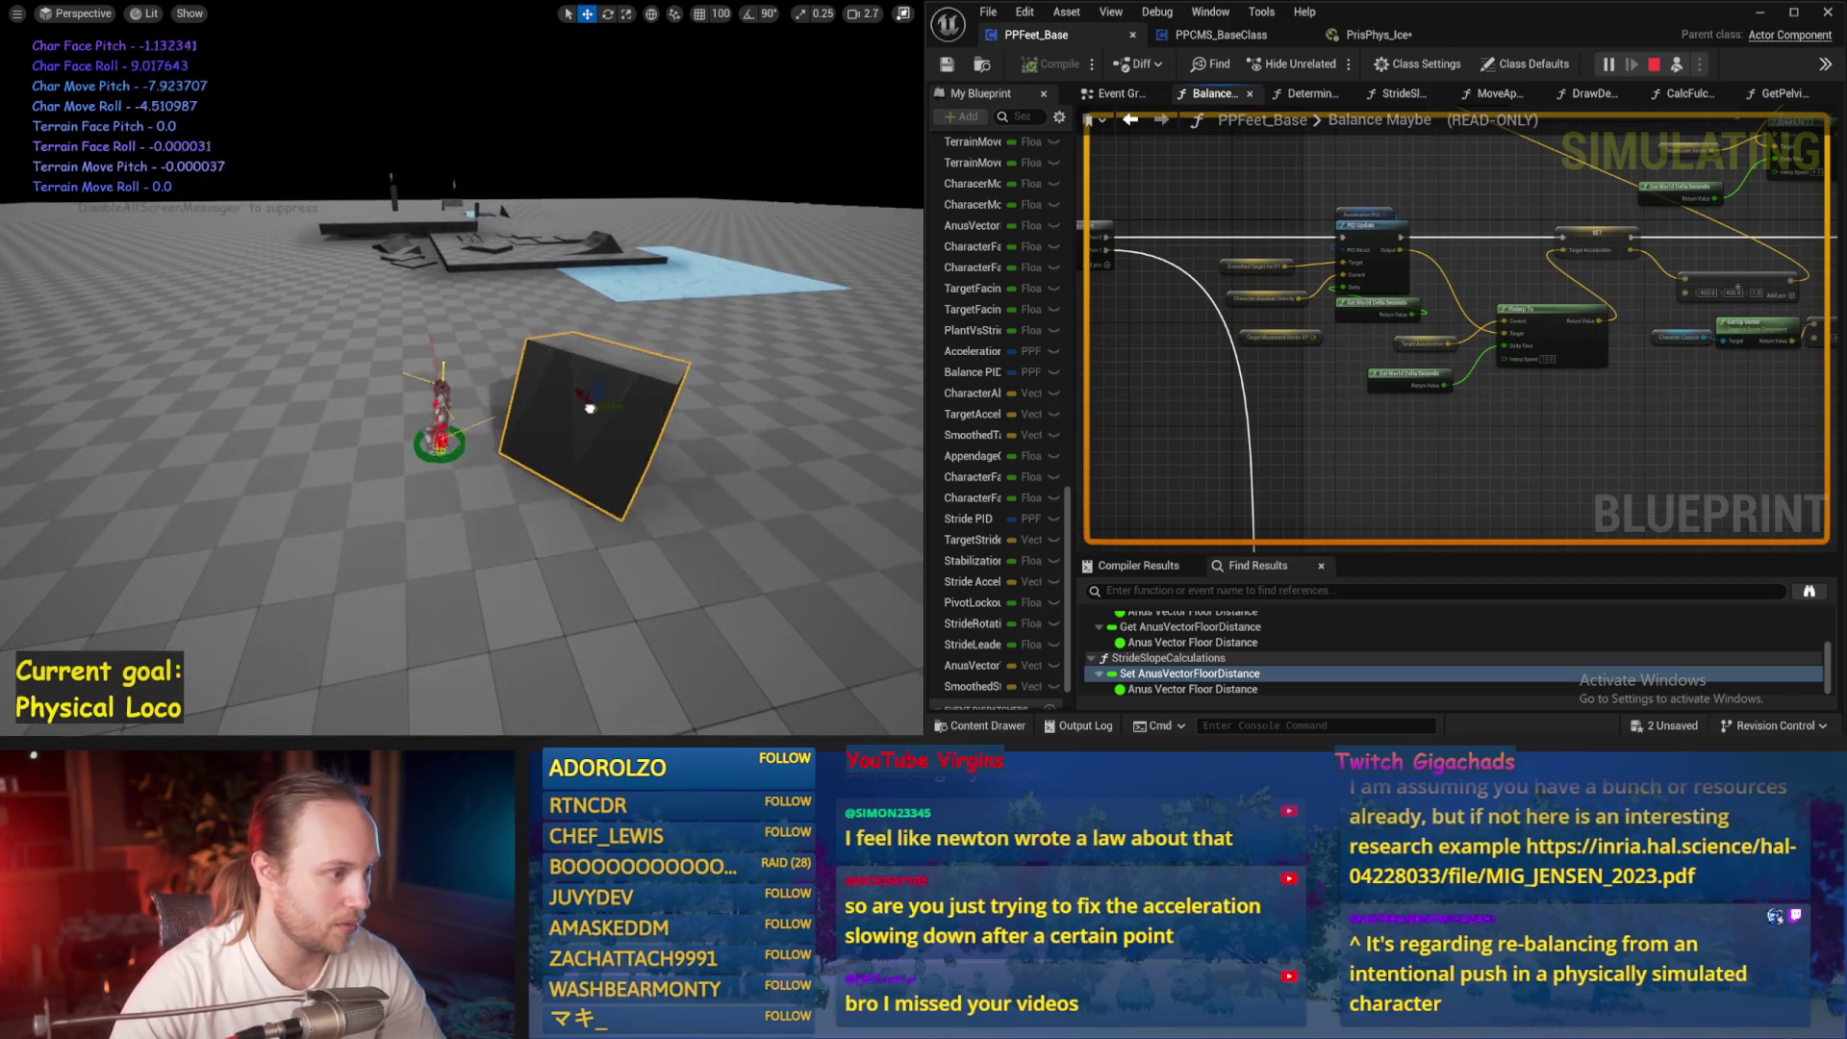
{"action": "mouse_move", "coordinate": [569, 417]}
{"action": "left_mouse_down"}
{"action": "mouse_move", "coordinate": [554, 356]}
{"action": "mouse_move", "coordinate": [578, 289]}
{"action": "mouse_move", "coordinate": [673, 260]}
{"action": "mouse_move", "coordinate": [529, 255]}
{"action": "mouse_move", "coordinate": [742, 247]}
{"action": "mouse_move", "coordinate": [852, 272]}
{"action": "mouse_move", "coordinate": [721, 259]}
{"action": "left_mouse_up"}
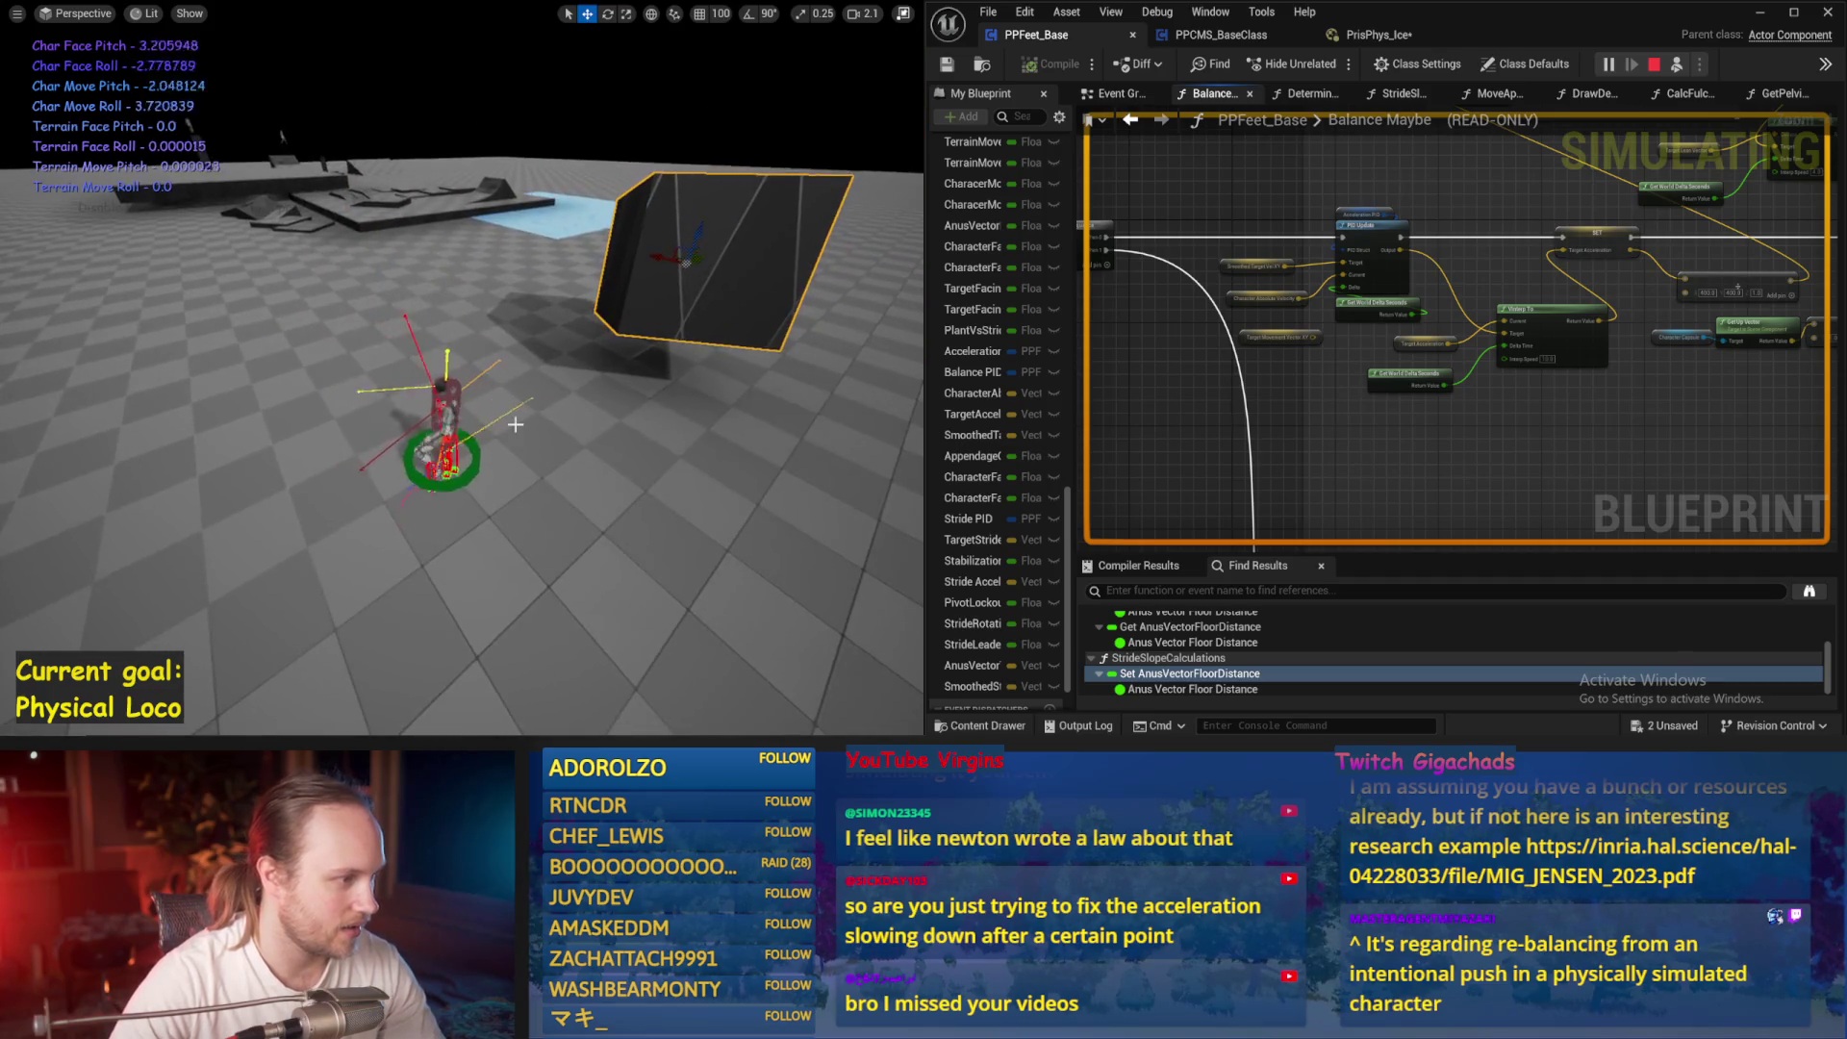
{"action": "key", "text": "Escape"}
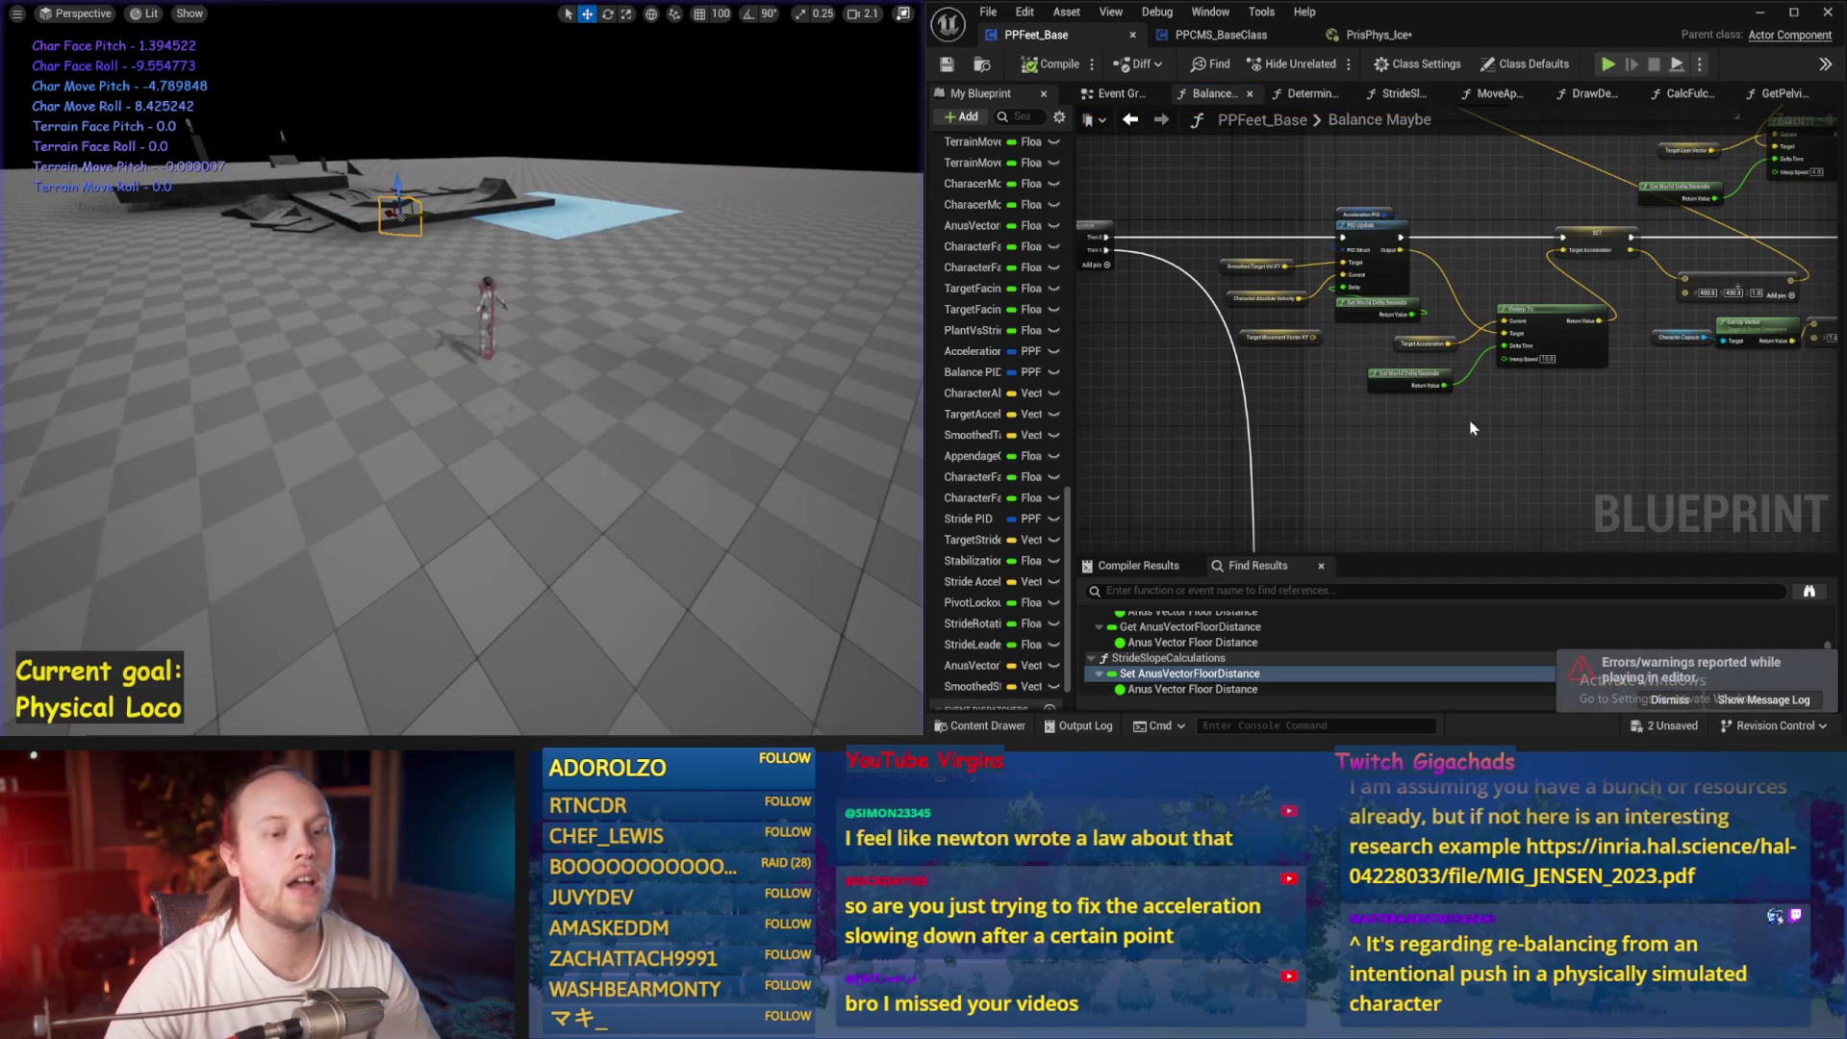
Compile and save the blueprint, then pan and zoom over the Balance Maybe graph
{"action": "left_click", "coordinate": [991, 309]}
{"action": "left_click", "coordinate": [1054, 64]}
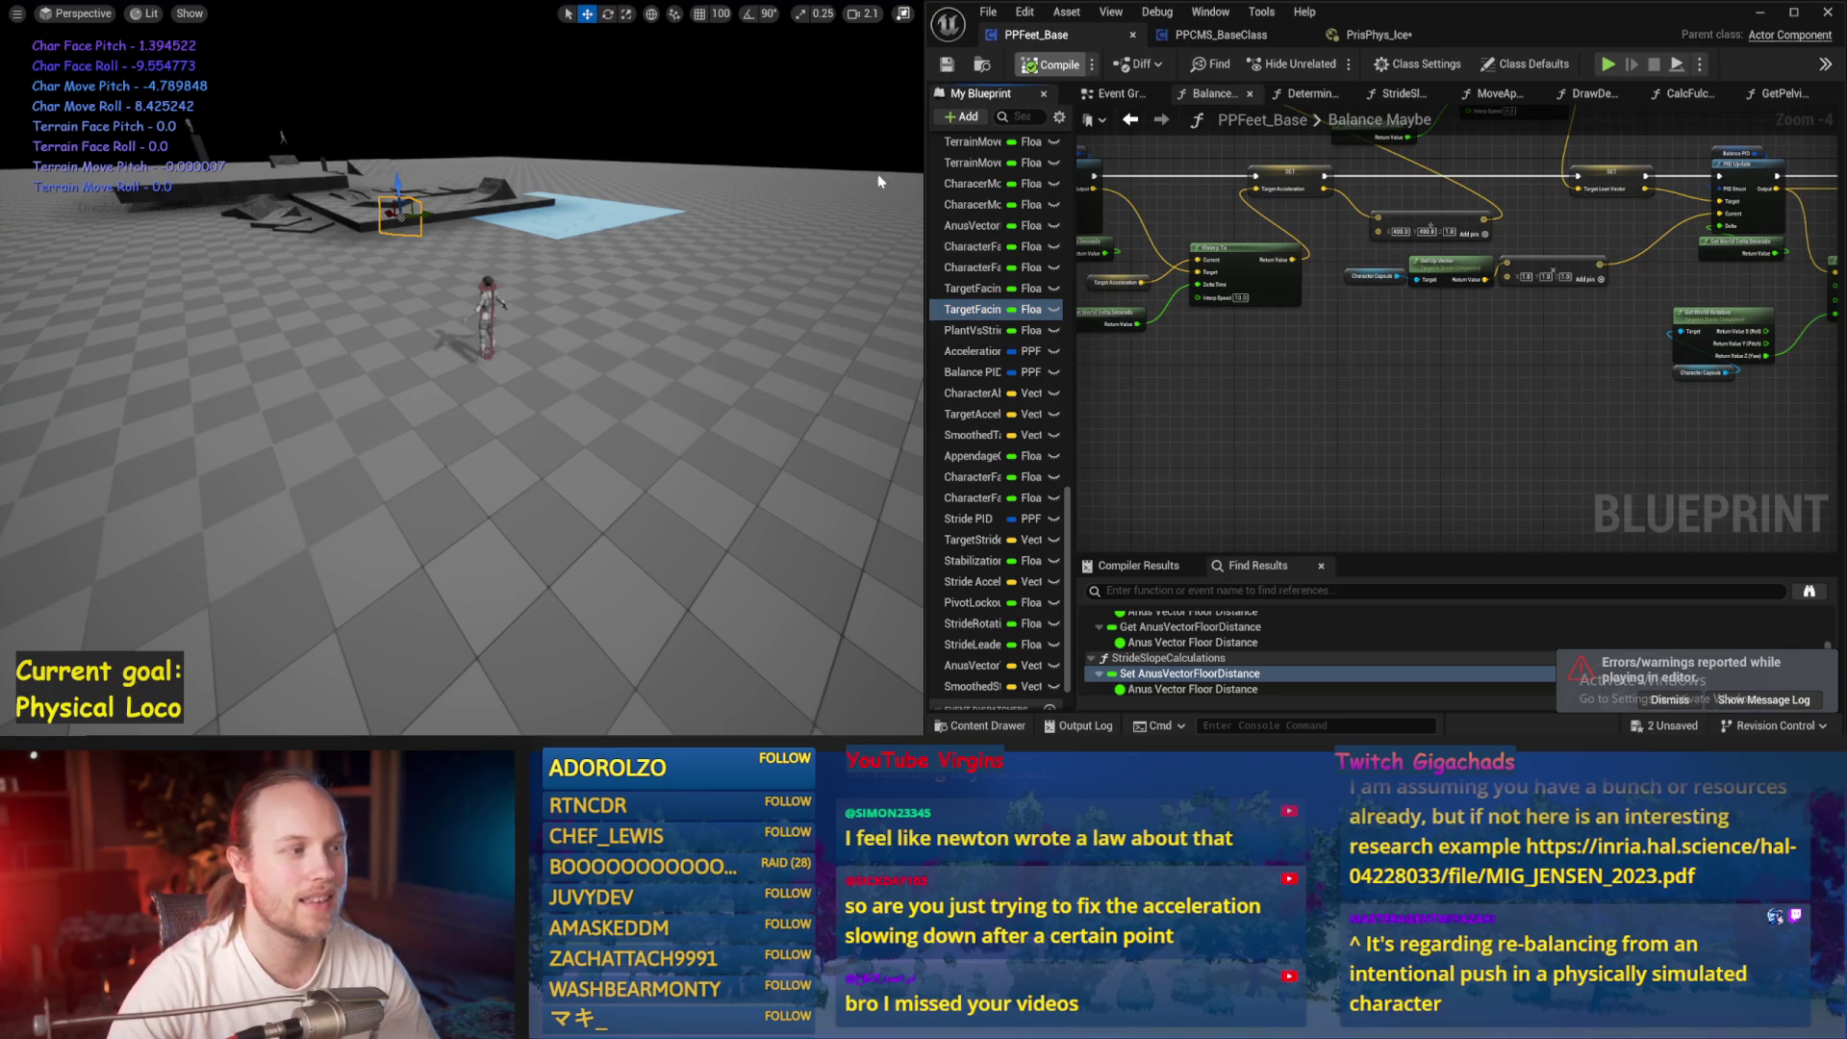
{"action": "left_click_drag", "start_coordinate": [1673, 446], "coordinate": [1379, 419]}
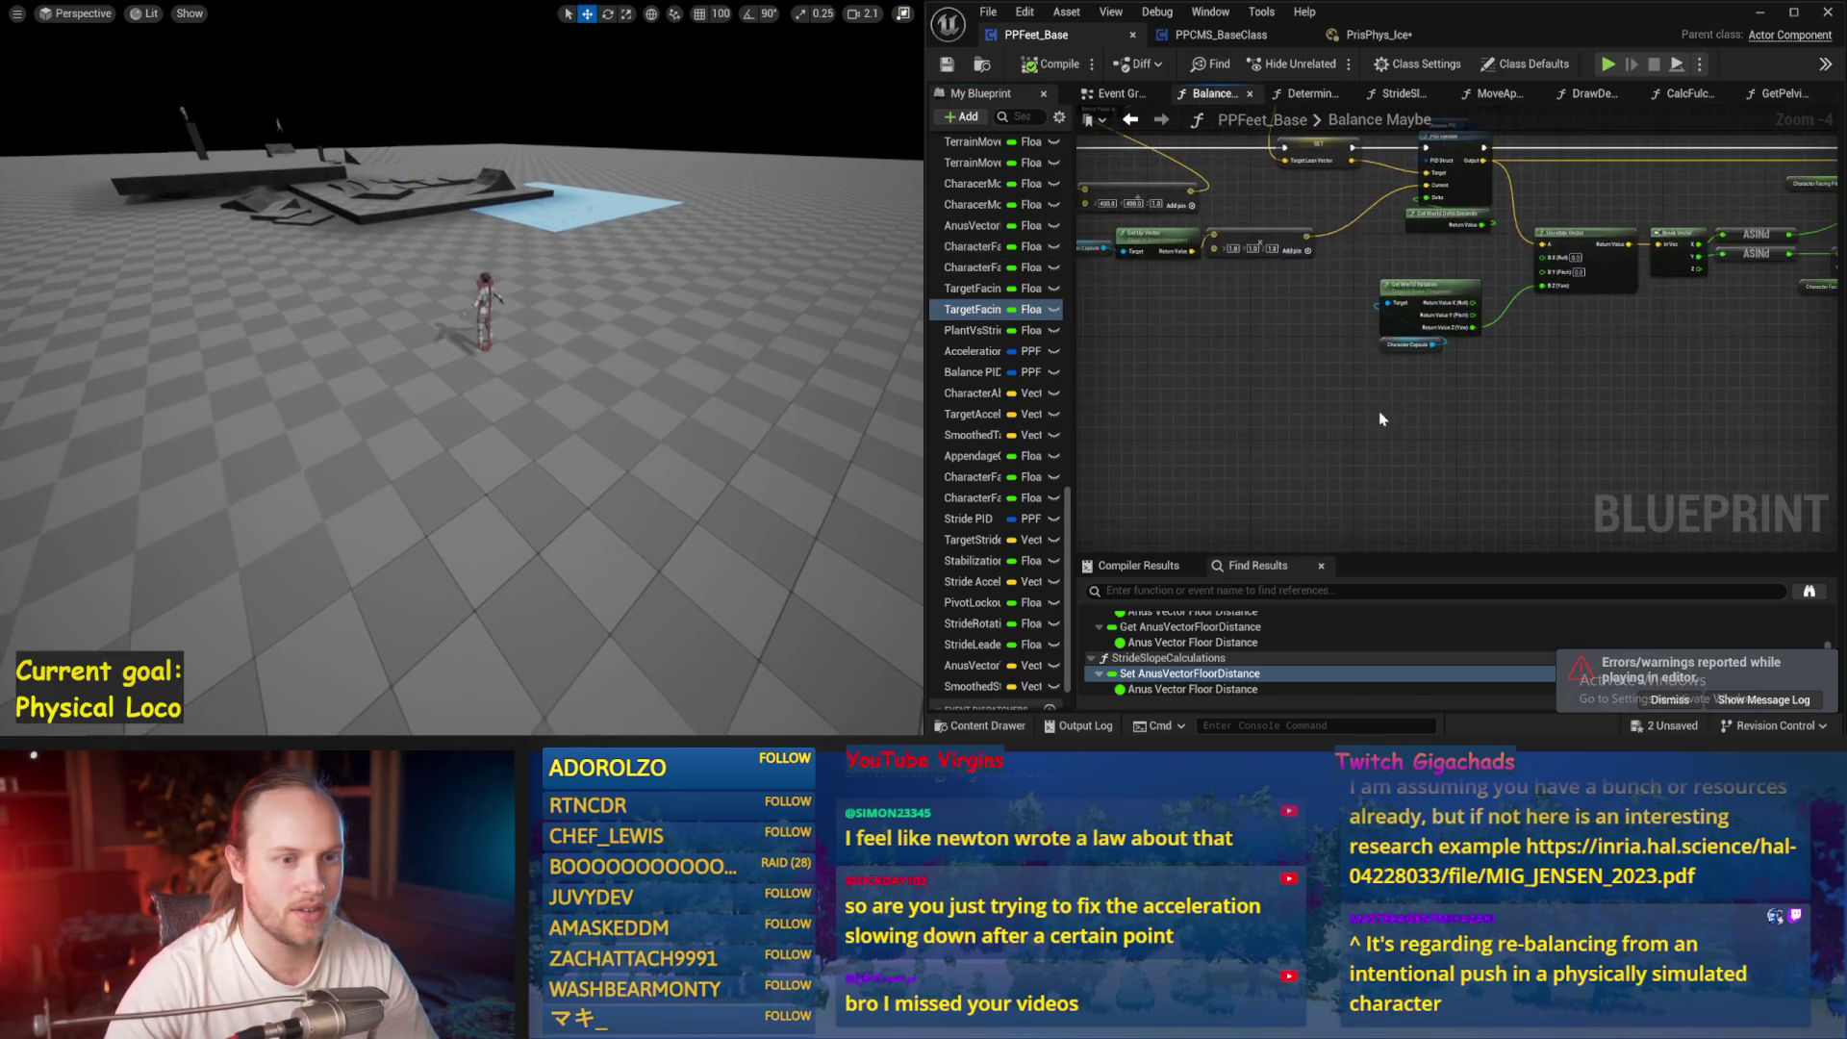
{"action": "scroll", "coordinate": [1380, 419], "scroll_direction": "down", "scroll_amount": 2}
{"action": "key", "text": "ctrl+s"}
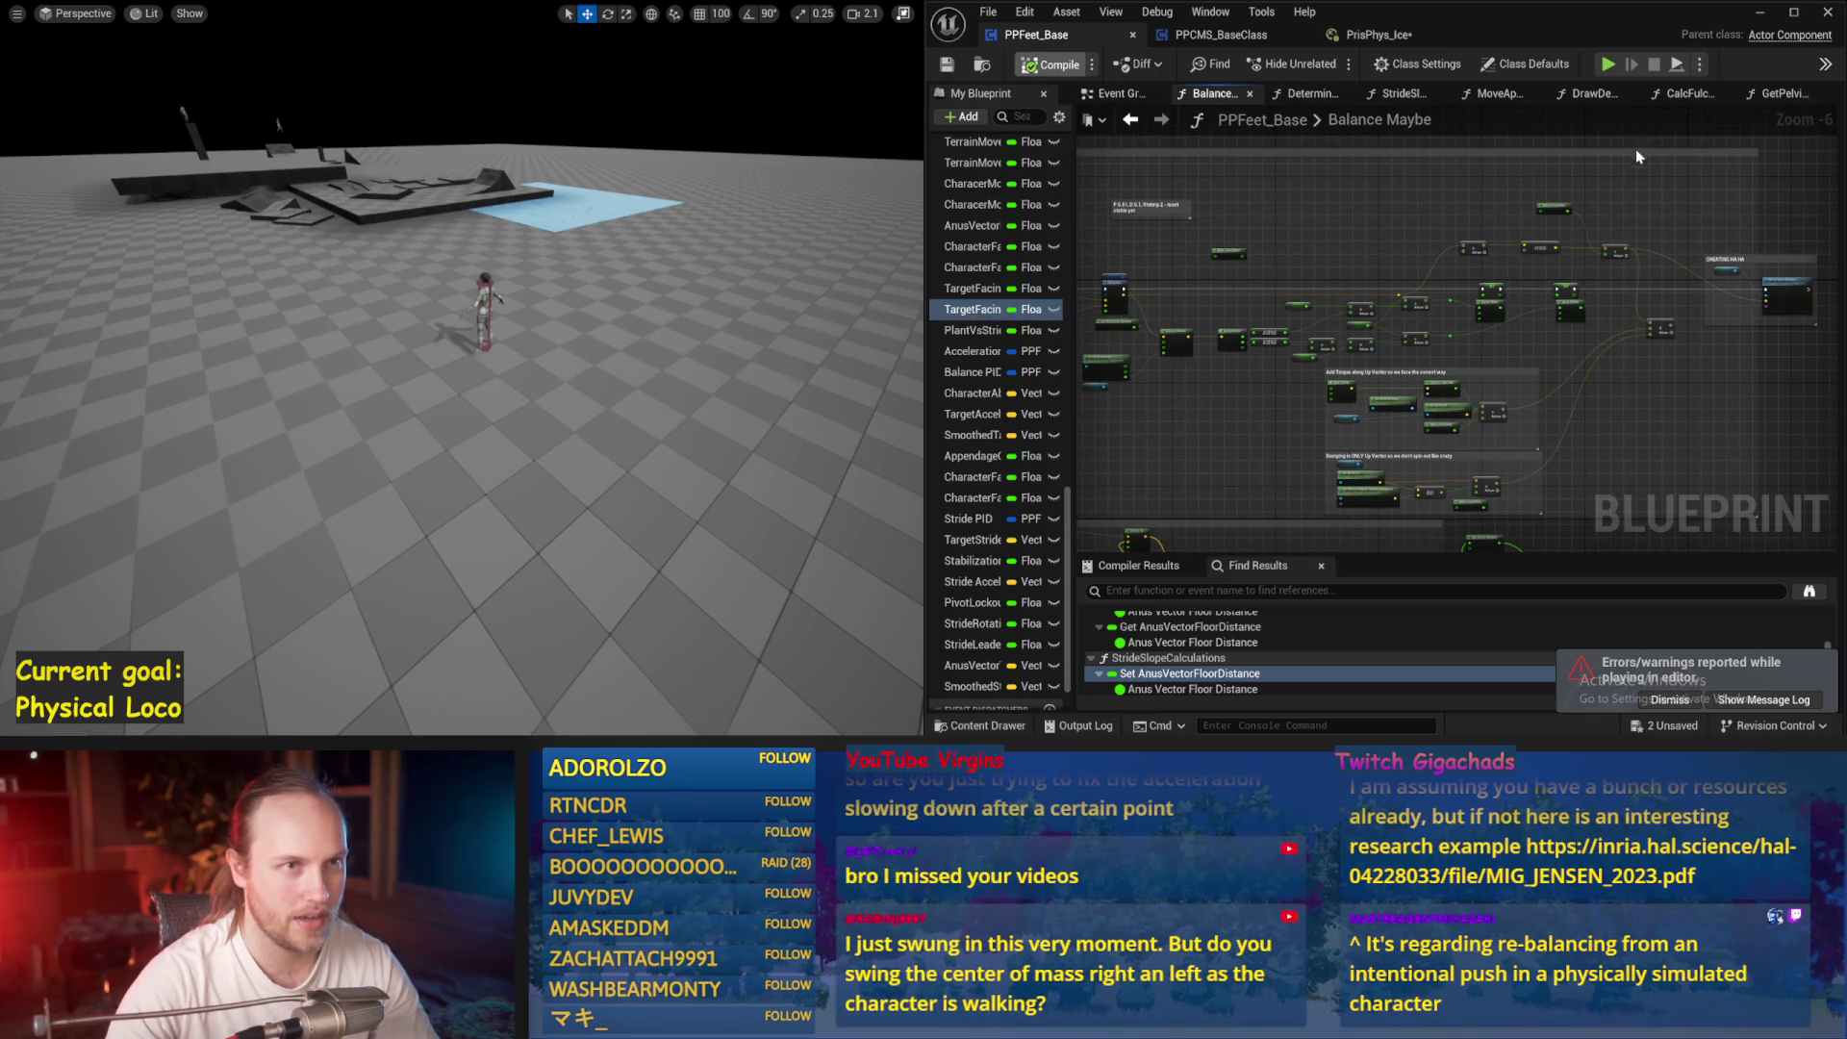
{"action": "scroll", "coordinate": [1636, 148], "scroll_direction": "up", "scroll_amount": 2}
{"action": "mouse_move", "coordinate": [1575, 184]}
{"action": "left_mouse_down"}
{"action": "mouse_move", "coordinate": [1417, 202]}
{"action": "mouse_move", "coordinate": [1341, 271]}
{"action": "left_mouse_up"}
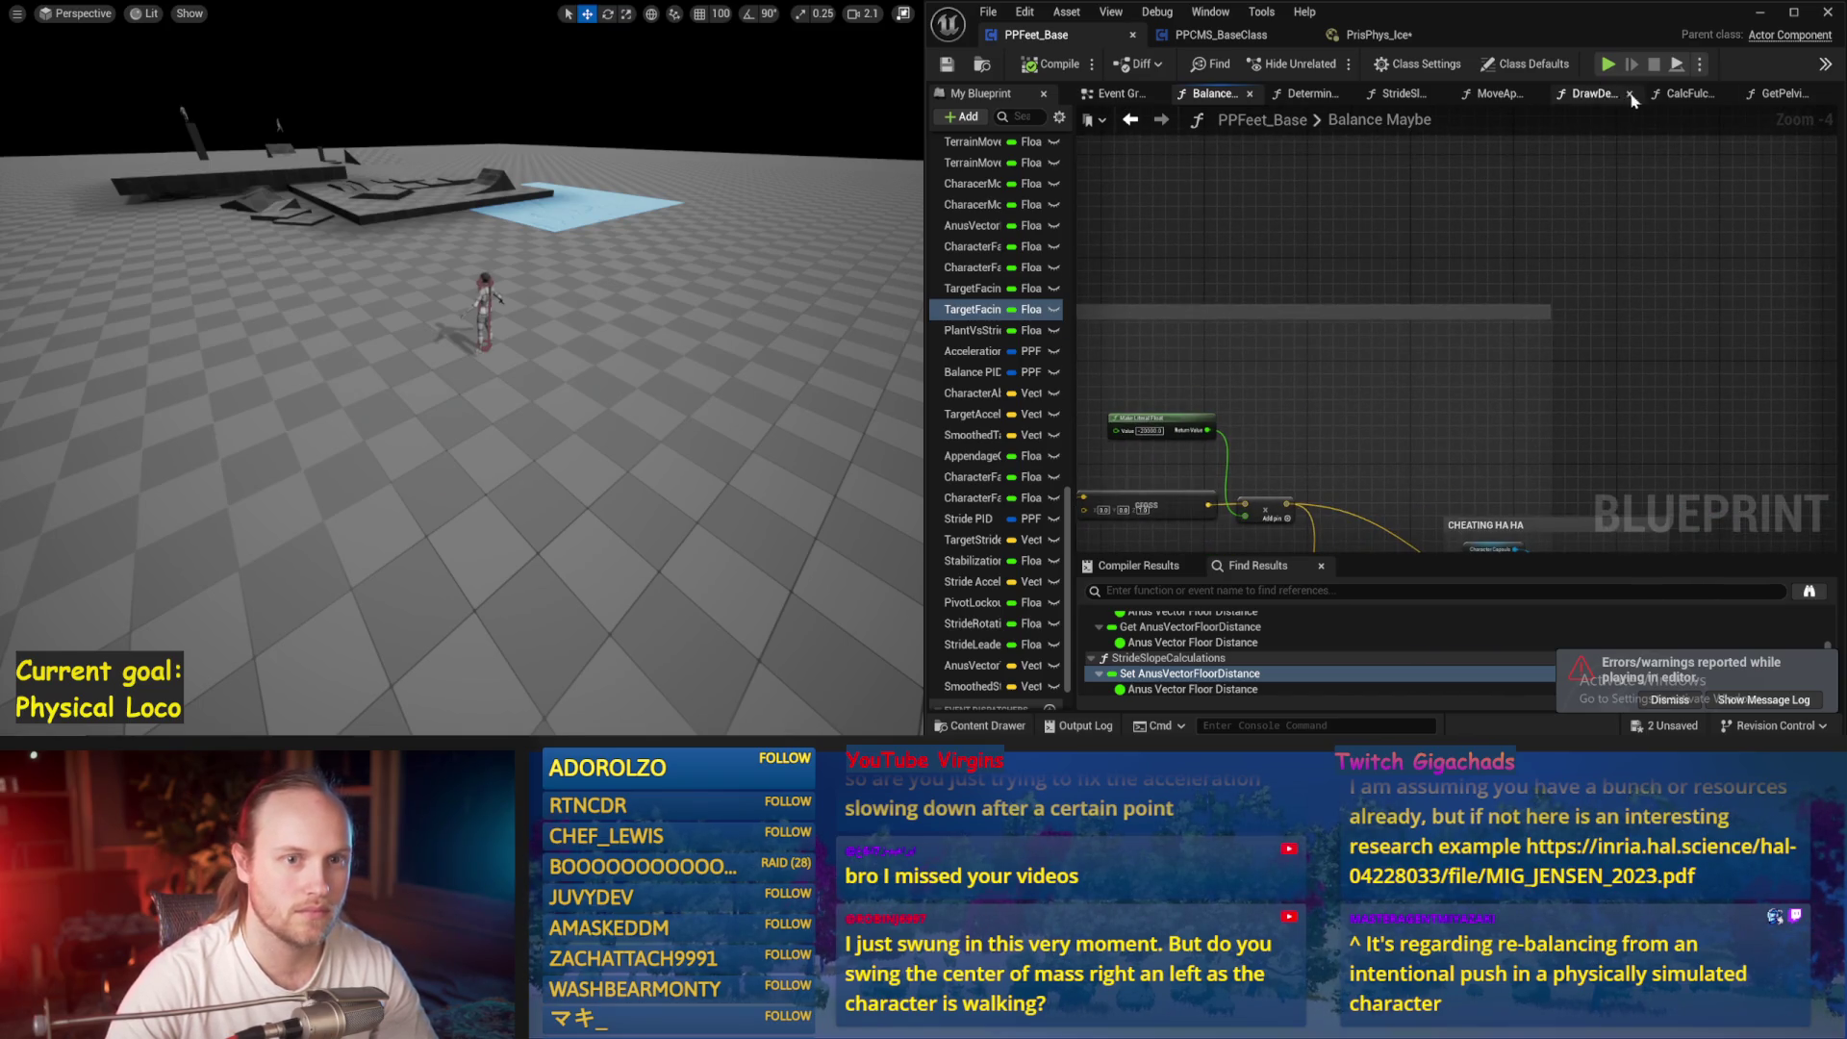
Look through the CalcFulcrum, StrideSlopeCalculations and Balance Maybe function graphs
{"action": "left_click", "coordinate": [1689, 93]}
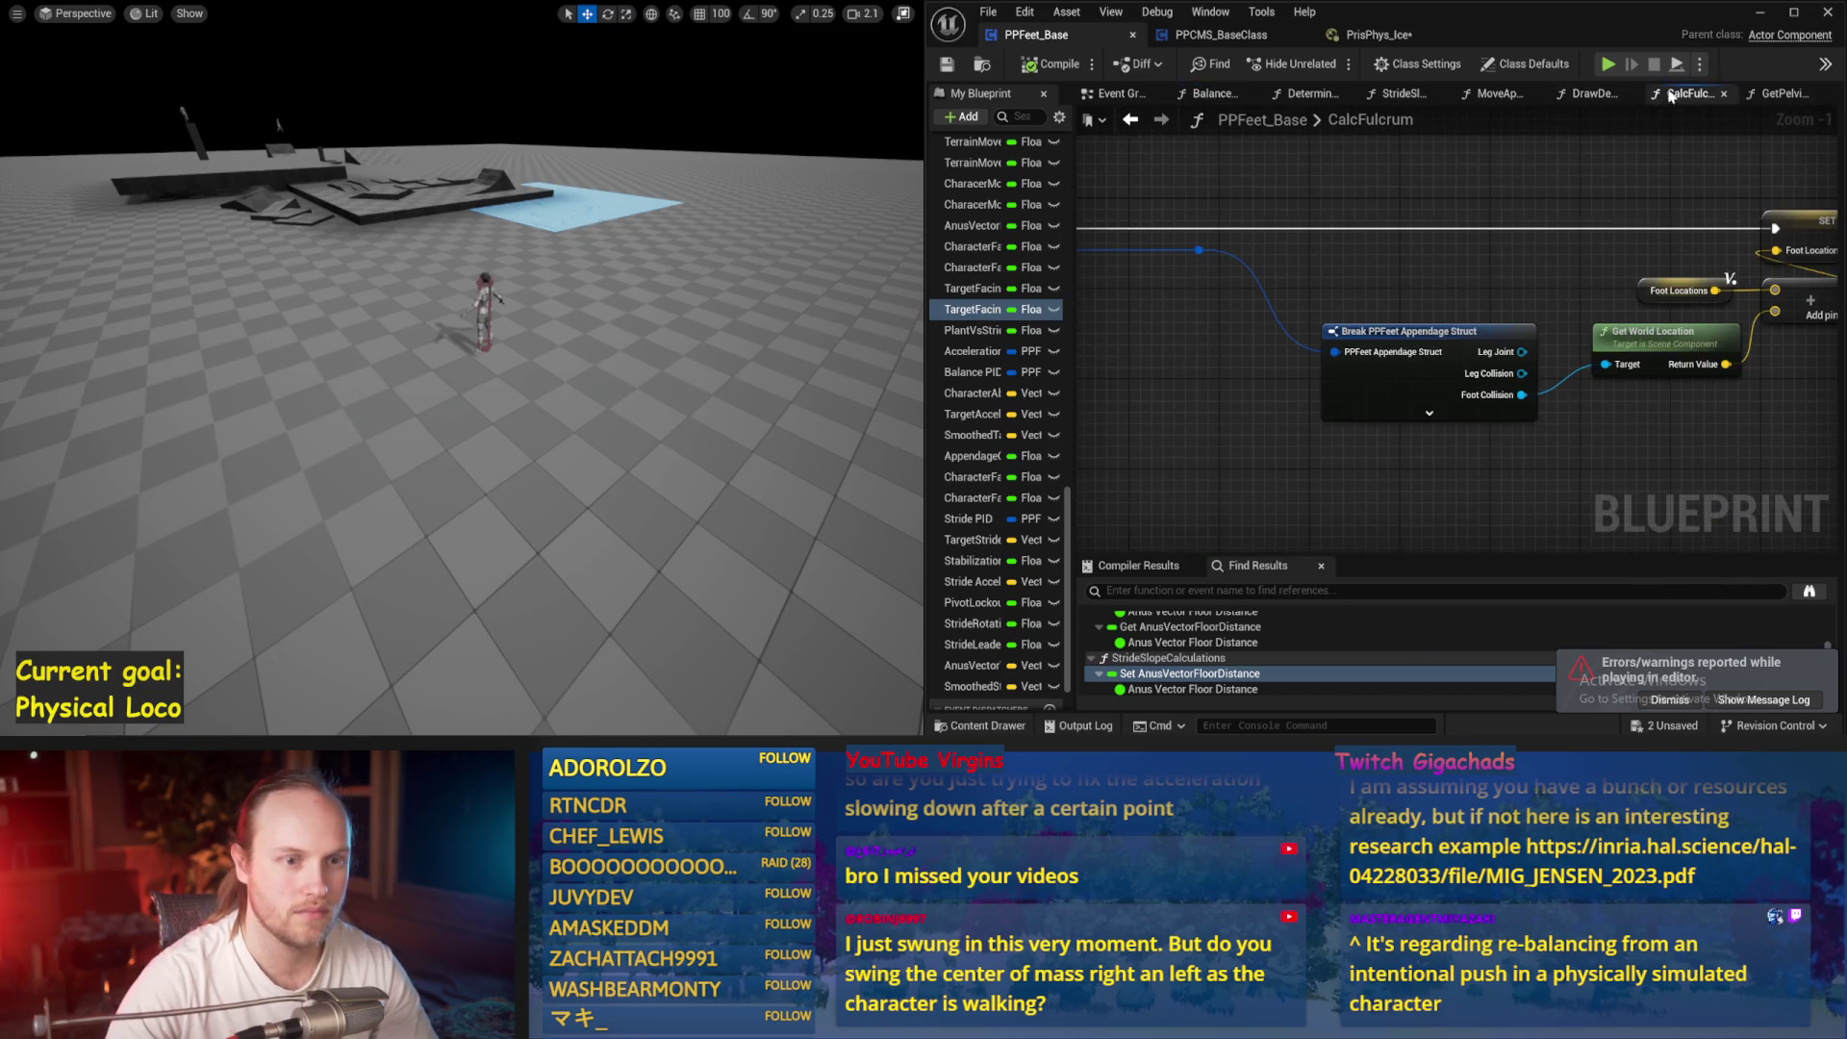
{"action": "left_click", "coordinate": [1776, 96]}
{"action": "left_click", "coordinate": [1400, 94]}
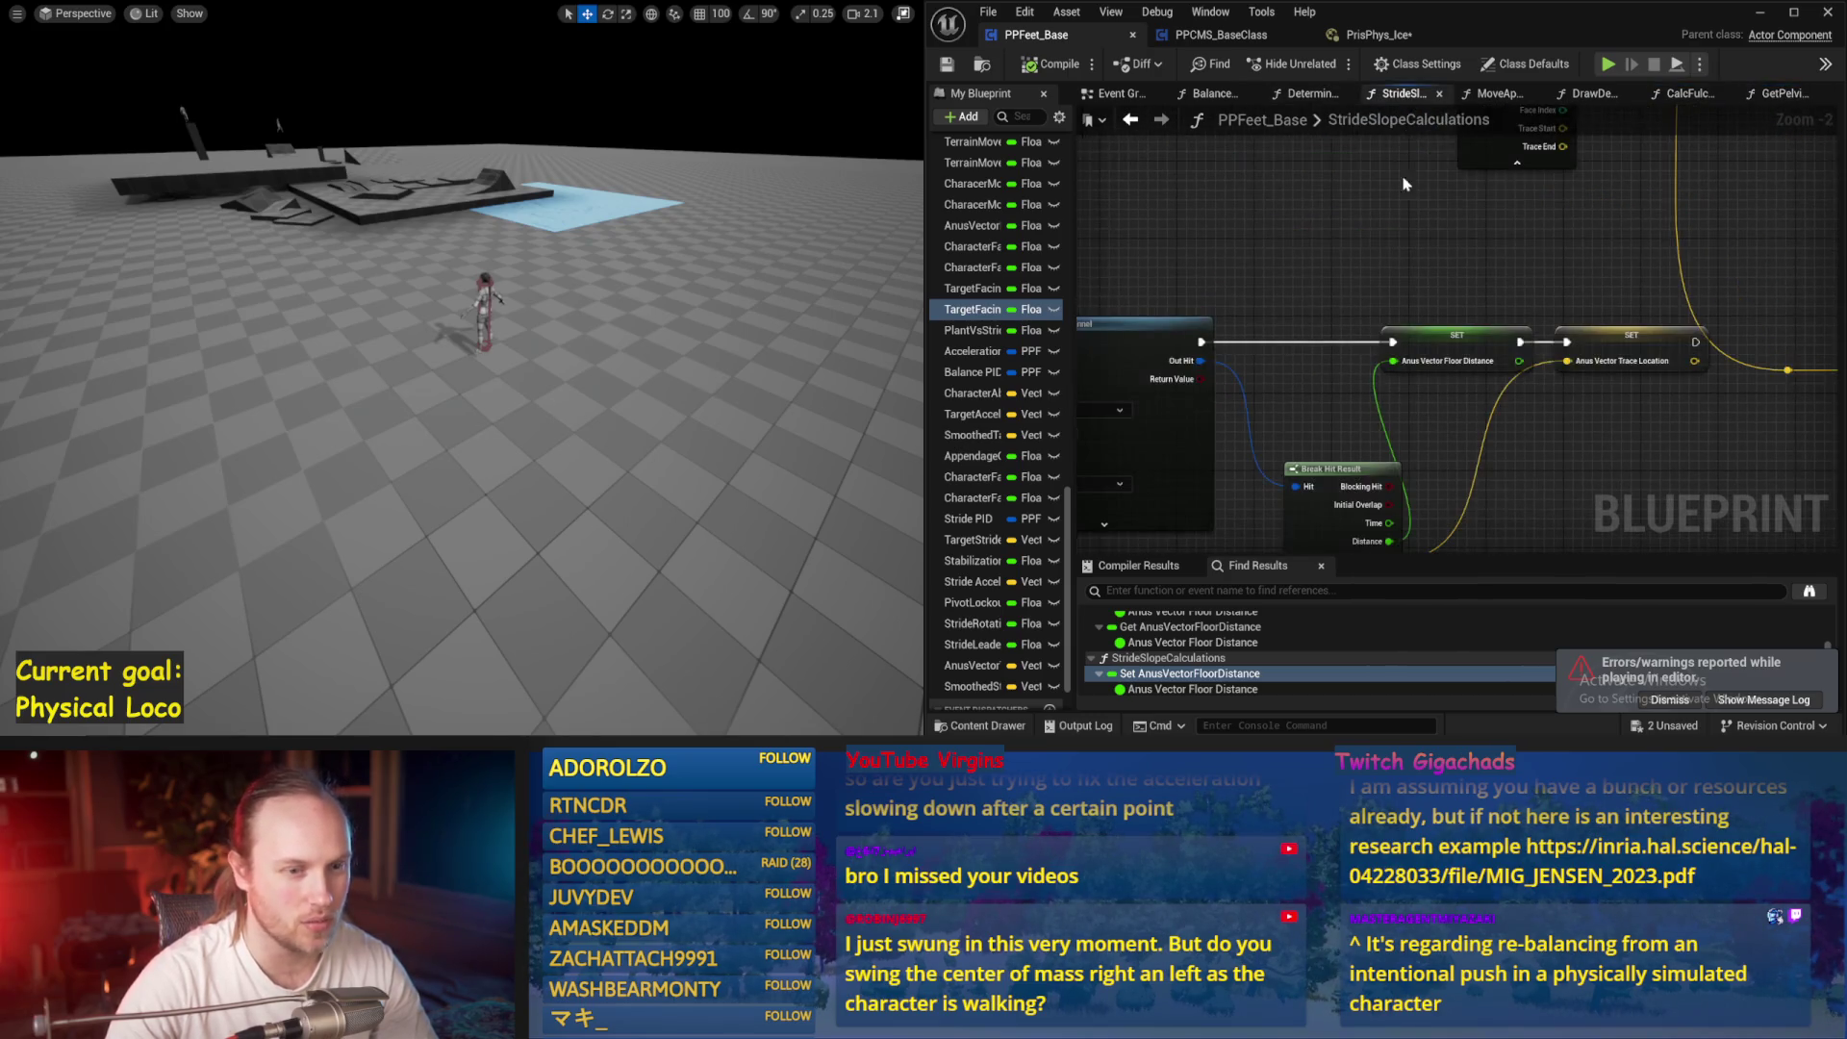
{"action": "scroll", "coordinate": [1324, 333], "scroll_direction": "down", "scroll_amount": 3}
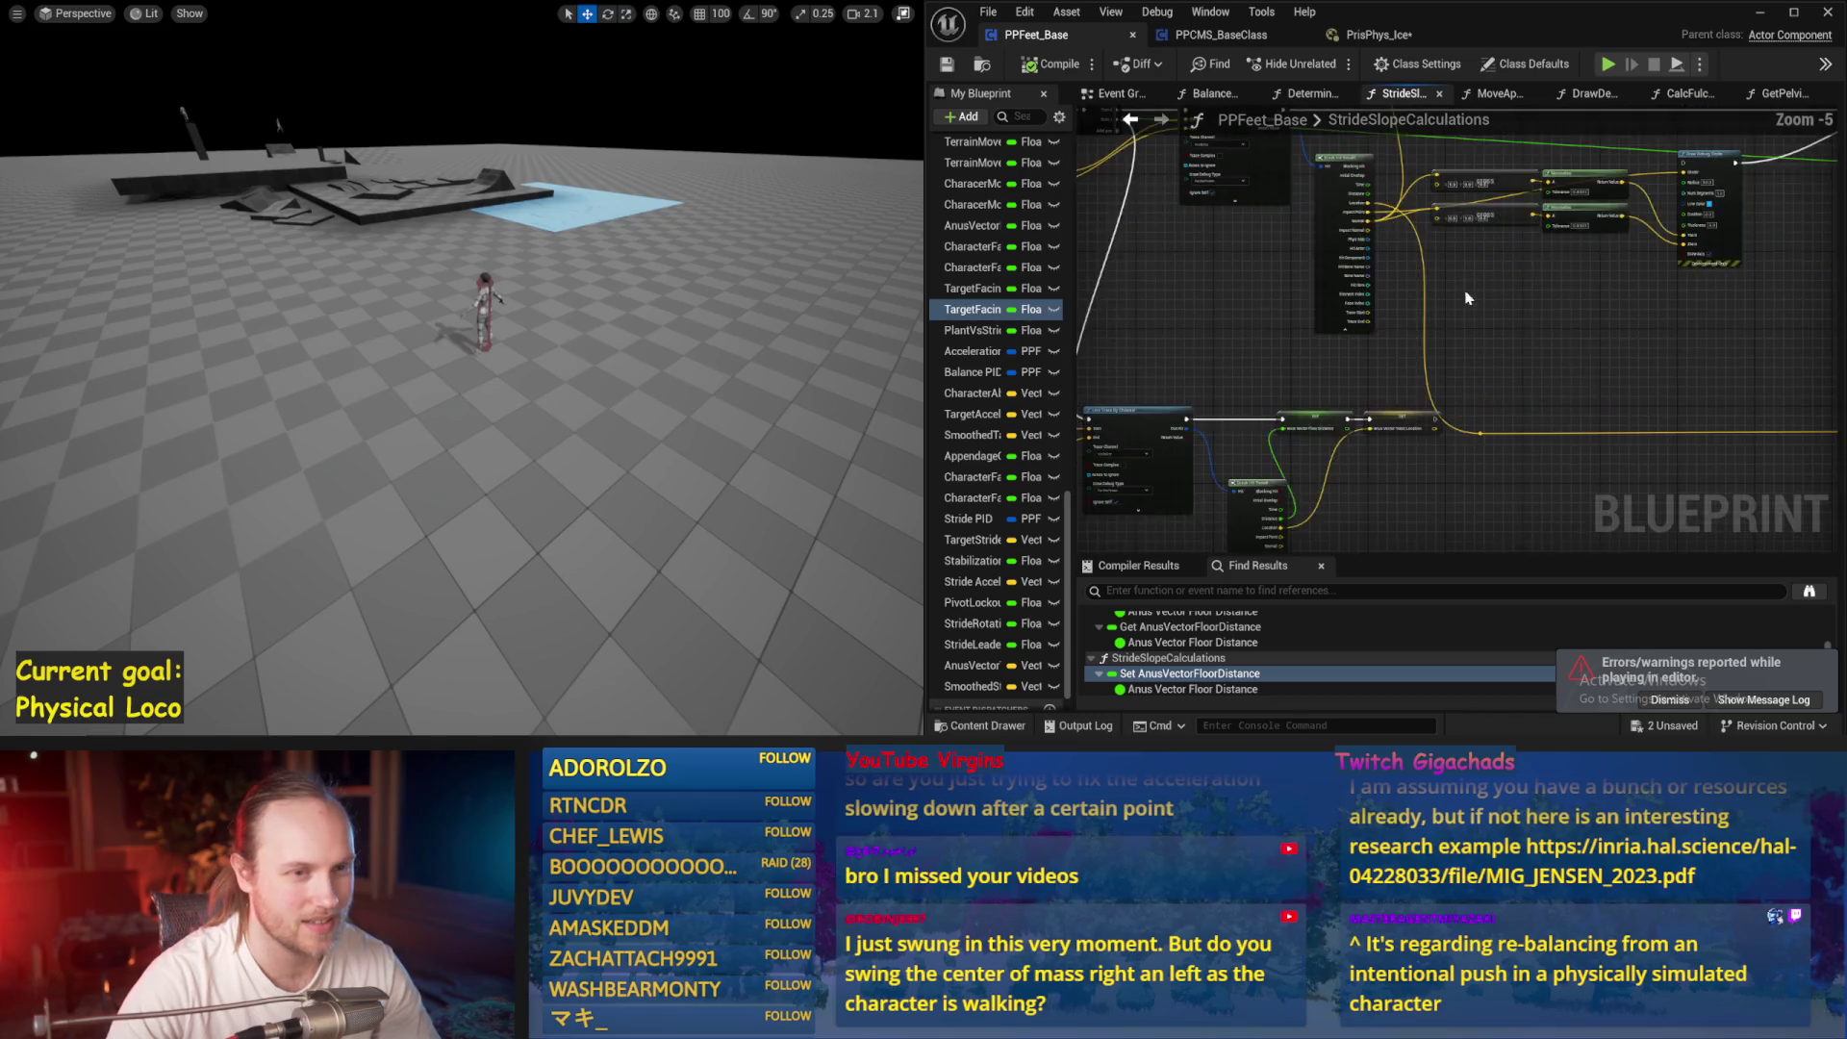
{"action": "left_click", "coordinate": [1207, 95]}
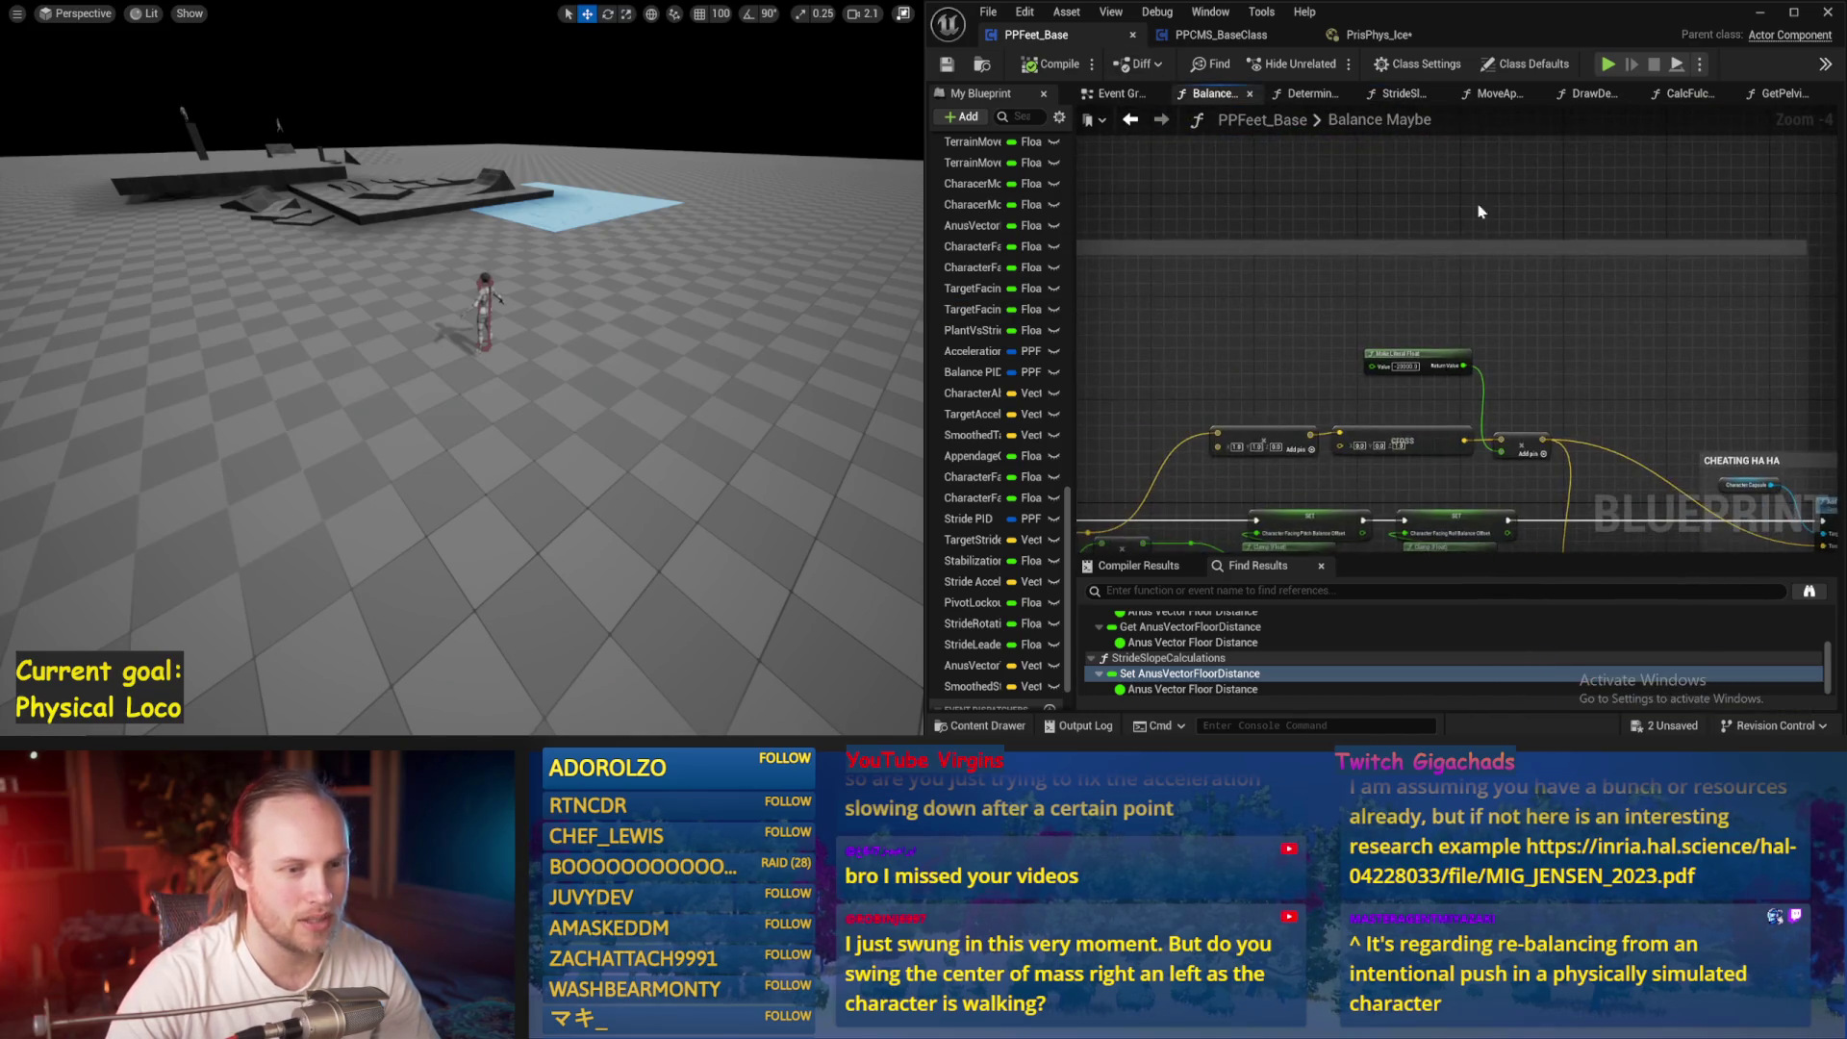
{"action": "scroll", "coordinate": [1766, 366], "scroll_direction": "down", "scroll_amount": 1}
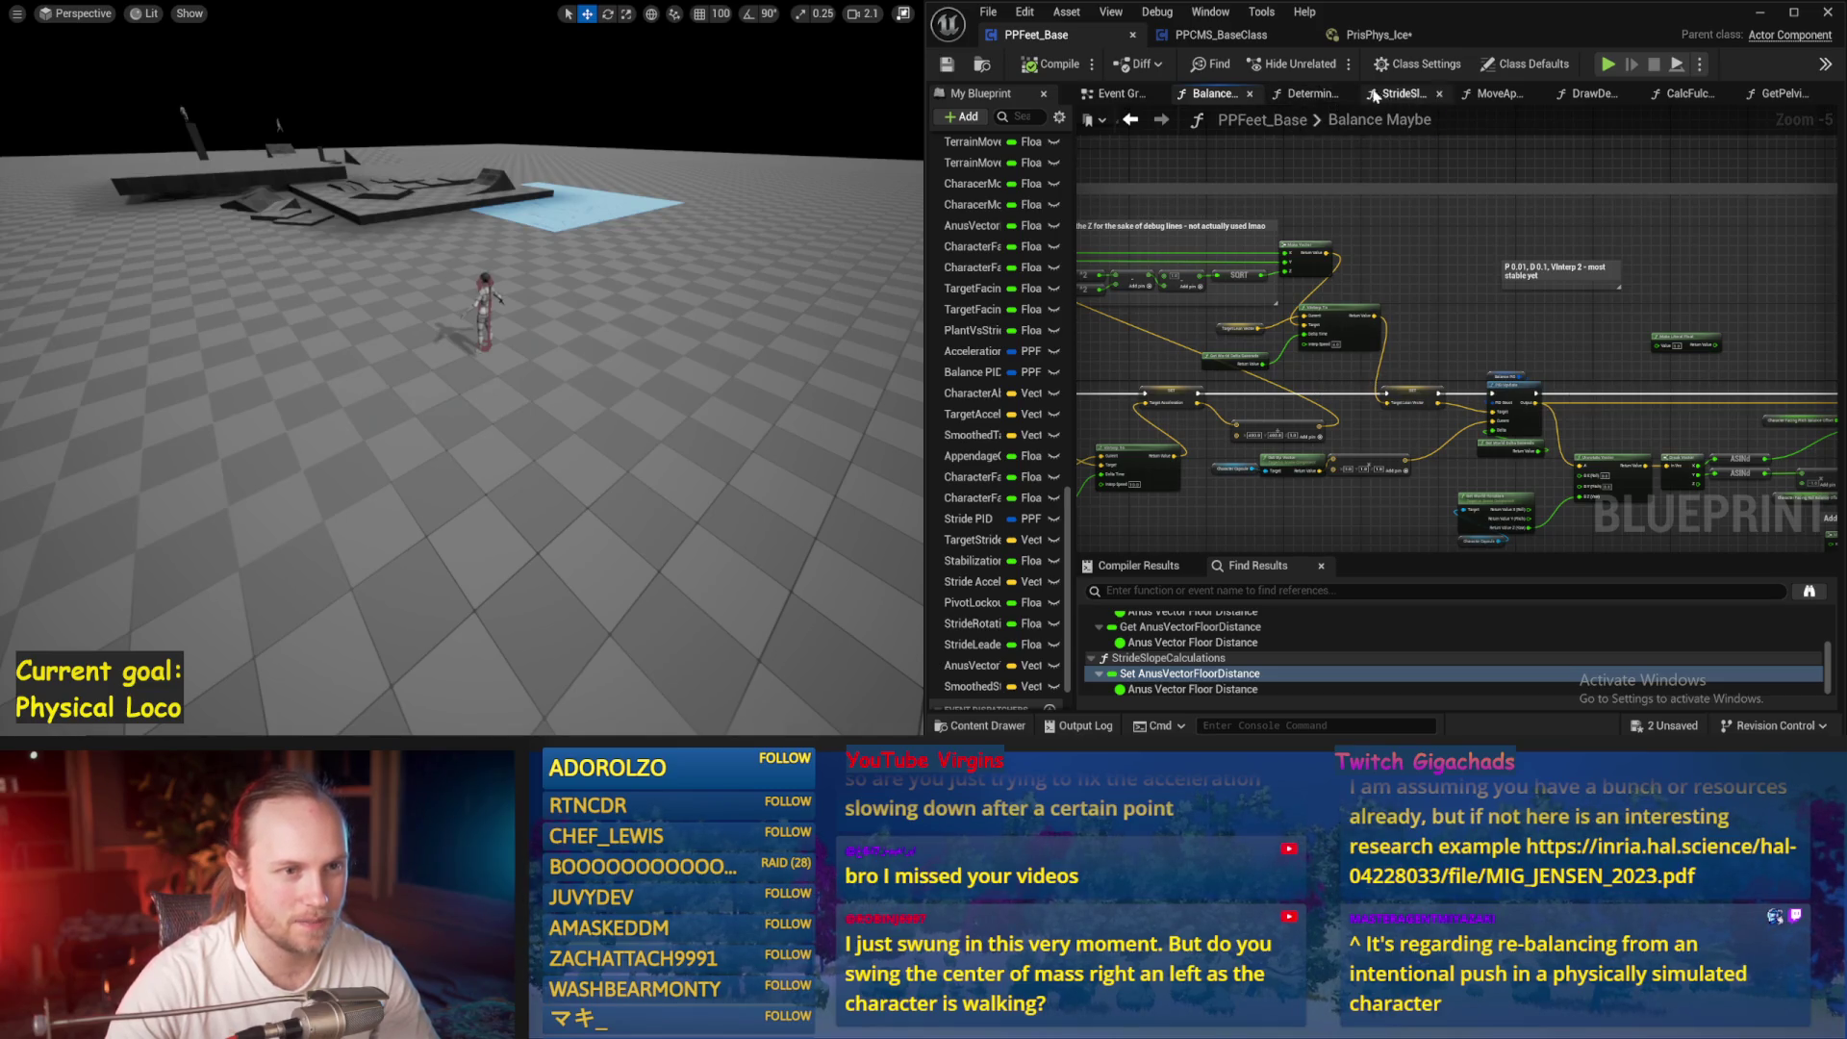
In DetermineAppendageTargets, connect the MIN node output to the idle-to-striding Lerp's Alpha
{"action": "left_click", "coordinate": [1309, 94]}
{"action": "scroll", "coordinate": [1148, 382], "scroll_direction": "up", "scroll_amount": 1}
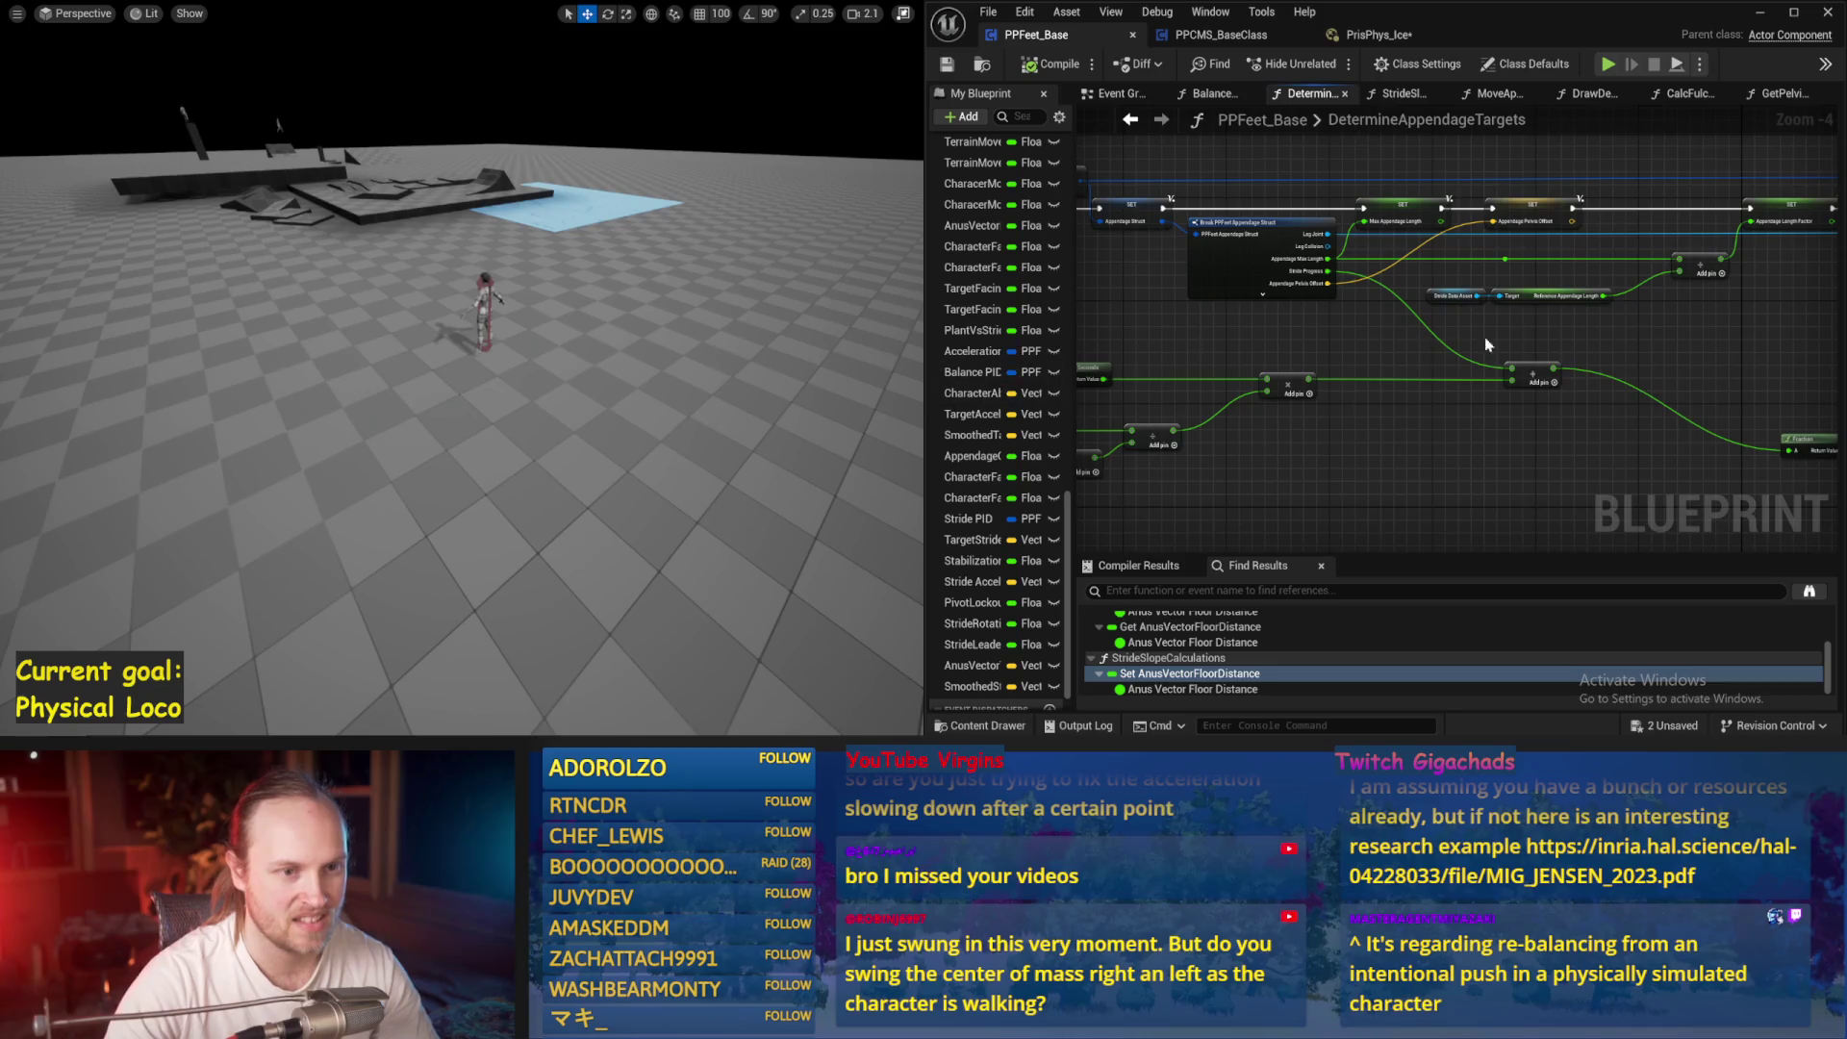
{"action": "scroll", "coordinate": [1485, 345], "scroll_direction": "up", "scroll_amount": 2}
{"action": "mouse_move", "coordinate": [1413, 309]}
{"action": "left_mouse_down"}
{"action": "mouse_move", "coordinate": [1578, 332]}
{"action": "mouse_move", "coordinate": [1548, 328]}
{"action": "left_mouse_up"}
{"action": "mouse_move", "coordinate": [1440, 204]}
{"action": "left_mouse_down"}
{"action": "mouse_move", "coordinate": [1594, 385]}
{"action": "mouse_move", "coordinate": [1691, 365]}
{"action": "left_mouse_up"}
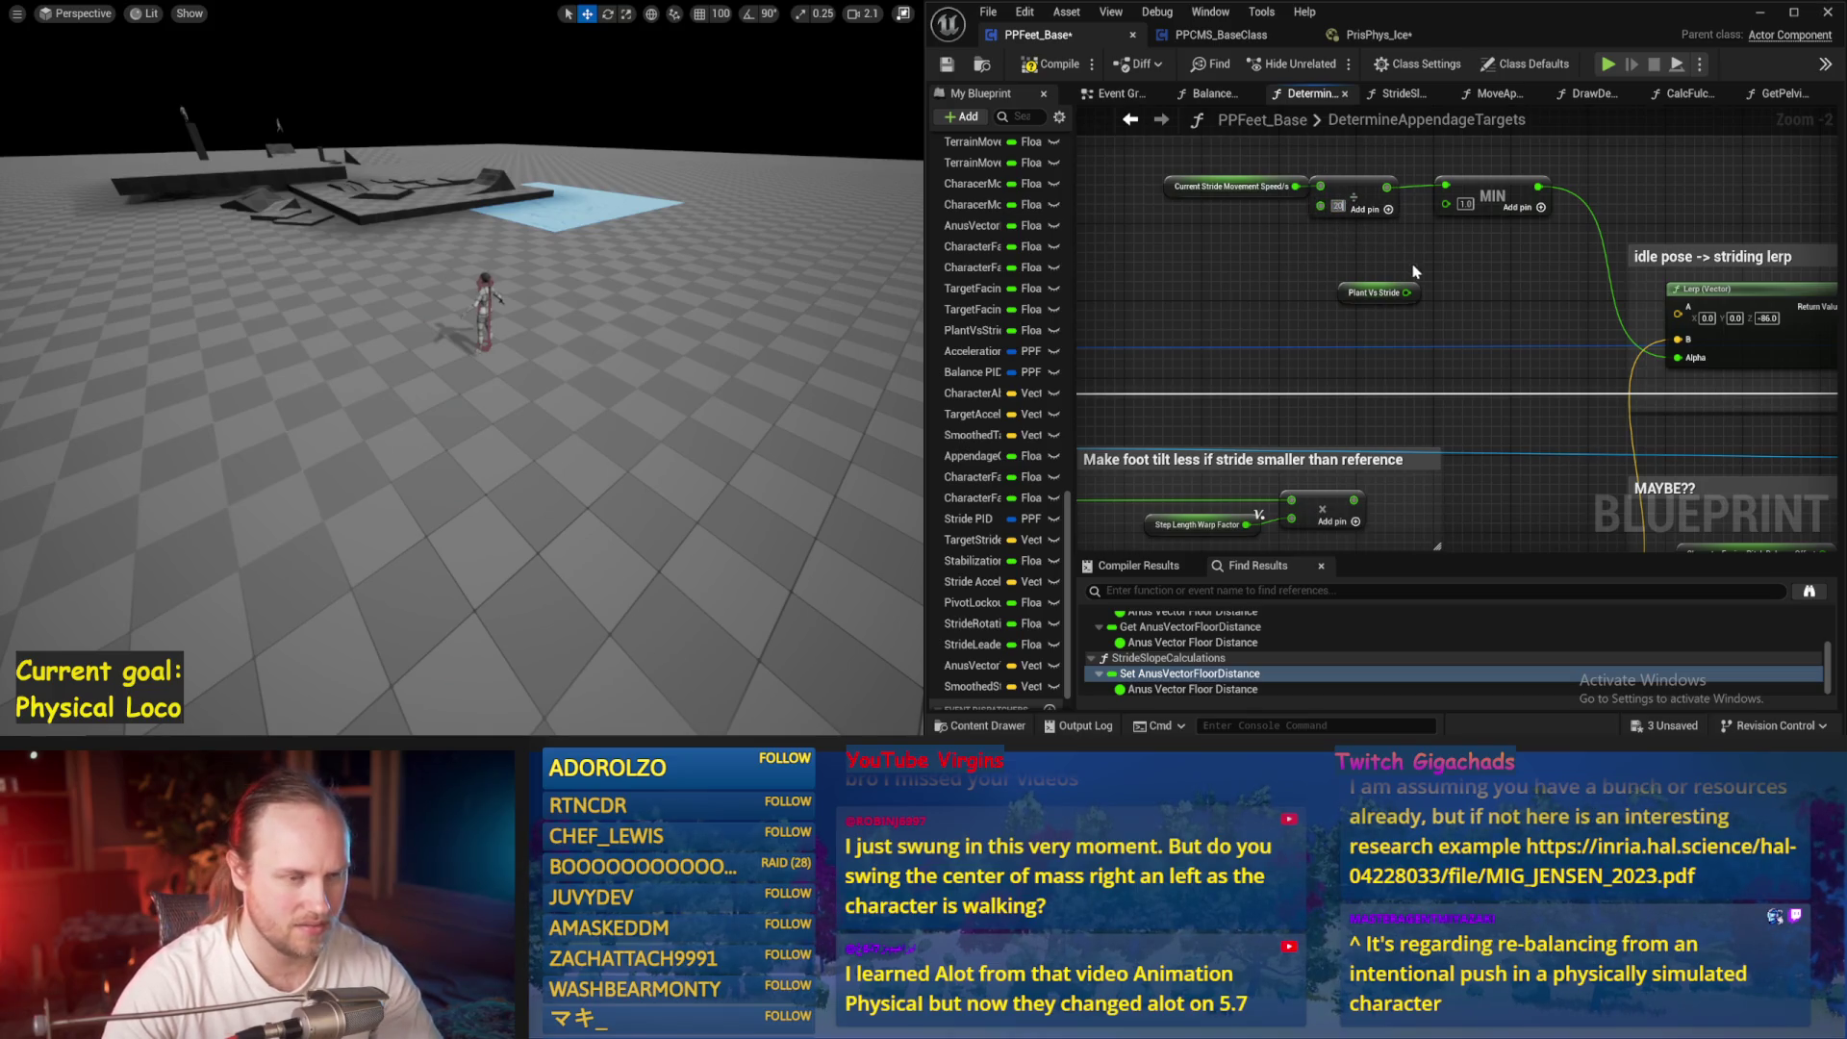
Compile the new connection and test it in a full-screen simulation
{"action": "left_click", "coordinate": [1054, 66]}
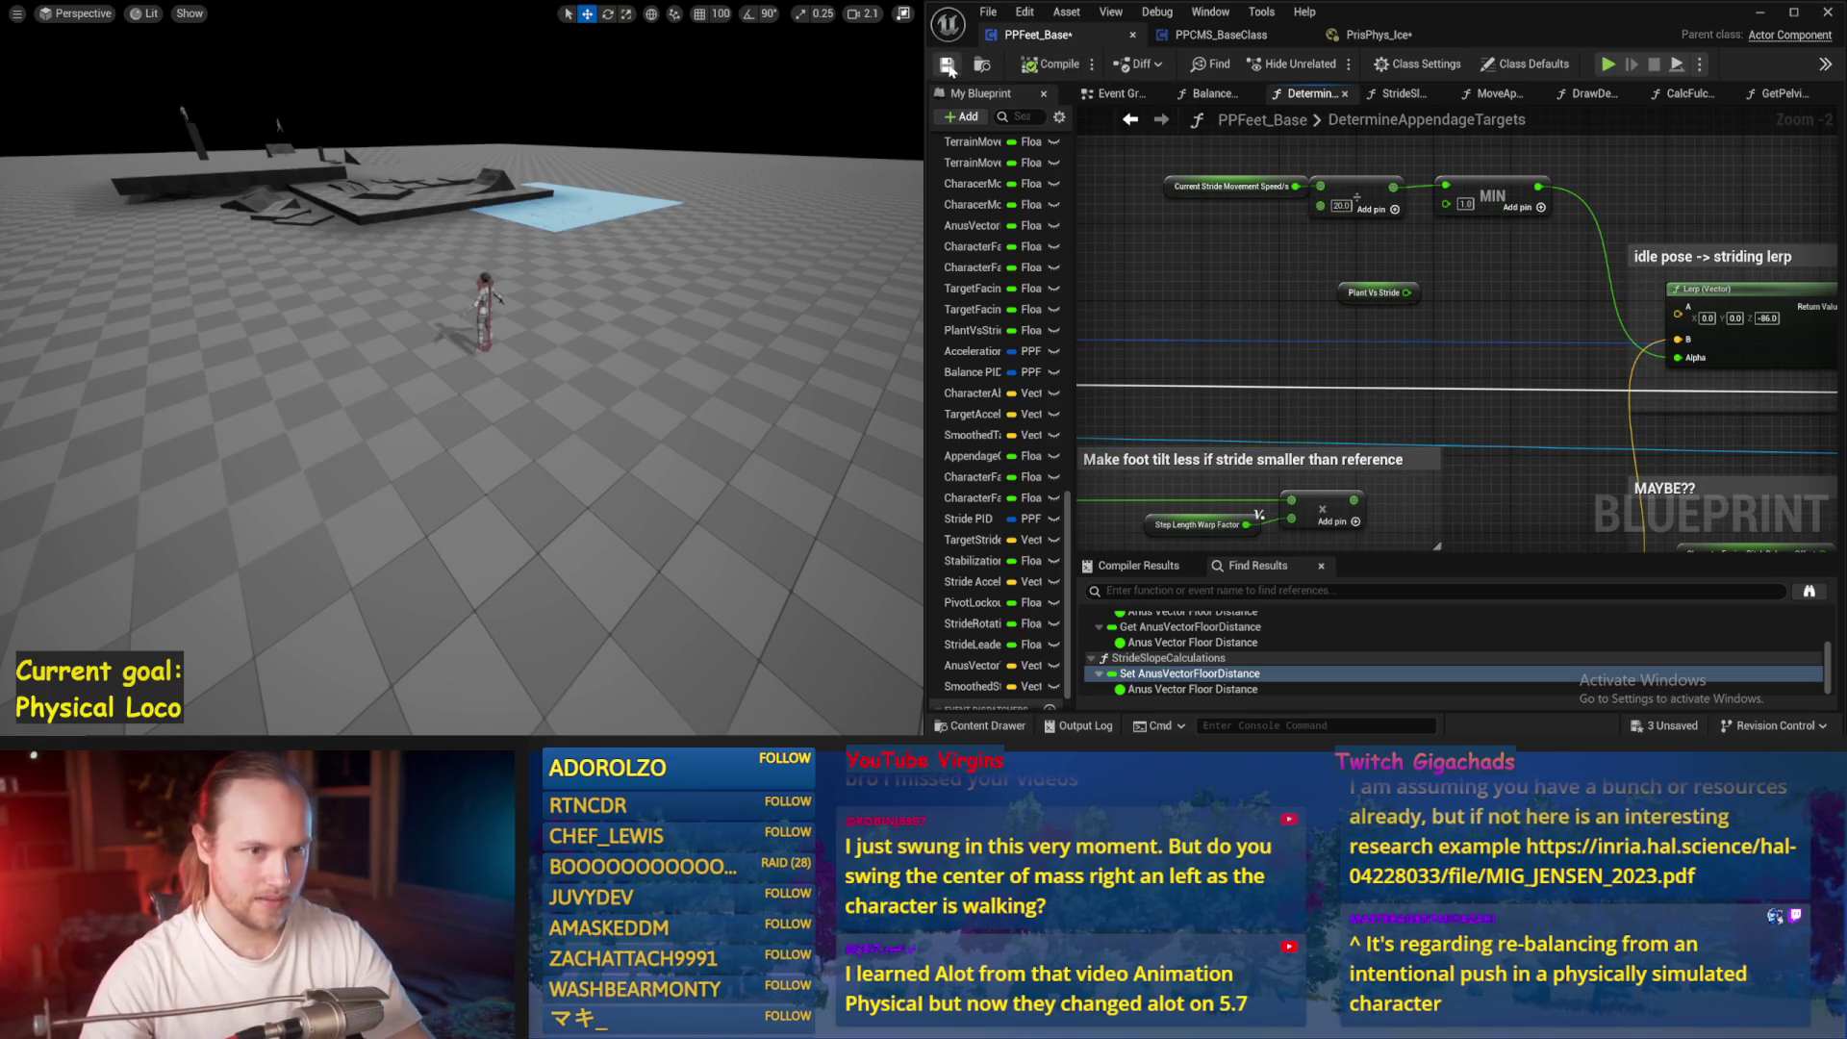
{"action": "key", "text": "alt+s"}
{"action": "key", "text": "F11"}
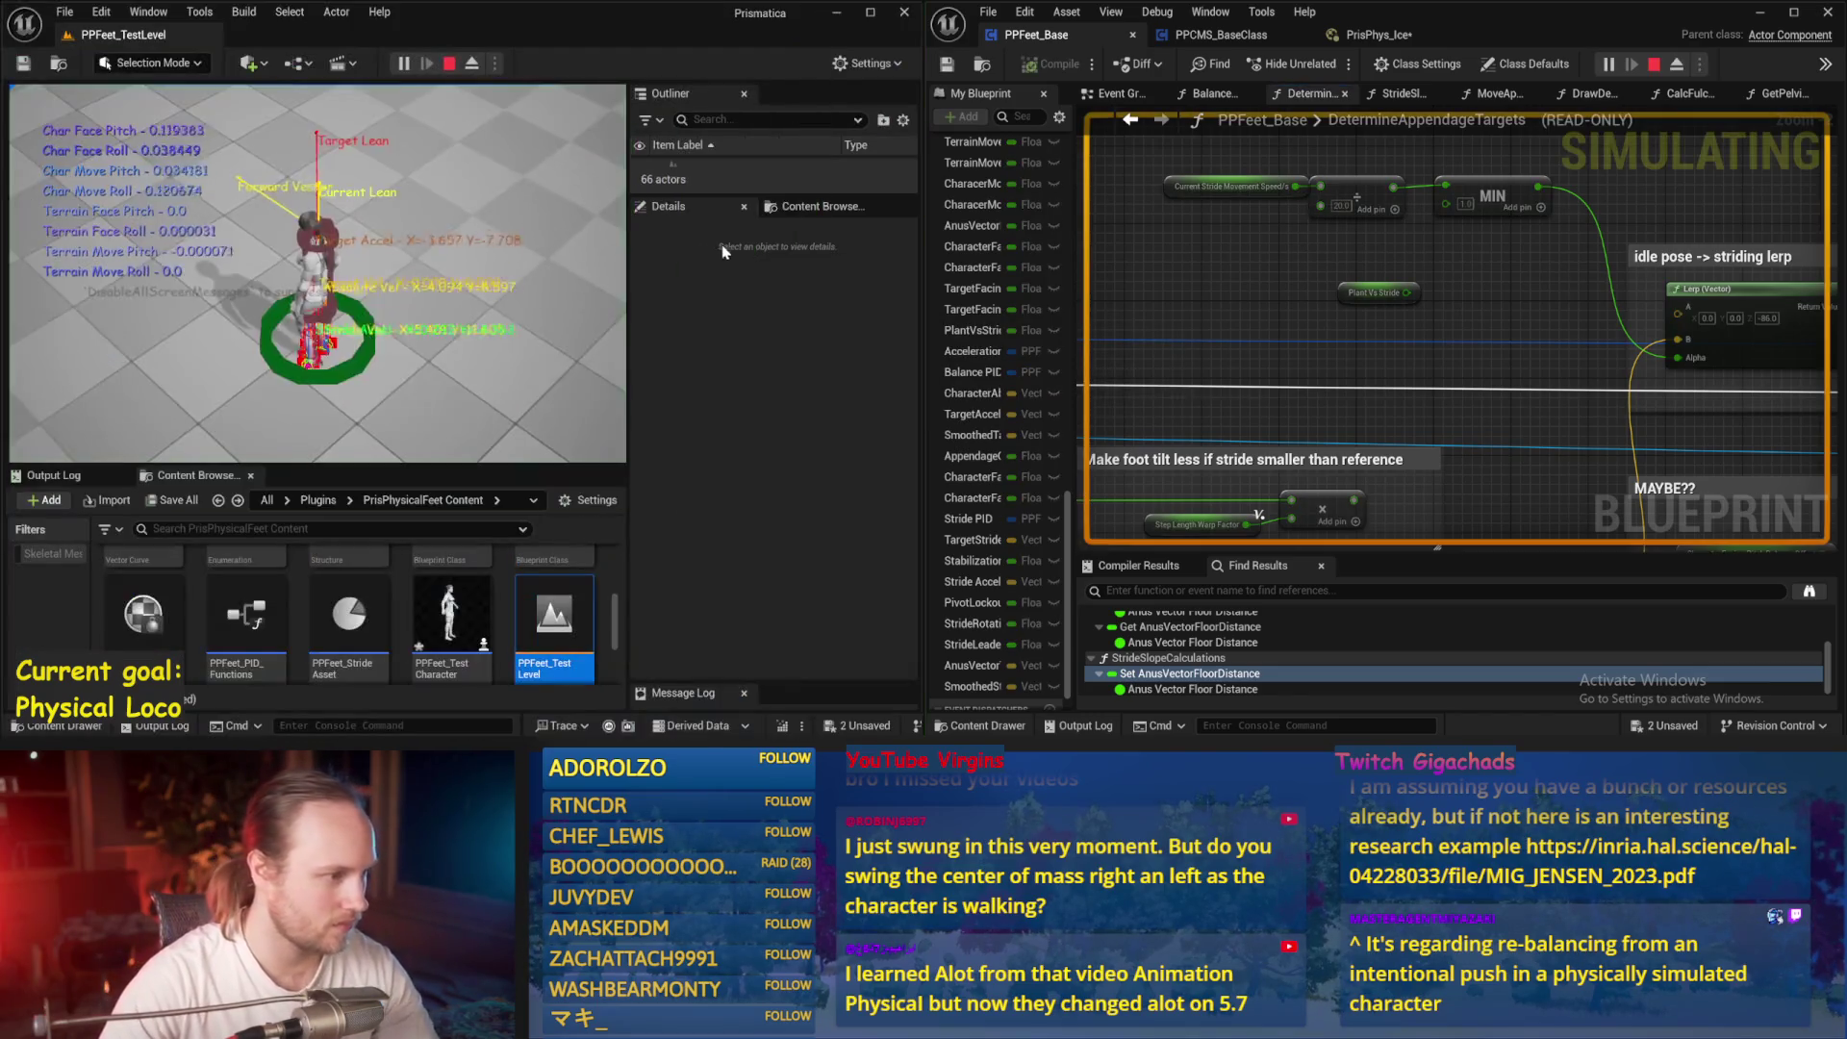
{"action": "key", "text": "F11"}
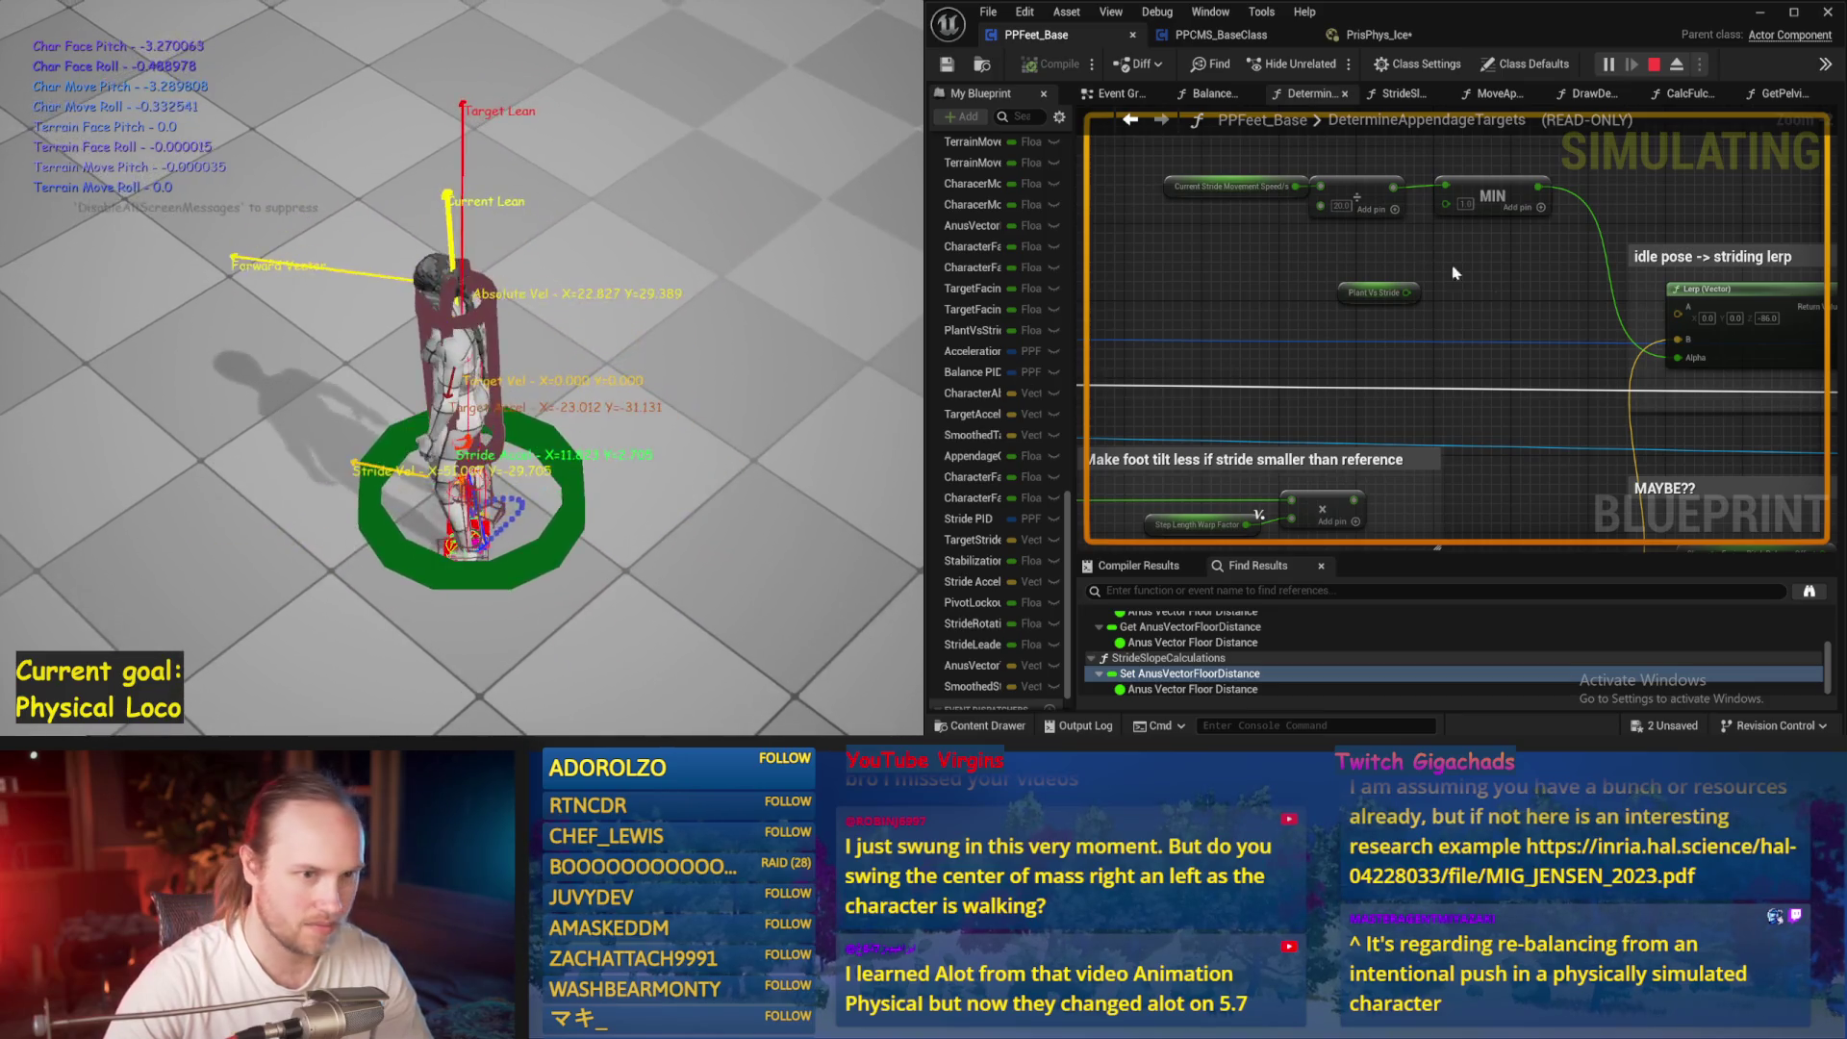
{"action": "key", "text": "Escape"}
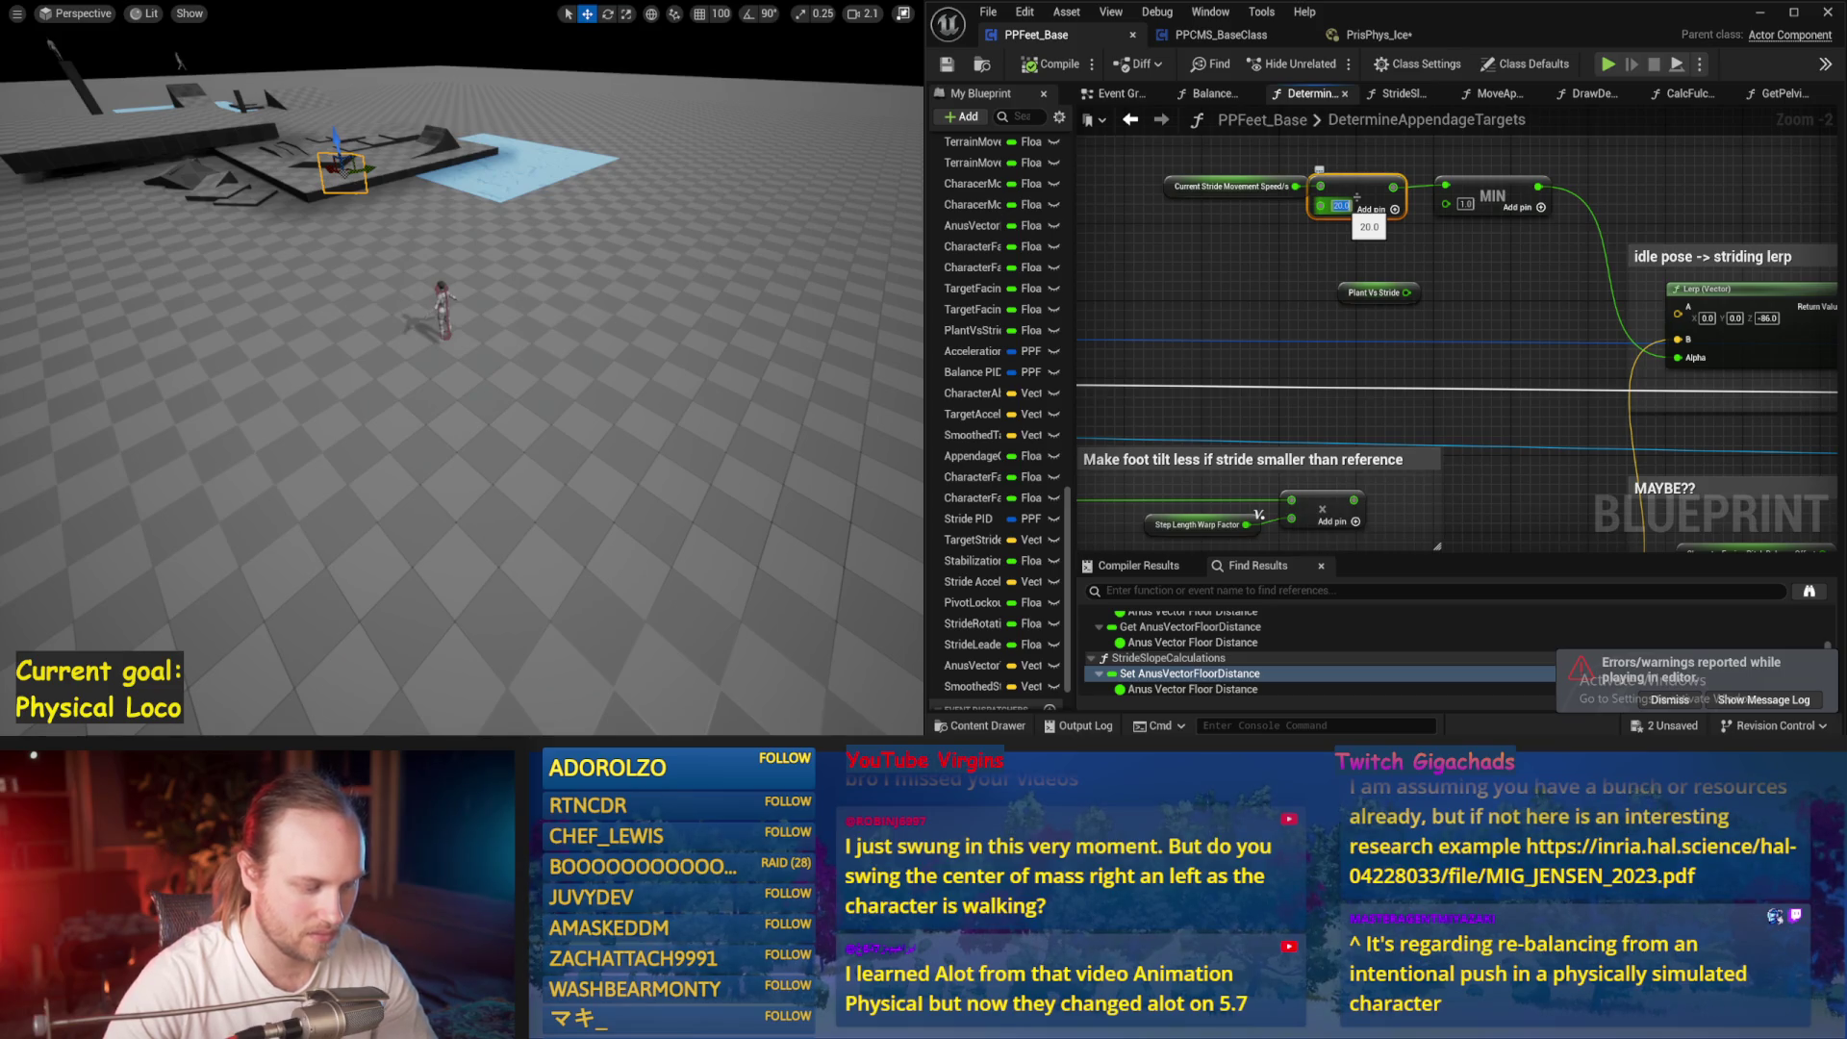
Change the divisor to 100, compile and save, and test it in simulation
{"action": "type", "text": "100"}
{"action": "key", "text": "Return"}
{"action": "left_click", "coordinate": [947, 63]}
{"action": "key", "text": "alt+p"}
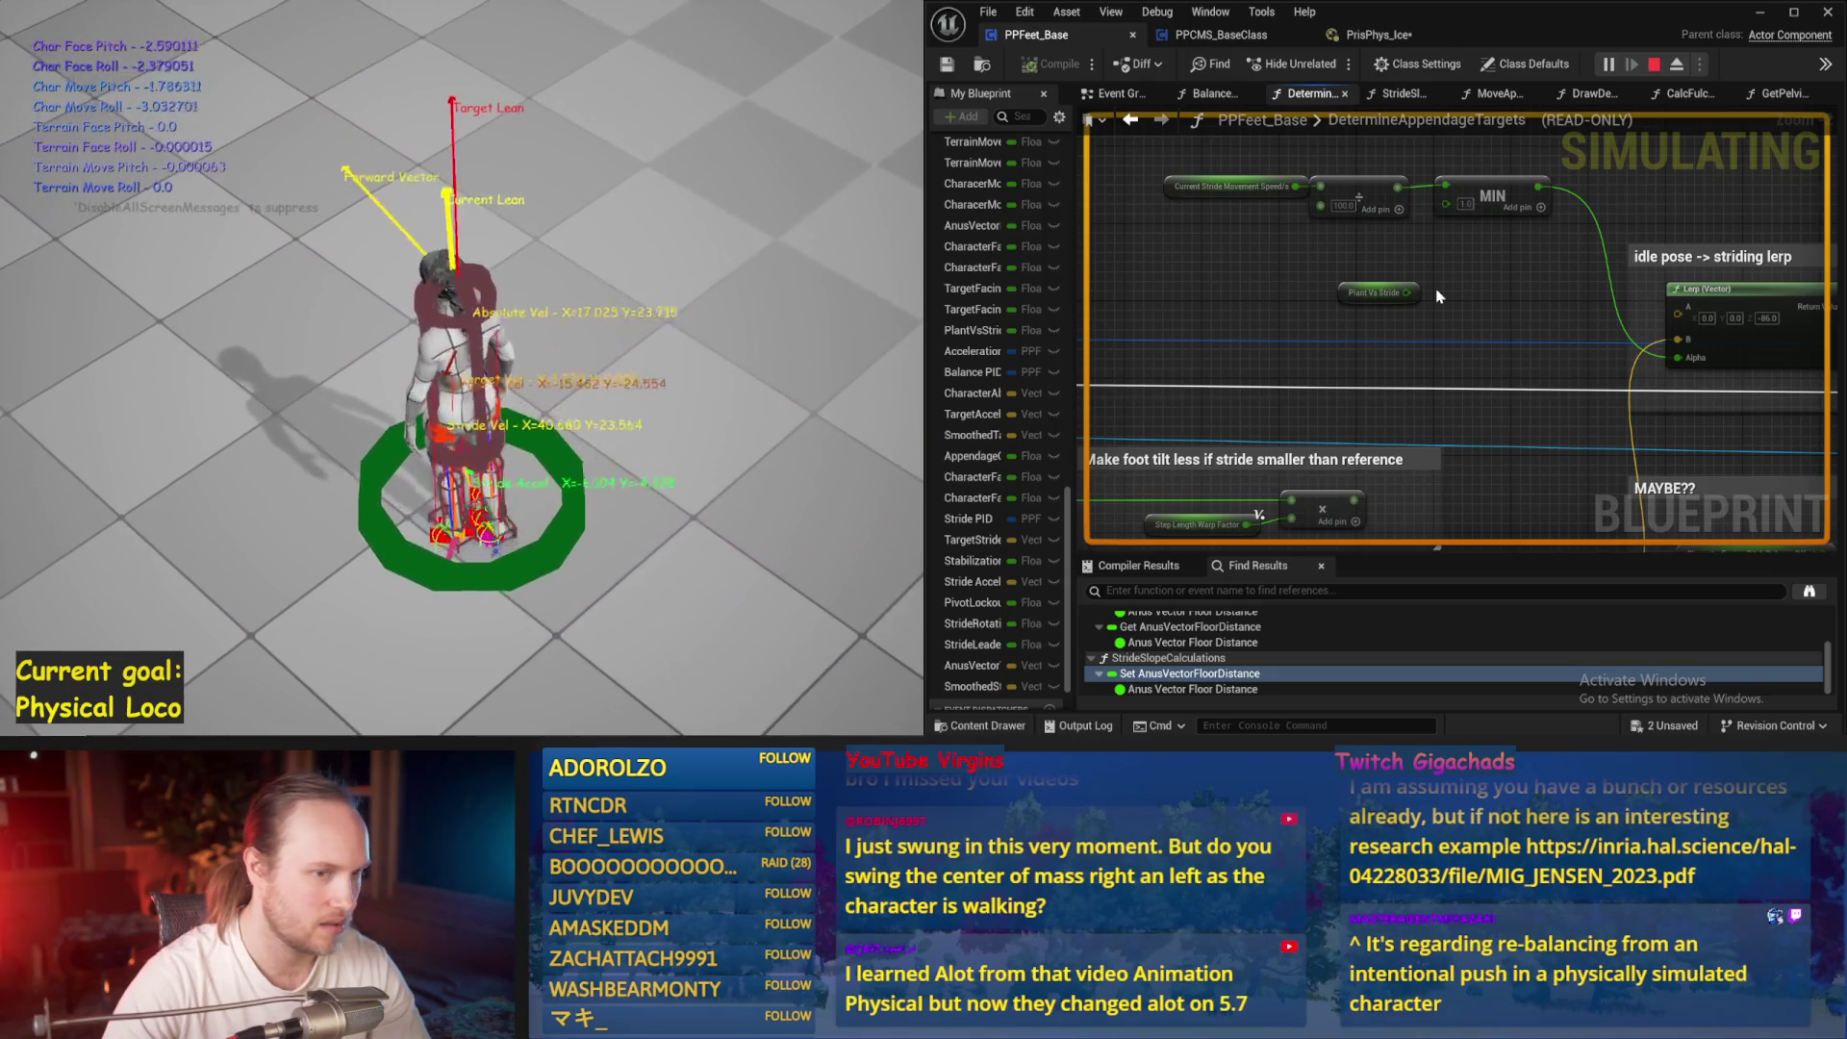
{"action": "key", "text": "Escape"}
Add a subtract node after Current Stride Movement Speed and delete the MIN node
{"action": "left_click", "coordinate": [1174, 248]}
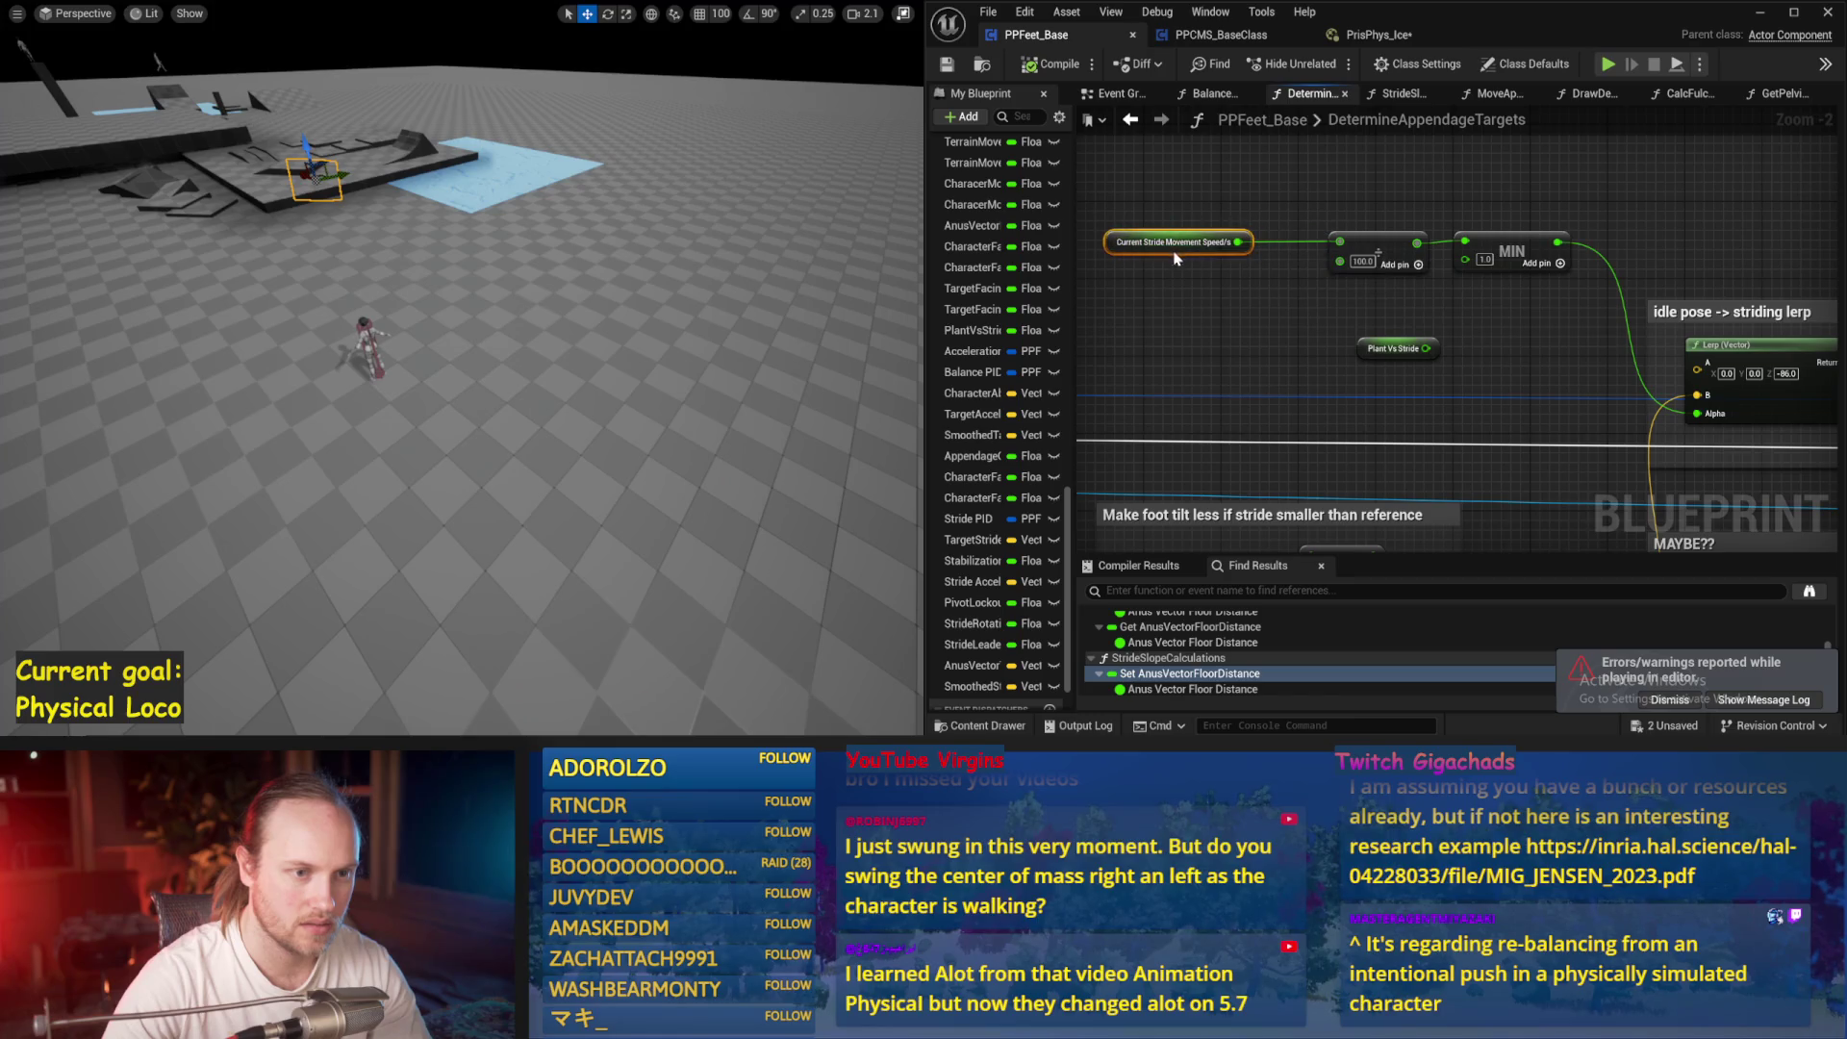
{"action": "mouse_move", "coordinate": [1240, 250]}
{"action": "left_mouse_down"}
{"action": "mouse_move", "coordinate": [1282, 295]}
{"action": "mouse_move", "coordinate": [1172, 330]}
{"action": "left_mouse_up"}
{"action": "type", "text": "-"}
{"action": "key", "text": "Return"}
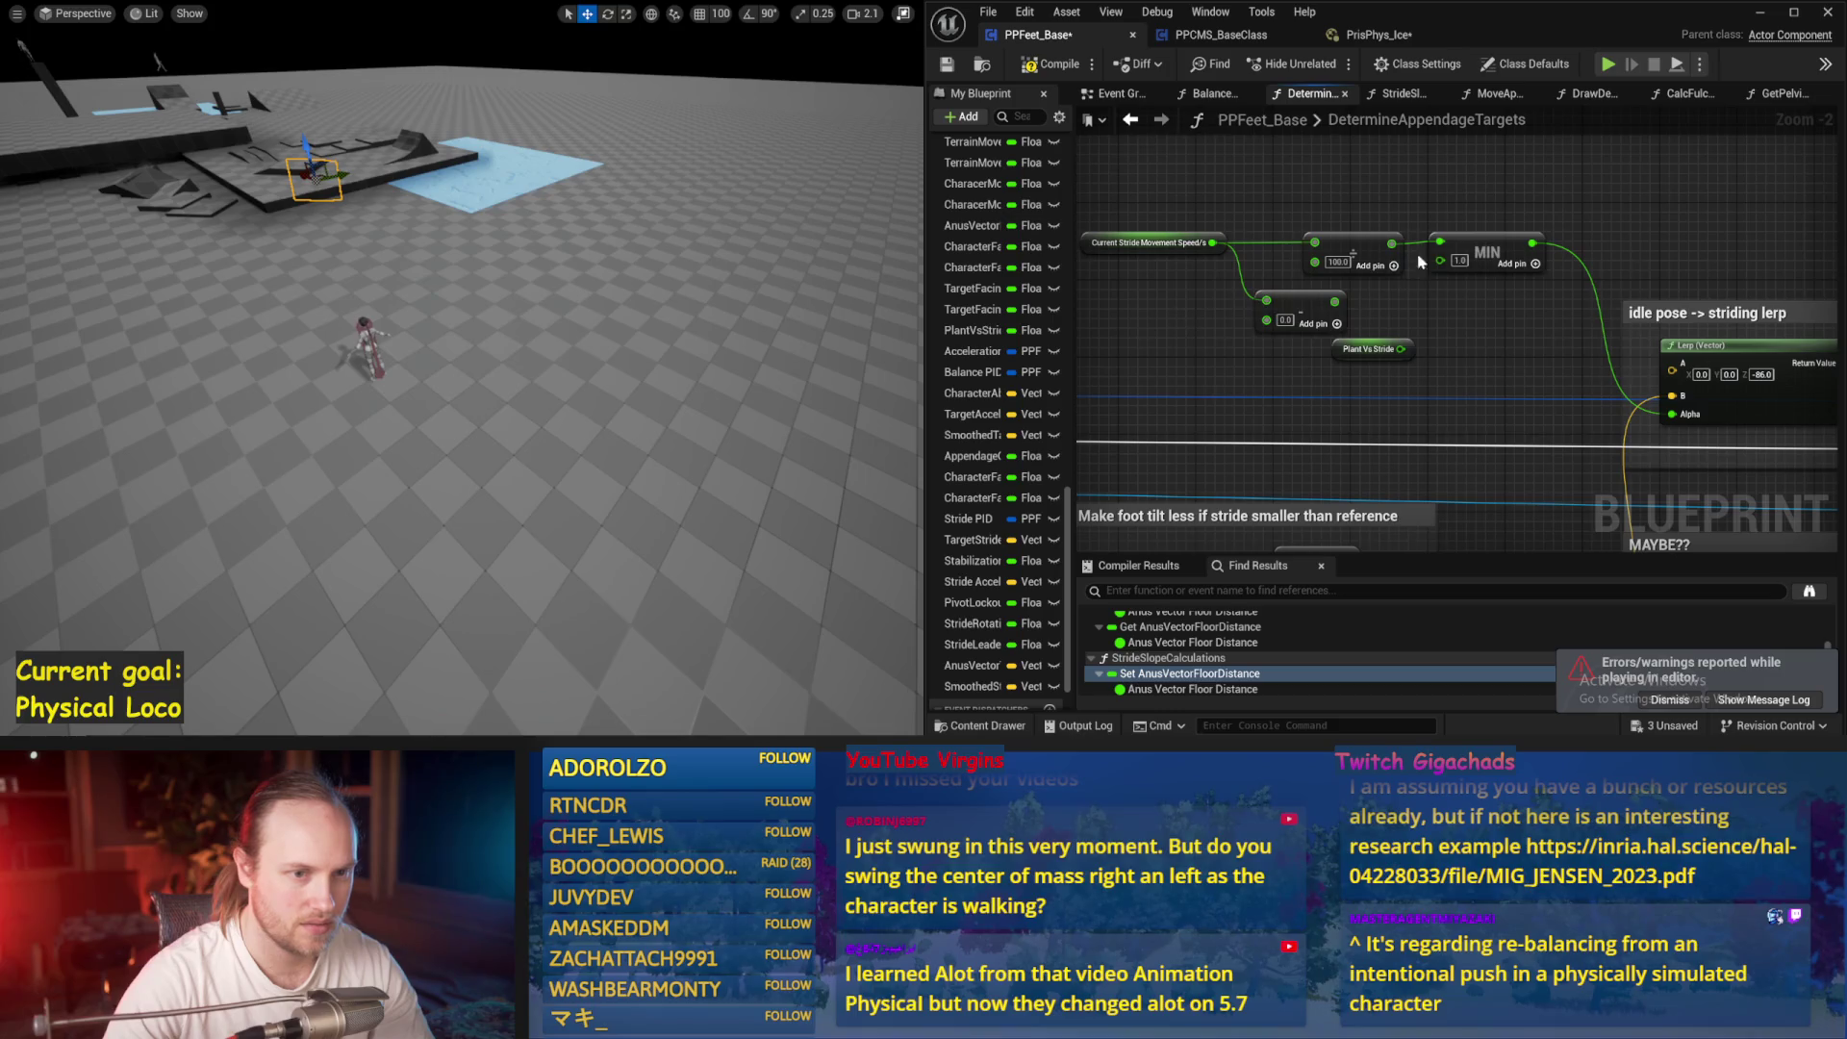
{"action": "key", "text": "Delete"}
Add a Clamp (Float) 0–1 after the division, compile, and test it in simulation
{"action": "left_click_drag", "start_coordinate": [1392, 244], "coordinate": [1482, 235]}
{"action": "type", "text": "clamp"}
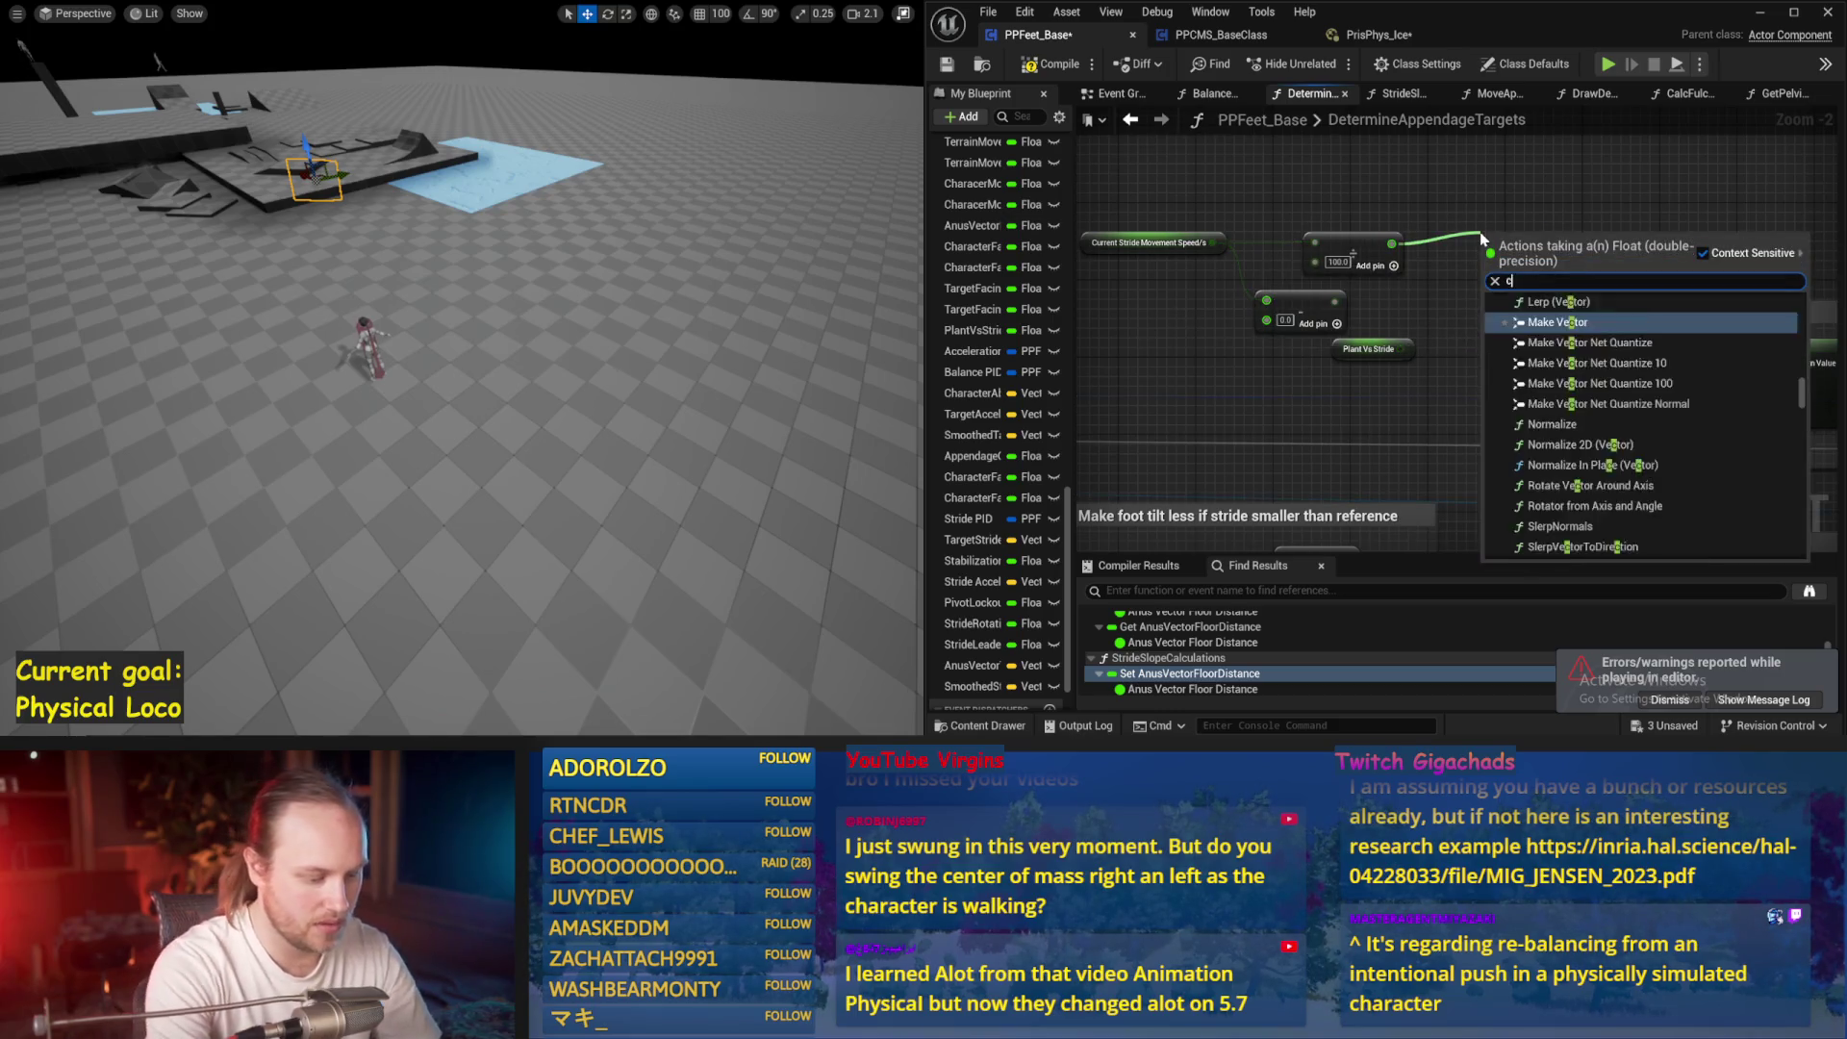
{"action": "left_click", "coordinate": [1536, 323]}
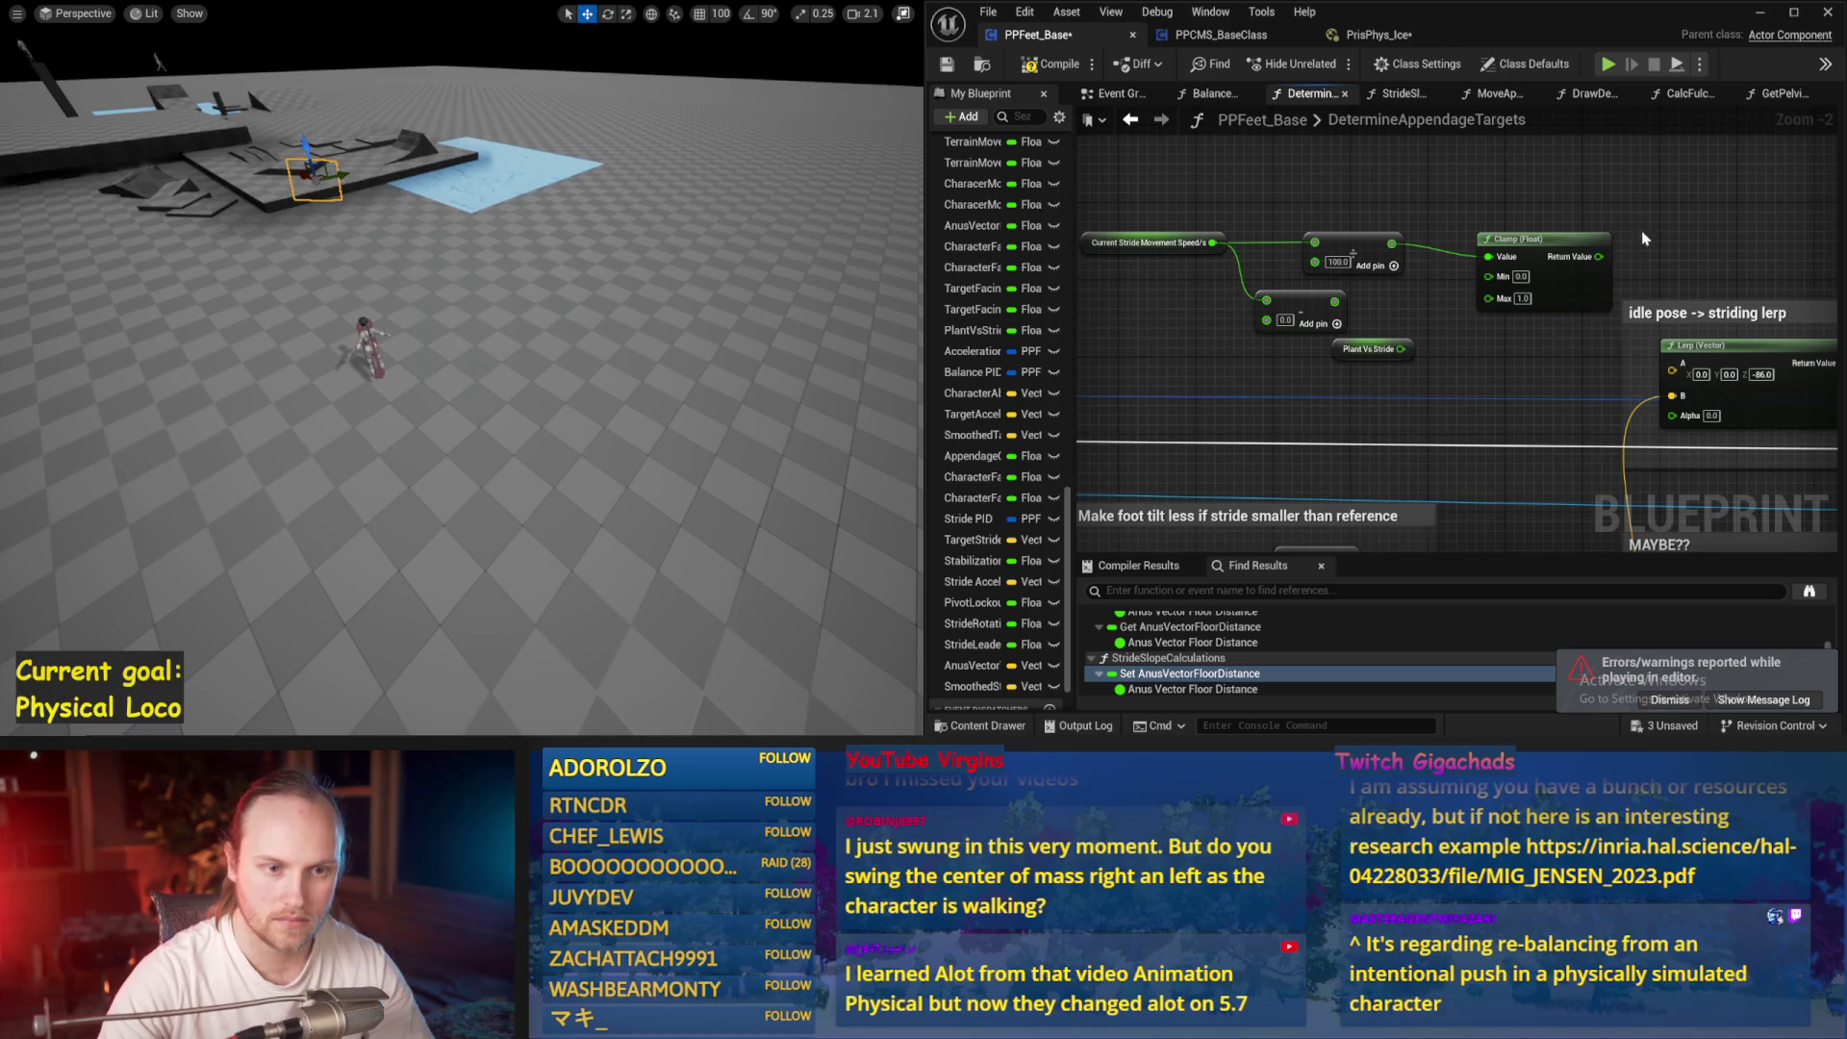
{"action": "scroll", "coordinate": [1203, 277], "scroll_direction": "up", "scroll_amount": 2}
{"action": "mouse_move", "coordinate": [1329, 336]}
{"action": "left_mouse_down"}
{"action": "mouse_move", "coordinate": [1264, 335]}
{"action": "mouse_move", "coordinate": [1354, 232]}
{"action": "left_mouse_up"}
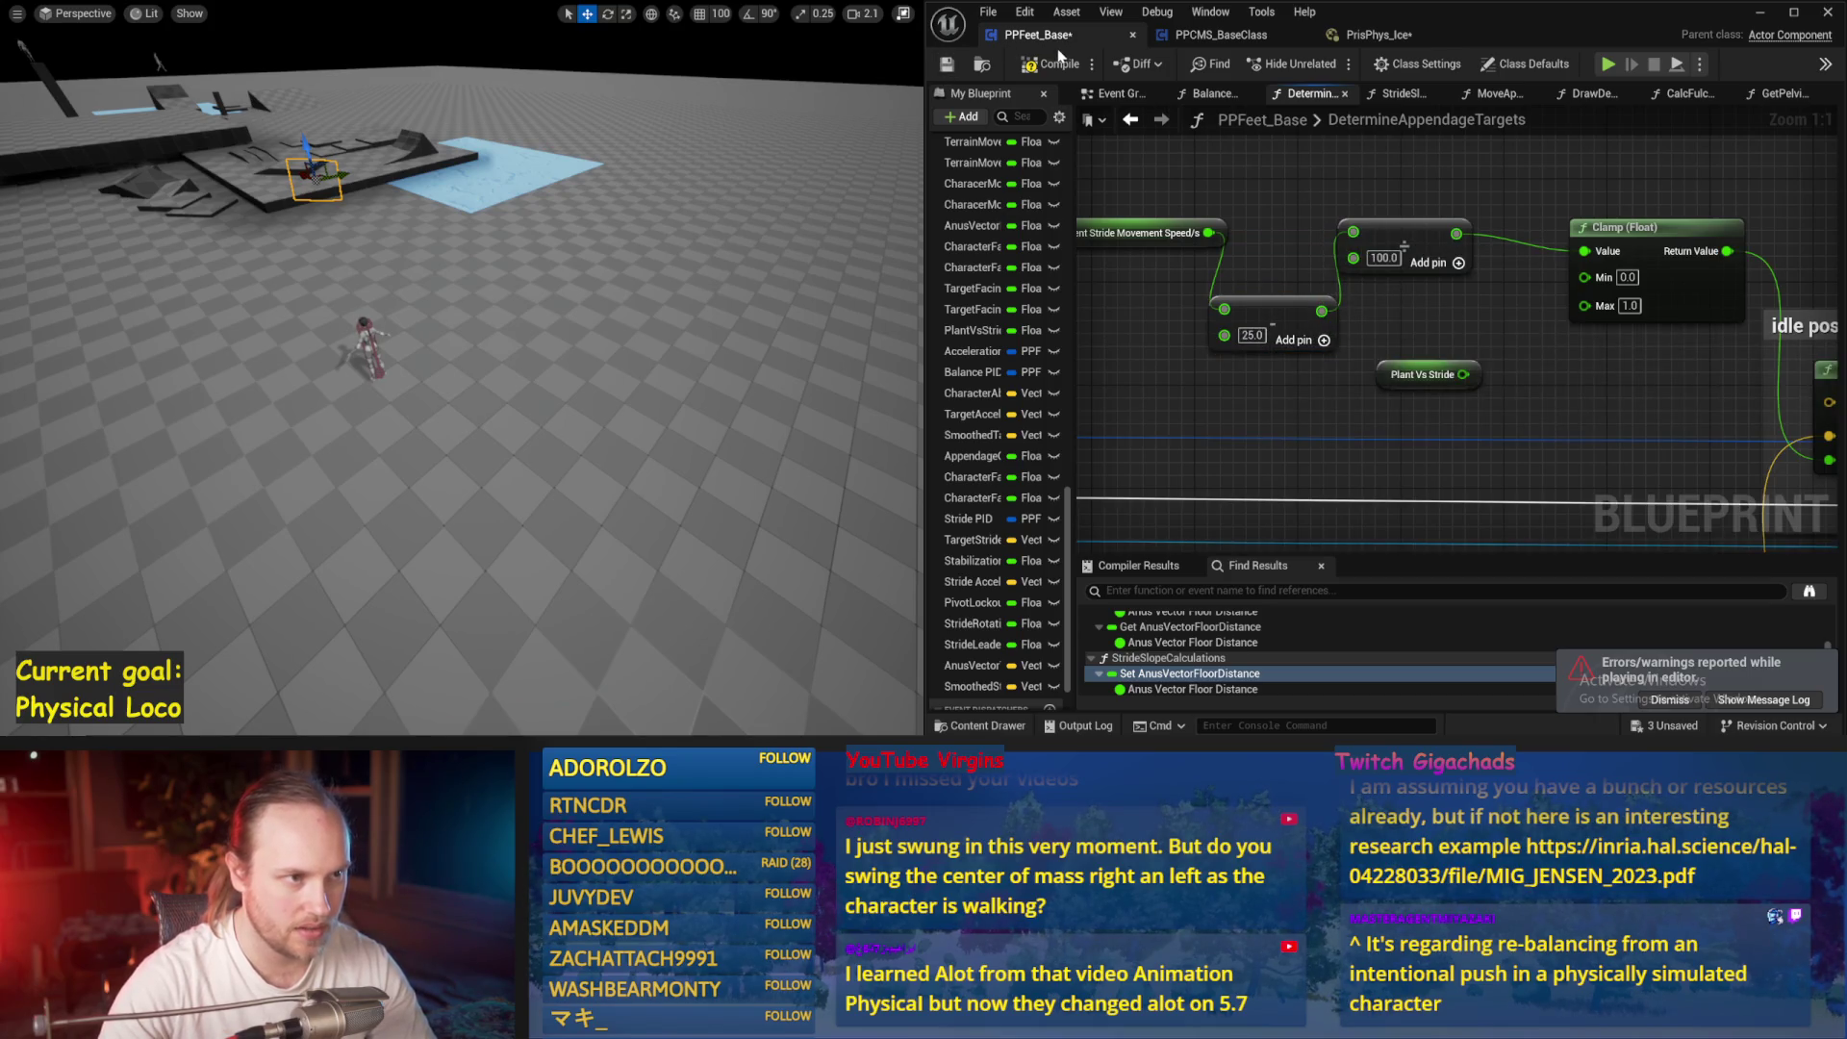
{"action": "left_click", "coordinate": [952, 66]}
{"action": "key", "text": "alt+p"}
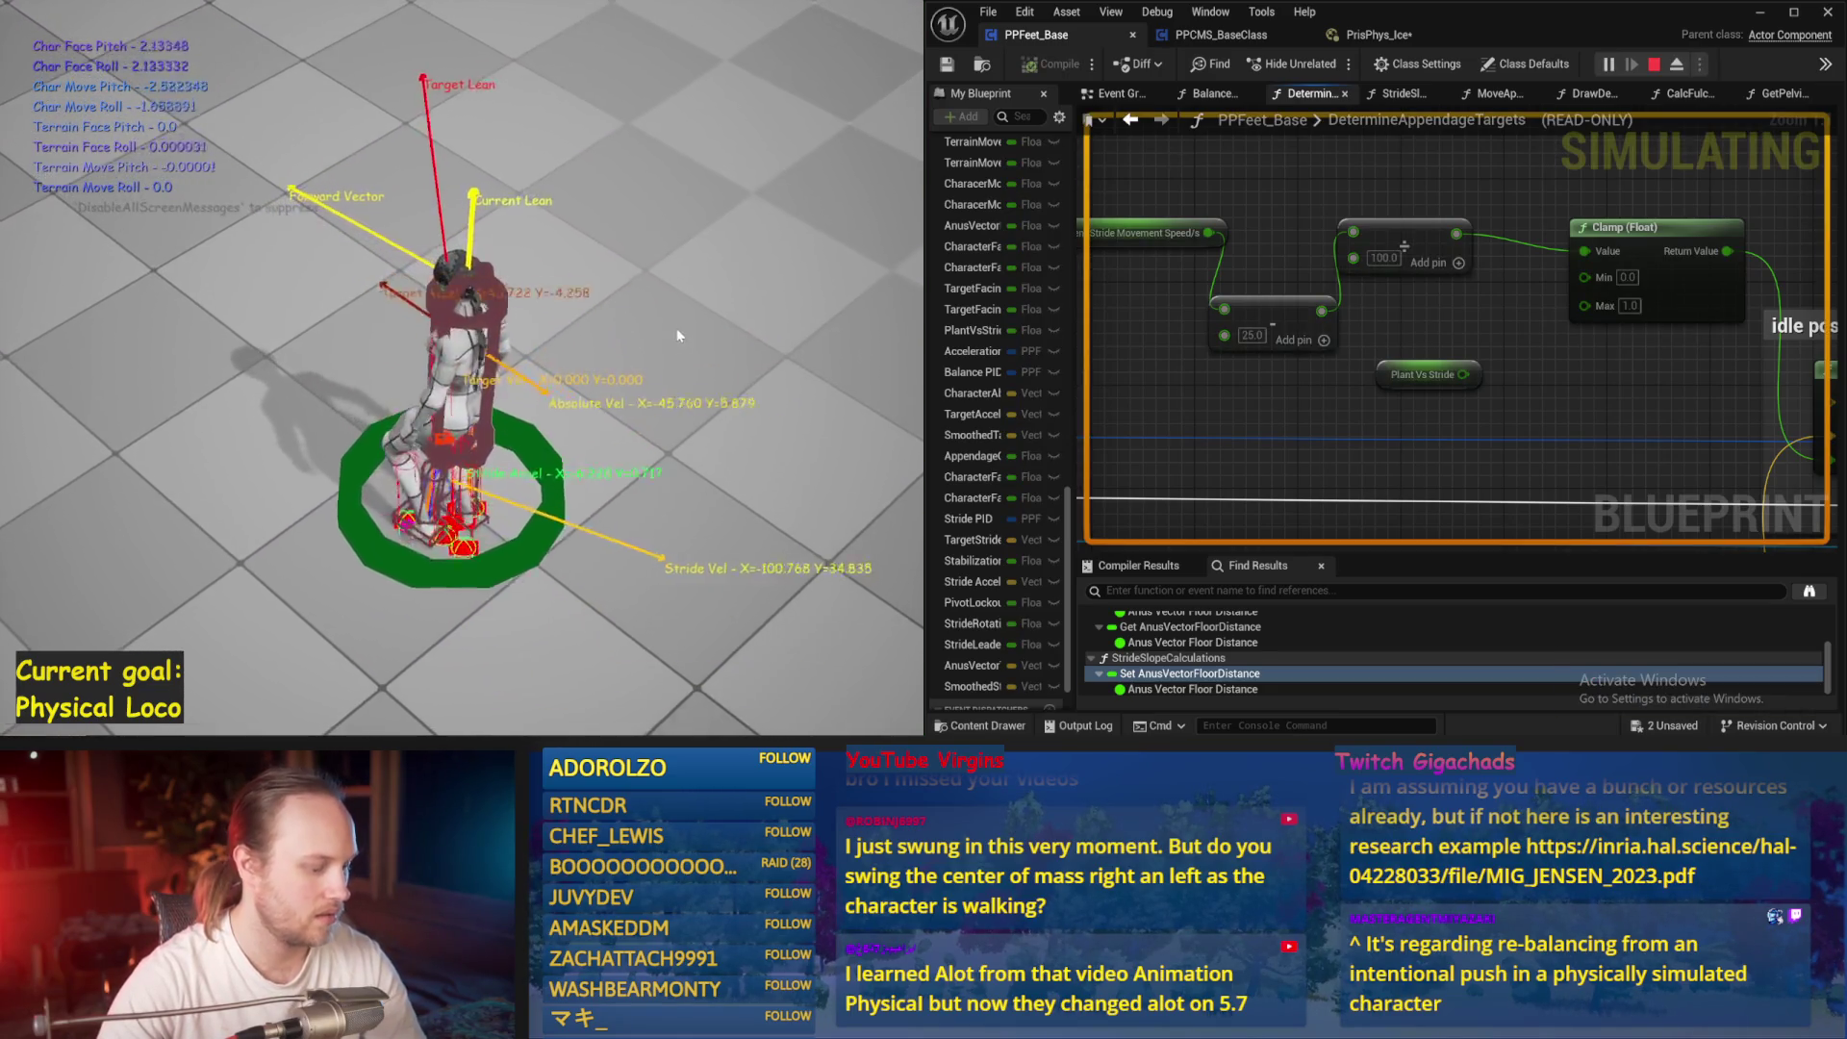
{"action": "scroll", "coordinate": [1358, 400], "scroll_direction": "down", "scroll_amount": 1}
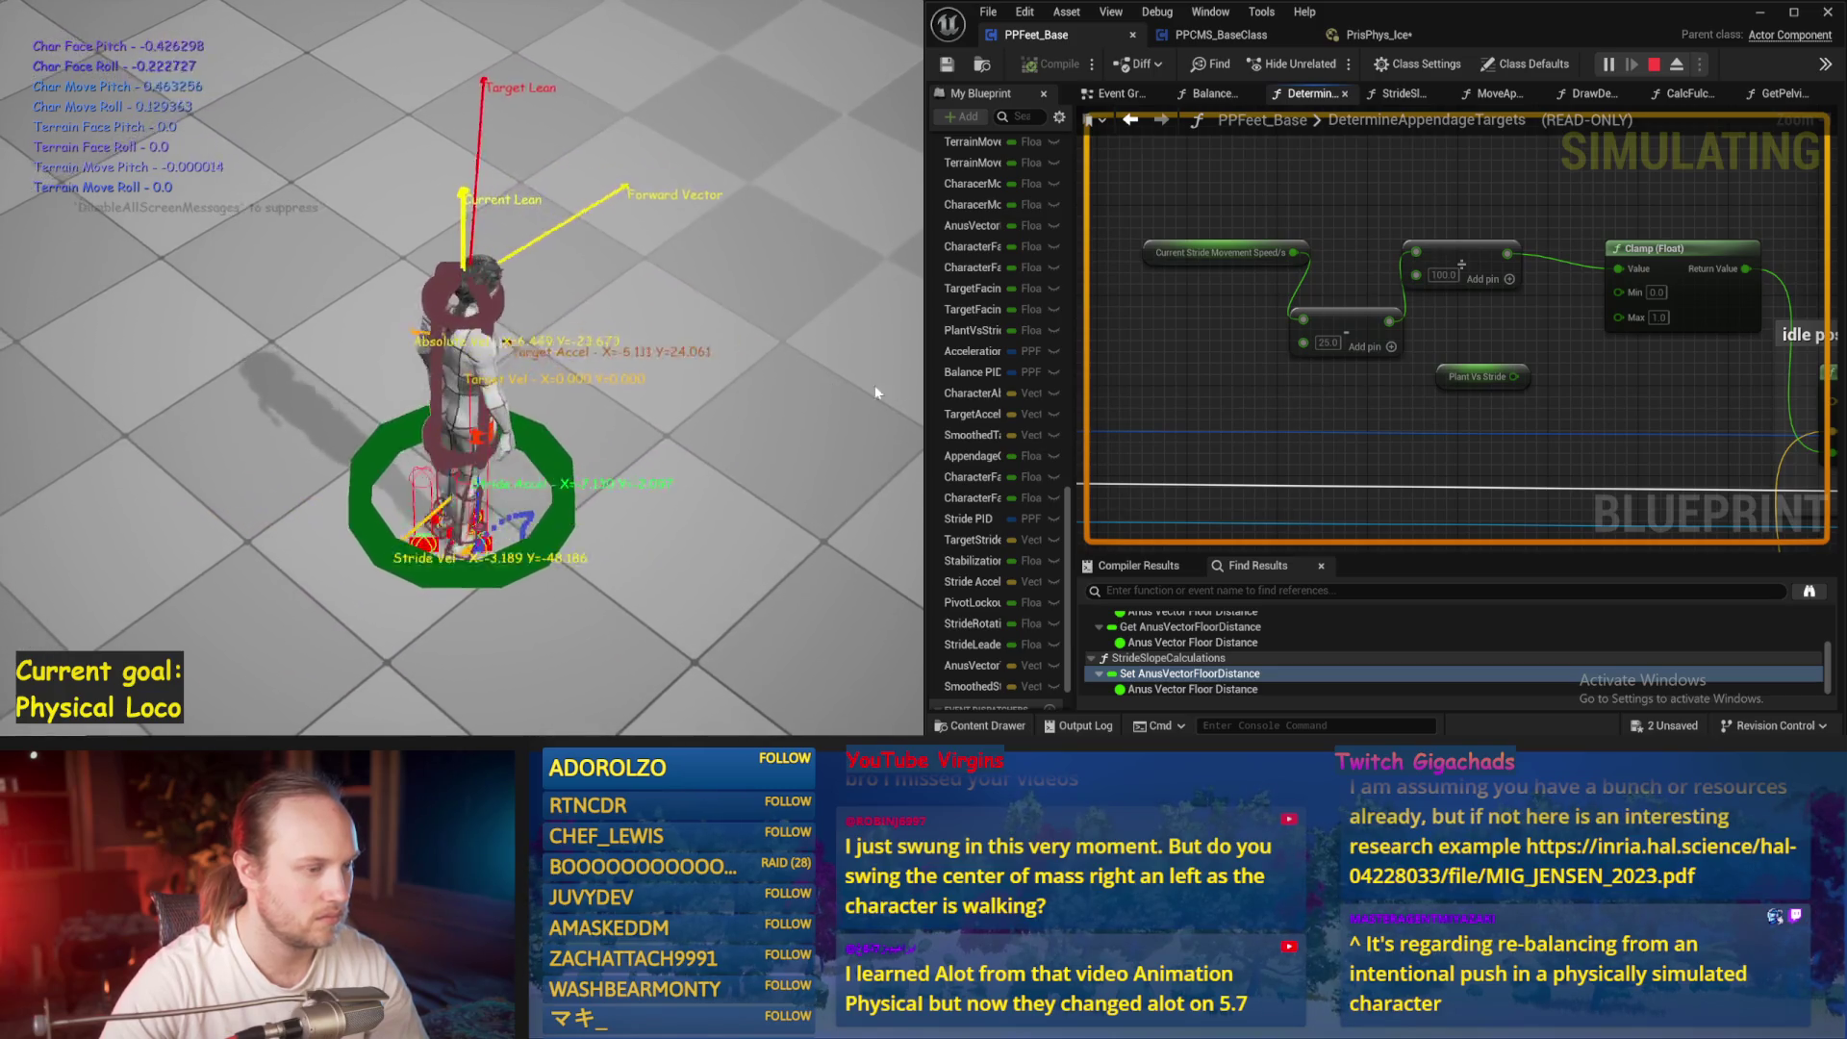
{"action": "key", "text": "Escape"}
Tidy the stride speed node, compile with the offset of 50, and retest in simulation
{"action": "left_click_drag", "start_coordinate": [1230, 264], "coordinate": [1175, 320]}
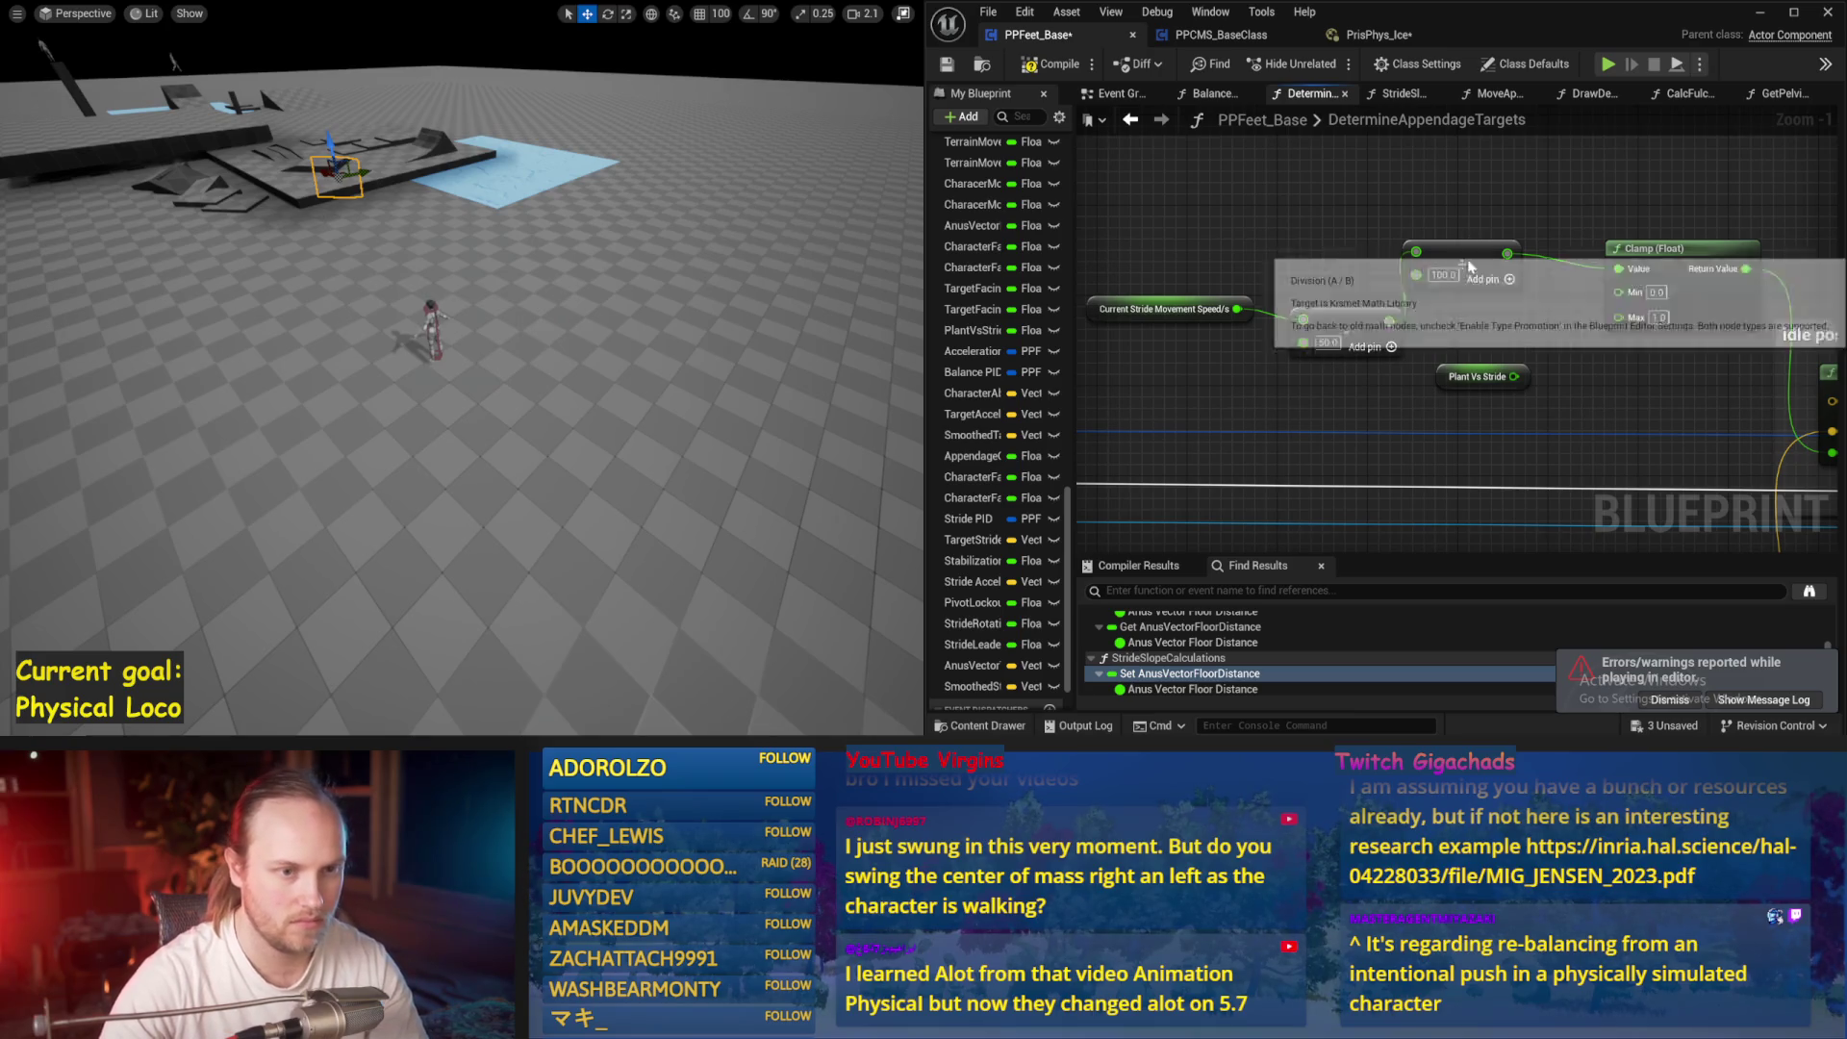
{"action": "left_click", "coordinate": [947, 64]}
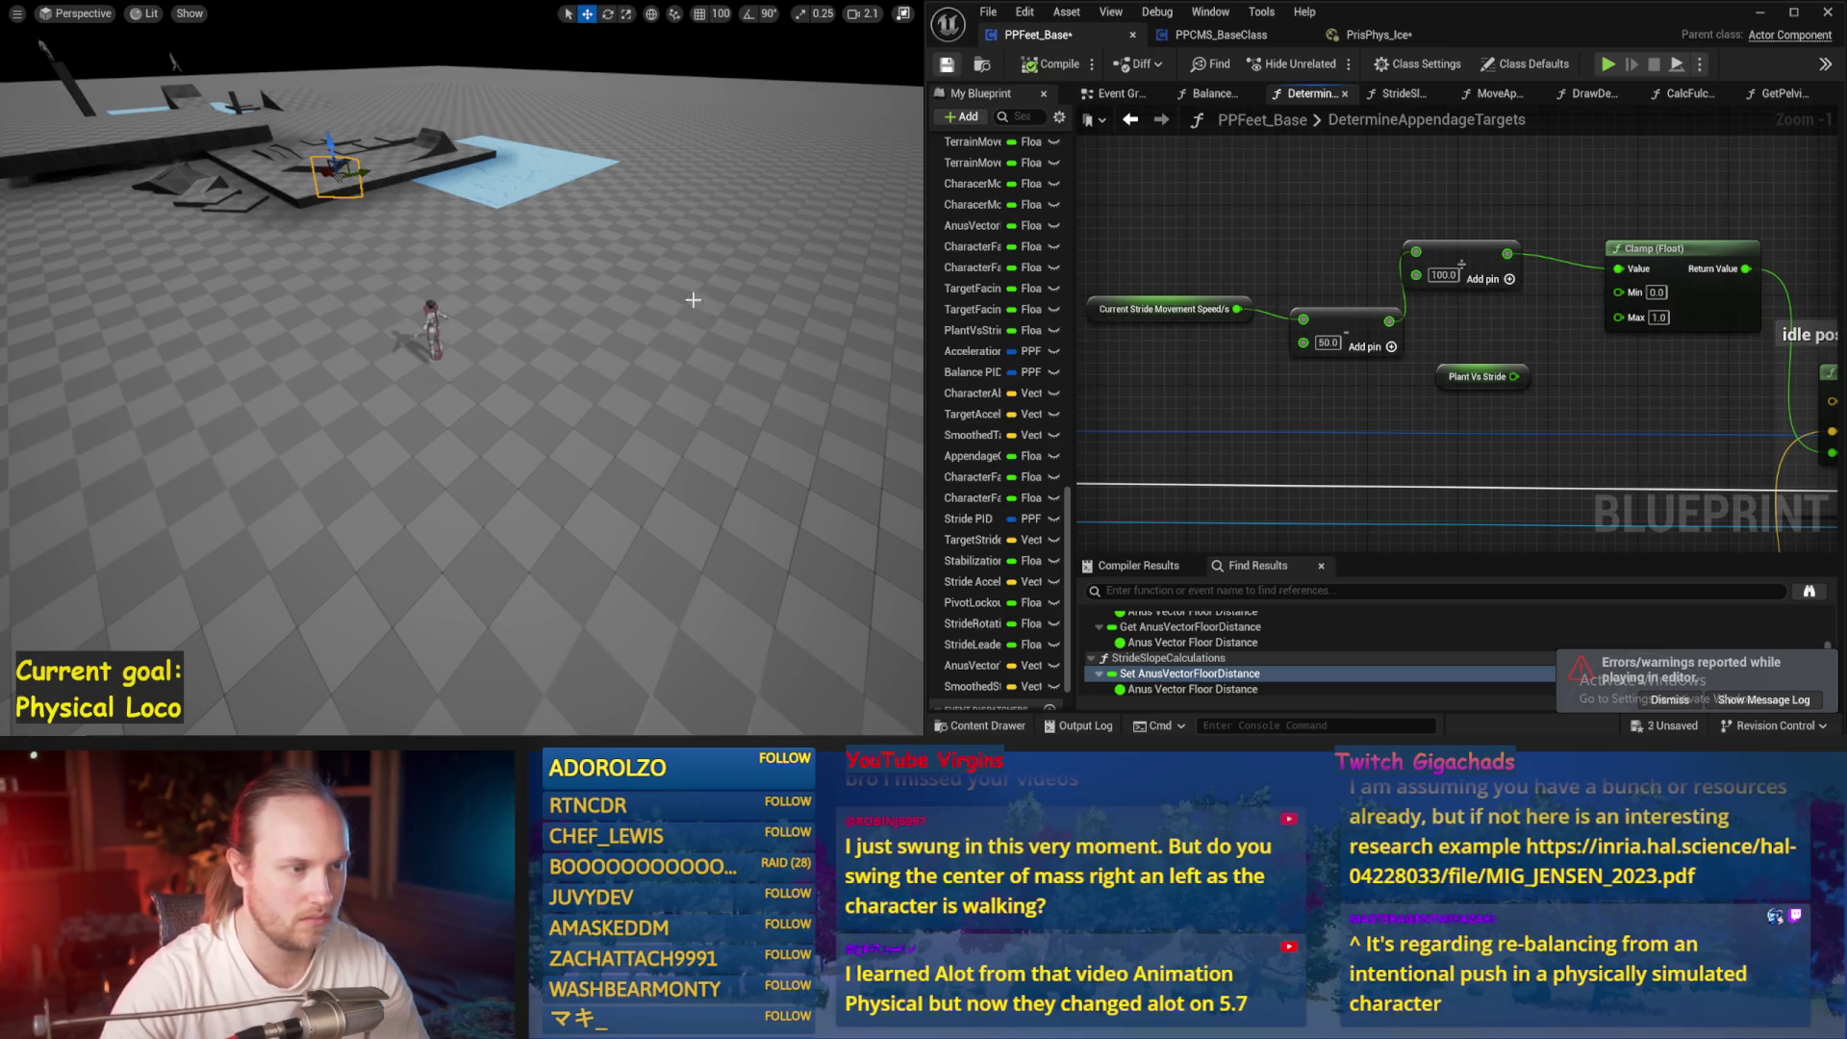
{"action": "key", "text": "alt+s"}
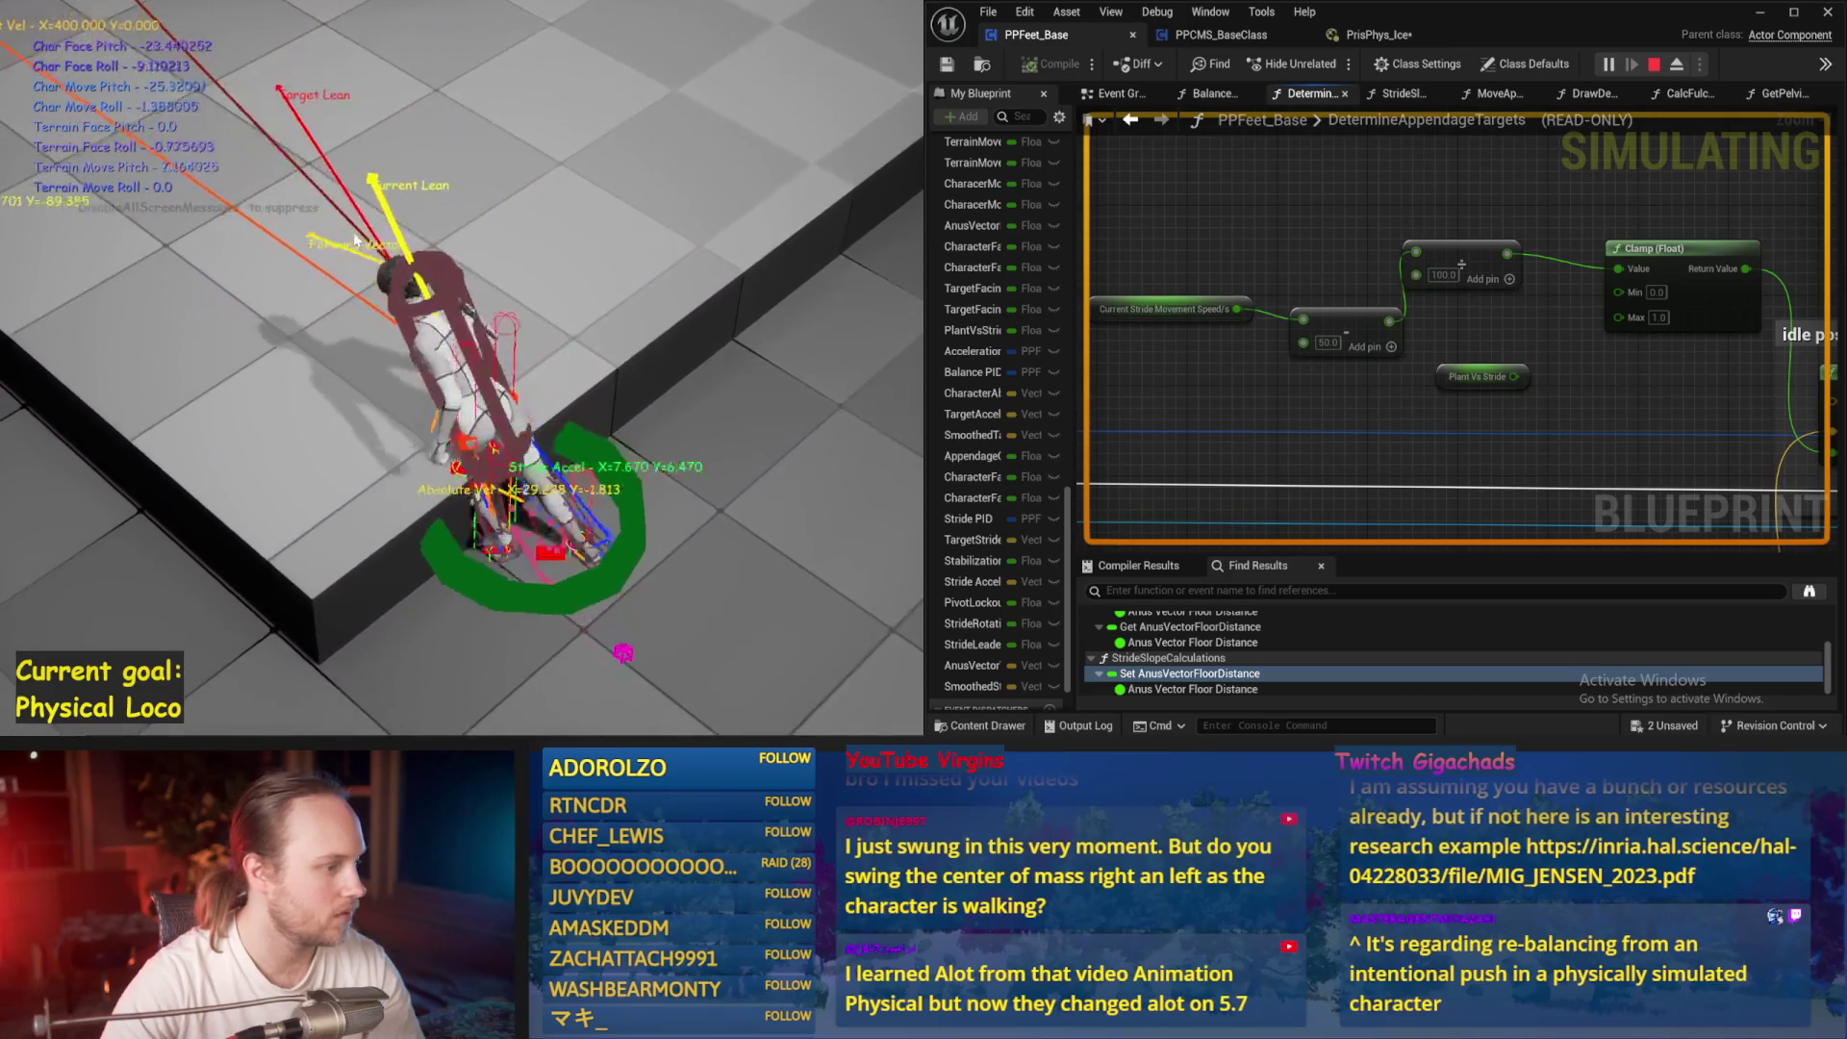
{"action": "key", "text": "Escape"}
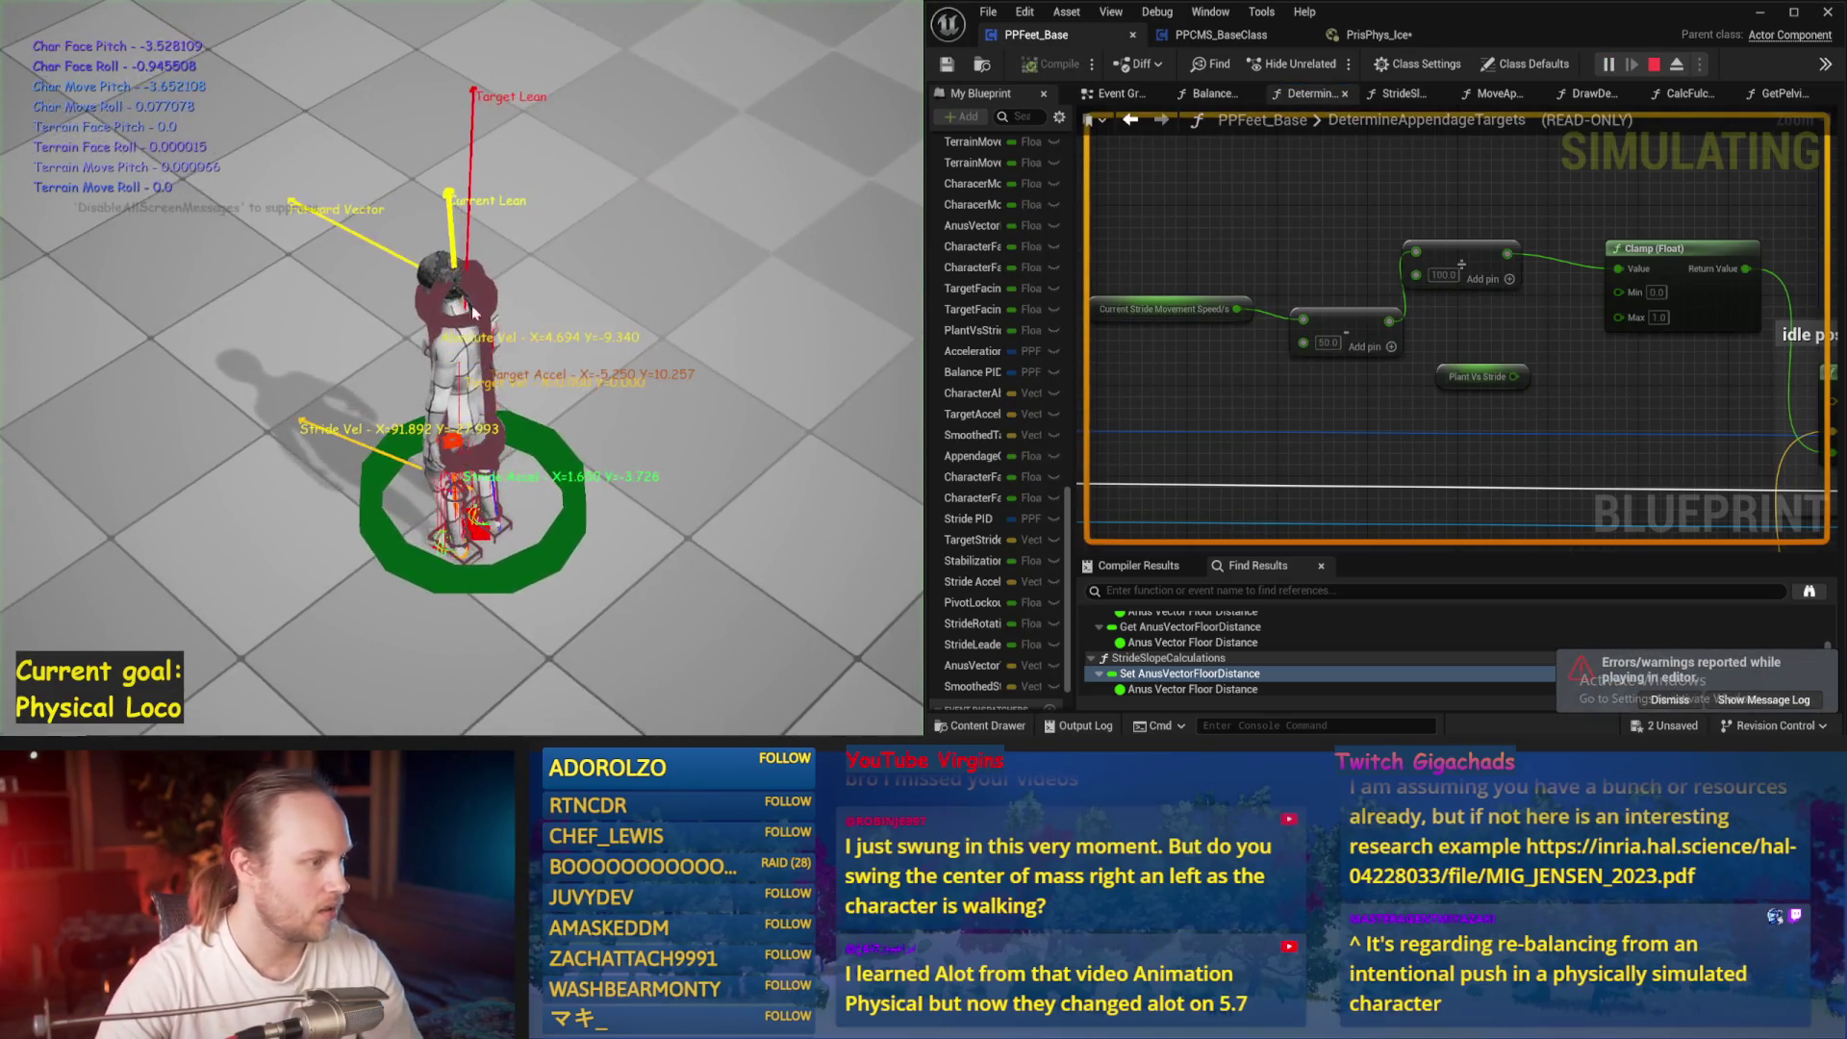
{"action": "key", "text": "Escape"}
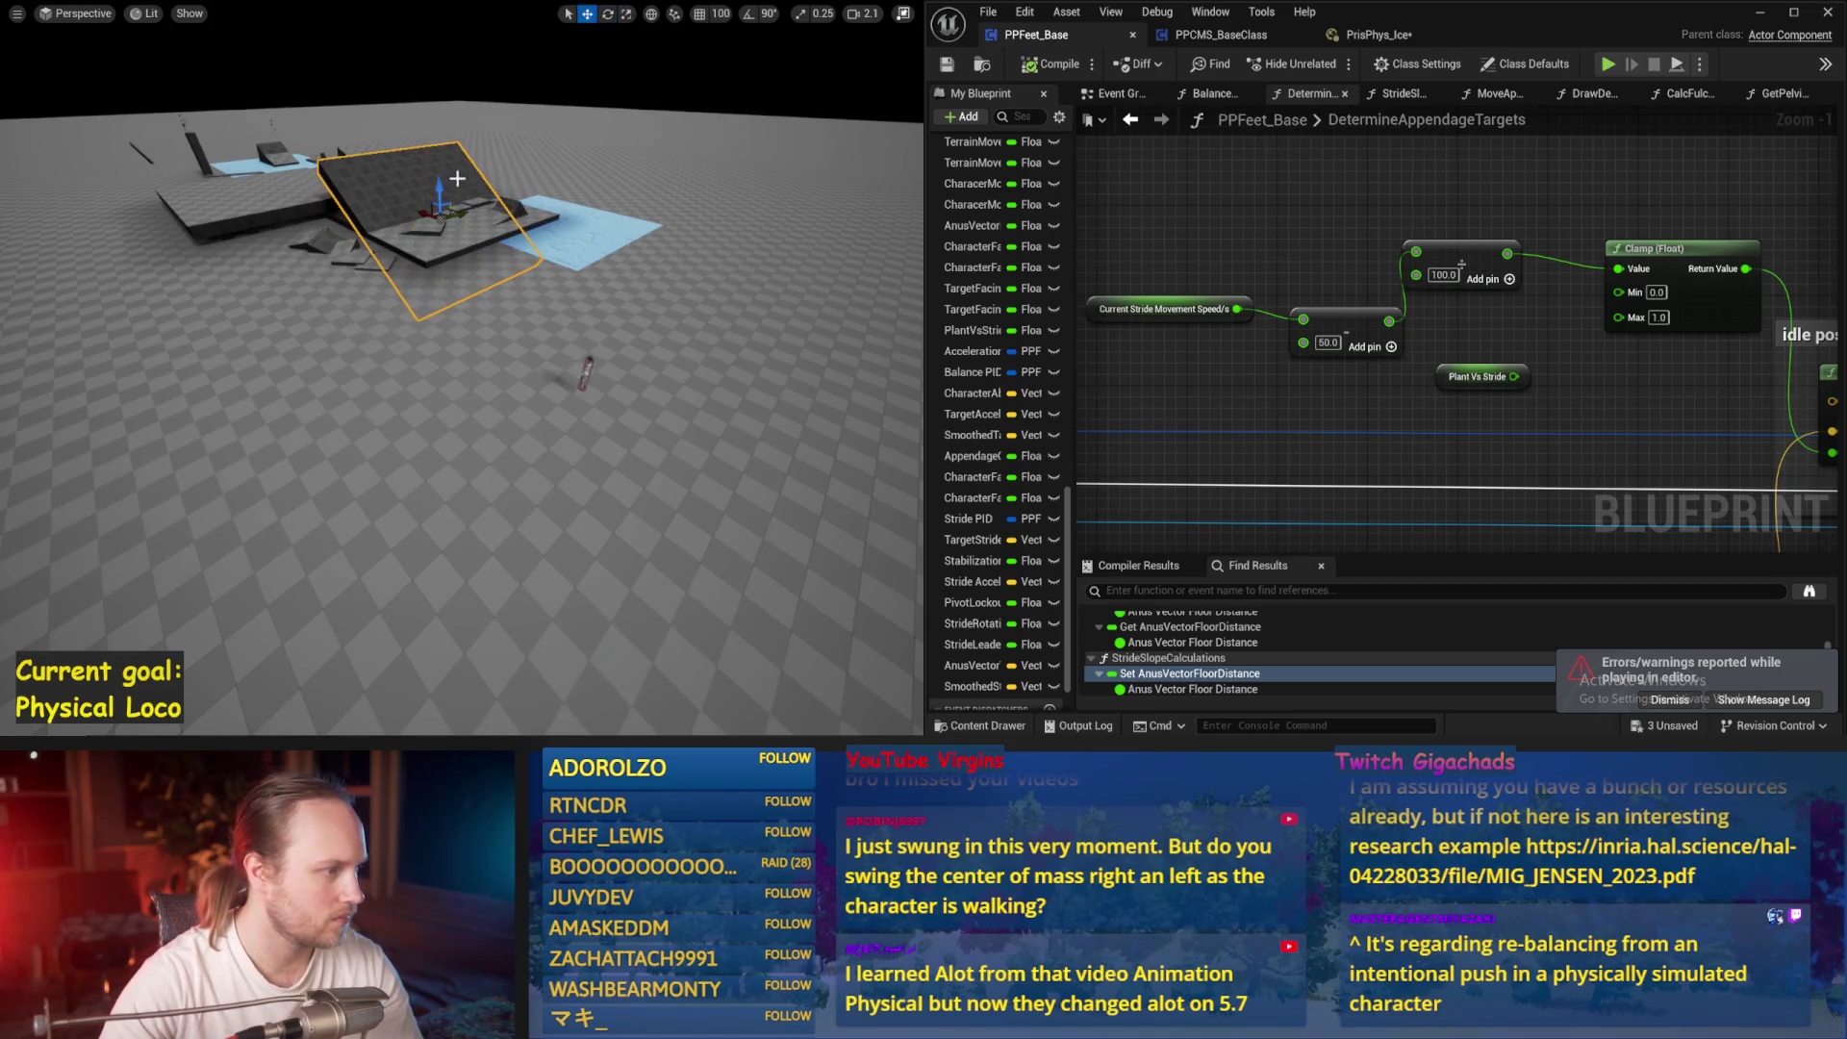
Move the ramp plane toward the character and run a quick simulation
{"action": "left_click_drag", "start_coordinate": [446, 215], "coordinate": [505, 359]}
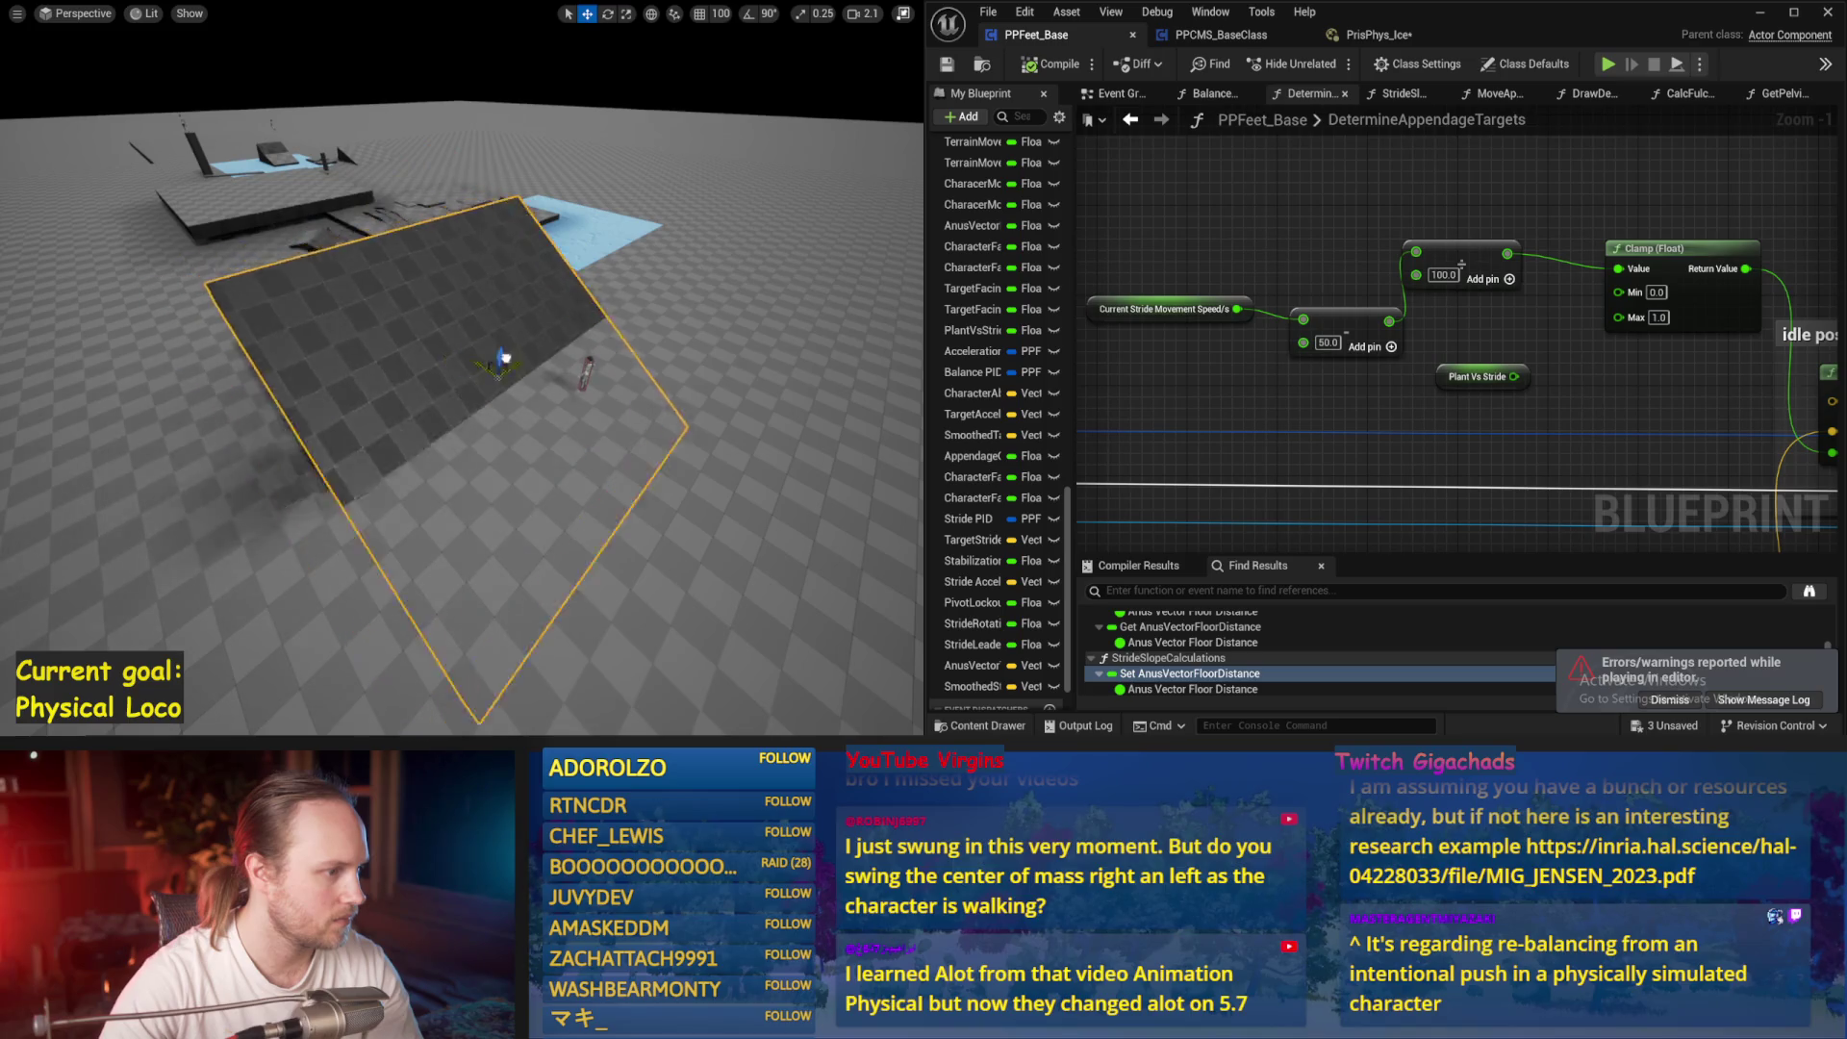
{"action": "key", "text": "alt+p"}
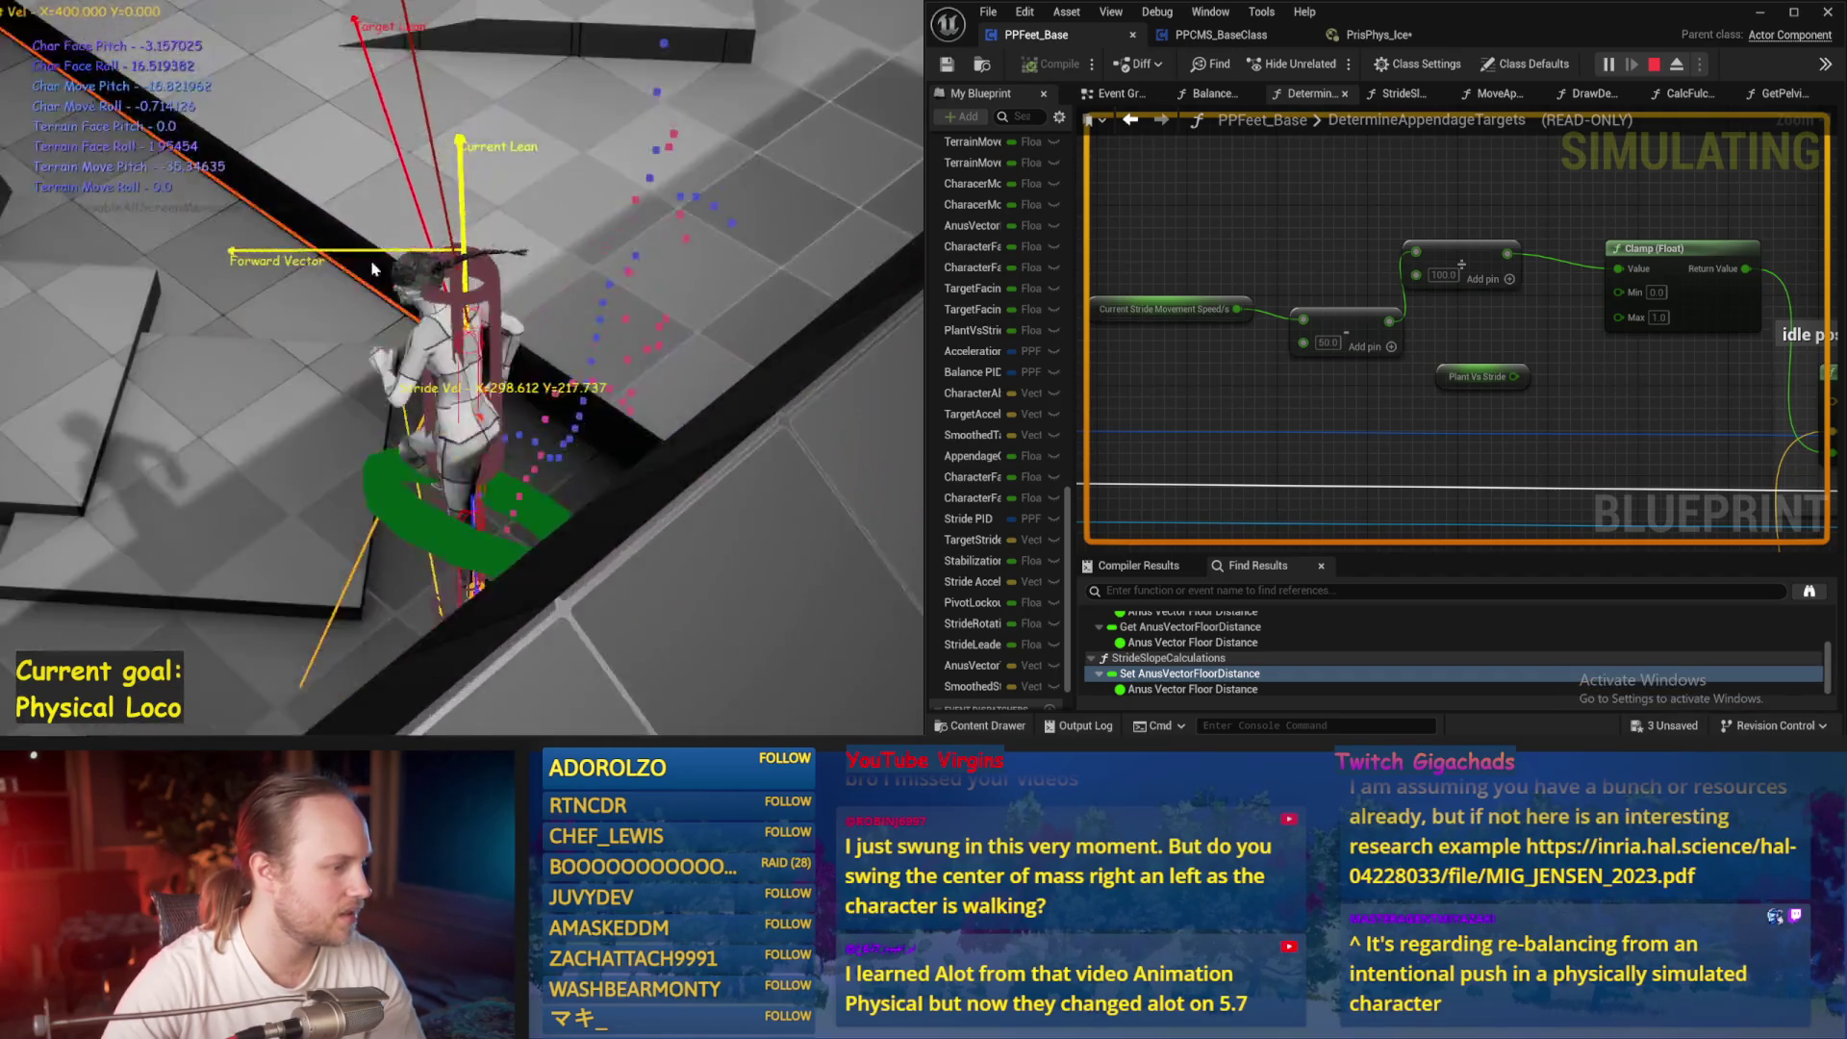
{"action": "key", "text": "Escape"}
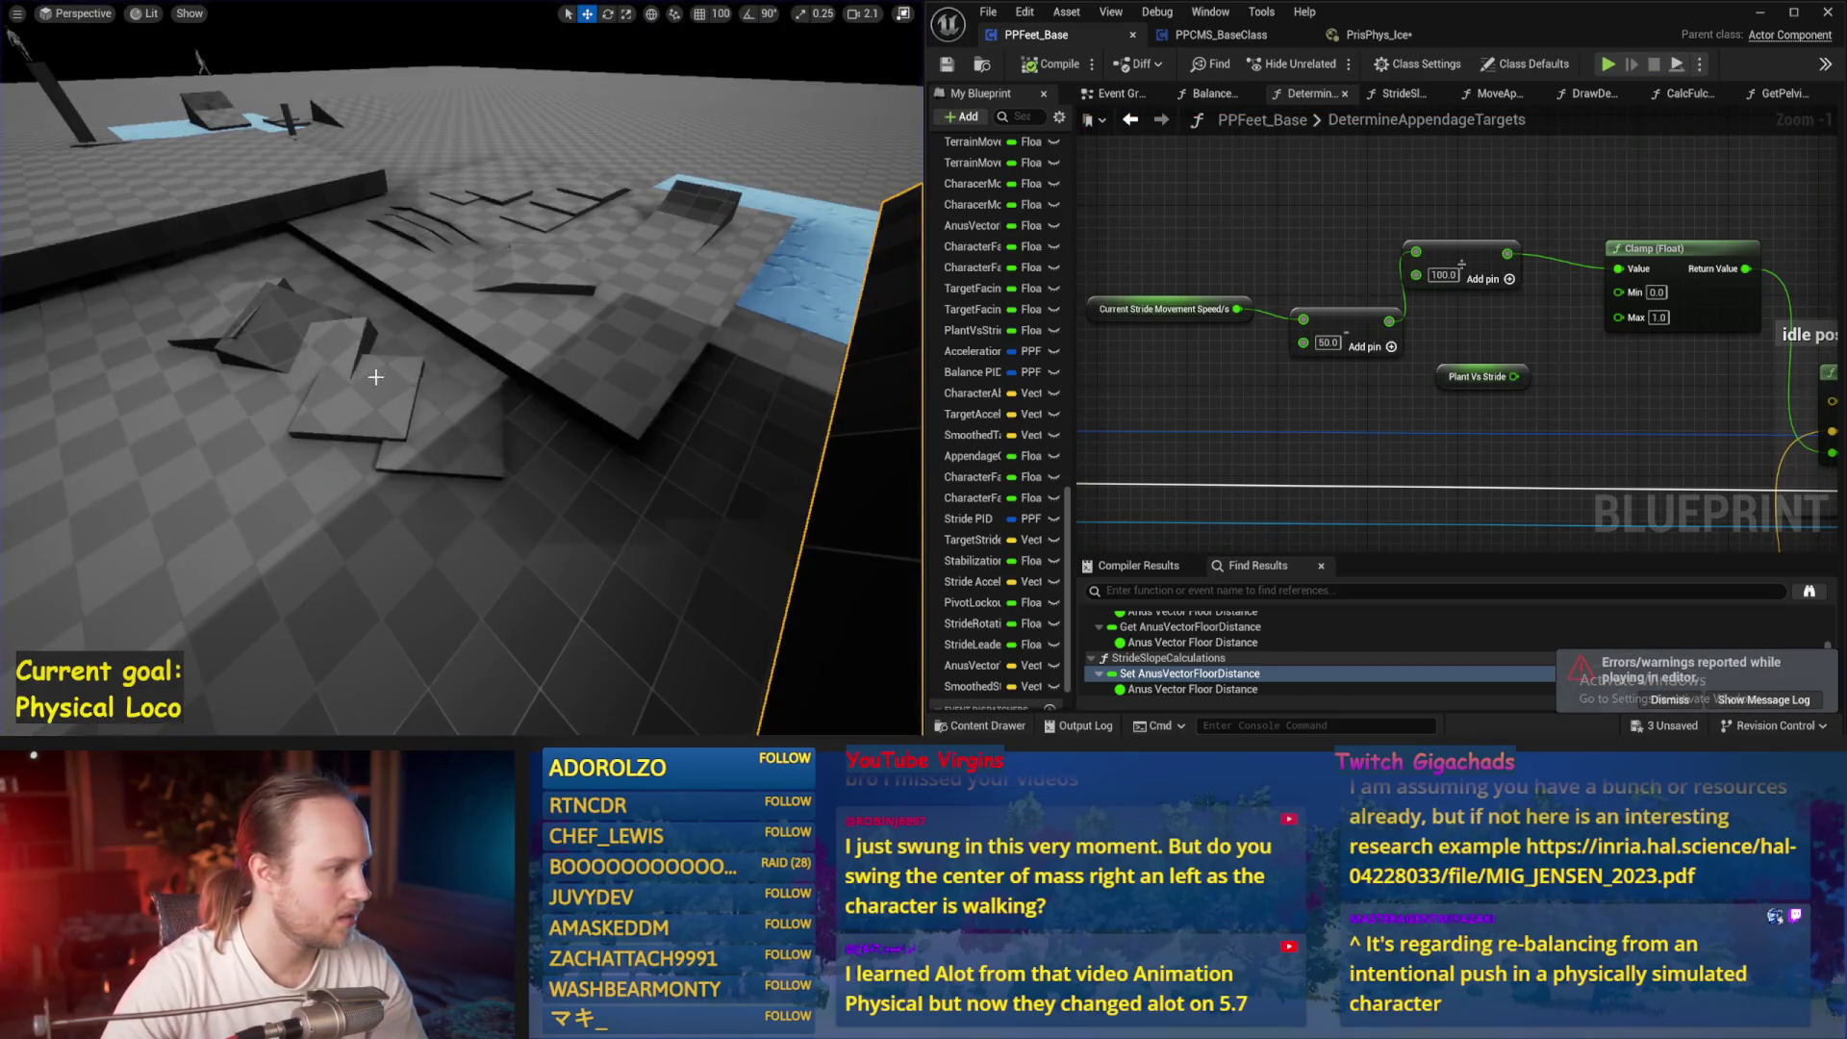
Frame the ramp, turn the view toward it, and play-test full-screen on the slope
{"action": "key", "text": "f"}
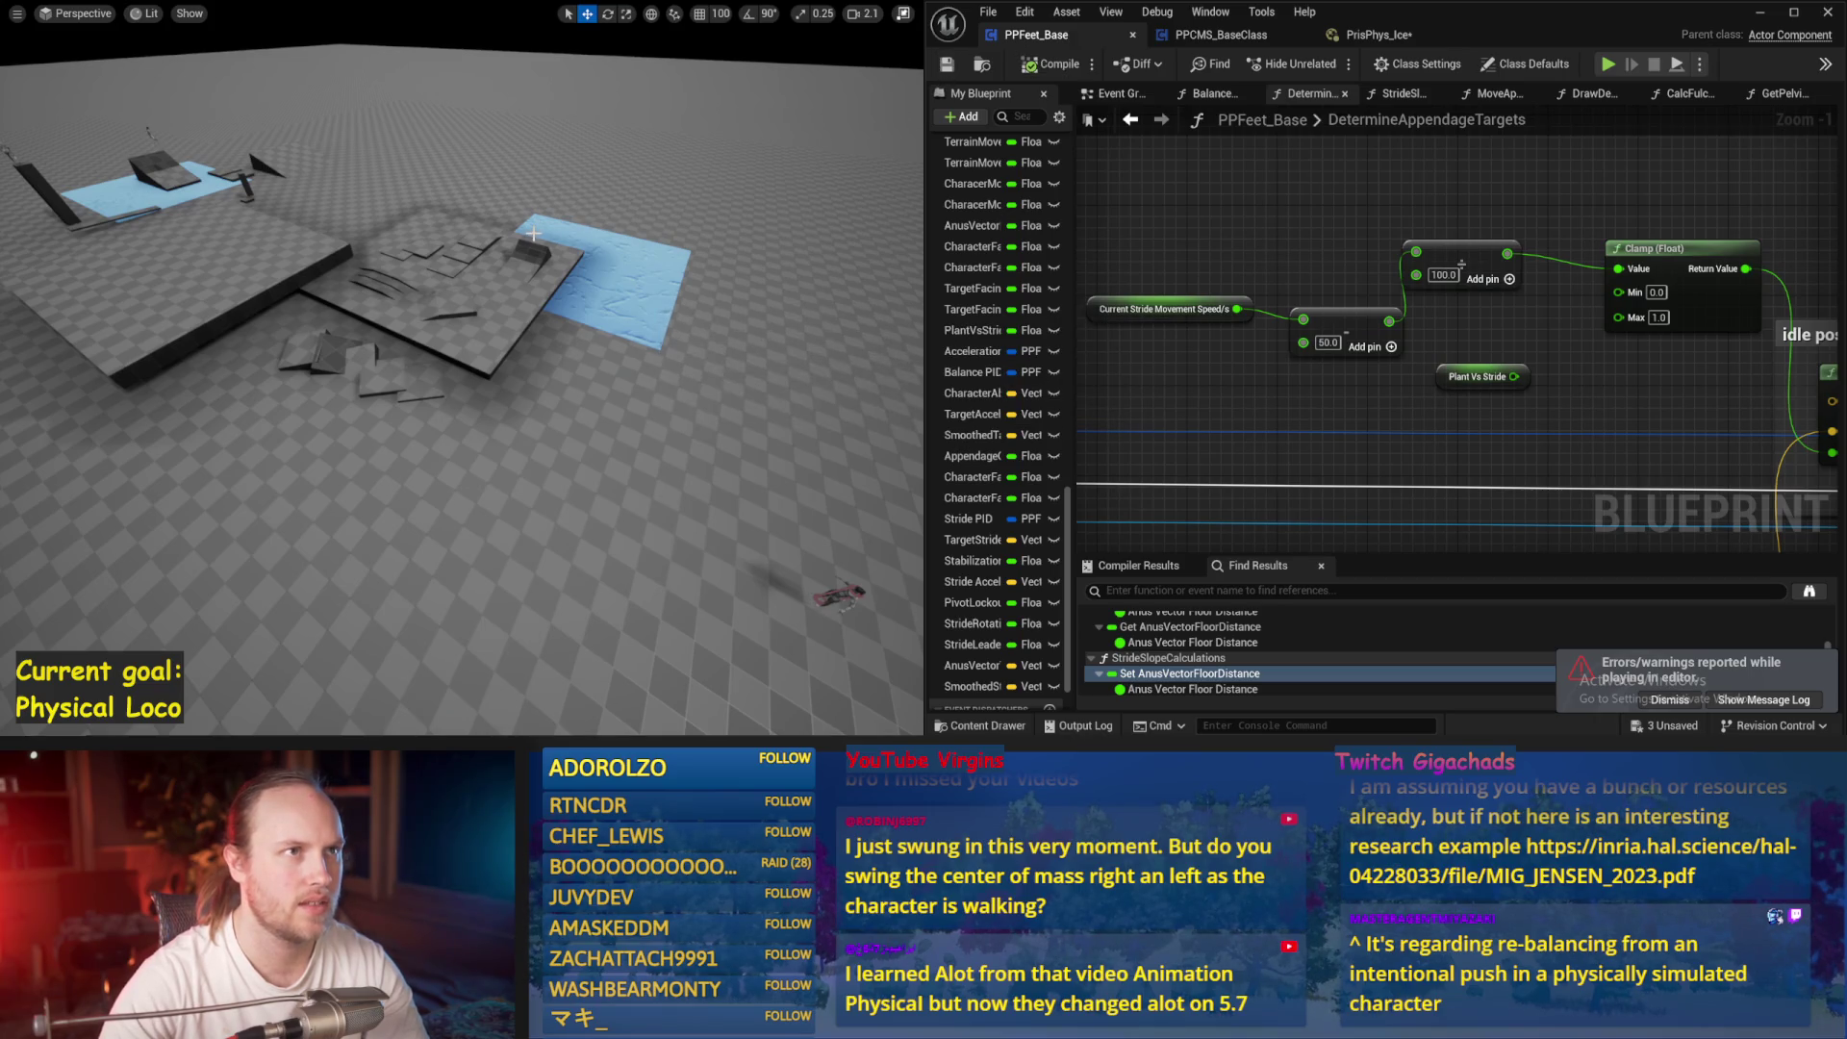
{"action": "left_click_drag", "start_coordinate": [519, 247], "coordinate": [558, 279]}
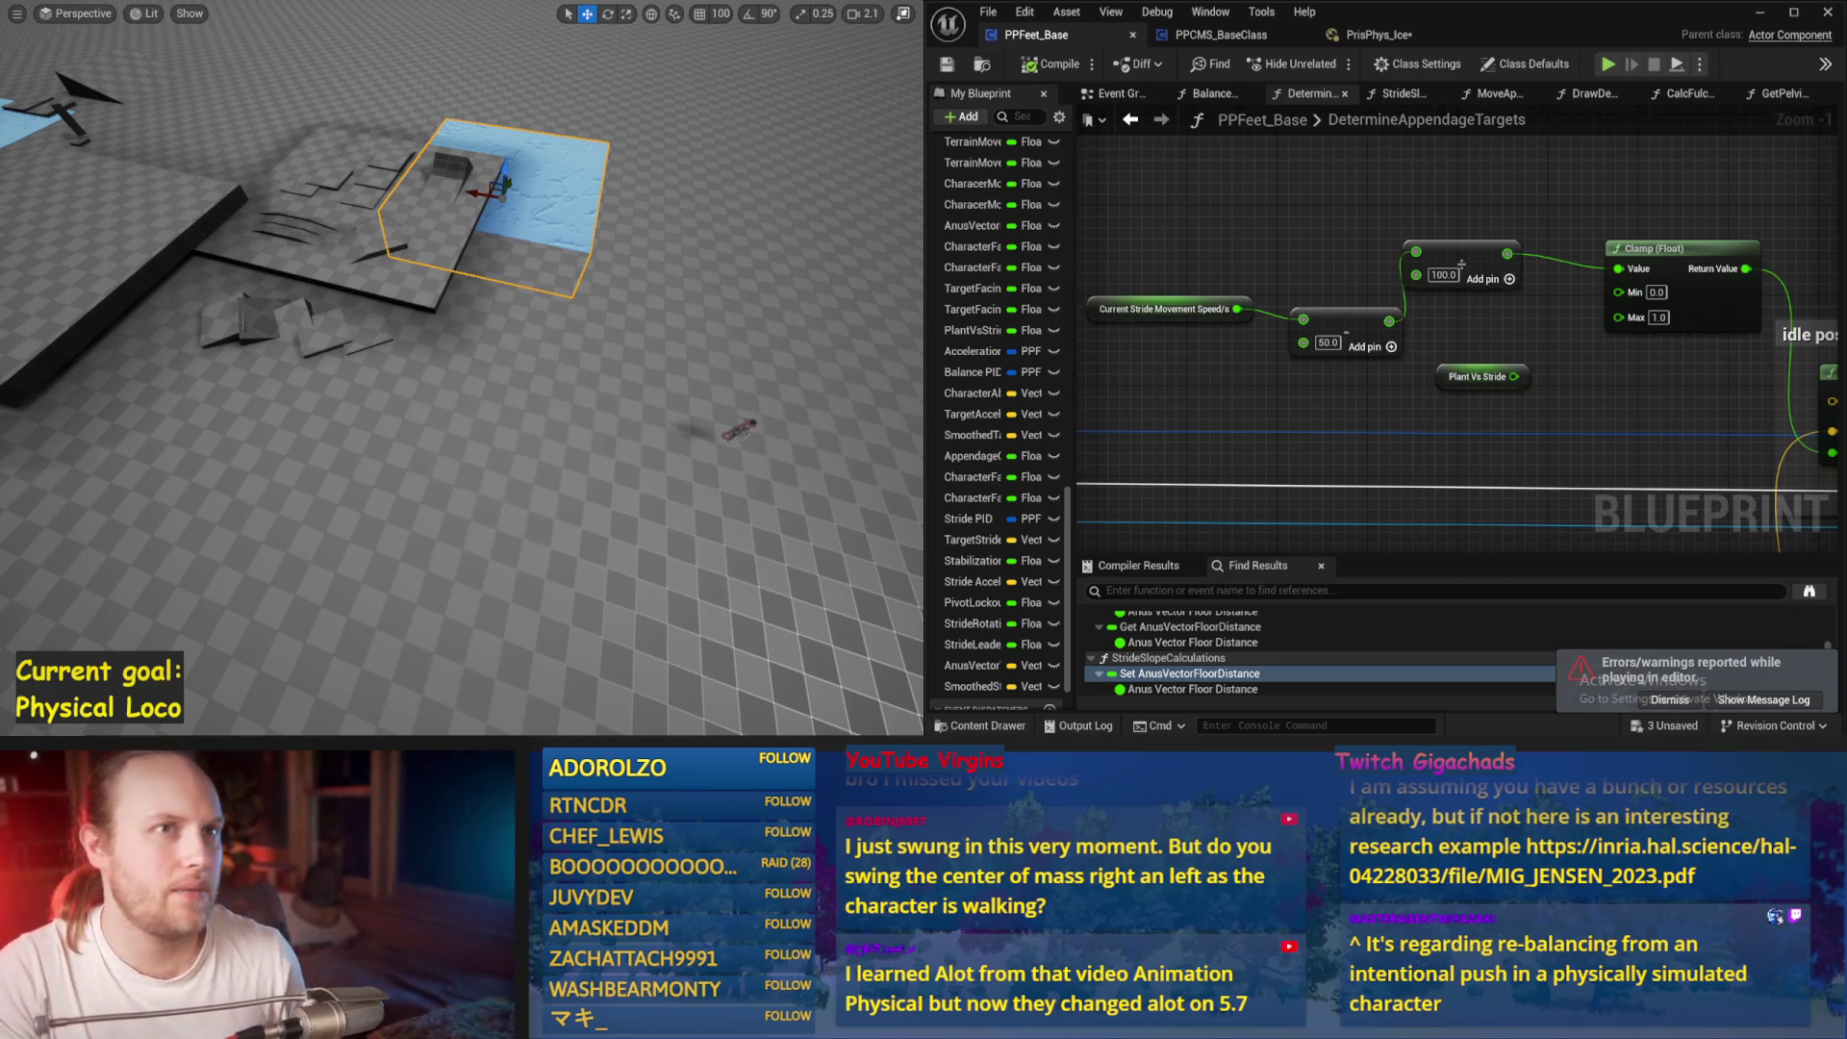
{"action": "left_click_drag", "start_coordinate": [614, 273], "coordinate": [581, 281]}
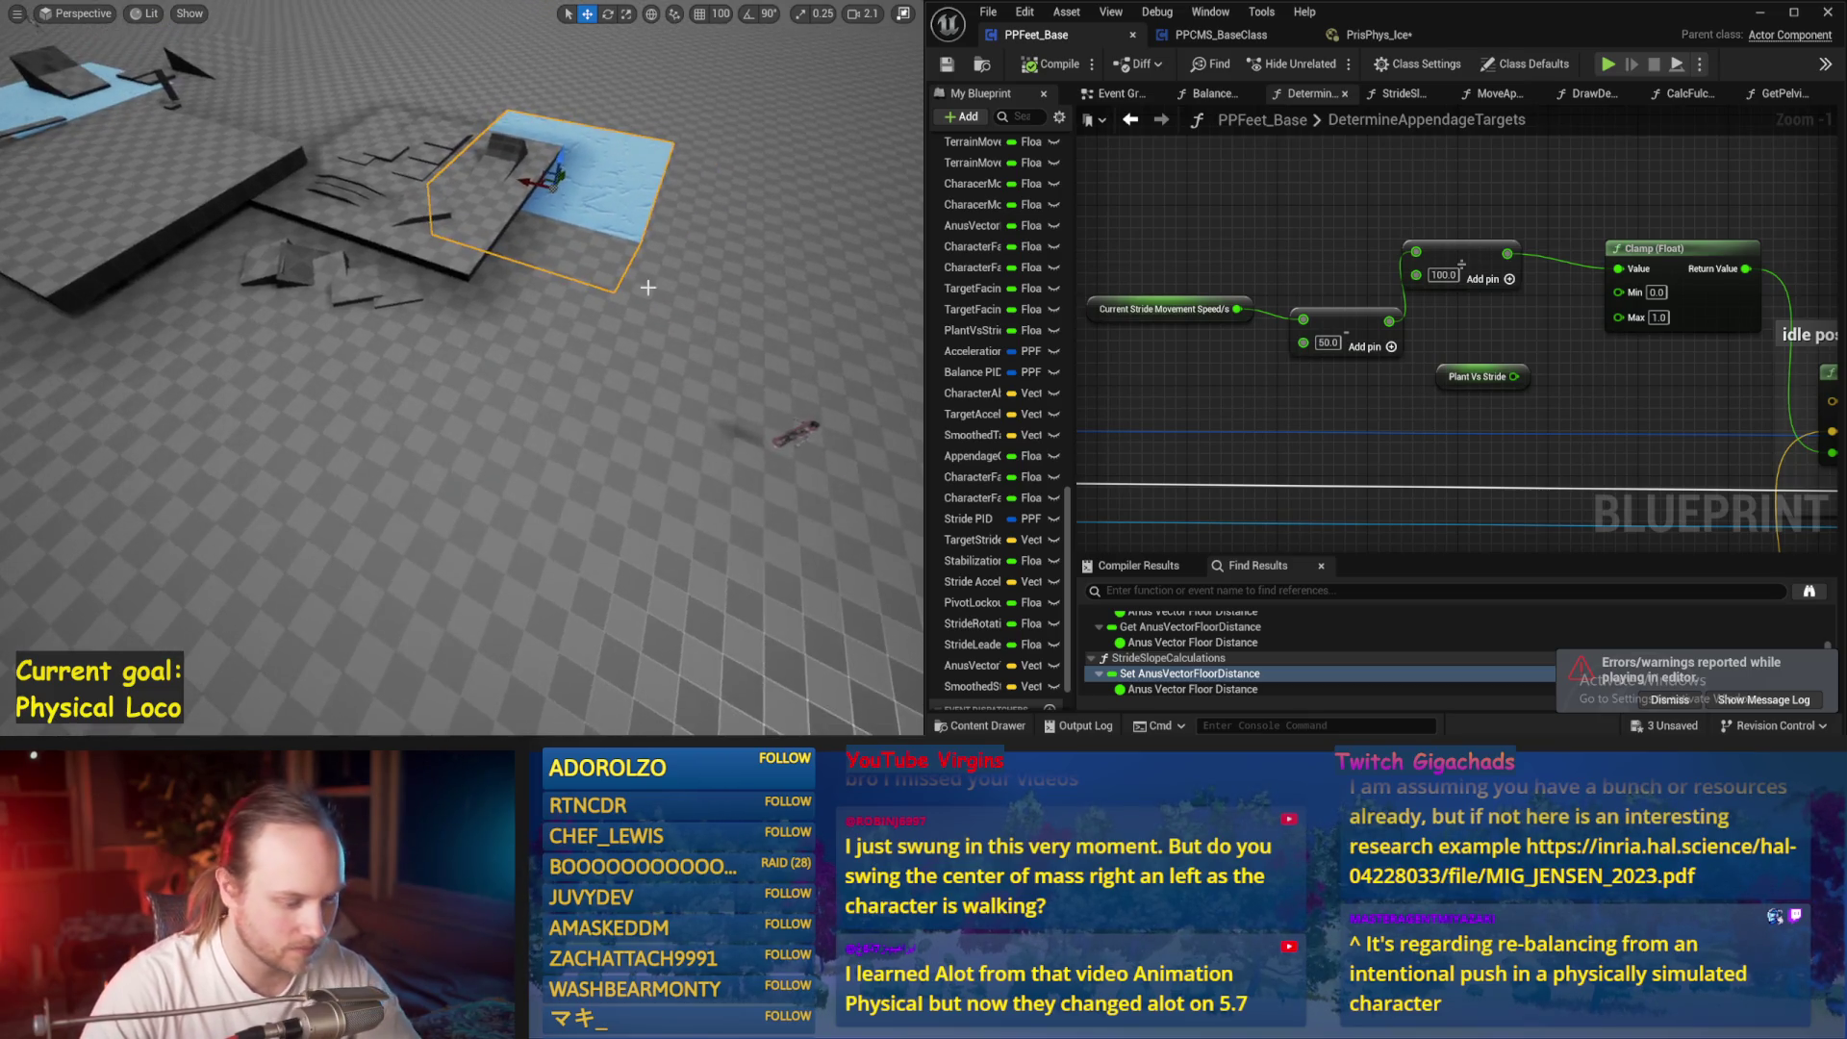
{"action": "key", "text": "alt+p"}
{"action": "key", "text": "F11"}
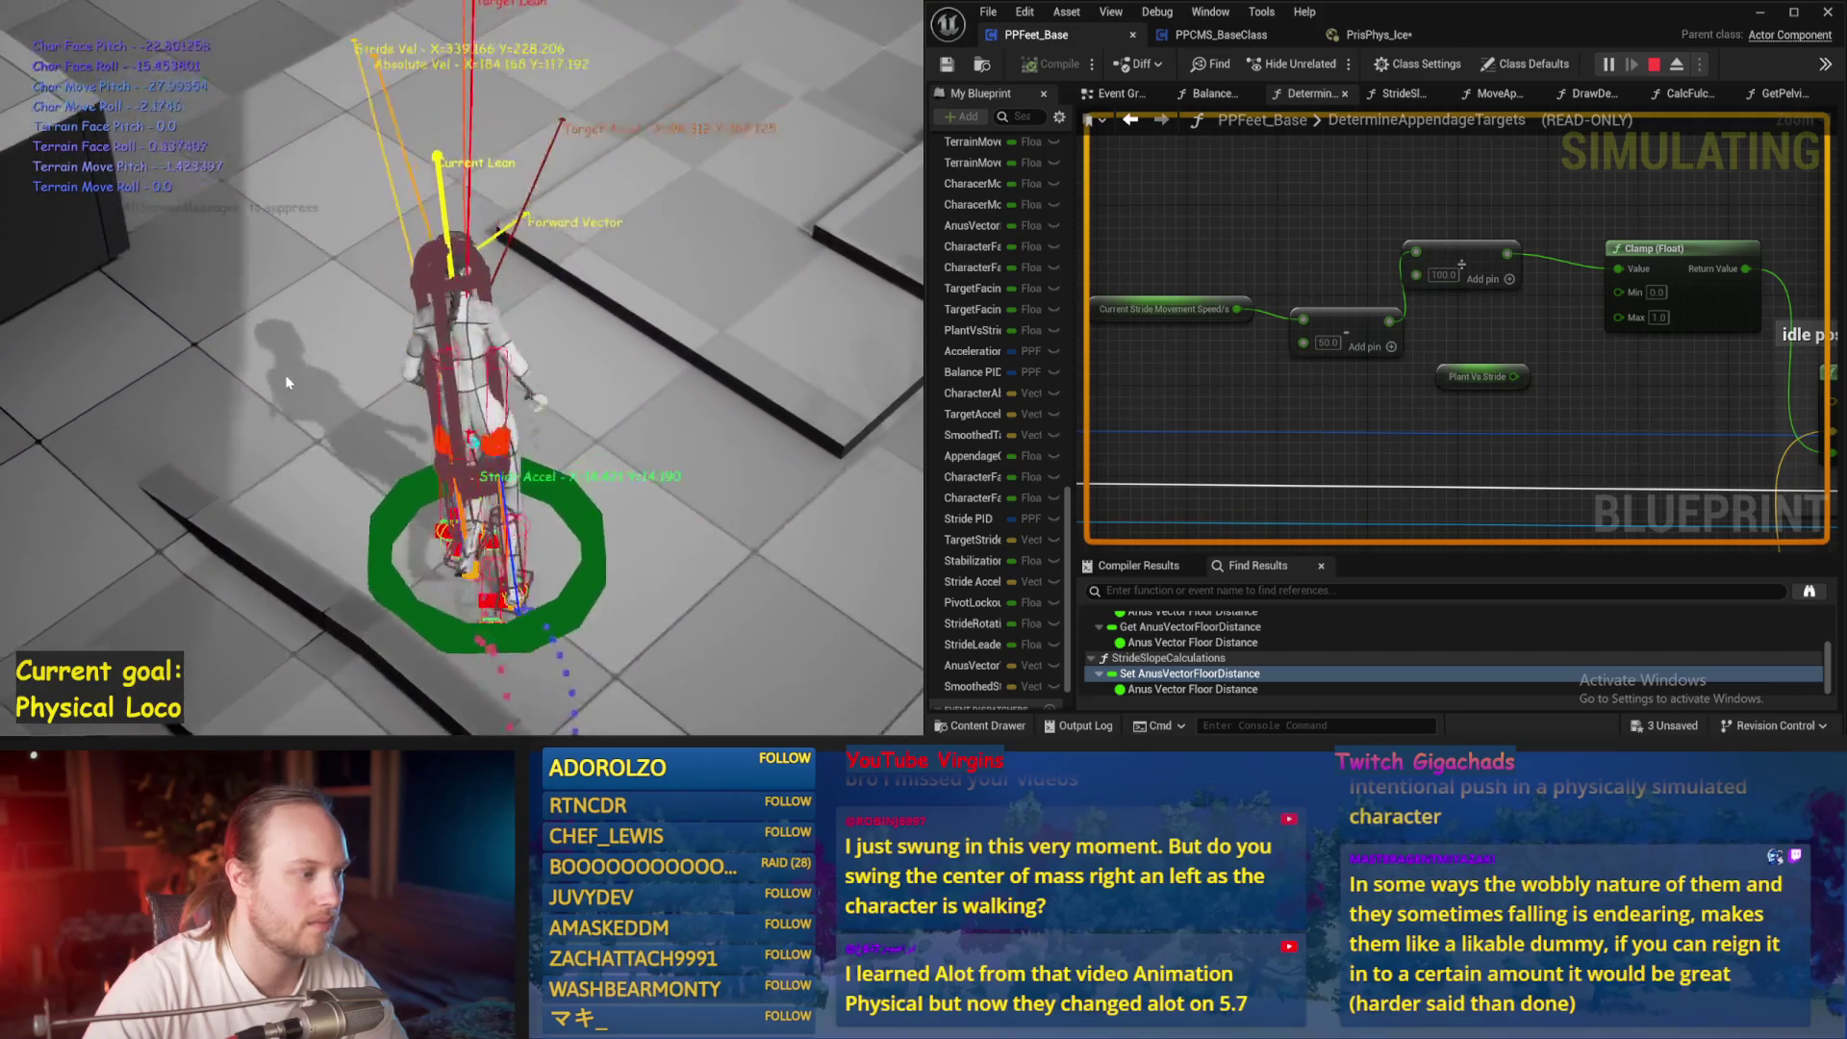
{"action": "key", "text": "Escape"}
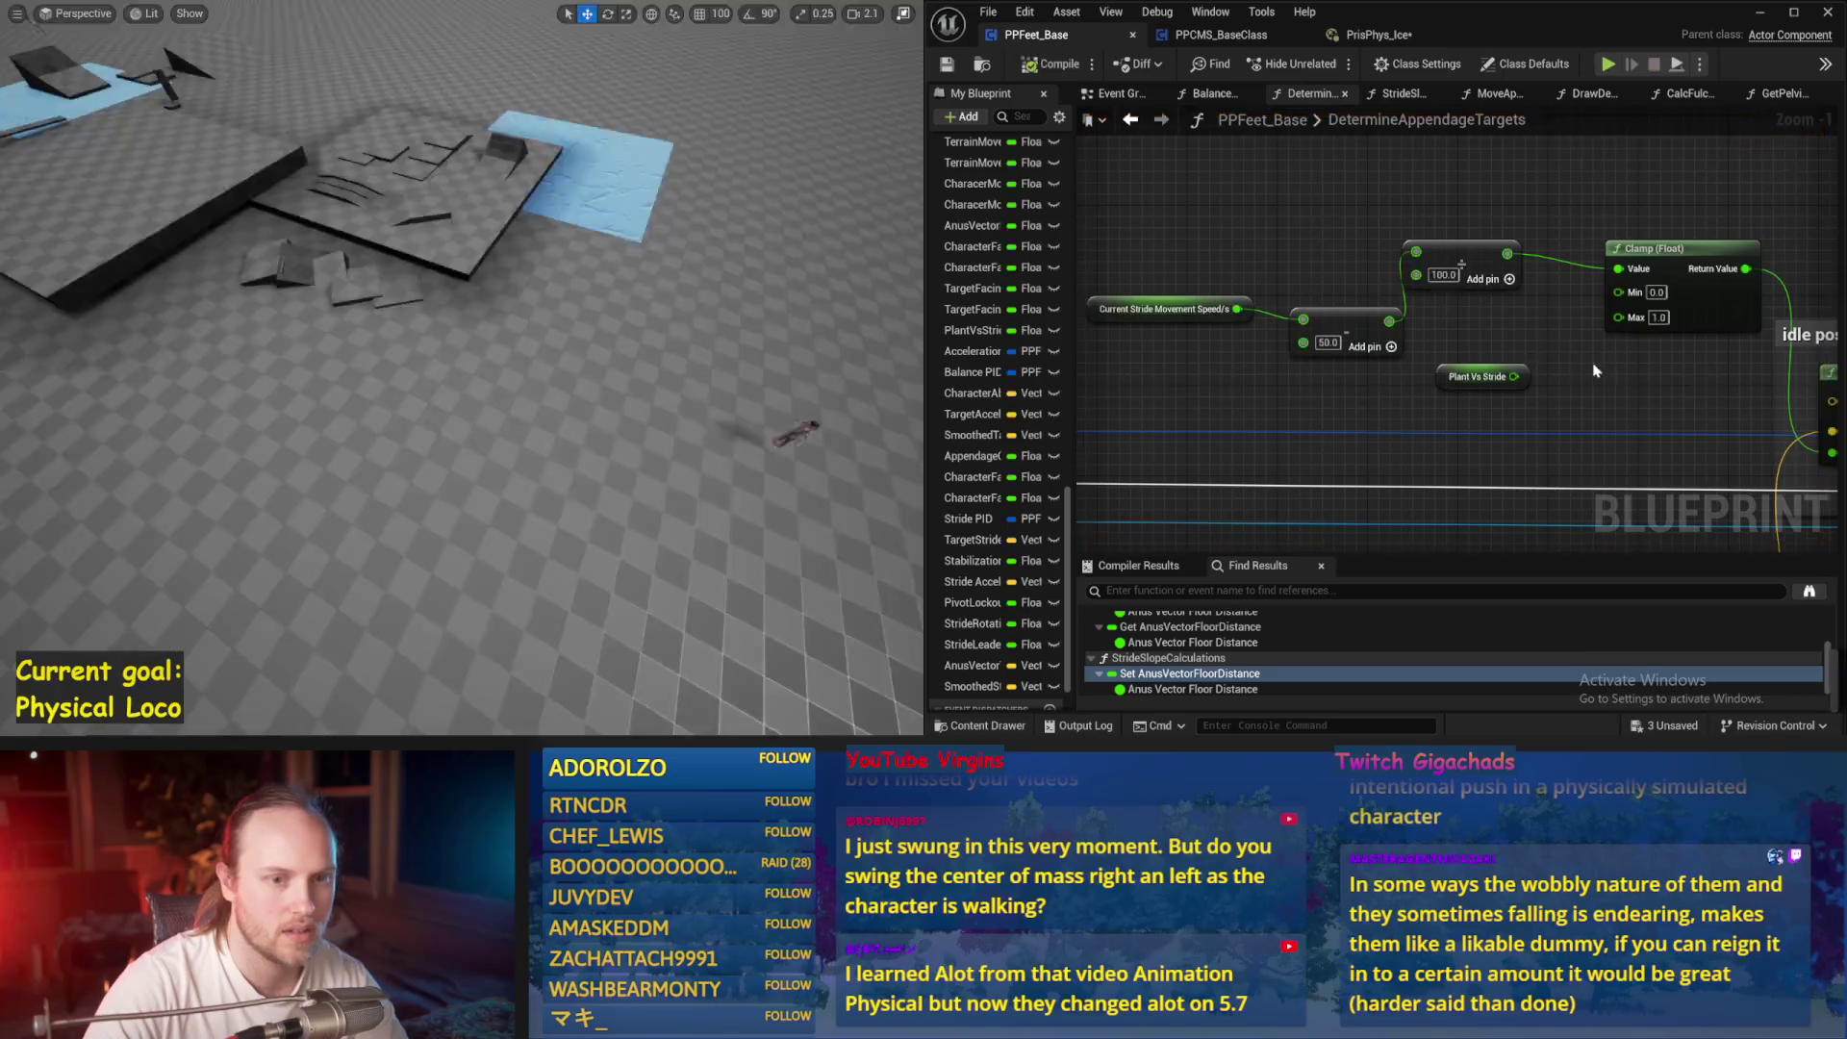
{"action": "scroll", "coordinate": [1206, 205], "scroll_direction": "down", "scroll_amount": 6}
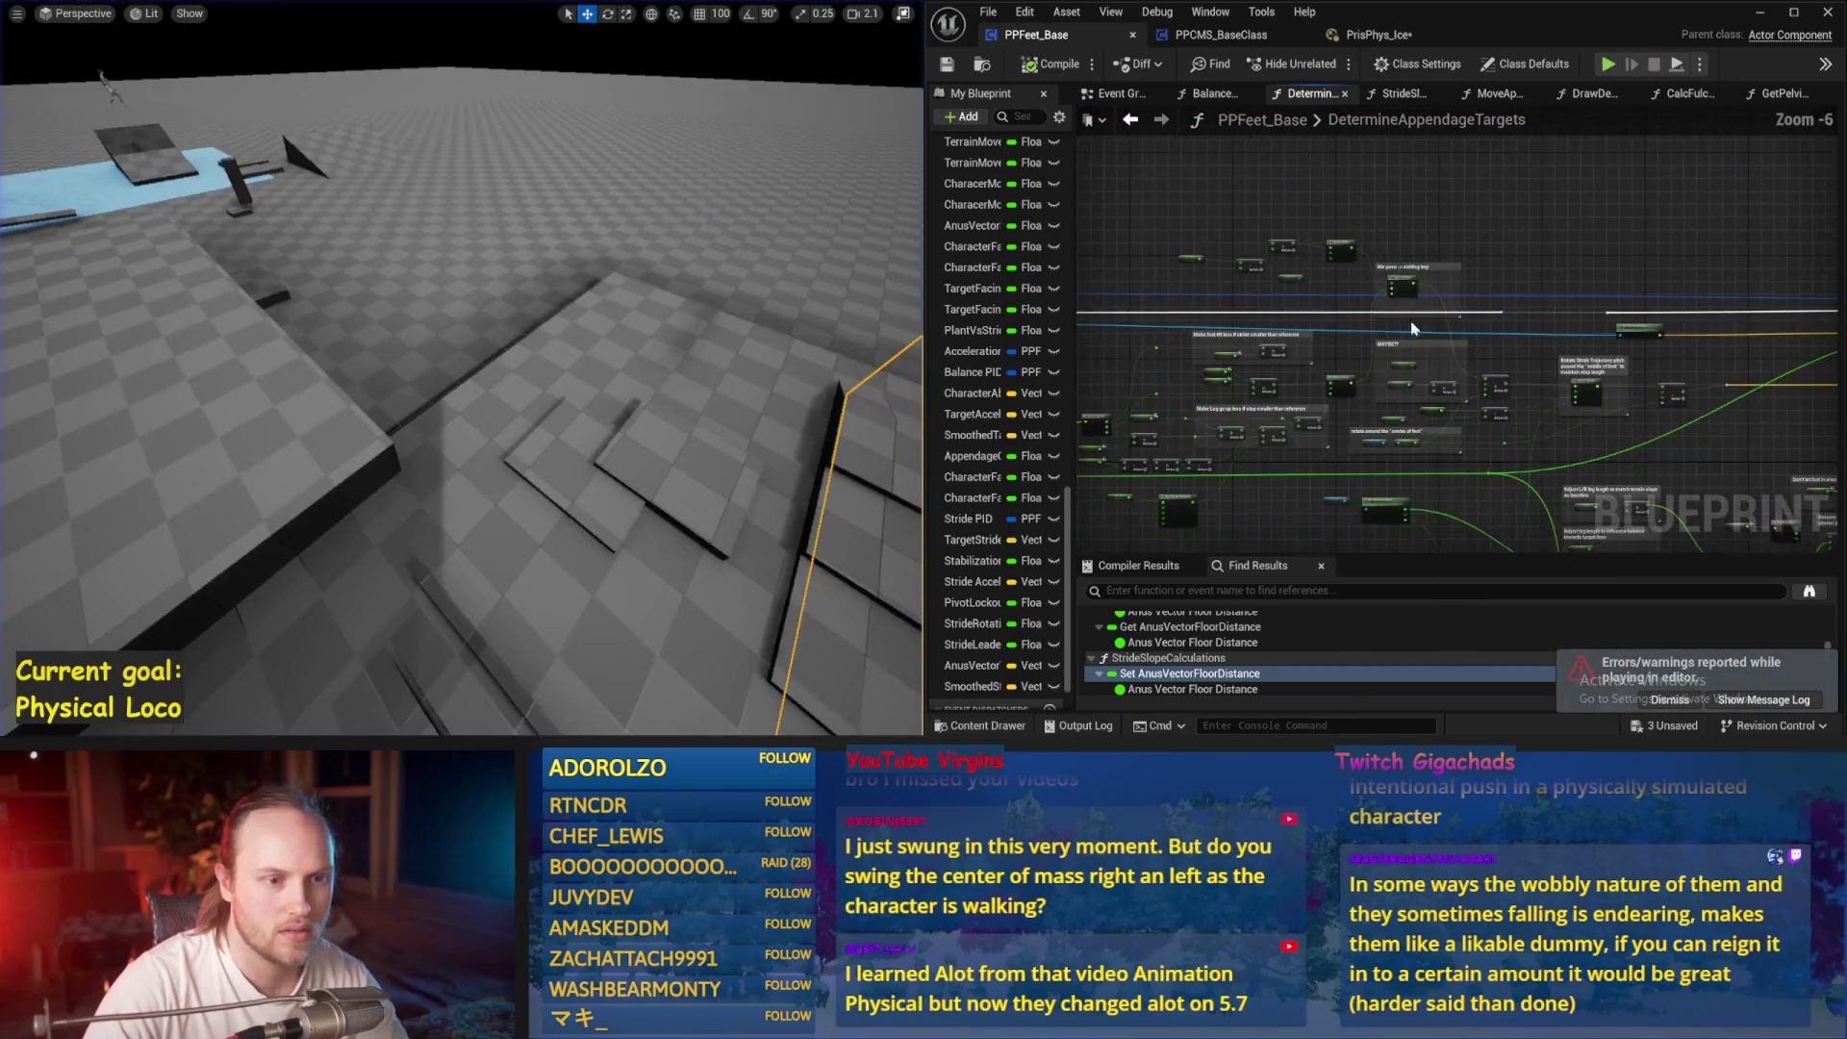
Go to Balance Maybe's Stabilization Strength Map Range Clamped nodes and start a simulation
{"action": "left_click", "coordinate": [1395, 93]}
{"action": "left_click", "coordinate": [1225, 95]}
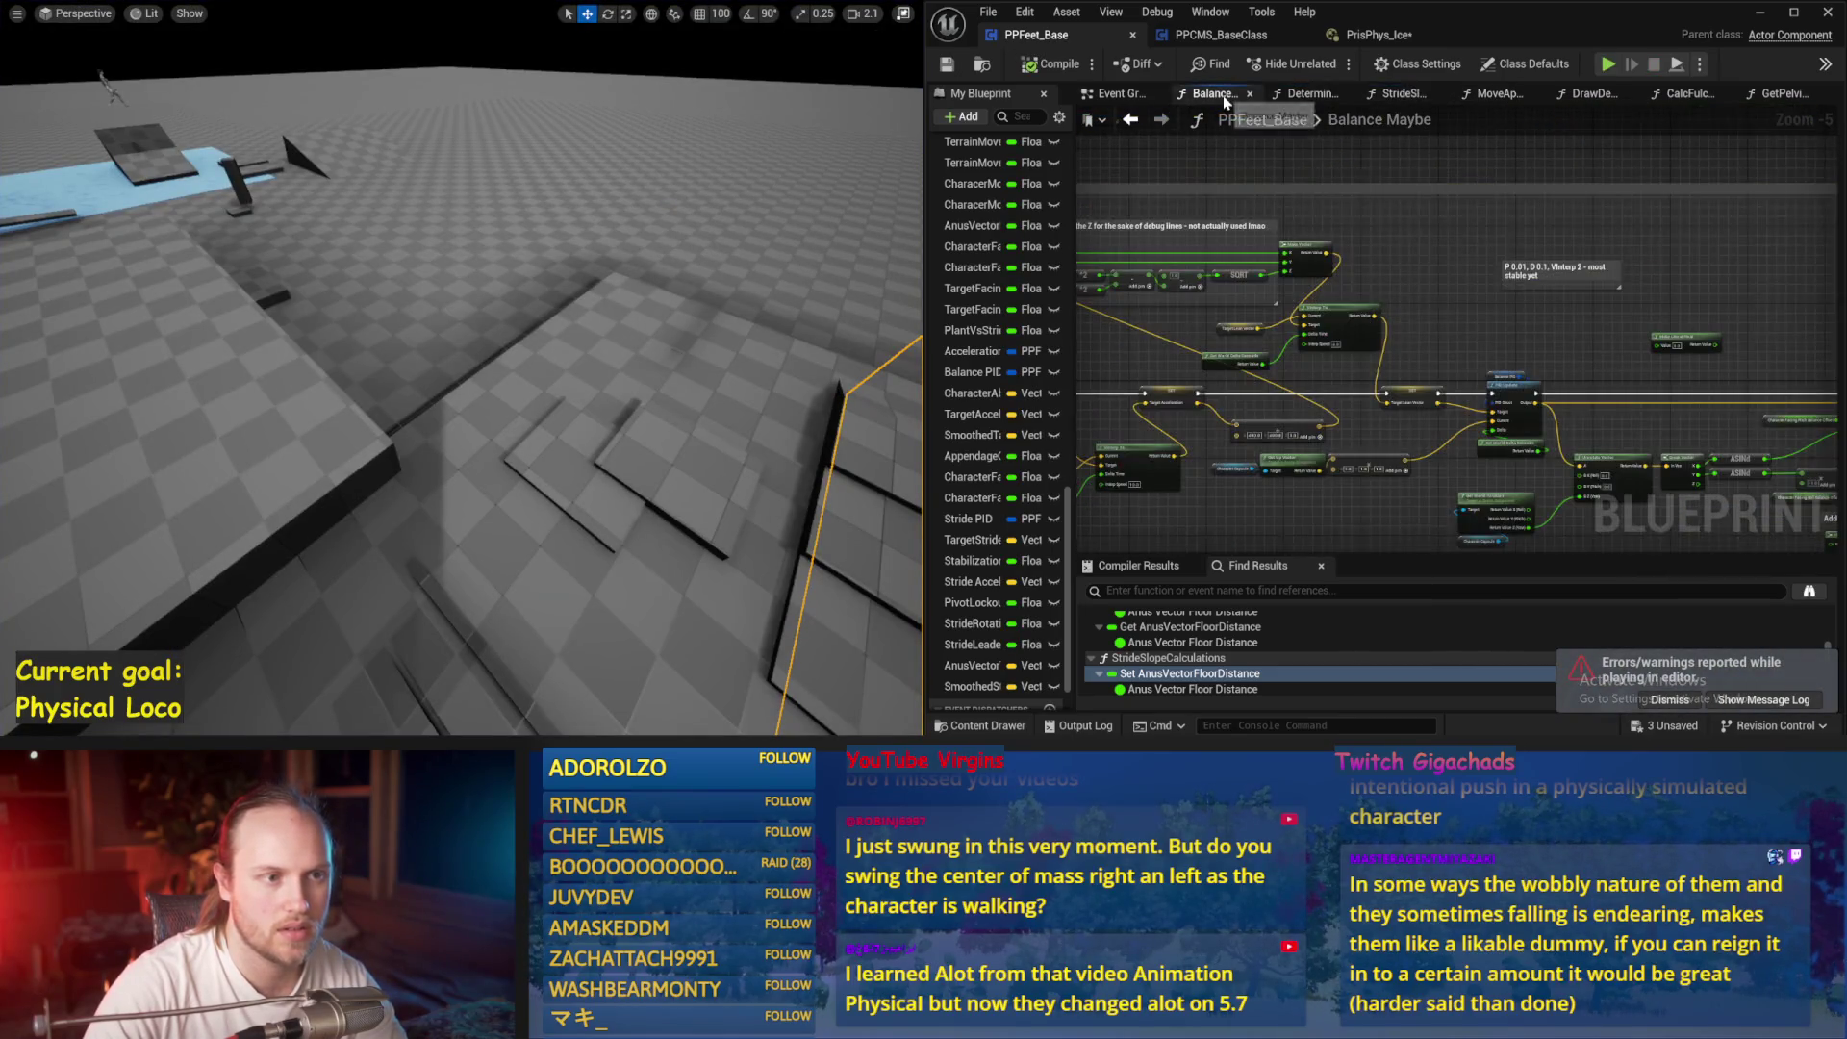
{"action": "scroll", "coordinate": [1298, 429], "scroll_direction": "up", "scroll_amount": 4}
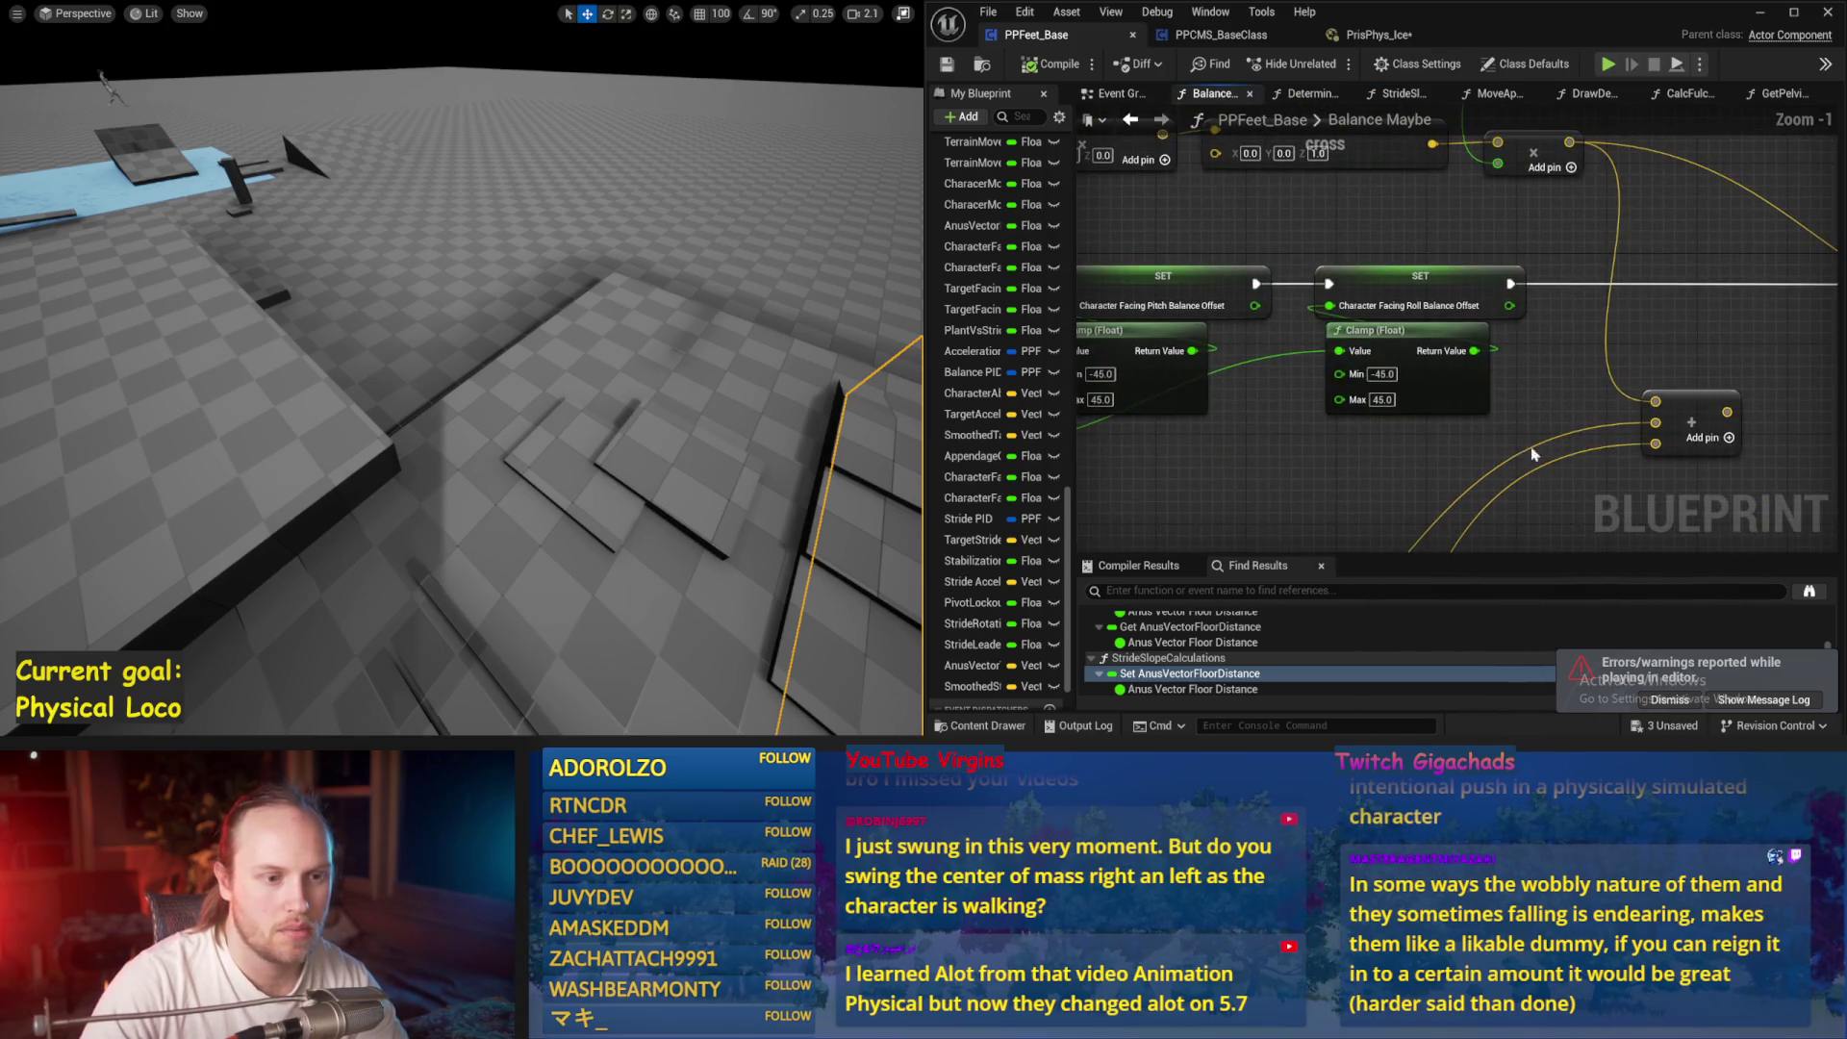
{"action": "scroll", "coordinate": [1373, 359], "scroll_direction": "down", "scroll_amount": 5}
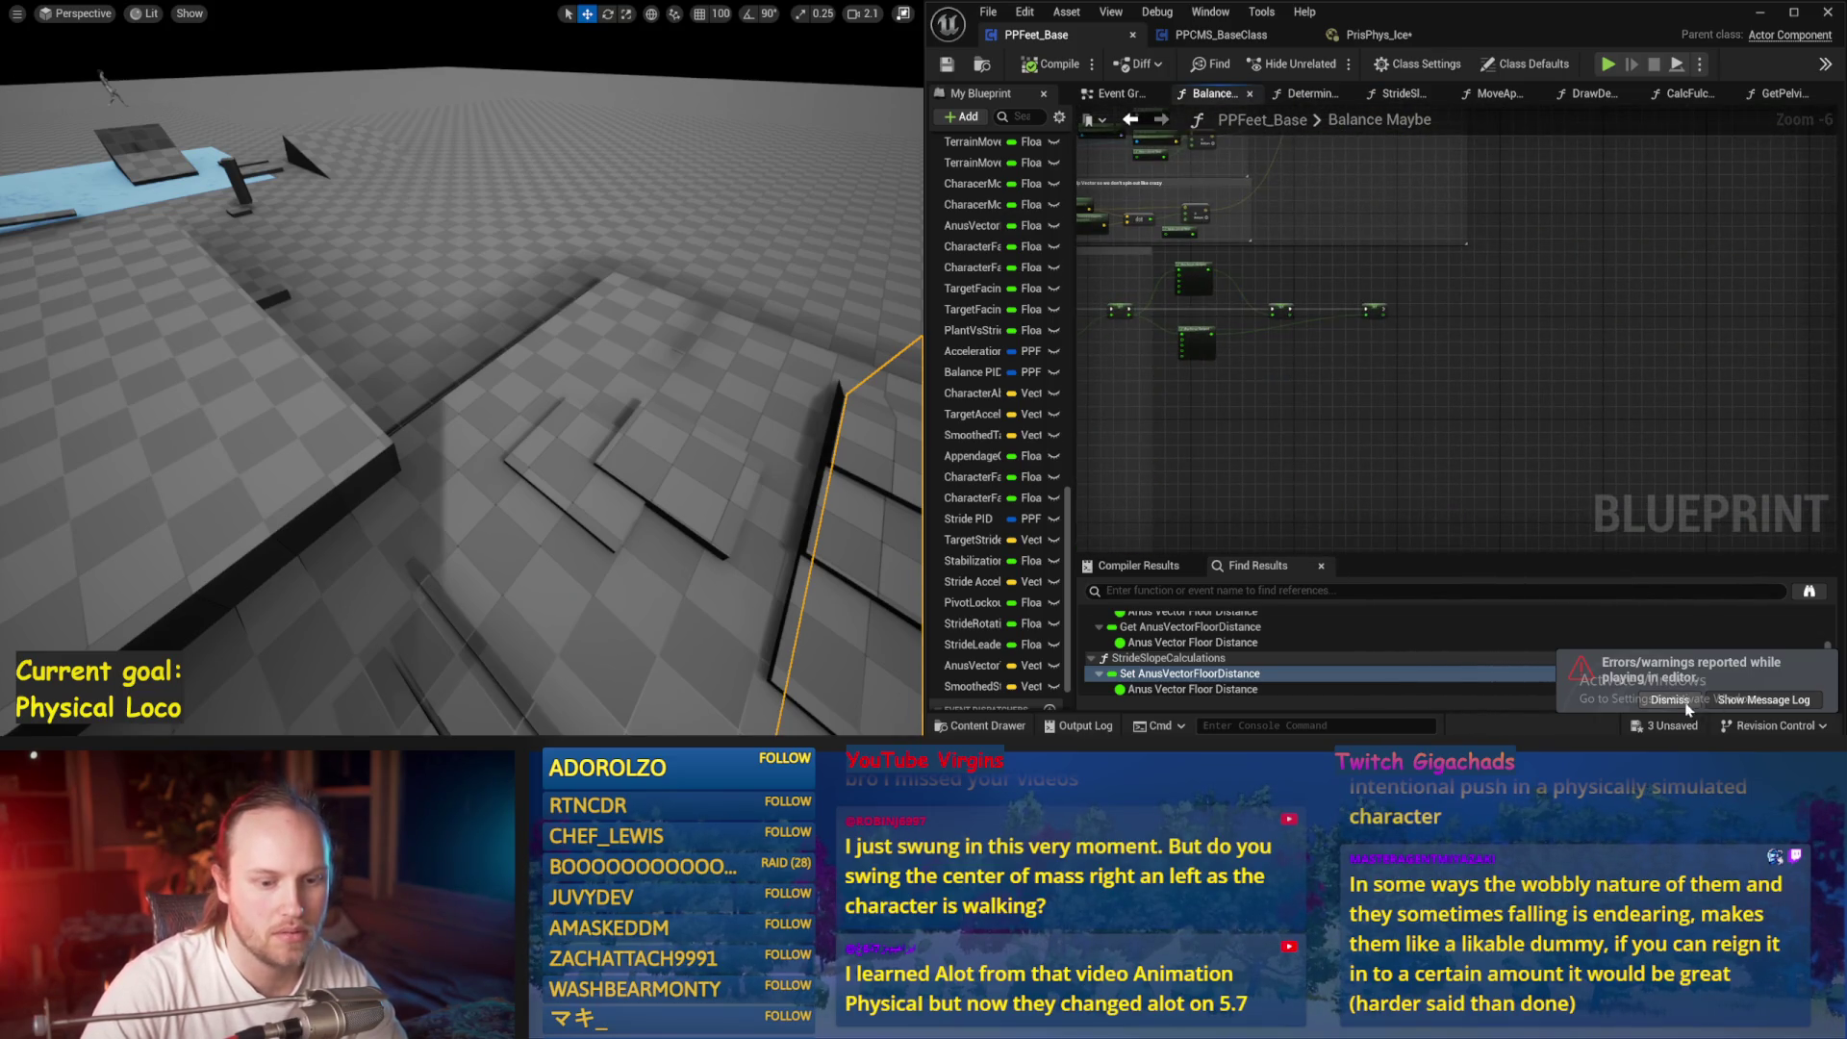
{"action": "scroll", "coordinate": [1561, 469], "scroll_direction": "up", "scroll_amount": 5}
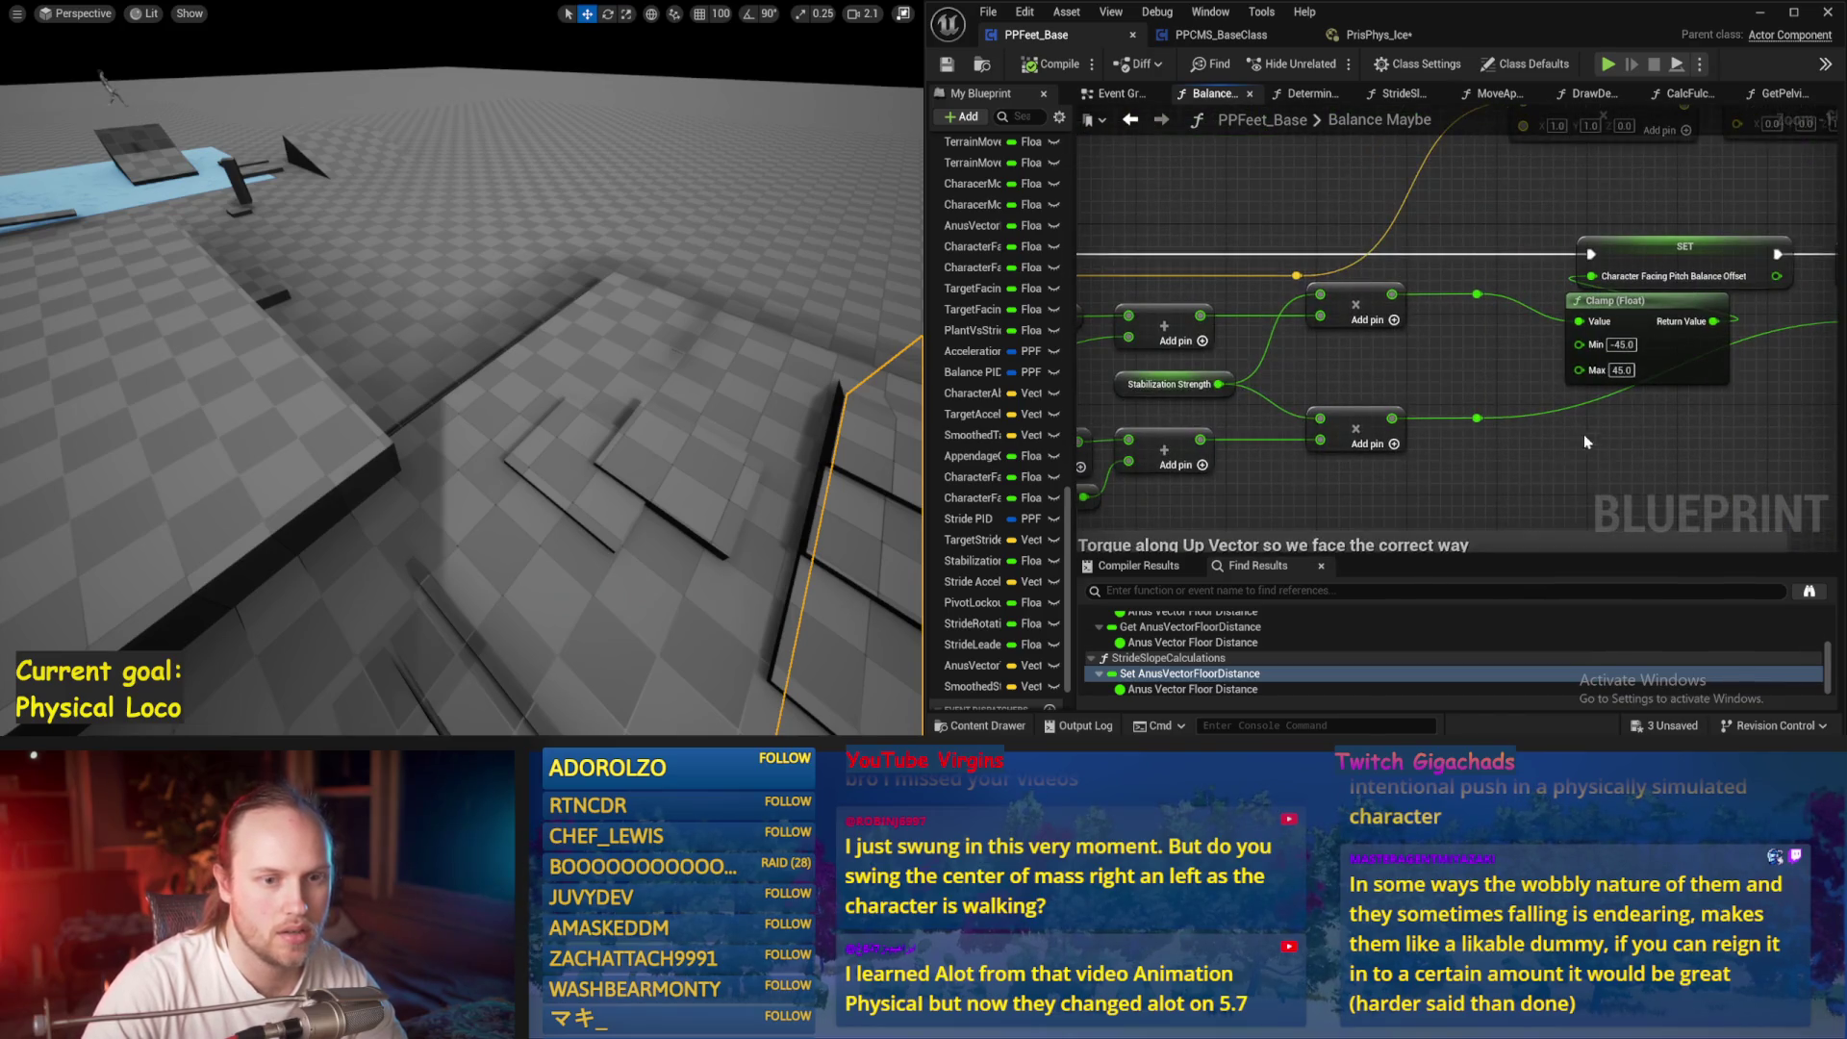
{"action": "scroll", "coordinate": [1347, 433], "scroll_direction": "down", "scroll_amount": 2}
{"action": "scroll", "coordinate": [1323, 428], "scroll_direction": "down", "scroll_amount": 3}
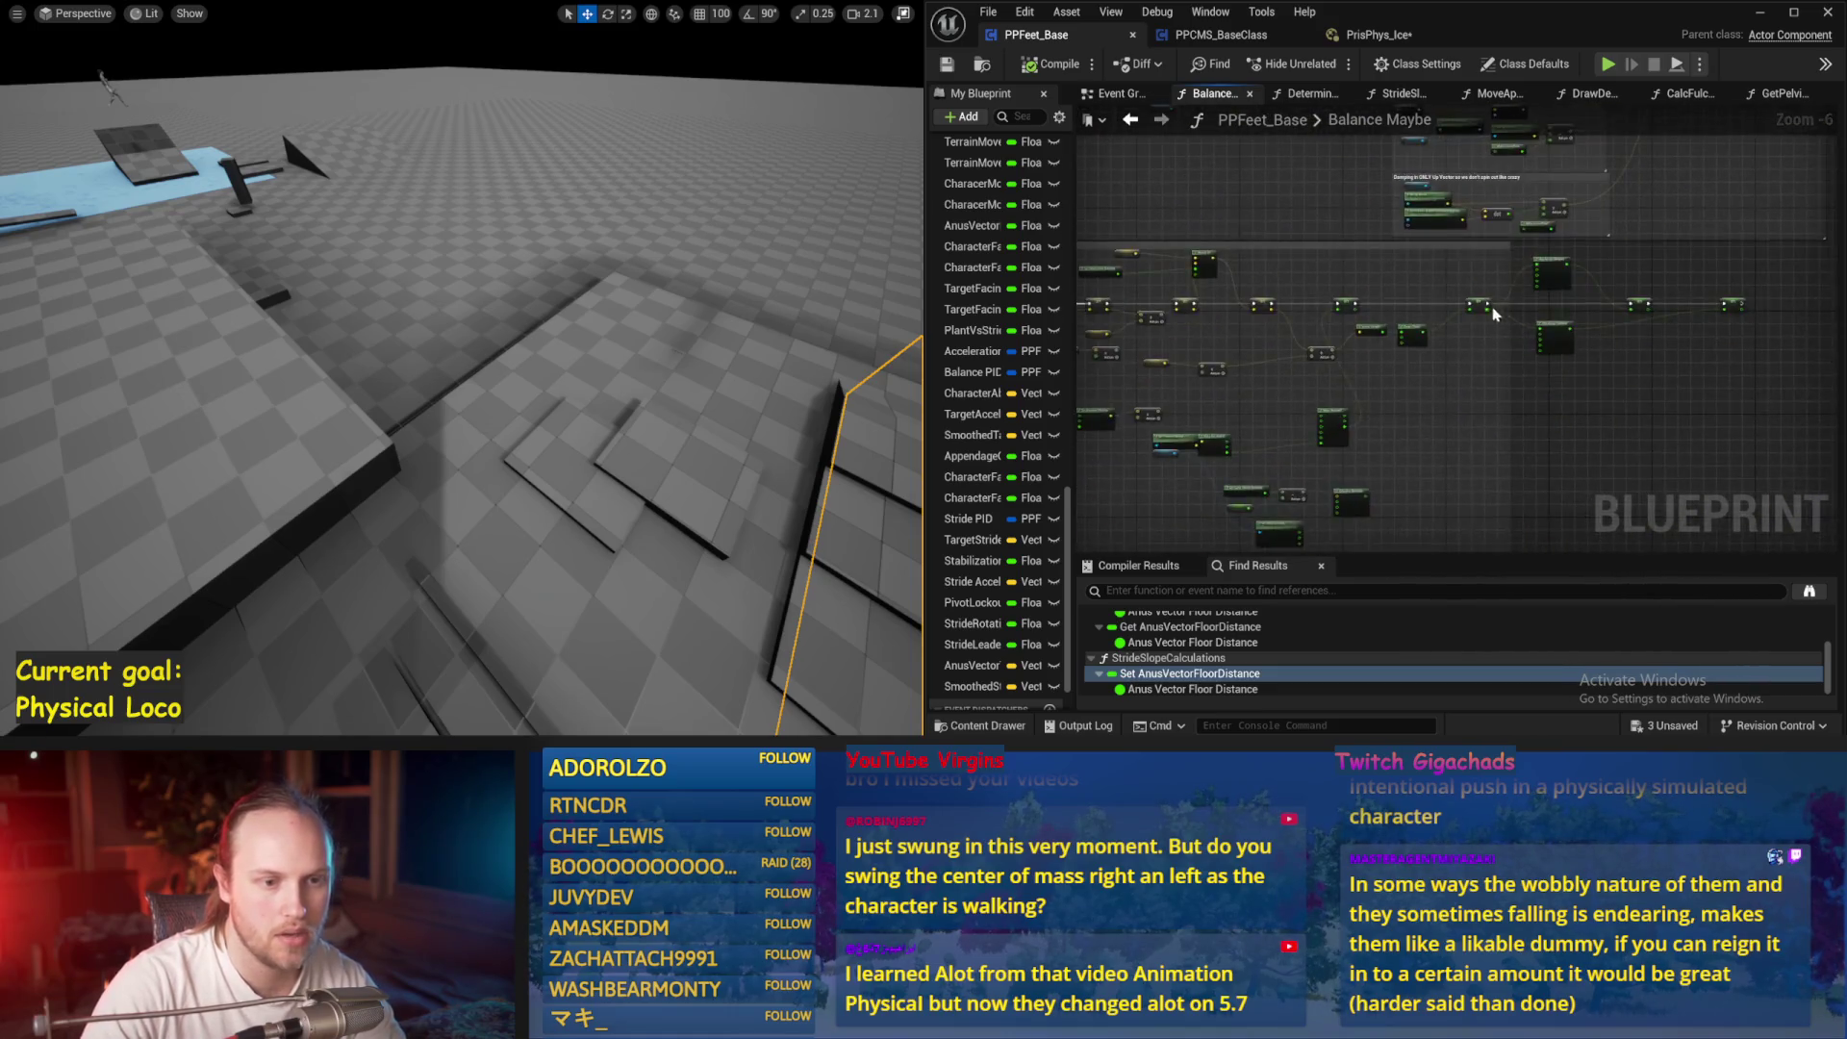
{"action": "scroll", "coordinate": [1493, 314], "scroll_direction": "up", "scroll_amount": 7}
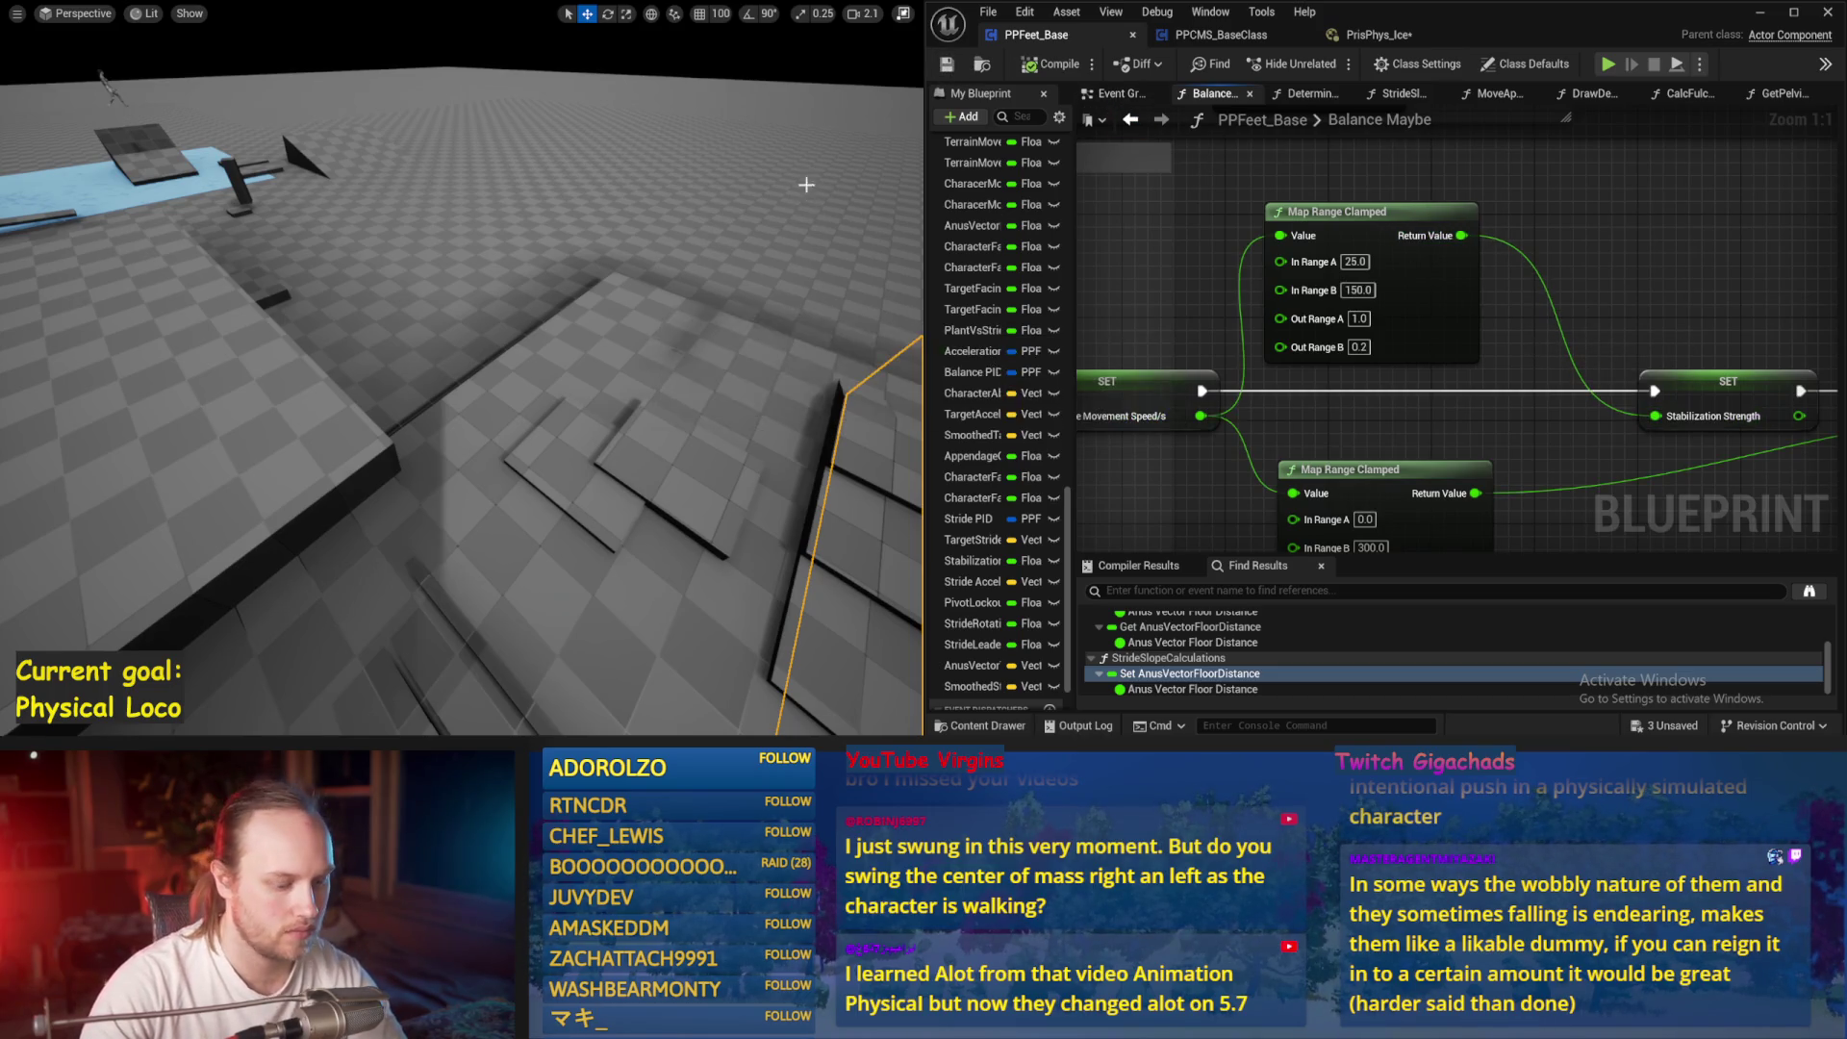
{"action": "key", "text": "alt+p"}
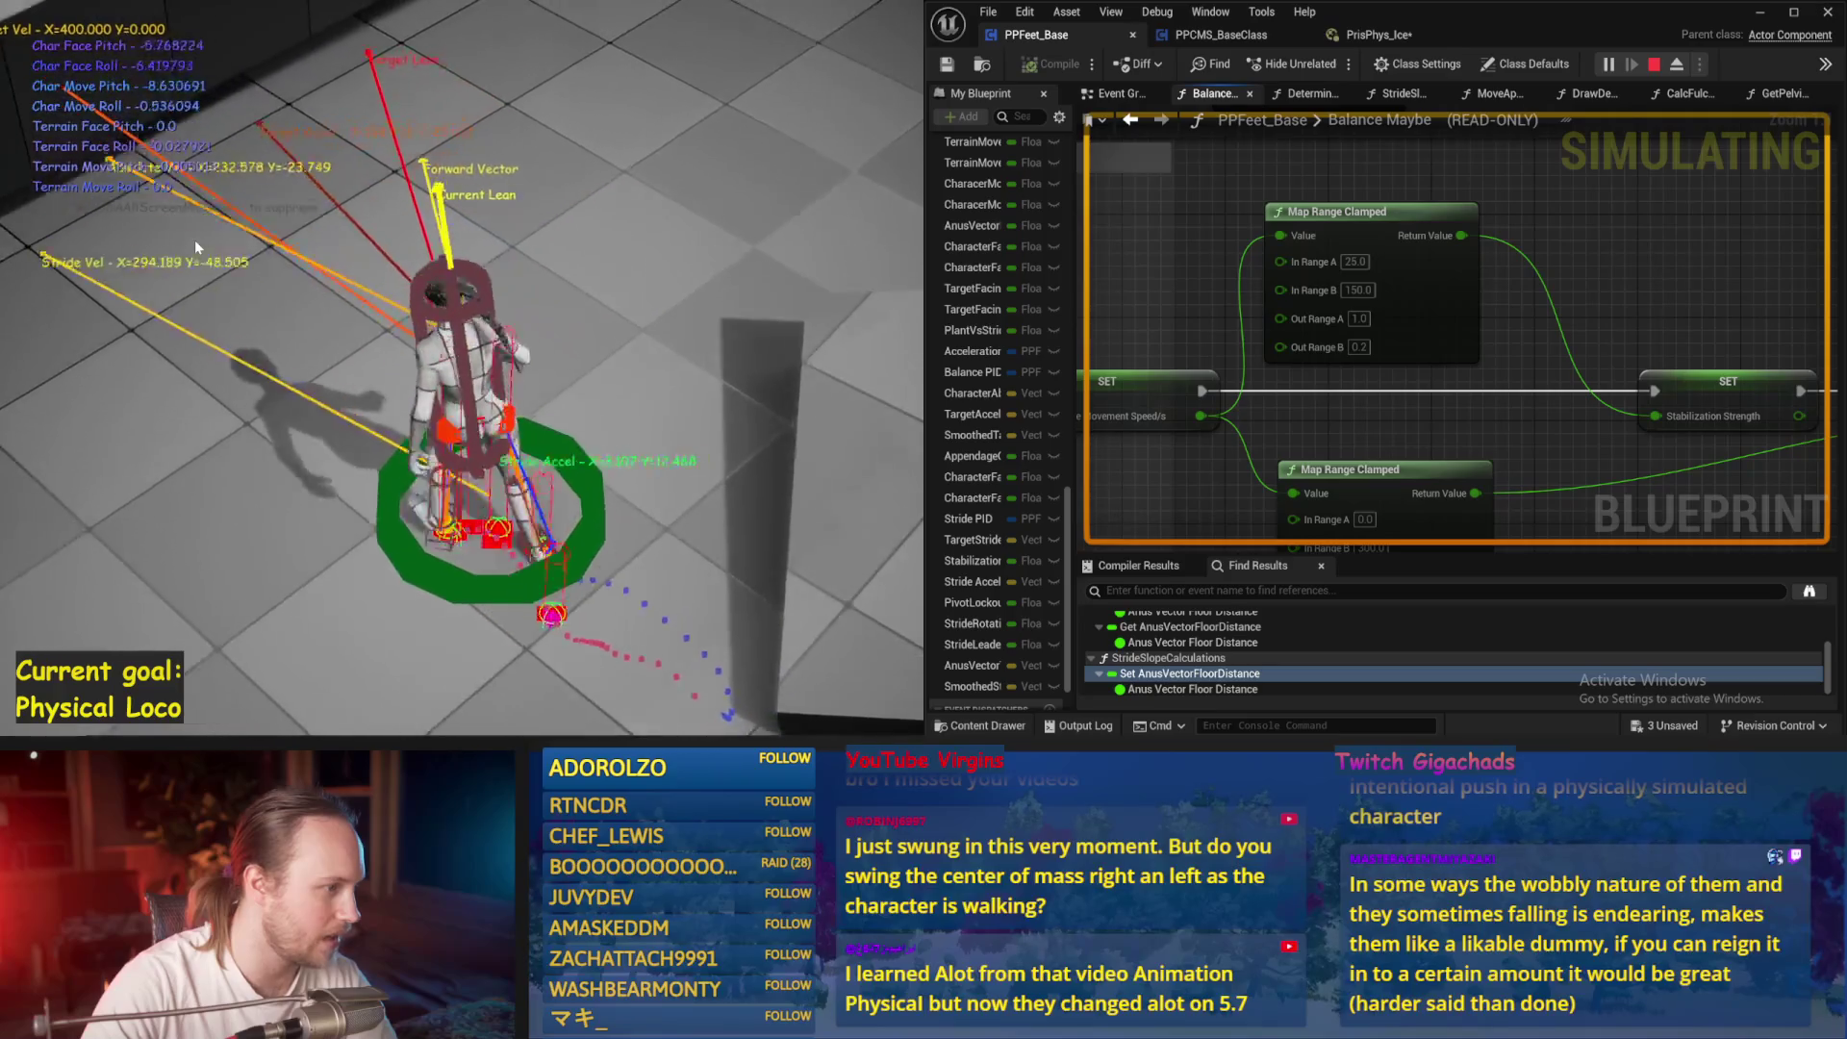
Run three simulations with the edited mappings, including the 25–150 Stabilization Strength range
{"action": "key", "text": "Escape"}
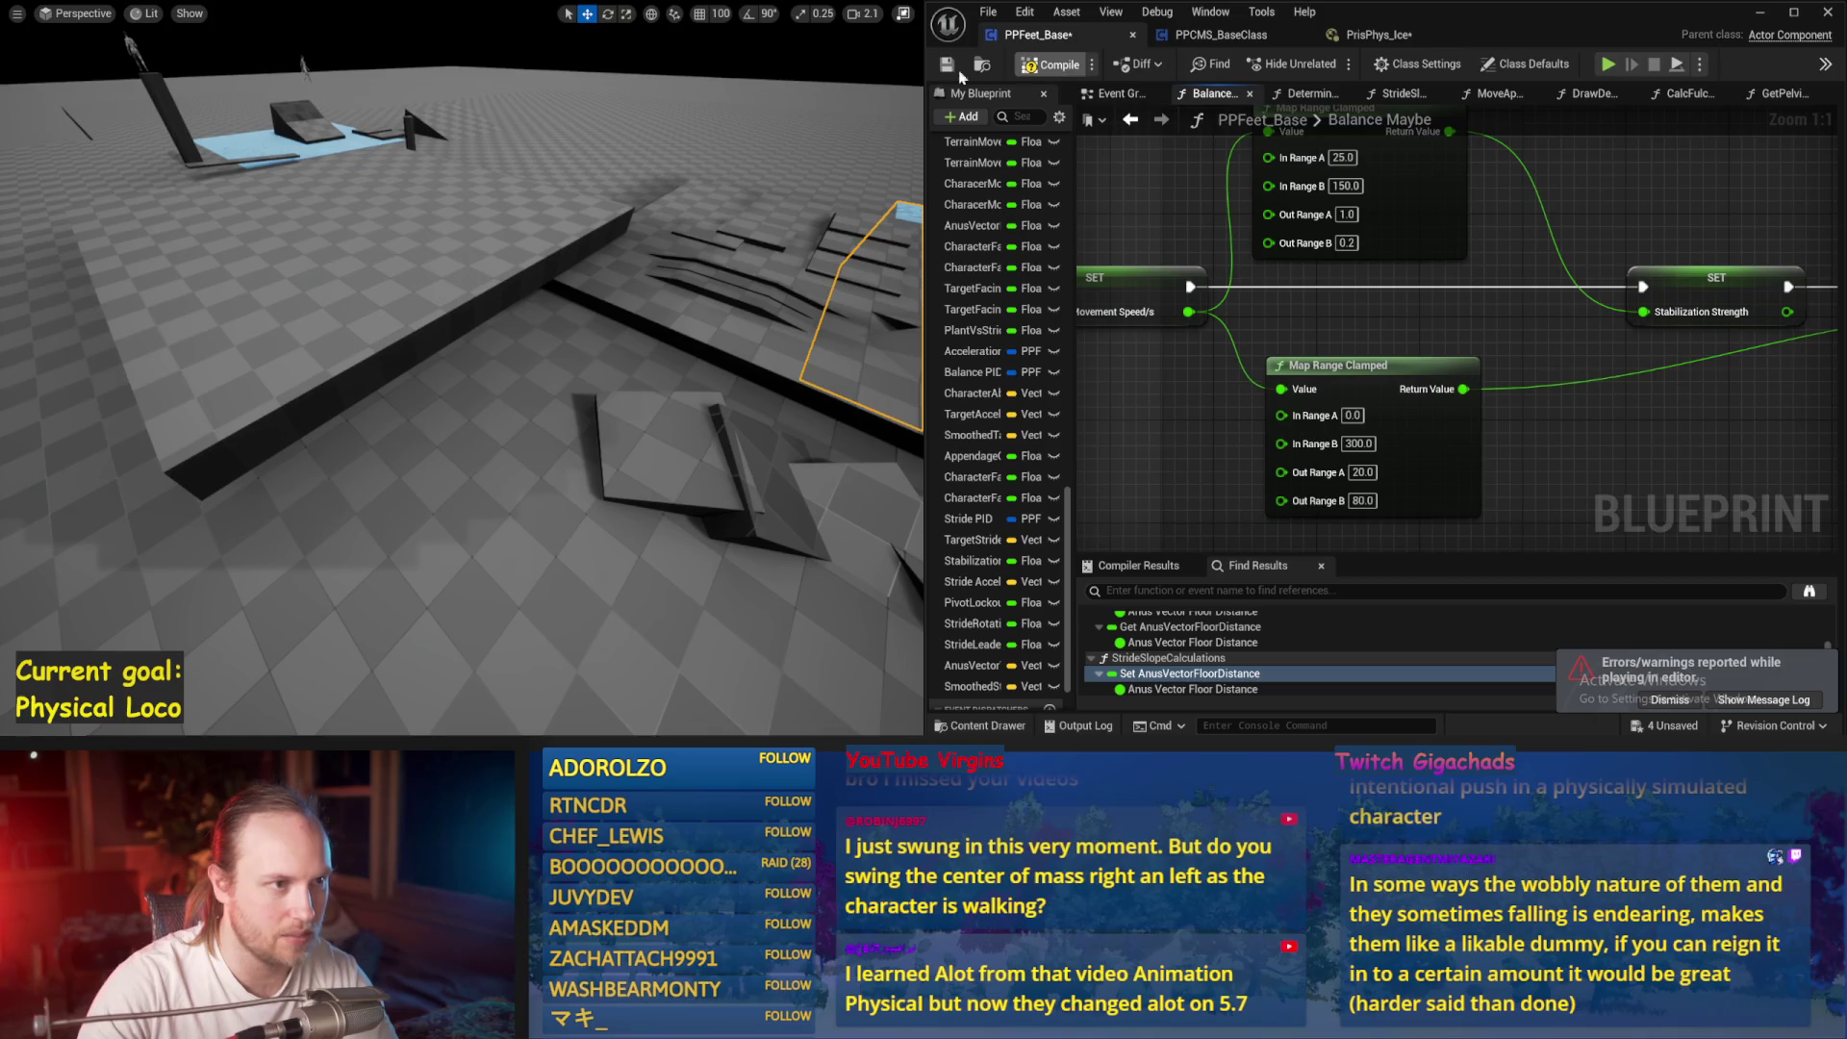
{"action": "key", "text": "alt+p"}
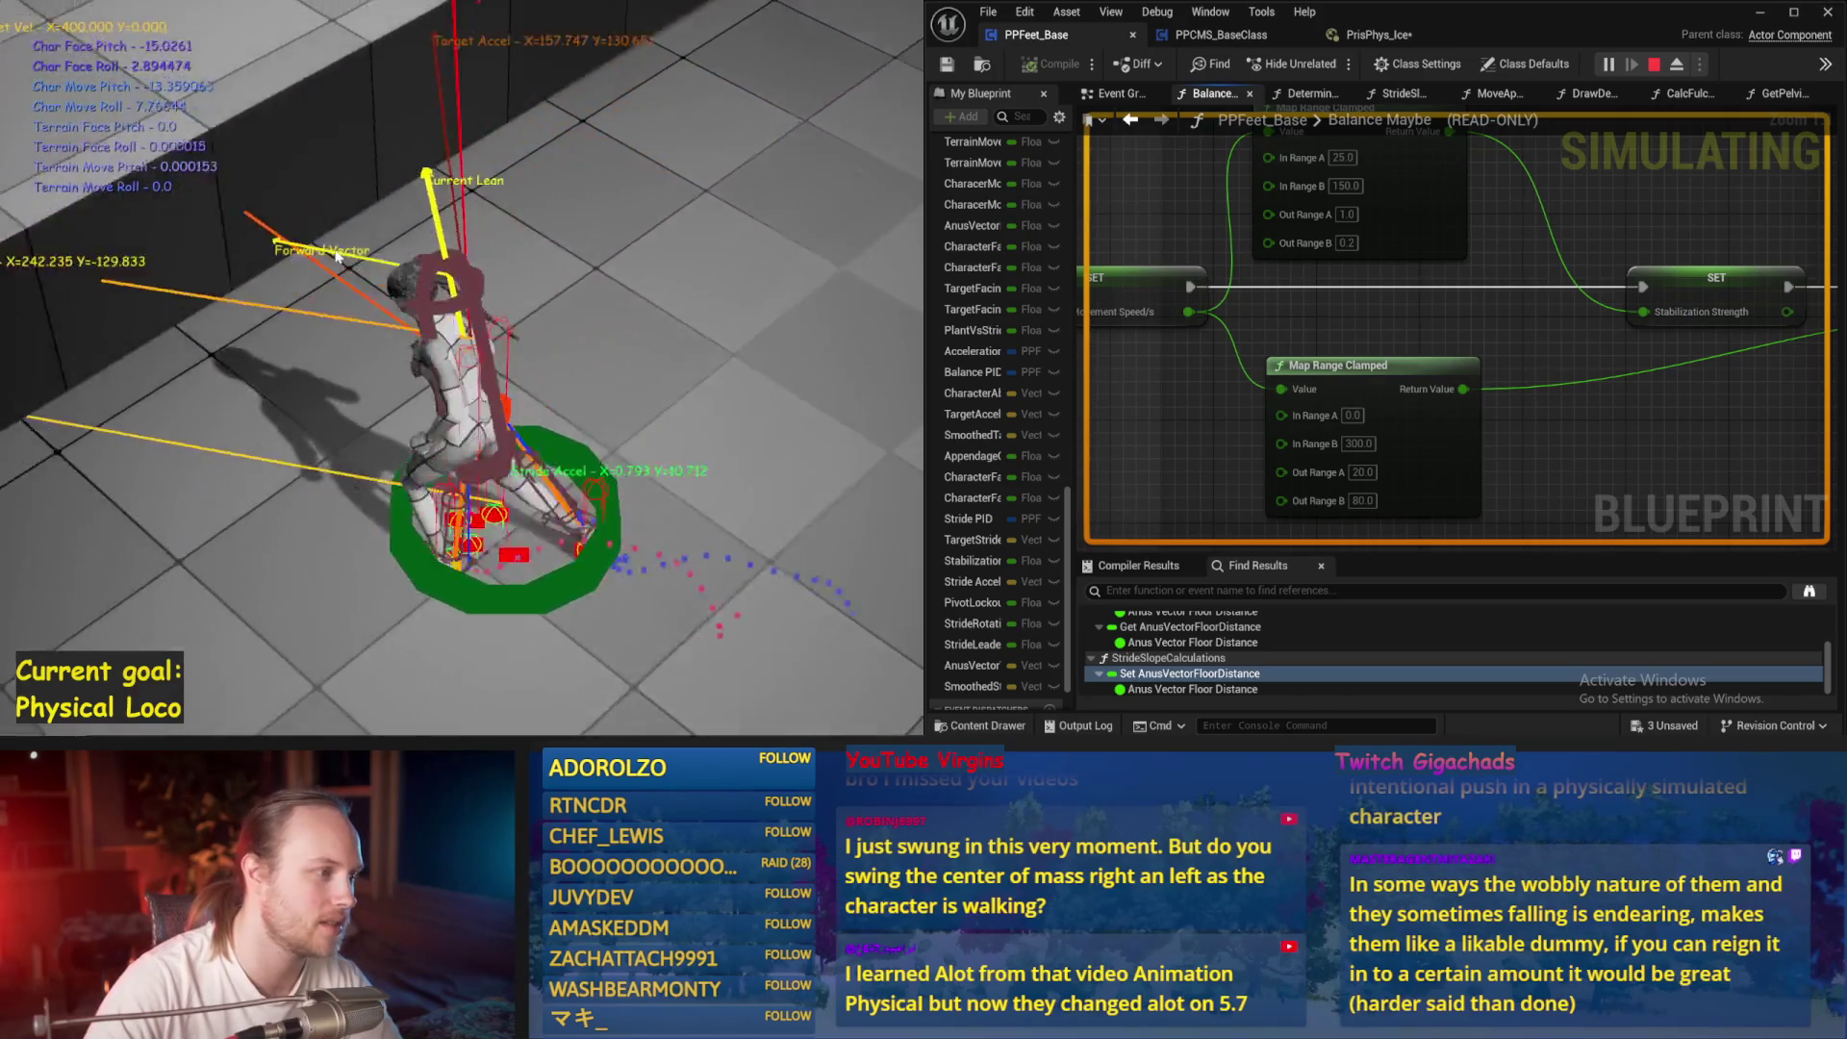
{"action": "key", "text": "Escape"}
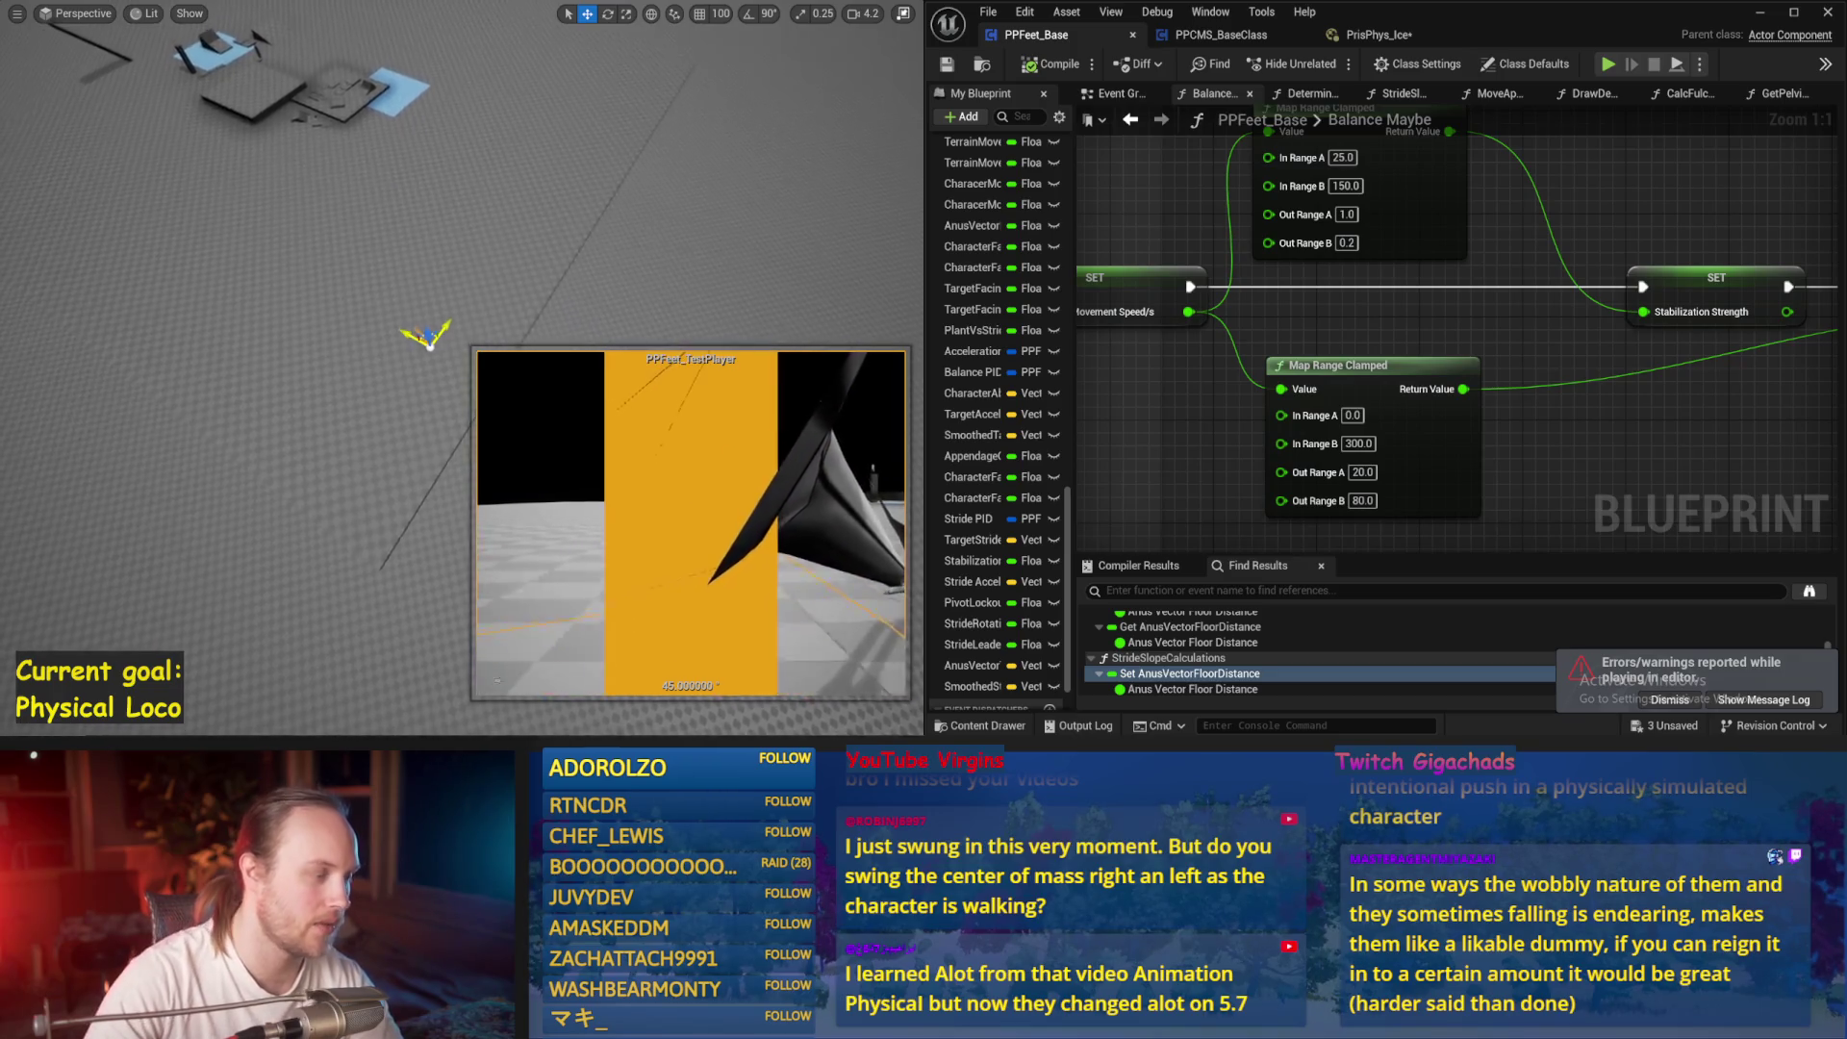
{"action": "key", "text": "alt+p"}
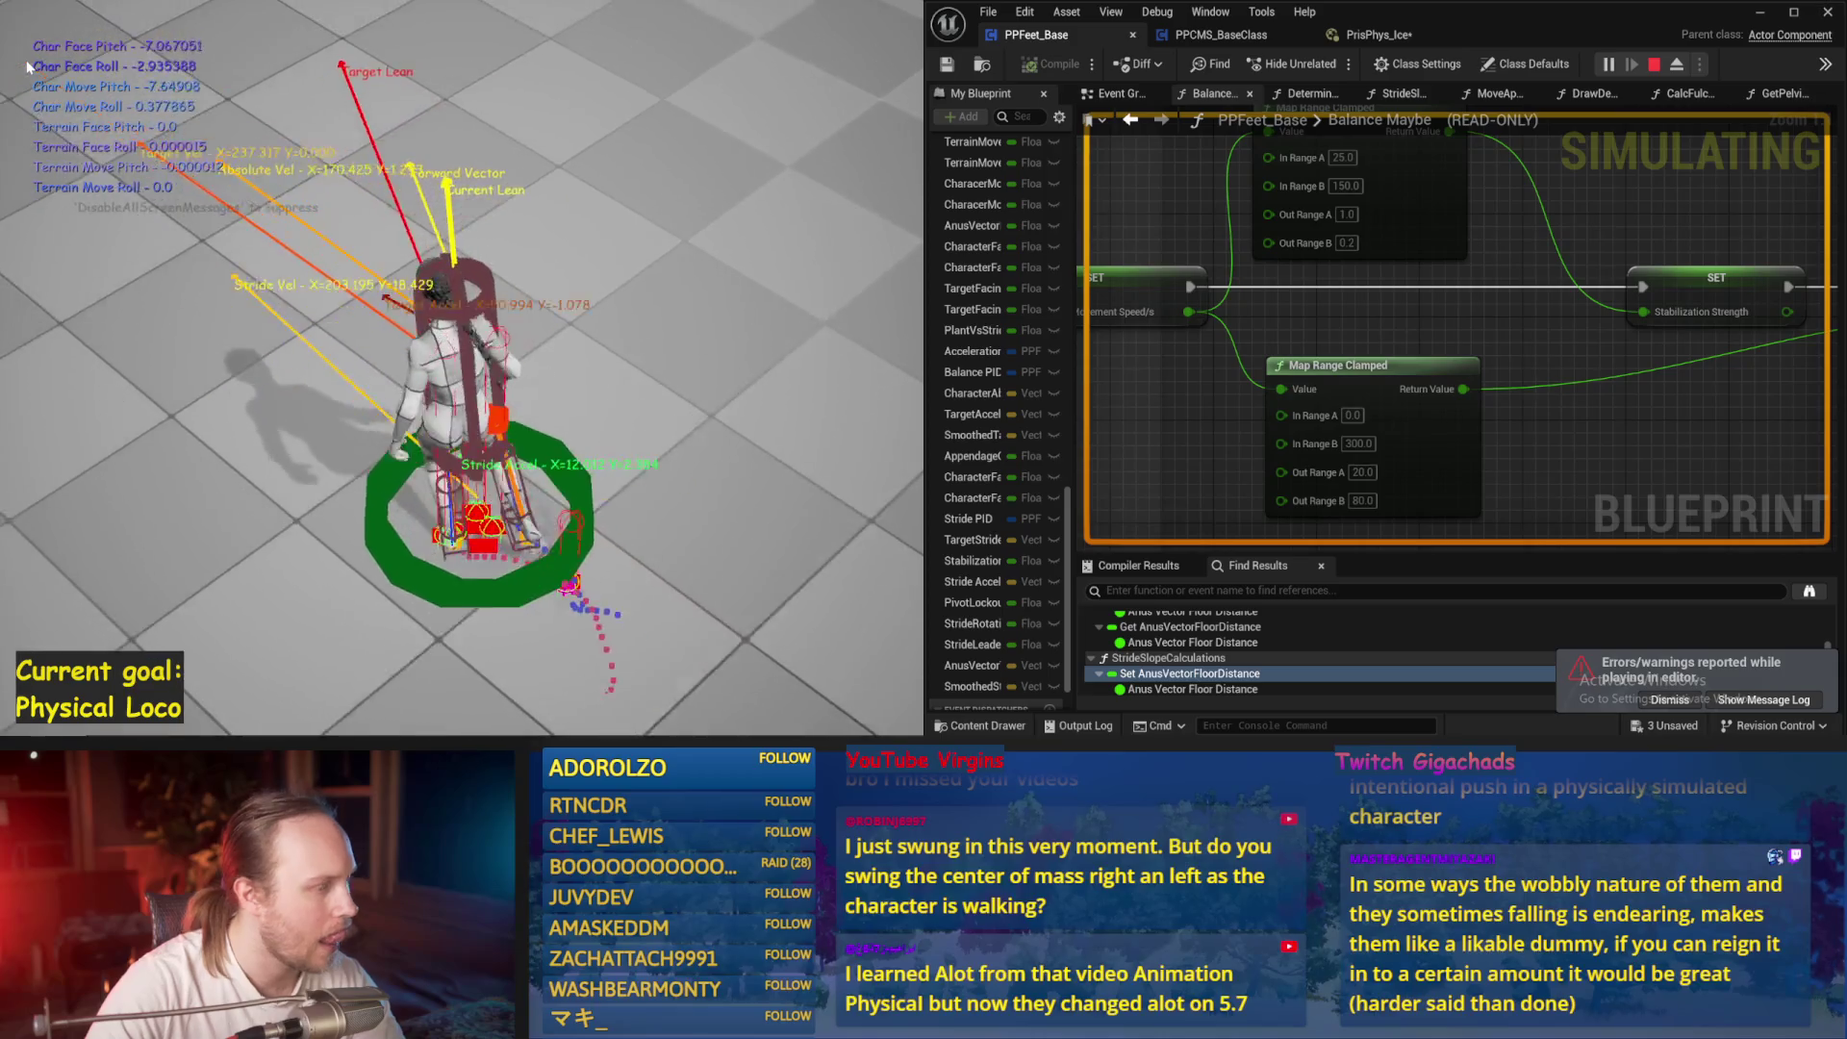
{"action": "key", "text": "Escape"}
{"action": "key", "text": "alt+p"}
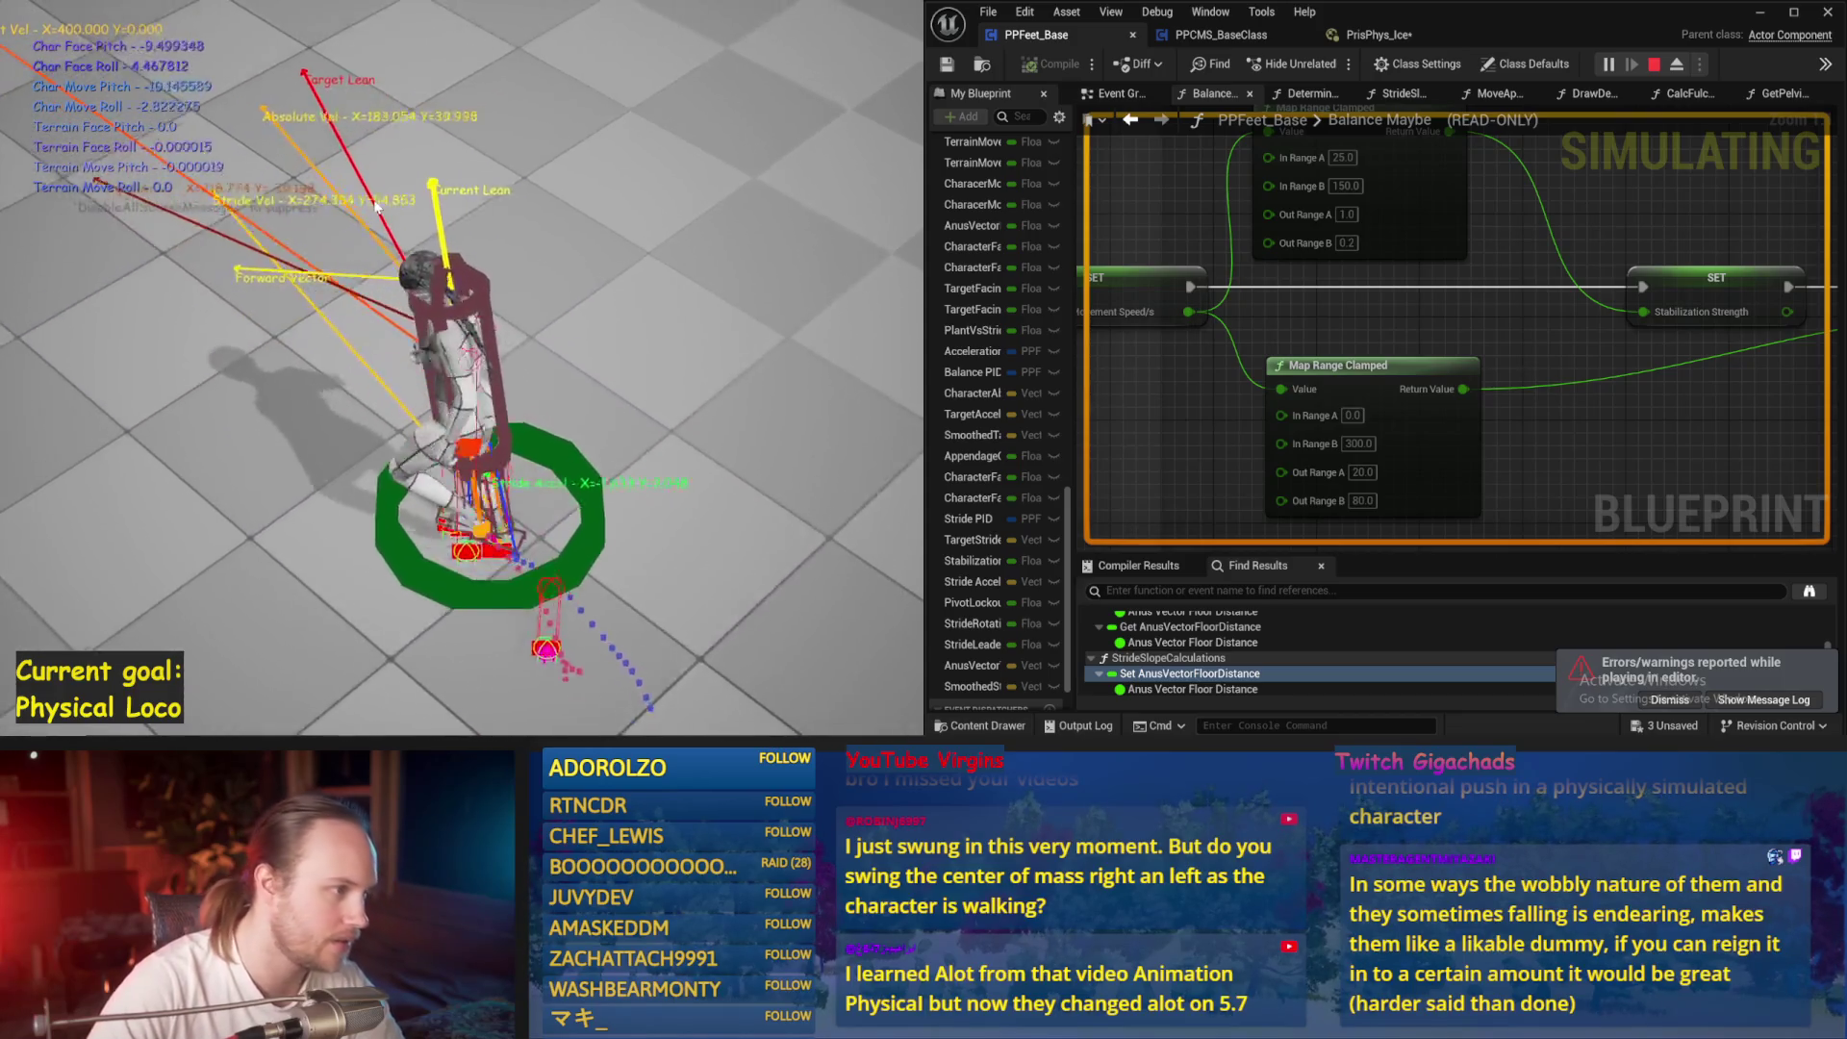
{"action": "key", "text": "Escape"}
{"action": "scroll", "coordinate": [1383, 406], "scroll_direction": "down", "scroll_amount": 4}
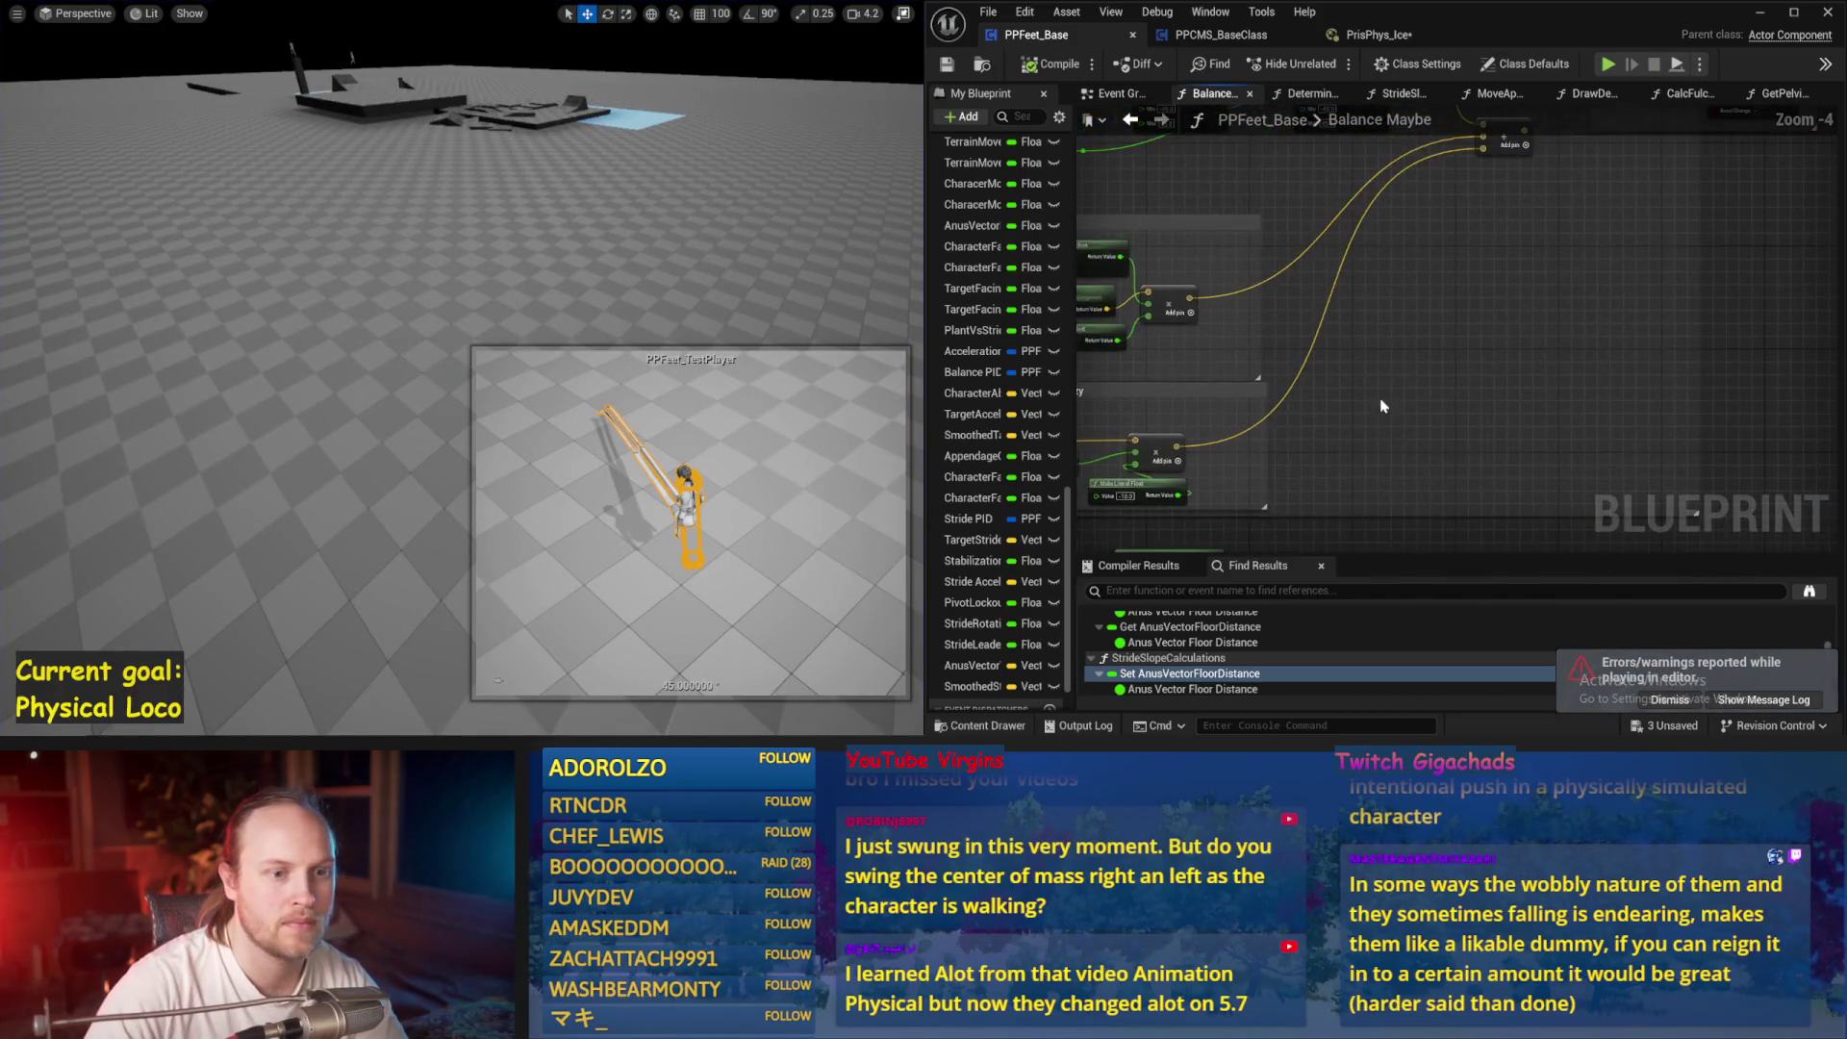
Set the Make Literal Float gain to -80000, save, and simulate twice to test balance
{"action": "left_click_drag", "start_coordinate": [1383, 406], "coordinate": [1369, 406]}
{"action": "scroll", "coordinate": [1306, 190], "scroll_direction": "up", "scroll_amount": 4}
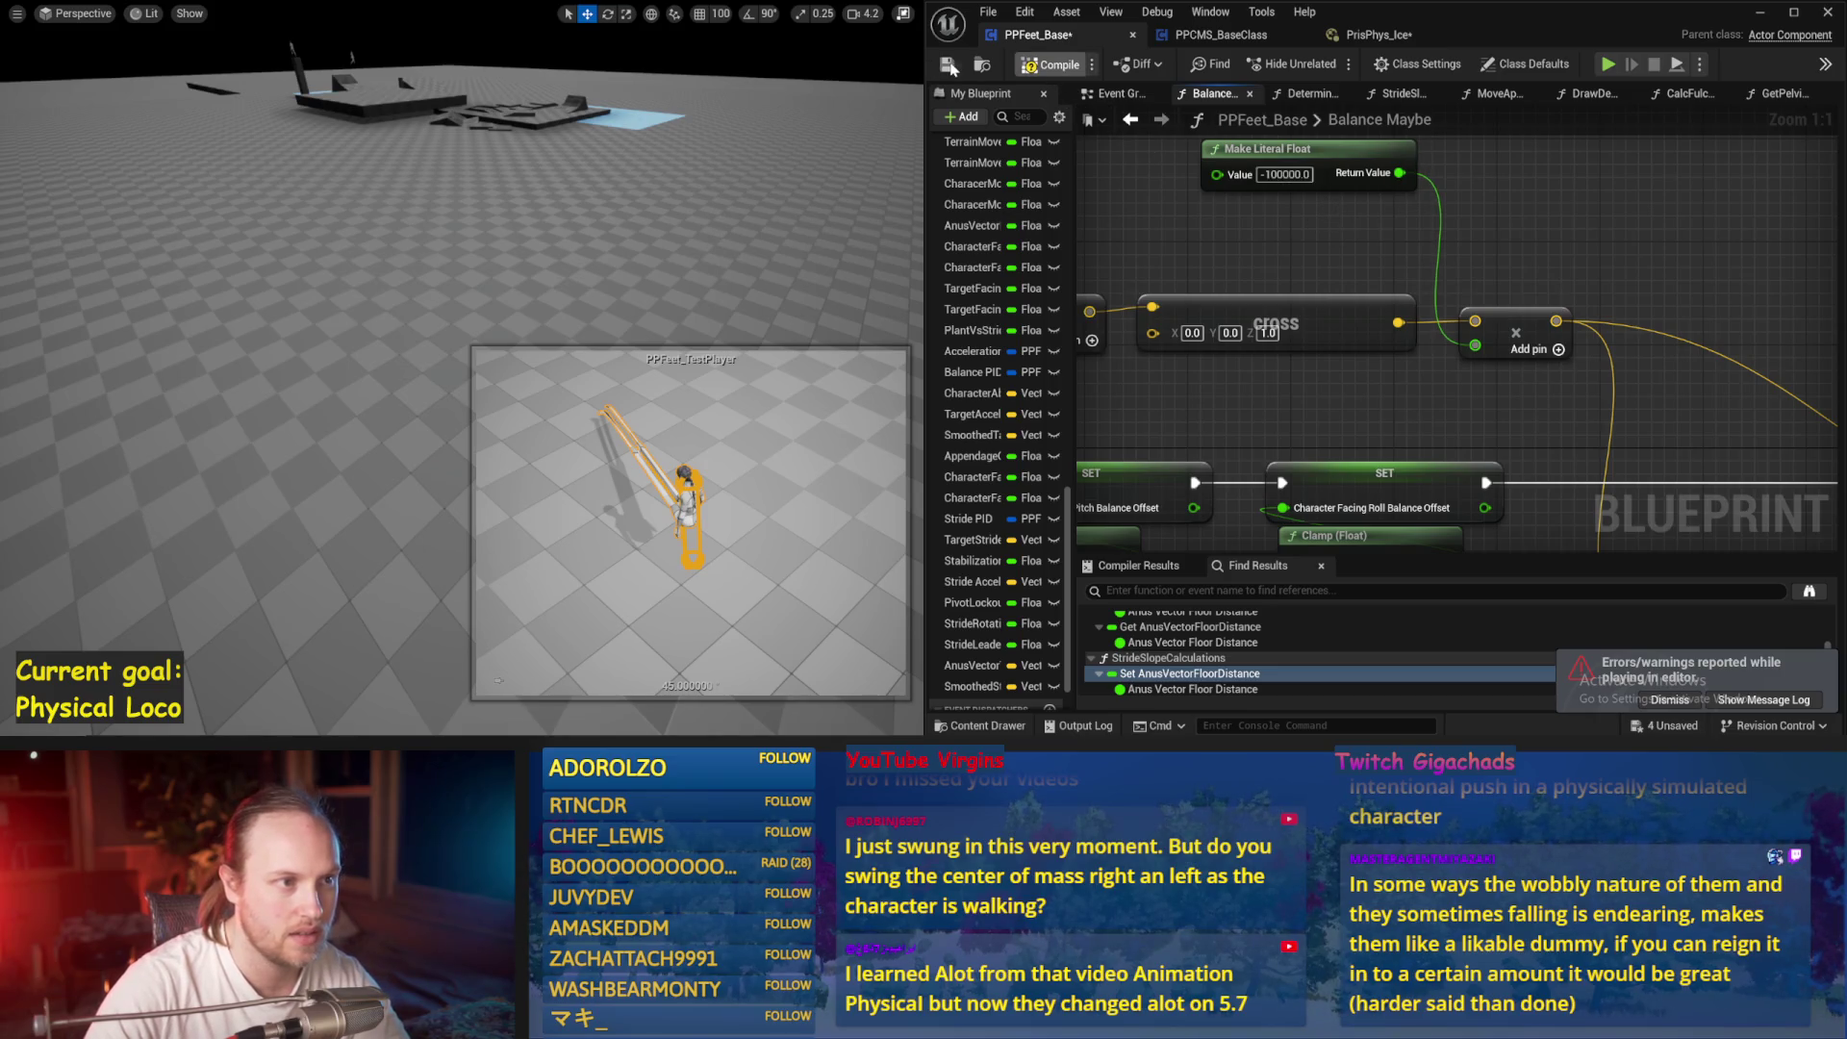
{"action": "key", "text": "ctrl+s"}
{"action": "key", "text": "alt+p"}
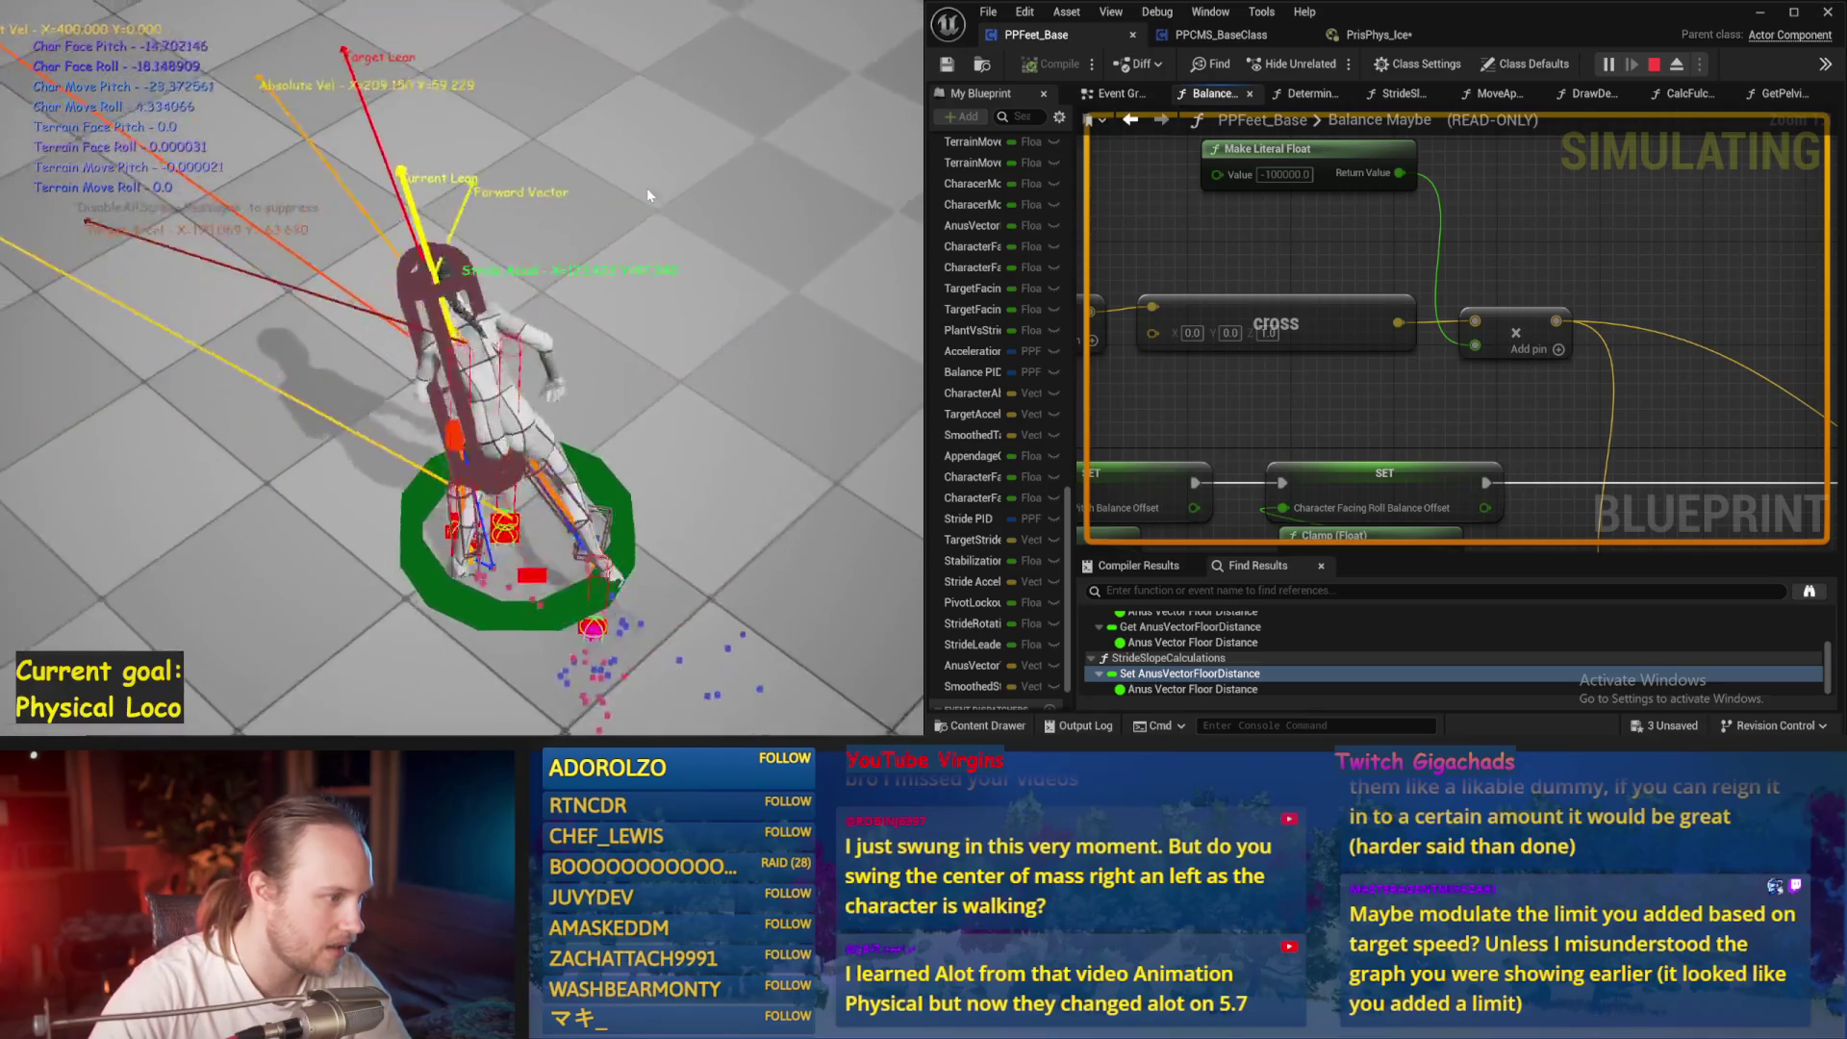
{"action": "key", "text": "Escape"}
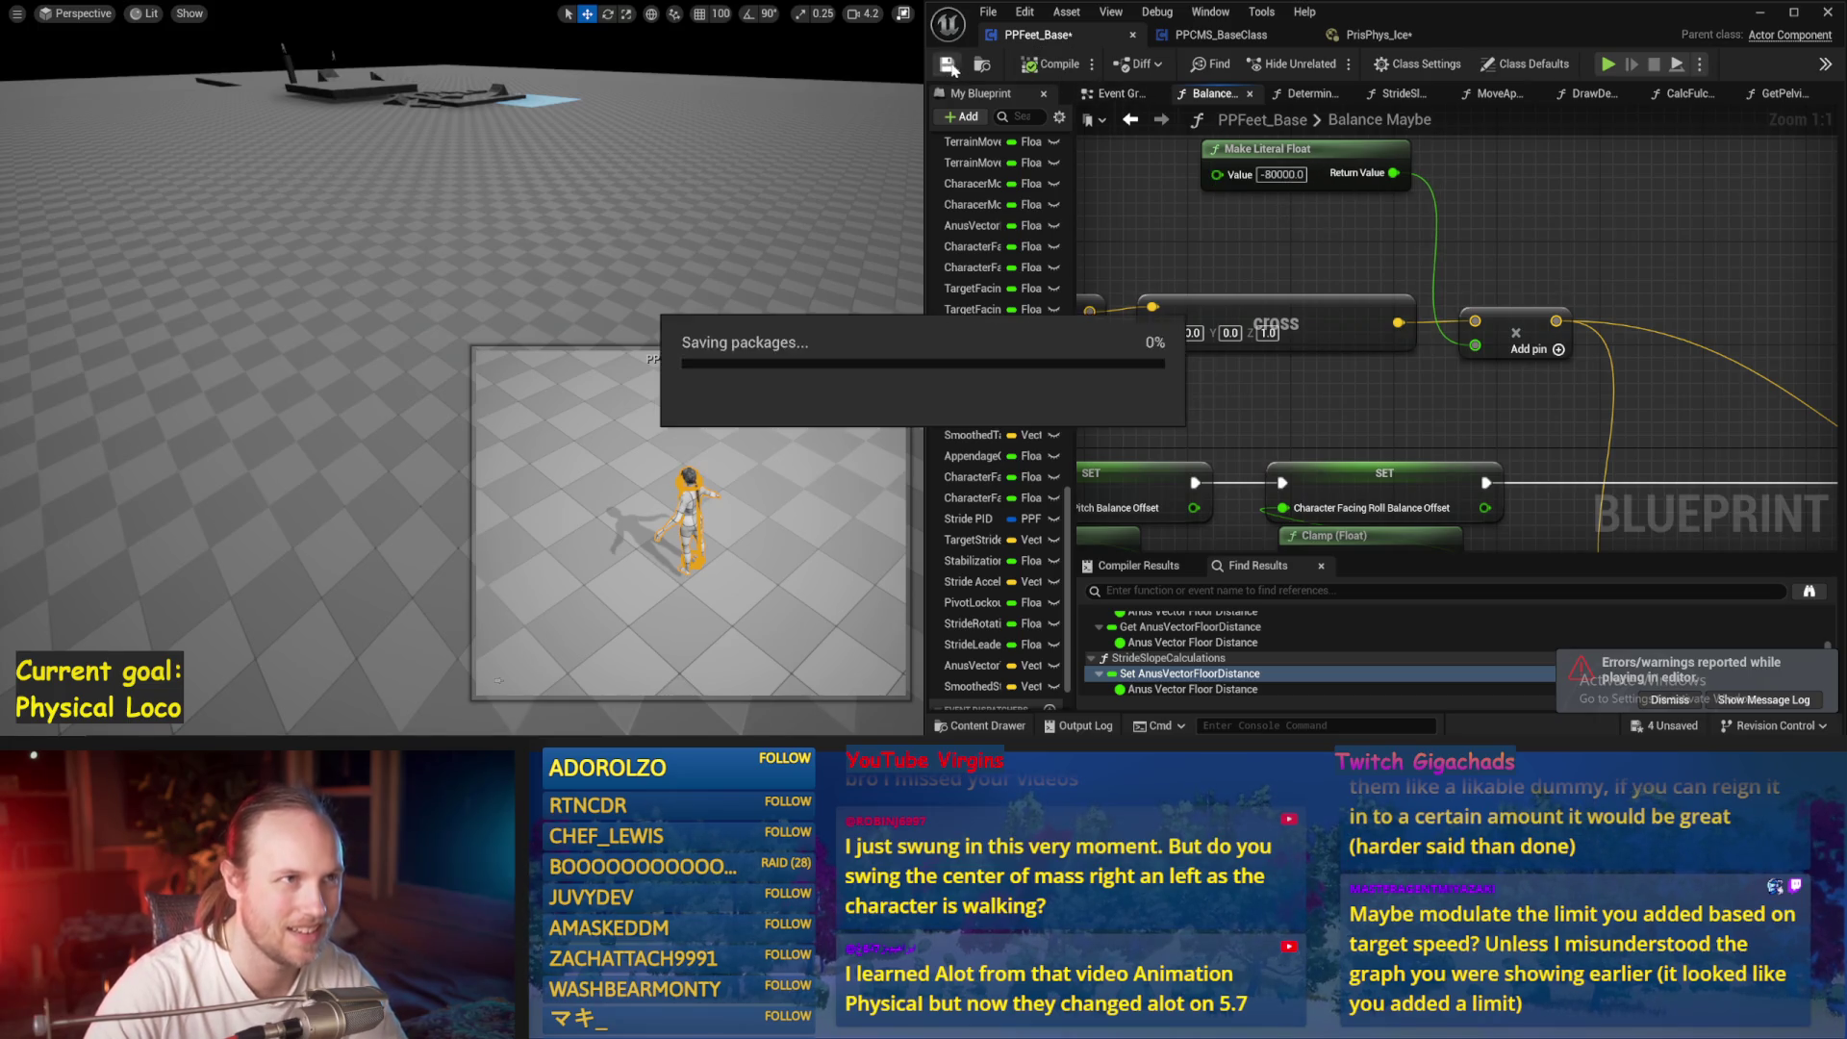
{"action": "key", "text": "alt+p"}
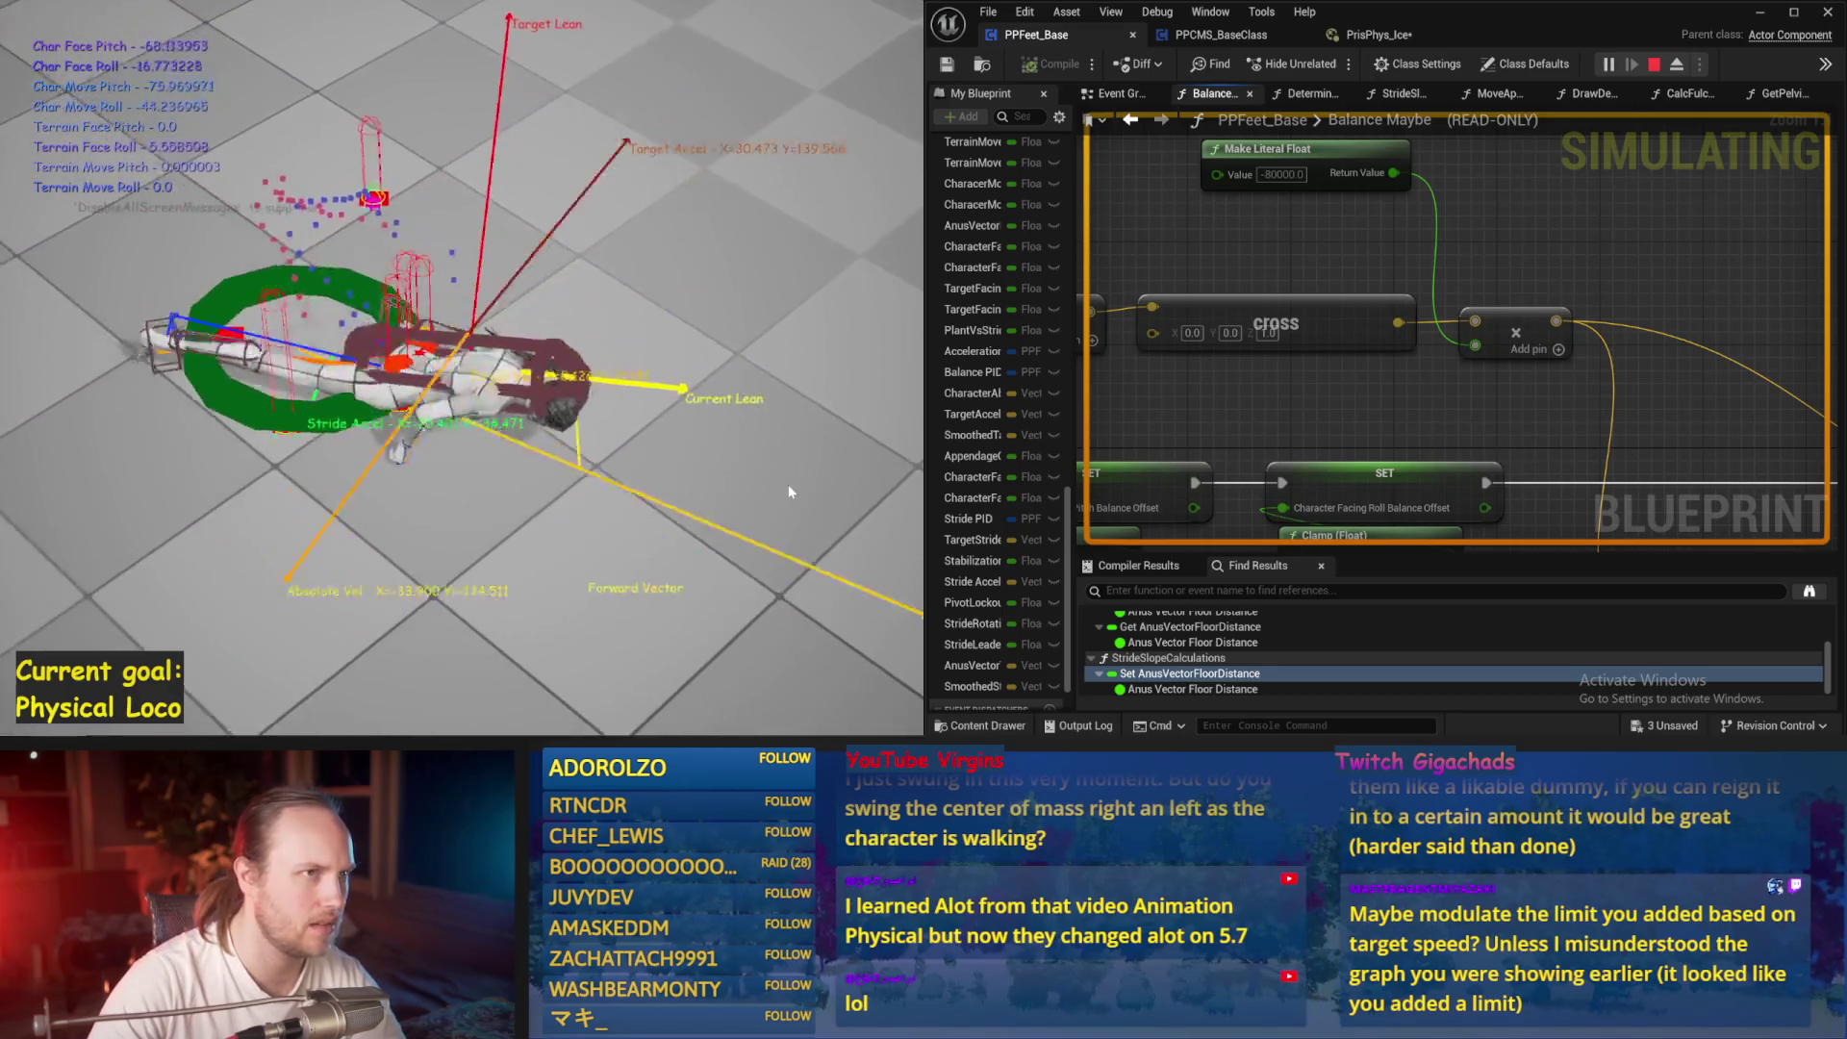
Pan to the Get Up Vector and Target Lean Vector nodes and test in simulation
{"action": "key", "text": "Escape"}
{"action": "scroll", "coordinate": [1363, 248], "scroll_direction": "down", "scroll_amount": 3}
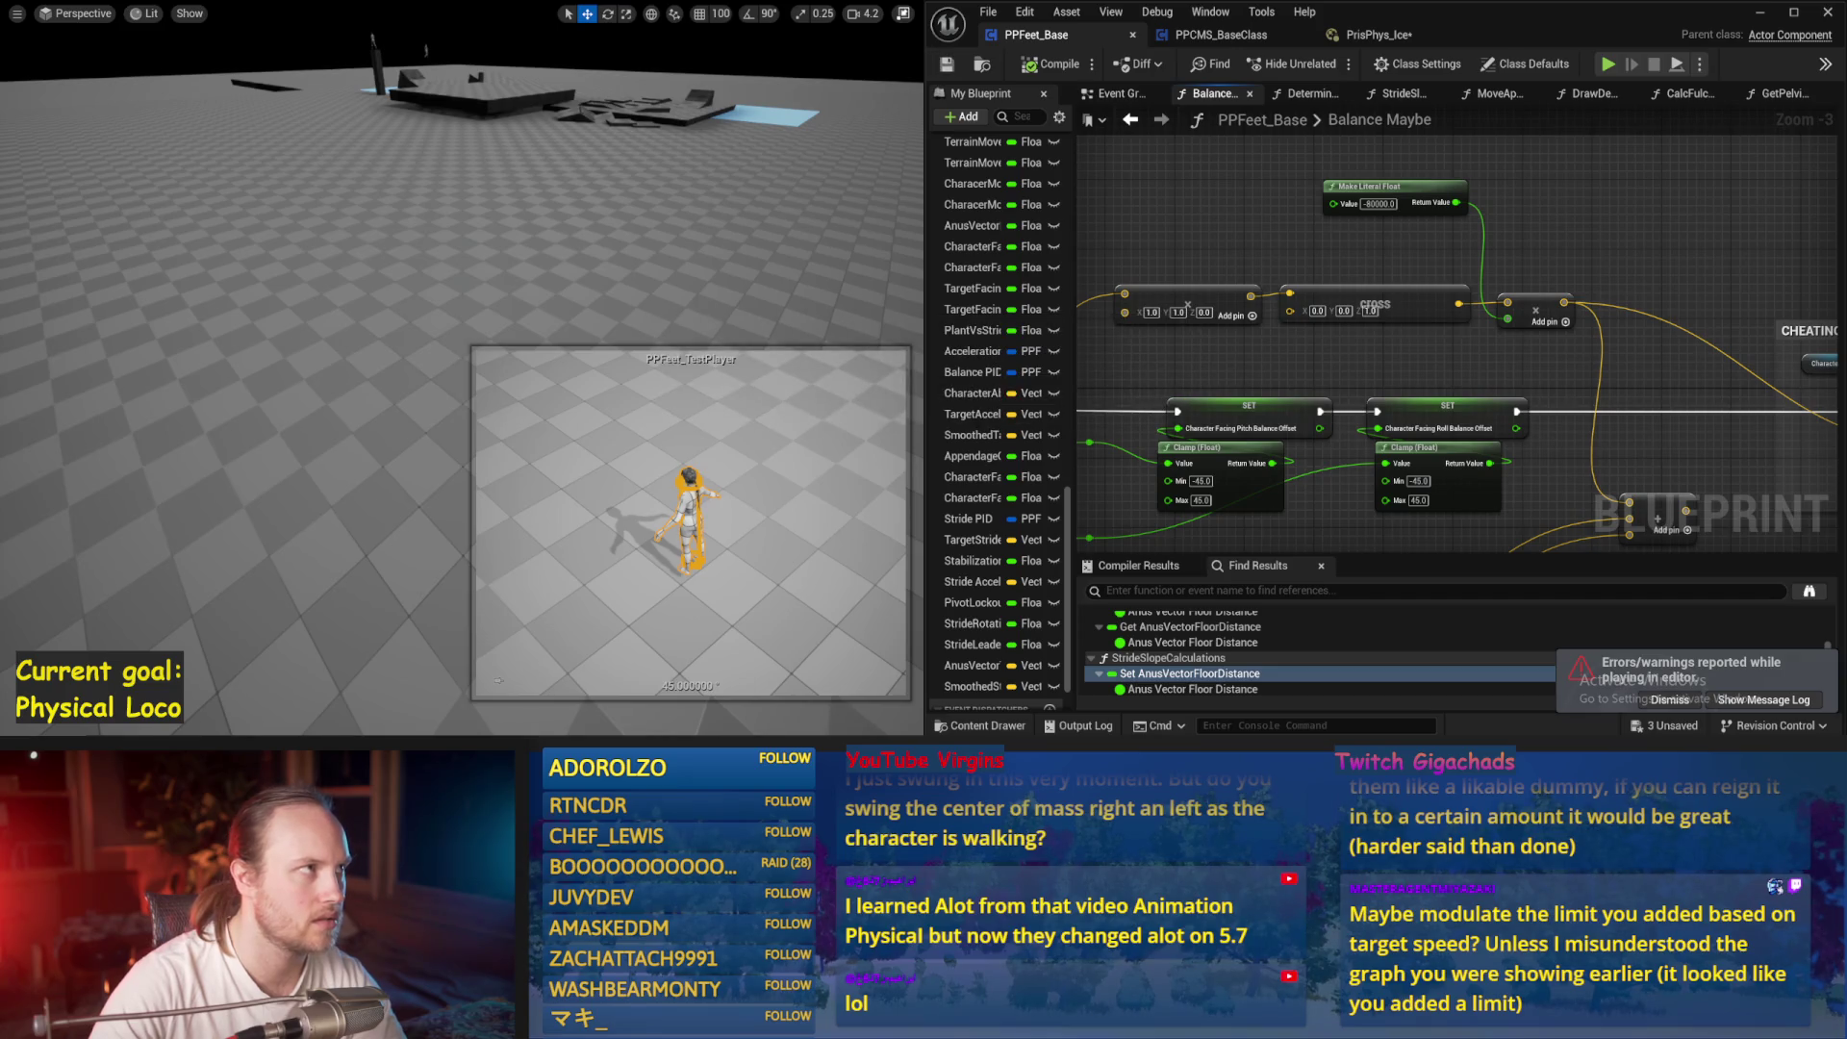
{"action": "scroll", "coordinate": [1337, 352], "scroll_direction": "down", "scroll_amount": 2}
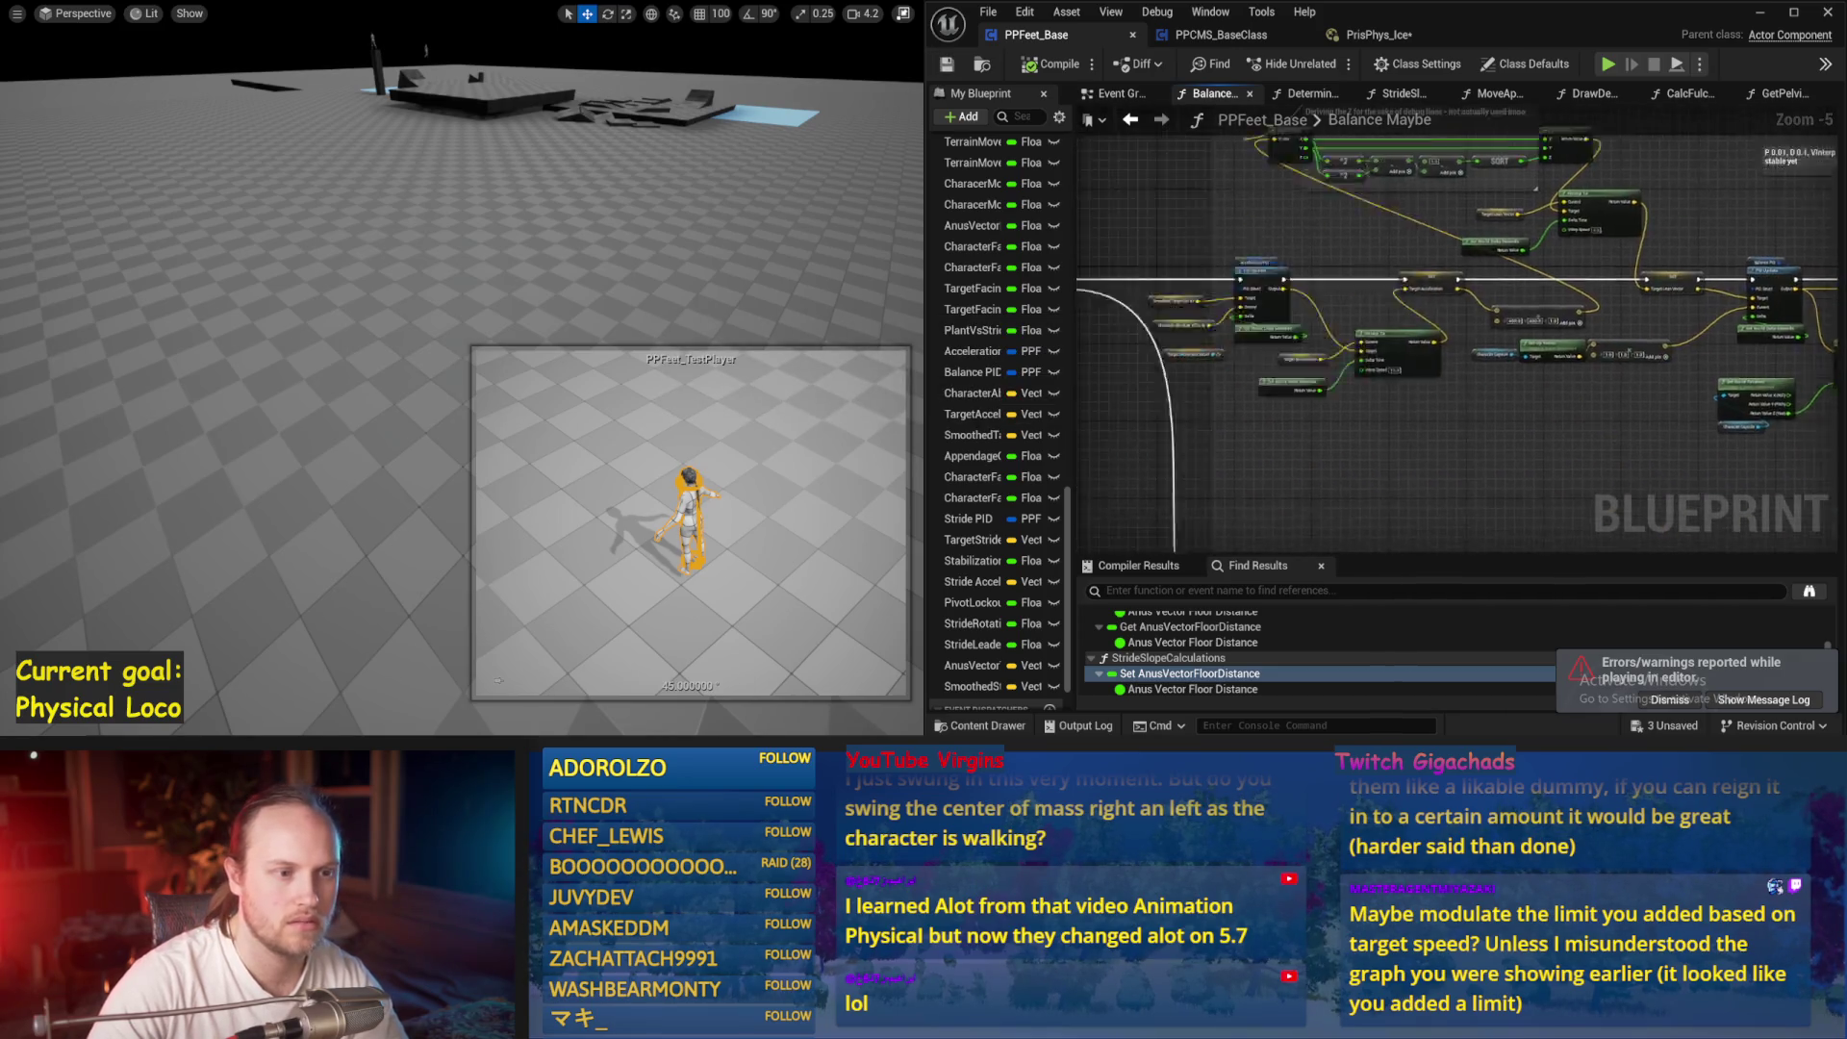
{"action": "scroll", "coordinate": [1371, 346], "scroll_direction": "up", "scroll_amount": 4}
{"action": "left_click_drag", "start_coordinate": [1382, 230], "coordinate": [1298, 457]}
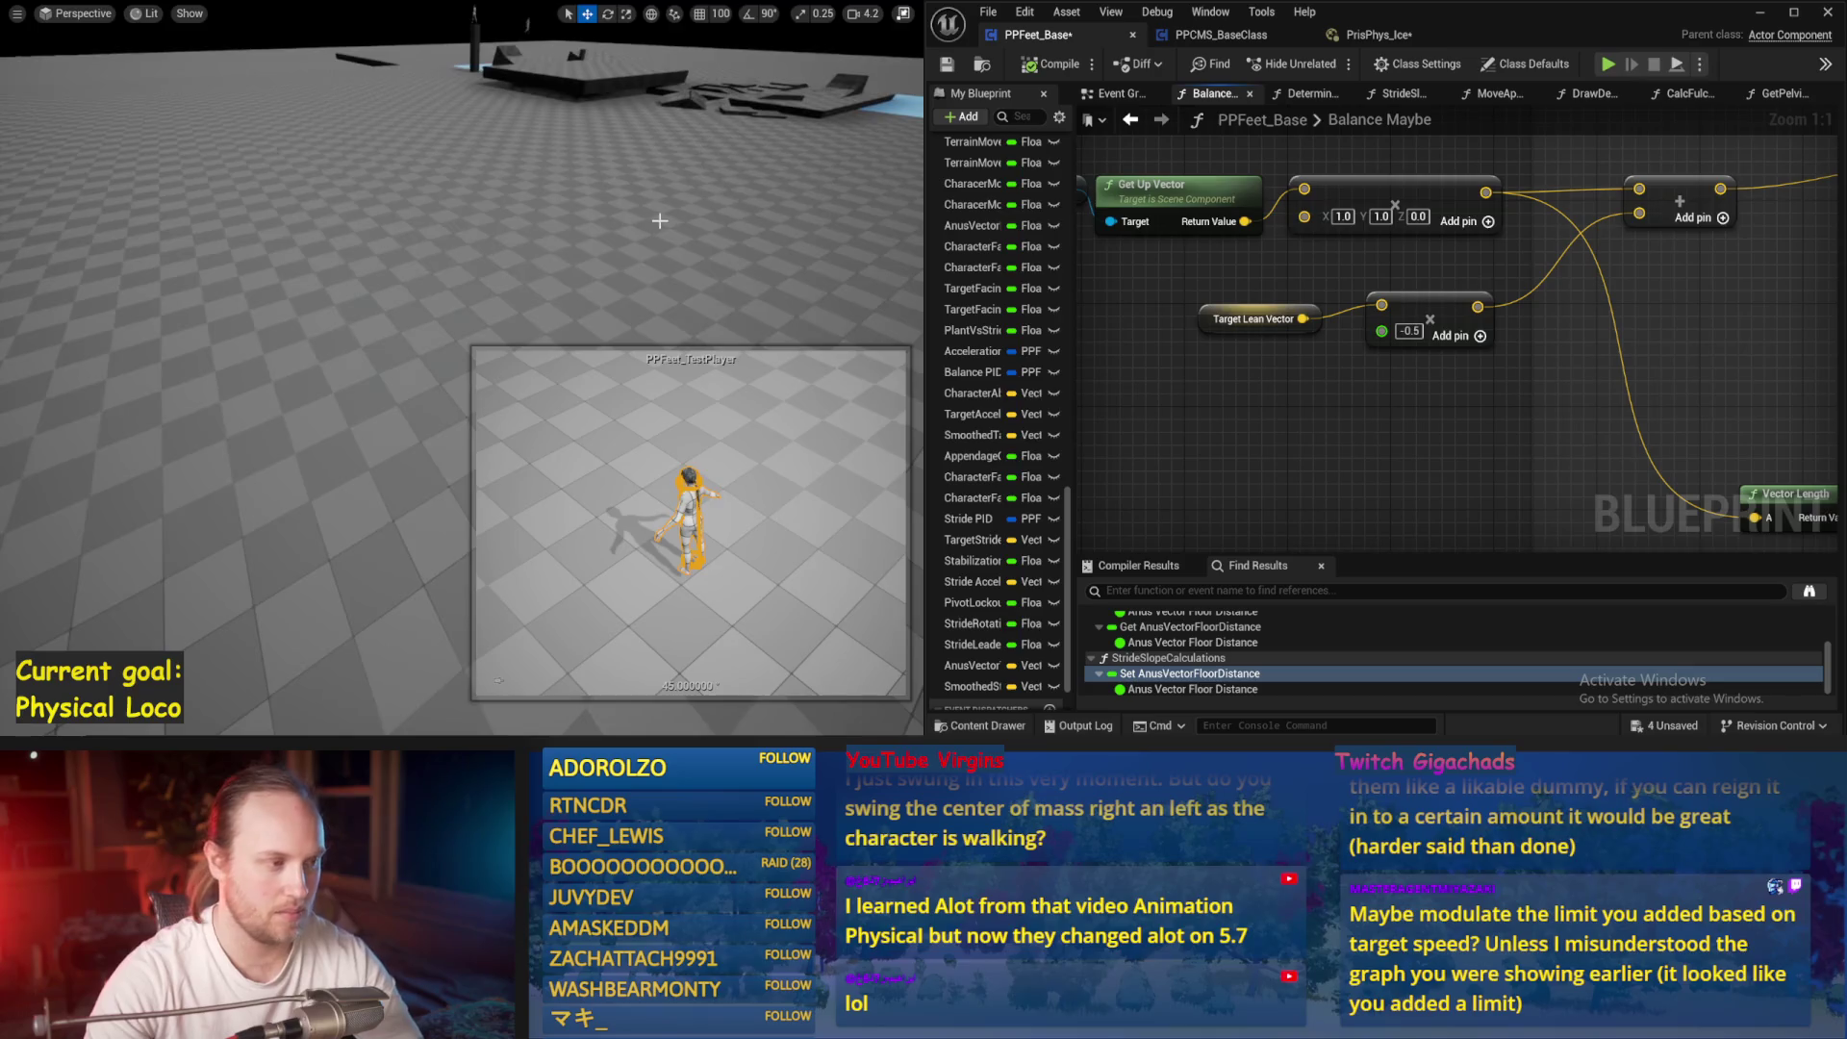
{"action": "key", "text": "alt+s"}
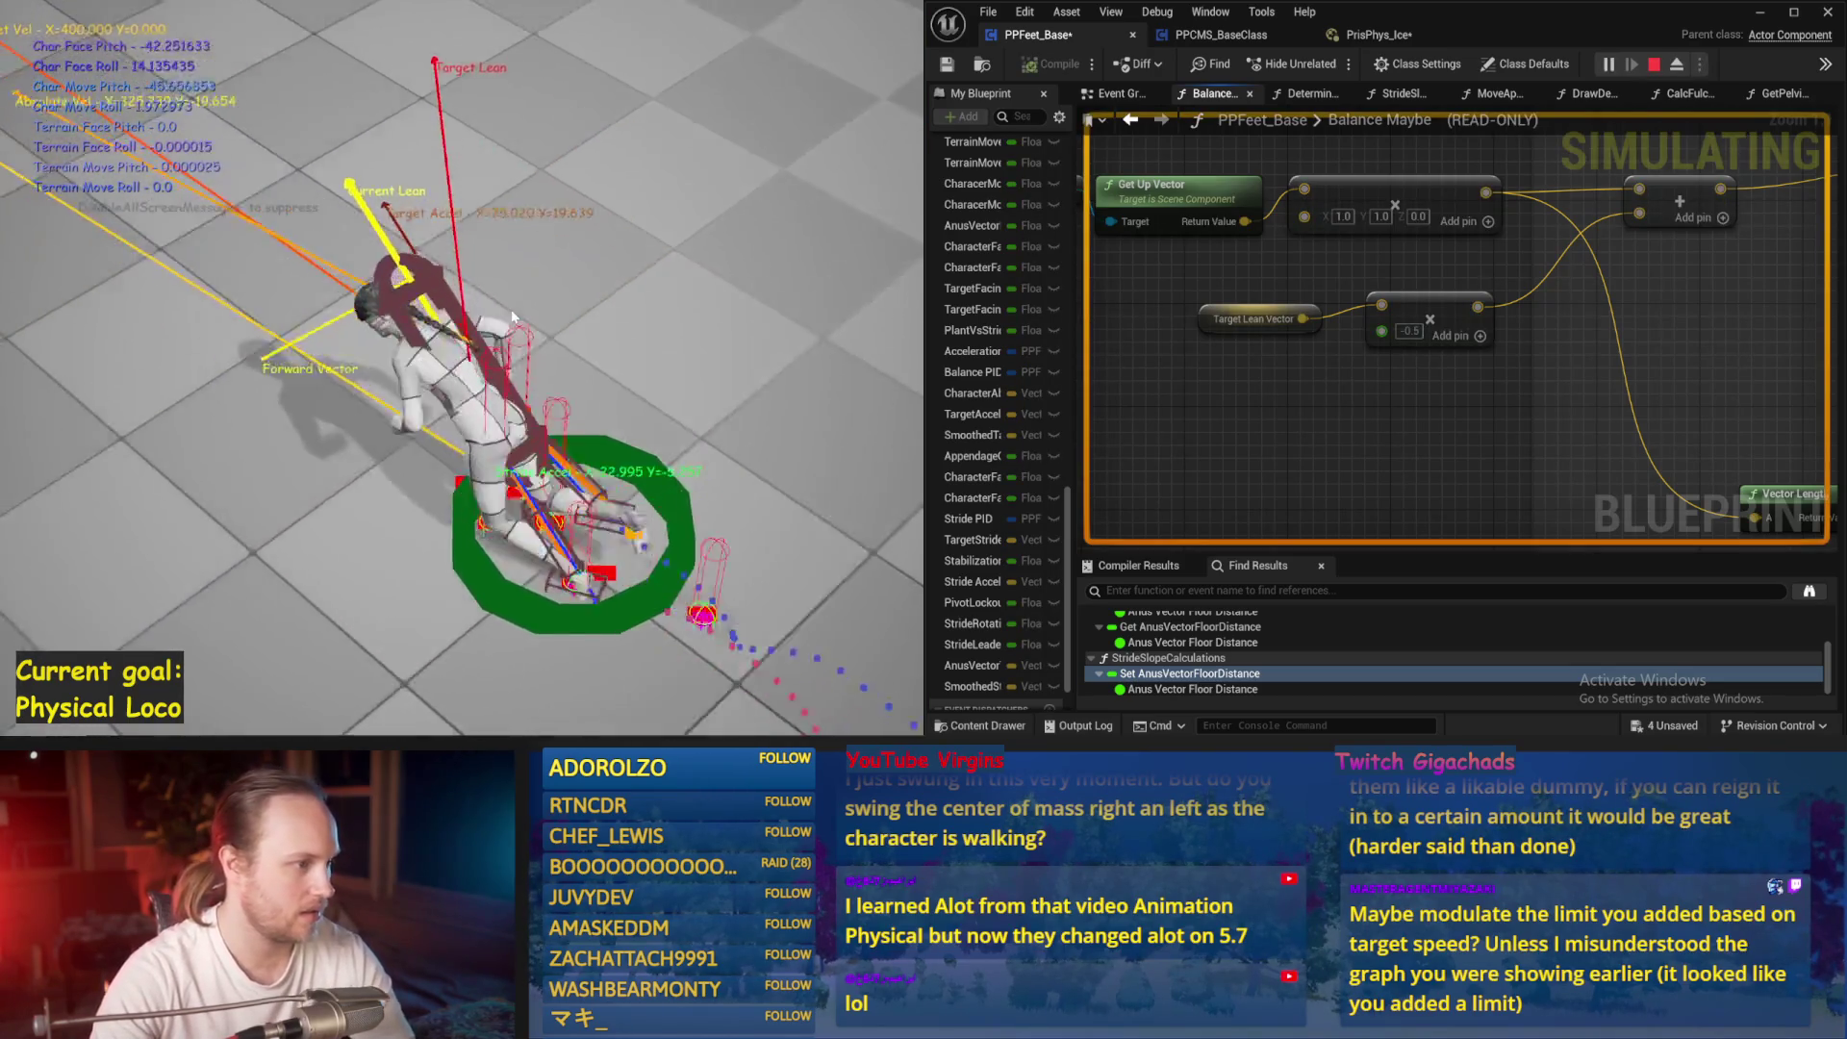
{"action": "key", "text": "Escape"}
Pan to the VInterp To nodes and rerun the simulation until the character falls
{"action": "scroll", "coordinate": [1178, 399], "scroll_direction": "down", "scroll_amount": 1}
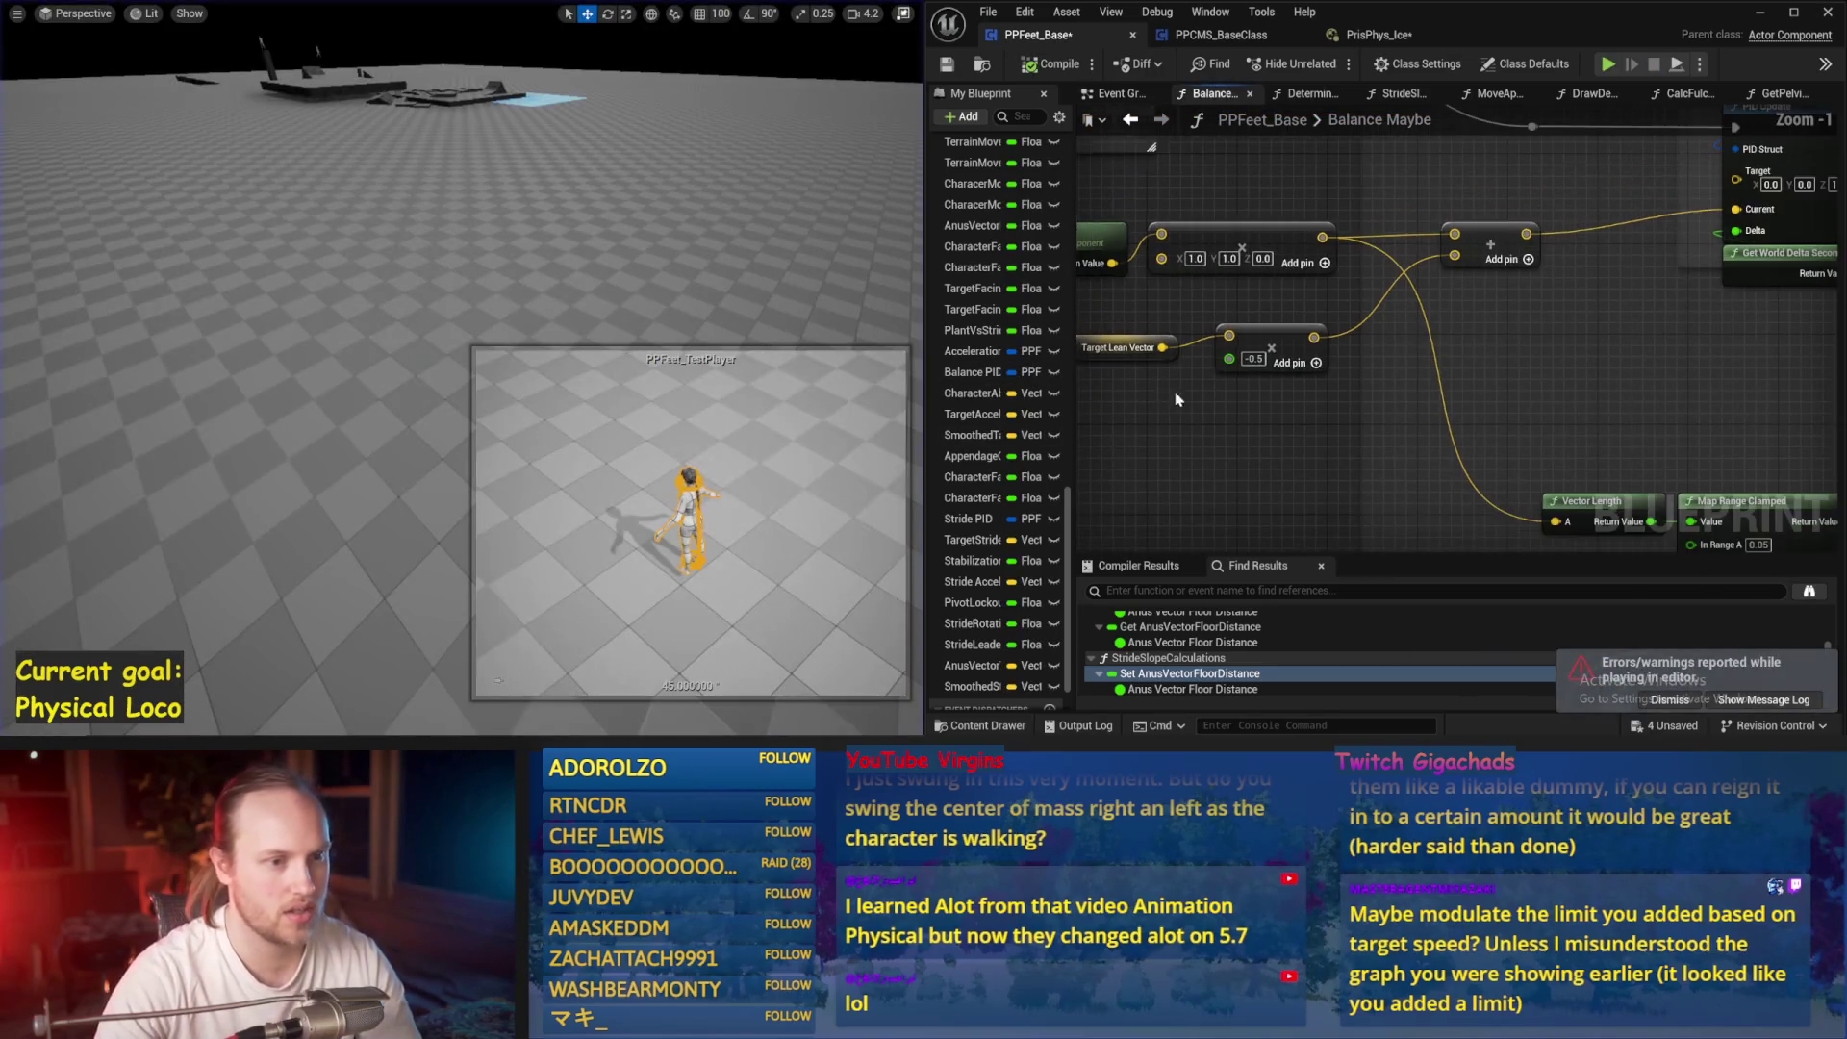
{"action": "mouse_move", "coordinate": [1226, 444]}
{"action": "left_mouse_down"}
{"action": "mouse_move", "coordinate": [1395, 269]}
{"action": "mouse_move", "coordinate": [1347, 289]}
{"action": "mouse_move", "coordinate": [1114, 243]}
{"action": "left_mouse_up"}
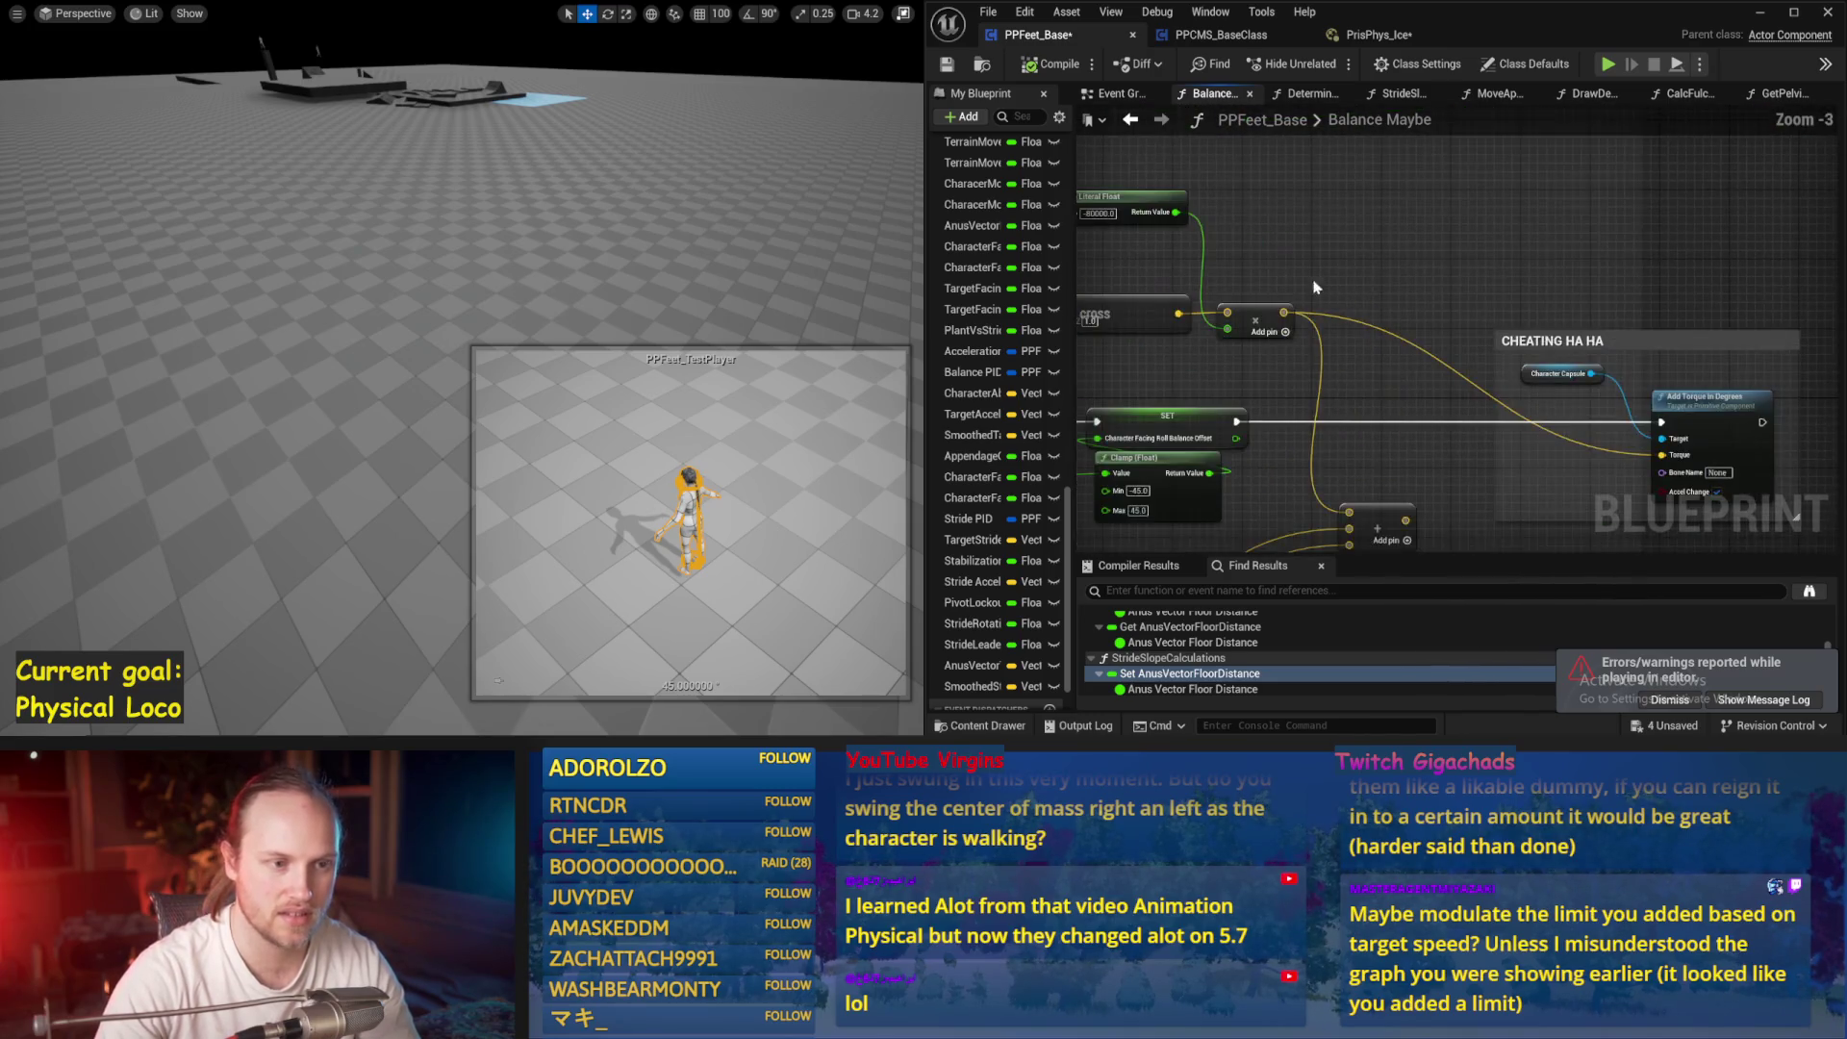
{"action": "scroll", "coordinate": [1114, 244], "scroll_direction": "down", "scroll_amount": 2}
{"action": "scroll", "coordinate": [1114, 243], "scroll_direction": "up", "scroll_amount": 3}
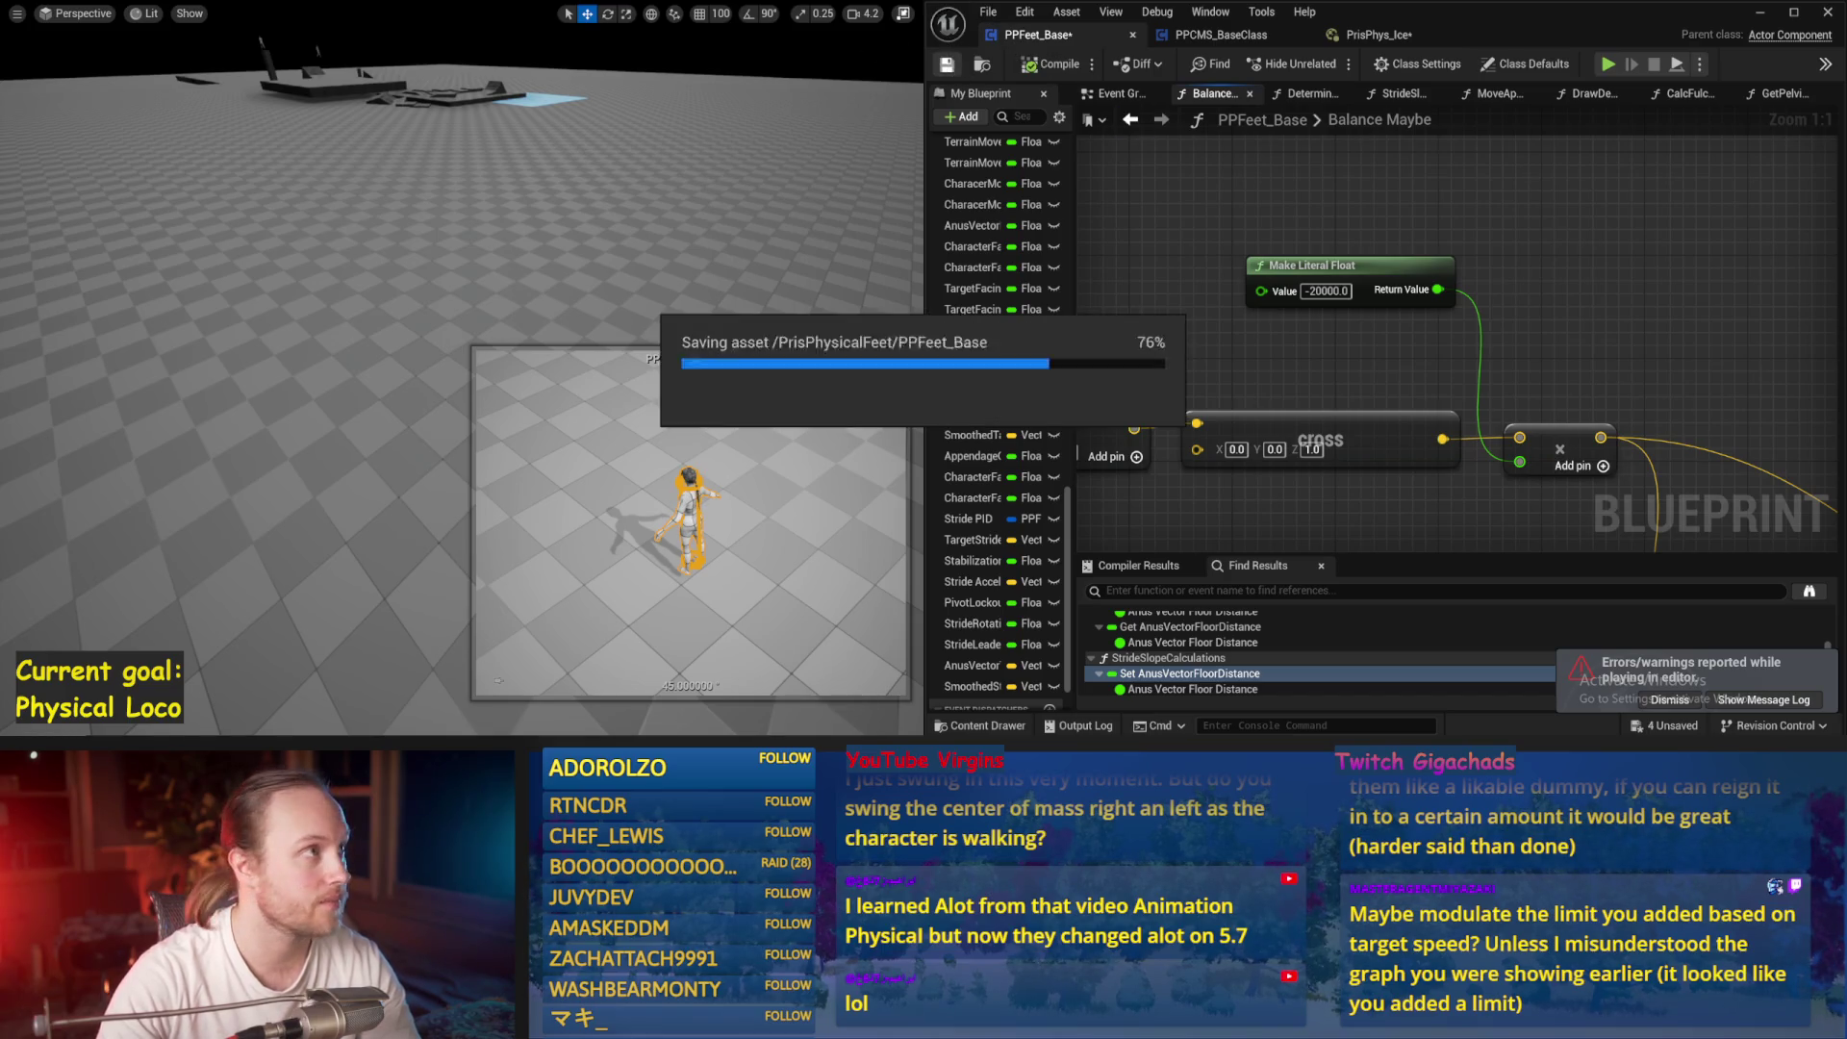
{"action": "key", "text": "alt+s"}
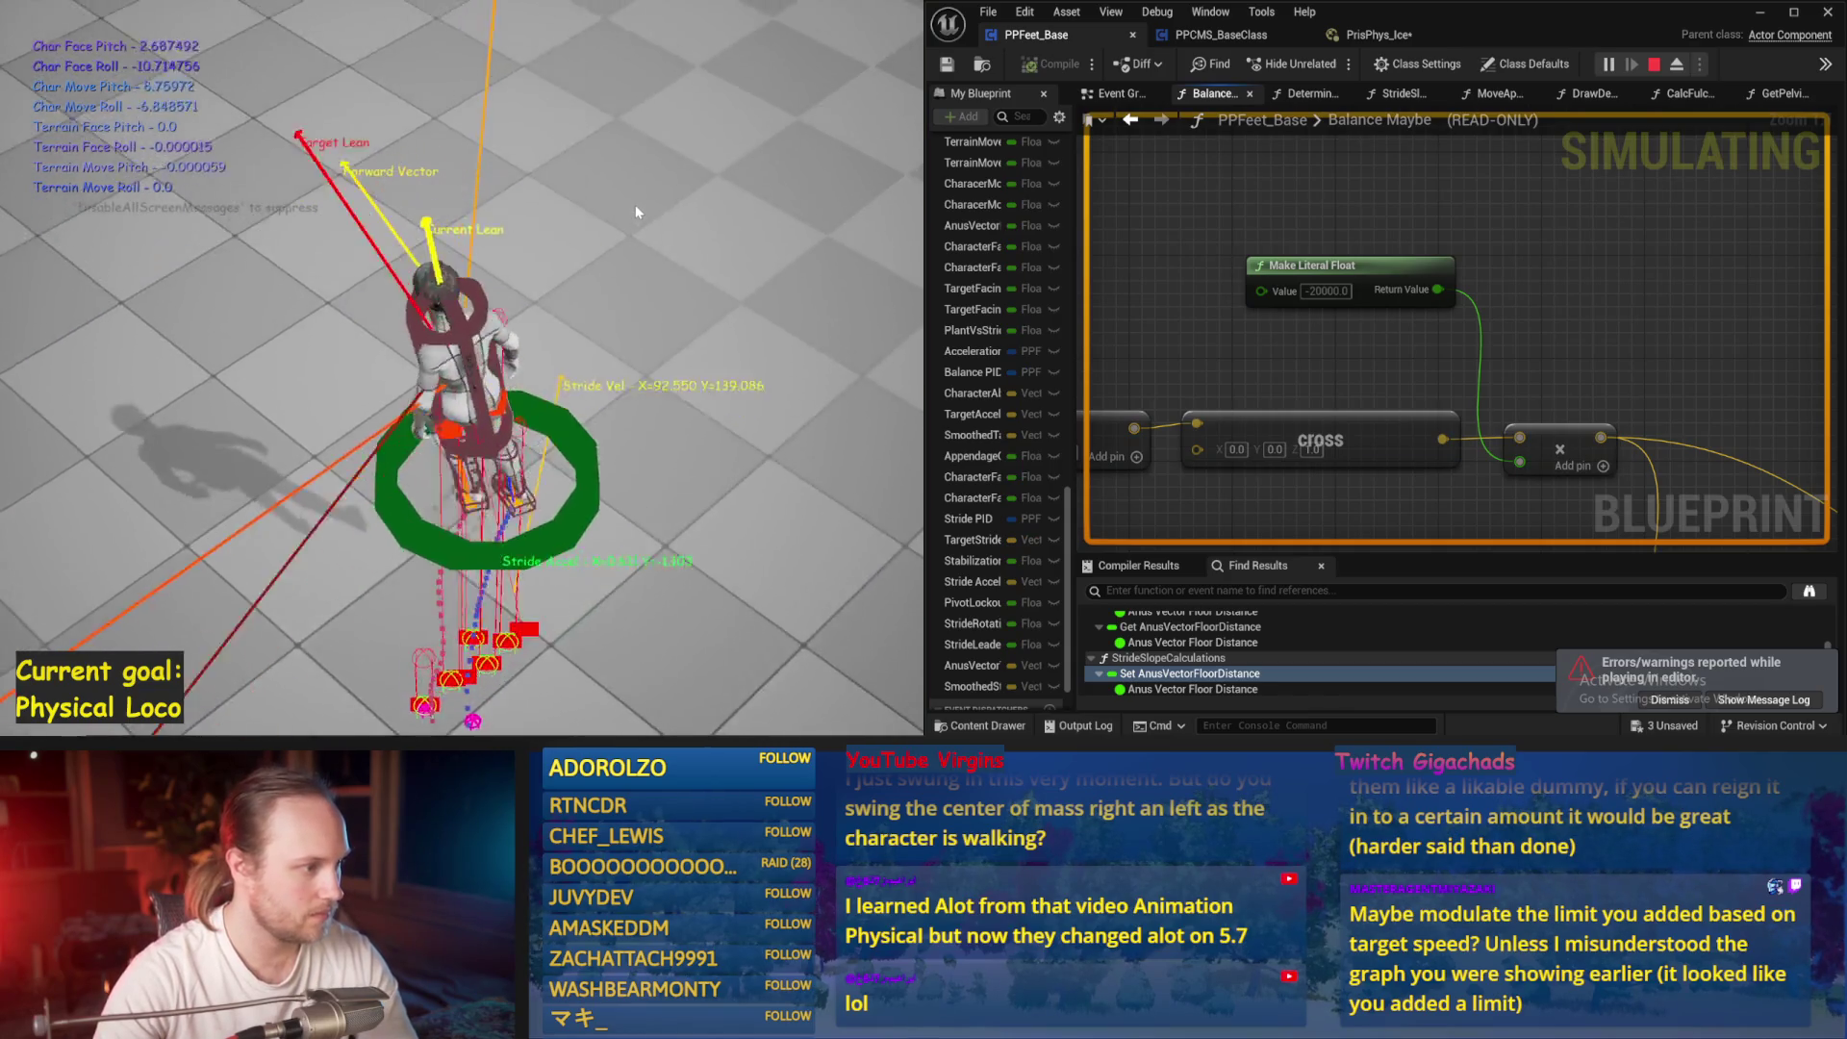
{"action": "key", "text": "Escape"}
{"action": "key", "text": "alt+s"}
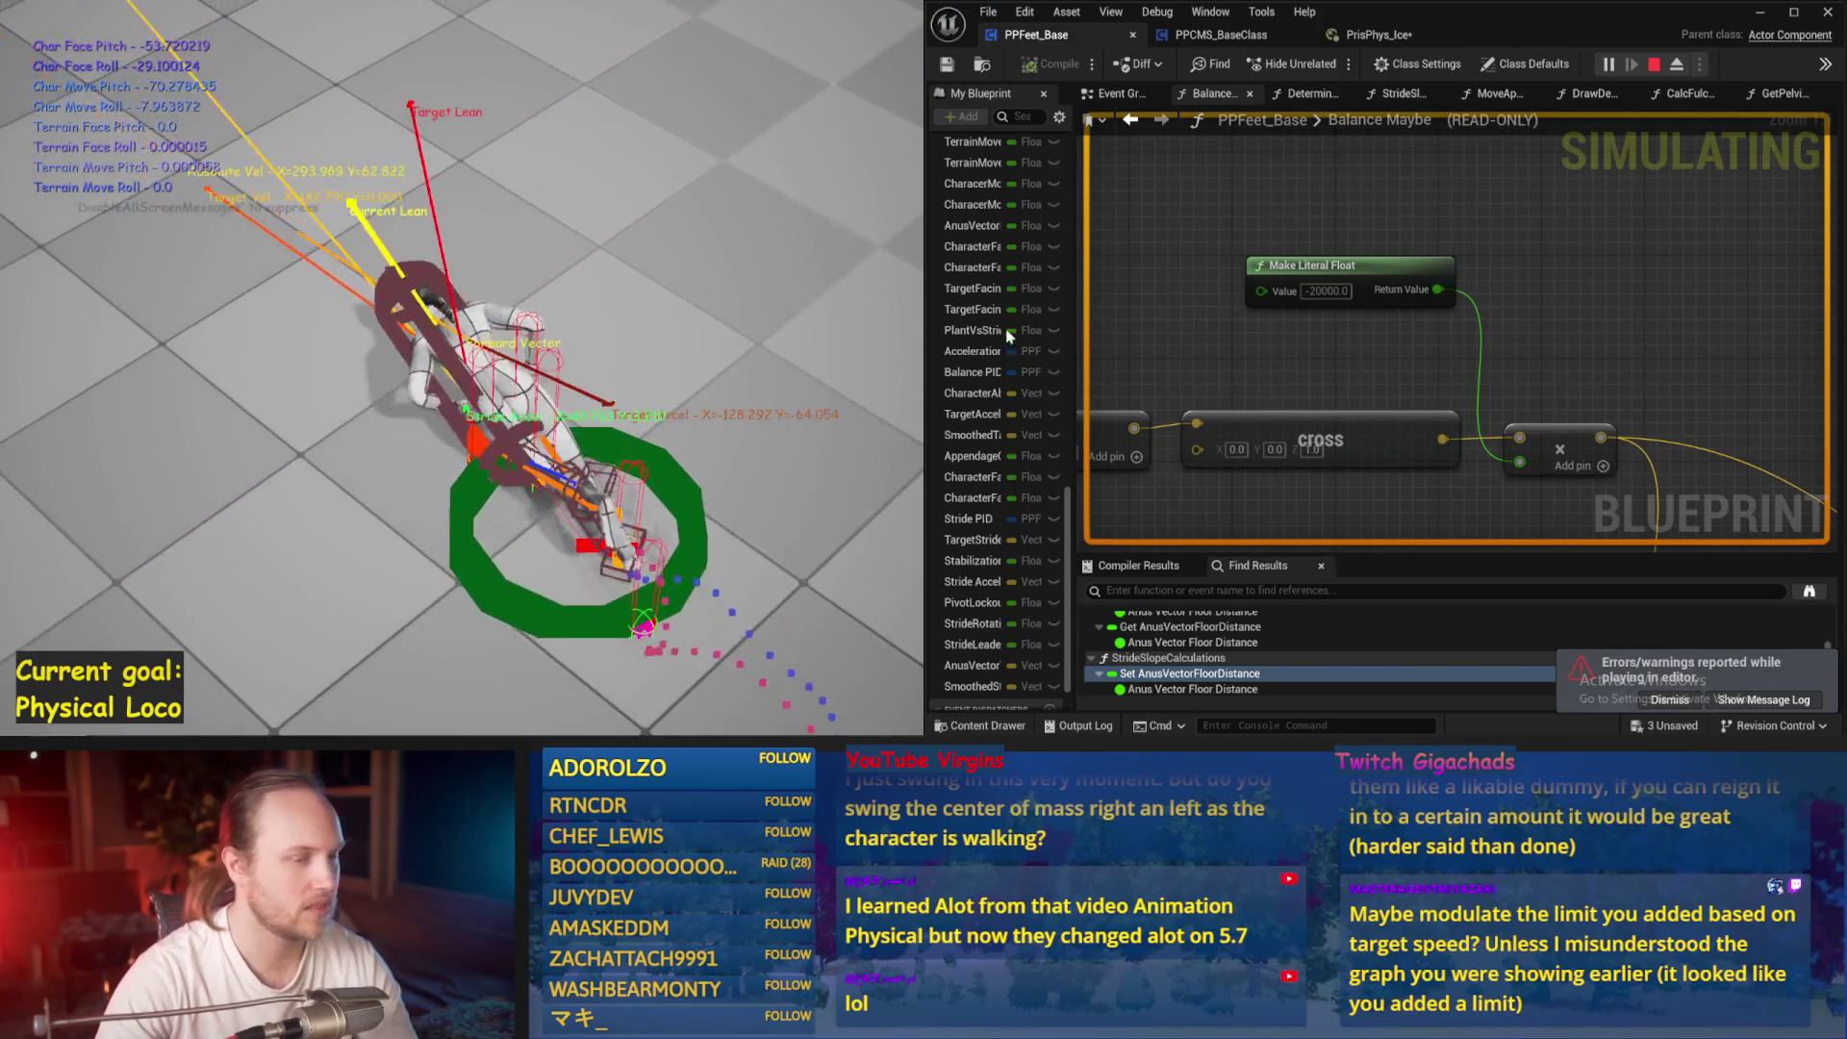
{"action": "key", "text": "Escape"}
{"action": "scroll", "coordinate": [1540, 288], "scroll_direction": "up", "scroll_amount": 5}
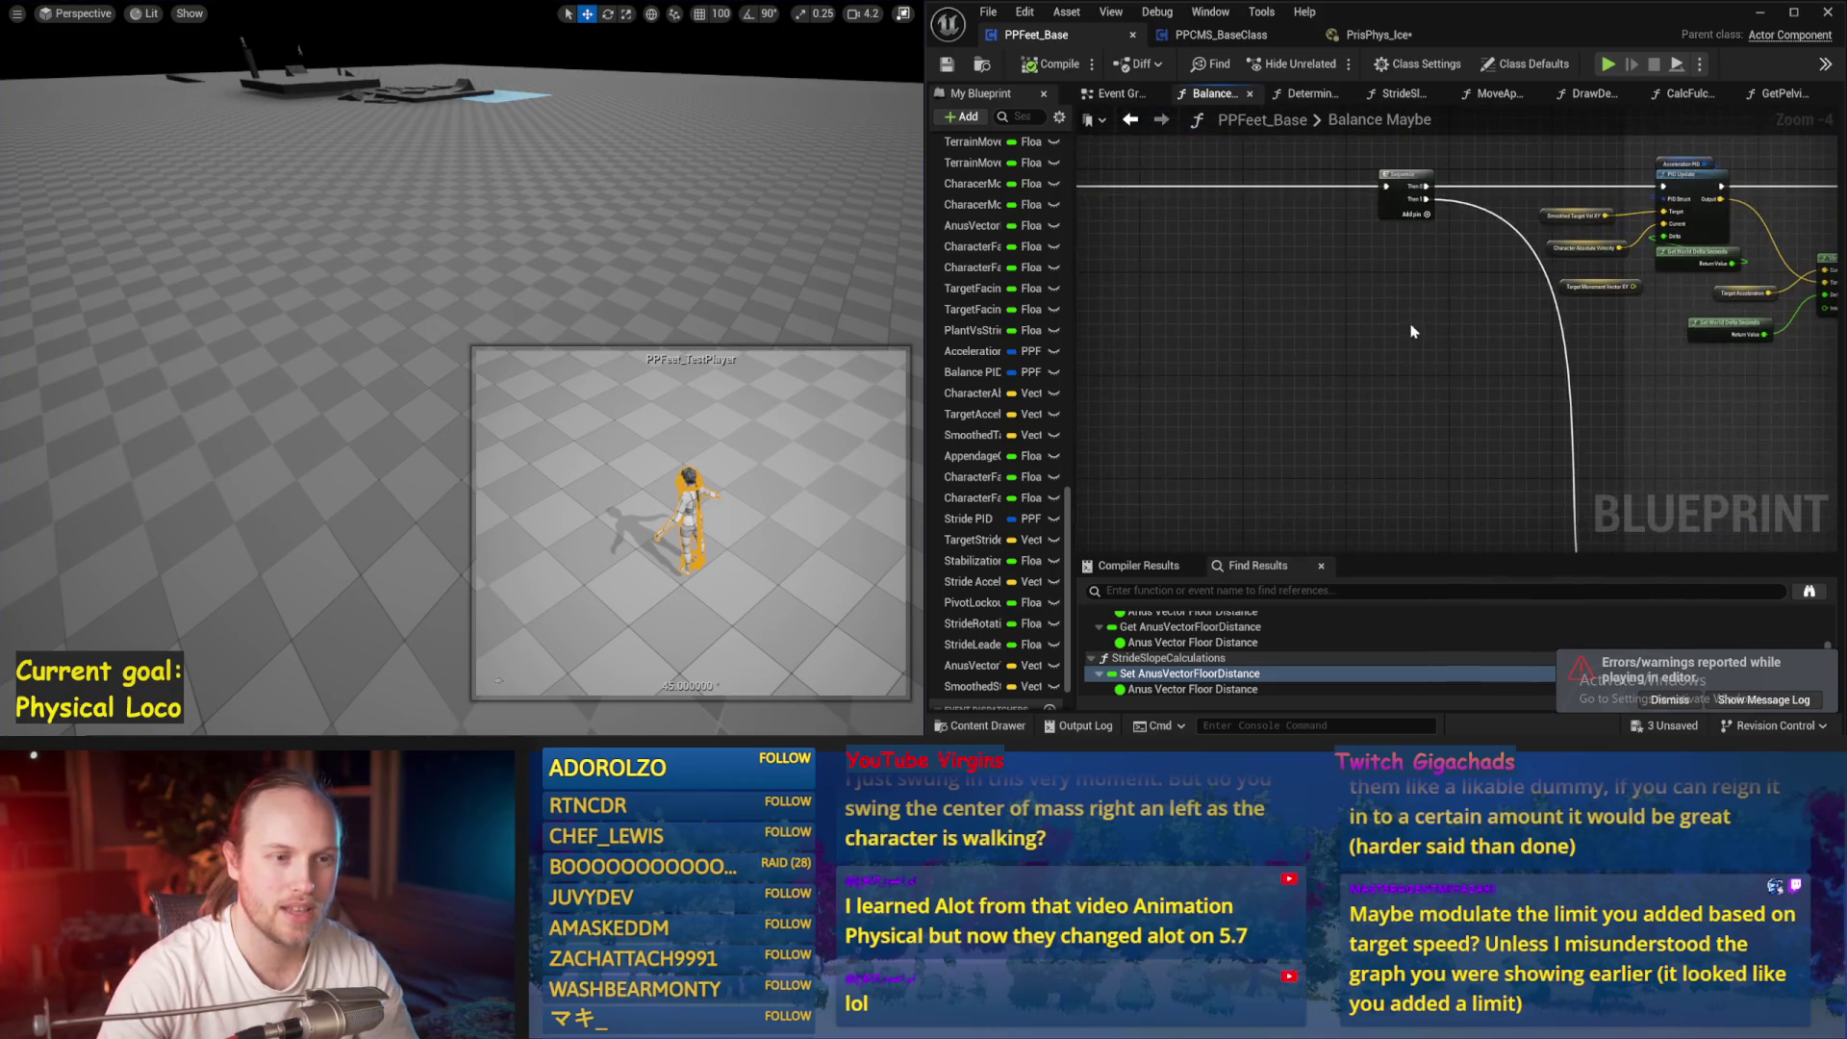
Run and restart the balance simulation several times until the character falls
{"action": "scroll", "coordinate": [1368, 453], "scroll_direction": "down", "scroll_amount": 4}
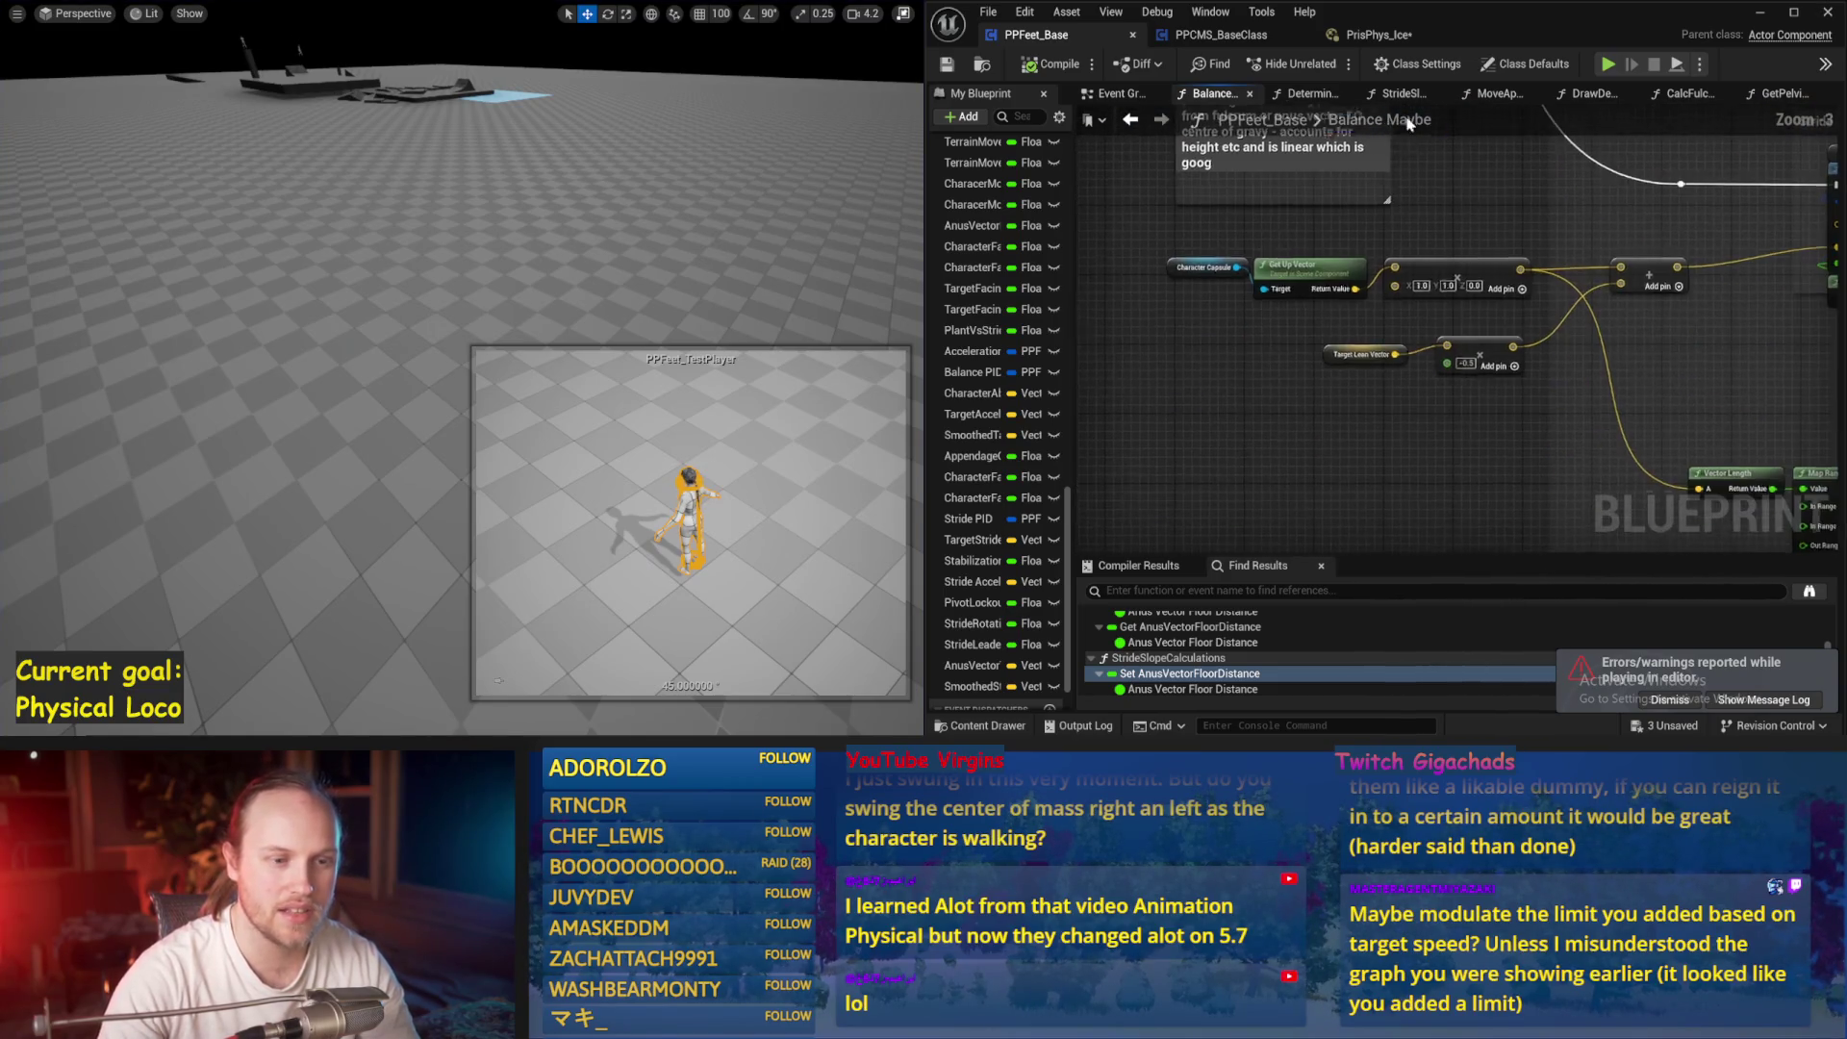
{"action": "scroll", "coordinate": [1470, 402], "scroll_direction": "up", "scroll_amount": 2}
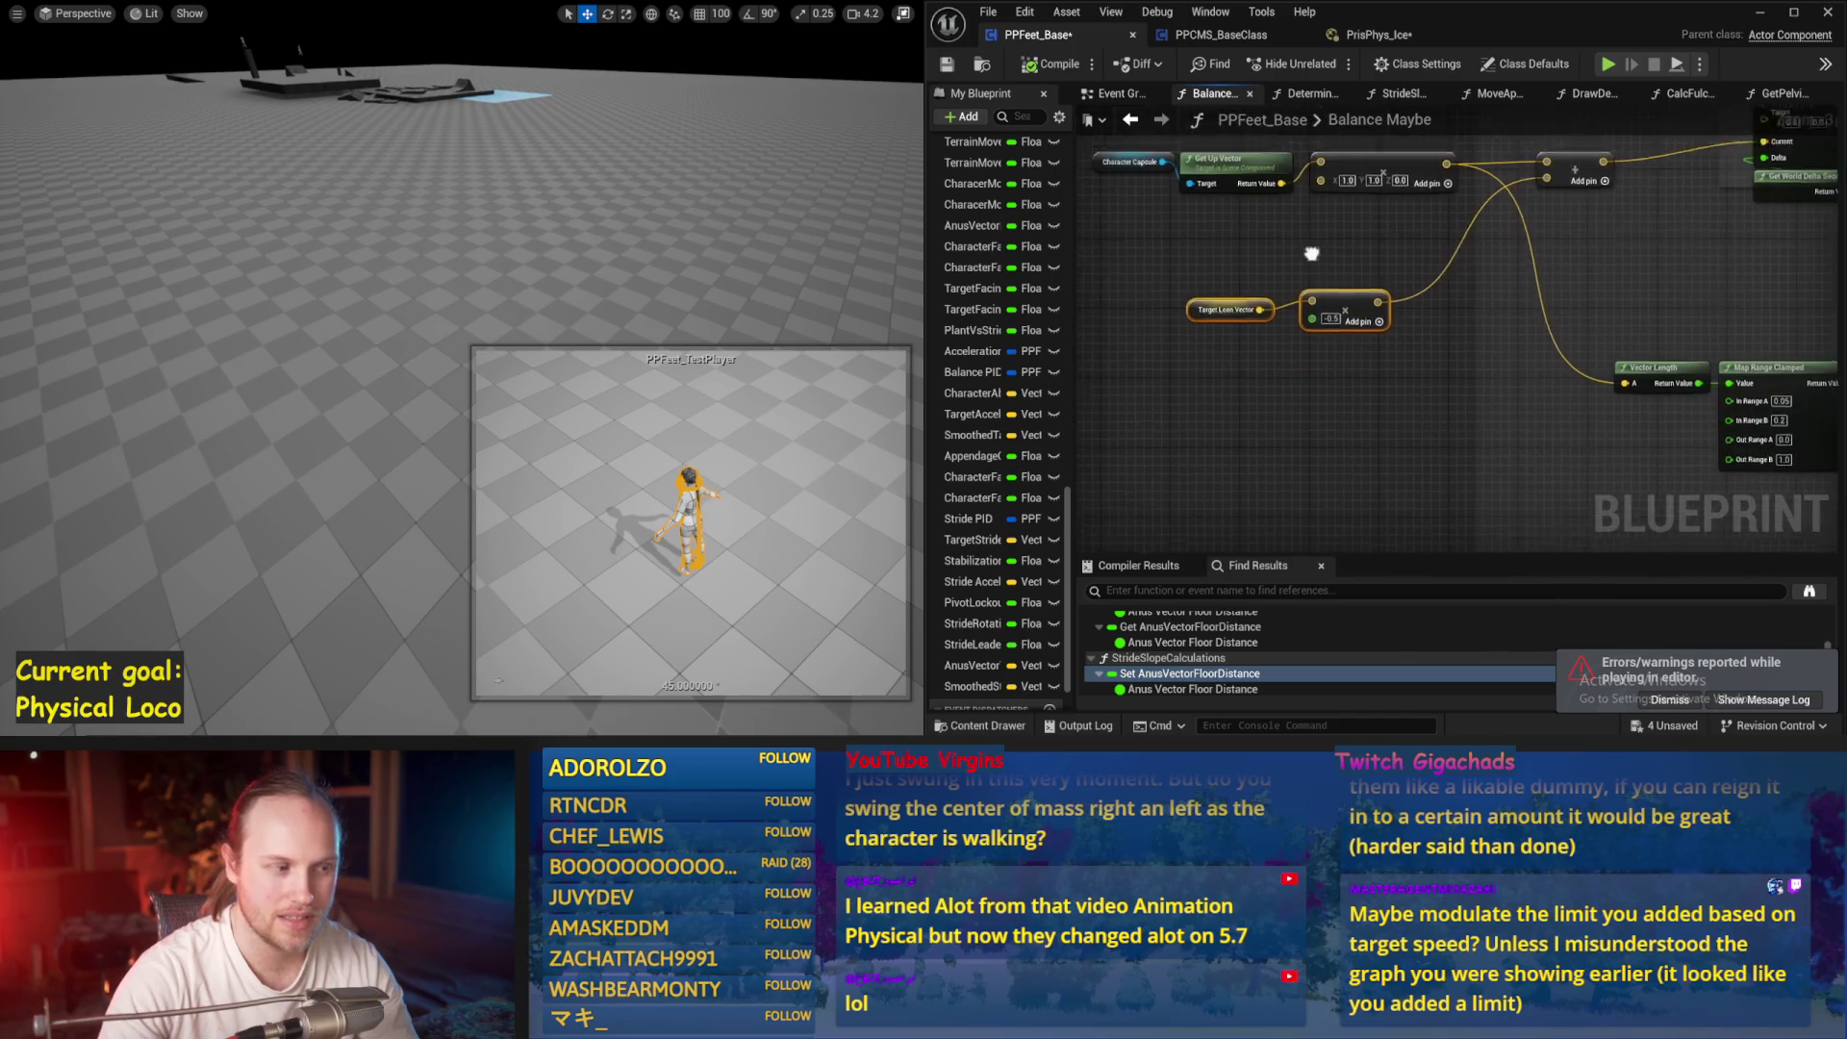
{"action": "key", "text": "alt+s"}
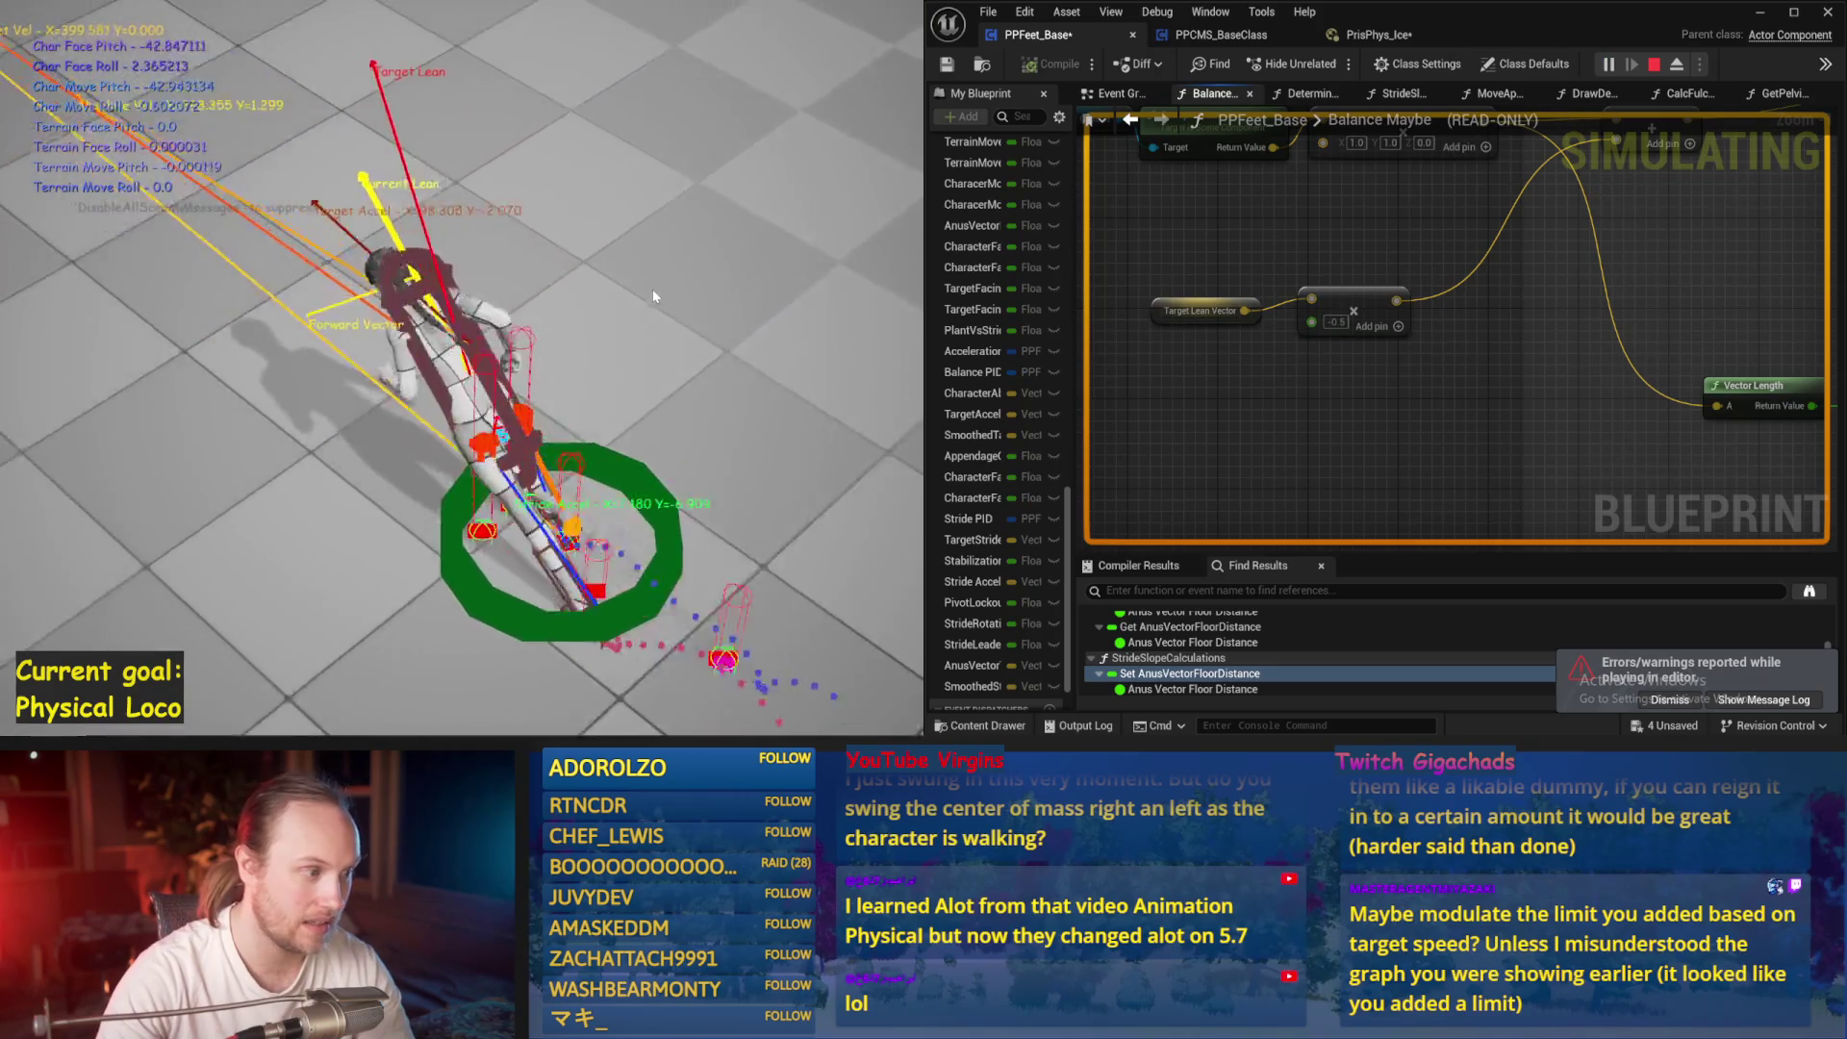
{"action": "key", "text": "Escape"}
{"action": "key", "text": "alt+s"}
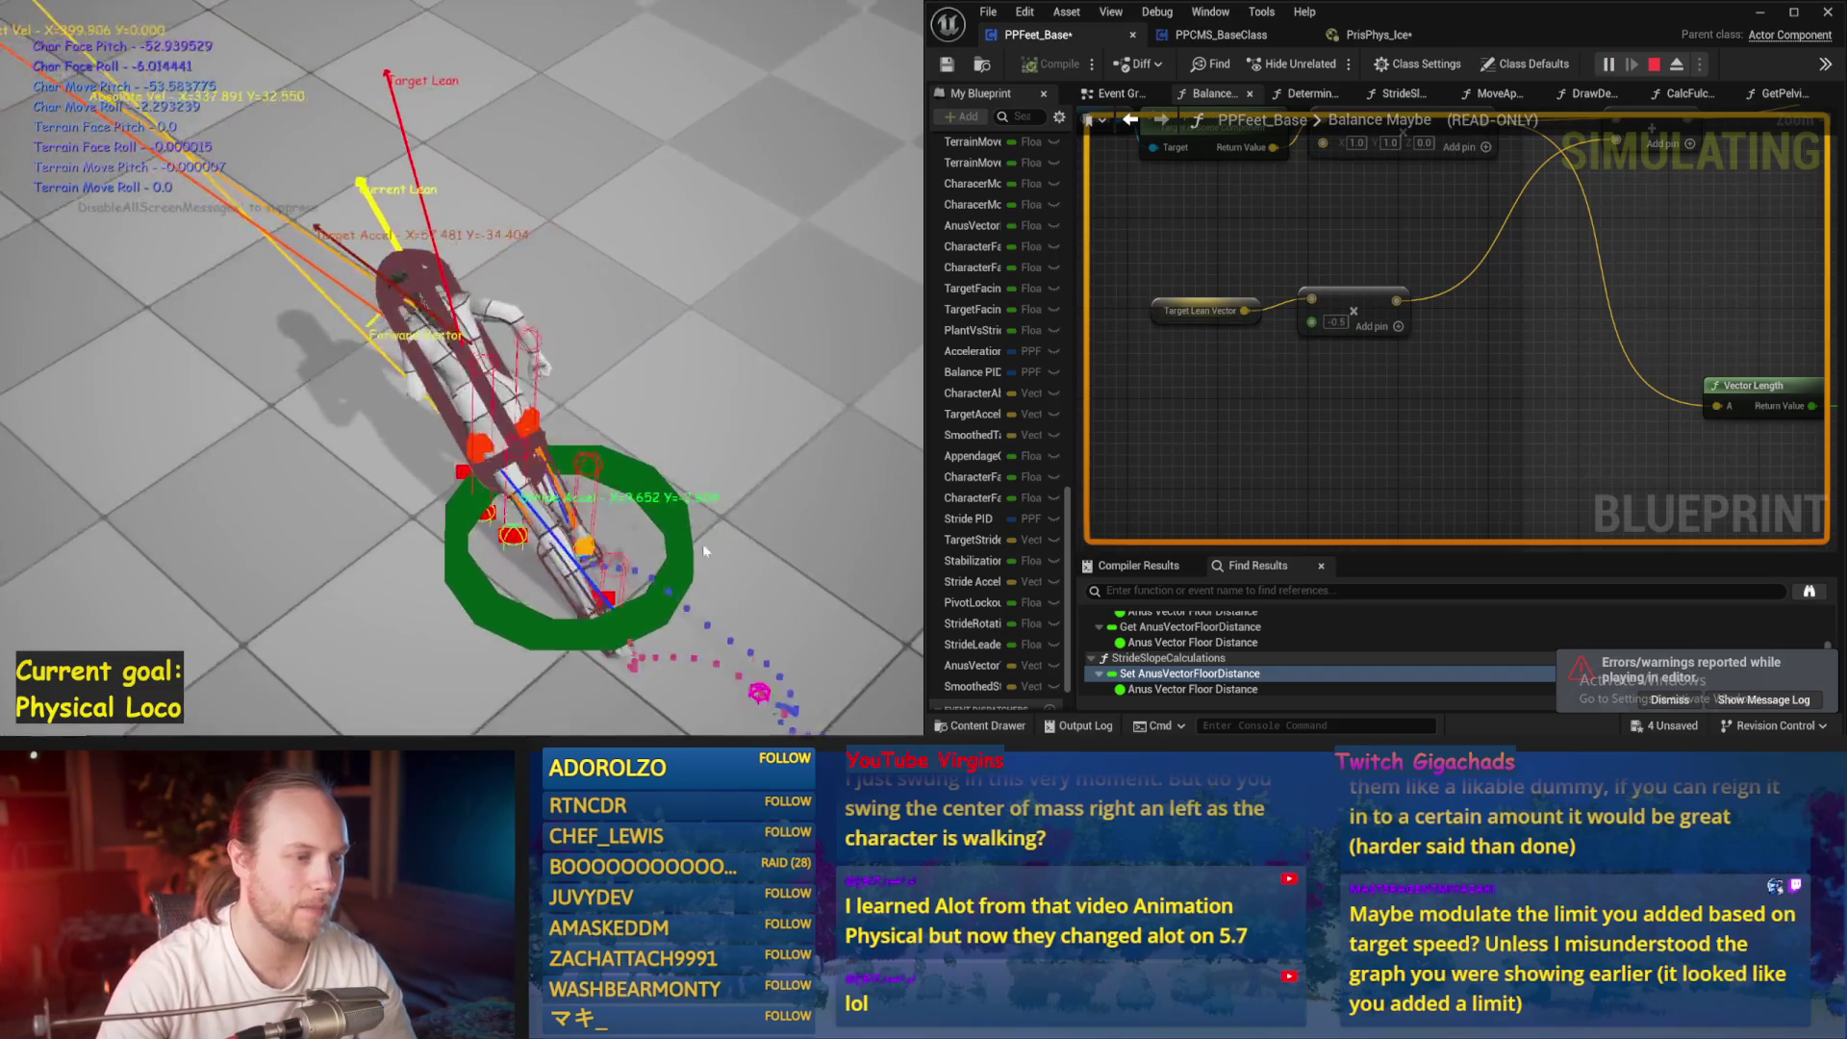
{"action": "key", "text": "Escape"}
{"action": "key", "text": "alt+s"}
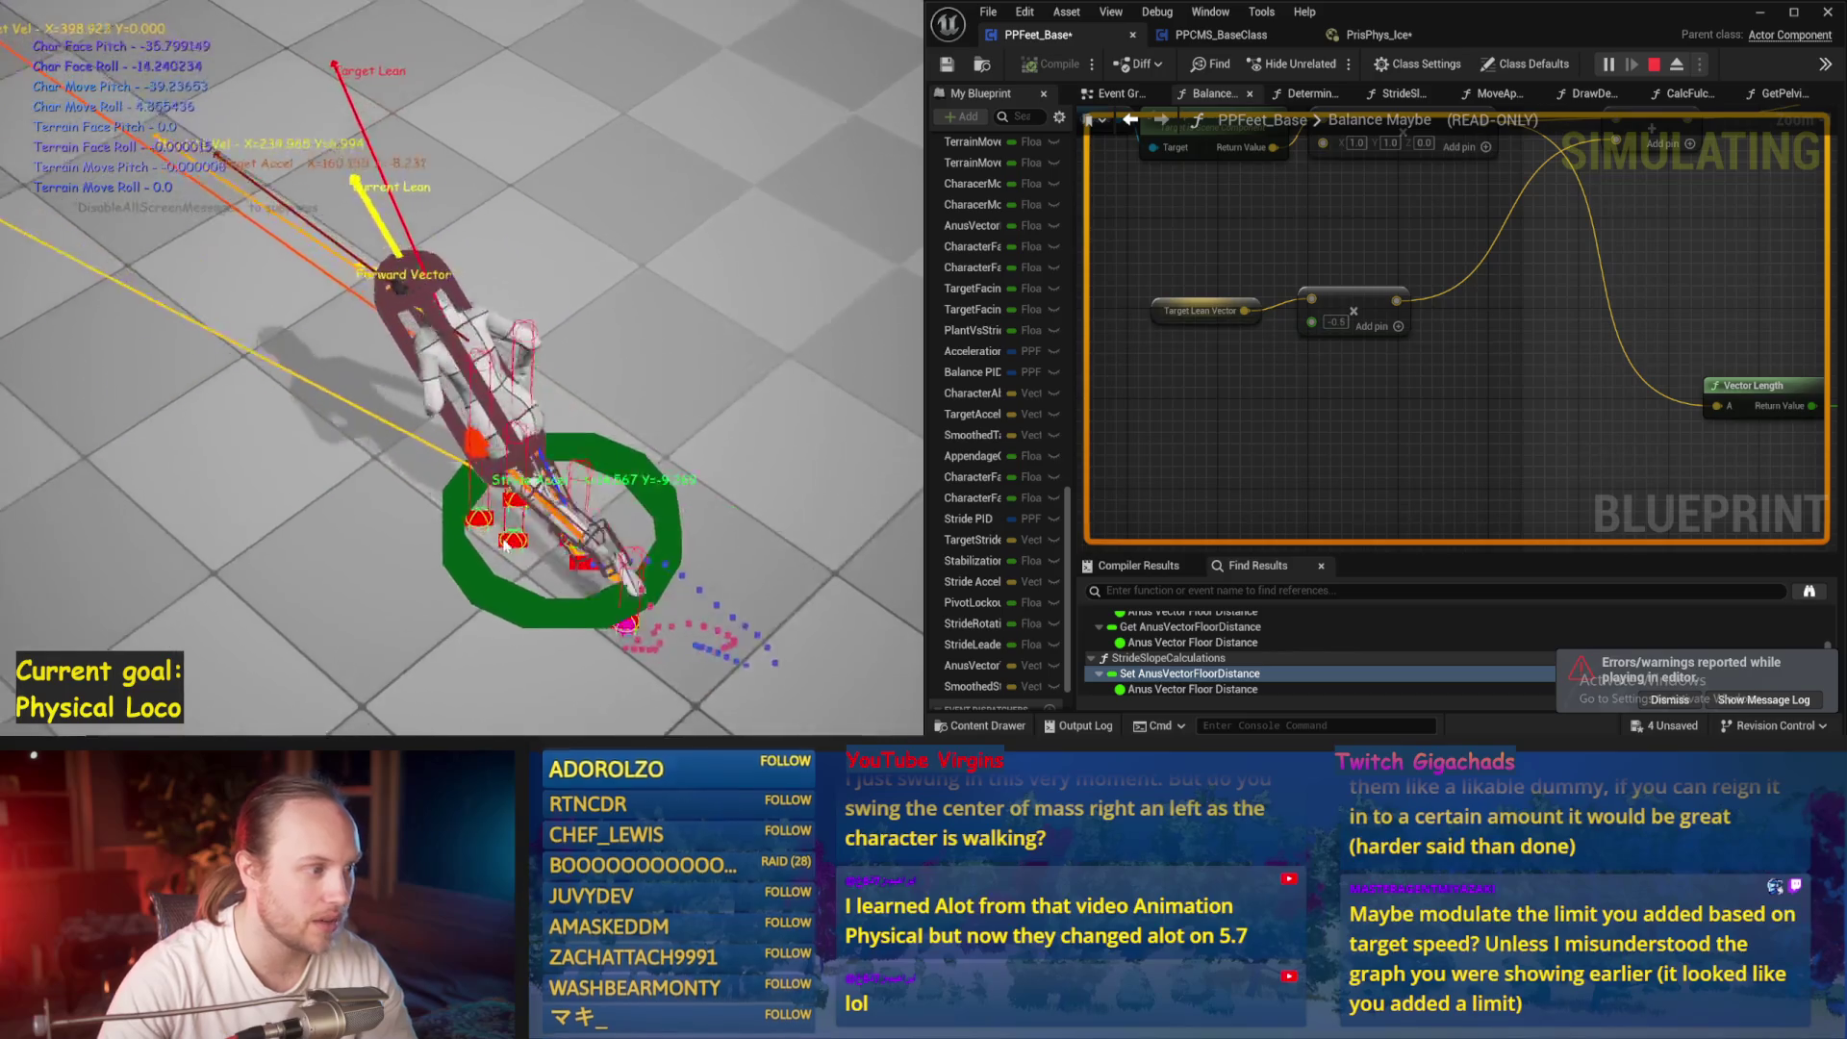
{"action": "key", "text": "Escape"}
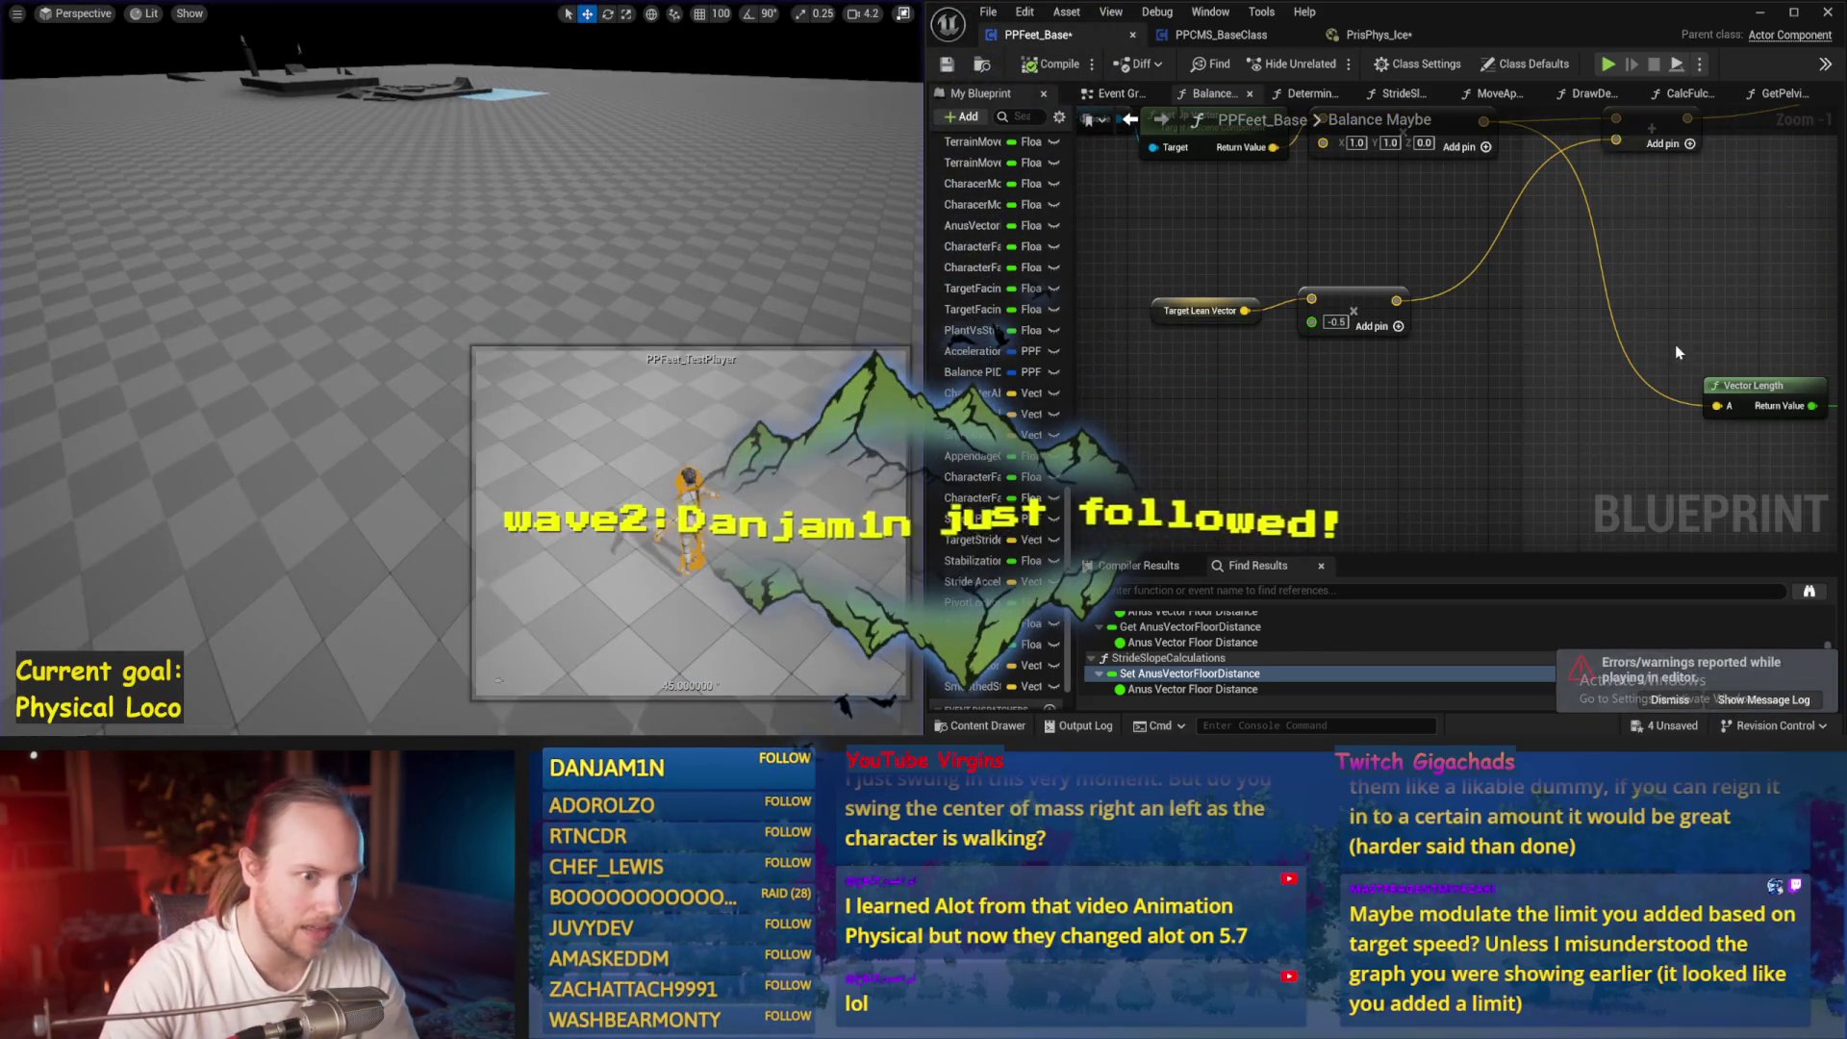
Pan the graph to frame the Stride Acceleration comment and its PID Update node
{"action": "left_click_drag", "start_coordinate": [1641, 173], "coordinate": [1299, 270]}
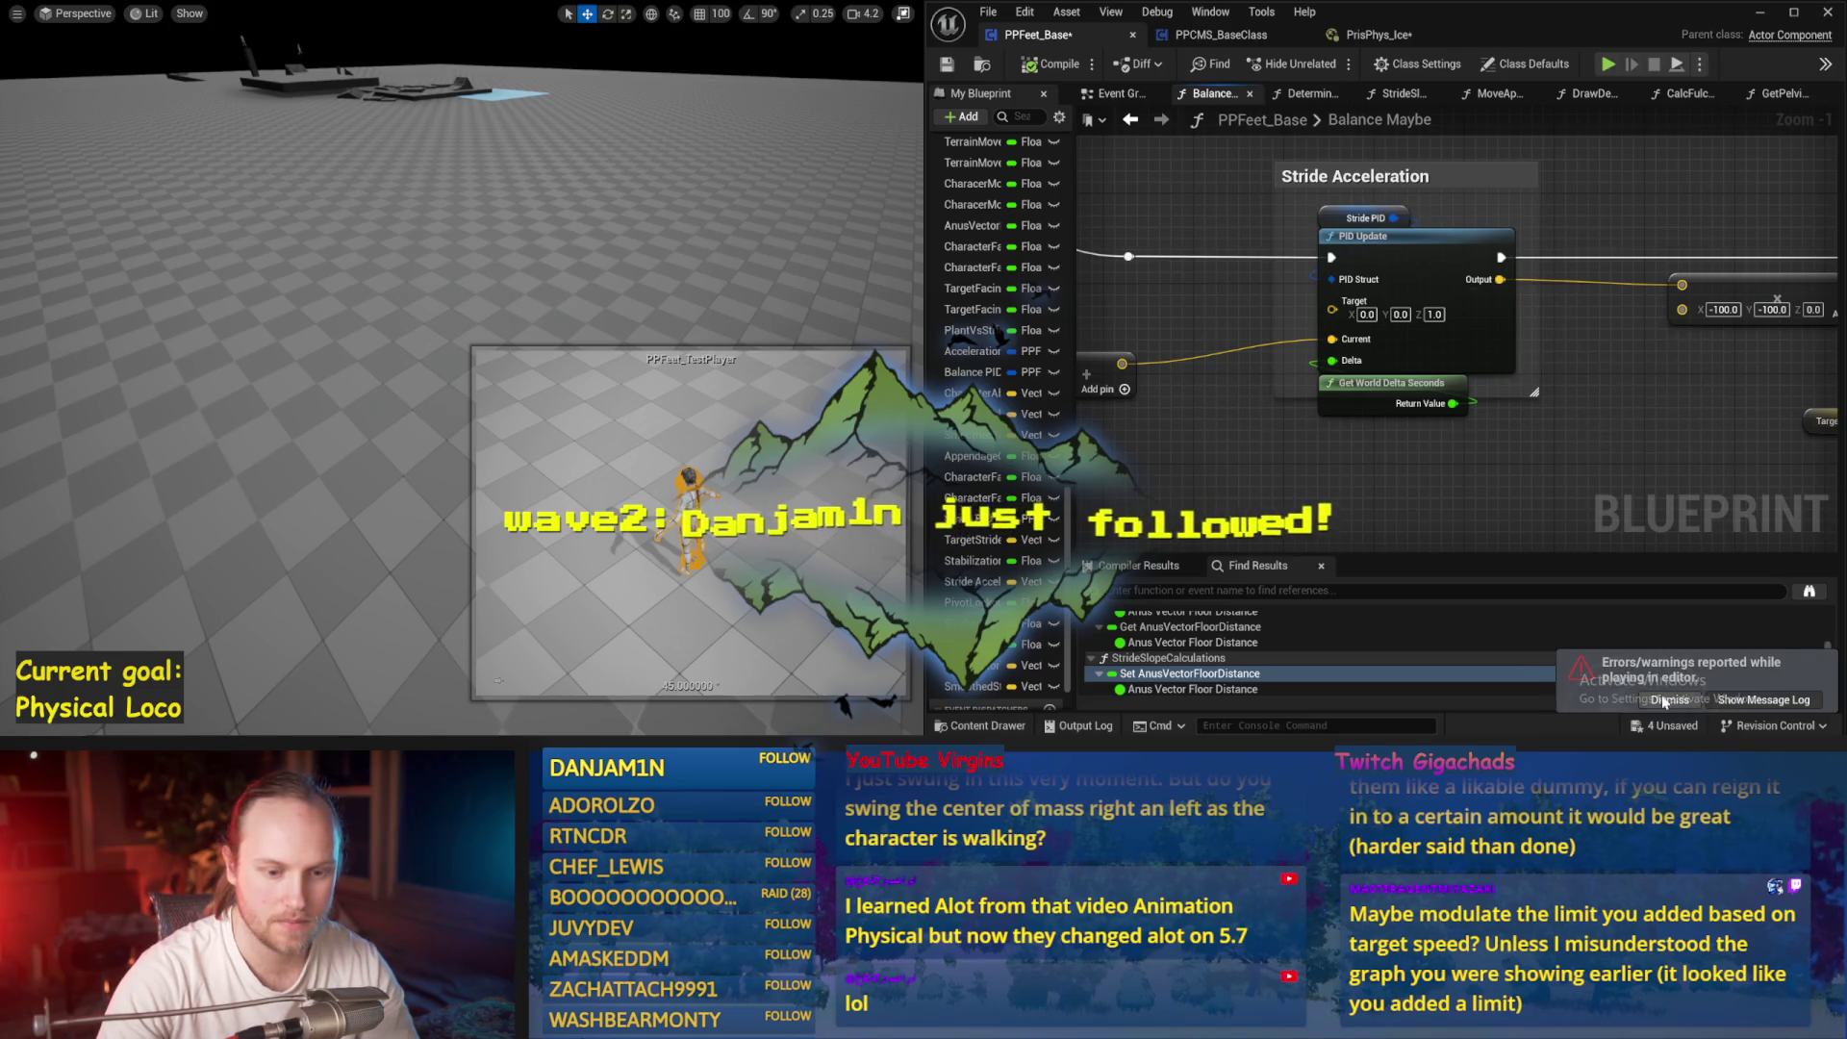
{"action": "left_click_drag", "start_coordinate": [1440, 223], "coordinate": [1349, 325]}
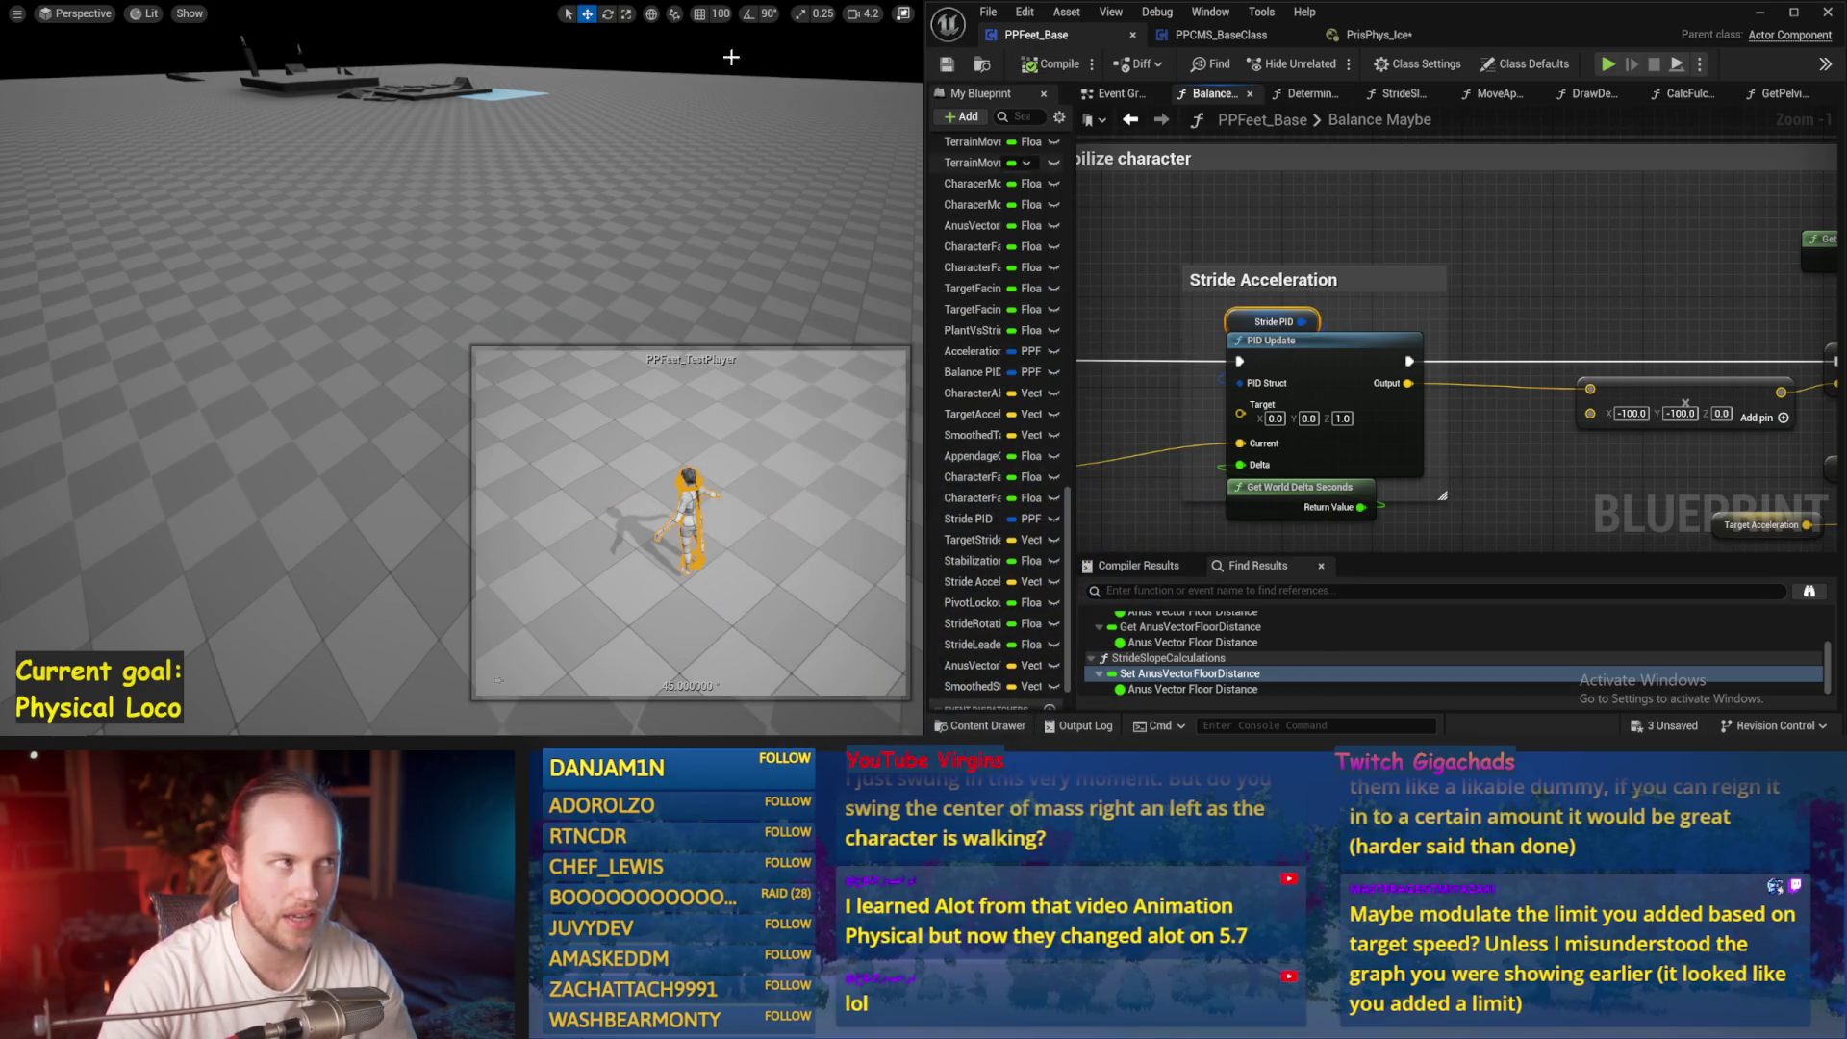
{"action": "left_click_drag", "start_coordinate": [1185, 430], "coordinate": [1308, 352]}
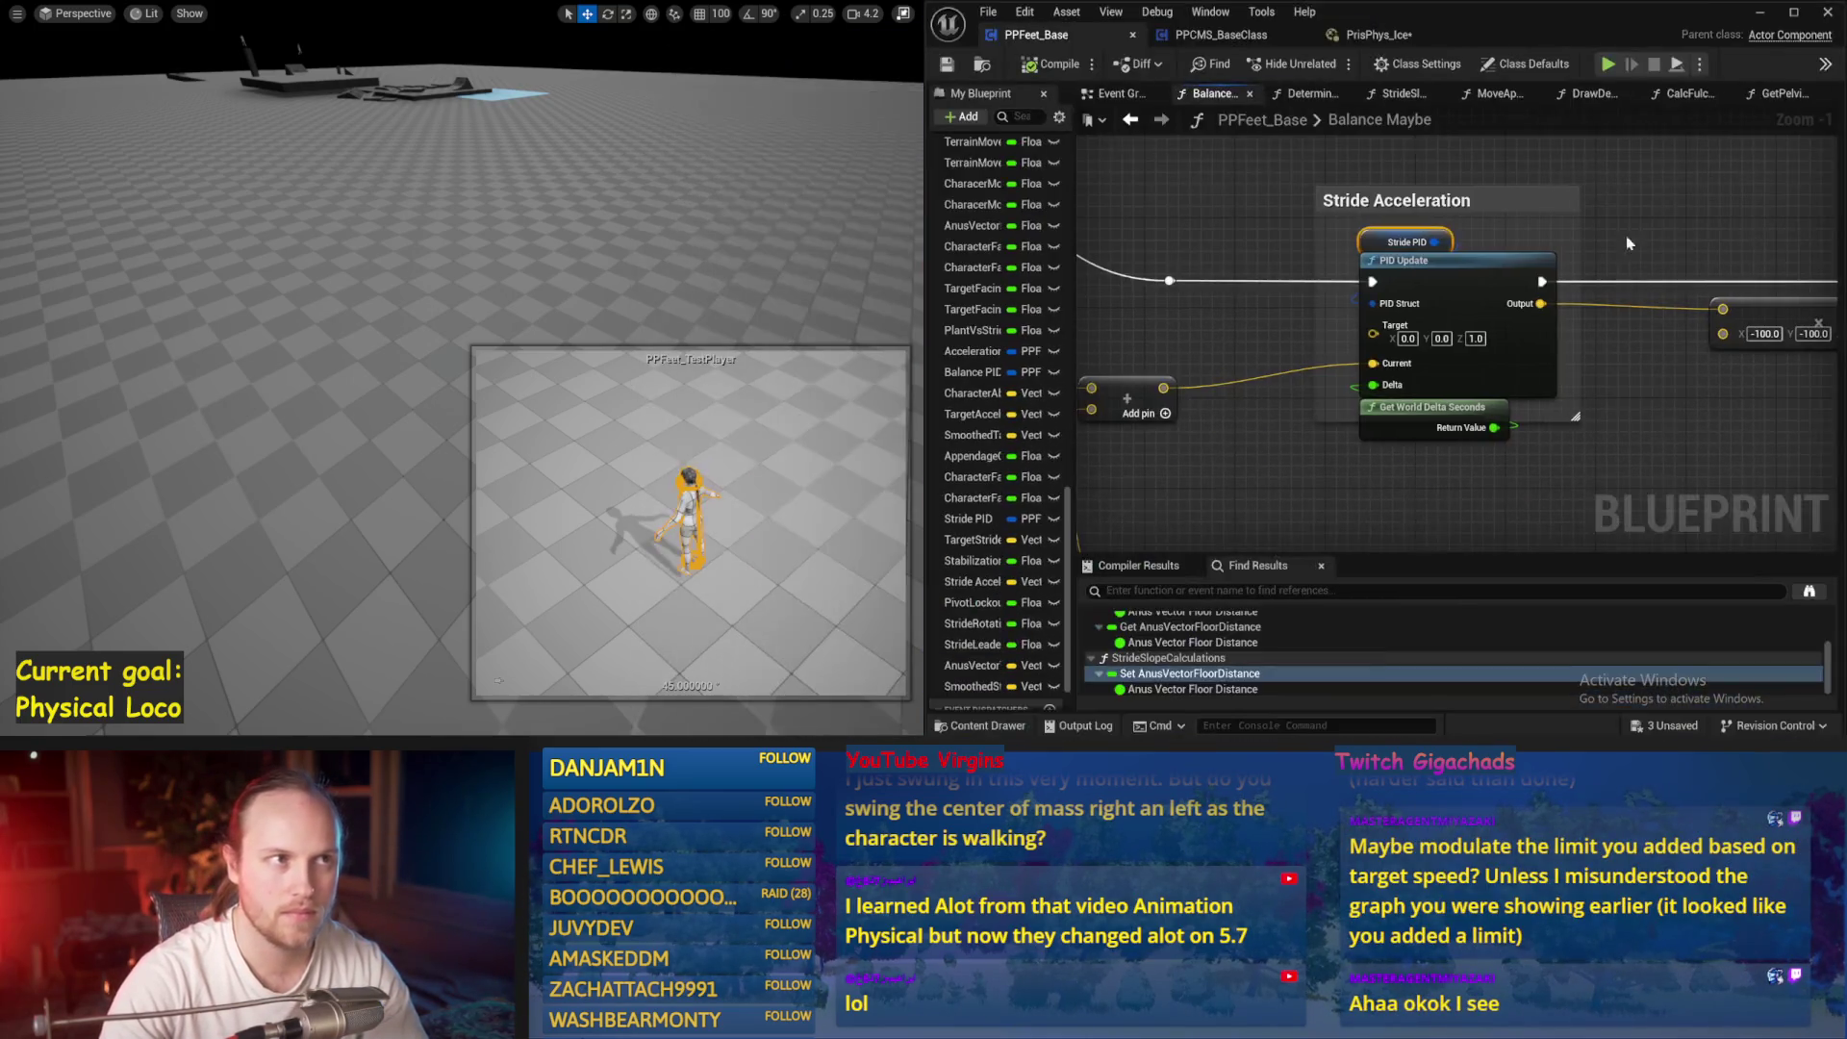
{"action": "mouse_move", "coordinate": [1249, 294]}
{"action": "left_mouse_down"}
{"action": "mouse_move", "coordinate": [1200, 306]}
{"action": "mouse_move", "coordinate": [1422, 256]}
{"action": "left_mouse_up"}
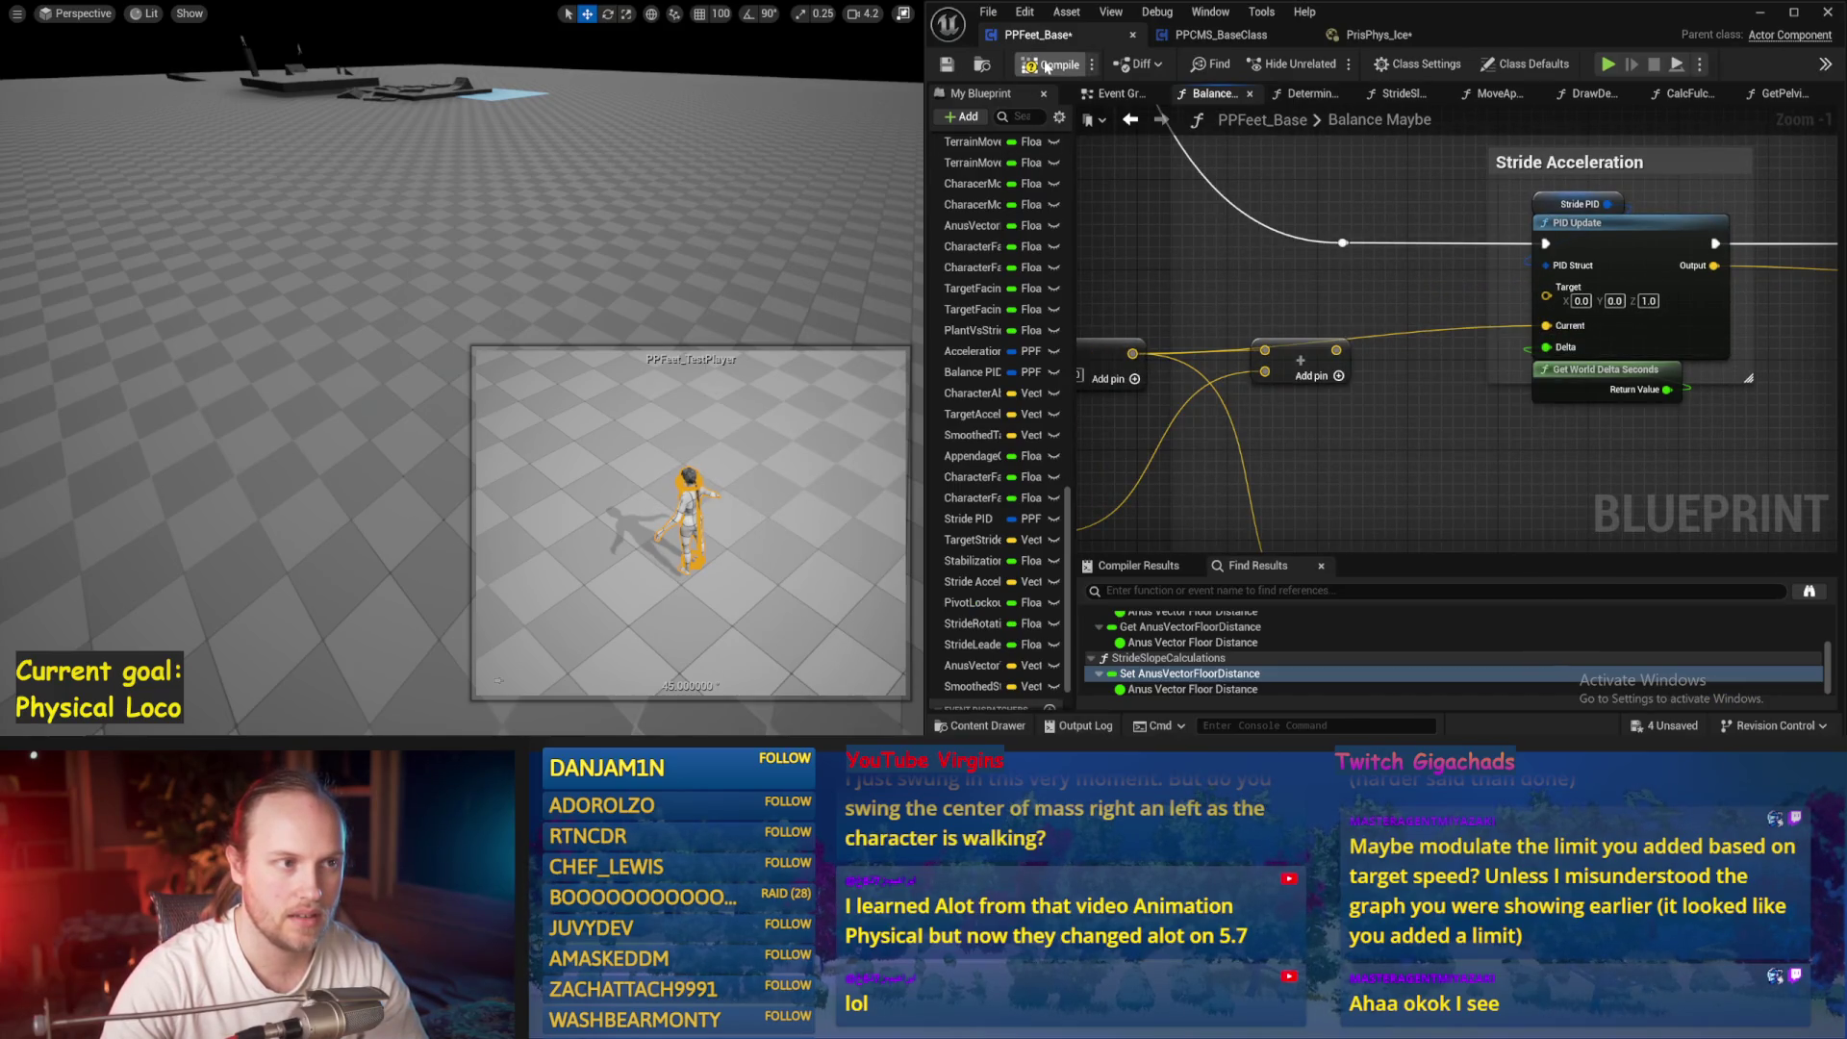
Start a fresh simulation, restart it, and watch the character stay upright before stopping
{"action": "key", "text": "Escape"}
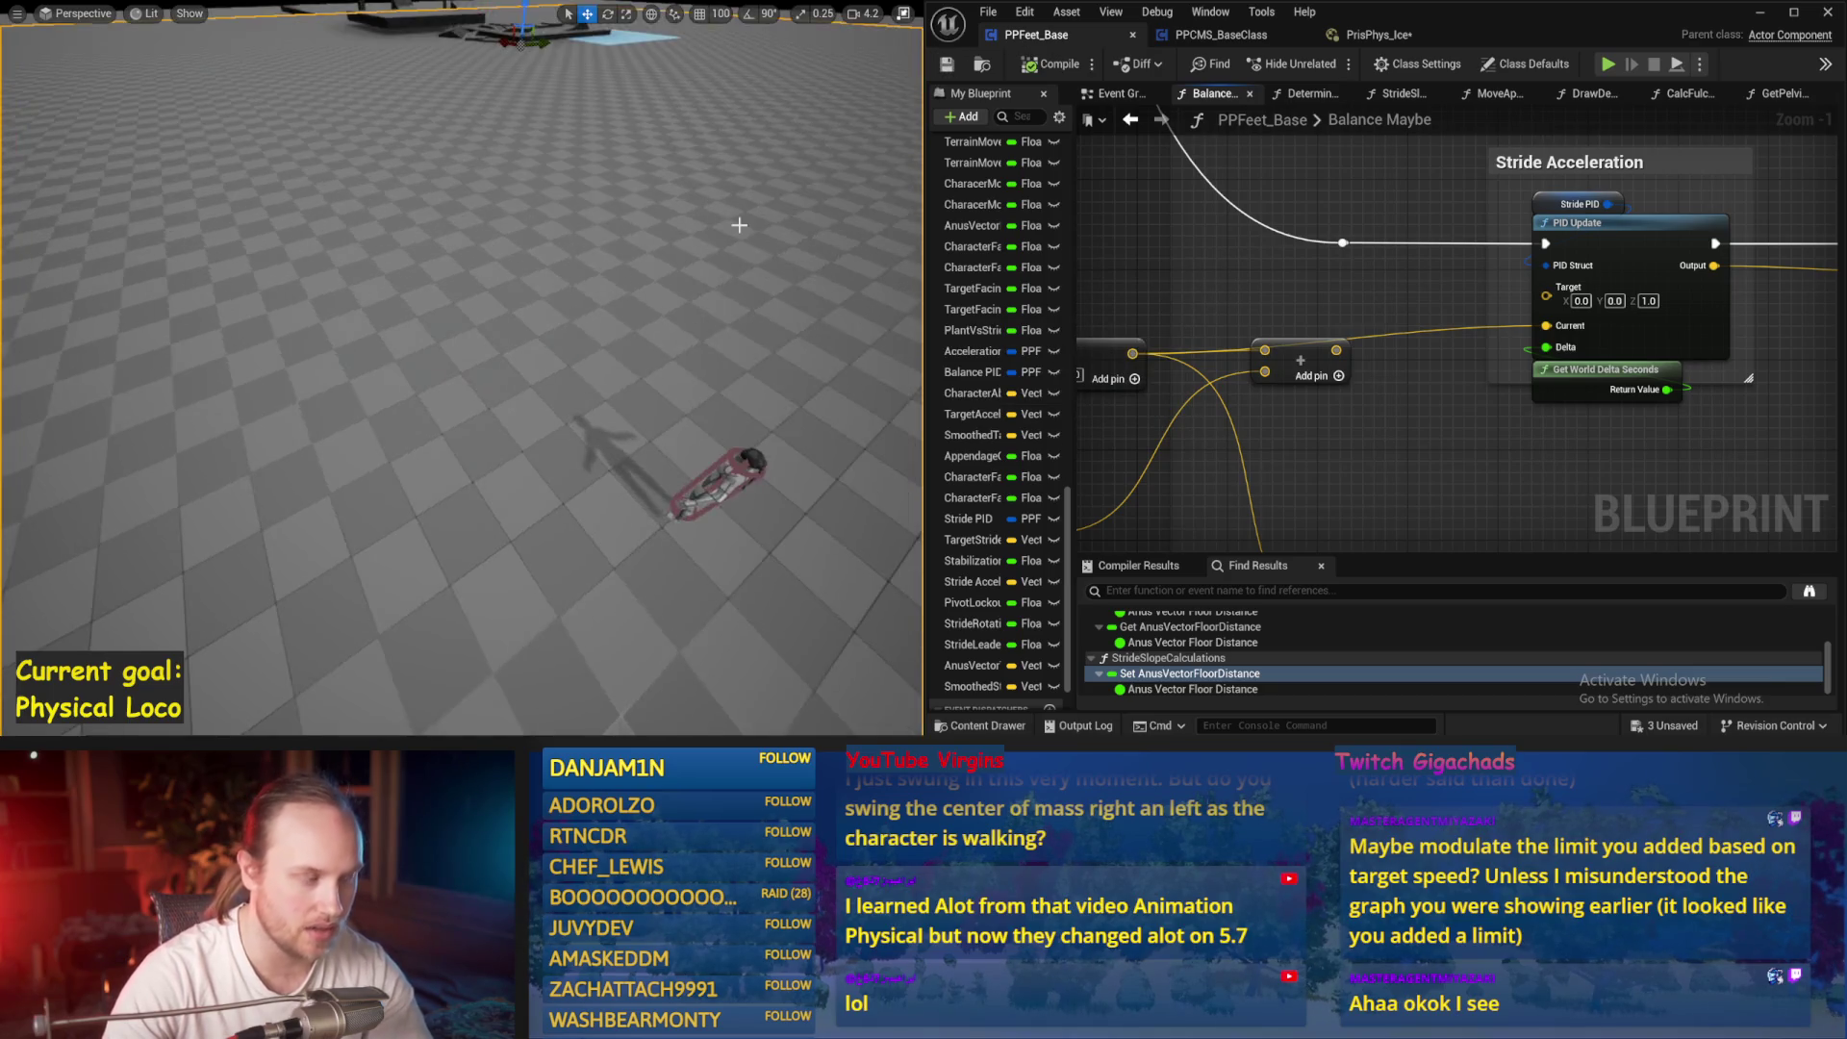
{"action": "key", "text": "alt+s"}
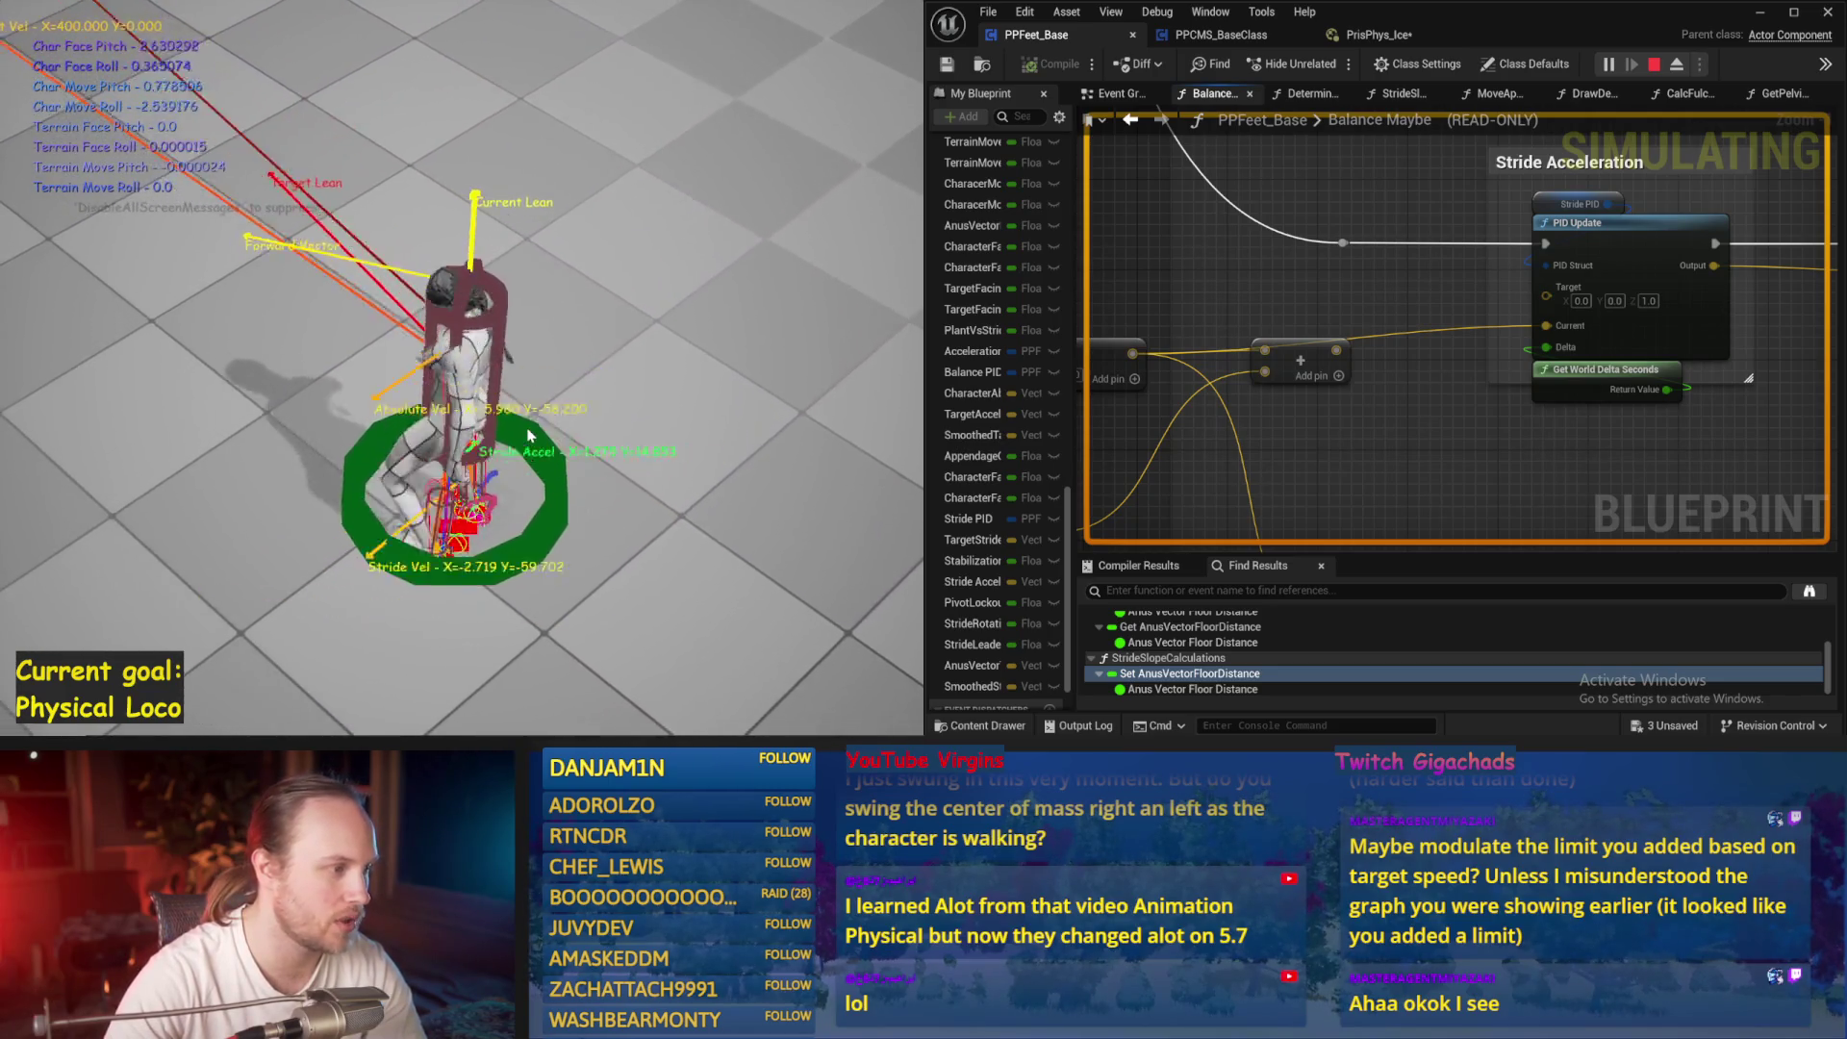
{"action": "key", "text": "Escape"}
{"action": "key", "text": "alt+s"}
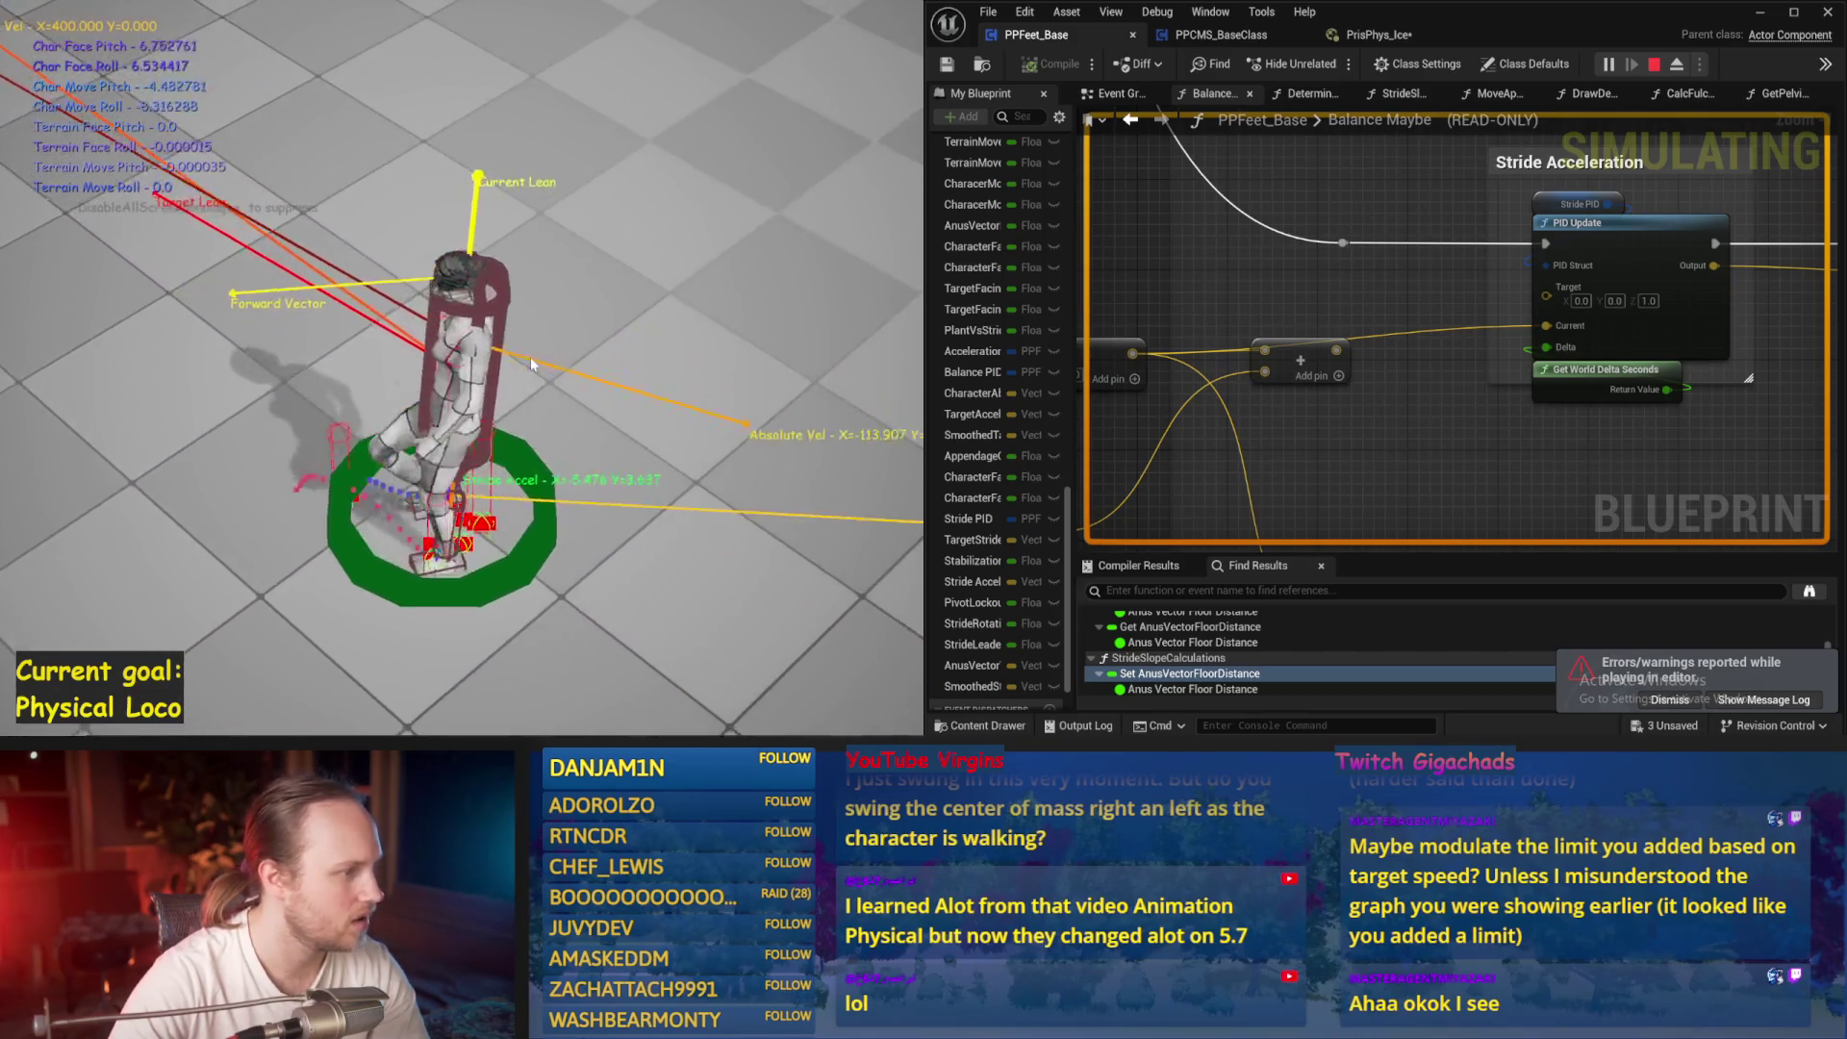
{"action": "key", "text": "Escape"}
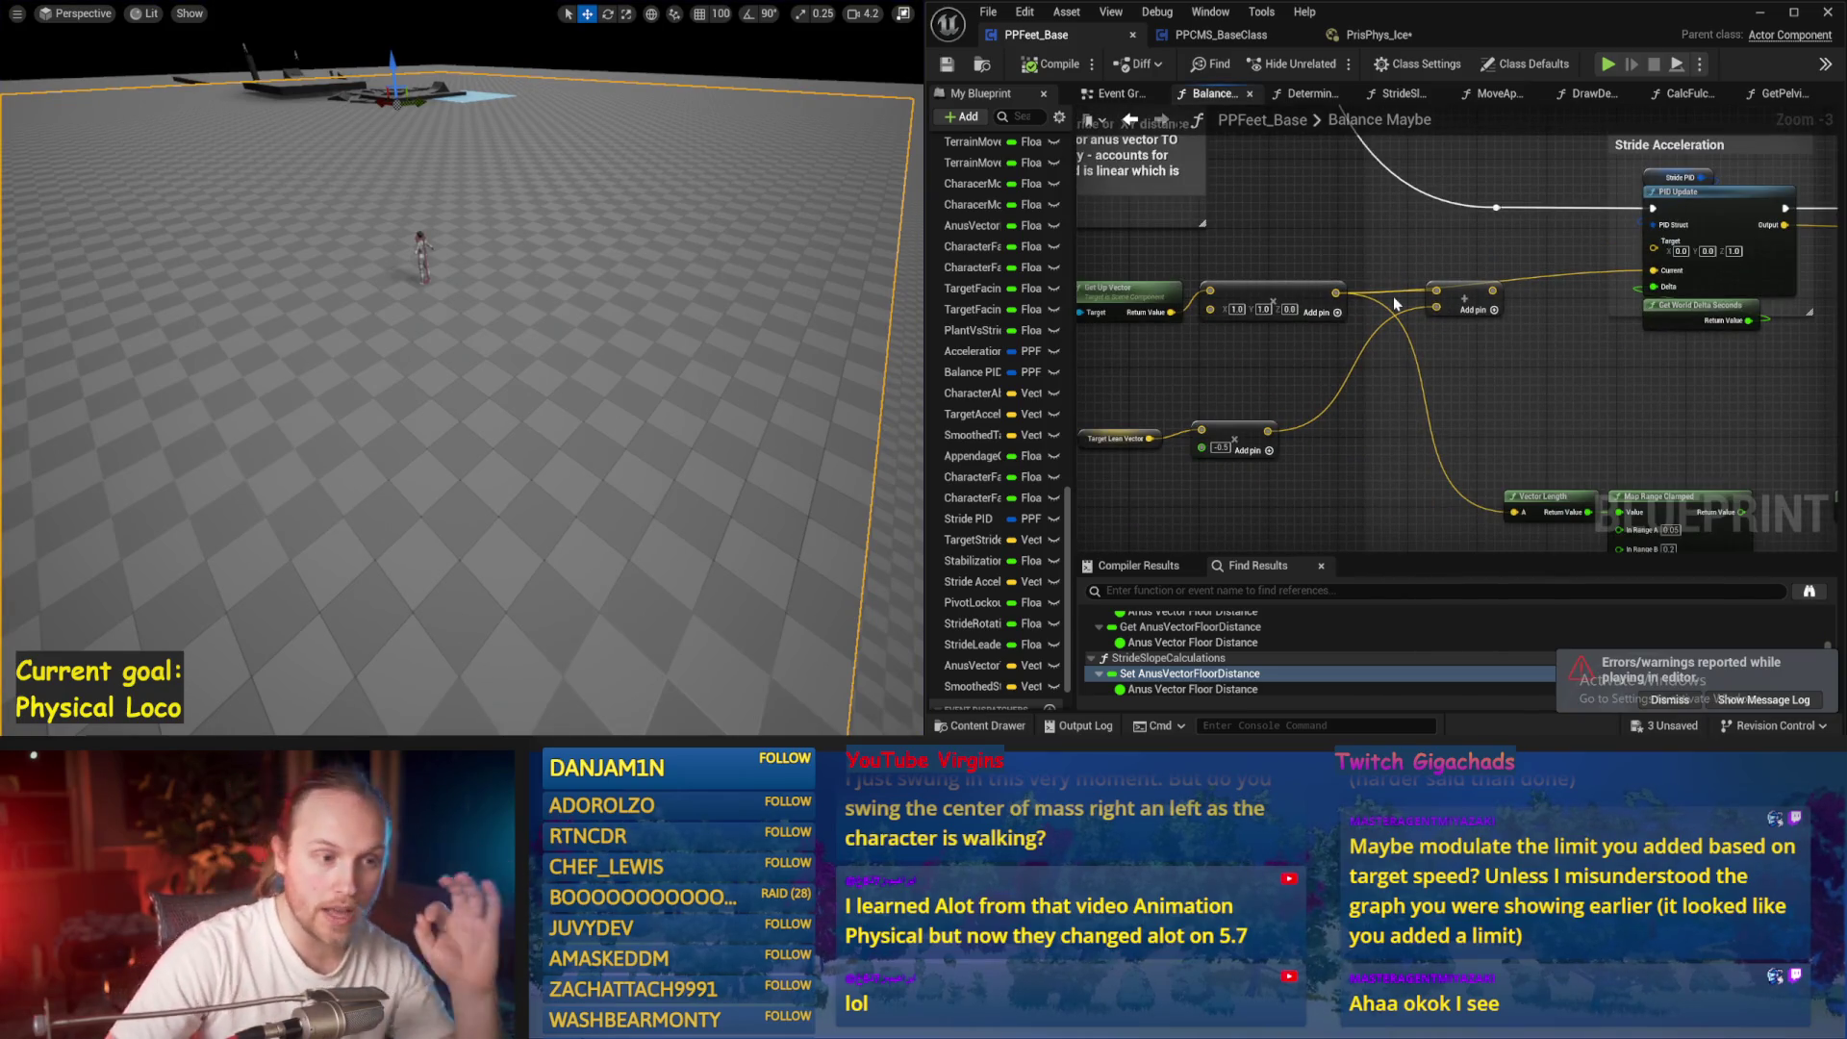
Select the Character Capsule and up-vector multiply nodes and start a simulation
{"action": "mouse_move", "coordinate": [1364, 349]}
{"action": "left_mouse_down"}
{"action": "mouse_move", "coordinate": [1326, 373]}
{"action": "mouse_move", "coordinate": [1312, 340]}
{"action": "left_mouse_up"}
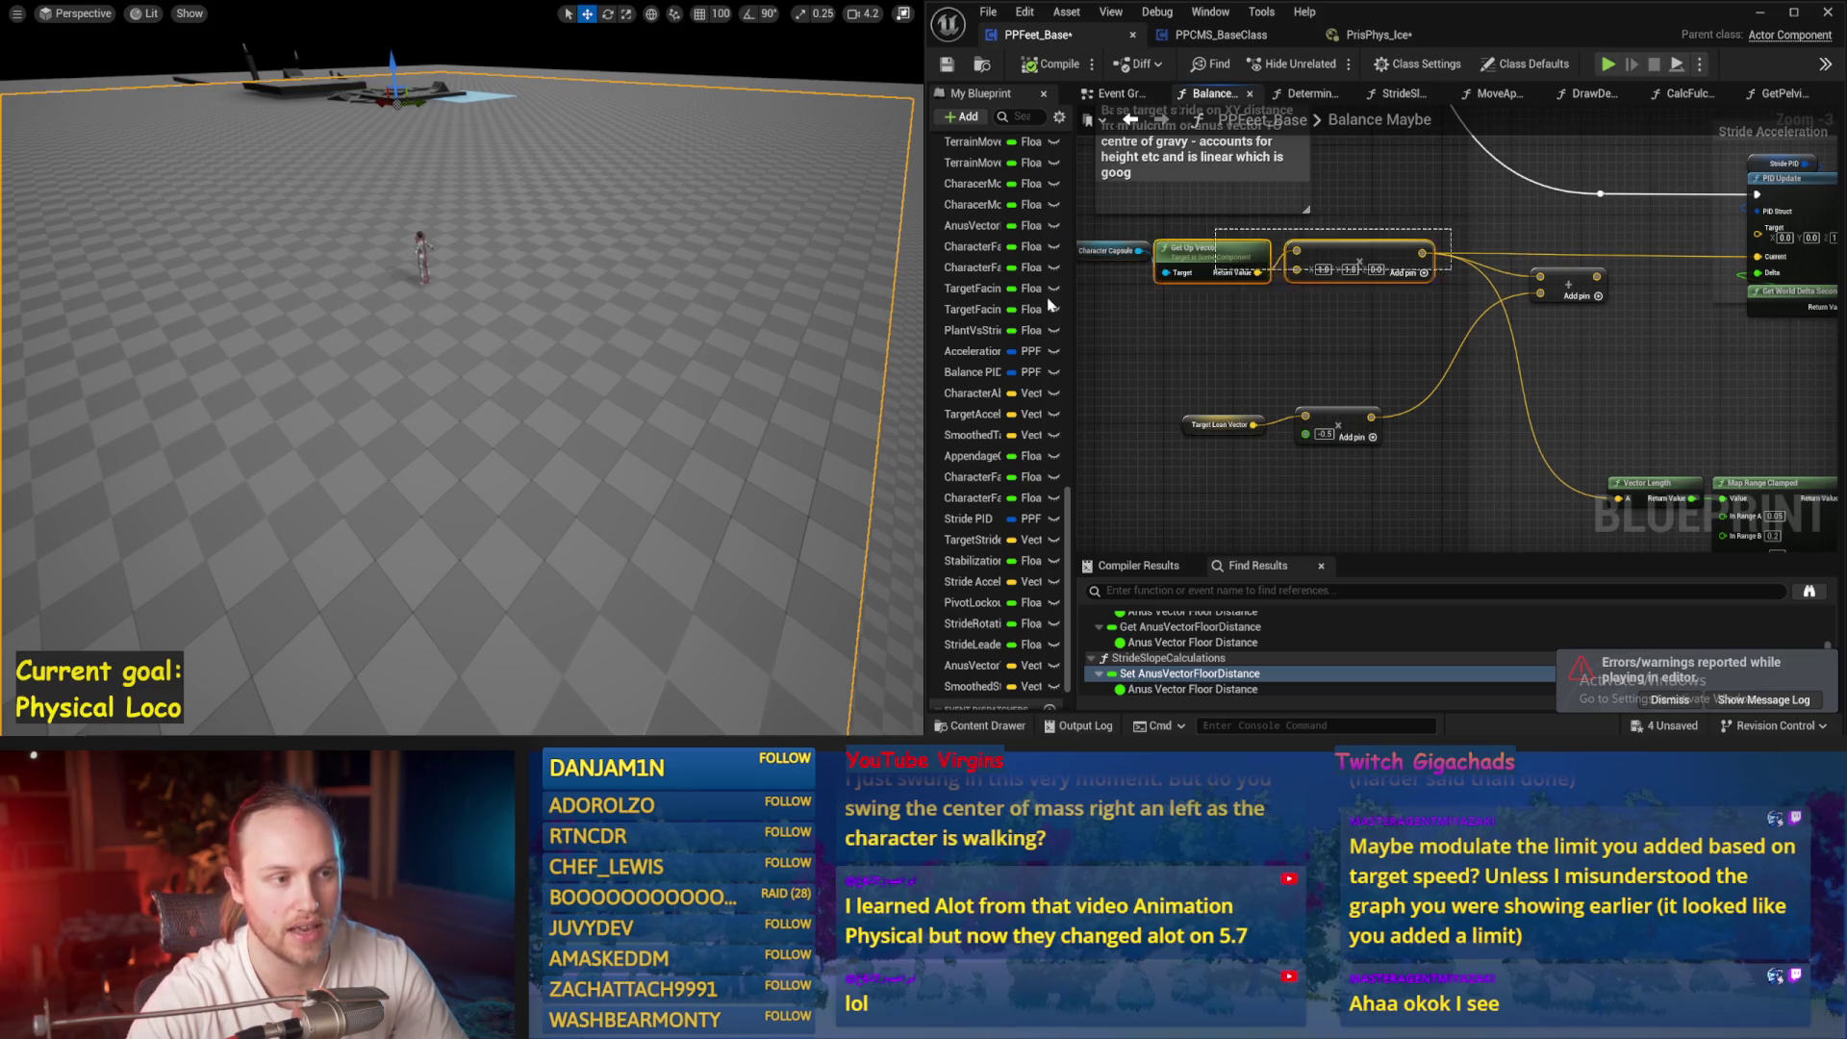
{"action": "left_click_drag", "start_coordinate": [1049, 304], "coordinate": [1263, 311]}
{"action": "key", "text": "alt+s"}
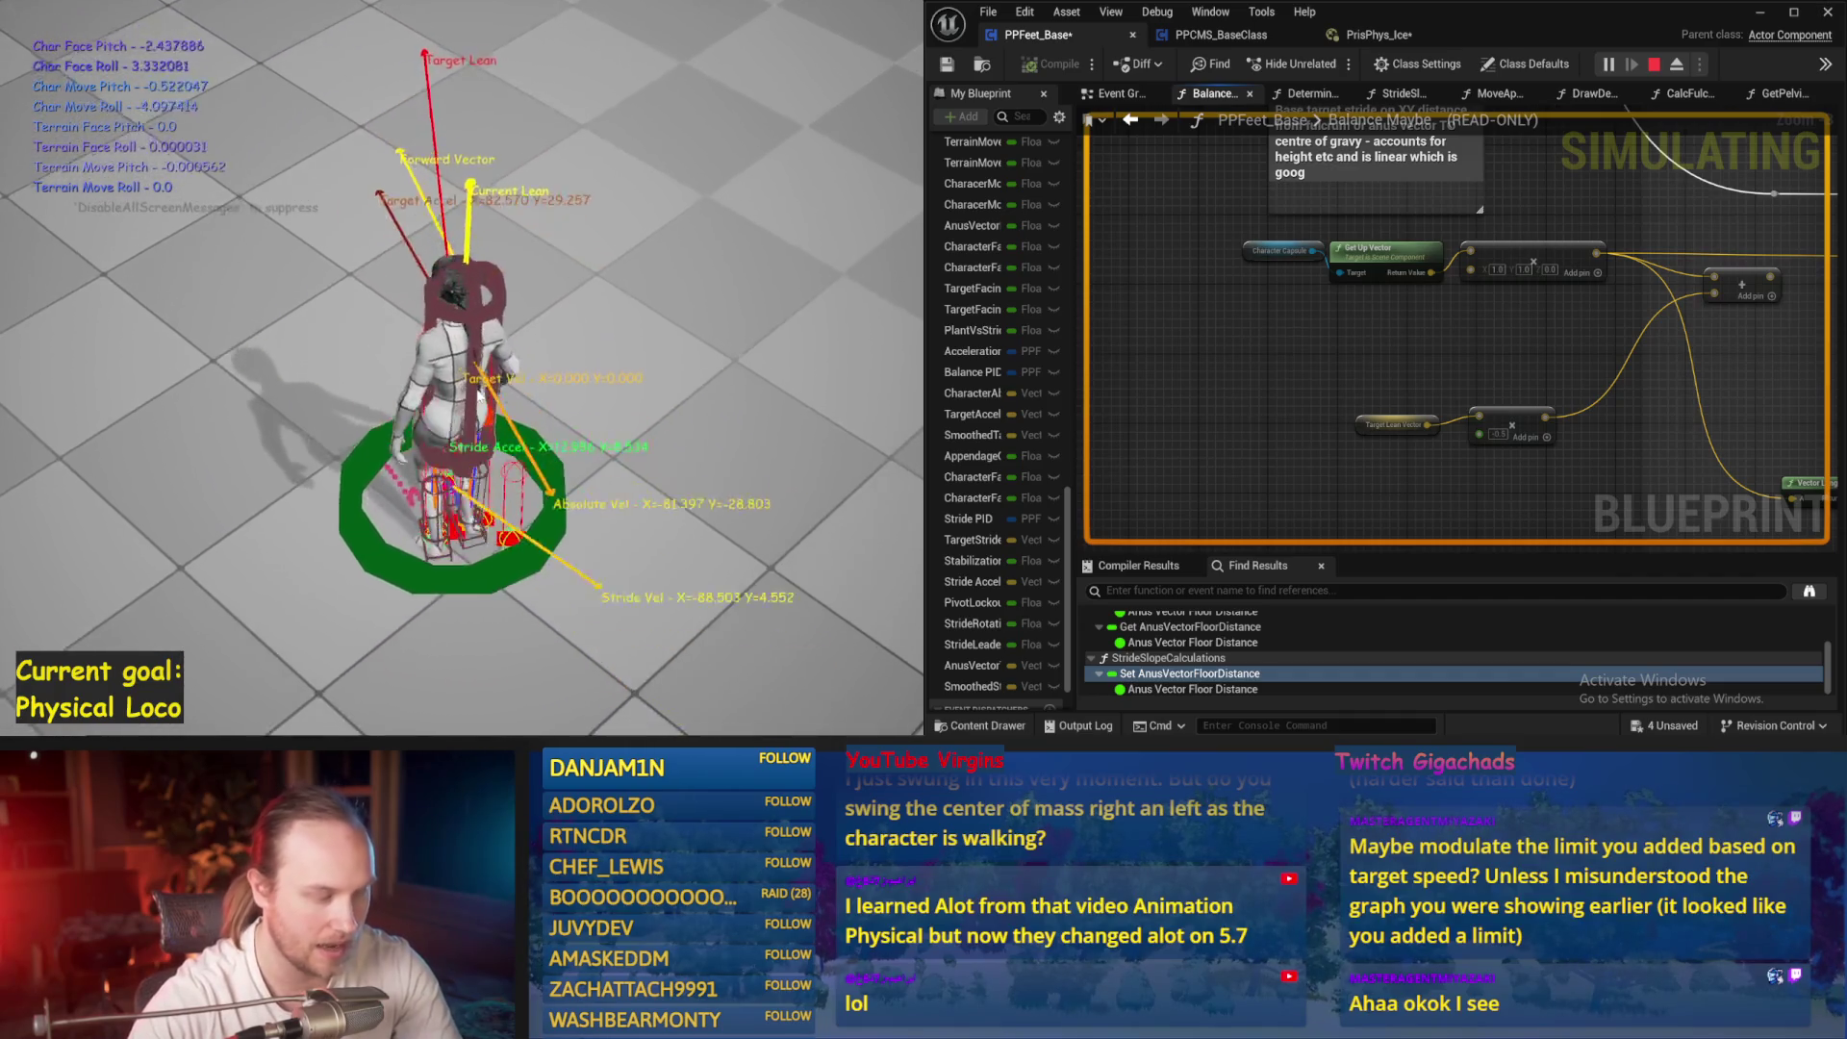
Eject to a free camera and orbit around the character as it balances, then stop
{"action": "key", "text": "F8"}
{"action": "left_click_drag", "start_coordinate": [485, 288], "coordinate": [485, 166]}
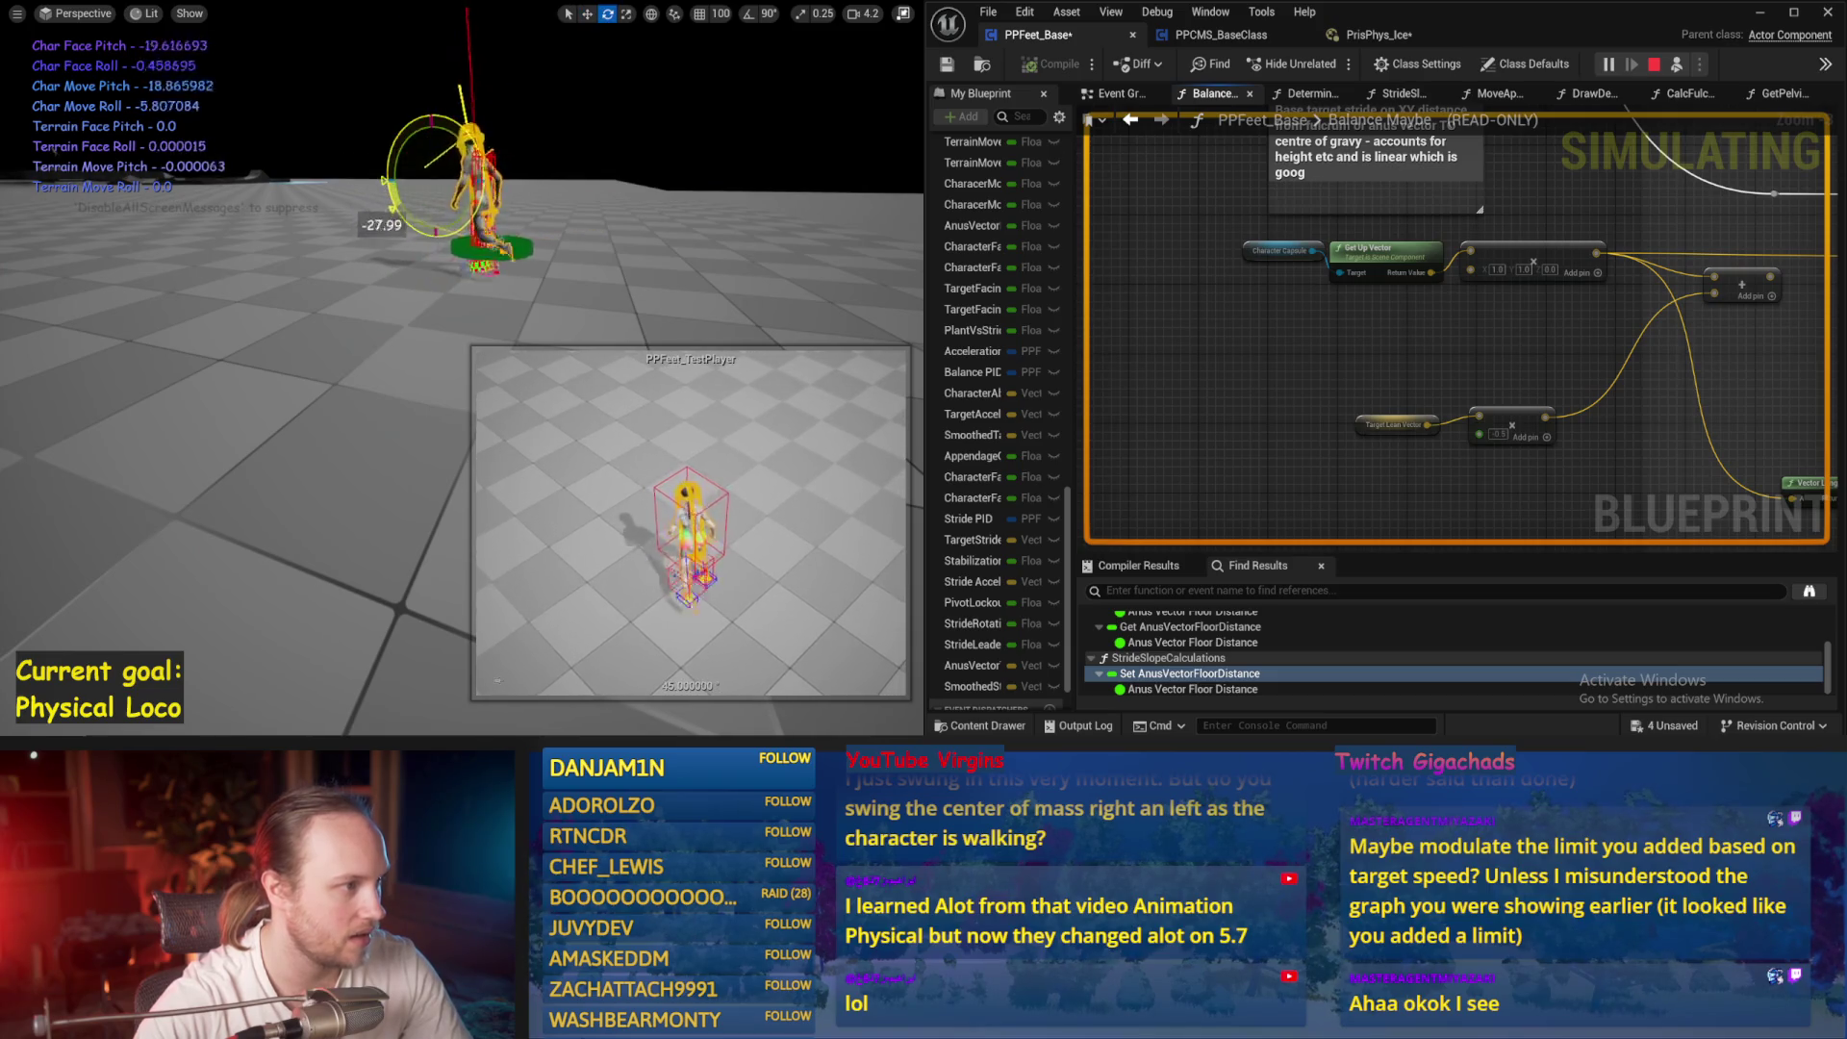
{"action": "left_click_drag", "start_coordinate": [520, 247], "coordinate": [531, 227]}
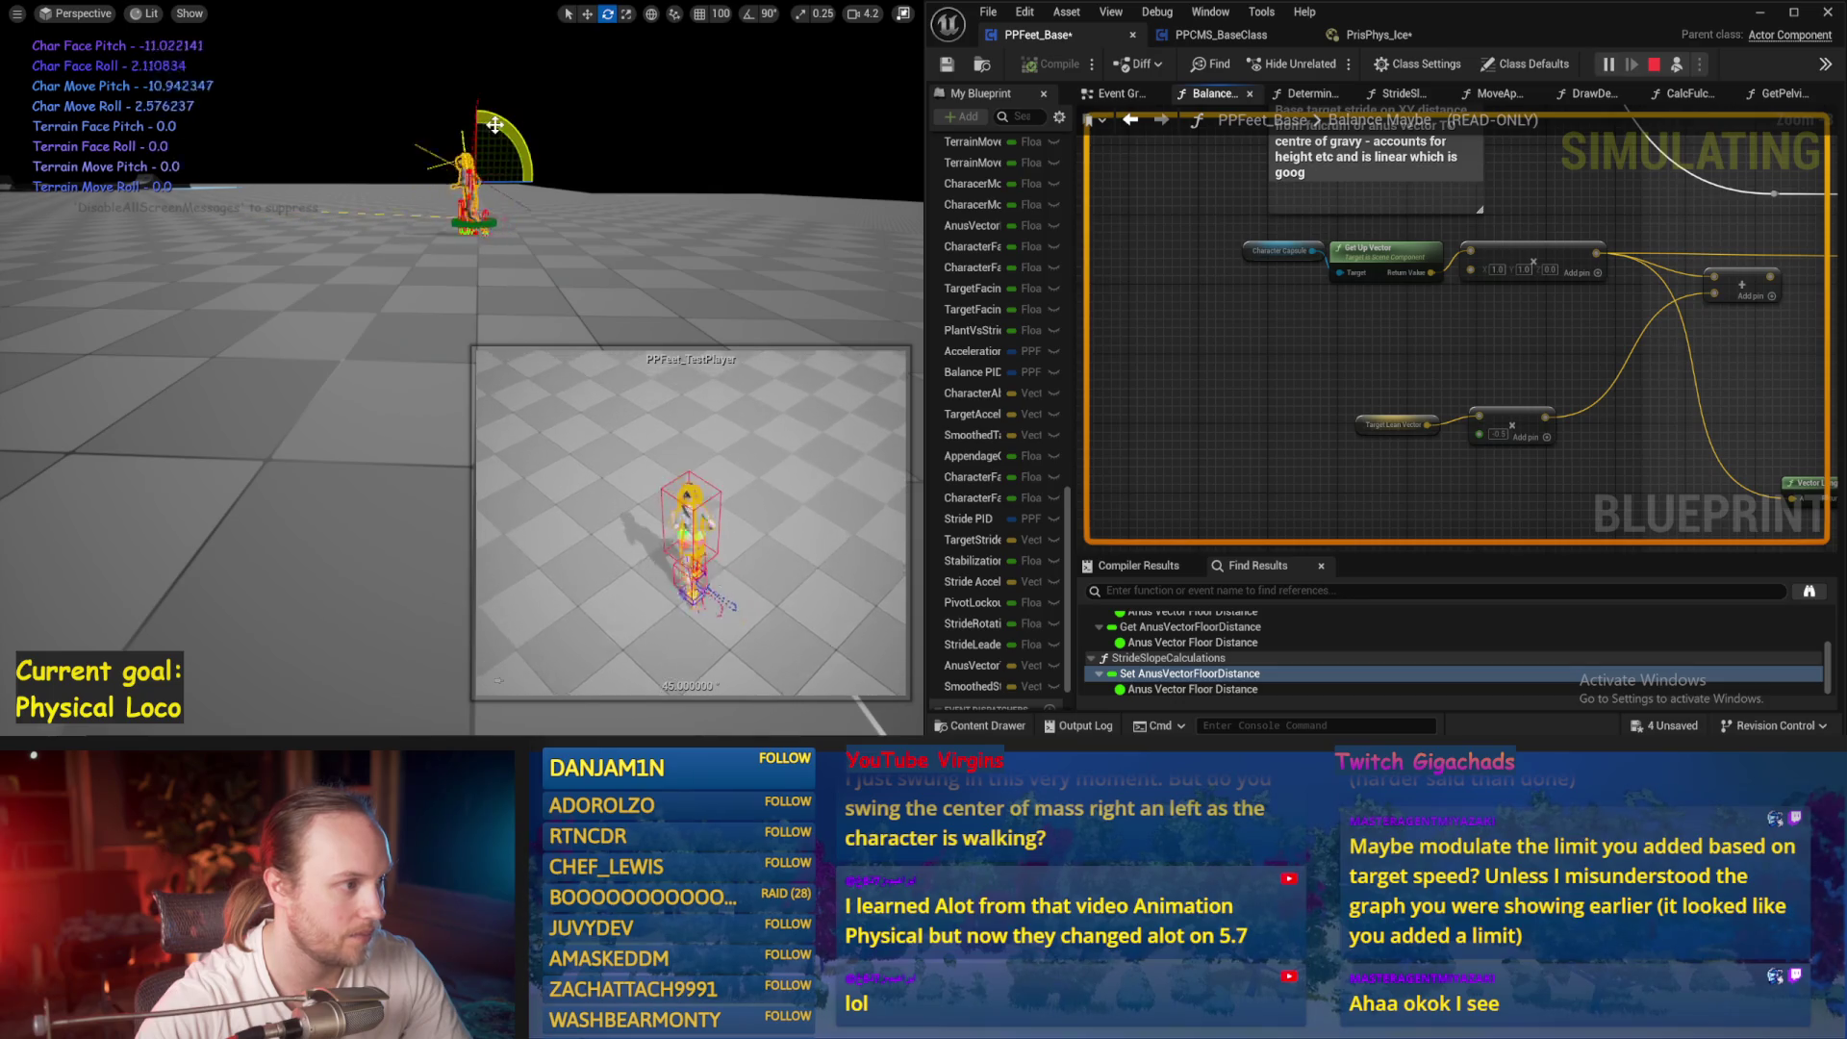
{"action": "scroll", "coordinate": [534, 166], "scroll_direction": "down", "scroll_amount": 5}
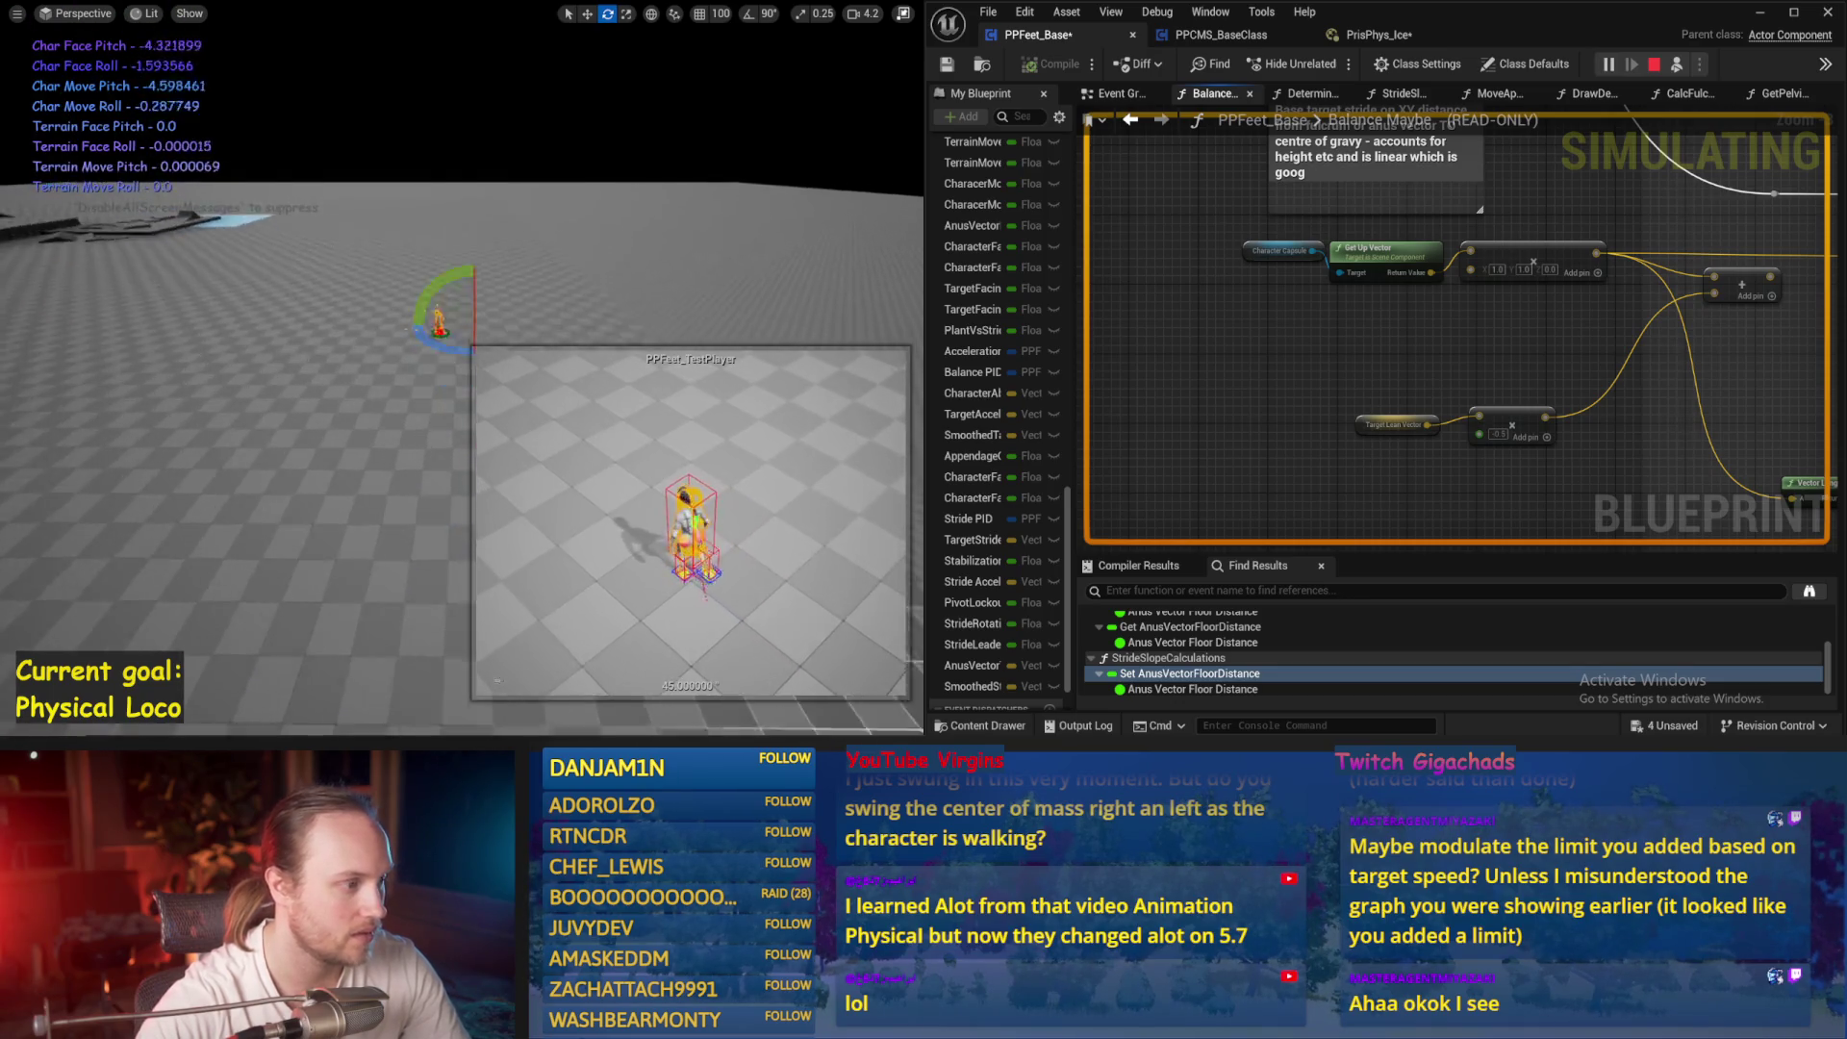
{"action": "key", "text": "Escape"}
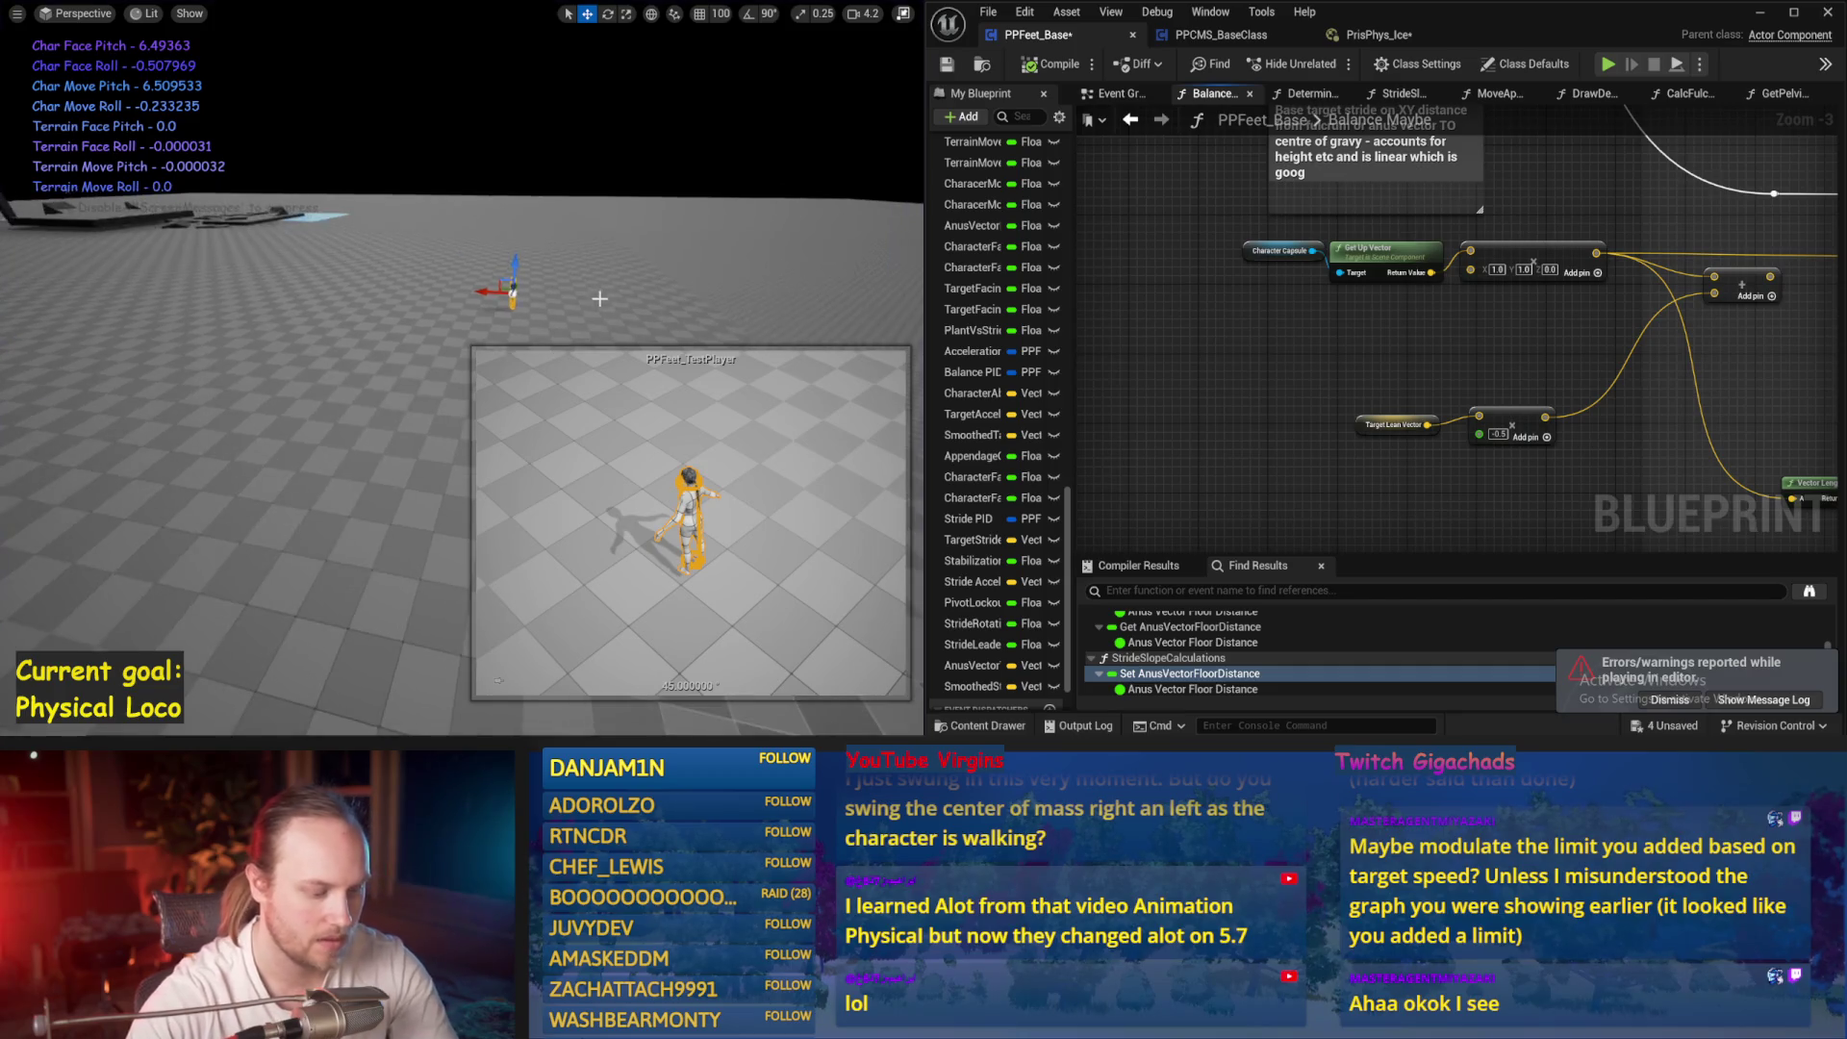
Run one more short simulation, then pan the graph to more balance nodes
{"action": "key", "text": "alt+s"}
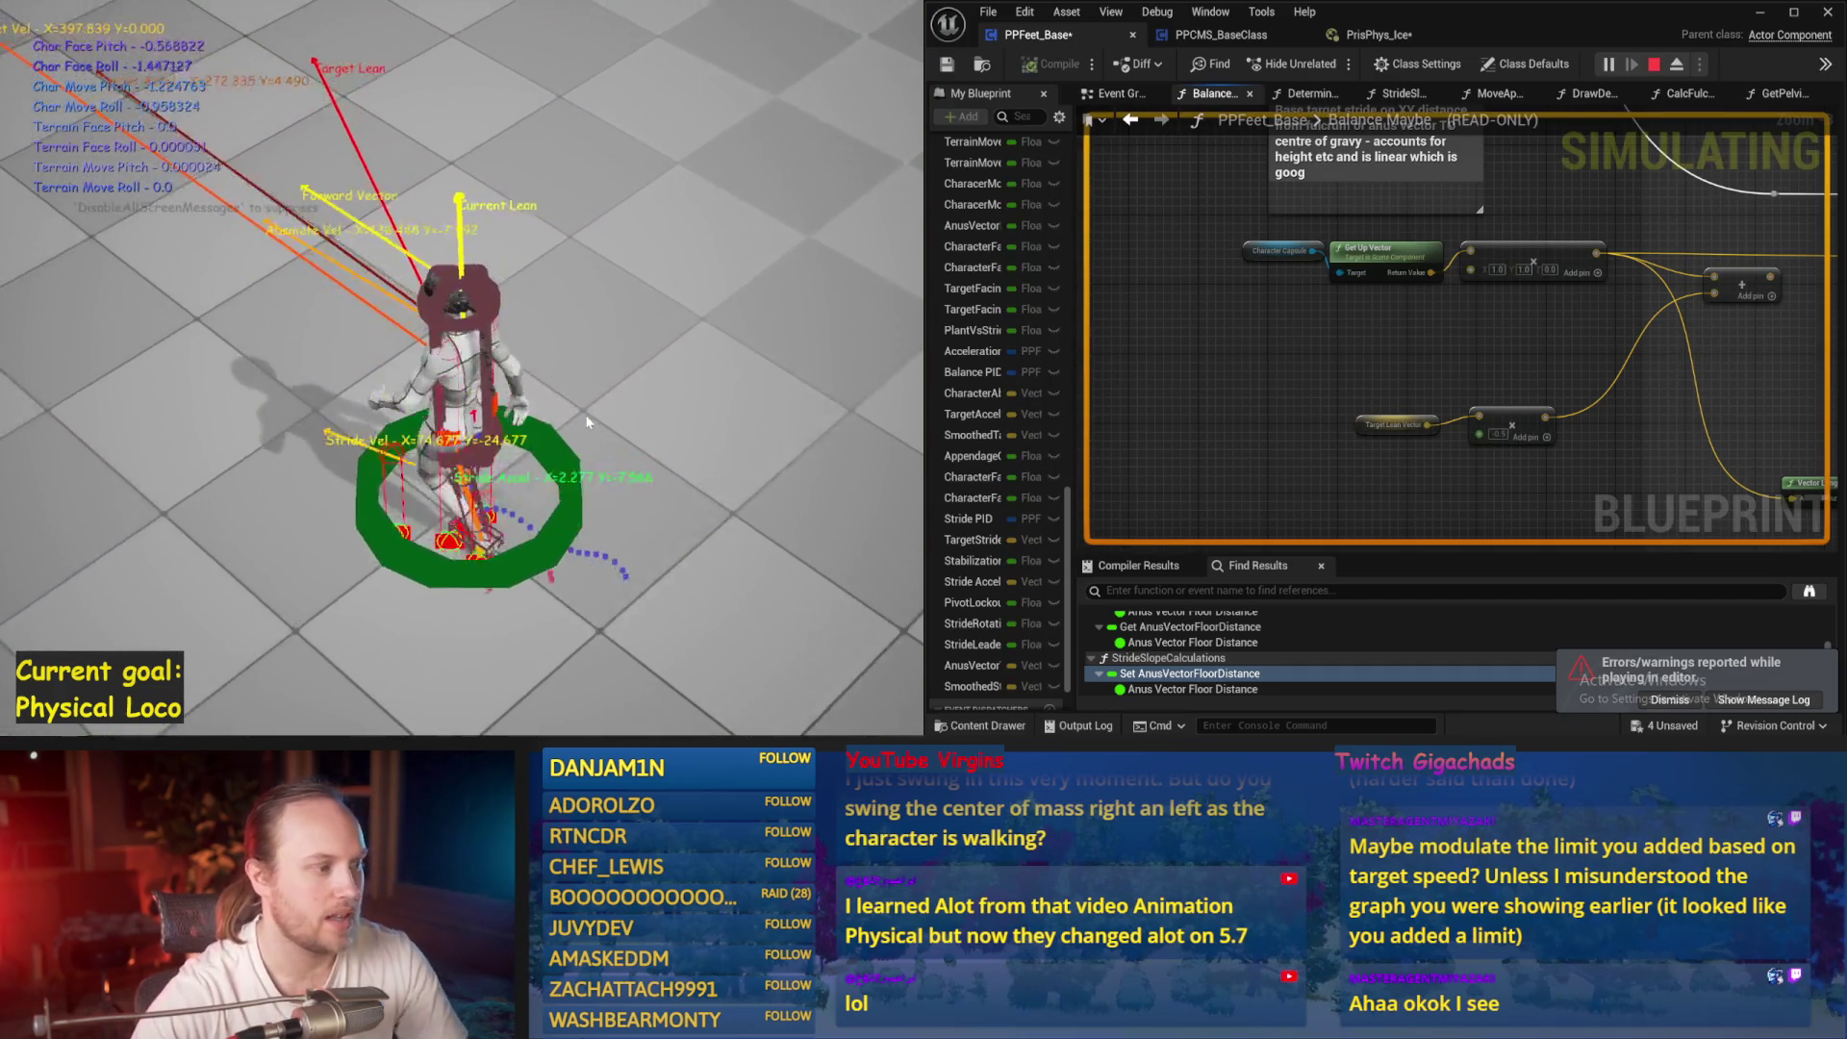
{"action": "key", "text": "Escape"}
{"action": "left_click_drag", "start_coordinate": [1490, 400], "coordinate": [1228, 330]}
{"action": "left_click_drag", "start_coordinate": [593, 341], "coordinate": [592, 302]}
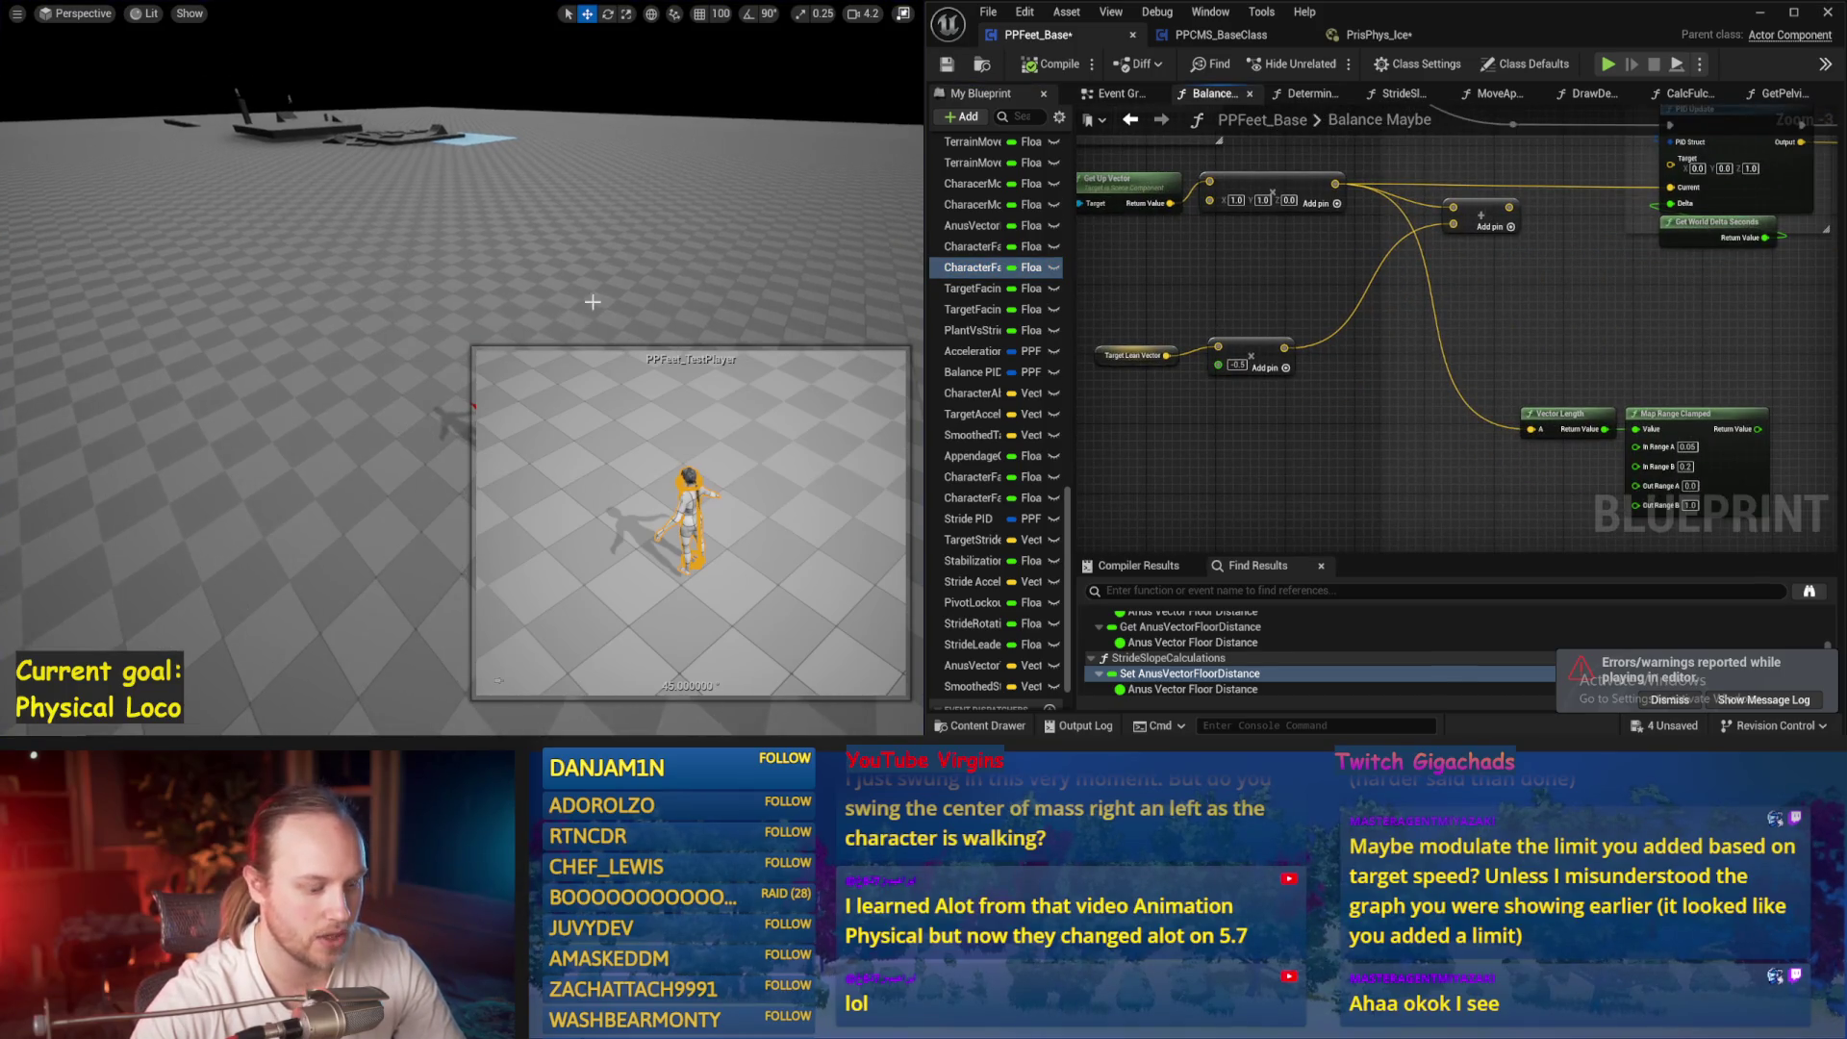
Feed the Add node result into PID Update's Current input and test it in a play session
{"action": "key", "text": "alt+p"}
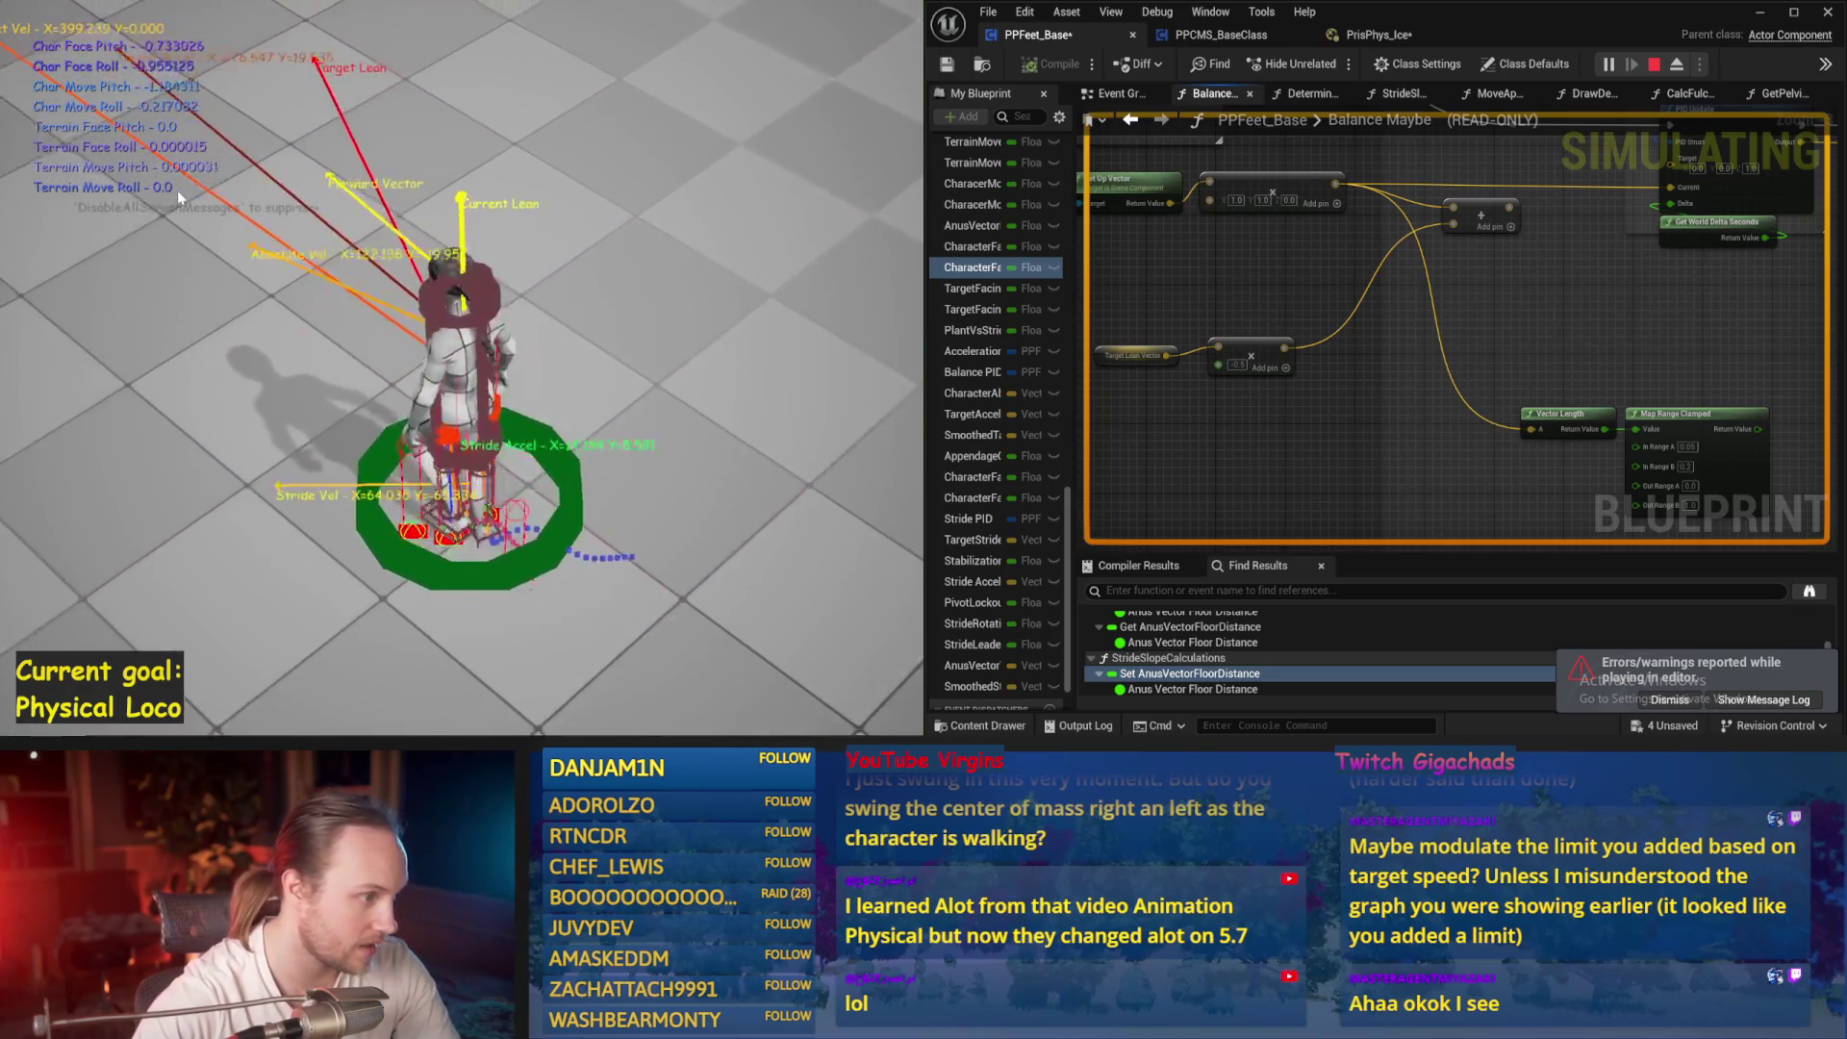
{"action": "key", "text": "Escape"}
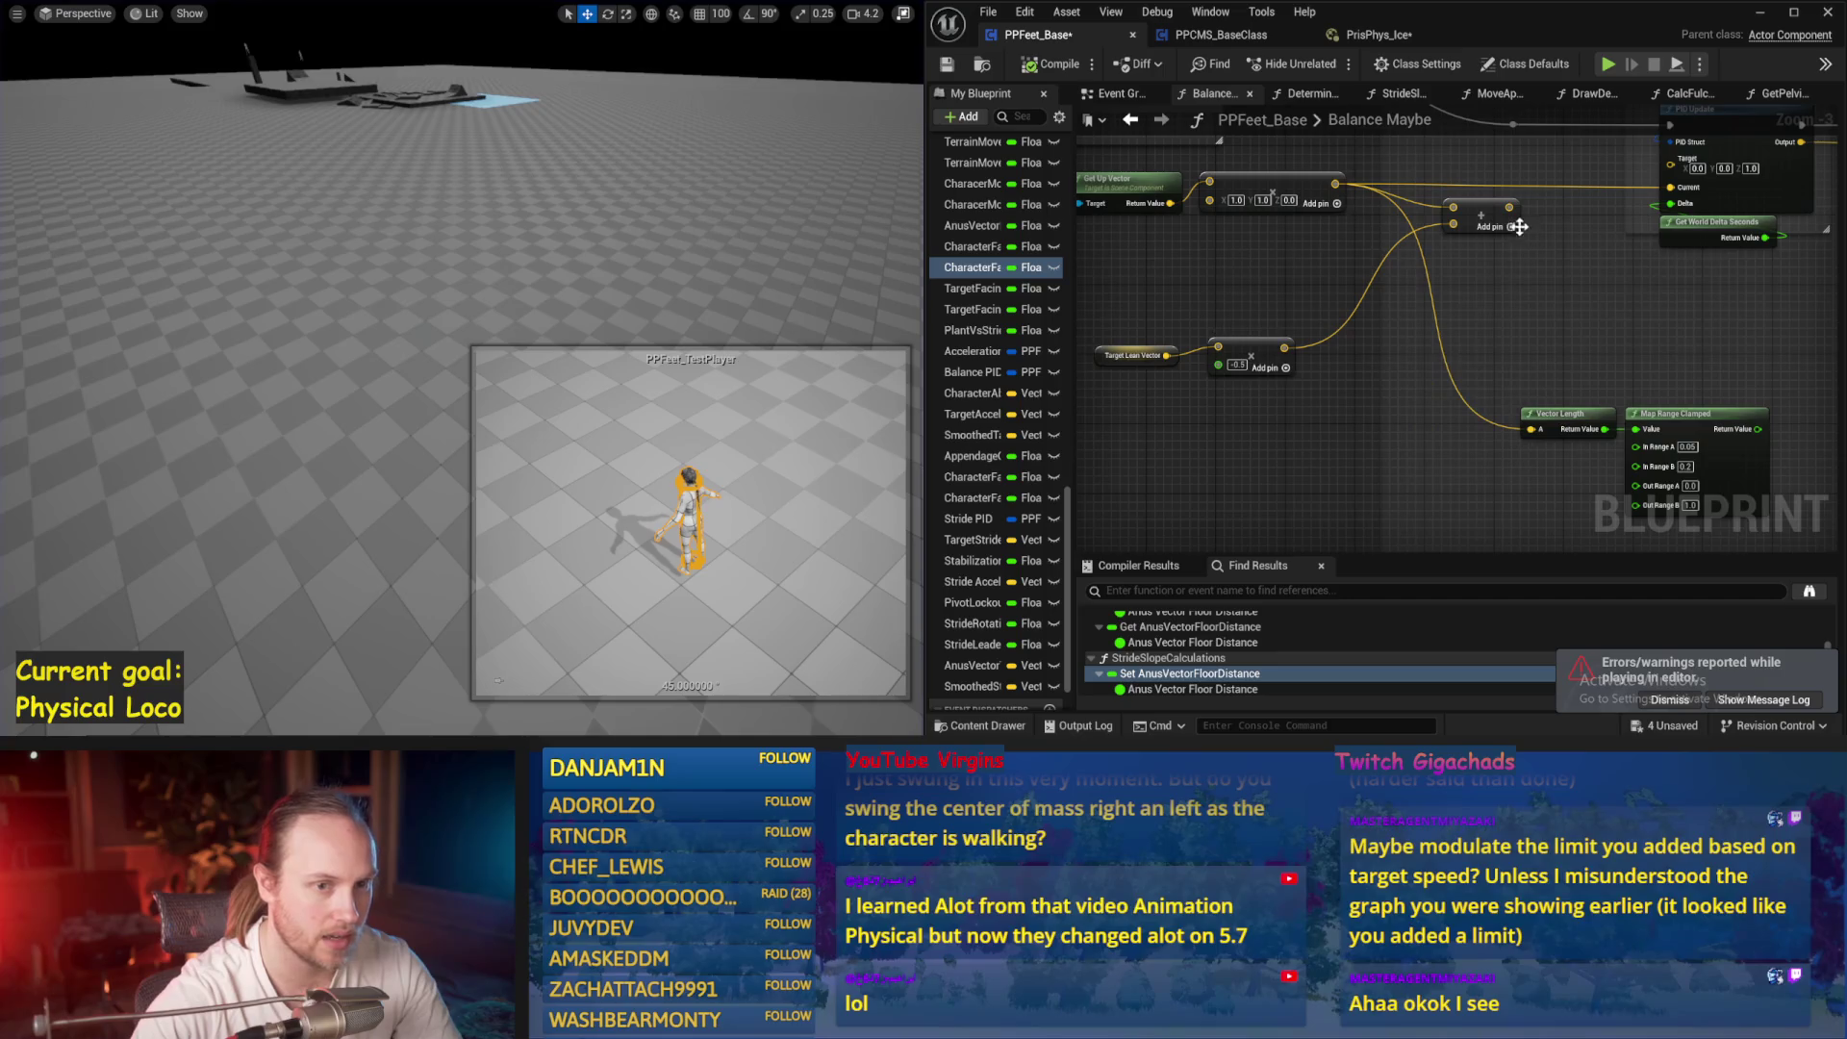
{"action": "left_click_drag", "start_coordinate": [1753, 165], "coordinate": [1663, 189]}
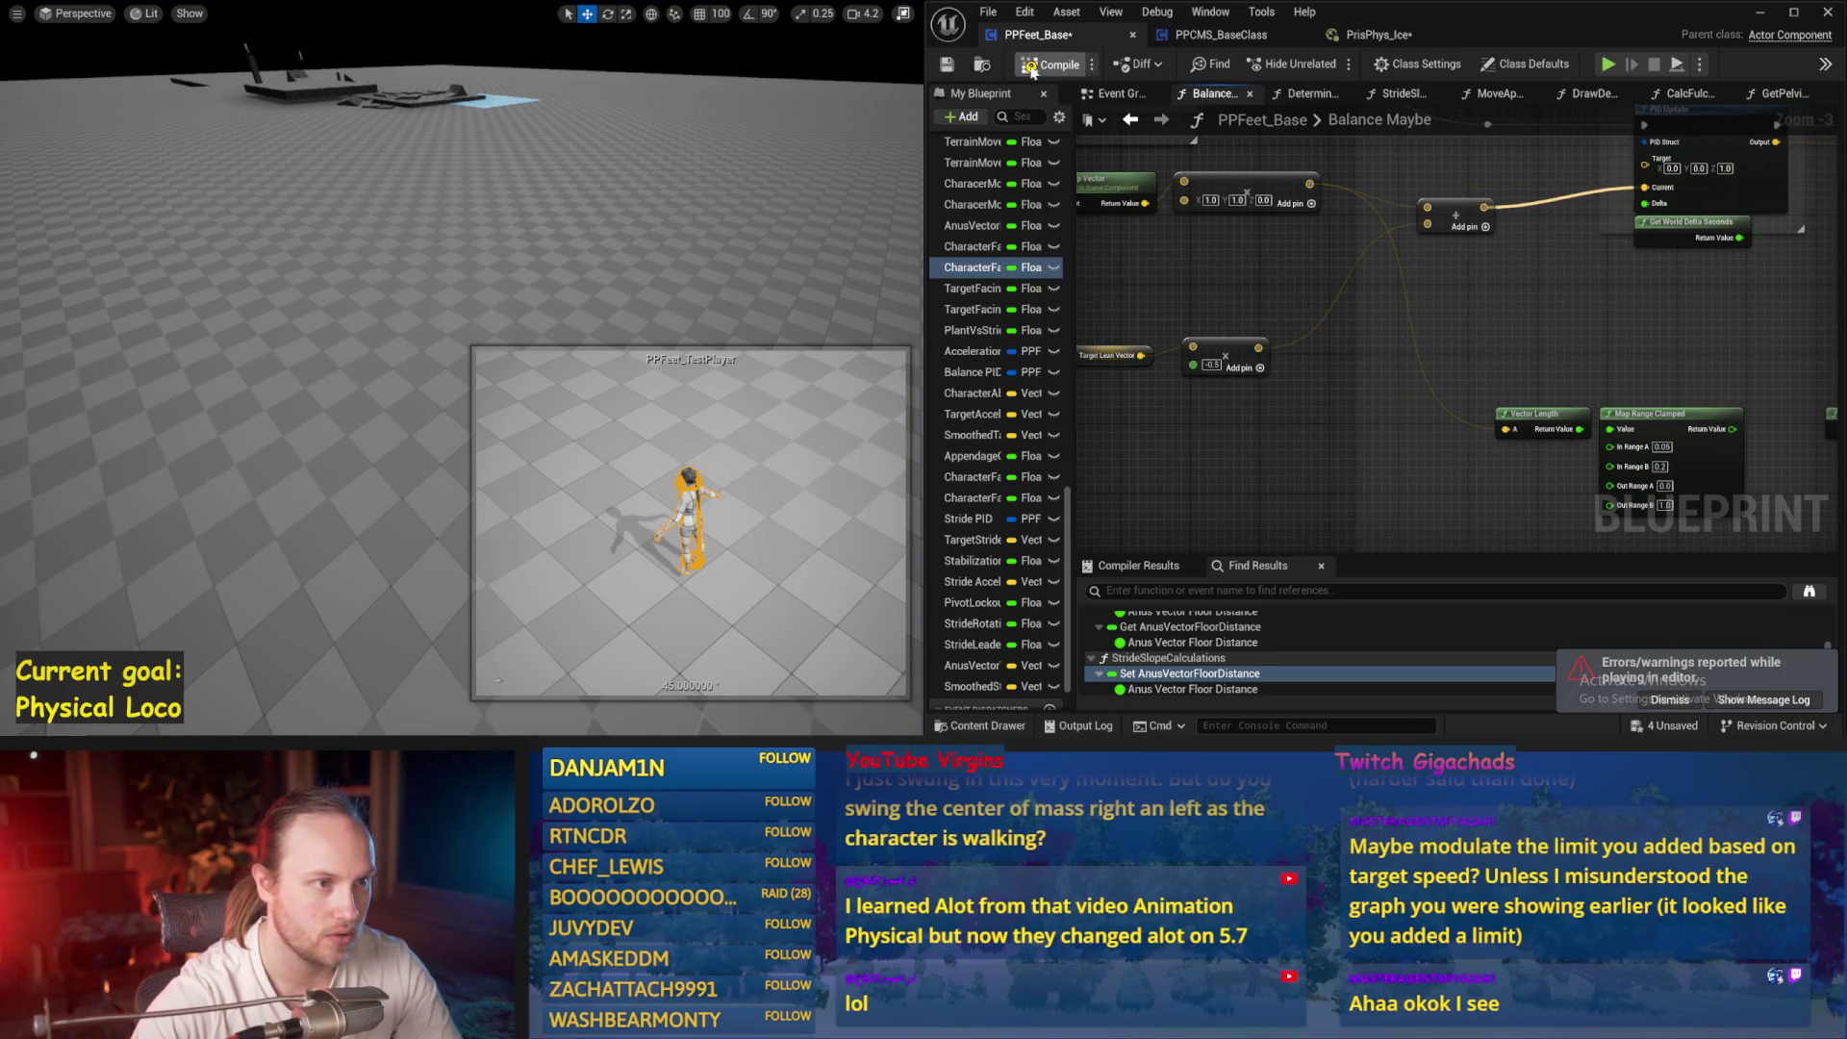
{"action": "key", "text": "alt+p"}
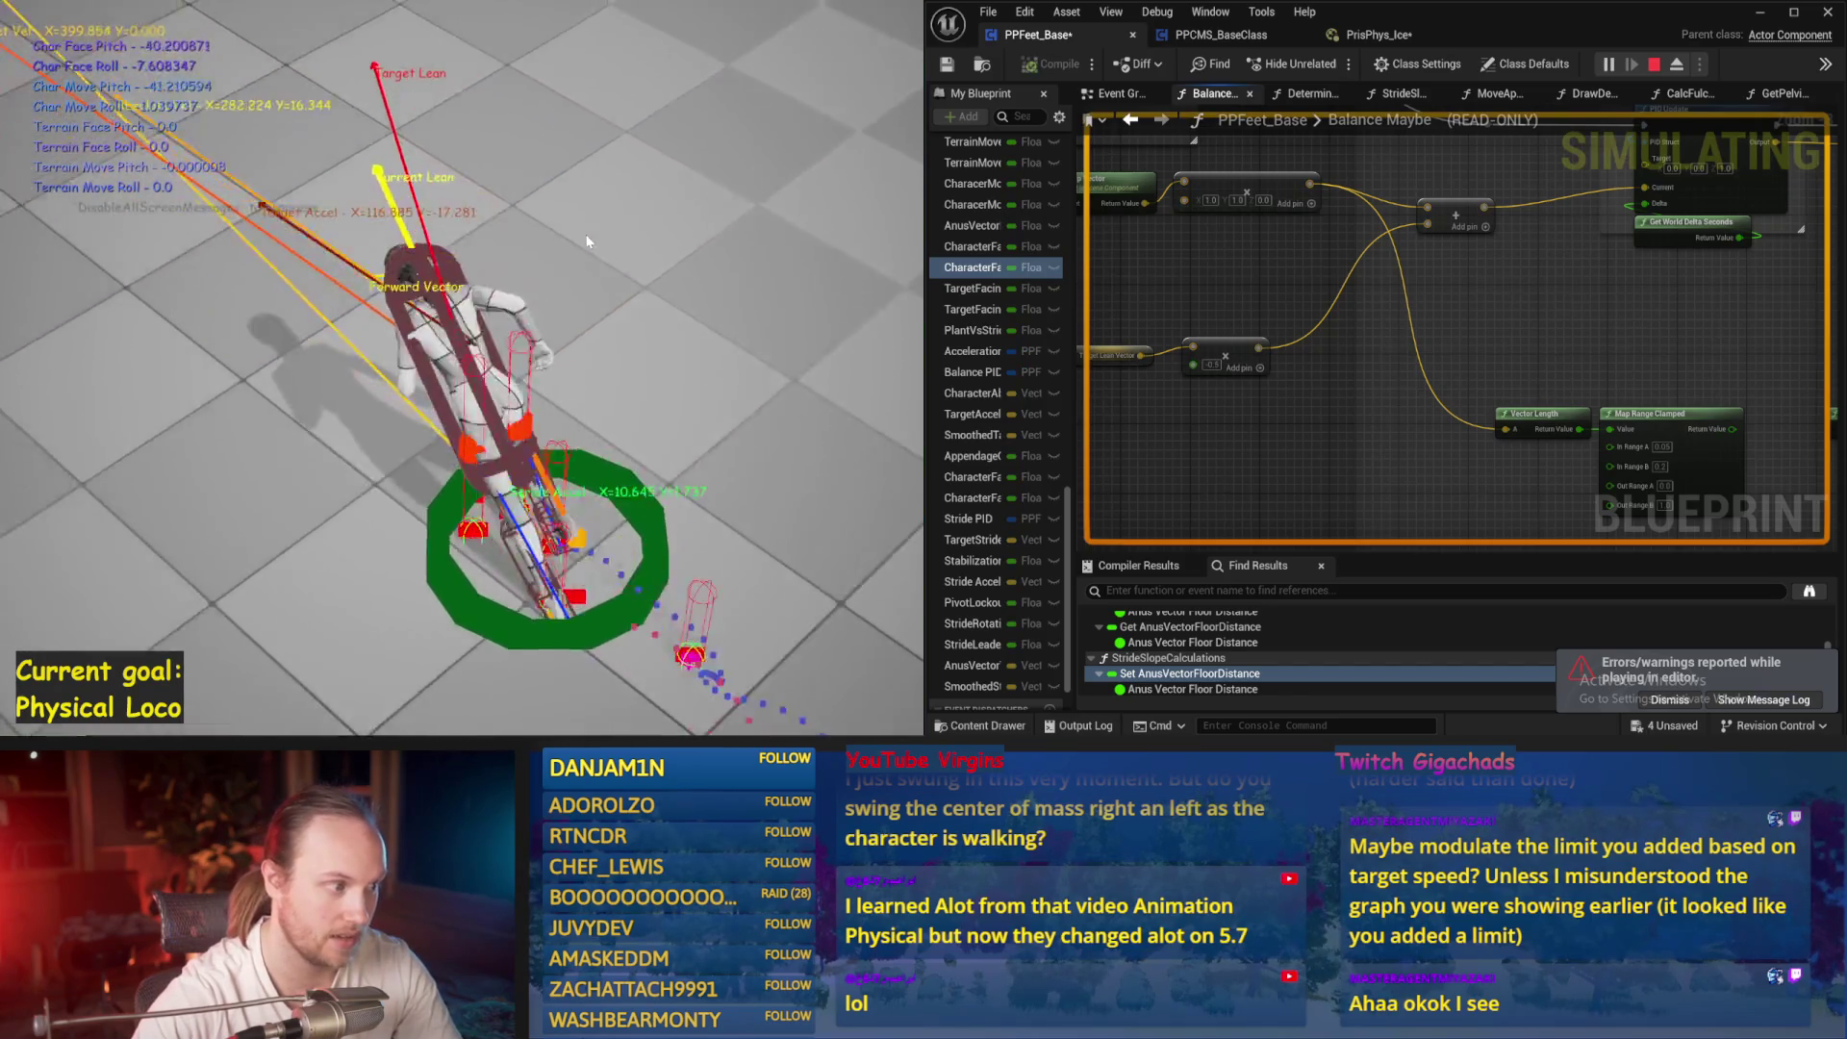
{"action": "key", "text": "Escape"}
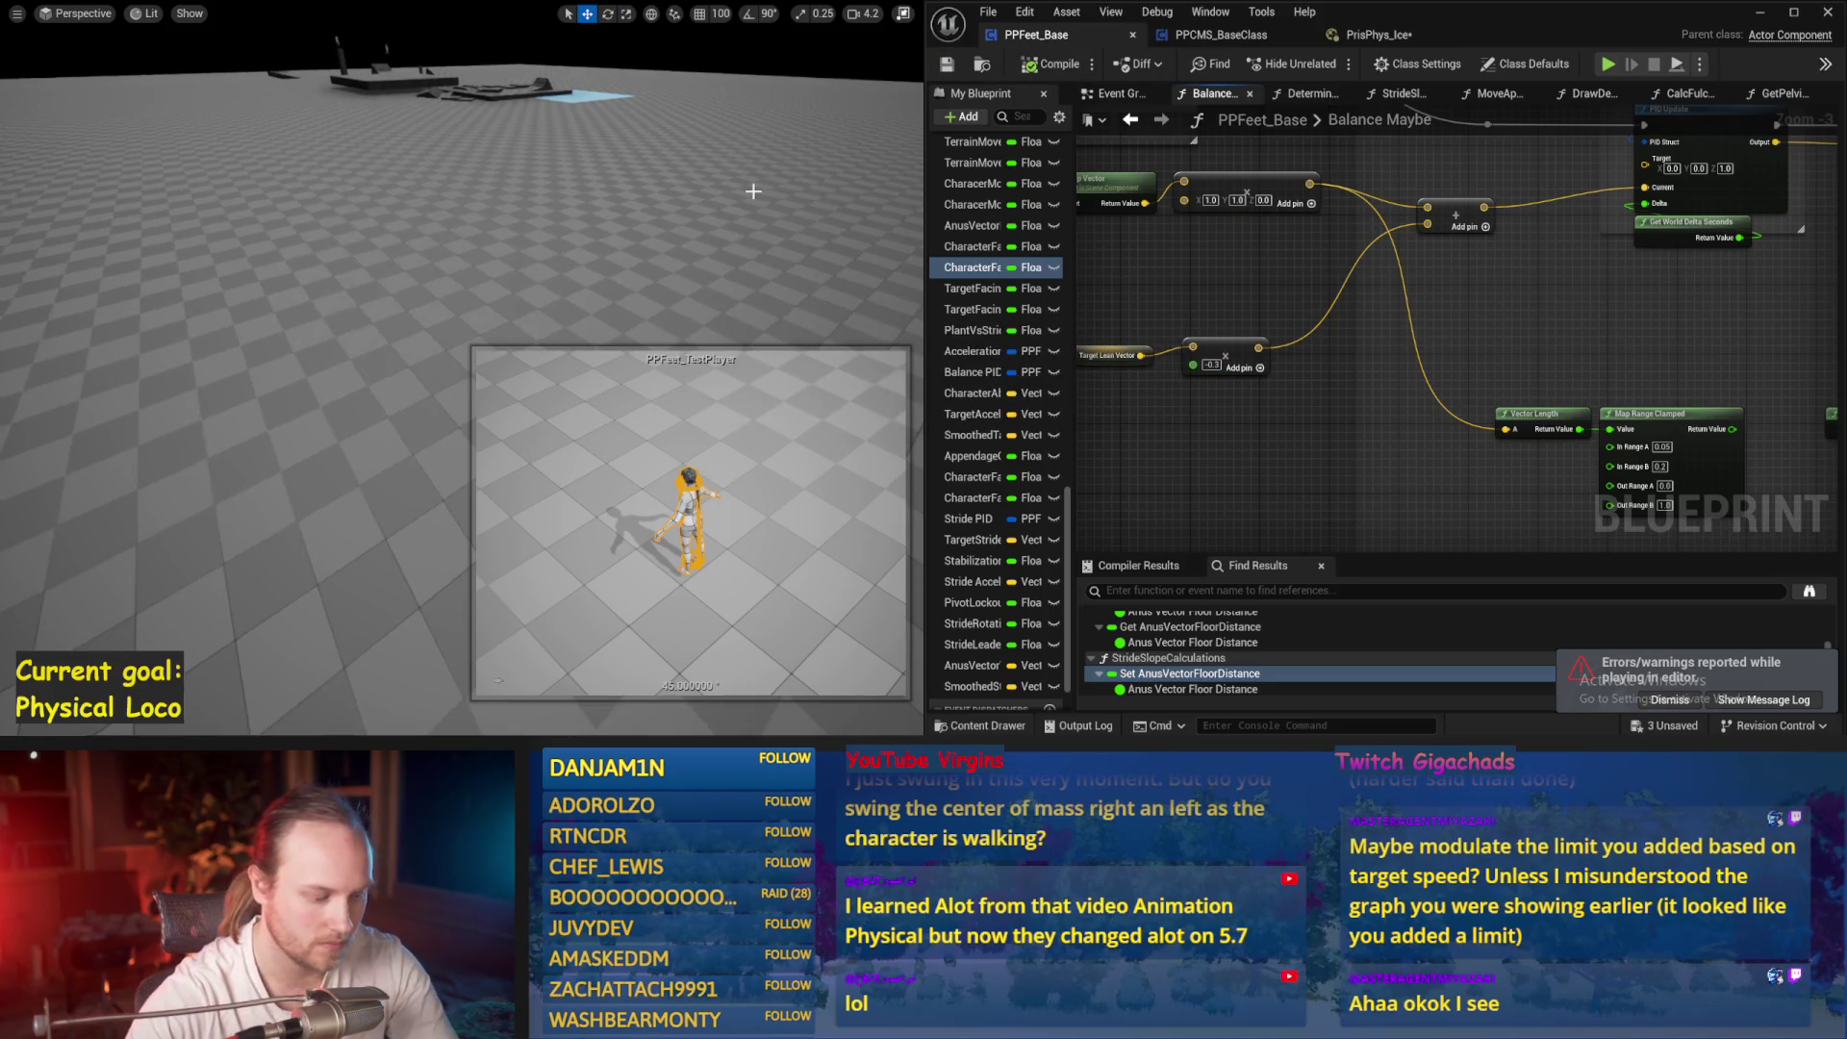
Run another balance test, then bring the Stride Acceleration PID node into view
{"action": "key", "text": "alt+p"}
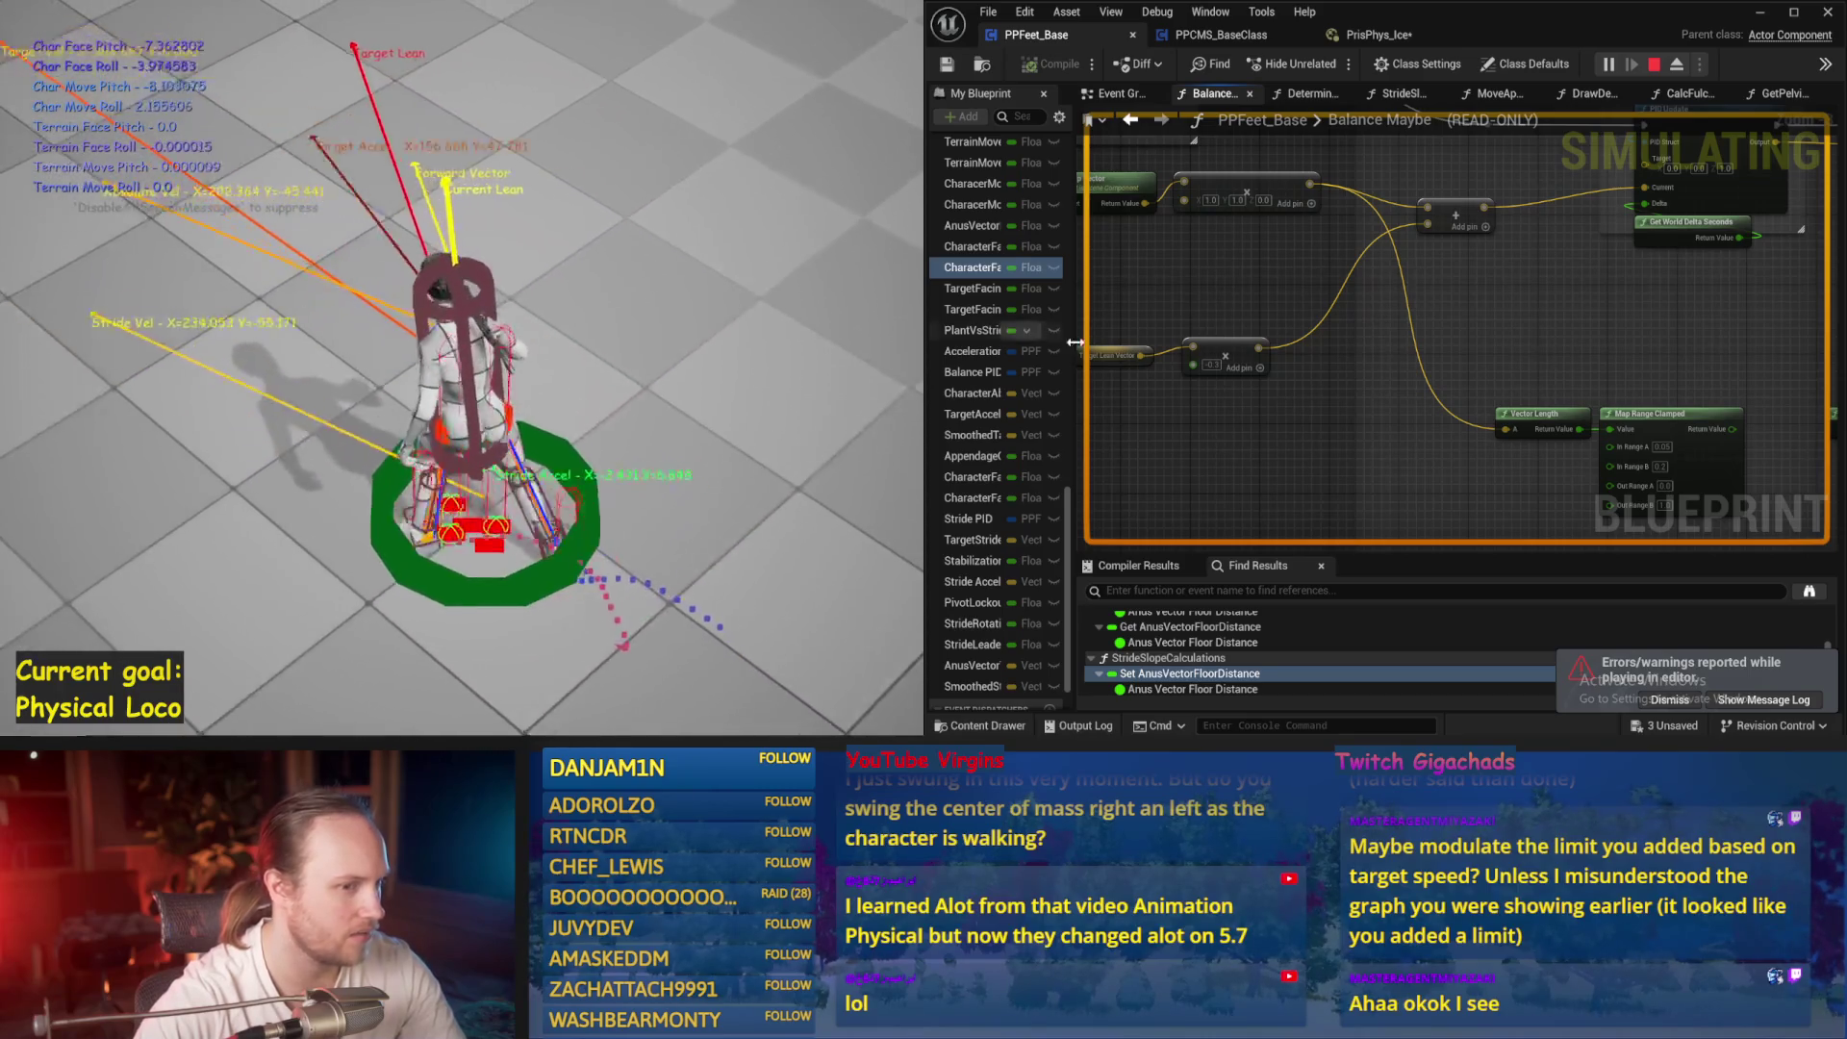
{"action": "key", "text": "Escape"}
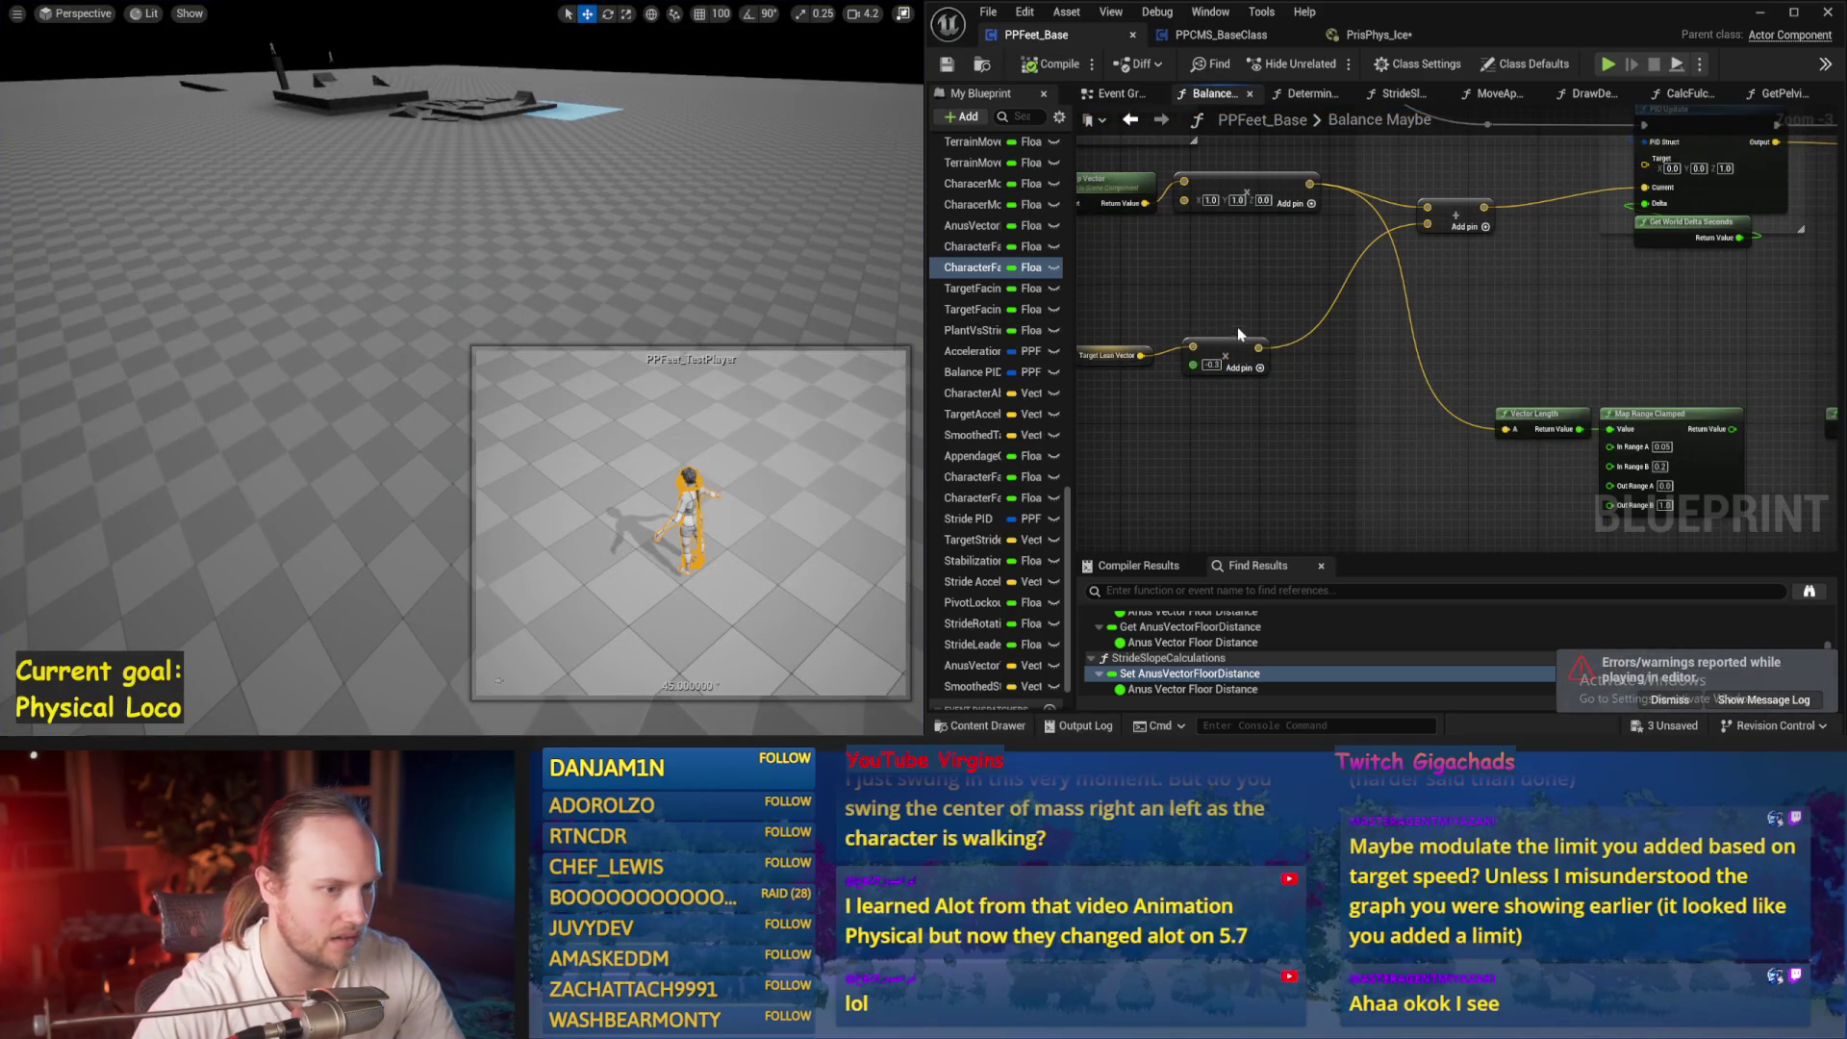
{"action": "left_click_drag", "start_coordinate": [1256, 349], "coordinate": [1217, 432]}
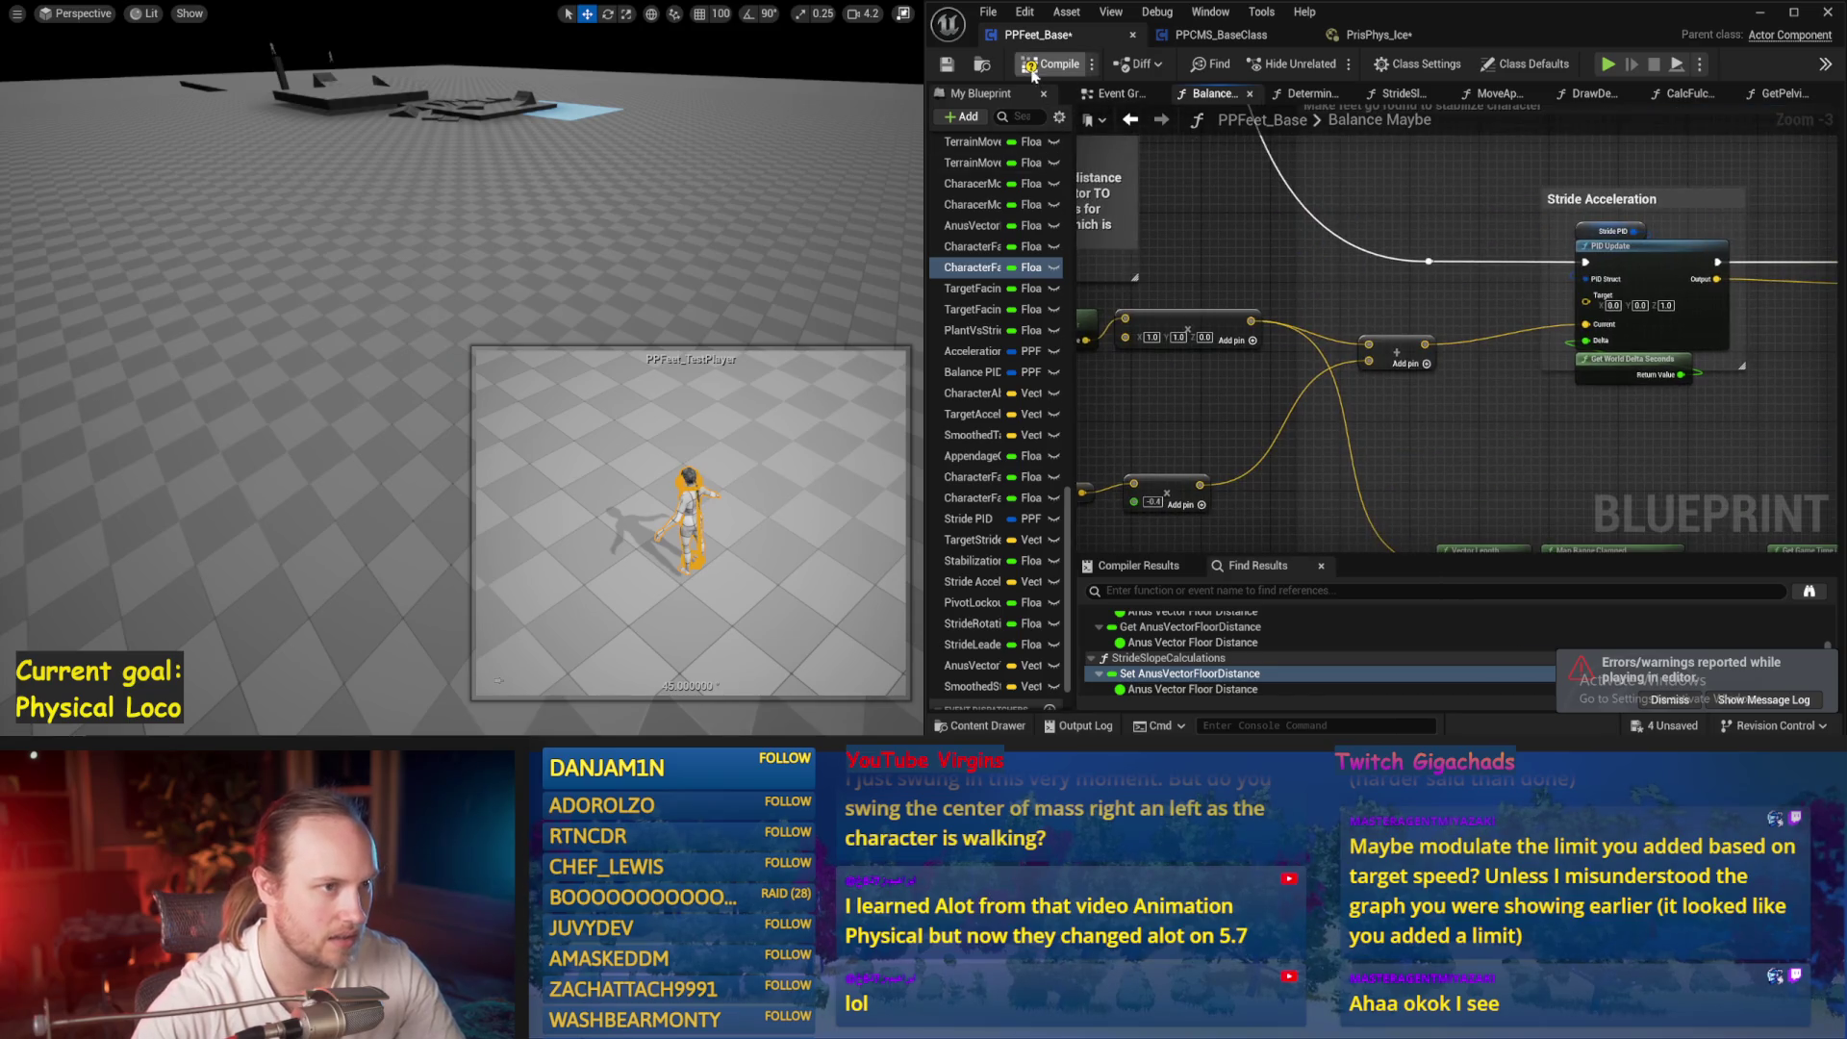
{"action": "scroll", "coordinate": [1364, 400], "scroll_direction": "down", "scroll_amount": 2}
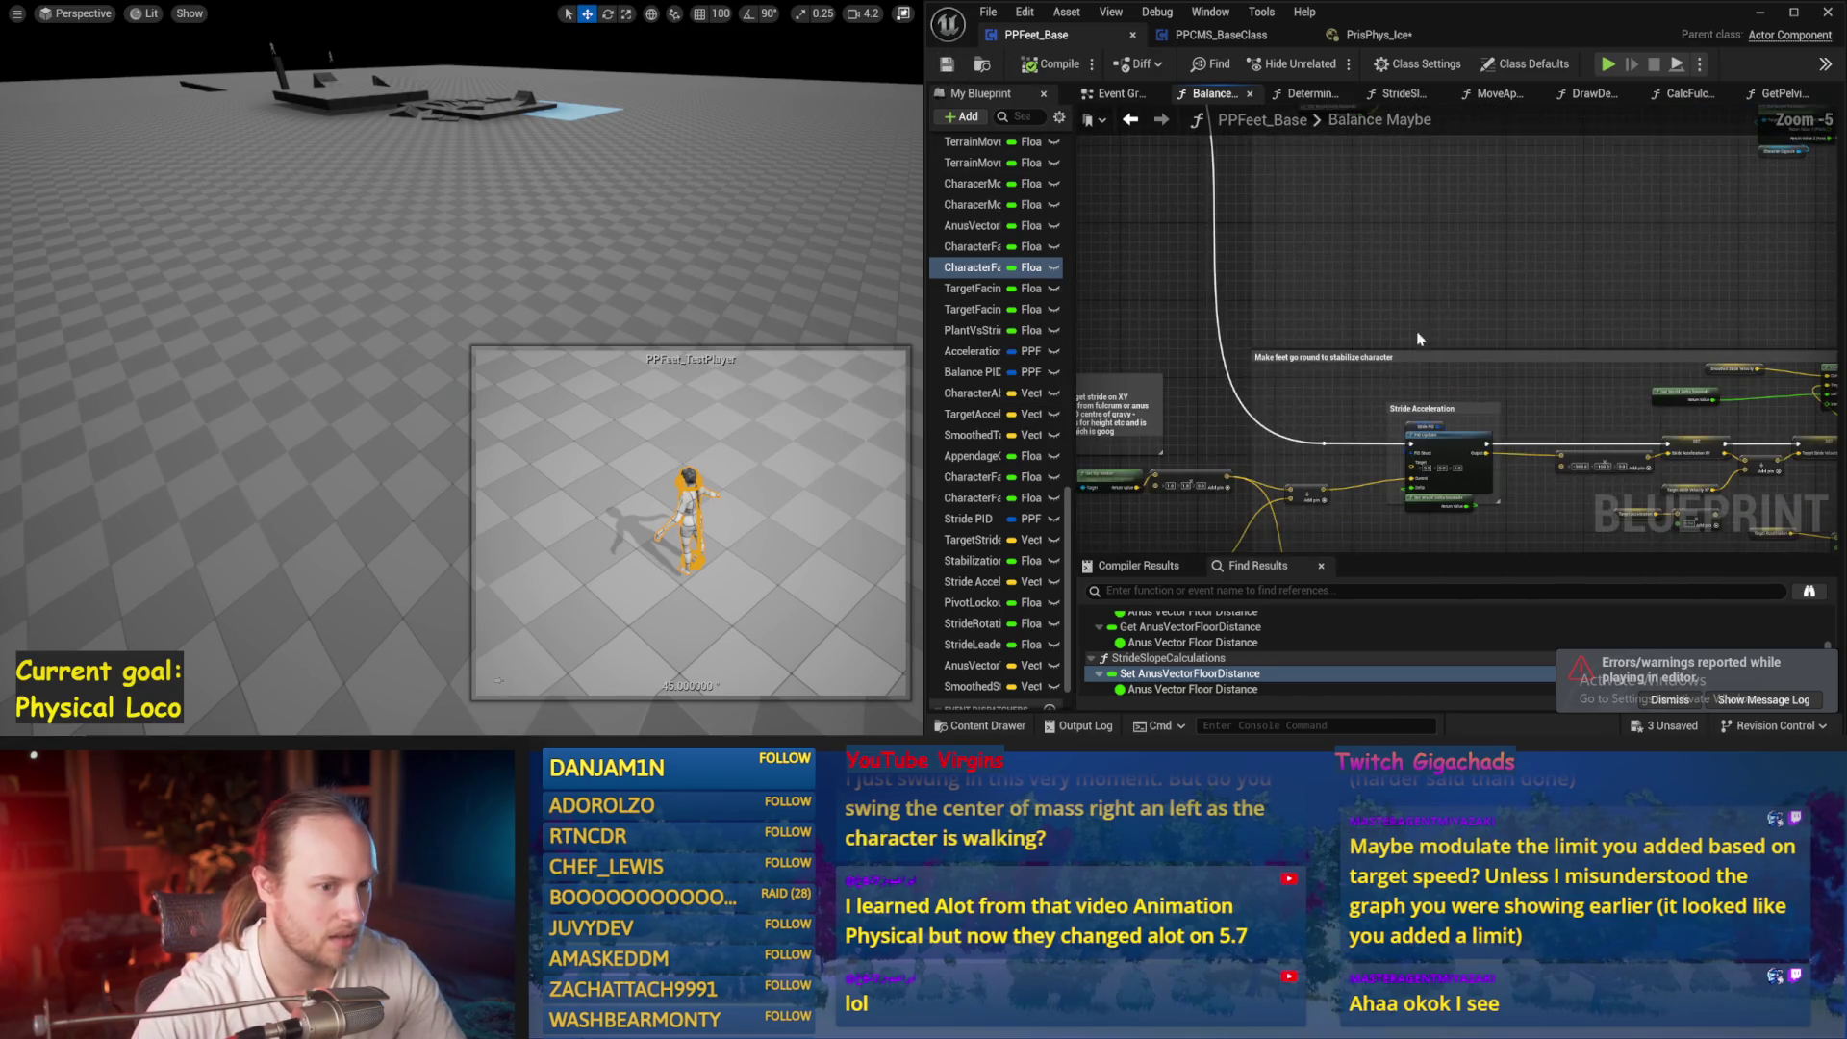
{"action": "left_click_drag", "start_coordinate": [1364, 401], "coordinate": [1142, 467]}
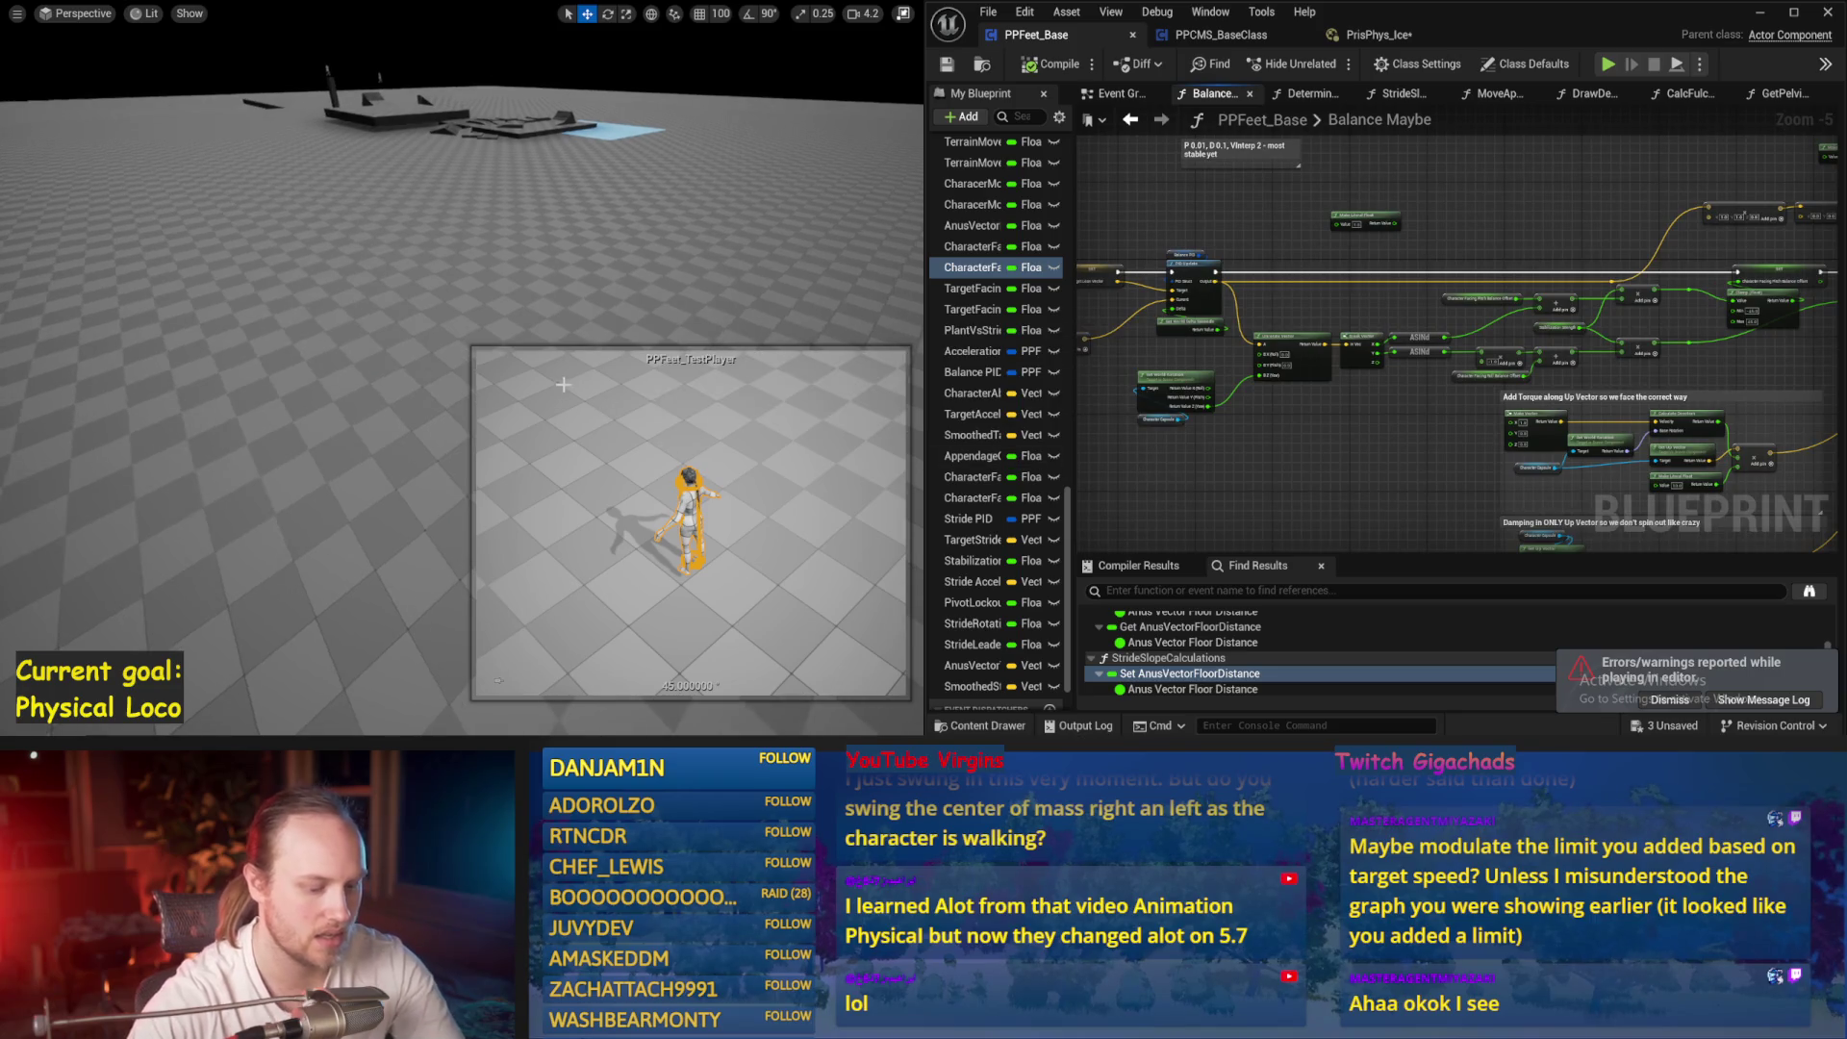
Test the character again and pan down to the lower interpolation nodes
{"action": "key", "text": "alt+p"}
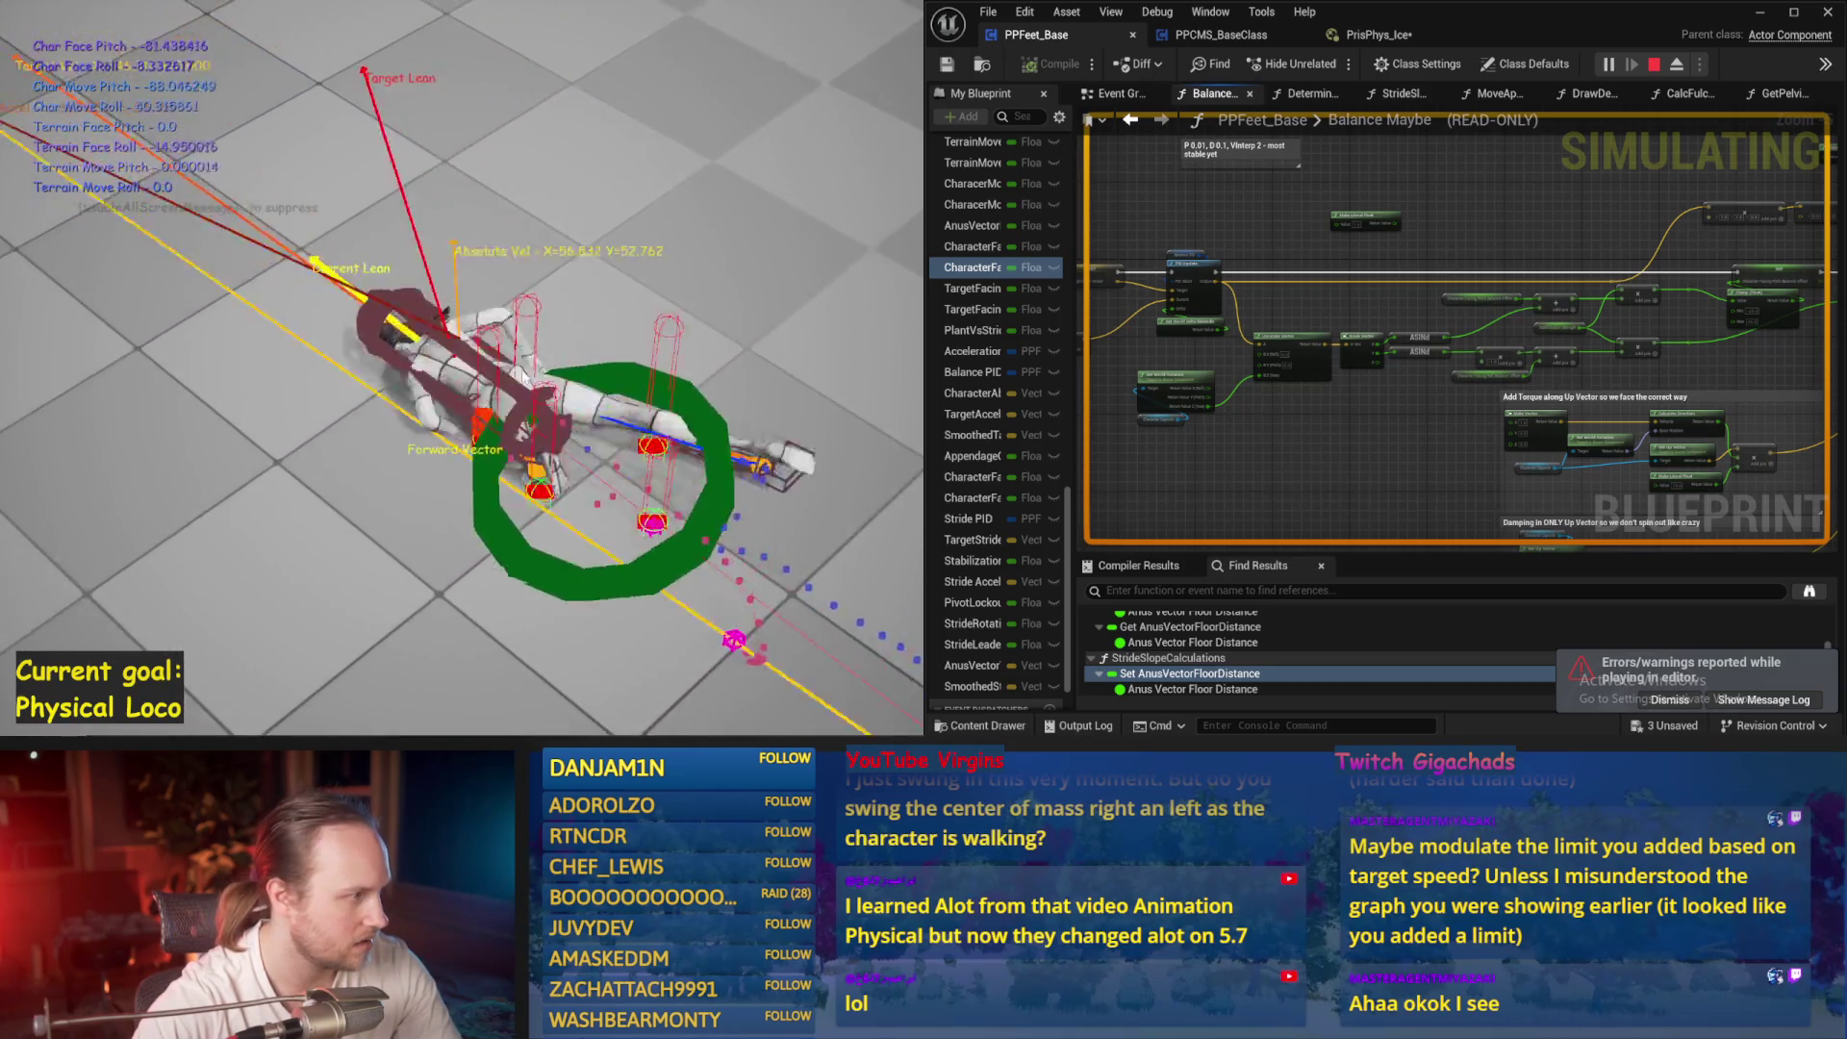
{"action": "key", "text": "Escape"}
{"action": "mouse_move", "coordinate": [1112, 544]}
{"action": "left_mouse_down"}
{"action": "mouse_move", "coordinate": [1304, 368]}
{"action": "mouse_move", "coordinate": [1401, 177]}
{"action": "left_mouse_up"}
{"action": "scroll", "coordinate": [1395, 395], "scroll_direction": "up", "scroll_amount": 3}
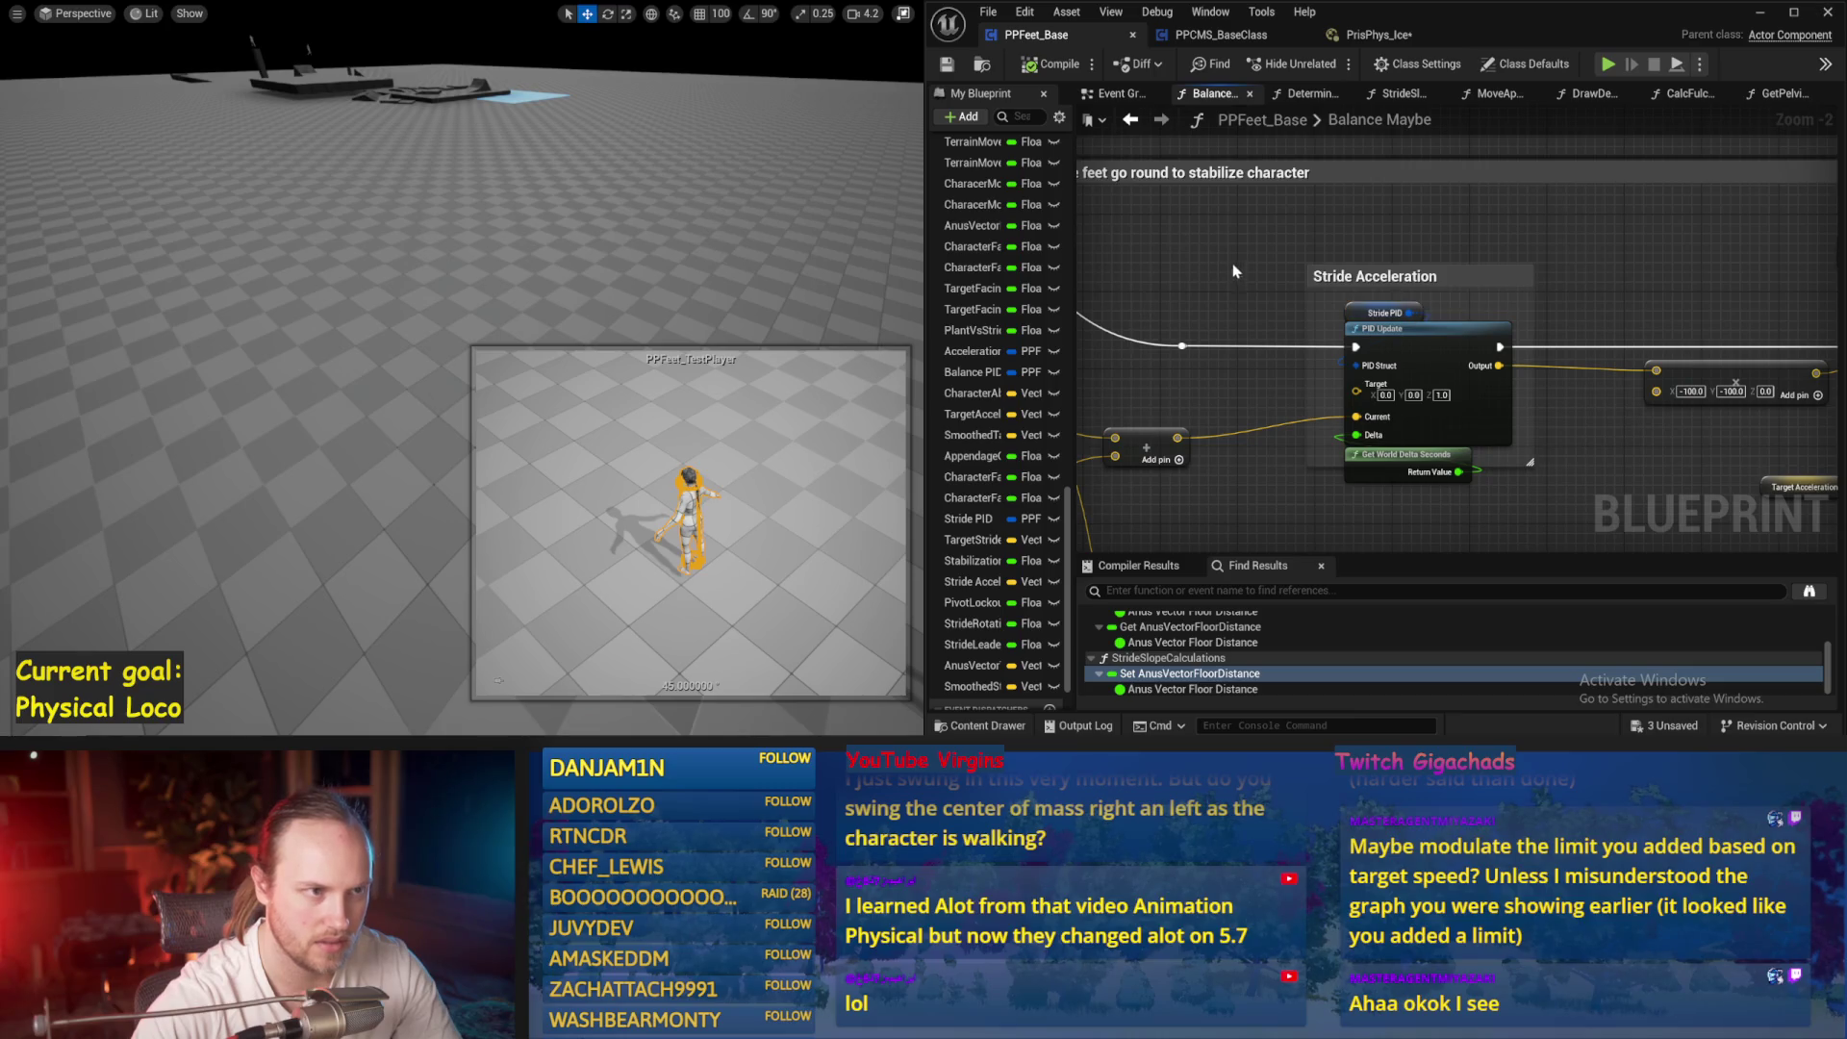
Rearrange the blueprint editor window, snapping it to the right half and then maximizing it
{"action": "scroll", "coordinate": [1020, 231], "scroll_direction": "up", "scroll_amount": 2}
{"action": "scroll", "coordinate": [1097, 331], "scroll_direction": "up", "scroll_amount": 2}
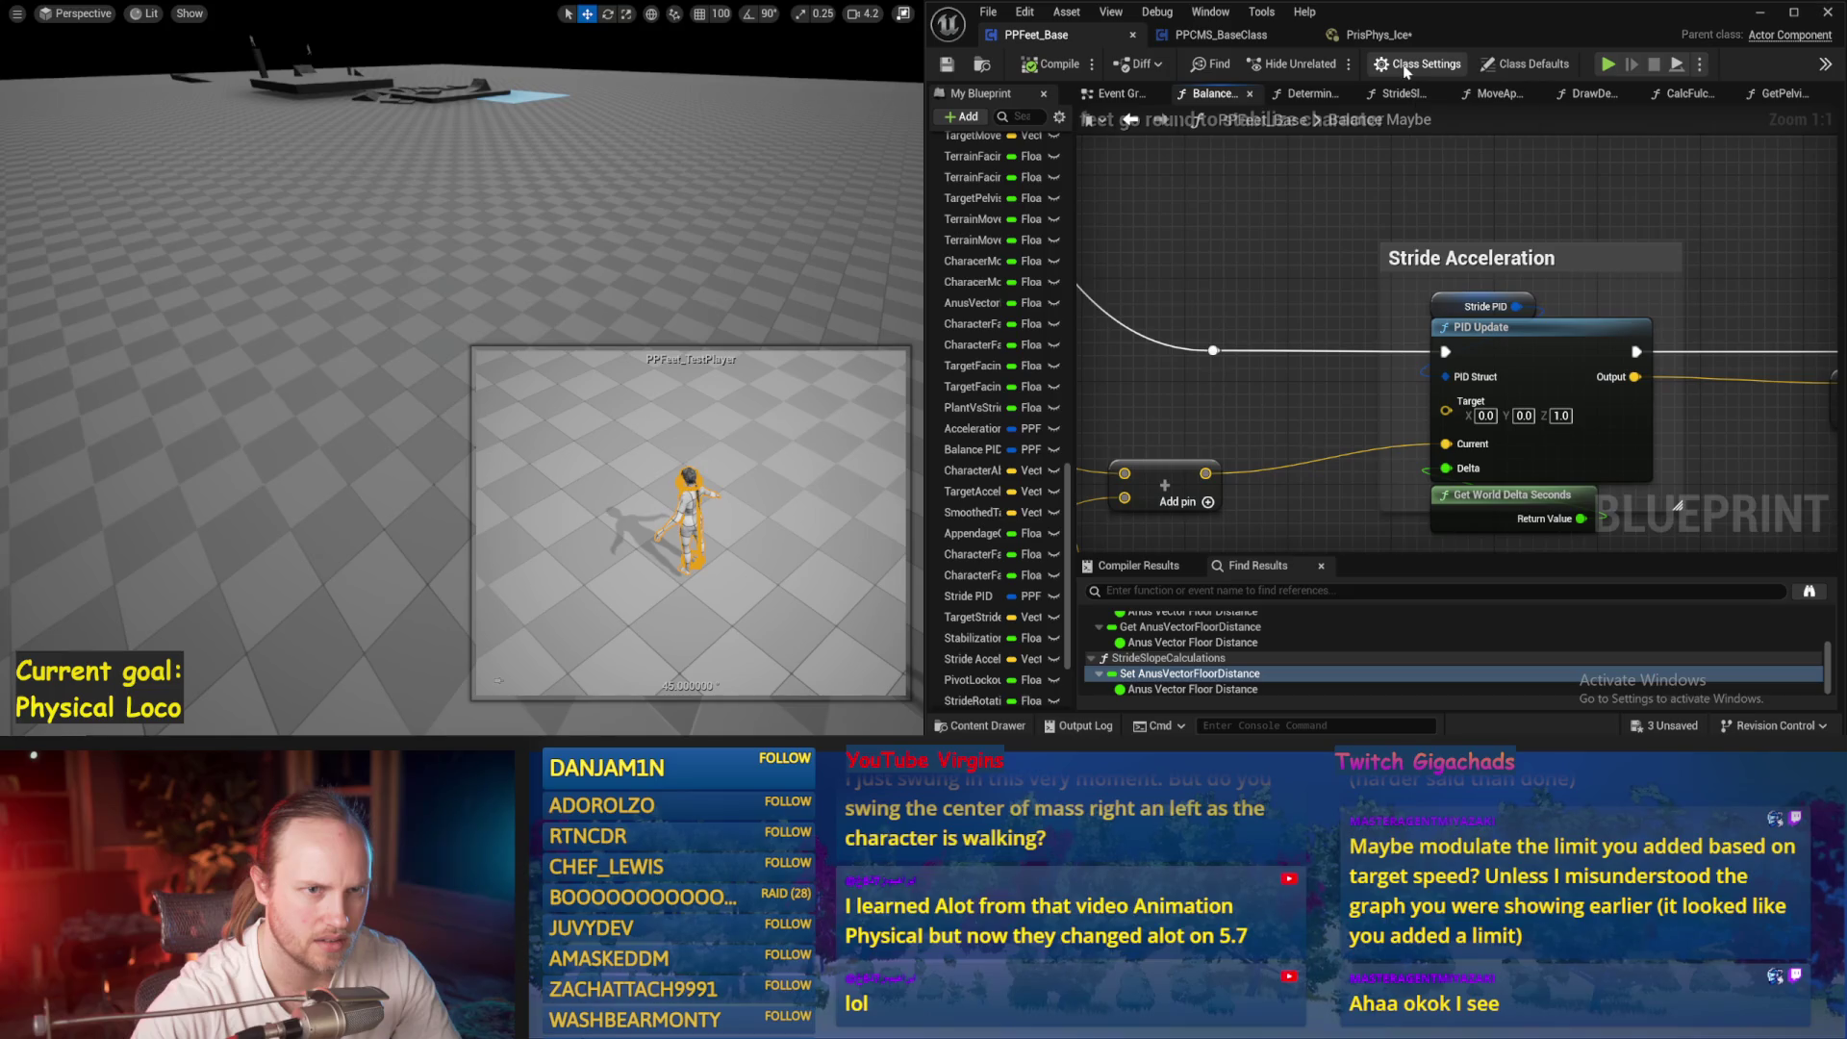
{"action": "left_click_drag", "start_coordinate": [1492, 27], "coordinate": [1259, 64]}
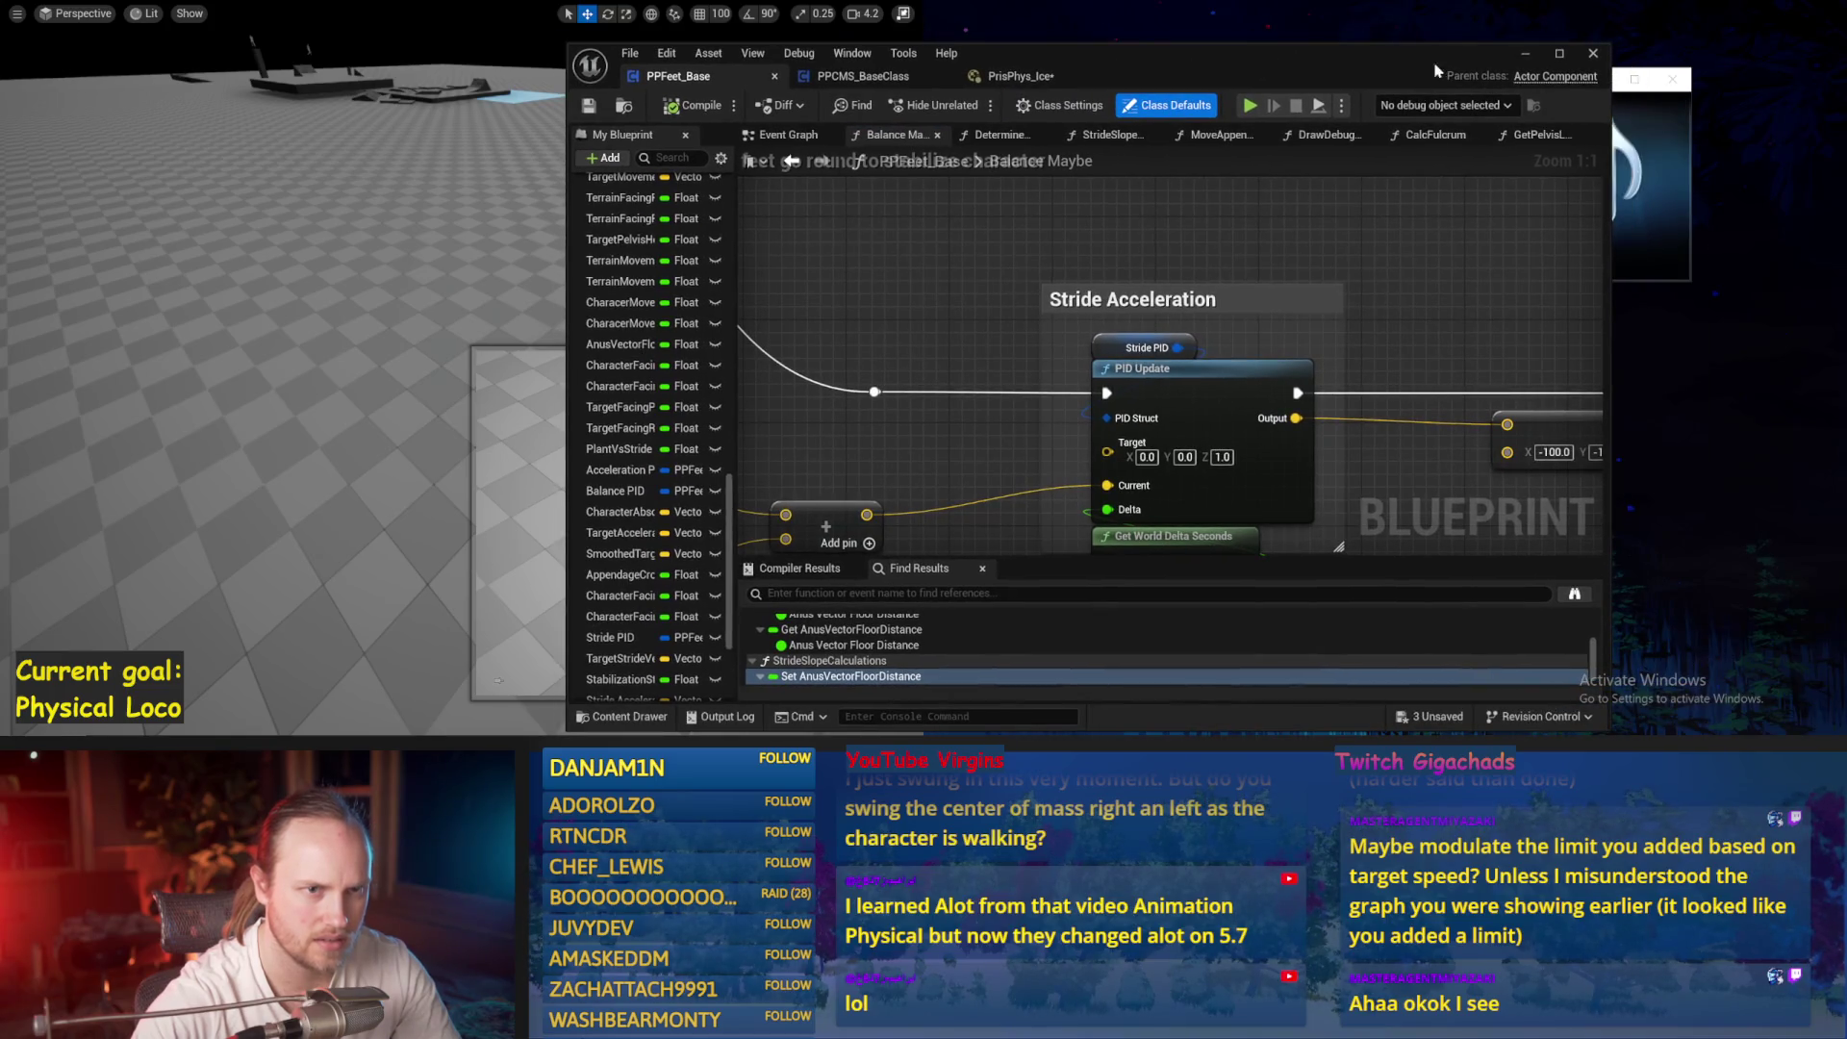
{"action": "left_click_drag", "start_coordinate": [1508, 60], "coordinate": [1842, 87]}
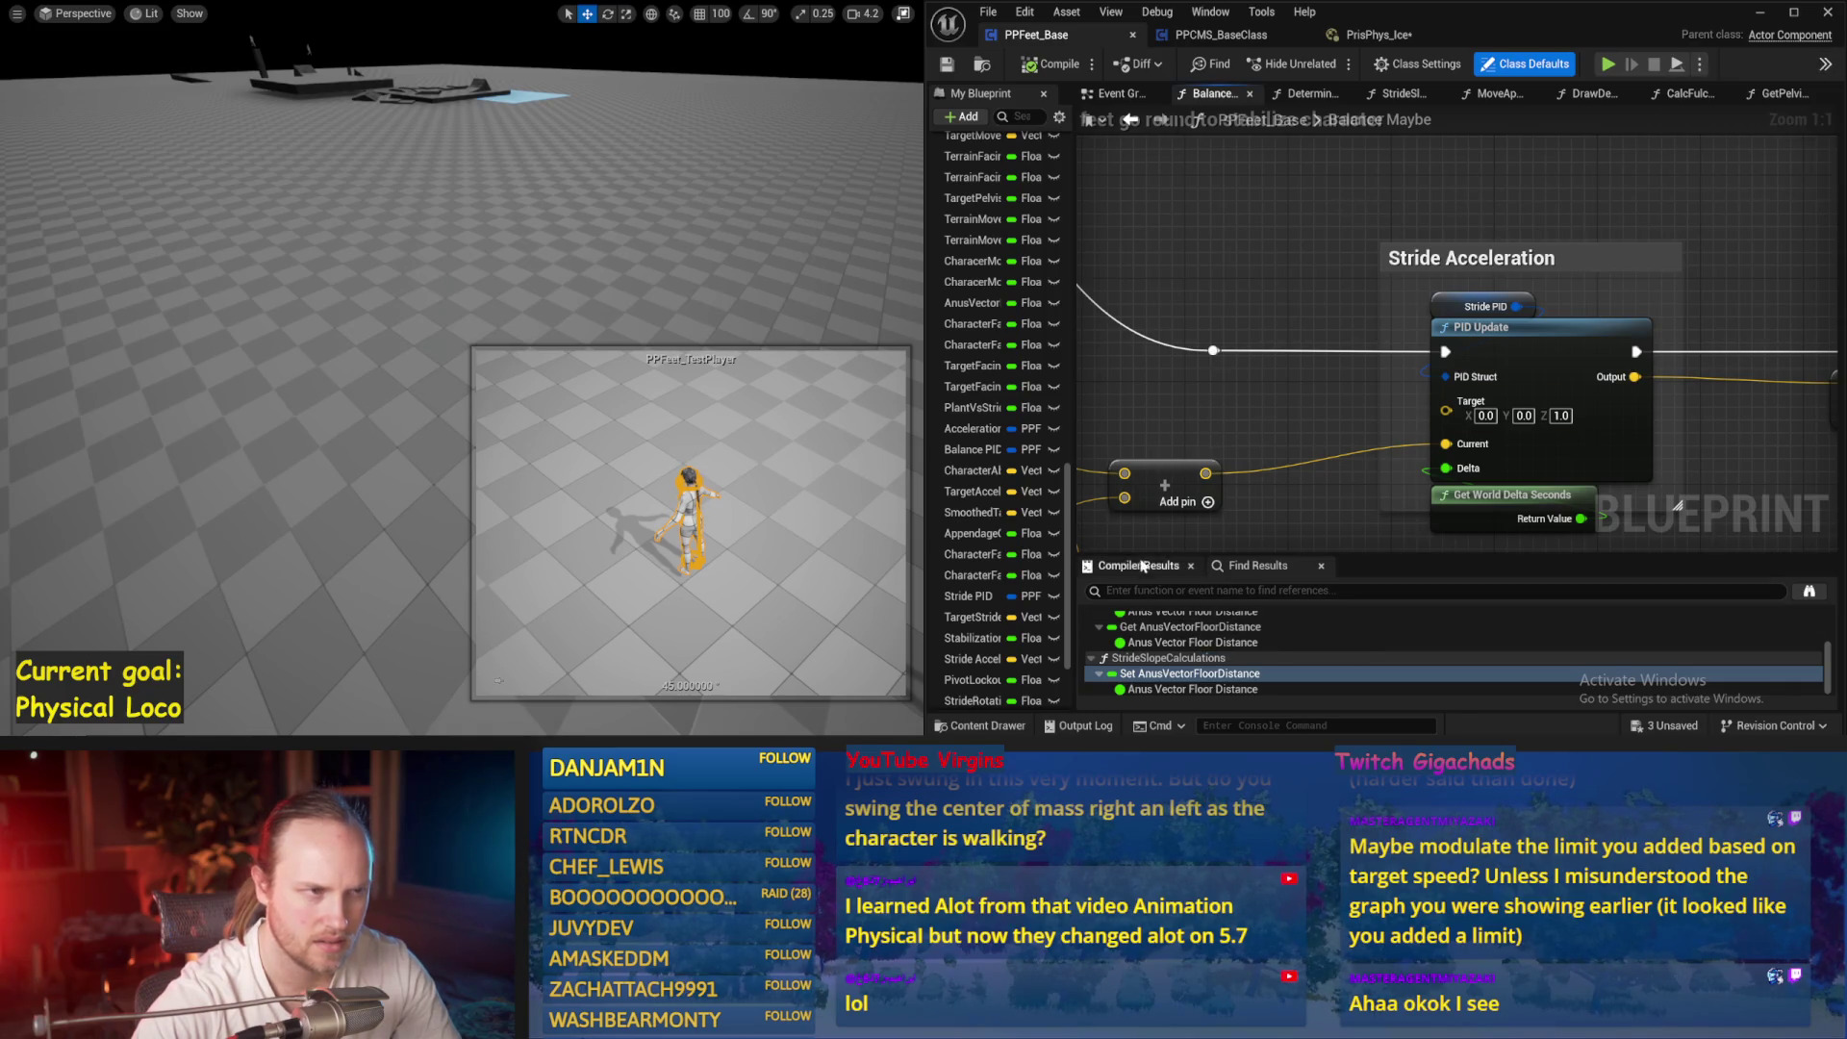
{"action": "mouse_move", "coordinate": [1220, 15]}
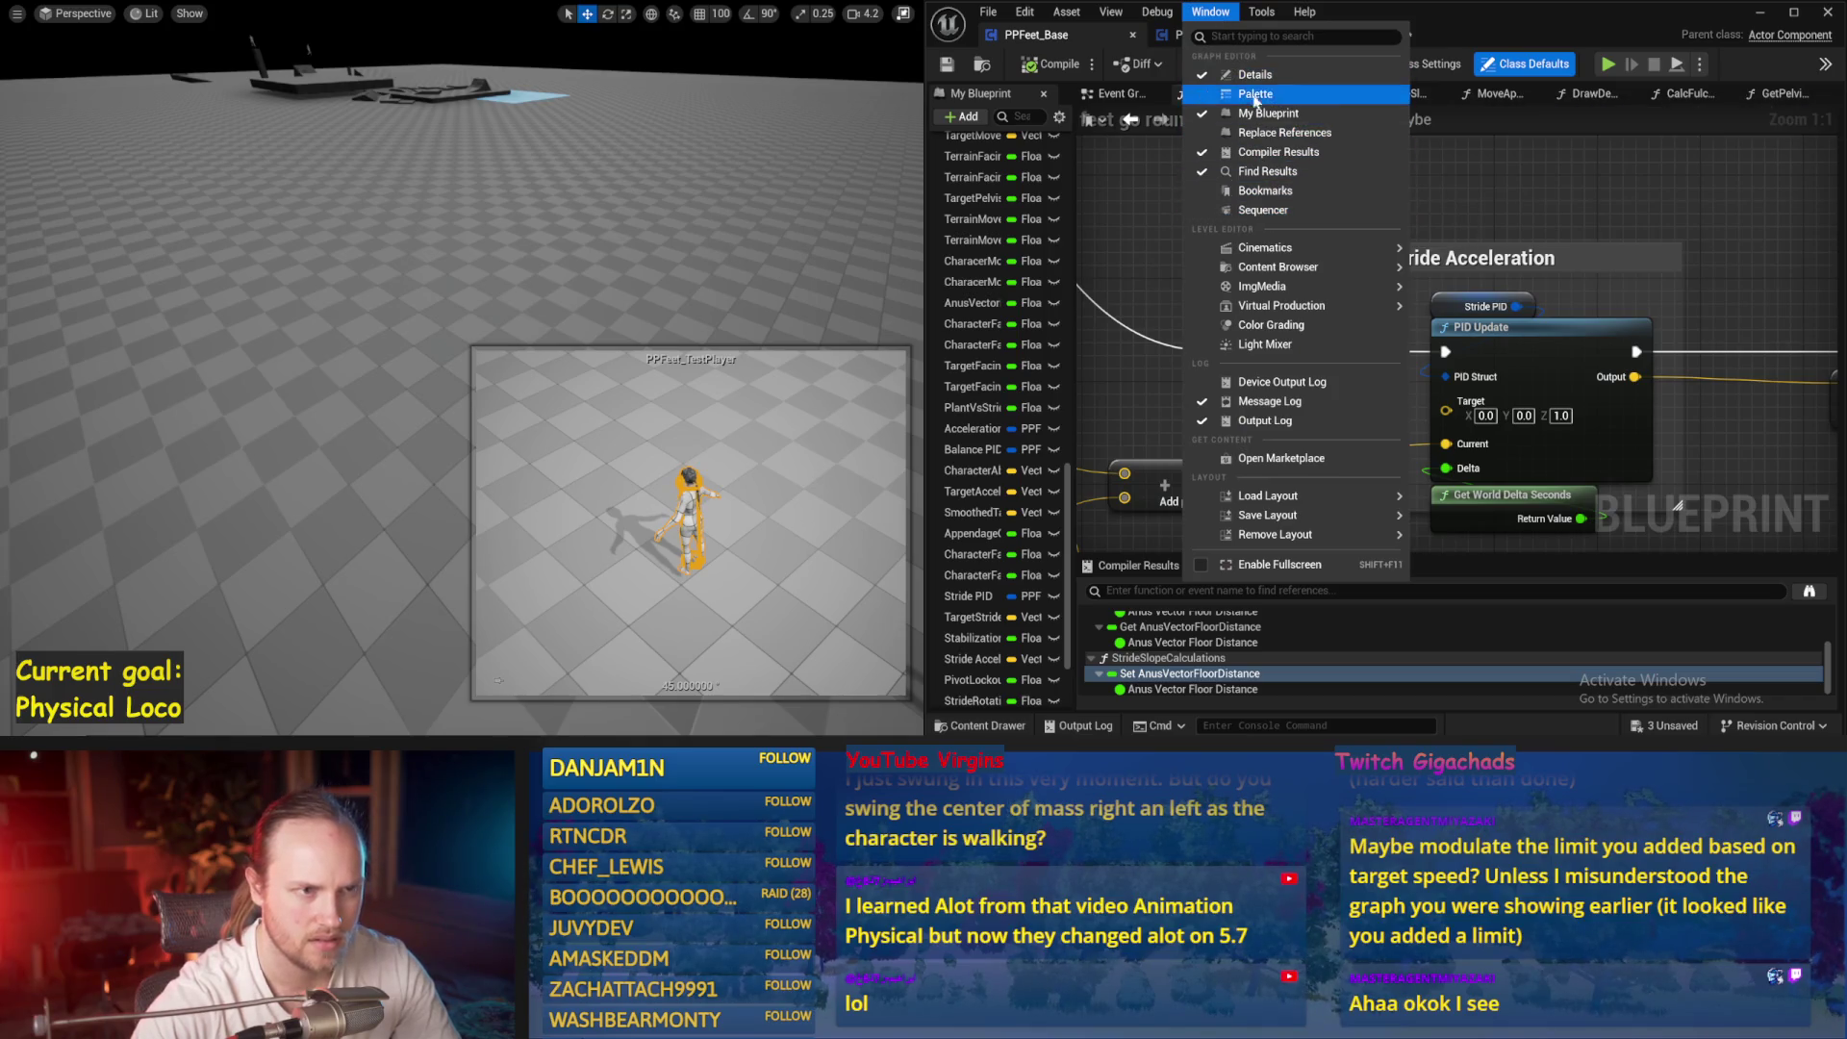
{"action": "left_click", "coordinate": [1261, 83]}
{"action": "left_click", "coordinate": [1213, 17]}
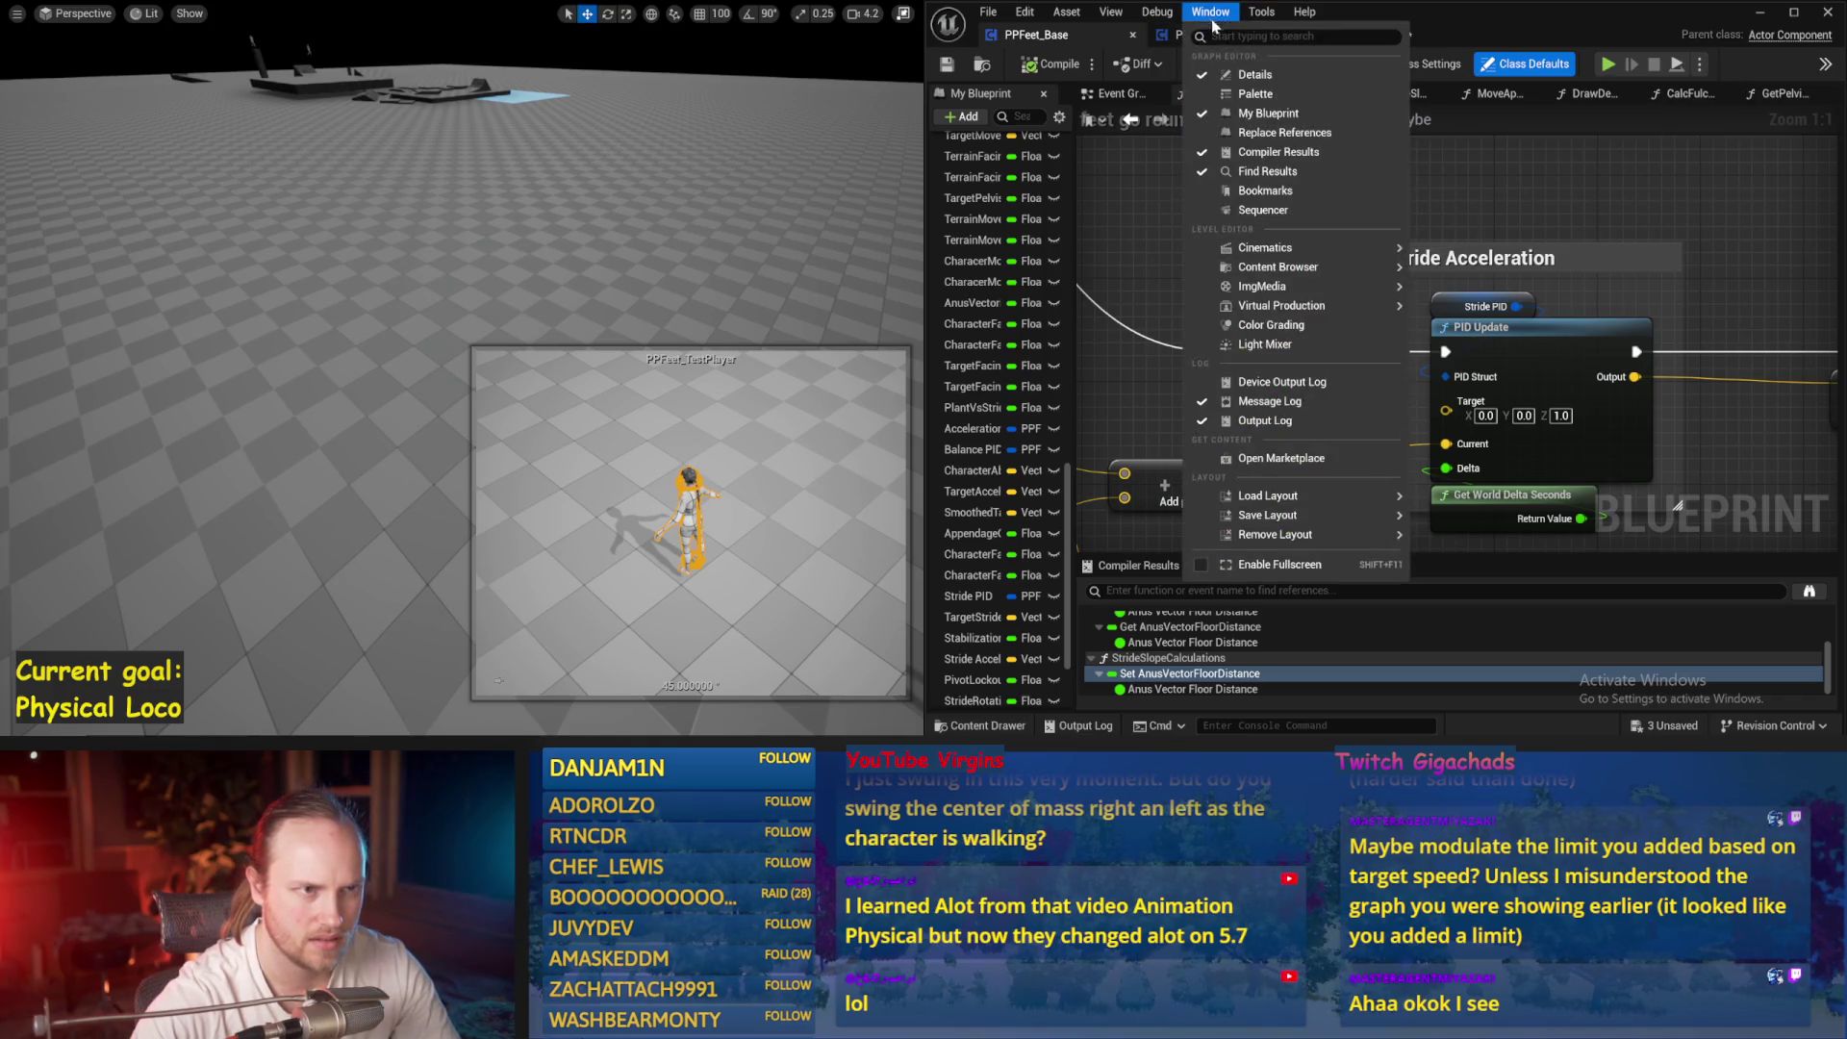
{"action": "left_click", "coordinate": [1550, 199]}
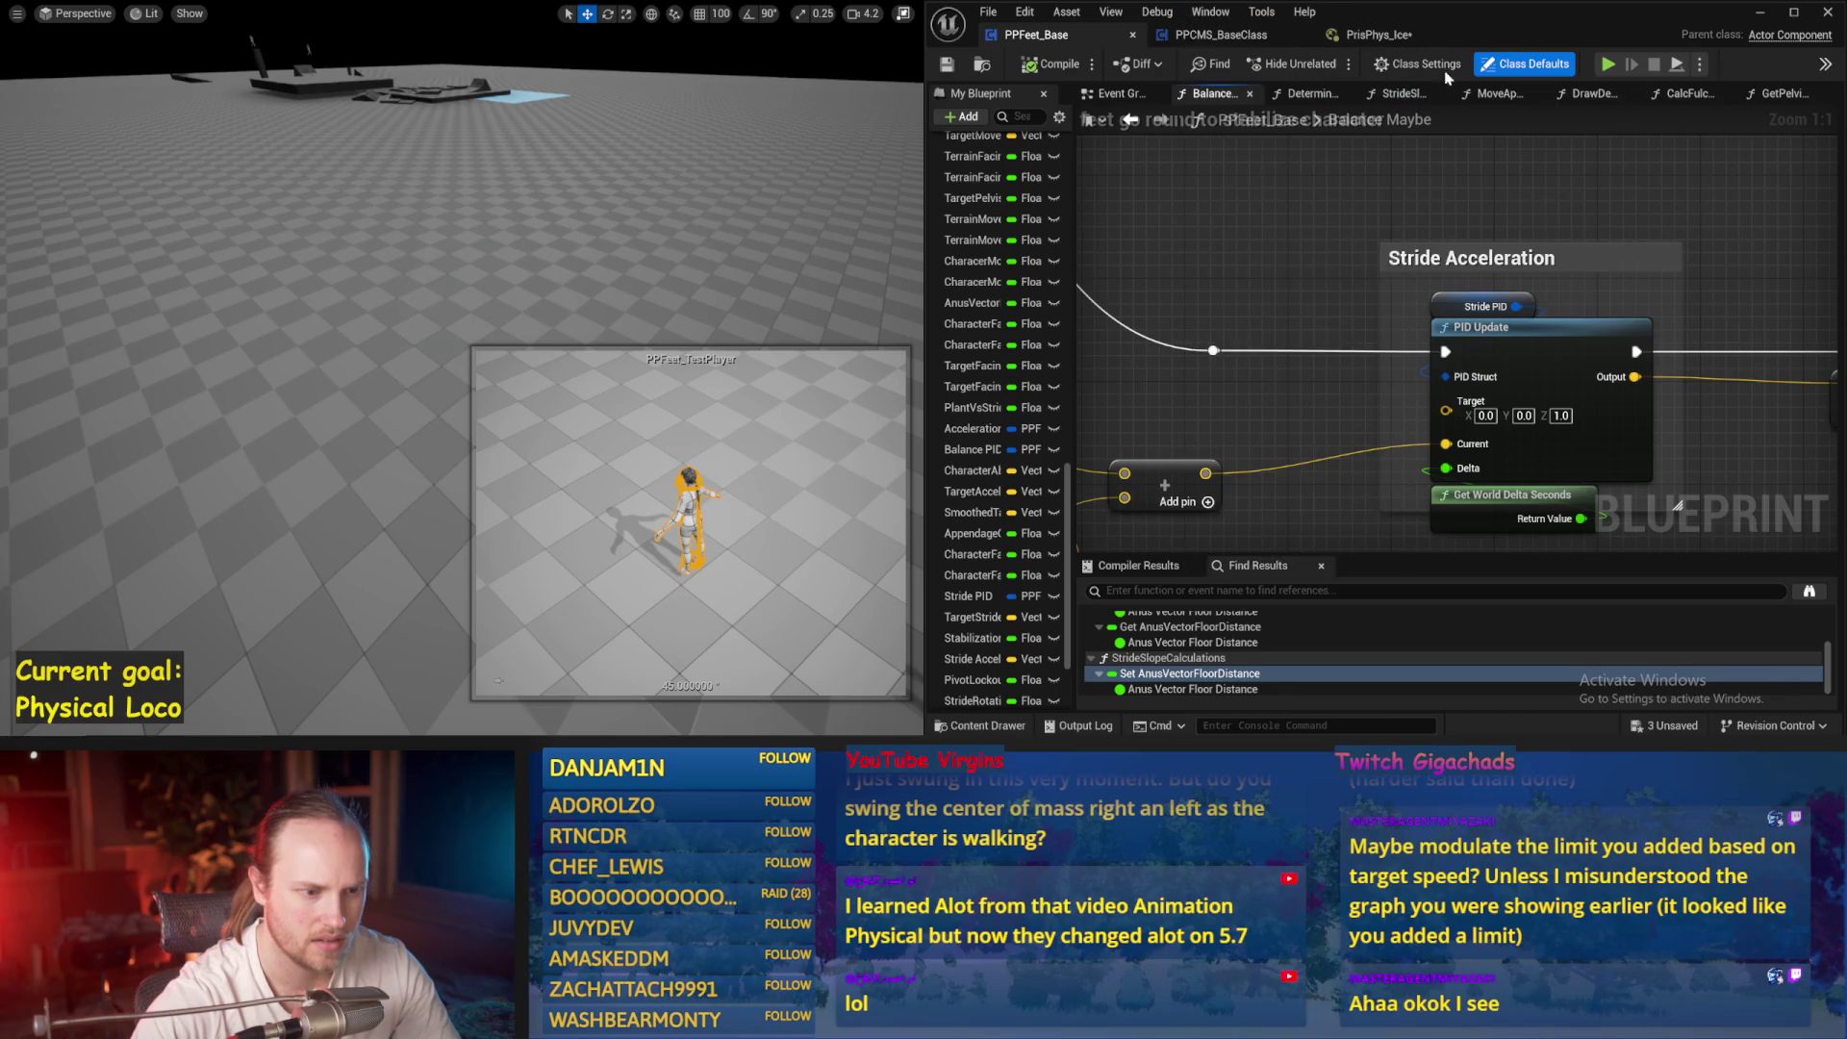
{"action": "double_click", "coordinate": [1487, 23]}
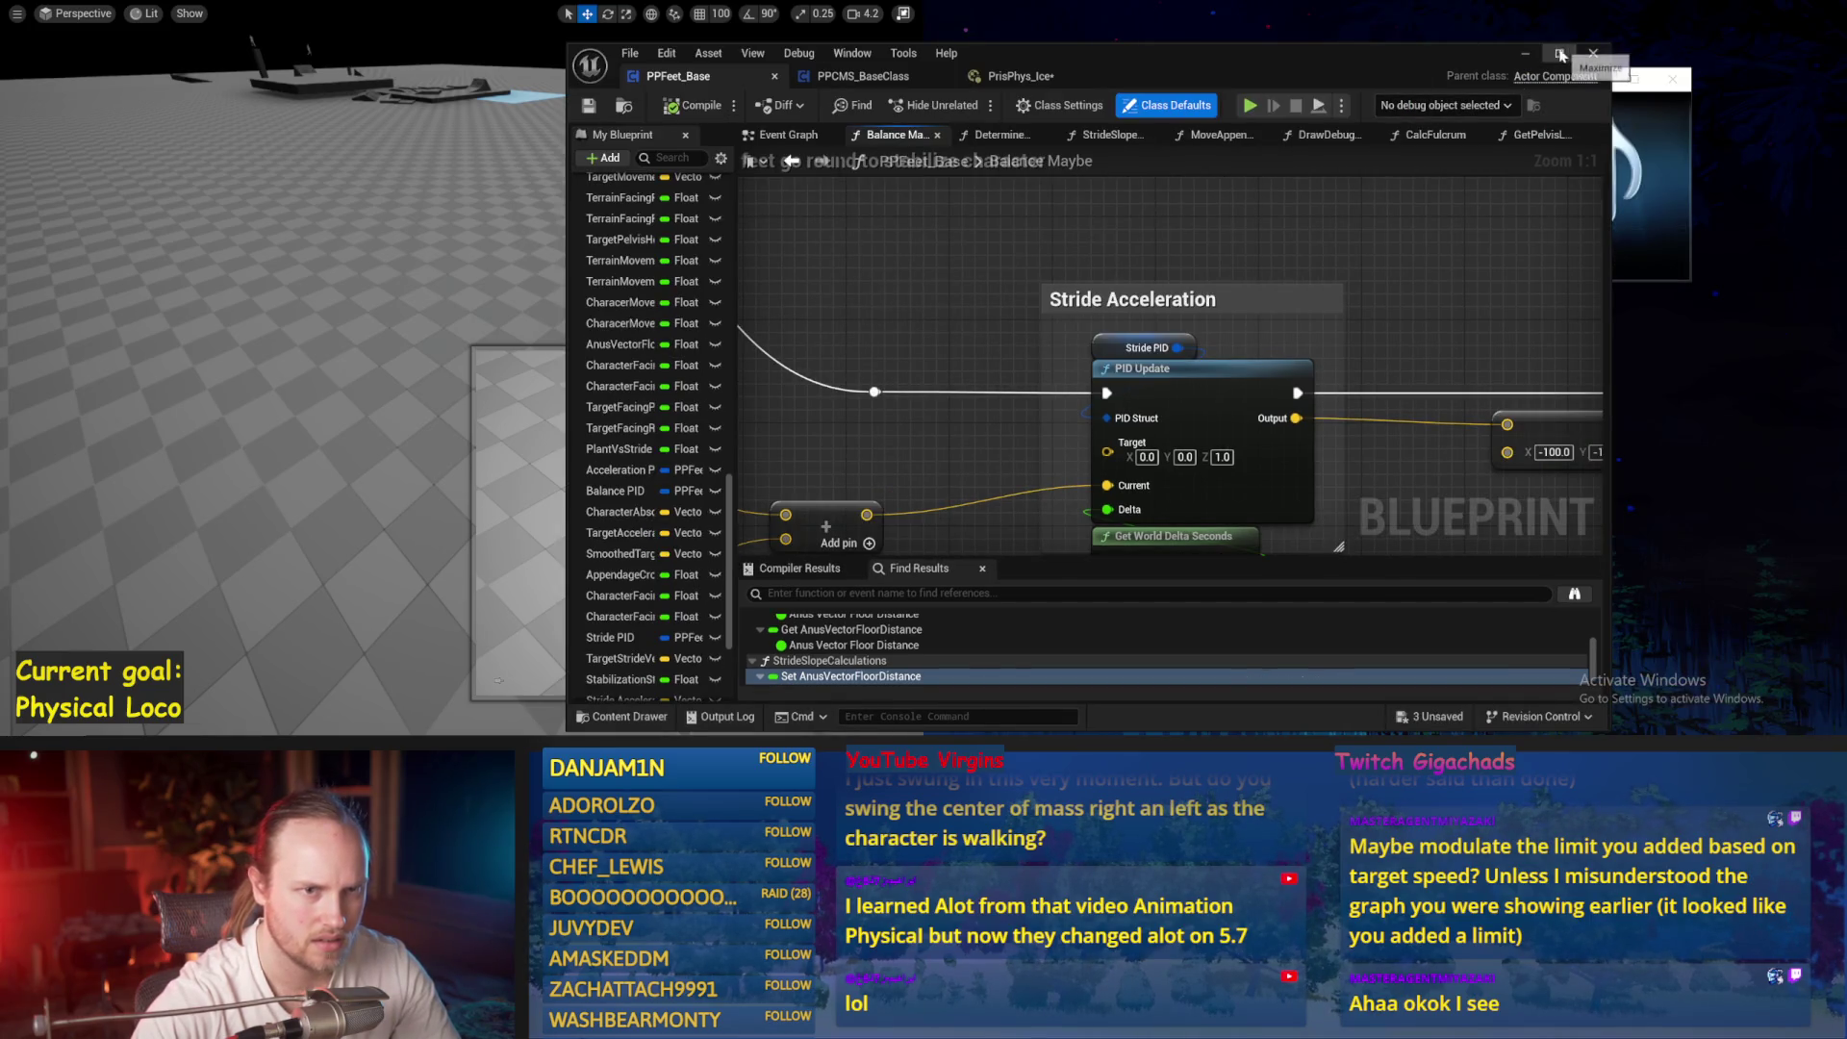
{"action": "left_click", "coordinate": [1559, 53]}
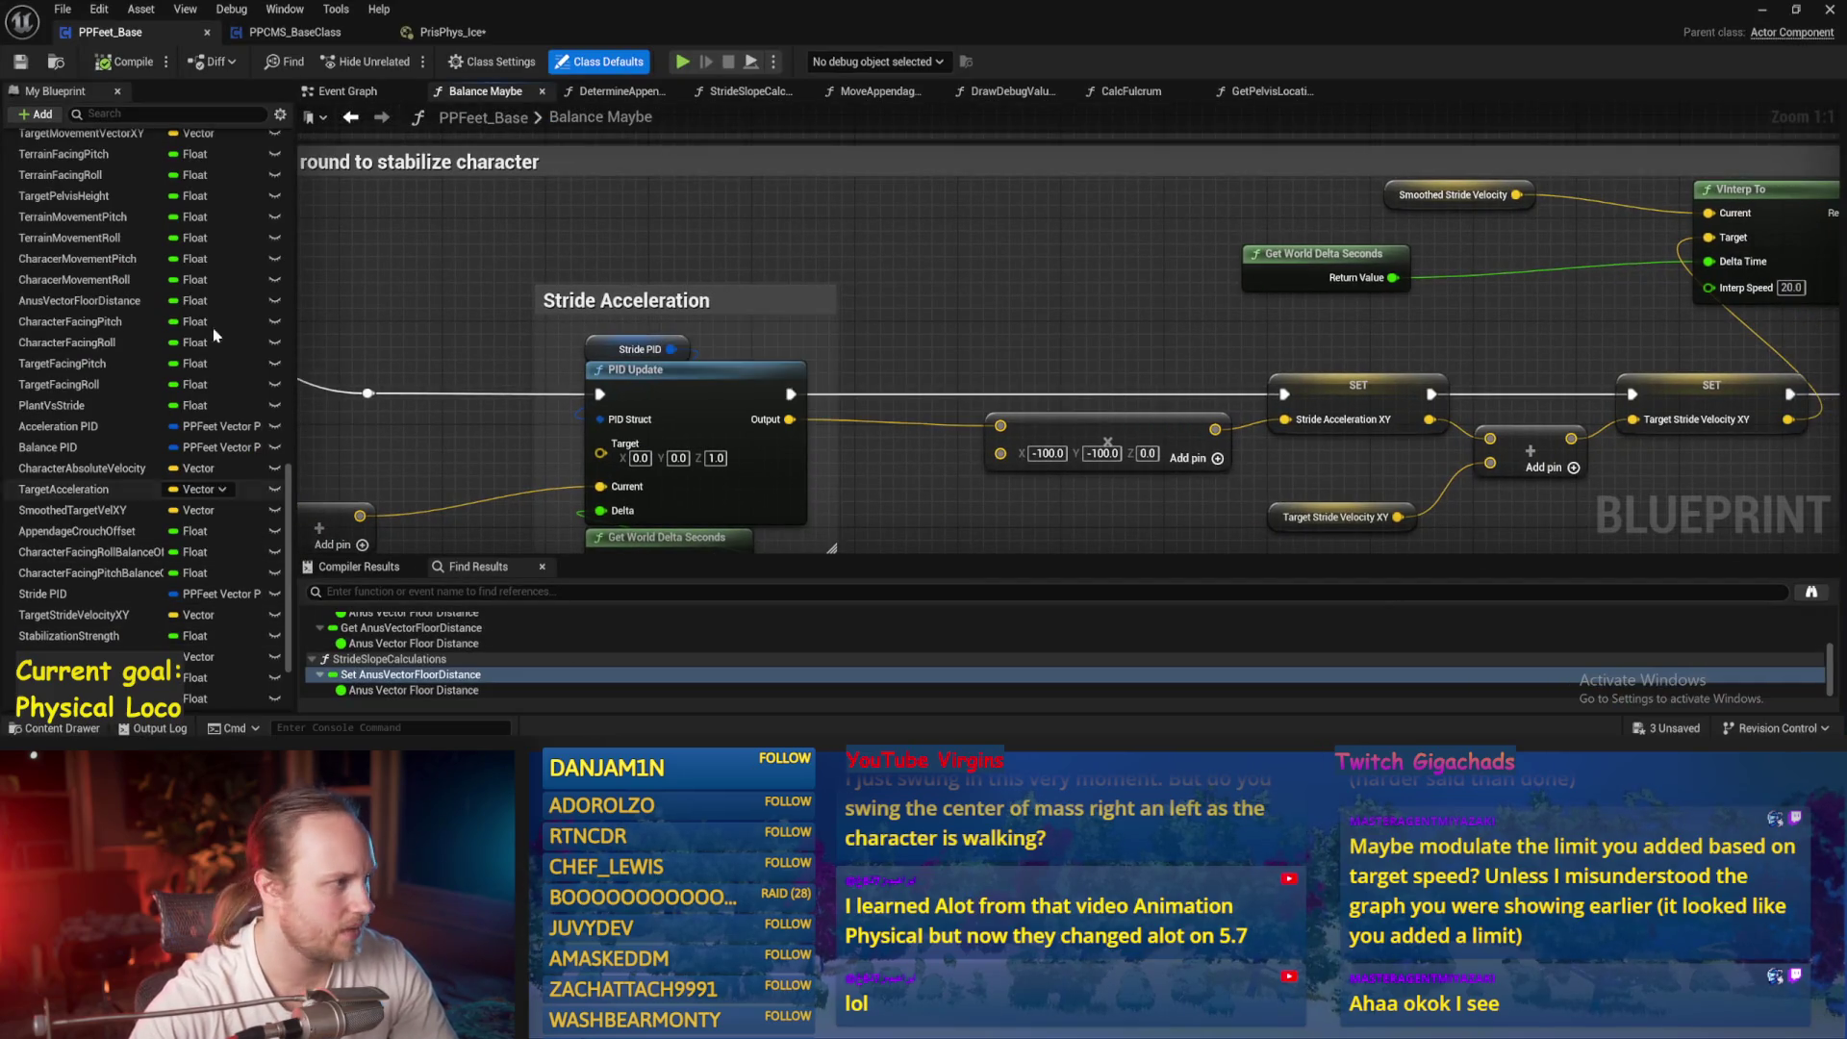
Save all assets with File > Save All and close the blueprint editor
{"action": "left_click", "coordinate": [63, 11]}
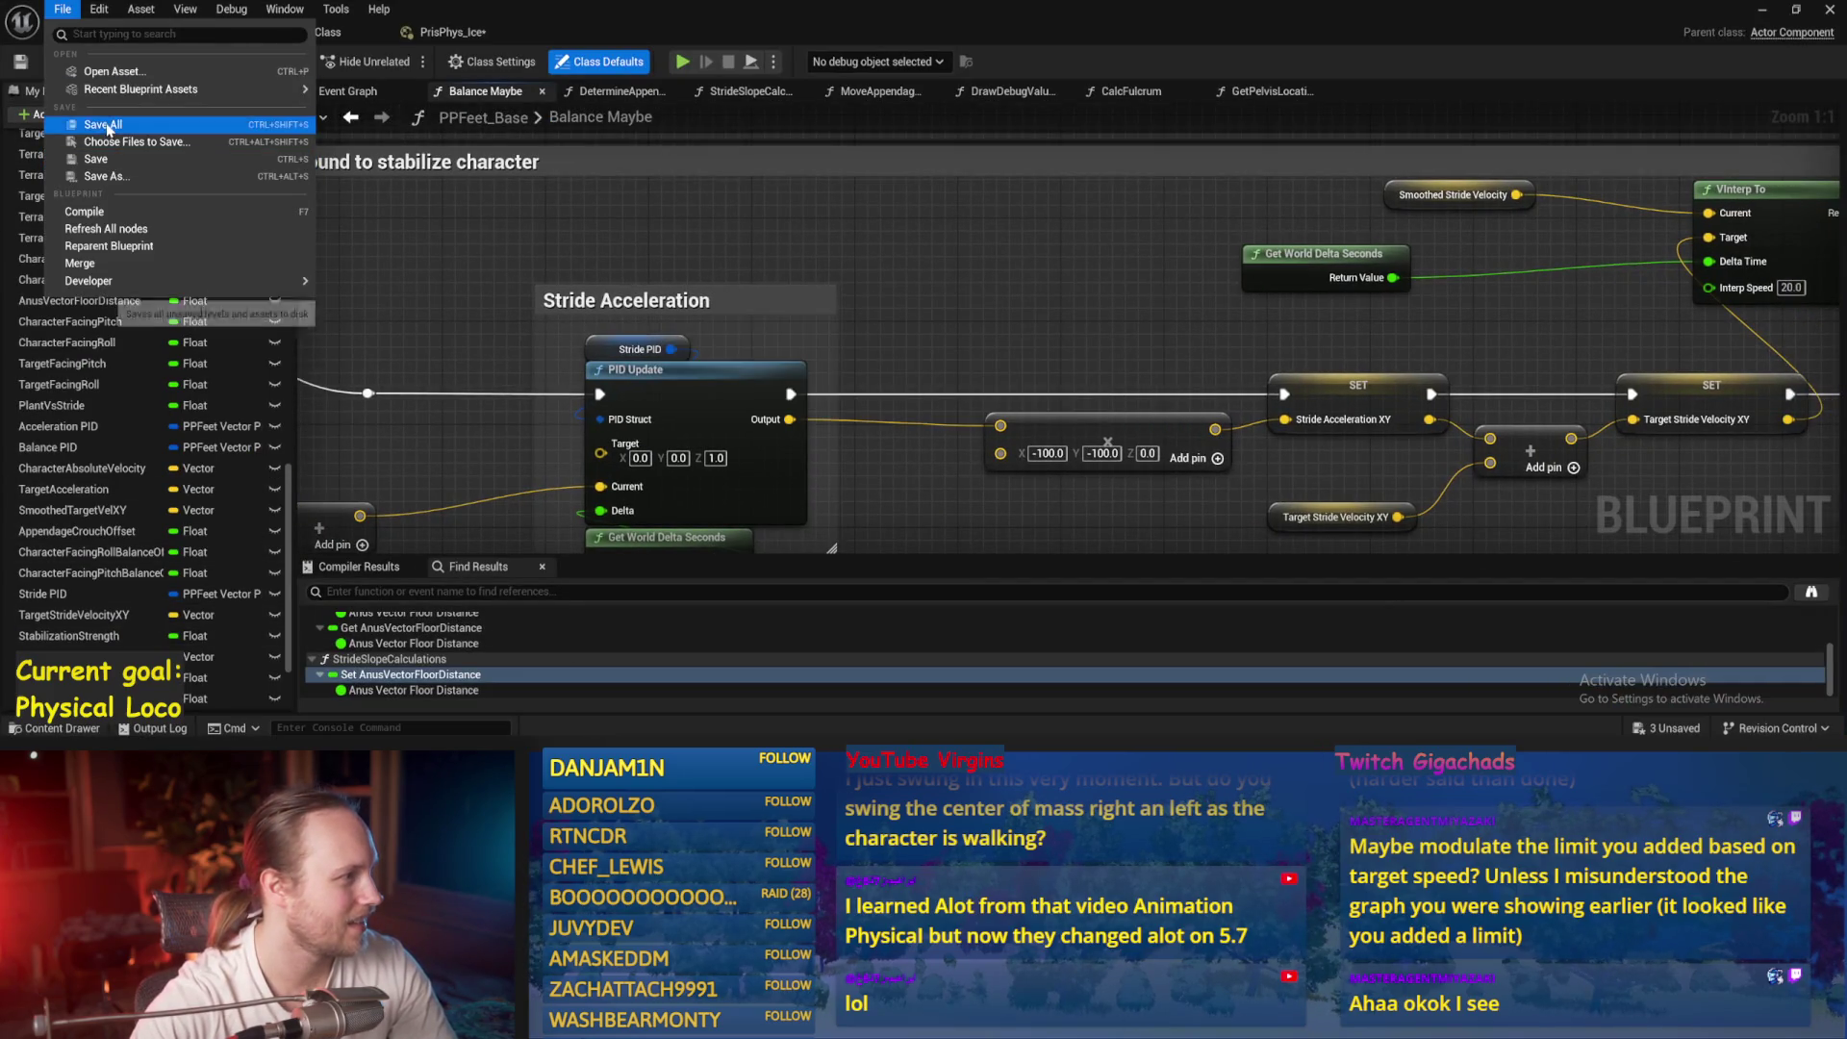
{"action": "left_click", "coordinate": [106, 125]}
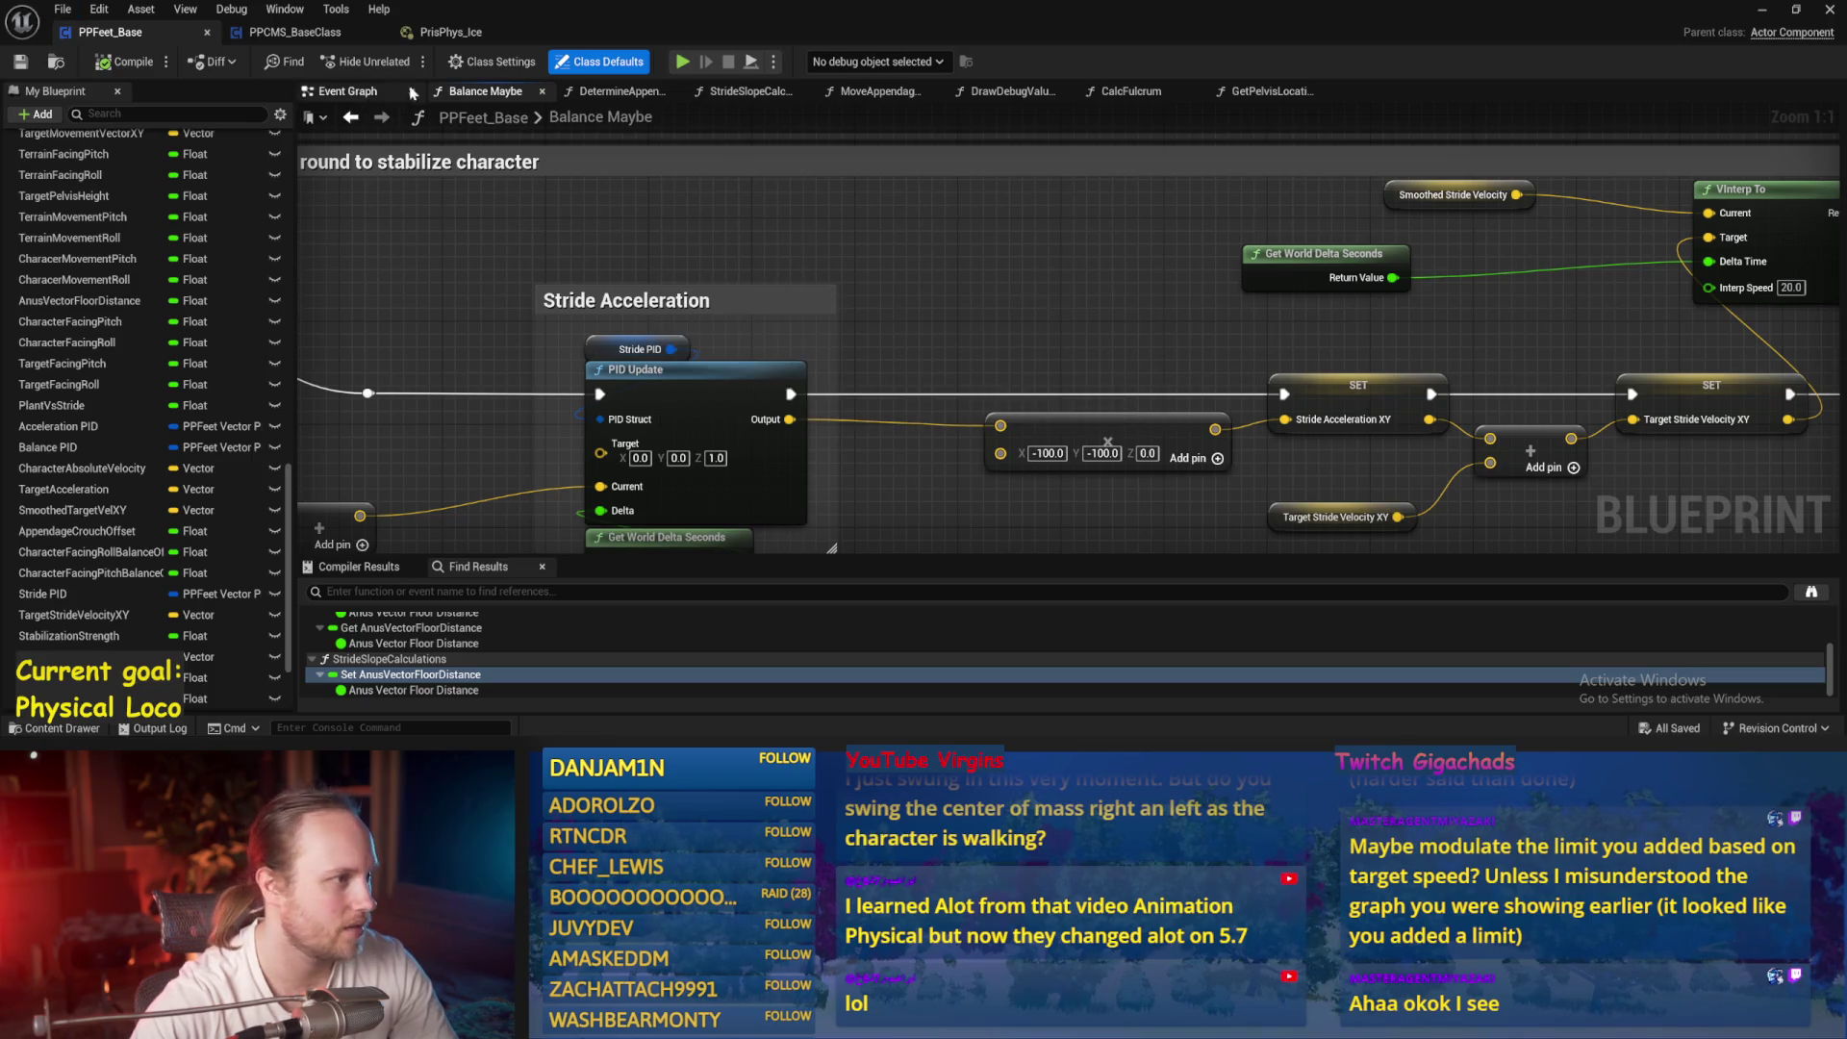
{"action": "left_click", "coordinate": [1833, 9]}
Reopen PPFeet_Base from the Content Browser and dock it to the right half of the screen
{"action": "right_click", "coordinate": [608, 231]}
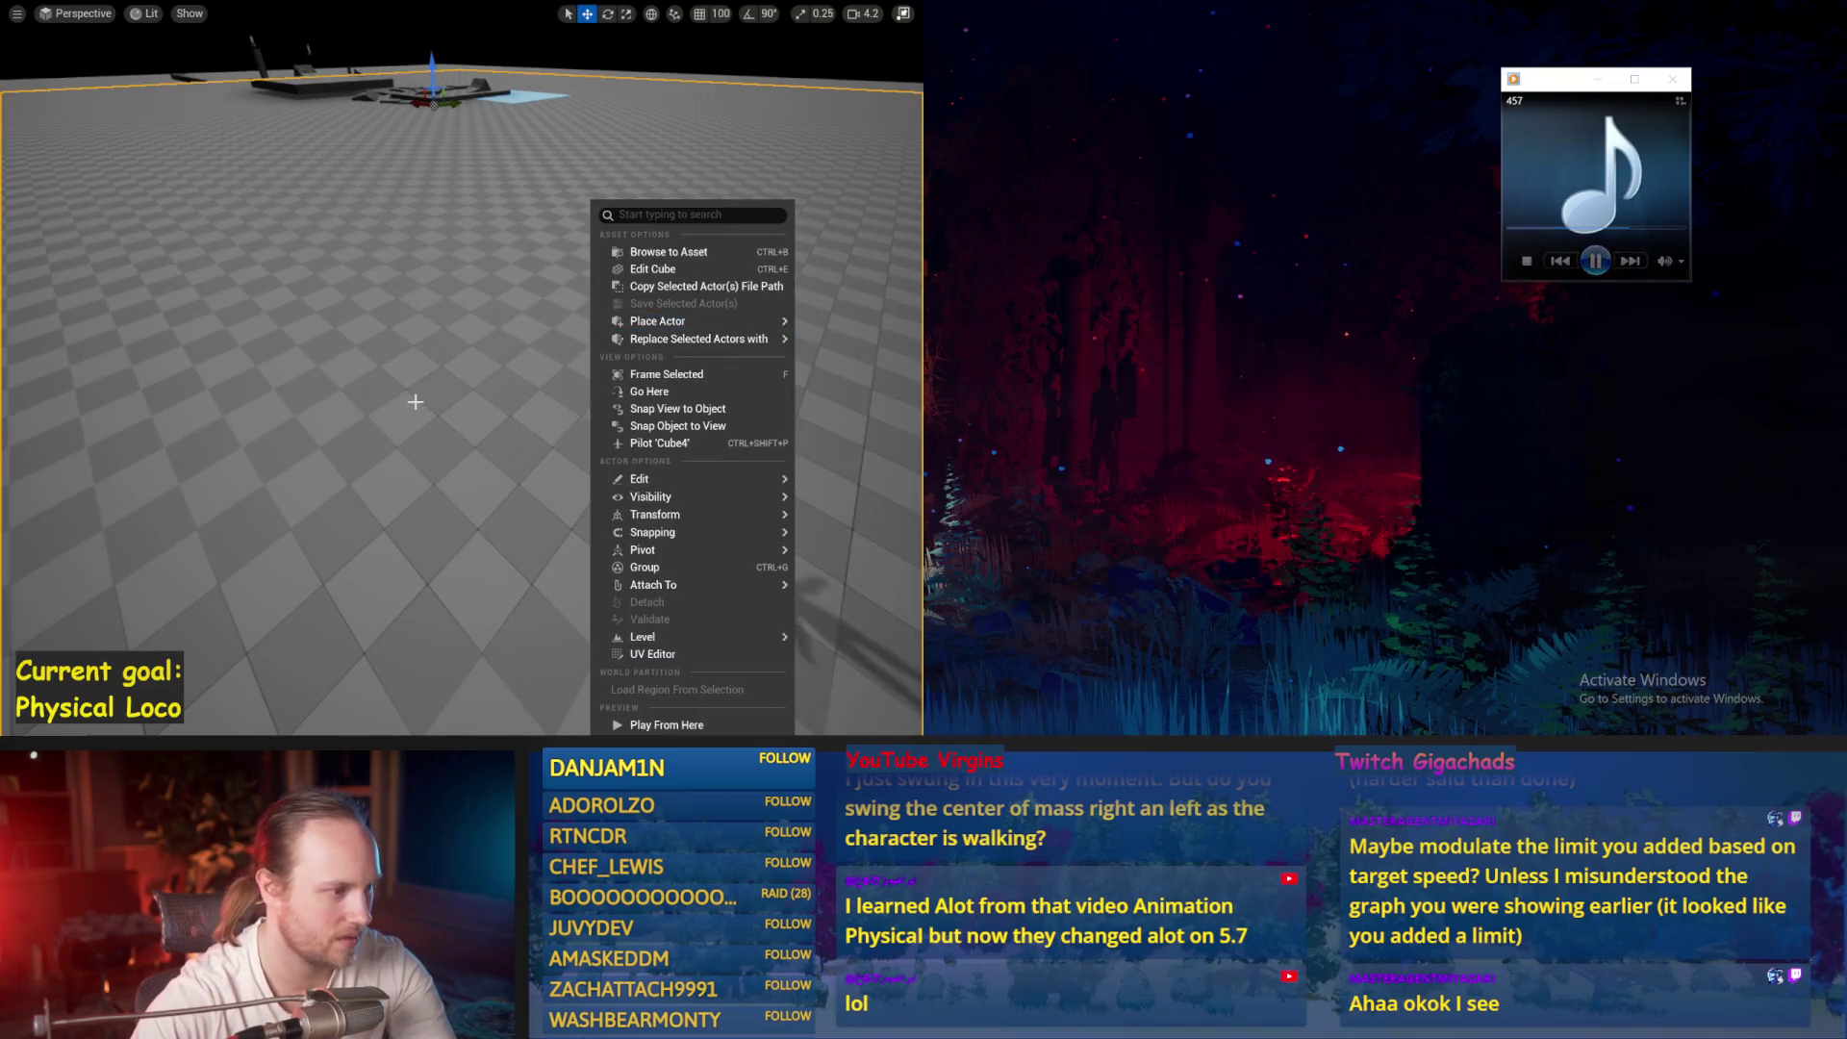
{"action": "key", "text": "F11"}
{"action": "scroll", "coordinate": [455, 585], "scroll_direction": "up", "scroll_amount": 5}
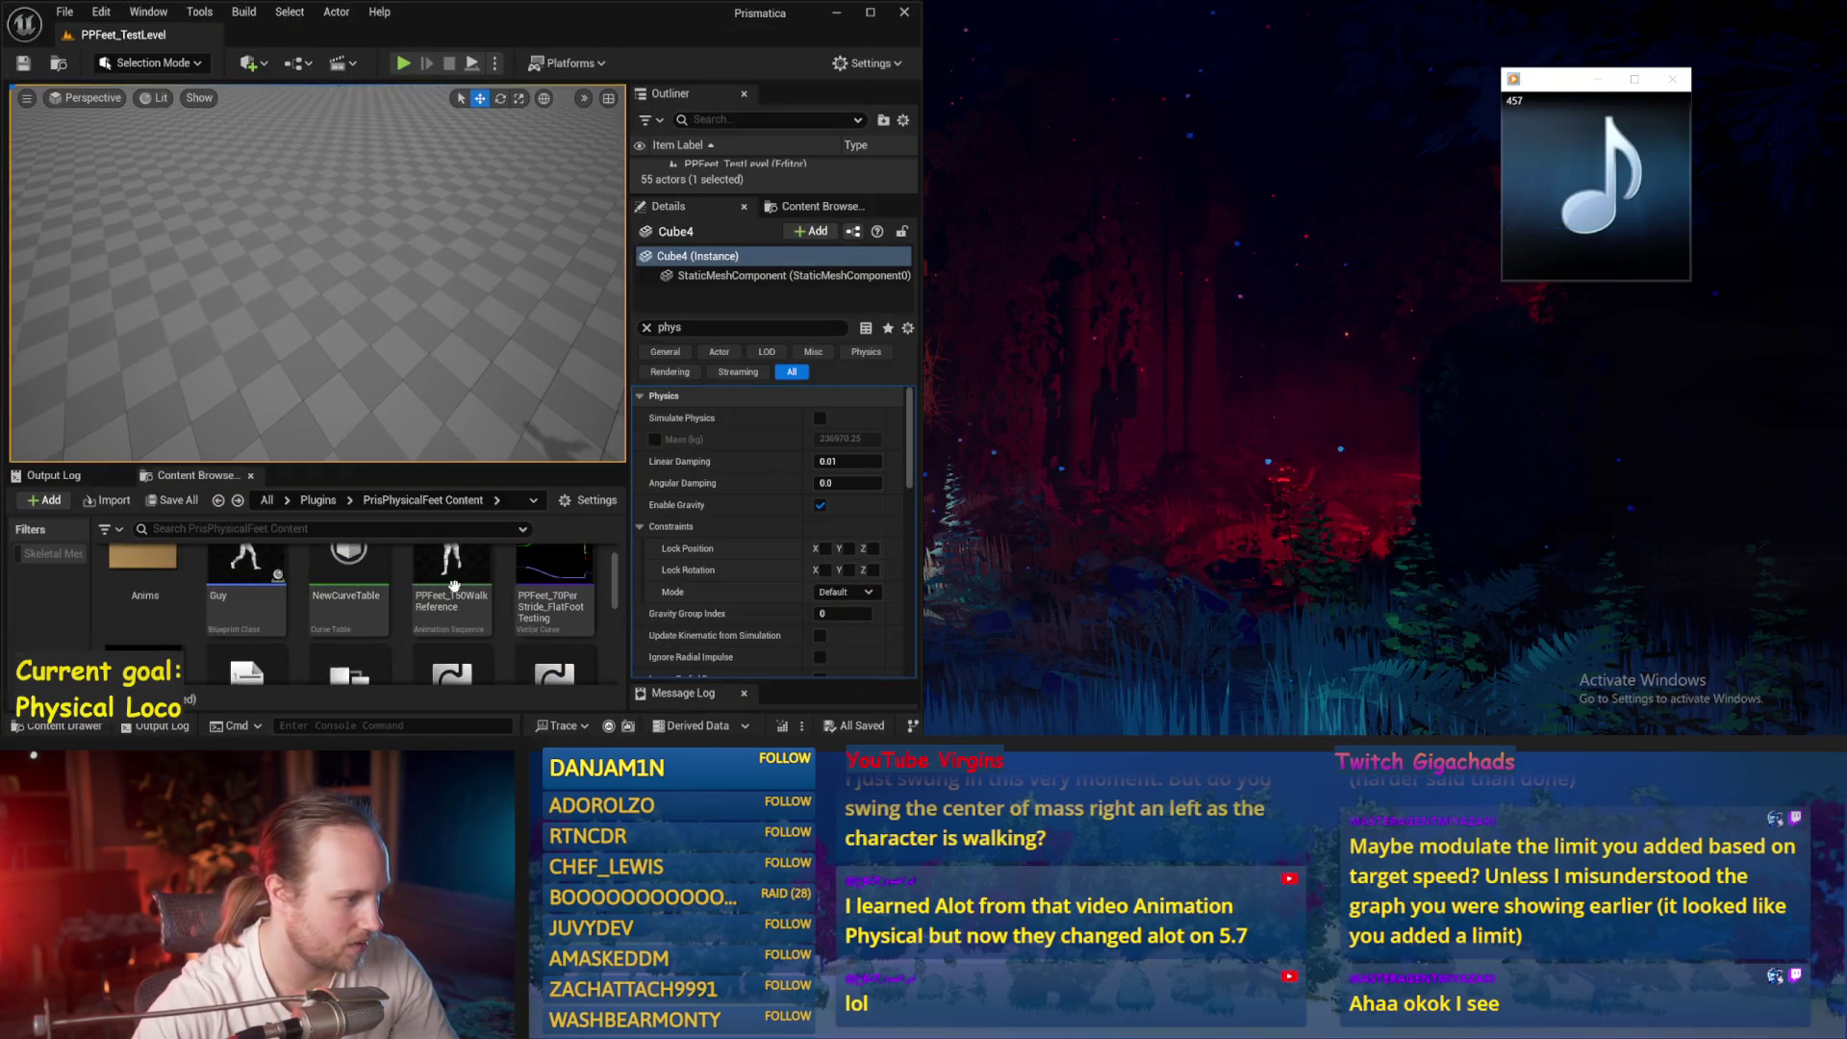
{"action": "scroll", "coordinate": [246, 591], "scroll_direction": "down", "scroll_amount": 5}
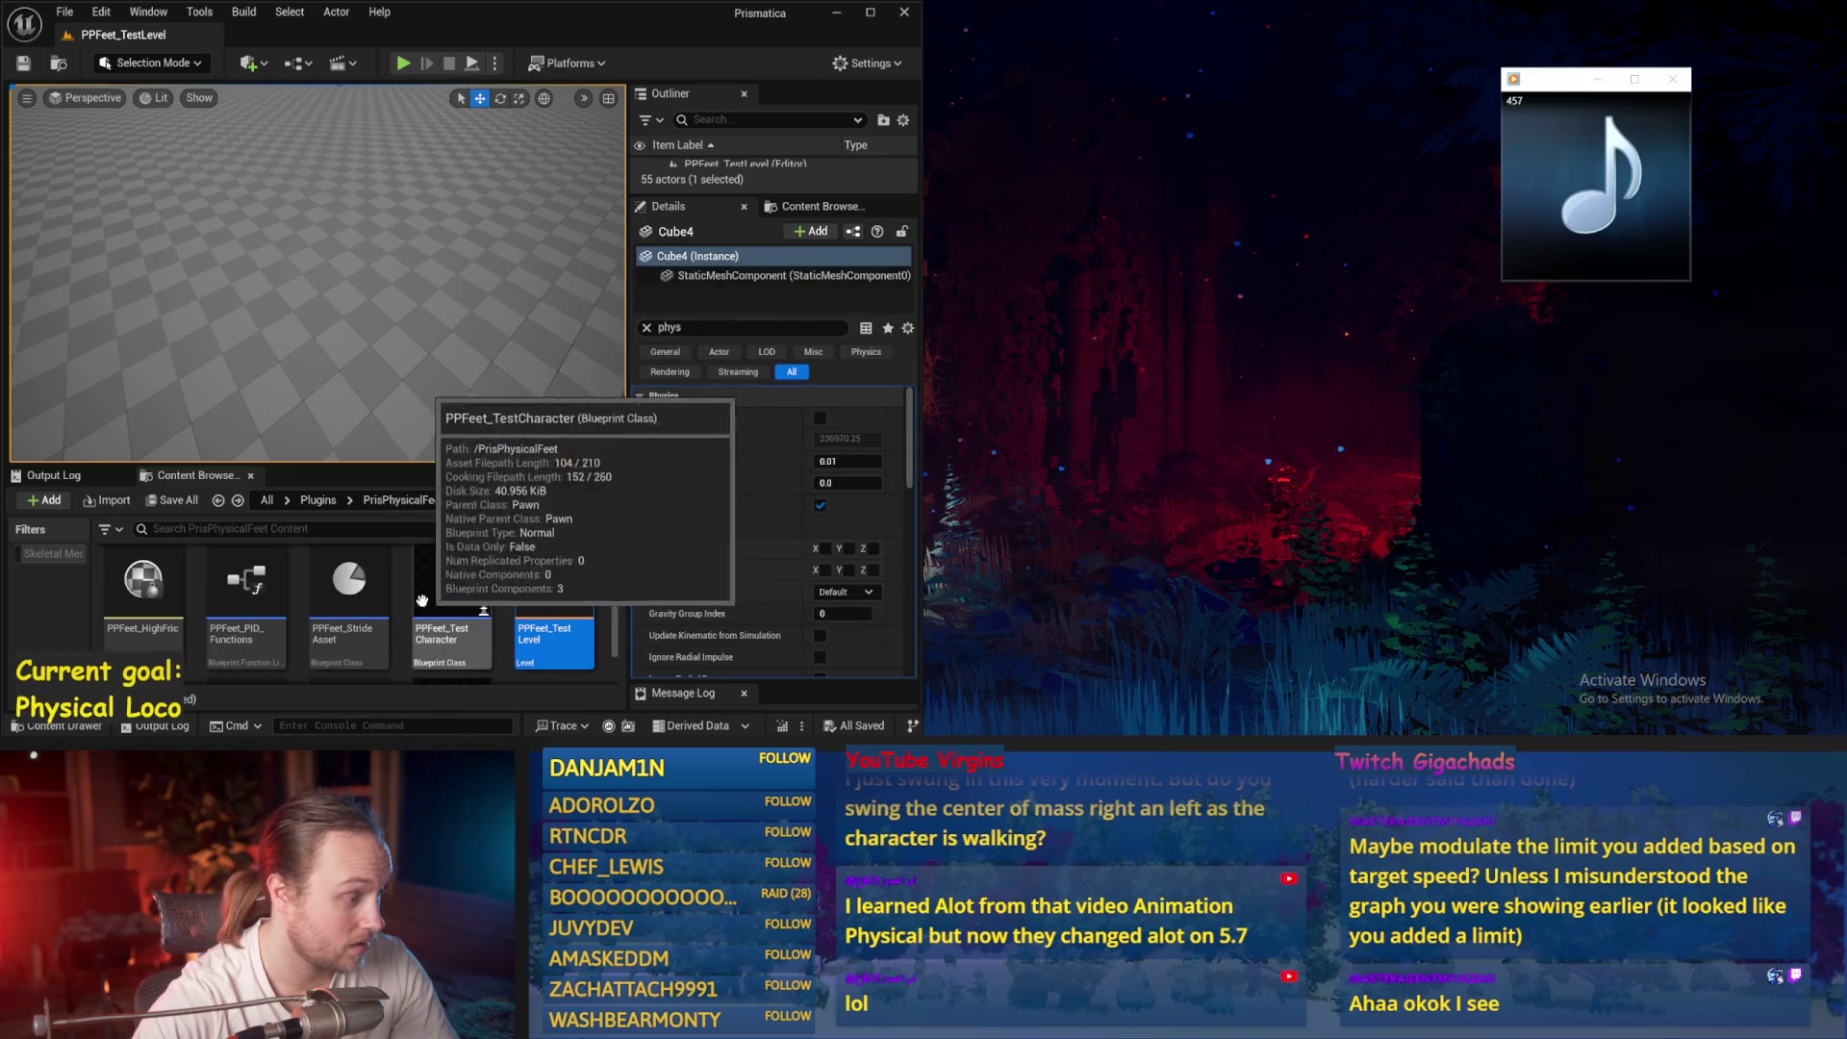
{"action": "scroll", "coordinate": [385, 597], "scroll_direction": "up", "scroll_amount": 2}
{"action": "double_click", "coordinate": [435, 604]}
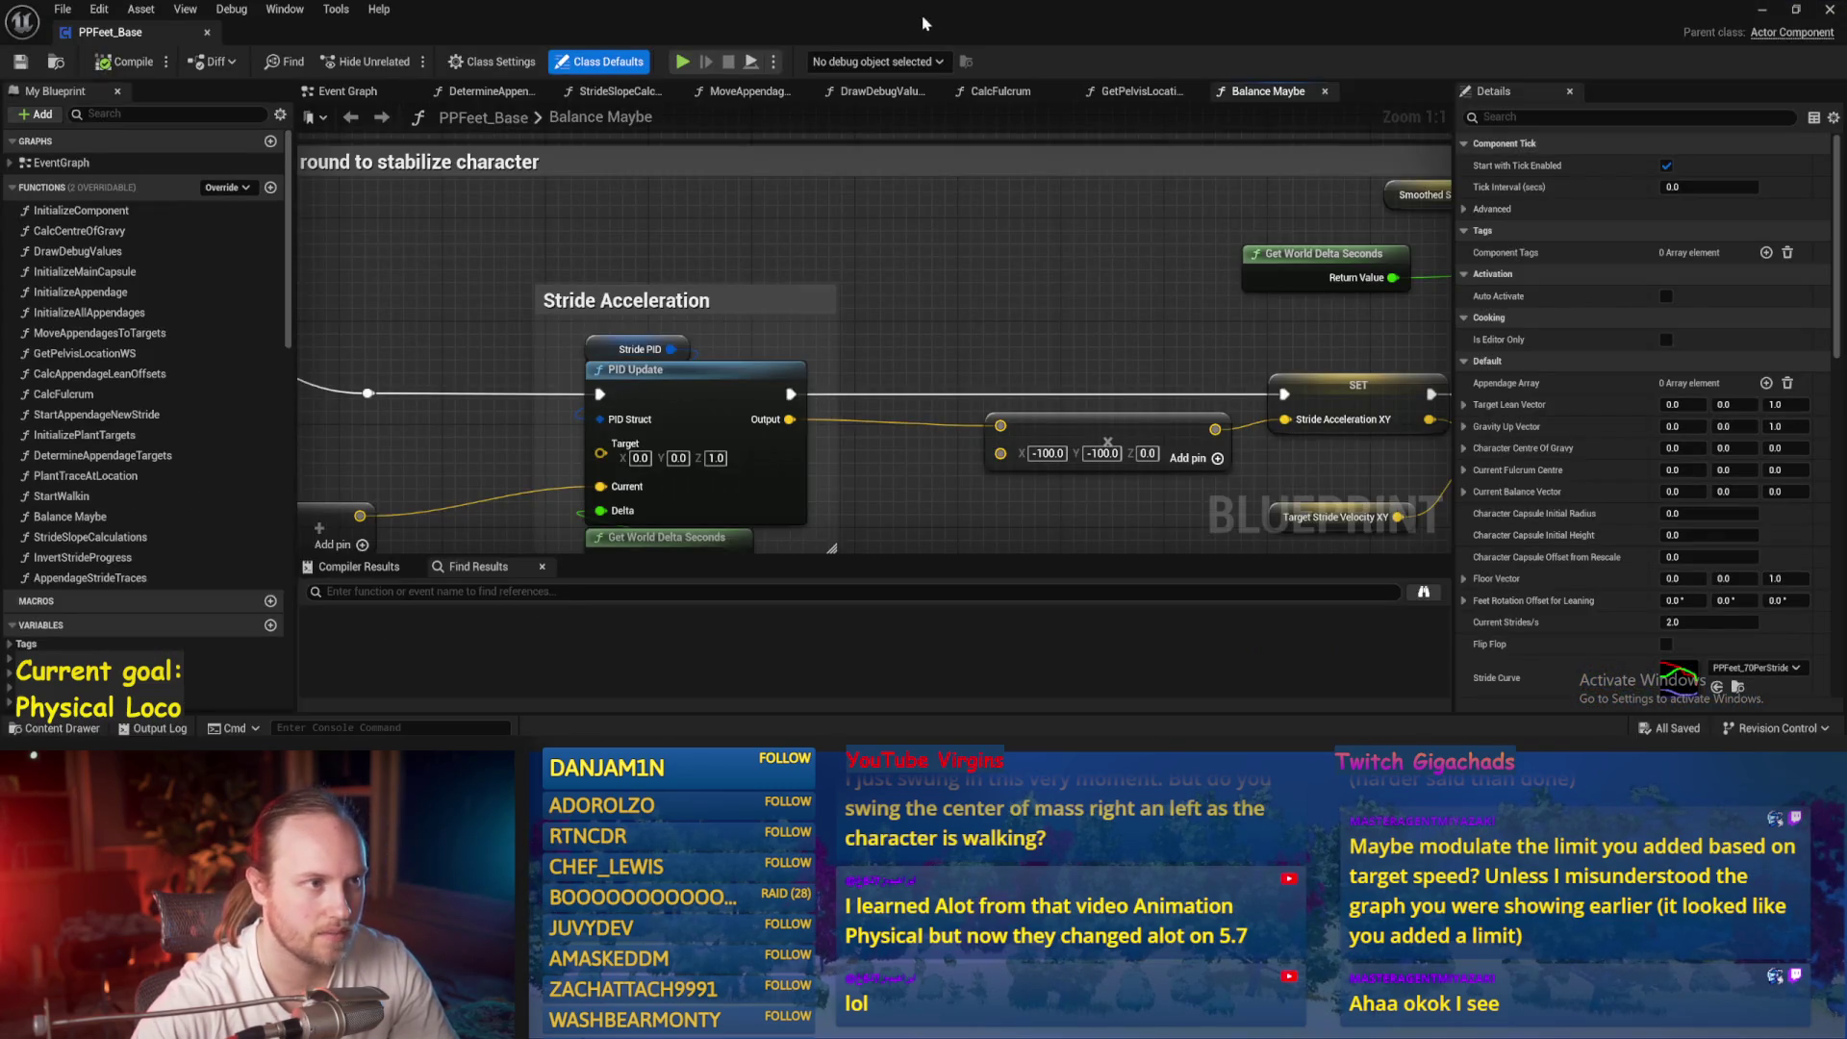
{"action": "key", "text": "super+Right"}
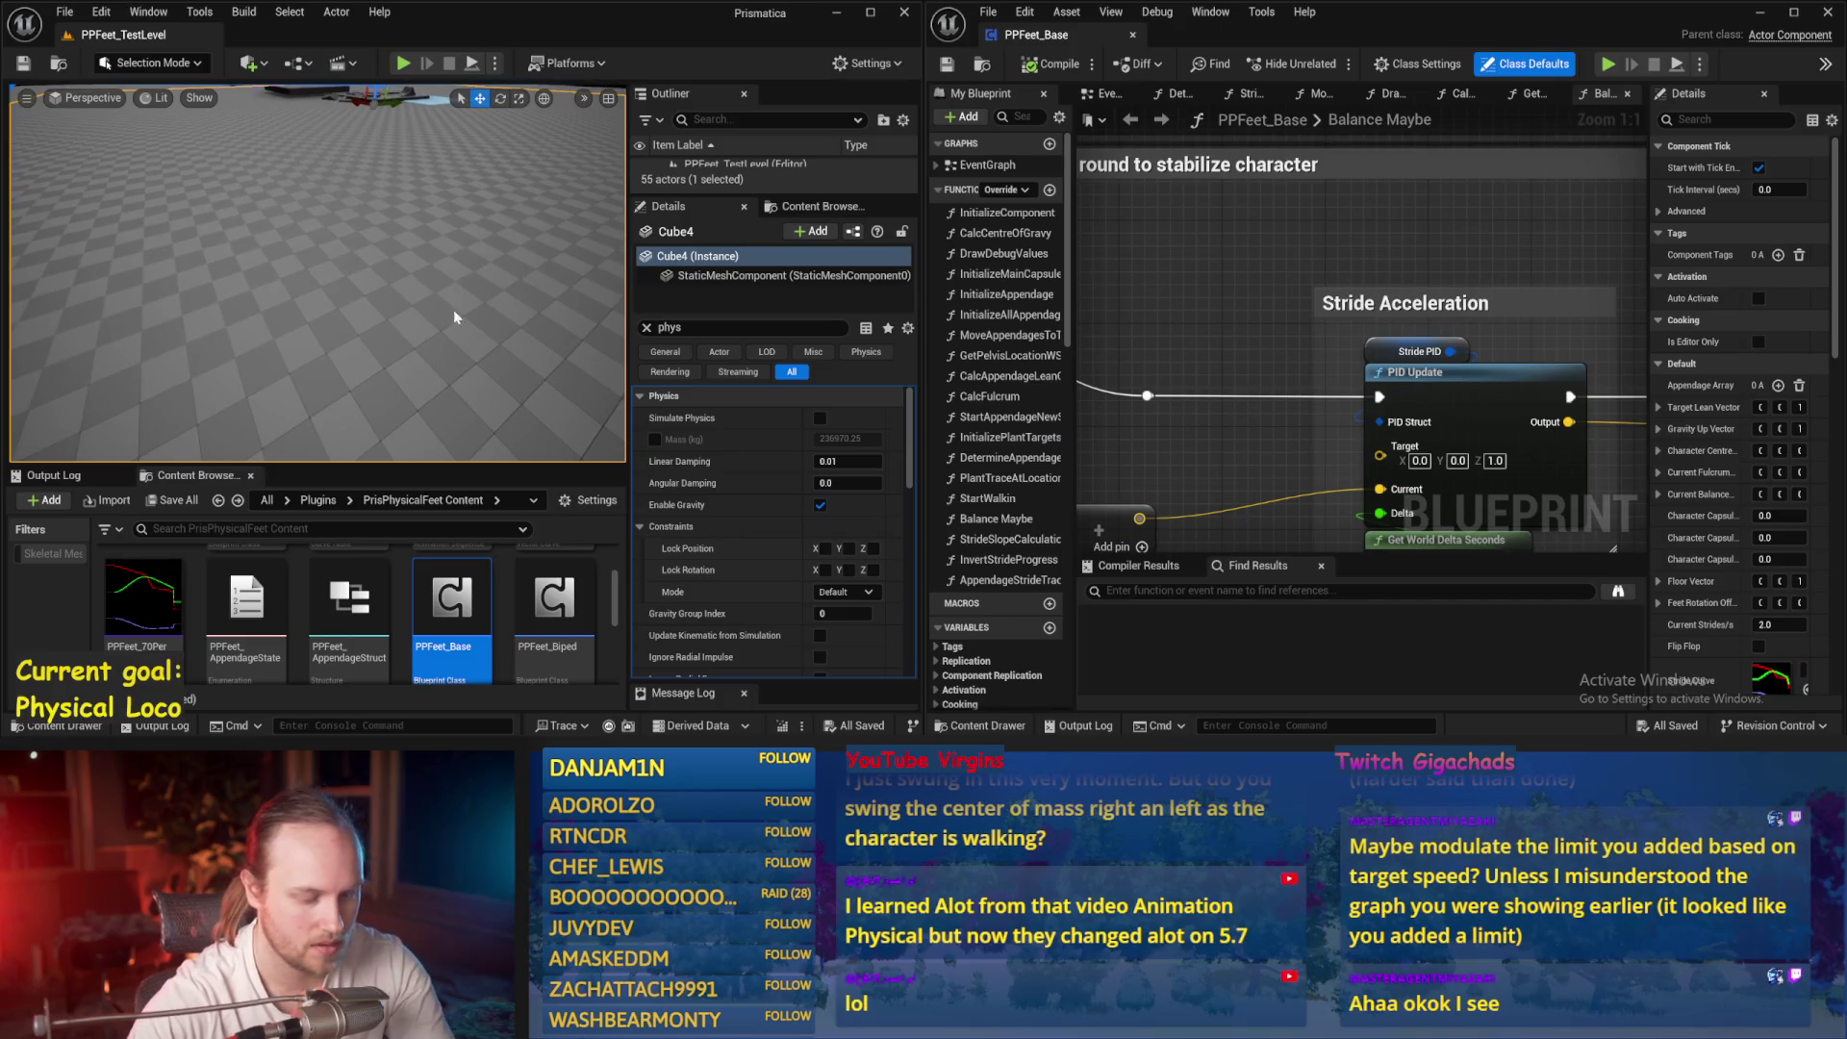
Run three short play sessions to watch how the character balances
{"action": "key", "text": "alt+p"}
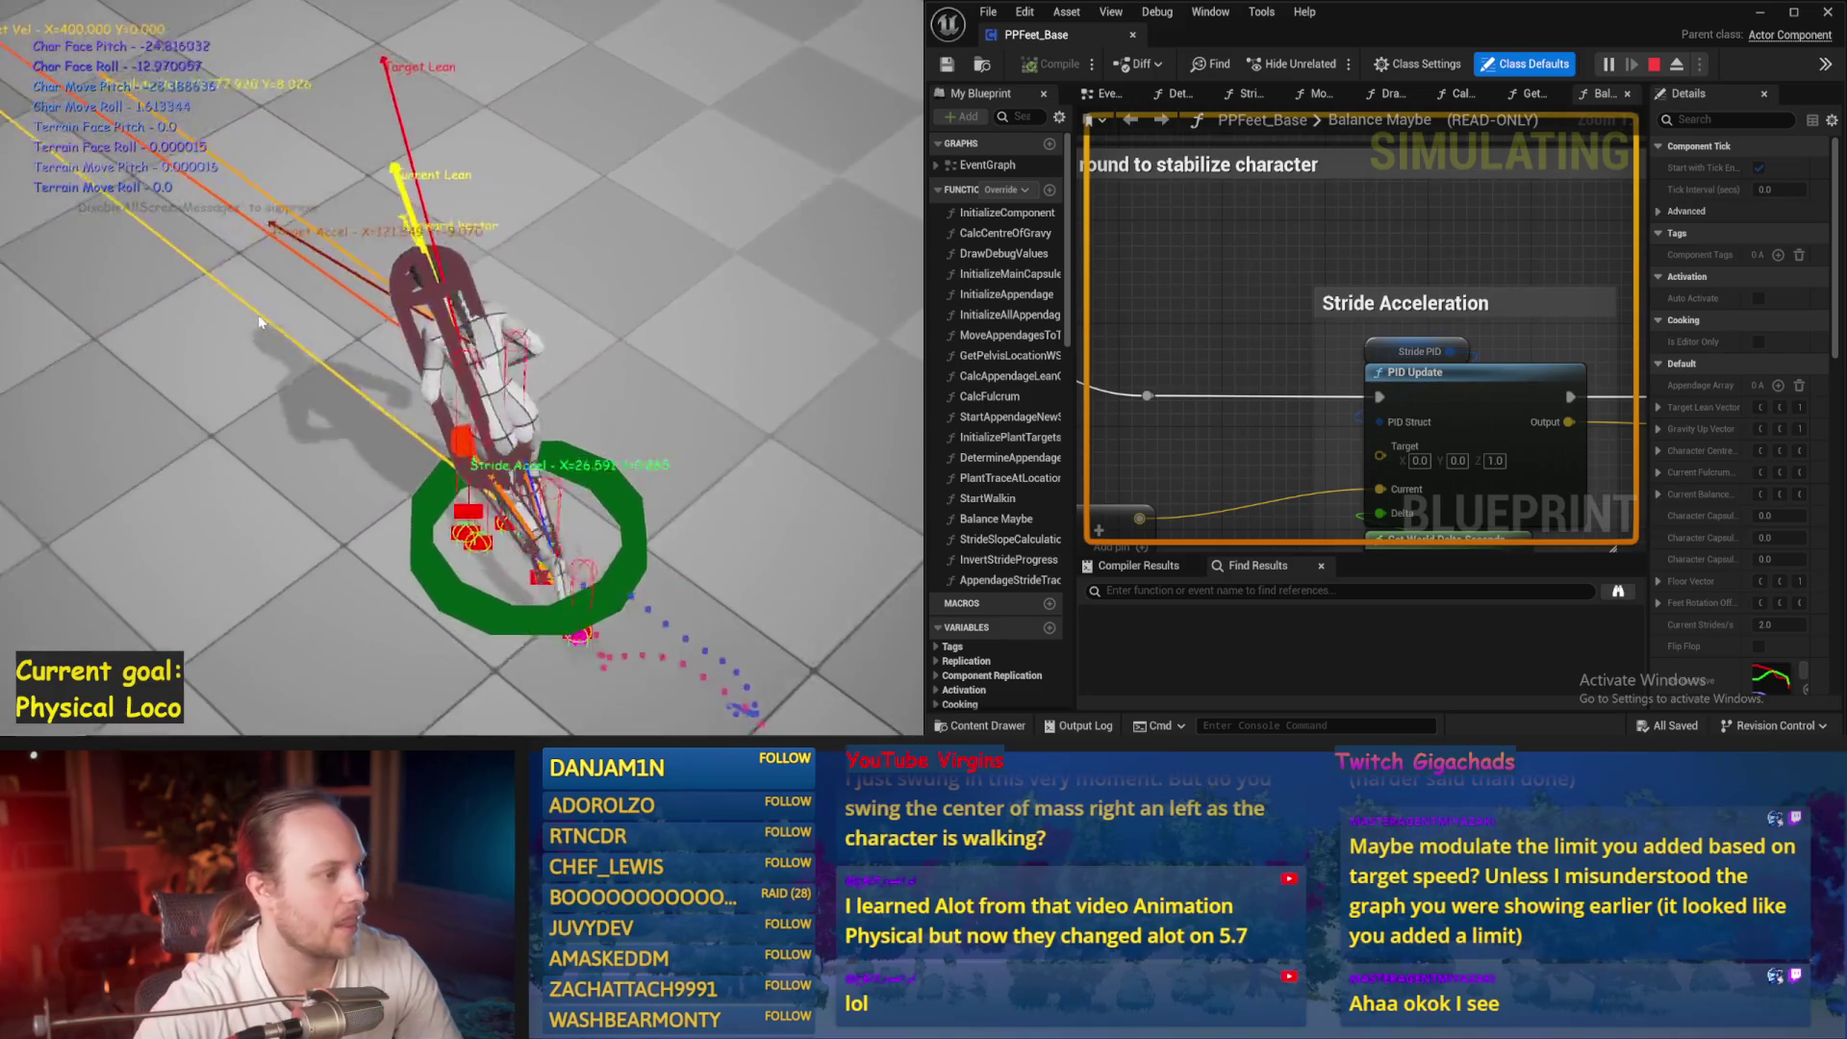
{"action": "key", "text": "Escape"}
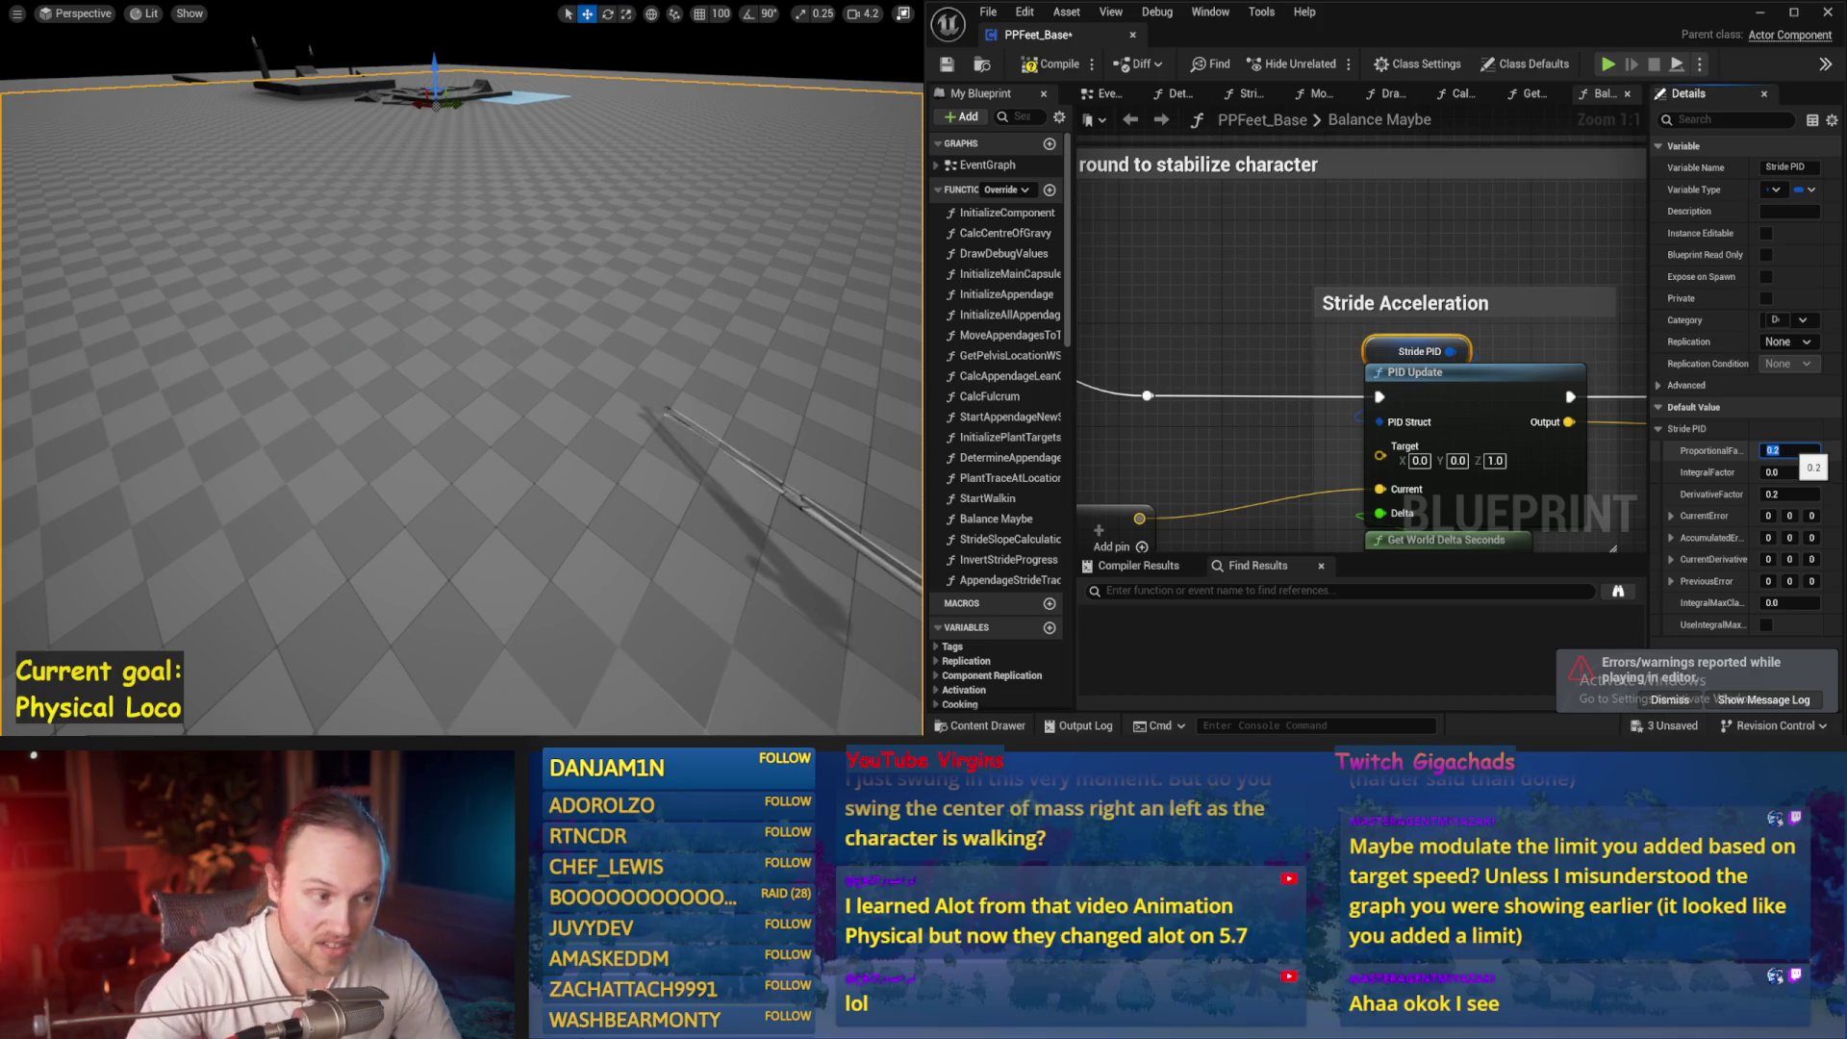
{"action": "left_click_drag", "start_coordinate": [529, 411], "coordinate": [455, 415]}
{"action": "key", "text": "alt+p"}
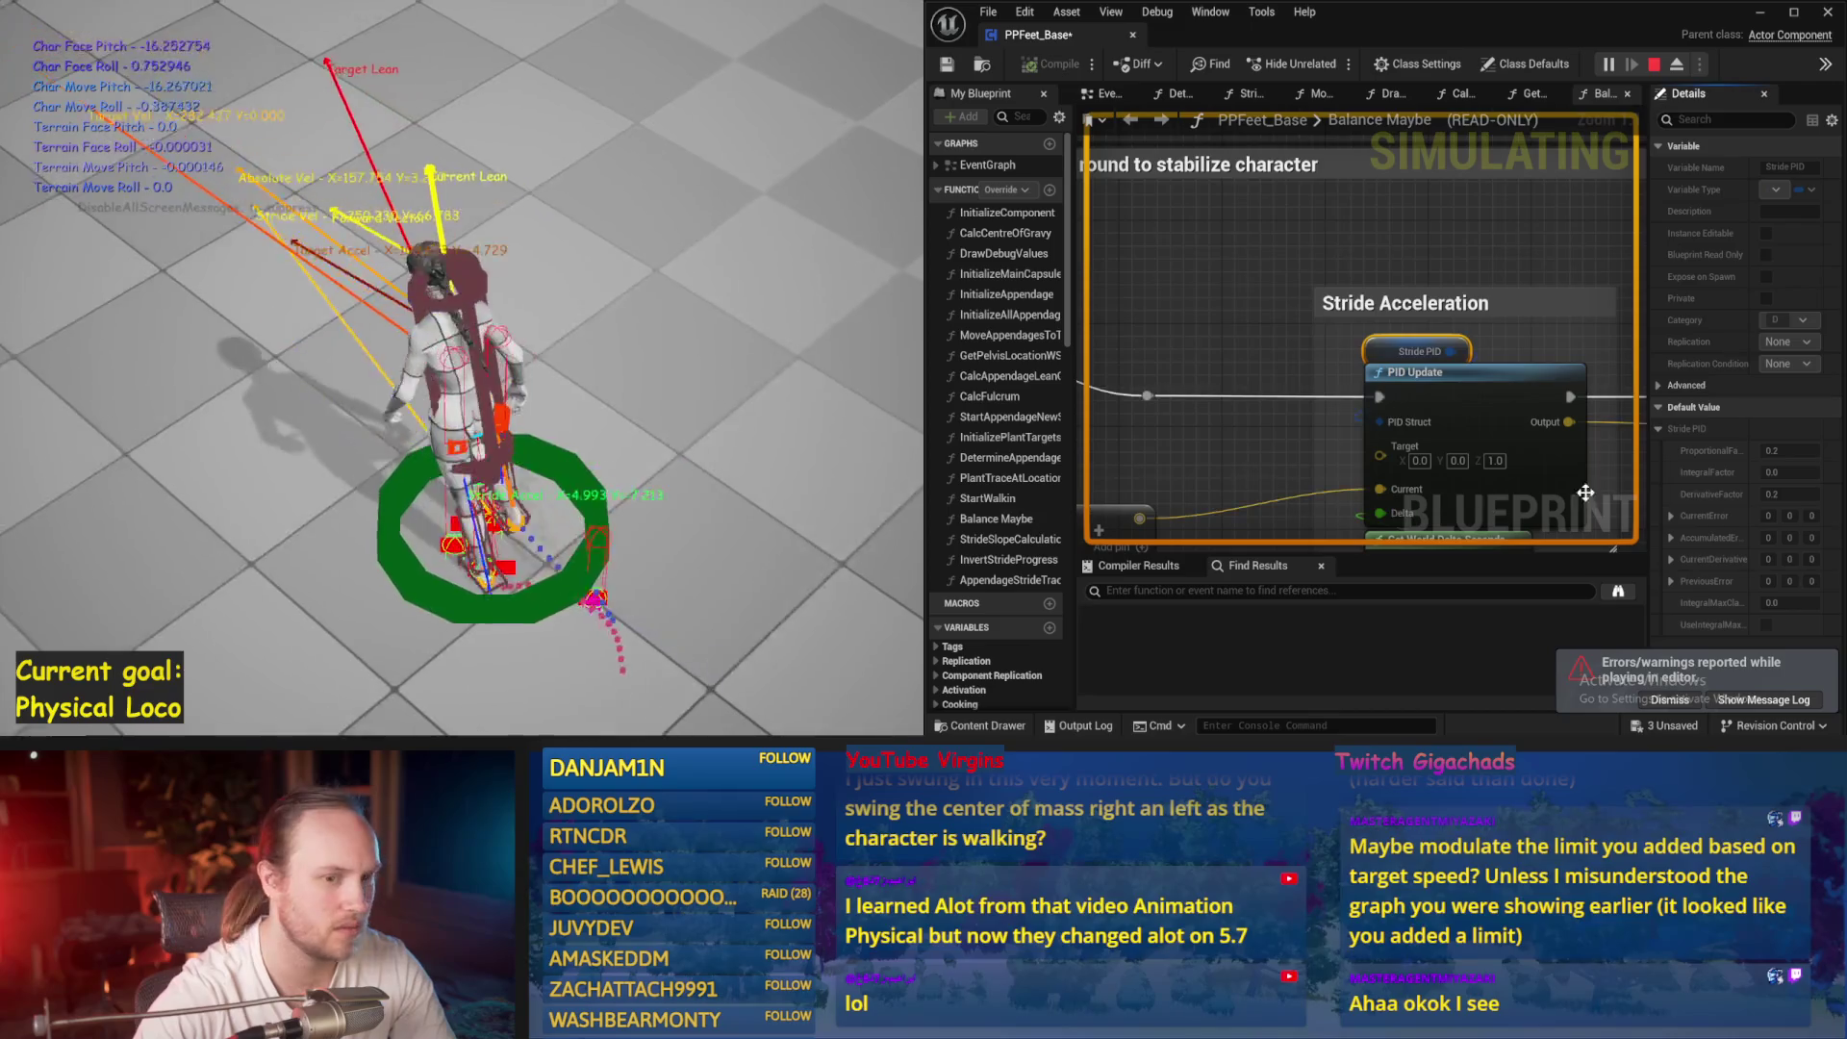
{"action": "key", "text": "Escape"}
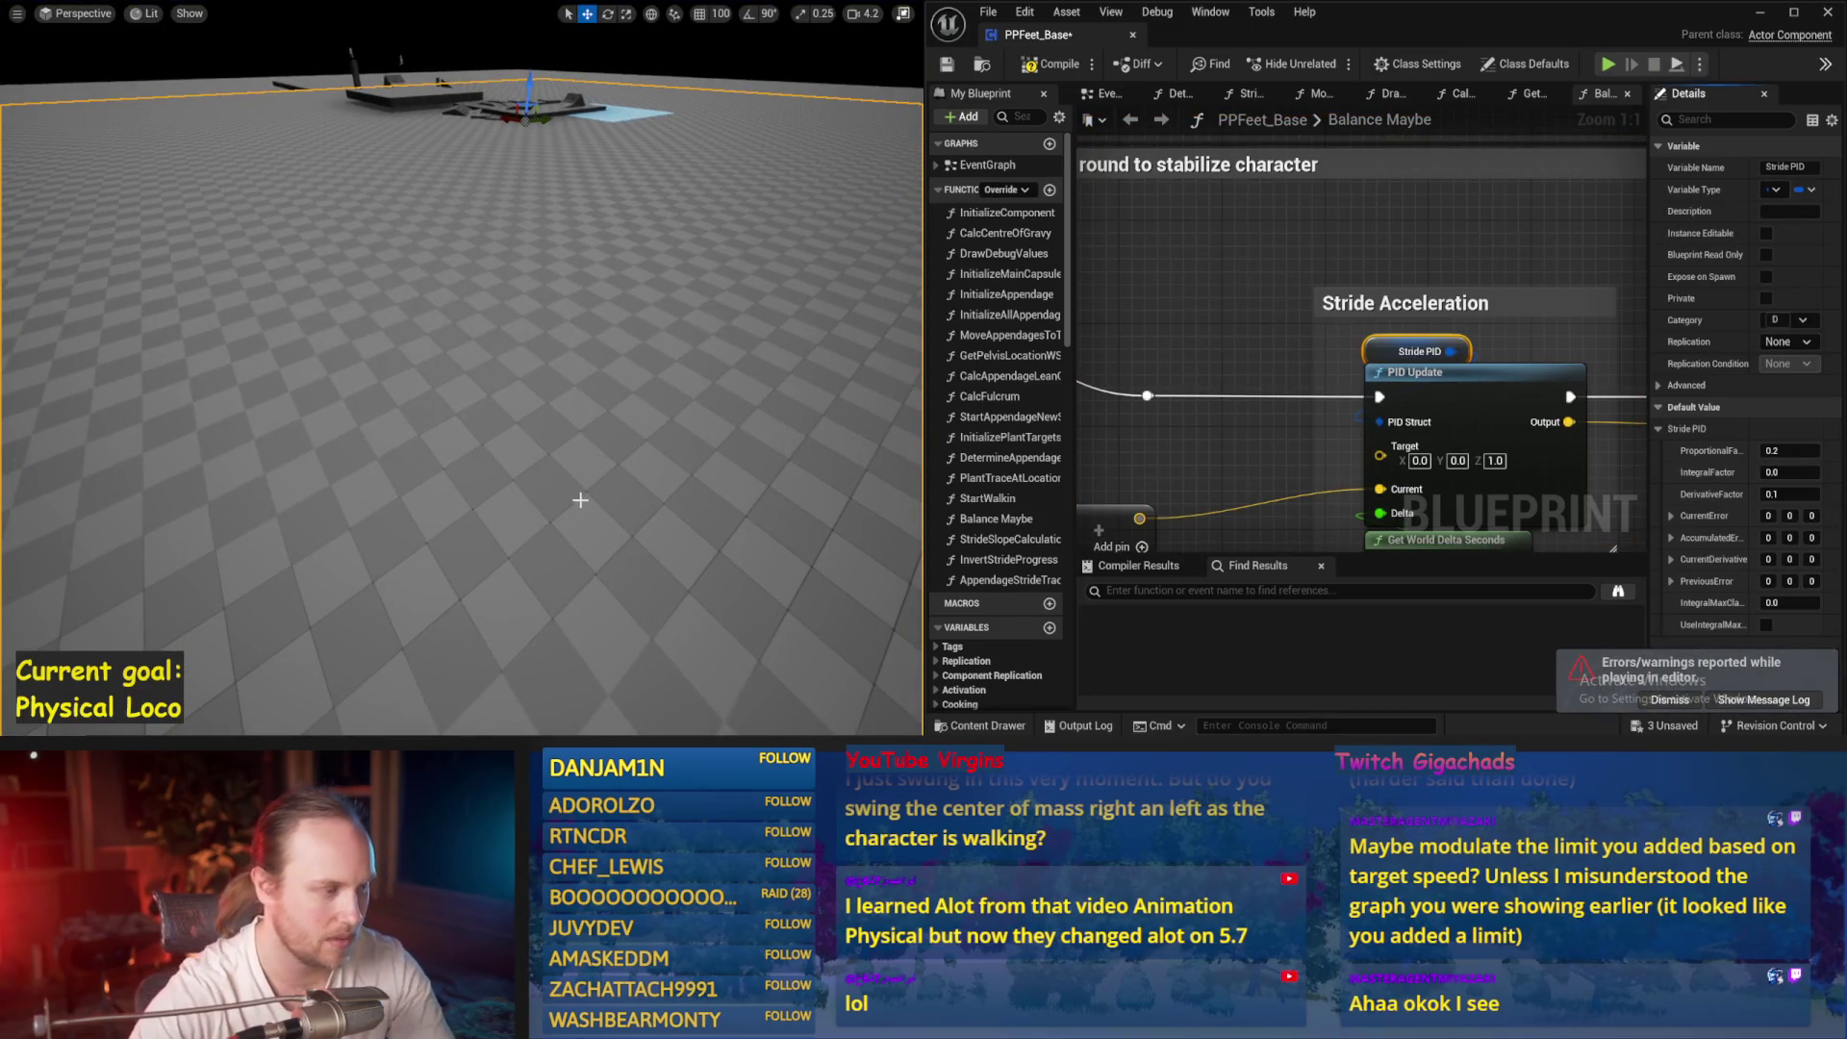
{"action": "key", "text": "alt+p"}
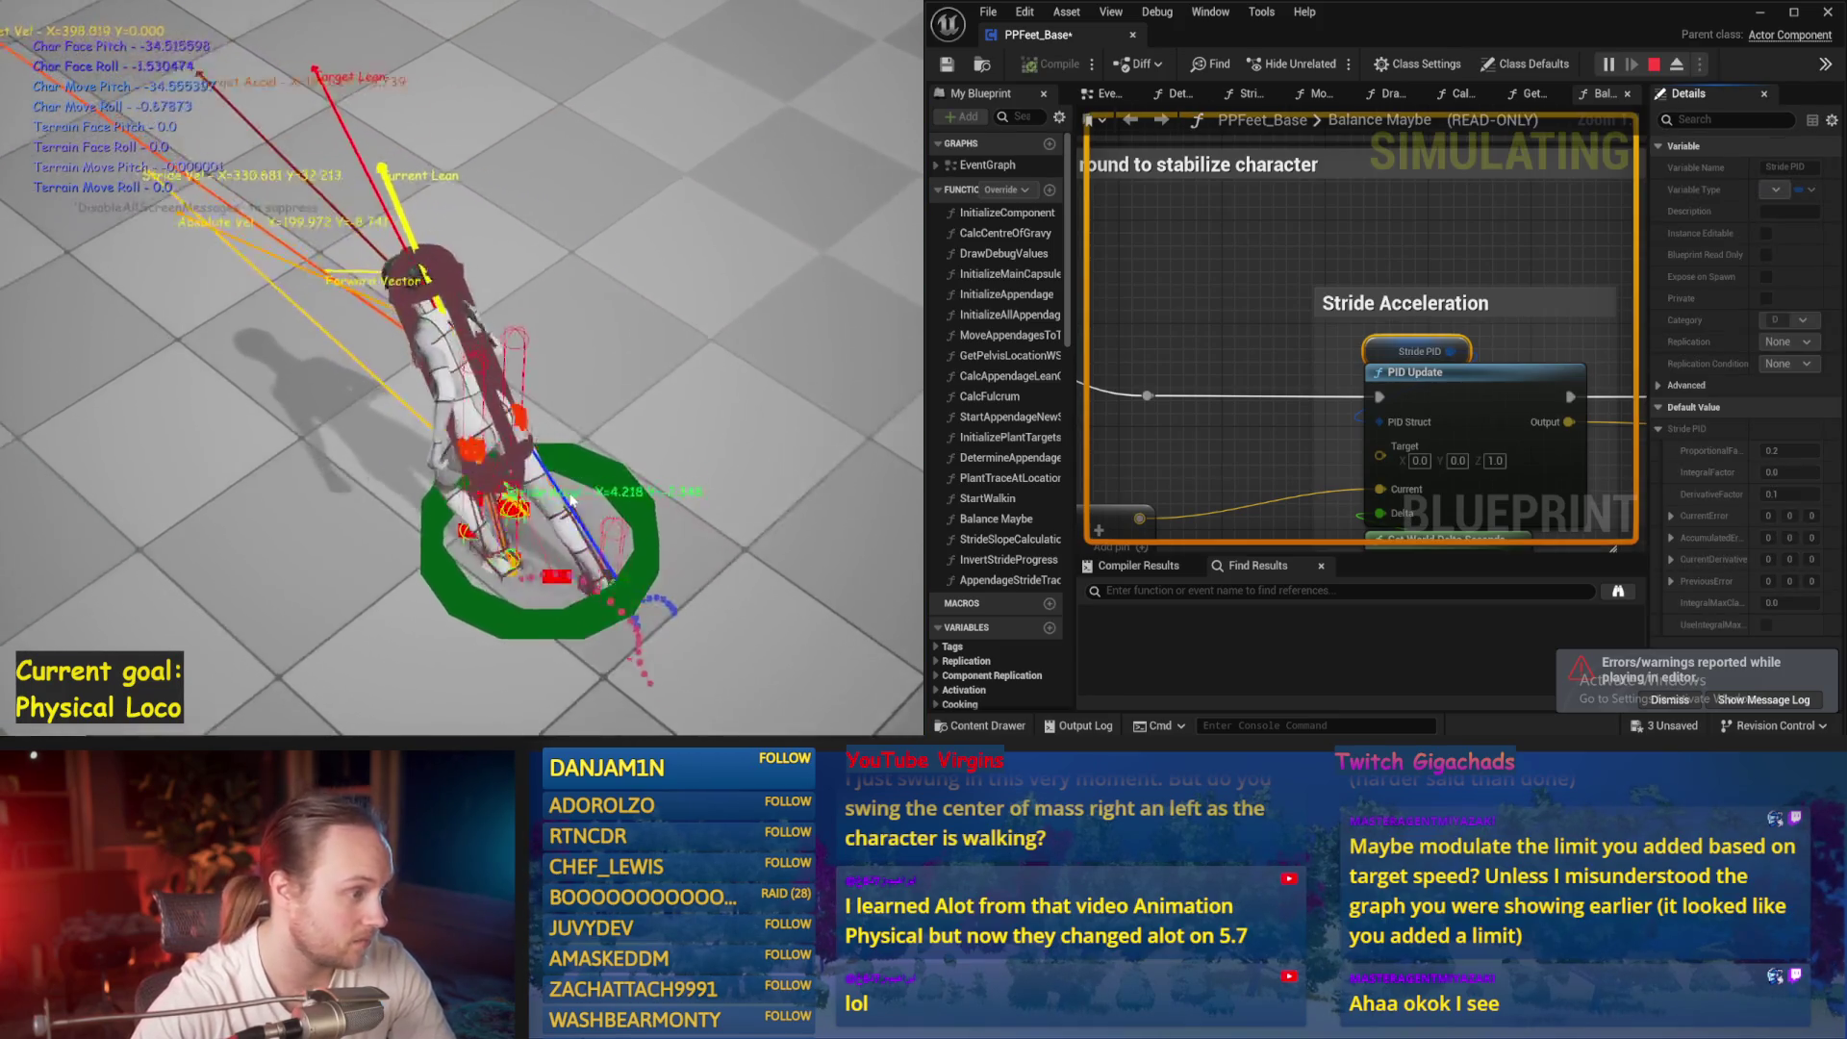
{"action": "key", "text": "Escape"}
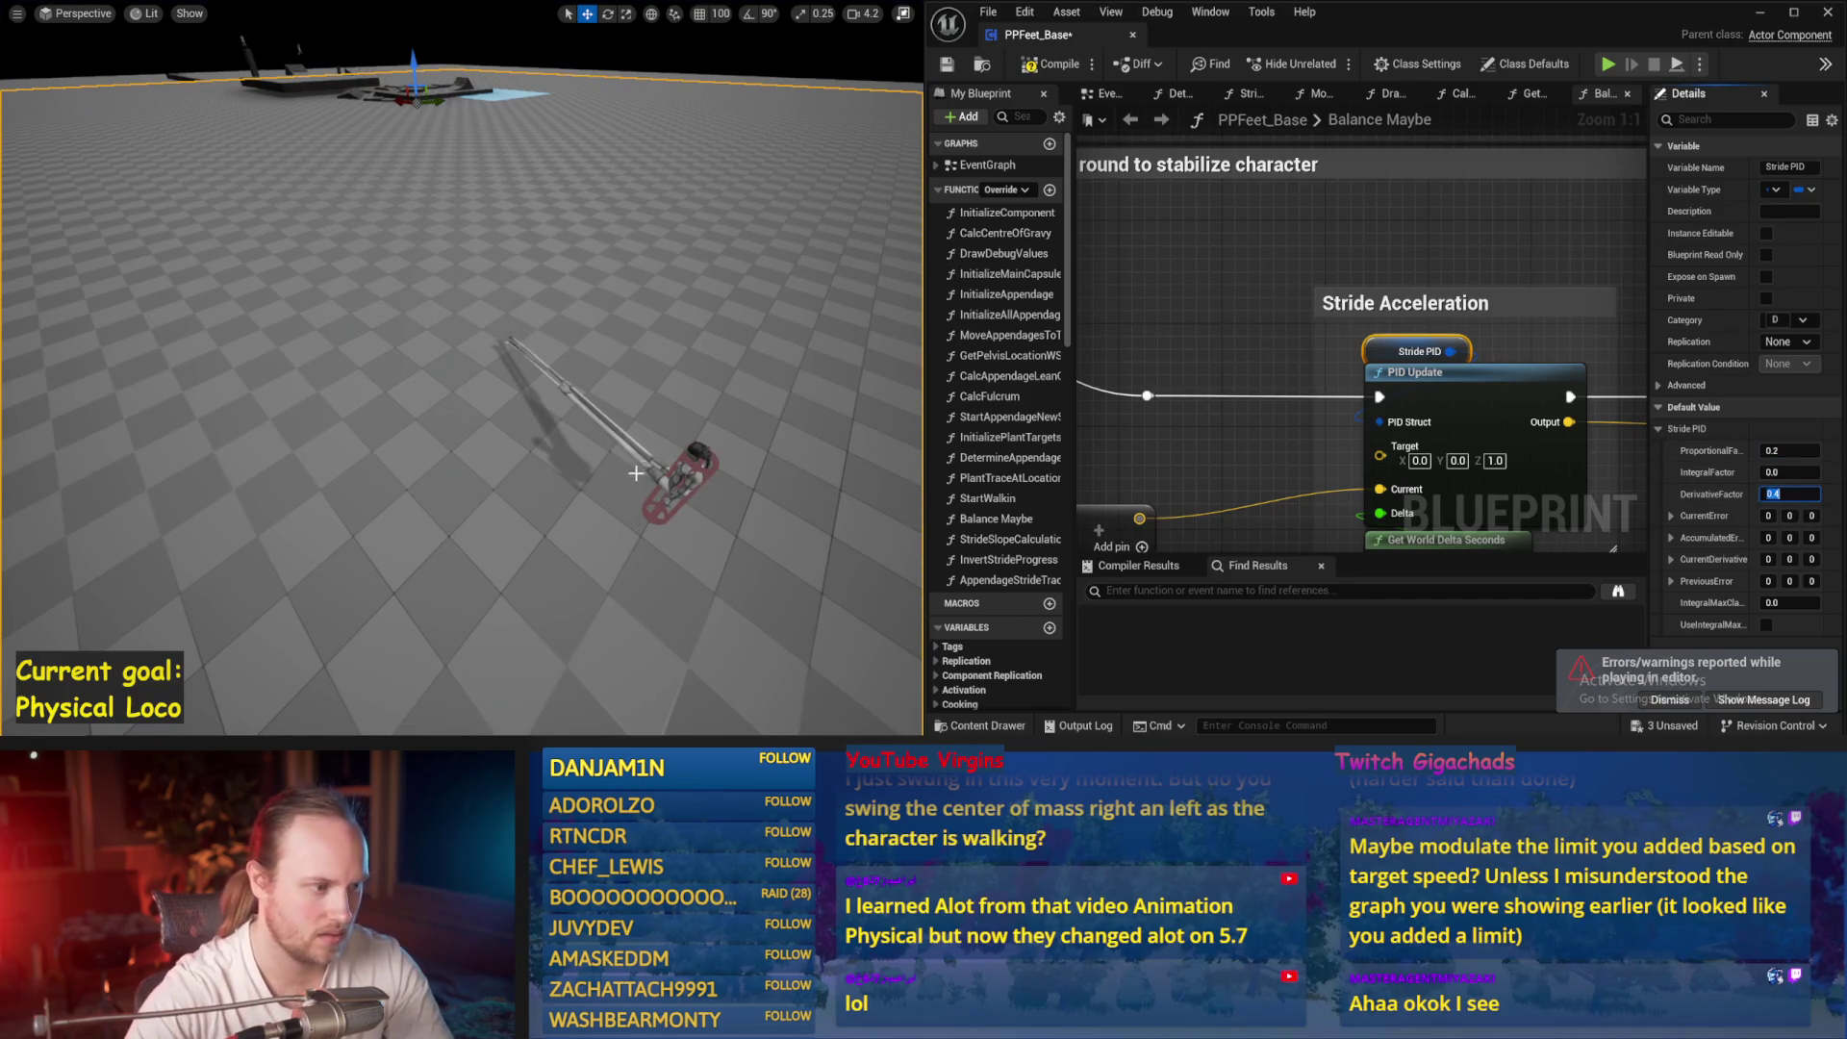
Set Stride PID DerivativeFactor to 0.4 and test it in play and simulate runs
{"action": "key", "text": "Return"}
{"action": "key", "text": "alt+p"}
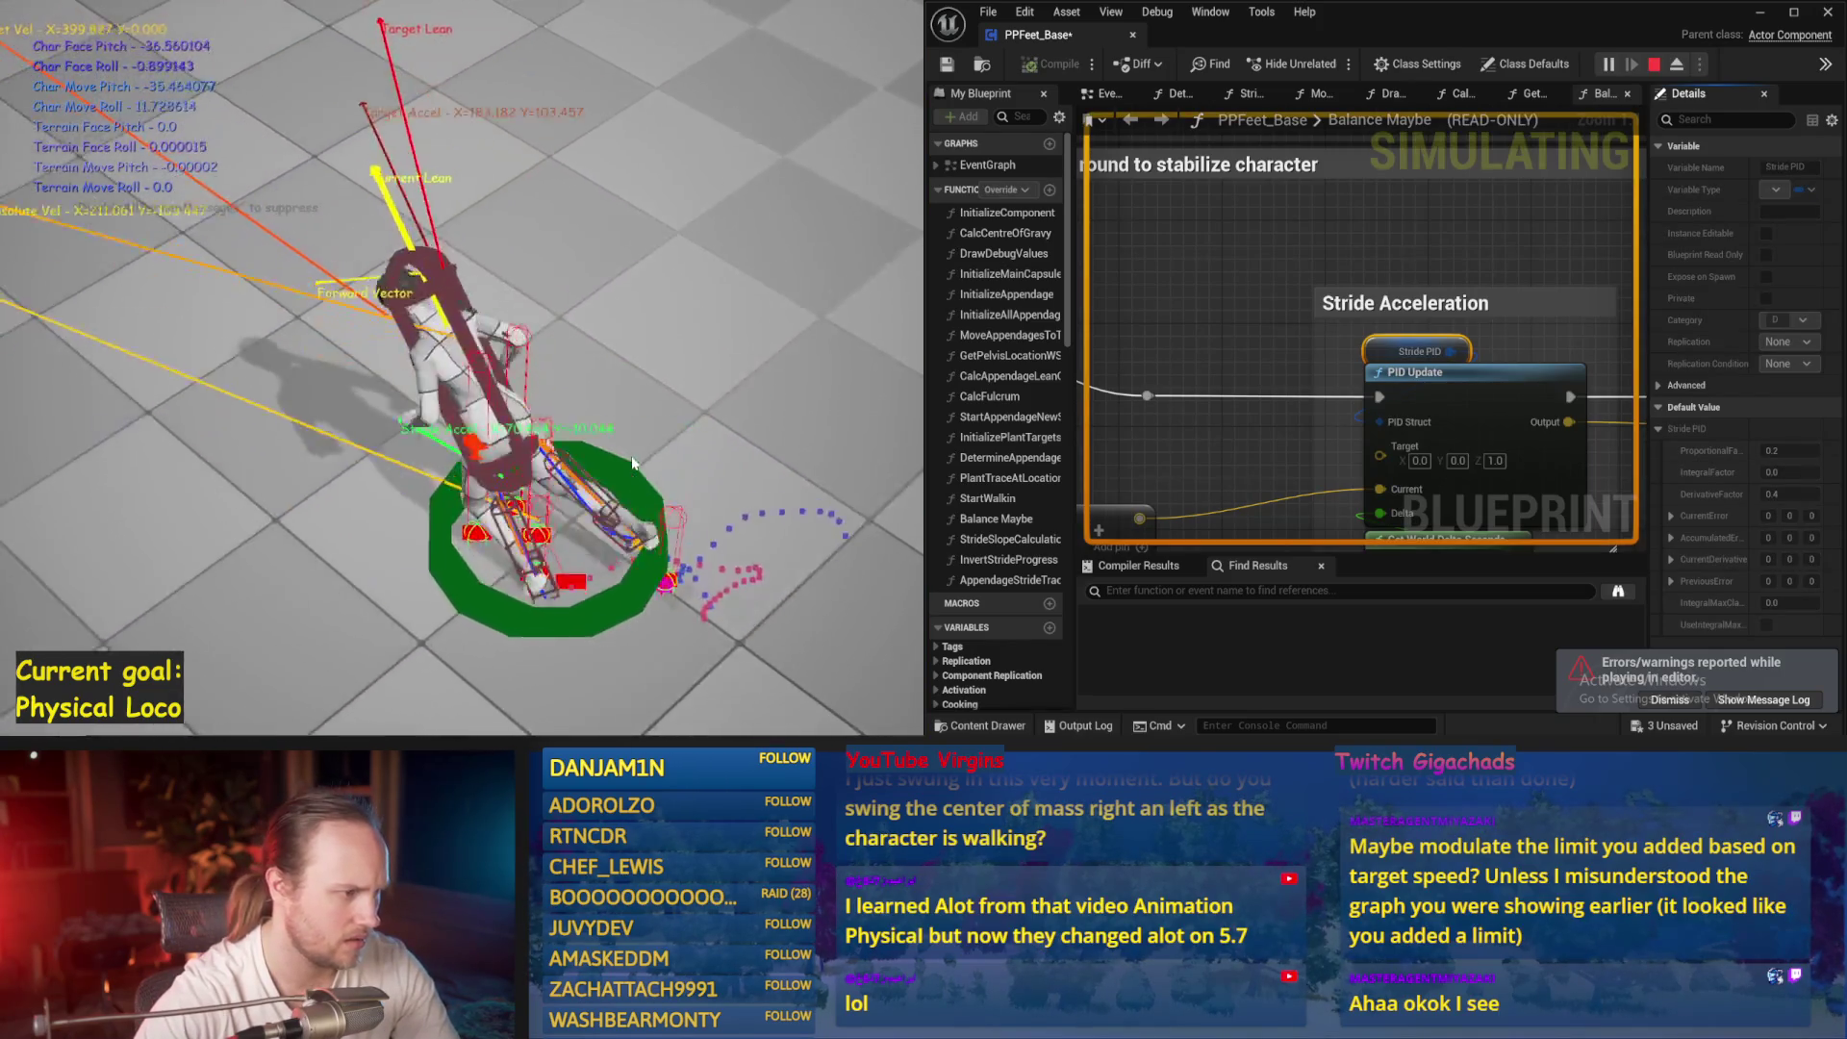
{"action": "key", "text": "Escape"}
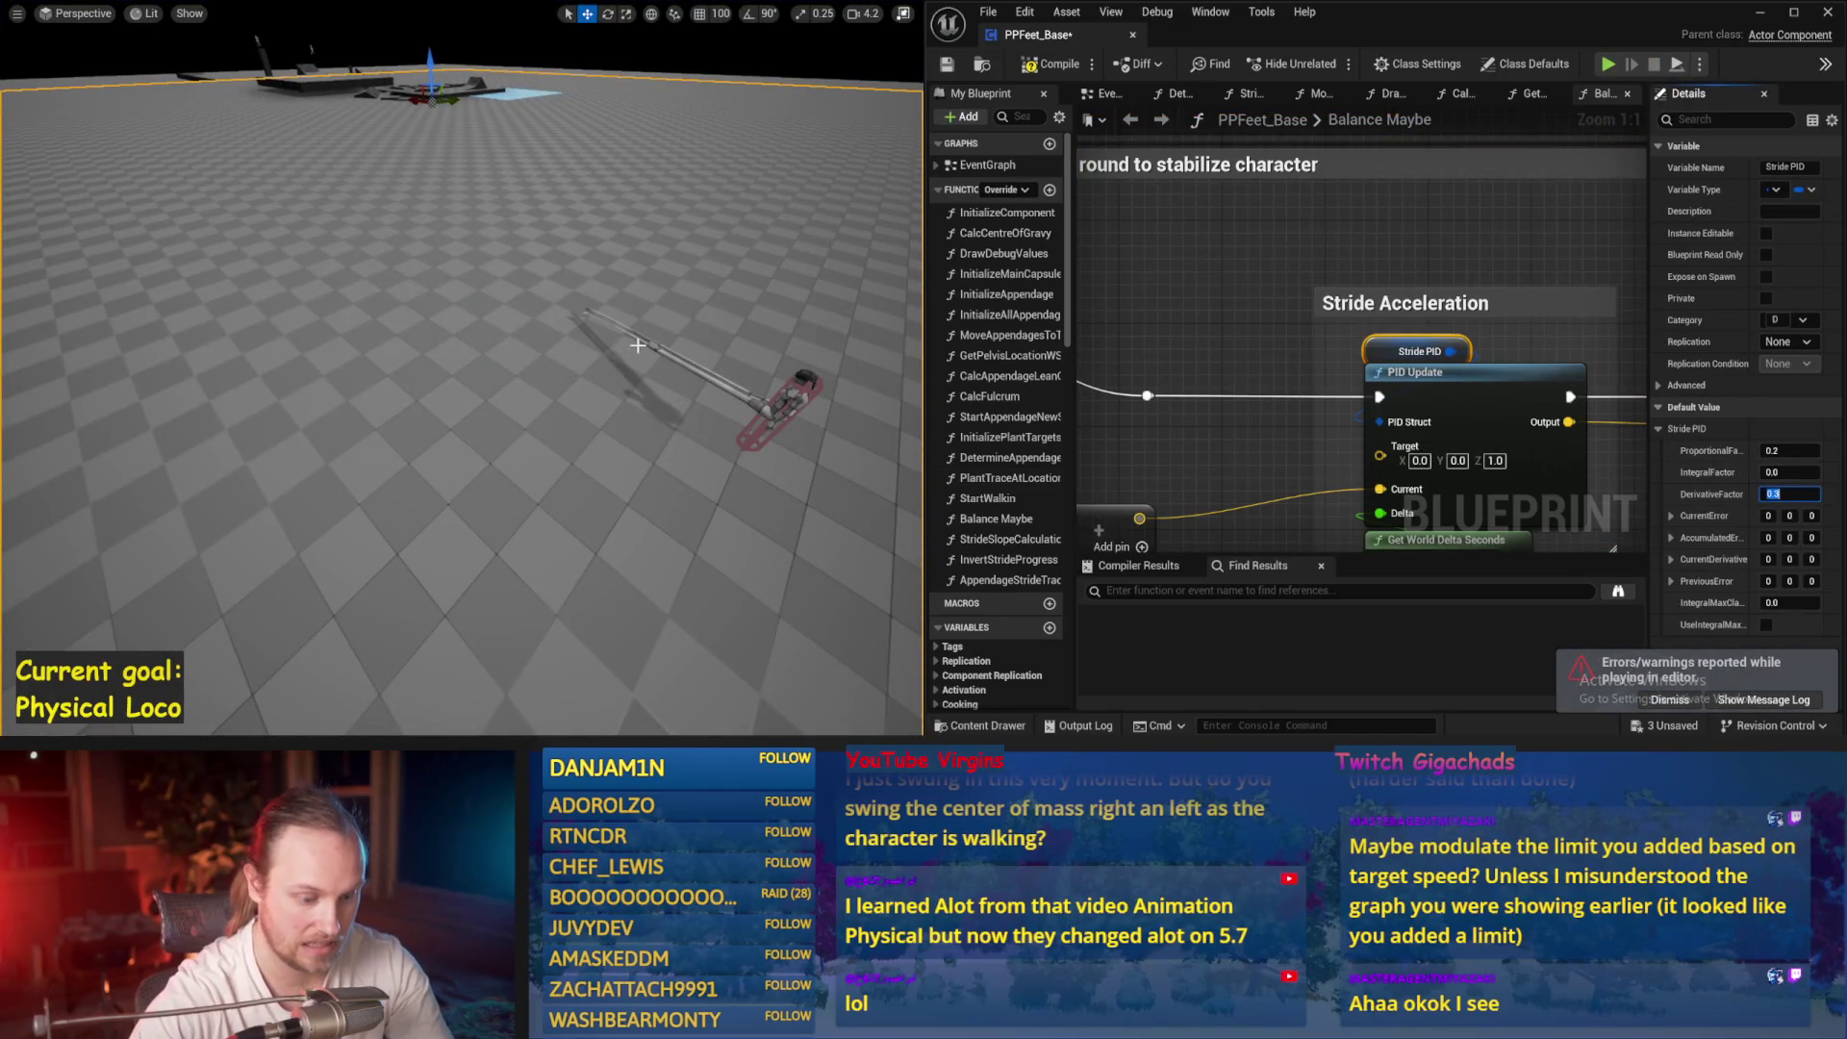
{"action": "left_click_drag", "start_coordinate": [638, 344], "coordinate": [647, 344]}
{"action": "key", "text": "alt+s"}
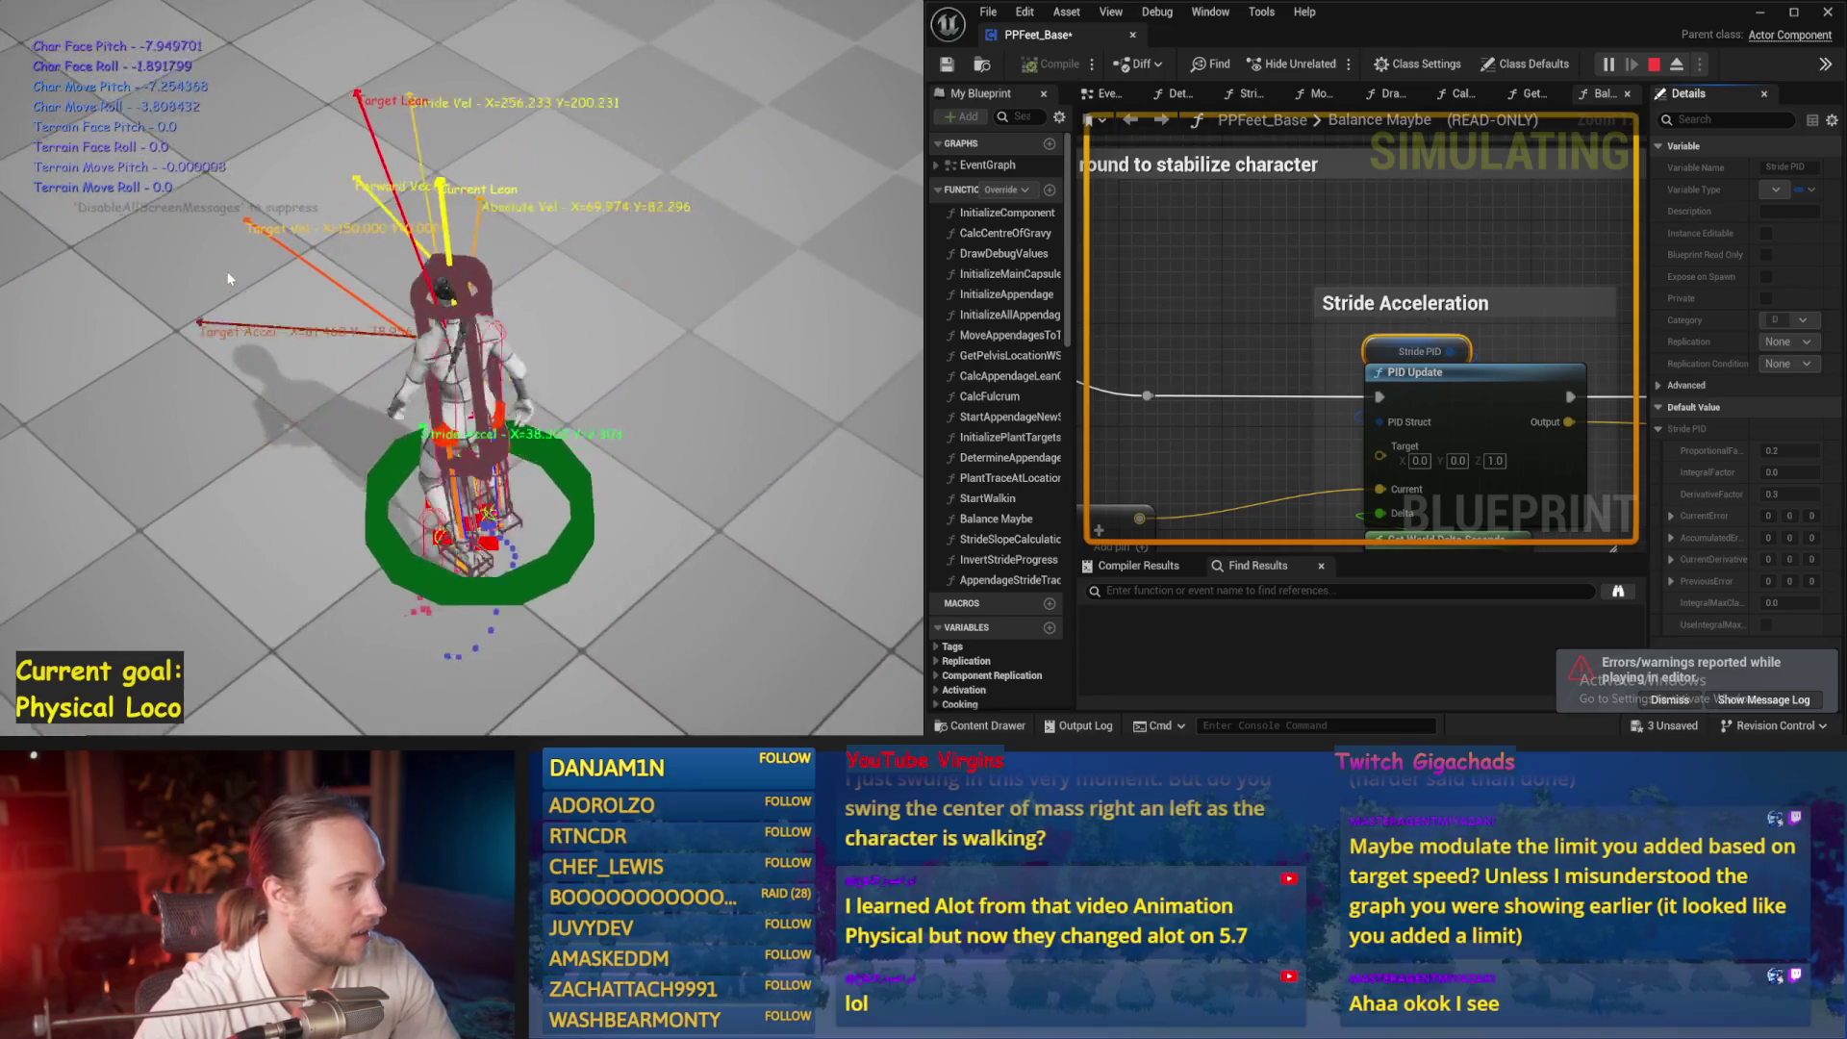
{"action": "key", "text": "Escape"}
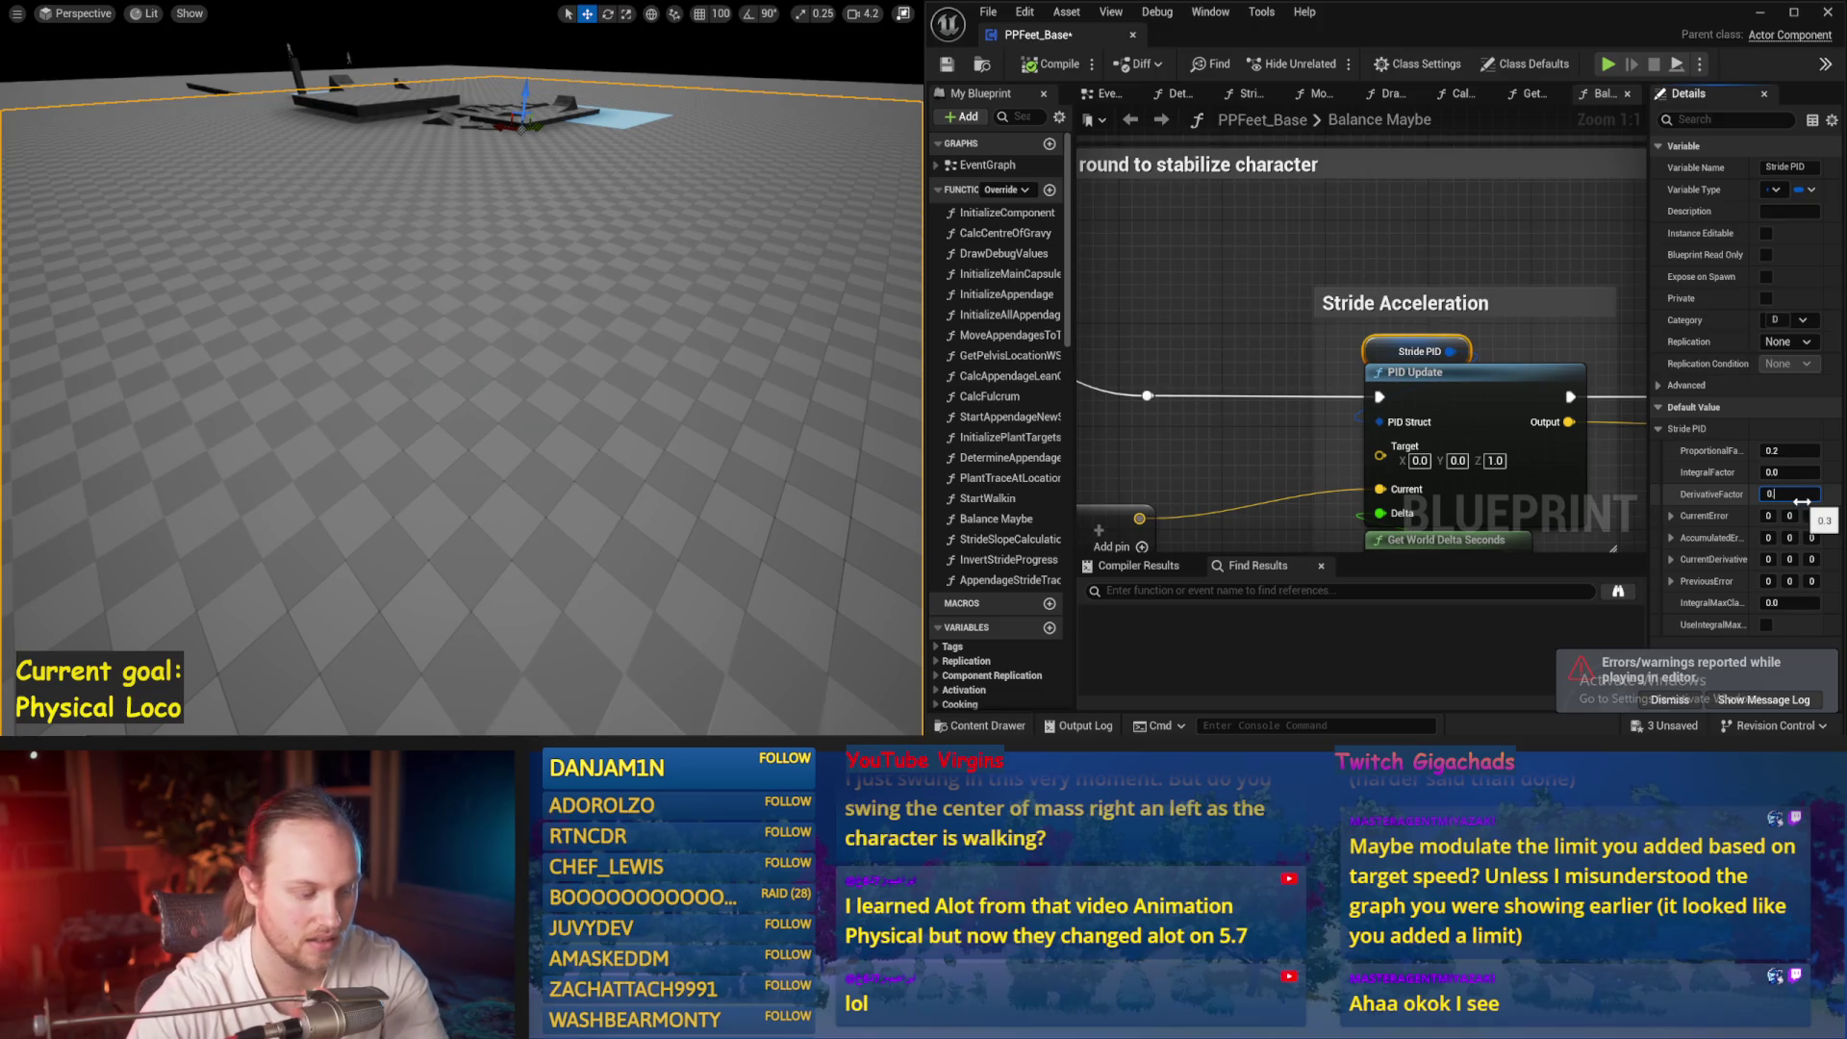
Simulate the character with Stride PID Derivative Factor at 0.2
{"action": "left_click_drag", "start_coordinate": [789, 304], "coordinate": [731, 306]}
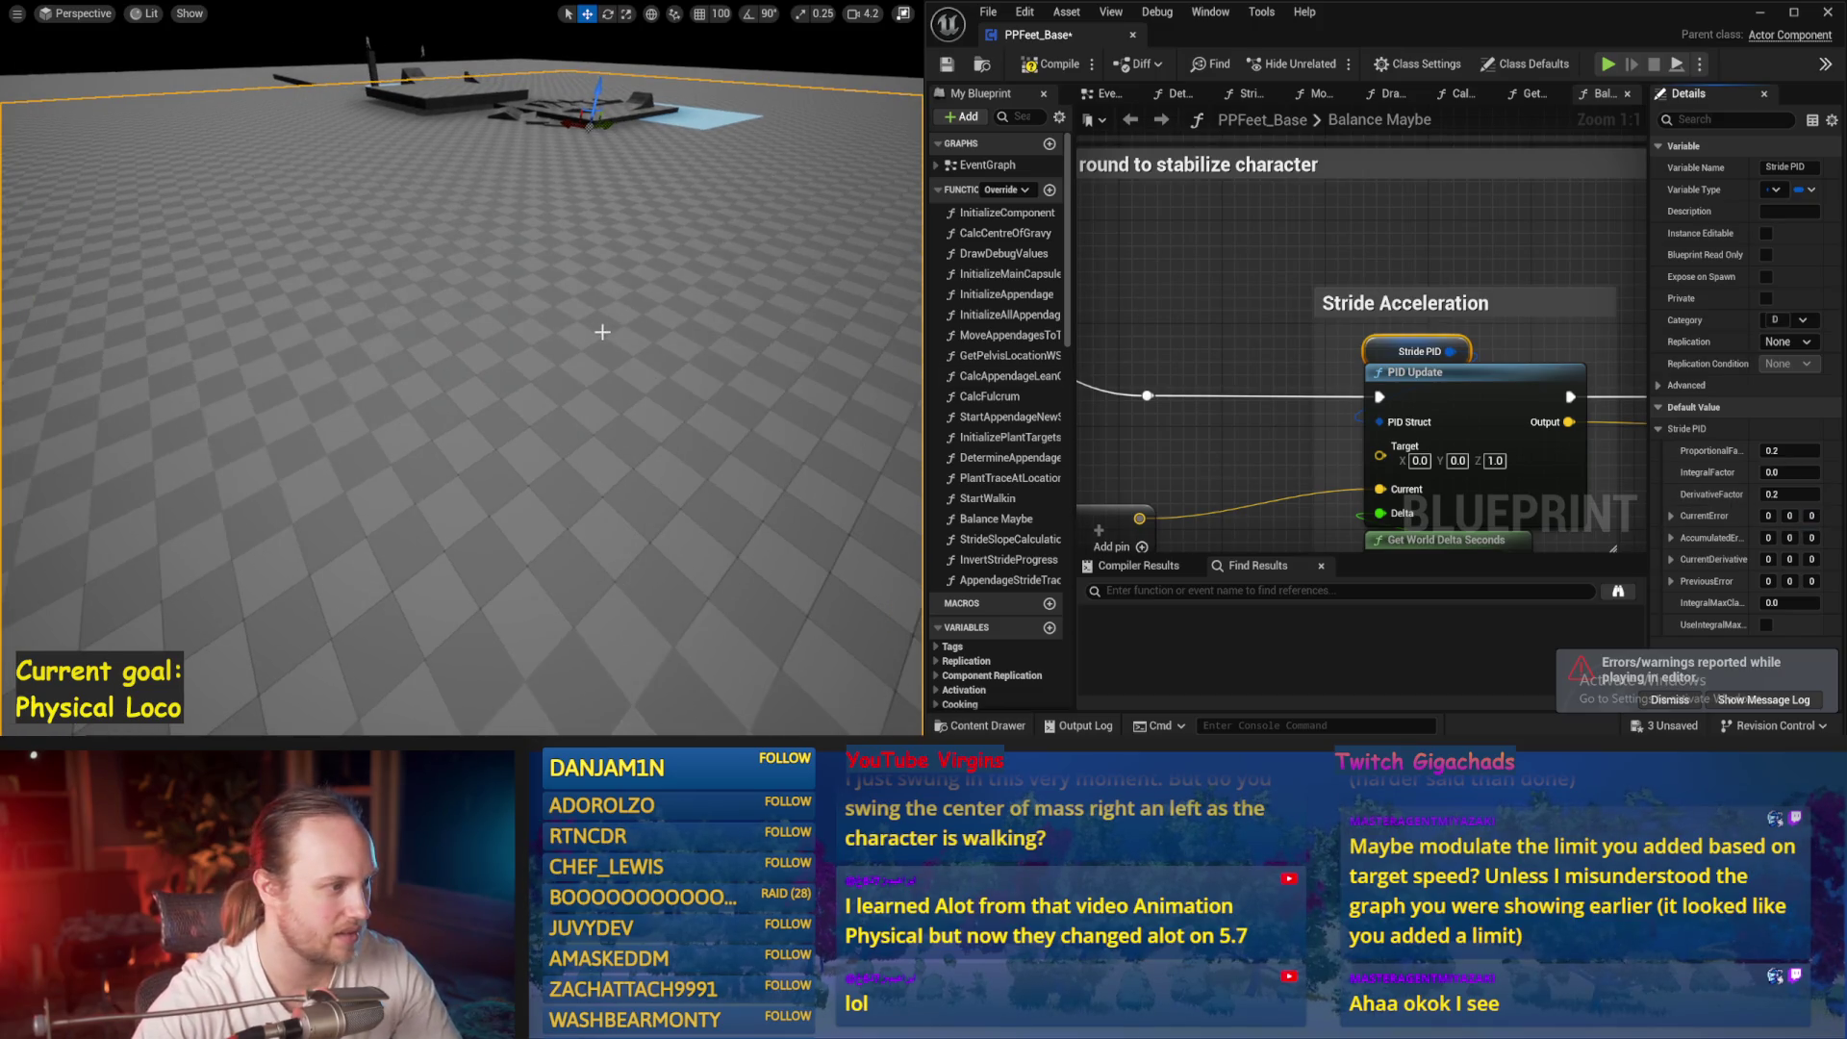
{"action": "key", "text": "alt+s"}
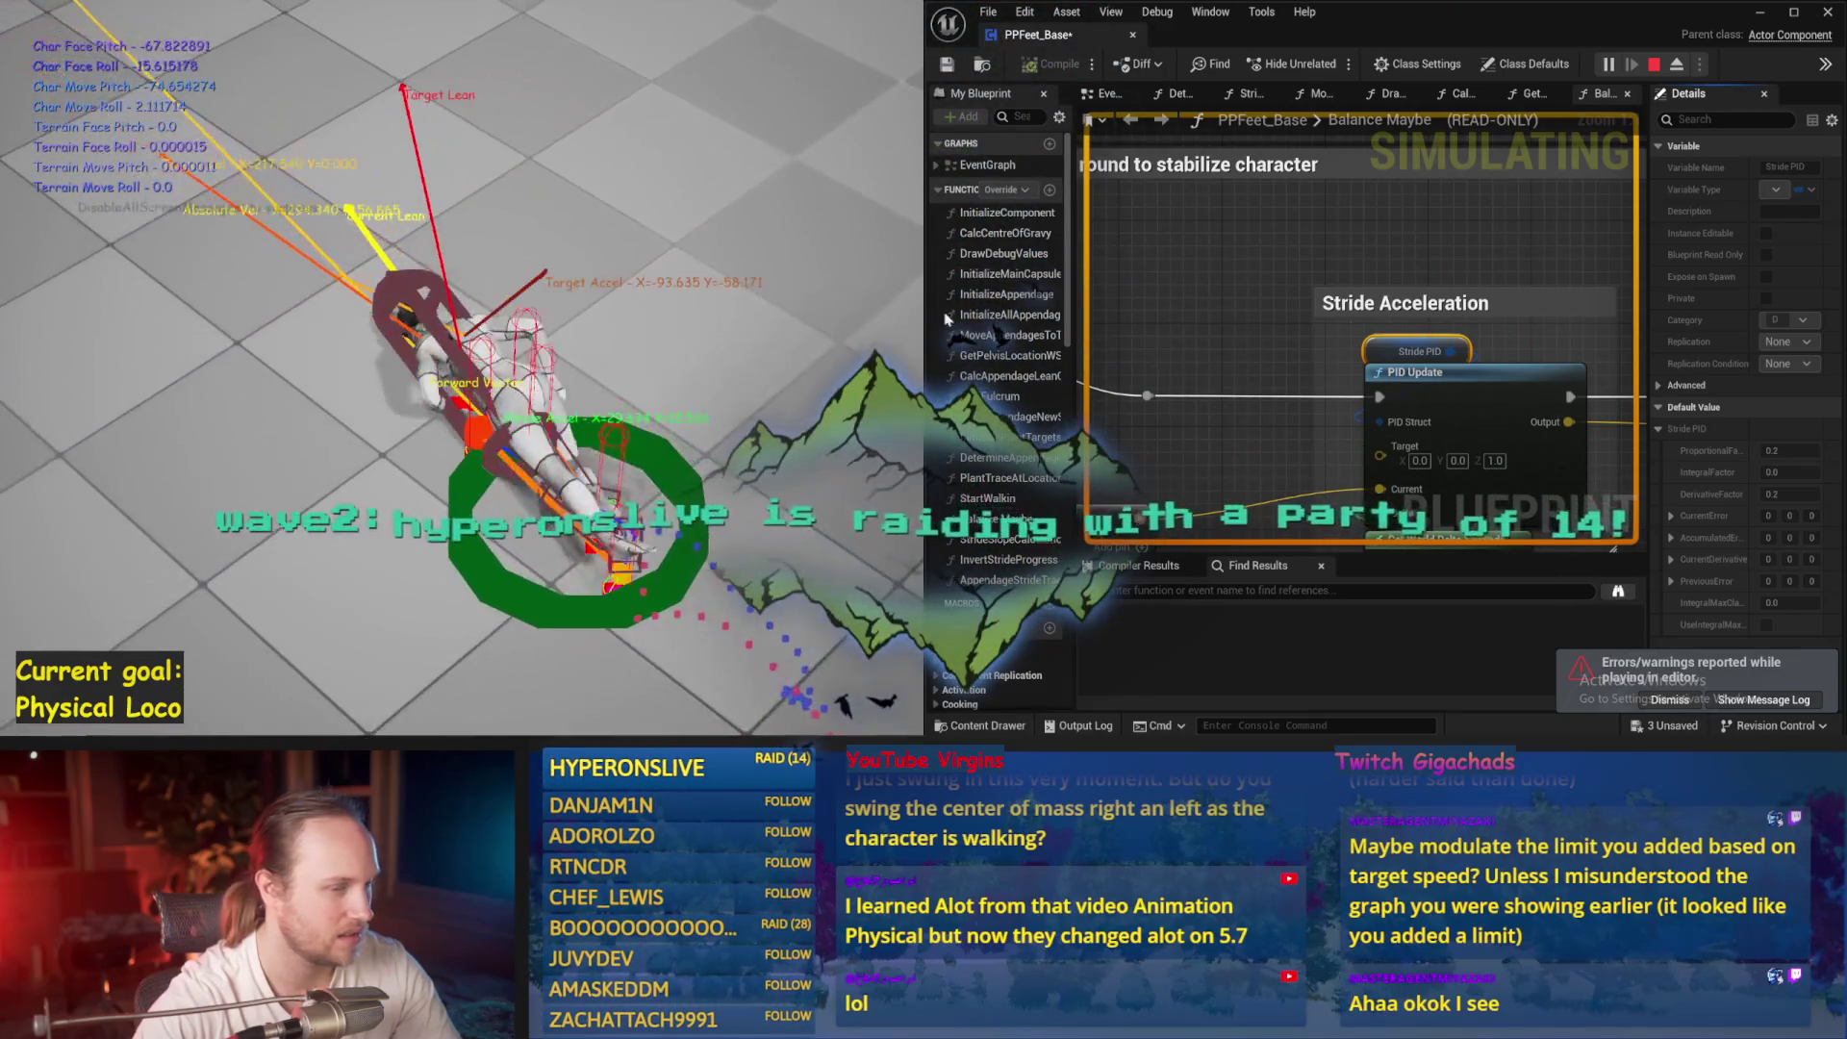
{"action": "key", "text": "Escape"}
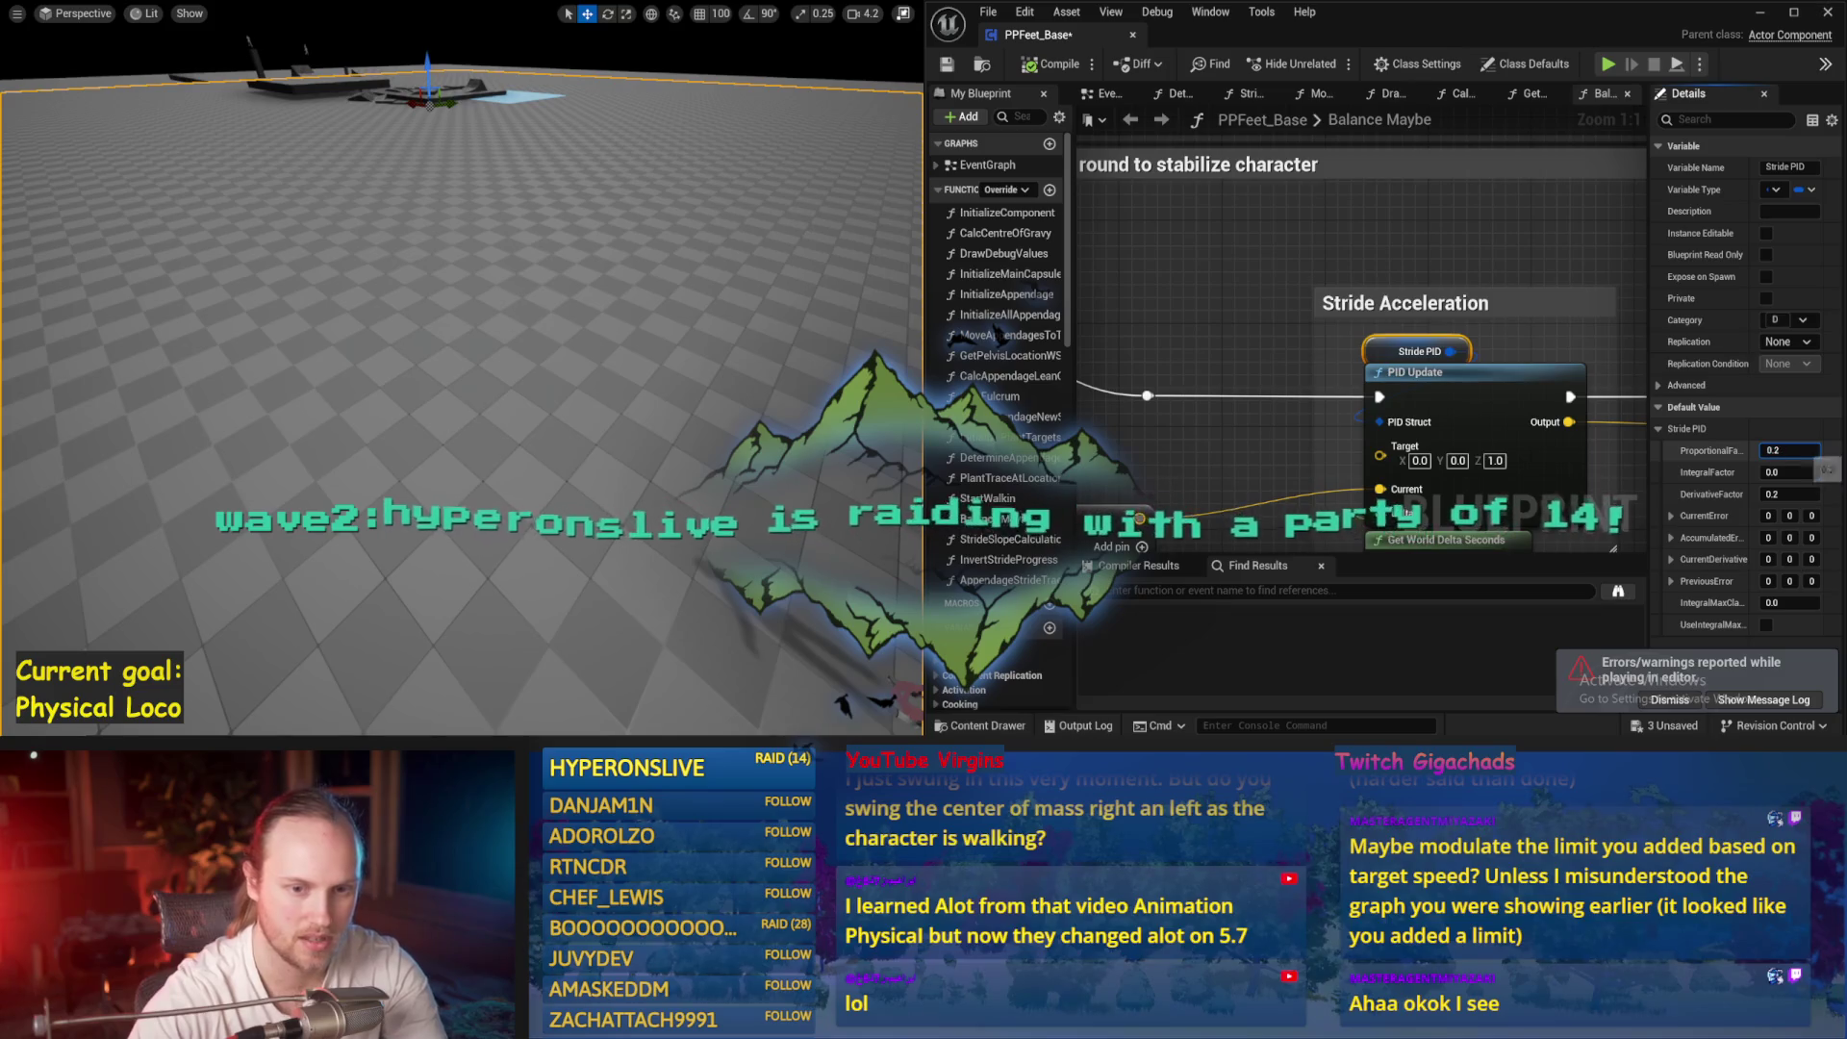
Simulate again with Proportional Factor 0.3, then save the changed assets
{"action": "left_click_drag", "start_coordinate": [809, 341], "coordinate": [810, 333]}
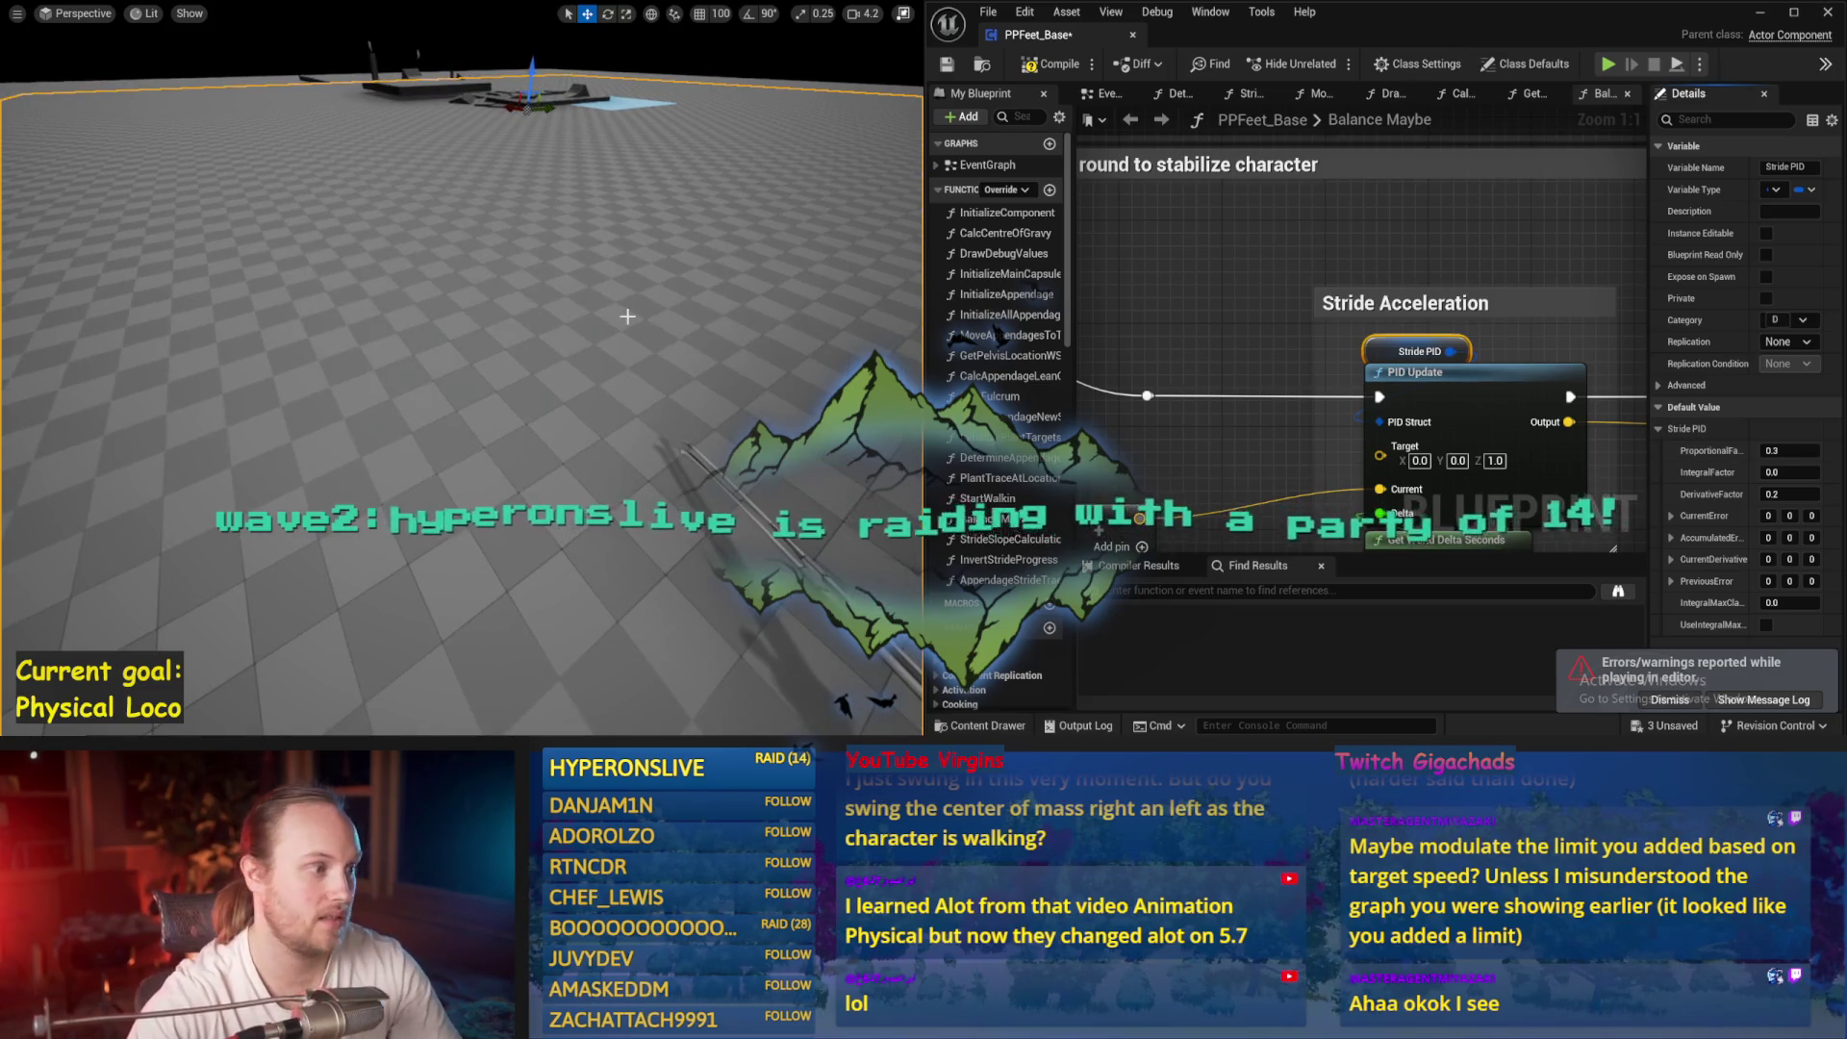
{"action": "key", "text": "alt+s"}
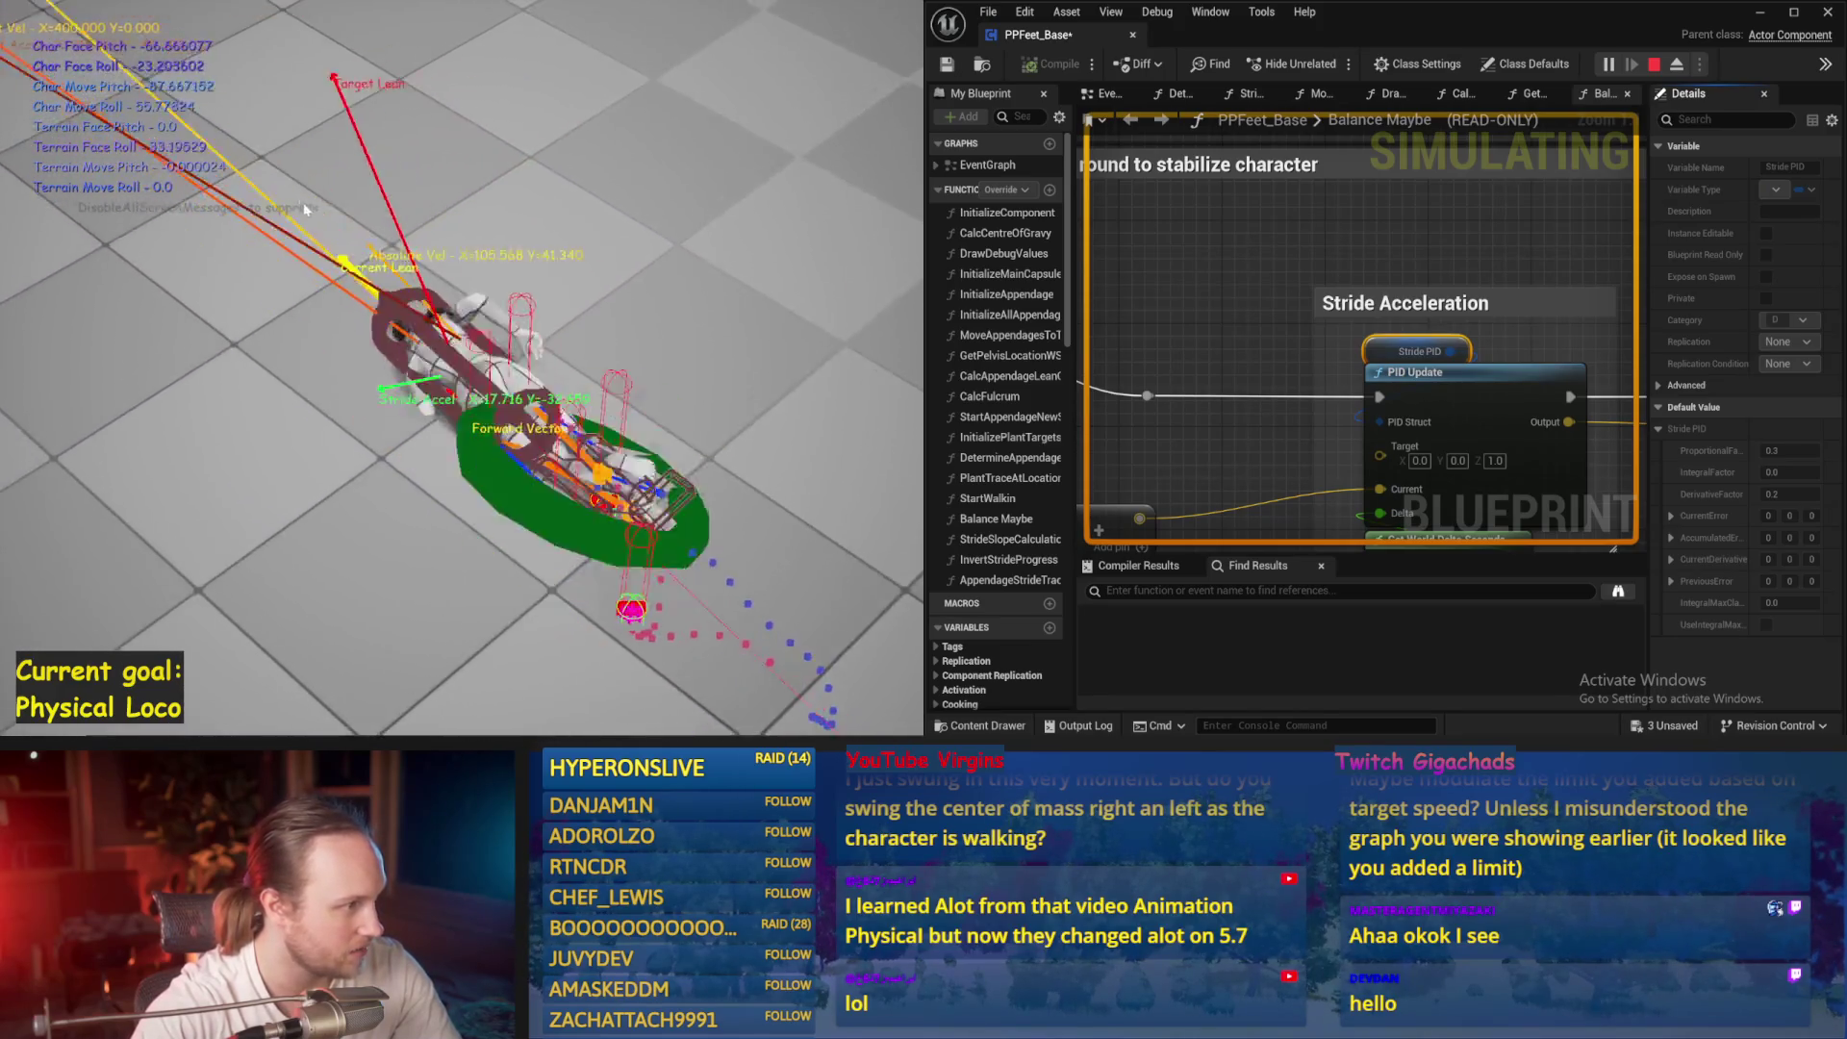
{"action": "key", "text": "Escape"}
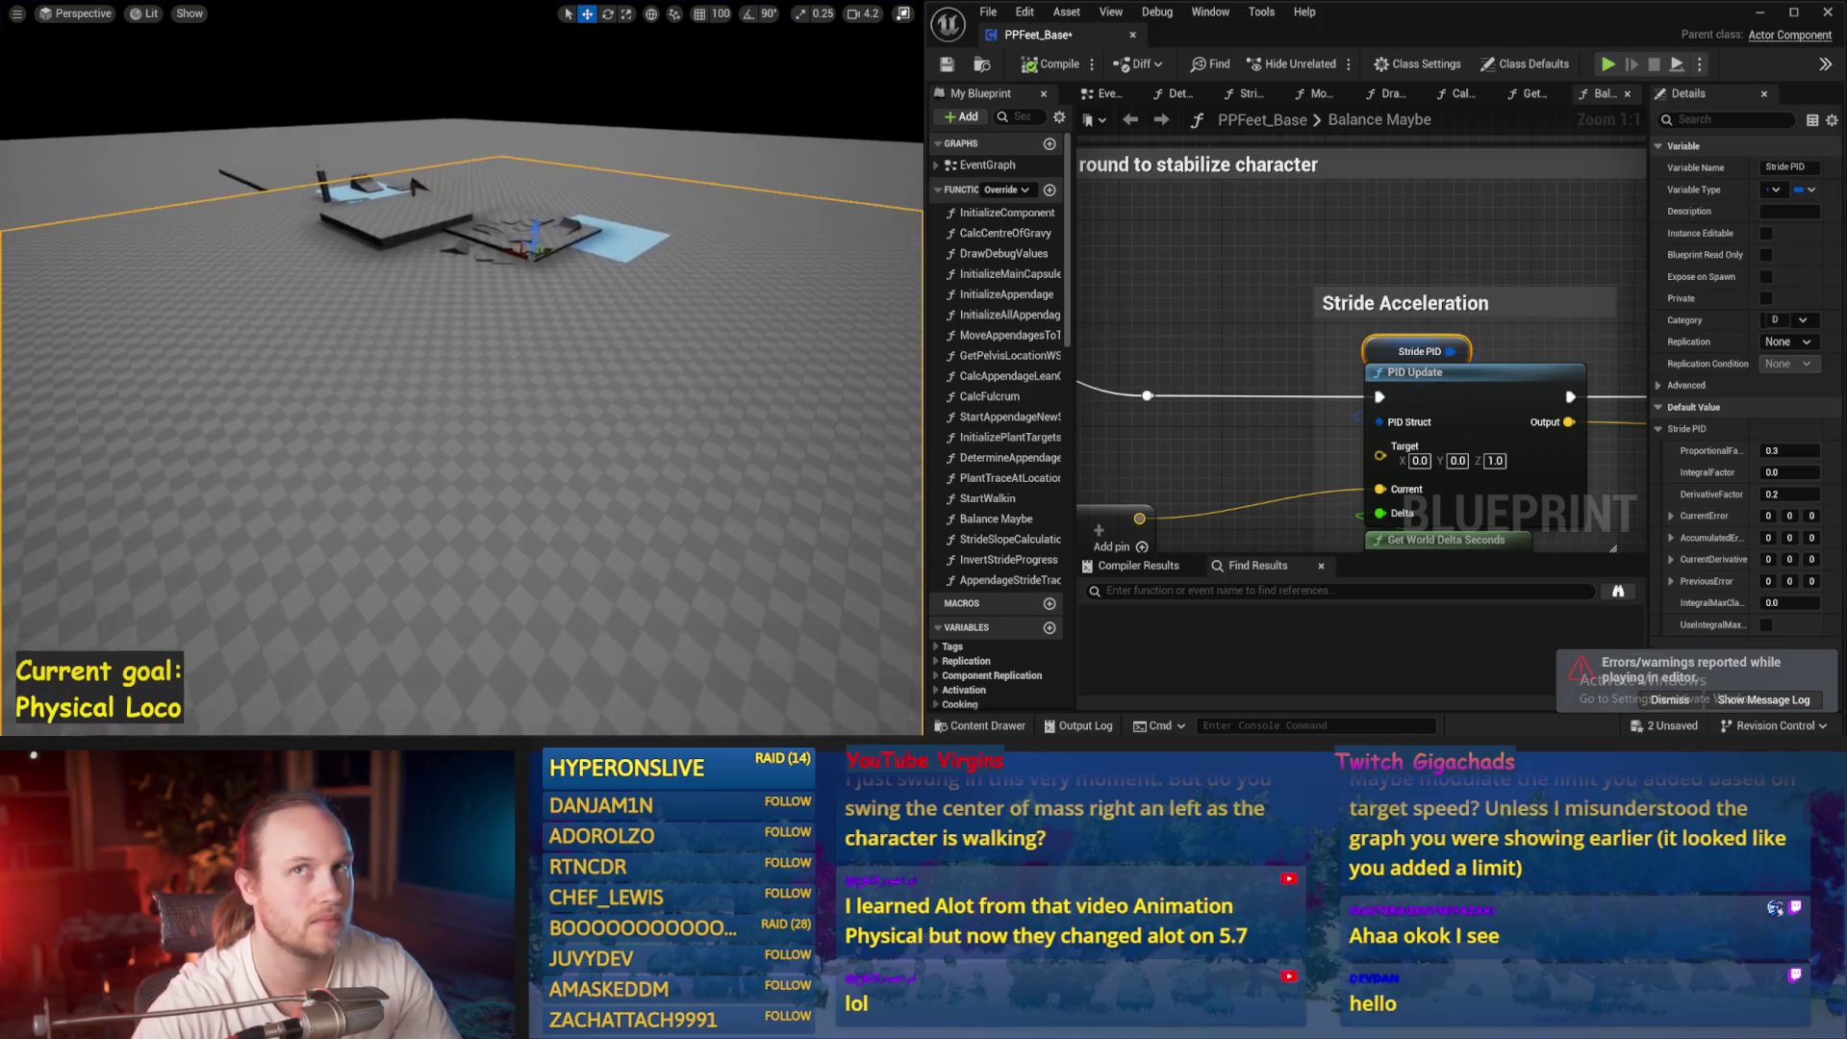
{"action": "key", "text": "ctrl+s"}
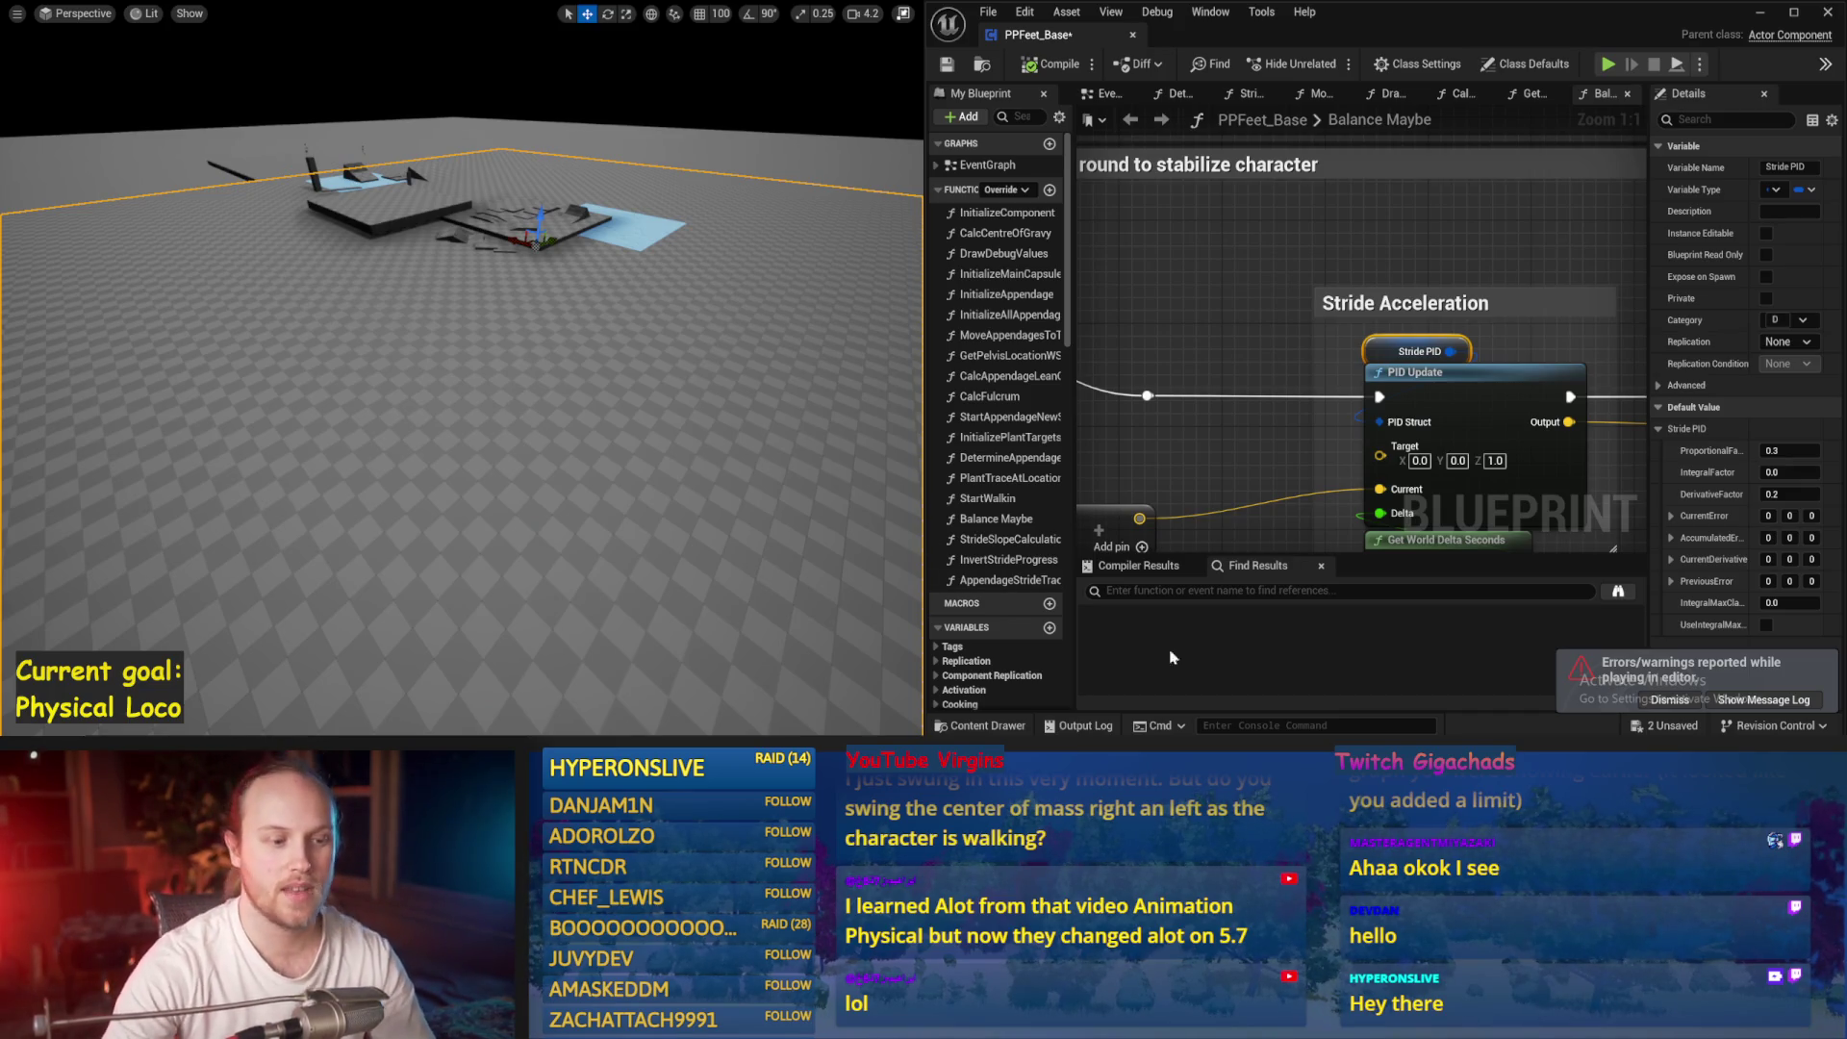
{"action": "left_click_drag", "start_coordinate": [1243, 472], "coordinate": [1253, 341]}
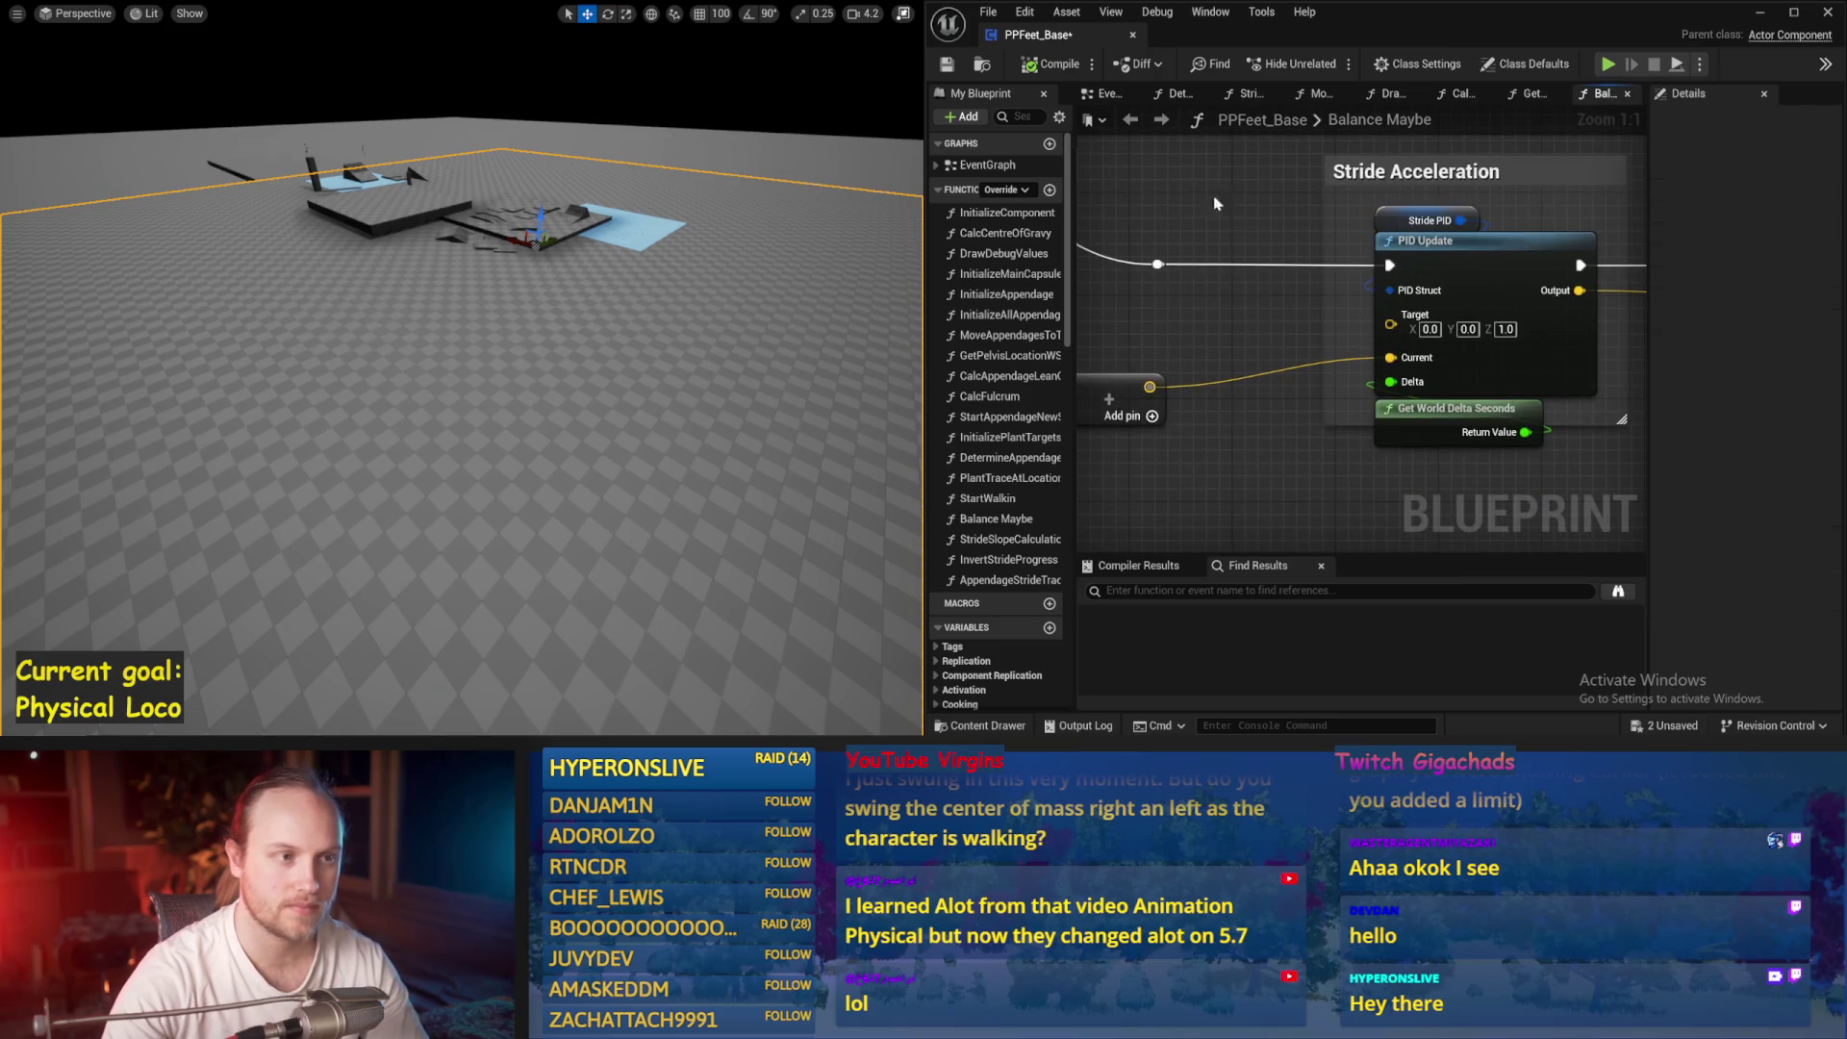
Compile the blueprint with the new gains and run a test of the character
{"action": "left_click", "coordinate": [1041, 70]}
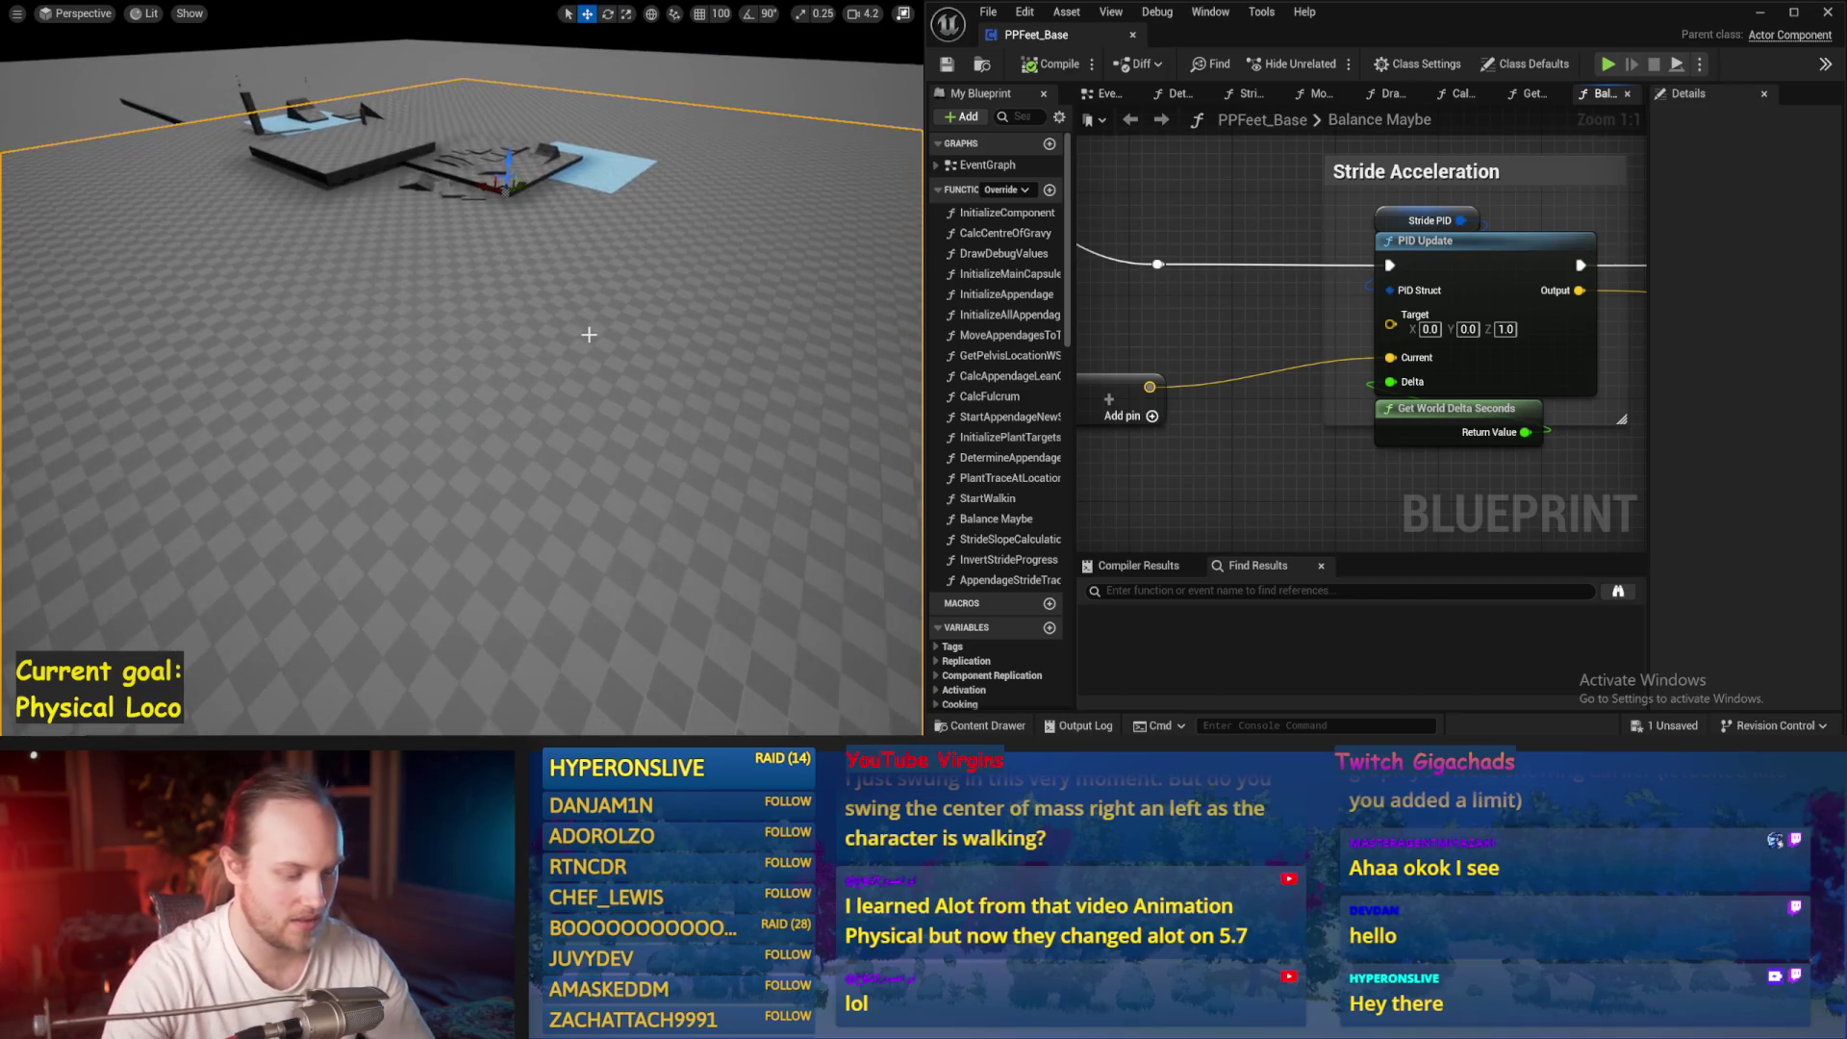
{"action": "key", "text": "alt+p"}
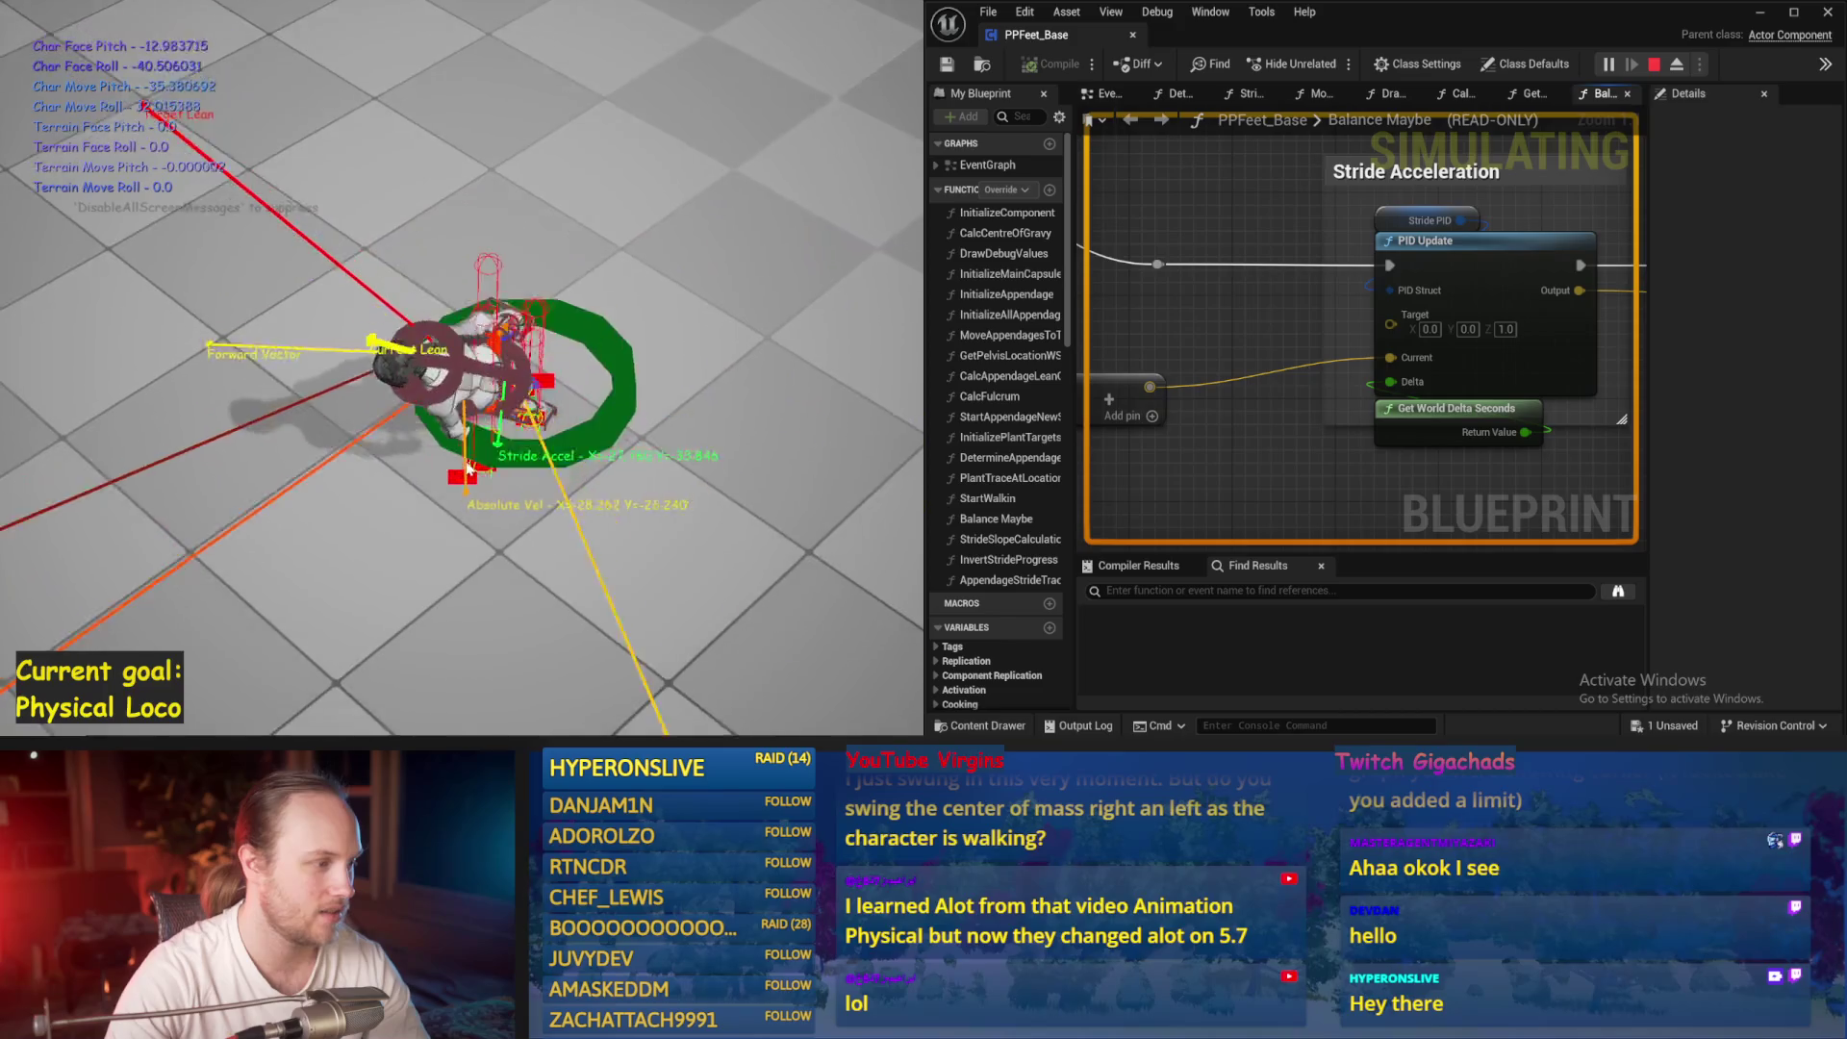
{"action": "key", "text": "Escape"}
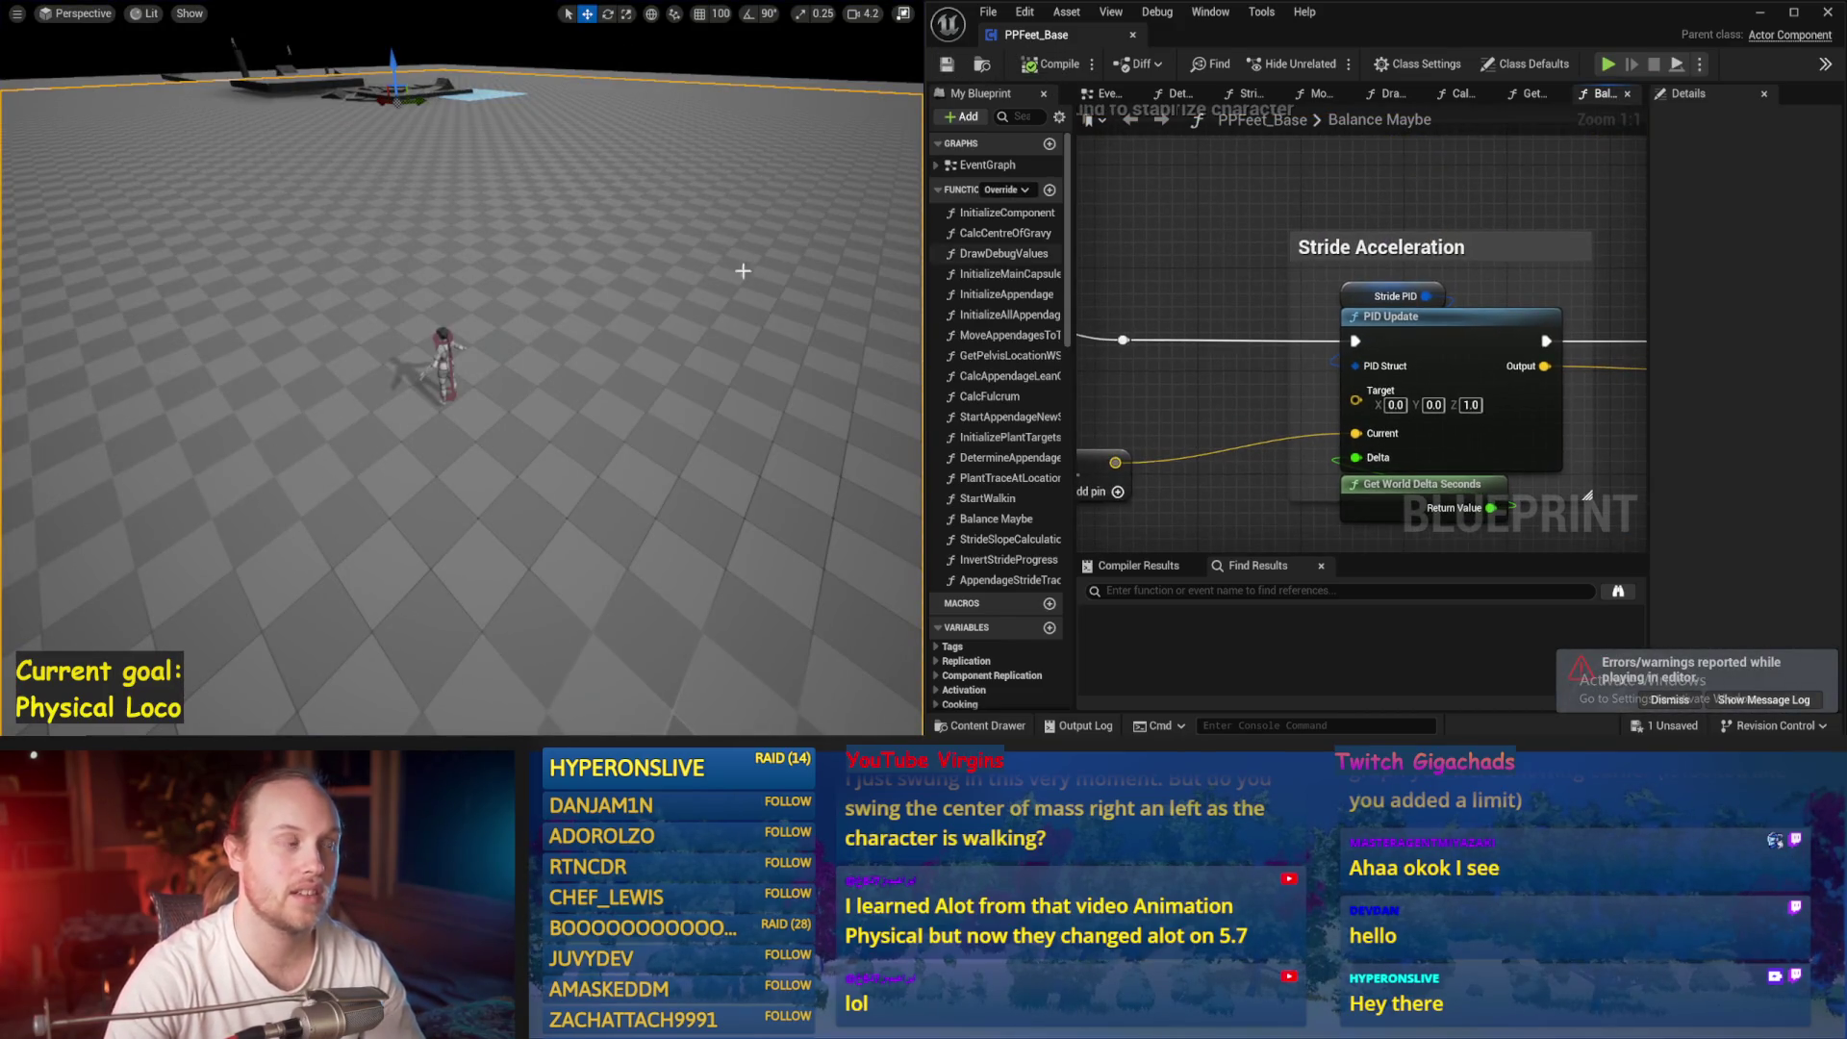
Run a second test, then select the Stride PID variable to review its gains
{"action": "left_click_drag", "start_coordinate": [631, 379], "coordinate": [643, 351]}
{"action": "key", "text": "alt+p"}
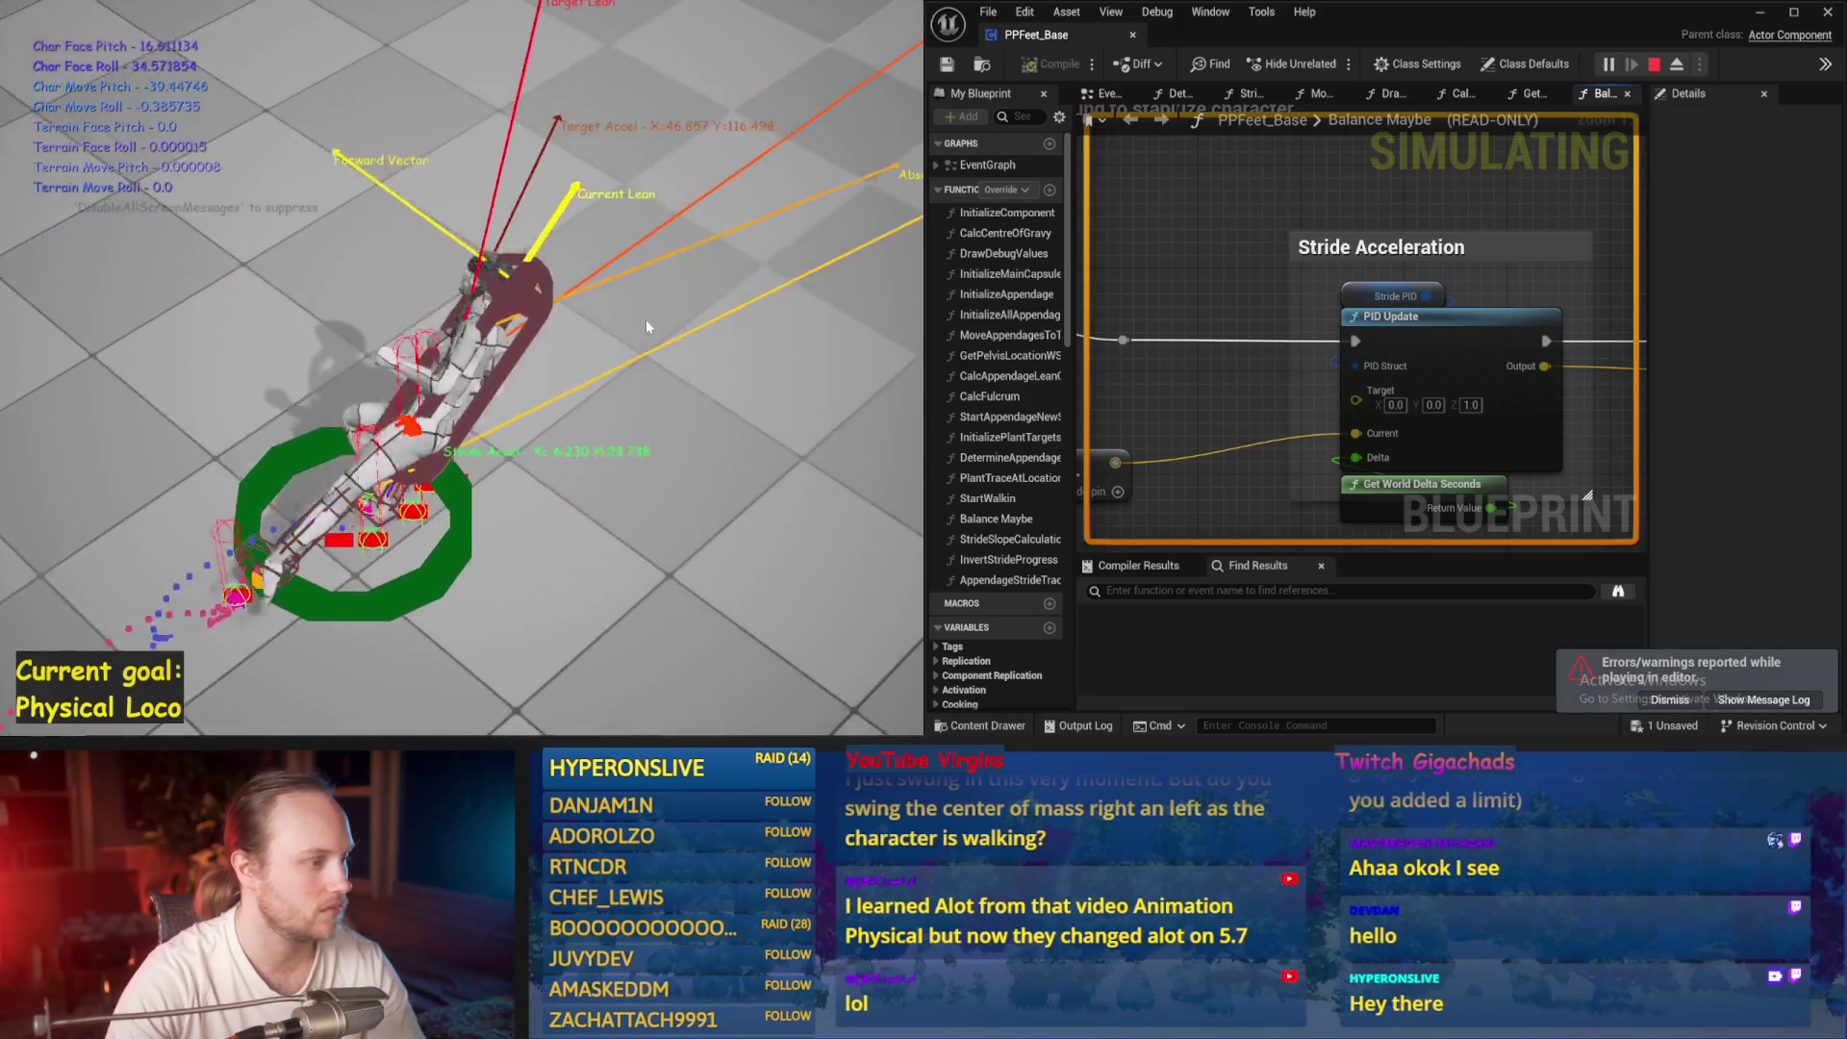
{"action": "key", "text": "Escape"}
{"action": "left_click", "coordinate": [1387, 297]}
{"action": "left_click_drag", "start_coordinate": [1086, 405], "coordinate": [1275, 424]}
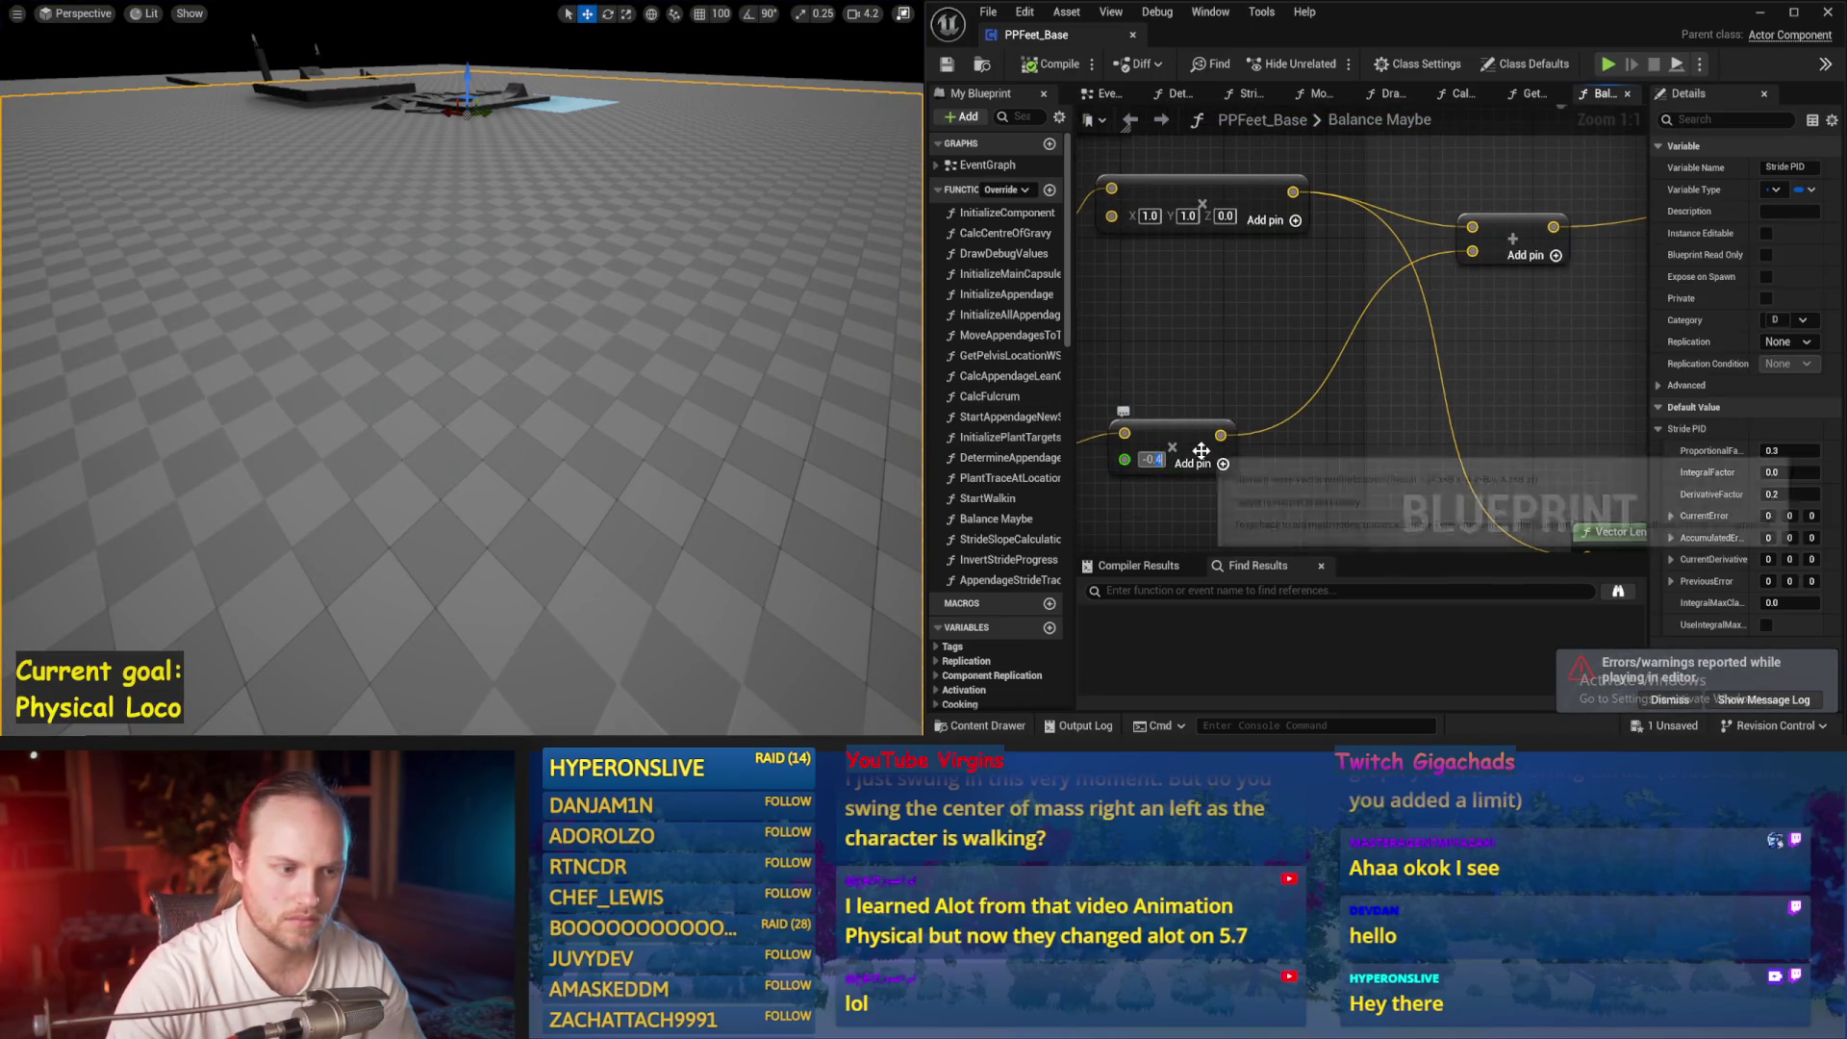
Re-centre the graph on the Stride PID node and run a quick balance test
{"action": "left_click_drag", "start_coordinate": [1243, 344], "coordinate": [1152, 208]}
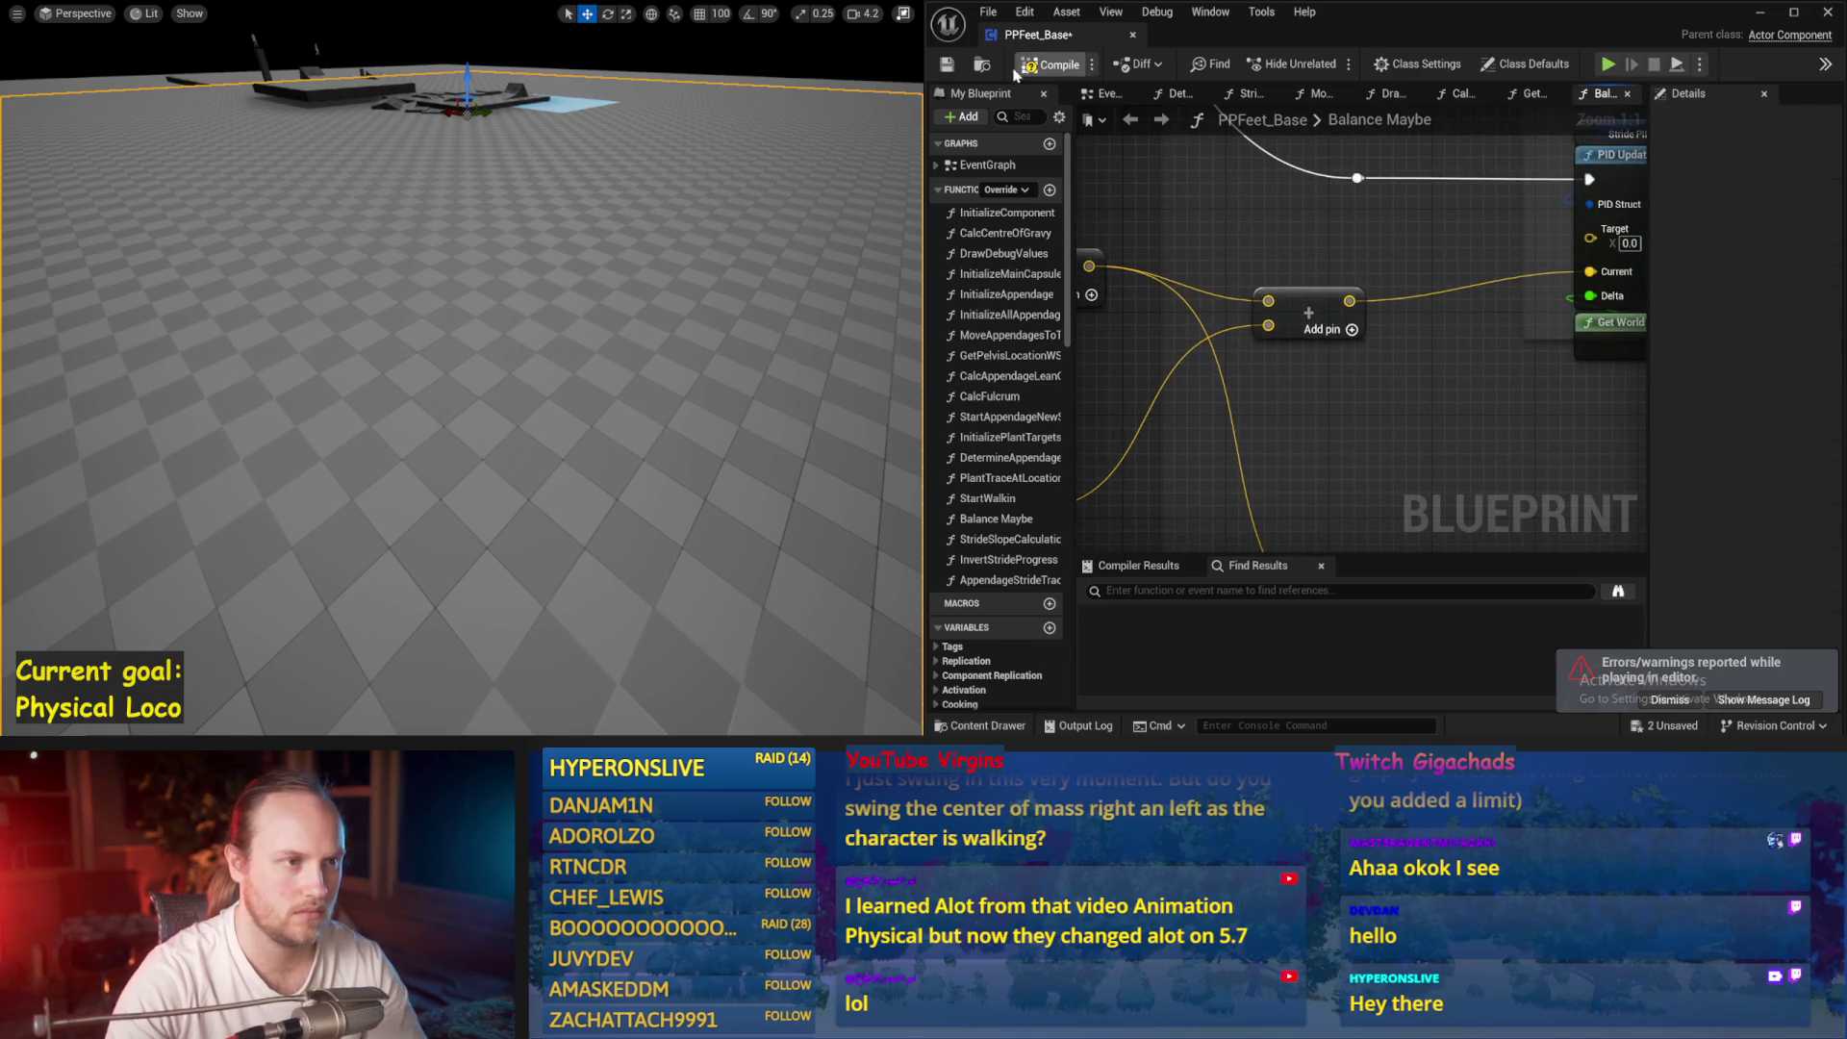
{"action": "key", "text": "ctrl+z"}
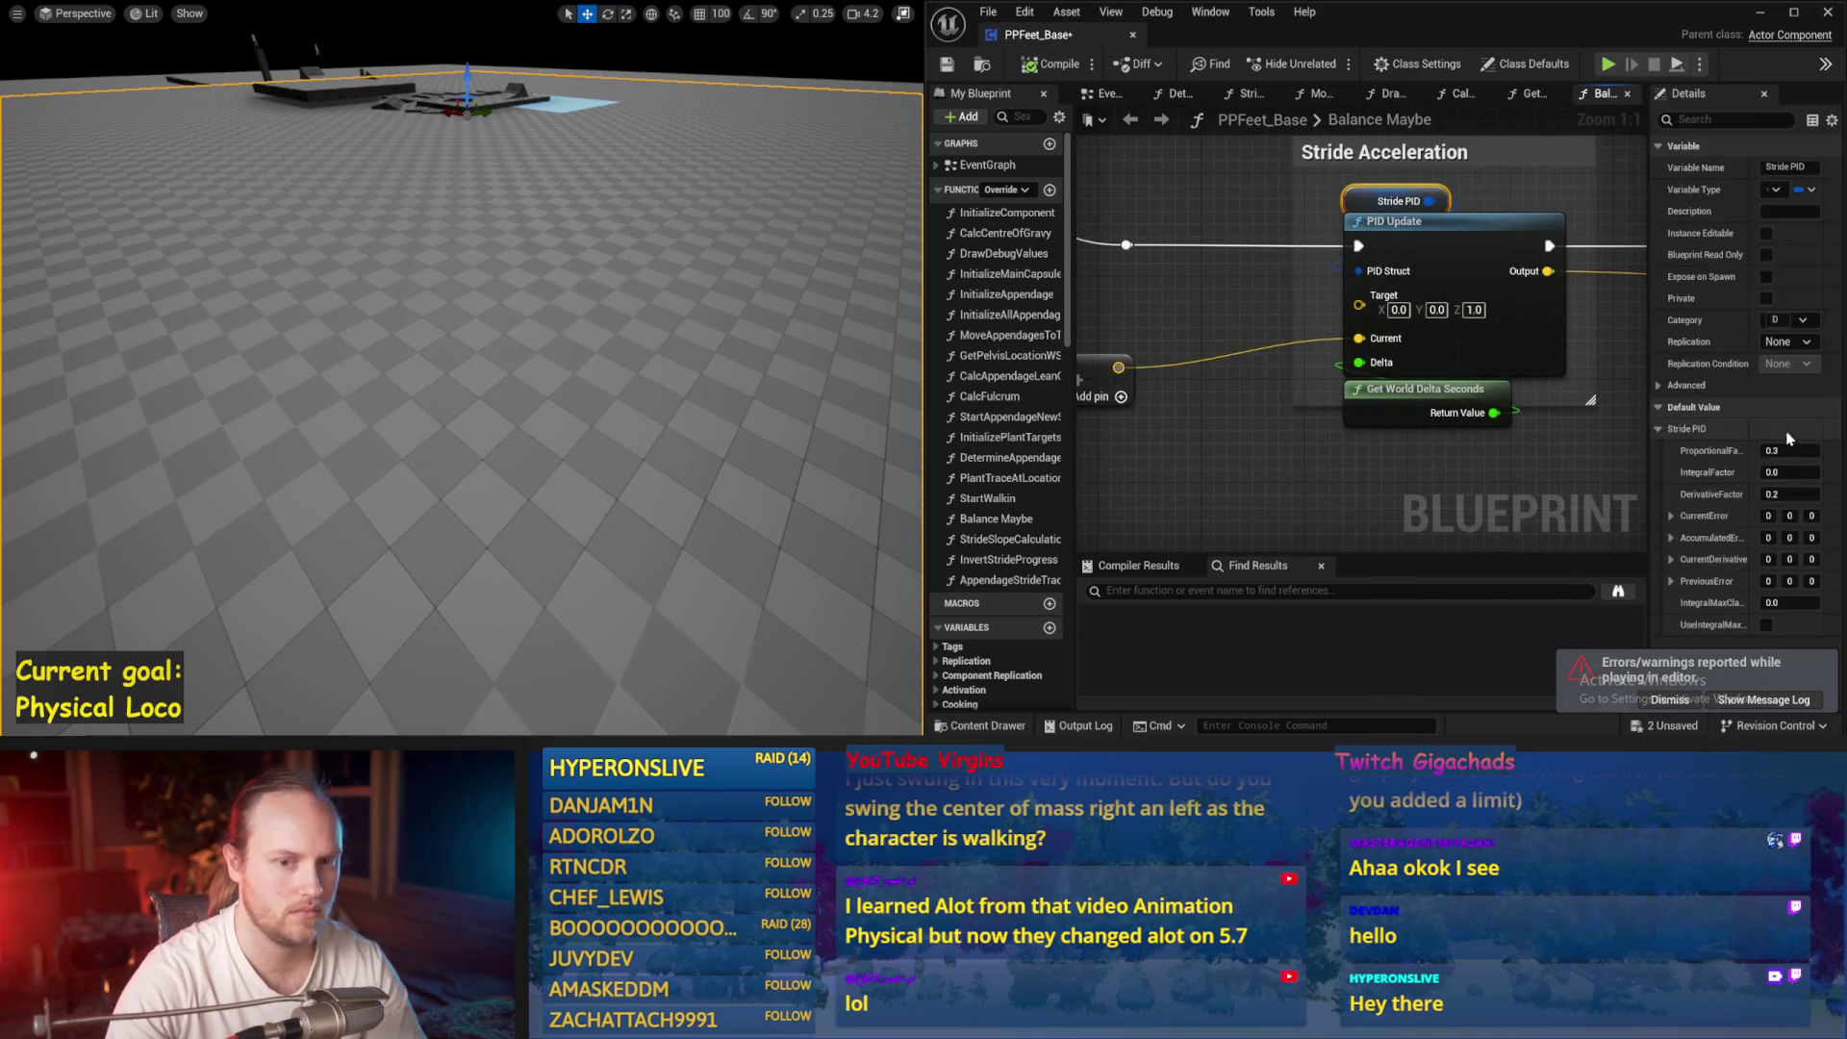
{"action": "key", "text": "alt+p"}
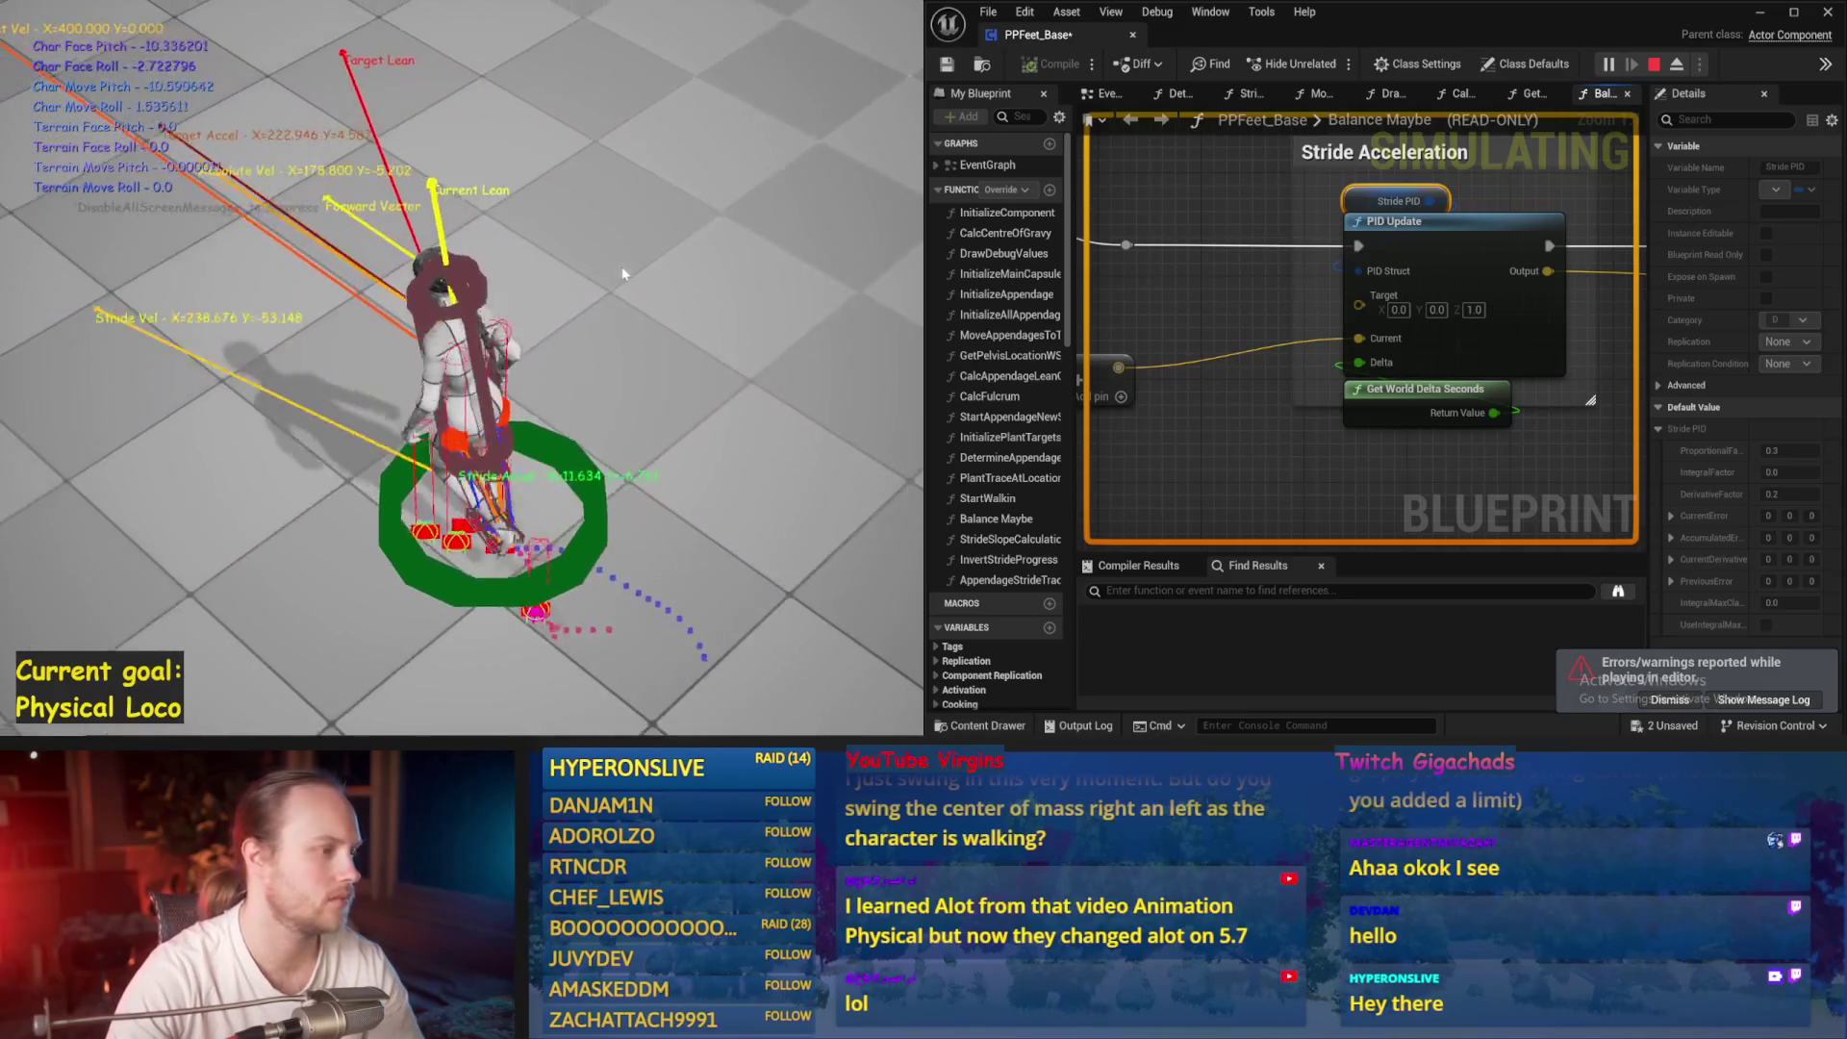
{"action": "key", "text": "Escape"}
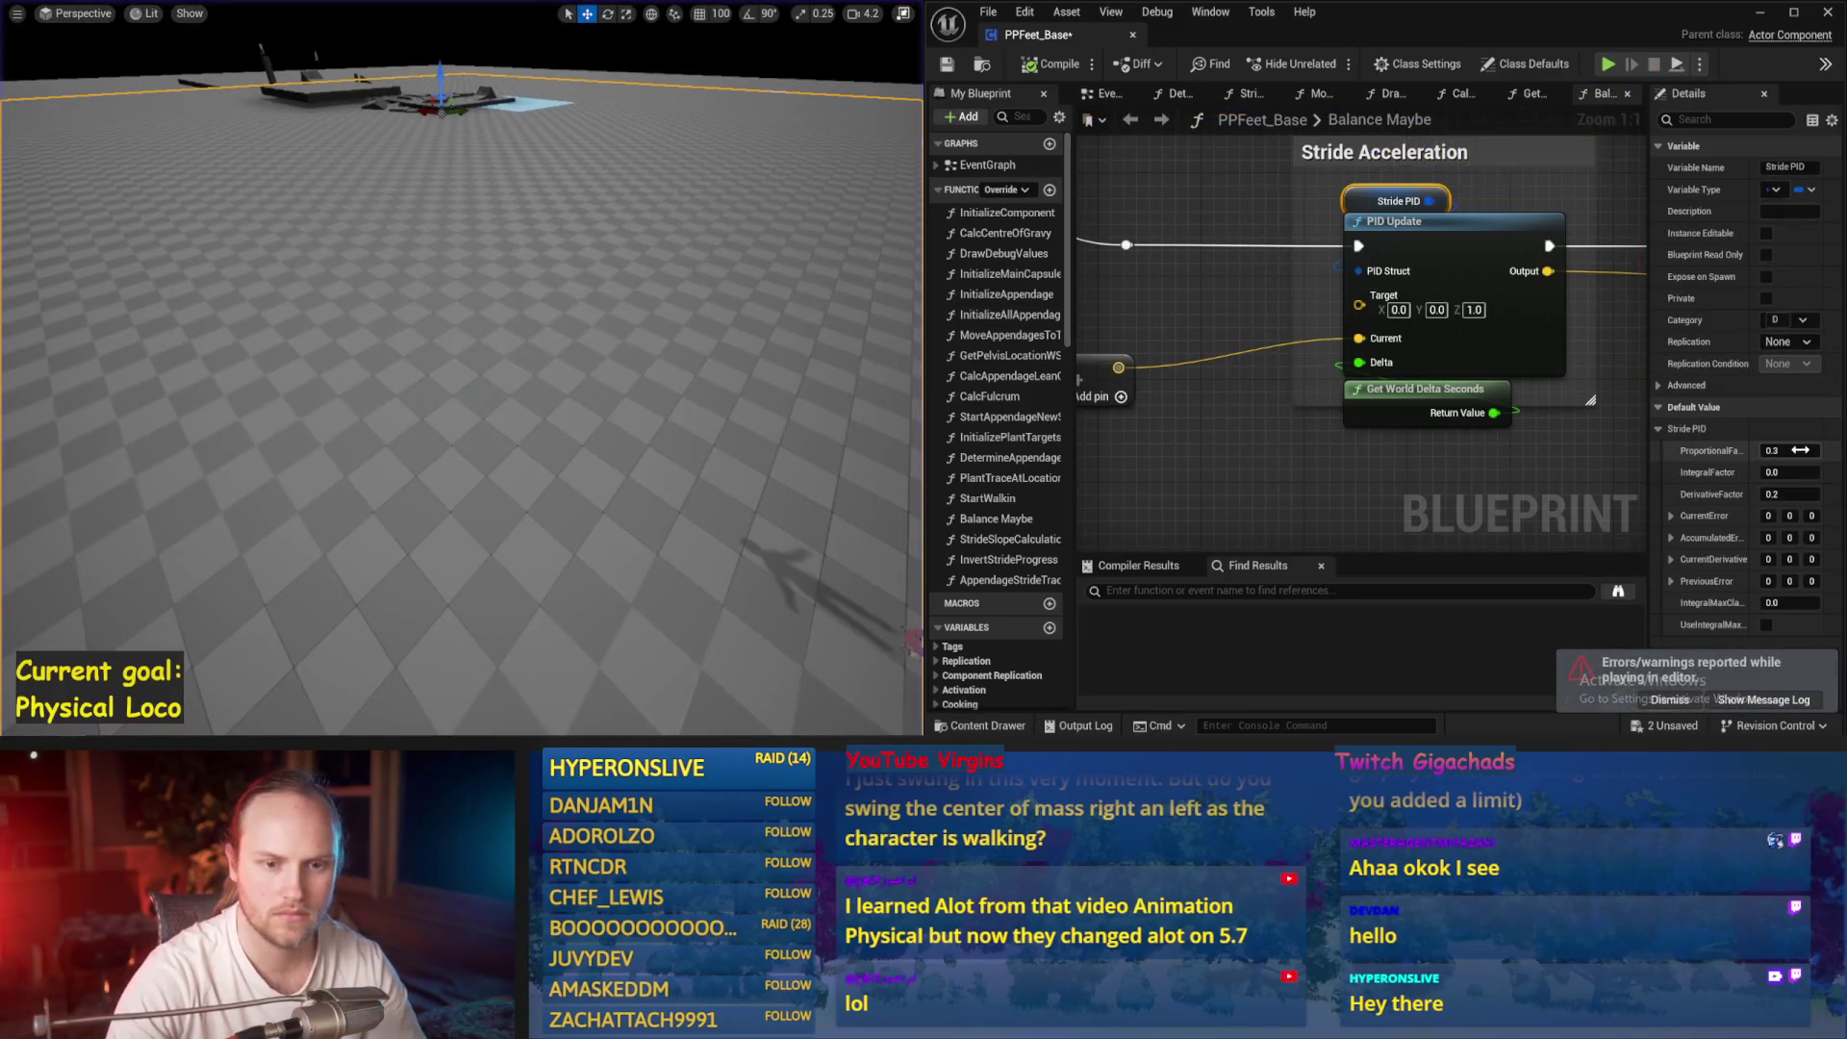
Set the proportional factor to 0.2 and simulate the character with it
{"action": "type", "text": ".2"}
{"action": "key", "text": "Return"}
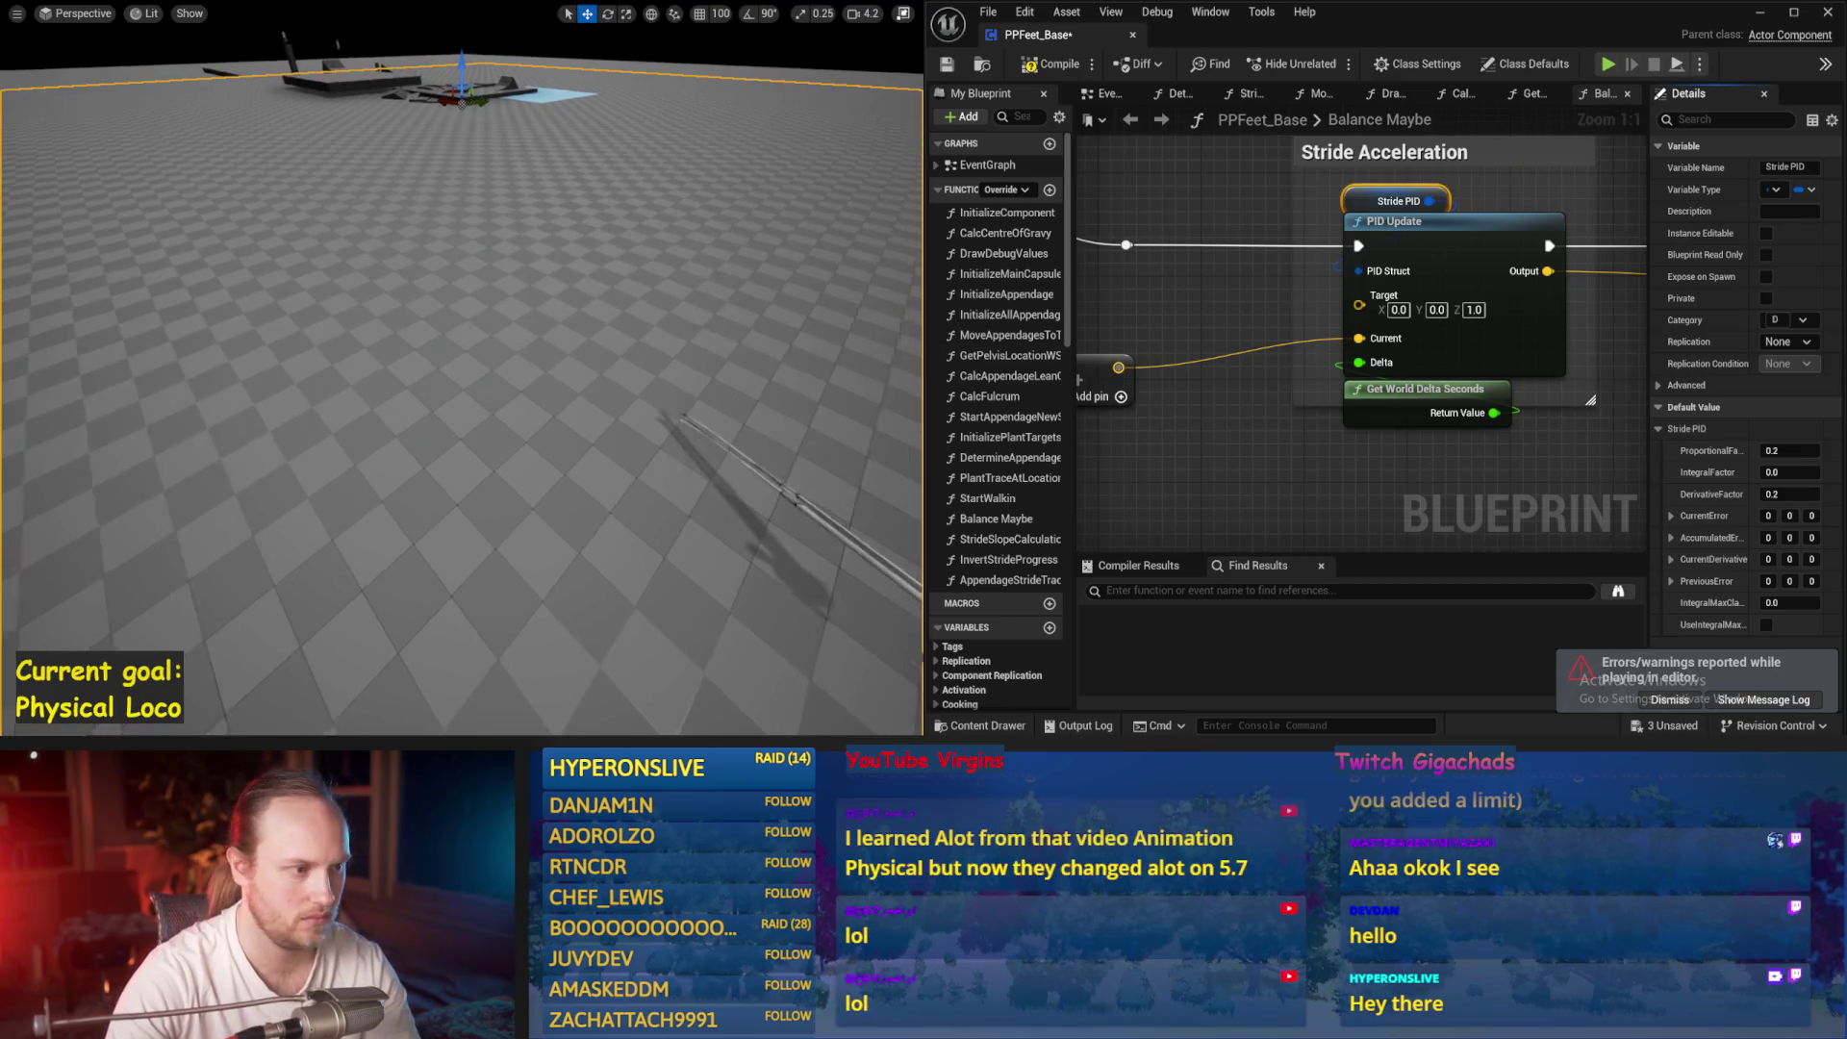
{"action": "key", "text": "alt+s"}
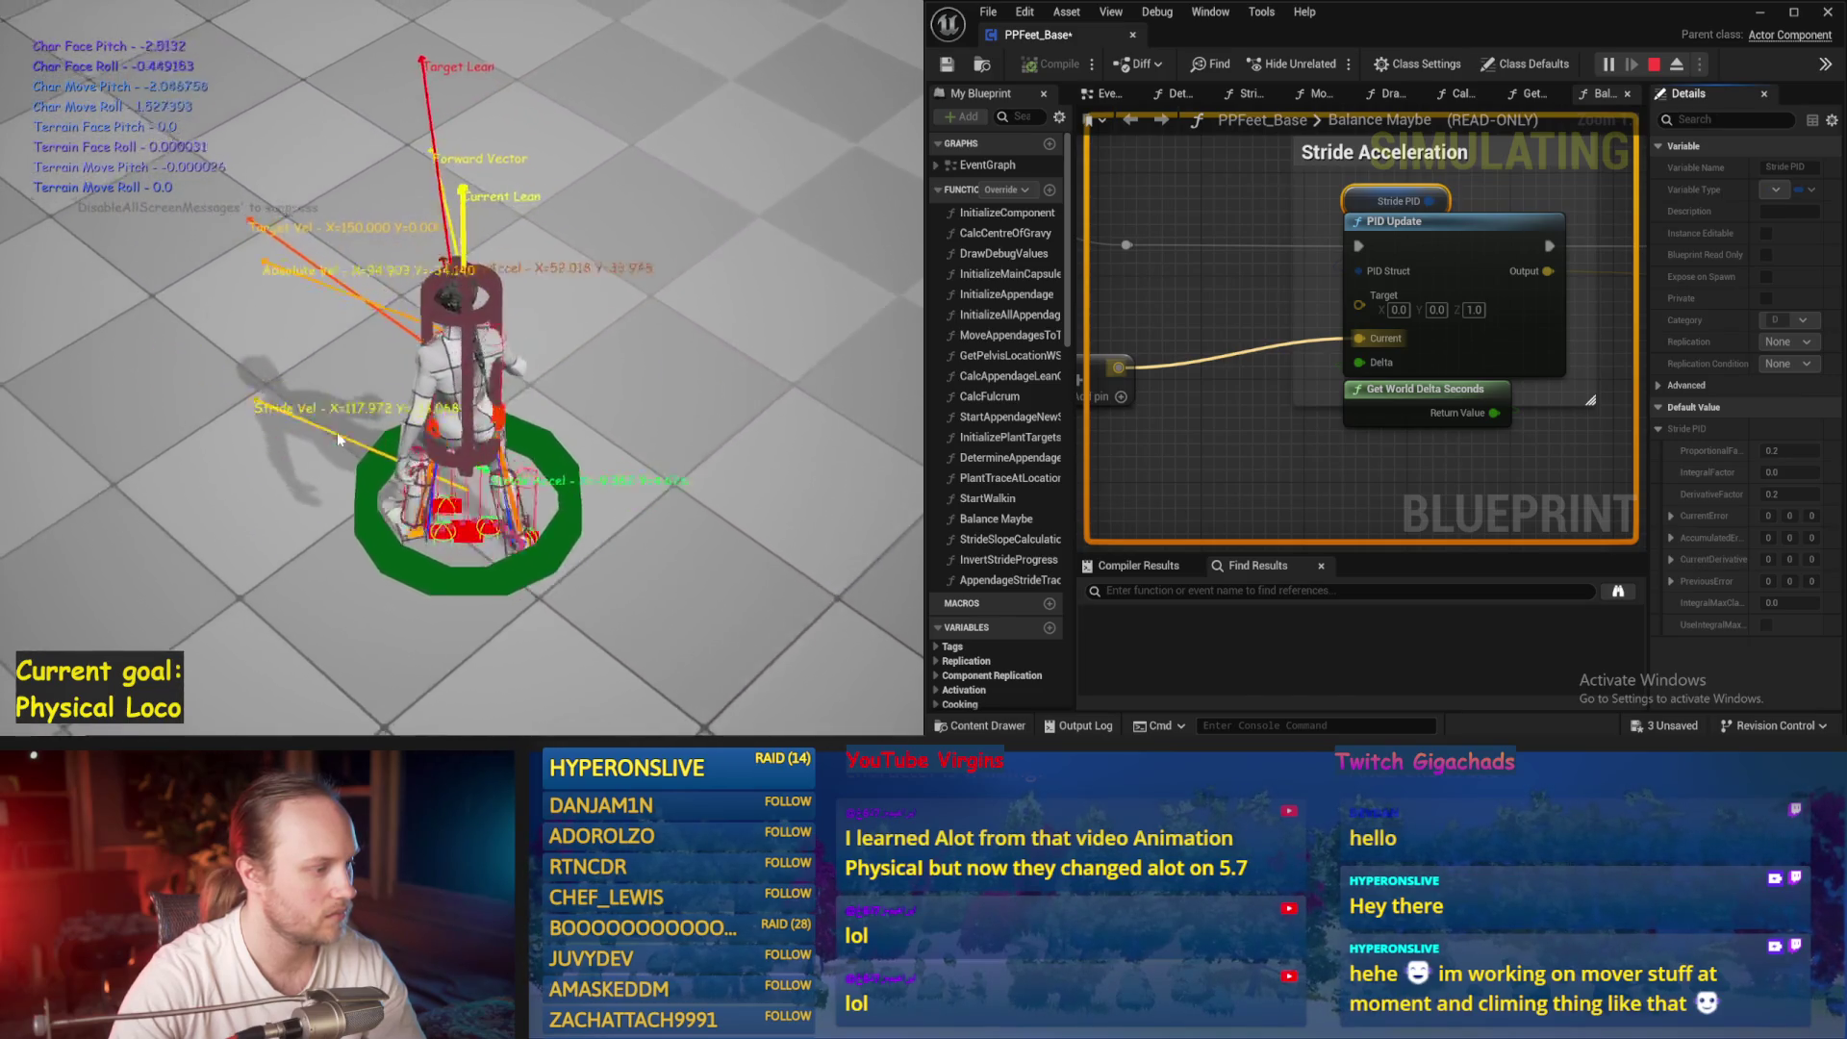
{"action": "key", "text": "Escape"}
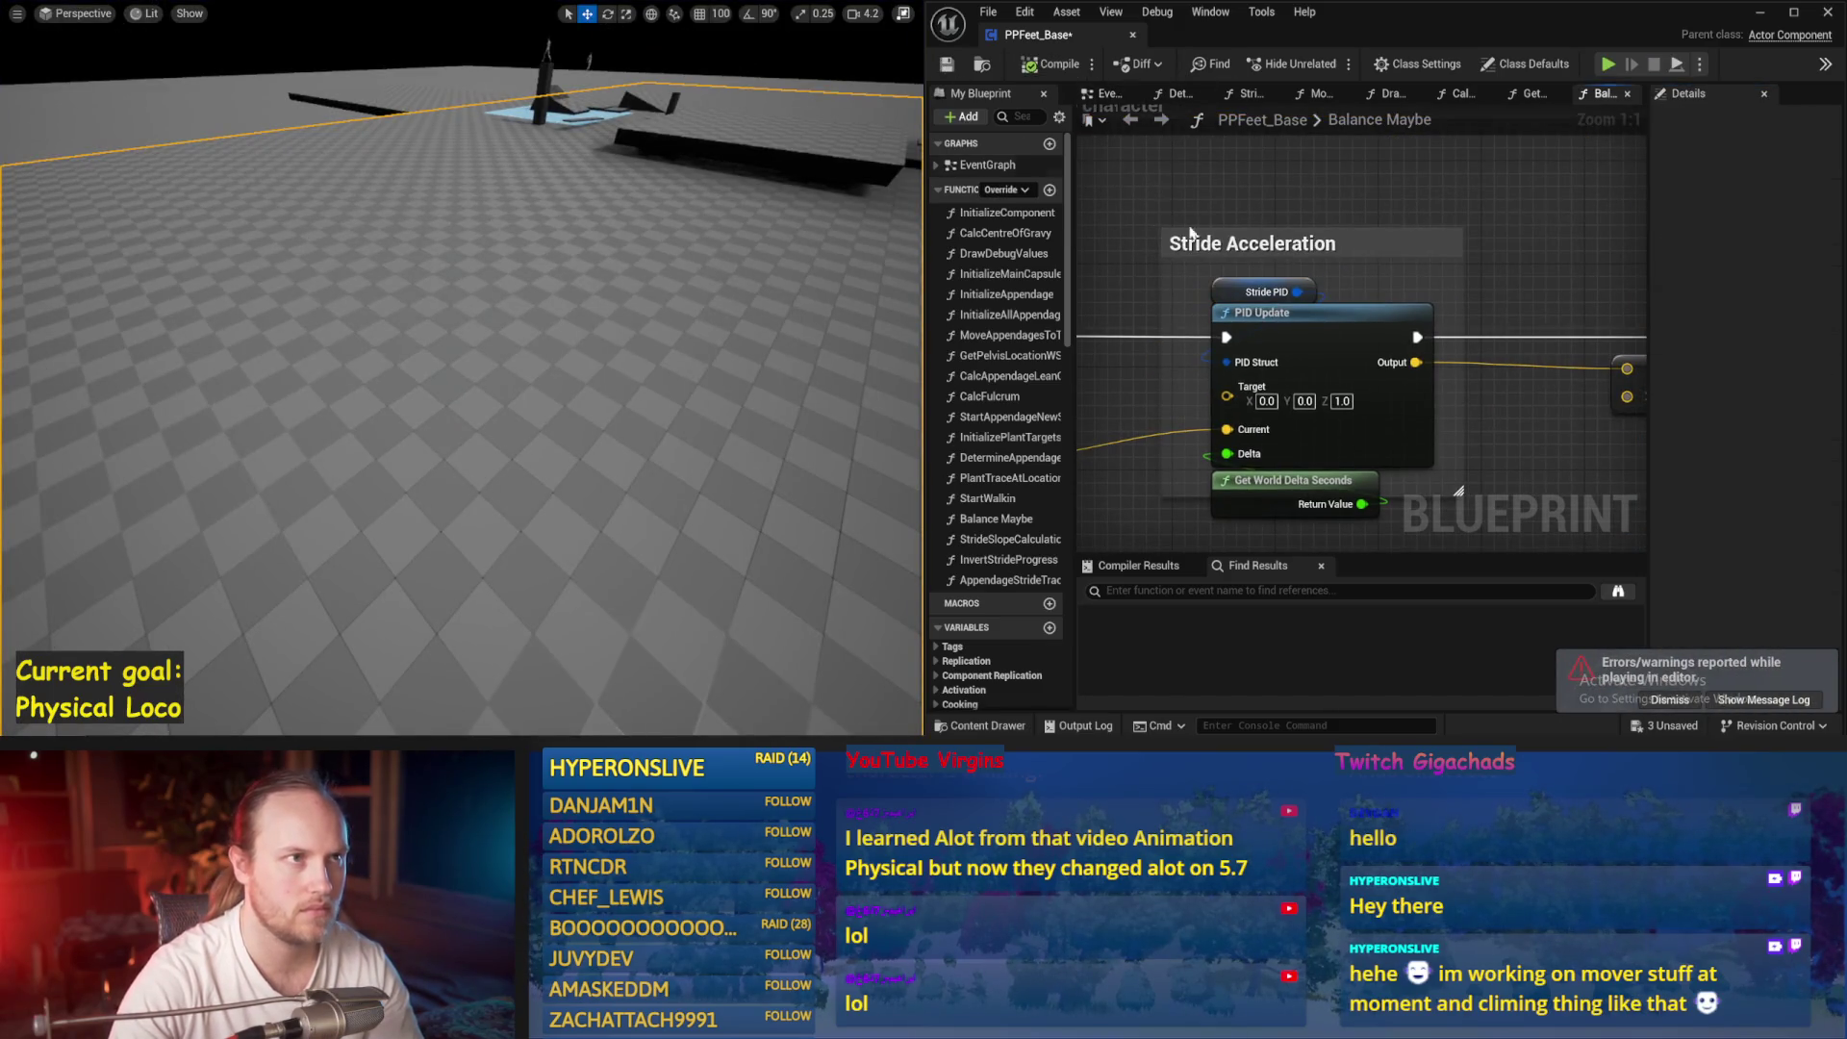
Step through the function graphs to DetermineAppendageTargets
{"action": "scroll", "coordinate": [1190, 233], "scroll_direction": "down", "scroll_amount": 2}
{"action": "left_click", "coordinate": [1534, 94]}
{"action": "left_click", "coordinate": [1459, 95]}
{"action": "left_click", "coordinate": [1309, 93]}
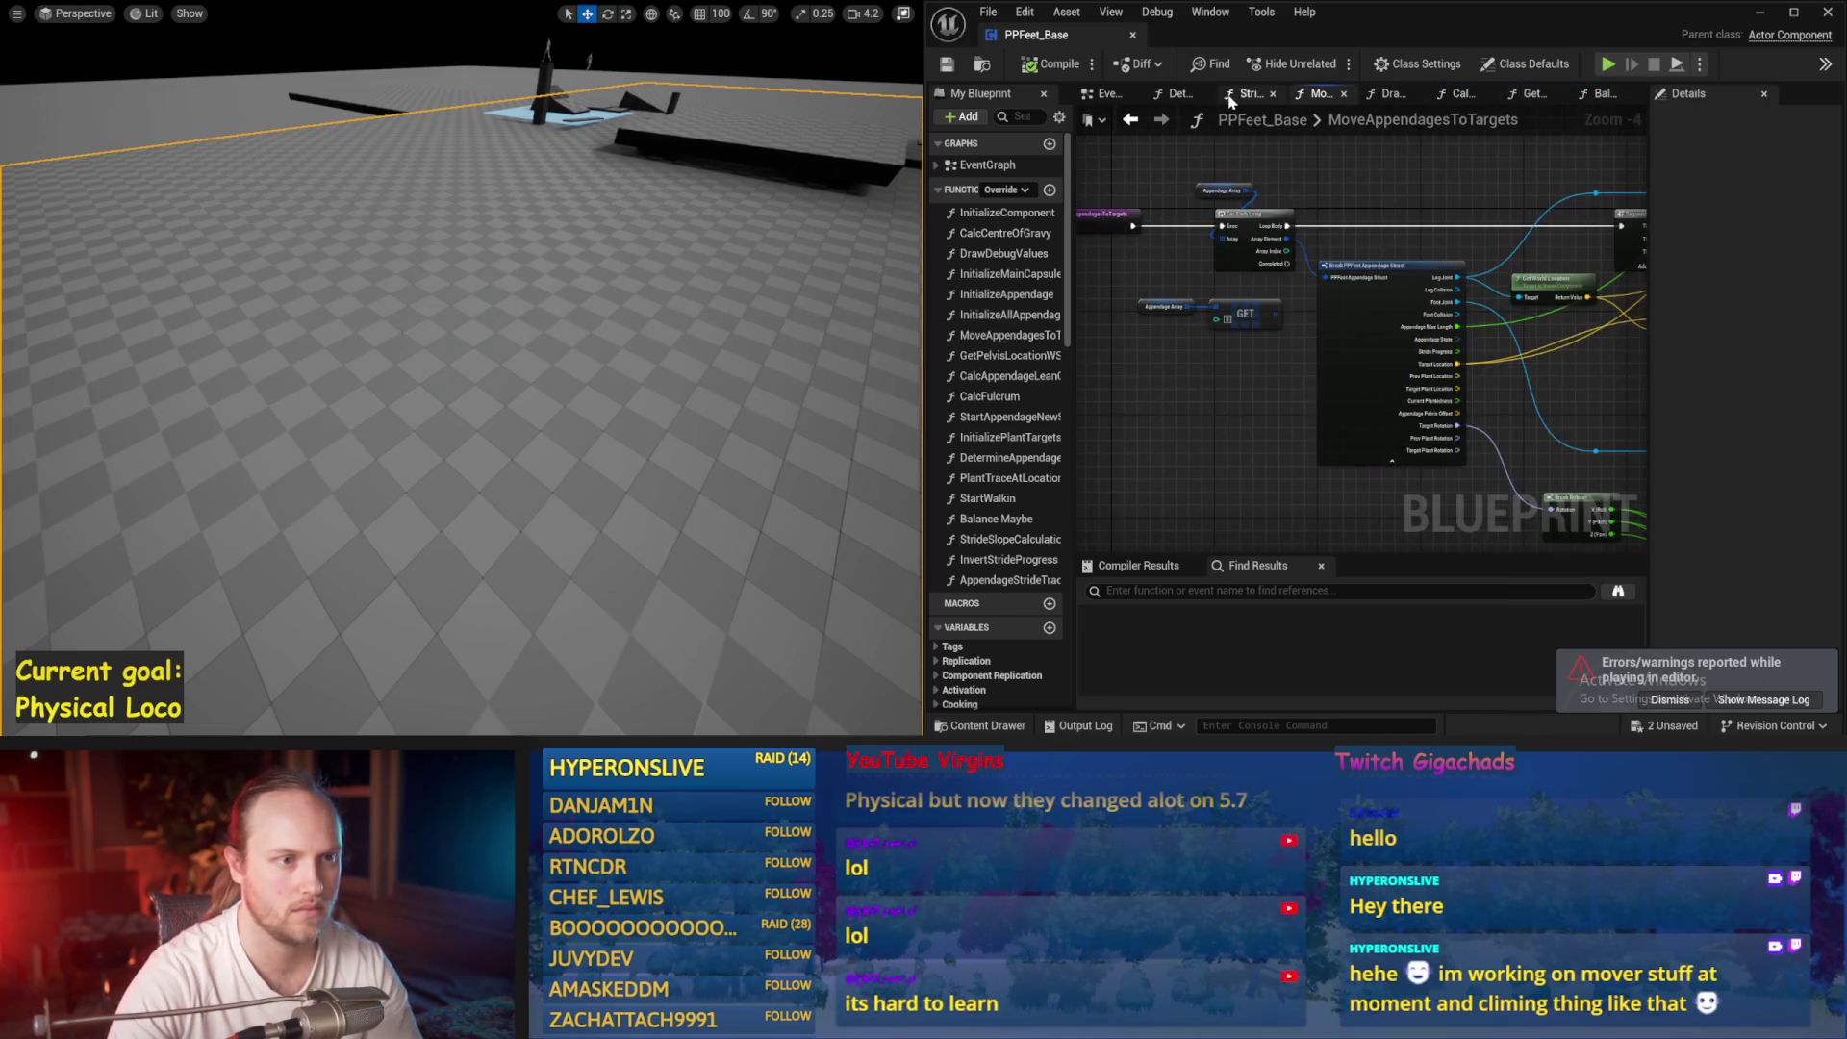
{"action": "left_click", "coordinate": [1232, 96]}
{"action": "left_click", "coordinate": [1177, 95]}
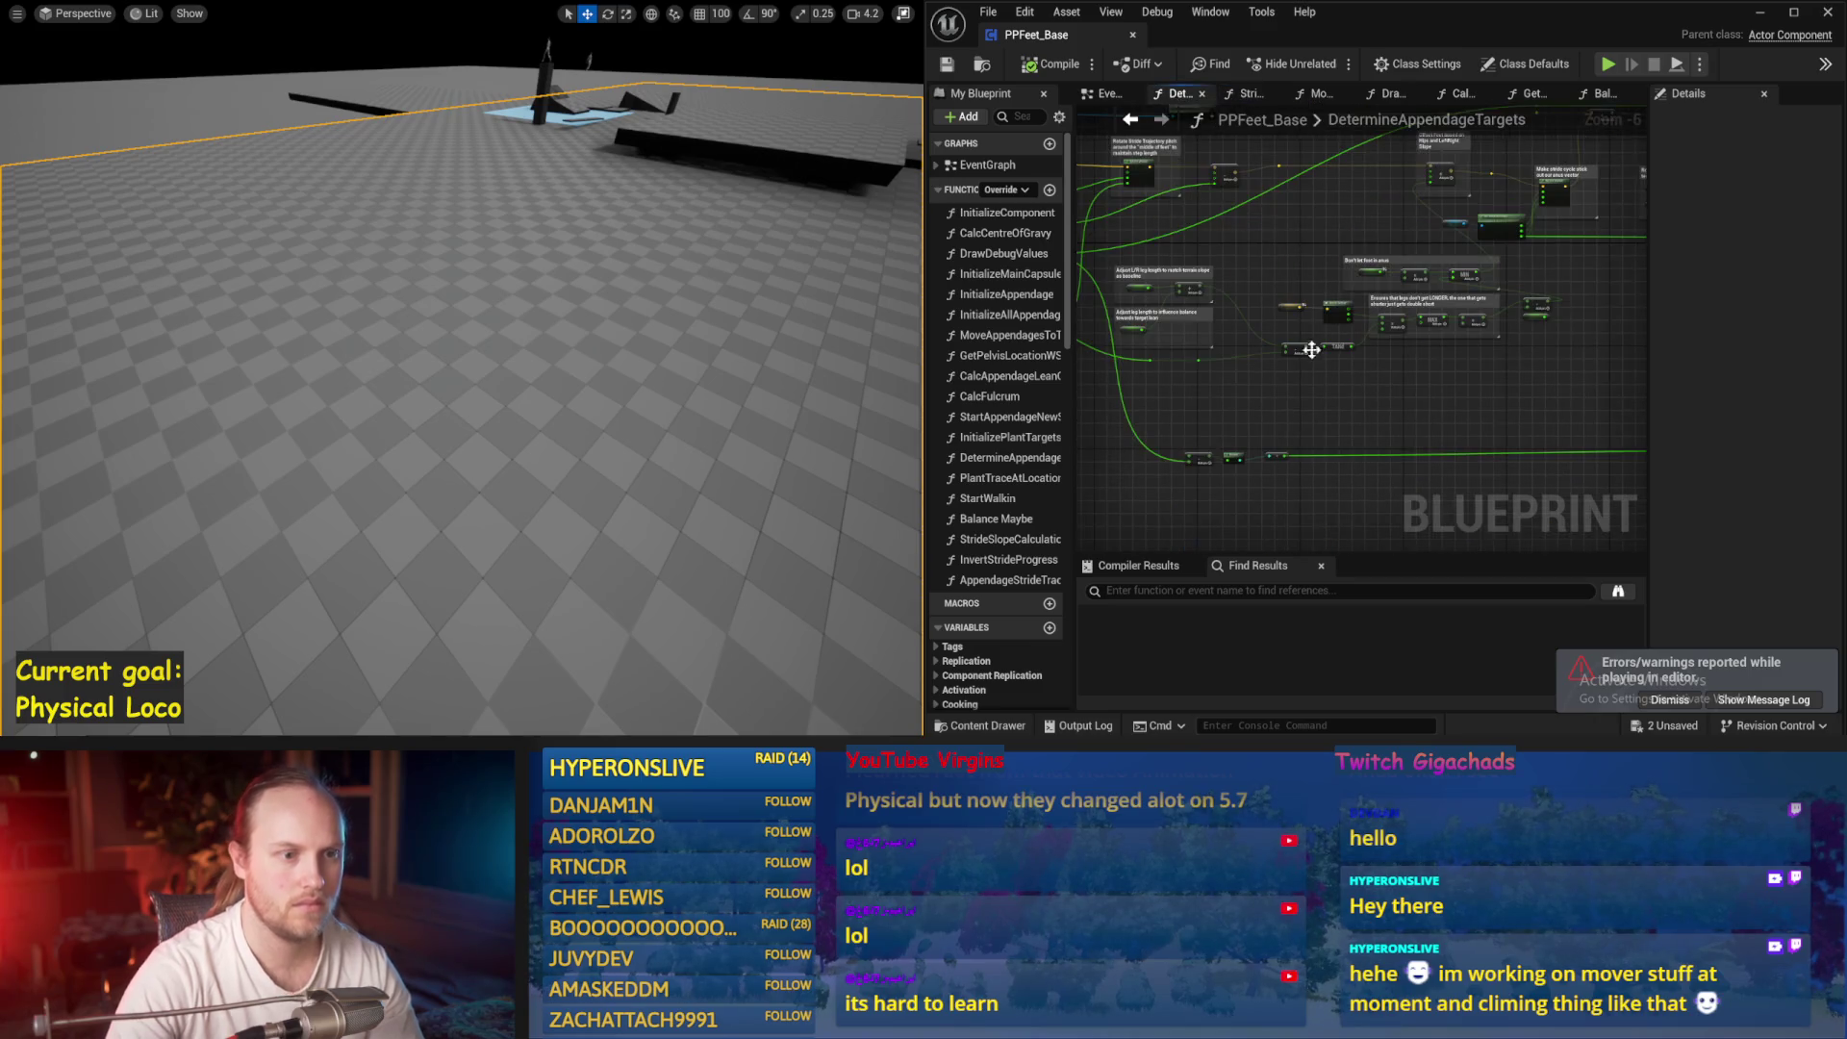
{"action": "scroll", "coordinate": [1523, 338], "scroll_direction": "up", "scroll_amount": 6}
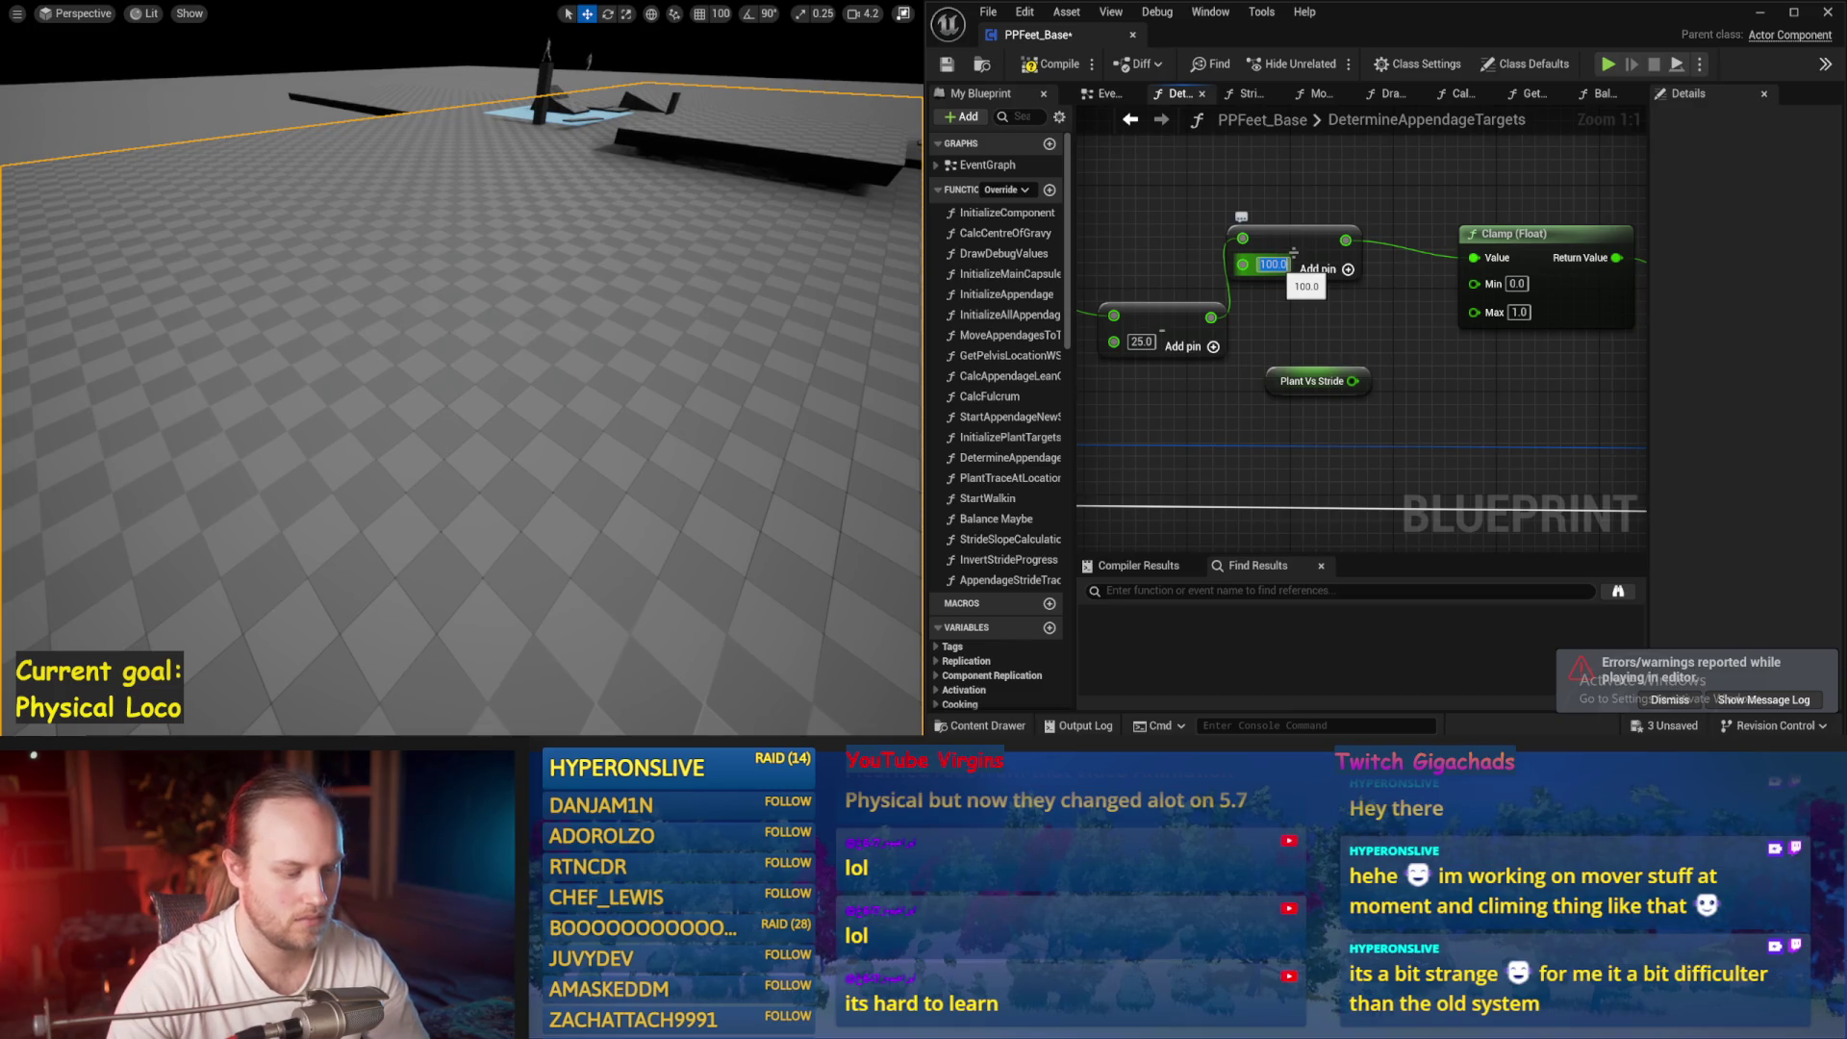
{"action": "type", "text": "50"}
Confirm the 50.0 divisor in DetermineAppendageTargets and save PPFeet_Base
{"action": "key", "text": "Return"}
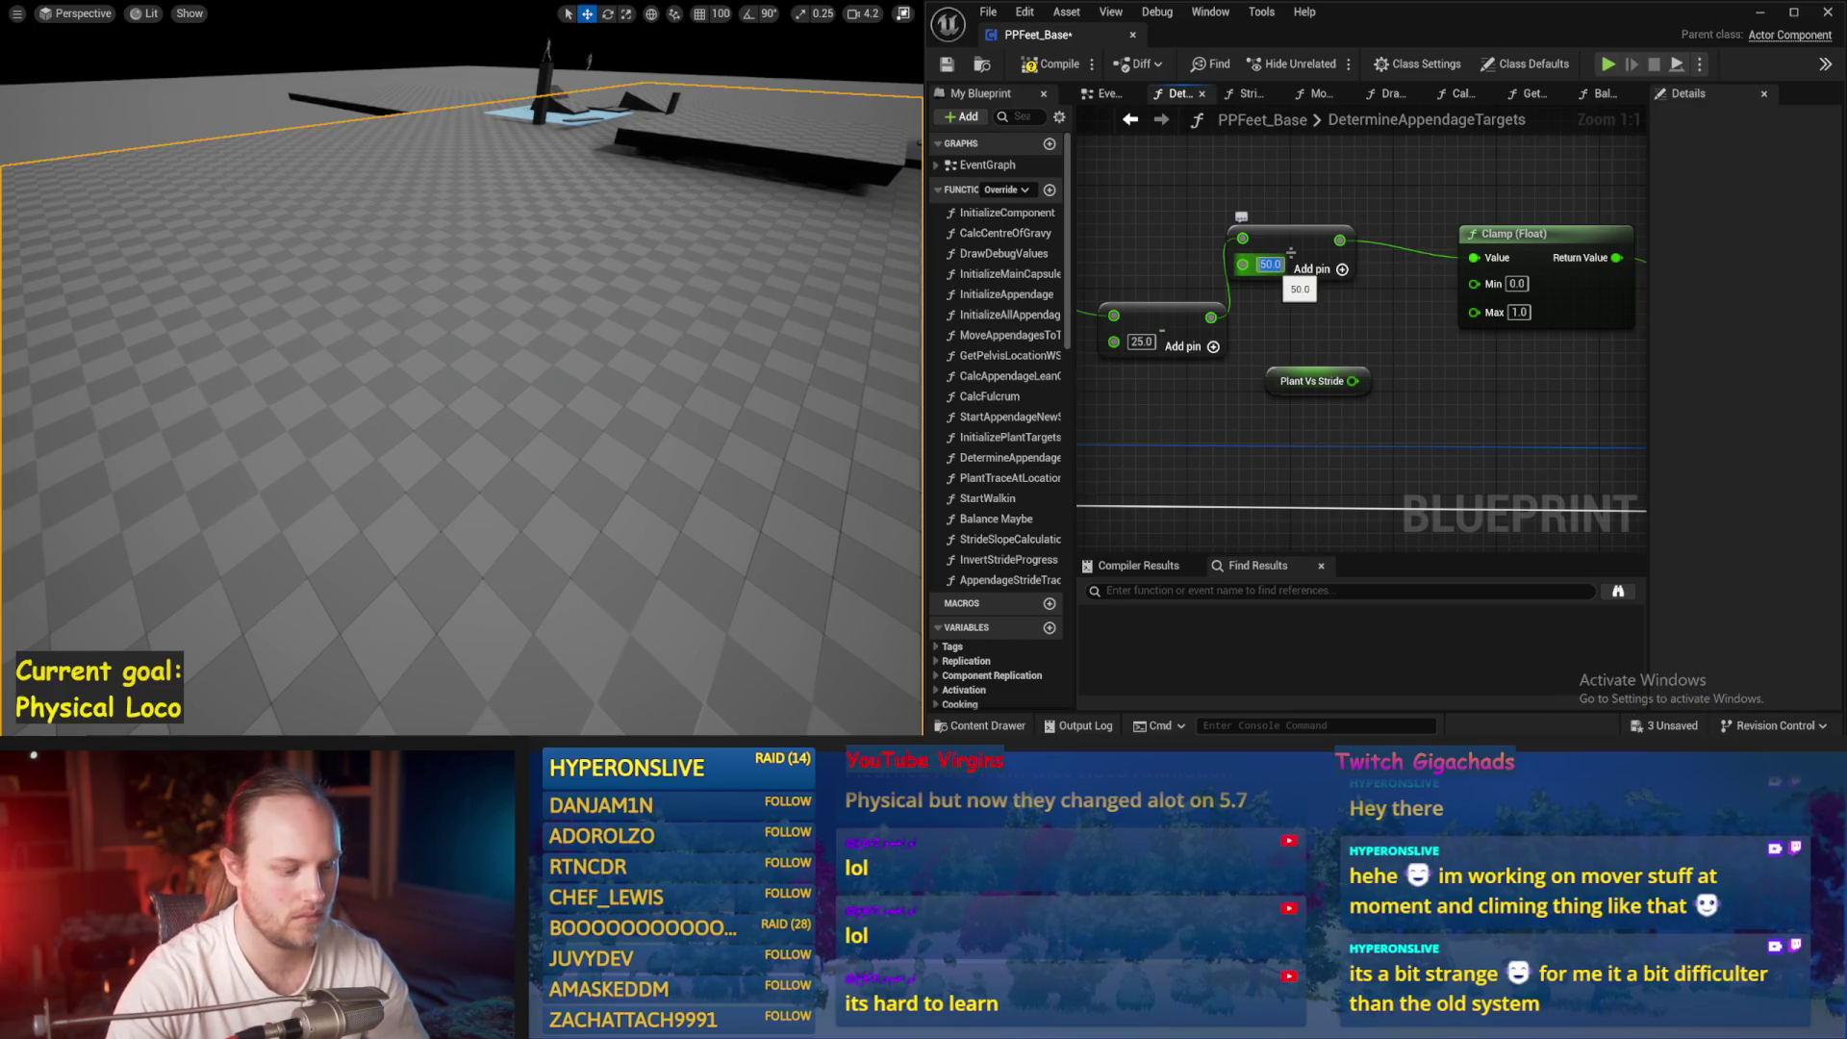
{"action": "type", "text": "75"}
{"action": "left_click", "coordinate": [949, 67]}
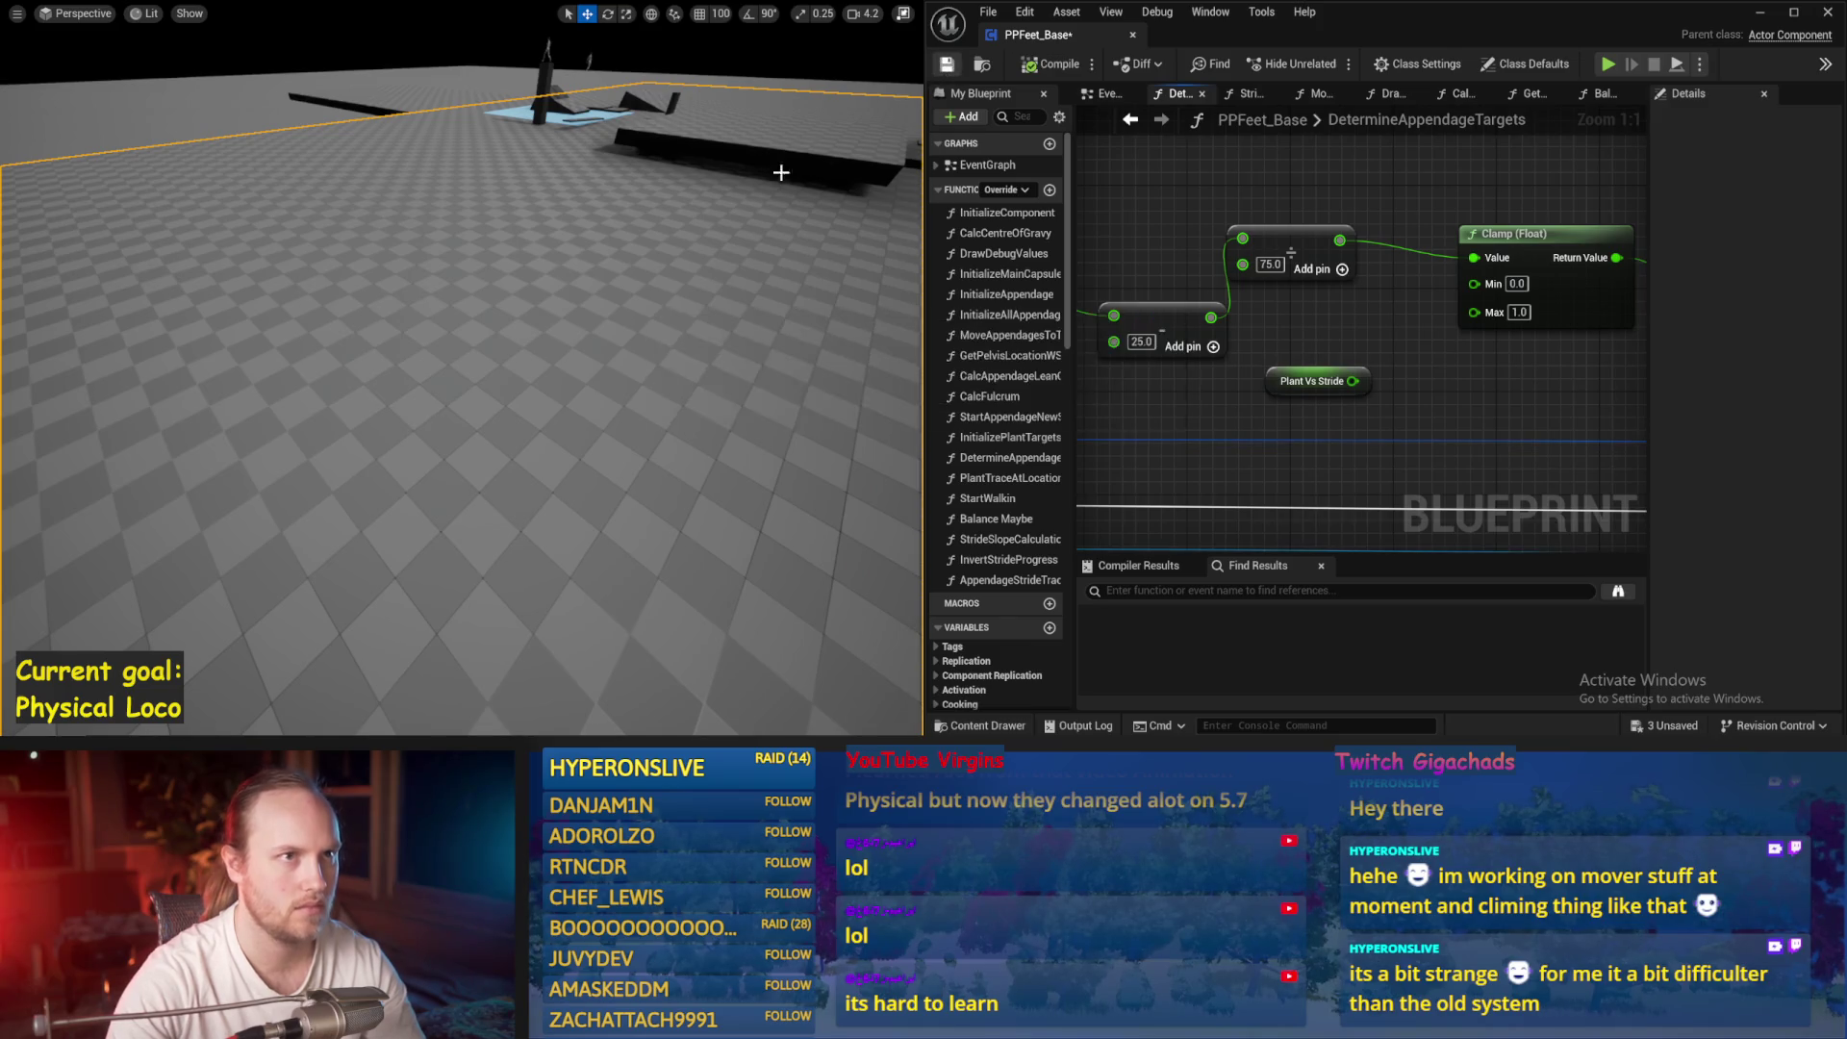
{"action": "key", "text": "ctrl+s"}
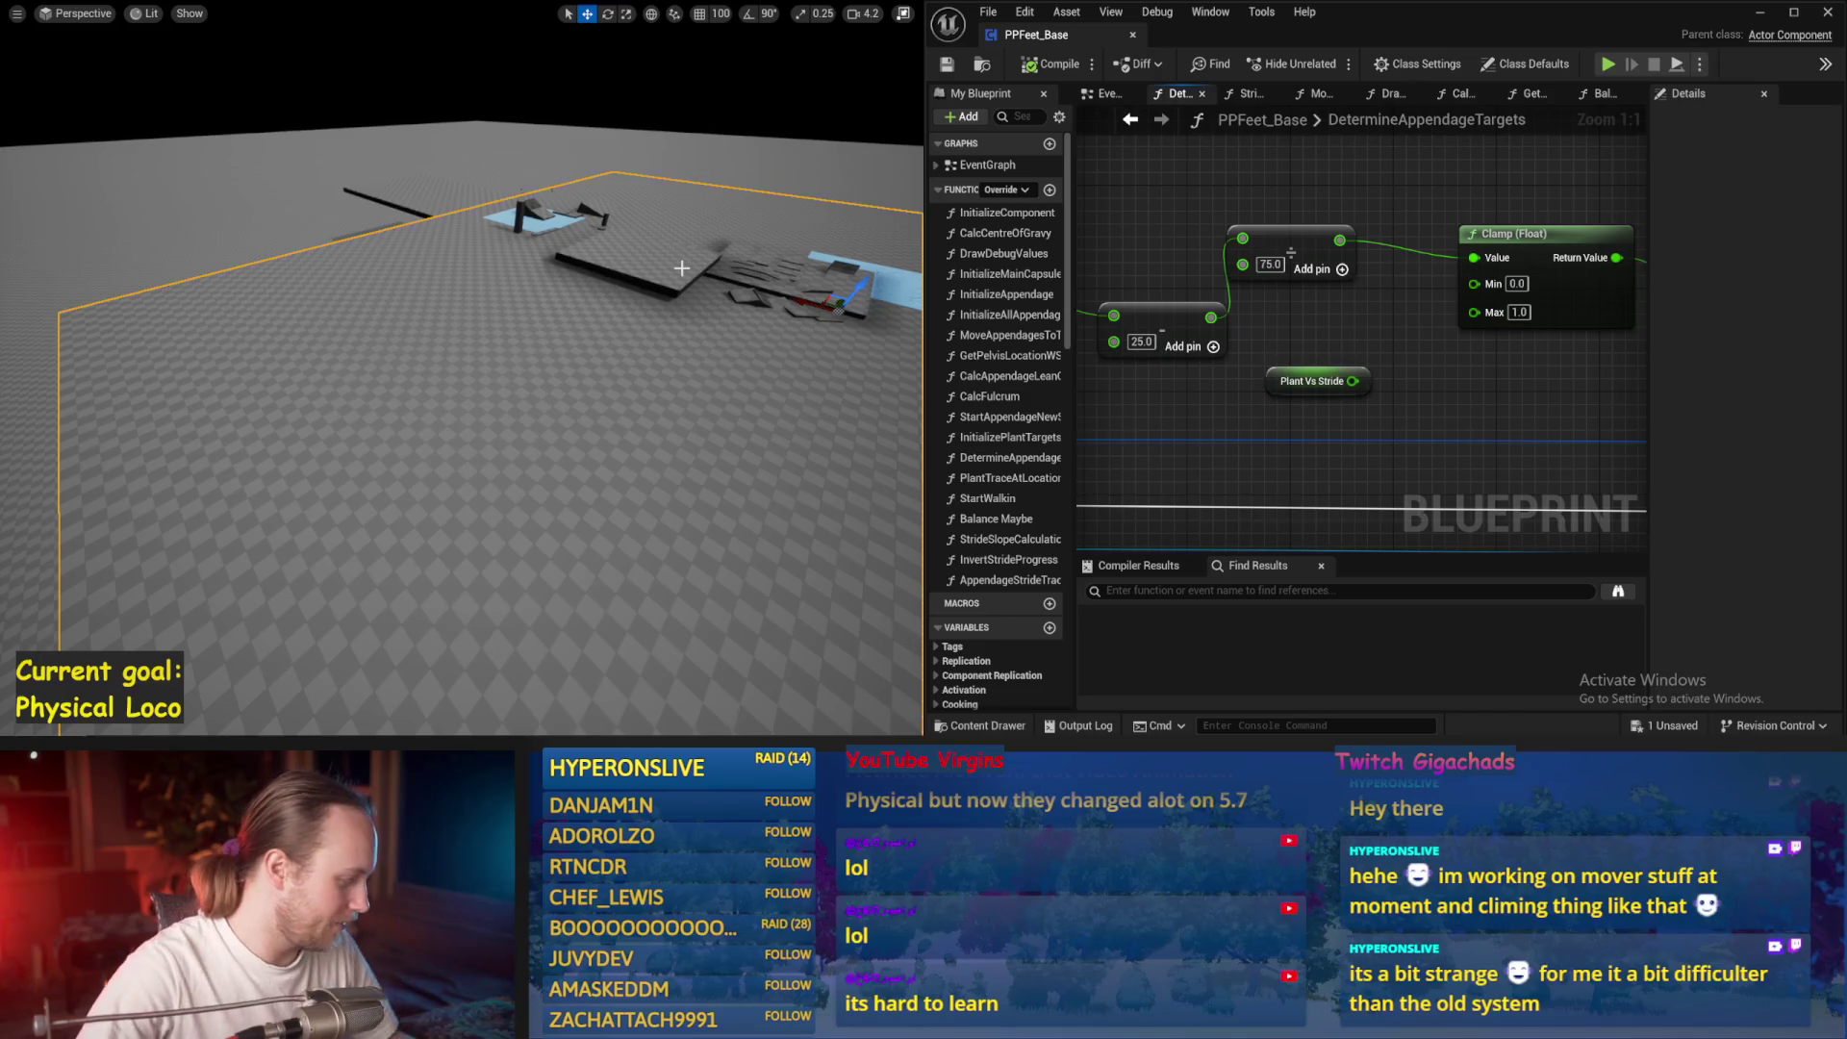
{"action": "left_click_drag", "start_coordinate": [429, 506], "coordinate": [577, 506]}
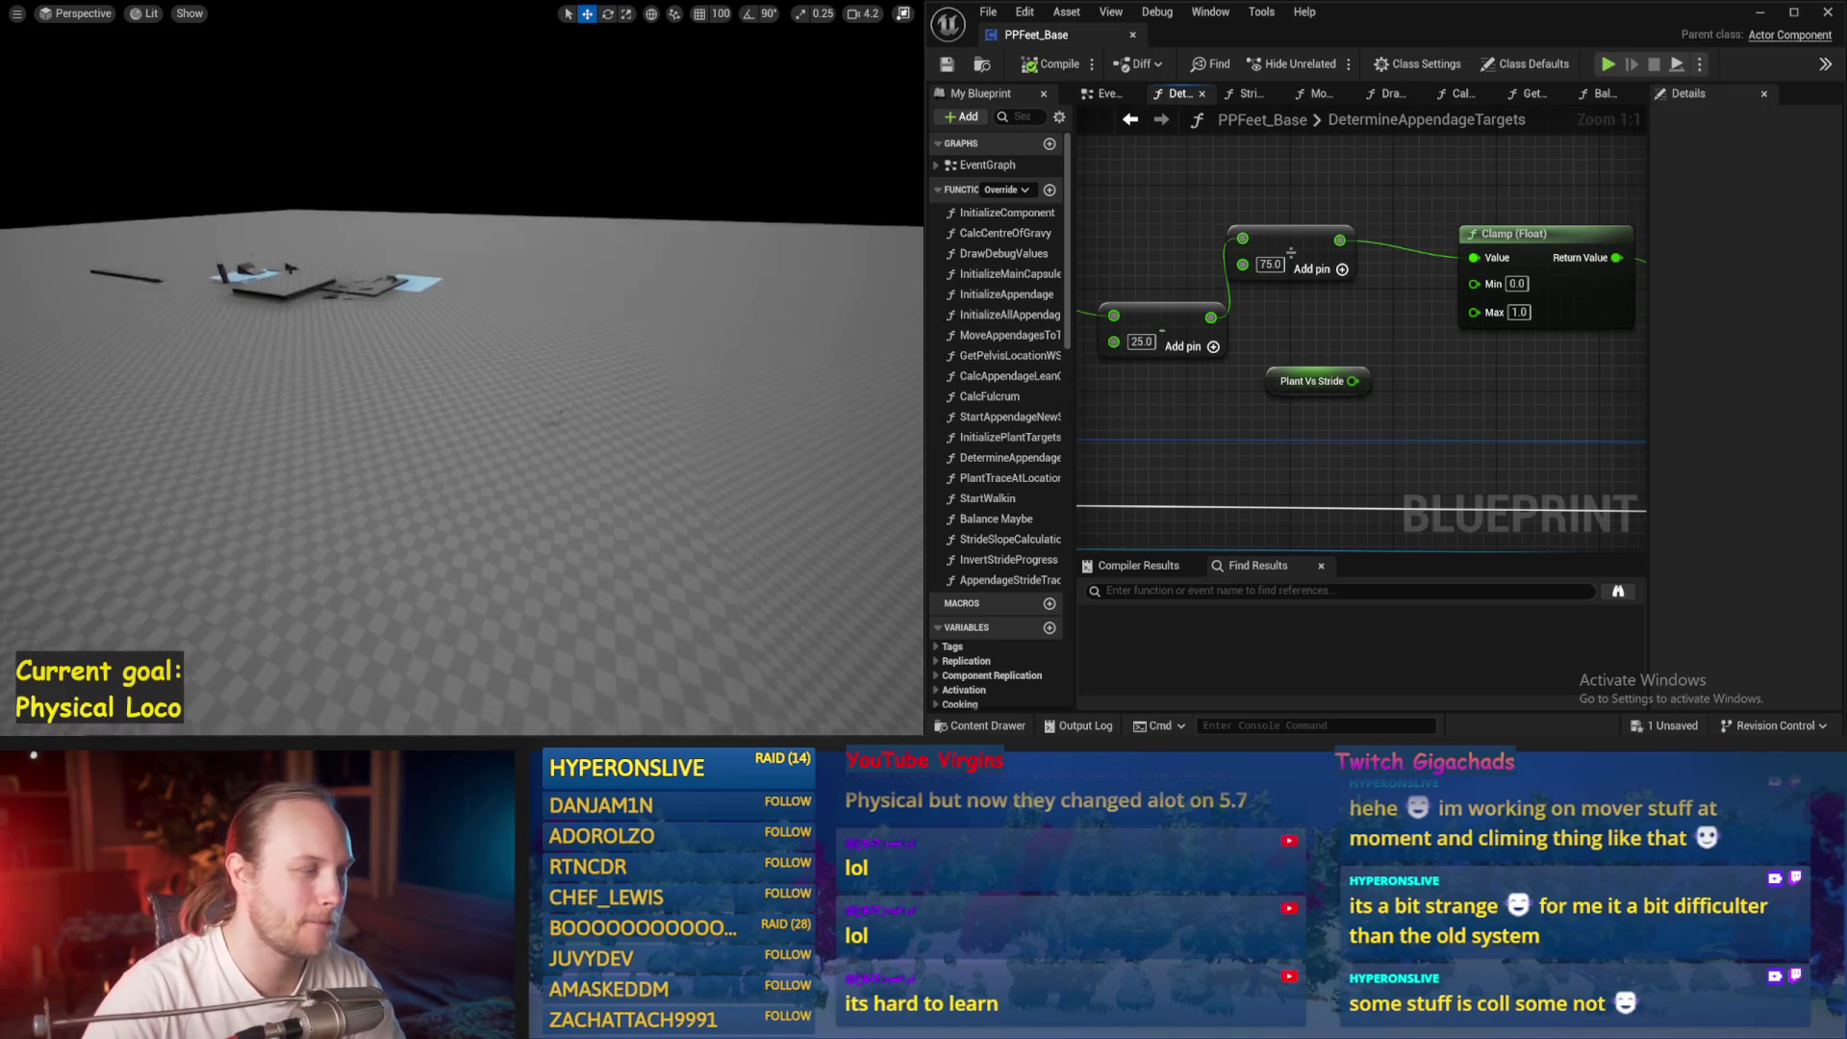
{"action": "scroll", "coordinate": [462, 385], "scroll_direction": "down", "scroll_amount": 2}
{"action": "scroll", "coordinate": [528, 372], "scroll_direction": "down", "scroll_amount": 1}
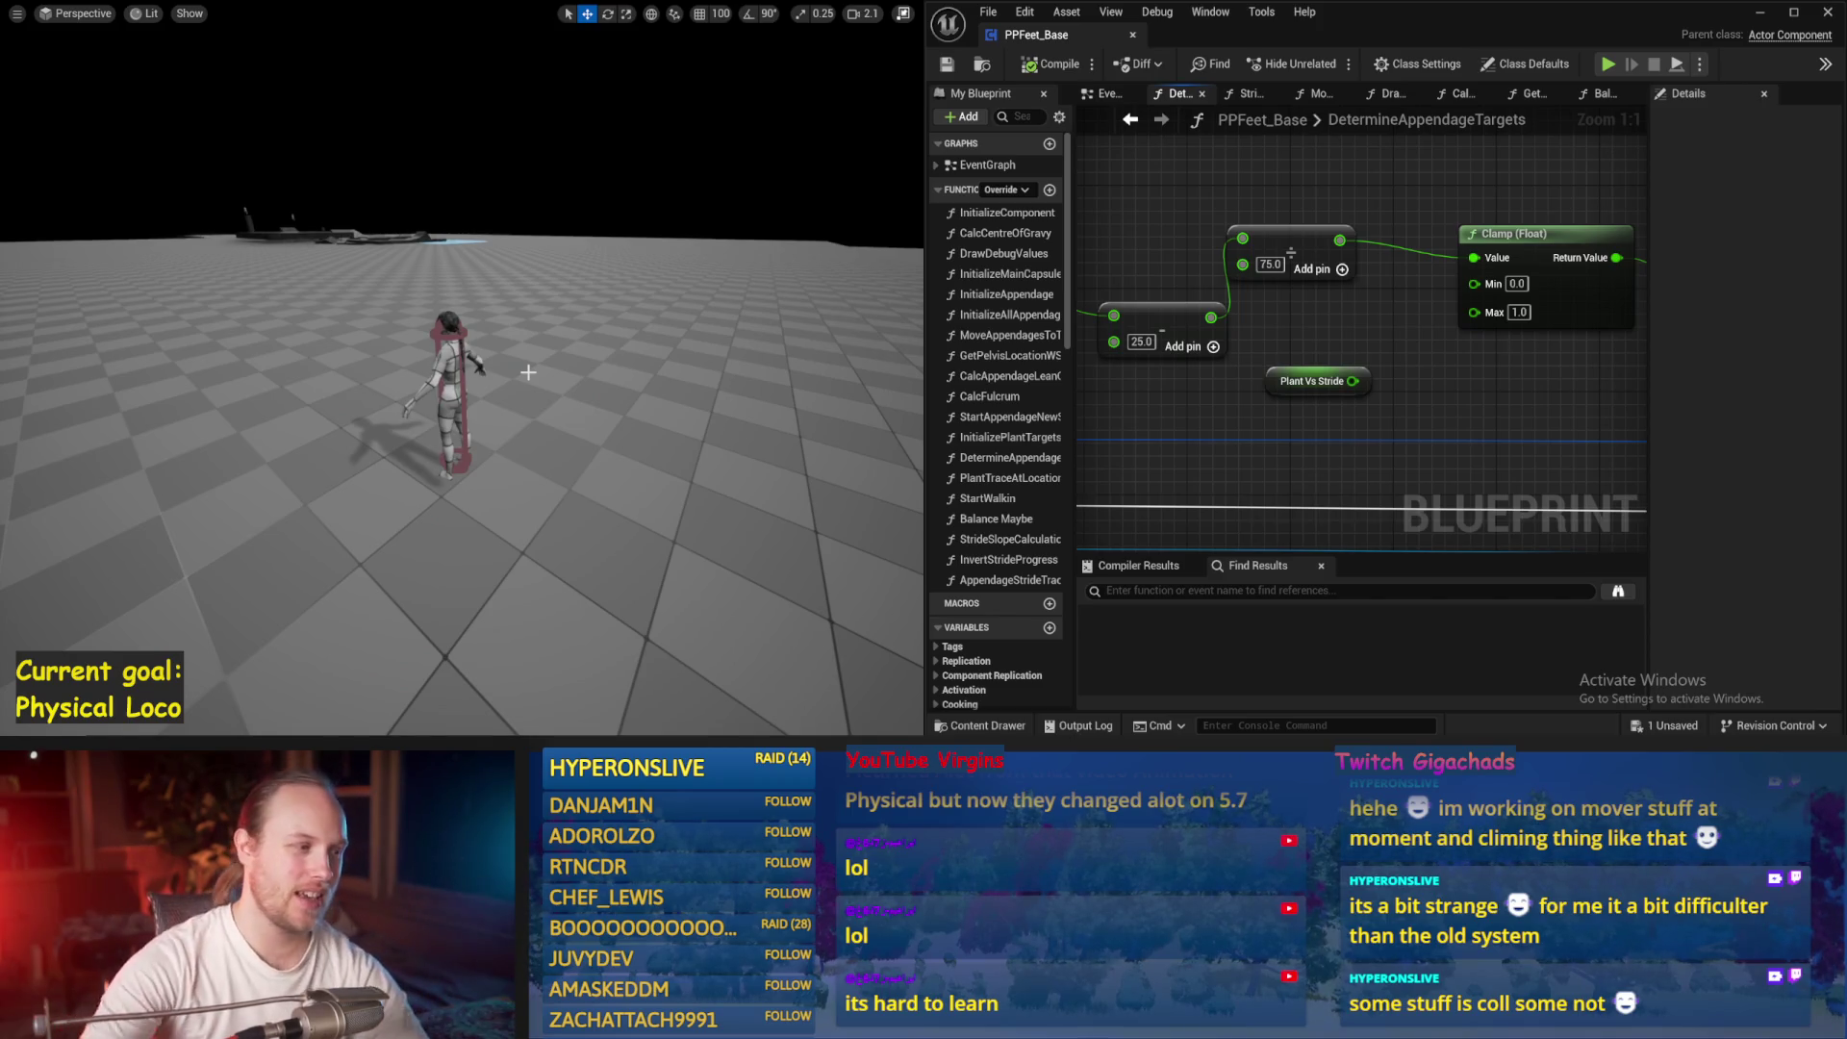
{"action": "scroll", "coordinate": [1307, 323], "scroll_direction": "down", "scroll_amount": 1}
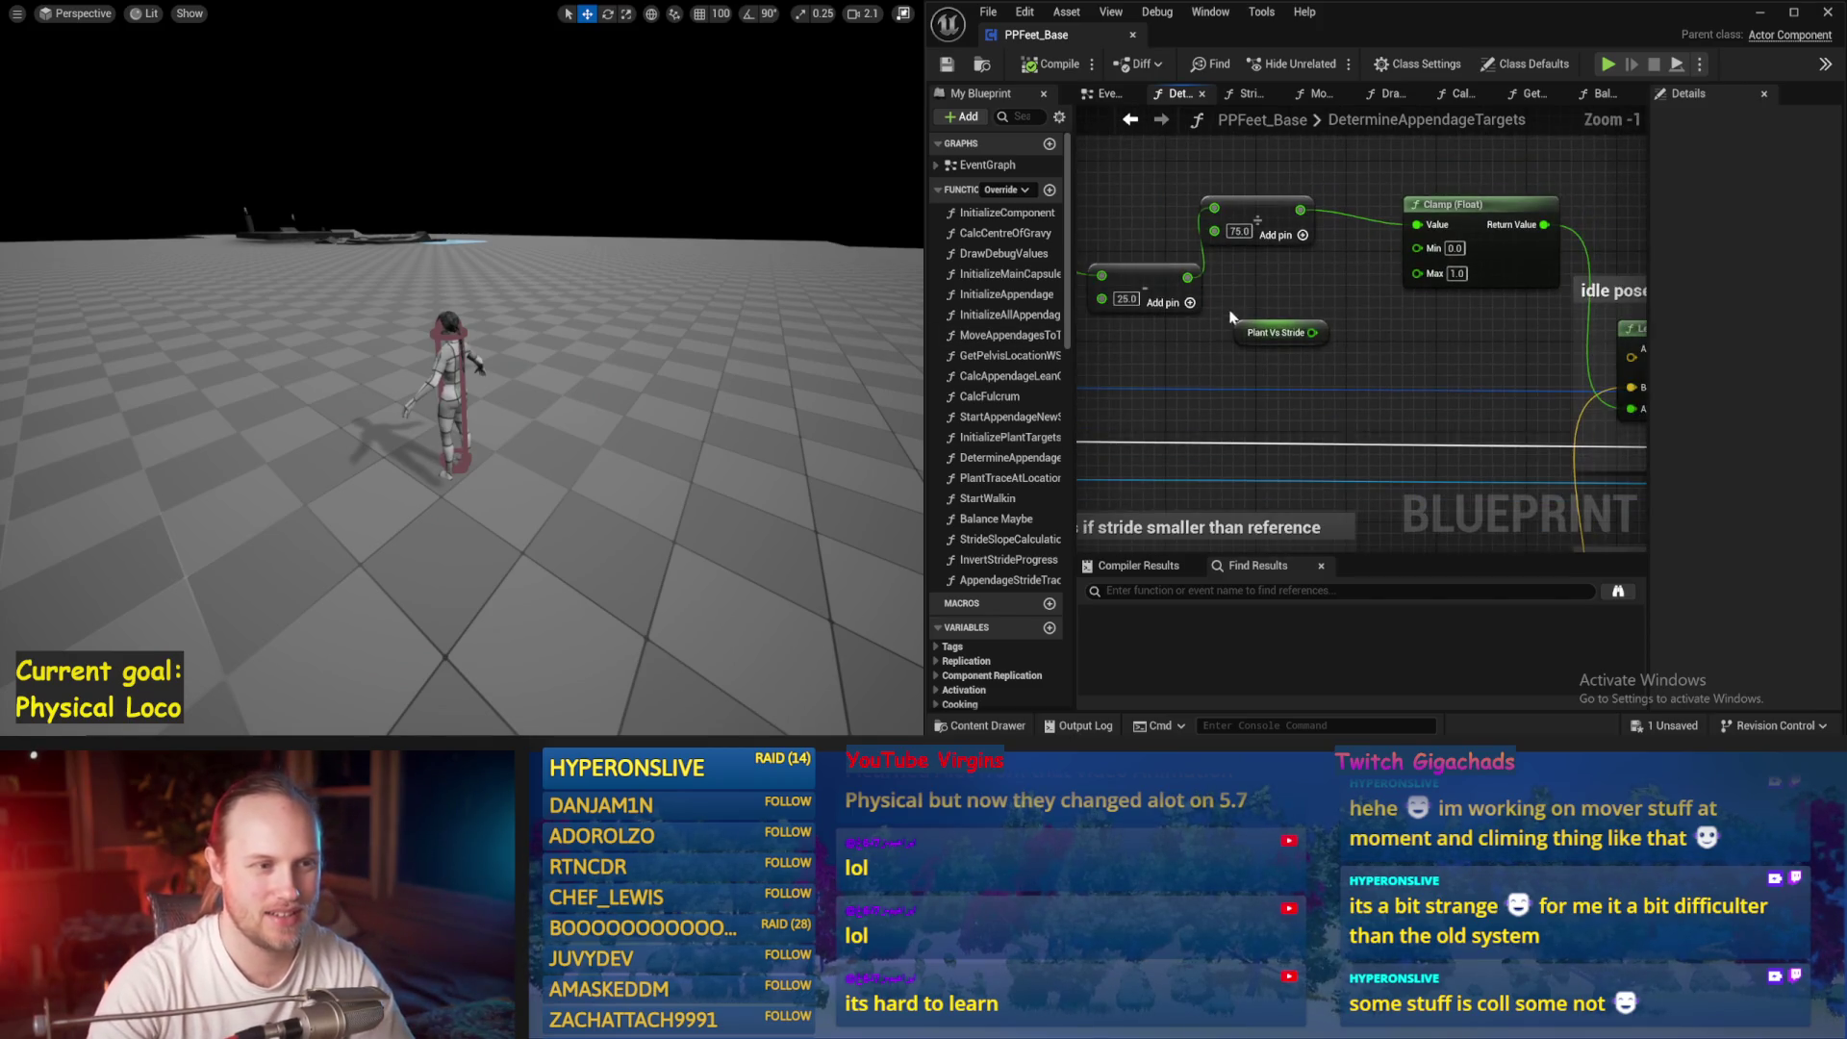
{"action": "scroll", "coordinate": [1183, 261], "scroll_direction": "down", "scroll_amount": 2}
{"action": "key", "text": "ctrl+s"}
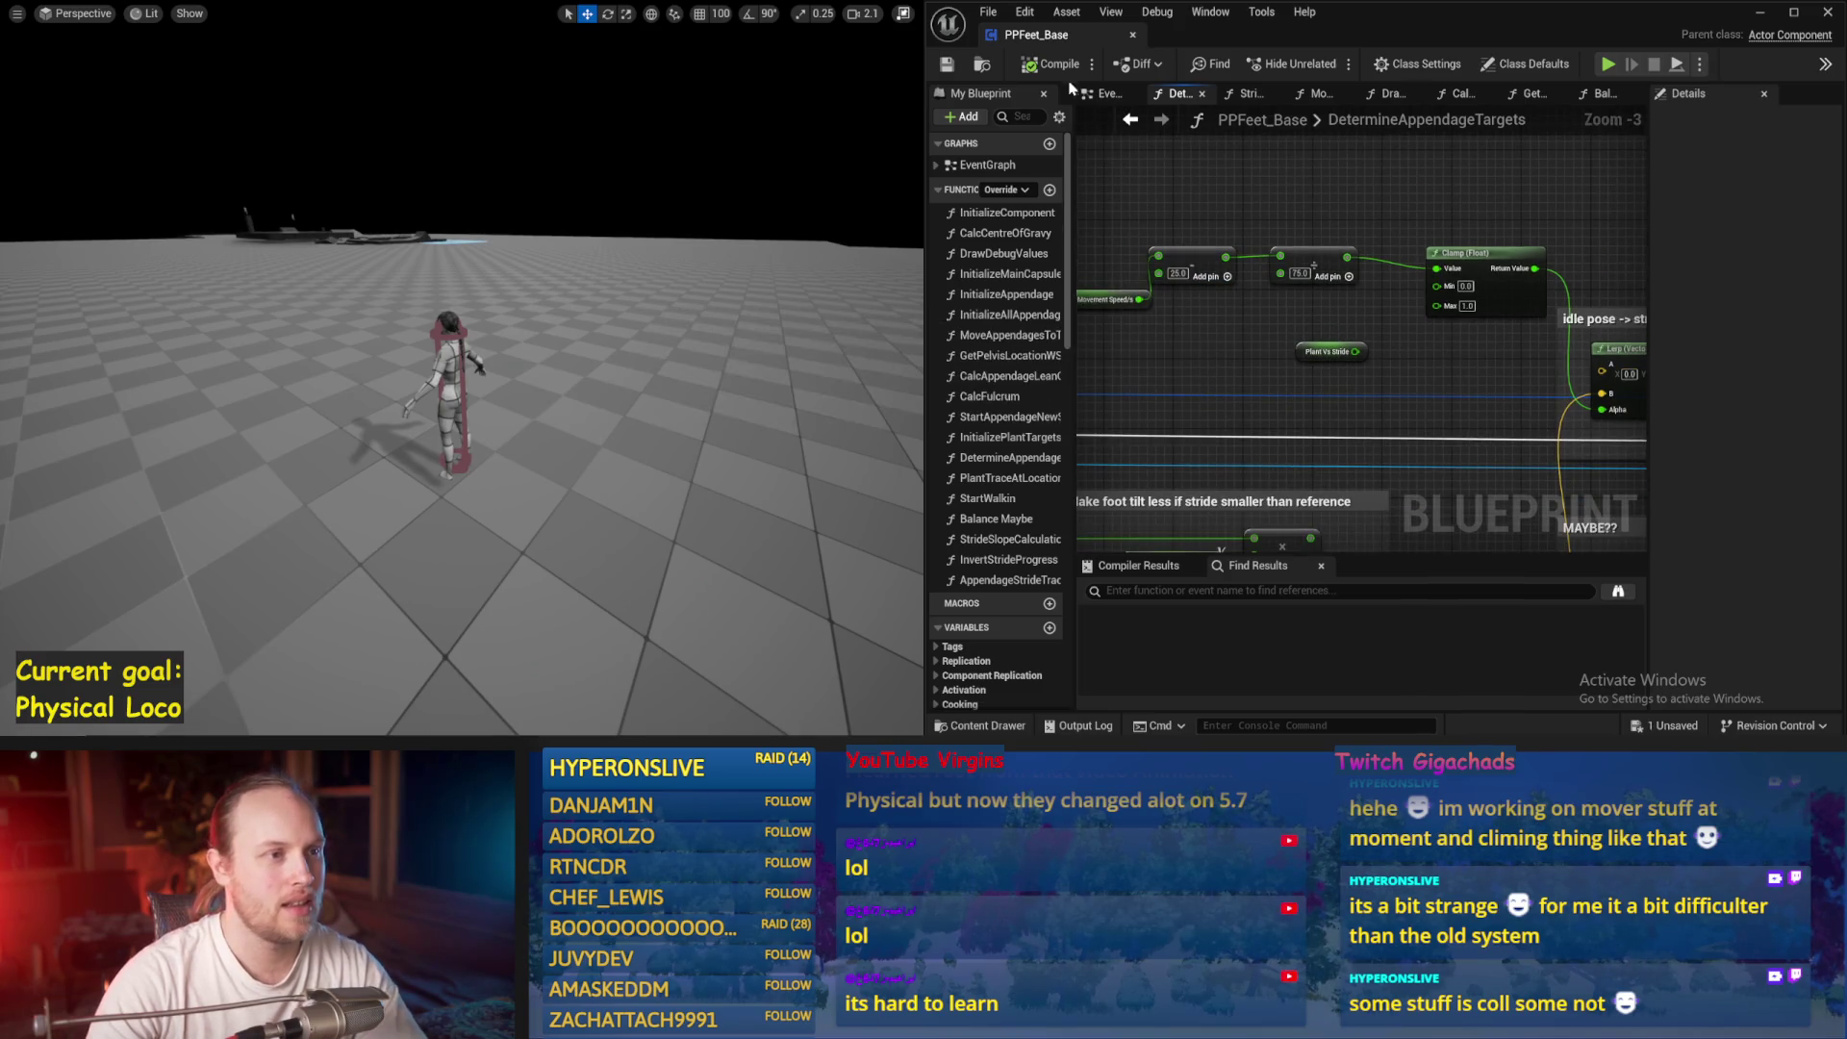
{"action": "left_click", "coordinate": [949, 62]}
Run a quick simulation, then switch to the Balance Maybe function graph
{"action": "key", "text": "alt+p"}
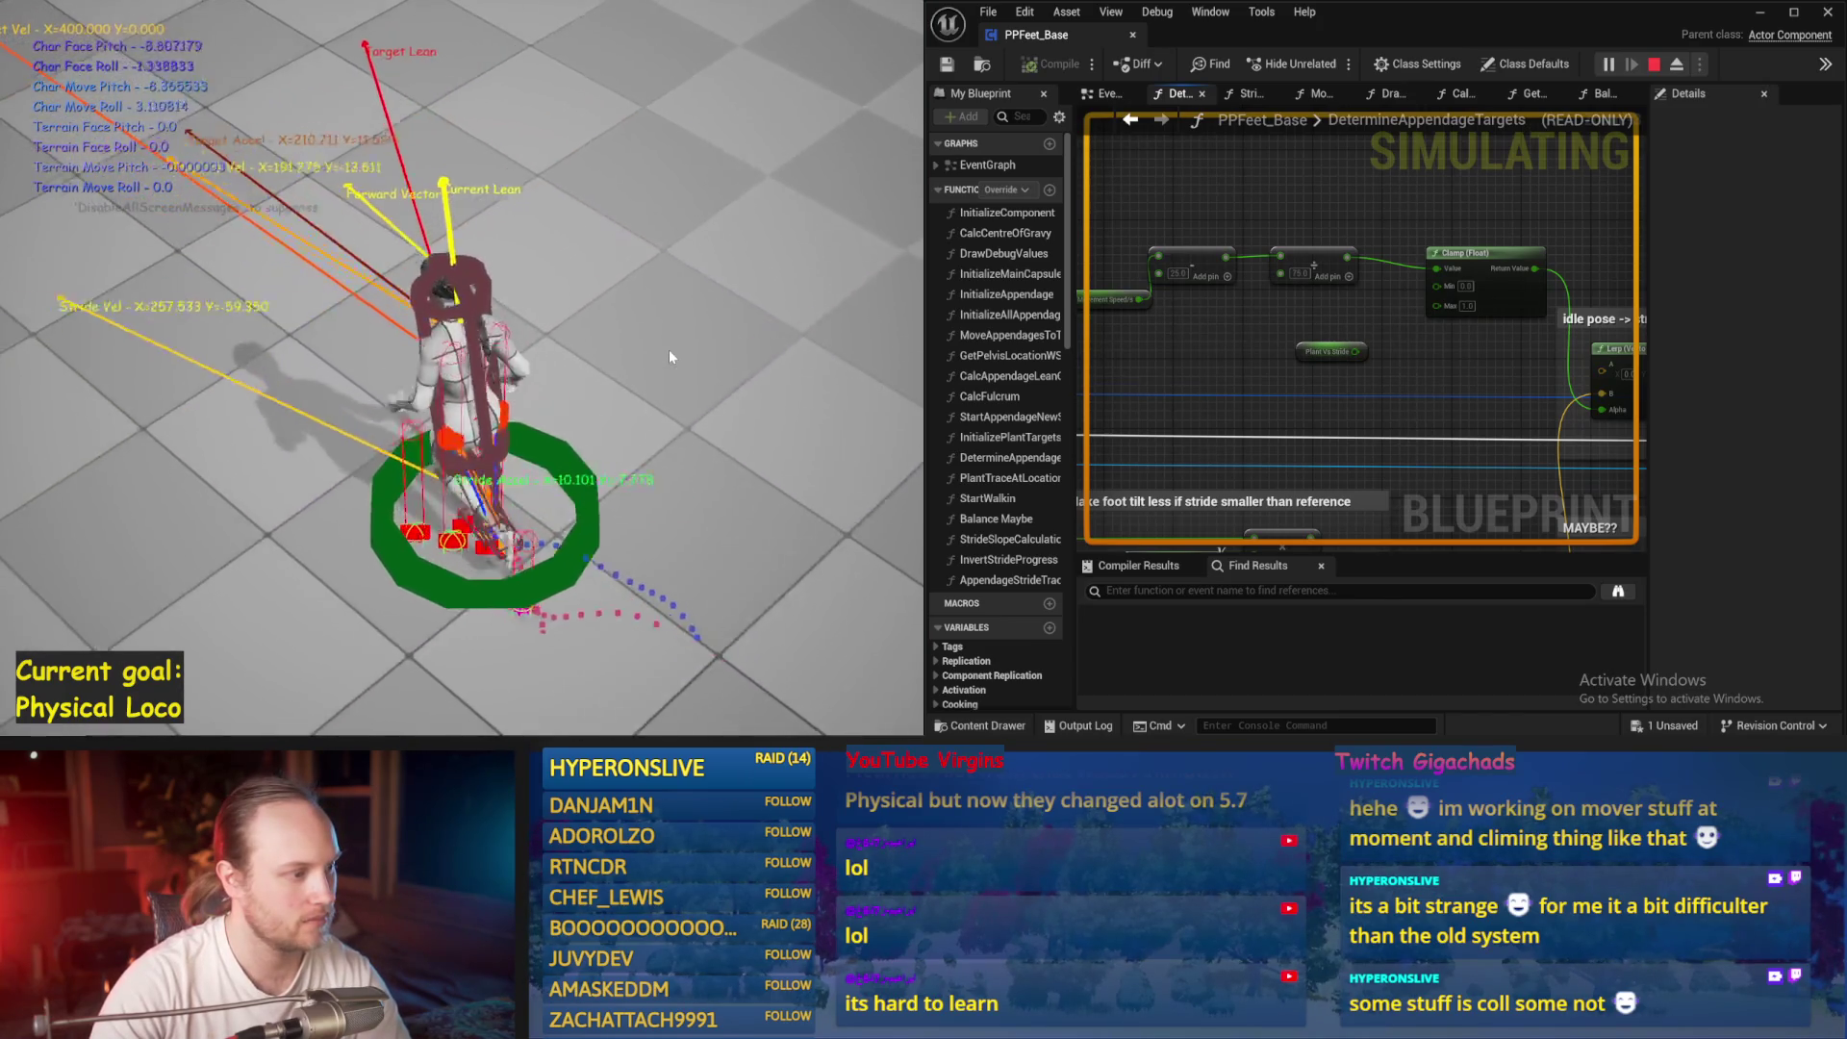
{"action": "key", "text": "Escape"}
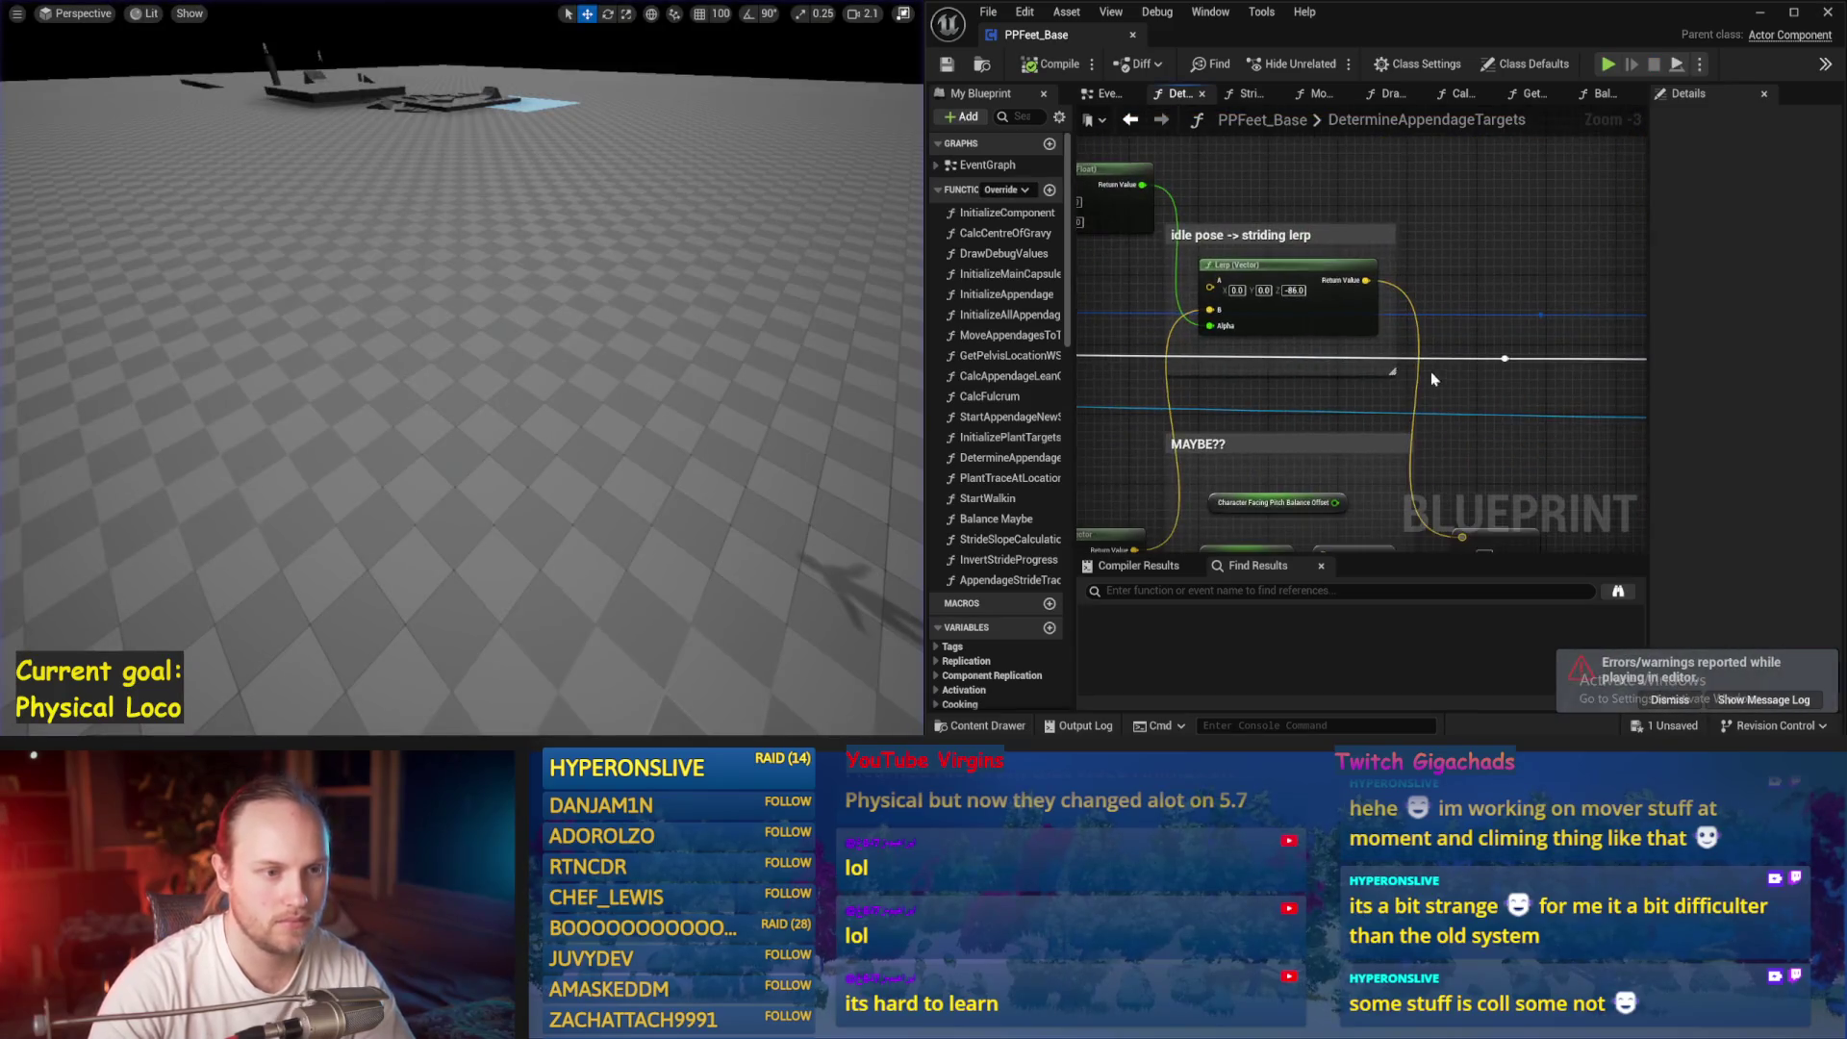
{"action": "mouse_move", "coordinate": [1366, 308]}
{"action": "left_mouse_down"}
{"action": "mouse_move", "coordinate": [1196, 350]}
{"action": "mouse_move", "coordinate": [1301, 91]}
{"action": "left_mouse_up"}
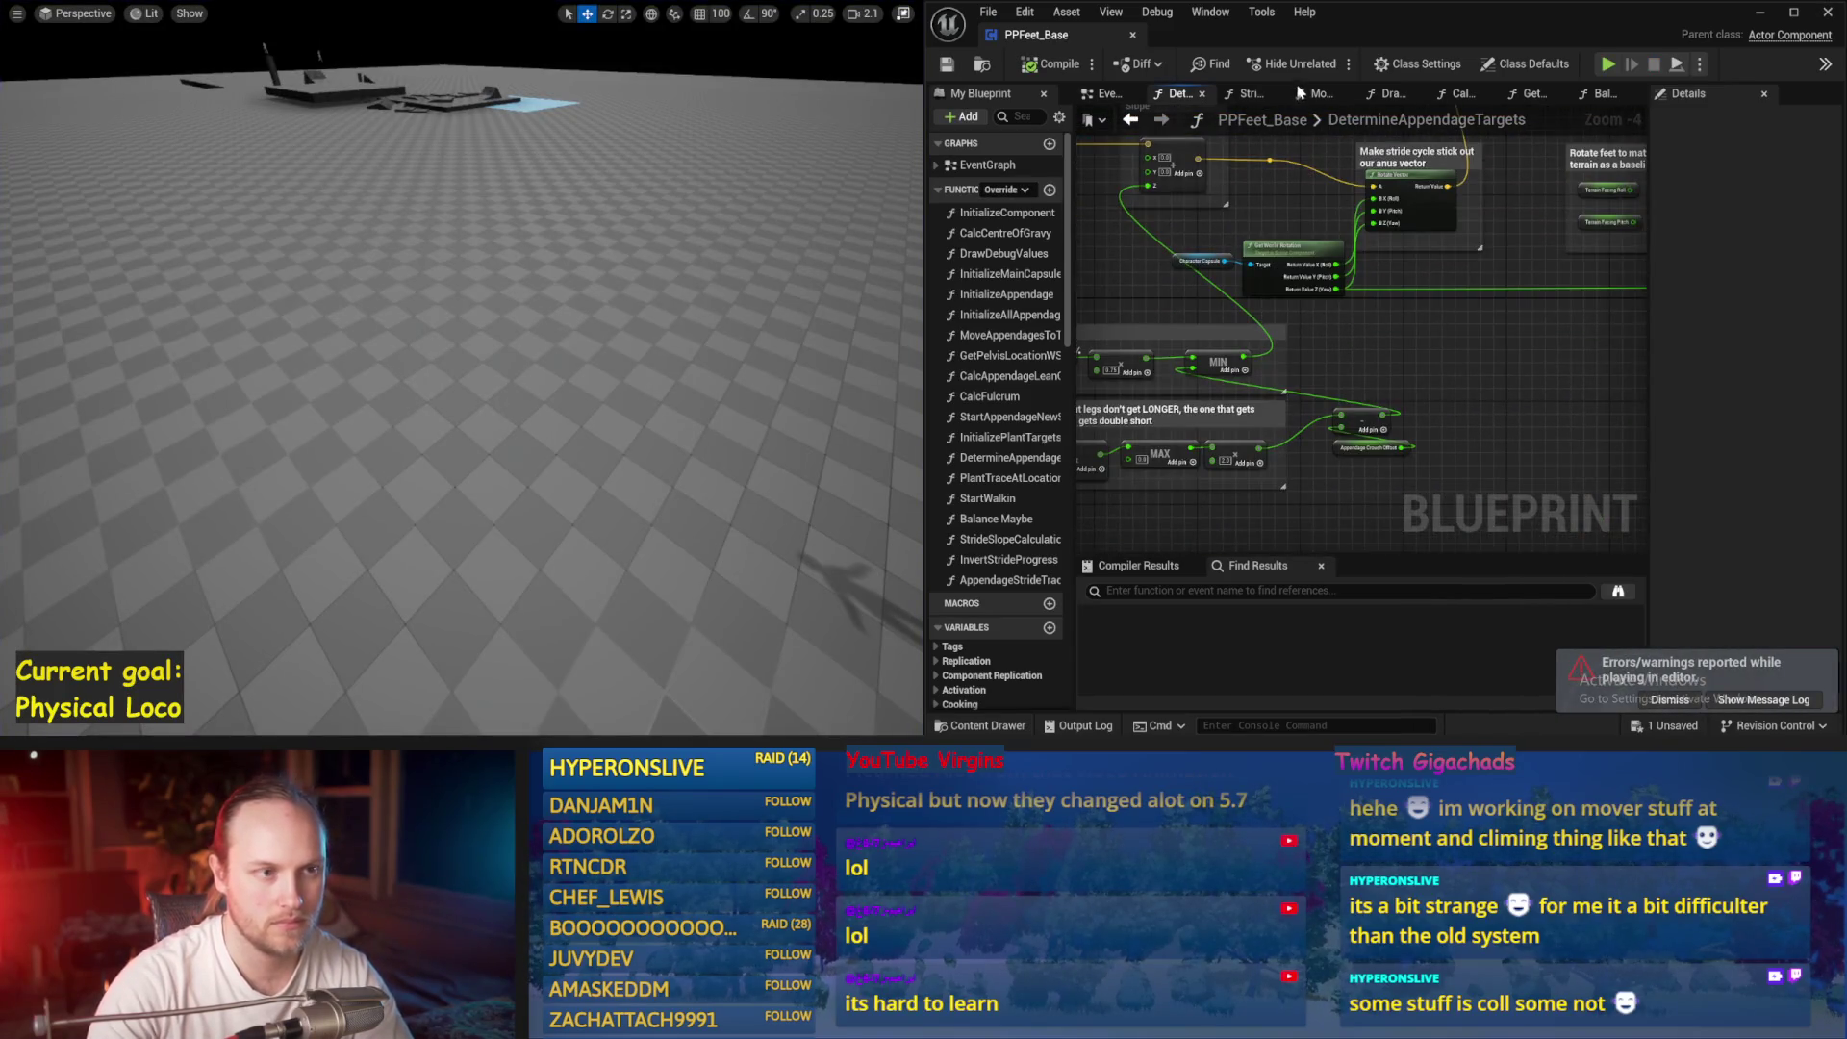
{"action": "left_click", "coordinate": [1598, 93]}
{"action": "scroll", "coordinate": [1386, 380], "scroll_direction": "down", "scroll_amount": 5}
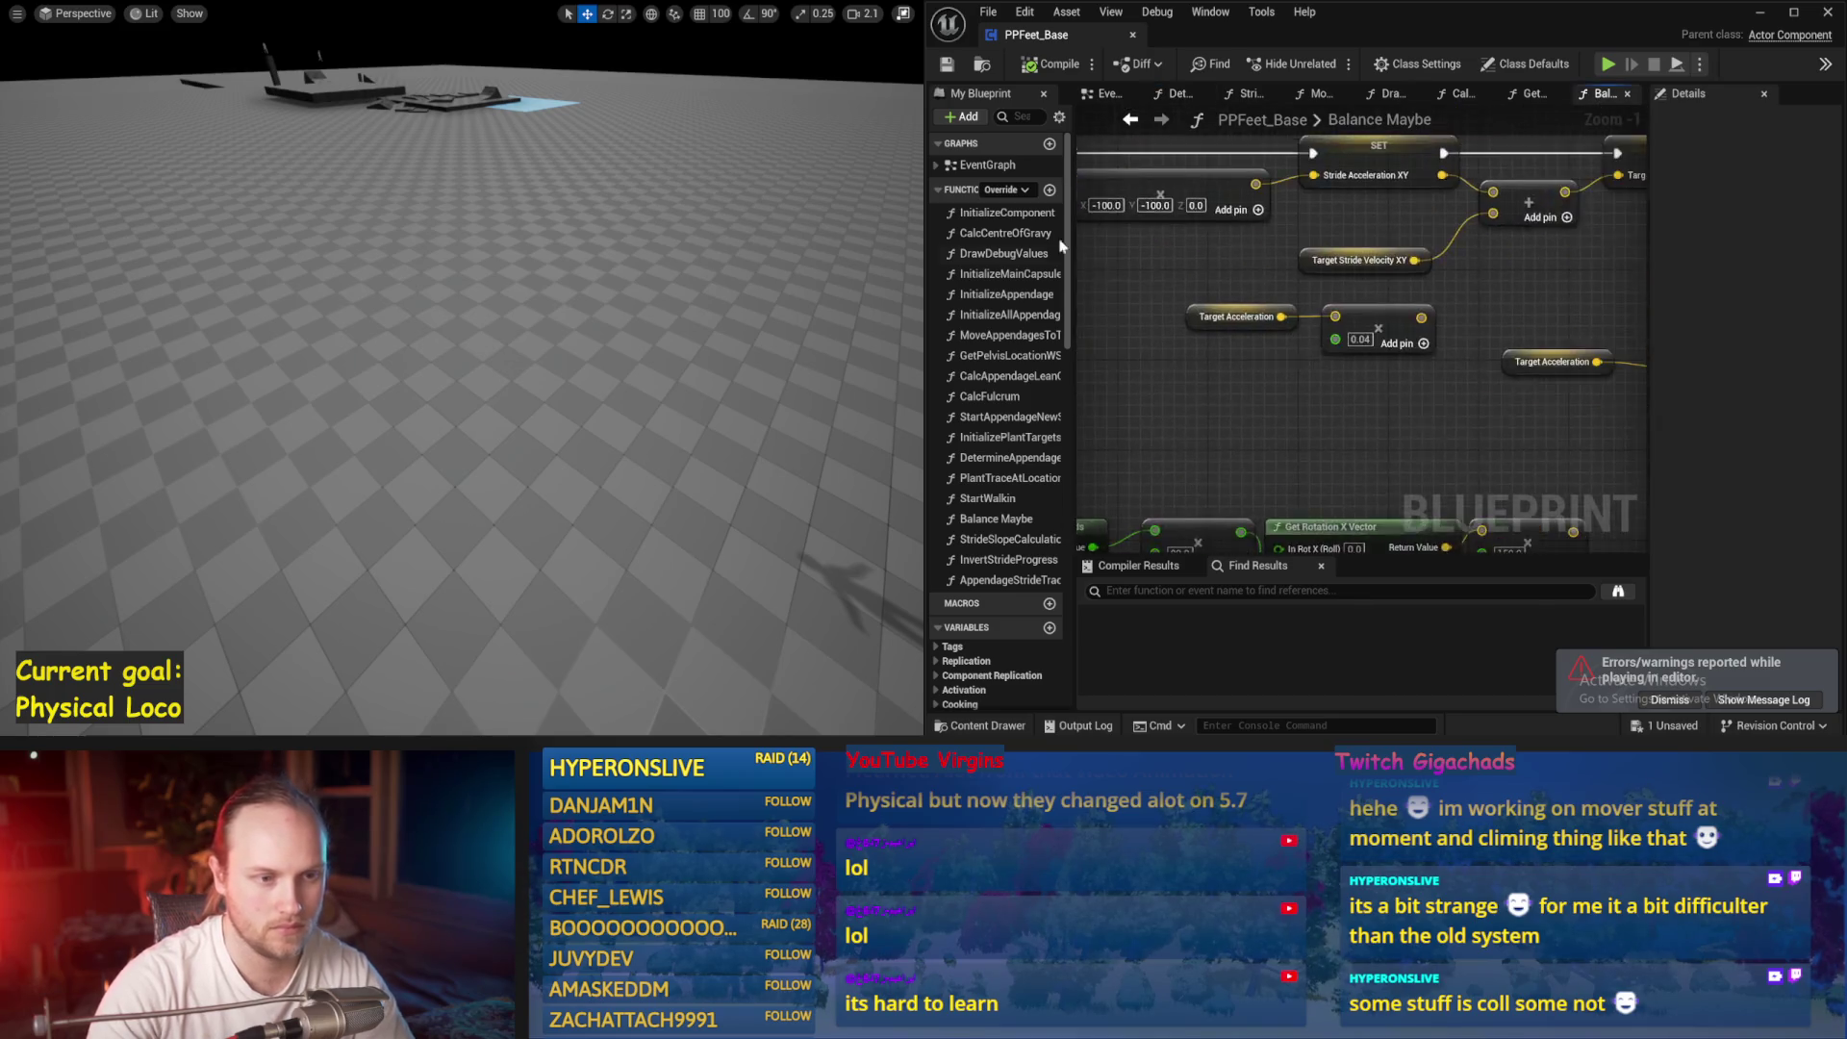
{"action": "scroll", "coordinate": [1437, 311], "scroll_direction": "up", "scroll_amount": 4}
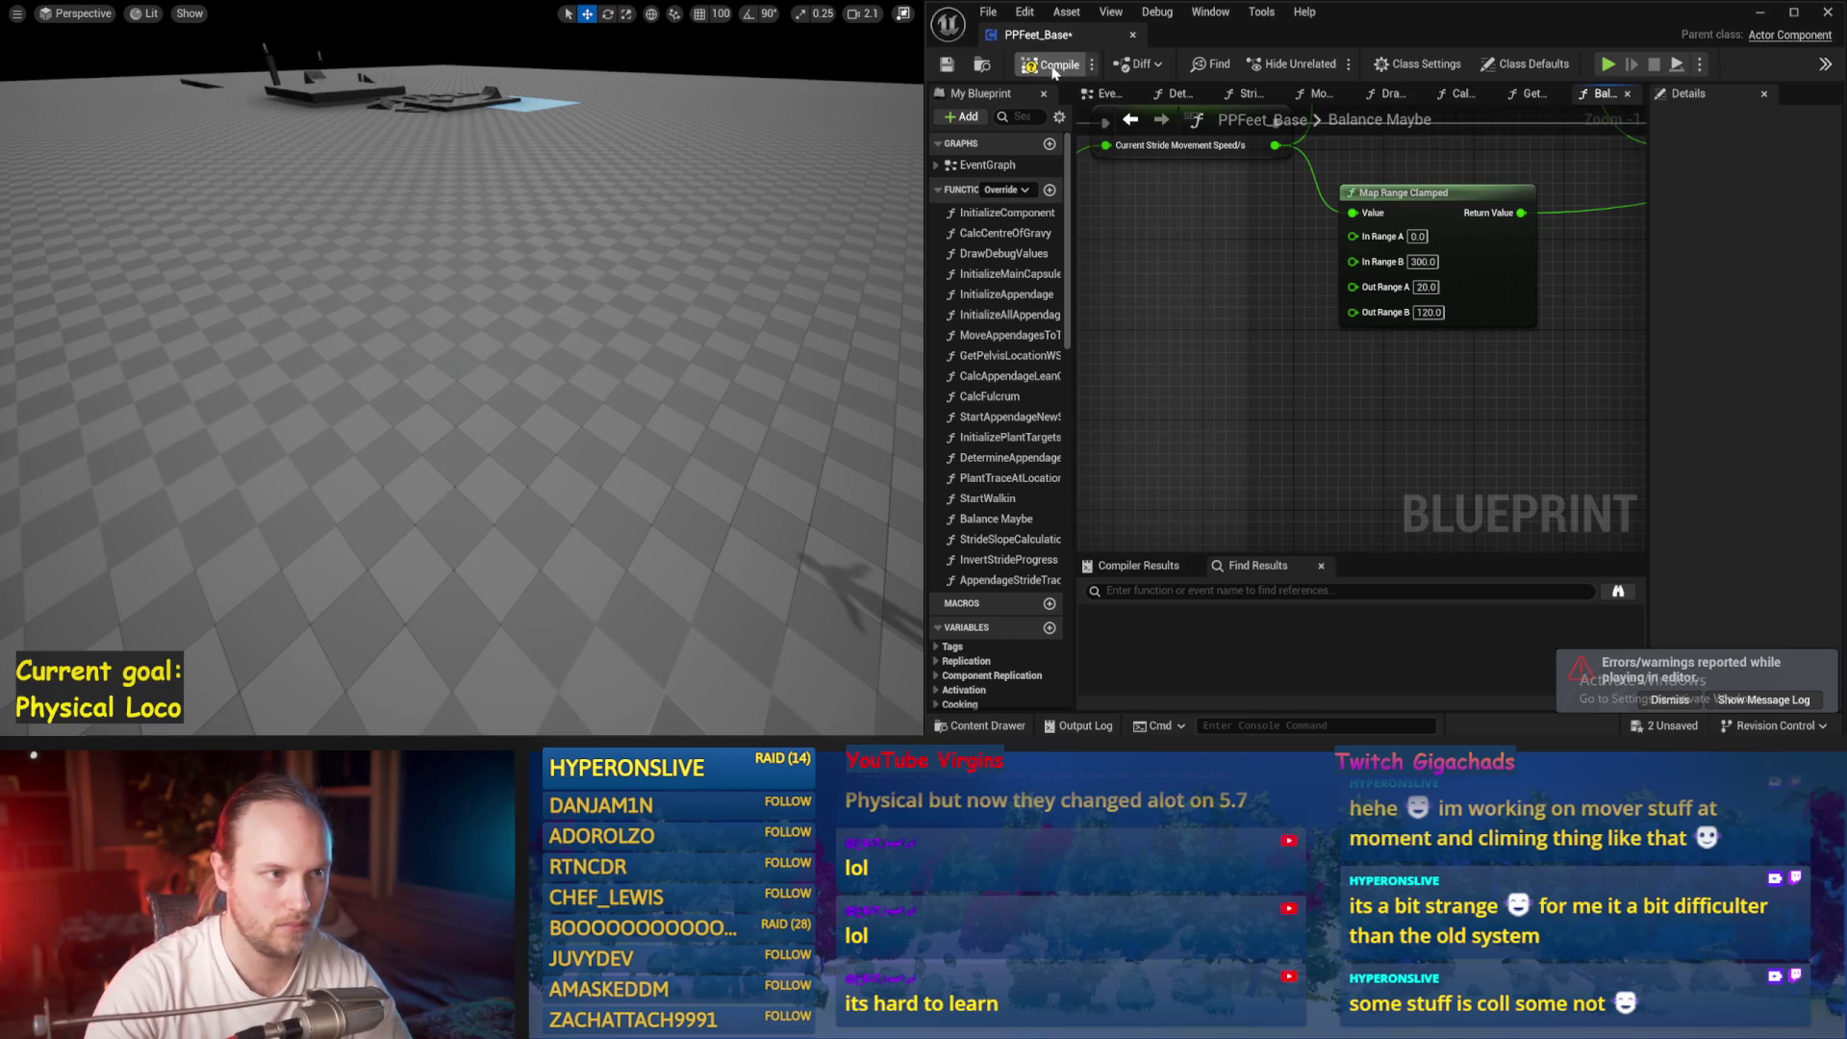
Save the blueprint and run two more simulations of the character
{"action": "left_click", "coordinate": [954, 71]}
{"action": "key", "text": "alt+p"}
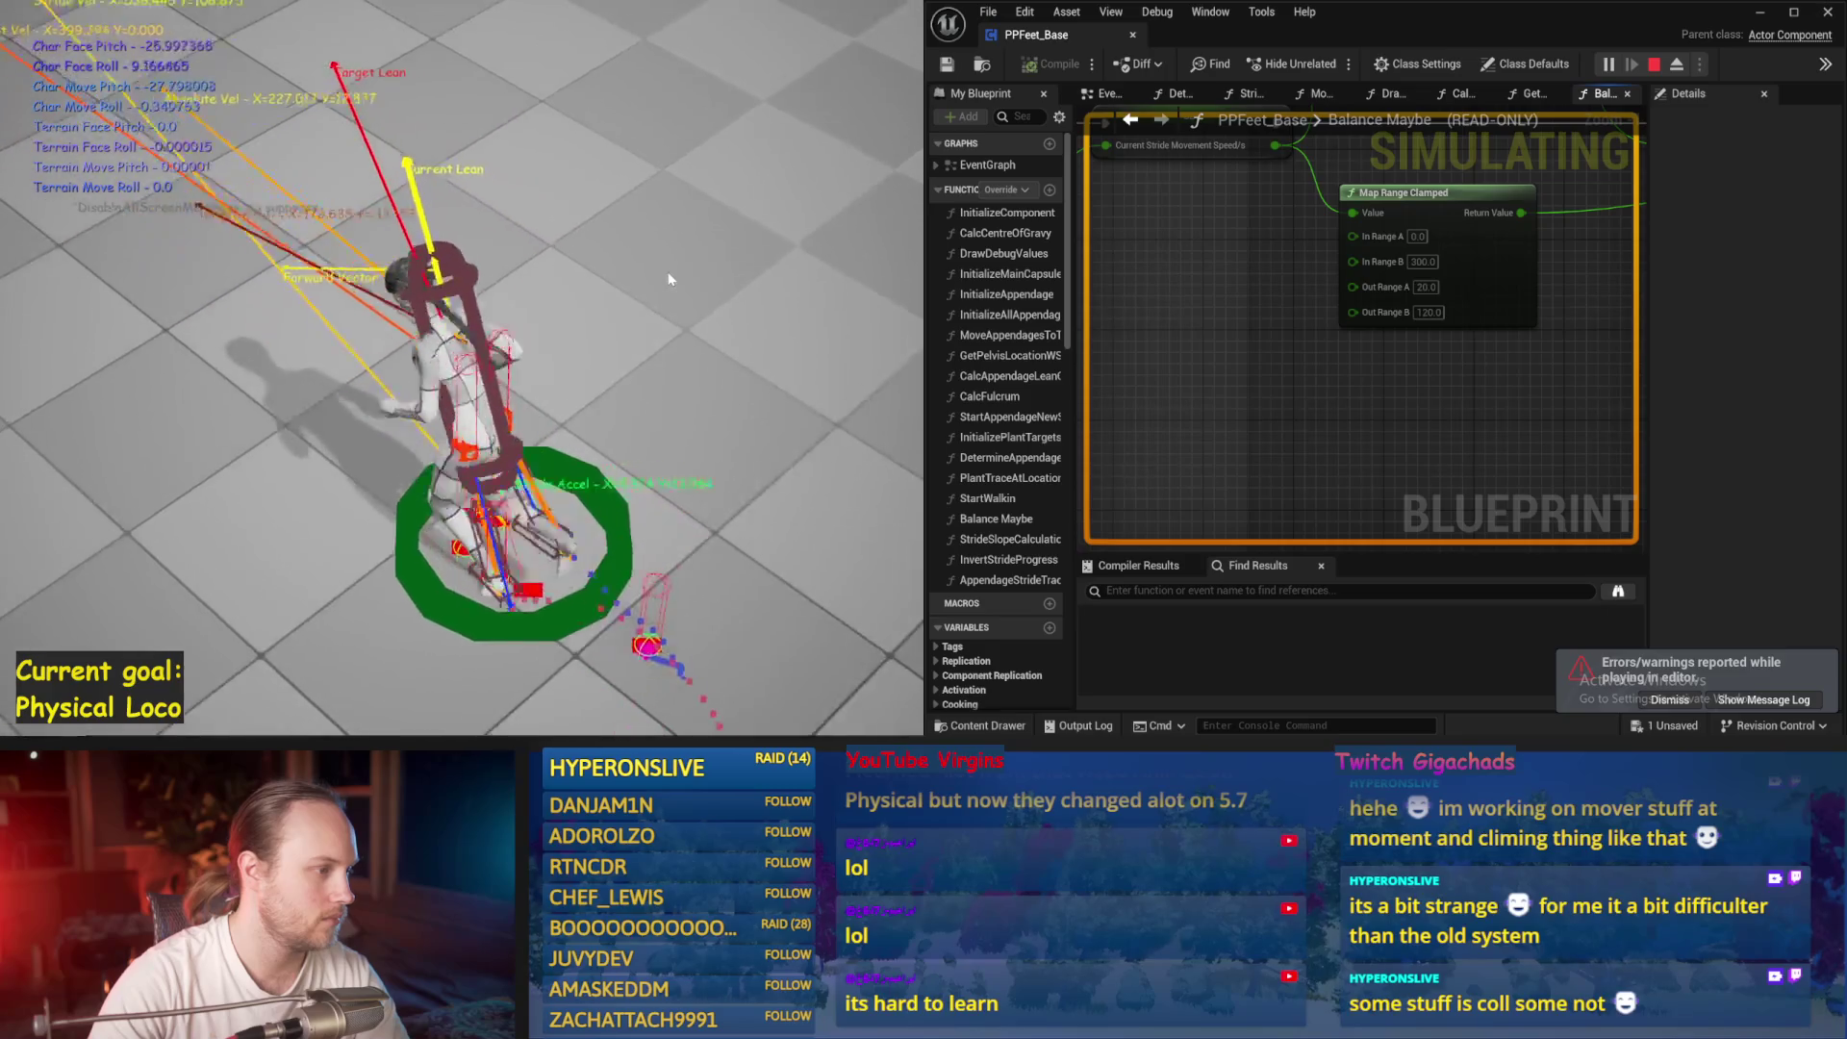
{"action": "key", "text": "Escape"}
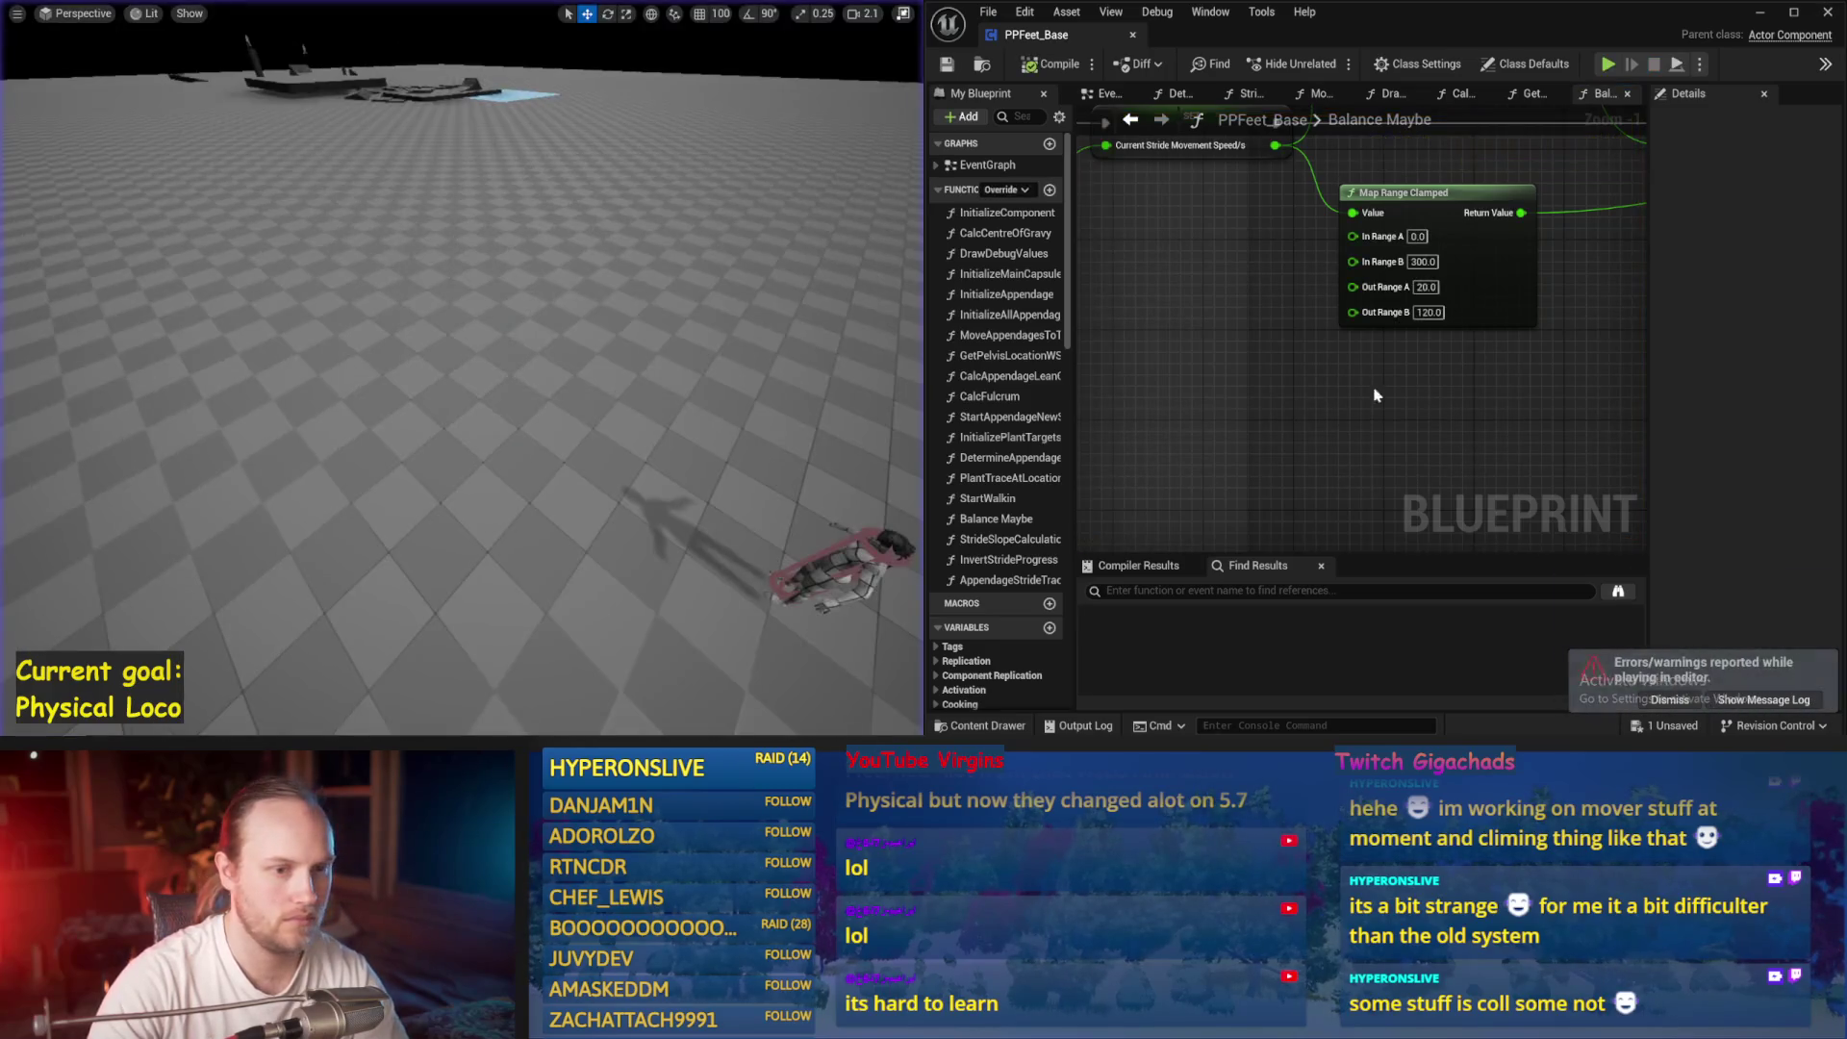
{"action": "key", "text": "alt+p"}
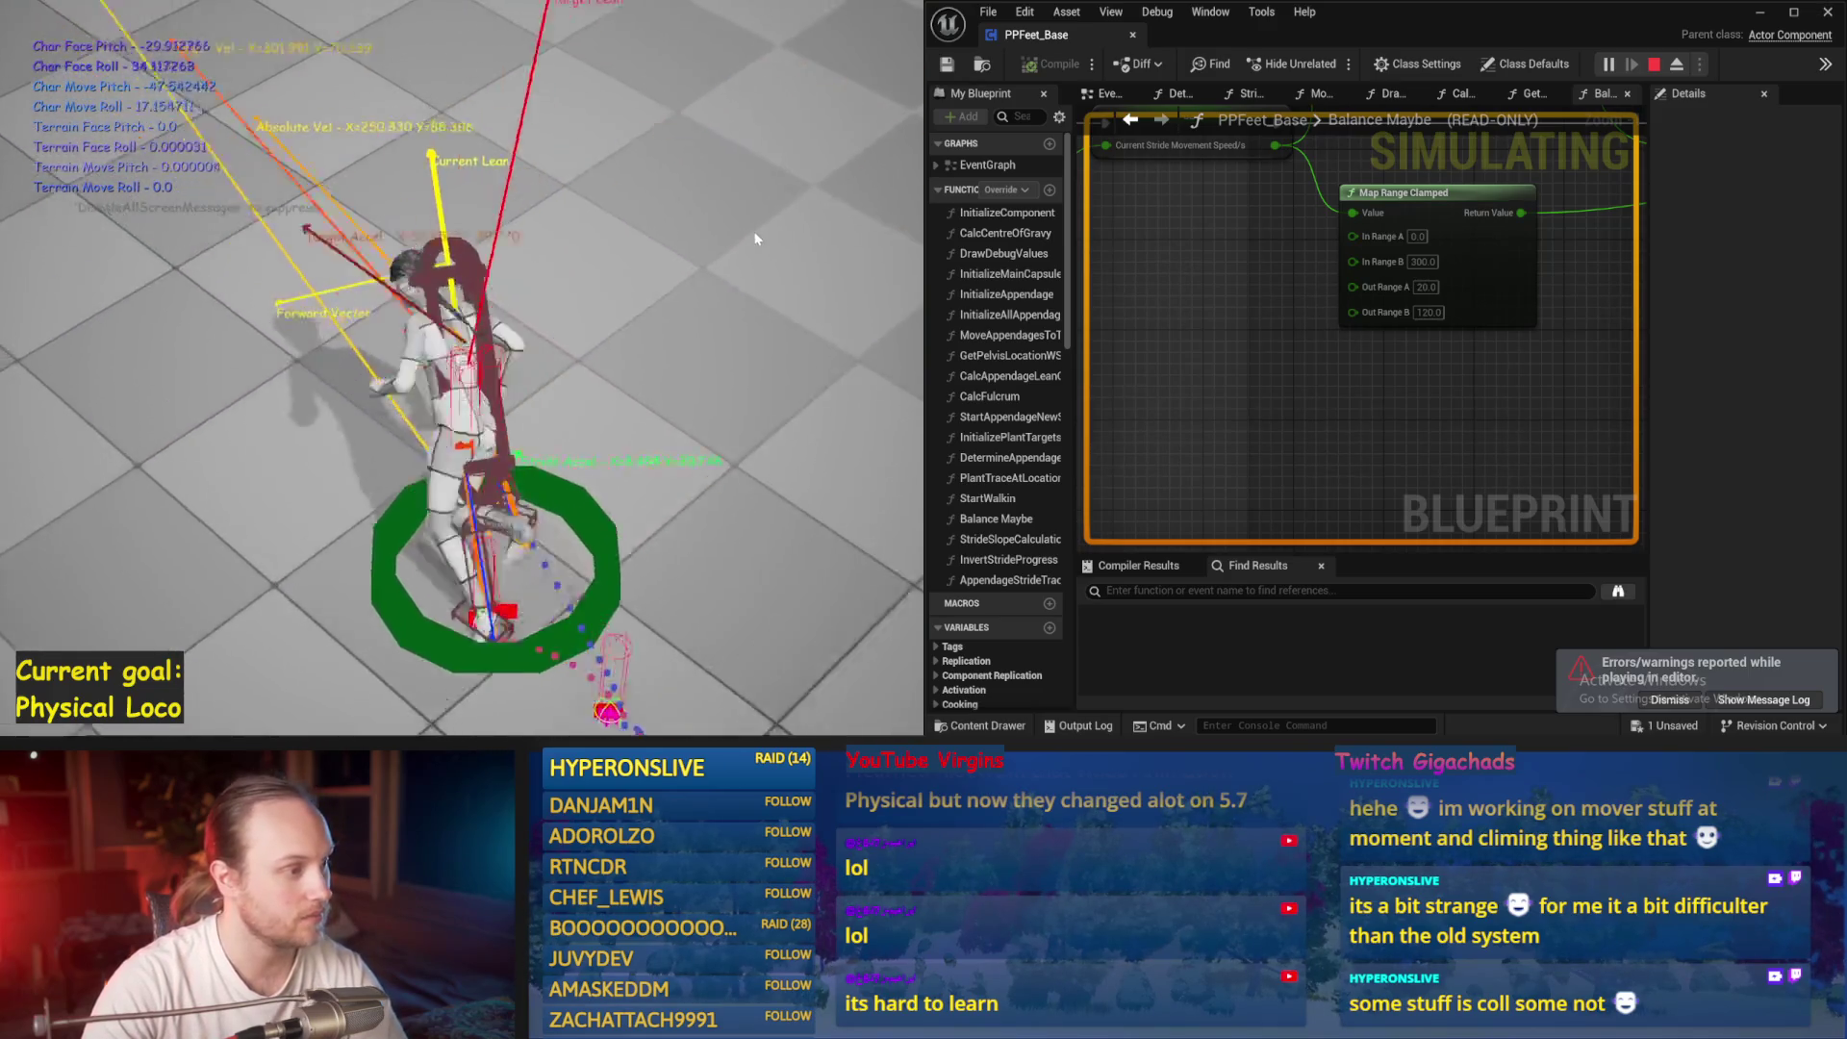
{"action": "key", "text": "Escape"}
{"action": "scroll", "coordinate": [1411, 277], "scroll_direction": "down", "scroll_amount": 5}
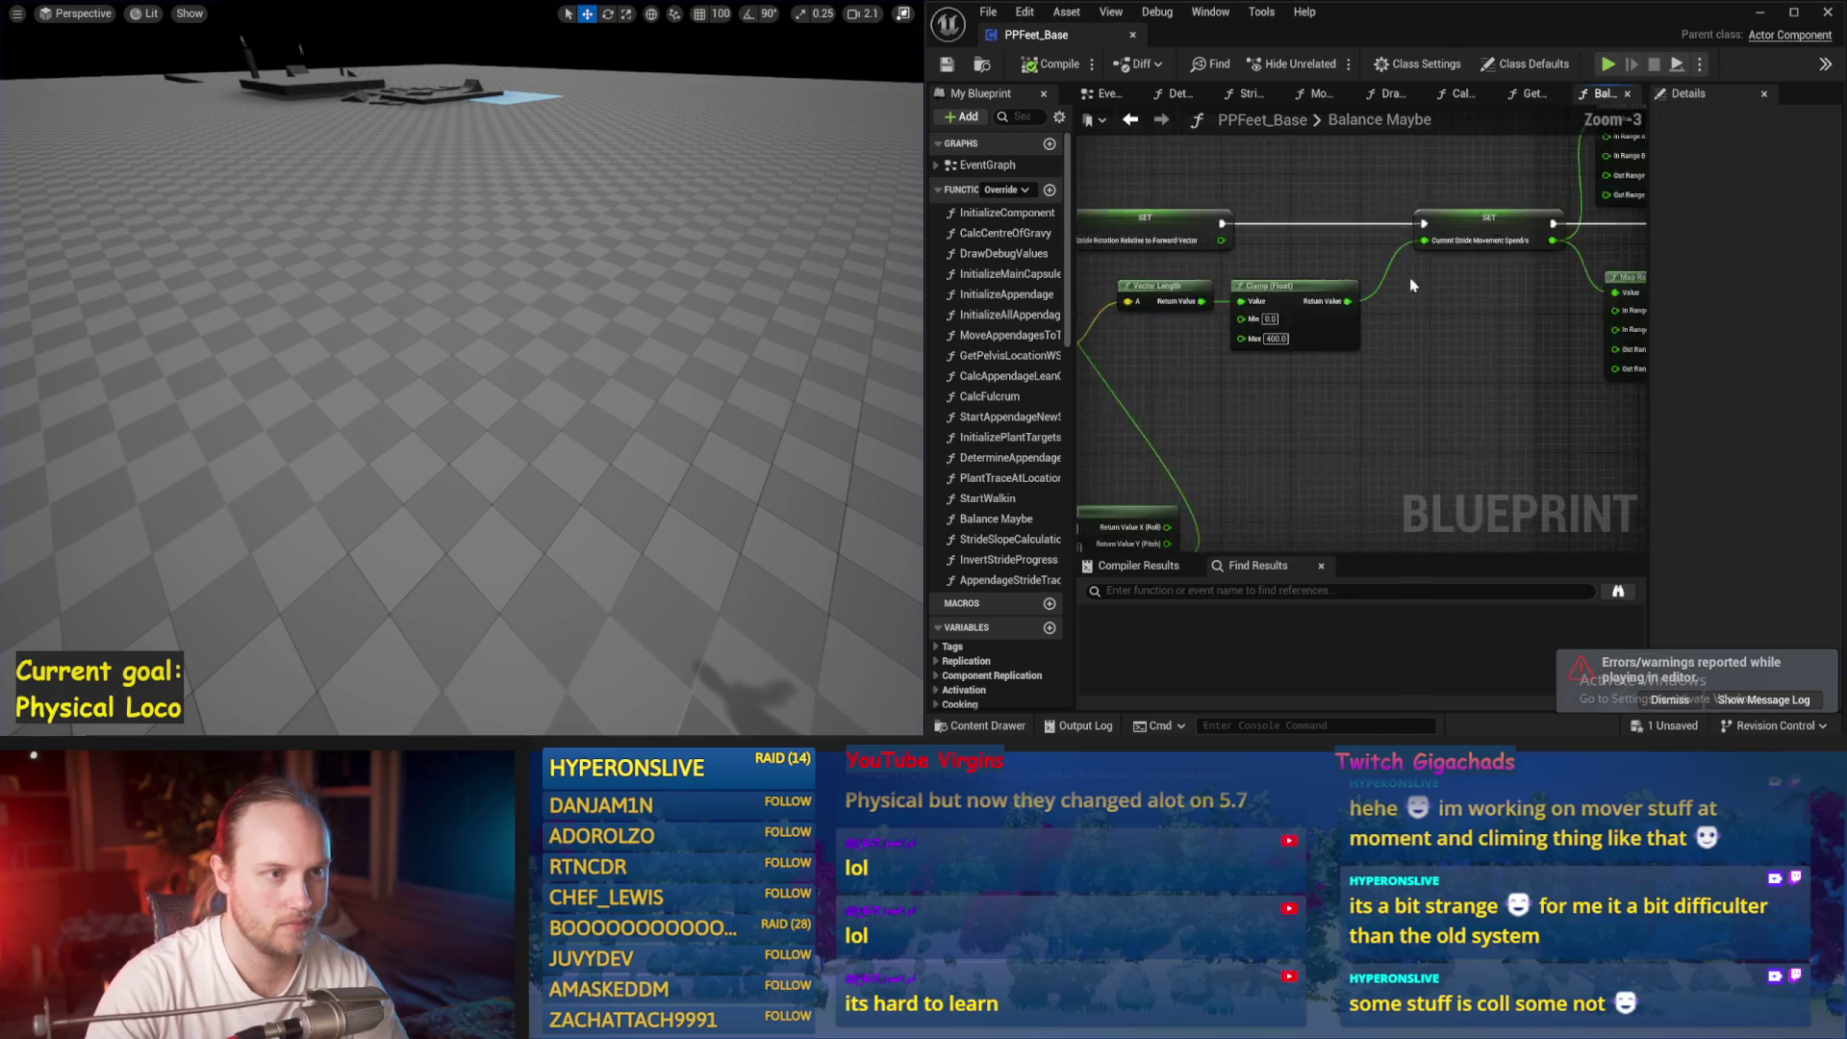
Browse the Event Graph and open the StrideSlopeCalculations function graph
{"action": "left_click", "coordinate": [1087, 96]}
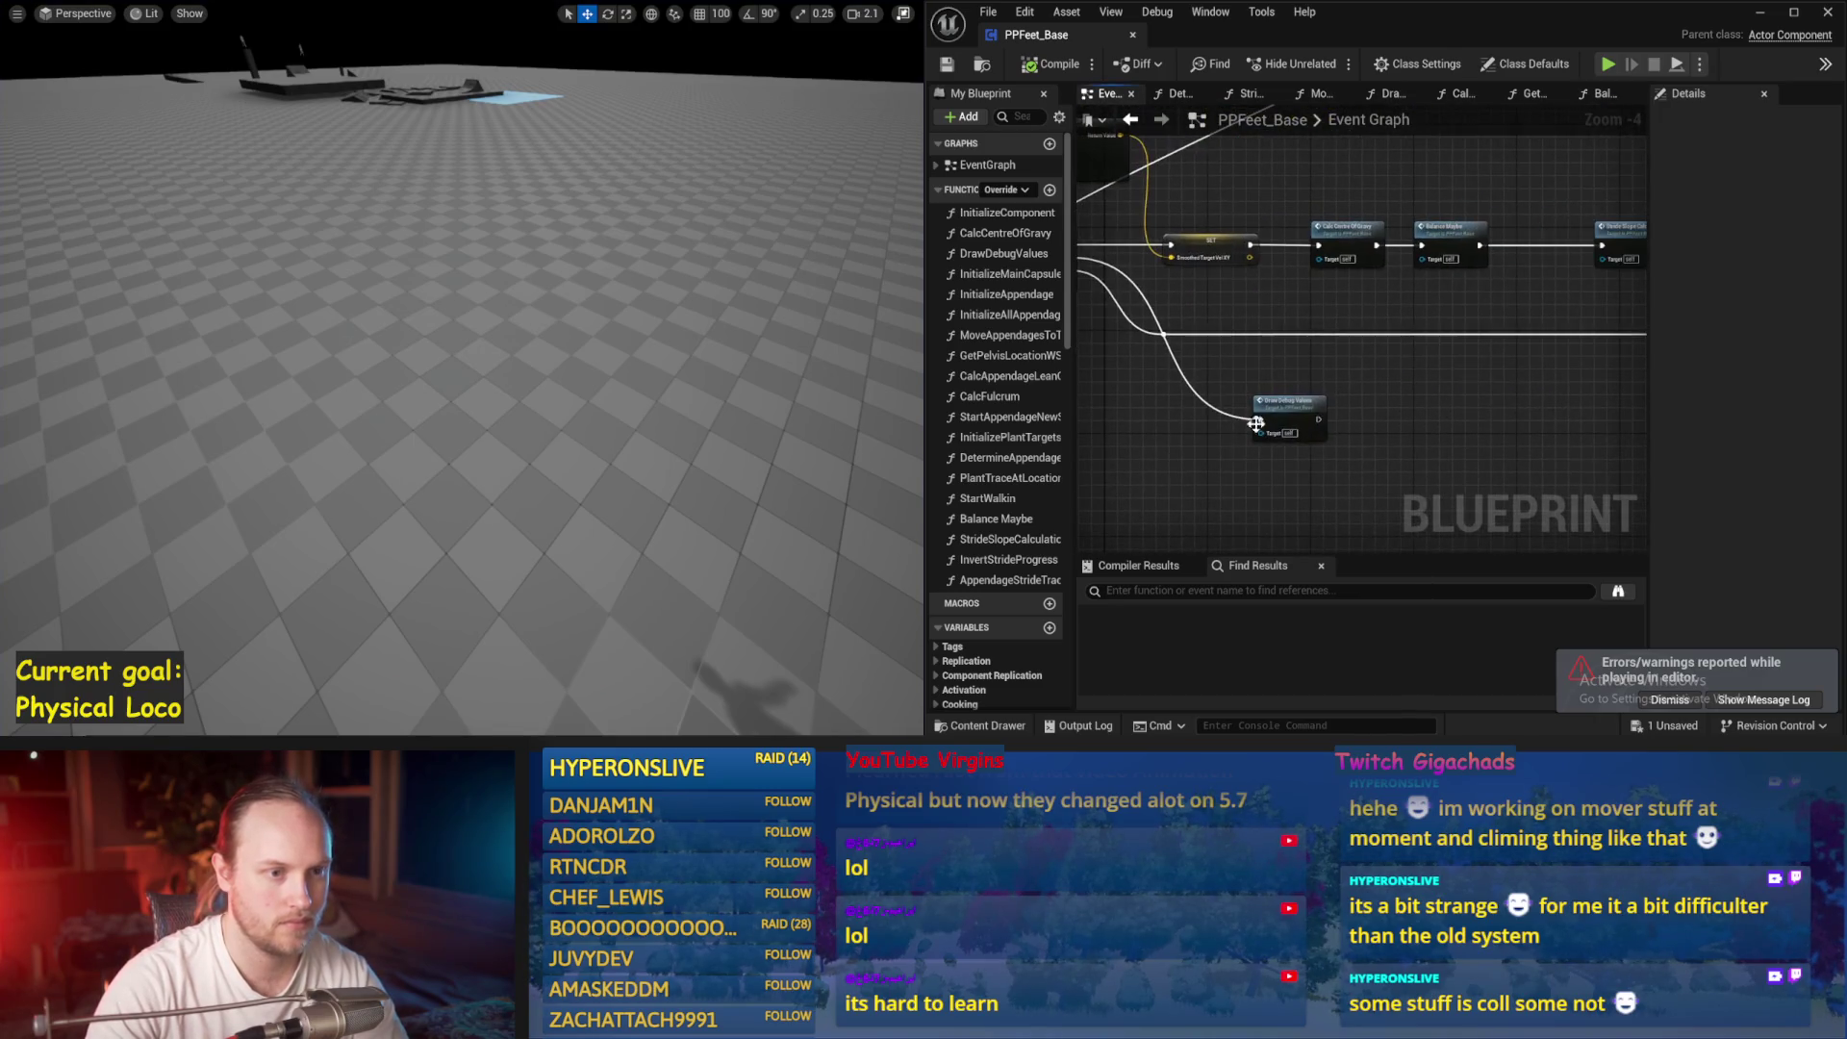
{"action": "left_click_drag", "start_coordinate": [1364, 338], "coordinate": [1338, 362]}
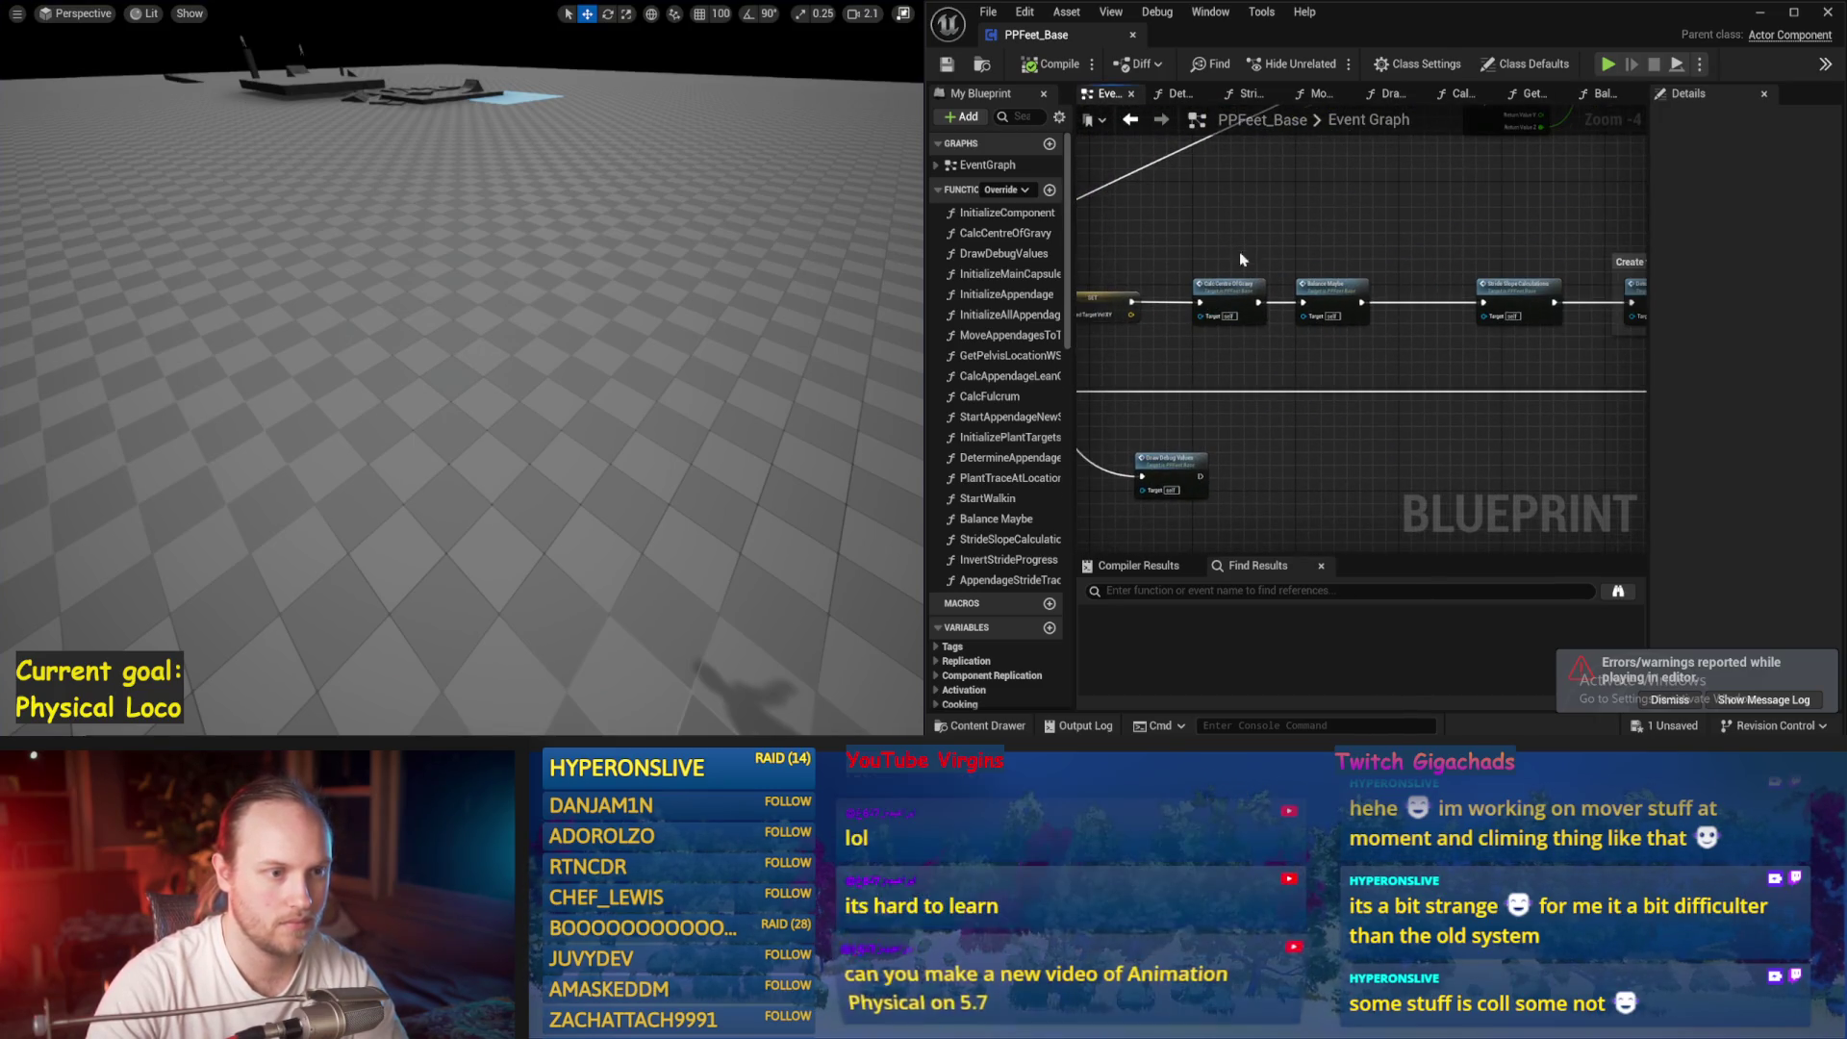
{"action": "left_click_drag", "start_coordinate": [1266, 277], "coordinate": [1269, 325]}
{"action": "double_click", "coordinate": [1348, 345]}
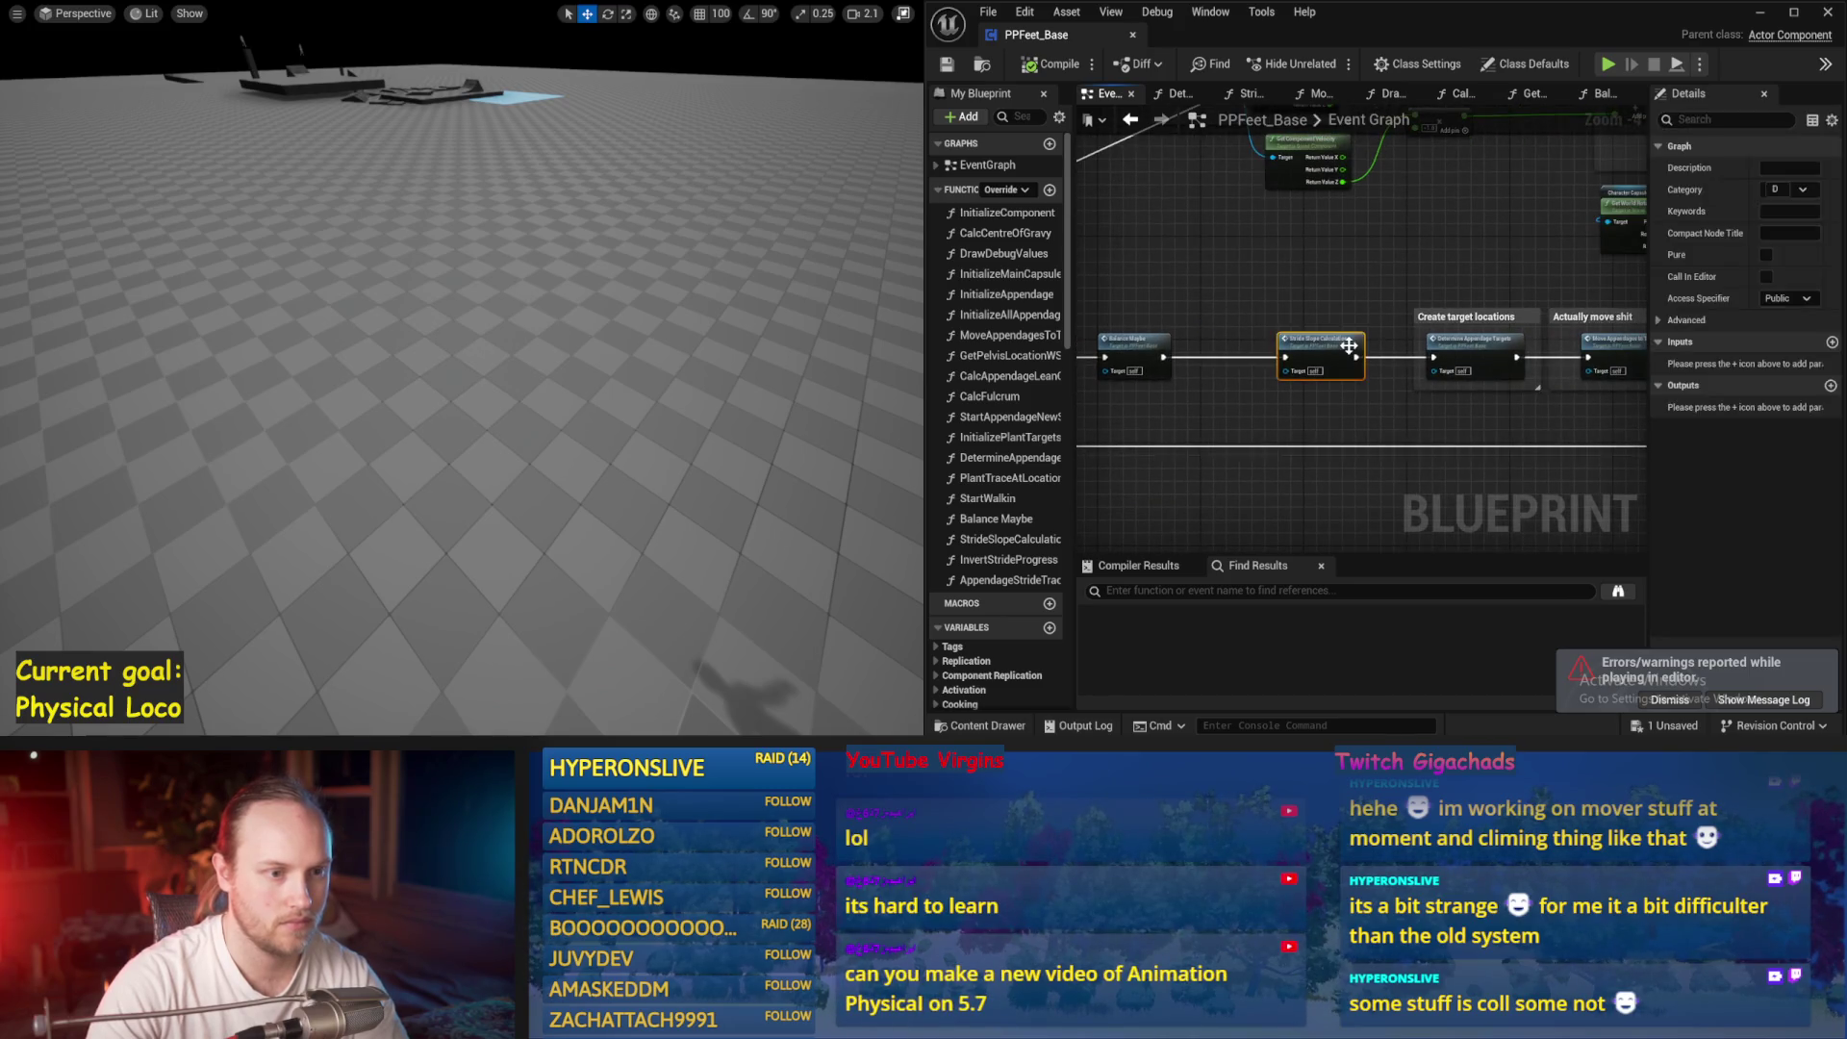
{"action": "left_click_drag", "start_coordinate": [1497, 412], "coordinate": [1250, 161]}
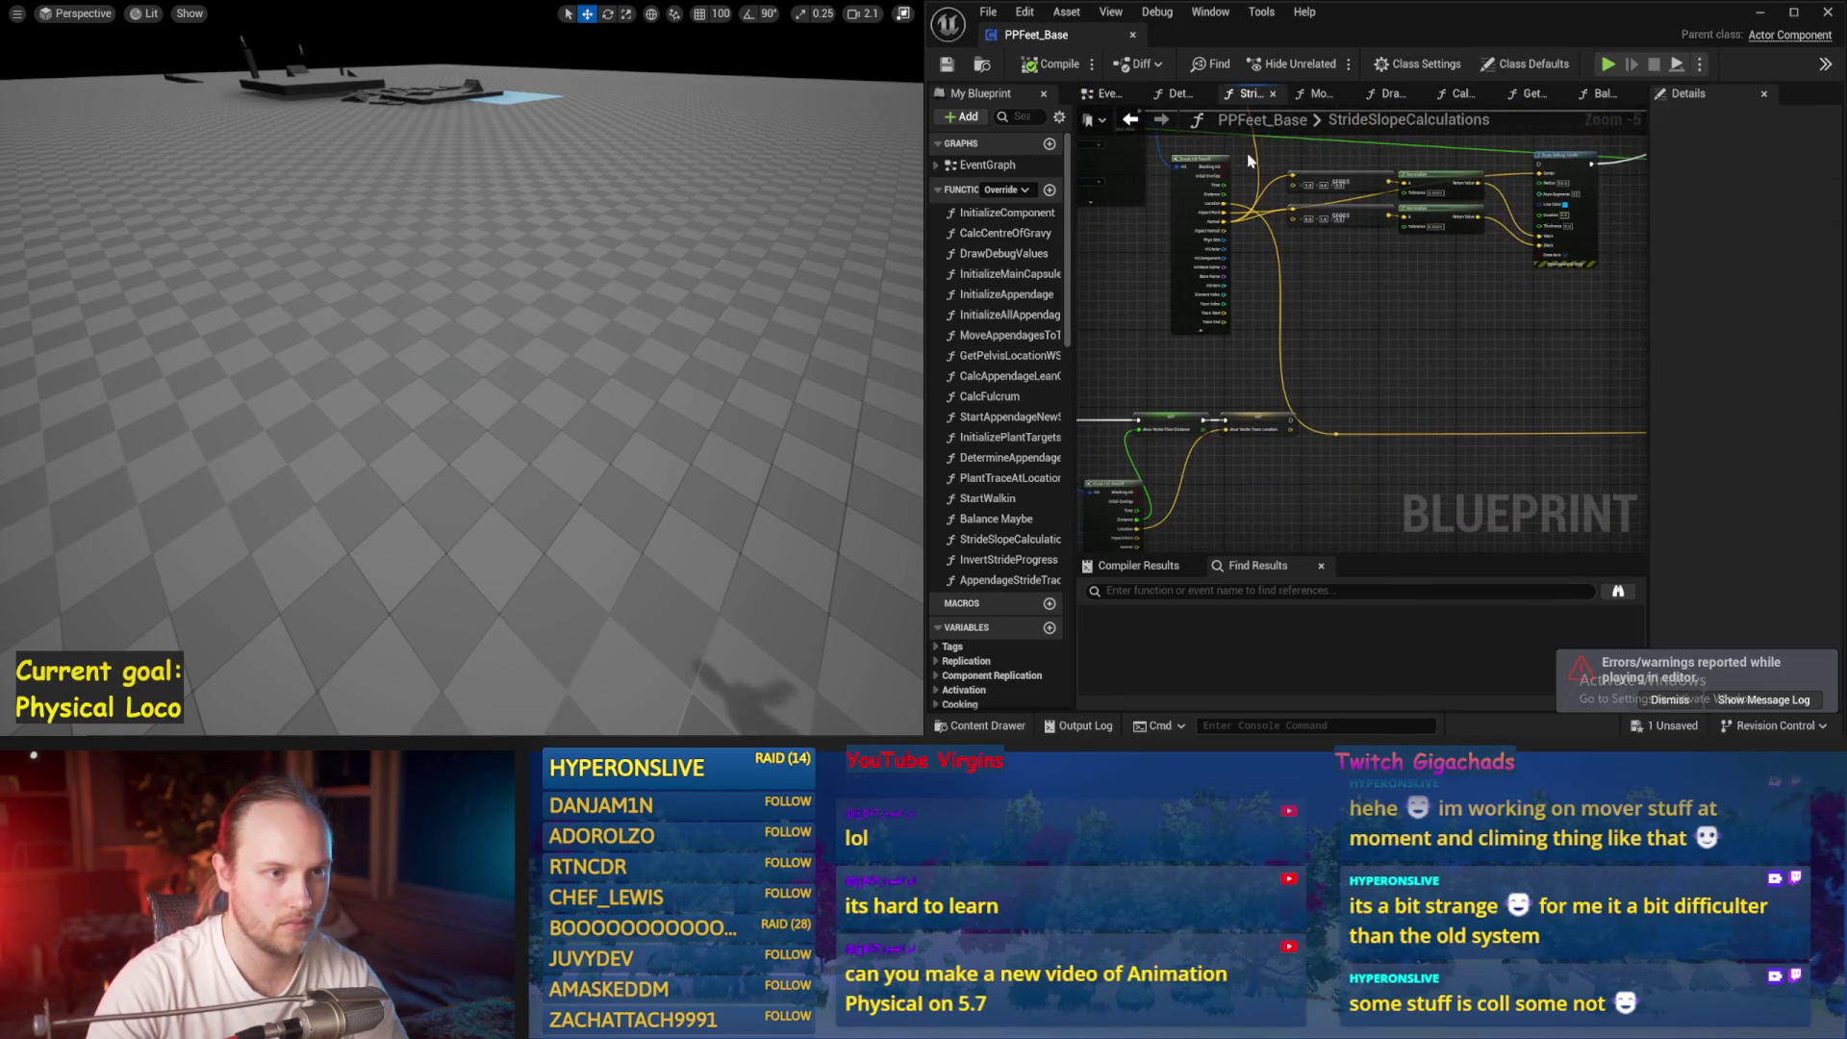
Close the GetPelvisLocationWS and CalcFulcrum tabs and return to Balance Maybe
{"action": "left_click", "coordinate": [1321, 96]}
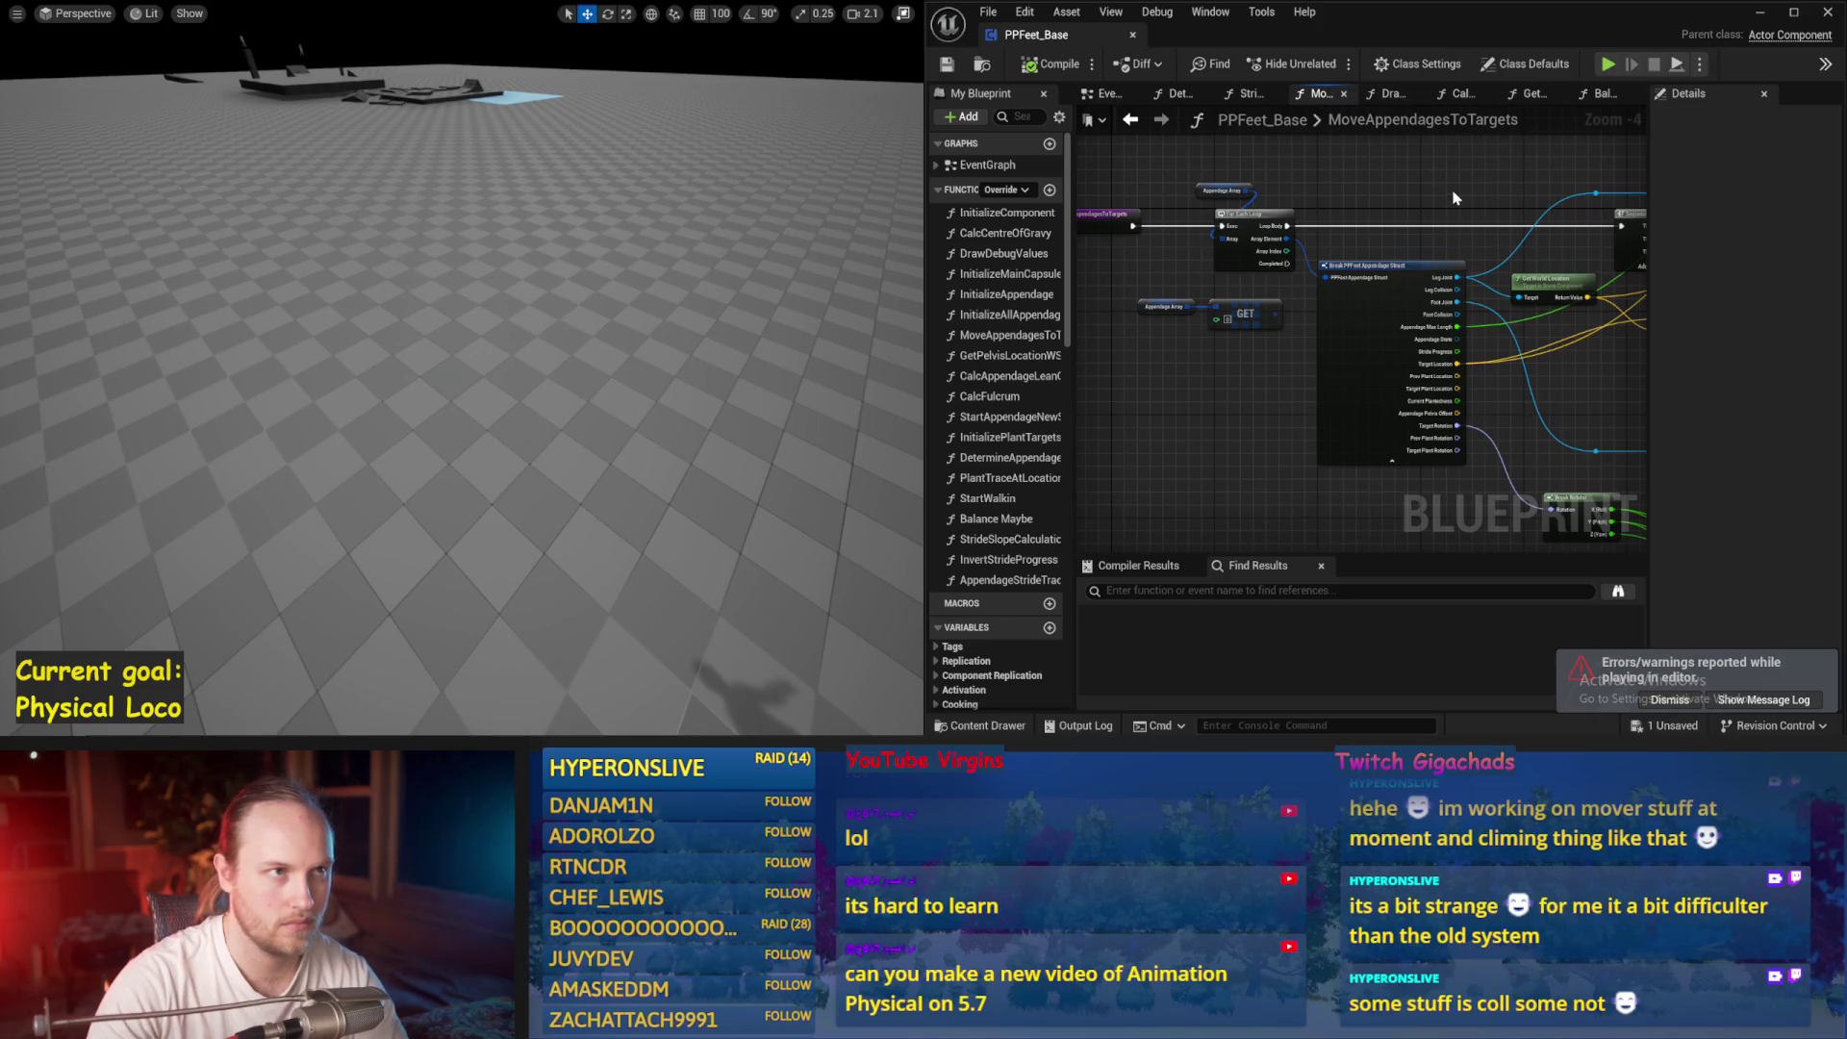
{"action": "left_click", "coordinate": [1388, 96]}
{"action": "left_click", "coordinate": [1461, 94]}
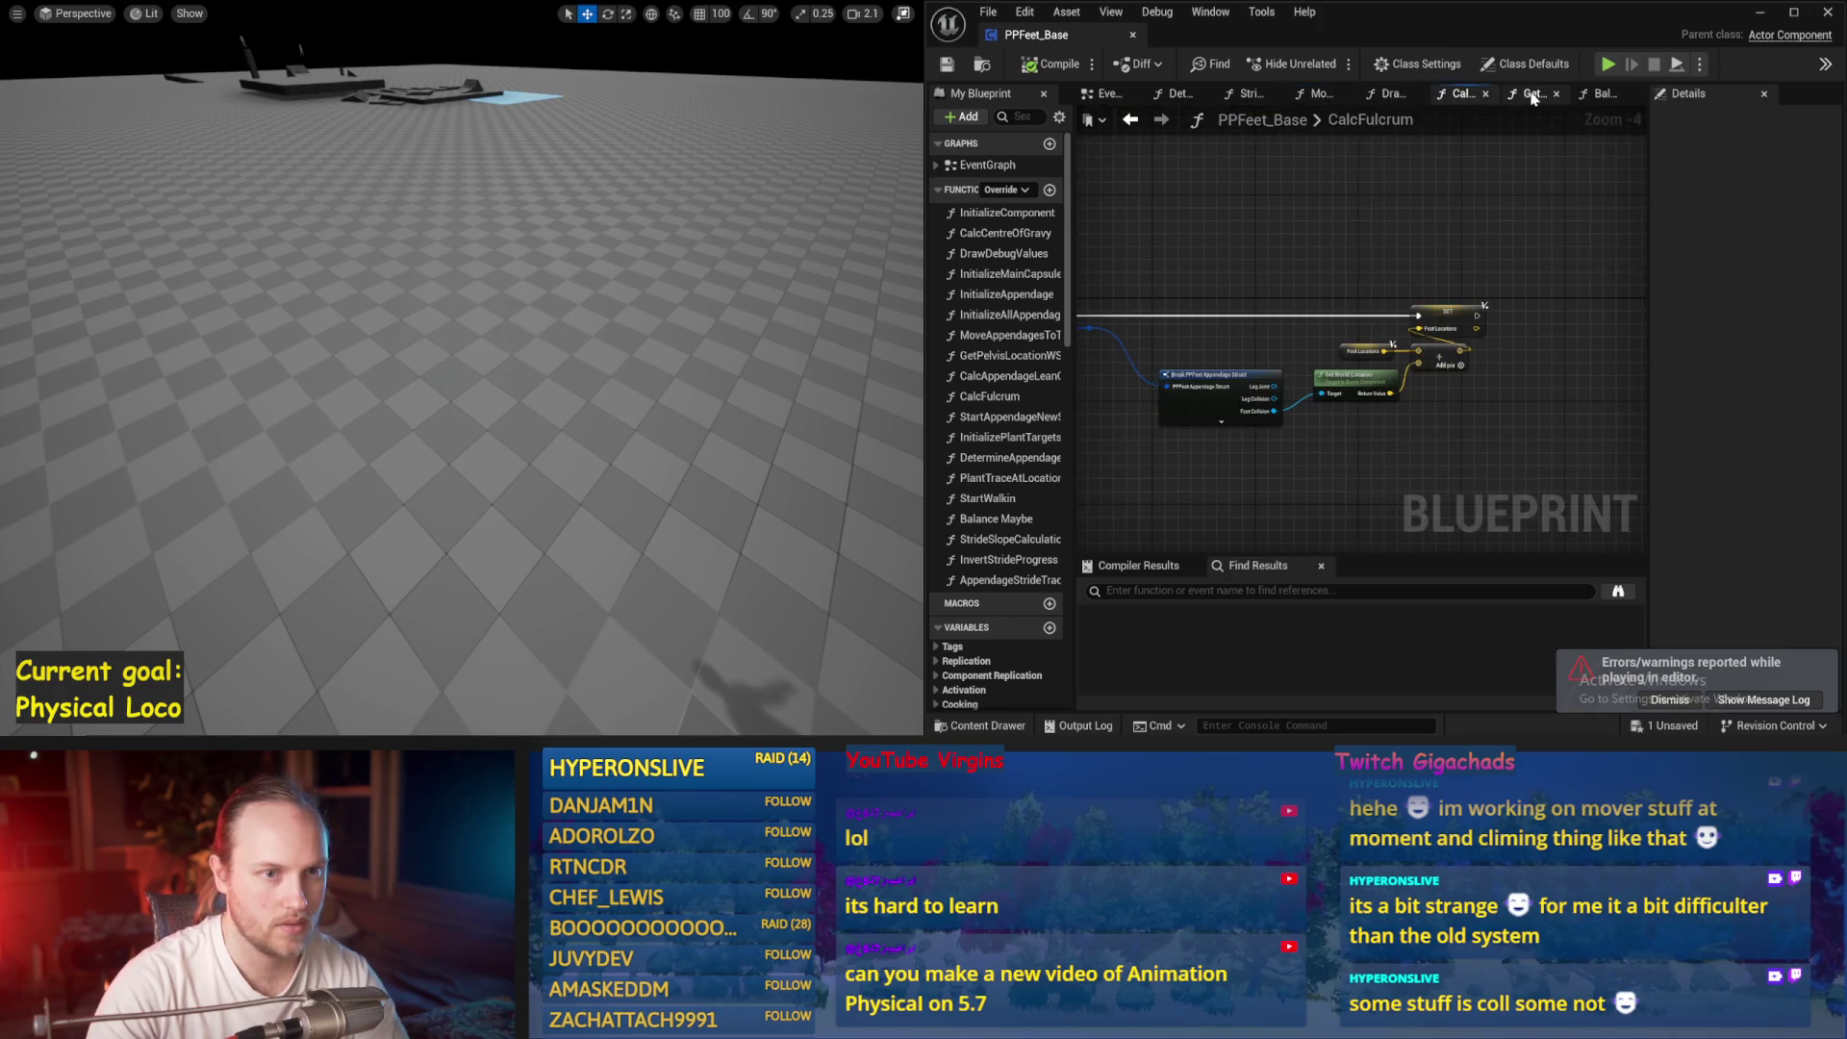
{"action": "left_click", "coordinate": [1534, 96]}
{"action": "left_click", "coordinate": [1557, 95]}
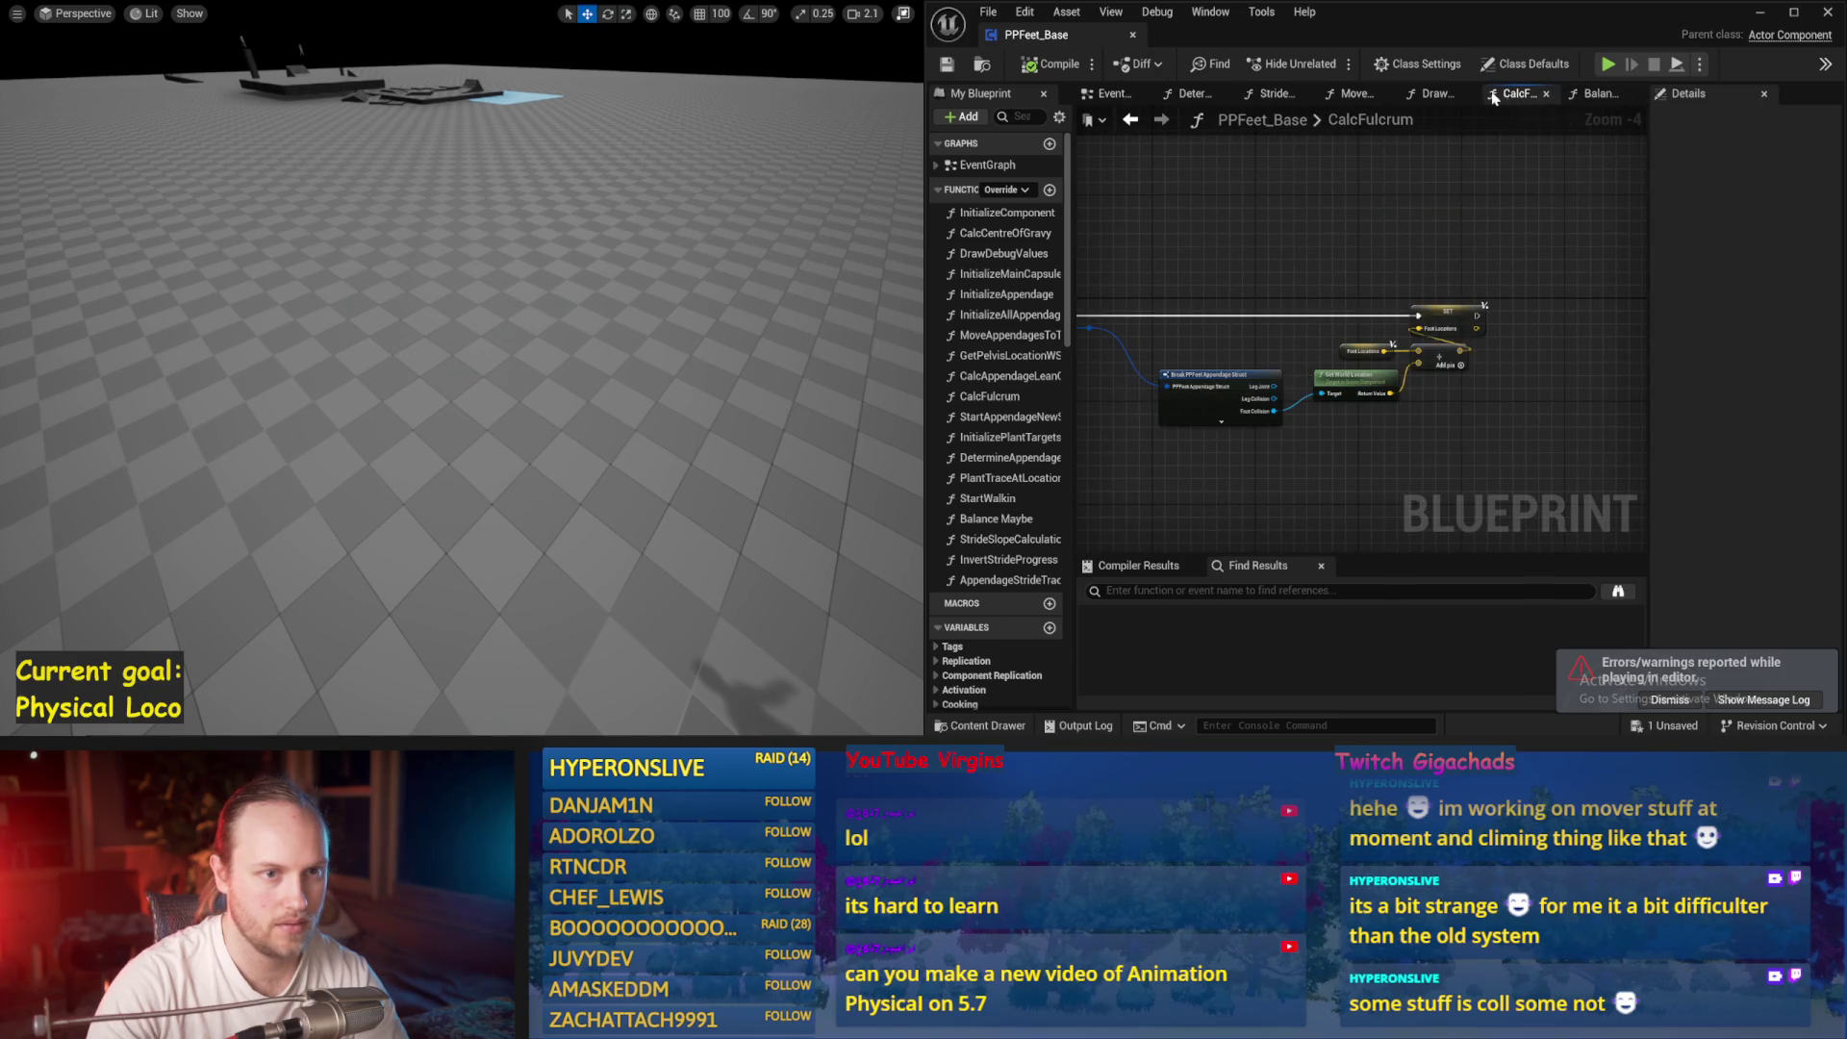
{"action": "left_click", "coordinate": [1547, 94]}
{"action": "left_click", "coordinate": [1590, 95]}
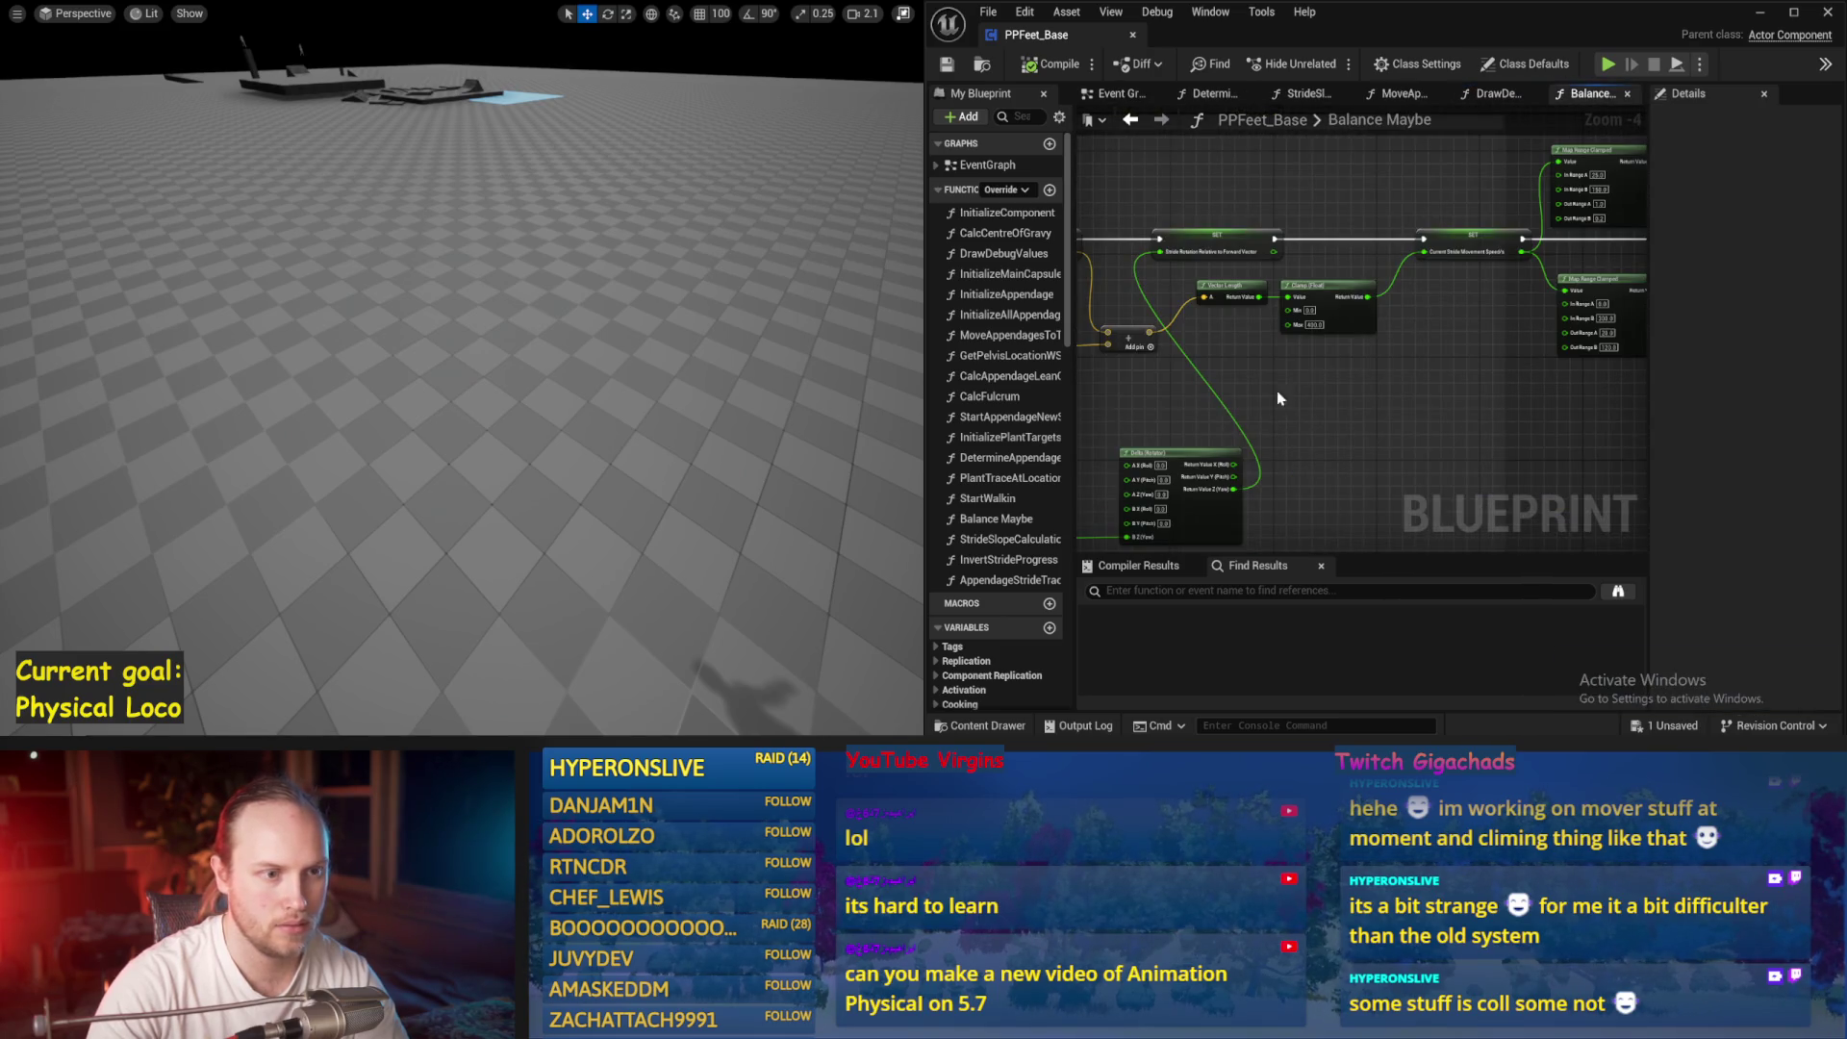
{"action": "scroll", "coordinate": [1278, 397], "scroll_direction": "up", "scroll_amount": 3}
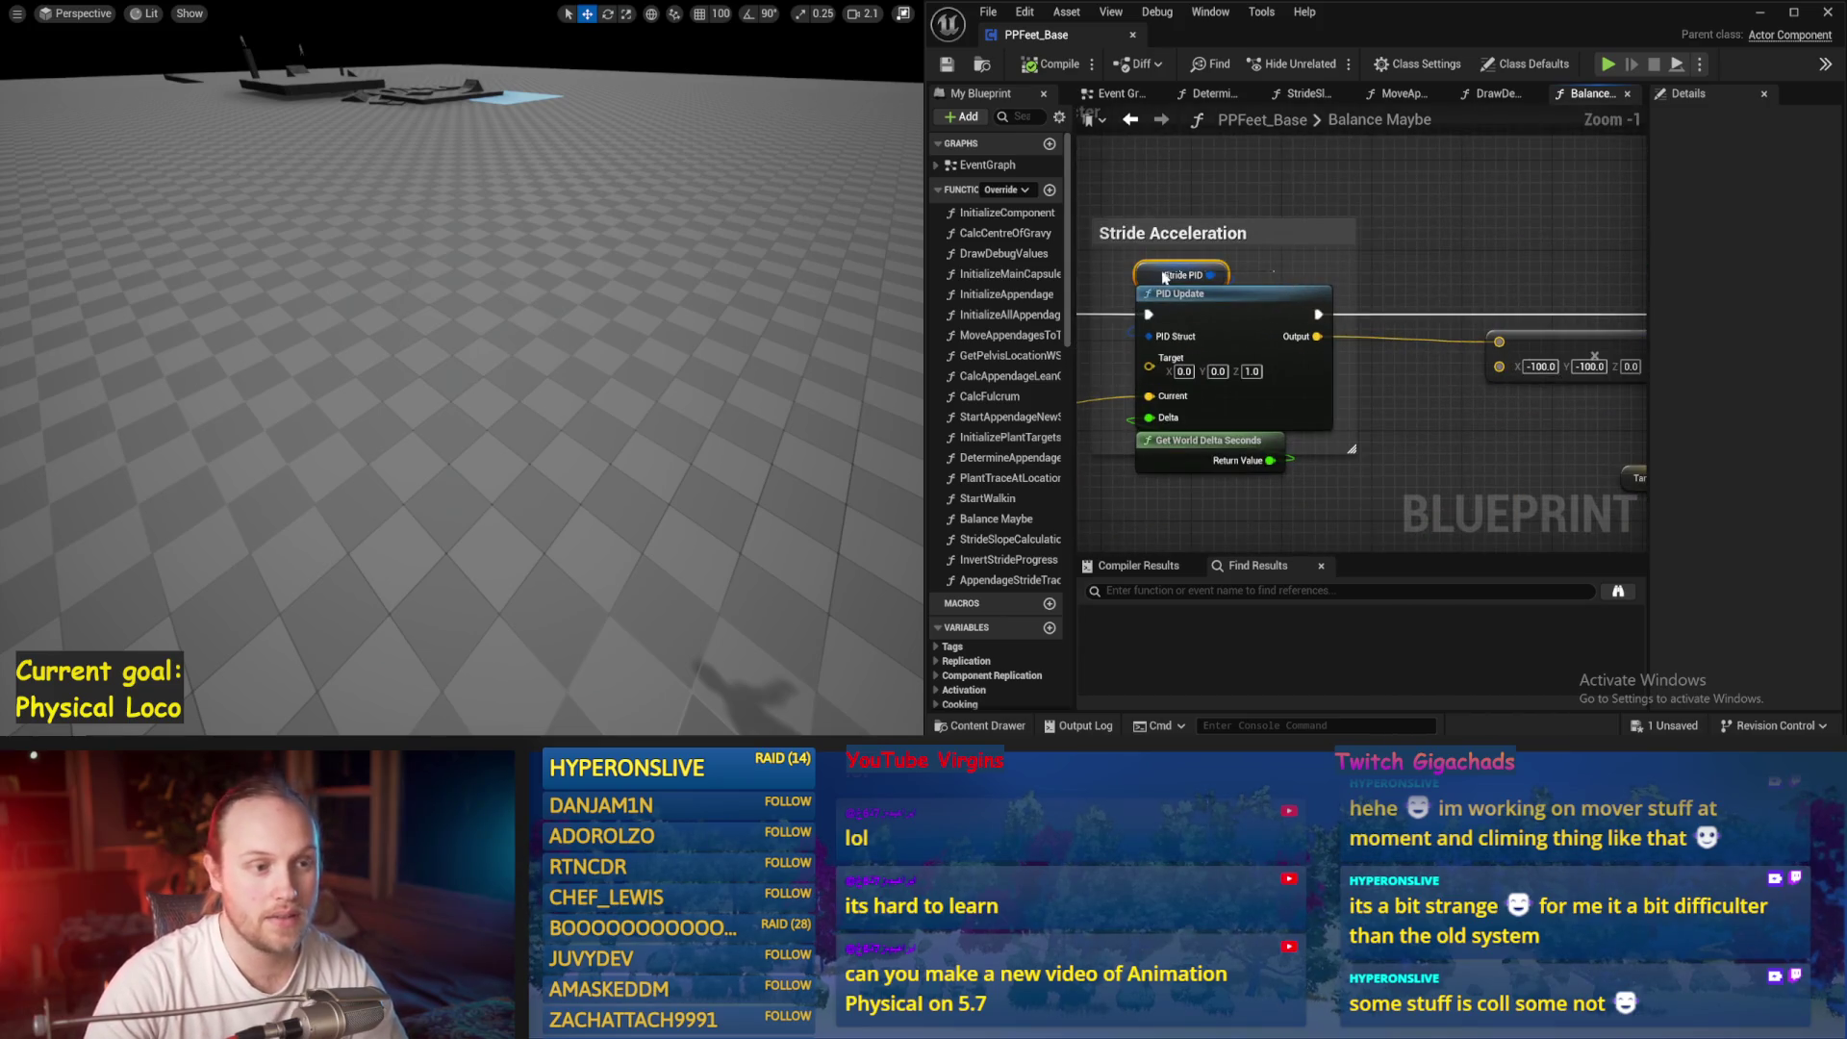
Edit Stride PID's IntegralFactor, save, and run a test simulation
{"action": "left_click", "coordinate": [1164, 278]}
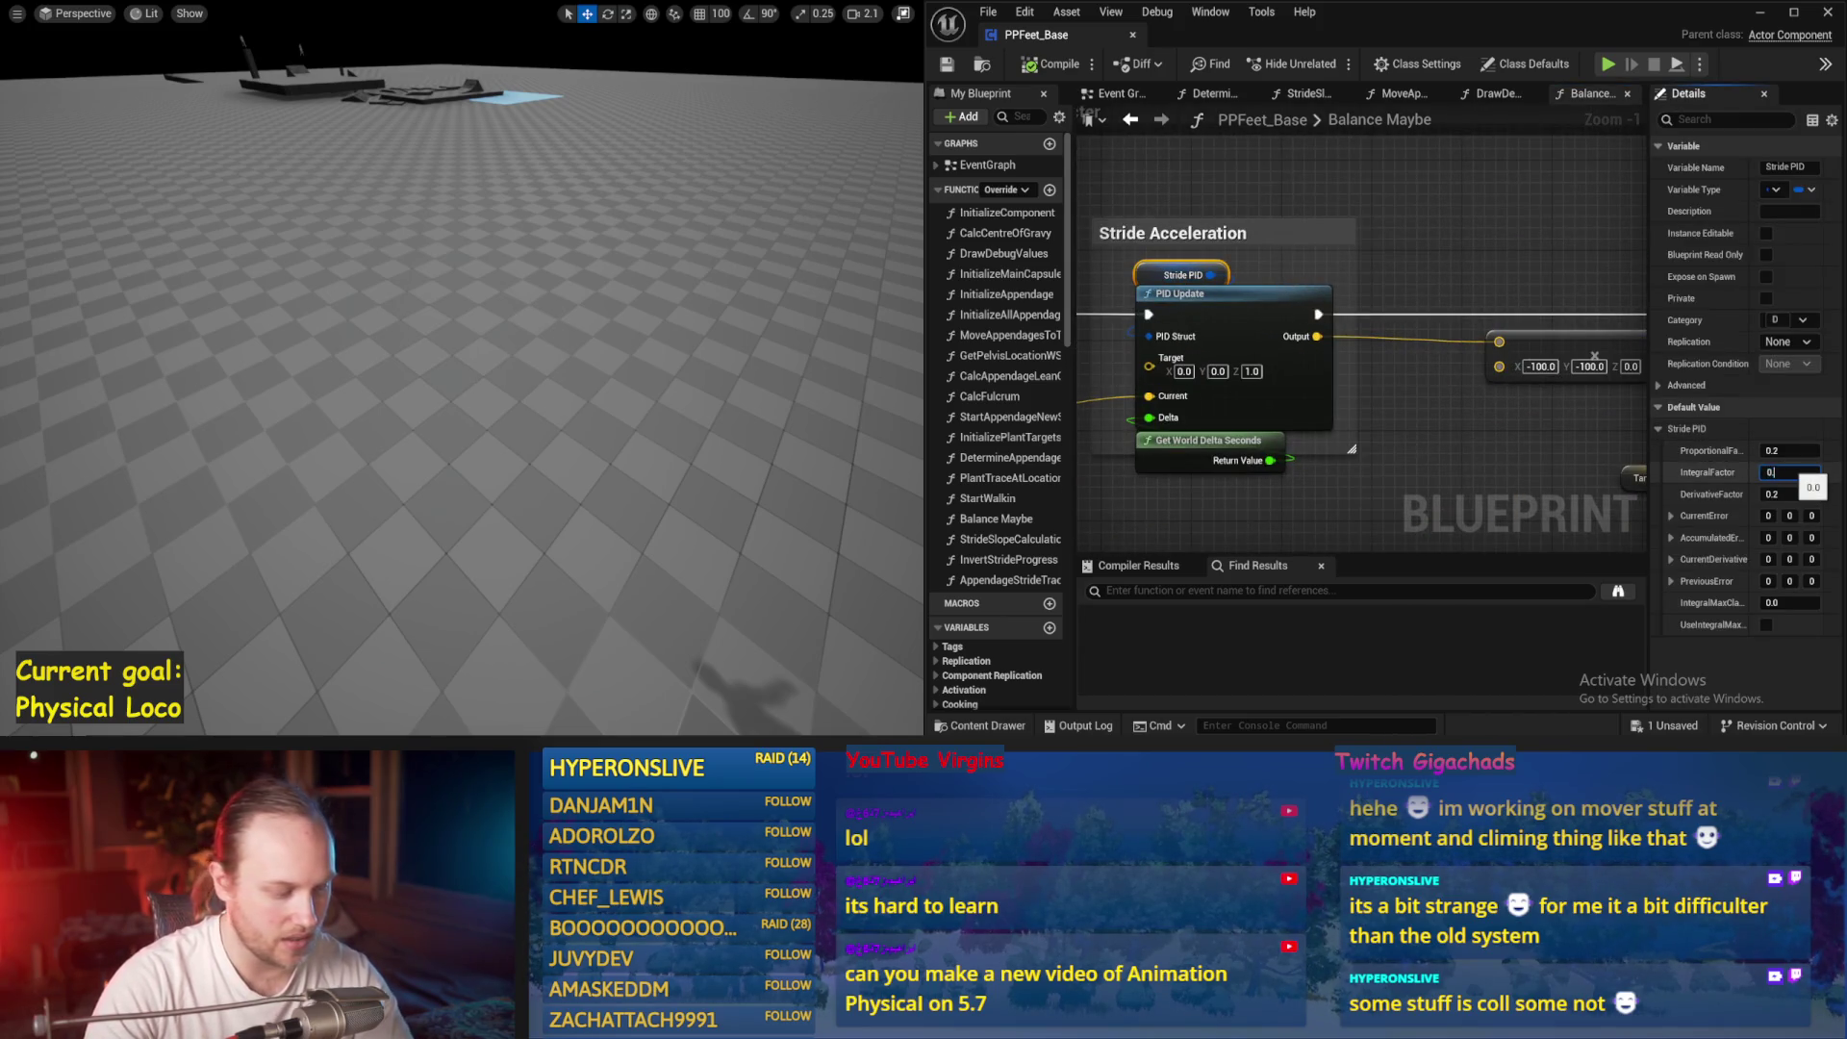
{"action": "left_click", "coordinate": [1366, 394]}
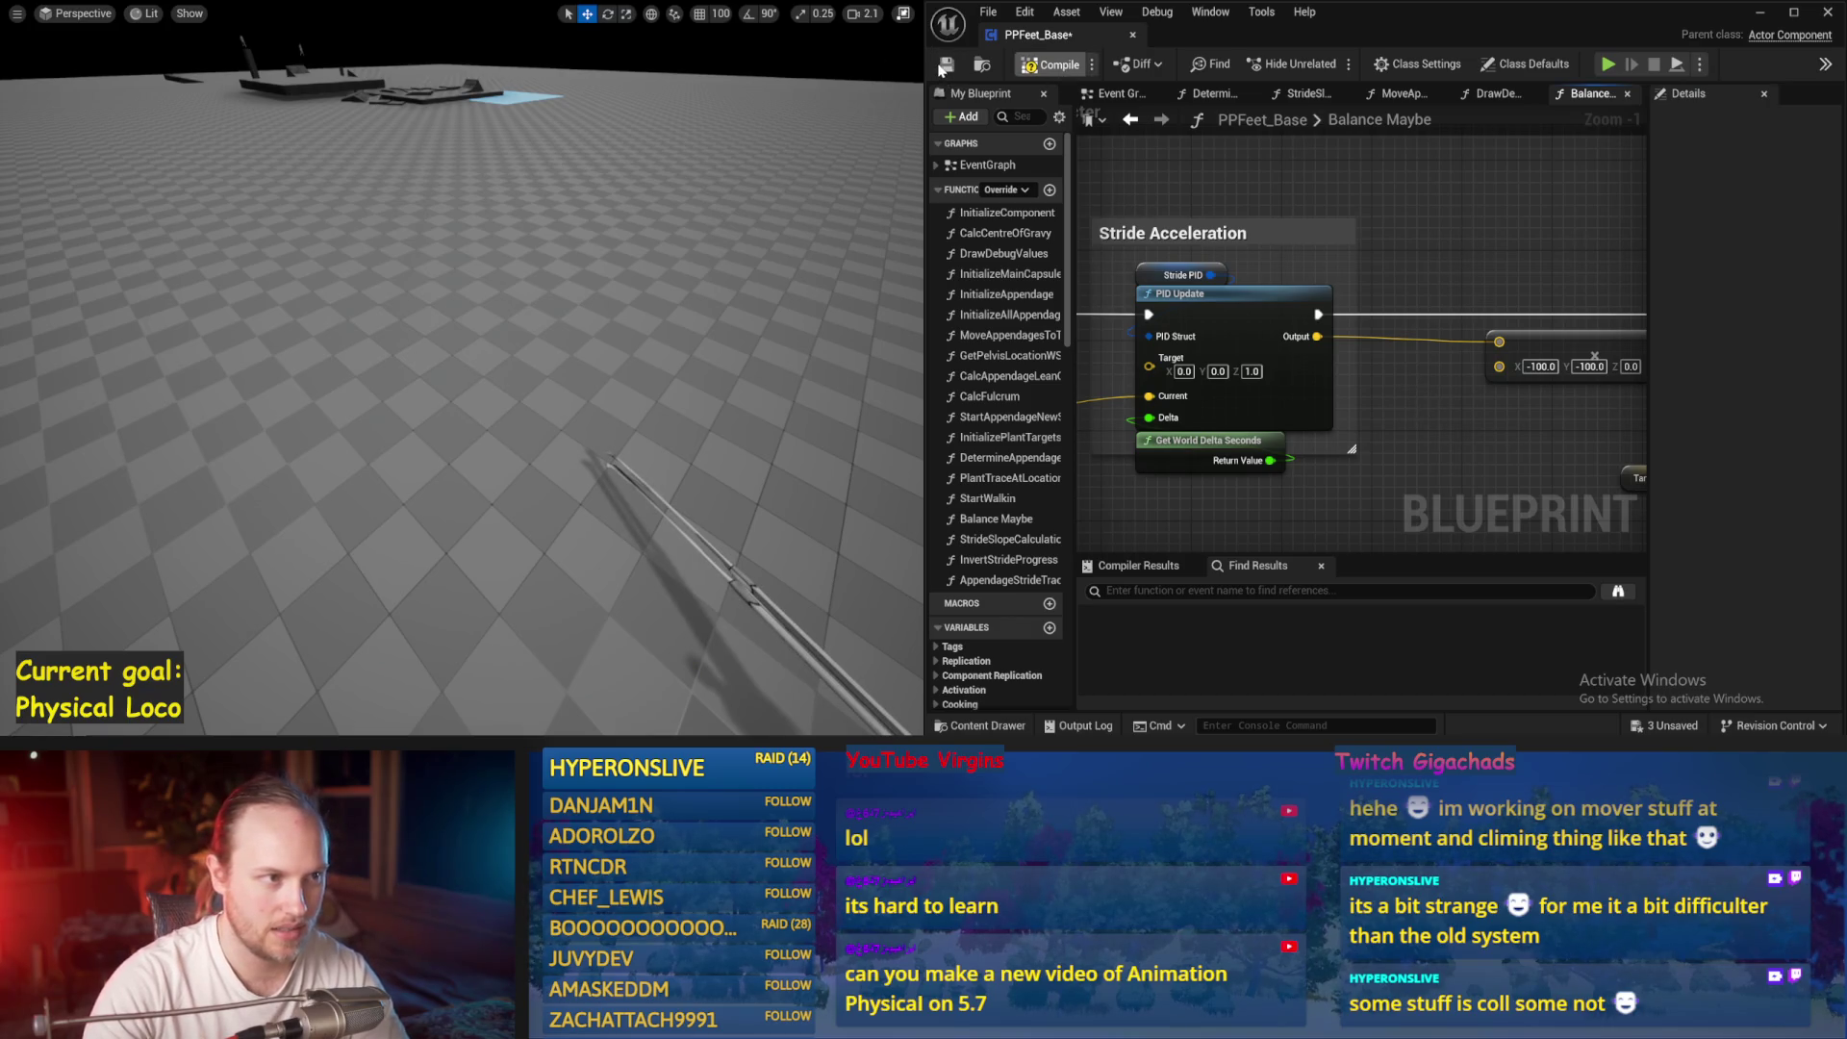
{"action": "left_click", "coordinate": [947, 66]}
{"action": "key", "text": "alt+p"}
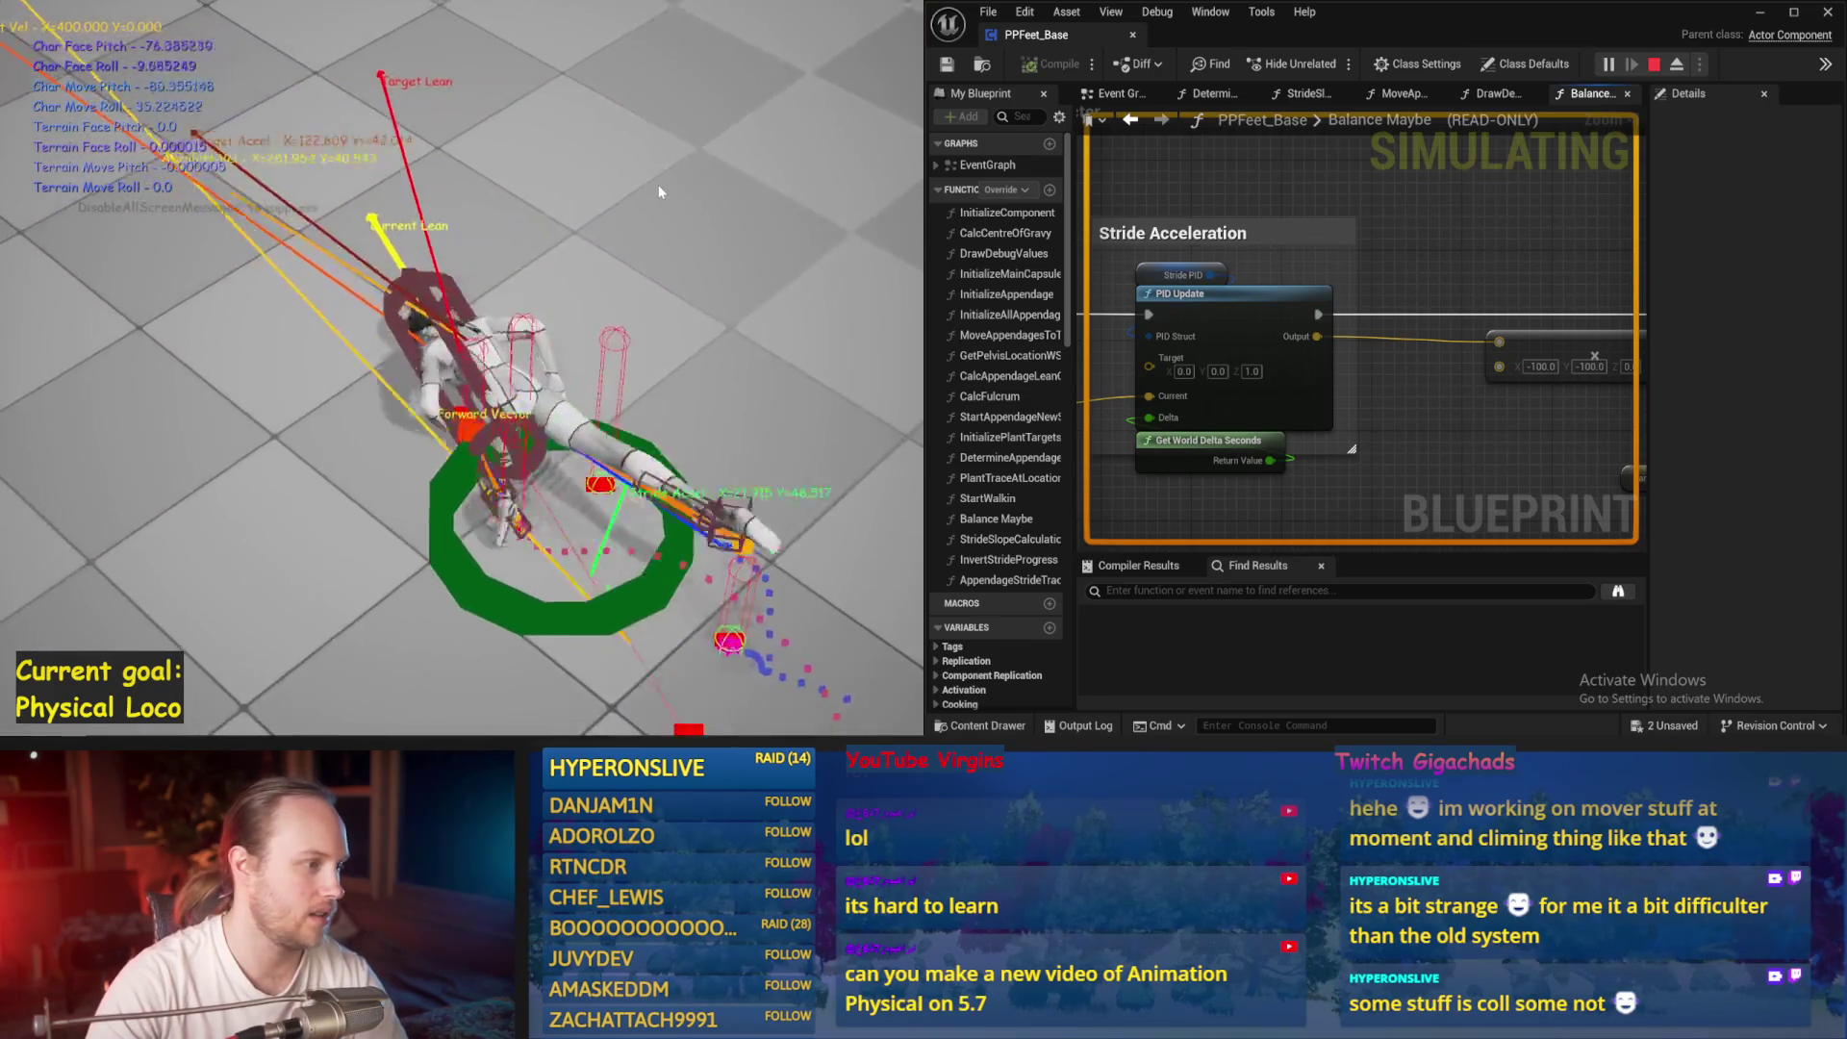
{"action": "key", "text": "Escape"}
Set Stride PID IntegralFactor to 0.5 and simulate the character
{"action": "left_click", "coordinate": [1171, 276]}
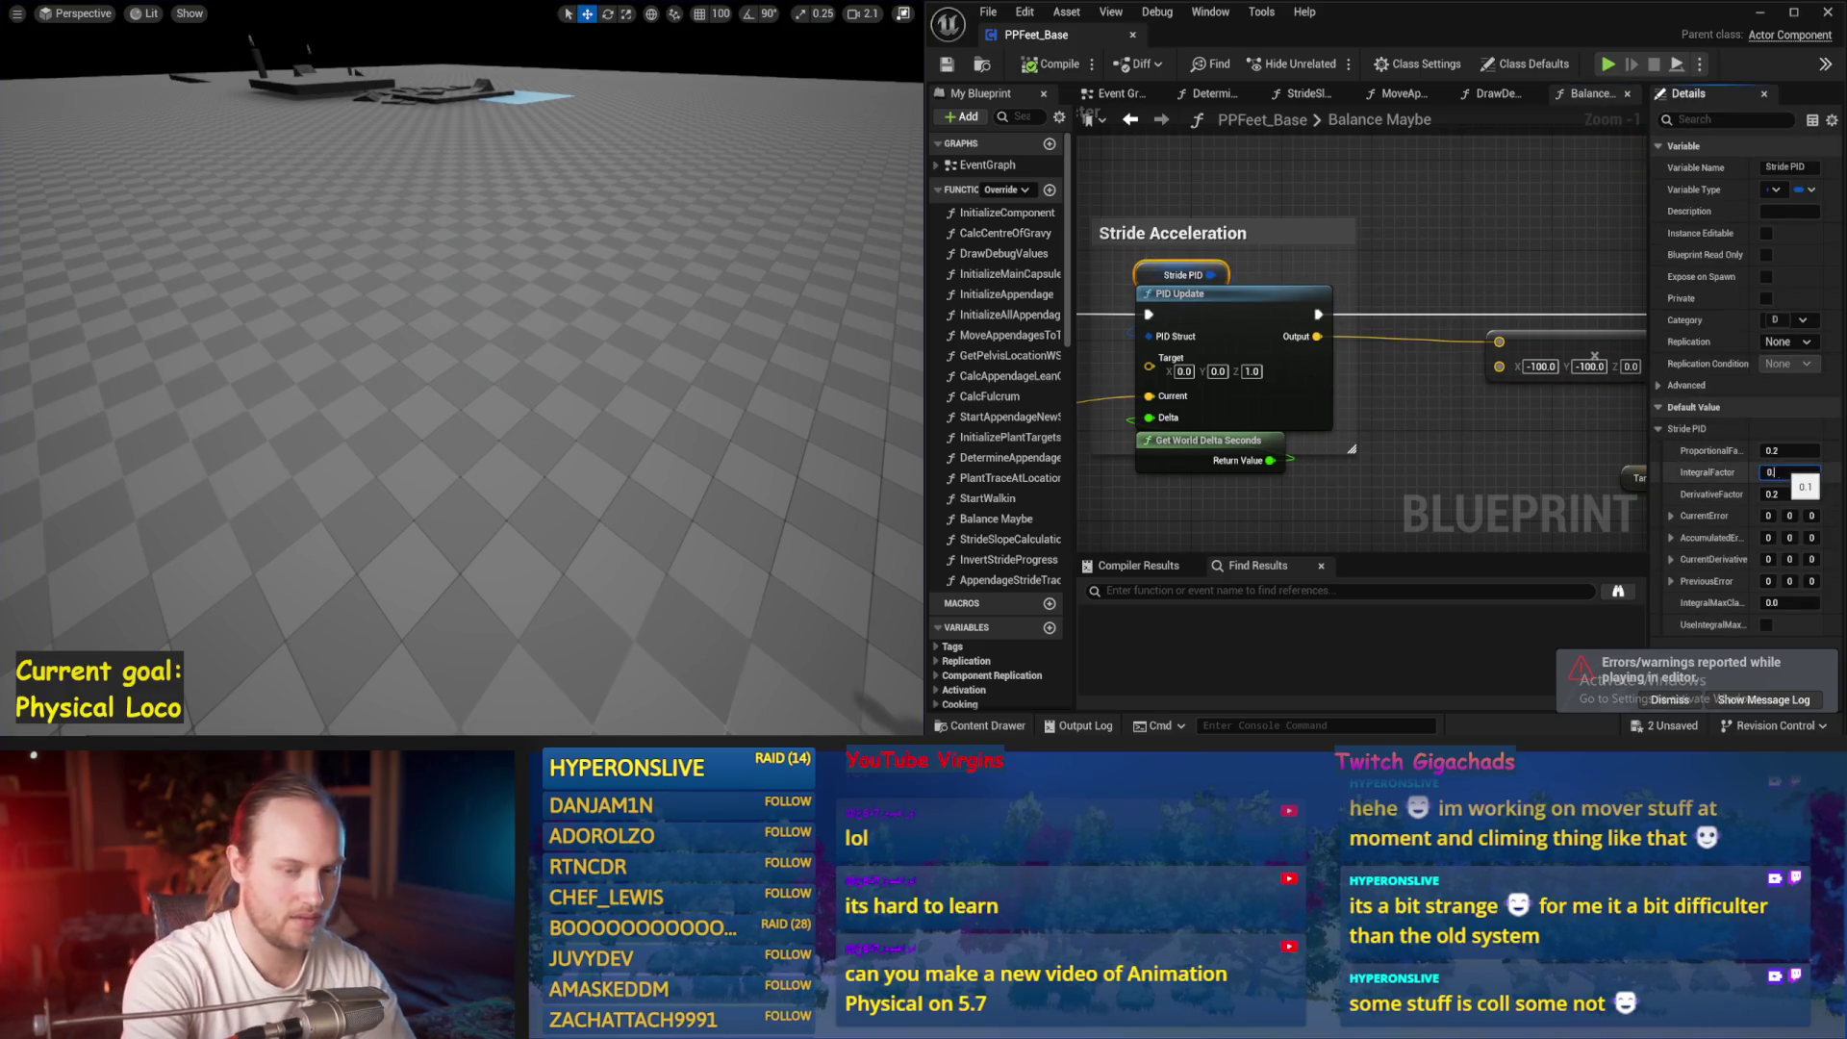
{"action": "type", "text": ".5"}
{"action": "key", "text": "Return"}
{"action": "left_click_drag", "start_coordinate": [418, 405], "coordinate": [432, 424]}
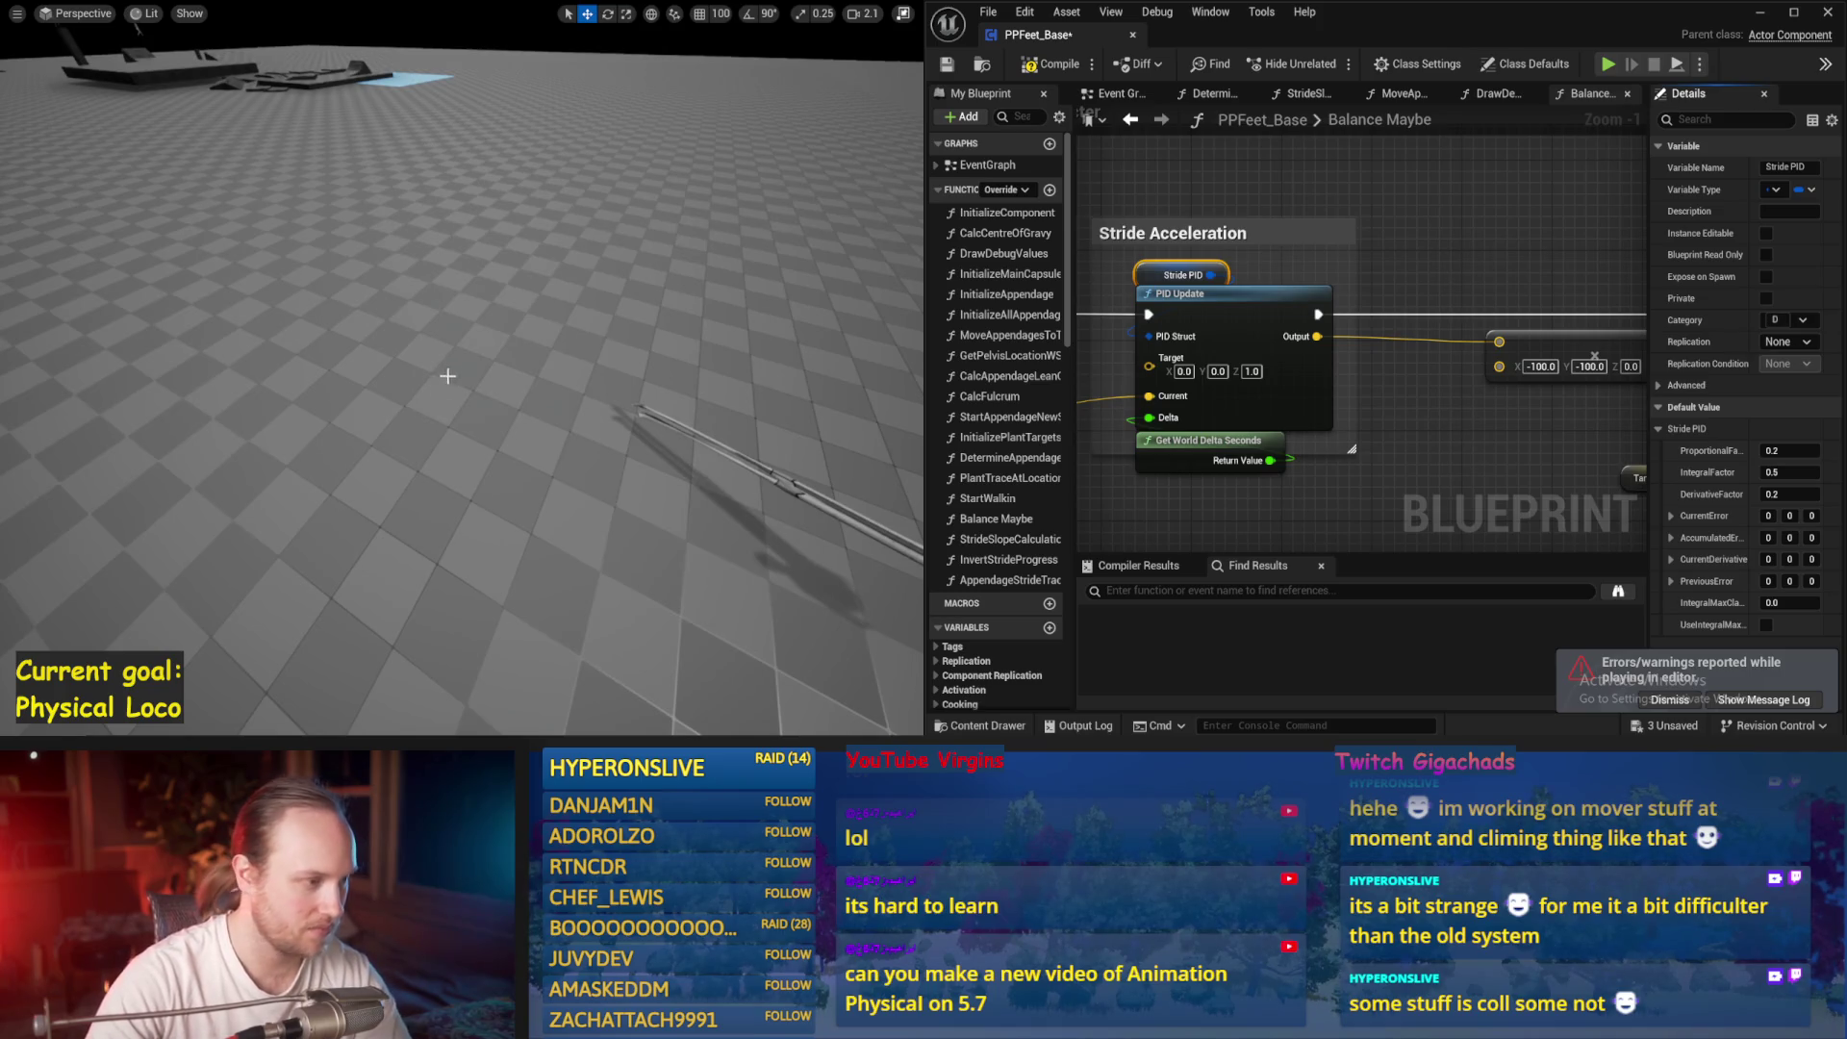
{"action": "key", "text": "alt+s"}
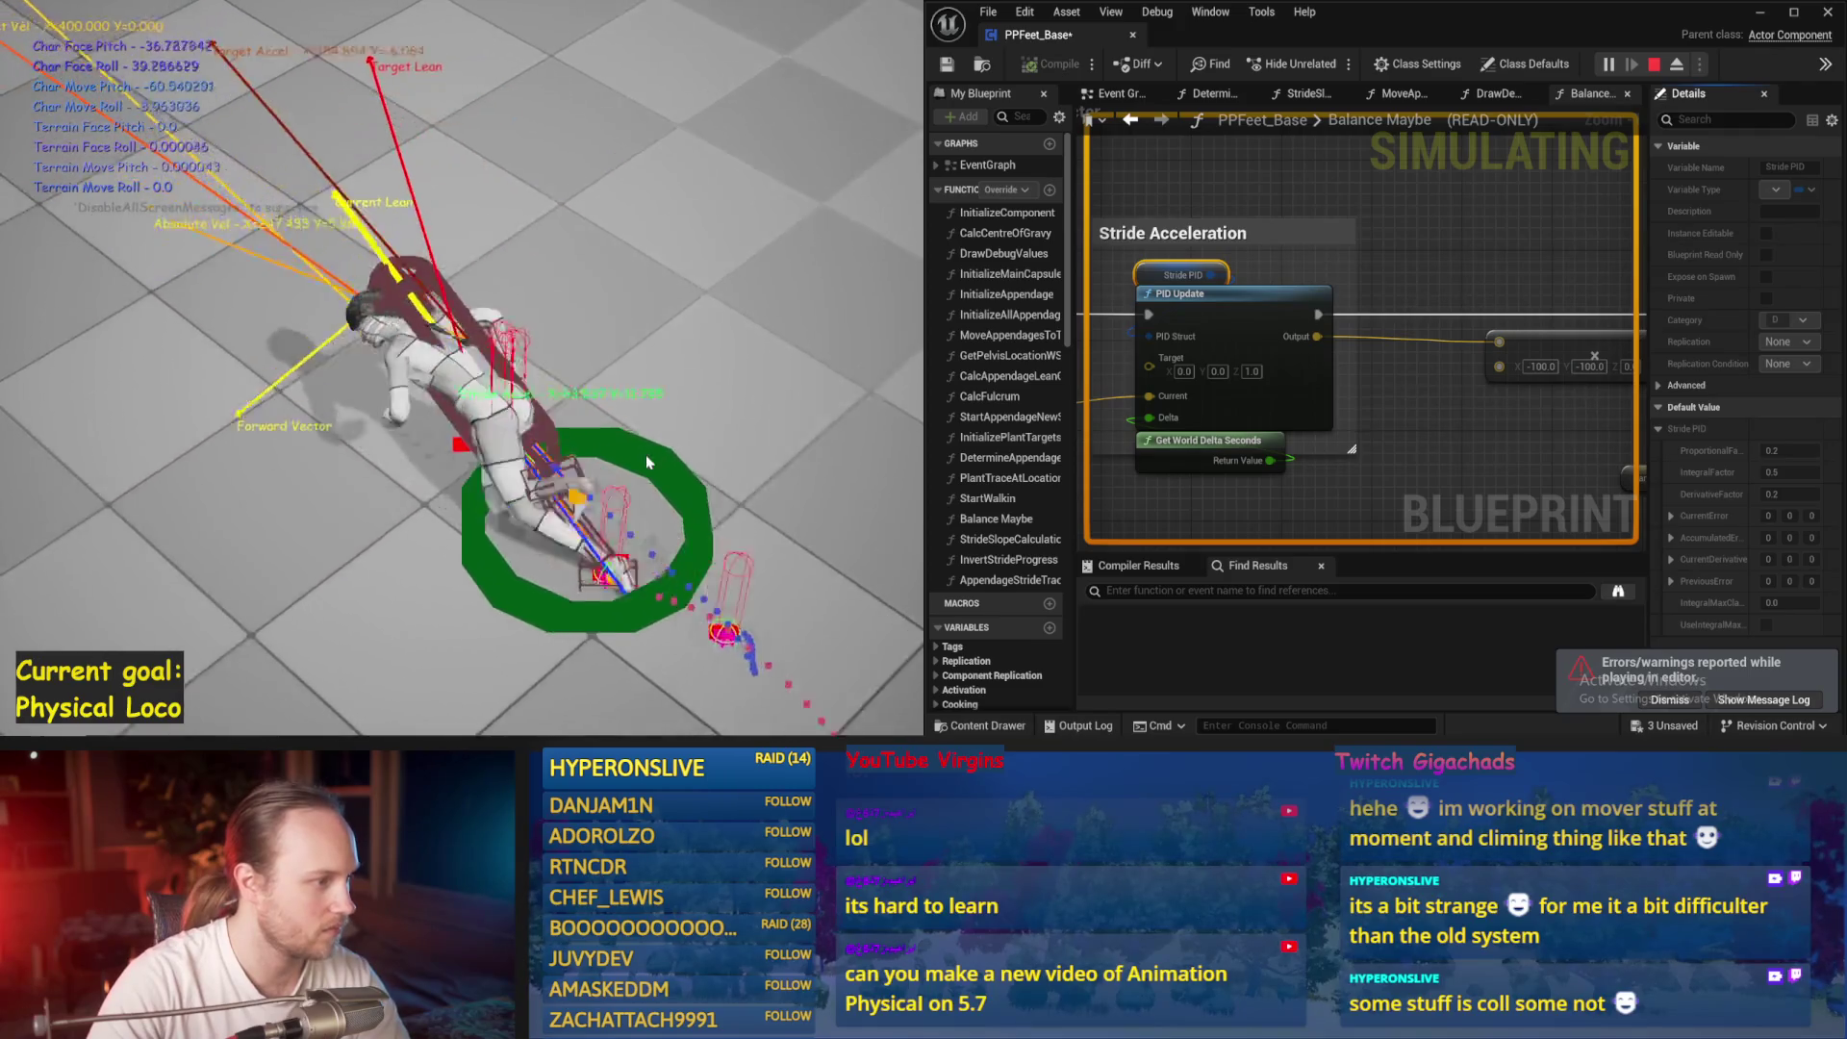
{"action": "key", "text": "Escape"}
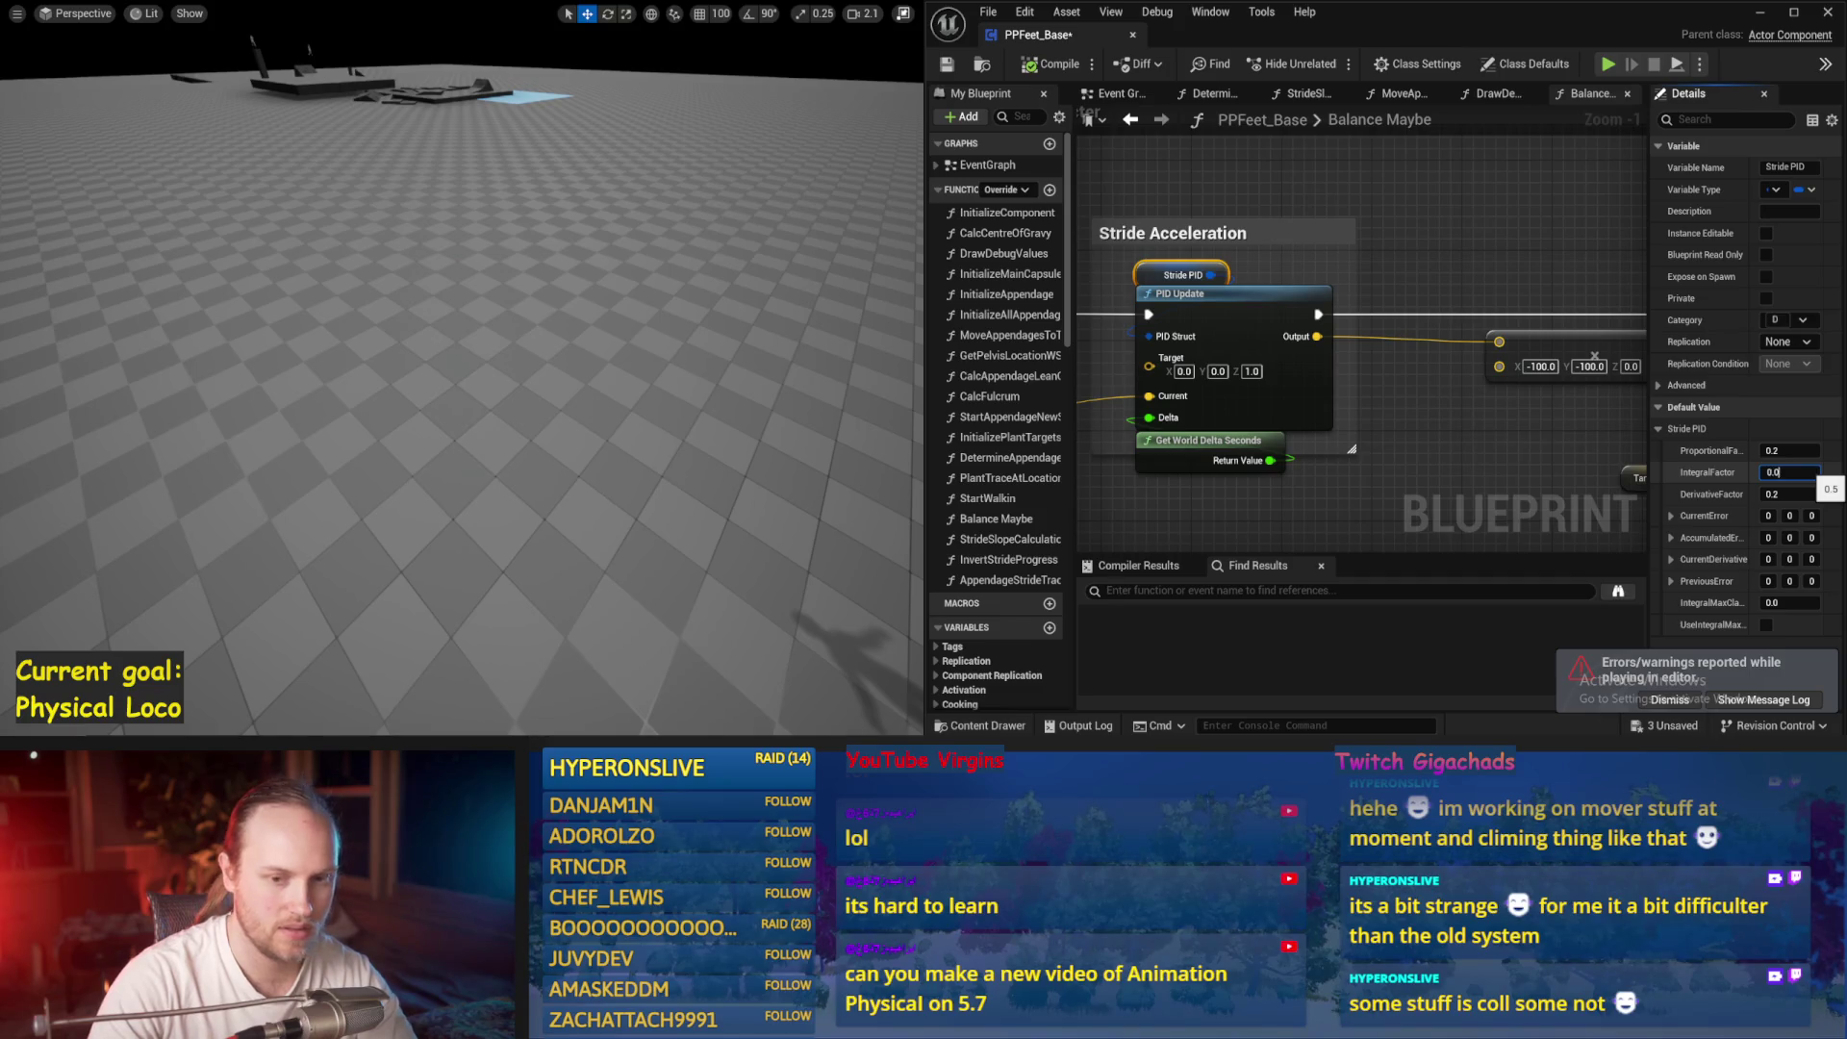
Reset IntegralFactor to 0.0 and simulate with Proportional Factor 0.3
{"action": "key", "text": "Return"}
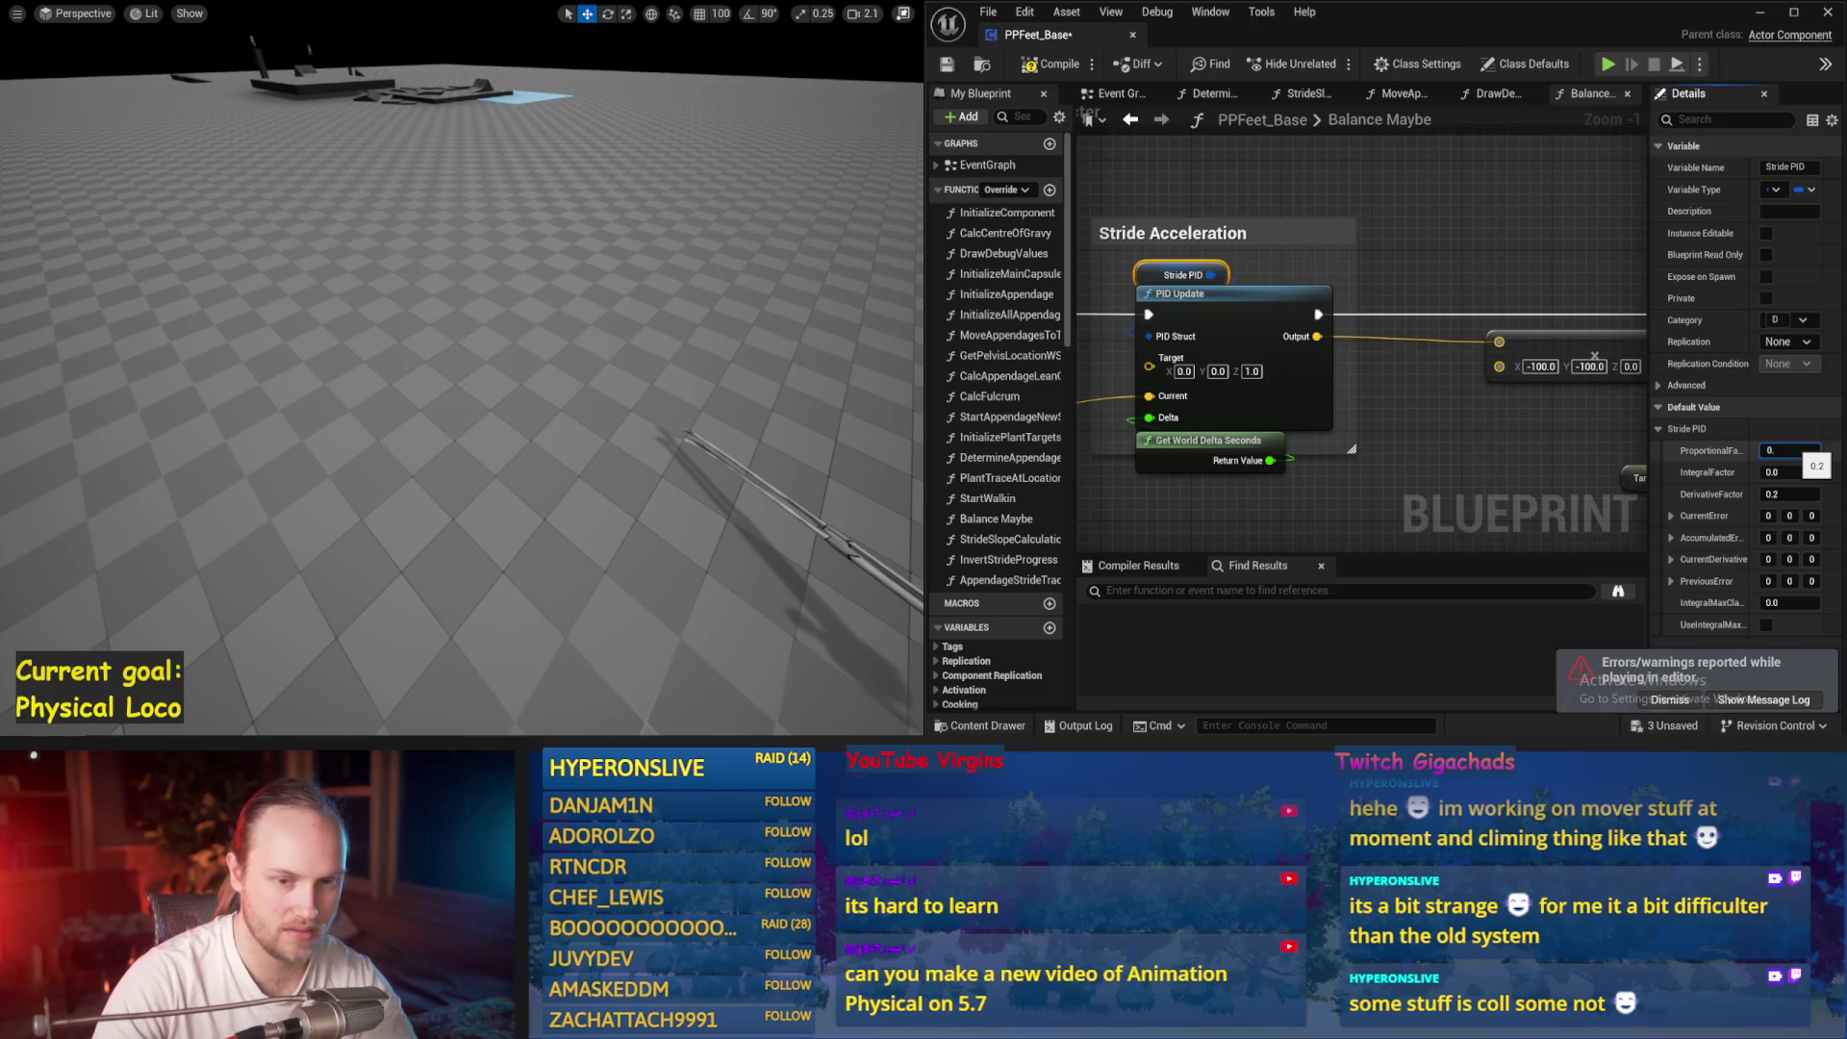
{"action": "left_click_drag", "start_coordinate": [822, 295], "coordinate": [879, 289]}
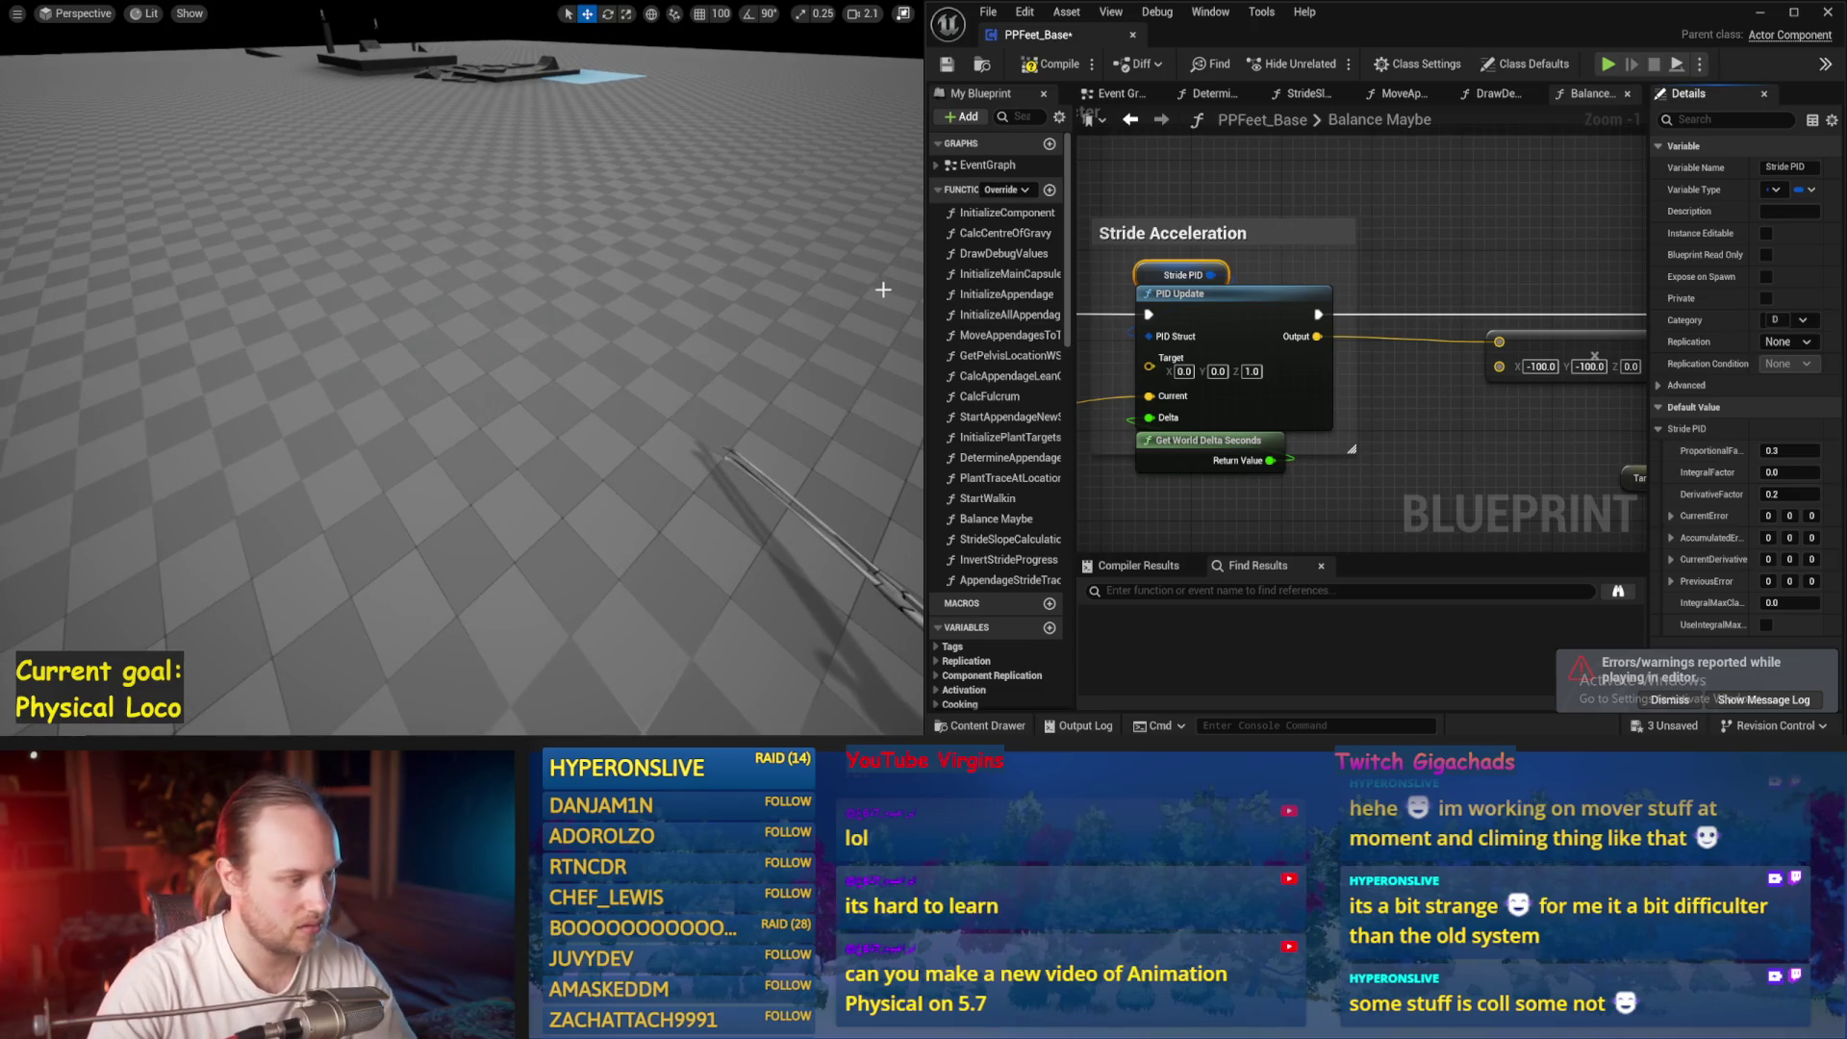
{"action": "key", "text": "alt+s"}
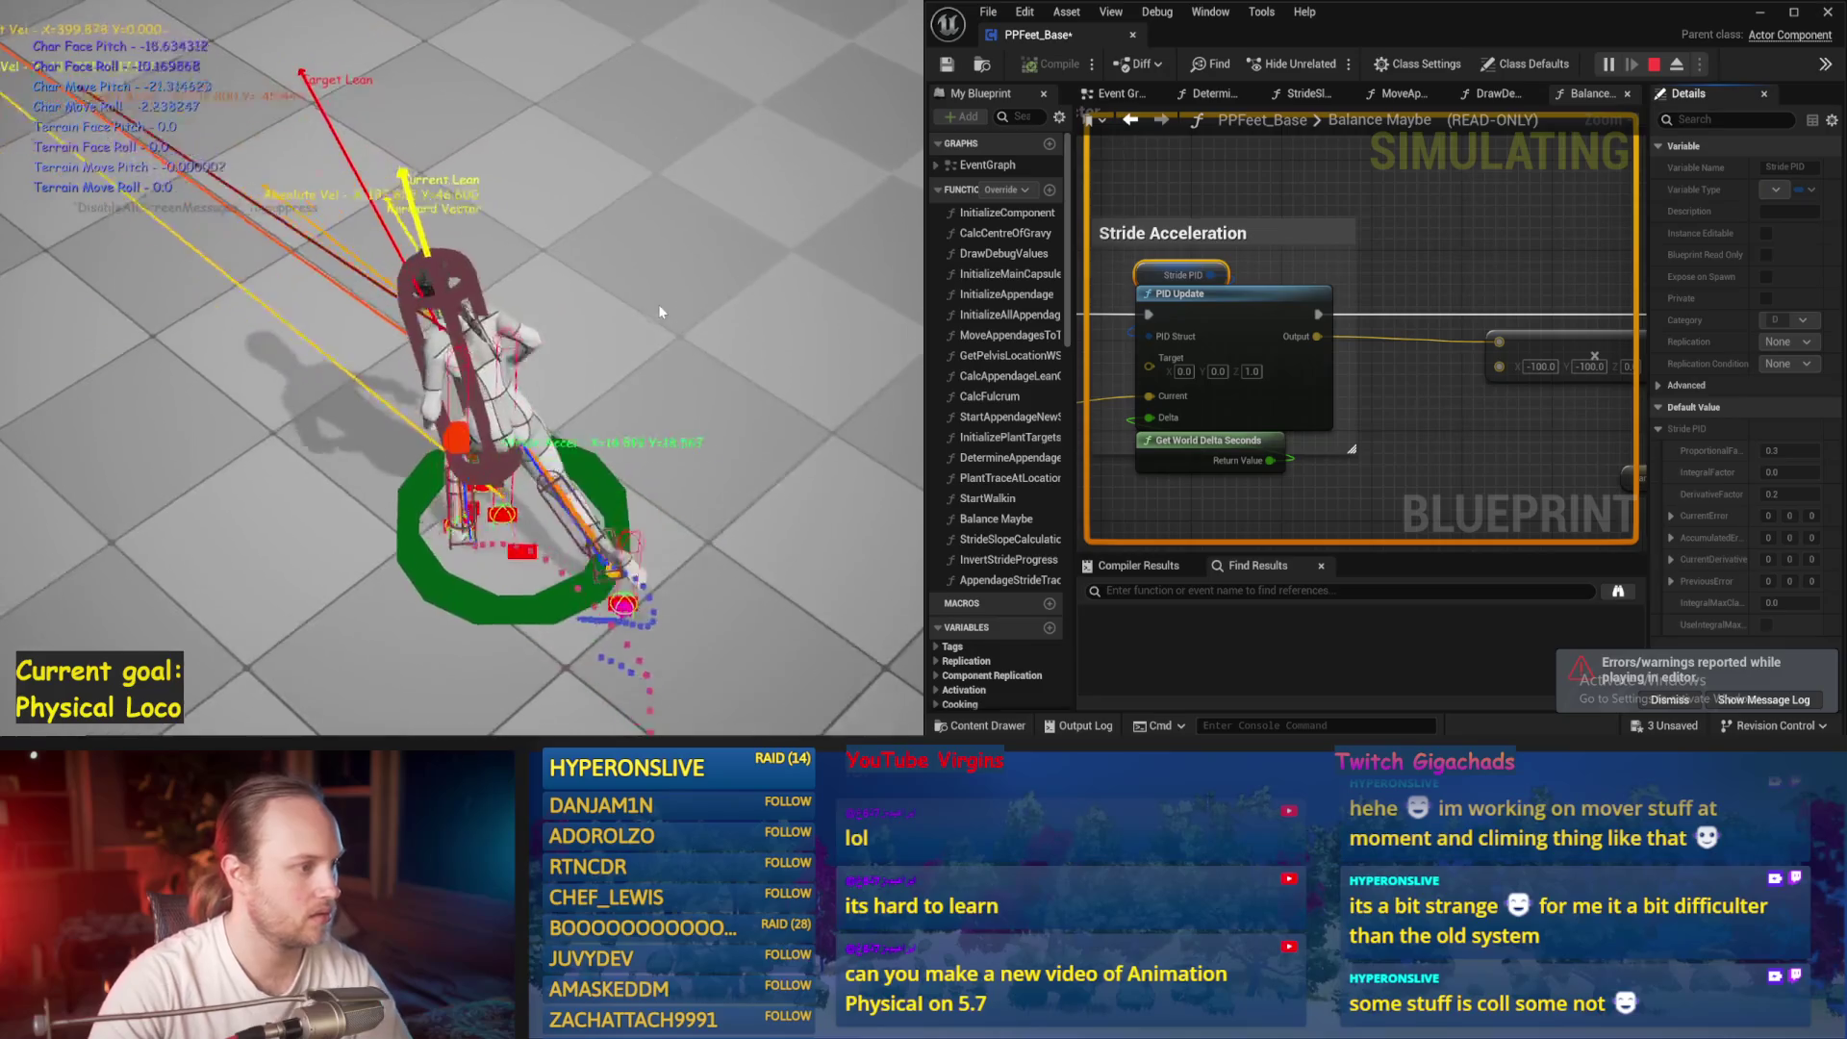
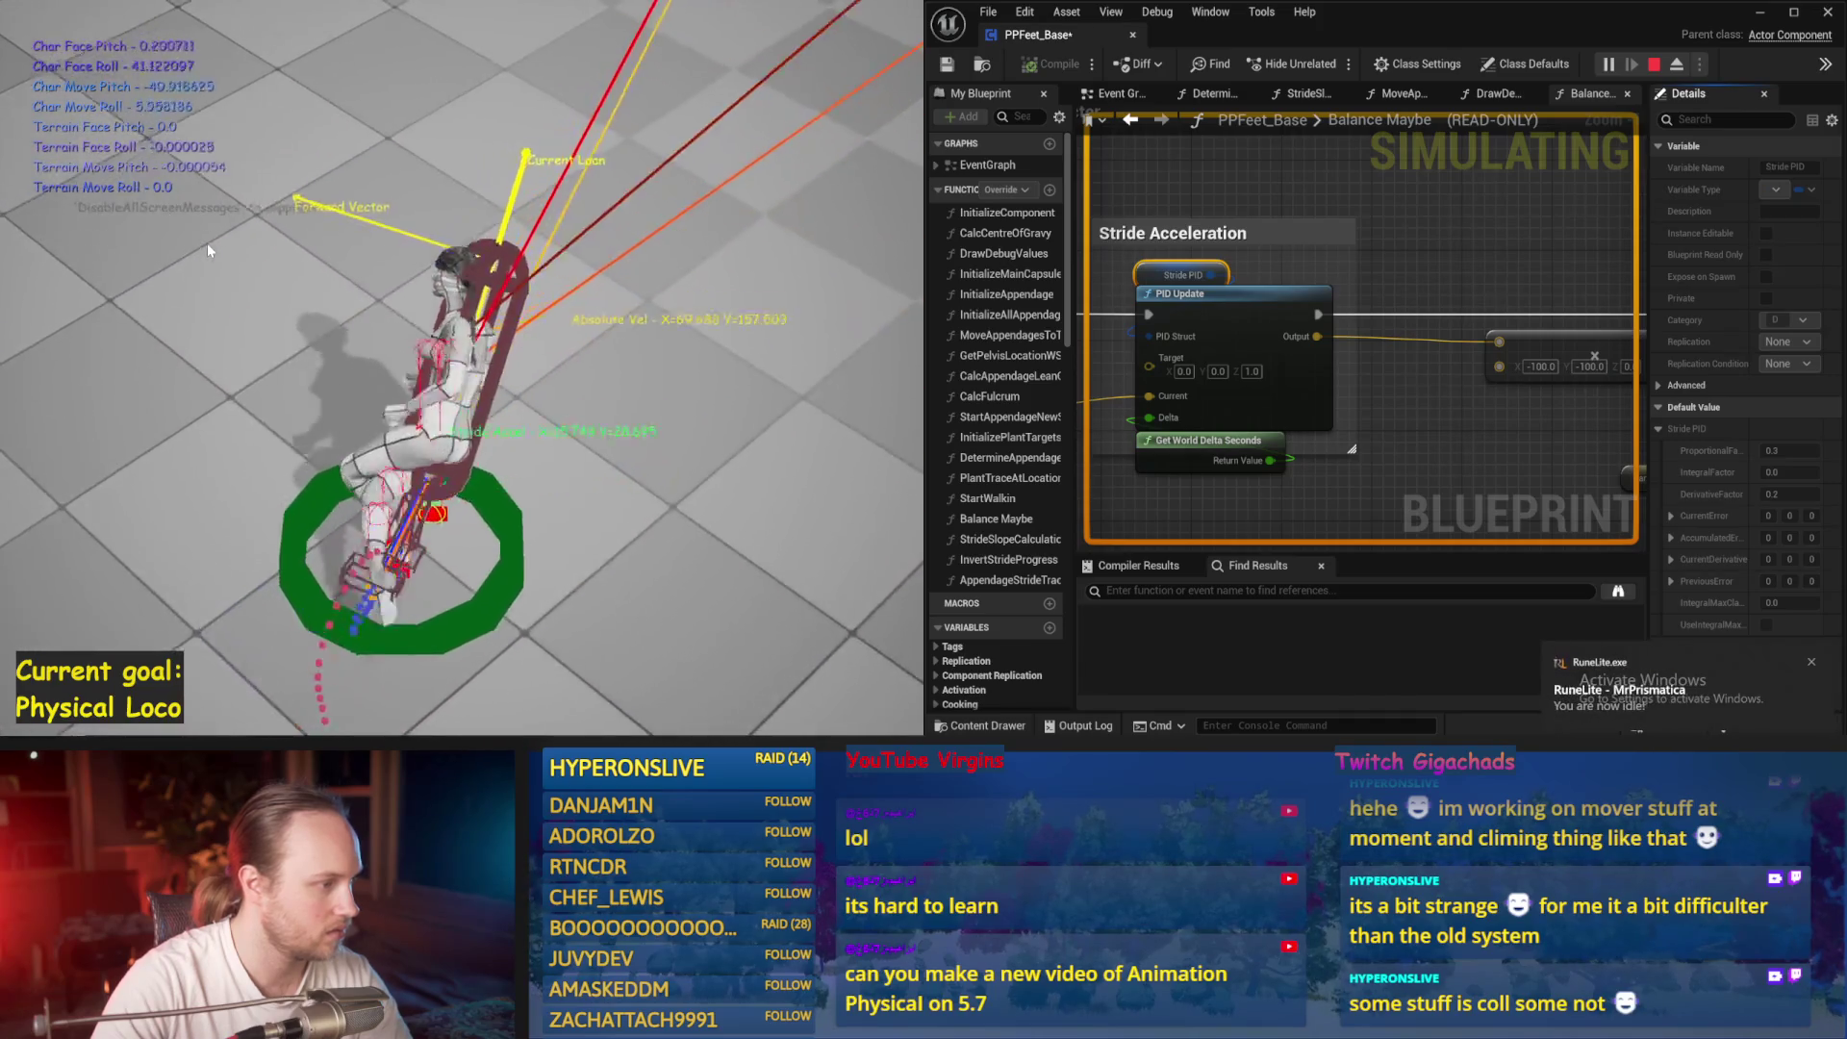
Stop the simulation, set Map Range Clamped In Range B to 400.0, and save
{"action": "key", "text": "Escape"}
{"action": "scroll", "coordinate": [1278, 358], "scroll_direction": "down", "scroll_amount": 5}
{"action": "scroll", "coordinate": [1278, 358], "scroll_direction": "up", "scroll_amount": 4}
{"action": "scroll", "coordinate": [1278, 358], "scroll_direction": "down", "scroll_amount": 4}
{"action": "scroll", "coordinate": [1389, 391], "scroll_direction": "up", "scroll_amount": 4}
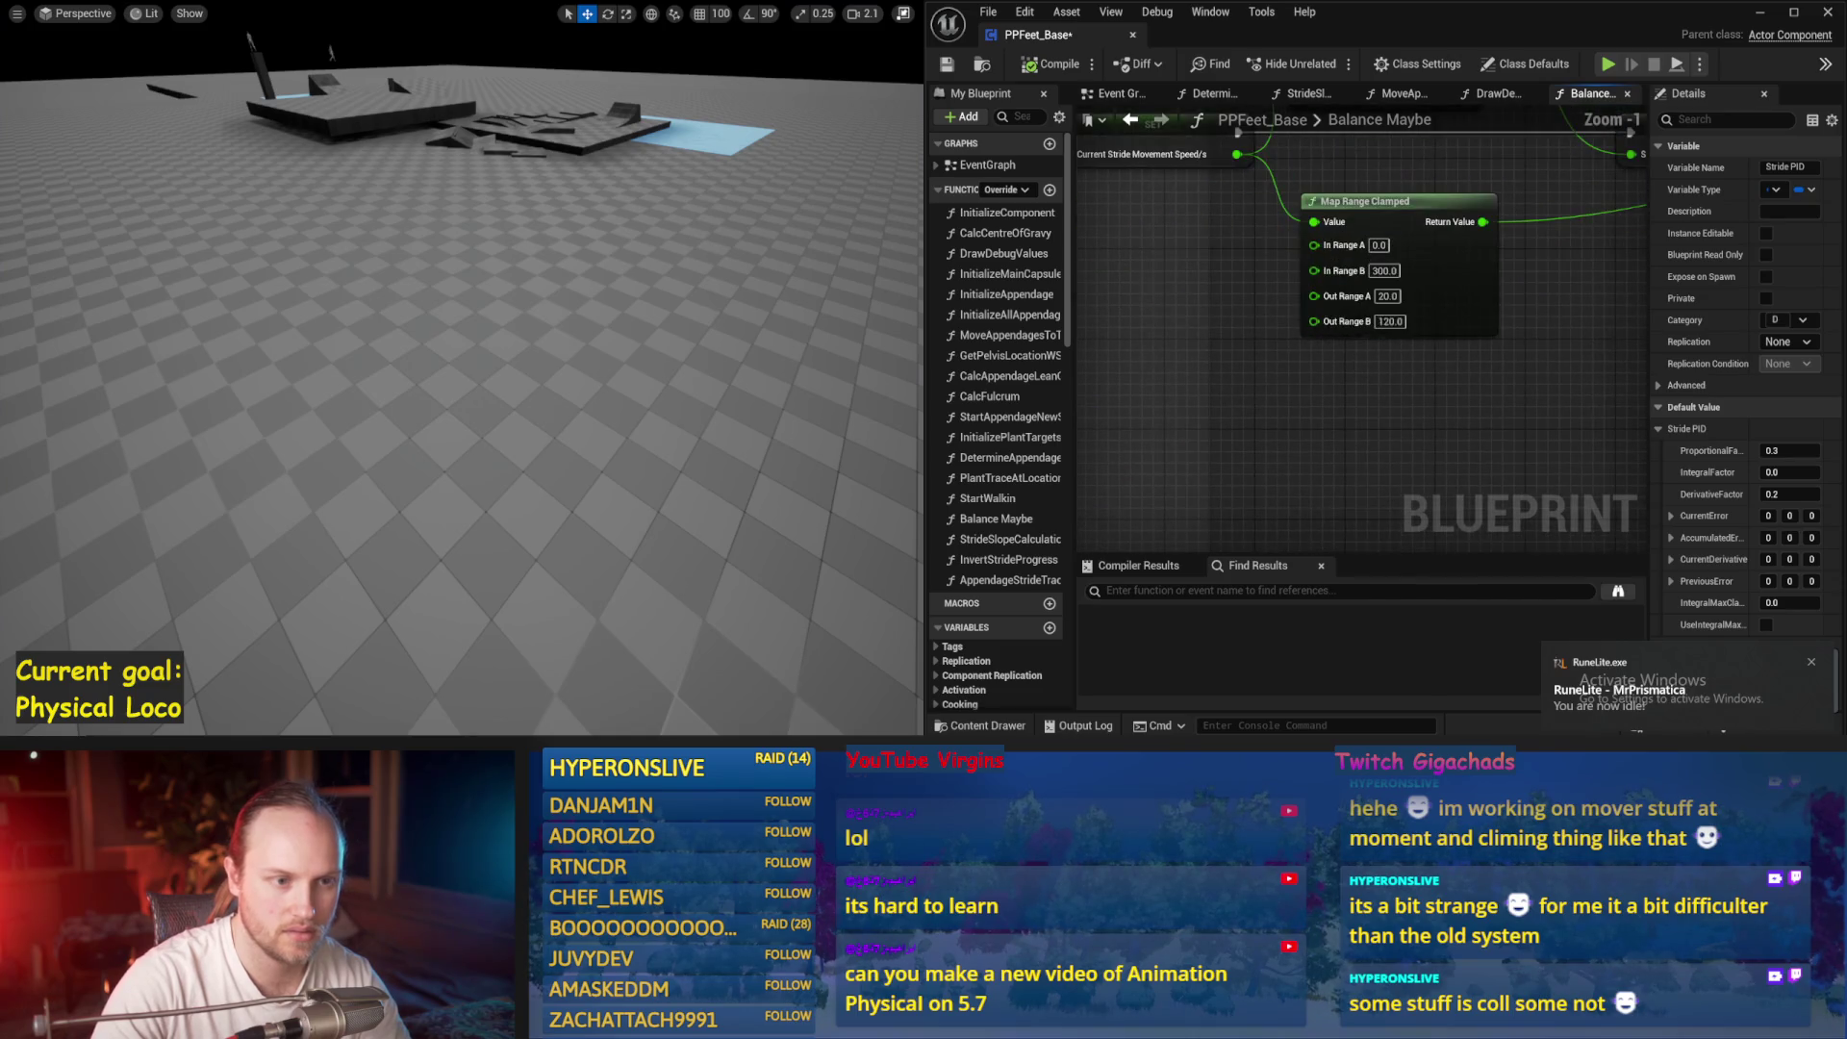
{"action": "type", "text": "40"}
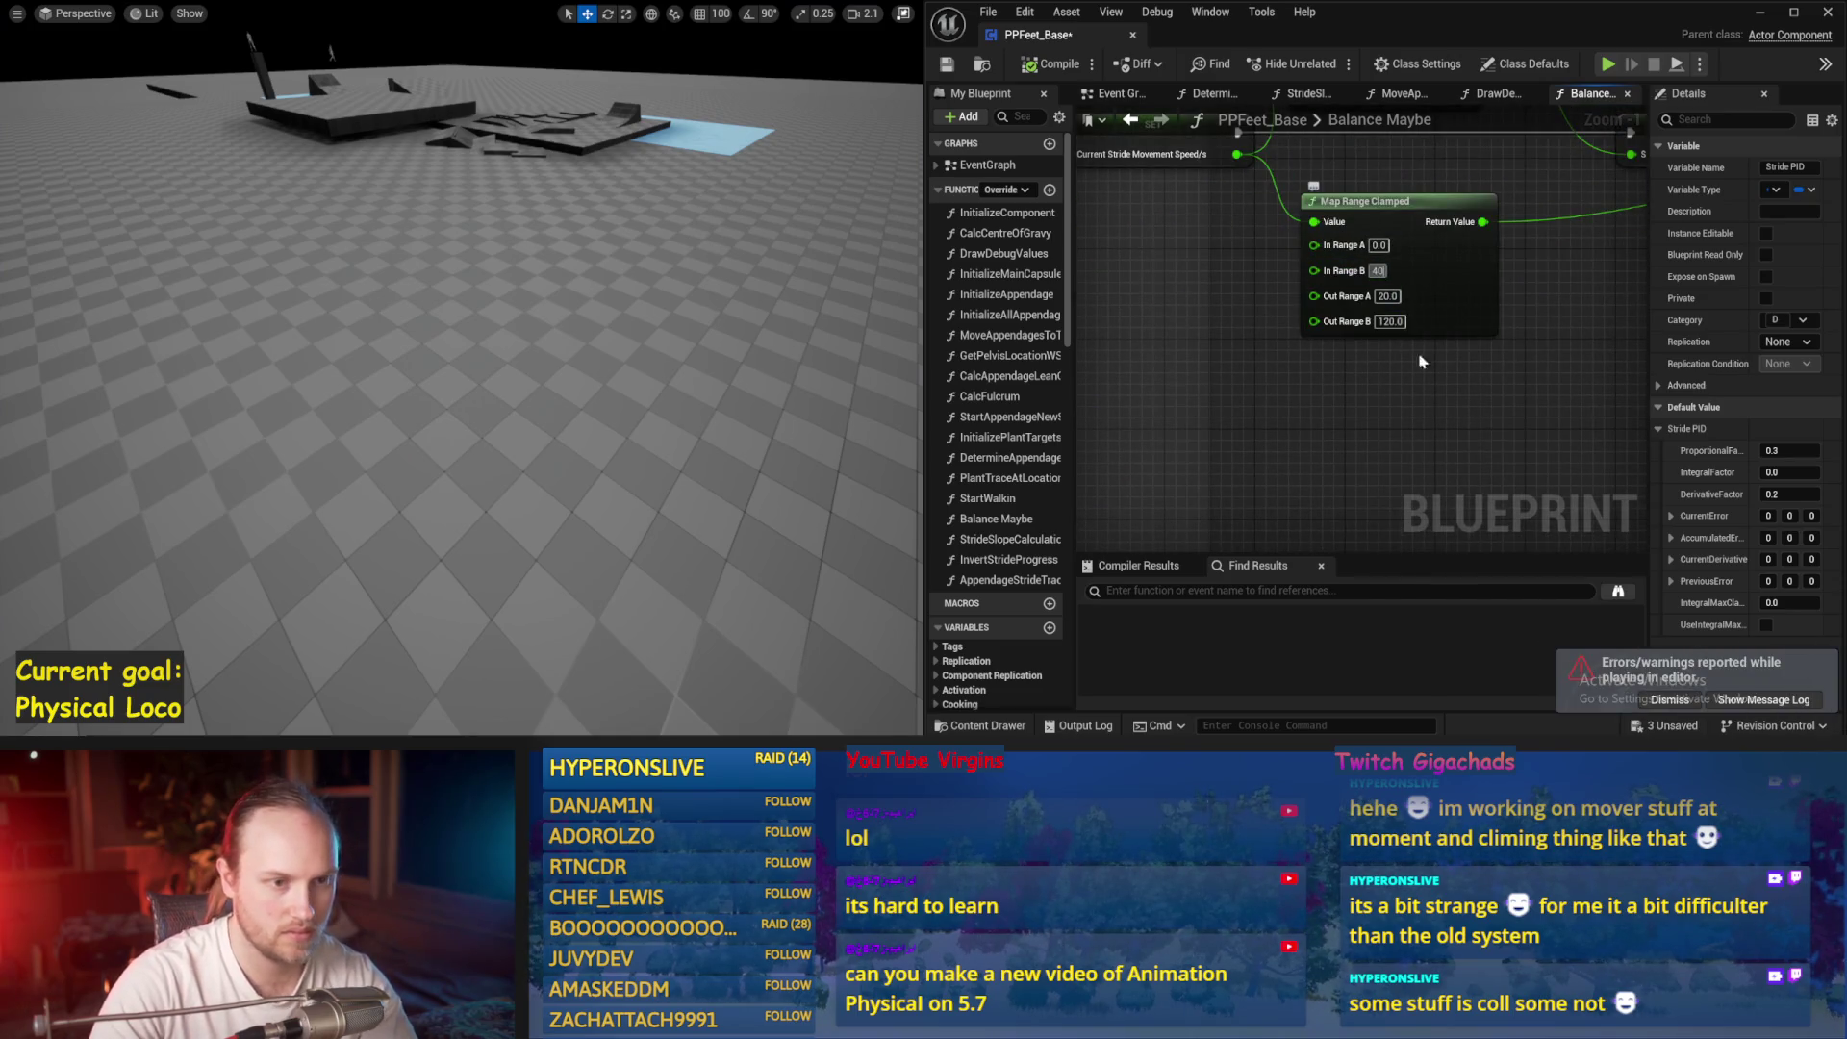
{"action": "type", "text": "0.0"}
{"action": "left_click", "coordinate": [1364, 360]}
{"action": "left_click", "coordinate": [946, 64]}
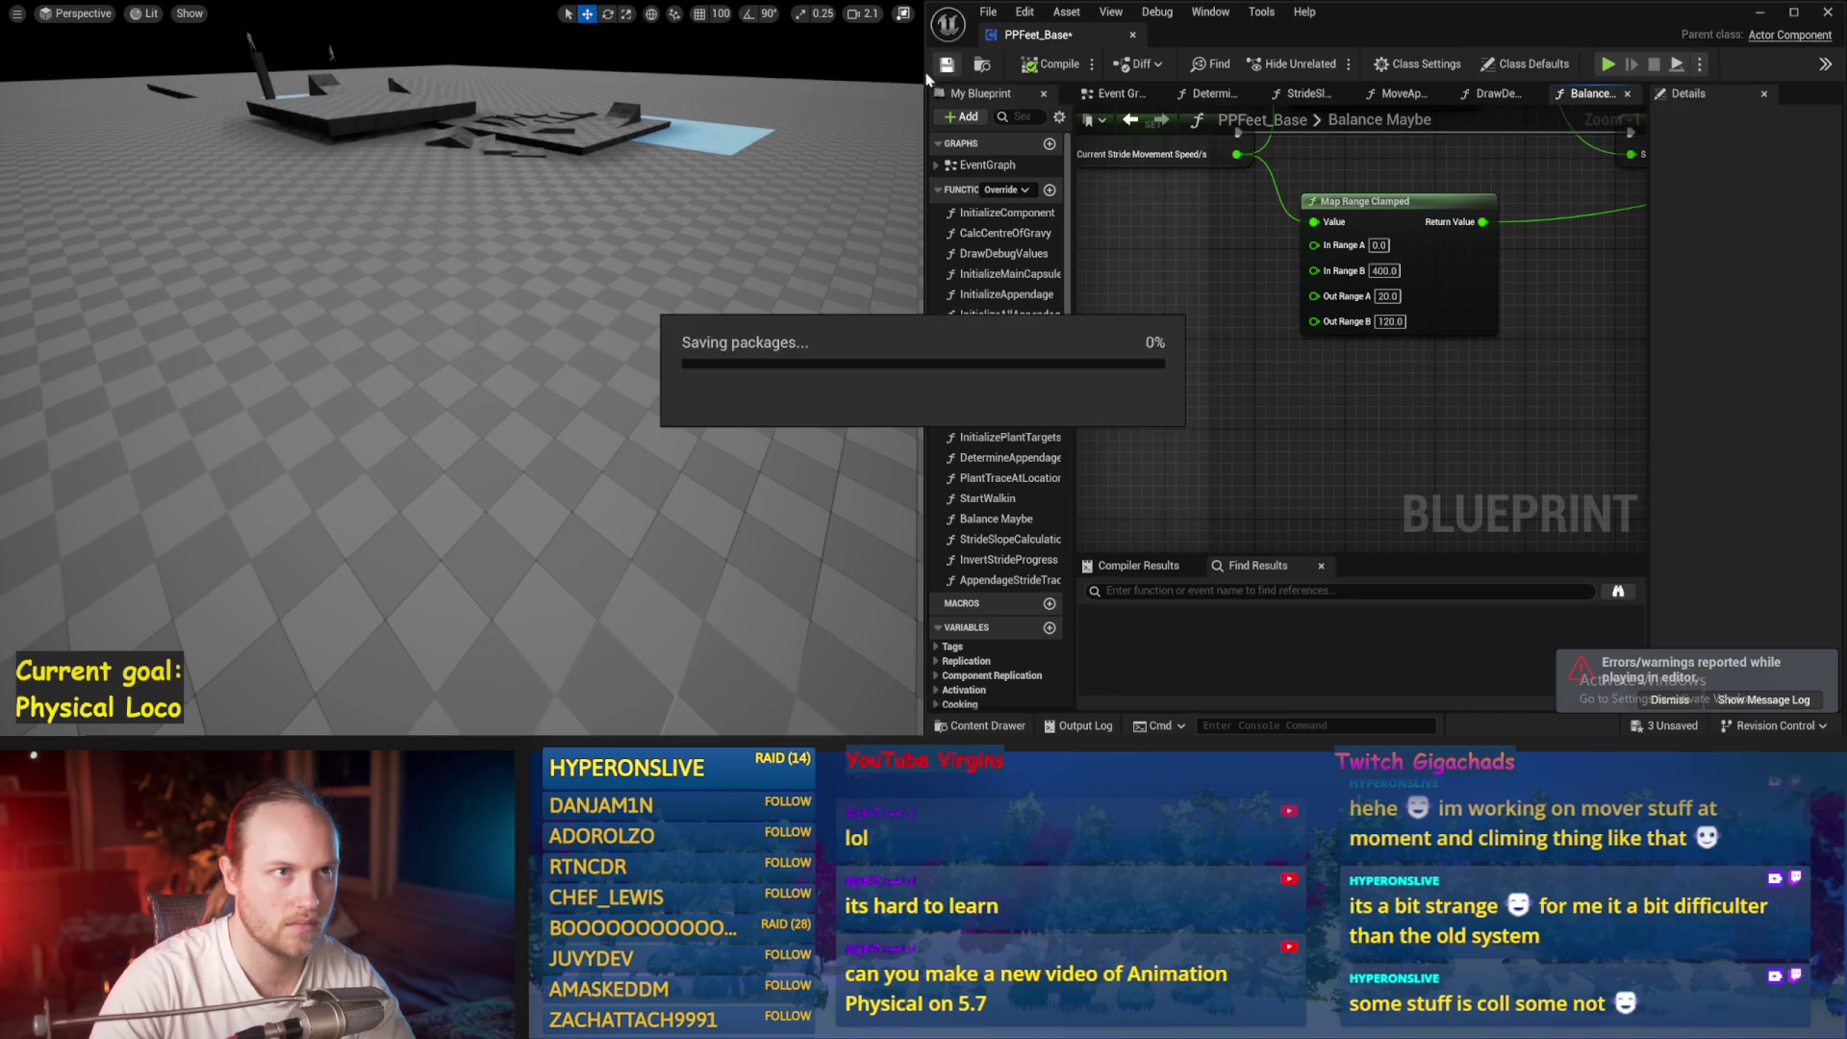
Play-test the character walking forward, then stop and save the blueprint
{"action": "key", "text": "alt+p"}
{"action": "key", "text": "w"}
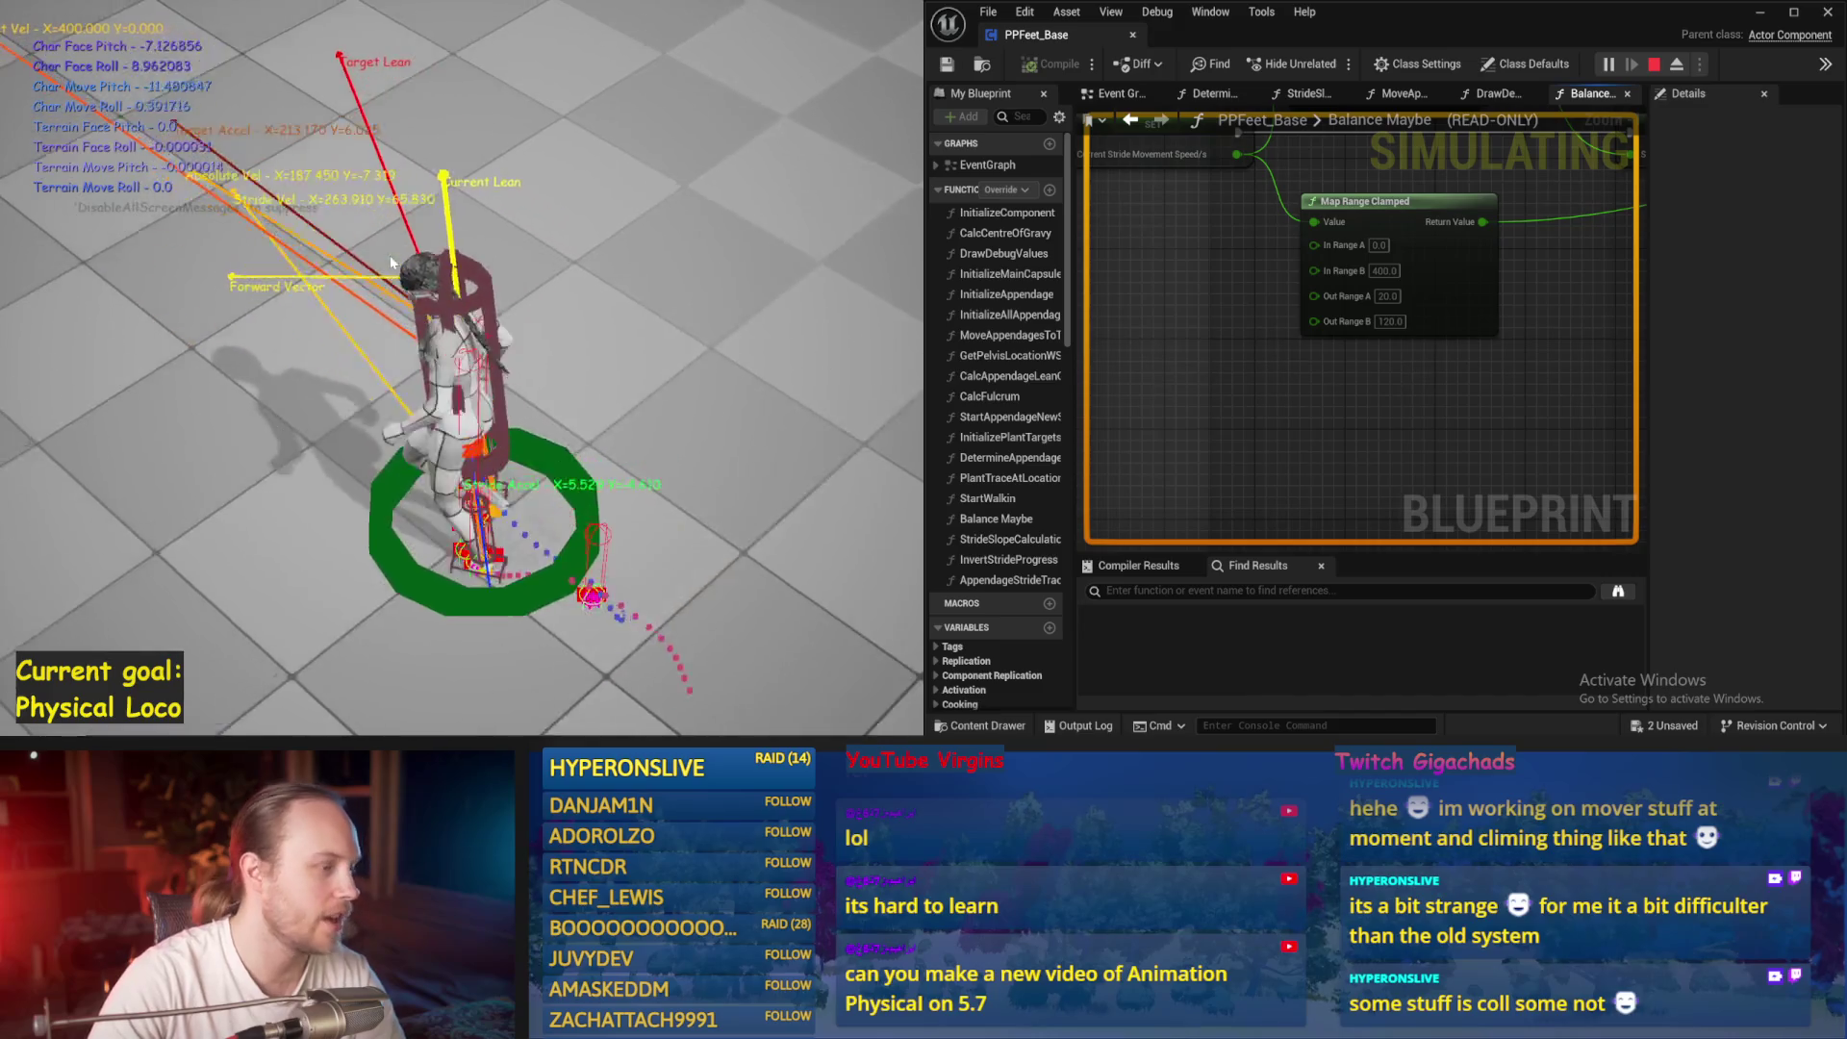
{"action": "key", "text": "Escape"}
{"action": "key", "text": "ctrl+s"}
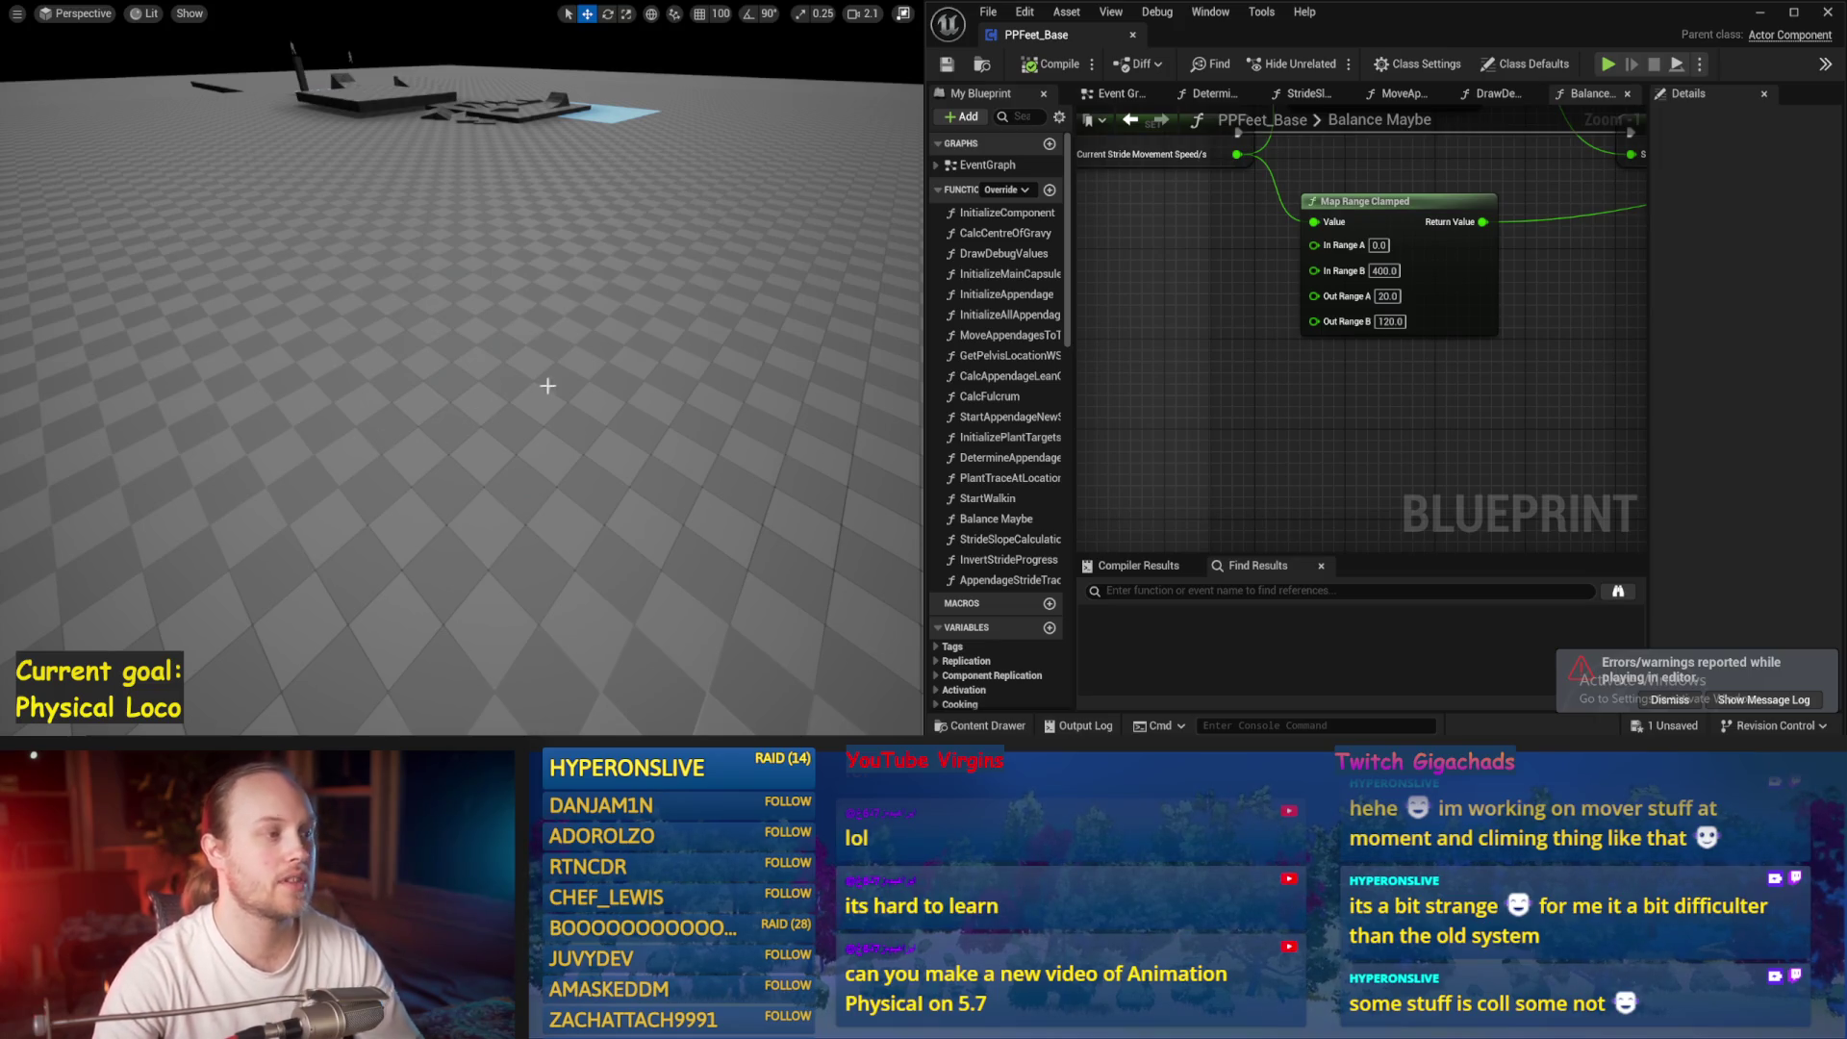
Run another play test, stop it, and save the project
{"action": "key", "text": "alt+p"}
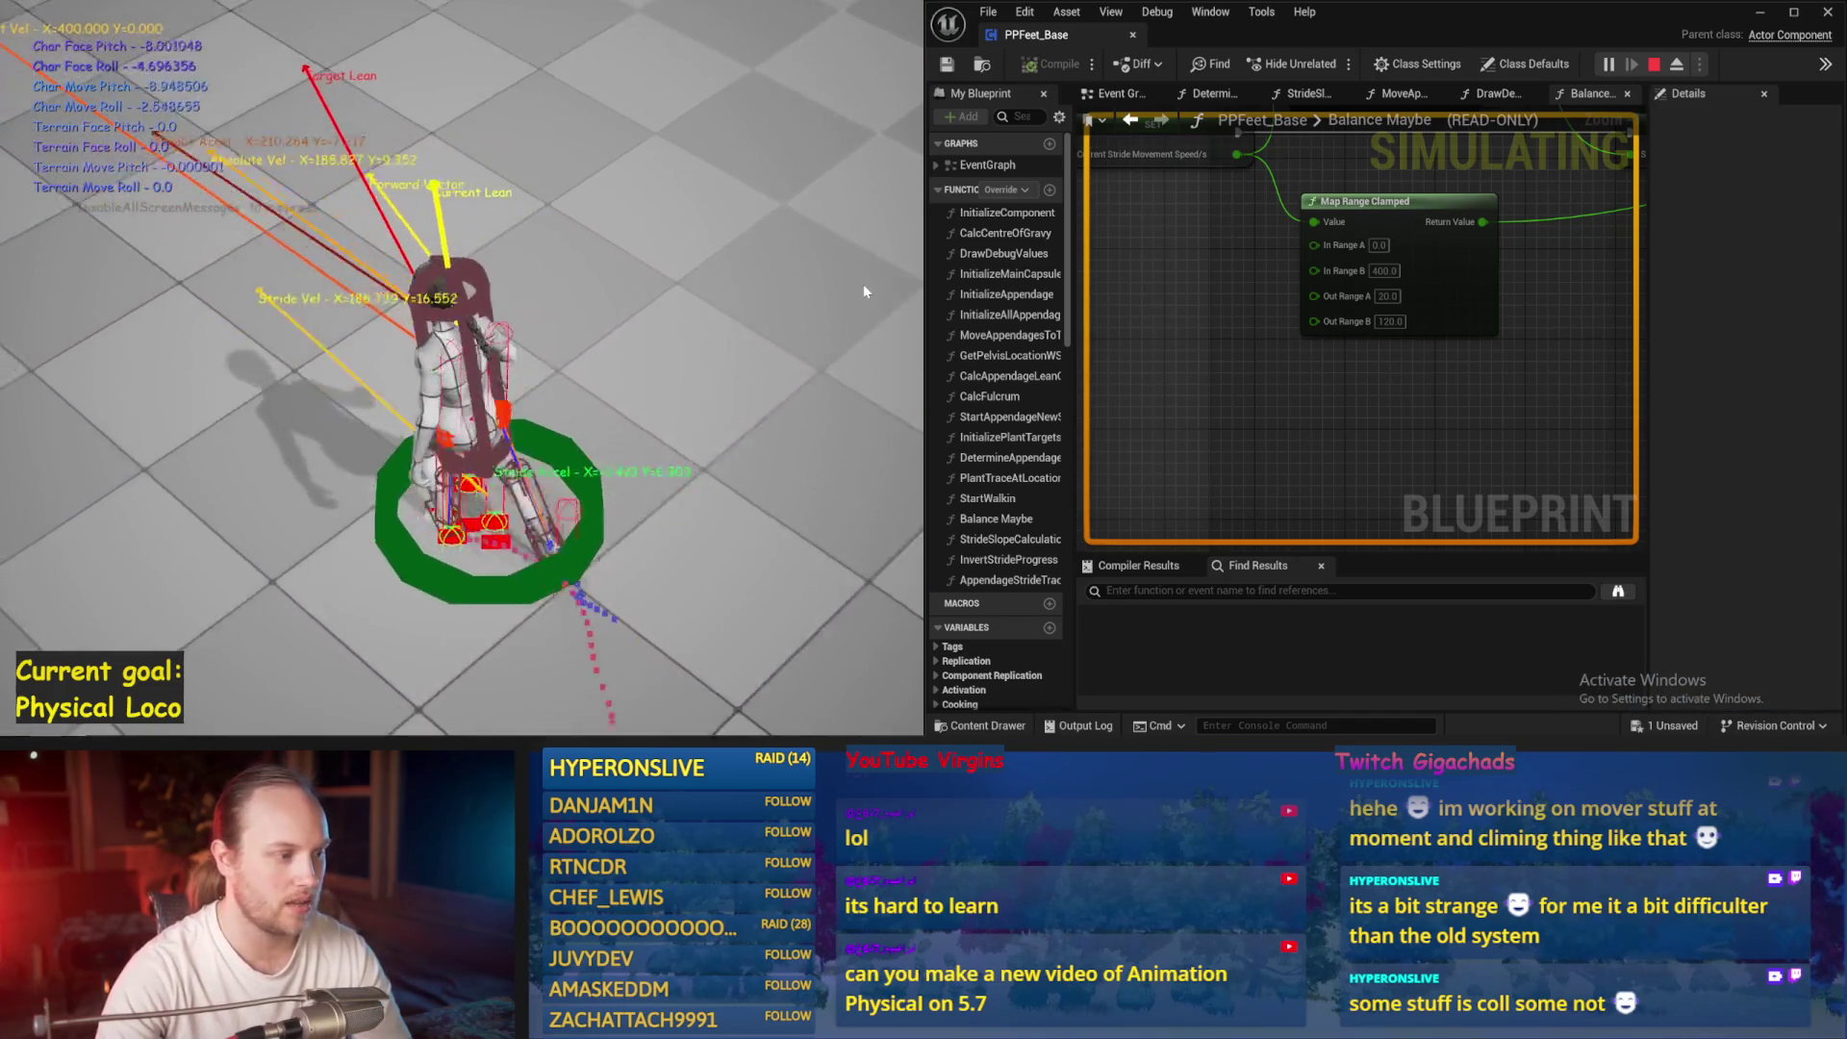
{"action": "key", "text": "Escape"}
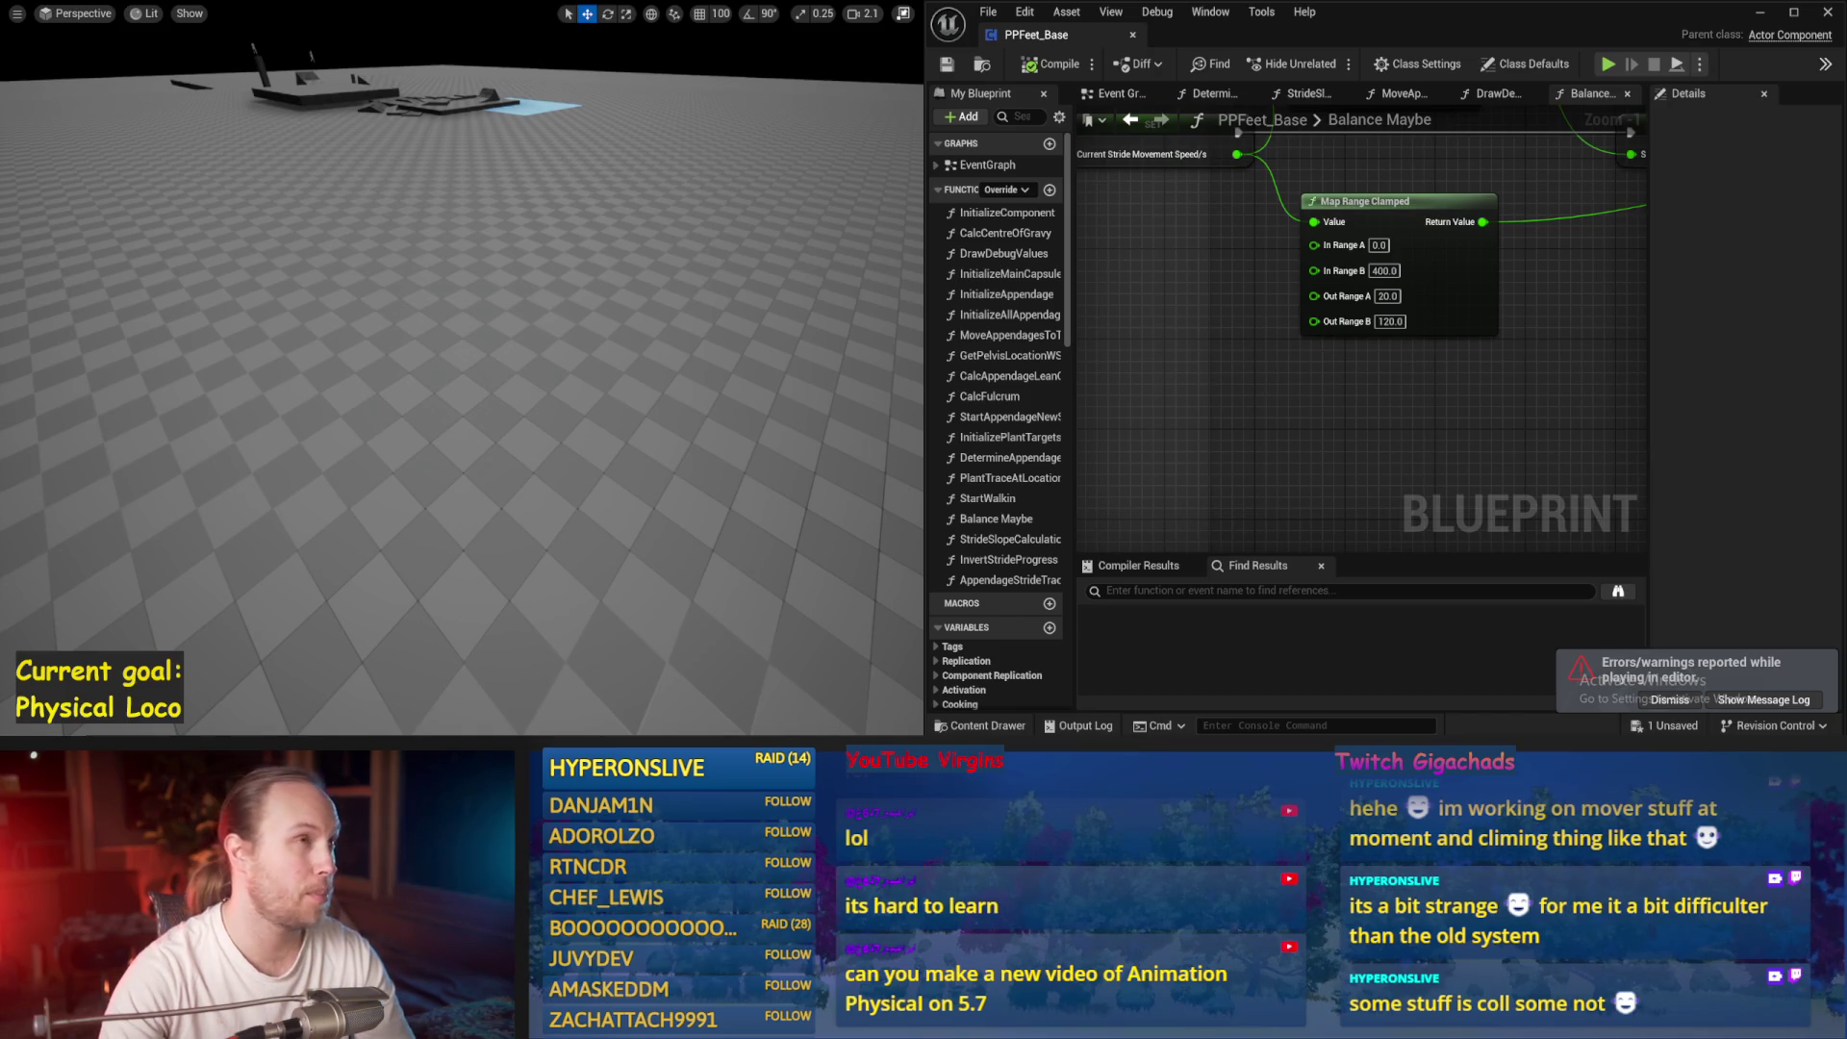
{"action": "left_click_drag", "start_coordinate": [571, 341], "coordinate": [586, 339]}
{"action": "key", "text": "ctrl+s"}
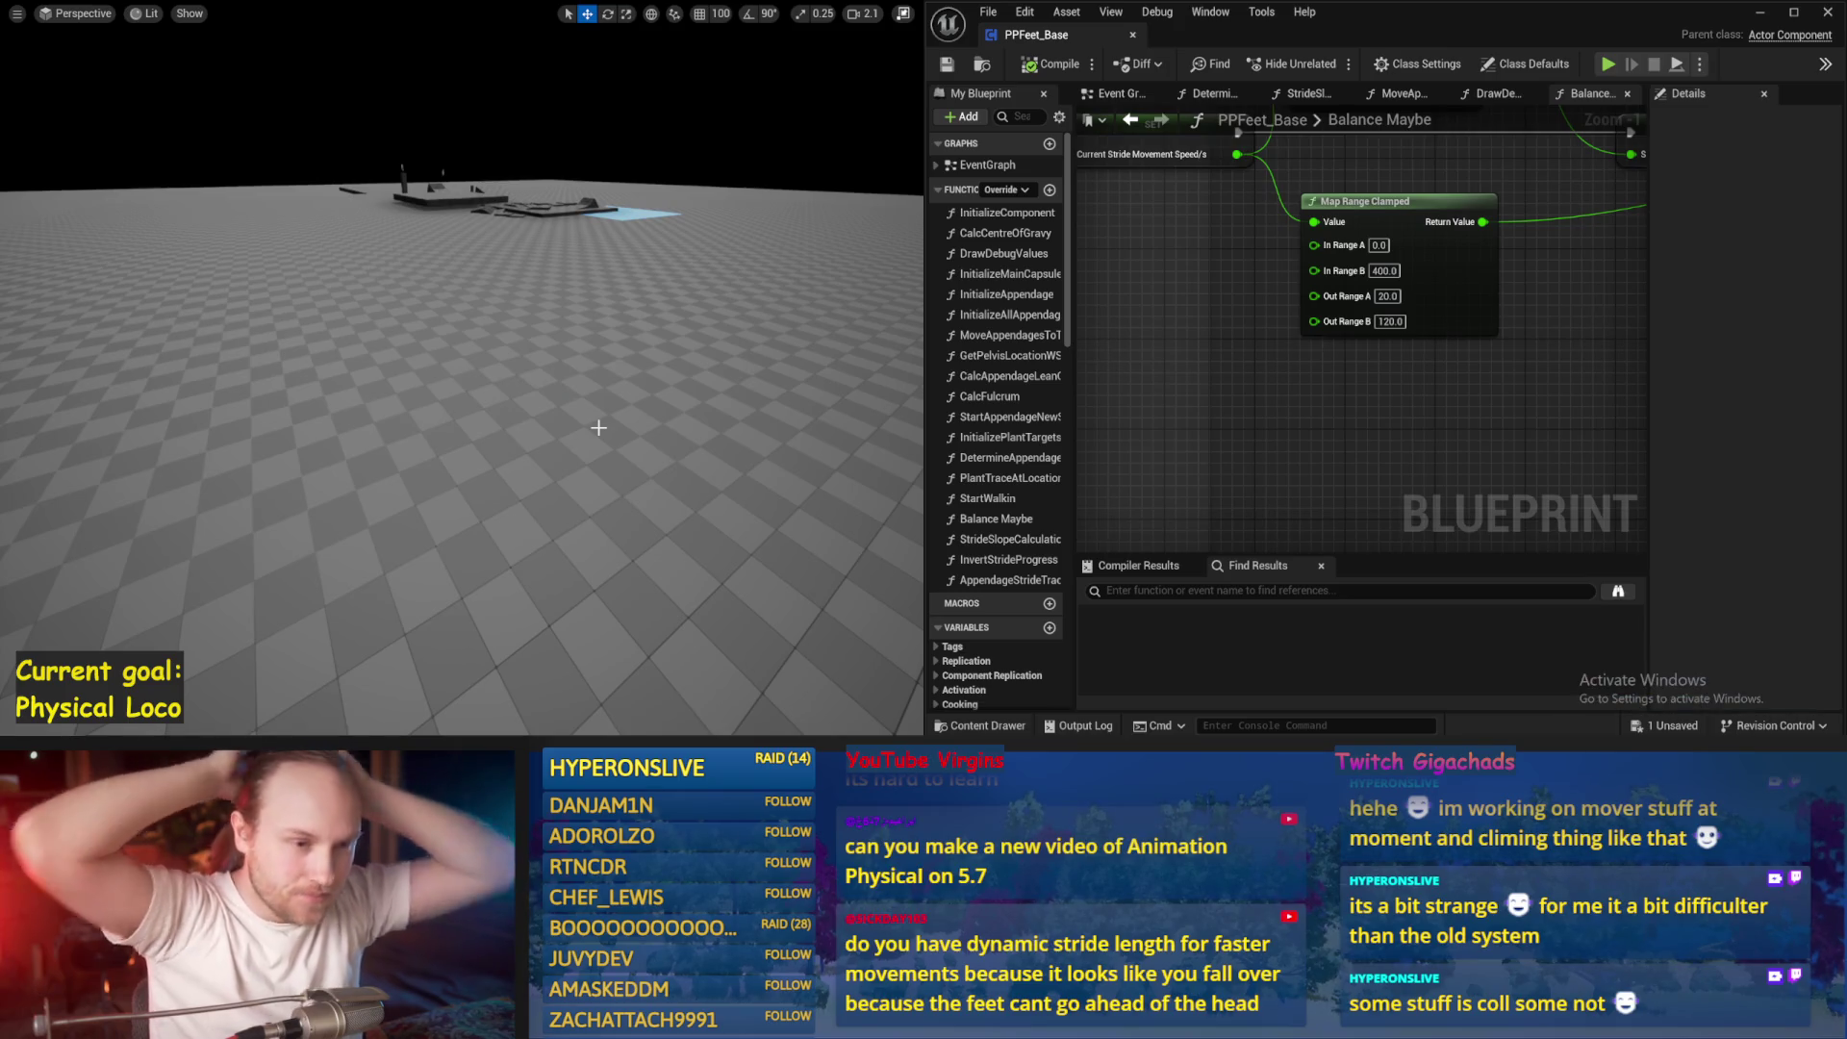
{"action": "key", "text": "ctrl+s"}
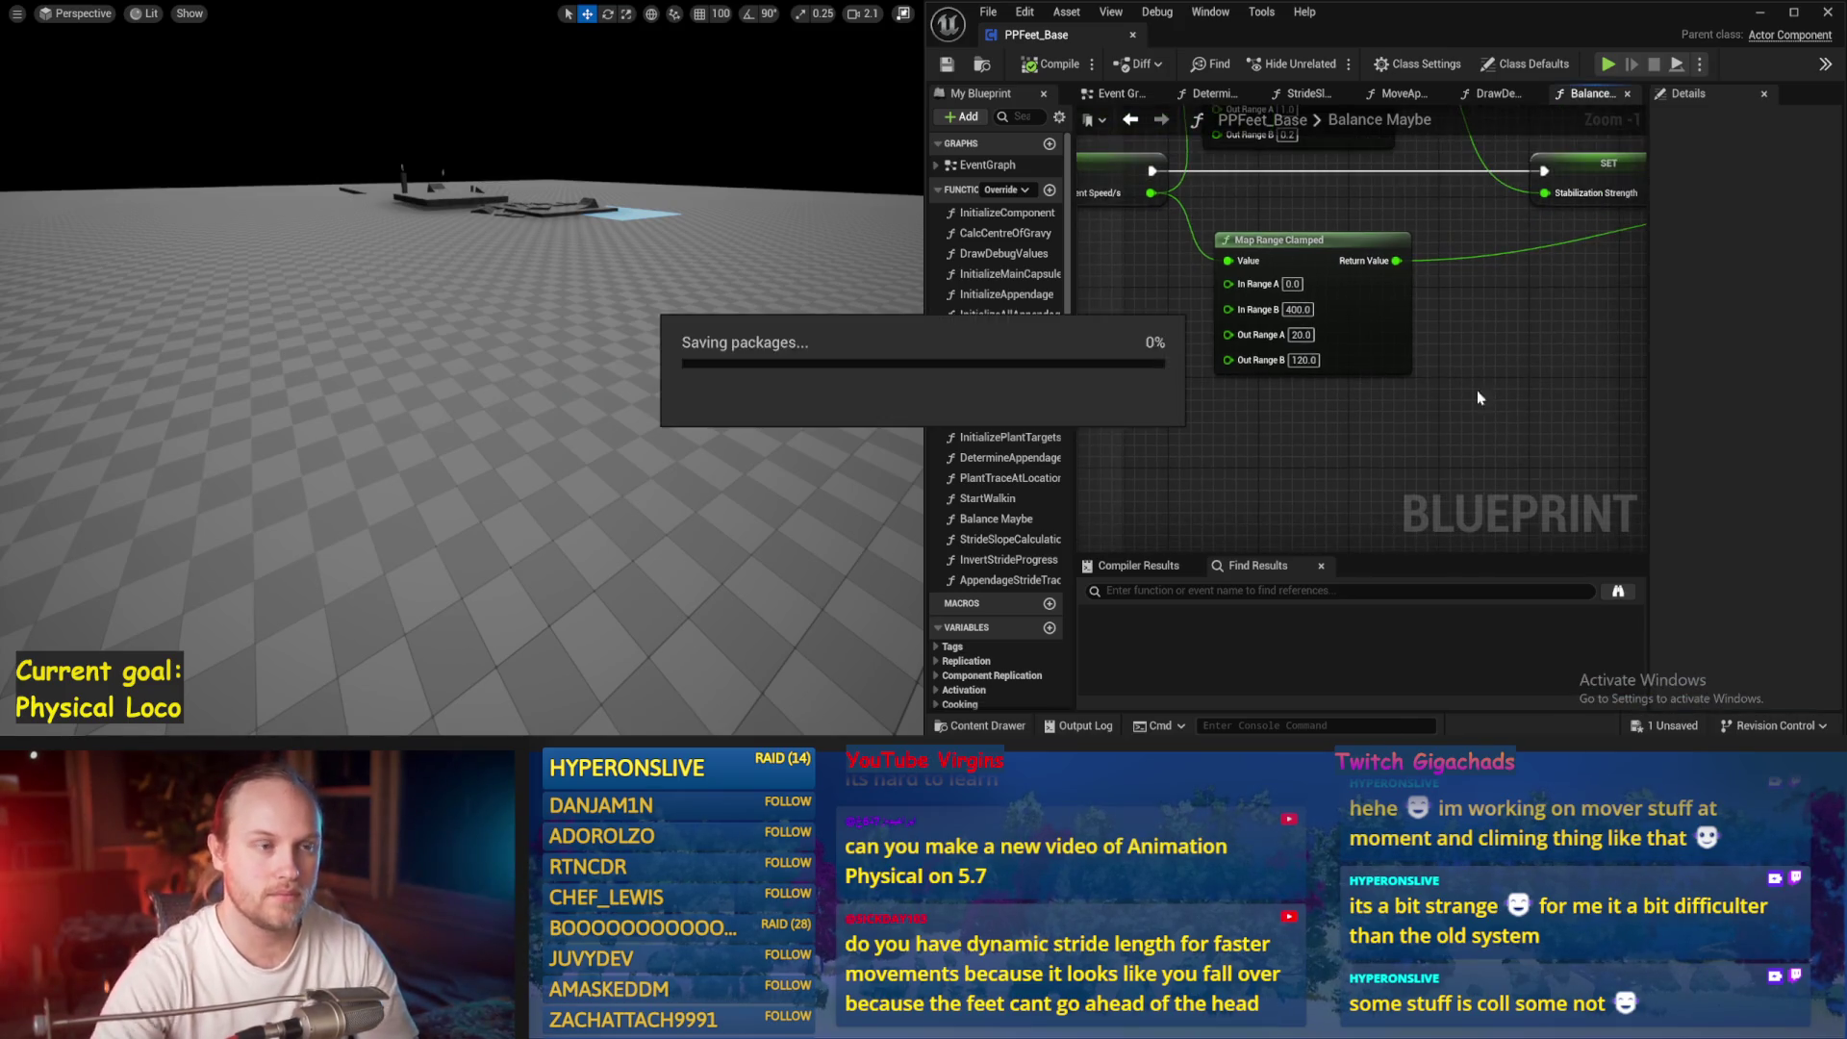
Play-test once more, dismiss the errors toast, and maximize the Blueprint editor
{"action": "mouse_move", "coordinate": [979, 205]}
{"action": "left_mouse_down"}
{"action": "mouse_move", "coordinate": [1082, 255]}
{"action": "mouse_move", "coordinate": [1213, 273]}
{"action": "left_mouse_up"}
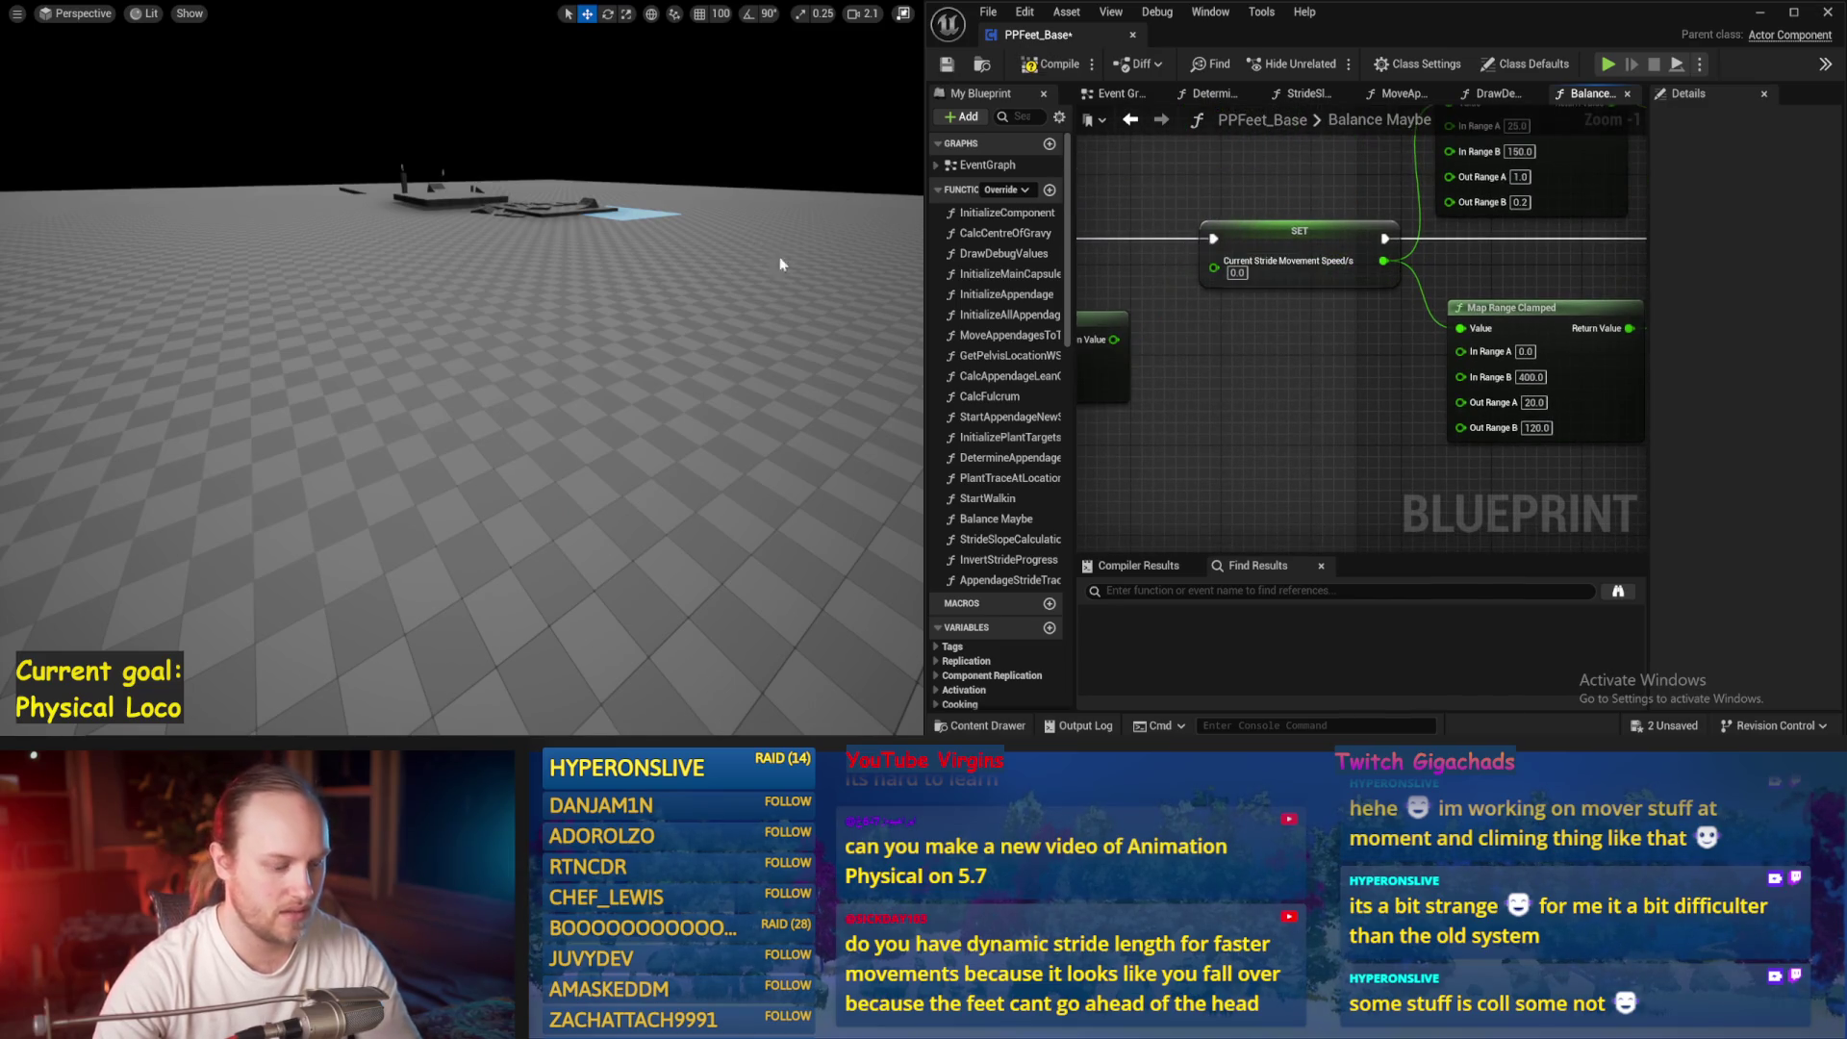
{"action": "left_click_drag", "start_coordinate": [780, 263], "coordinate": [708, 330]}
{"action": "key", "text": "alt+p"}
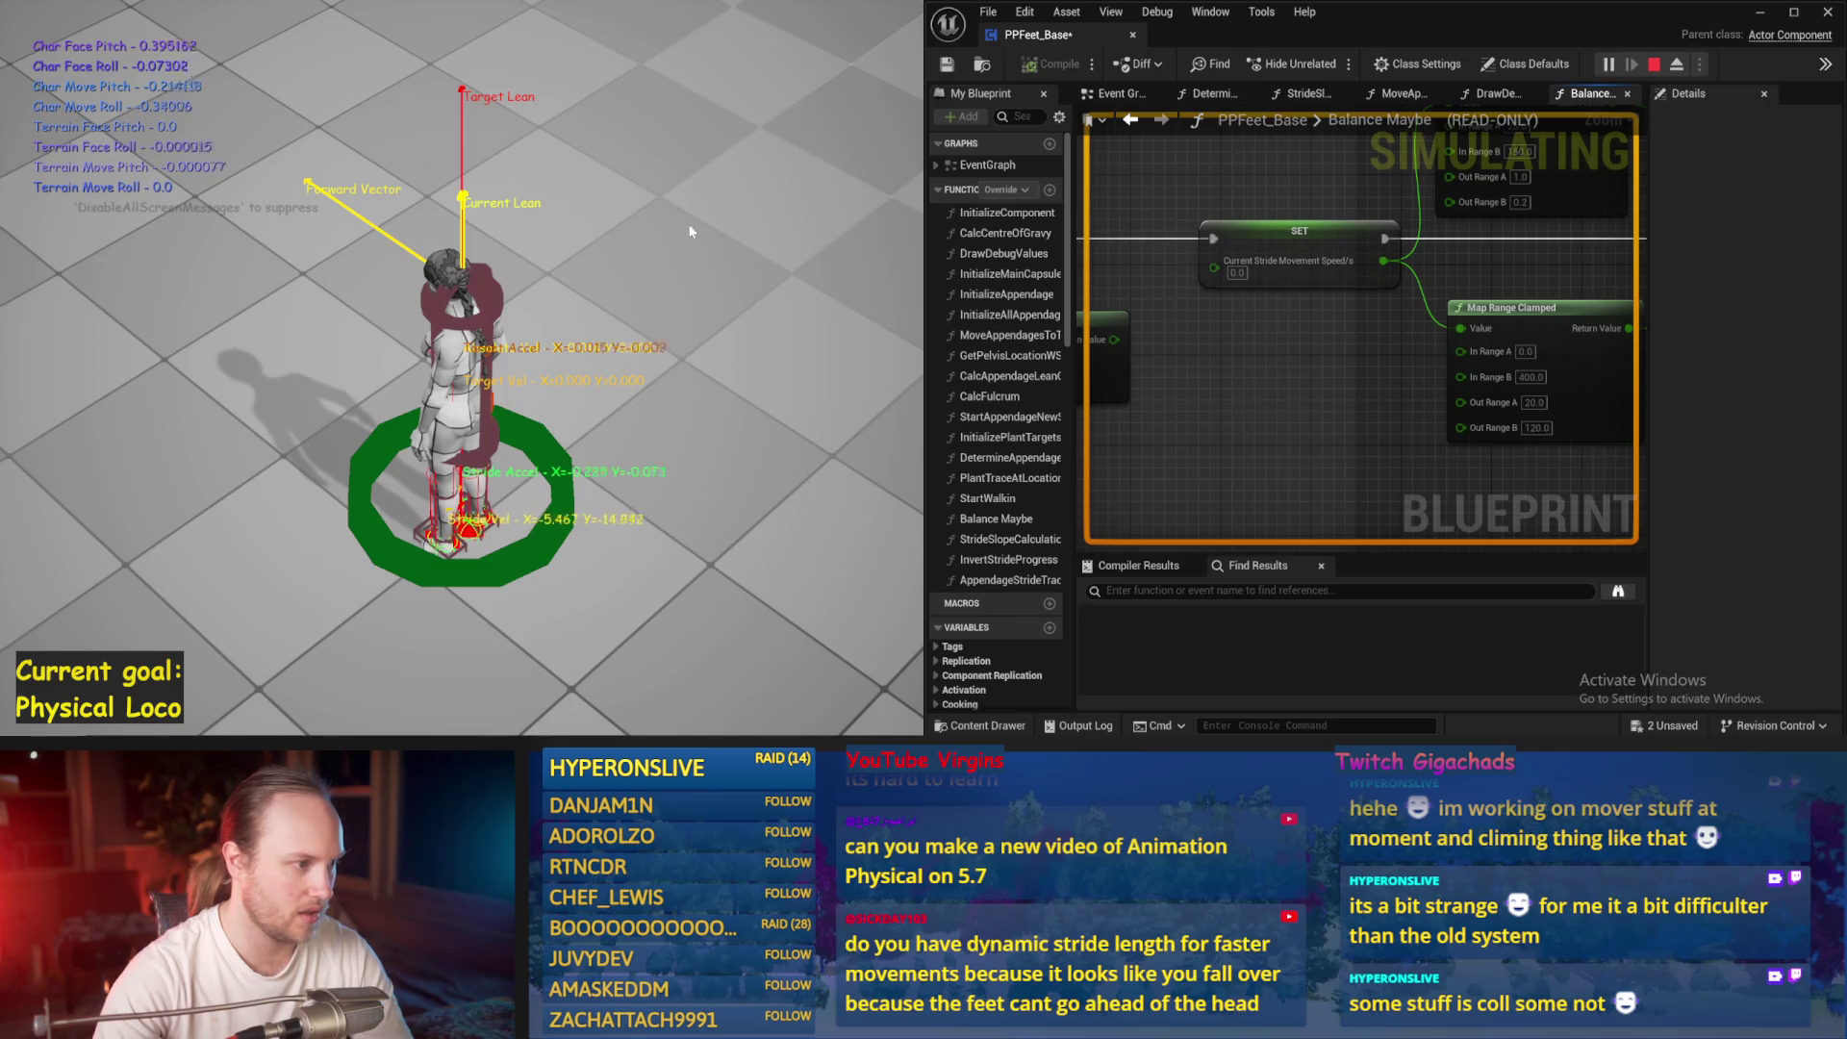
{"action": "key", "text": "Escape"}
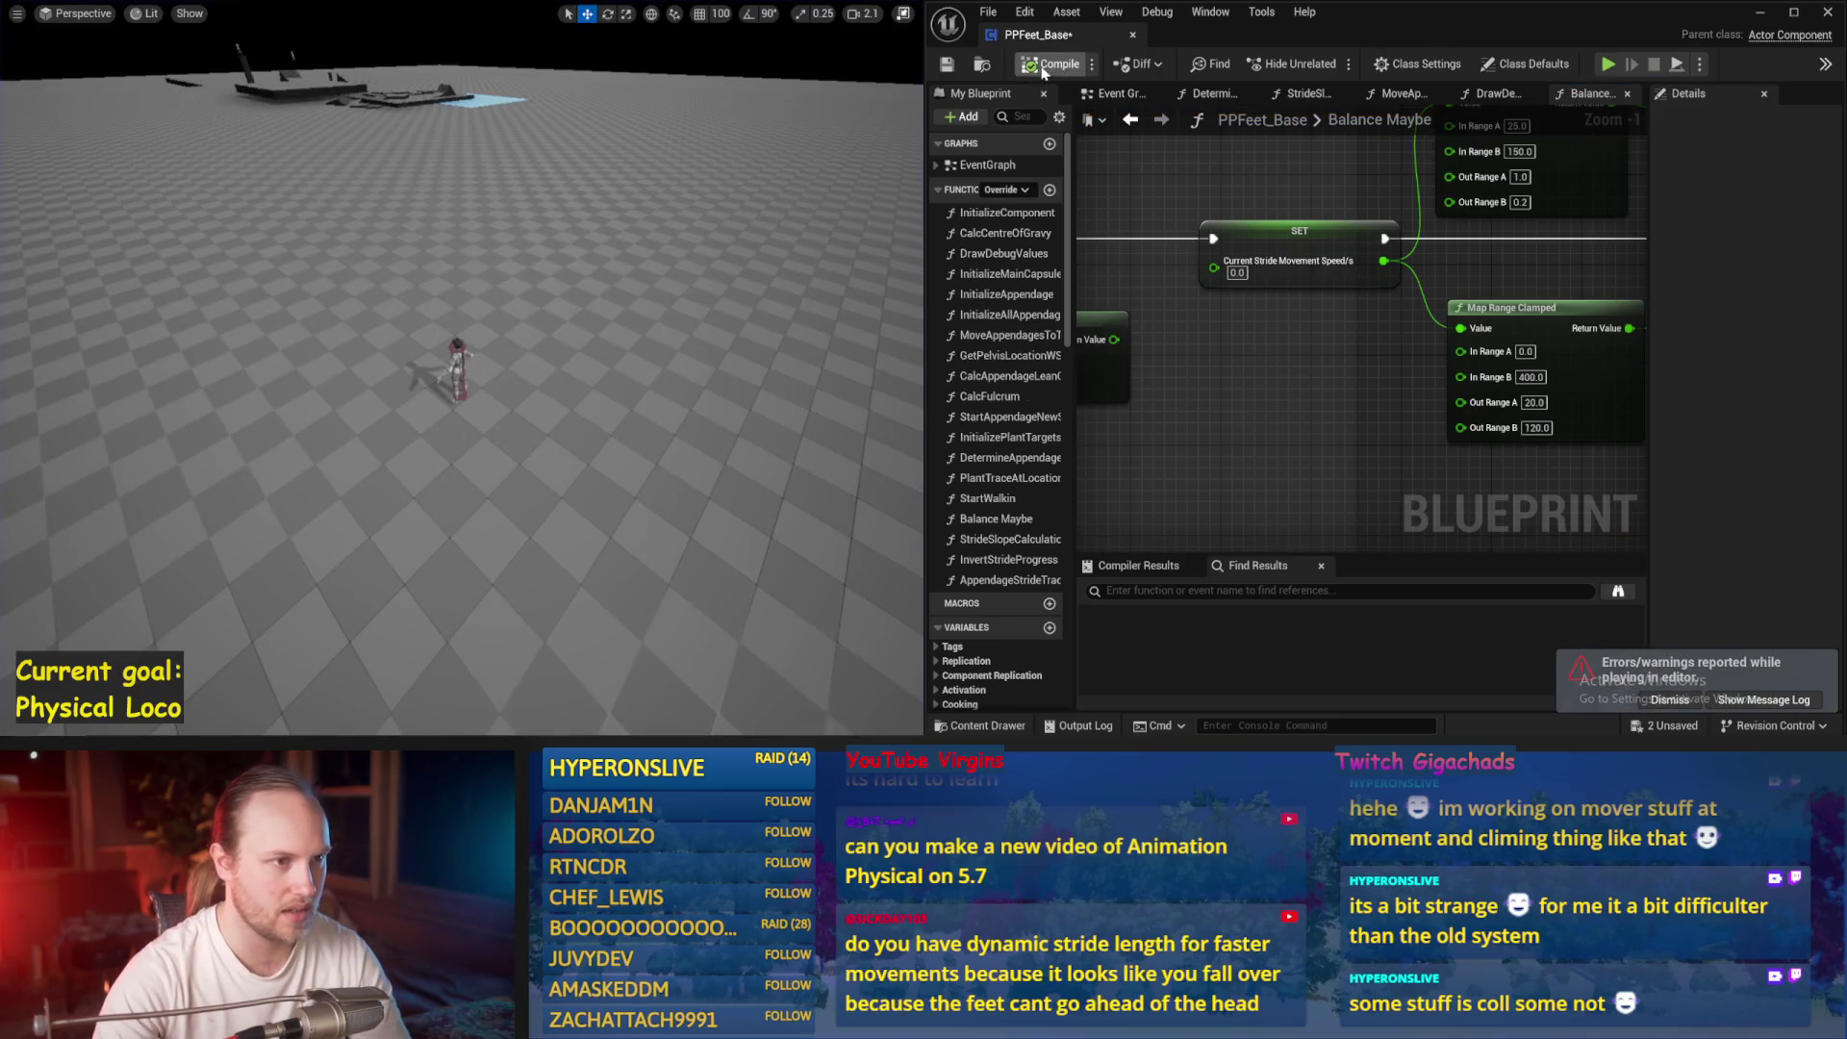
{"action": "left_click_drag", "start_coordinate": [1338, 371], "coordinate": [1400, 403]}
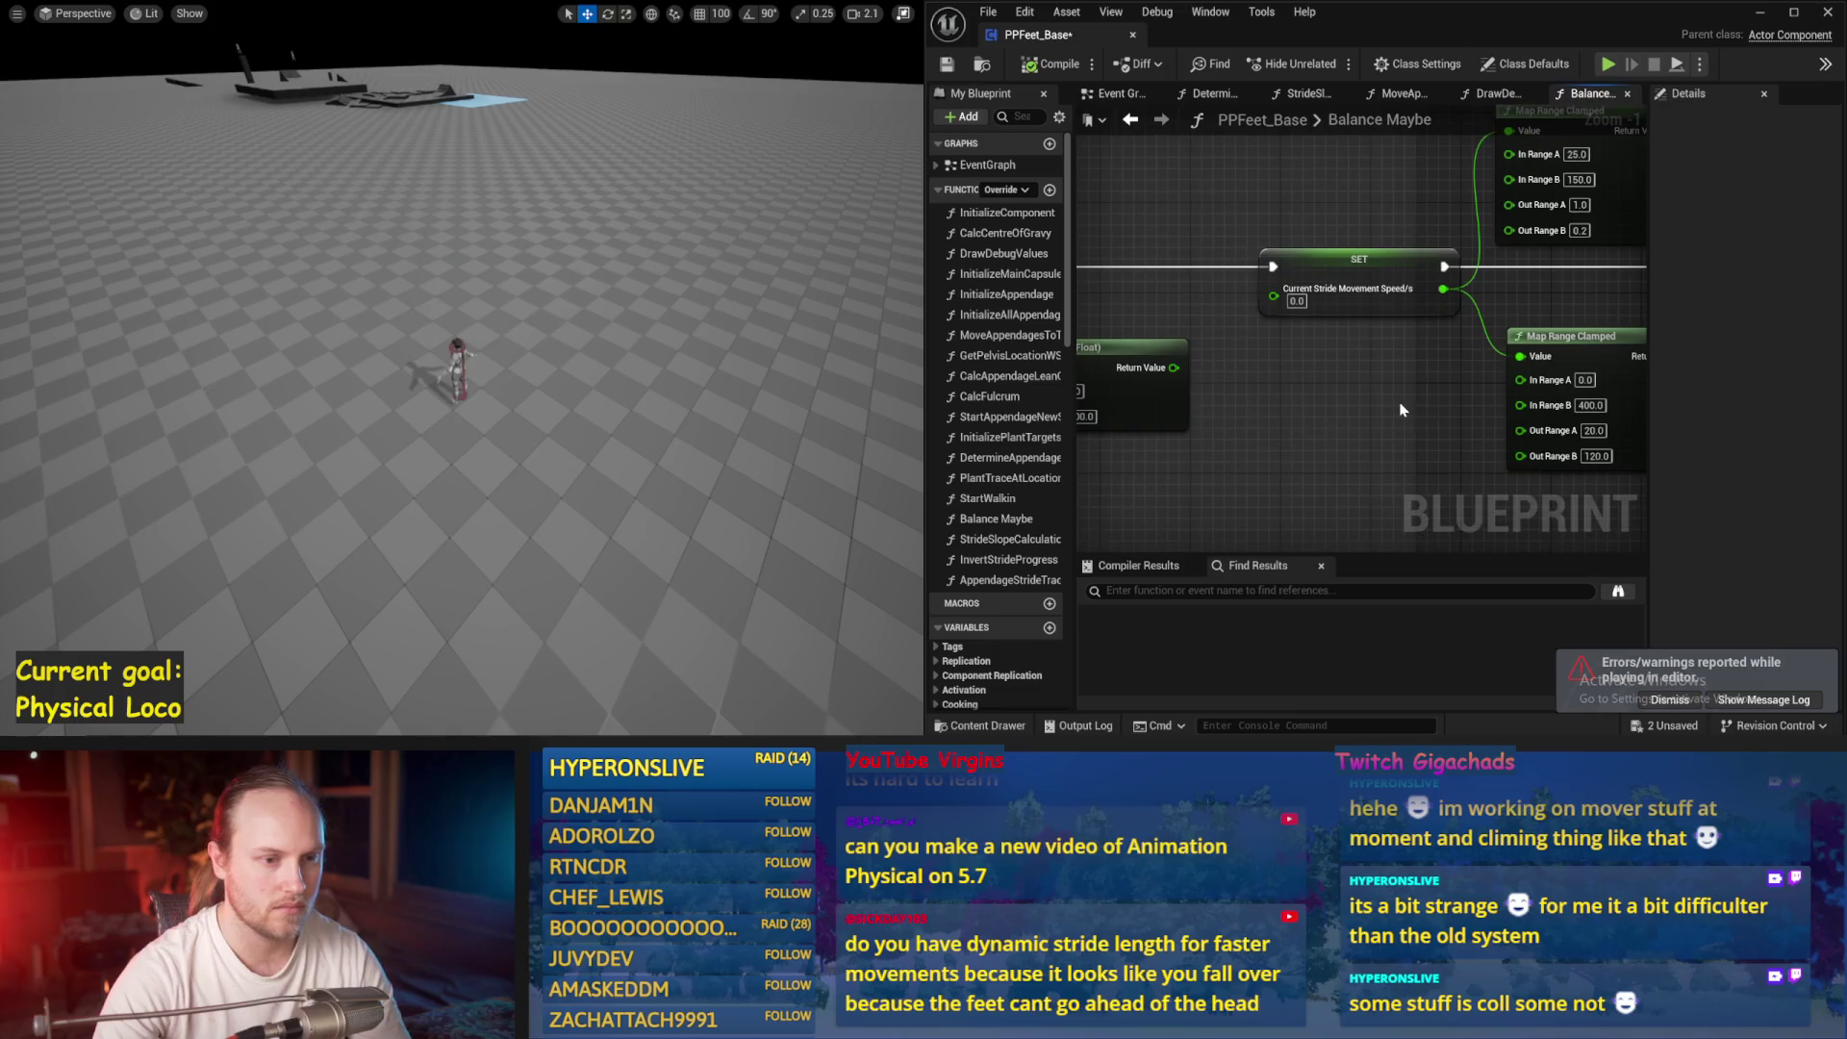
{"action": "left_click", "coordinate": [1670, 700]}
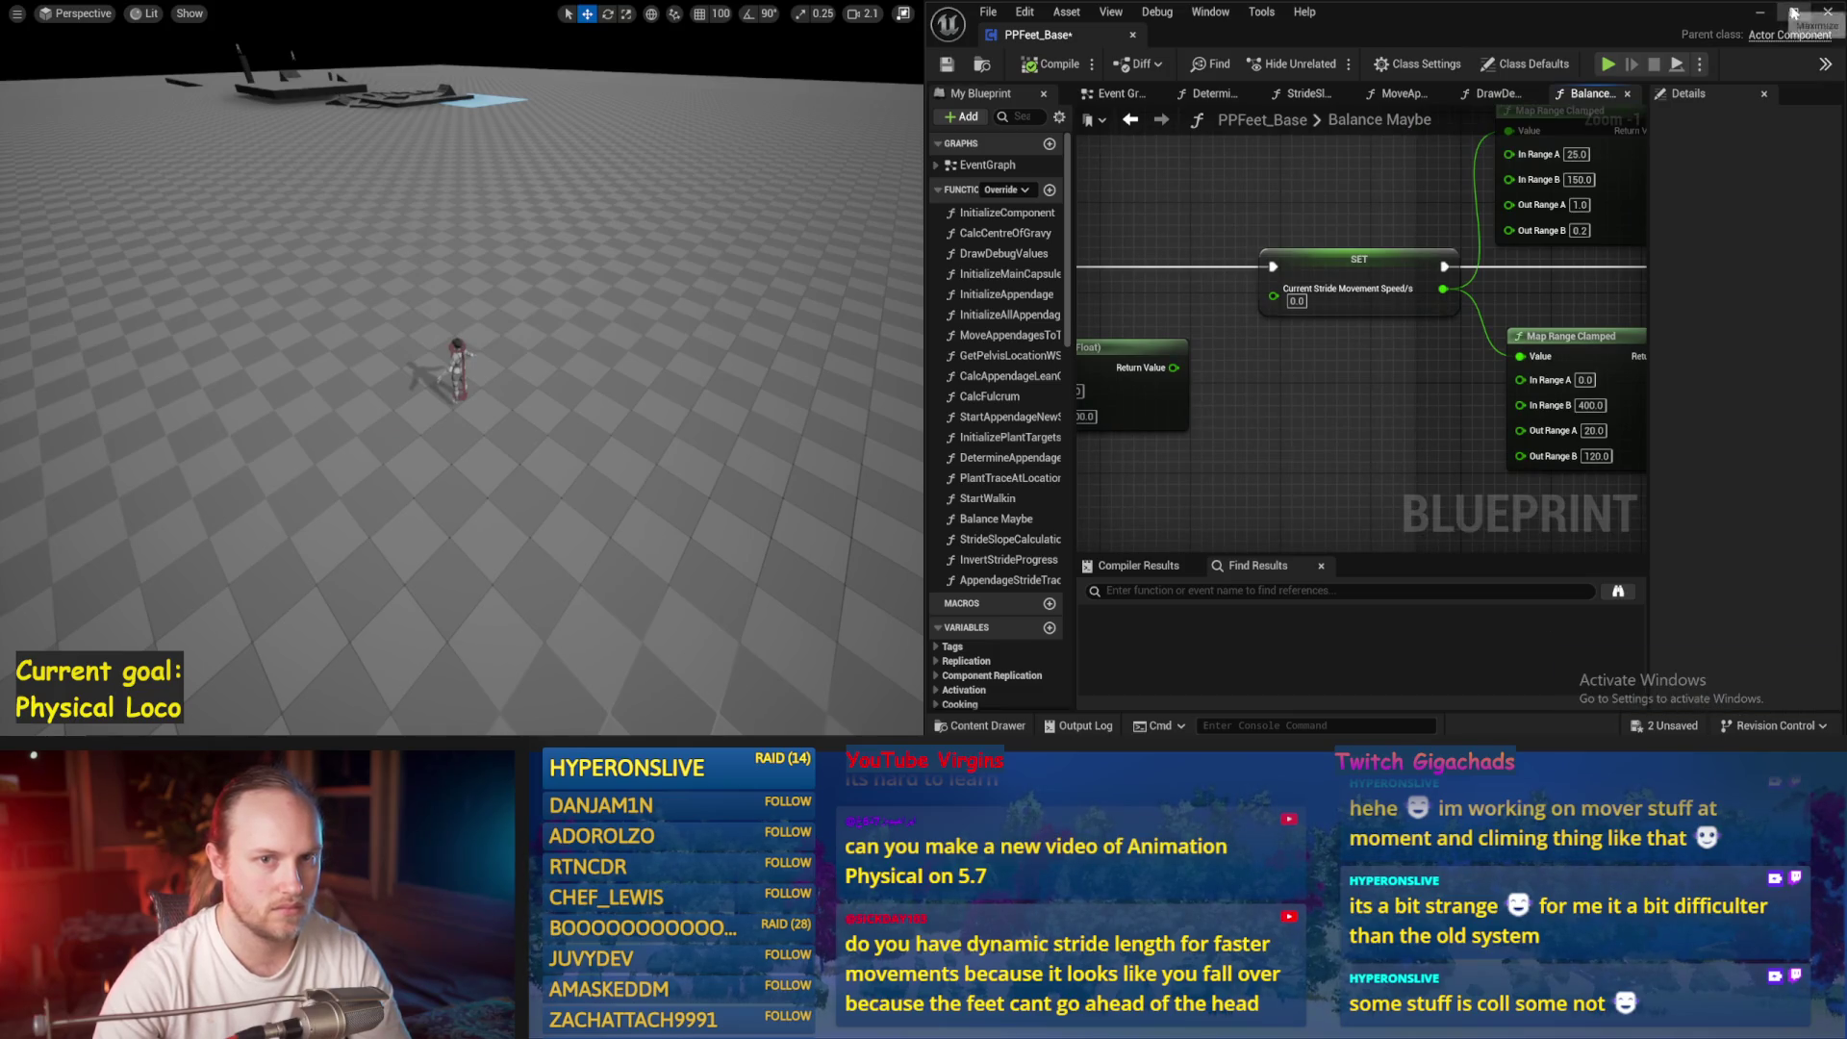
{"action": "left_click", "coordinate": [1794, 13]}
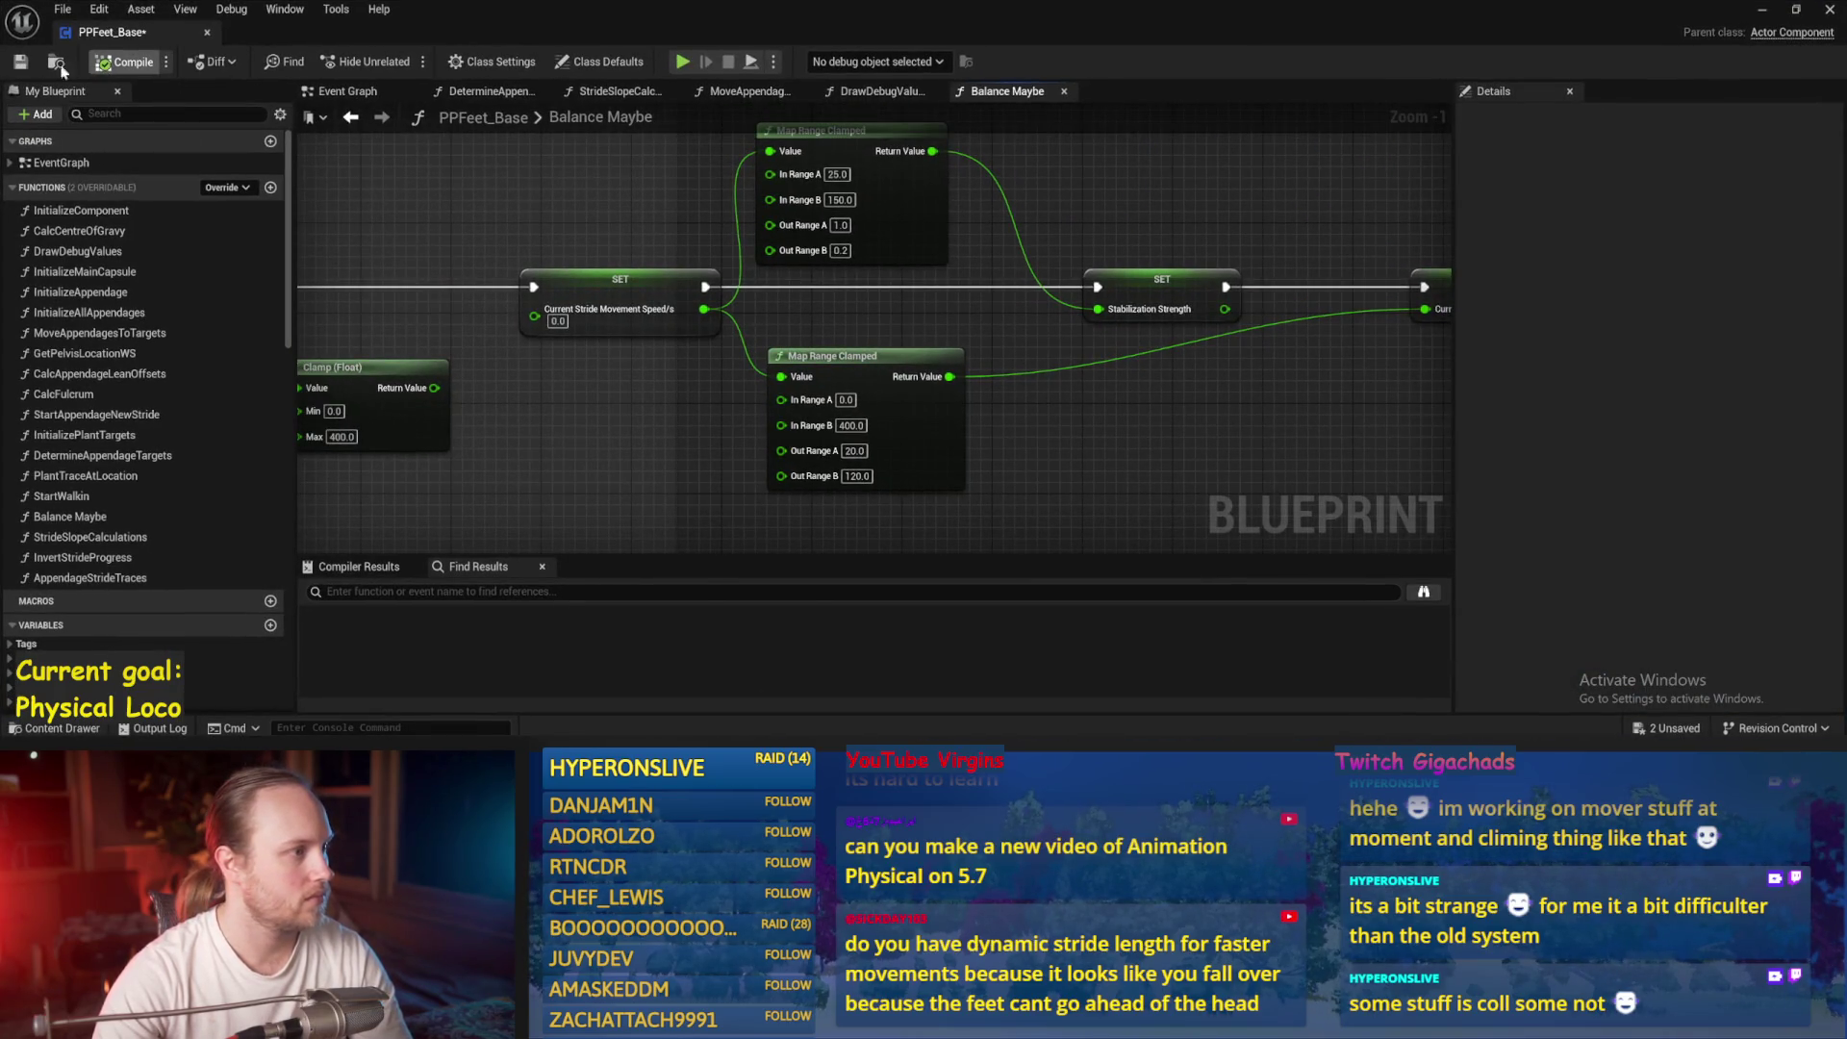
From the Event Graph, open the Balance Maybe function and save
{"action": "left_click", "coordinate": [343, 91]}
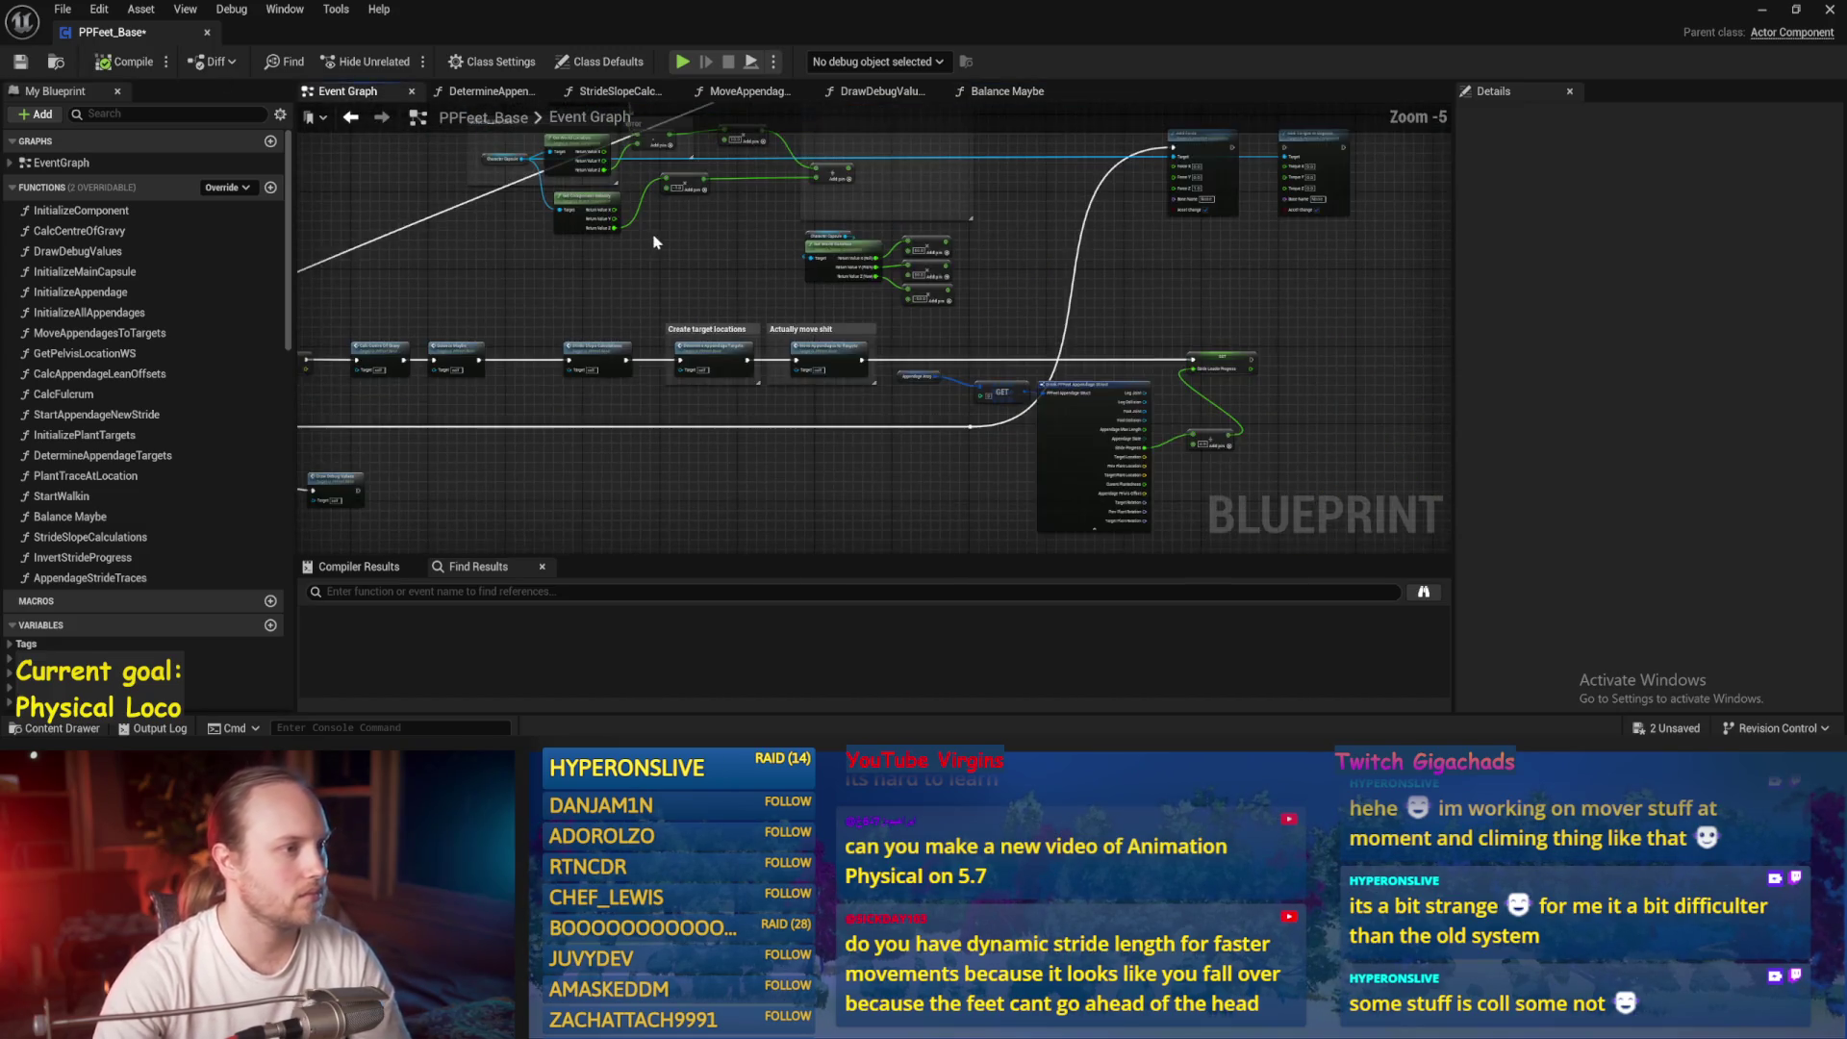
{"action": "scroll", "coordinate": [635, 308], "scroll_direction": "up", "scroll_amount": 1}
{"action": "left_click_drag", "start_coordinate": [610, 330], "coordinate": [1083, 269]}
{"action": "double_click", "coordinate": [813, 345]}
{"action": "key", "text": "ctrl+s"}
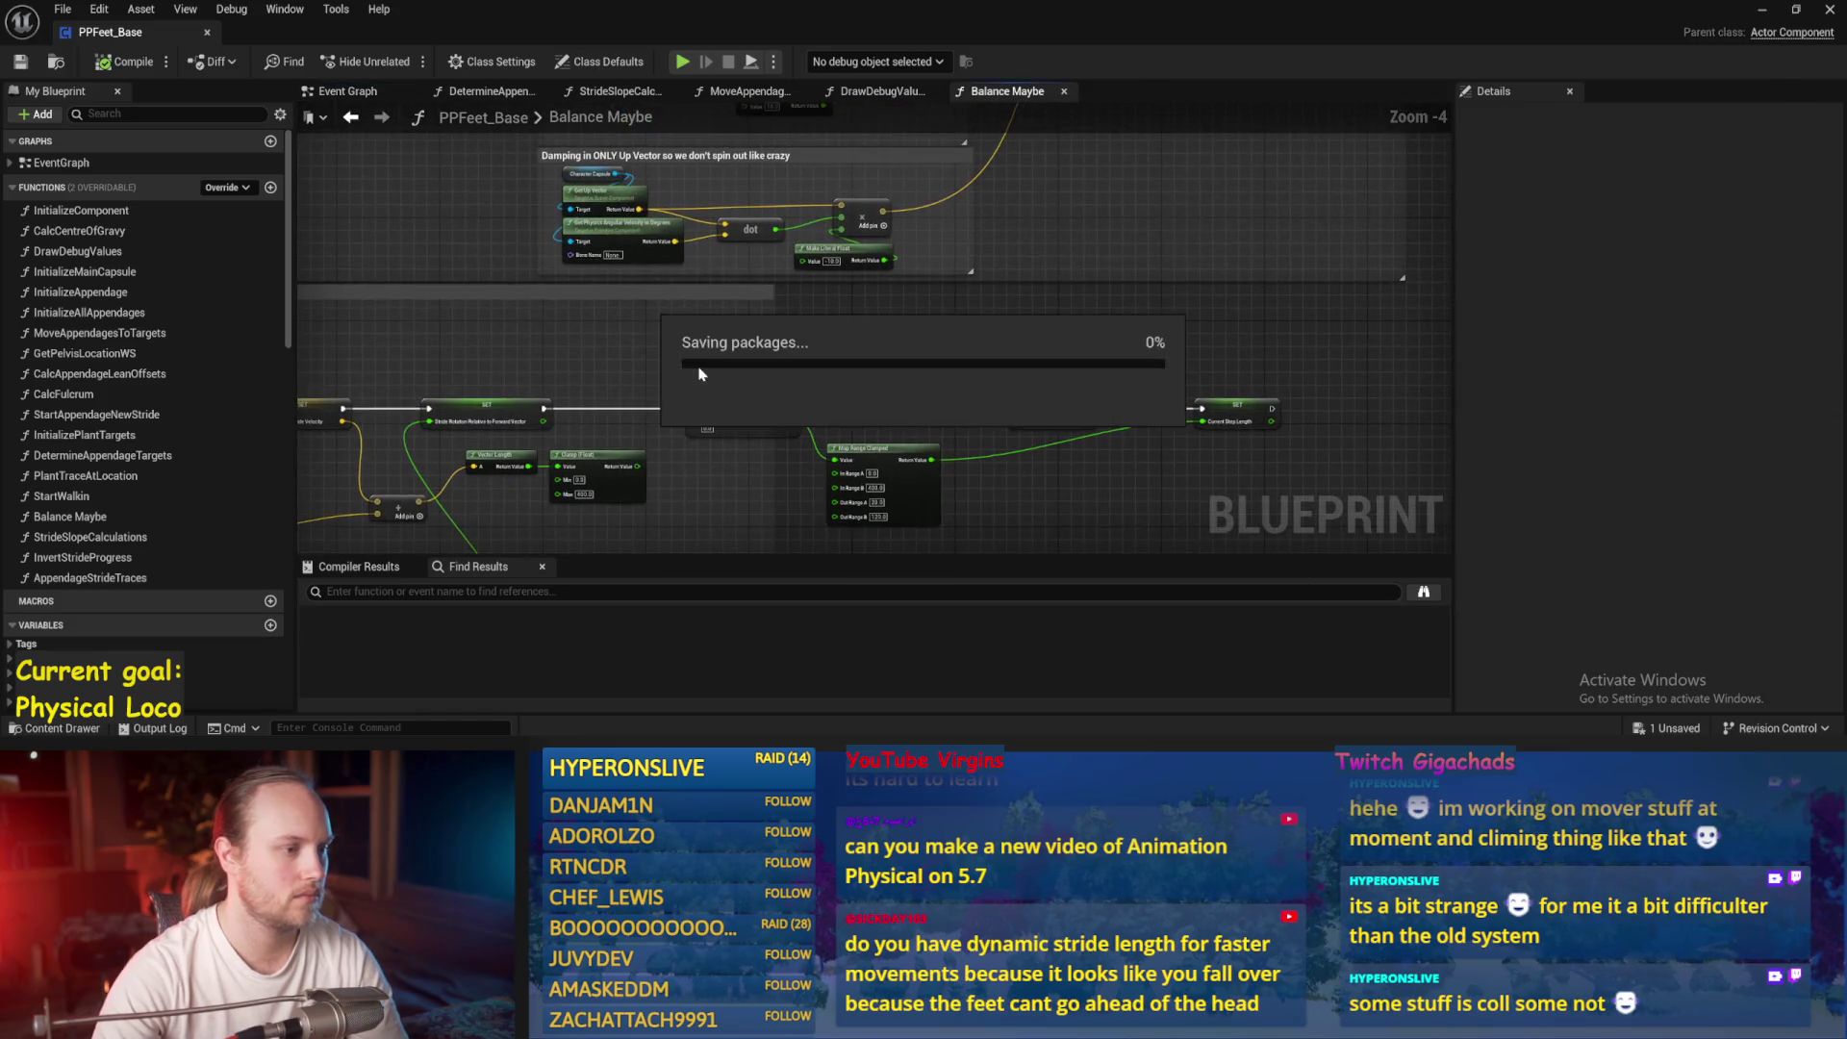
{"action": "scroll", "coordinate": [638, 344], "scroll_direction": "down", "scroll_amount": 1}
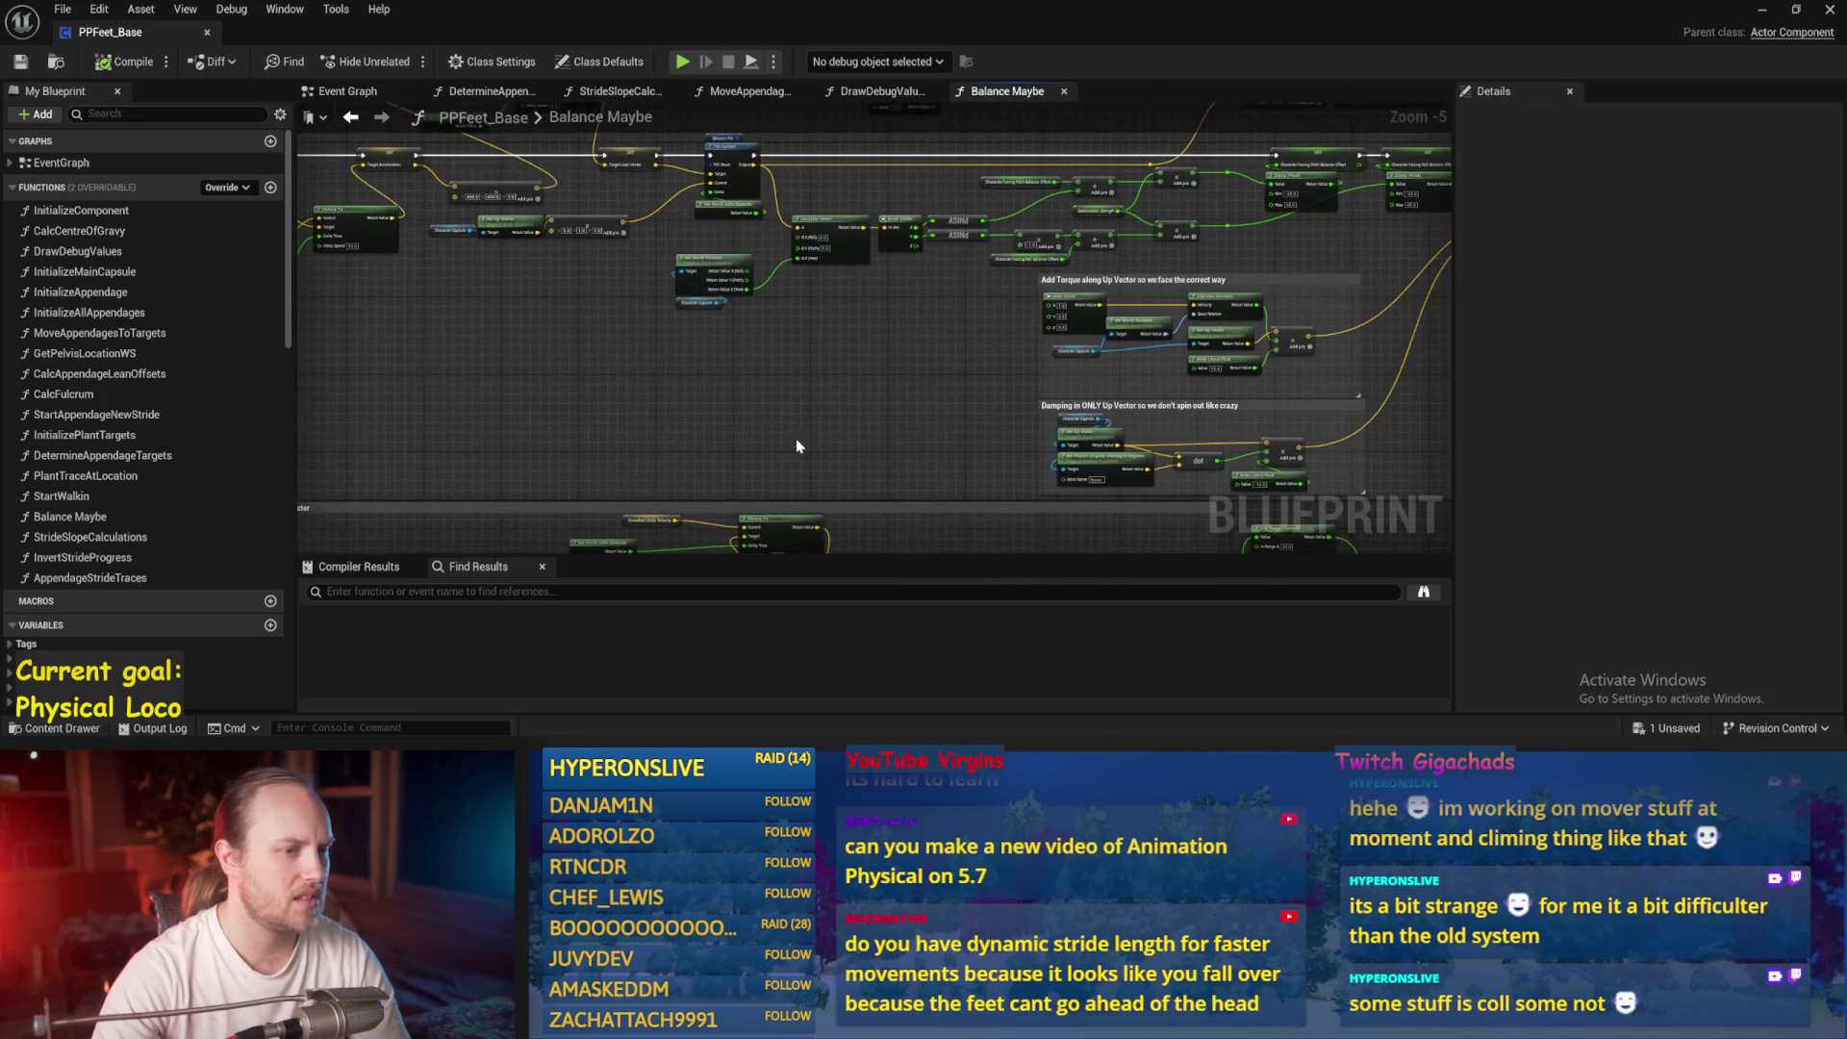
{"action": "mouse_move", "coordinate": [660, 435]}
{"action": "left_mouse_down"}
{"action": "mouse_move", "coordinate": [852, 452]}
{"action": "mouse_move", "coordinate": [770, 413]}
{"action": "mouse_move", "coordinate": [722, 361]}
{"action": "mouse_move", "coordinate": [908, 420]}
{"action": "left_mouse_up"}
Spread the Stride Slope Calculations and Balance Maybe nodes further apart in the Event Graph
{"action": "left_click", "coordinate": [357, 92]}
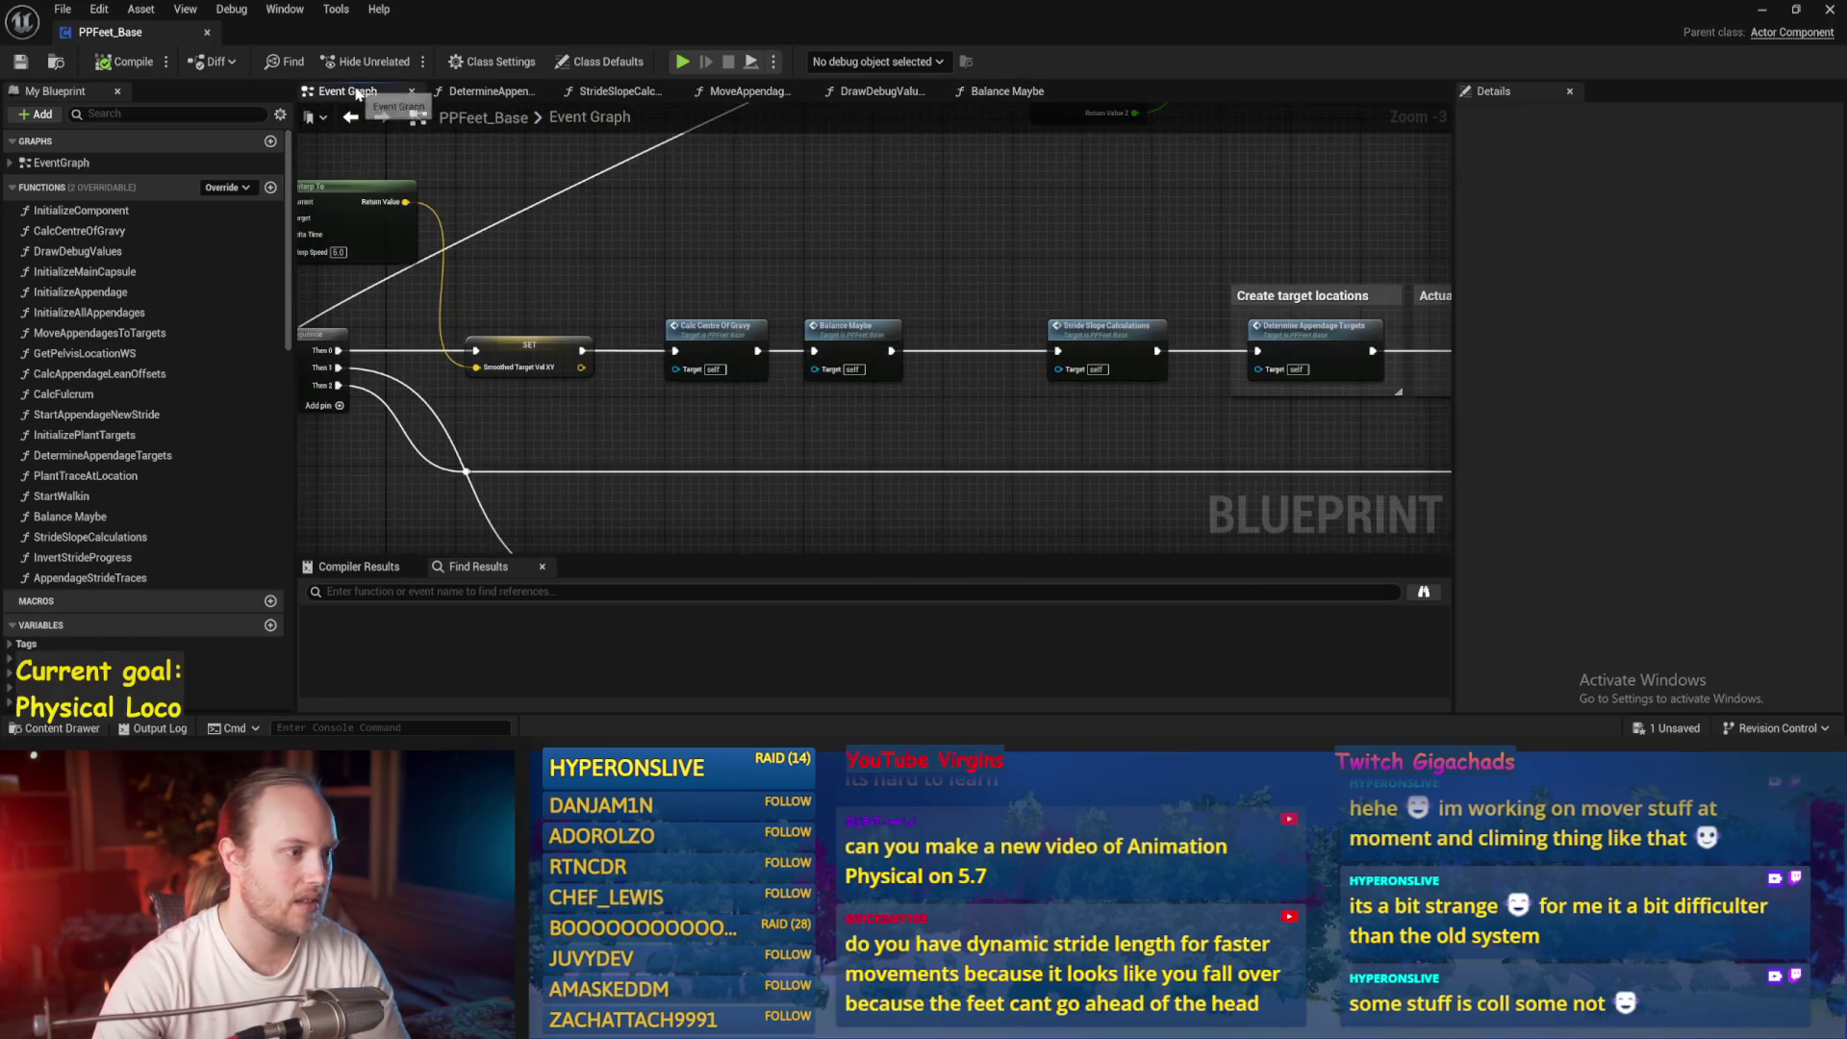
{"action": "scroll", "coordinate": [829, 236], "scroll_direction": "up", "scroll_amount": 2}
{"action": "scroll", "coordinate": [834, 288], "scroll_direction": "up", "scroll_amount": 1}
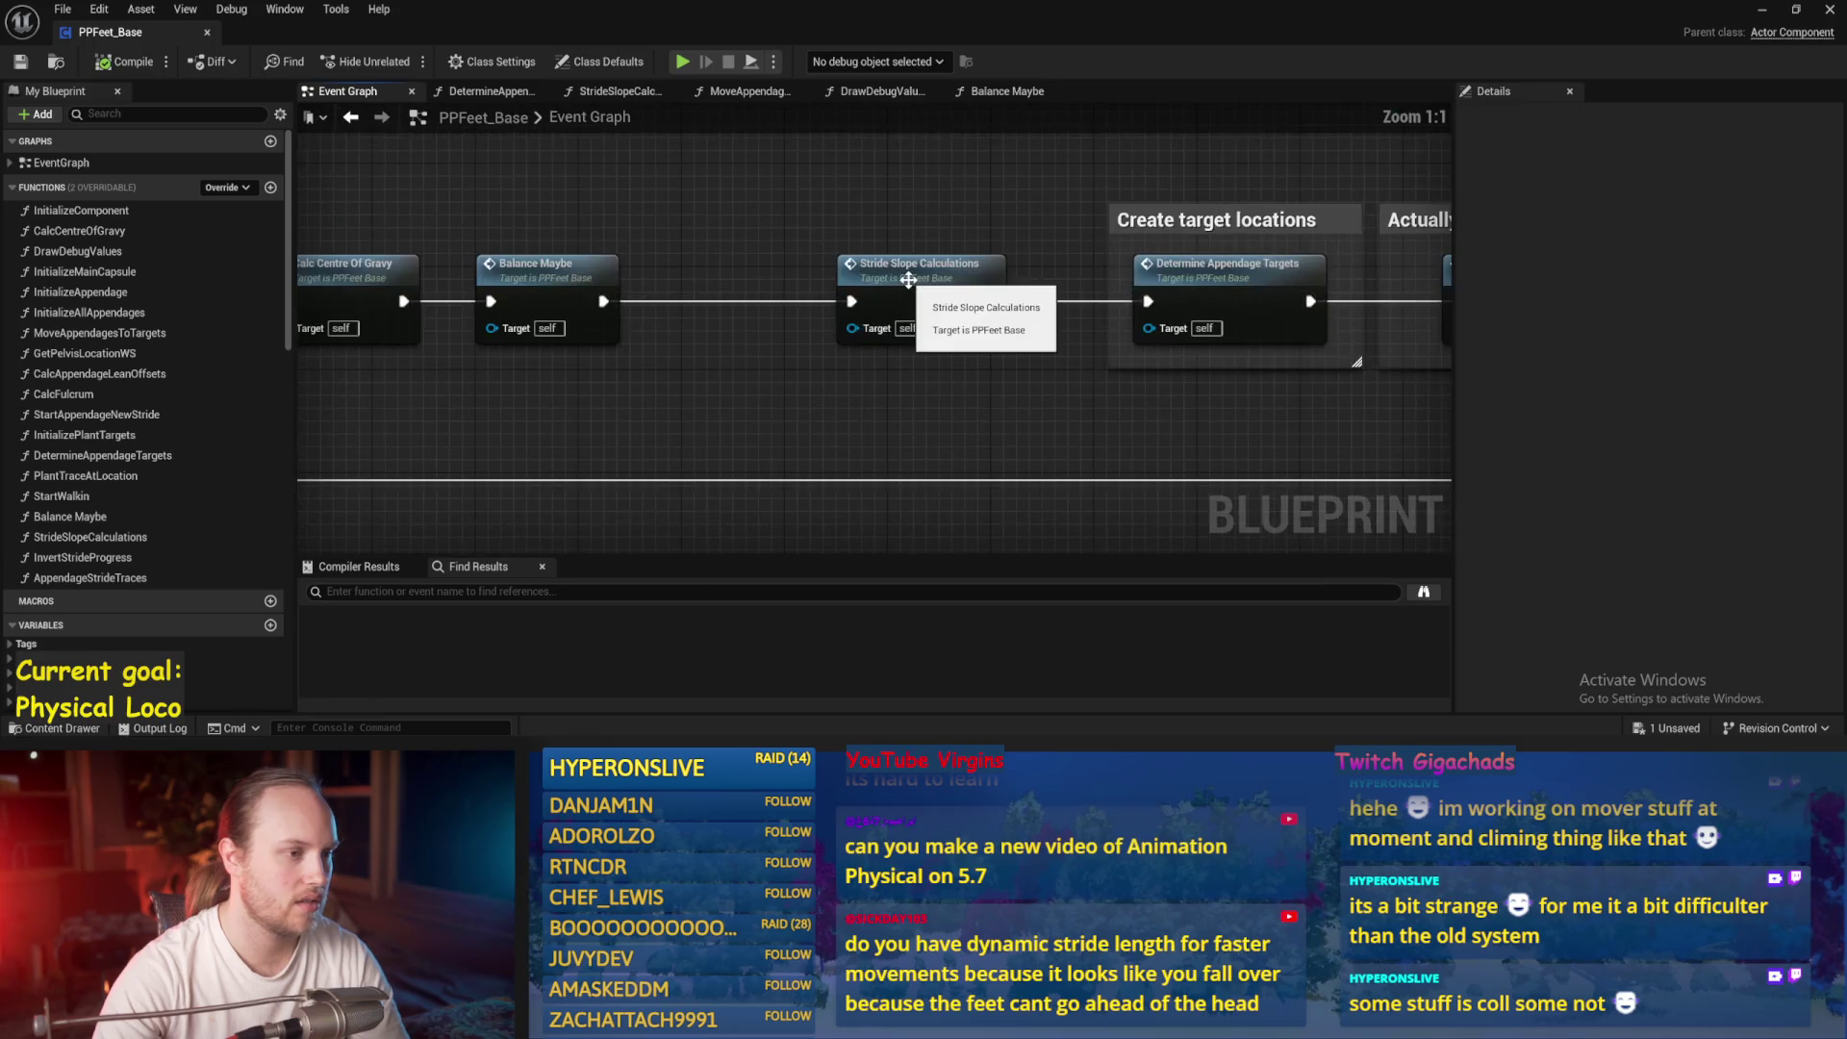
{"action": "left_click", "coordinate": [833, 289]}
{"action": "left_click_drag", "start_coordinate": [833, 289], "coordinate": [943, 288]}
{"action": "left_click_drag", "start_coordinate": [526, 294], "coordinate": [639, 293]}
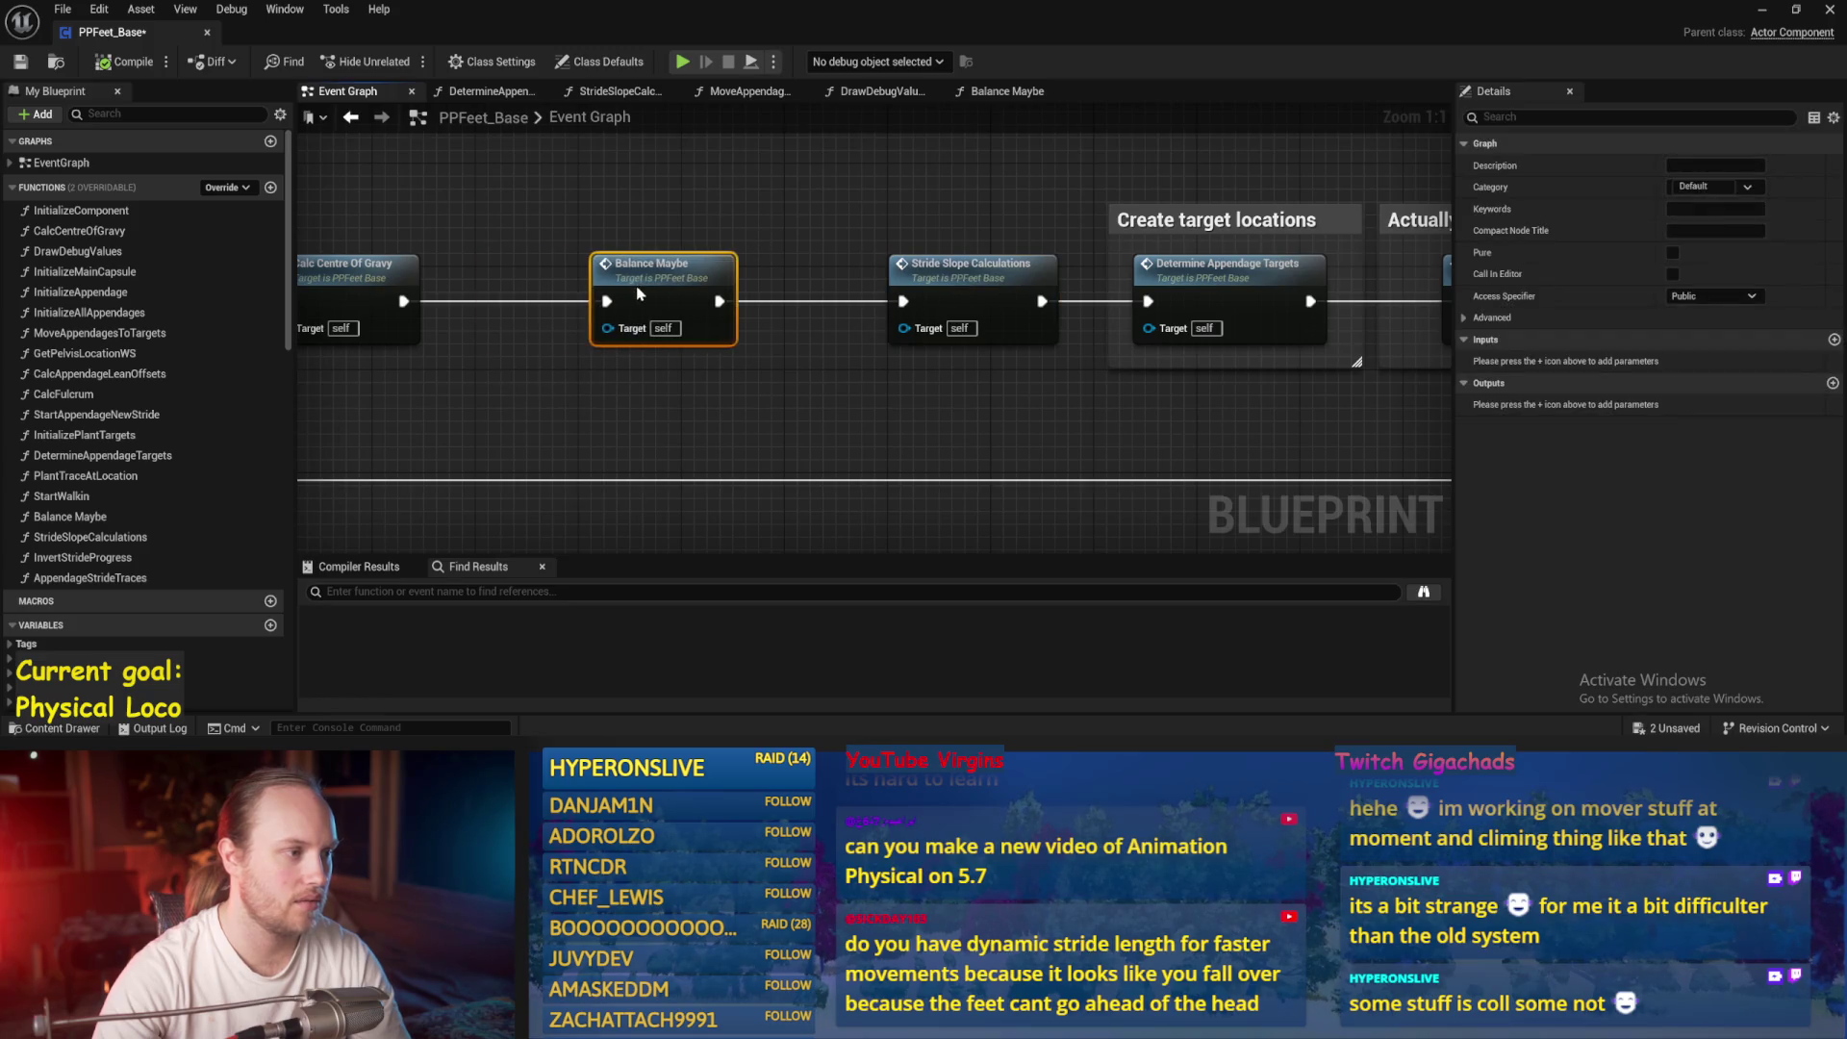
Reopen the Balance Maybe graph, look over its nodes, and save the blueprint
{"action": "double_click", "coordinate": [623, 292]}
{"action": "scroll", "coordinate": [936, 416], "scroll_direction": "up", "scroll_amount": 3}
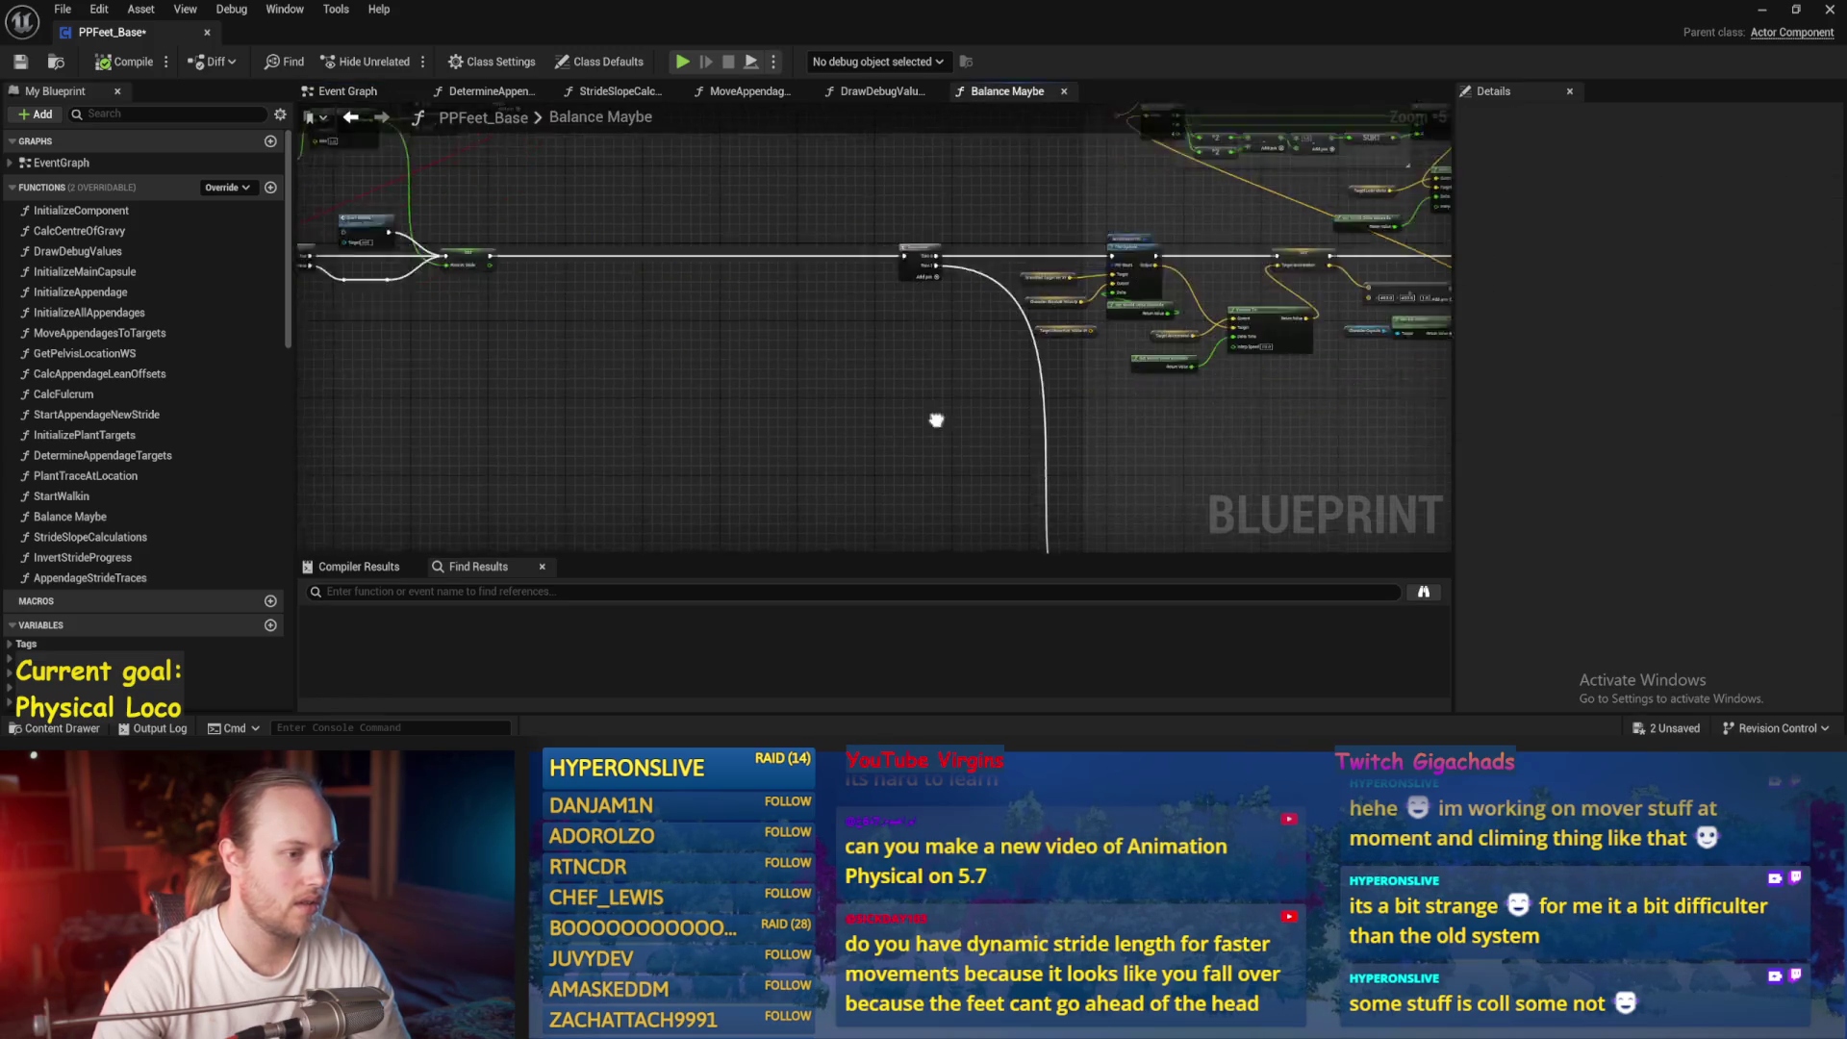
{"action": "scroll", "coordinate": [749, 337], "scroll_direction": "up", "scroll_amount": 3}
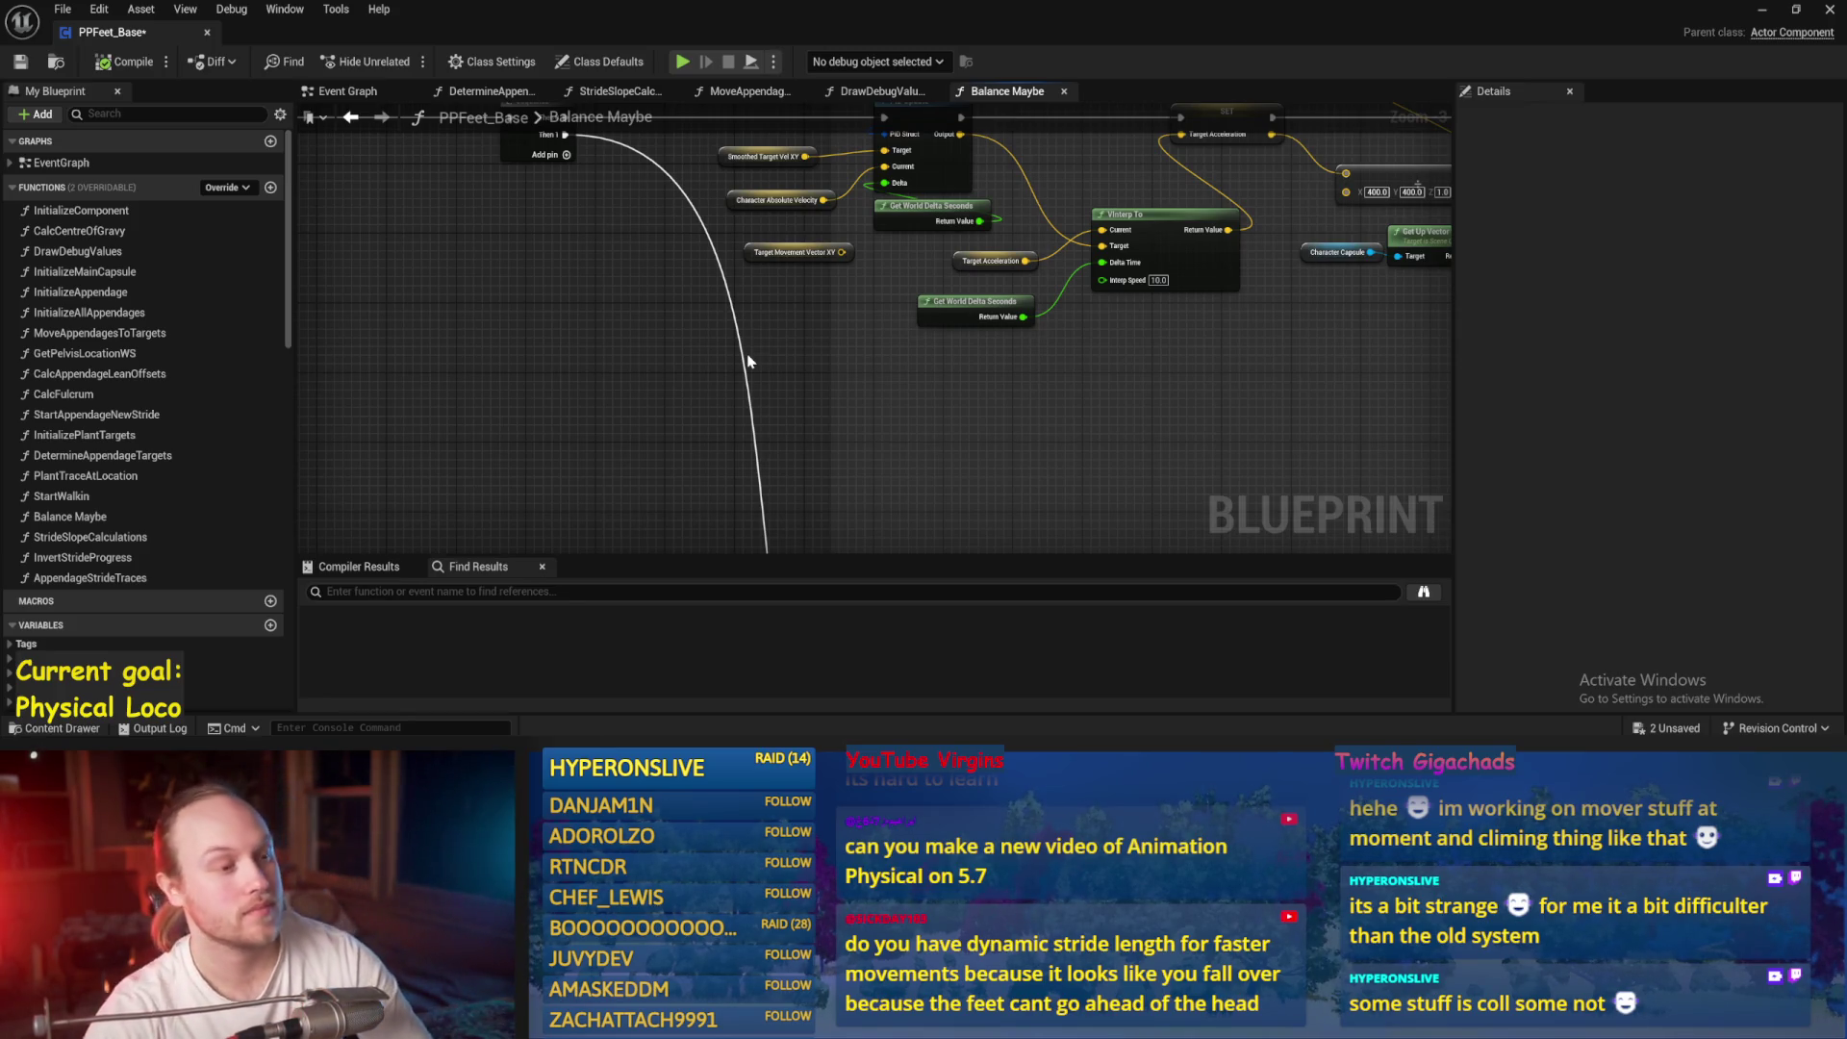
{"action": "mouse_move", "coordinate": [929, 341]}
{"action": "left_mouse_down"}
{"action": "mouse_move", "coordinate": [939, 385]}
{"action": "mouse_move", "coordinate": [903, 366]}
{"action": "left_mouse_up"}
{"action": "key", "text": "ctrl+s"}
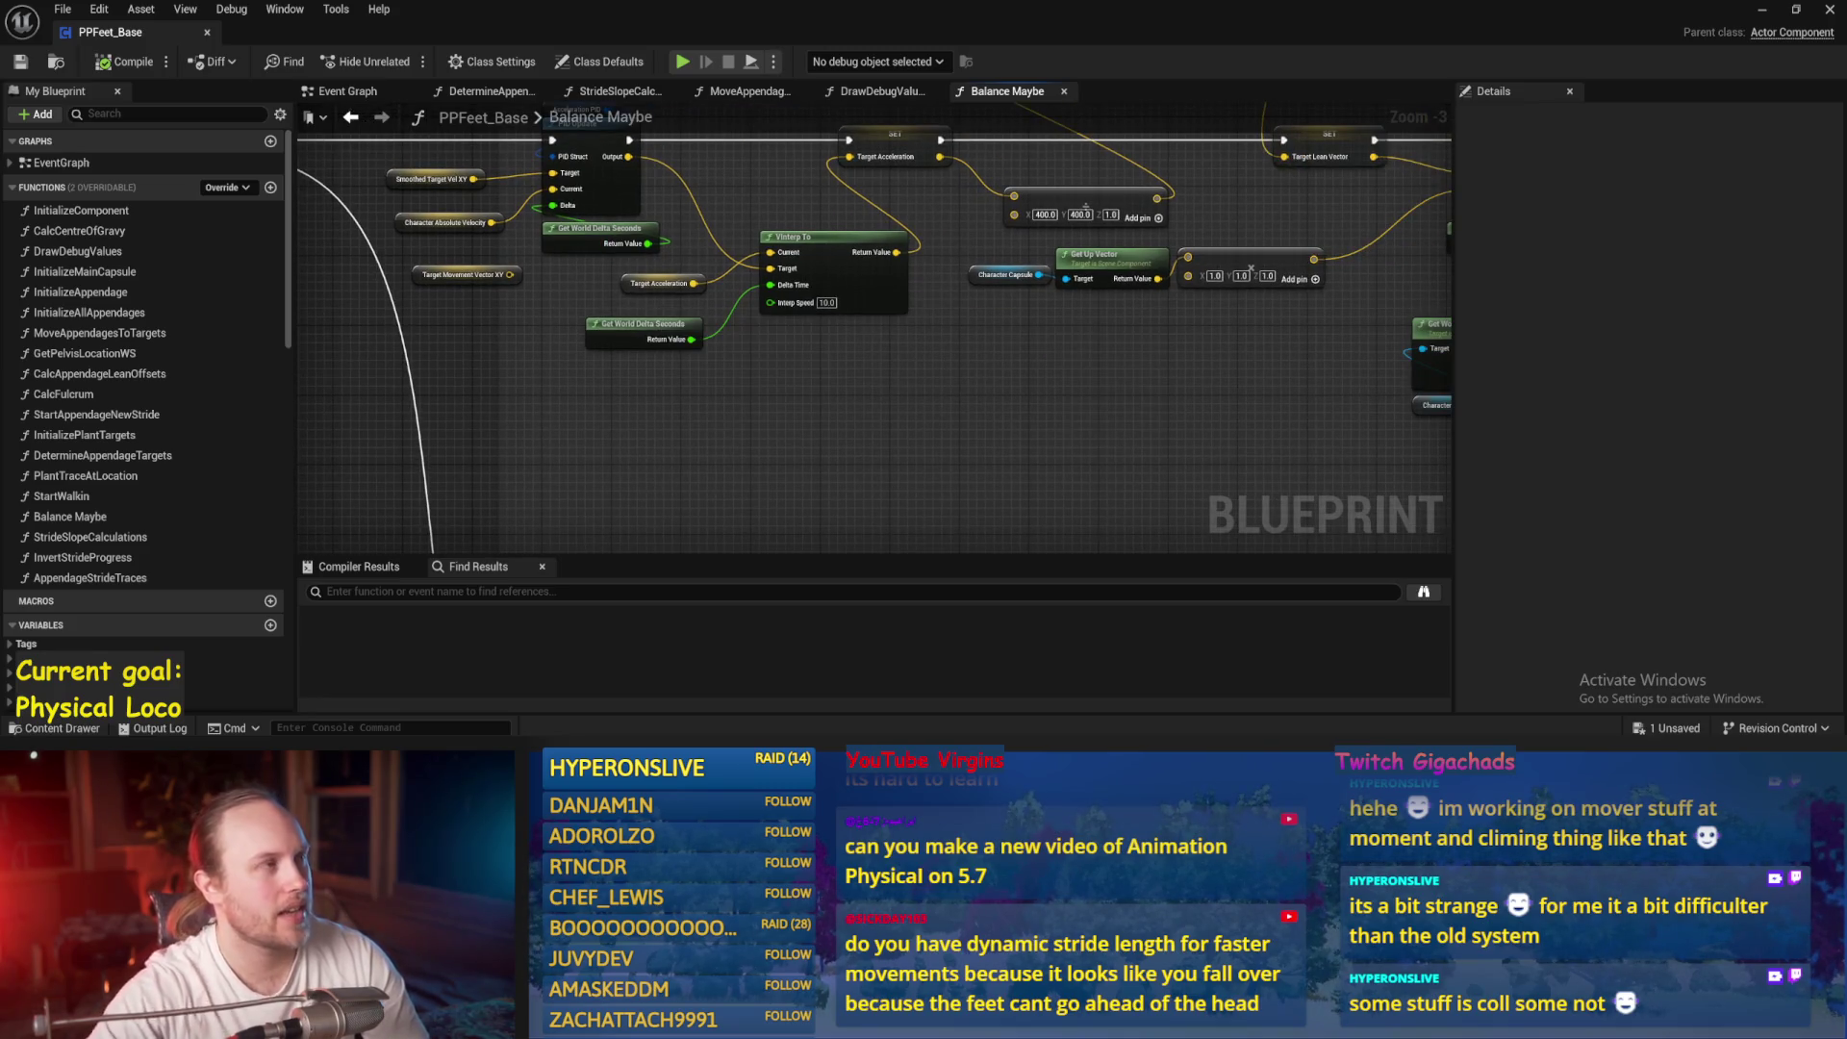
{"action": "scroll", "coordinate": [1030, 400], "scroll_direction": "down", "scroll_amount": 2}
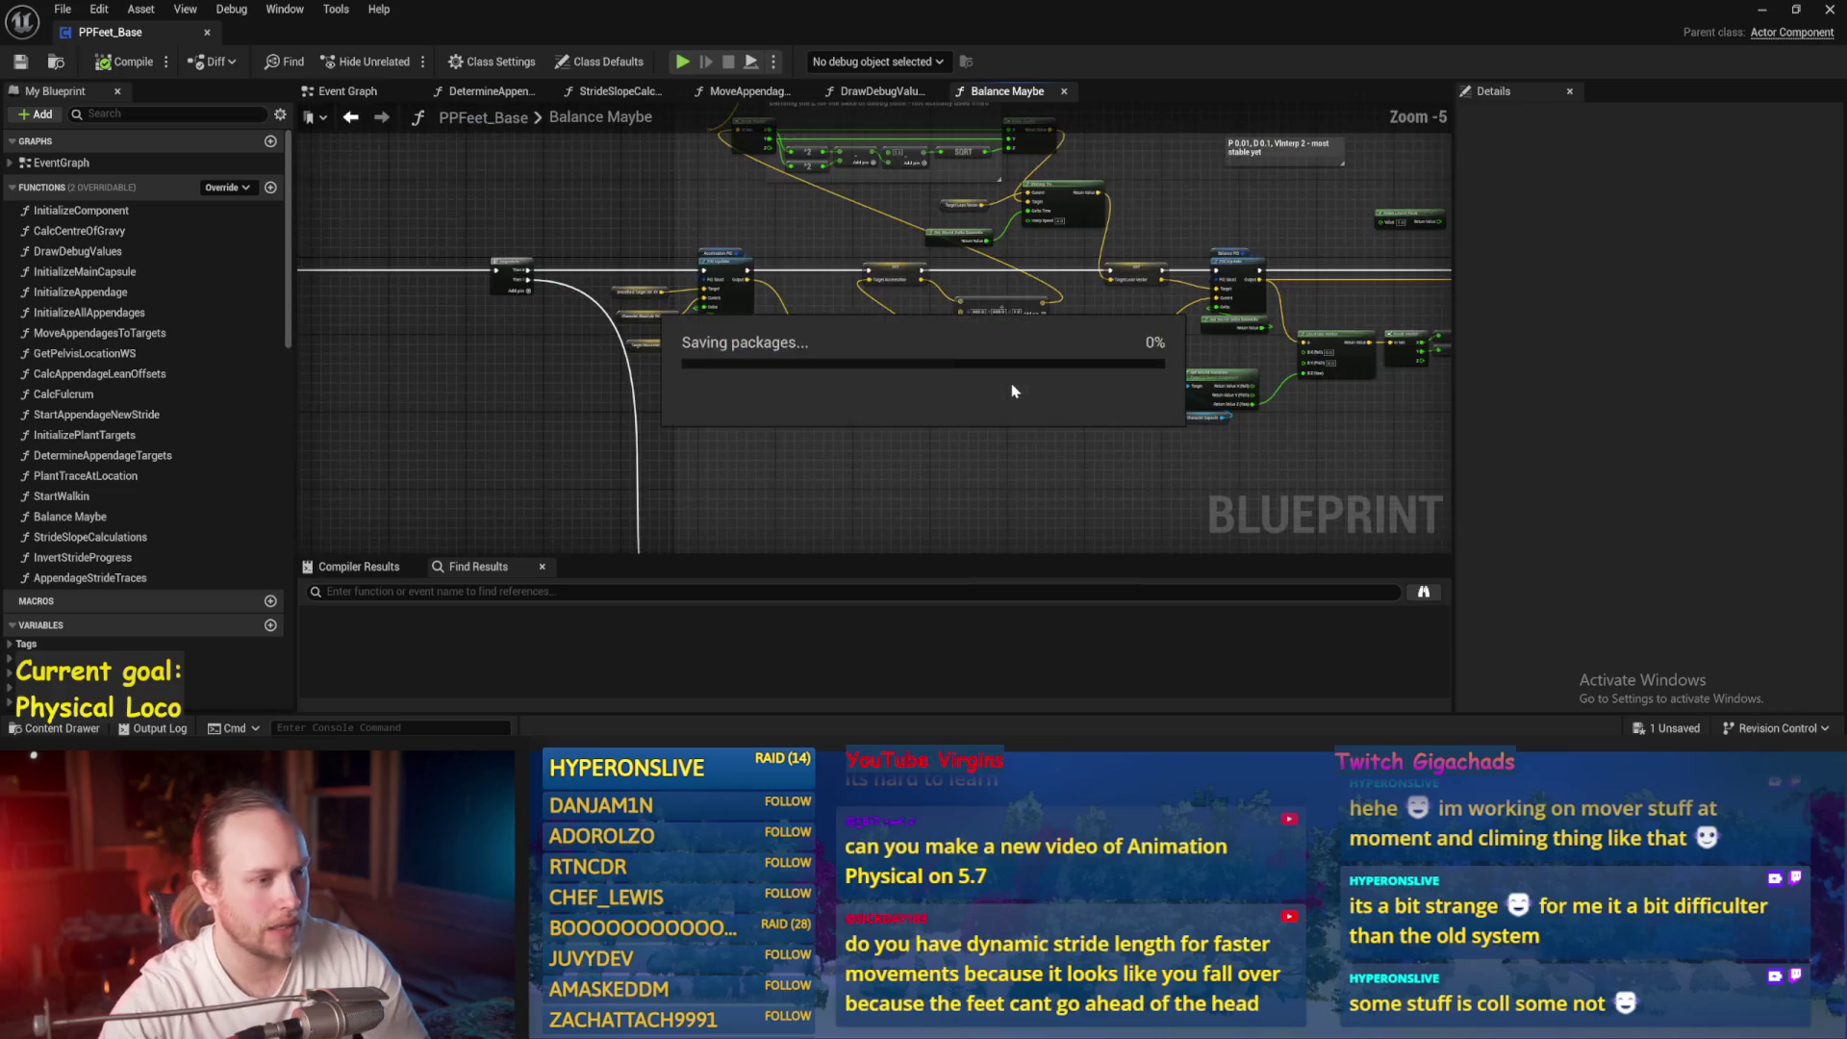
{"action": "scroll", "coordinate": [972, 539], "scroll_direction": "up", "scroll_amount": 2}
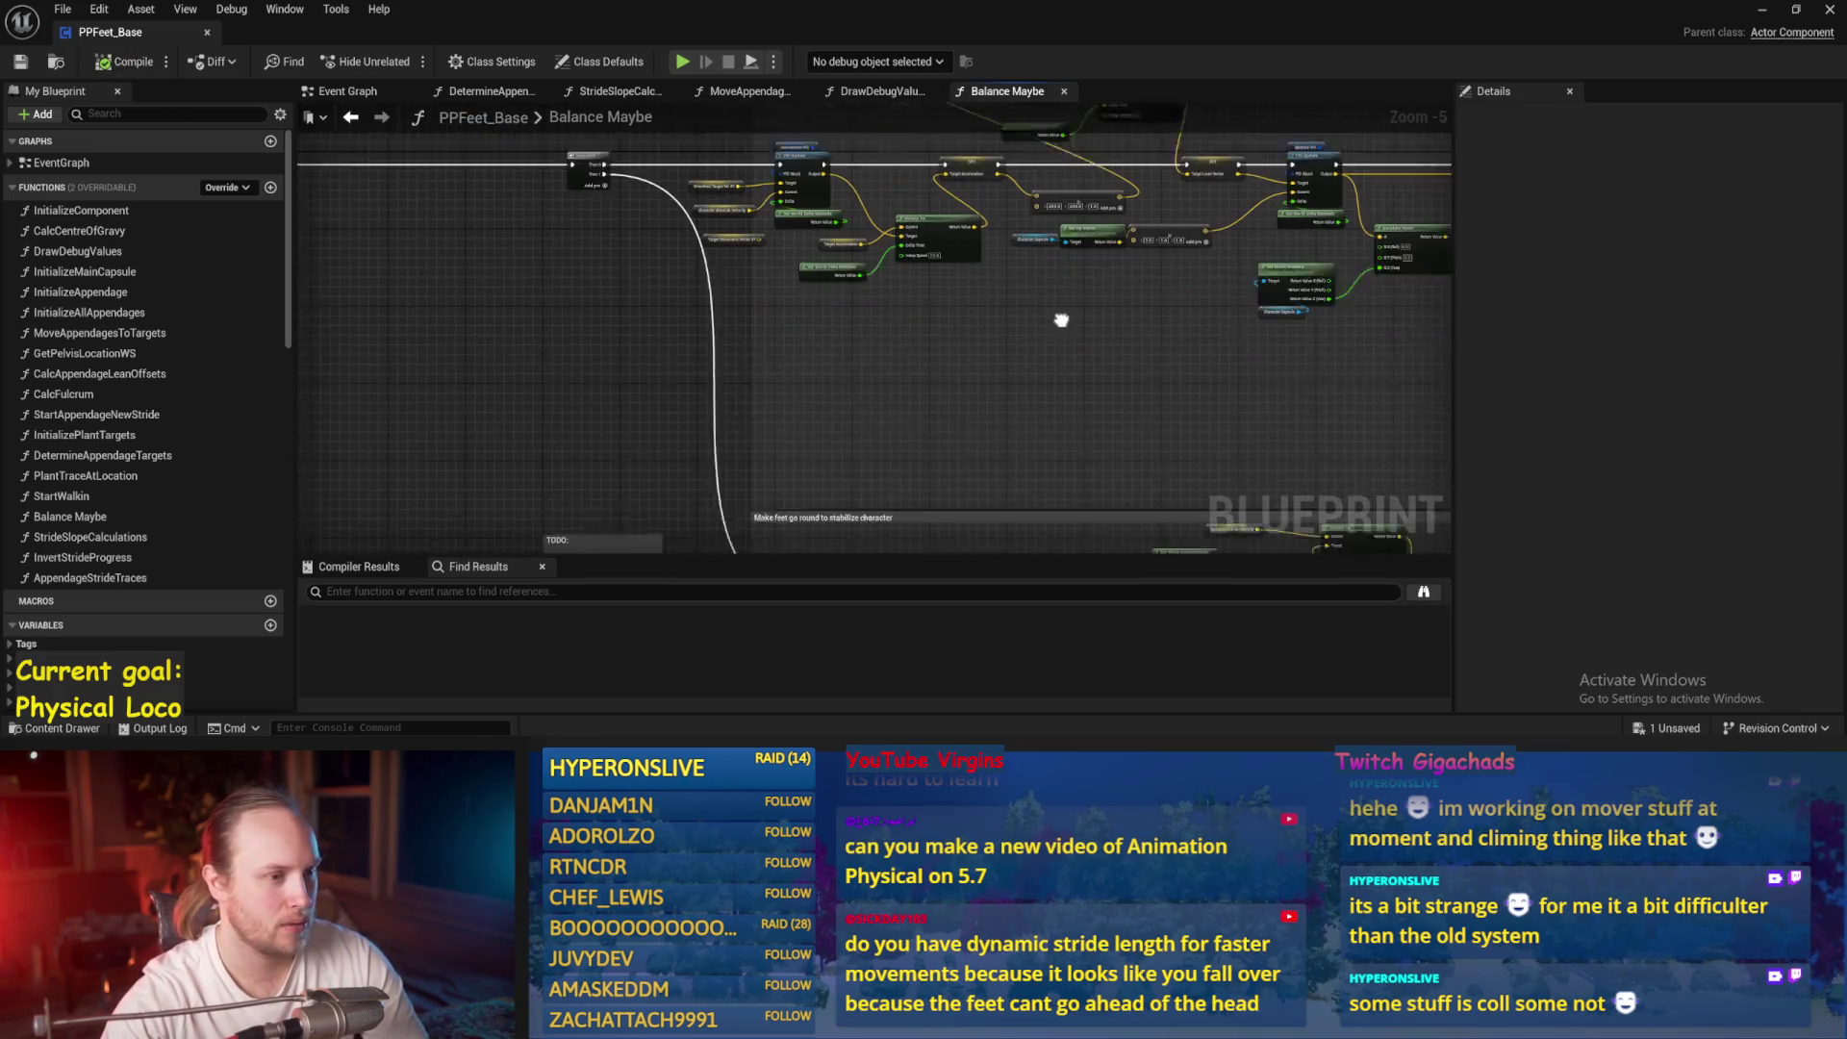
{"action": "key", "text": "ctrl+s"}
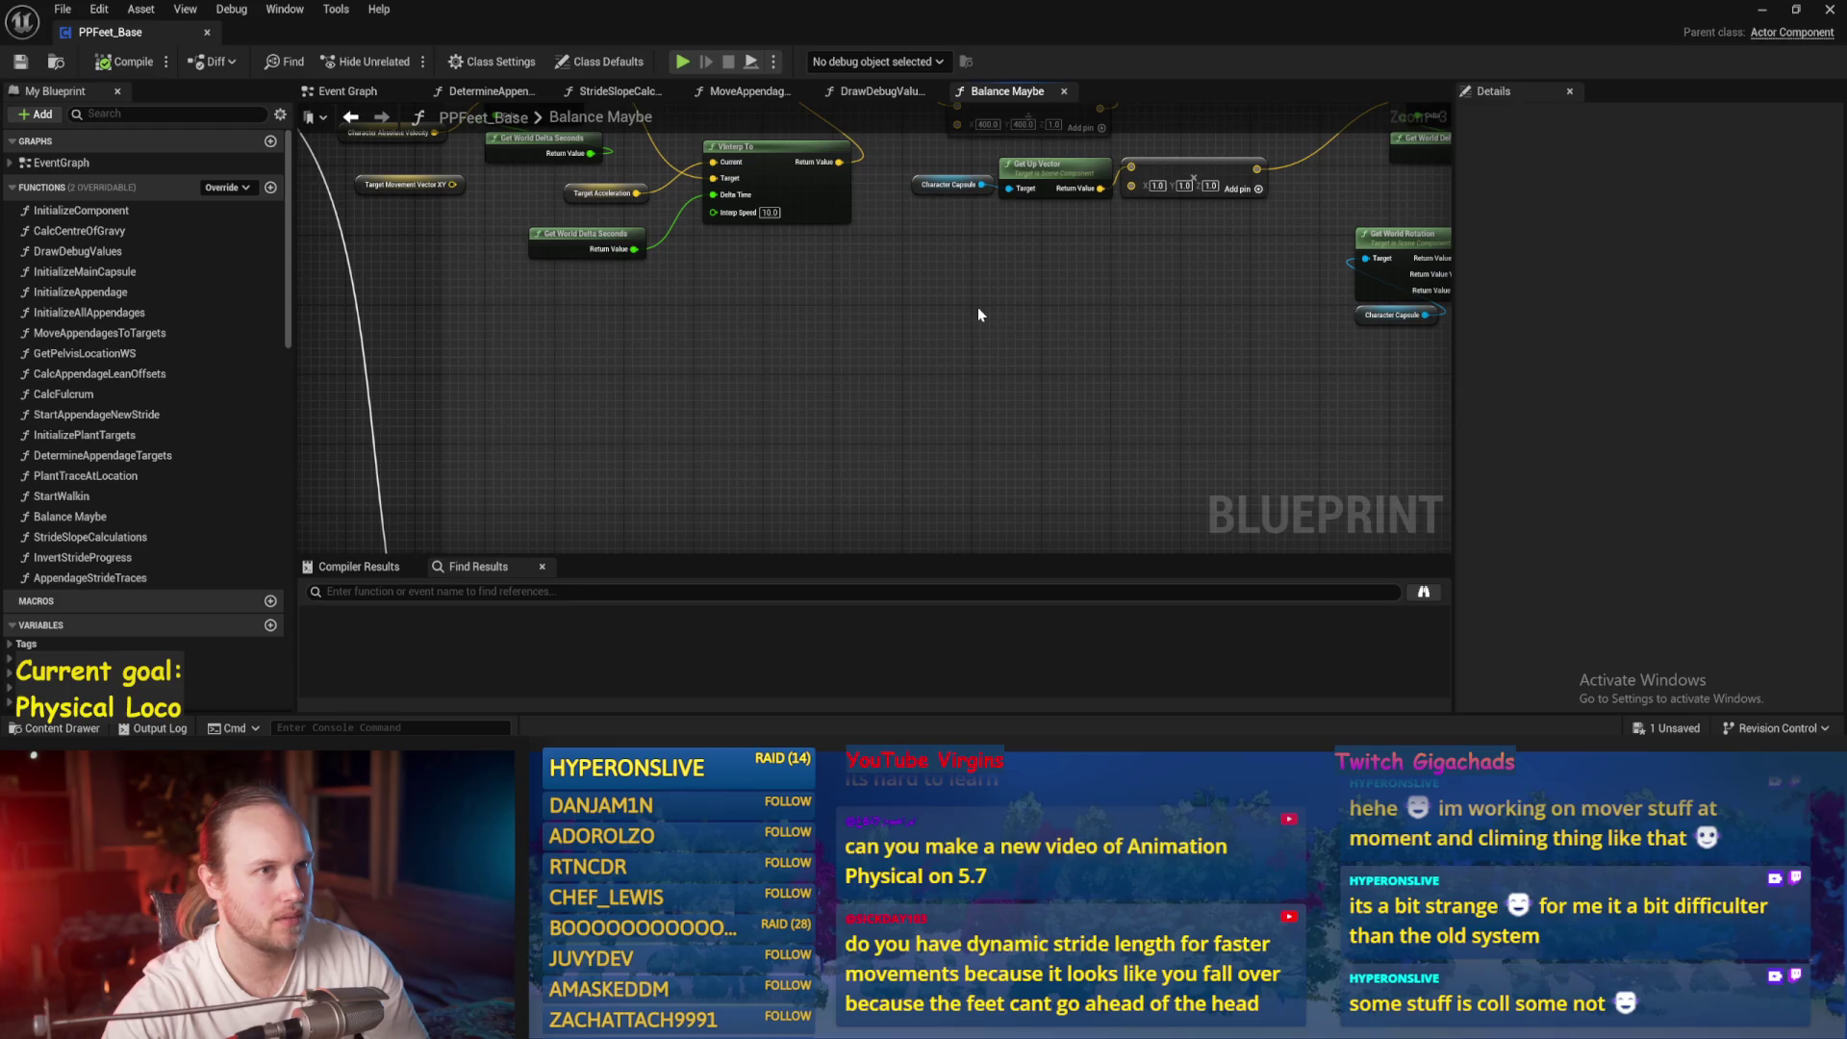
{"action": "left_click_drag", "start_coordinate": [973, 260], "coordinate": [982, 297]}
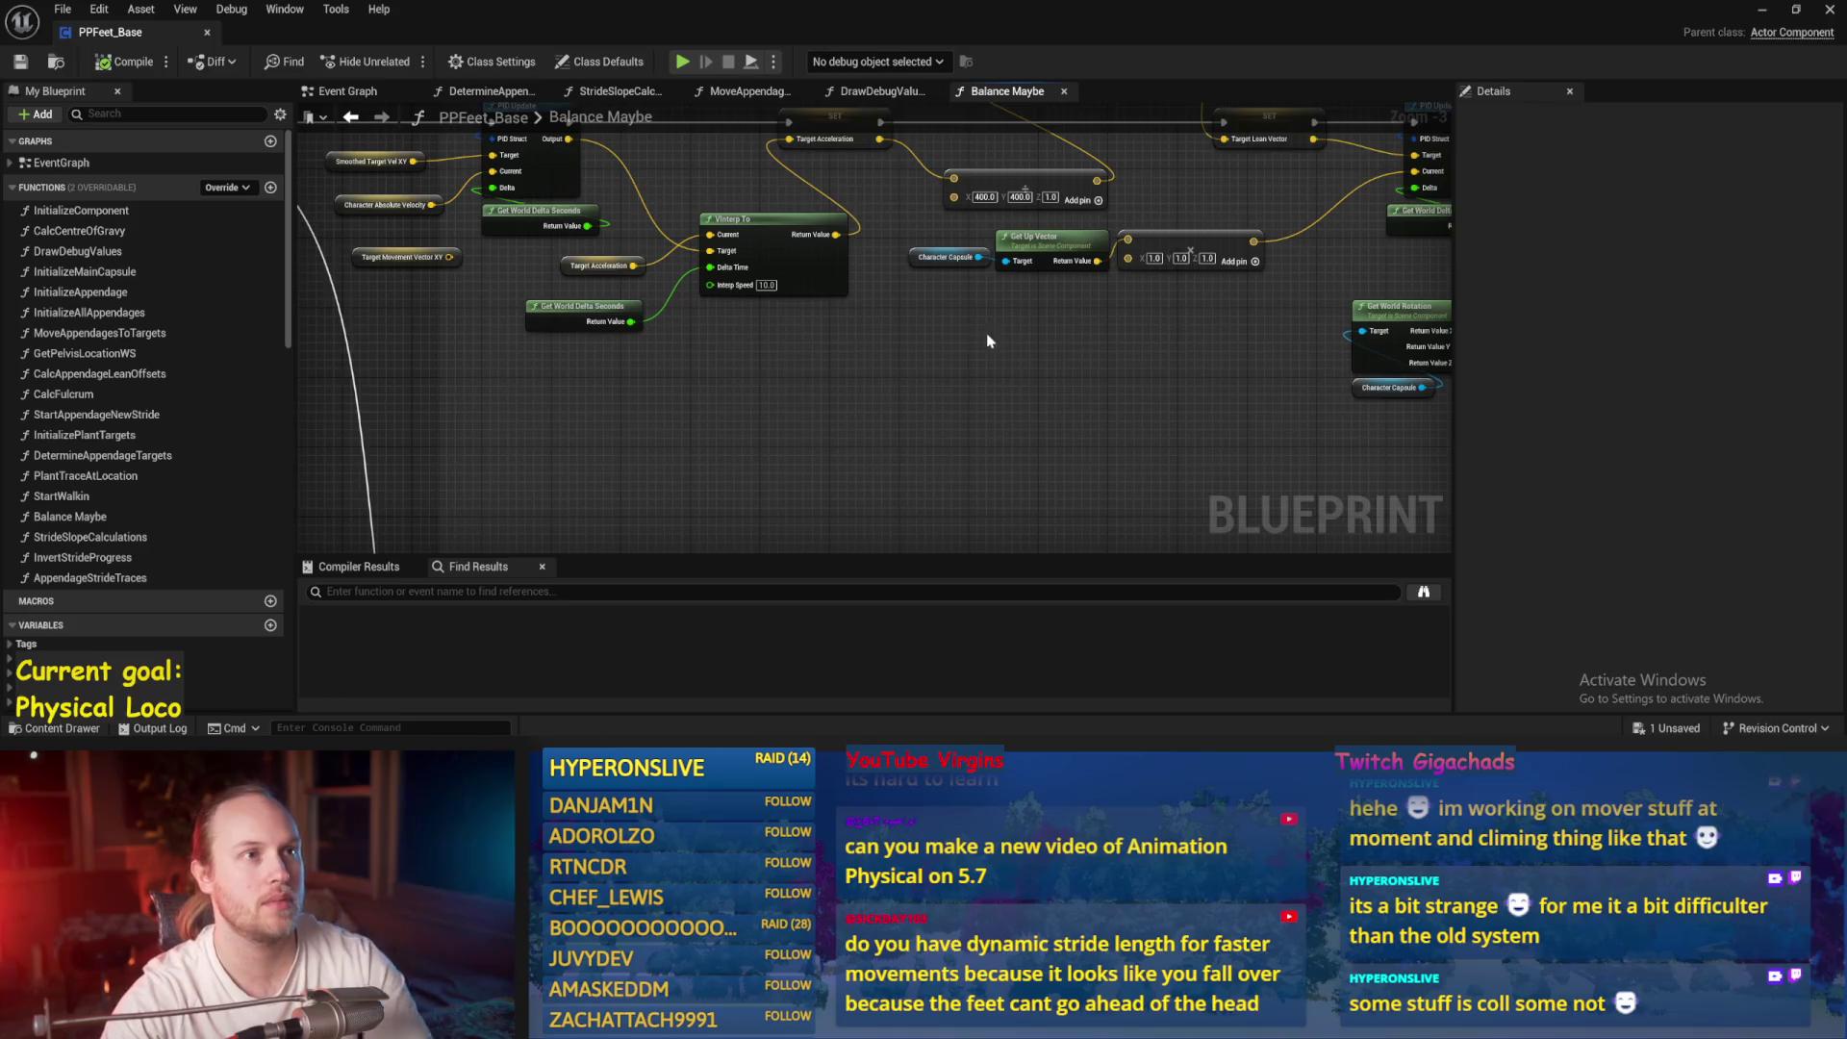
{"action": "scroll", "coordinate": [933, 378], "scroll_direction": "down", "scroll_amount": 1}
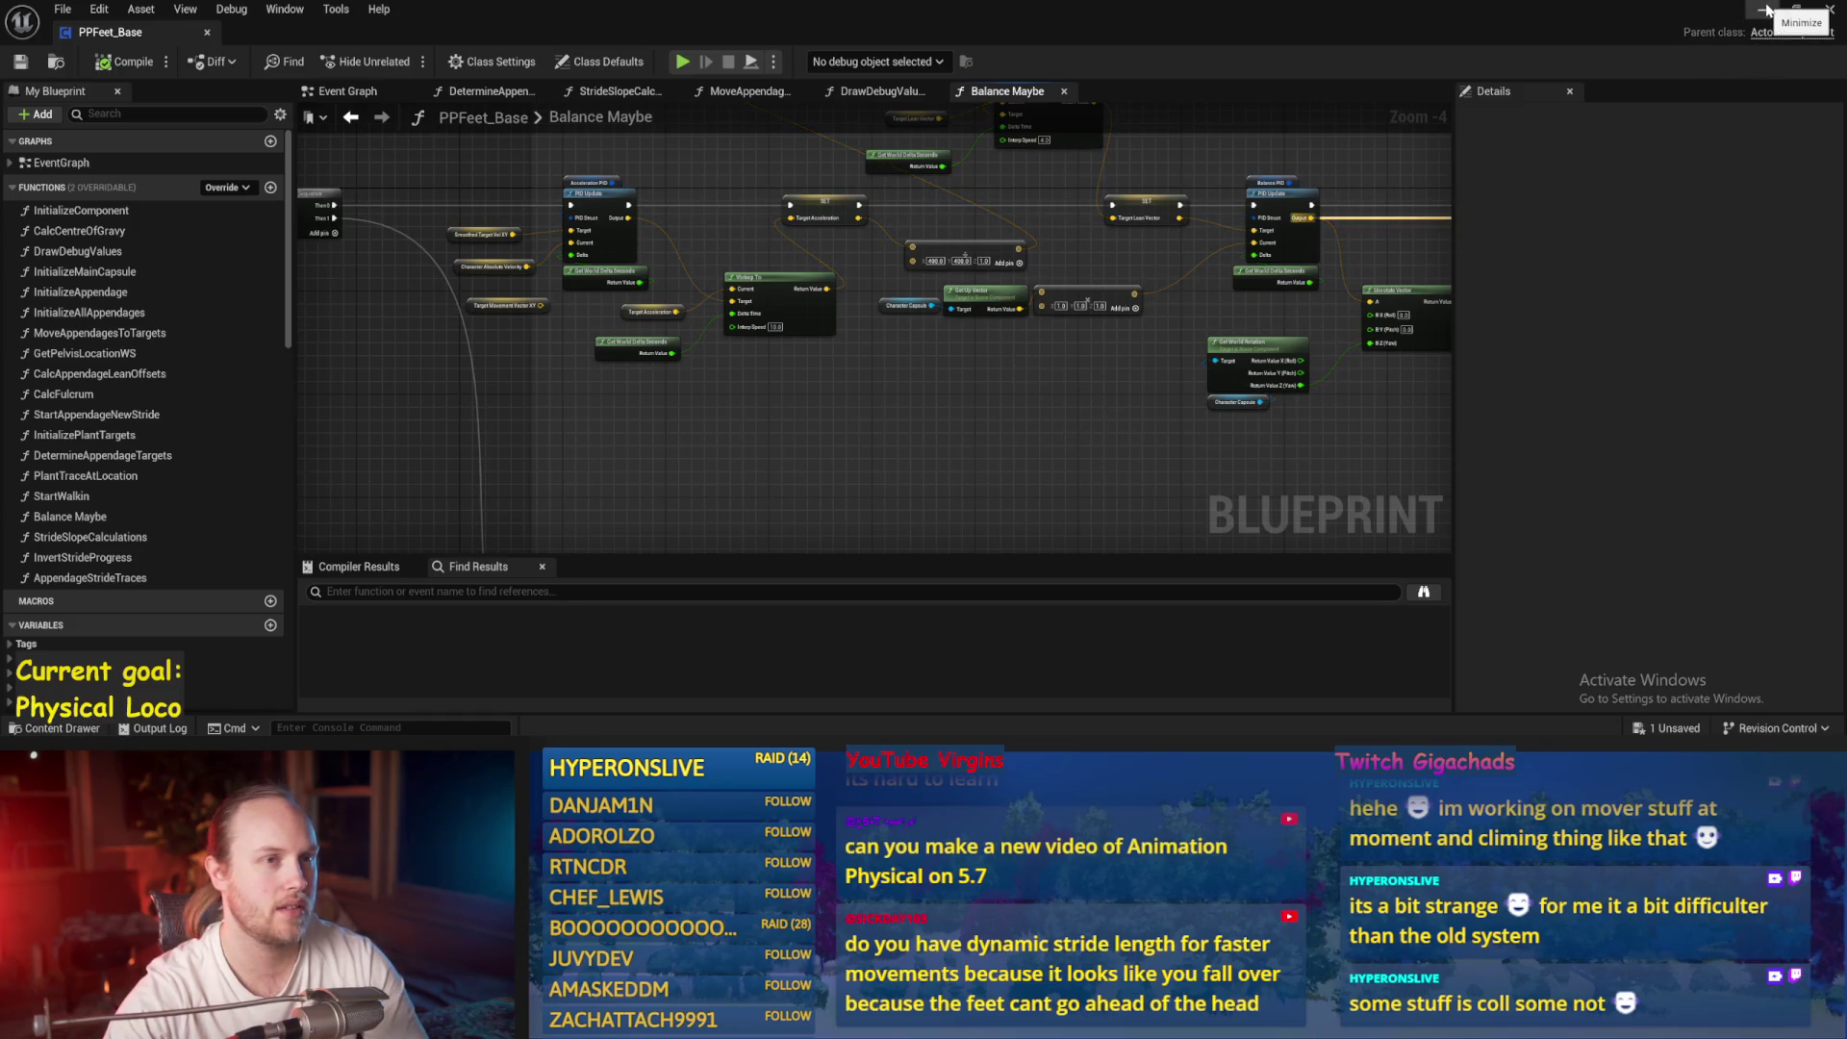
End the play session, orbit around the character, and switch back to the Blueprint
{"action": "left_click", "coordinate": [1768, 10]}
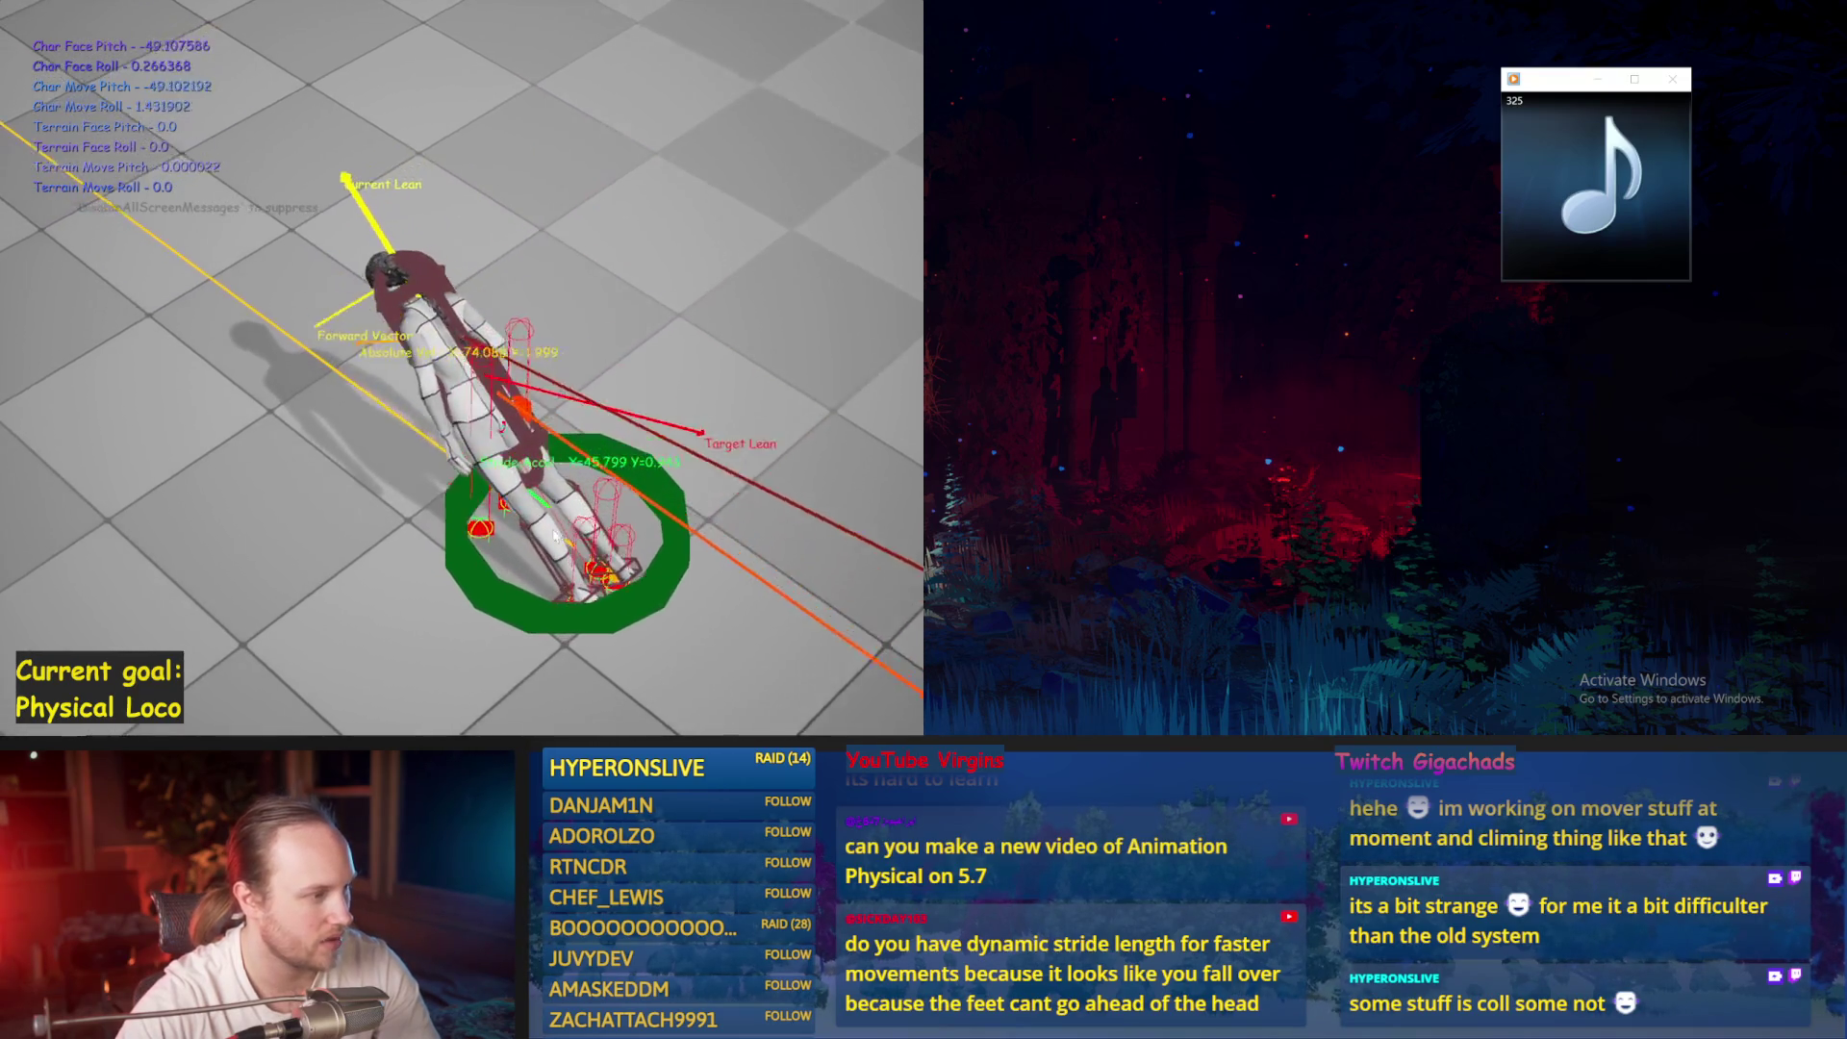
{"action": "key", "text": "Escape"}
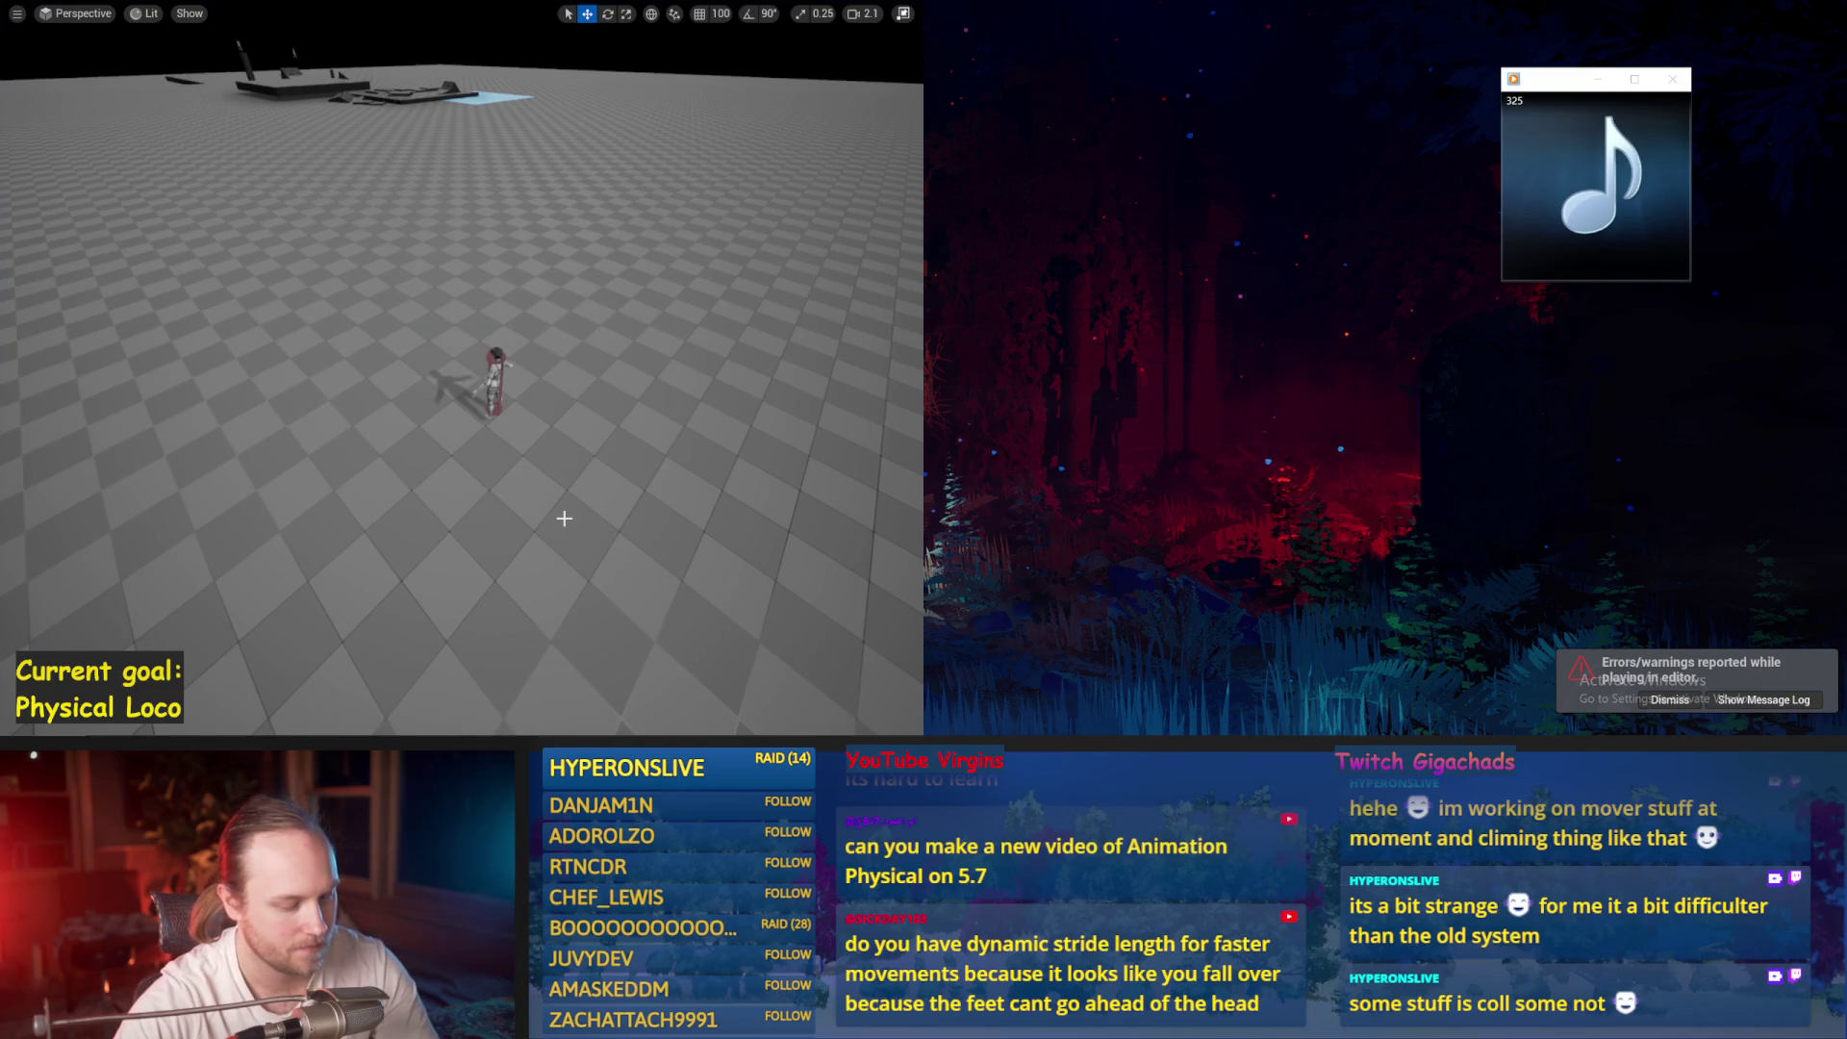
{"action": "left_click_drag", "start_coordinate": [565, 515], "coordinate": [362, 731]}
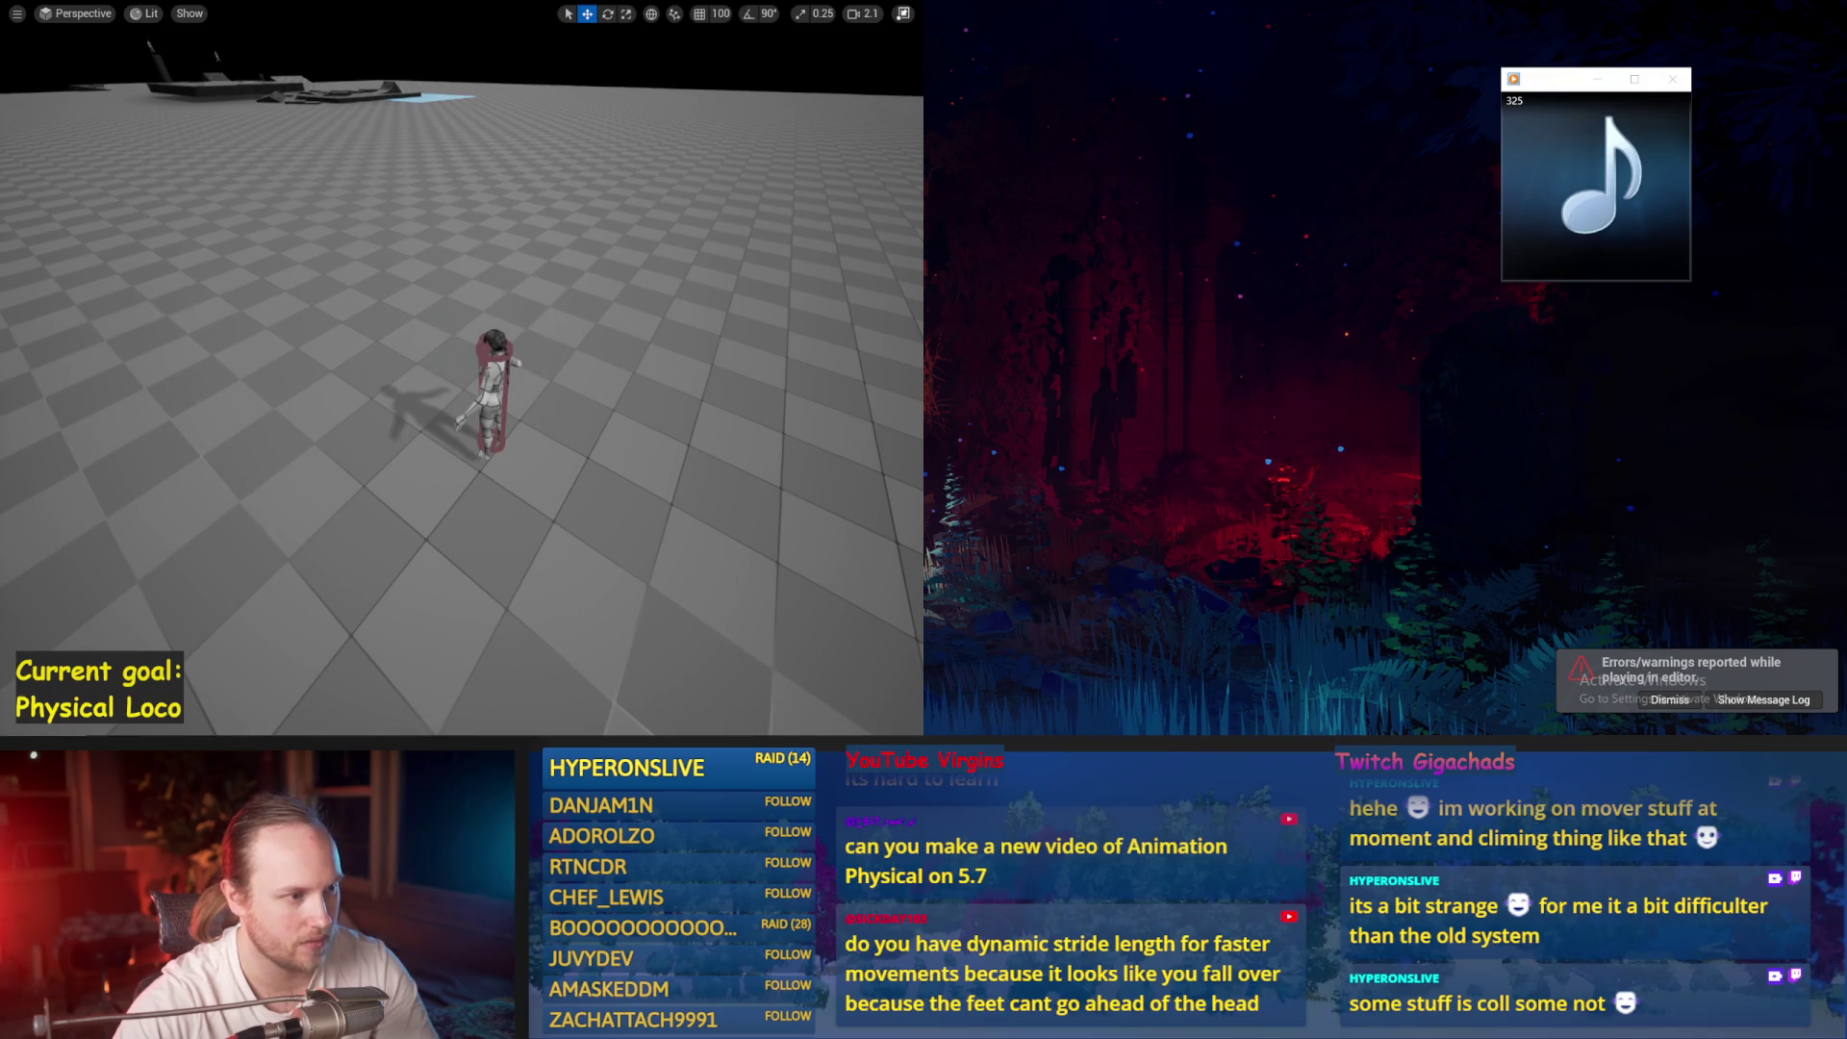
{"action": "mouse_move", "coordinate": [414, 577]}
{"action": "left_mouse_down"}
{"action": "mouse_move", "coordinate": [456, 546]}
{"action": "mouse_move", "coordinate": [385, 558]}
{"action": "left_mouse_up"}
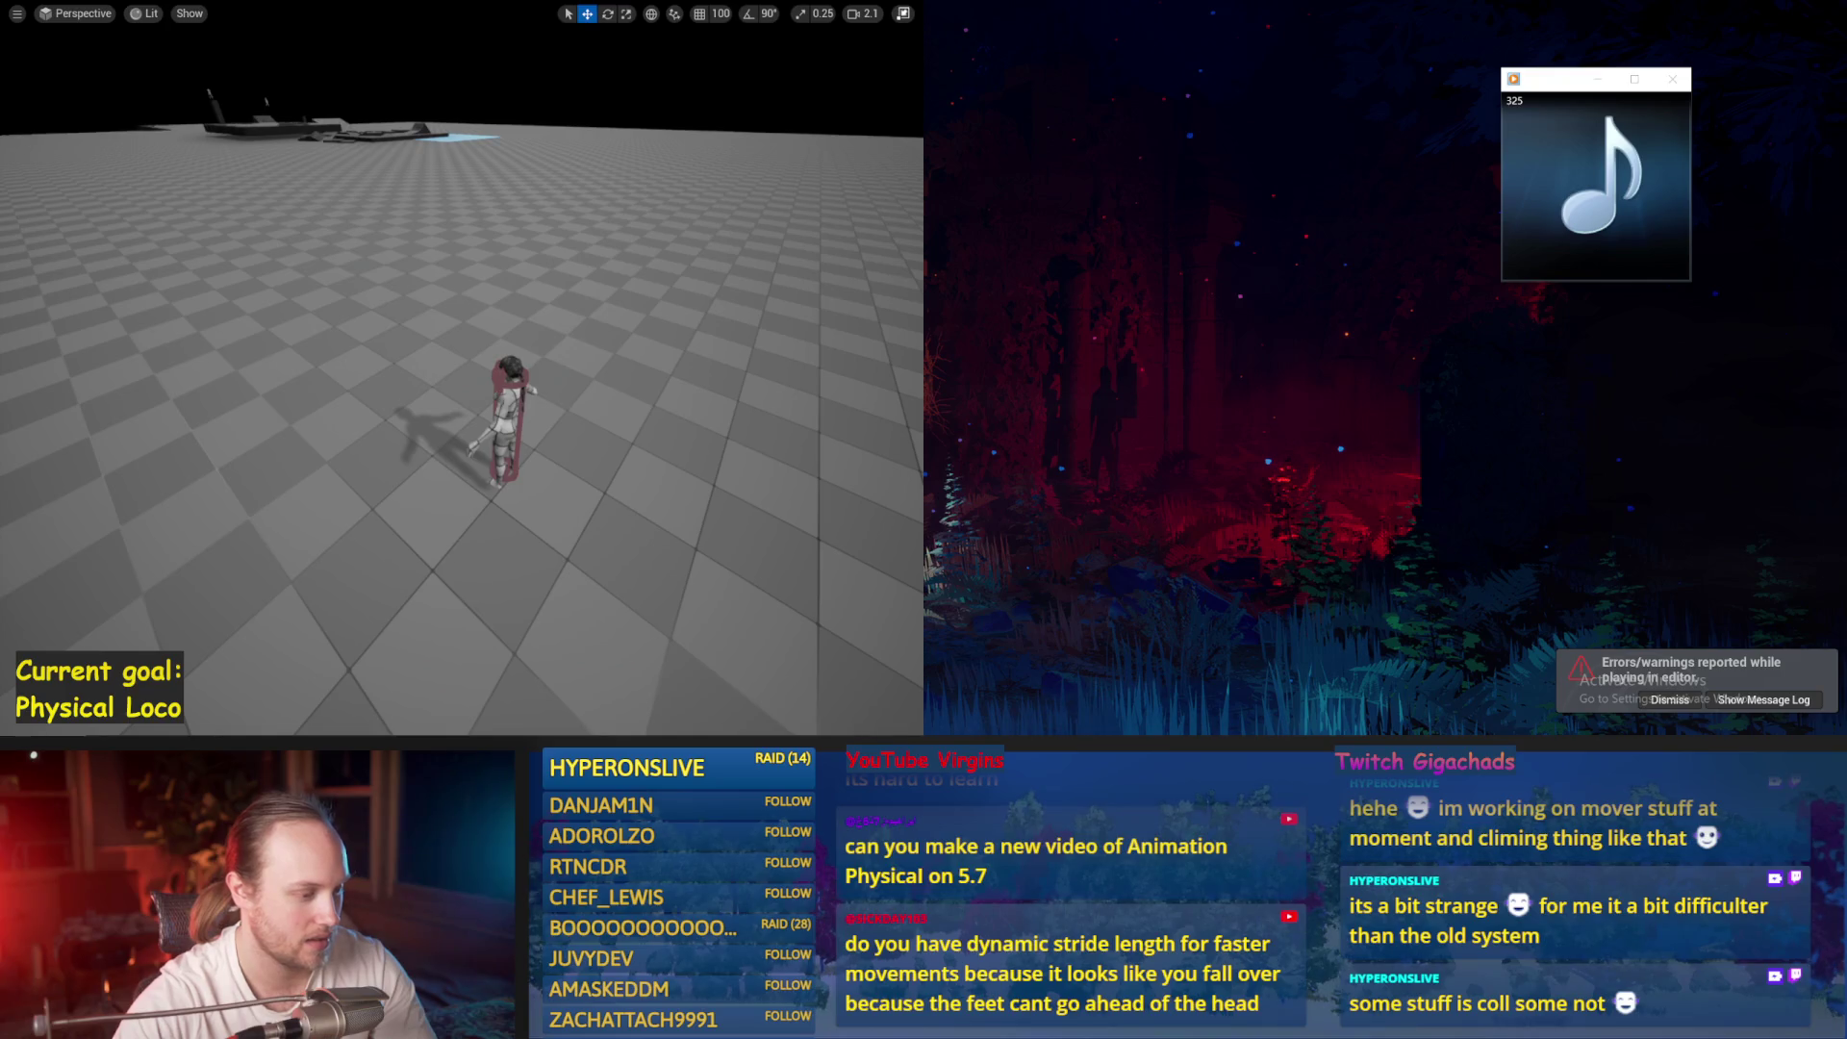
{"action": "key", "text": "alt+Tab"}
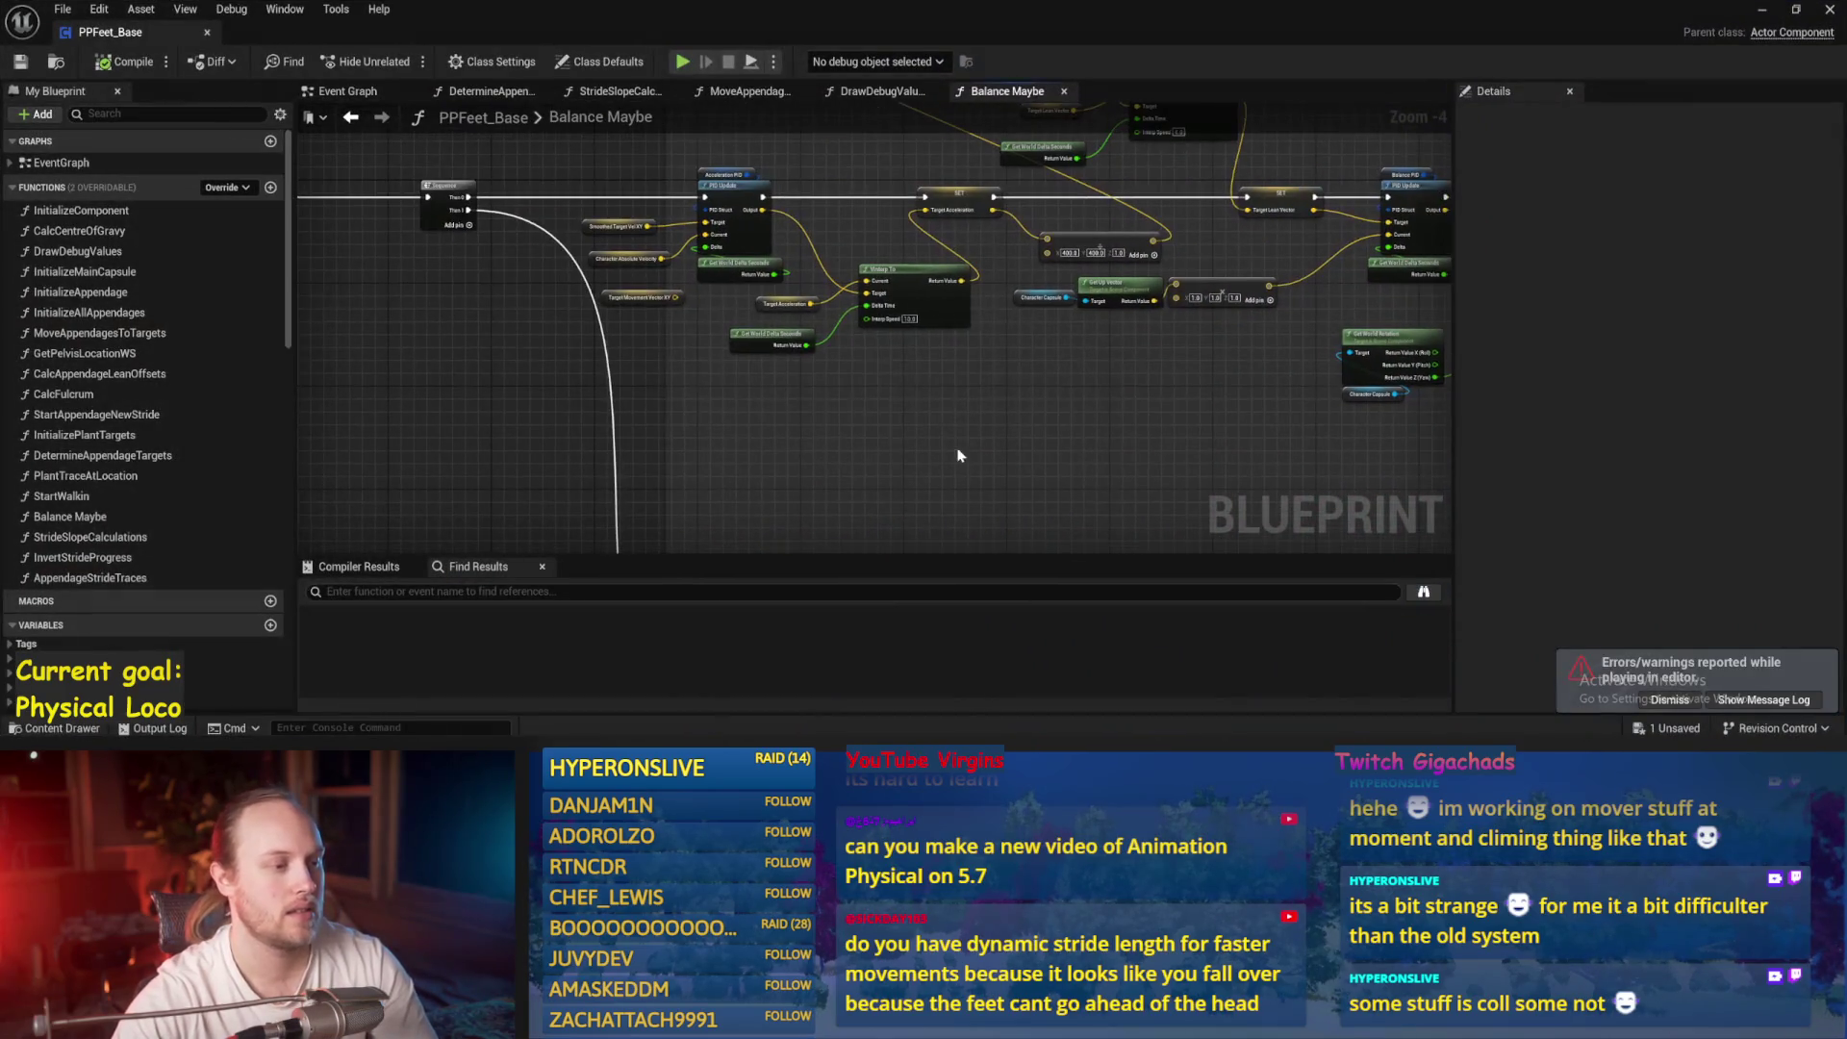
Move the Smooth Random Leaning comment group up and to the left, then save
{"action": "left_click_drag", "start_coordinate": [876, 405], "coordinate": [793, 442]}
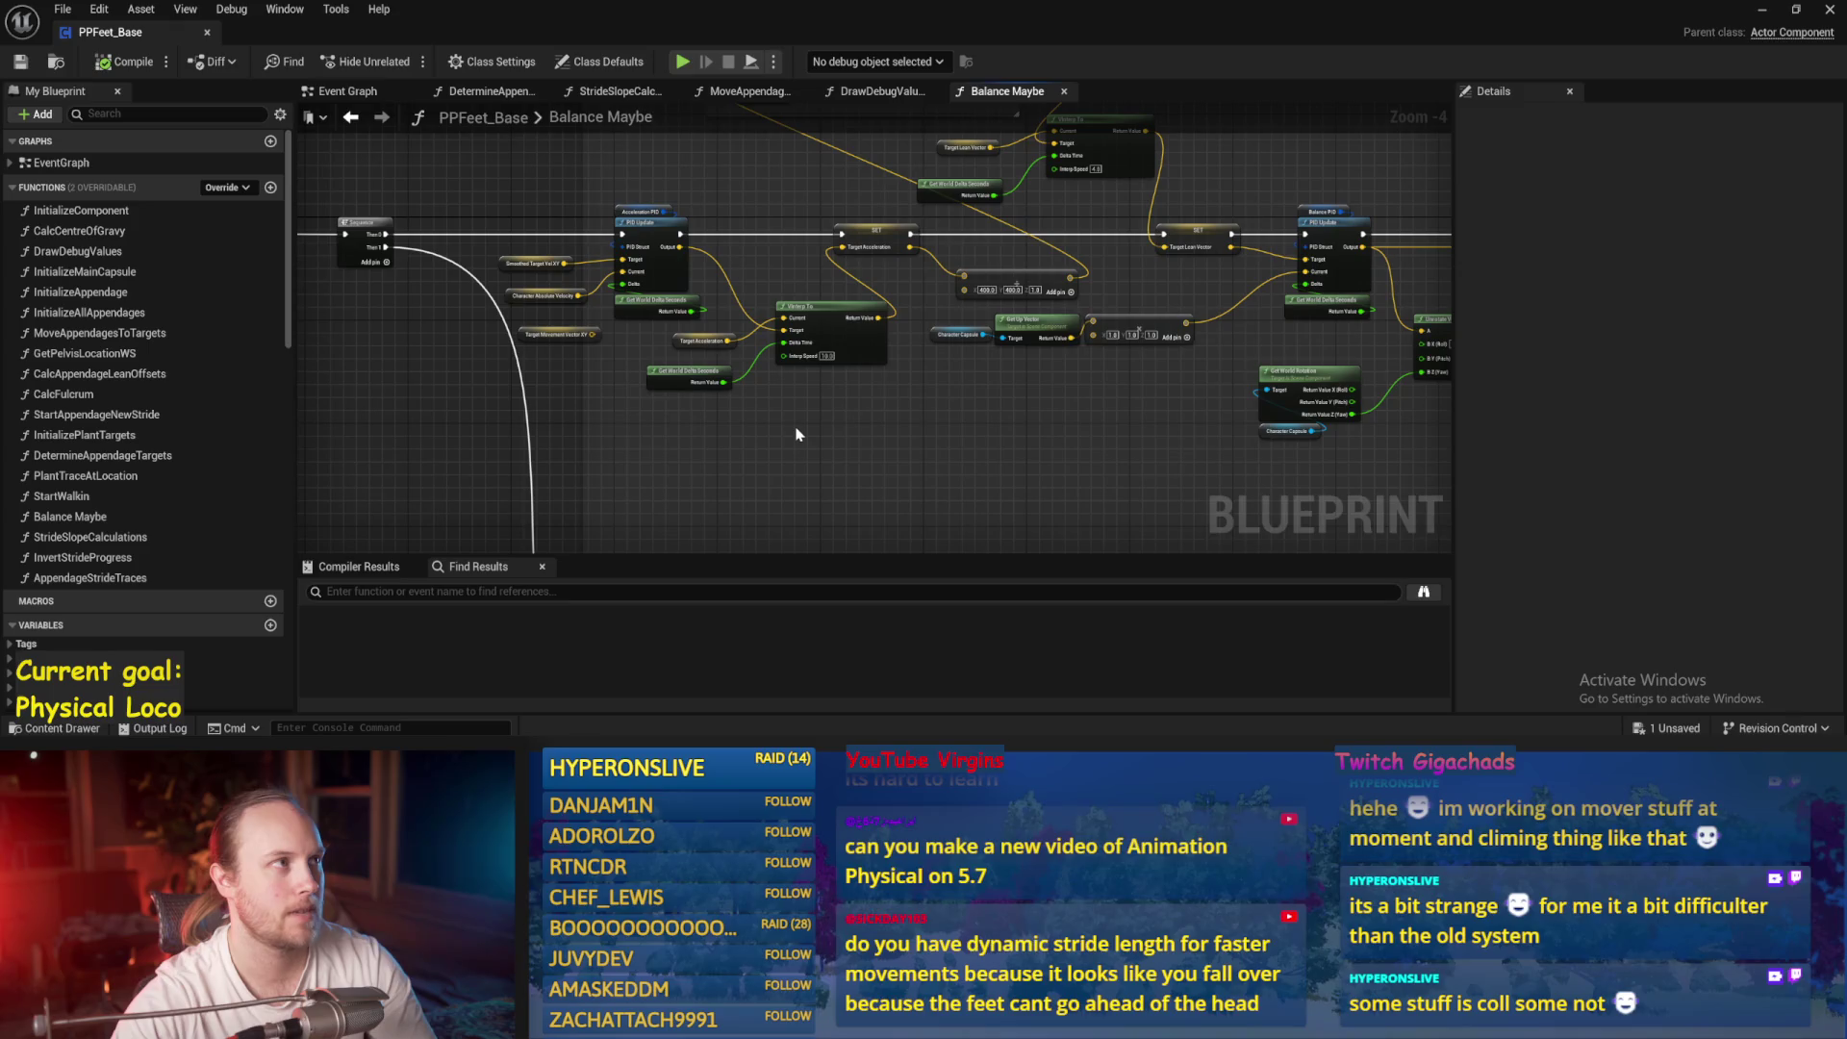
{"action": "mouse_move", "coordinate": [905, 433]}
{"action": "left_mouse_down"}
{"action": "mouse_move", "coordinate": [949, 400]}
{"action": "mouse_move", "coordinate": [687, 231]}
{"action": "left_mouse_up"}
{"action": "scroll", "coordinate": [948, 400], "scroll_direction": "down", "scroll_amount": 1}
{"action": "left_click_drag", "start_coordinate": [745, 343], "coordinate": [317, 381]}
{"action": "mouse_move", "coordinate": [1031, 420]}
{"action": "left_mouse_down"}
{"action": "mouse_move", "coordinate": [1183, 384]}
{"action": "mouse_move", "coordinate": [939, 342]}
{"action": "mouse_move", "coordinate": [1113, 489]}
{"action": "mouse_move", "coordinate": [1060, 629]}
{"action": "left_mouse_up"}
{"action": "left_click_drag", "start_coordinate": [1149, 205], "coordinate": [447, 384]}
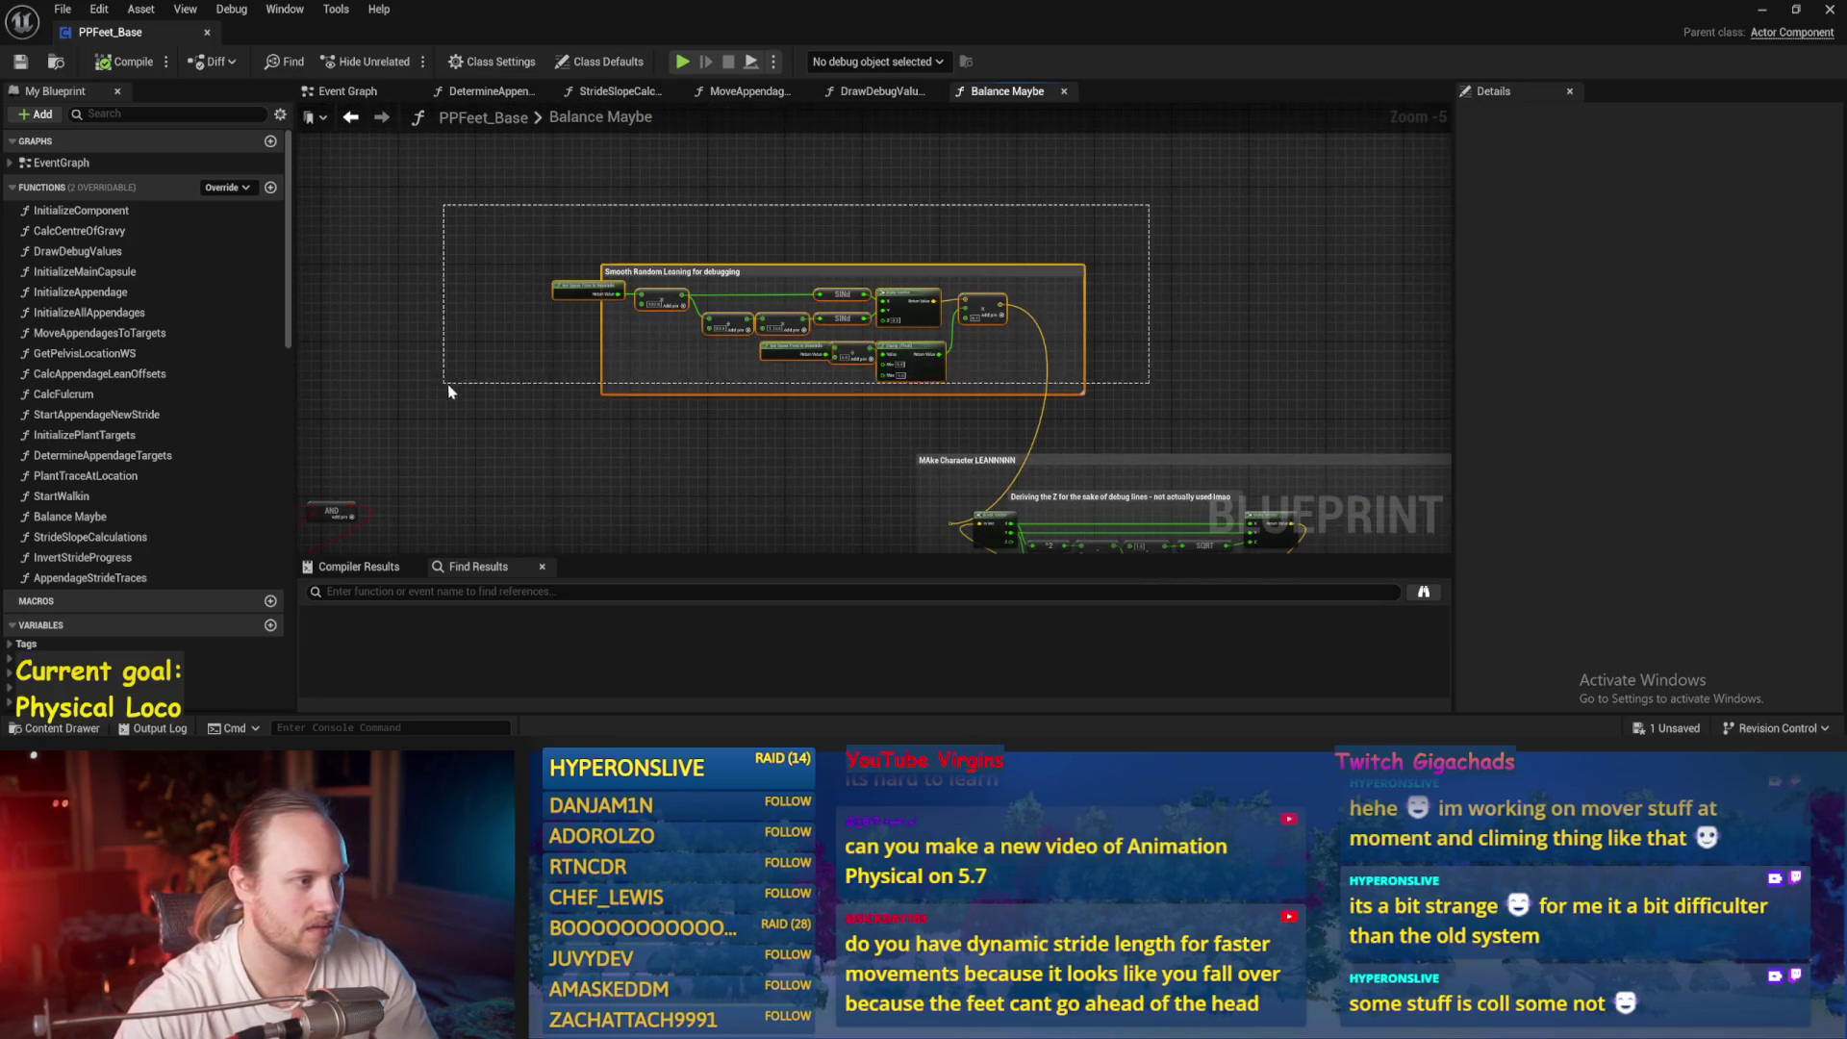
{"action": "left_click", "coordinate": [829, 397]}
{"action": "mouse_move", "coordinate": [921, 375]}
{"action": "left_mouse_down"}
{"action": "mouse_move", "coordinate": [682, 303]}
{"action": "mouse_move", "coordinate": [668, 254]}
{"action": "left_mouse_up"}
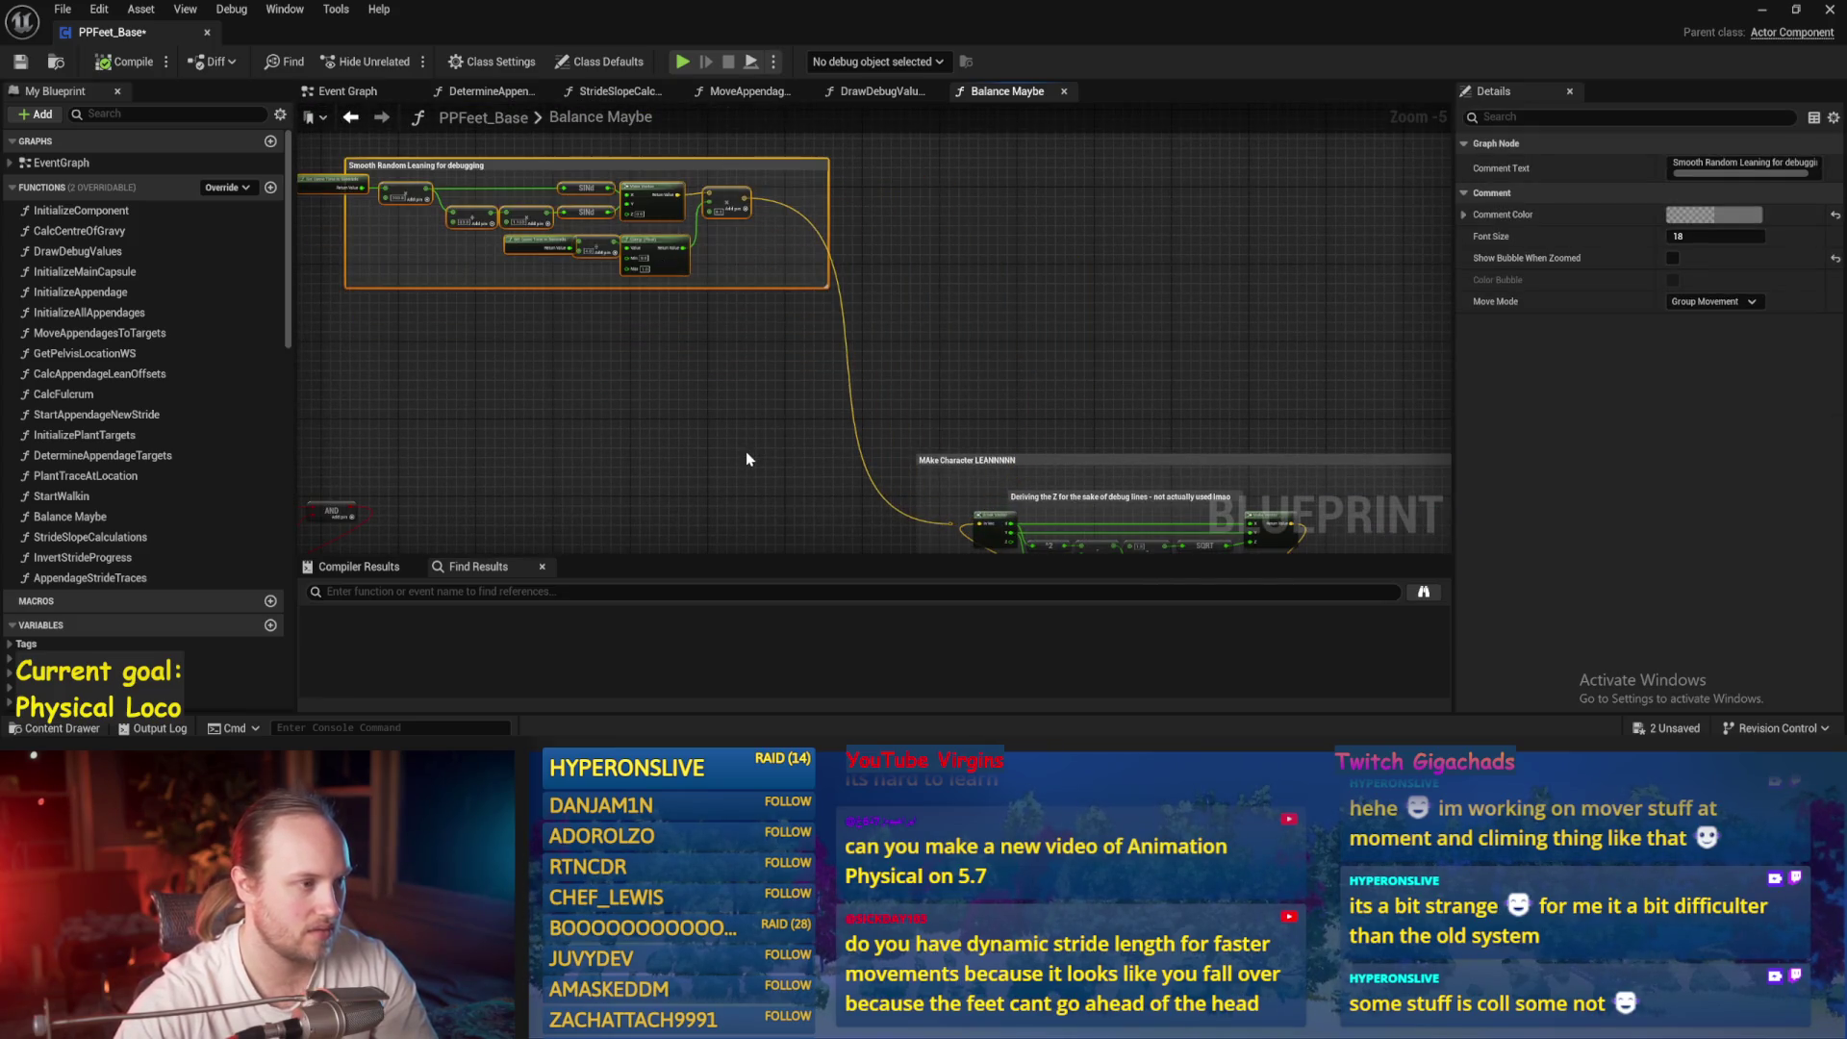
{"action": "key", "text": "ctrl+s"}
Run a play session to test the Blueprint, then stop it
{"action": "scroll", "coordinate": [962, 323], "scroll_direction": "up", "scroll_amount": 3}
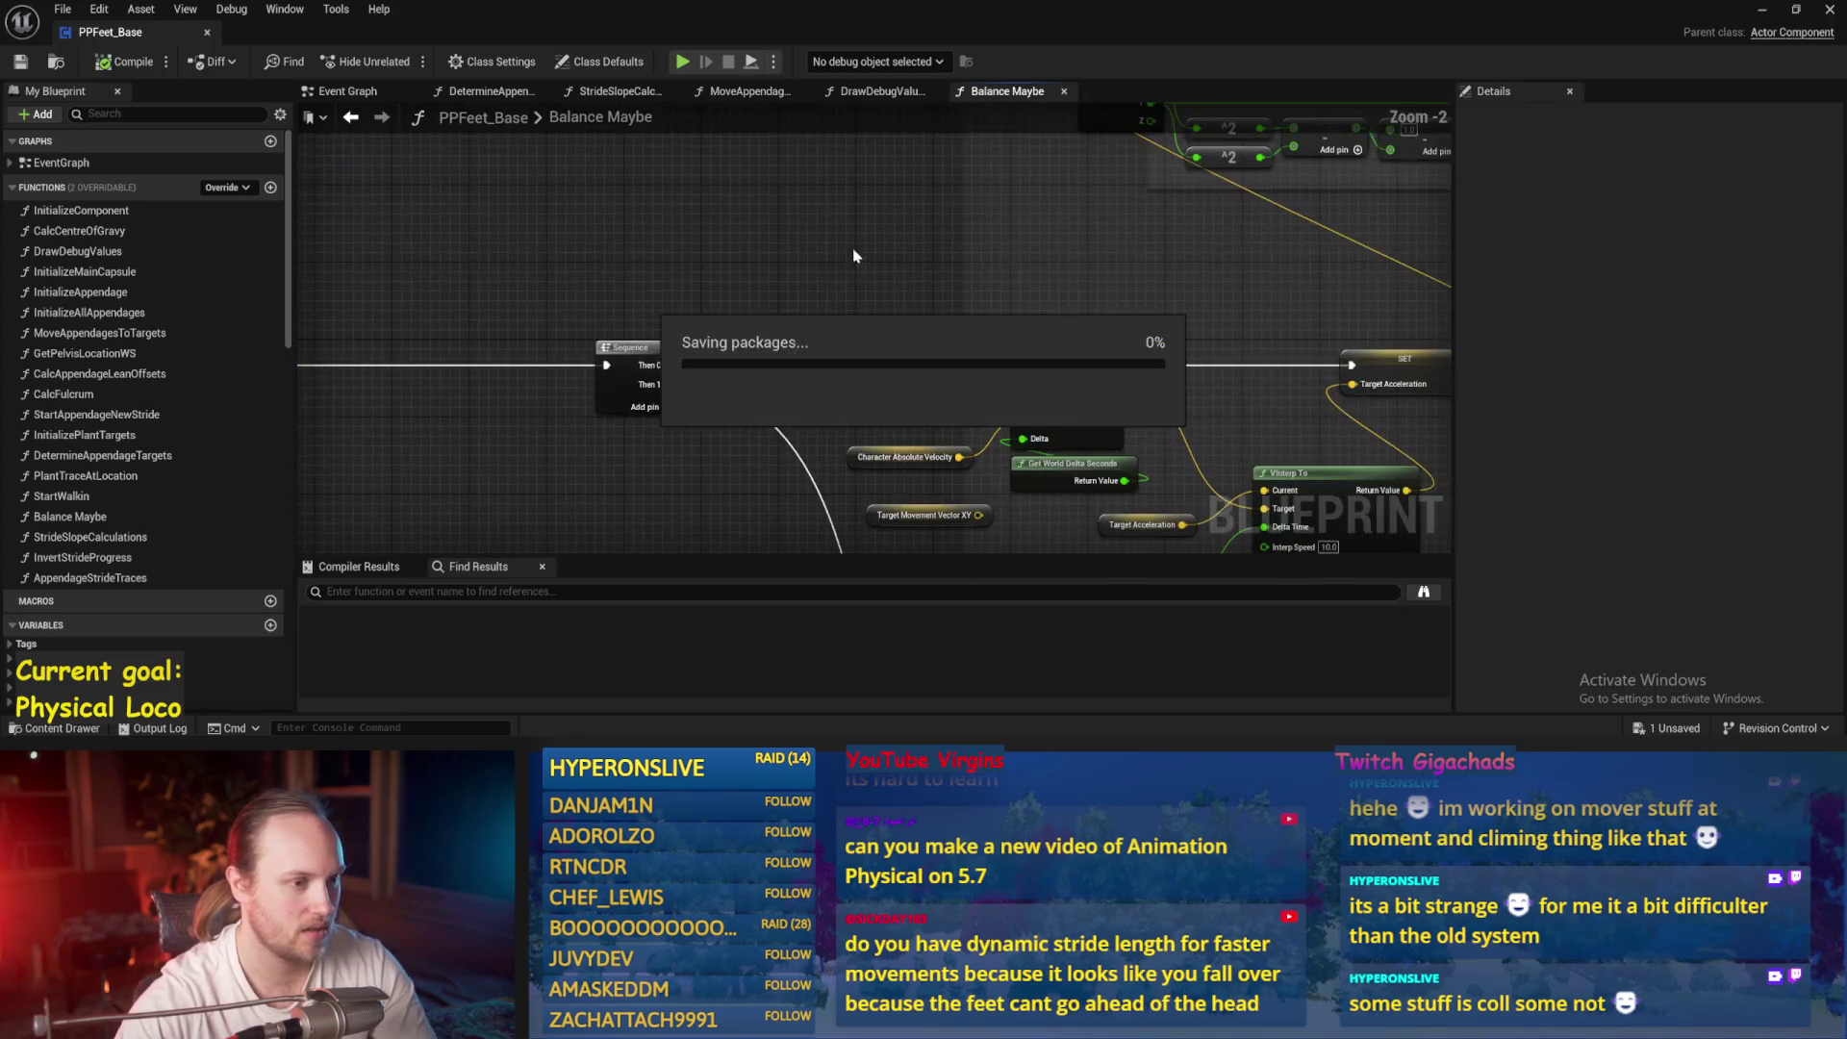
{"action": "mouse_move", "coordinate": [754, 343]}
{"action": "left_mouse_down"}
{"action": "mouse_move", "coordinate": [962, 289]}
{"action": "mouse_move", "coordinate": [825, 453]}
{"action": "mouse_move", "coordinate": [866, 392]}
{"action": "mouse_move", "coordinate": [865, 318]}
{"action": "left_mouse_up"}
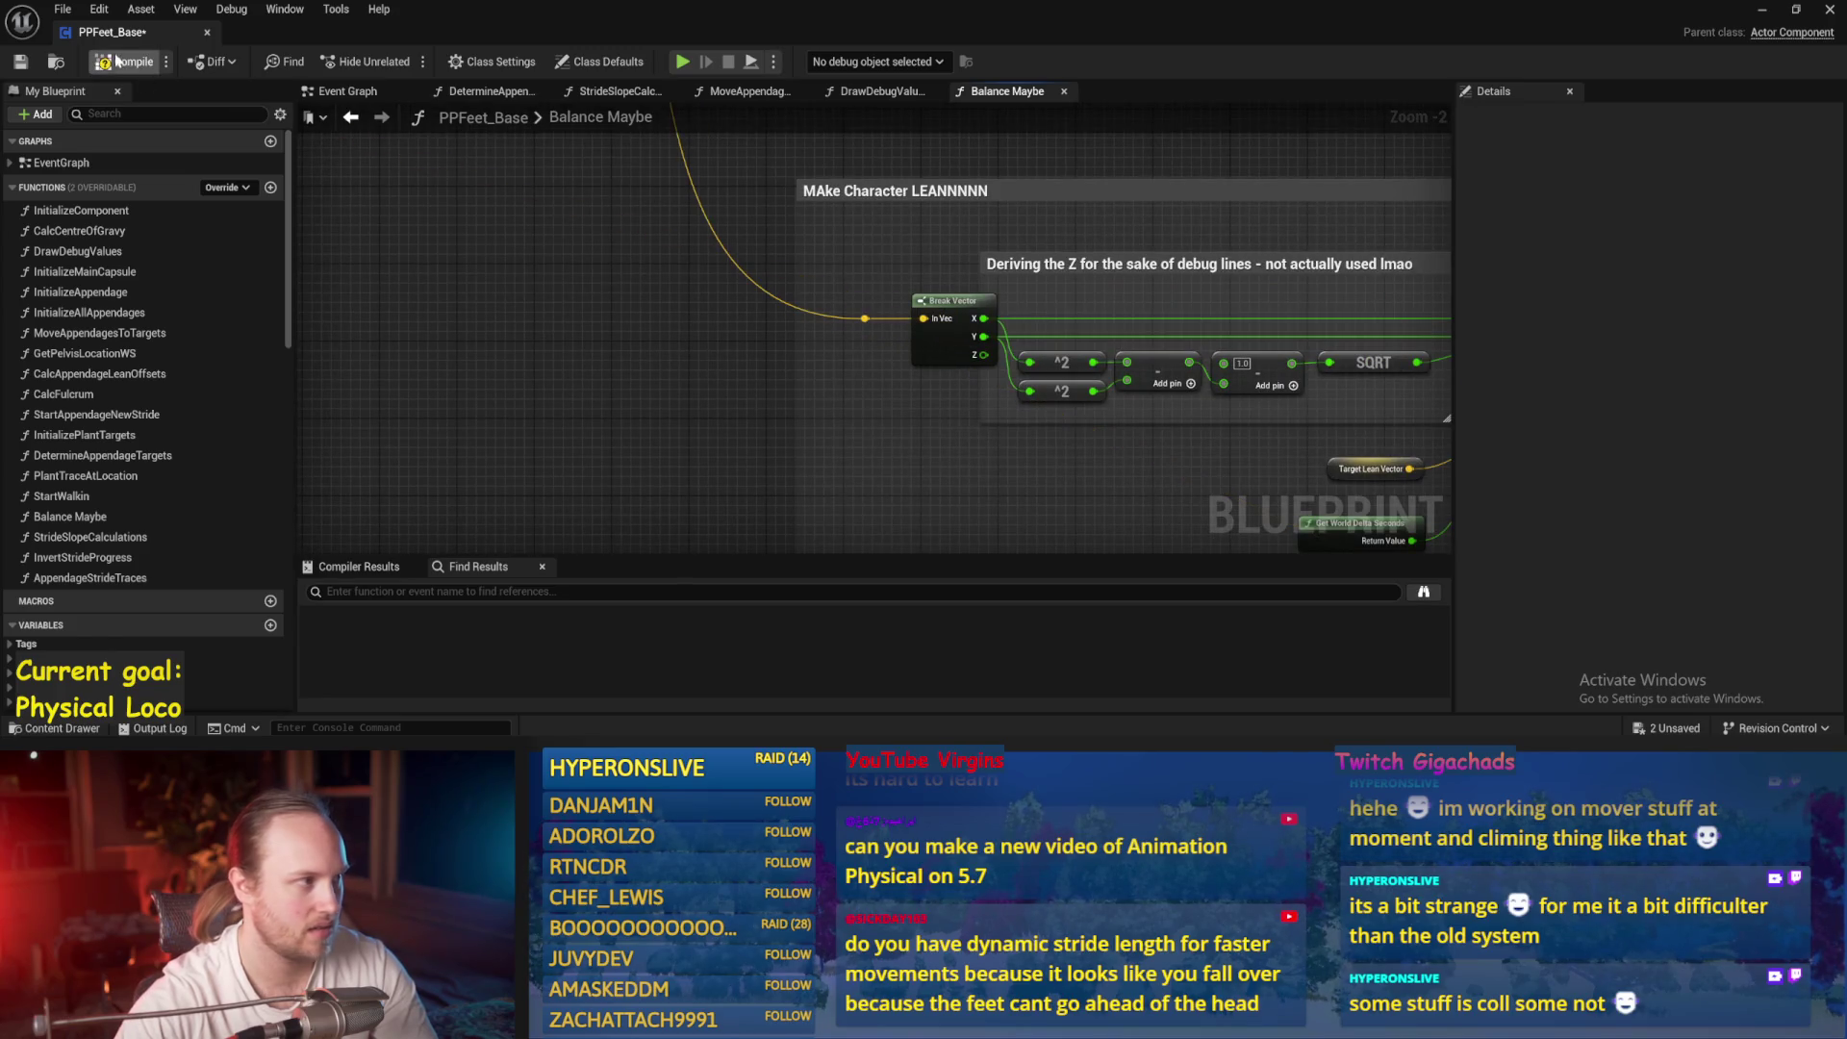
{"action": "left_click", "coordinate": [21, 64]}
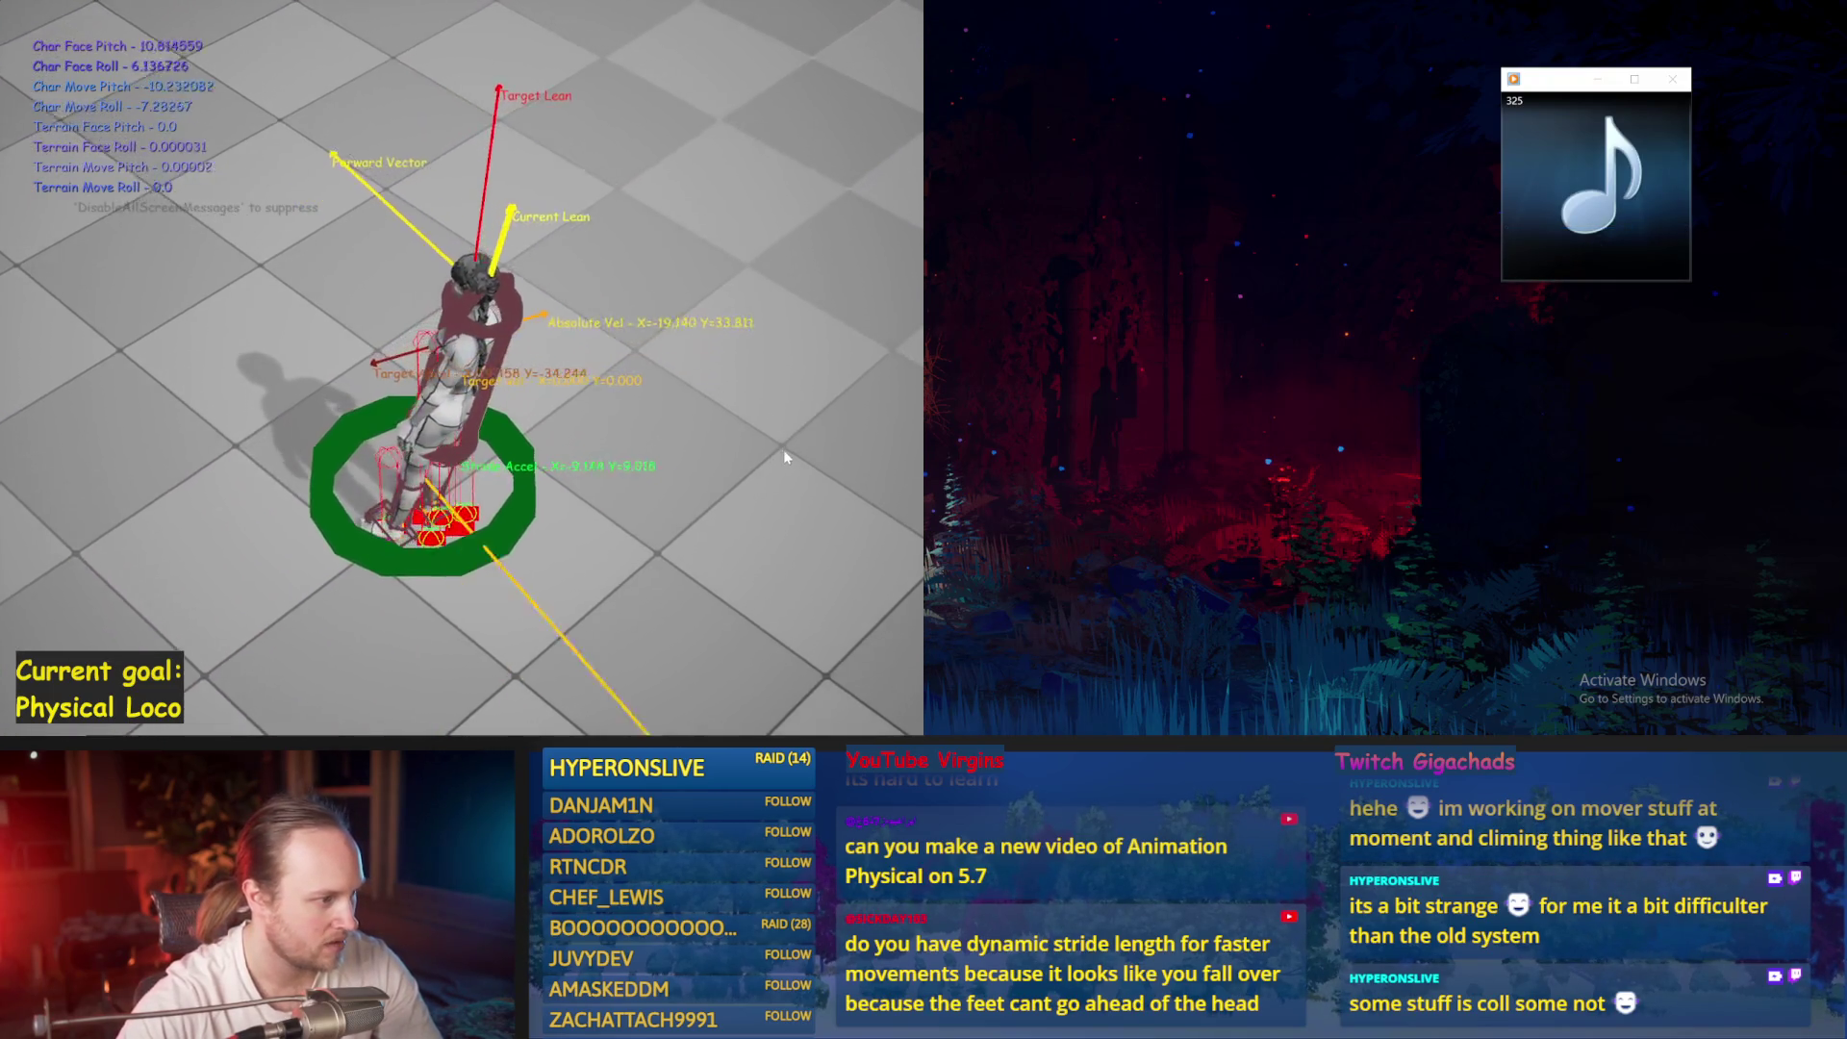
{"action": "key", "text": "Escape"}
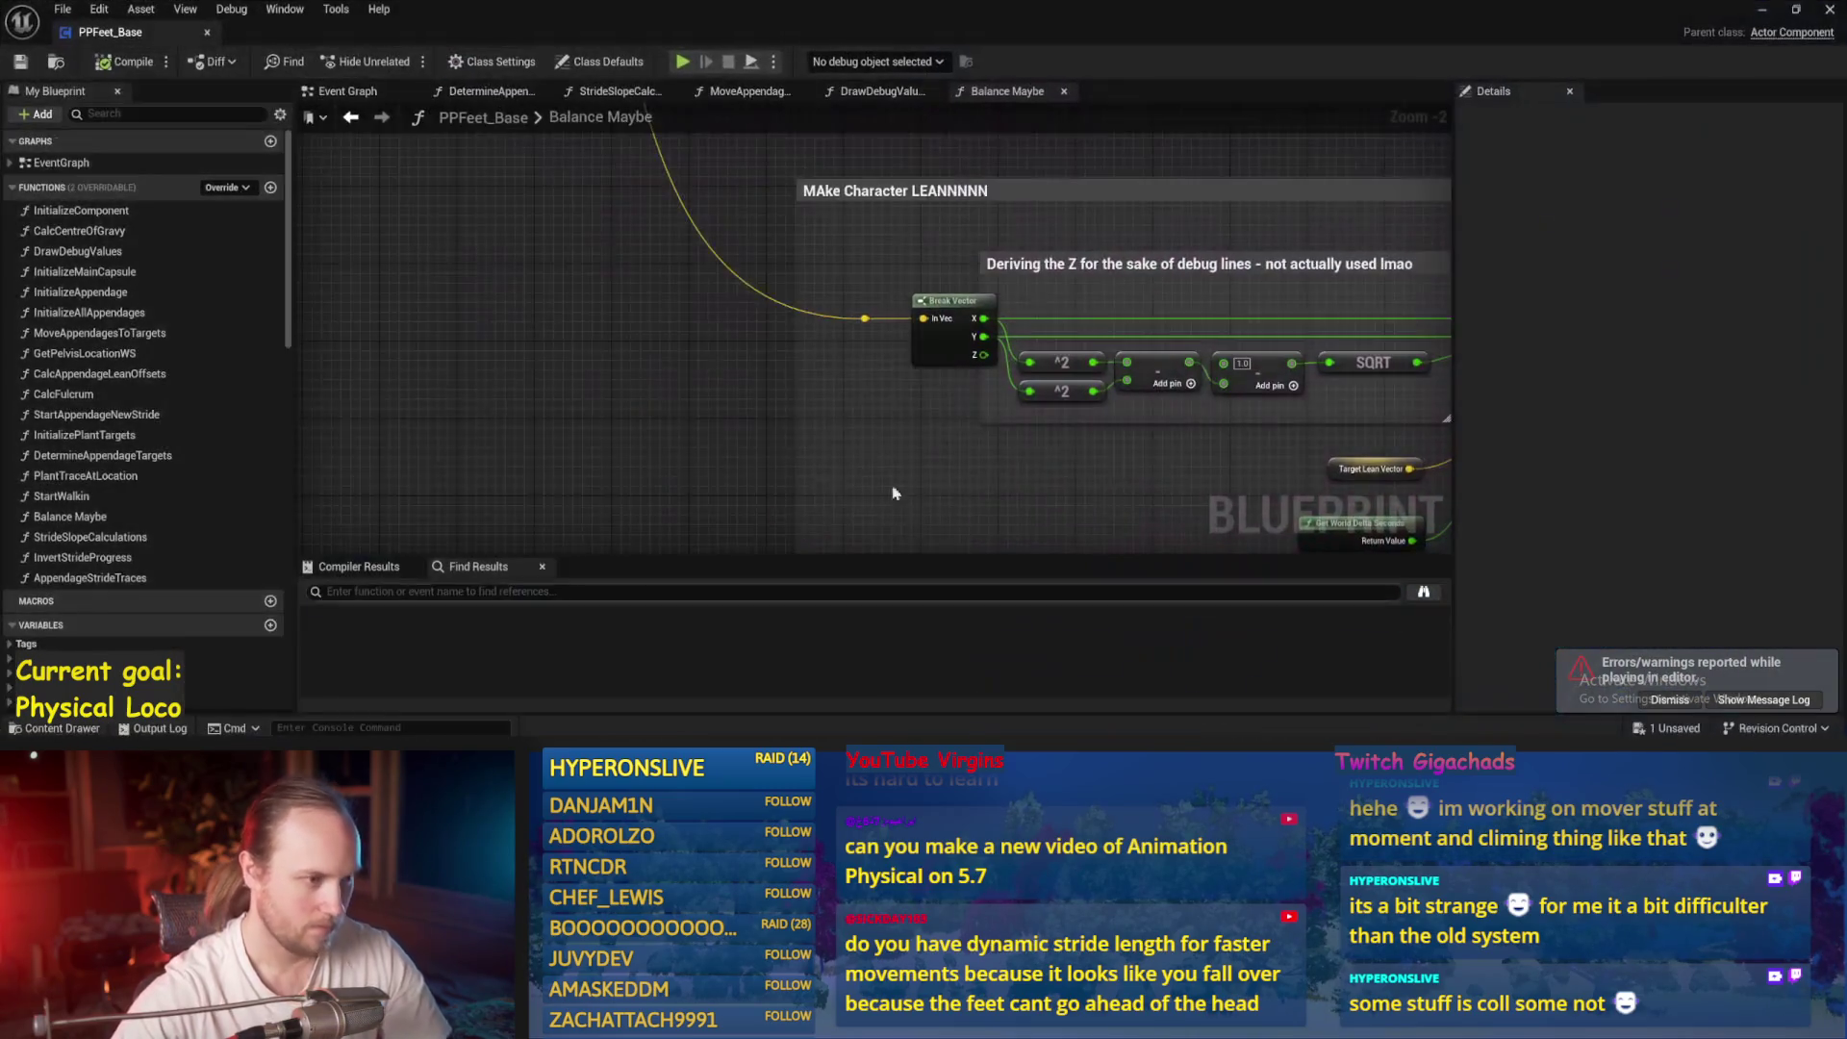
Undo the last wire connection near the lean nodes, then compile and save
{"action": "mouse_move", "coordinate": [947, 491]}
{"action": "left_mouse_down"}
{"action": "mouse_move", "coordinate": [783, 454]}
{"action": "mouse_move", "coordinate": [912, 407]}
{"action": "left_mouse_up"}
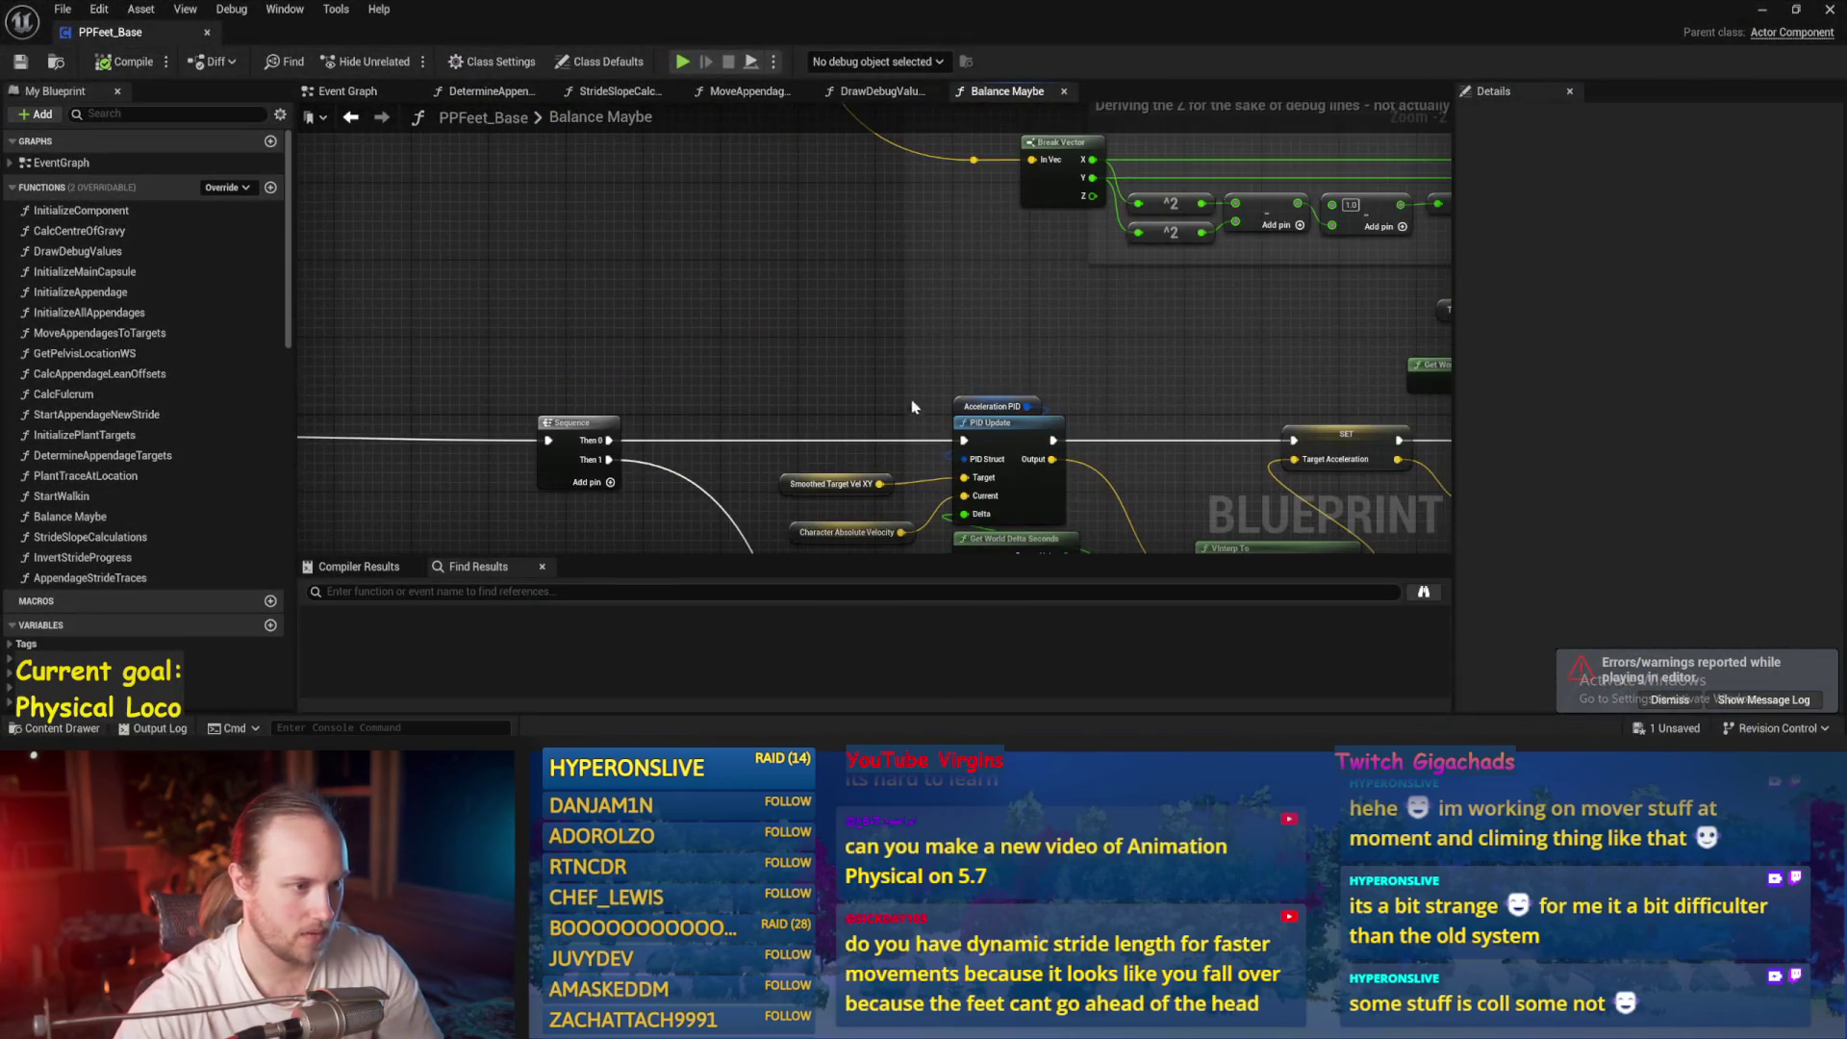
{"action": "scroll", "coordinate": [861, 340], "scroll_direction": "down", "scroll_amount": 1}
{"action": "left_click_drag", "start_coordinate": [997, 467], "coordinate": [647, 305]}
{"action": "key", "text": "ctrl+z"}
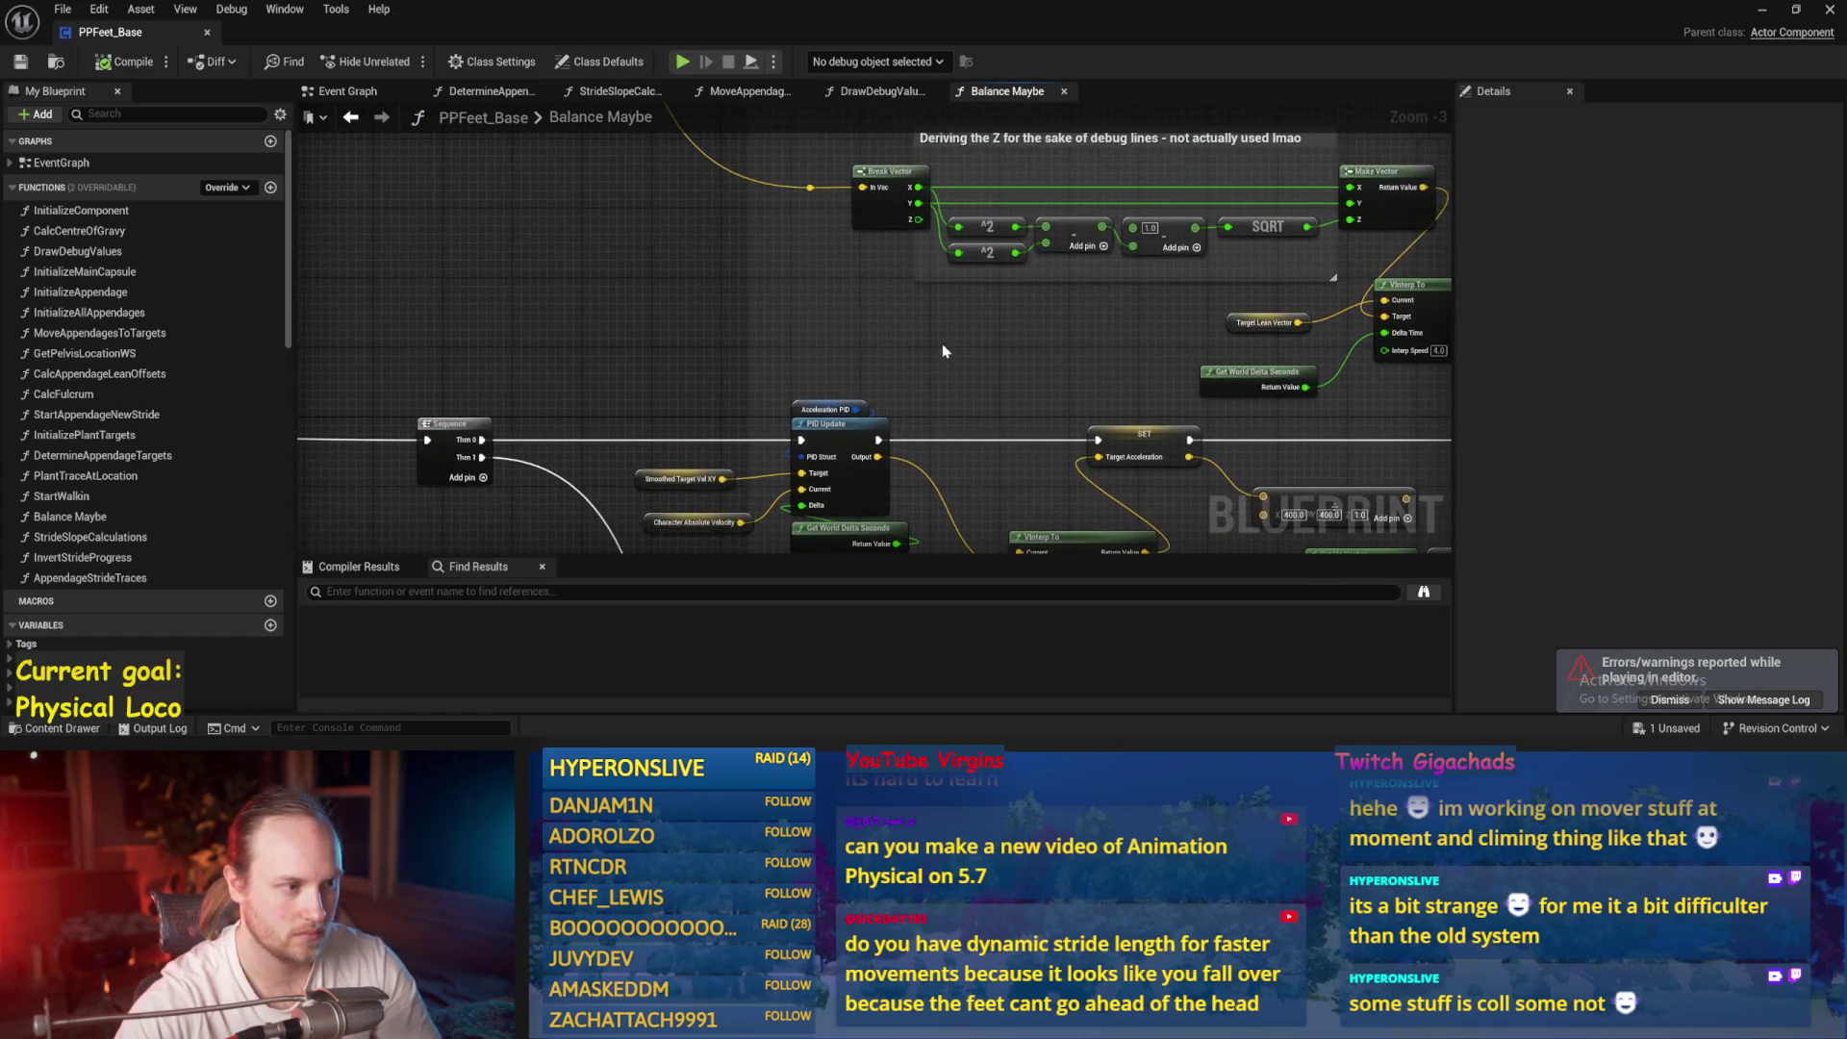
{"action": "mouse_move", "coordinate": [816, 214]}
{"action": "left_mouse_down"}
{"action": "mouse_move", "coordinate": [908, 227]}
{"action": "mouse_move", "coordinate": [1085, 446]}
{"action": "left_mouse_up"}
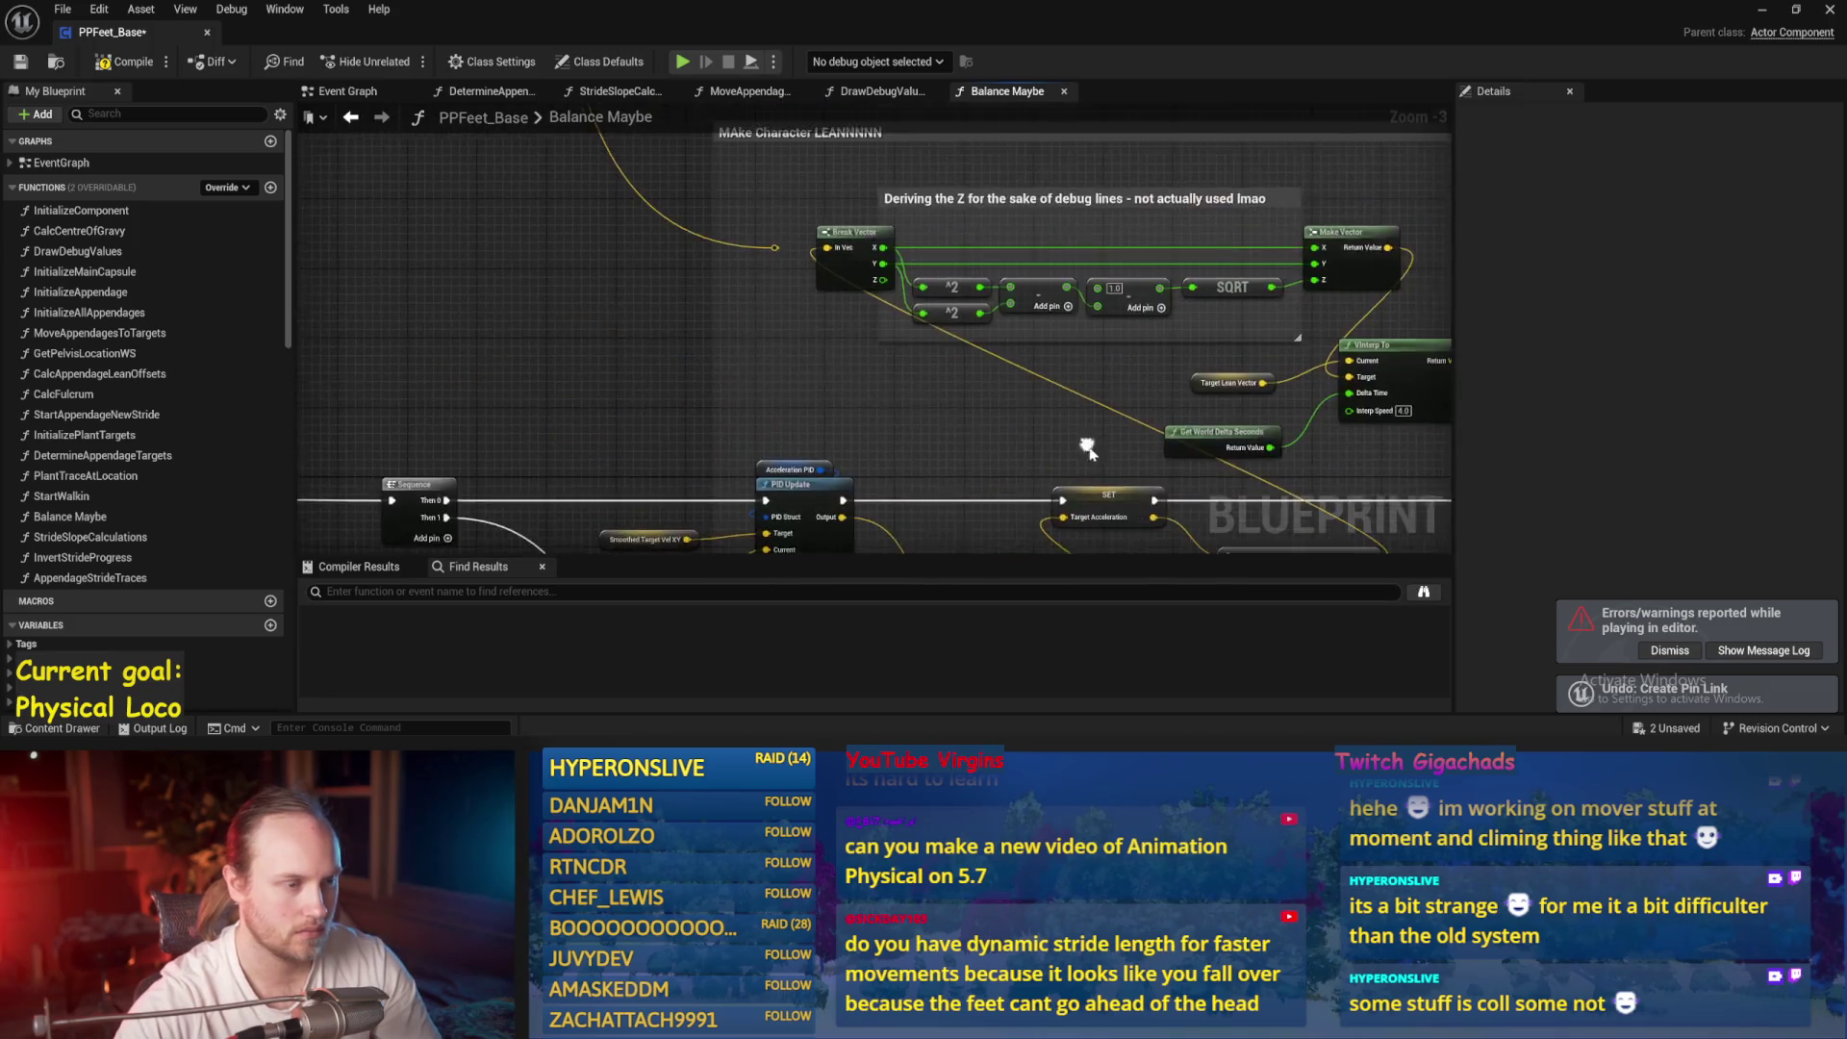
{"action": "left_click", "coordinate": [120, 63]}
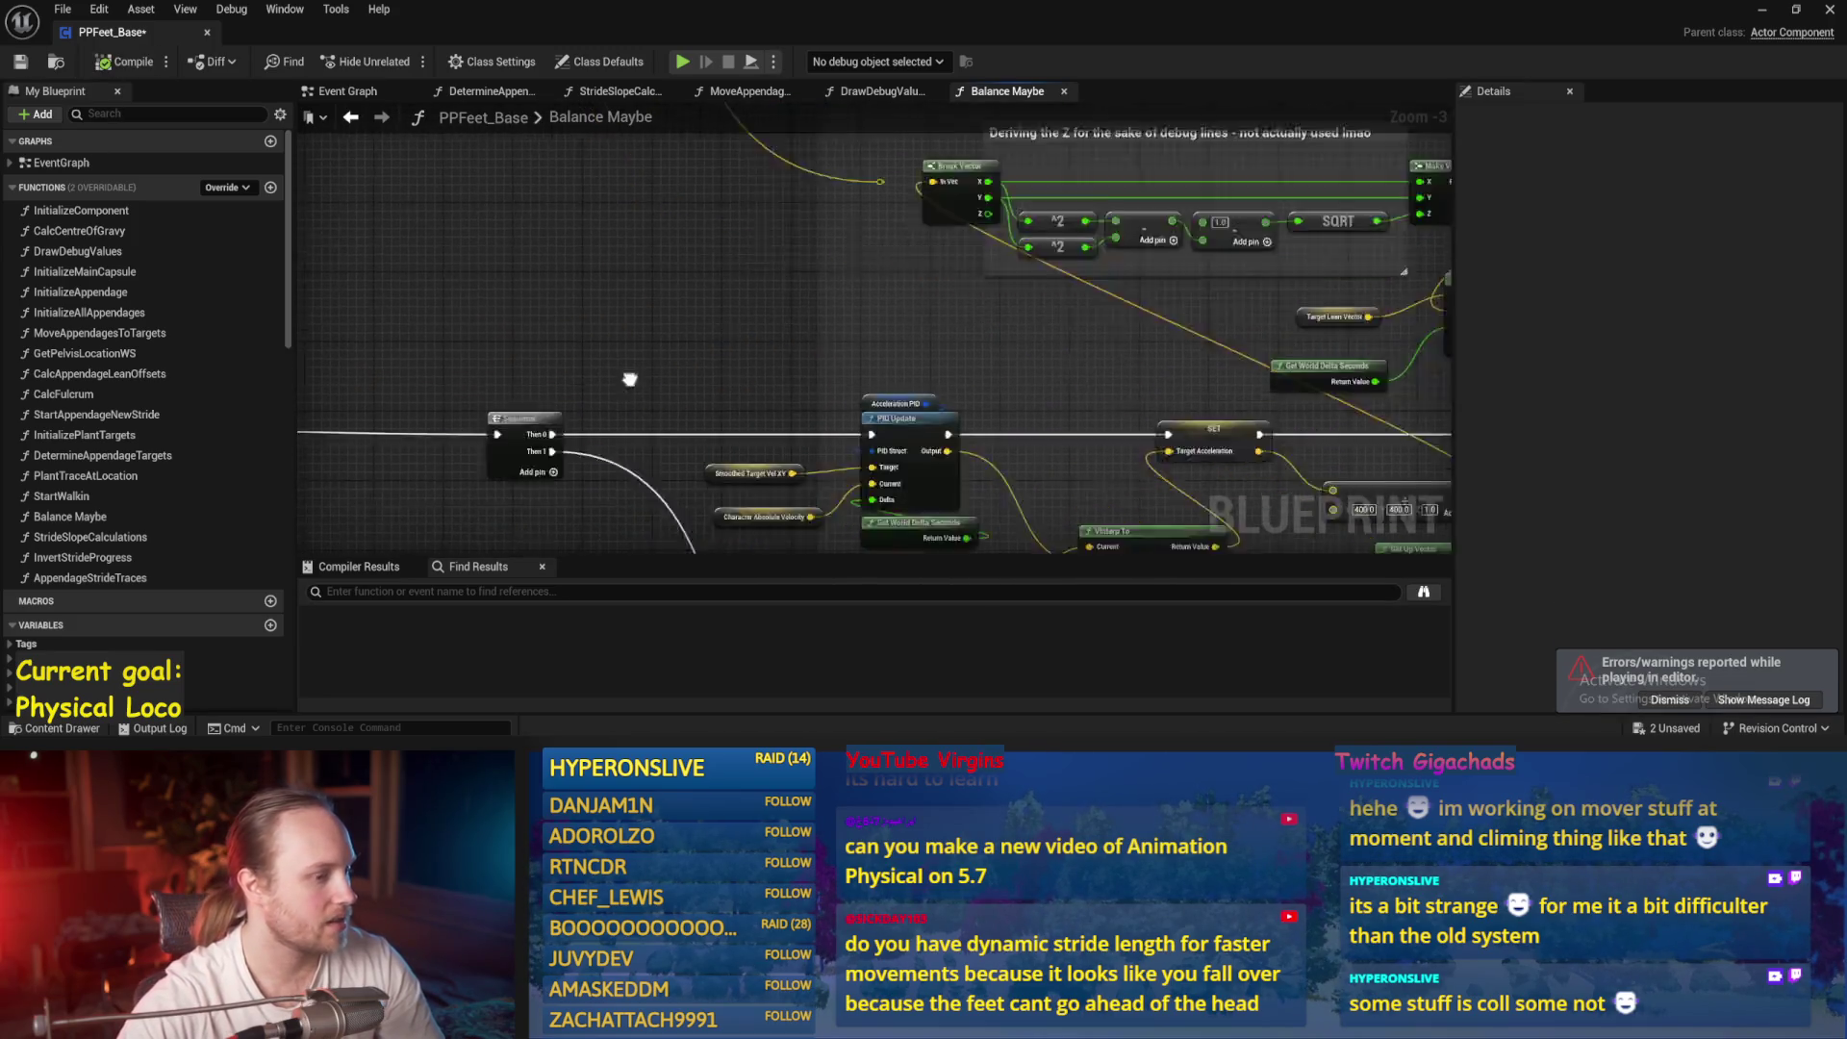
{"action": "left_click_drag", "start_coordinate": [626, 379], "coordinate": [804, 289]}
{"action": "key", "text": "ctrl+s"}
Shift a node further left in the graph and save the Blueprint
{"action": "left_click_drag", "start_coordinate": [434, 313], "coordinate": [782, 262]}
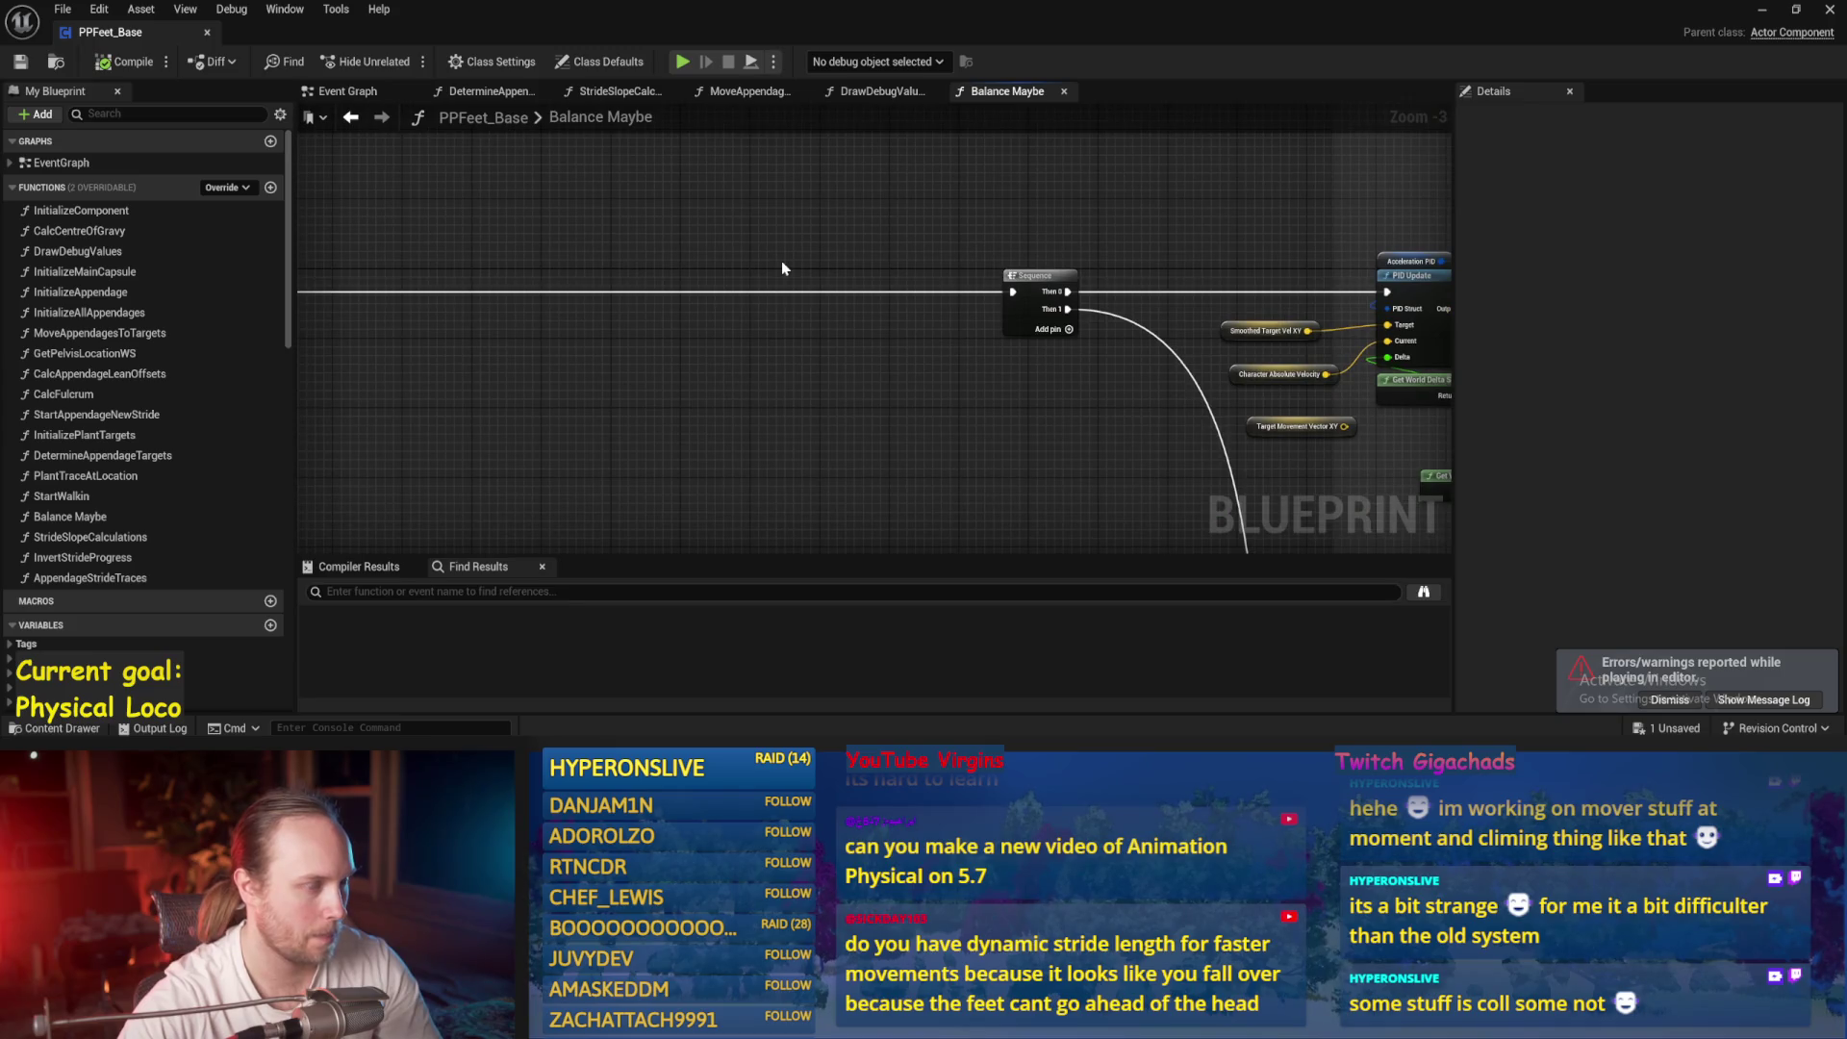
{"action": "scroll", "coordinate": [782, 262], "scroll_direction": "down", "scroll_amount": 2}
{"action": "mouse_move", "coordinate": [1185, 336]}
{"action": "left_mouse_down"}
{"action": "mouse_move", "coordinate": [808, 333]}
{"action": "mouse_move", "coordinate": [854, 333]}
{"action": "left_mouse_up"}
{"action": "left_click_drag", "start_coordinate": [1021, 388], "coordinate": [734, 437]}
{"action": "scroll", "coordinate": [976, 395], "scroll_direction": "up", "scroll_amount": 2}
{"action": "key", "text": "ctrl+s"}
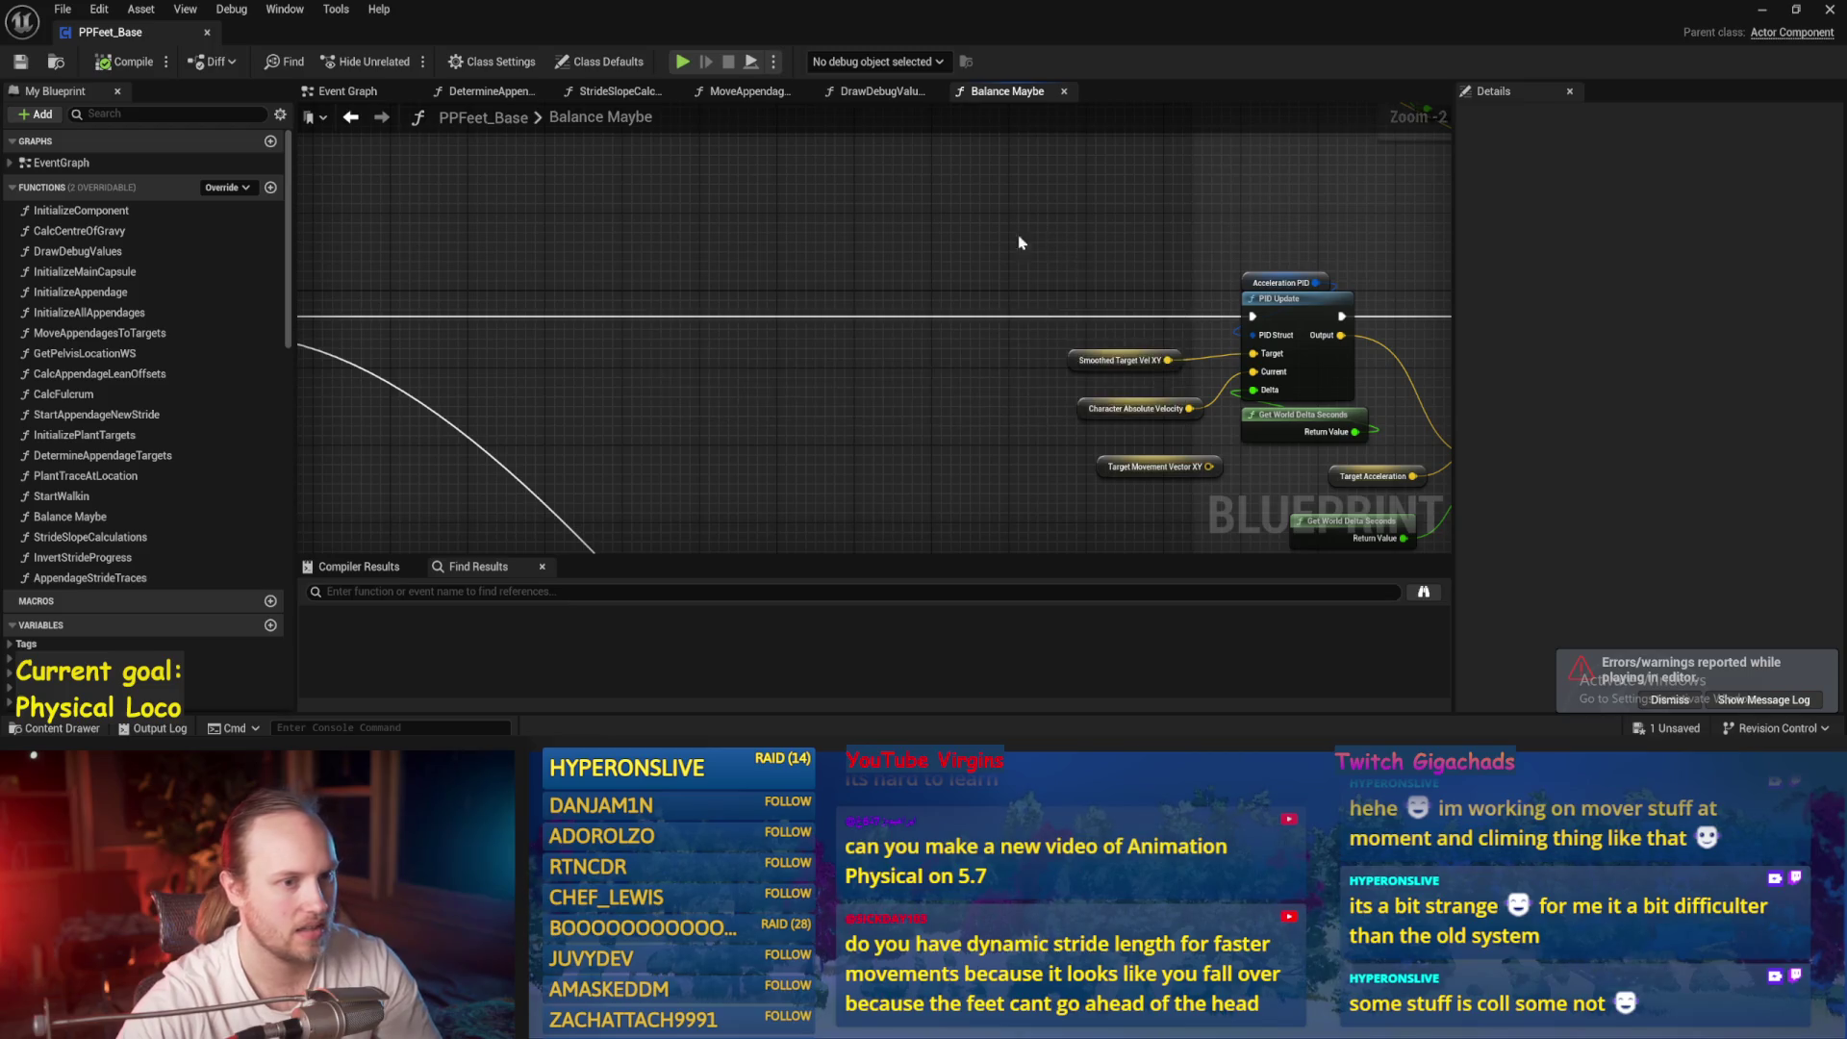
{"action": "scroll", "coordinate": [1023, 355], "scroll_direction": "up", "scroll_amount": 1}
Inspect the PID Update node, then frame the Sequence and SET nodes
{"action": "left_click", "coordinate": [977, 286]}
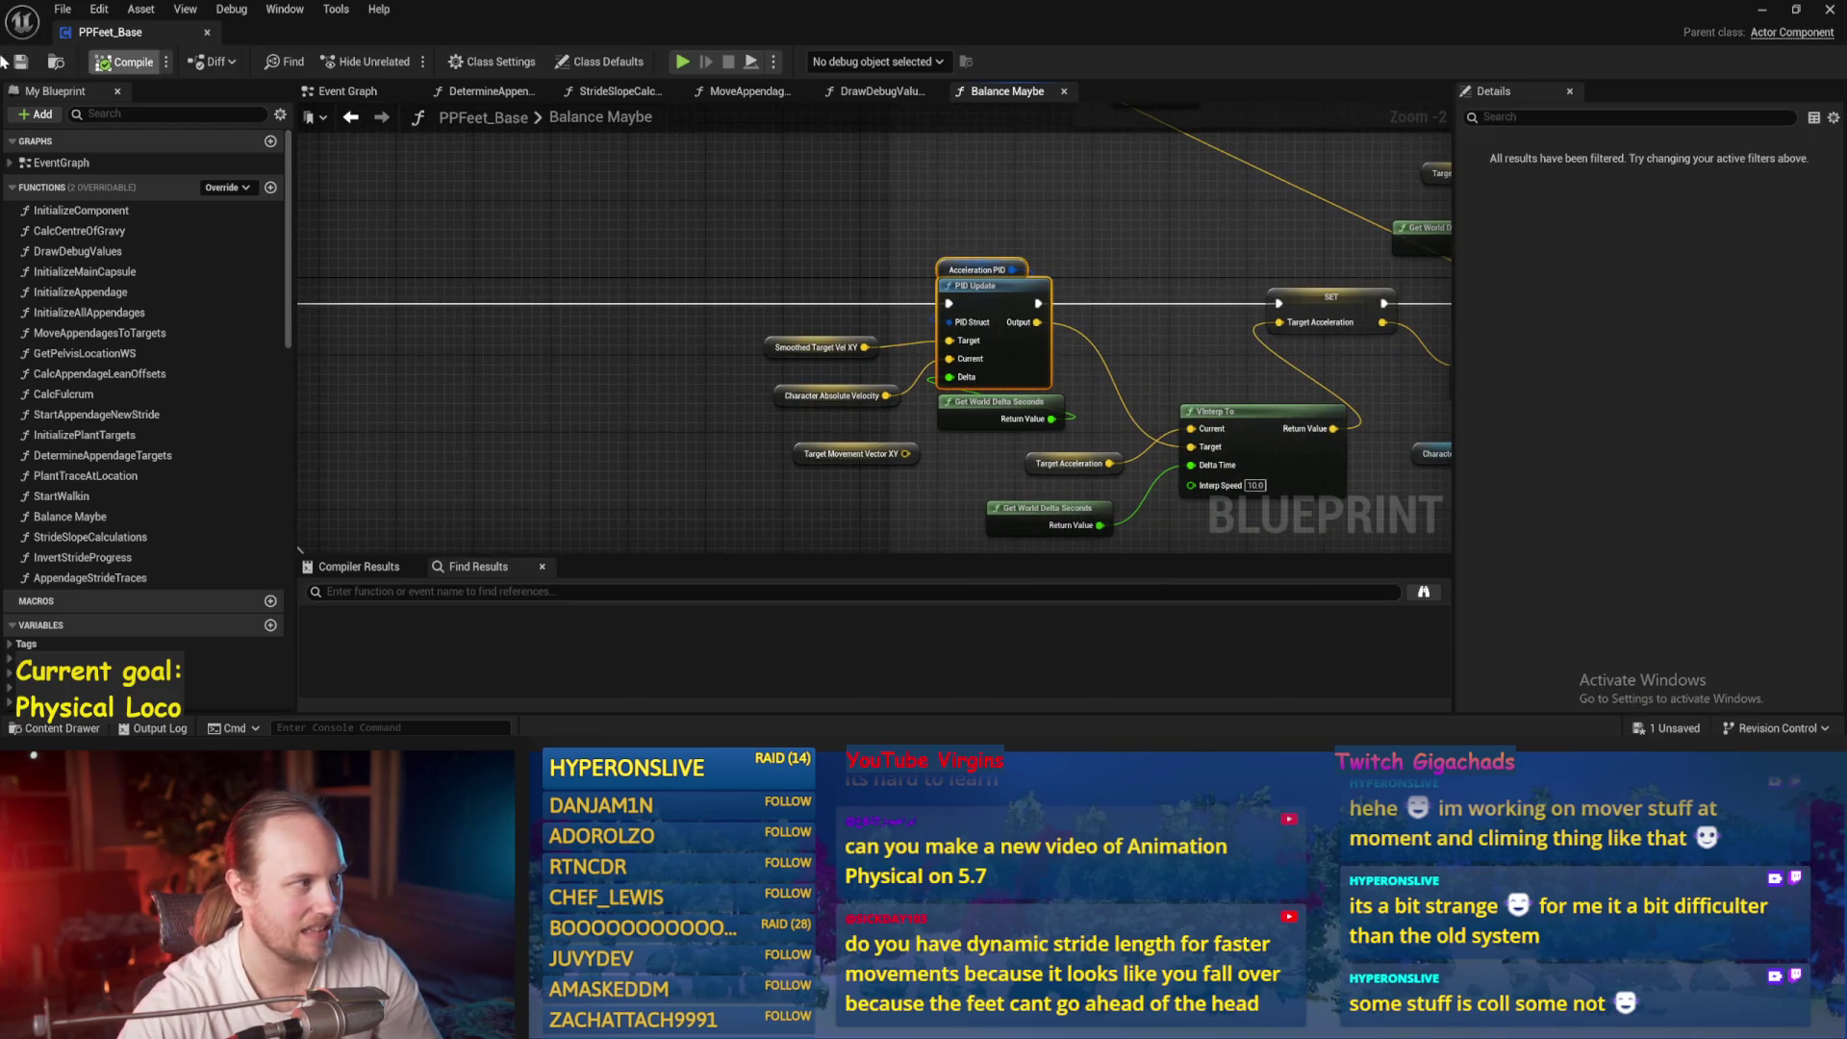
{"action": "left_click_drag", "start_coordinate": [699, 178], "coordinate": [639, 235]}
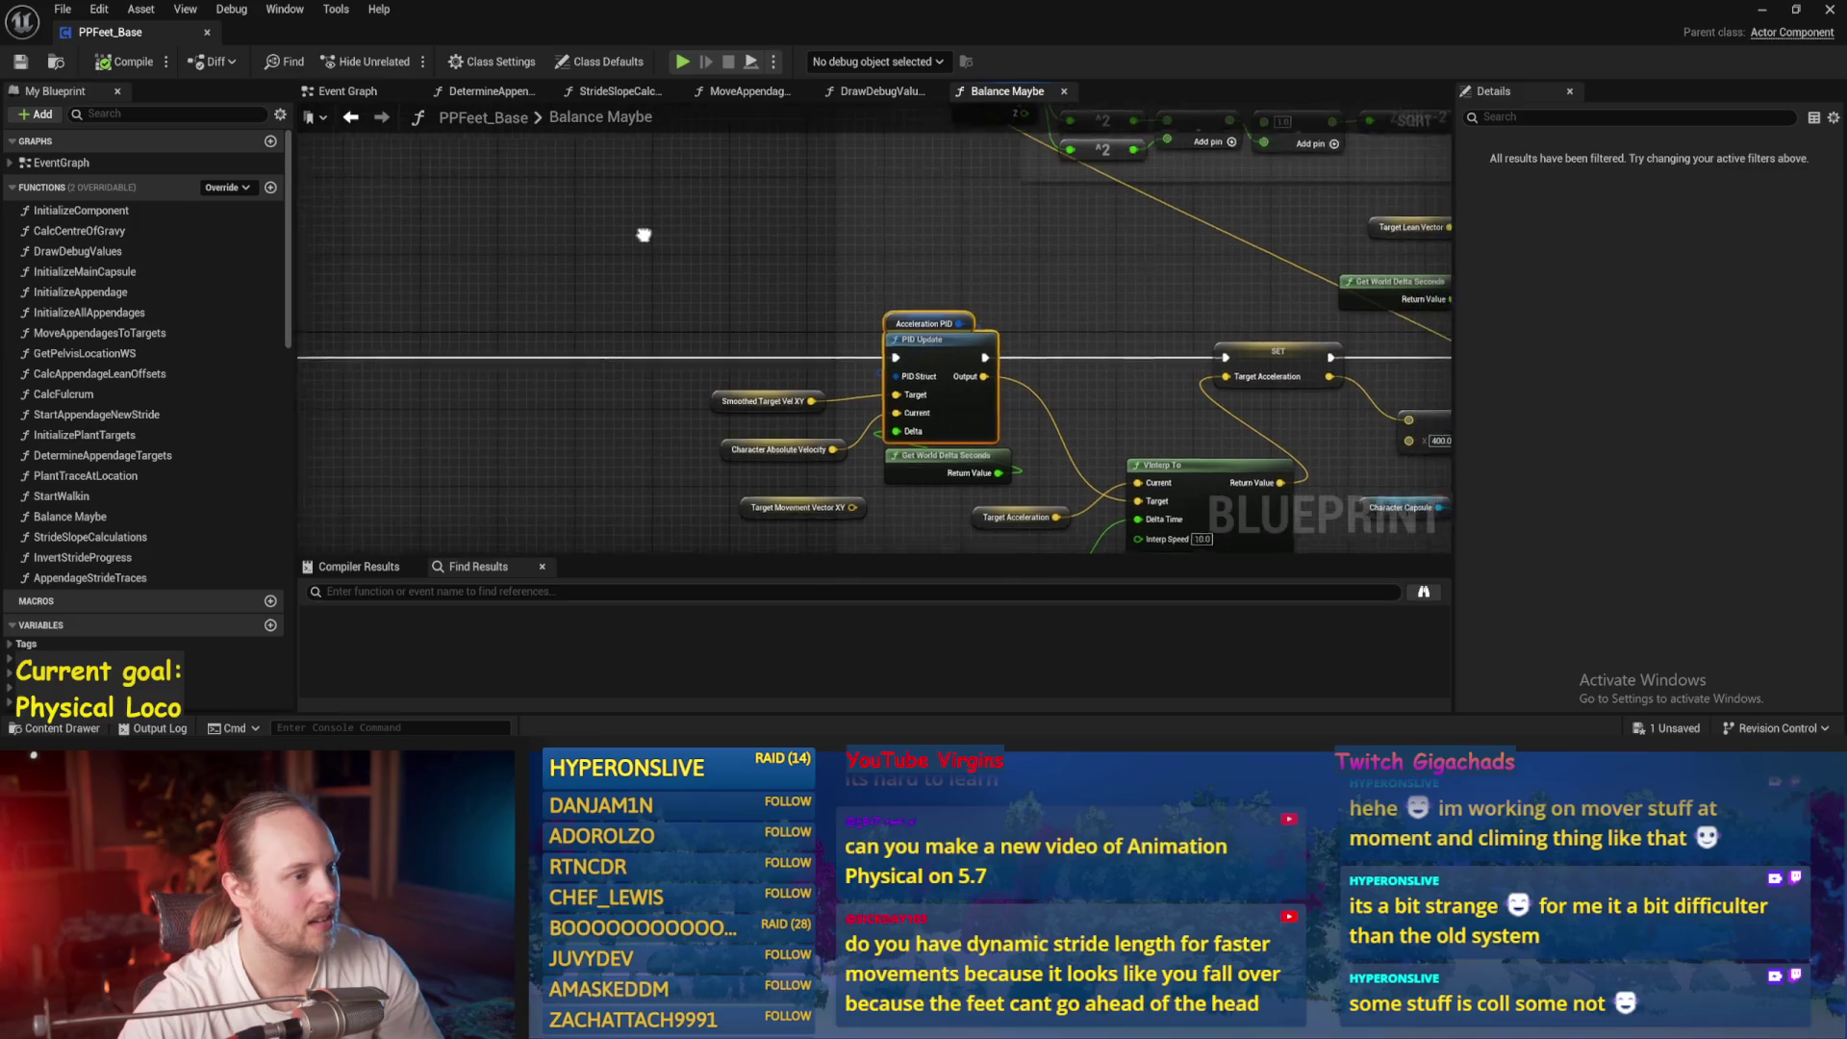
{"action": "left_click", "coordinate": [912, 345]}
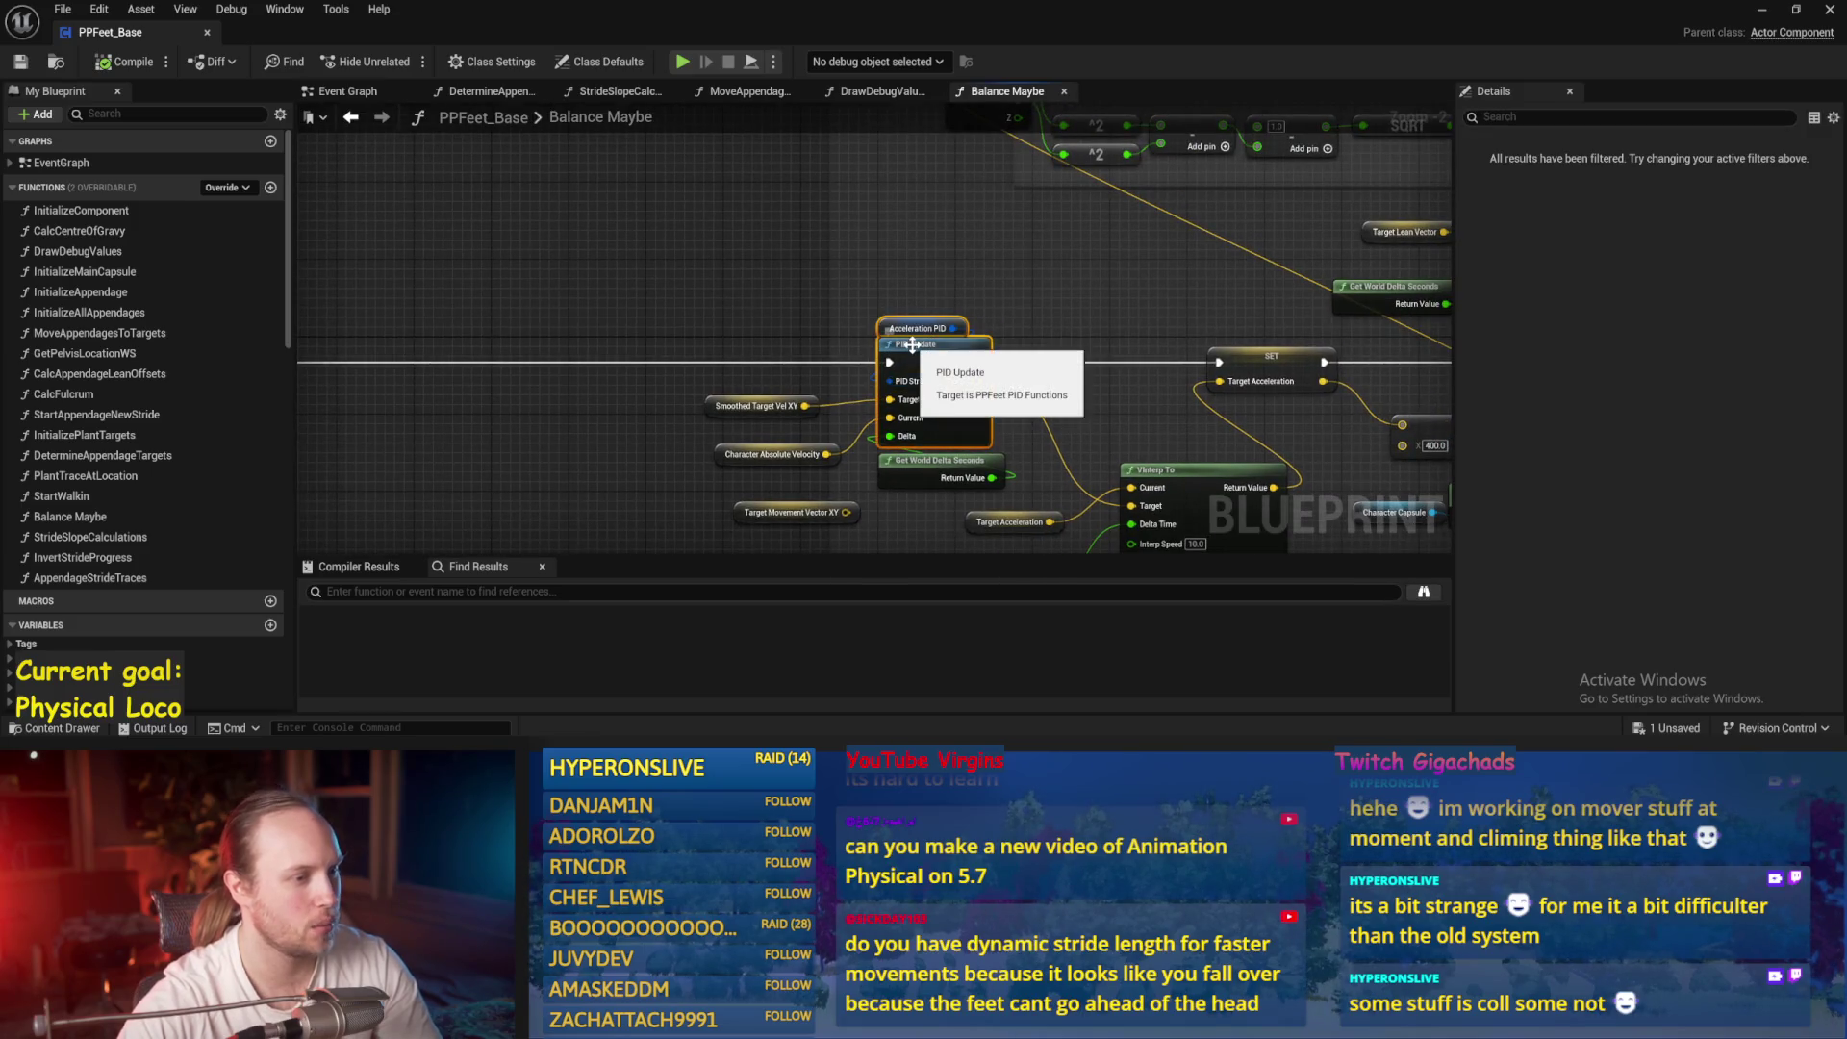
{"action": "left_click", "coordinate": [1049, 324]}
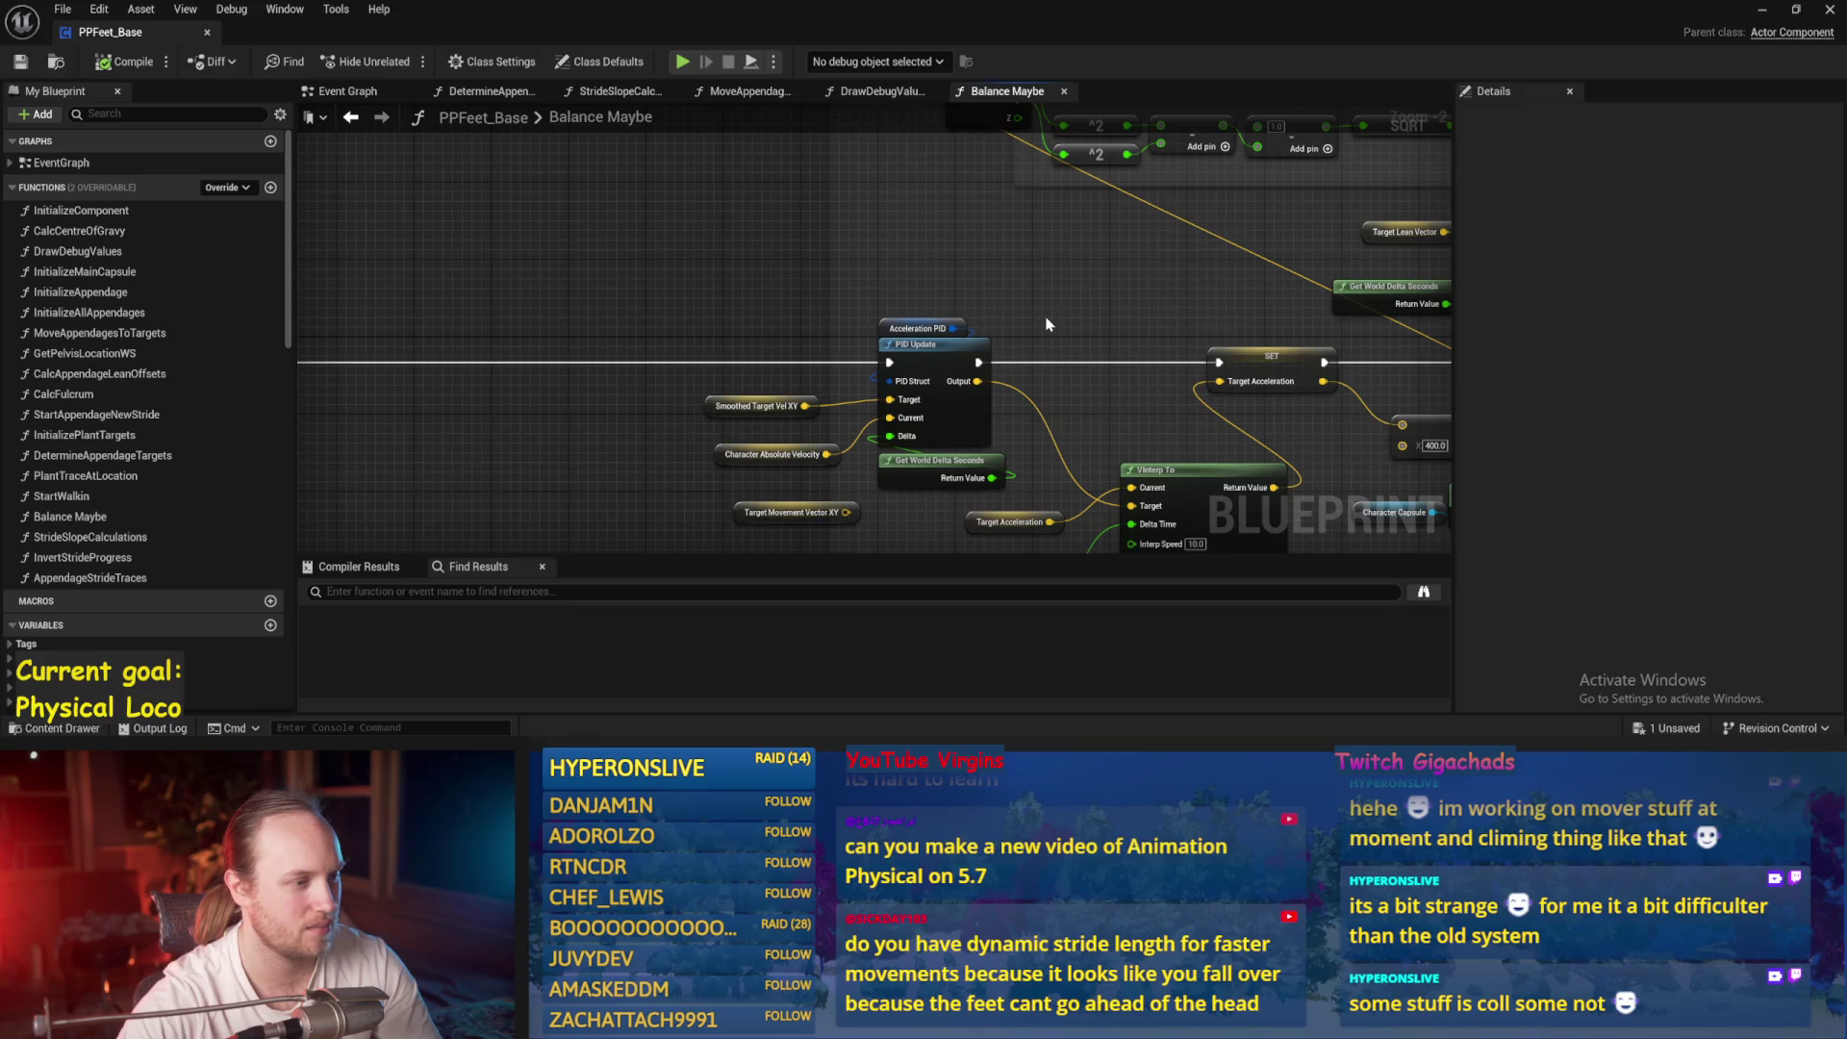
{"action": "left_click_drag", "start_coordinate": [1049, 325], "coordinate": [911, 263]}
{"action": "left_click", "coordinate": [775, 319]}
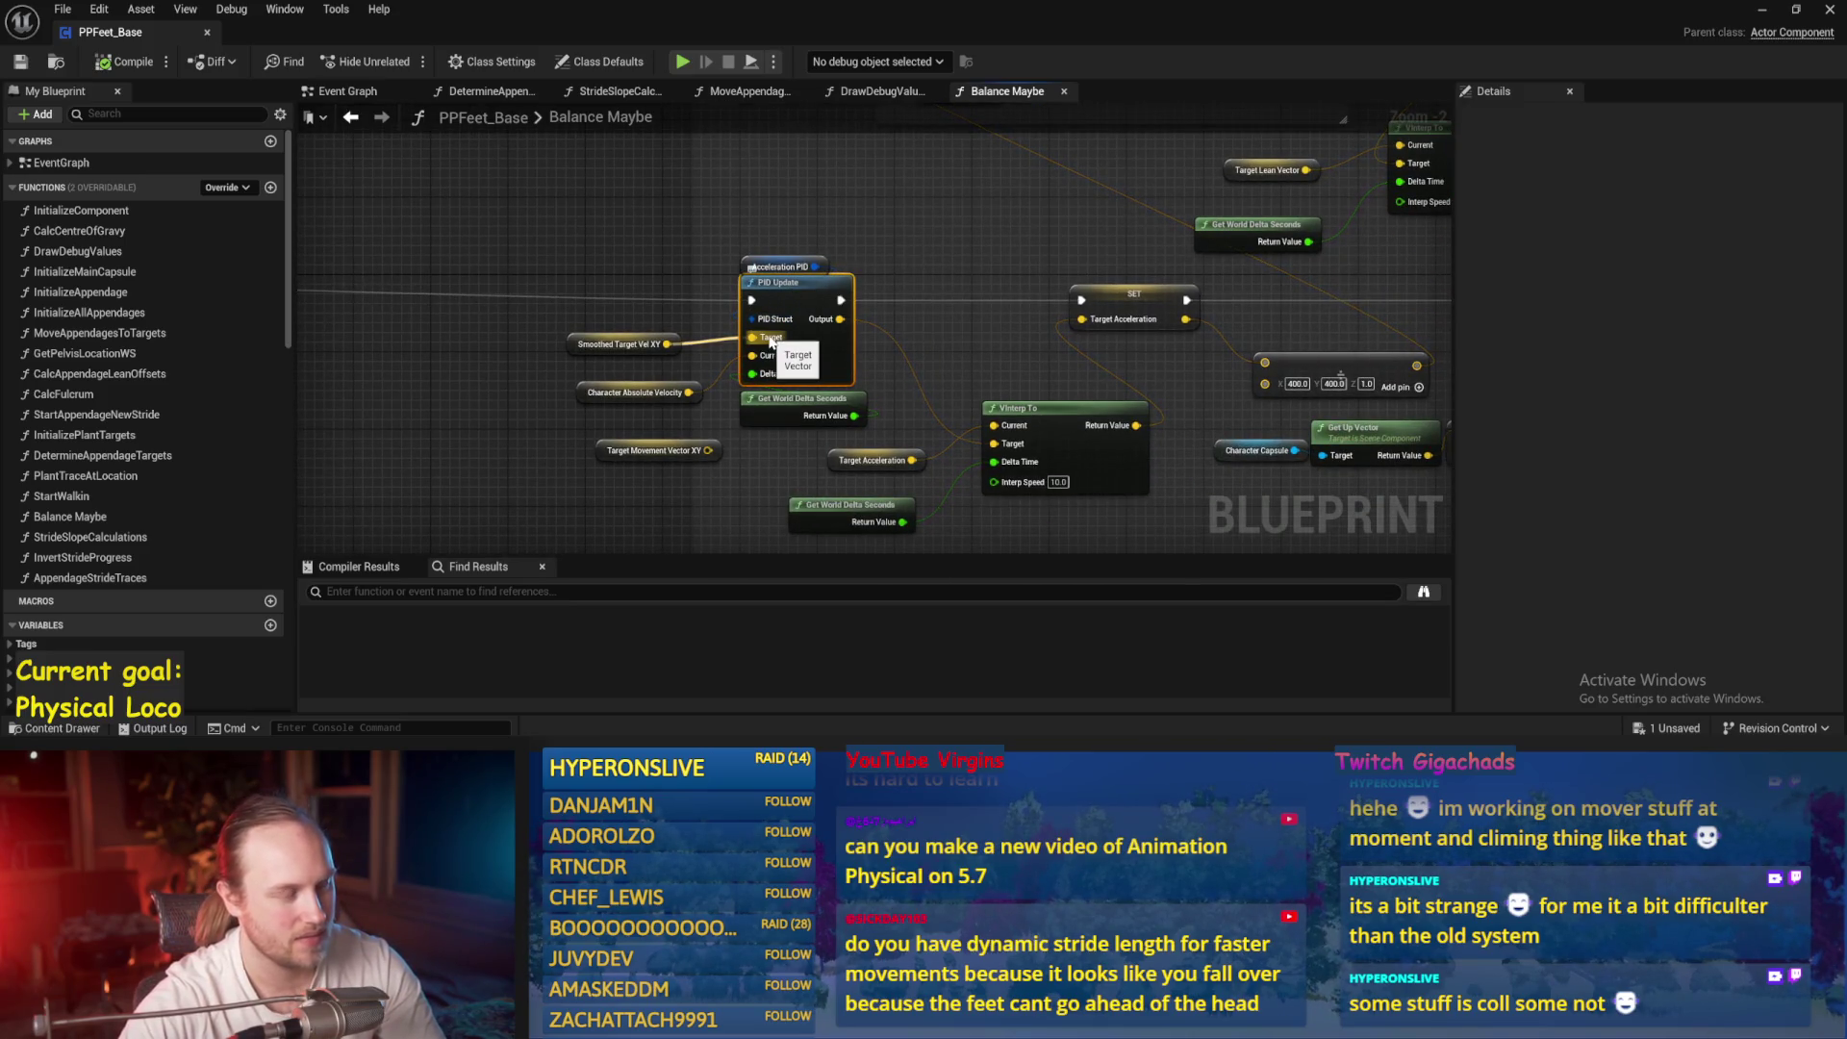
{"action": "left_click", "coordinate": [574, 259]}
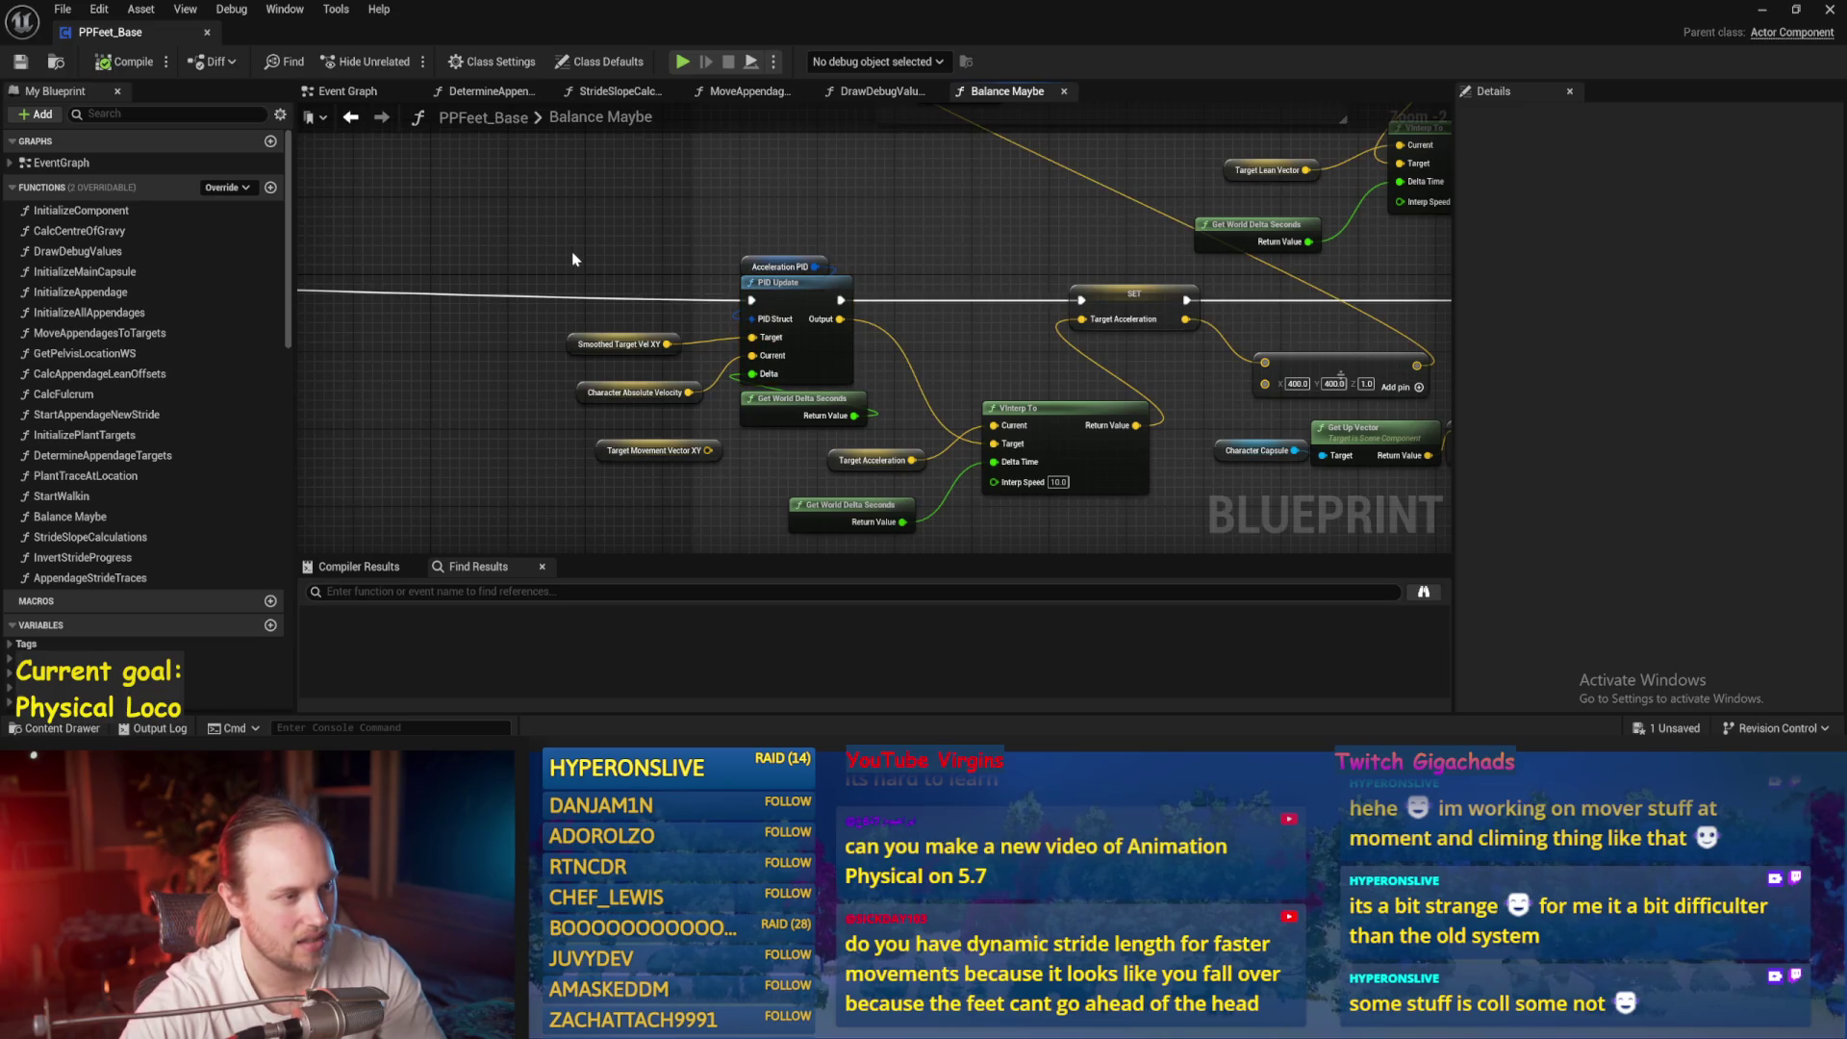
{"action": "left_click_drag", "start_coordinate": [576, 257], "coordinate": [1037, 300]}
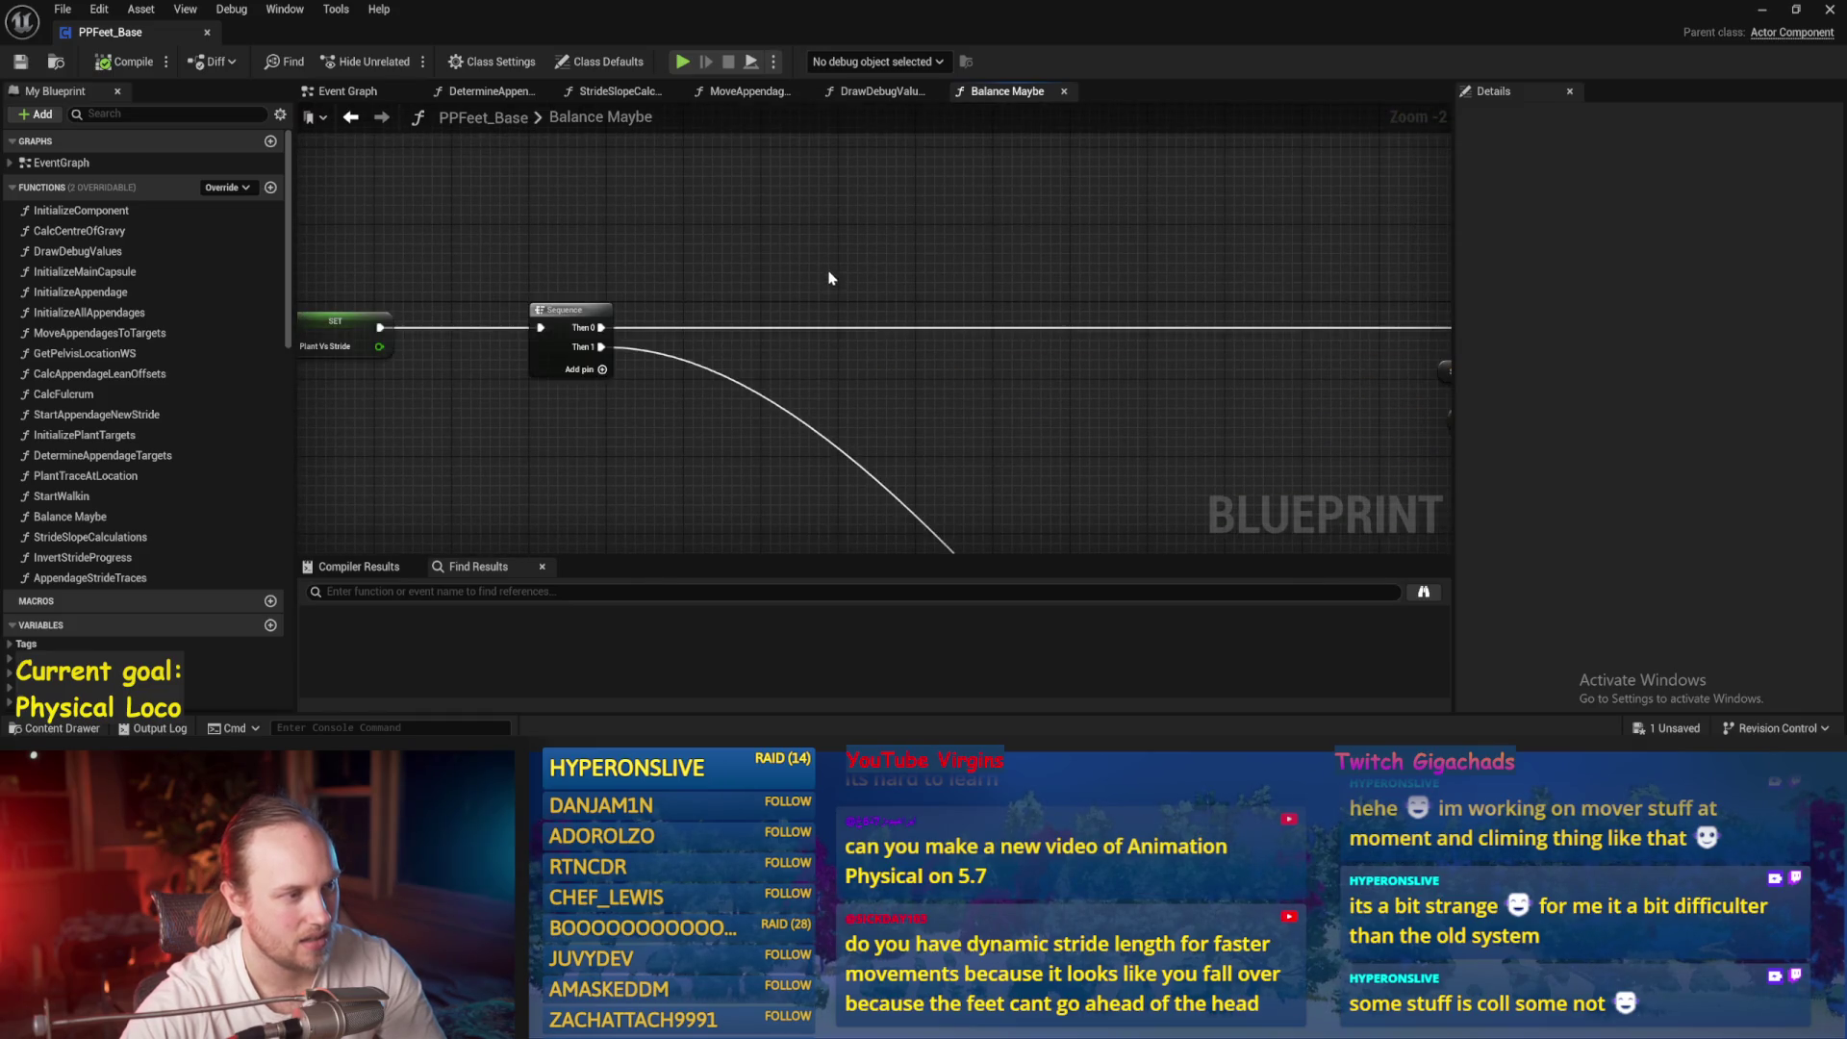
Frame the graph around the Sequence node and save the Blueprint
{"action": "left_click_drag", "start_coordinate": [831, 278], "coordinate": [899, 364]}
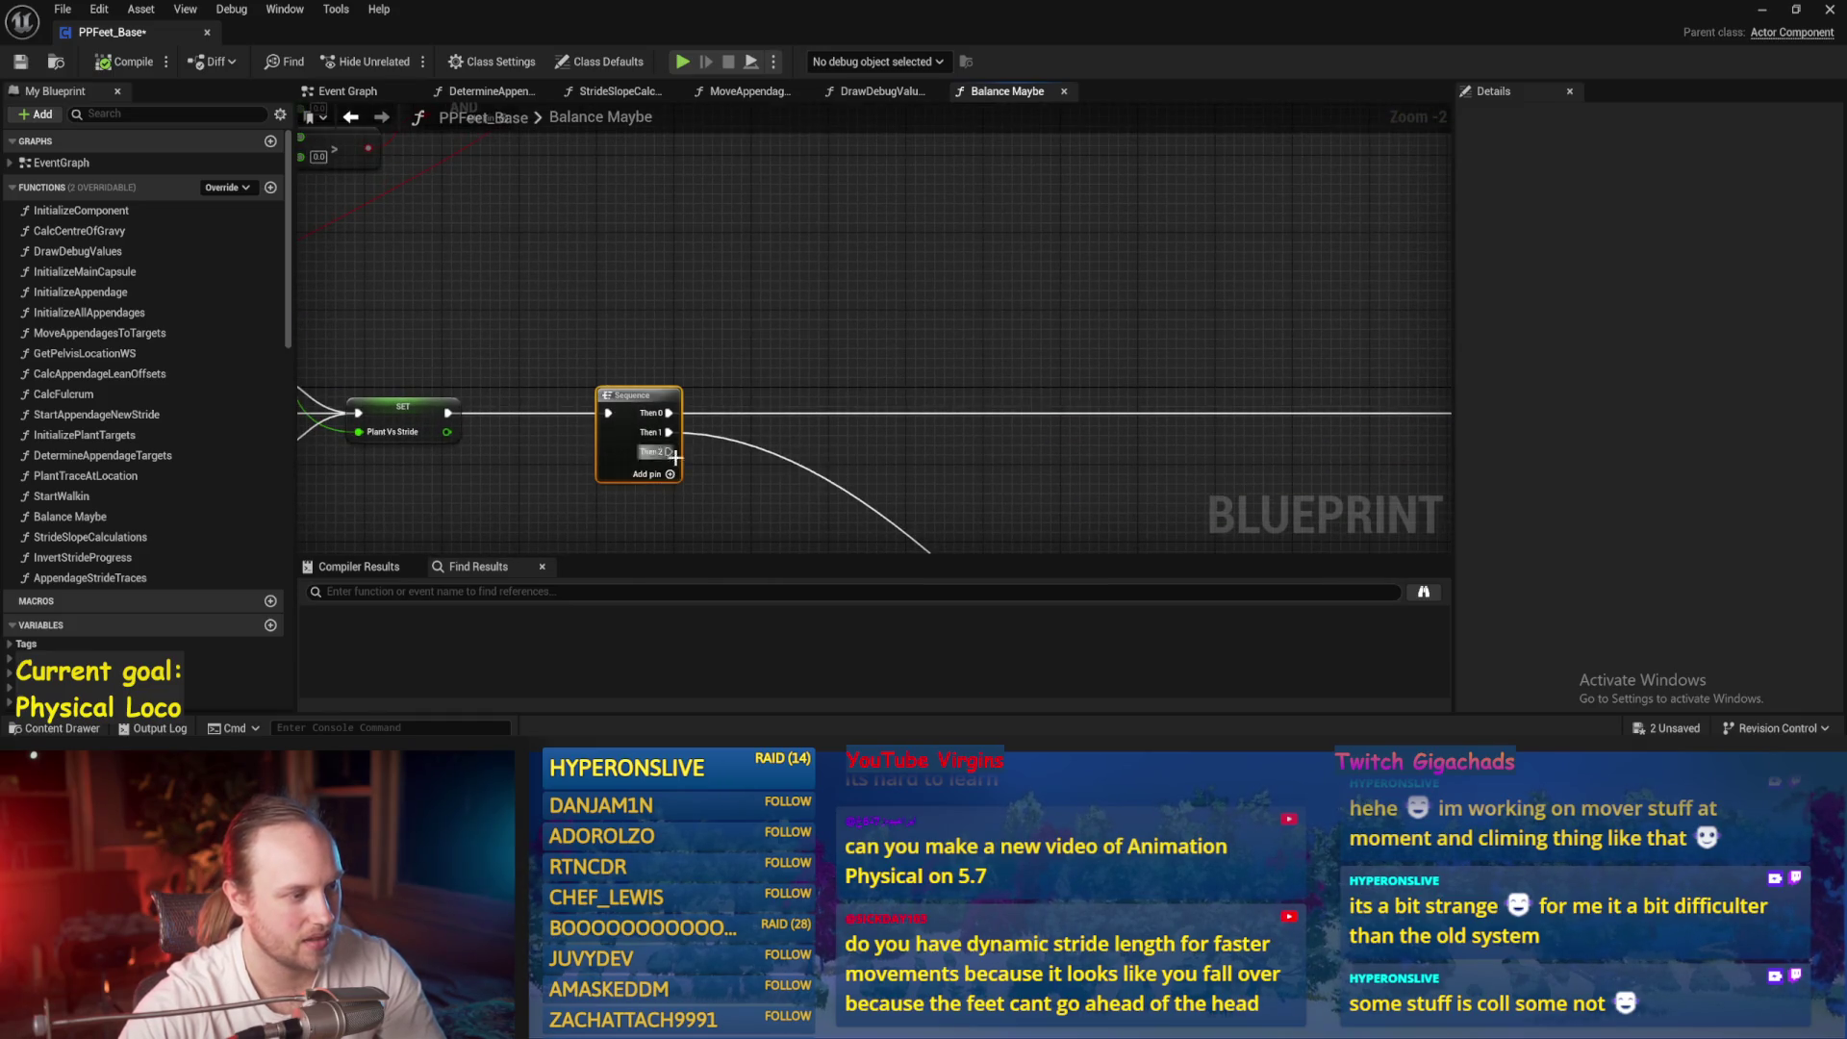
{"action": "left_click_drag", "start_coordinate": [1003, 476], "coordinate": [970, 385]}
{"action": "scroll", "coordinate": [145, 385], "scroll_direction": "down", "scroll_amount": 10}
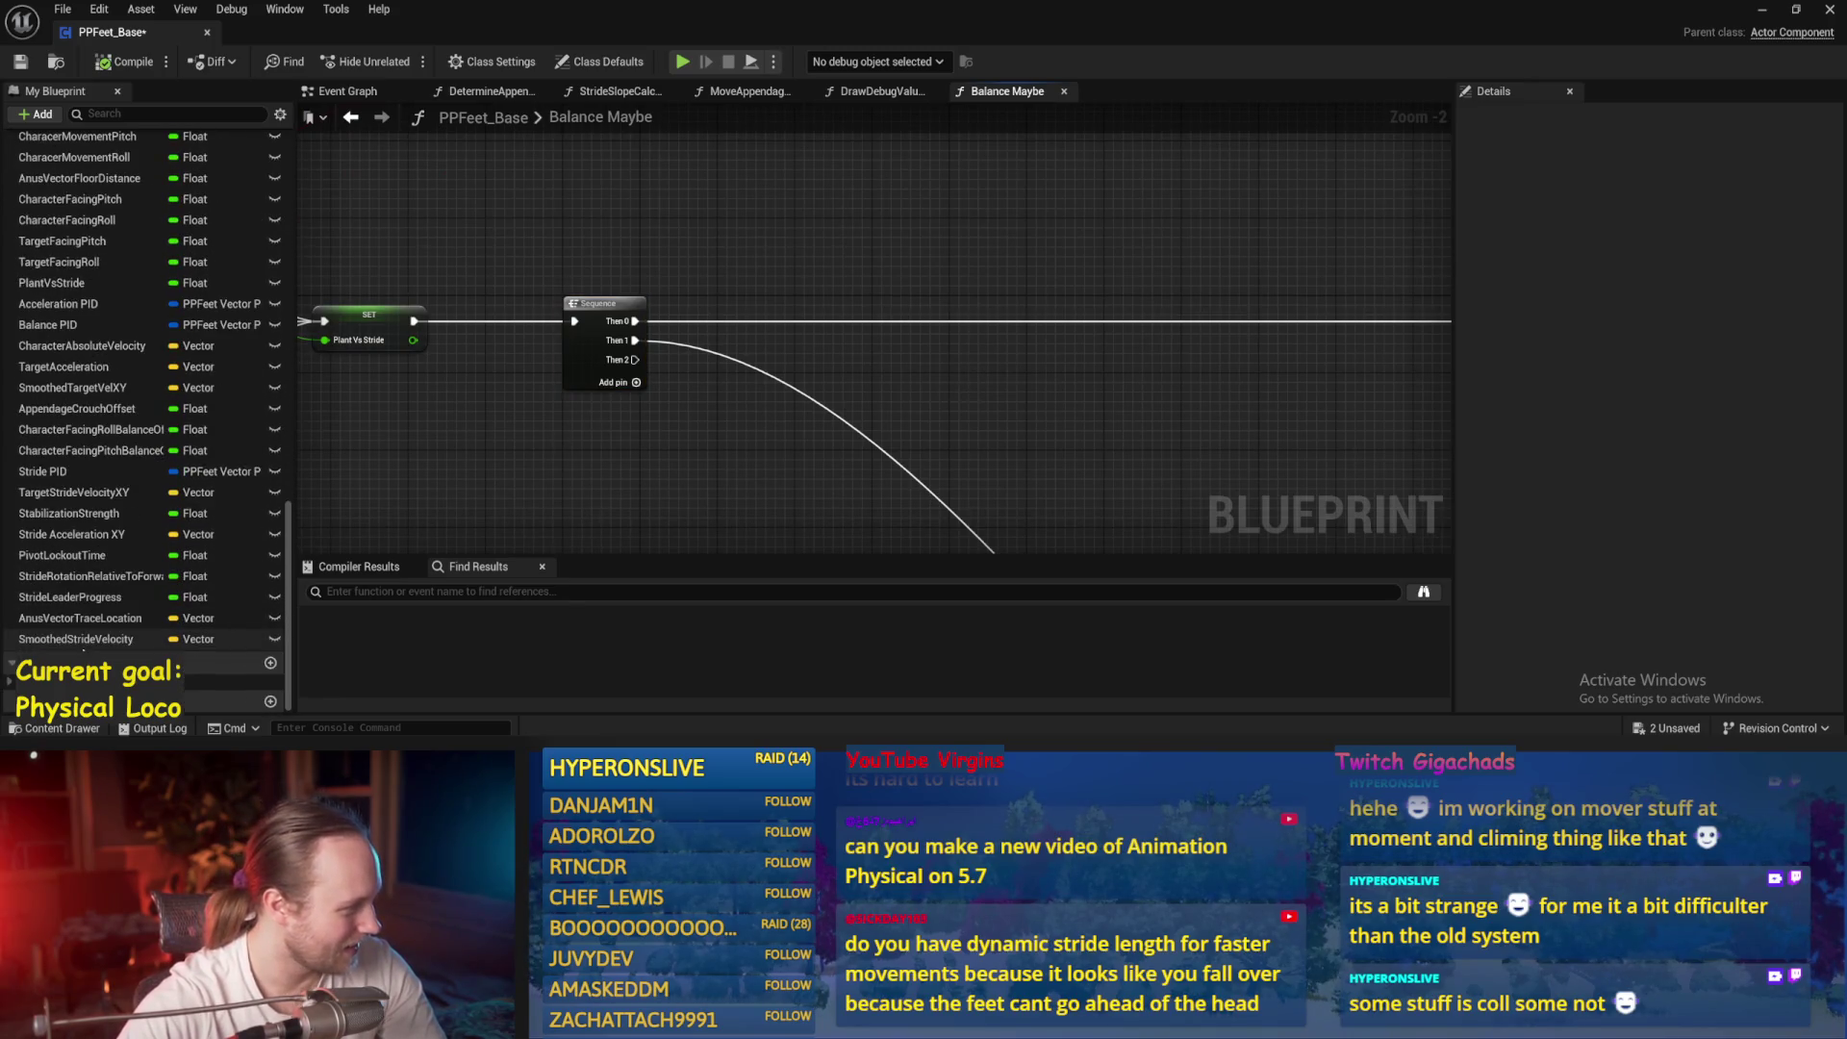
{"action": "left_click_drag", "start_coordinate": [510, 265], "coordinate": [475, 317]}
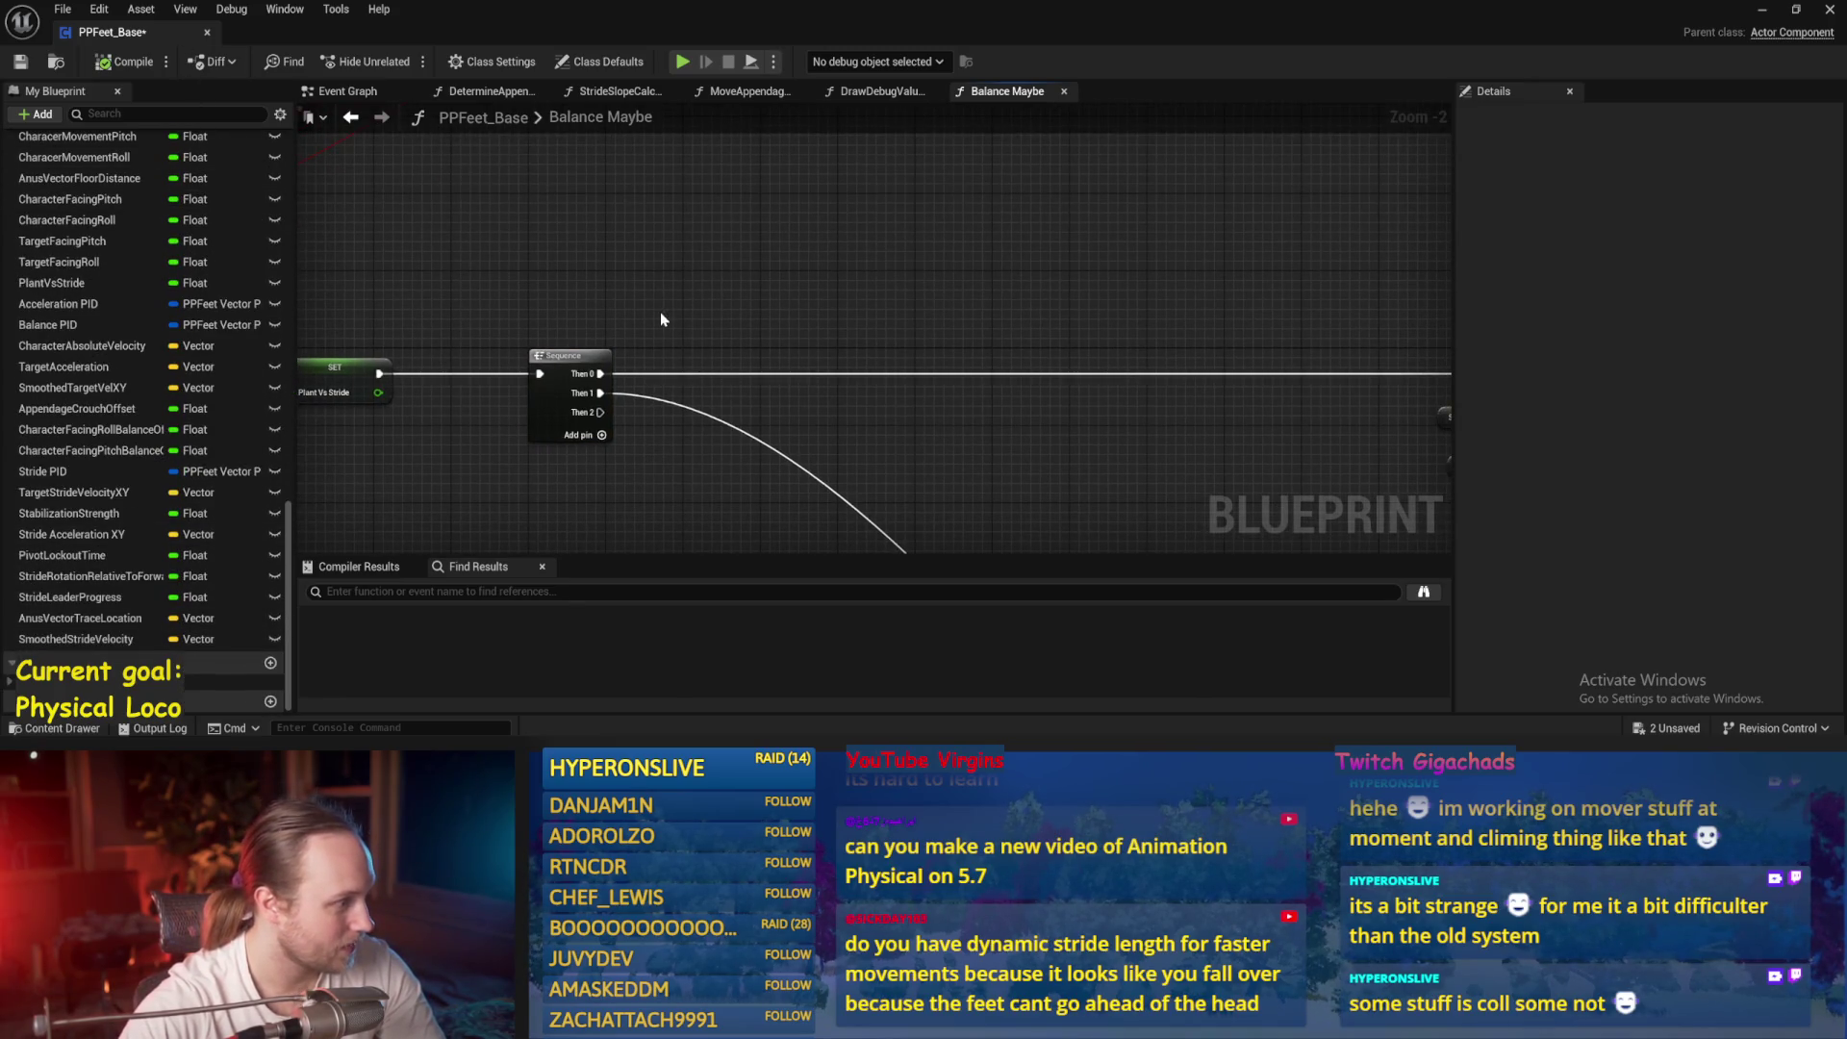
{"action": "right_click", "coordinate": [619, 253]}
{"action": "left_click_drag", "start_coordinate": [495, 236], "coordinate": [542, 262]}
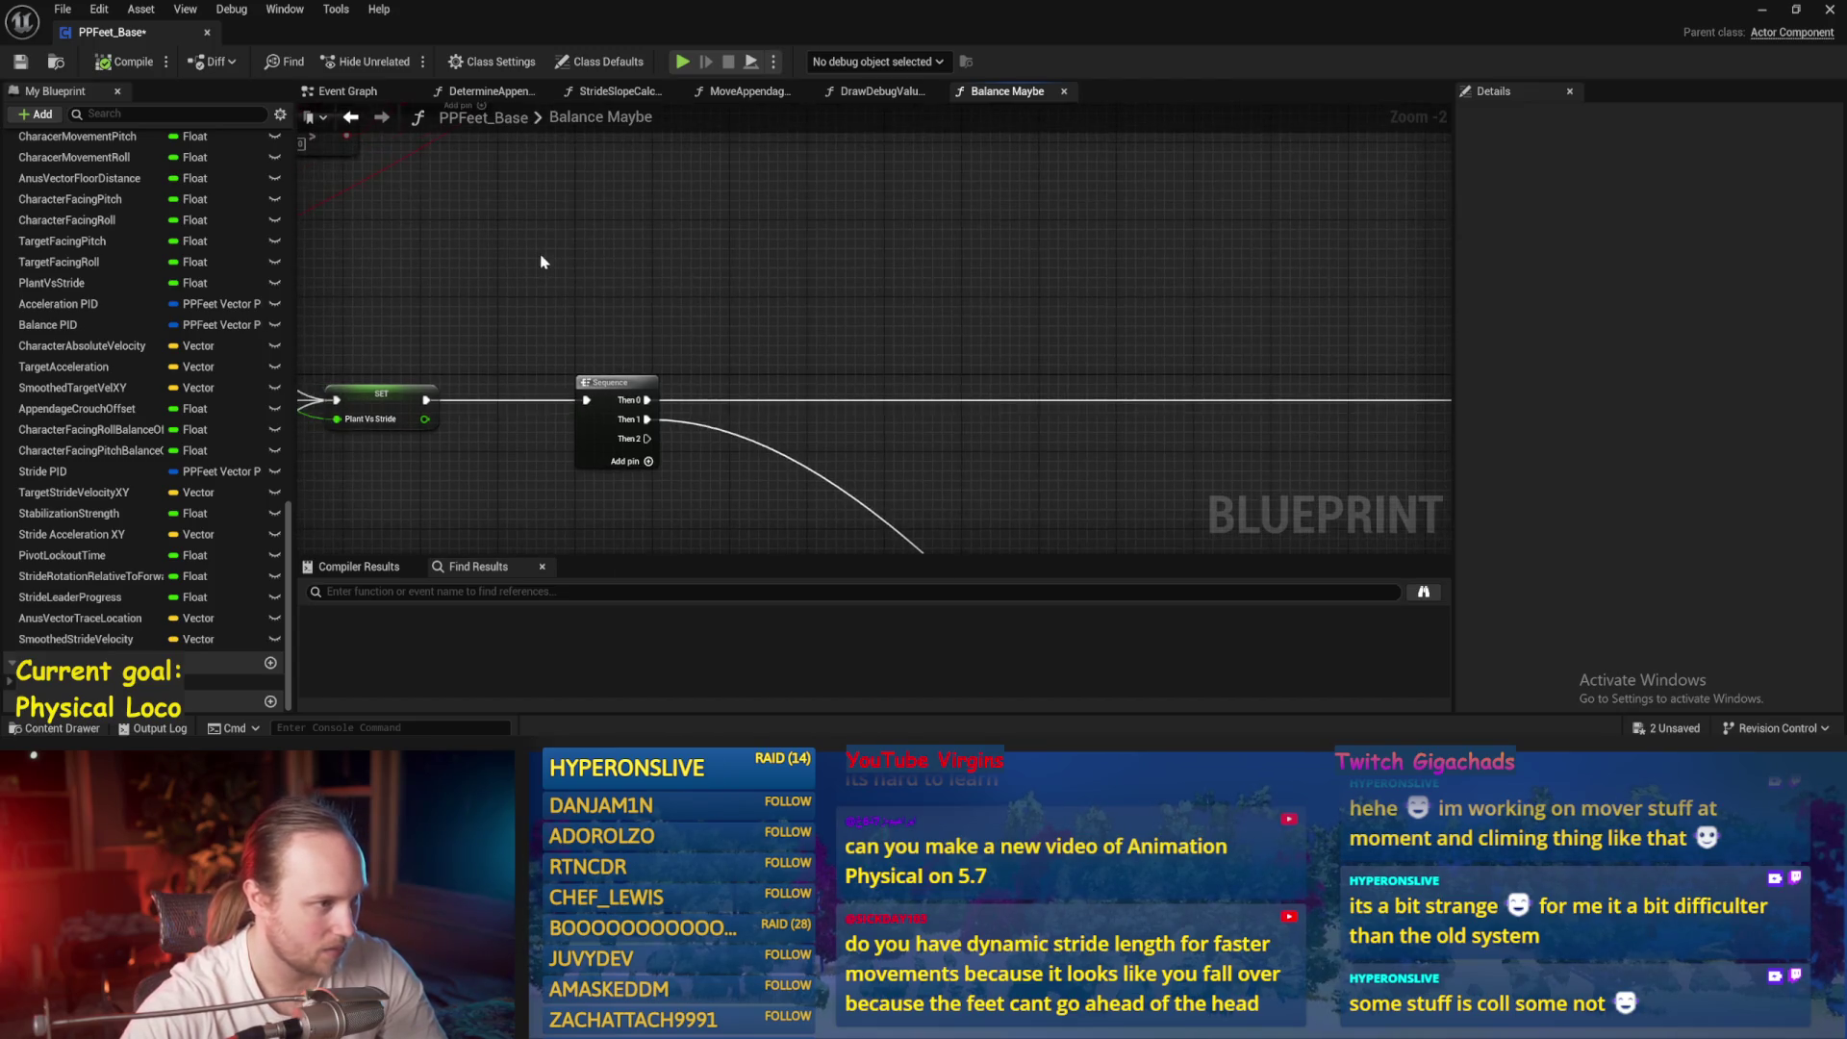
{"action": "left_click", "coordinate": [20, 64]}
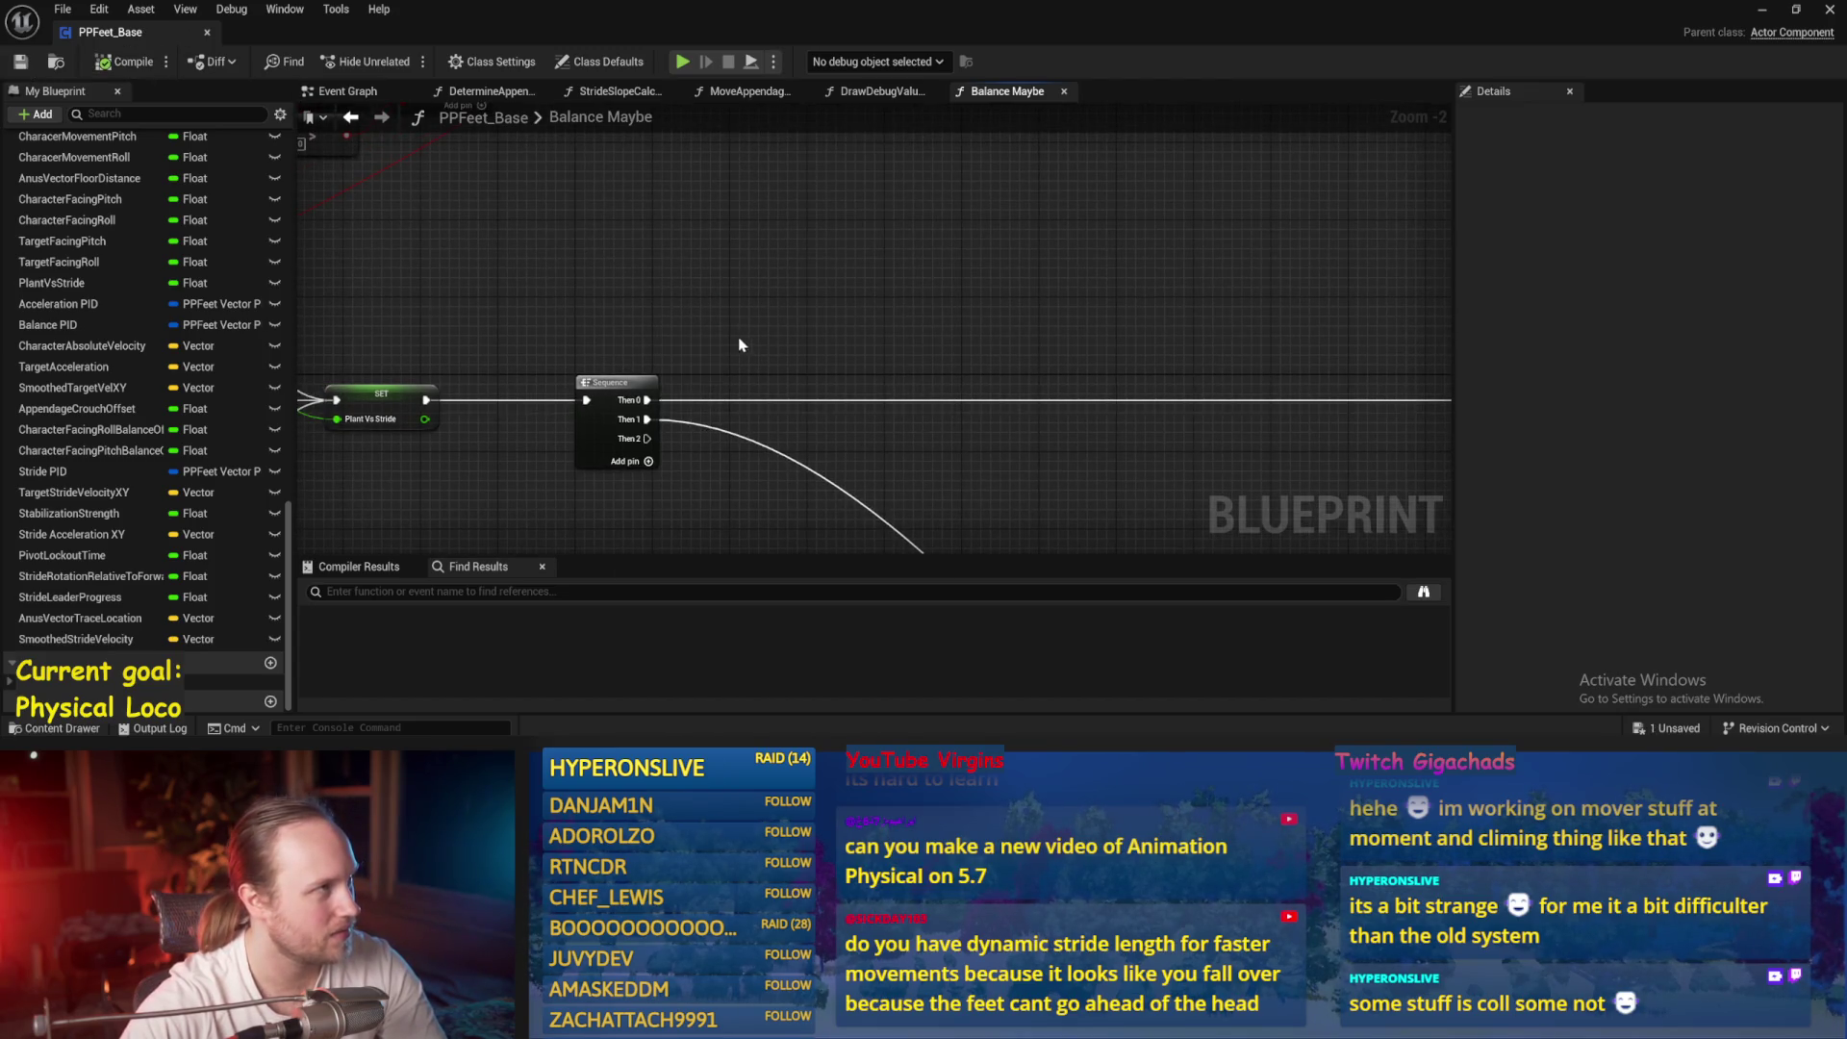
Add Get Character Capsule and Get World Rotation nodes, splitting the rotation into roll, pitch, yaw
{"action": "right_click", "coordinate": [759, 255]}
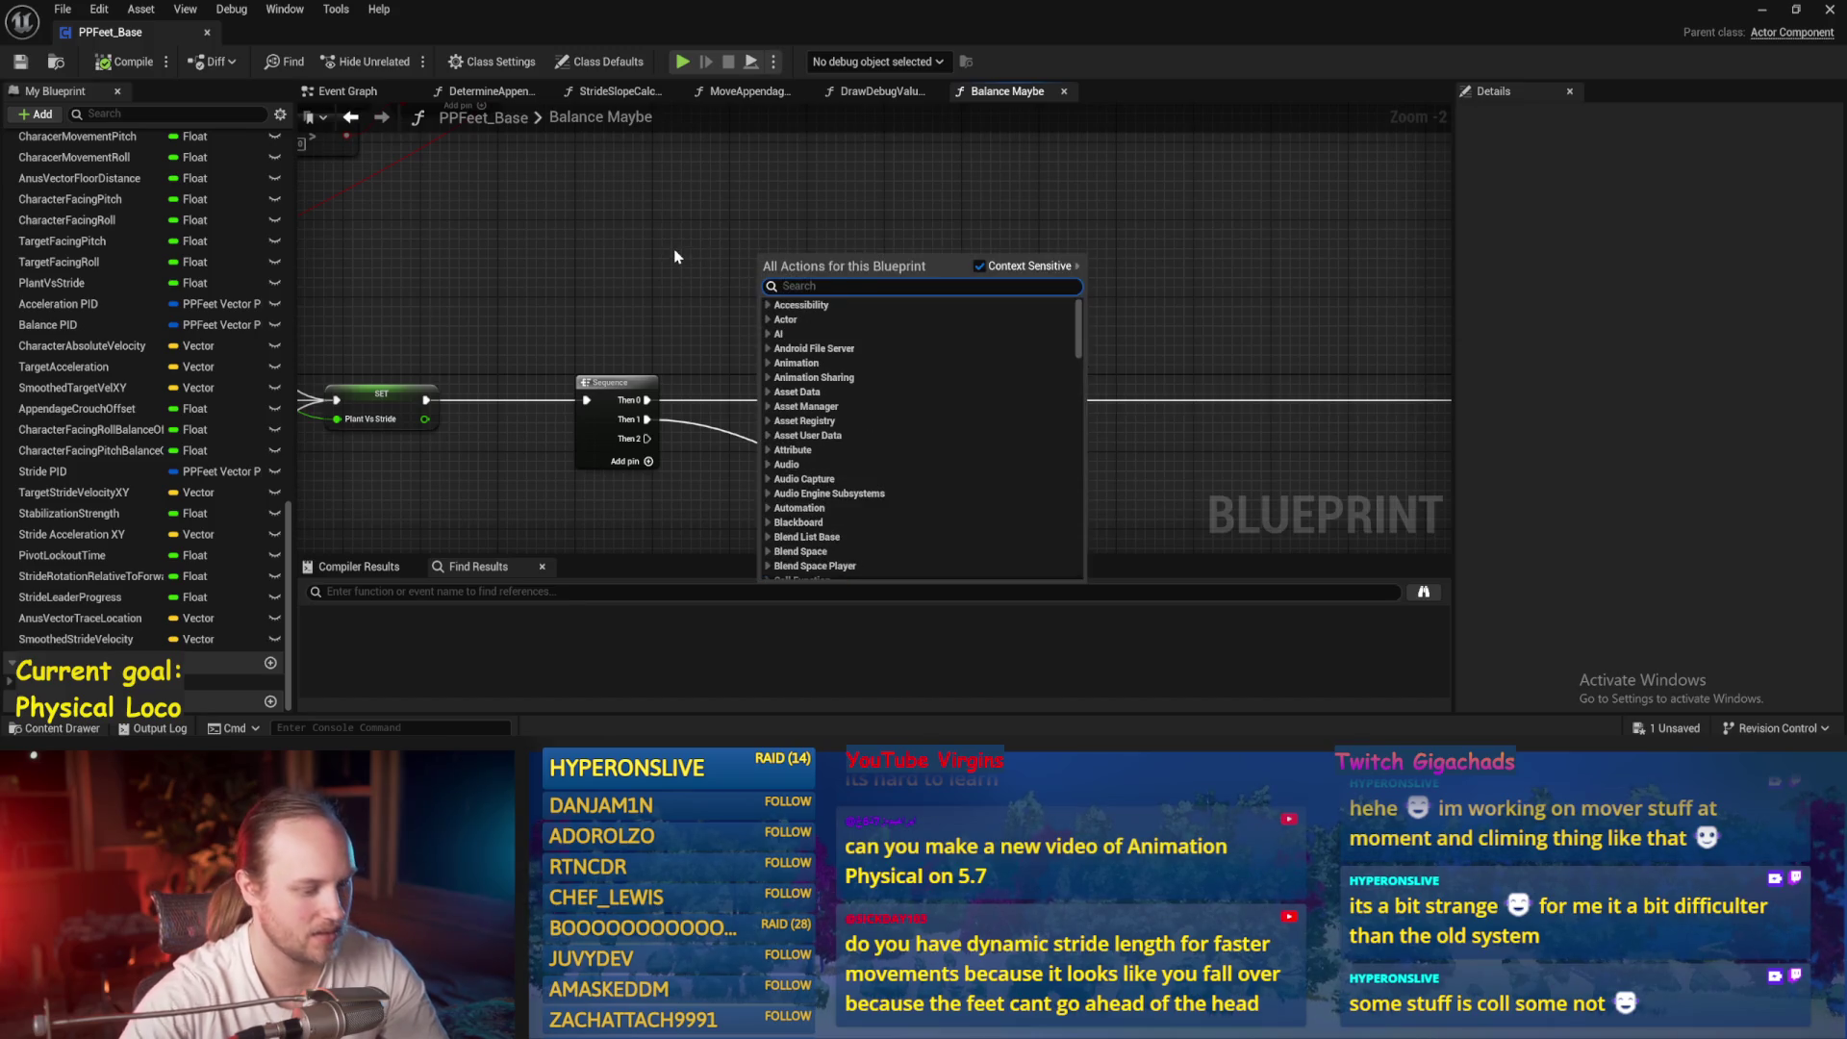
{"action": "type", "text": "capsule"}
{"action": "scroll", "coordinate": [827, 433], "scroll_direction": "down", "scroll_amount": 5}
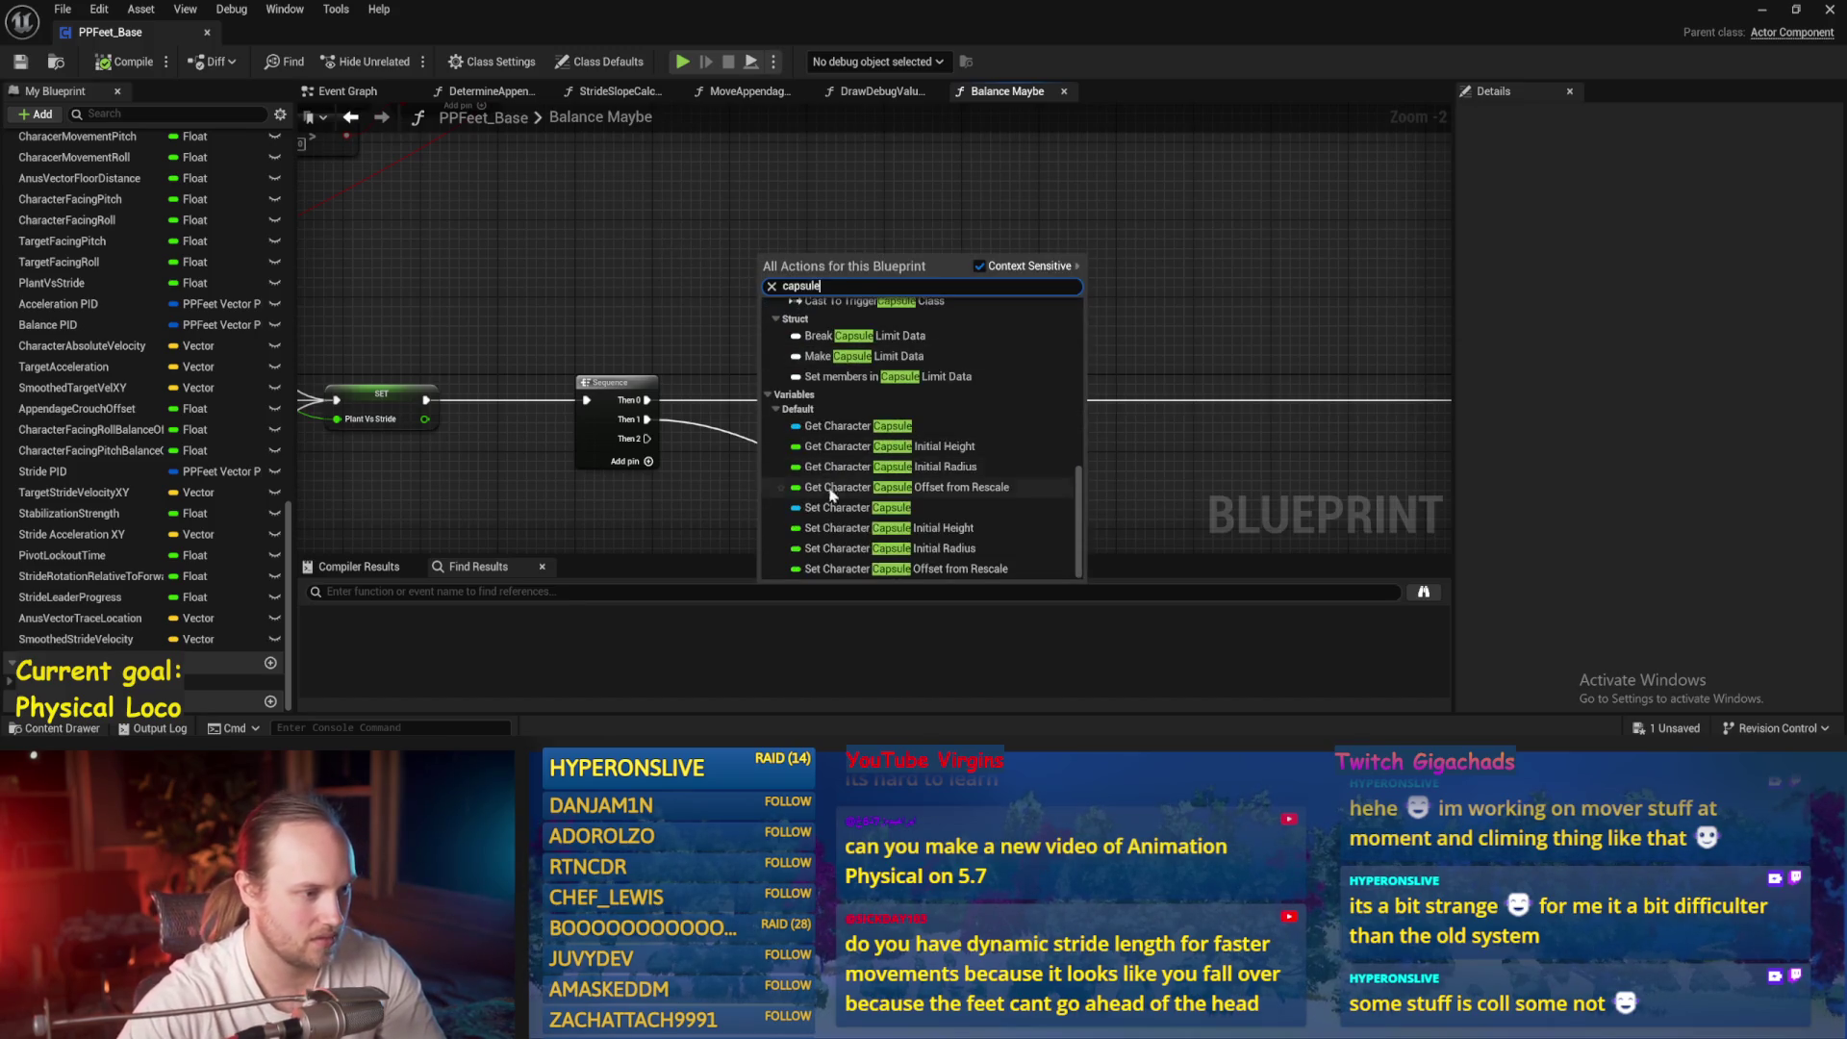
{"action": "left_click", "coordinate": [828, 426]}
{"action": "mouse_move", "coordinate": [808, 267]}
{"action": "left_mouse_down"}
{"action": "mouse_move", "coordinate": [515, 241]}
{"action": "mouse_move", "coordinate": [636, 253]}
{"action": "left_mouse_up"}
{"action": "type", "text": "get world rot"}
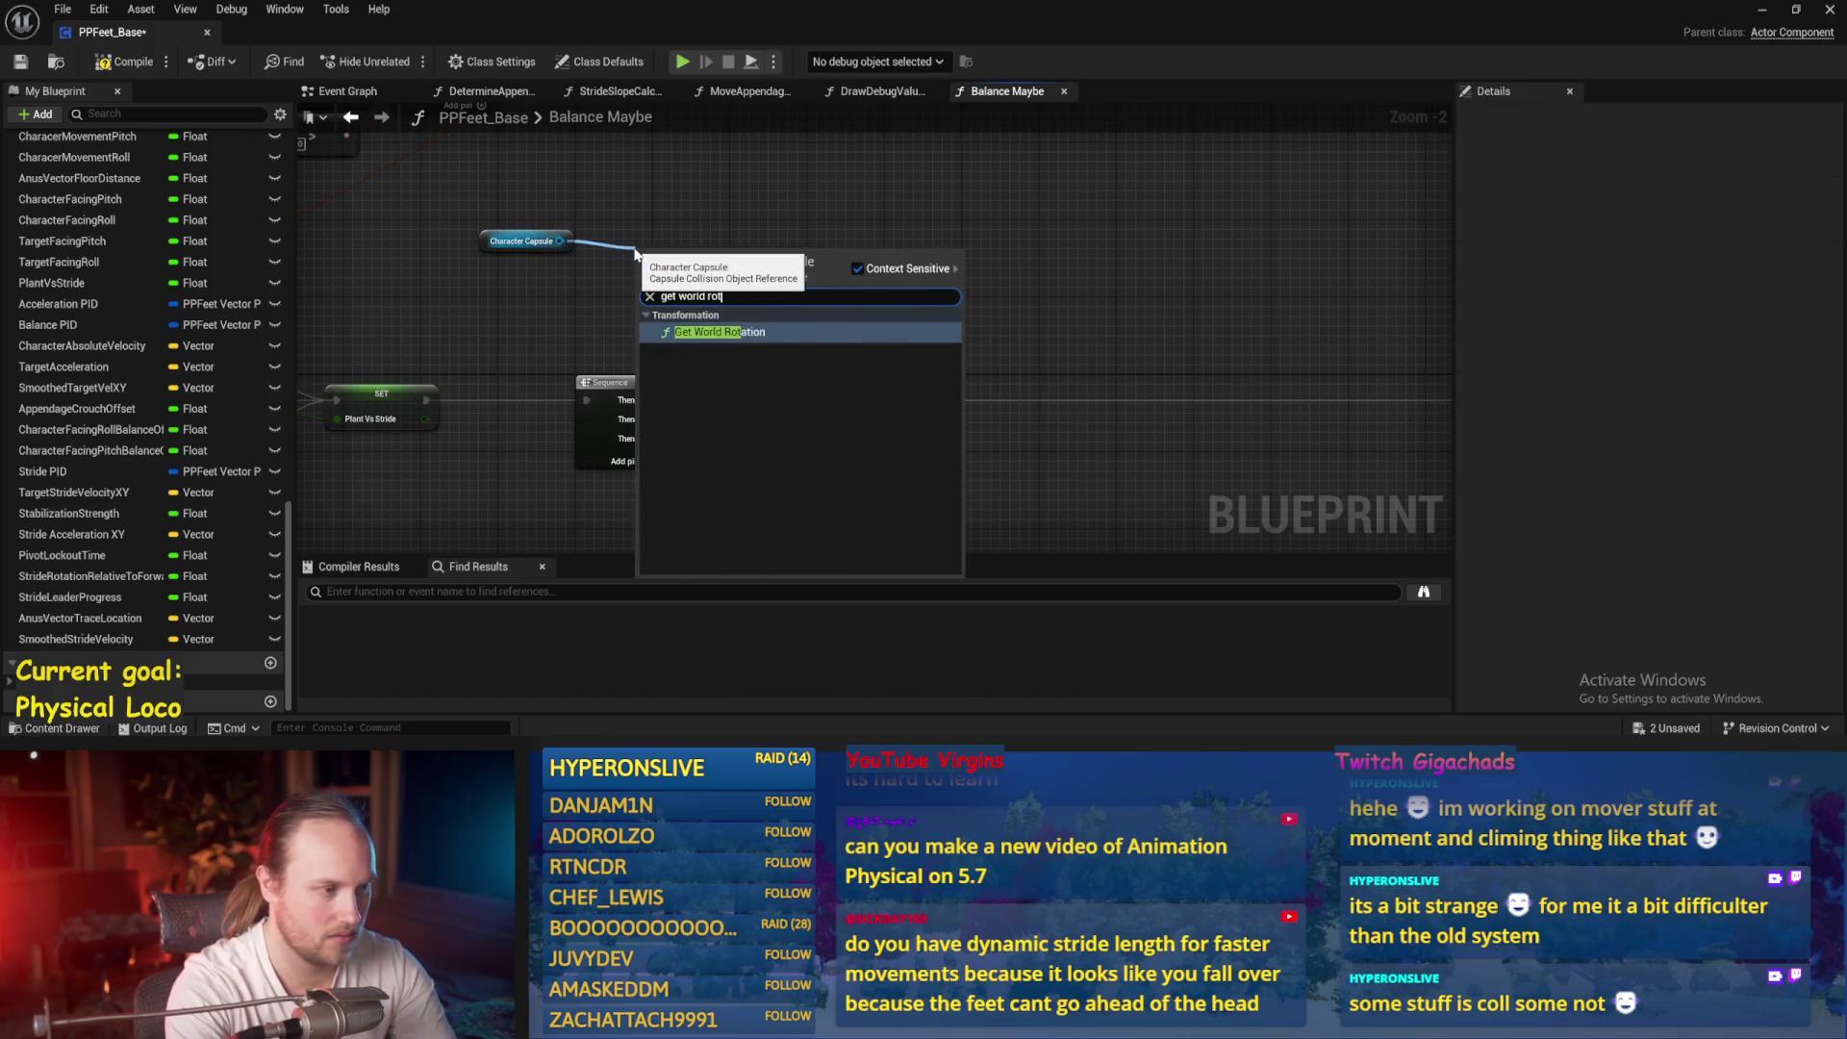
{"action": "key", "text": "Return"}
{"action": "left_click_drag", "start_coordinate": [706, 260], "coordinate": [662, 249]}
{"action": "right_click", "coordinate": [703, 266]}
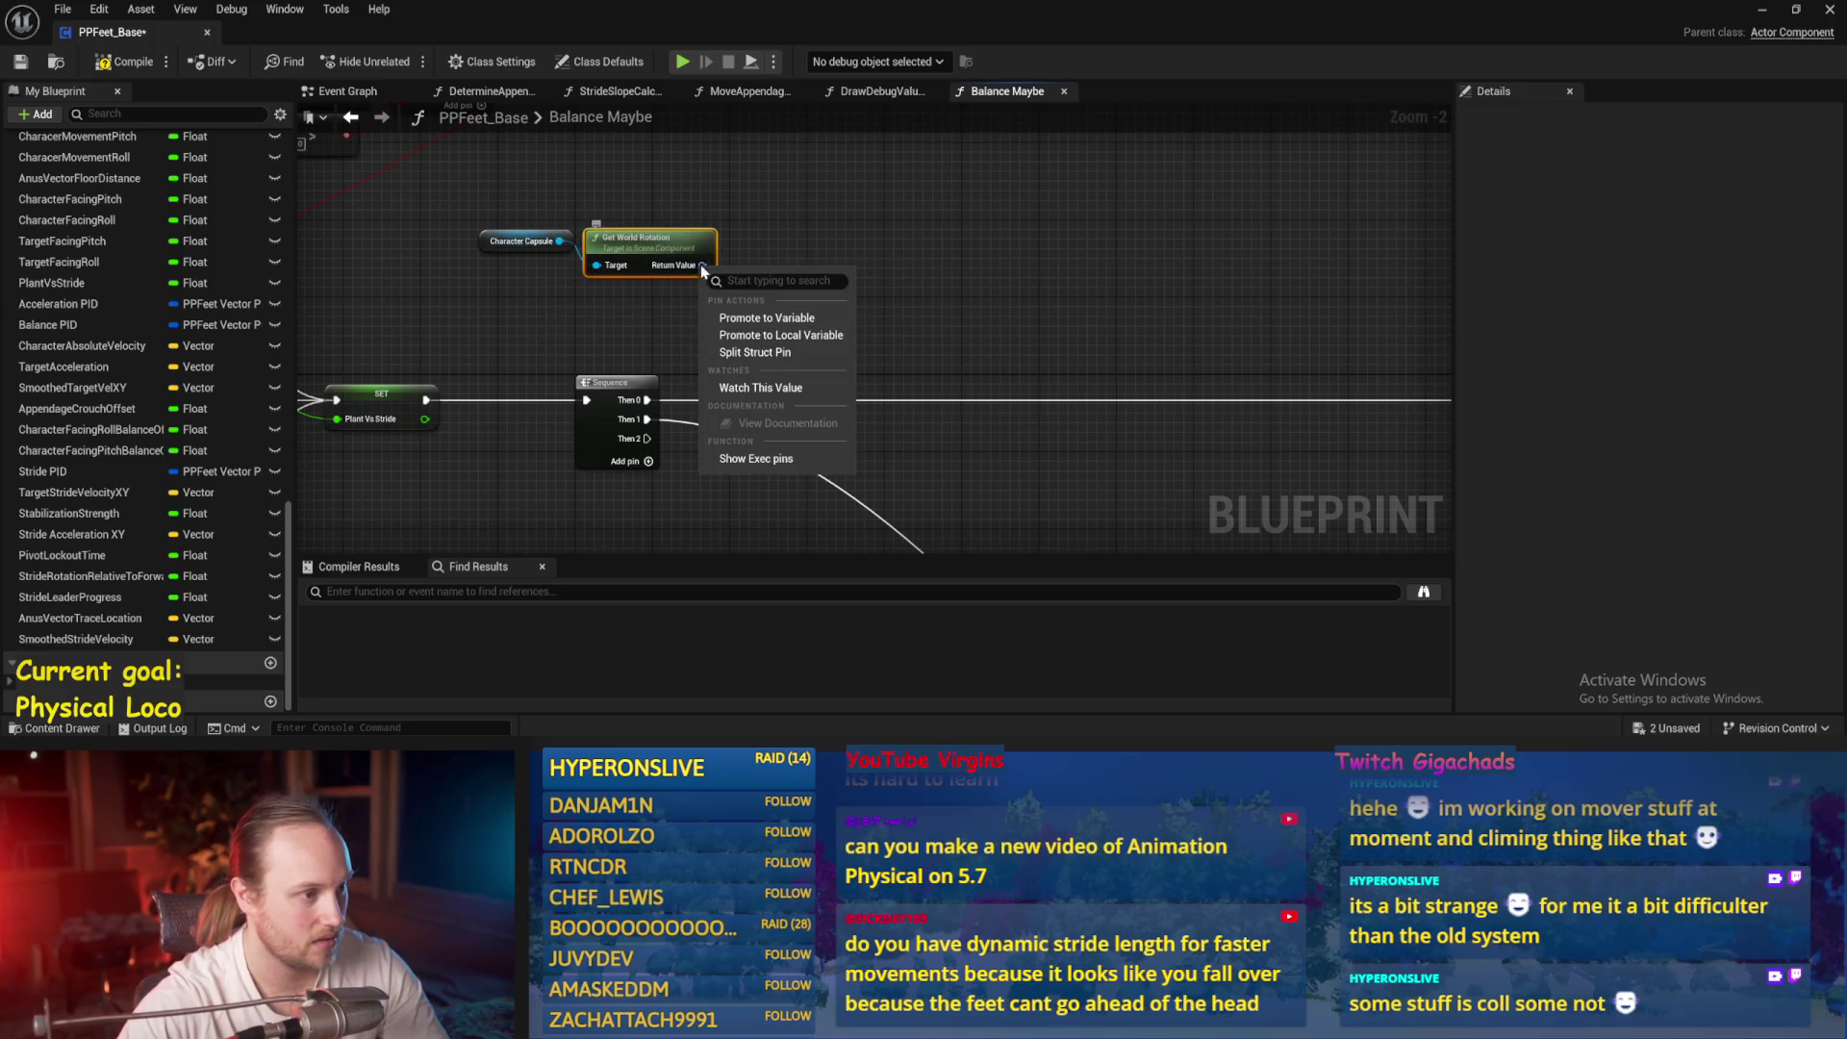
{"action": "left_click", "coordinate": [753, 353]}
Move the capsule and rotation nodes higher and compile the Blueprint
{"action": "left_click_drag", "start_coordinate": [600, 237], "coordinate": [590, 189]}
{"action": "left_click_drag", "start_coordinate": [860, 227], "coordinate": [885, 273]}
{"action": "left_click", "coordinate": [887, 276]}
{"action": "left_click", "coordinate": [125, 61]}
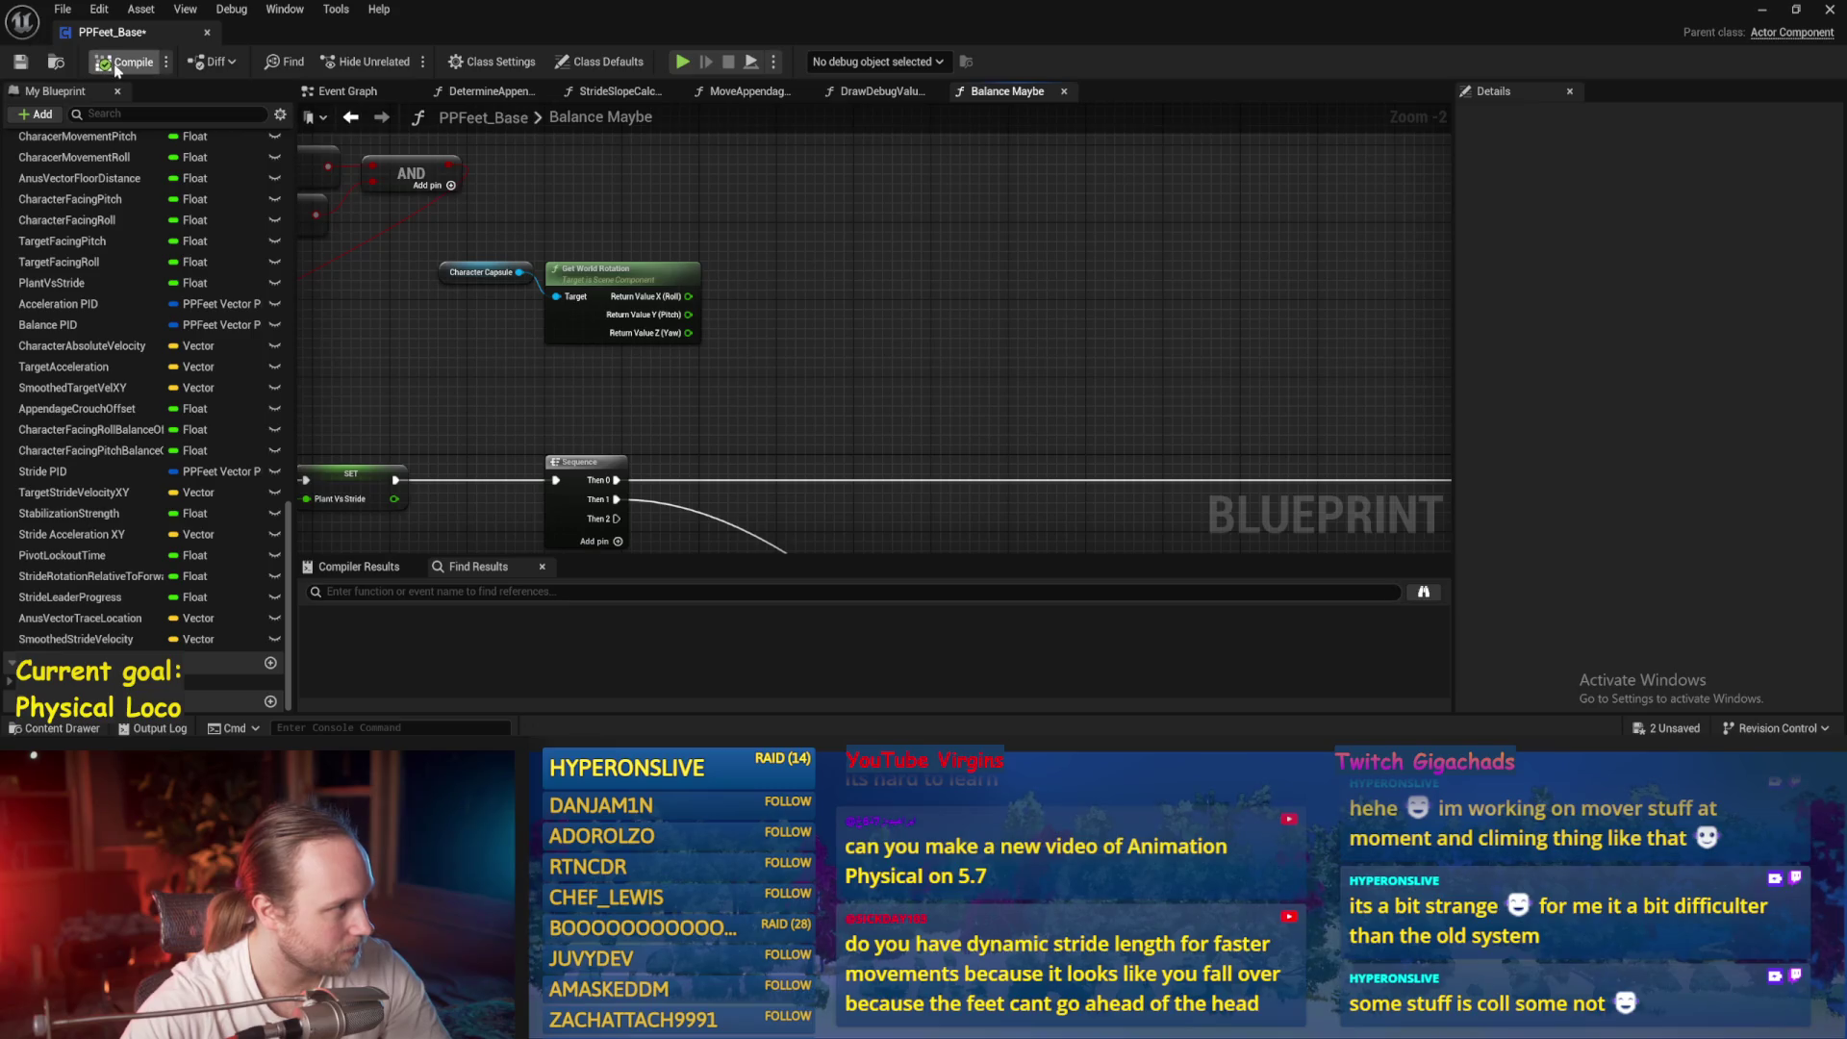
Tidy the Balance Maybe graph view and minimize the Blueprint editor
{"action": "left_click_drag", "start_coordinate": [733, 359], "coordinate": [438, 268]}
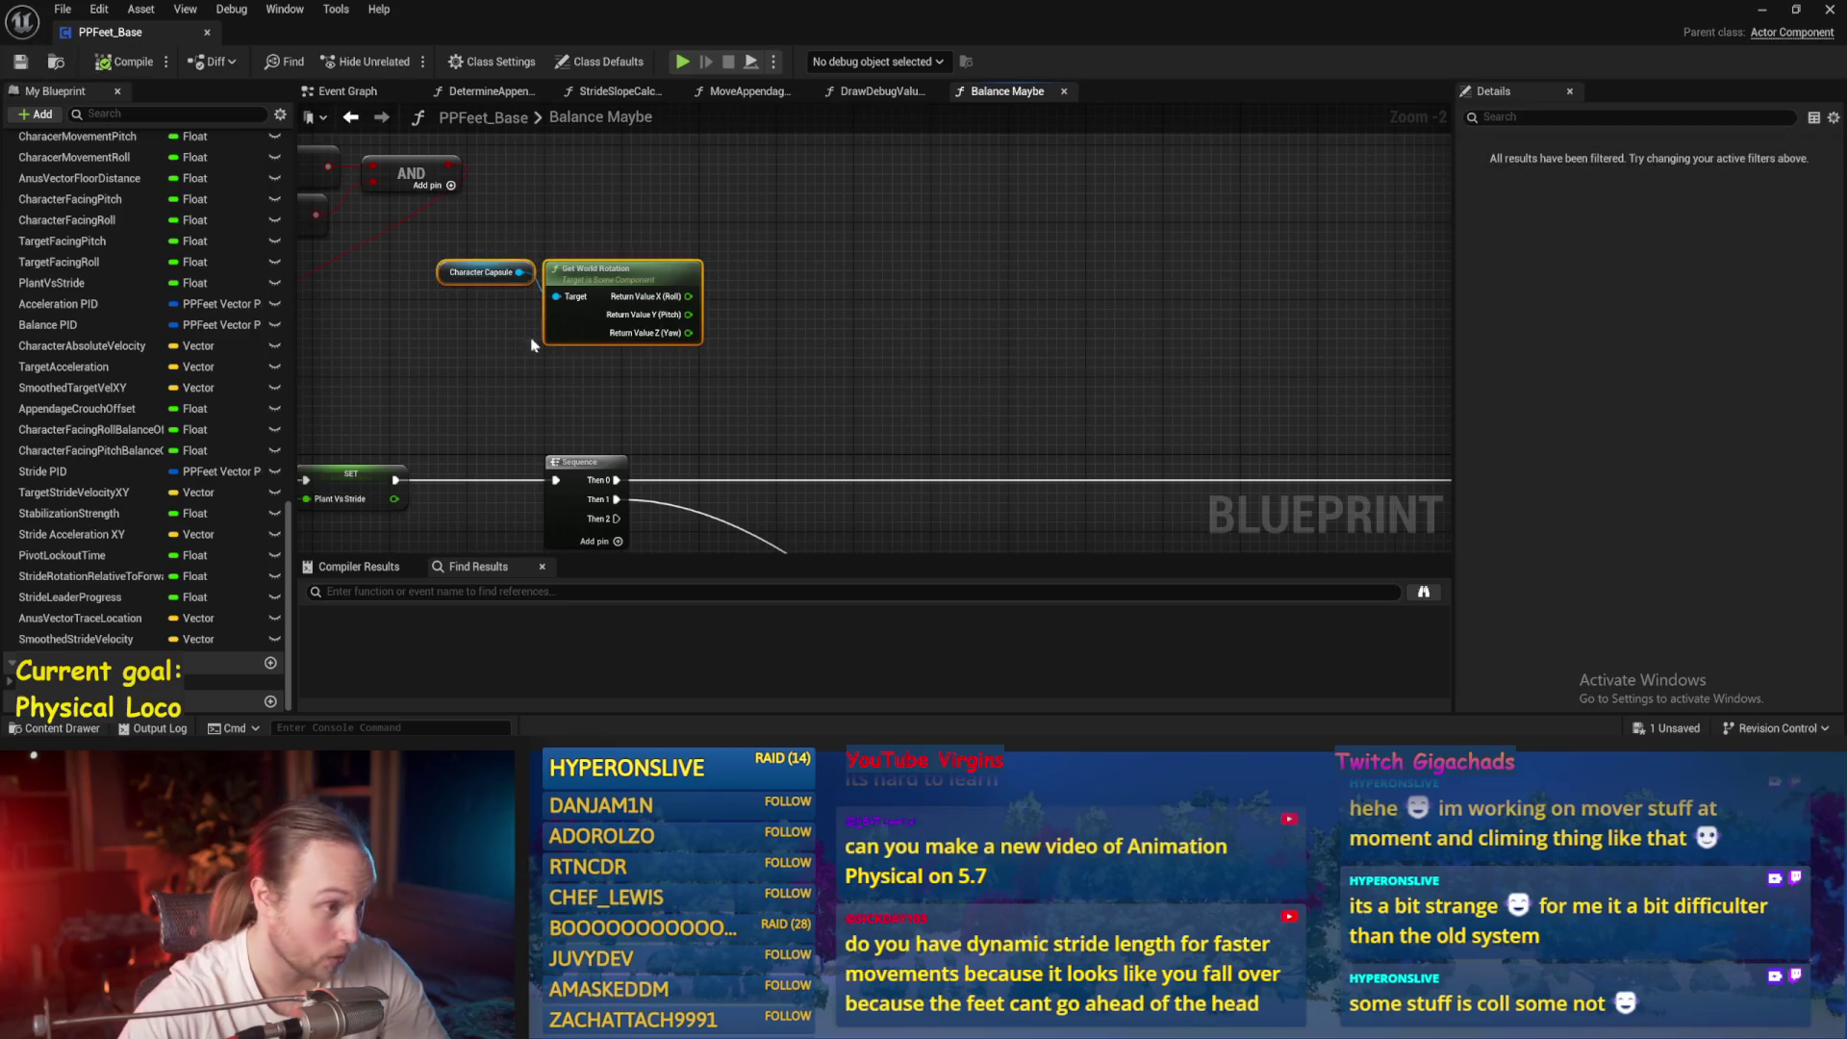
{"action": "left_click", "coordinate": [946, 366]}
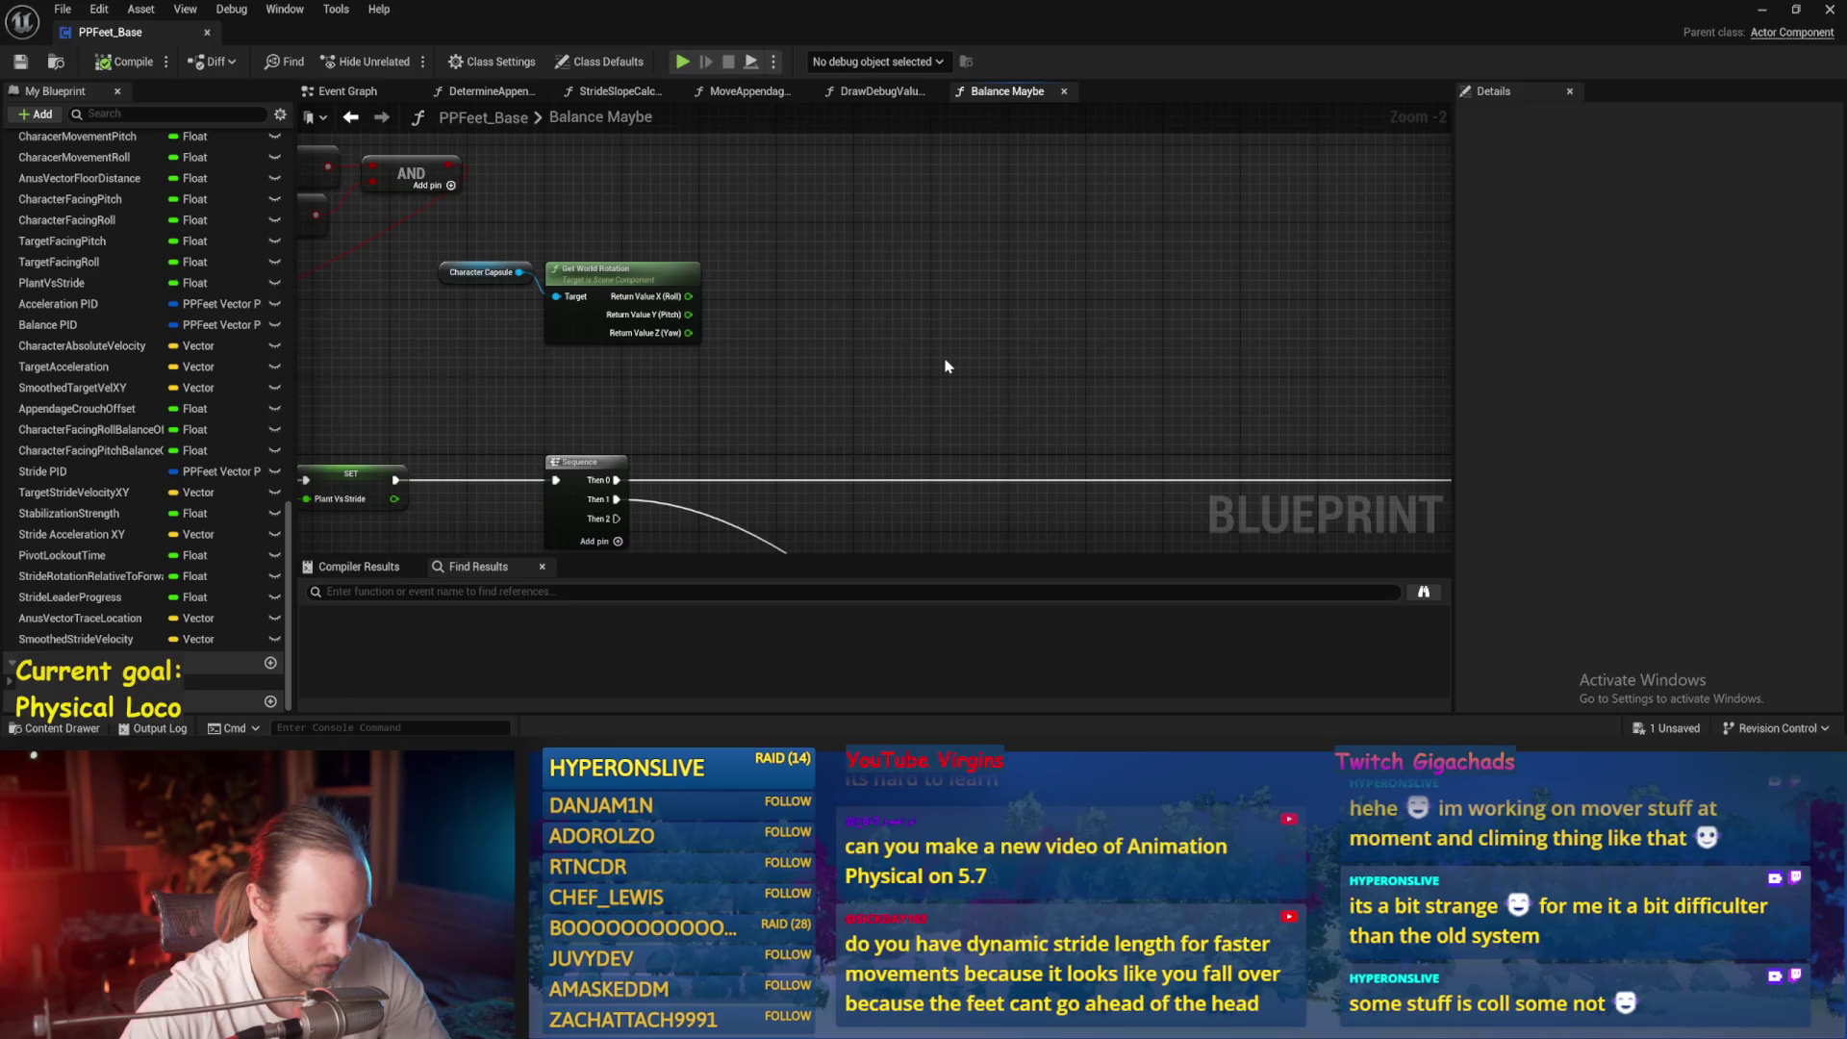
{"action": "mouse_move", "coordinate": [667, 335]}
{"action": "left_mouse_down"}
{"action": "mouse_move", "coordinate": [1030, 198]}
{"action": "mouse_move", "coordinate": [821, 278]}
{"action": "left_mouse_up"}
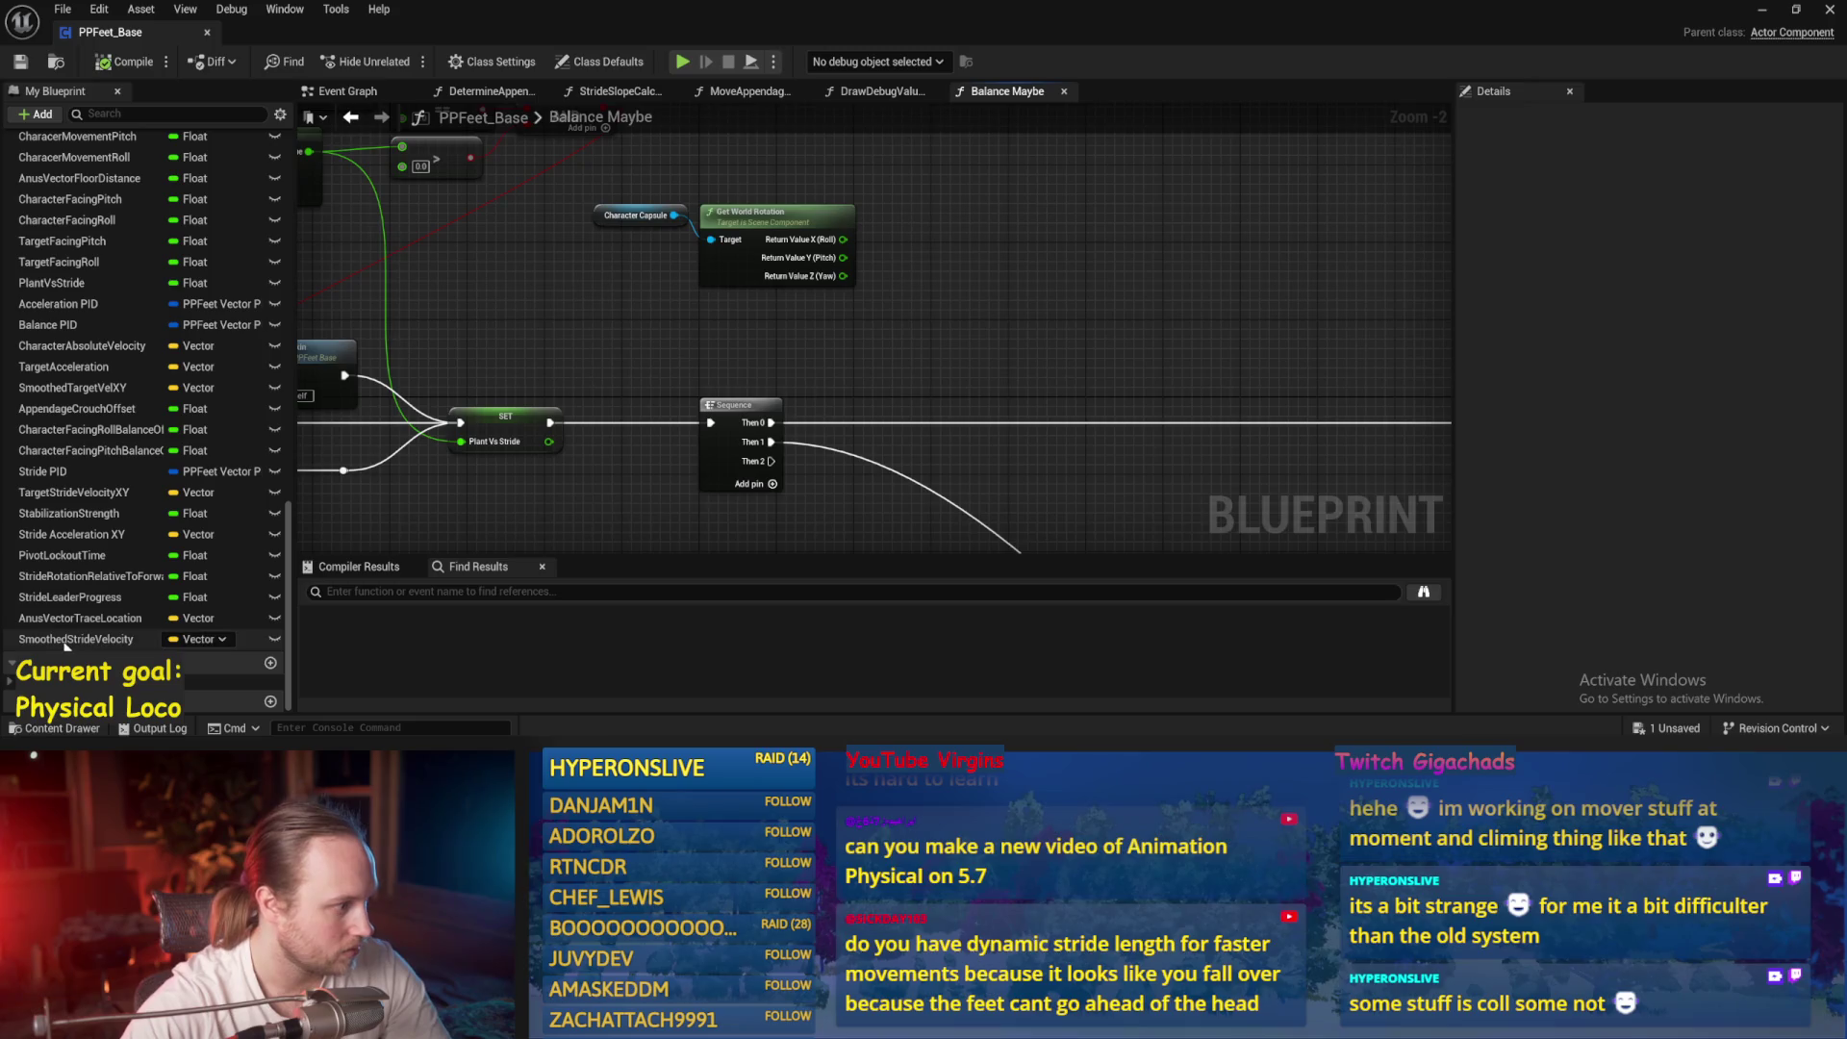
{"action": "left_click", "coordinate": [1762, 11]}
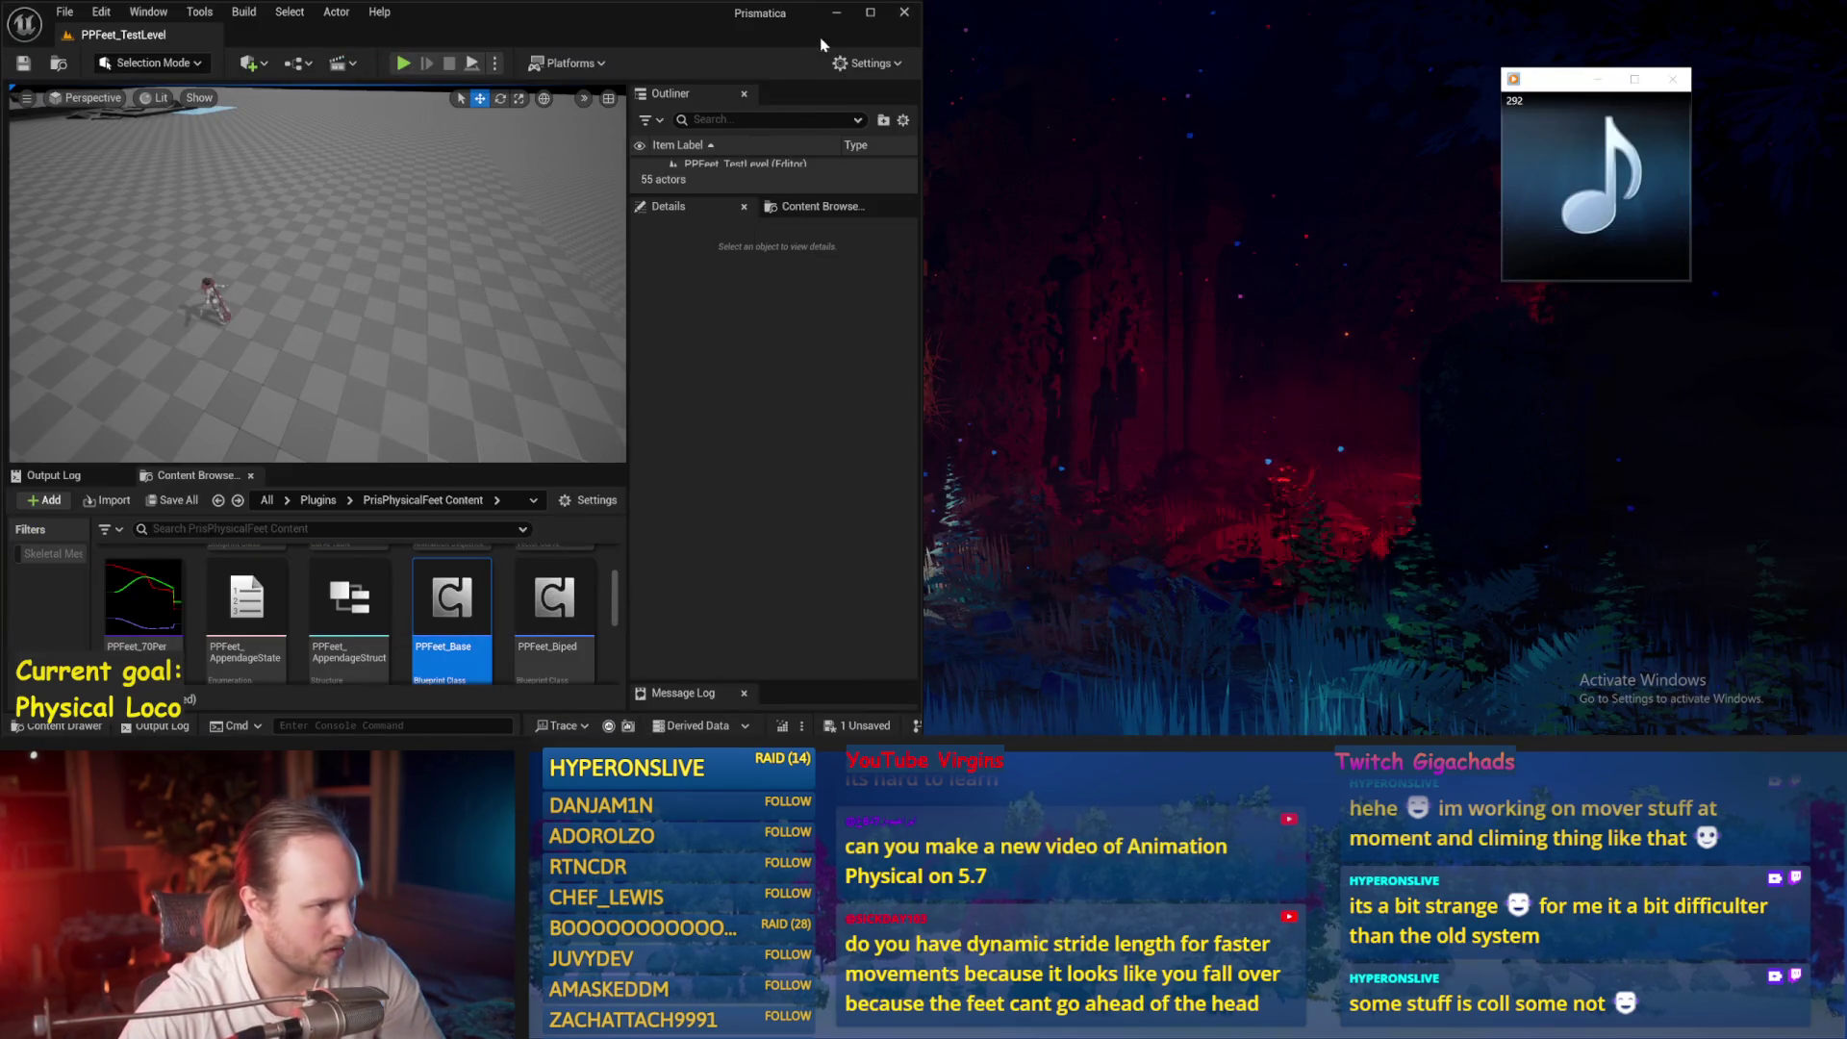
Maximize the level editor, open PPFeet_TestPlayer from the Content Browser, and compile it
{"action": "left_click", "coordinate": [870, 19]}
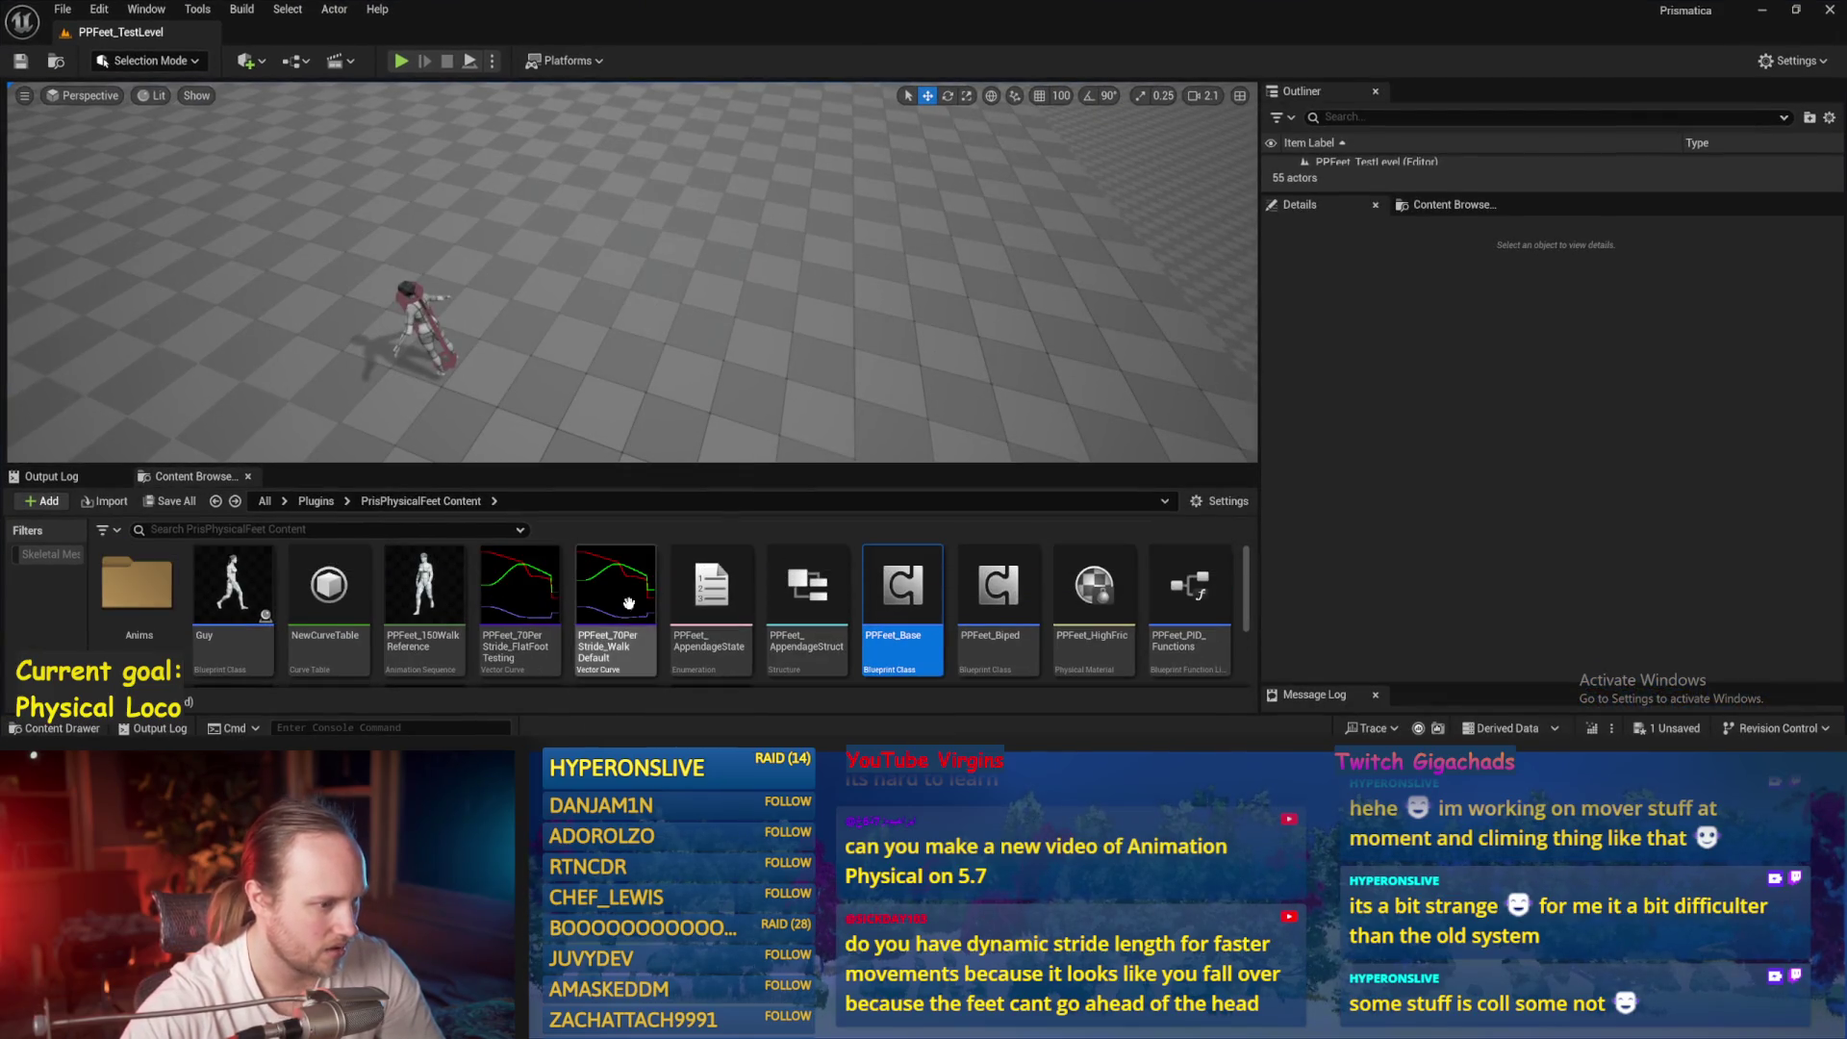
{"action": "mouse_move", "coordinate": [234, 578]}
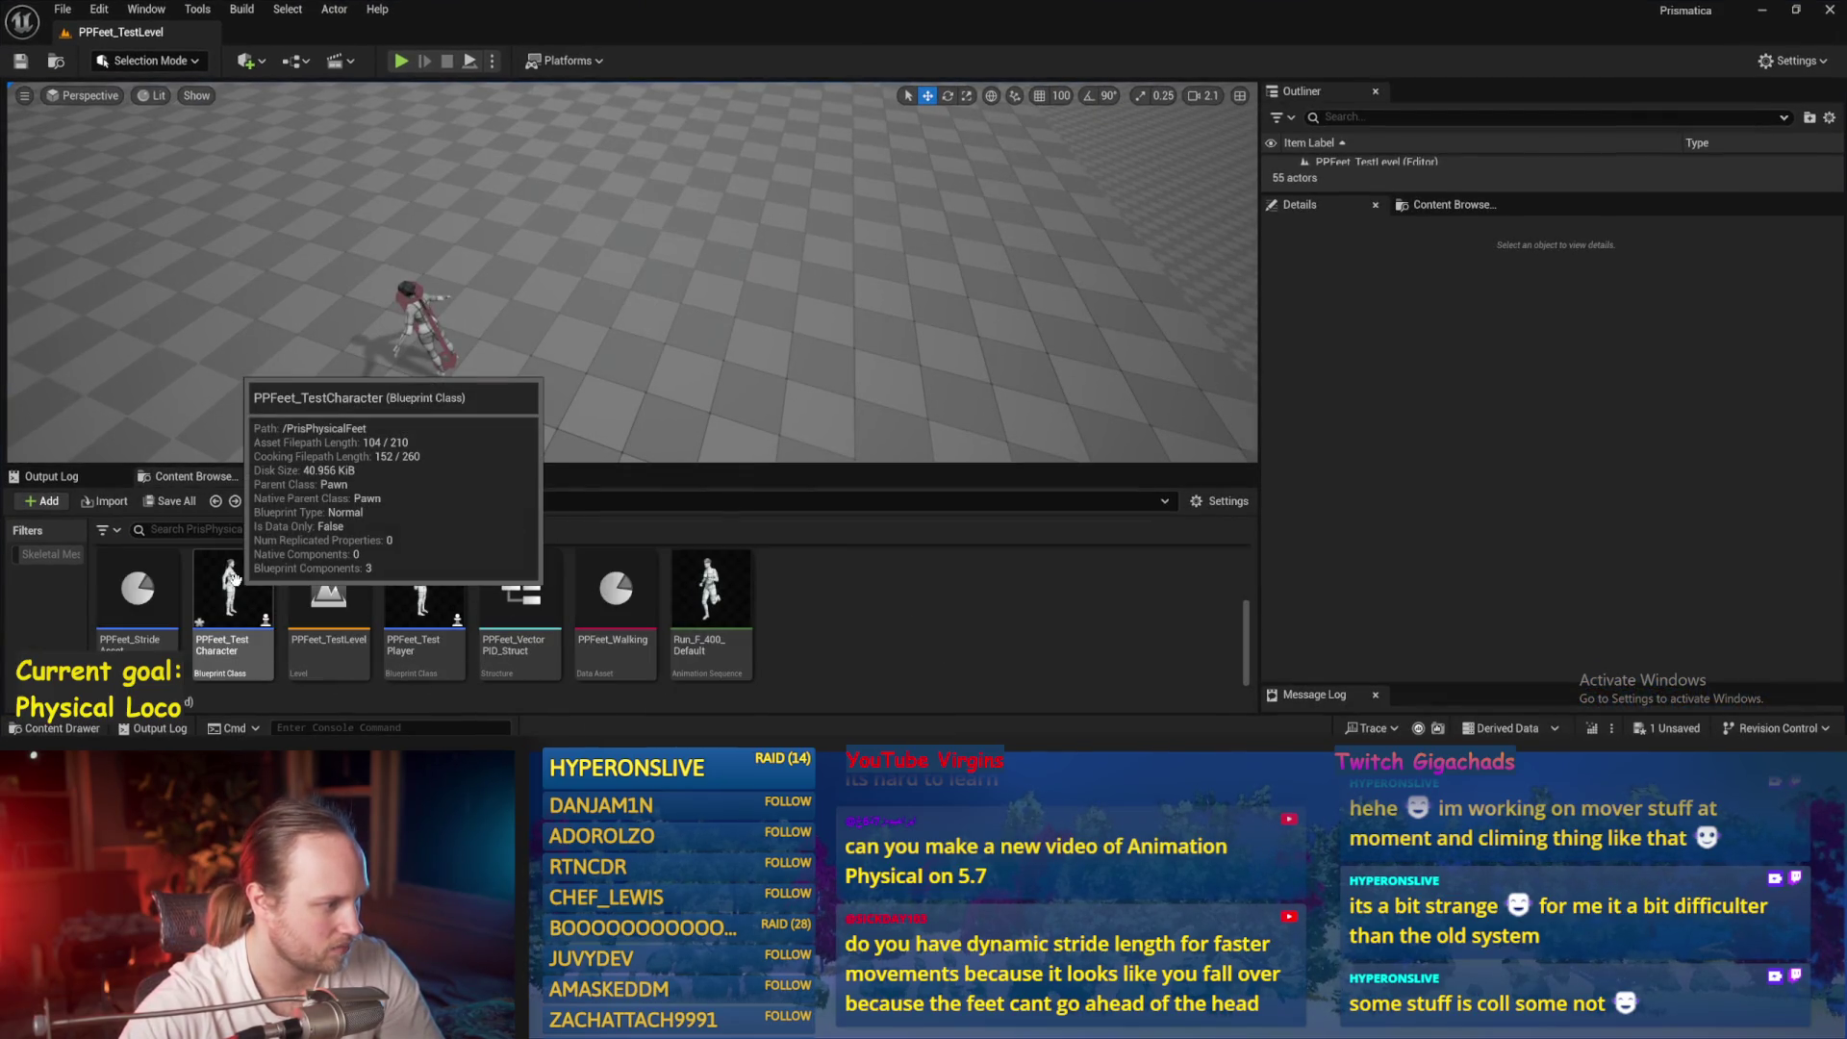
{"action": "double_click", "coordinate": [421, 601]}
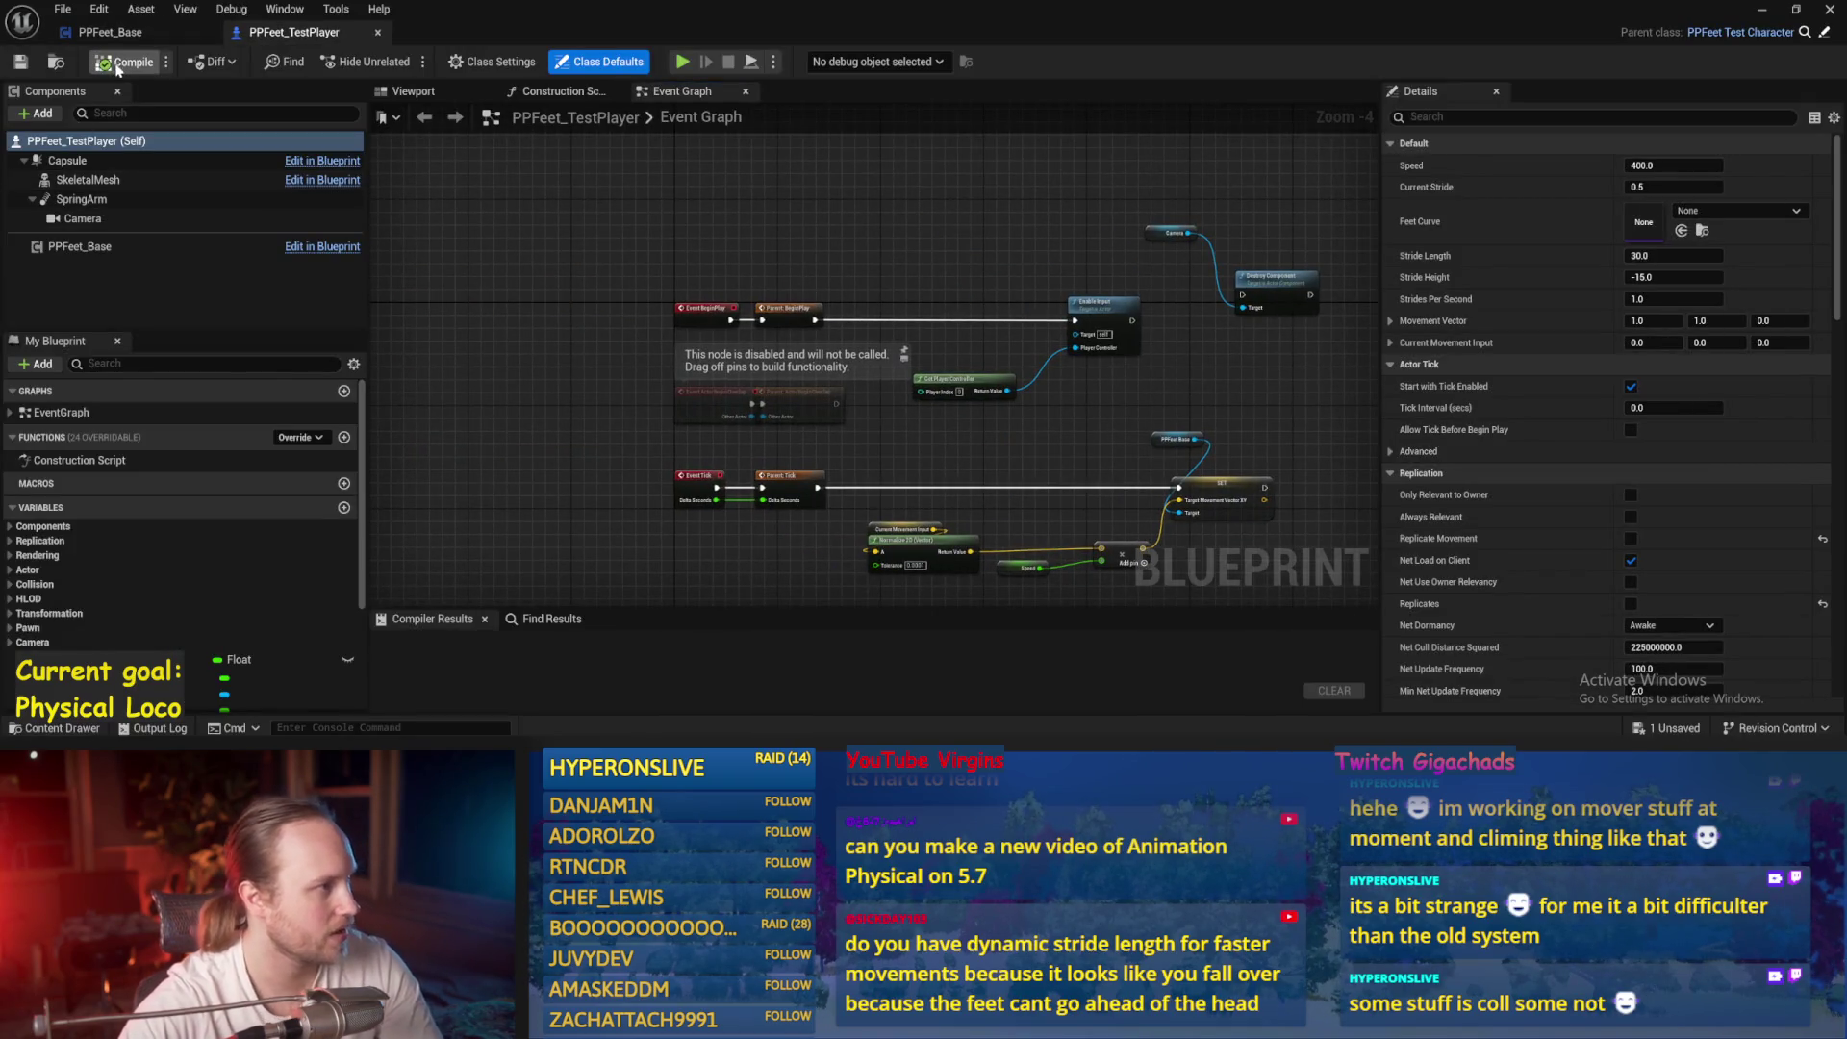
{"action": "left_click", "coordinate": [123, 63]}
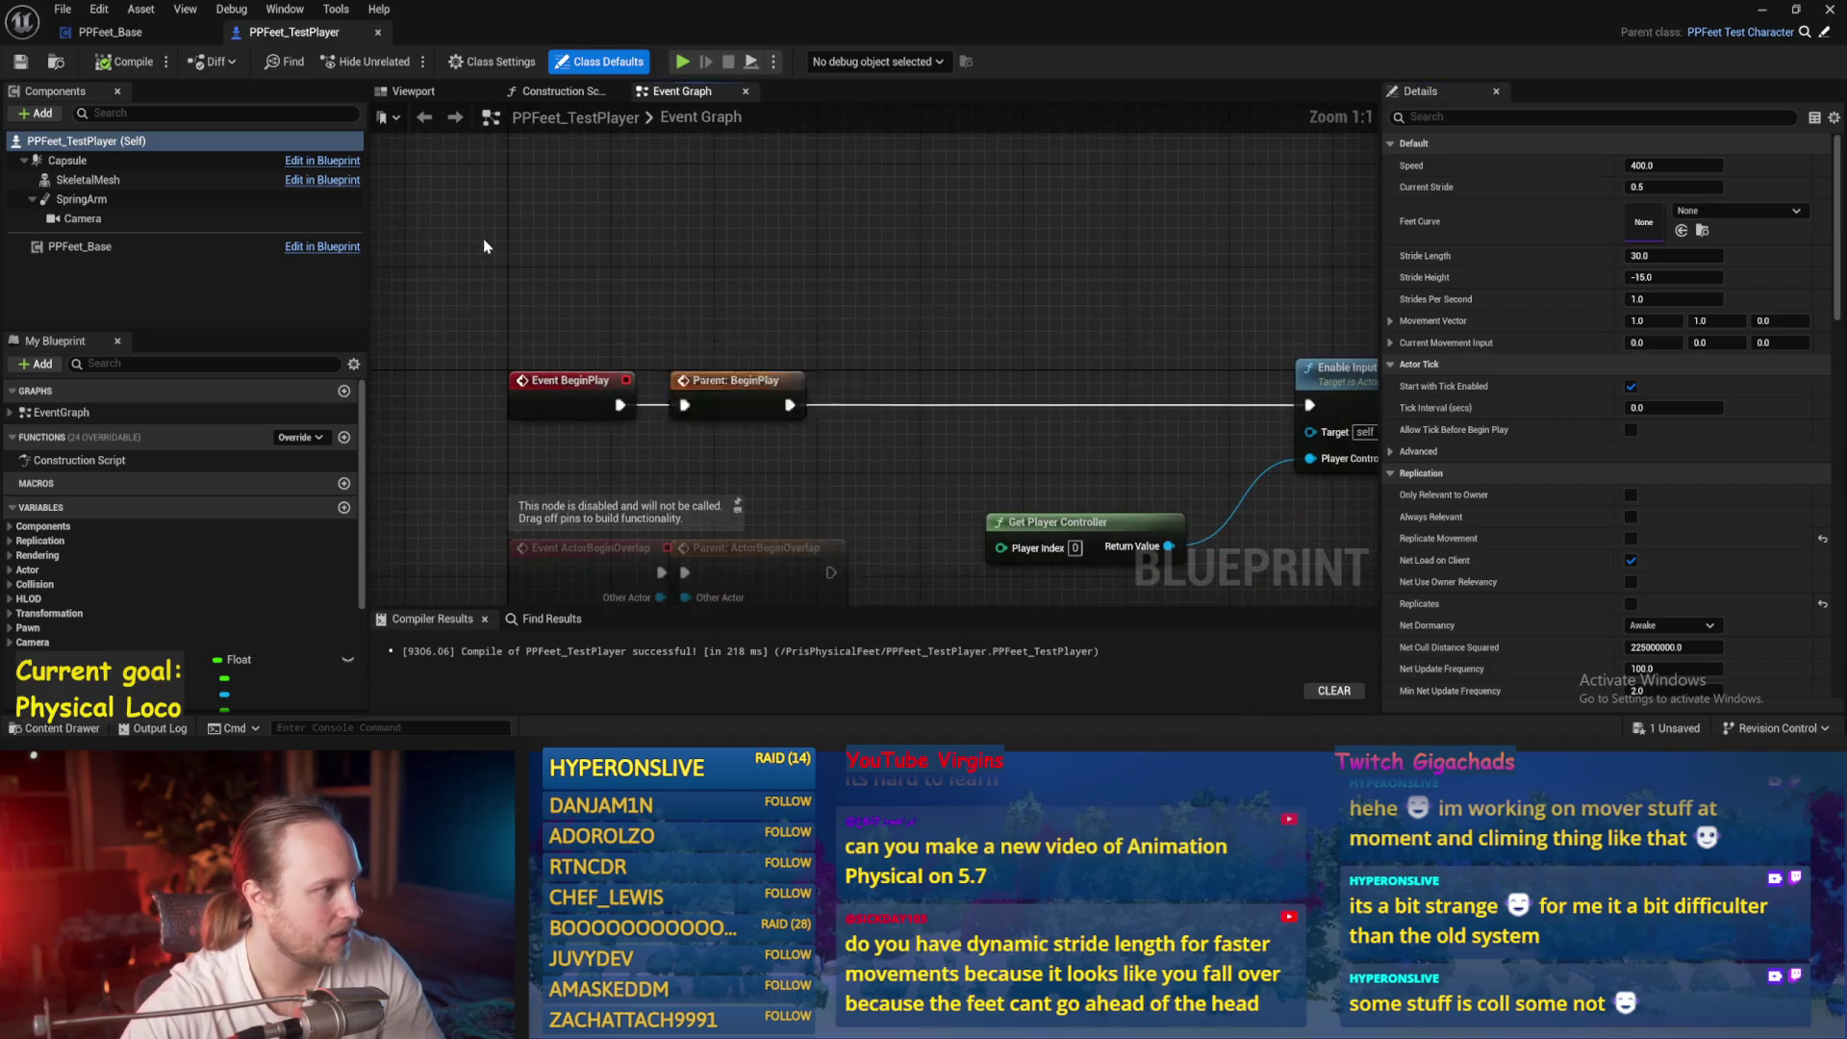
{"action": "left_click", "coordinate": [1742, 32]}
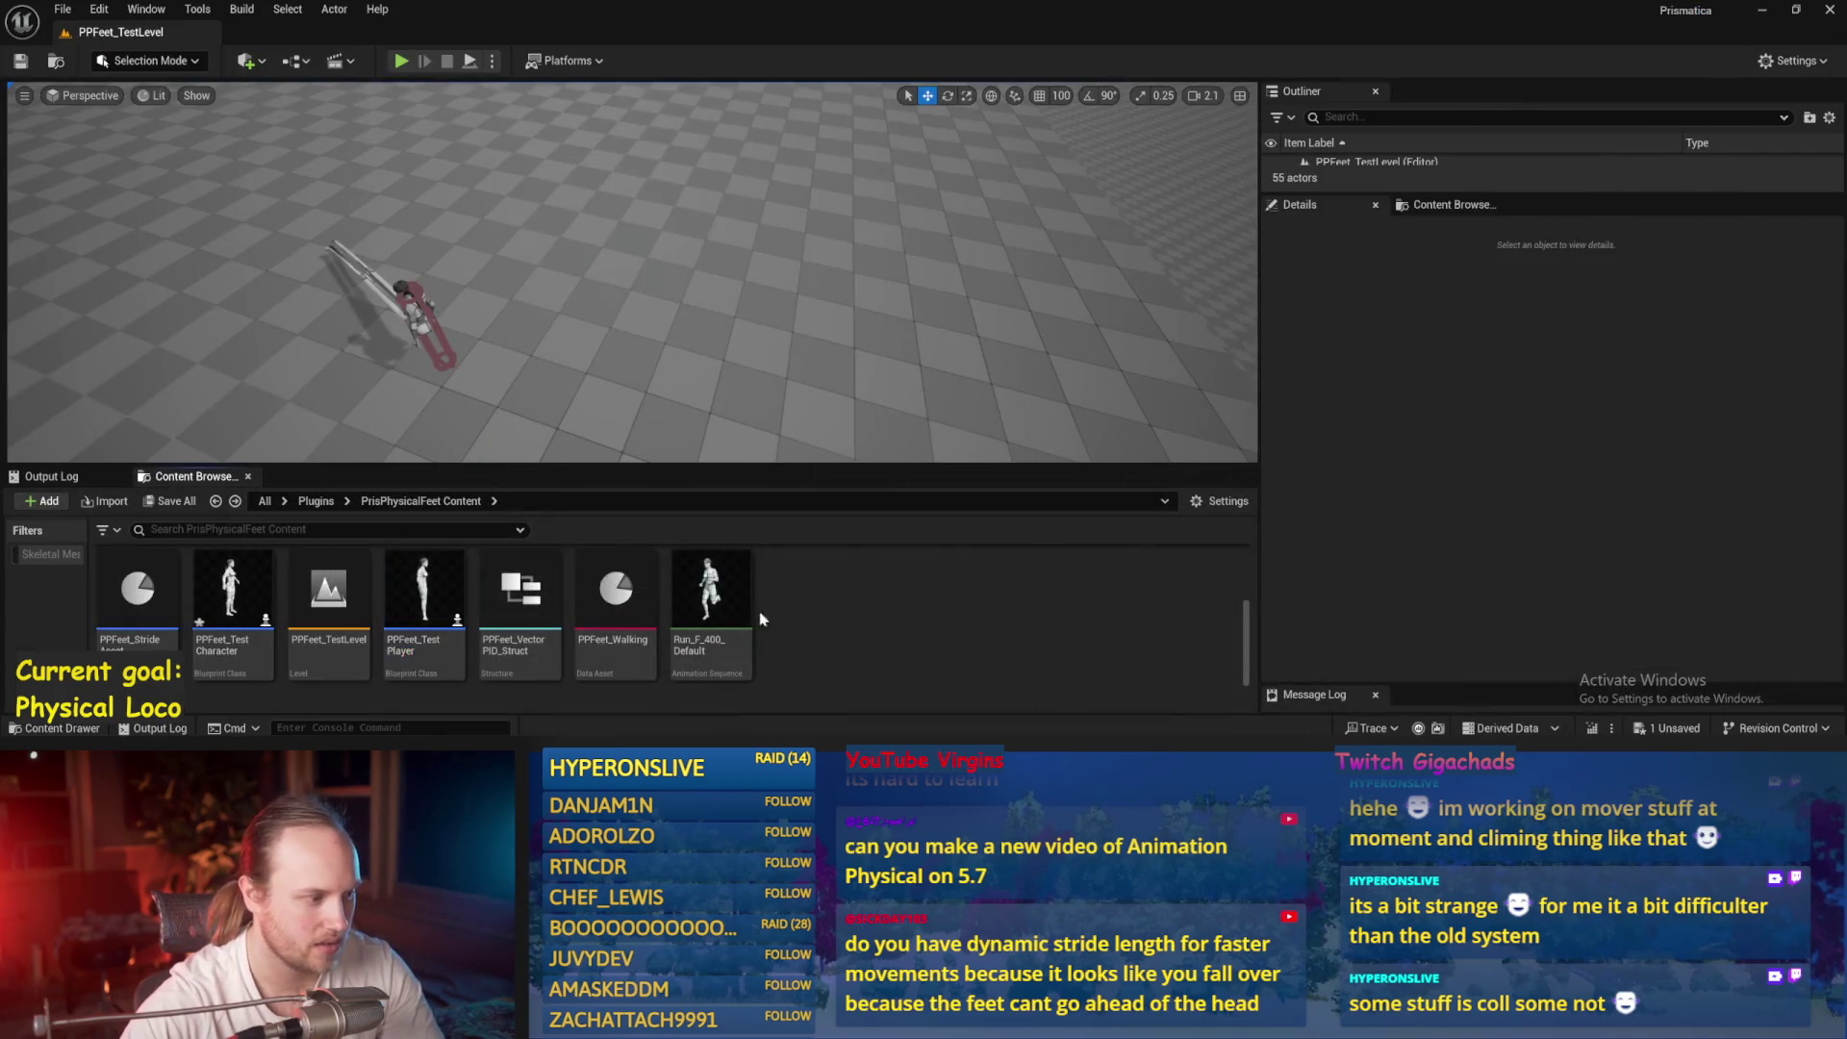
{"action": "double_click", "coordinate": [424, 616]}
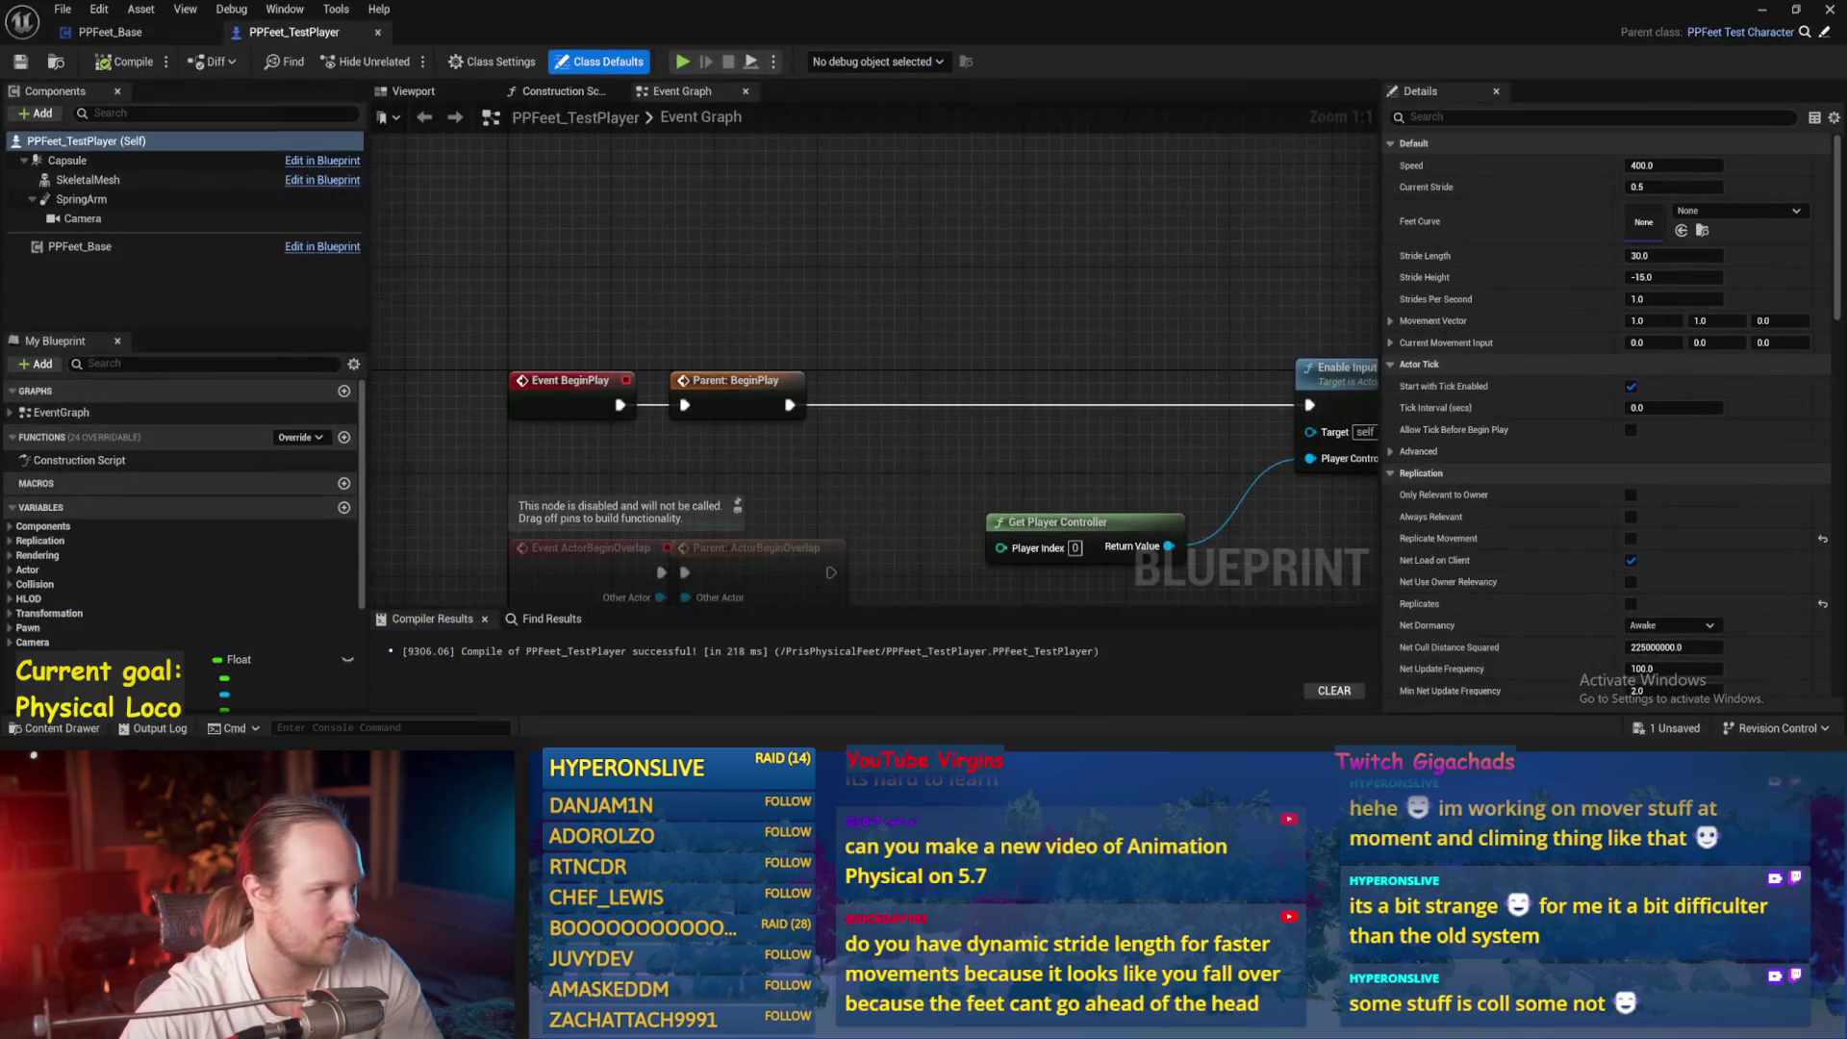
Add a PPCMS_Pris_PlayerCameraComponent to PPFeet_TestPlayer, save it, and minimize the editor
{"action": "left_click", "coordinate": [54, 116]}
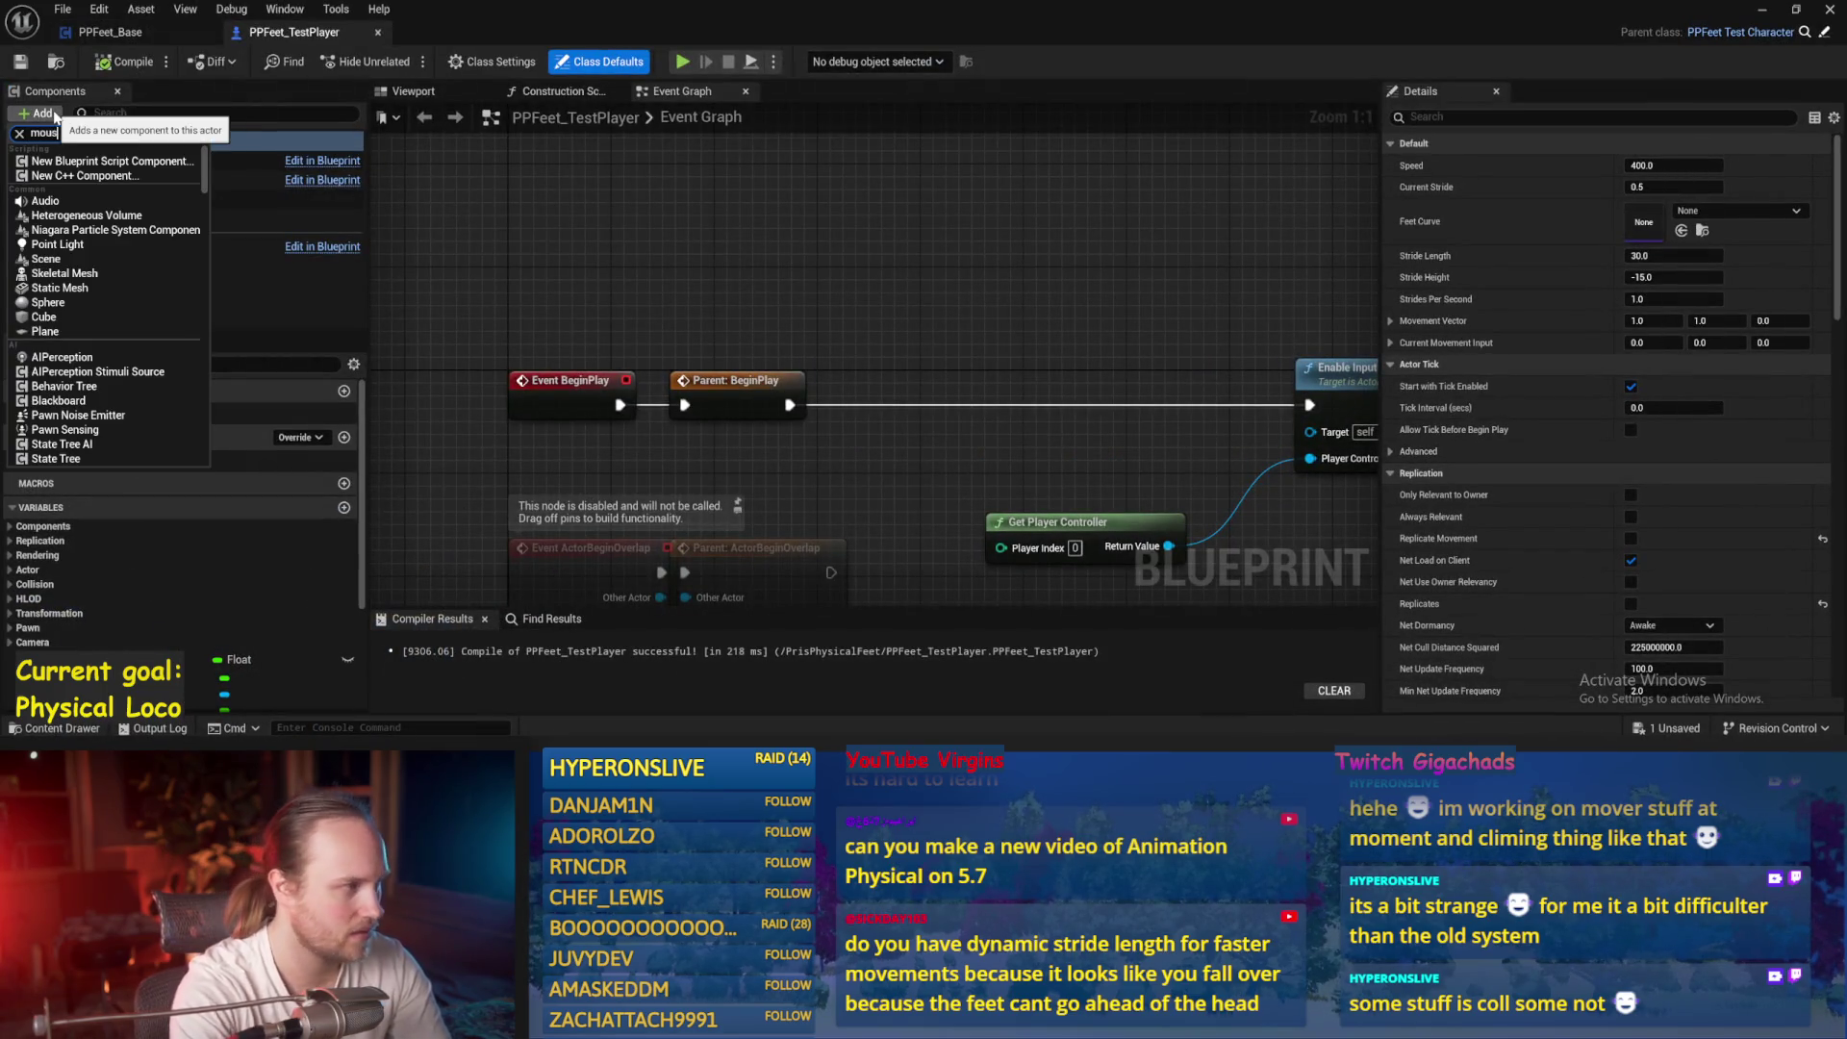
{"action": "type", "text": "e"}
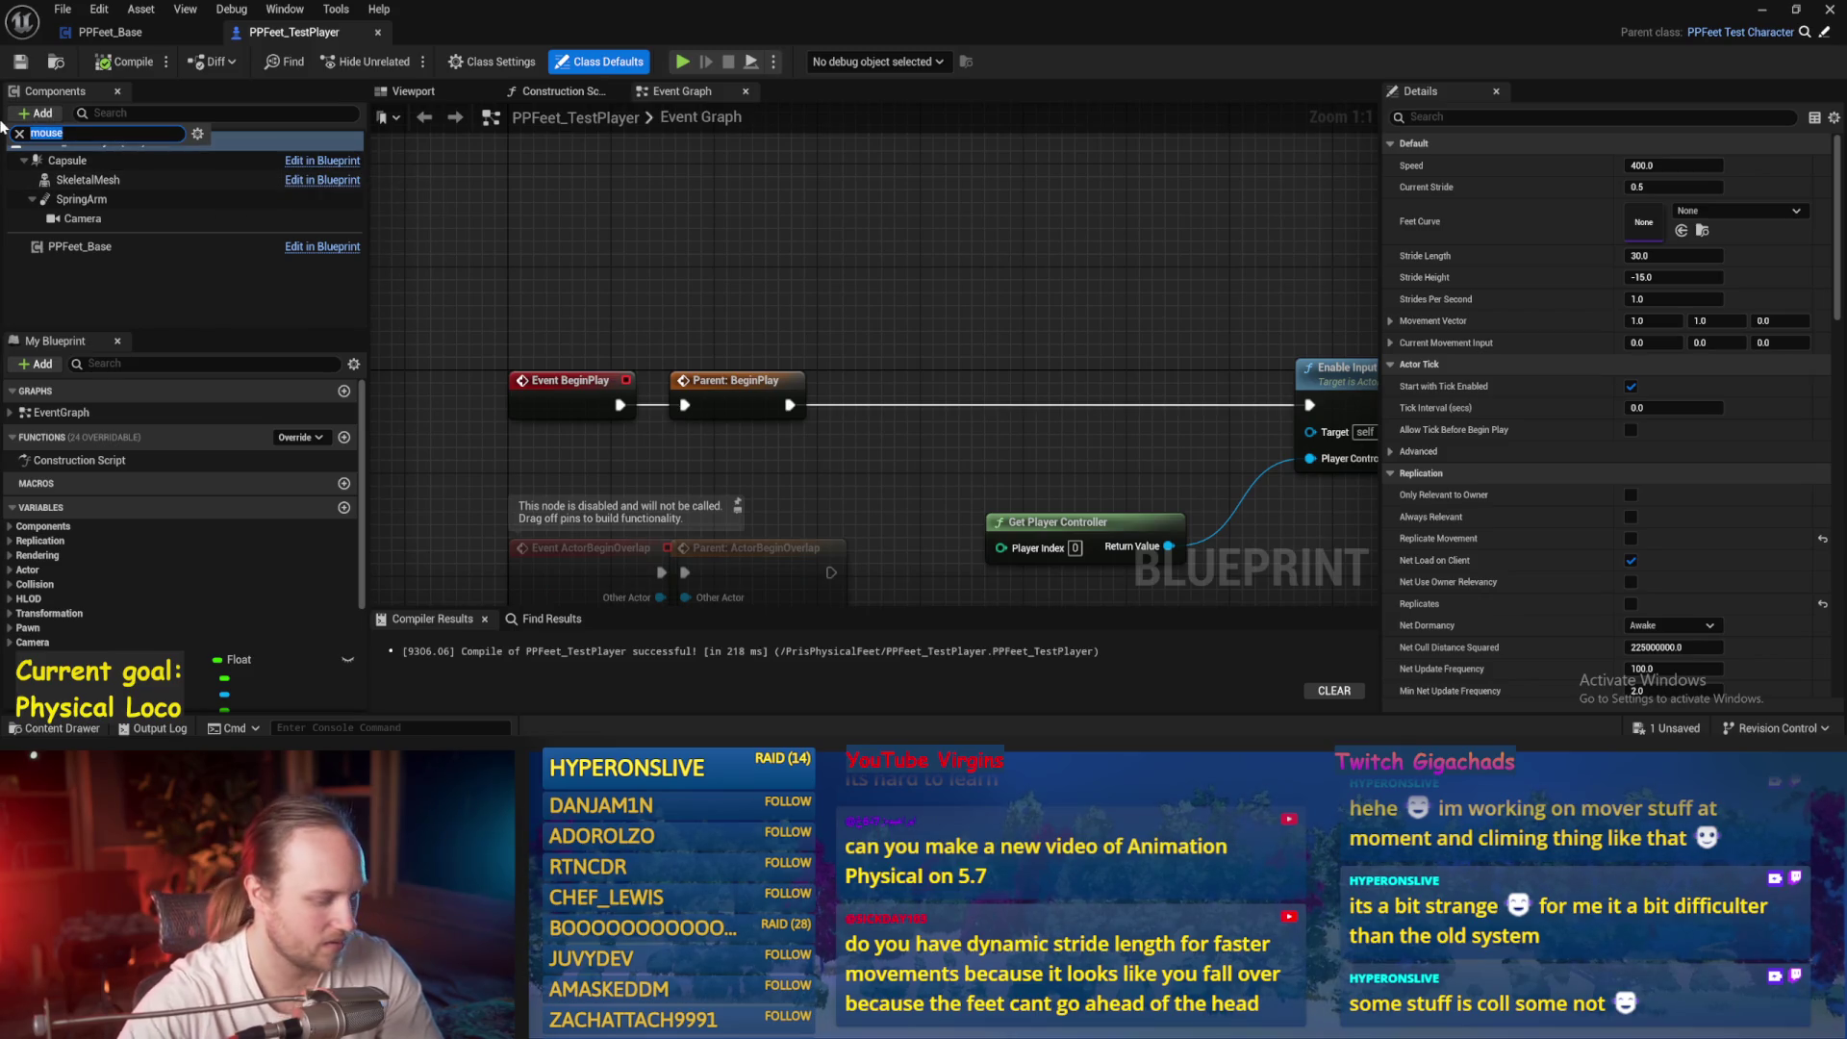
{"action": "type", "text": "pris camera"}
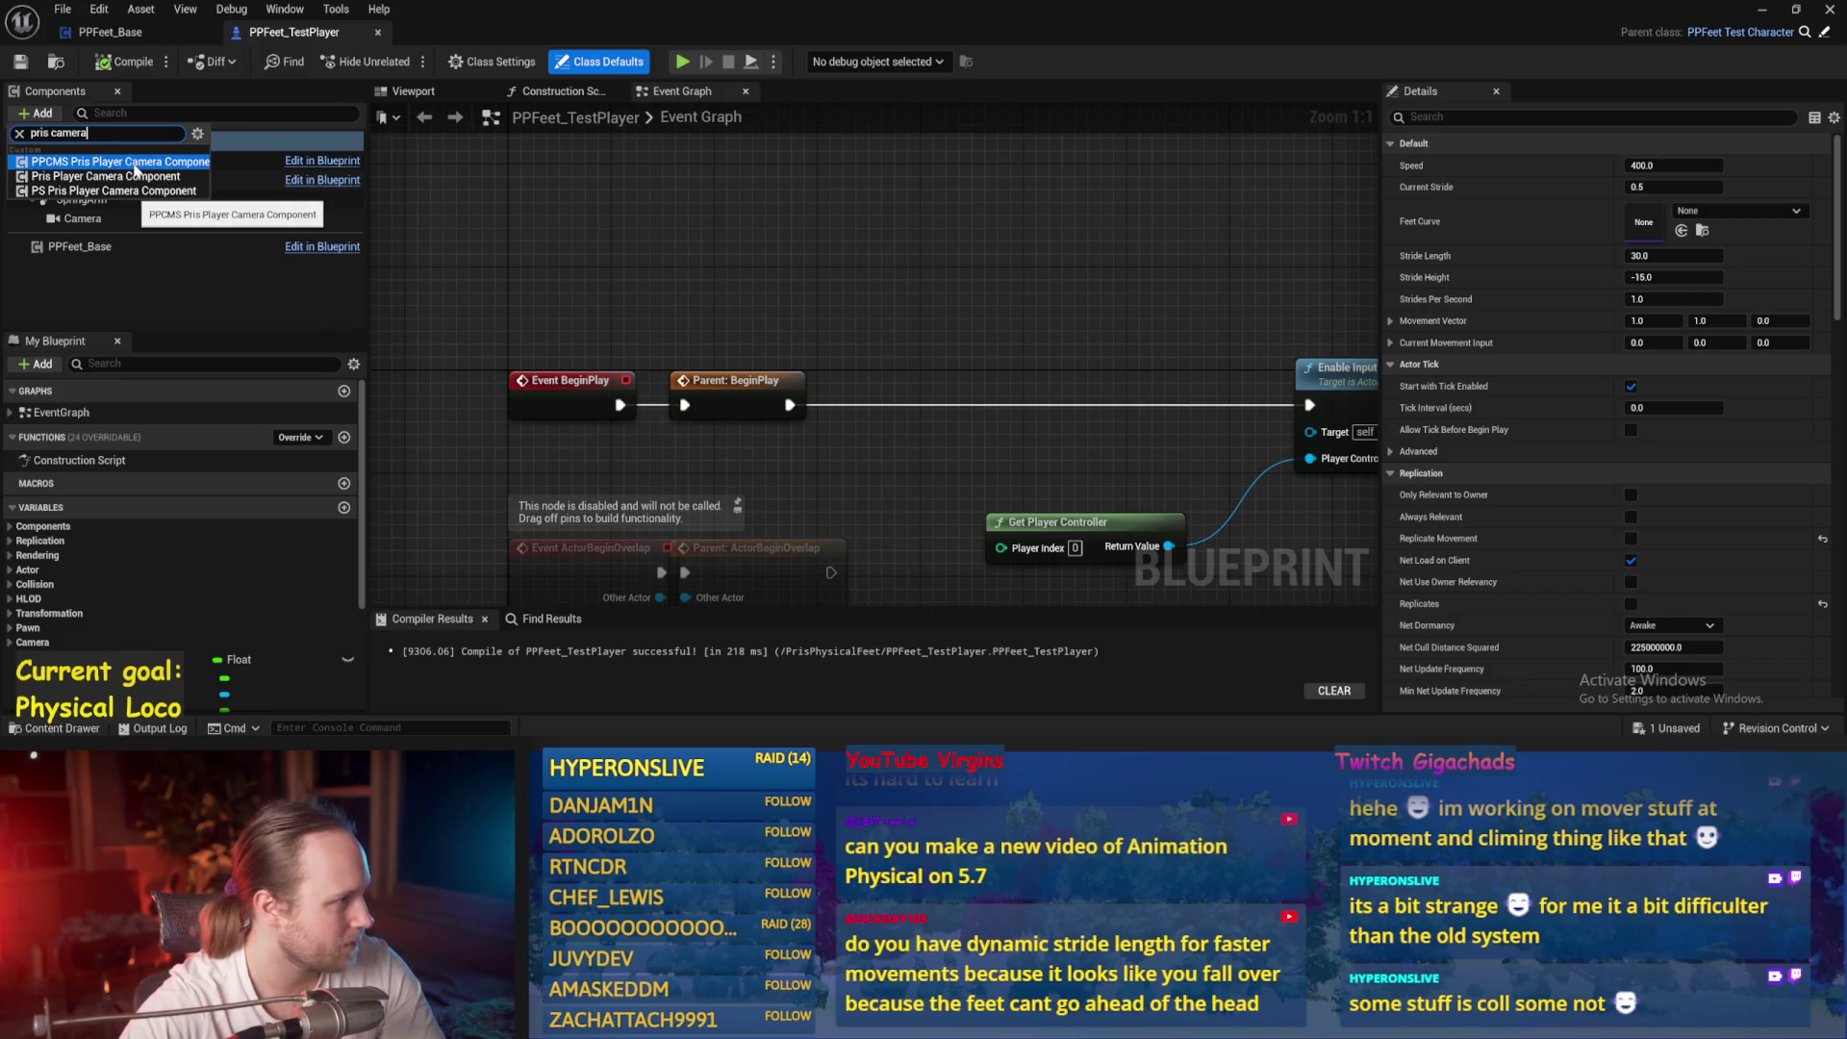
{"action": "left_click", "coordinate": [135, 164]}
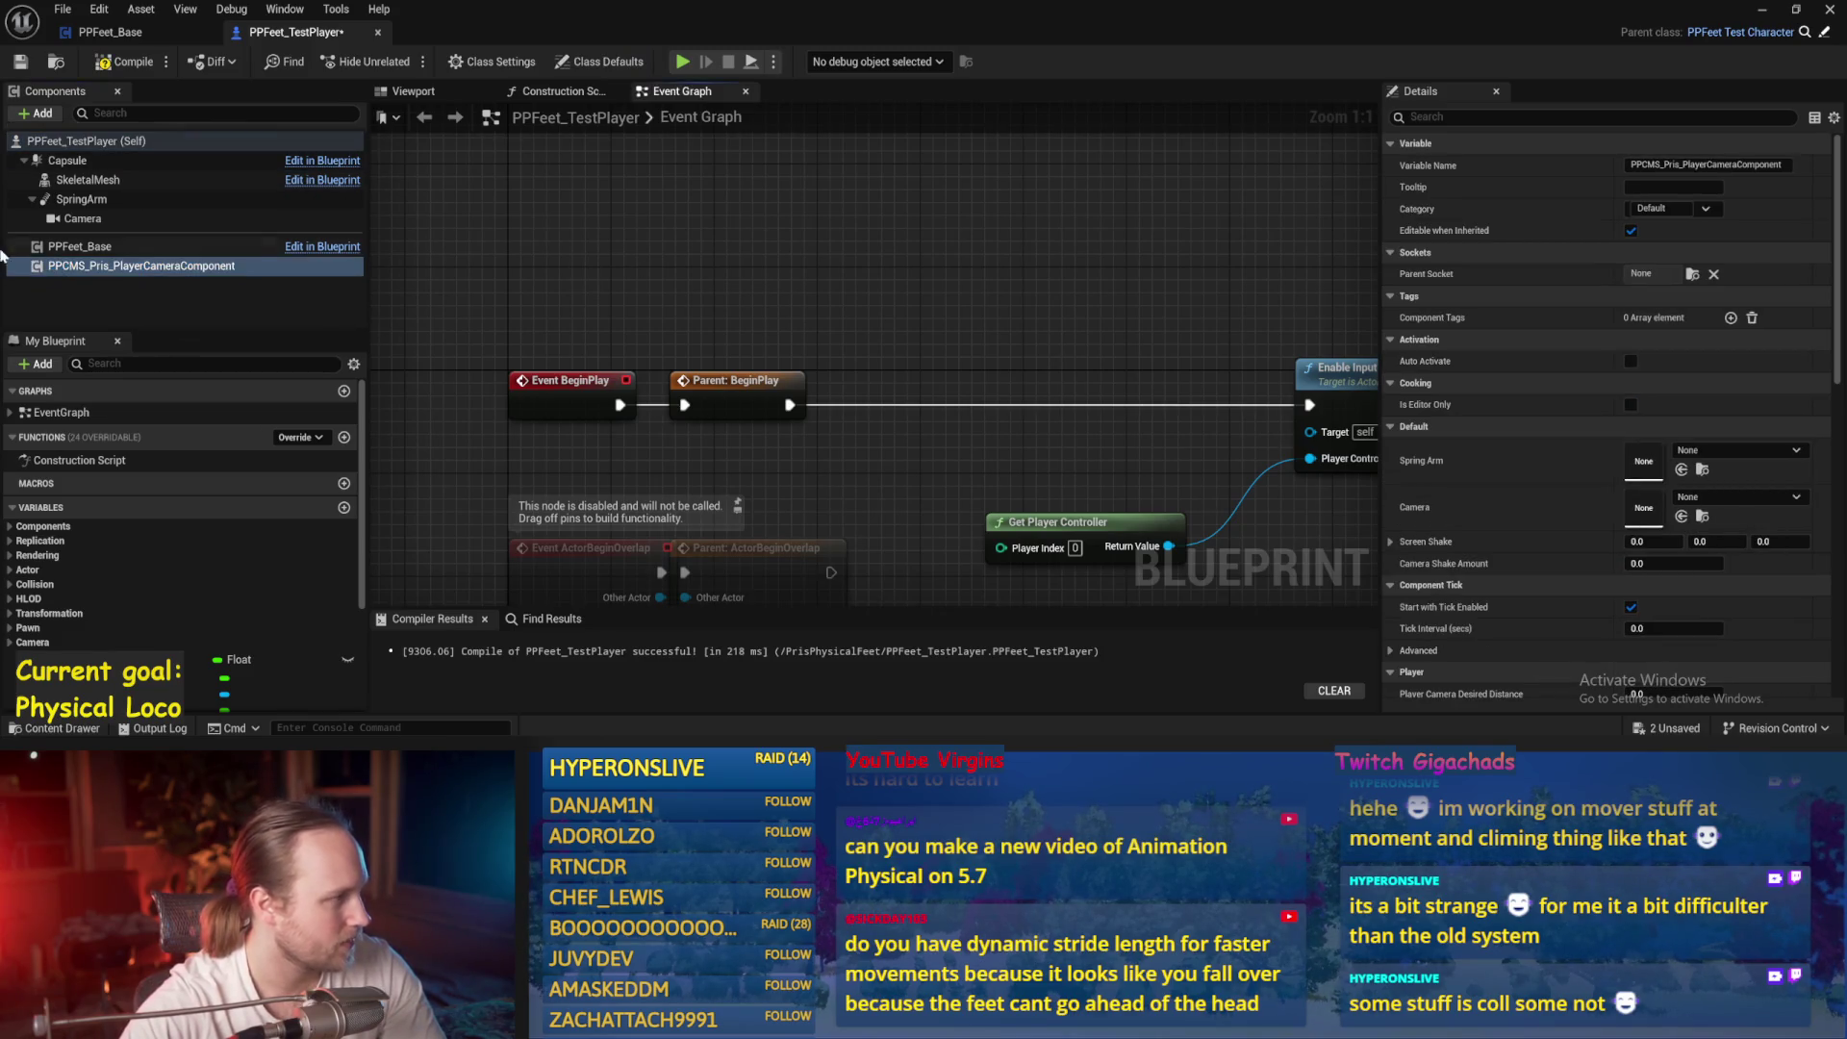
{"action": "left_click", "coordinate": [19, 61]}
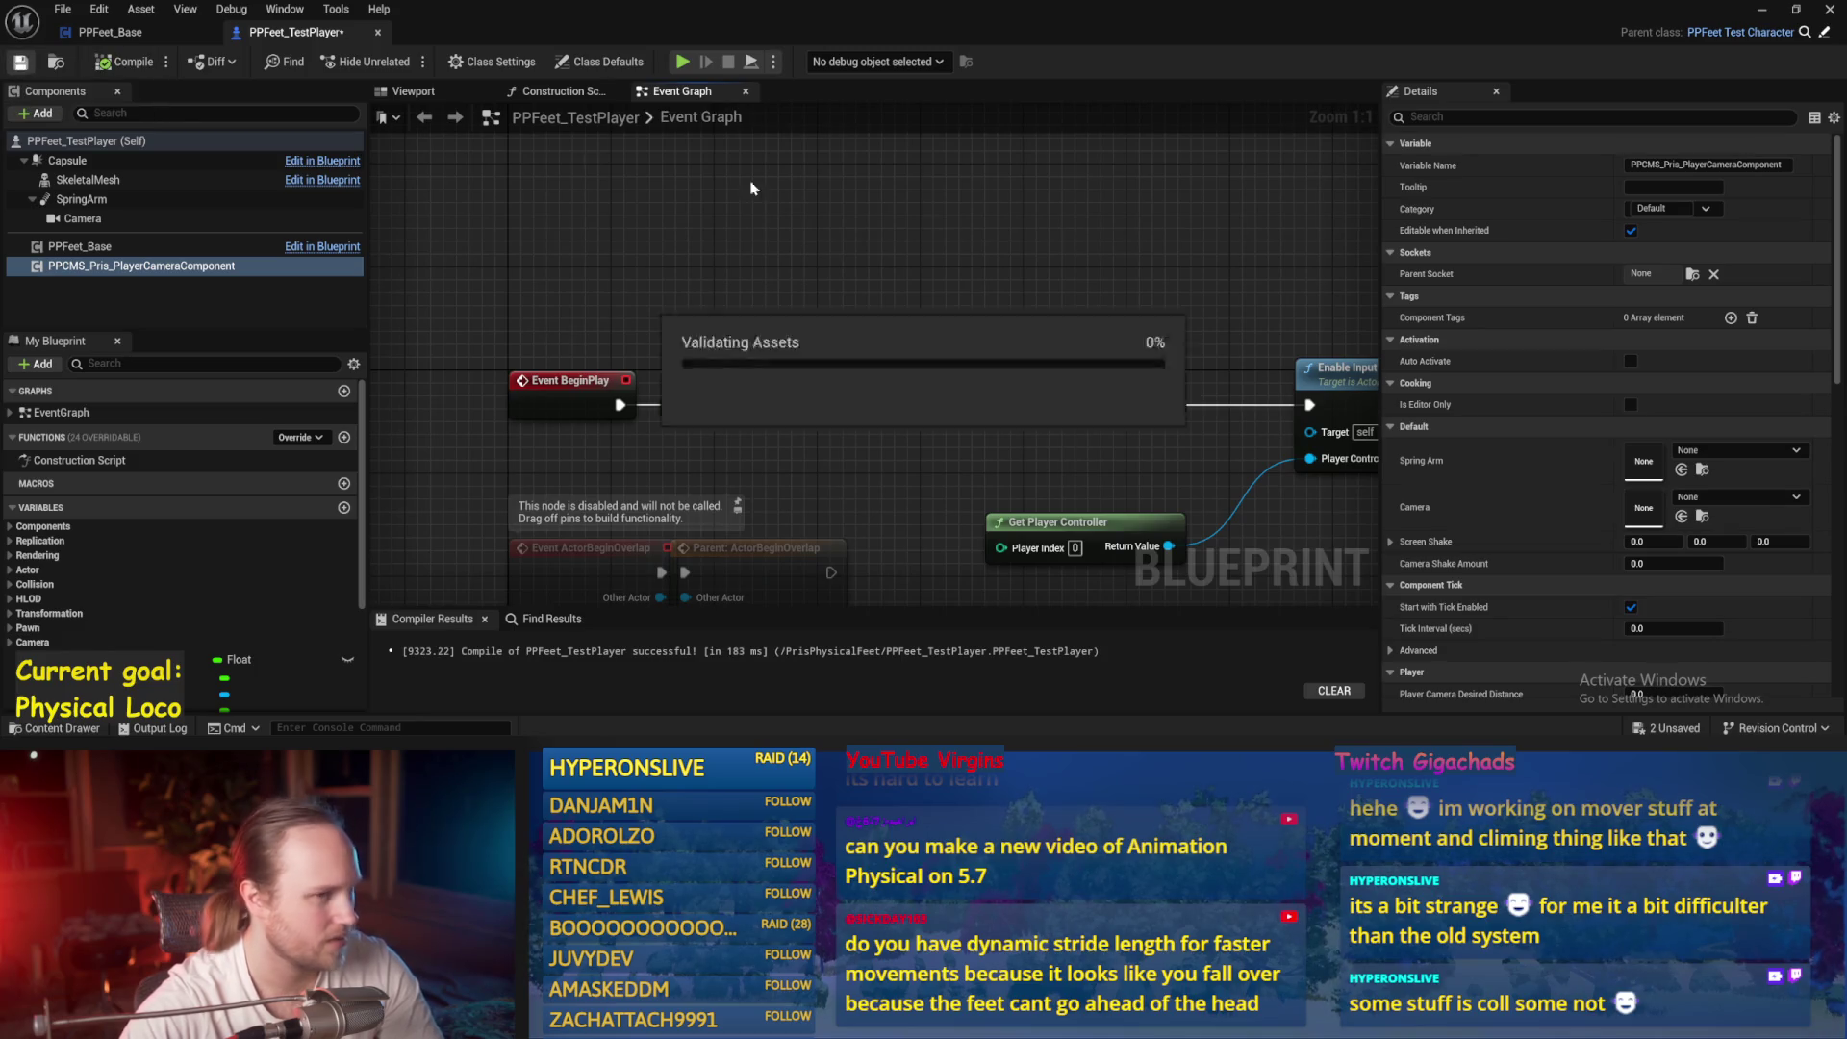
{"action": "left_click", "coordinate": [1762, 9]}
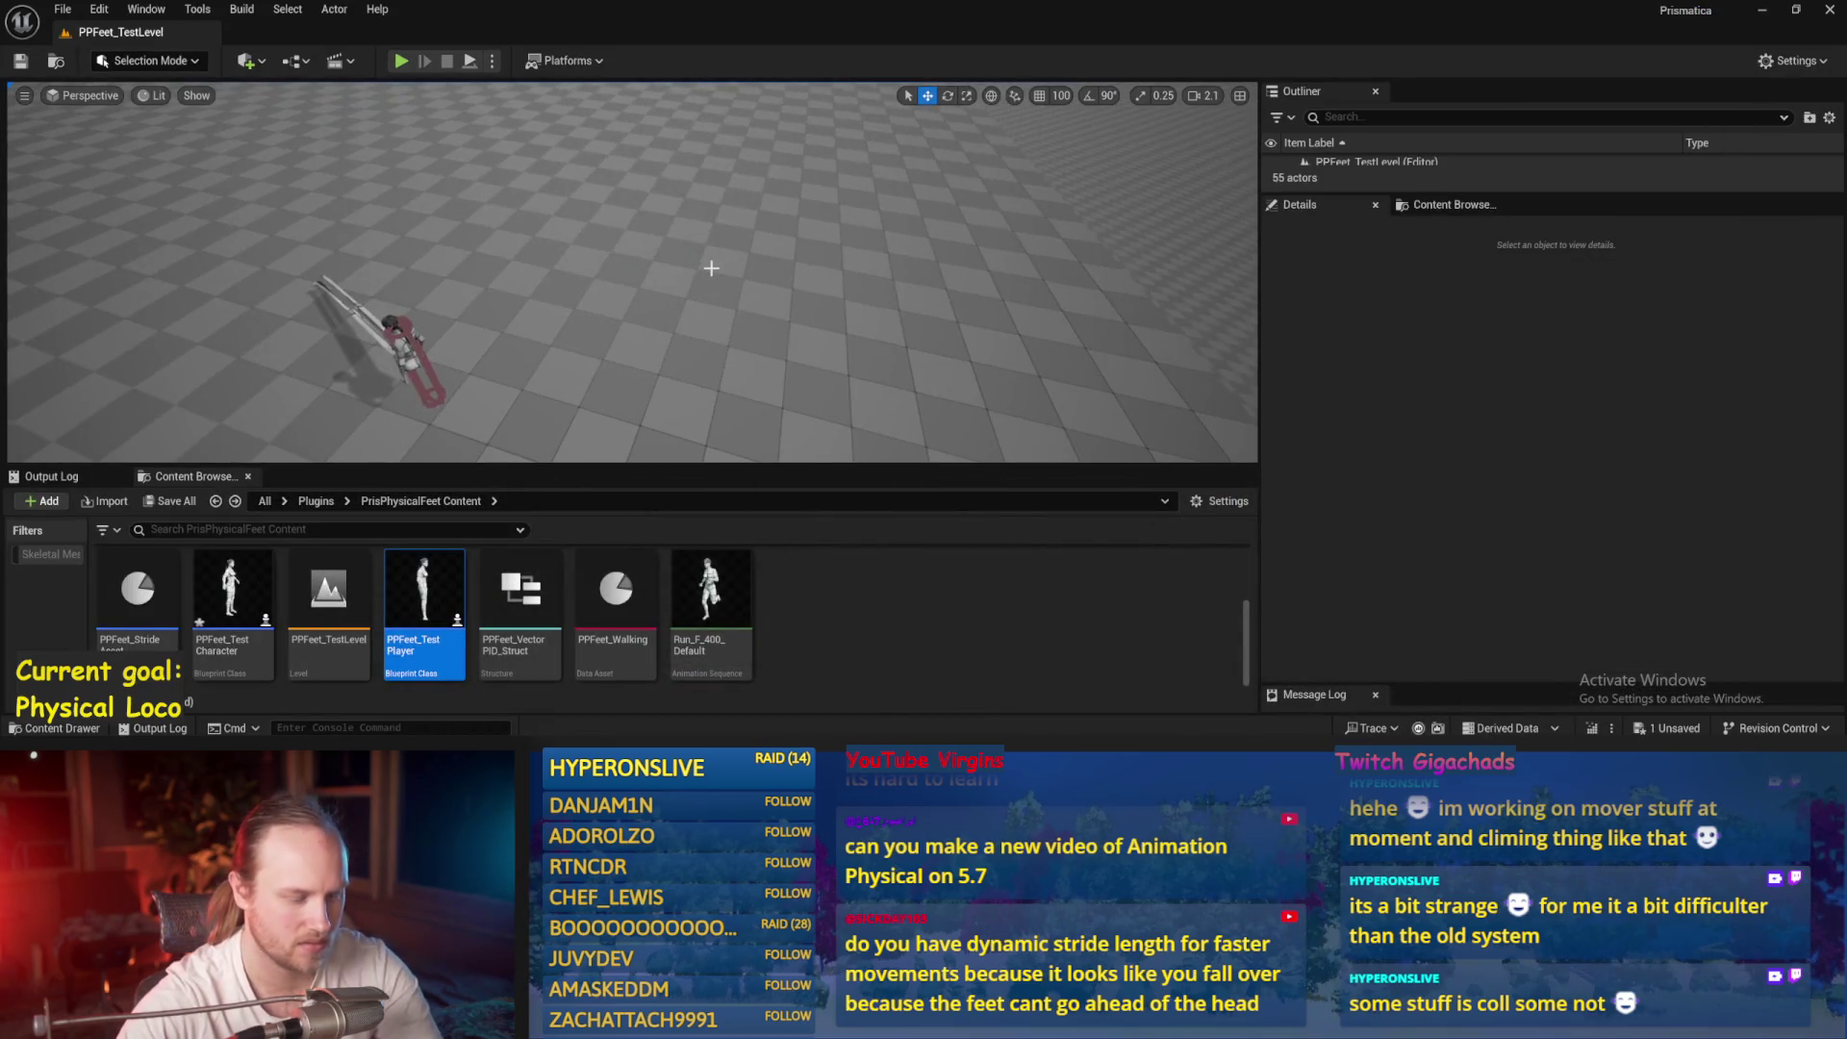
Play the level, restart the session, switch to full screen with F11, then stop
{"action": "key", "text": "alt+p"}
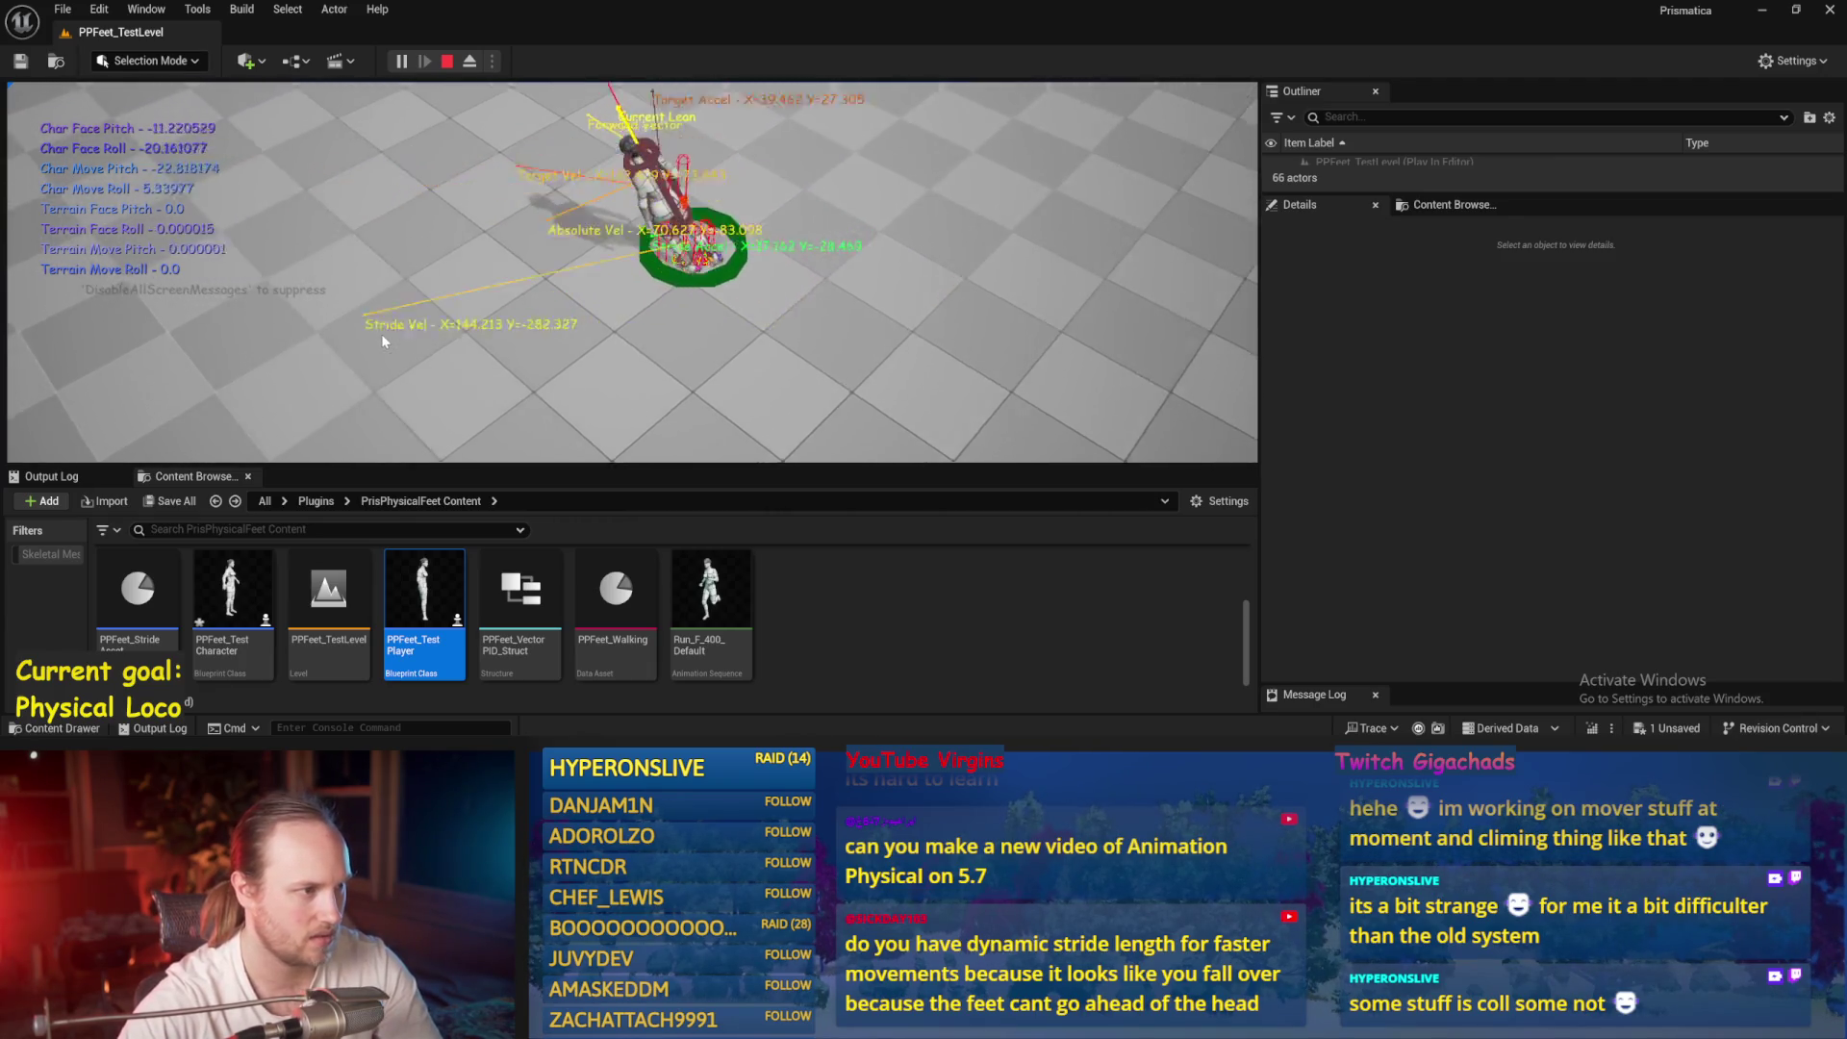
{"action": "key", "text": "Escape"}
{"action": "key", "text": "alt+p"}
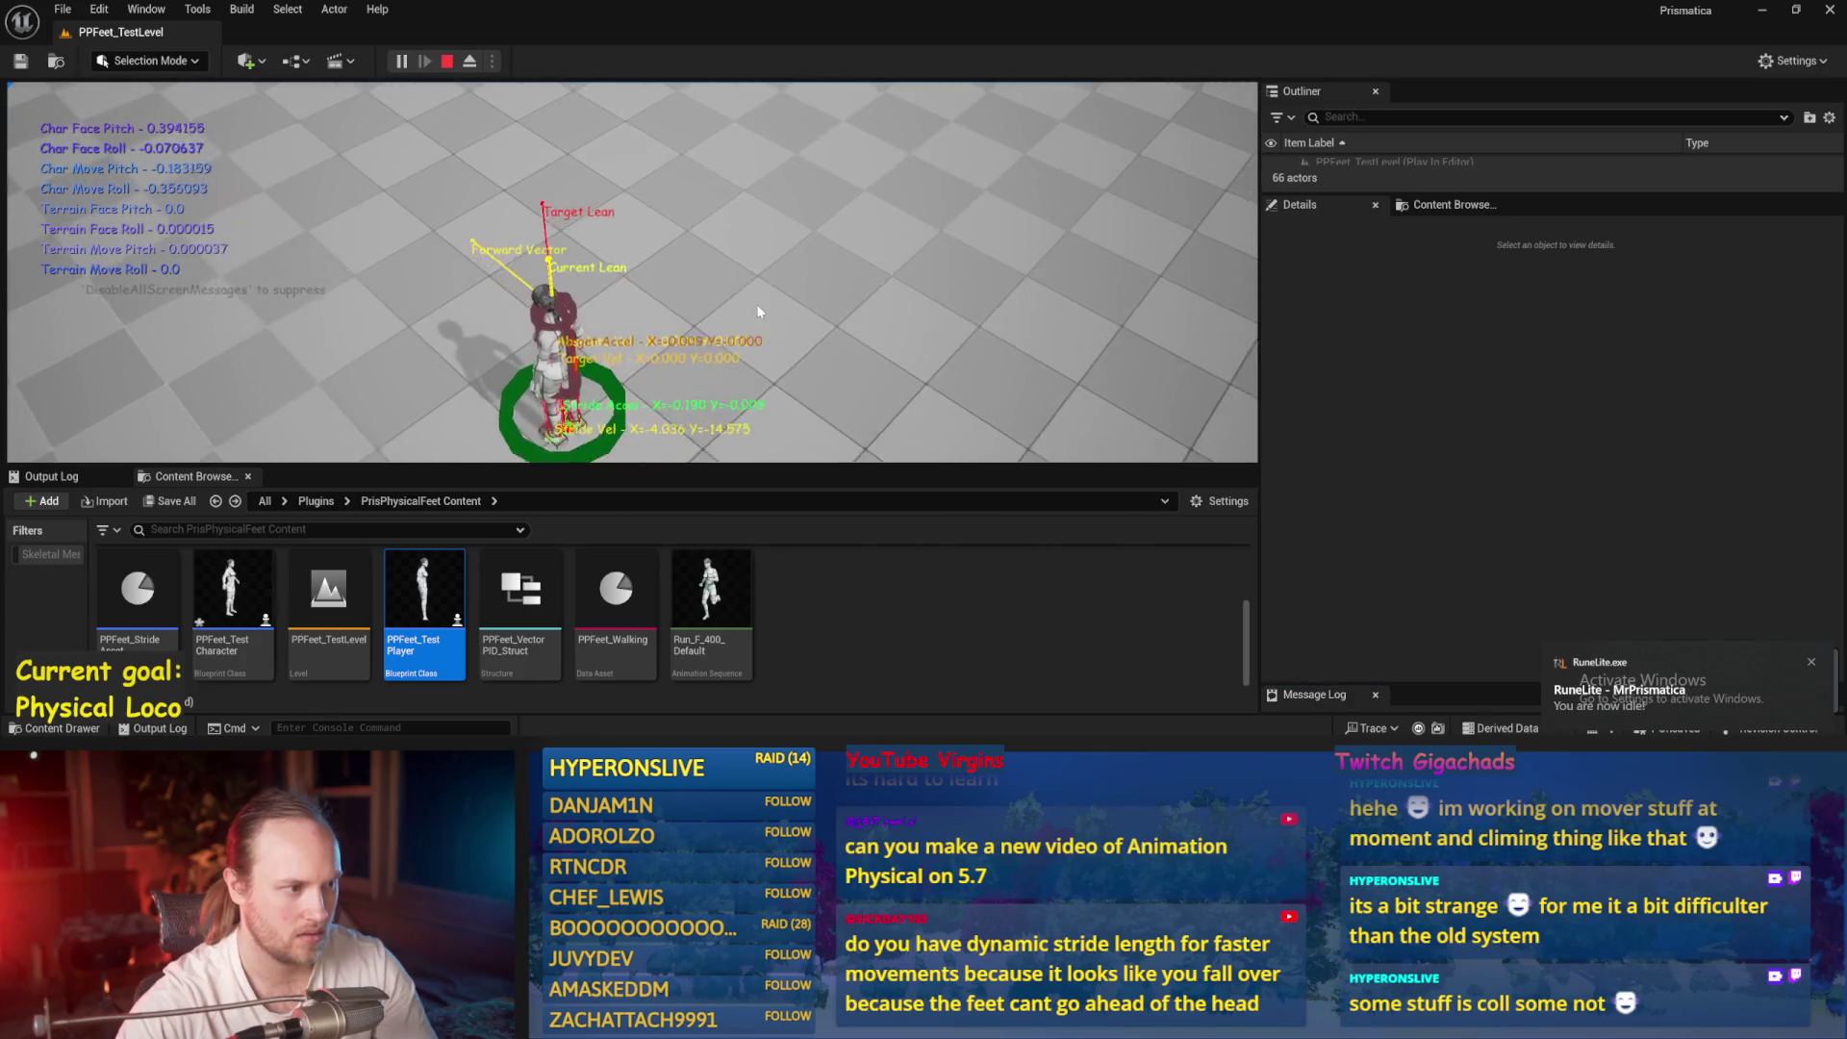
{"action": "key", "text": "F11"}
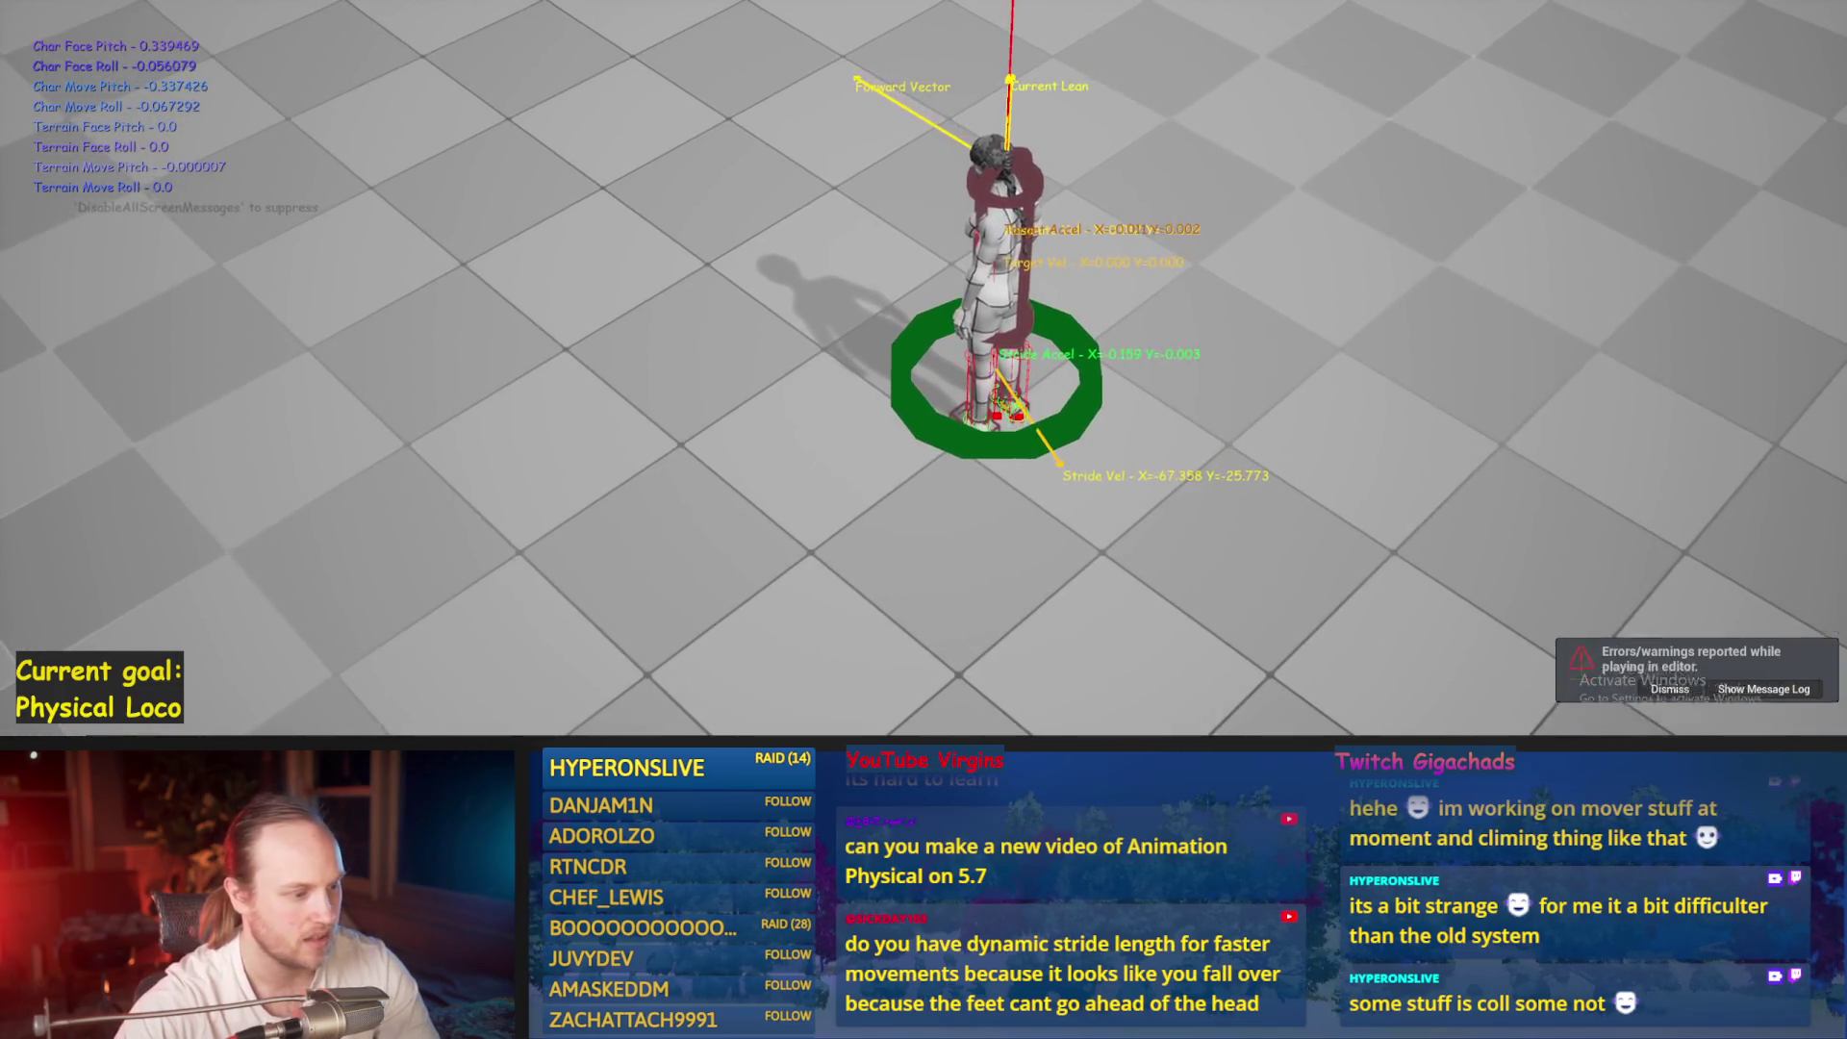
{"action": "key", "text": "Escape"}
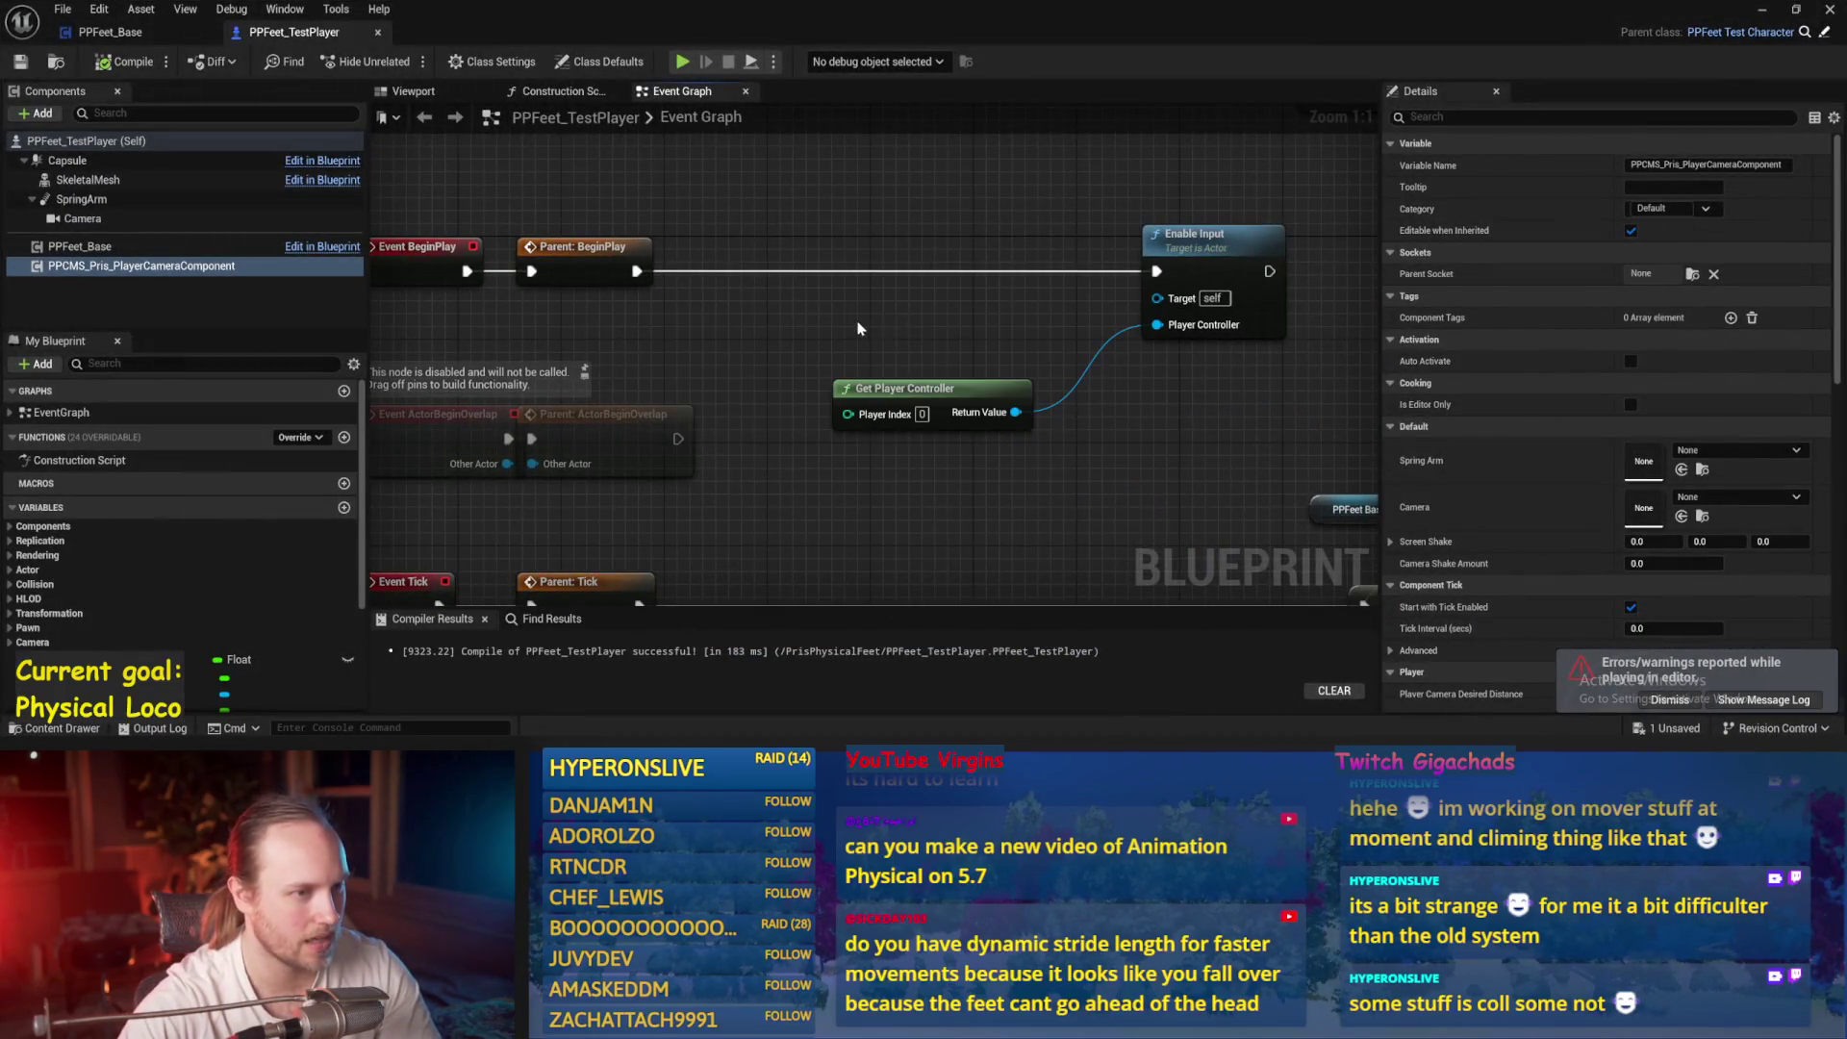
Compile, then drop a Pris Player Camera Component reference below the movement-vector SET node
{"action": "scroll", "coordinate": [859, 329], "scroll_direction": "down", "scroll_amount": 2}
{"action": "left_click", "coordinate": [149, 73]}
{"action": "mouse_move", "coordinate": [924, 526]}
{"action": "left_mouse_down"}
{"action": "mouse_move", "coordinate": [960, 424]}
{"action": "mouse_move", "coordinate": [1044, 414]}
{"action": "left_mouse_up"}
{"action": "left_click_drag", "start_coordinate": [806, 421], "coordinate": [808, 417]}
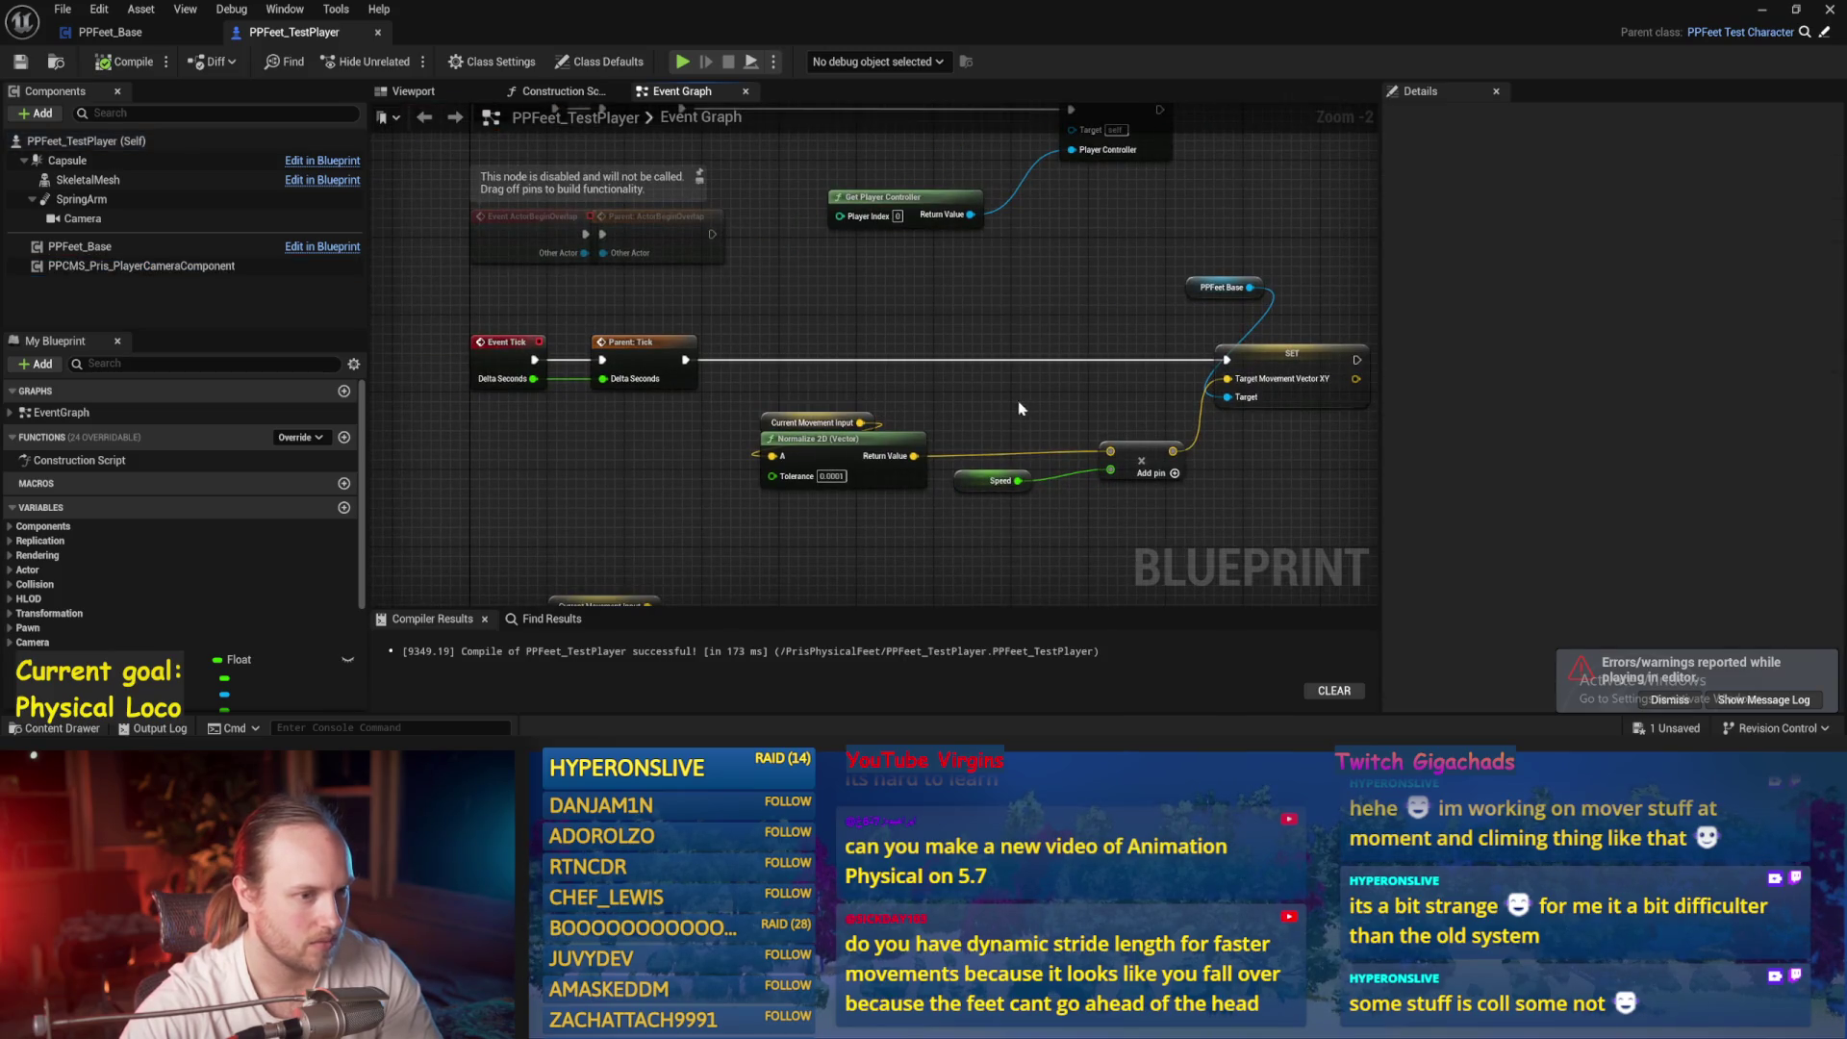
{"action": "left_click_drag", "start_coordinate": [1194, 288], "coordinate": [1078, 405]}
{"action": "left_click_drag", "start_coordinate": [789, 271], "coordinate": [578, 174]}
{"action": "left_click_drag", "start_coordinate": [142, 266], "coordinate": [842, 462]}
Add a Get Player Camera Mouse Offset node from the camera reference, then delete it
{"action": "left_click_drag", "start_coordinate": [983, 450], "coordinate": [1196, 446]}
{"action": "type", "text": "mouse"}
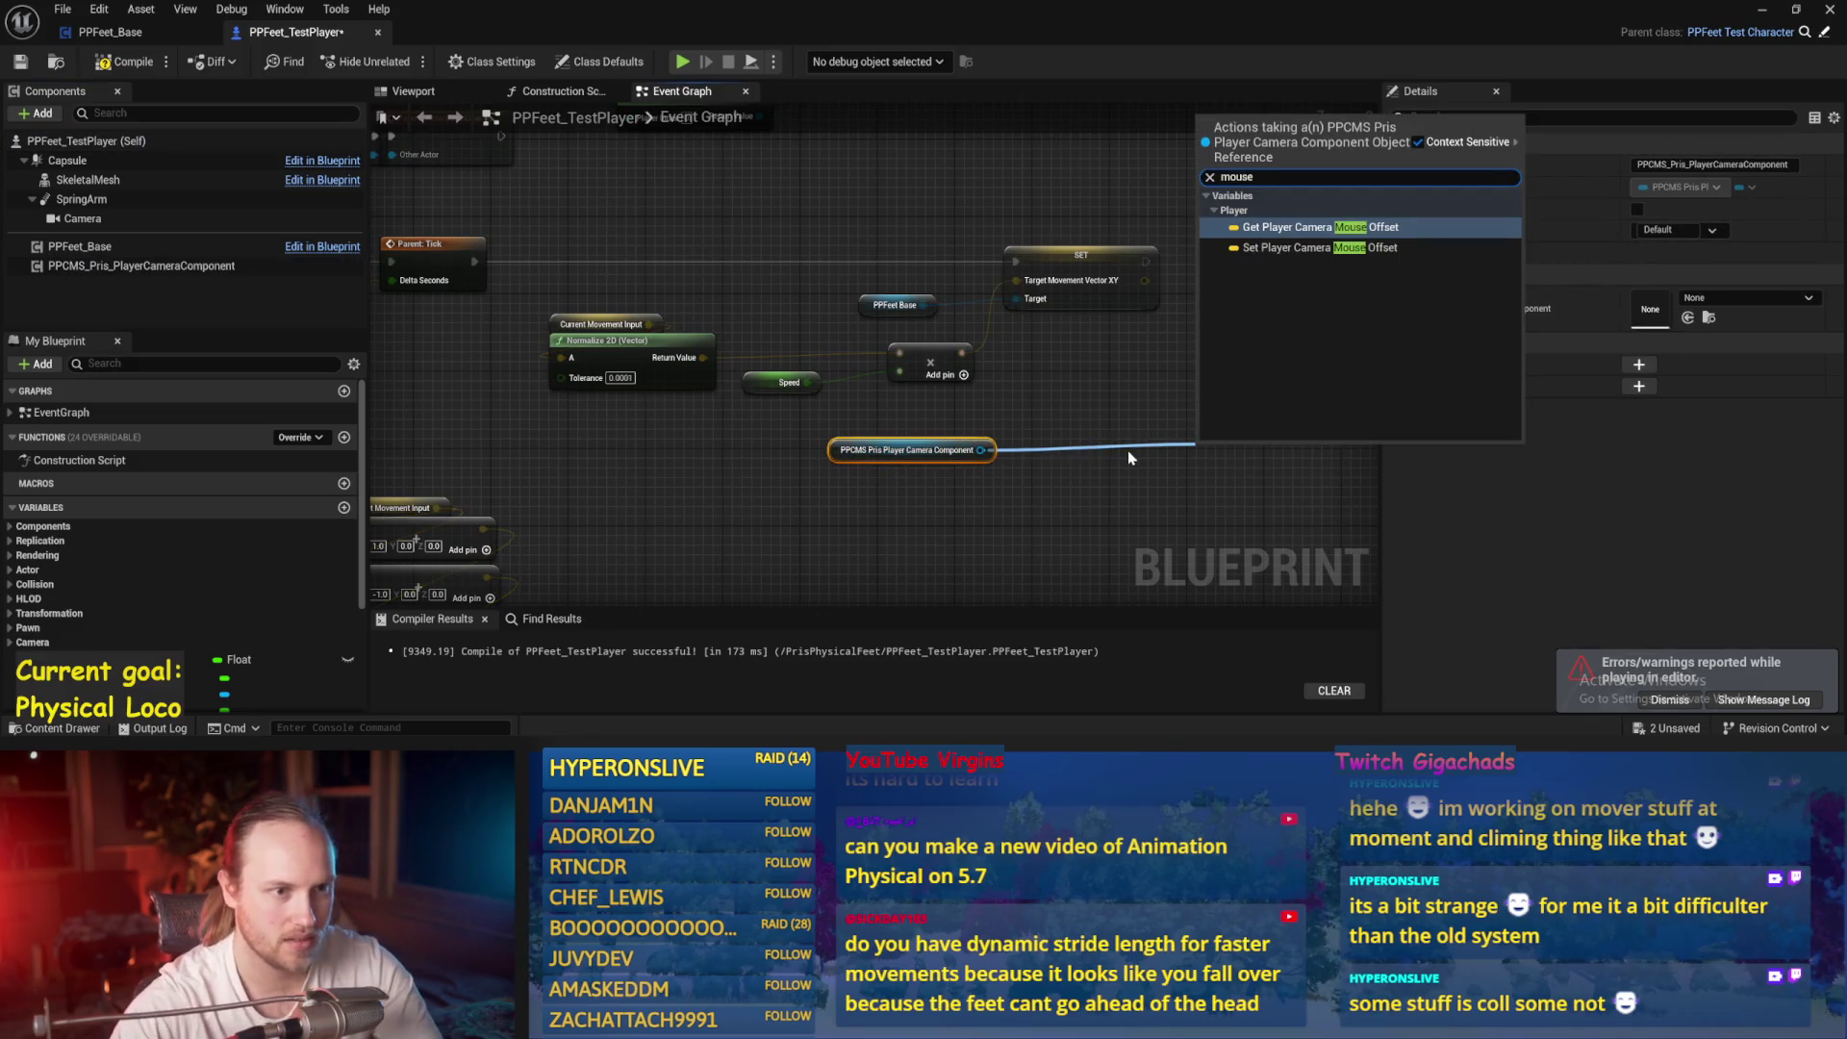
{"action": "key", "text": "Return"}
{"action": "left_click_drag", "start_coordinate": [1128, 451], "coordinate": [978, 456]}
{"action": "key", "text": "Delete"}
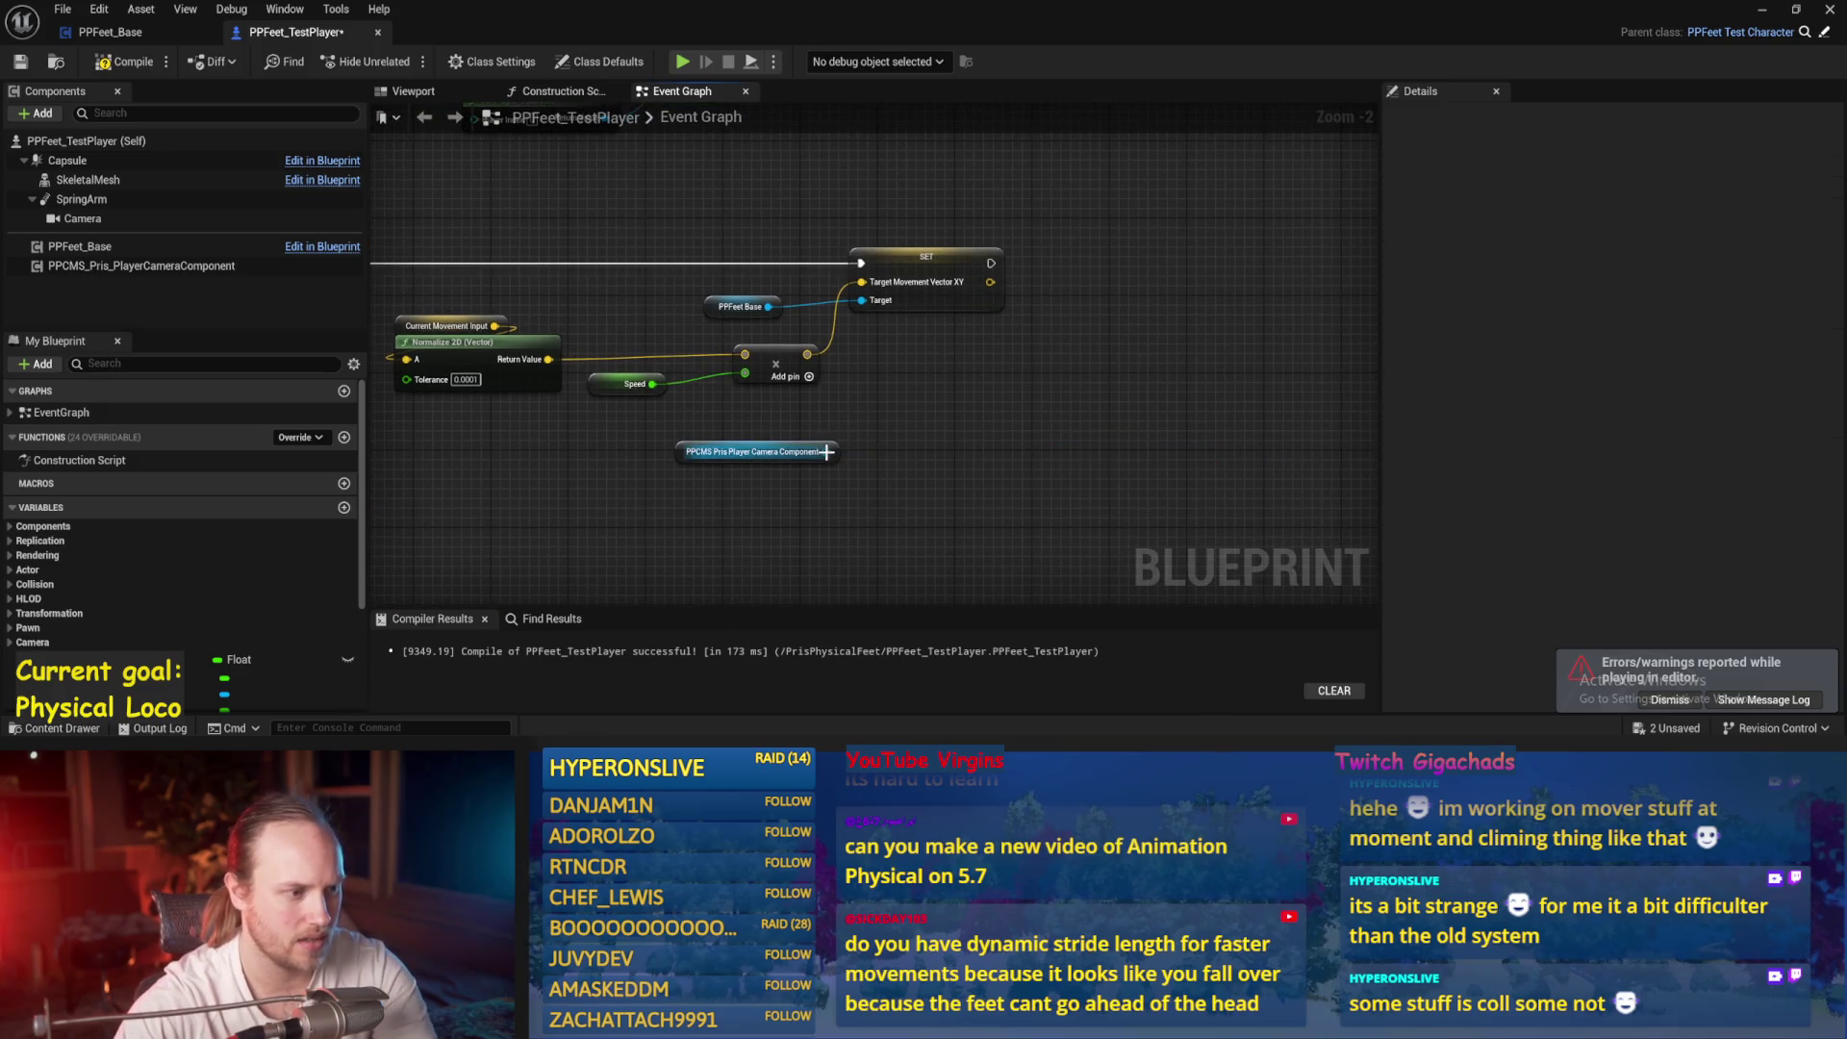
{"action": "left_click_drag", "start_coordinate": [826, 451], "coordinate": [955, 414]}
{"action": "key", "text": "Escape"}
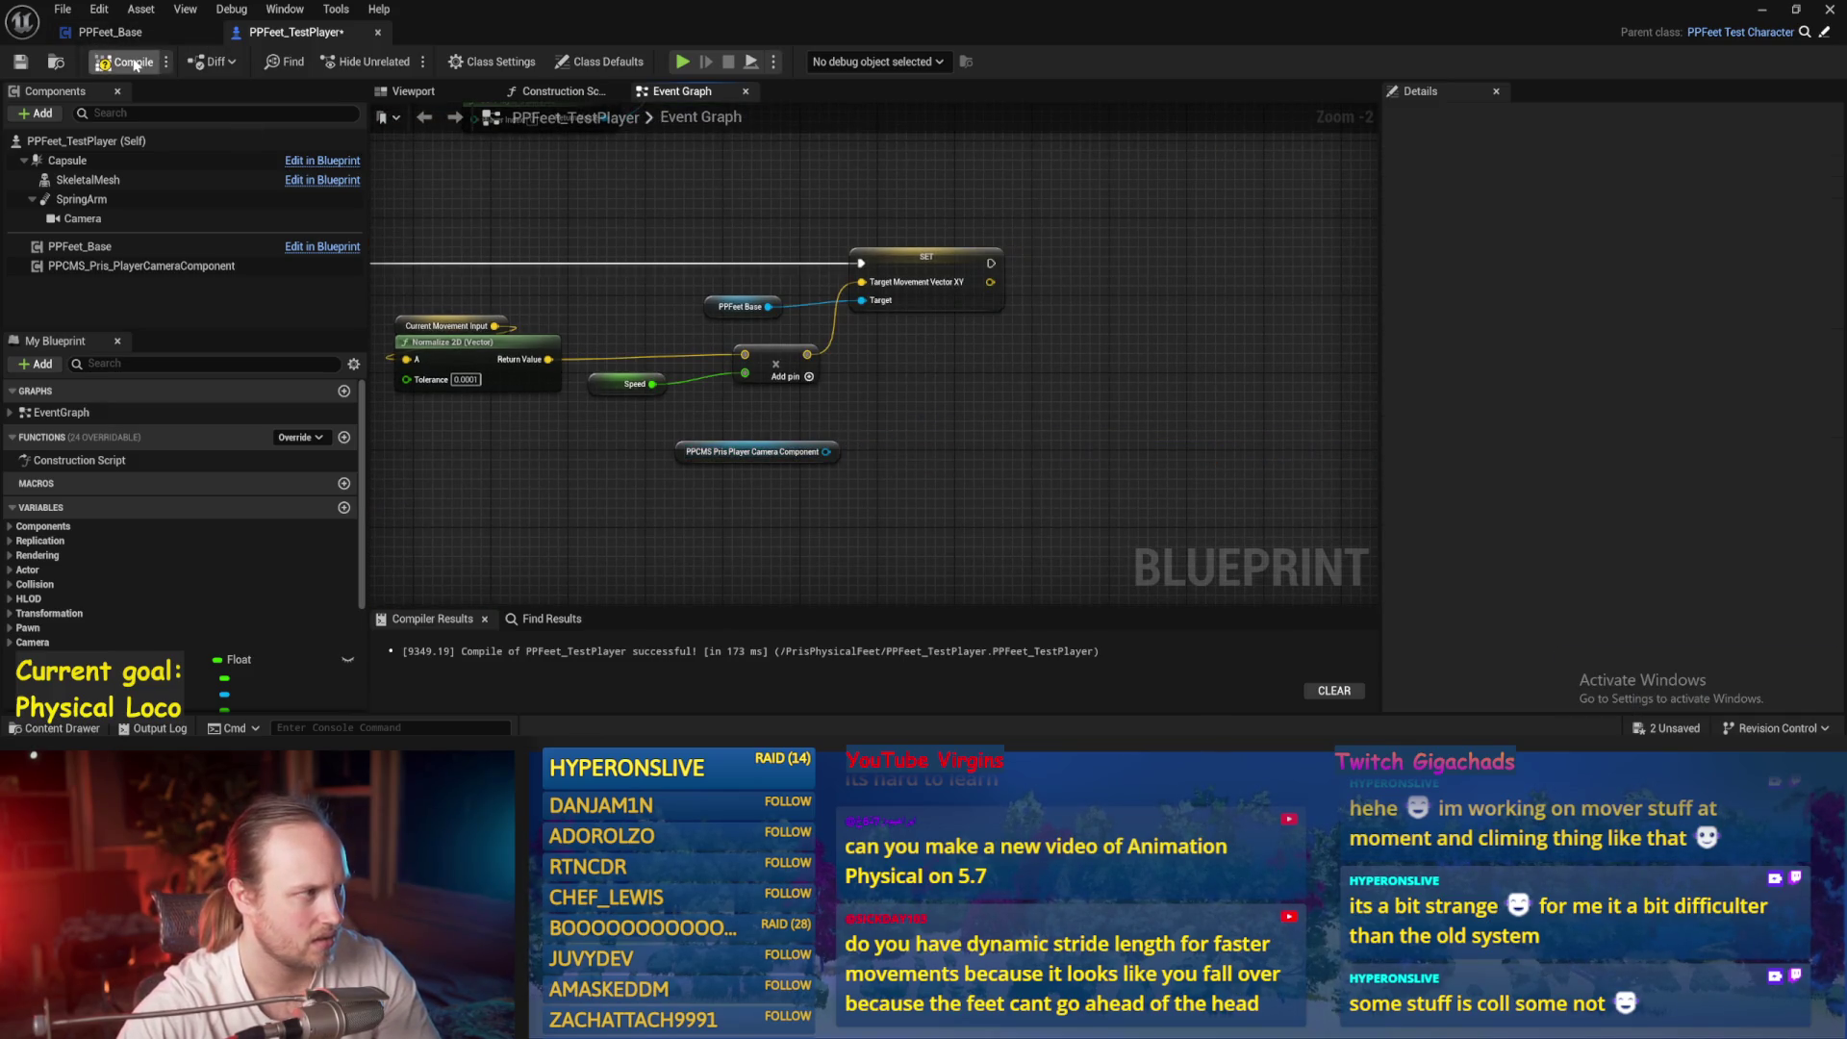
Add a PPCMS_Pris_PlayerCursorComponent to the test player actor, then compile and save
{"action": "left_click", "coordinate": [756, 452]}
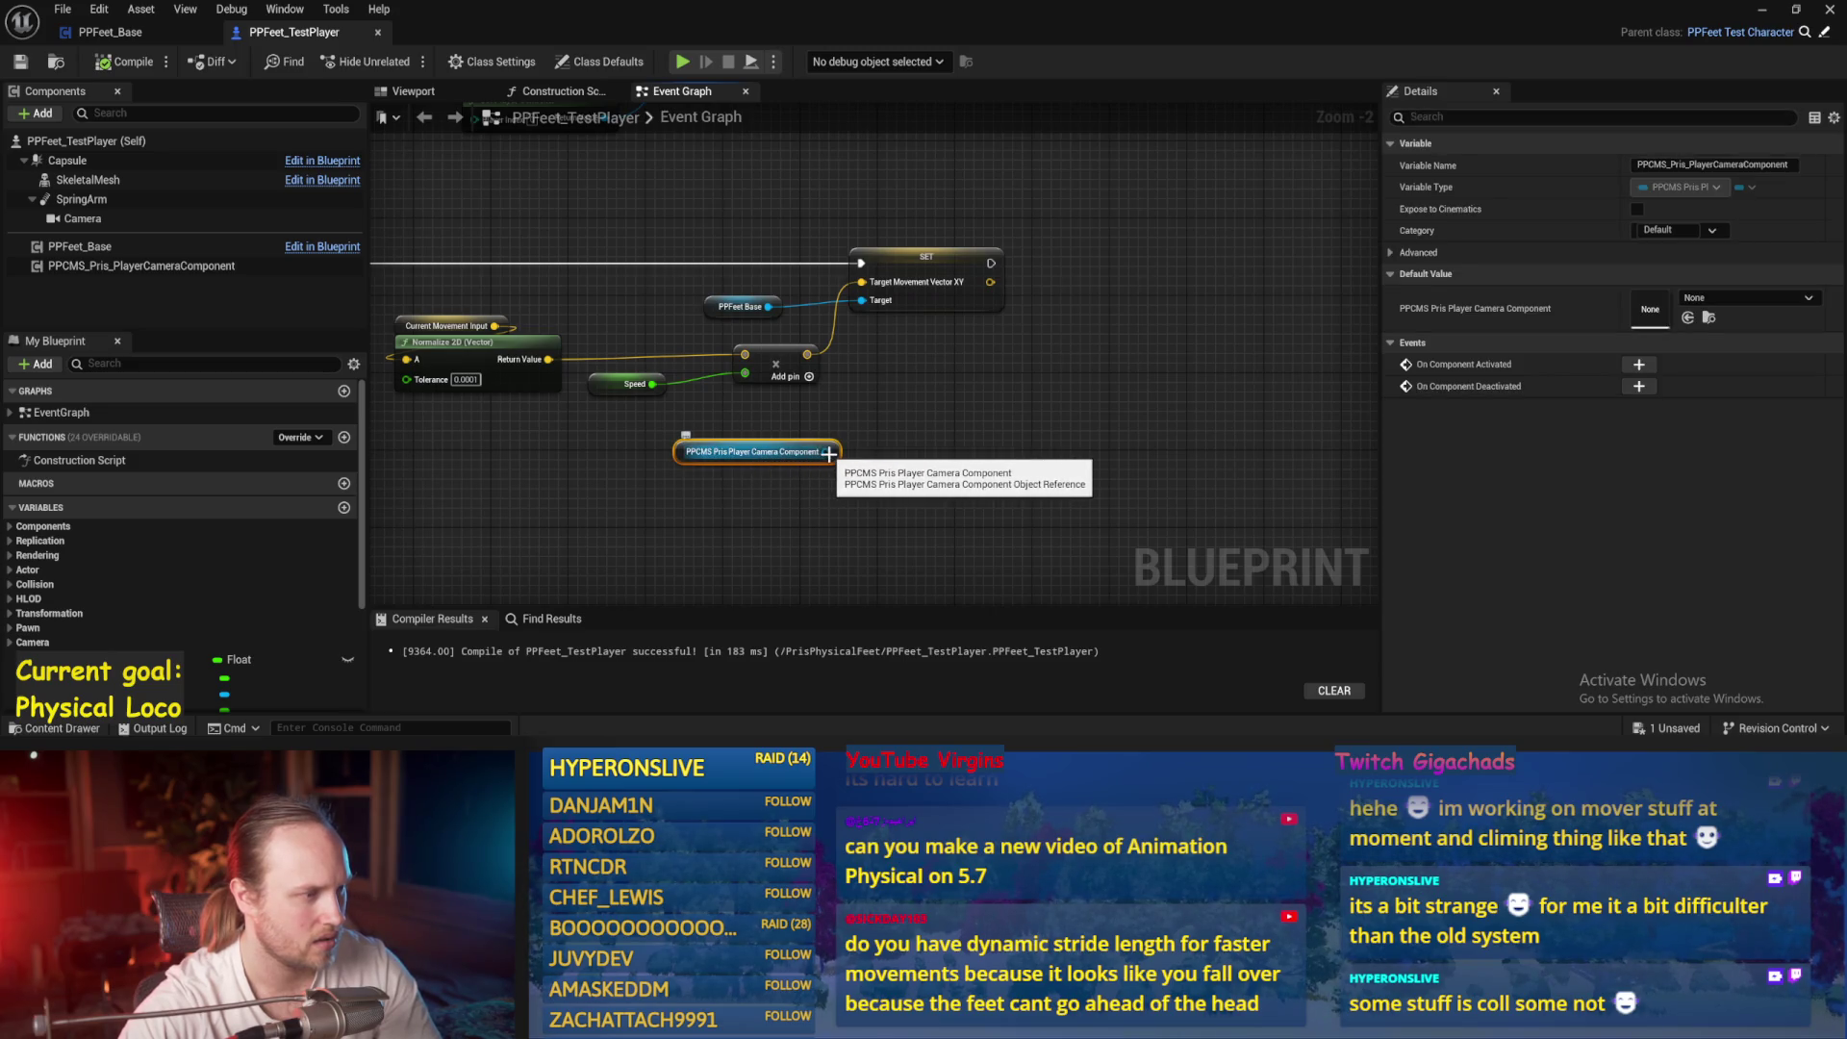
{"action": "left_click", "coordinate": [712, 490]}
{"action": "left_click", "coordinate": [34, 114]}
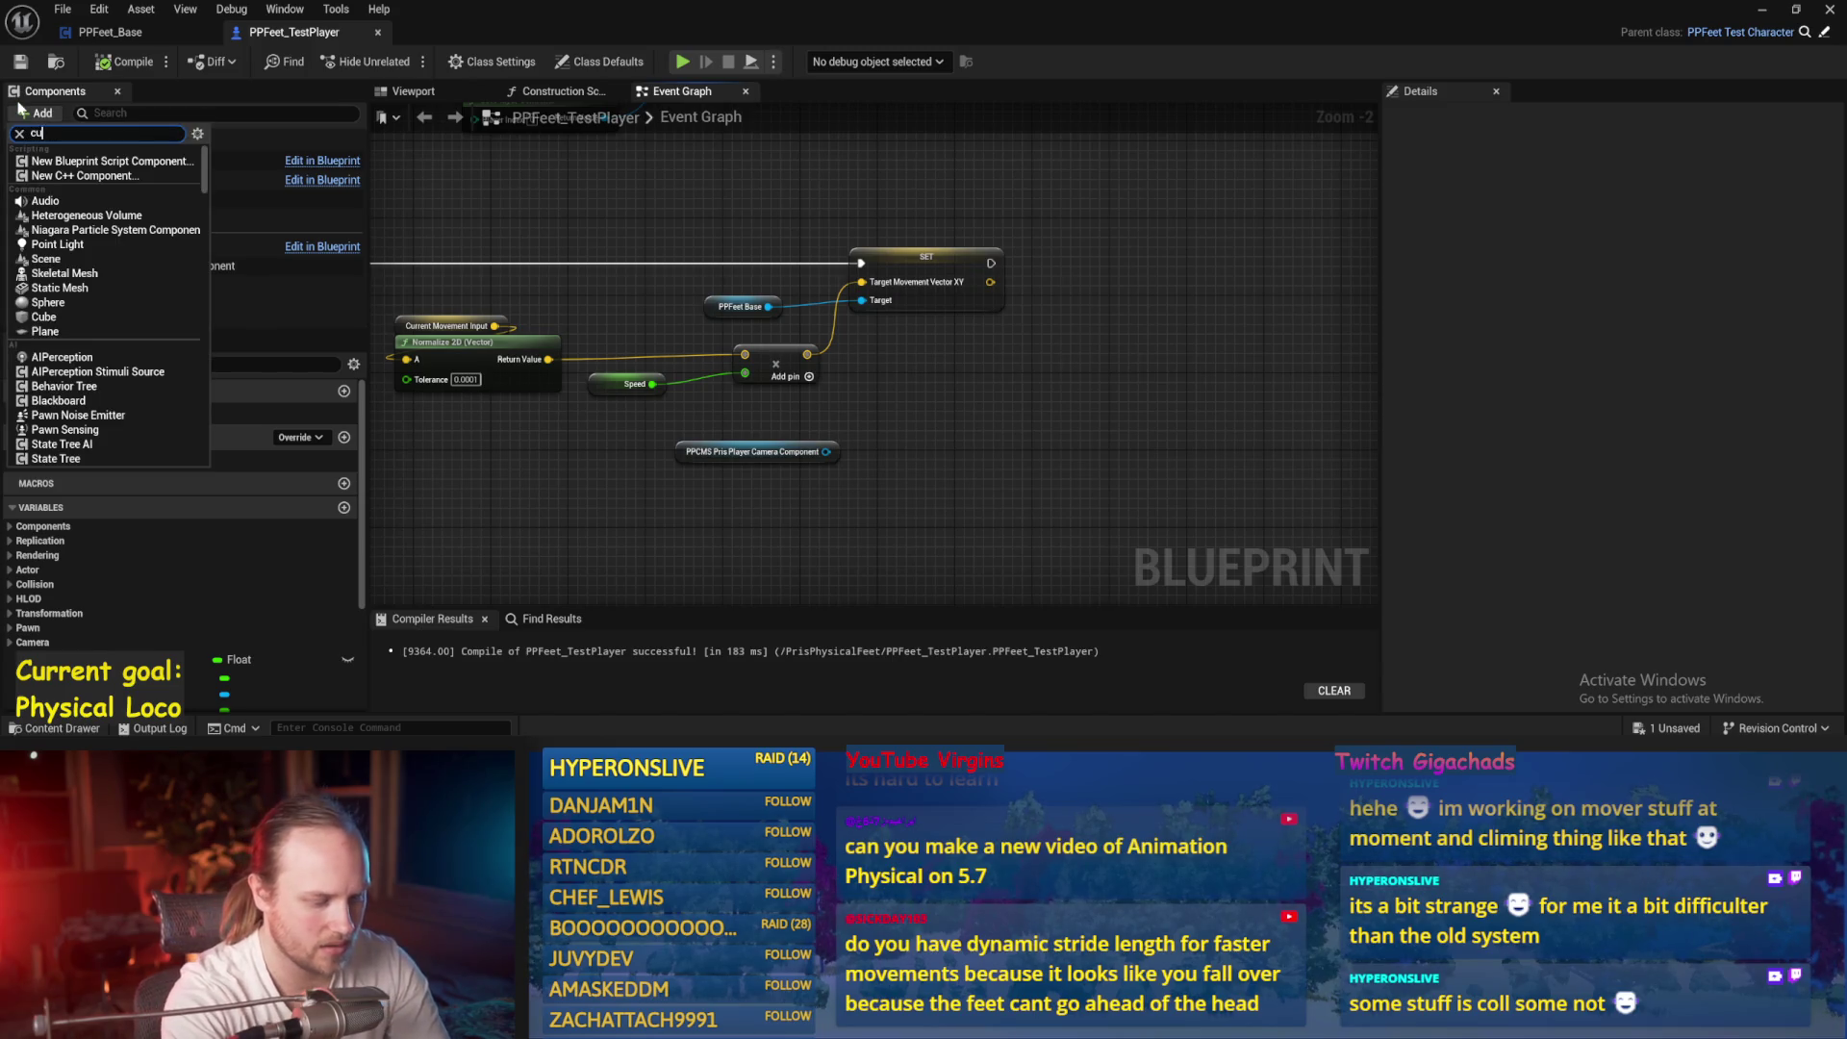
{"action": "type", "text": "rsor"}
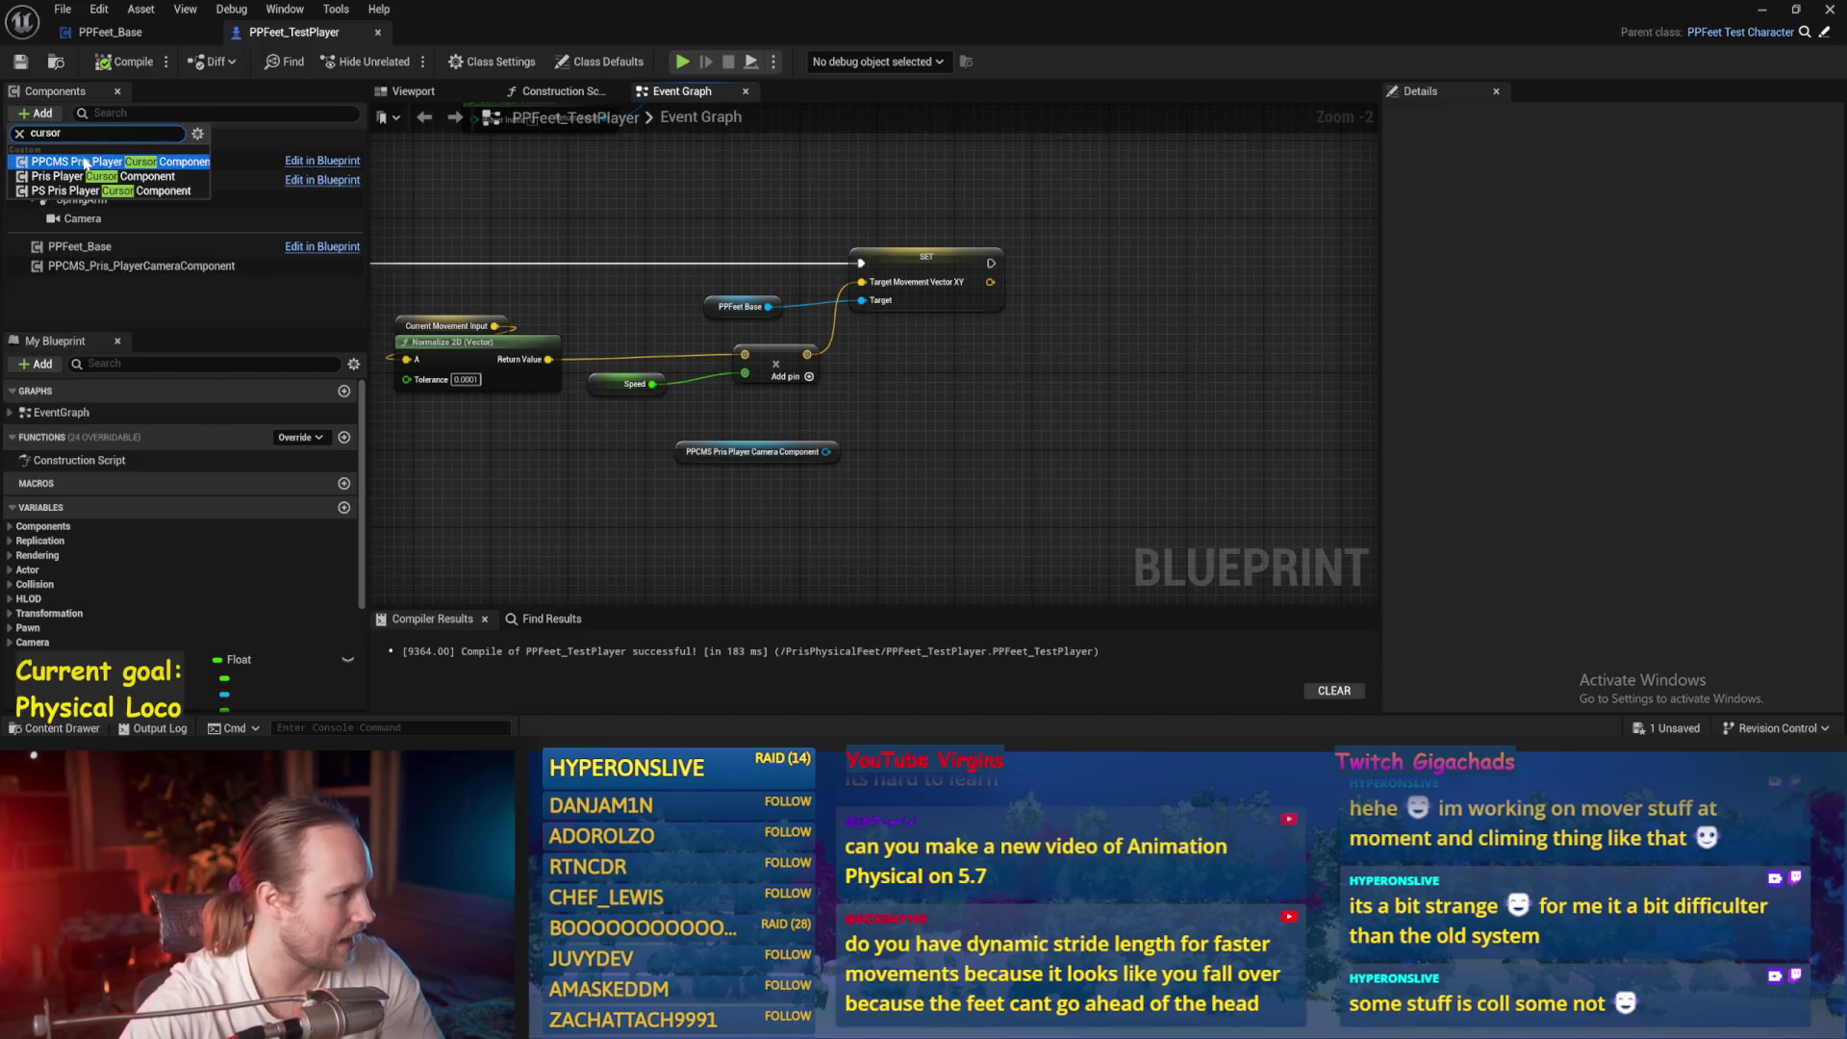
{"action": "left_click", "coordinate": [139, 163]}
{"action": "left_click_drag", "start_coordinate": [944, 306], "coordinate": [851, 393]}
{"action": "left_click", "coordinate": [118, 70]}
Place a cursor component reference in the graph under the camera reference
{"action": "left_click", "coordinate": [167, 270]}
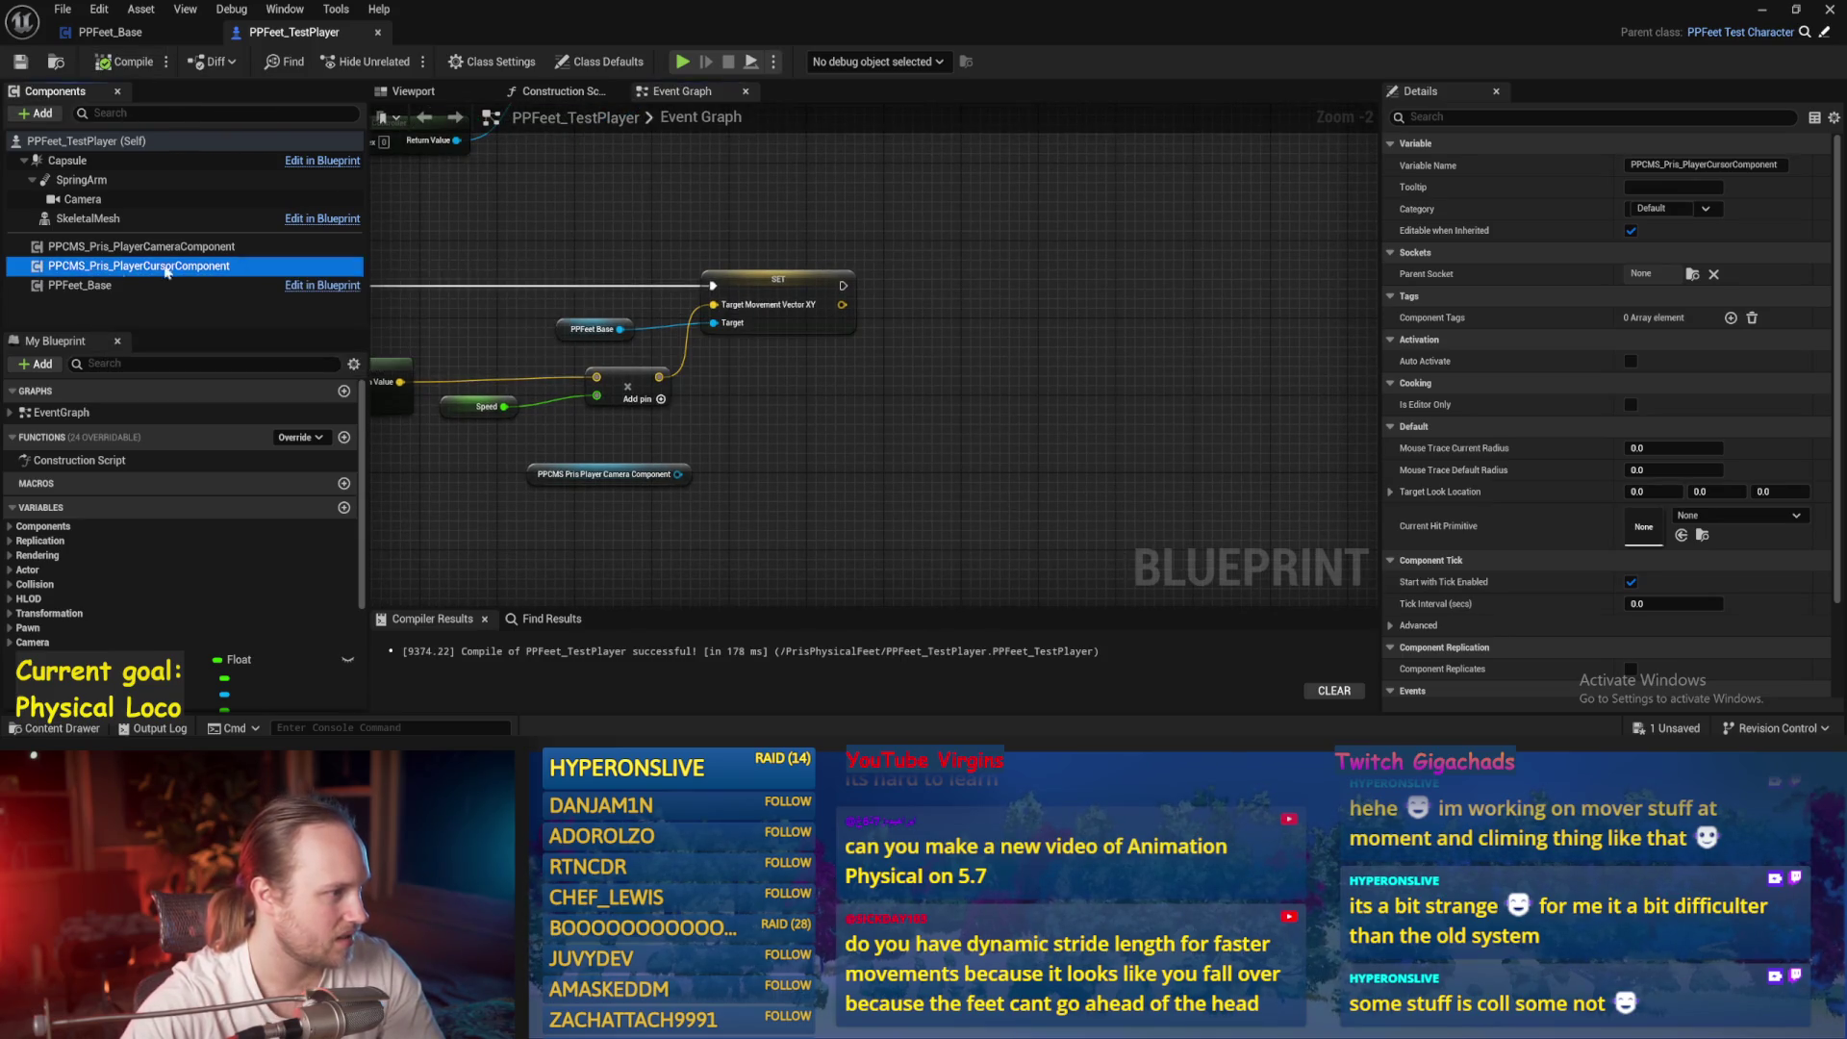
{"action": "left_click_drag", "start_coordinate": [167, 270], "coordinate": [861, 204]}
{"action": "mouse_move", "coordinate": [988, 225]}
{"action": "left_mouse_down"}
{"action": "mouse_move", "coordinate": [935, 415]}
{"action": "mouse_move", "coordinate": [846, 577]}
{"action": "mouse_move", "coordinate": [712, 544]}
{"action": "mouse_move", "coordinate": [862, 453]}
{"action": "left_mouse_up"}
{"action": "left_click", "coordinate": [782, 547]}
{"action": "type", "text": "mouse"}
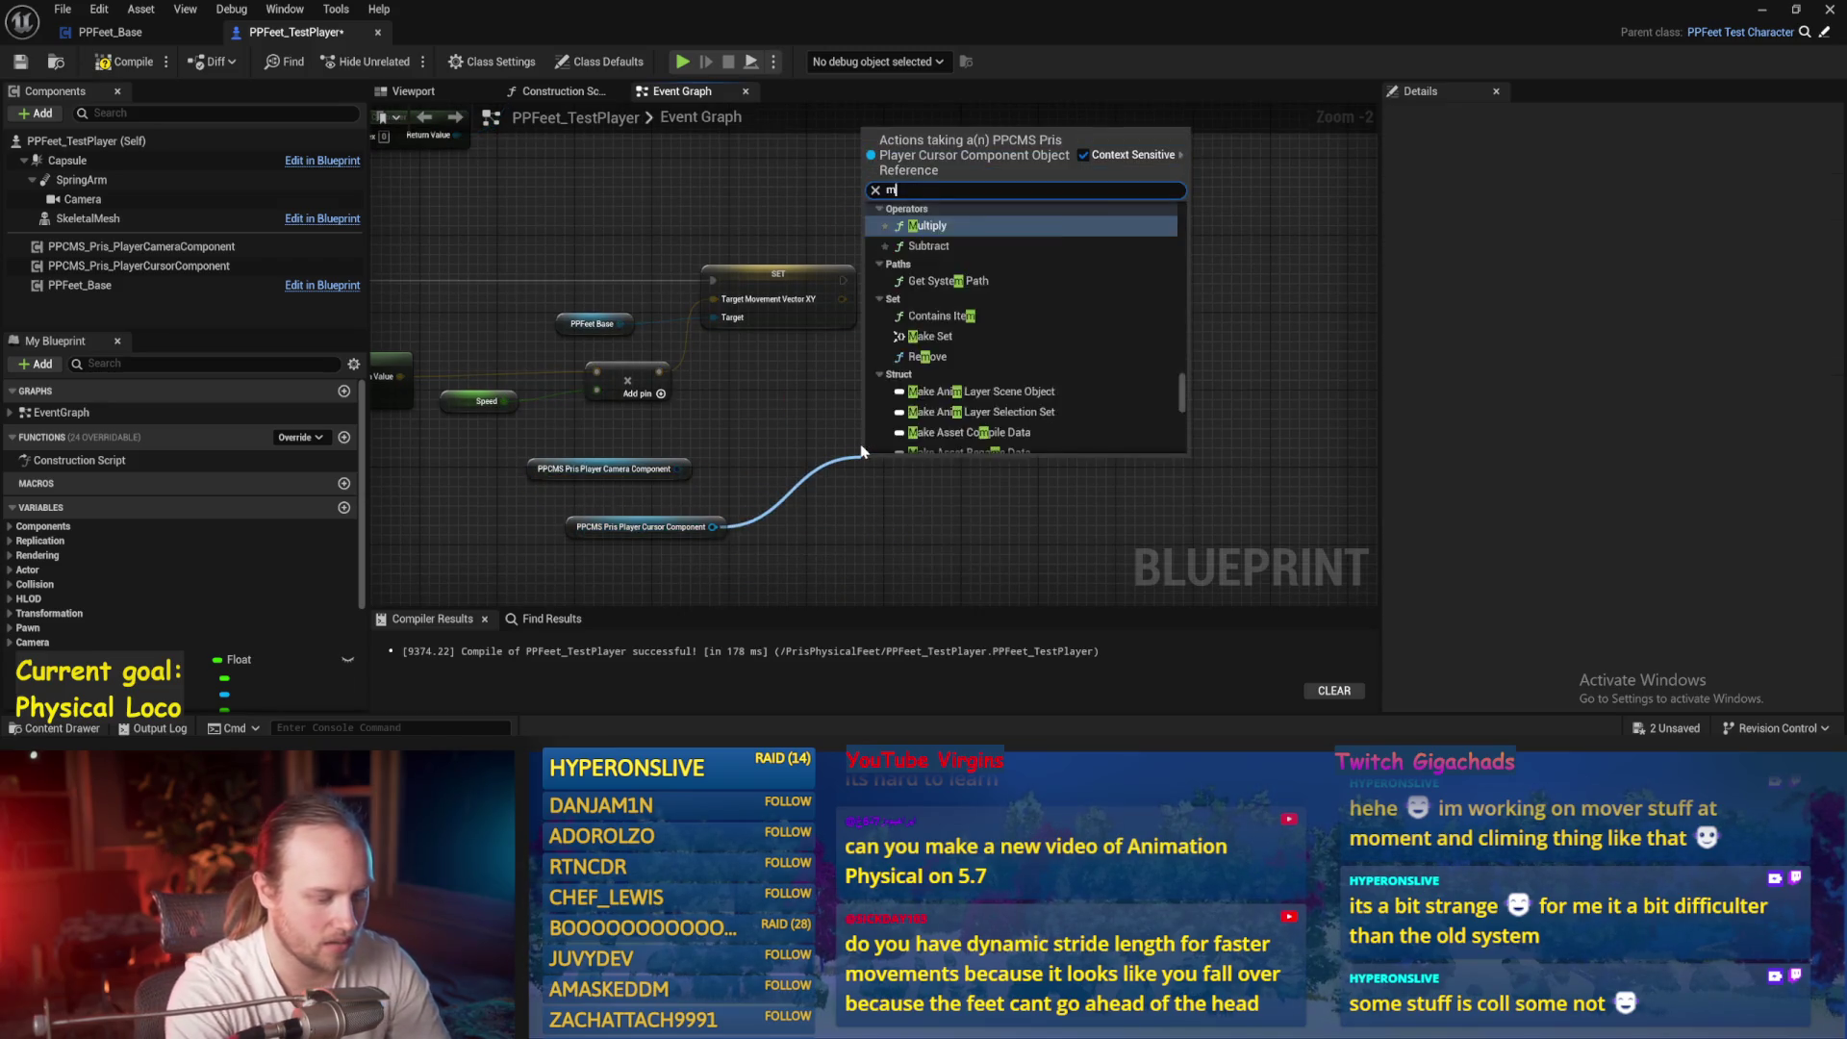
{"action": "key", "text": "Escape"}
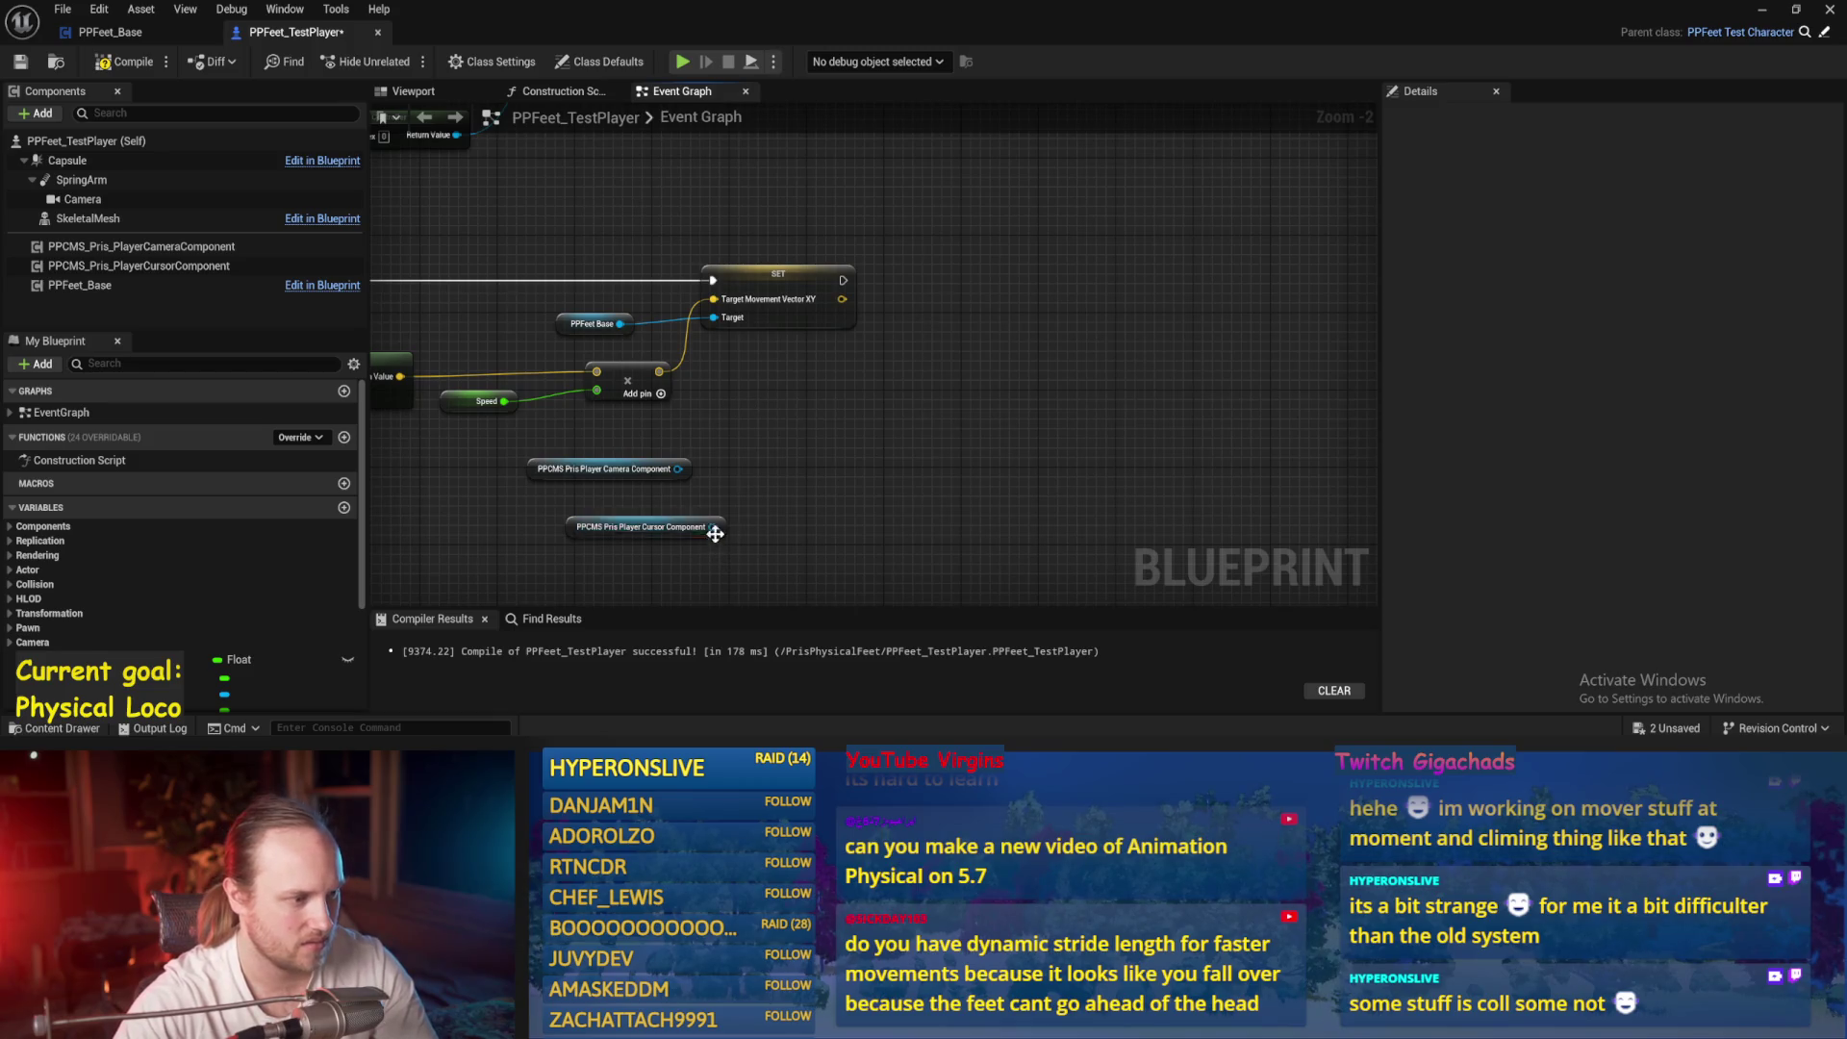
Read Target Look Location from the cursor component, compile and save, then go to PPFeet_Base
{"action": "left_click_drag", "start_coordinate": [715, 534], "coordinate": [764, 492]}
{"action": "type", "text": "location"}
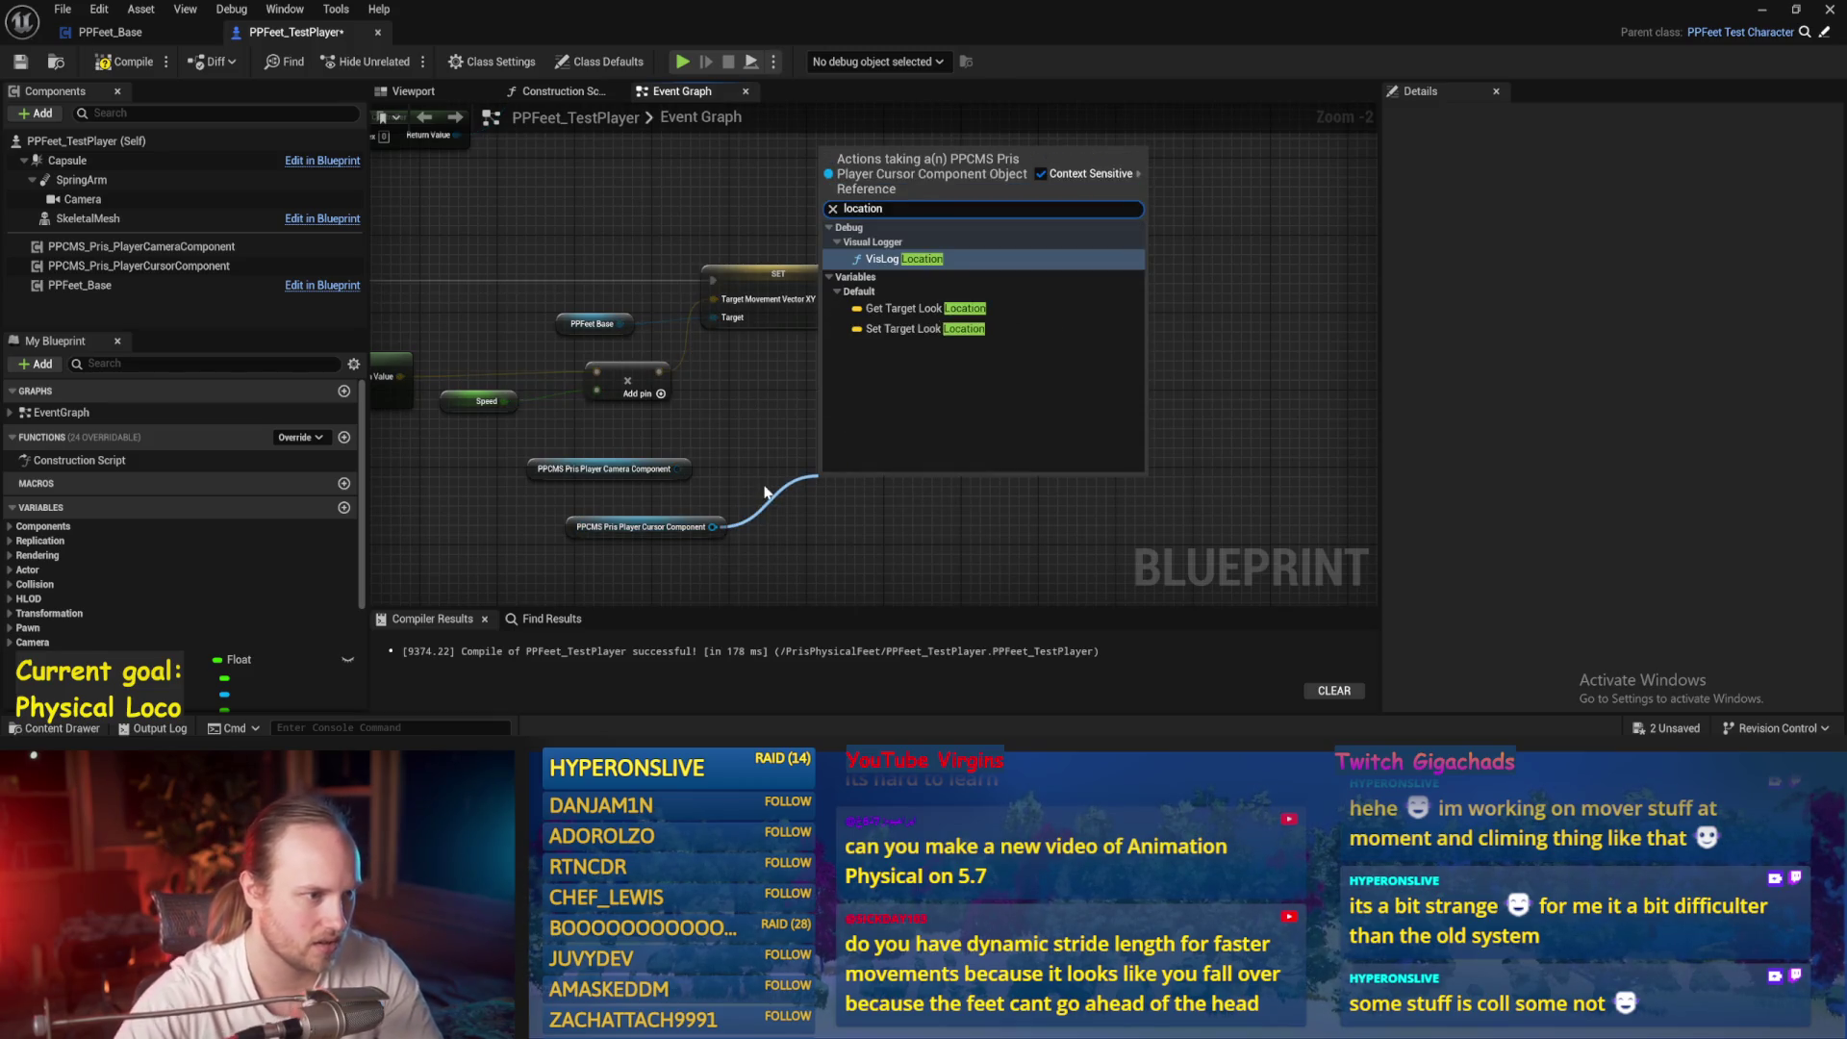
{"action": "left_click", "coordinate": [916, 309]}
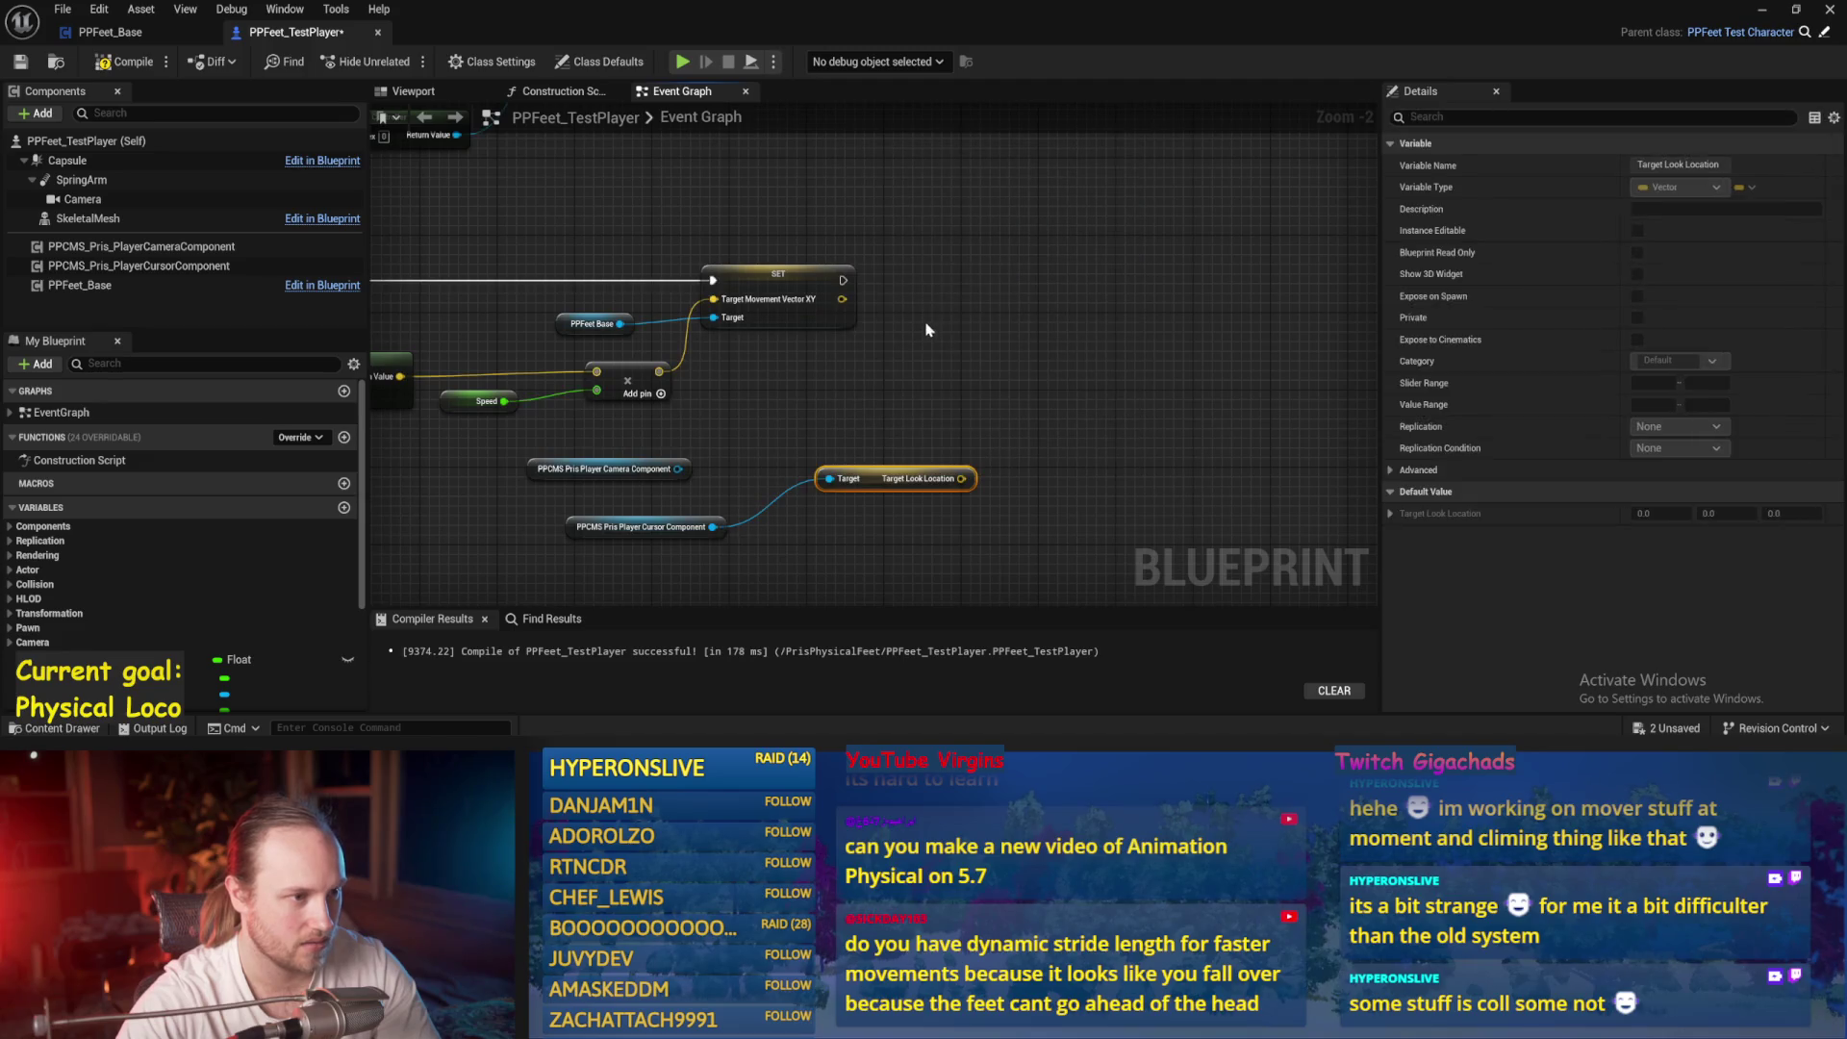
{"action": "mouse_move", "coordinate": [866, 457]}
{"action": "left_mouse_down"}
{"action": "mouse_move", "coordinate": [827, 414]}
{"action": "mouse_move", "coordinate": [791, 428]}
{"action": "left_mouse_up"}
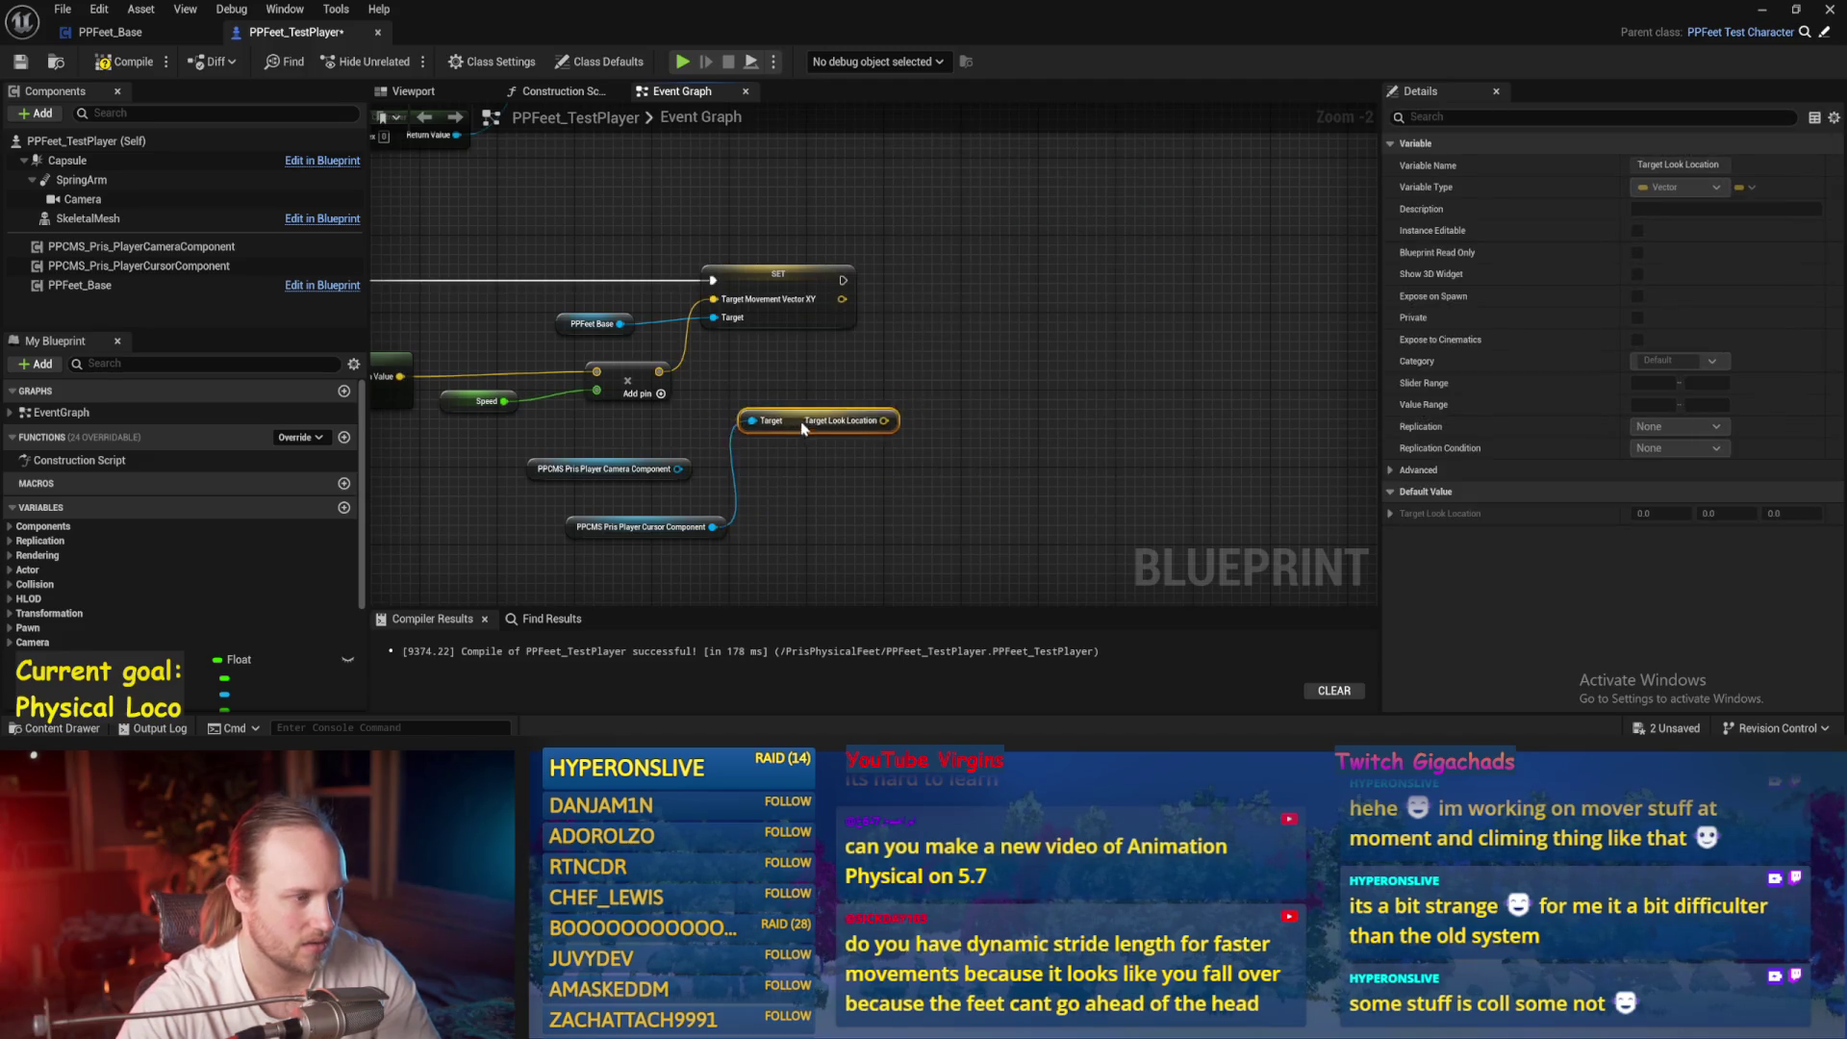
{"action": "left_click", "coordinate": [845, 349]}
{"action": "left_click_drag", "start_coordinate": [845, 348], "coordinate": [1006, 368]}
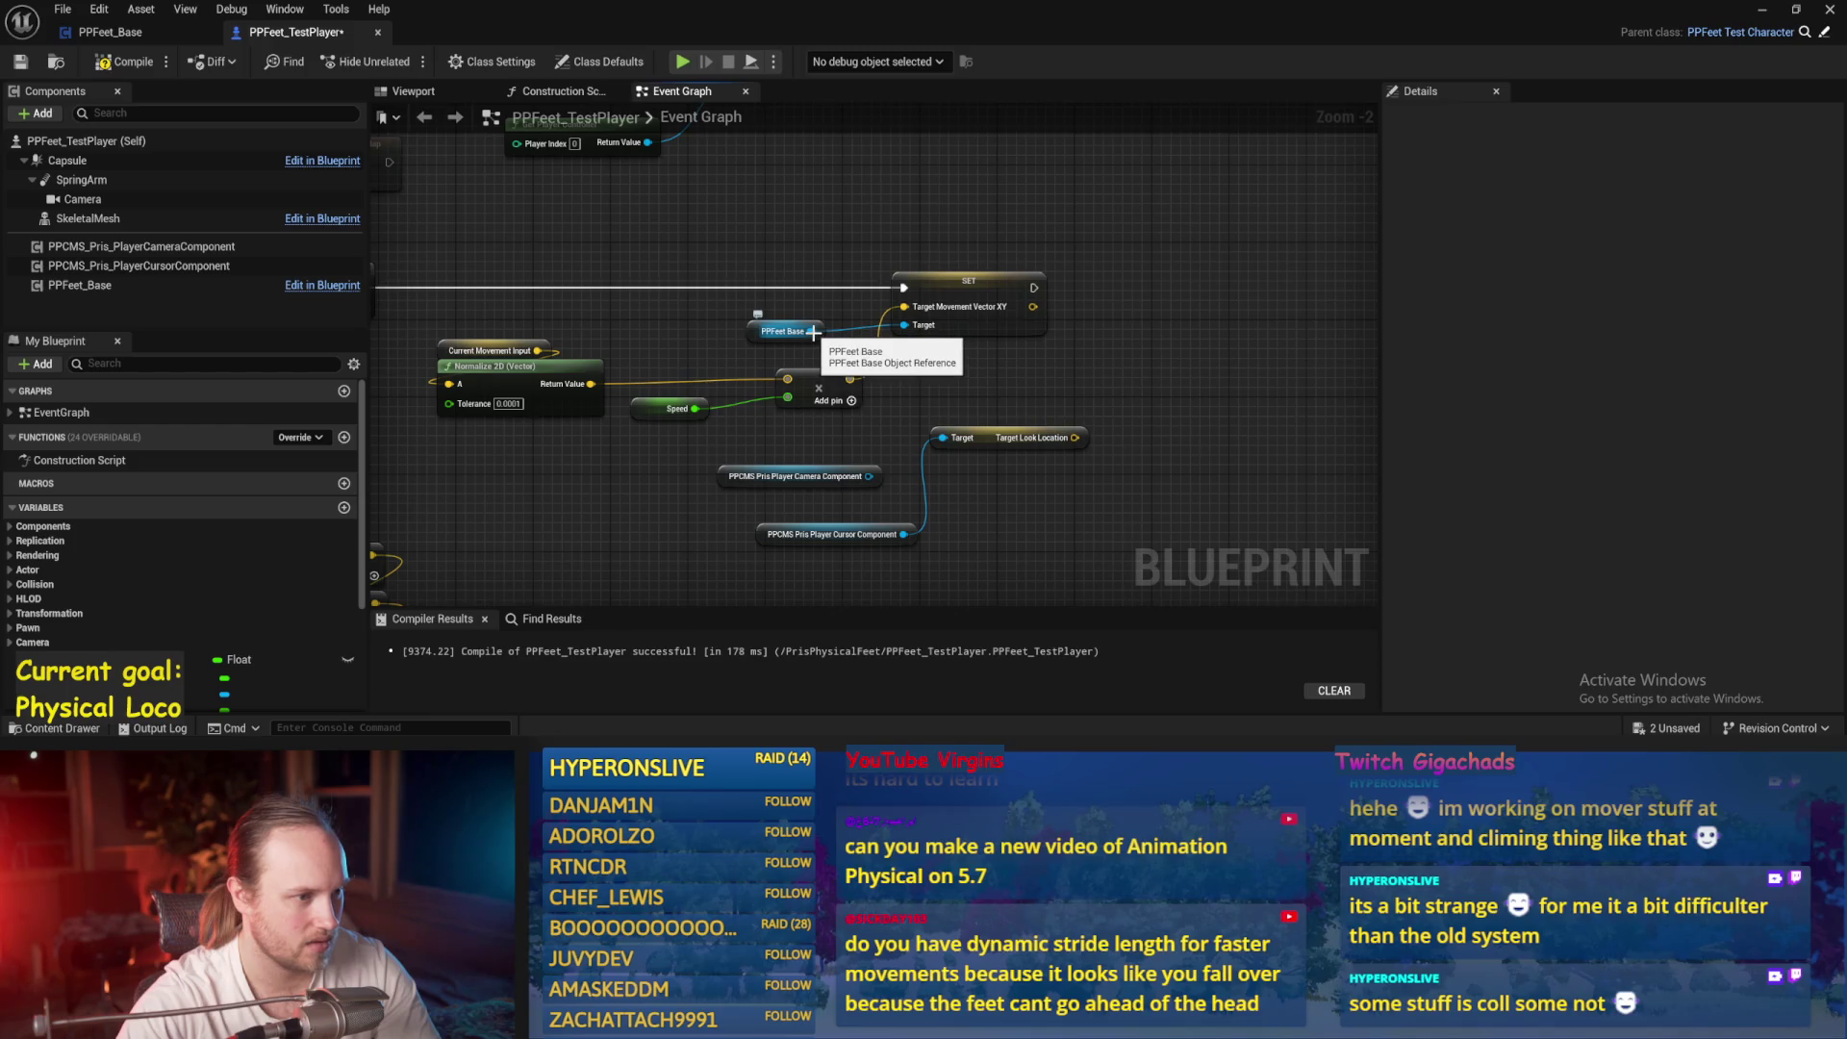
{"action": "left_click", "coordinate": [111, 62]}
{"action": "left_click", "coordinate": [110, 31]}
{"action": "left_click", "coordinate": [123, 61]}
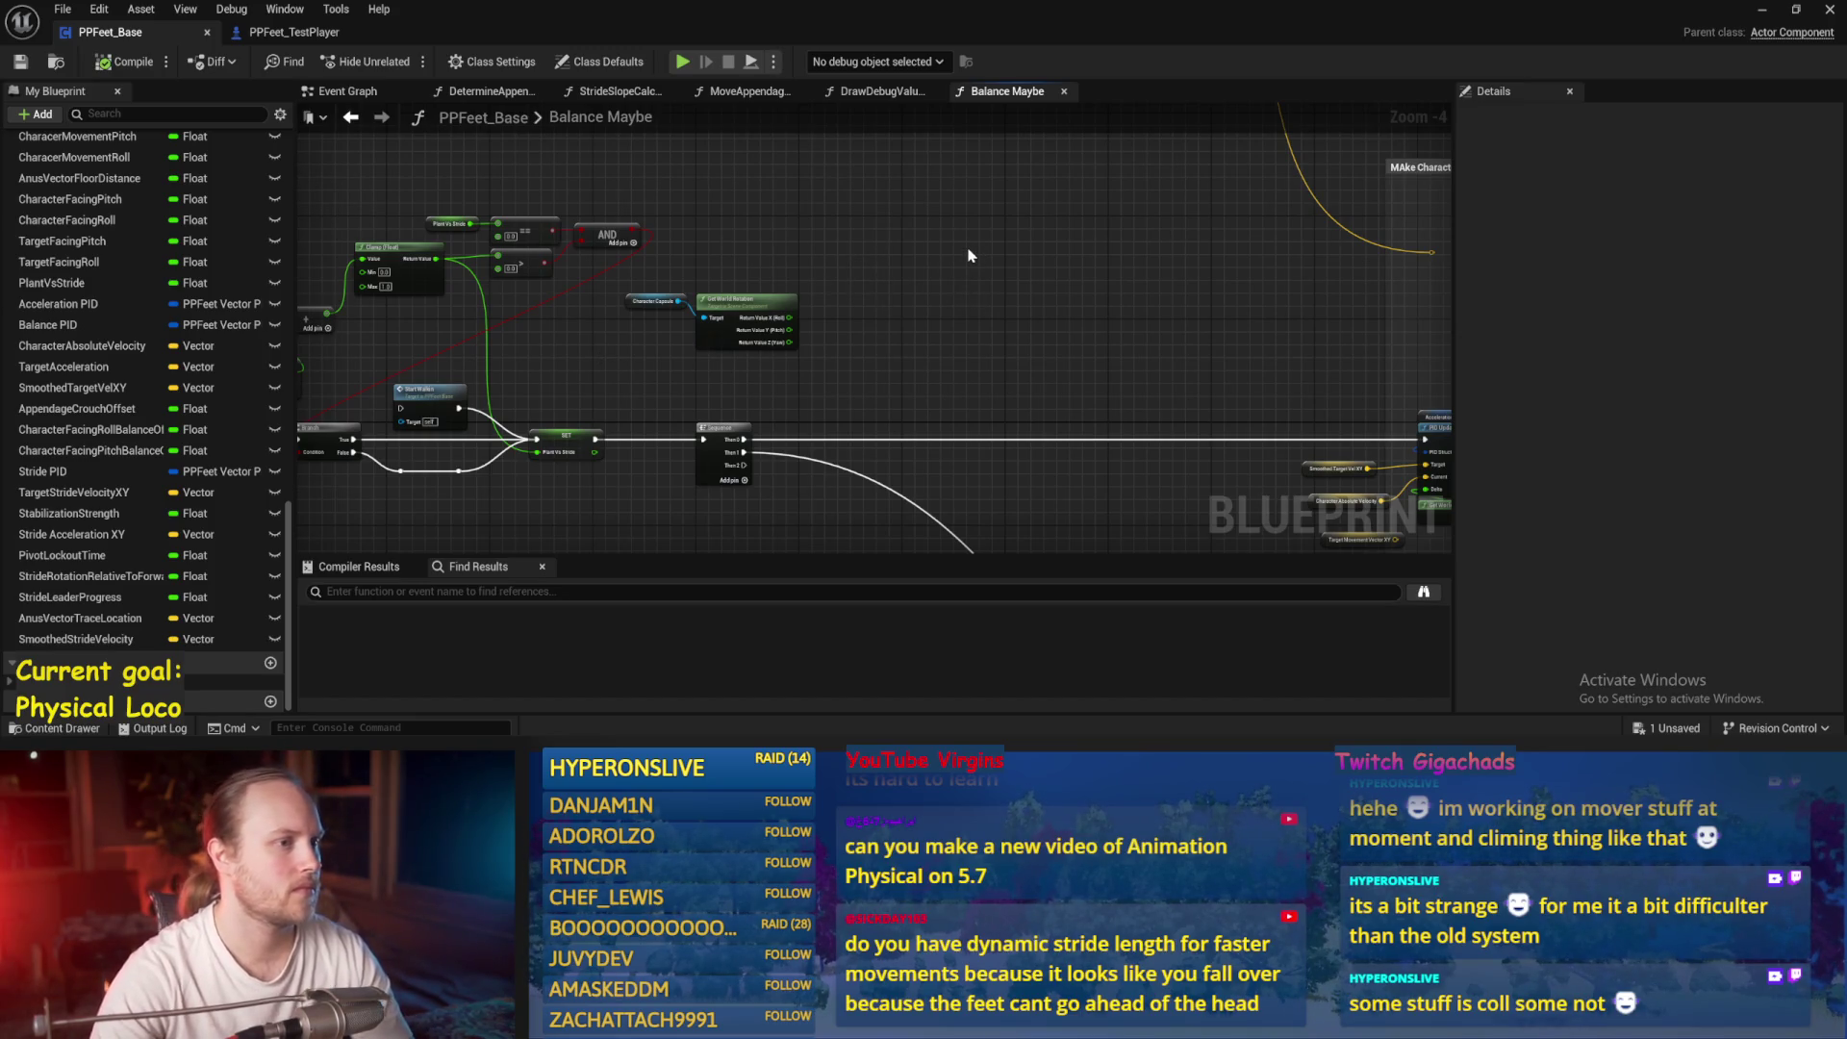
Add a Vector variable TargetFacingVector to PPFeet_Base, compile and save, then return to the test player
{"action": "left_click", "coordinate": [293, 32]}
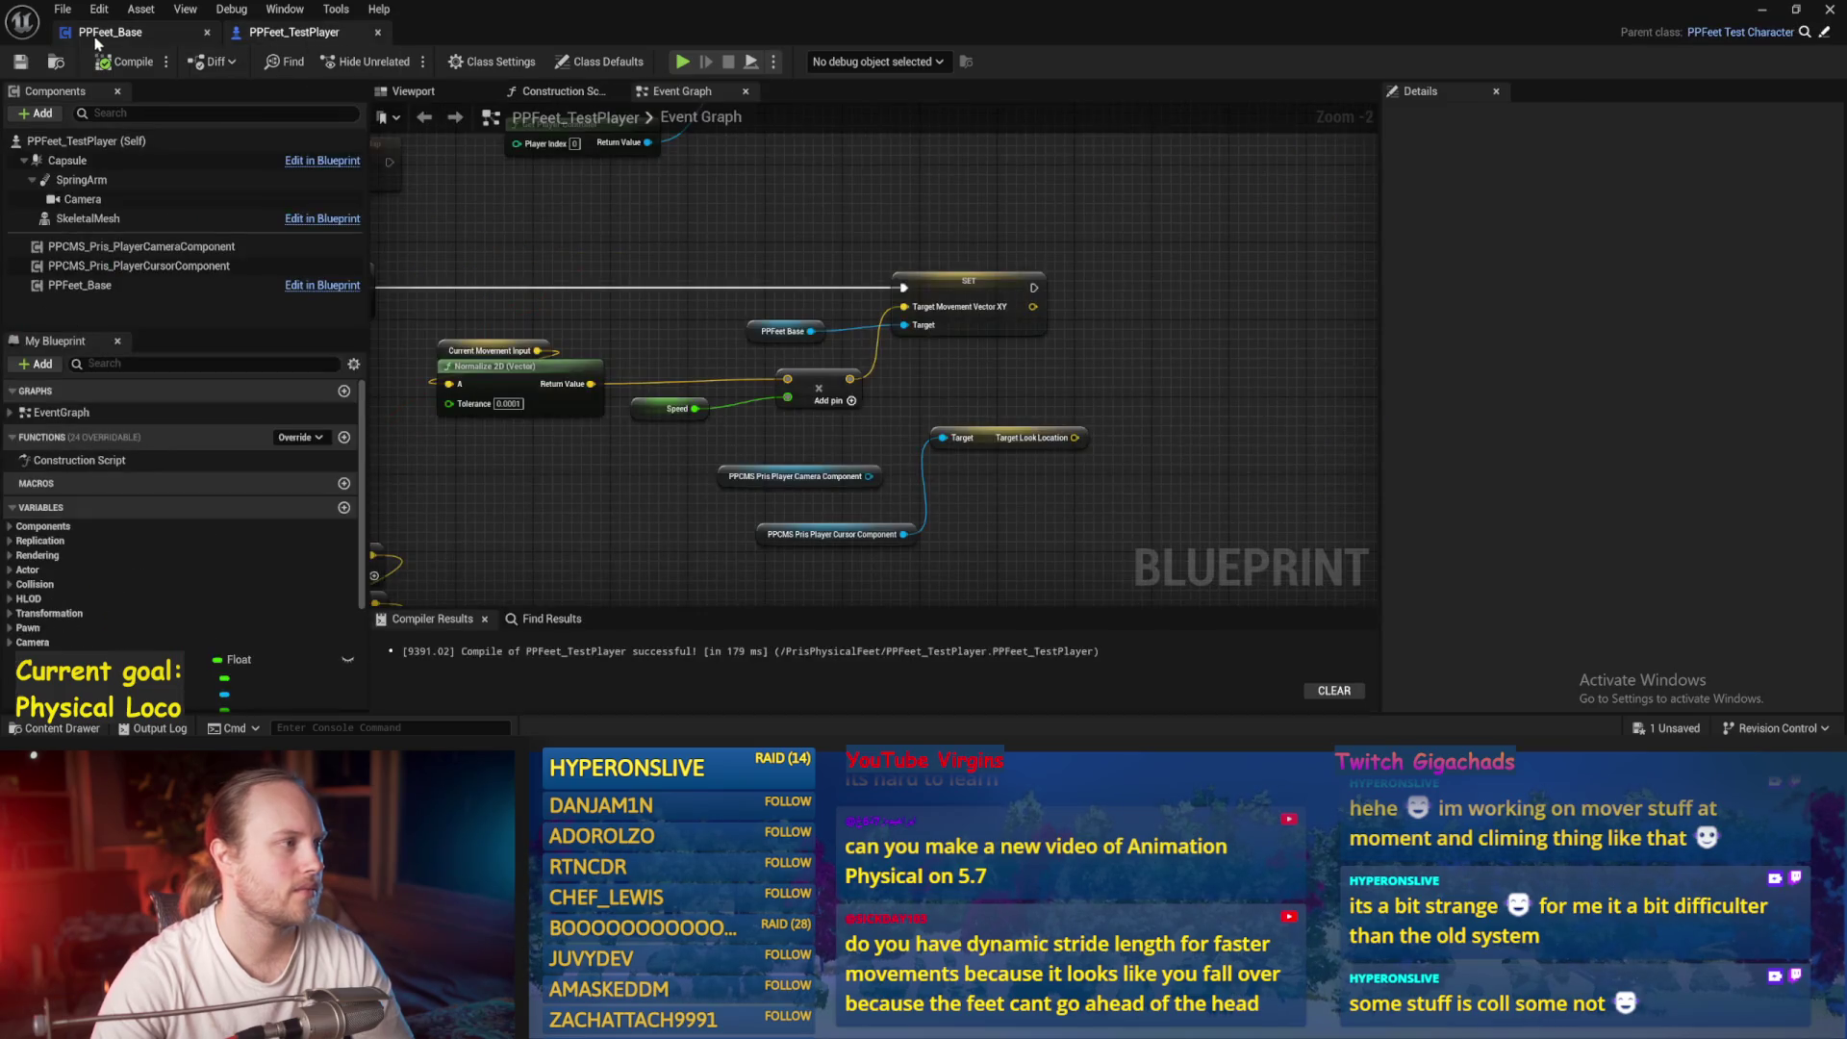
{"action": "left_click", "coordinate": [106, 33]}
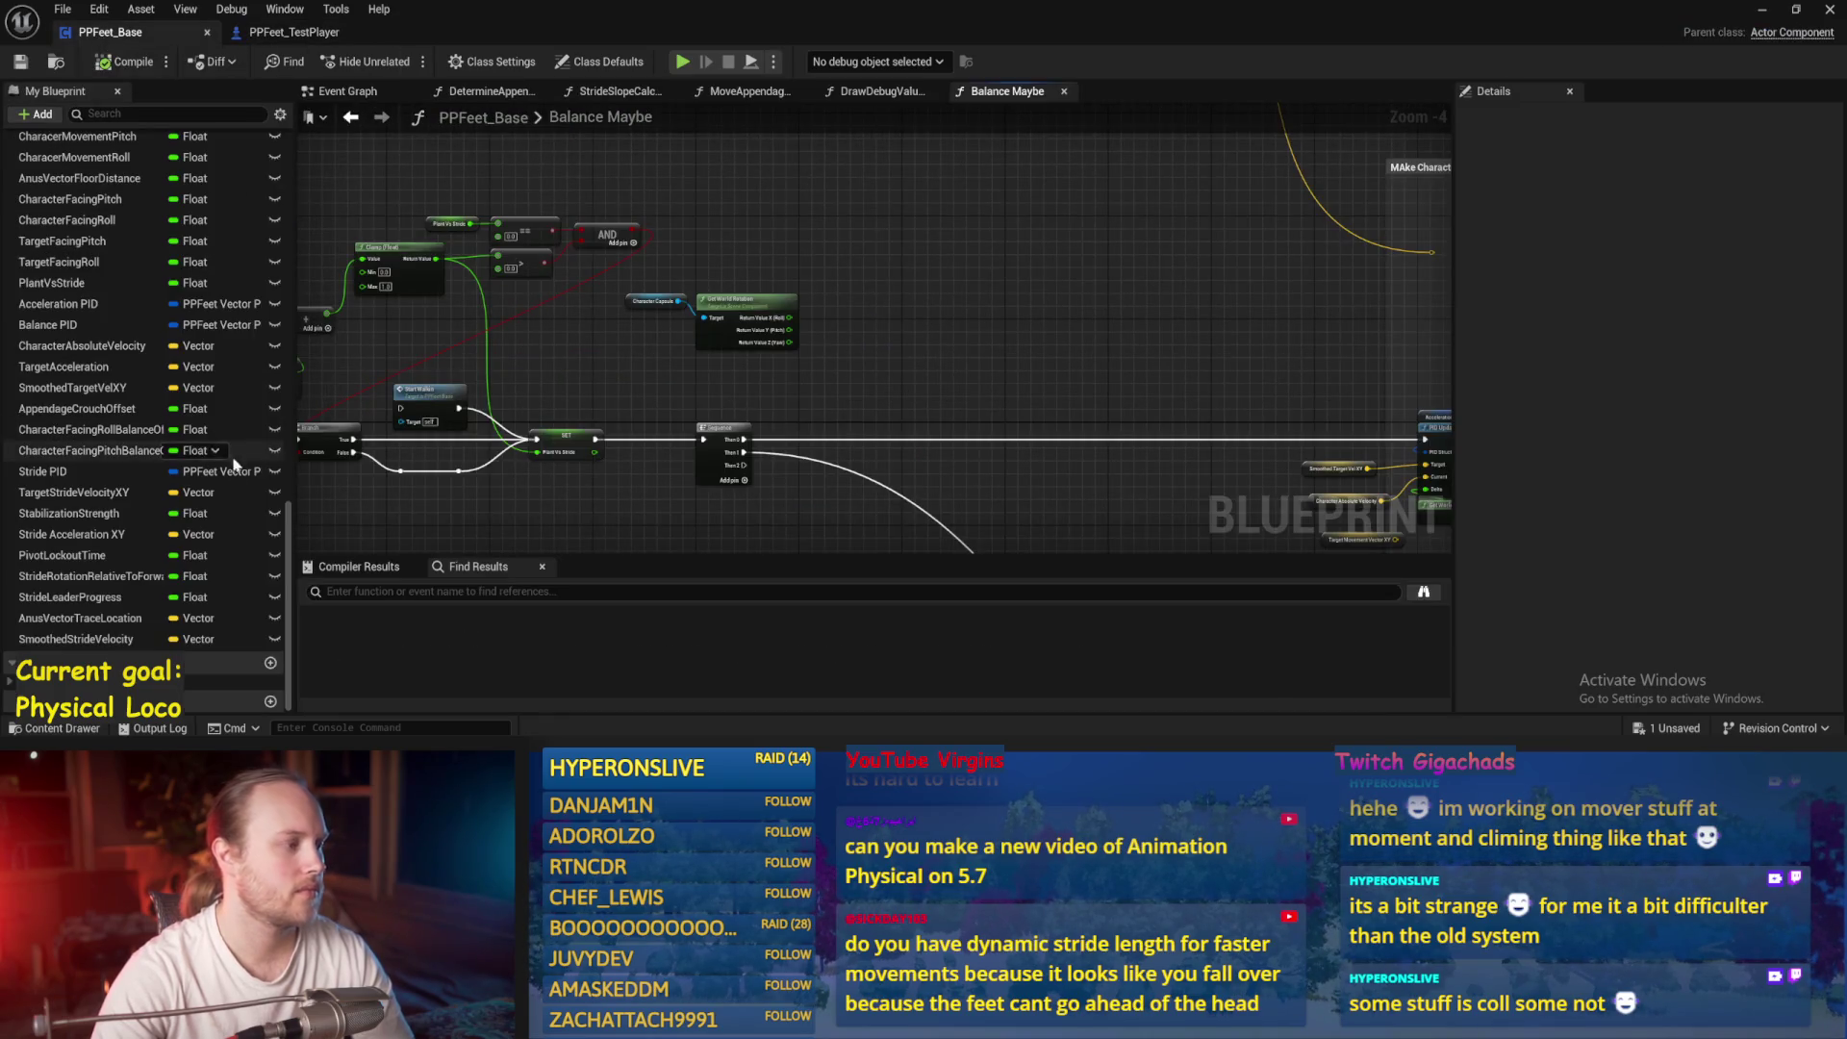
{"action": "scroll", "coordinate": [201, 390], "scroll_direction": "up", "scroll_amount": 10}
{"action": "left_click", "coordinate": [272, 311]}
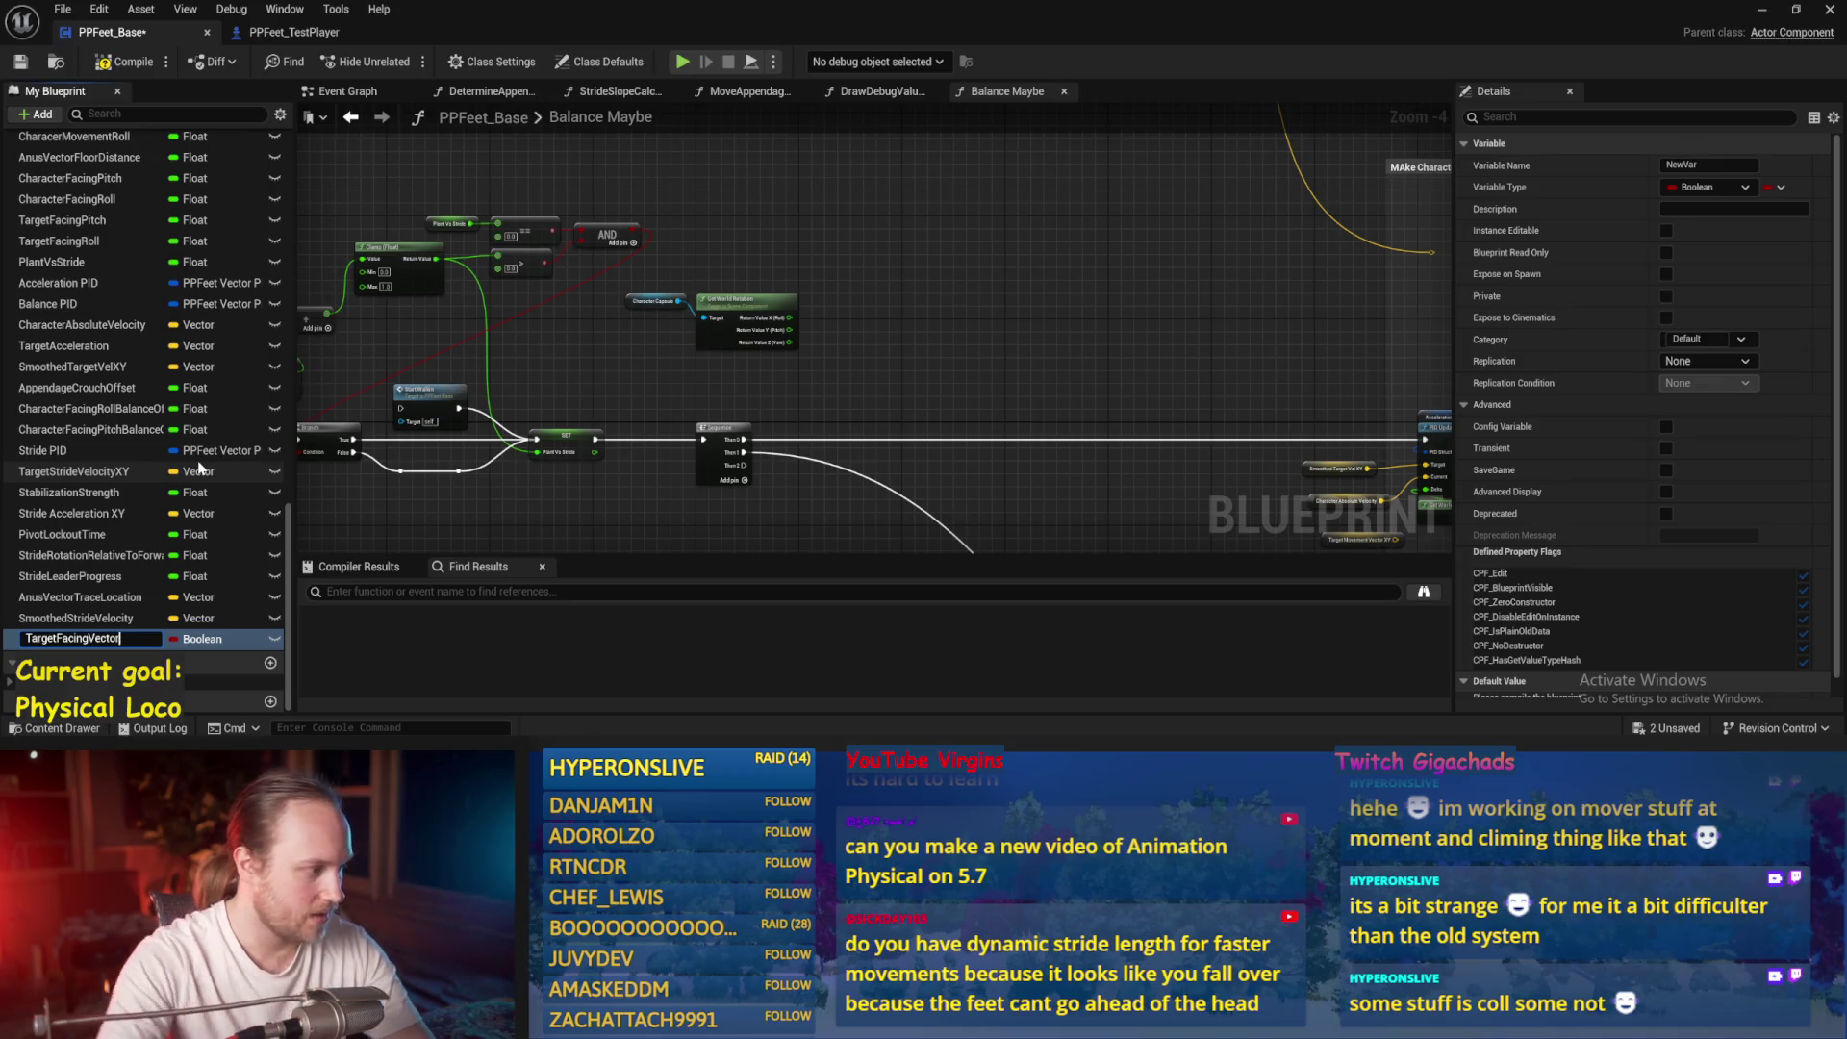
{"action": "key", "text": "Return"}
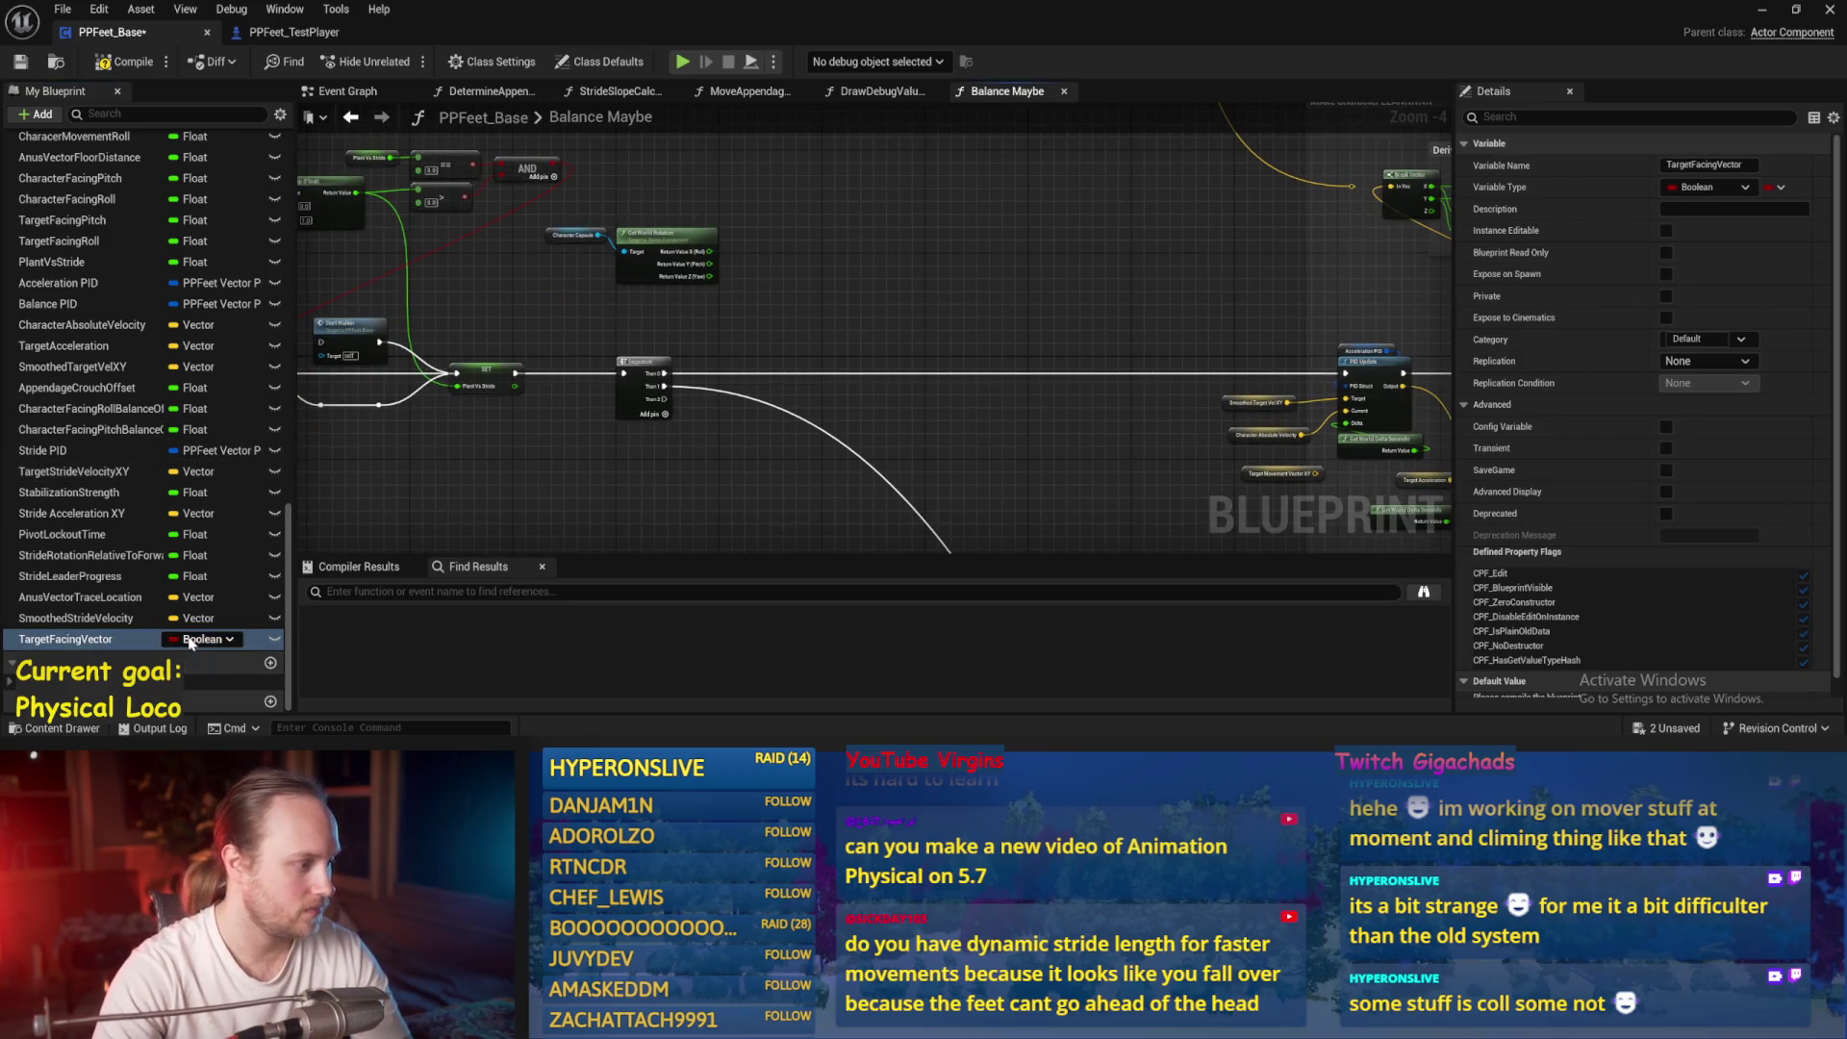
{"action": "left_click", "coordinate": [190, 638]}
{"action": "left_click", "coordinate": [221, 459]}
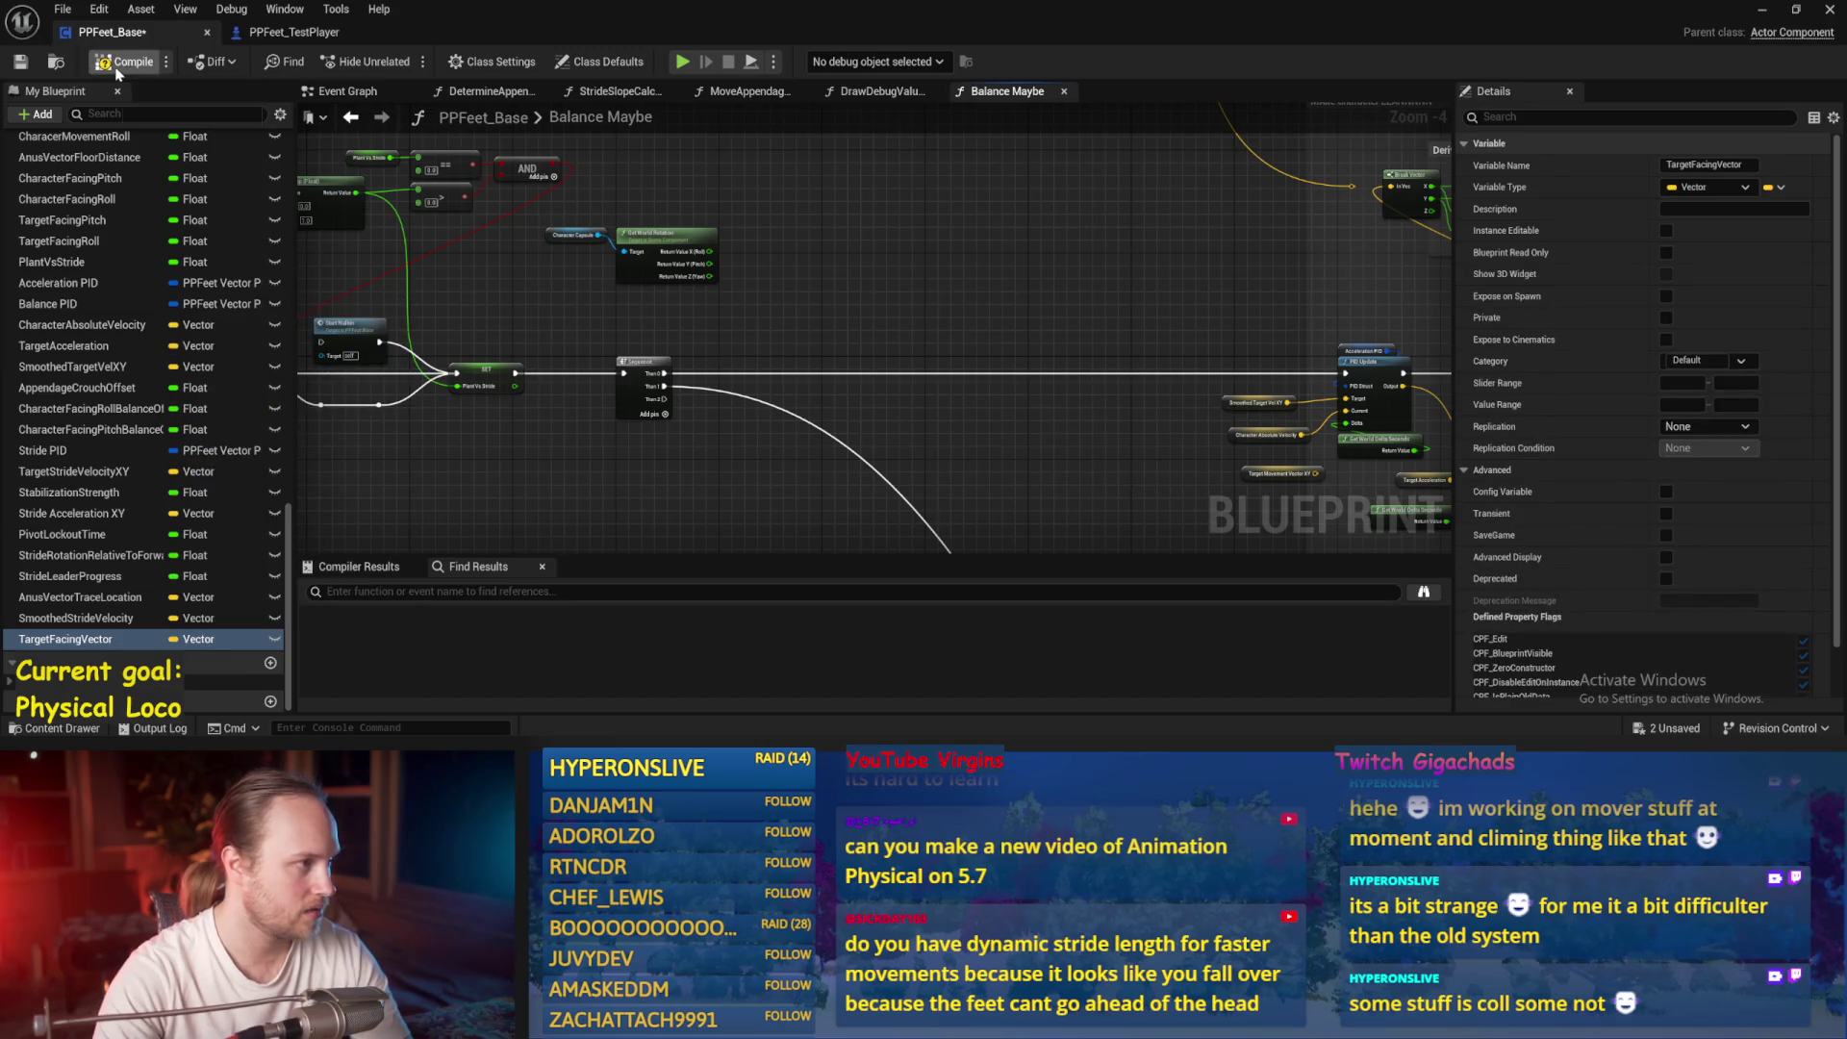
{"action": "left_click", "coordinate": [17, 64]}
{"action": "left_click", "coordinate": [294, 32]}
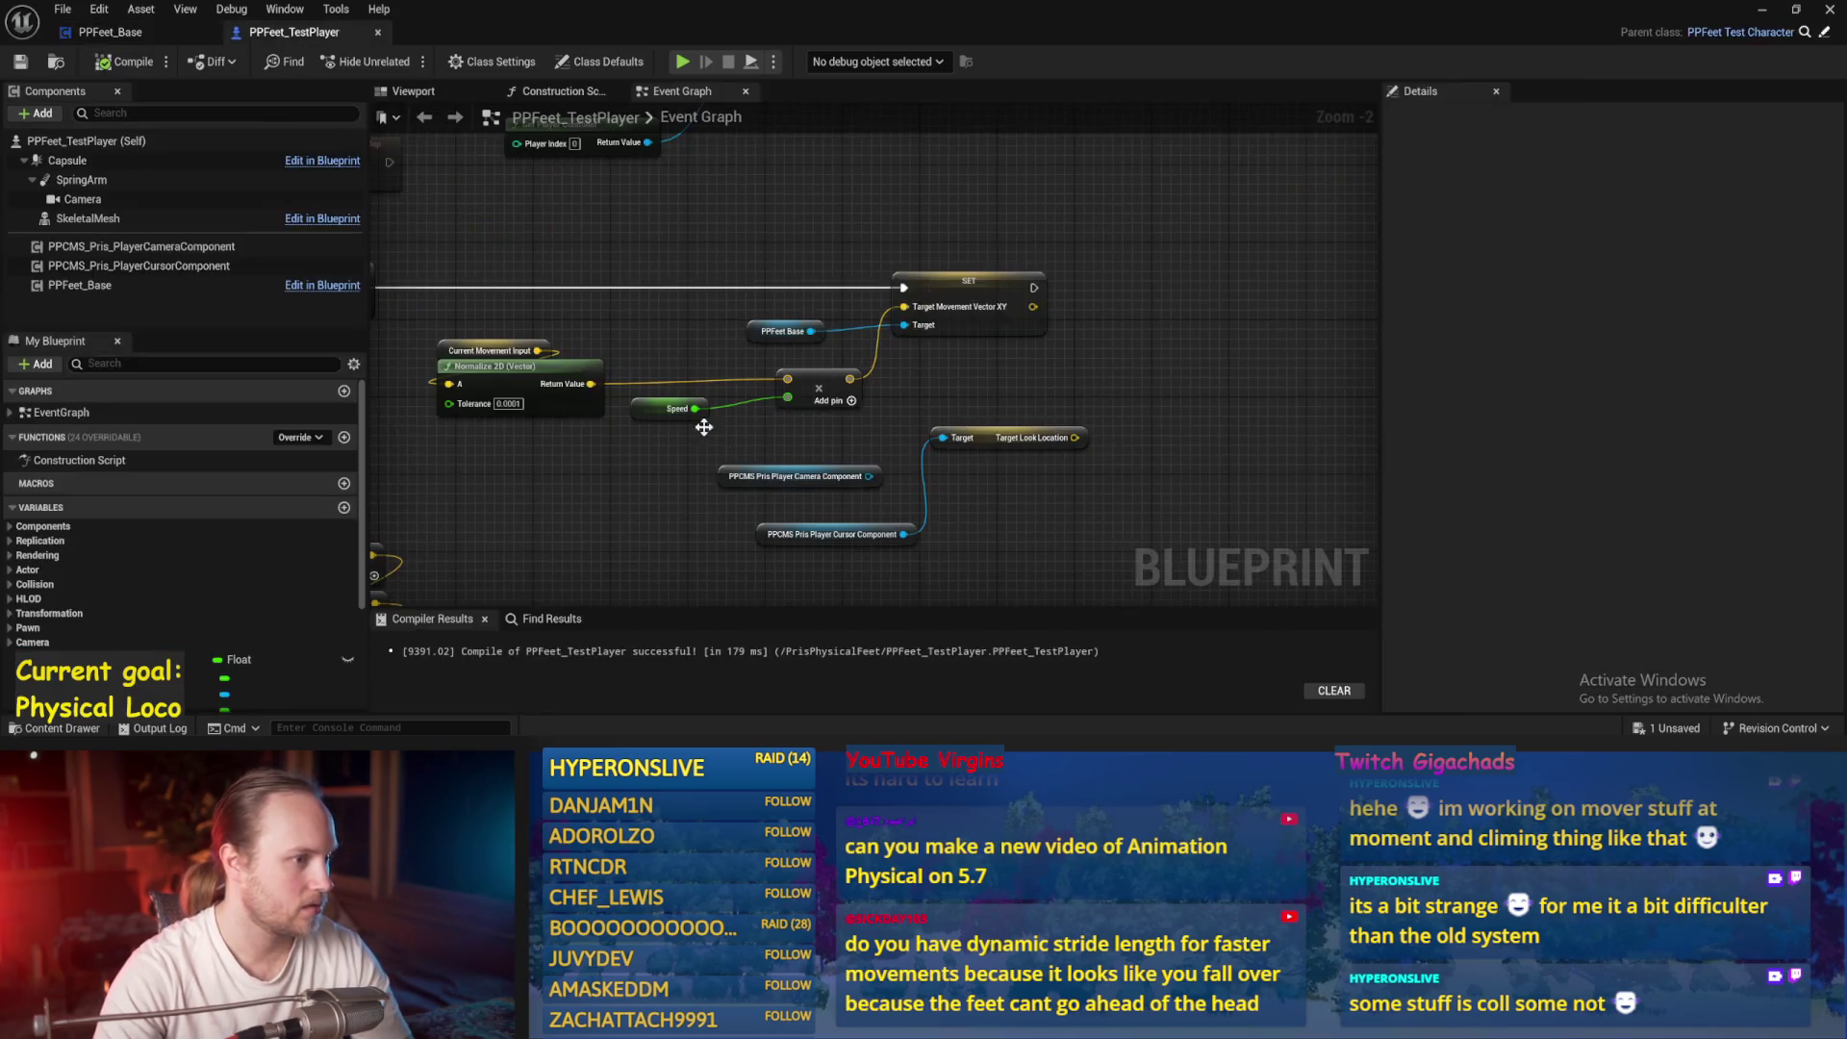
Add a Get Actor Location node beside Target Look Location
{"action": "mouse_move", "coordinate": [1001, 395]}
{"action": "left_mouse_down"}
{"action": "mouse_move", "coordinate": [1038, 404]}
{"action": "mouse_move", "coordinate": [971, 346]}
{"action": "left_mouse_up"}
{"action": "left_click", "coordinate": [1049, 421]}
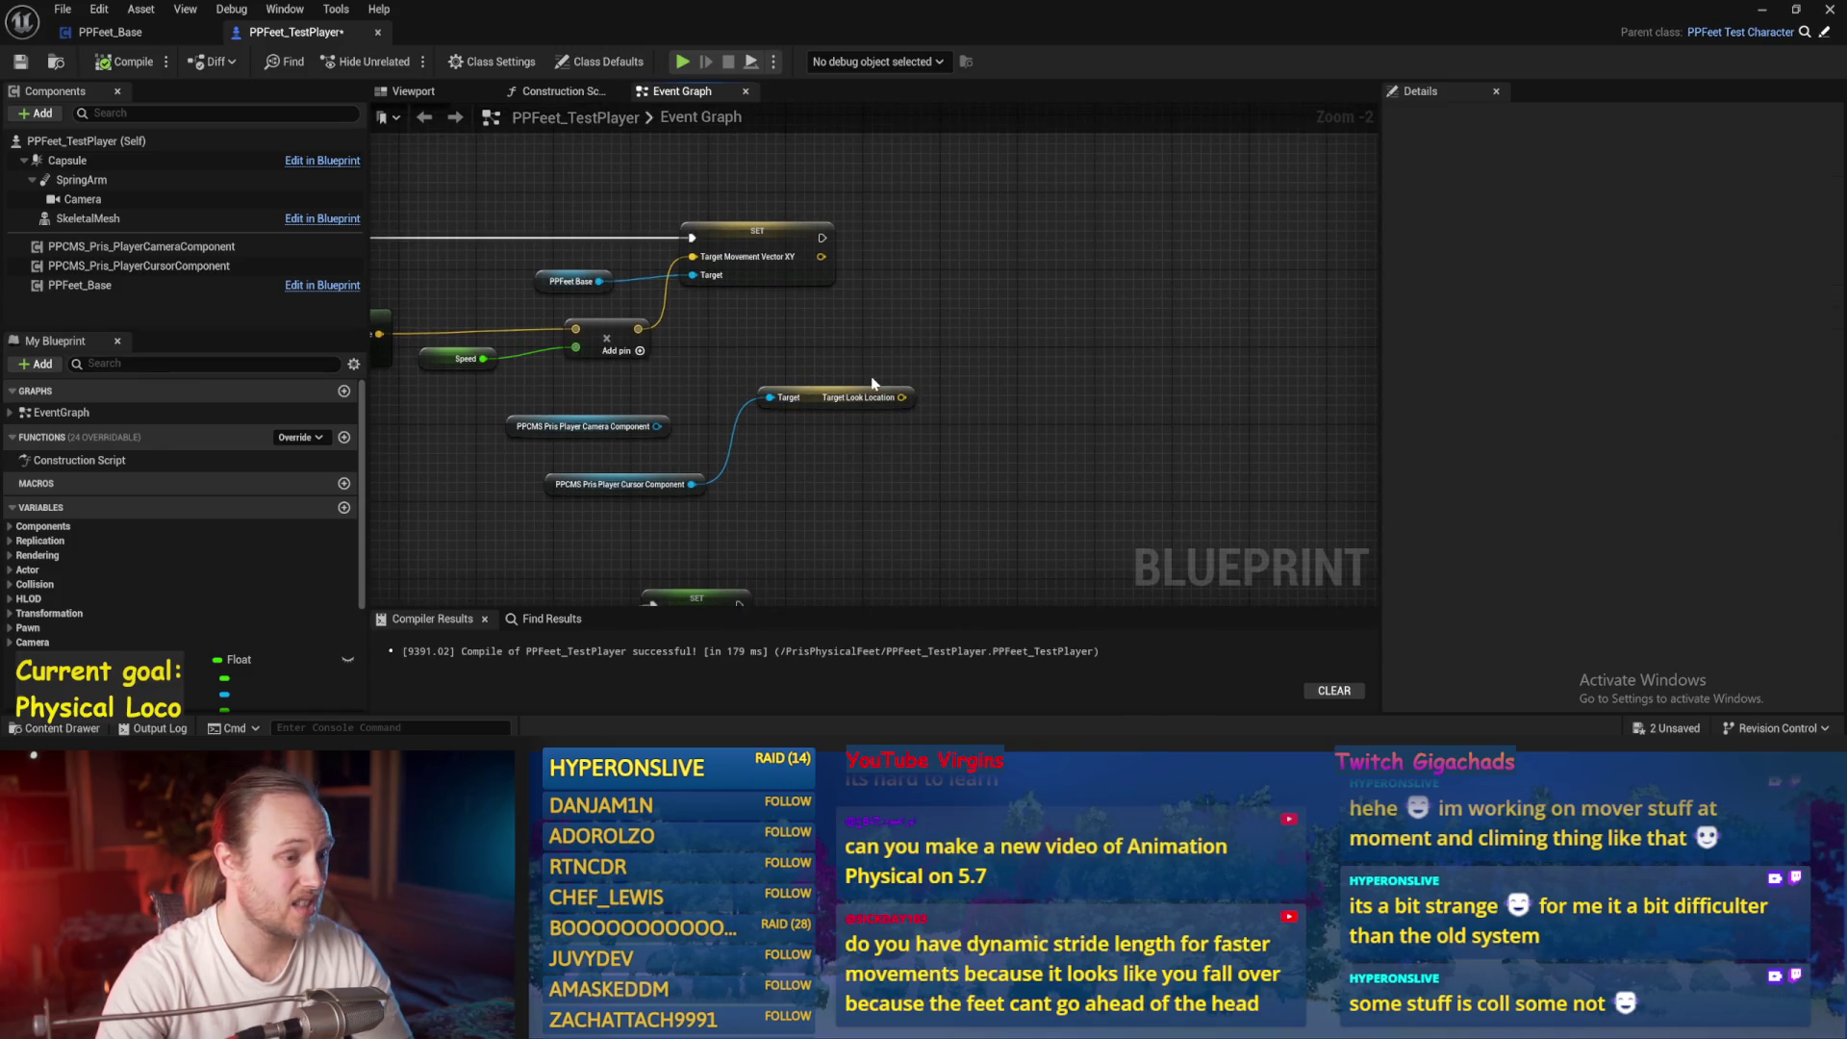
{"action": "mouse_move", "coordinate": [860, 357]}
{"action": "left_mouse_down"}
{"action": "mouse_move", "coordinate": [1148, 385]}
{"action": "mouse_move", "coordinate": [641, 403]}
{"action": "left_mouse_up"}
{"action": "right_click", "coordinate": [853, 404]}
{"action": "type", "text": "actor location"}
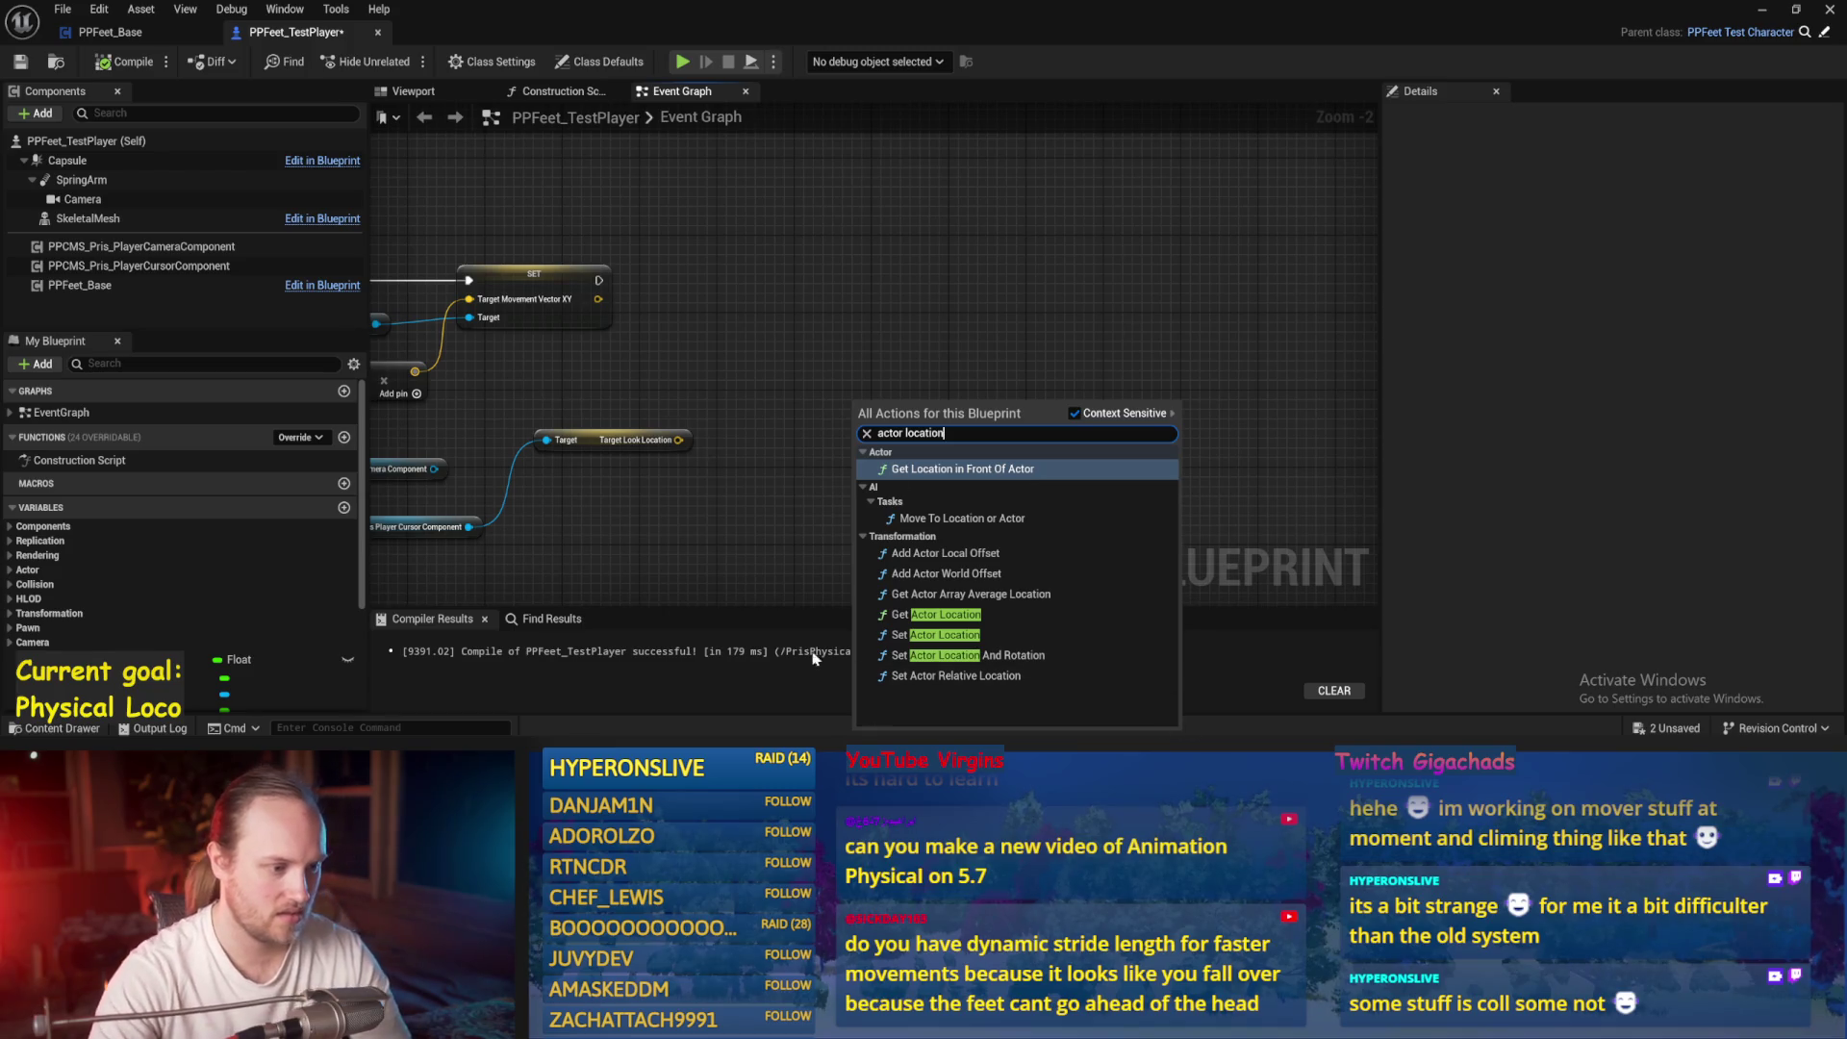
{"action": "left_click", "coordinate": [946, 615]}
Subtract actor location from Target Look Location and Normalize 2D the result
{"action": "mouse_move", "coordinate": [886, 408]}
{"action": "left_mouse_down"}
{"action": "mouse_move", "coordinate": [684, 475]}
{"action": "mouse_move", "coordinate": [840, 419]}
{"action": "left_mouse_up"}
{"action": "key", "text": "Return"}
{"action": "mouse_move", "coordinate": [777, 506]}
{"action": "left_mouse_down"}
{"action": "mouse_move", "coordinate": [844, 441]}
{"action": "mouse_move", "coordinate": [1006, 361]}
{"action": "left_mouse_up"}
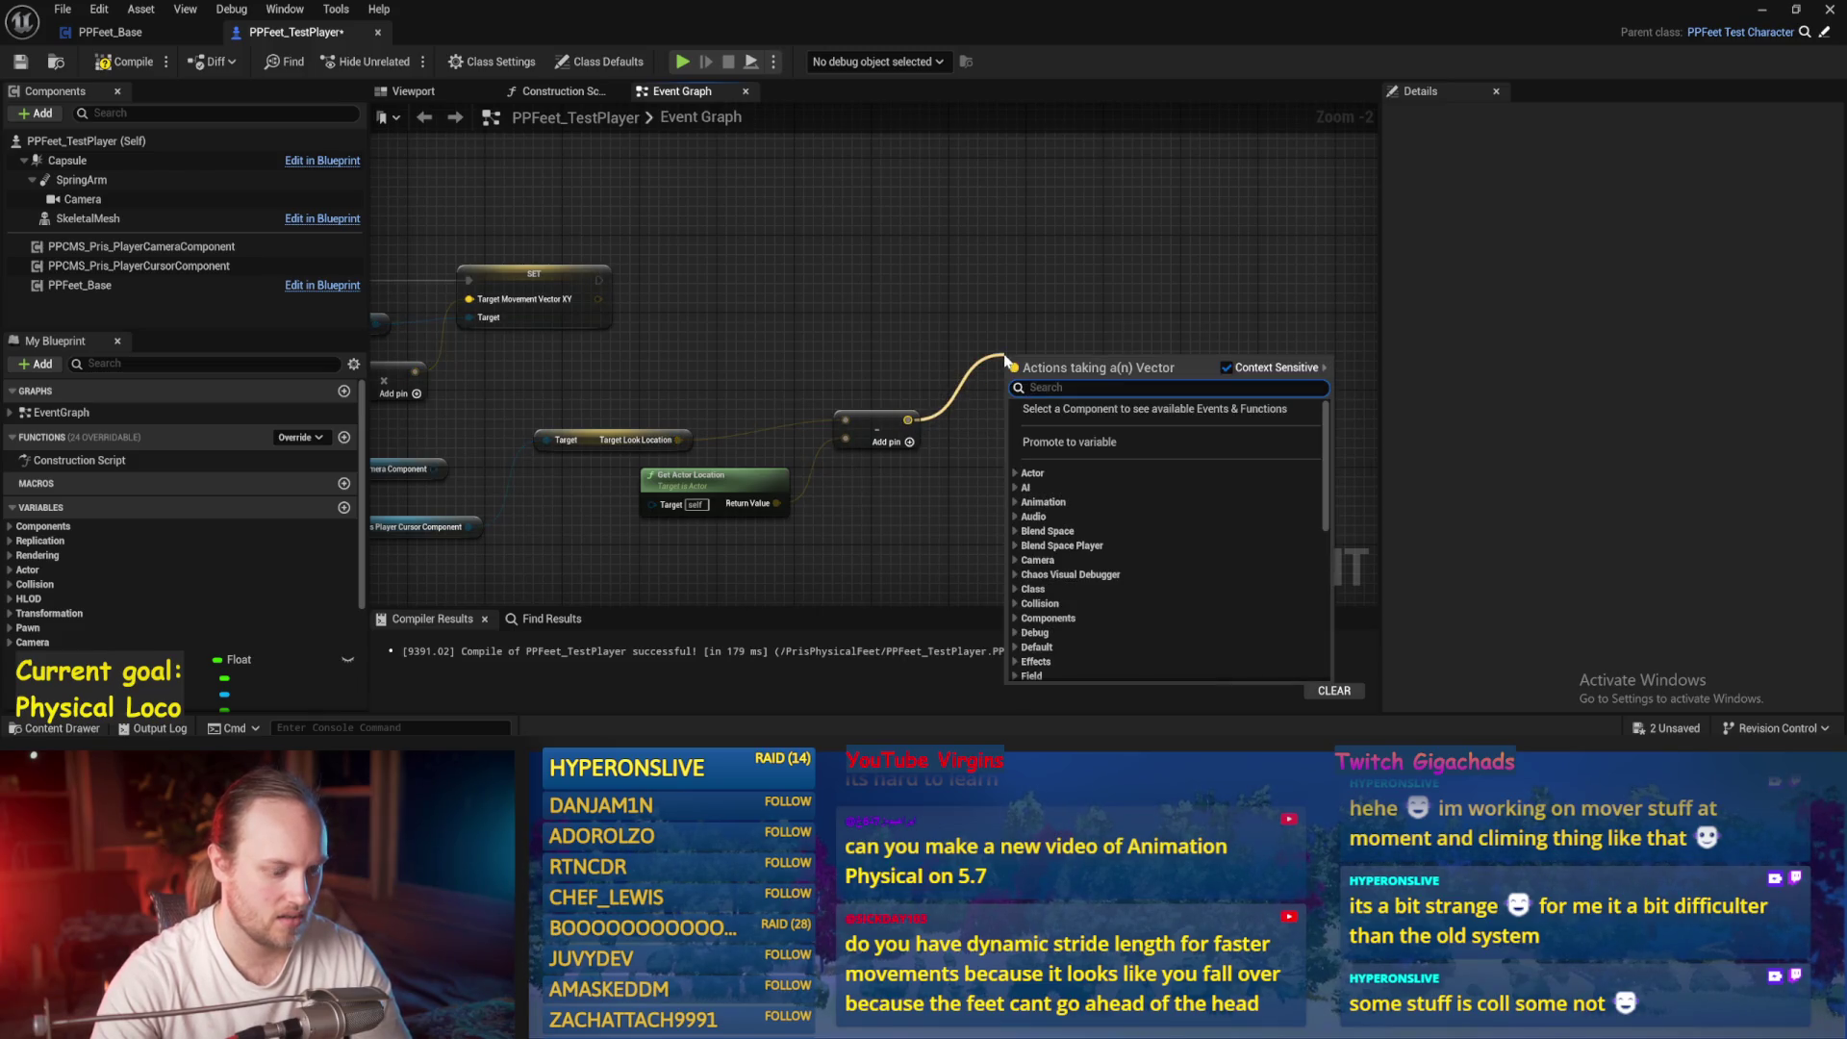
{"action": "type", "text": "no"}
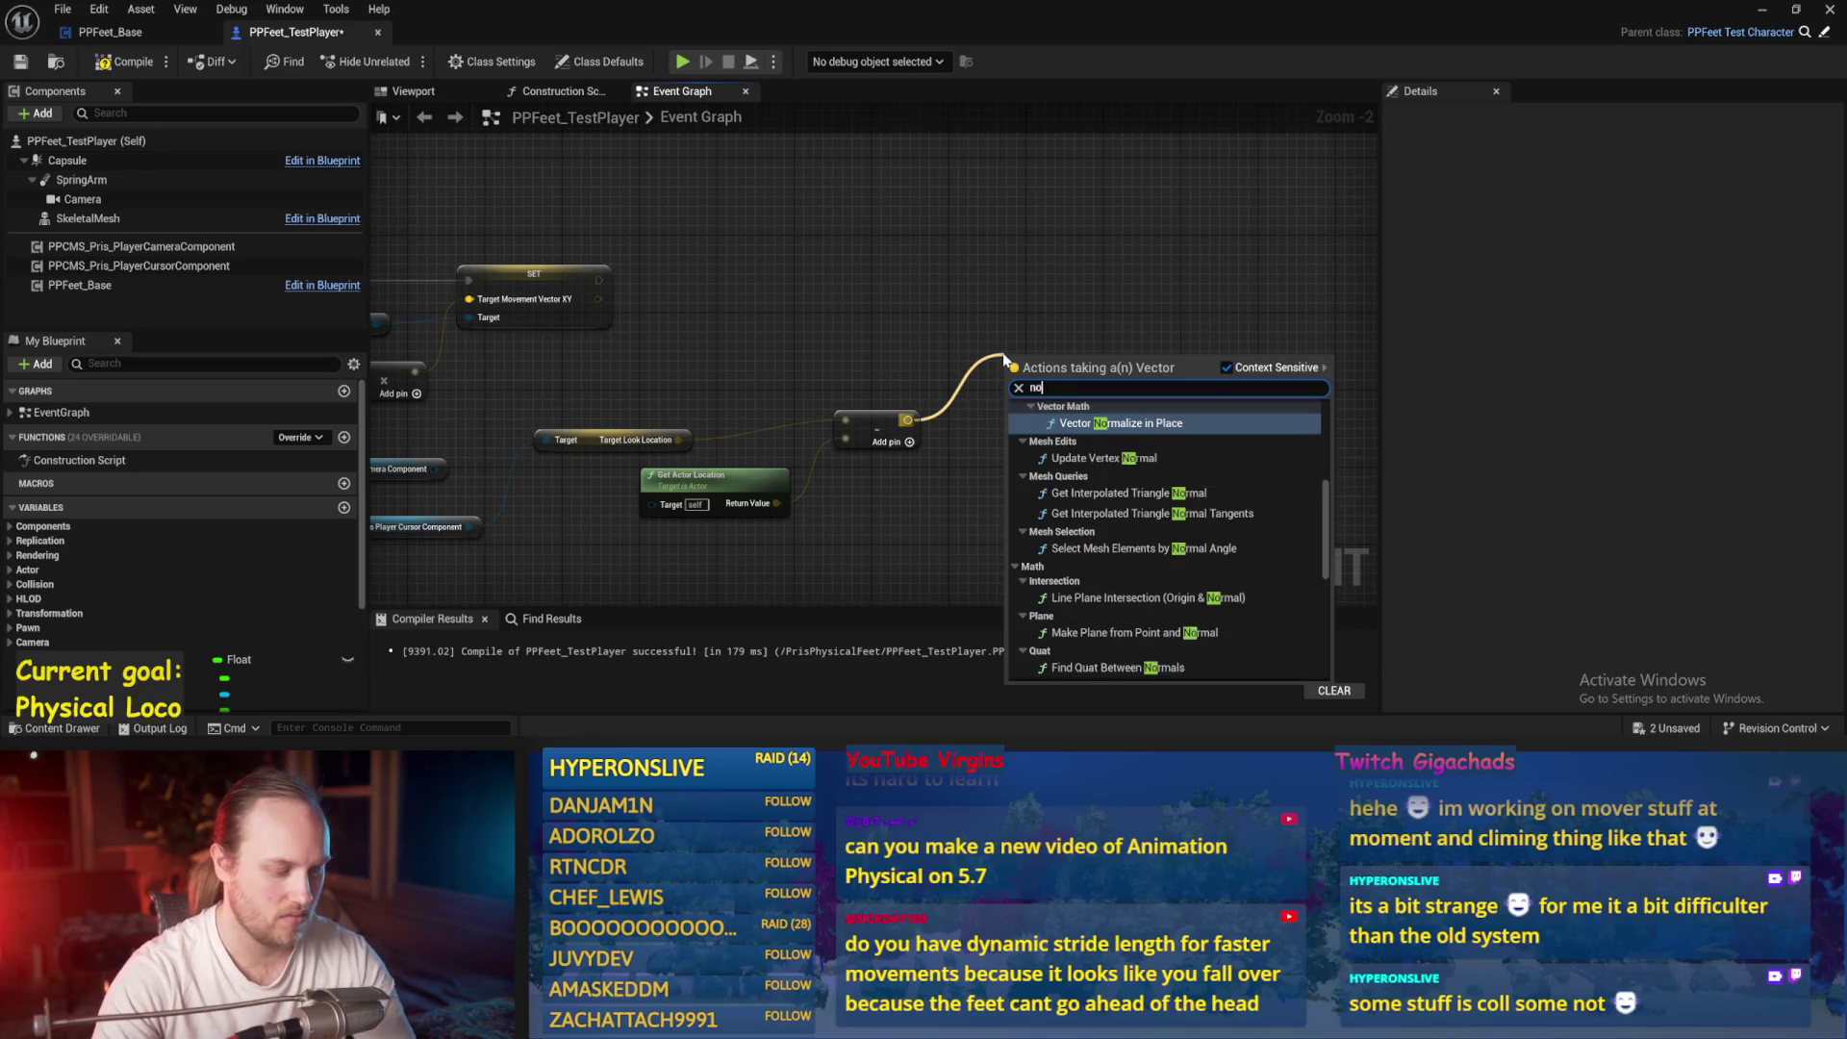
{"action": "type", "text": "rma"}
{"action": "scroll", "coordinate": [1108, 478], "scroll_direction": "down", "scroll_amount": 3}
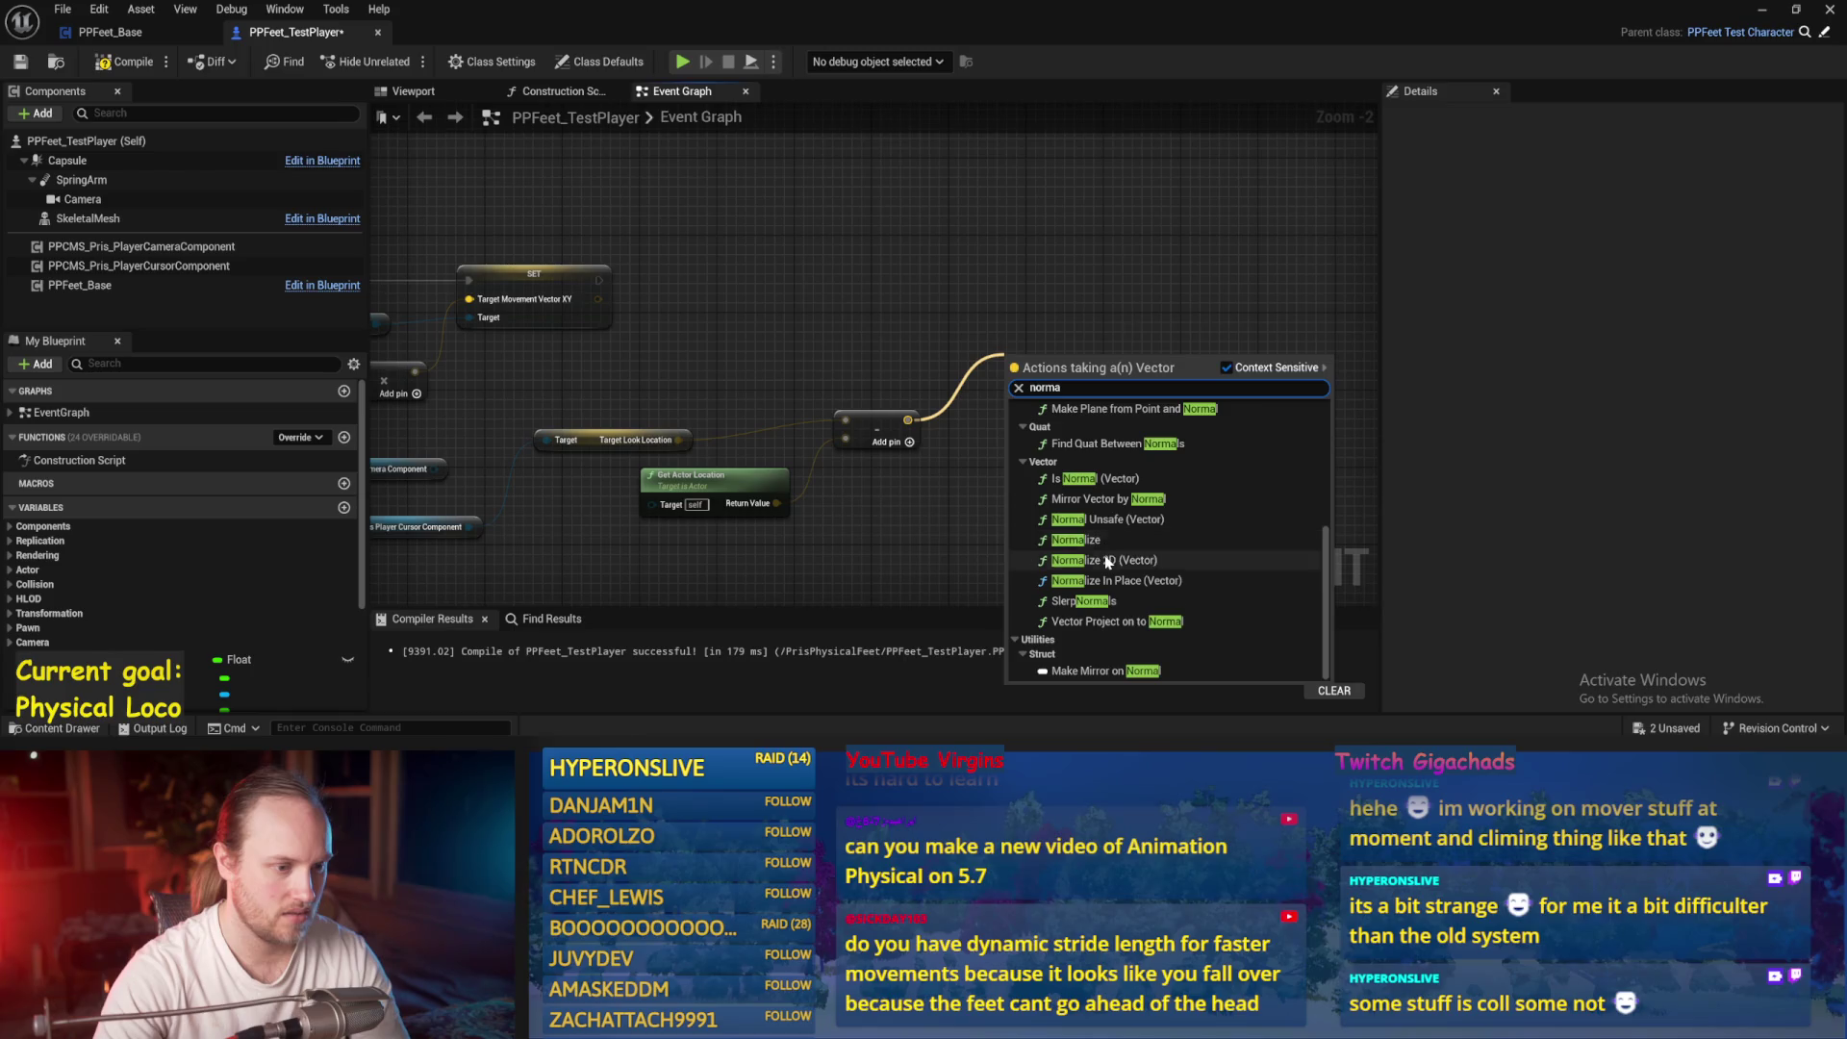
{"action": "left_click", "coordinate": [1076, 560]}
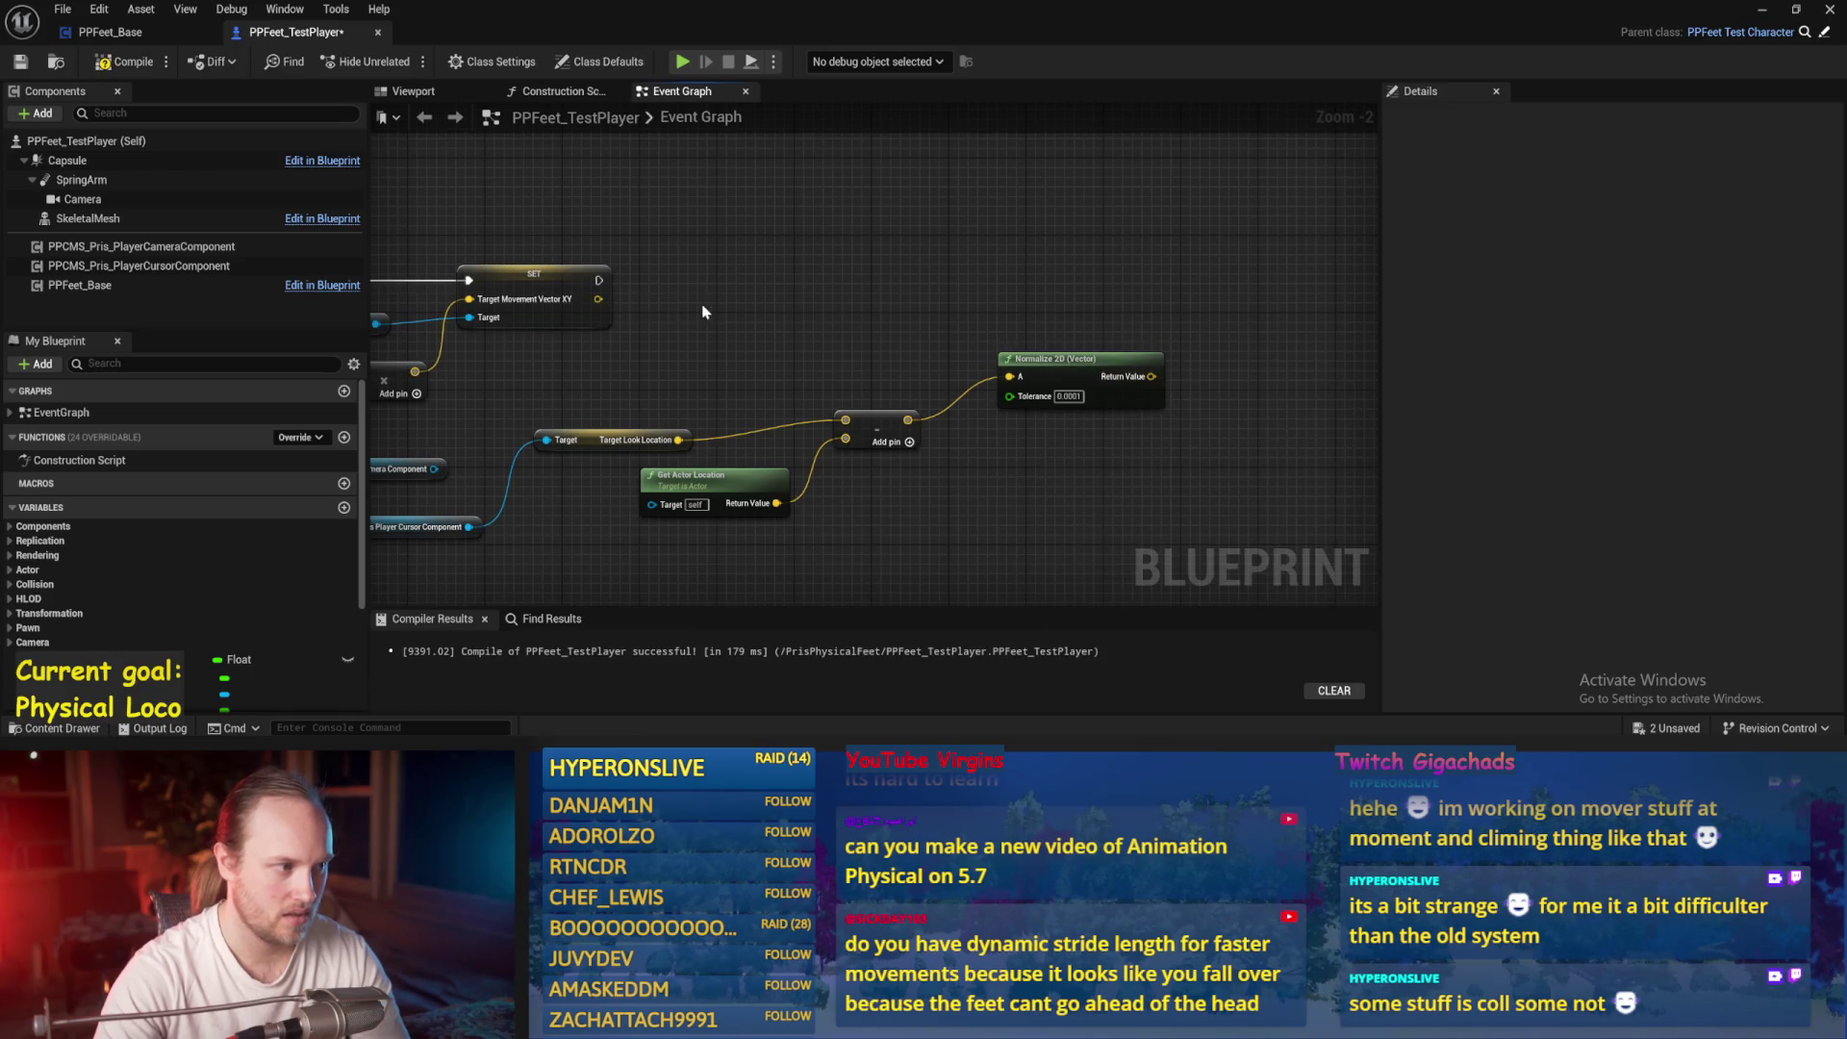
Set PPFeet Base's Target Facing Vector to the normalized direction after the movement-vector SET, and compile
{"action": "left_click_drag", "start_coordinate": [521, 328], "coordinate": [830, 291]}
{"action": "type", "text": "set target fac"}
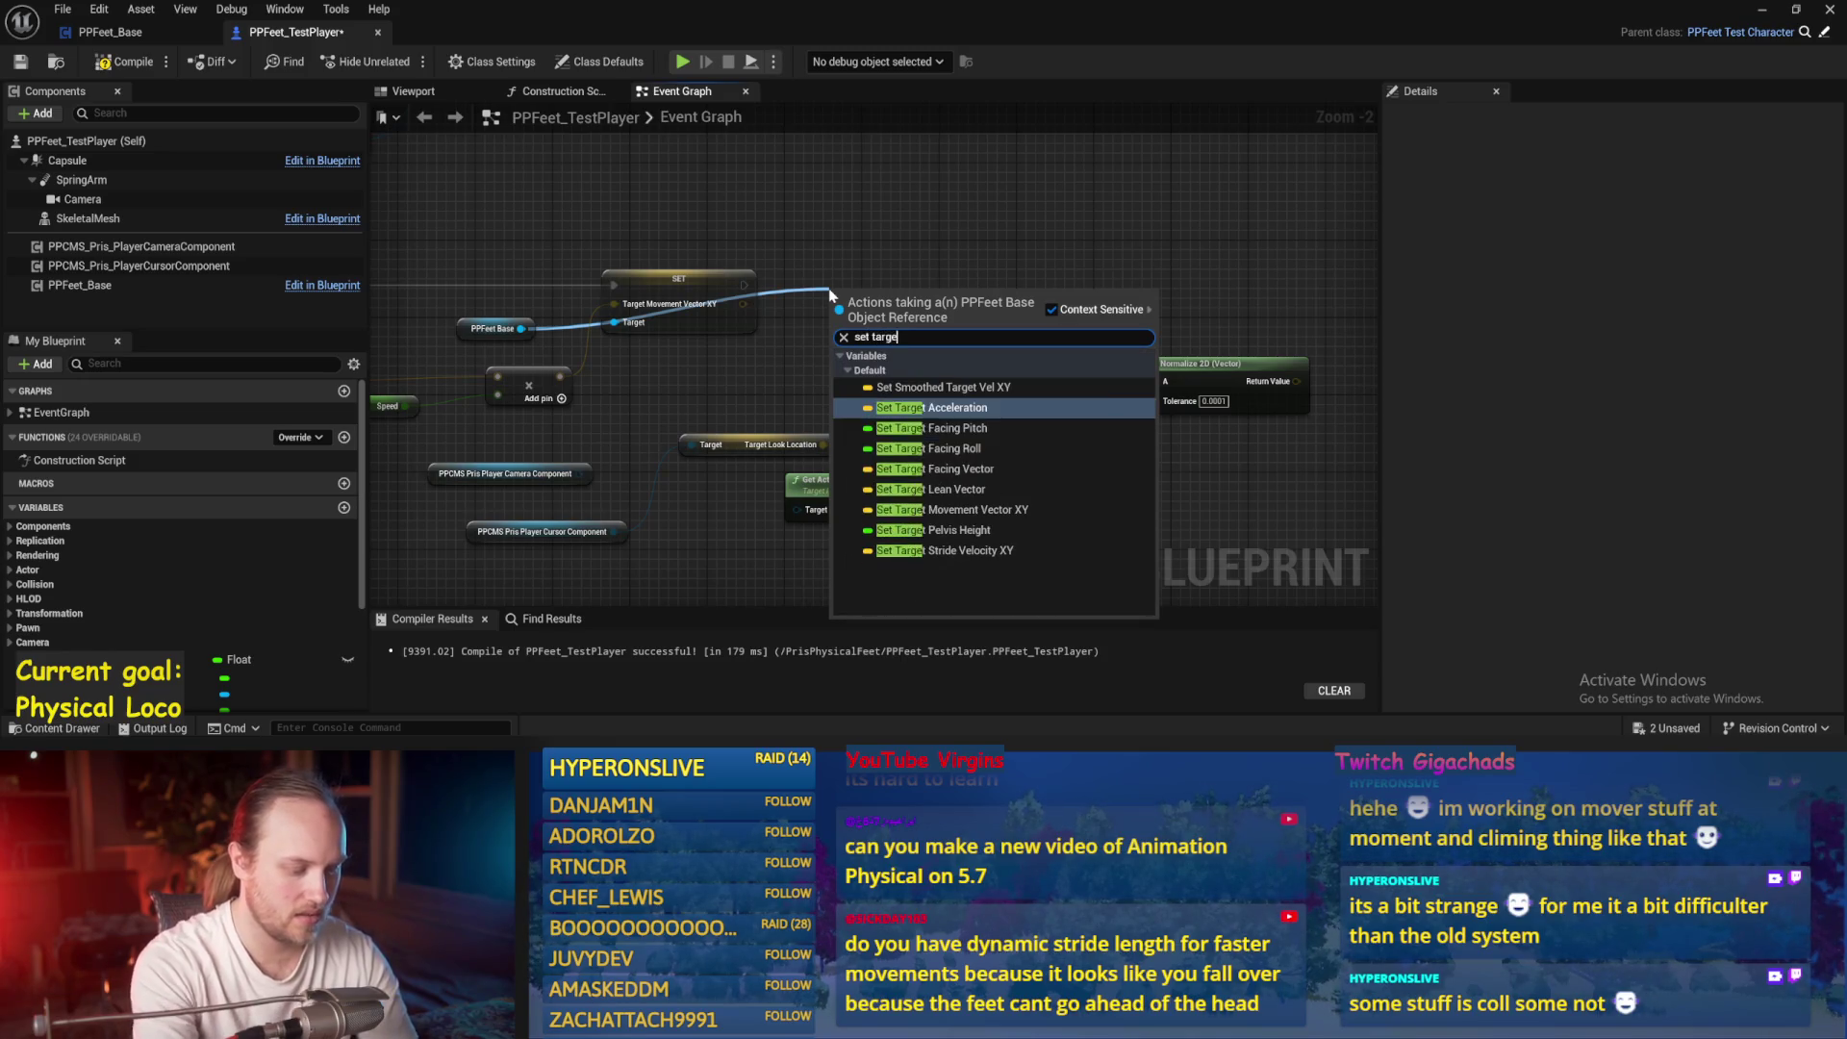
{"action": "left_click", "coordinate": [935, 428]}
{"action": "left_click_drag", "start_coordinate": [884, 306], "coordinate": [1092, 244]}
{"action": "mouse_move", "coordinate": [748, 289]}
{"action": "left_mouse_down"}
{"action": "mouse_move", "coordinate": [1251, 279]}
{"action": "mouse_move", "coordinate": [1193, 275]}
{"action": "left_mouse_up"}
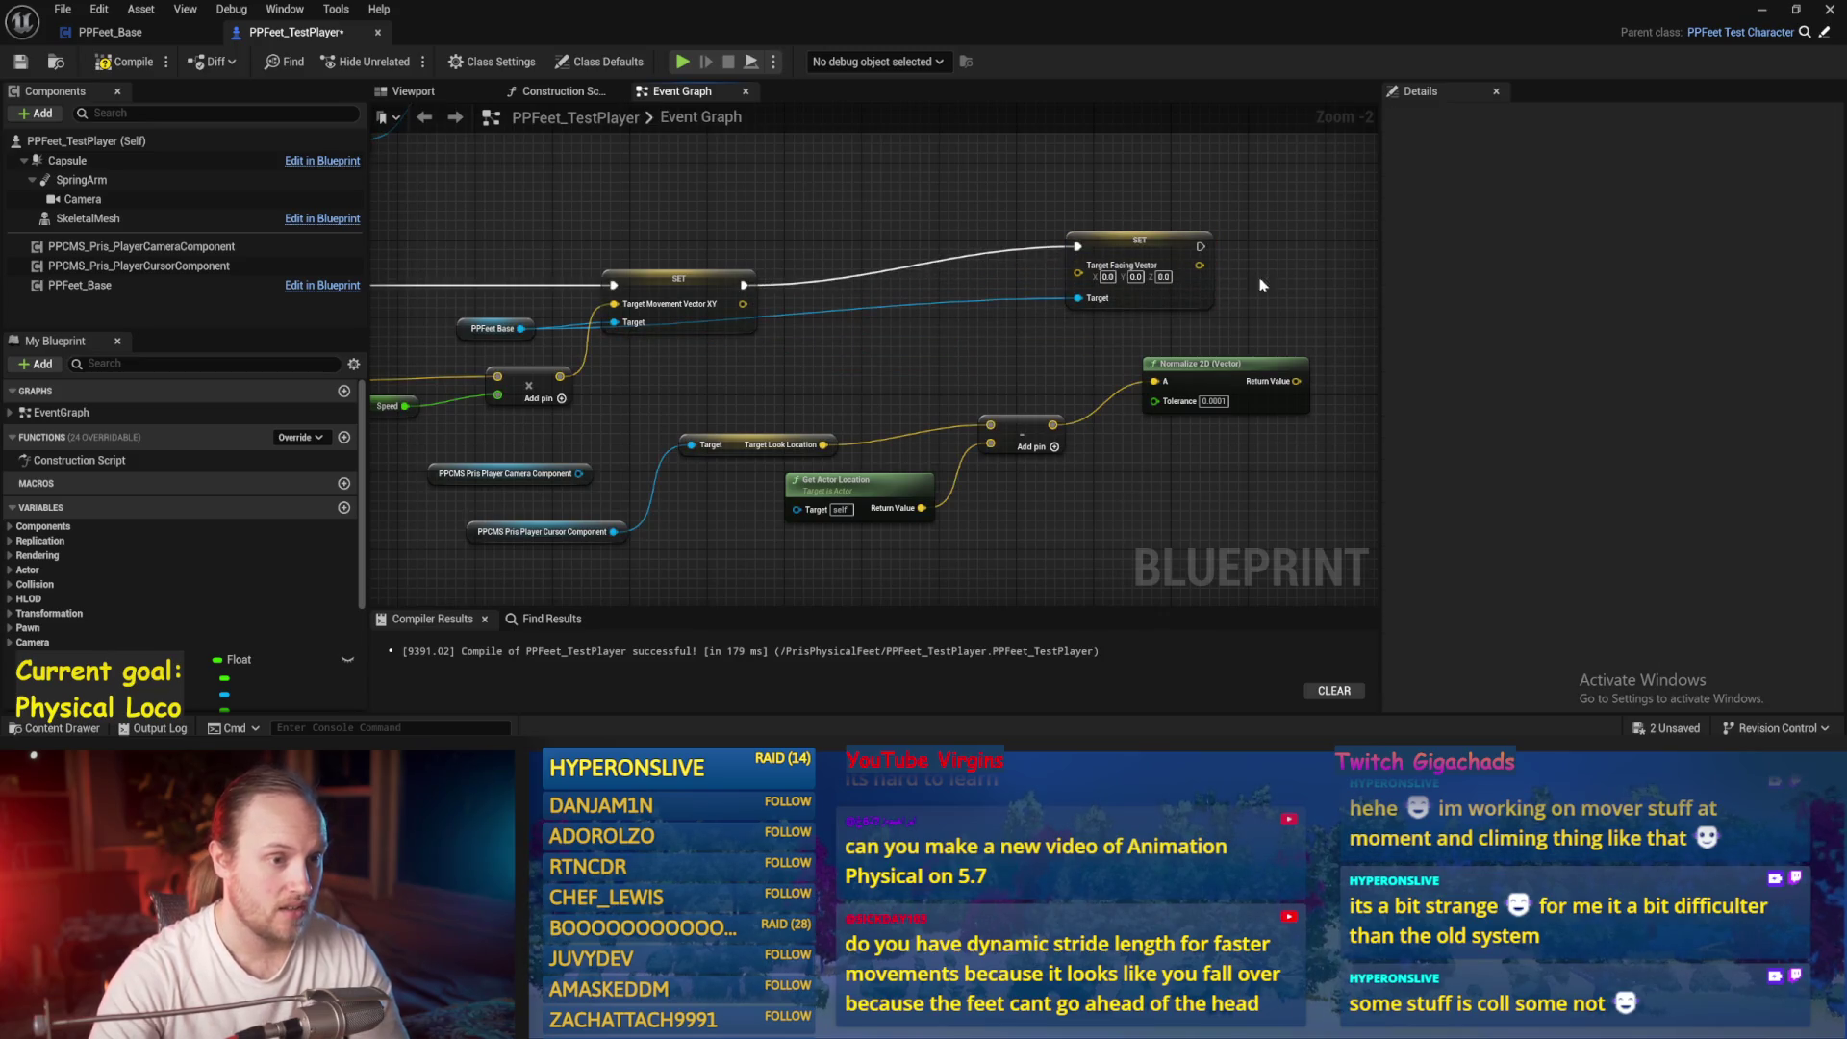
{"action": "left_click_drag", "start_coordinate": [1295, 381], "coordinate": [1079, 265]}
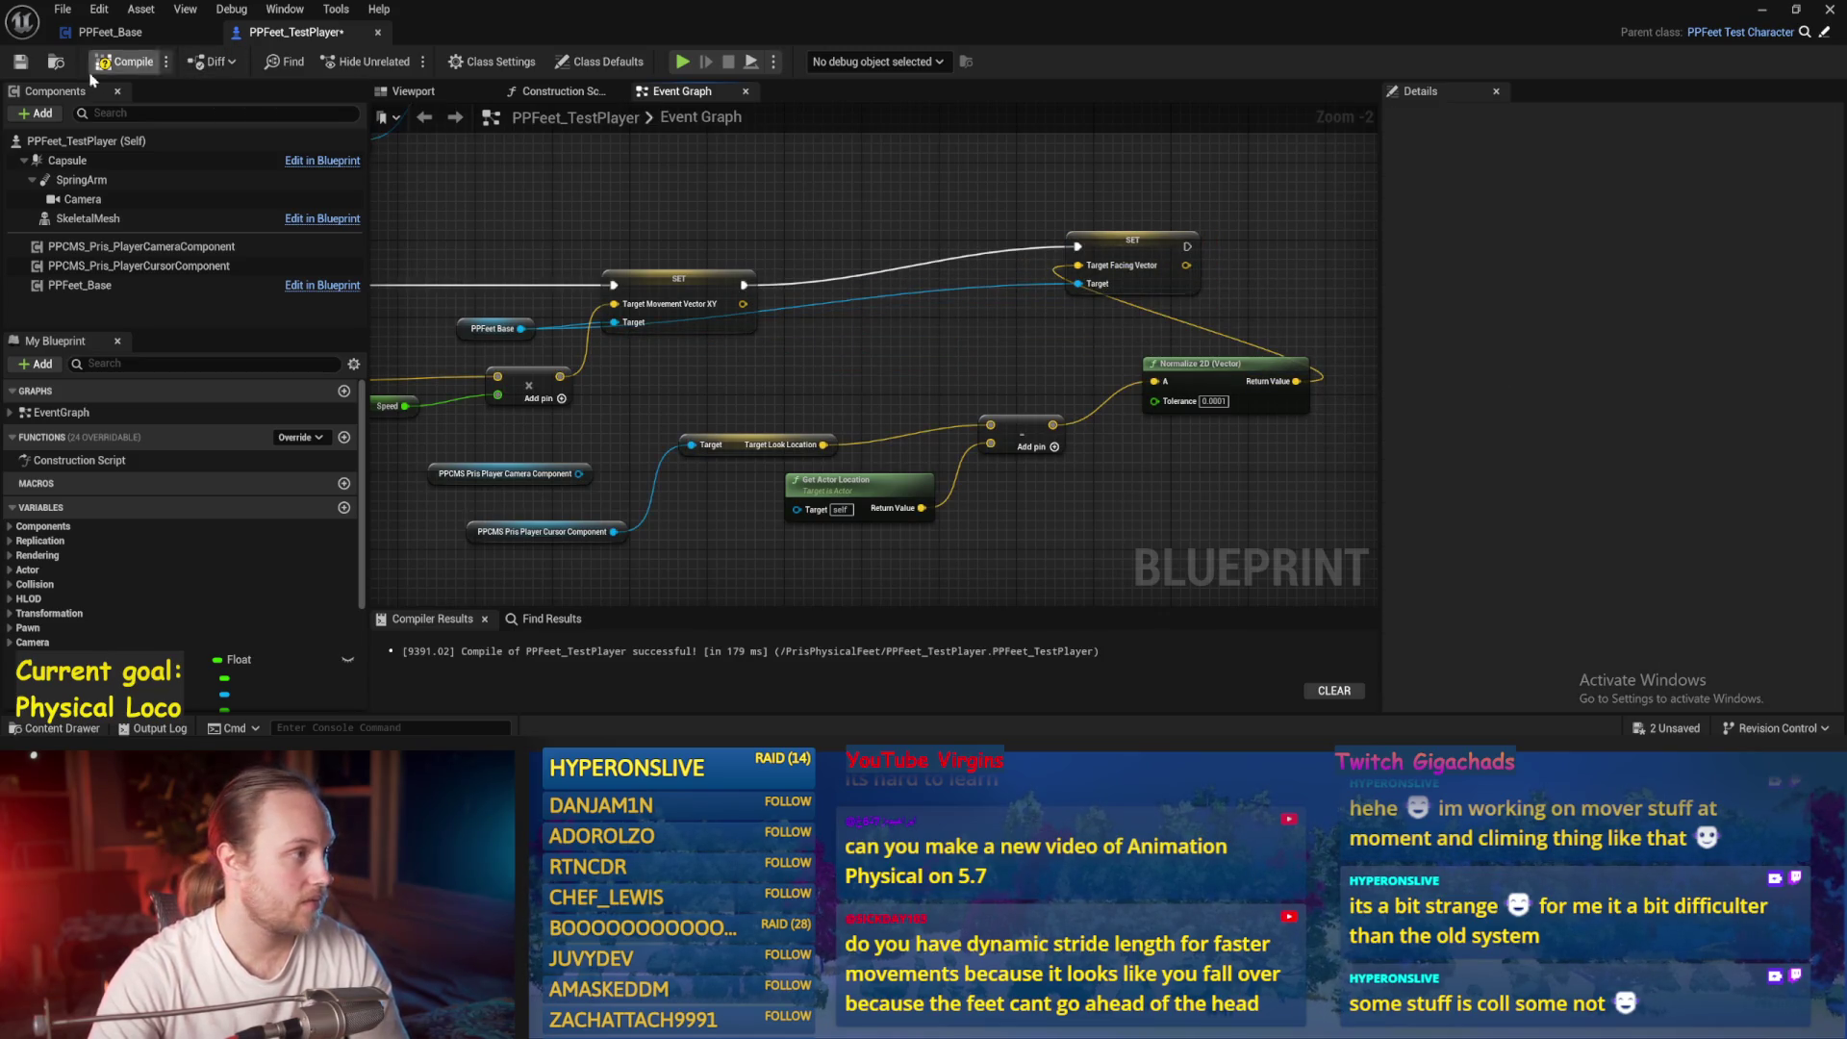
{"action": "left_click", "coordinate": [106, 63]}
{"action": "left_click", "coordinate": [109, 32]}
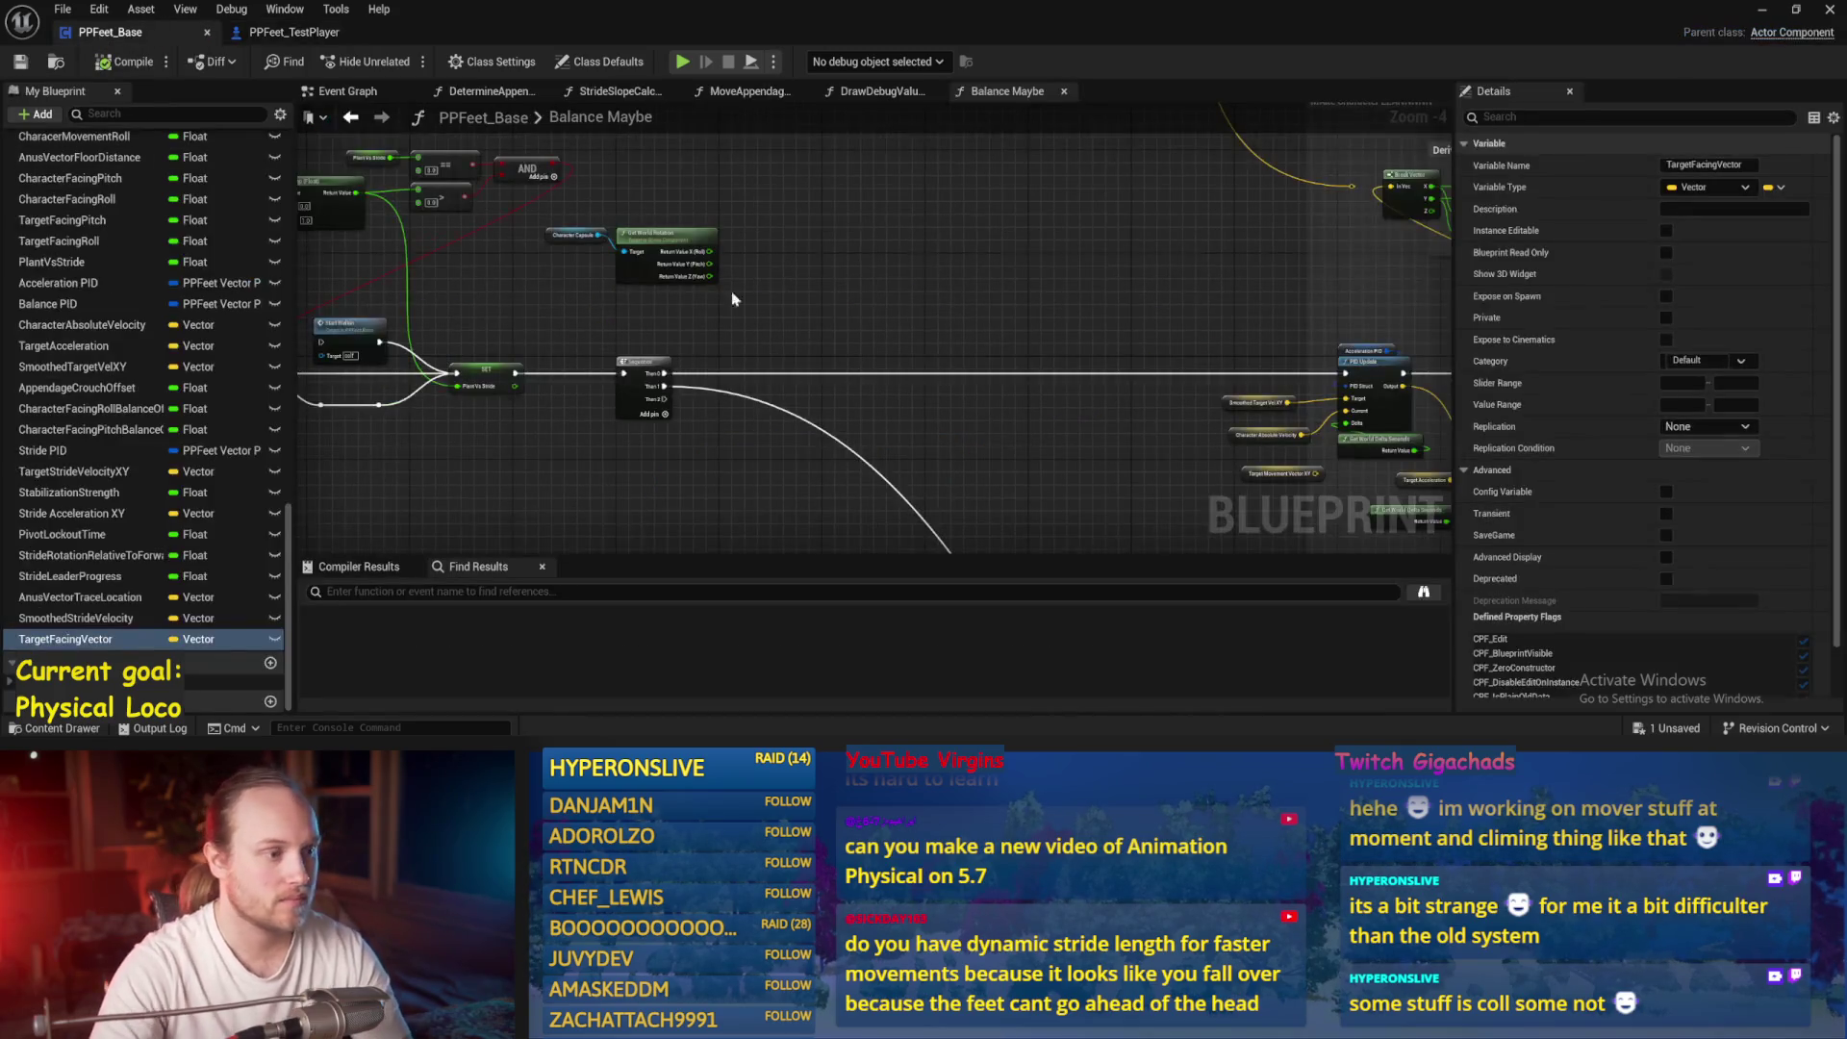
Wire a TargetFacingVector getter into a new Make Rot from X node and save
{"action": "scroll", "coordinate": [658, 478], "scroll_direction": "up", "scroll_amount": 5}
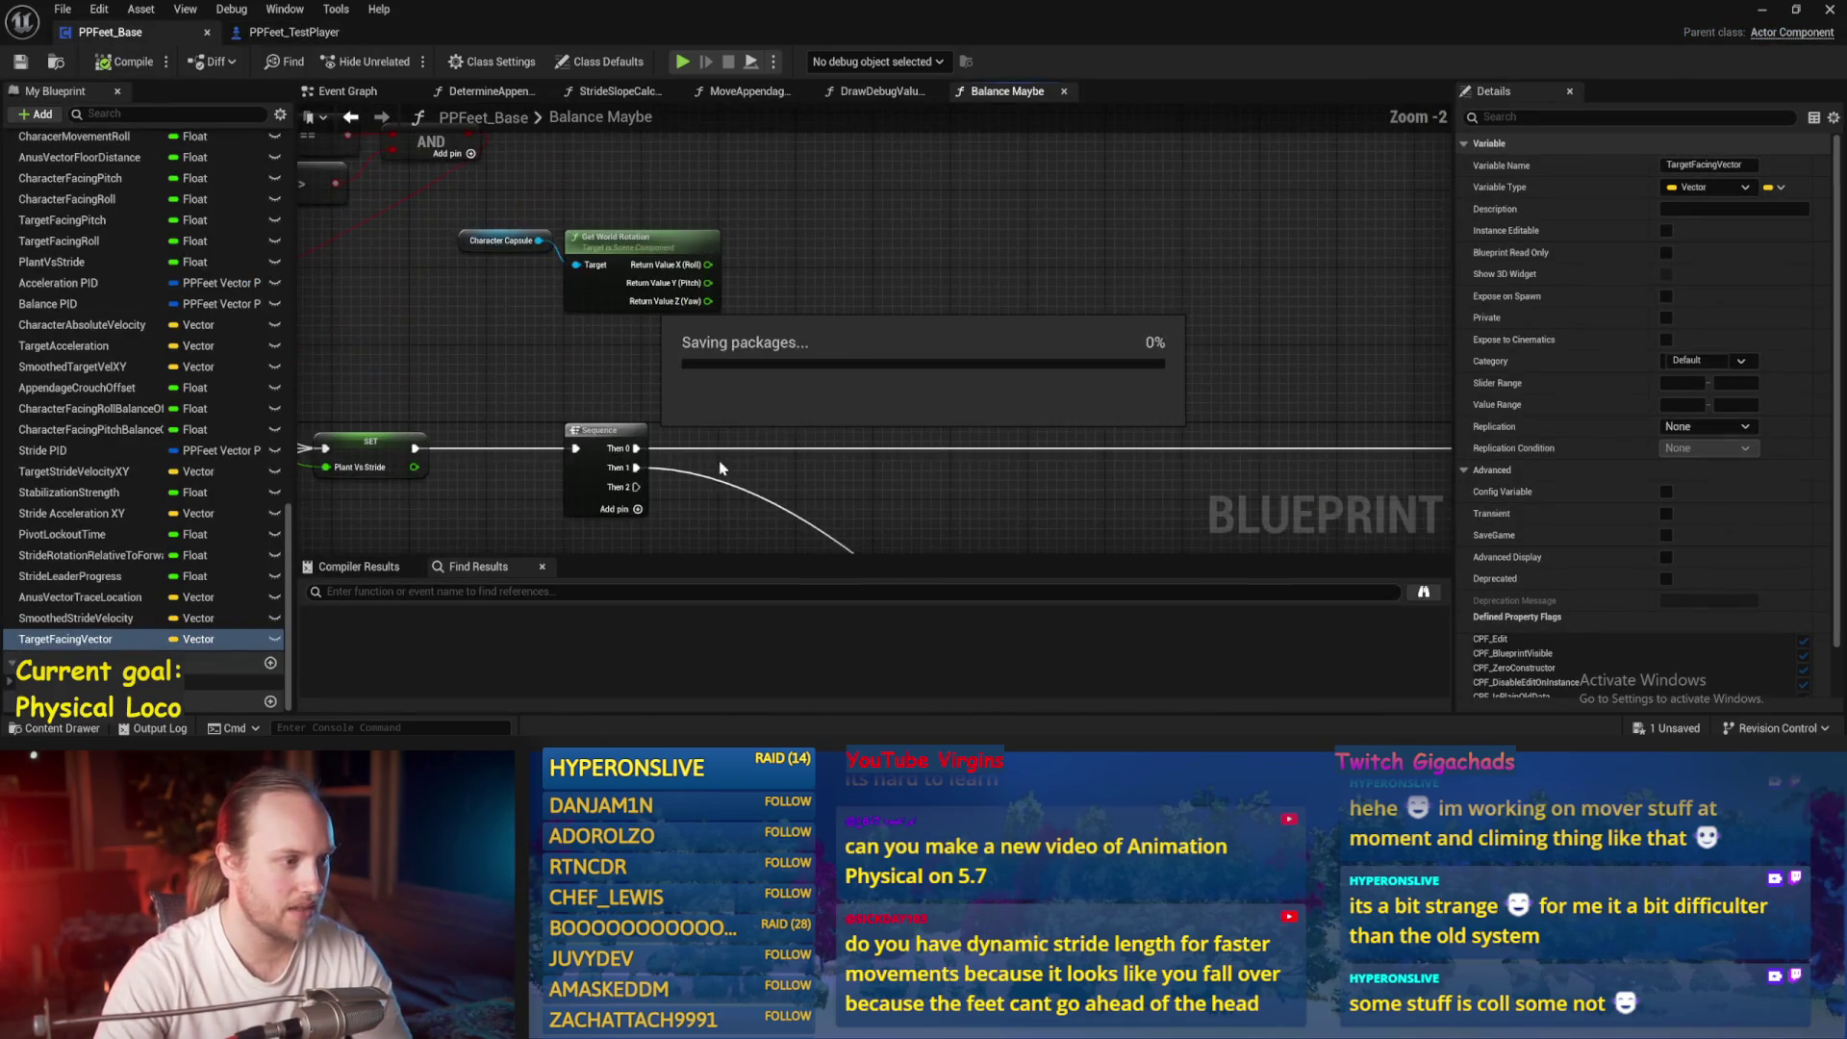
{"action": "mouse_move", "coordinate": [92, 638]}
{"action": "left_mouse_down"}
{"action": "mouse_move", "coordinate": [833, 255]}
{"action": "mouse_move", "coordinate": [677, 366]}
{"action": "mouse_move", "coordinate": [823, 335]}
{"action": "left_mouse_up"}
{"action": "left_click", "coordinate": [881, 266]}
{"action": "type", "text": "rot"}
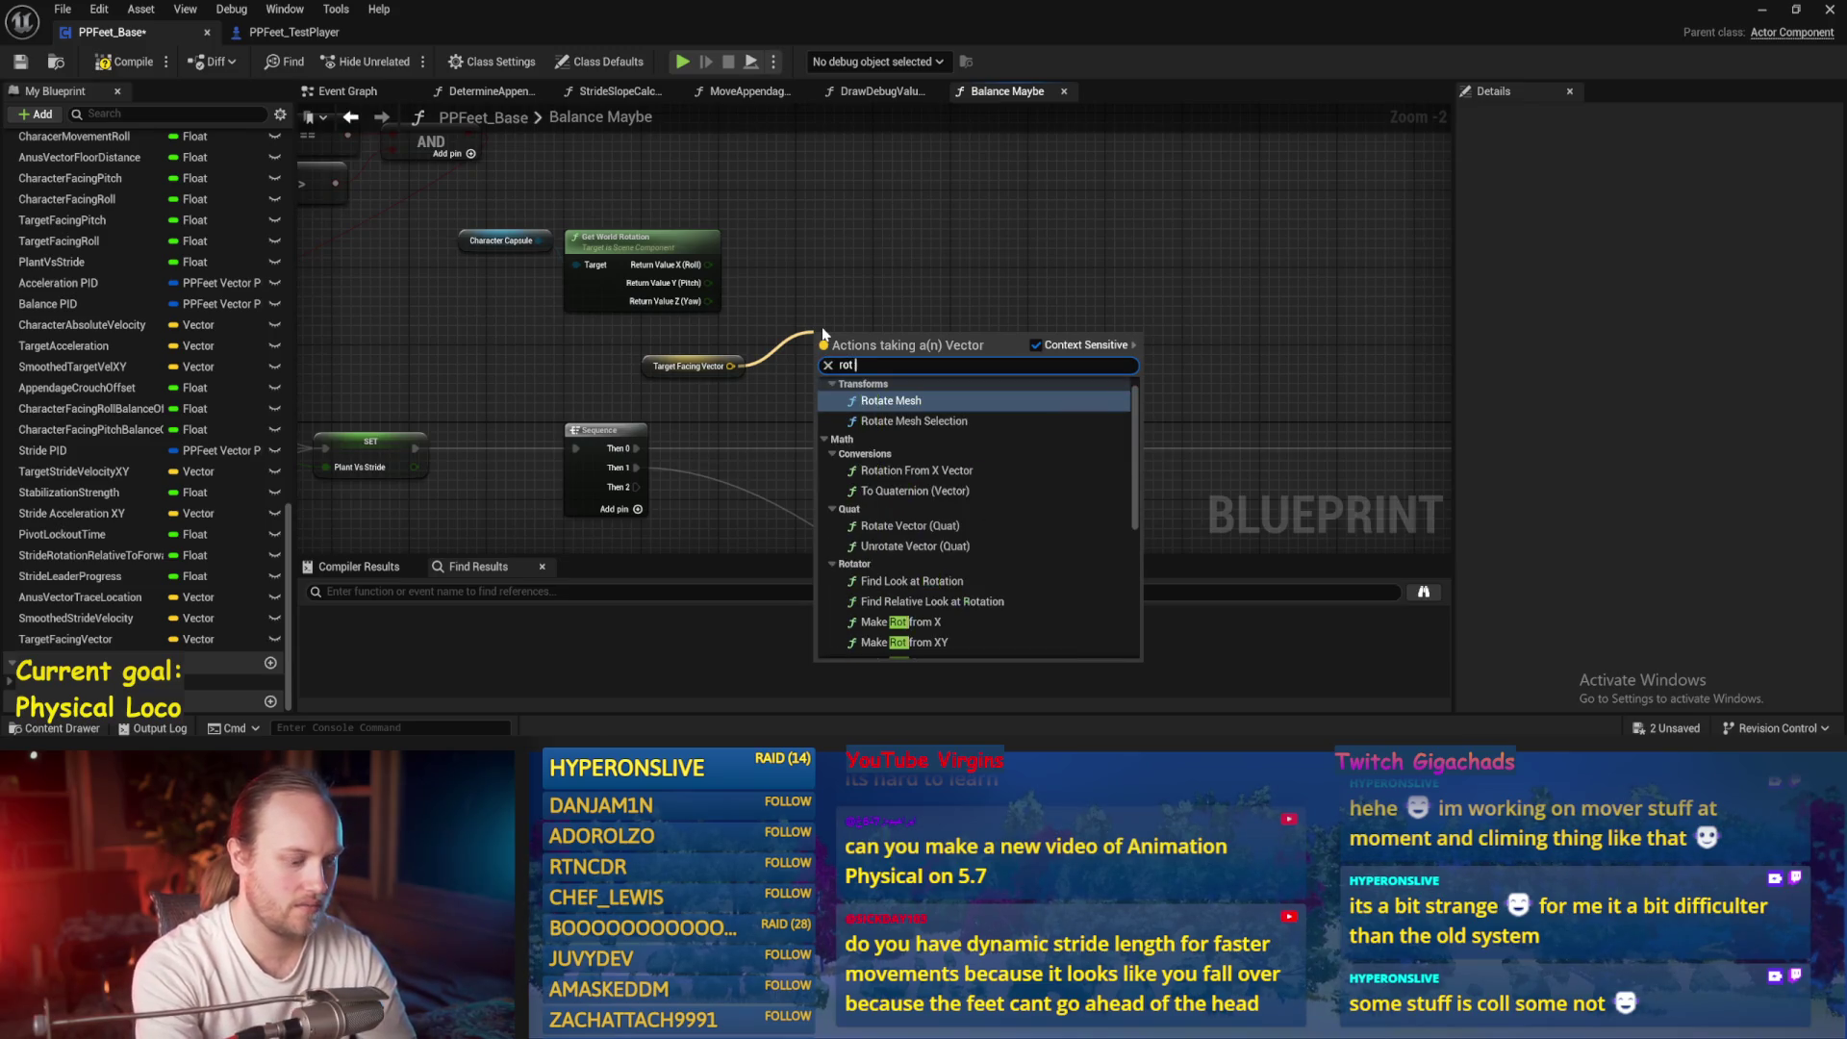
{"action": "type", "text": " from x"}
{"action": "key", "text": "Return"}
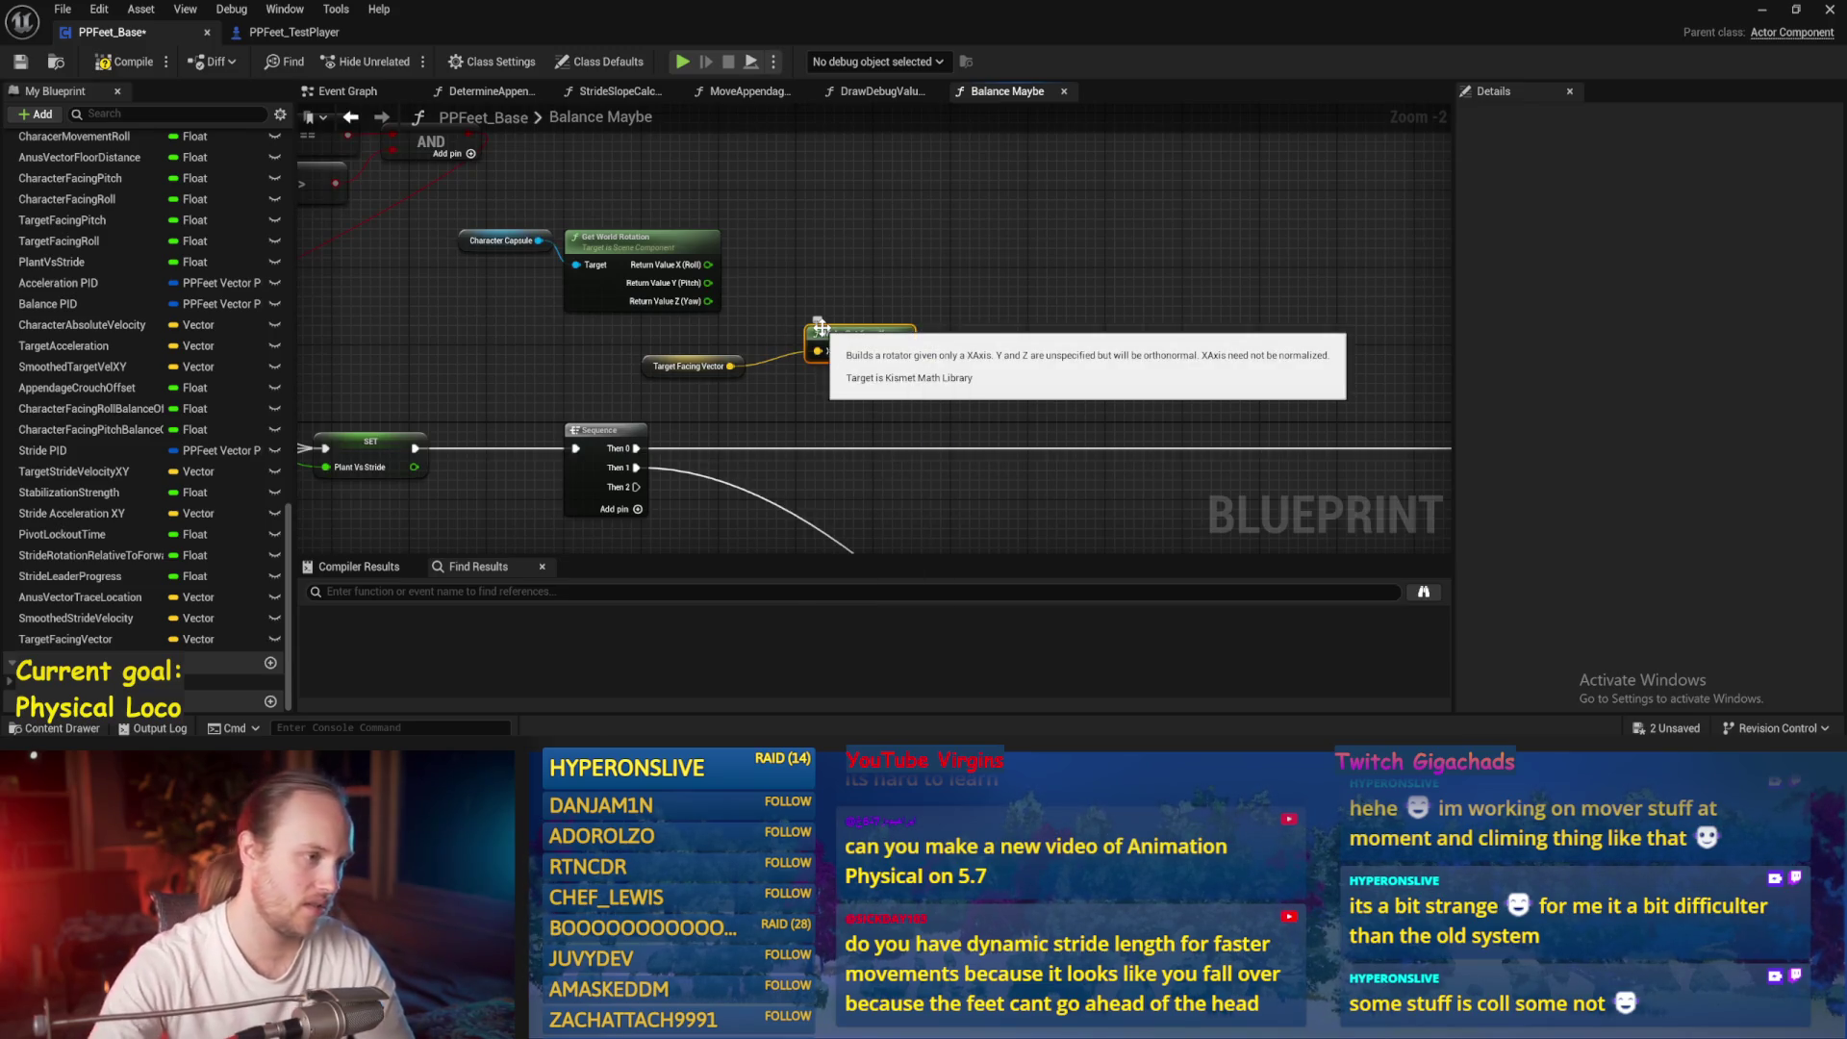
{"action": "left_click_drag", "start_coordinate": [876, 332], "coordinate": [829, 367]}
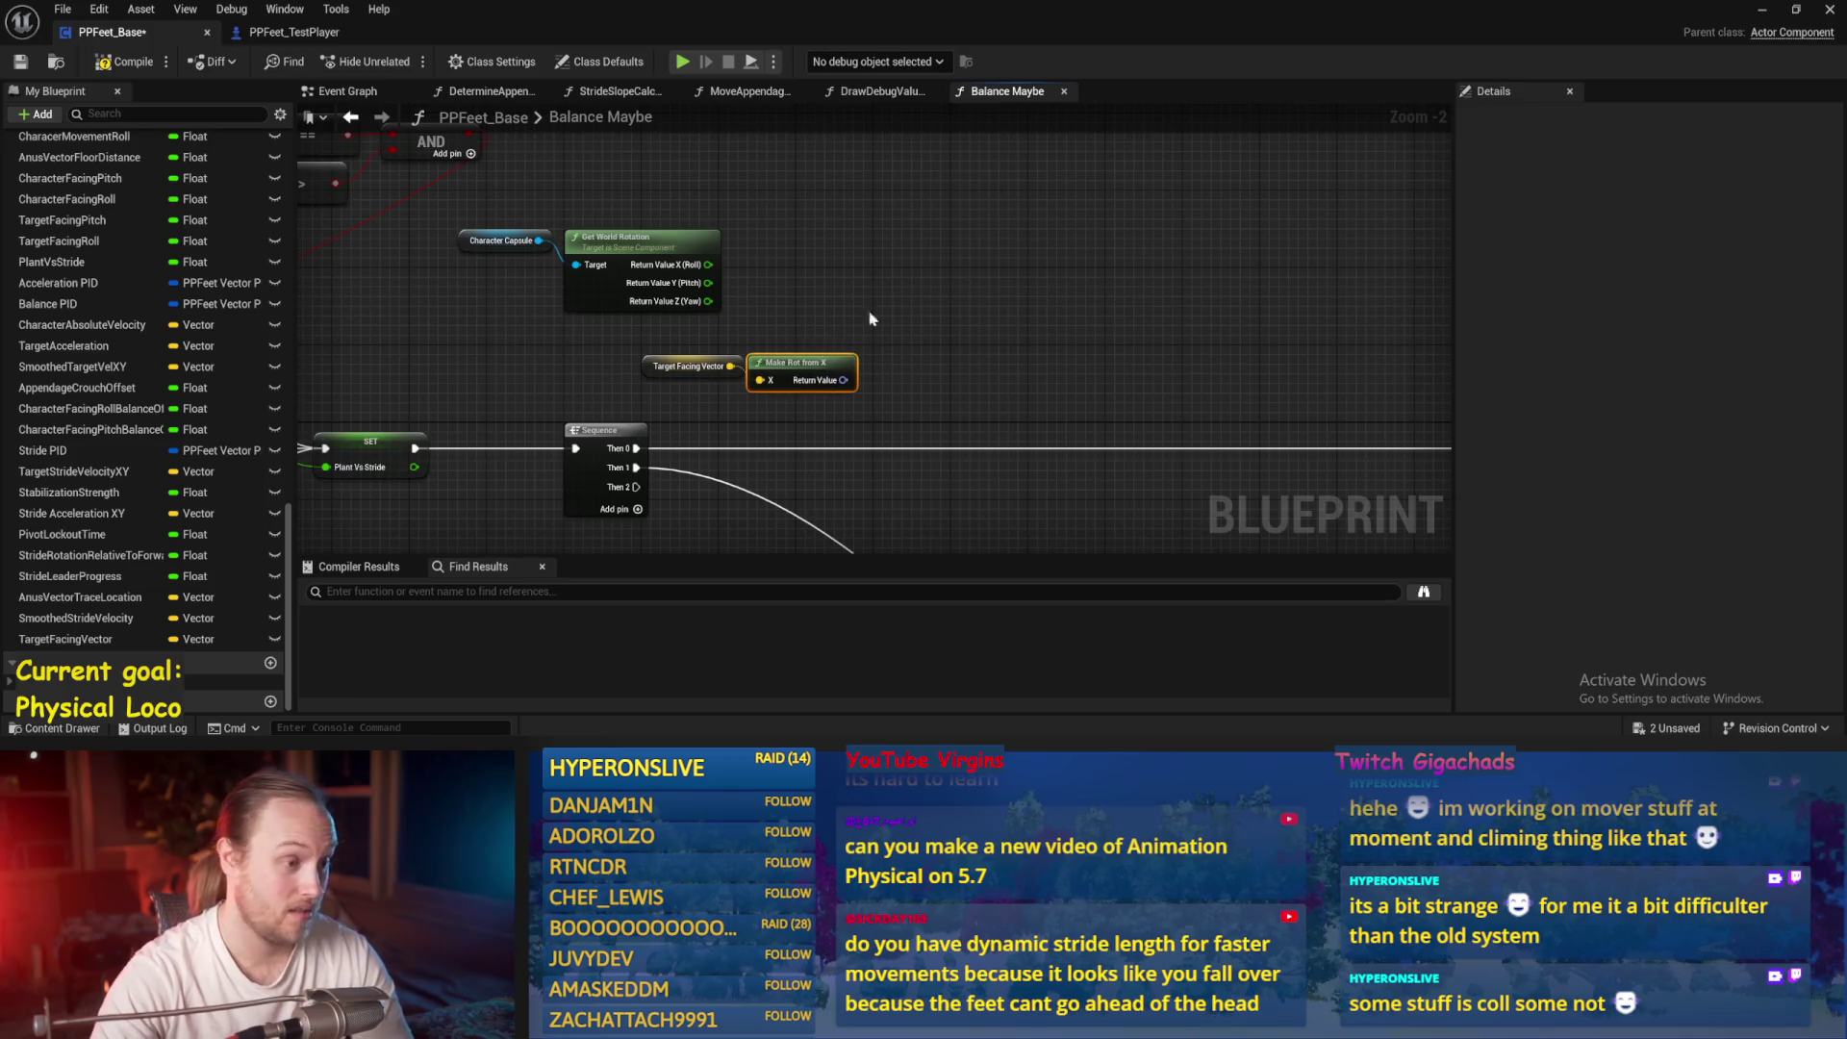
{"action": "mouse_move", "coordinate": [719, 285]}
{"action": "left_mouse_down"}
{"action": "mouse_move", "coordinate": [475, 286]}
{"action": "mouse_move", "coordinate": [539, 240]}
{"action": "mouse_move", "coordinate": [578, 241]}
{"action": "left_mouse_up"}
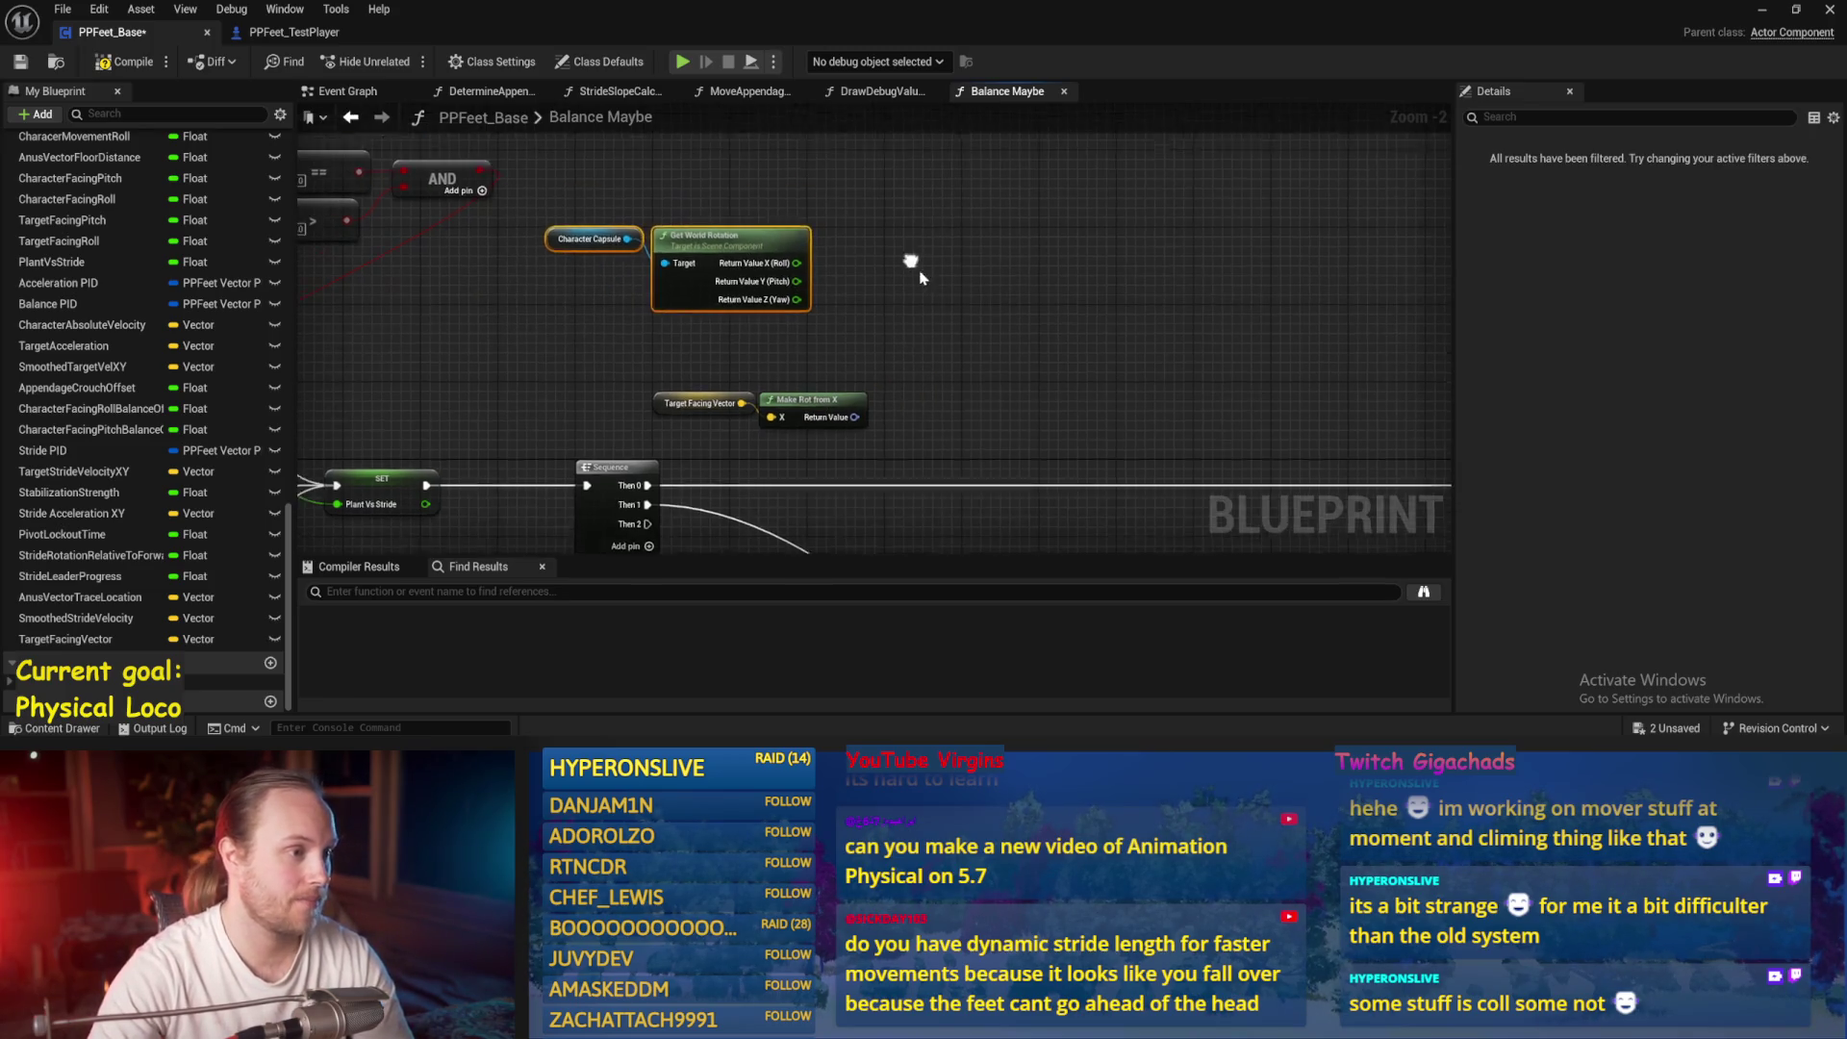
{"action": "key", "text": "ctrl+s"}
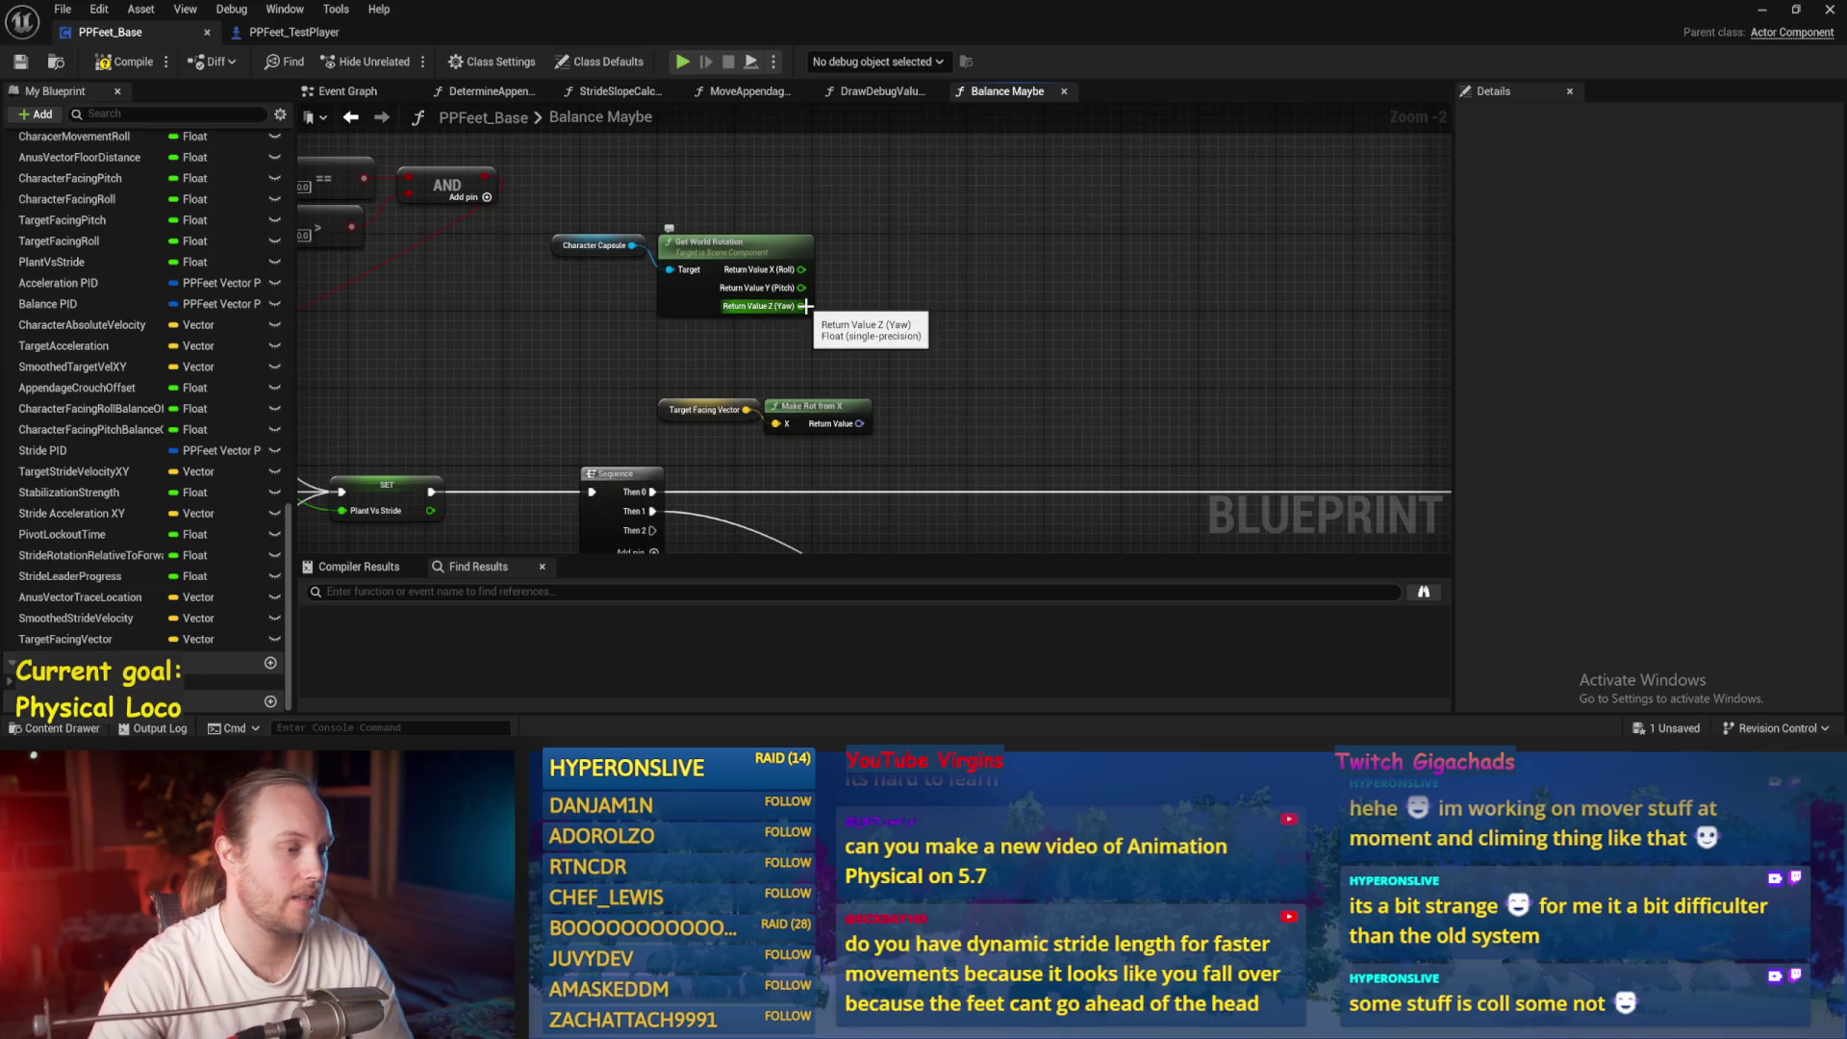
Split Make Rot from X's output into roll, pitch and yaw, move it beside Get World Rotation, save
{"action": "right_click", "coordinate": [863, 423]}
{"action": "left_click", "coordinate": [916, 476]}
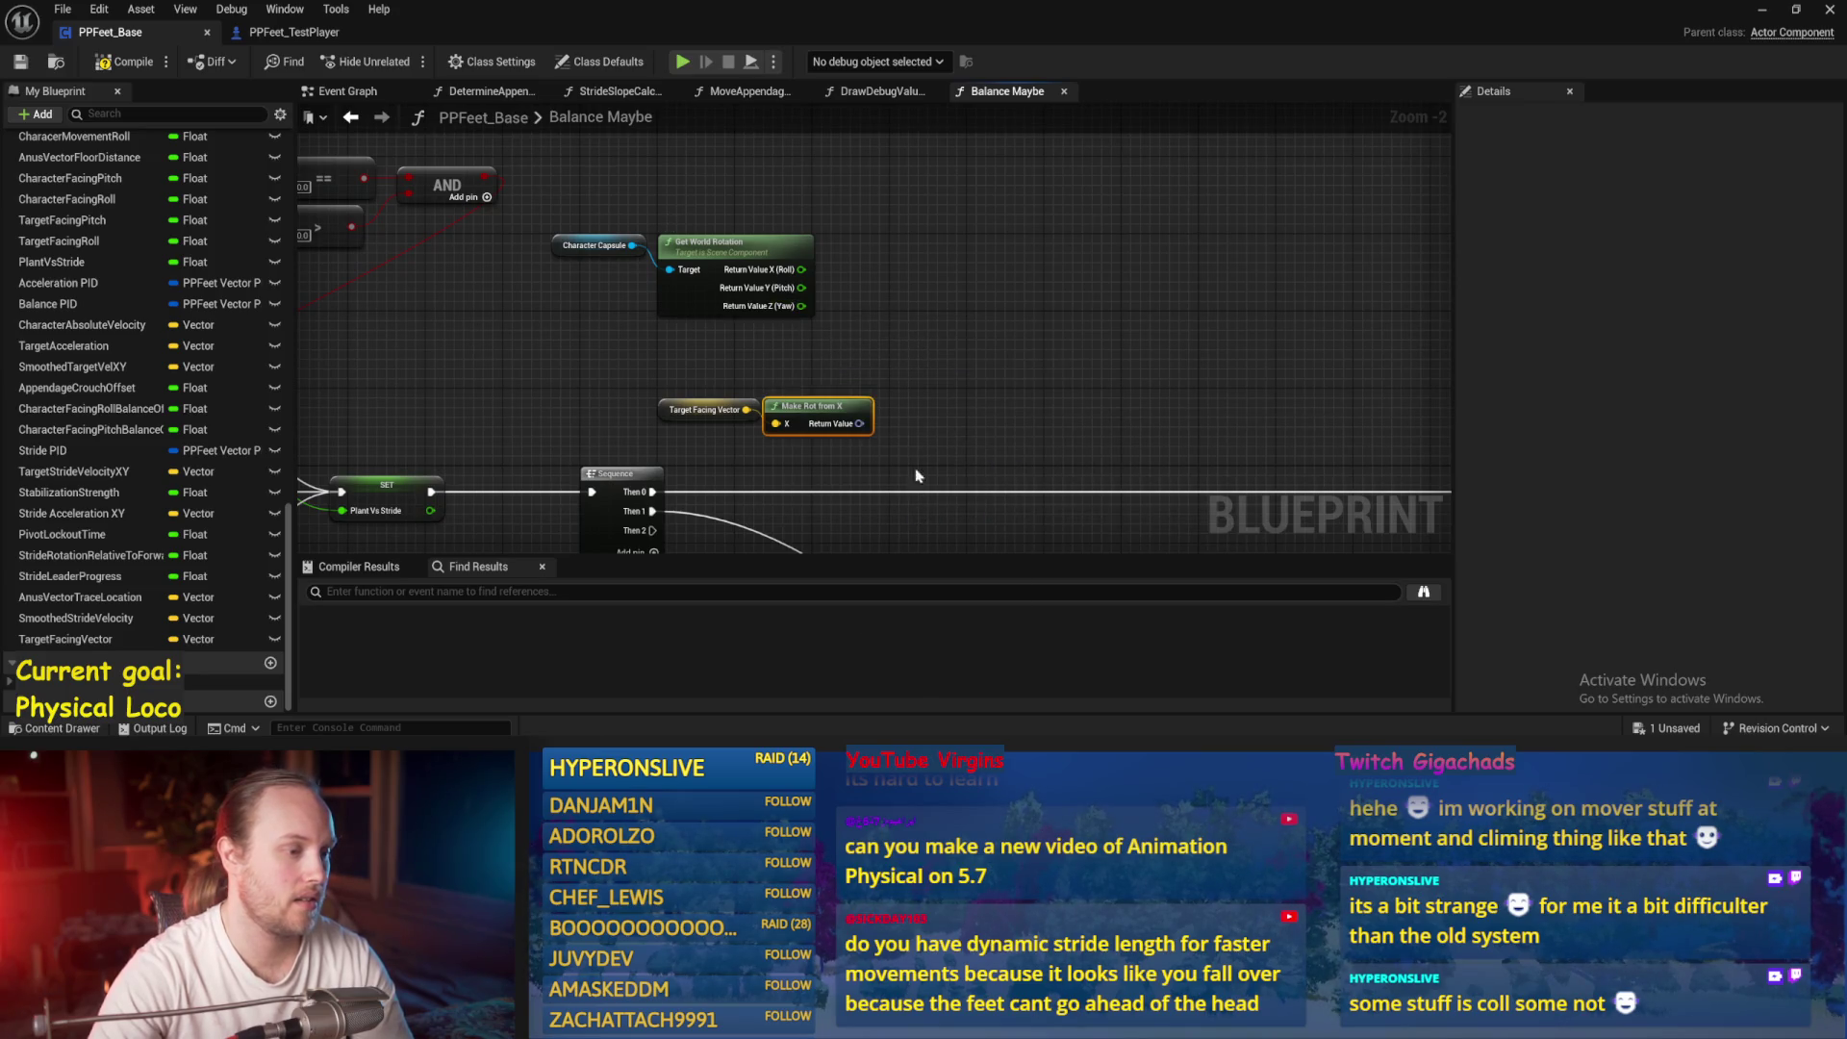
{"action": "left_click_drag", "start_coordinate": [976, 375], "coordinate": [649, 472]}
{"action": "mouse_move", "coordinate": [817, 413]}
{"action": "left_mouse_down"}
{"action": "mouse_move", "coordinate": [756, 359]}
{"action": "mouse_move", "coordinate": [712, 356]}
{"action": "left_mouse_up"}
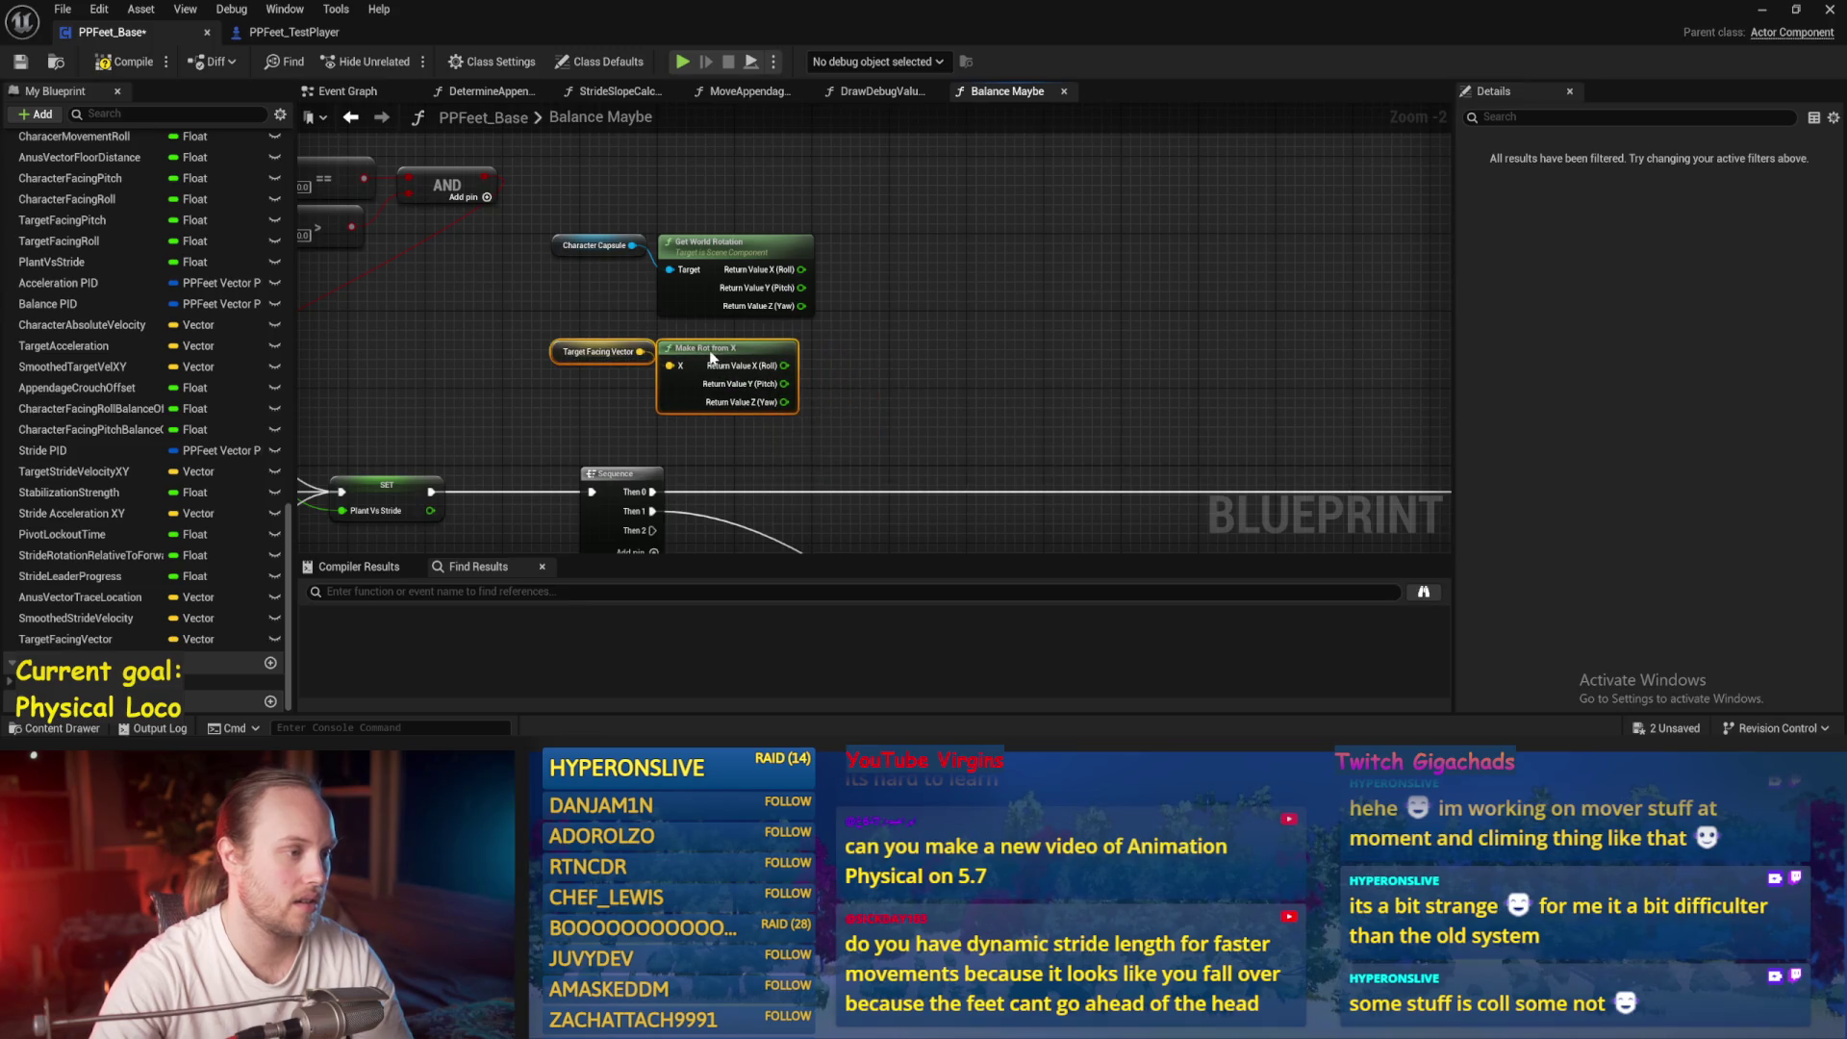
{"action": "left_click_drag", "start_coordinate": [896, 331], "coordinate": [775, 323]}
{"action": "key", "text": "ctrl+s"}
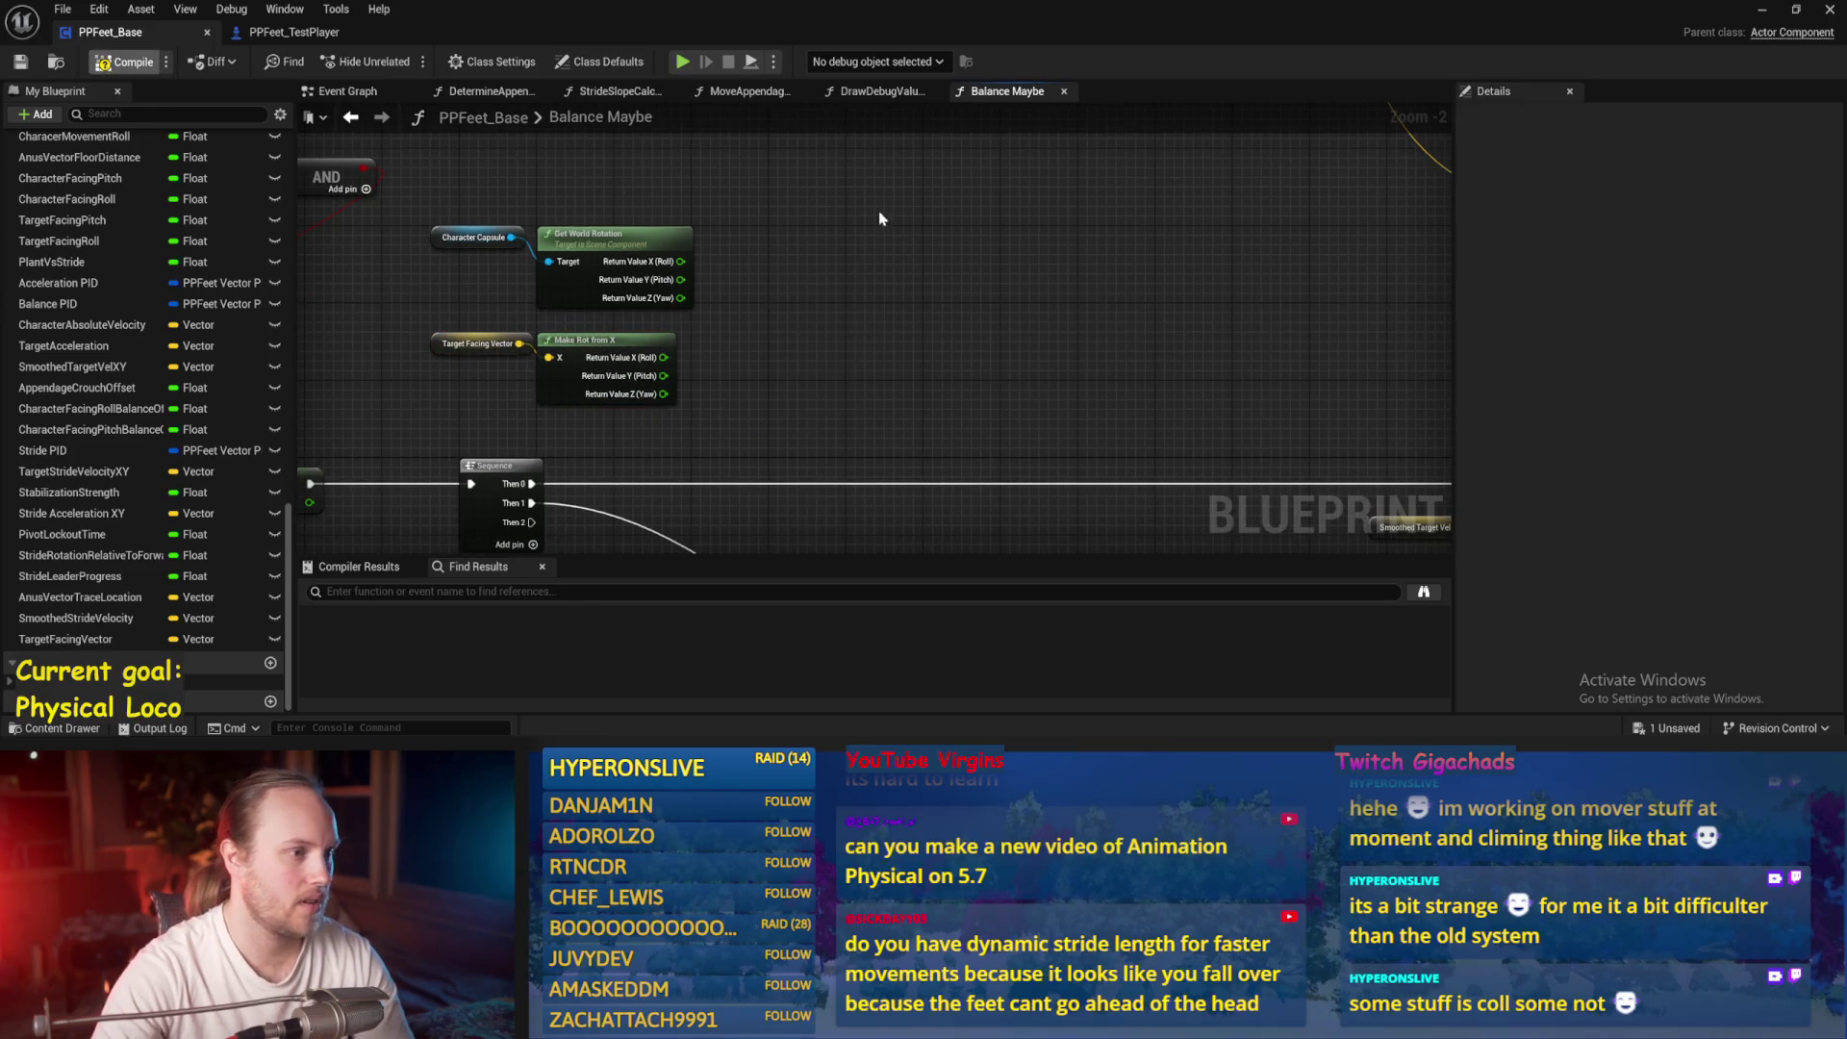
{"action": "scroll", "coordinate": [879, 219], "scroll_direction": "down", "scroll_amount": 5}
{"action": "scroll", "coordinate": [1181, 316], "scroll_direction": "up", "scroll_amount": 4}
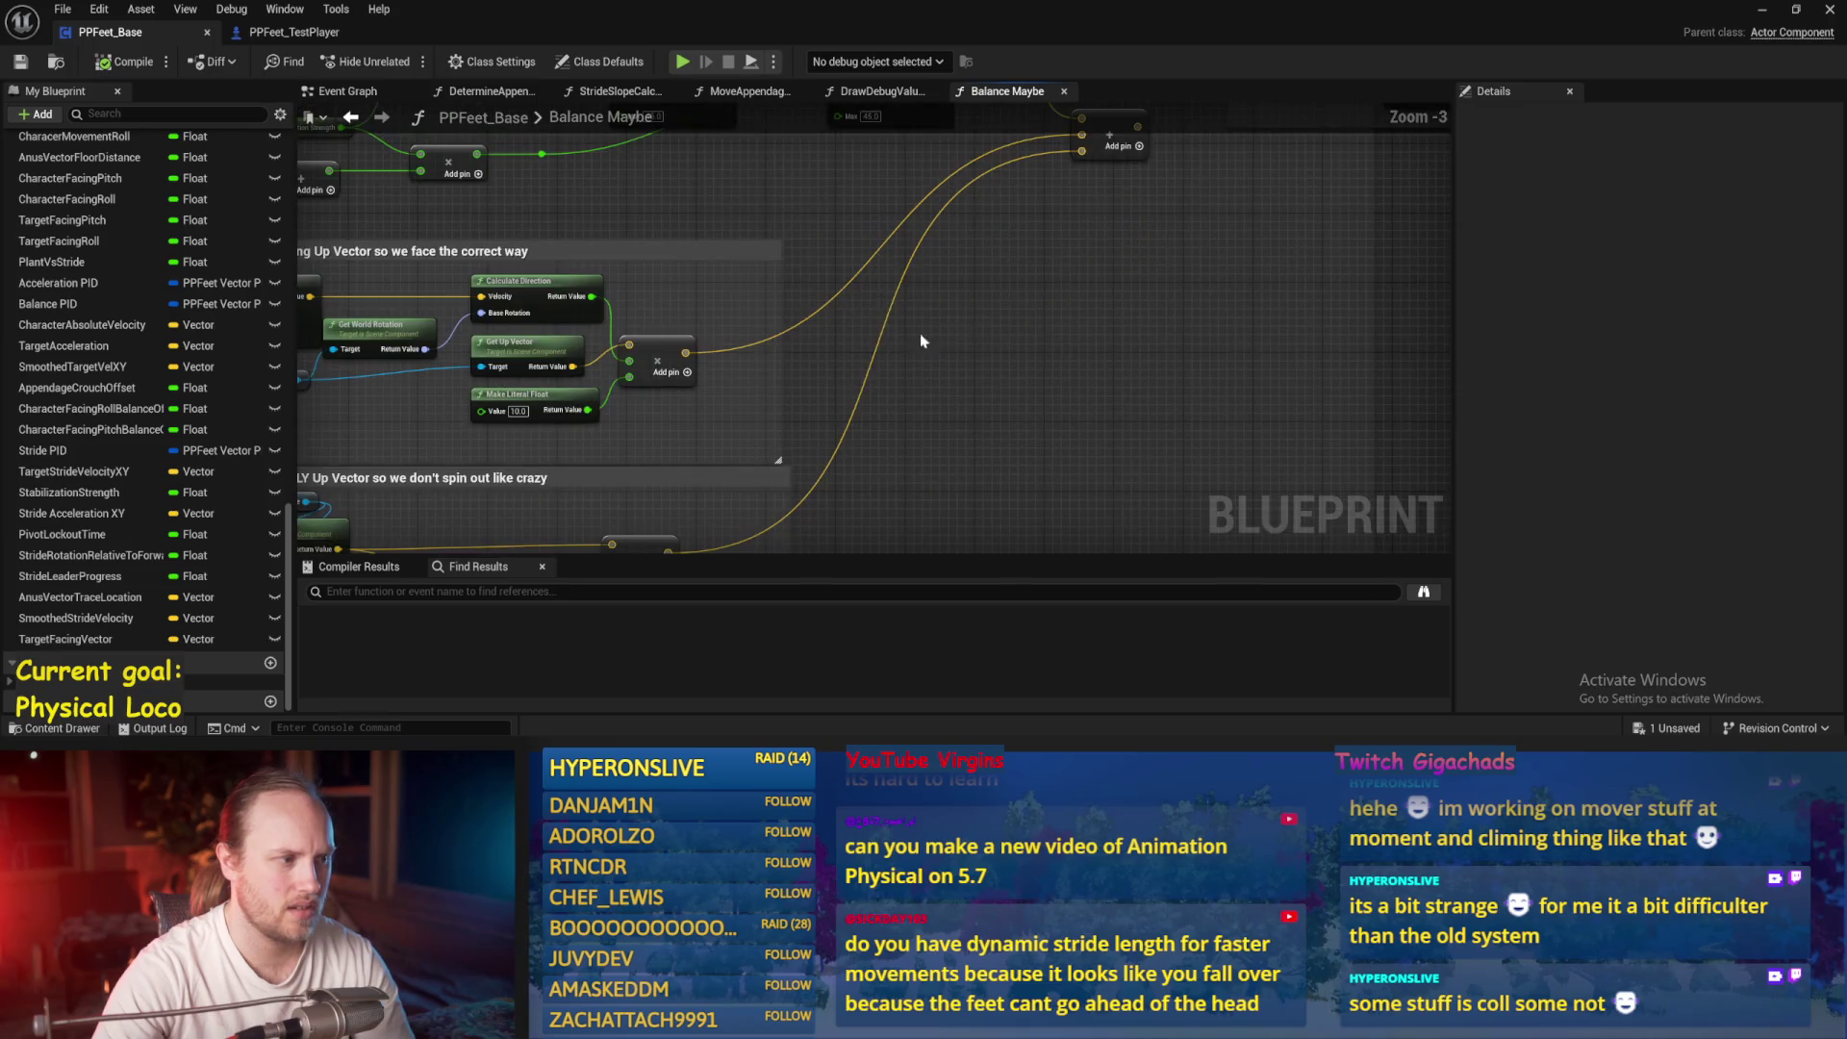
{"action": "mouse_move", "coordinate": [722, 528]}
{"action": "left_mouse_down"}
{"action": "mouse_move", "coordinate": [1105, 279]}
{"action": "mouse_move", "coordinate": [1135, 370]}
{"action": "left_mouse_up"}
{"action": "scroll", "coordinate": [818, 250], "scroll_direction": "up", "scroll_amount": 1}
{"action": "scroll", "coordinate": [610, 240], "scroll_direction": "up", "scroll_amount": 1}
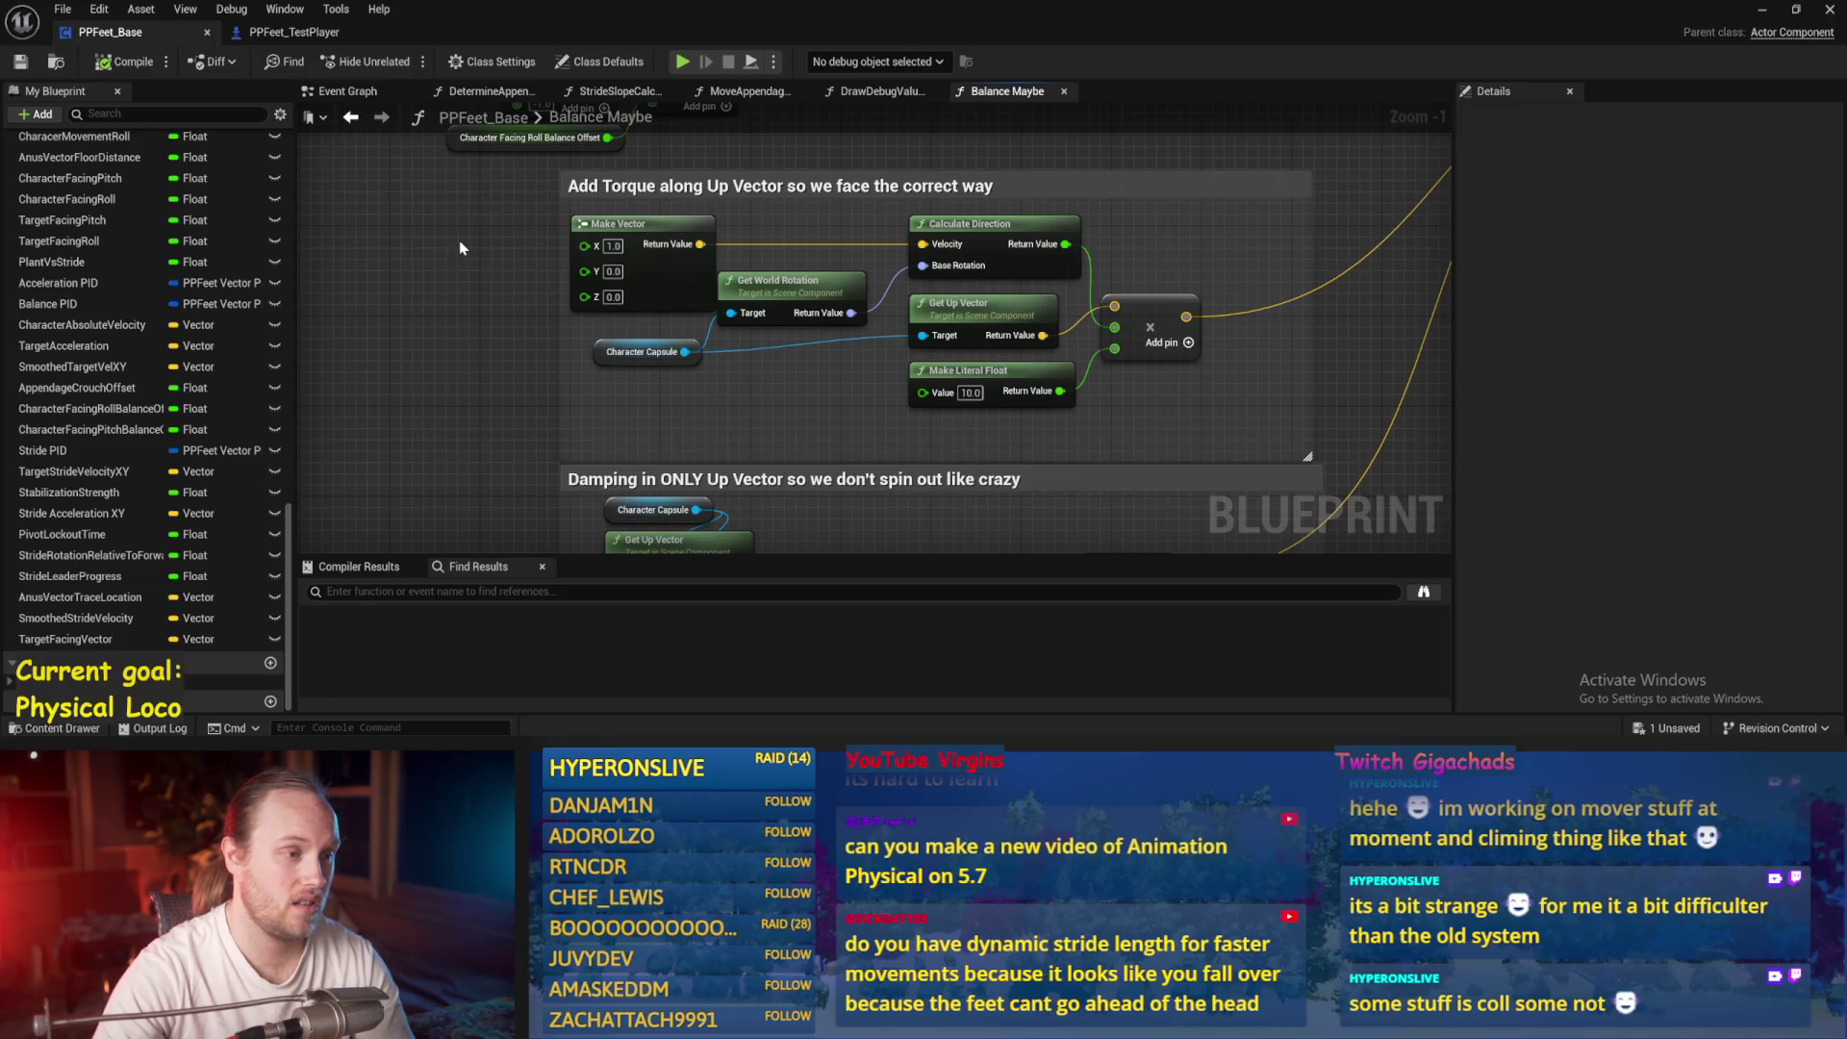
{"action": "scroll", "coordinate": [460, 248], "scroll_direction": "down", "scroll_amount": 2}
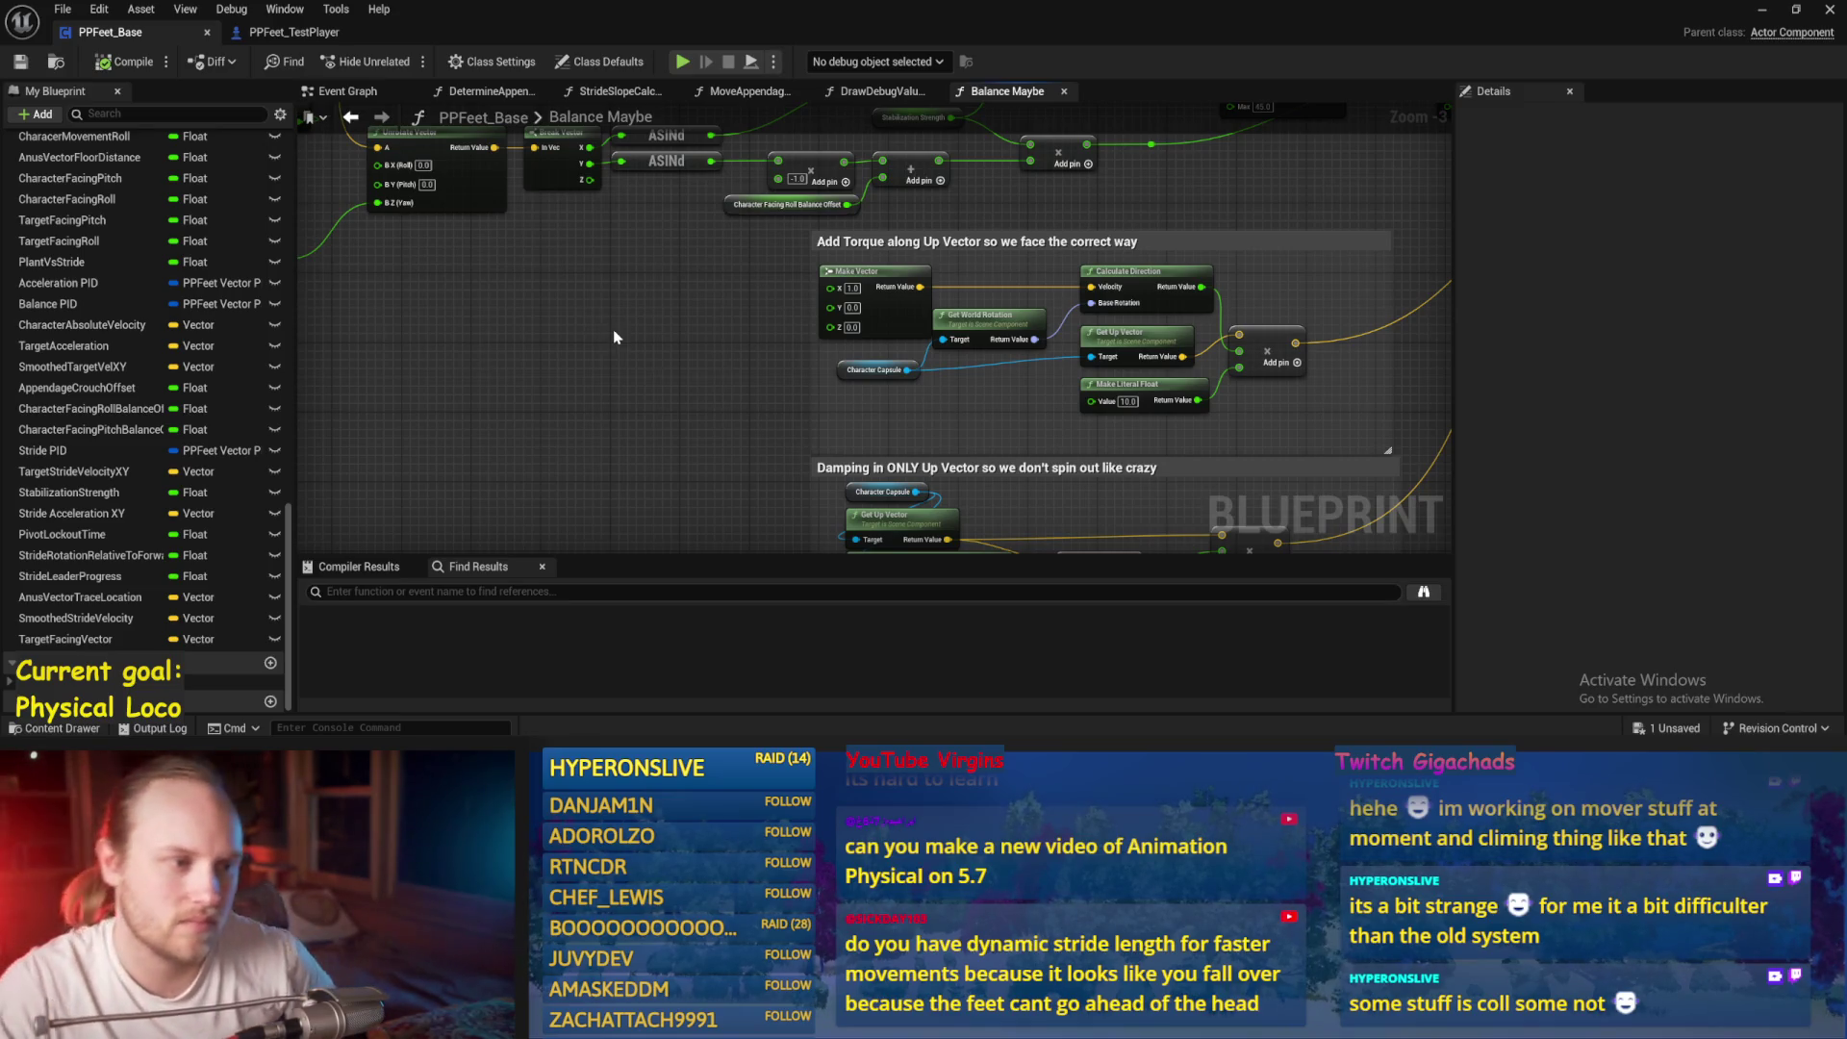
{"action": "scroll", "coordinate": [558, 287], "scroll_direction": "down", "scroll_amount": 2}
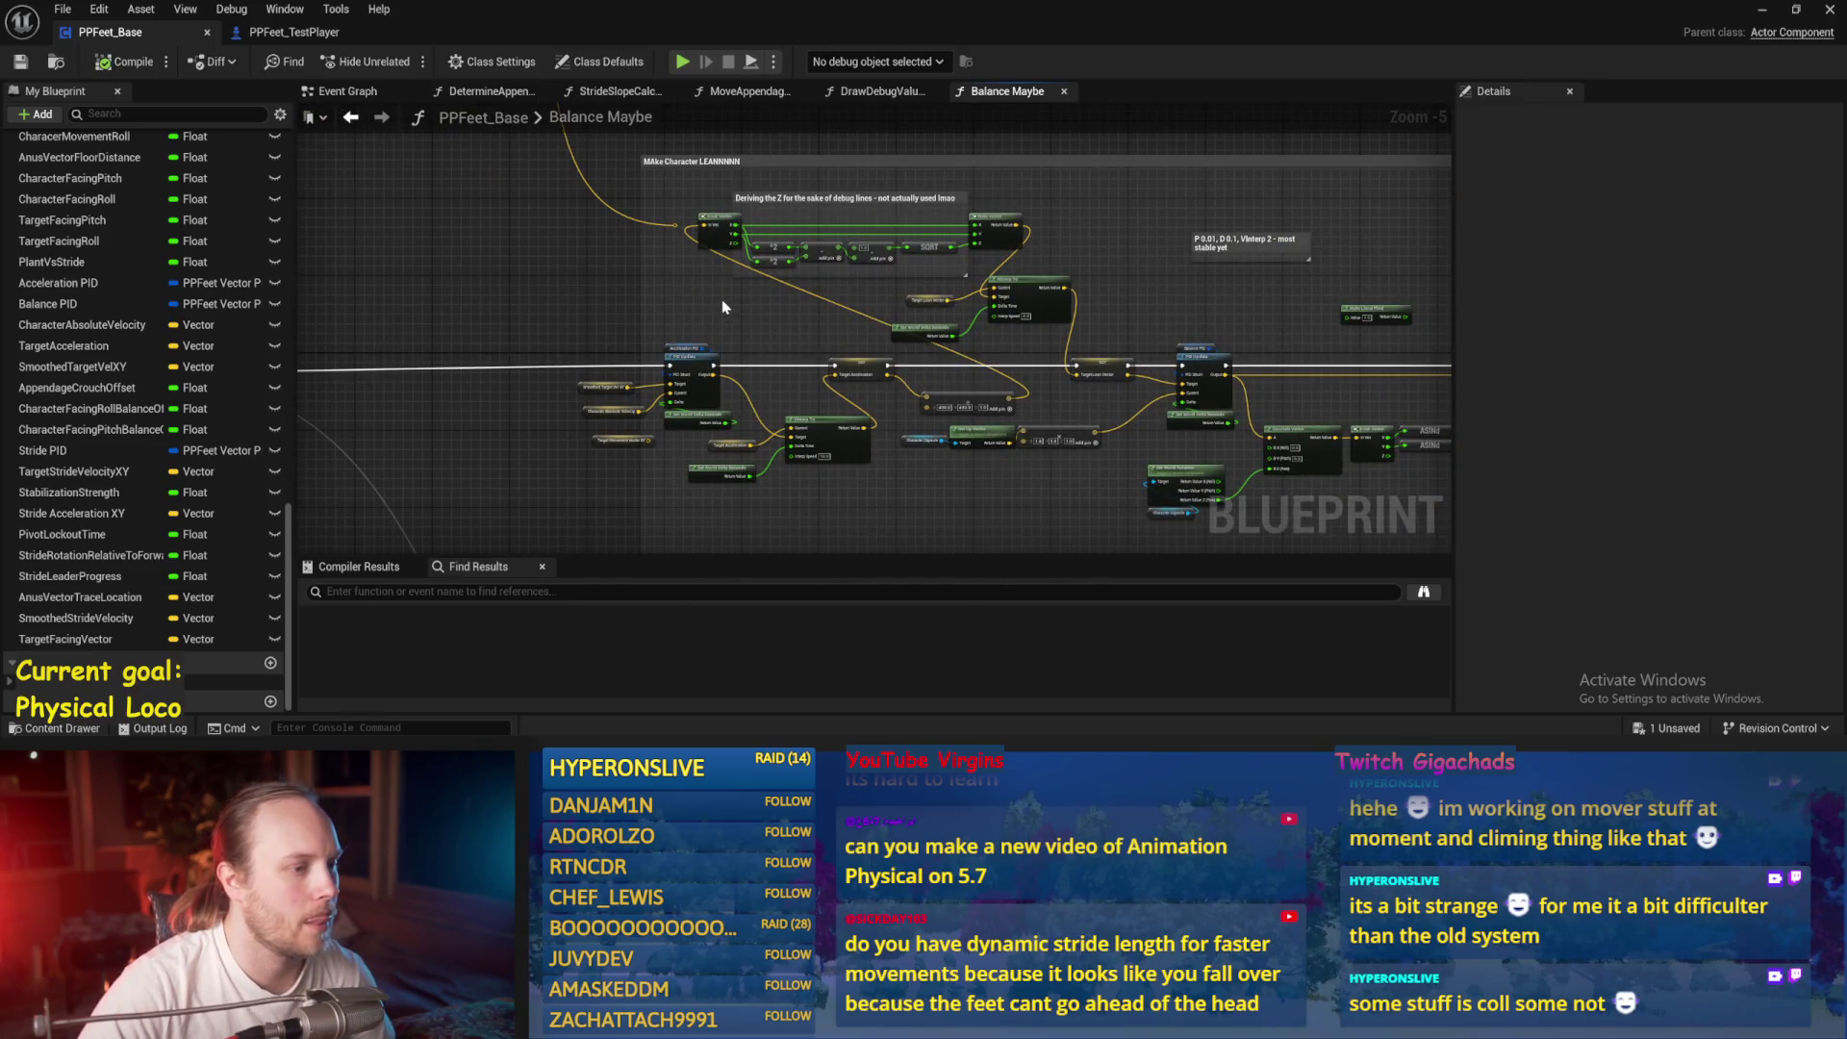
{"action": "scroll", "coordinate": [818, 361], "scroll_direction": "up", "scroll_amount": 4}
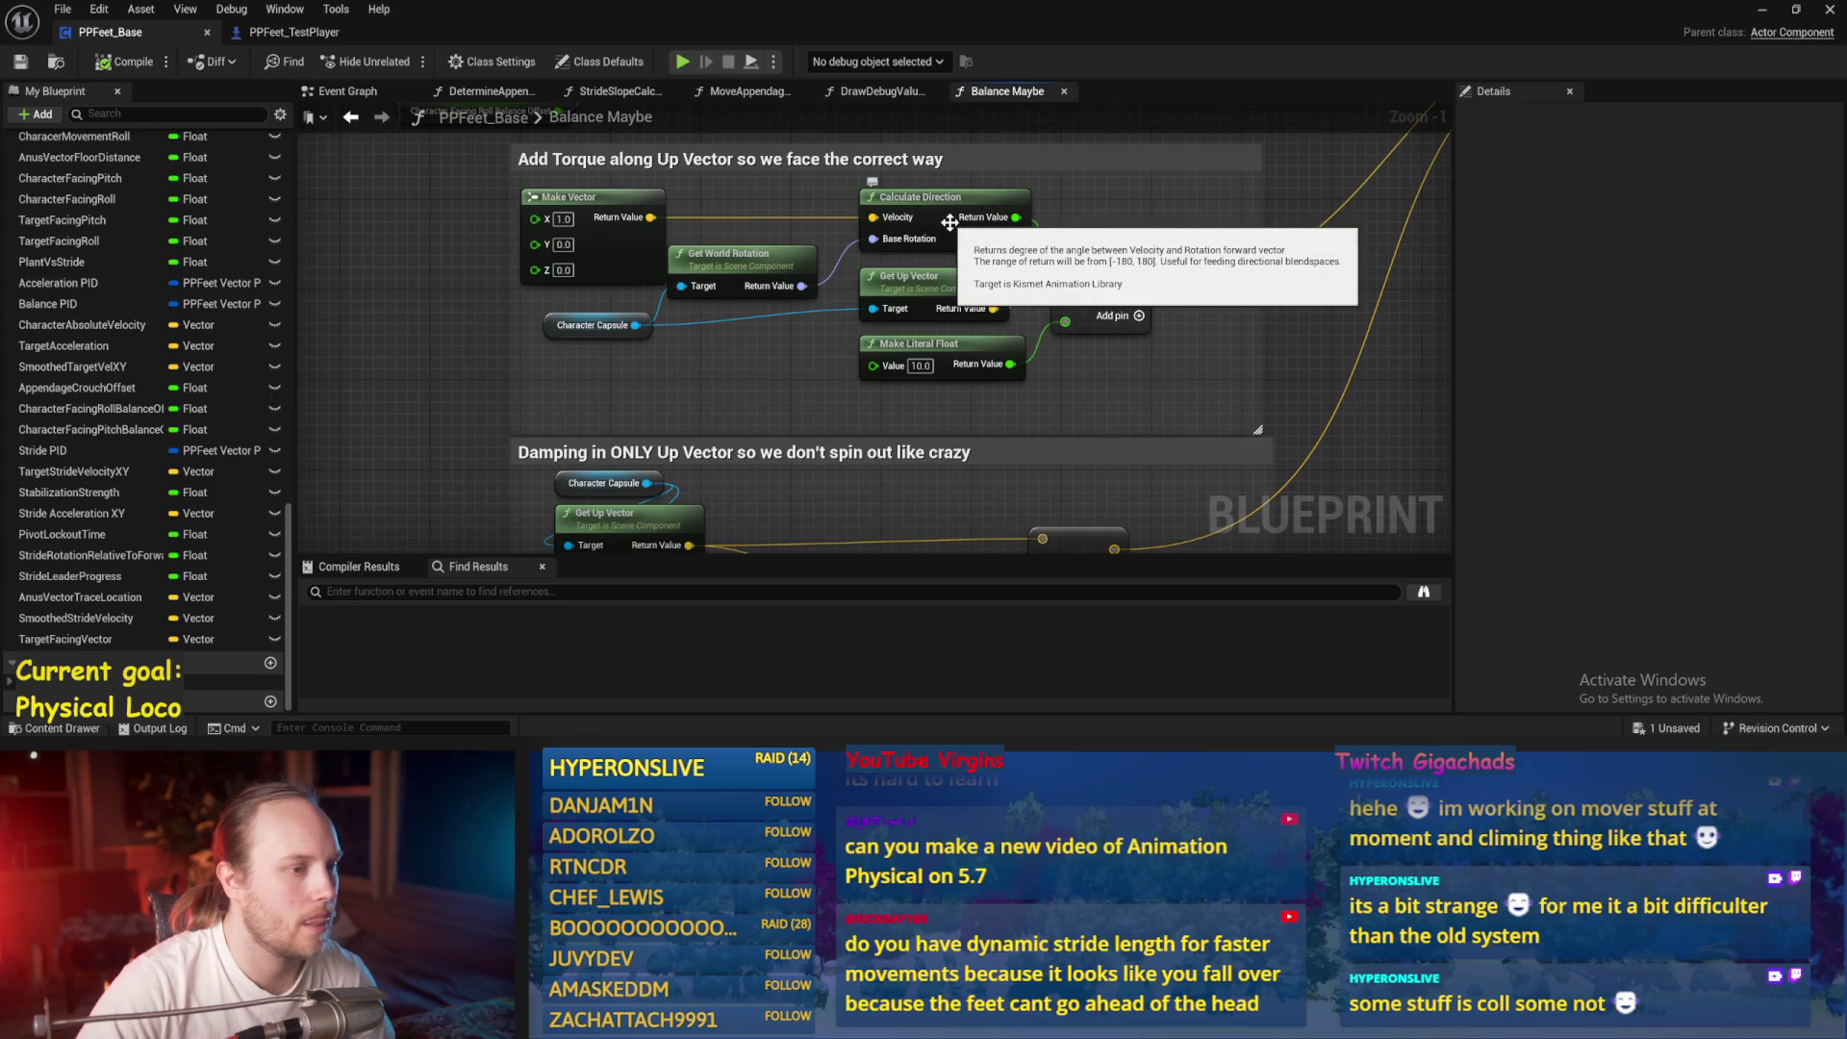
{"action": "left_click_drag", "start_coordinate": [912, 194], "coordinate": [964, 213]}
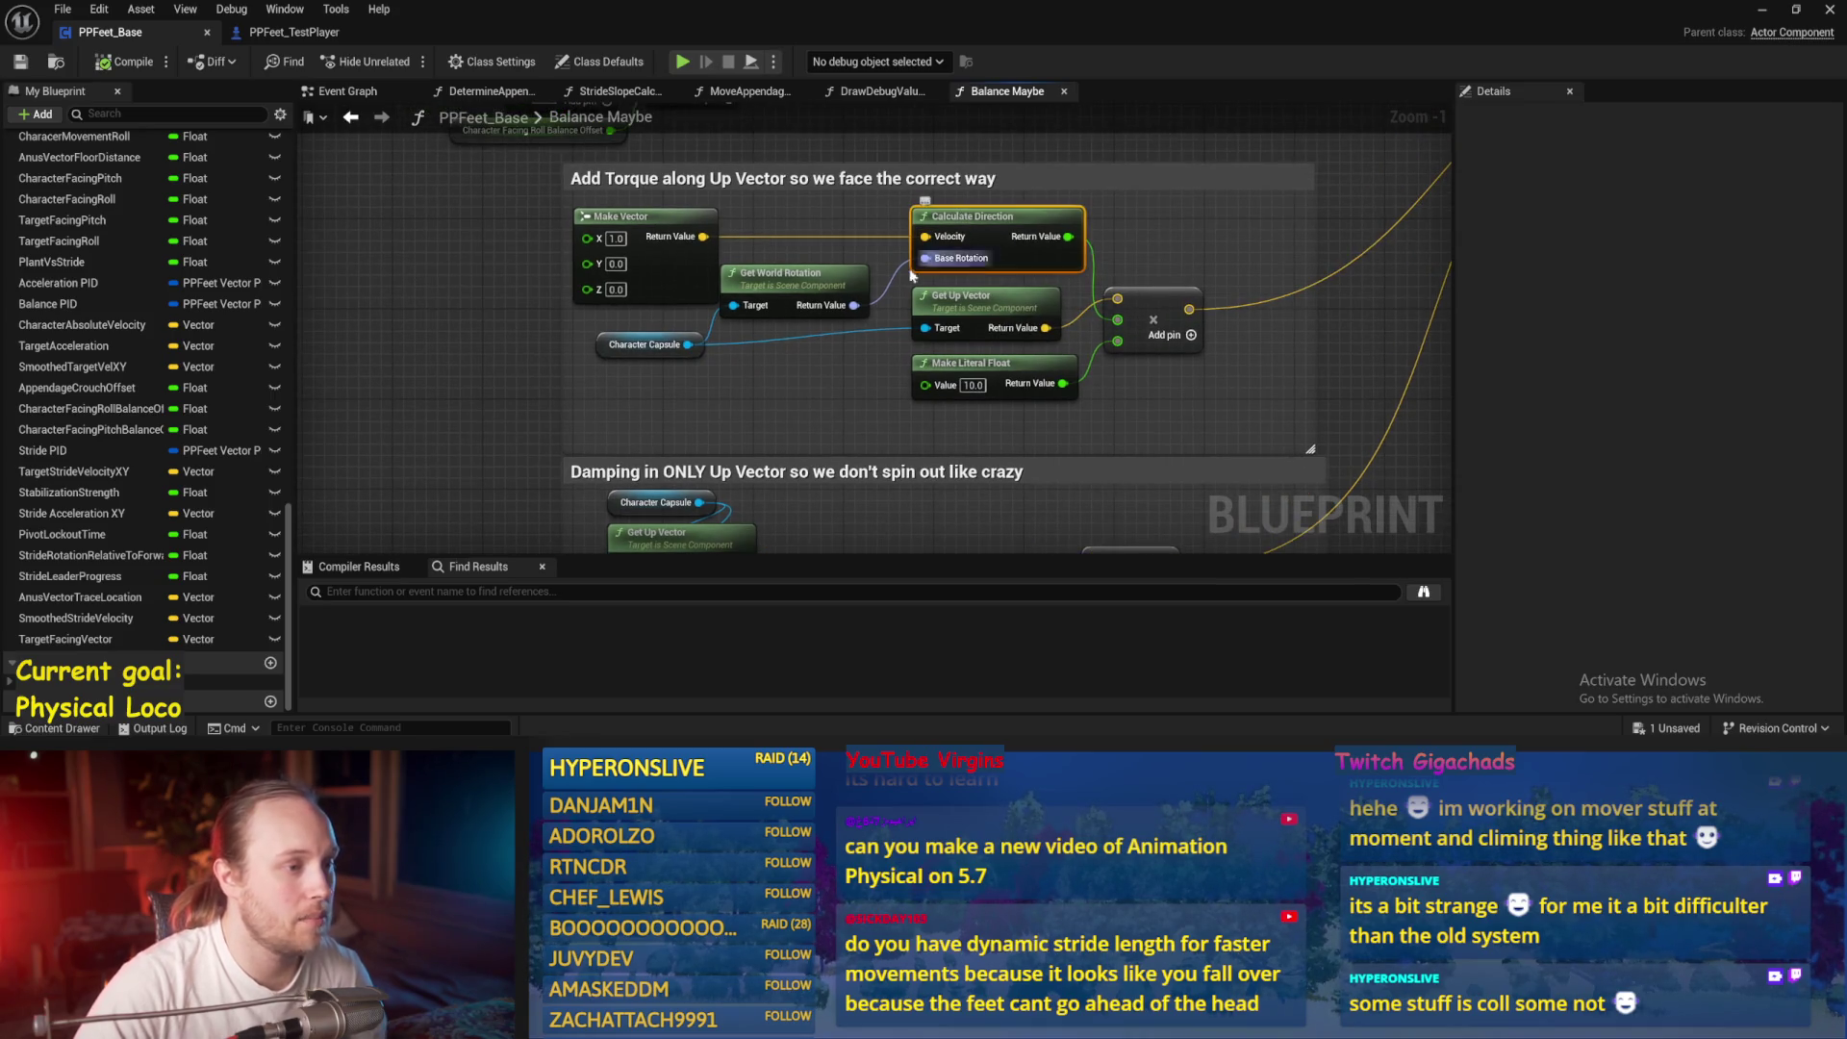
{"action": "left_click", "coordinate": [645, 345], "text": "shift"}
{"action": "left_click", "coordinate": [791, 298], "text": "shift"}
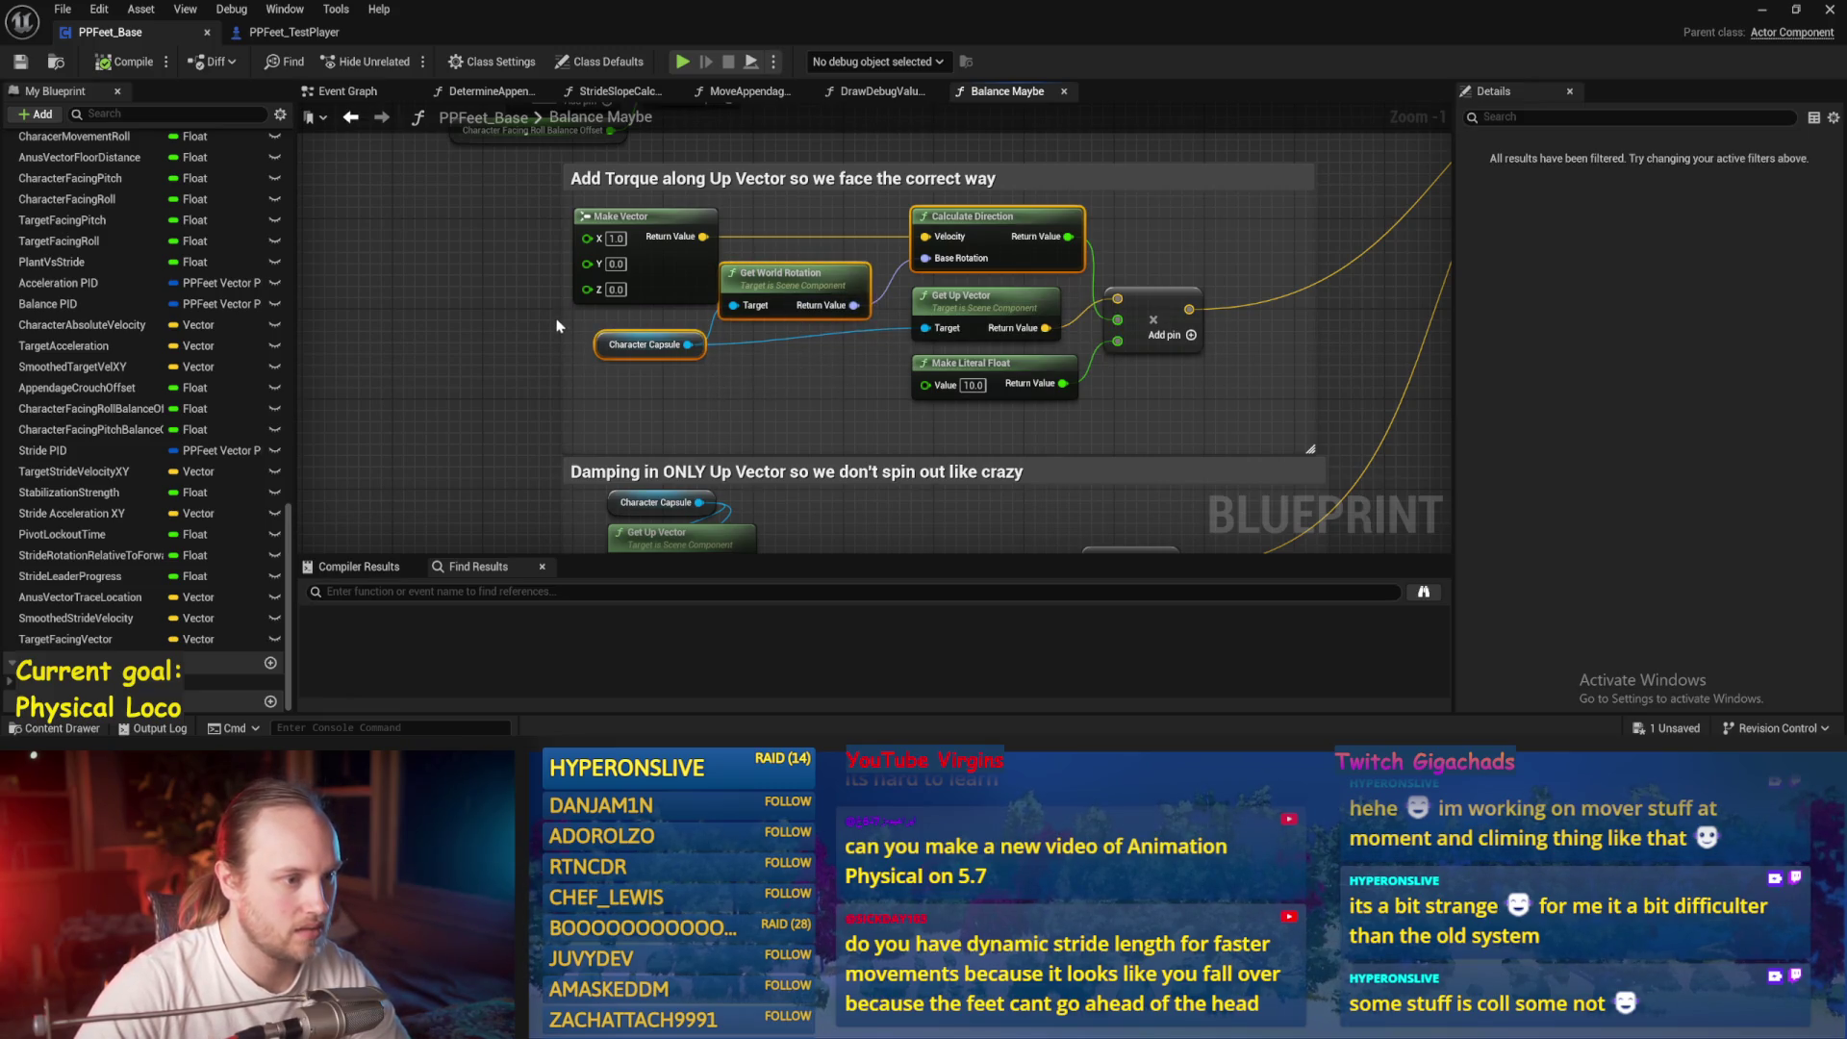
{"action": "scroll", "coordinate": [556, 326], "scroll_direction": "down", "scroll_amount": 4}
Connect Target Facing Vector to Calculate Direction's Velocity input
{"action": "scroll", "coordinate": [747, 353], "scroll_direction": "up", "scroll_amount": 3}
{"action": "left_click_drag", "start_coordinate": [789, 173], "coordinate": [774, 223]}
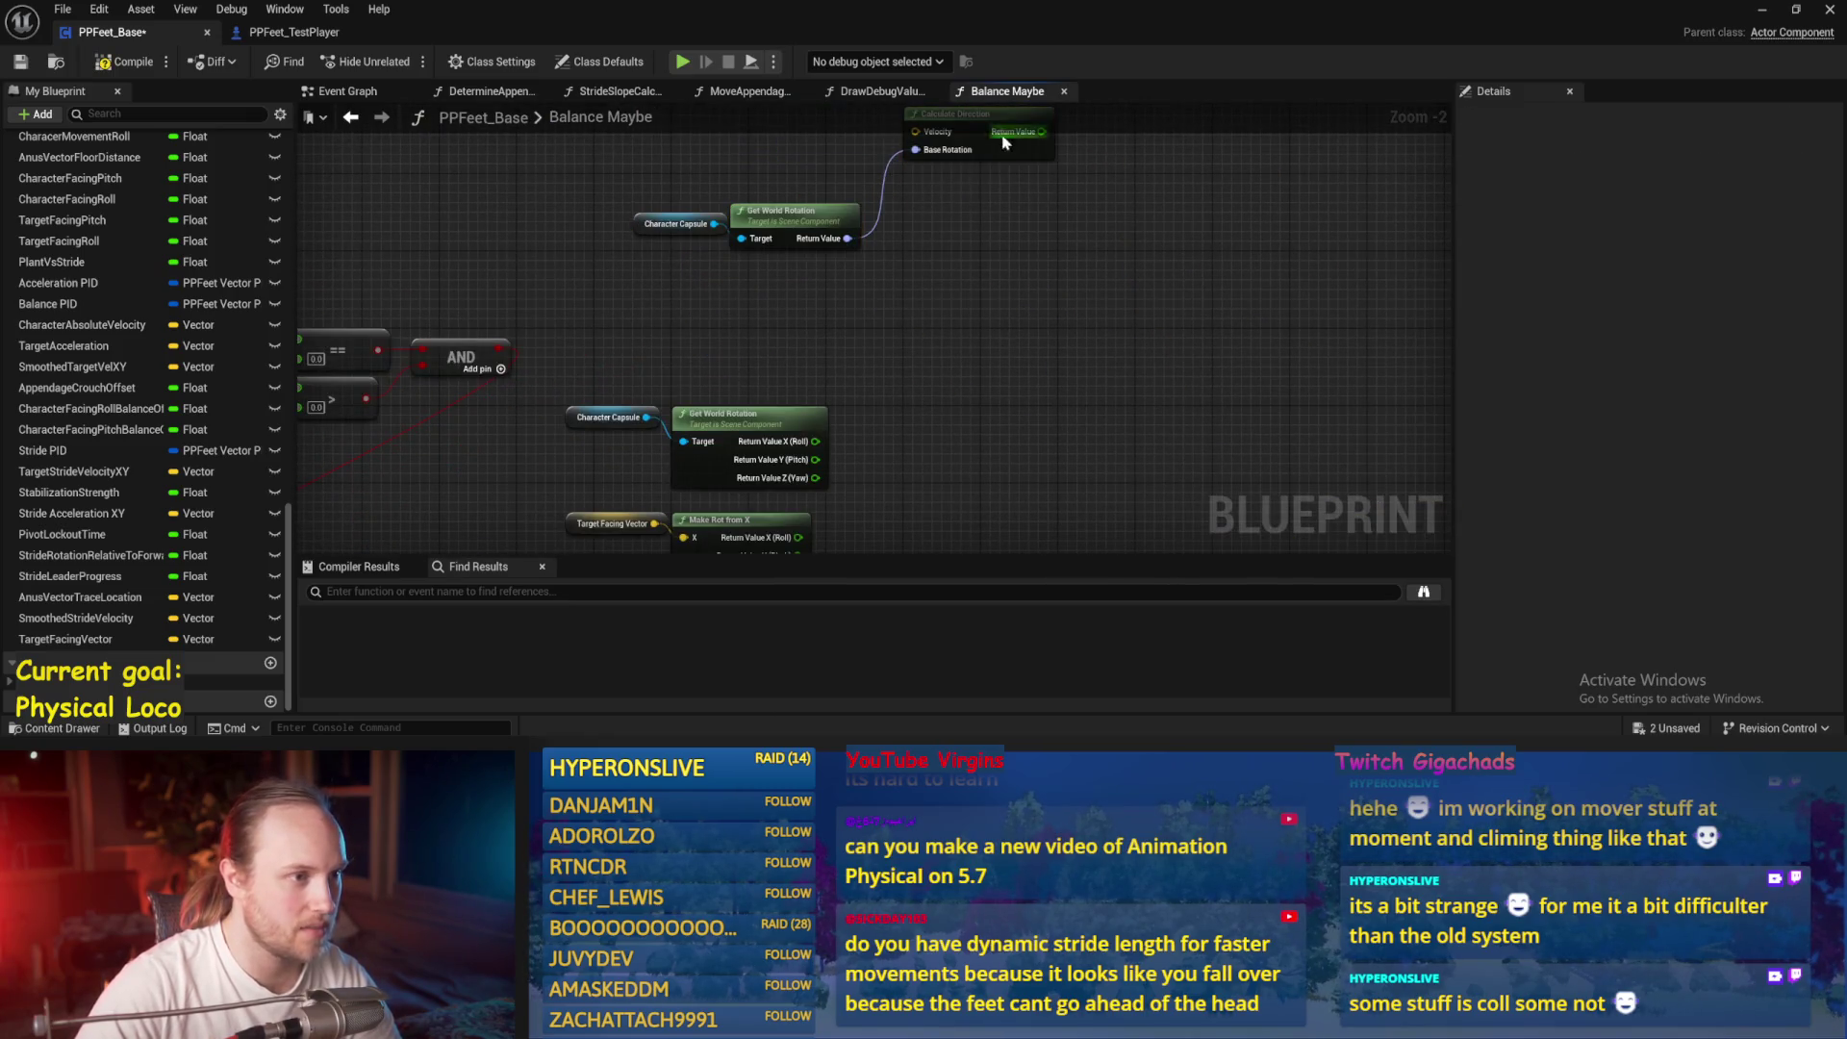
{"action": "left_click_drag", "start_coordinate": [1004, 142], "coordinate": [994, 308]}
{"action": "mouse_move", "coordinate": [620, 451]}
{"action": "left_mouse_down"}
{"action": "mouse_move", "coordinate": [874, 272]}
{"action": "mouse_move", "coordinate": [876, 293]}
{"action": "left_mouse_up"}
Split Calculate Direction's Base Rotation pin and wire the capsule yaw into its Z (Yaw)
{"action": "scroll", "coordinate": [854, 375], "scroll_direction": "up", "scroll_amount": 2}
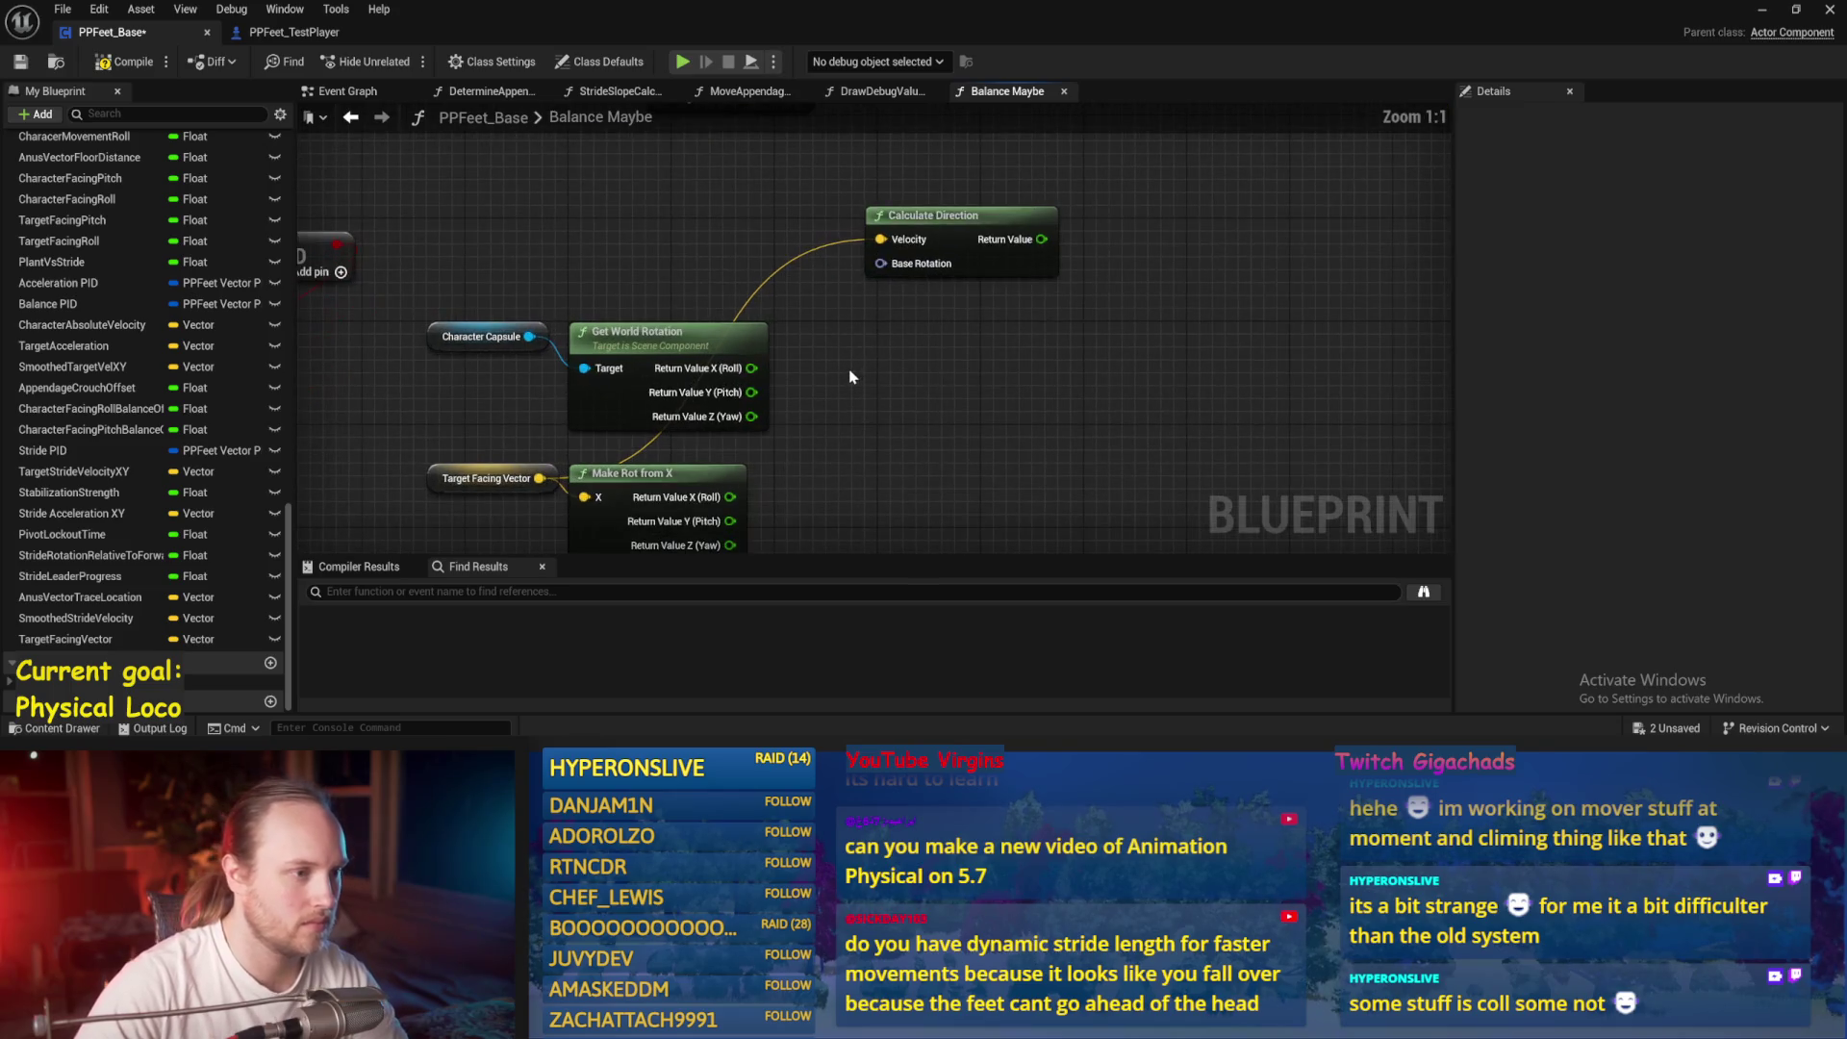
{"action": "mouse_move", "coordinate": [752, 416]}
{"action": "left_mouse_down"}
{"action": "mouse_move", "coordinate": [875, 450]}
{"action": "mouse_move", "coordinate": [861, 319]}
{"action": "mouse_move", "coordinate": [883, 265]}
{"action": "left_mouse_up"}
{"action": "right_click", "coordinate": [900, 263]}
{"action": "left_click", "coordinate": [898, 355]}
{"action": "left_click_drag", "start_coordinate": [751, 416], "coordinate": [880, 338]}
{"action": "scroll", "coordinate": [881, 341], "scroll_direction": "down", "scroll_amount": 3}
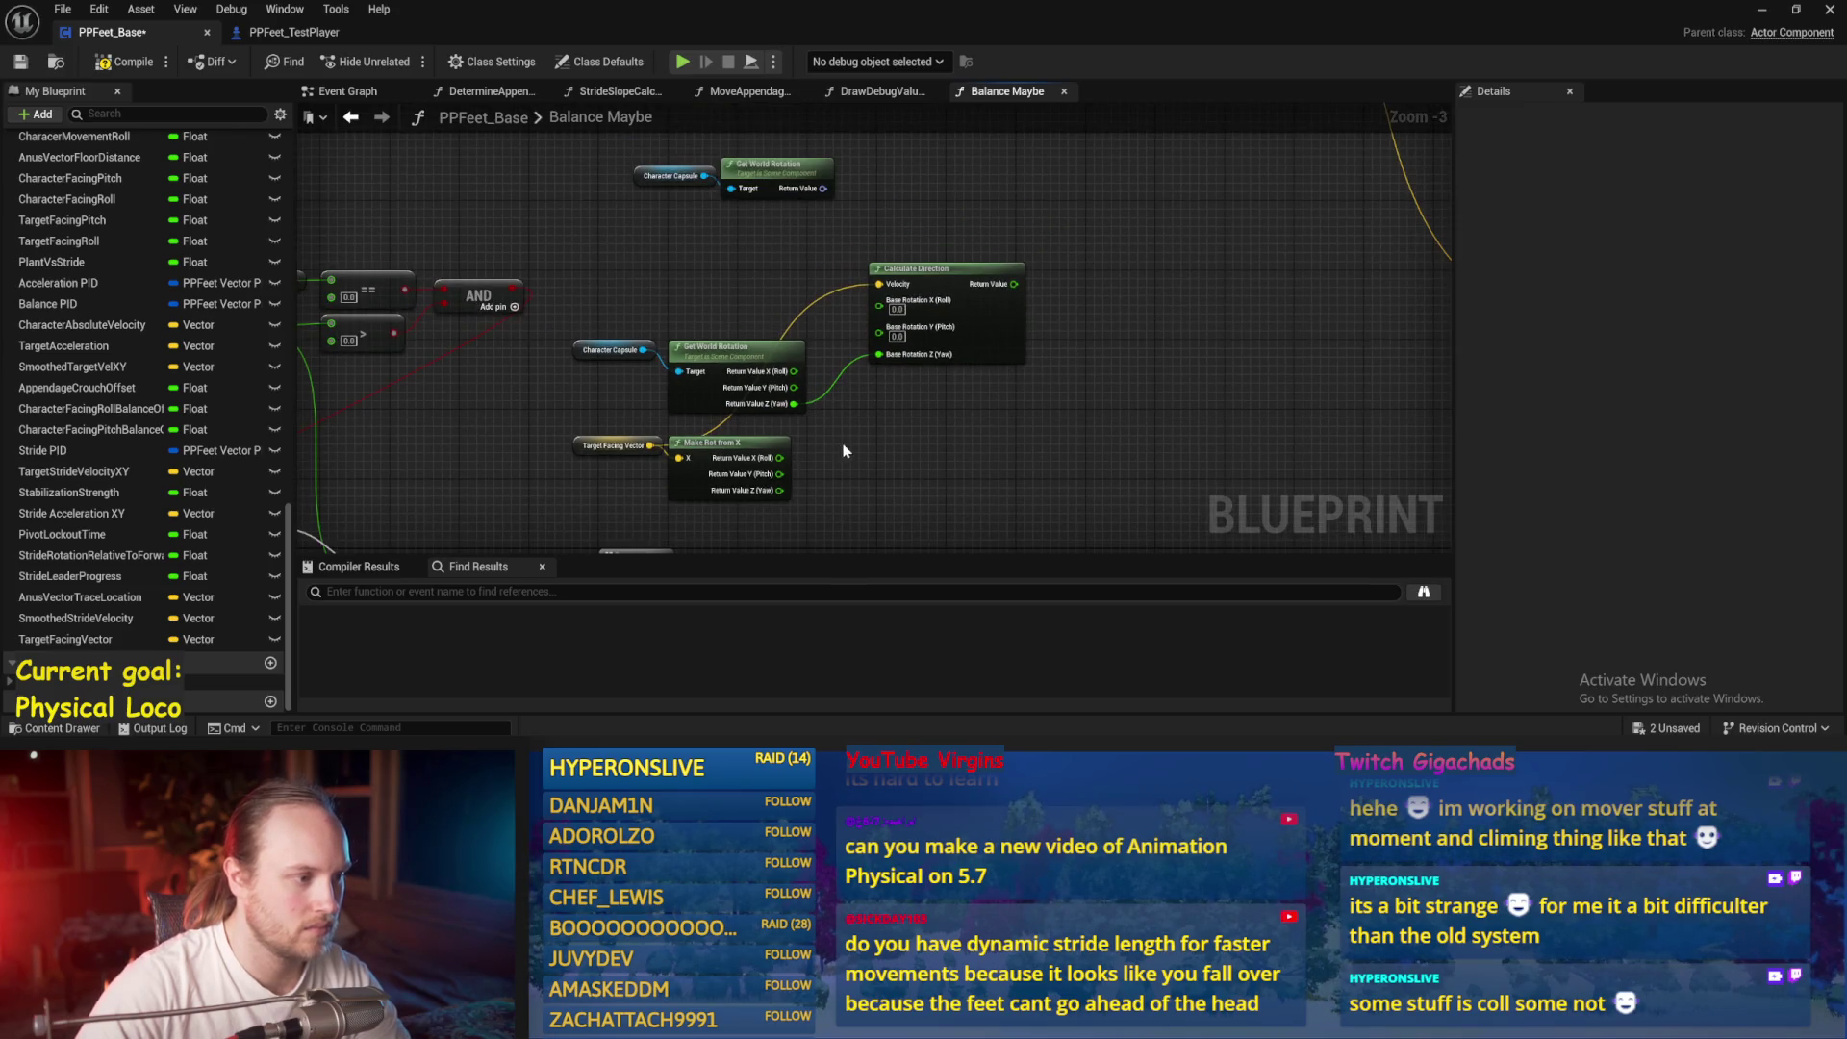
Delete the unused Make Rot from X nodes and tidy Calculate Direction and Target Facing Vector
{"action": "left_click_drag", "start_coordinate": [633, 497], "coordinate": [674, 486]}
{"action": "key", "text": "Delete"}
{"action": "left_click", "coordinate": [778, 165]}
{"action": "key", "text": "Delete"}
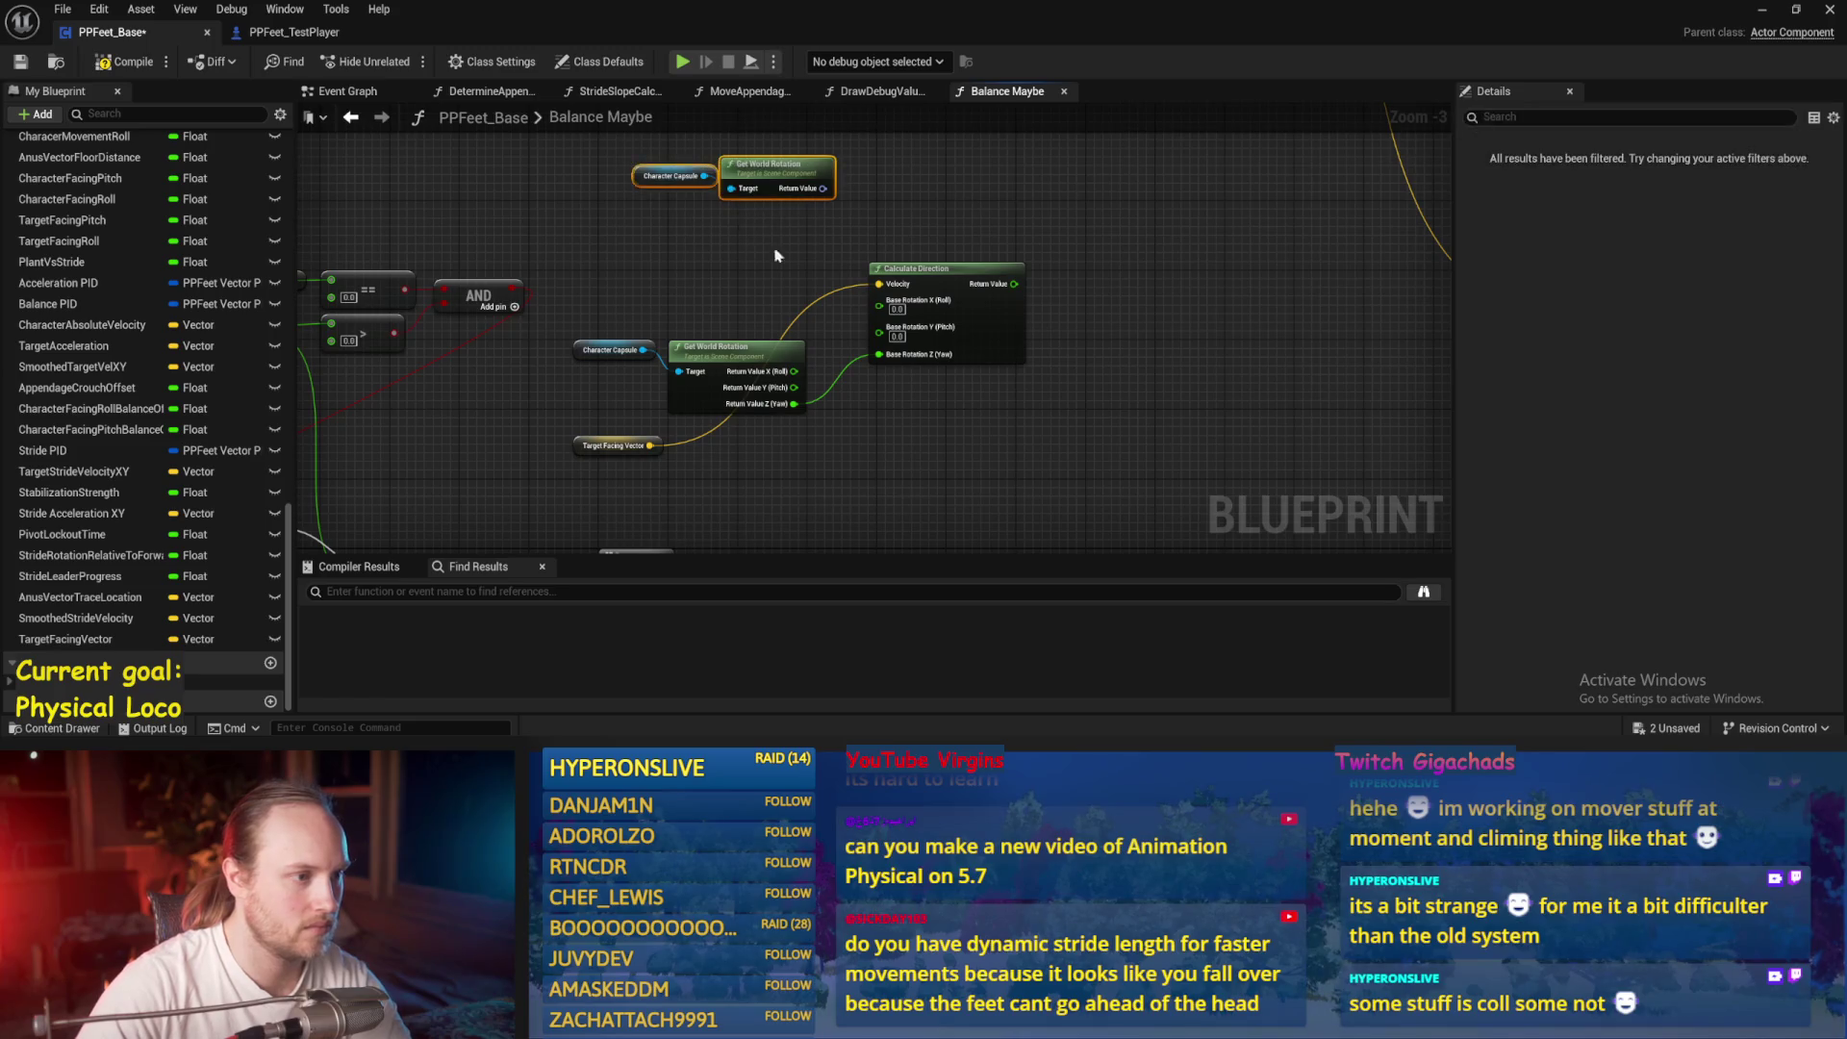
{"action": "left_click_drag", "start_coordinate": [983, 353], "coordinate": [928, 485]}
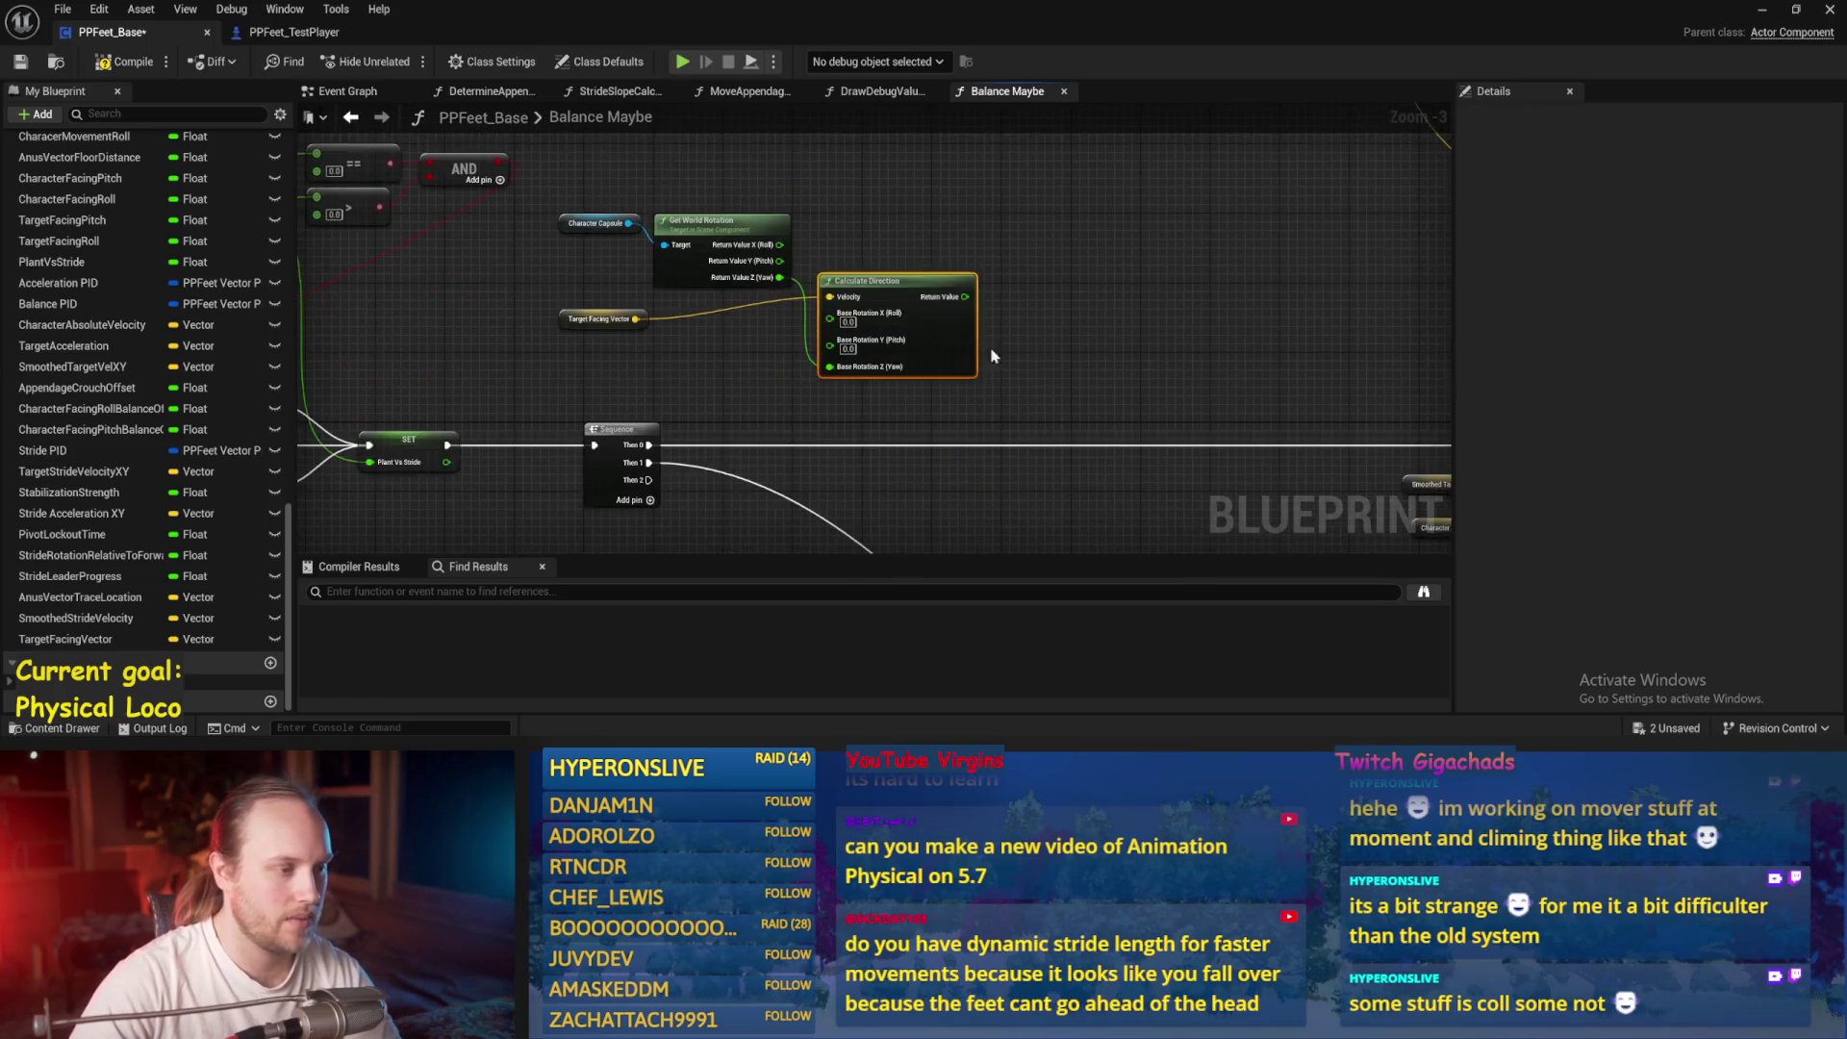
{"action": "scroll", "coordinate": [496, 306], "scroll_direction": "up", "scroll_amount": 2}
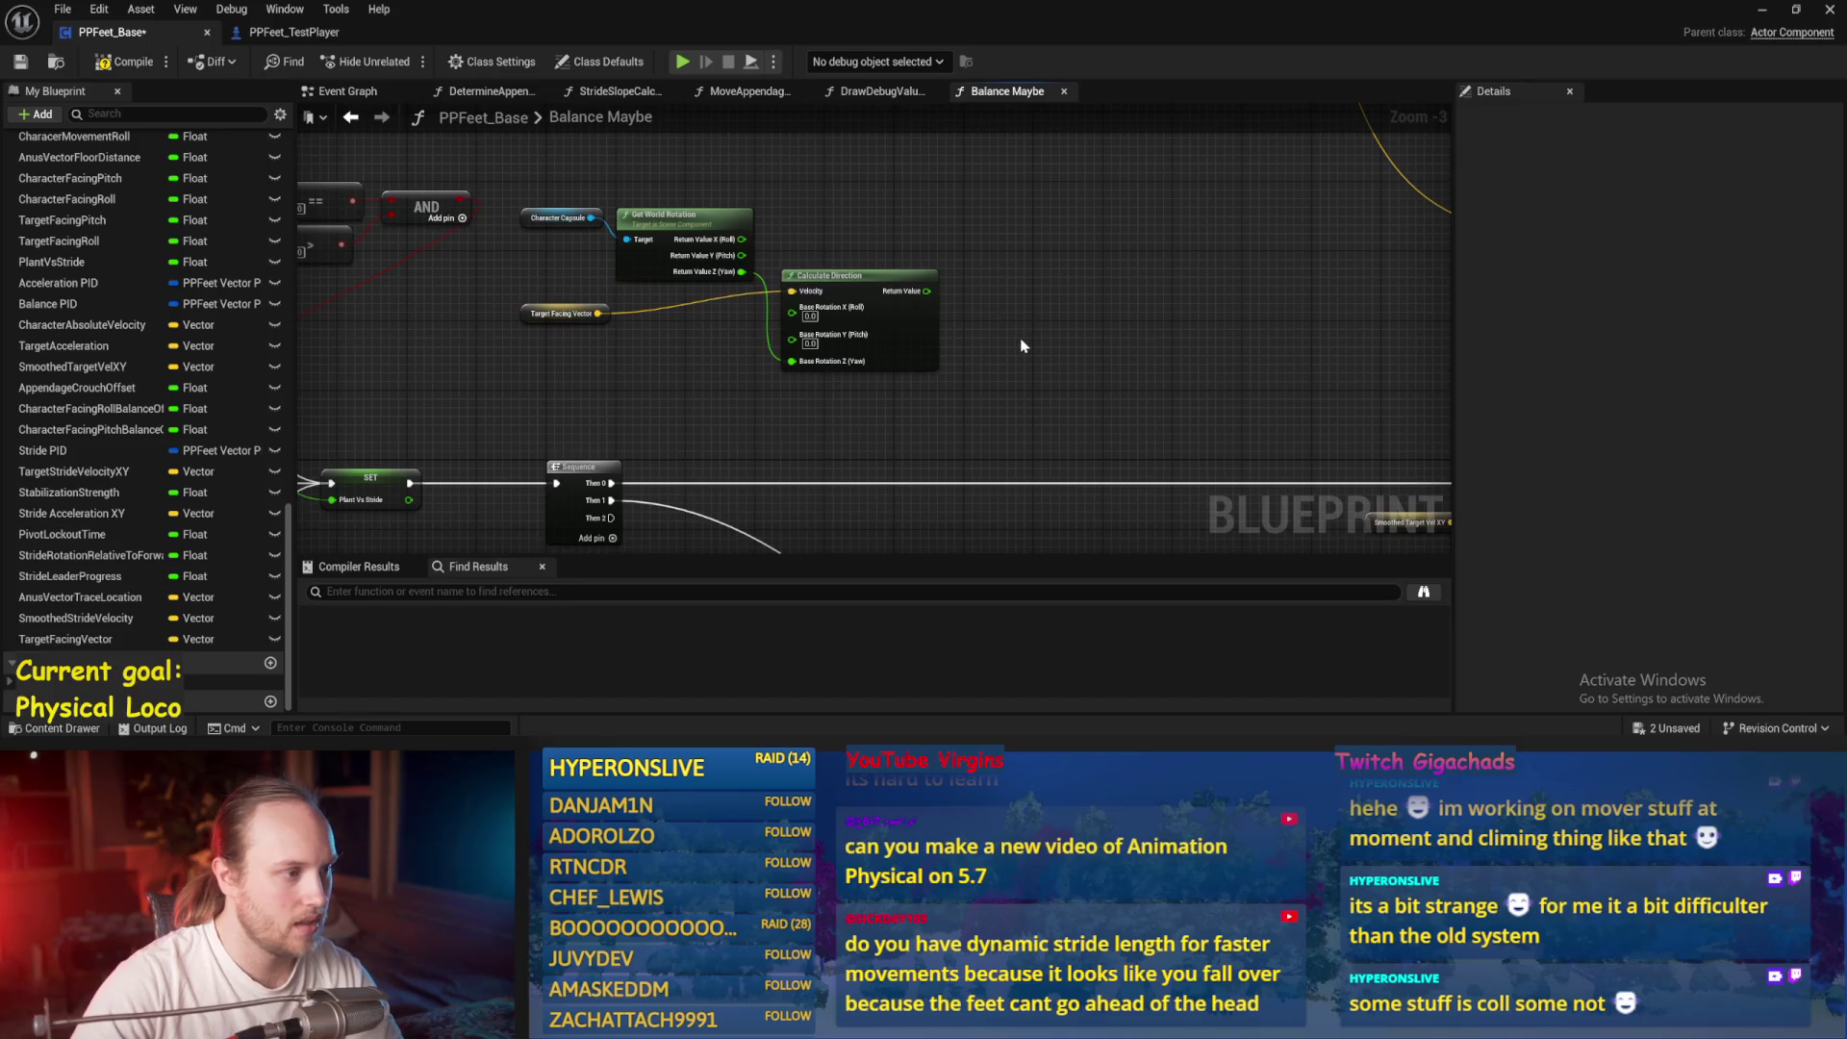
{"action": "left_click_drag", "start_coordinate": [534, 322], "coordinate": [739, 154]}
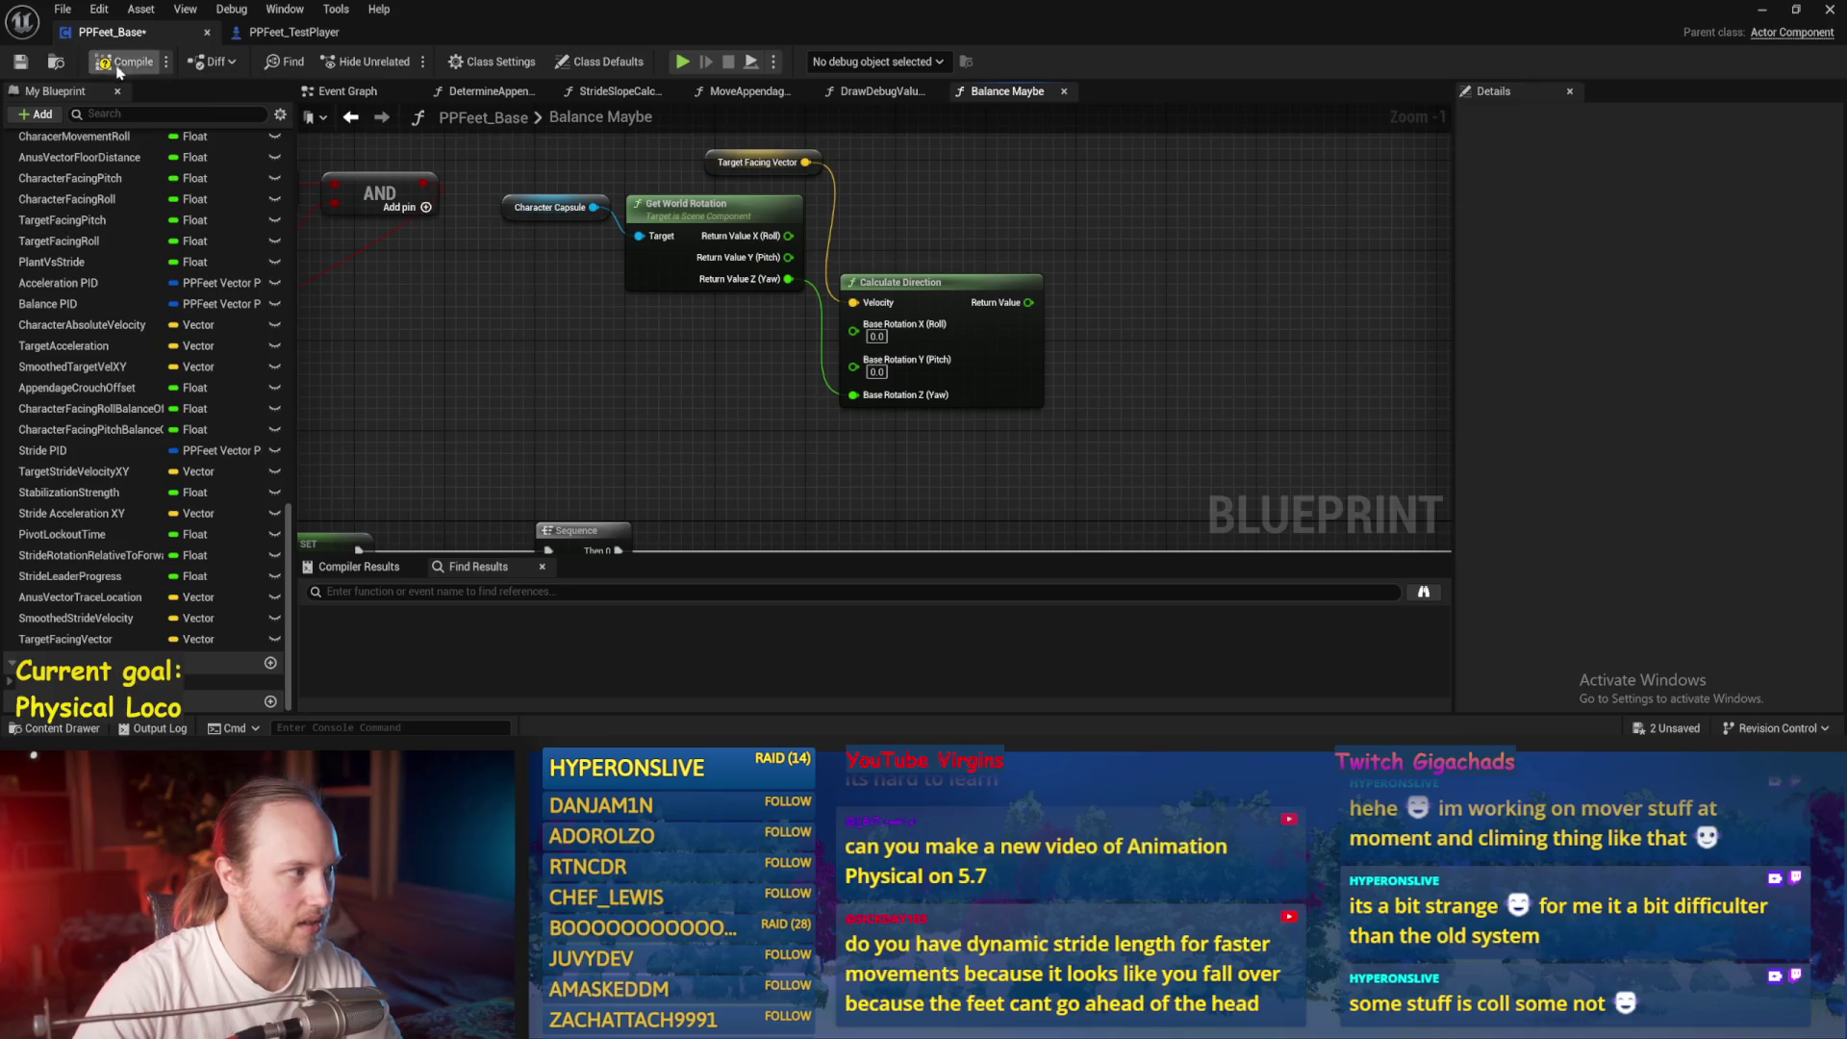
Insert a Print String node into the Sequence execution chain
{"action": "left_click_drag", "start_coordinate": [892, 265], "coordinate": [737, 207]}
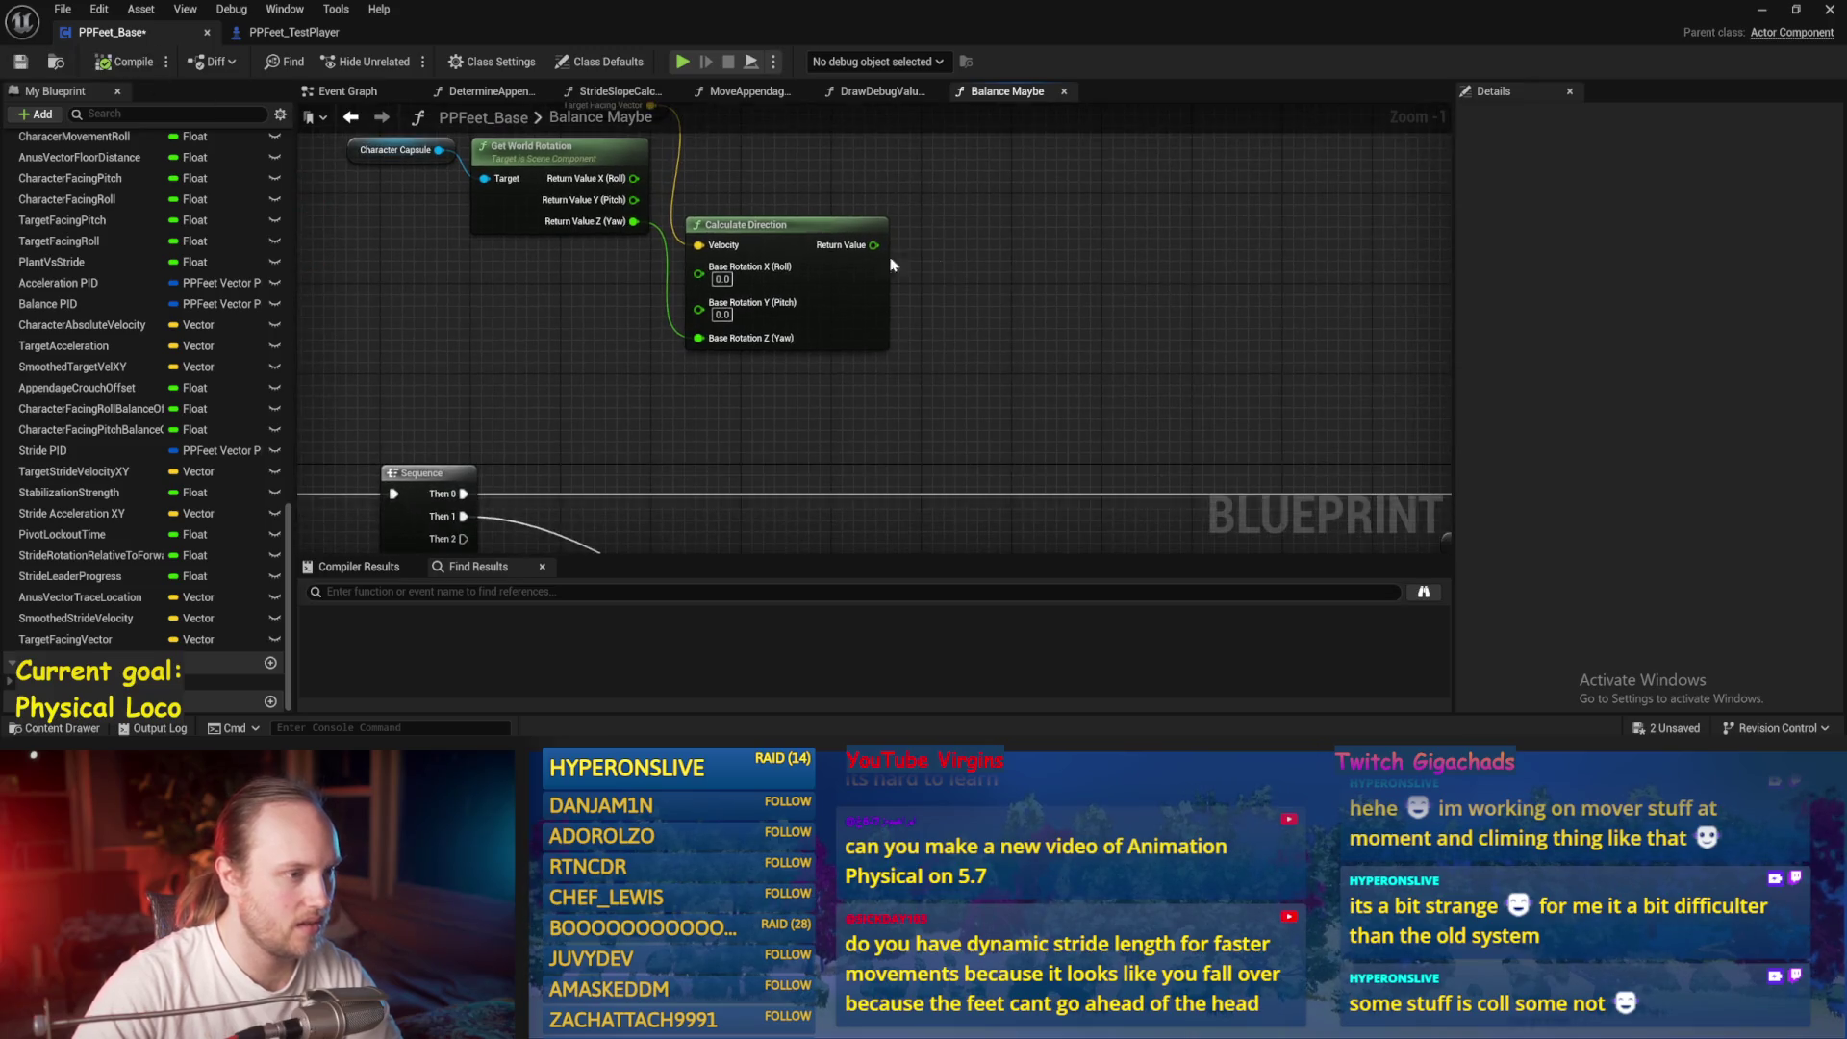
{"action": "right_click", "coordinate": [1051, 362]}
{"action": "type", "text": "print"}
{"action": "key", "text": "Return"}
{"action": "mouse_move", "coordinate": [461, 496]}
{"action": "left_mouse_down"}
{"action": "mouse_move", "coordinate": [1183, 384]}
{"action": "mouse_move", "coordinate": [770, 192]}
{"action": "mouse_move", "coordinate": [732, 328]}
{"action": "mouse_move", "coordinate": [512, 367]}
{"action": "left_mouse_up"}
Print Calculate Direction's result instead of feeding PID Update, compile and save, and play-test
{"action": "scroll", "coordinate": [731, 327], "scroll_direction": "down", "scroll_amount": 3}
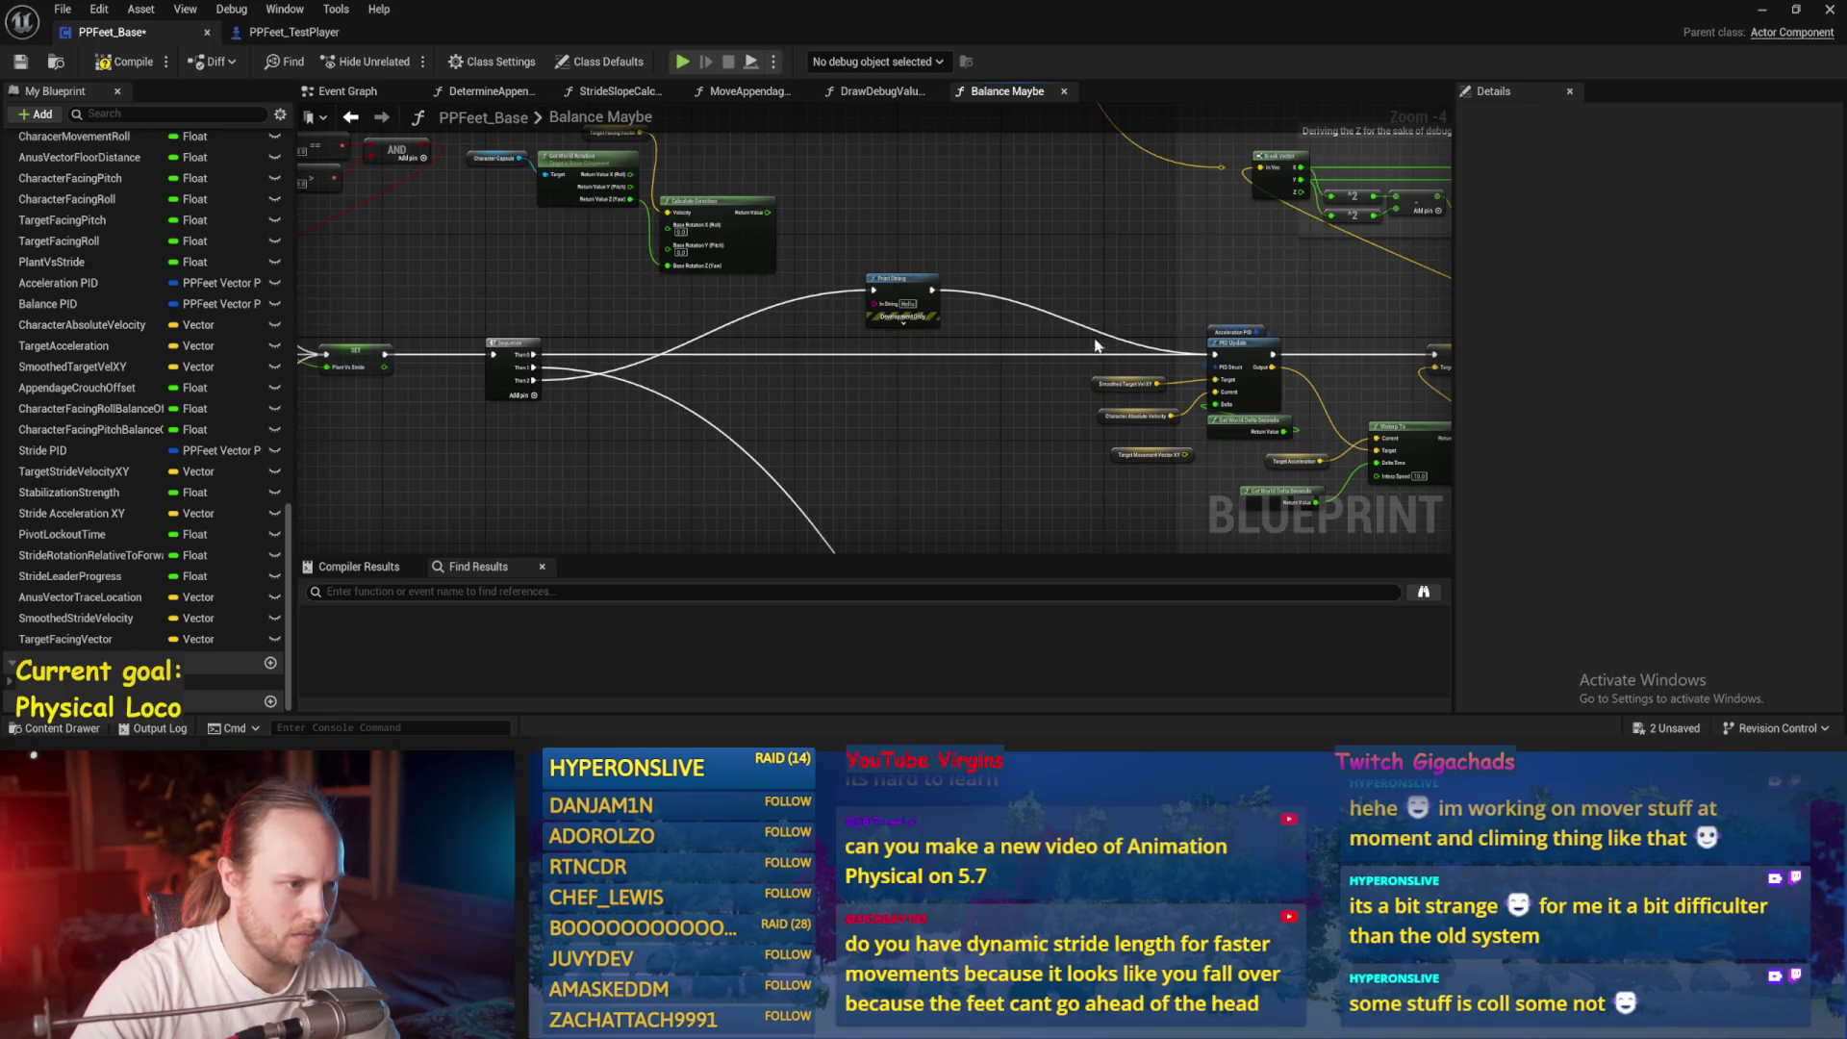
{"action": "left_click", "coordinate": [930, 289], "text": "alt"}
{"action": "left_click_drag", "start_coordinate": [768, 218], "coordinate": [876, 304]}
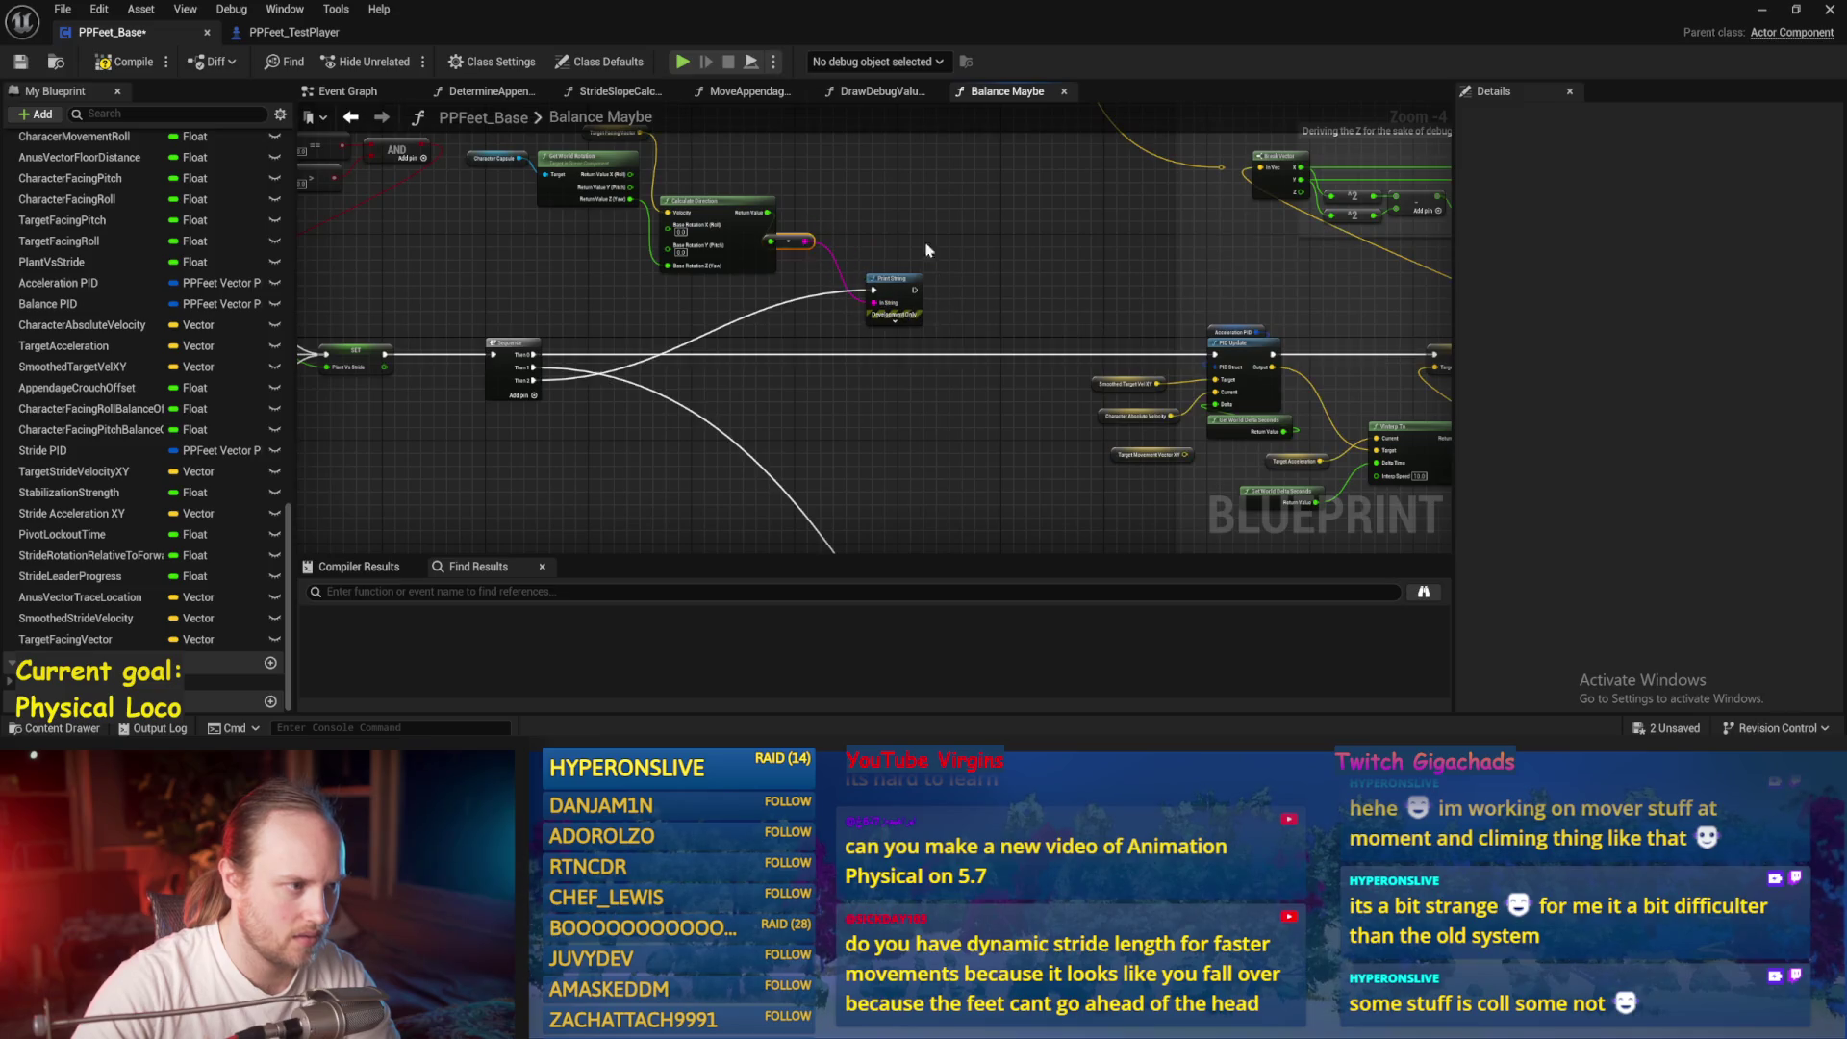
{"action": "left_click", "coordinate": [125, 61]}
{"action": "key", "text": "alt+p"}
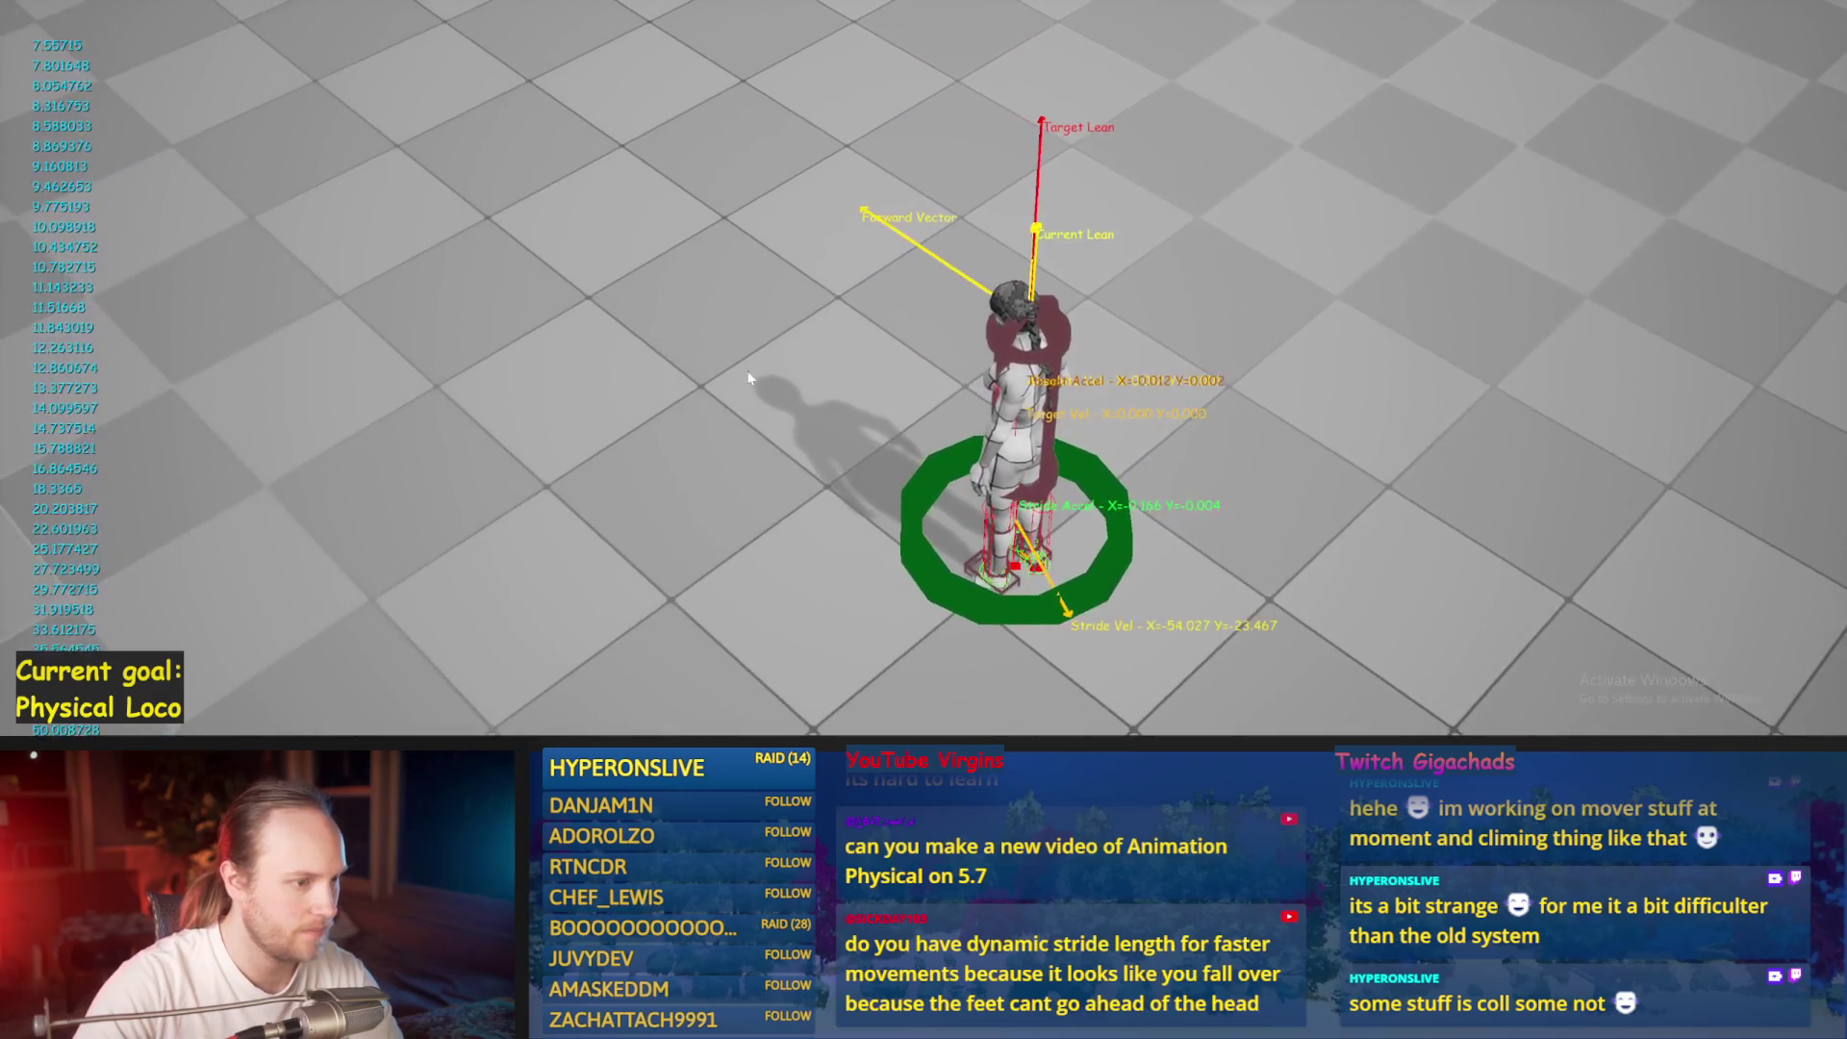
Rotate the test character slightly about its vertical axis and play-test the printed direction again
{"action": "key", "text": "Escape"}
{"action": "mouse_move", "coordinate": [694, 746]}
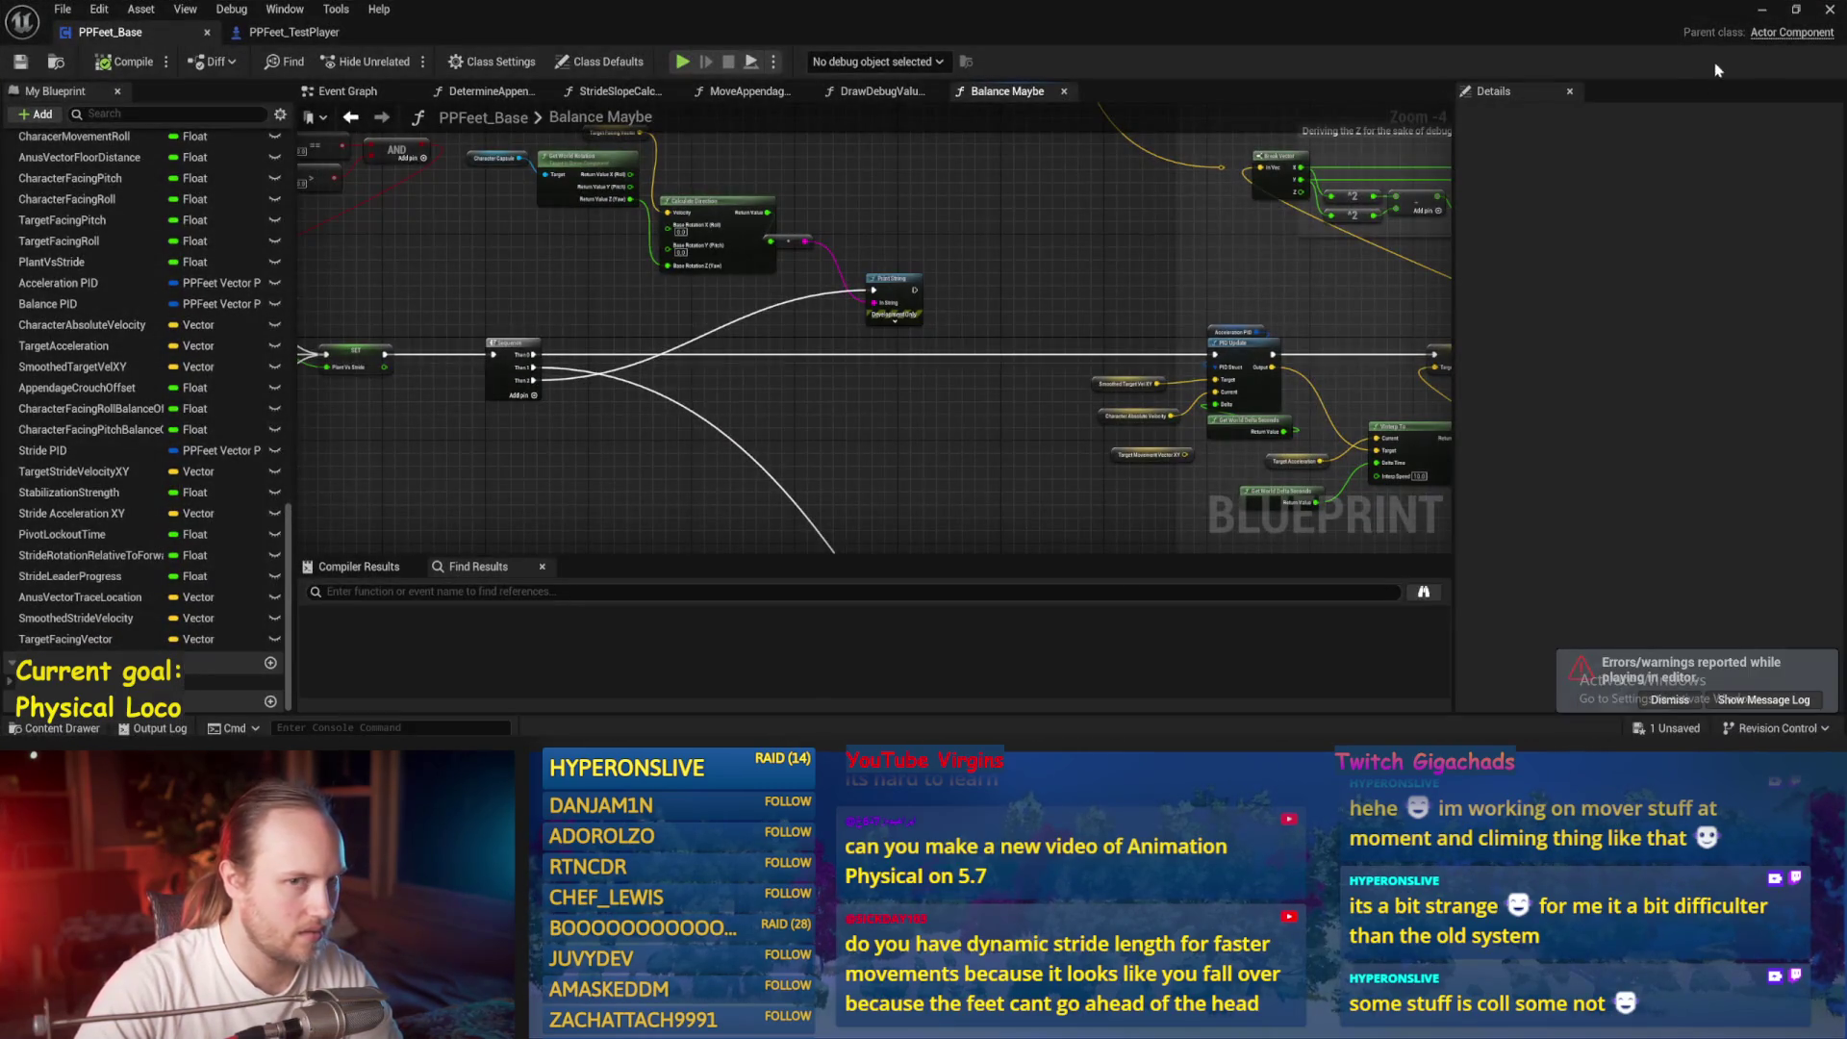
{"action": "left_click", "coordinate": [1760, 12]}
{"action": "left_click", "coordinate": [957, 438]}
{"action": "key", "text": "e"}
{"action": "left_click_drag", "start_coordinate": [964, 449], "coordinate": [925, 438]}
{"action": "key", "text": "alt+p"}
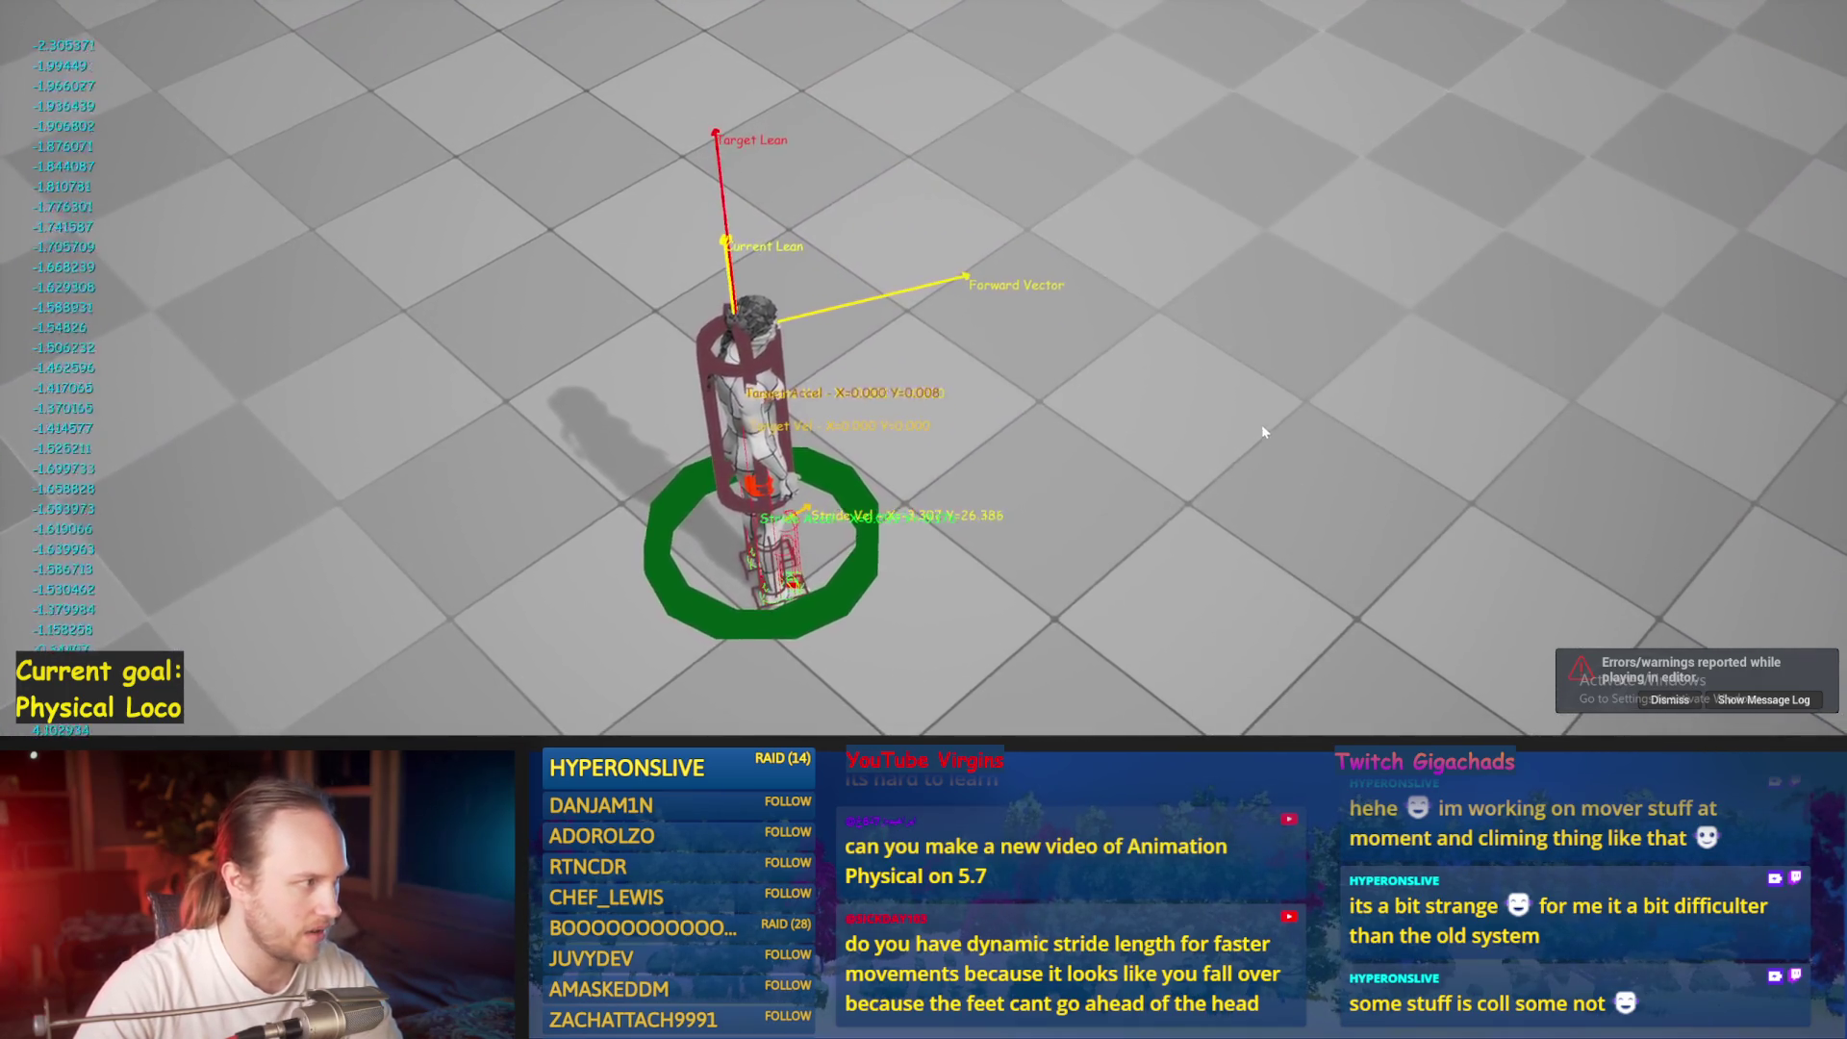
{"action": "key", "text": "Escape"}
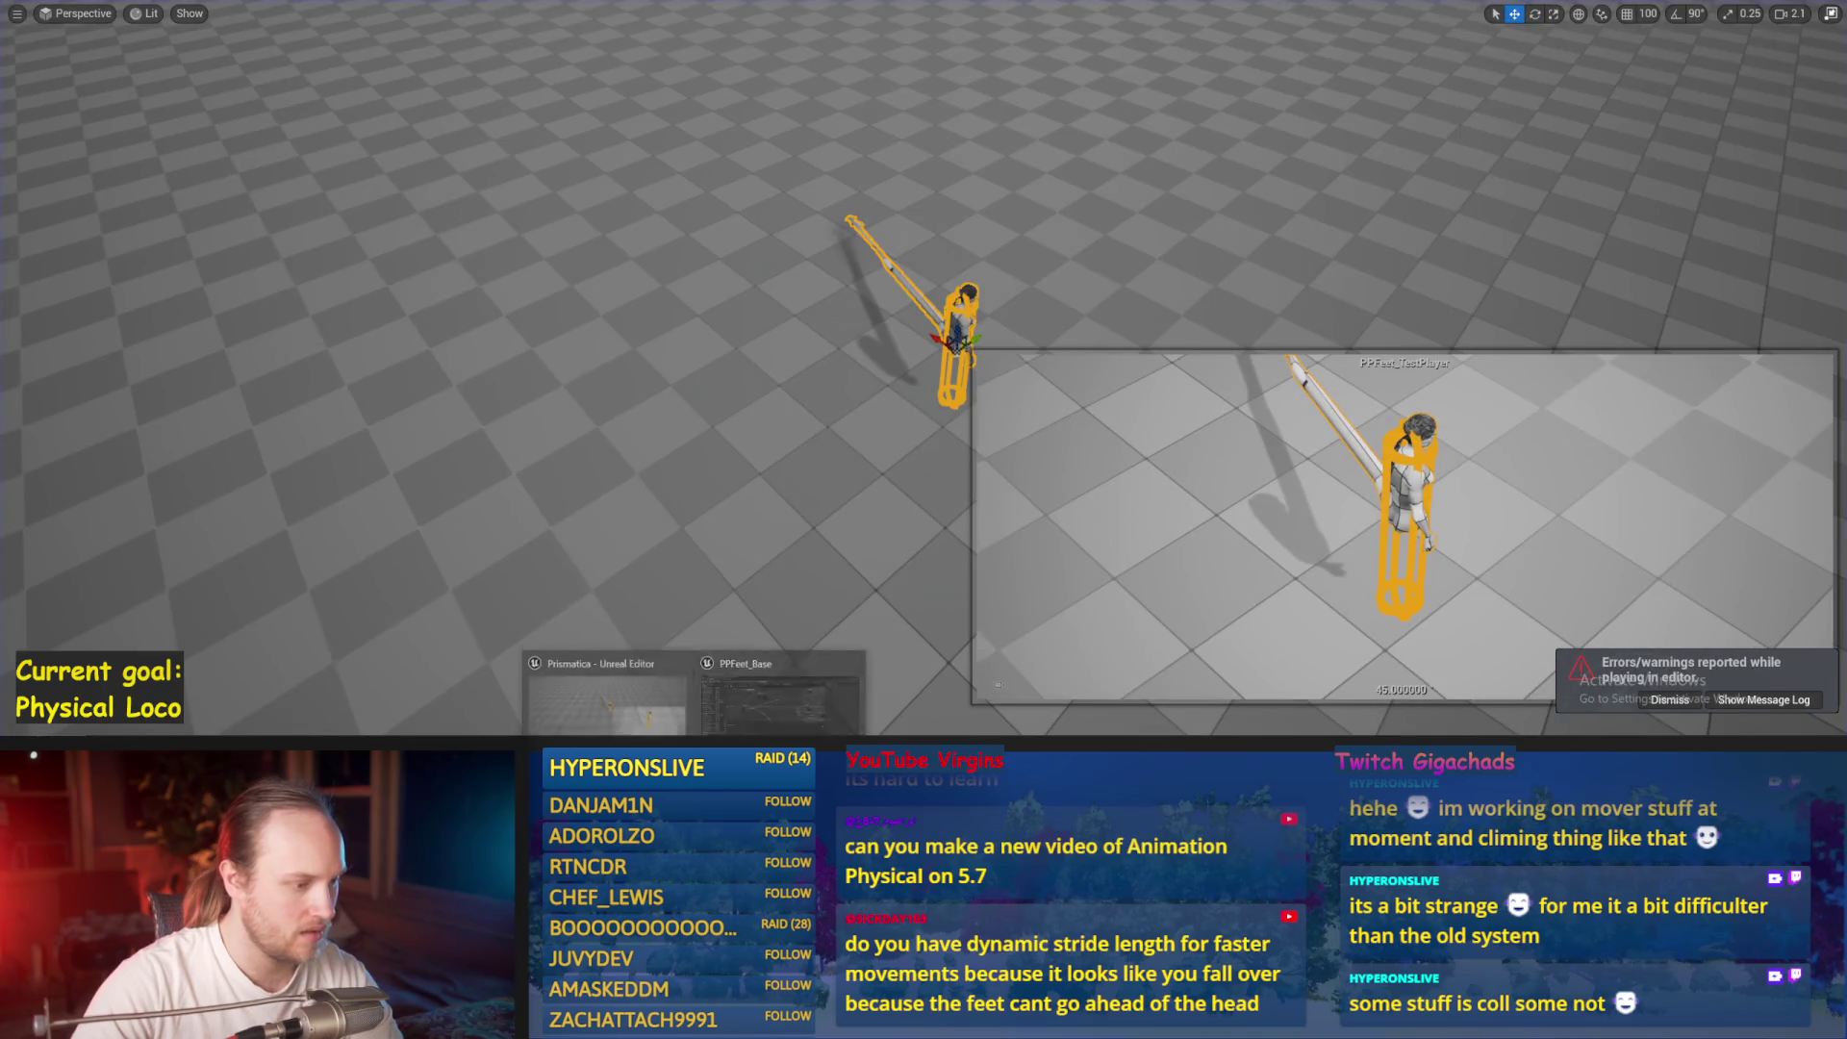
{"action": "left_click", "coordinate": [693, 693]}
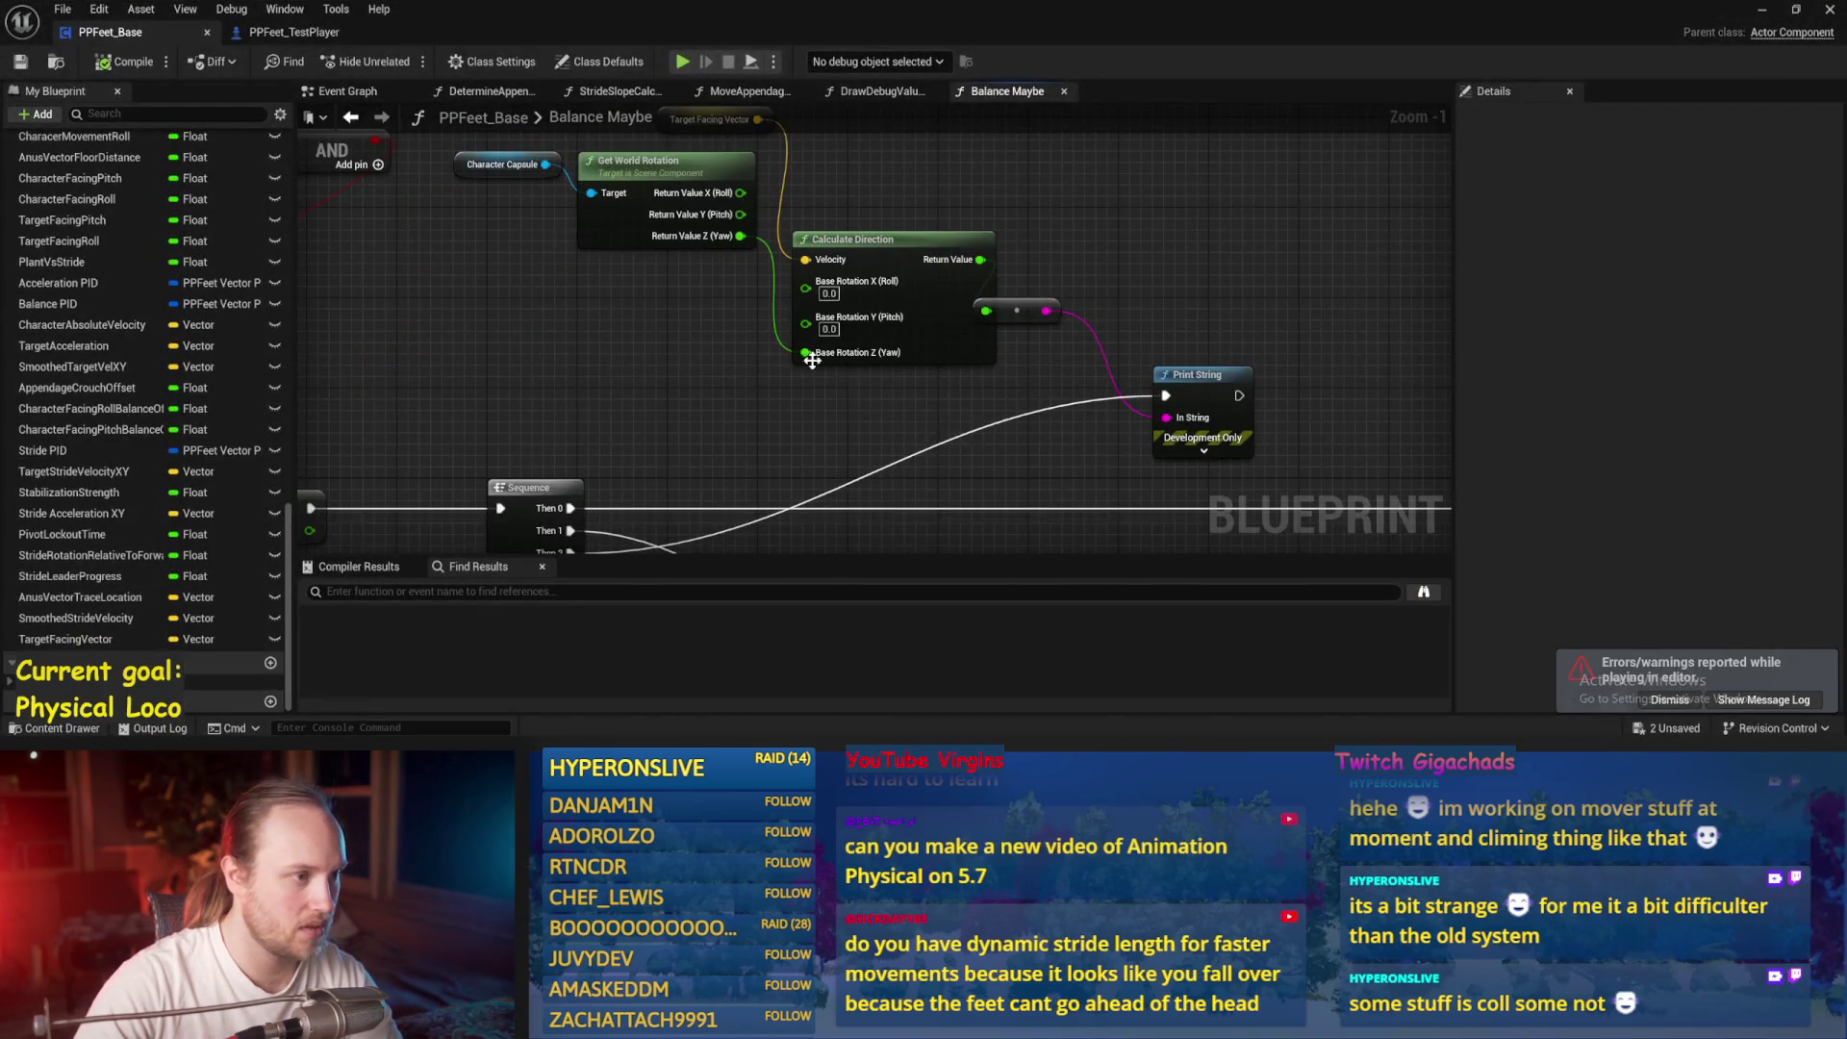
Delete the conversion node on Print String's In String so it prints Hello again
{"action": "left_click_drag", "start_coordinate": [730, 375], "coordinate": [544, 197]}
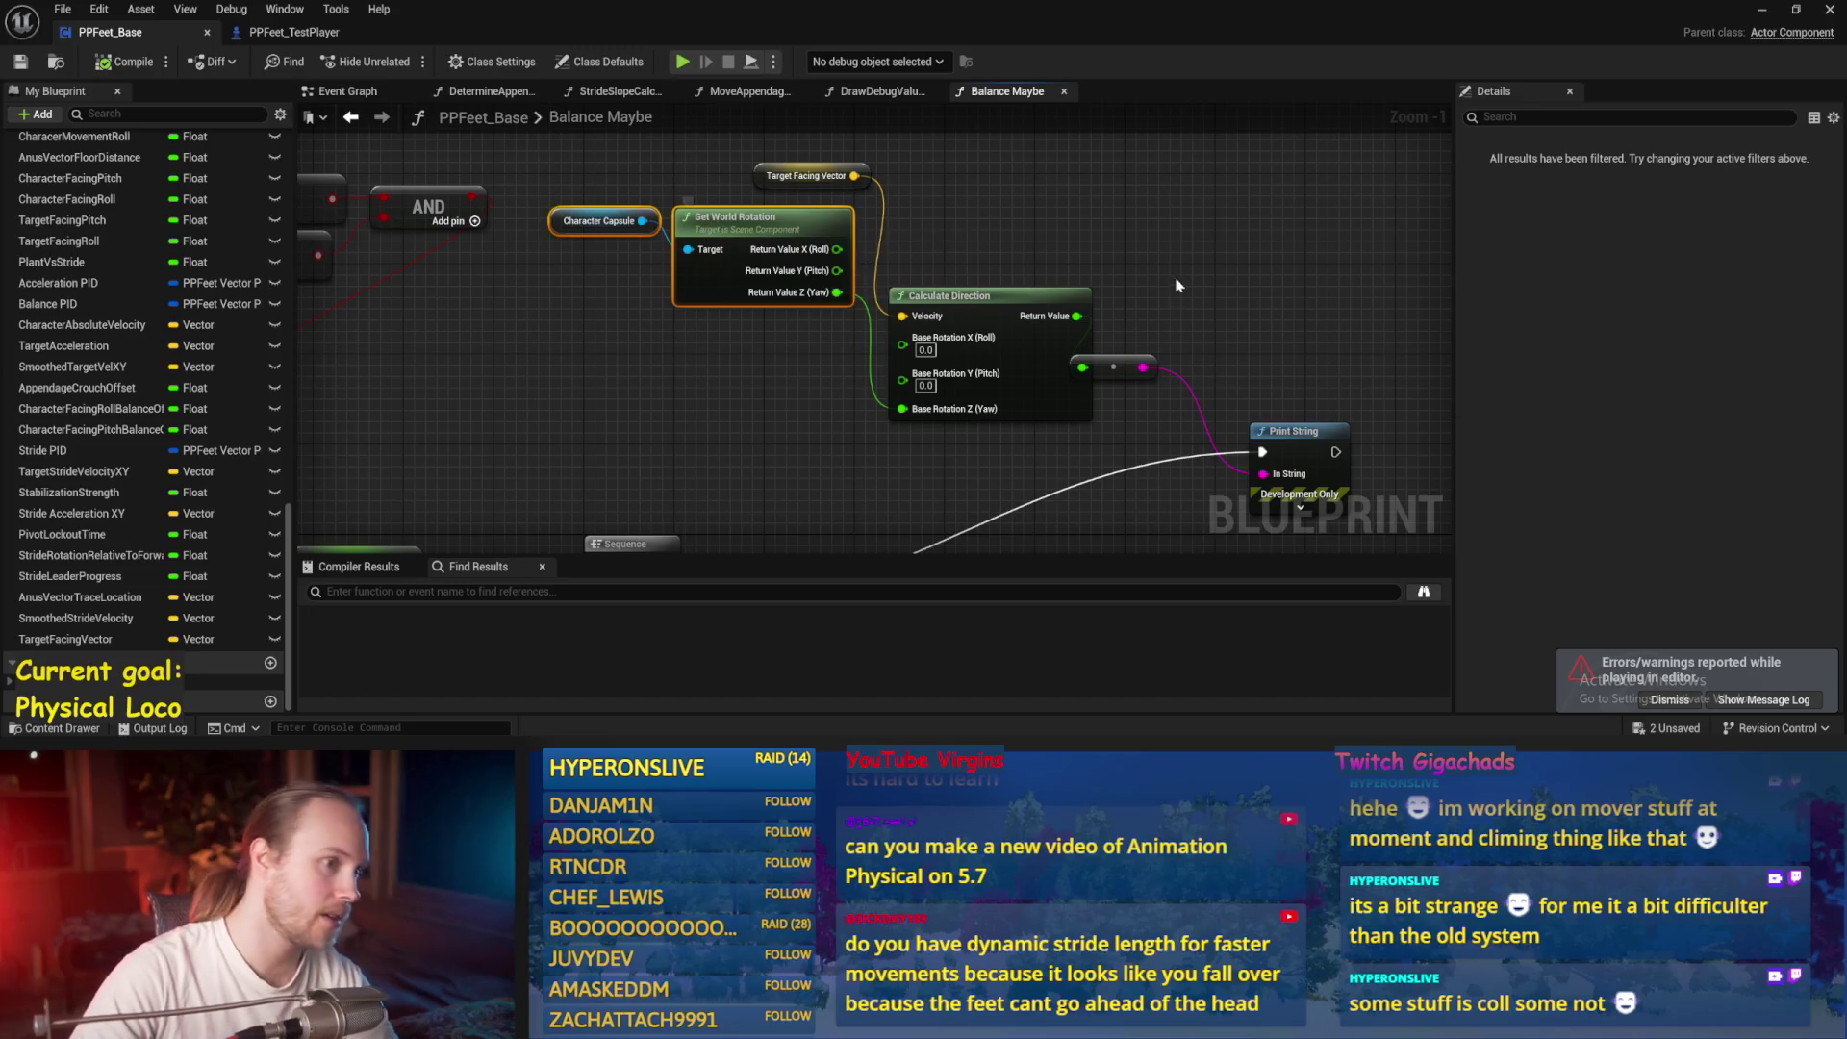
{"action": "left_click_drag", "start_coordinate": [1140, 306], "coordinate": [976, 217]}
{"action": "left_click", "coordinate": [989, 287]}
{"action": "key", "text": "Delete"}
{"action": "scroll", "coordinate": [993, 297], "scroll_direction": "down", "scroll_amount": 1}
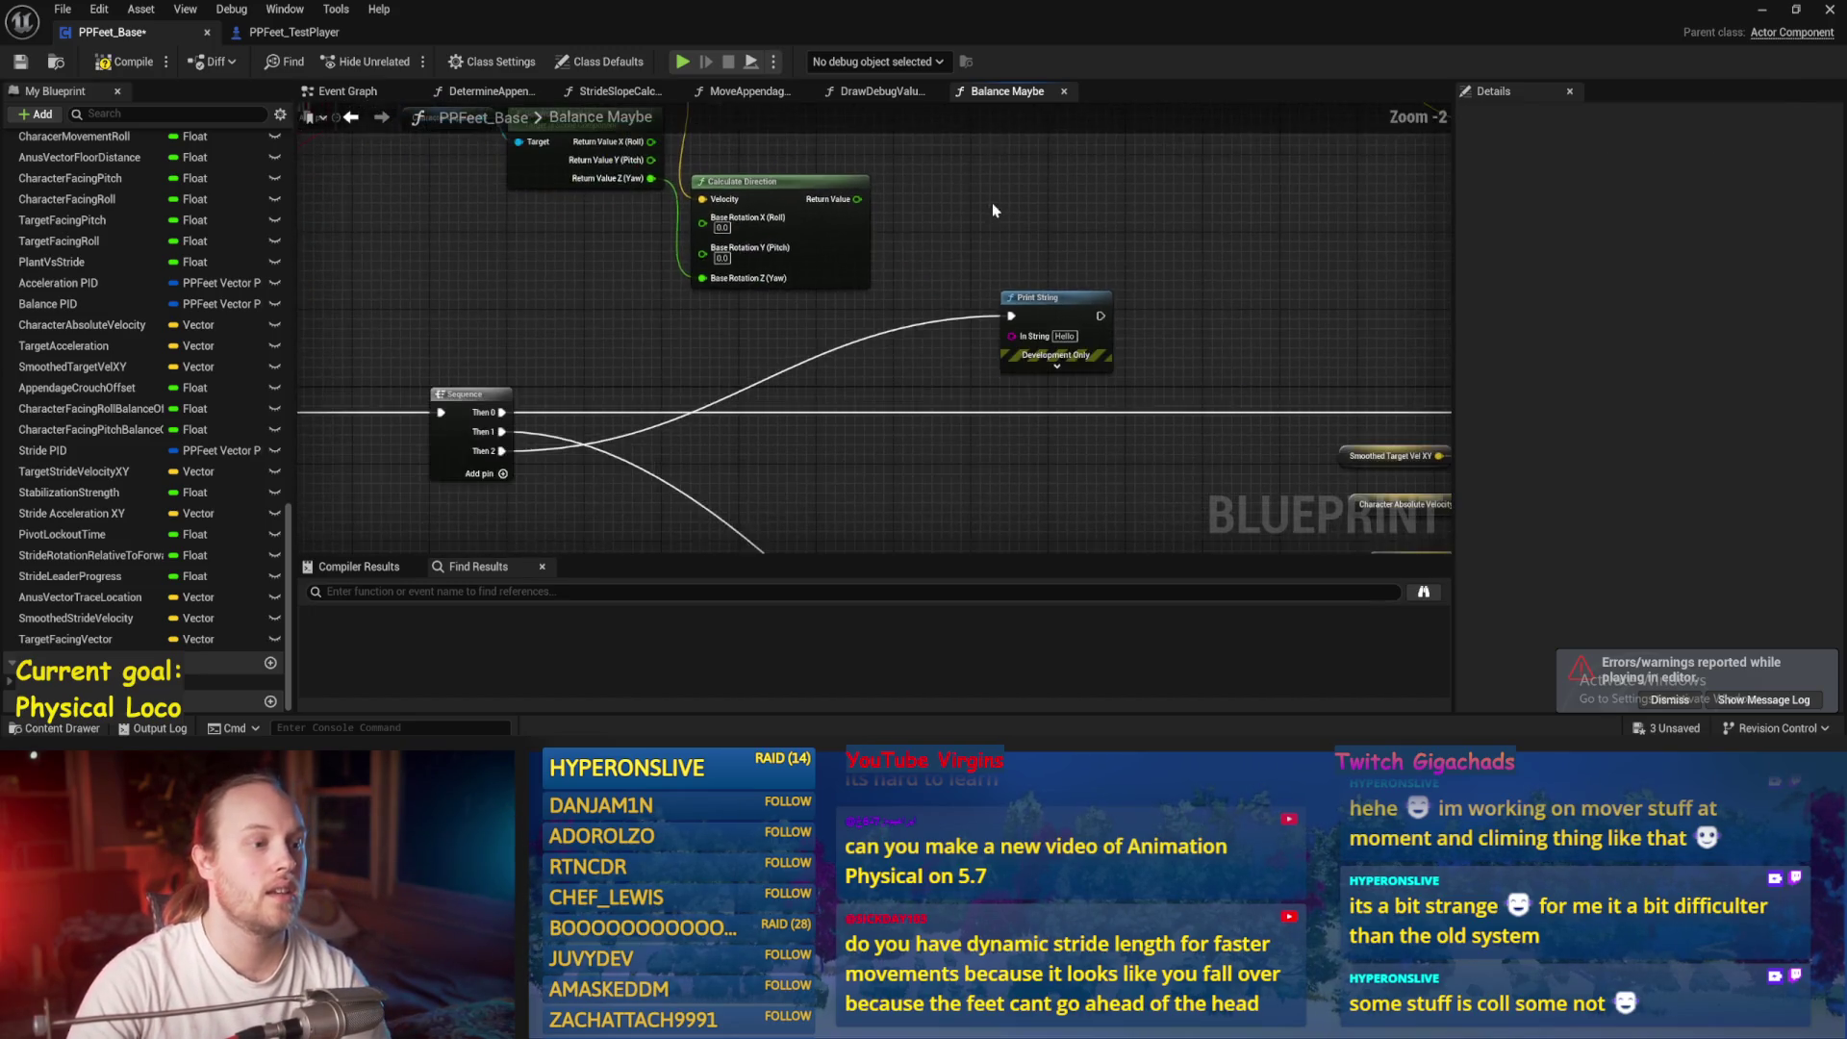
{"action": "left_click_drag", "start_coordinate": [1032, 299], "coordinate": [1157, 280]}
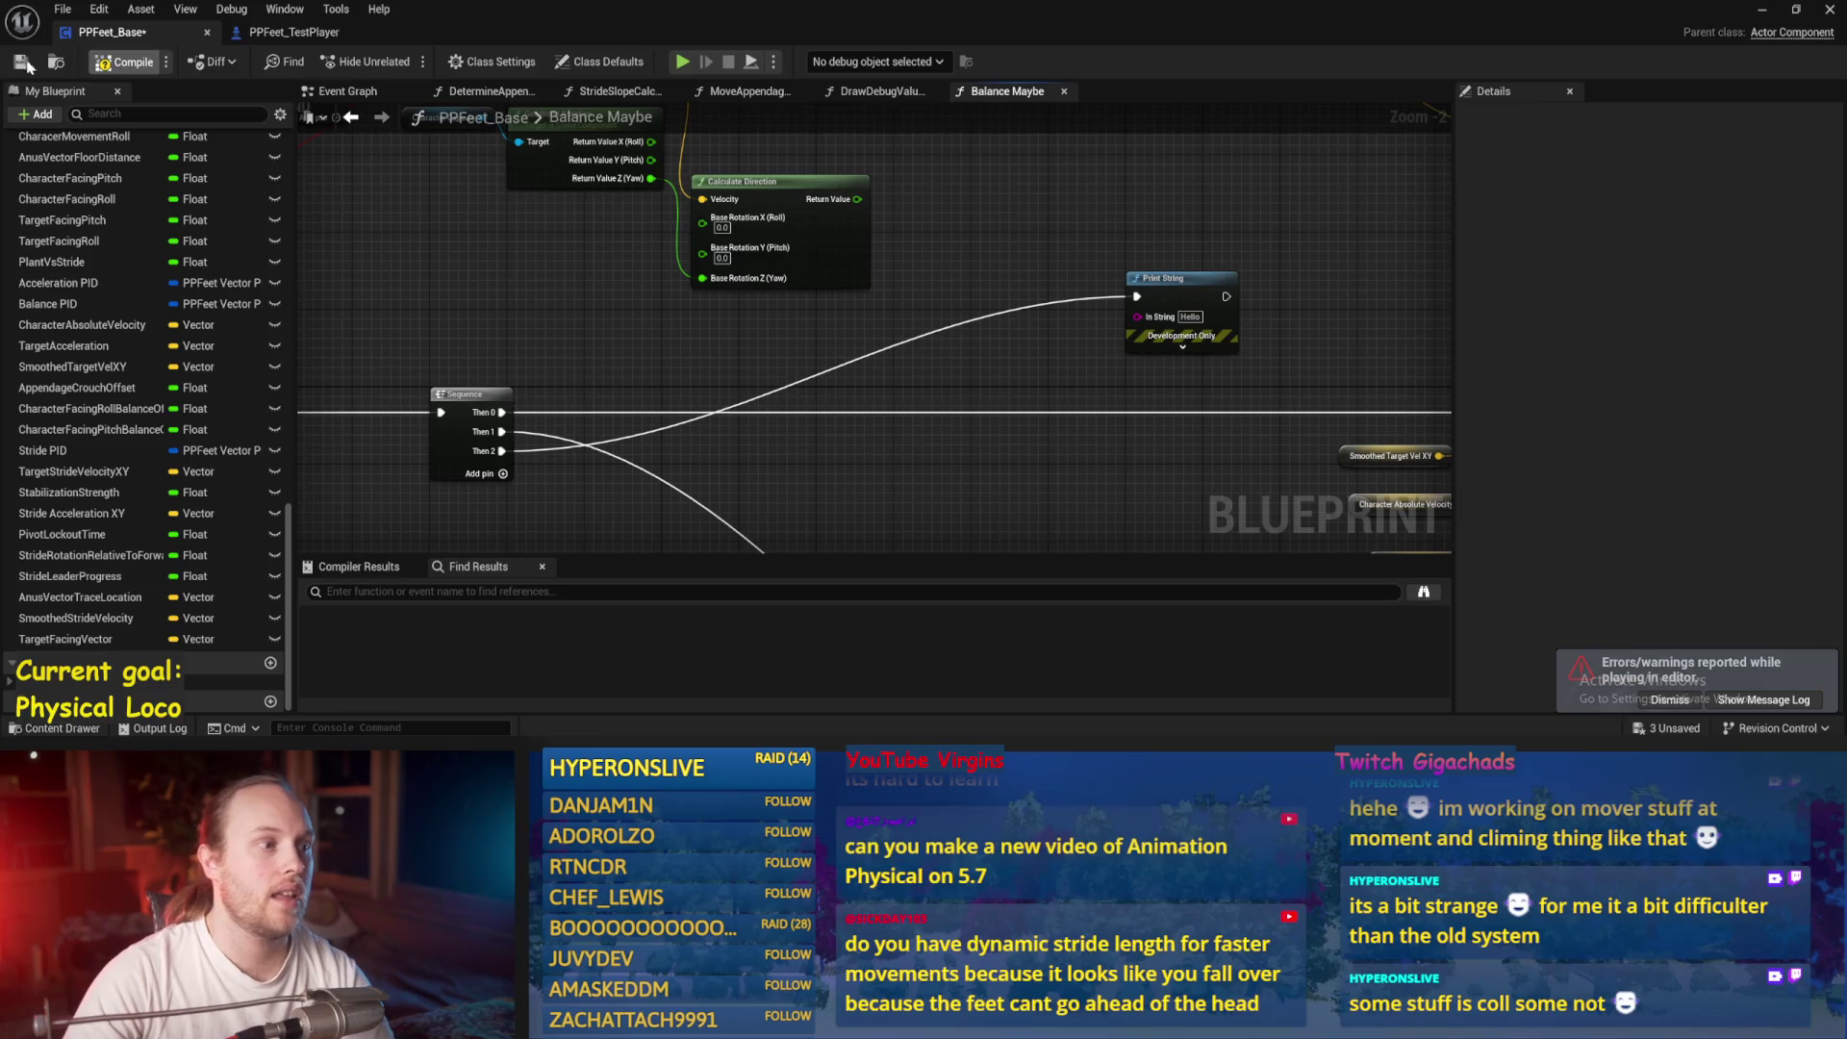
{"action": "scroll", "coordinate": [871, 232], "scroll_direction": "up", "scroll_amount": 2}
Feed Calculate Direction's Return Value into a new Multiply node and move Print String aside
{"action": "left_click_drag", "start_coordinate": [819, 222], "coordinate": [1000, 313]}
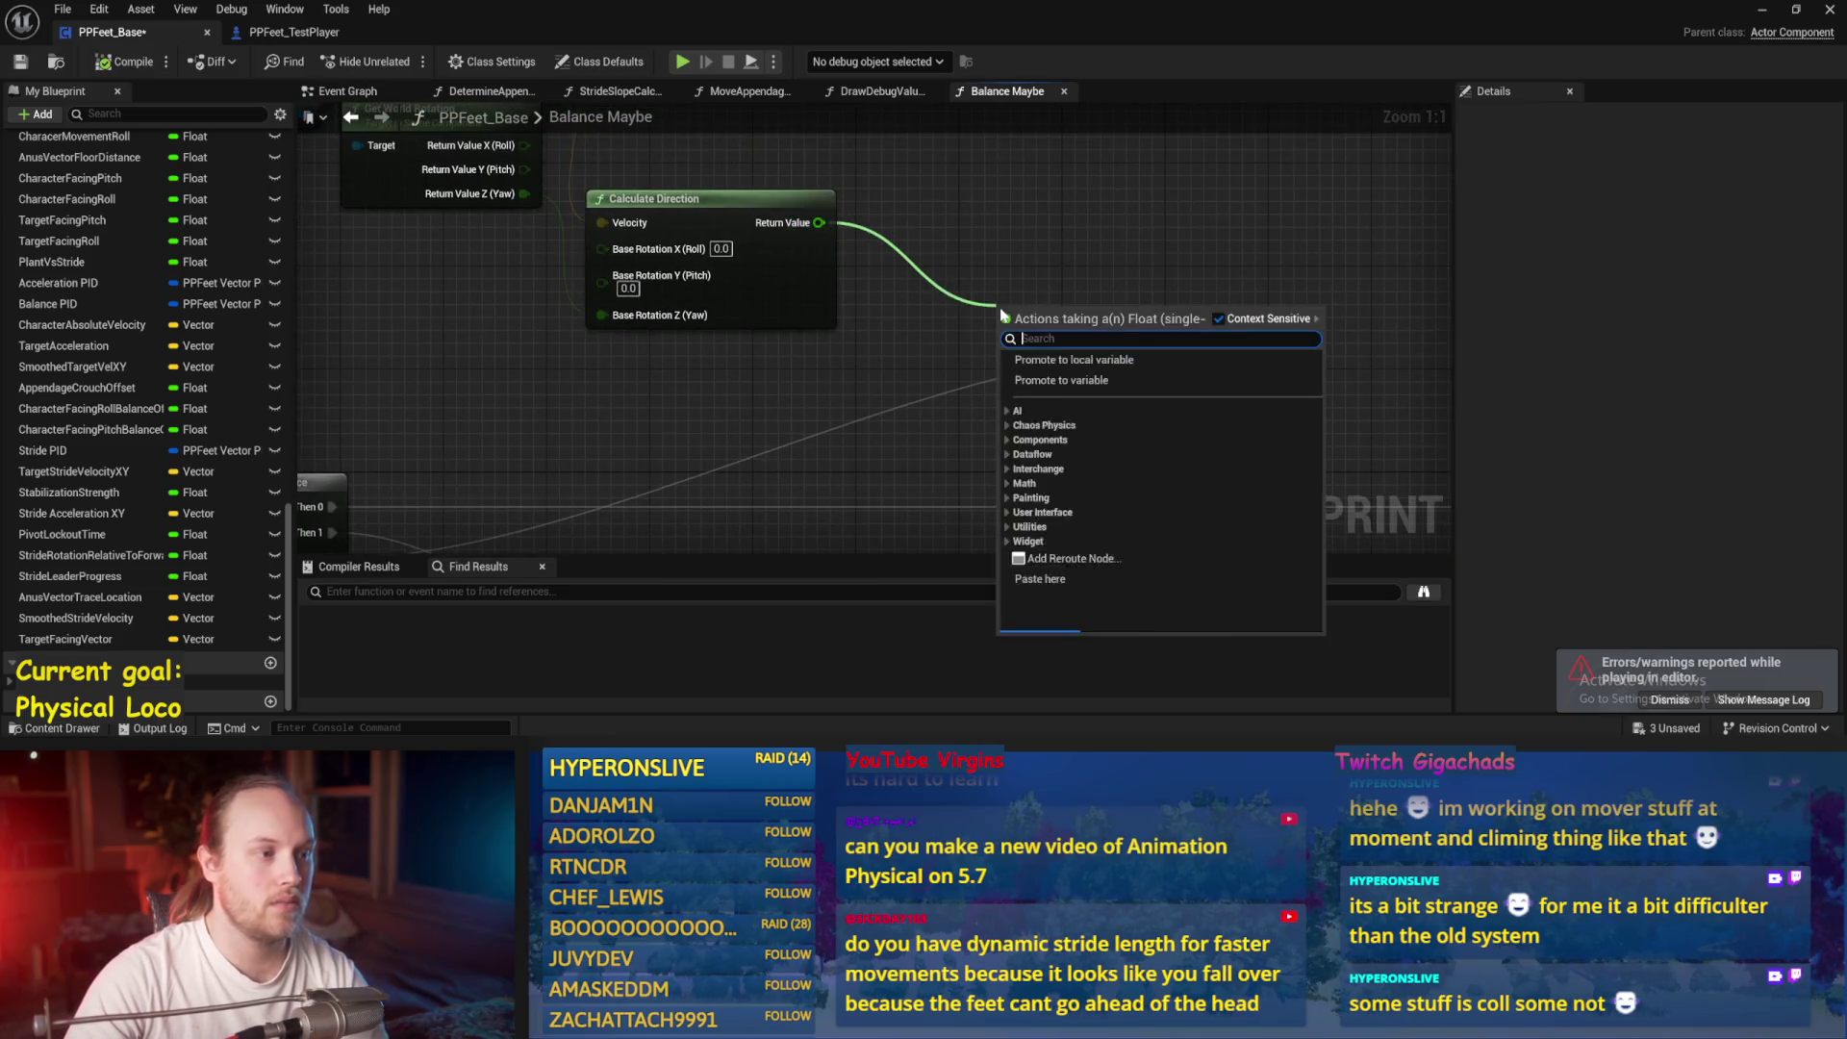
{"action": "type", "text": "8"}
{"action": "key", "text": "BackSpace"}
{"action": "type", "text": "*"}
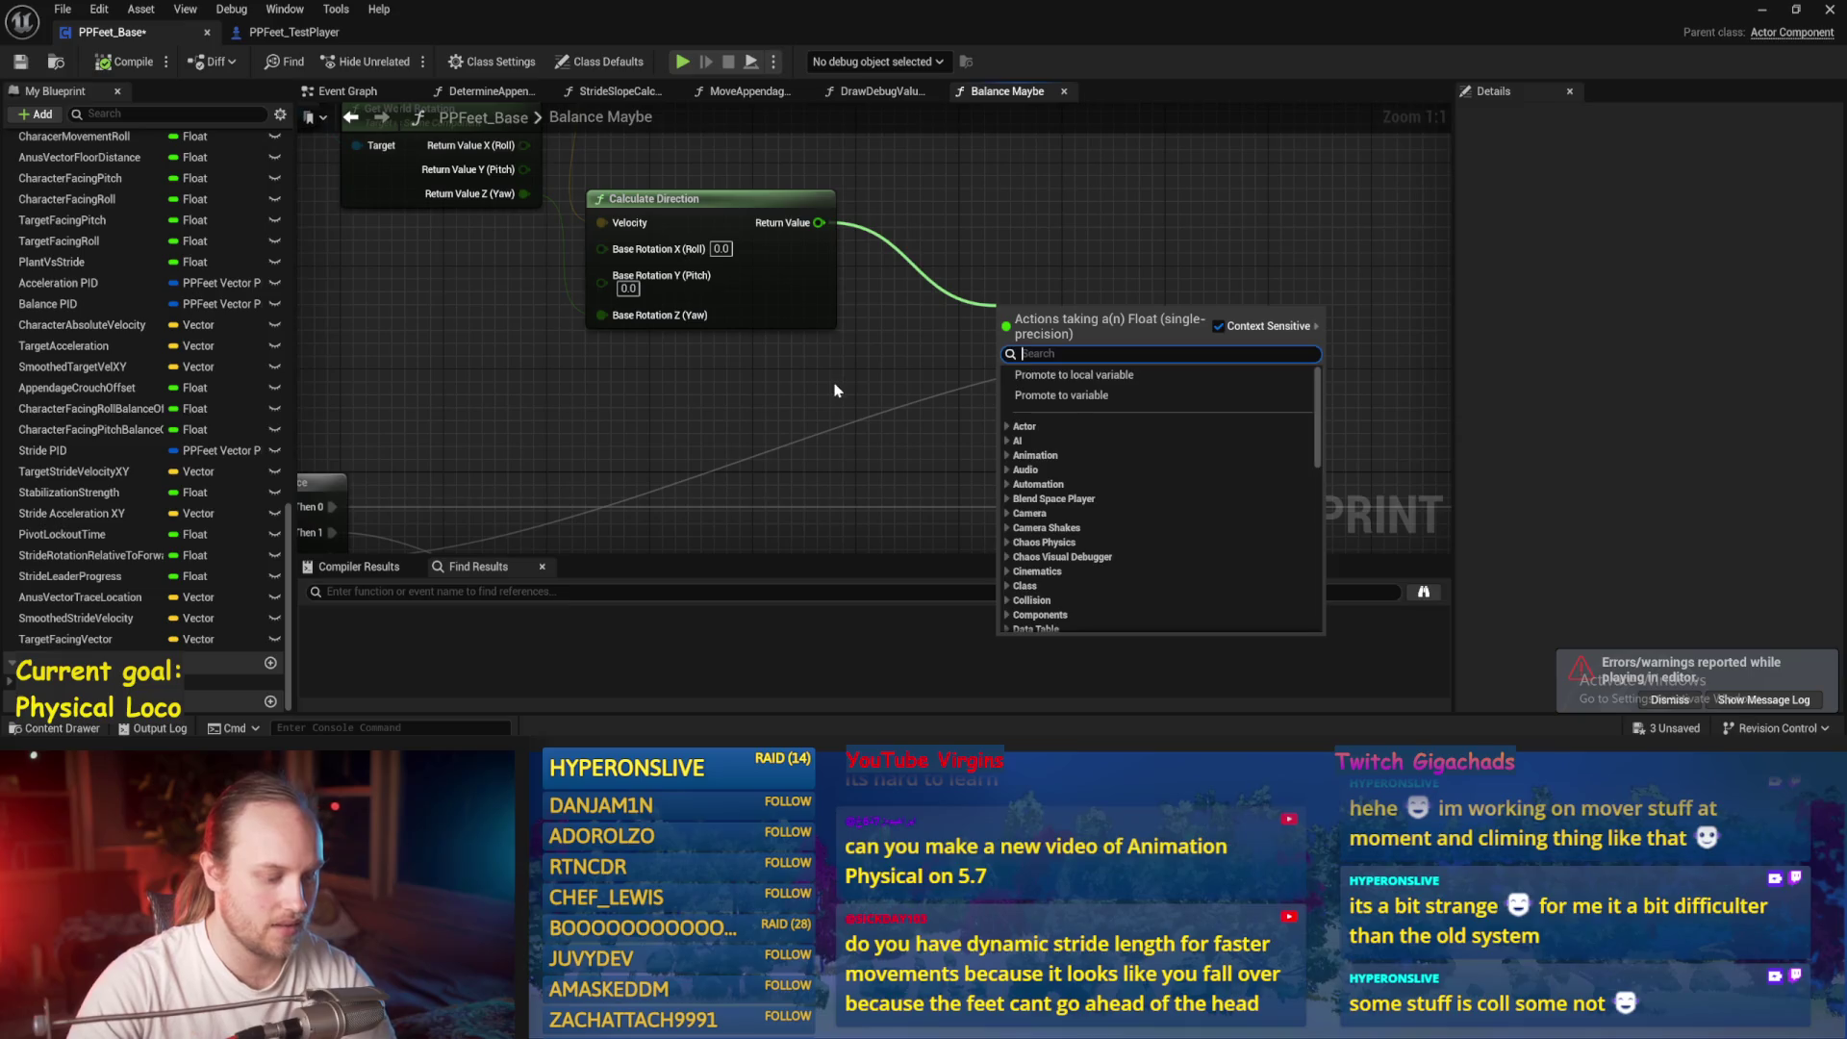
{"action": "key", "text": "Return"}
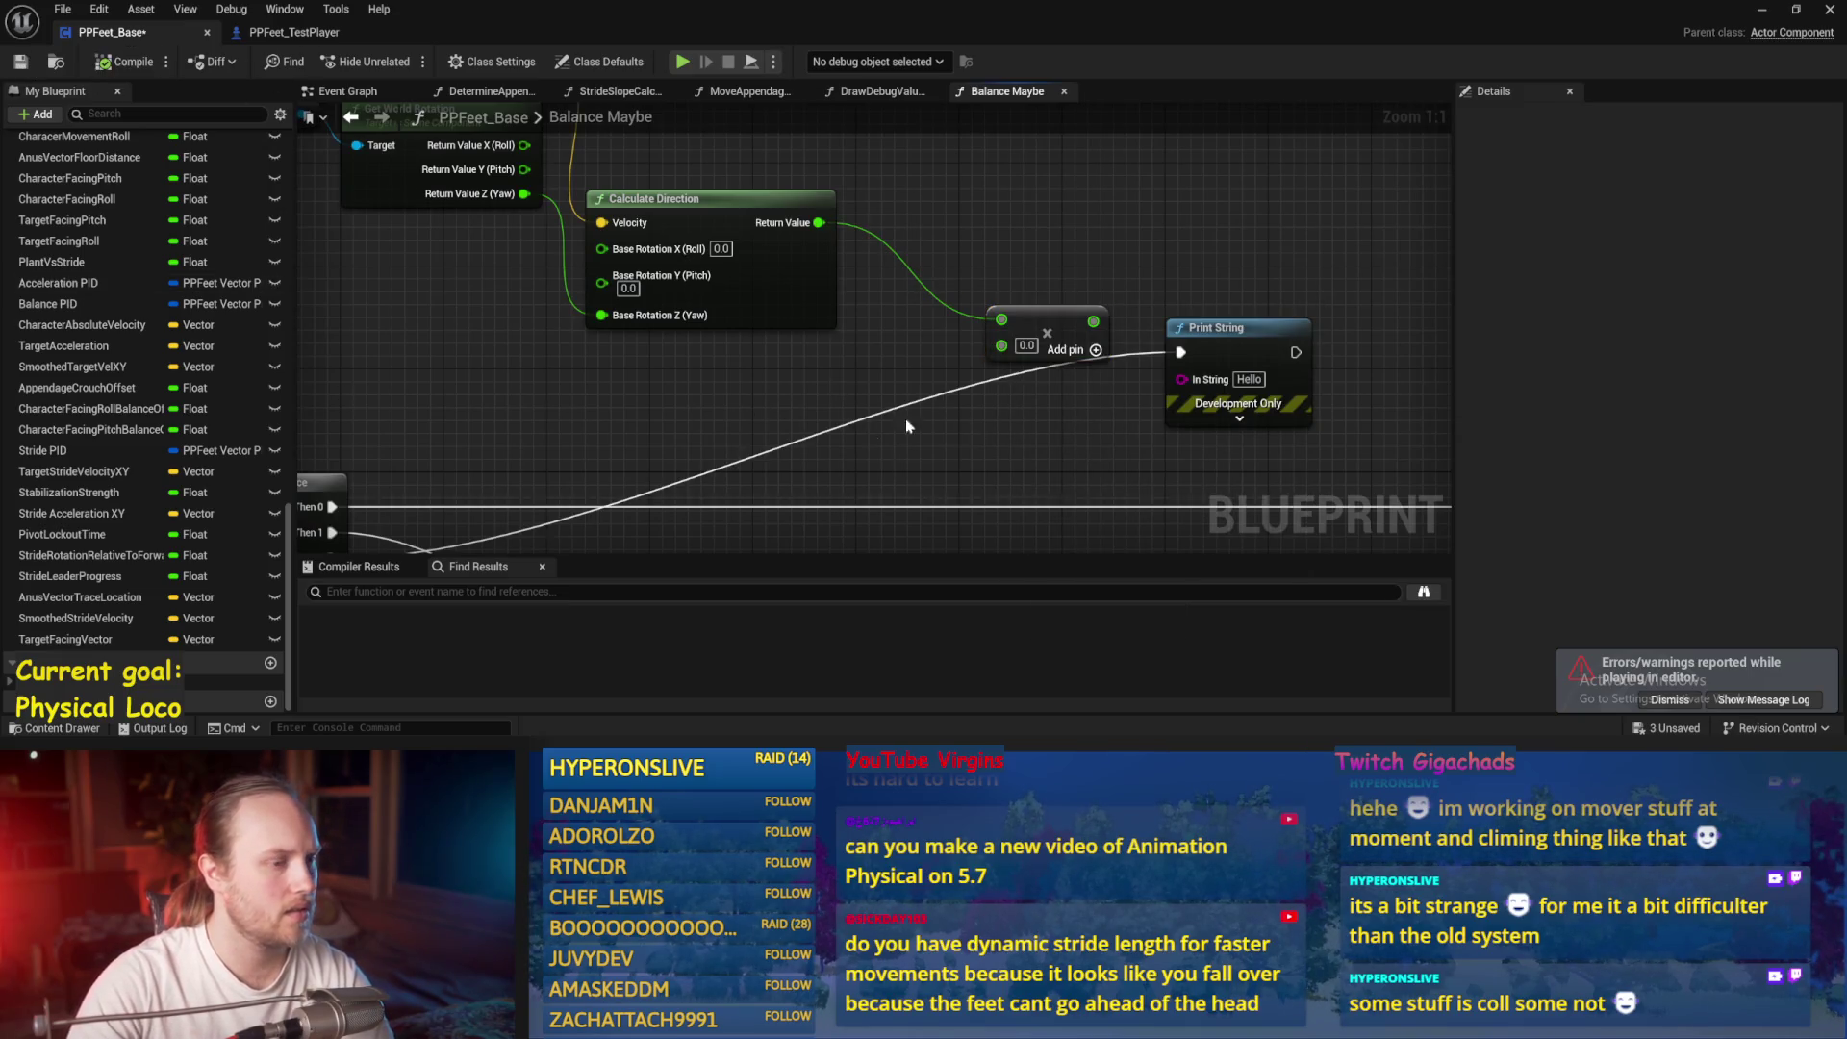
{"action": "scroll", "coordinate": [907, 427], "scroll_direction": "down", "scroll_amount": 2}
{"action": "left_click", "coordinate": [953, 289]}
{"action": "left_click_drag", "start_coordinate": [1126, 342], "coordinate": [1270, 323]}
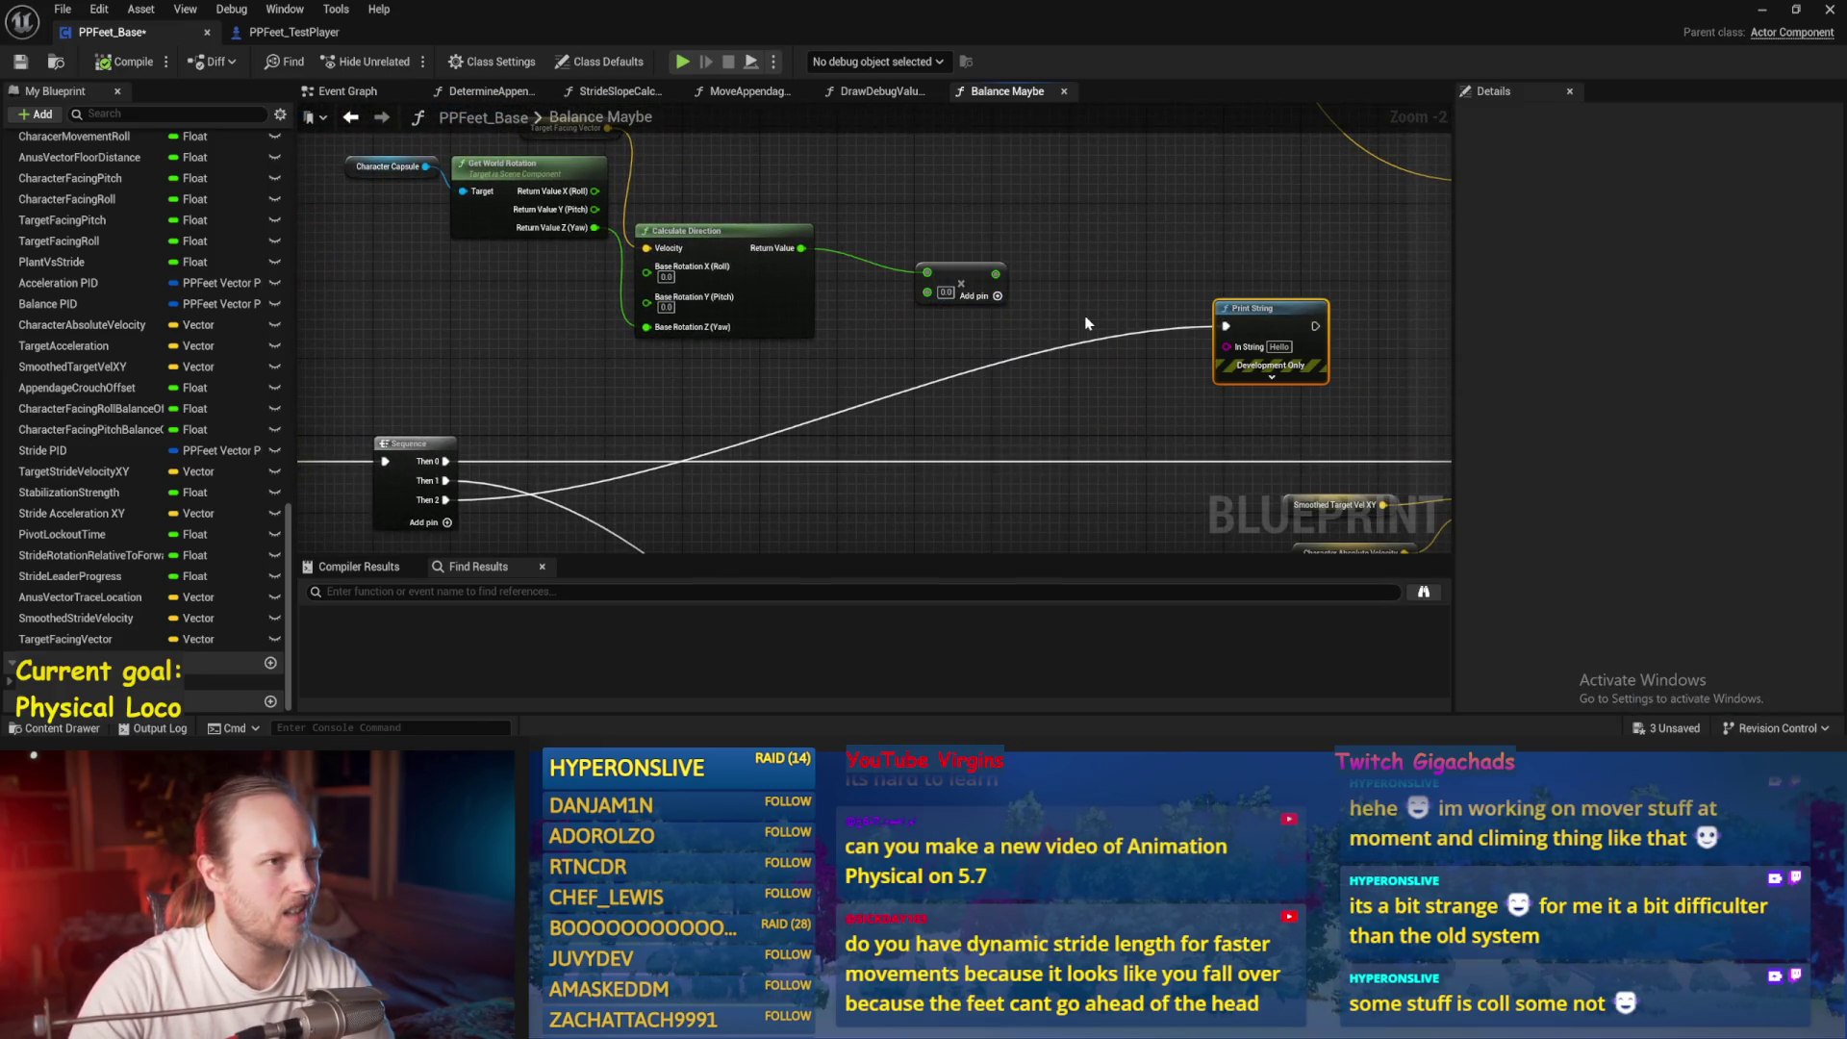
{"action": "left_click", "coordinate": [1067, 281]}
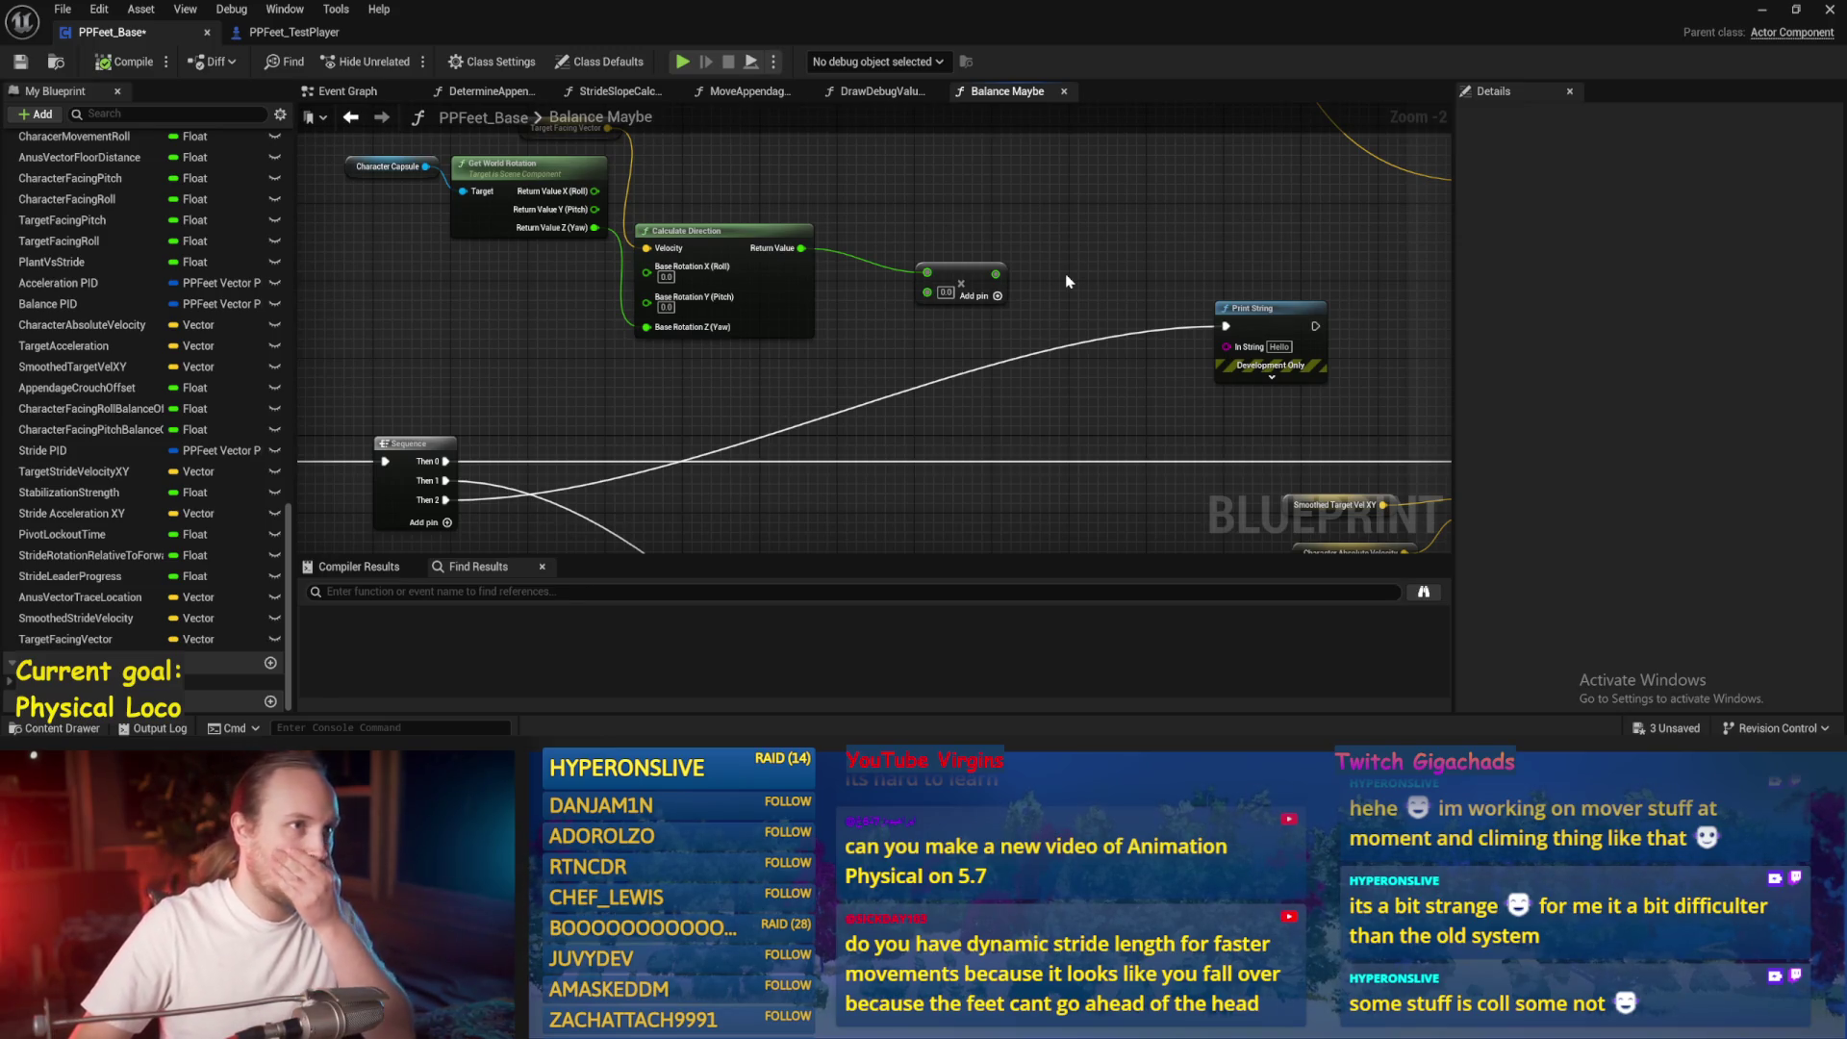
{"action": "mouse_move", "coordinate": [954, 341]}
{"action": "left_mouse_down"}
{"action": "mouse_move", "coordinate": [1011, 383]}
{"action": "mouse_move", "coordinate": [957, 389]}
{"action": "mouse_move", "coordinate": [962, 260]}
{"action": "left_mouse_up"}
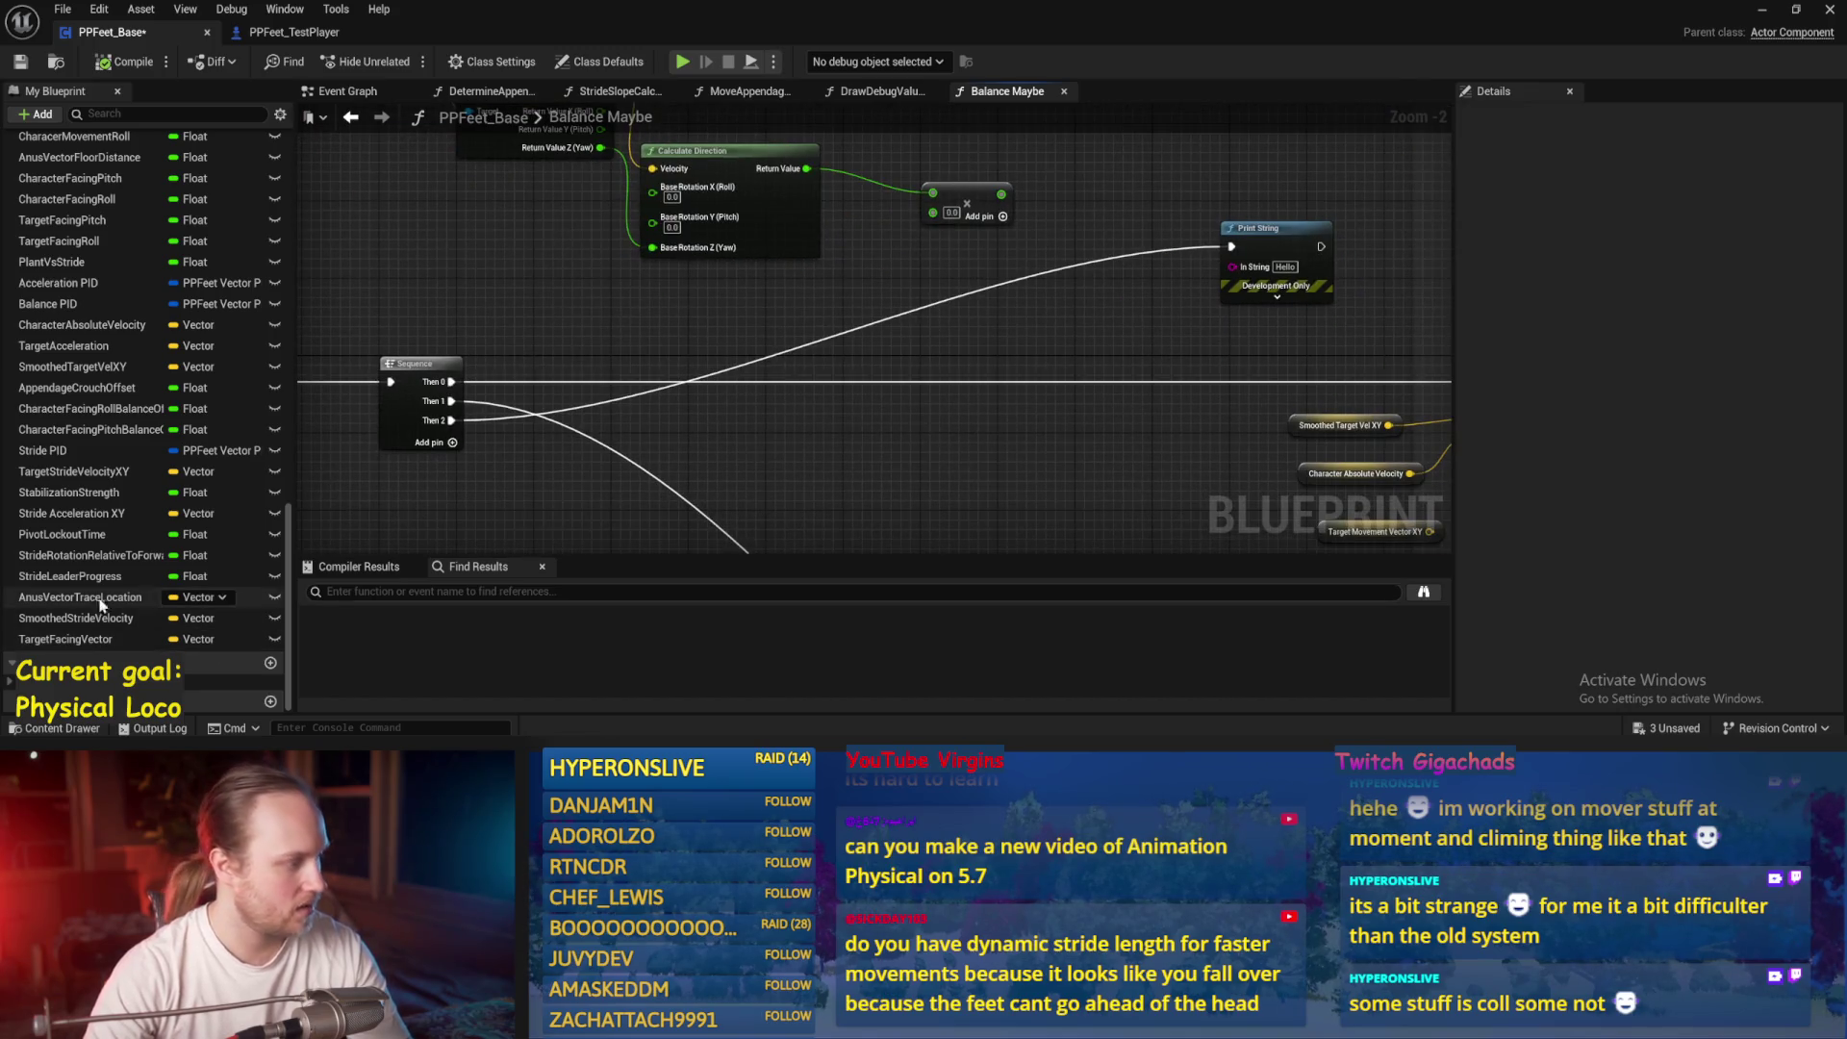
Create a Float variable named TargetYawRate, then compile and save the blueprint
{"action": "left_click", "coordinate": [36, 113]}
{"action": "left_click", "coordinate": [234, 421]}
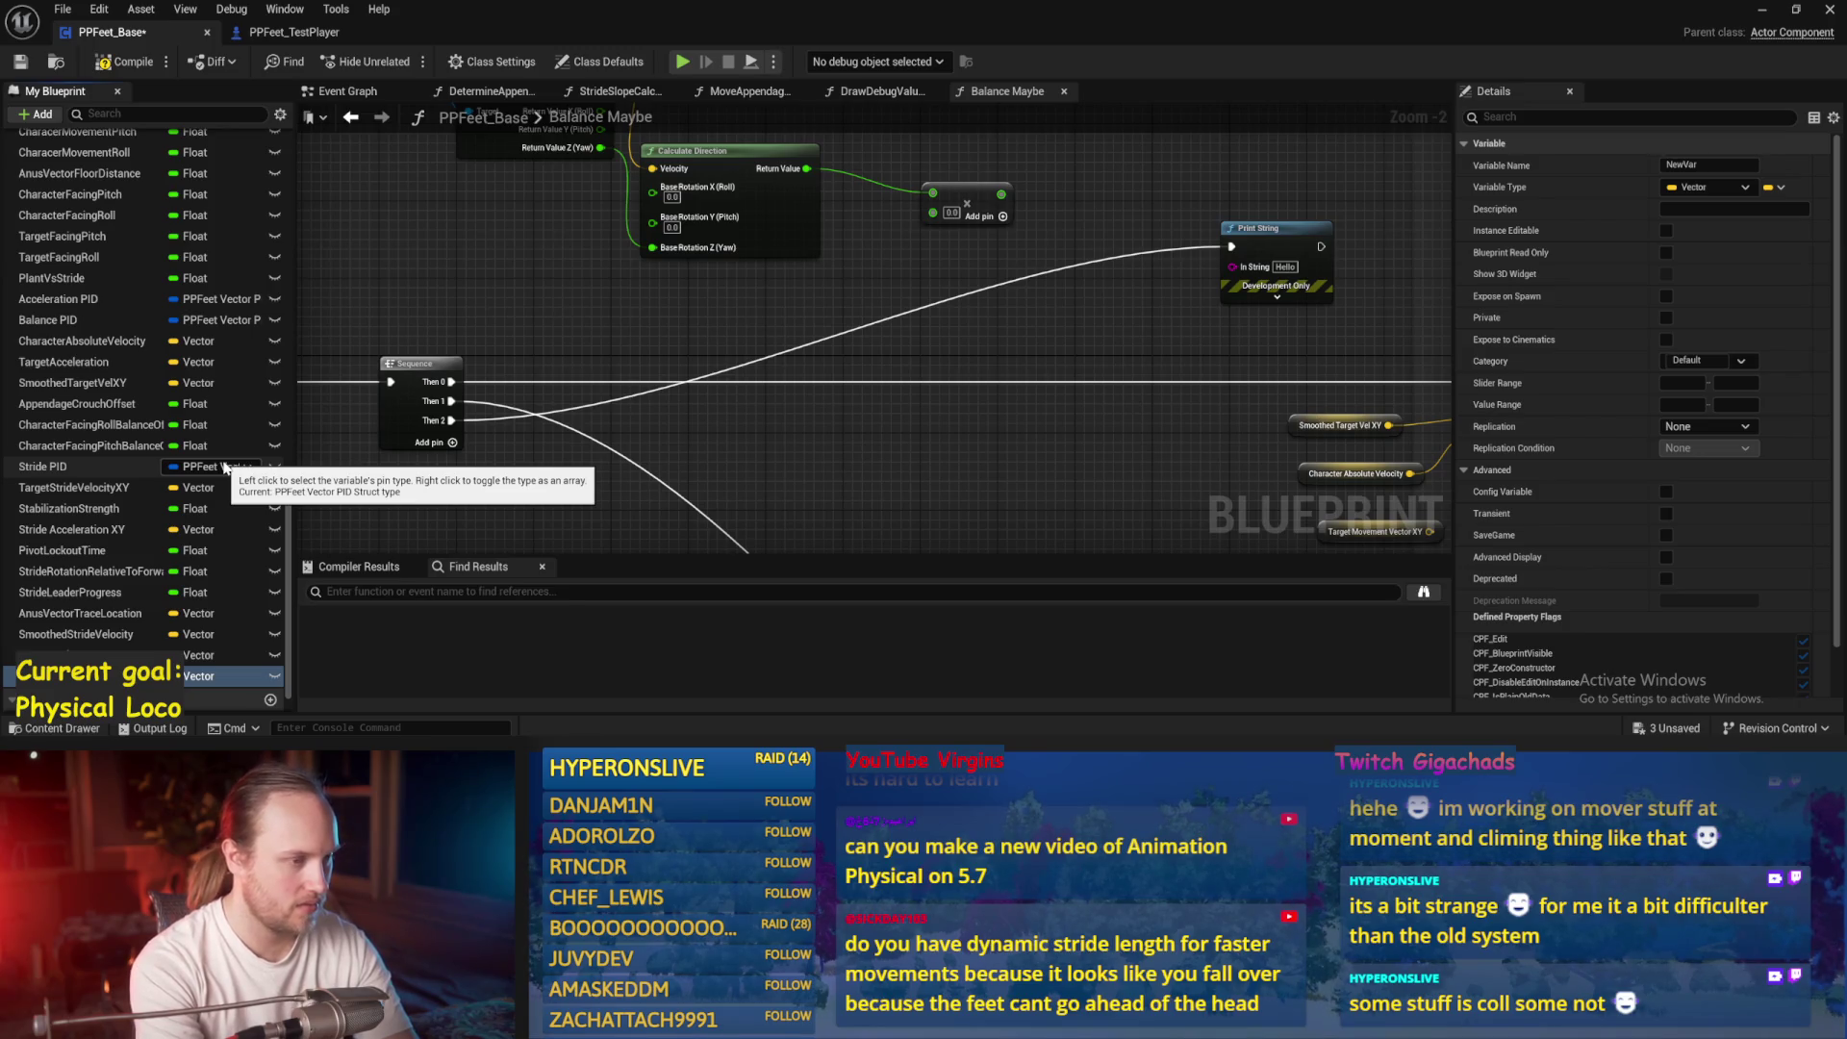
{"action": "key", "text": "Return"}
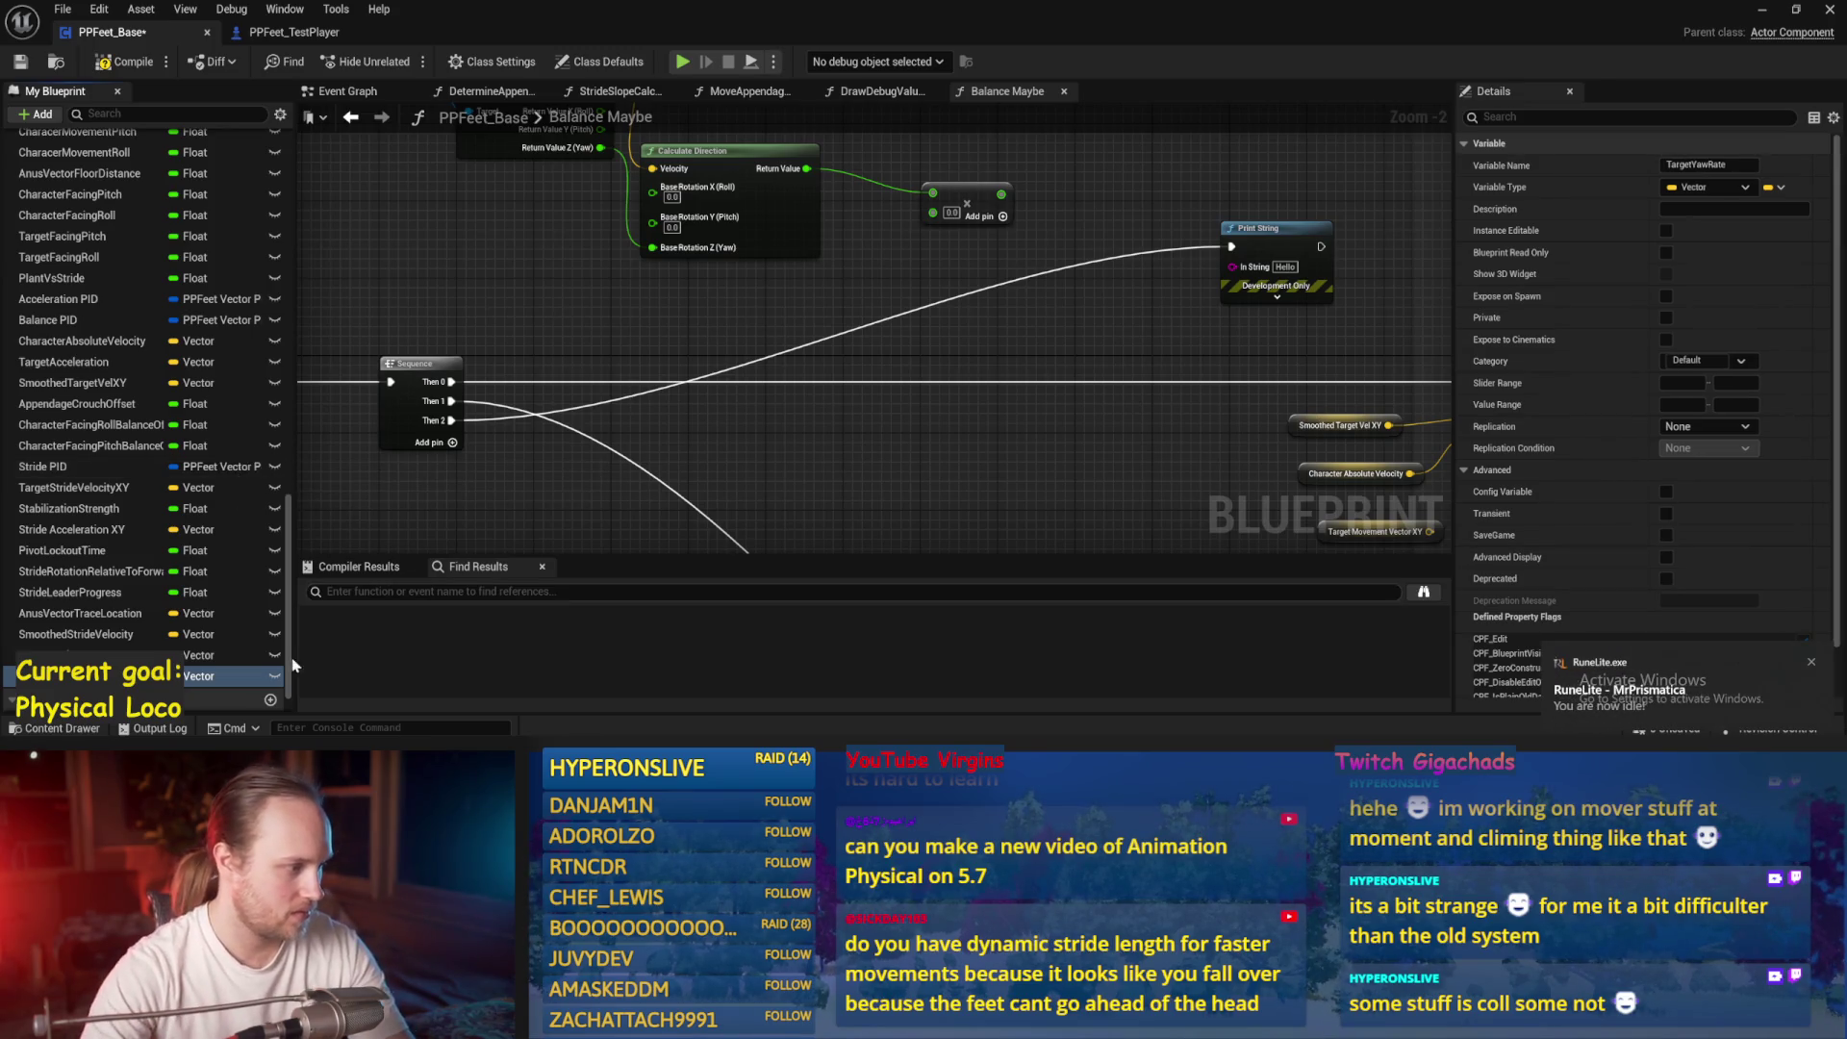
{"action": "left_click", "coordinate": [200, 677]}
{"action": "left_click", "coordinate": [202, 429]}
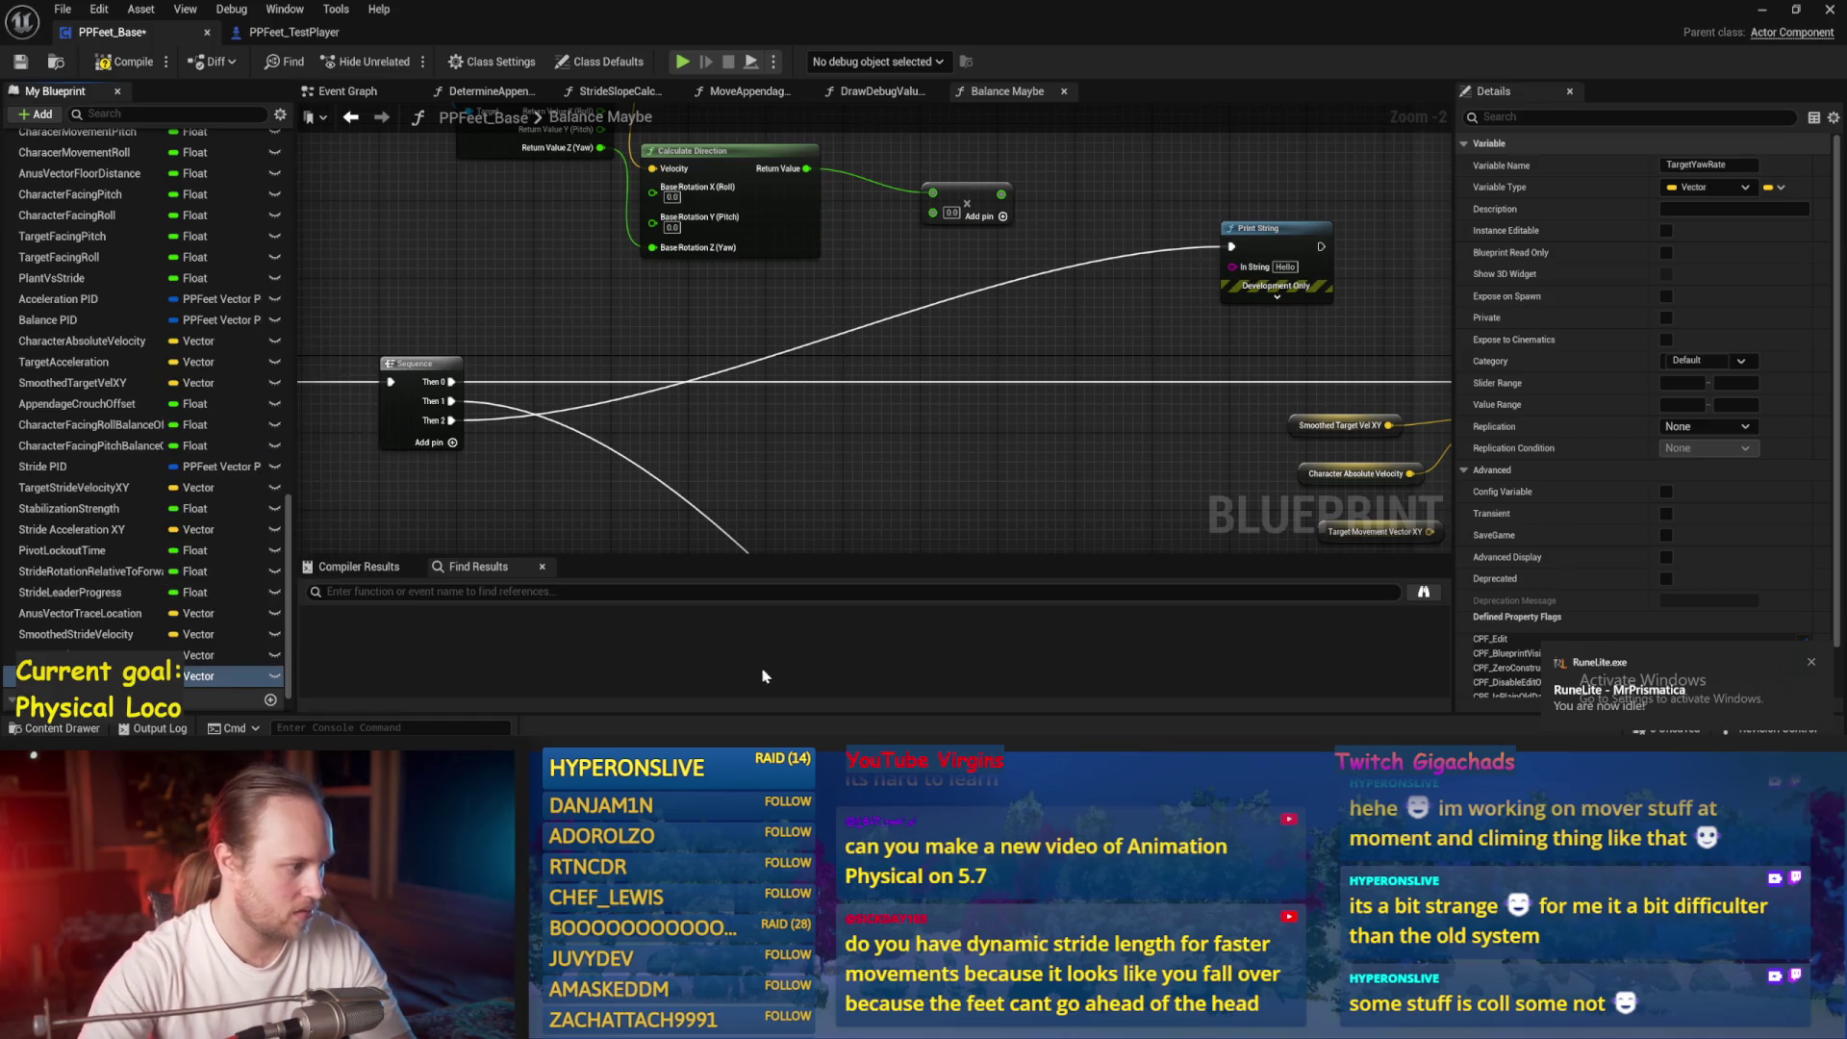
{"action": "left_click", "coordinate": [126, 62]}
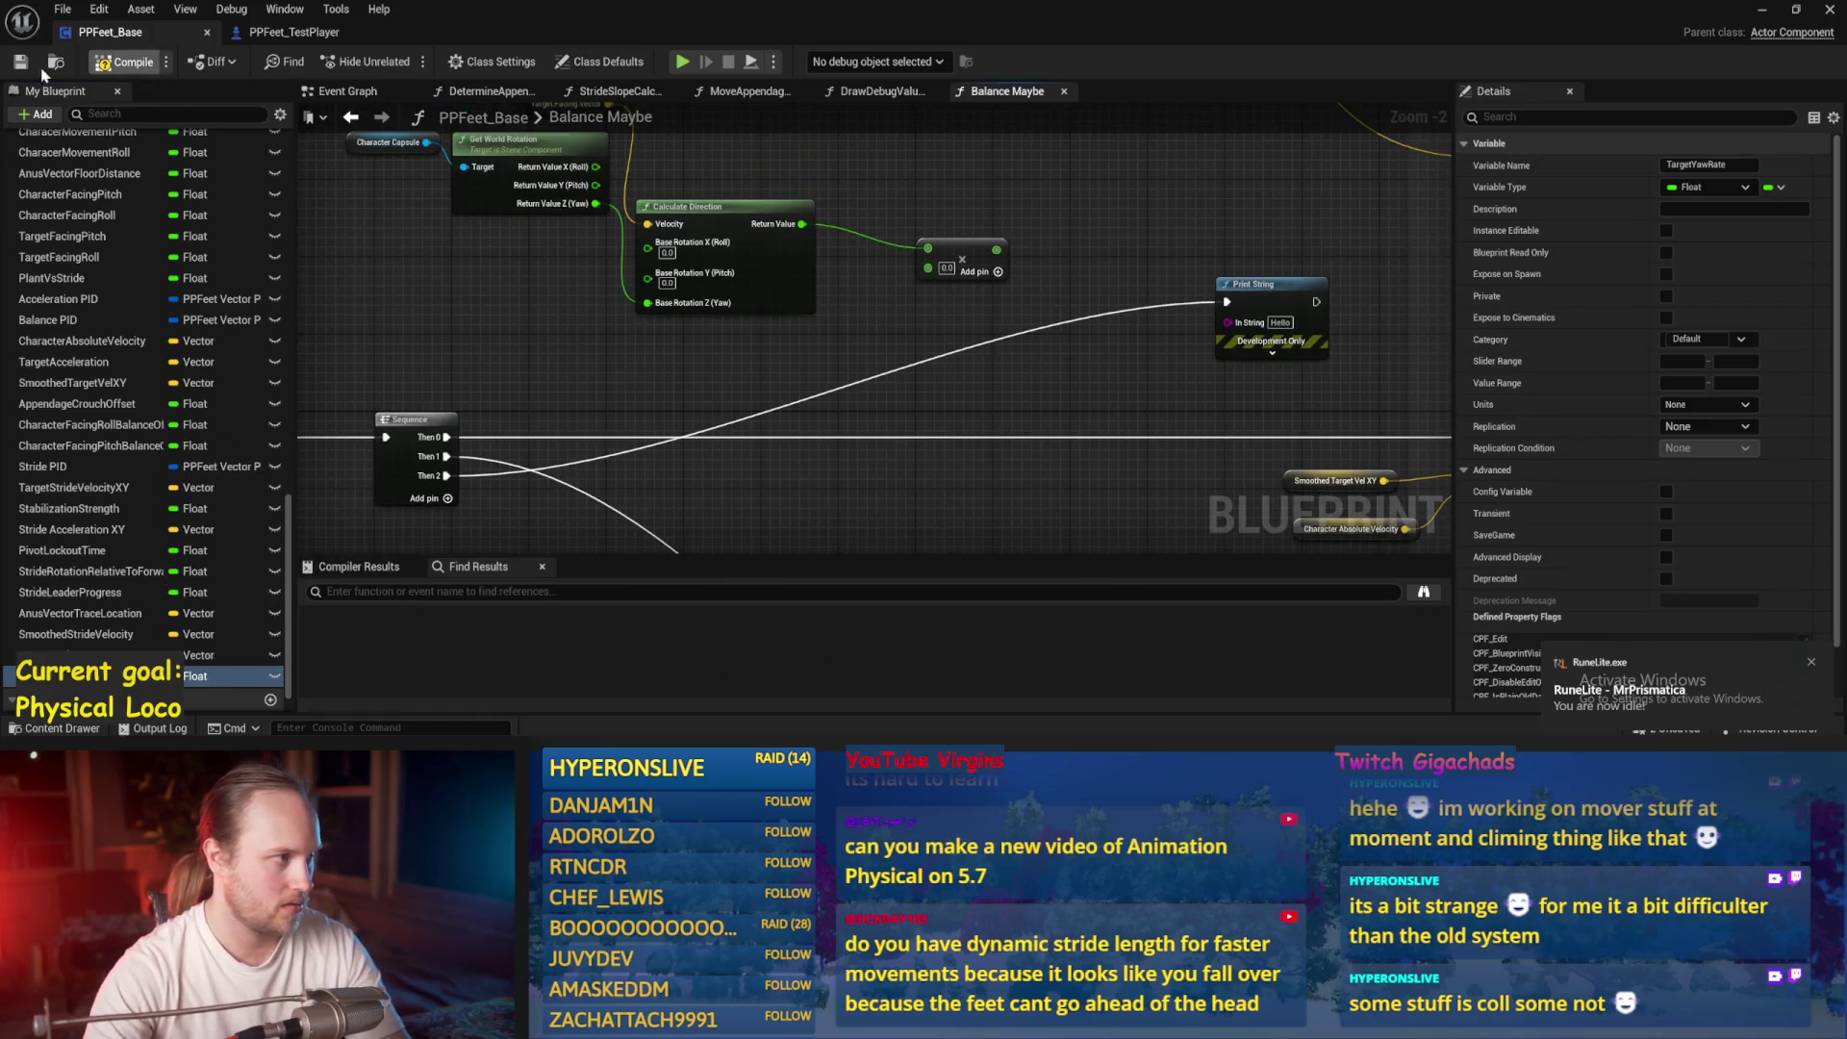
{"action": "left_click", "coordinate": [21, 64]}
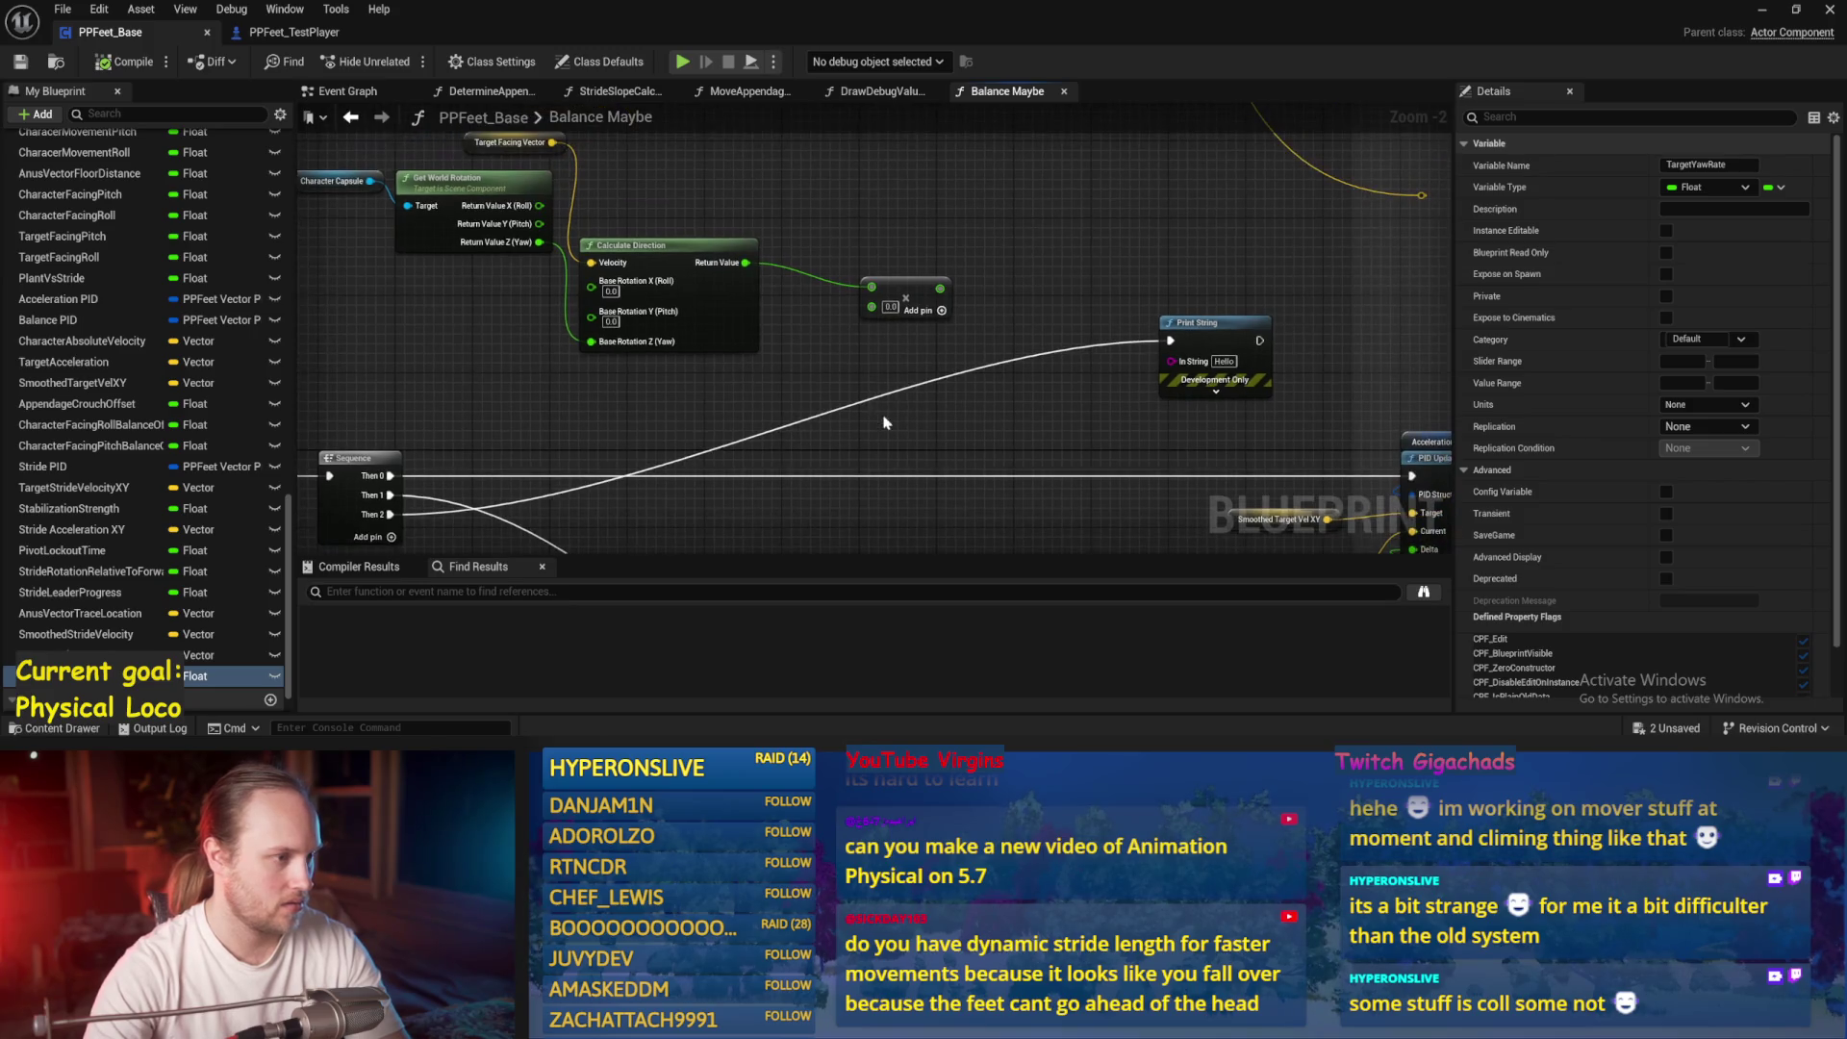
Add a Set TargetYawRate node into the execution flow, fed by the Multiply node with B set to 1.0
{"action": "left_click_drag", "start_coordinate": [728, 433], "coordinate": [806, 373]}
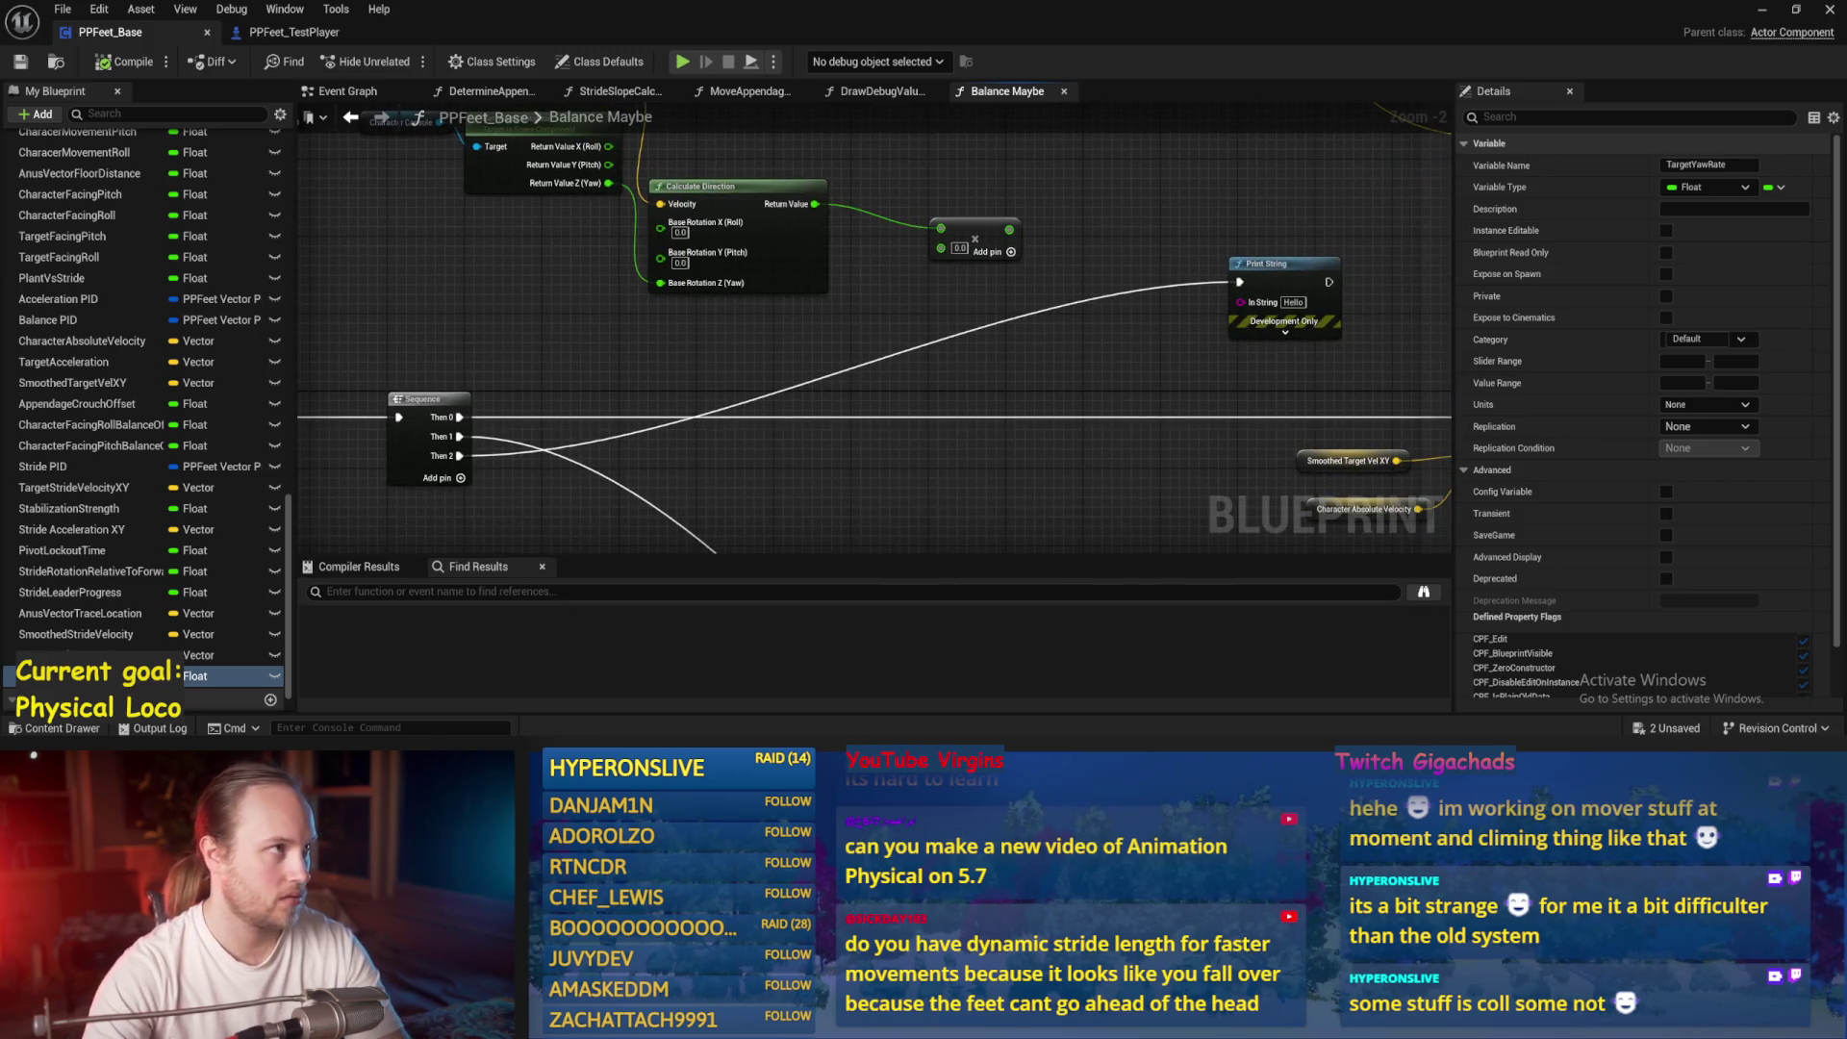
{"action": "mouse_move", "coordinate": [1123, 438]}
{"action": "left_mouse_down"}
{"action": "mouse_move", "coordinate": [1004, 401]}
{"action": "mouse_move", "coordinate": [1040, 355]}
{"action": "left_mouse_up"}
{"action": "mouse_move", "coordinate": [866, 466]}
{"action": "left_mouse_down"}
{"action": "mouse_move", "coordinate": [1003, 376]}
{"action": "mouse_move", "coordinate": [955, 405]}
{"action": "left_mouse_up"}
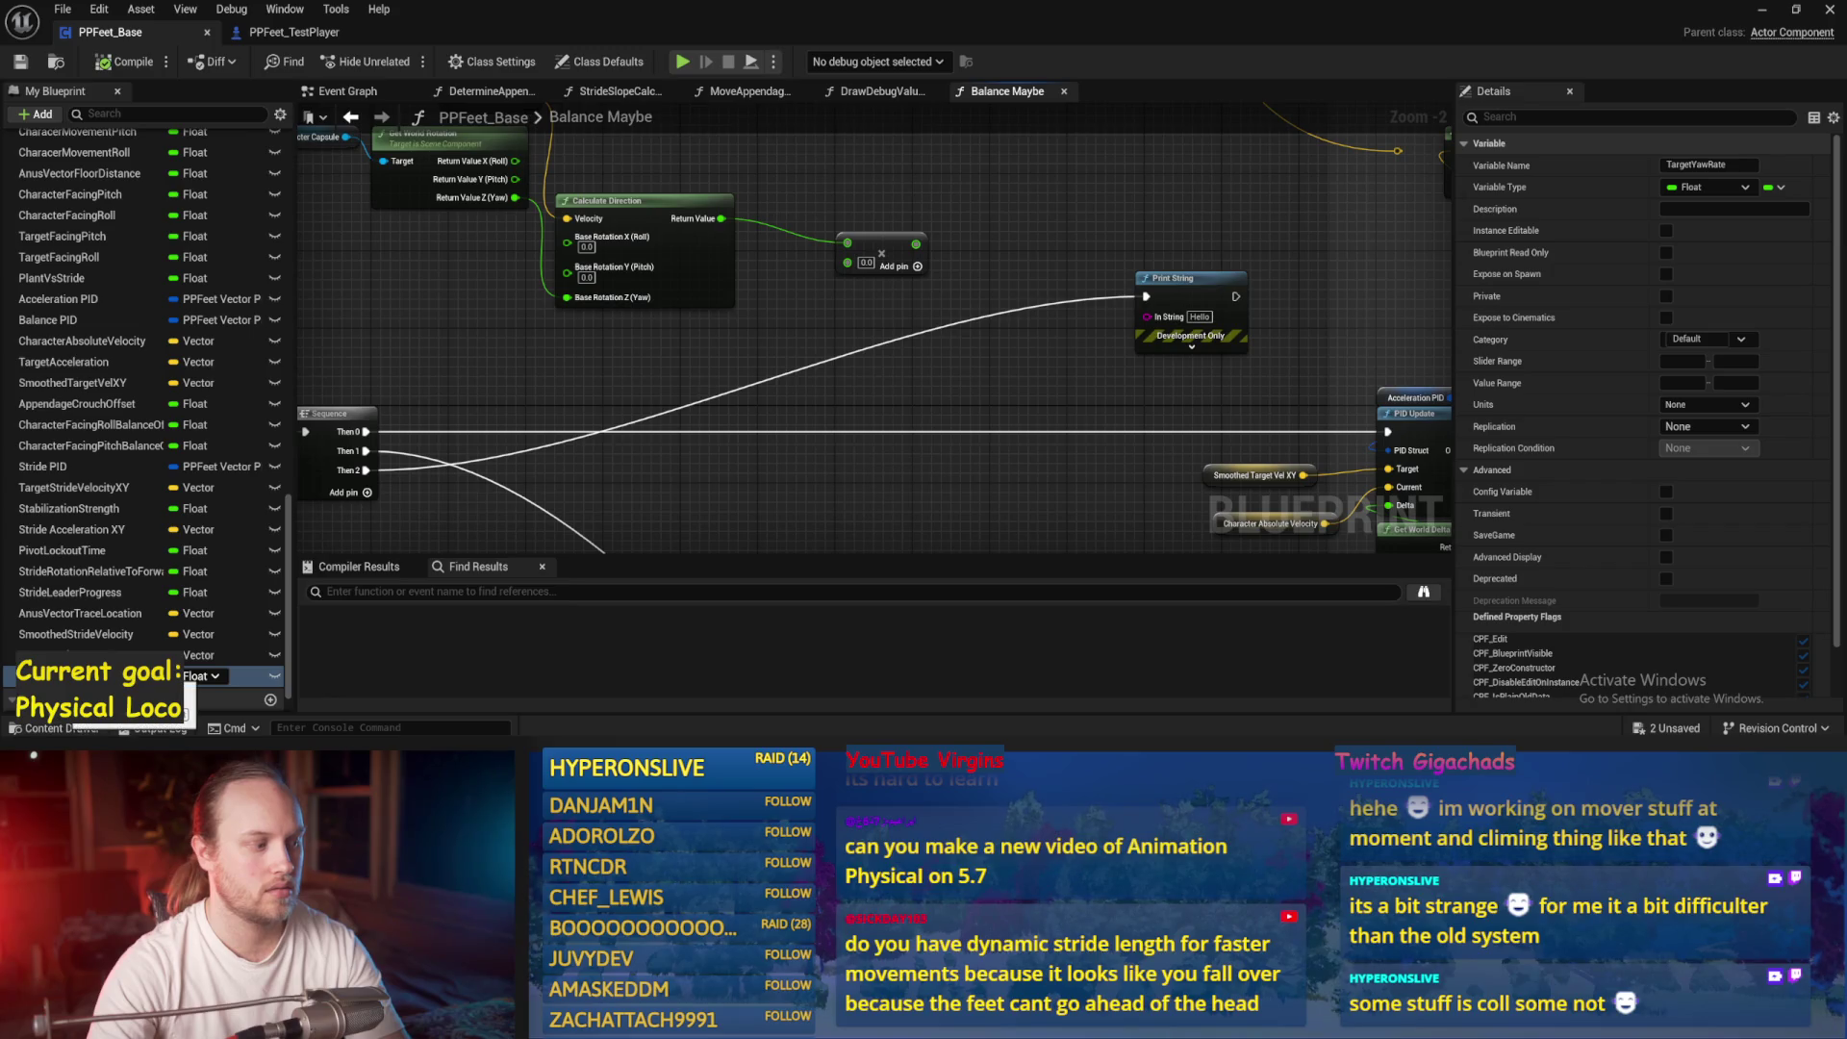
{"action": "mouse_move", "coordinate": [193, 679]}
{"action": "left_mouse_down"}
{"action": "mouse_move", "coordinate": [760, 312]}
{"action": "mouse_move", "coordinate": [765, 370]}
{"action": "mouse_move", "coordinate": [863, 316]}
{"action": "left_mouse_up"}
{"action": "left_click", "coordinate": [789, 408]}
{"action": "left_click", "coordinate": [758, 386]}
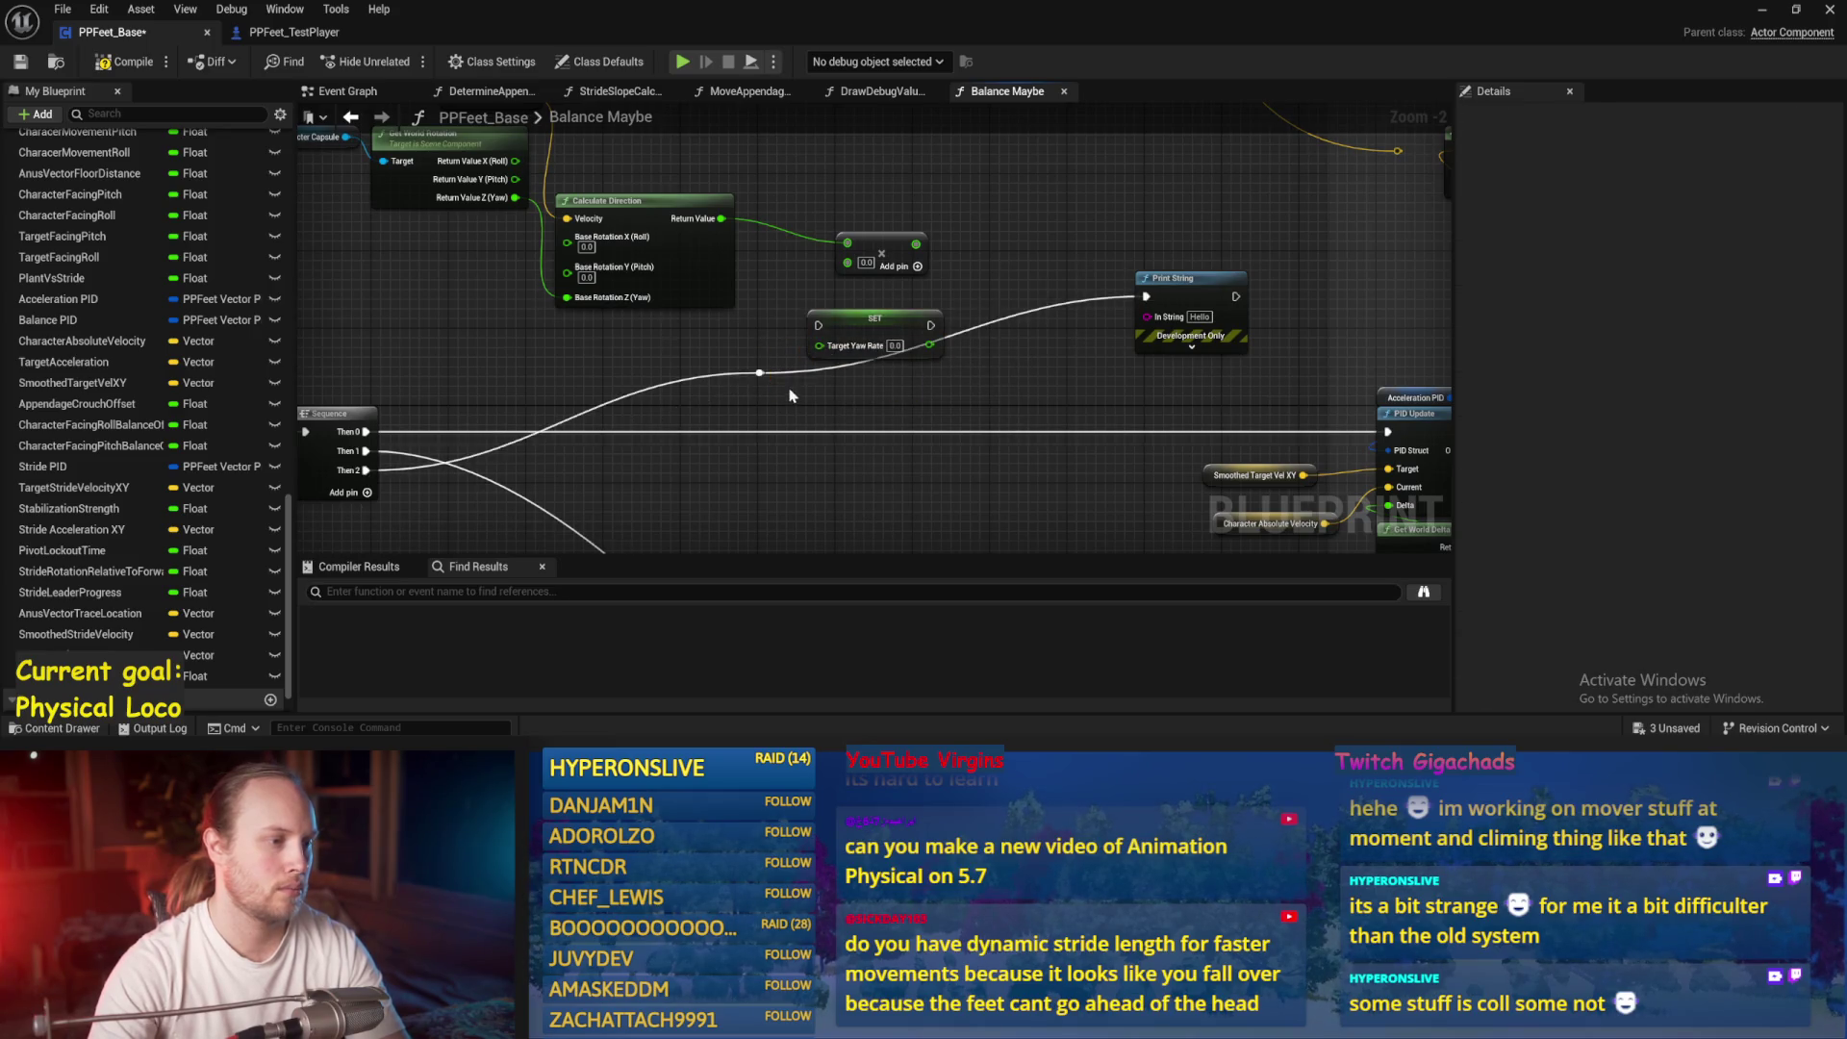
{"action": "double_click", "coordinate": [705, 355]}
{"action": "mouse_move", "coordinate": [703, 353]}
{"action": "left_mouse_down"}
{"action": "mouse_move", "coordinate": [819, 328]}
{"action": "mouse_move", "coordinate": [902, 347]}
{"action": "mouse_move", "coordinate": [887, 318]}
{"action": "mouse_move", "coordinate": [809, 397]}
{"action": "left_mouse_up"}
{"action": "type", "text": "1"}
{"action": "mouse_move", "coordinate": [842, 267]}
{"action": "left_mouse_down"}
{"action": "mouse_move", "coordinate": [937, 344]}
{"action": "mouse_move", "coordinate": [856, 305]}
{"action": "mouse_move", "coordinate": [919, 306]}
{"action": "left_mouse_up"}
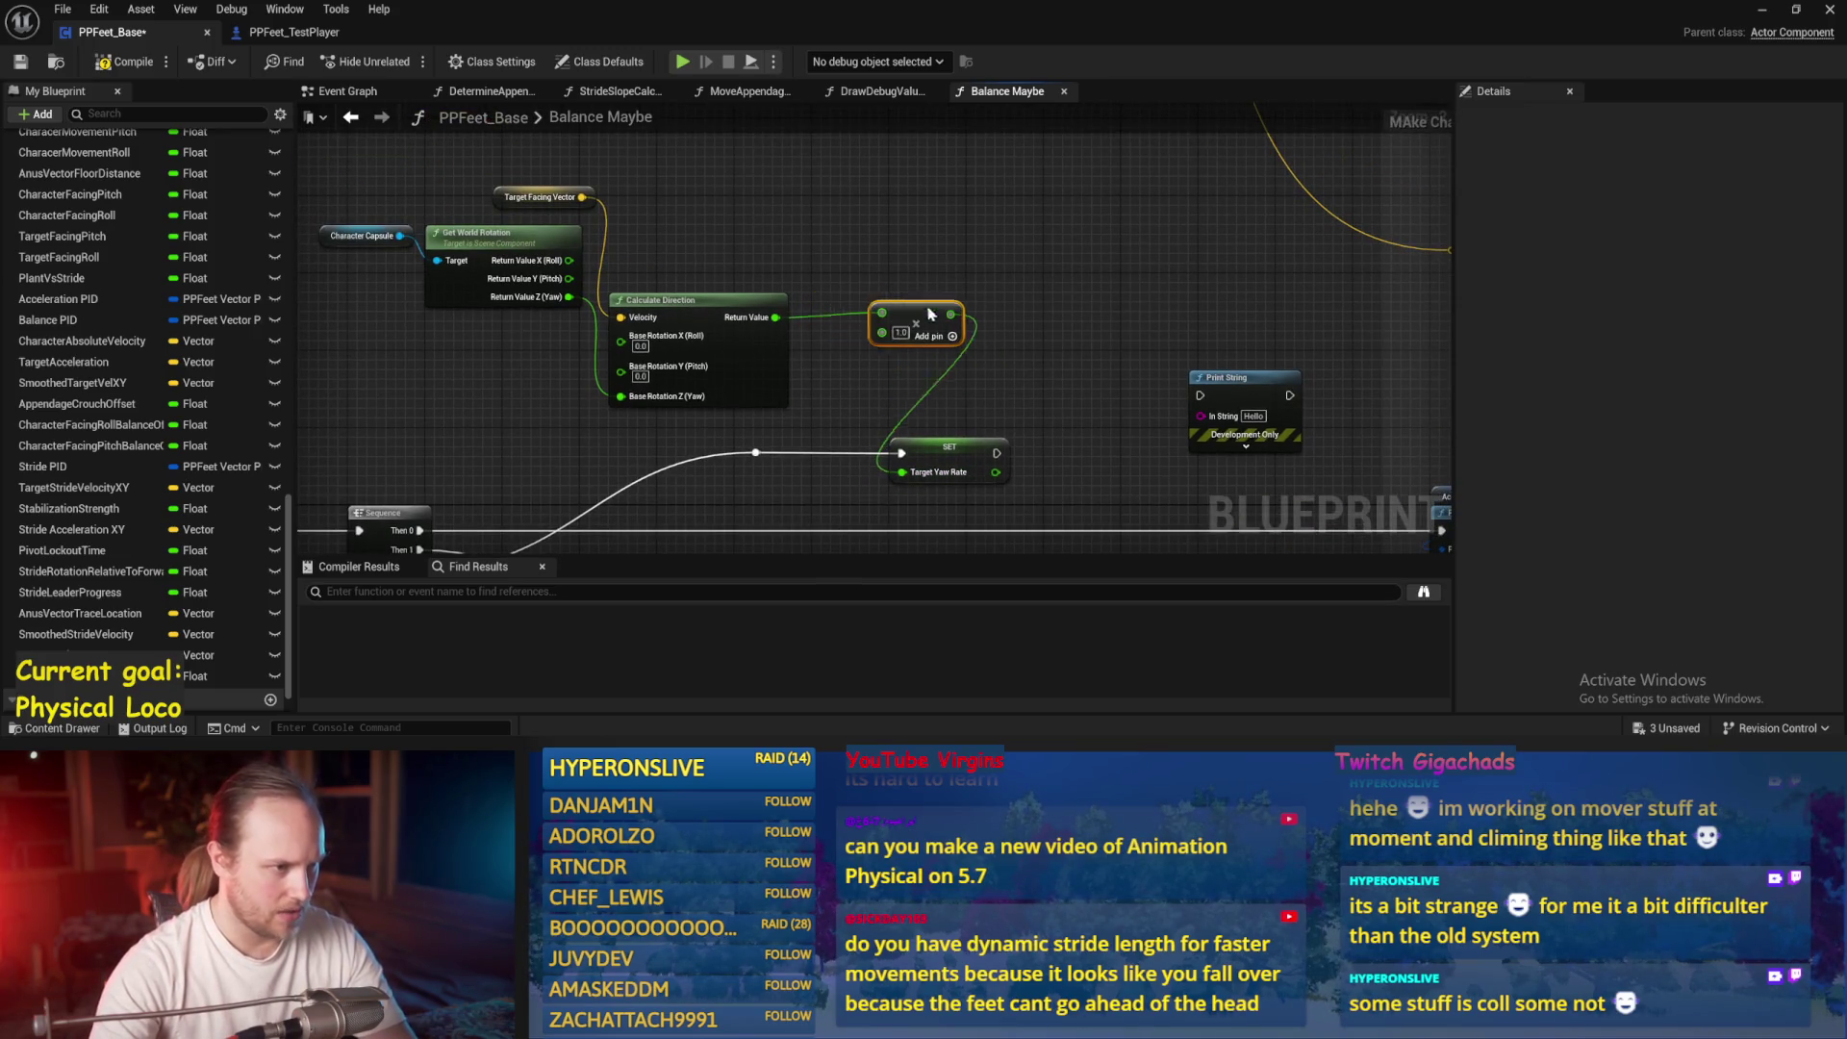
Add a Get World Delta Seconds node and wire it into the Multiply node
{"action": "right_click", "coordinate": [765, 429]}
{"action": "type", "text": "delta worl"}
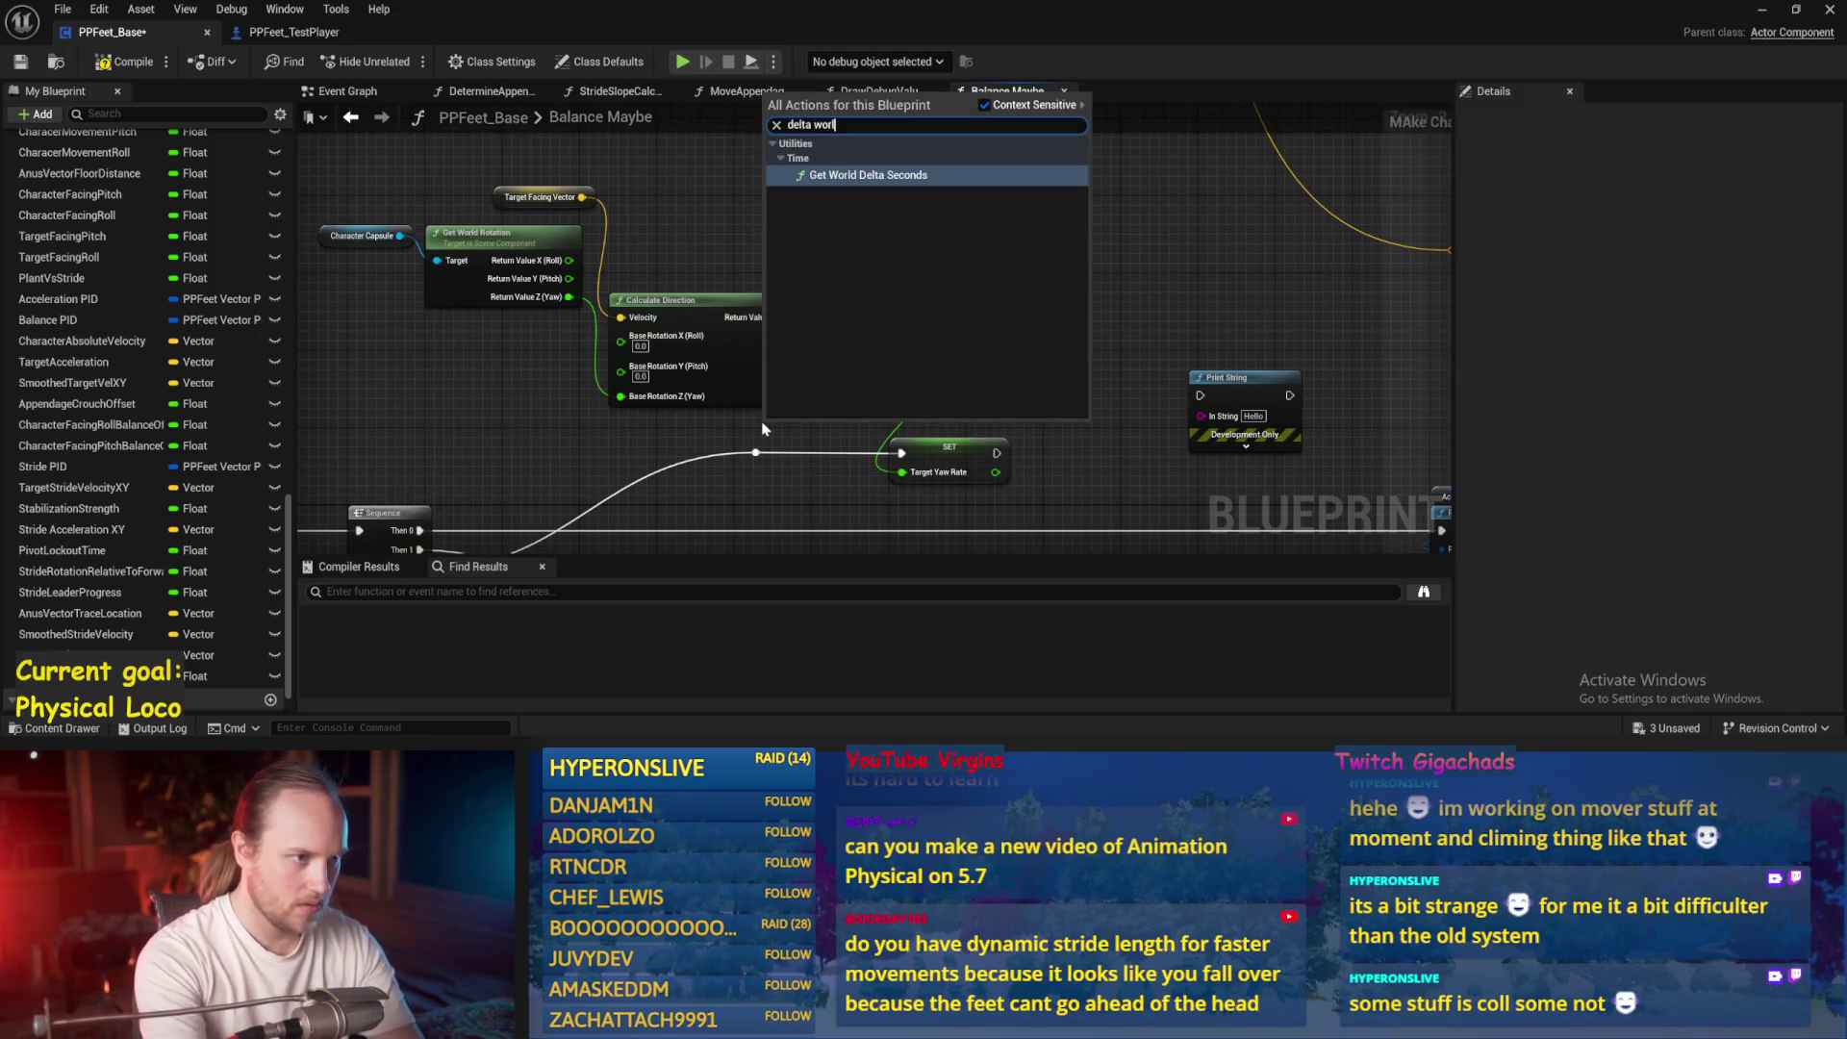
{"action": "key", "text": "Return"}
{"action": "scroll", "coordinate": [761, 423], "scroll_direction": "up", "scroll_amount": 3}
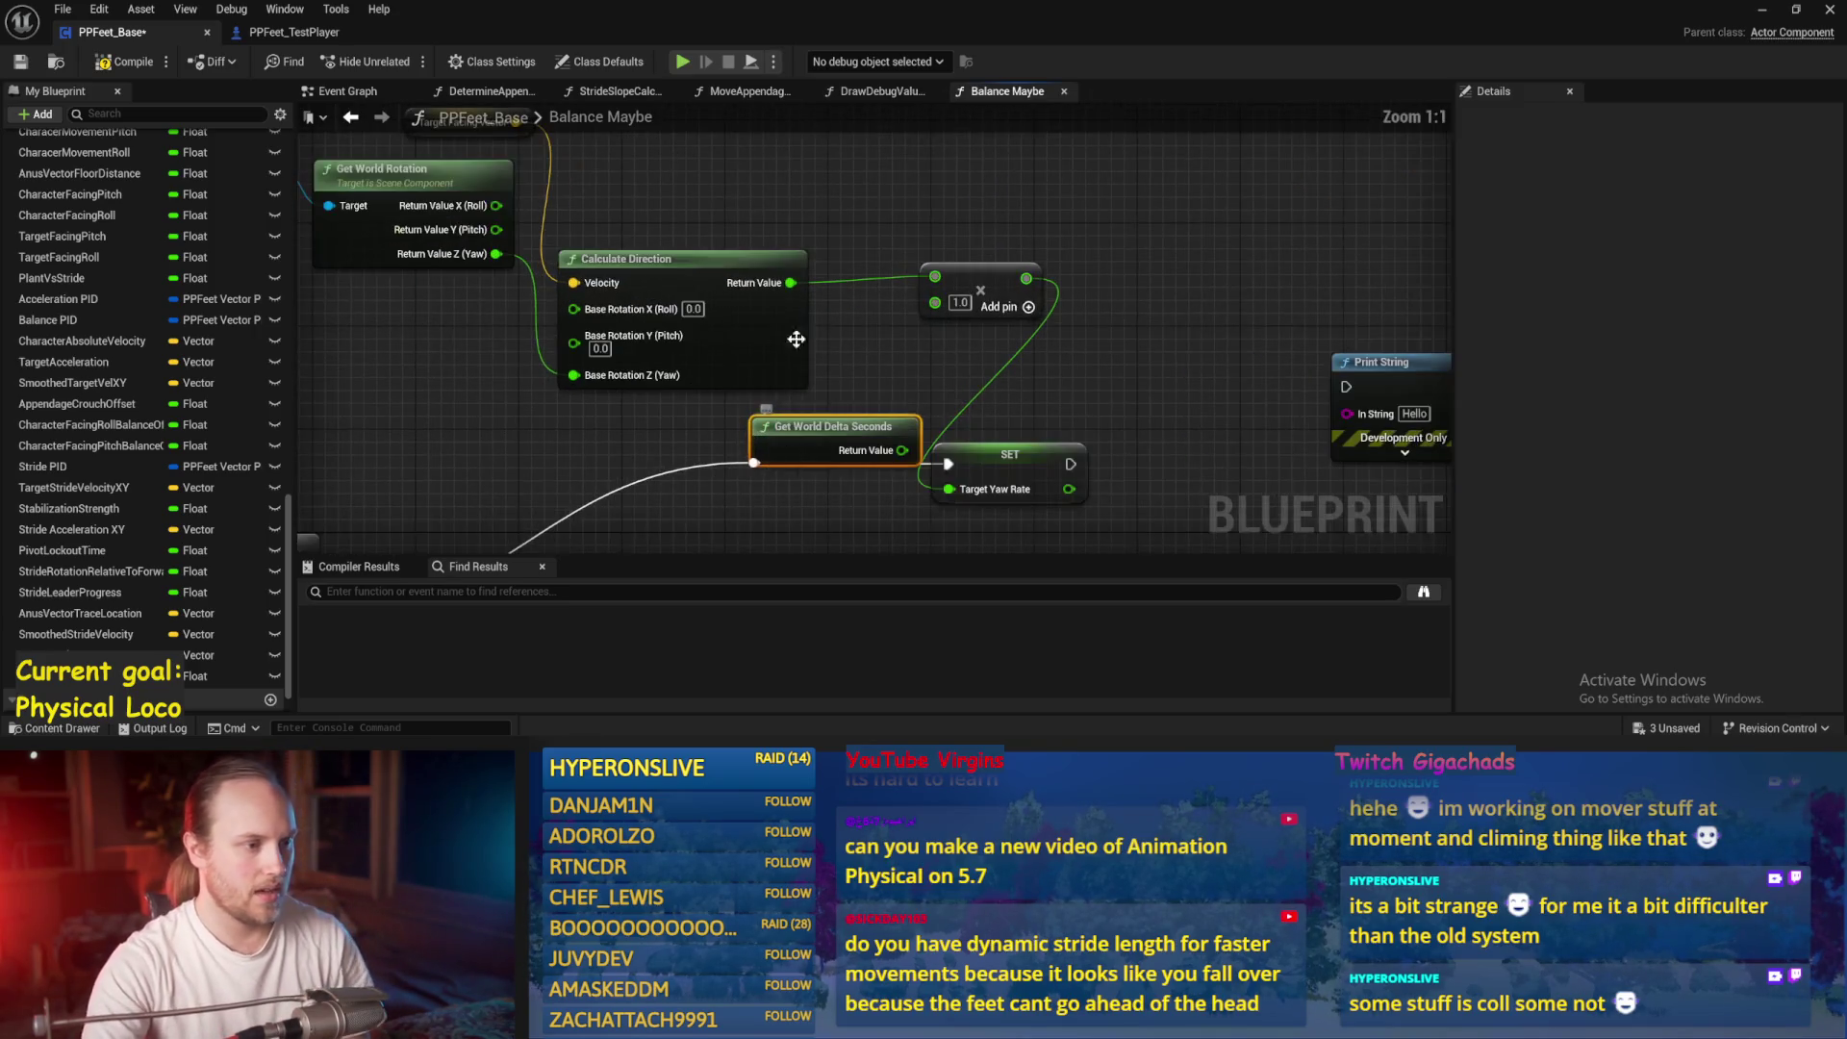
{"action": "left_click_drag", "start_coordinate": [812, 421], "coordinate": [812, 409]}
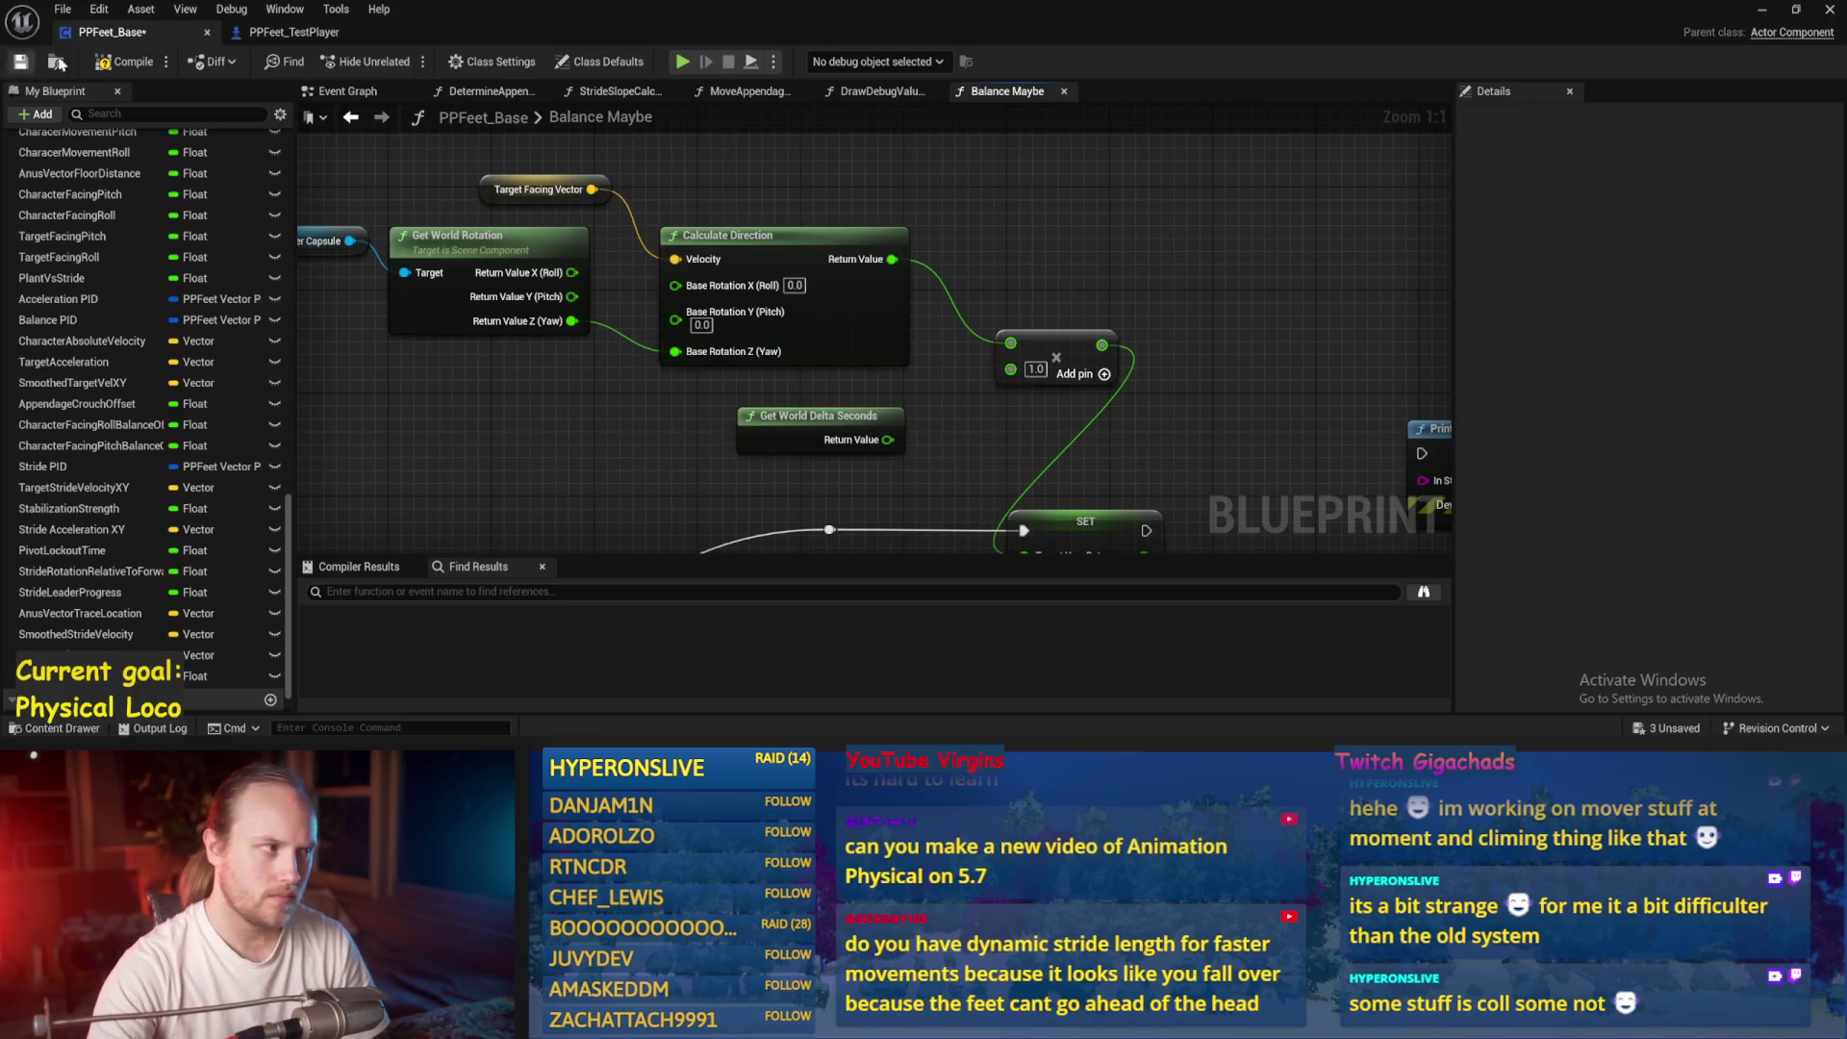
{"action": "left_click", "coordinate": [18, 62]}
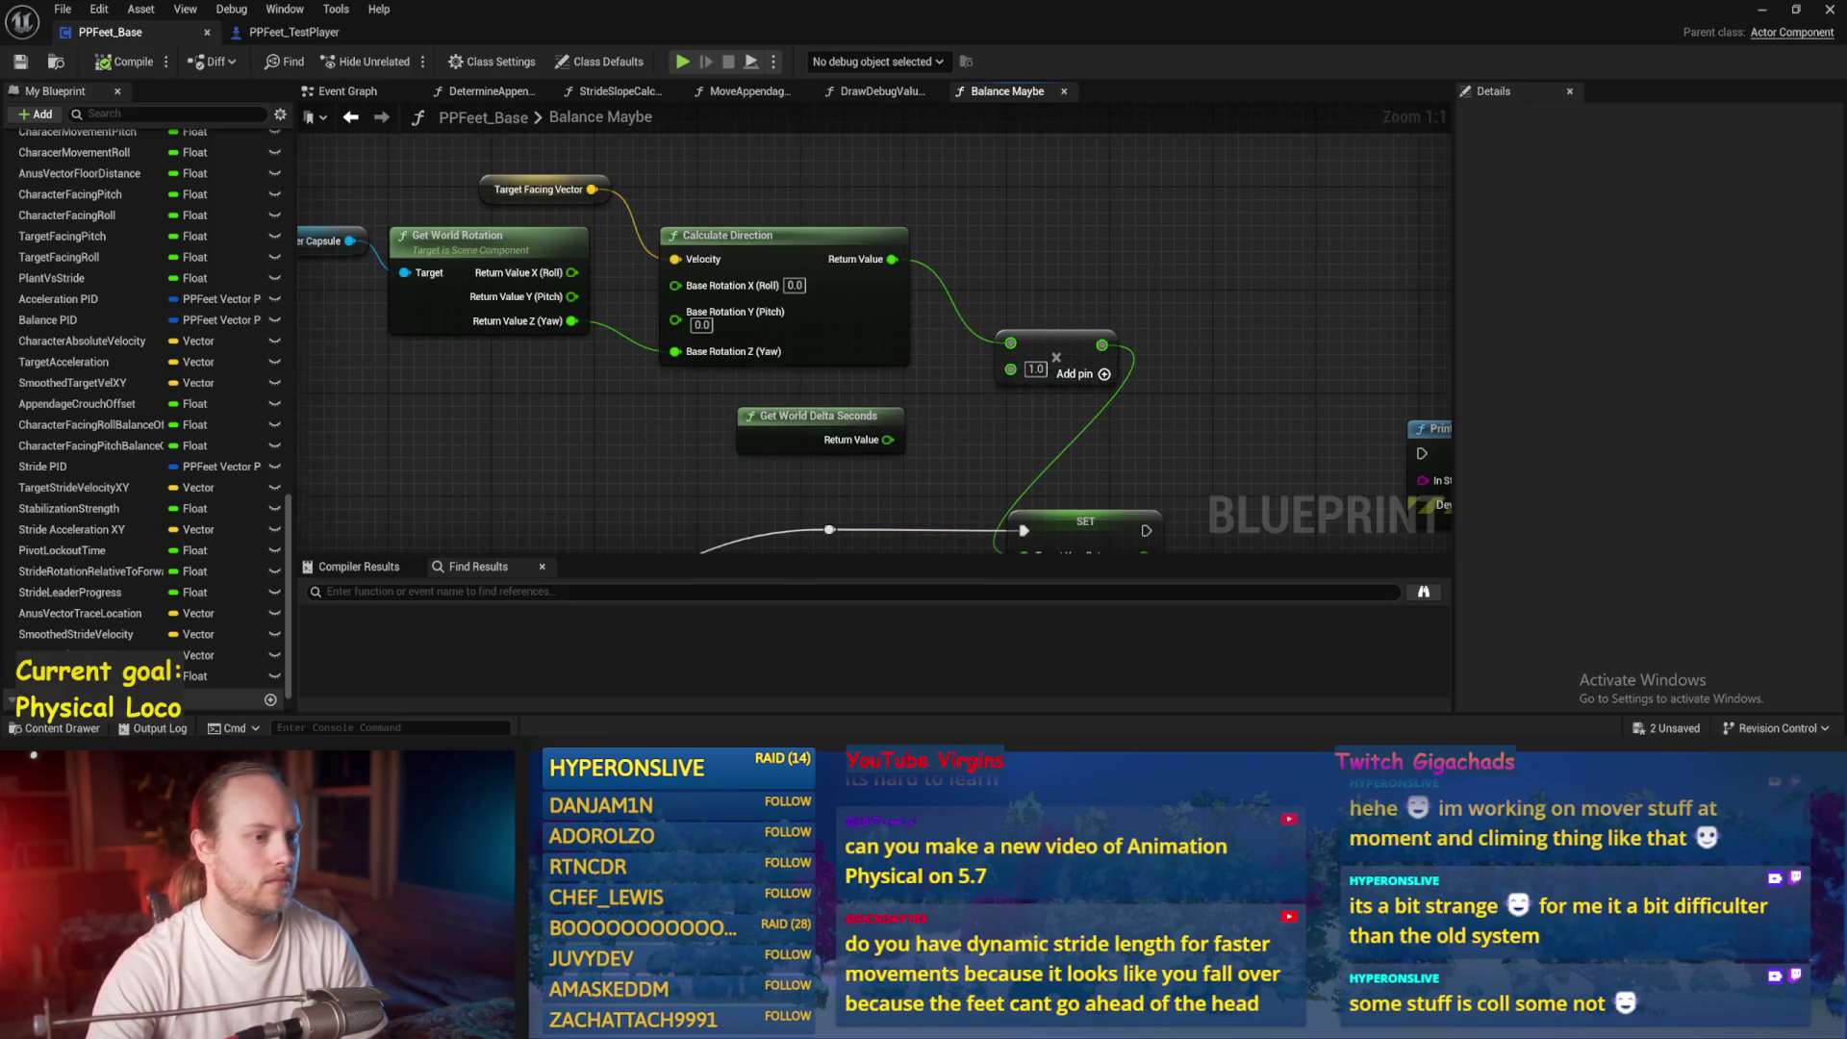
{"action": "left_click_drag", "start_coordinate": [843, 403], "coordinate": [1001, 339]}
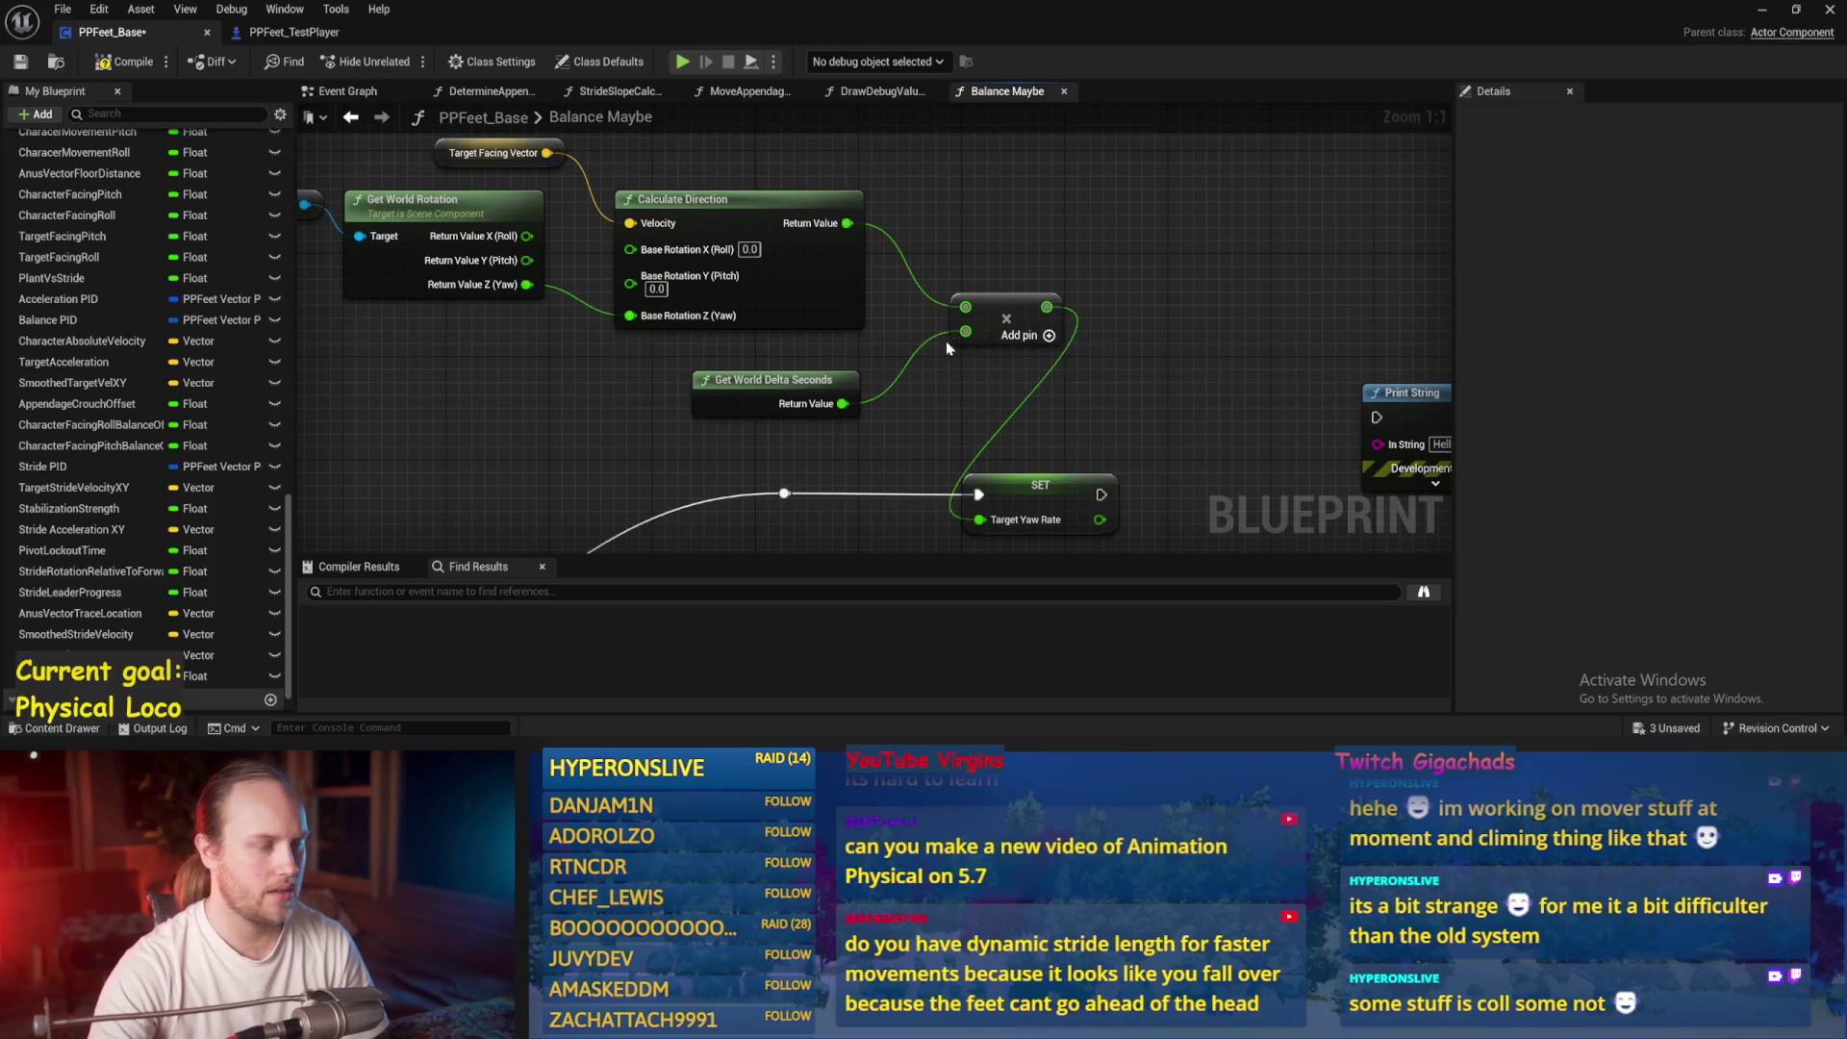
{"action": "left_click", "coordinate": [770, 381]}
Tidy the Set TargetYawRate and Print String nodes, save PPFeet_Base, and minimize the editor
{"action": "left_click_drag", "start_coordinate": [1031, 394], "coordinate": [876, 338]}
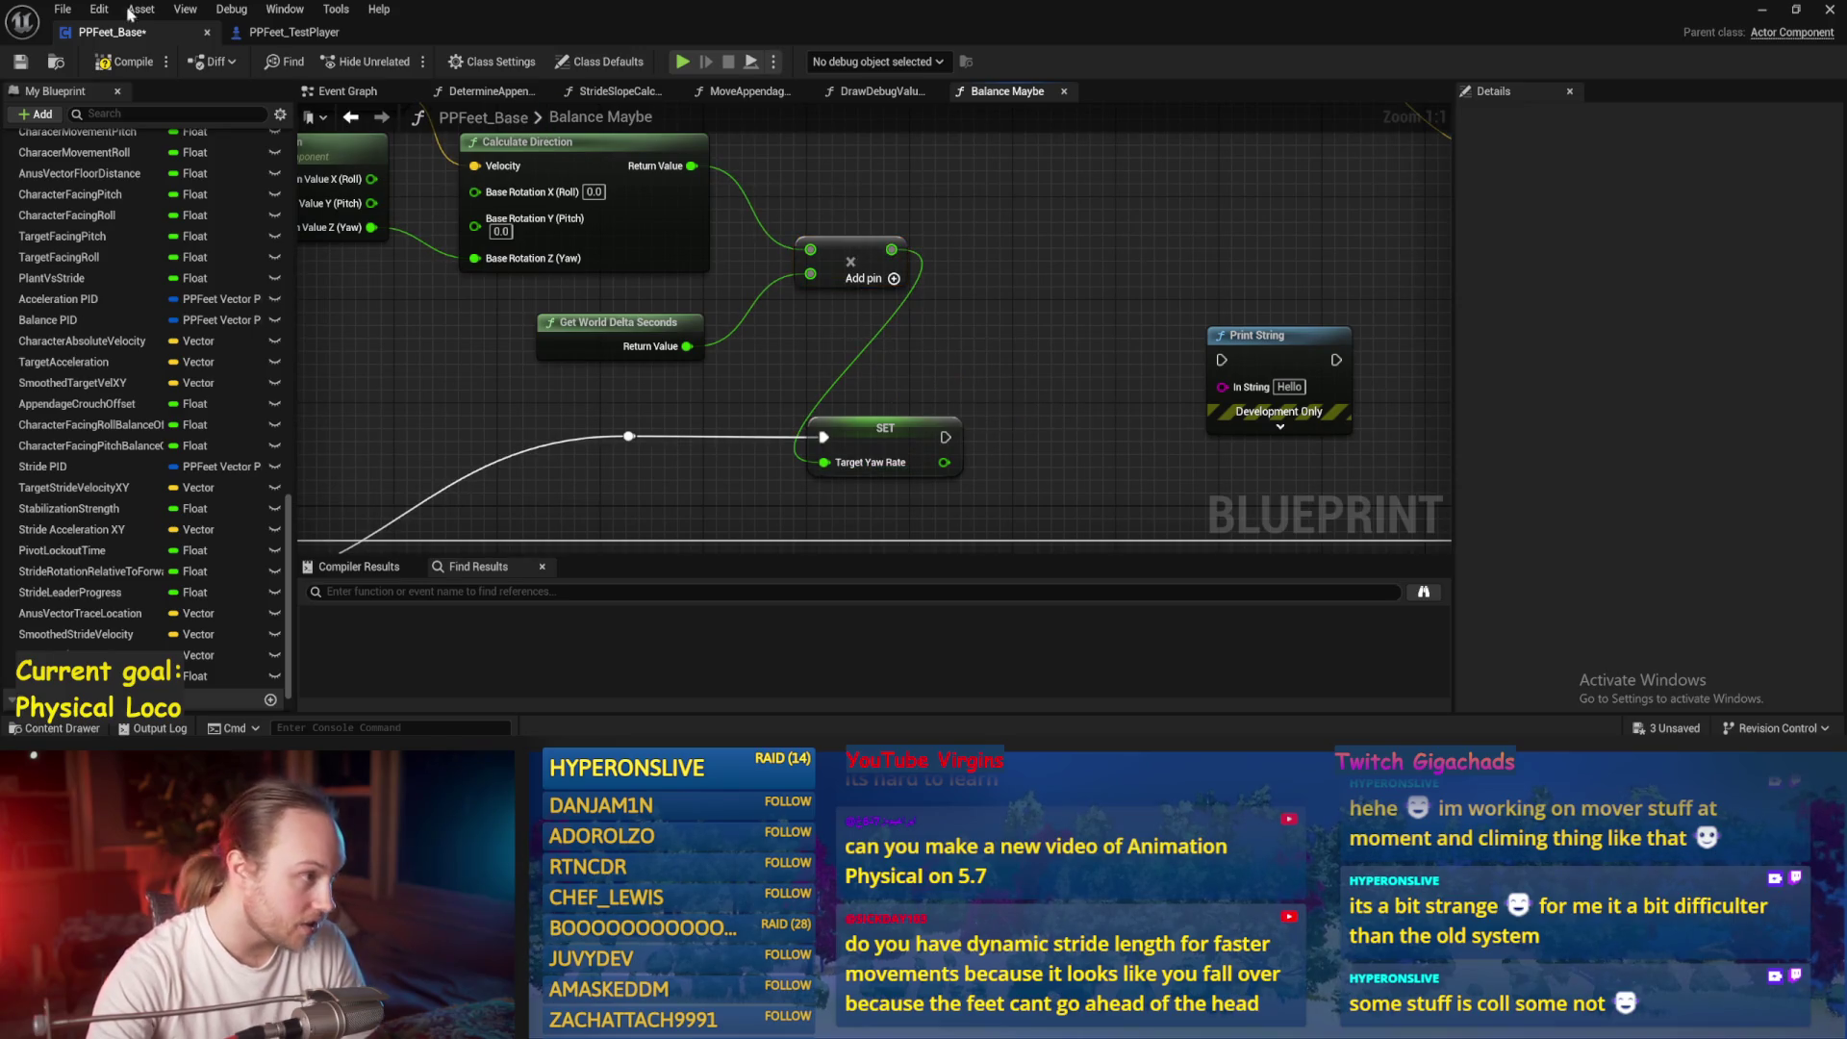
{"action": "mouse_move", "coordinate": [870, 449]}
{"action": "left_mouse_down"}
{"action": "mouse_move", "coordinate": [950, 348]}
{"action": "mouse_move", "coordinate": [921, 348]}
{"action": "left_mouse_up"}
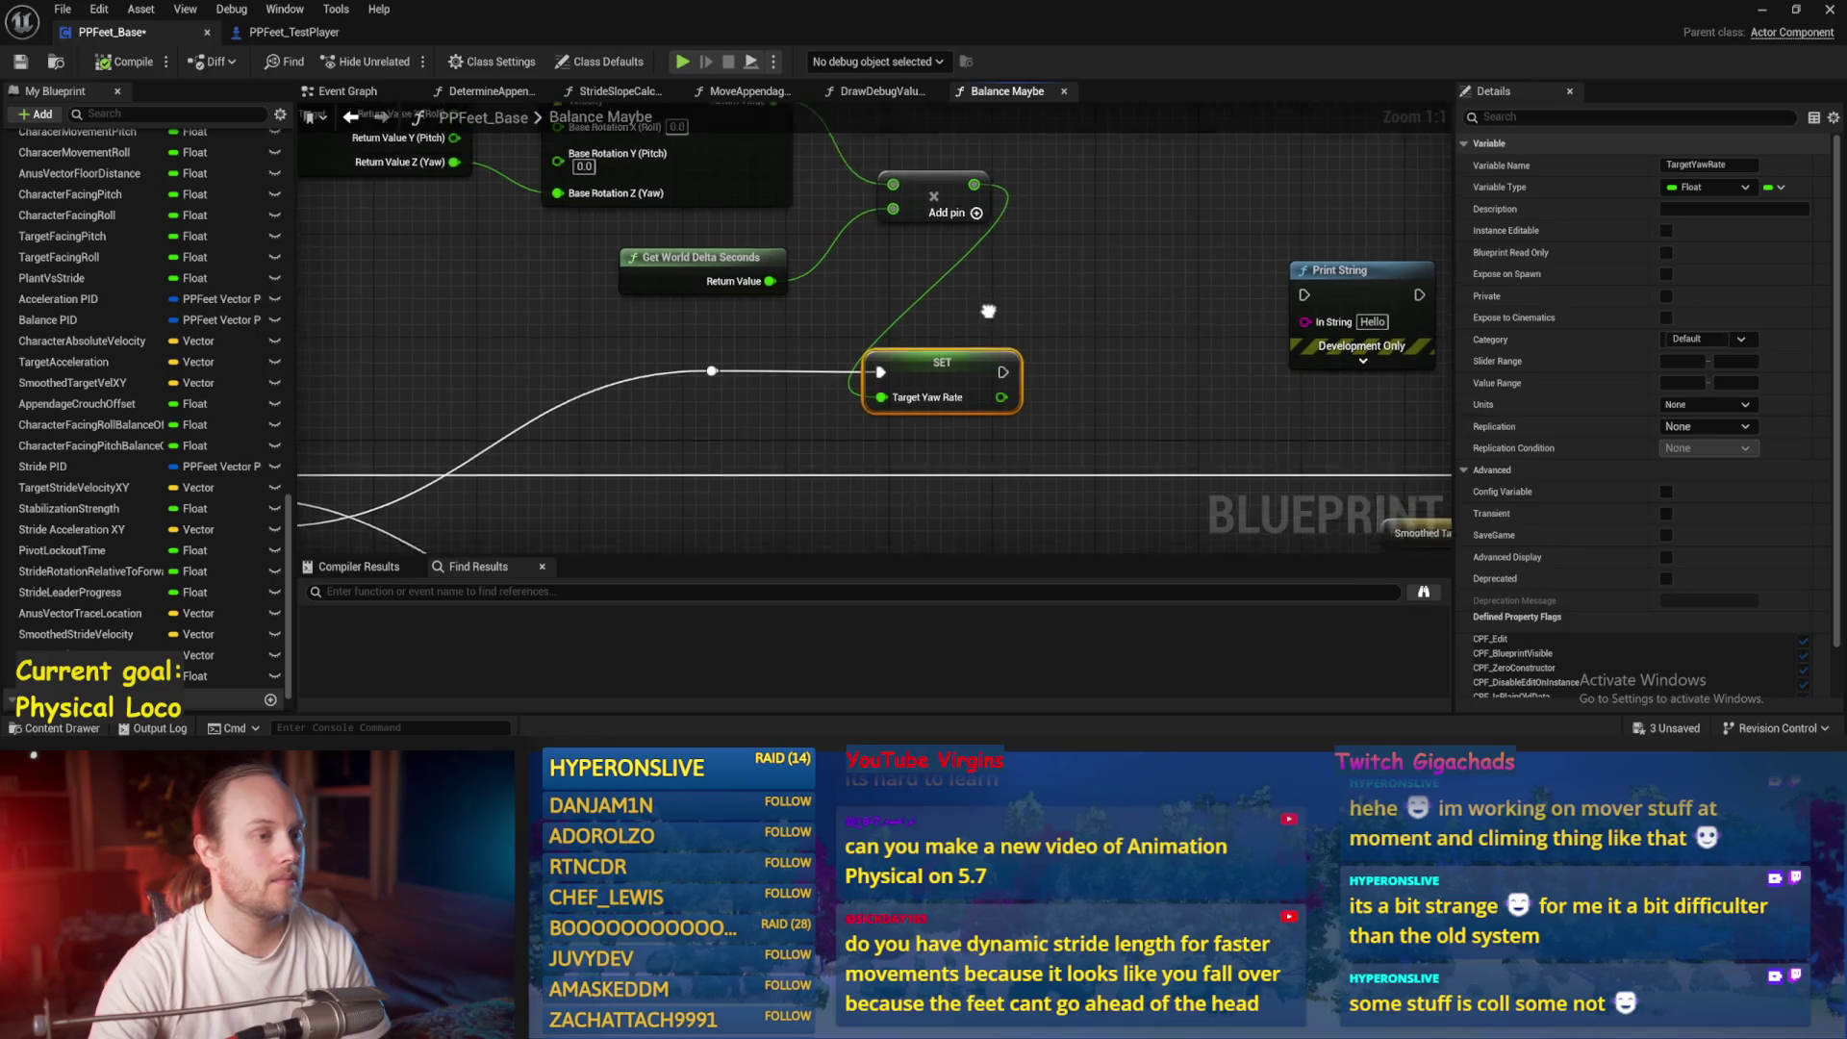
{"action": "left_click_drag", "start_coordinate": [747, 362], "coordinate": [748, 420]}
{"action": "scroll", "coordinate": [921, 409], "scroll_direction": "down", "scroll_amount": 1}
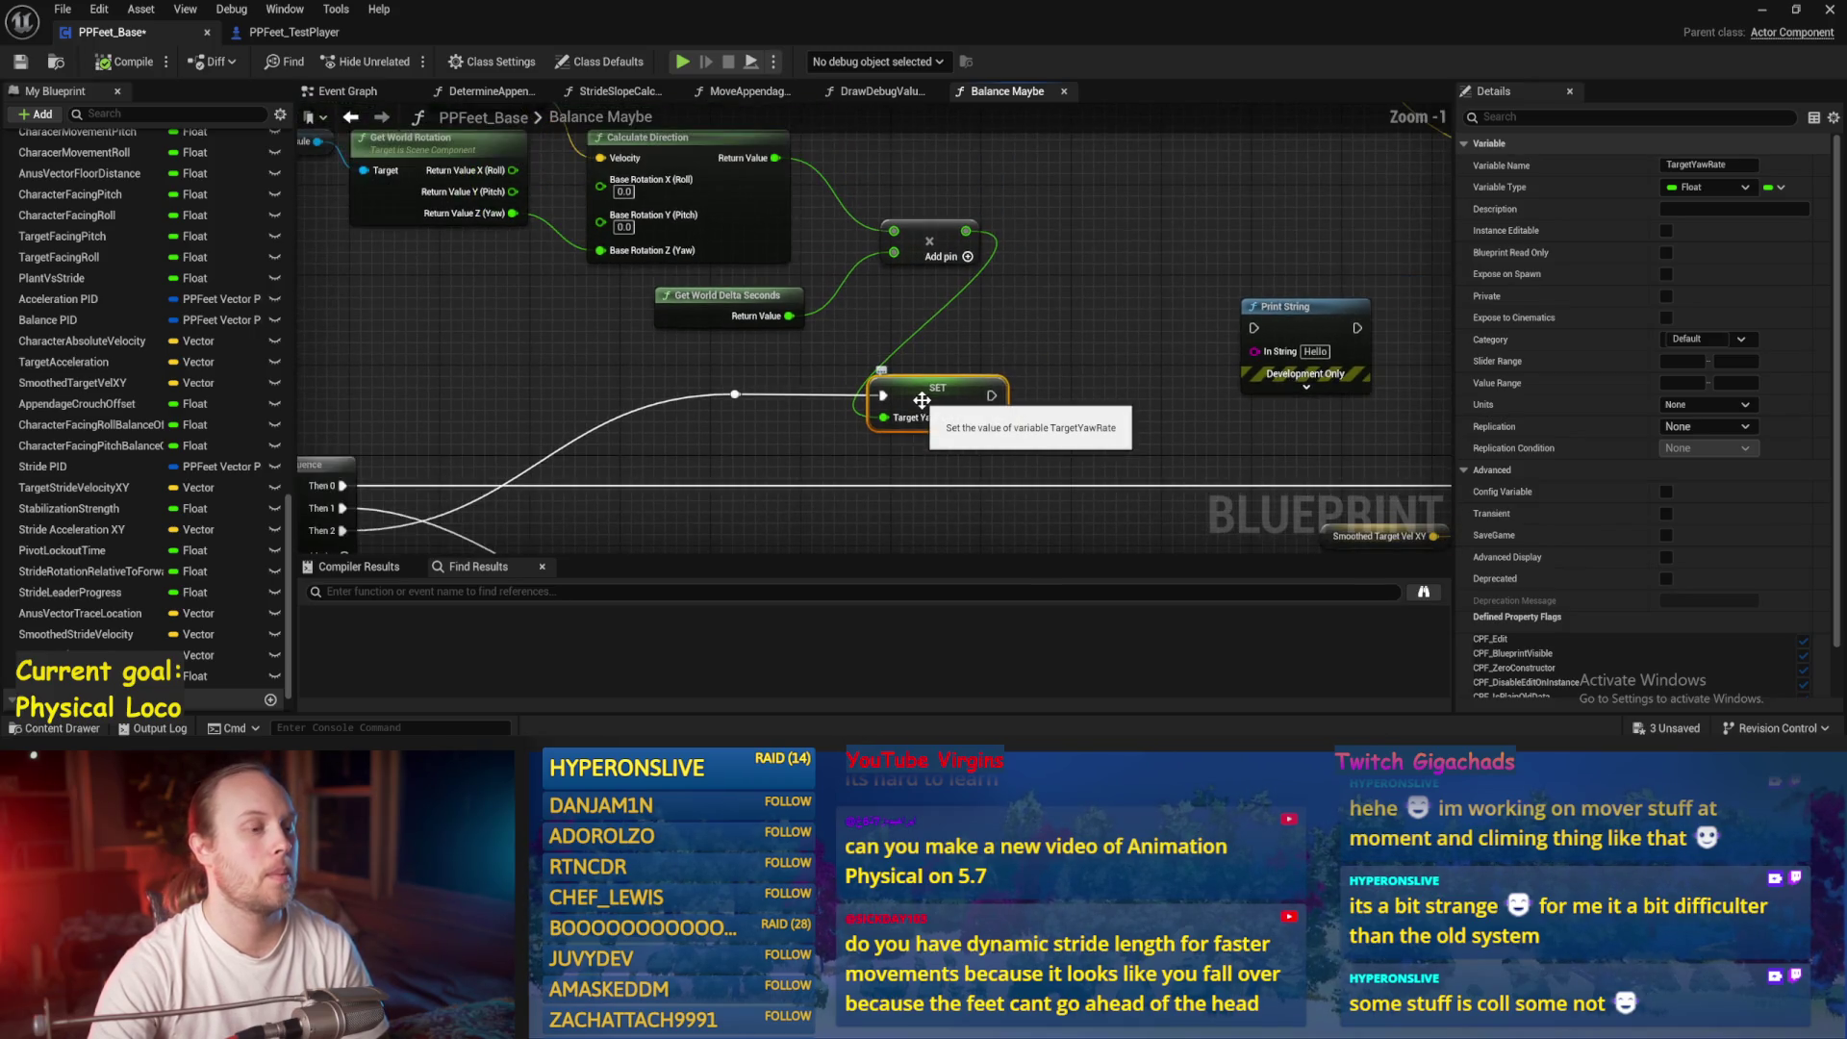
{"action": "left_click", "coordinate": [998, 347]}
{"action": "left_click_drag", "start_coordinate": [981, 331], "coordinate": [807, 338]}
{"action": "left_click_drag", "start_coordinate": [892, 420], "coordinate": [845, 412]}
{"action": "left_click_drag", "start_coordinate": [1051, 298], "coordinate": [1040, 198]}
{"action": "left_click", "coordinate": [23, 67]}
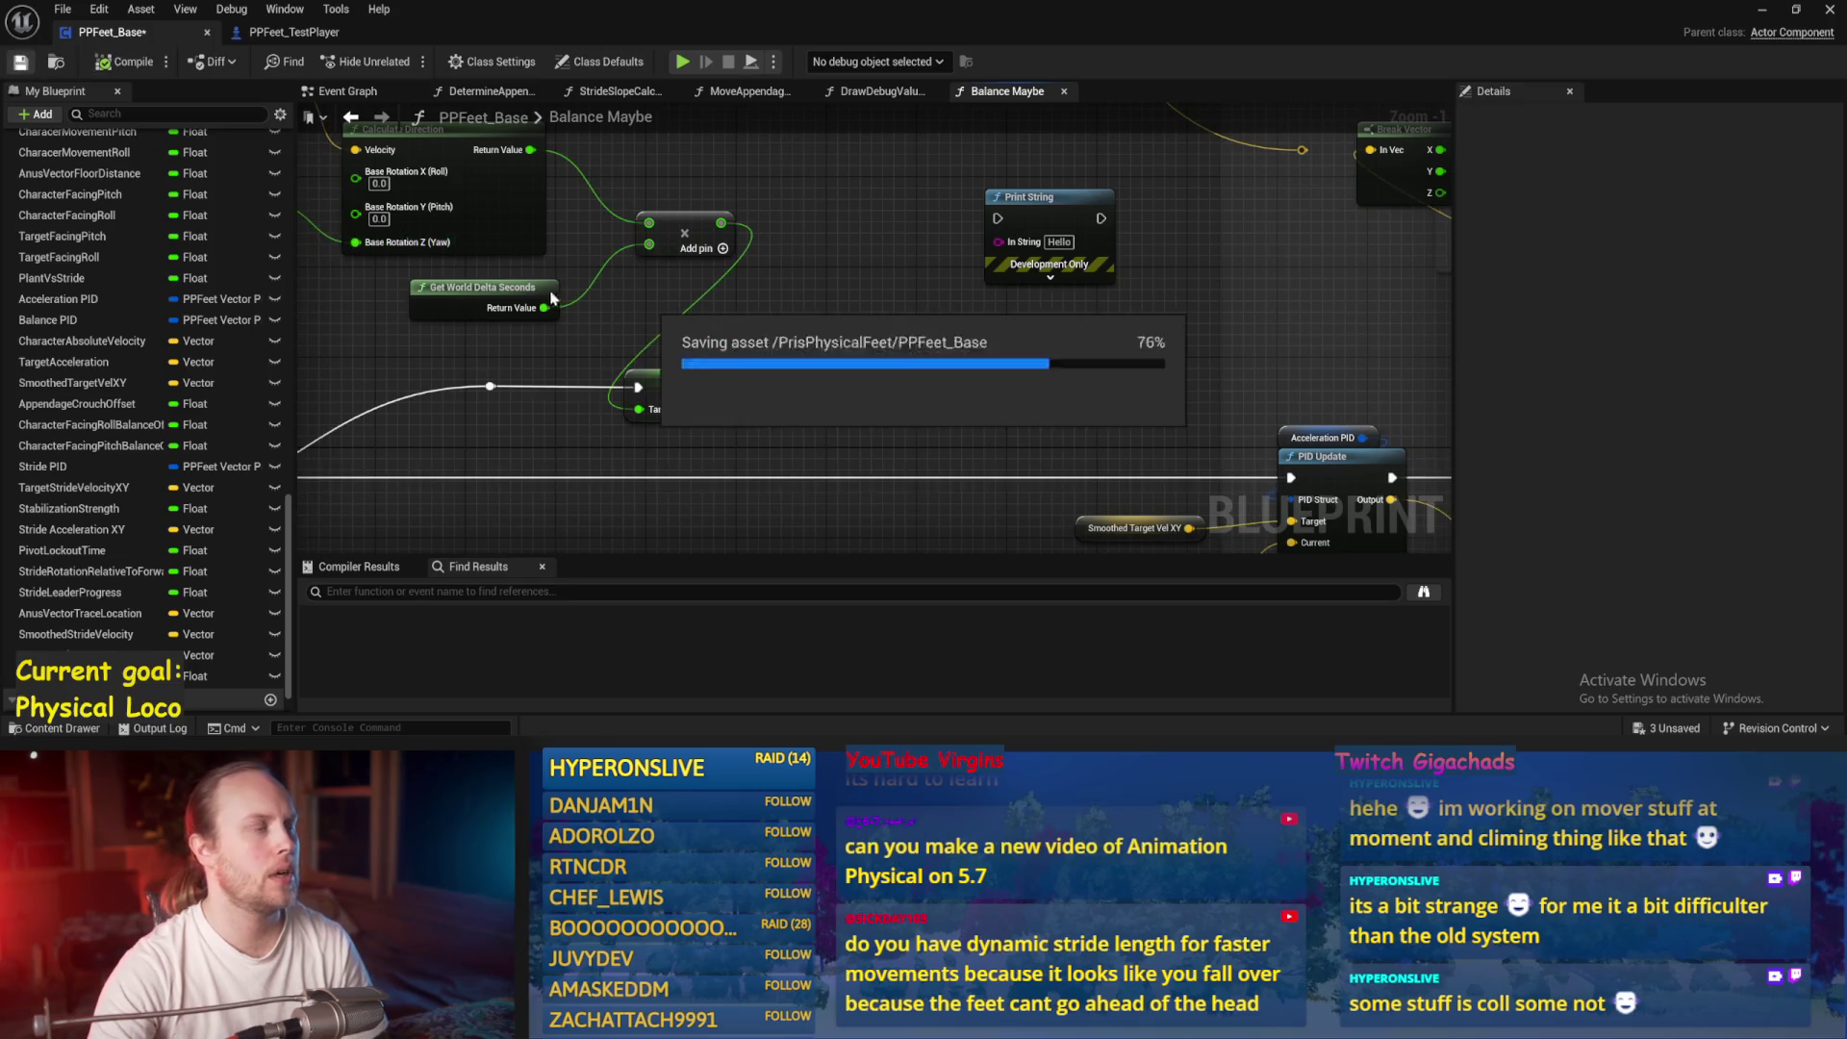
{"action": "left_click_drag", "start_coordinate": [530, 294], "coordinate": [845, 356]}
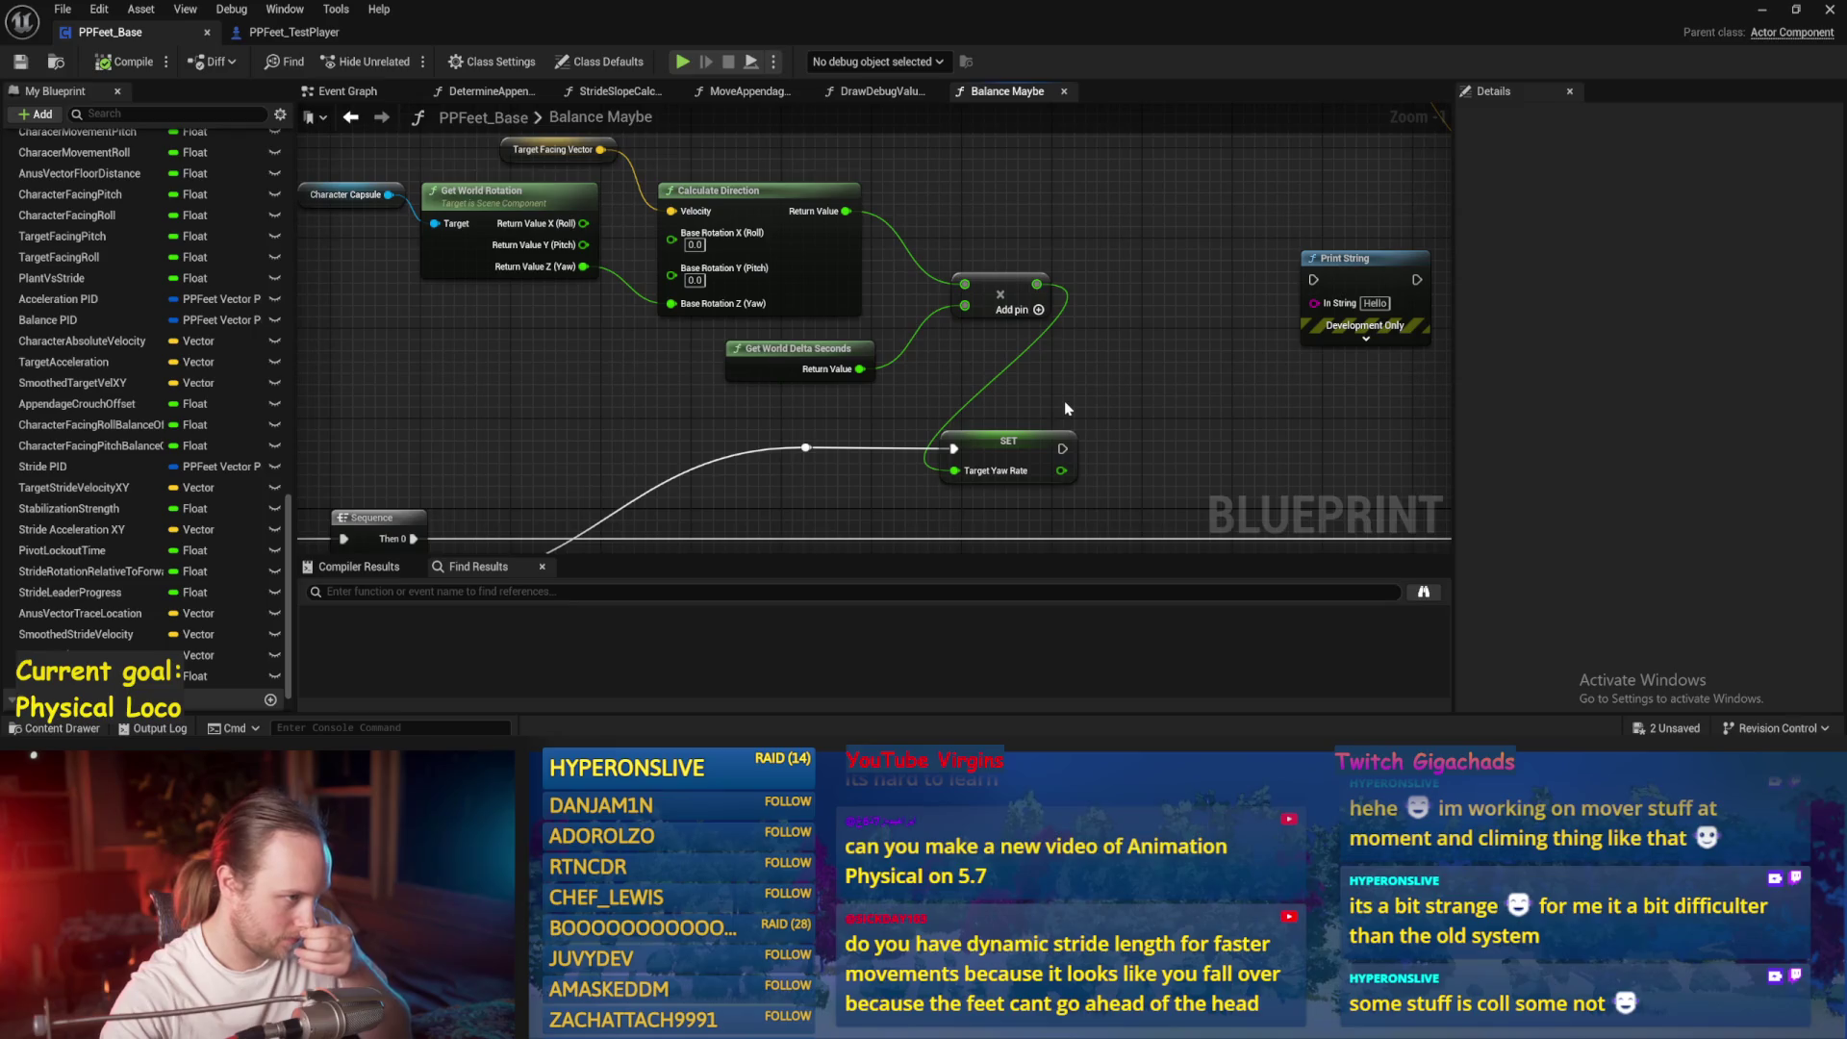
{"action": "scroll", "coordinate": [1064, 401], "scroll_direction": "down", "scroll_amount": 2}
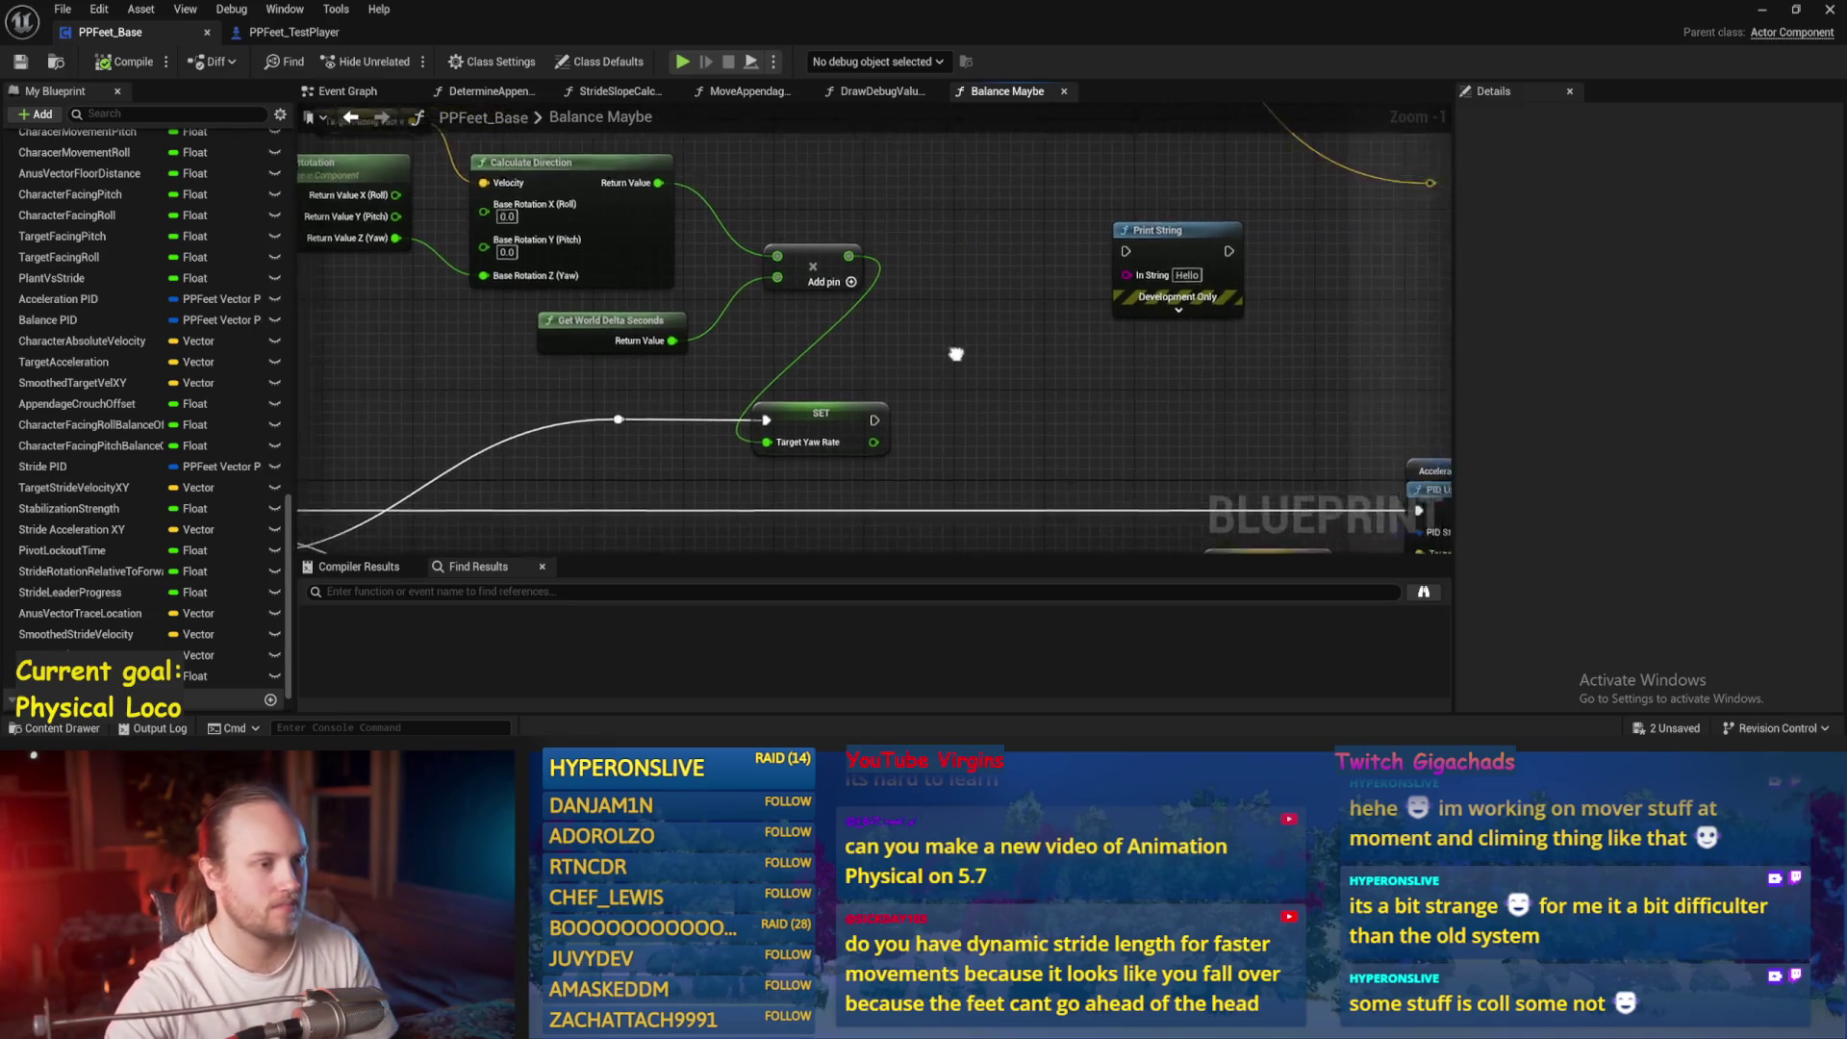
{"action": "left_click", "coordinate": [1759, 10]}
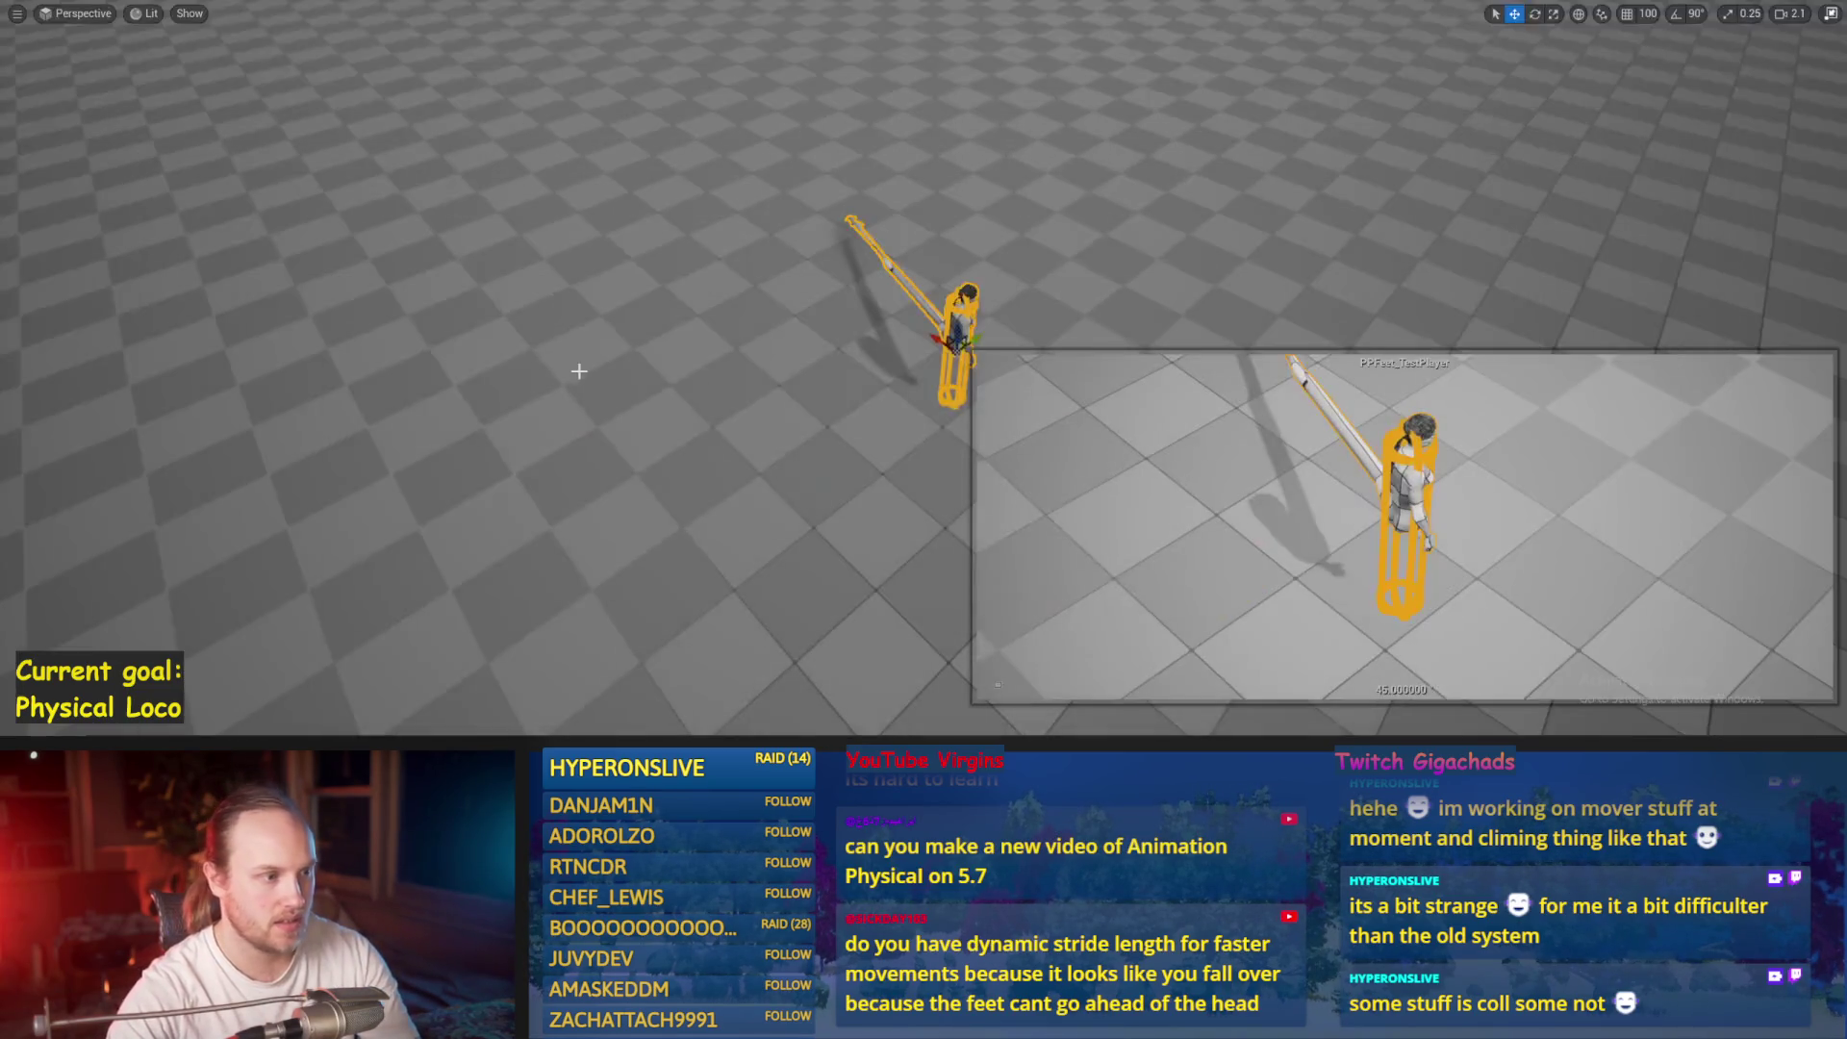
Possess and eject the character with F8, then restore the PPFeet_Base Blueprint editor
{"action": "key", "text": "F8"}
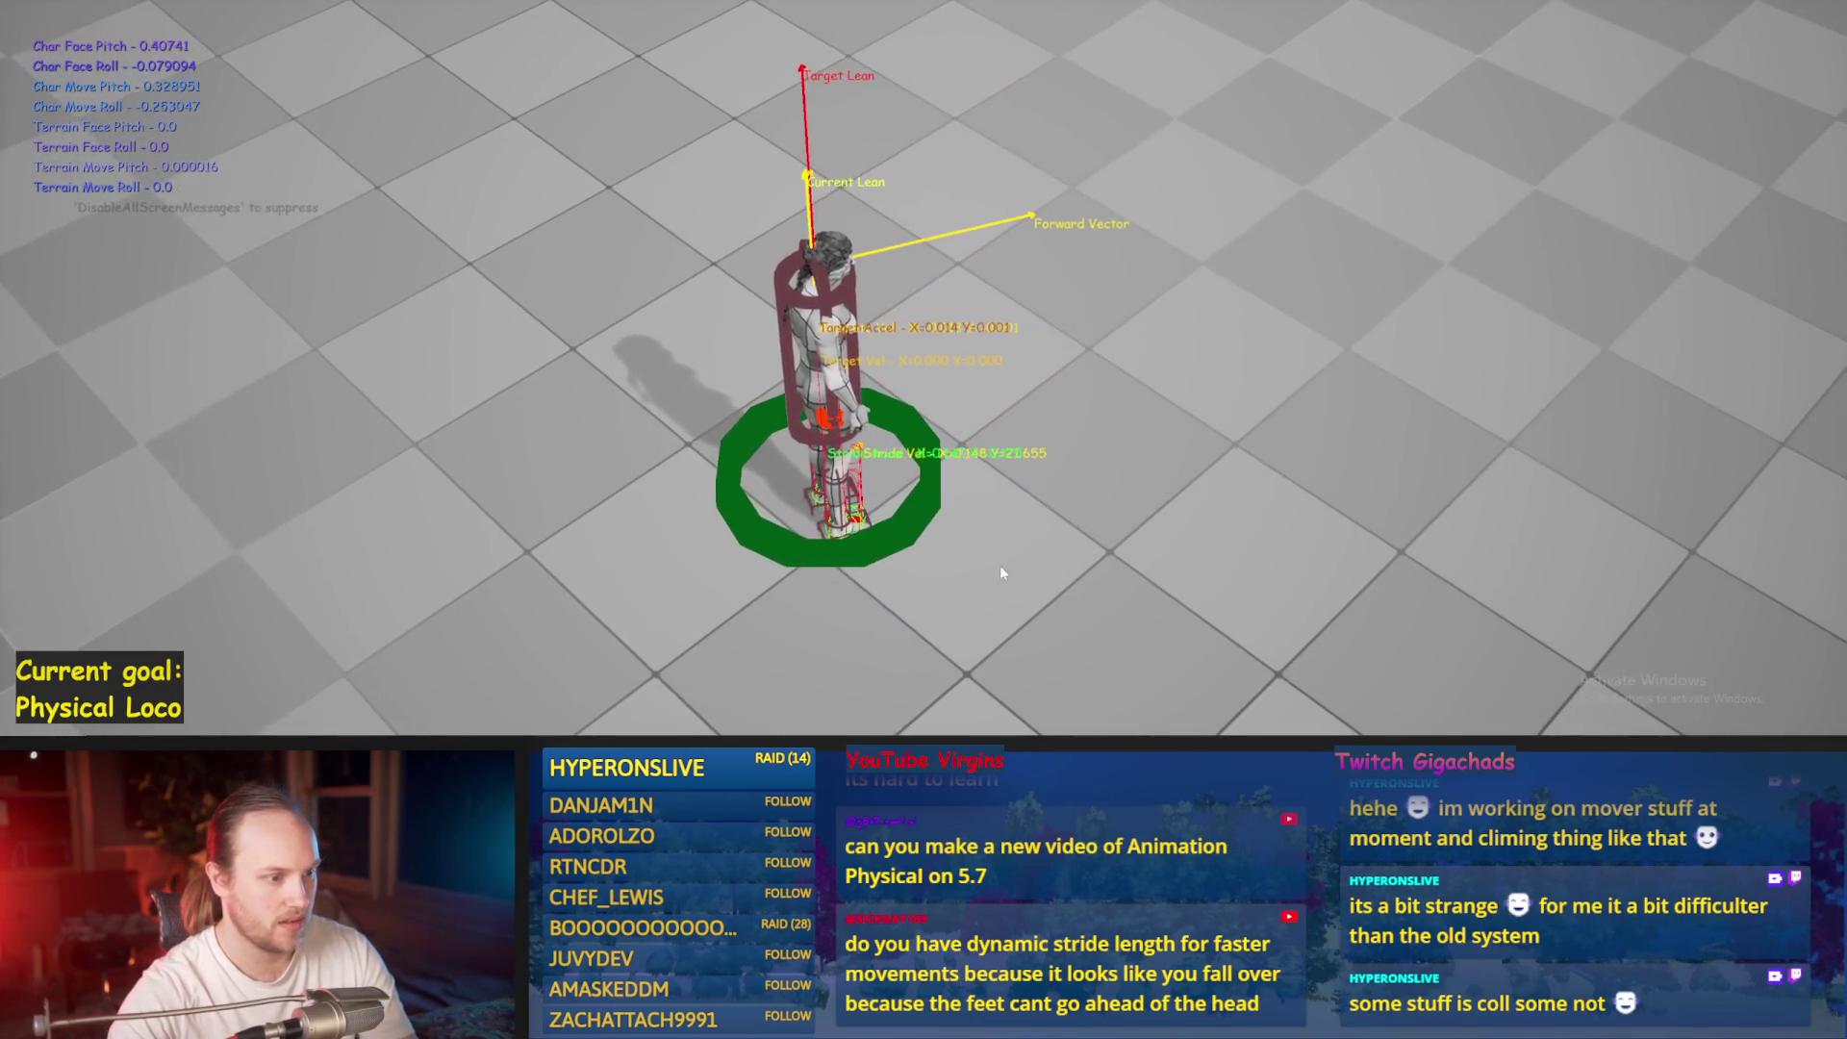
{"action": "key", "text": "F8"}
{"action": "left_click", "coordinate": [768, 717]}
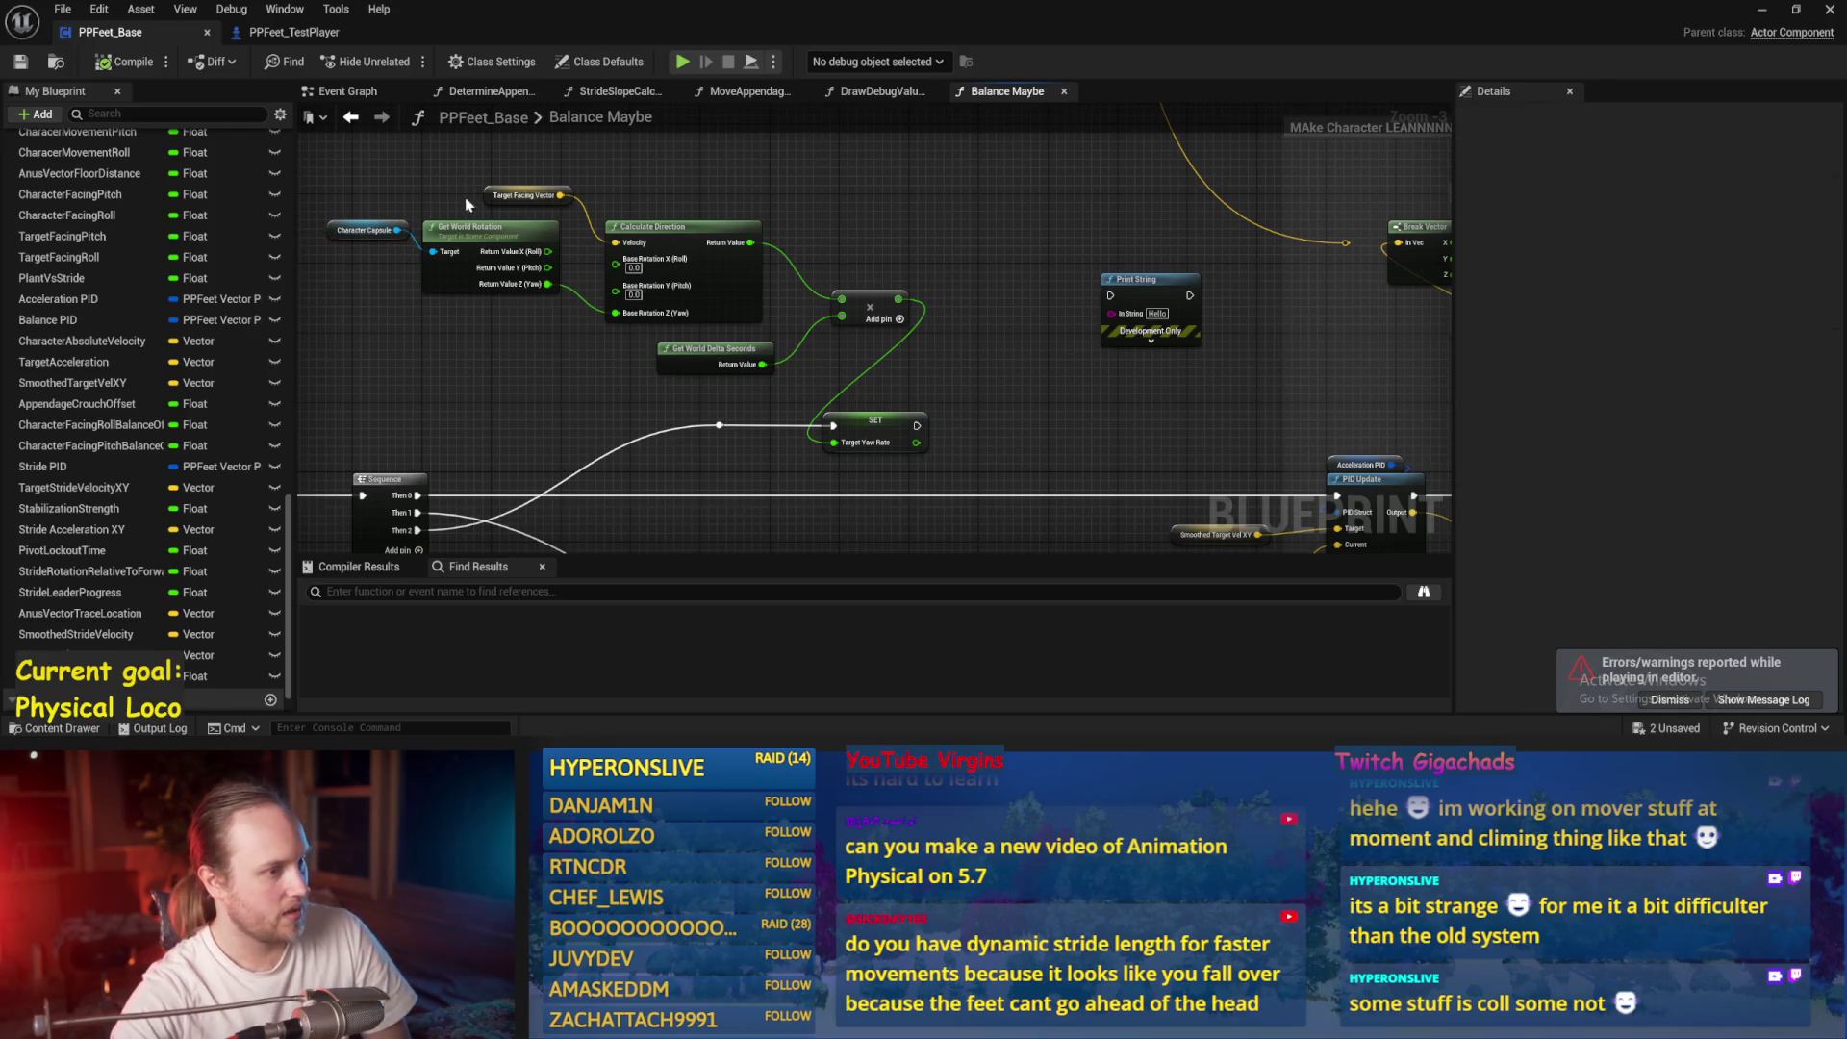
Switch to the Event Graph and bring the chain of function calls into view
{"action": "scroll", "coordinate": [976, 294], "scroll_direction": "down", "scroll_amount": 1}
{"action": "scroll", "coordinate": [710, 350], "scroll_direction": "up", "scroll_amount": 2}
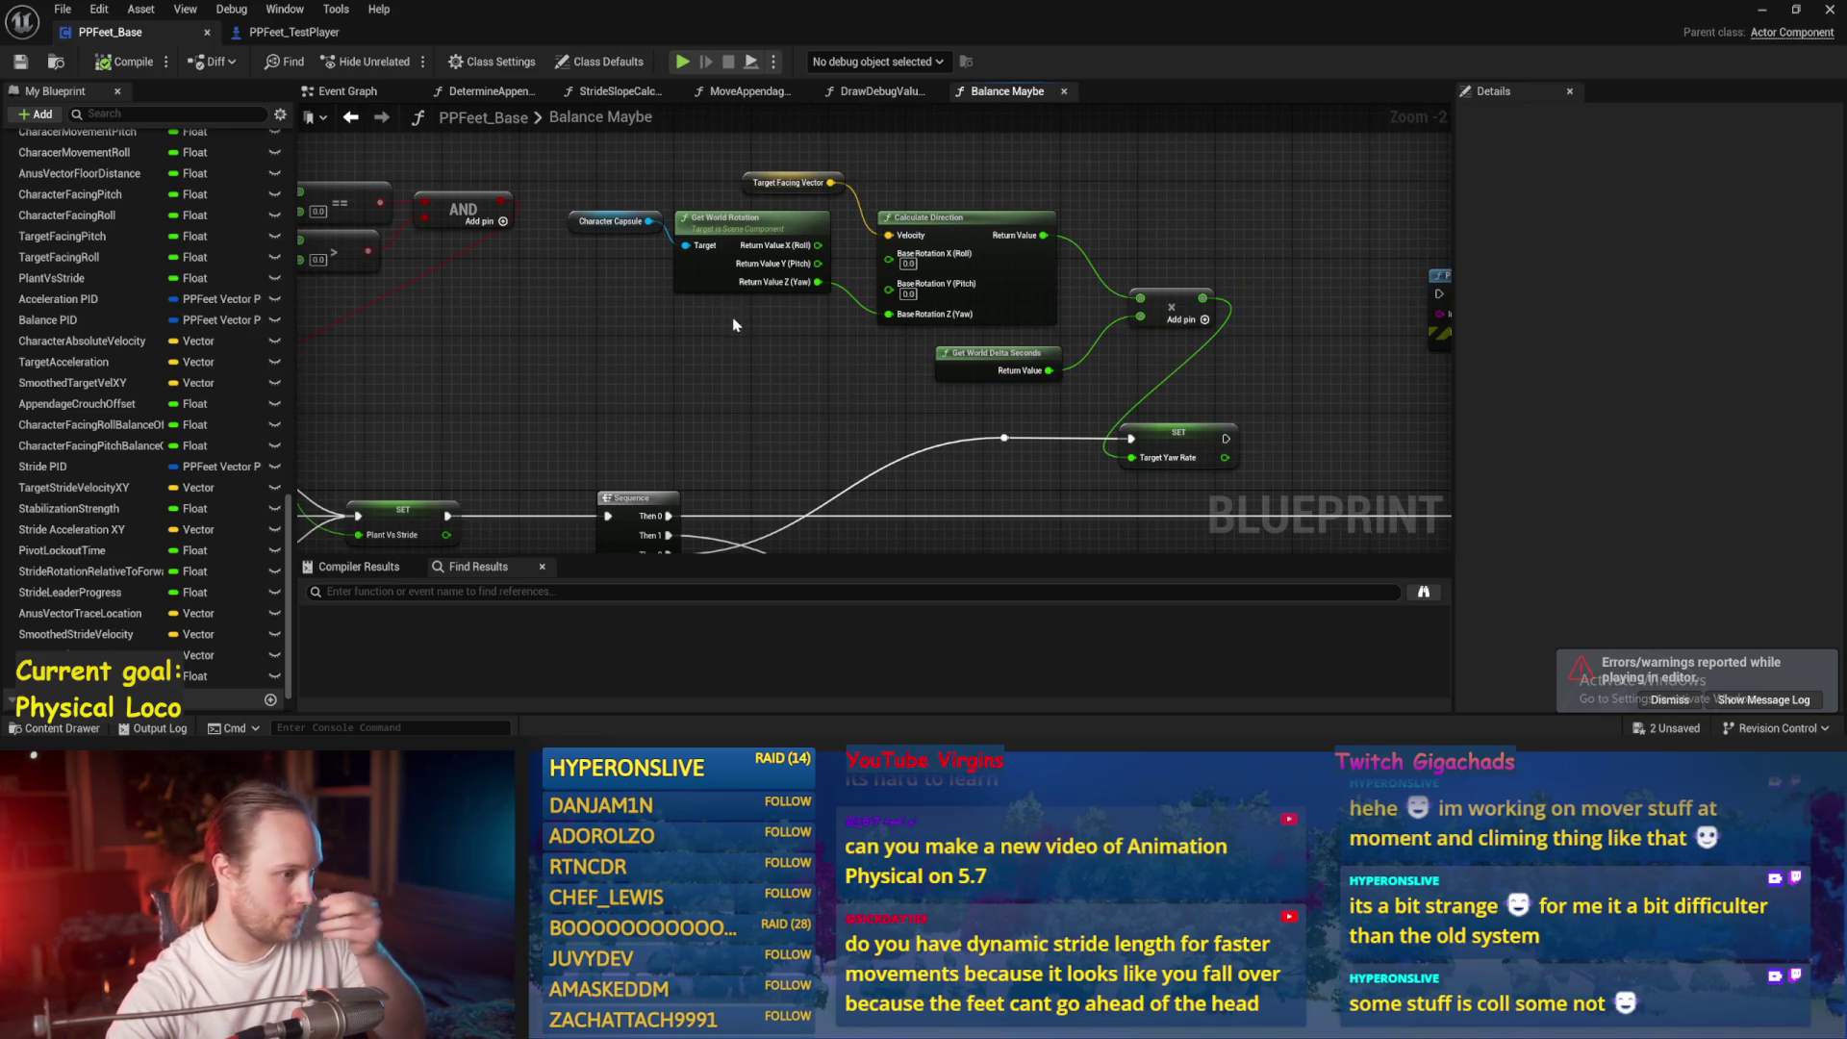
{"action": "scroll", "coordinate": [707, 319], "scroll_direction": "down", "scroll_amount": 2}
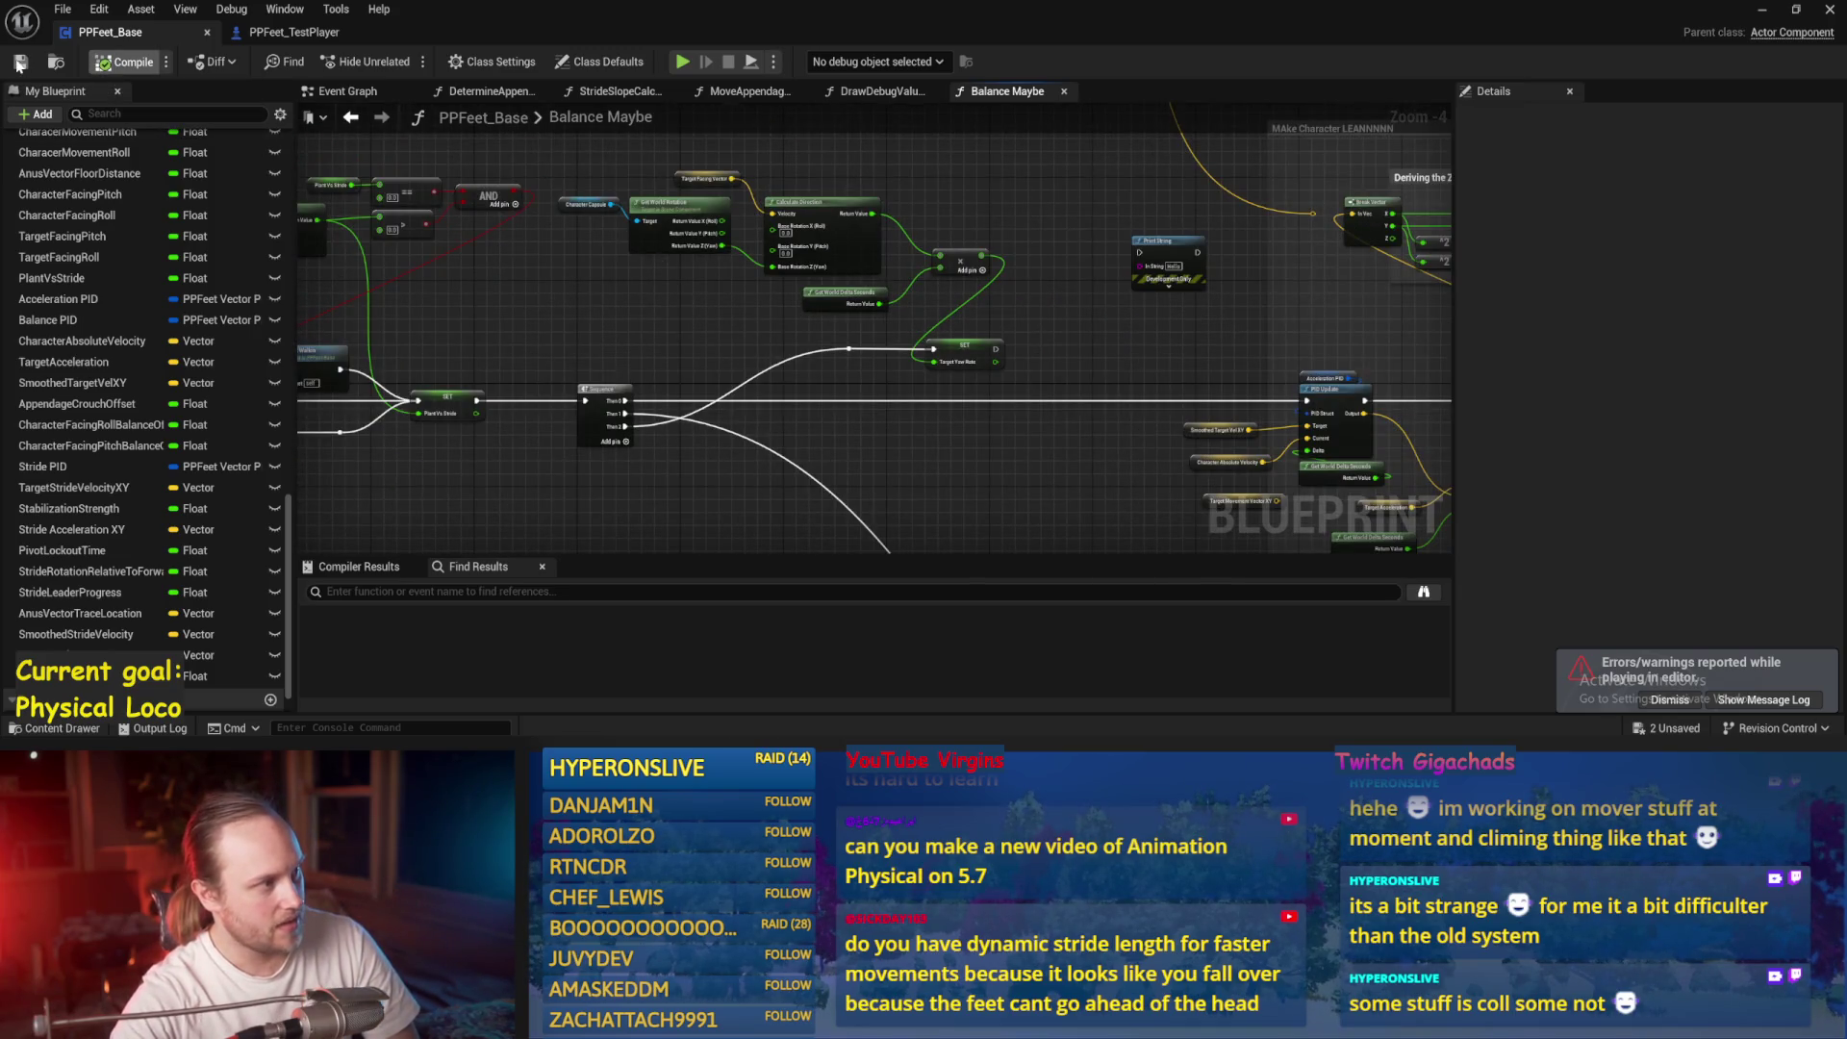
{"action": "left_click_drag", "start_coordinate": [909, 207], "coordinate": [824, 266]}
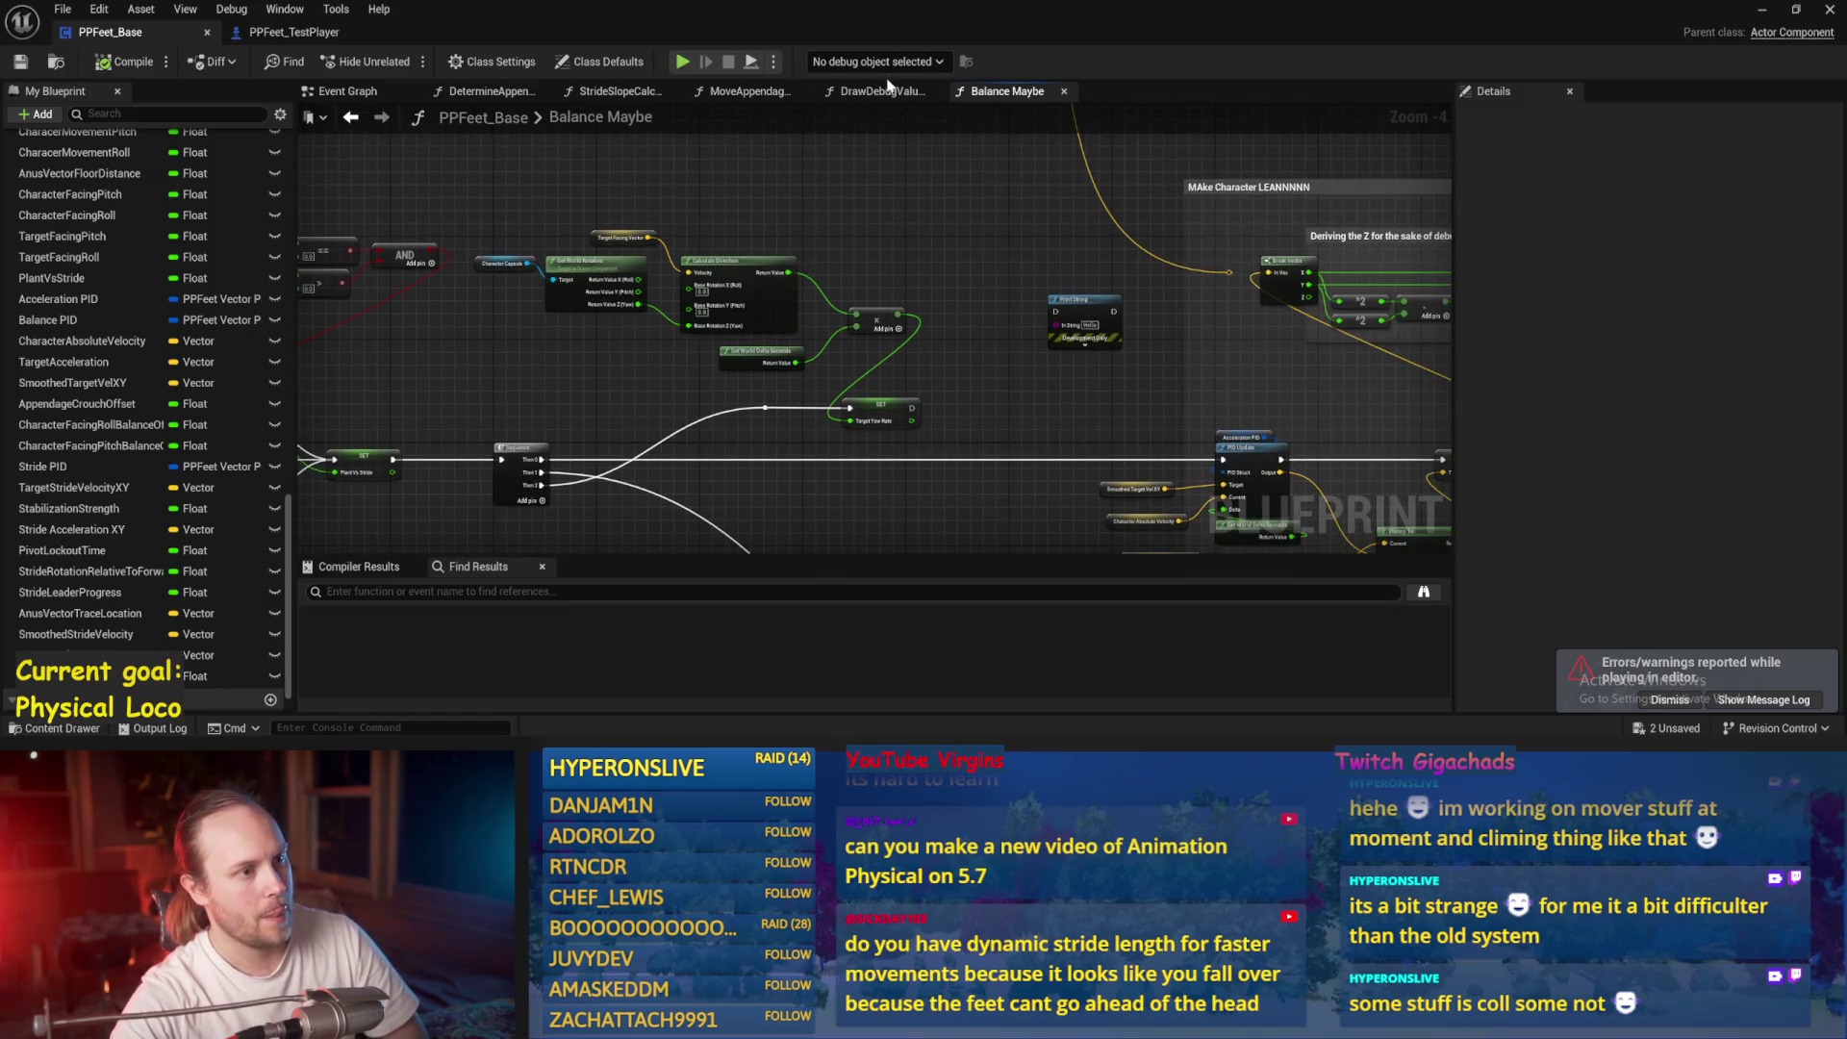
{"action": "left_click", "coordinate": [346, 91]}
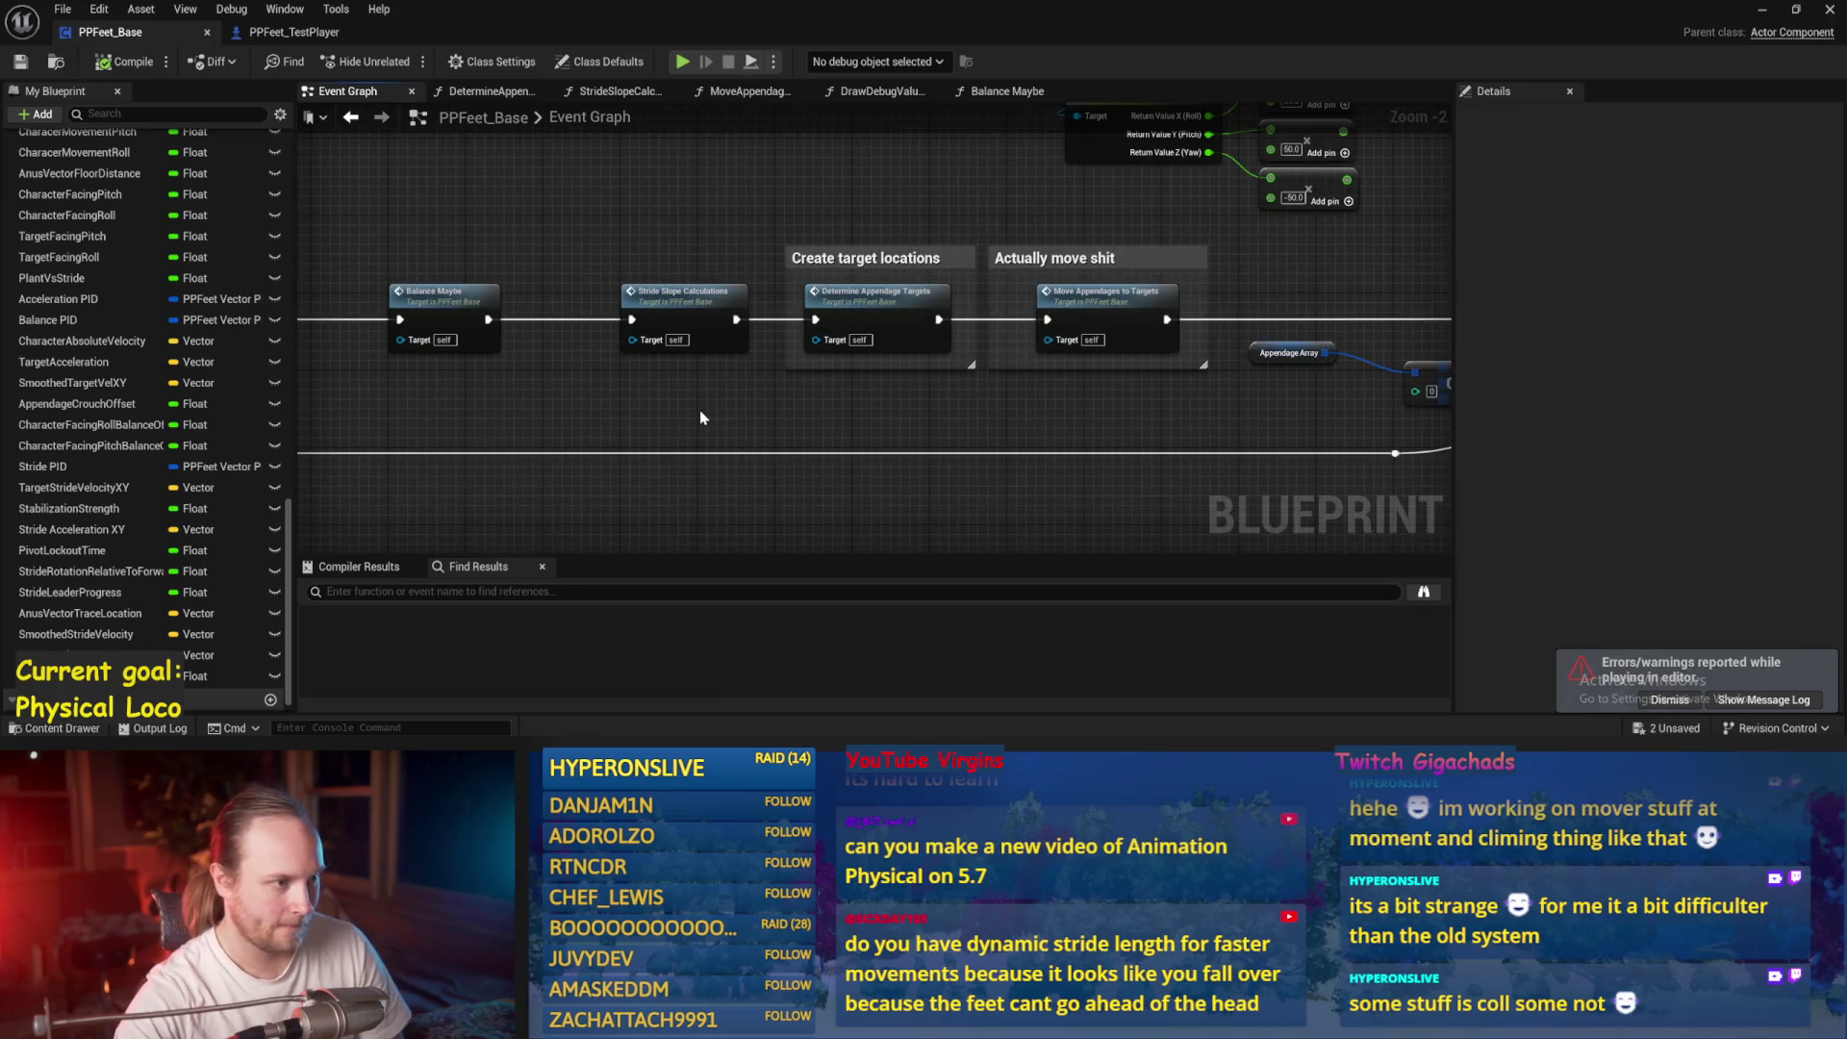
{"action": "scroll", "coordinate": [704, 420], "scroll_direction": "up", "scroll_amount": 2}
{"action": "mouse_move", "coordinate": [764, 433]}
{"action": "left_mouse_down"}
{"action": "mouse_move", "coordinate": [1041, 429]}
{"action": "mouse_move", "coordinate": [433, 428]}
{"action": "left_mouse_up"}
Open the DetermineAppendageTargets function, locate the Set members struct node, and compile with F7
{"action": "double_click", "coordinate": [846, 327]}
{"action": "scroll", "coordinate": [956, 479], "scroll_direction": "up", "scroll_amount": 2}
{"action": "scroll", "coordinate": [812, 375], "scroll_direction": "up", "scroll_amount": 4}
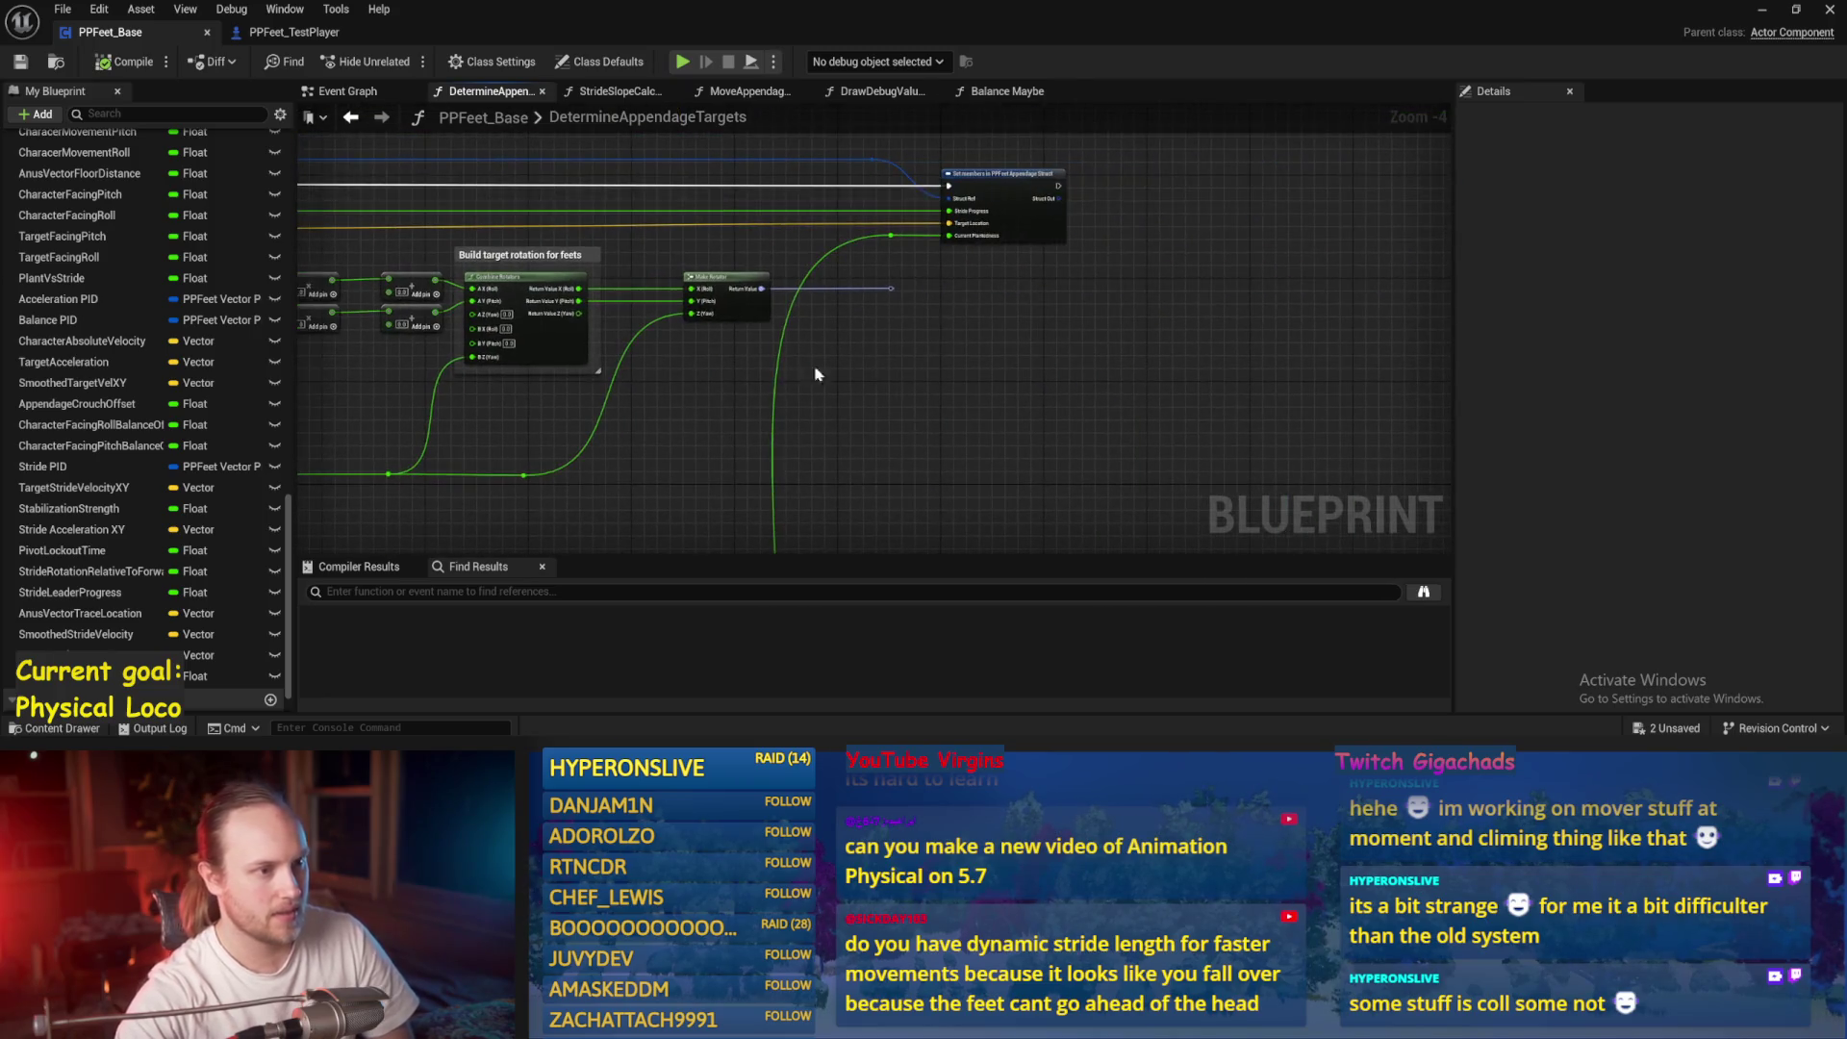
{"action": "left_click_drag", "start_coordinate": [994, 363], "coordinate": [1134, 339]}
{"action": "scroll", "coordinate": [1134, 338], "scroll_direction": "down", "scroll_amount": 2}
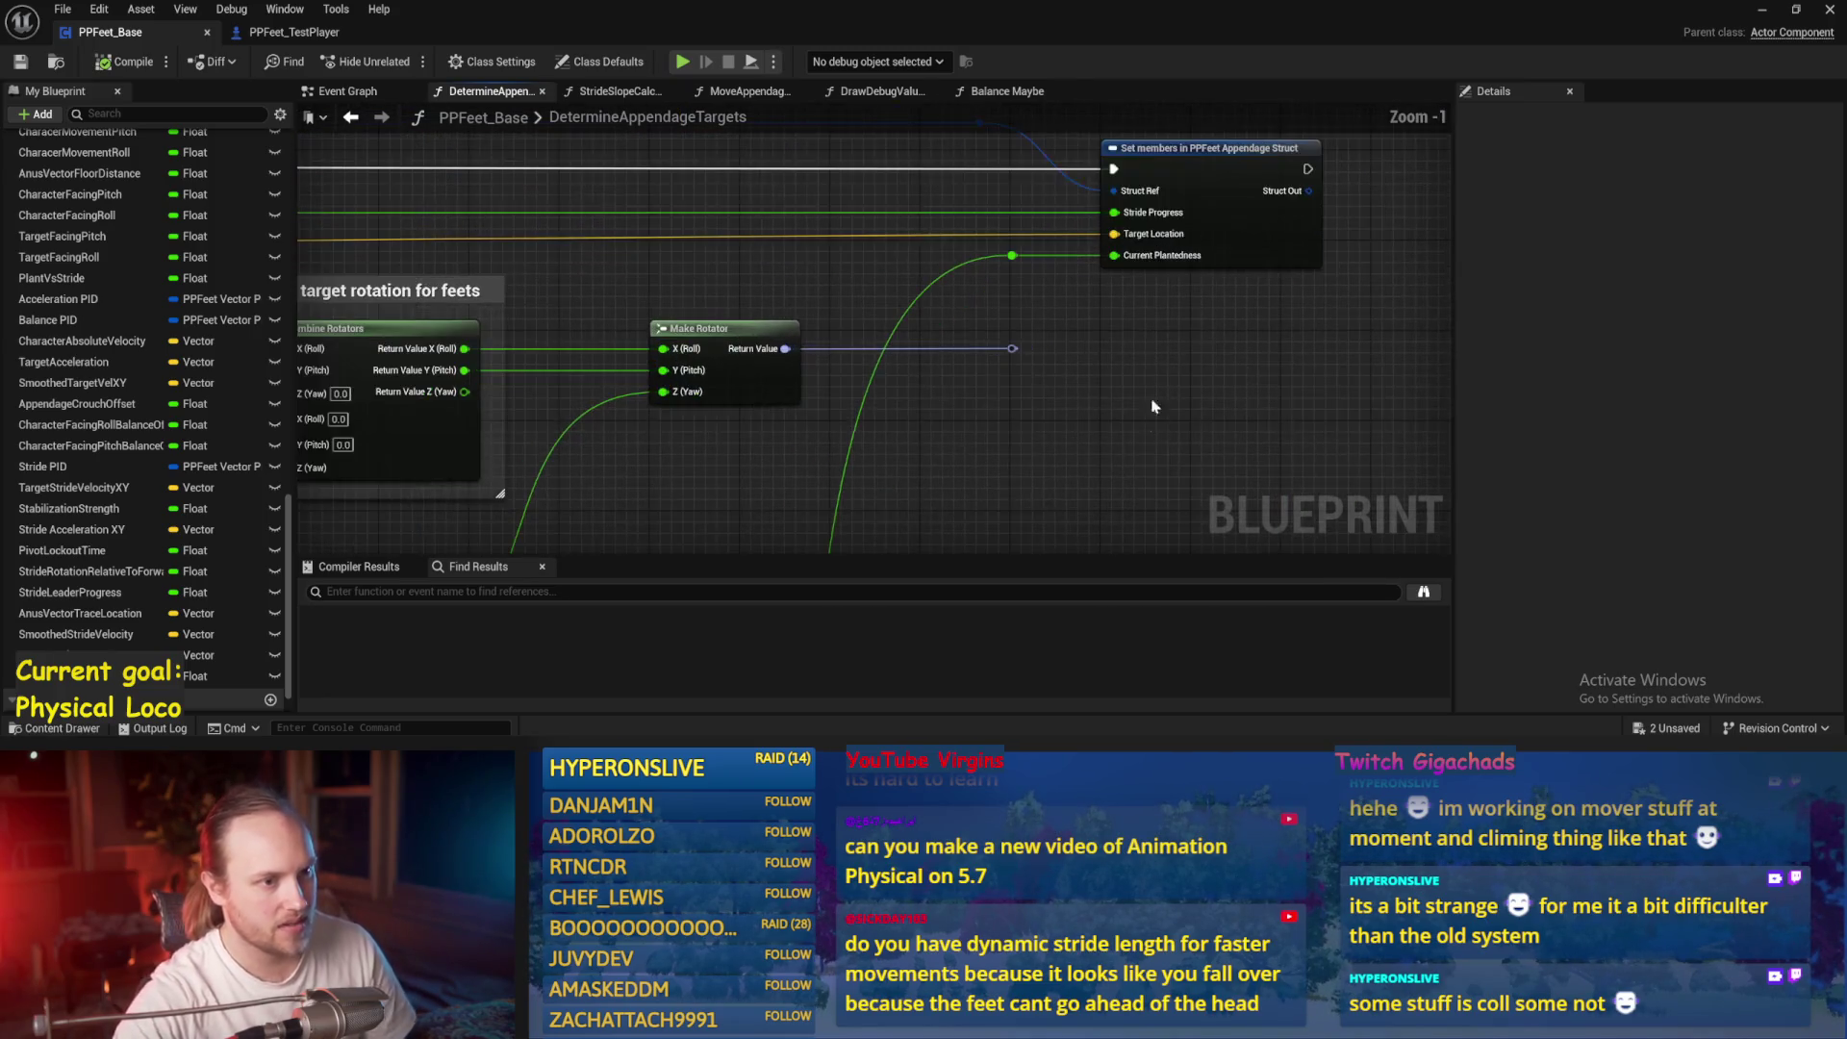
{"action": "scroll", "coordinate": [1145, 384], "scroll_direction": "up", "scroll_amount": 1}
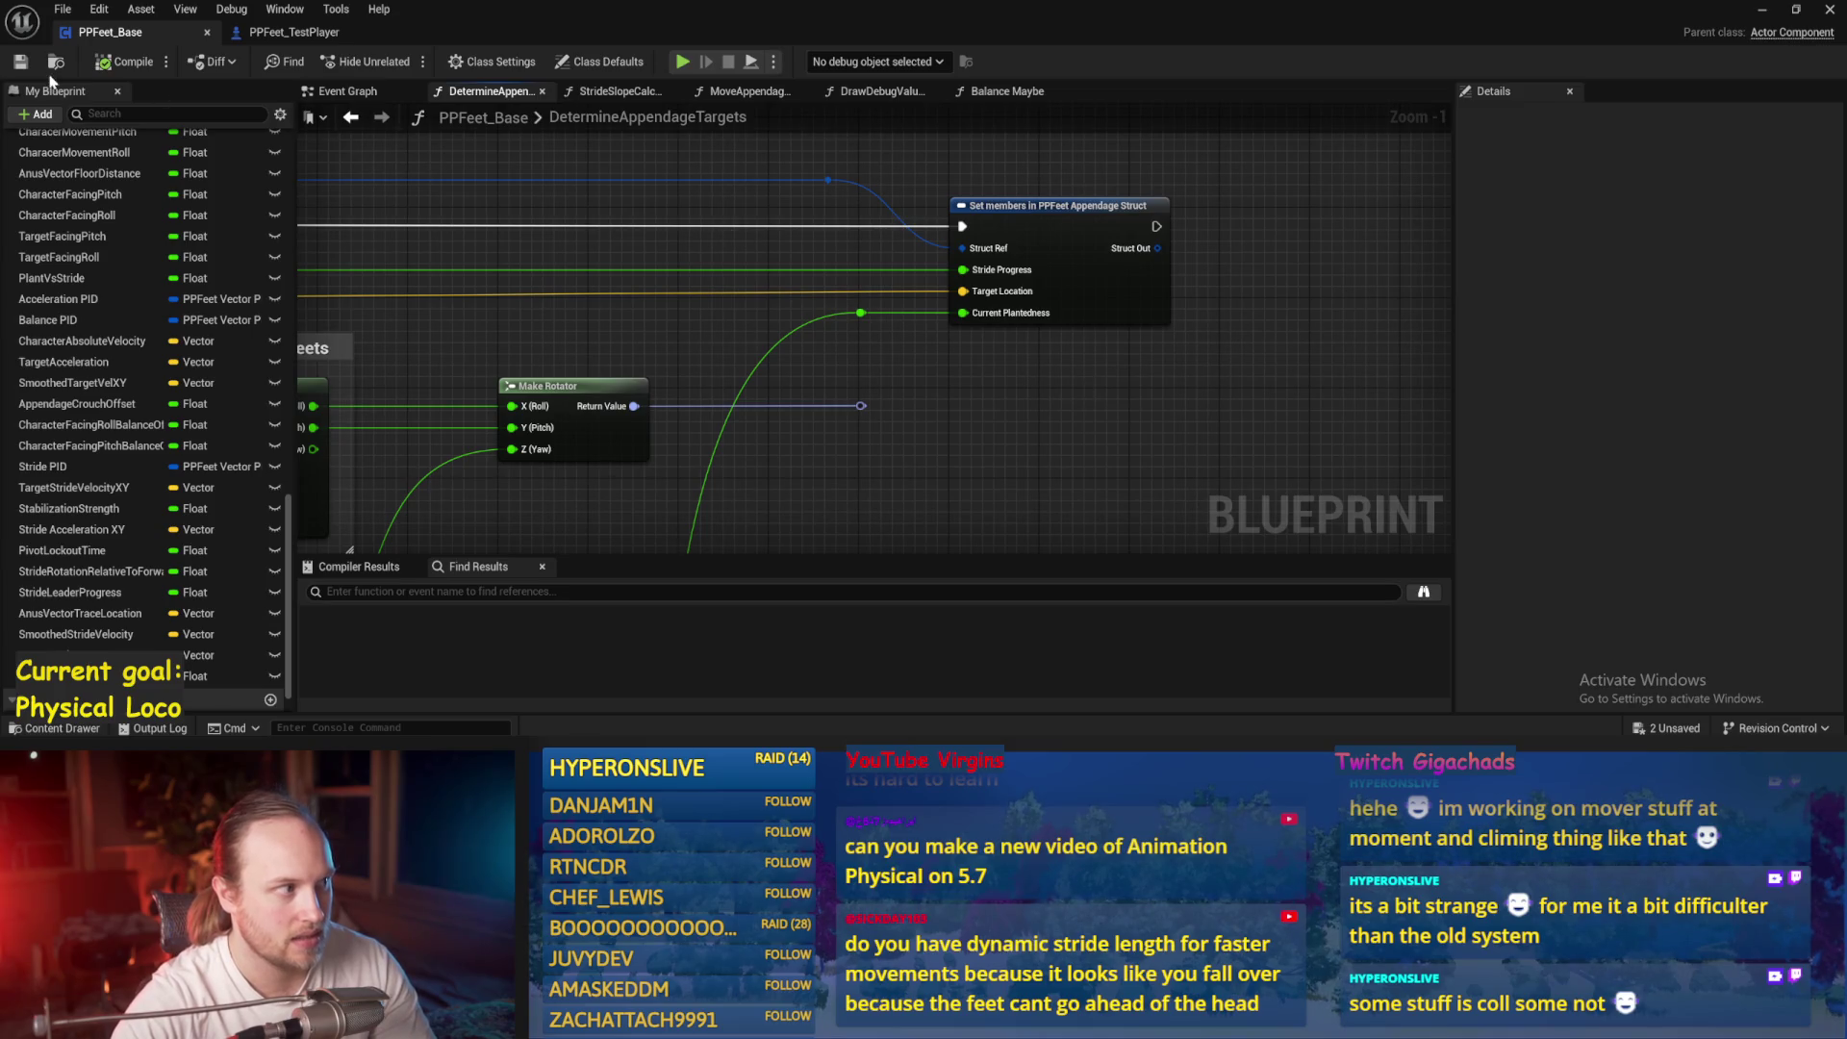
{"action": "key", "text": "F7"}
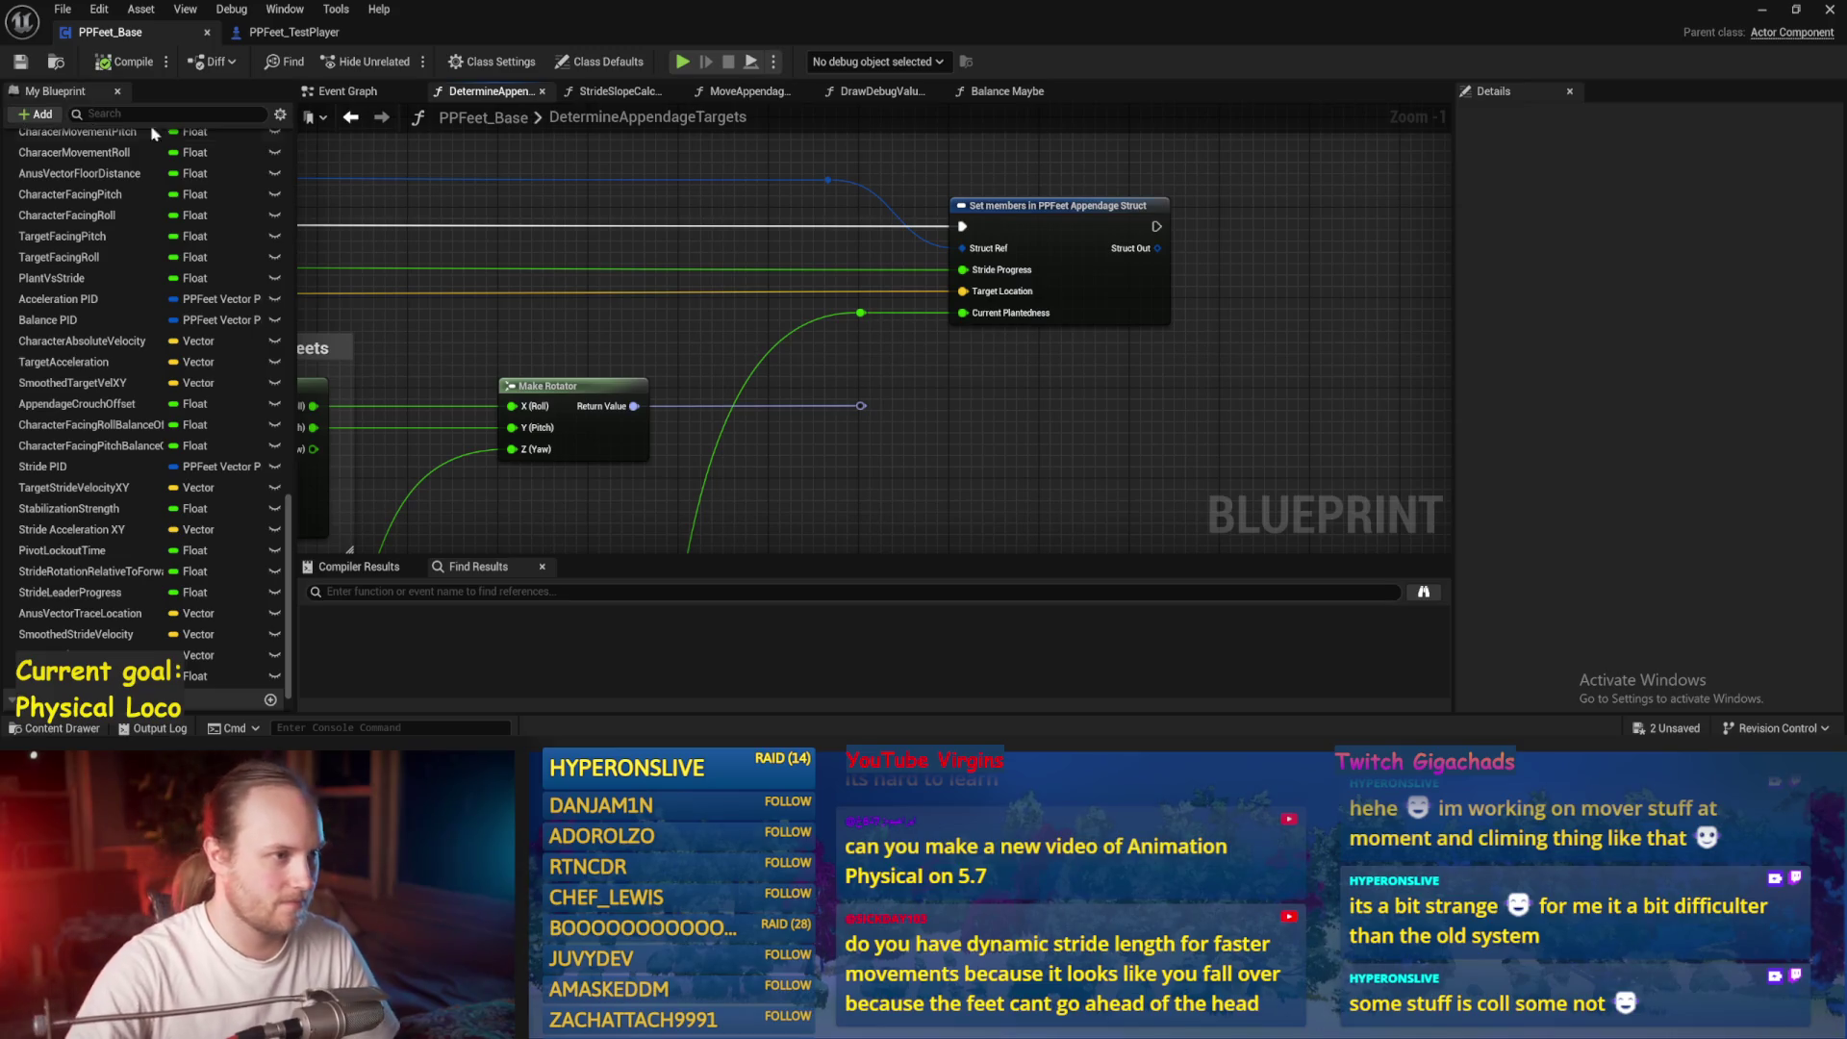
Review the foot-rotation nodes, then close the PPFeet_Base Blueprint editor
{"action": "left_click_drag", "start_coordinate": [776, 220], "coordinate": [760, 248]}
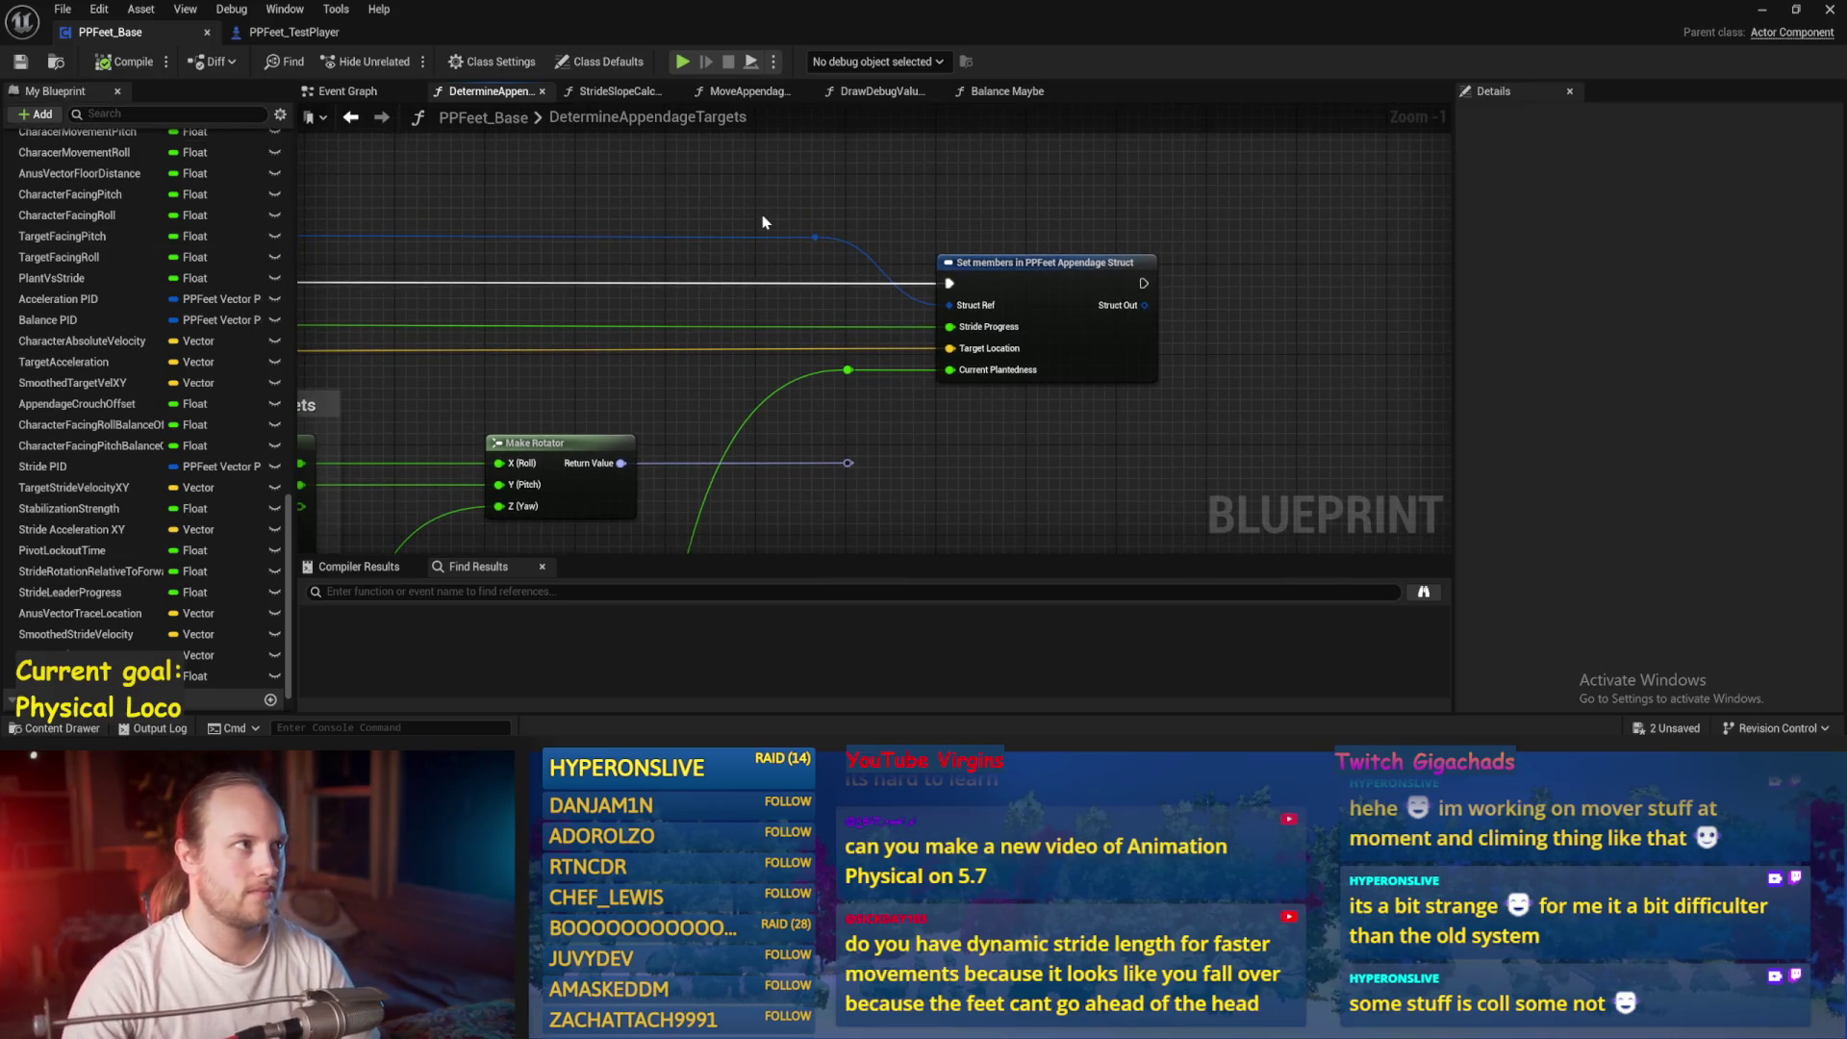
{"action": "scroll", "coordinate": [642, 273], "scroll_direction": "down", "scroll_amount": 3}
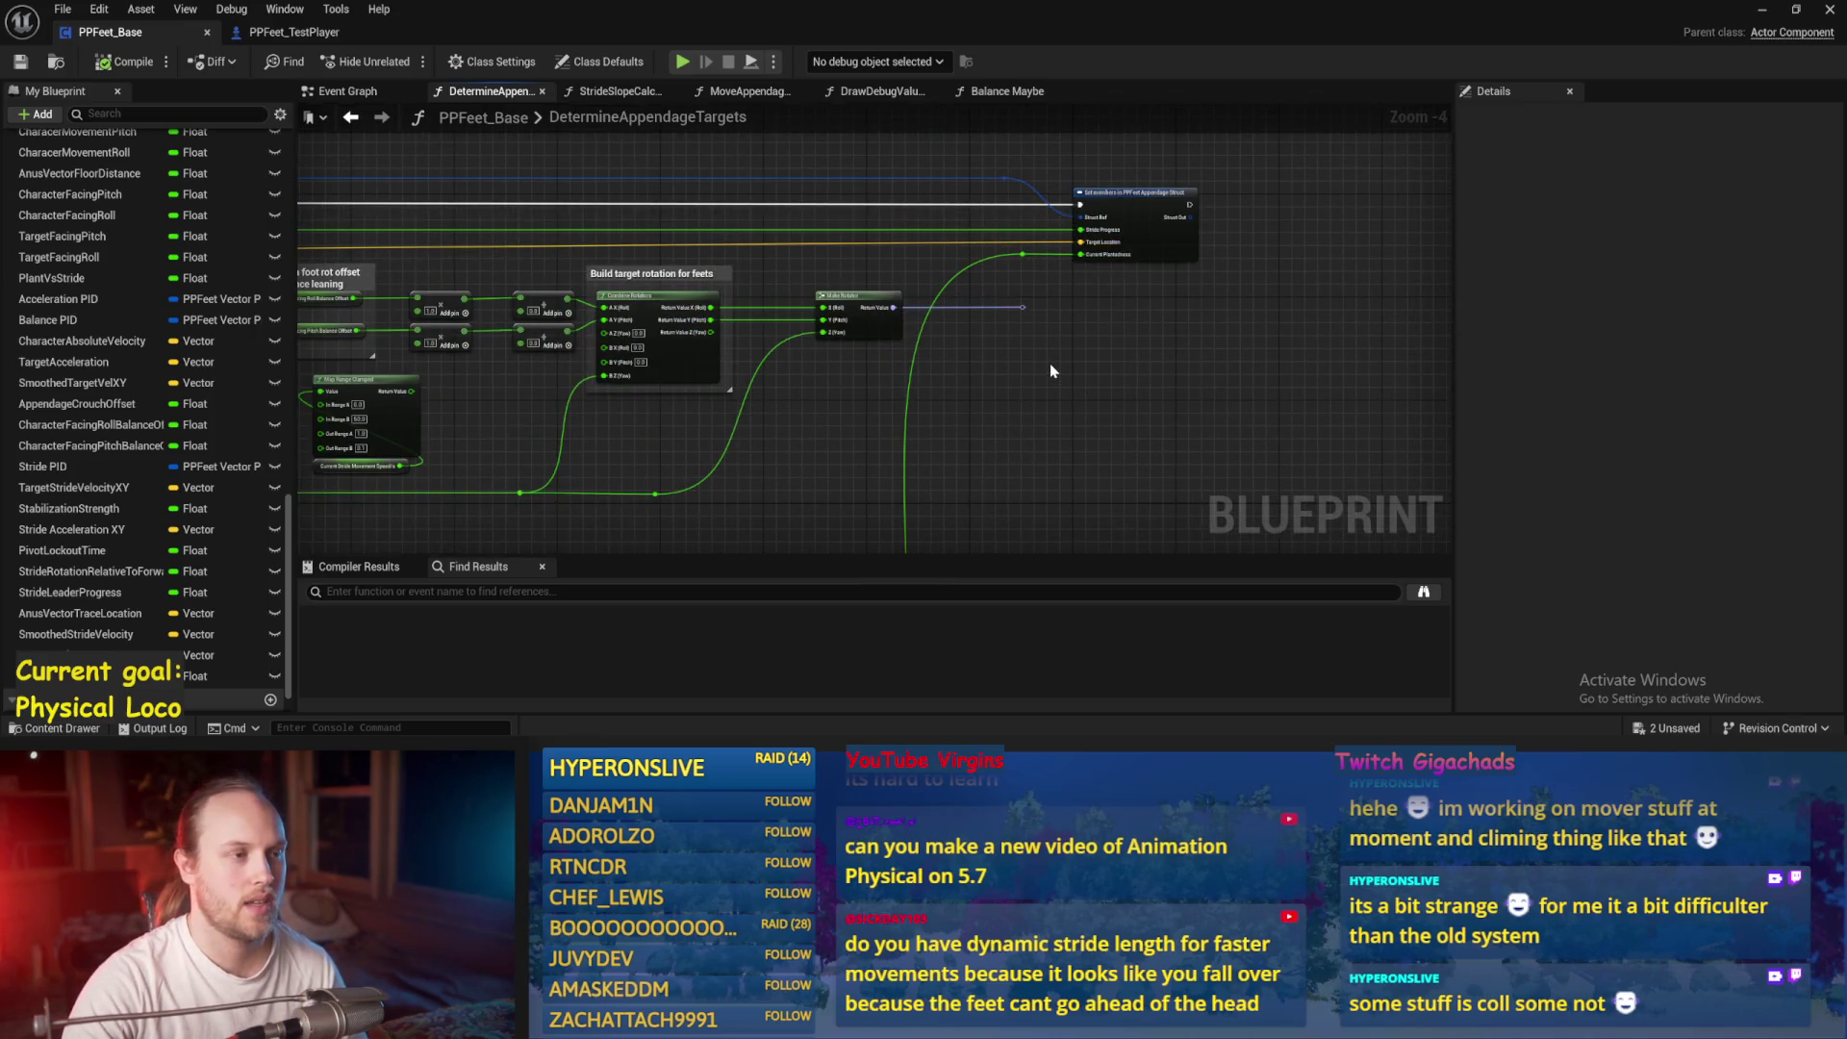
{"action": "scroll", "coordinate": [1049, 362], "scroll_direction": "up", "scroll_amount": 3}
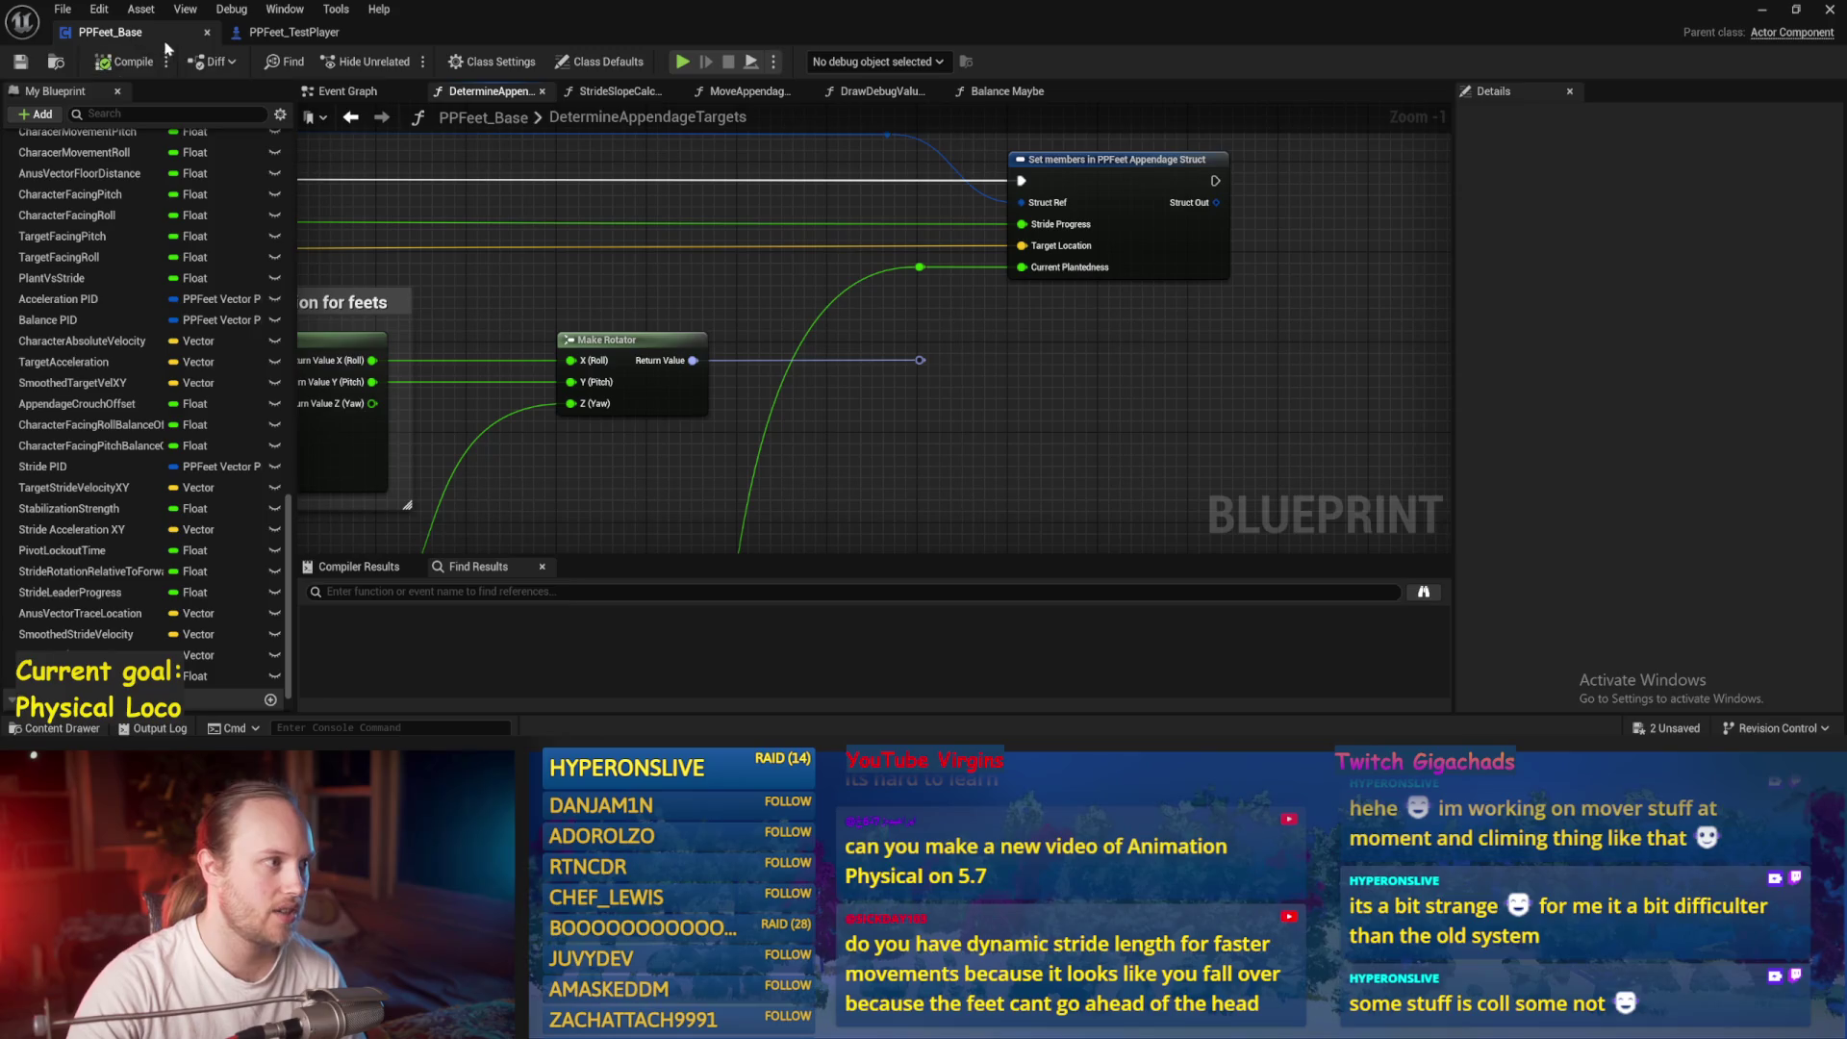
{"action": "scroll", "coordinate": [1032, 379], "scroll_direction": "down", "scroll_amount": 3}
{"action": "scroll", "coordinate": [1032, 379], "scroll_direction": "up", "scroll_amount": 2}
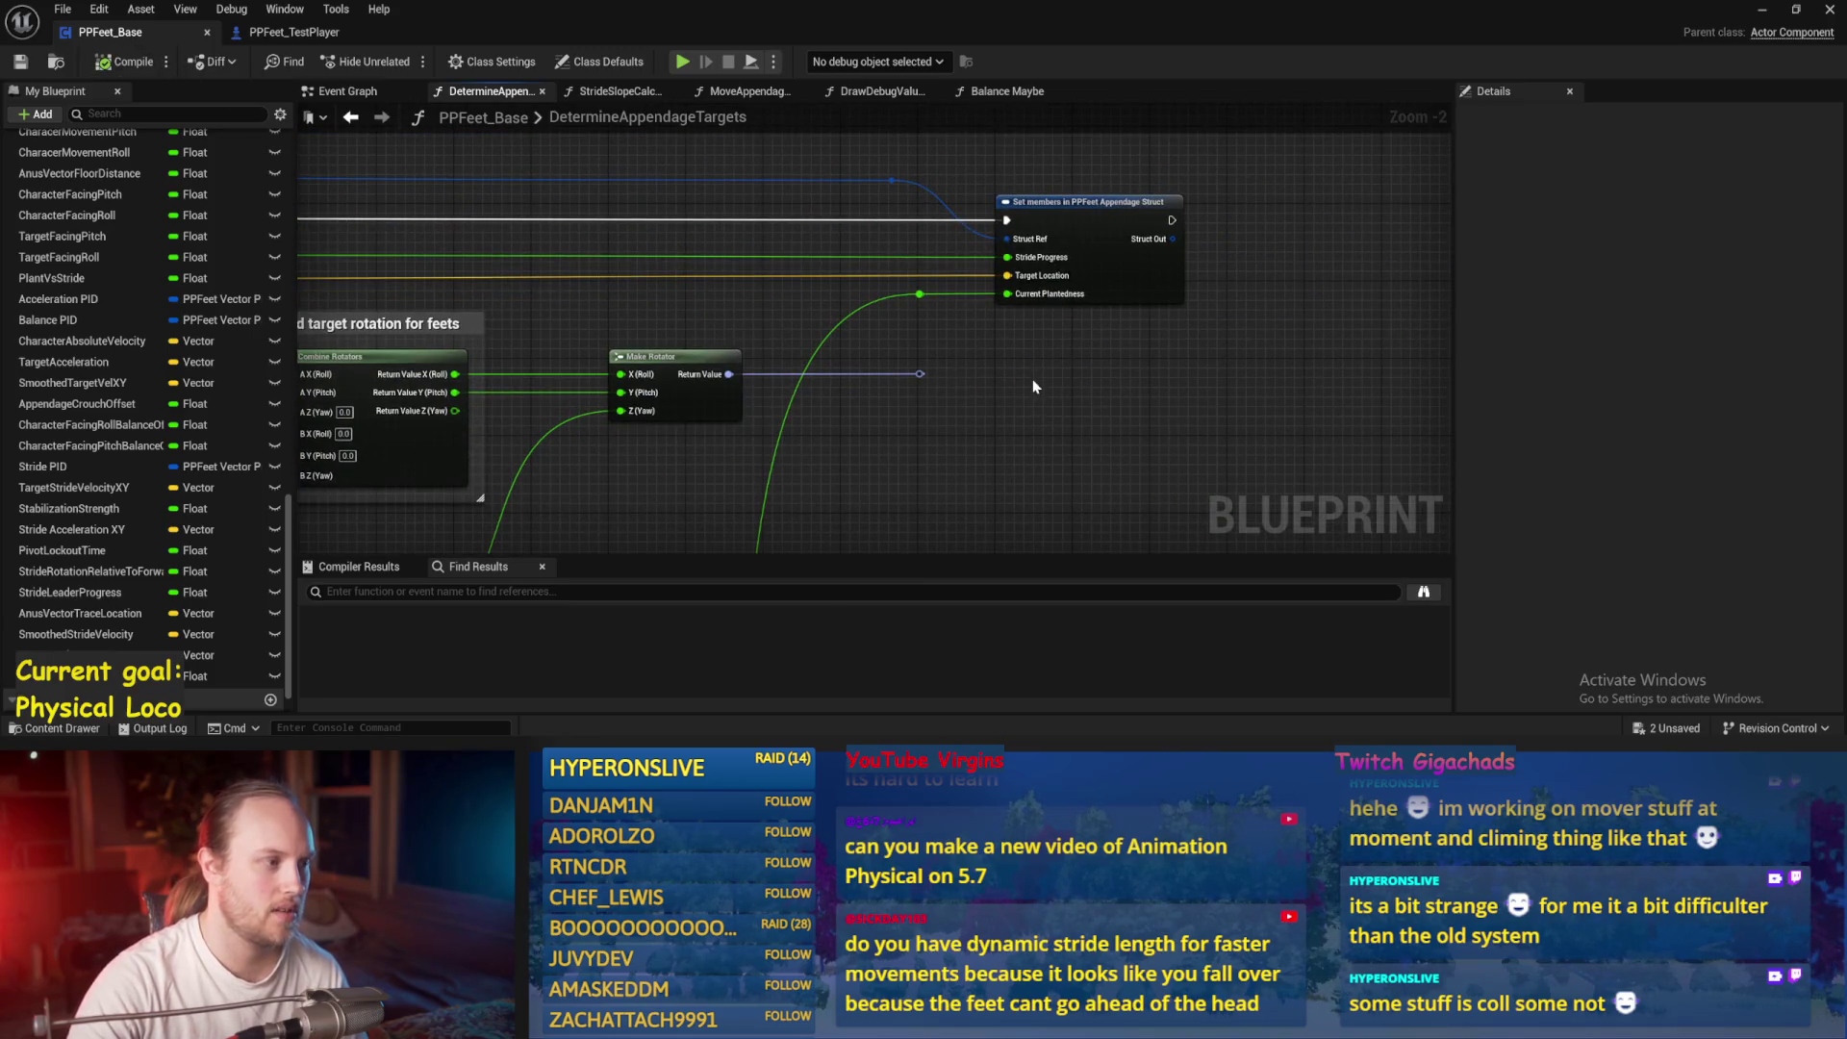
{"action": "left_click_drag", "start_coordinate": [1374, 385], "coordinate": [1392, 230]}
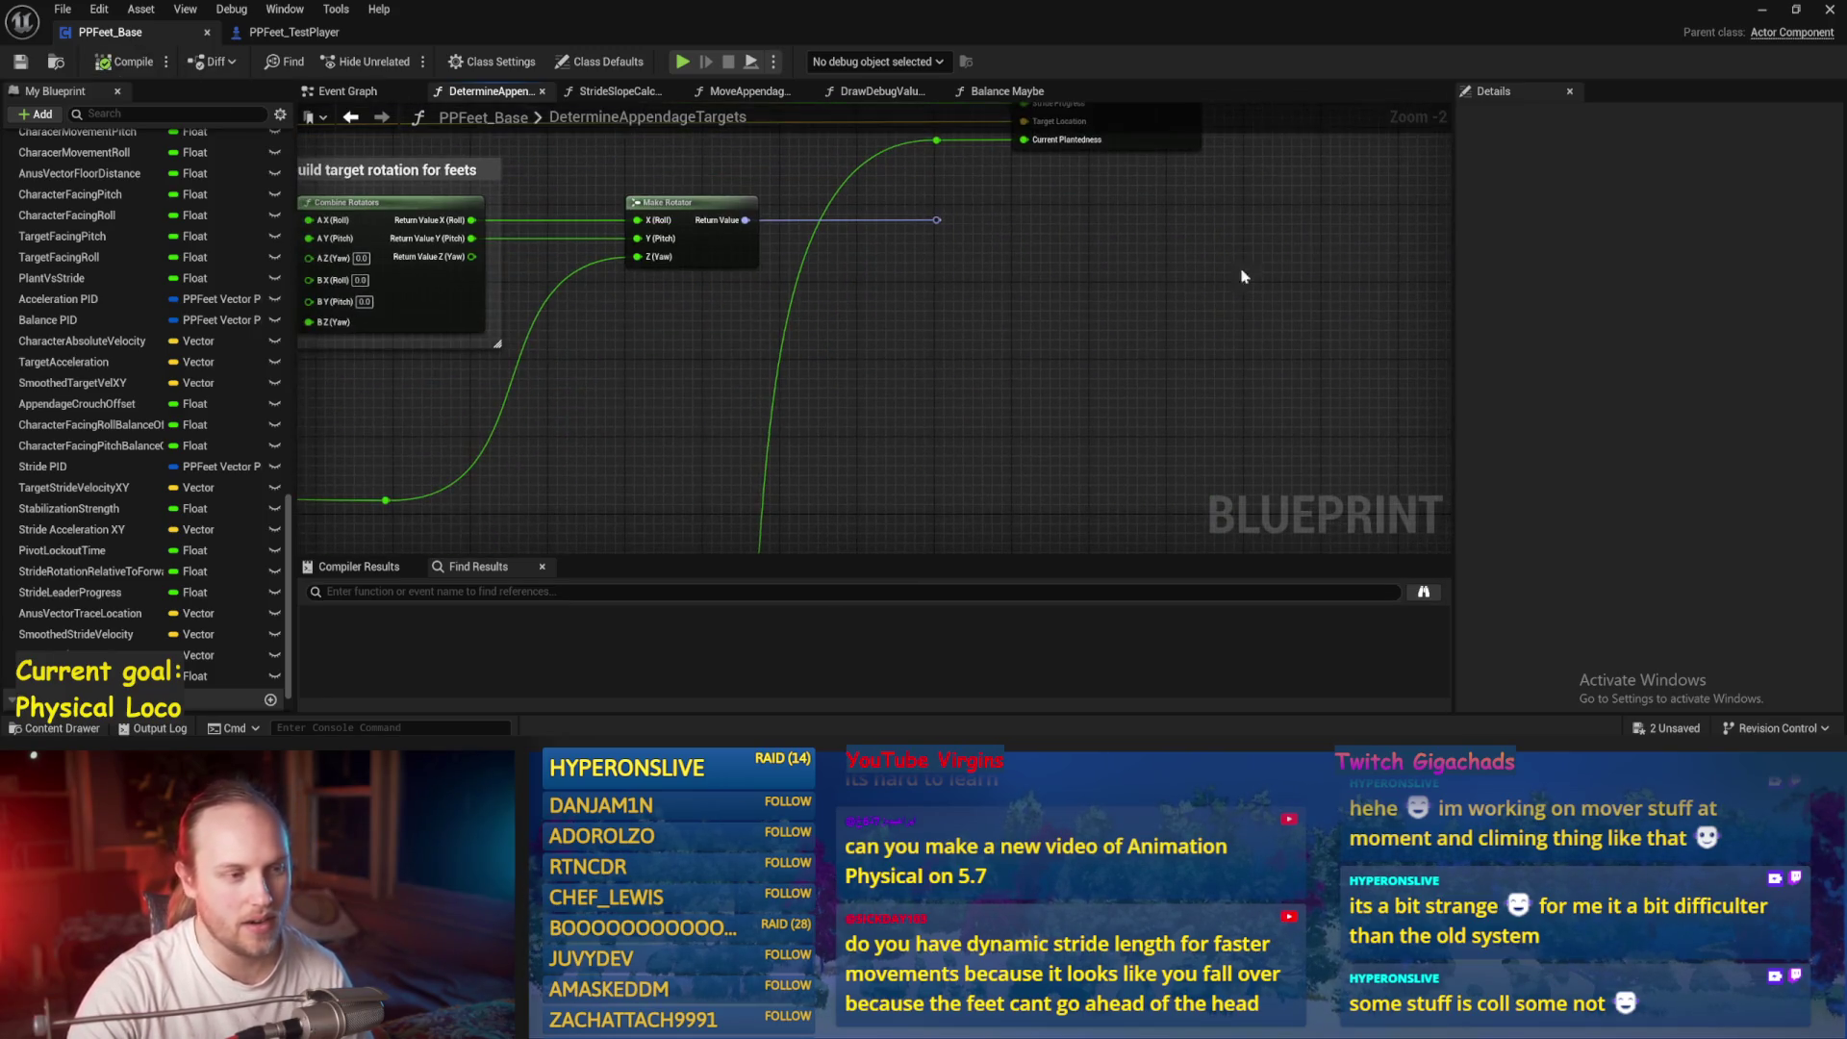
{"action": "left_click_drag", "start_coordinate": [968, 317], "coordinate": [1052, 354]}
{"action": "scroll", "coordinate": [1055, 360], "scroll_direction": "up", "scroll_amount": 2}
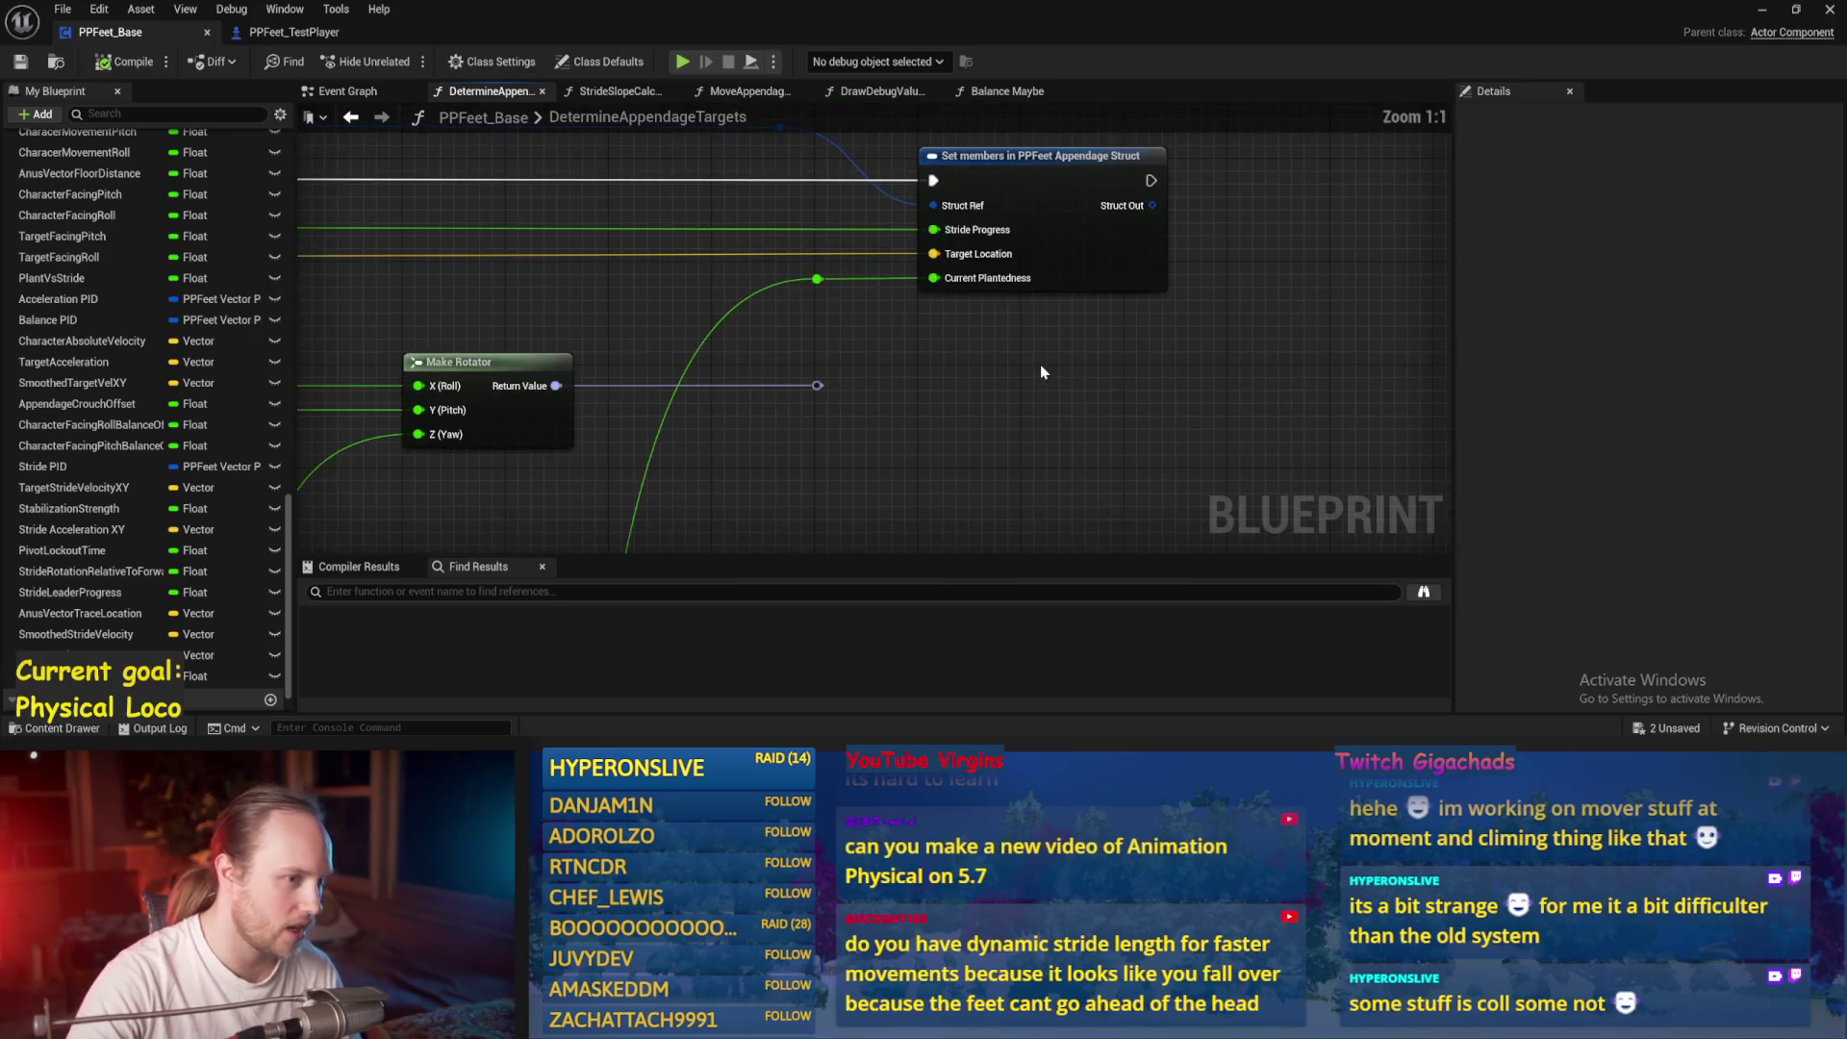
{"action": "scroll", "coordinate": [1068, 360], "scroll_direction": "down", "scroll_amount": 2}
{"action": "mouse_move", "coordinate": [879, 501]}
{"action": "left_mouse_down"}
{"action": "mouse_move", "coordinate": [1122, 362]}
{"action": "mouse_move", "coordinate": [1106, 157]}
{"action": "mouse_move", "coordinate": [1078, 397]}
{"action": "left_mouse_up"}
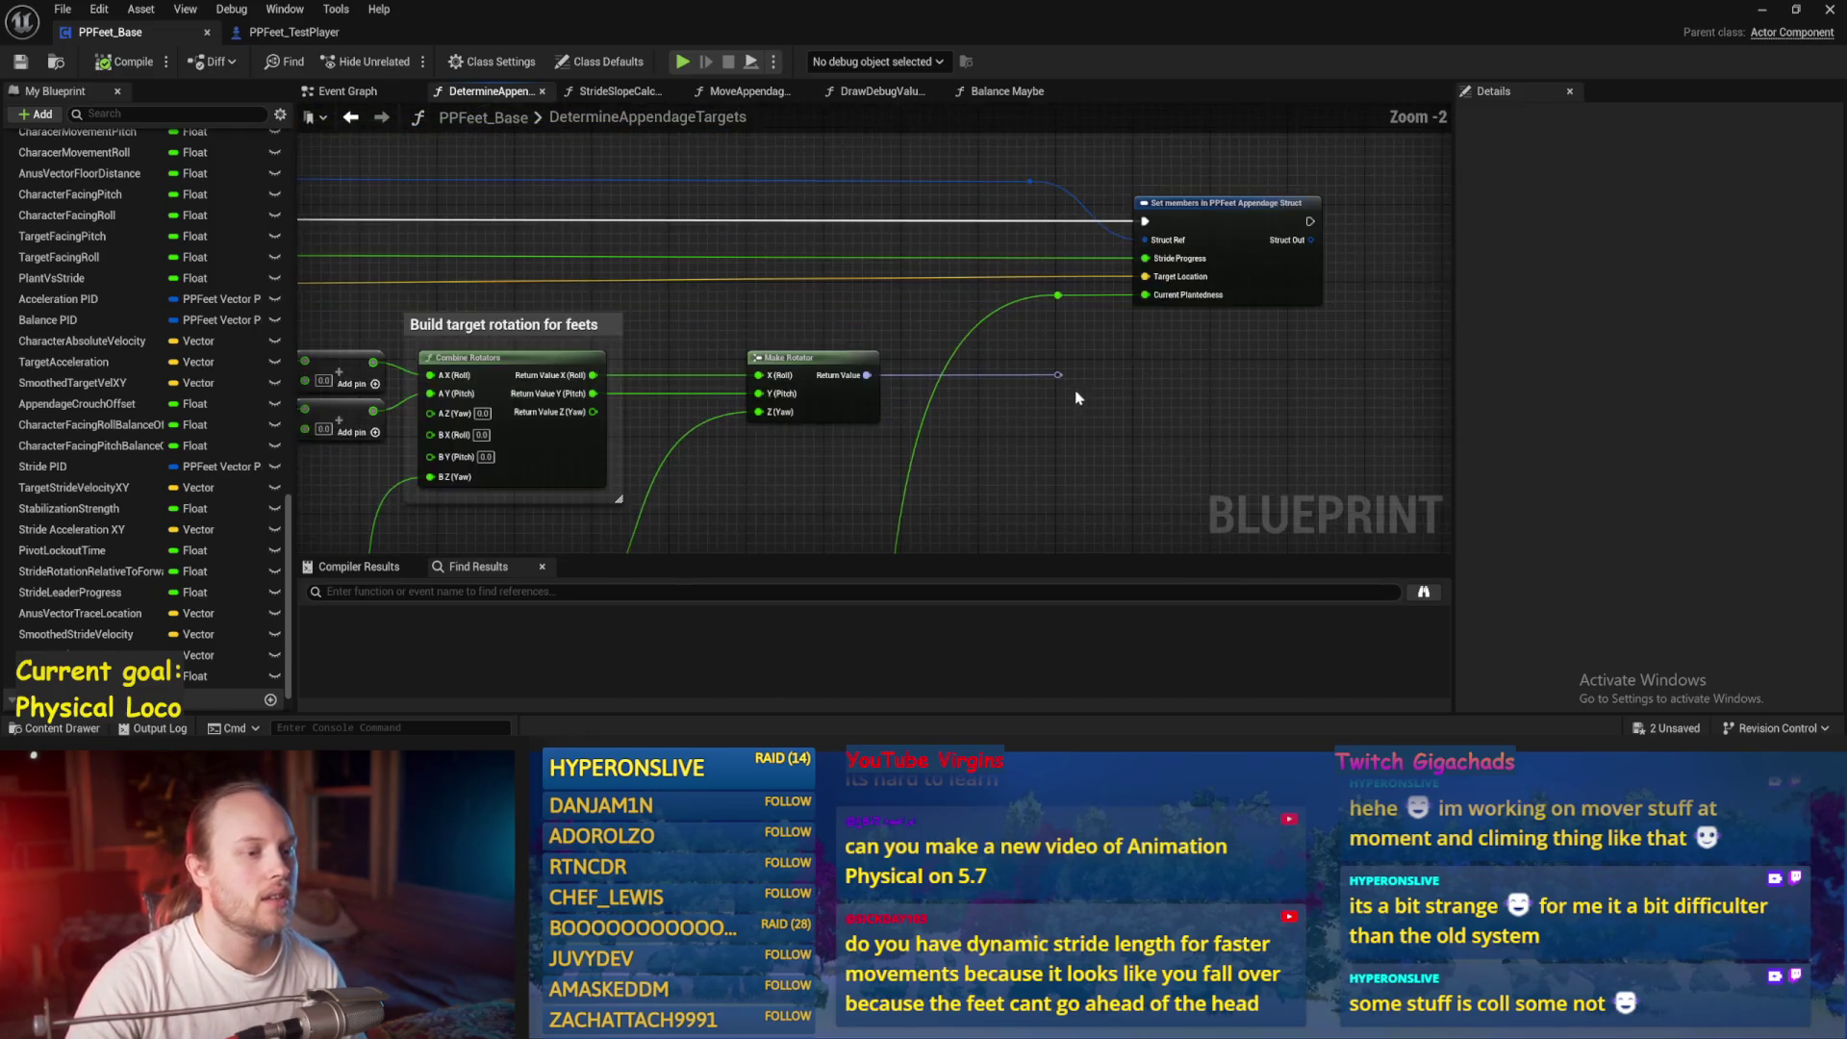
{"action": "left_click", "coordinate": [1830, 8]}
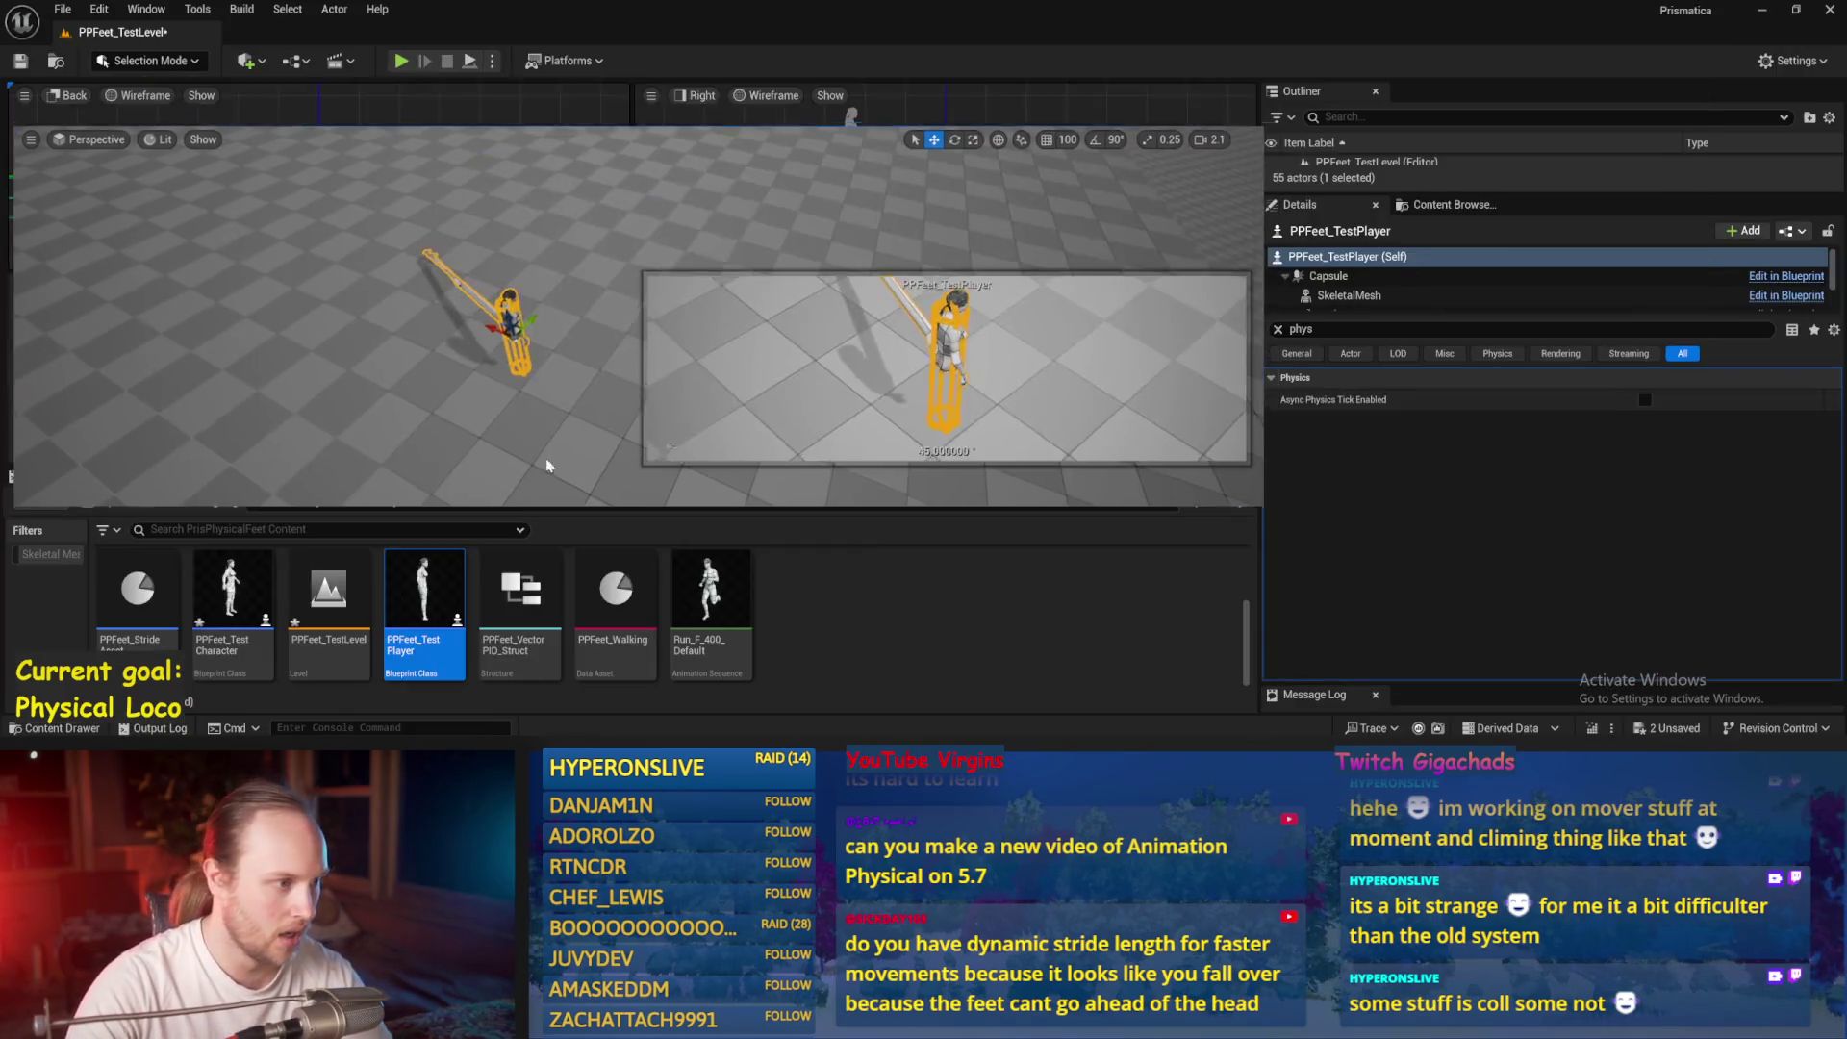
Save the current level with Ctrl+S and save all unsaved assets
{"action": "left_click", "coordinate": [546, 466]}
{"action": "key", "text": "ctrl+s"}
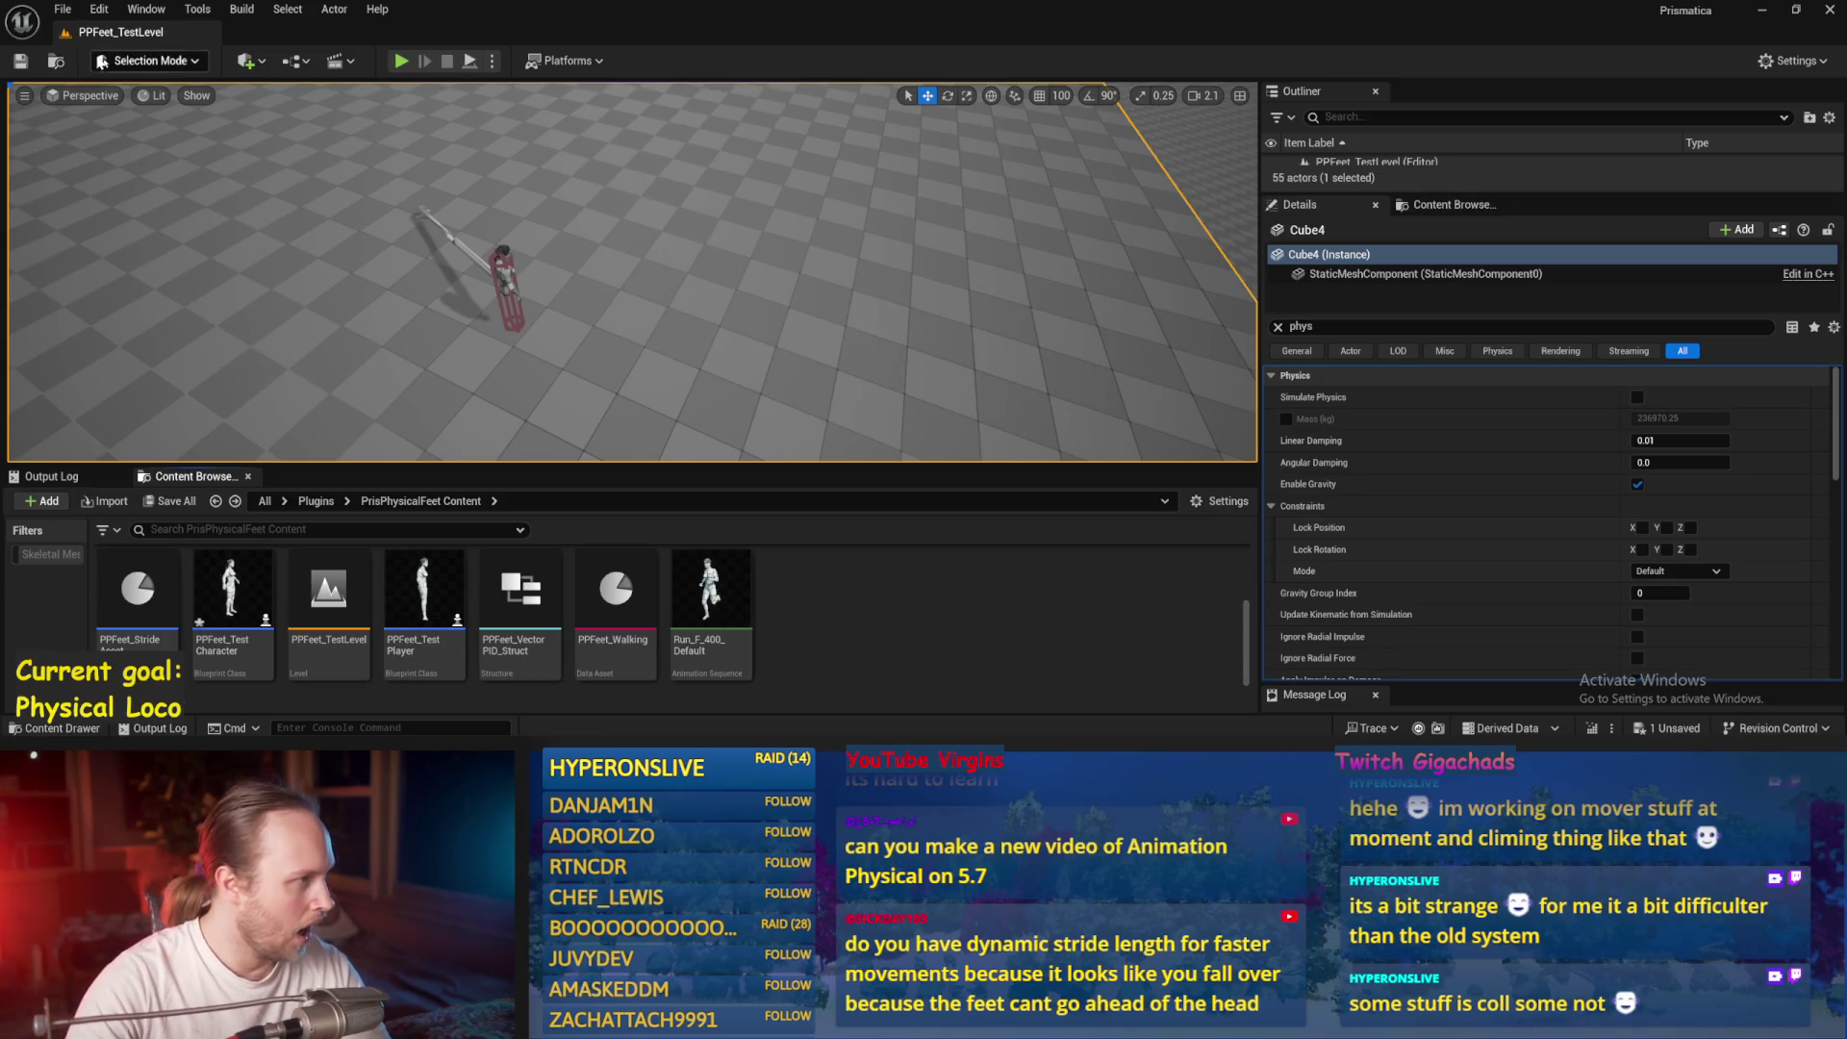
{"action": "left_click", "coordinate": [62, 9]}
{"action": "left_click", "coordinate": [91, 240]}
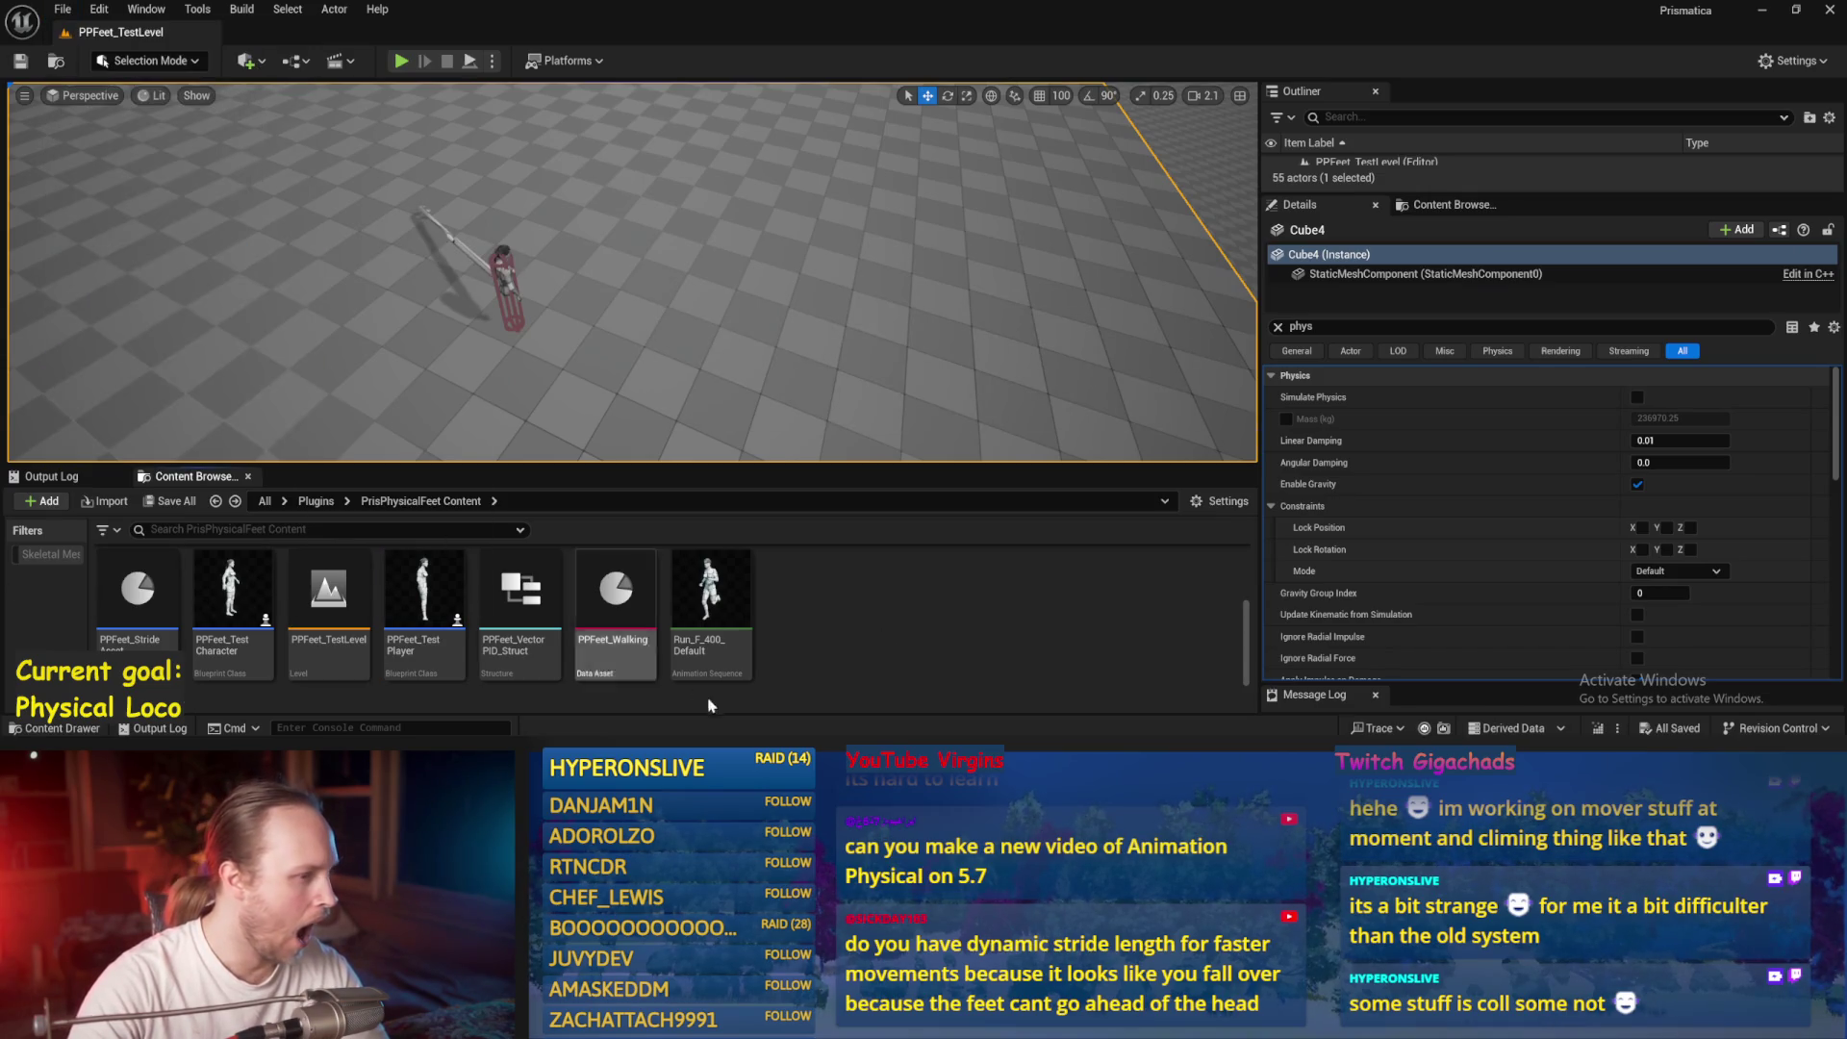
{"action": "left_click_drag", "start_coordinate": [927, 375], "coordinate": [908, 375]}
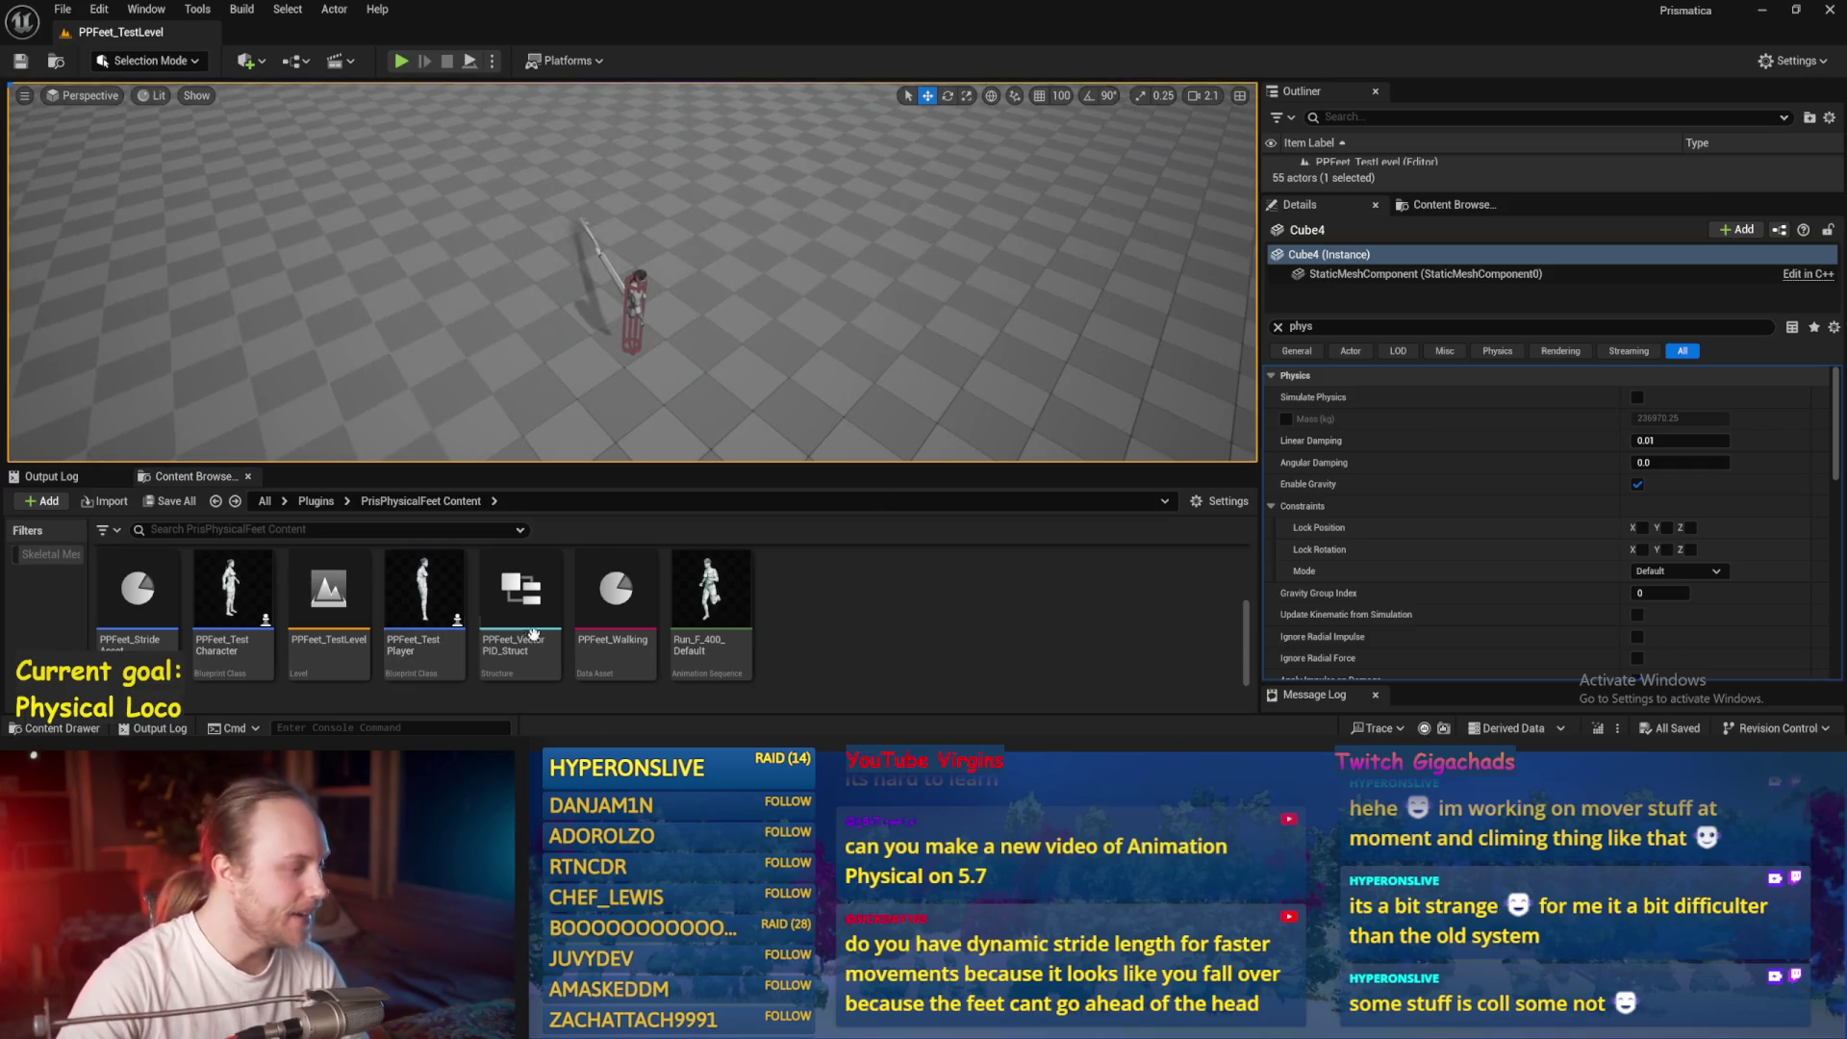
{"action": "scroll", "coordinate": [292, 578], "scroll_direction": "up", "scroll_amount": 2}
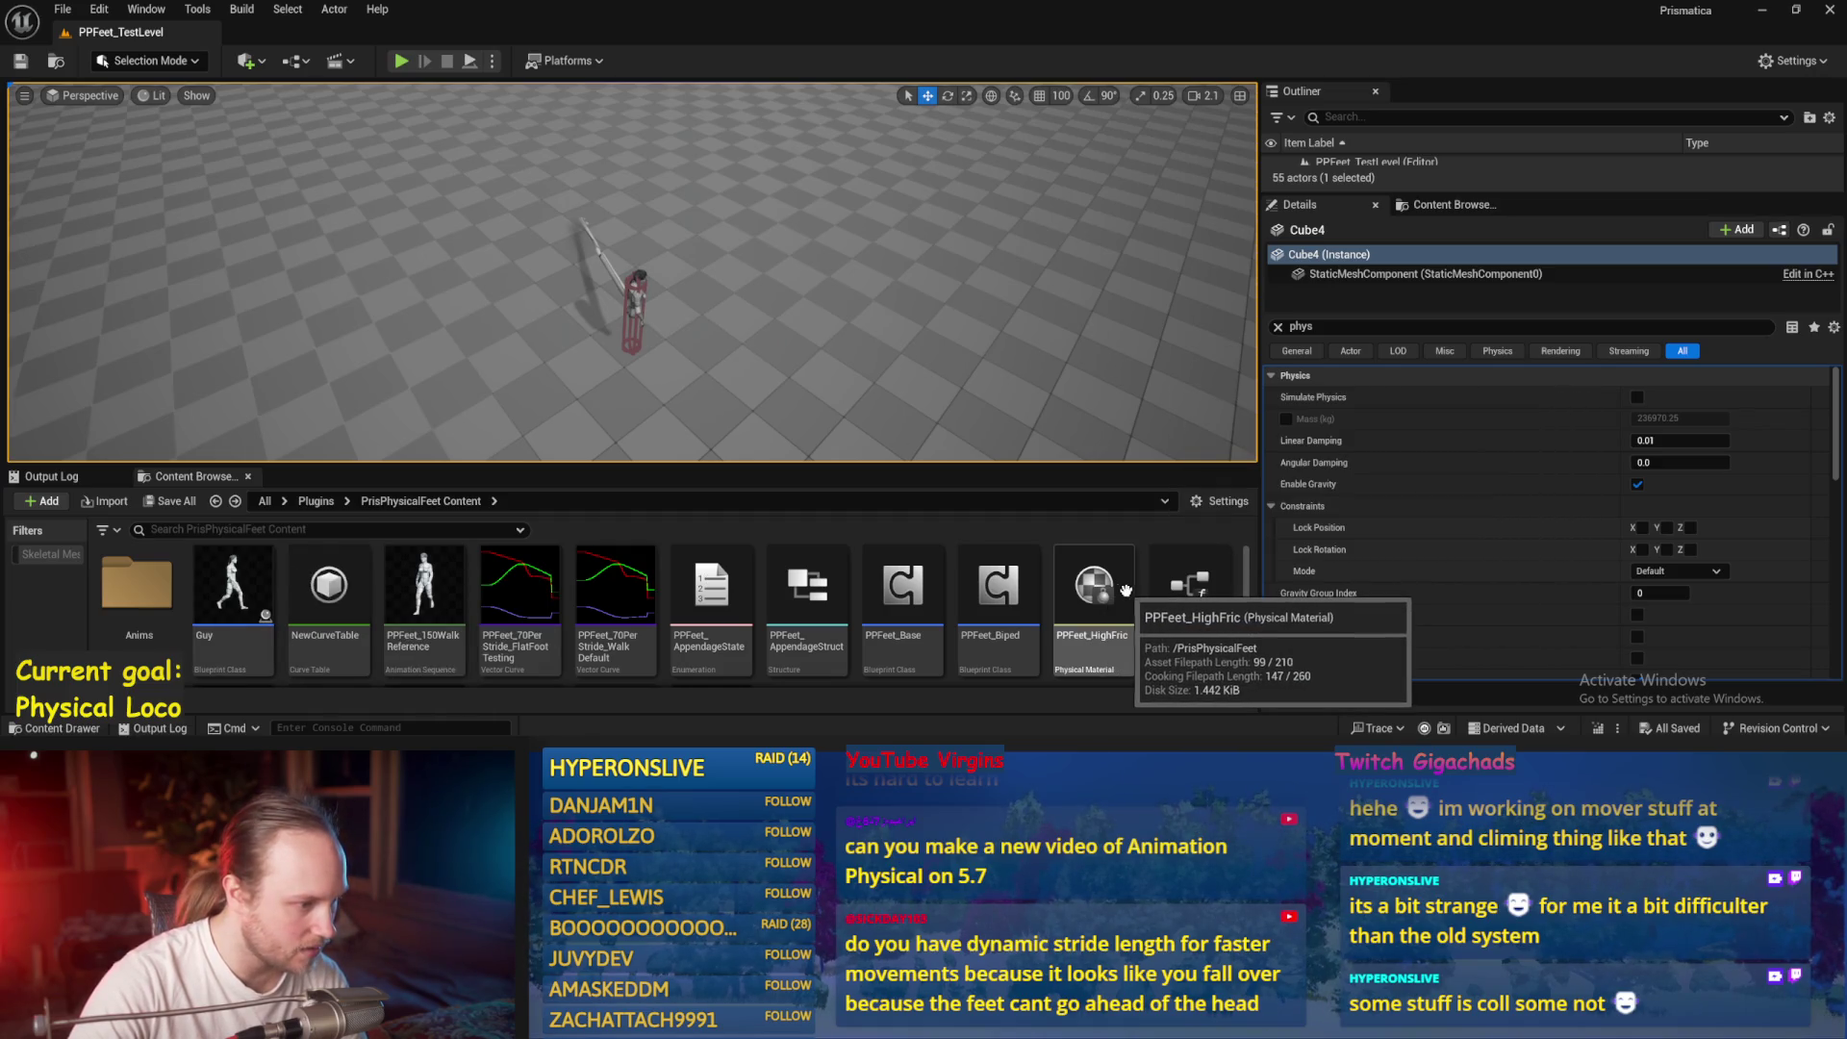
Add a Float member TargetTwistOffset to PPFeet_AppendageStruct, save it, and close the structure editor
{"action": "double_click", "coordinate": [818, 589]}
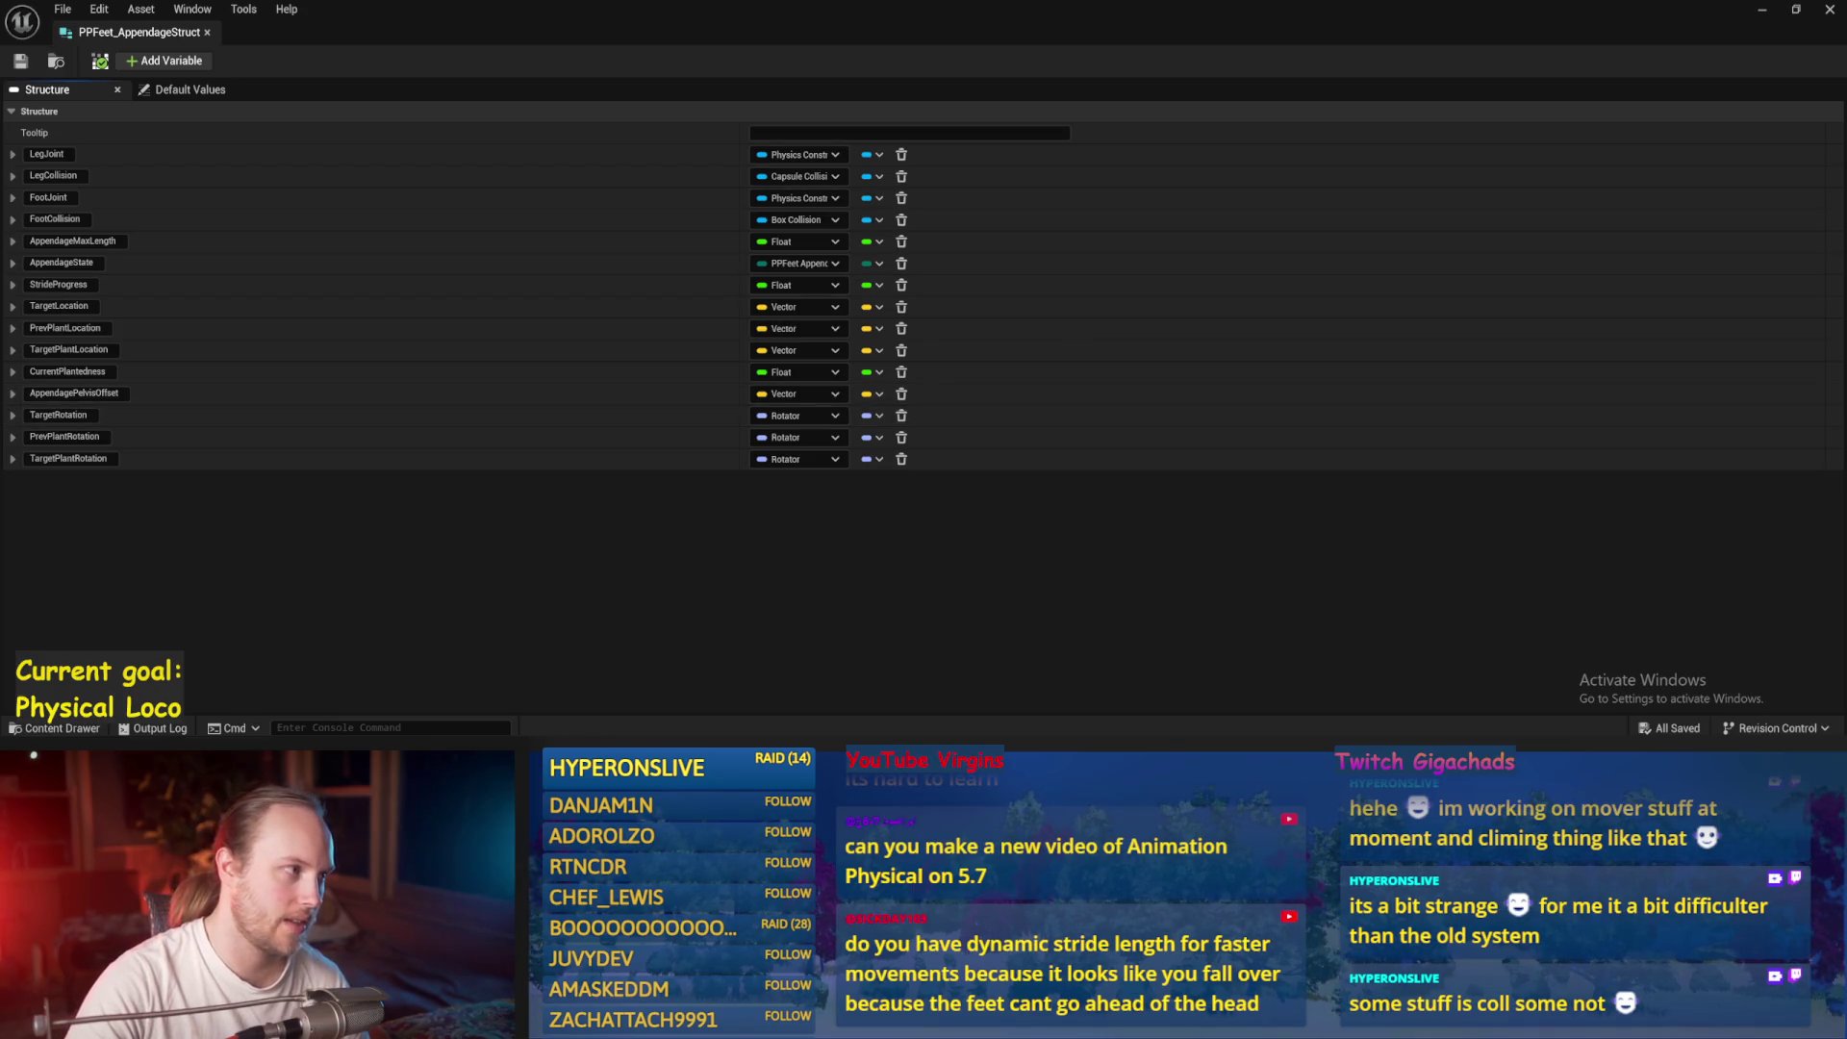
{"action": "left_click", "coordinate": [152, 64]}
{"action": "type", "text": "TargetTwistOffset"}
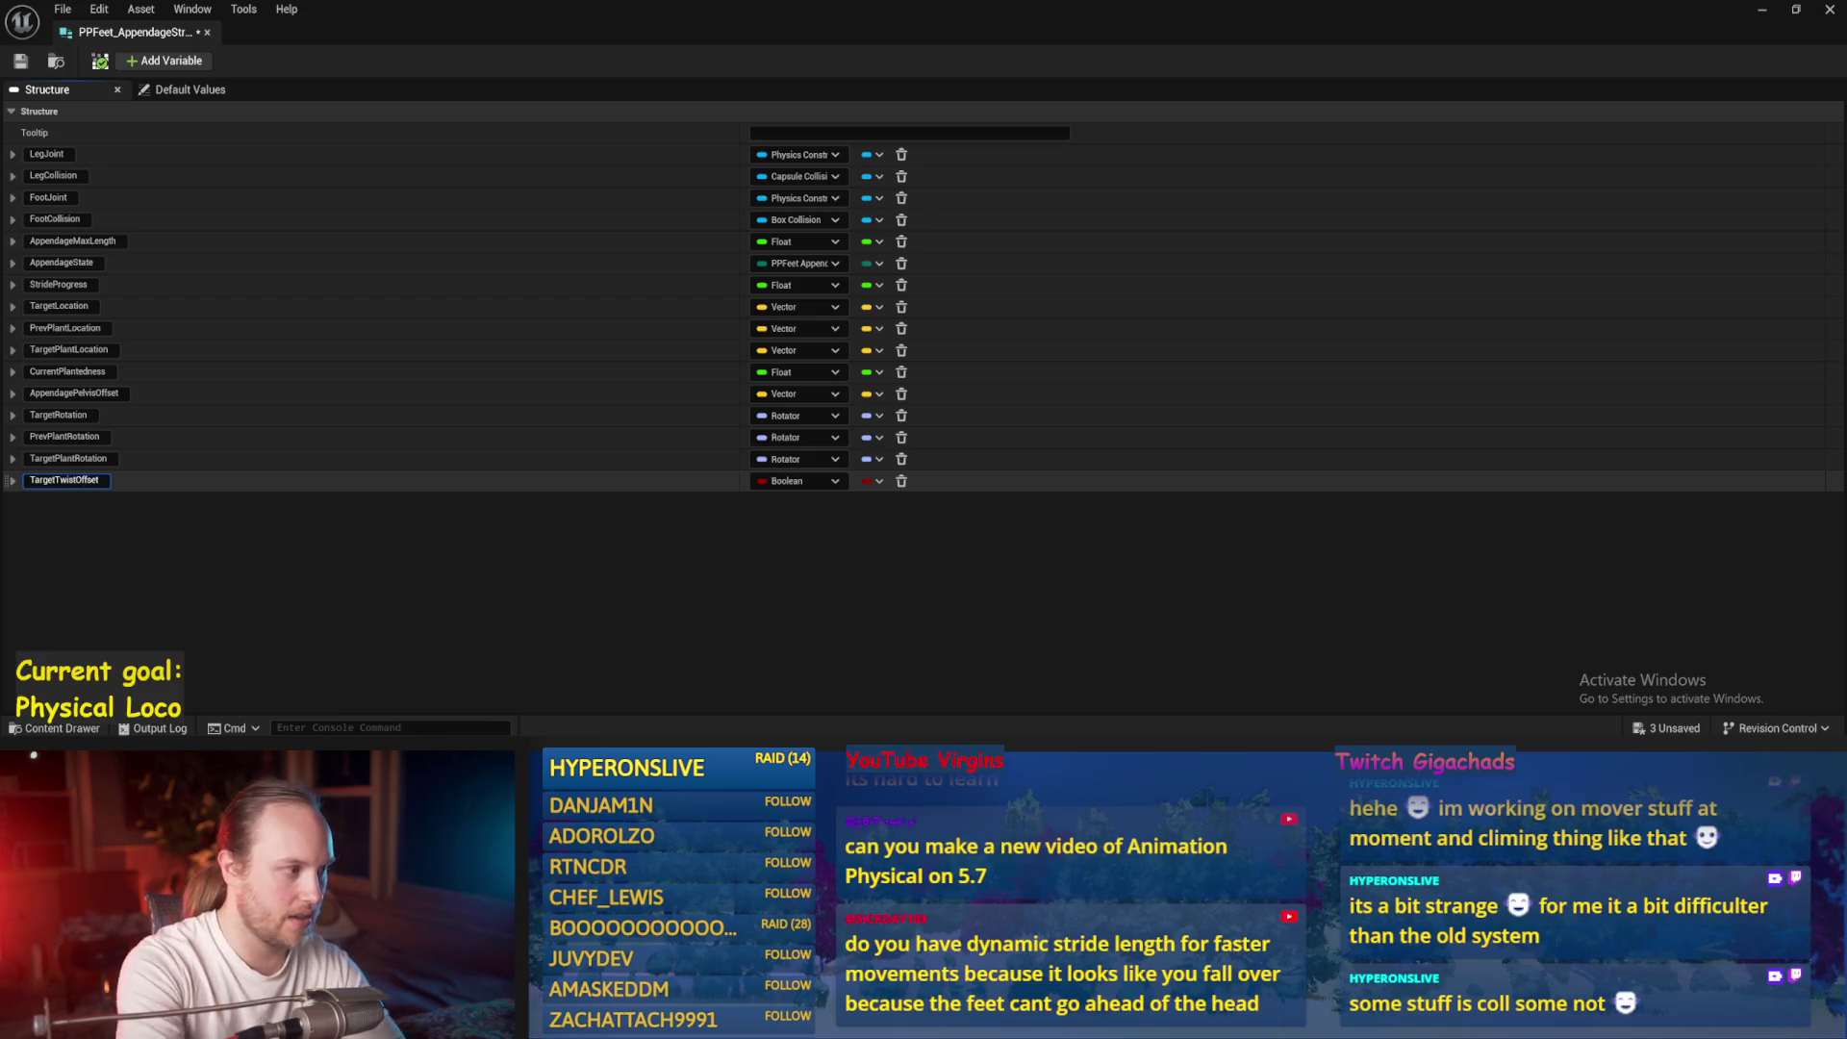
{"action": "key", "text": "Return"}
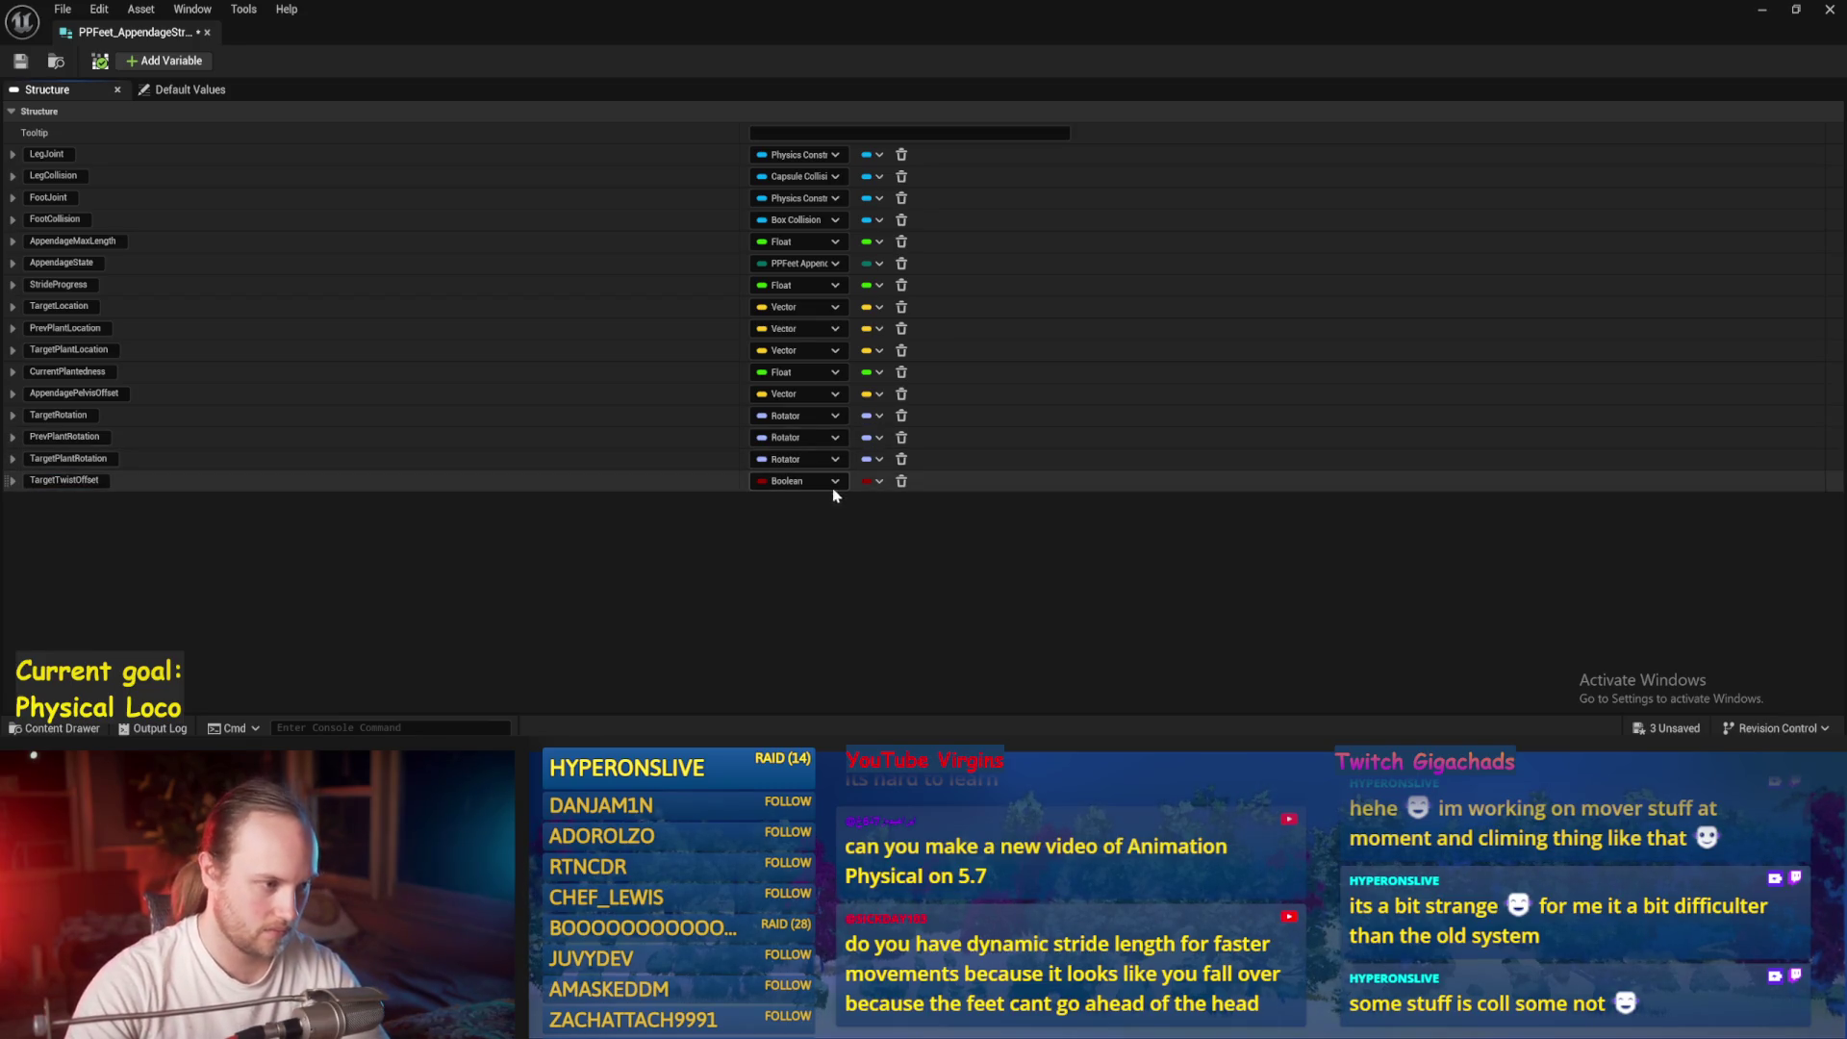
{"action": "left_click", "coordinate": [833, 484]}
{"action": "left_click", "coordinate": [794, 256]}
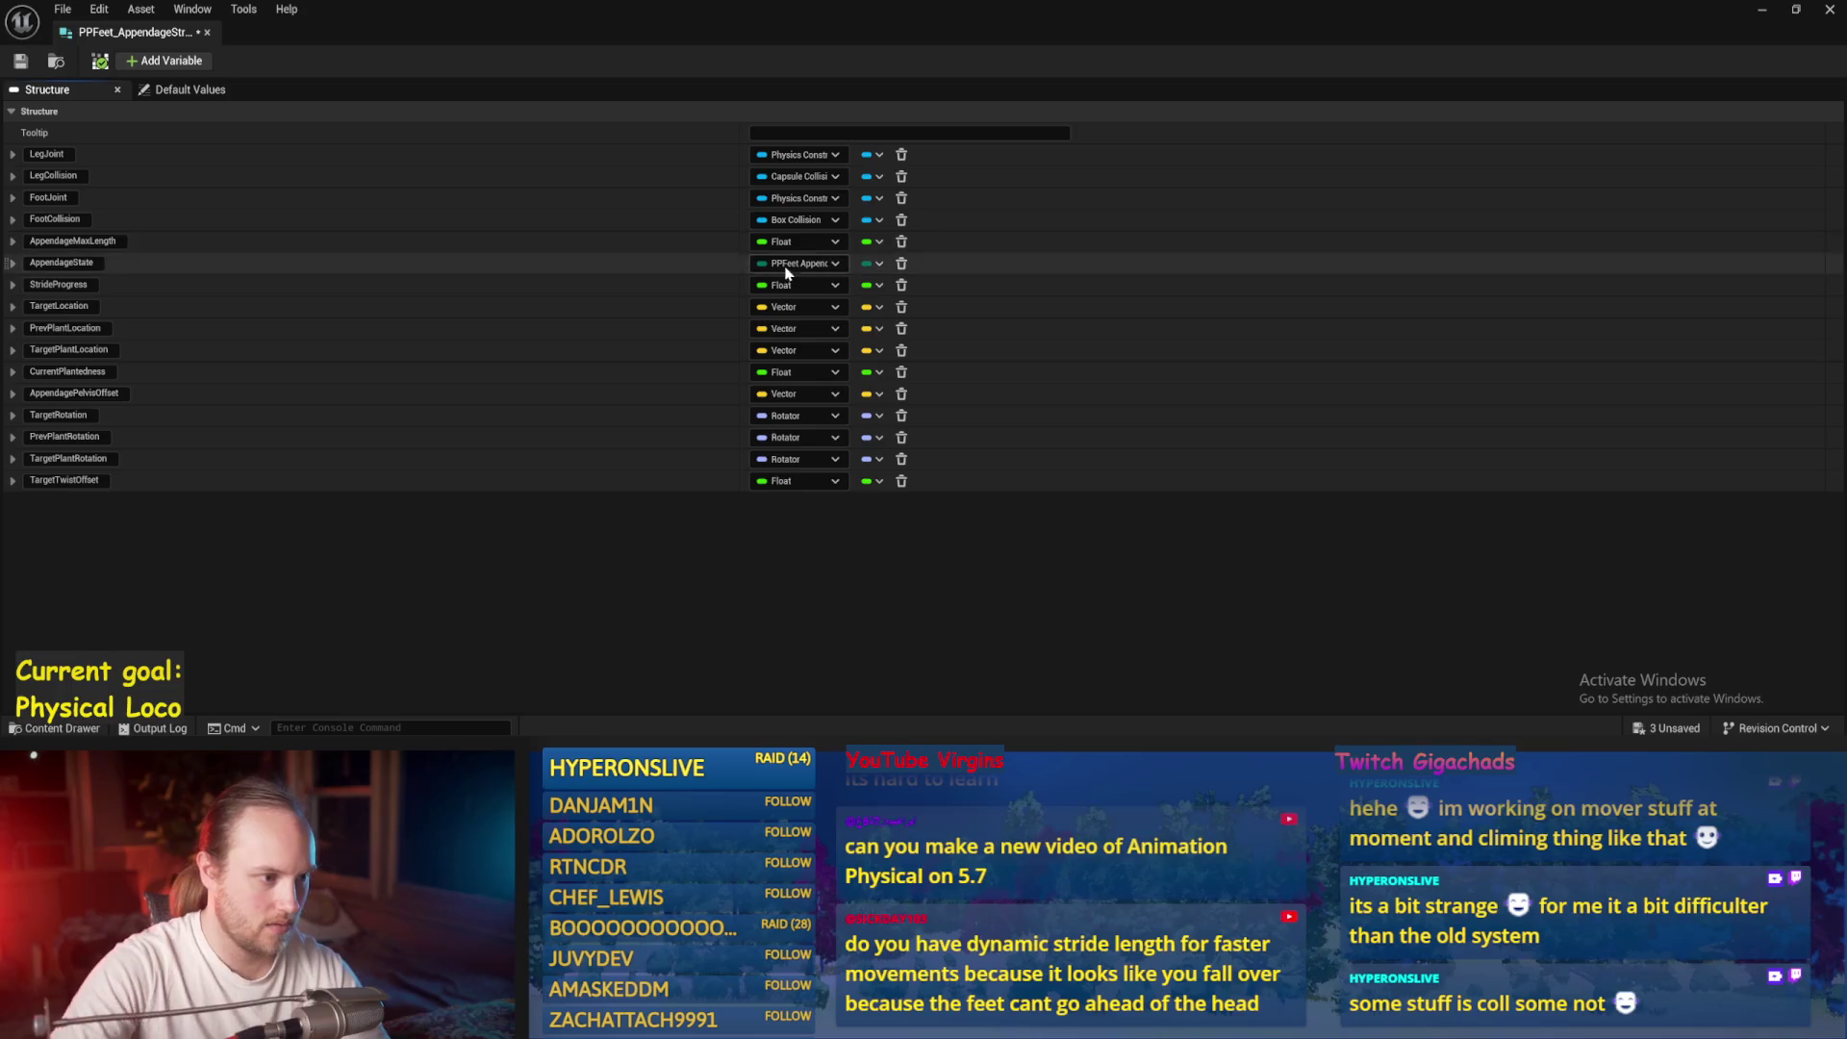
{"action": "left_click", "coordinate": [23, 64]}
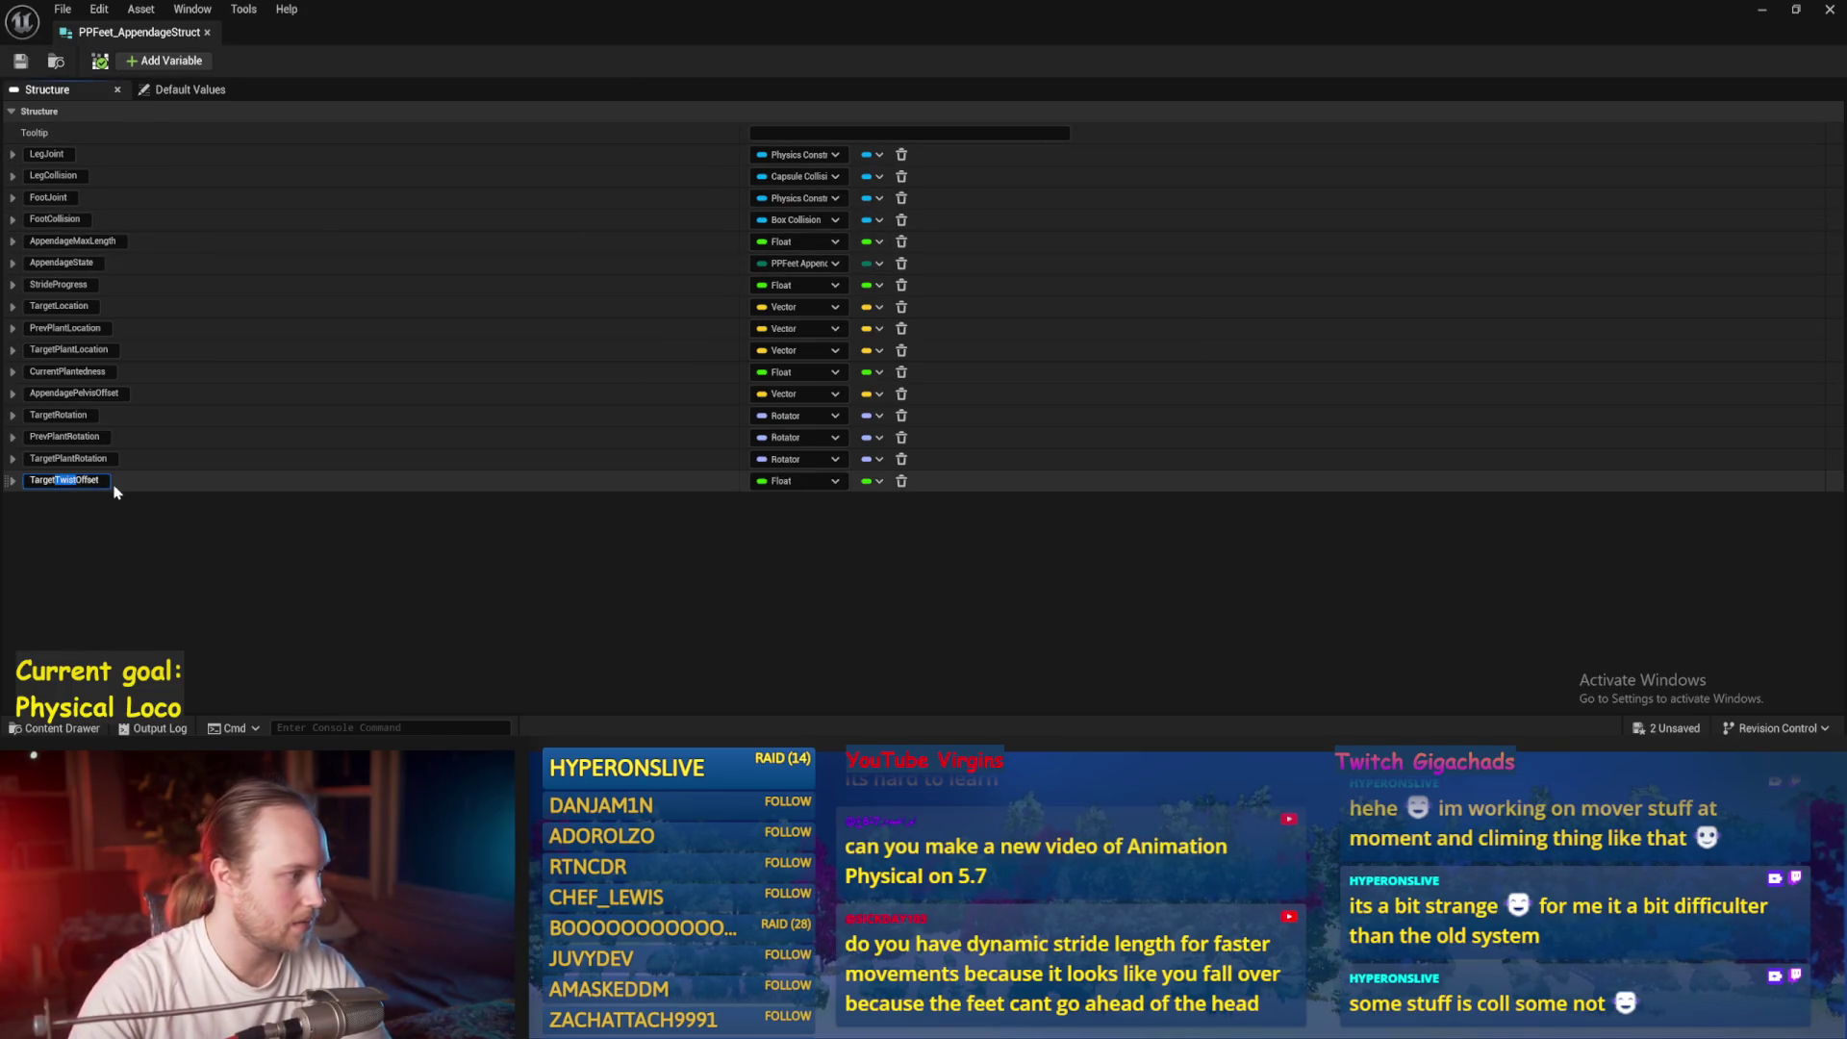
{"action": "type", "text": "Ya"}
{"action": "left_click", "coordinate": [20, 61]}
{"action": "left_click", "coordinate": [208, 35]}
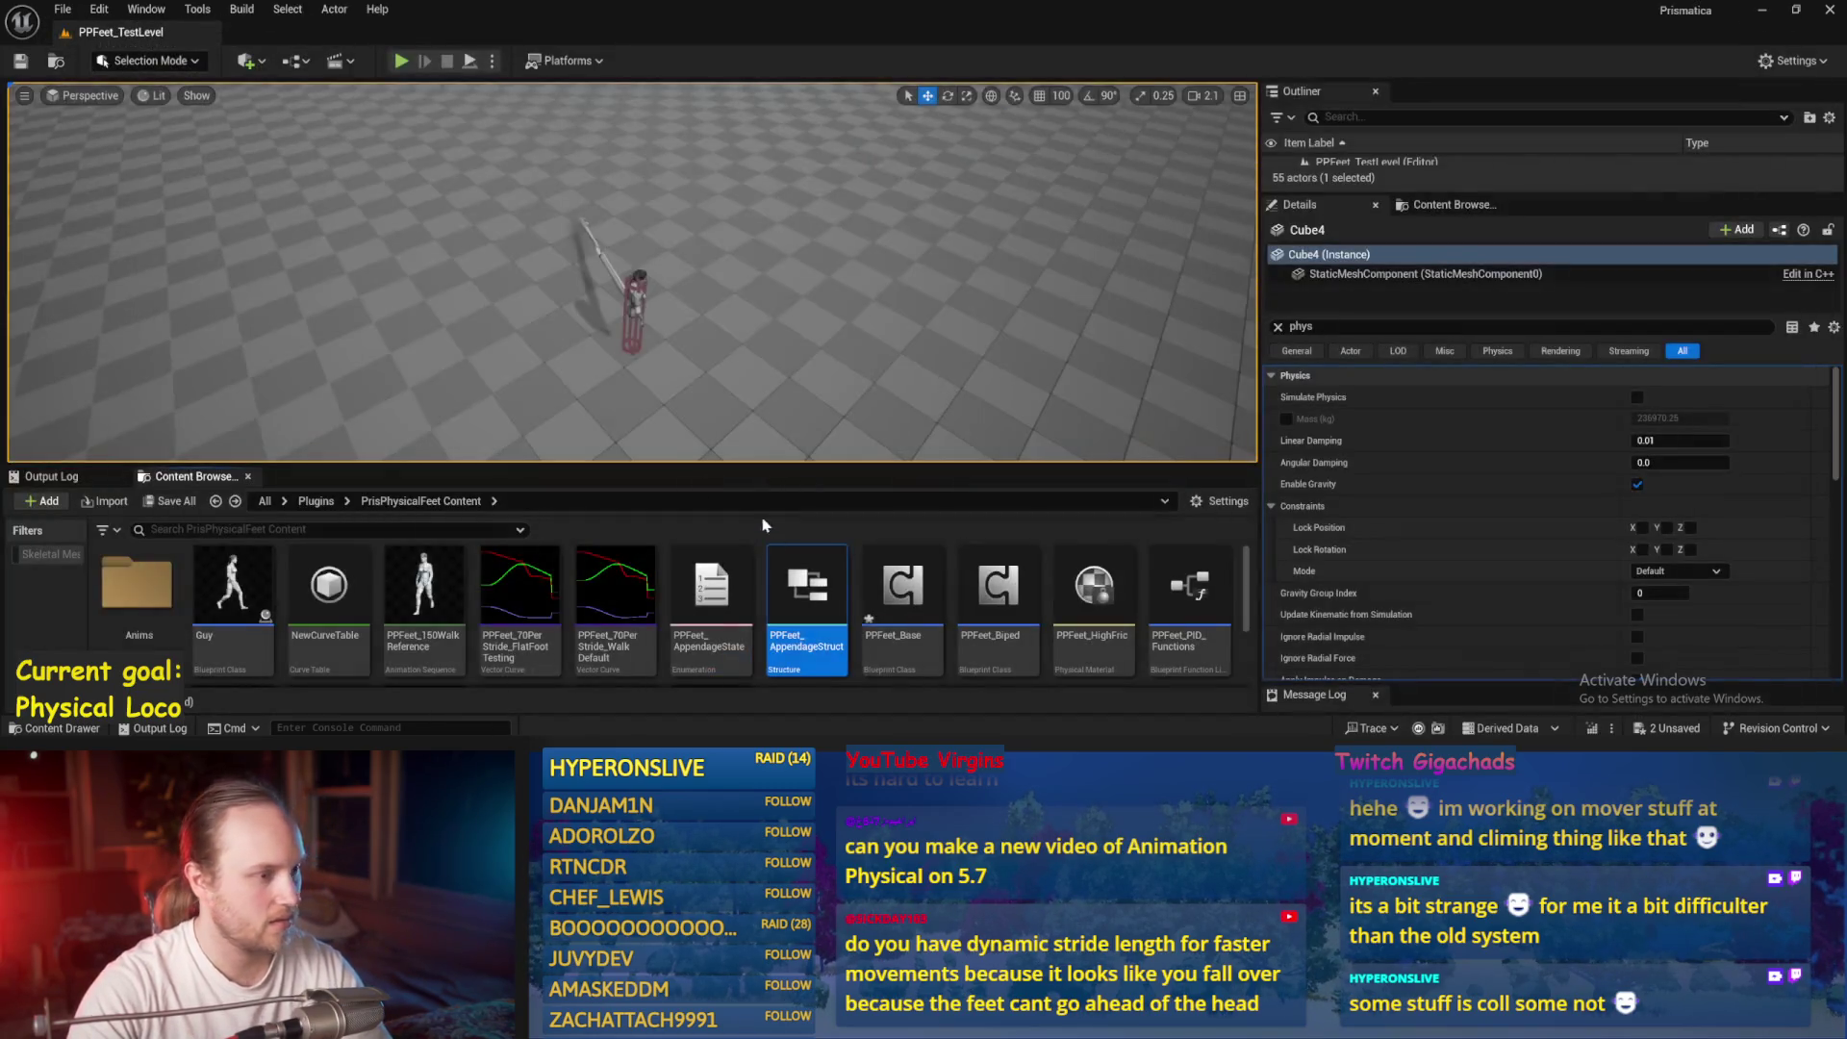
Save all unsaved assets from the File menu
{"action": "left_click_drag", "start_coordinate": [730, 434], "coordinate": [760, 404]}
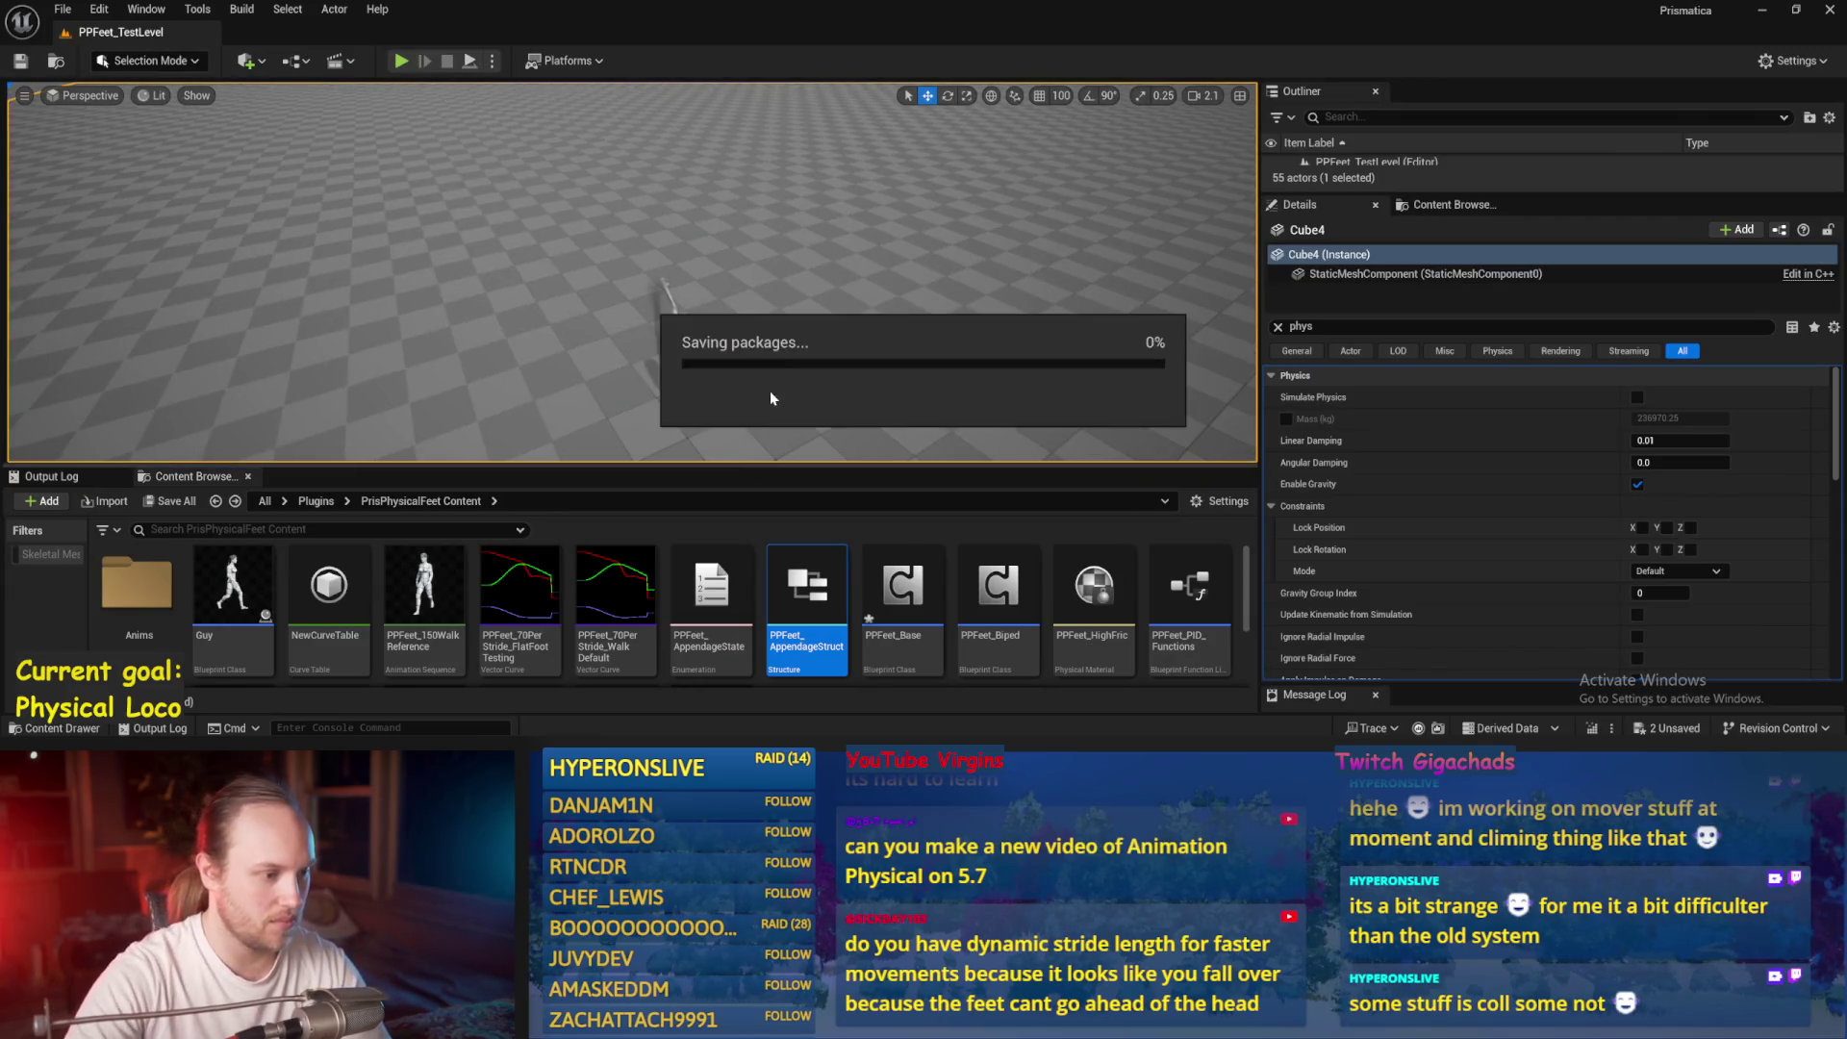
{"action": "scroll", "coordinate": [279, 141], "scroll_direction": "up", "scroll_amount": 3}
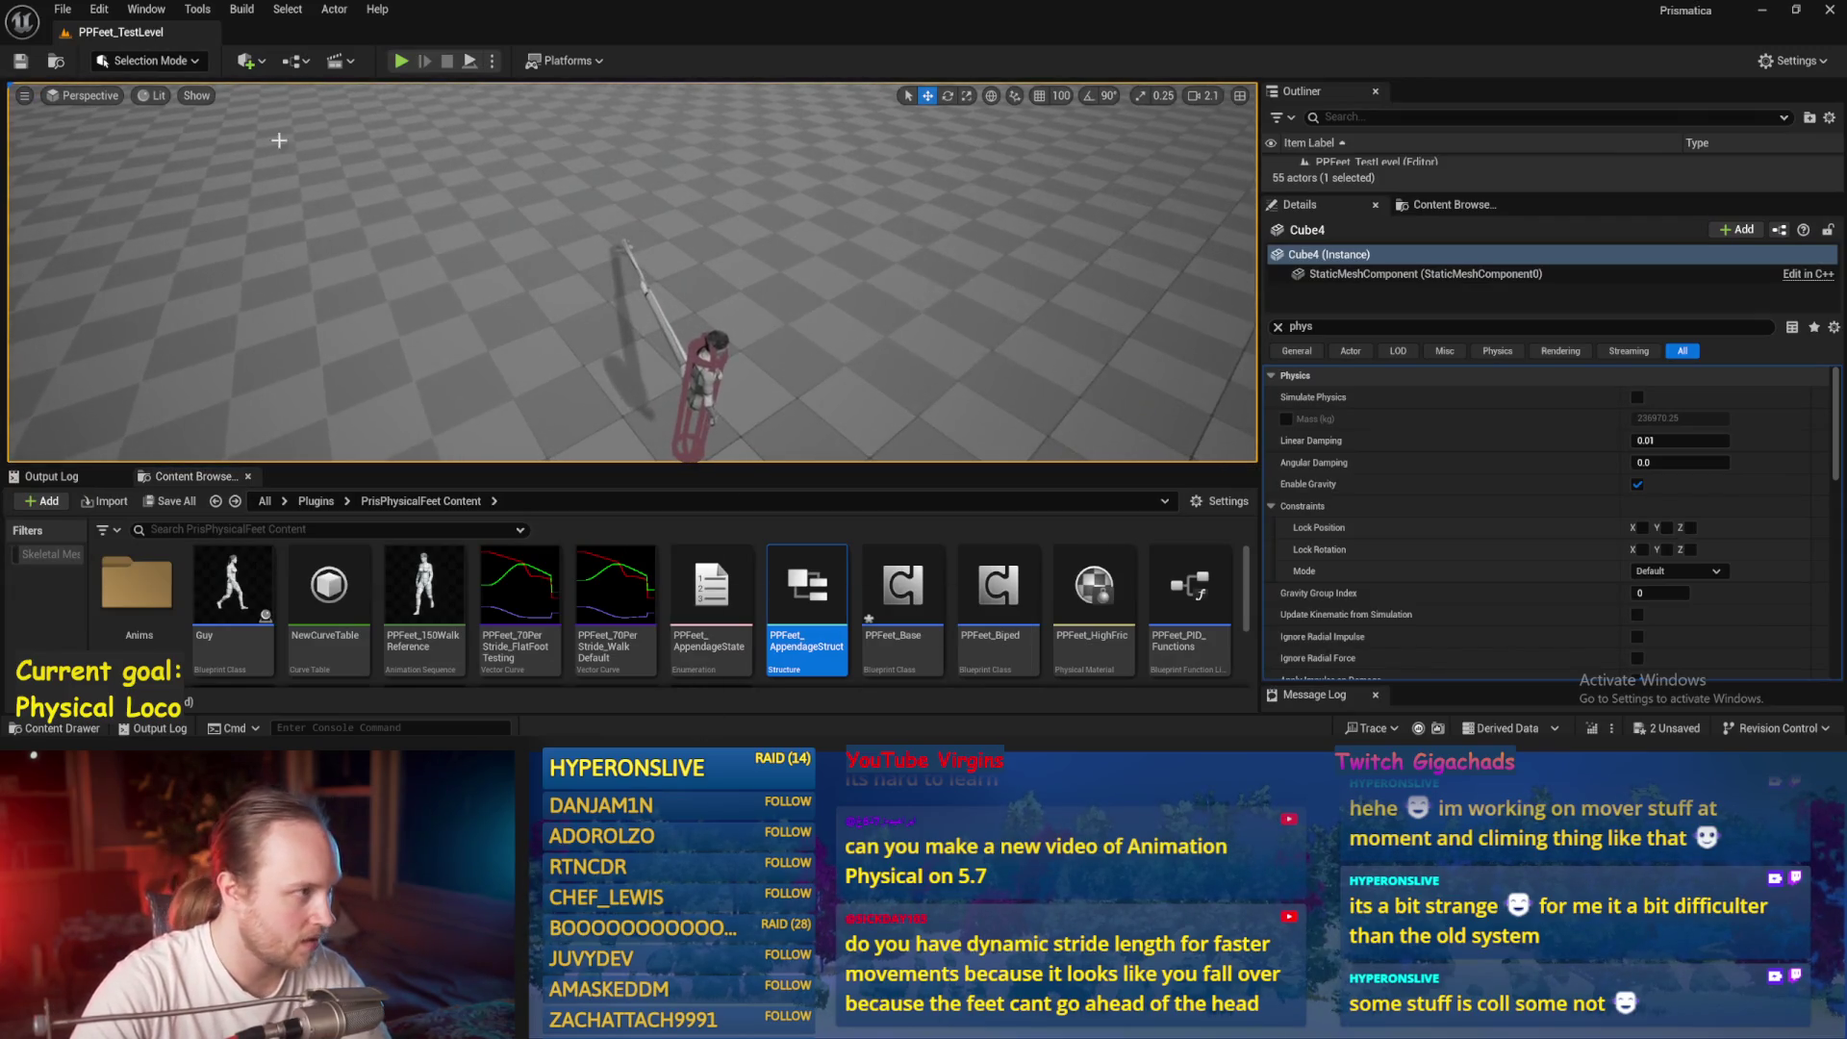
{"action": "left_click", "coordinate": [63, 8]}
{"action": "left_click", "coordinate": [105, 260]}
Open PPFeet_Base and expose the new offset pin on the Set members struct node
{"action": "double_click", "coordinate": [899, 589]}
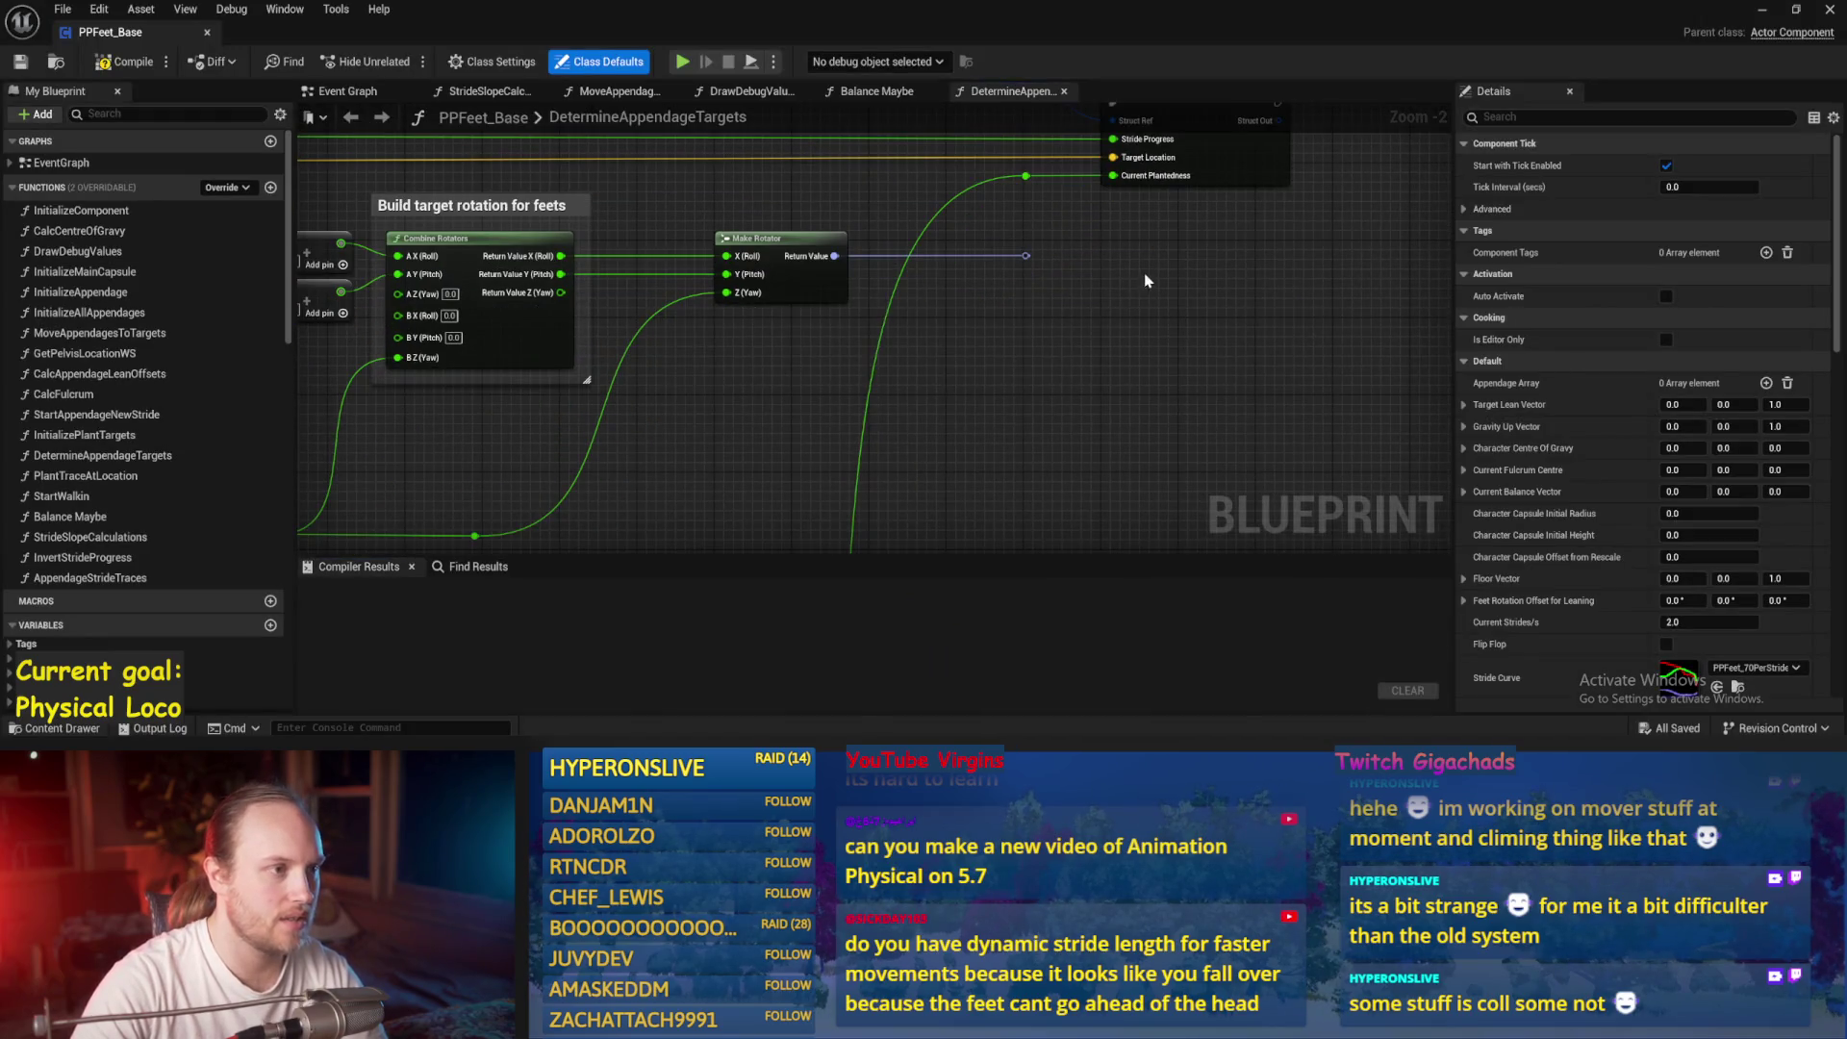
{"action": "scroll", "coordinate": [973, 441], "scroll_direction": "down", "scroll_amount": 2}
{"action": "mouse_move", "coordinate": [973, 442]}
{"action": "left_mouse_down"}
{"action": "mouse_move", "coordinate": [973, 256]}
{"action": "mouse_move", "coordinate": [1291, 309]}
{"action": "mouse_move", "coordinate": [1168, 343]}
{"action": "mouse_move", "coordinate": [1075, 326]}
{"action": "left_mouse_up"}
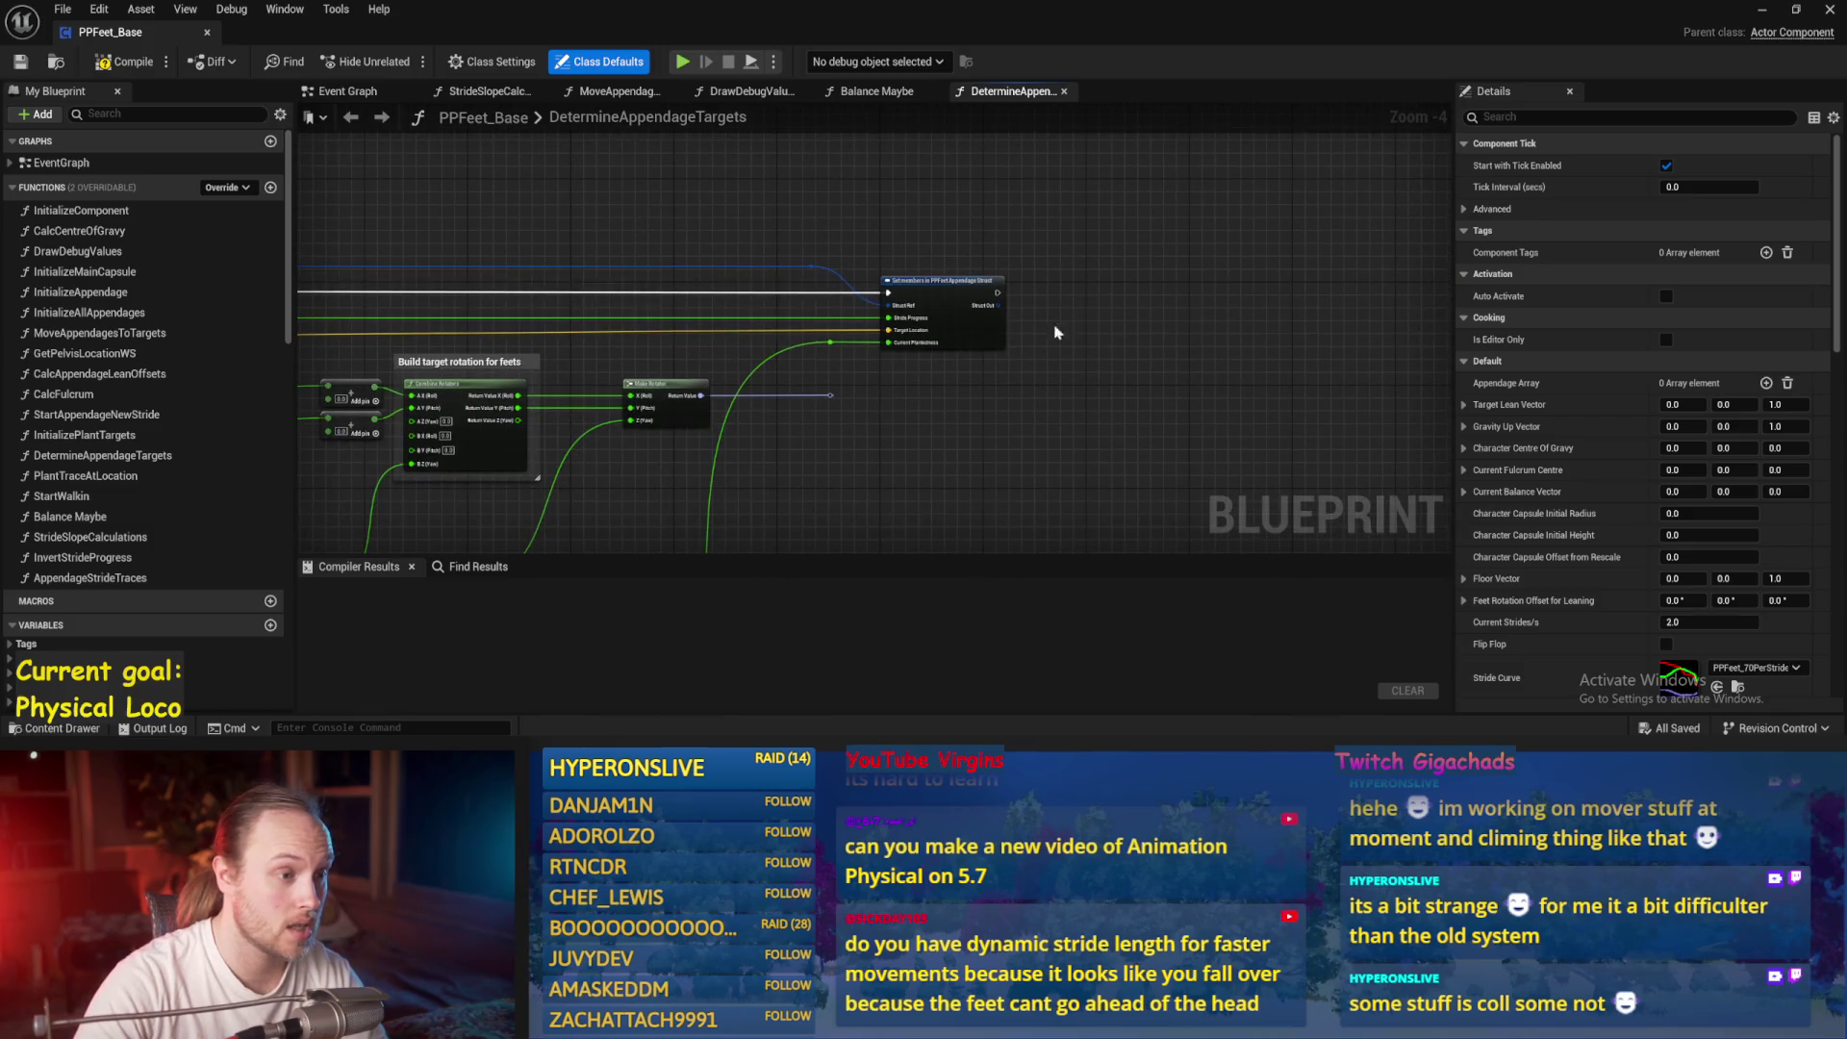
{"action": "scroll", "coordinate": [994, 324], "scroll_direction": "up", "scroll_amount": 2}
{"action": "left_click", "coordinate": [878, 328]}
{"action": "left_click_drag", "start_coordinate": [818, 371], "coordinate": [957, 412]}
{"action": "scroll", "coordinate": [962, 385], "scroll_direction": "up", "scroll_amount": 1}
{"action": "left_click", "coordinate": [1672, 513]}
Add a Get Target Yaw Rate node and place it near the graph's top
{"action": "left_click_drag", "start_coordinate": [769, 539], "coordinate": [958, 469]}
{"action": "right_click", "coordinate": [958, 470]}
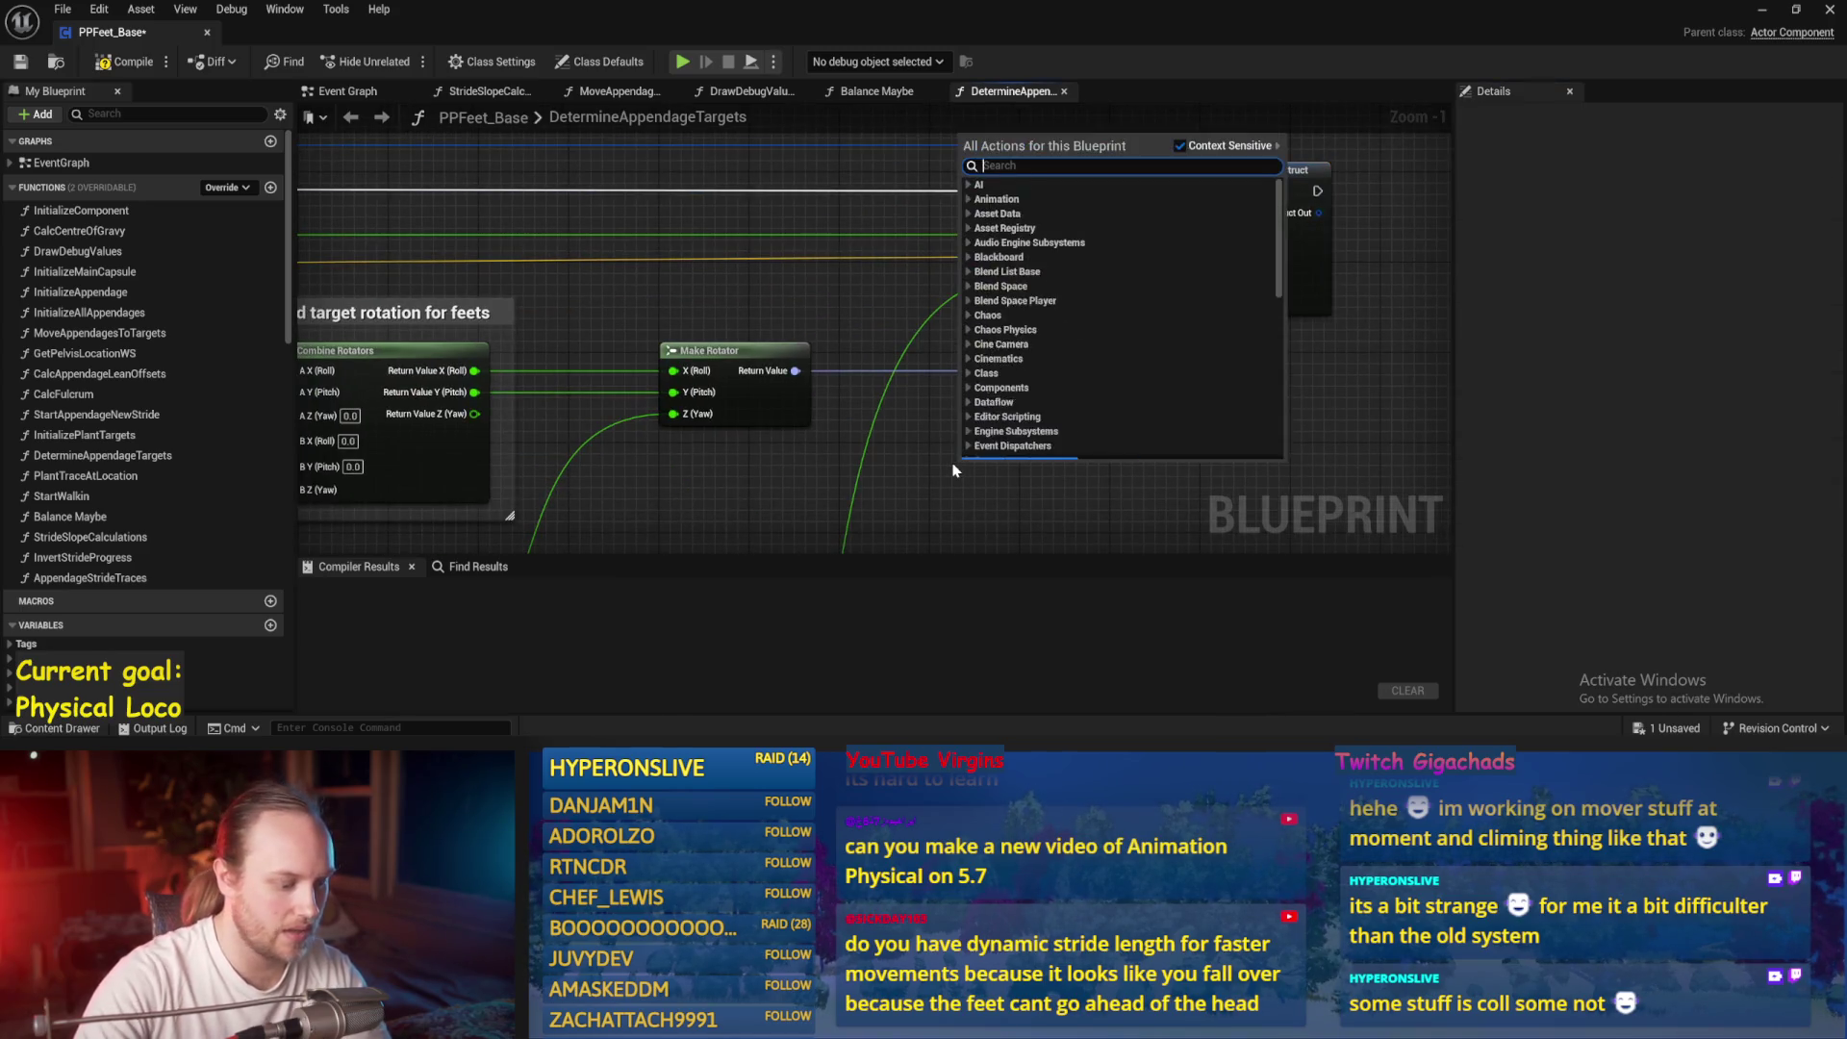
{"action": "type", "text": "rate"}
{"action": "scroll", "coordinate": [1032, 400], "scroll_direction": "down", "scroll_amount": 10}
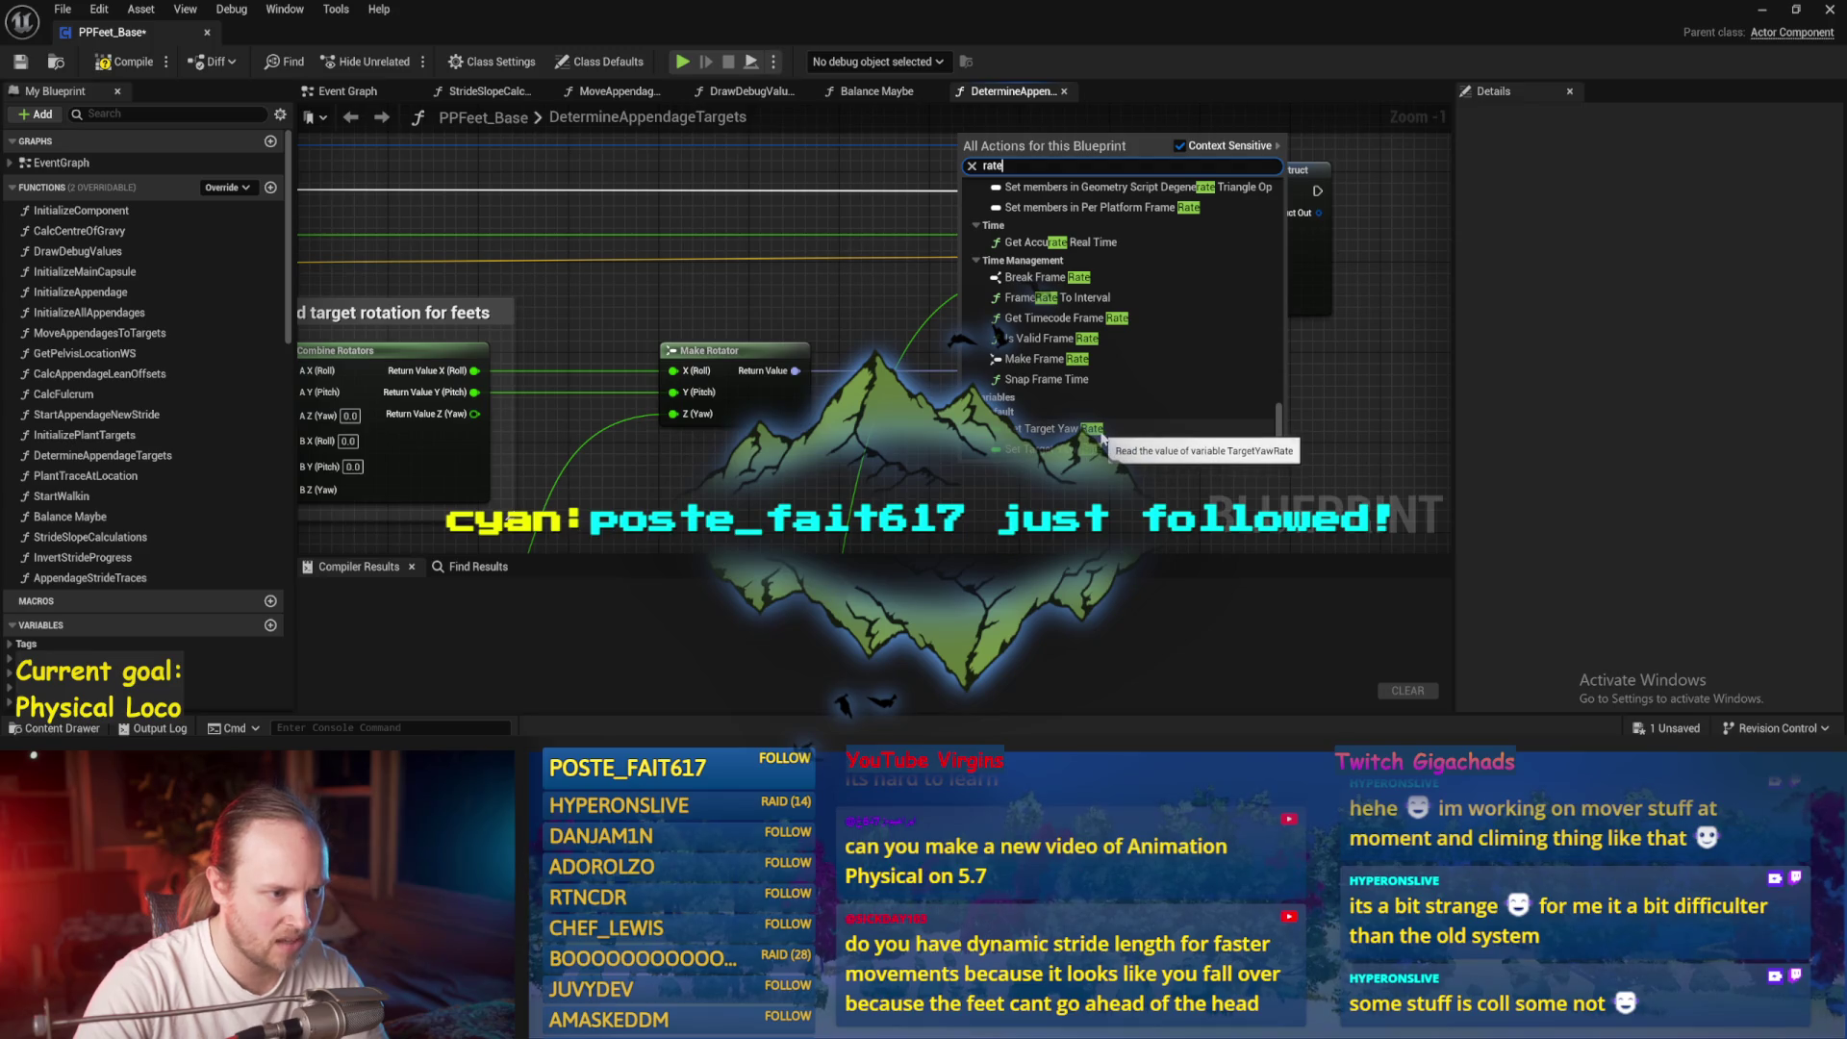
{"action": "left_click", "coordinate": [1102, 437]}
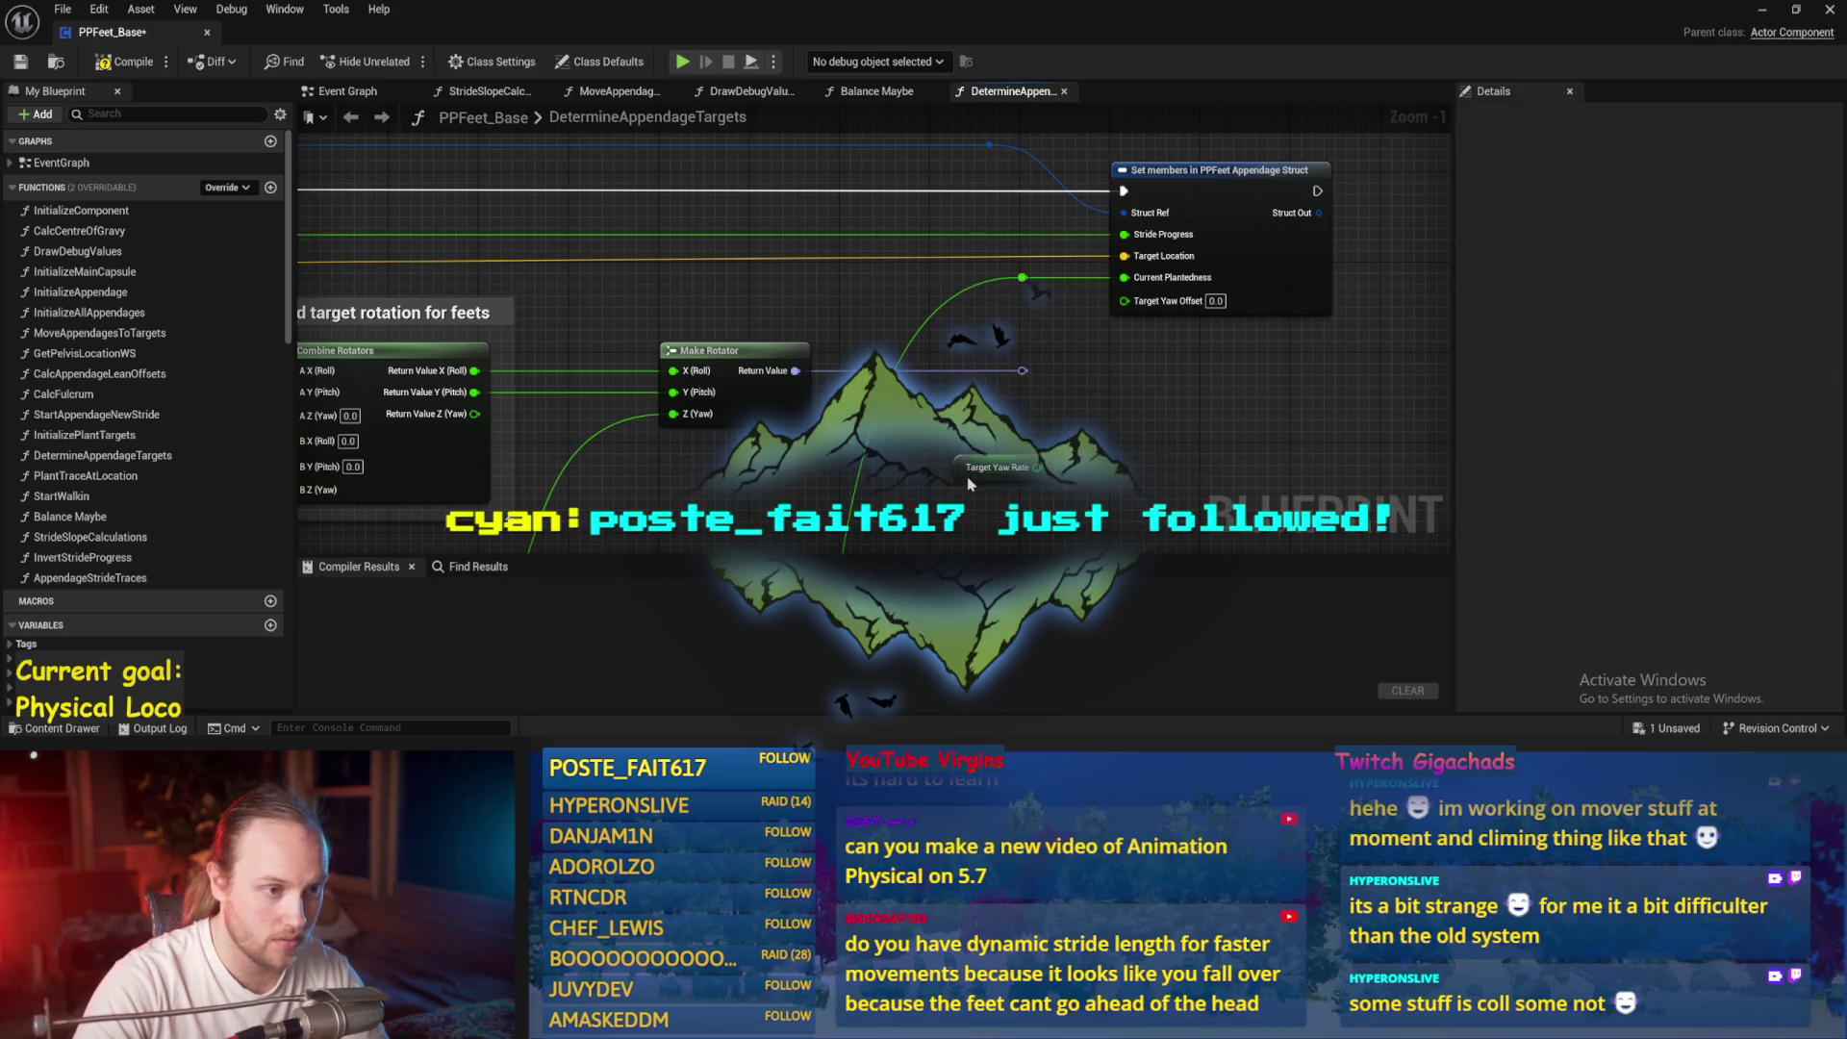
{"action": "scroll", "coordinate": [991, 342], "scroll_direction": "down", "scroll_amount": 2}
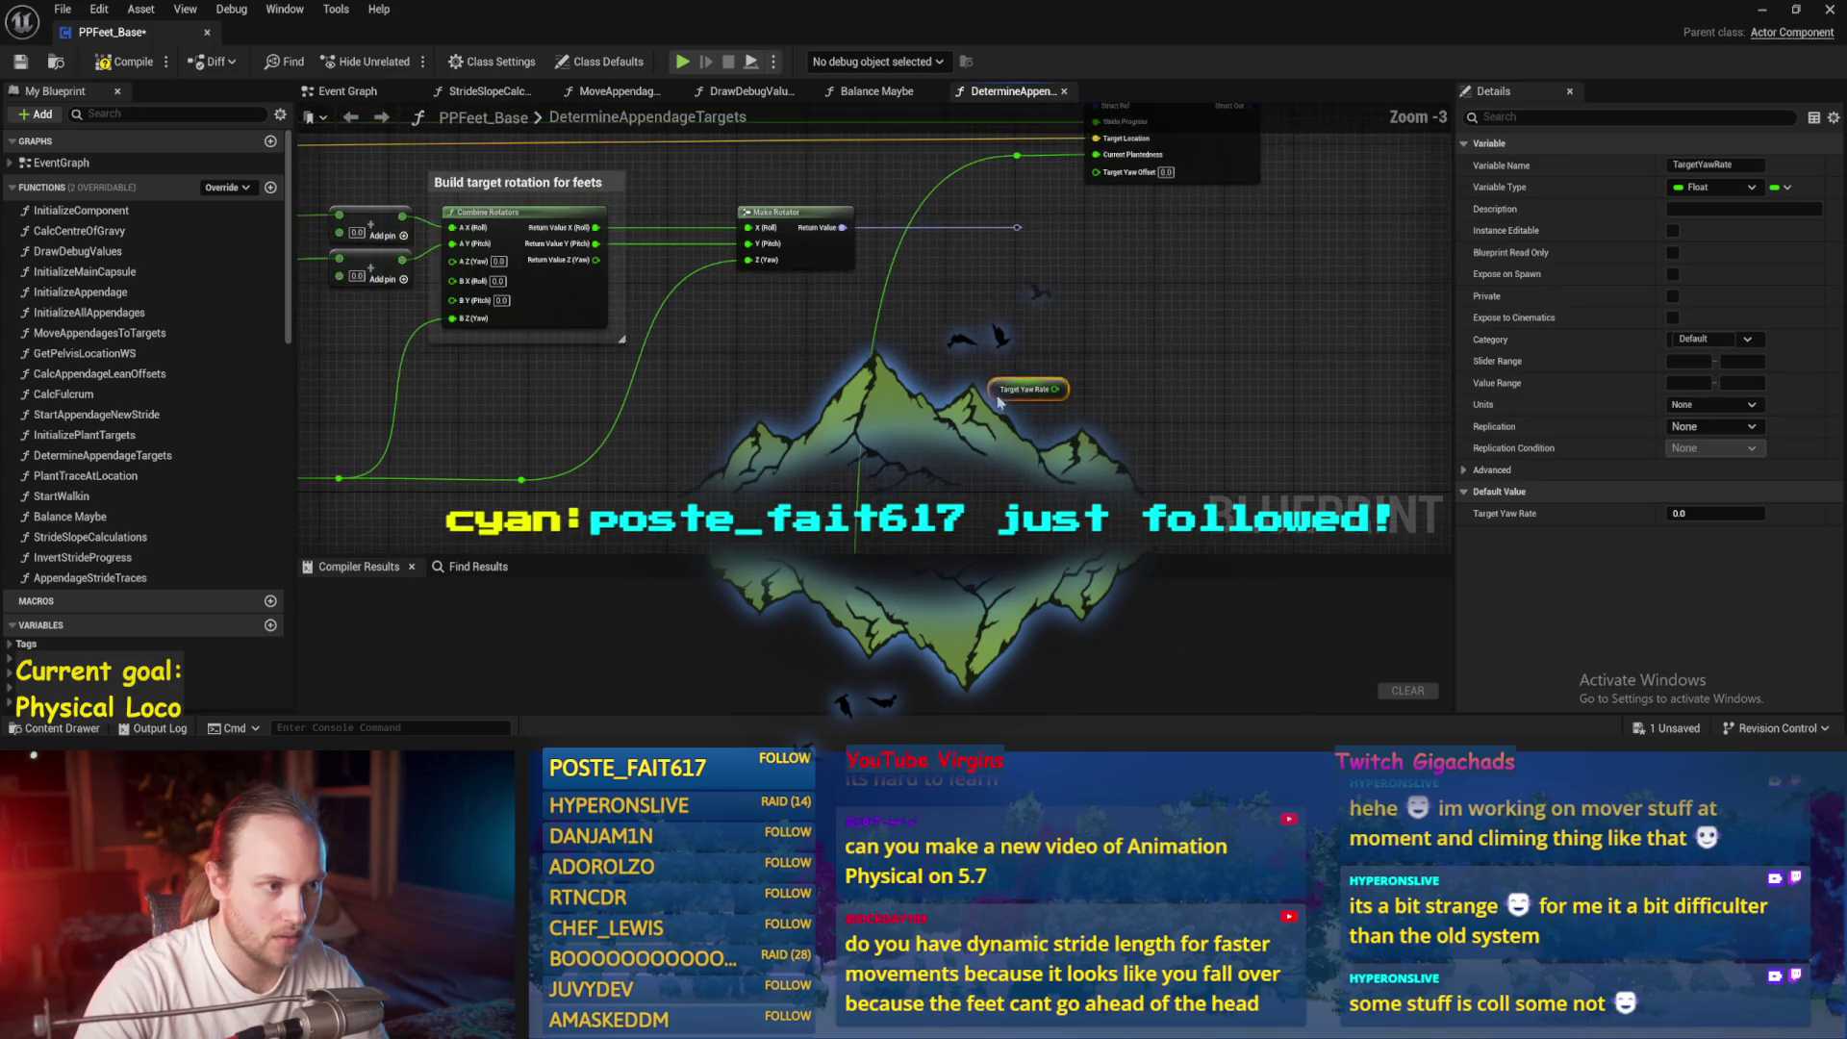
{"action": "left_click", "coordinate": [950, 232]}
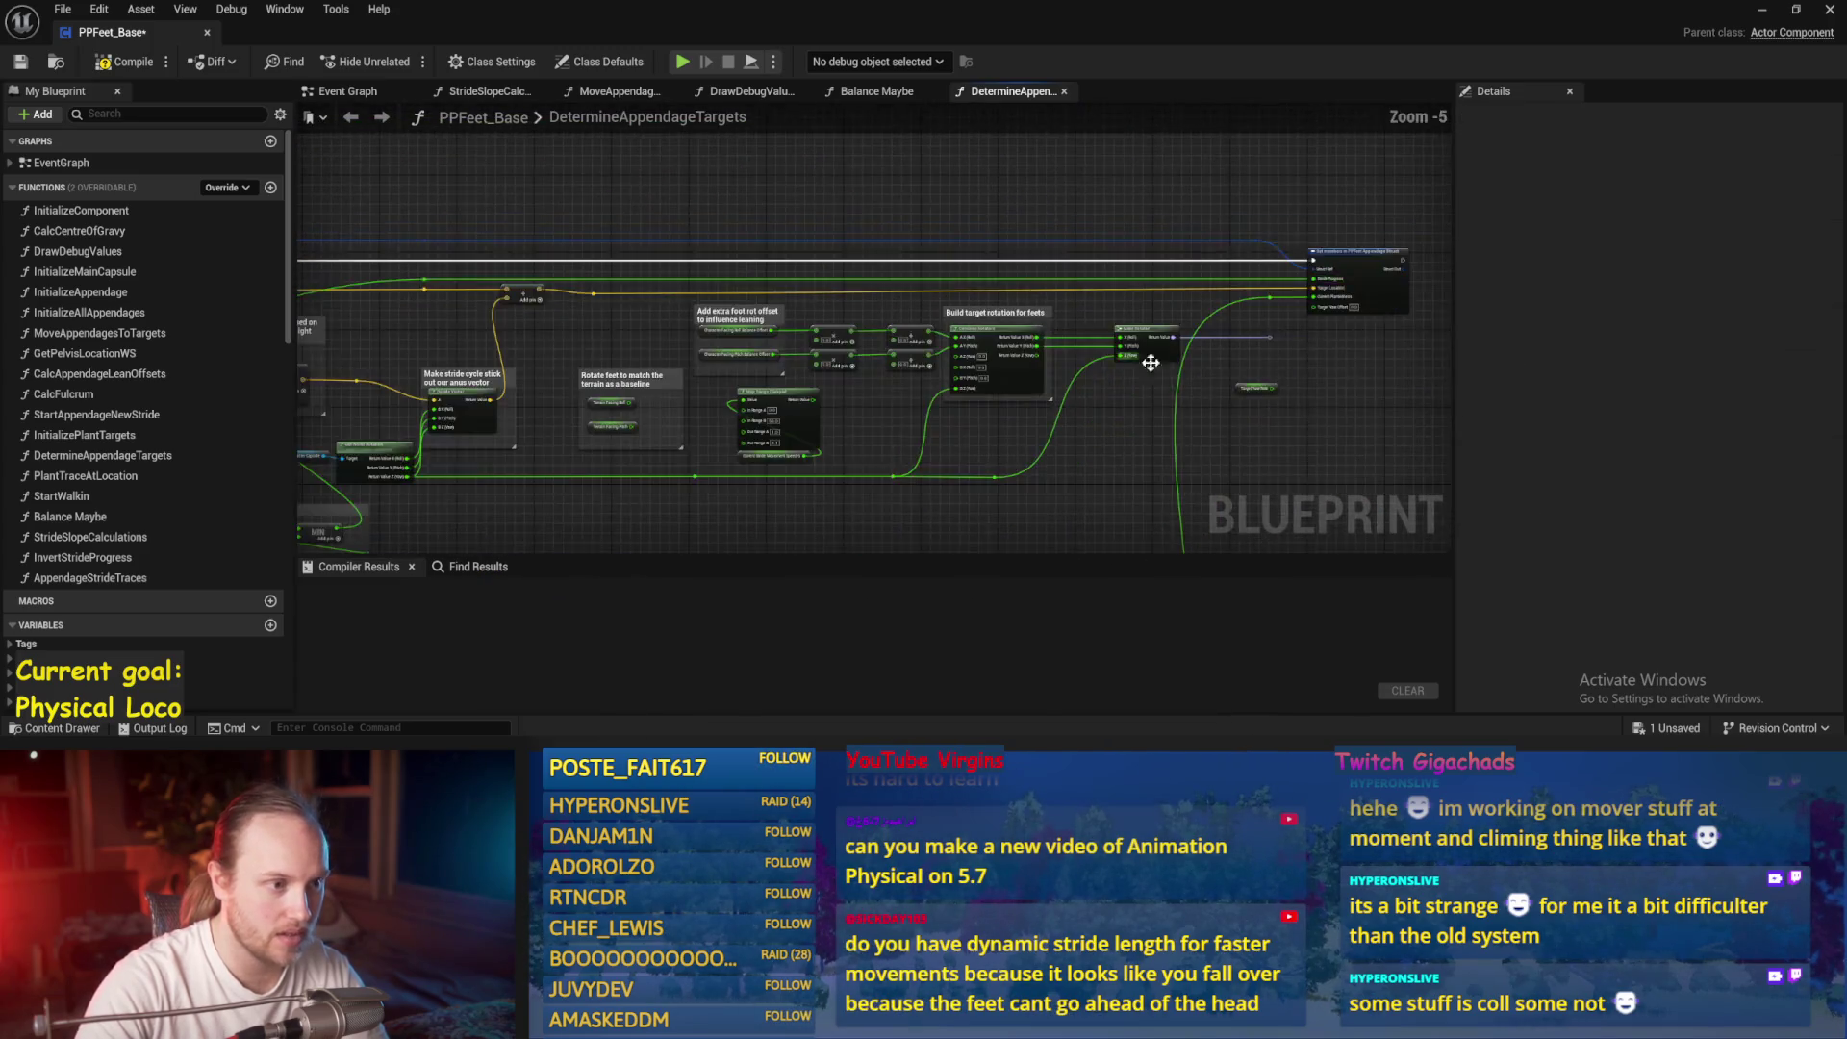
{"action": "left_click_drag", "start_coordinate": [1168, 312], "coordinate": [726, 308]}
{"action": "left_click", "coordinate": [697, 486]}
{"action": "mouse_move", "coordinate": [691, 499]}
{"action": "left_mouse_down"}
{"action": "mouse_move", "coordinate": [656, 476]}
{"action": "mouse_move", "coordinate": [737, 190]}
{"action": "mouse_move", "coordinate": [809, 144]}
{"action": "mouse_move", "coordinate": [851, 246]}
{"action": "left_mouse_up"}
Pan across the stride input nodes and back to the foot-rotation section
{"action": "scroll", "coordinate": [852, 246], "scroll_direction": "down", "scroll_amount": 2}
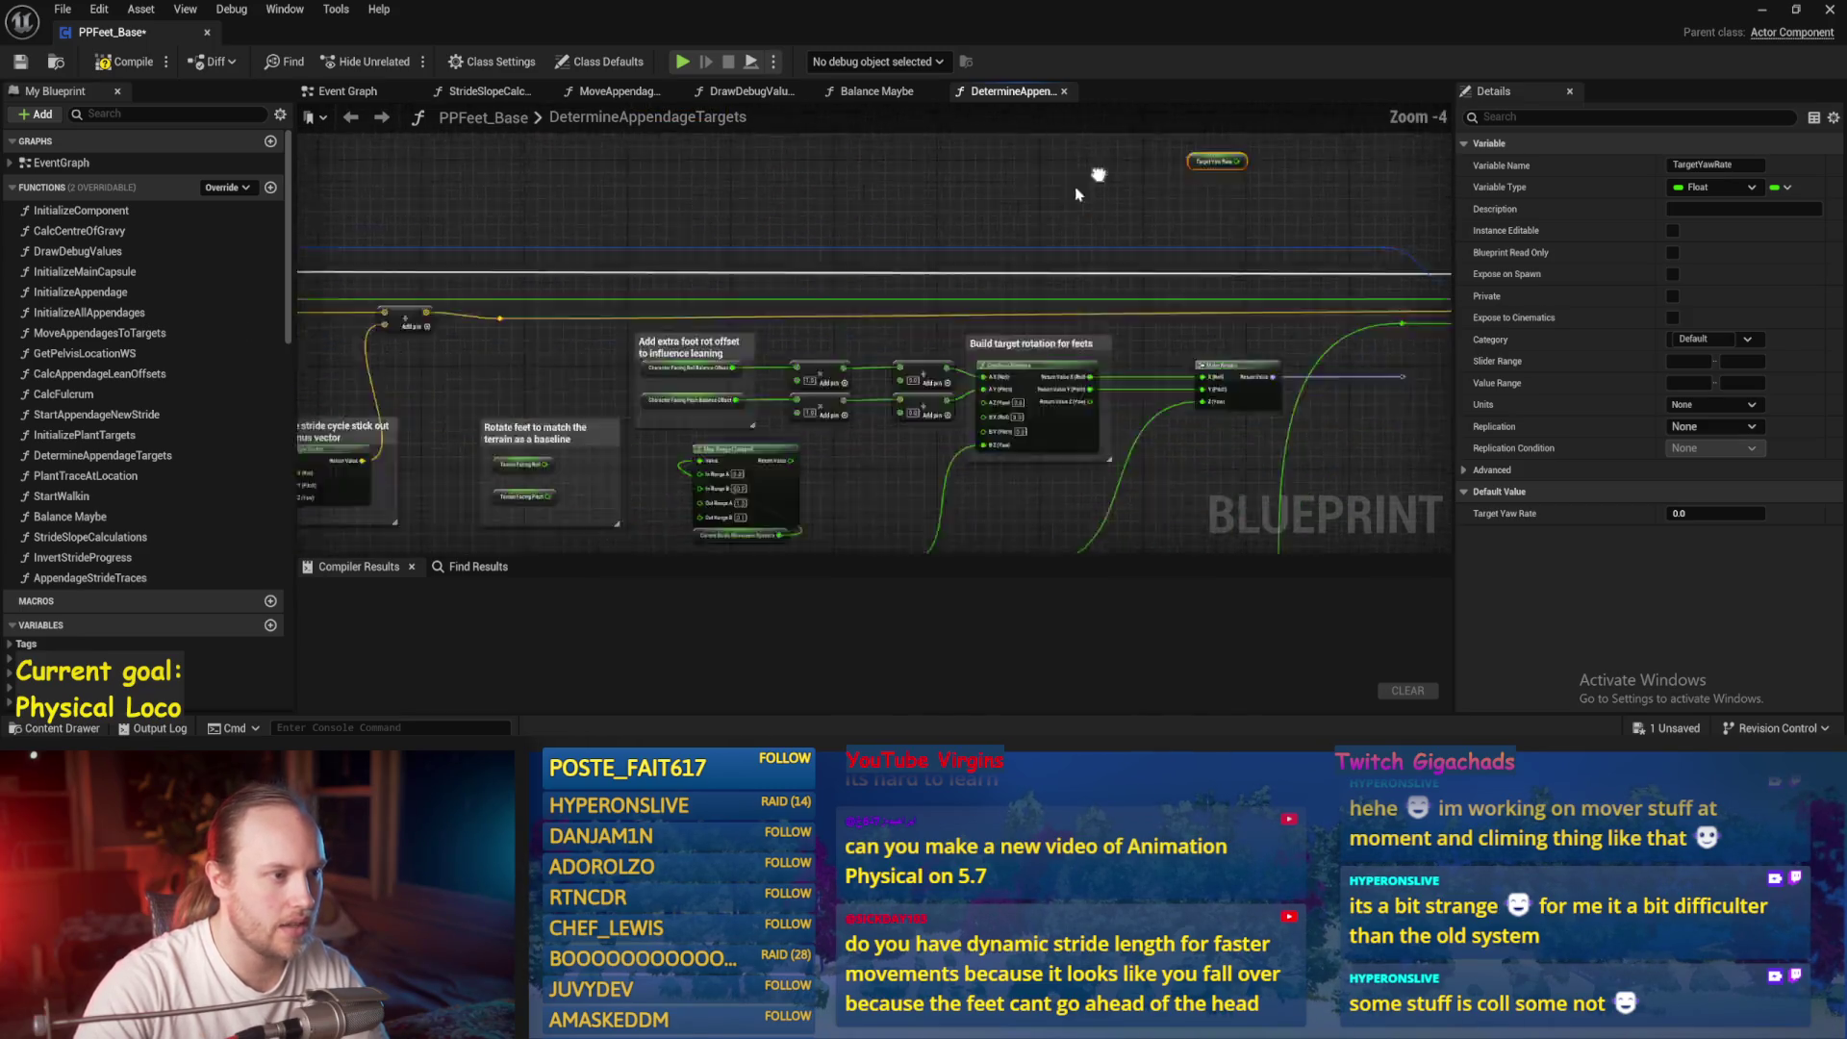
{"action": "left_click", "coordinate": [1080, 295]}
{"action": "left_click_drag", "start_coordinate": [885, 366], "coordinate": [1347, 310]}
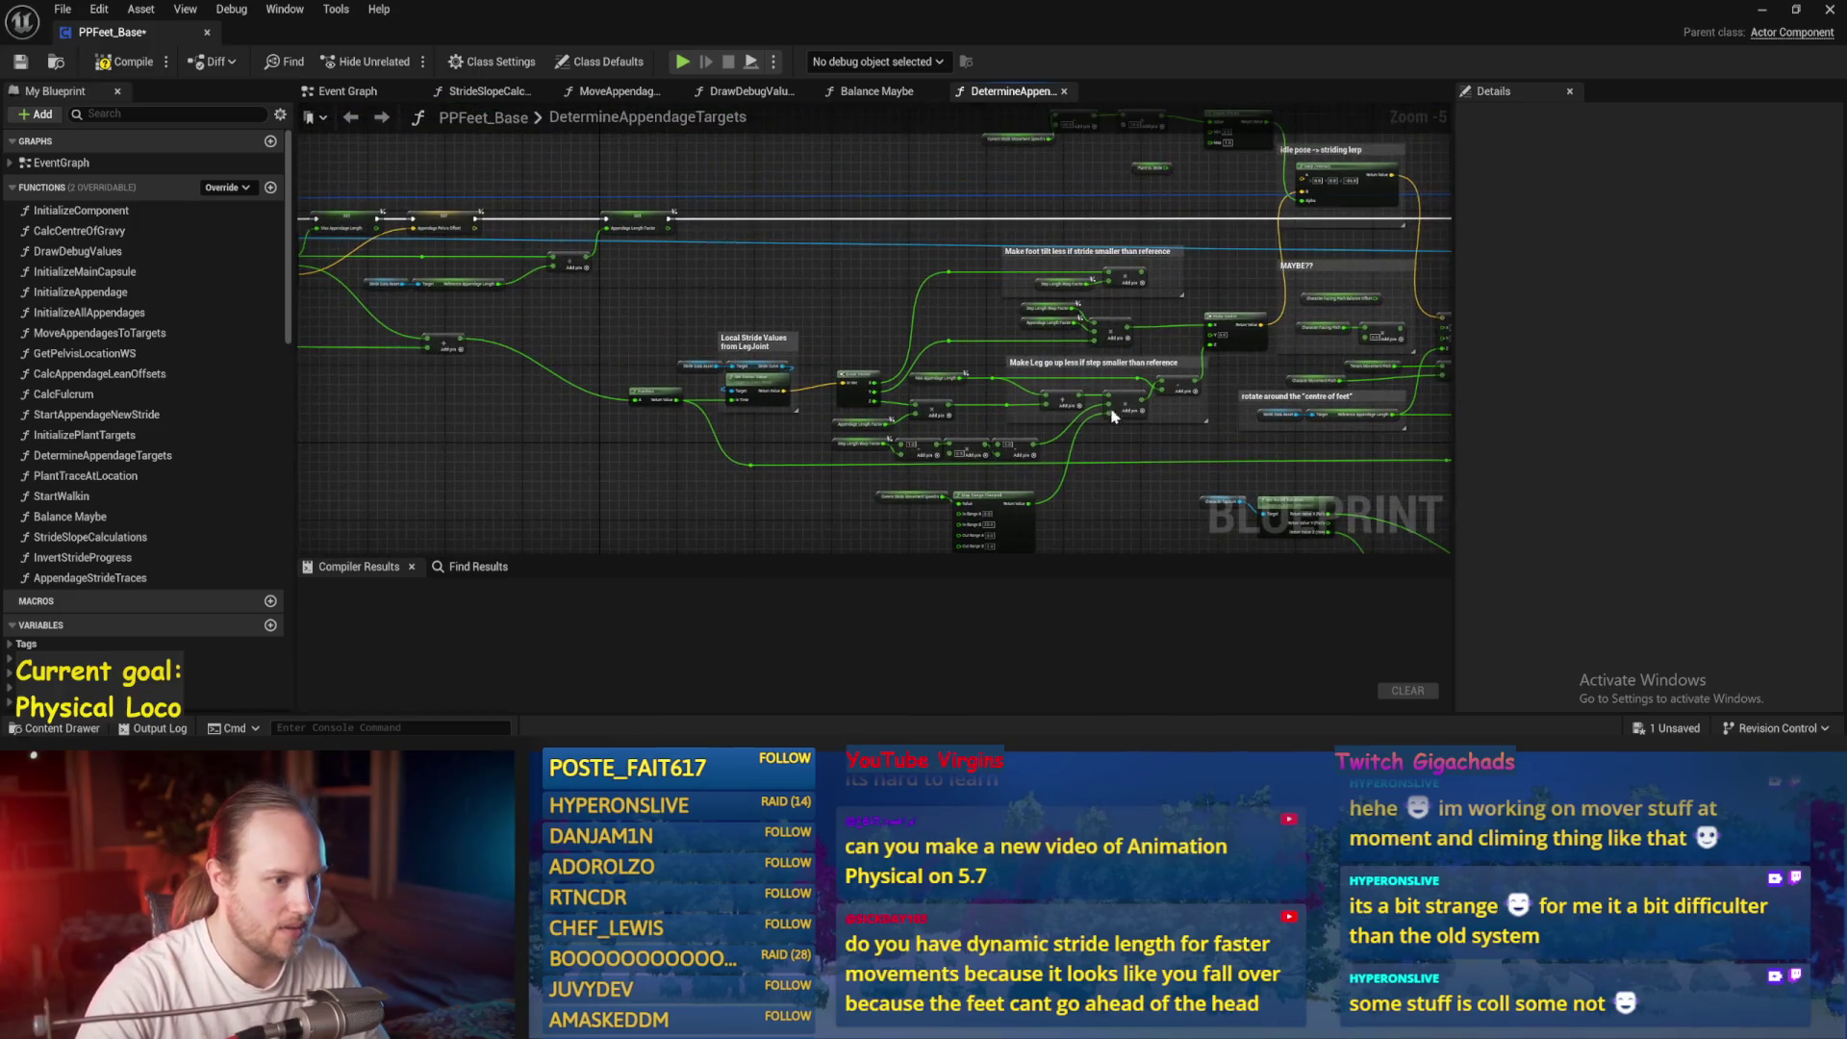
{"action": "scroll", "coordinate": [802, 388], "scroll_direction": "up", "scroll_amount": 2}
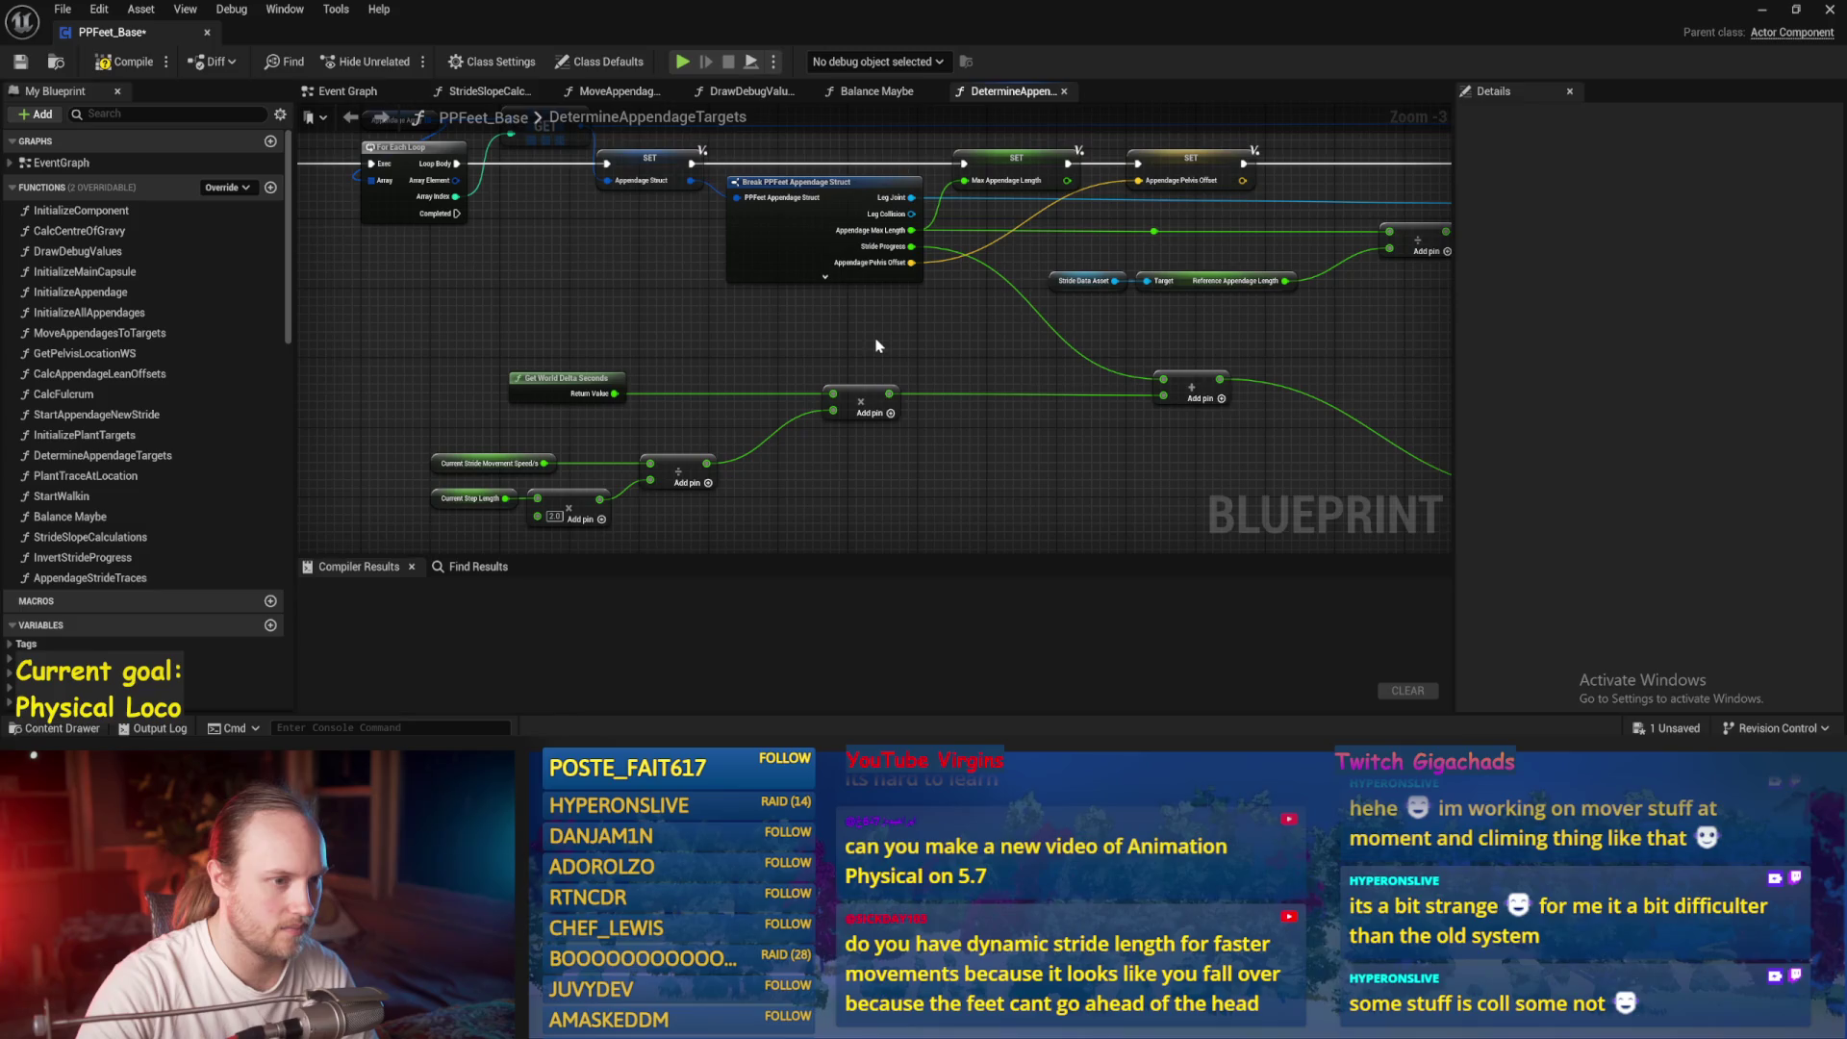
{"action": "left_click_drag", "start_coordinate": [860, 348], "coordinate": [512, 322]}
{"action": "mouse_move", "coordinate": [1162, 345]}
{"action": "left_mouse_down"}
{"action": "mouse_move", "coordinate": [837, 321]}
{"action": "mouse_move", "coordinate": [404, 481]}
{"action": "mouse_move", "coordinate": [1086, 311]}
{"action": "mouse_move", "coordinate": [1385, 318]}
{"action": "mouse_move", "coordinate": [660, 359]}
{"action": "mouse_move", "coordinate": [696, 260]}
{"action": "mouse_move", "coordinate": [385, 231]}
{"action": "mouse_move", "coordinate": [833, 227]}
{"action": "mouse_move", "coordinate": [1358, 256]}
{"action": "left_mouse_up"}
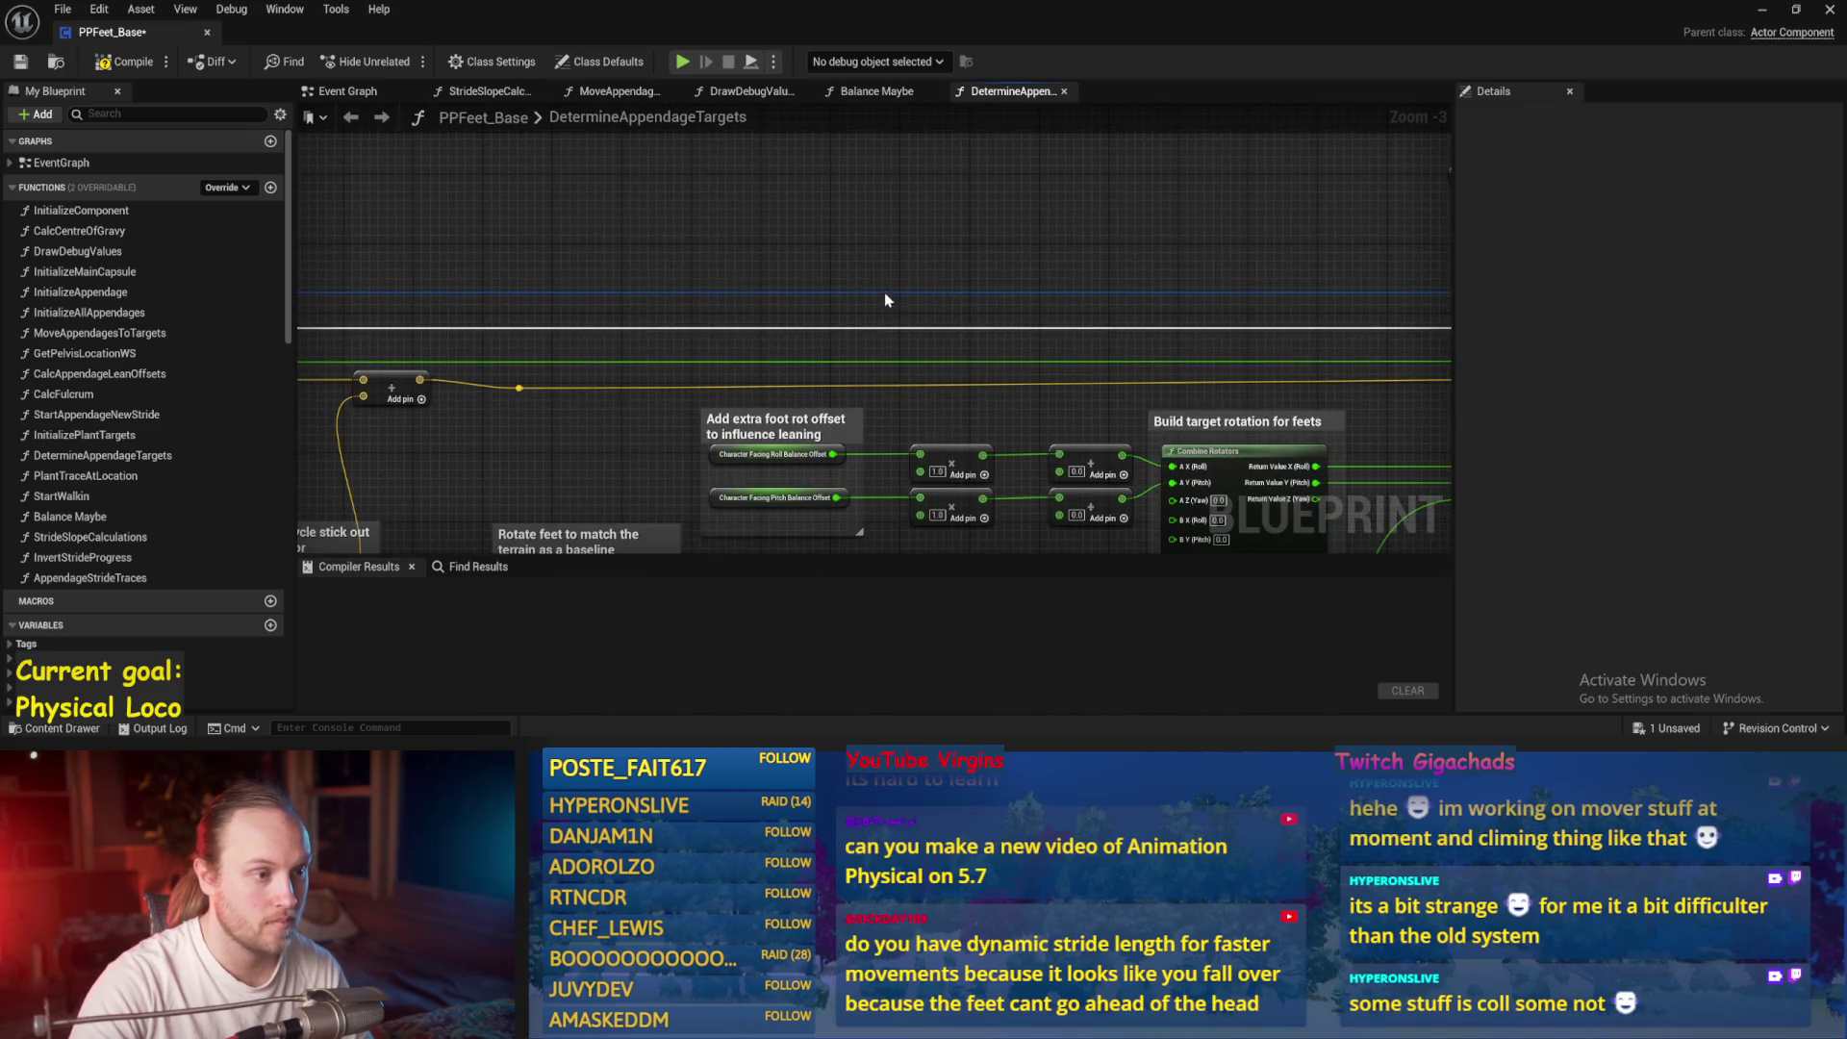